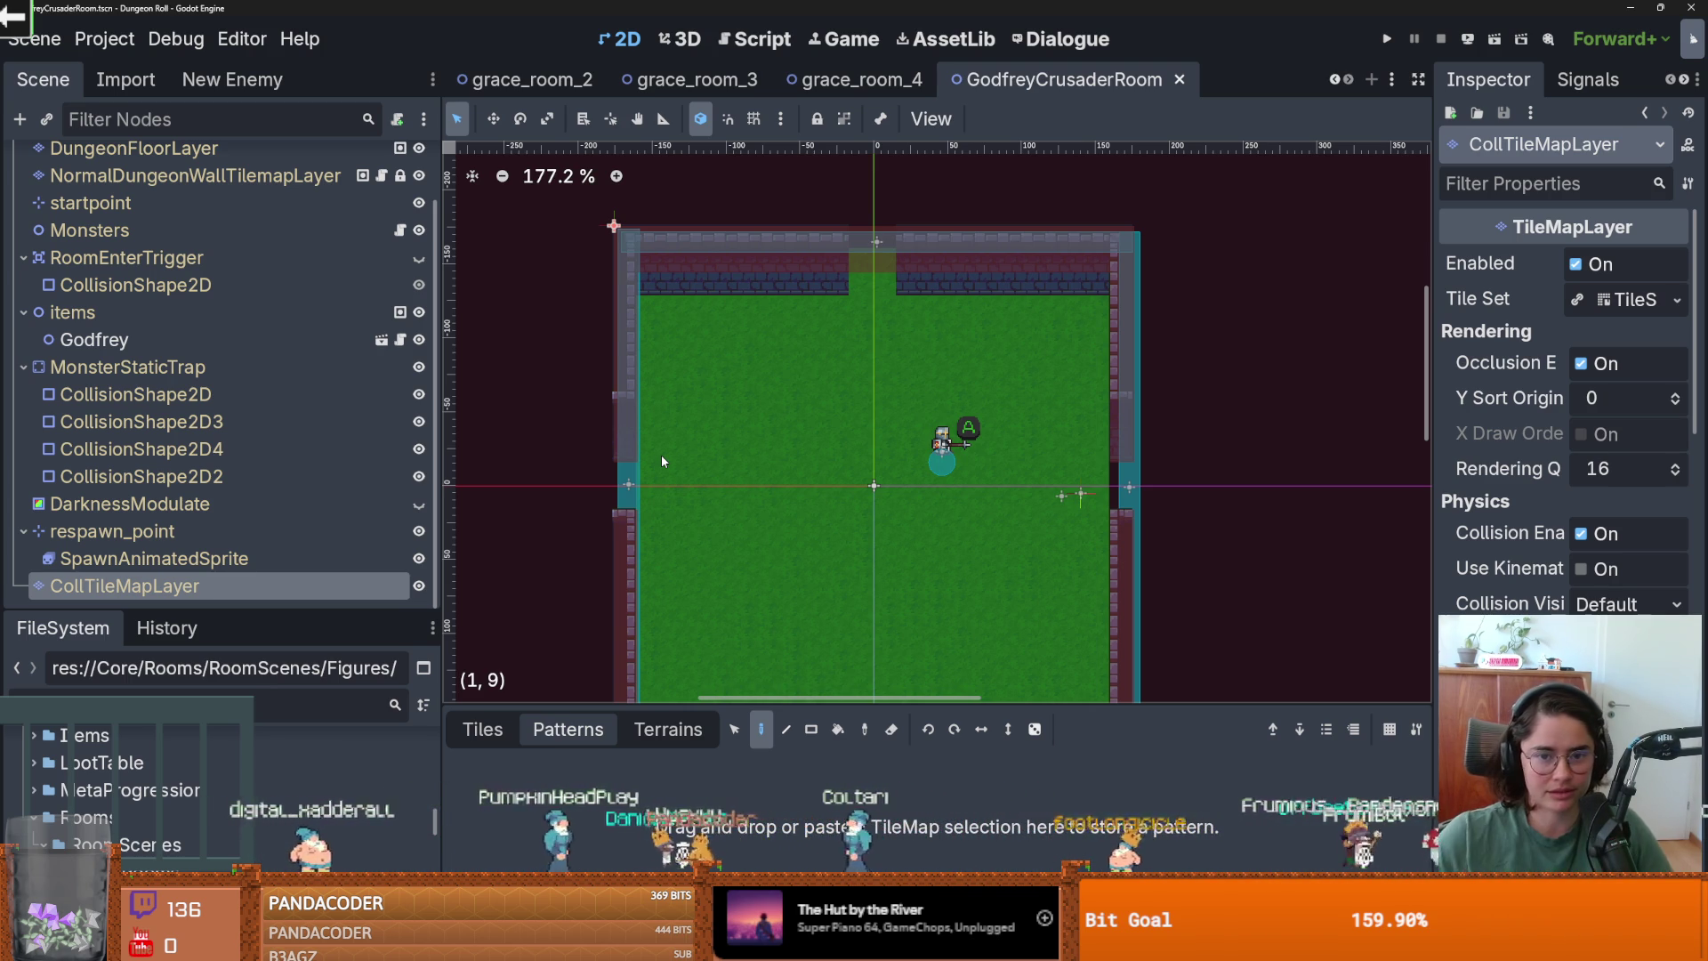
# Save the GodfreyCrusaderRoom scene and show the Terrains list for NormalDungeonWallTilemapLayer.
pyautogui.scroll(-2, 712, 315)
pyautogui.hotkey('ctrl', 's')
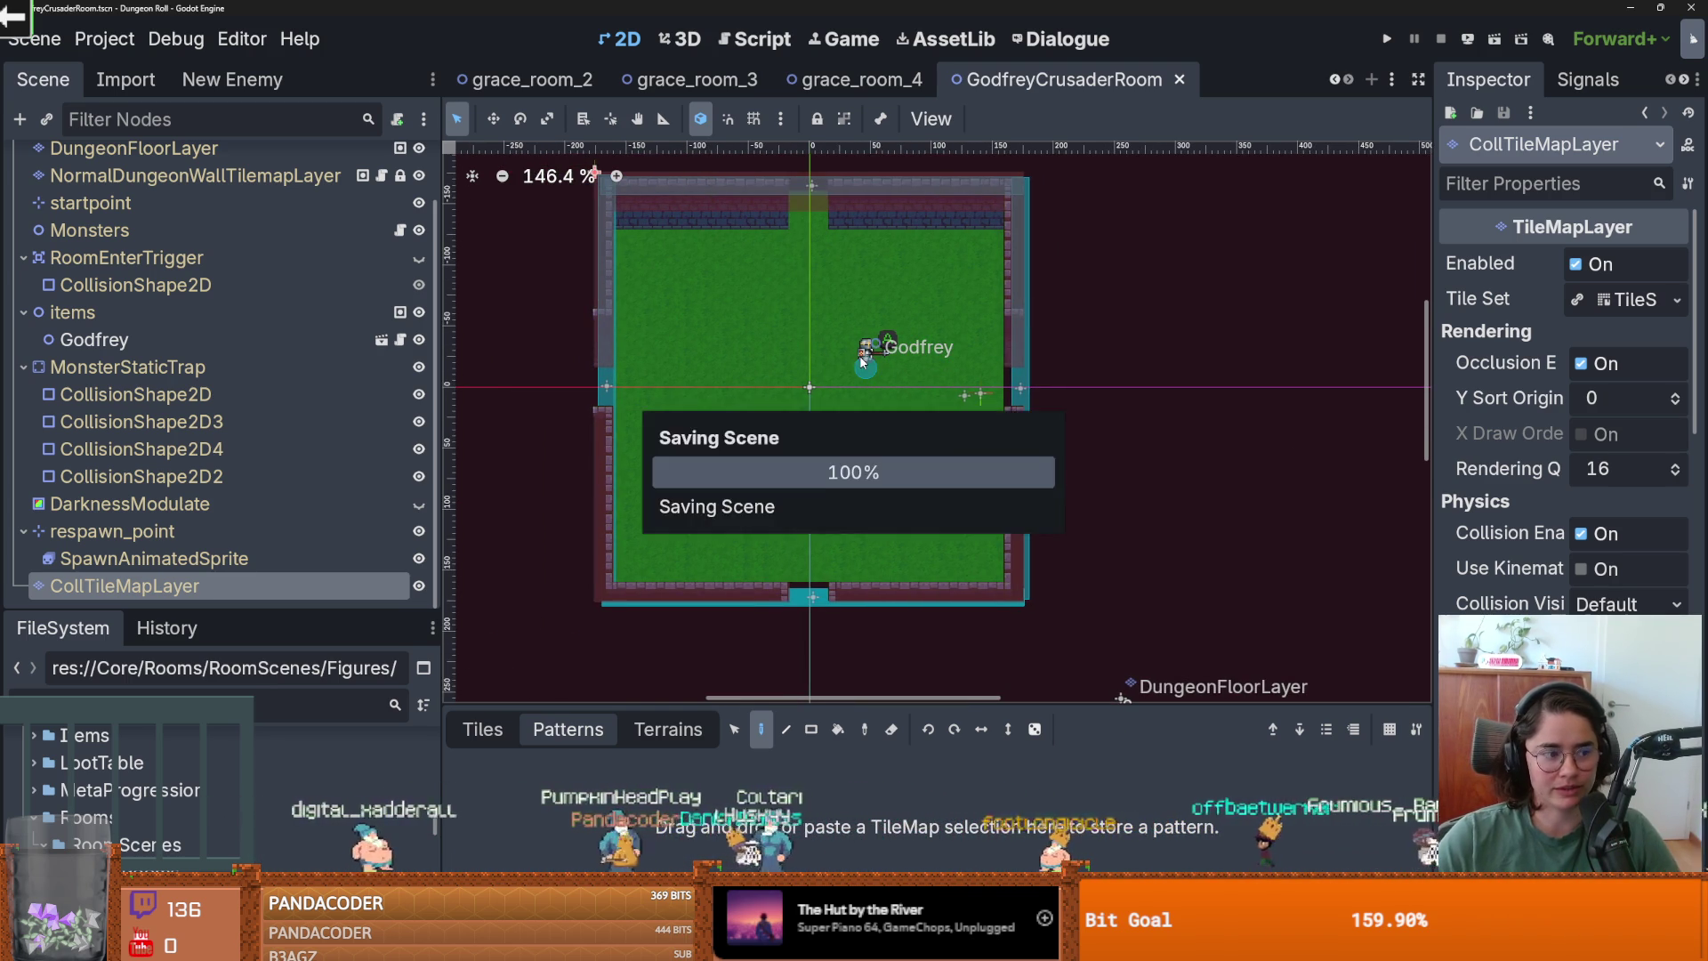
pyautogui.click(668, 728)
pyautogui.scroll(2, 216, 258)
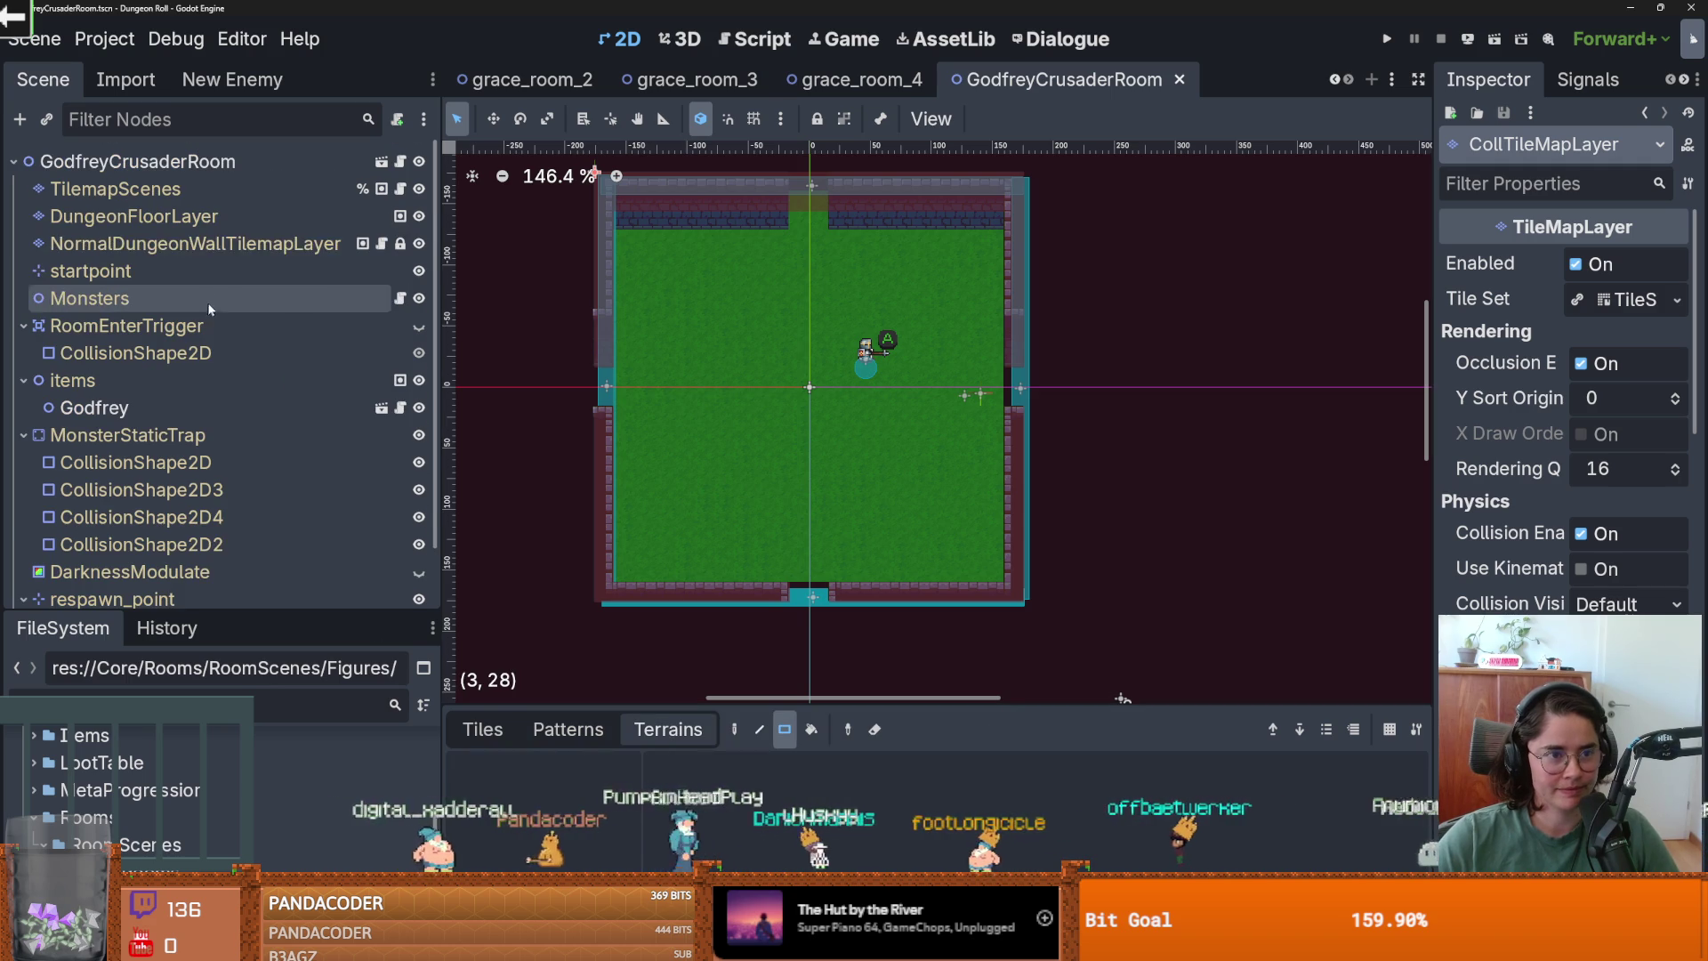
pyautogui.click(196, 243)
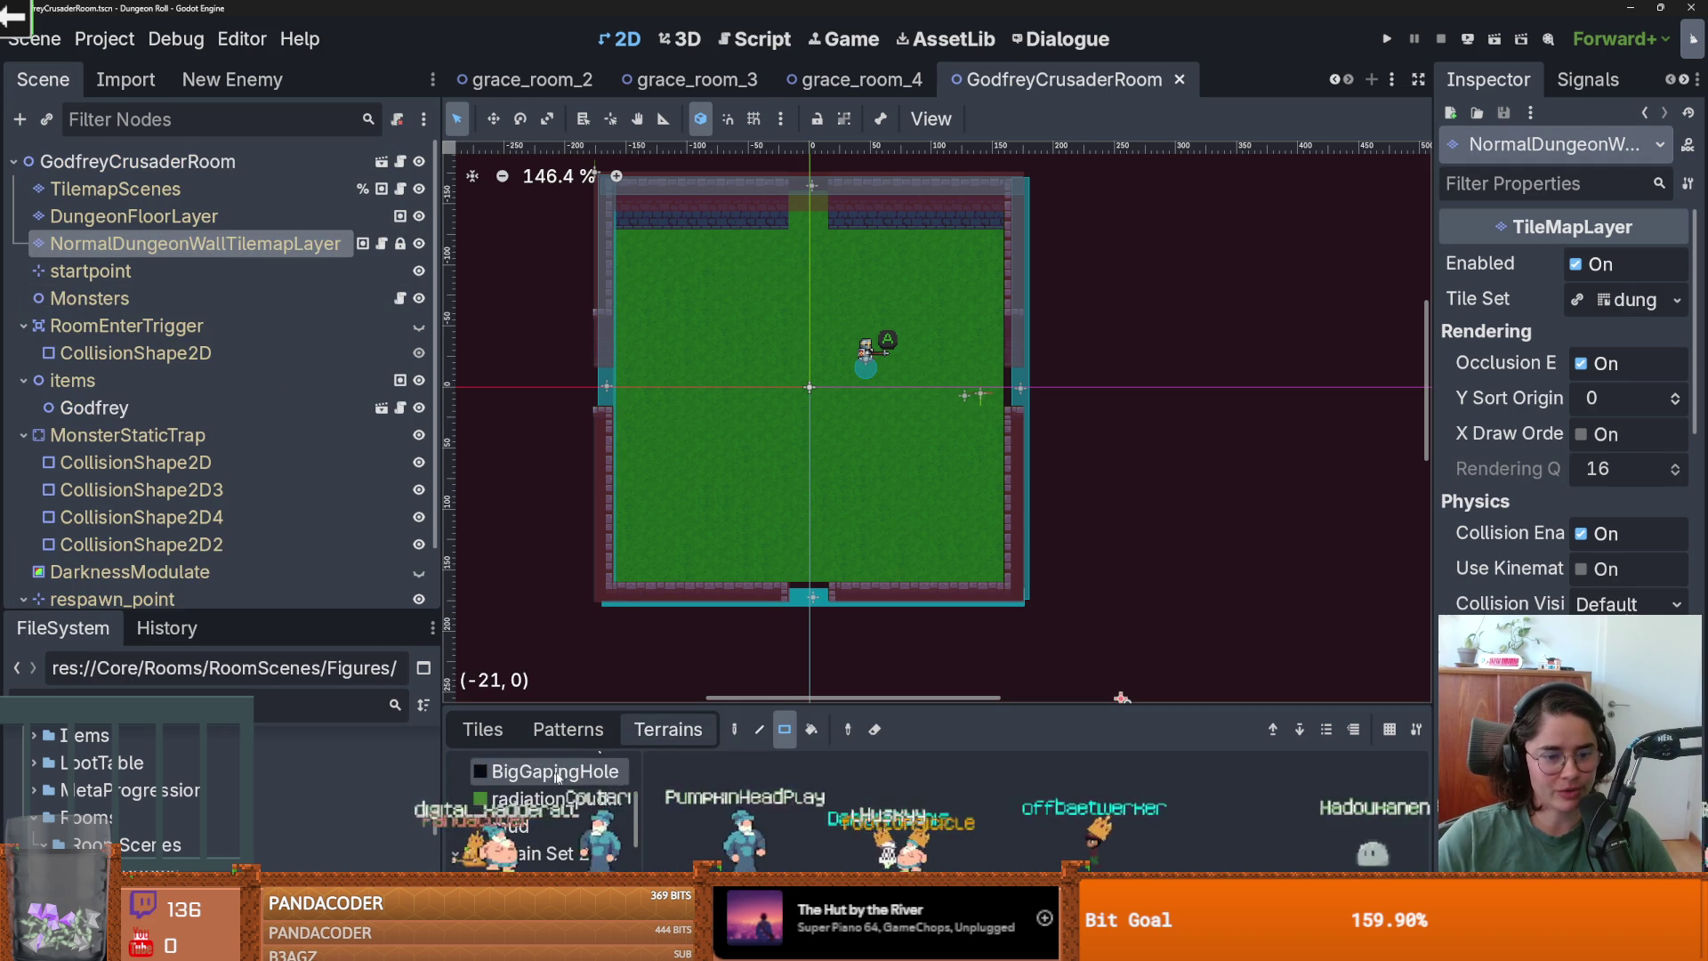
pyautogui.moveTo(666, 704)
pyautogui.mouseDown()
pyautogui.moveTo(667, 583)
pyautogui.moveTo(666, 666)
pyautogui.mouseUp()
# Save again, enlarge the terrain list, and select DungeonFloorLayer to list its floor terrains.
pyautogui.scroll(1, 787, 468)
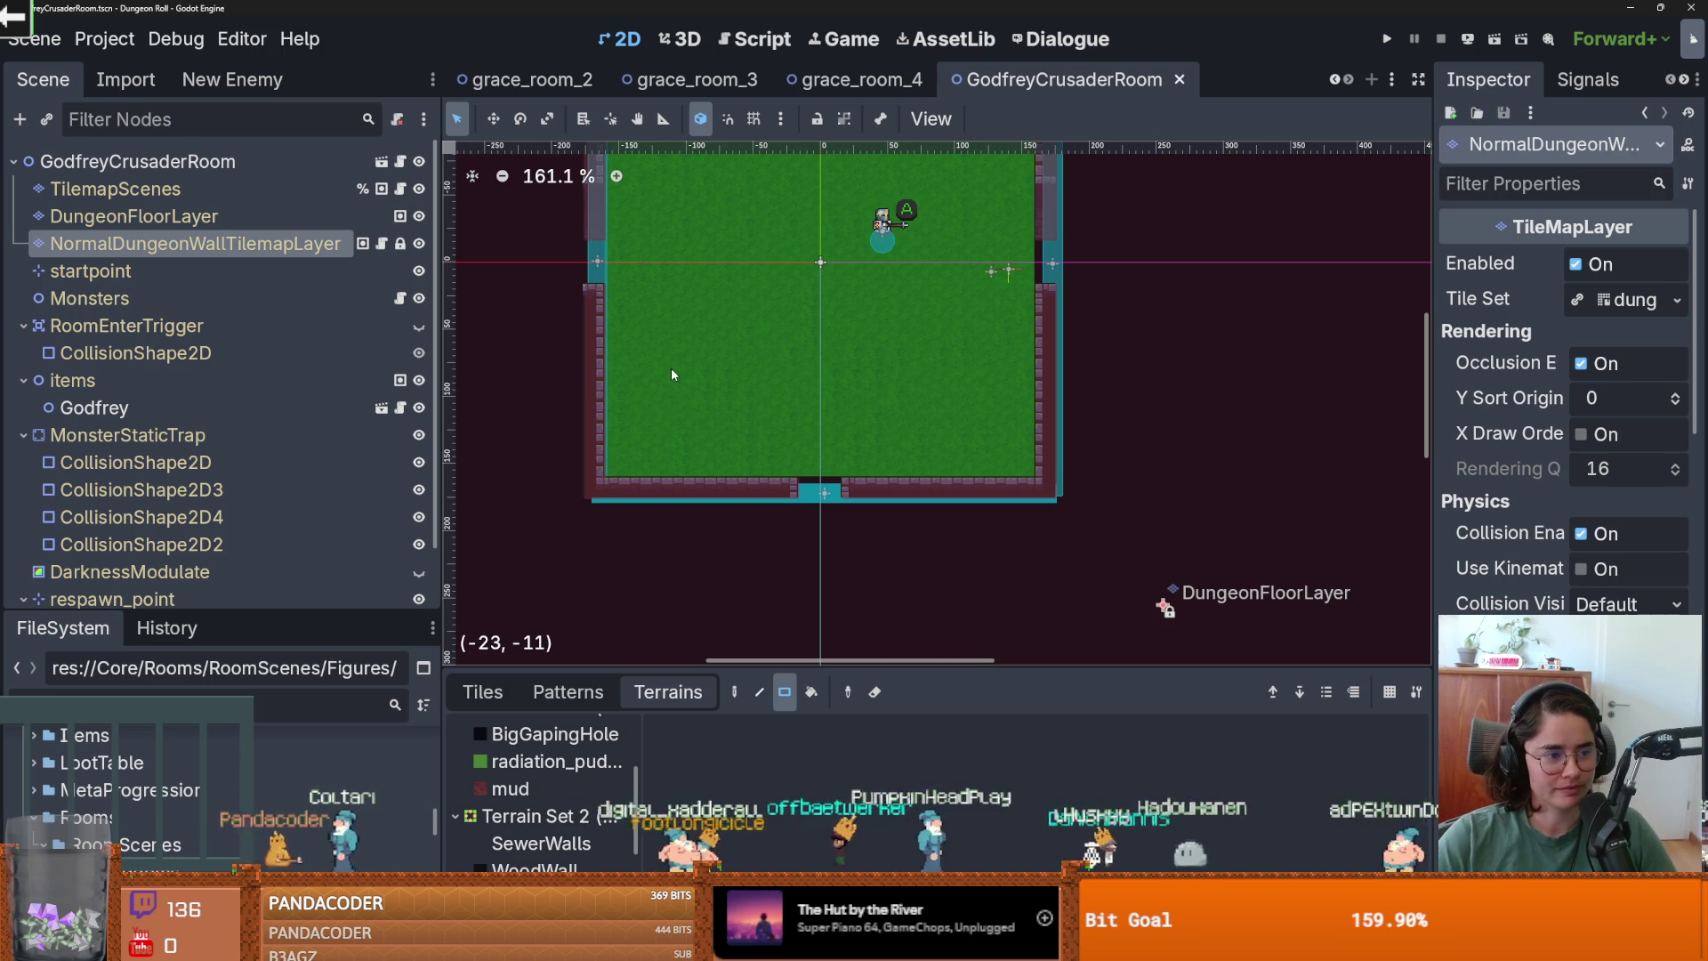
pyautogui.scroll(1, 821, 481)
pyautogui.hotkey('ctrl', 's')
pyautogui.scroll(-2, 576, 785)
pyautogui.moveTo(646, 668)
pyautogui.mouseDown()
pyautogui.moveTo(645, 542)
pyautogui.moveTo(645, 577)
pyautogui.moveTo(646, 558)
pyautogui.mouseUp()
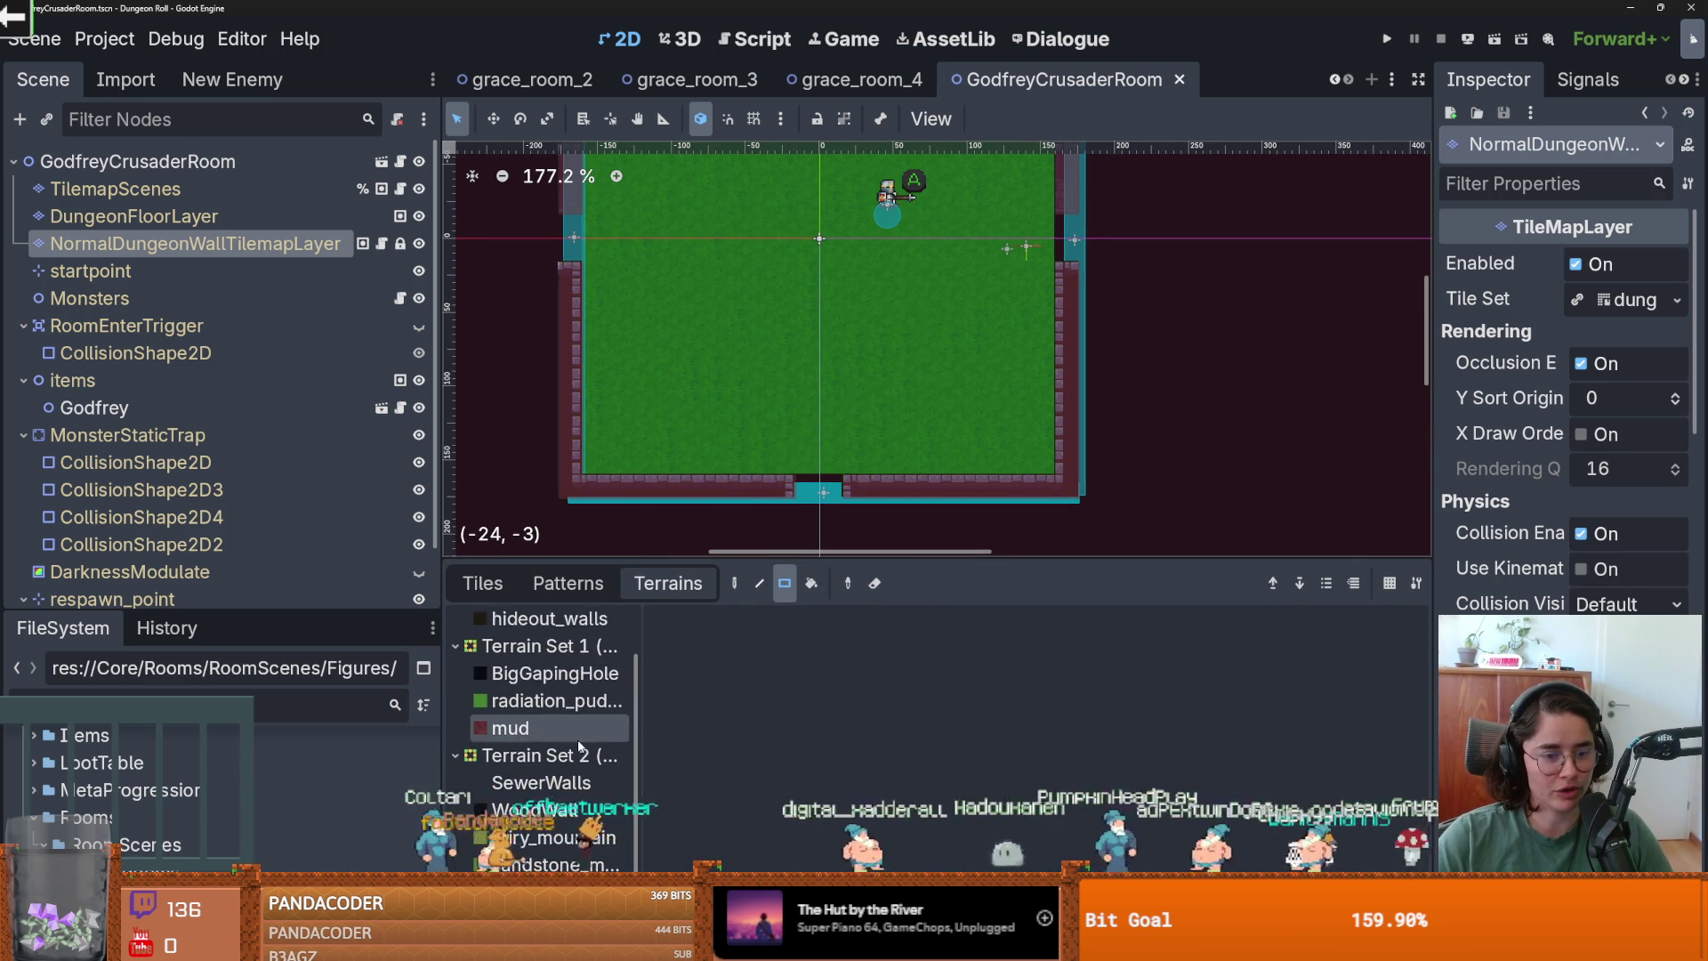
pyautogui.scroll(1, 551, 725)
pyautogui.click(249, 224)
pyautogui.scroll(-5, 567, 767)
pyautogui.scroll(-6, 568, 767)
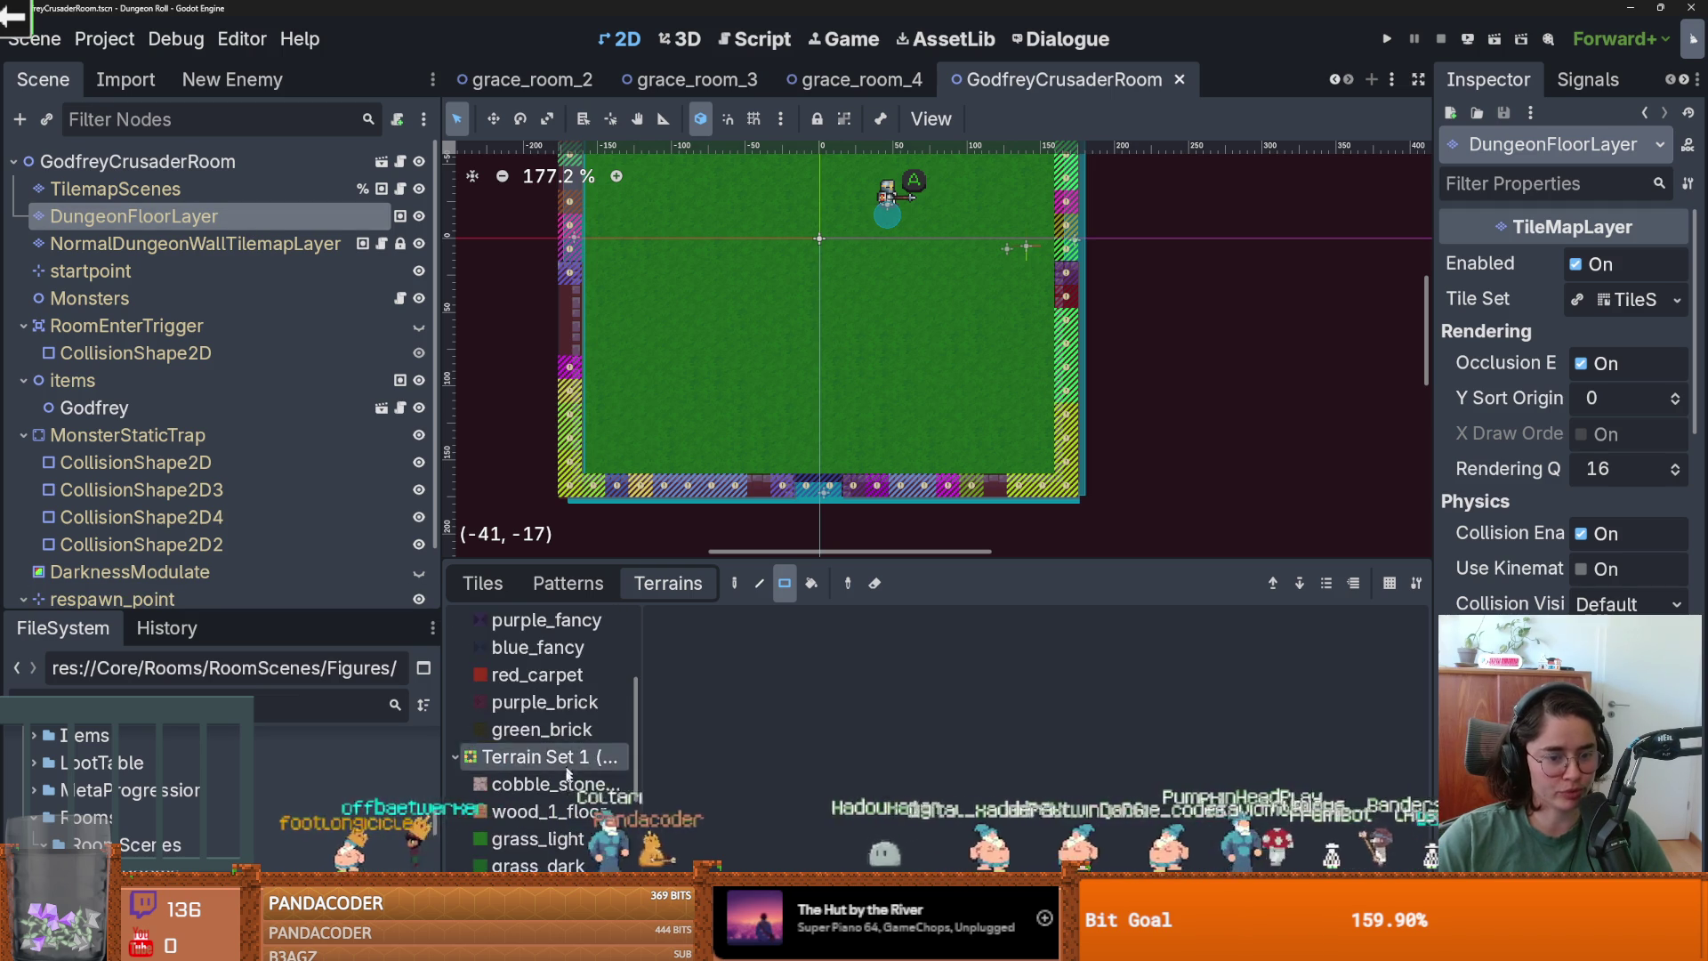
# Paint grass_light terrain onto a bottom edge tile and a left edge tile.
pyautogui.click(547, 738)
pyautogui.click(830, 483)
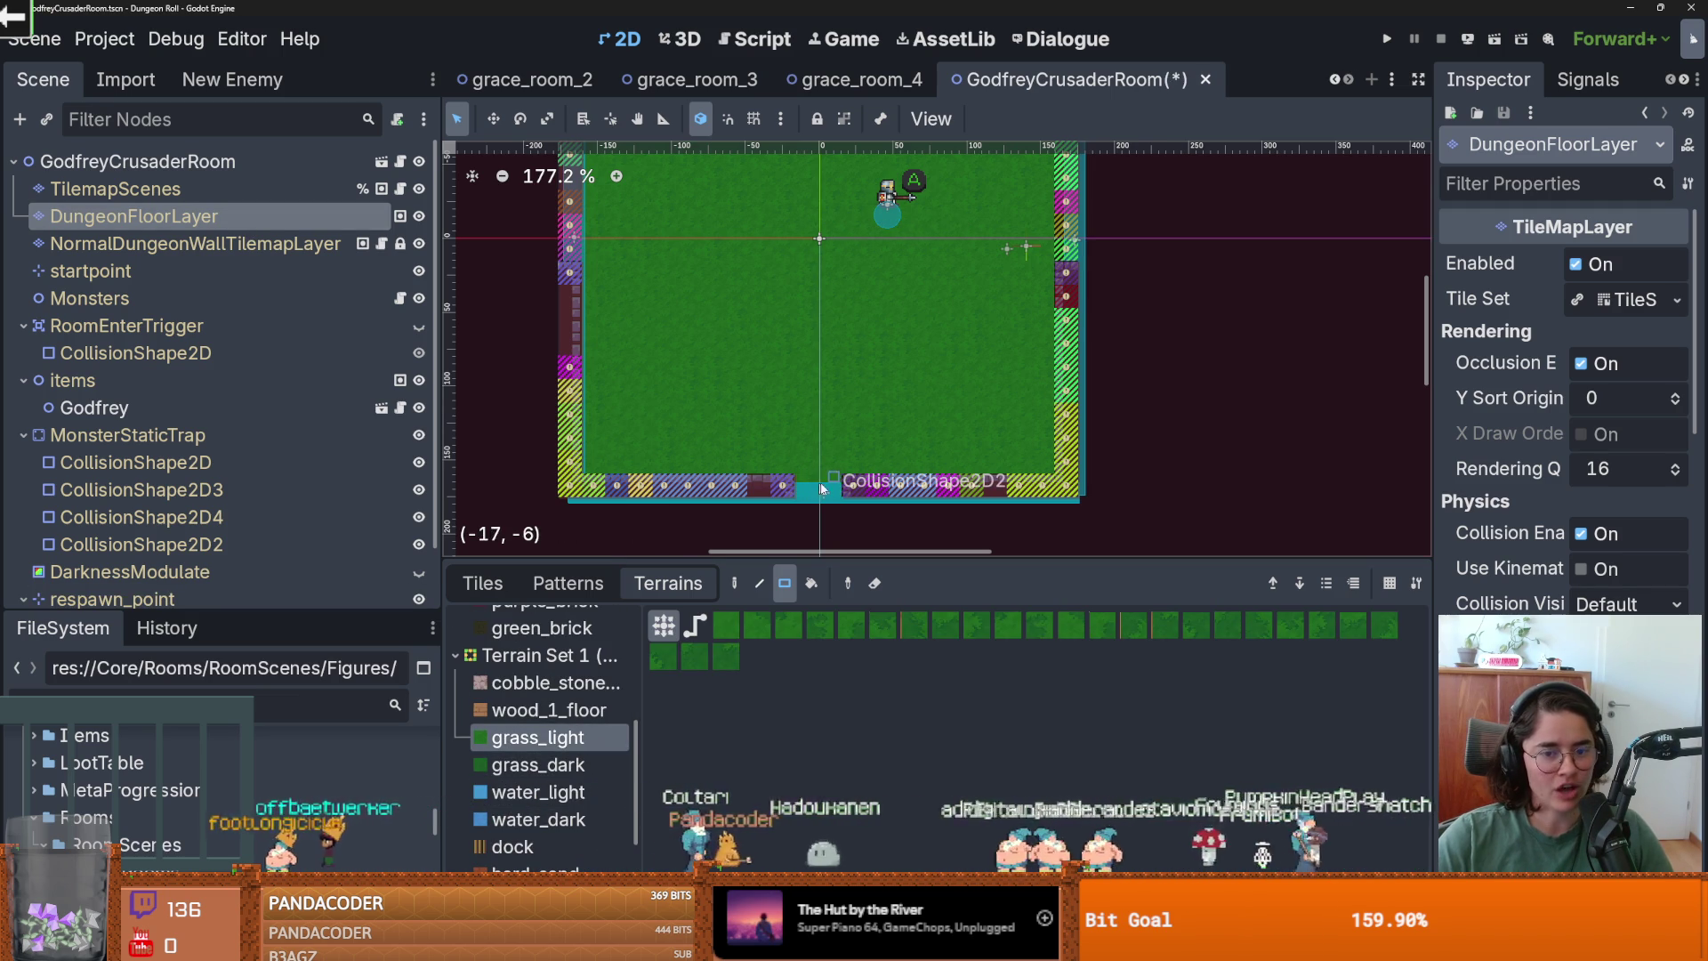
pyautogui.scroll(1, 877, 411)
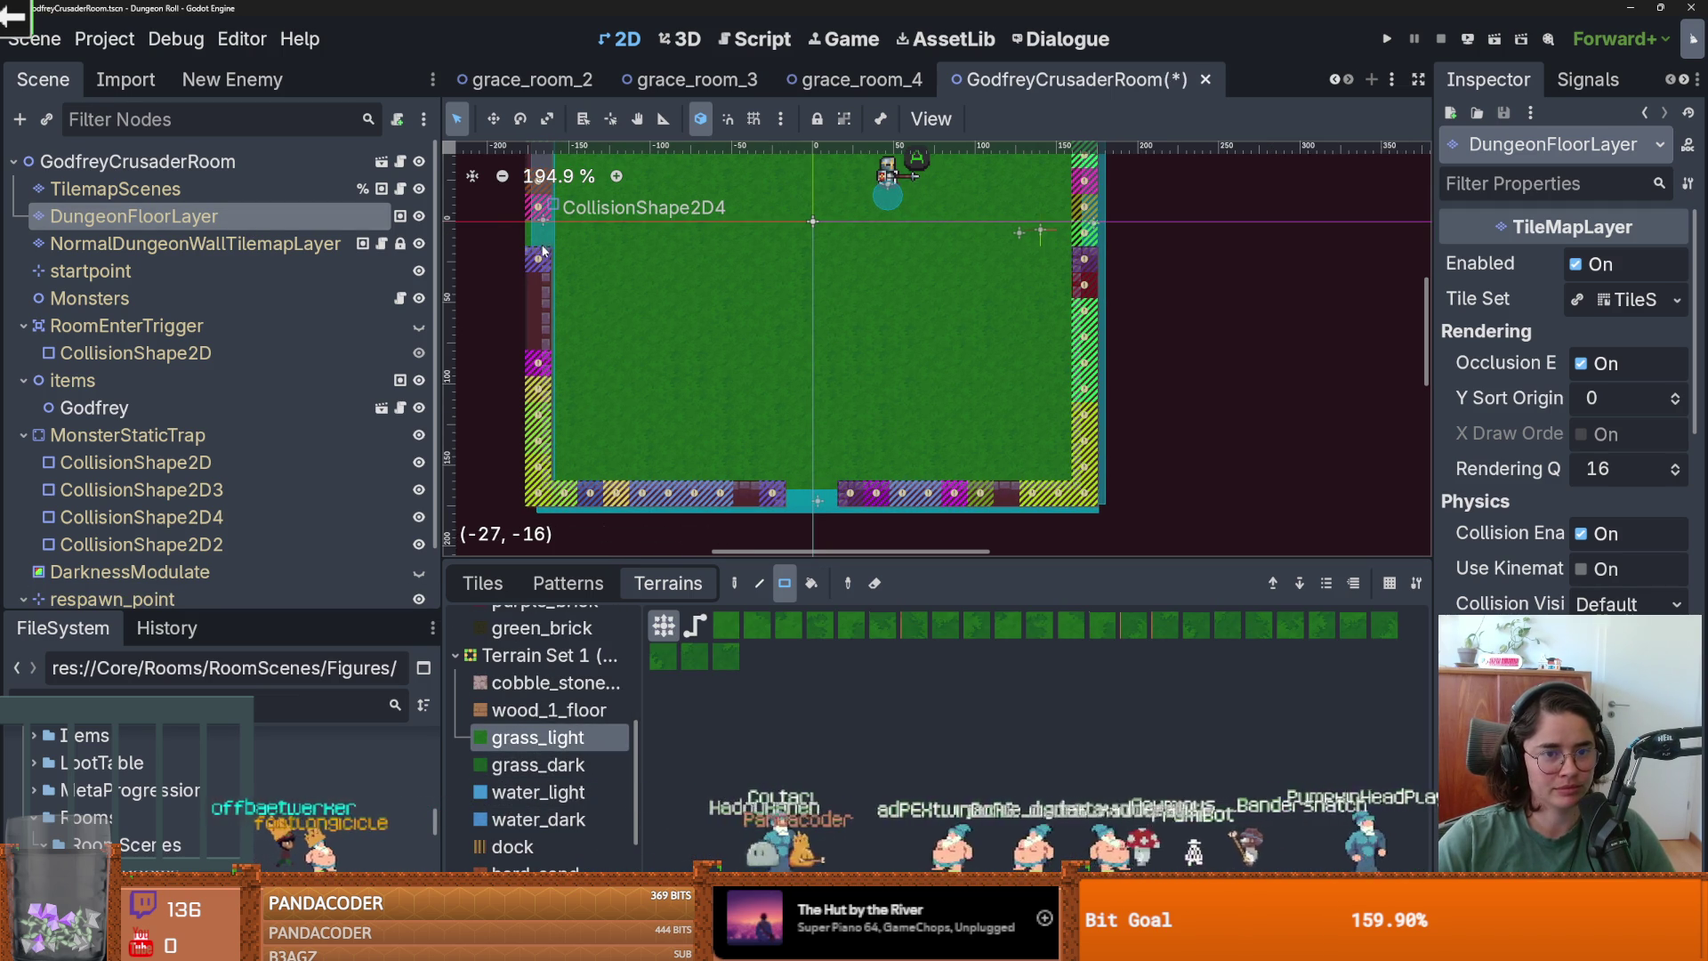
pyautogui.scroll(2, 696, 373)
pyautogui.moveTo(695, 373); pyautogui.dragTo(696, 374)
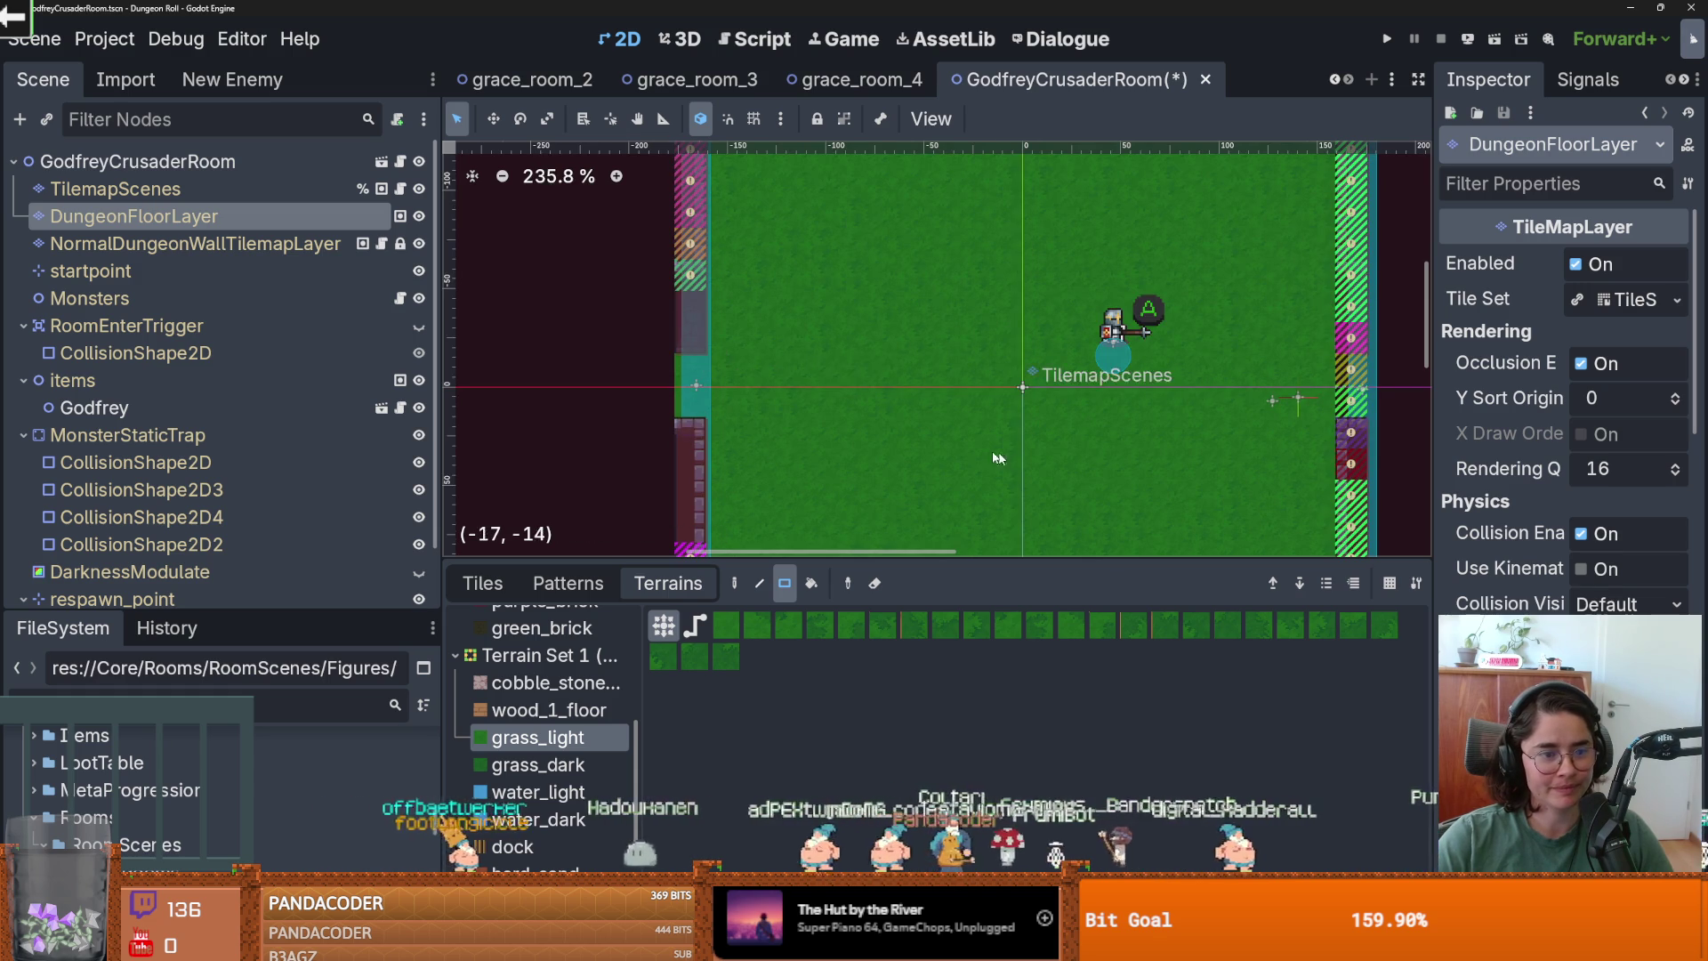
# Paint grass_light along the right edge strip, bottom row and top row of the room.
pyautogui.hscroll(5, 1006, 452)
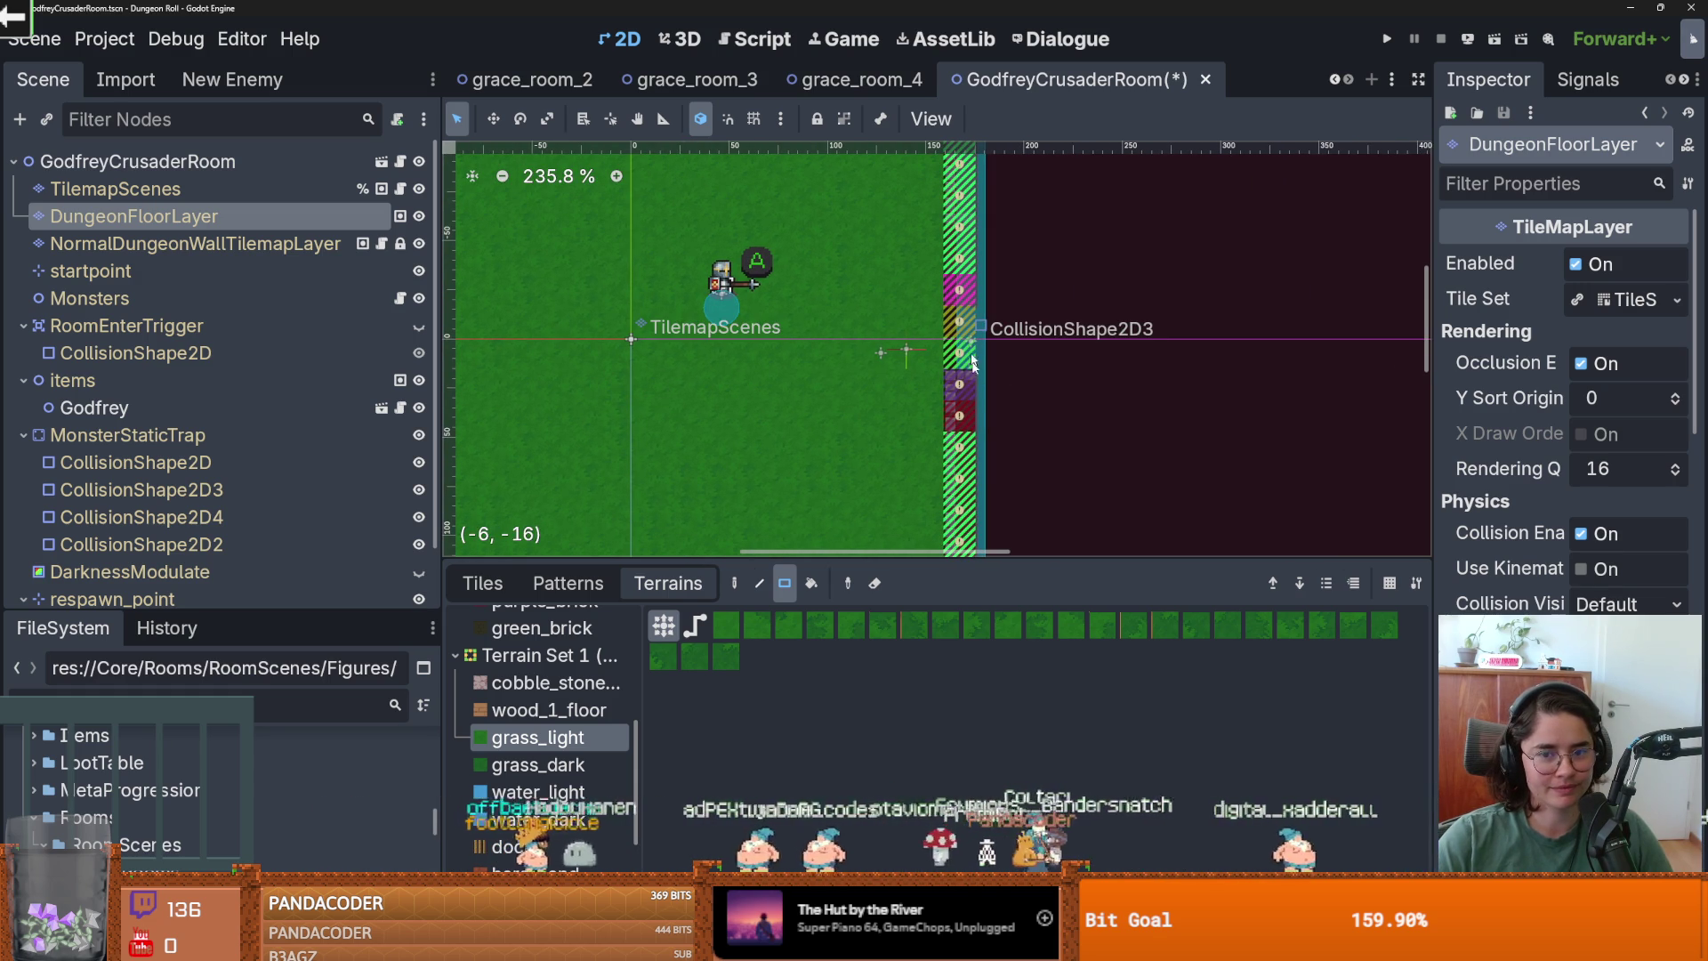
pyautogui.scroll(-3, 963, 356)
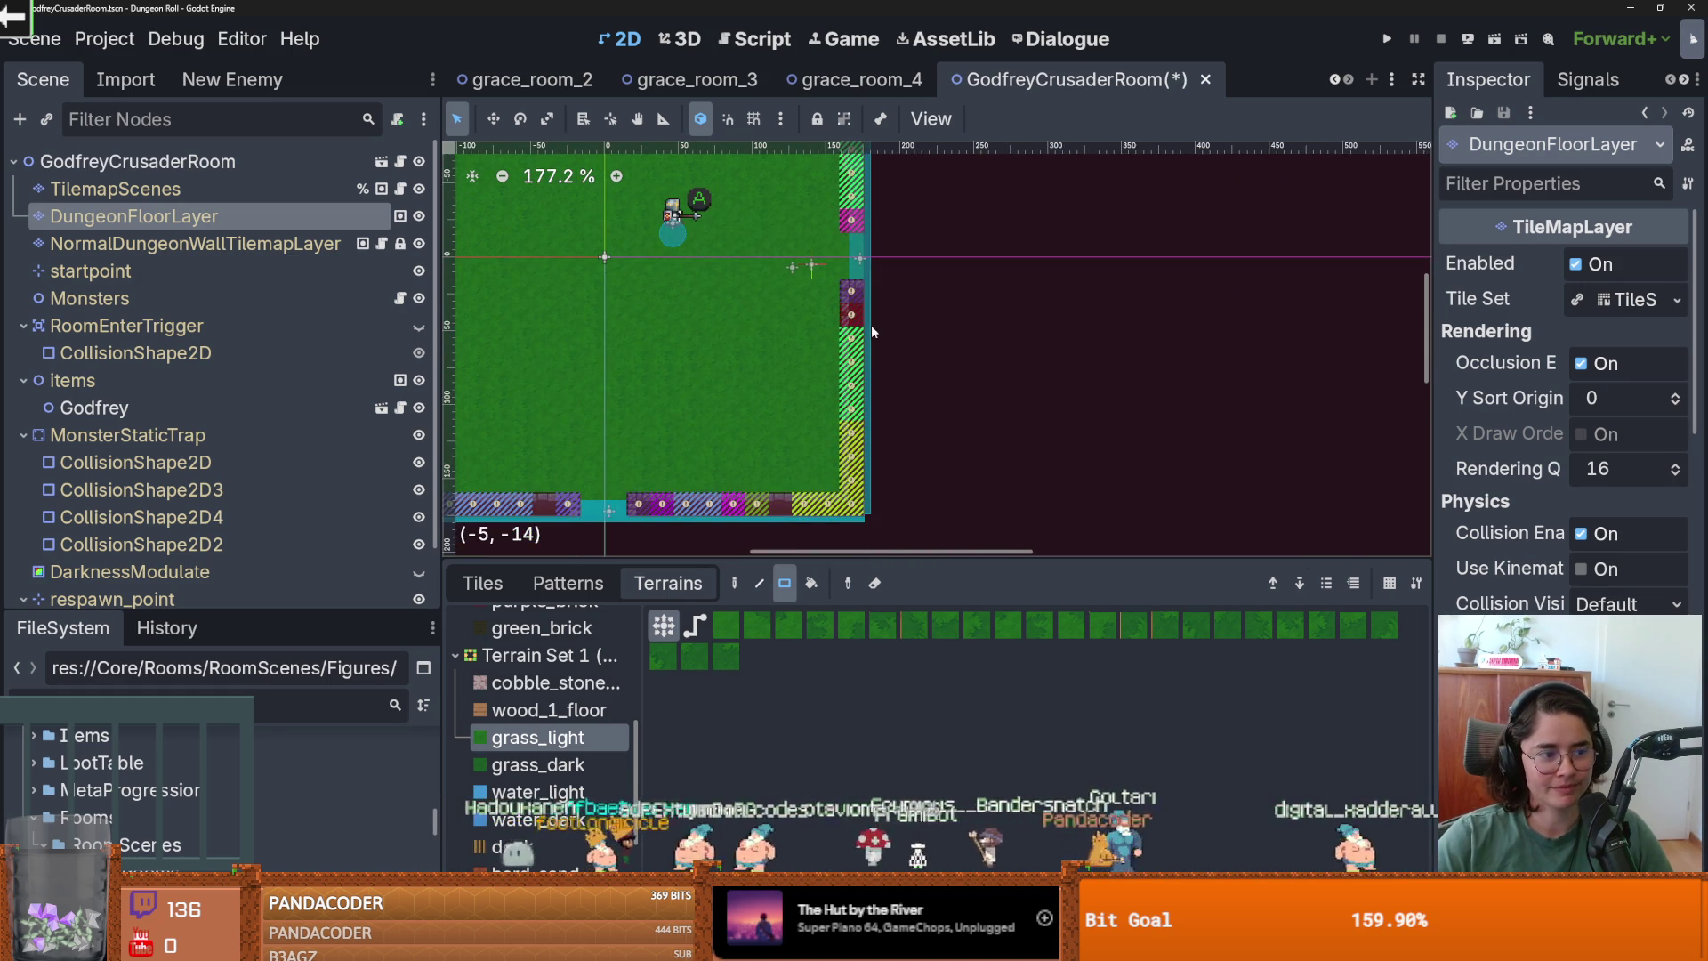
pyautogui.moveTo(851, 306); pyautogui.dragTo(857, 504)
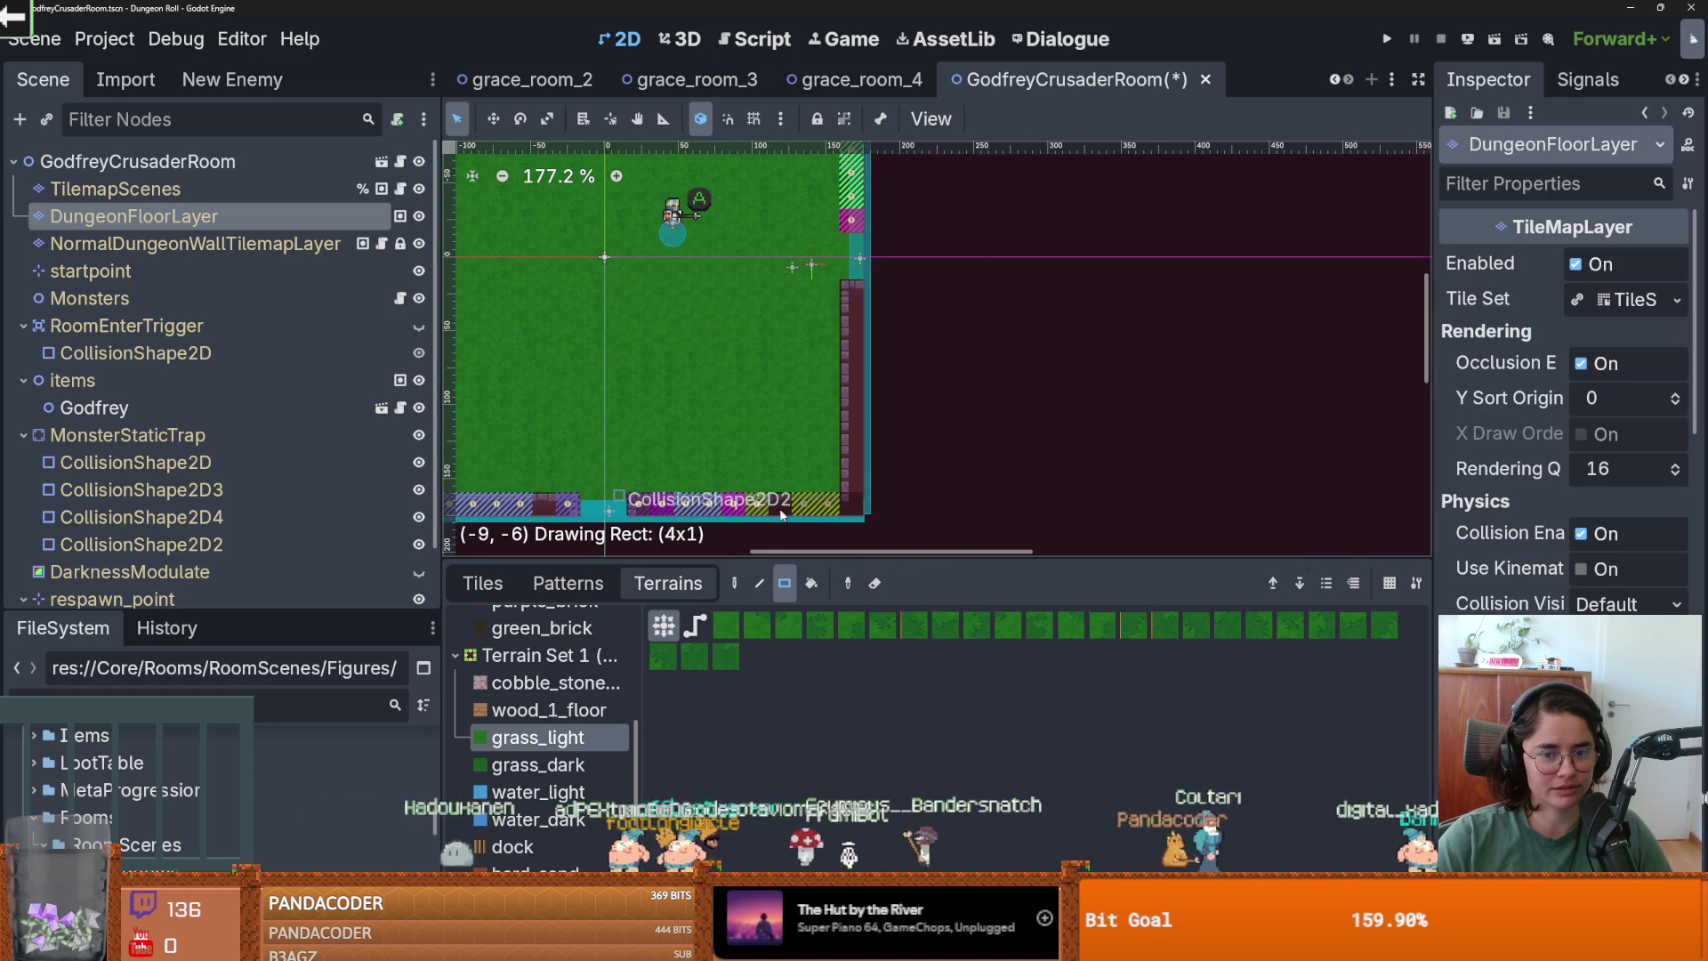
pyautogui.moveTo(658, 509)
pyautogui.mouseDown()
pyautogui.moveTo(783, 431)
pyautogui.moveTo(489, 449)
pyautogui.moveTo(489, 285)
pyautogui.moveTo(495, 465)
pyautogui.mouseUp()
pyautogui.scroll(2, 611, 466)
pyautogui.scroll(2, 509, 336)
pyautogui.hscroll(-2, 508, 336)
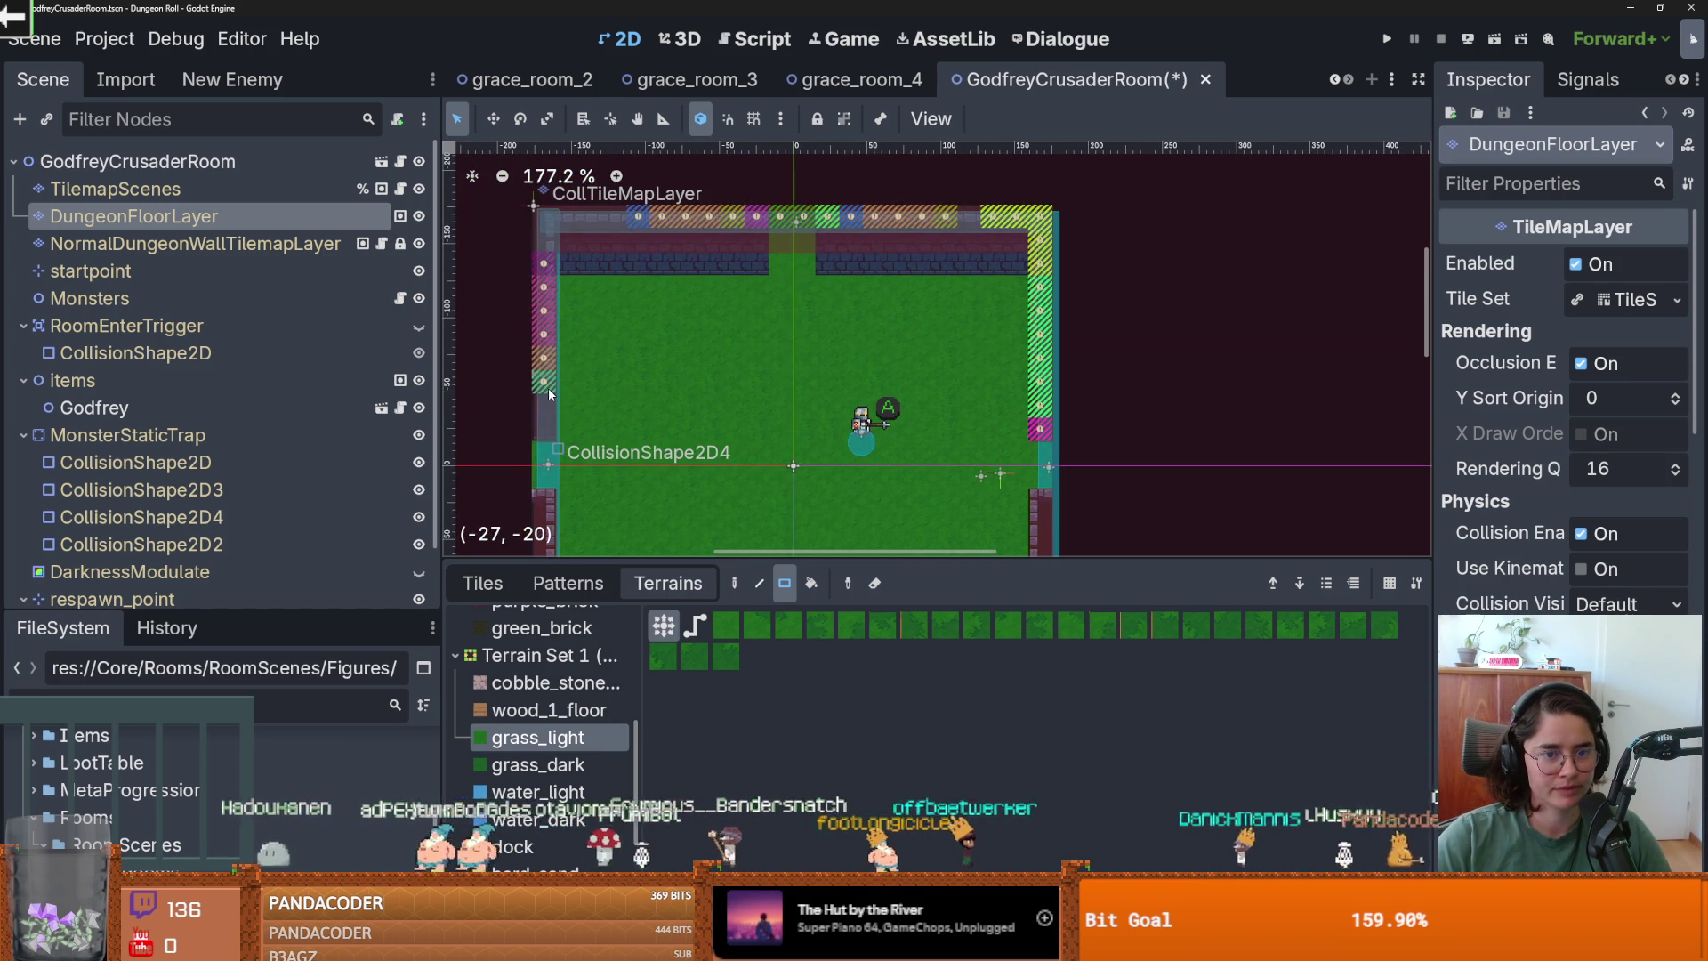
pyautogui.moveTo(552, 224)
pyautogui.mouseDown()
pyautogui.moveTo(1041, 217)
pyautogui.moveTo(1041, 425)
pyautogui.mouseUp()
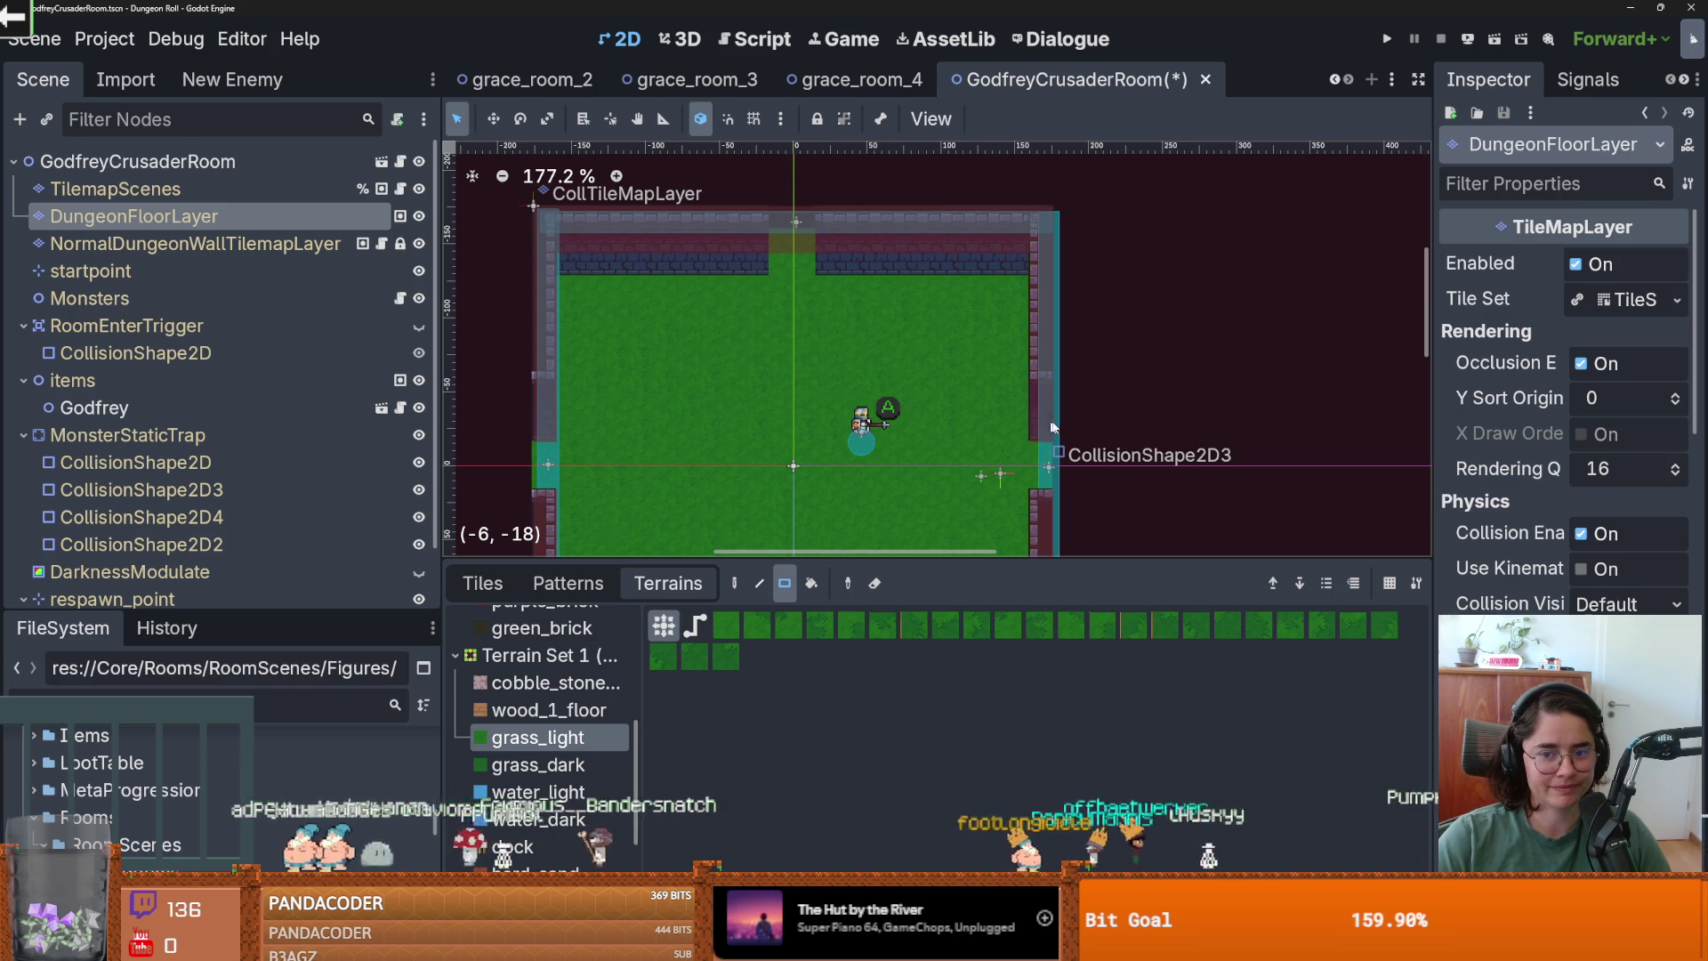
# Save the repainted room and recentre the view on it.
pyautogui.scroll(-1, 1064, 381)
pyautogui.hotkey('ctrl', 's')
pyautogui.scroll(-1, 1032, 356)
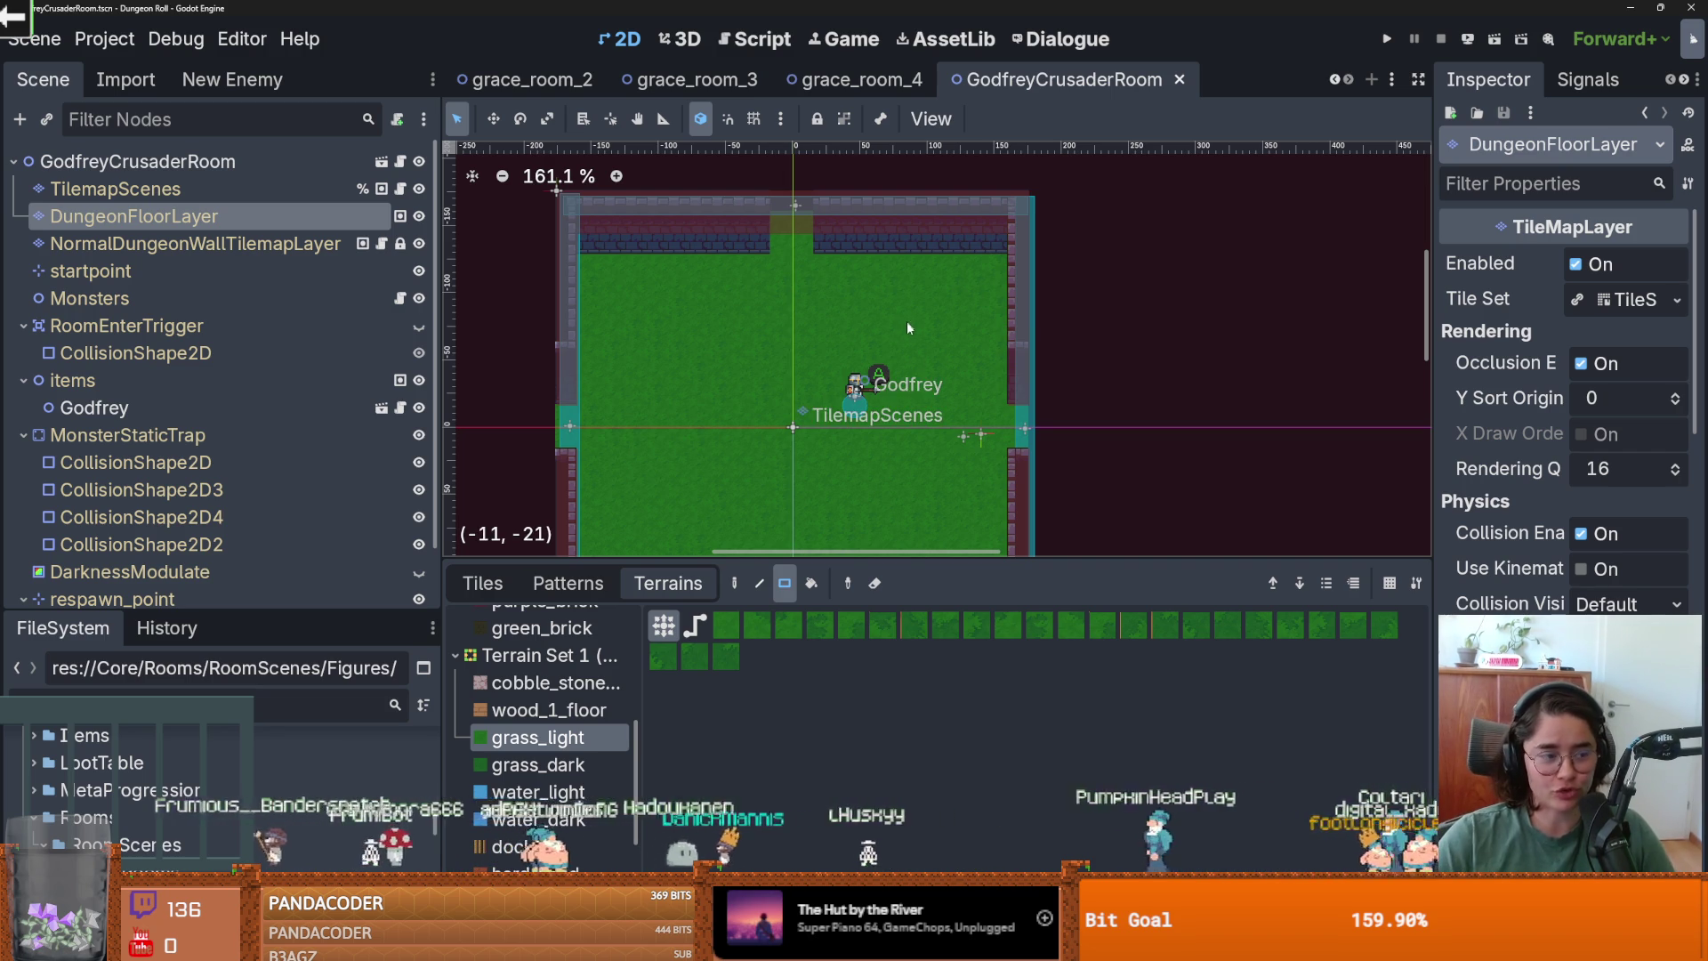
pyautogui.moveTo(856, 389); pyautogui.dragTo(891, 360)
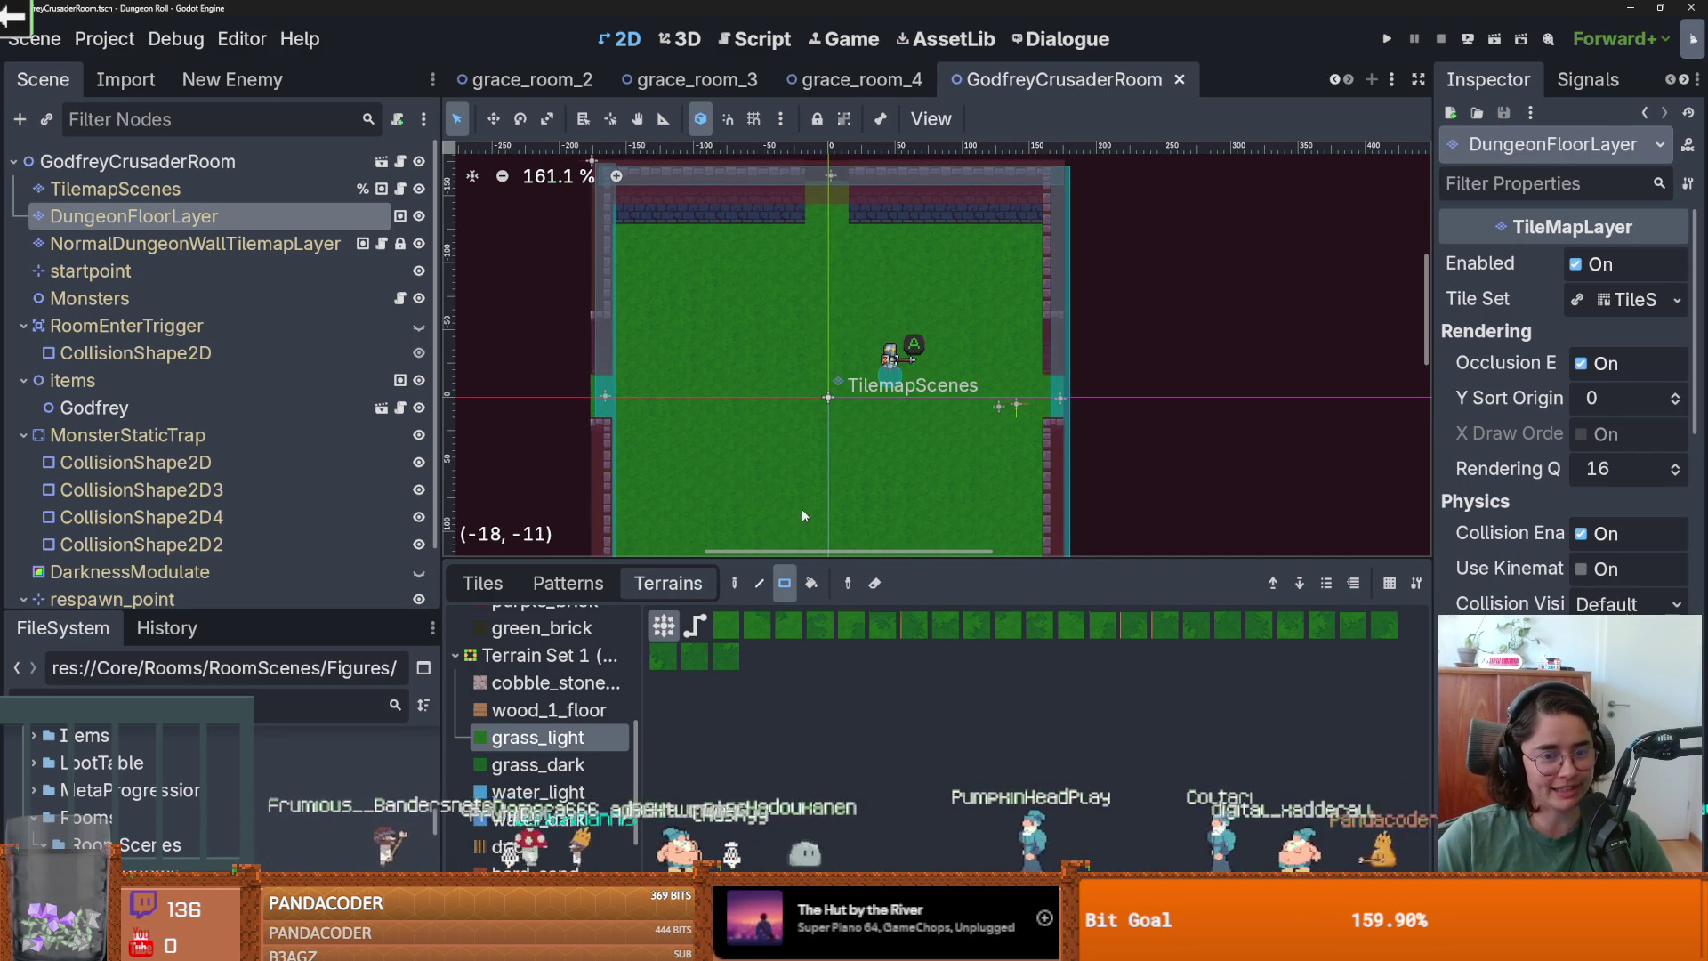
pyautogui.scroll(1, 802, 509)
pyautogui.scroll(-2, 875, 446)
pyautogui.scroll(1, 877, 453)
pyautogui.hotkey('ctrl', 's')
# Switch to grass_dark, enlarge the terrain panel, and show the individual floor tile sheets.
pyautogui.press('Down')
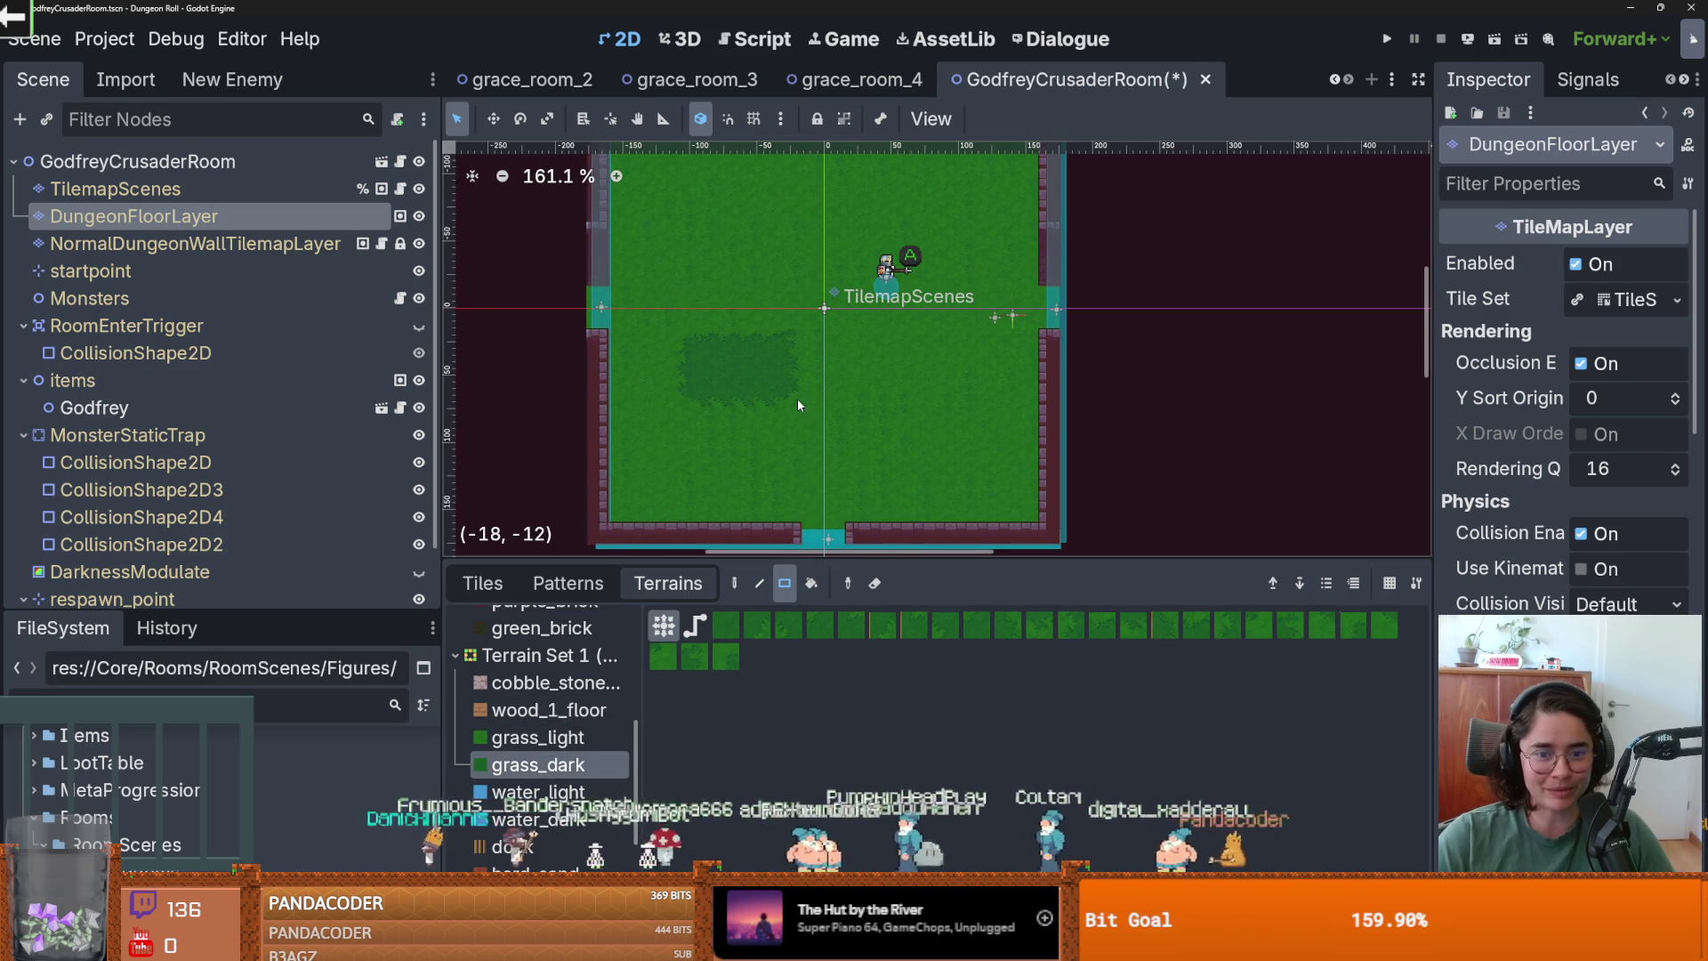
pyautogui.scroll(2, 750, 416)
pyautogui.scroll(-2, 751, 417)
pyautogui.scroll(-3, 589, 638)
pyautogui.moveTo(619, 557); pyautogui.dragTo(619, 452)
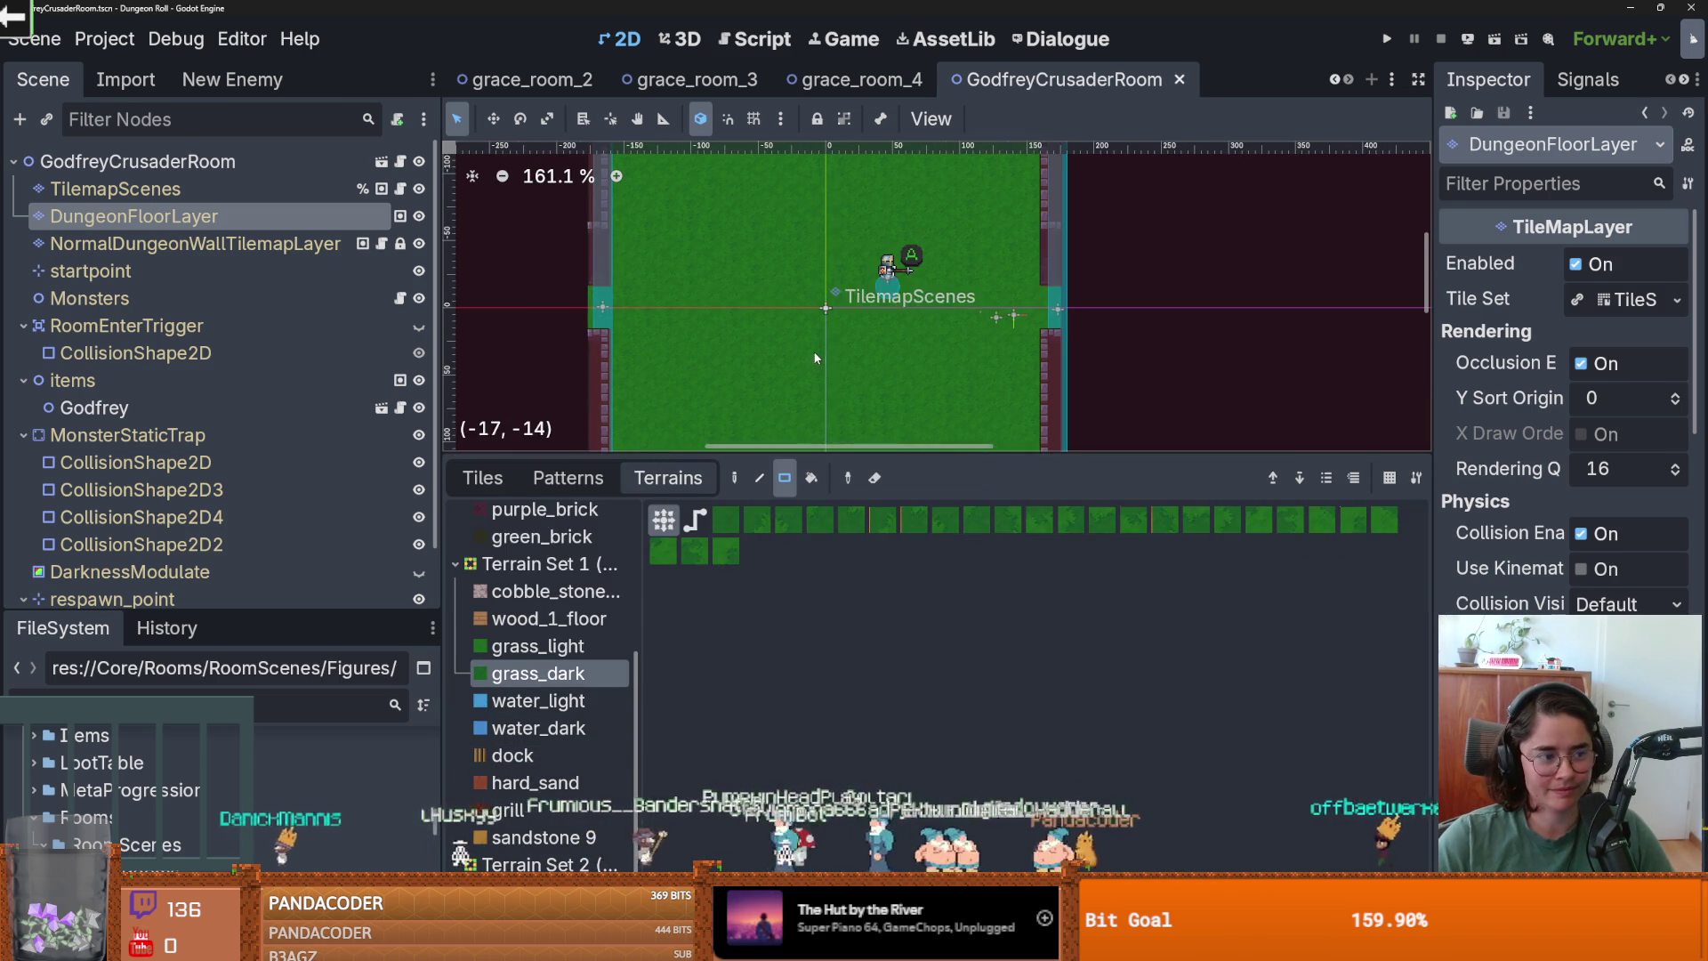
pyautogui.scroll(-3, 820, 295)
pyautogui.scroll(1, 820, 295)
pyautogui.scroll(-3, 738, 356)
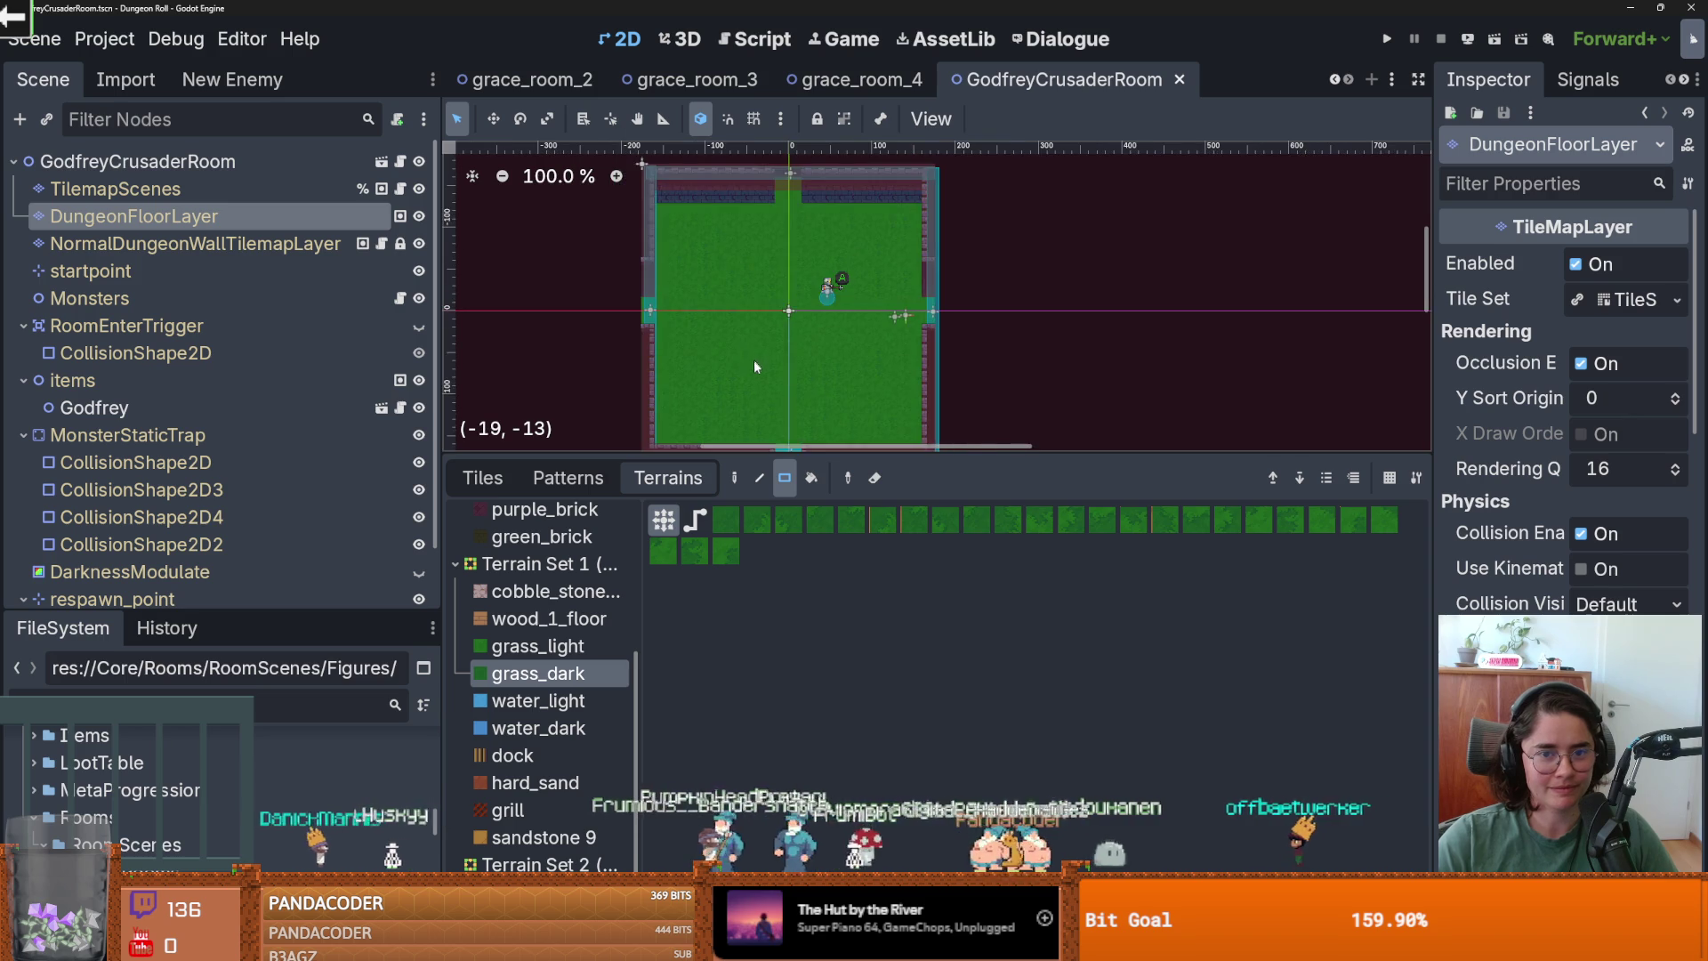
pyautogui.click(482, 480)
pyautogui.scroll(2, 767, 407)
# Save the room scene and enlarge the tile panel slightly.
pyautogui.scroll(-1, 766, 407)
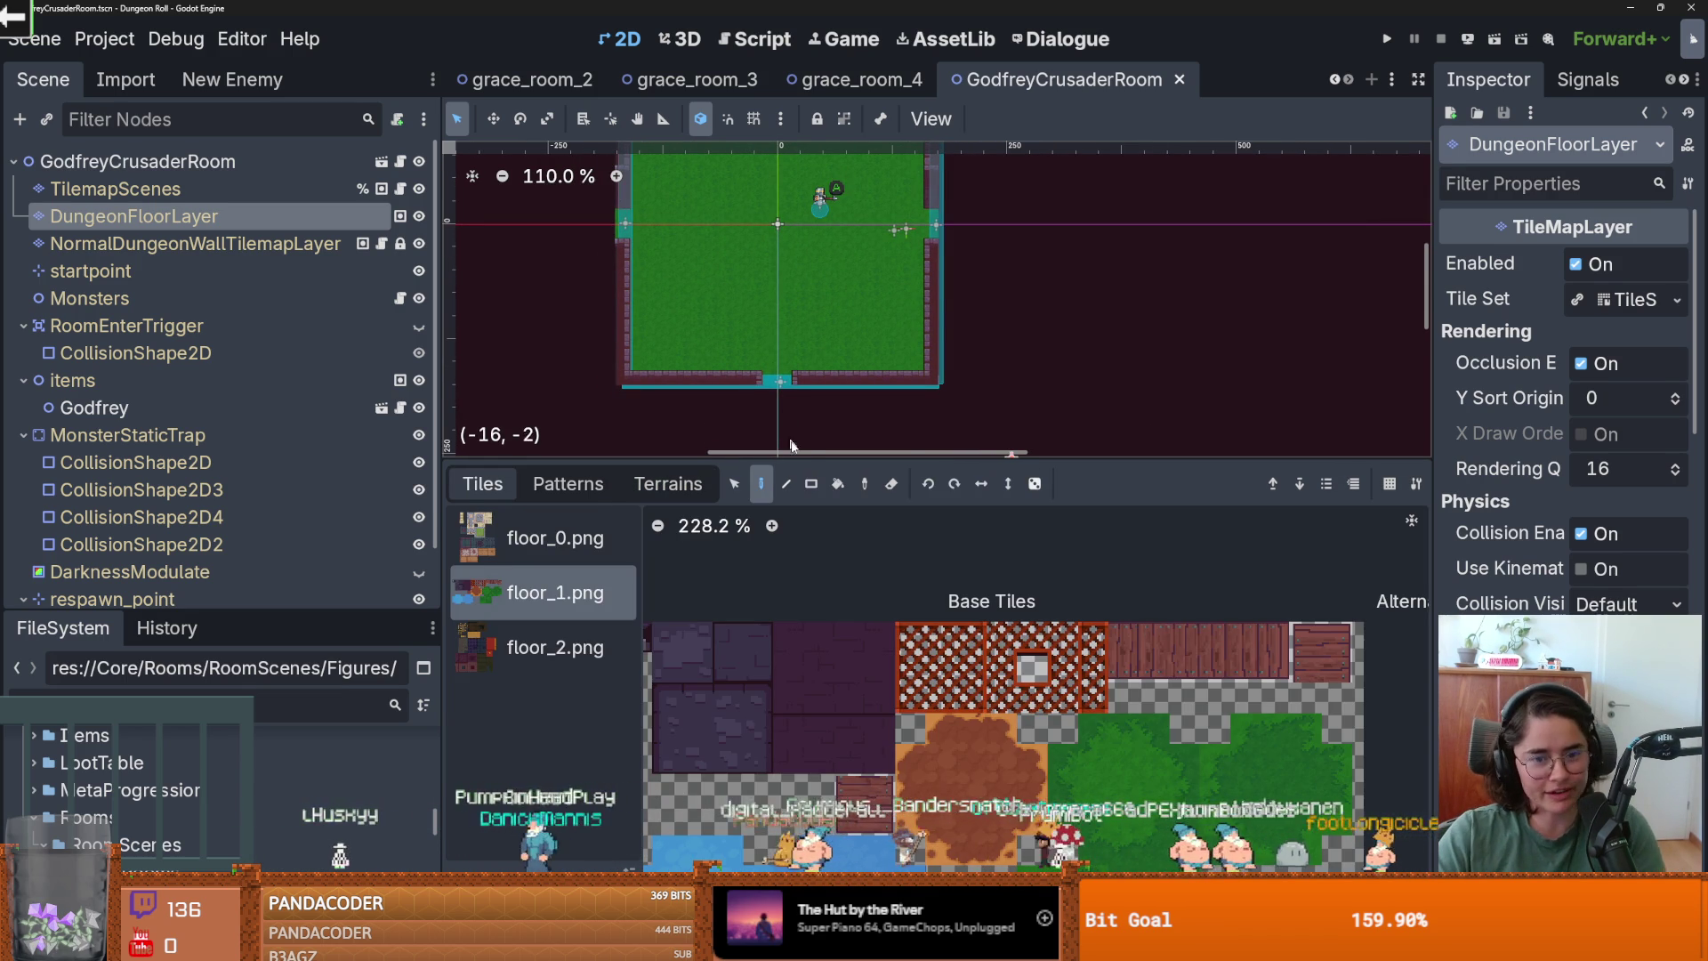
pyautogui.moveTo(812, 457); pyautogui.dragTo(812, 454)
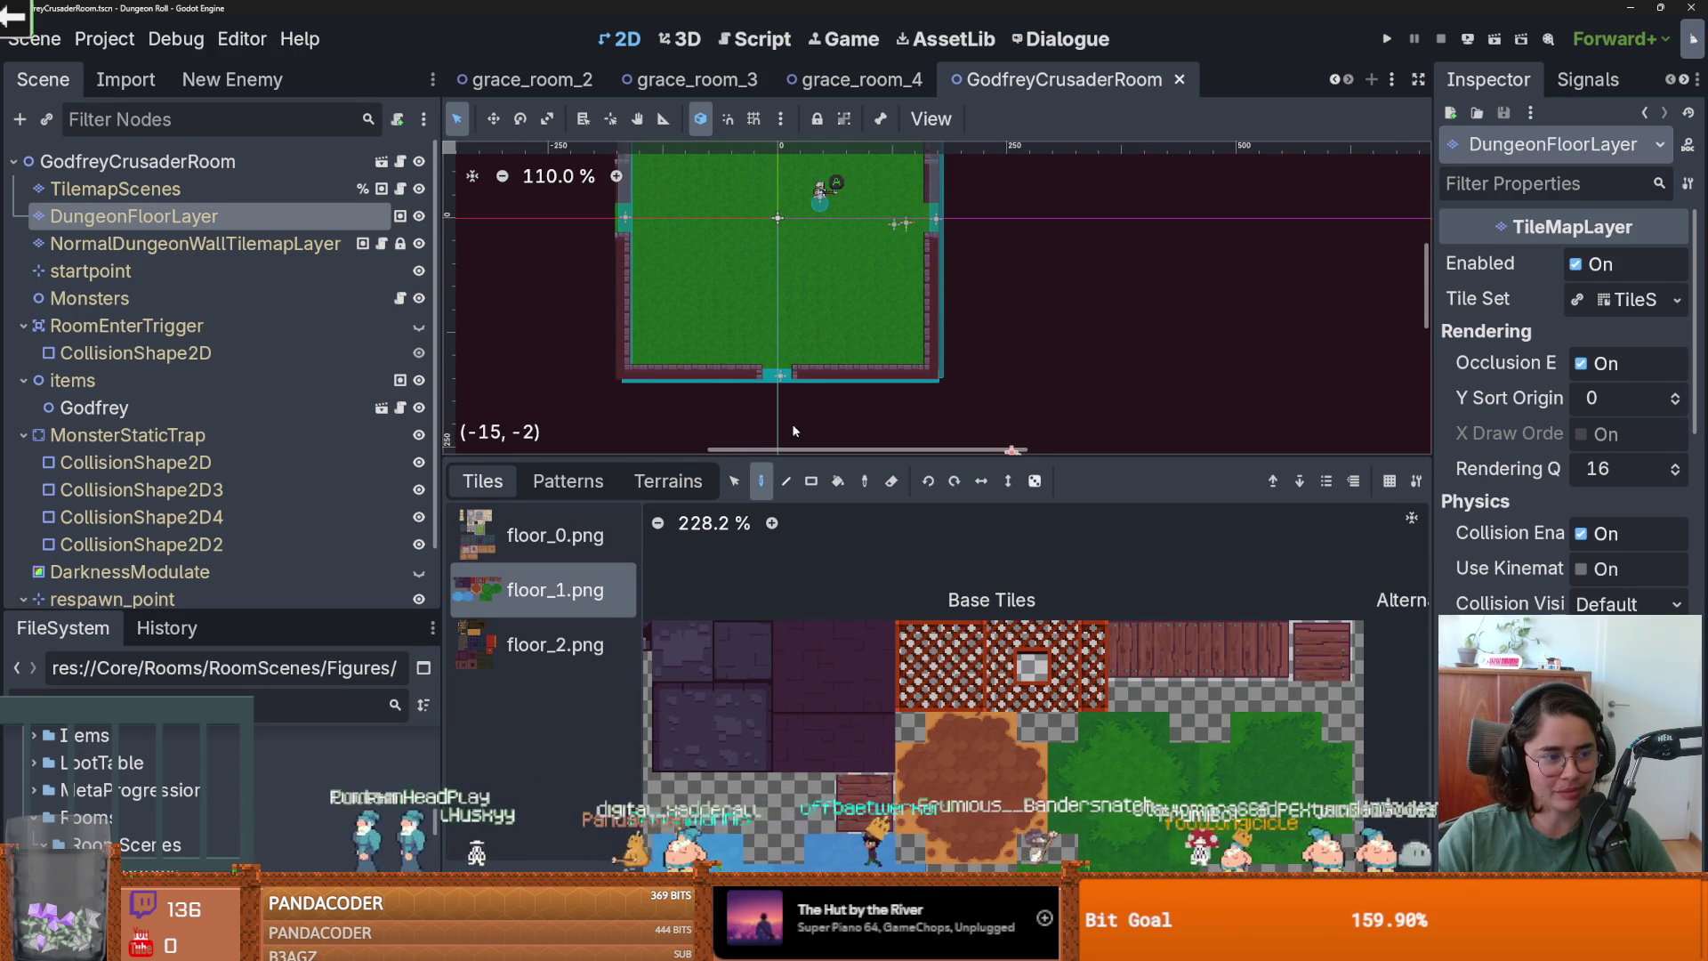
pyautogui.scroll(1, 765, 306)
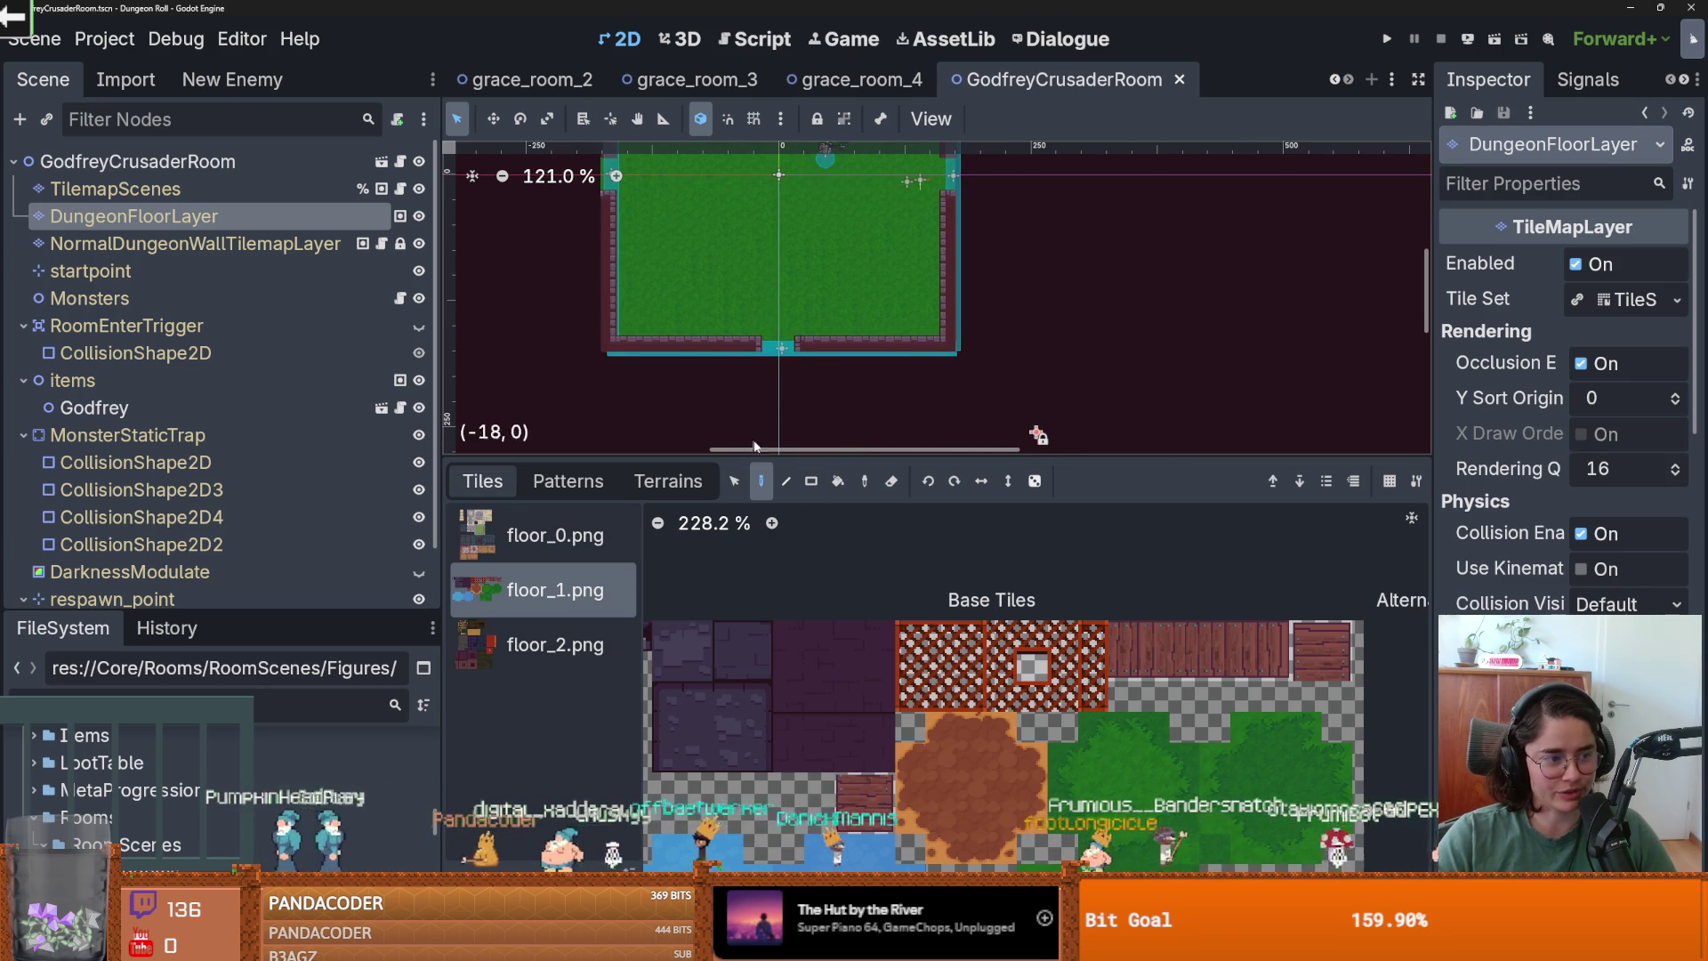
pyautogui.scroll(1, 743, 379)
pyautogui.hotkey('ctrl', 's')
pyautogui.scroll(1, 765, 382)
pyautogui.scroll(-1, 765, 379)
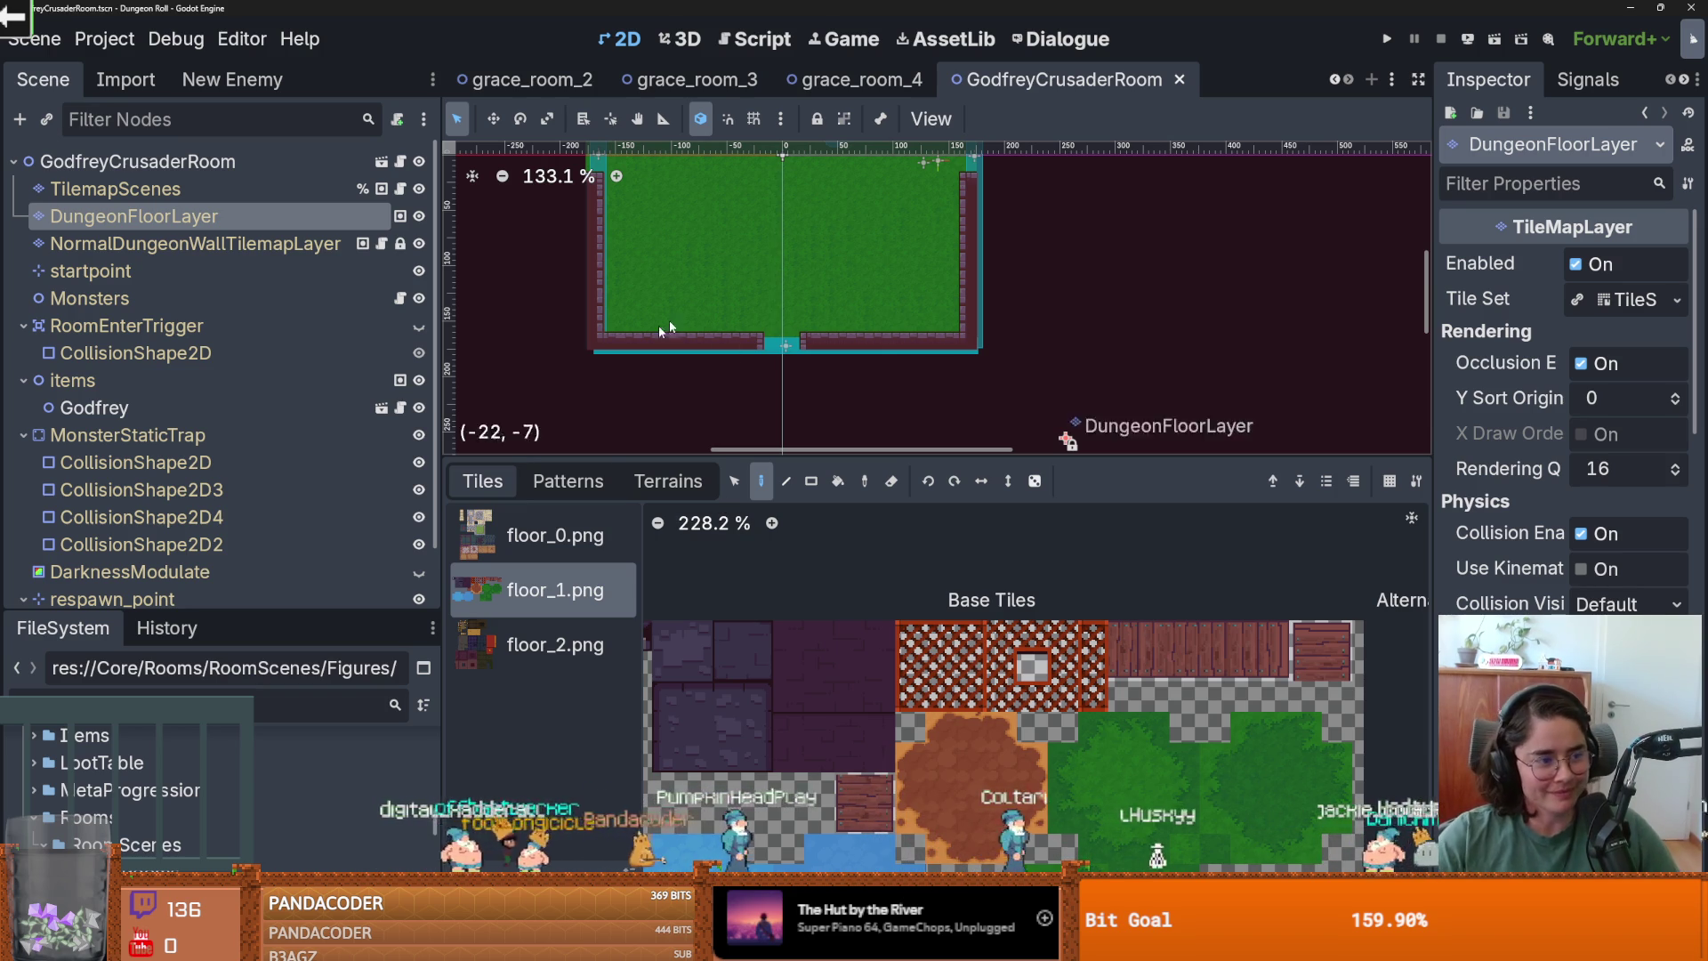
pyautogui.scroll(2, 685, 400)
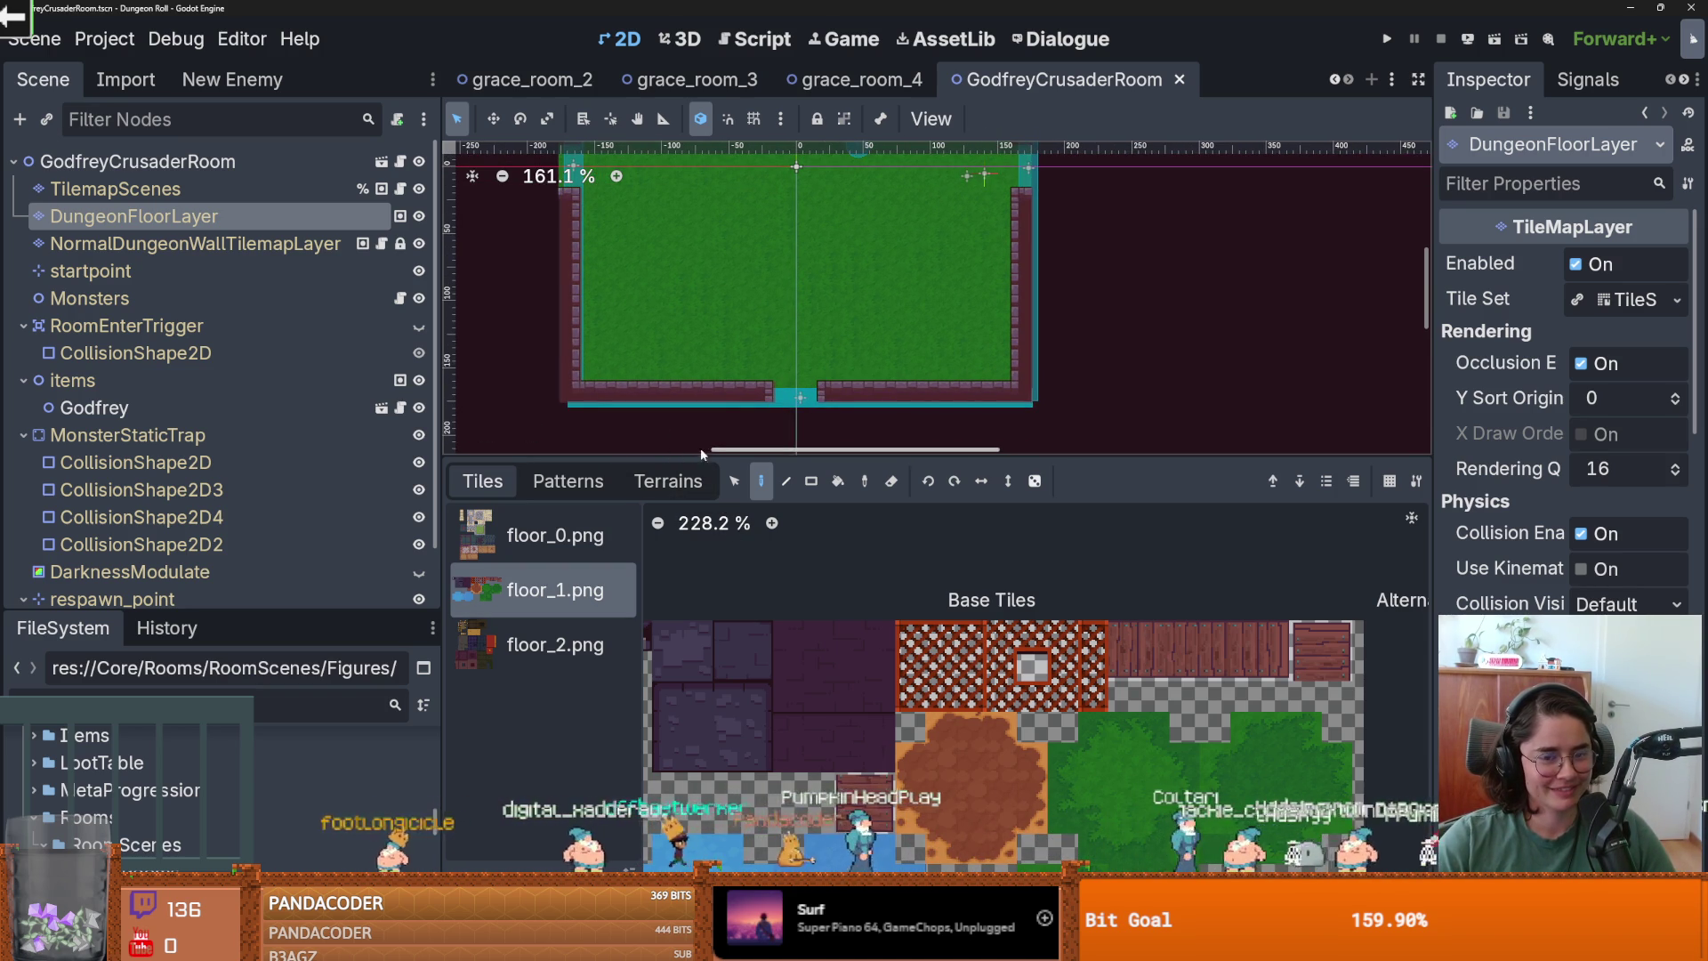
pyautogui.moveTo(683, 455); pyautogui.dragTo(683, 424)
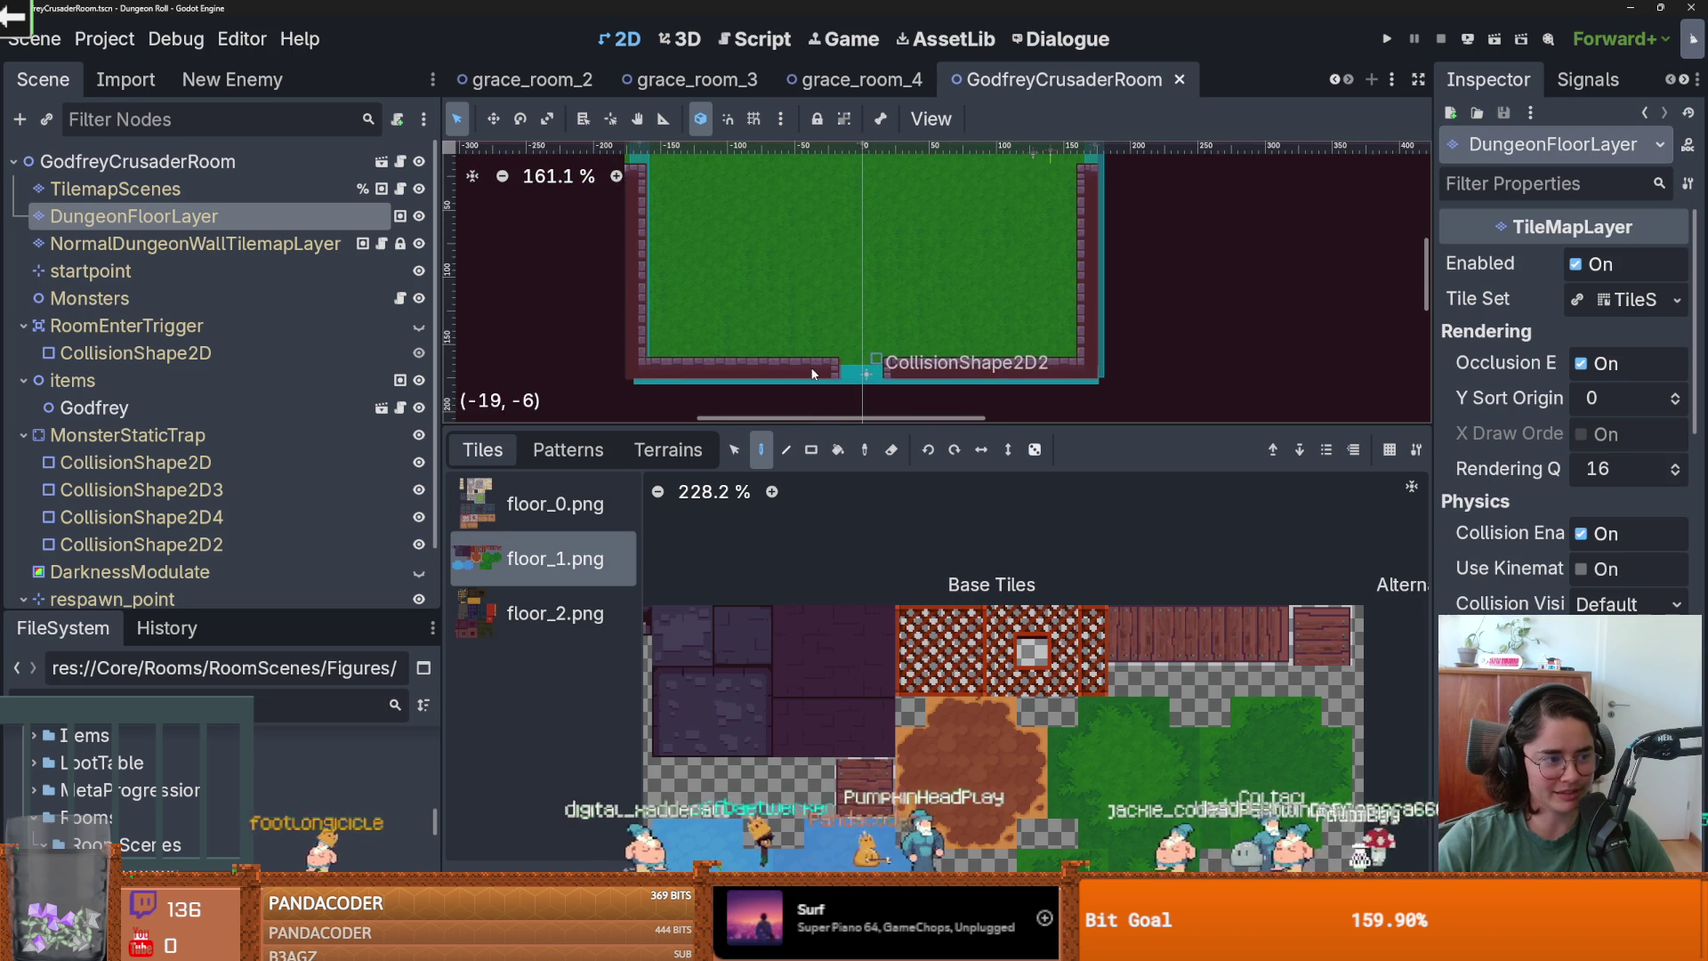
pyautogui.scroll(-1, 592, 366)
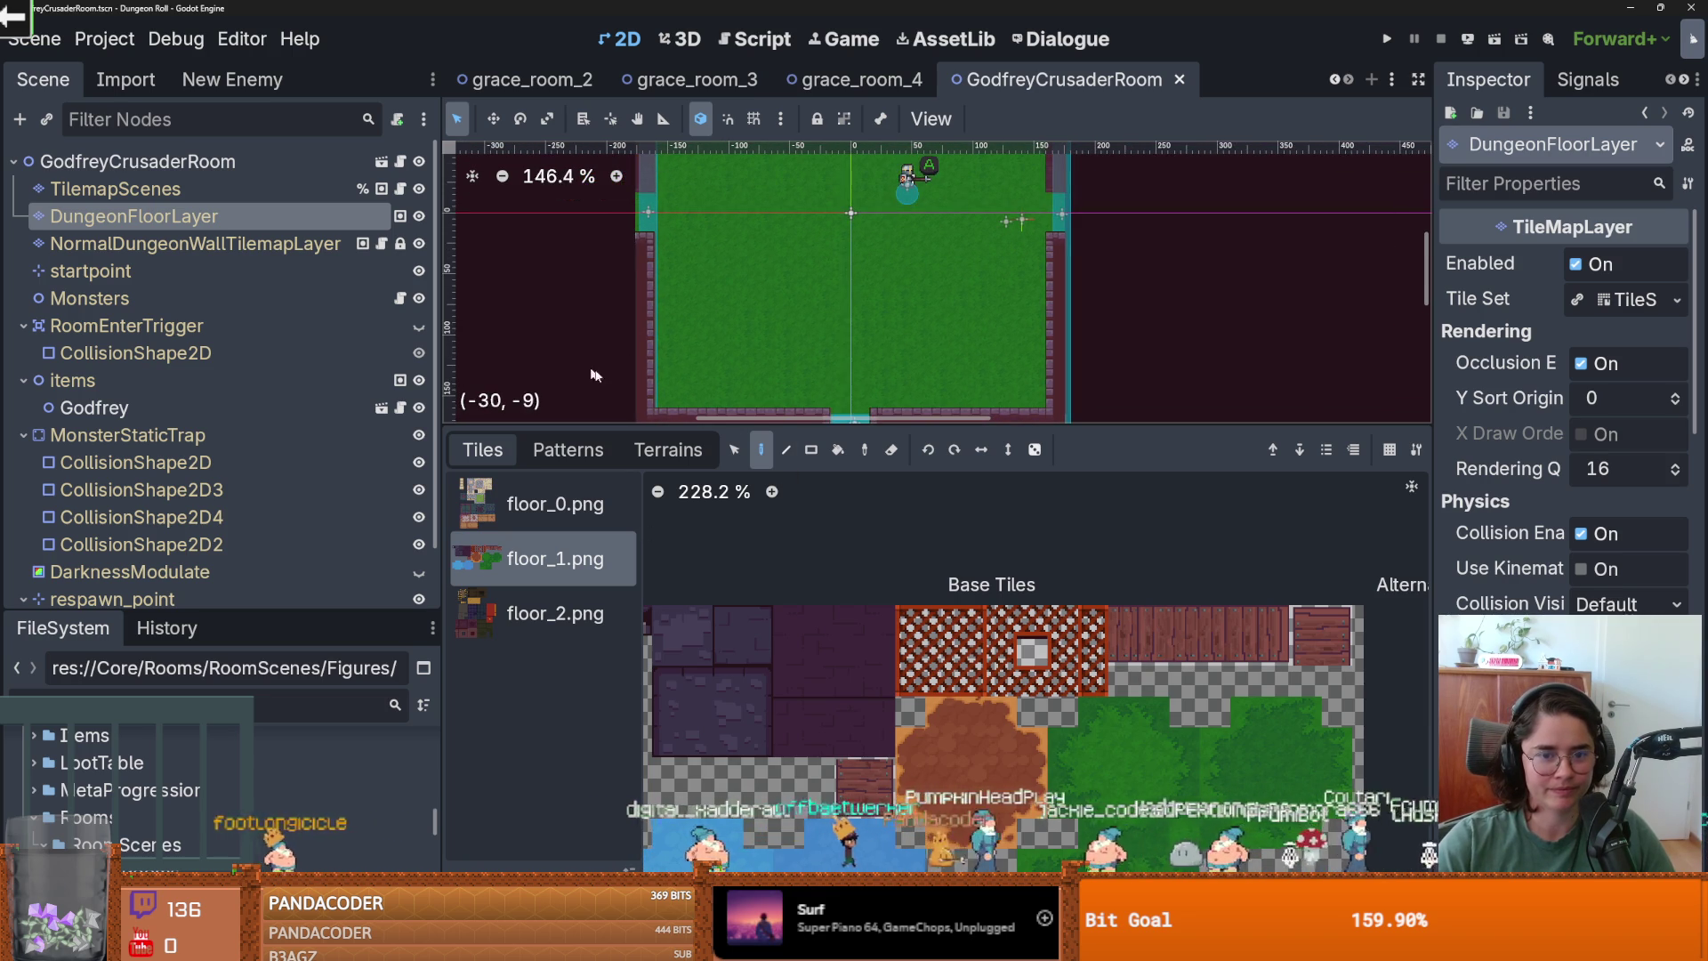
# View the blue_fancy, purple_fancy and green_brick terrain tiles, then filter FileSystem by 'floor'.
pyautogui.click(668, 449)
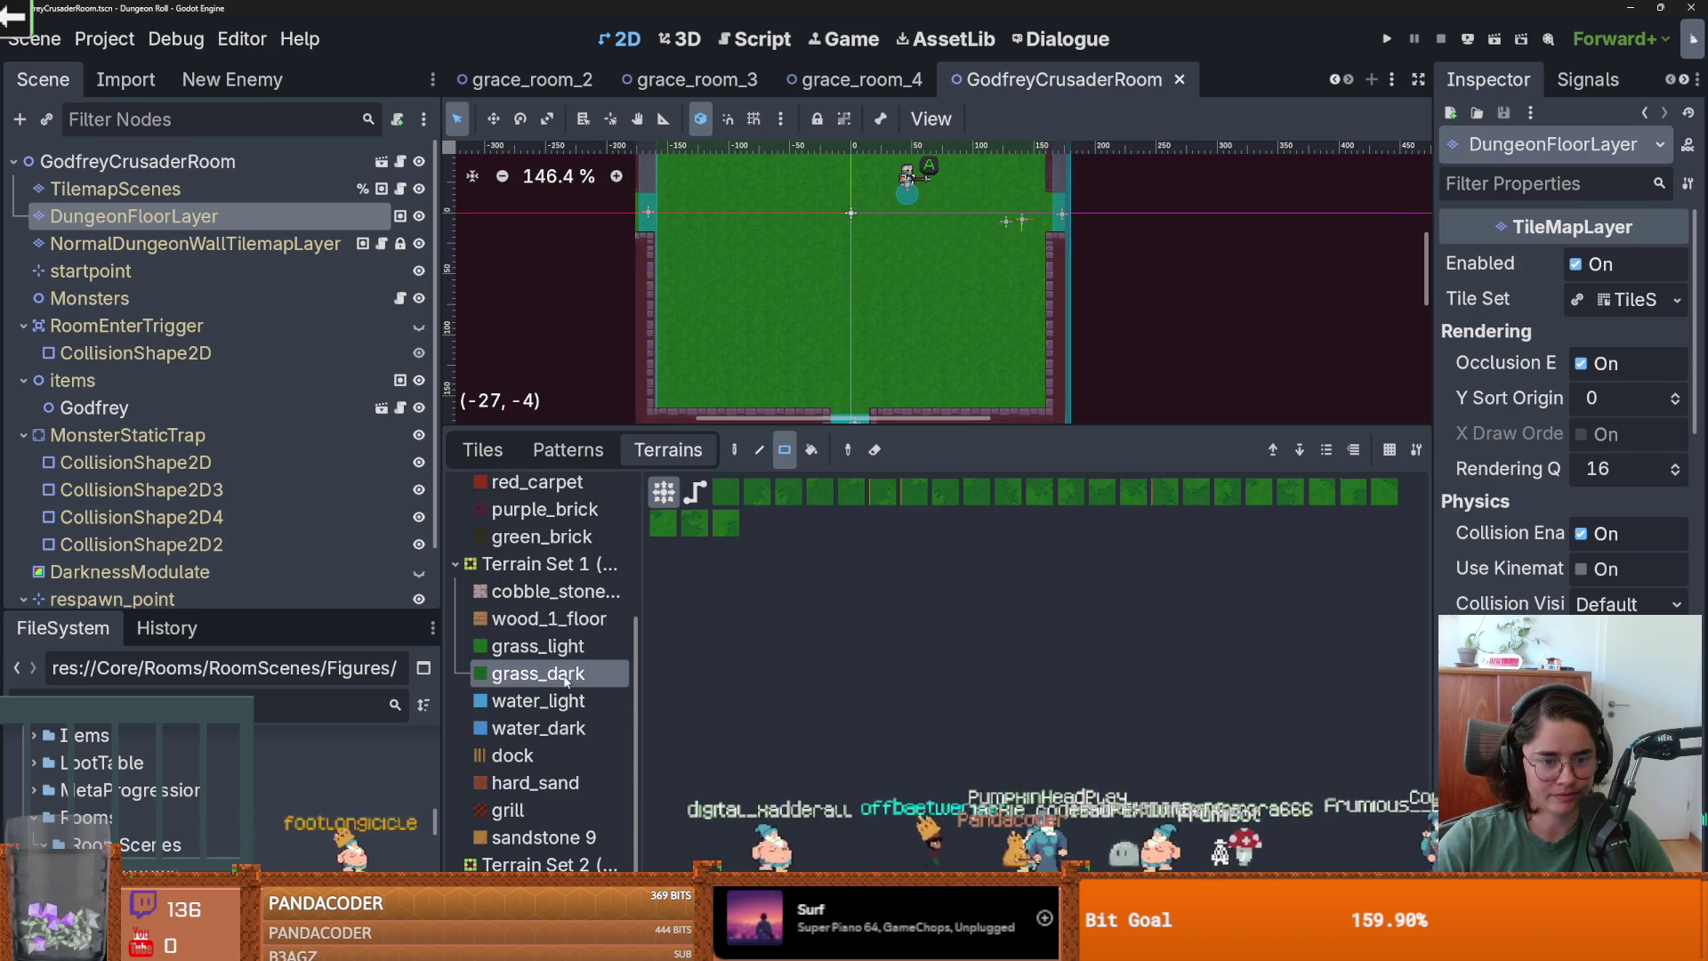
pyautogui.scroll(5, 547, 729)
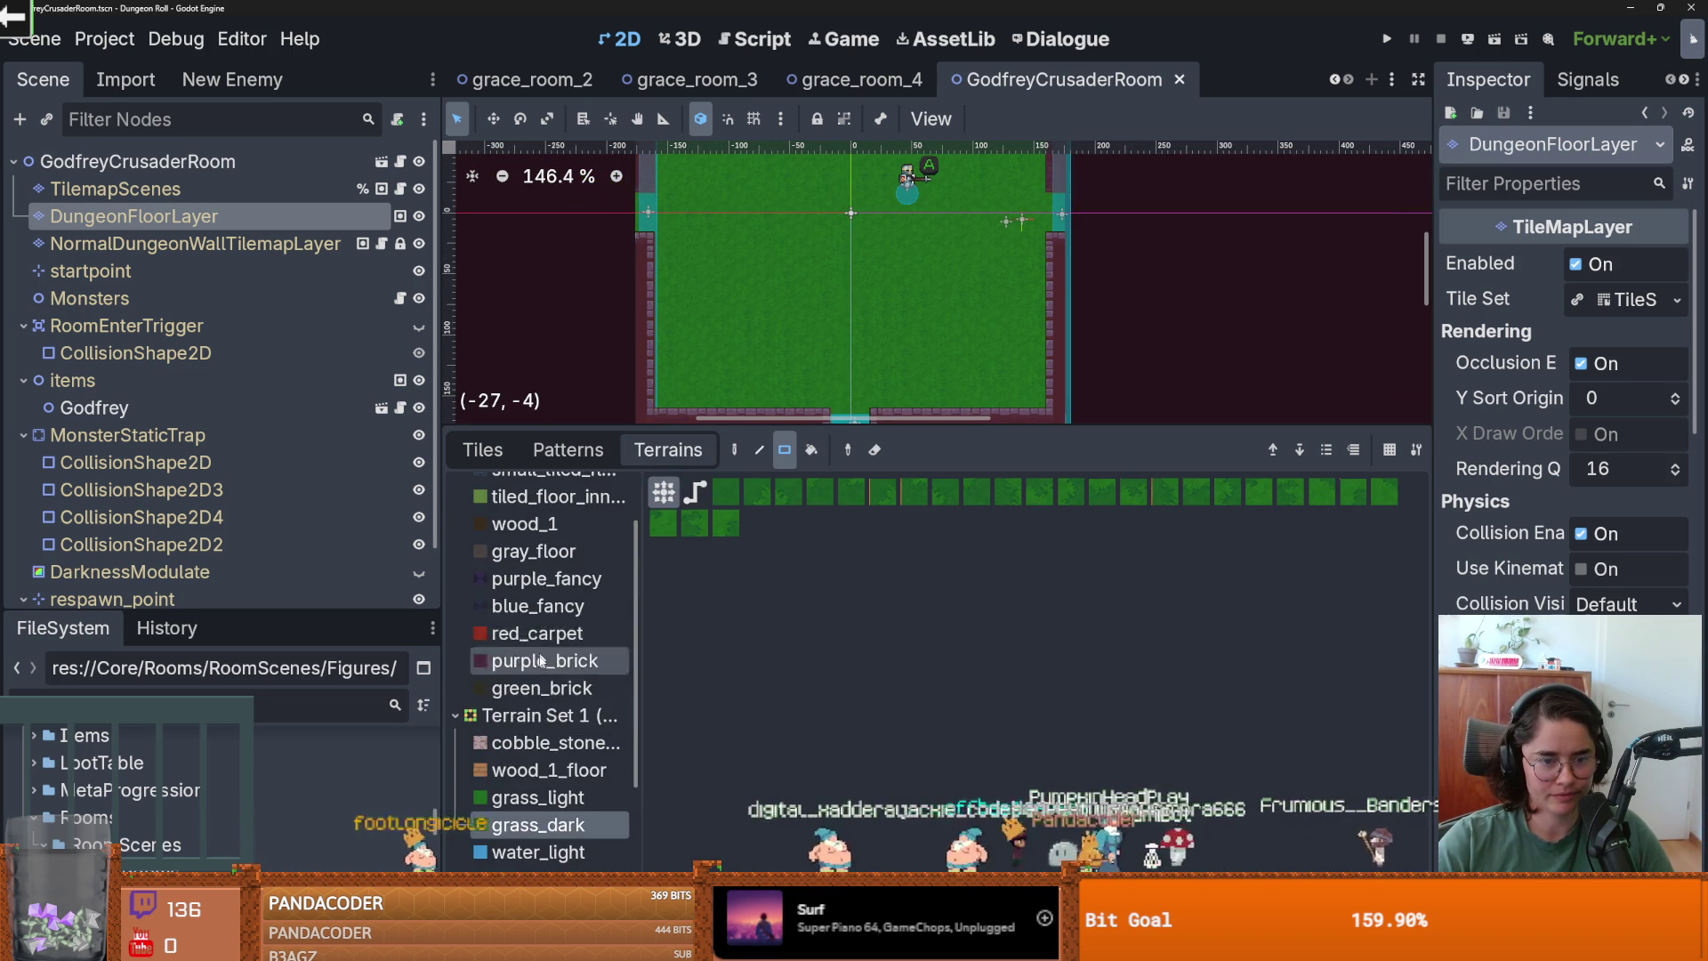
pyautogui.scroll(3, 539, 651)
pyautogui.click(538, 708)
pyautogui.click(538, 681)
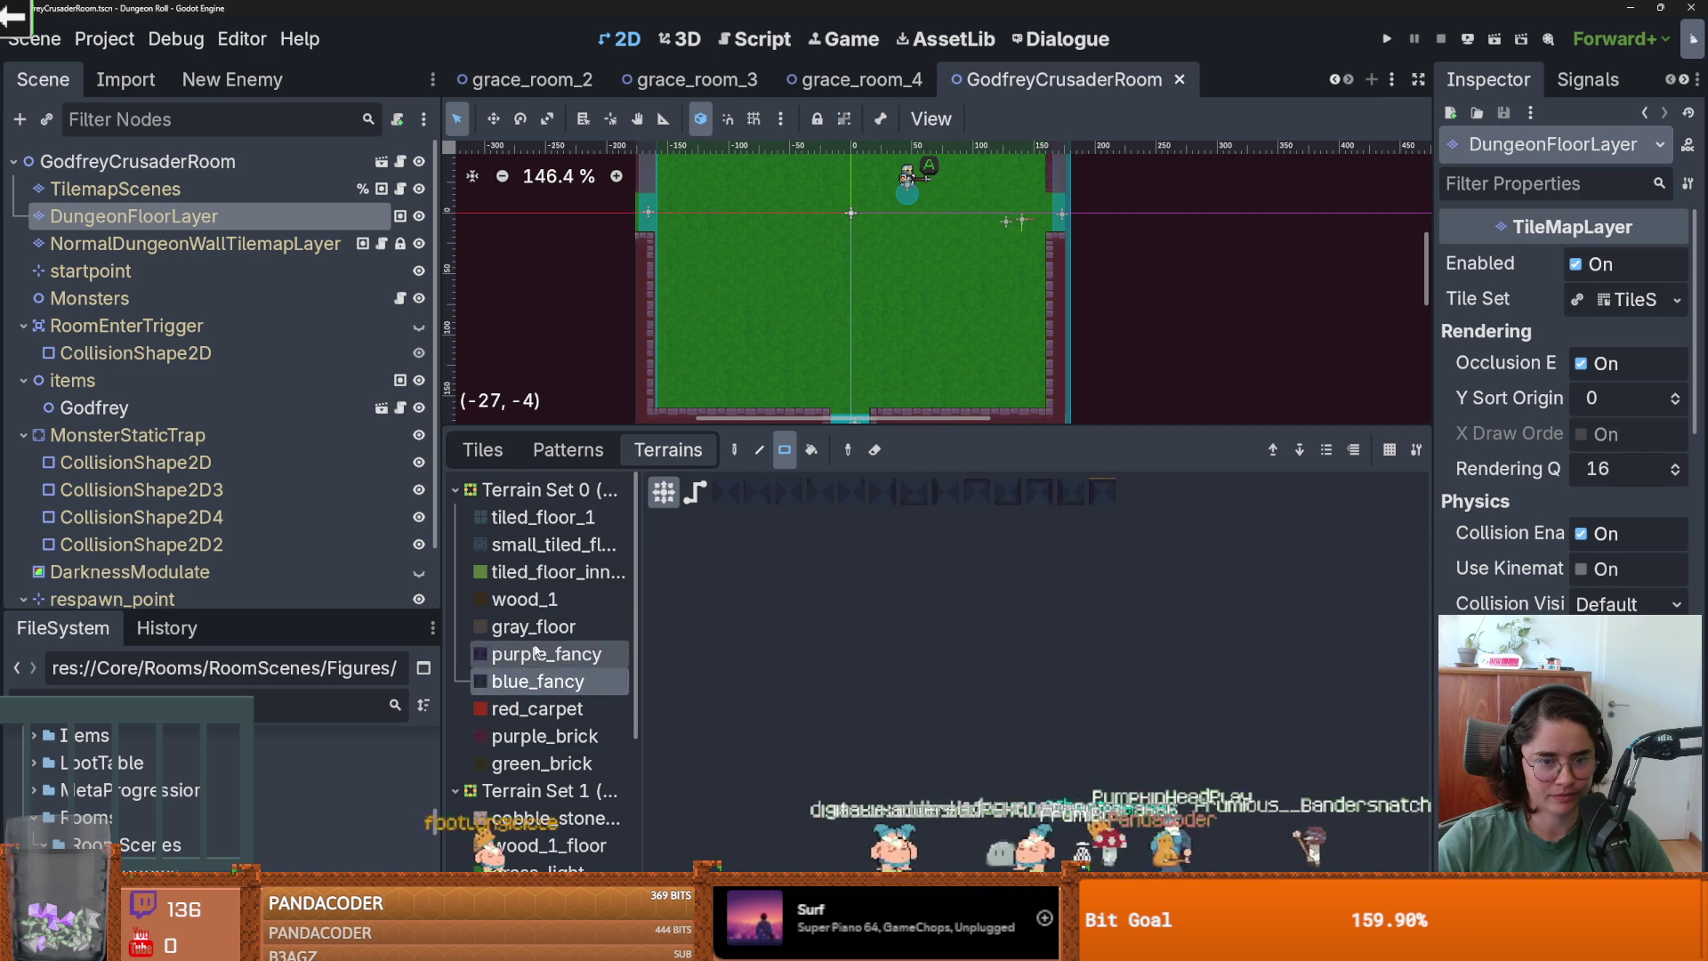
pyautogui.click(526, 601)
pyautogui.click(538, 654)
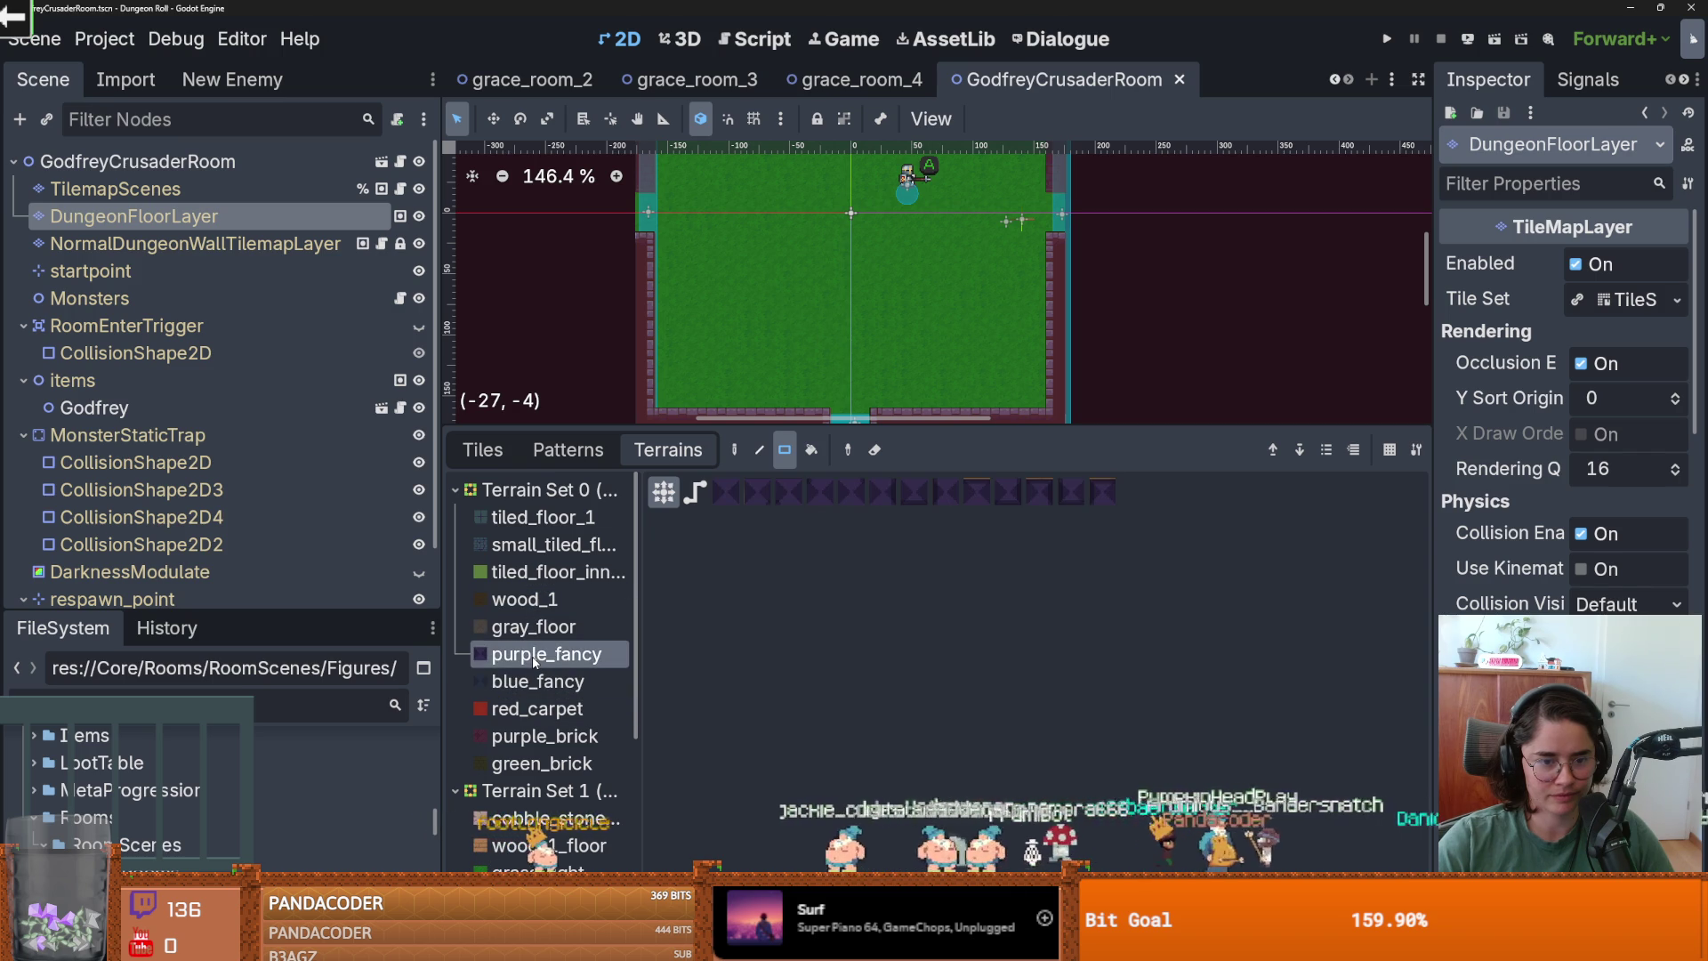
pyautogui.click(549, 737)
pyautogui.click(541, 763)
pyautogui.scroll(-4, 569, 752)
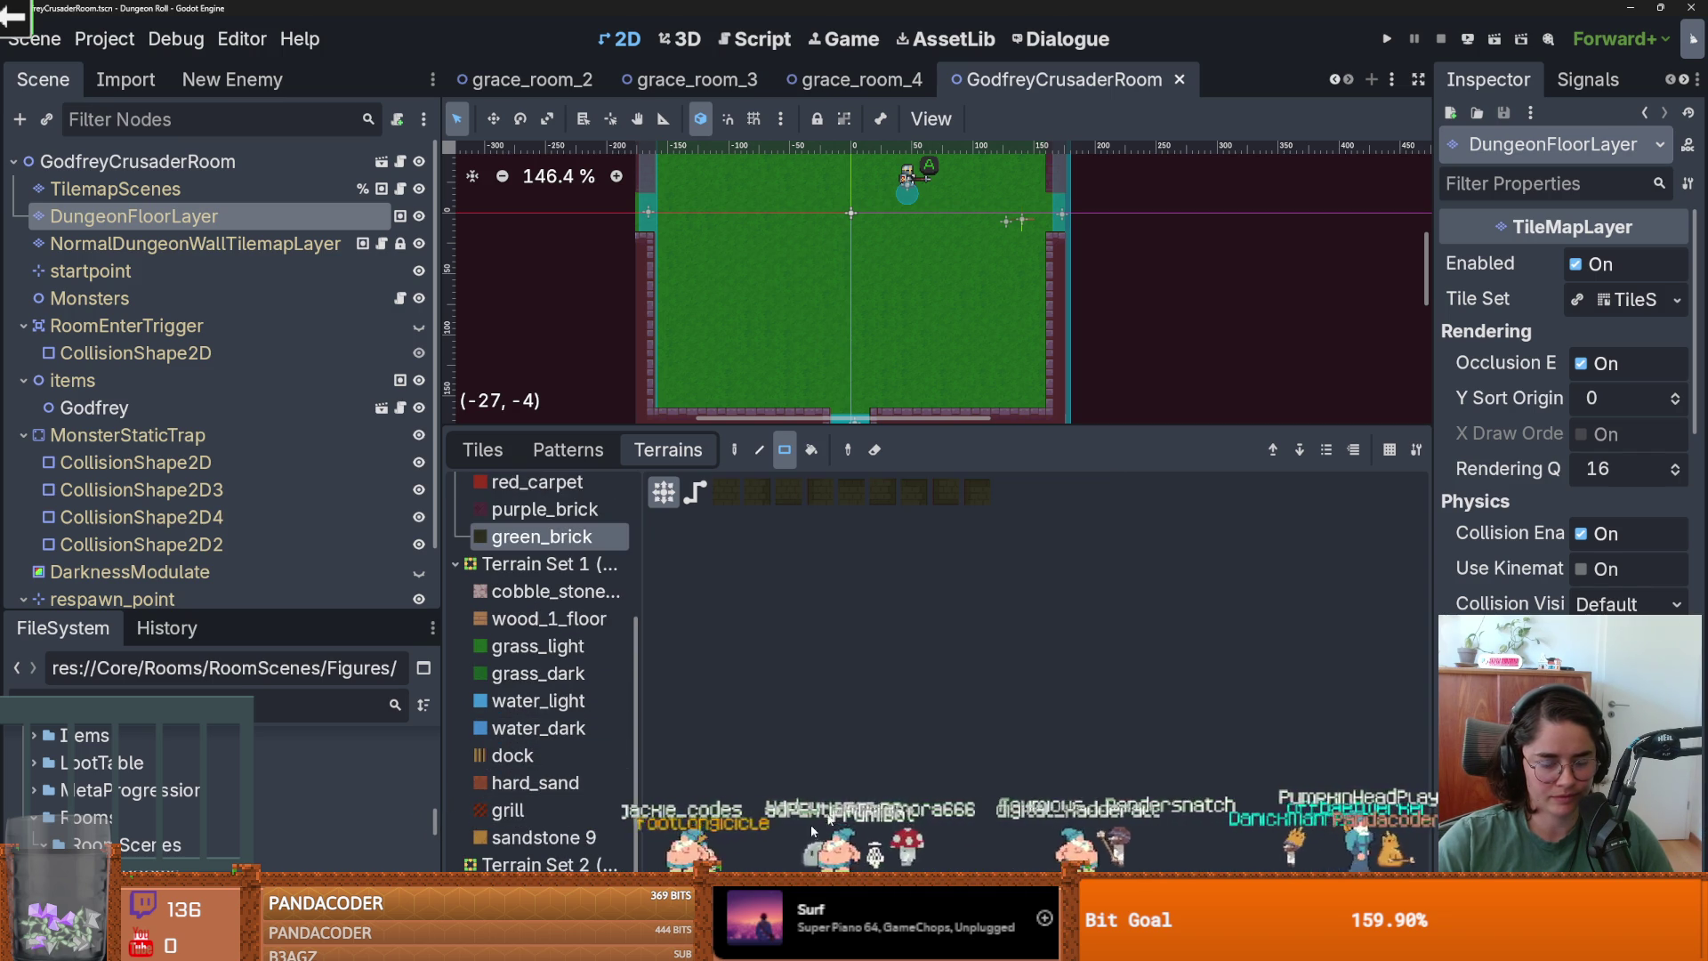
pyautogui.click(260, 710)
pyautogui.write('floor')
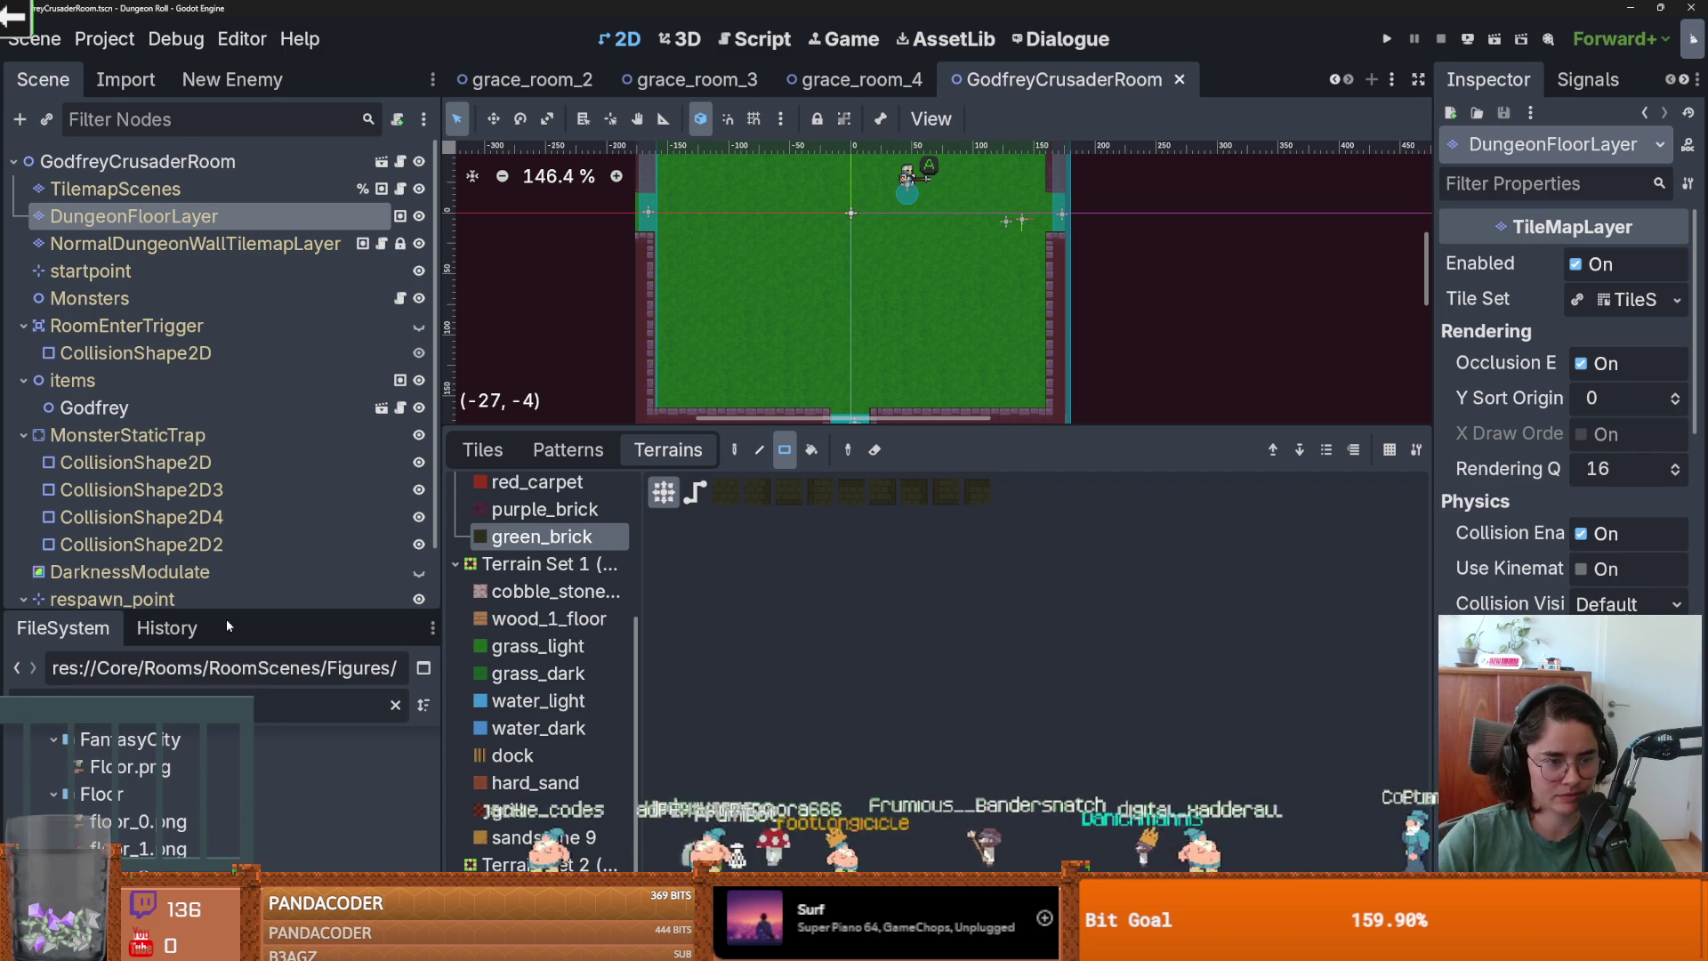
# Enlarge the FileSystem dock, preview floor_1.png, and clear the 'floor' filter.
pyautogui.moveTo(229, 614); pyautogui.dragTo(229, 244)
pyautogui.click(163, 848)
pyautogui.press('Down')
pyautogui.press('Down')
pyautogui.press('Up')
pyautogui.press('Up')
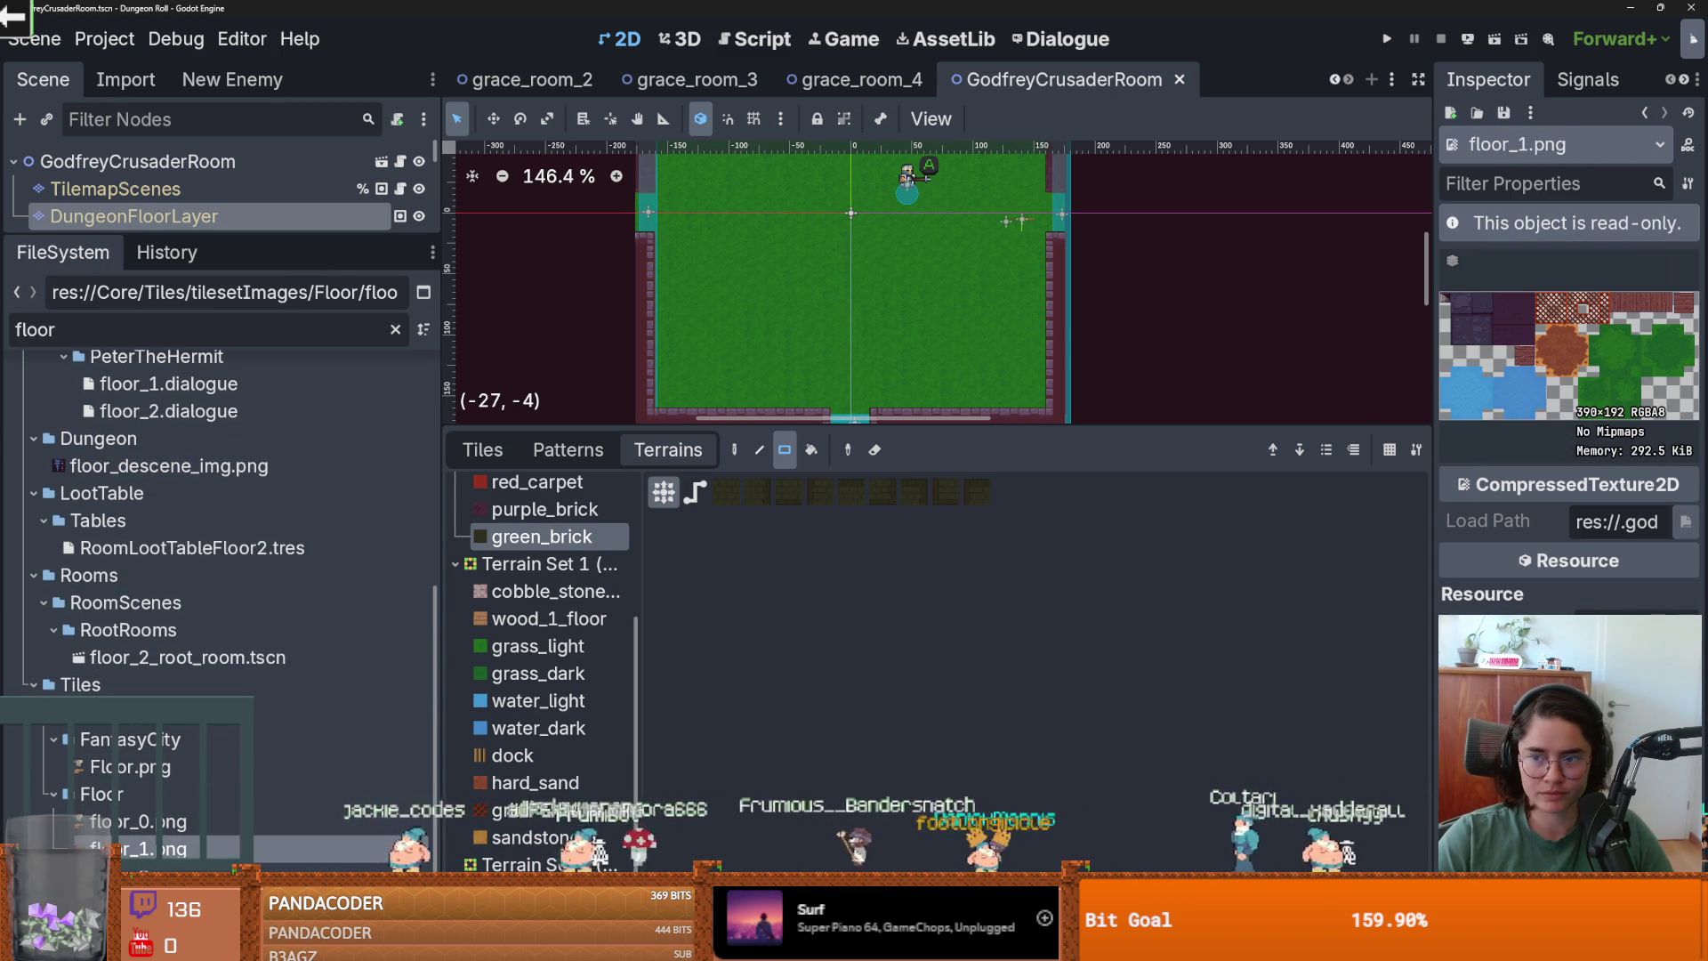
pyautogui.press('Up')
pyautogui.press('Up')
pyautogui.press('Up')
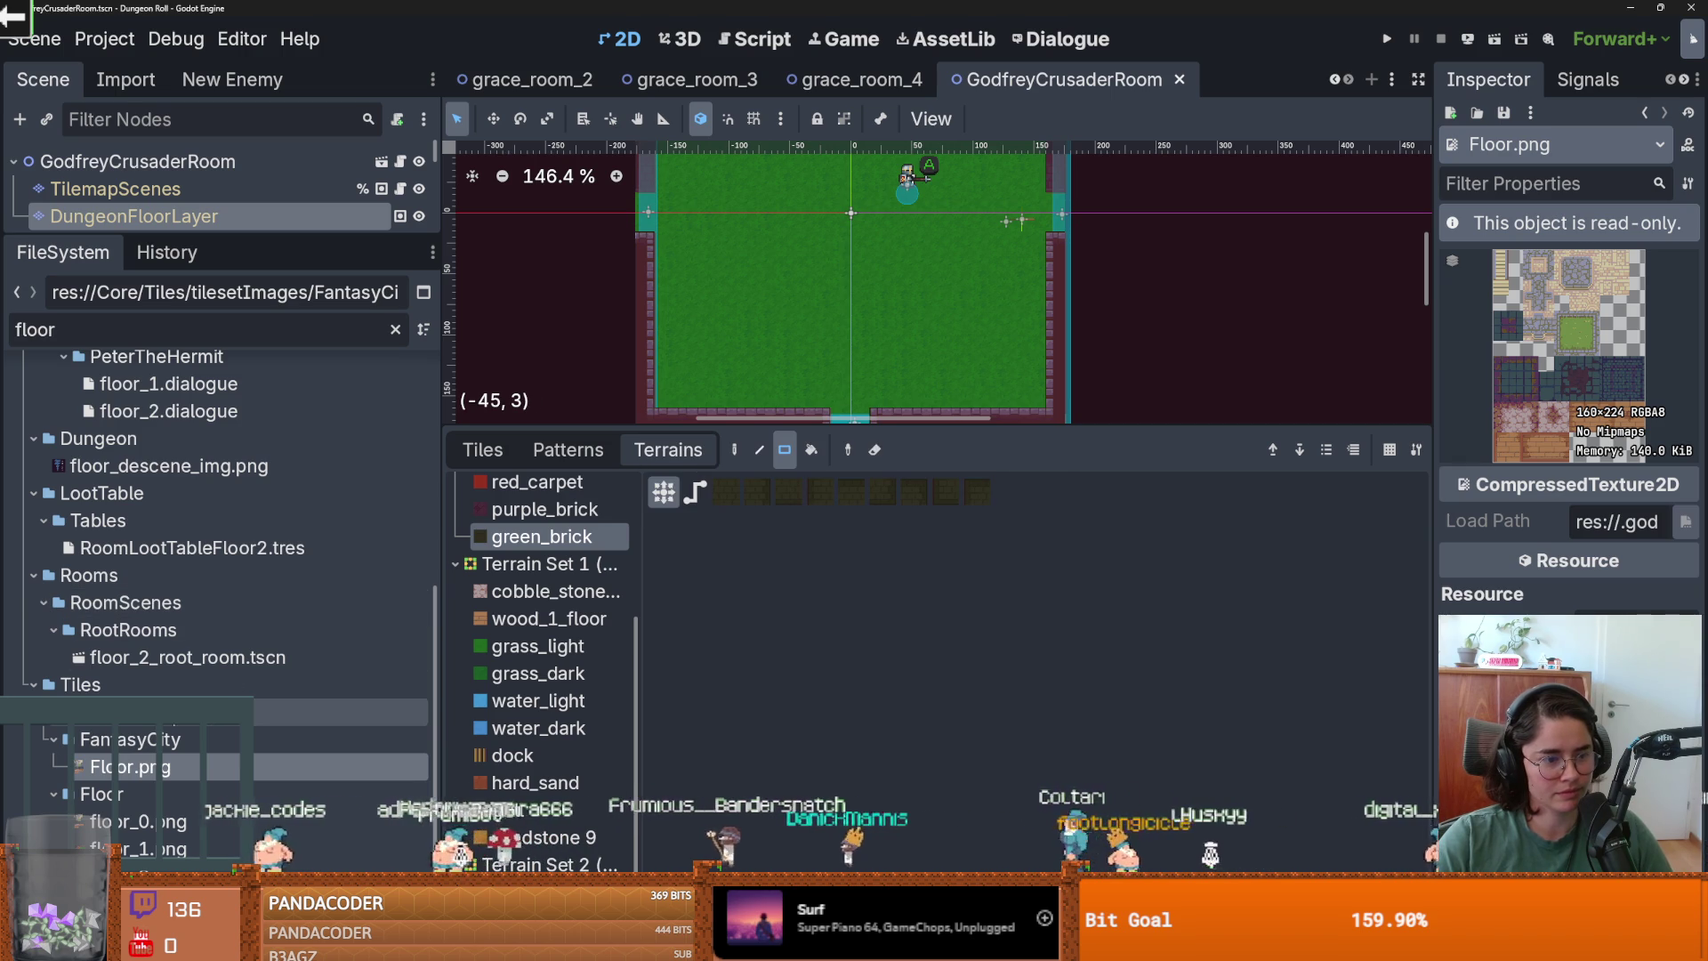
pyautogui.press('BackSpace')
pyautogui.press('BackSpace')
pyautogui.press('BackSpace')
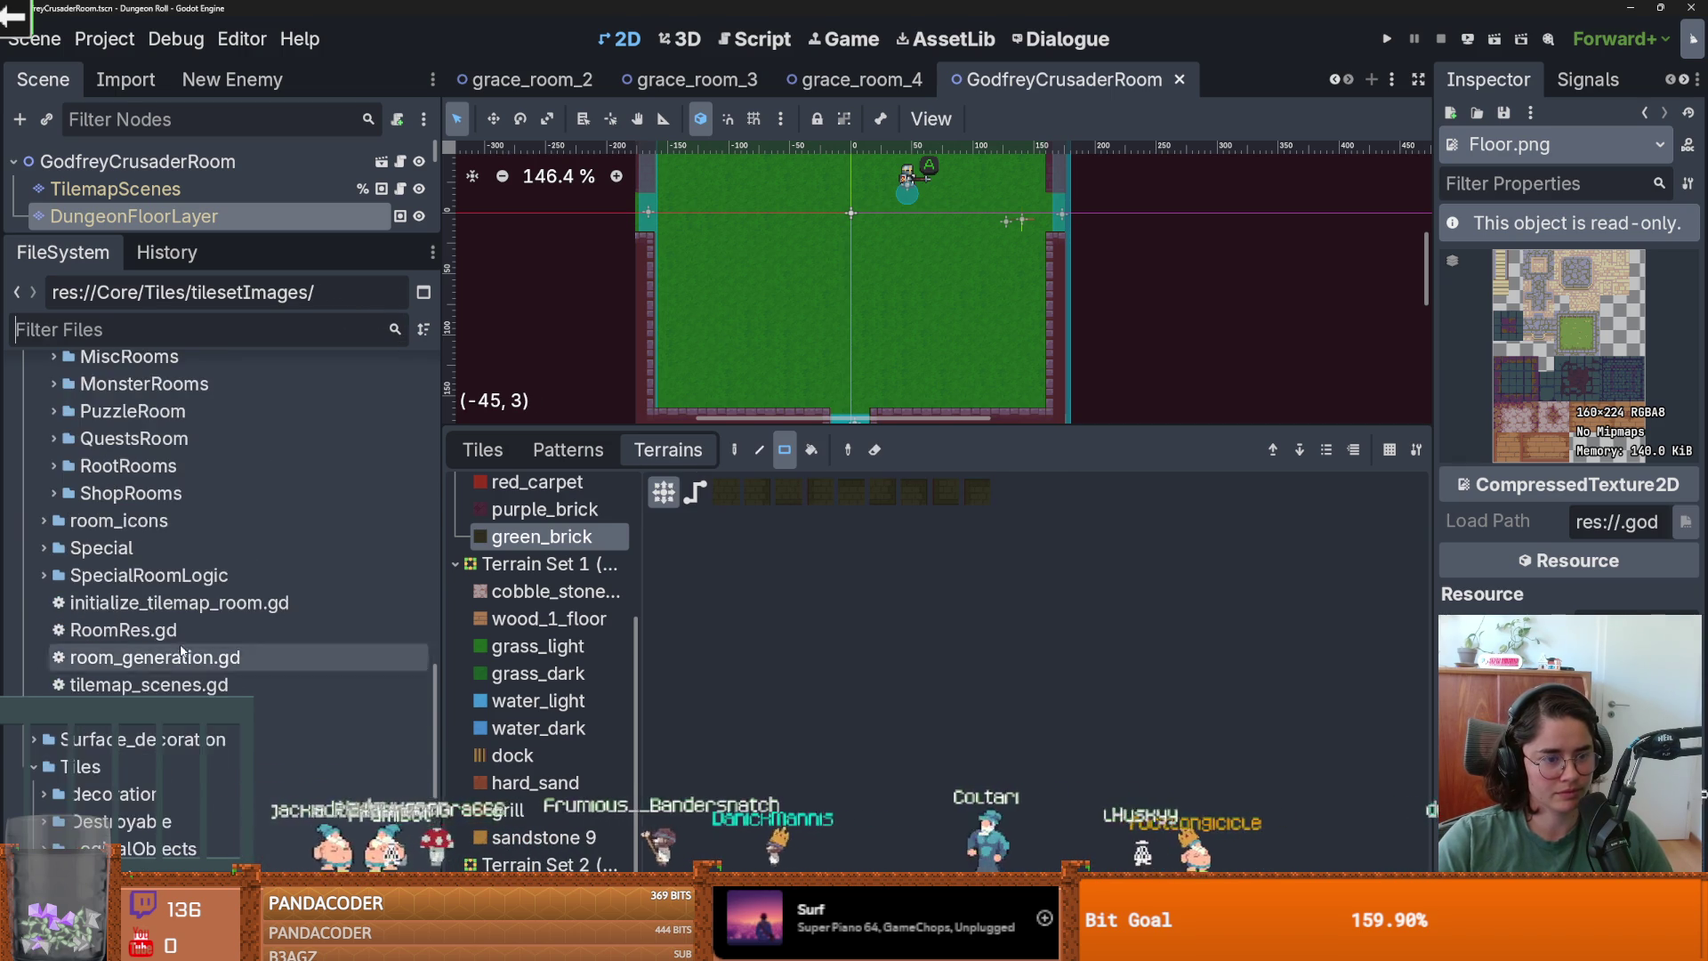
# Expand Tiles/tilesetImages and its Floor folder, previewing floor_2, floor_1 and floor_0.png.
pyautogui.scroll(-5, 182, 645)
pyautogui.click(108, 623)
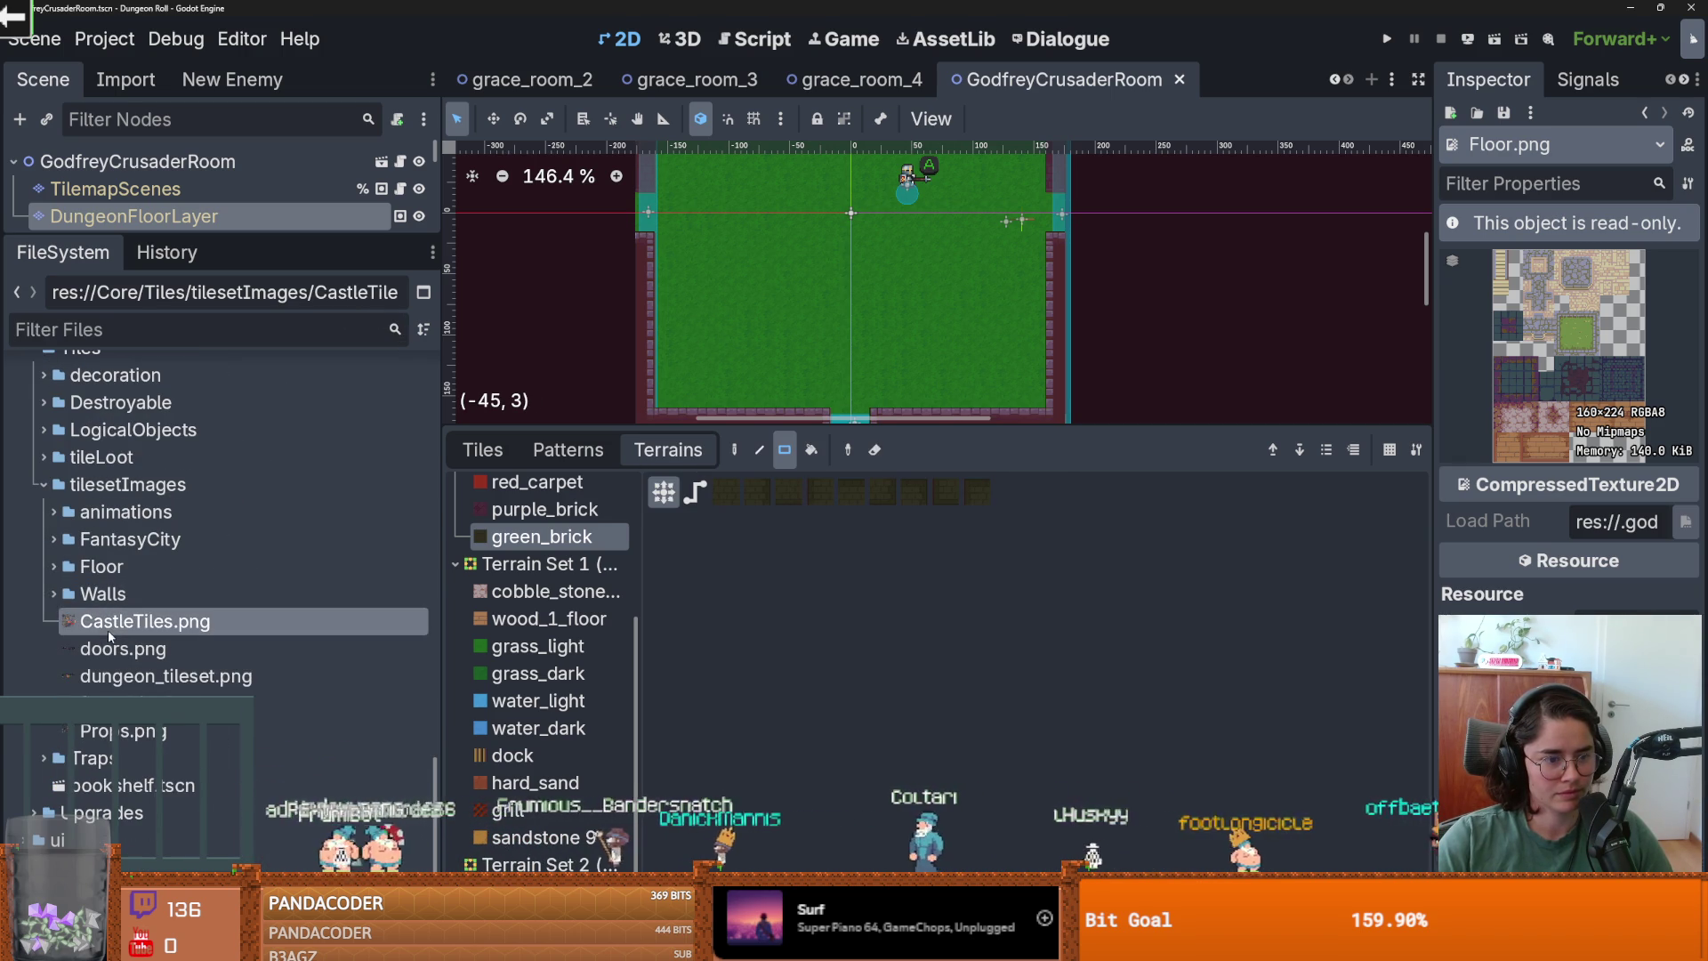
pyautogui.click(54, 594)
pyautogui.click(52, 567)
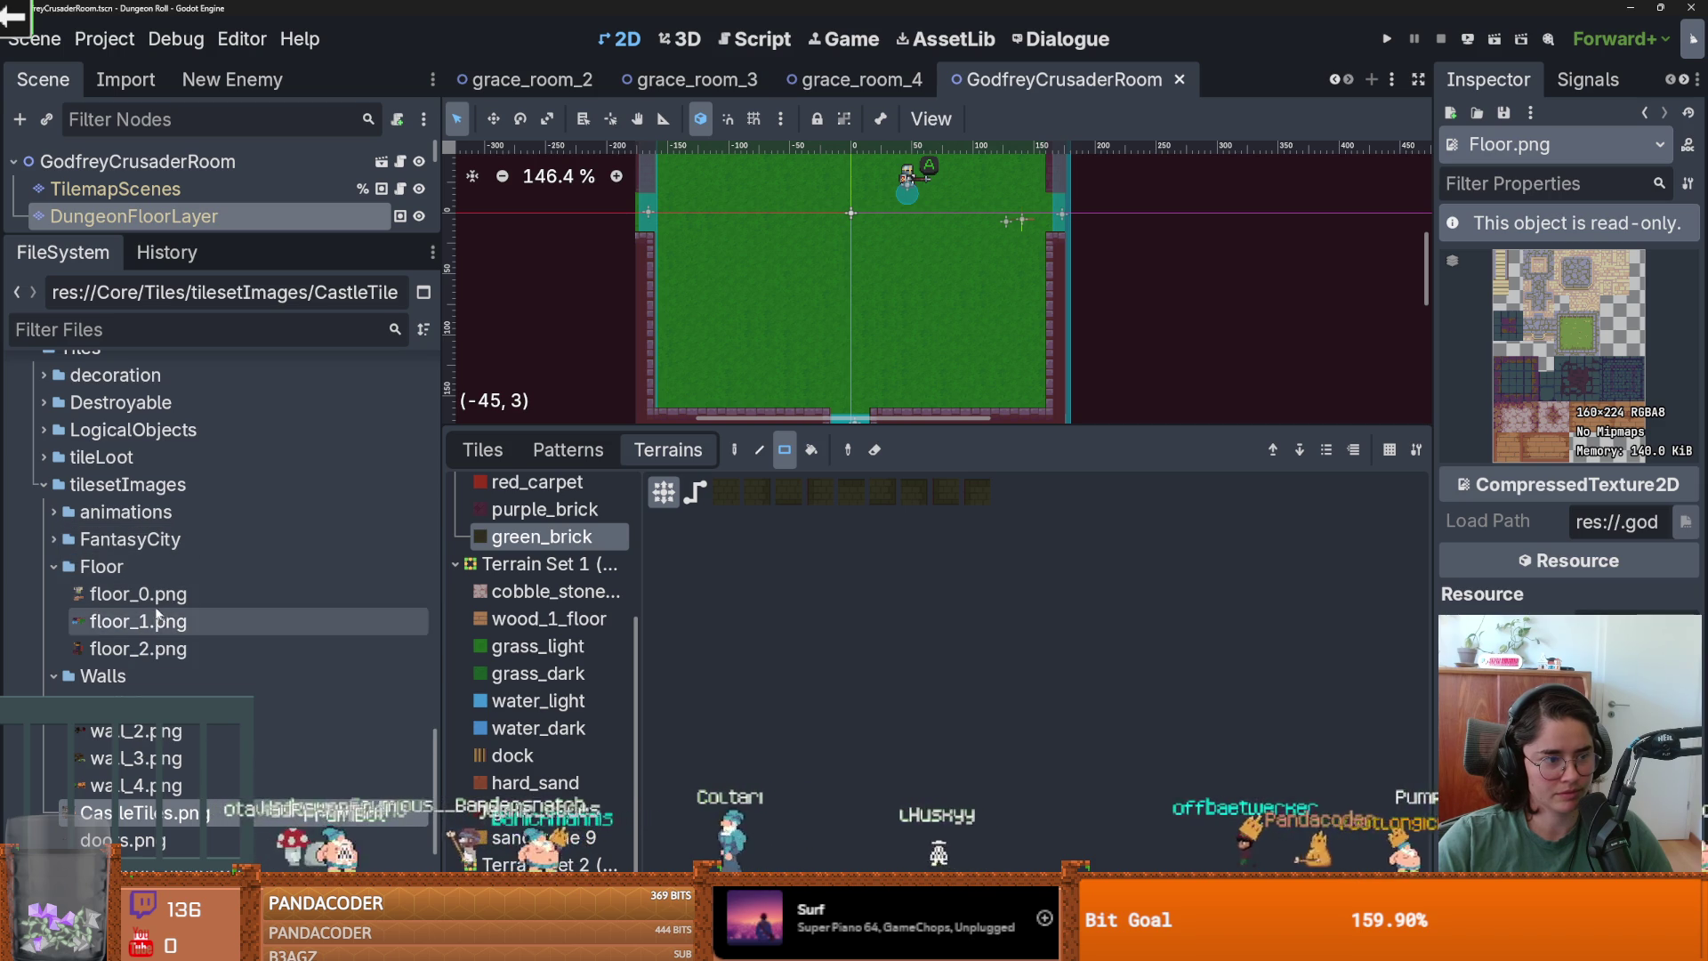
pyautogui.click(133, 702)
pyautogui.click(127, 649)
pyautogui.click(133, 621)
pyautogui.click(133, 595)
pyautogui.click(101, 567)
pyautogui.click(51, 566)
pyautogui.click(41, 515)
pyautogui.click(41, 515)
pyautogui.scroll(3, 229, 600)
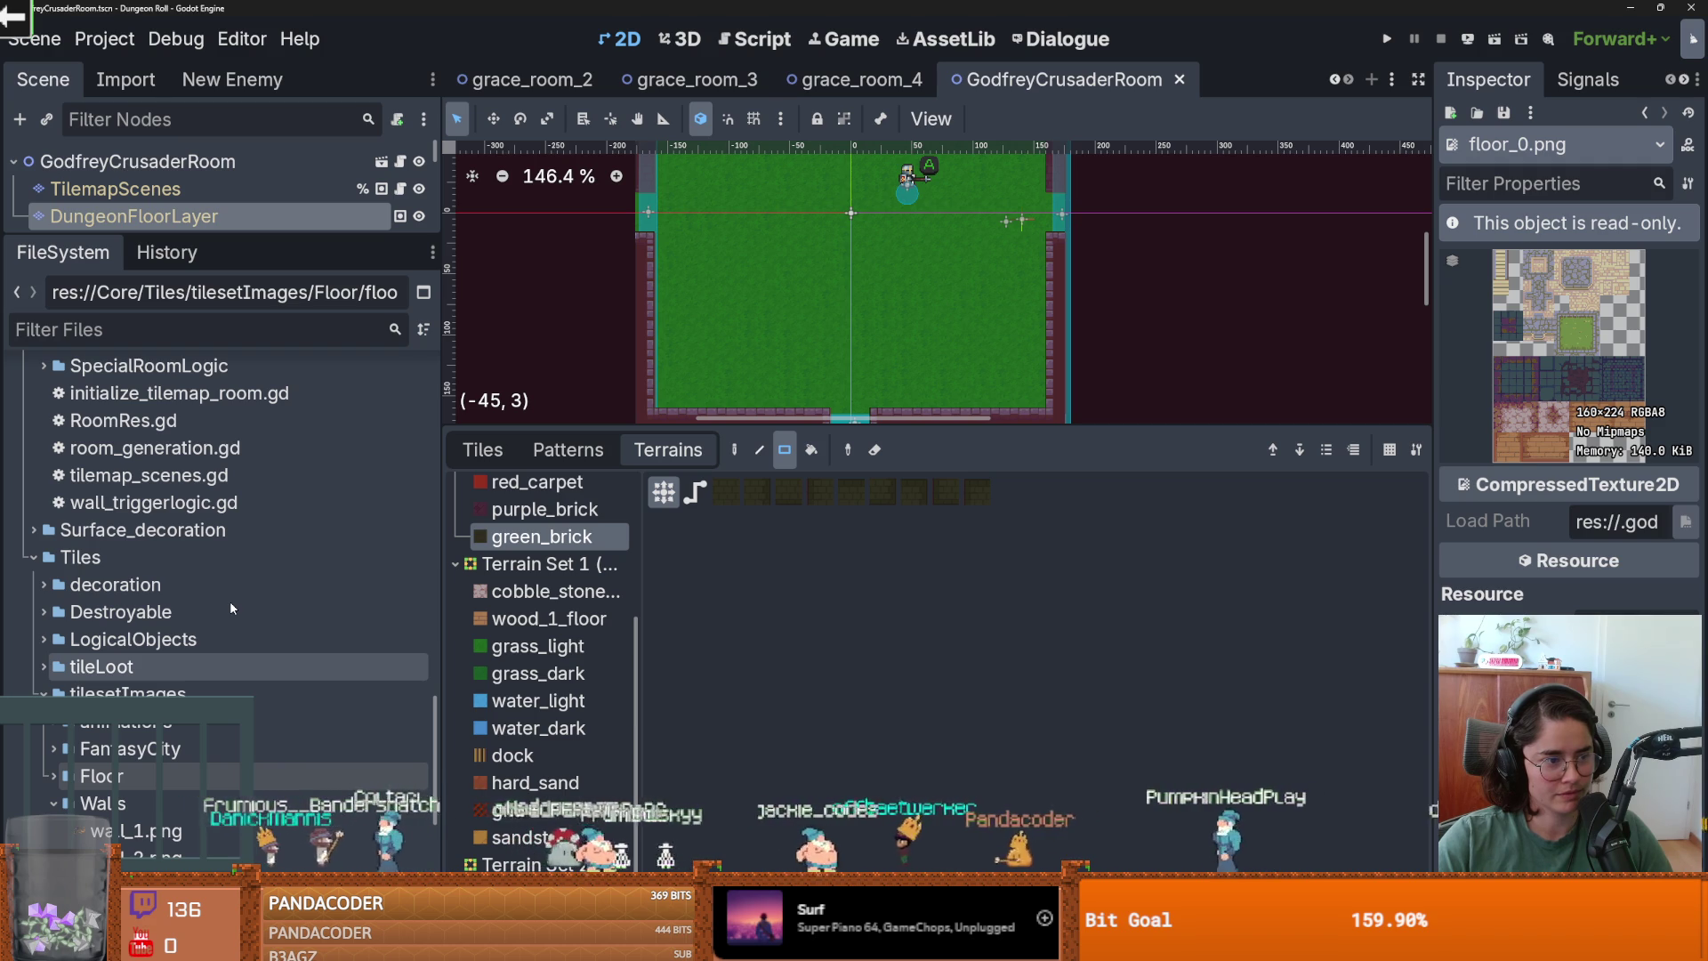
pyautogui.scroll(-3, 132, 690)
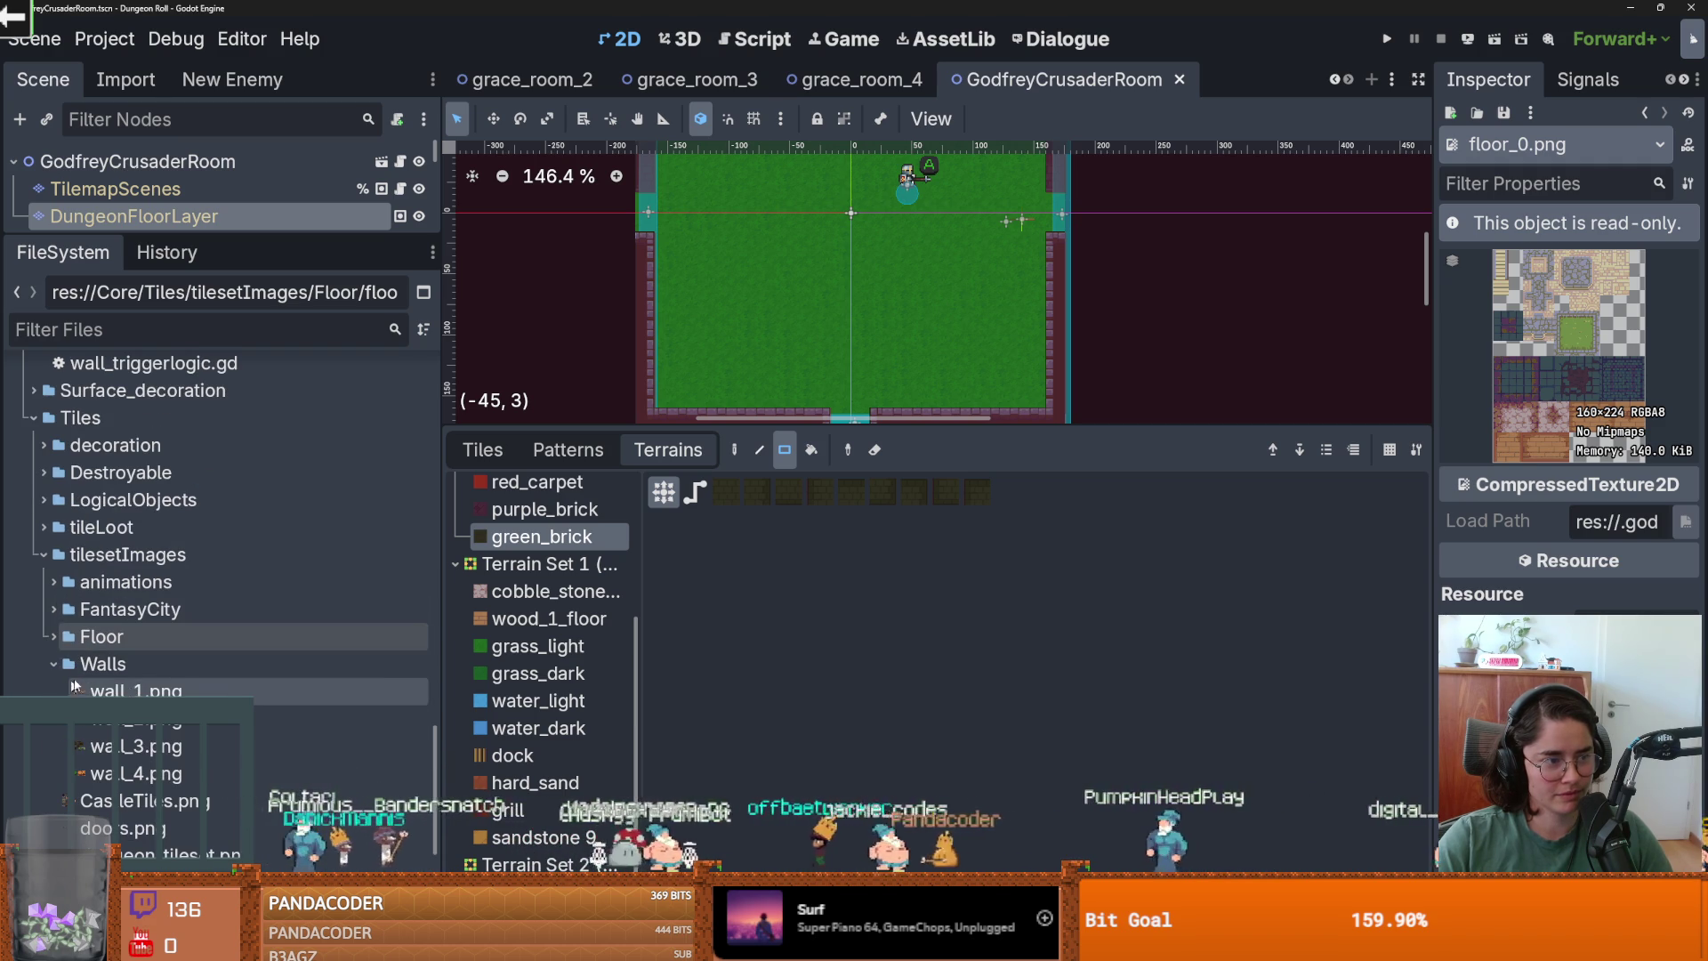
# Reopen the Floor folder, compare the previews, and leave floor_1.png shown in the Inspector.
pyautogui.click(54, 636)
pyautogui.click(130, 690)
pyautogui.click(130, 718)
pyautogui.click(130, 690)
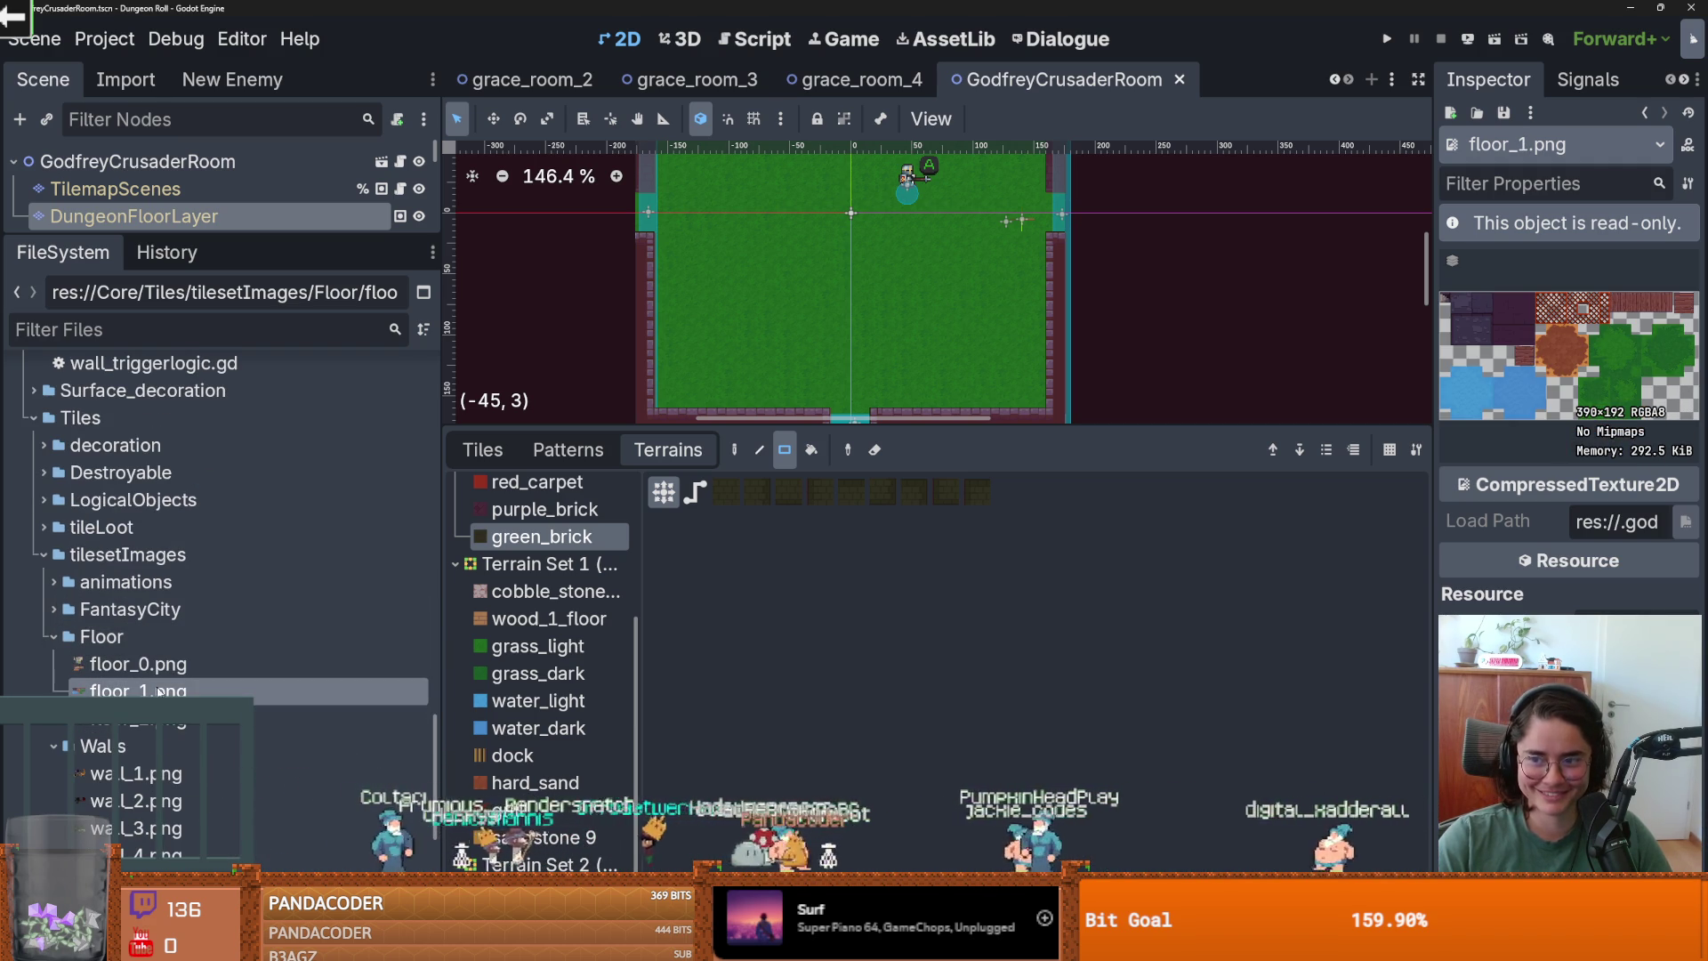
pyautogui.click(43, 556)
pyautogui.click(39, 548)
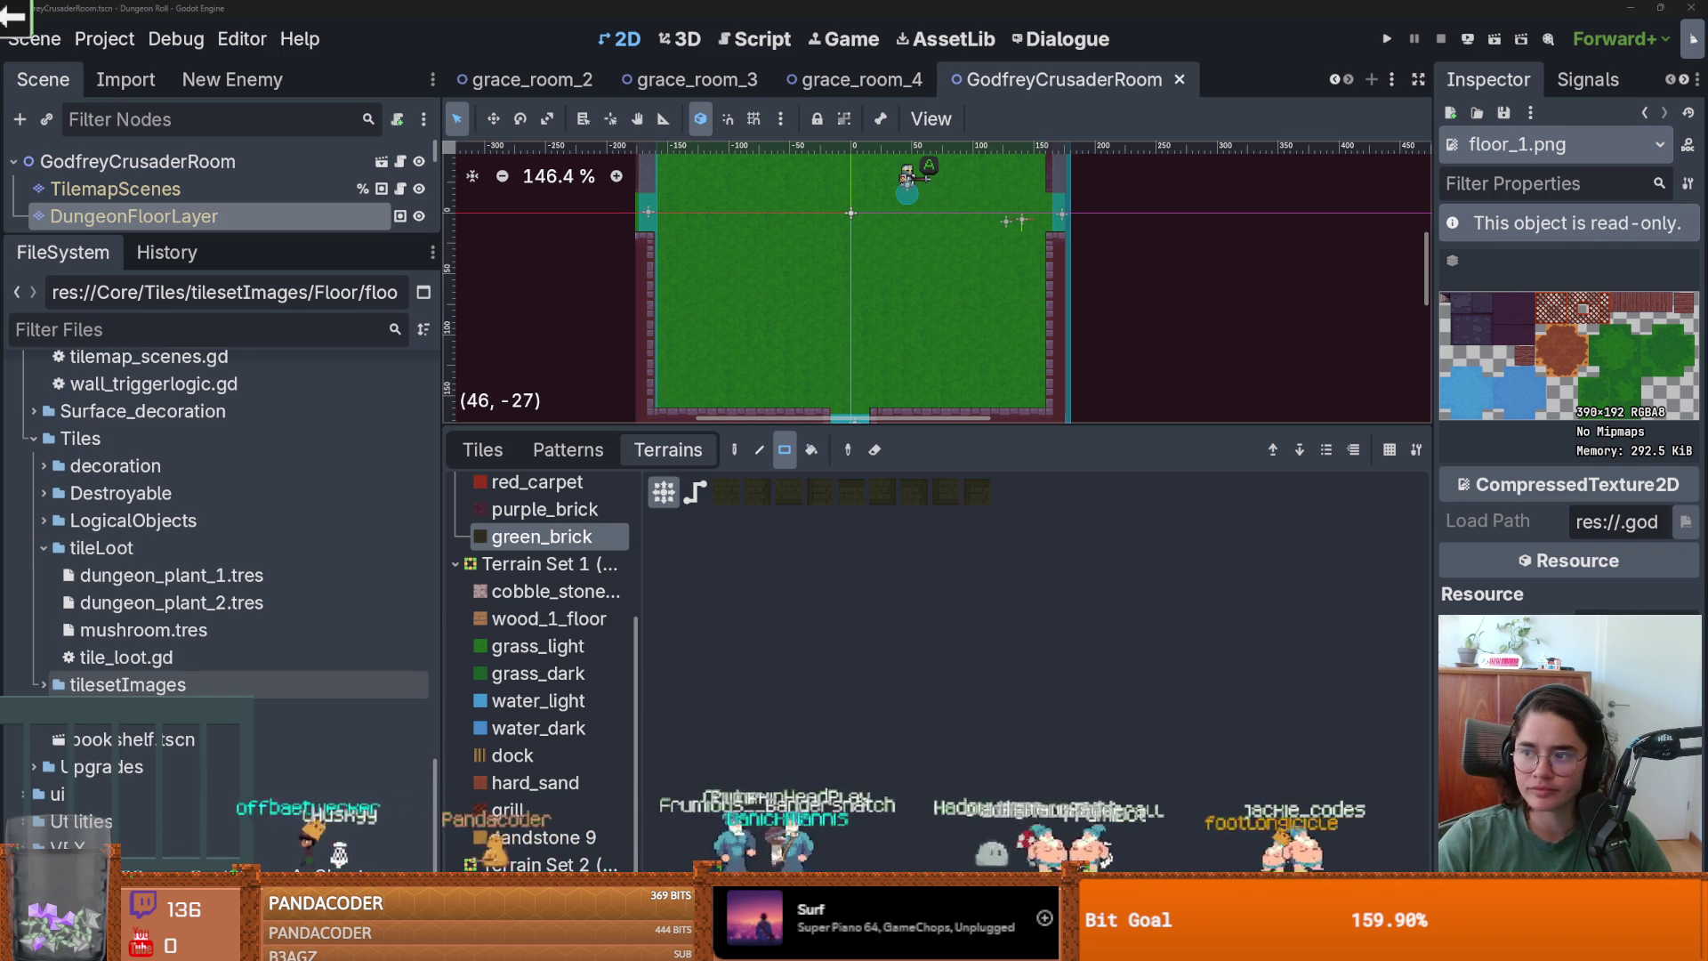
pyautogui.hotkey('alt', 'Tab')
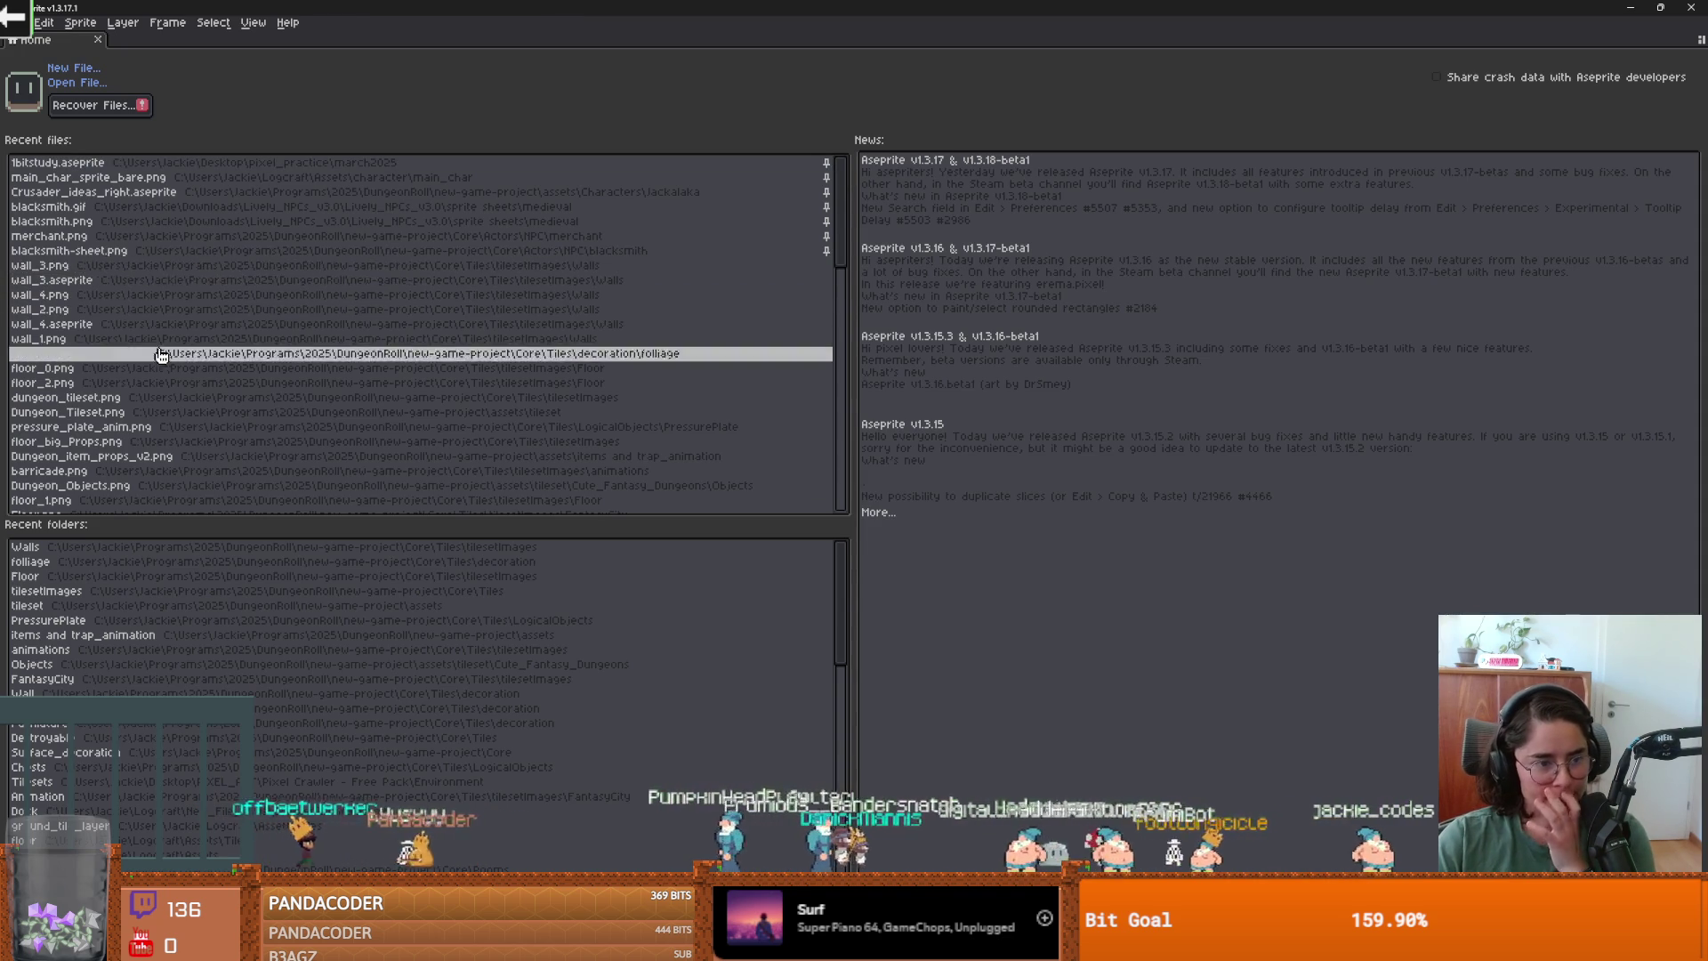
# Open floor_1.png from Aseprite's recent files as a single image rather than an animation.
pyautogui.scroll(-2, 156, 345)
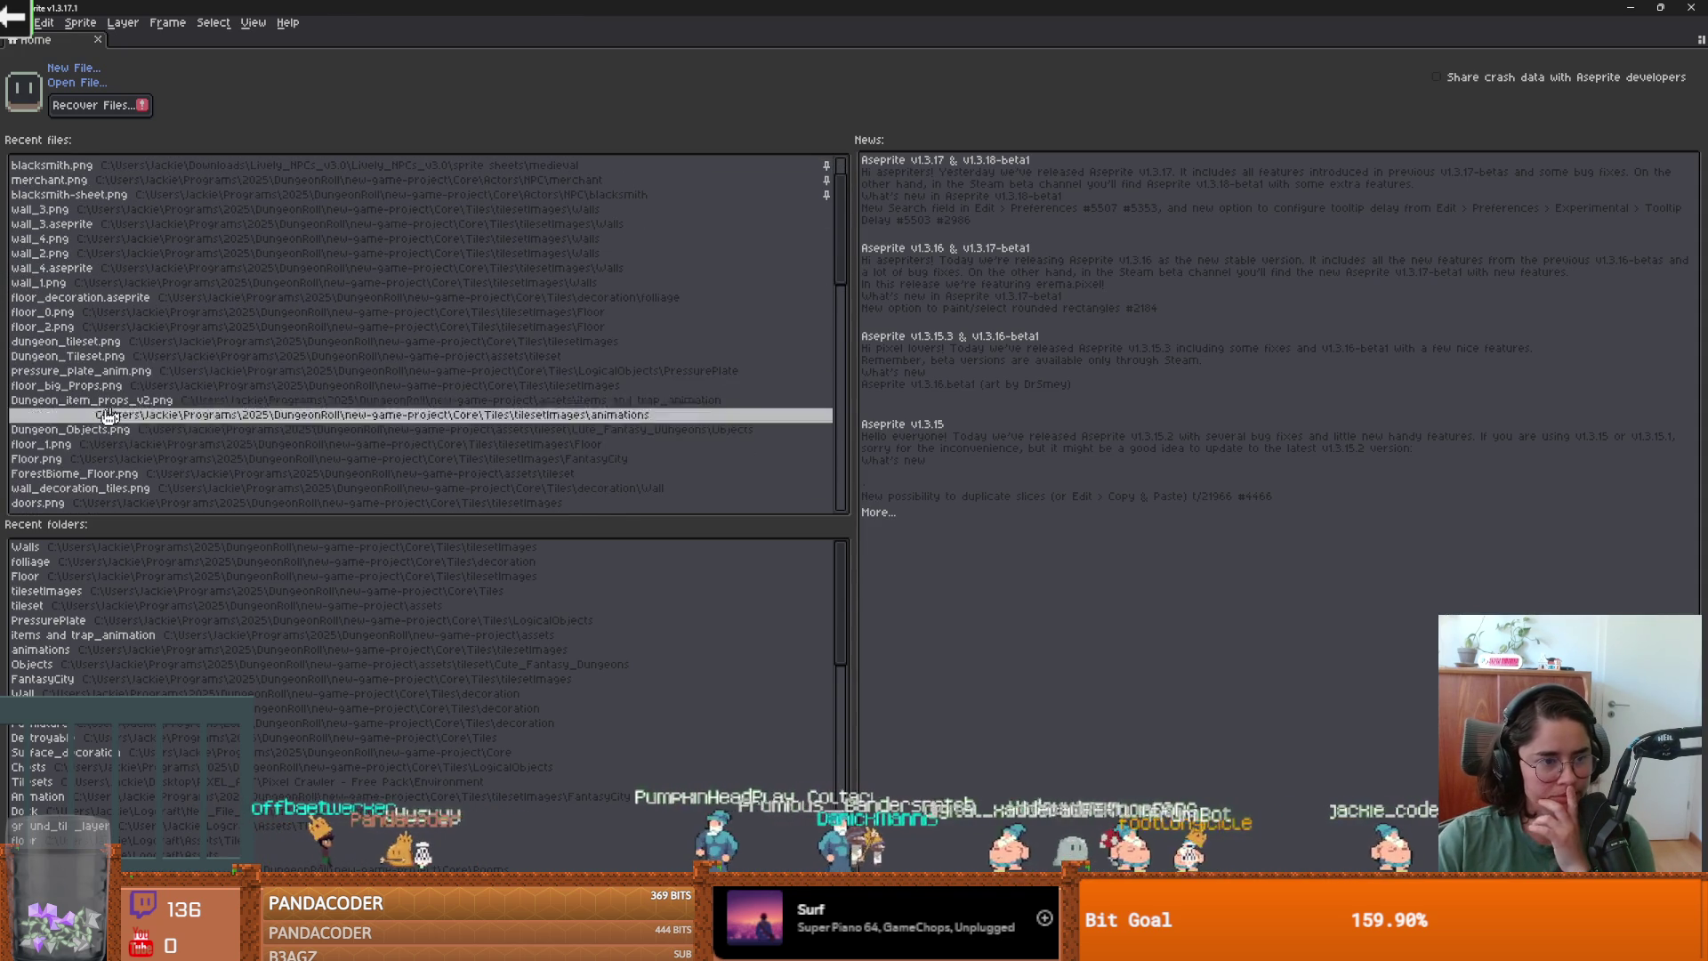
pyautogui.click(66, 444)
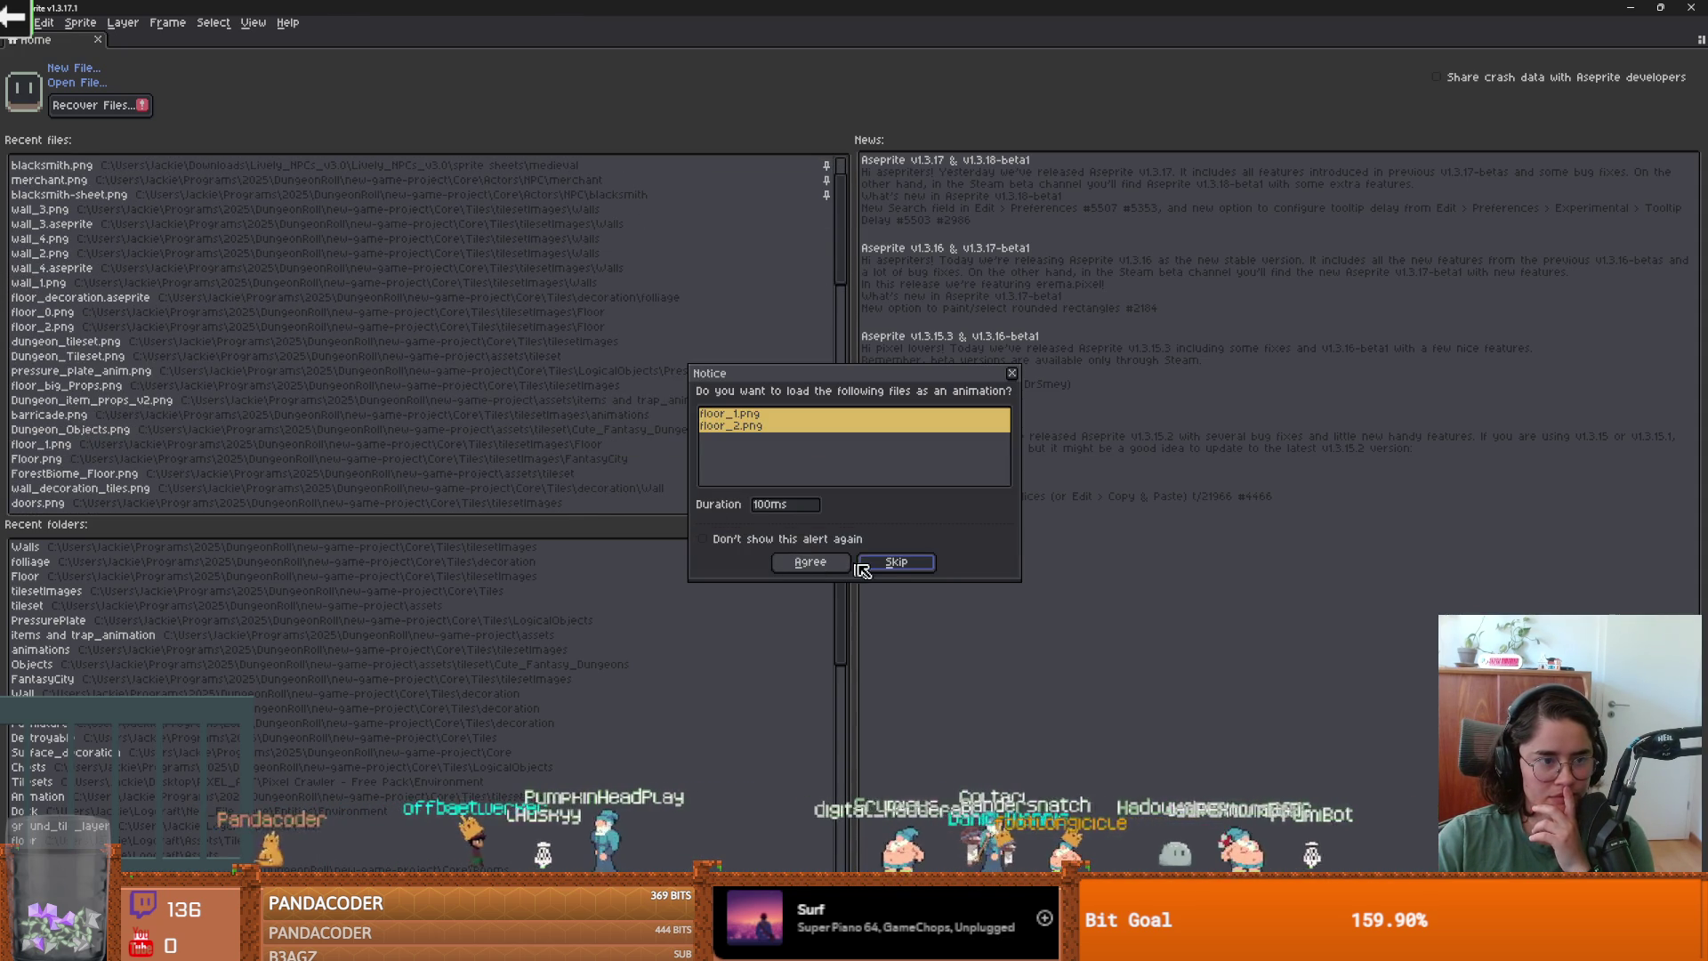
pyautogui.click(1014, 374)
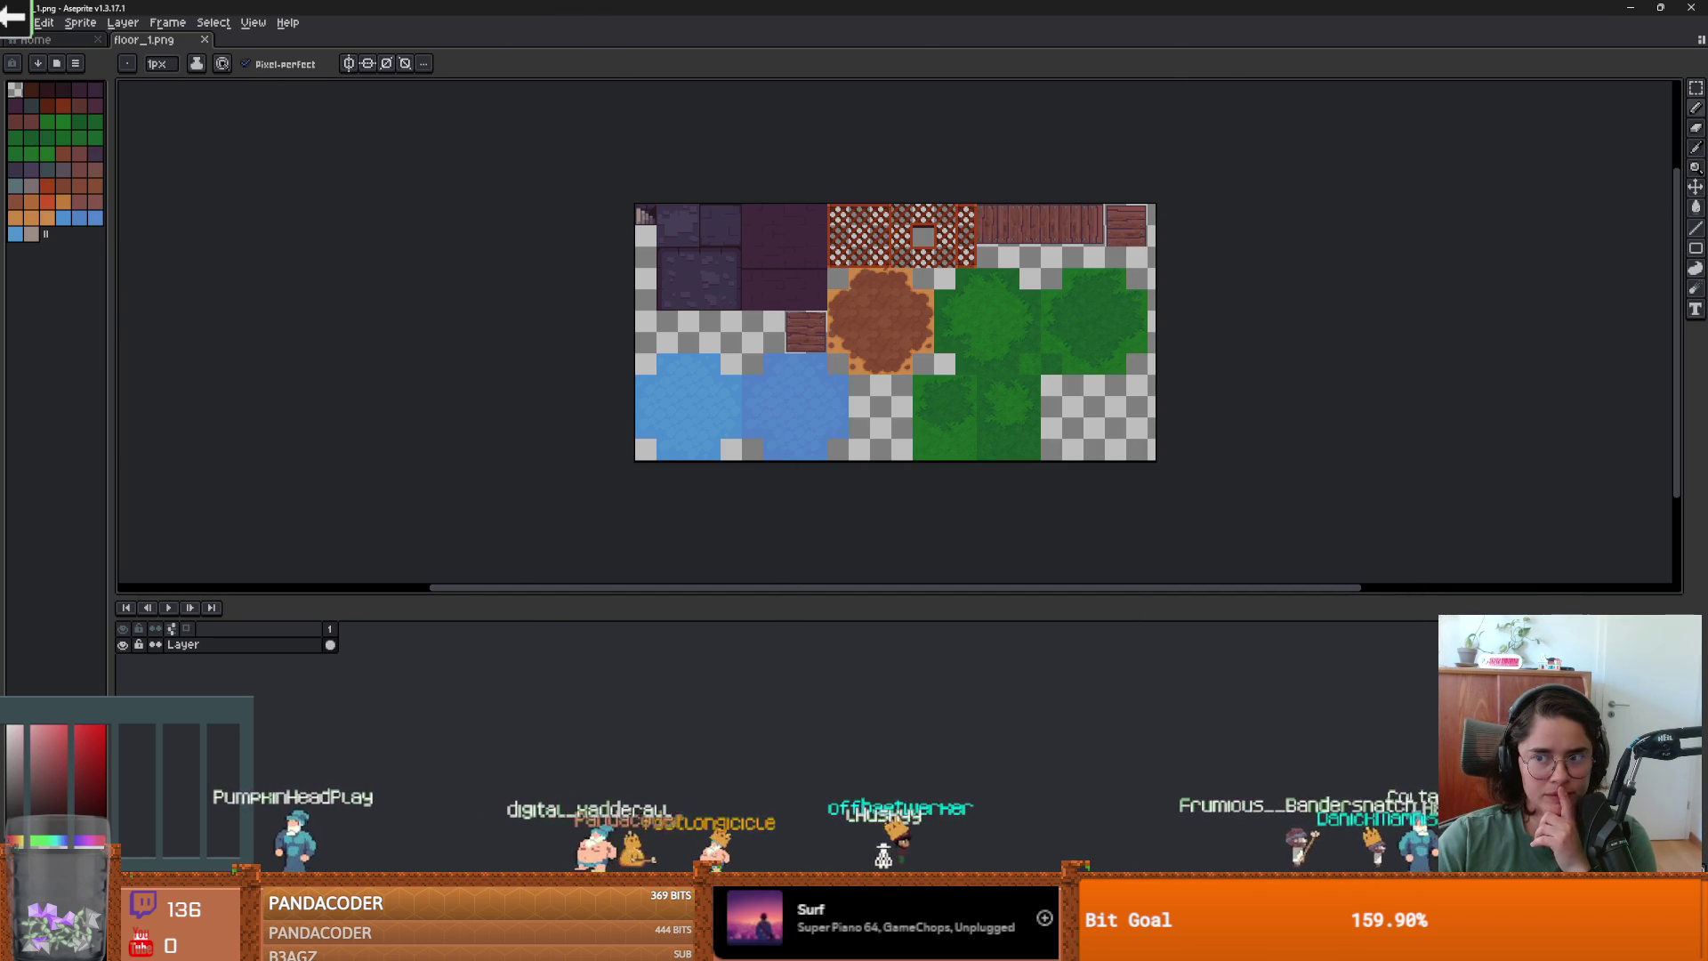
pyautogui.hotkey('alt', 'Tab')
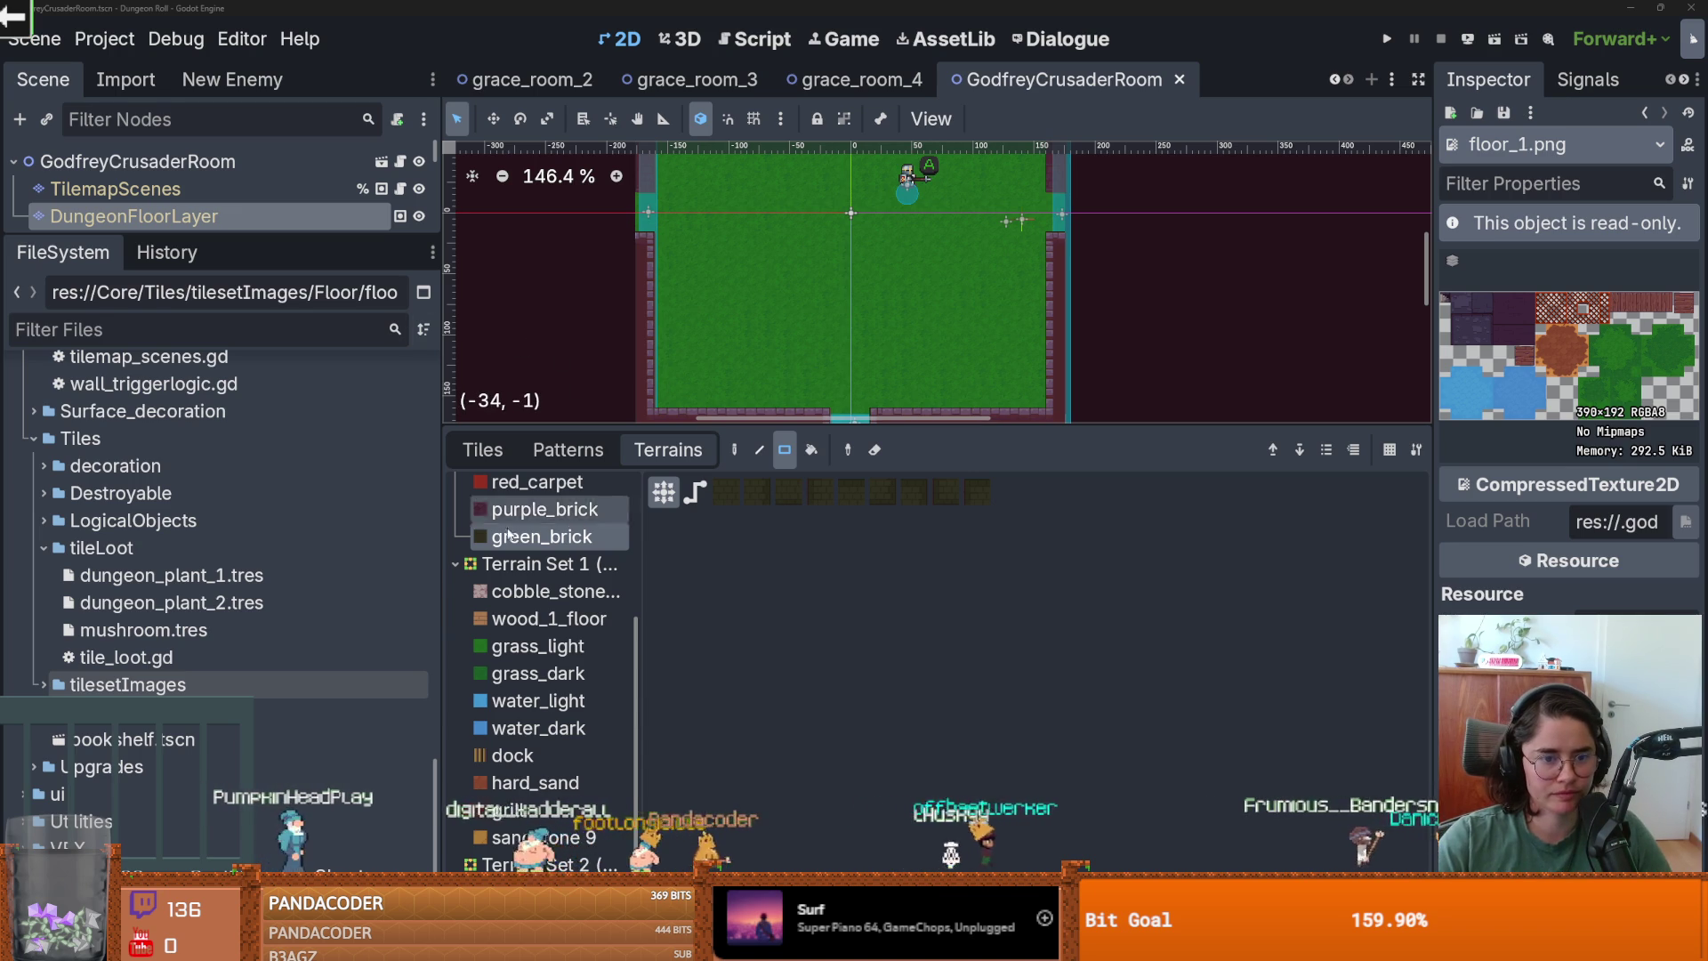
# Select NormalDungeonWallTilemapLayer, enlarge the scene tree and 2D view, and show its tile sources.
pyautogui.scroll(3, 552, 579)
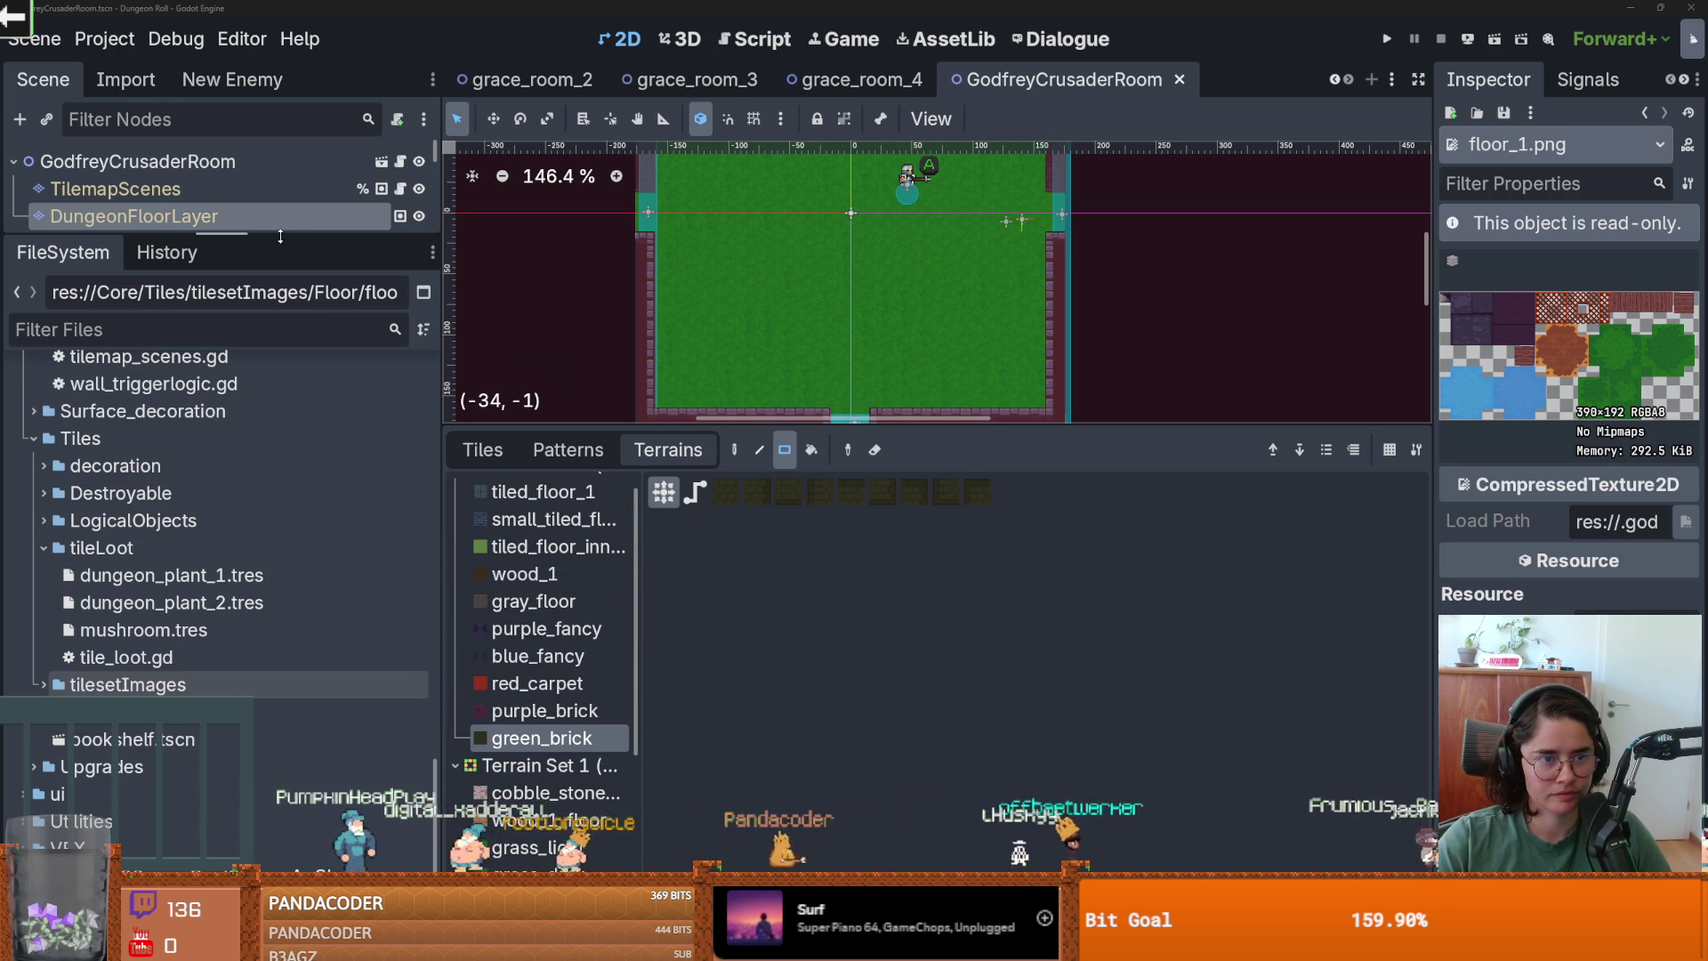
pyautogui.moveTo(222, 236); pyautogui.dragTo(222, 363)
pyautogui.click(178, 244)
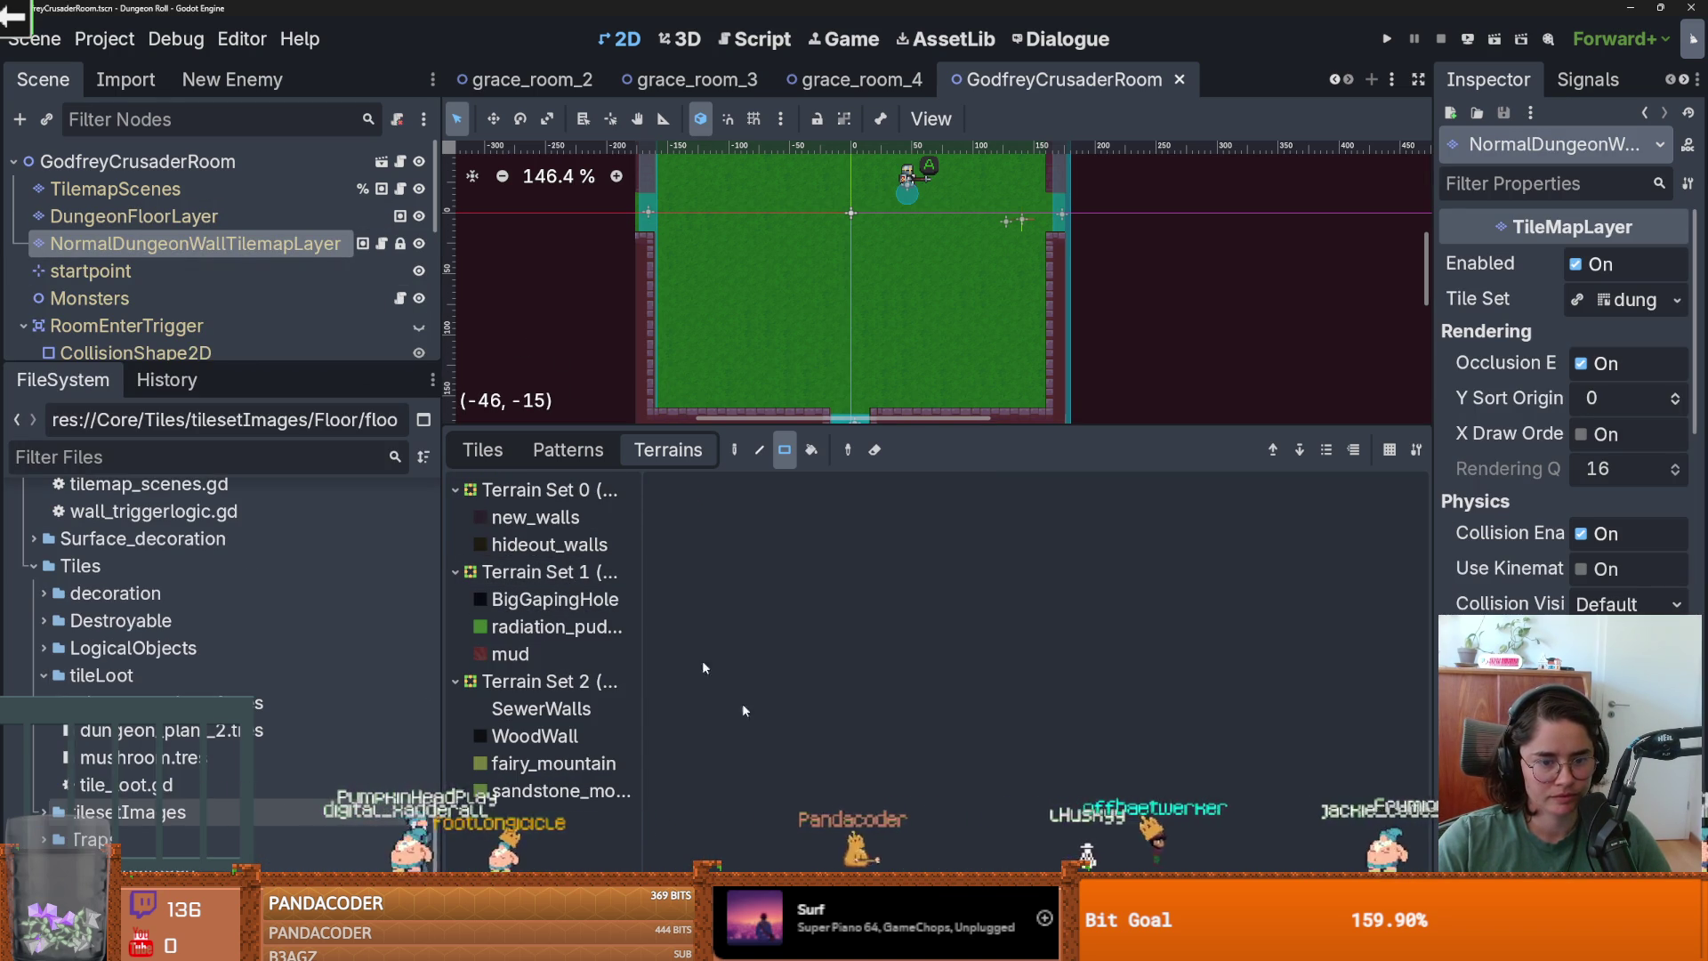
pyautogui.moveTo(876, 428)
pyautogui.mouseDown()
pyautogui.moveTo(876, 685)
pyautogui.moveTo(856, 681)
pyautogui.moveTo(856, 252)
pyautogui.mouseUp()
pyautogui.click(547, 740)
# View the wall_4, dungeon tileset, wall_3, wall_2 and wall_1.png atlases in turn.
pyautogui.click(545, 546)
pyautogui.click(547, 495)
pyautogui.click(555, 439)
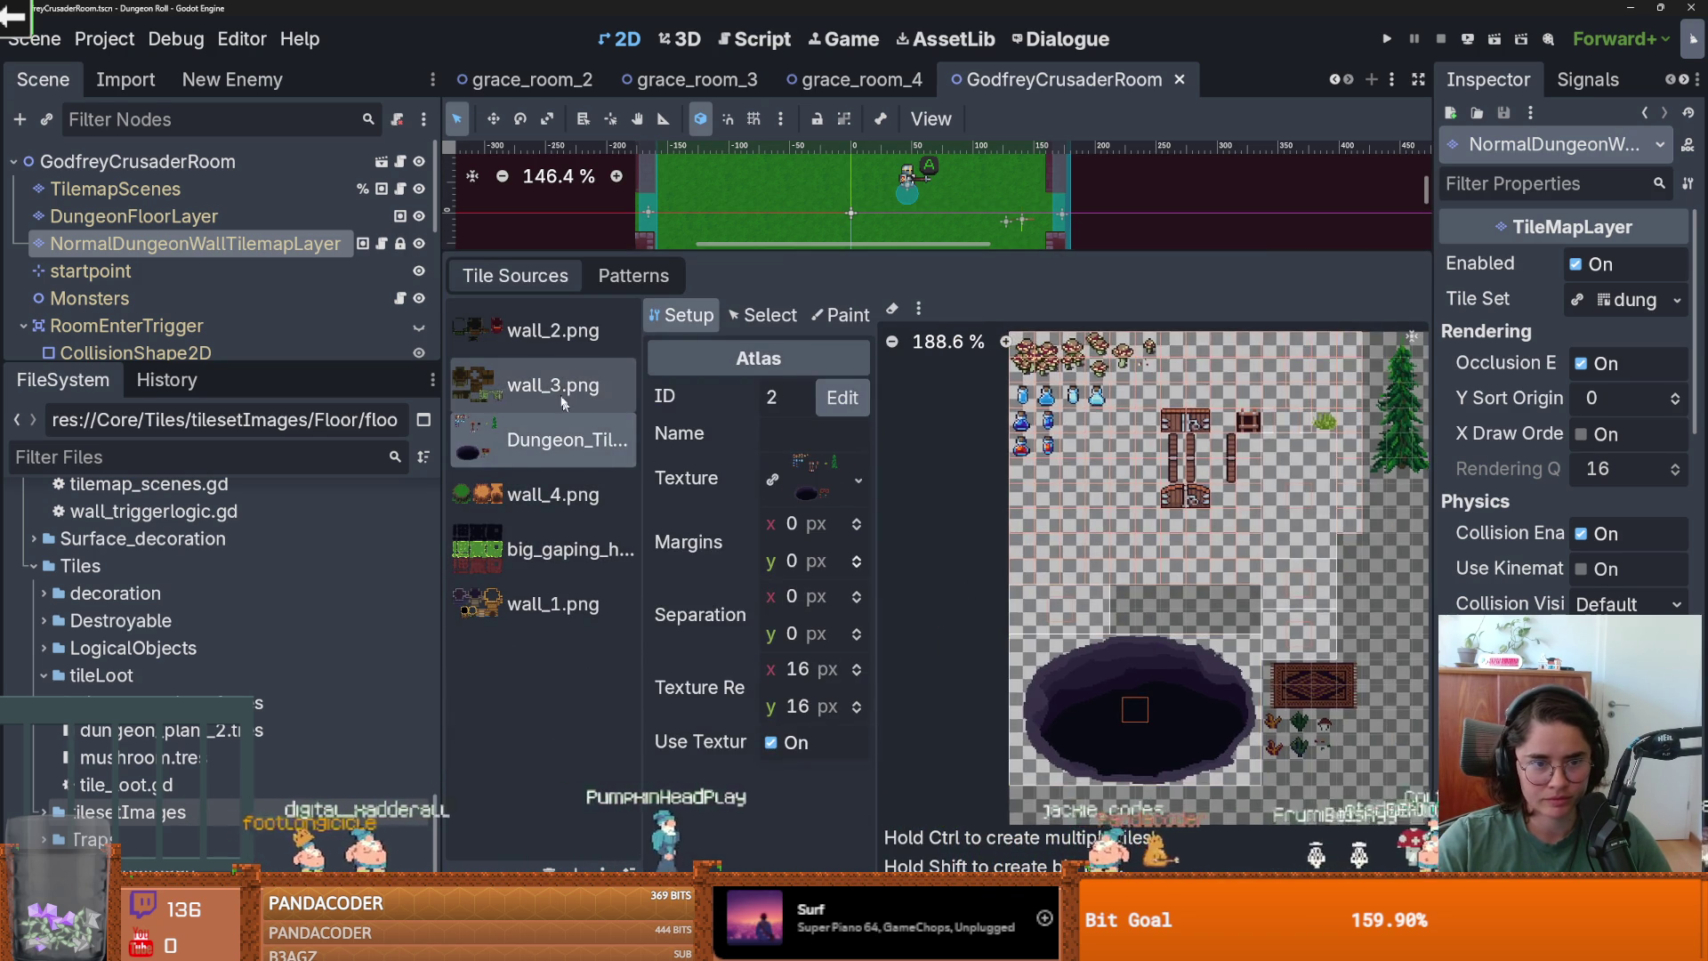
pyautogui.click(562, 391)
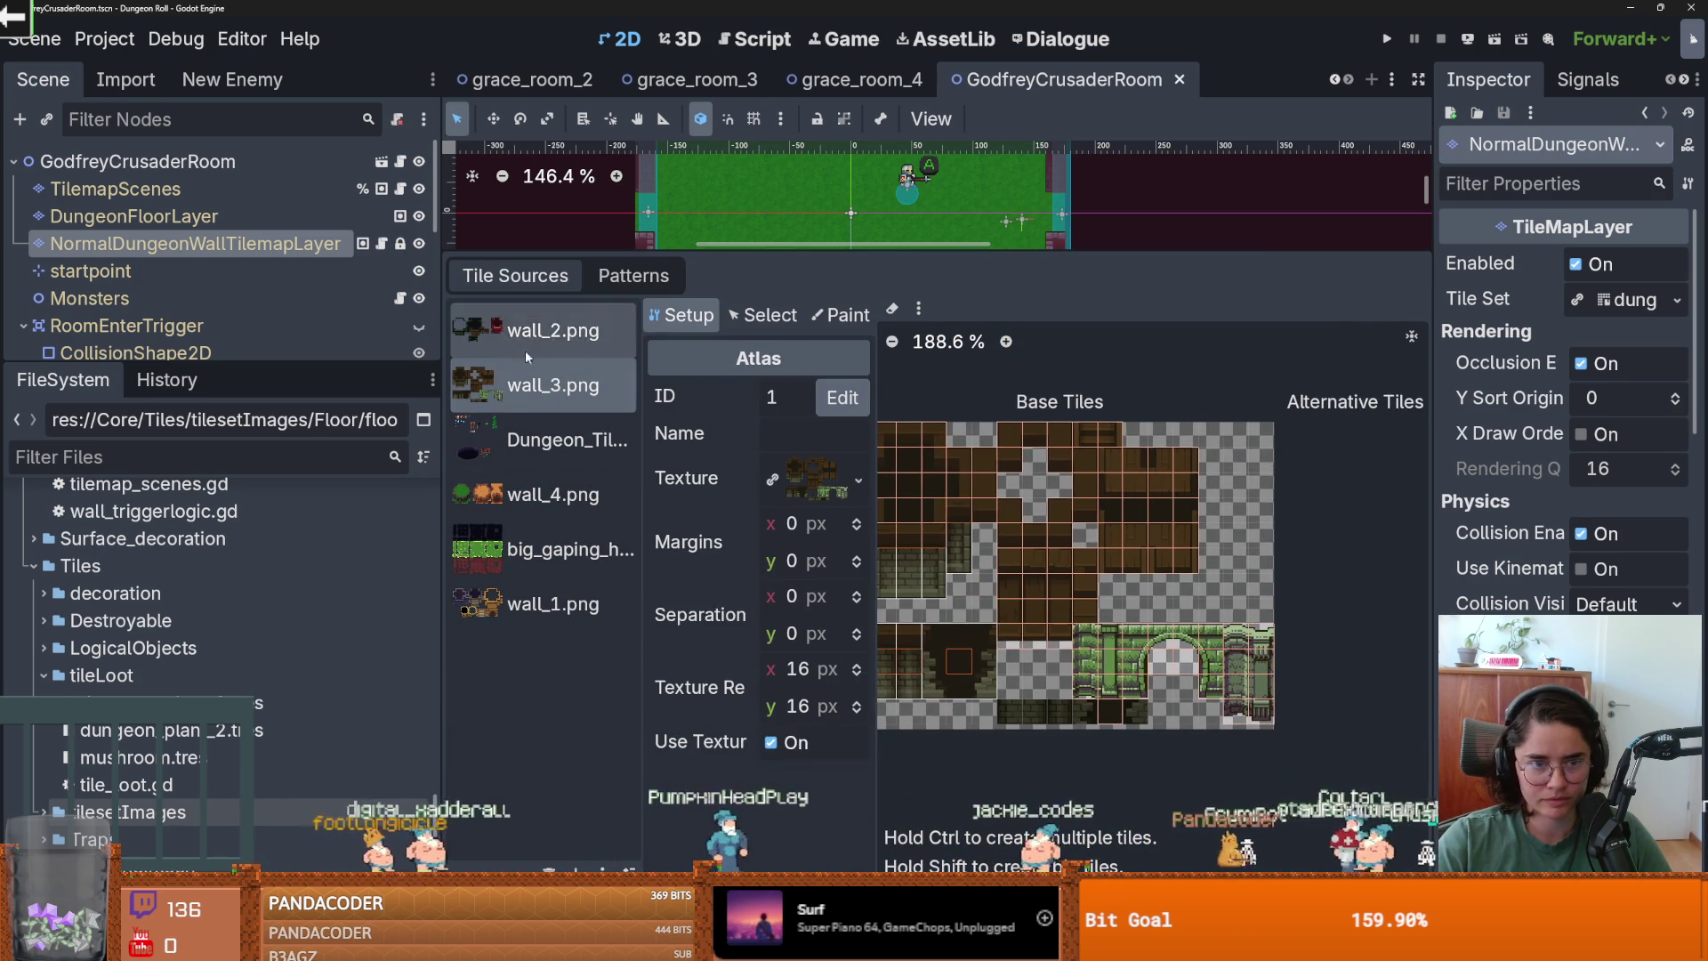
pyautogui.click(542, 330)
pyautogui.click(547, 604)
pyautogui.scroll(-2, 1038, 649)
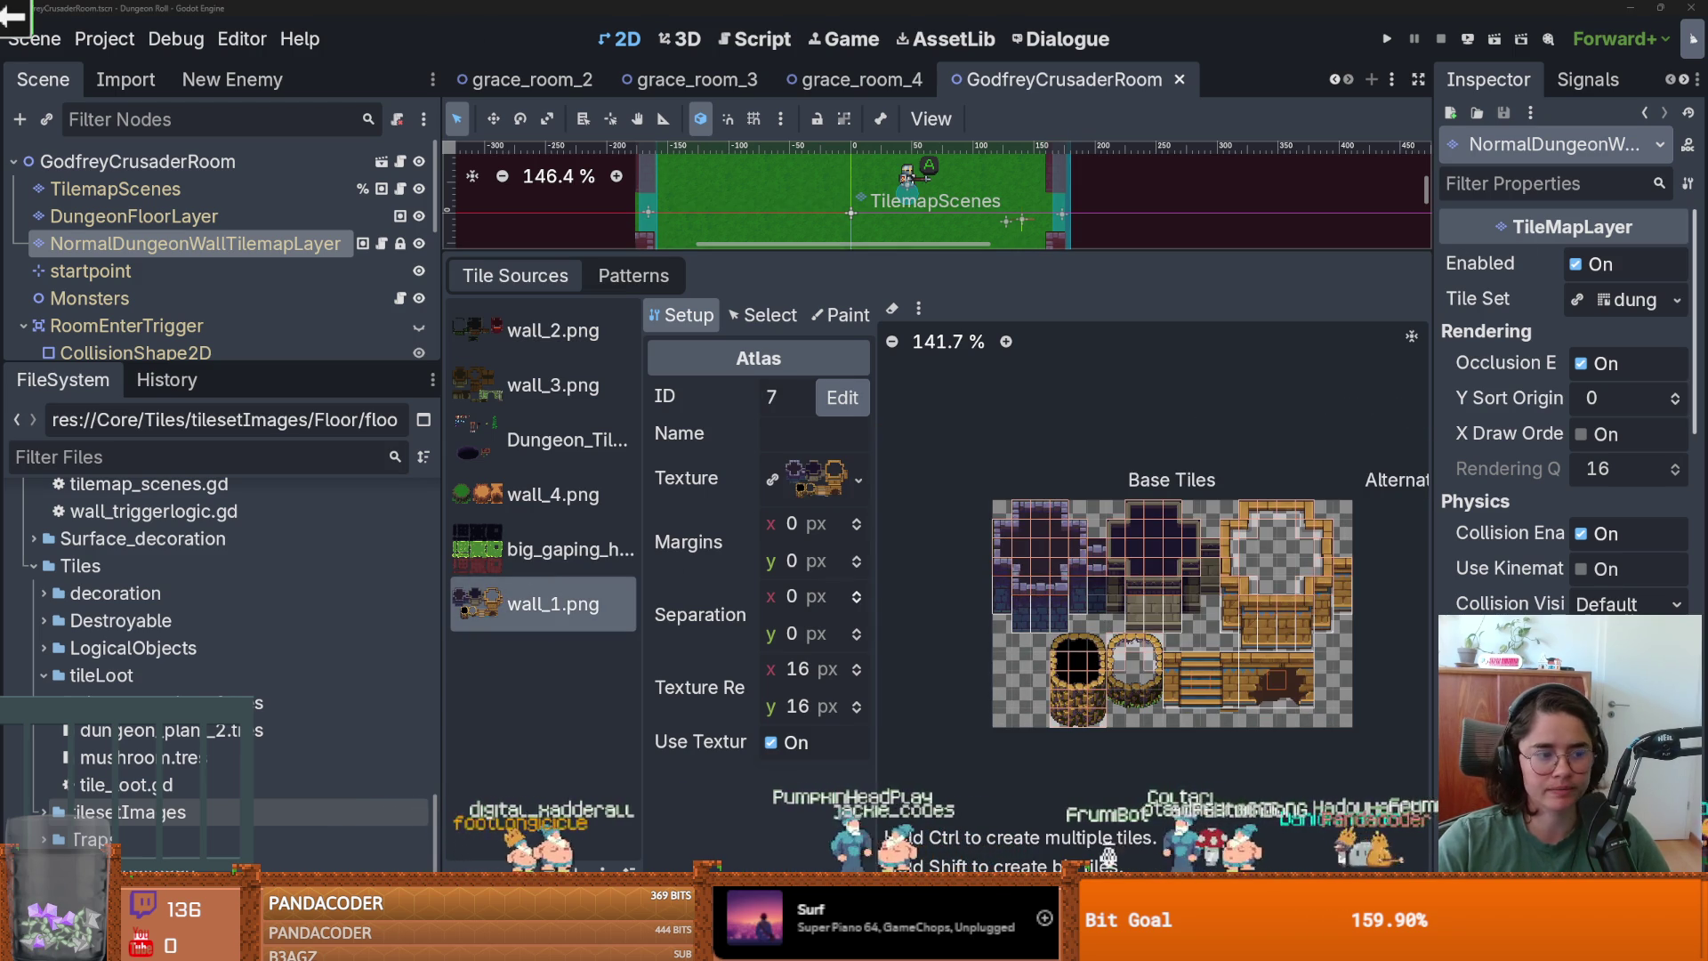
pyautogui.hotkey('alt', 'Tab')
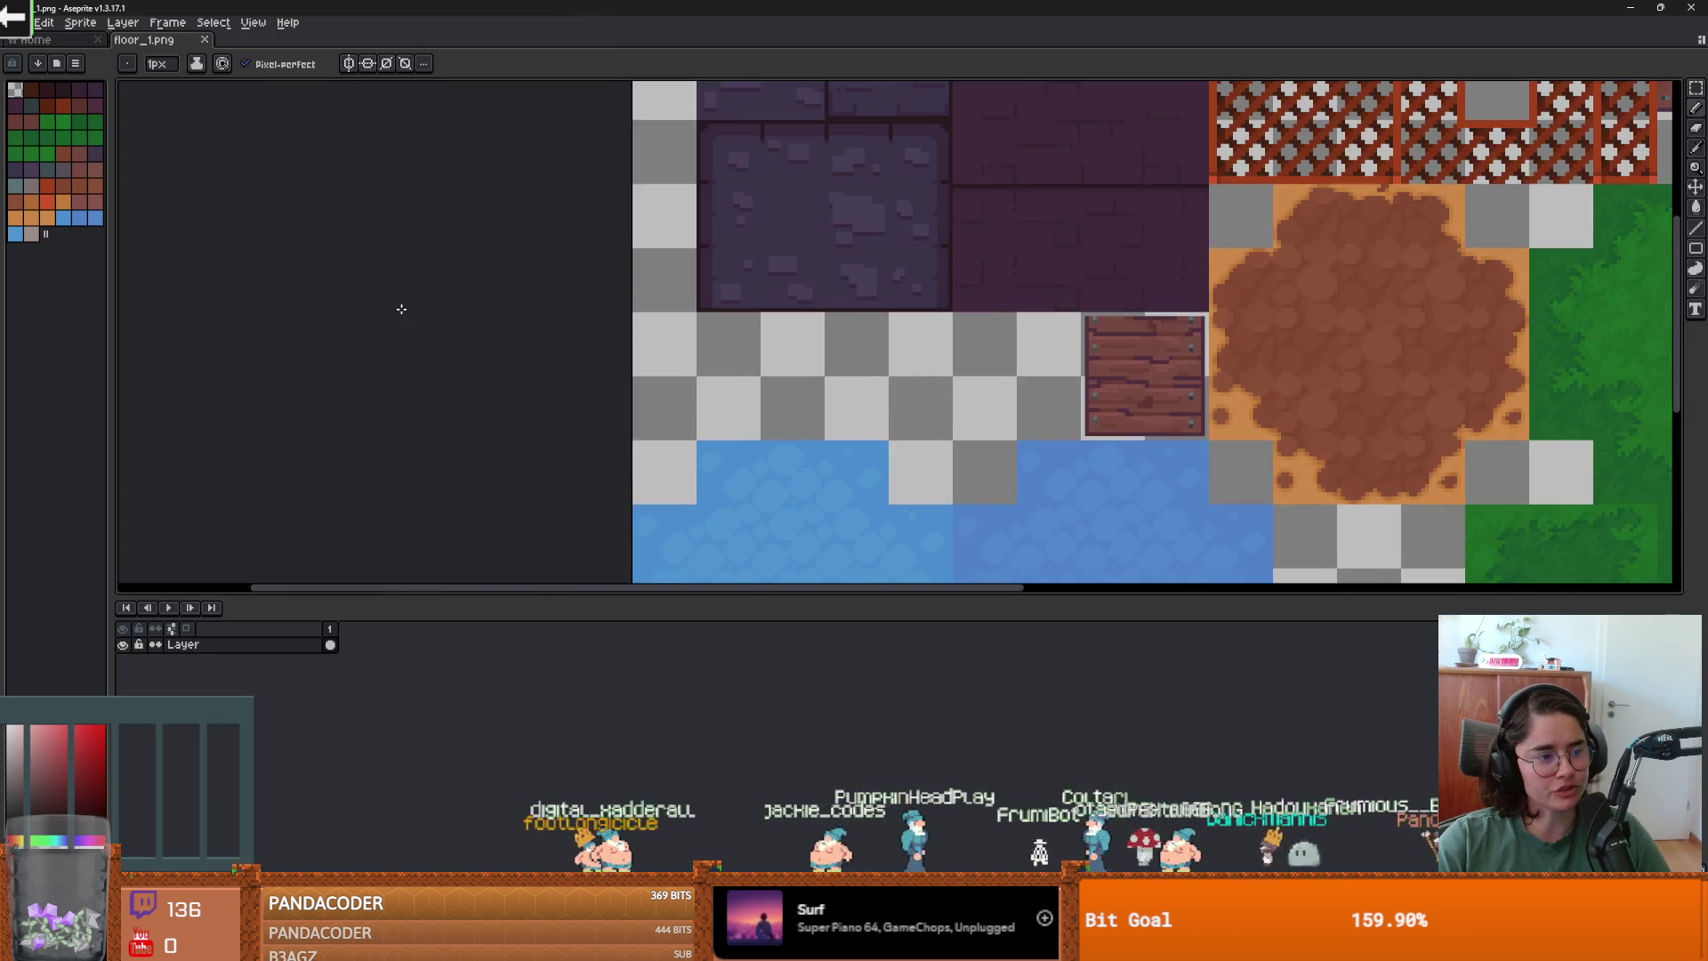
# Open floor_decoration.aseprite from Aseprite's recent files.
pyautogui.scroll(-5, 401, 308)
pyautogui.scroll(2, 381, 267)
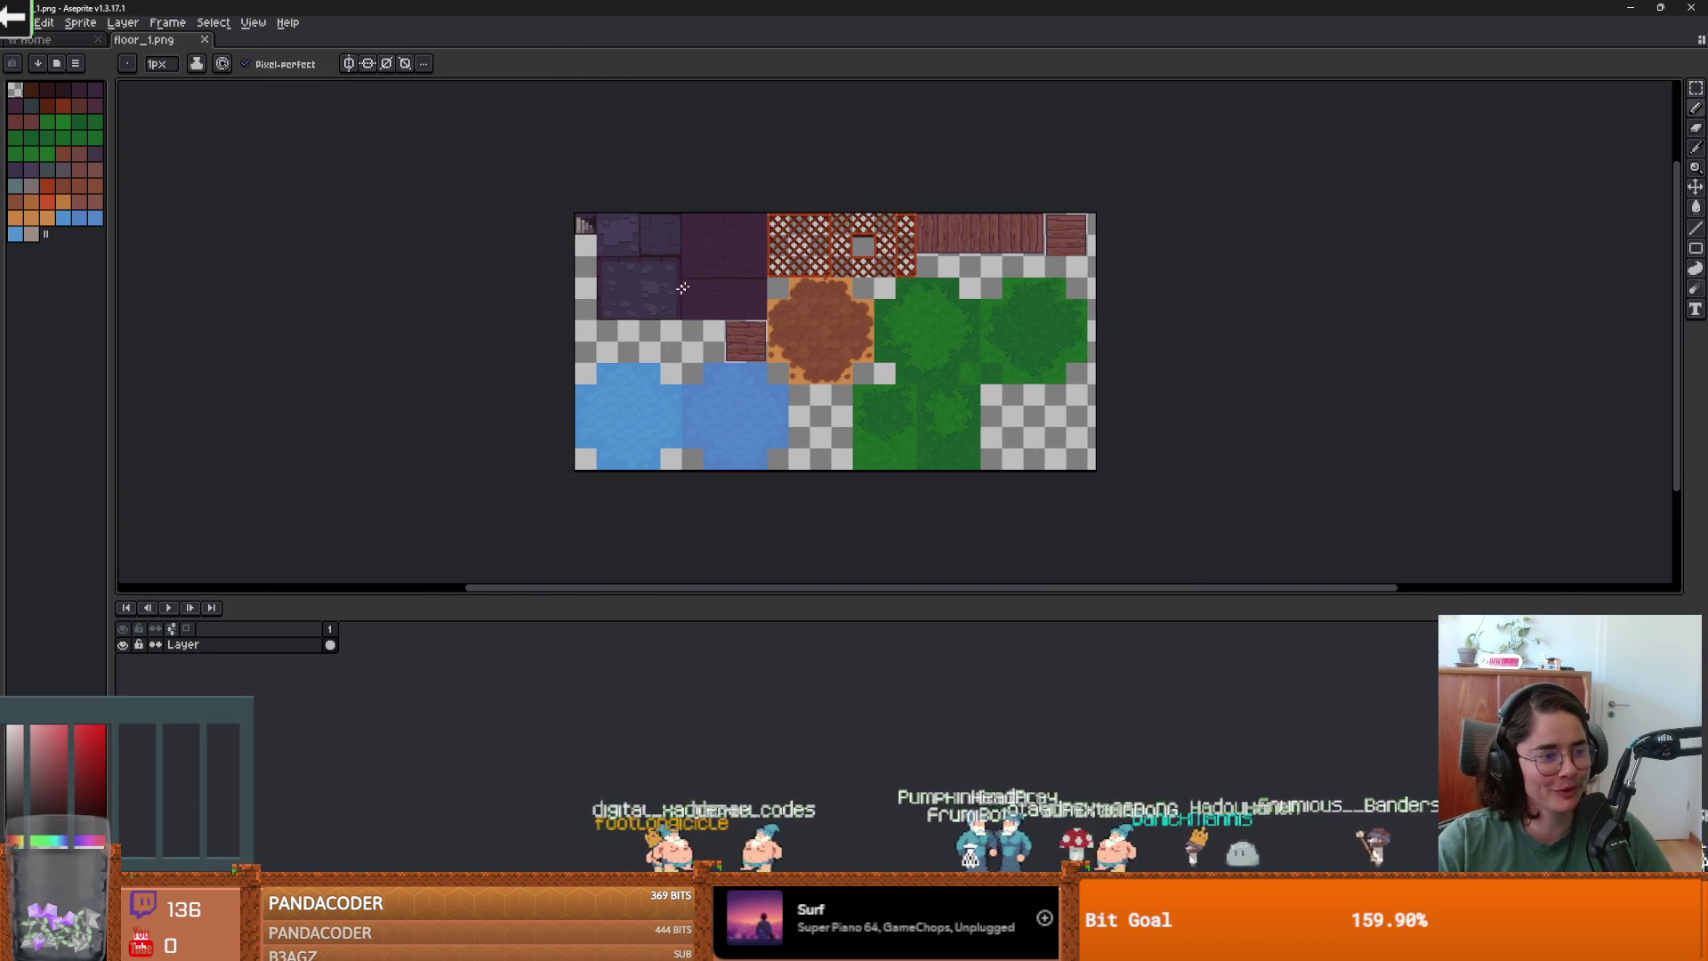
pyautogui.click(37, 22)
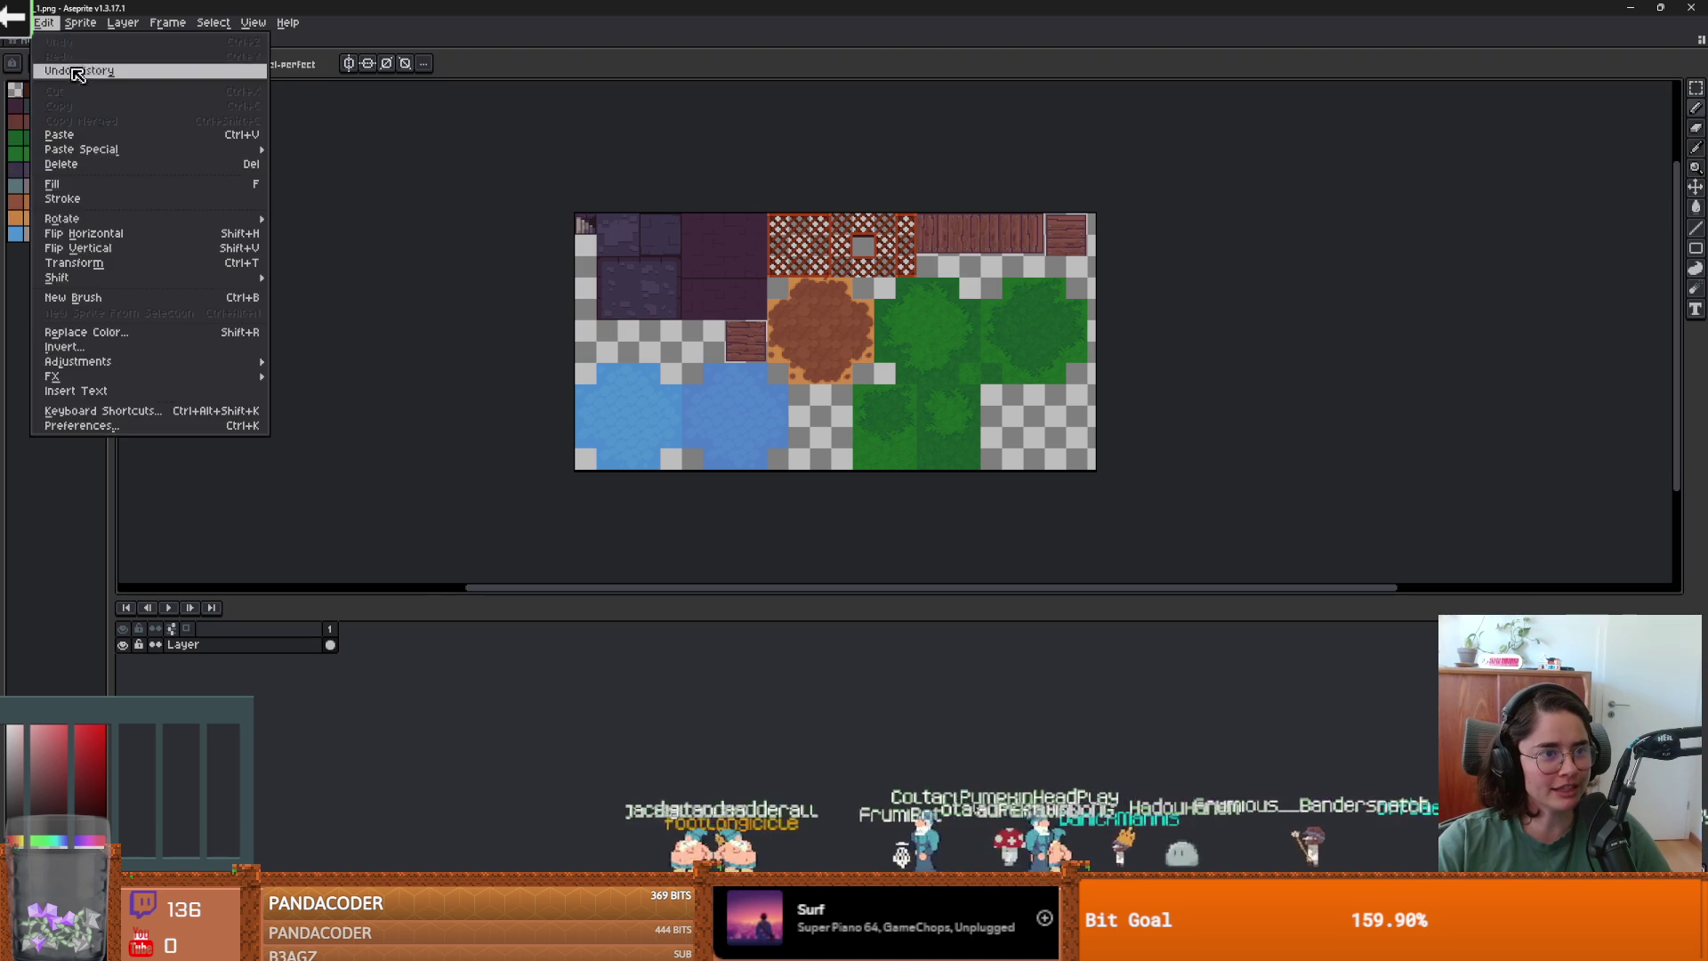
pyautogui.moveTo(53, 71)
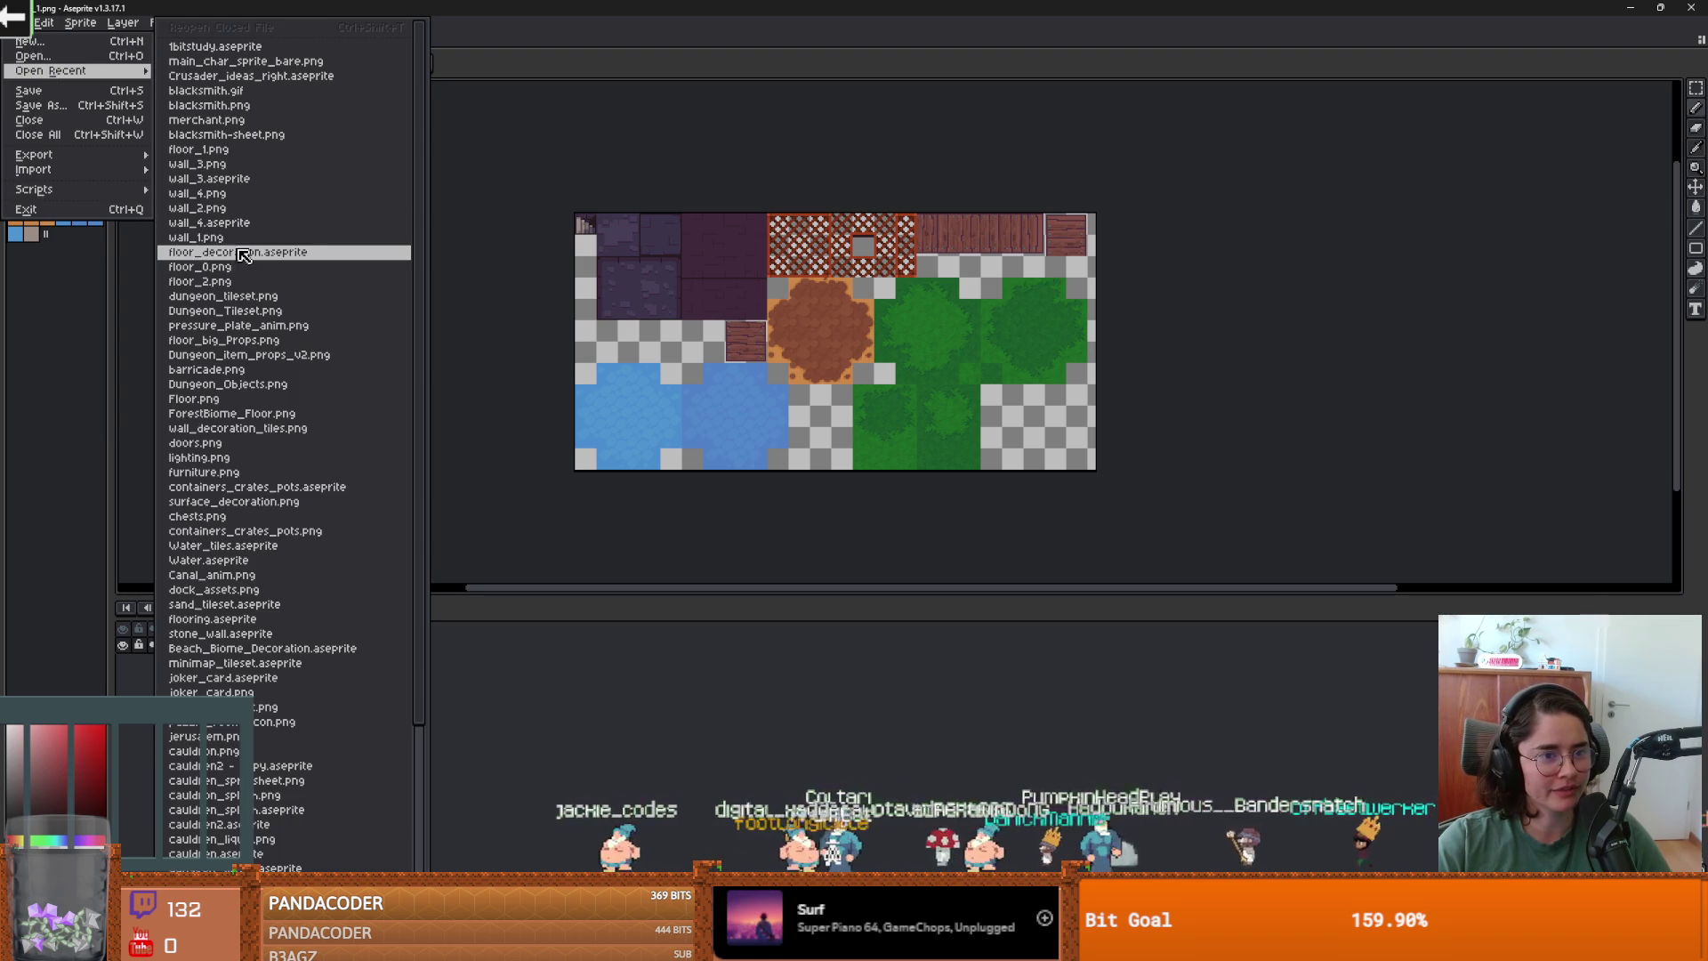
pyautogui.click(270, 261)
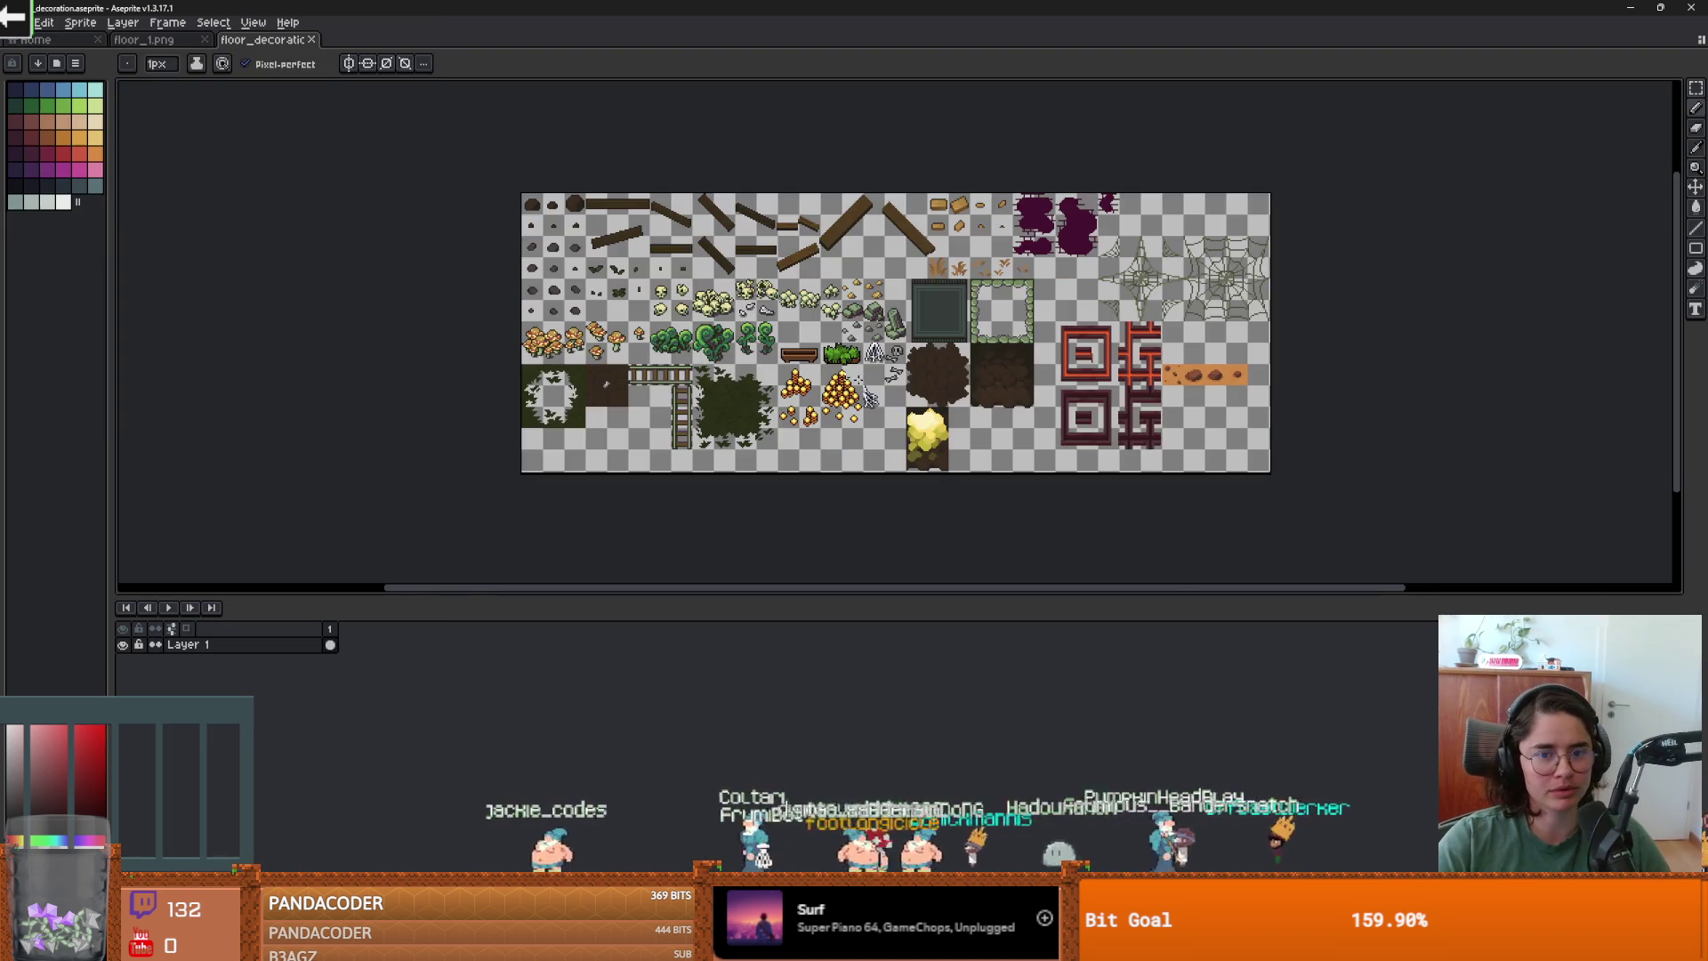
pyautogui.scroll(4, 878, 461)
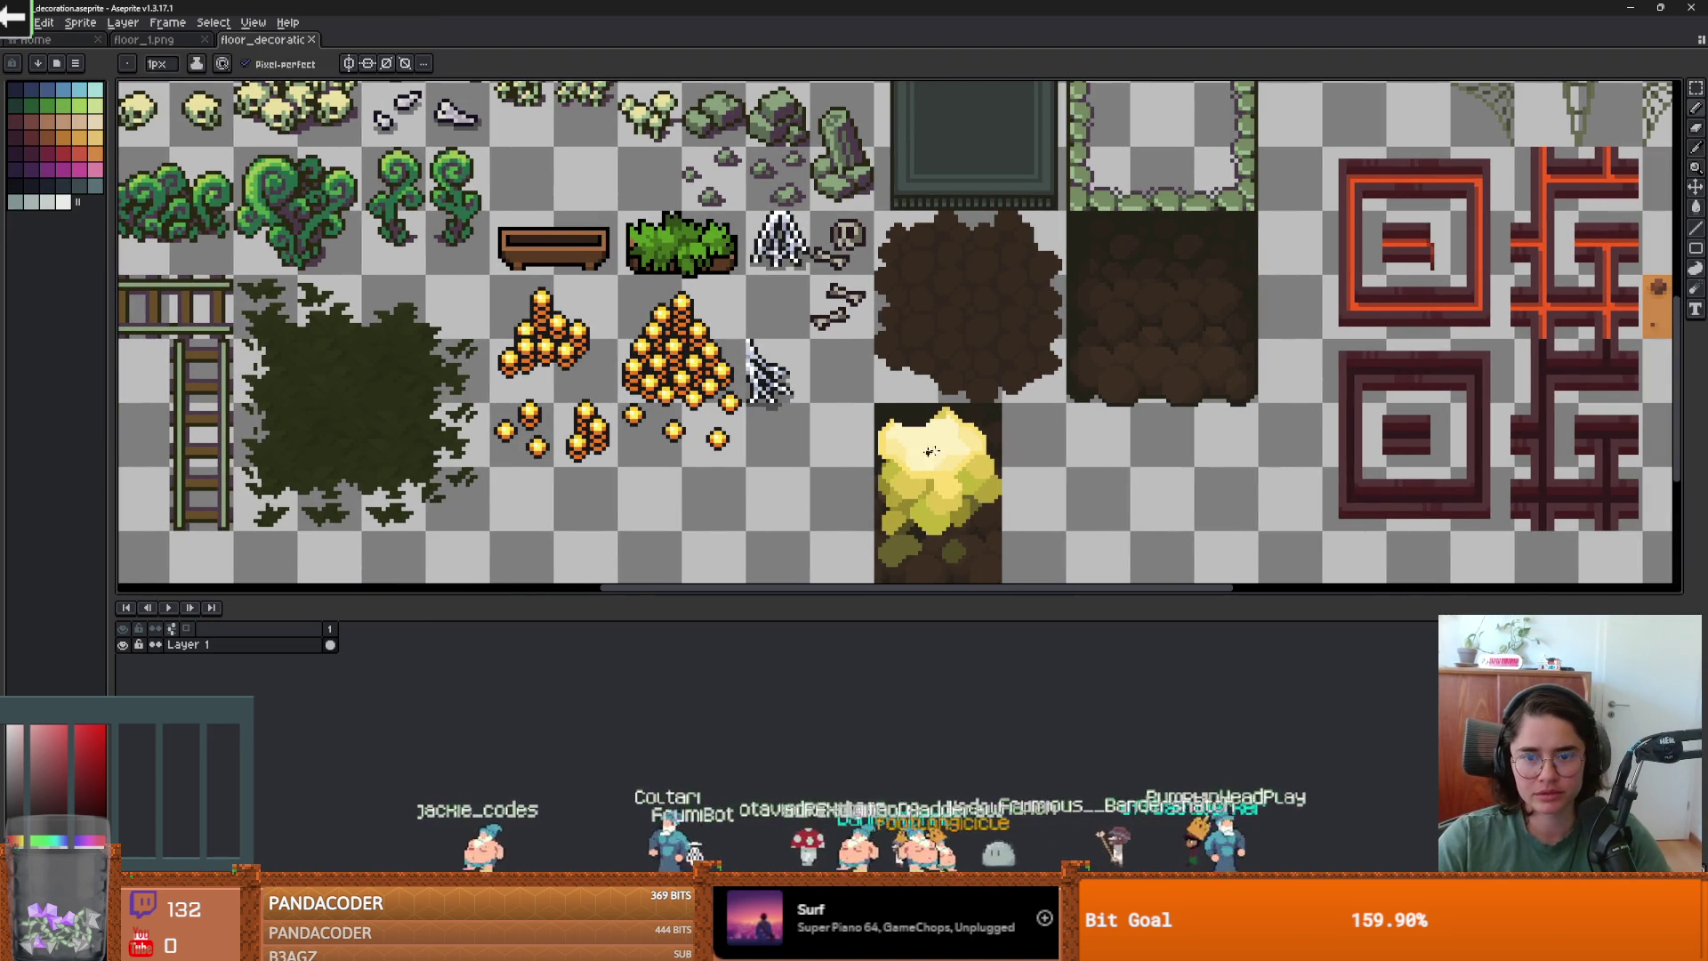
# Draw a rectangular marquee selection around the dark dirt blob tile.
pyautogui.press('m')
pyautogui.scroll(-3, 960, 444)
pyautogui.scroll(3, 1002, 431)
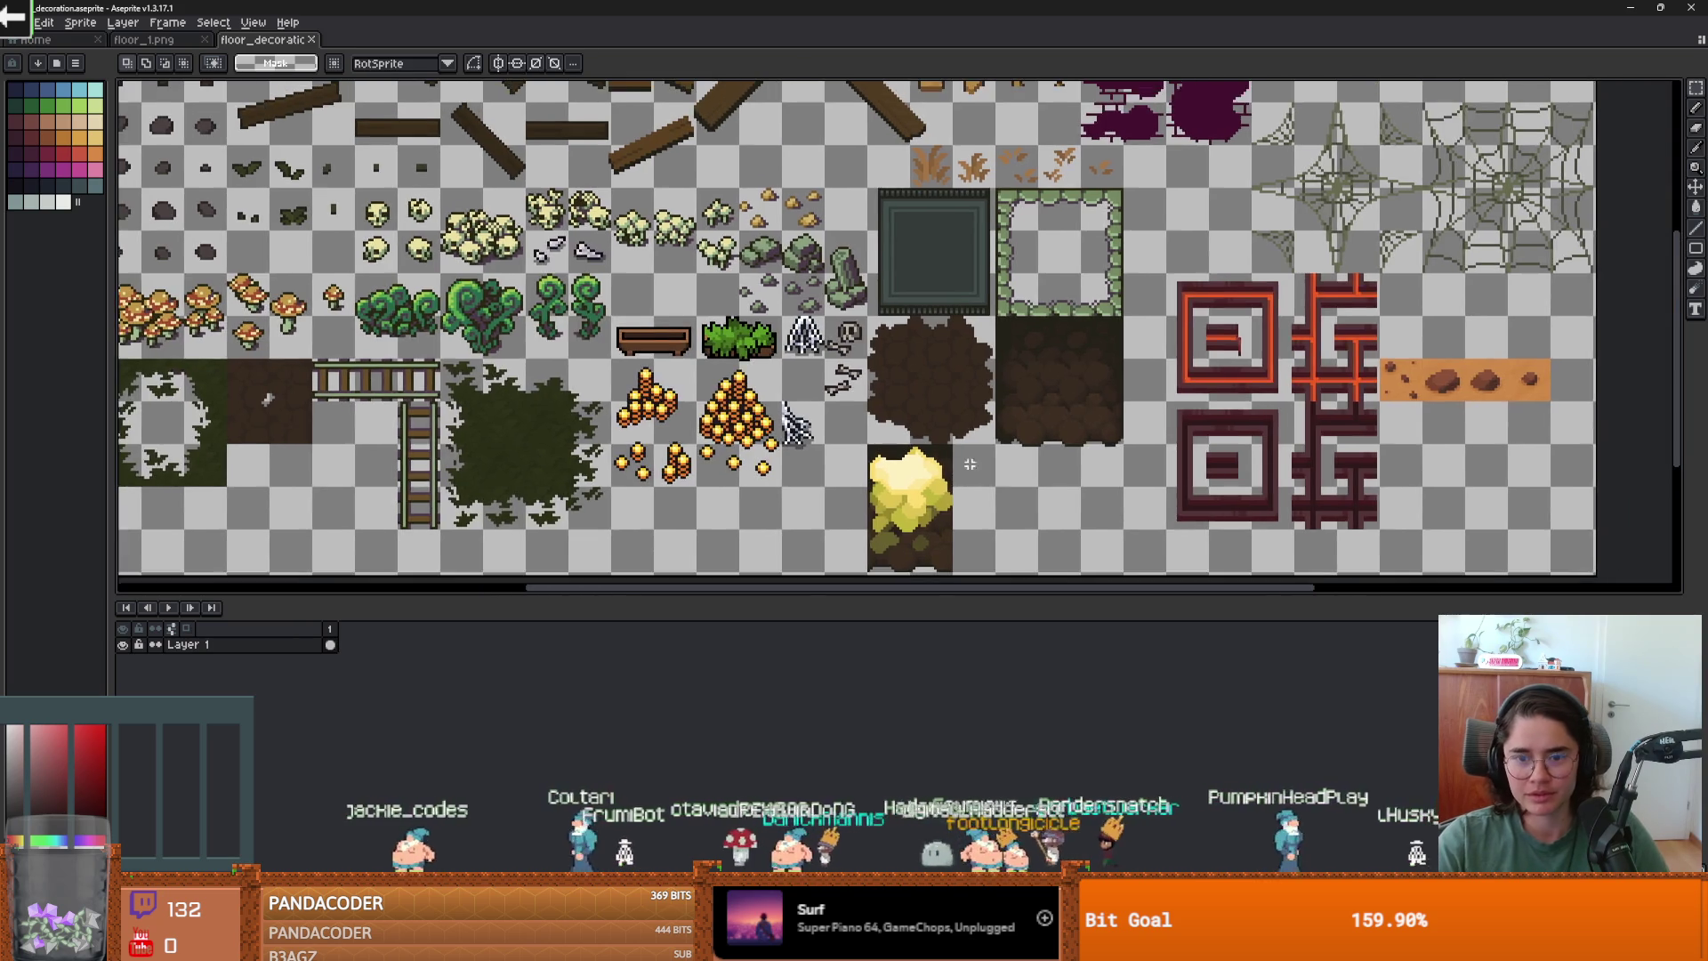
pyautogui.moveTo(1005, 437); pyautogui.dragTo(810, 246)
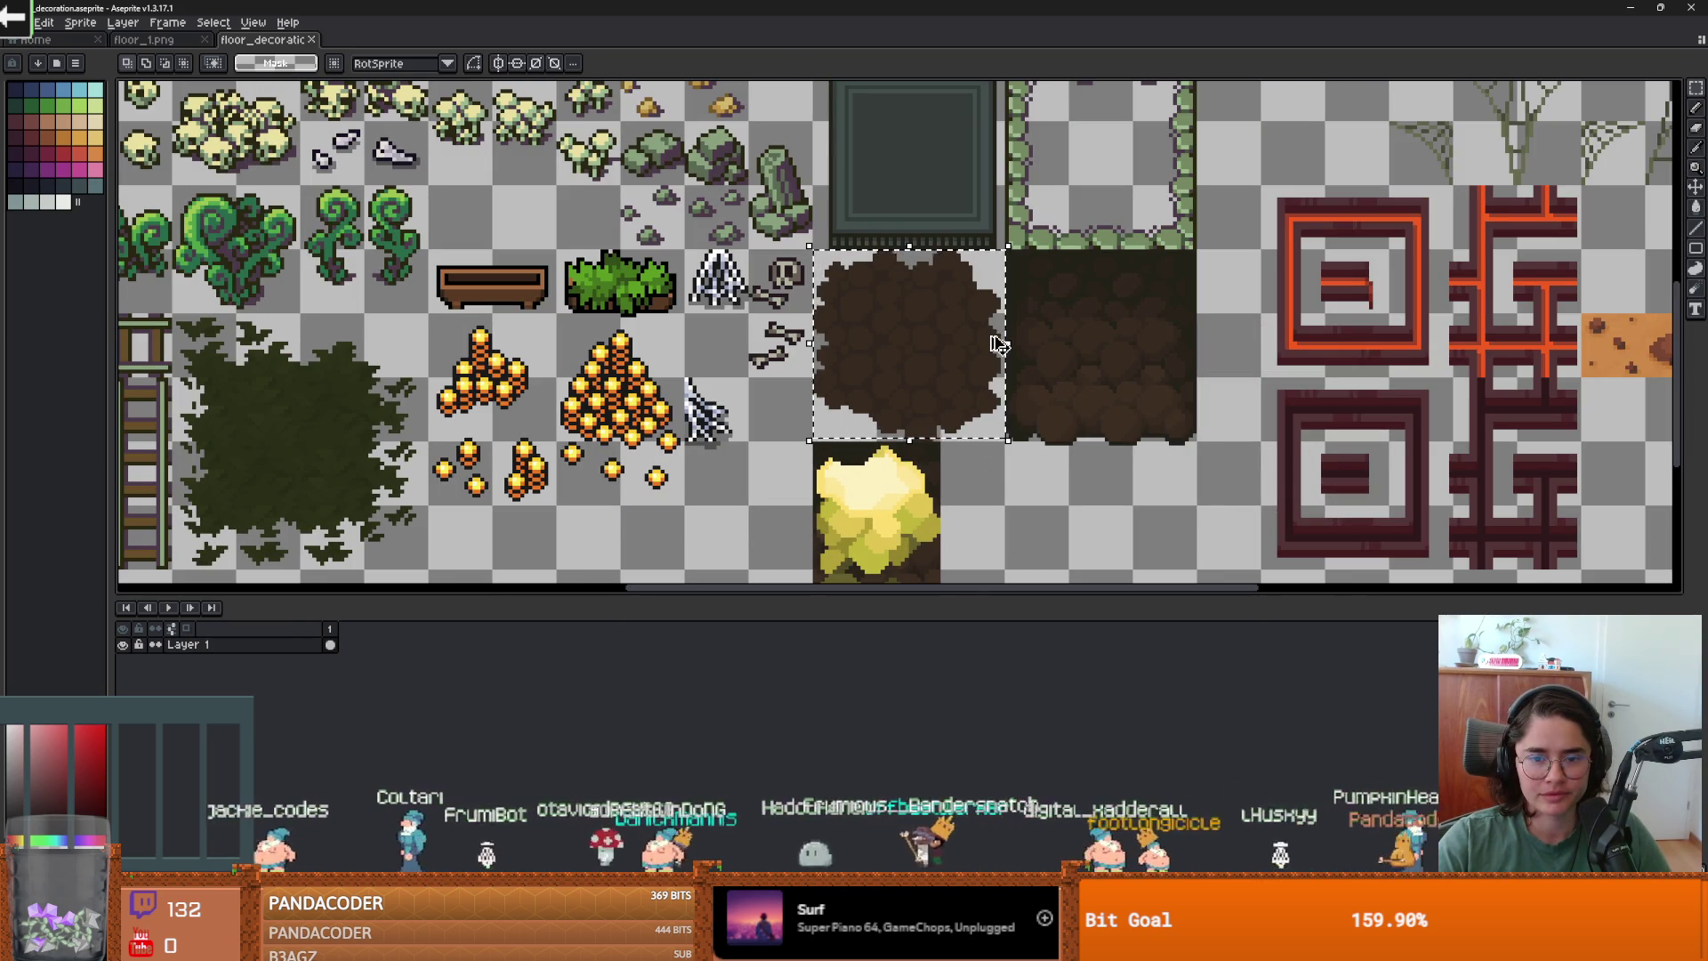
pyautogui.scroll(-3, 1071, 471)
pyautogui.scroll(3, 881, 382)
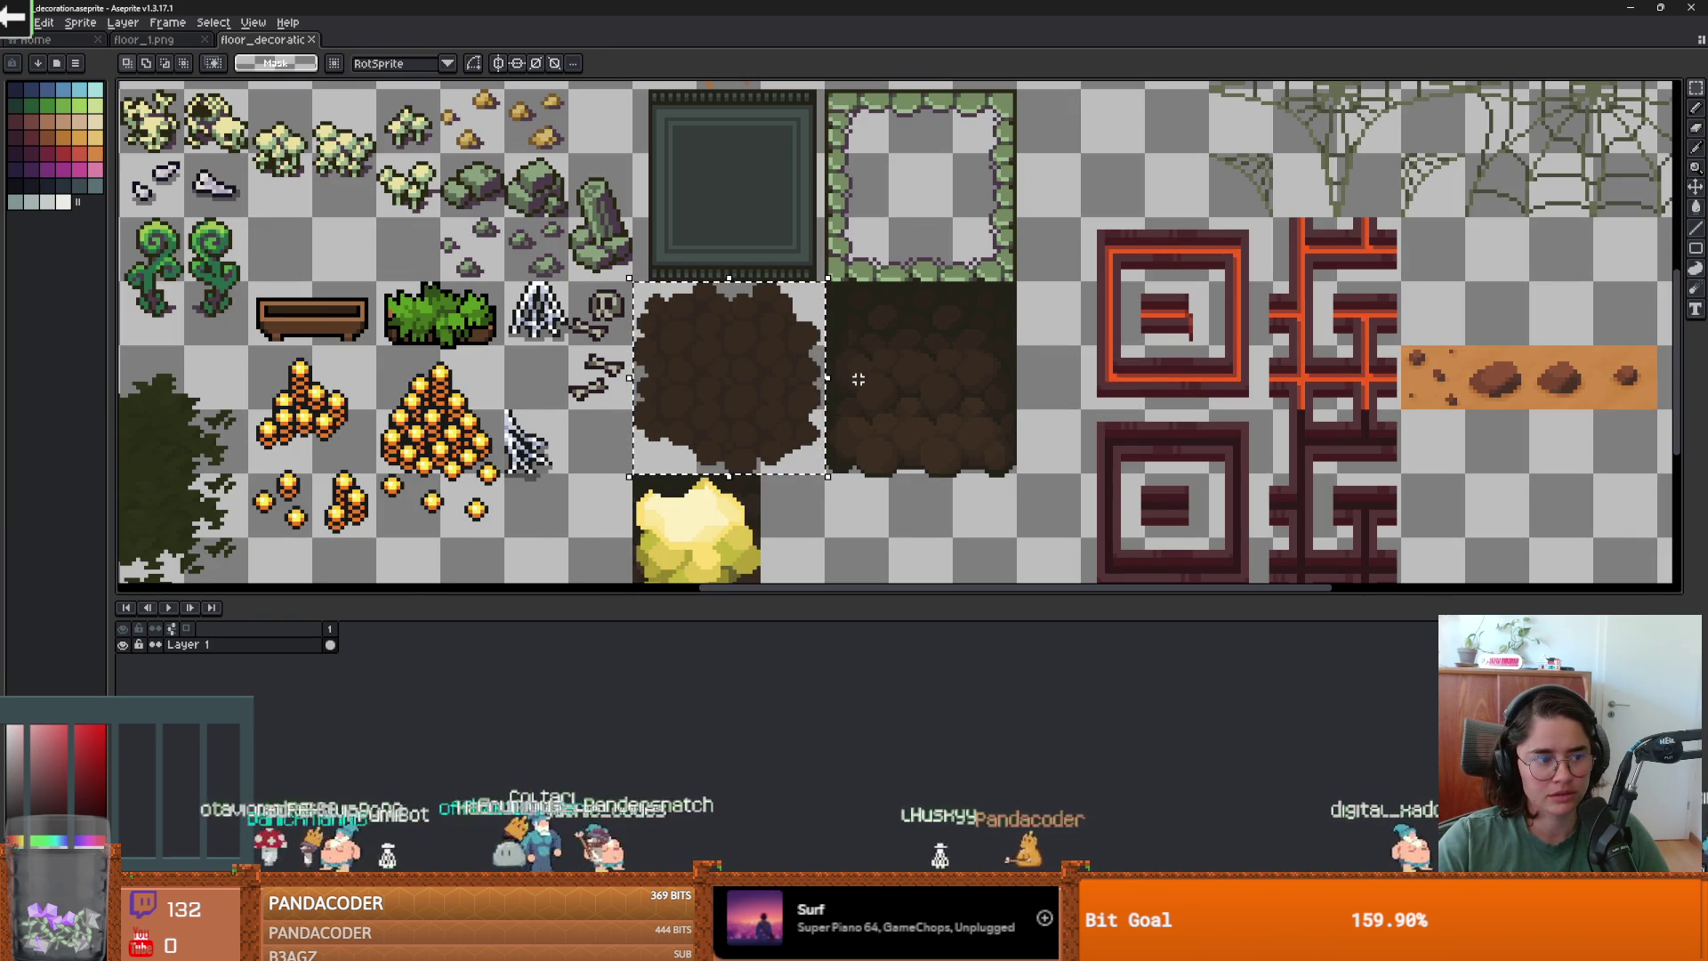
pyautogui.scroll(-3, 827, 376)
pyautogui.scroll(2, 573, 309)
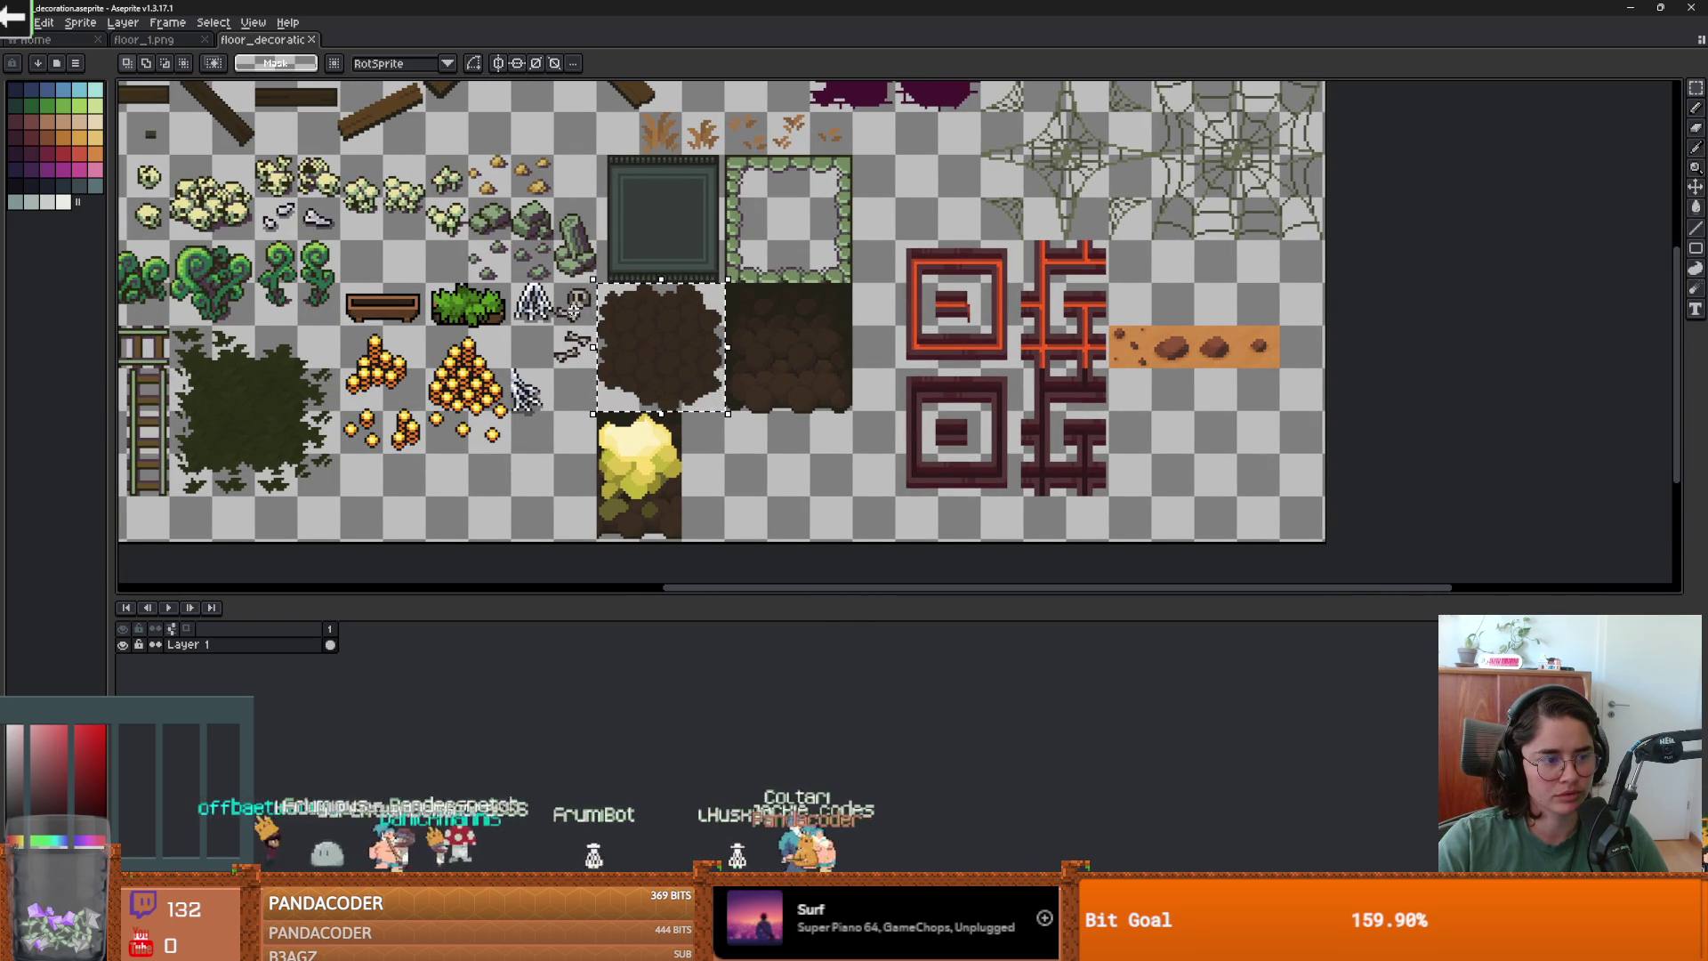
# Open the wall_3.png tileset from recent files.
pyautogui.click(19, 22)
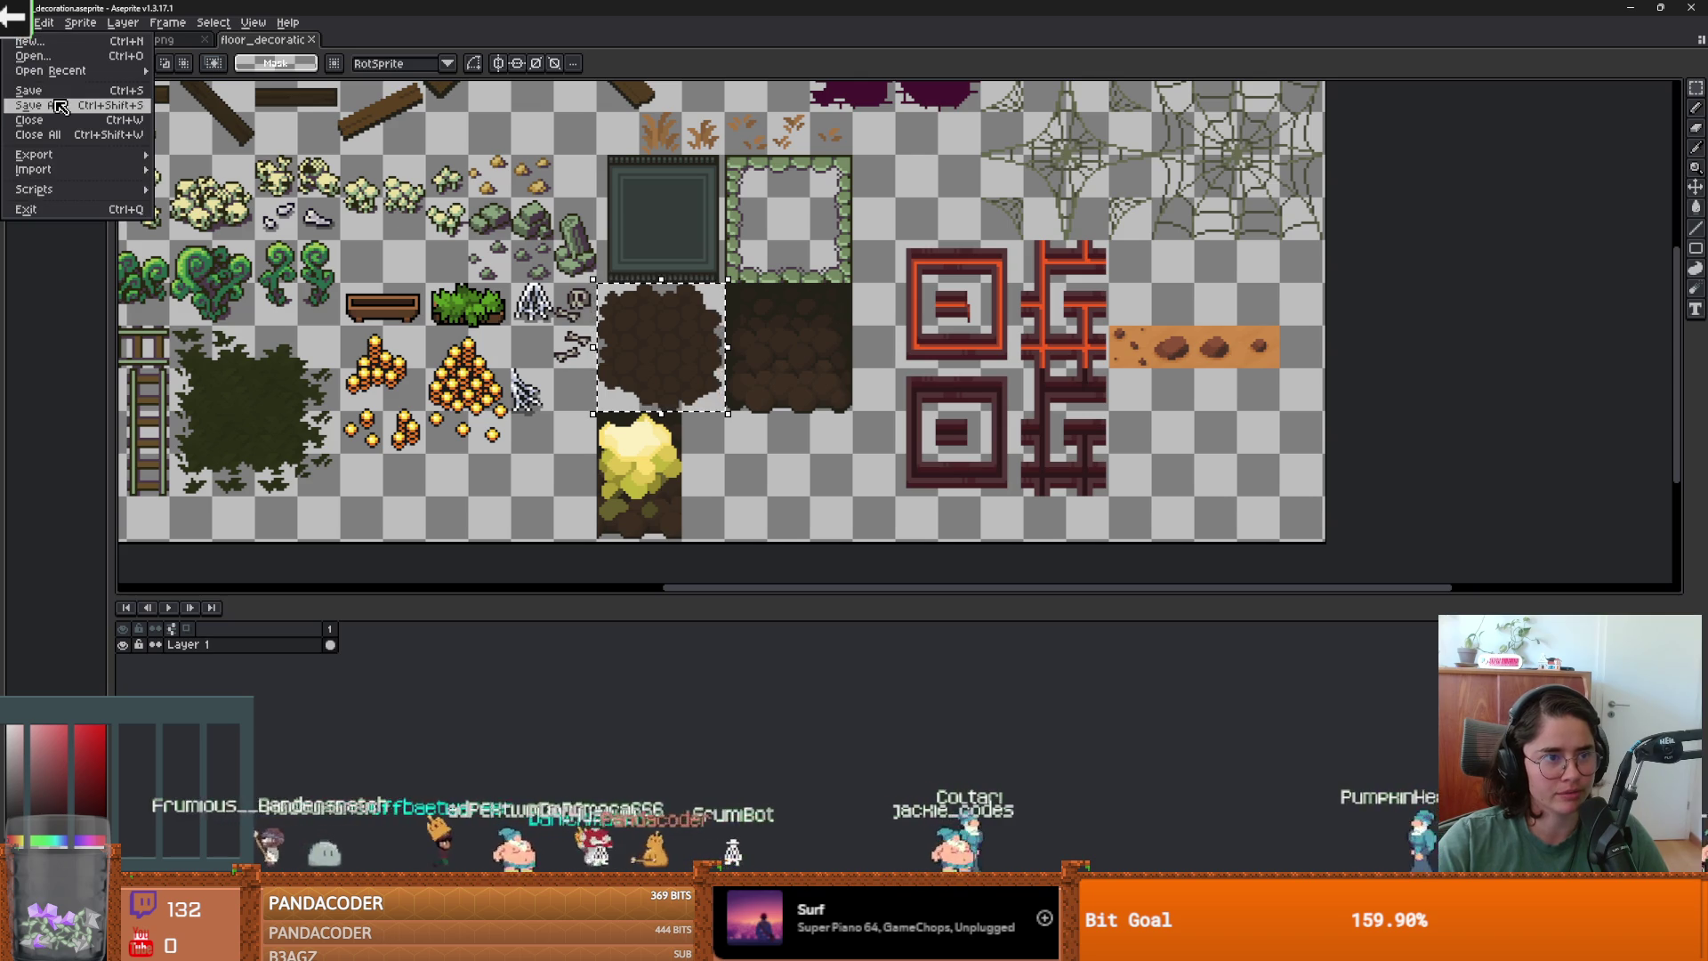
pyautogui.moveTo(54, 71)
pyautogui.click(205, 179)
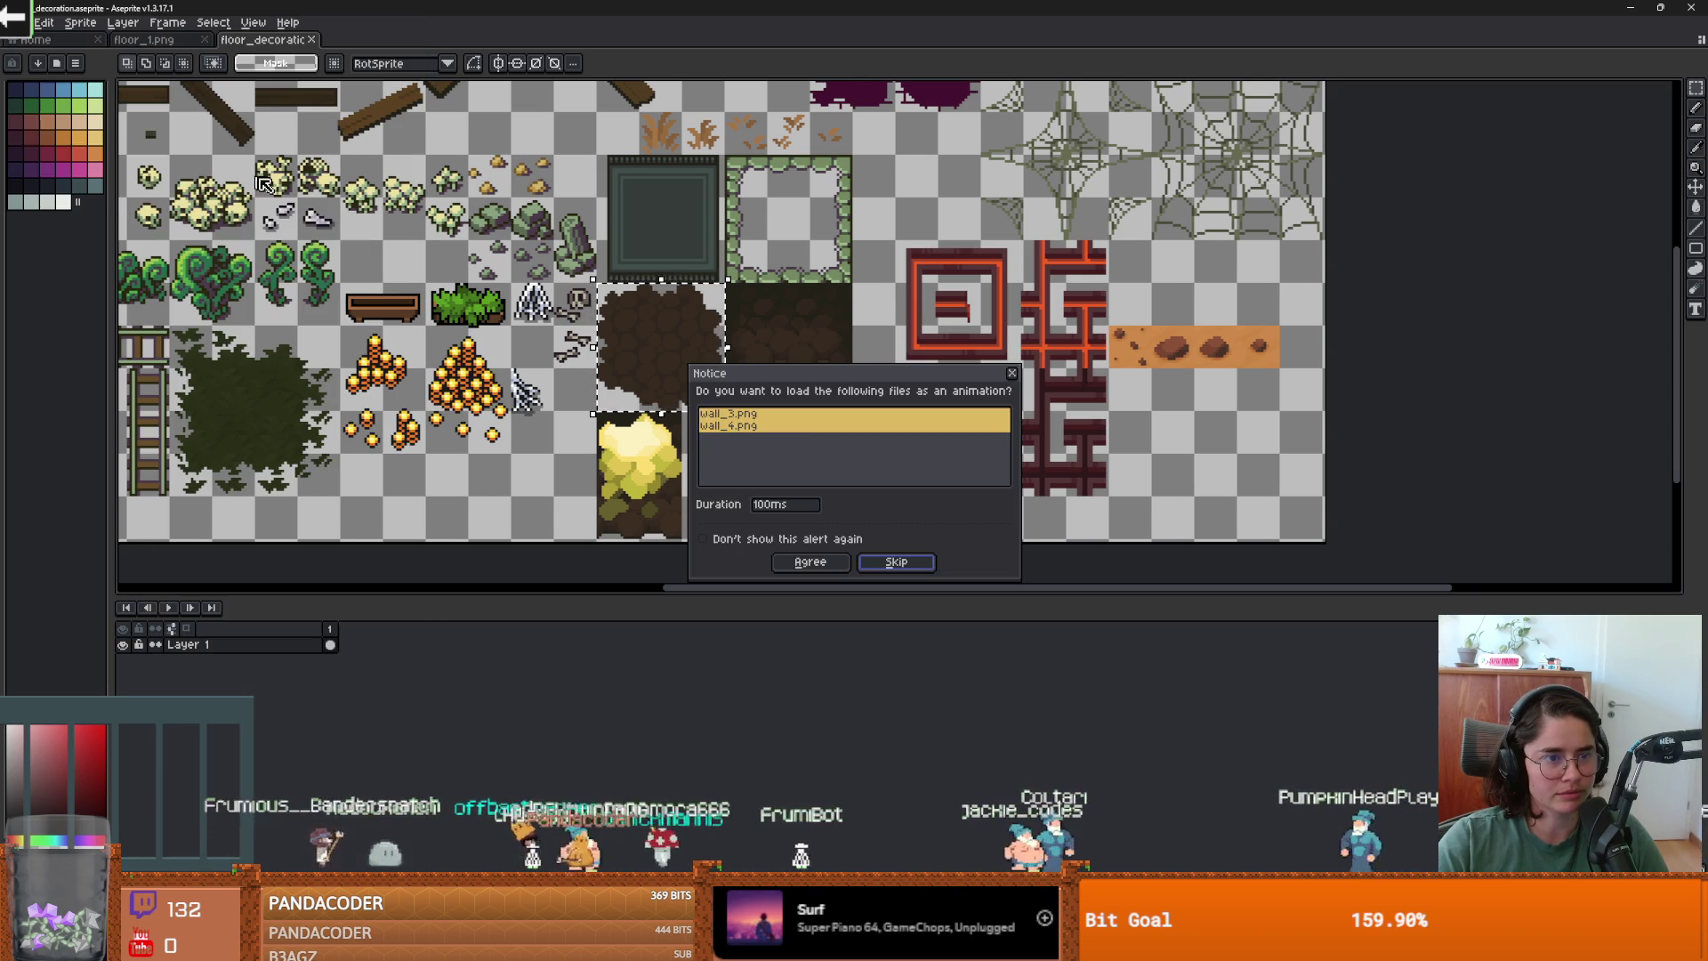
# Load wall_3.png as a single image, paste the dirt blob into its empty right area, and commit.
pyautogui.click(895, 562)
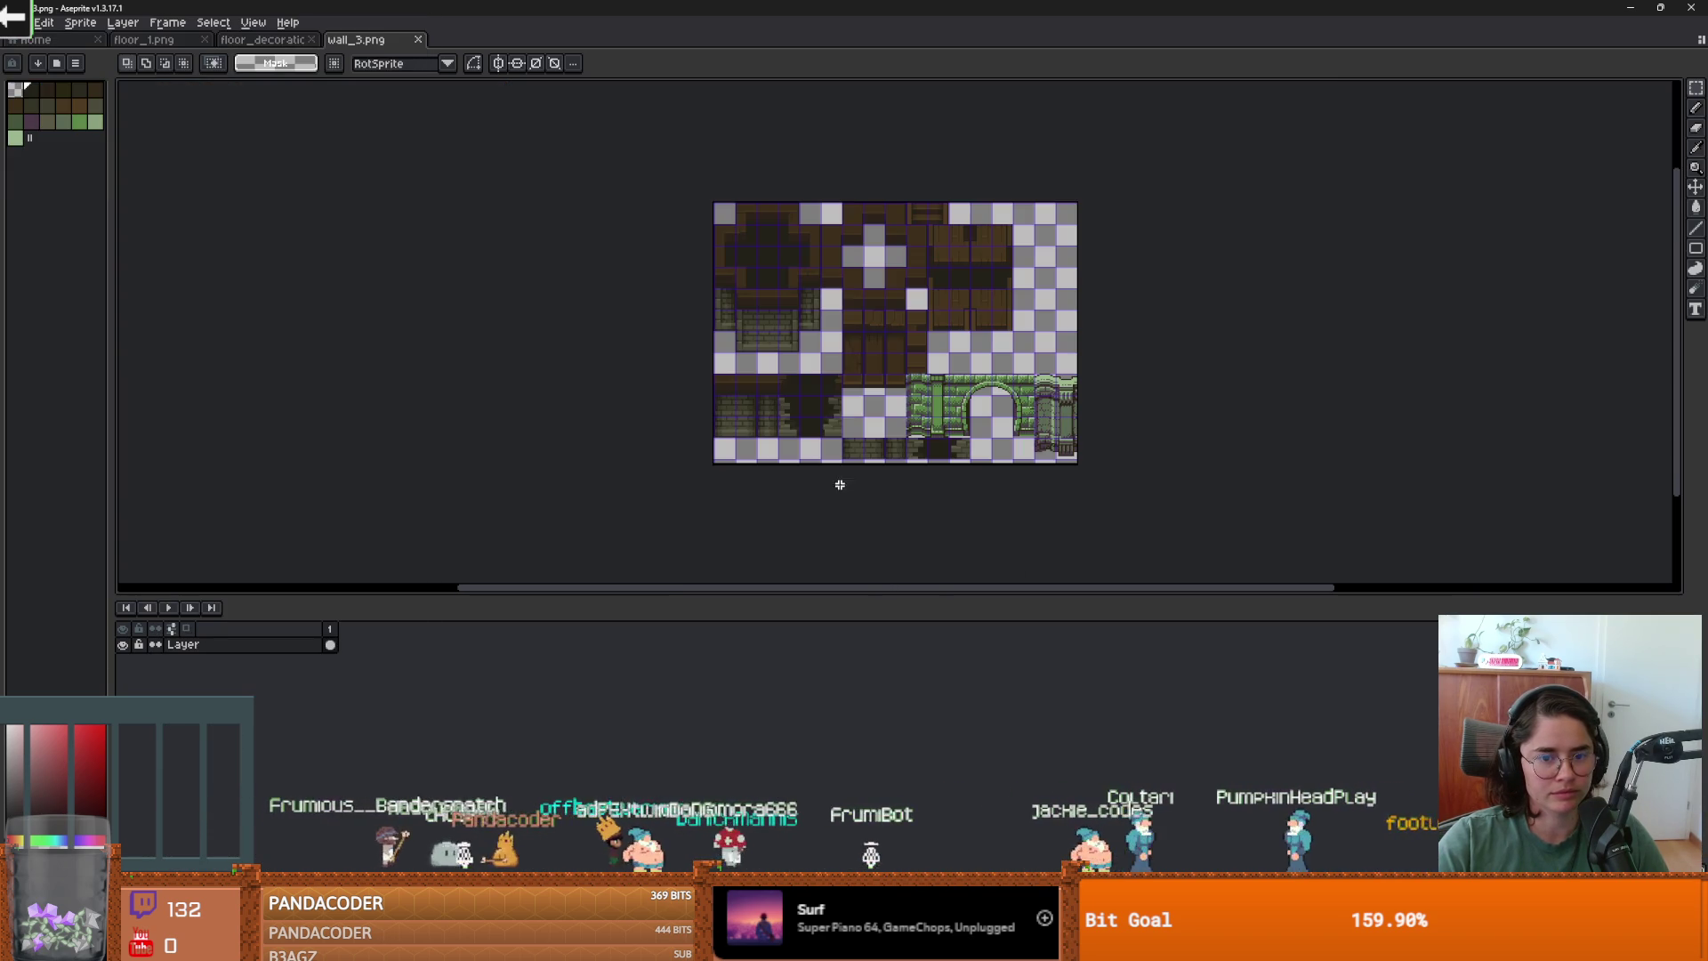
pyautogui.scroll(2, 1020, 405)
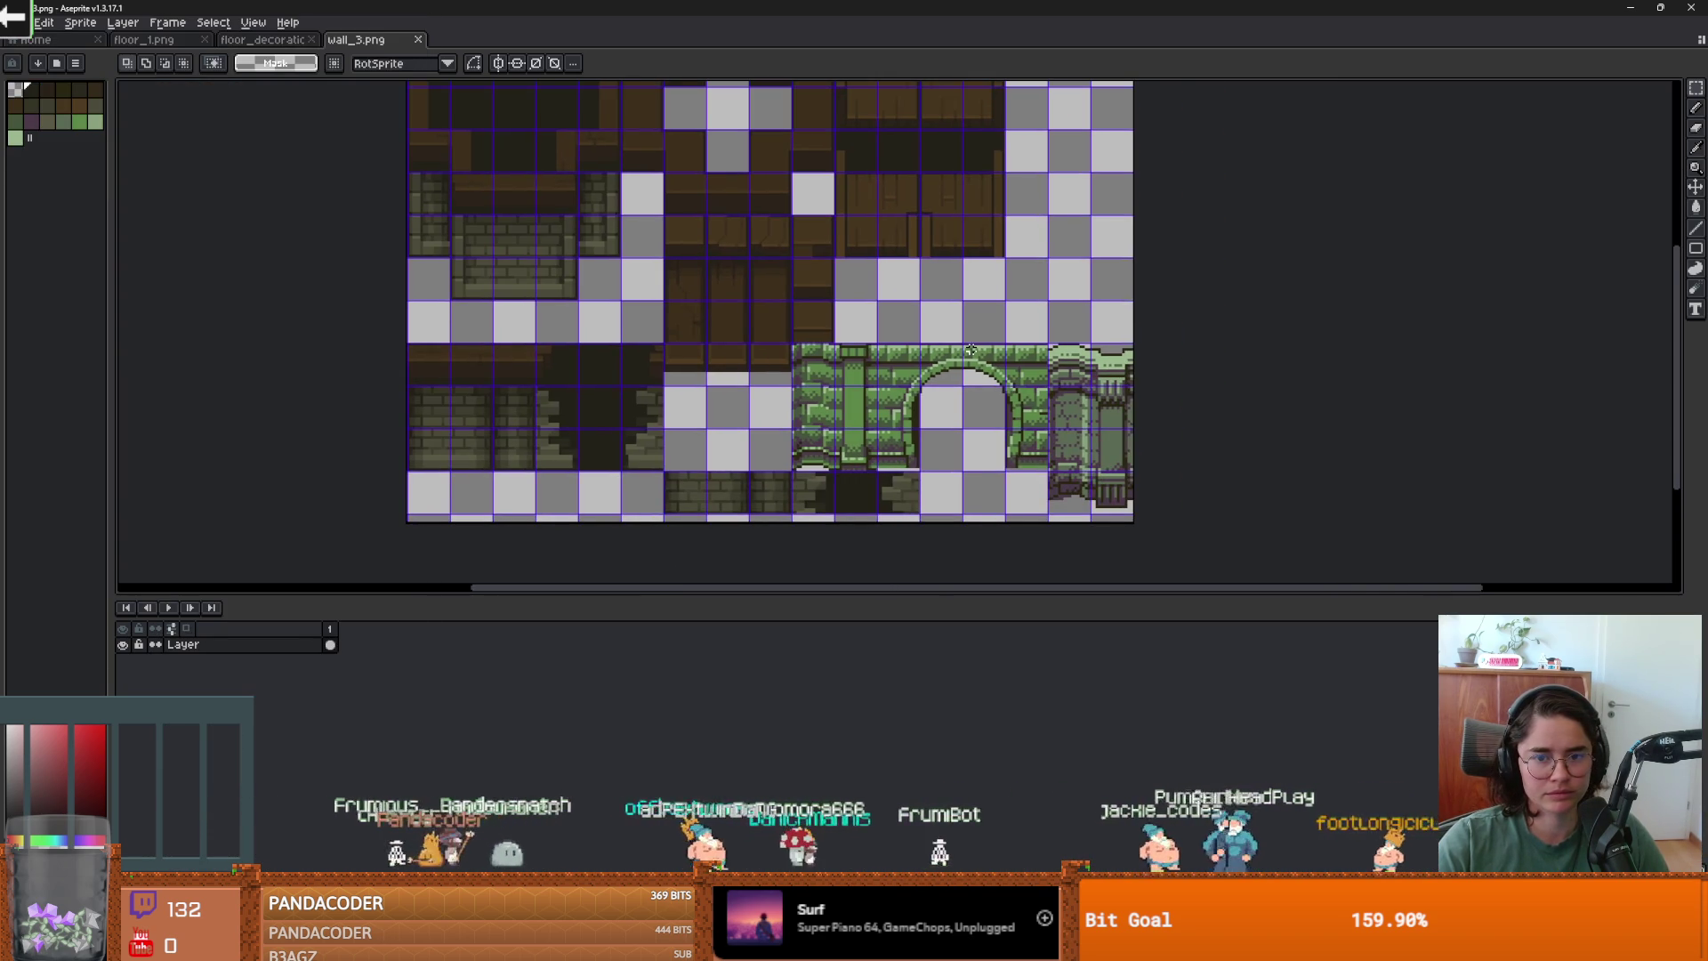
pyautogui.hotkey('ctrl', 'v')
pyautogui.moveTo(1174, 373); pyautogui.dragTo(1054, 293)
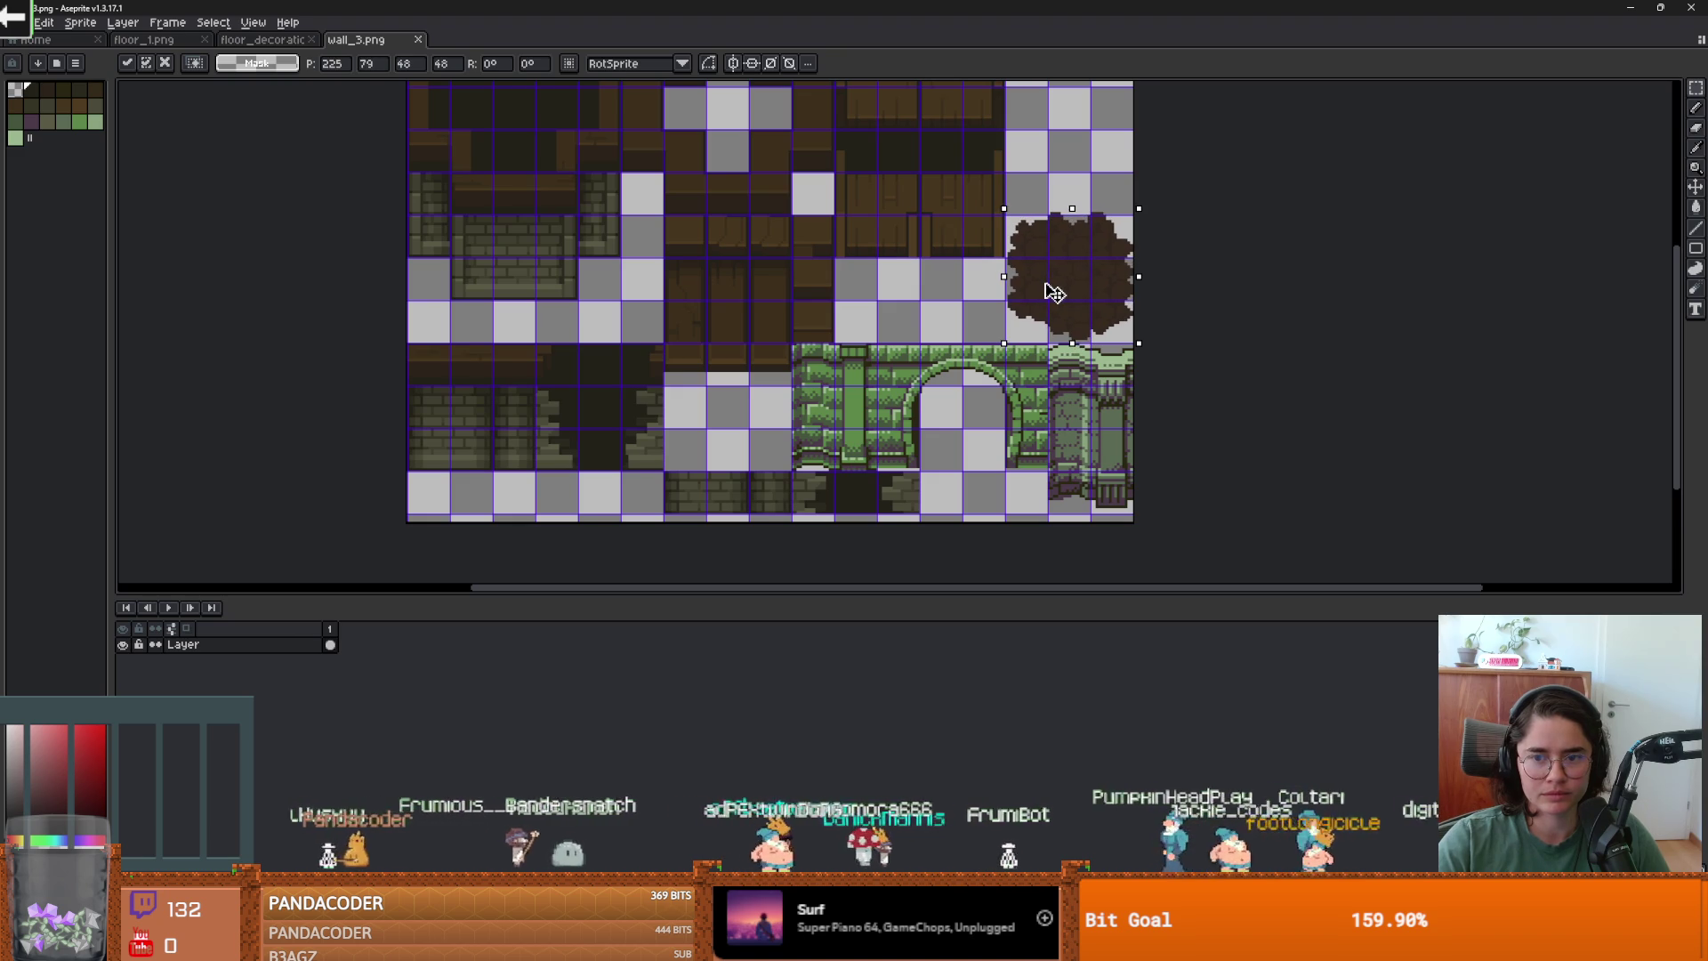
pyautogui.scroll(2, 1052, 293)
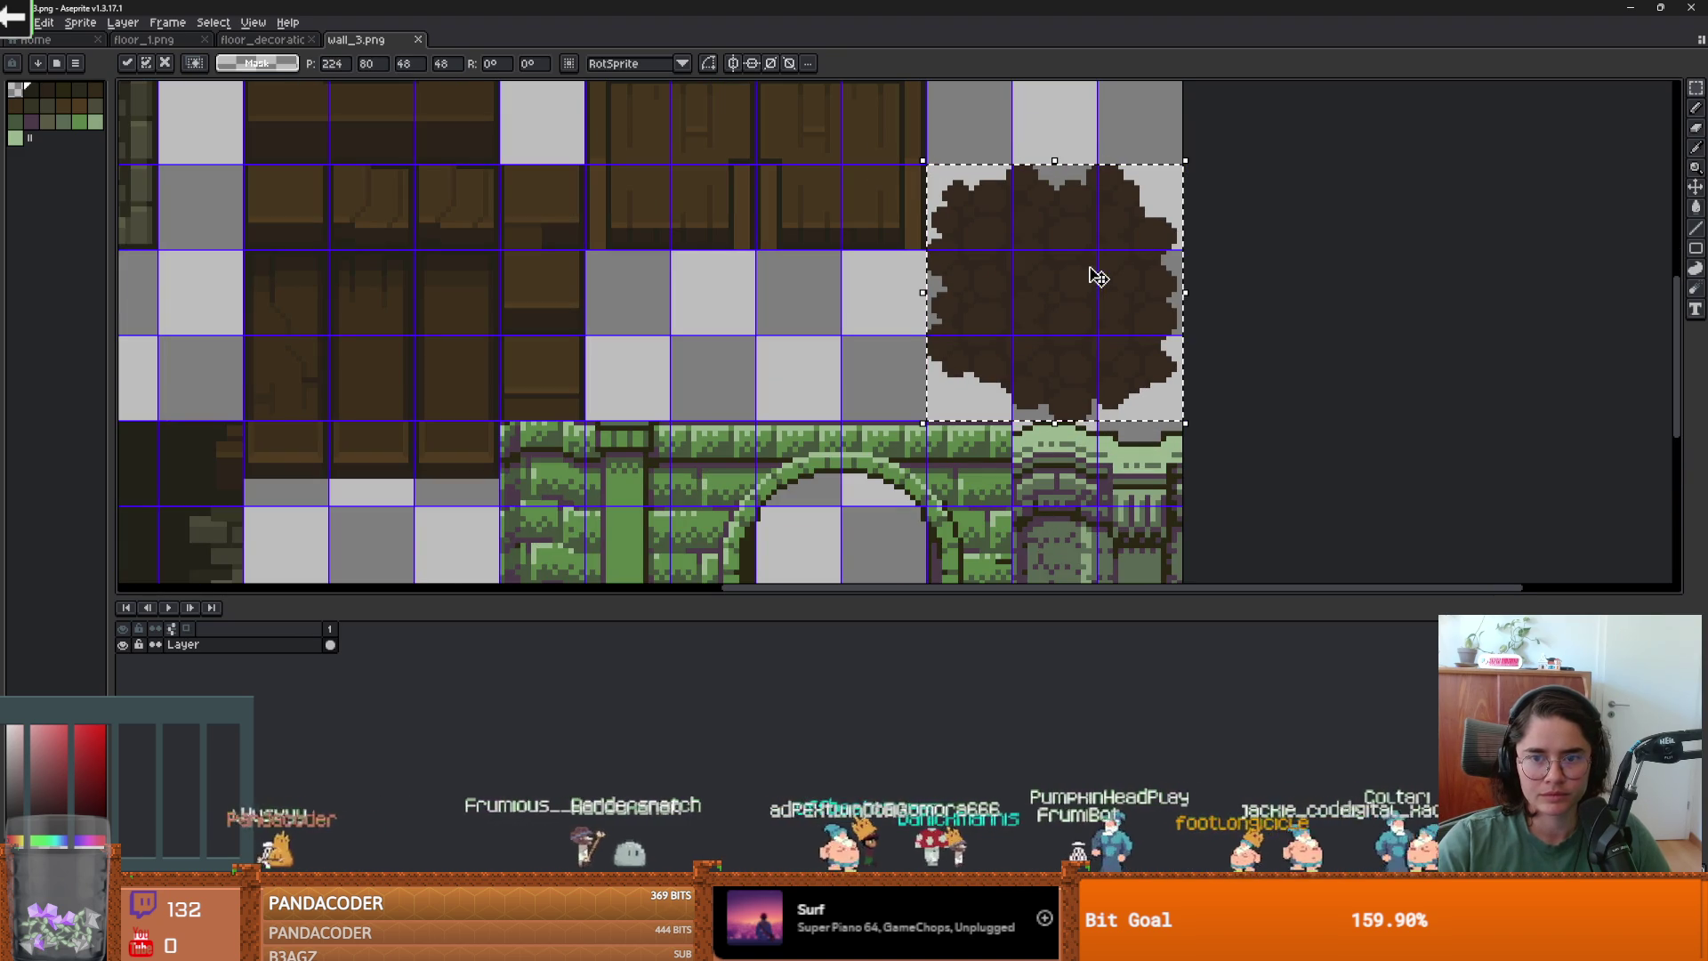
pyautogui.press('Return')
pyautogui.hotkey('alt', 'Tab')
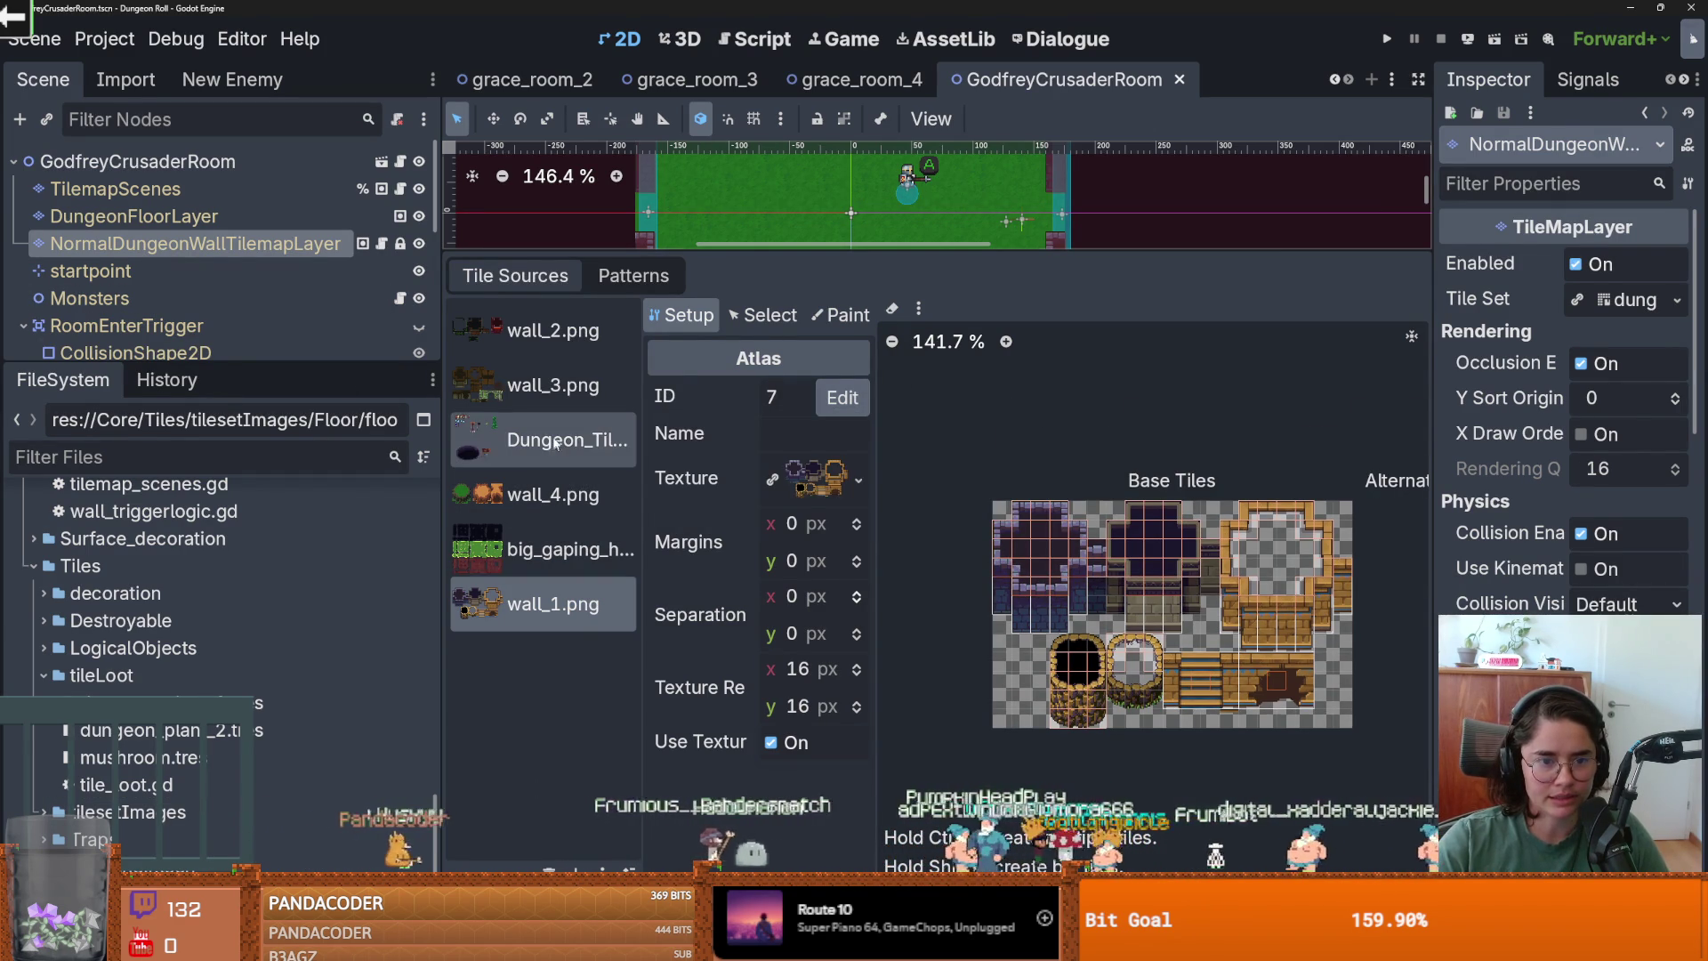
# Add a terrain named 'dirt' to the wall_3.png tile set's Terrains list.
pyautogui.click(553, 385)
pyautogui.scroll(6, 1082, 616)
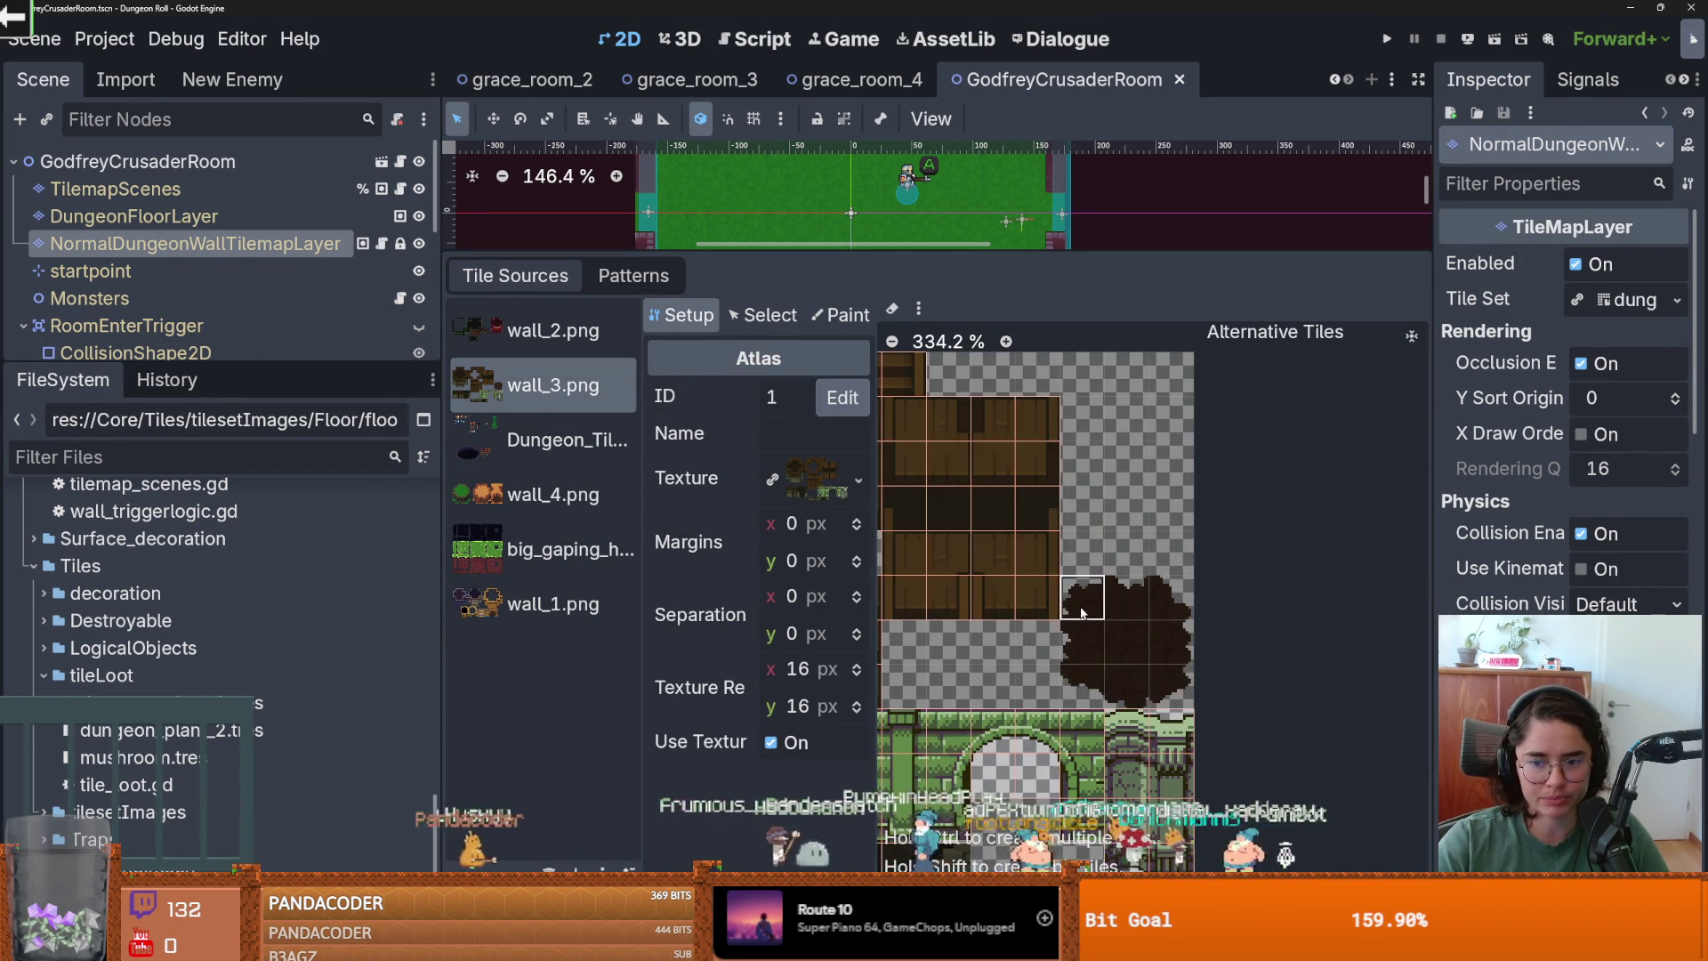
pyautogui.click(1646, 303)
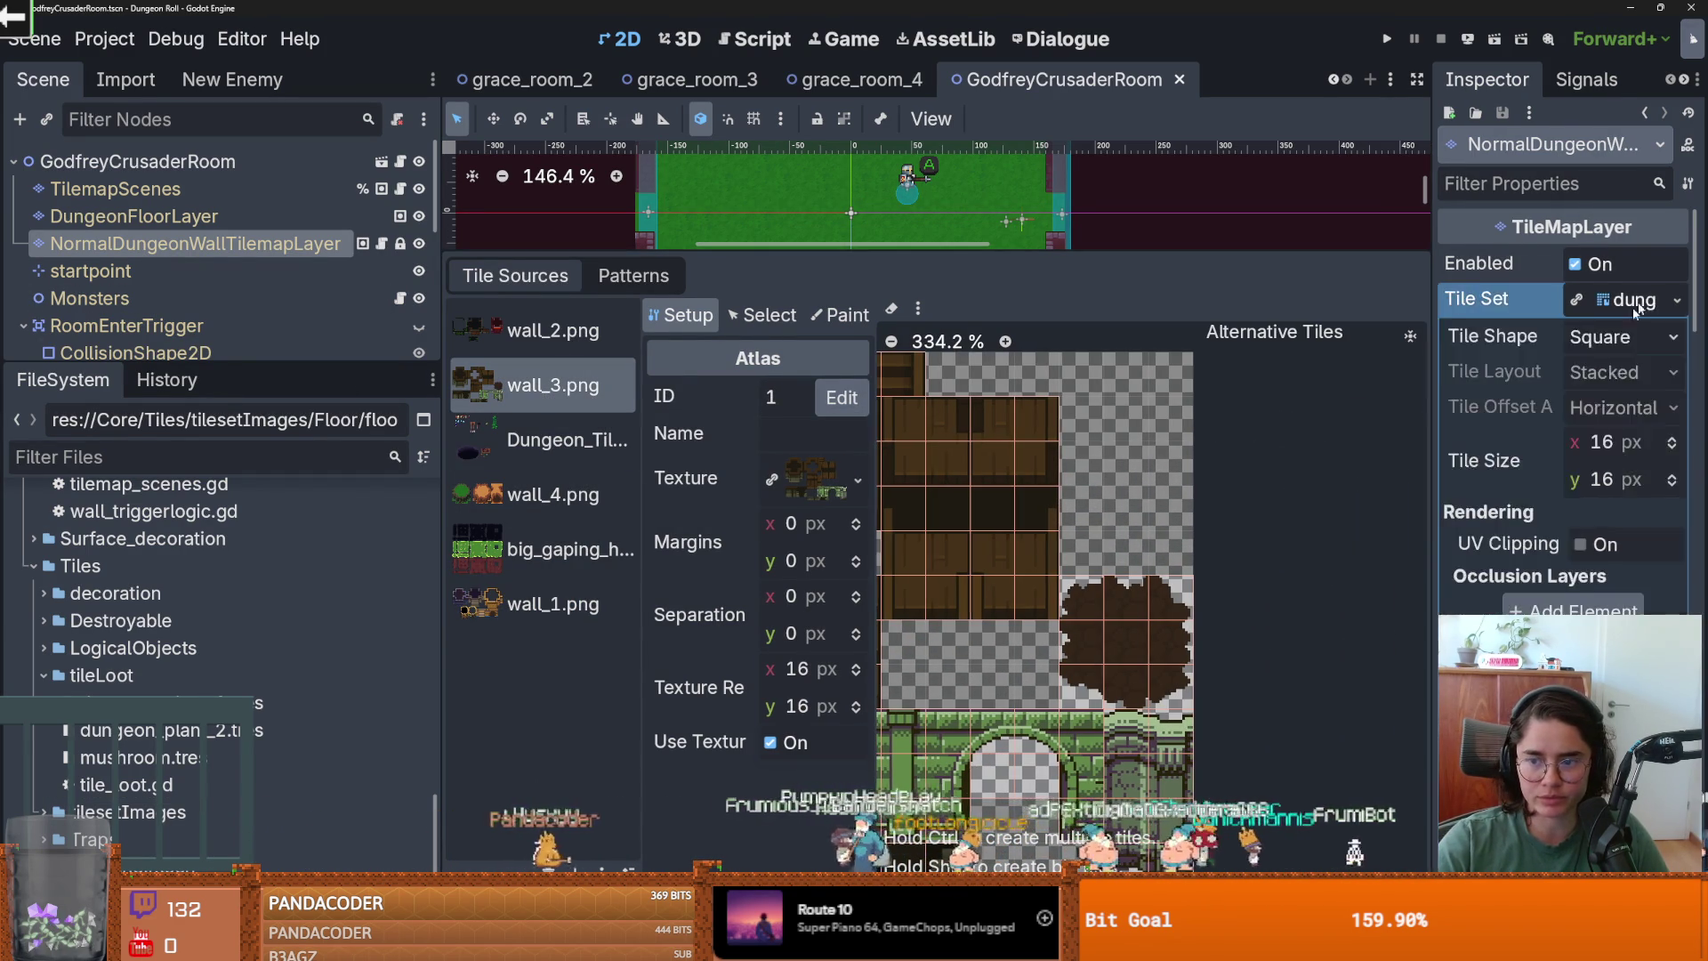
pyautogui.scroll(-10, 1568, 506)
pyautogui.scroll(8, 1570, 507)
pyautogui.click(1593, 504)
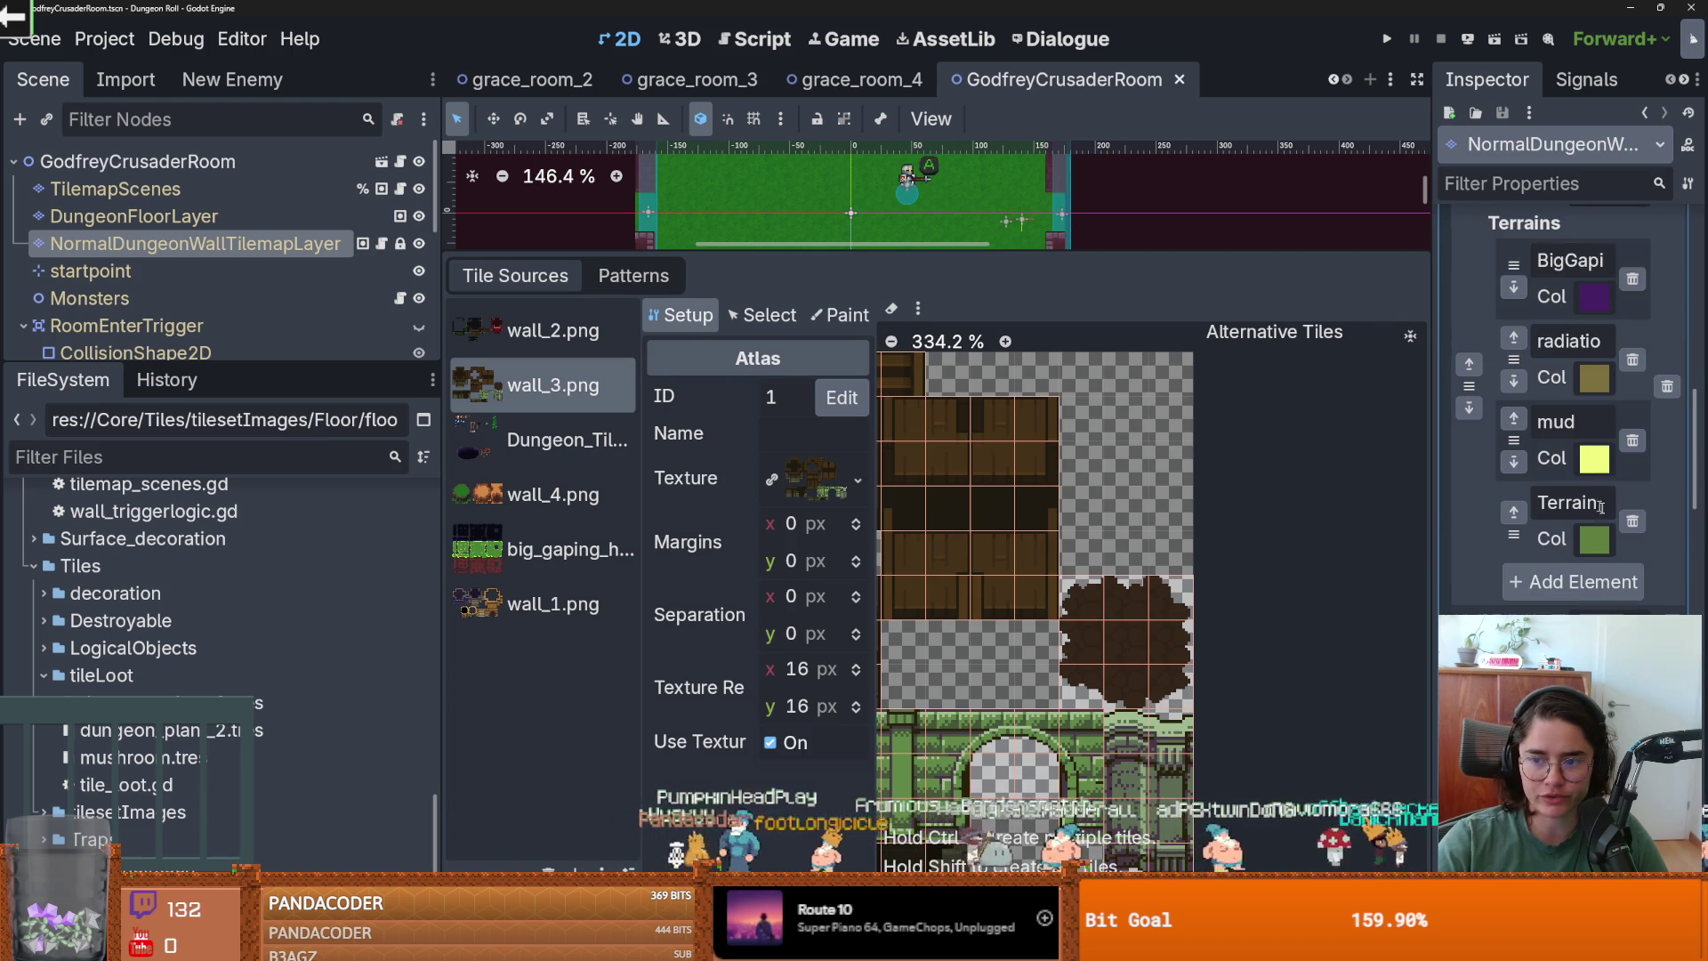
pyautogui.write('dirt')
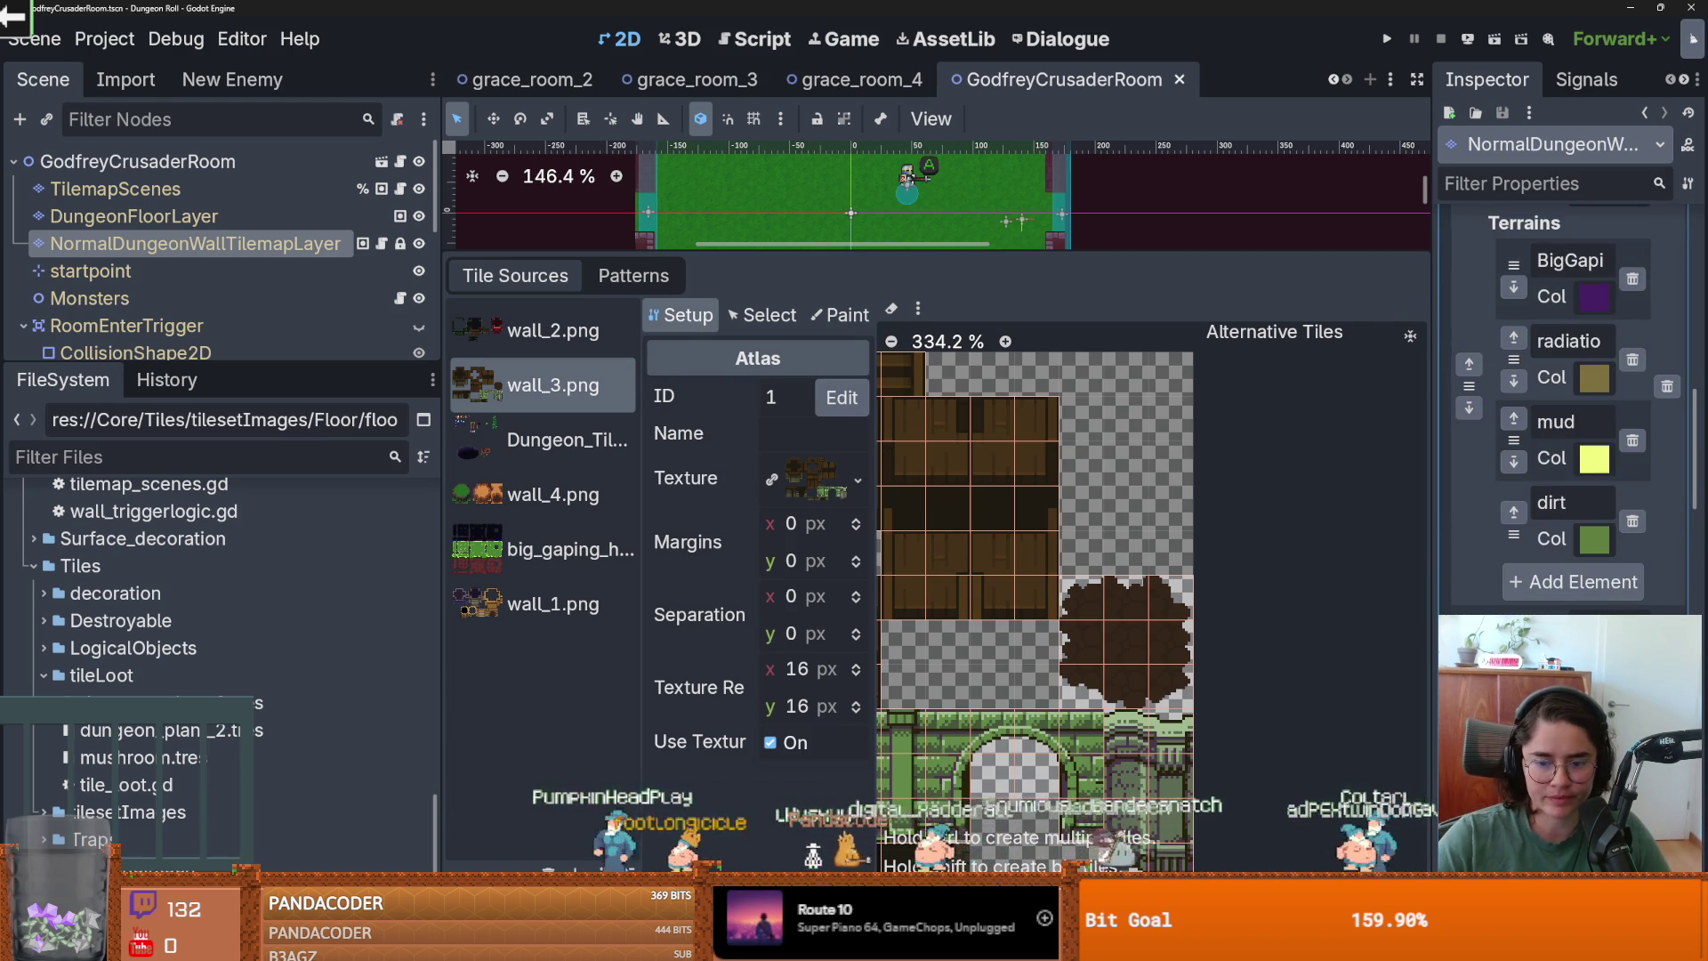
pyautogui.click(587, 415)
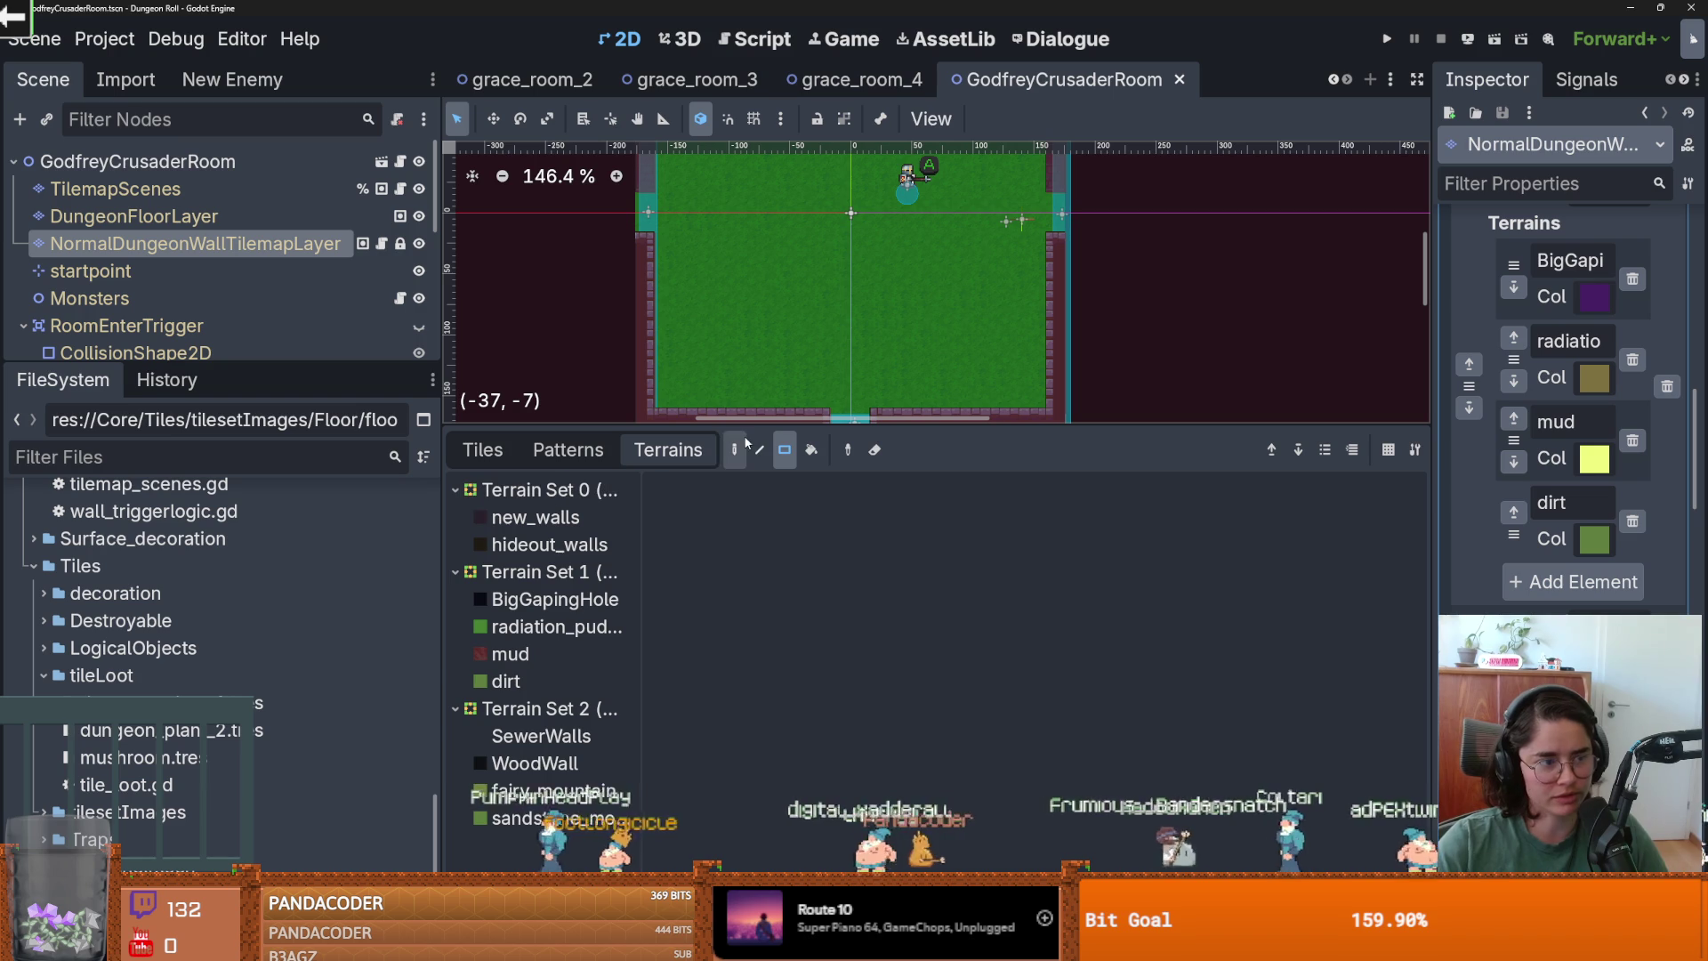
# Review the wall_3.png atlas tiles, then select the new dirt terrain.
pyautogui.click(485, 449)
pyautogui.scroll(5, 815, 694)
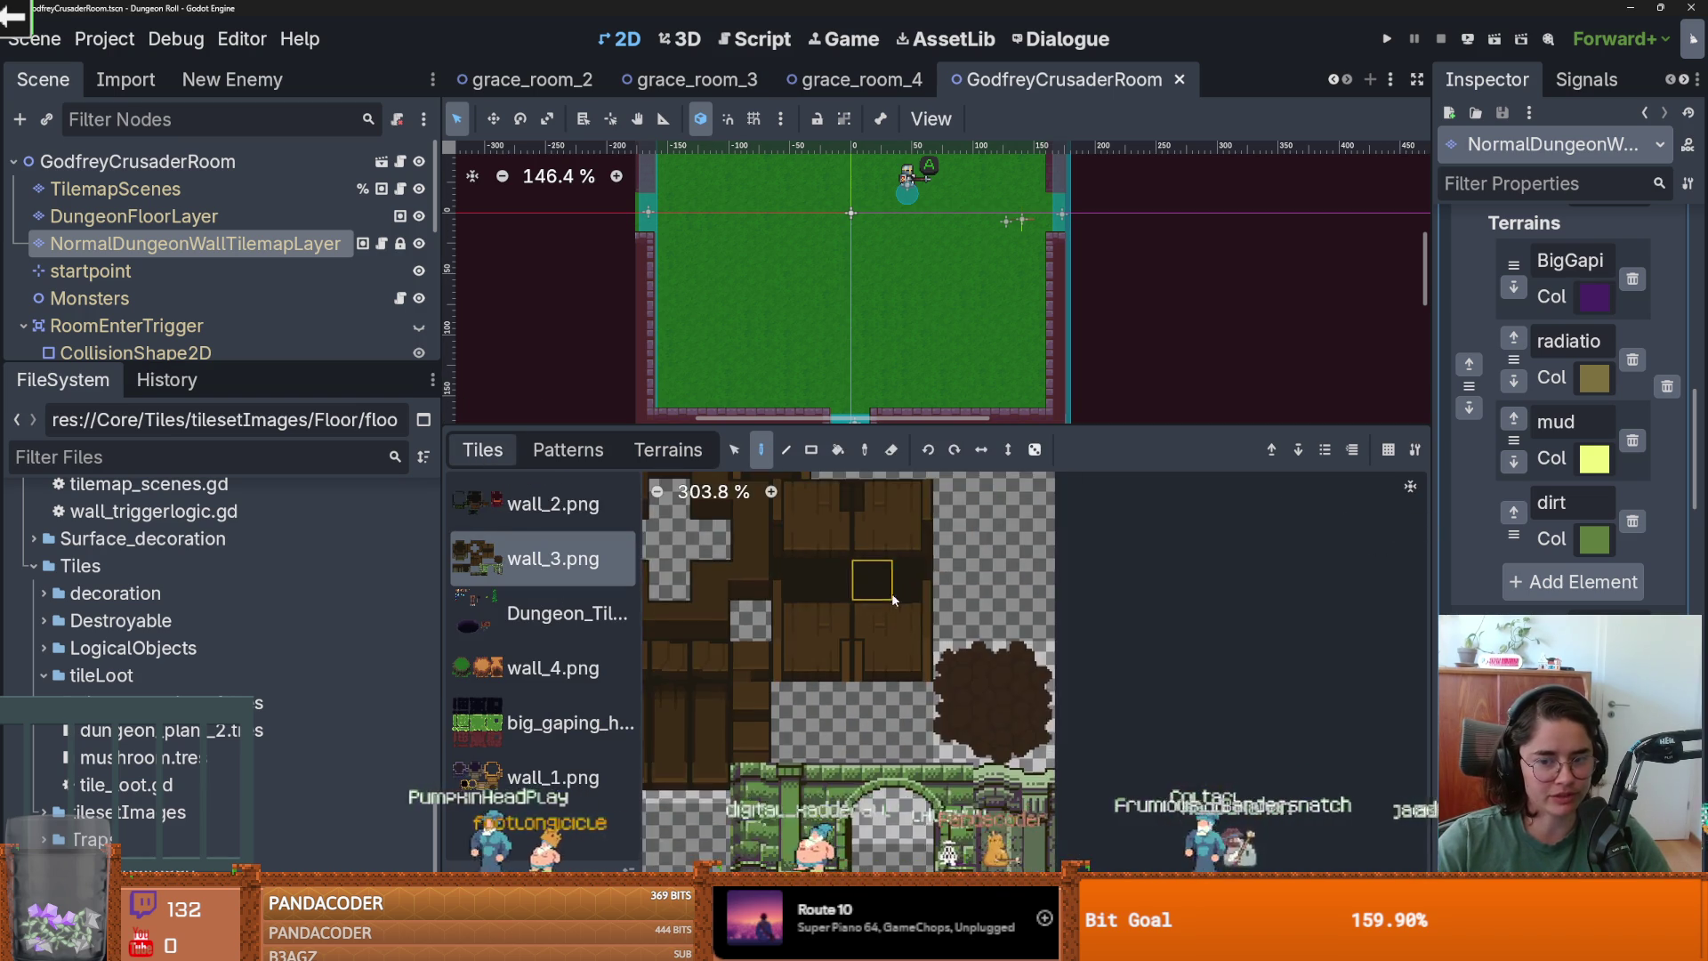
pyautogui.scroll(-2, 815, 694)
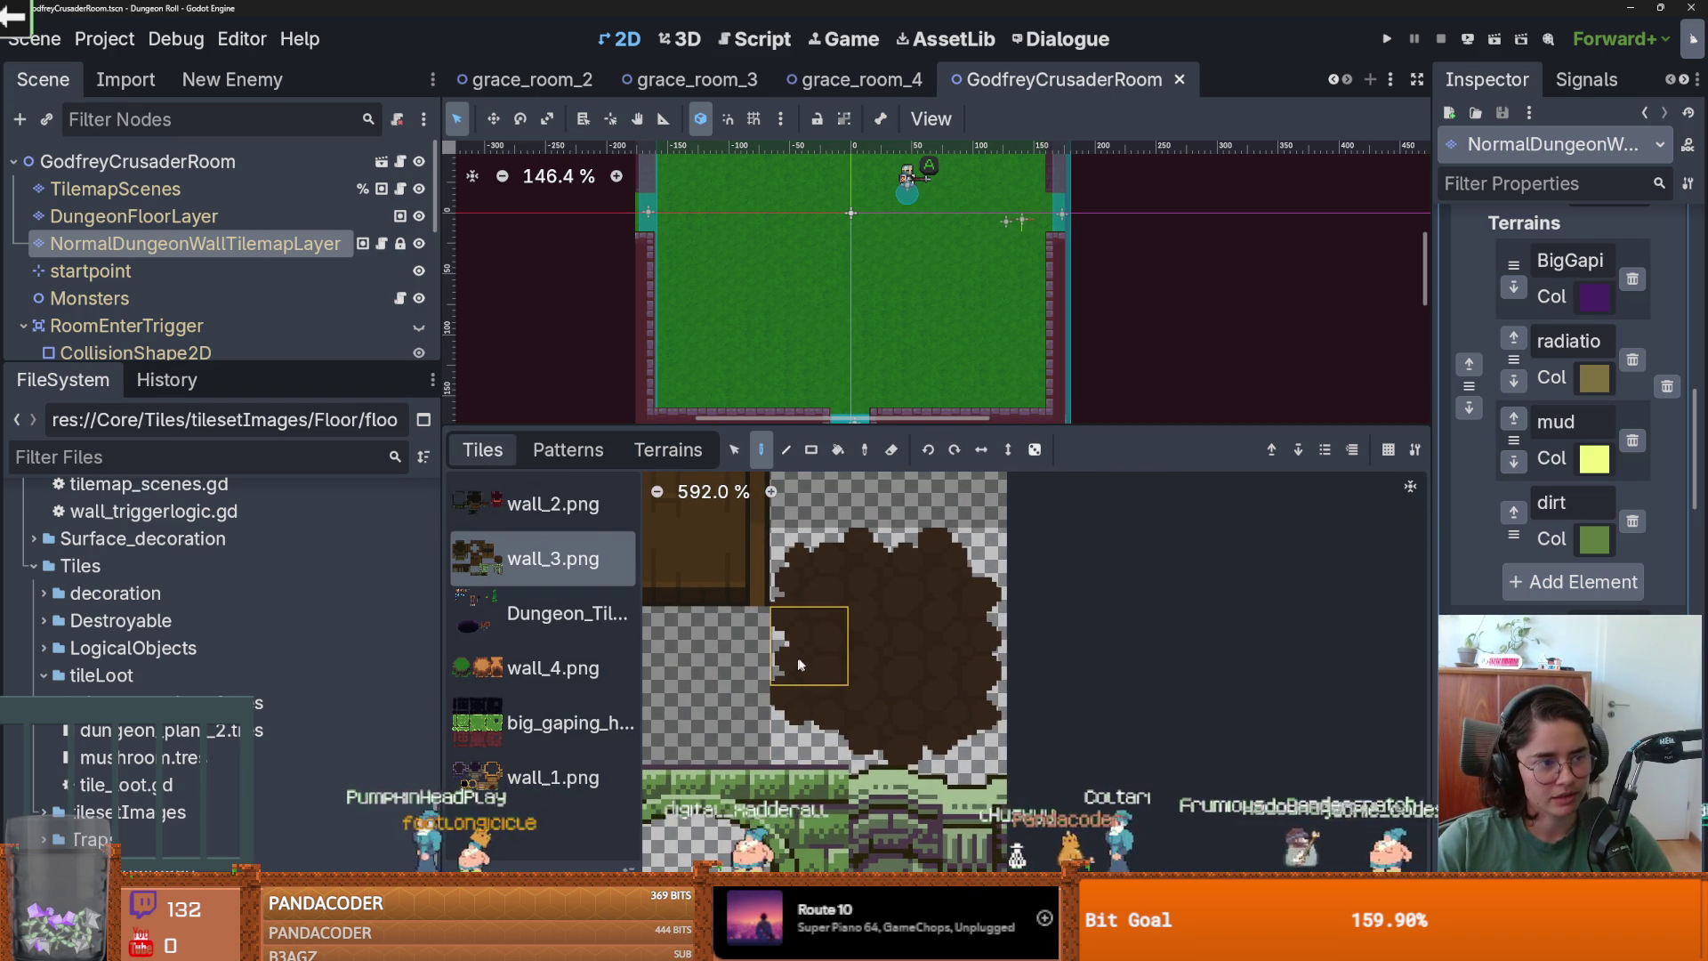
pyautogui.click(668, 449)
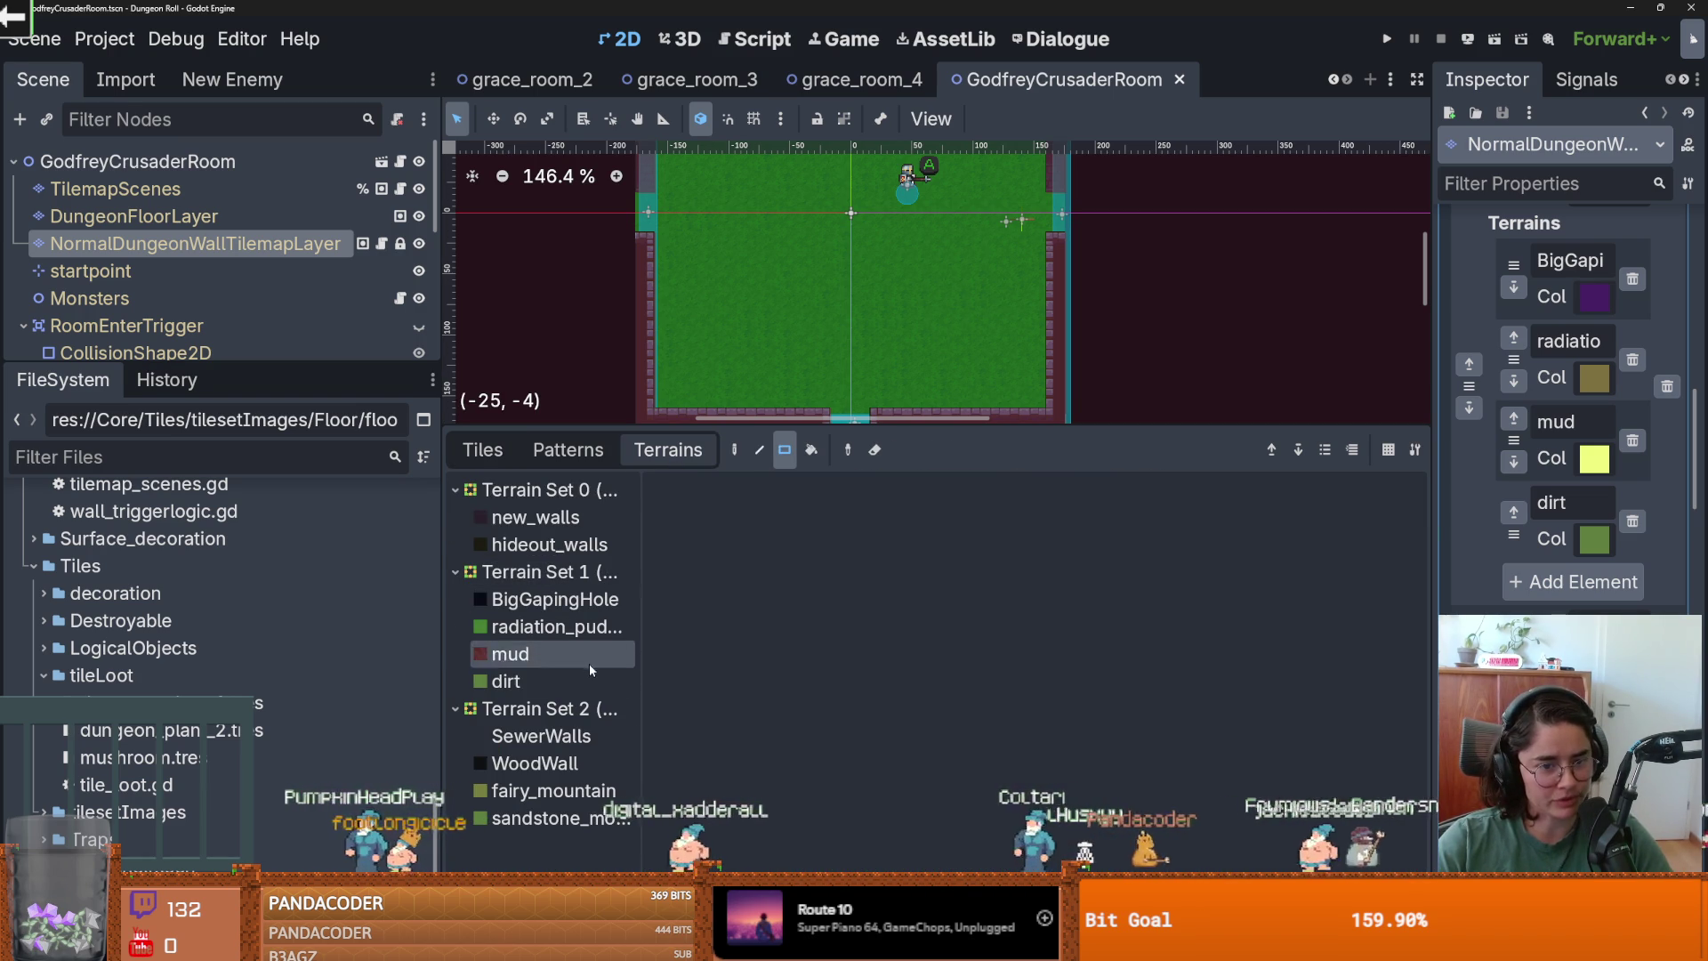
pyautogui.click(560, 680)
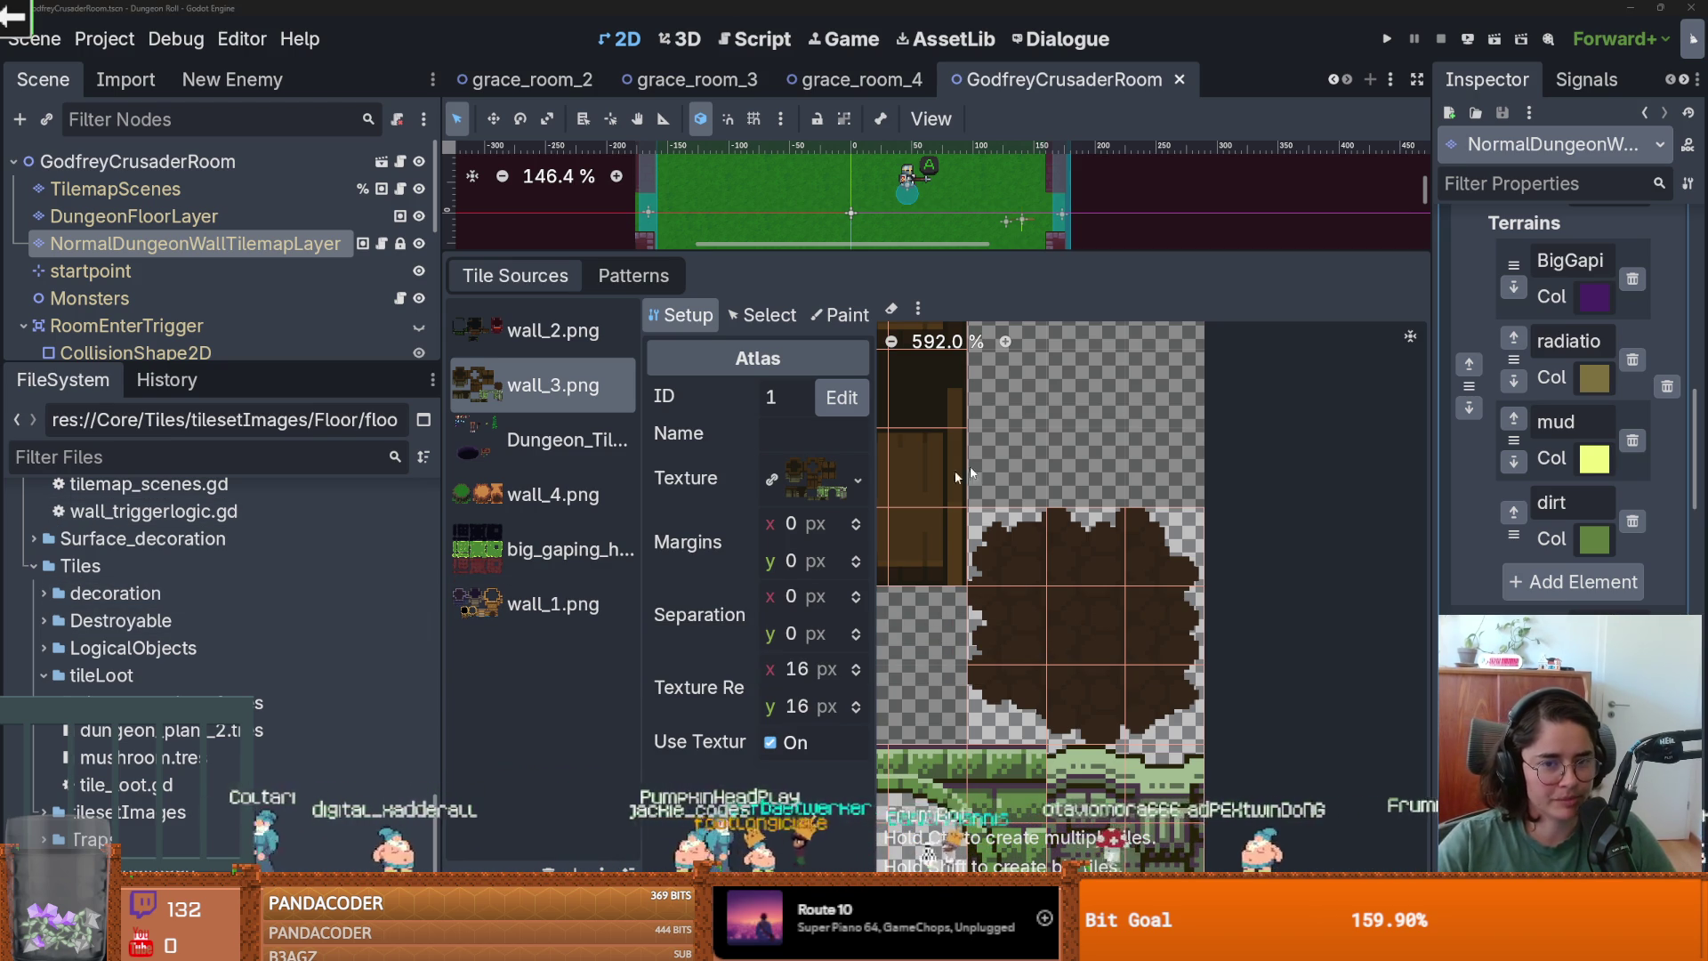
# Set the Paint tab to paint Terrains, with its terrain set and the dirt terrain.
pyautogui.click(841, 315)
pyautogui.click(756, 396)
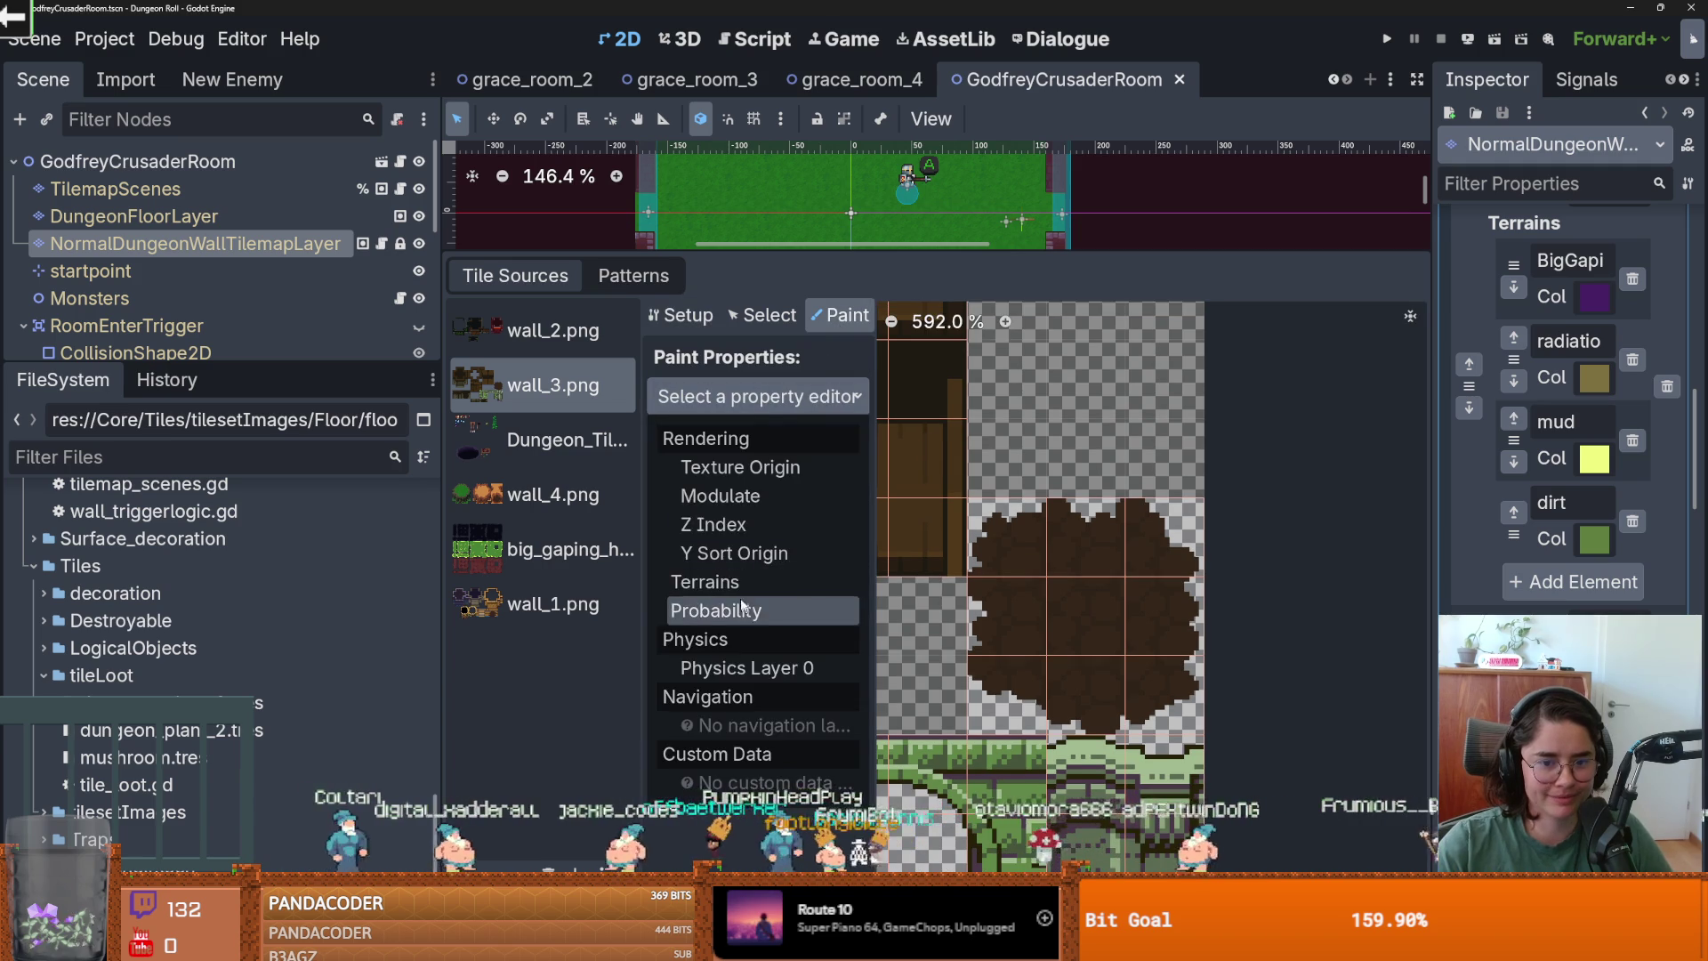
pyautogui.click(704, 581)
pyautogui.click(810, 473)
pyautogui.click(800, 559)
pyautogui.click(788, 512)
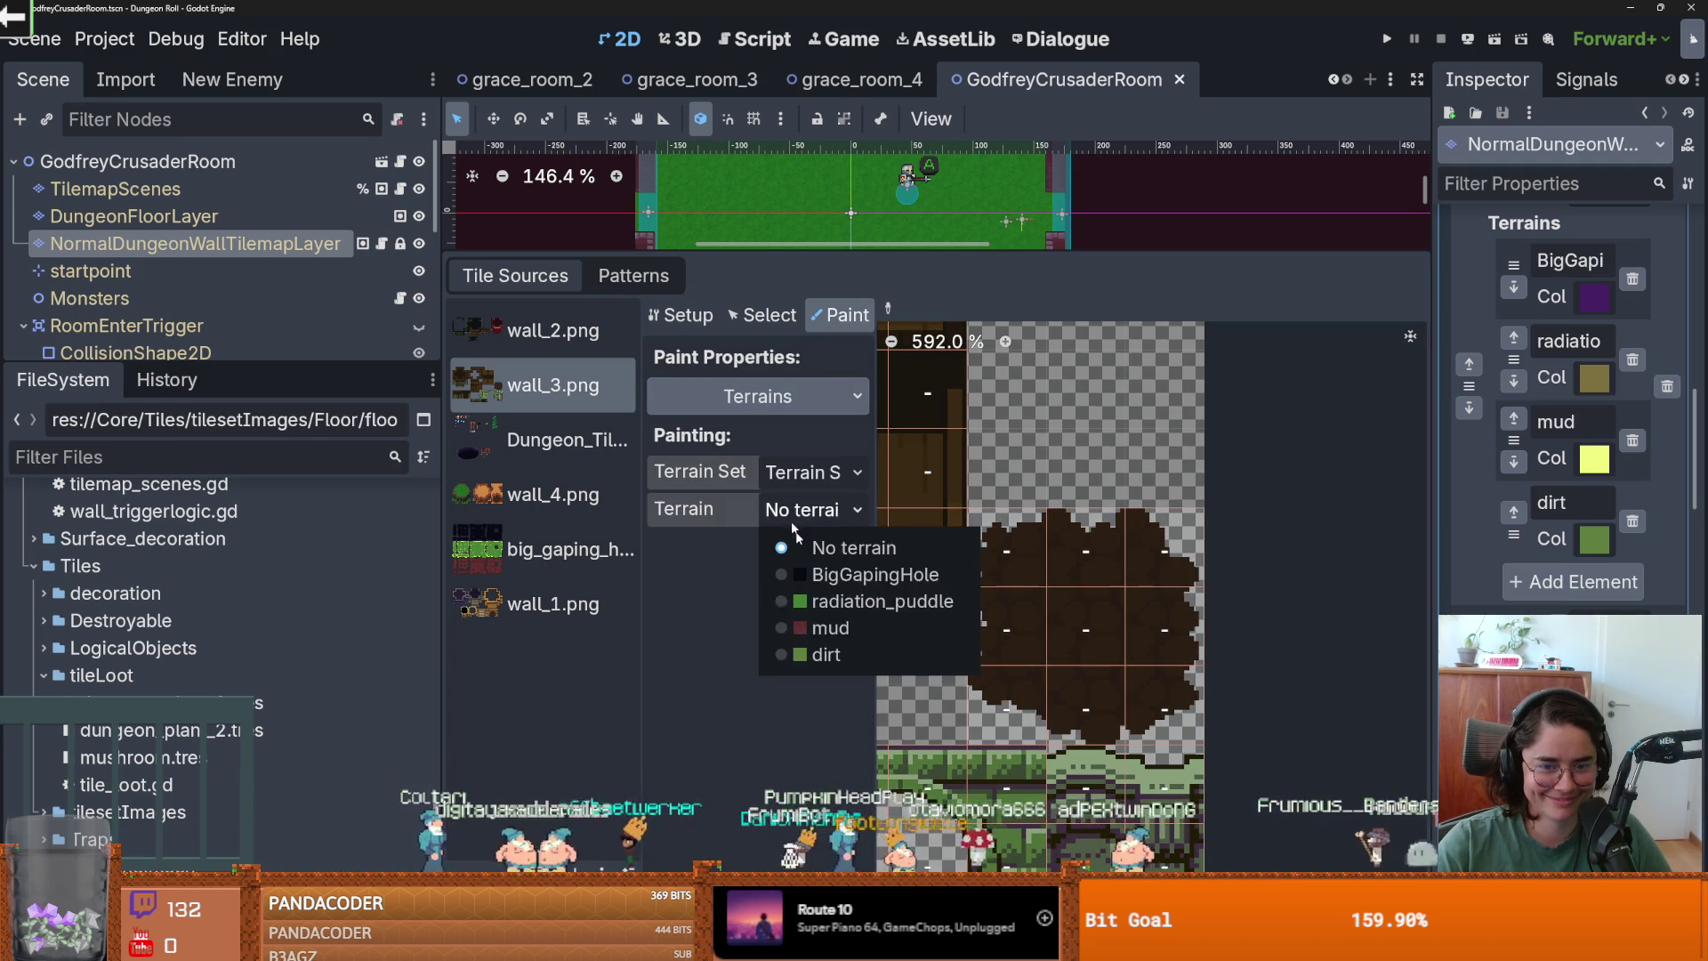
pyautogui.click(827, 655)
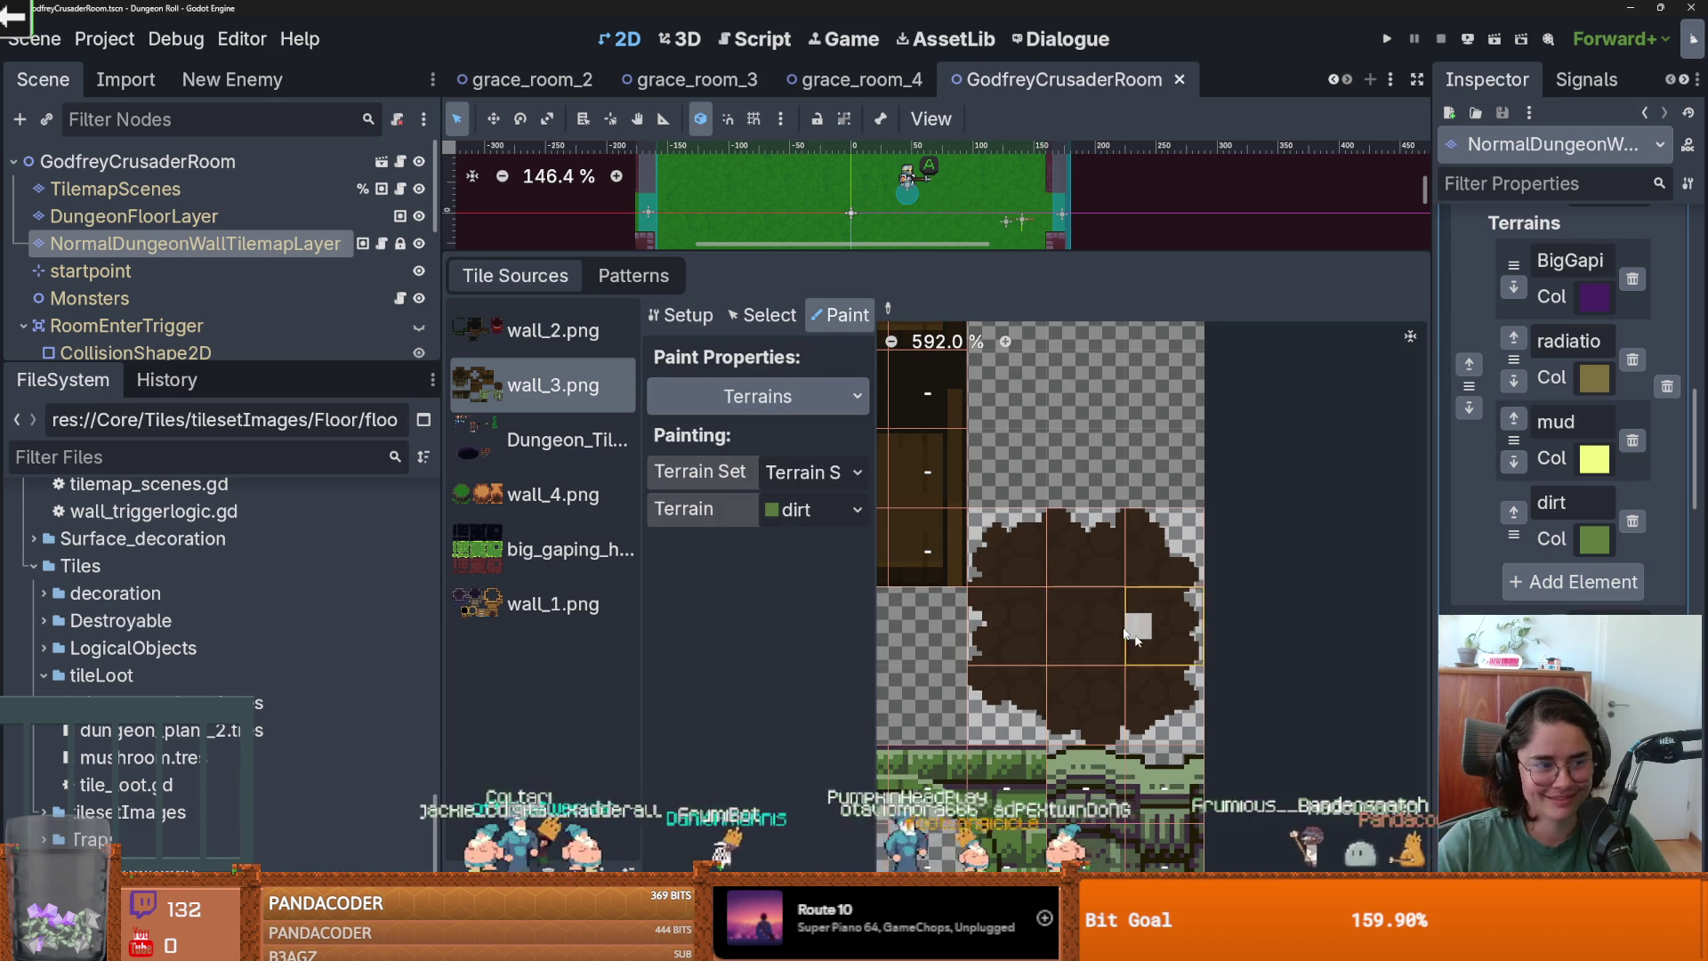
# Paint the dark blob tiles with the dirt terrain and save the scene.
pyautogui.scroll(2, 1106, 618)
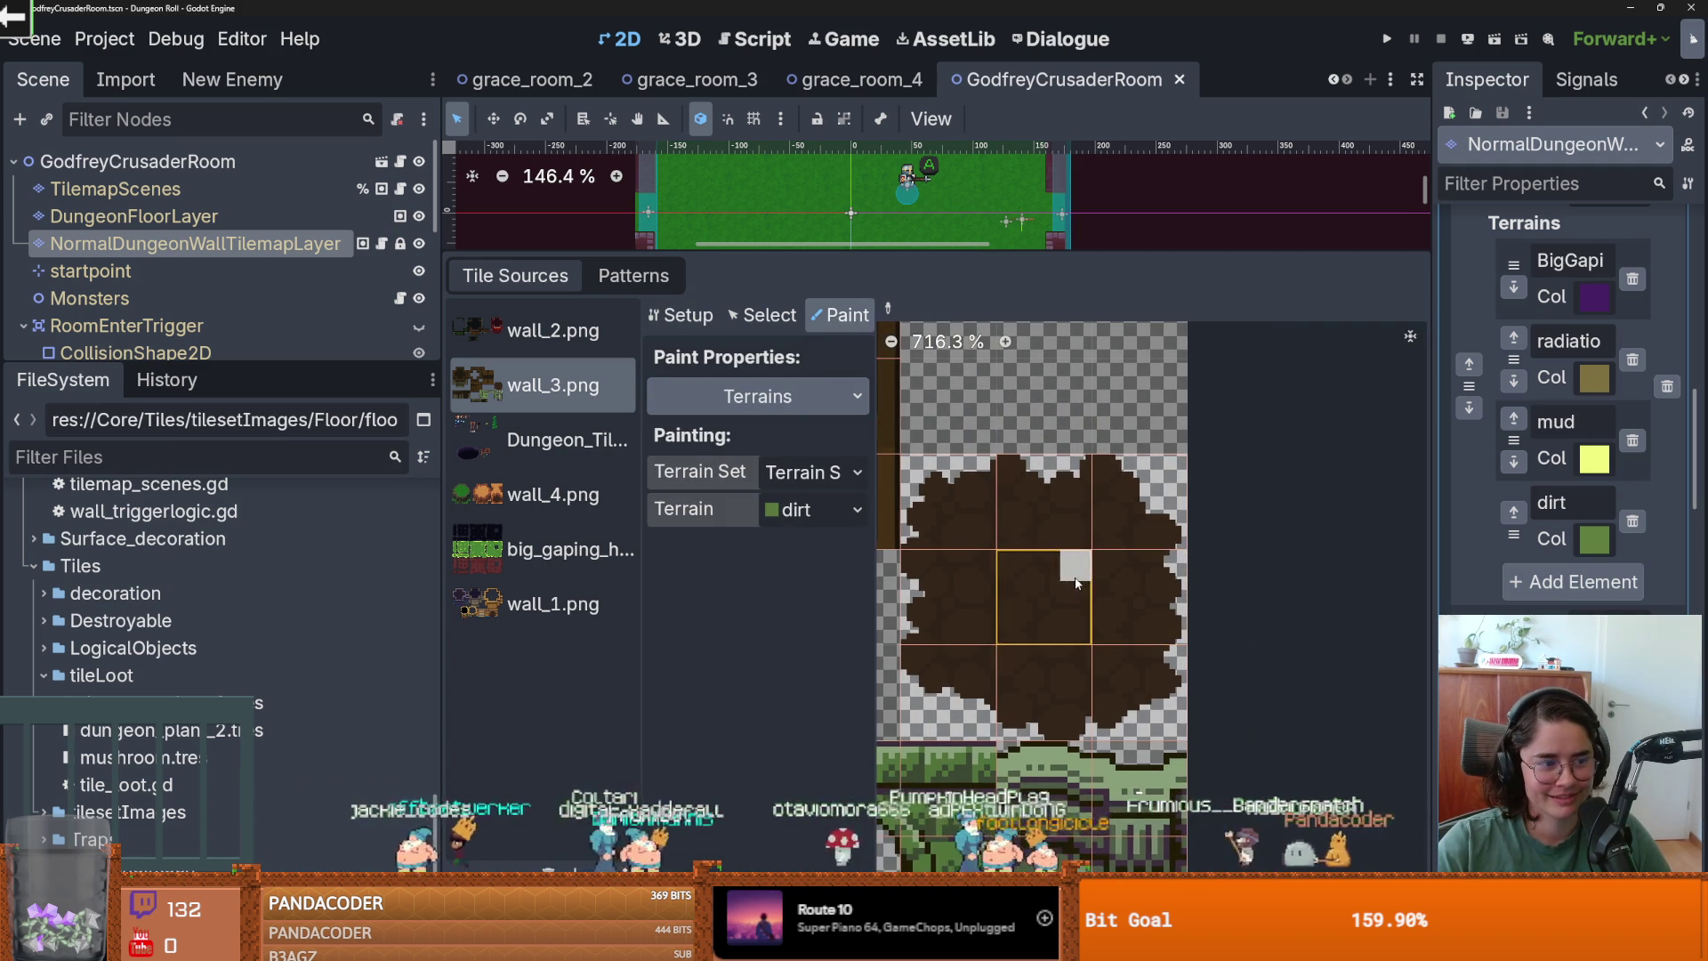
pyautogui.moveTo(978, 501)
pyautogui.mouseDown()
pyautogui.moveTo(1143, 507)
pyautogui.moveTo(1138, 649)
pyautogui.moveTo(1085, 700)
pyautogui.moveTo(943, 596)
pyautogui.moveTo(958, 649)
pyautogui.moveTo(1073, 627)
pyautogui.mouseUp()
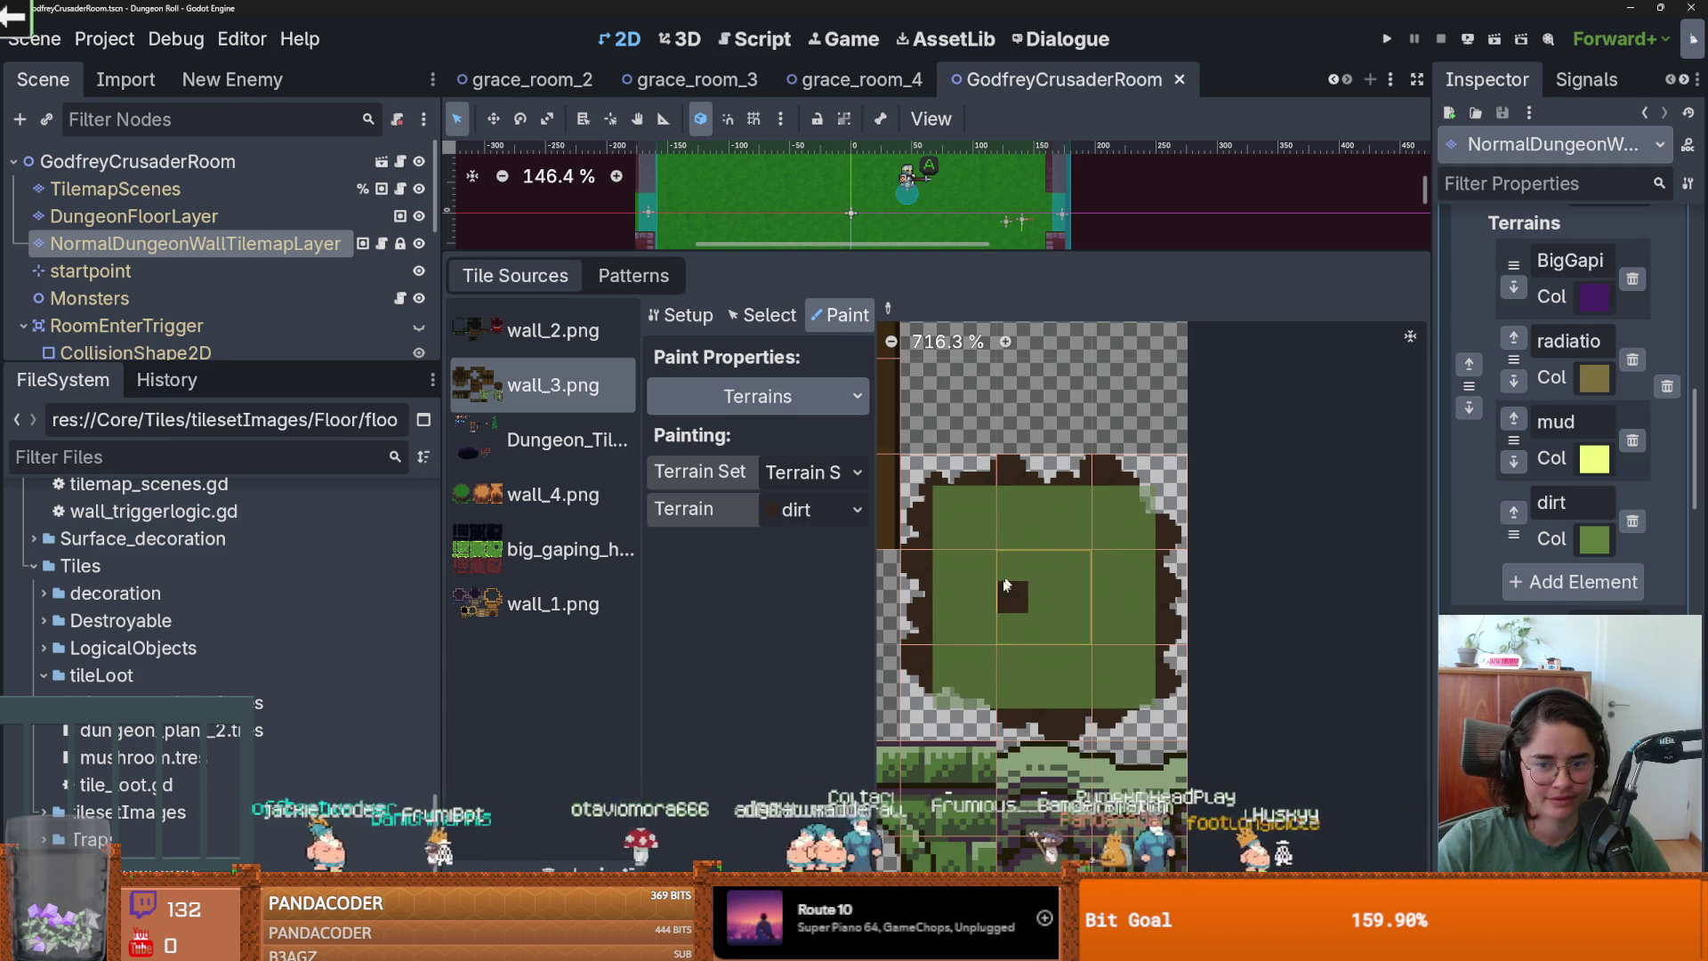
pyautogui.hotkey('ctrl', 's')
pyautogui.moveTo(730, 254); pyautogui.dragTo(732, 541)
pyautogui.scroll(1, 768, 391)
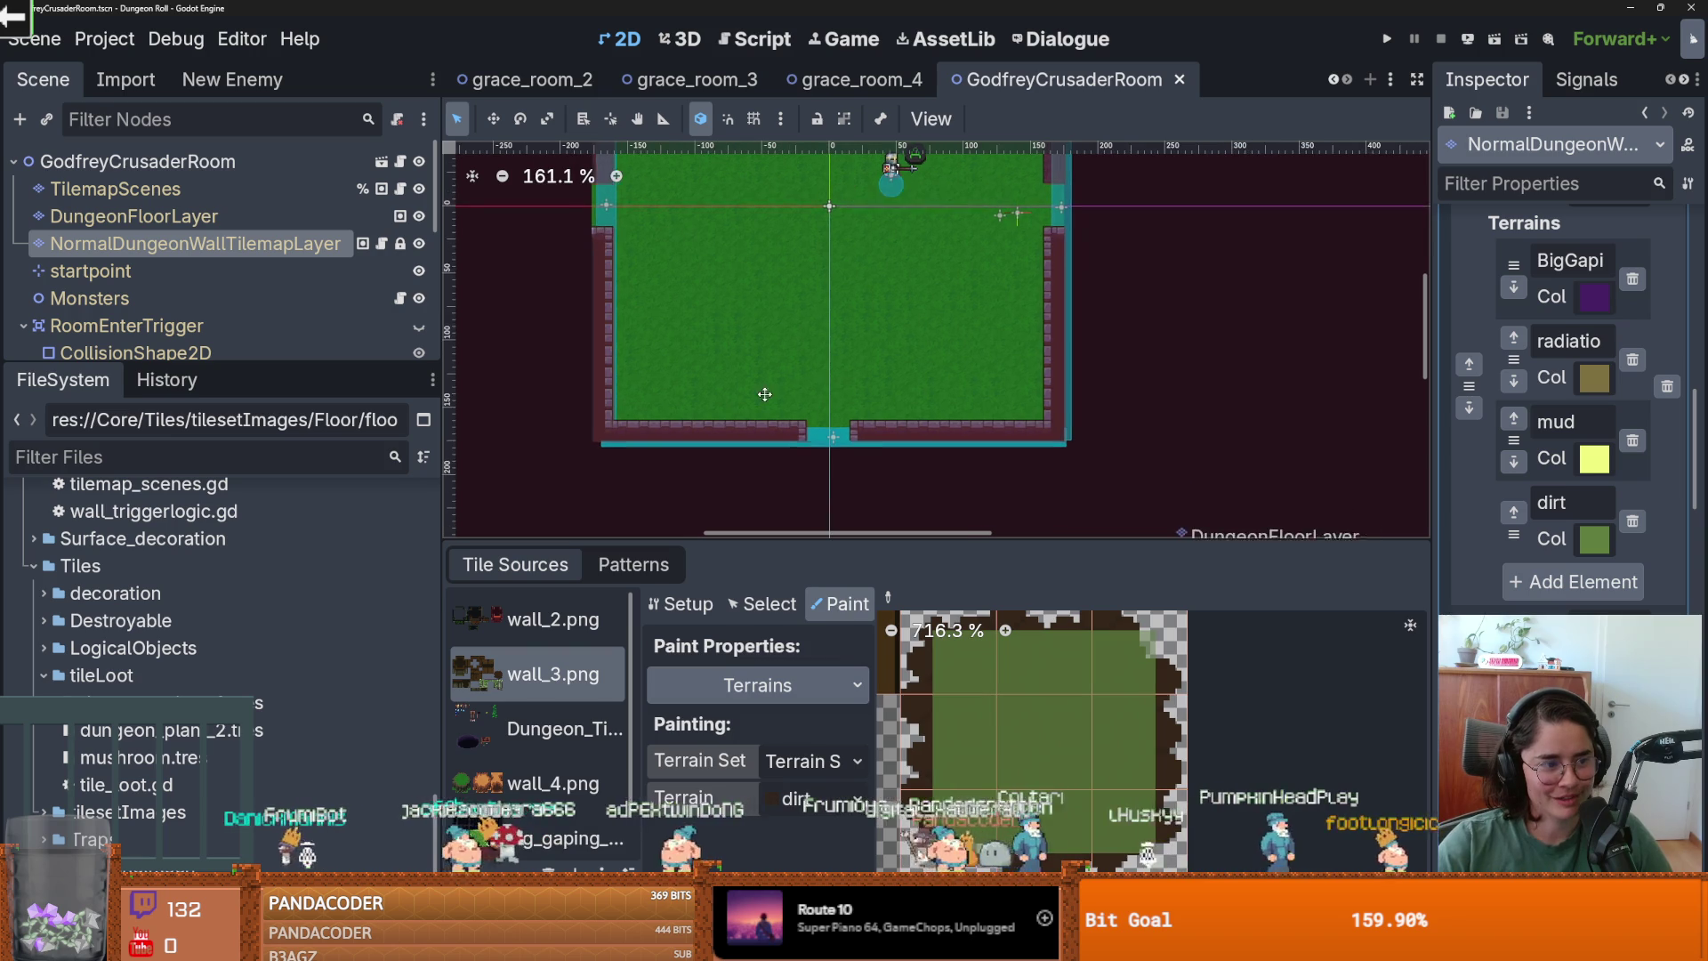
# Choose dirt as the terrain to paint on the wall layer.
pyautogui.scroll(1, 687, 357)
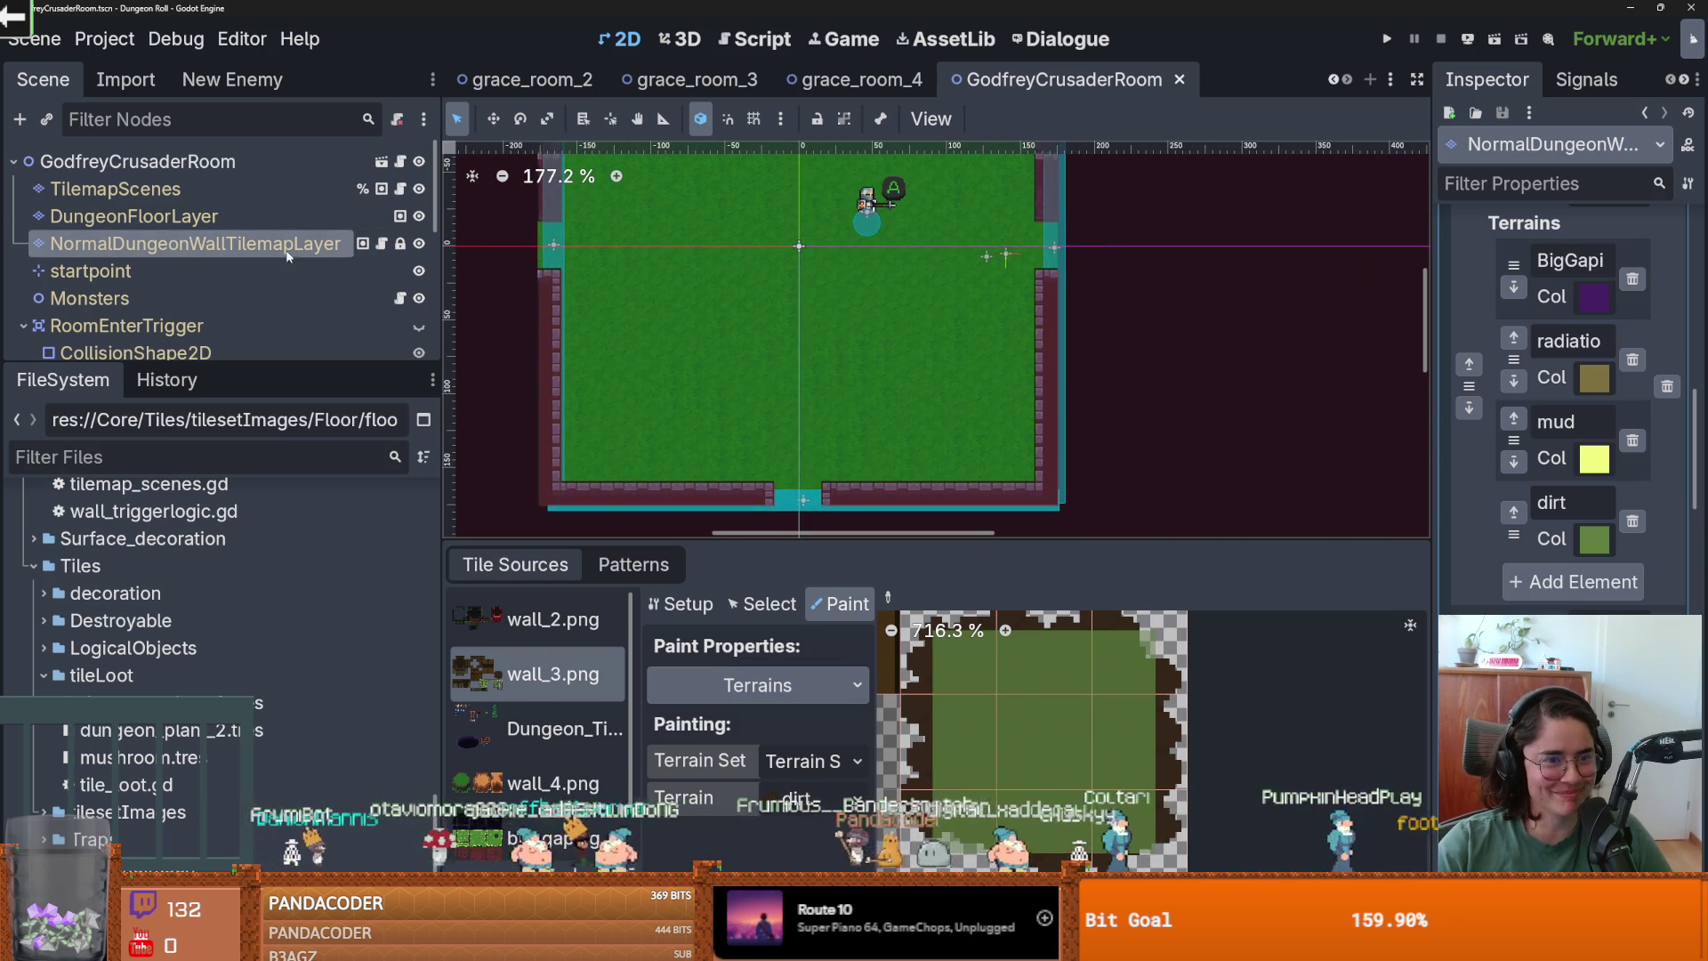
pyautogui.click(633, 564)
pyautogui.click(515, 564)
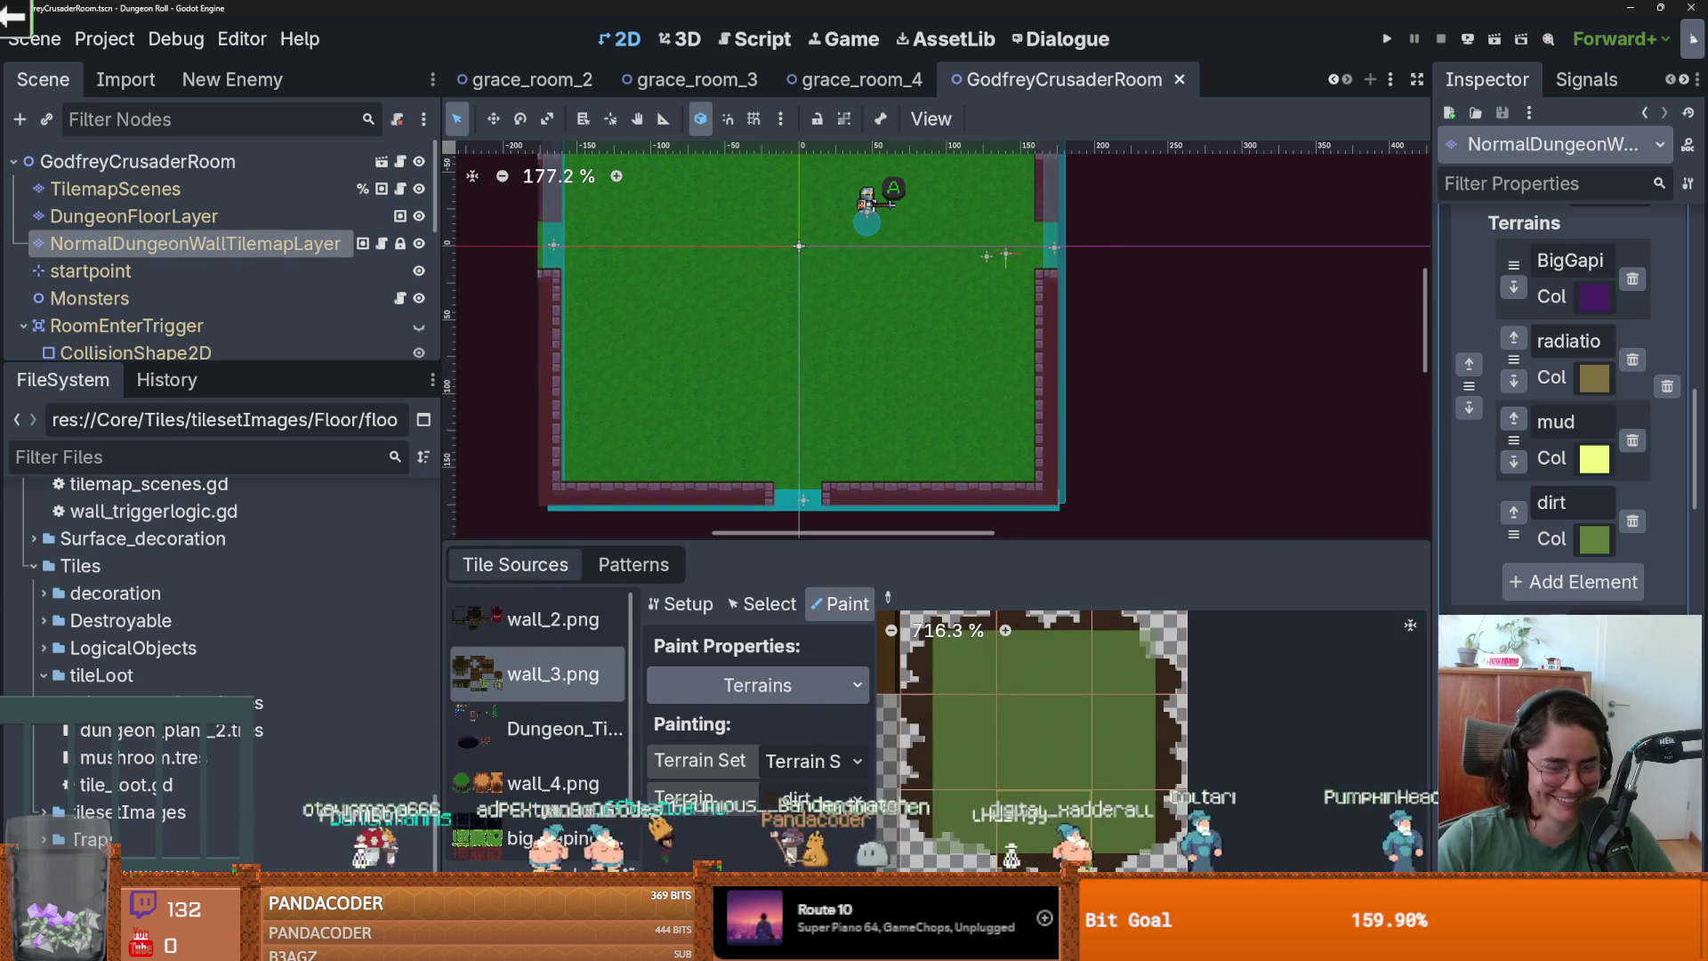
pyautogui.click(1031, 857)
pyautogui.click(534, 681)
# Try a horizontal and then a vertical dirt strip in the room, undoing both.
pyautogui.moveTo(550, 237); pyautogui.dragTo(1054, 262)
pyautogui.scroll(2, 805, 267)
pyautogui.scroll(-1, 809, 276)
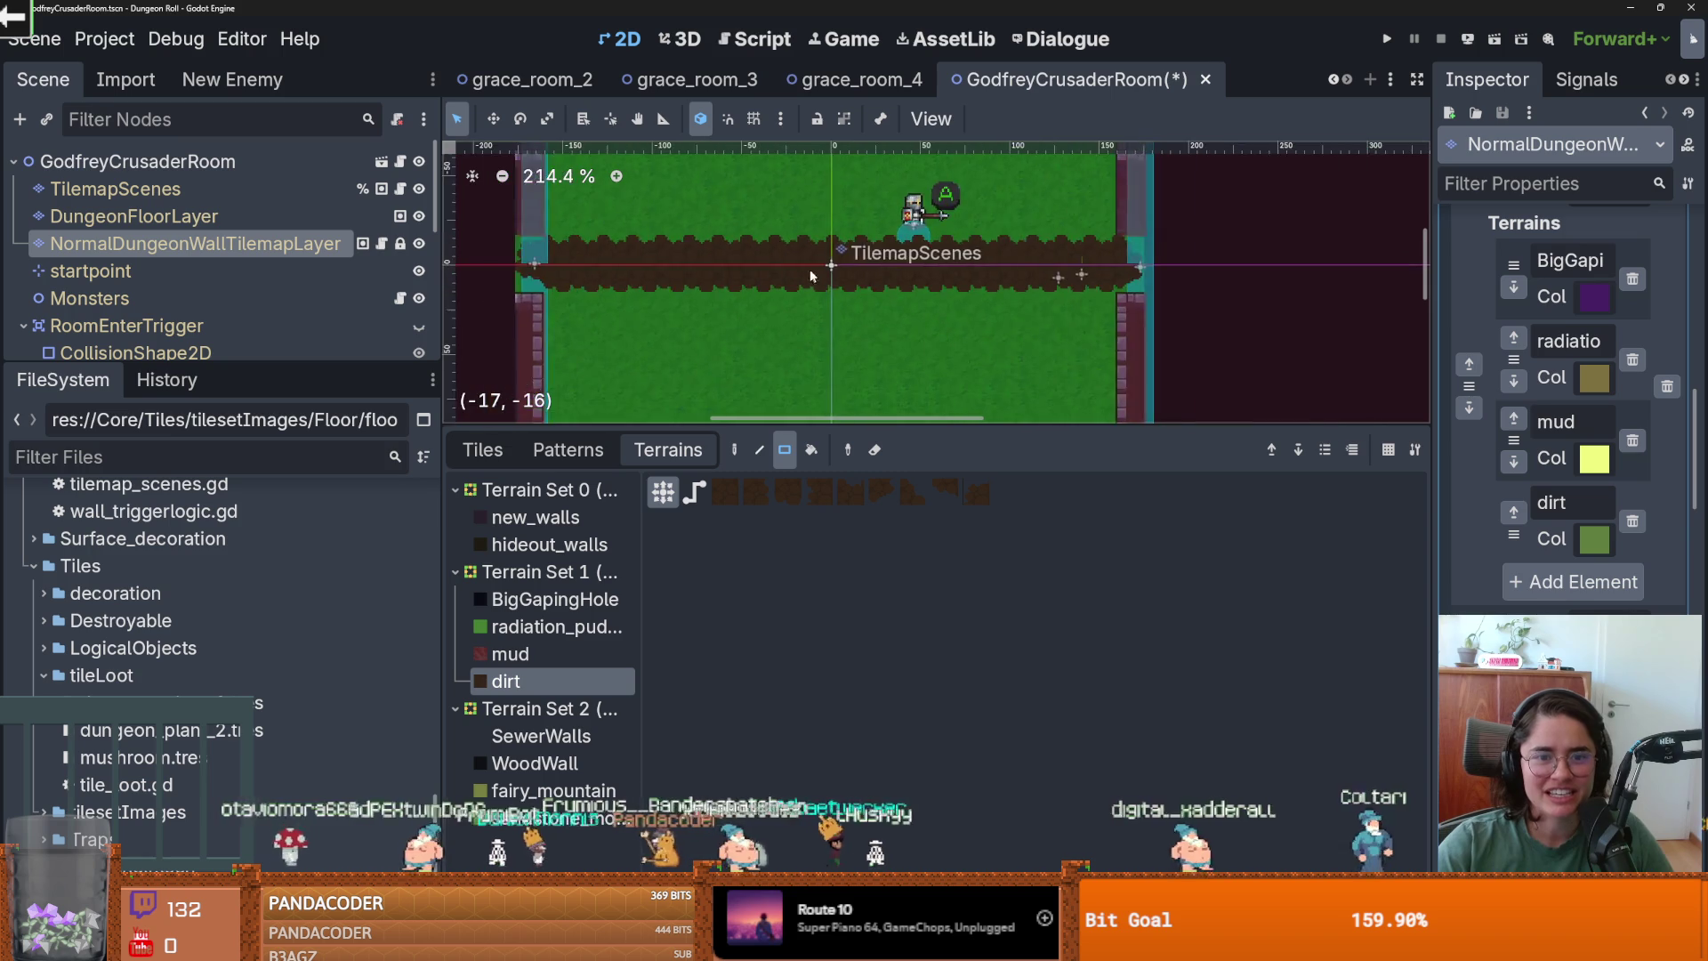
pyautogui.scroll(-2, 809, 276)
pyautogui.hotkey('ctrl', 'z')
pyautogui.moveTo(827, 384)
pyautogui.mouseDown()
pyautogui.moveTo(785, 190)
pyautogui.moveTo(825, 400)
pyautogui.moveTo(790, 289)
pyautogui.mouseUp()
pyautogui.scroll(5, 791, 200)
pyautogui.scroll(1, 799, 205)
pyautogui.scroll(-2, 810, 338)
pyautogui.hotkey('ctrl', 'z')
# Paint a one-tile dirt column up to the top wall and save the room scene.
pyautogui.click(790, 292)
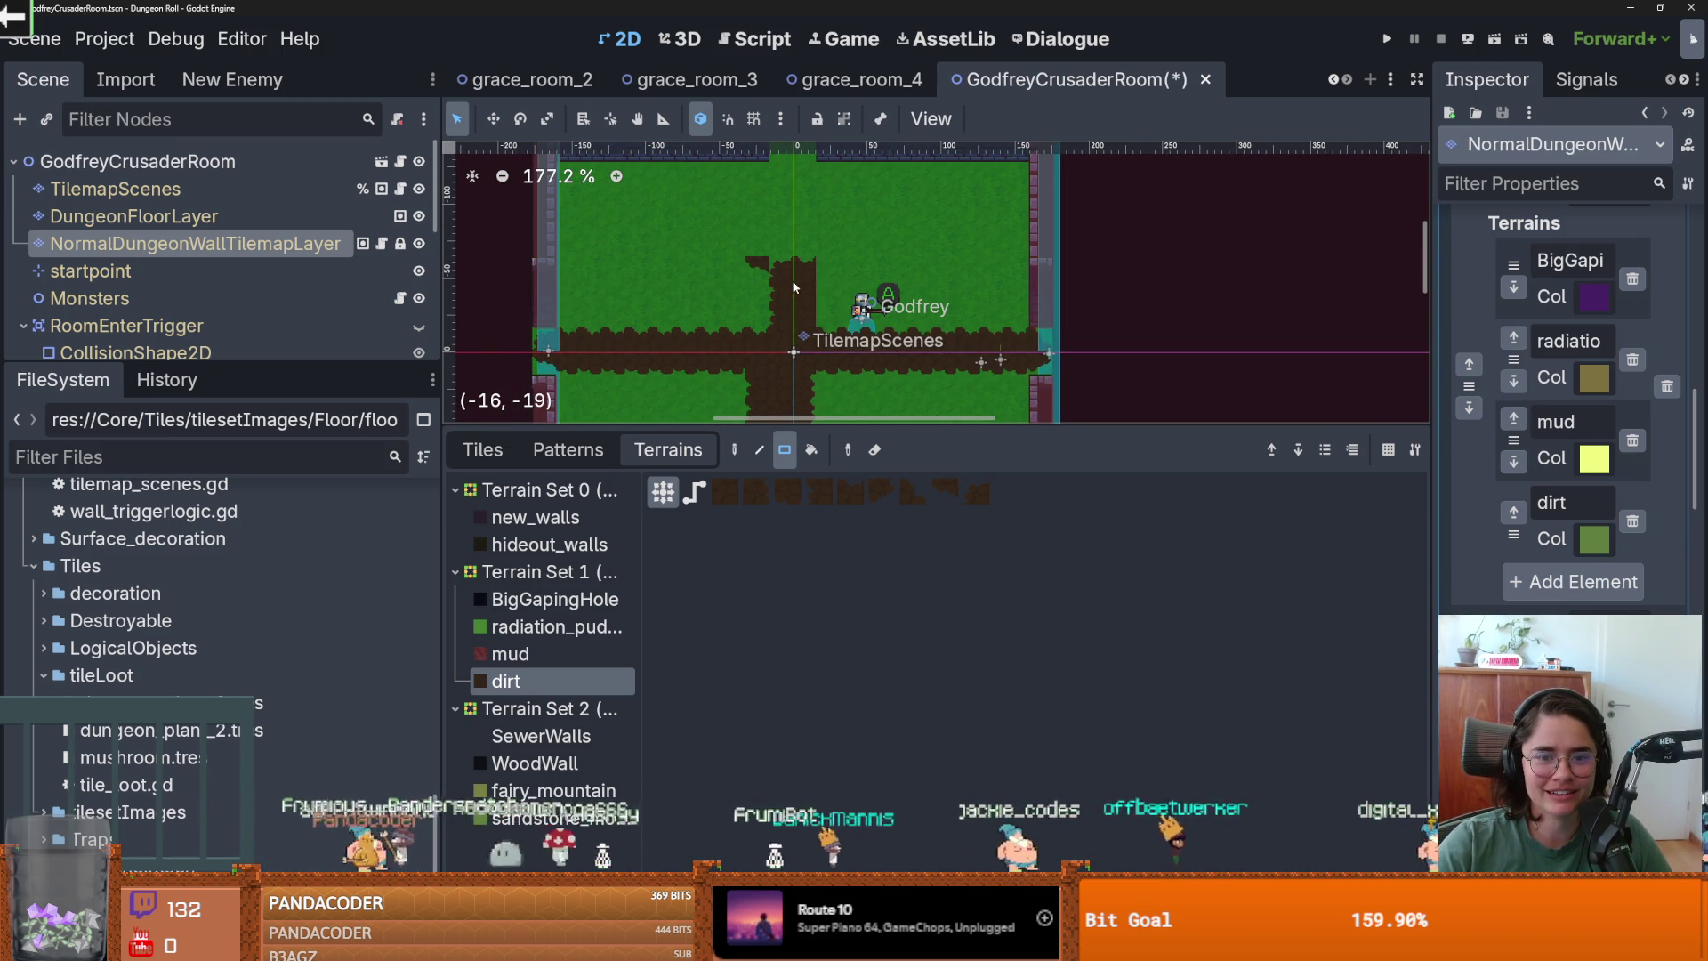
pyautogui.scroll(3, 823, 206)
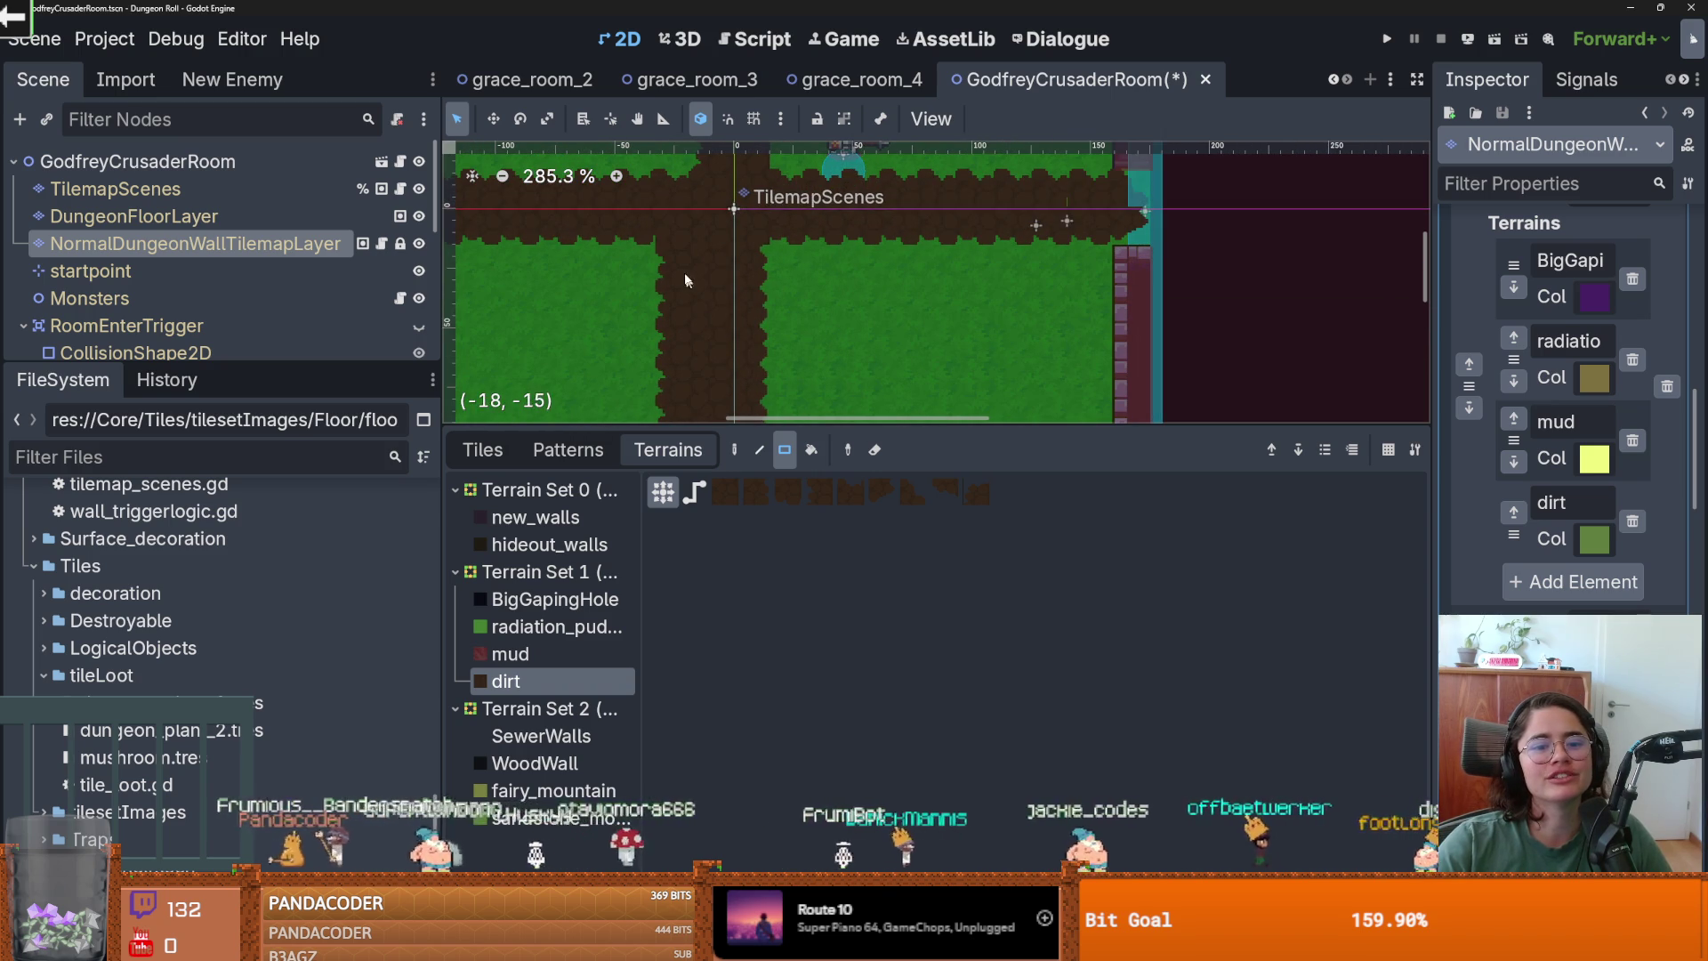
pyautogui.scroll(-1, 729, 285)
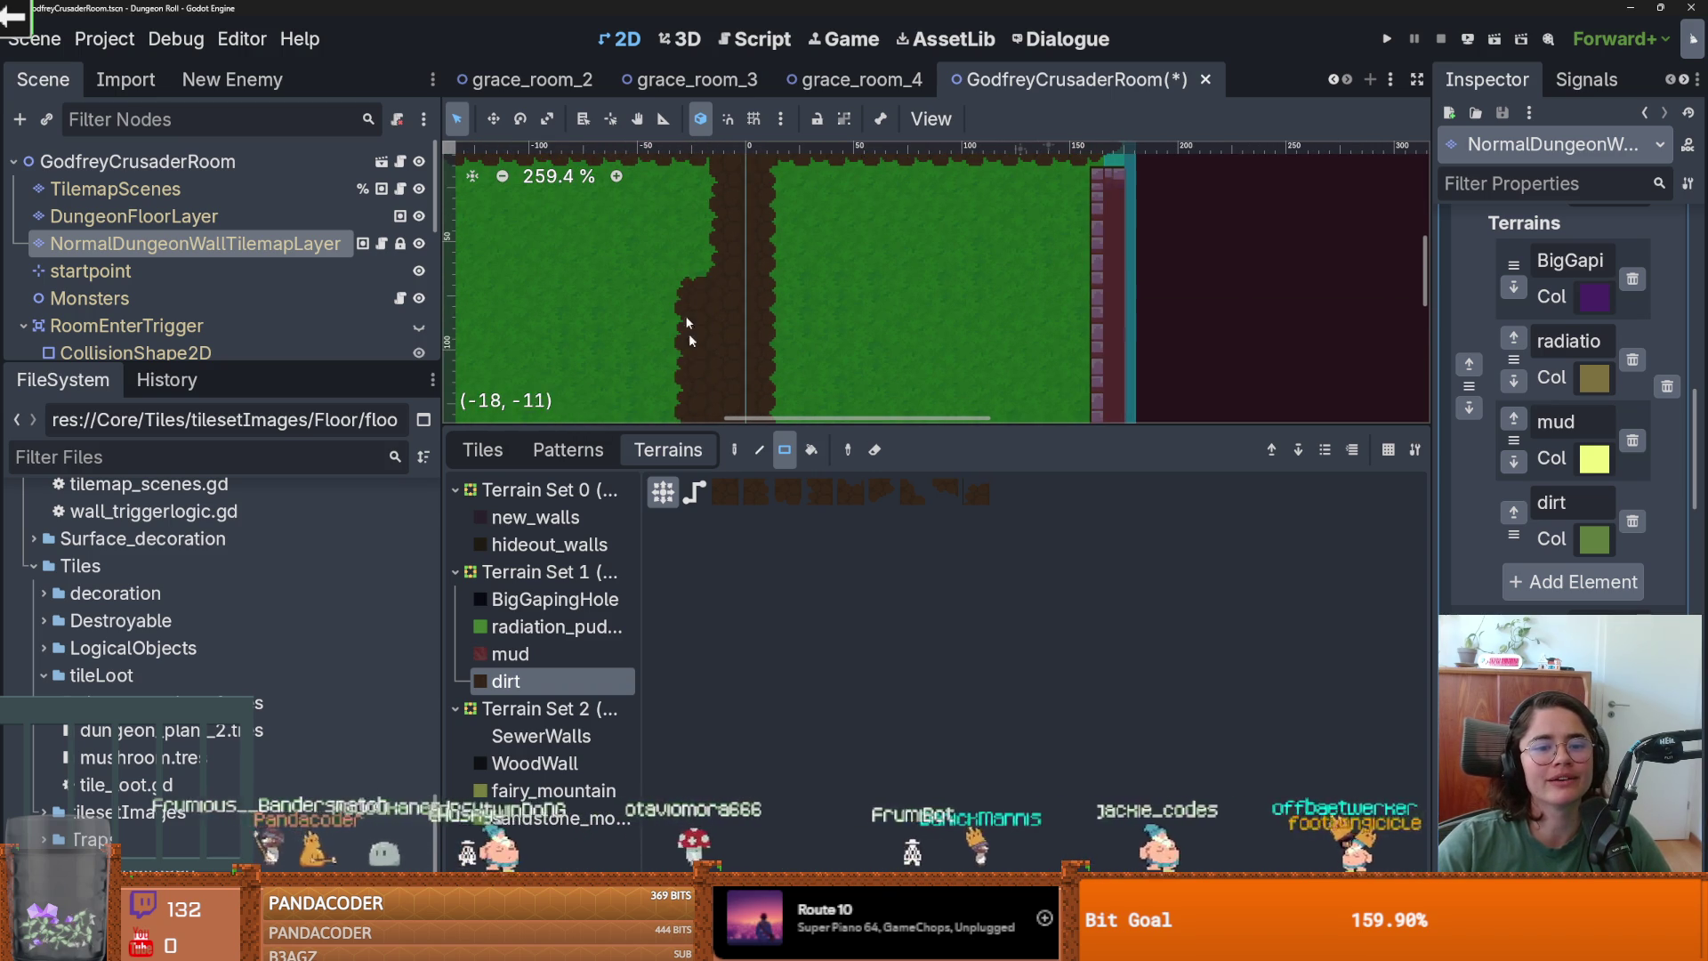
pyautogui.scroll(-3, 694, 267)
pyautogui.scroll(-2, 712, 267)
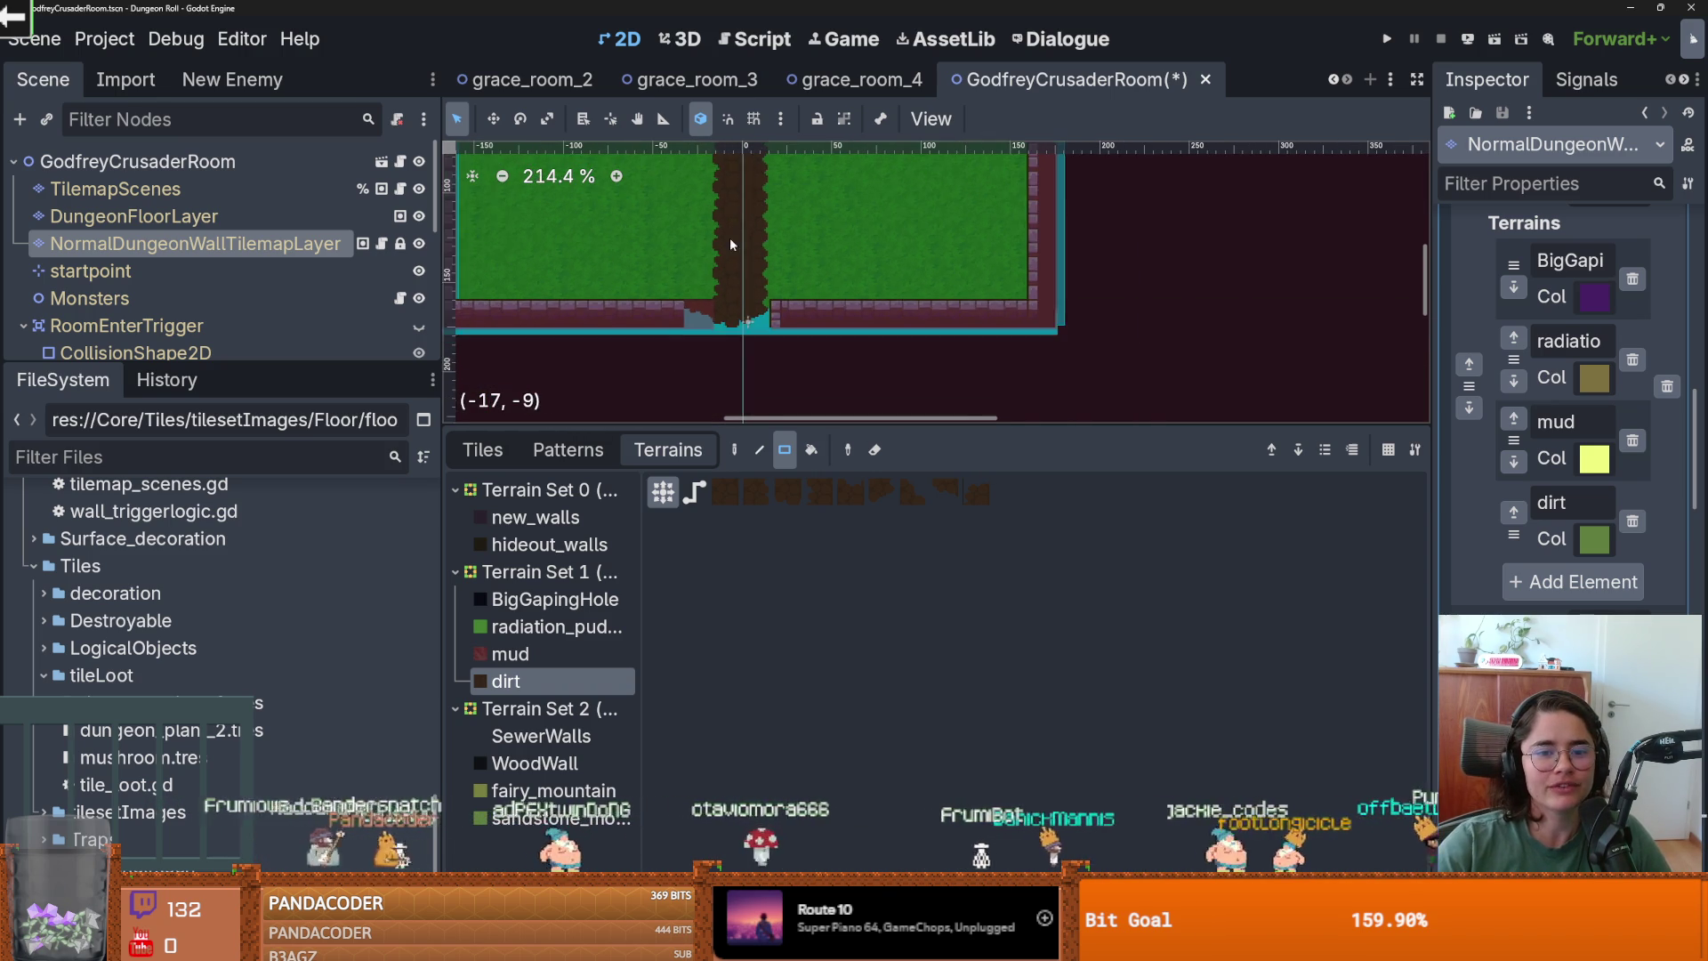
pyautogui.scroll(4, 725, 293)
pyautogui.scroll(1, 720, 336)
pyautogui.scroll(-1, 719, 336)
pyautogui.moveTo(724, 192); pyautogui.dragTo(725, 373)
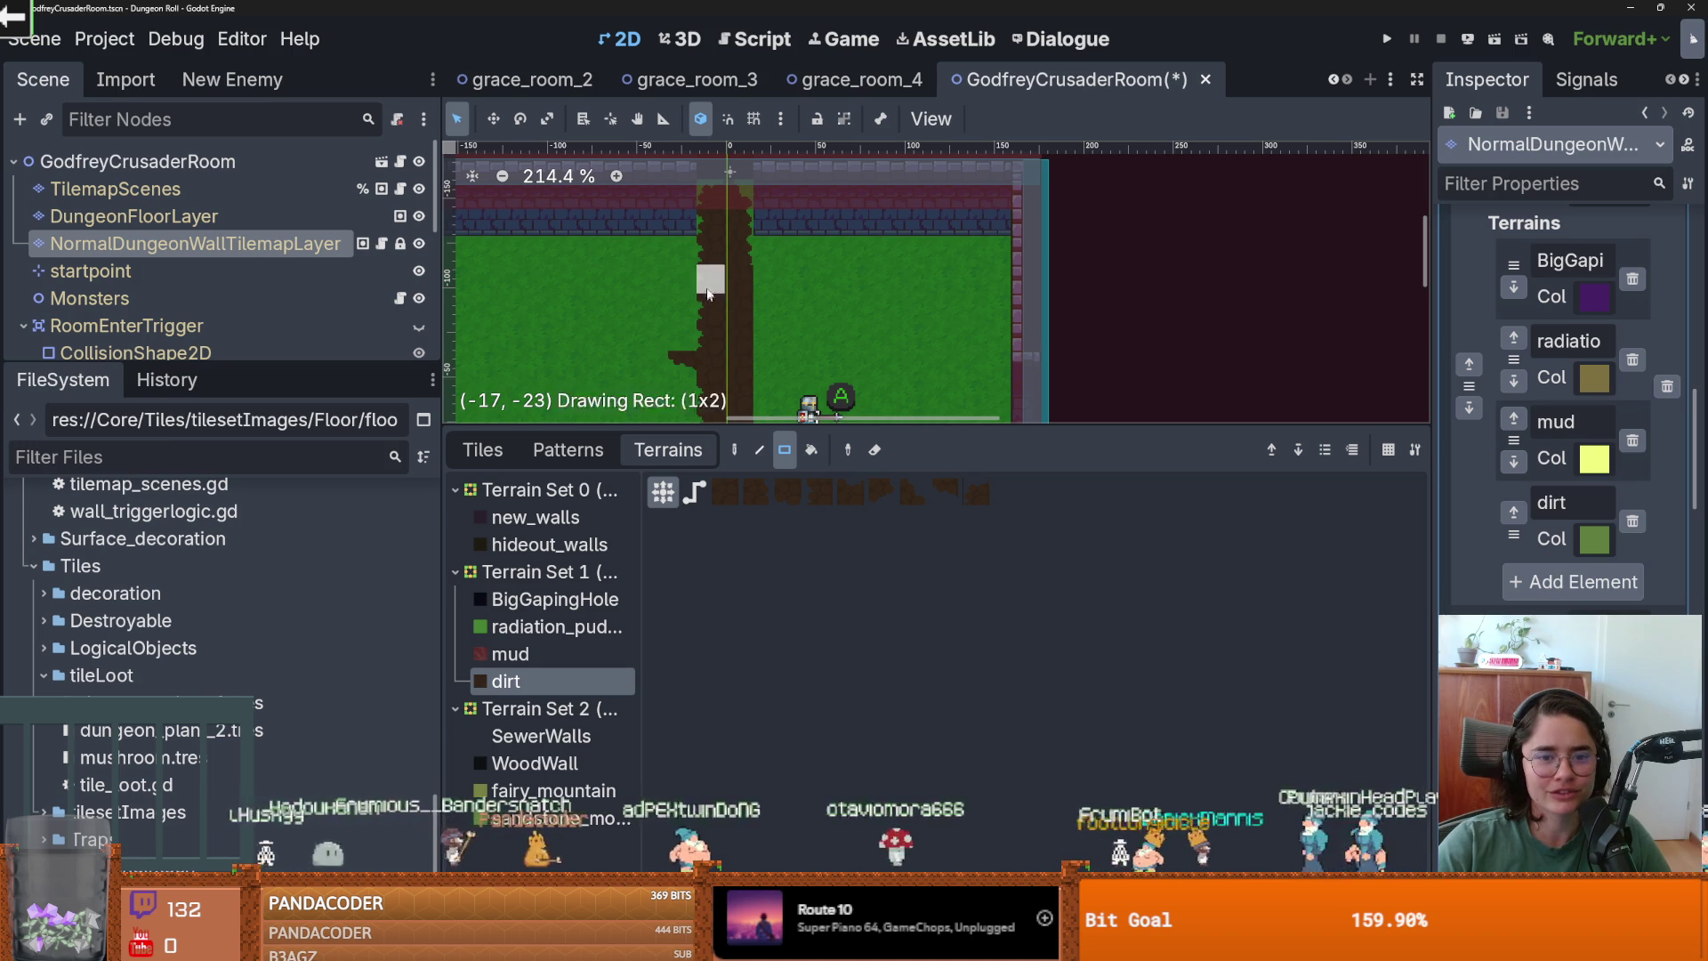
pyautogui.moveTo(740, 295); pyautogui.dragTo(742, 320)
pyautogui.scroll(-2, 711, 304)
pyautogui.scroll(3, 846, 261)
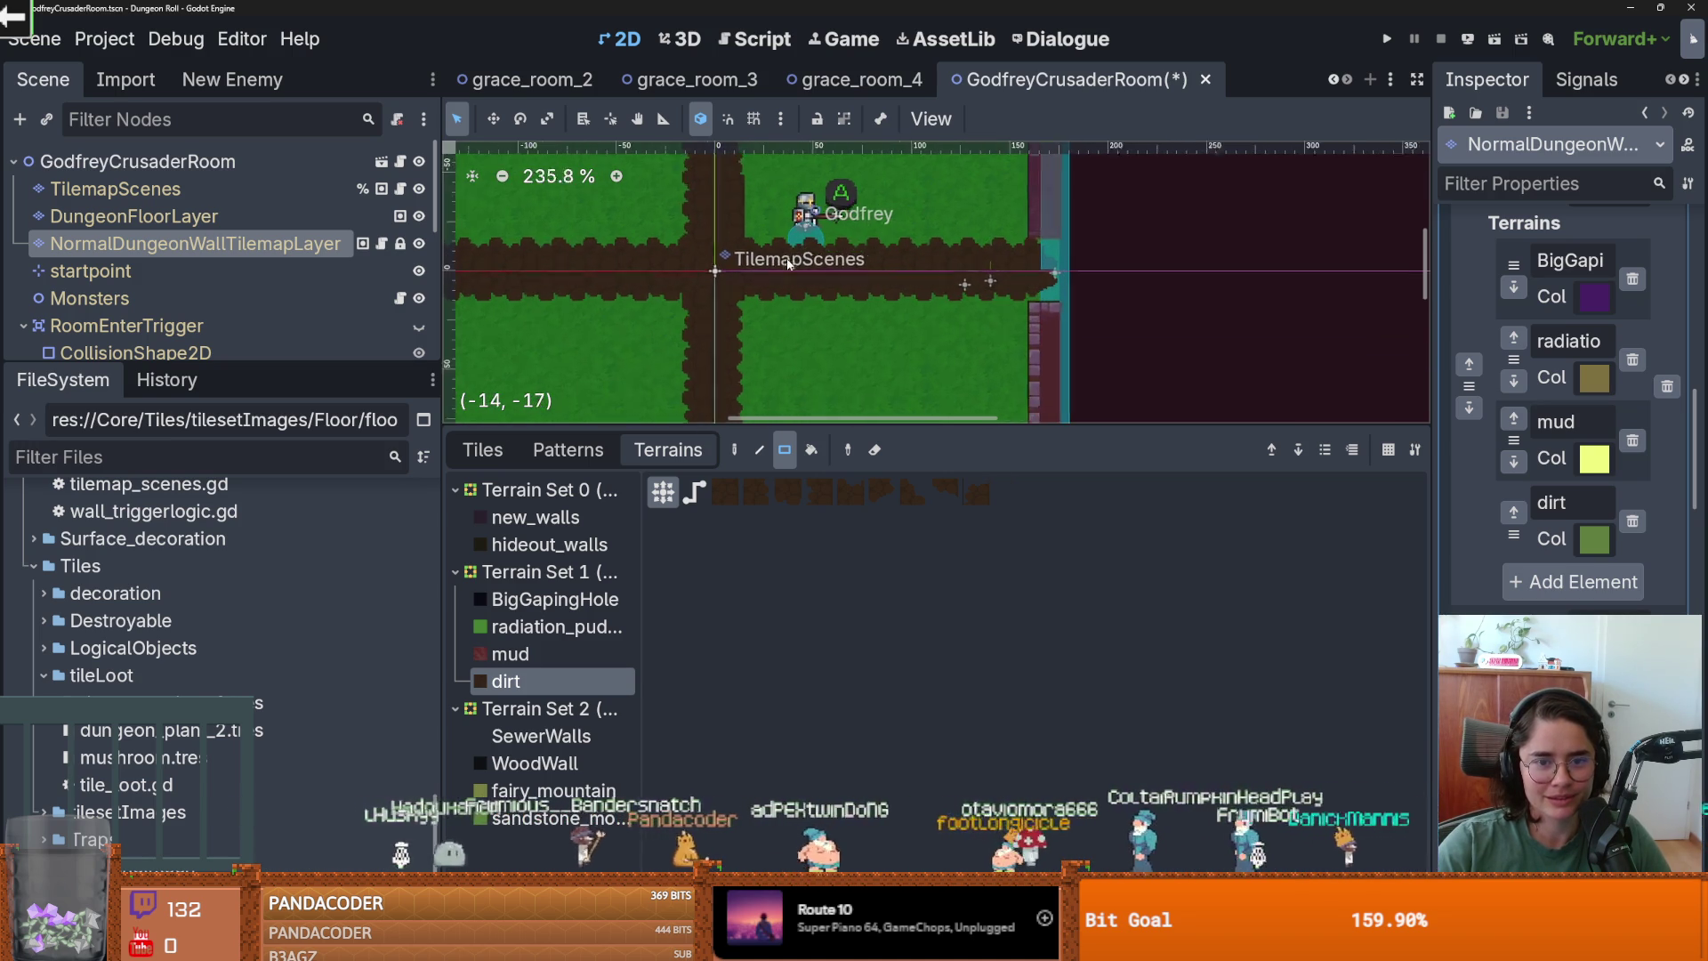
pyautogui.scroll(-5, 846, 261)
pyautogui.hotkey('ctrl', 's')
# Check the floor layer, return to the wall layer, and resize the tile panel and room view.
pyautogui.scroll(-3, 845, 262)
pyautogui.scroll(2, 637, 352)
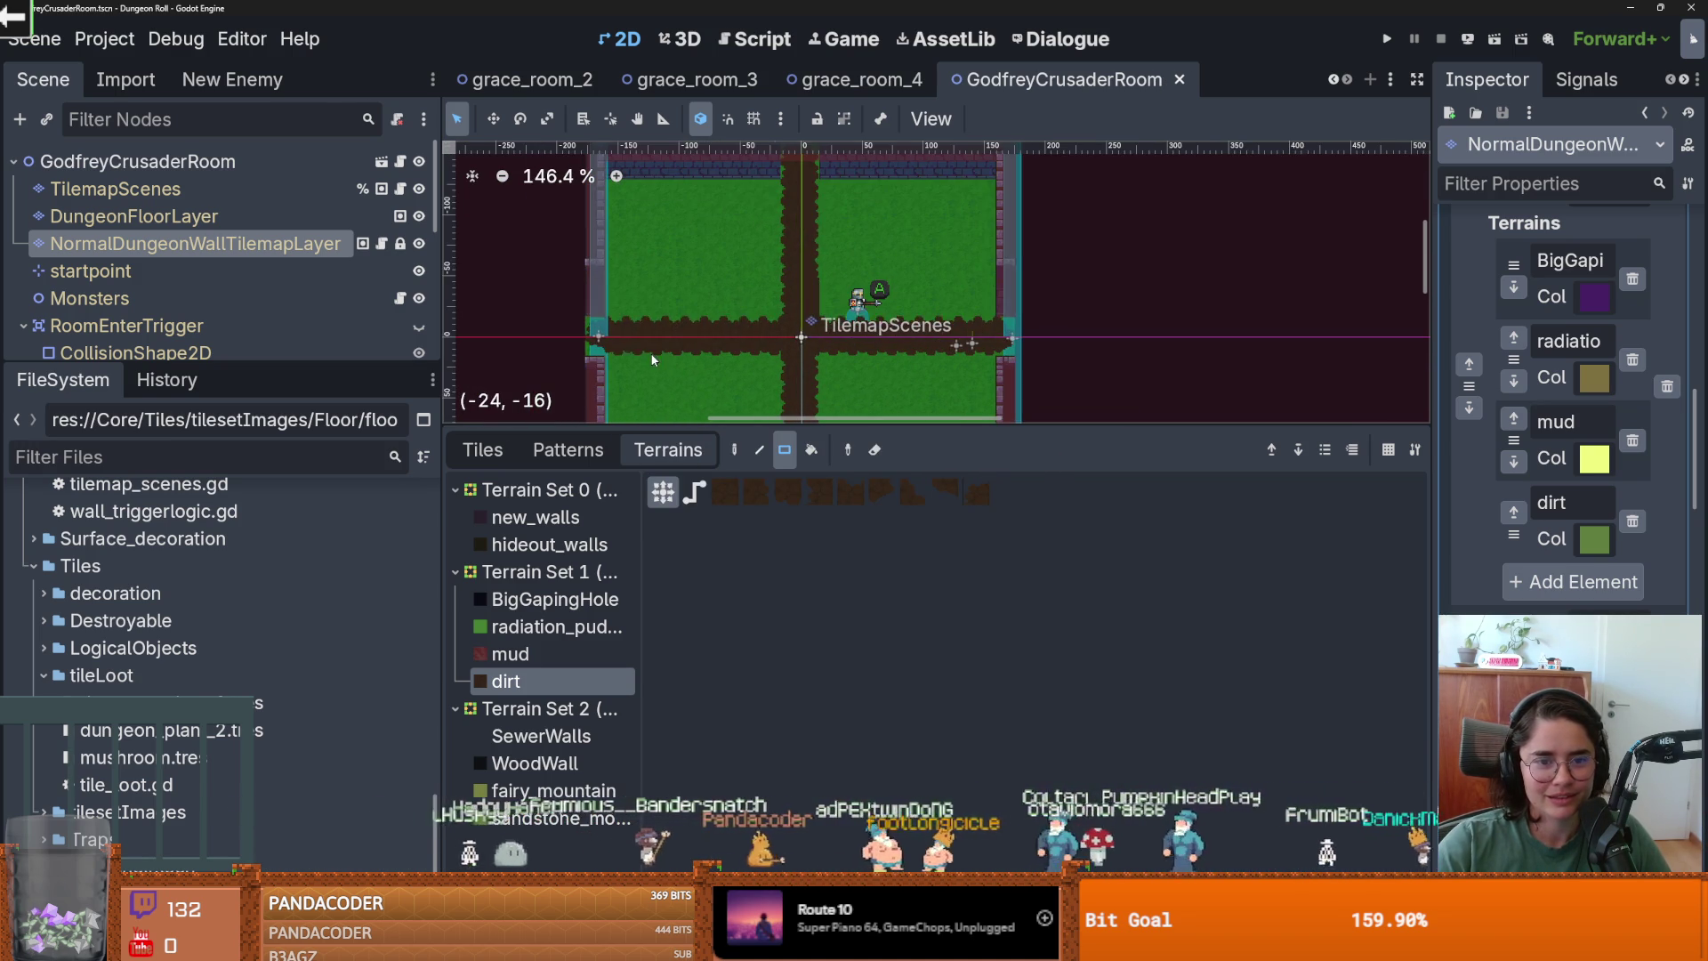
pyautogui.scroll(1, 836, 376)
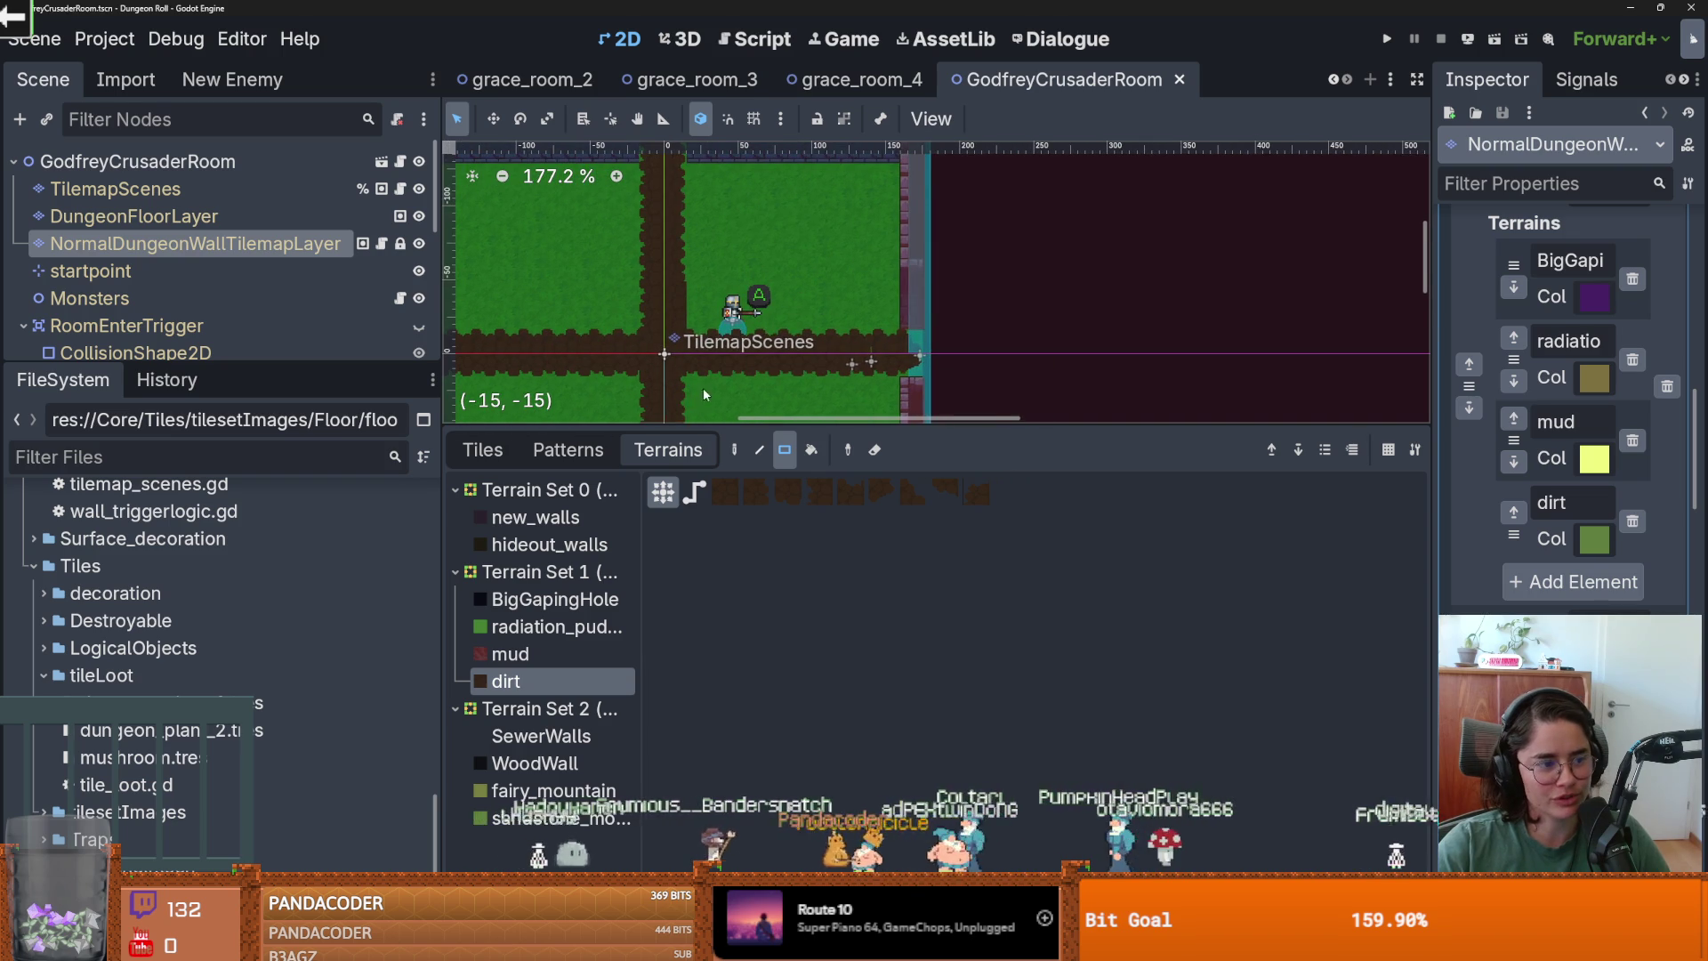
pyautogui.scroll(1, 736, 347)
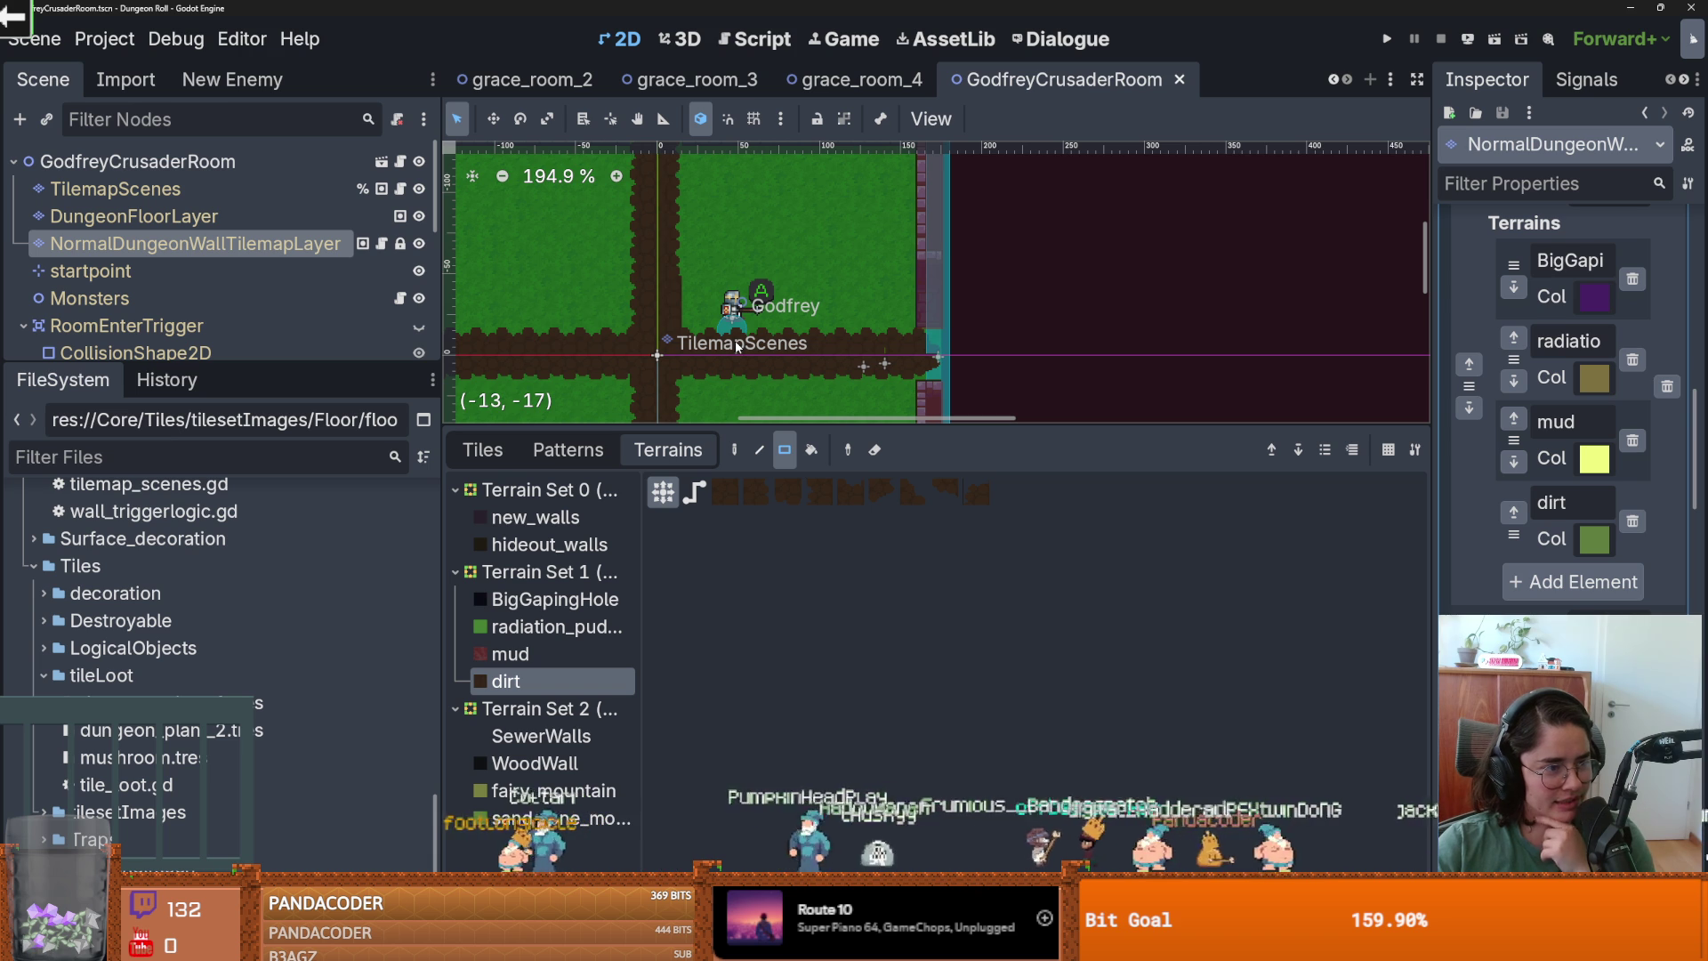
pyautogui.scroll(-1, 765, 329)
pyautogui.scroll(-1, 854, 302)
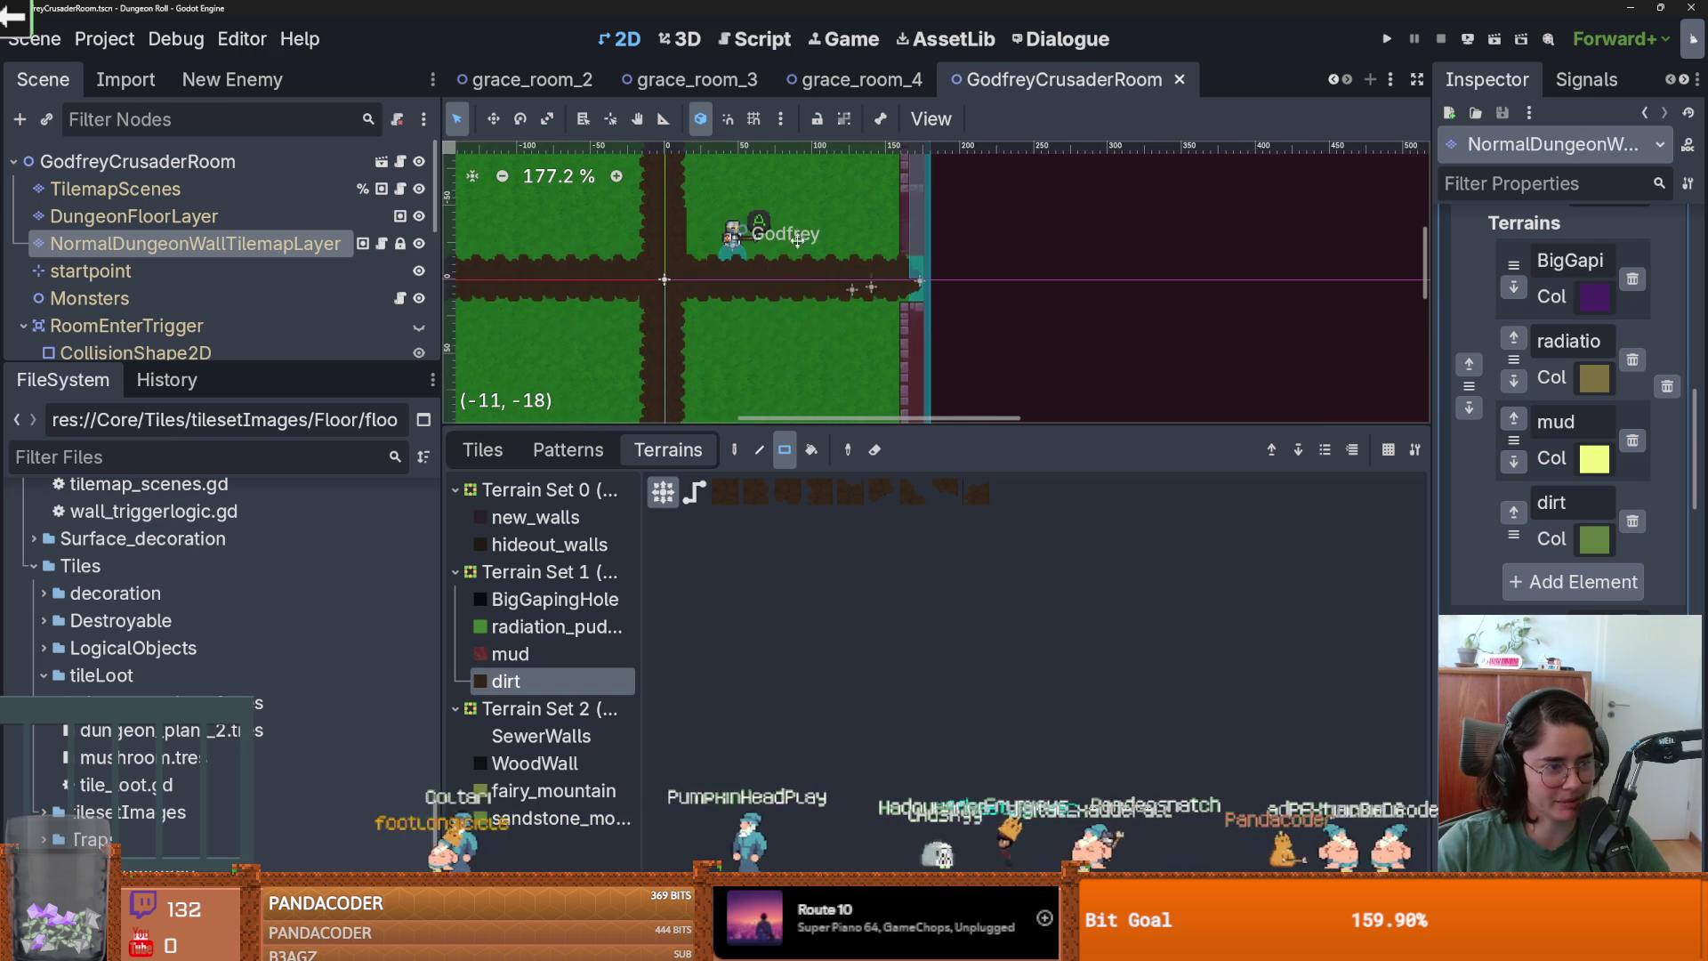
pyautogui.scroll(-3, 739, 263)
pyautogui.click(214, 215)
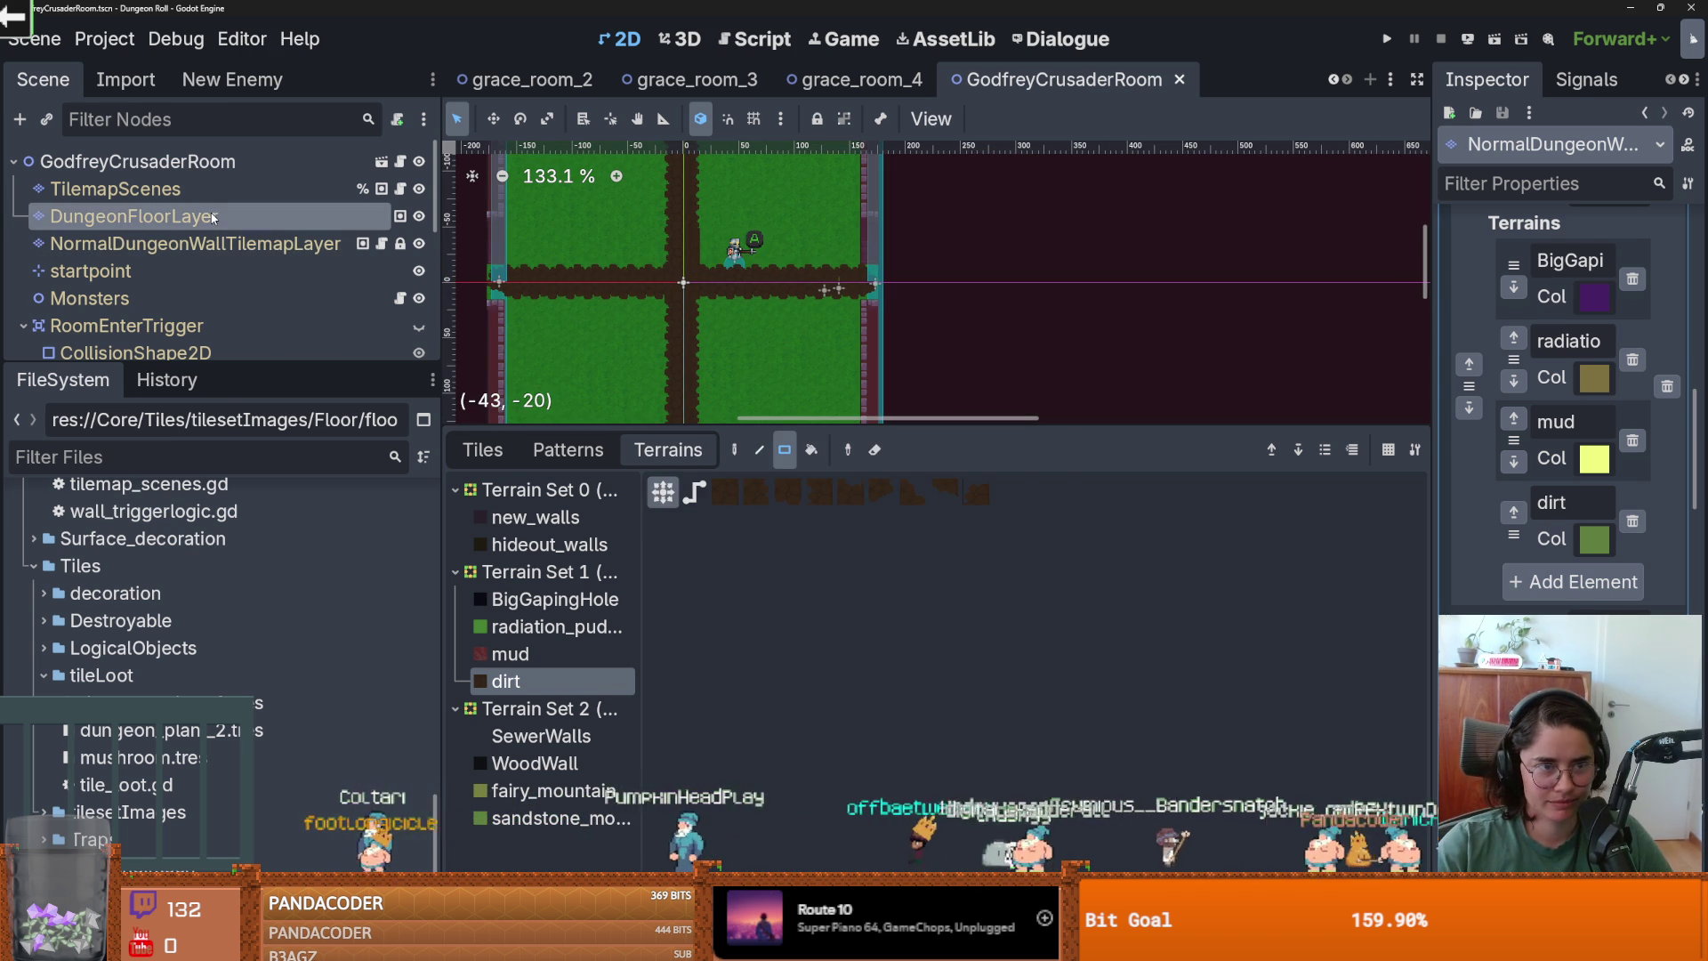
pyautogui.click(218, 242)
pyautogui.moveTo(824, 430)
pyautogui.mouseDown()
pyautogui.moveTo(824, 331)
pyautogui.moveTo(824, 366)
pyautogui.mouseUp()
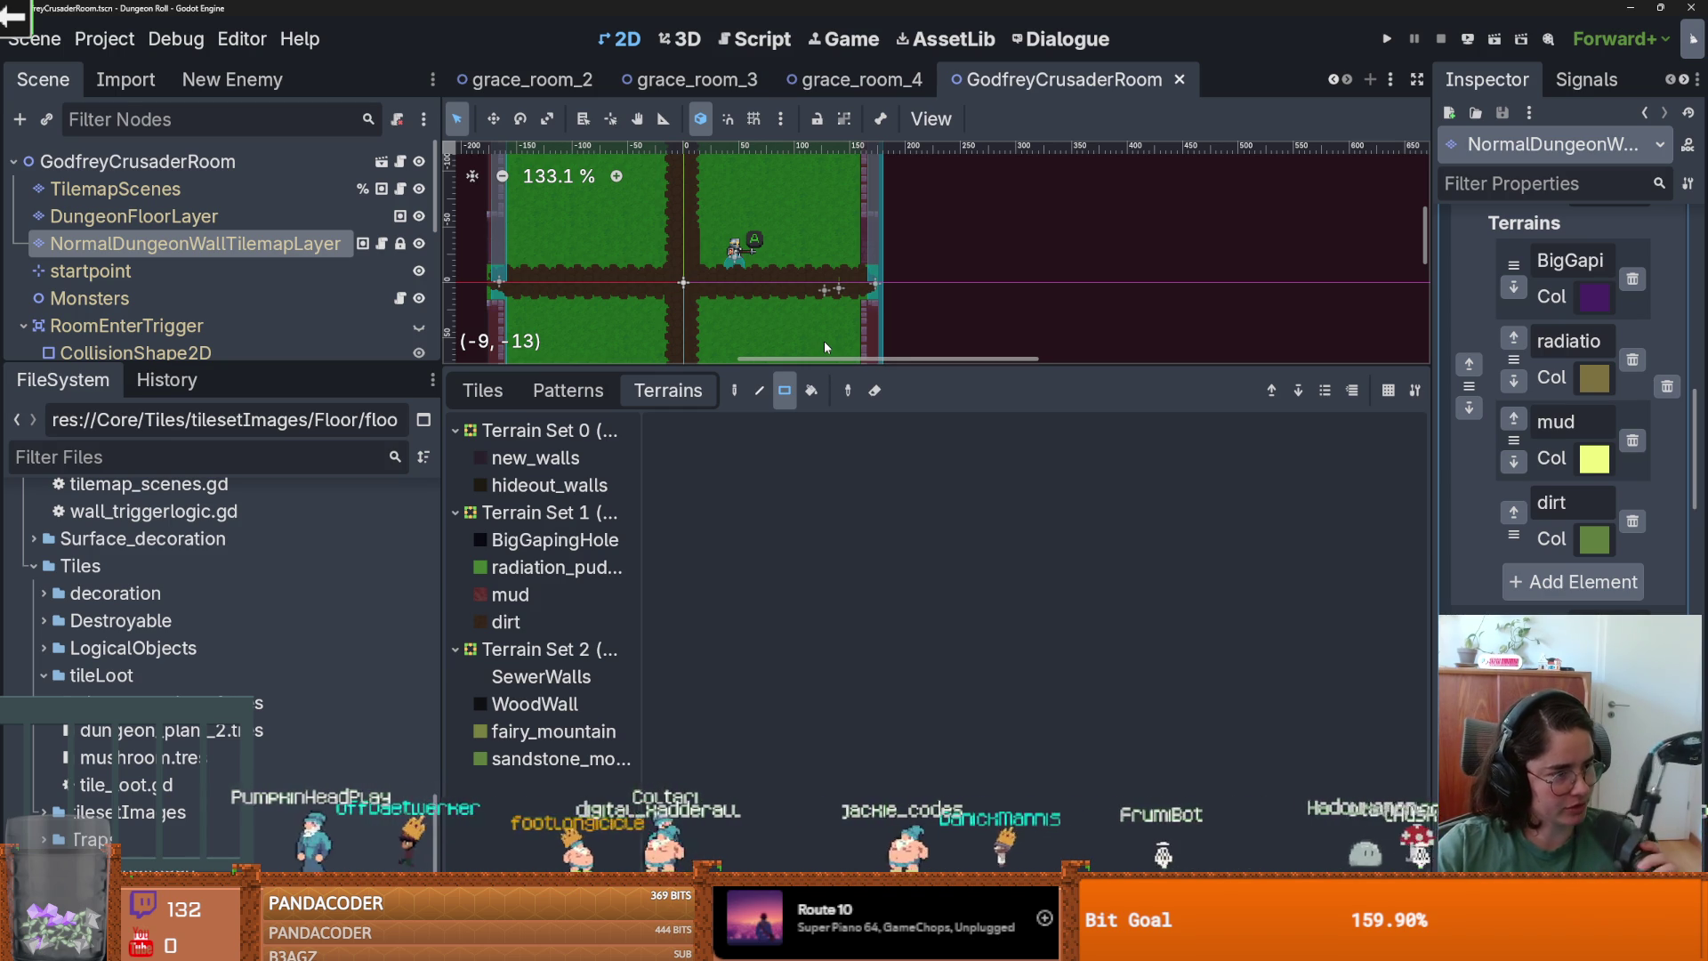
pyautogui.moveTo(824, 359); pyautogui.dragTo(829, 360)
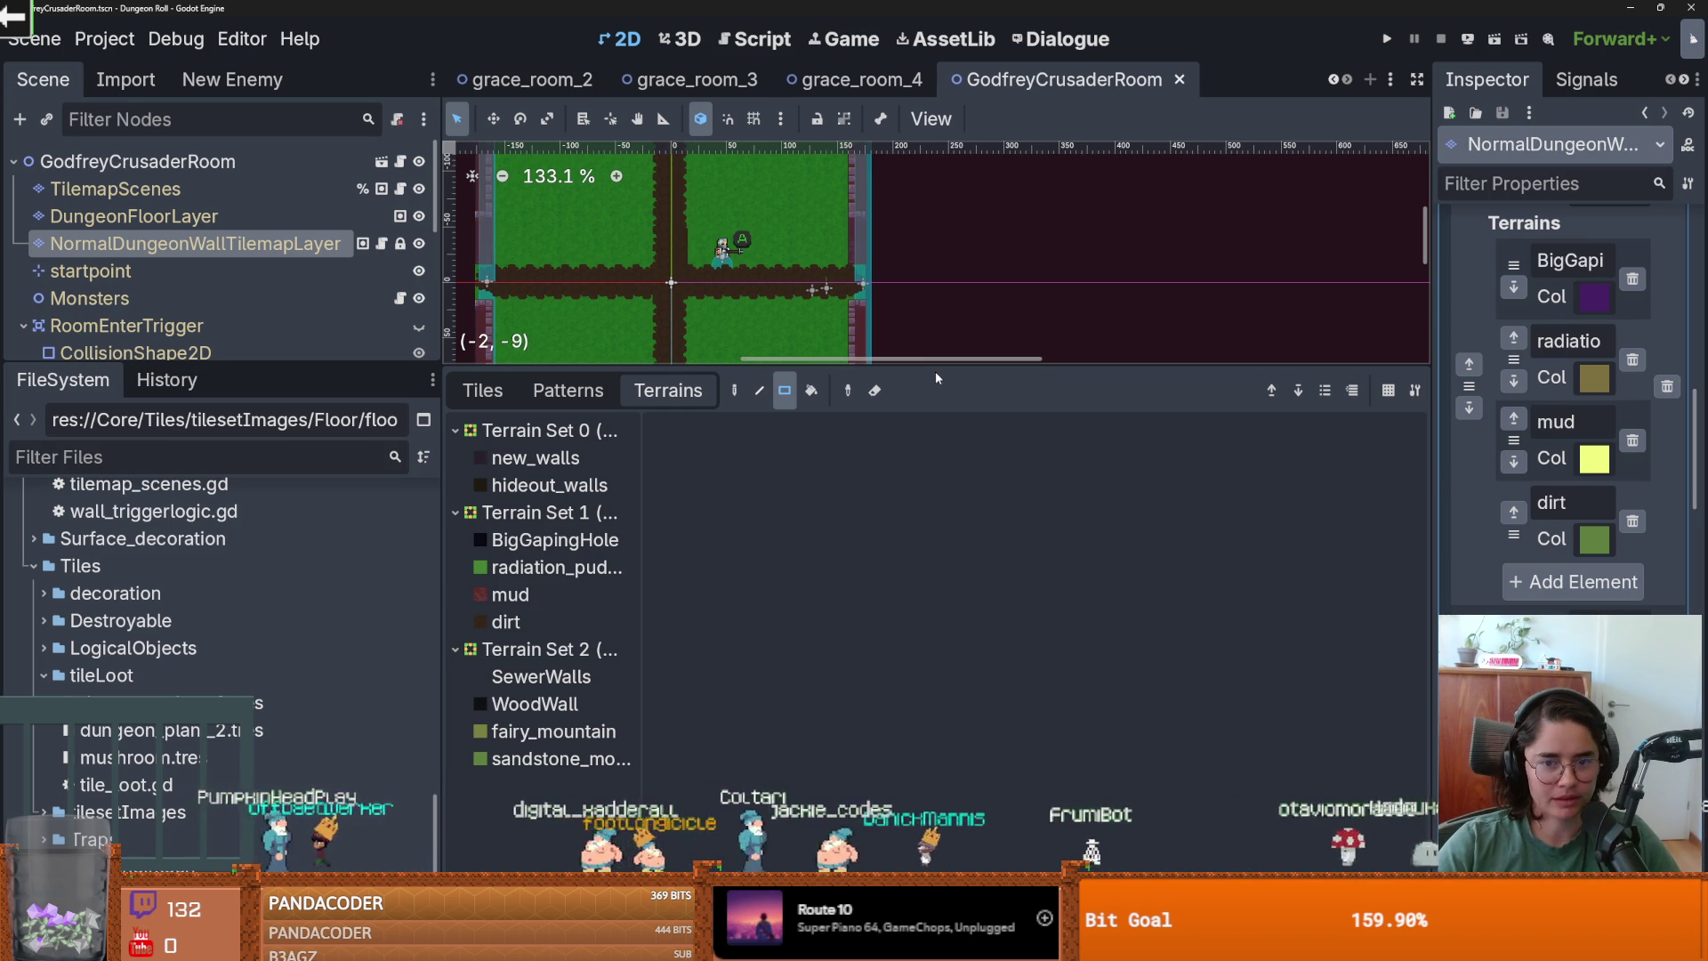
pyautogui.moveTo(934, 370); pyautogui.dragTo(934, 636)
# Zoom to the bottom wall, collapse items and MonsterStaticTrap, and show the wall_3 tile atlas.
pyautogui.scroll(3, 915, 433)
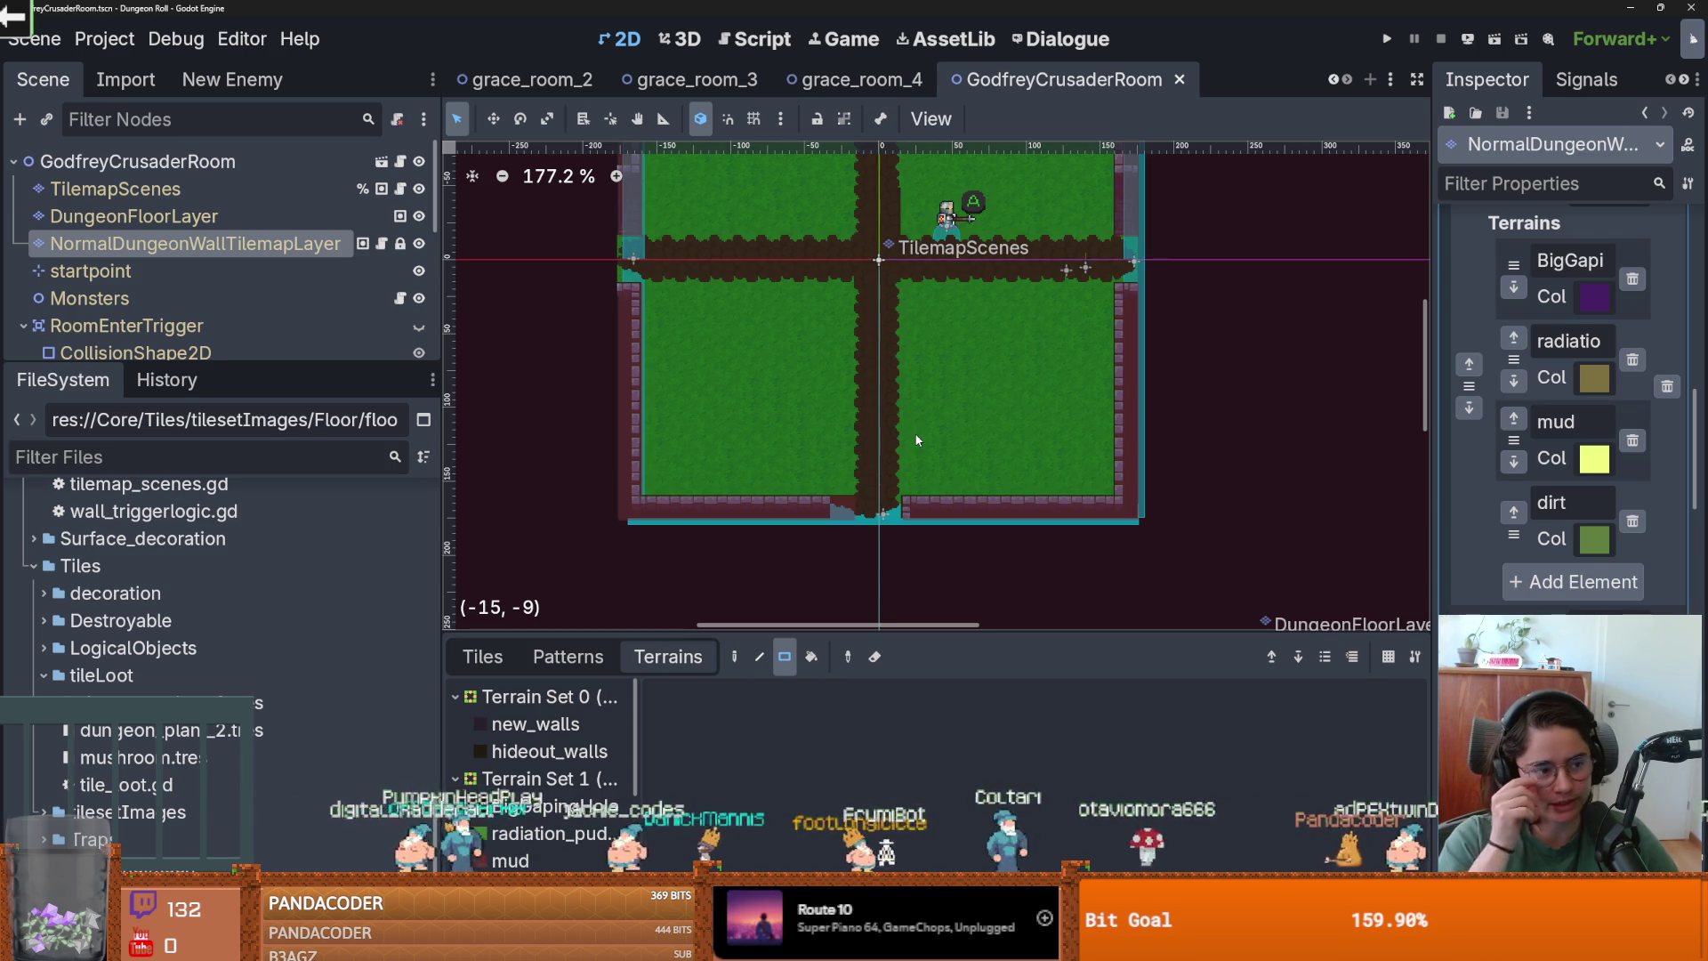
pyautogui.scroll(2, 843, 514)
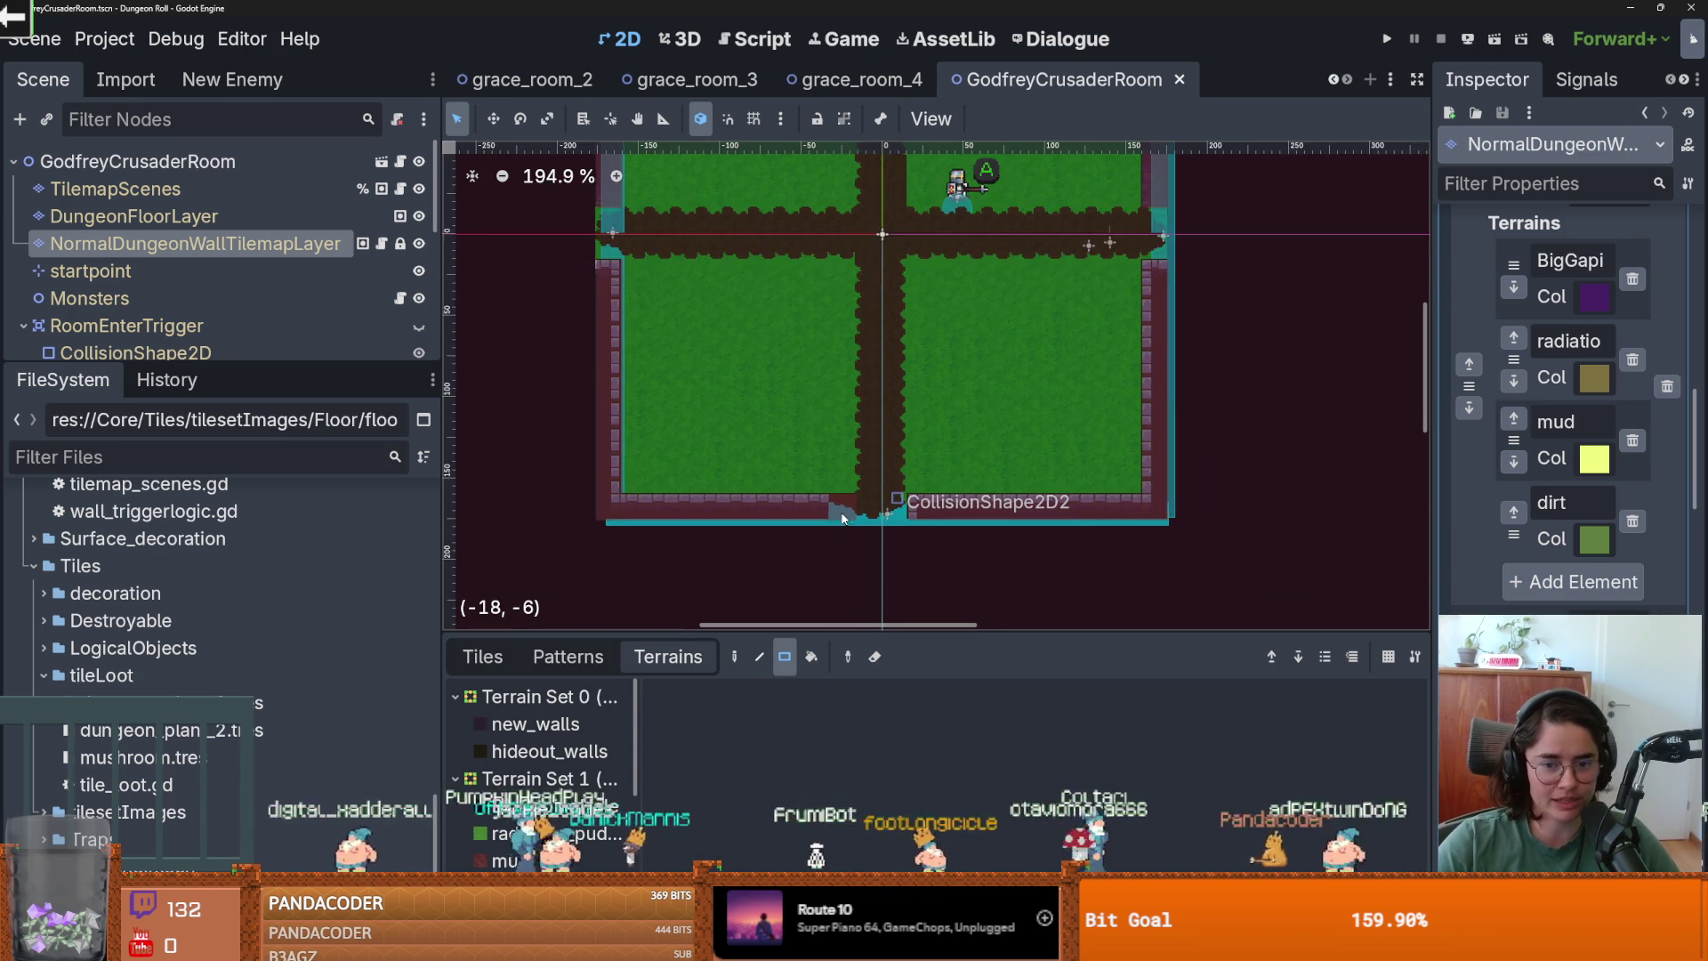
pyautogui.scroll(5, 841, 509)
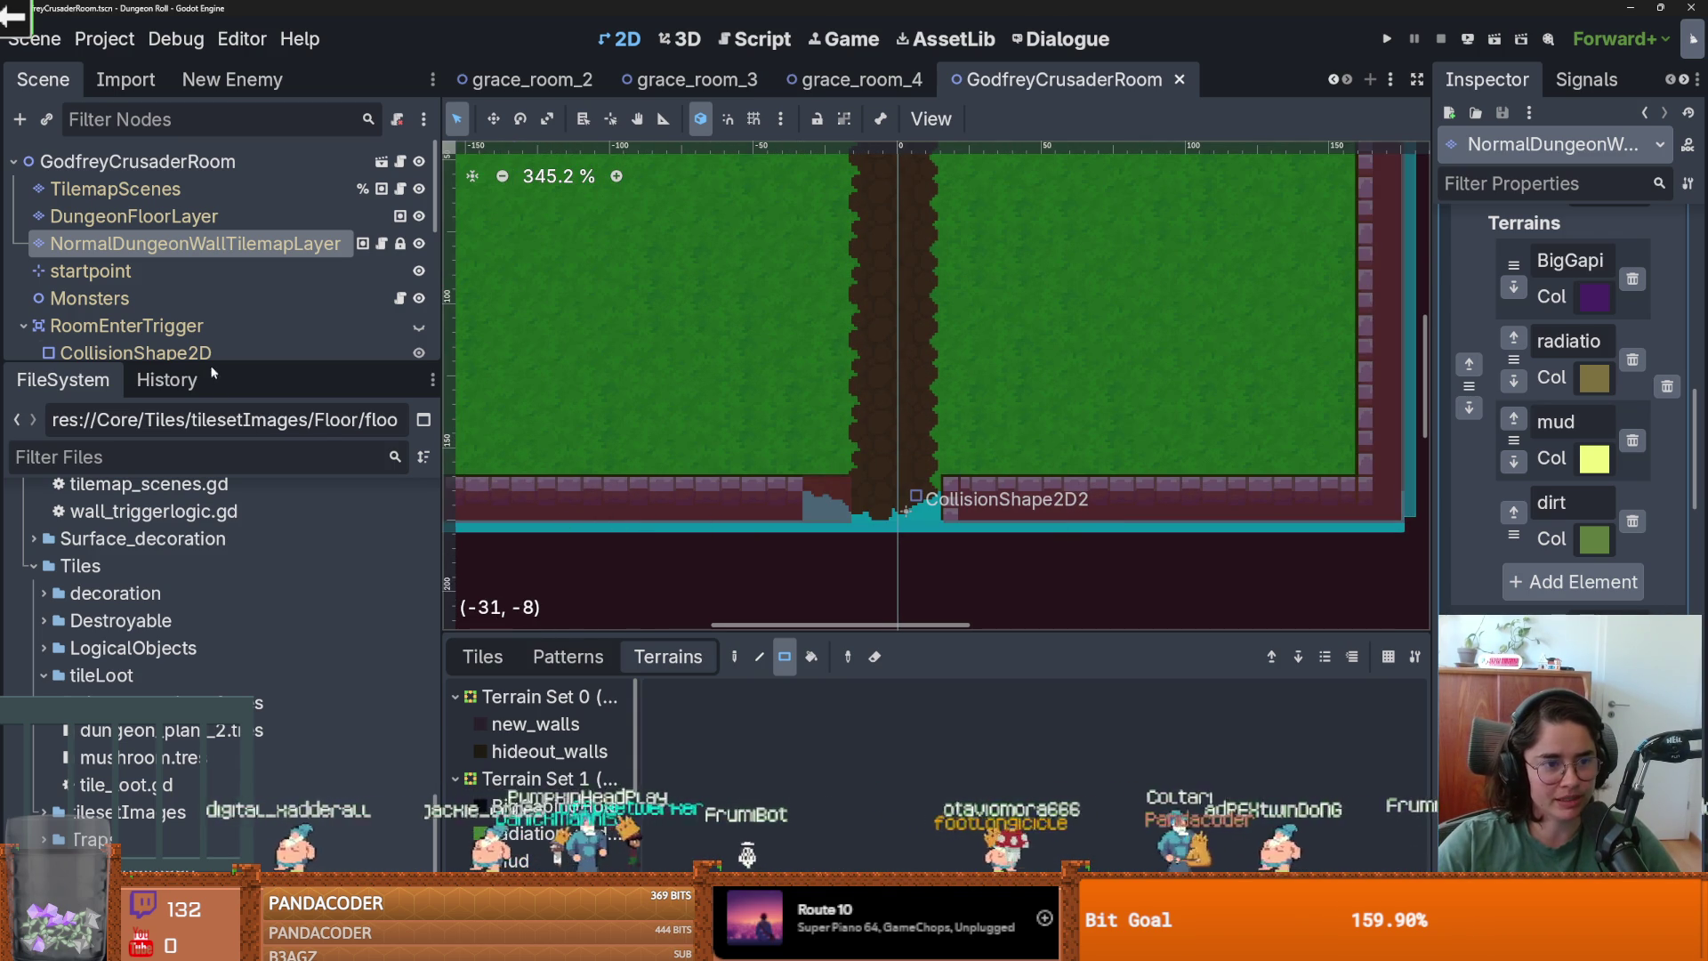
pyautogui.moveTo(213, 360); pyautogui.dragTo(212, 504)
pyautogui.scroll(-2, 12, 296)
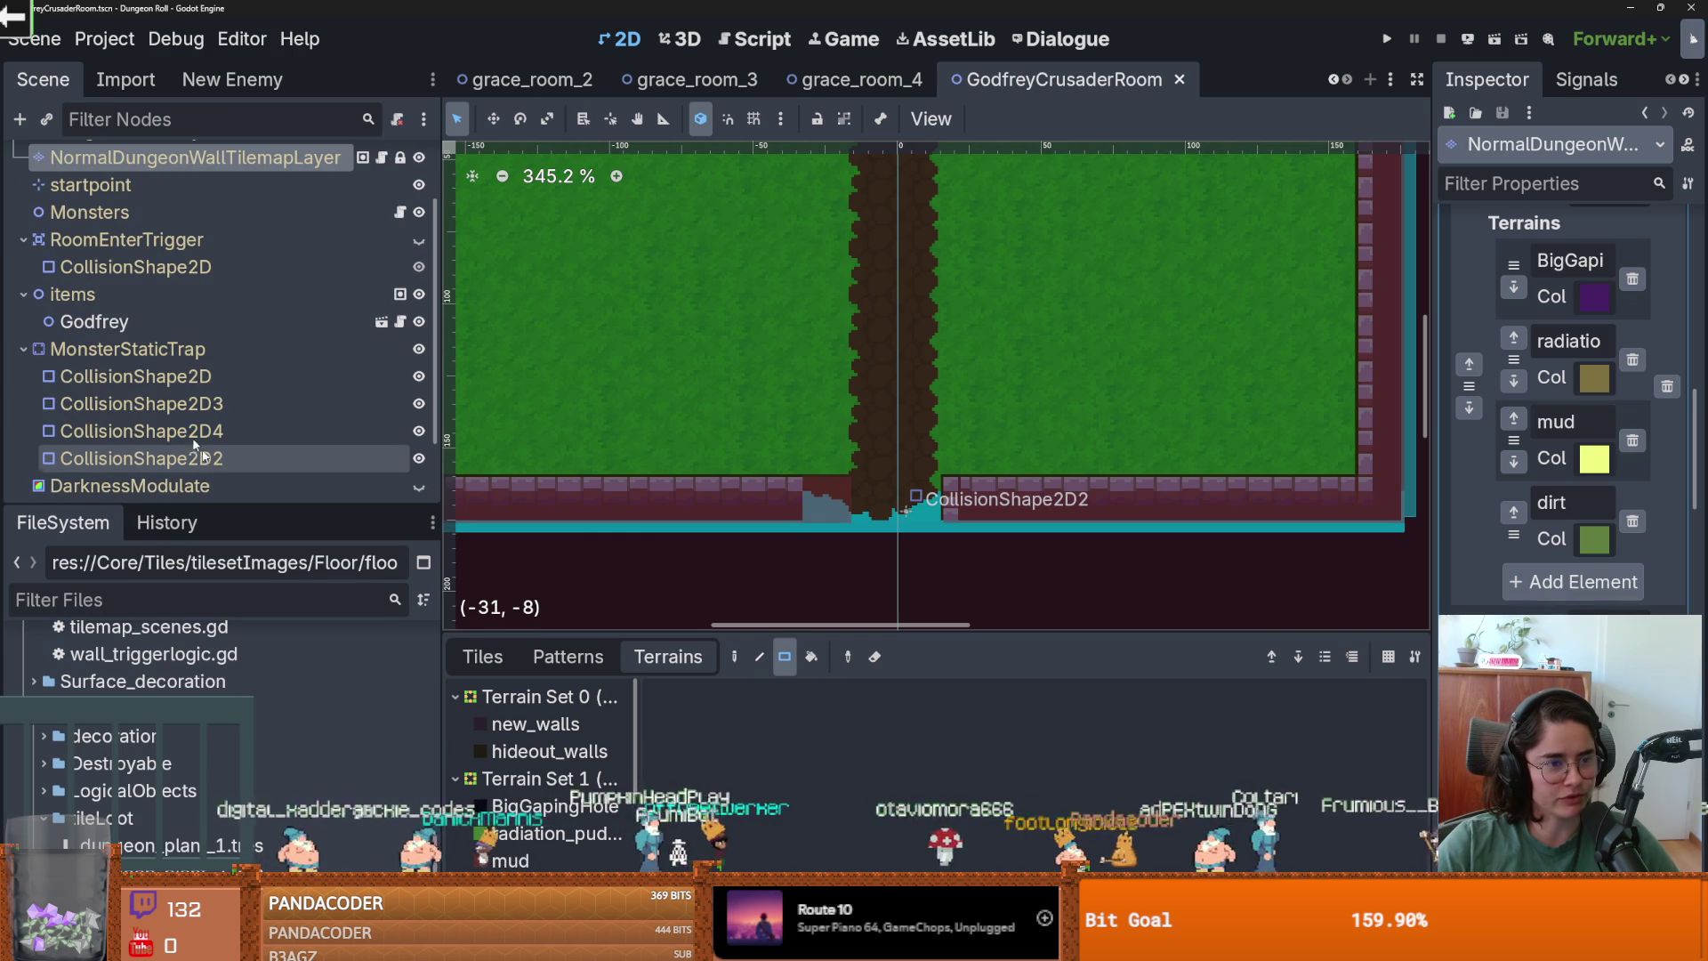
pyautogui.click(23, 294)
pyautogui.click(24, 321)
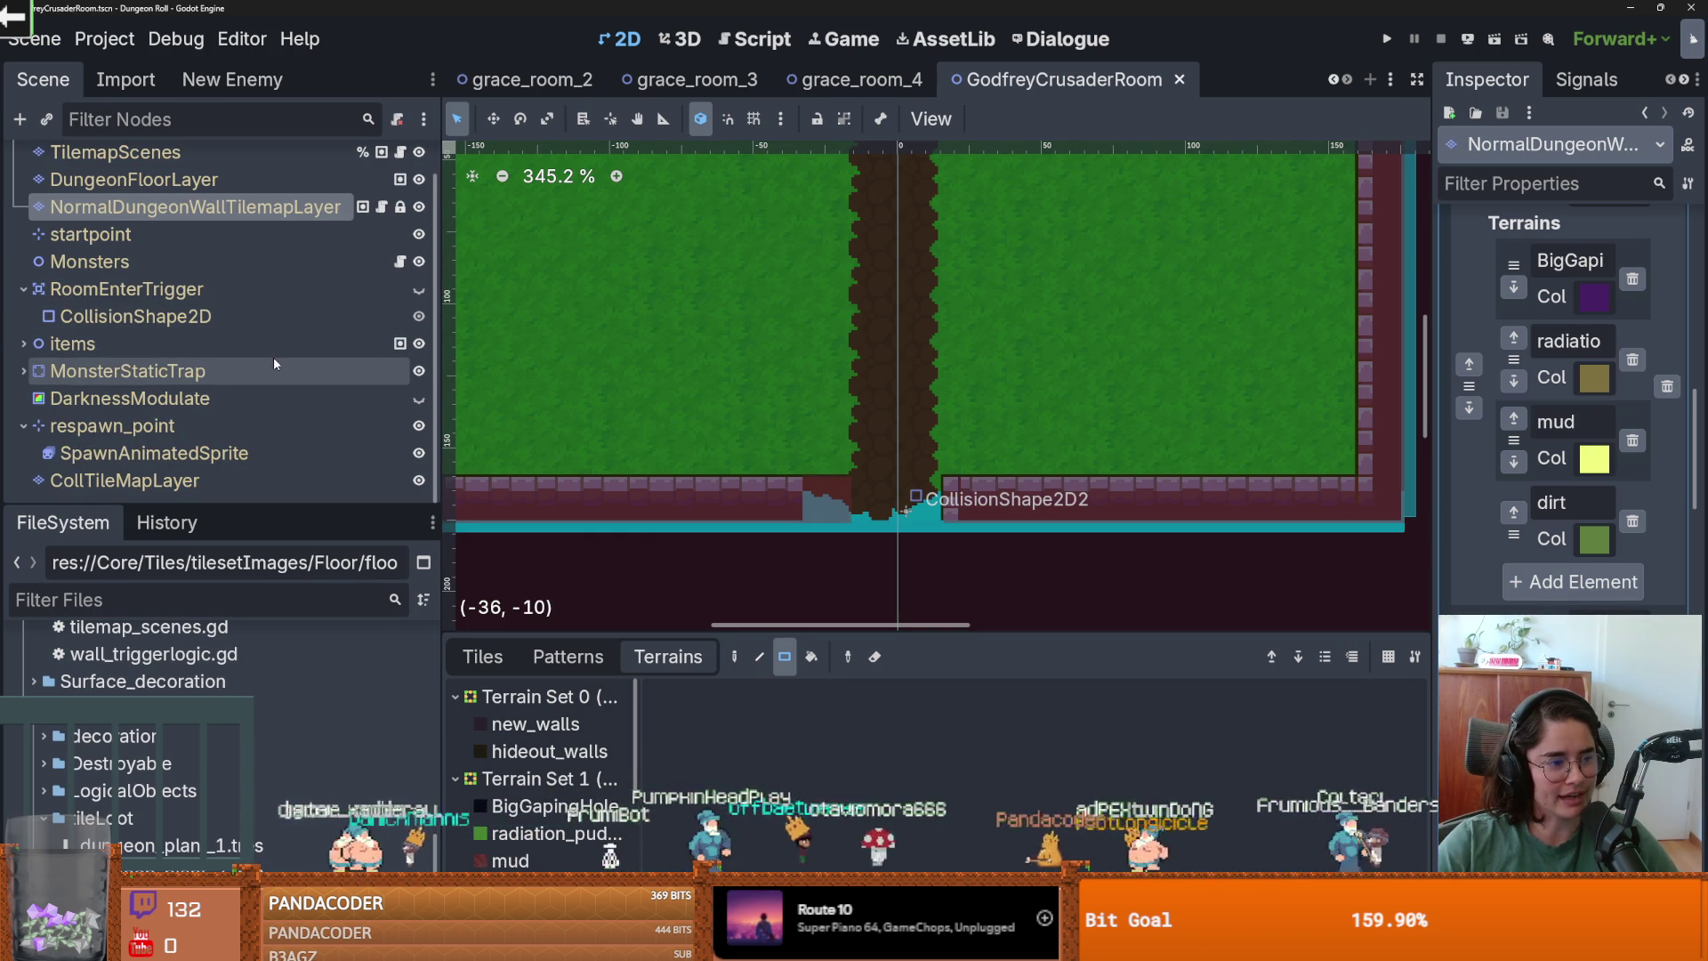
pyautogui.scroll(-1, 576, 418)
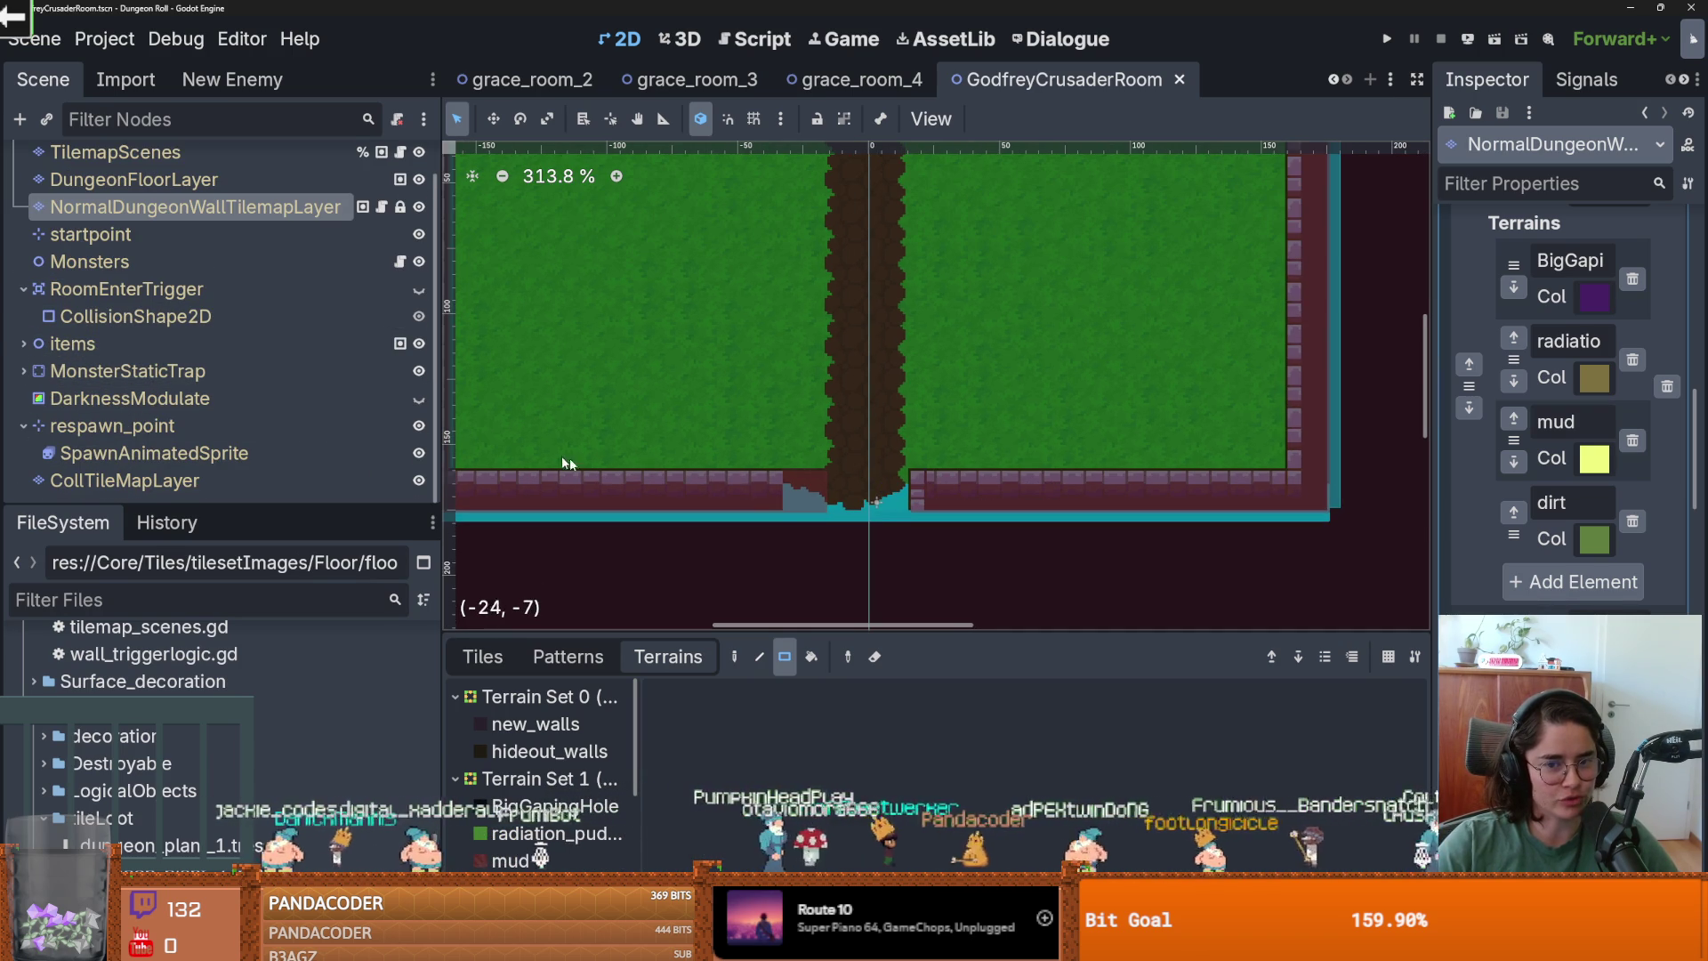
pyautogui.scroll(1, 774, 472)
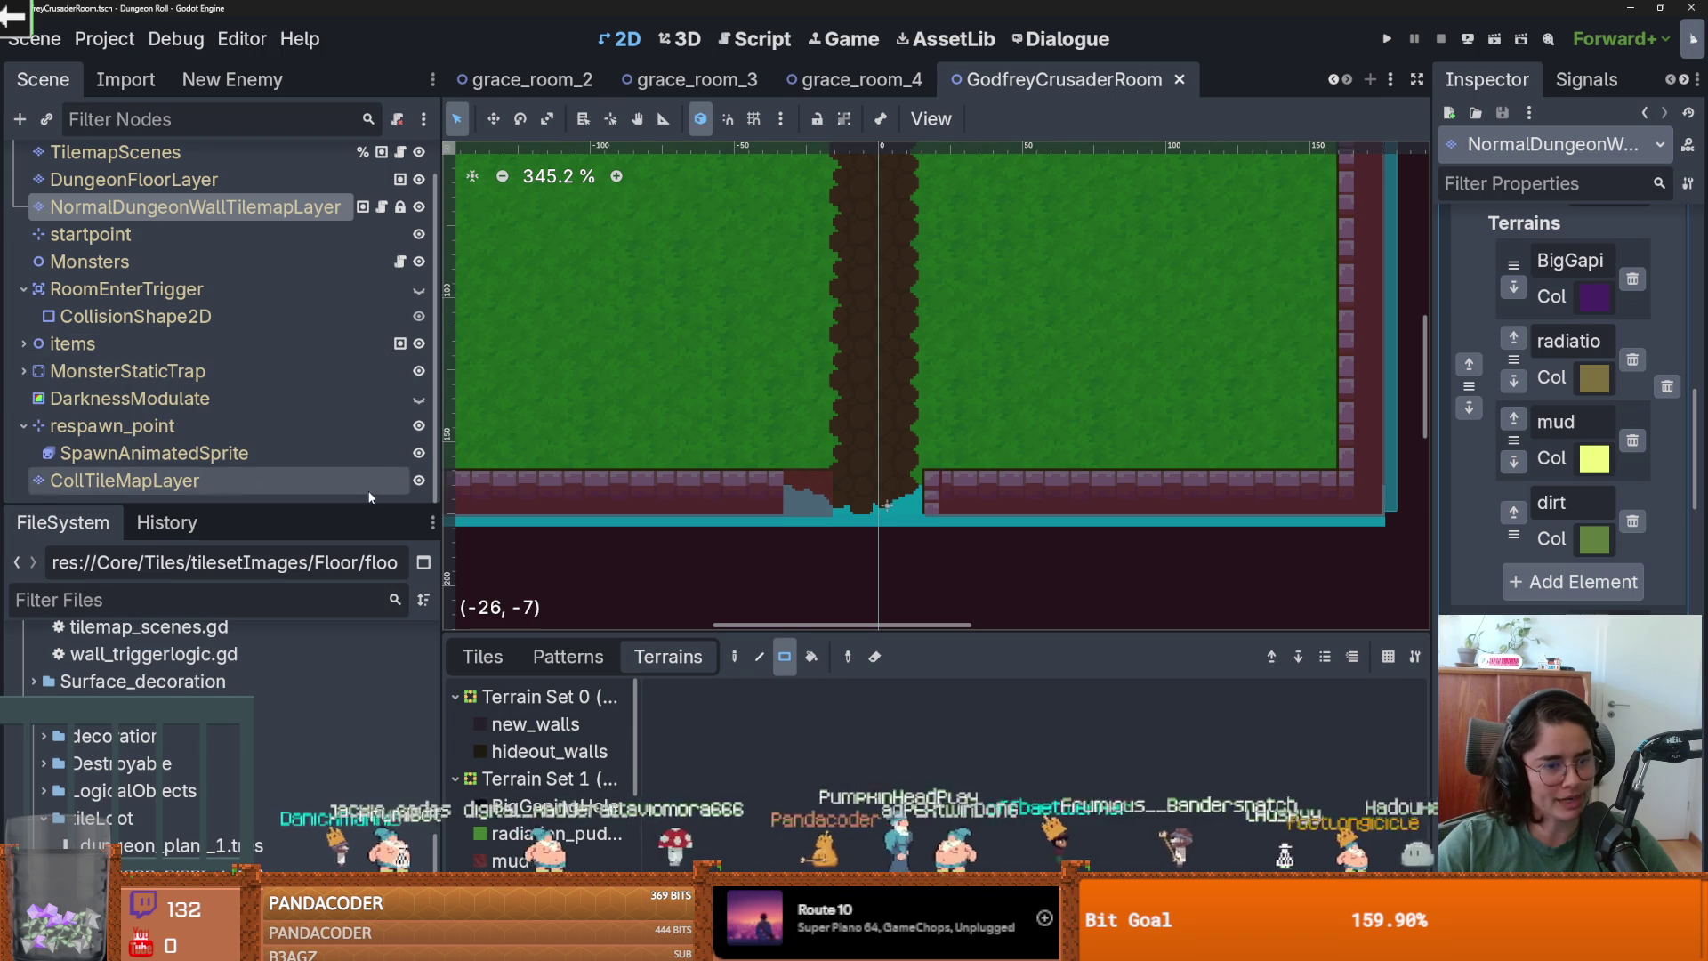
pyautogui.moveTo(318, 520)
pyautogui.mouseDown()
pyautogui.moveTo(318, 421)
pyautogui.moveTo(317, 463)
pyautogui.mouseUp()
pyautogui.click(482, 656)
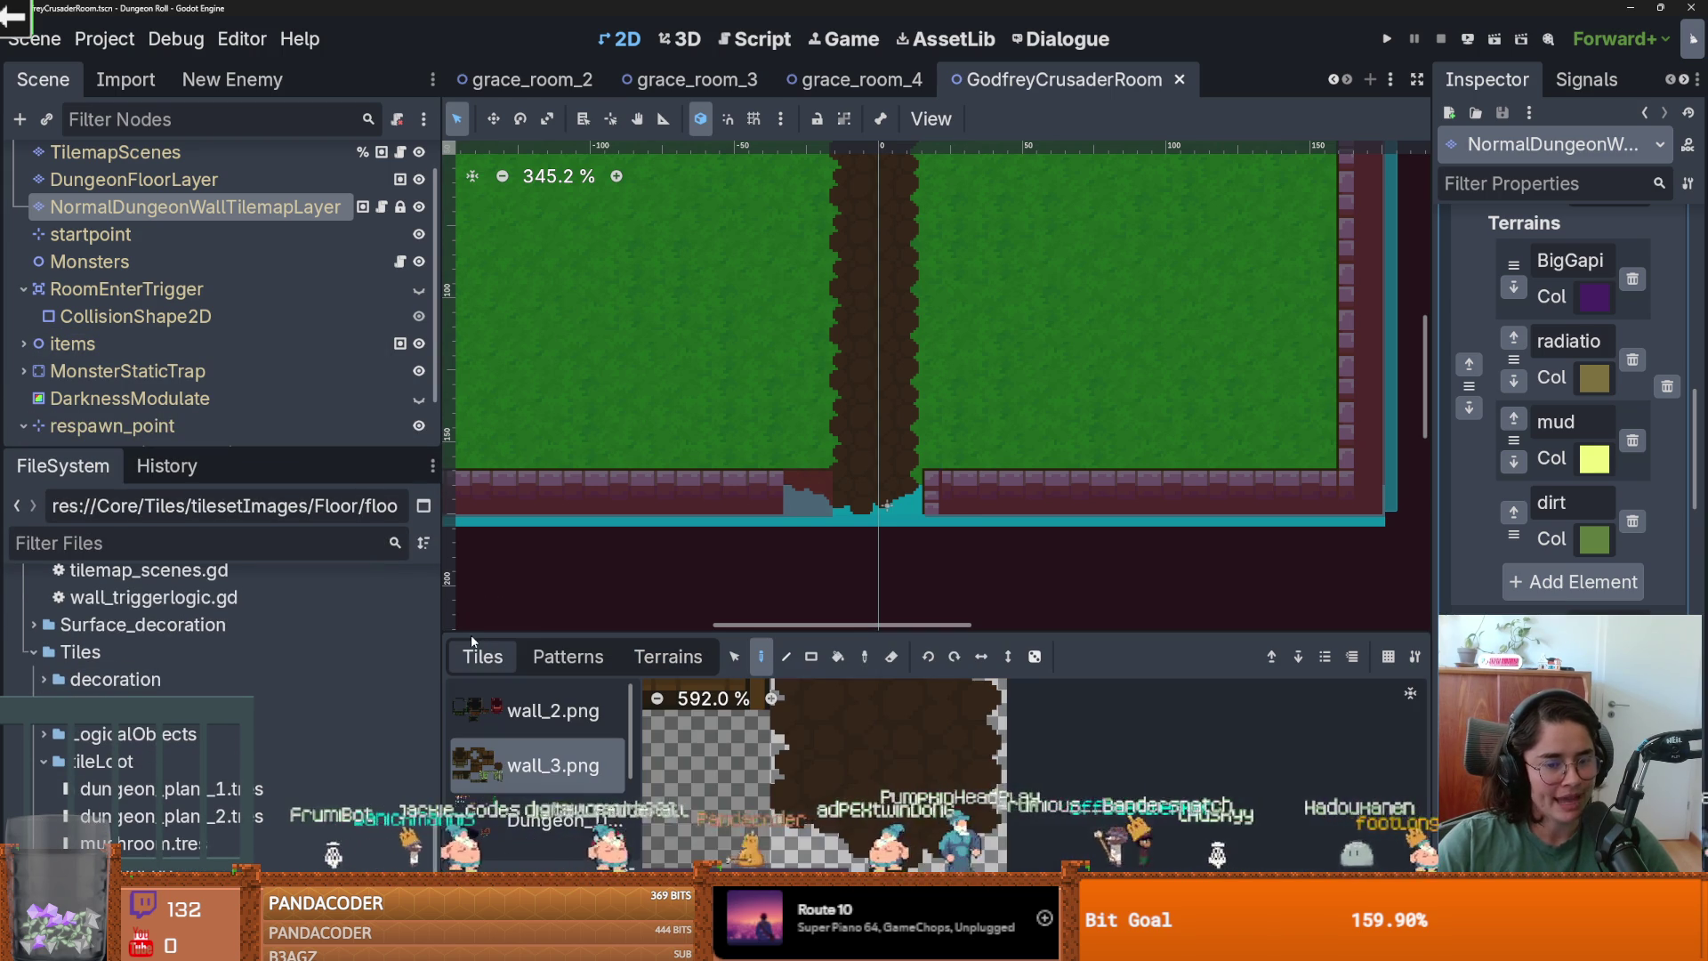
# Enlarge the tile atlas panel and switch to the wall_4.png grass and dirt tiles.
pyautogui.moveTo(814, 633); pyautogui.dragTo(813, 618)
pyautogui.scroll(-2, 860, 436)
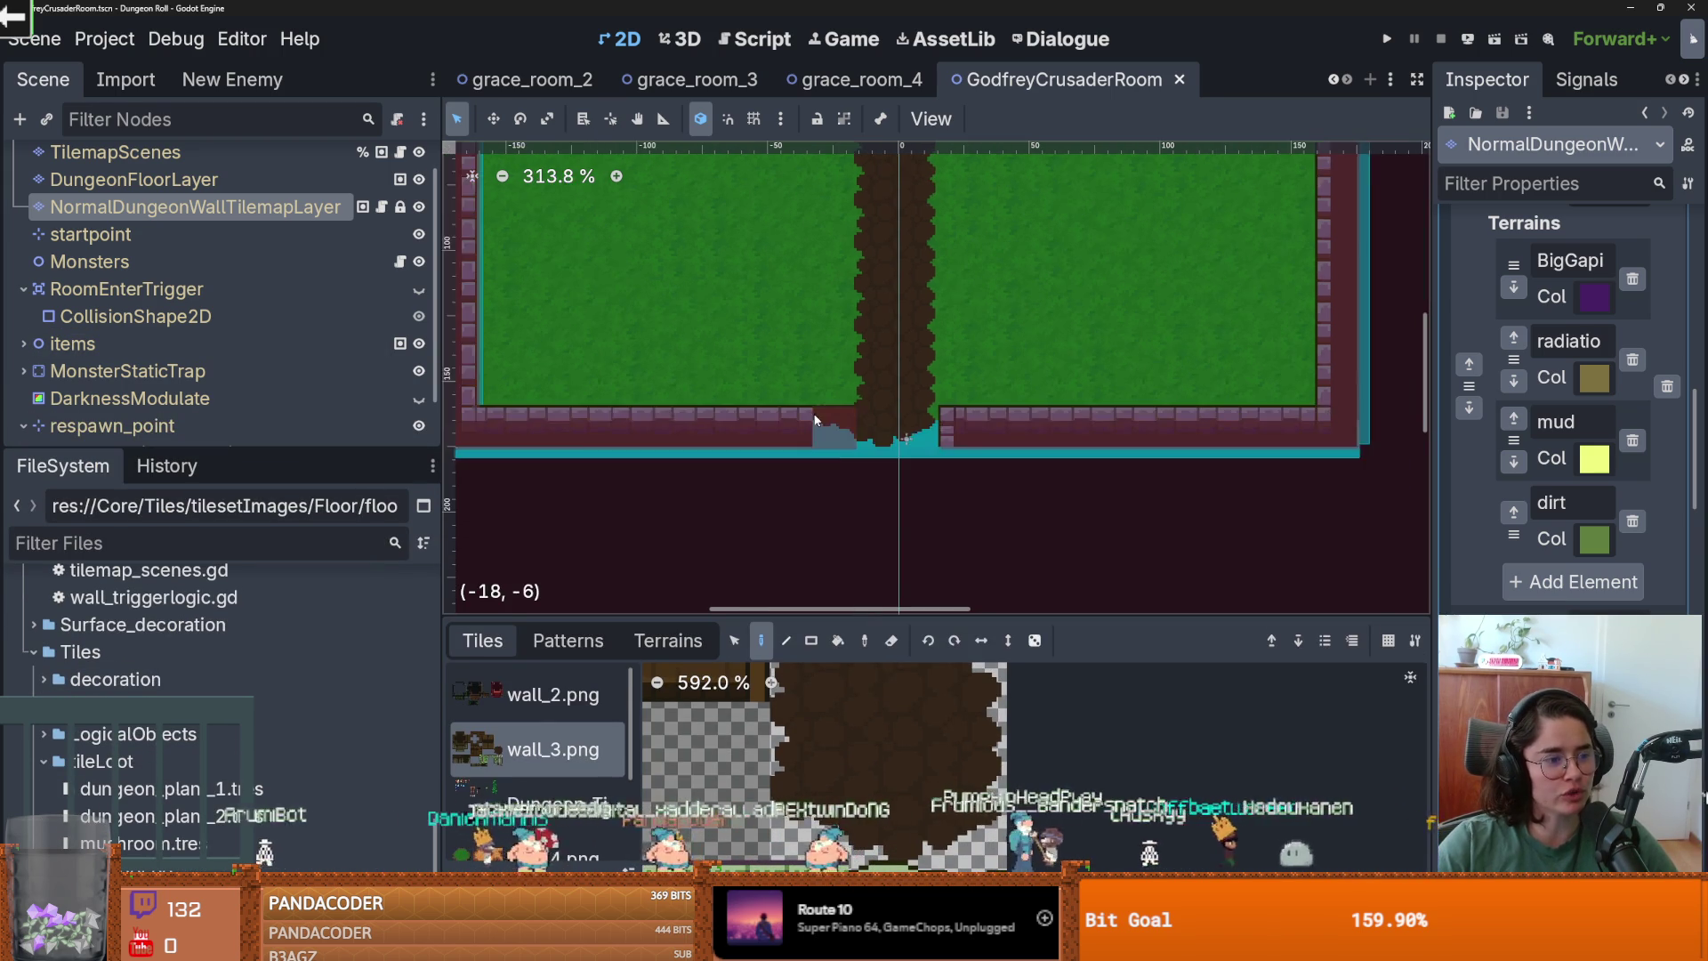
pyautogui.scroll(-1, 859, 436)
pyautogui.scroll(-6, 733, 706)
pyautogui.scroll(4, 925, 730)
pyautogui.scroll(-3, 916, 758)
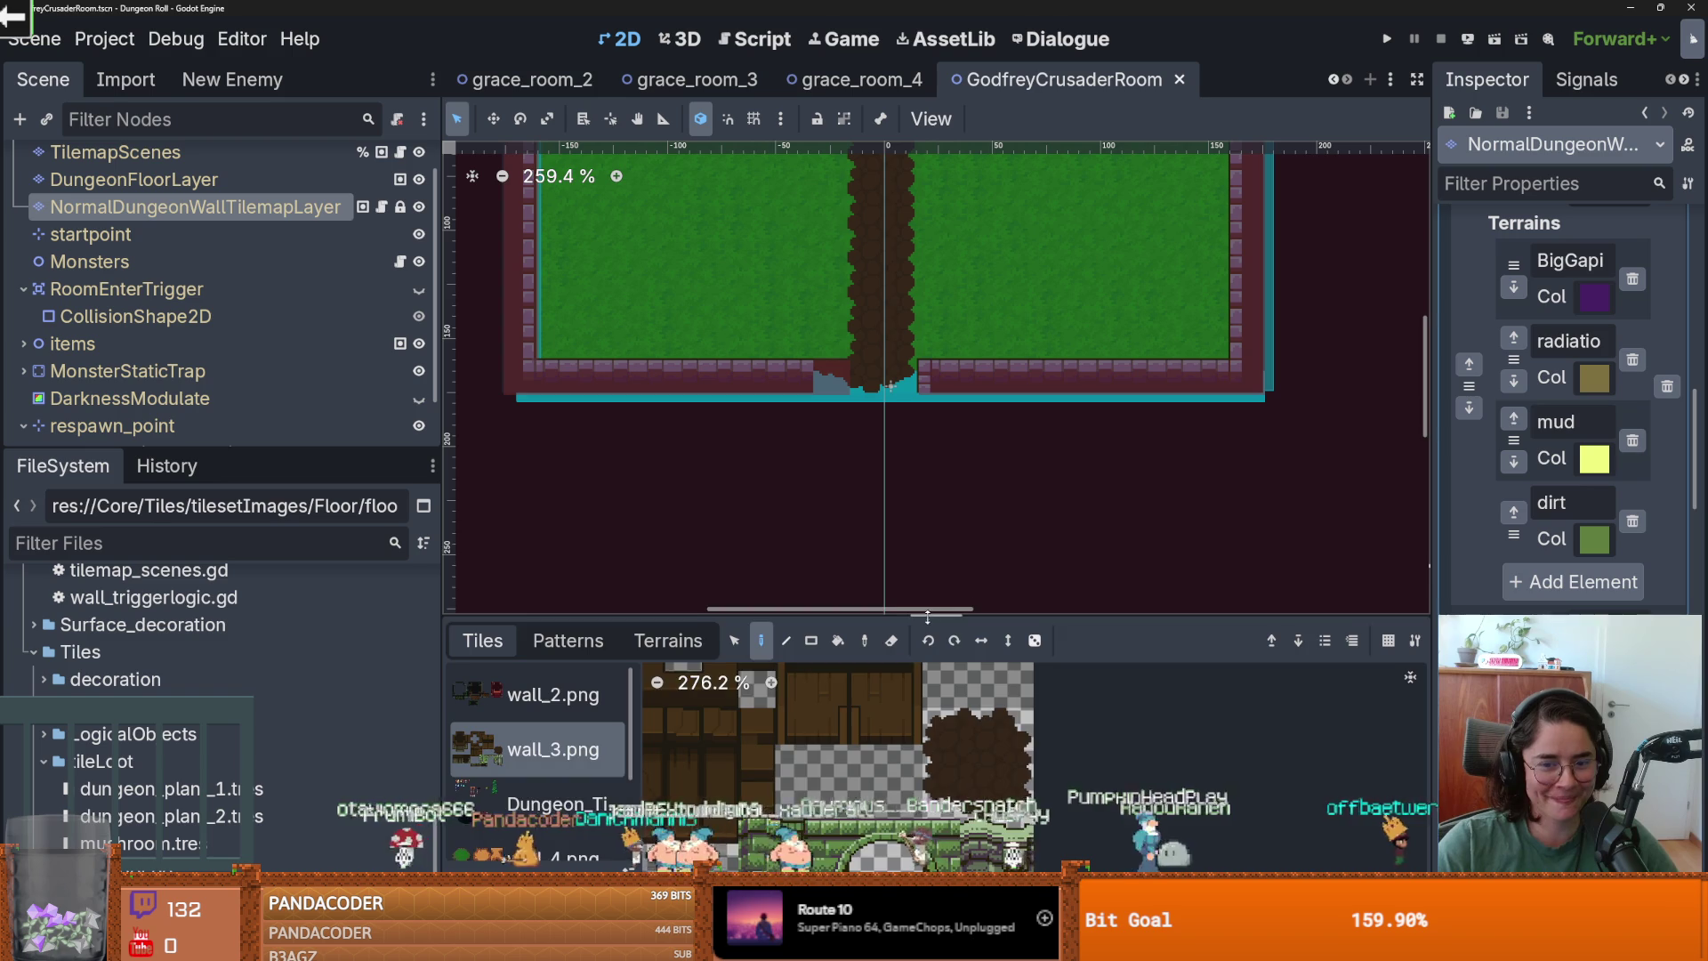
pyautogui.moveTo(822, 618); pyautogui.dragTo(821, 472)
pyautogui.scroll(-4, 822, 655)
pyautogui.scroll(3, 822, 655)
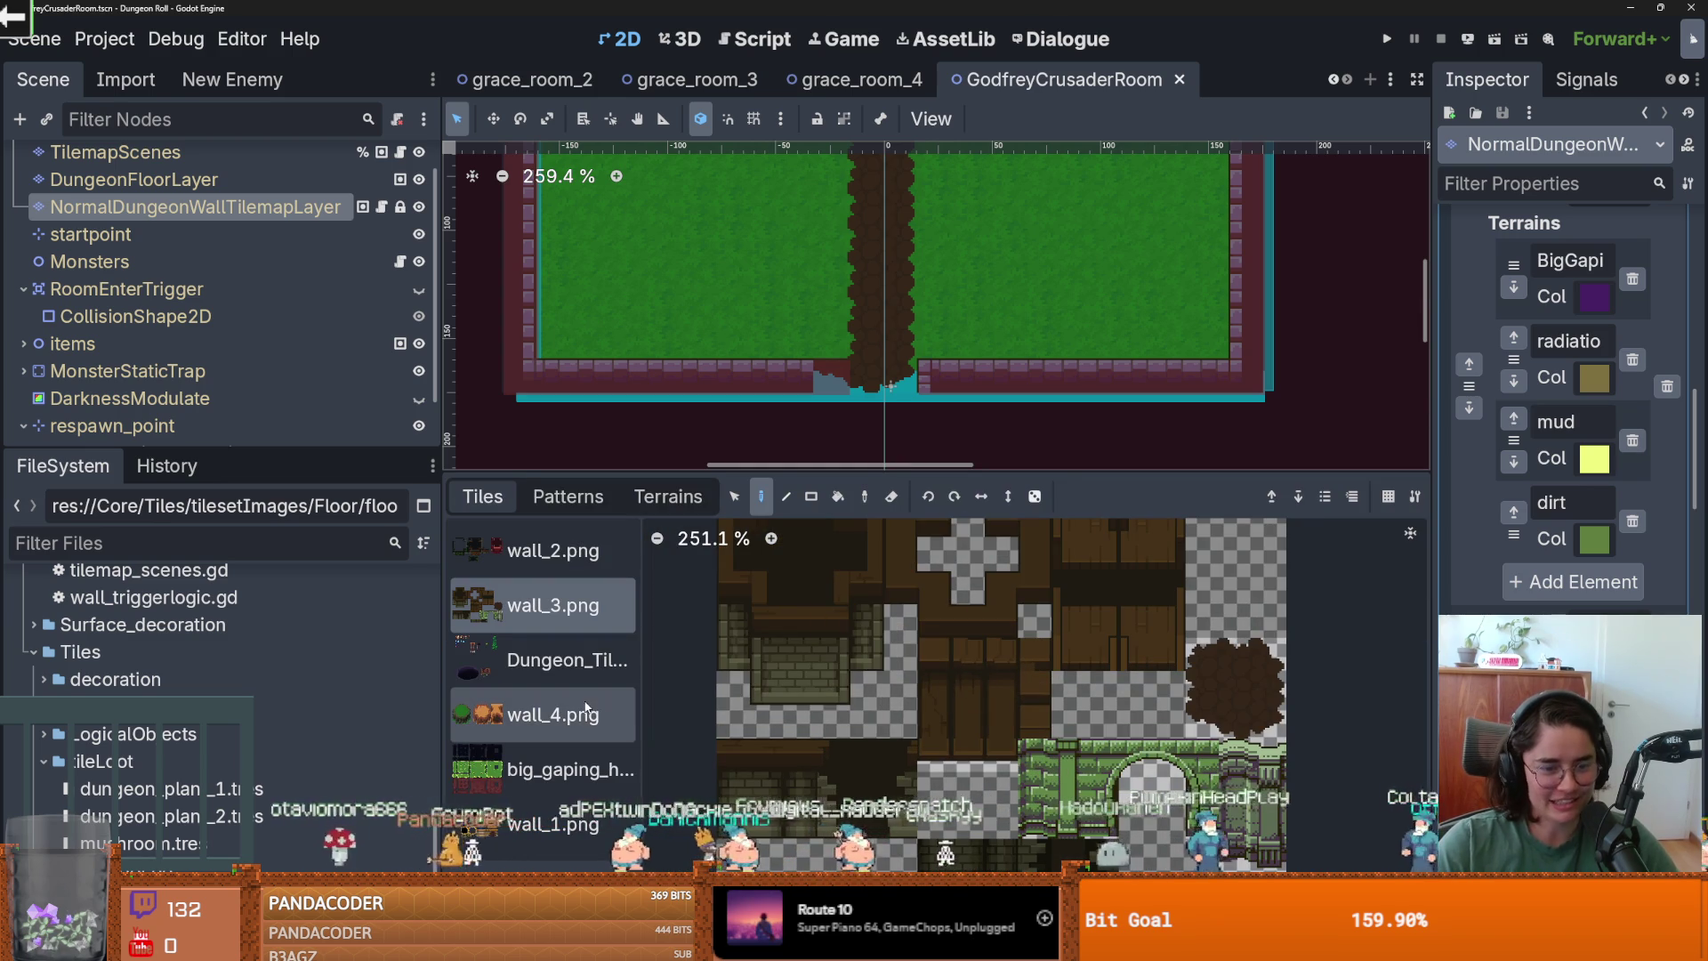
pyautogui.click(552, 549)
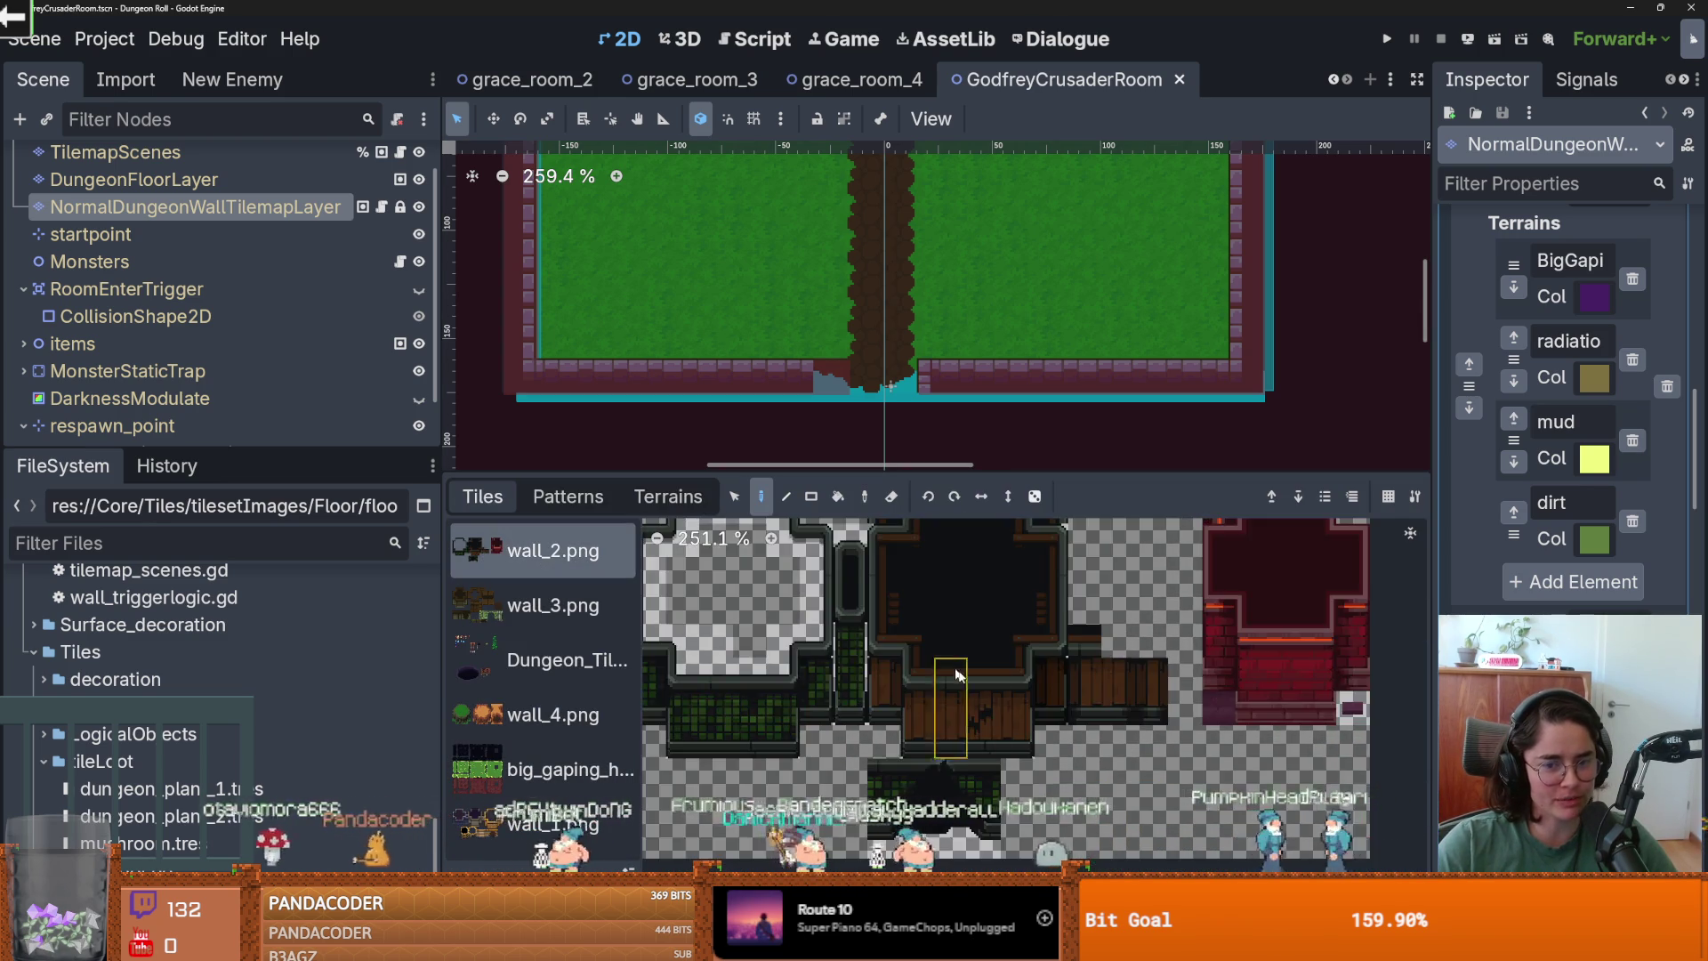
pyautogui.scroll(-3, 967, 679)
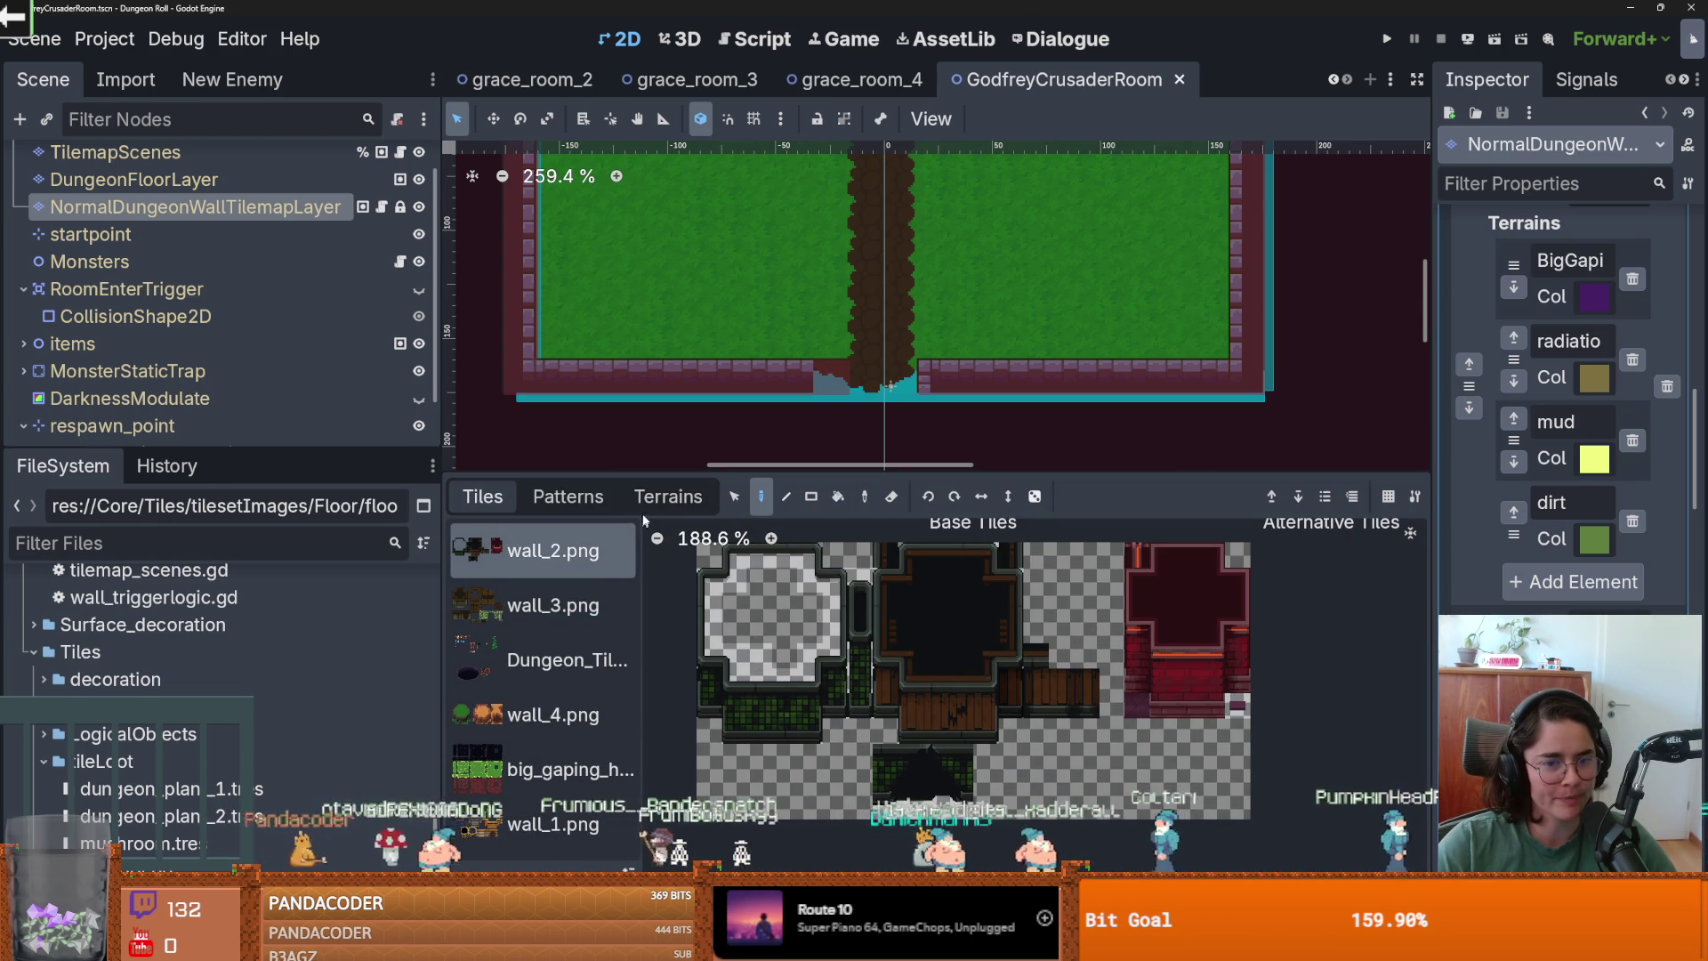
pyautogui.click(572, 716)
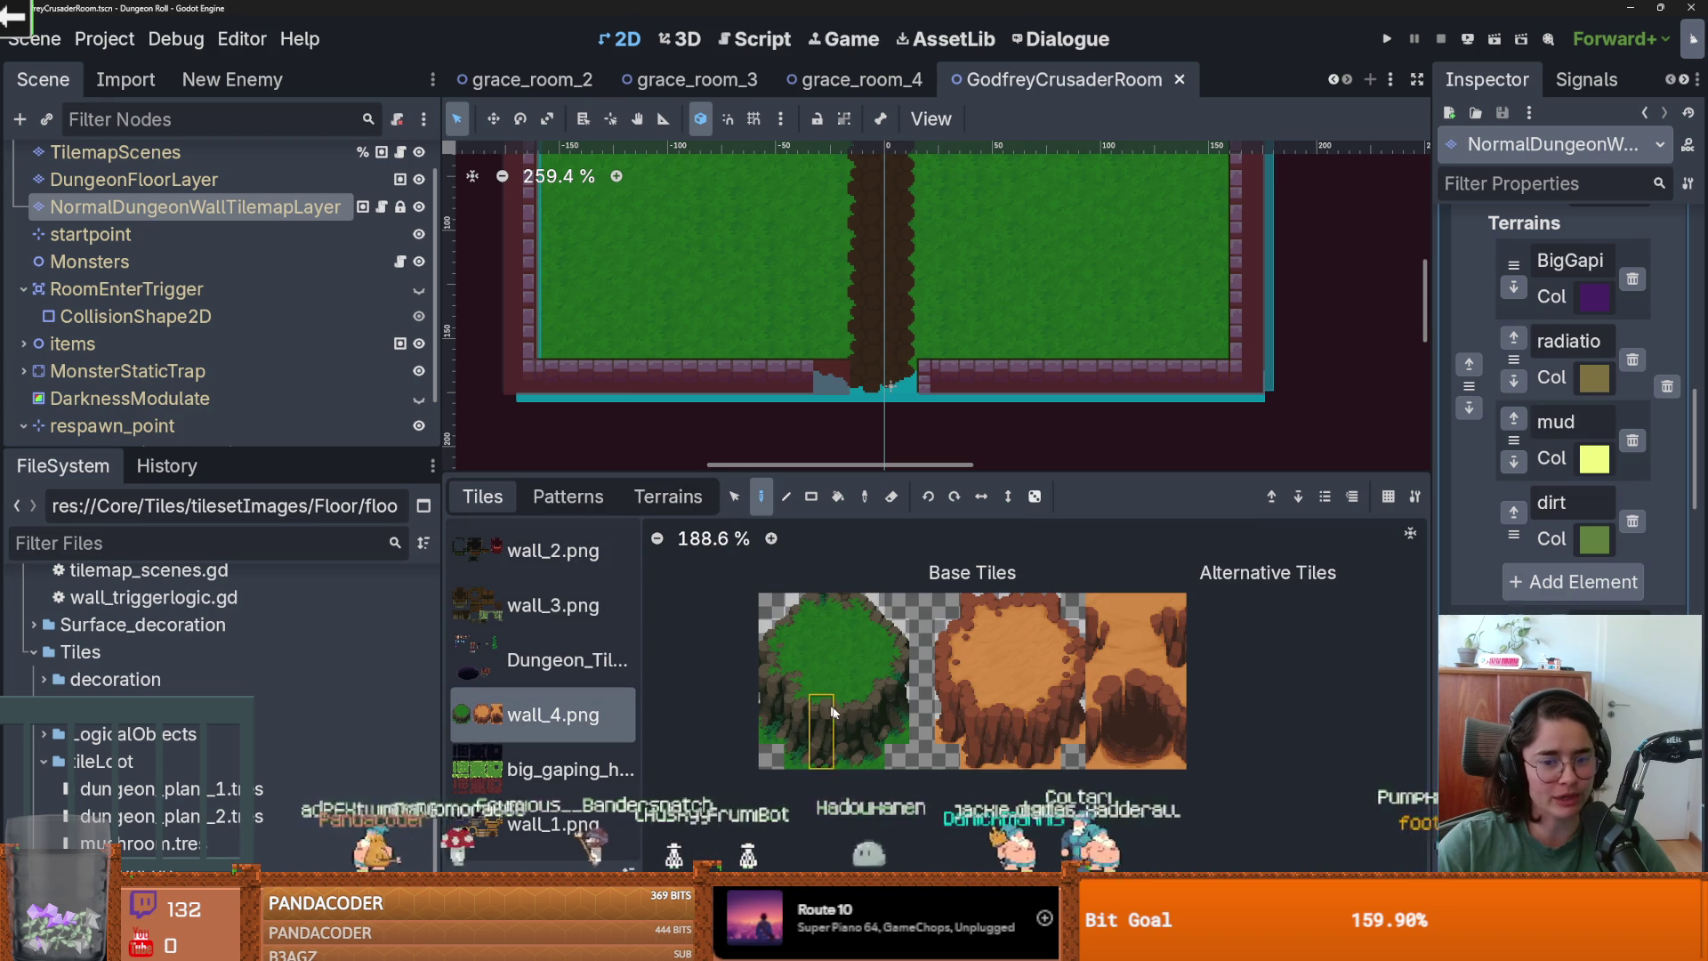
# Place the top-left wall_4 grass tile in the bottom wall gap, then reselect the wall layer.
pyautogui.click(821, 605)
pyautogui.click(832, 375)
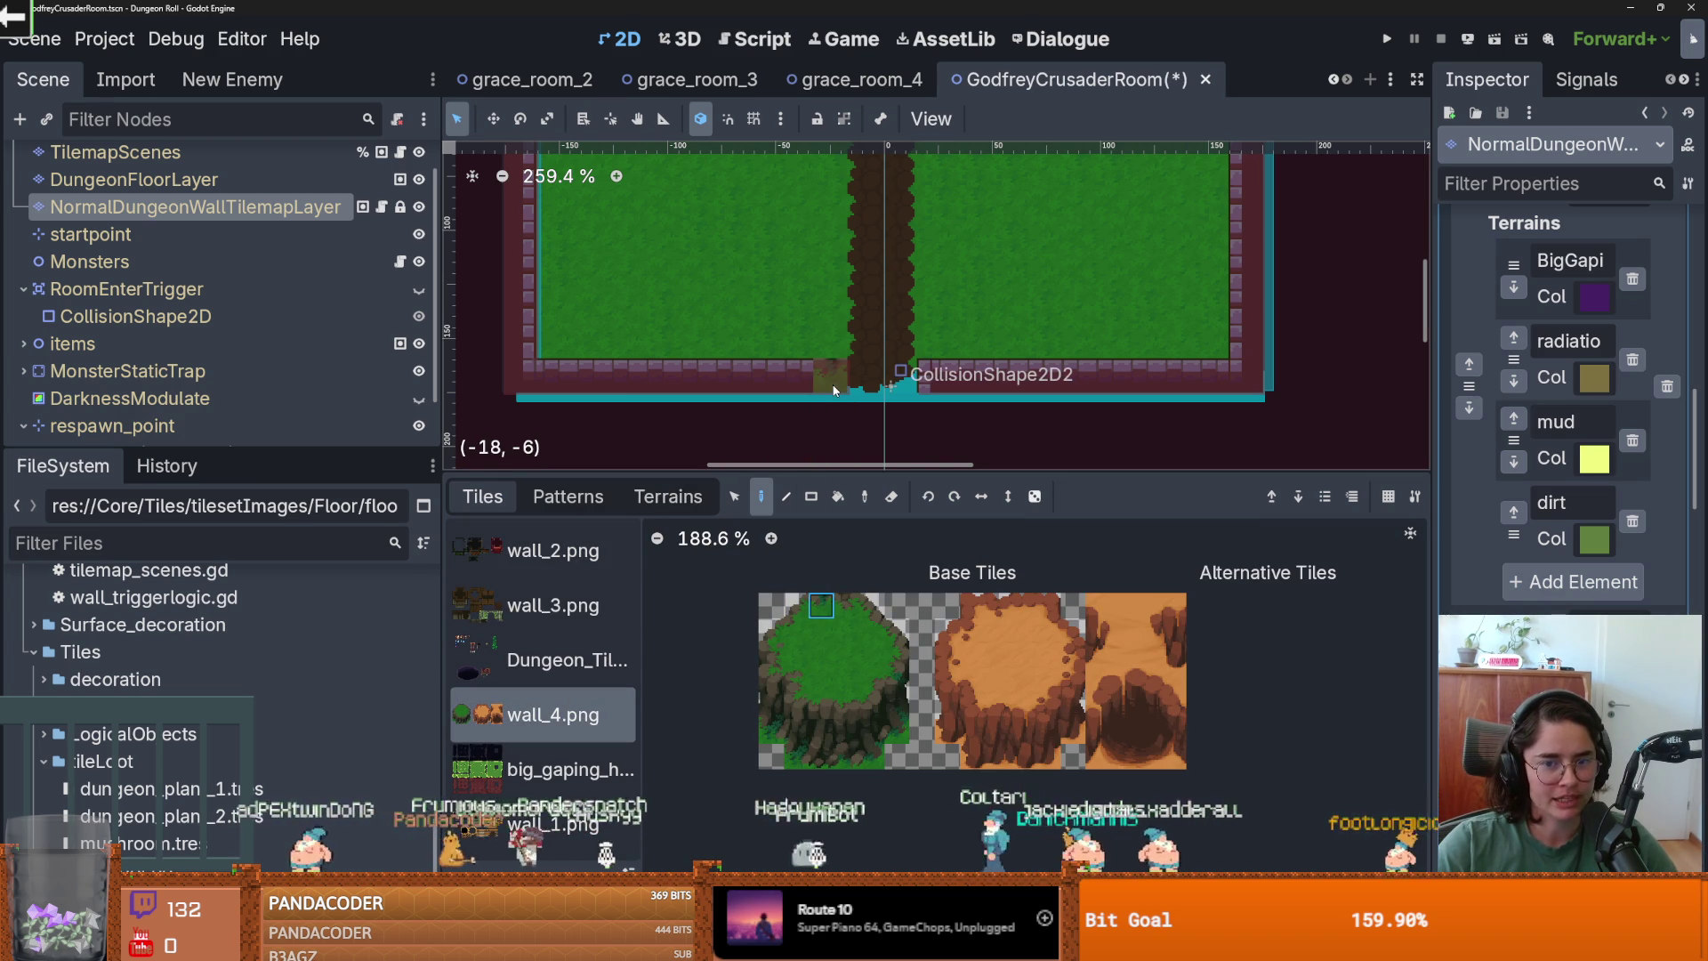
pyautogui.scroll(-2, 267, 401)
pyautogui.click(280, 422)
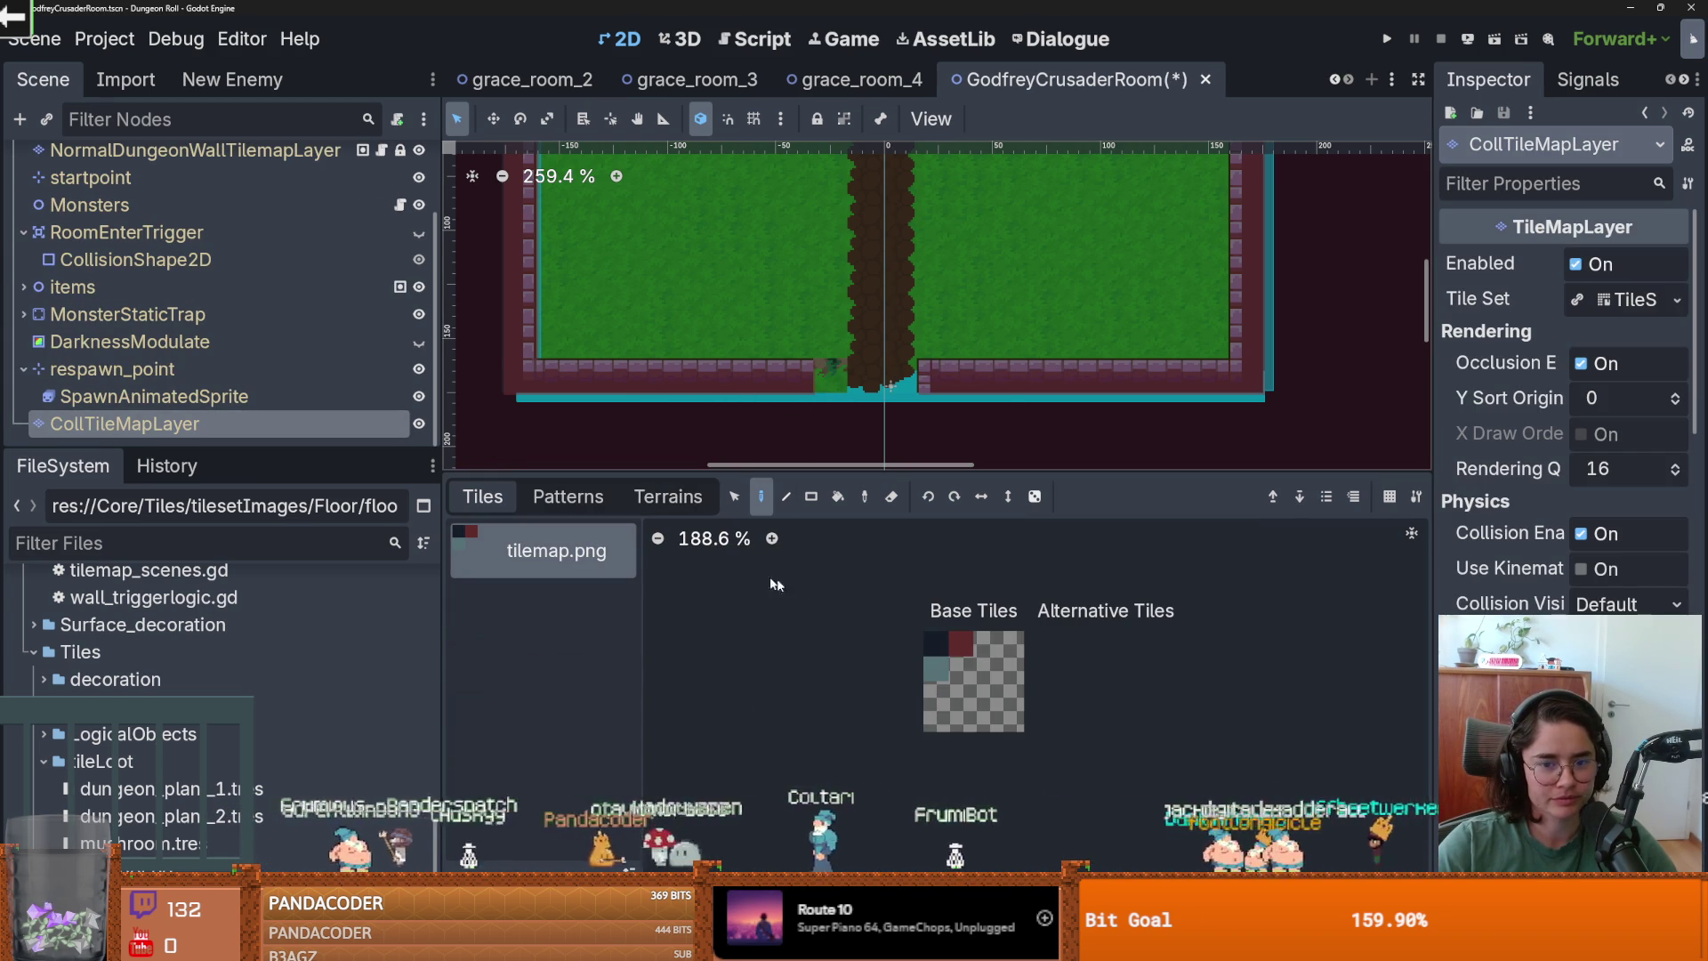
pyautogui.scroll(3, 218, 362)
pyautogui.click(196, 243)
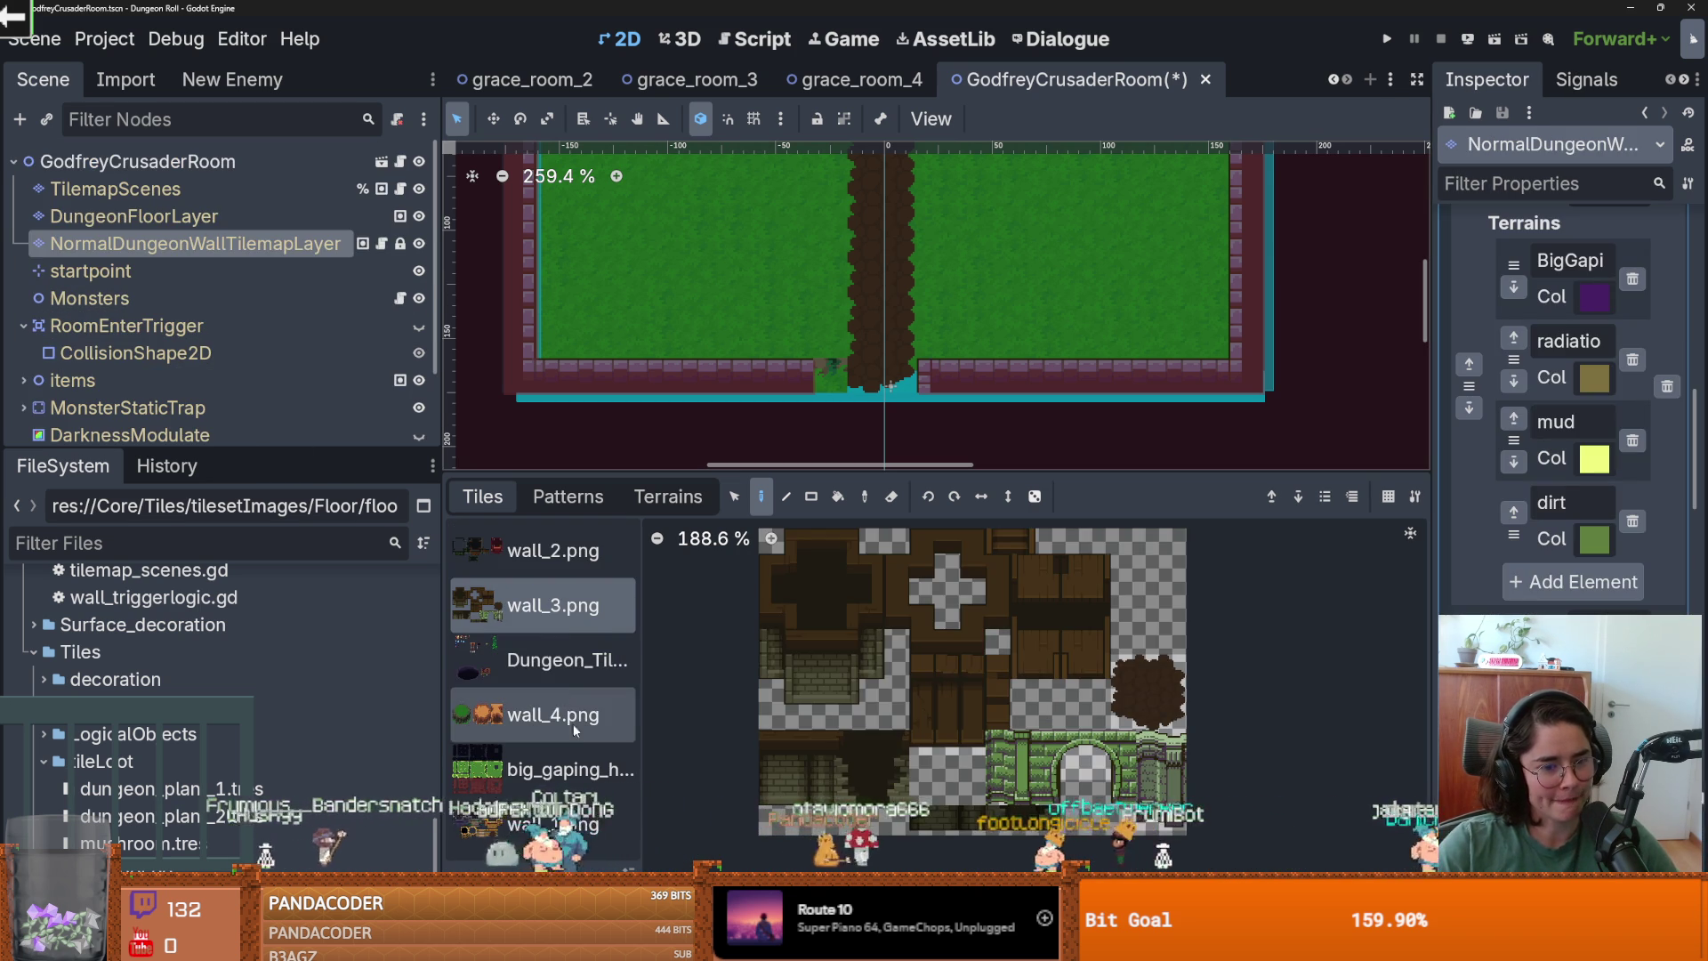
# Compare the wall_1, wall_3 and wall_2 tiles, then pick a wall_4 grass-edge tile.
pyautogui.click(580, 803)
pyautogui.click(517, 600)
pyautogui.click(572, 576)
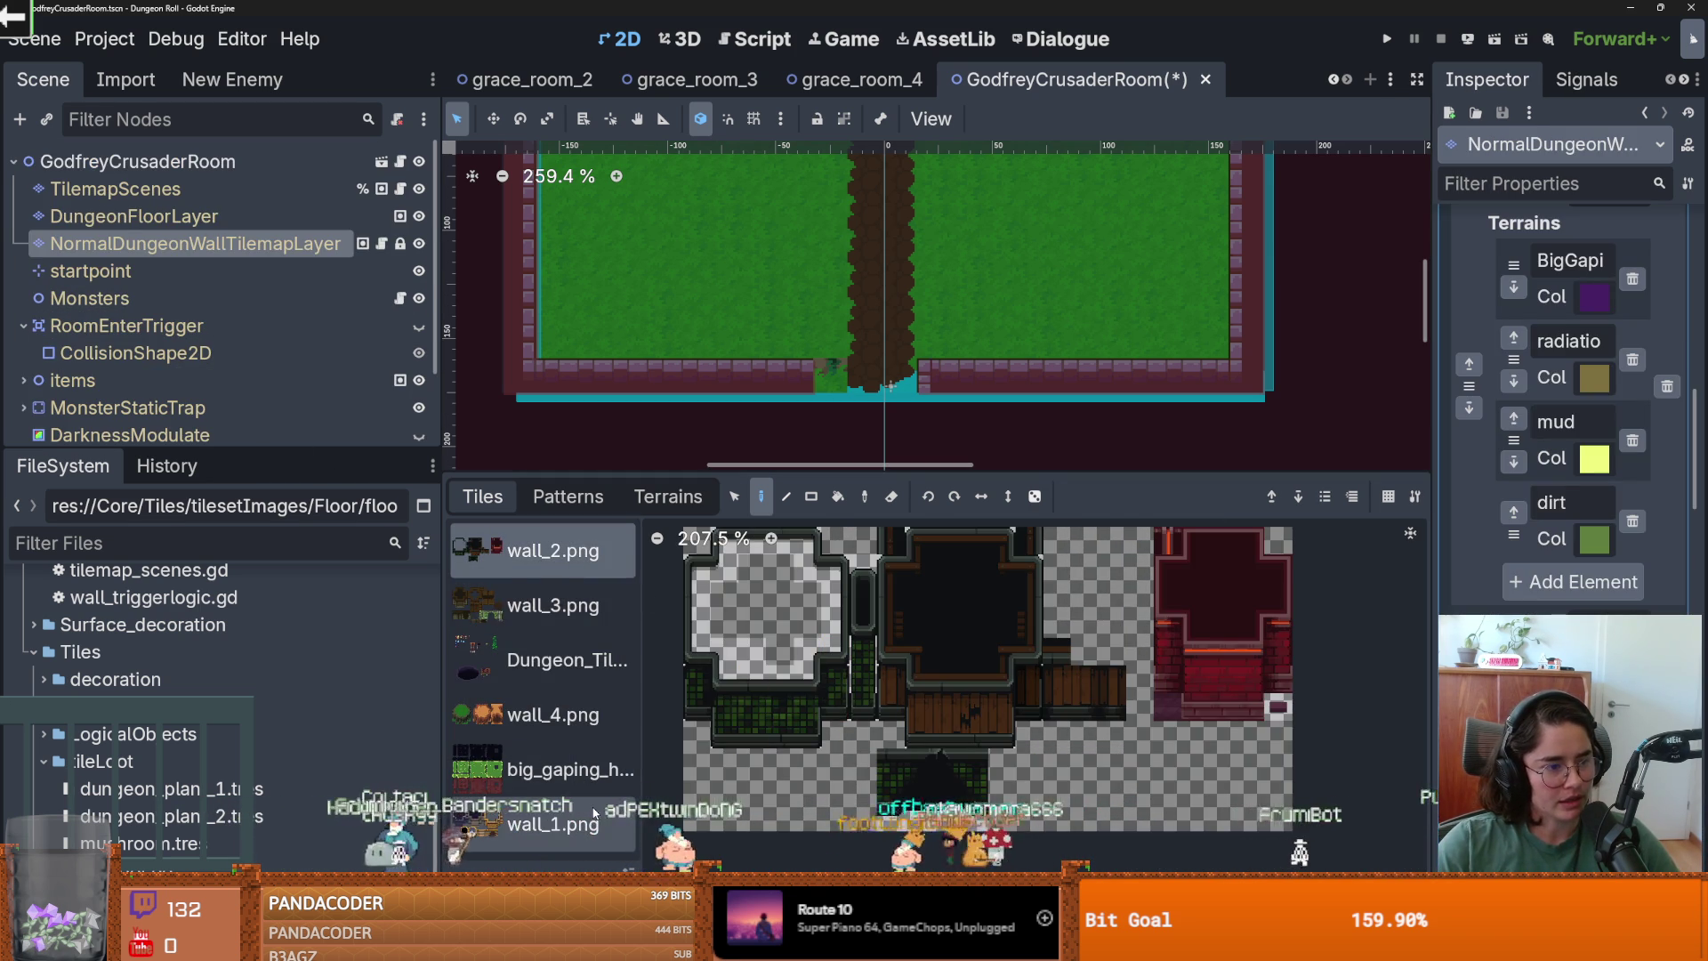
pyautogui.click(594, 811)
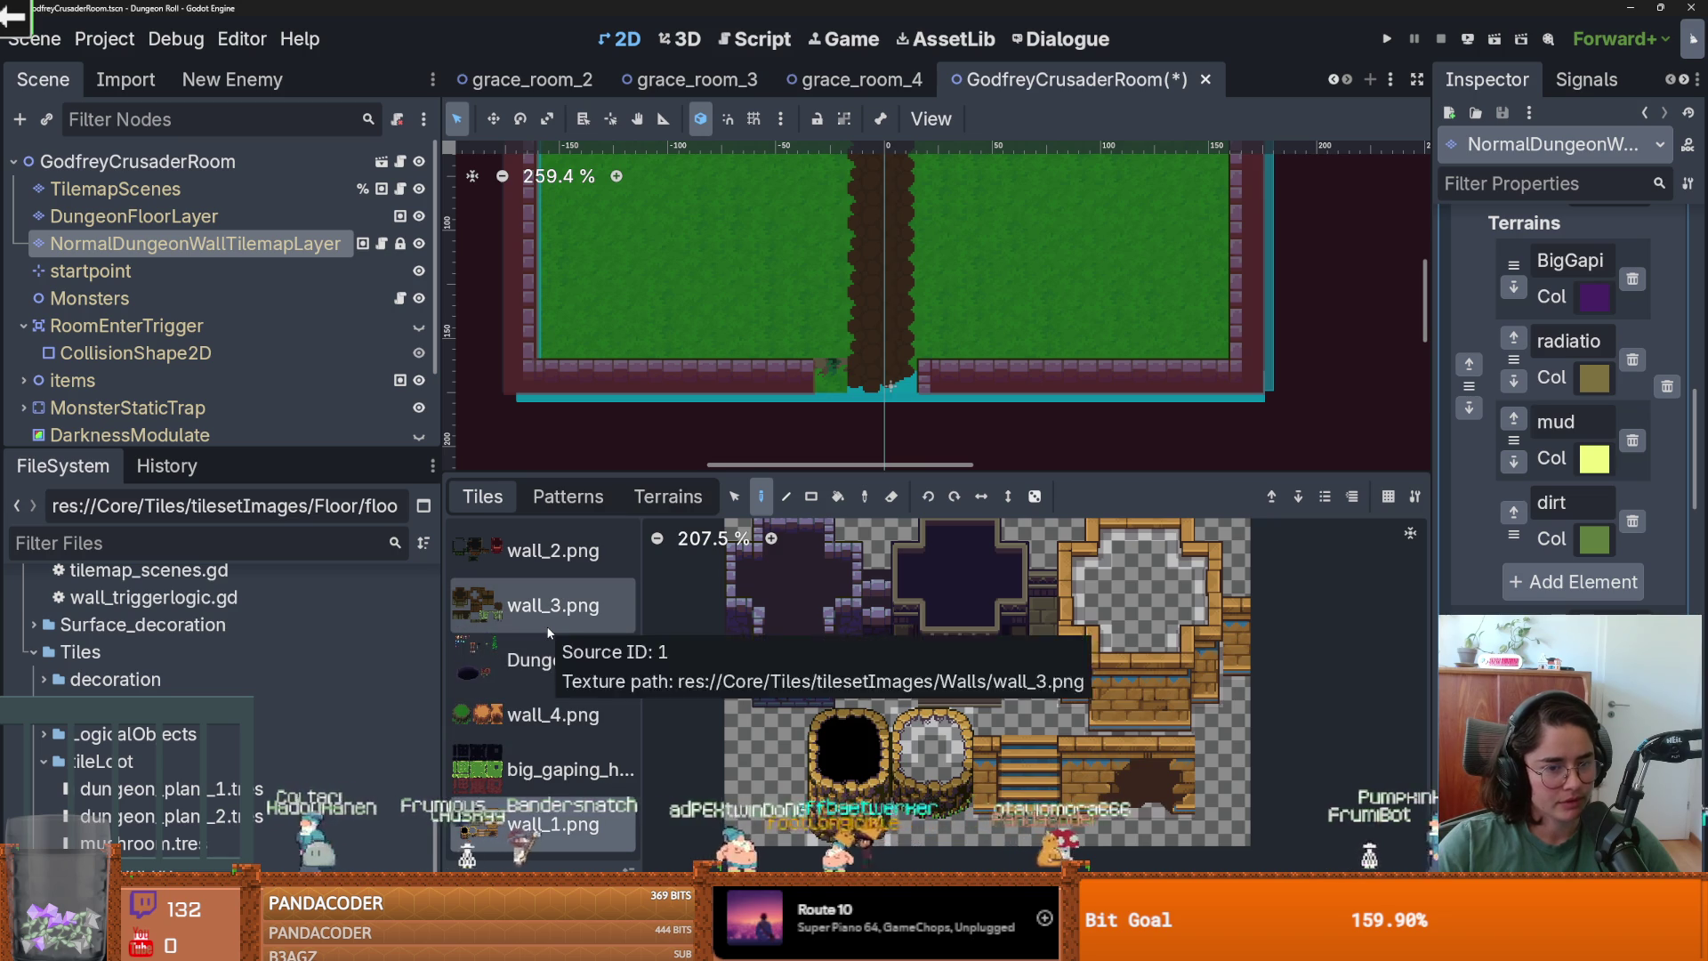
pyautogui.click(536, 707)
pyautogui.click(912, 711)
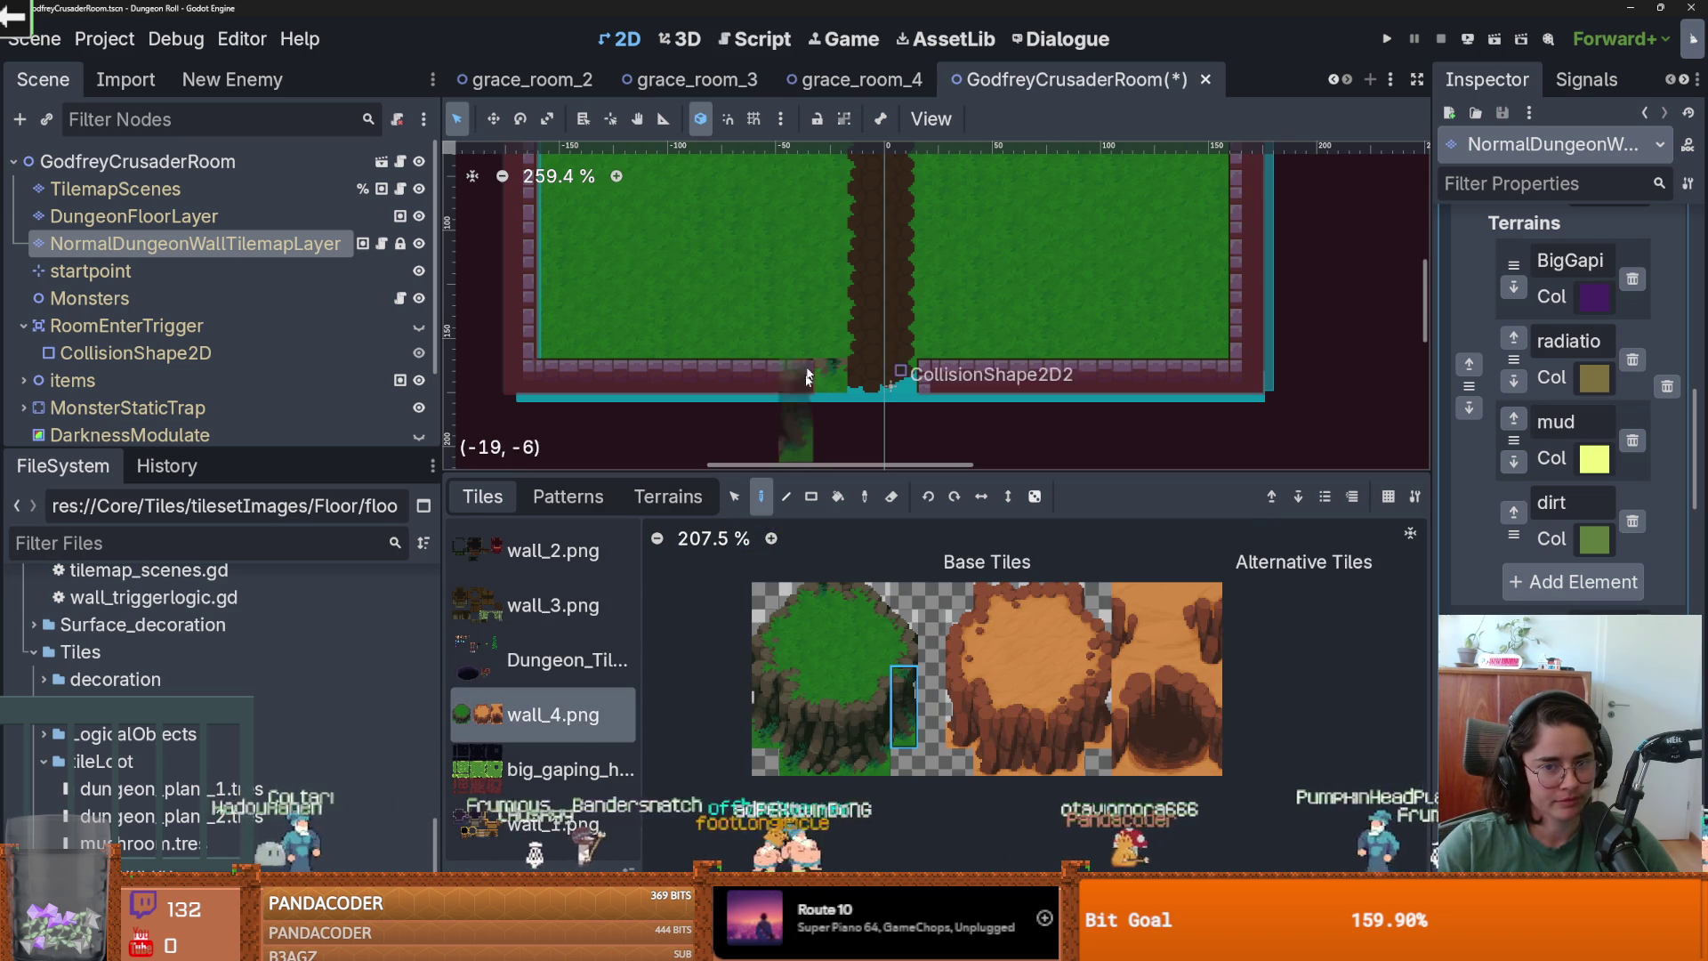
pyautogui.click(909, 627)
pyautogui.click(848, 595)
# Paint the grass-edge tile along the left part of the bottom wall.
pyautogui.moveTo(800, 374); pyautogui.dragTo(595, 376)
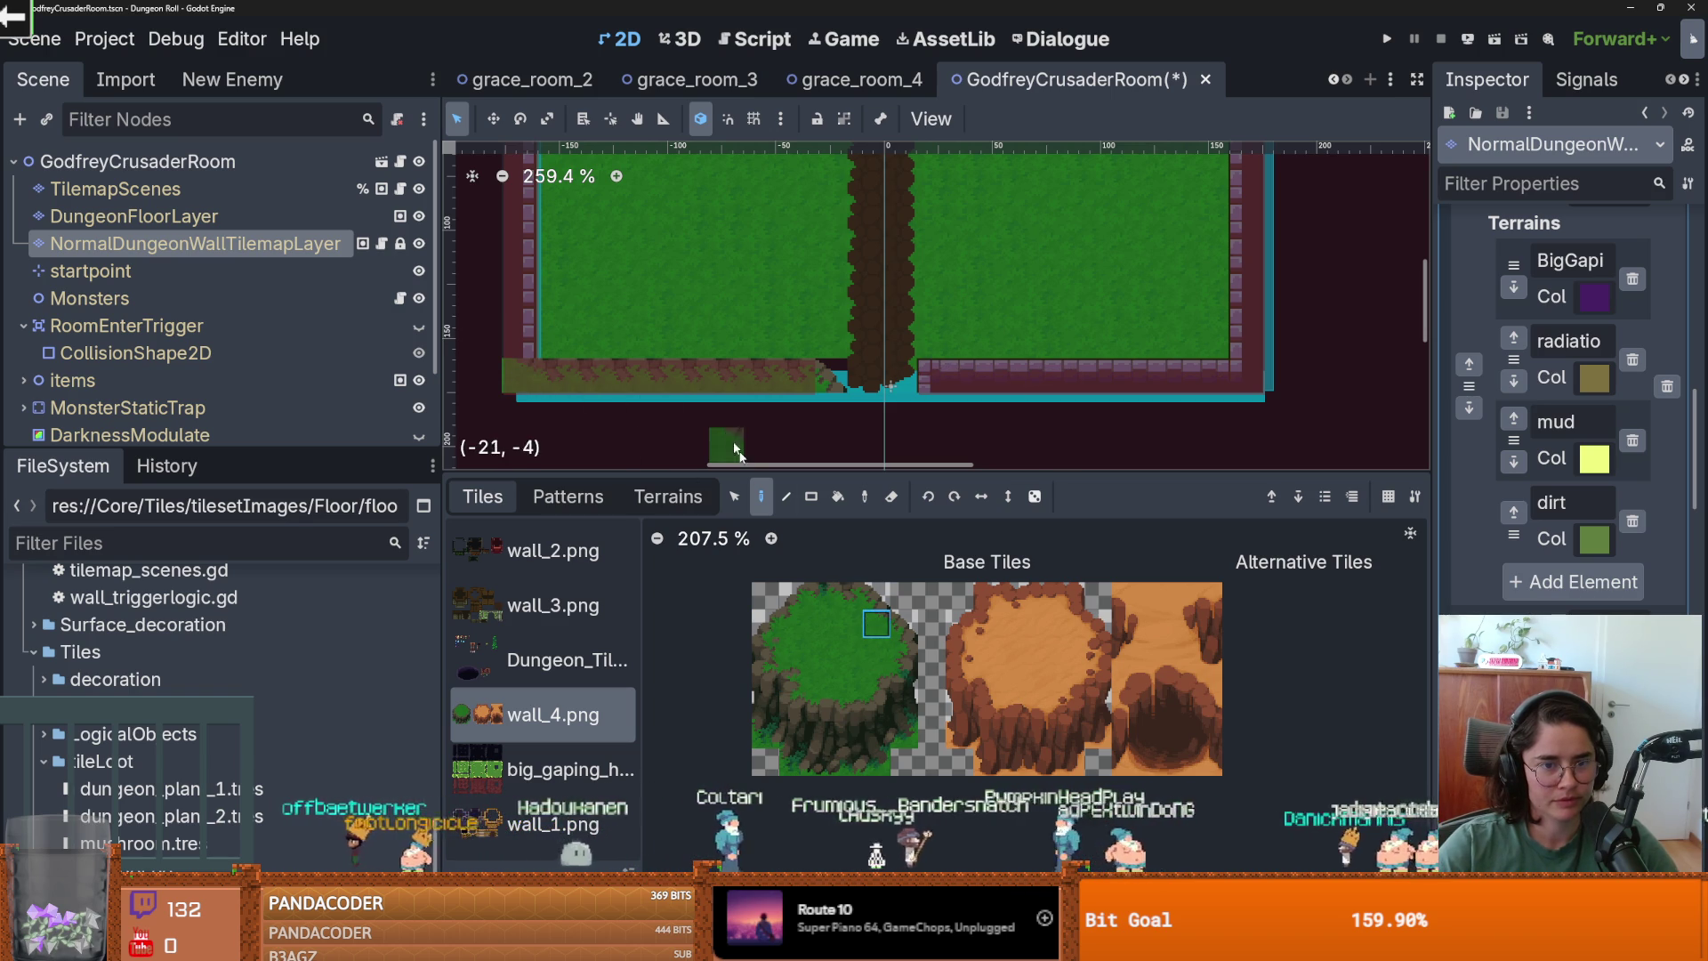
pyautogui.scroll(3, 667, 379)
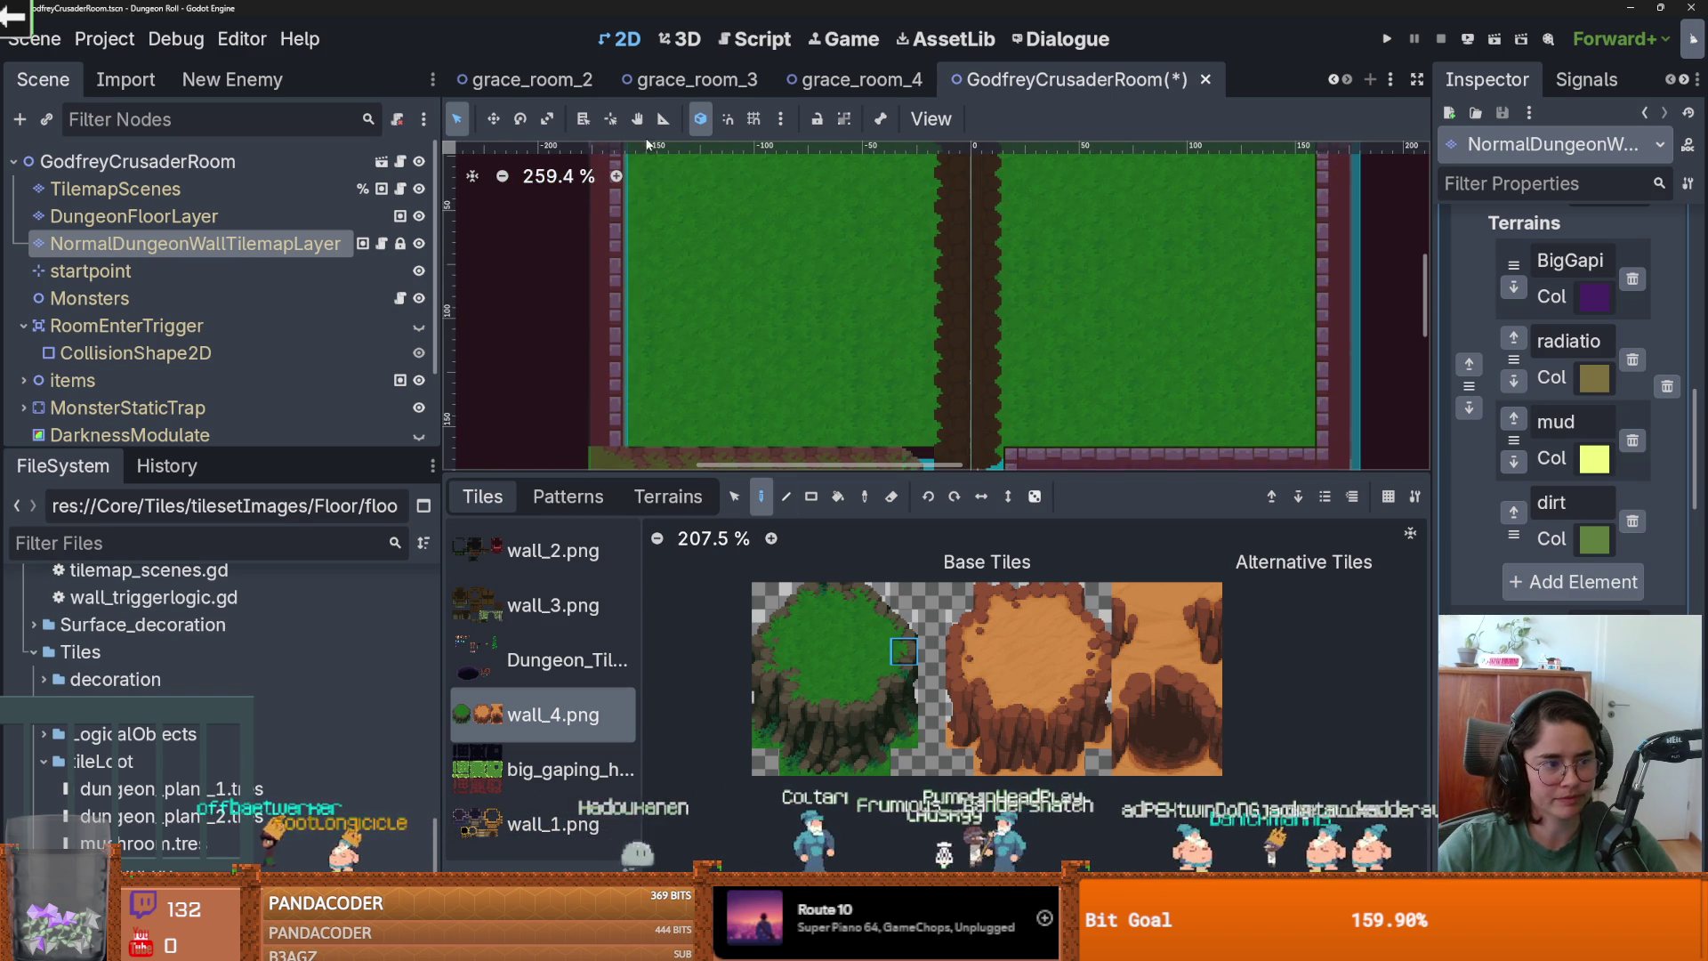
pyautogui.scroll(-1, 667, 380)
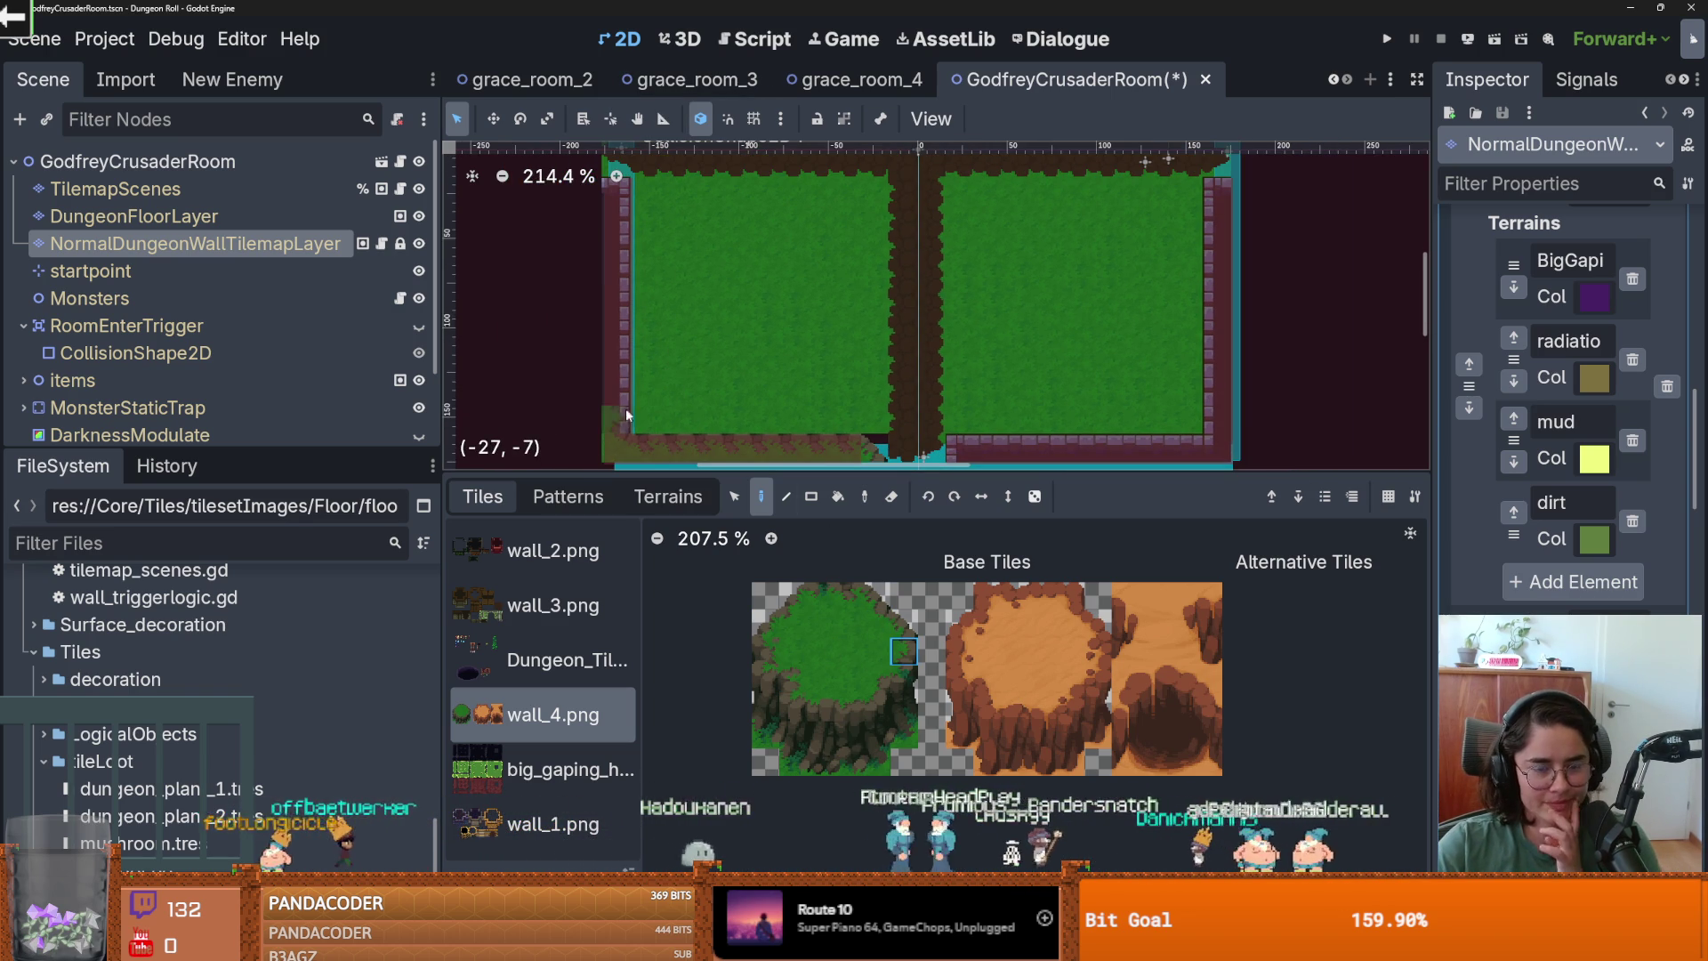
pyautogui.moveTo(612, 252); pyautogui.dragTo(620, 288)
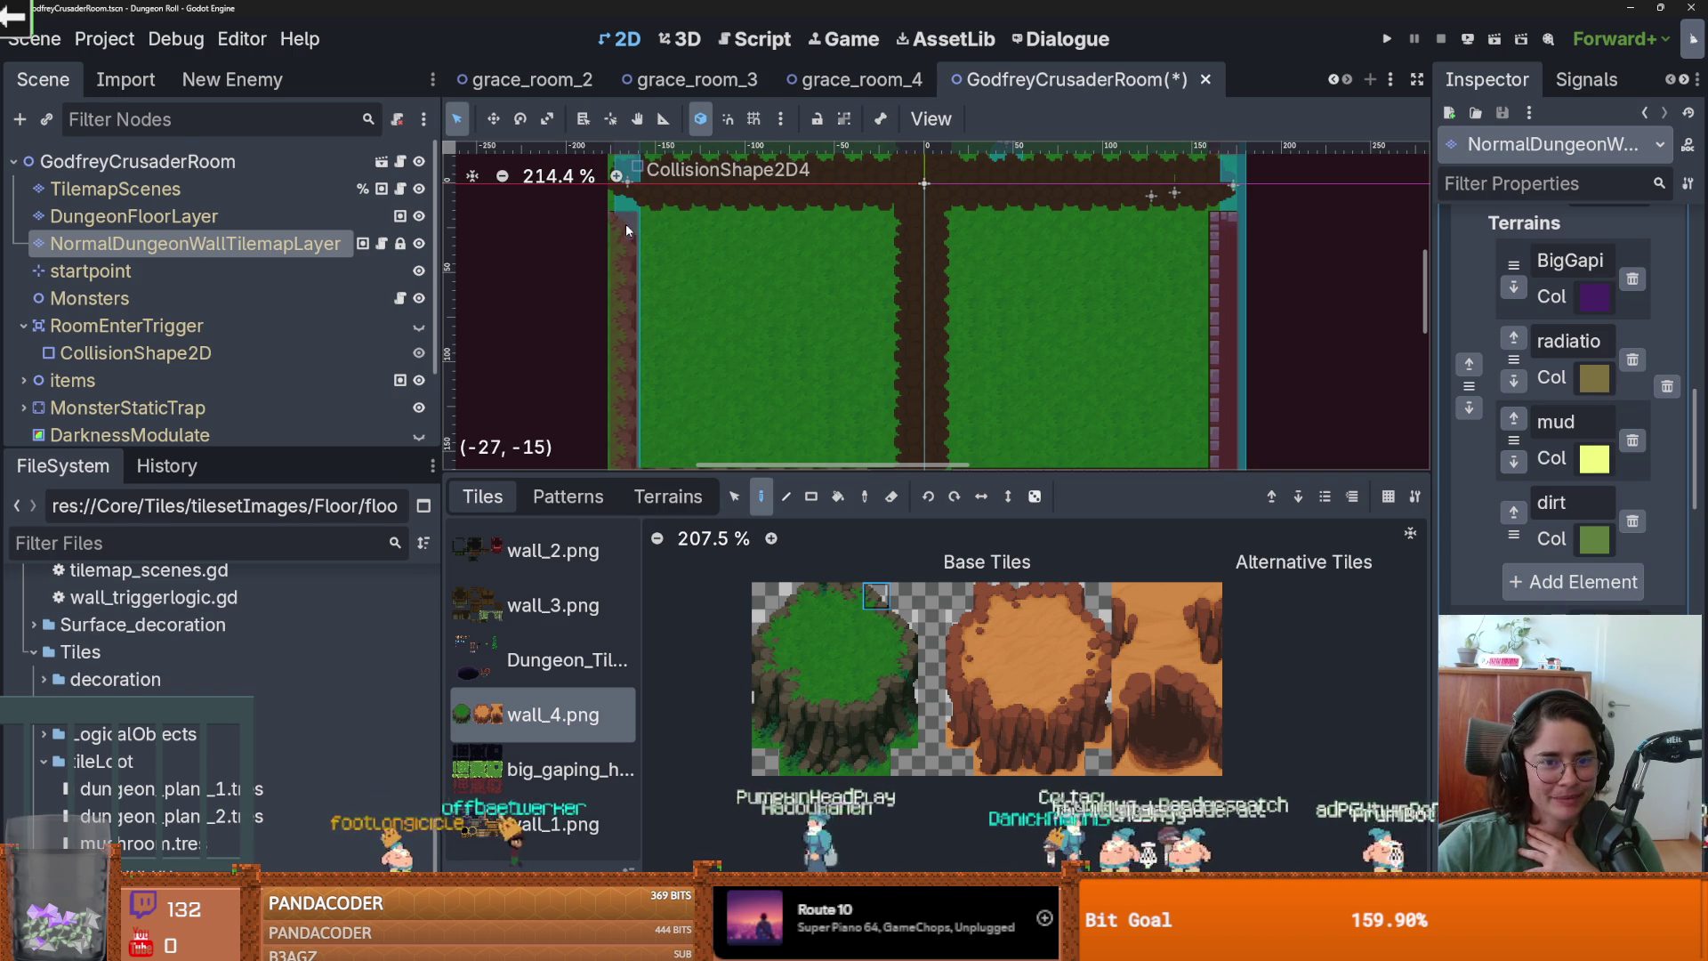
pyautogui.scroll(5, 801, 266)
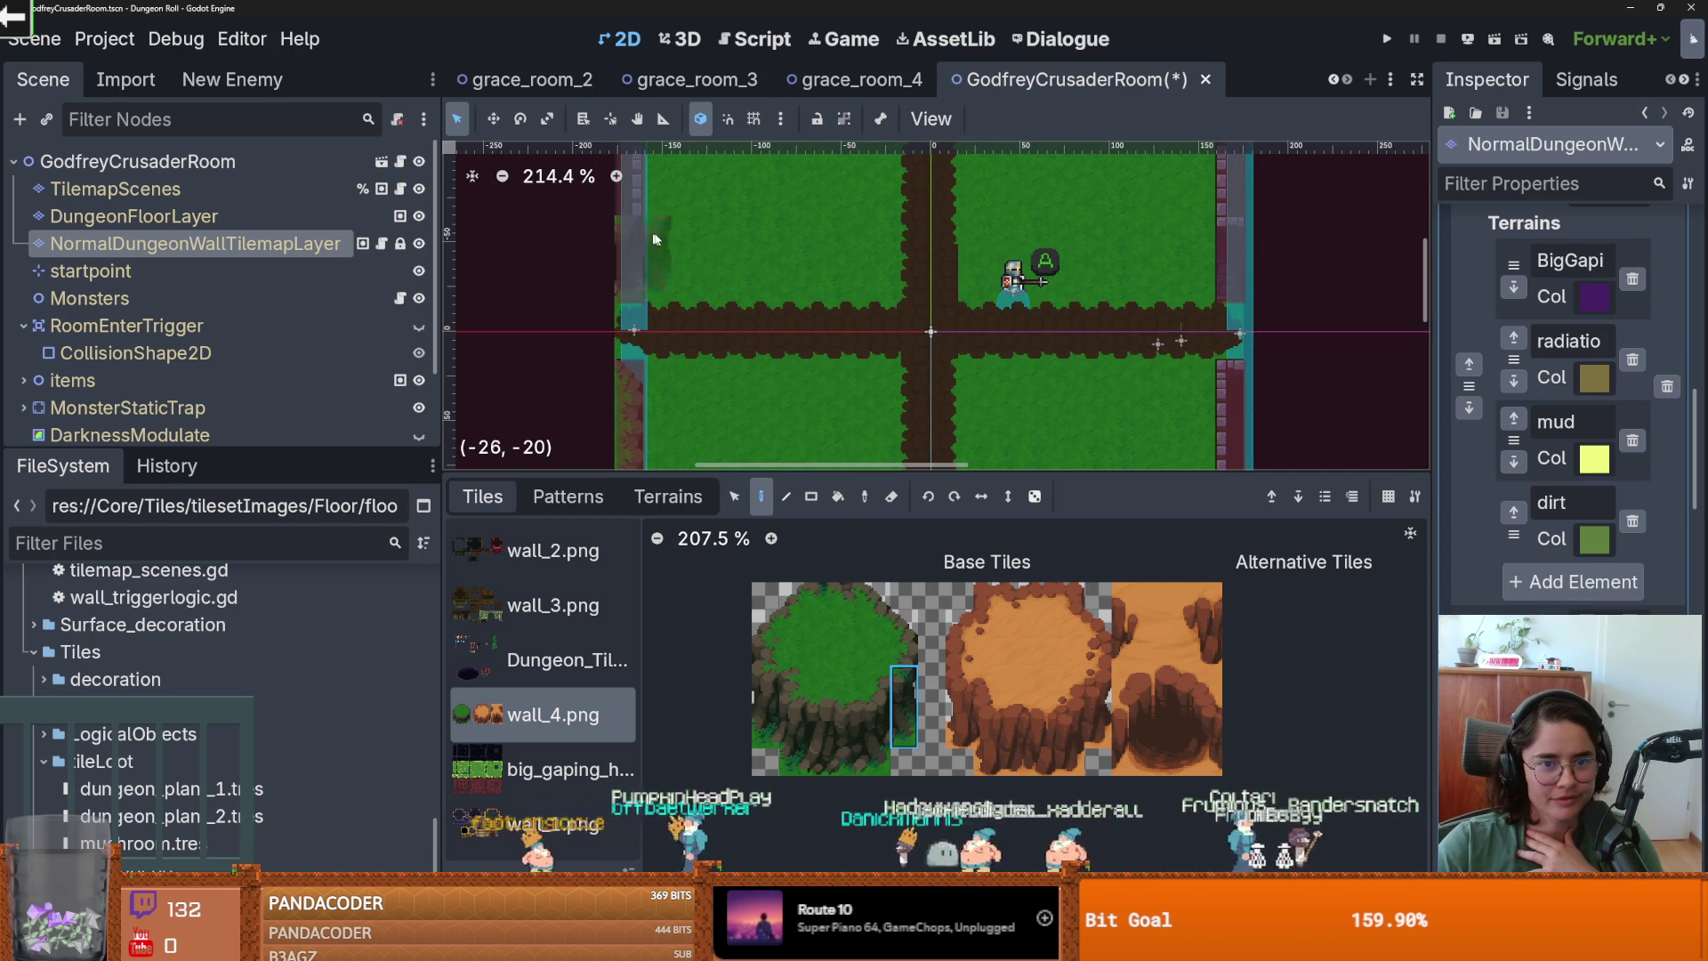
pyautogui.scroll(1, 669, 290)
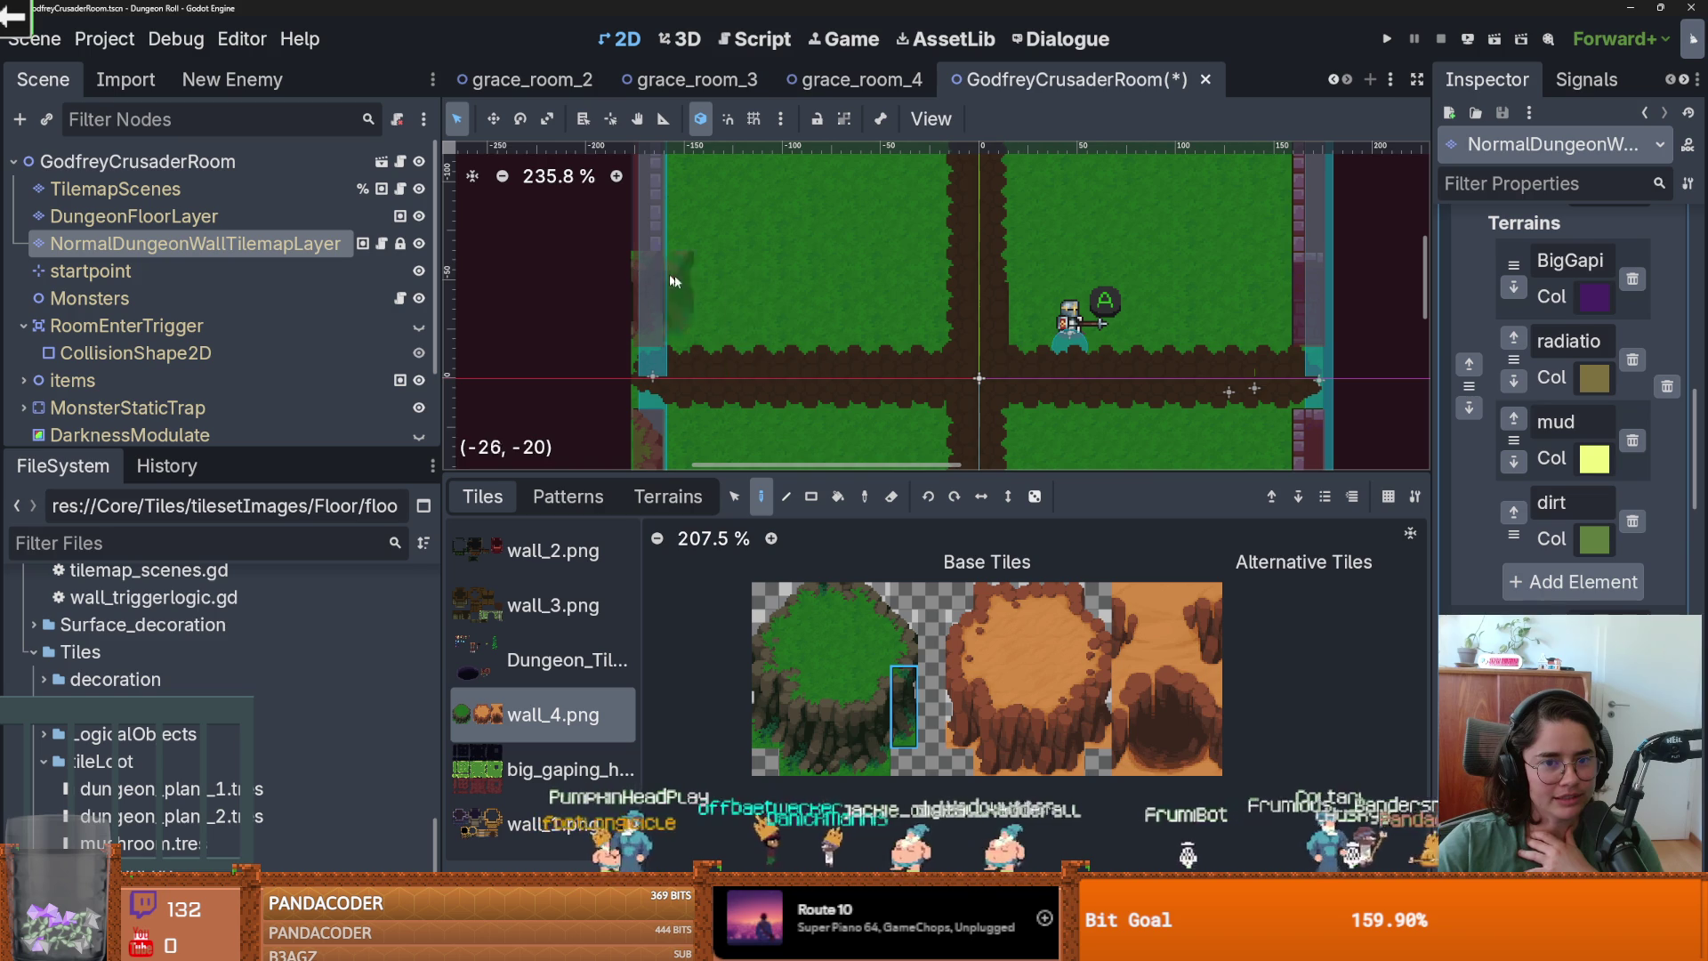
pyautogui.scroll(4, 647, 240)
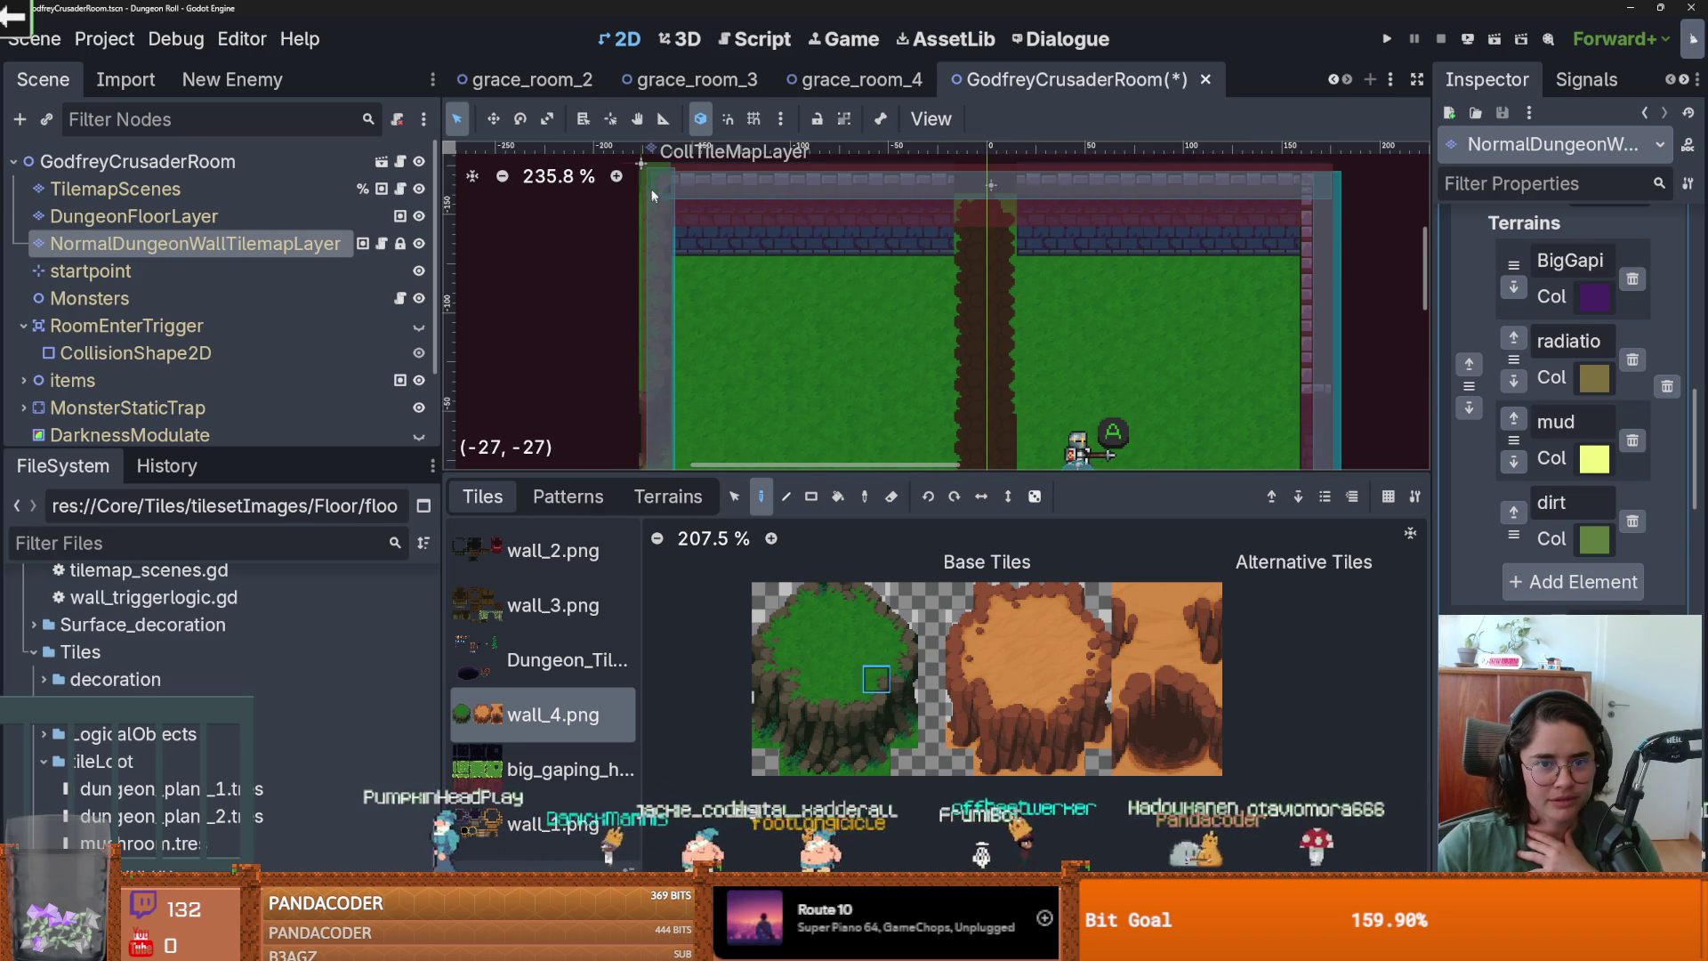
# Paint tall dirt-edge tiles along the top wall of the GodfreyCrusaderRoom.
pyautogui.scroll(2, 773, 329)
pyautogui.click(845, 710)
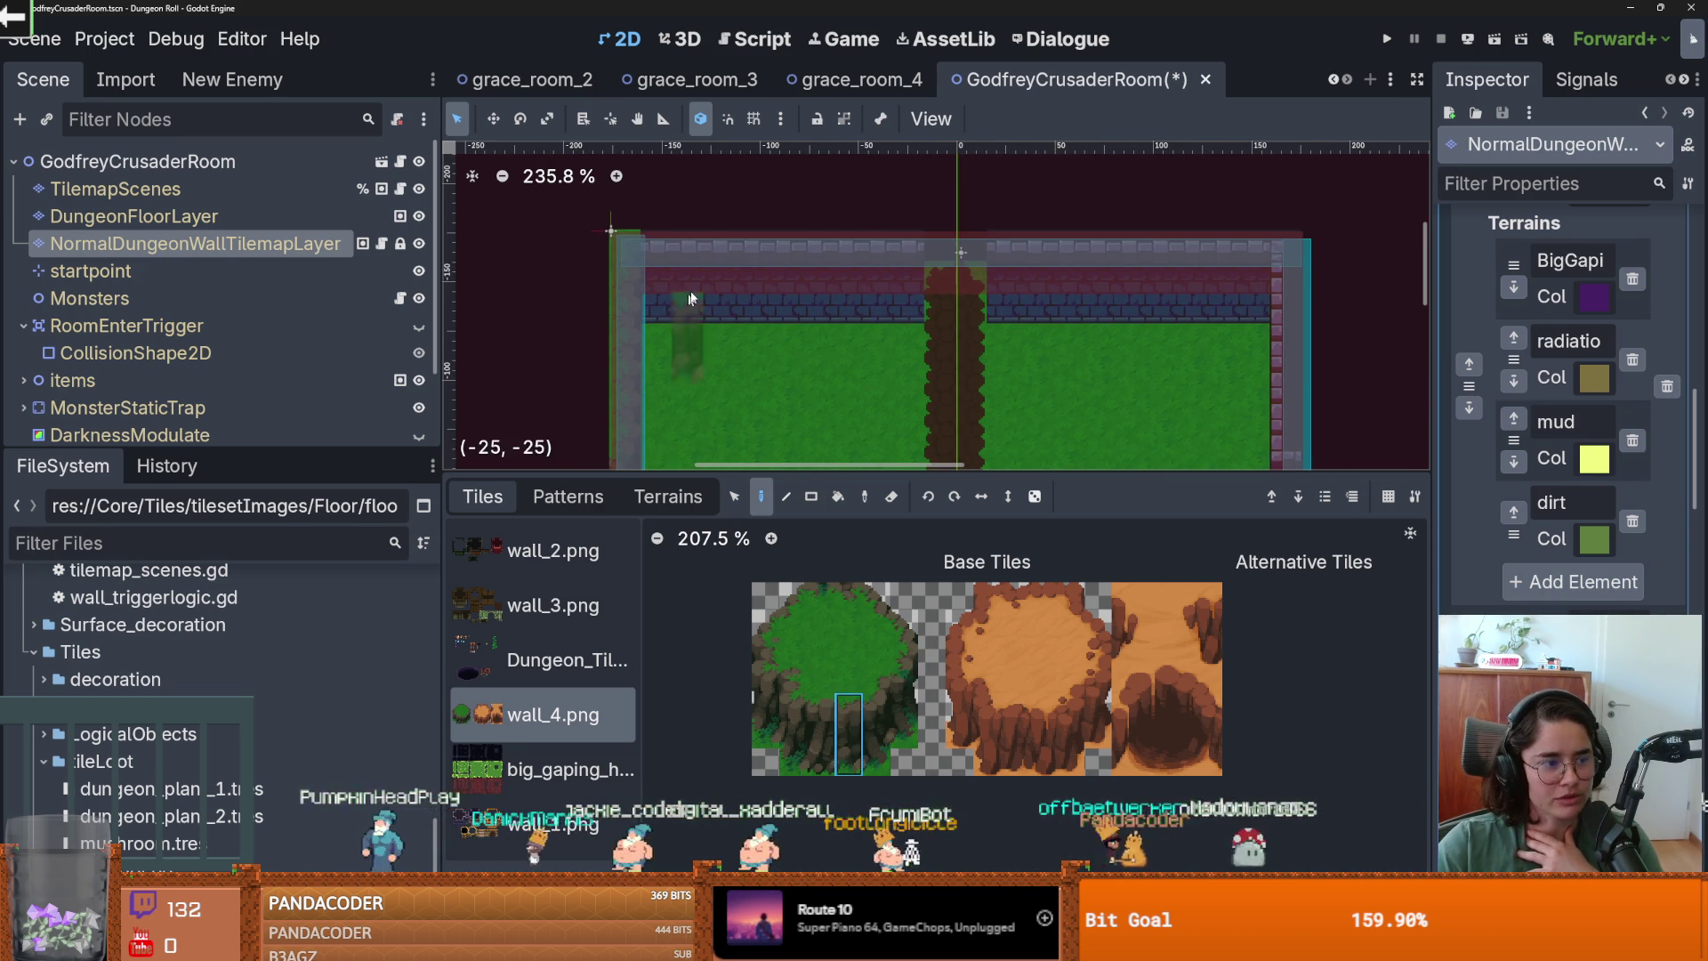
pyautogui.moveTo(706, 253); pyautogui.dragTo(877, 254)
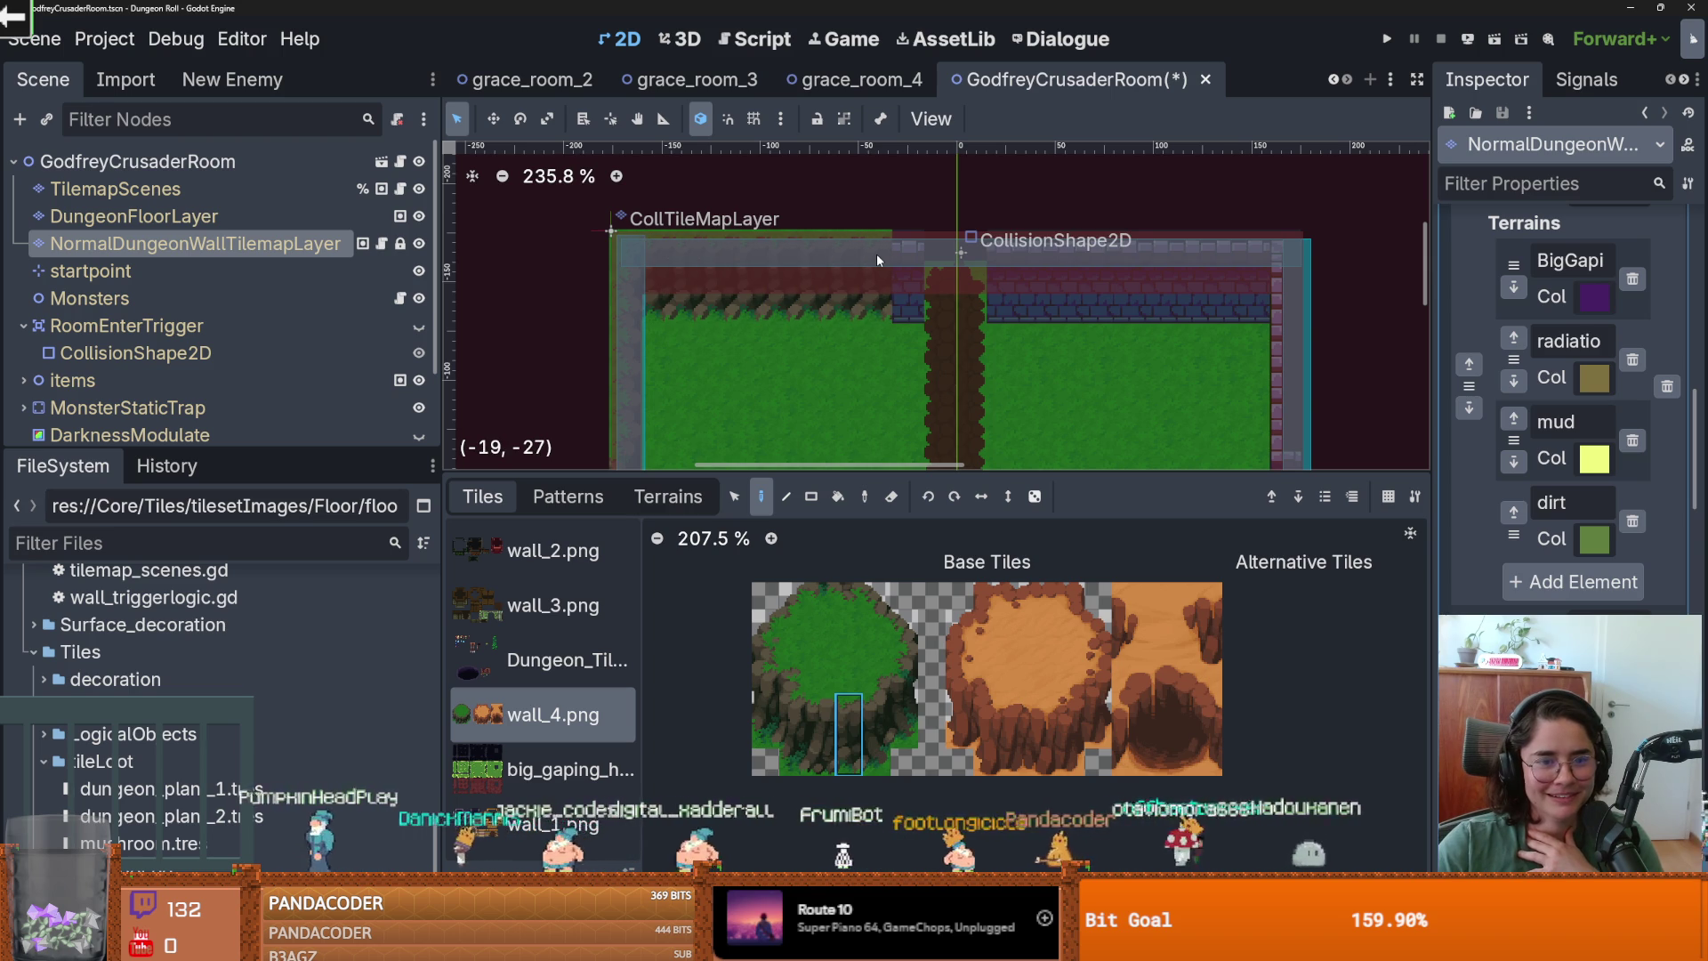
pyautogui.hscroll(2, 877, 356)
pyautogui.scroll(-2, 876, 414)
pyautogui.hscroll(1, 876, 414)
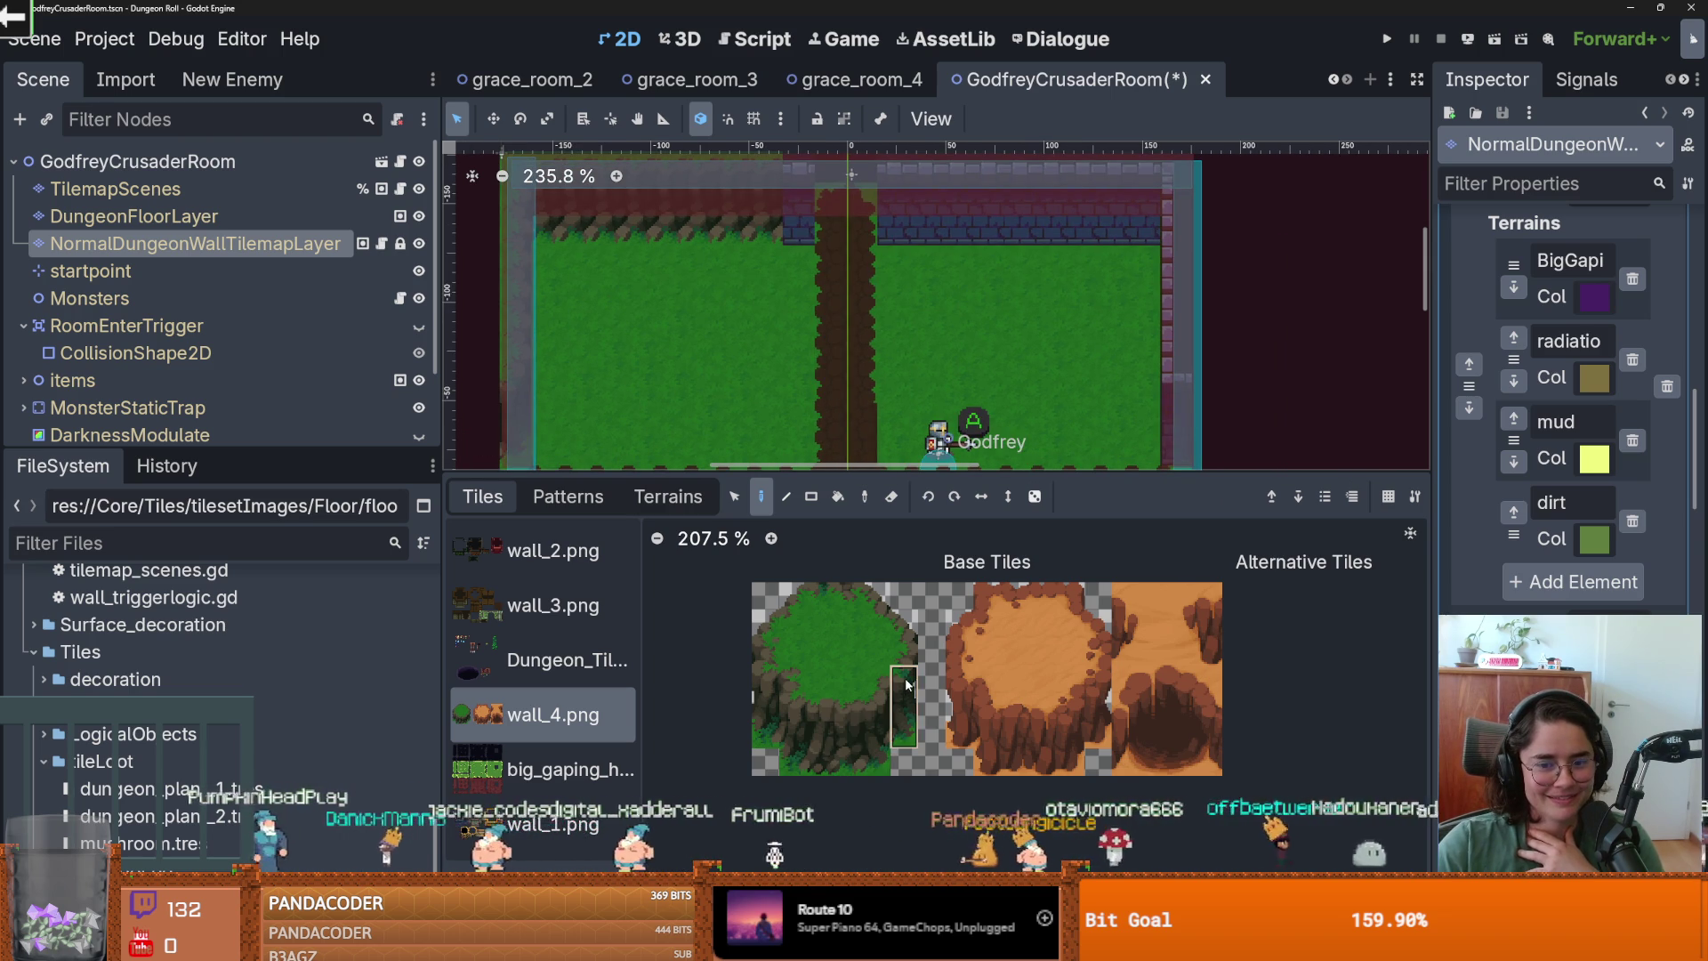
# Cover the blue brick wall strip with grass tiles from the wall atlas.
pyautogui.click(905, 683)
pyautogui.scroll(2, 799, 266)
pyautogui.scroll(1, 795, 396)
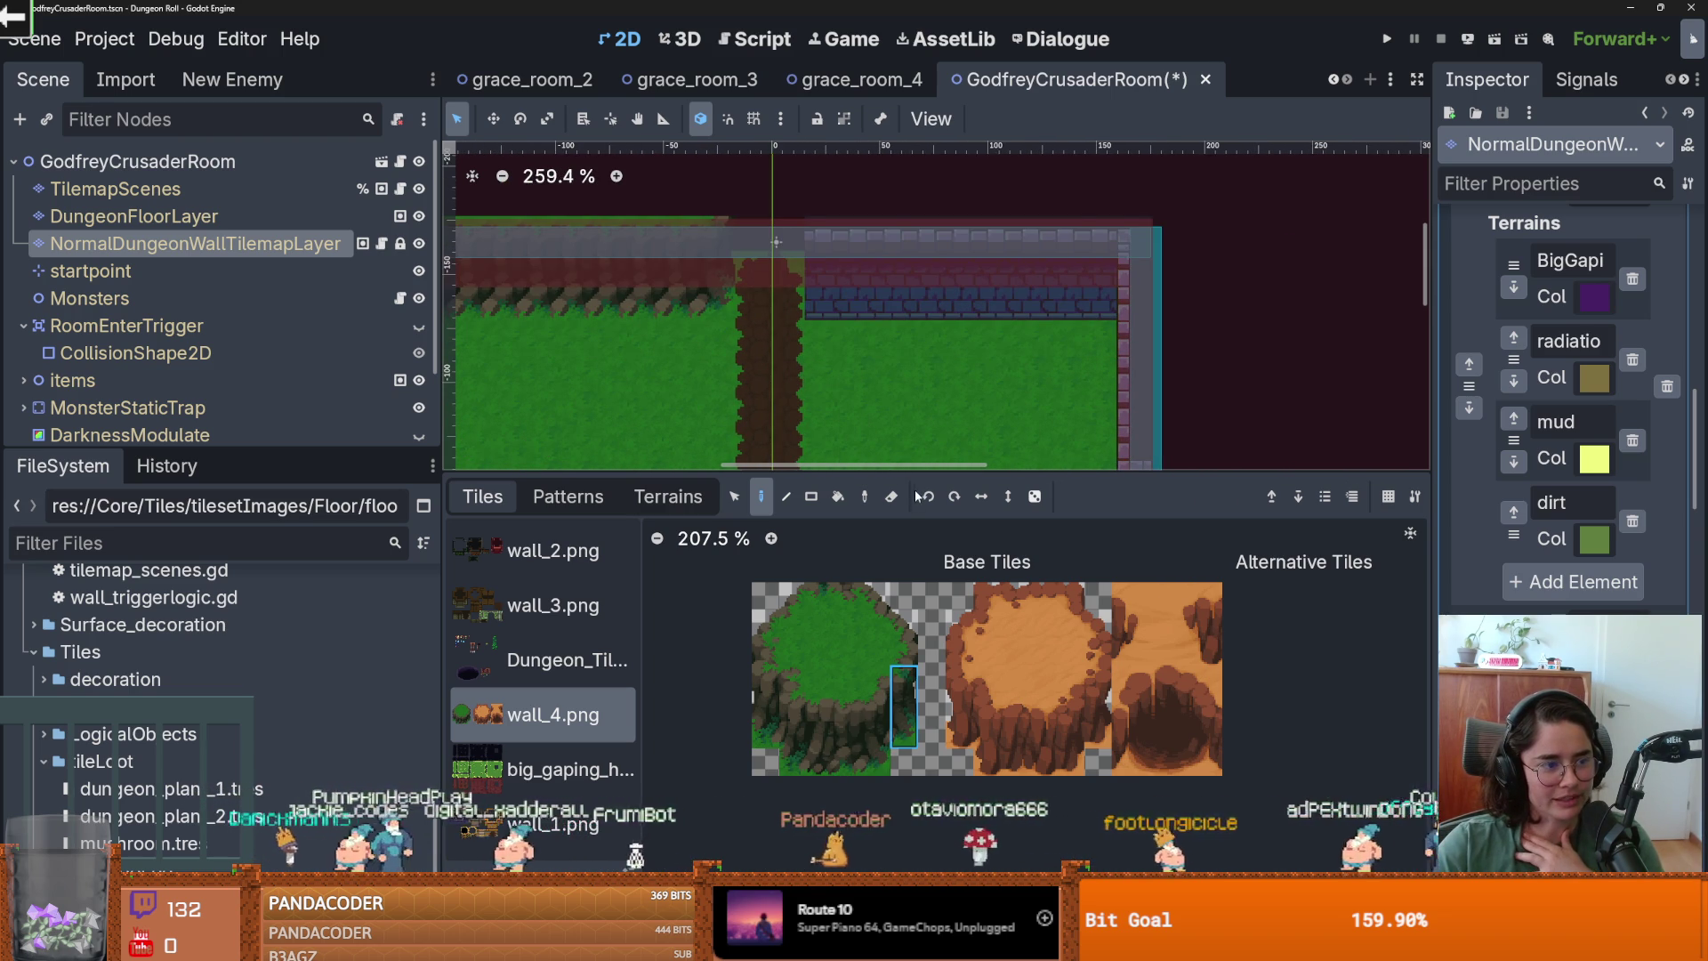
pyautogui.click(773, 691)
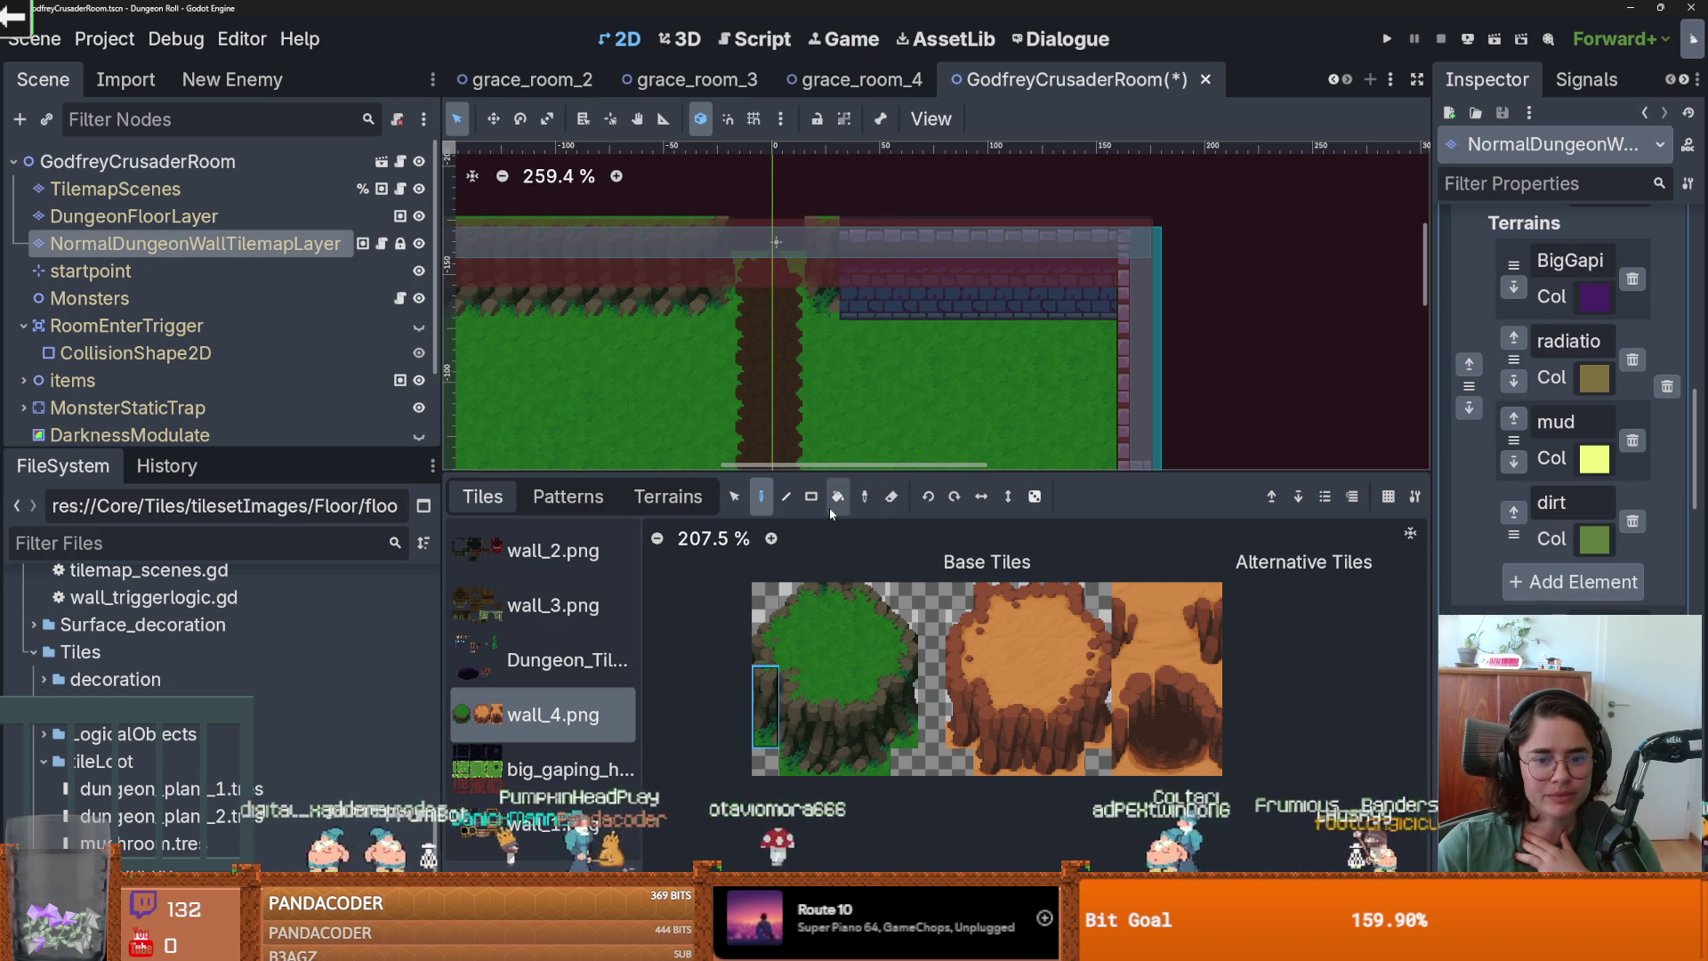
pyautogui.click(838, 709)
pyautogui.moveTo(862, 235); pyautogui.dragTo(946, 239)
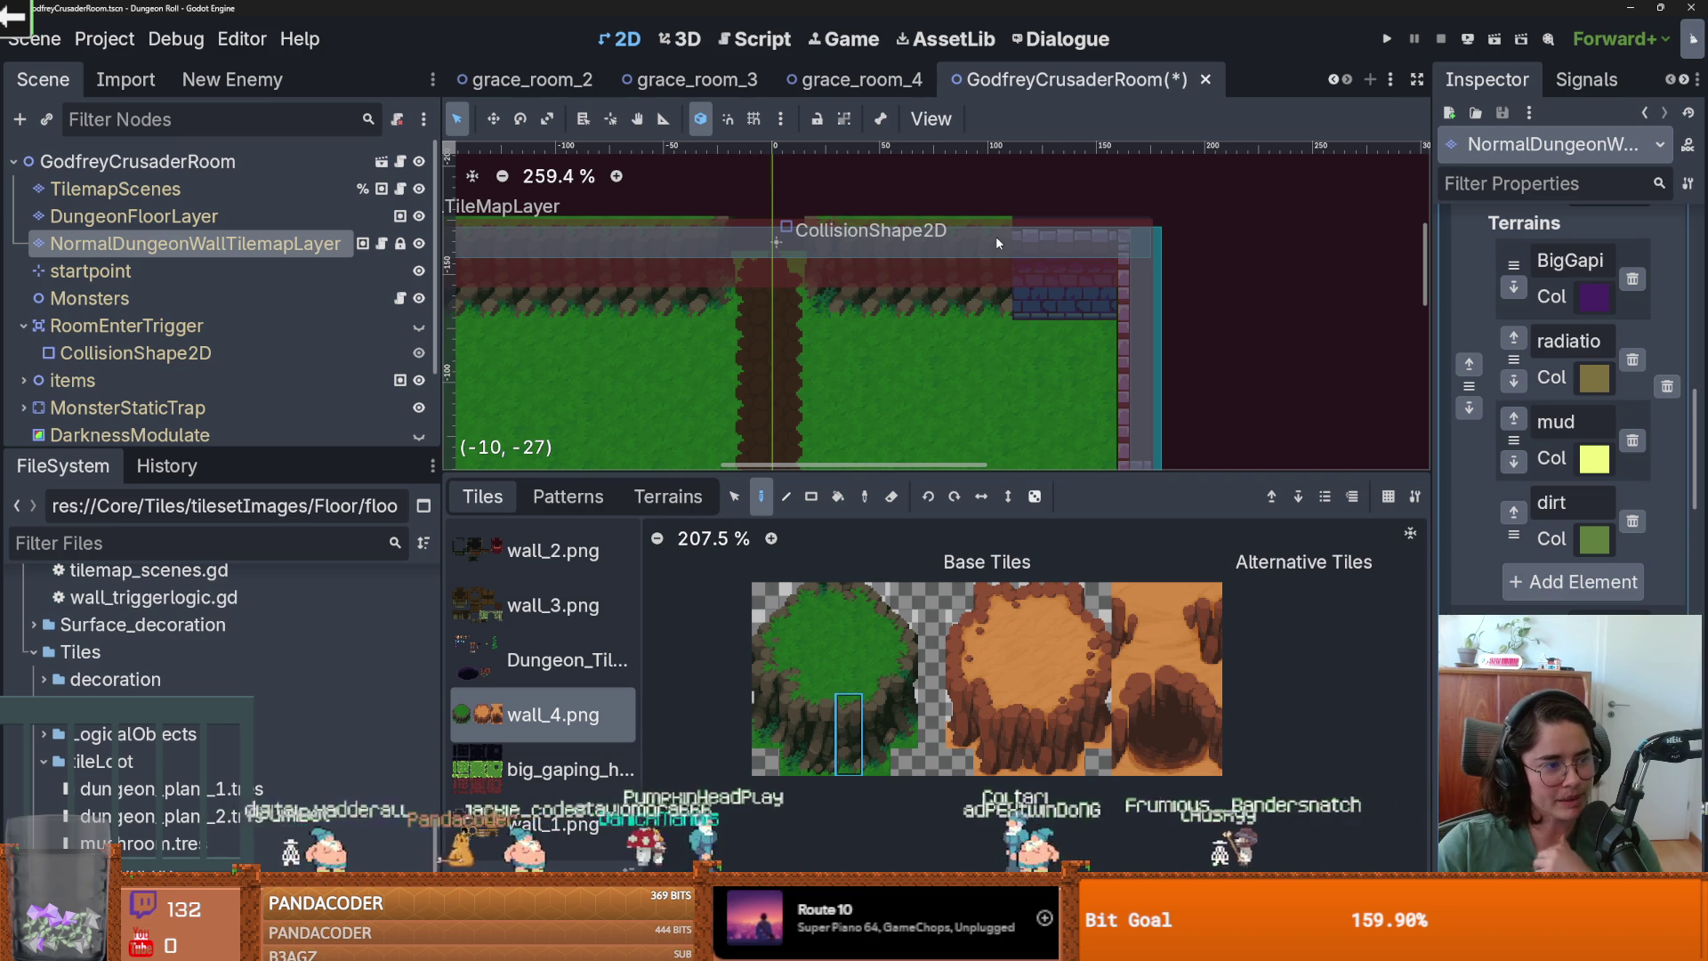
pyautogui.hscroll(3, 995, 237)
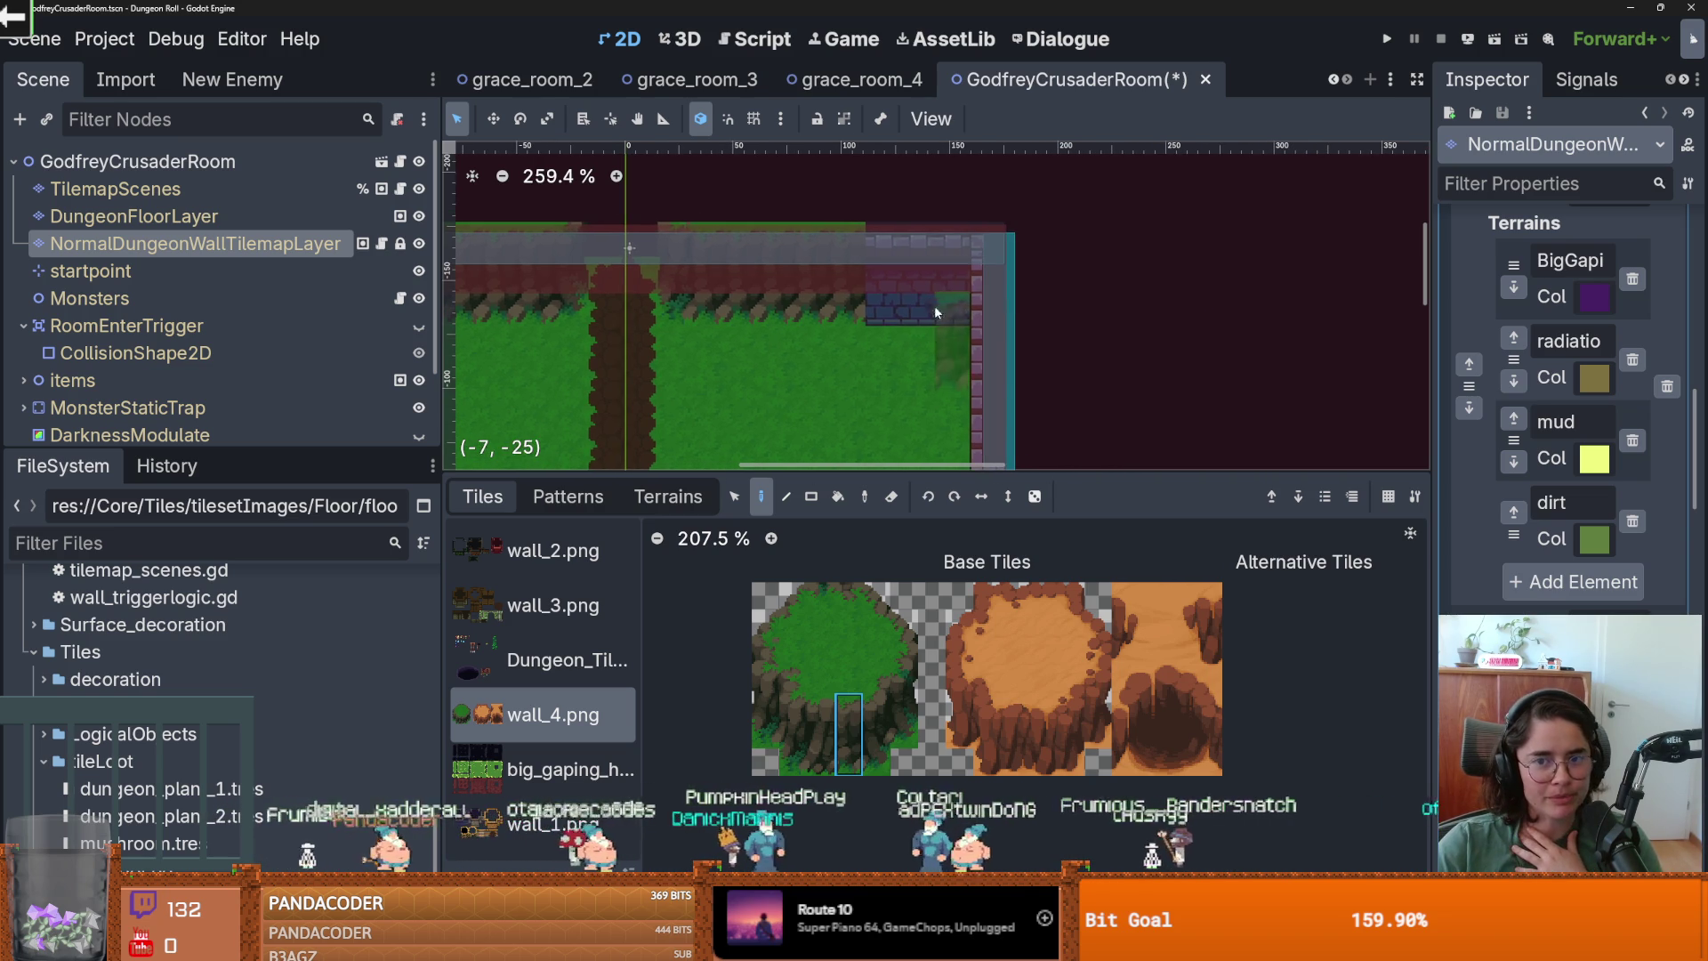
pyautogui.moveTo(878, 237); pyautogui.dragTo(928, 239)
# Choose the tall grass-edge tile for the wall end and save the scene.
pyautogui.scroll(-2, 915, 398)
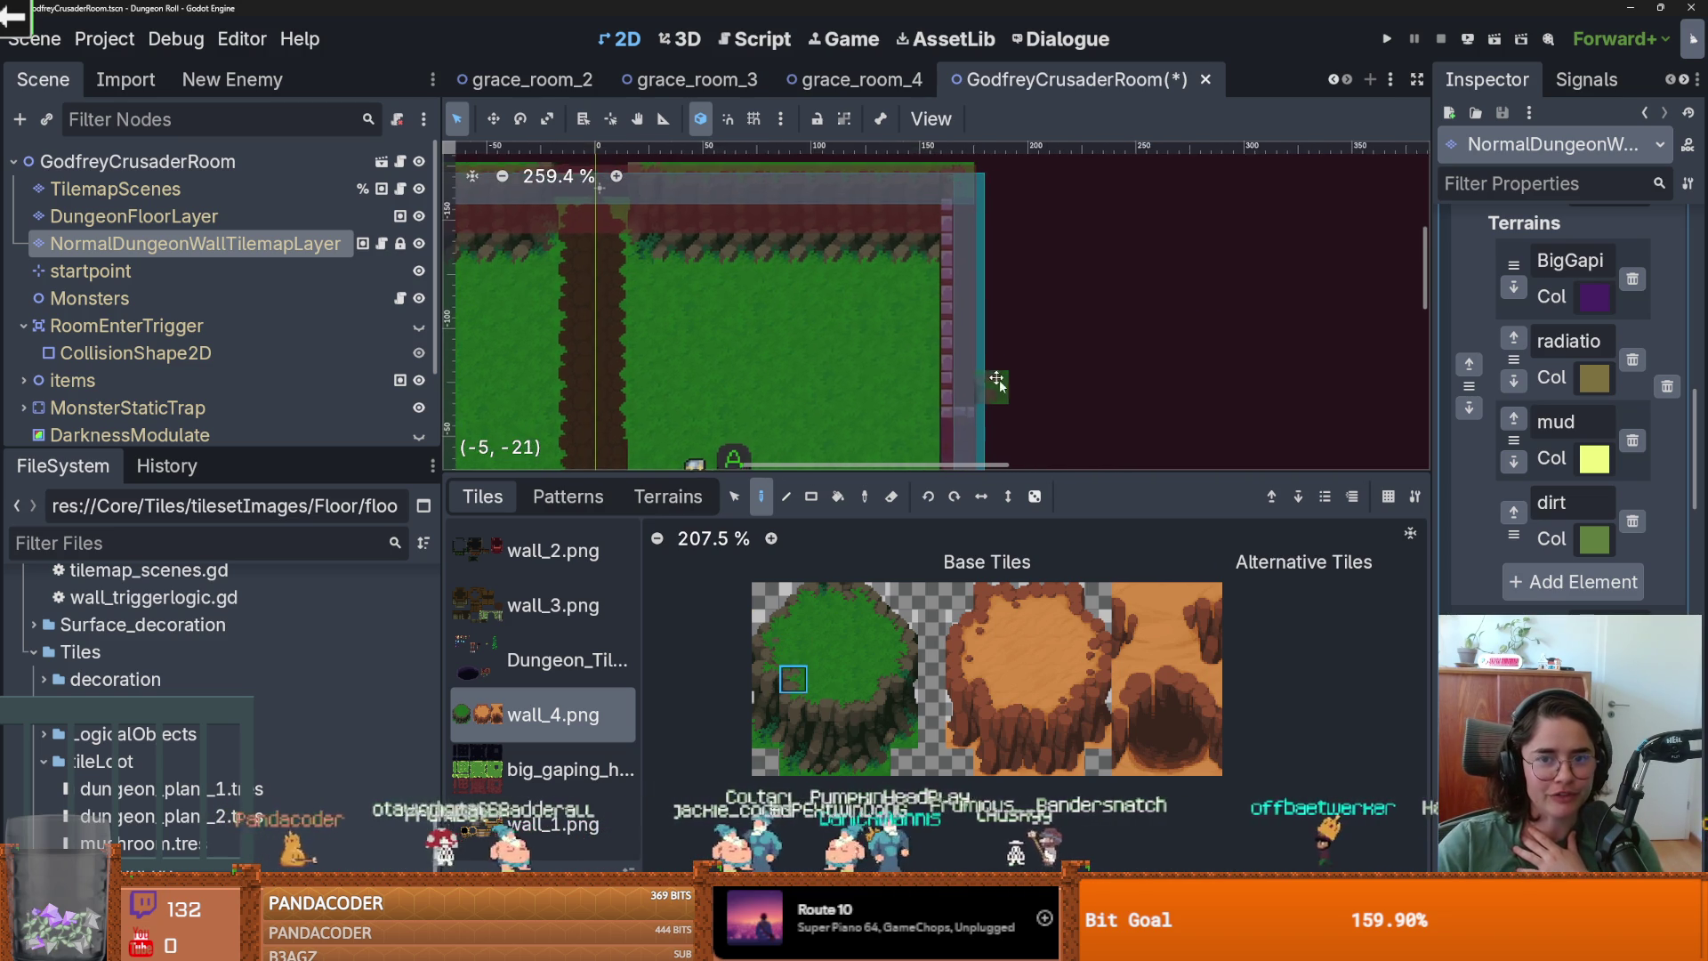
pyautogui.scroll(-1, 916, 356)
pyautogui.click(765, 651)
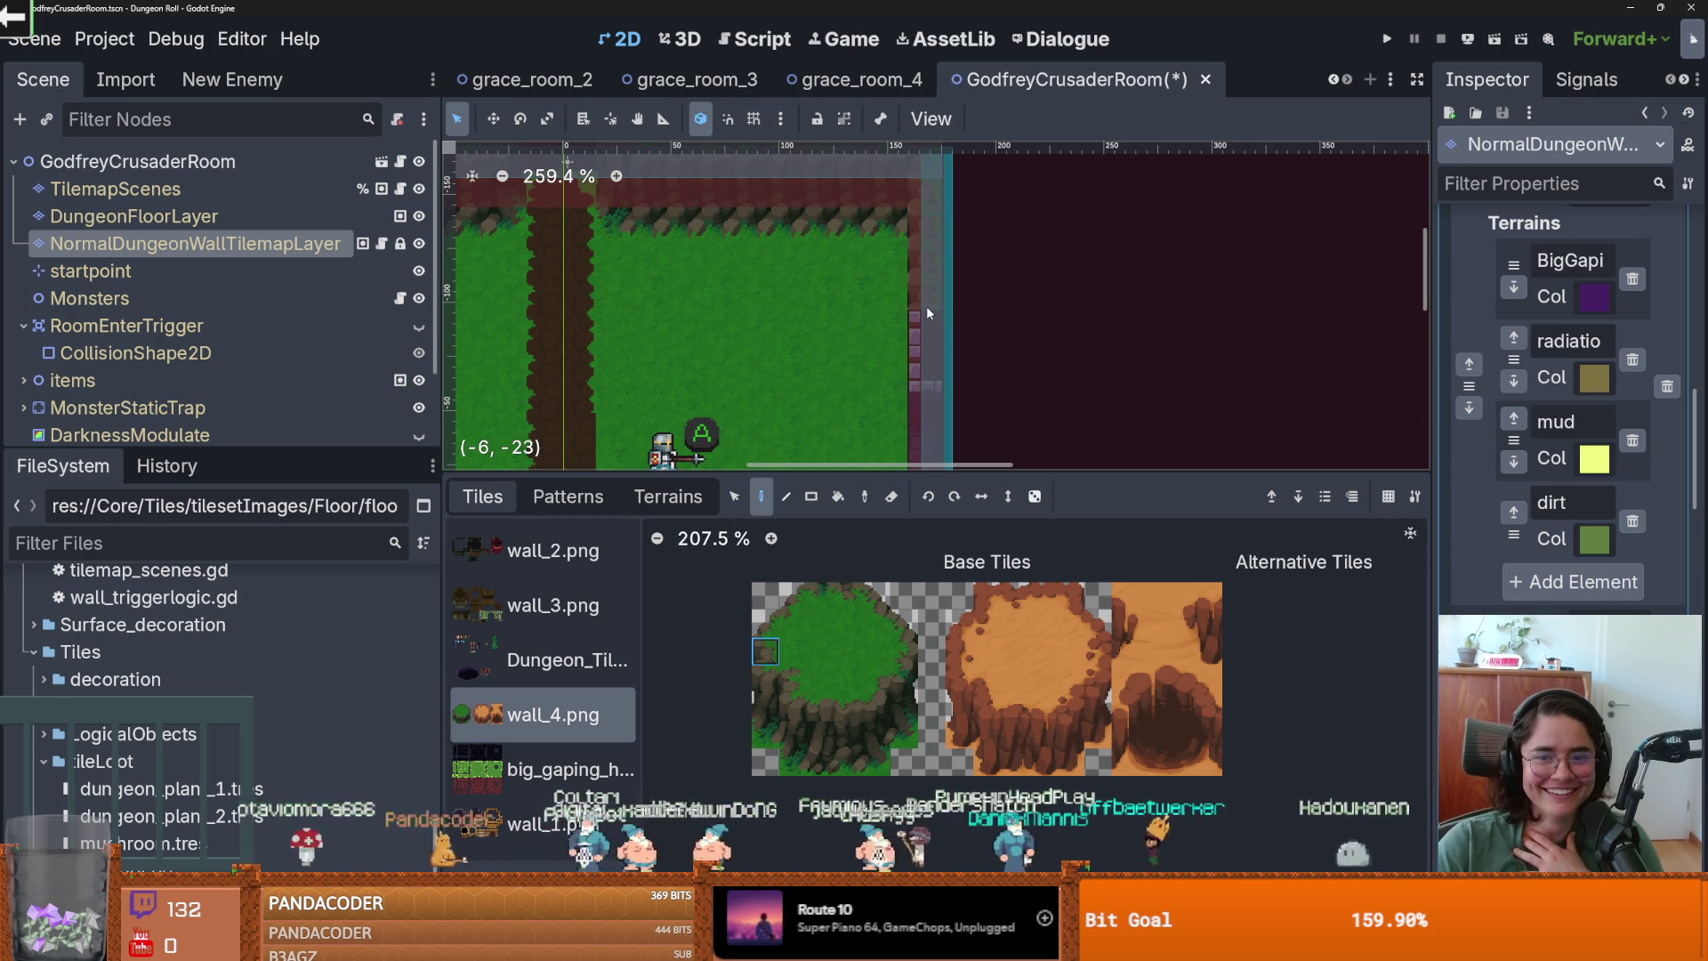
pyautogui.scroll(-2, 1013, 316)
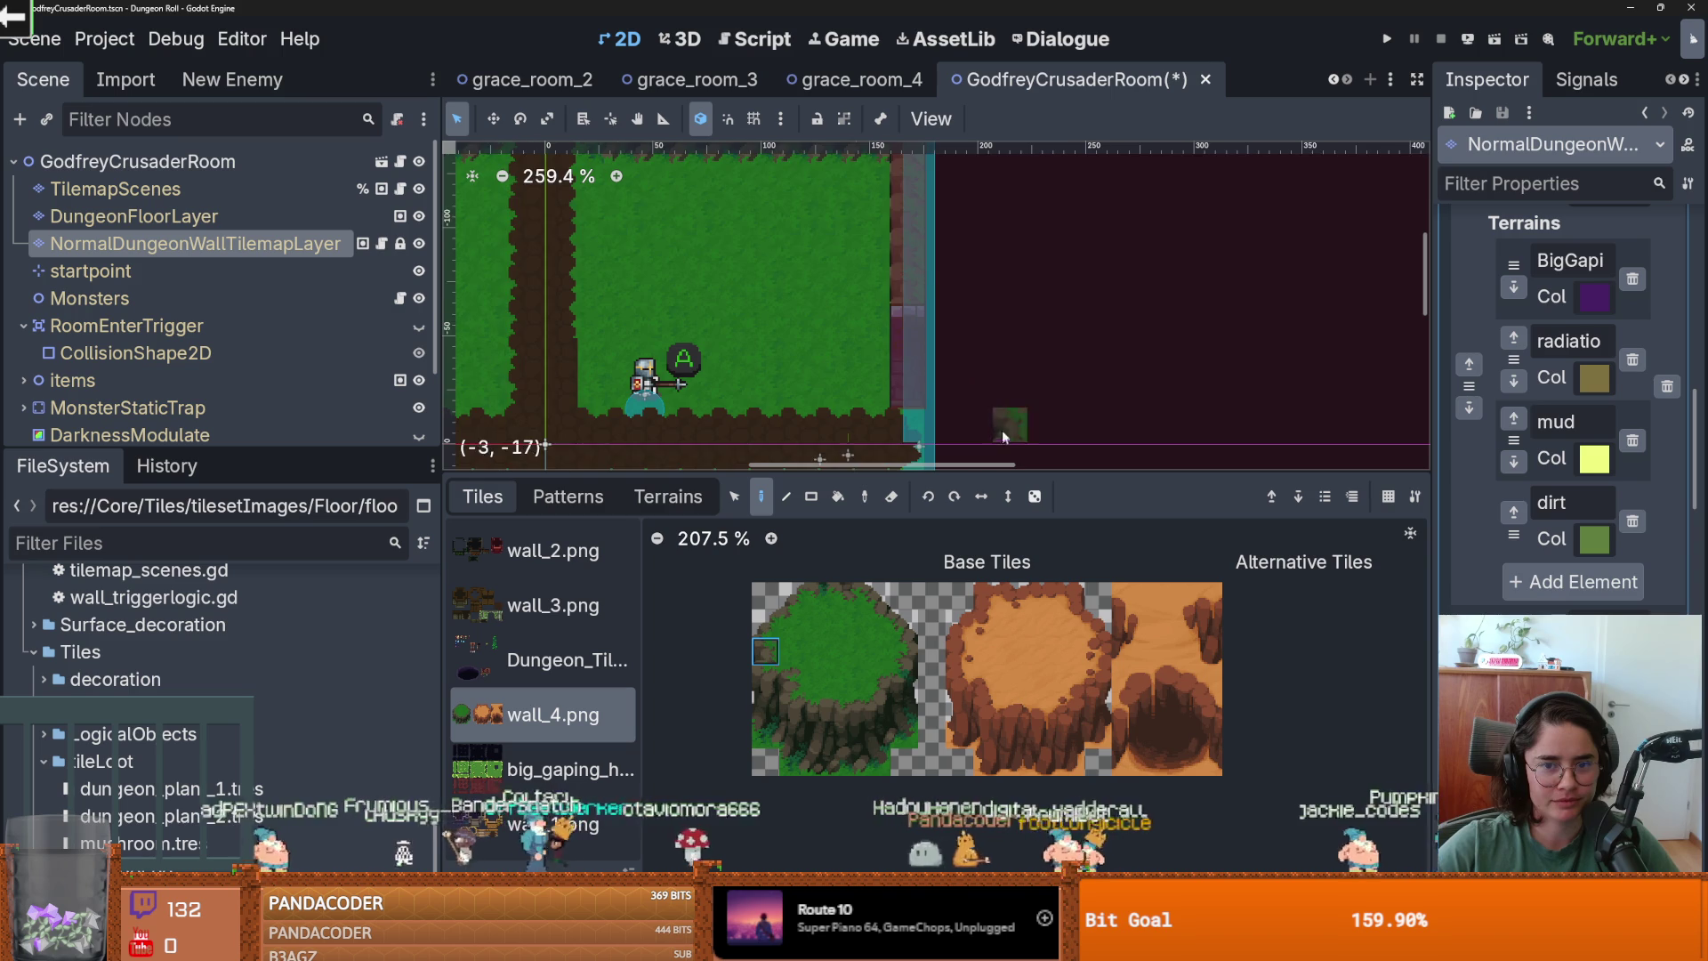
pyautogui.scroll(2, 1001, 436)
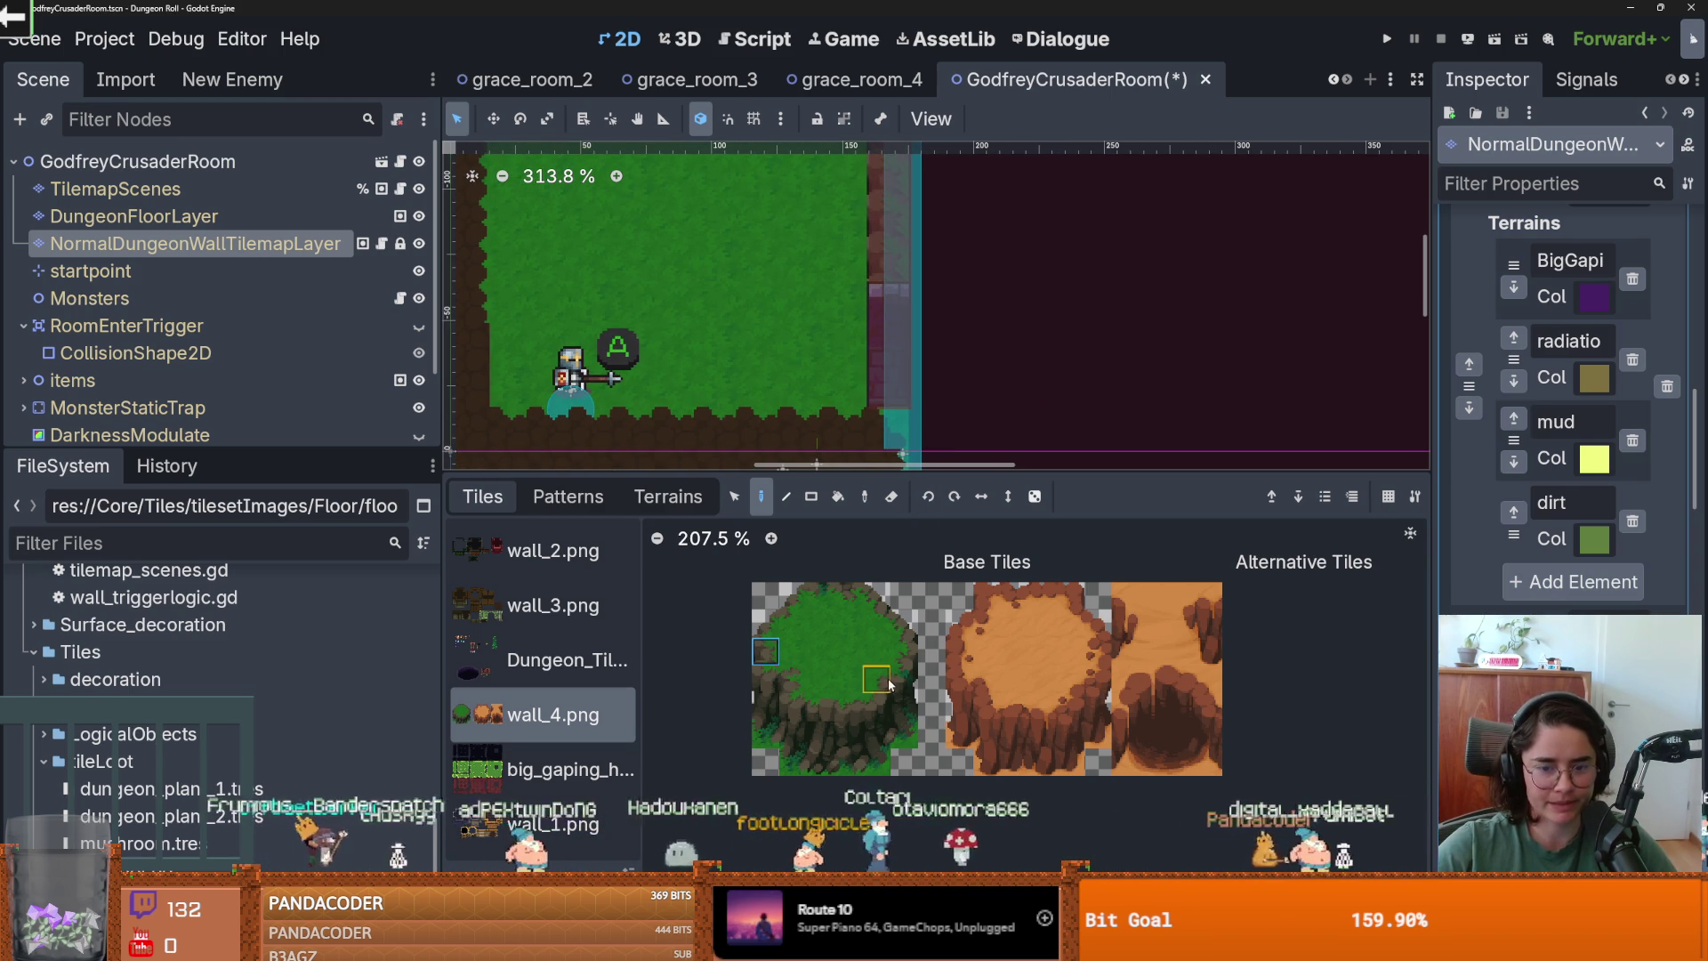
pyautogui.click(776, 683)
pyautogui.scroll(-4, 989, 334)
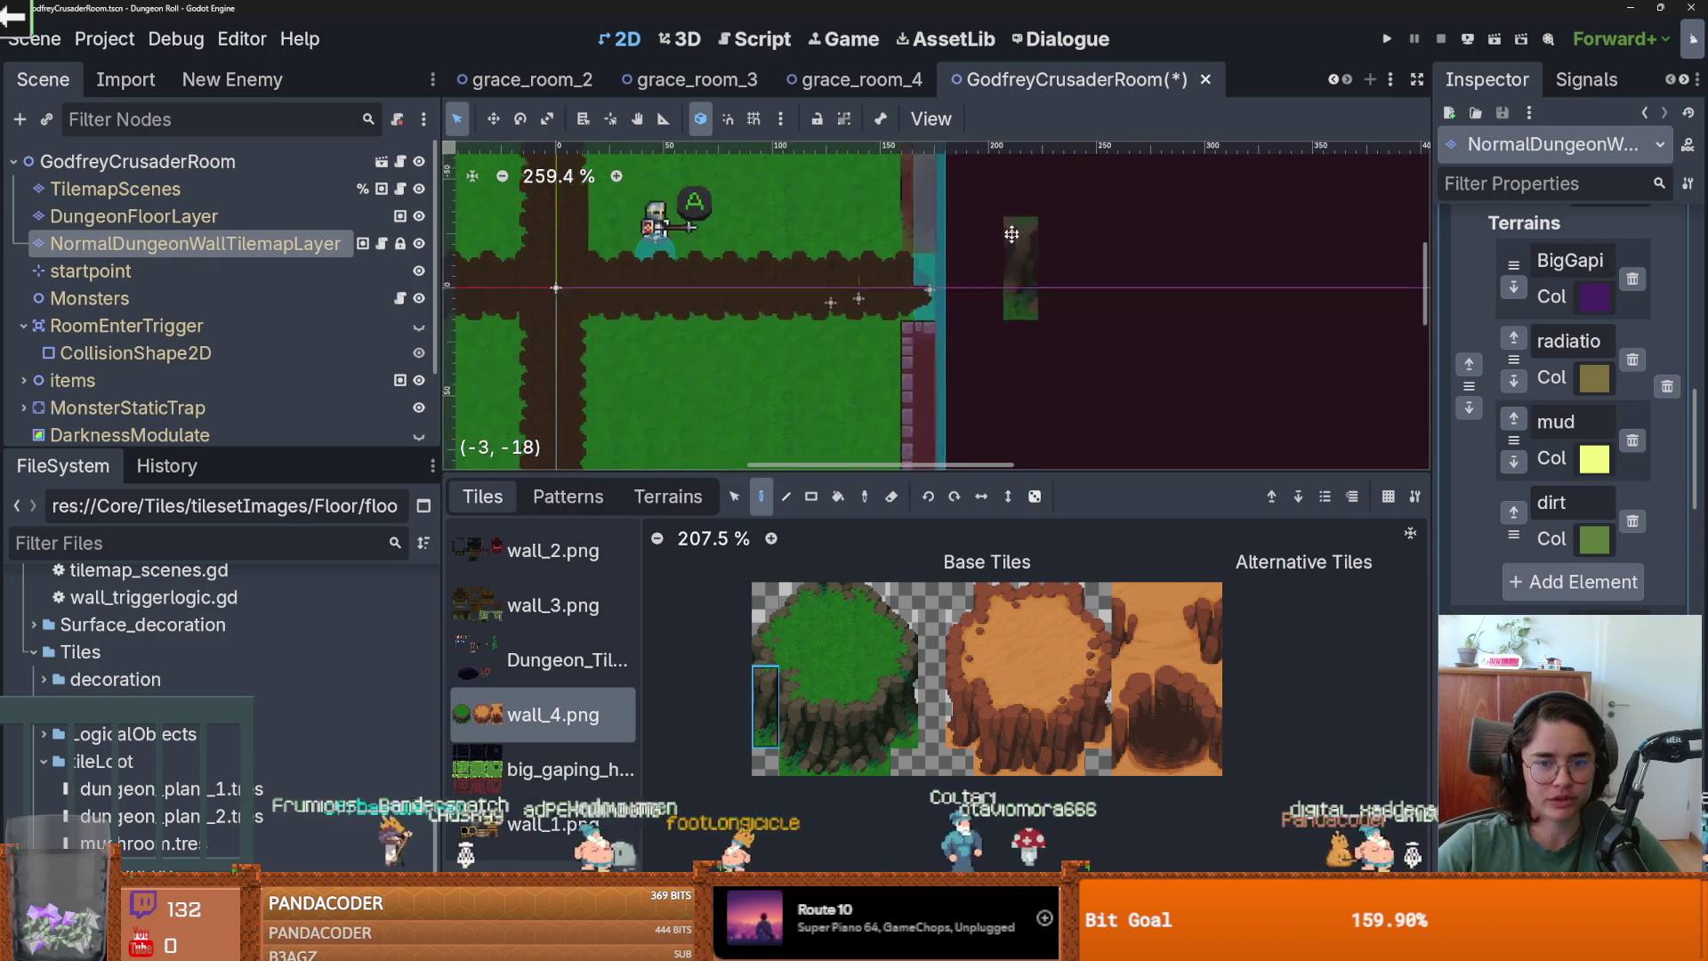
pyautogui.hotkey('ctrl', 's')
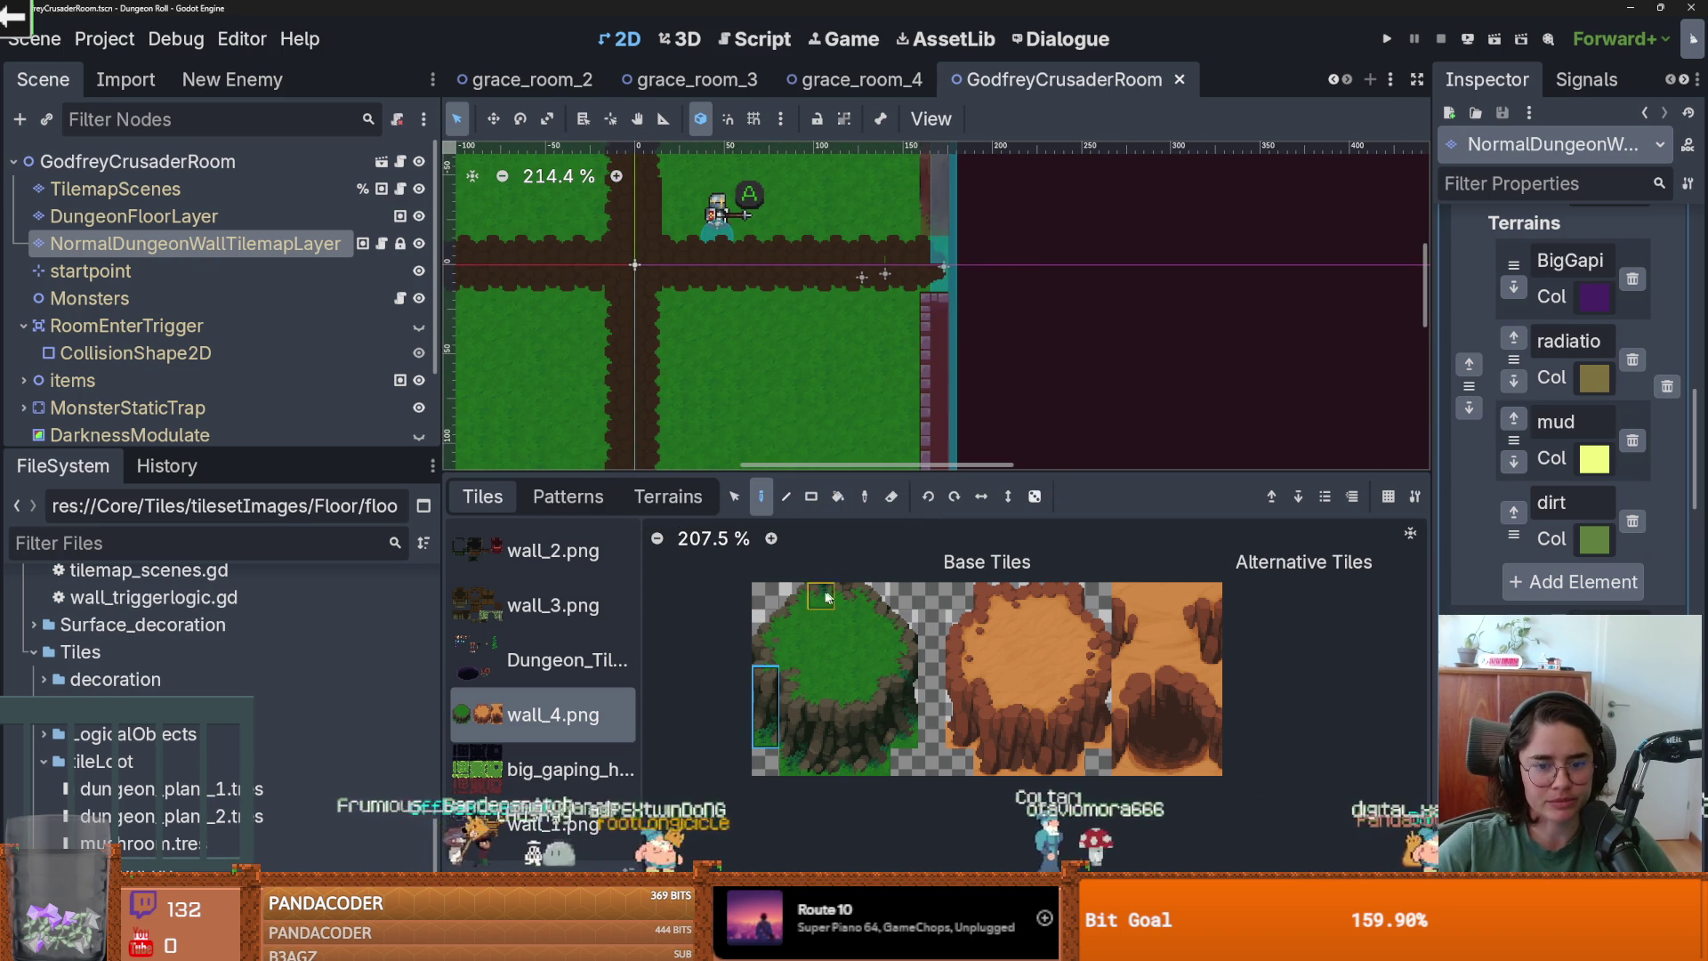
# Paint grass wall tiles at the room's edge and the wall's right end.
pyautogui.click(932, 302)
pyautogui.scroll(-2, 874, 325)
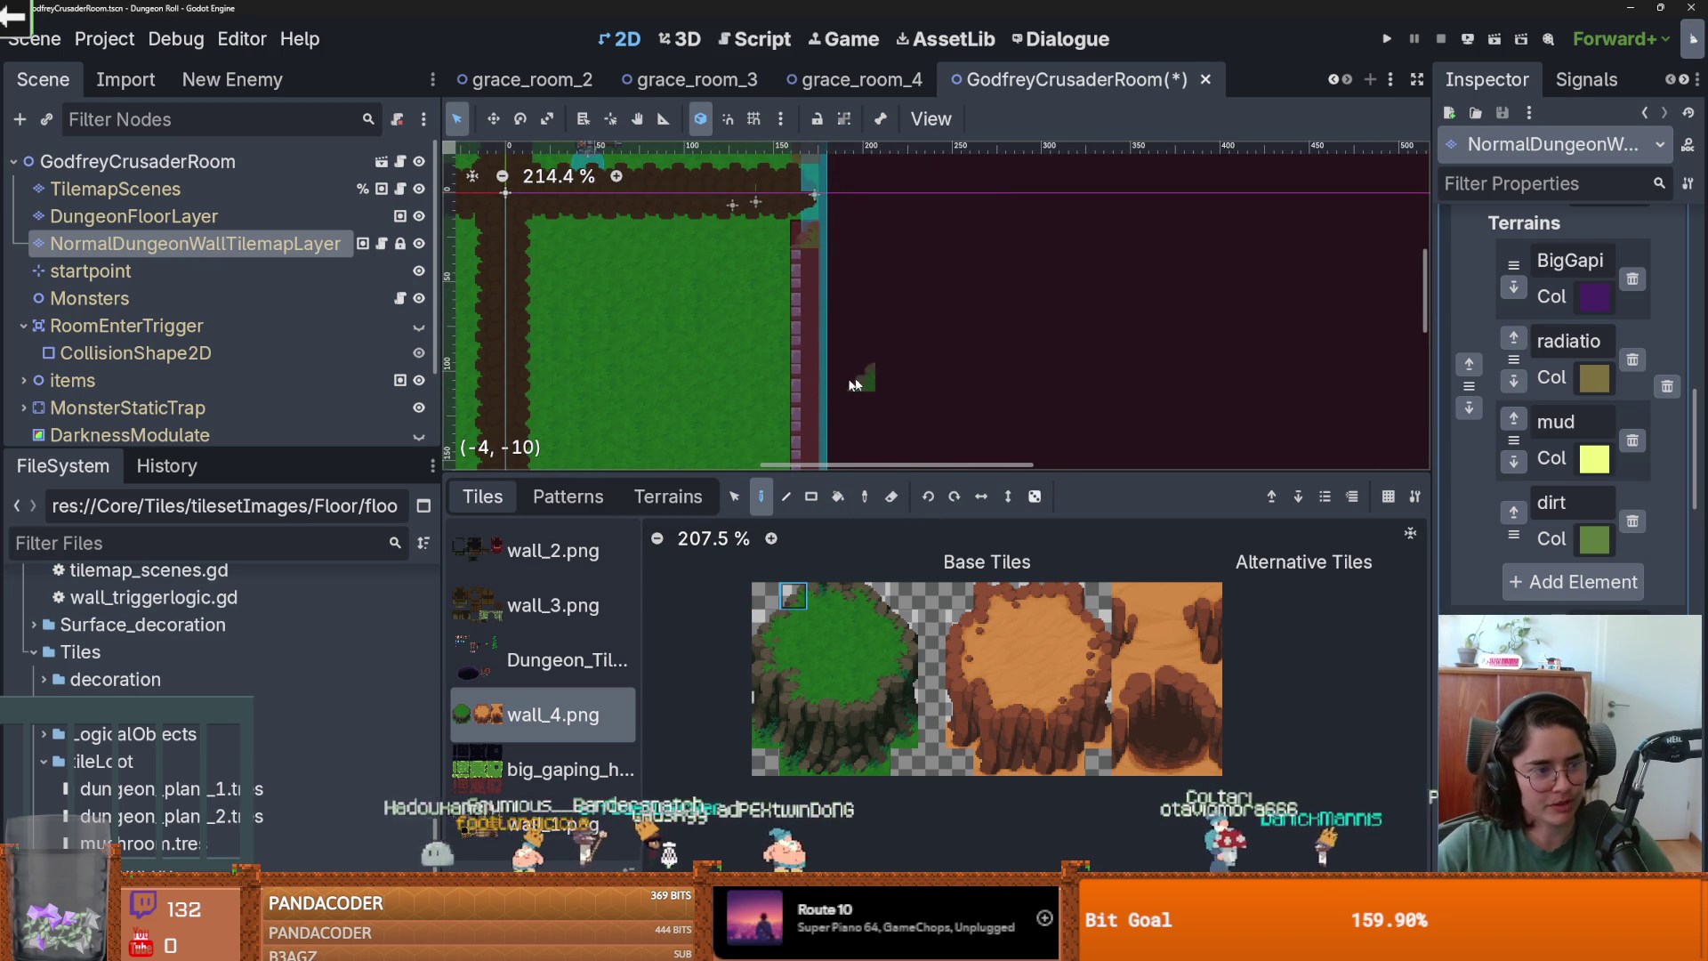
pyautogui.scroll(-1, 821, 342)
pyautogui.scroll(1, 825, 445)
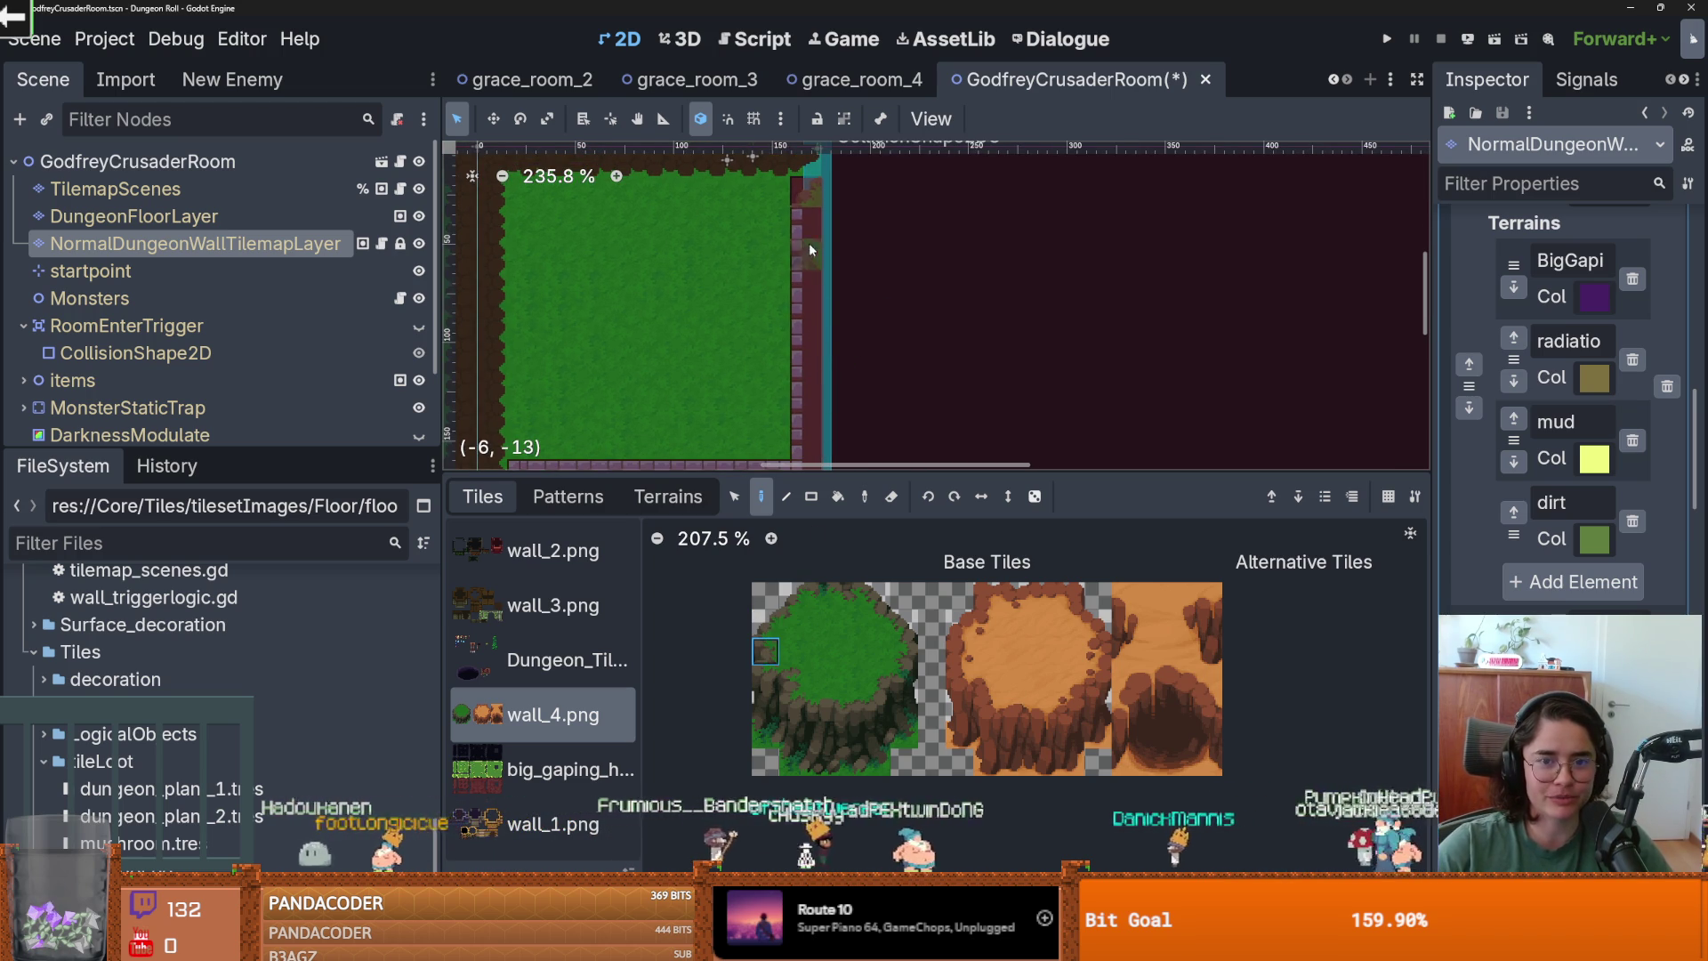
pyautogui.scroll(-3, 857, 356)
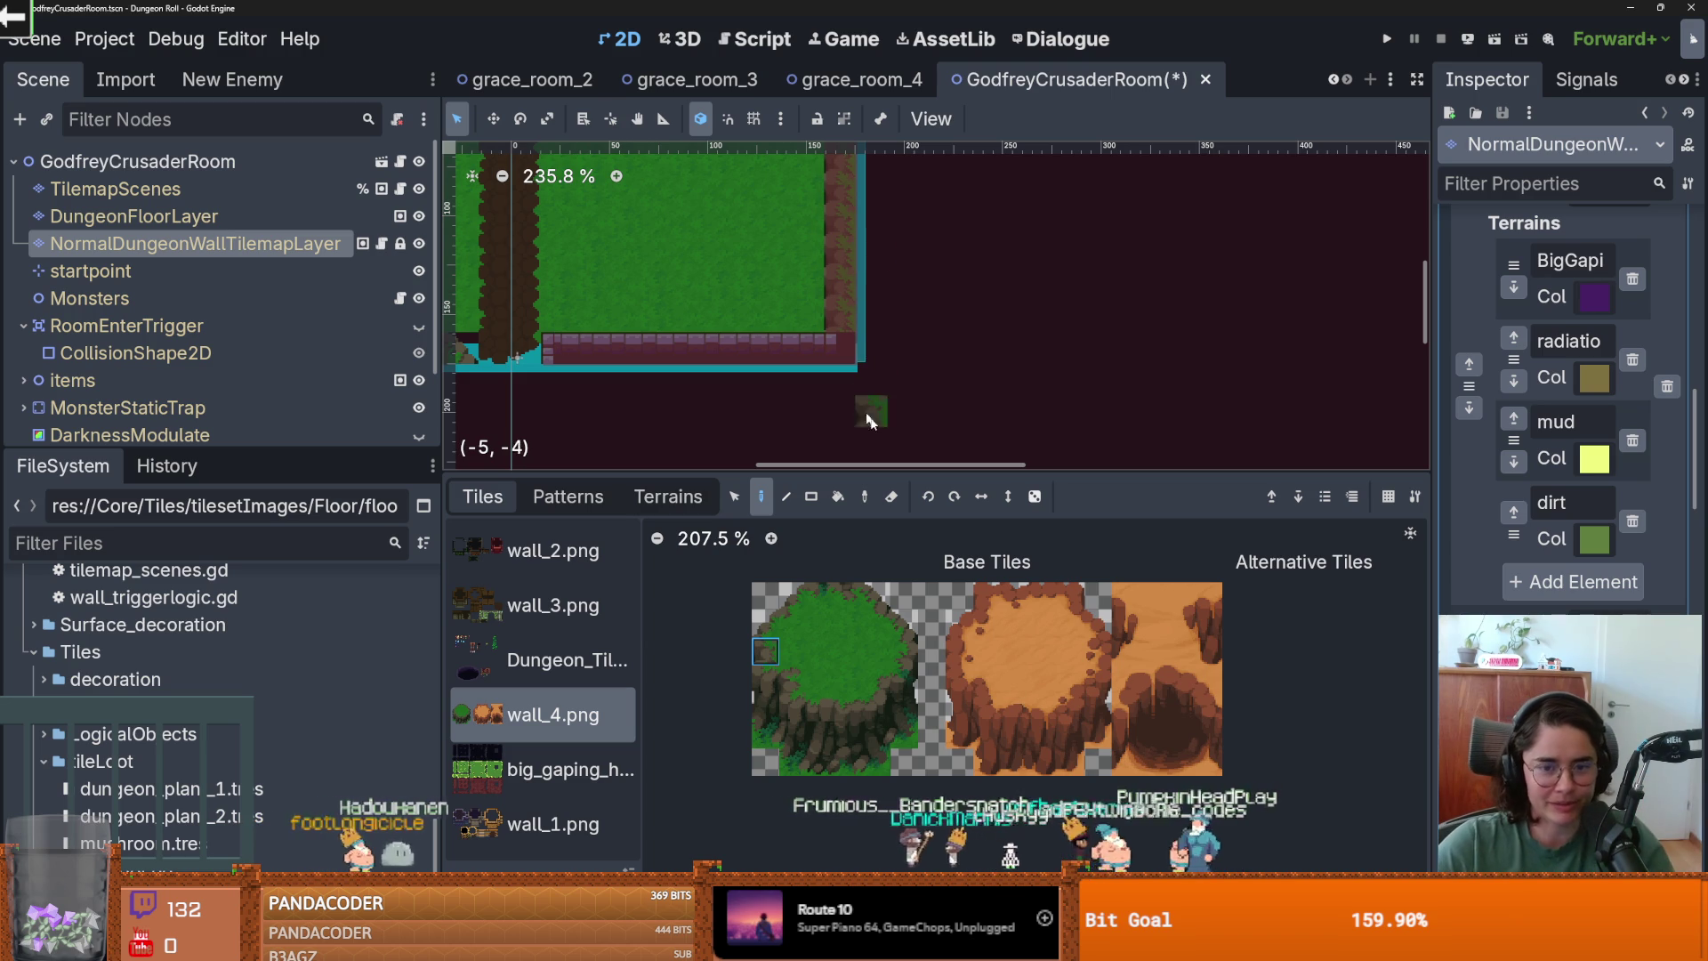
pyautogui.scroll(2, 860, 383)
pyautogui.click(793, 628)
pyautogui.click(834, 339)
pyautogui.hscroll(-2, 578, 373)
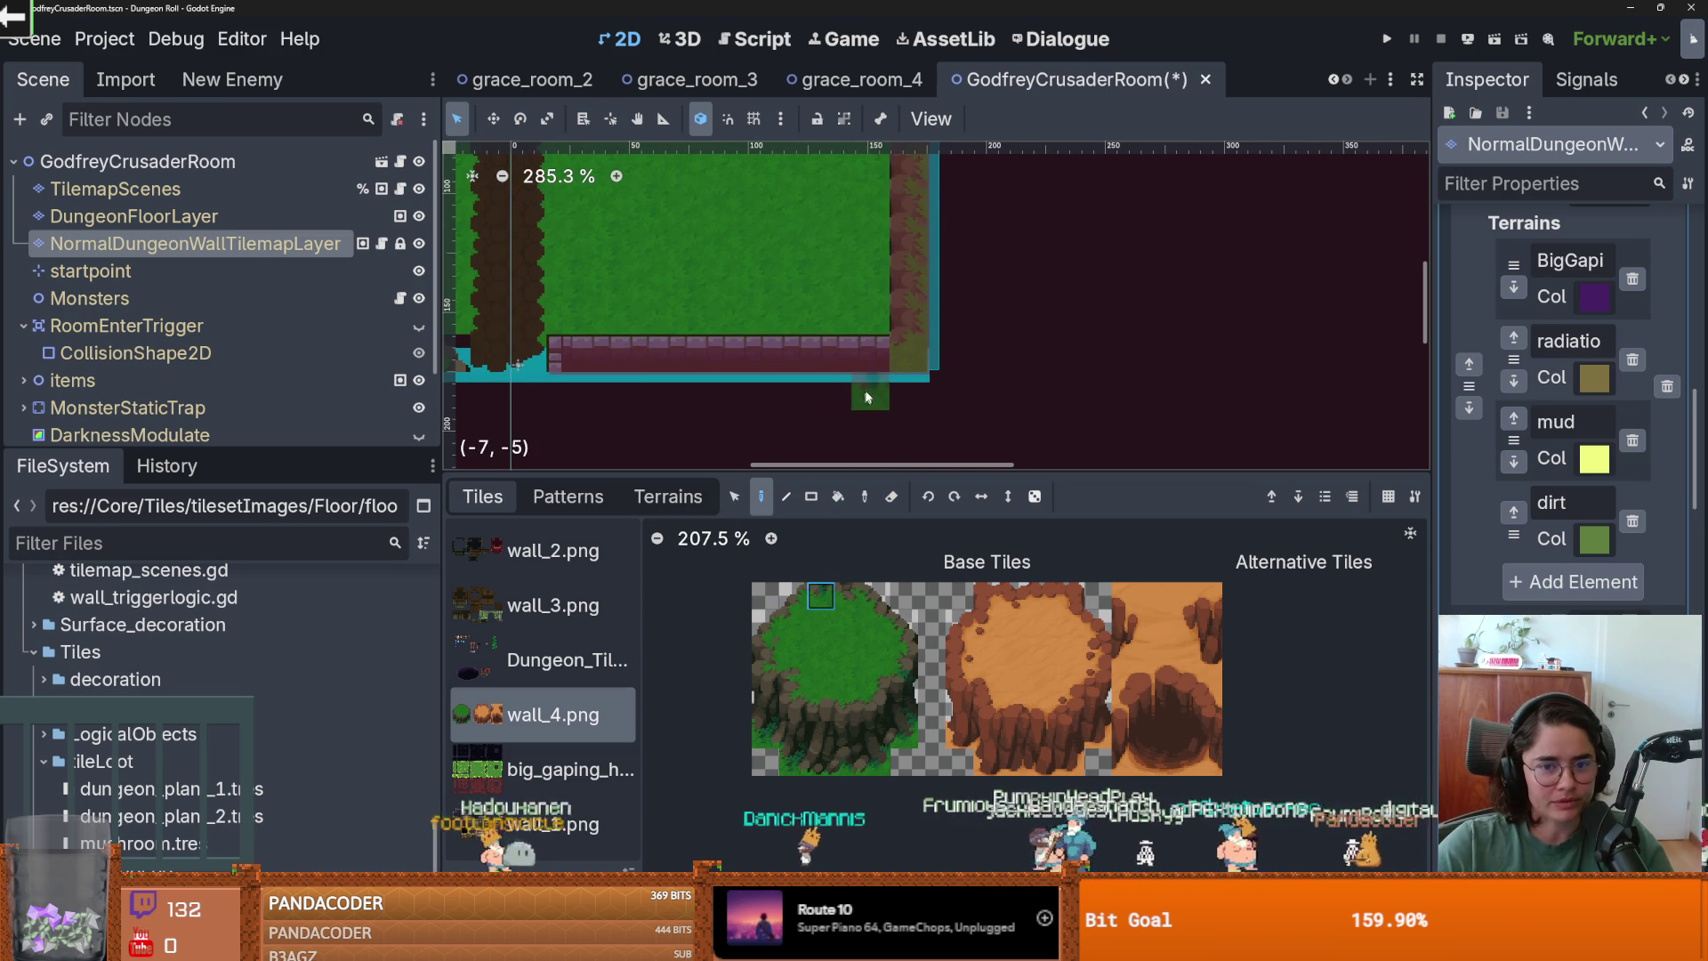
pyautogui.hscroll(-3, 610, 353)
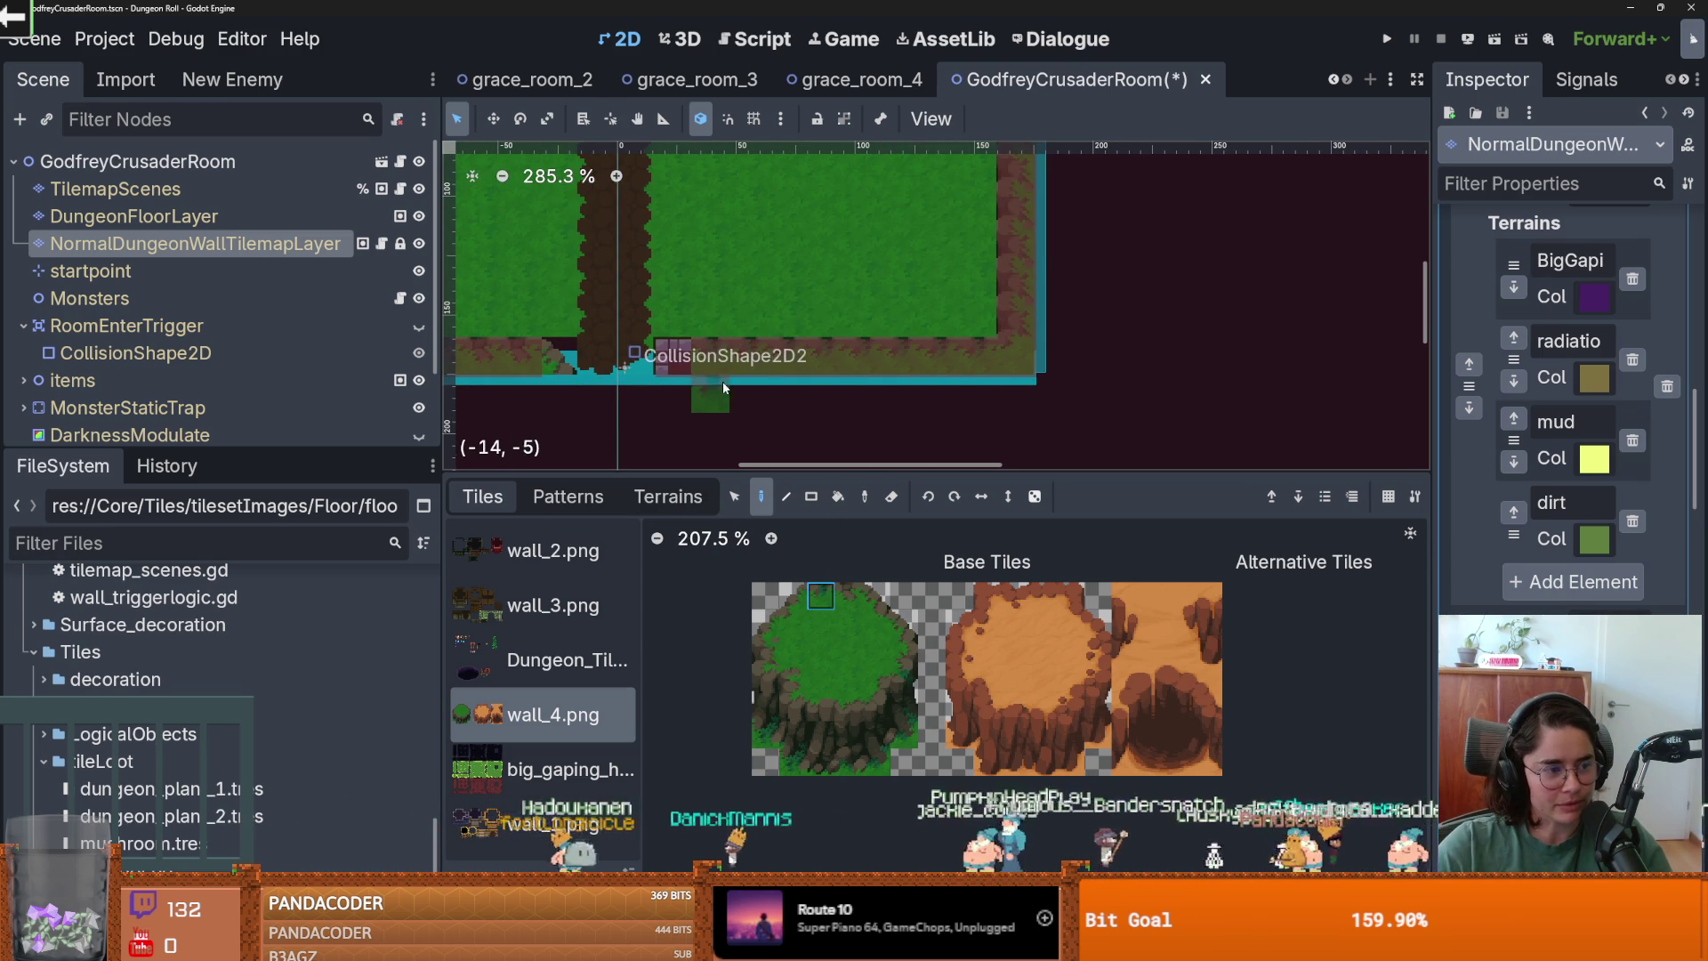
pyautogui.scroll(1, 790, 607)
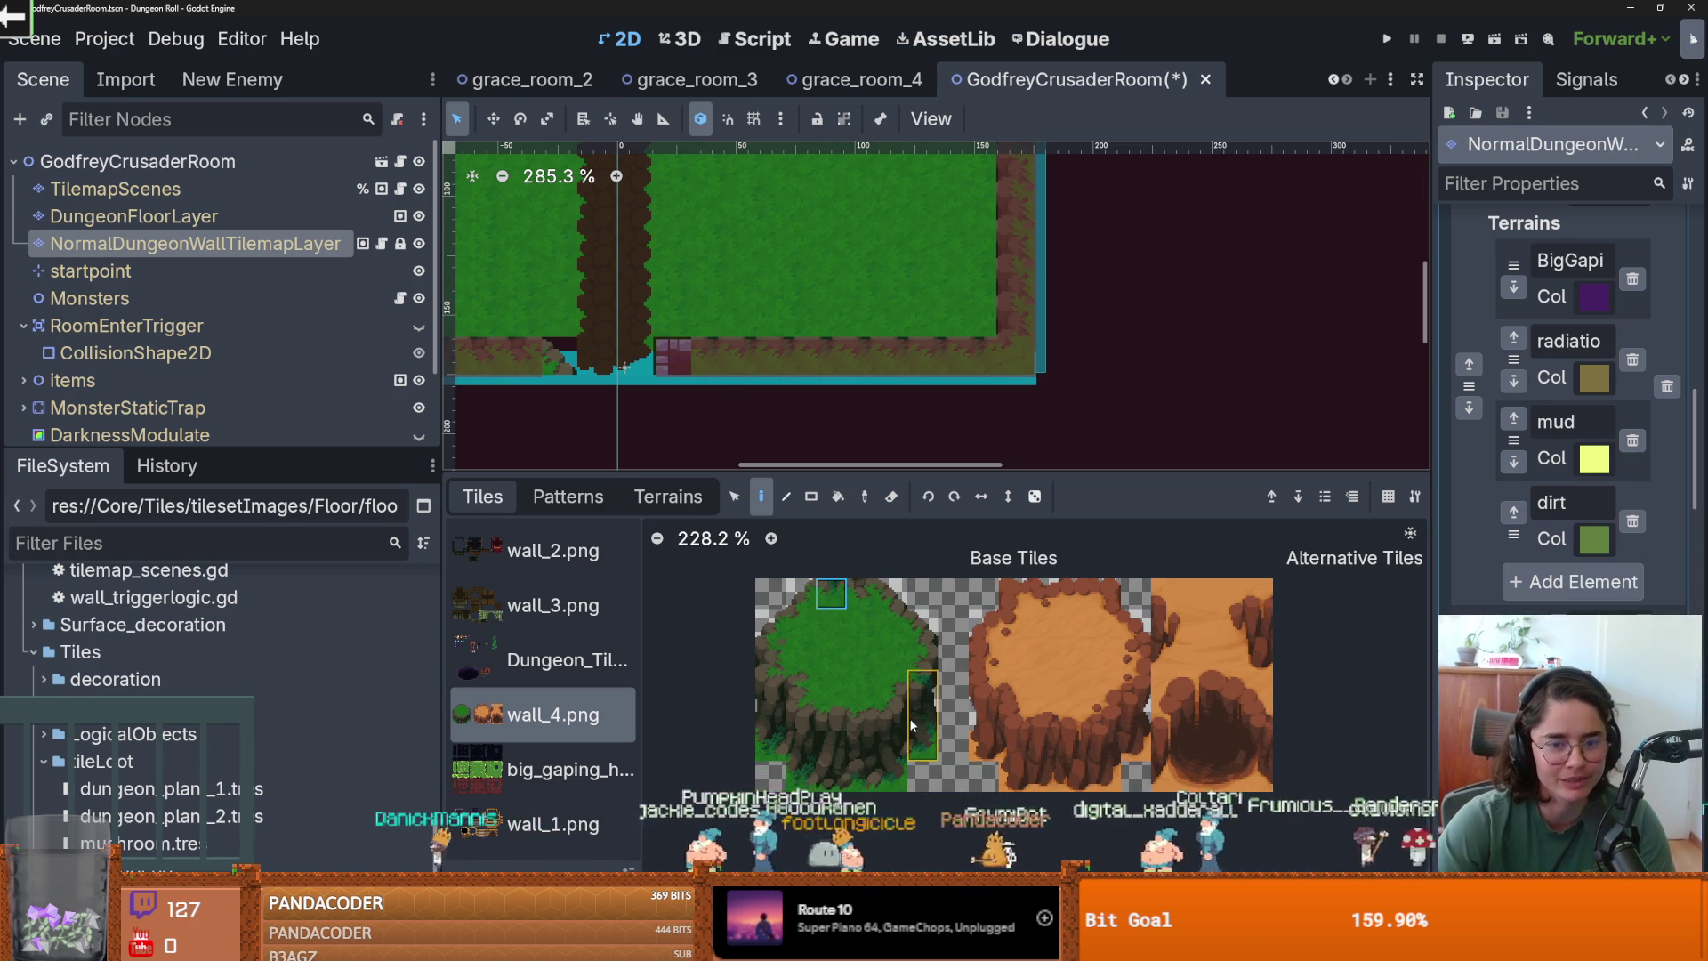
# Pick a grass wall tile from the atlas and save the scene again.
pyautogui.click(801, 594)
pyautogui.scroll(-1, 766, 363)
pyautogui.hotkey('ctrl', 's')
pyautogui.scroll(-1, 767, 363)
pyautogui.scroll(-1, 866, 302)
pyautogui.scroll(1, 866, 302)
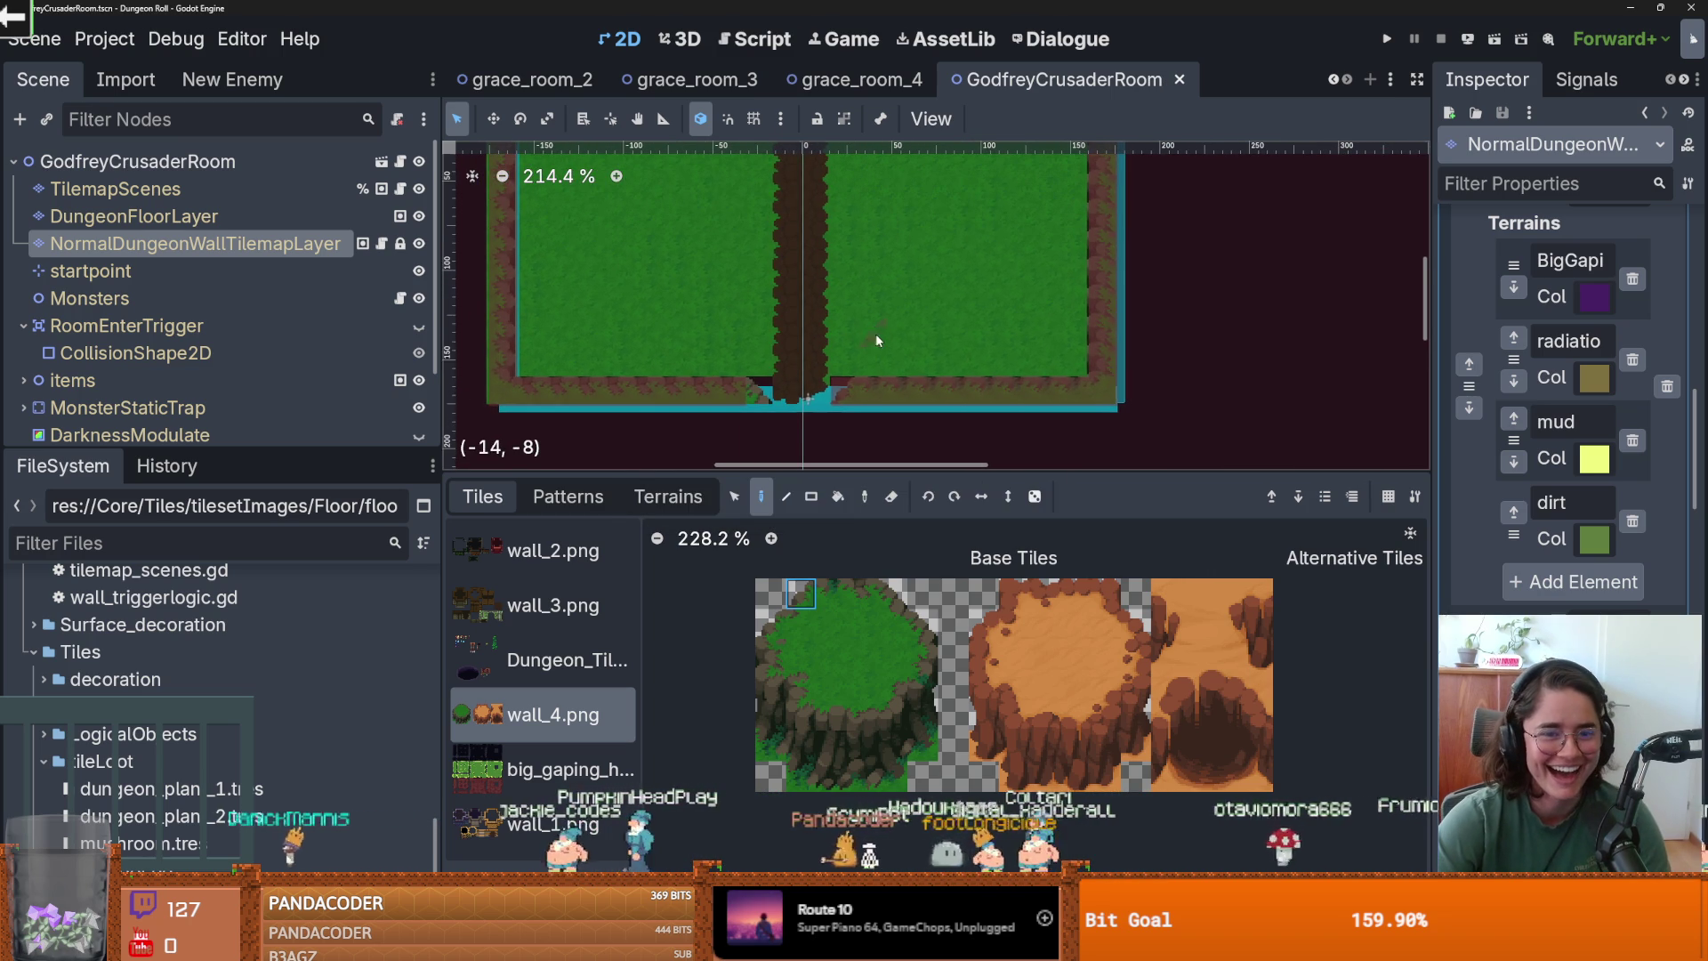
pyautogui.hotkey('ctrl', 's')
pyautogui.scroll(3, 871, 375)
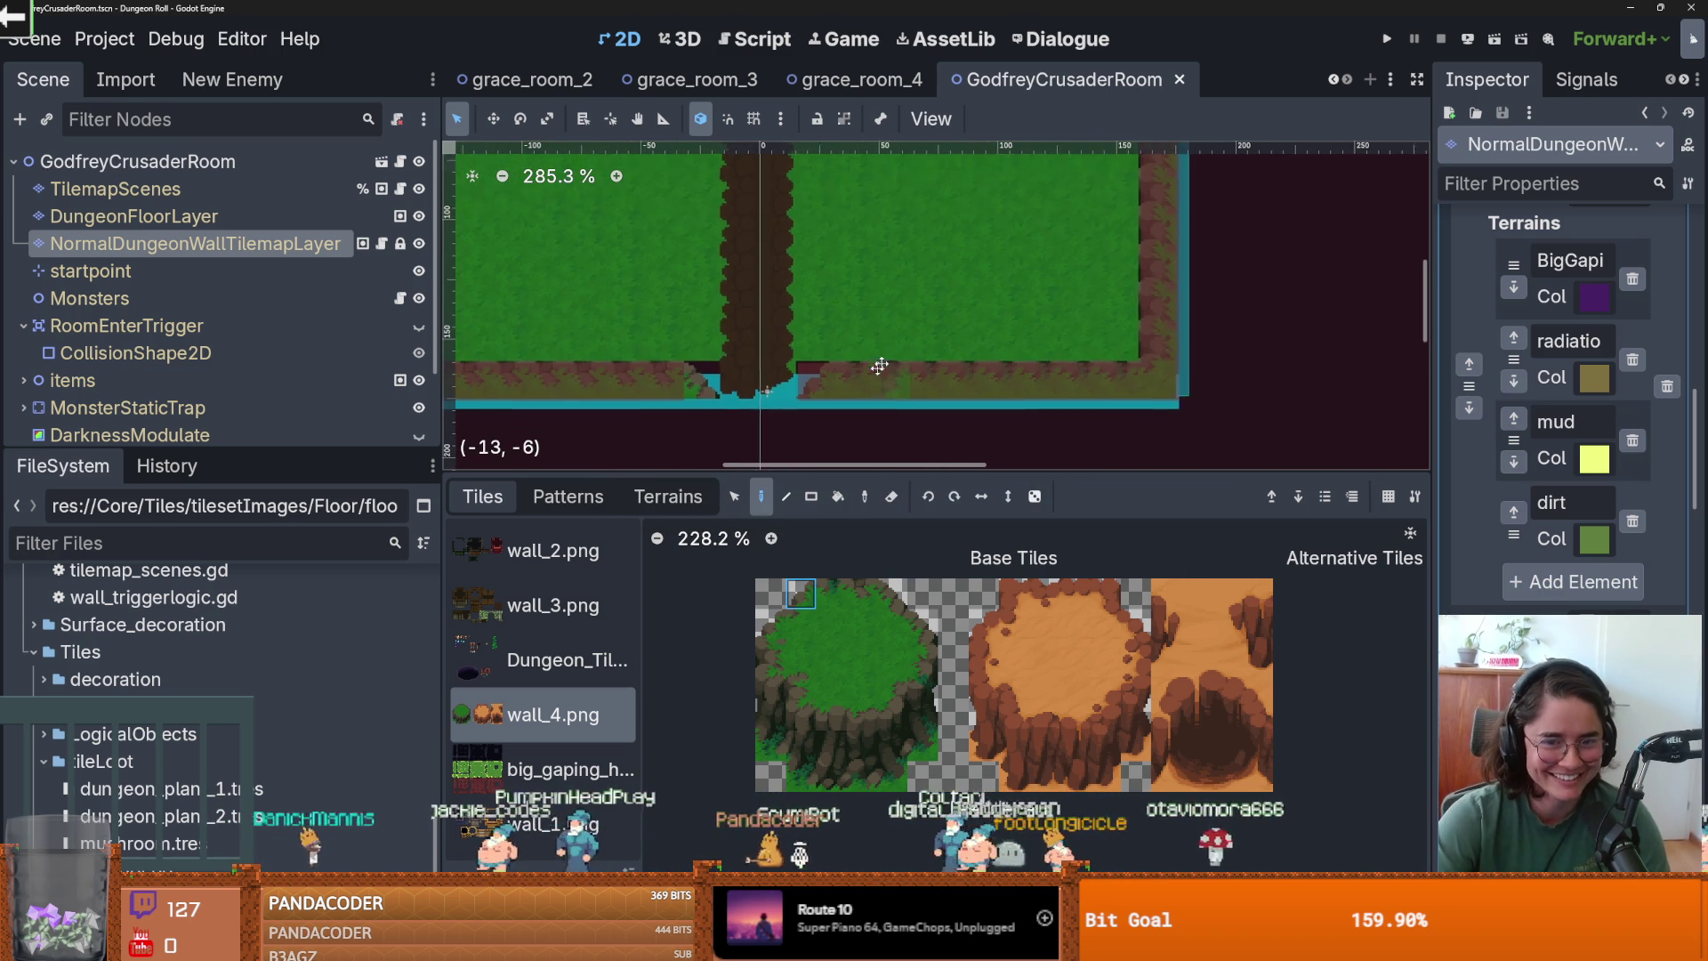
# On DungeonFloorLayer, paint a rectangle of grass_light terrain onto the room floor.
pyautogui.click(133, 216)
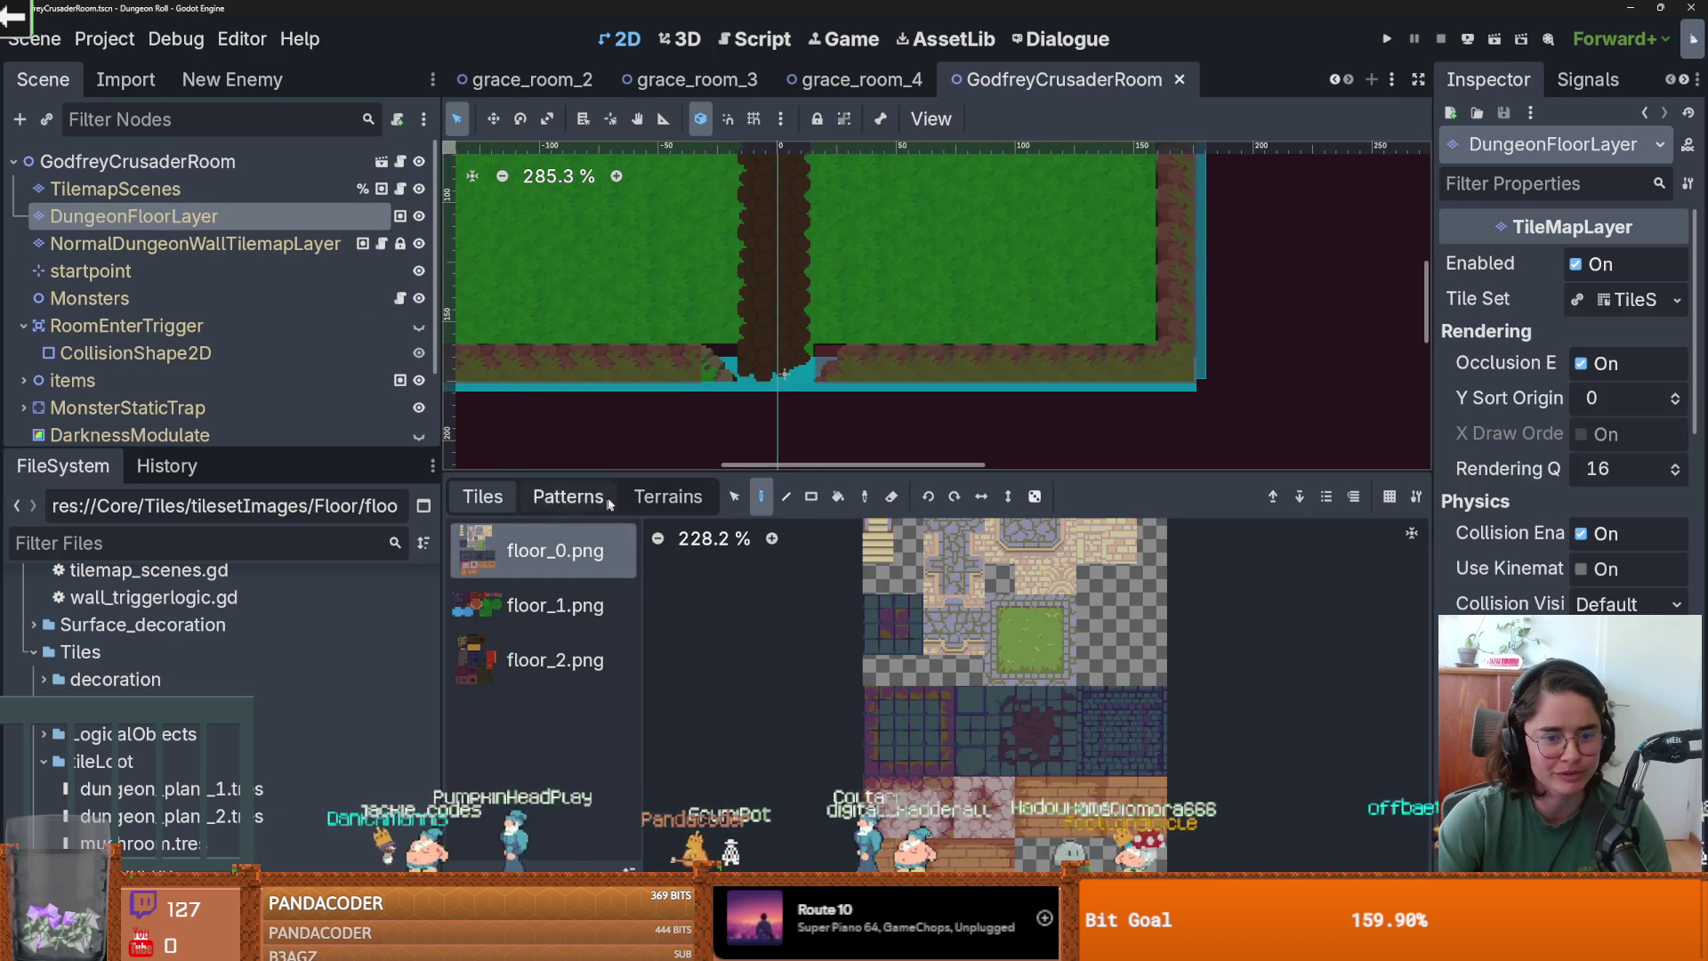
pyautogui.click(668, 496)
pyautogui.scroll(-4, 552, 641)
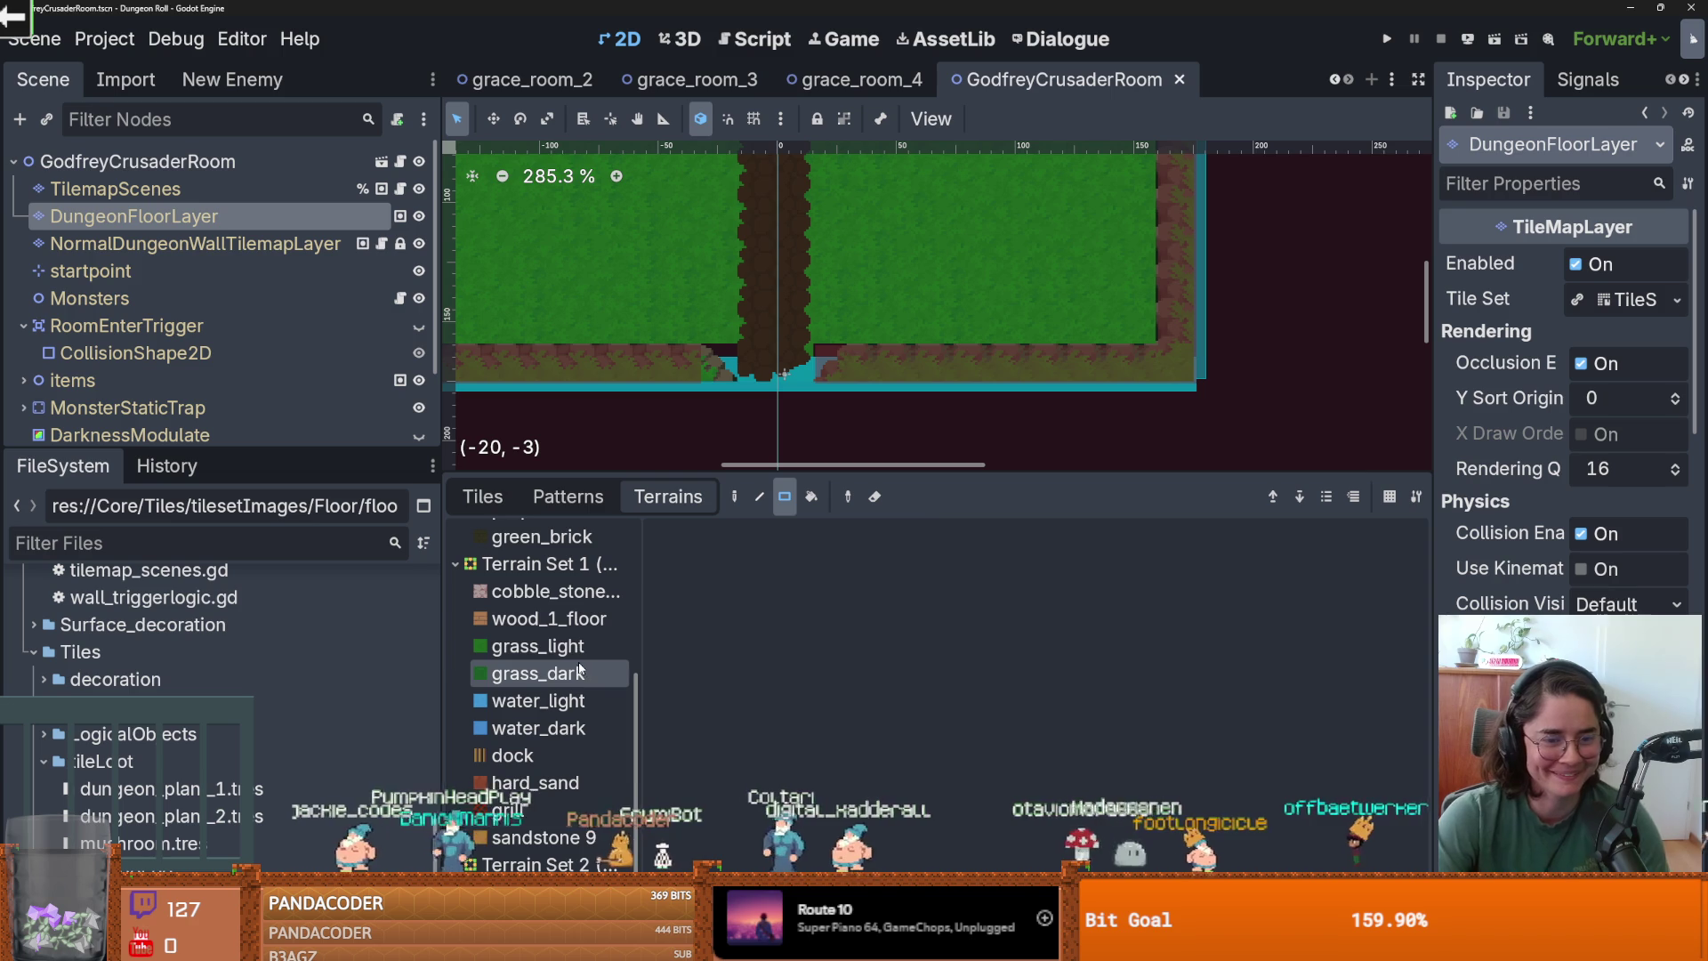
pyautogui.click(579, 672)
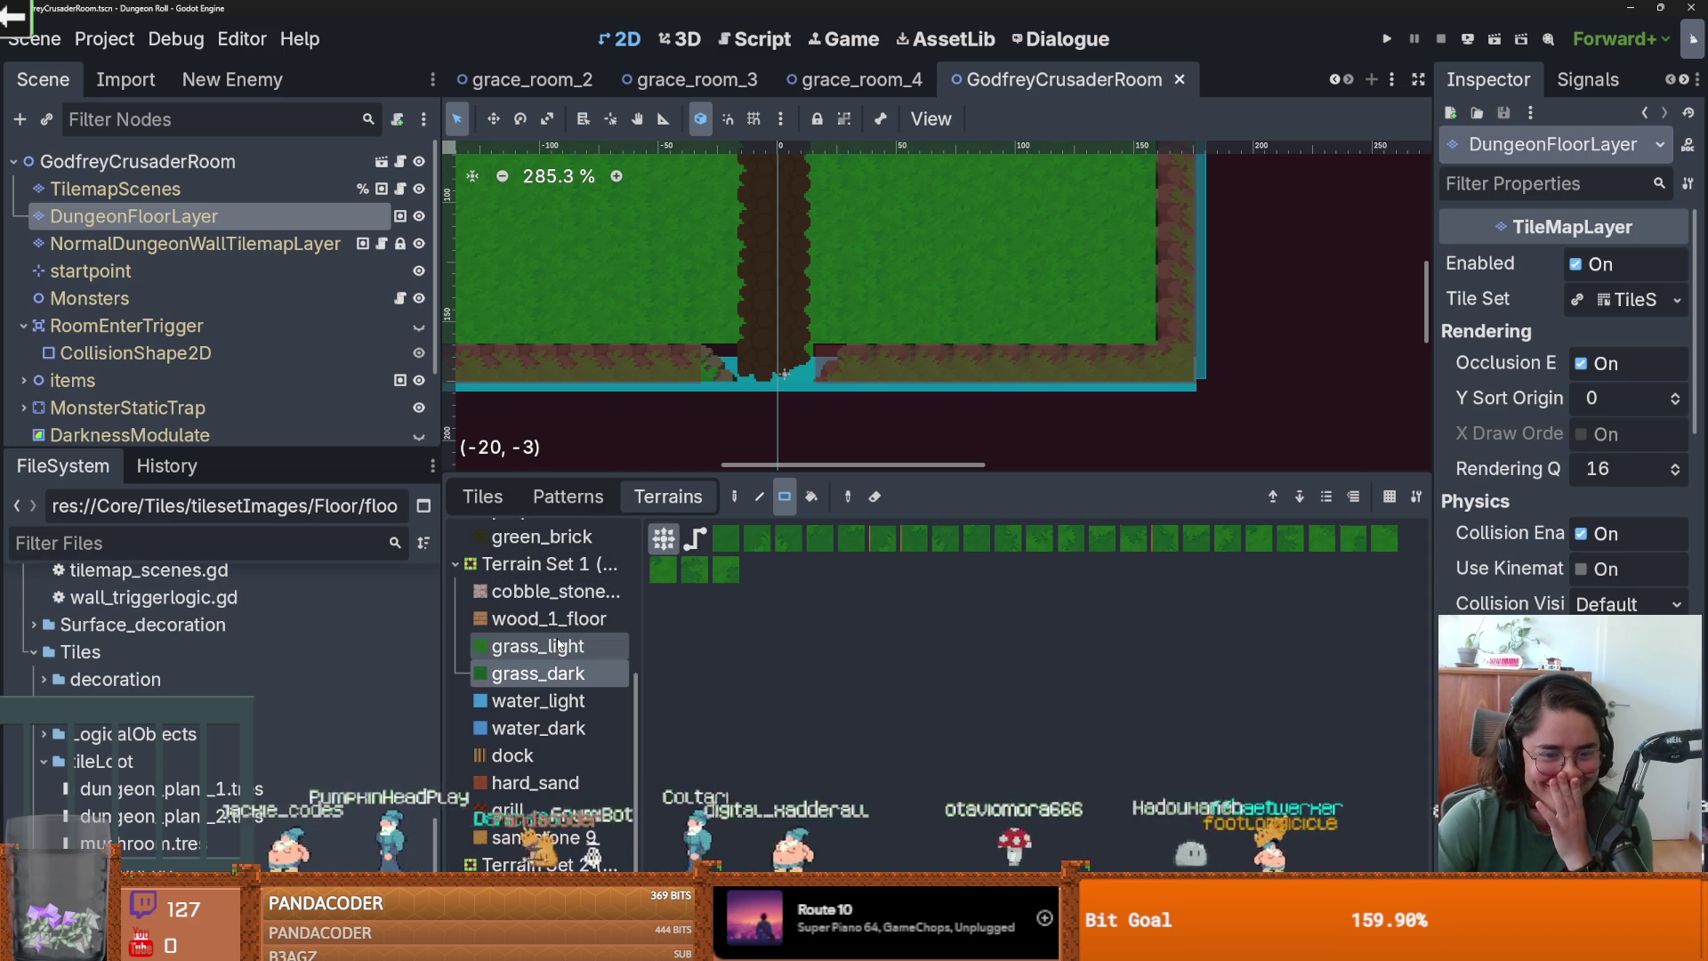
pyautogui.click(559, 646)
pyautogui.moveTo(810, 365)
pyautogui.mouseDown()
pyautogui.moveTo(730, 364)
pyautogui.moveTo(851, 372)
pyautogui.mouseUp()
pyautogui.scroll(-2, 850, 371)
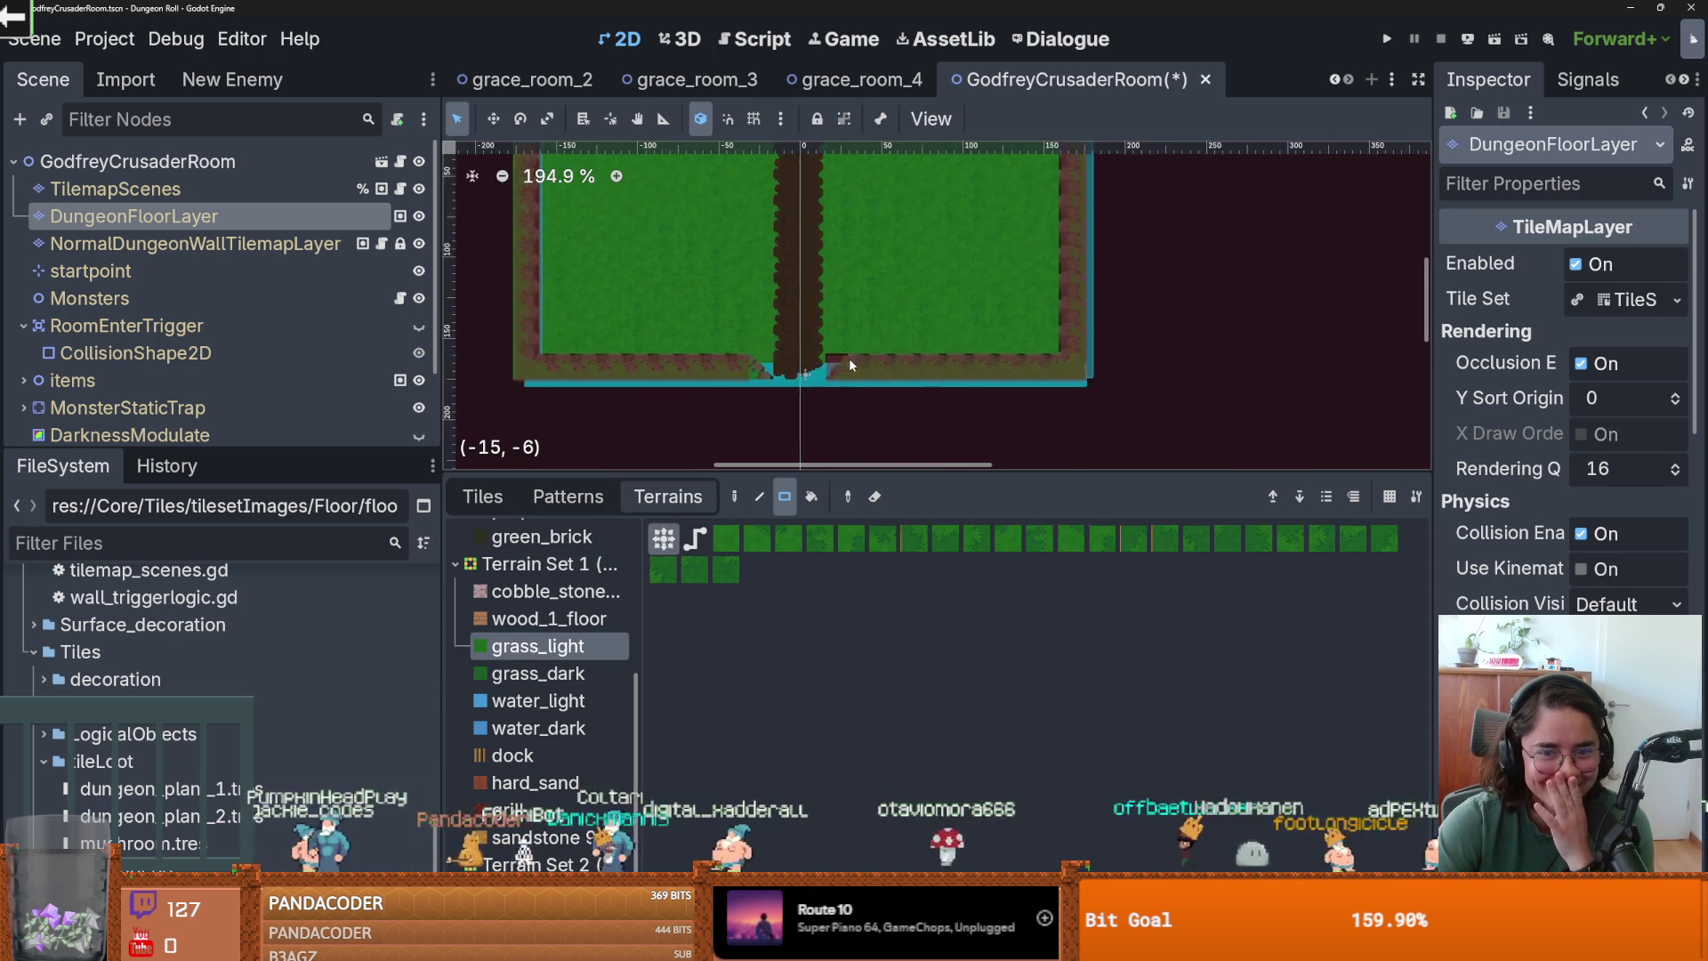
pyautogui.scroll(-2, 850, 365)
pyautogui.scroll(2, 770, 382)
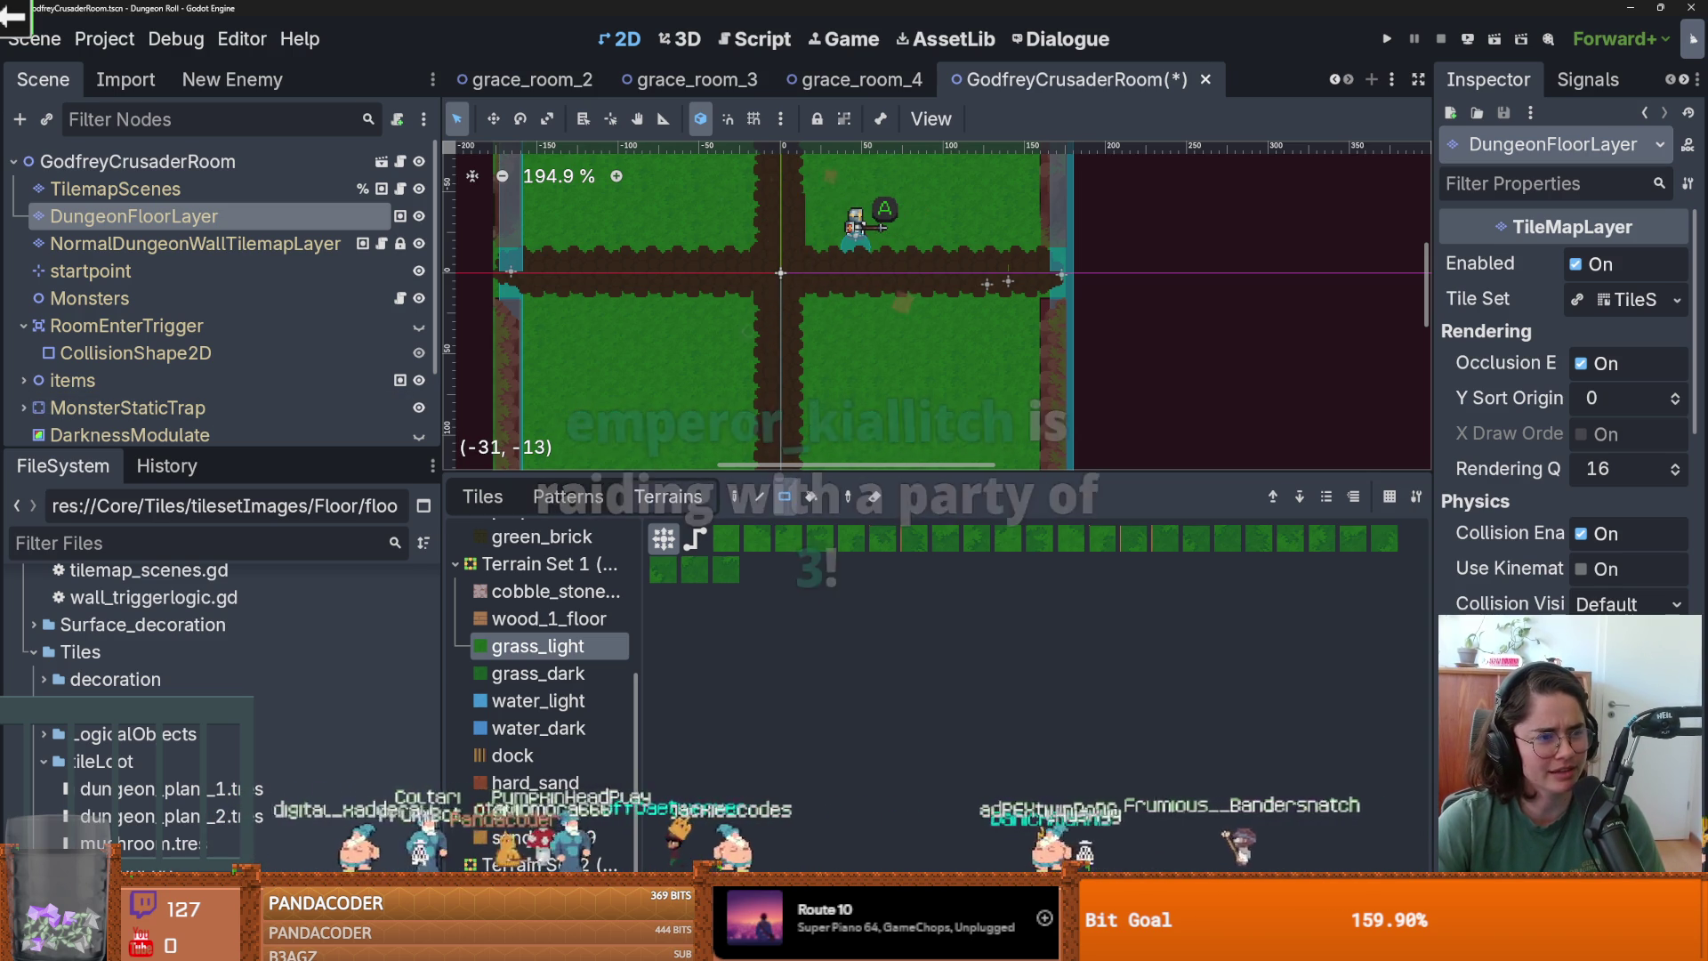
pyautogui.scroll(1, 898, 377)
pyautogui.moveTo(899, 377); pyautogui.dragTo(935, 309)
# Save the scene and run the project to test the room.
pyautogui.hotkey('ctrl', 's')
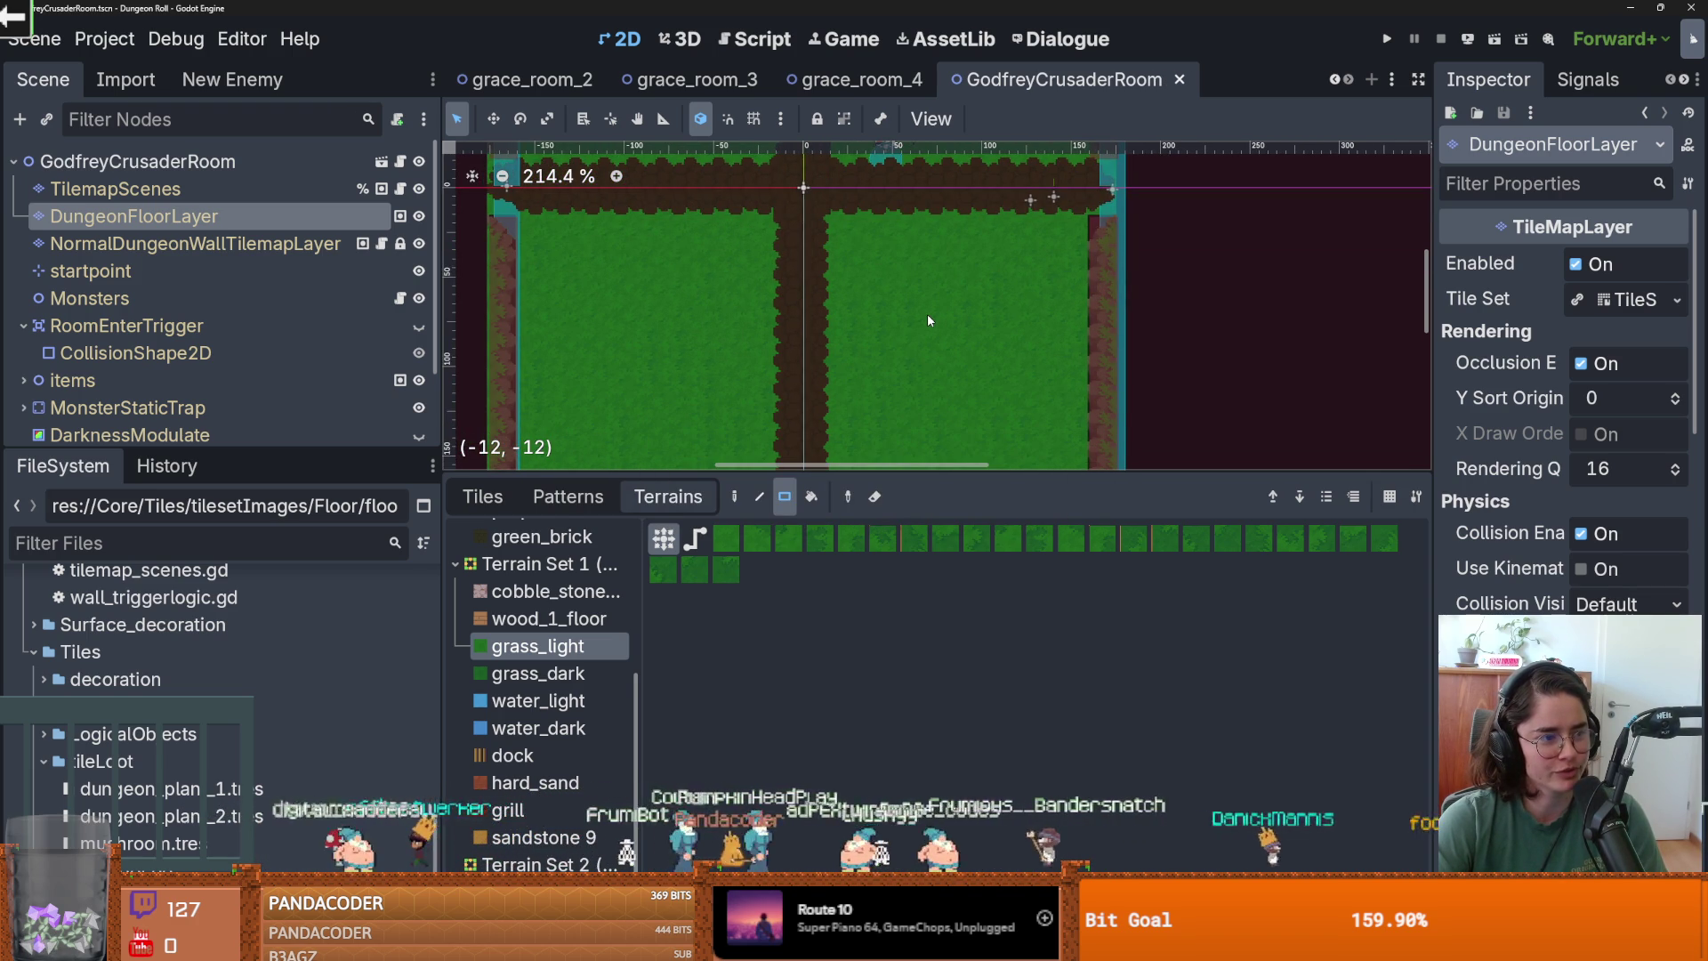
pyautogui.scroll(-1, 926, 313)
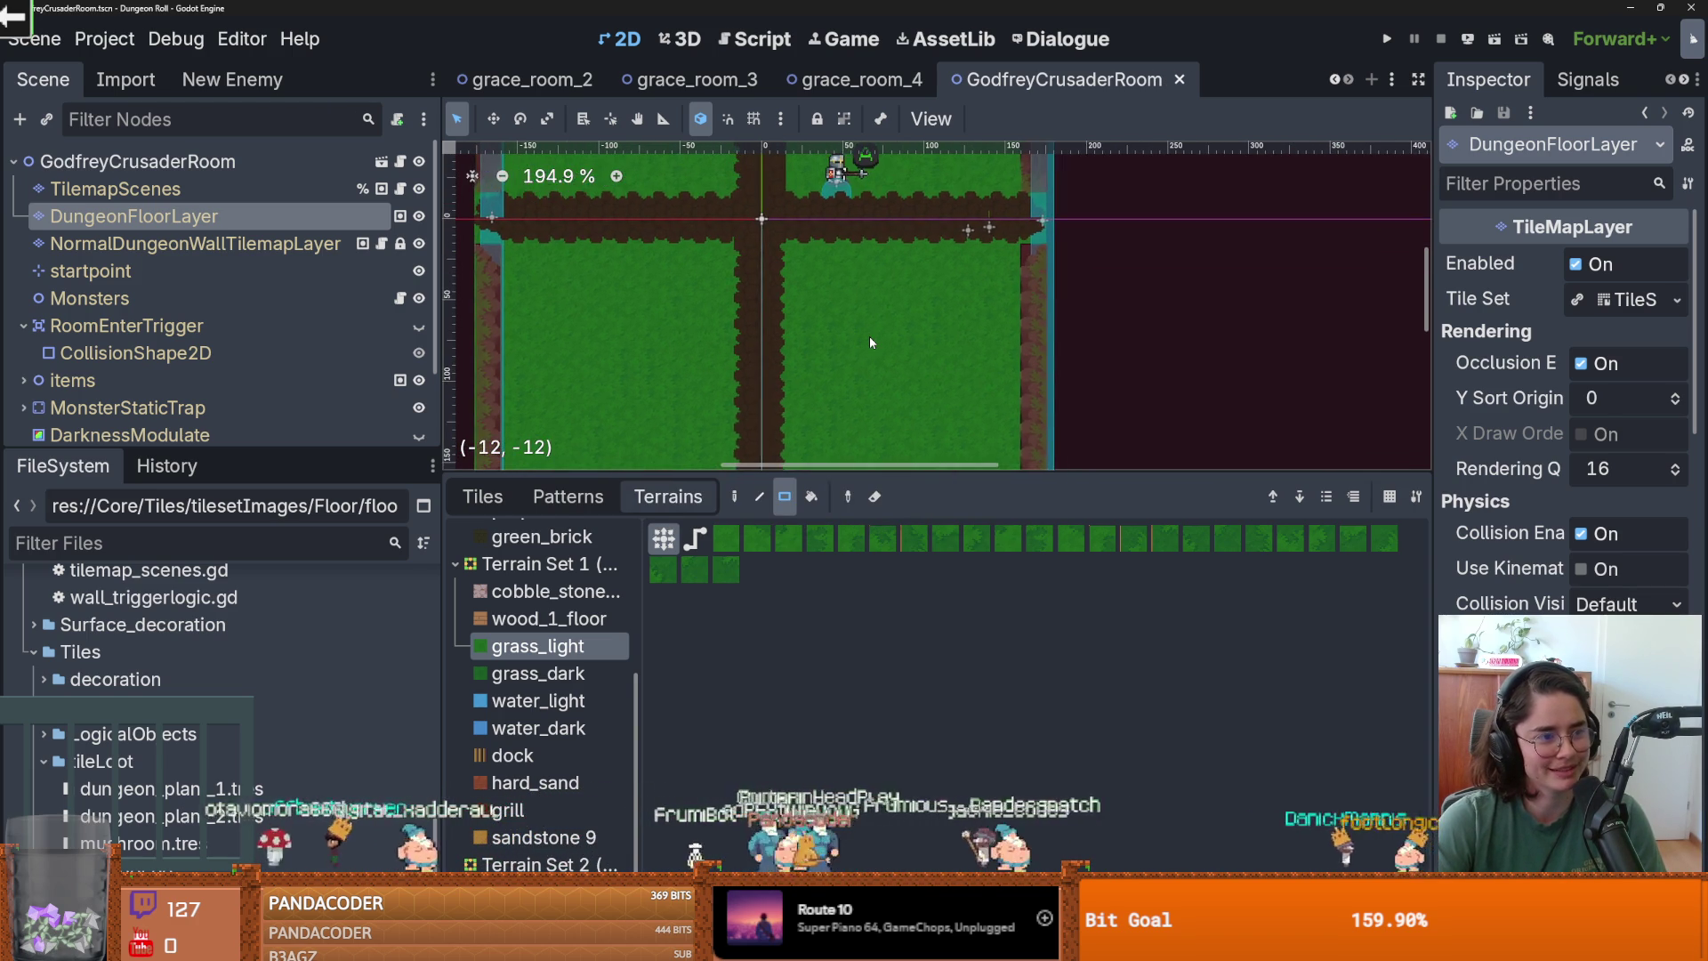
pyautogui.scroll(-3, 868, 336)
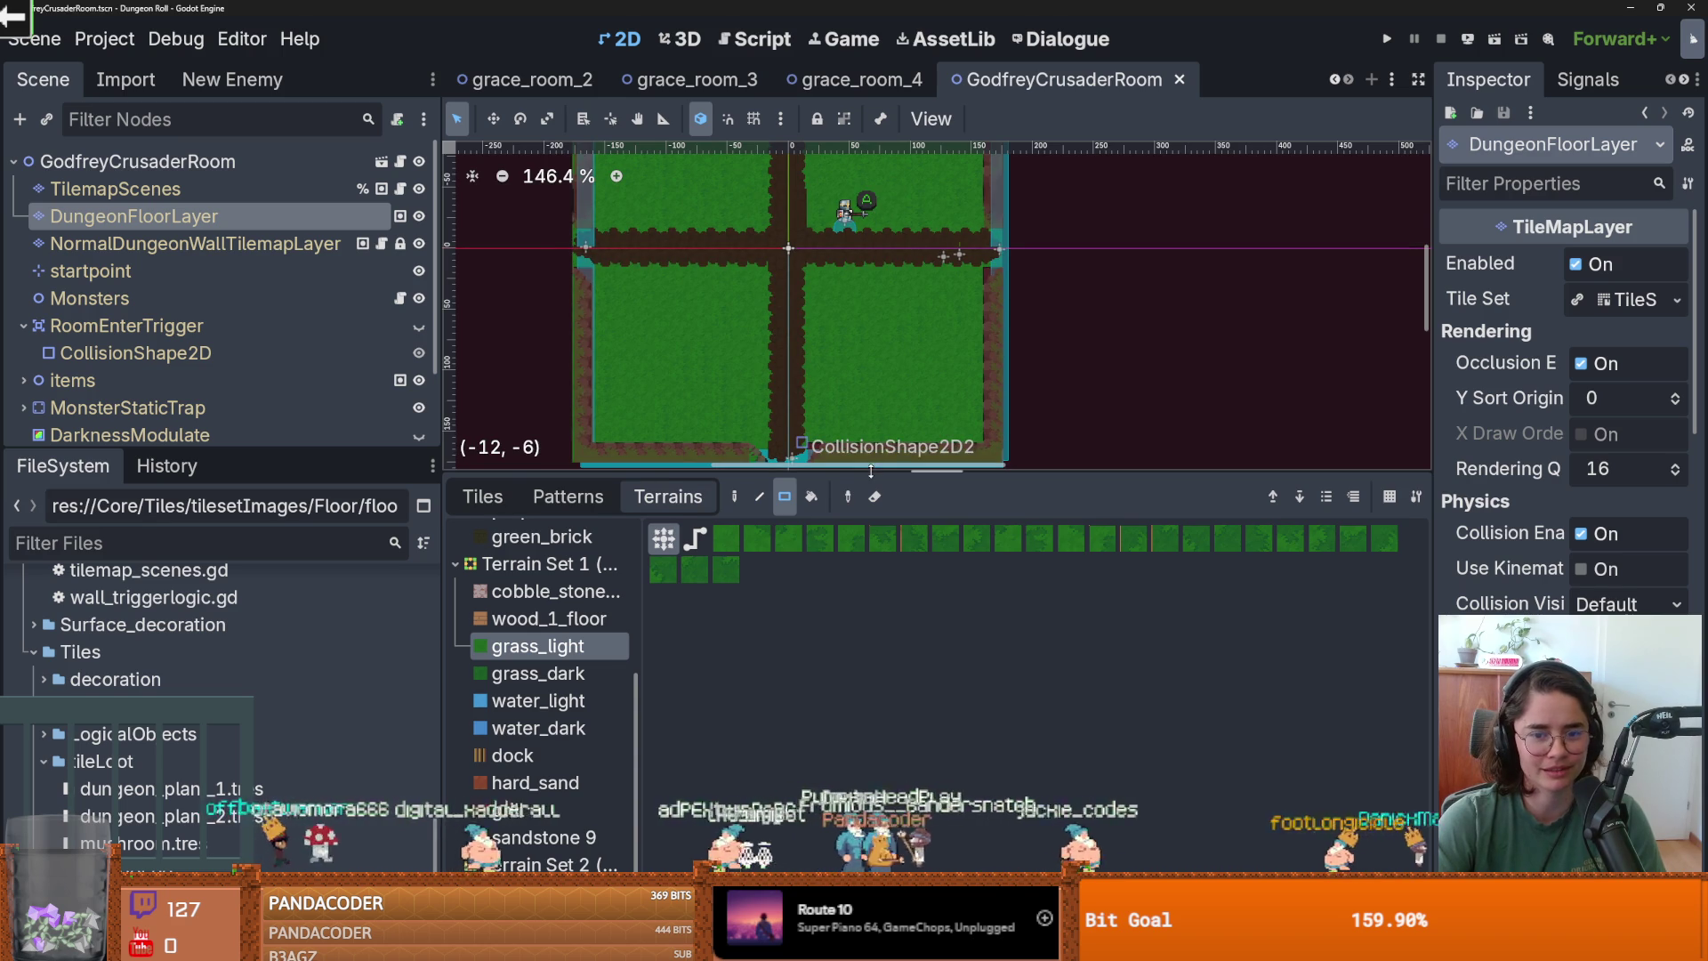
pyautogui.hotkey('ctrl', 's')
pyautogui.scroll(1, 839, 338)
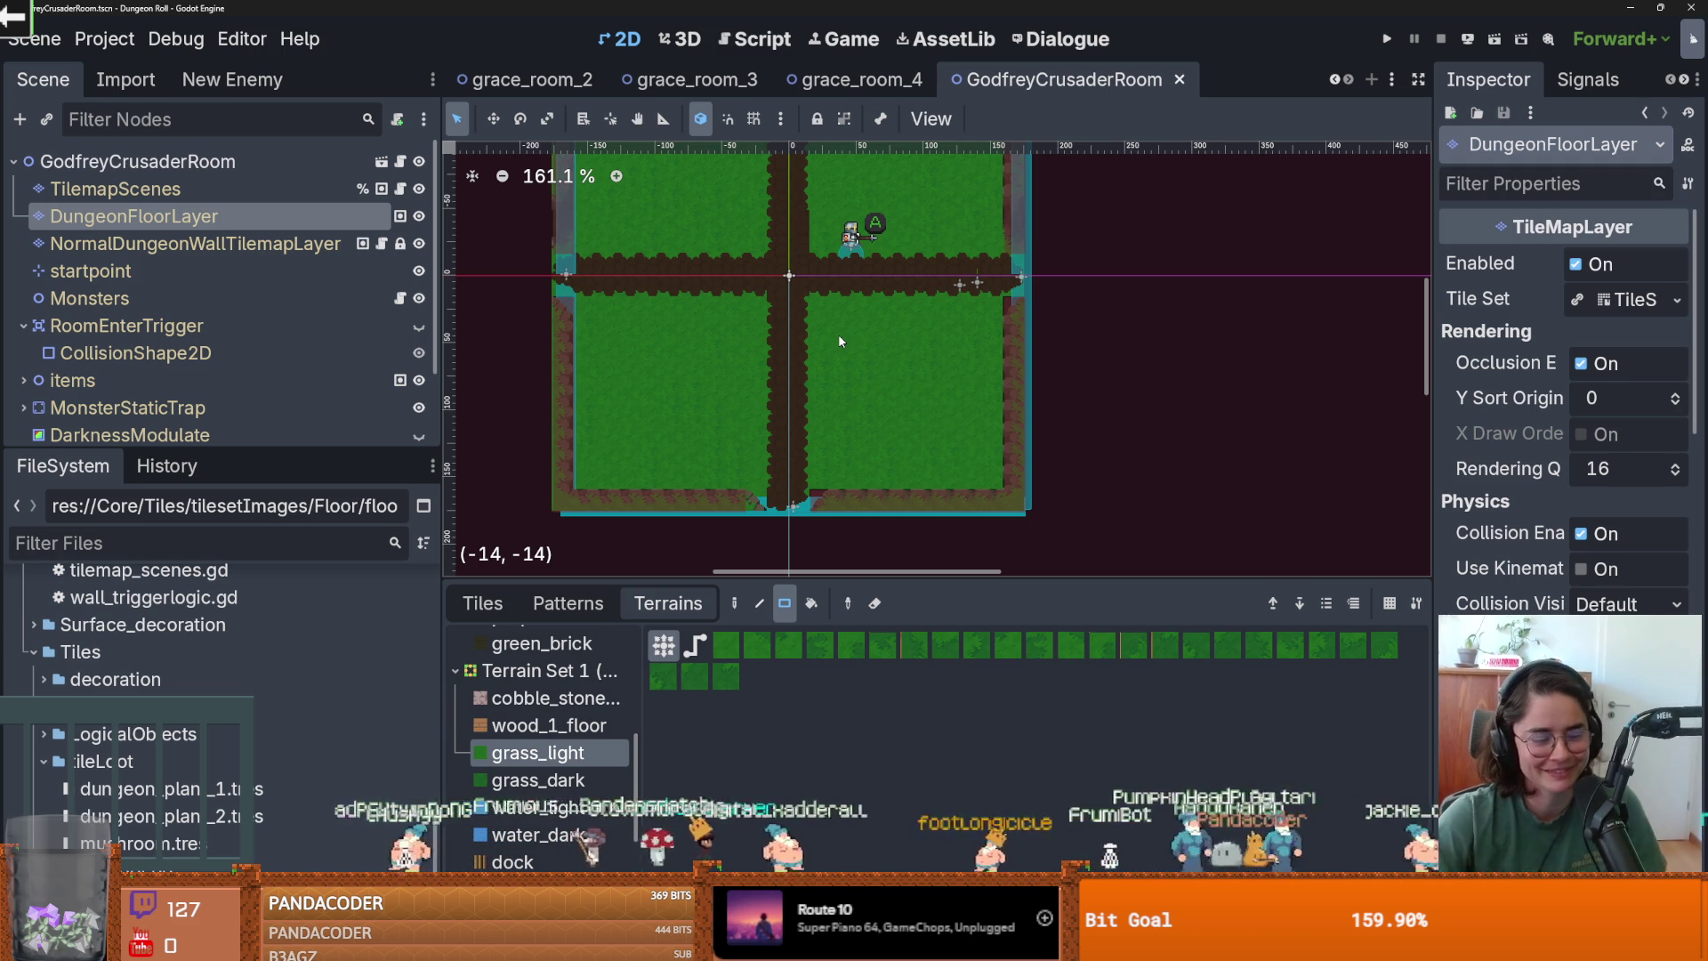
pyautogui.hotkey('ctrl', 's')
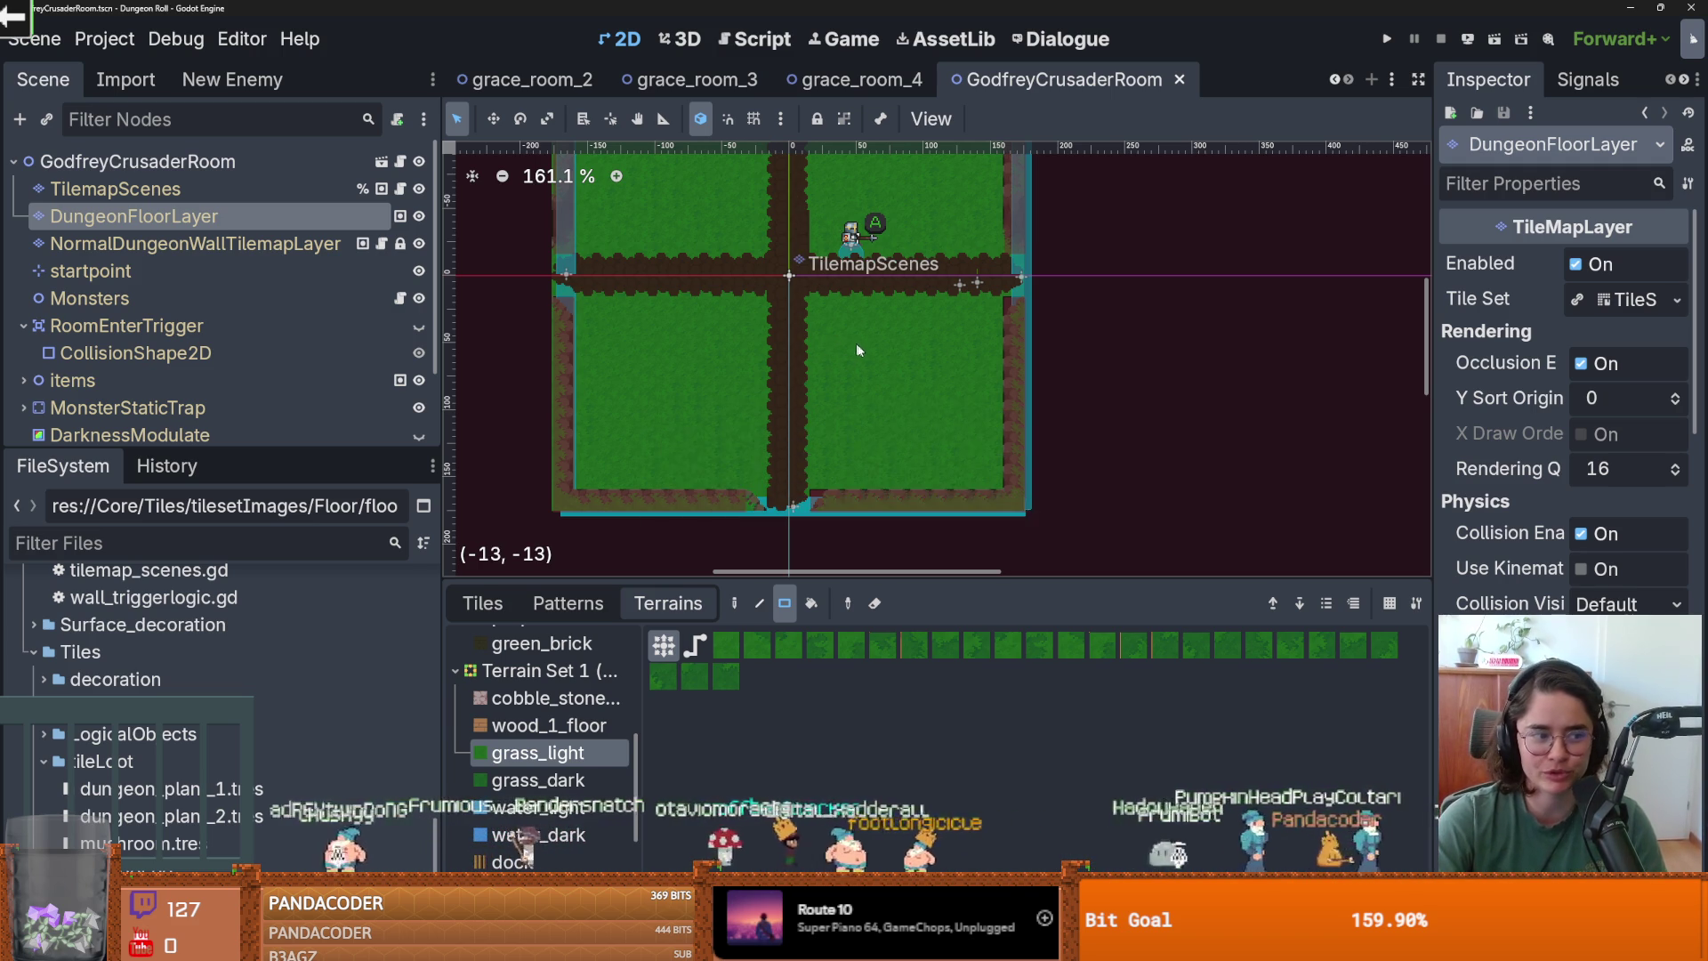
pyautogui.scroll(1, 858, 350)
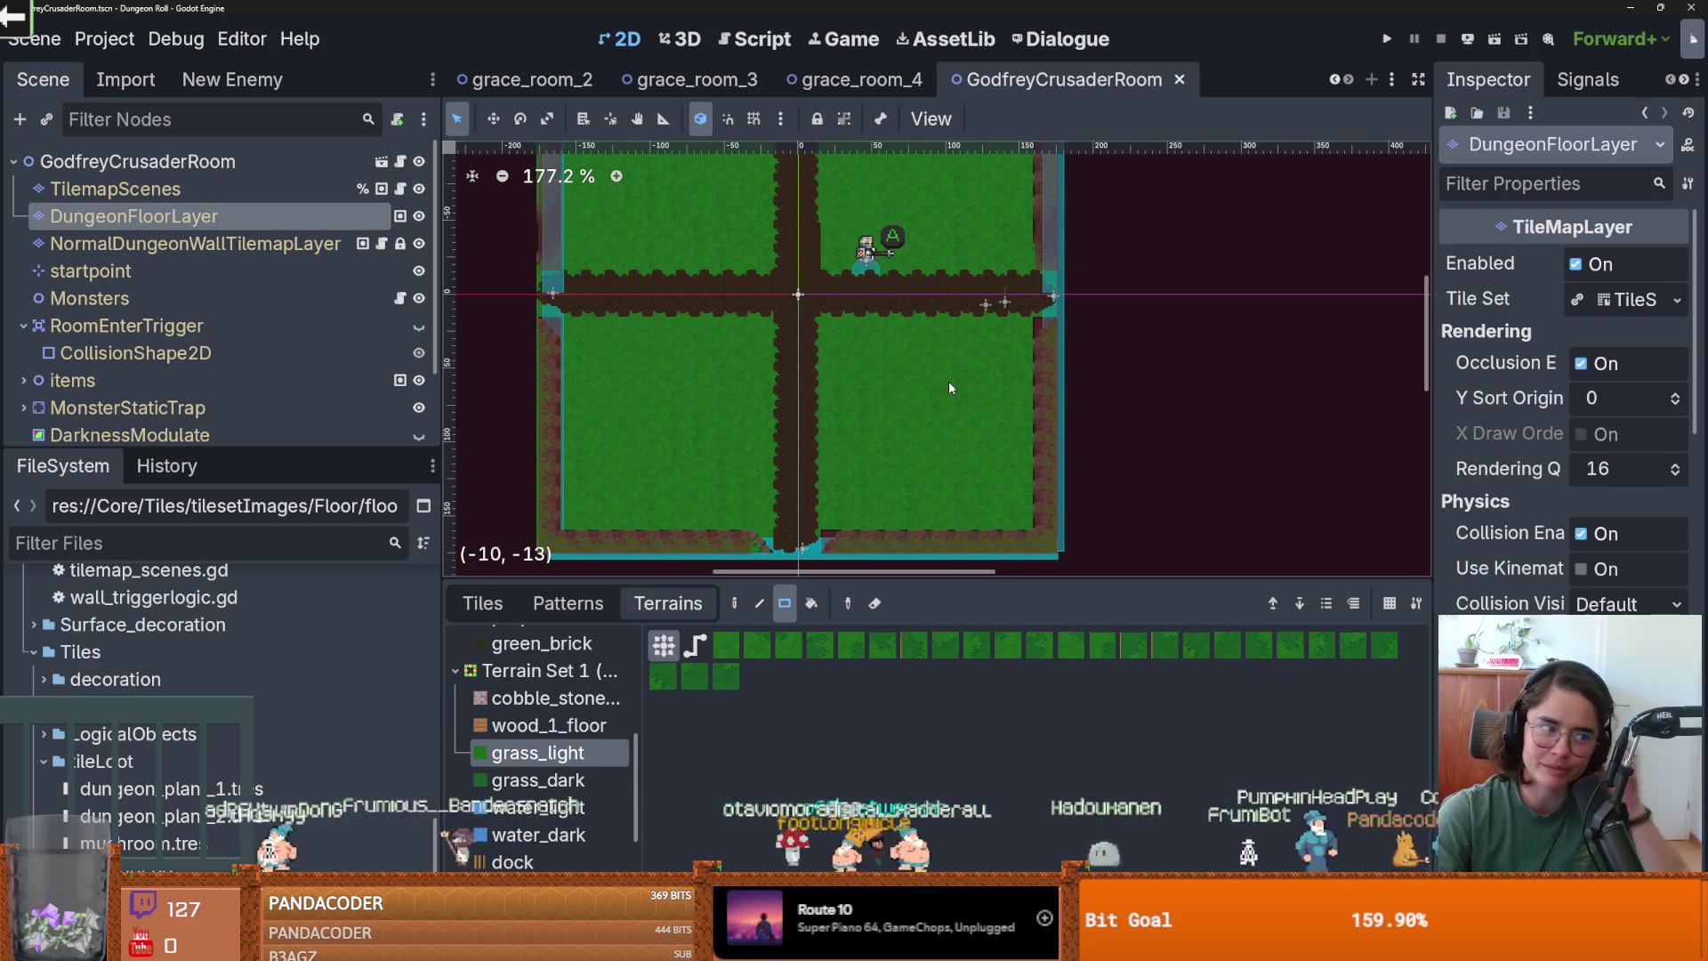
pyautogui.scroll(1, 925, 391)
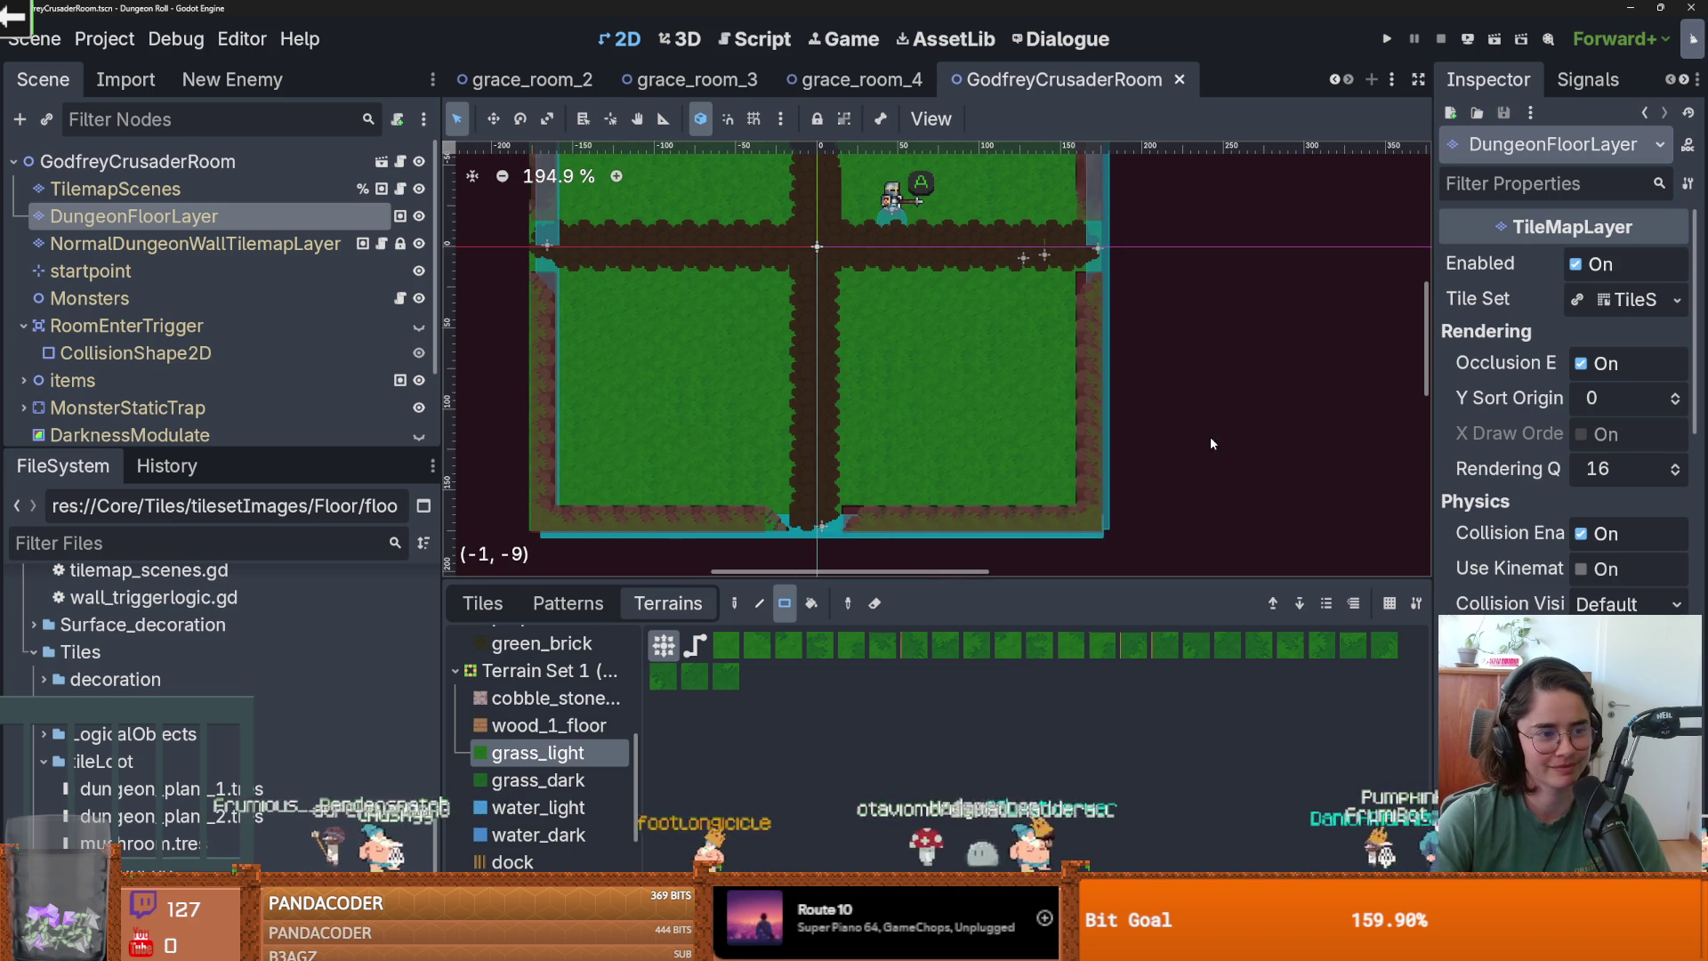
pyautogui.scroll(2, 985, 509)
pyautogui.scroll(-6, 991, 339)
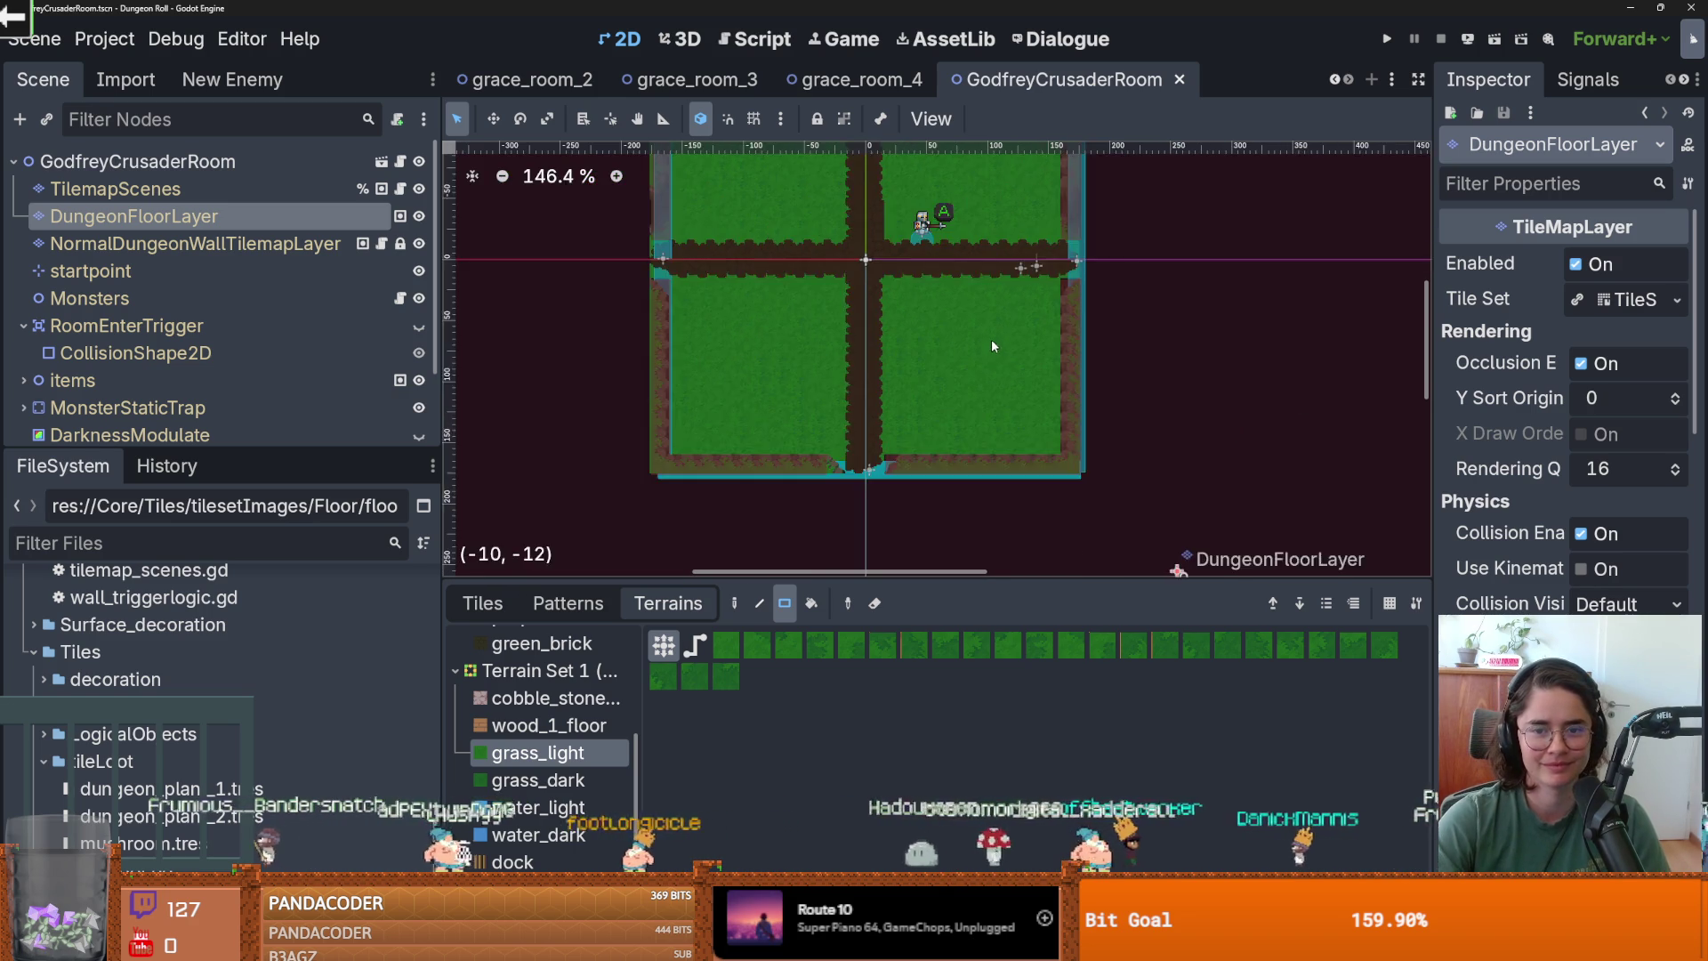
pyautogui.click(1386, 39)
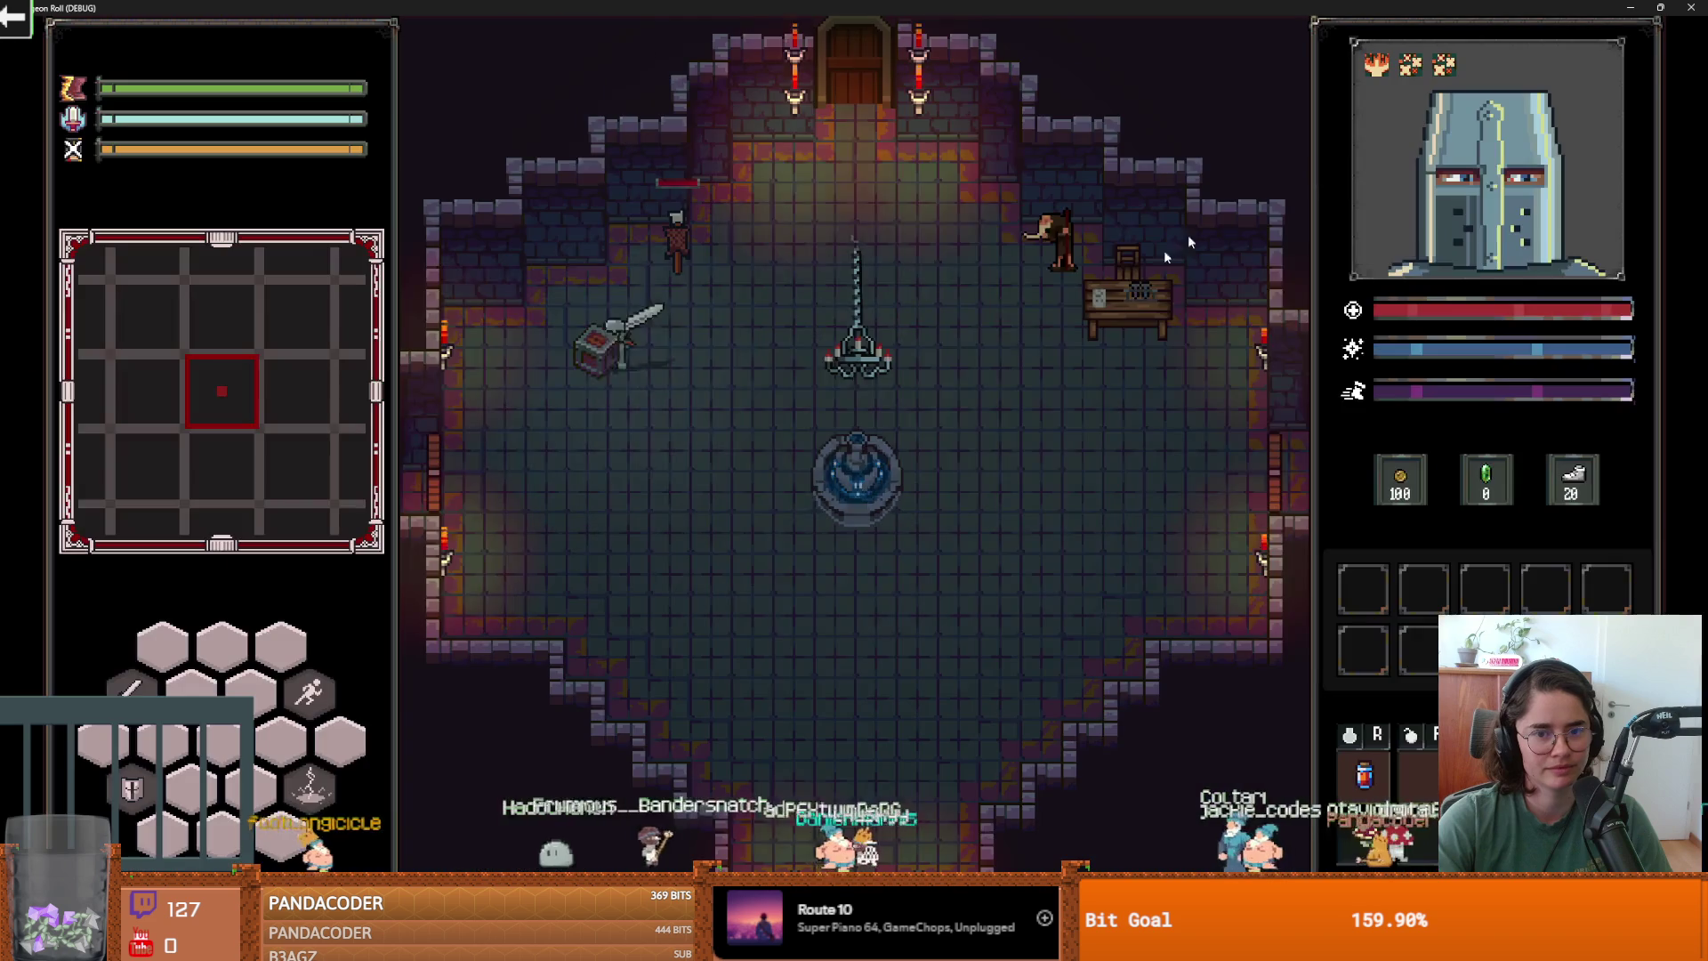
# Maximize the game window, walk the knight out the right door, and enable debug mode.
pyautogui.click(1342, 153)
pyautogui.press('d')
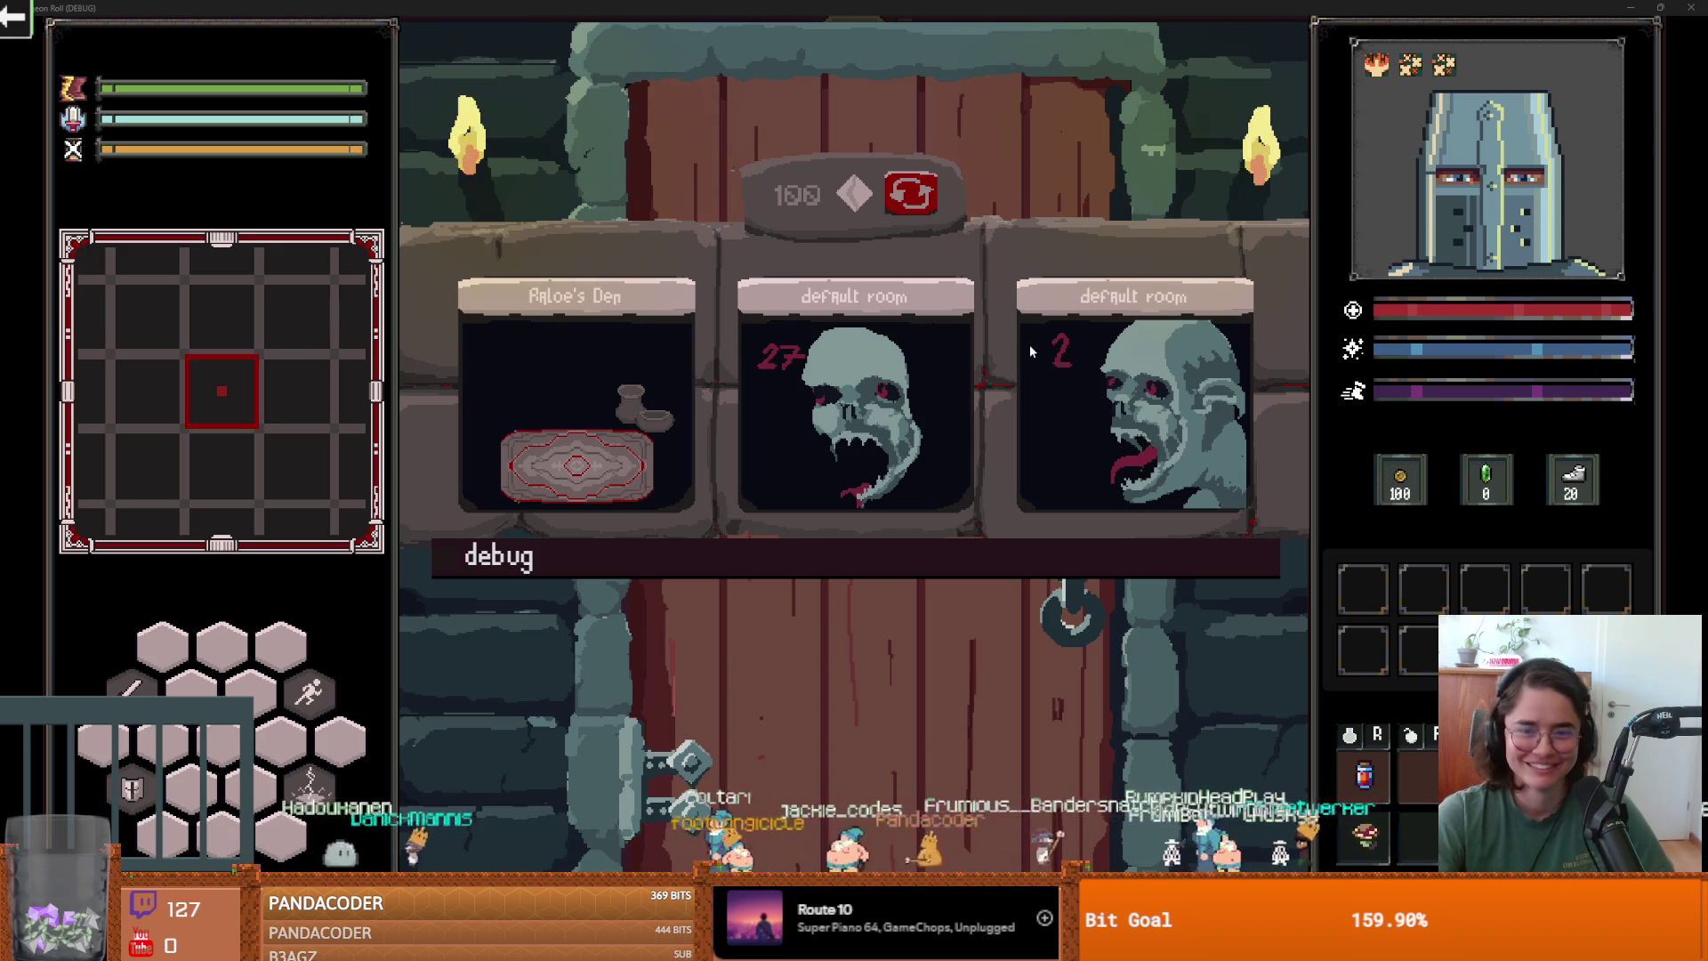
pyautogui.click(765, 551)
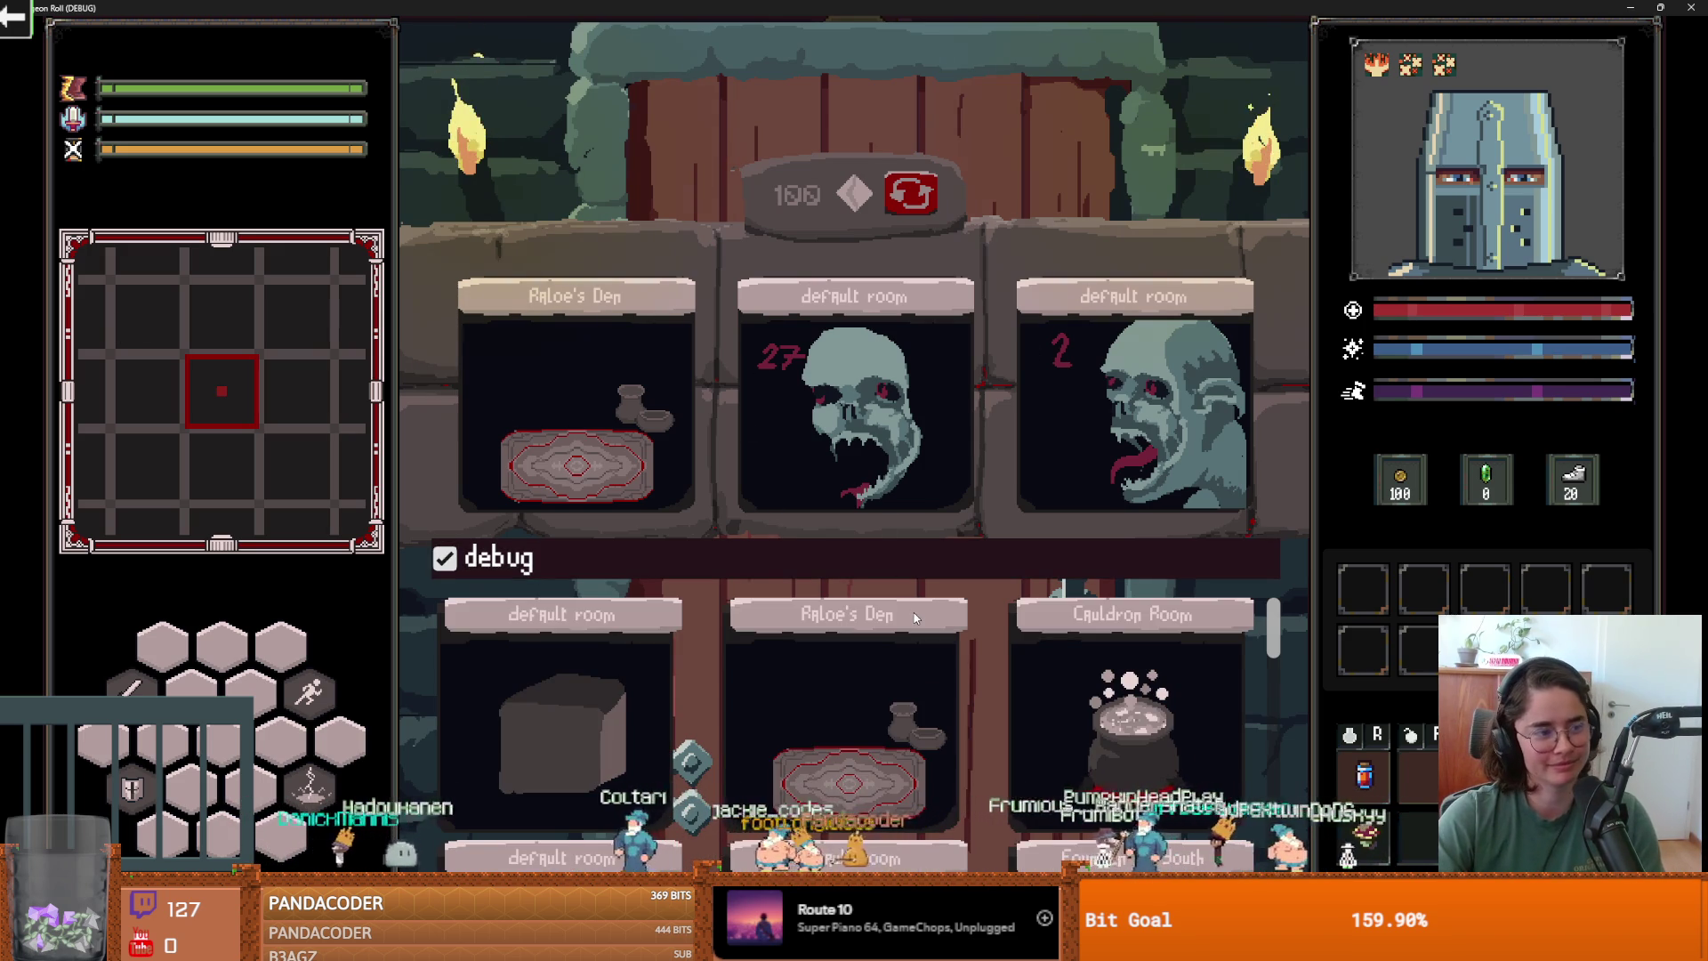
# Enter the grass crossroads room from the debug room list, then close the game.
pyautogui.scroll(-1, 932, 646)
pyautogui.click(1081, 420)
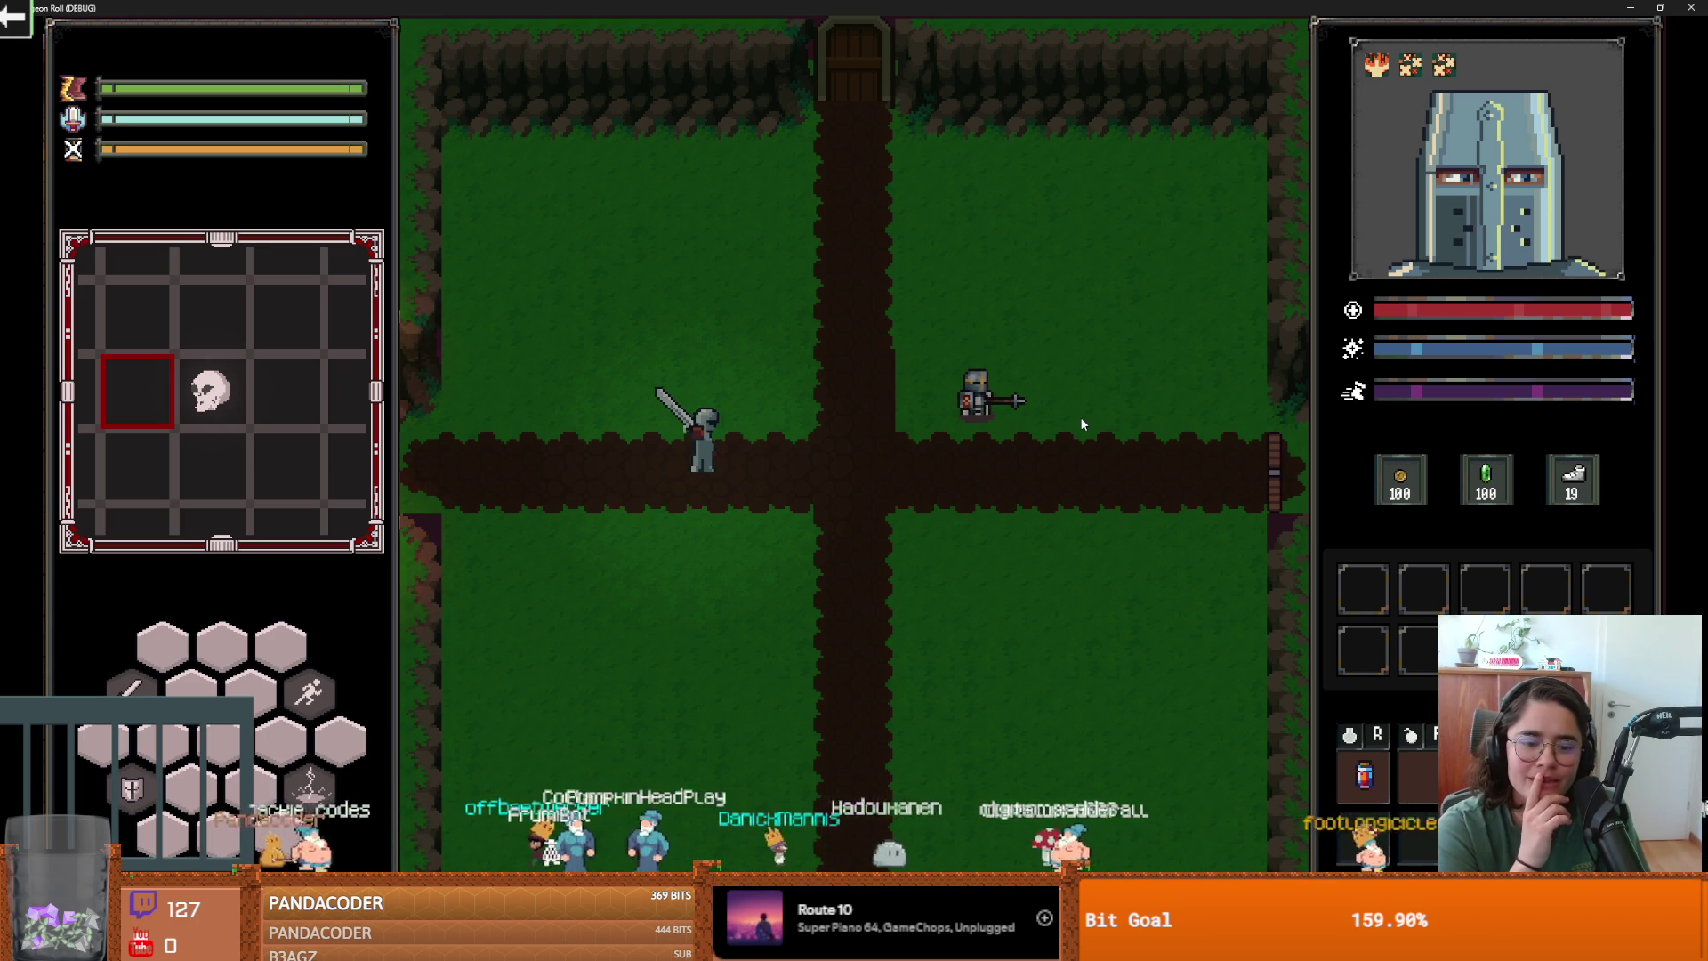
pyautogui.hotkey('alt', 'F4')
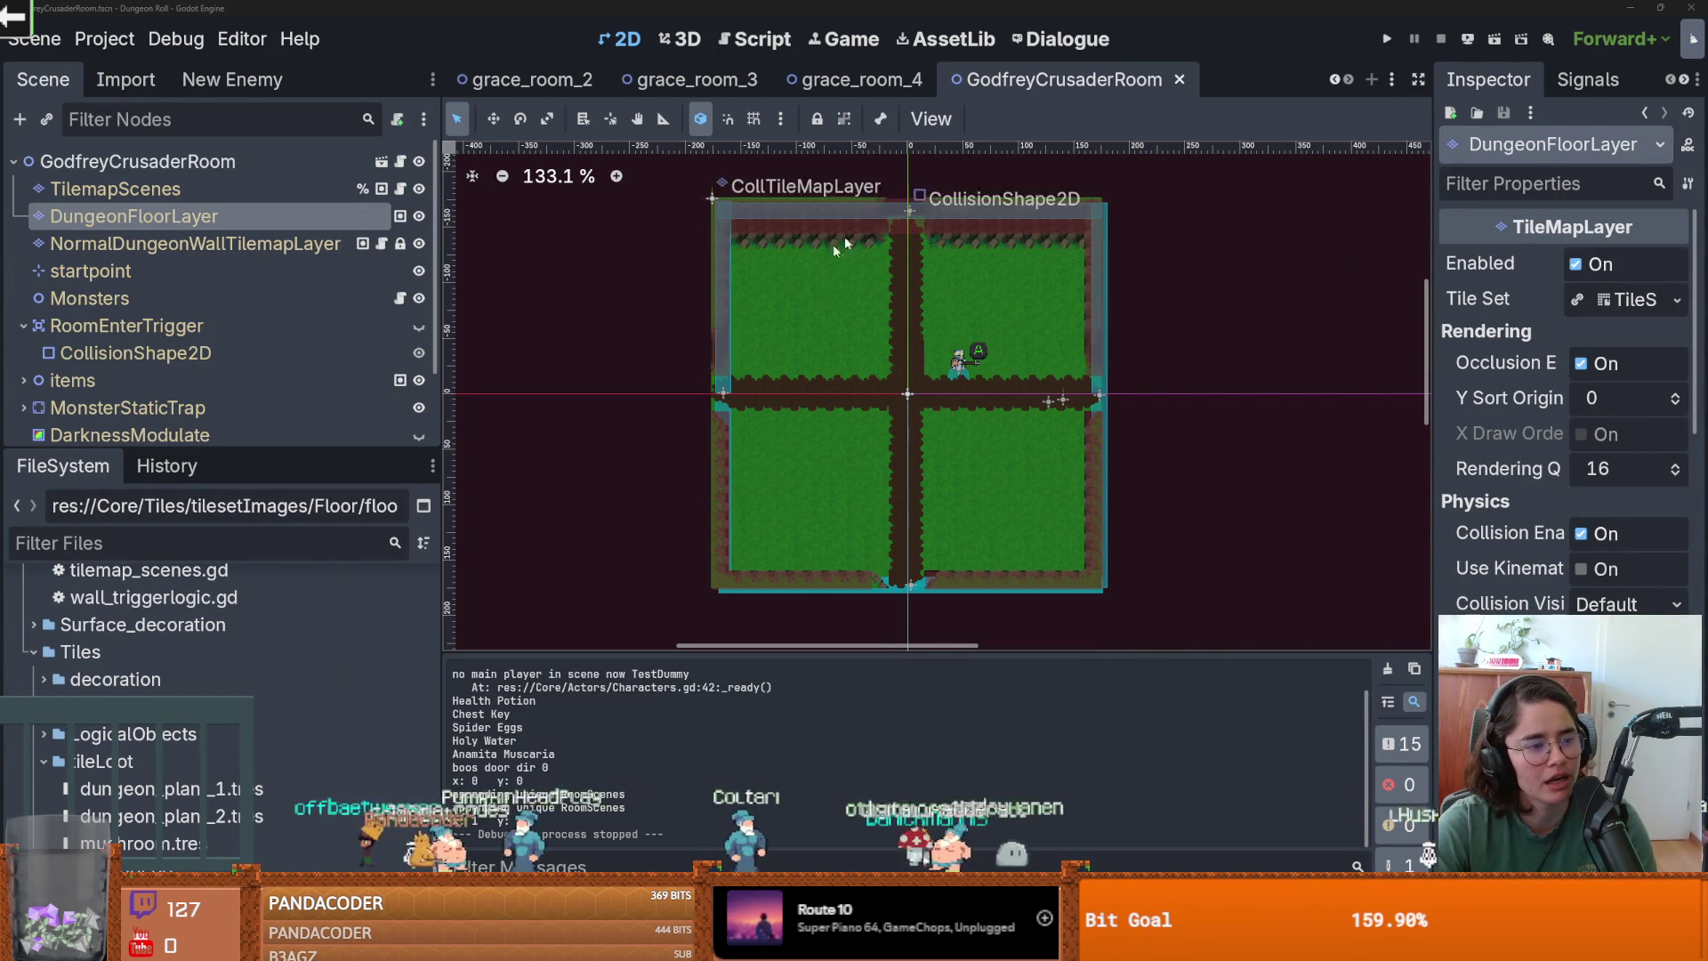
# On DungeonFloorLayer, paint grass_light along the room's left, bottom and right floor edges.
pyautogui.scroll(-2, 925, 383)
pyautogui.click(202, 243)
pyautogui.click(178, 216)
pyautogui.scroll(-5, 552, 747)
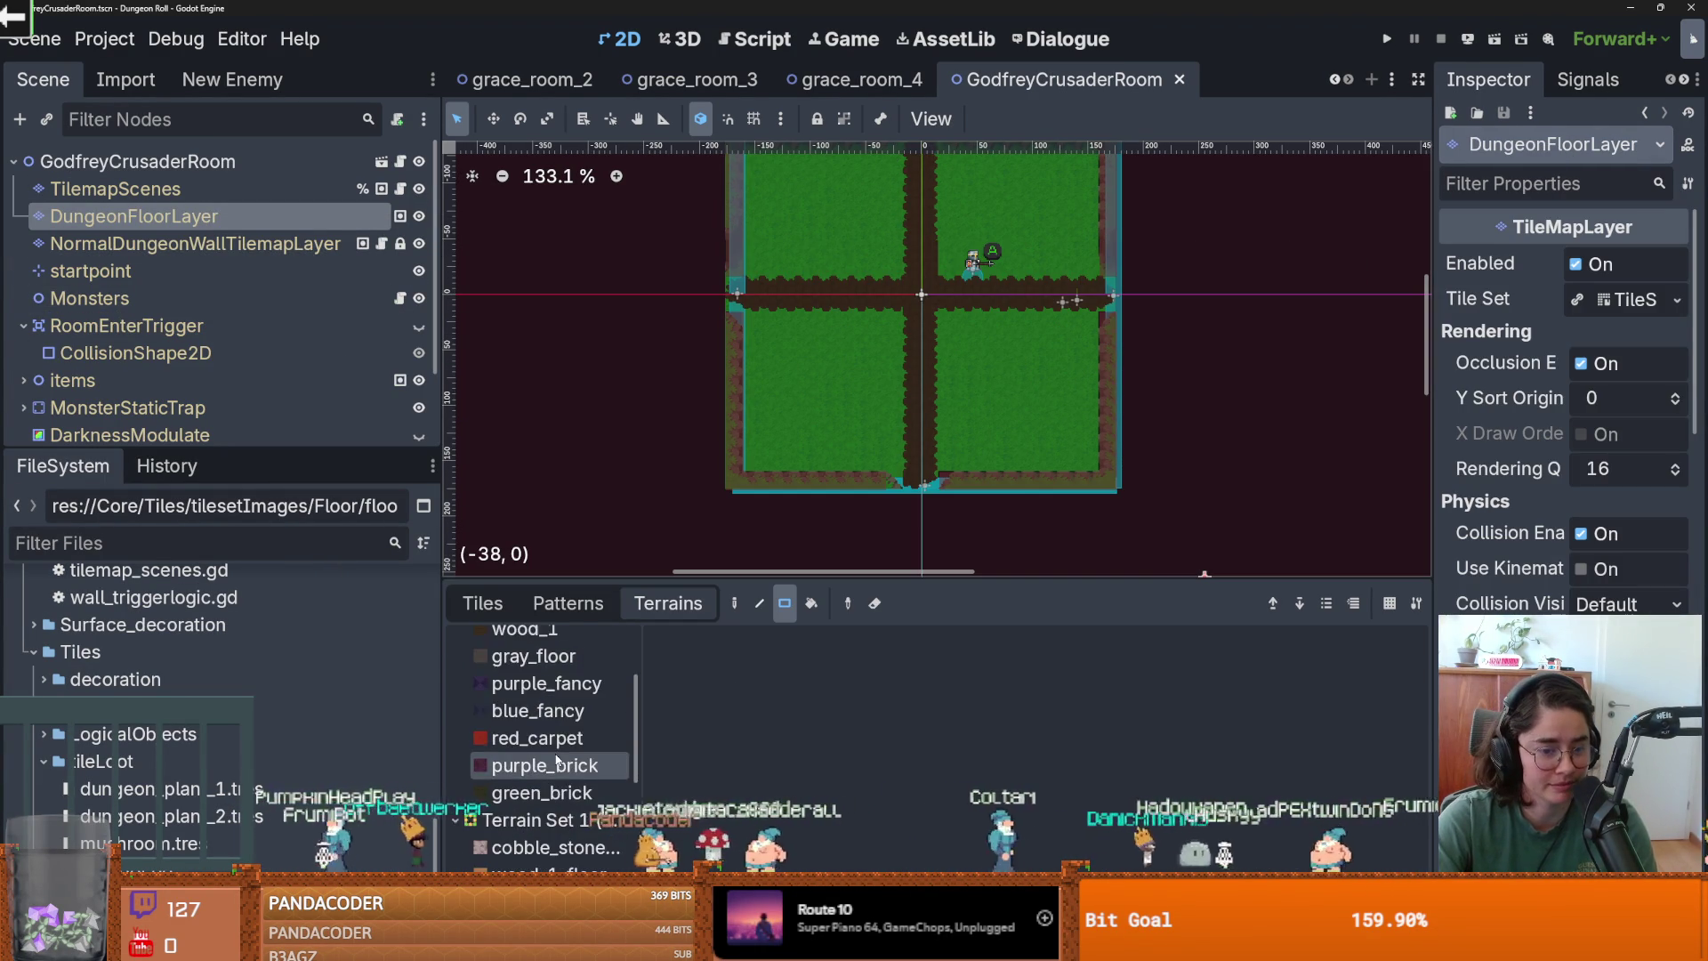
pyautogui.click(537, 777)
pyautogui.moveTo(747, 489); pyautogui.dragTo(765, 320)
pyautogui.moveTo(756, 471); pyautogui.dragTo(1099, 488)
pyautogui.moveTo(969, 488); pyautogui.dragTo(756, 487)
pyautogui.click(1001, 479)
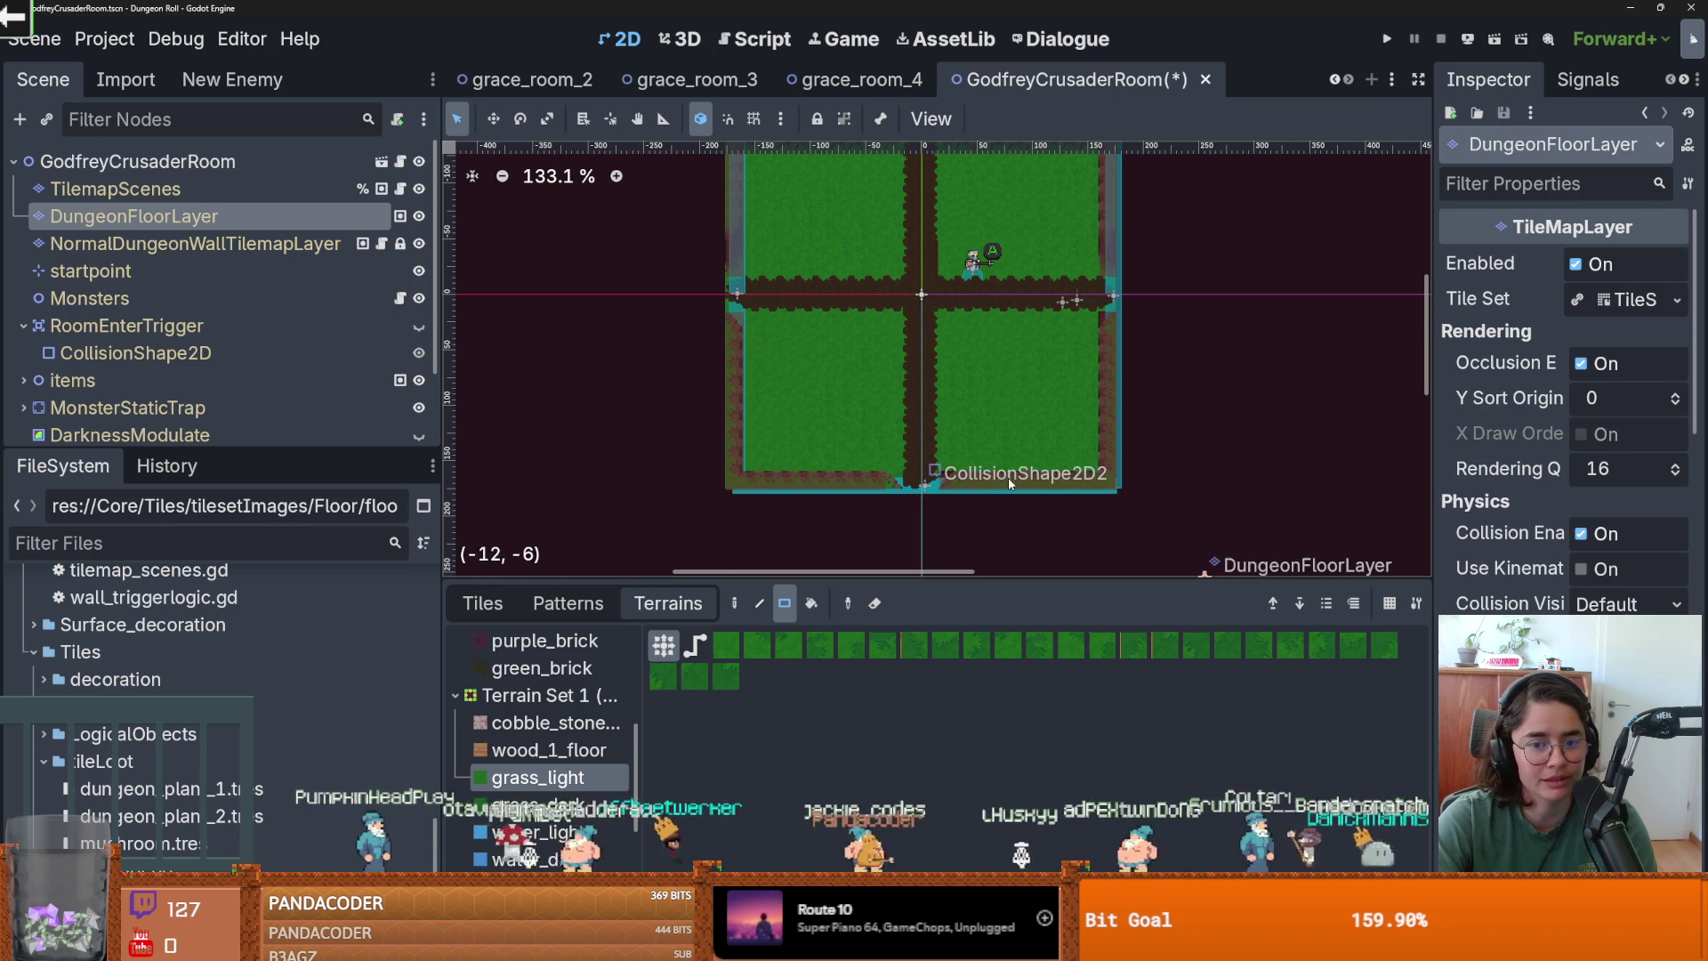
pyautogui.moveTo(1047, 476)
pyautogui.mouseDown()
pyautogui.moveTo(1104, 480)
pyautogui.moveTo(1076, 207)
pyautogui.mouseUp()
pyautogui.scroll(2, 1088, 313)
pyautogui.moveTo(717, 384); pyautogui.dragTo(729, 233)
# Save the GodfreyCrusaderRoom scene with the filled grass edges.
pyautogui.hotkey('ctrl', 's')
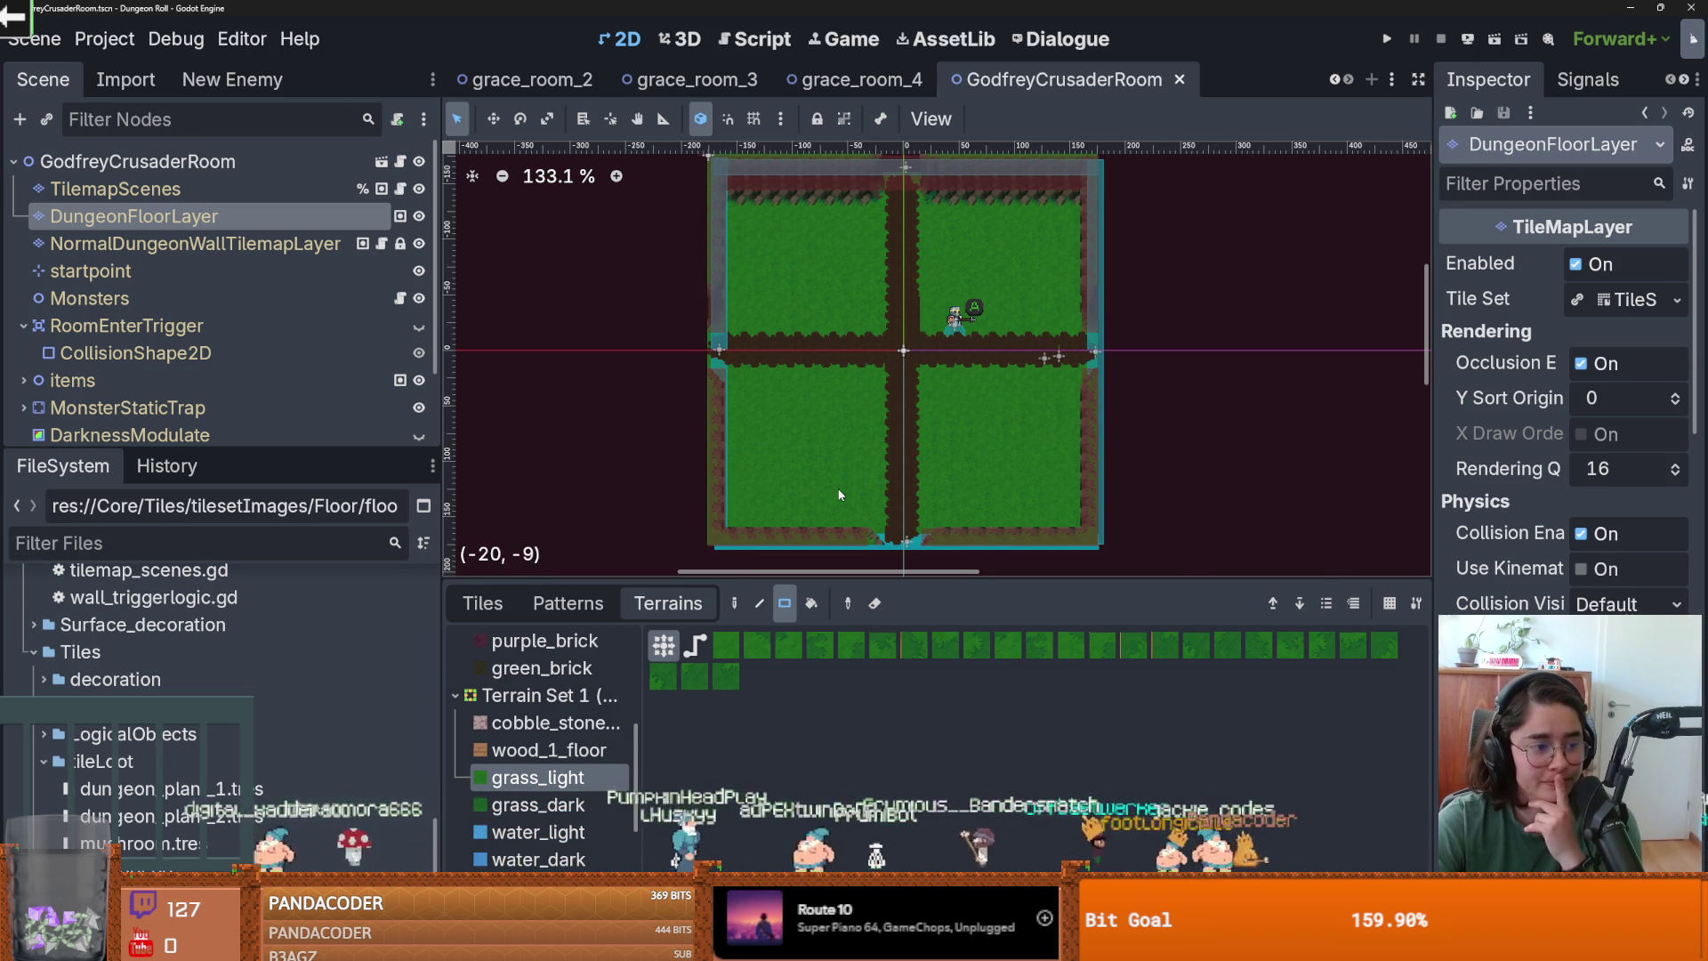
pyautogui.scroll(10, 893, 409)
pyautogui.scroll(4, 876, 397)
pyautogui.scroll(-3, 877, 396)
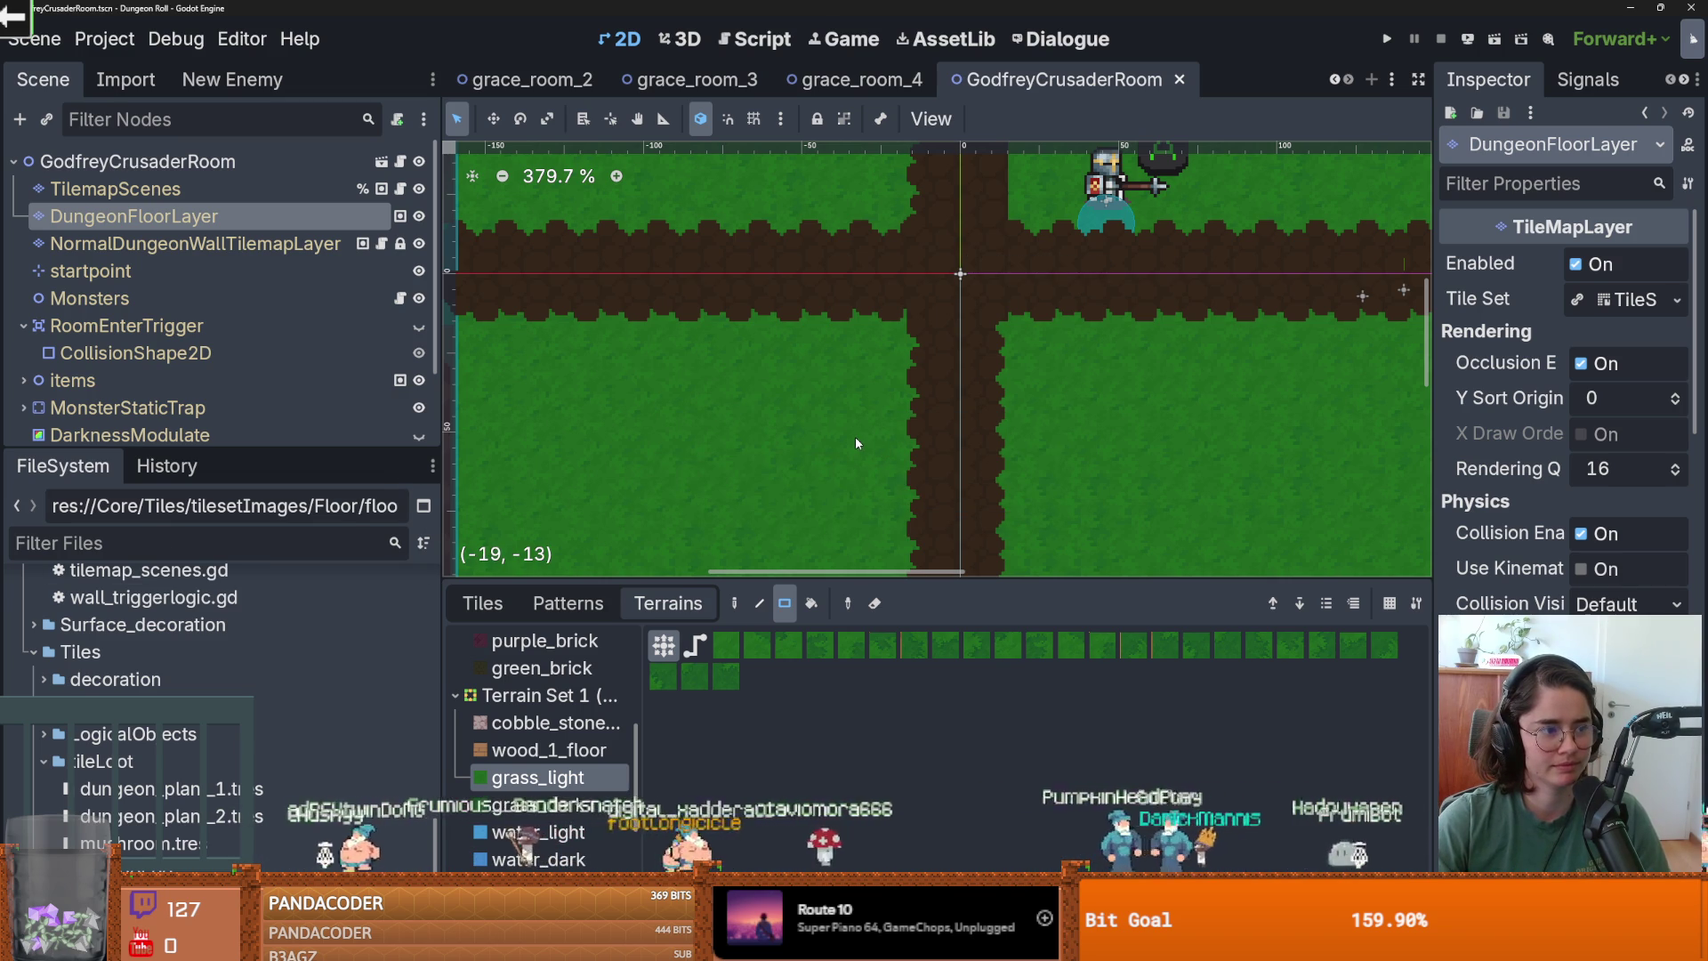
pyautogui.scroll(3, 855, 443)
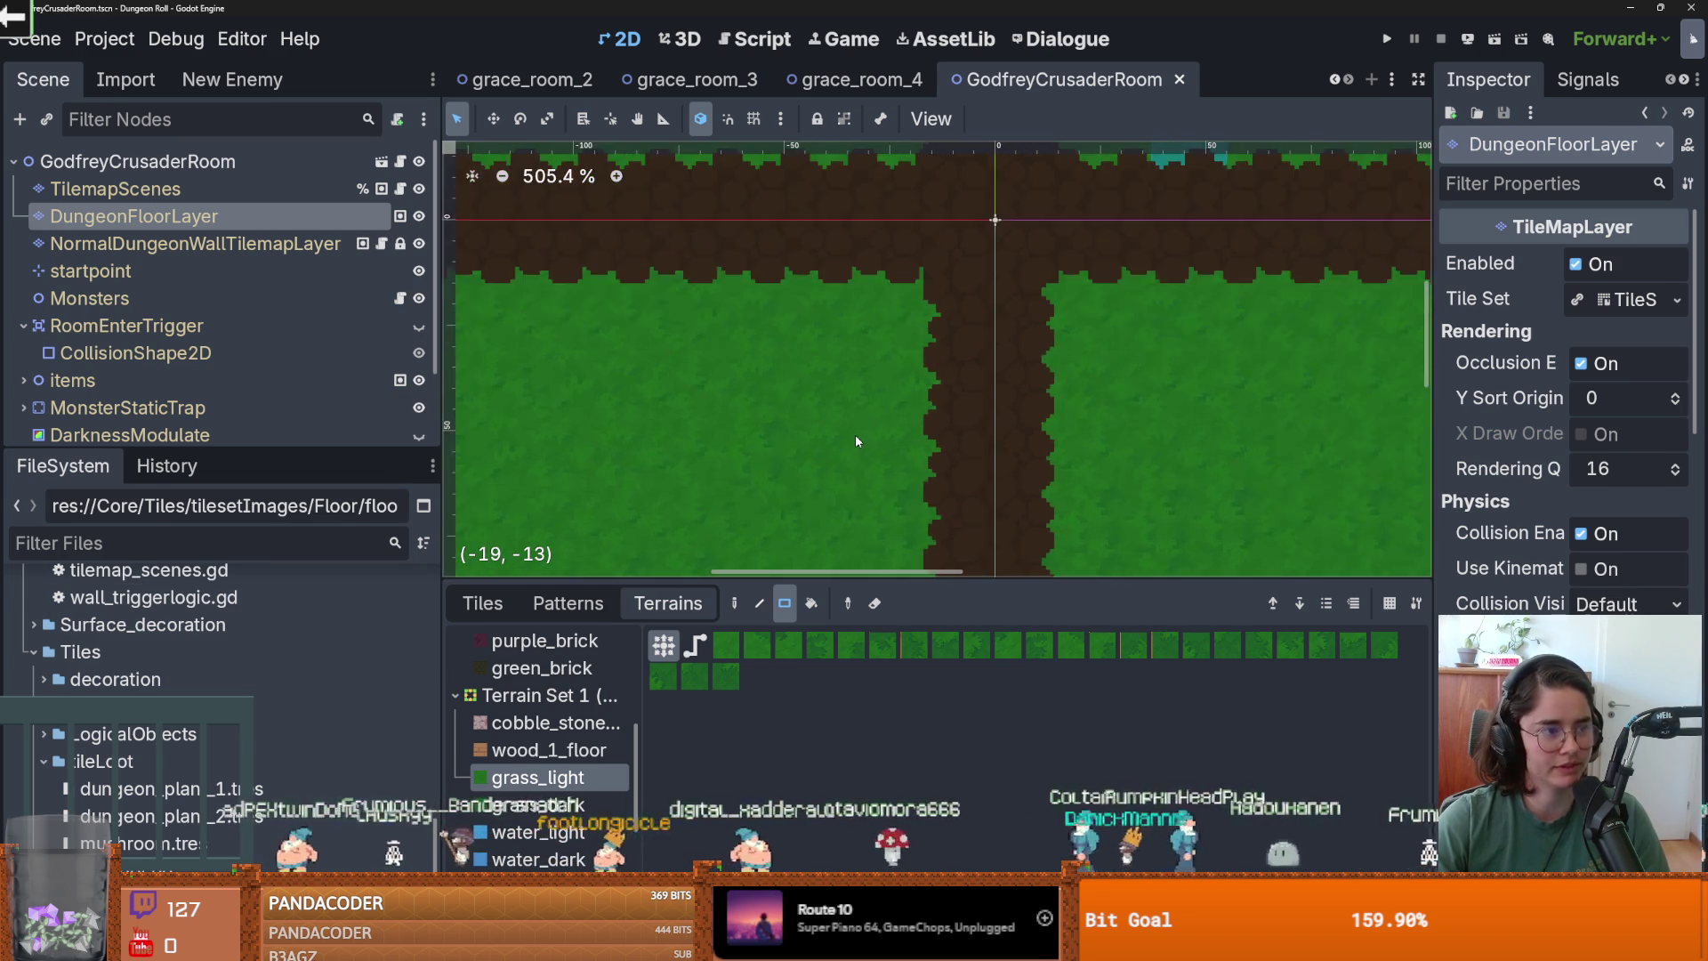
pyautogui.scroll(-2, 855, 356)
pyautogui.hotkey('ctrl', 's')
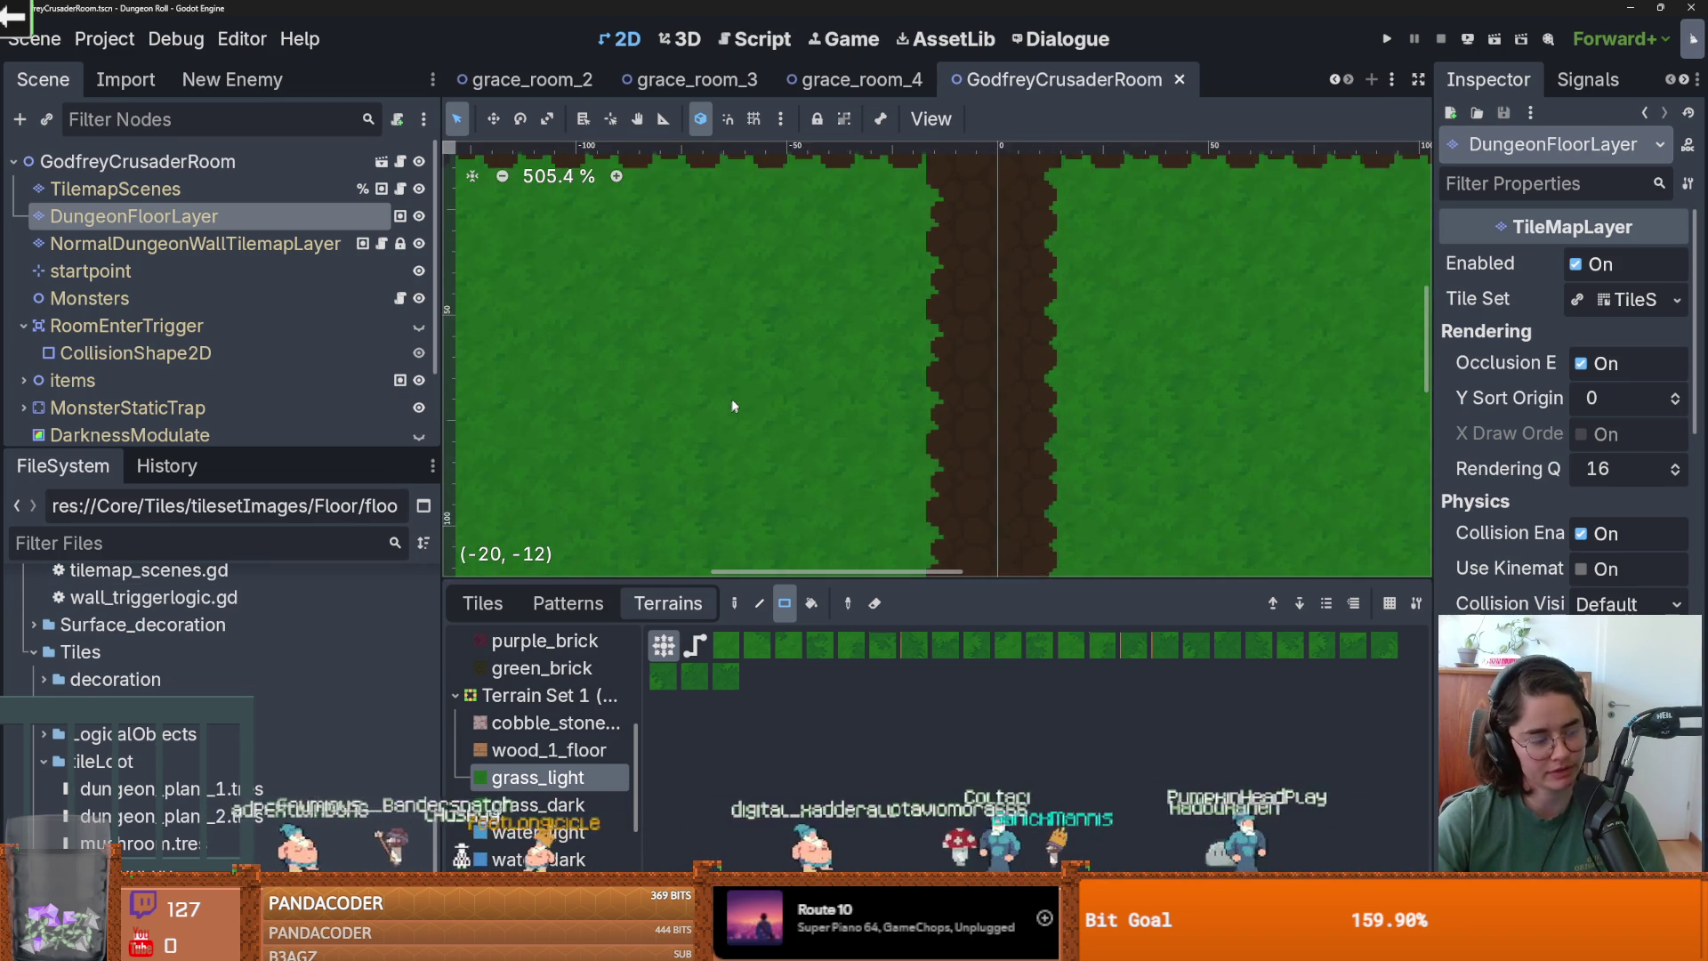
pyautogui.hscroll(-1, 729, 401)
pyautogui.hotkey('ctrl', 's')
pyautogui.moveTo(877, 578); pyautogui.dragTo(878, 687)
pyautogui.scroll(-6, 879, 530)
pyautogui.click(544, 861)
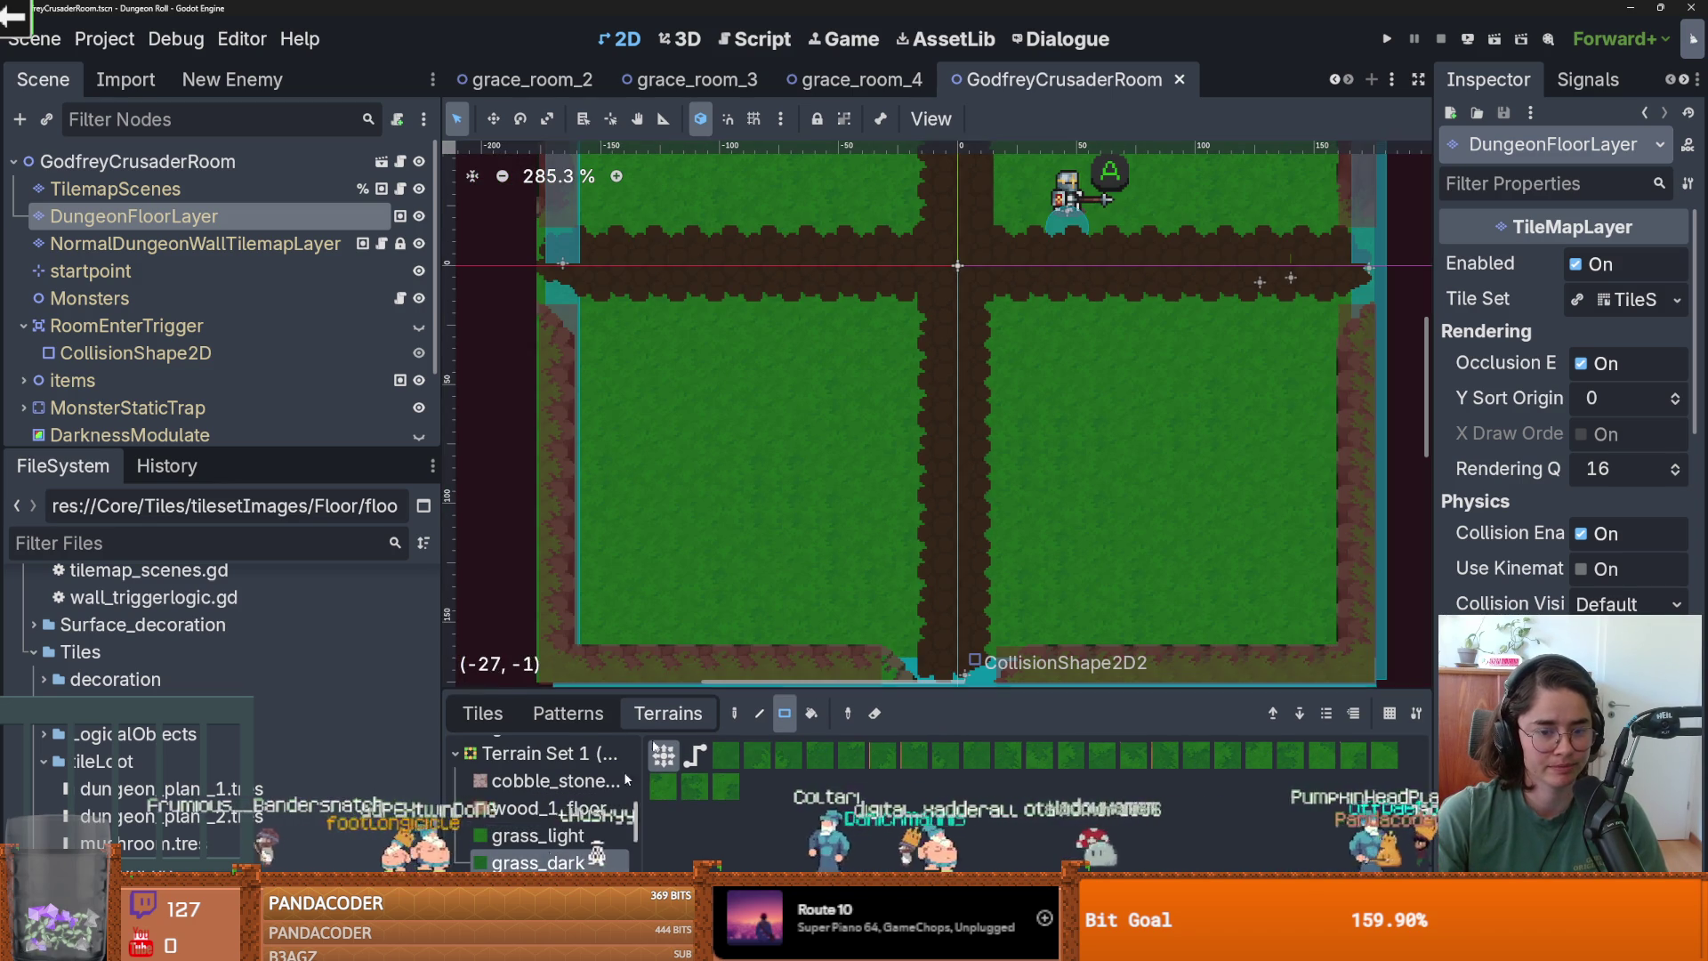
# Paint grass_dark patches onto the left and right lawns.
pyautogui.click(725, 458)
pyautogui.click(784, 430)
pyautogui.click(764, 434)
pyautogui.click(681, 467)
pyautogui.click(1103, 402)
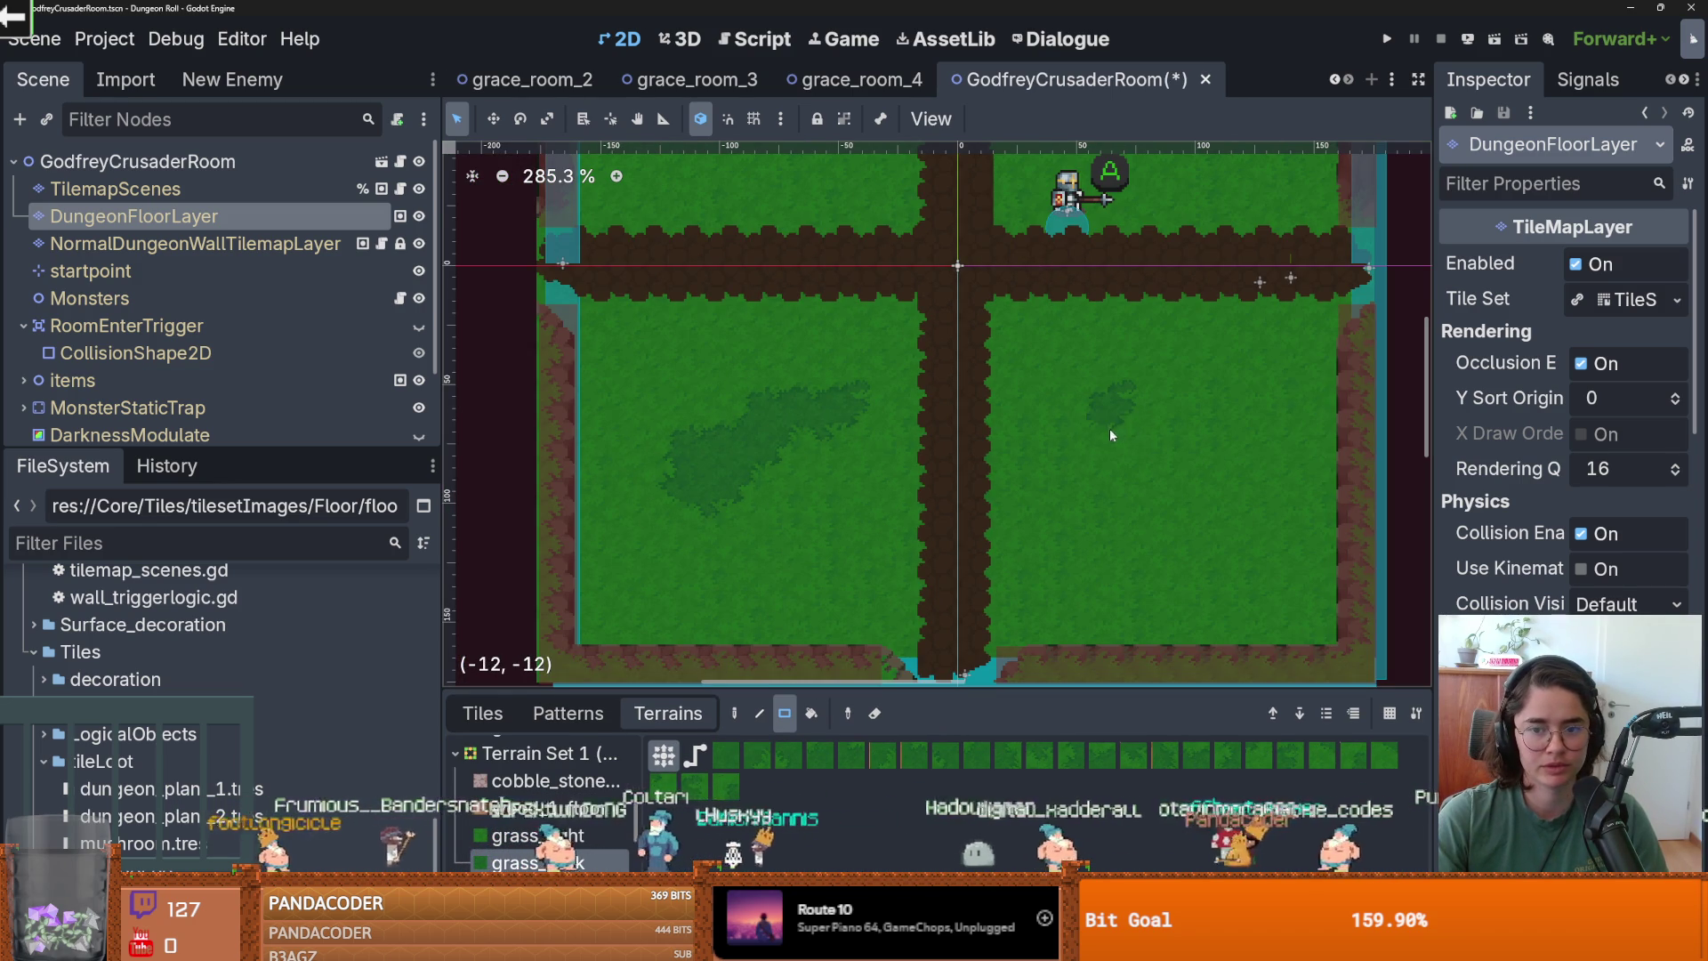
pyautogui.click(1165, 449)
pyautogui.click(1232, 520)
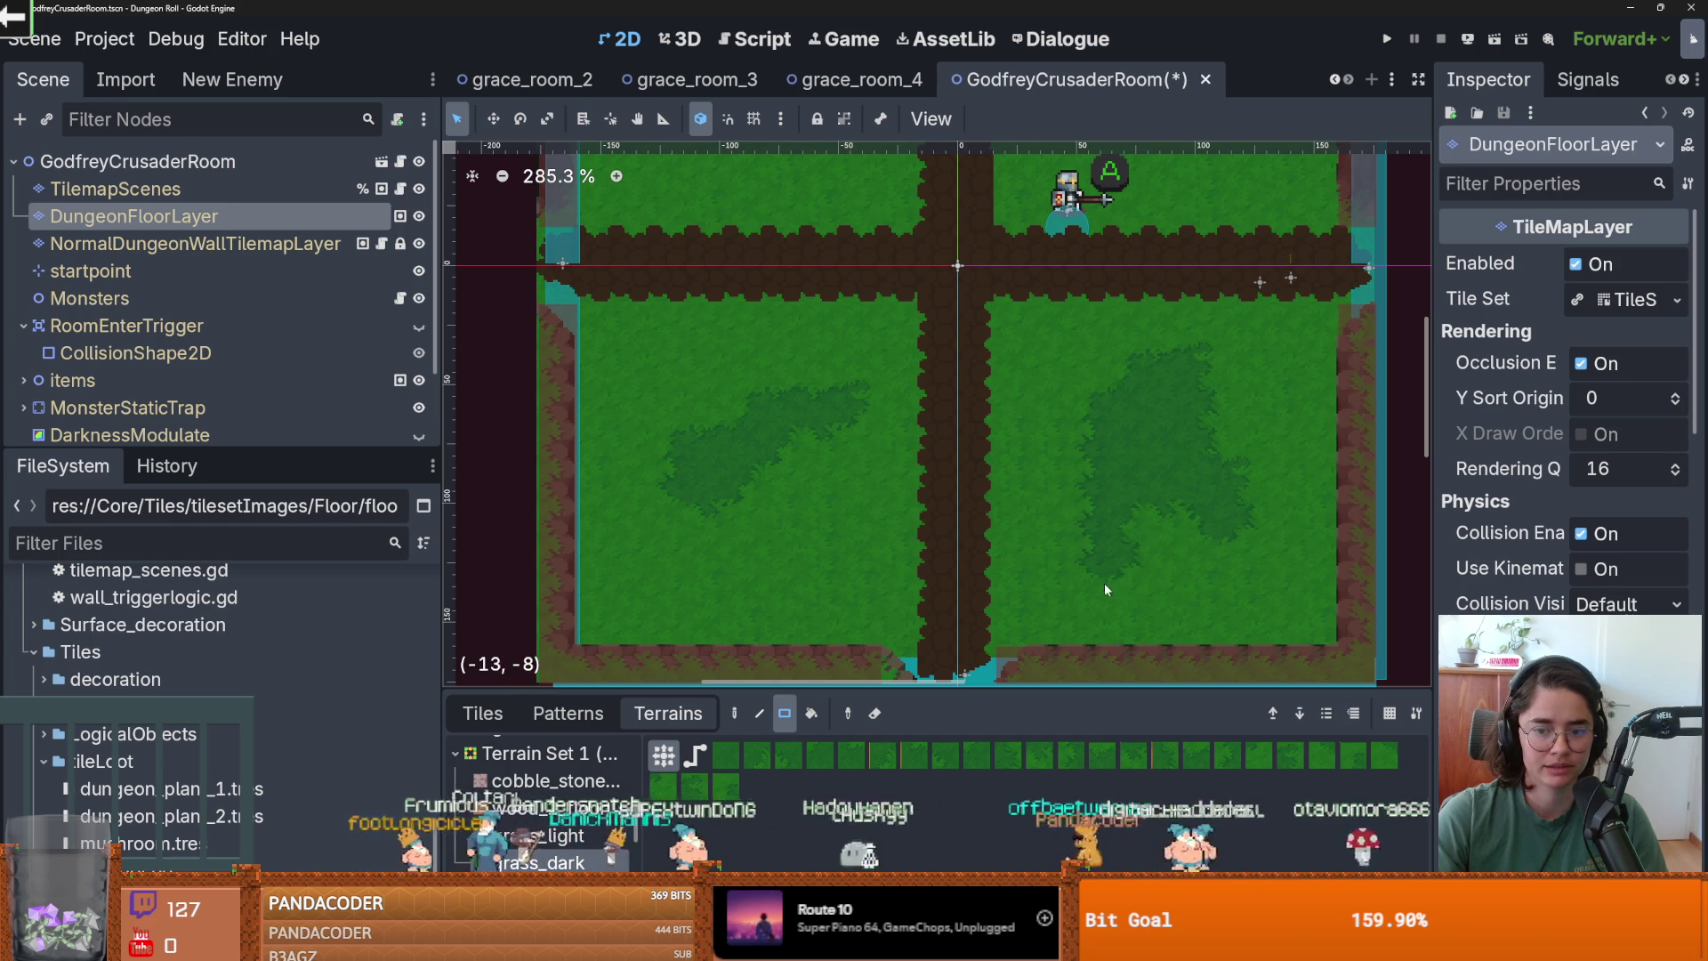
pyautogui.click(1155, 600)
# Add dark grass blocks of 3x2, 3x2 and 1x2 tiles to the remaining lawns.
pyautogui.scroll(-1, 1023, 468)
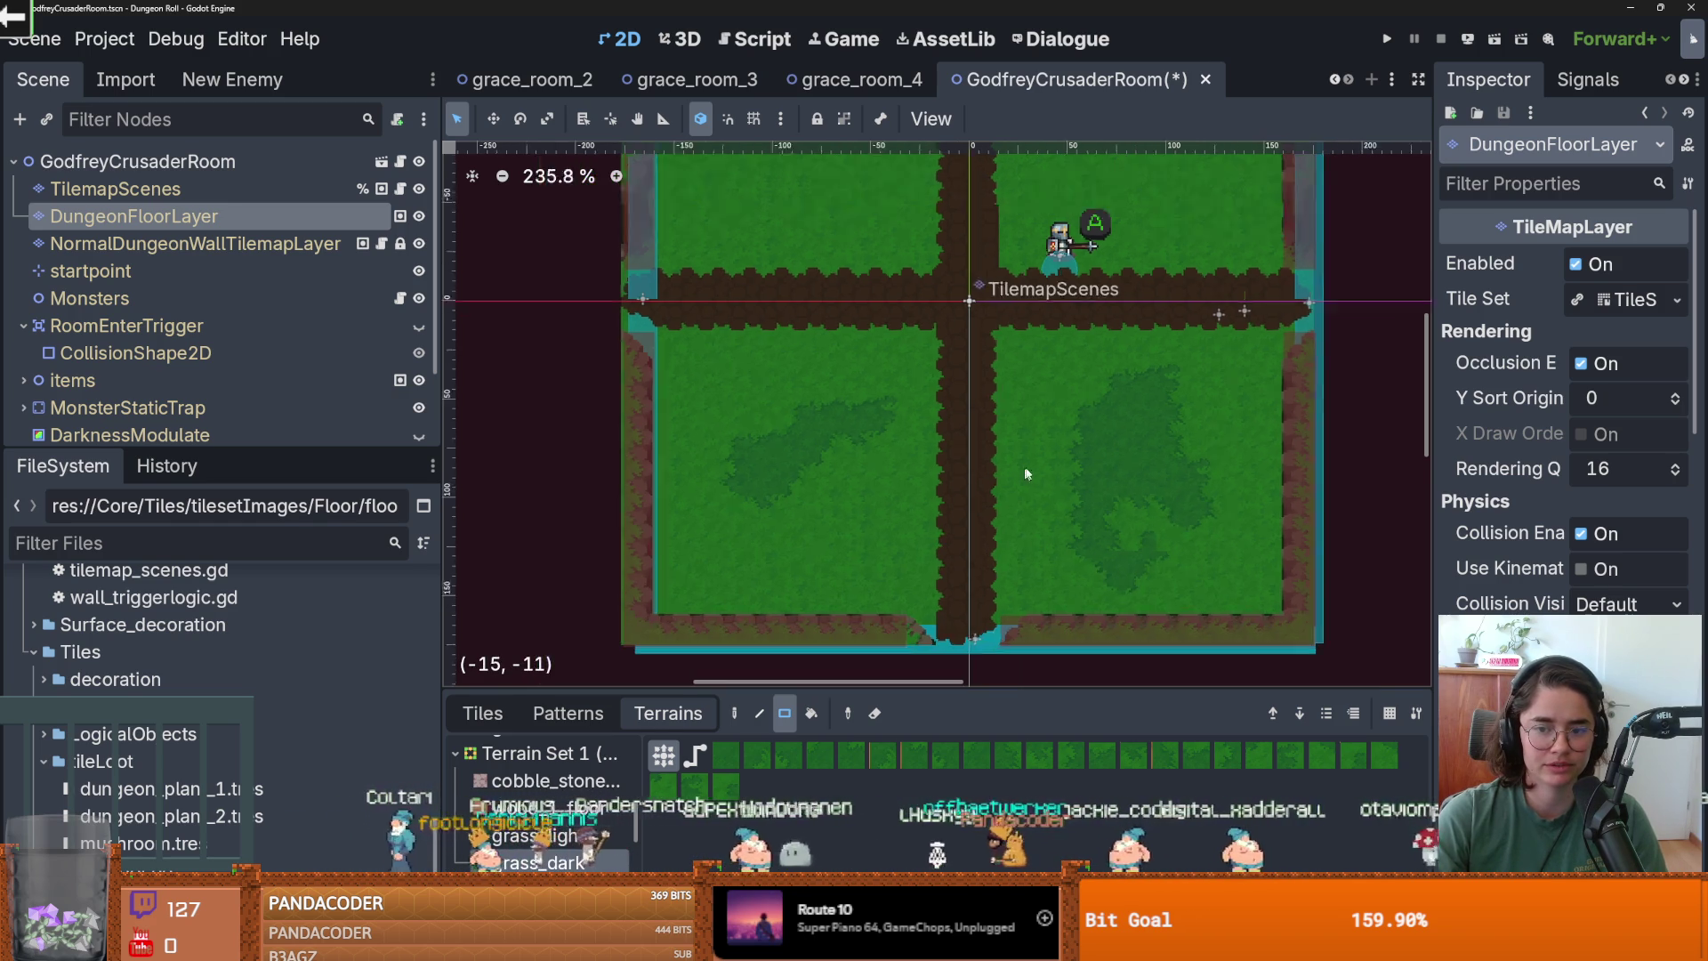
pyautogui.scroll(1, 1141, 548)
pyautogui.scroll(-1, 1149, 539)
pyautogui.scroll(1, 1150, 539)
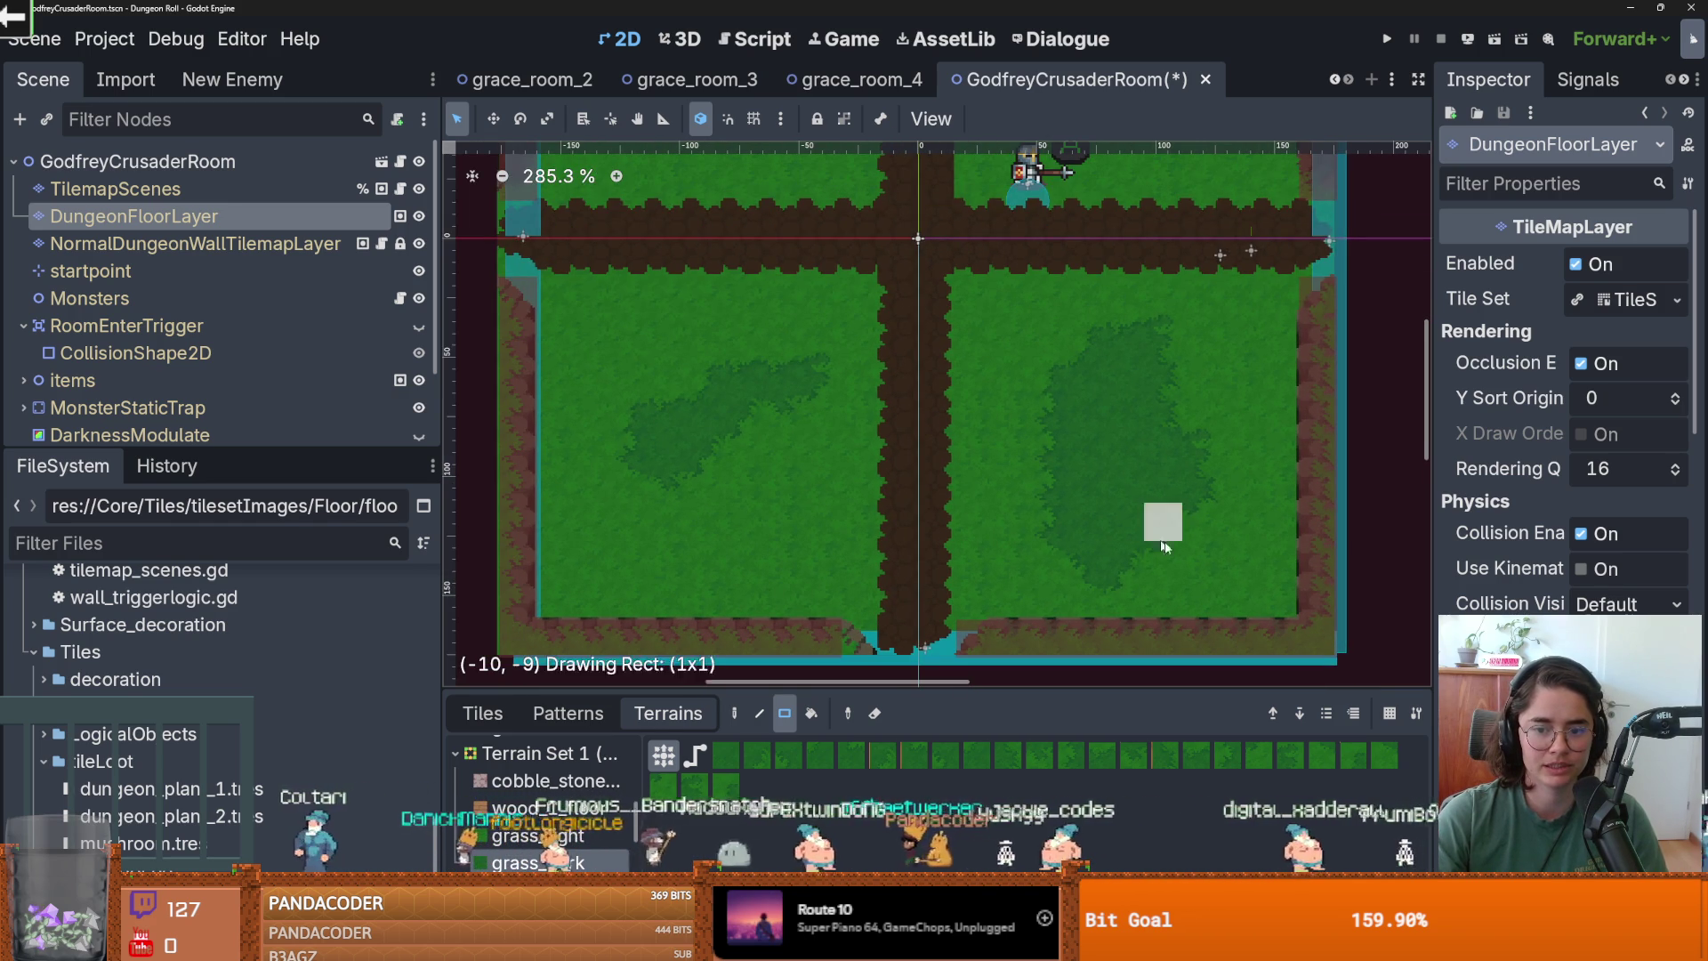
pyautogui.scroll(-1, 1096, 445)
pyautogui.scroll(1, 1029, 385)
pyautogui.scroll(-1, 1029, 385)
pyautogui.scroll(1, 959, 462)
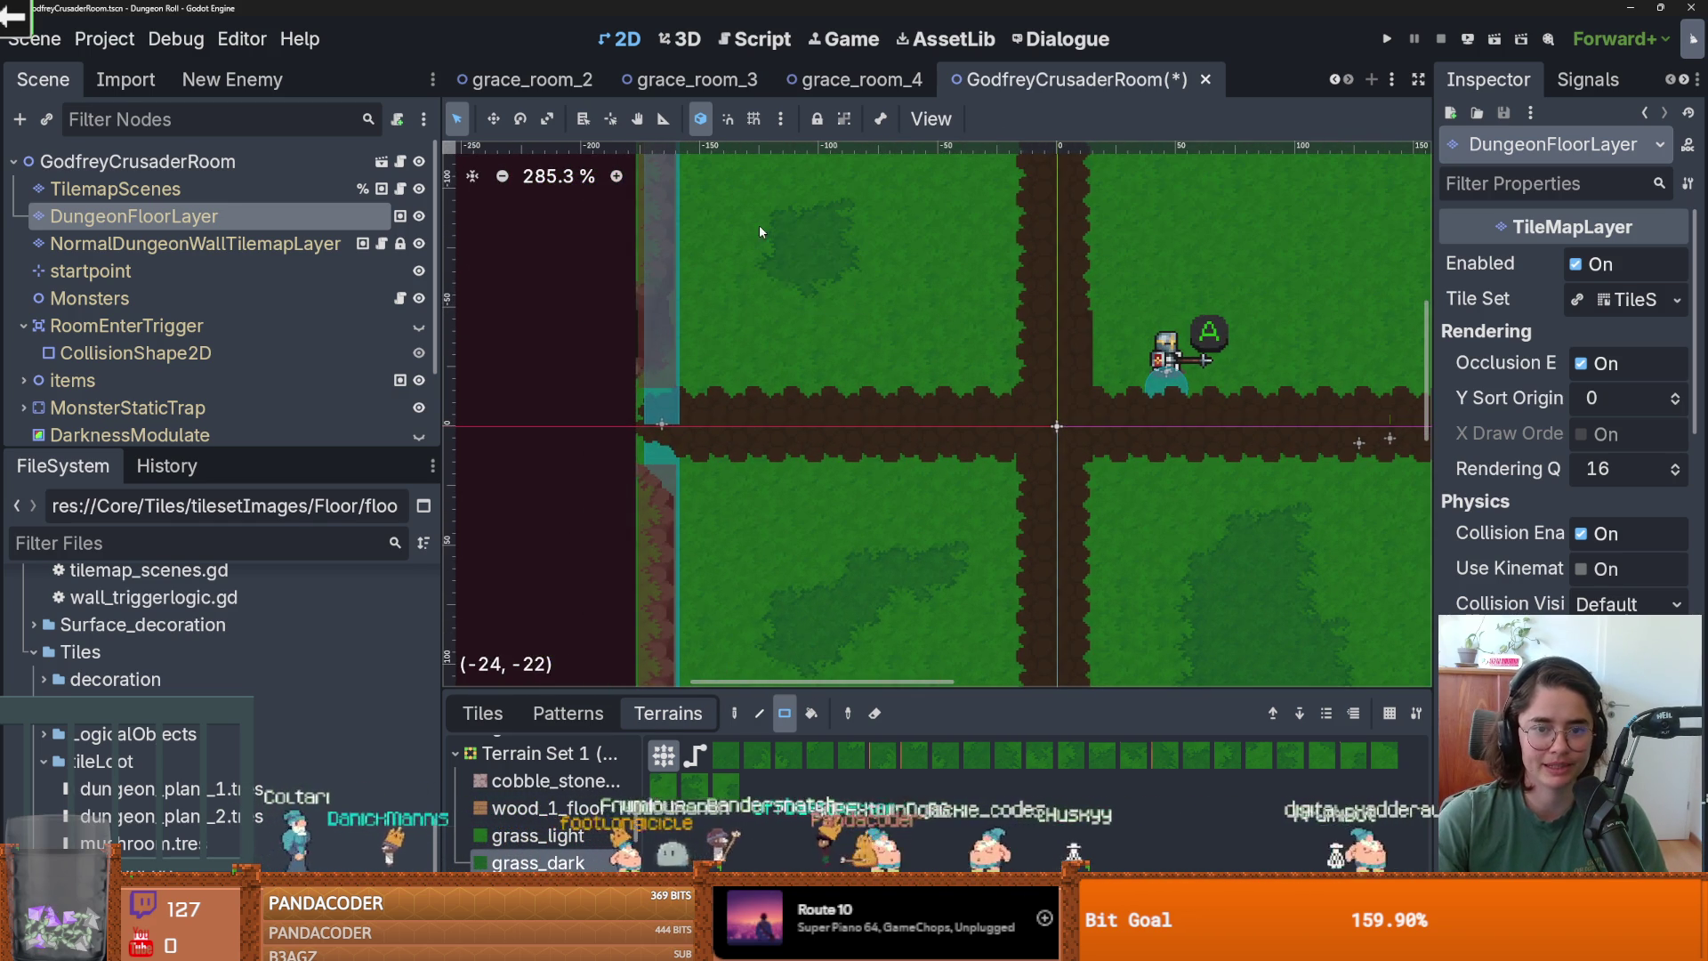
pyautogui.scroll(3, 900, 333)
pyautogui.moveTo(916, 388)
pyautogui.mouseDown()
pyautogui.moveTo(769, 424)
pyautogui.moveTo(832, 447)
pyautogui.mouseUp()
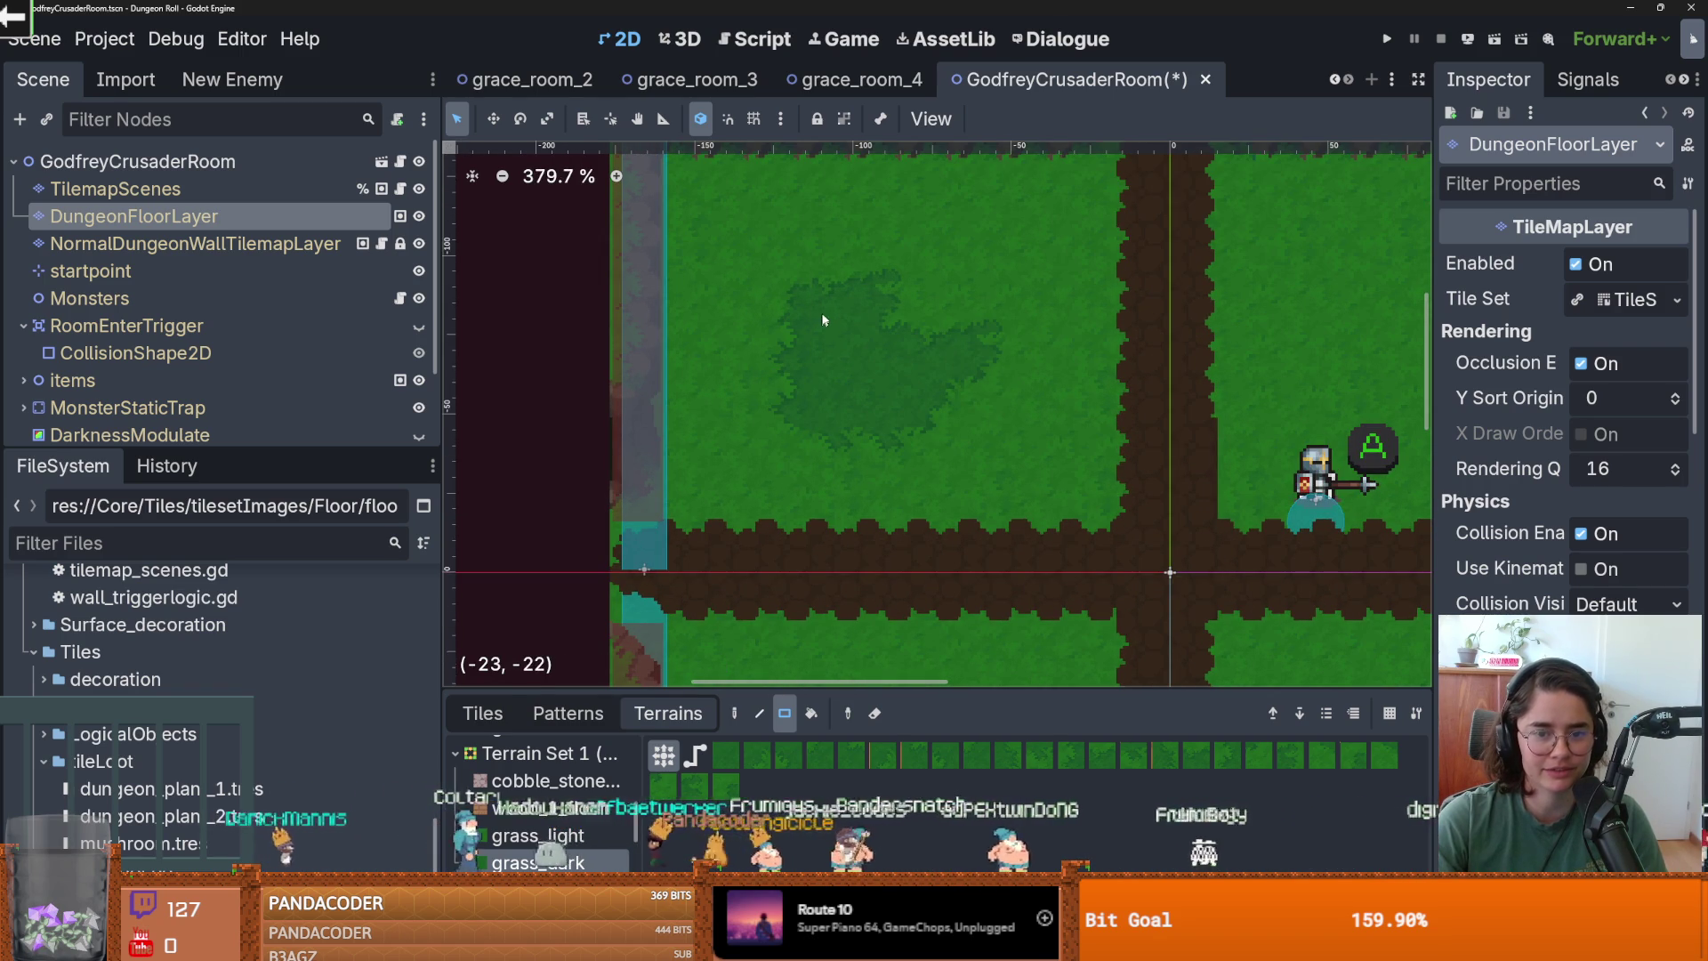
pyautogui.scroll(-3, 903, 360)
pyautogui.hscroll(5, 903, 361)
pyautogui.scroll(1, 829, 343)
pyautogui.moveTo(943, 422)
pyautogui.mouseDown()
pyautogui.moveTo(876, 316)
pyautogui.moveTo(1033, 442)
pyautogui.moveTo(985, 334)
pyautogui.mouseUp()
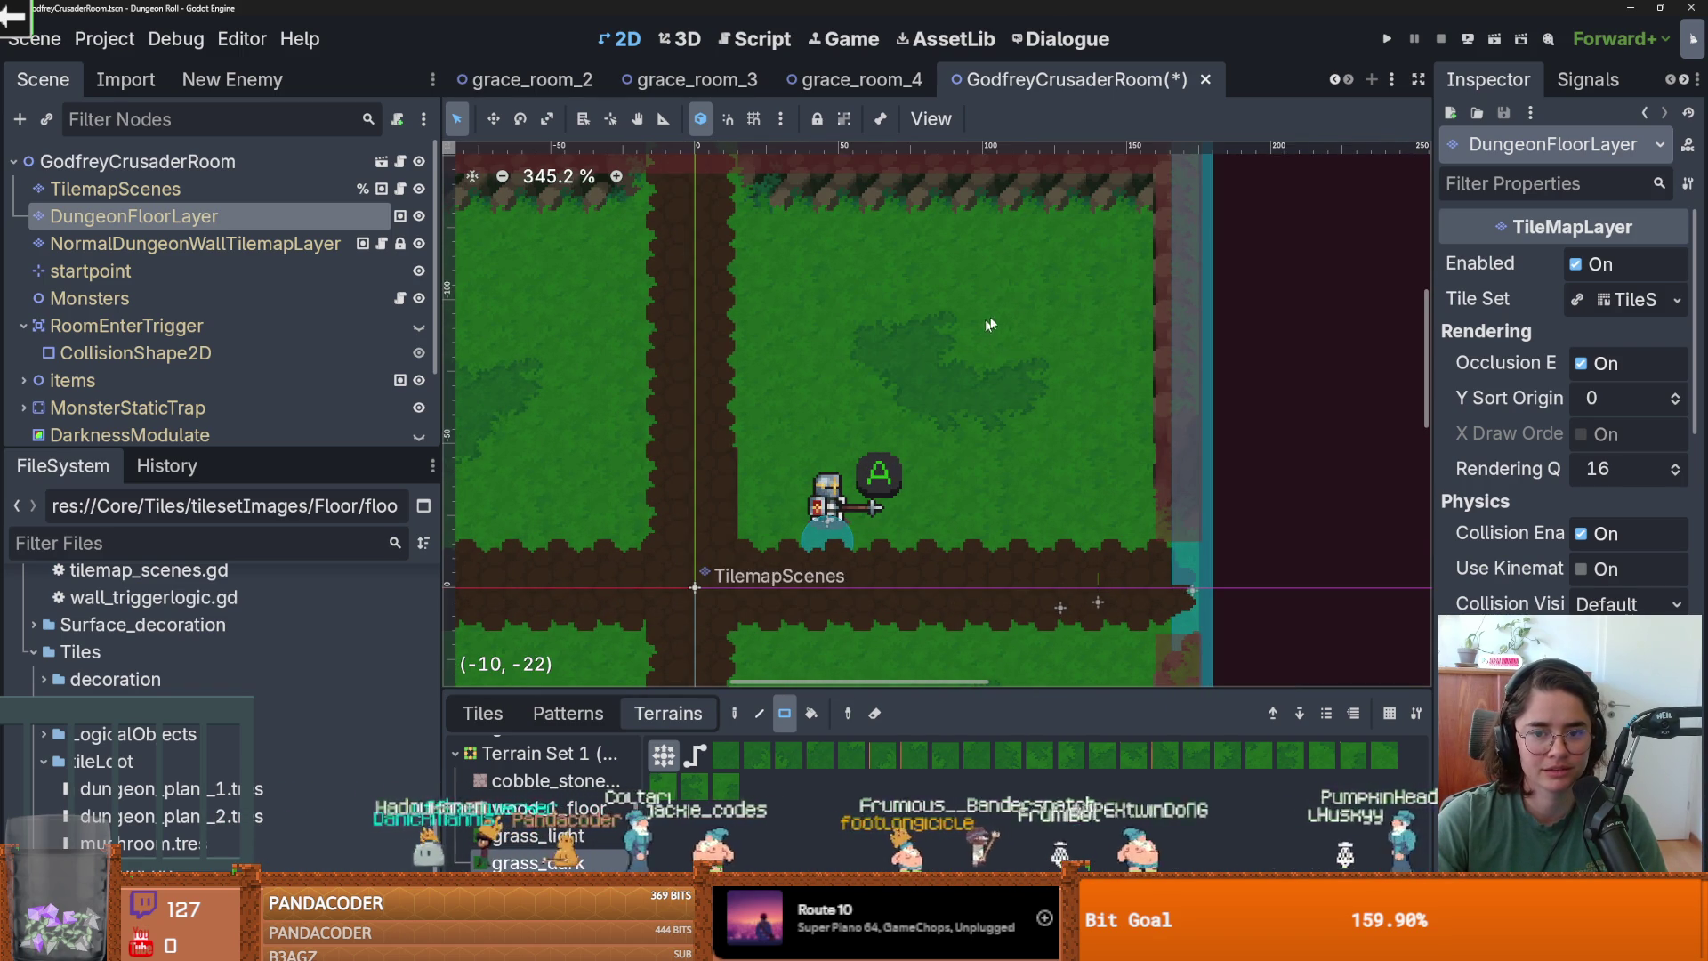
pyautogui.moveTo(852, 376); pyautogui.dragTo(869, 408)
# Save the GodfreyCrusaderRoom scene with its dark grass patches.
pyautogui.scroll(-1, 925, 434)
pyautogui.scroll(1, 862, 391)
pyautogui.hotkey('ctrl', 's')
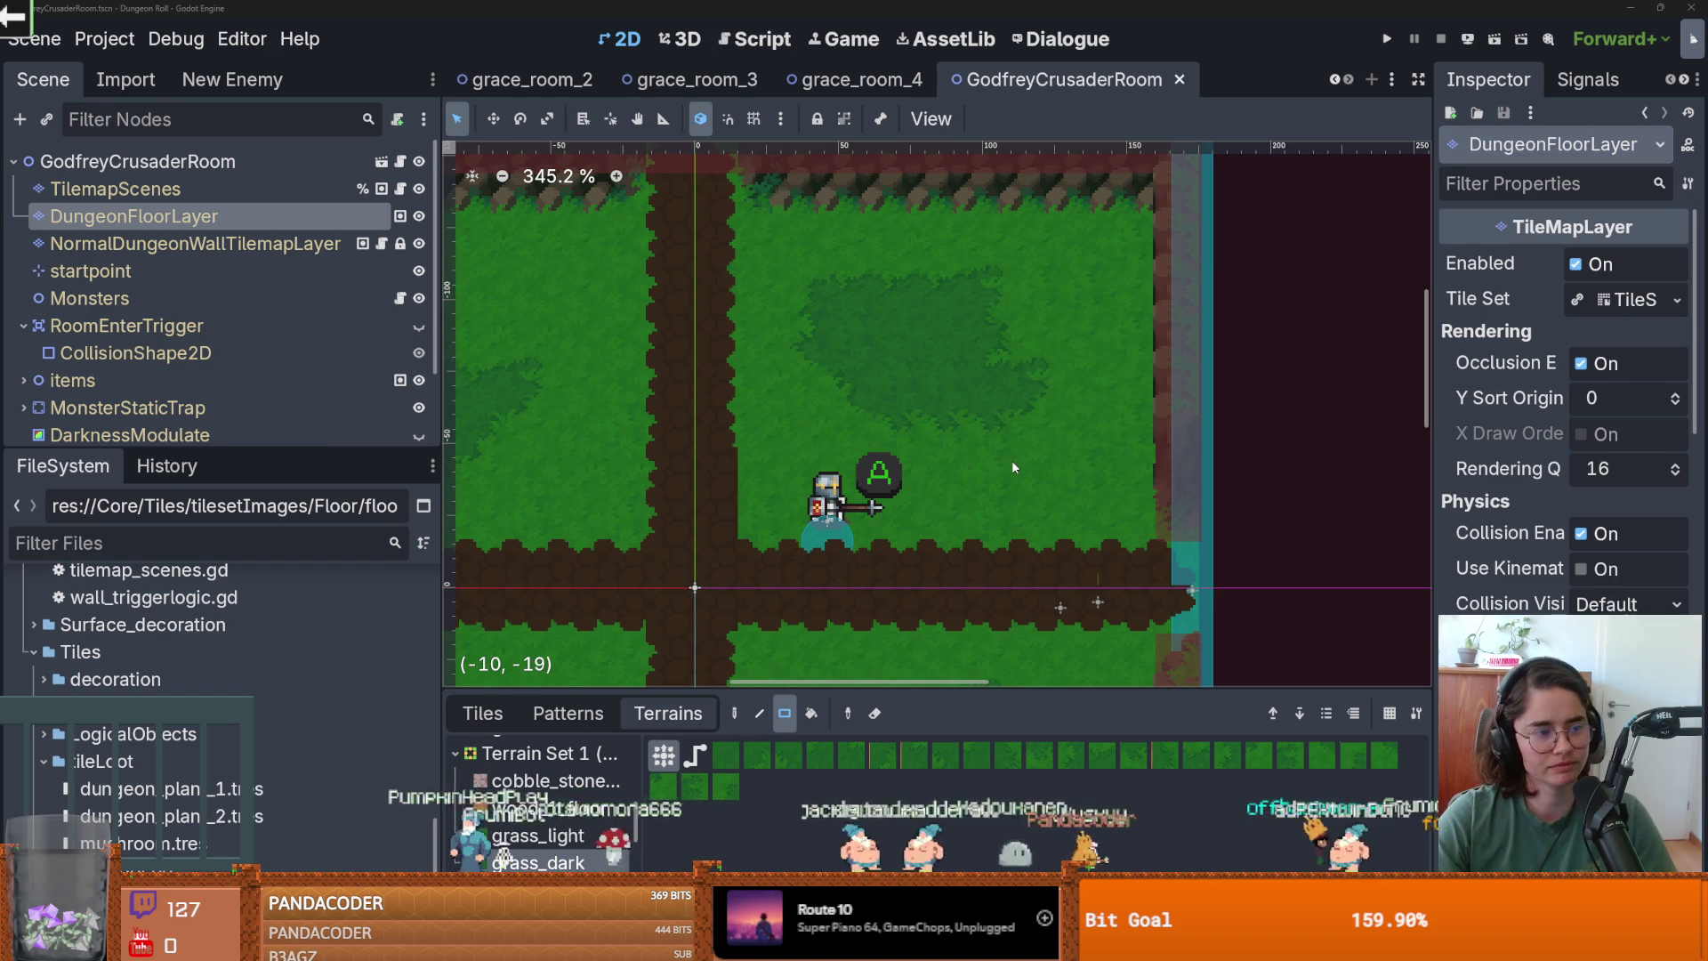
pyautogui.hotkey('ctrl', 's')
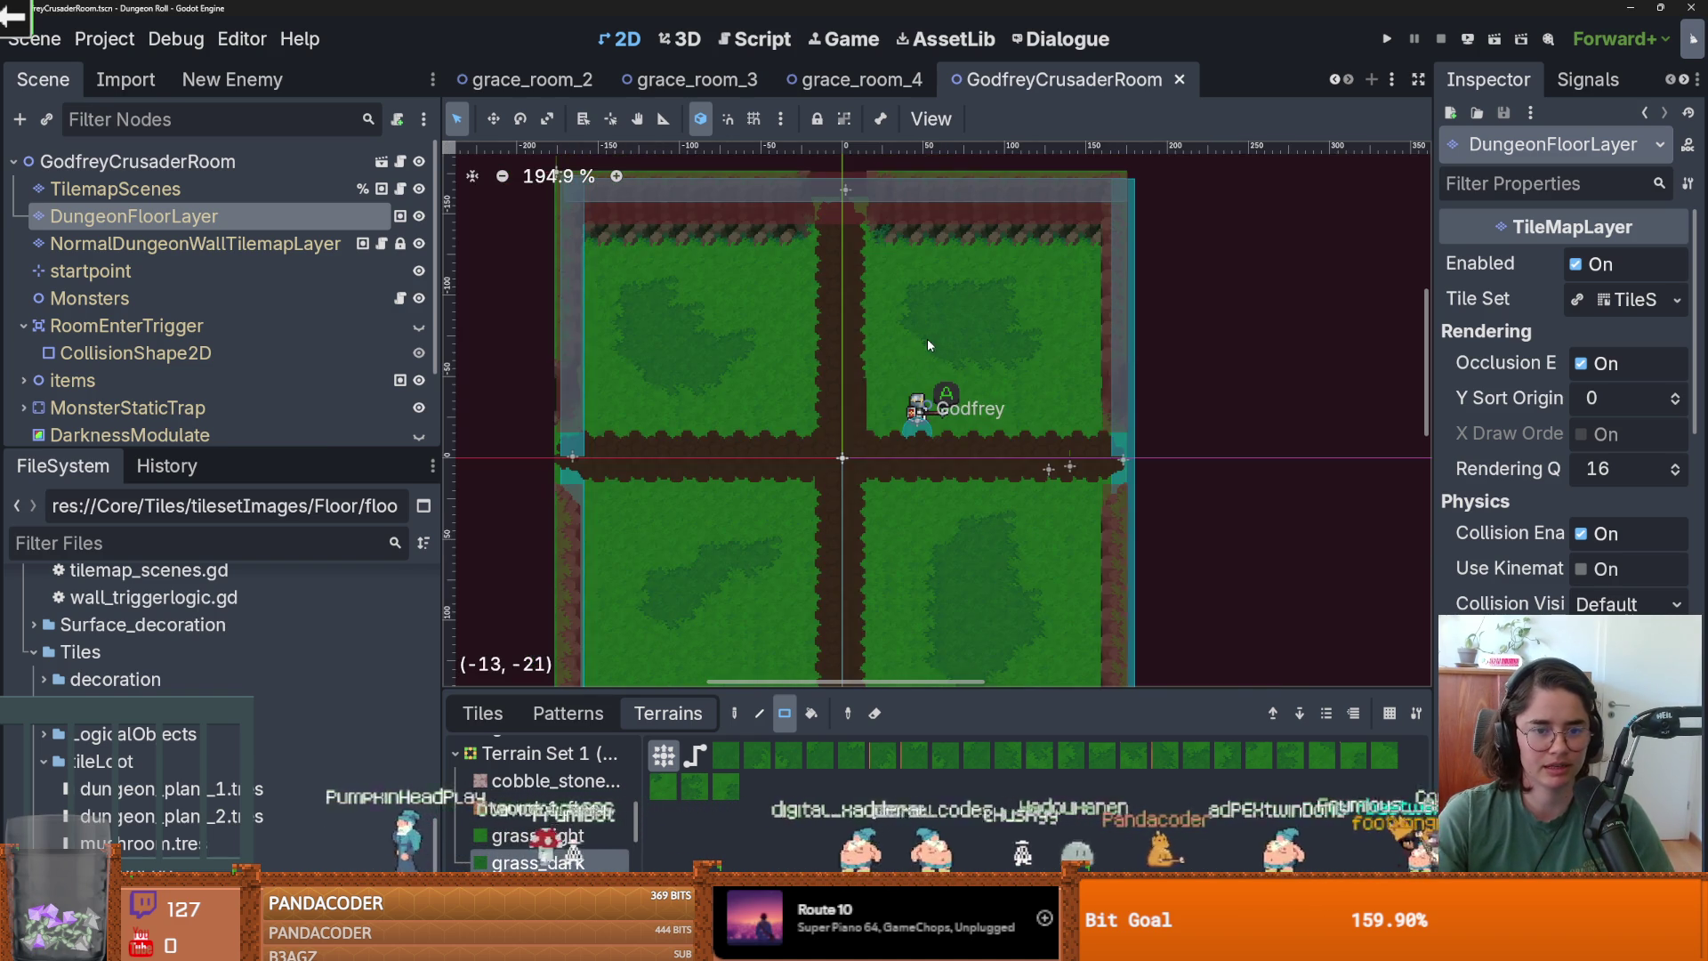
# Save the room and enlarge the debugger to review its list of 115 errors.
pyautogui.hotkey('ctrl', 's')
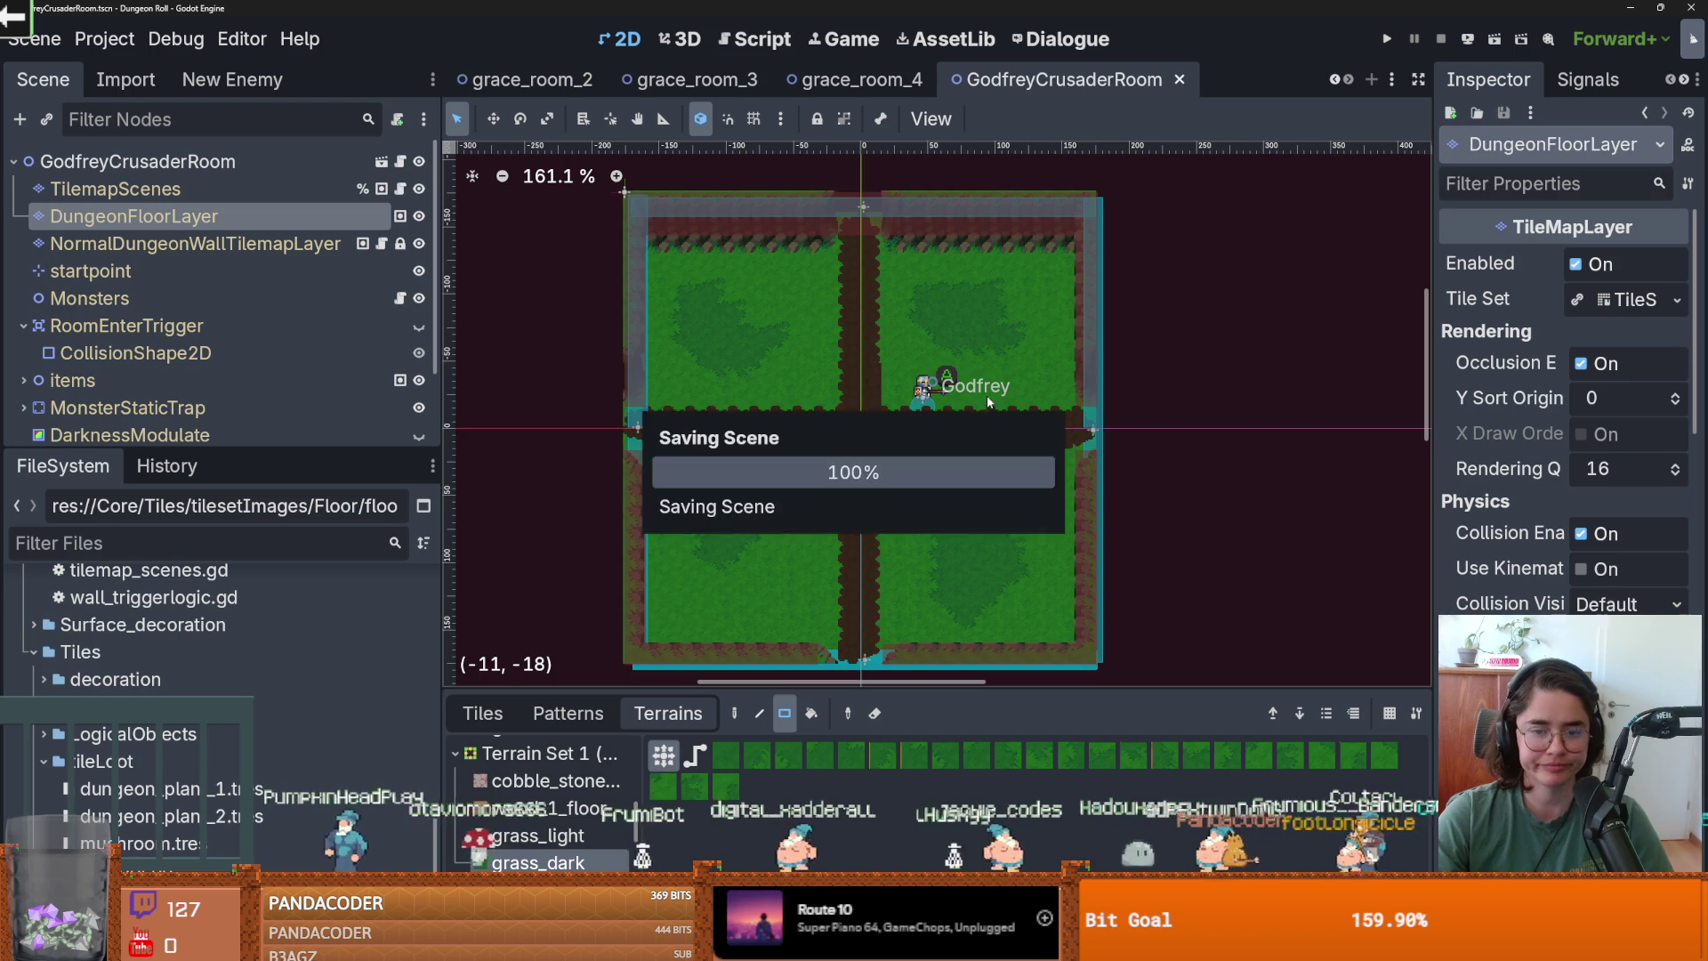
pyautogui.scroll(3, 931, 495)
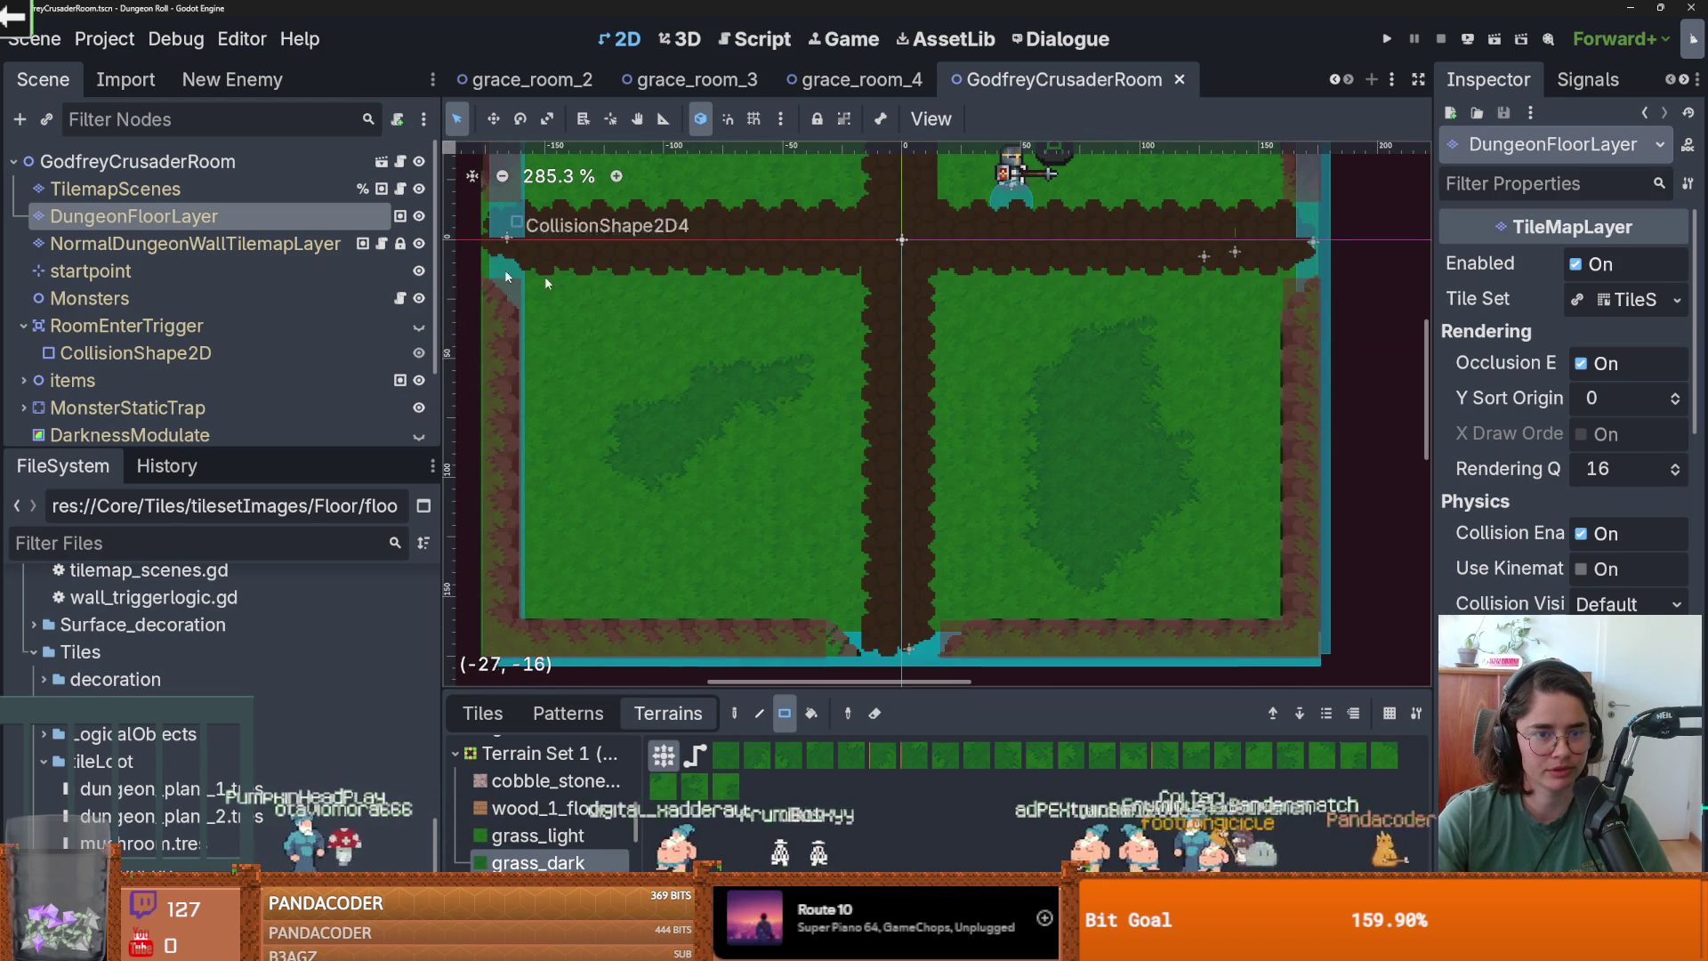
pyautogui.scroll(-3, 765, 415)
pyautogui.scroll(2, 782, 400)
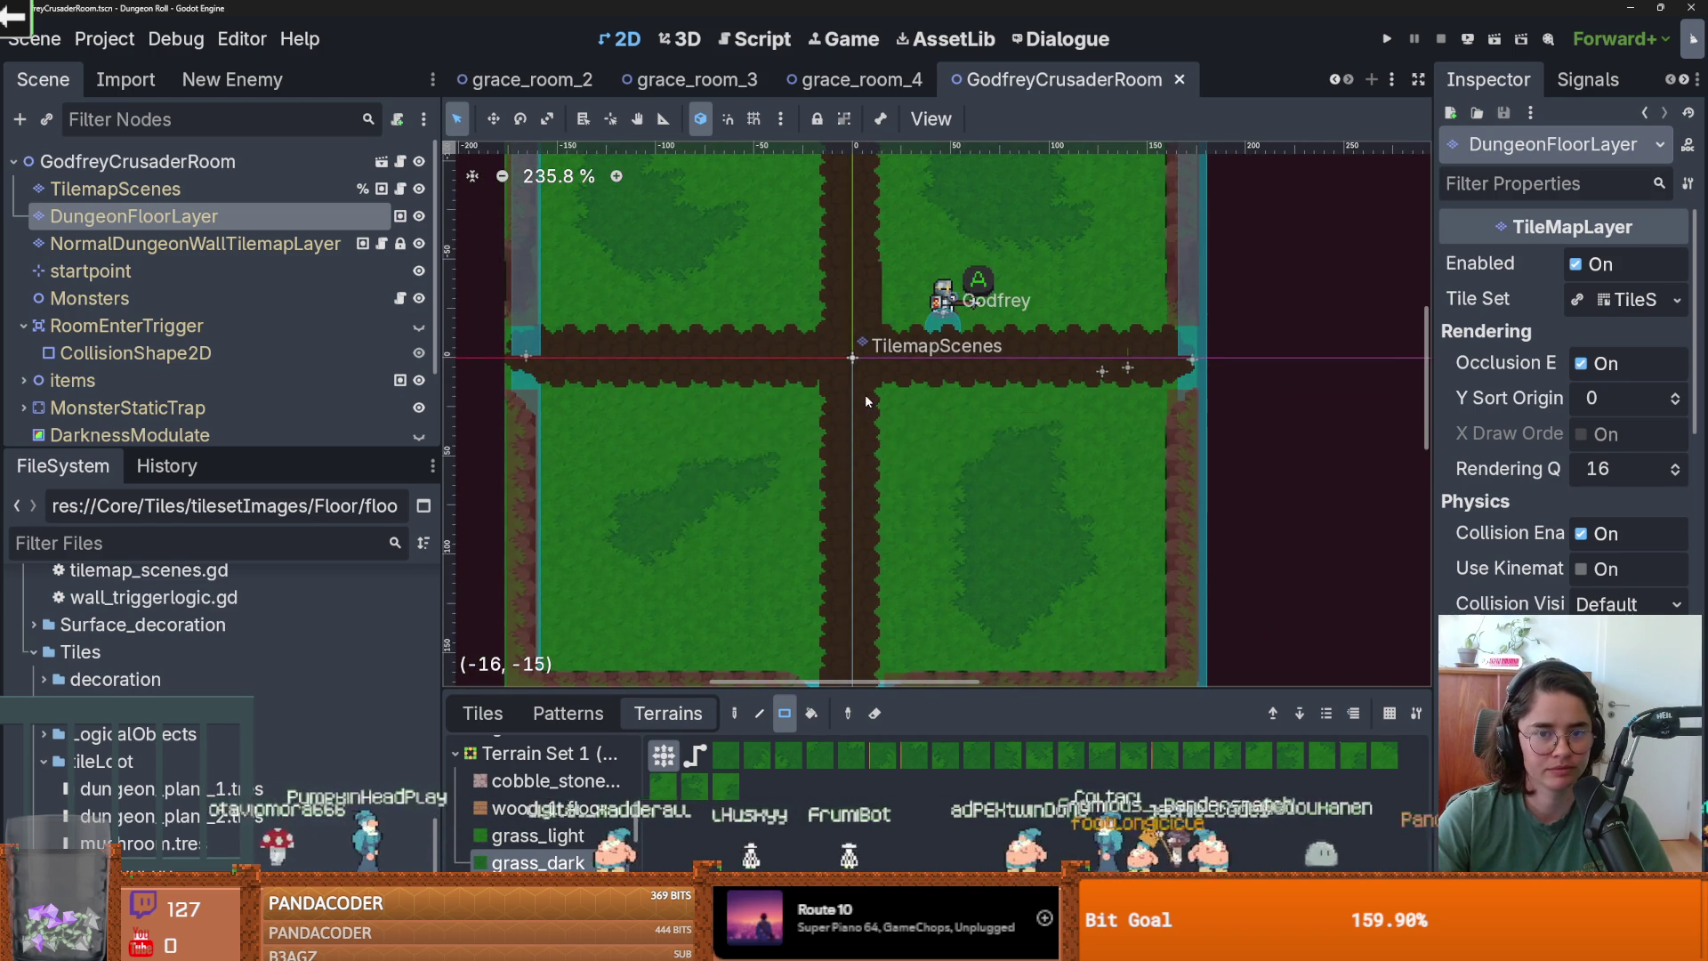
pyautogui.scroll(-1, 863, 400)
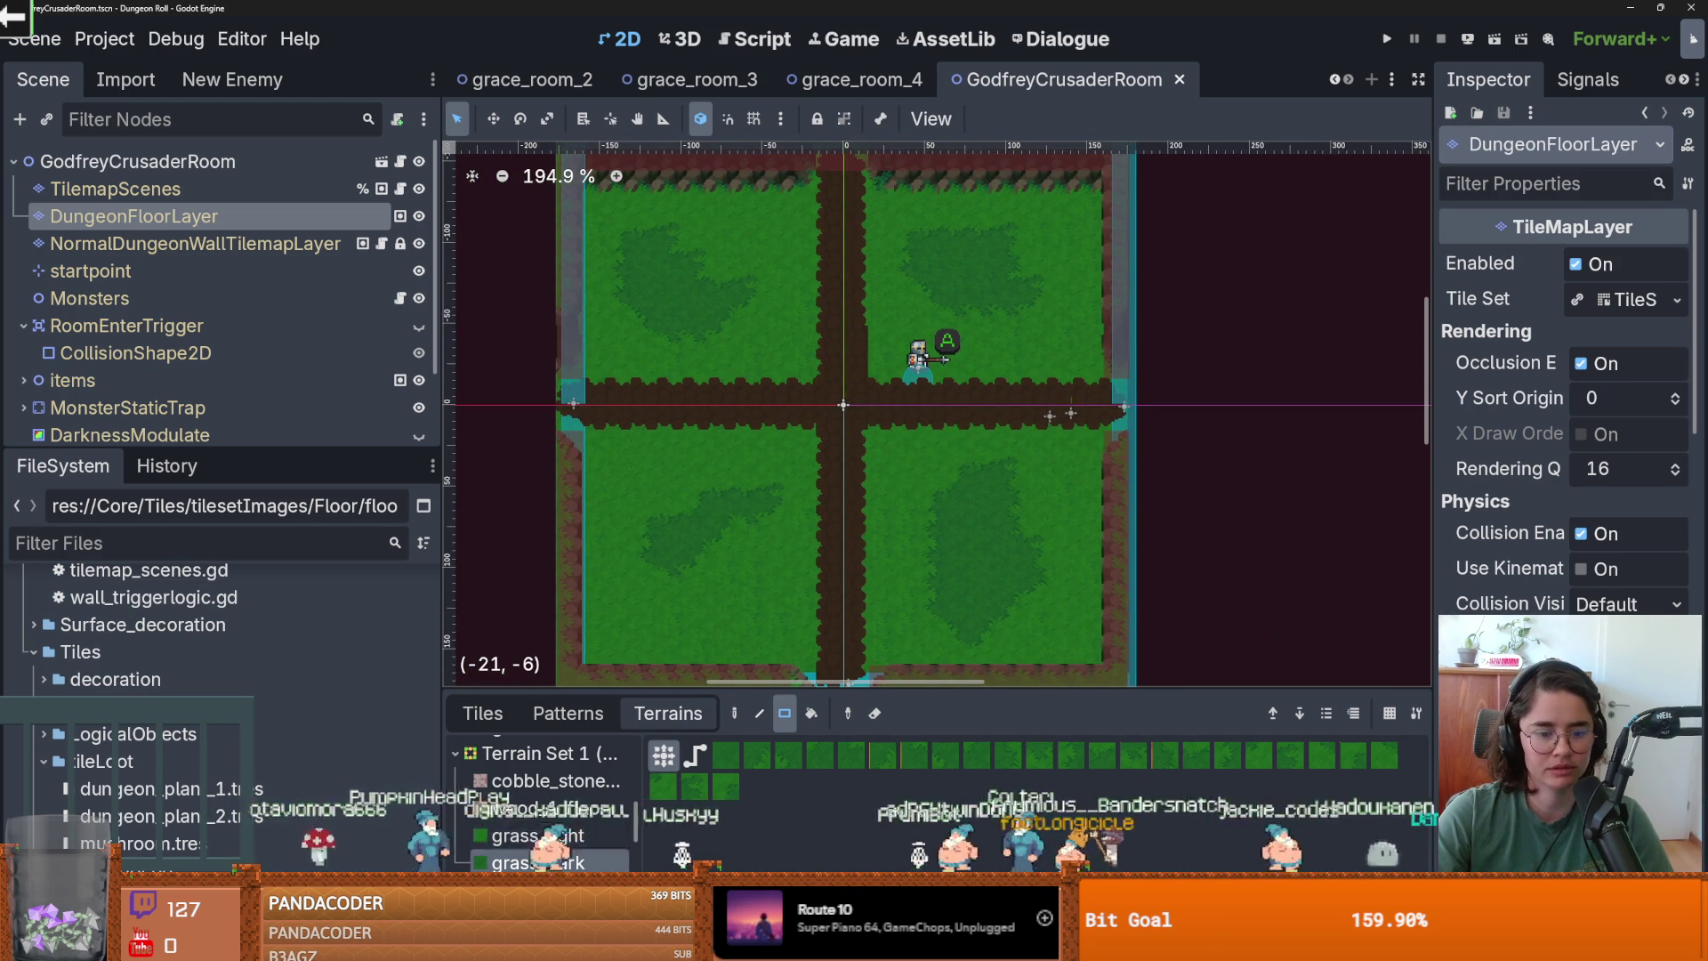
pyautogui.moveTo(764, 681); pyautogui.dragTo(764, 302)
pyautogui.click(645, 317)
pyautogui.scroll(-3, 918, 546)
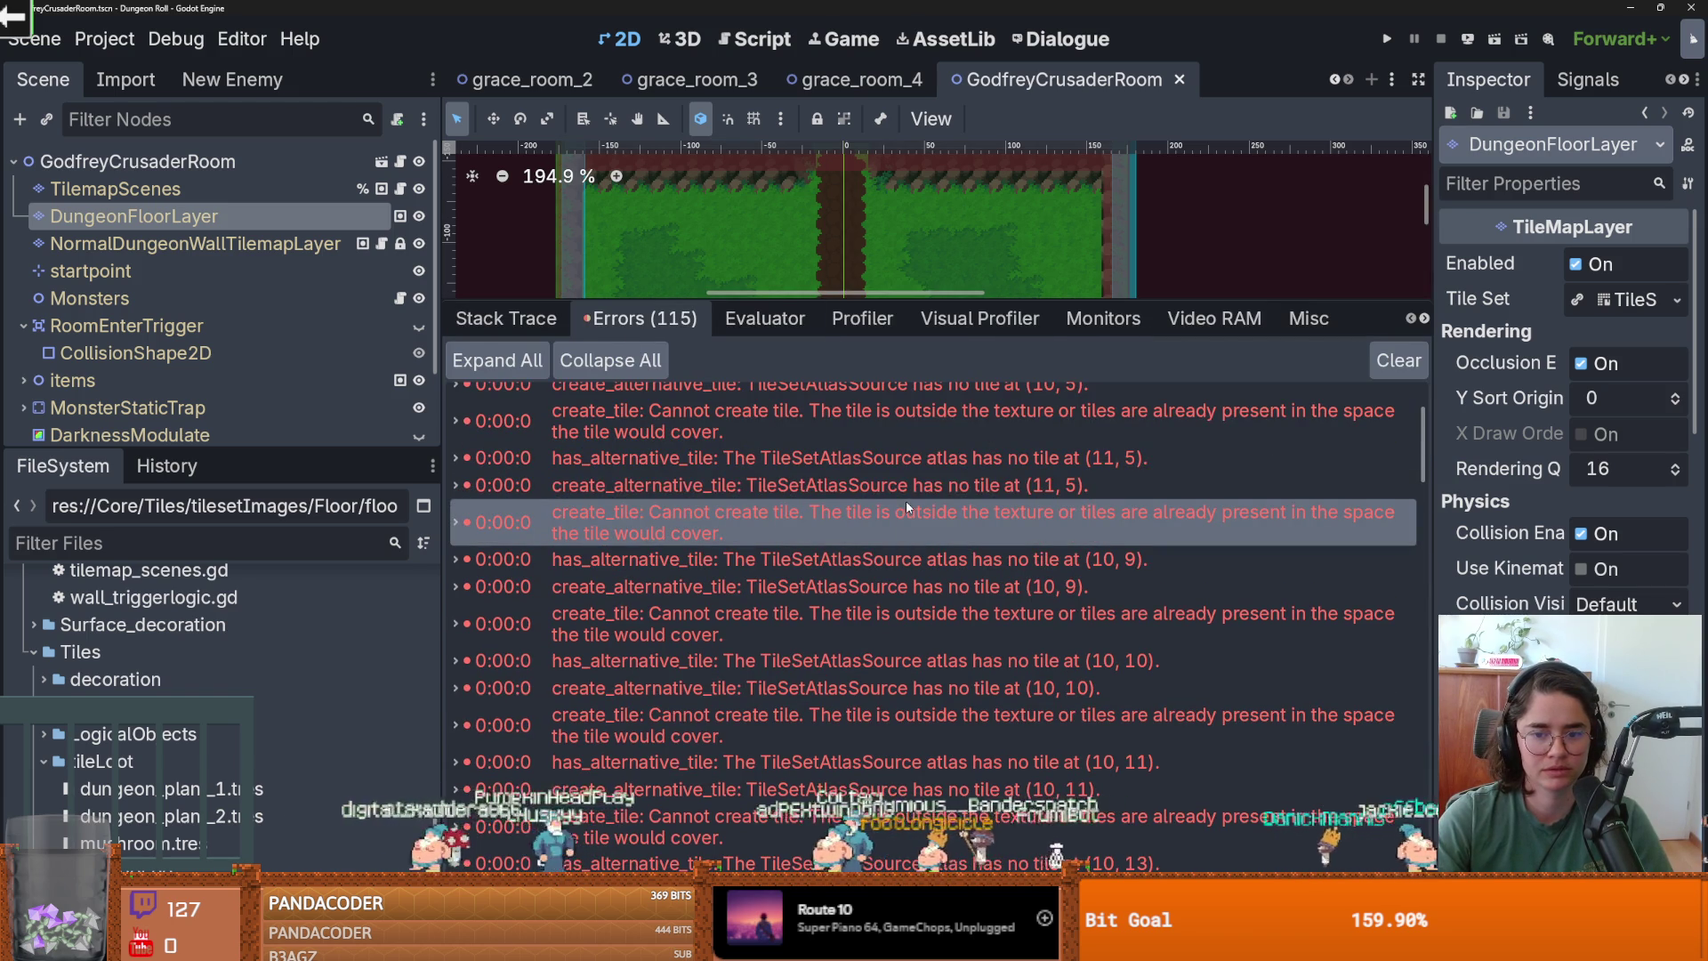
pyautogui.moveTo(978, 304); pyautogui.dragTo(978, 589)
pyautogui.hotkey('ctrl', 's')
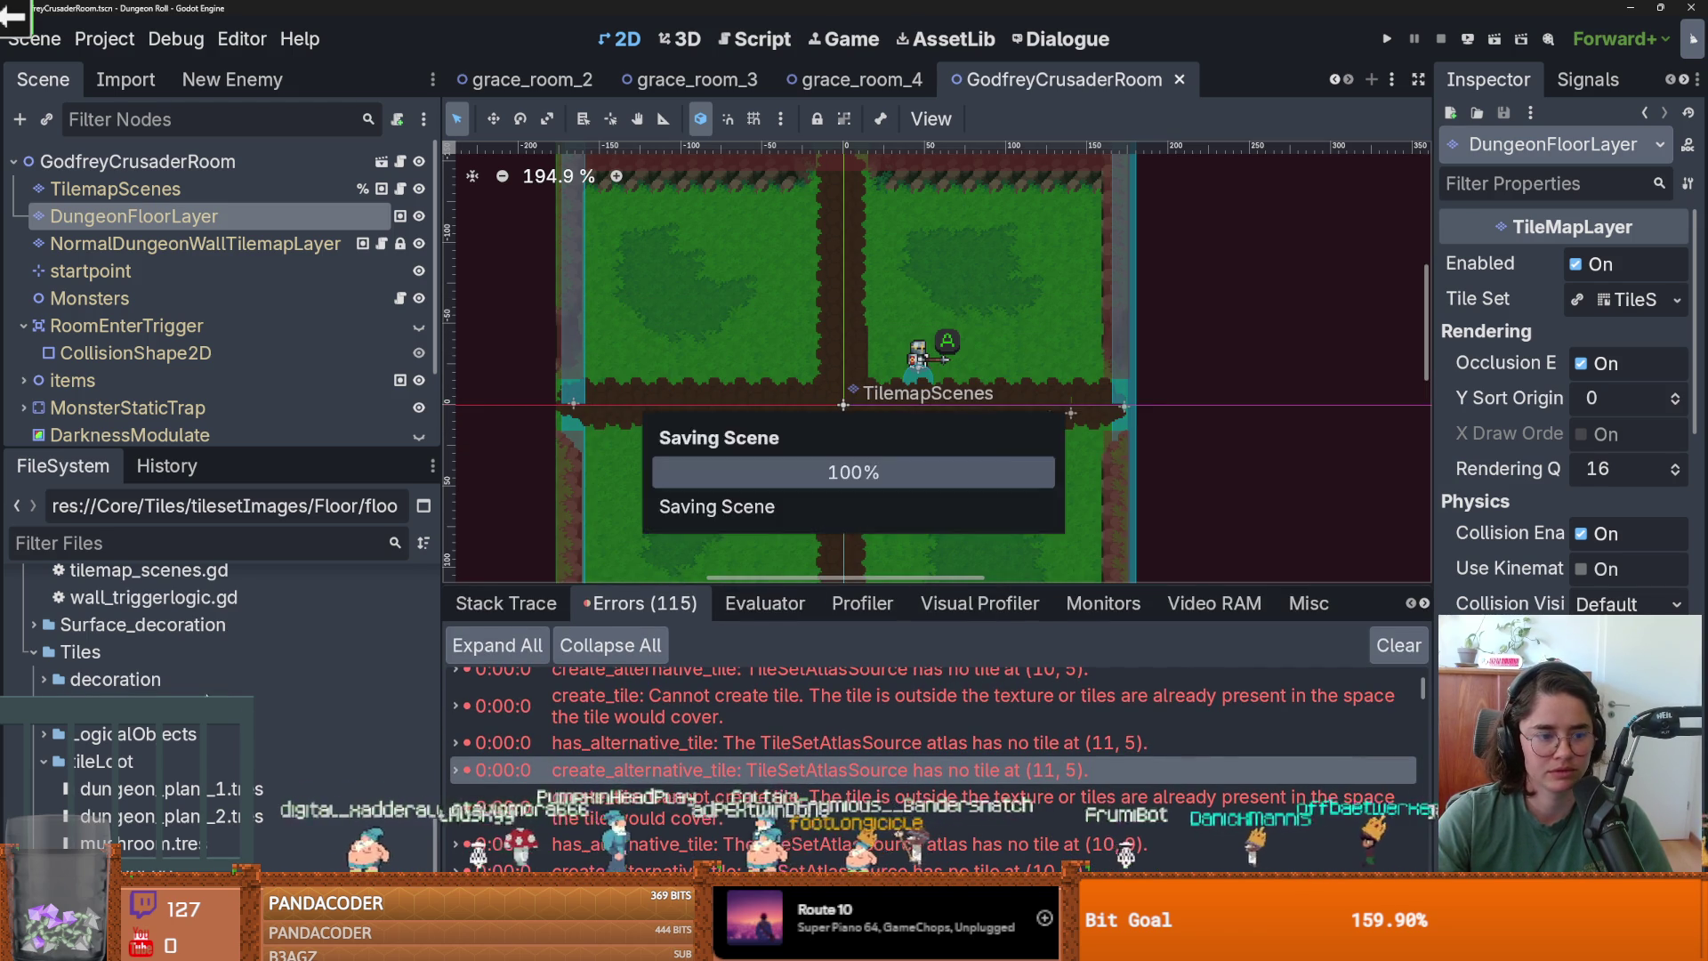
# Rectangle-erase all scene-tile markers on TilemapScenes, save, and switch to grace_room_4.
pyautogui.scroll(10, 31, 763)
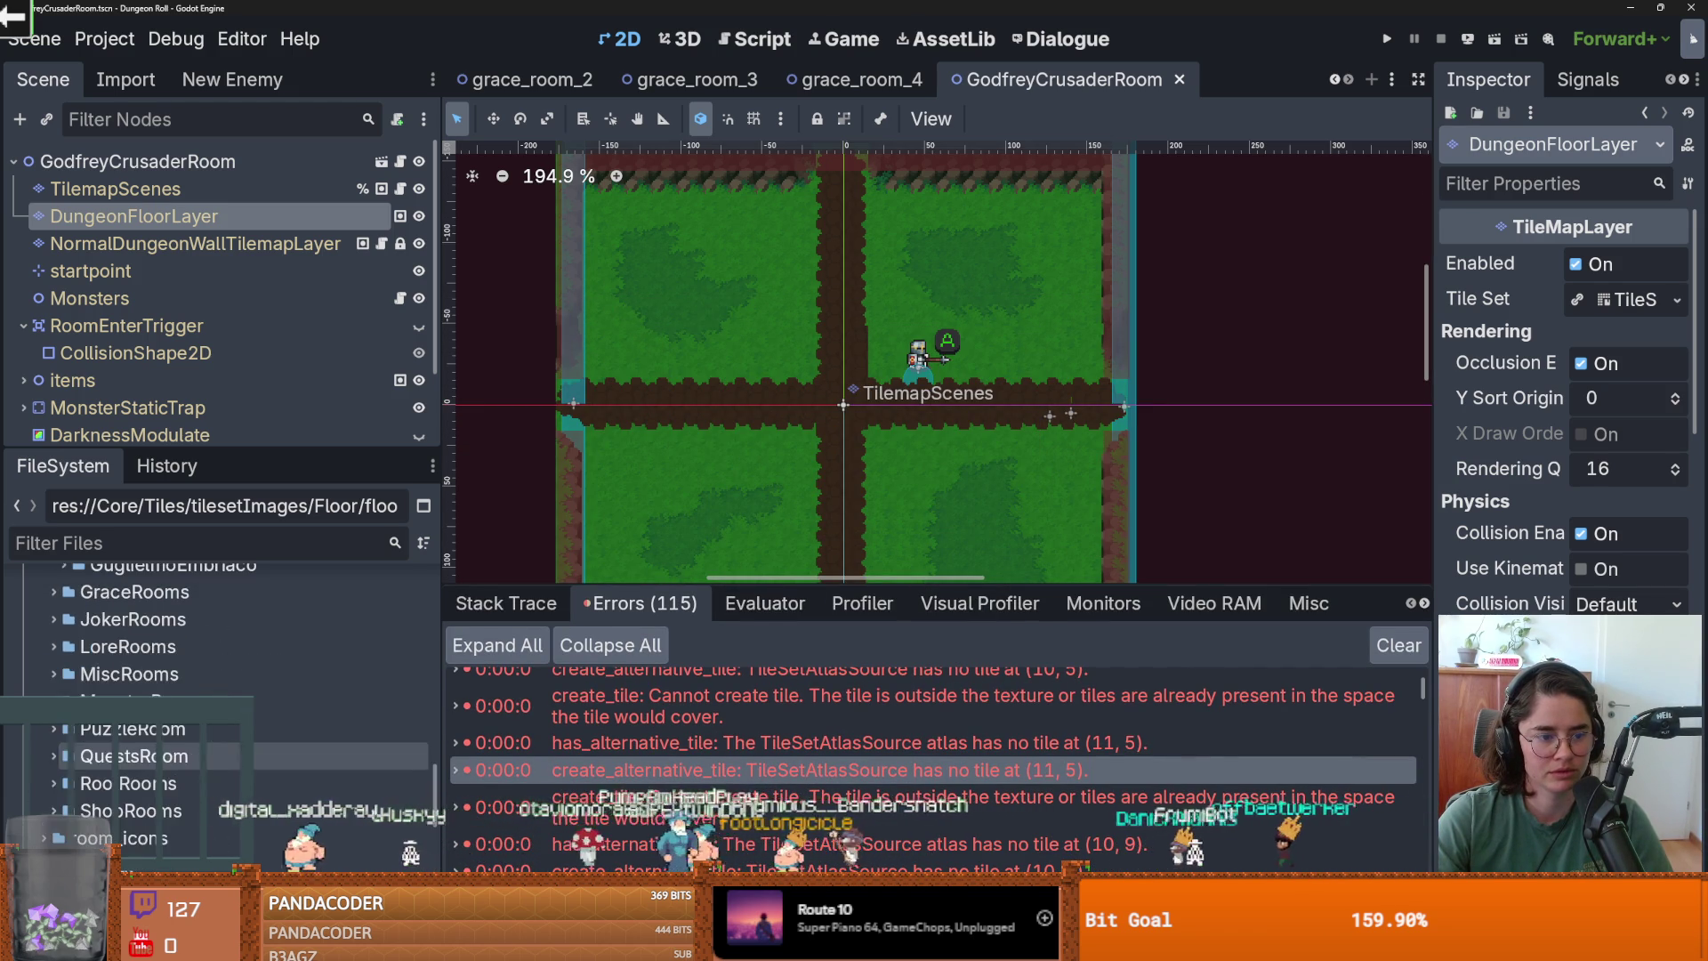
pyautogui.scroll(3, 31, 763)
pyautogui.click(249, 189)
pyautogui.scroll(-2, 730, 559)
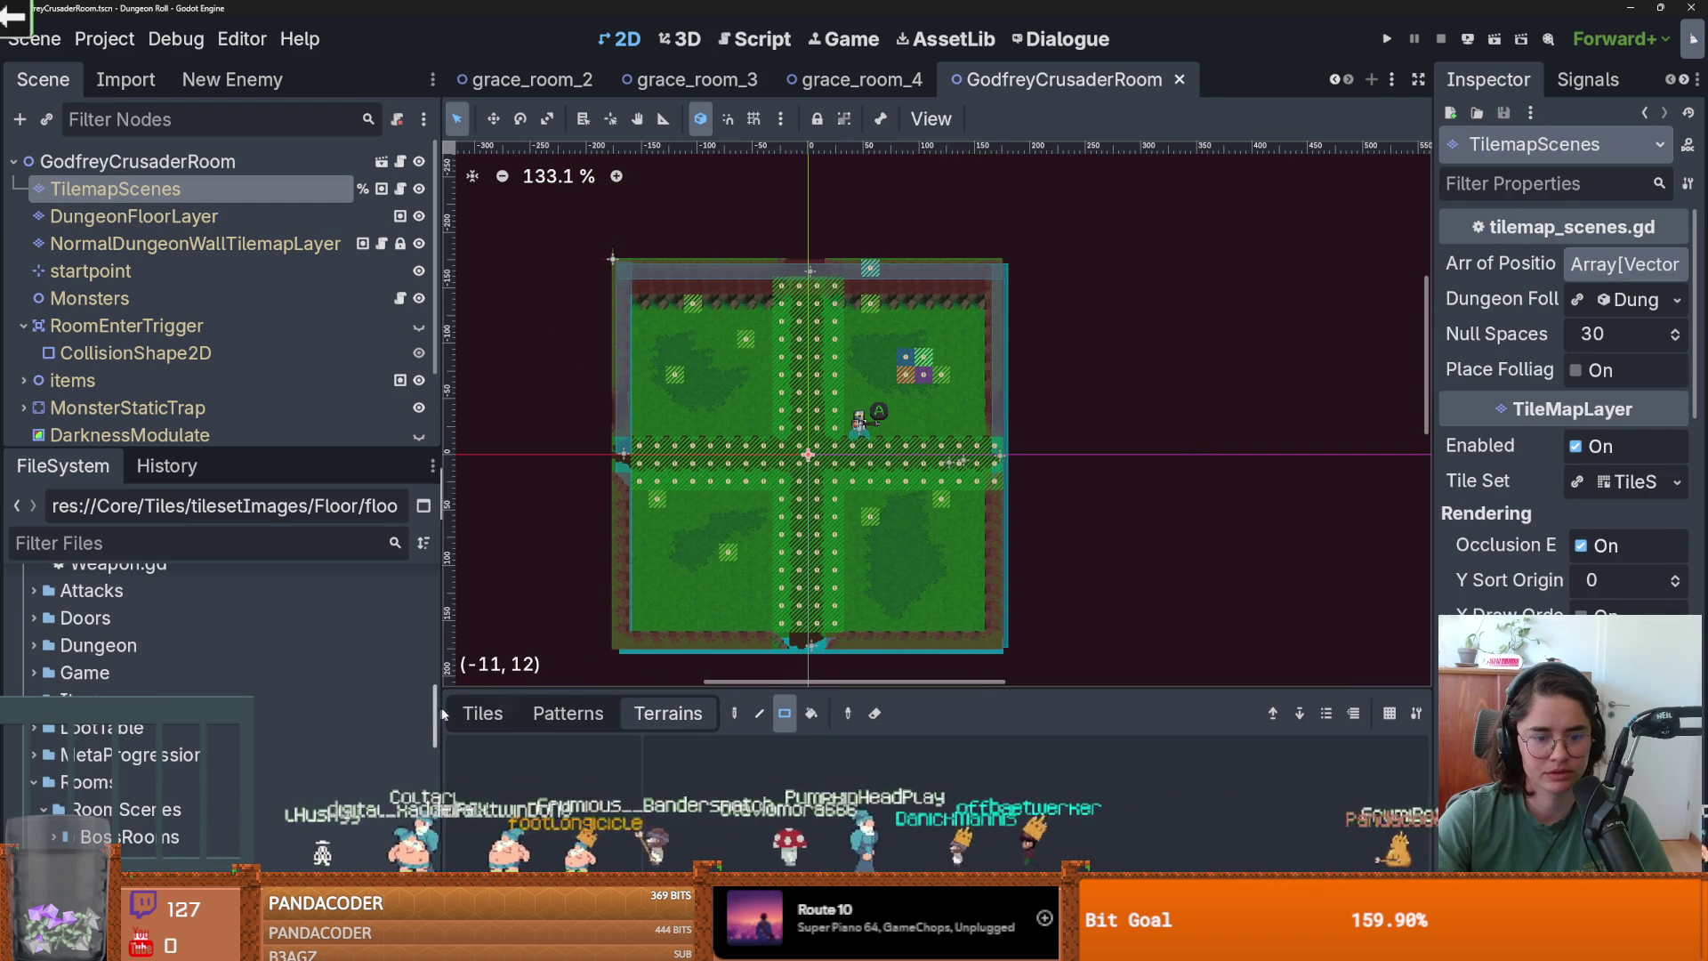
pyautogui.click(482, 712)
pyautogui.click(811, 712)
pyautogui.click(891, 712)
pyautogui.moveTo(997, 627); pyautogui.dragTo(628, 274)
pyautogui.hotkey('ctrl', 's')
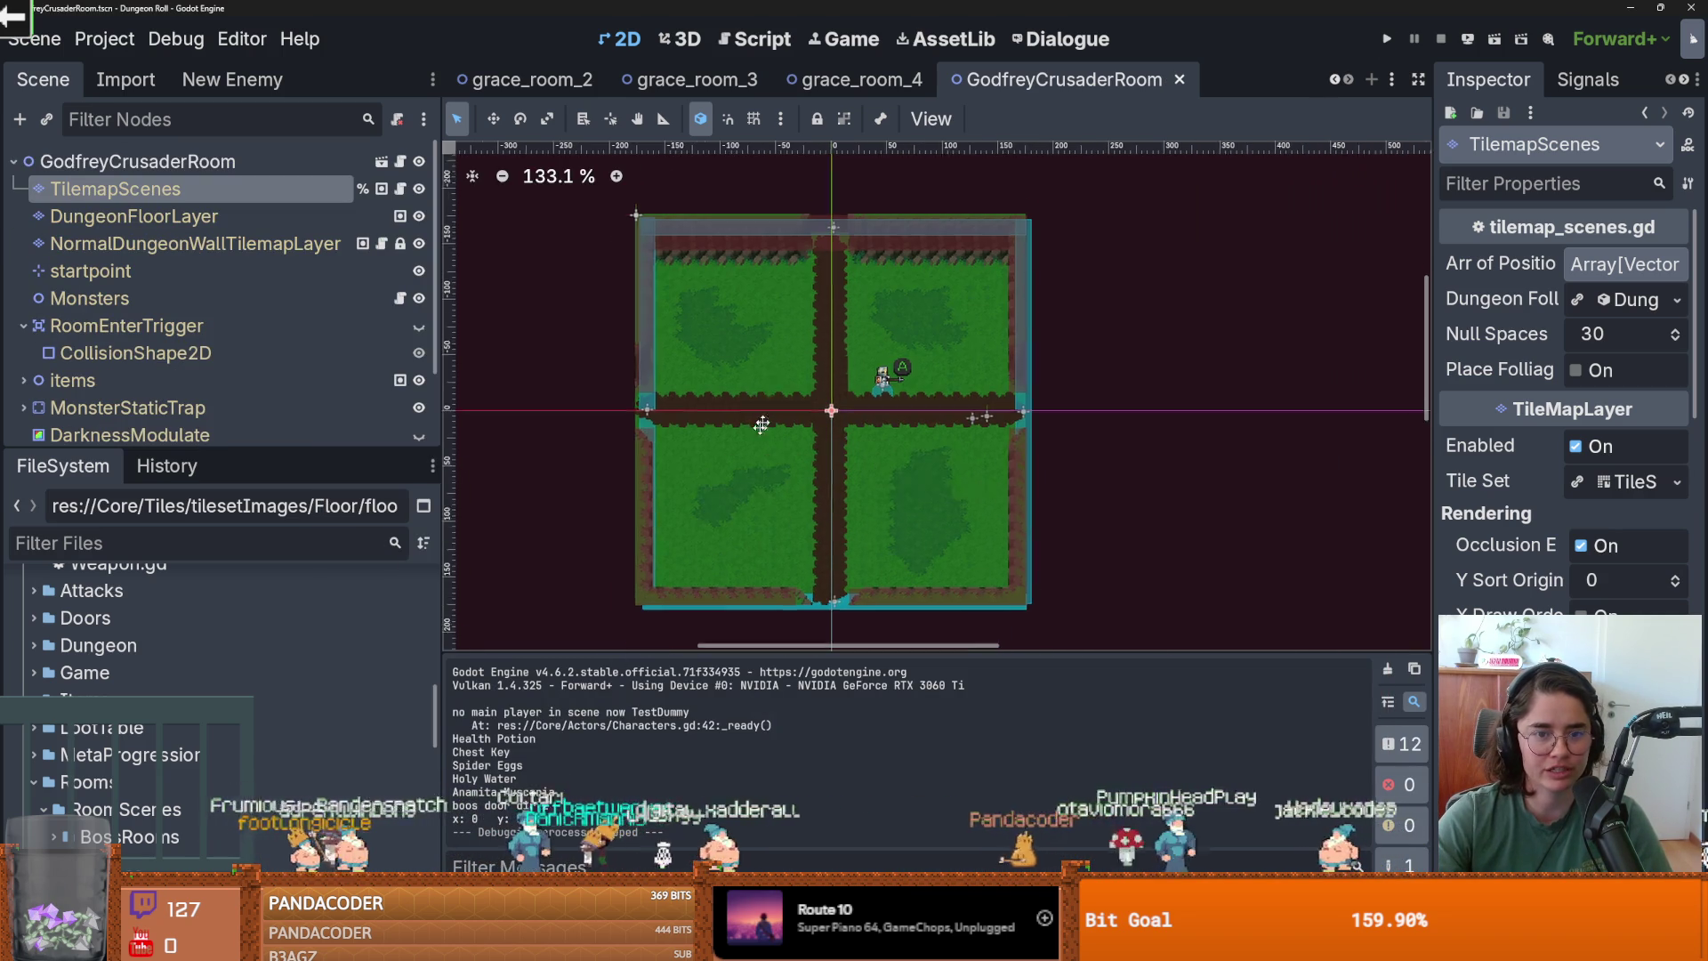
pyautogui.click(883, 81)
pyautogui.click(116, 172)
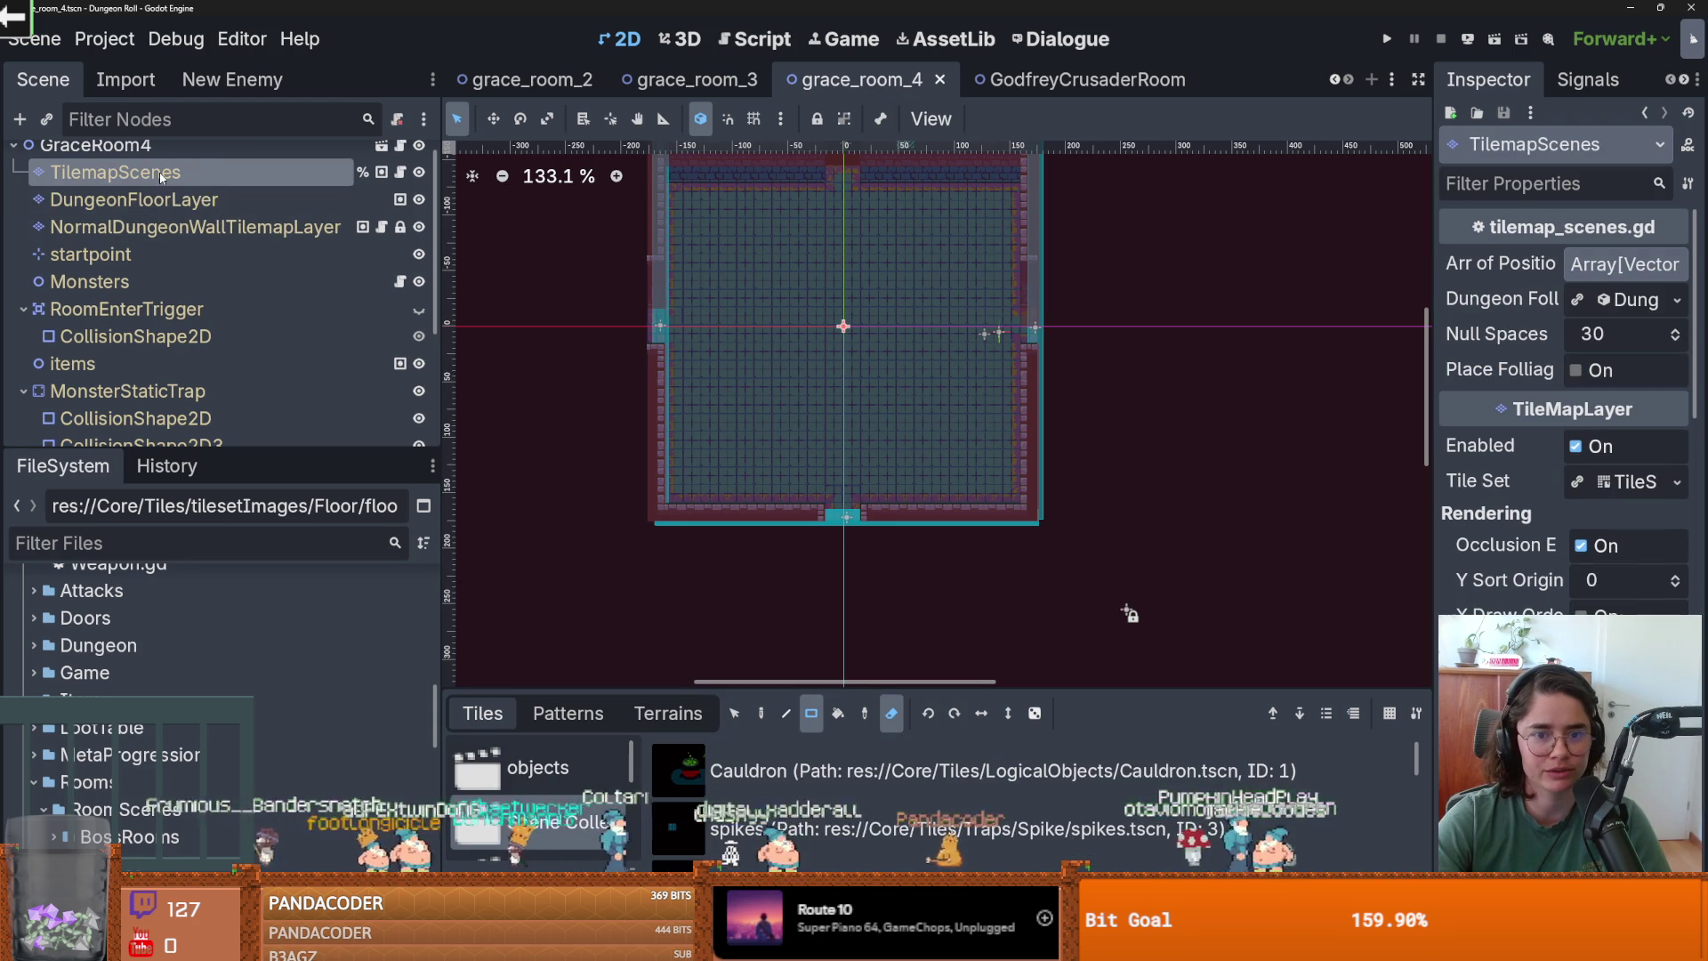
# Erase the three stray wall tiles in grace_room_4, save, and test-run the game.
pyautogui.click(160, 226)
pyautogui.moveTo(959, 390); pyautogui.dragTo(733, 271)
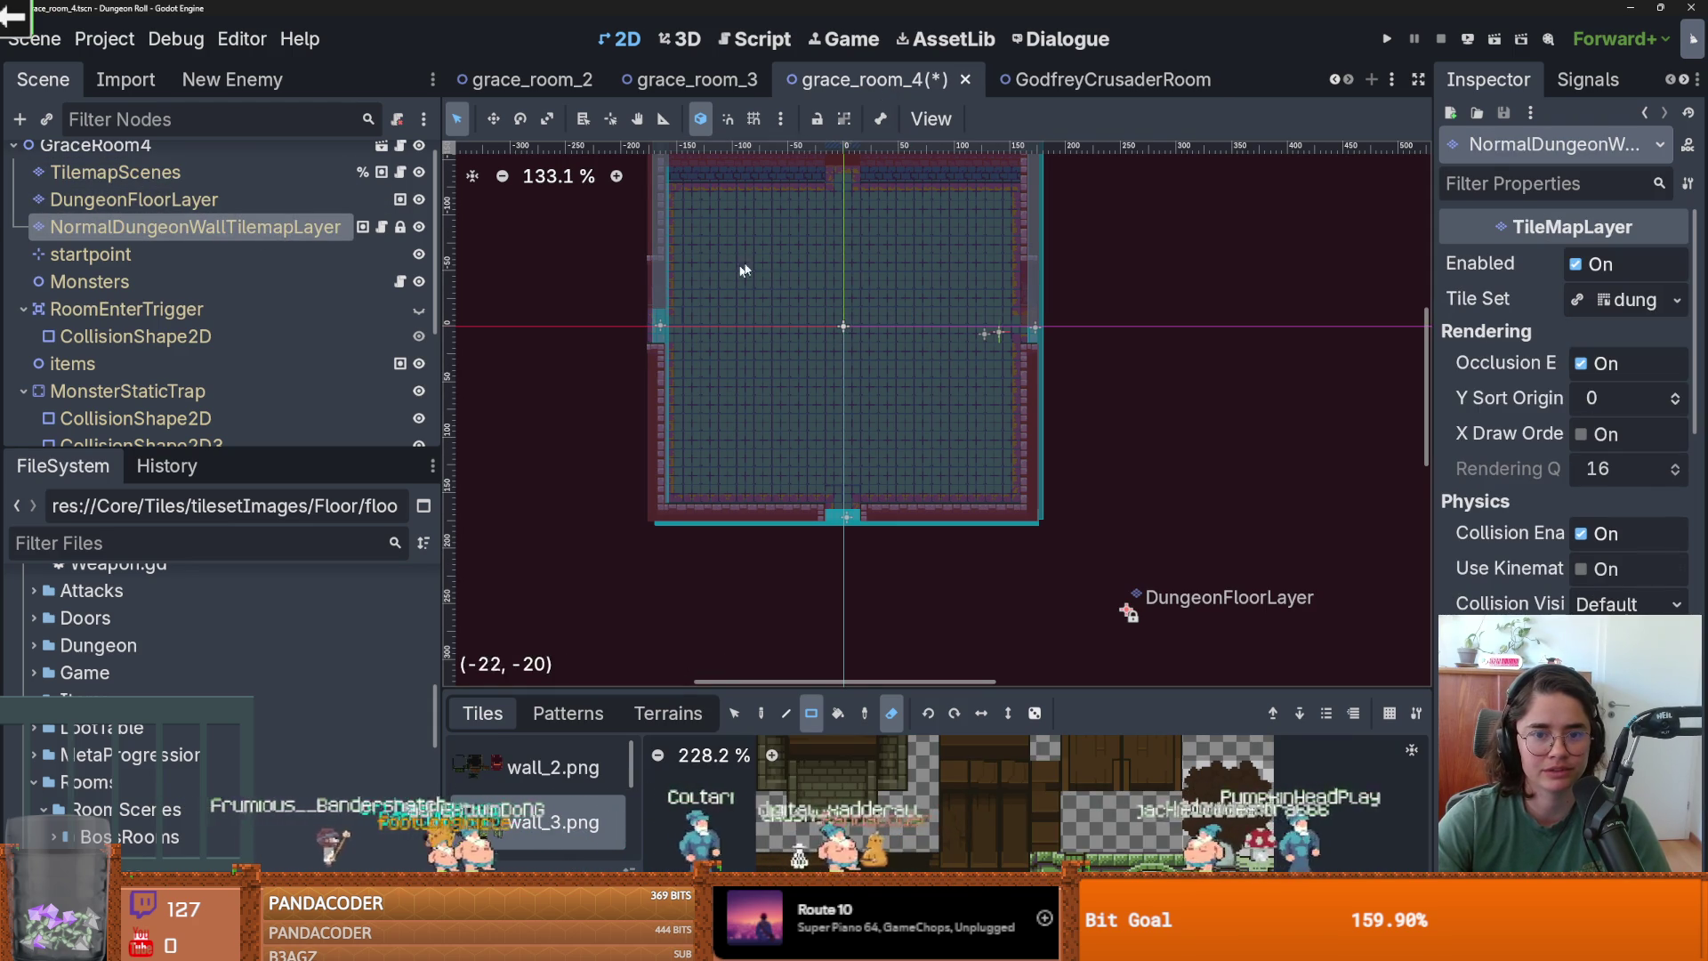
pyautogui.hotkey('ctrl', 's')
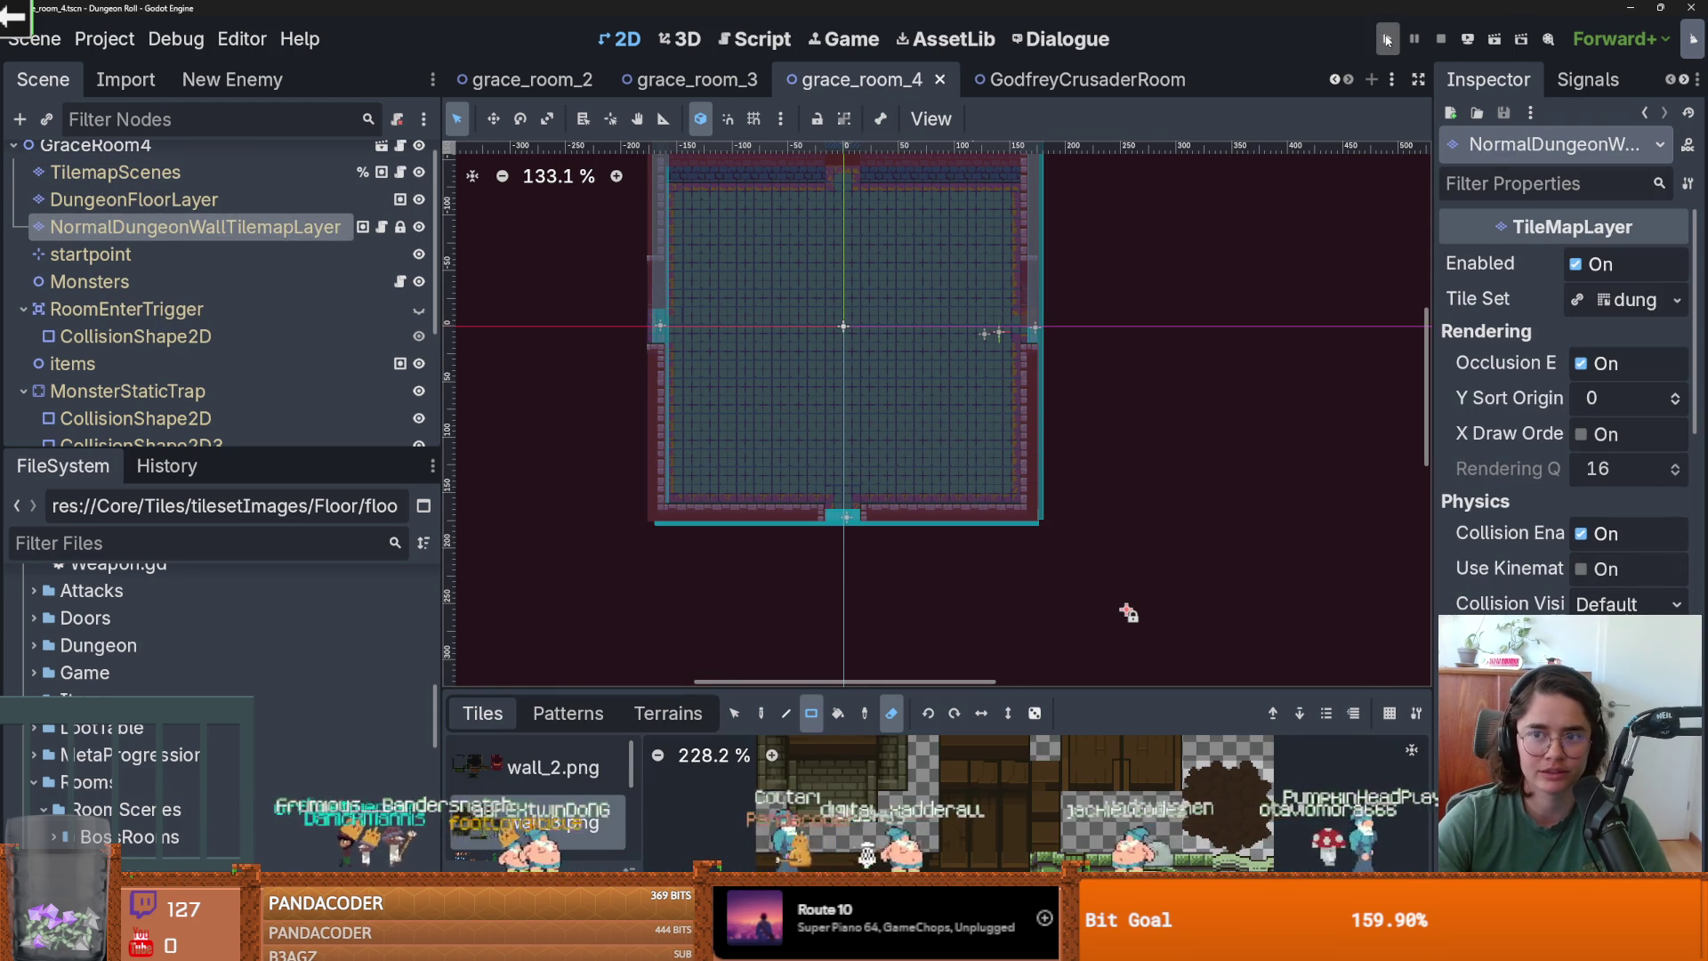
pyautogui.click(1387, 39)
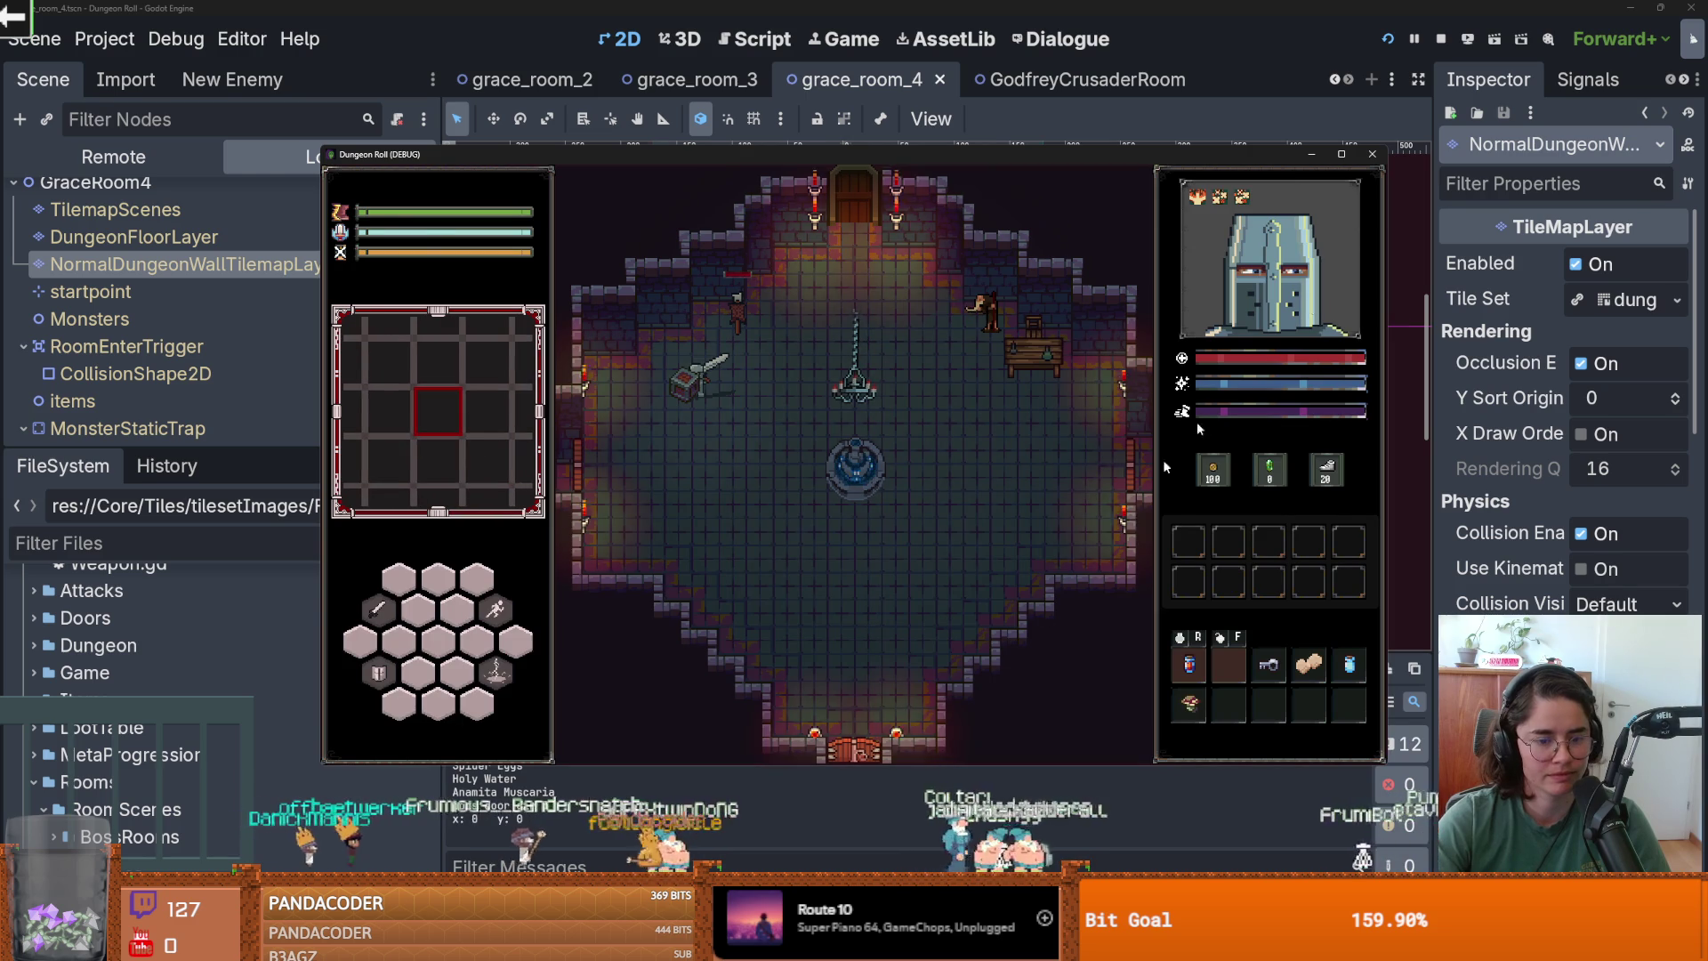
pyautogui.click(1386, 106)
pyautogui.hotkey('ctrl', 's')
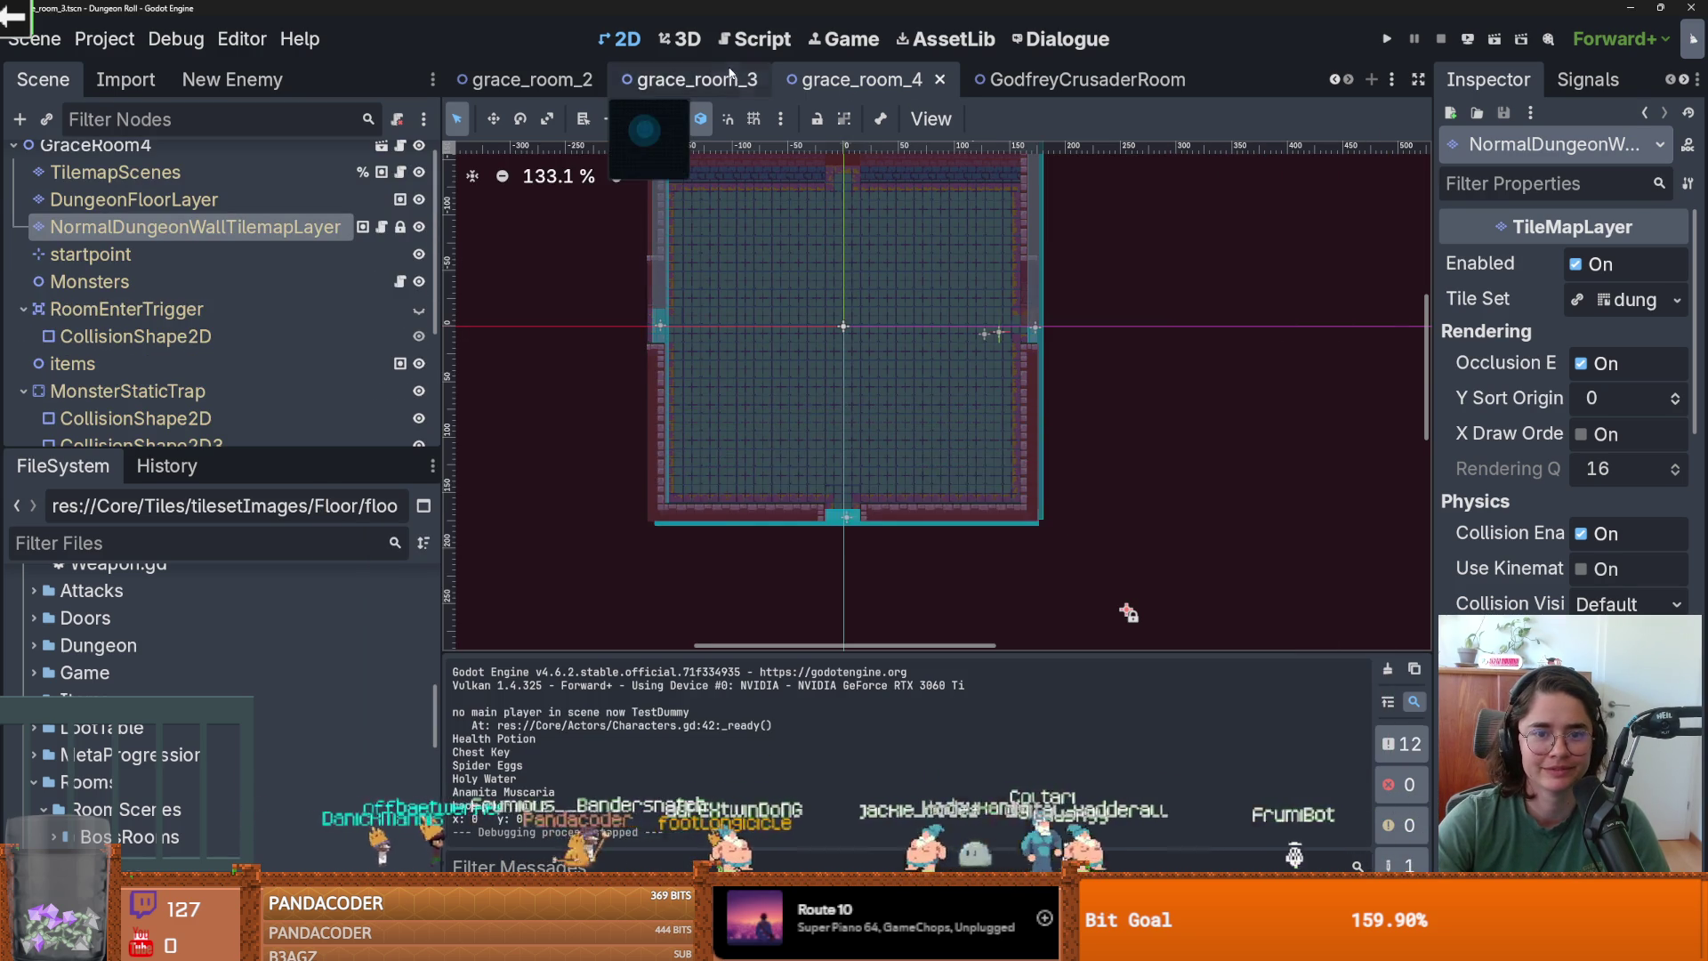
# Check the floor and TilemapScenes layers of grace_room_3 and grace_room_2, then open joker_room_1.
pyautogui.click(690, 79)
pyautogui.click(221, 203)
pyautogui.click(178, 172)
pyautogui.click(531, 79)
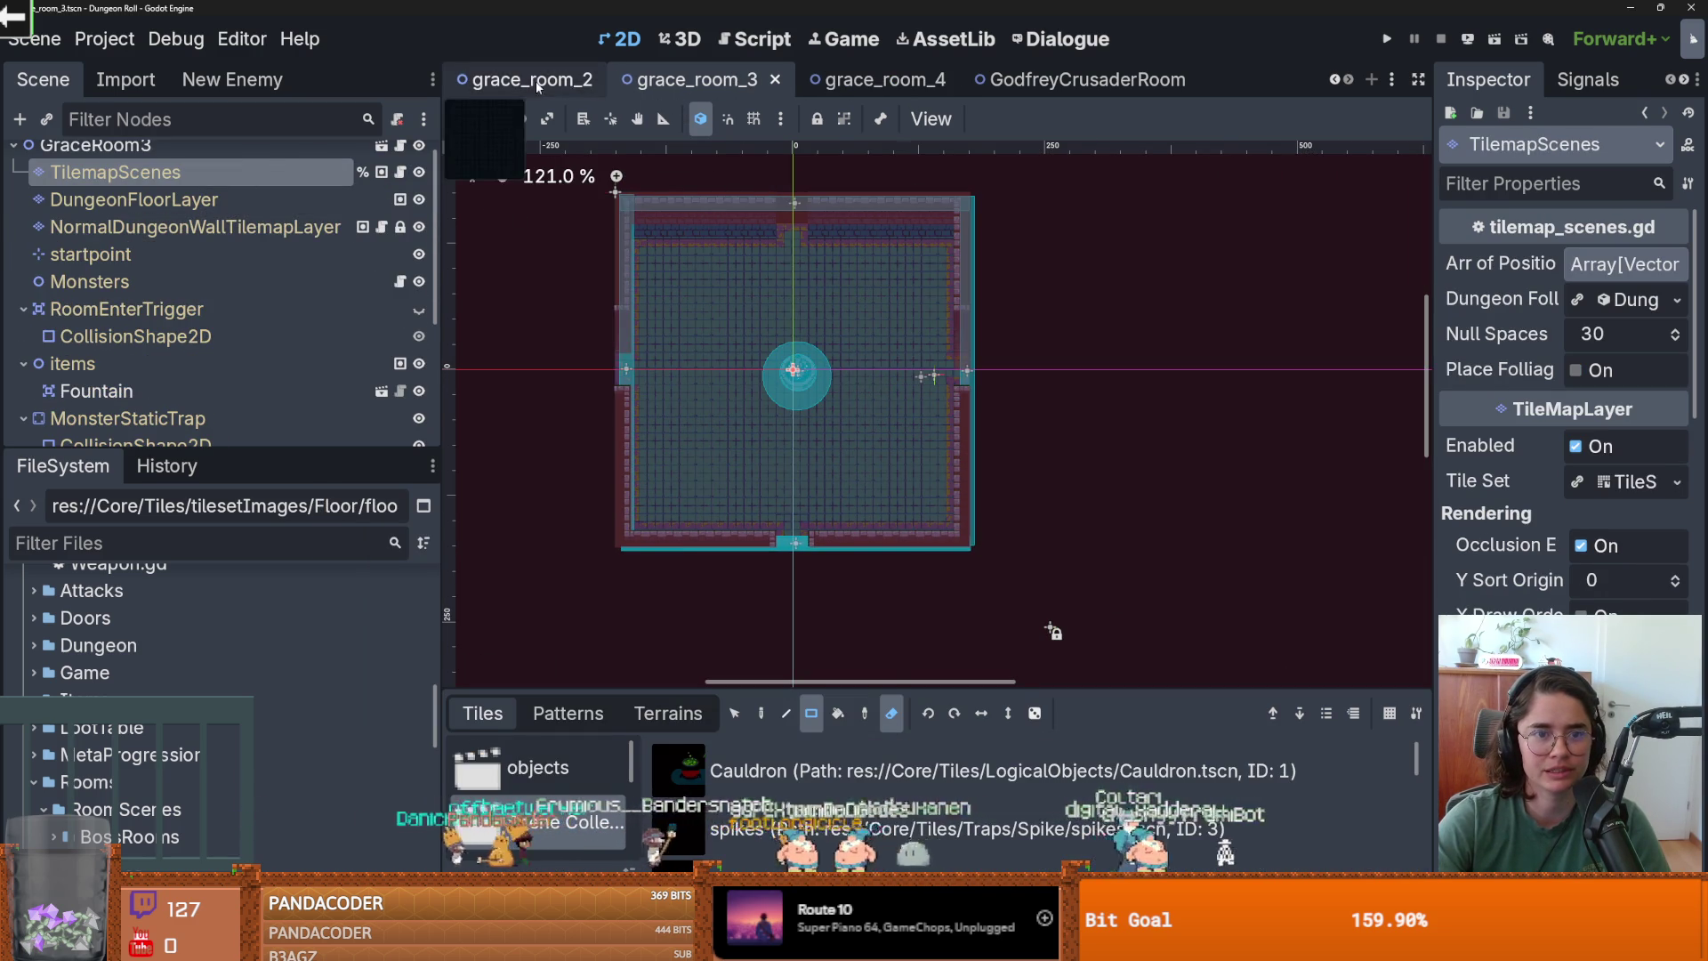
pyautogui.click(261, 204)
pyautogui.click(258, 172)
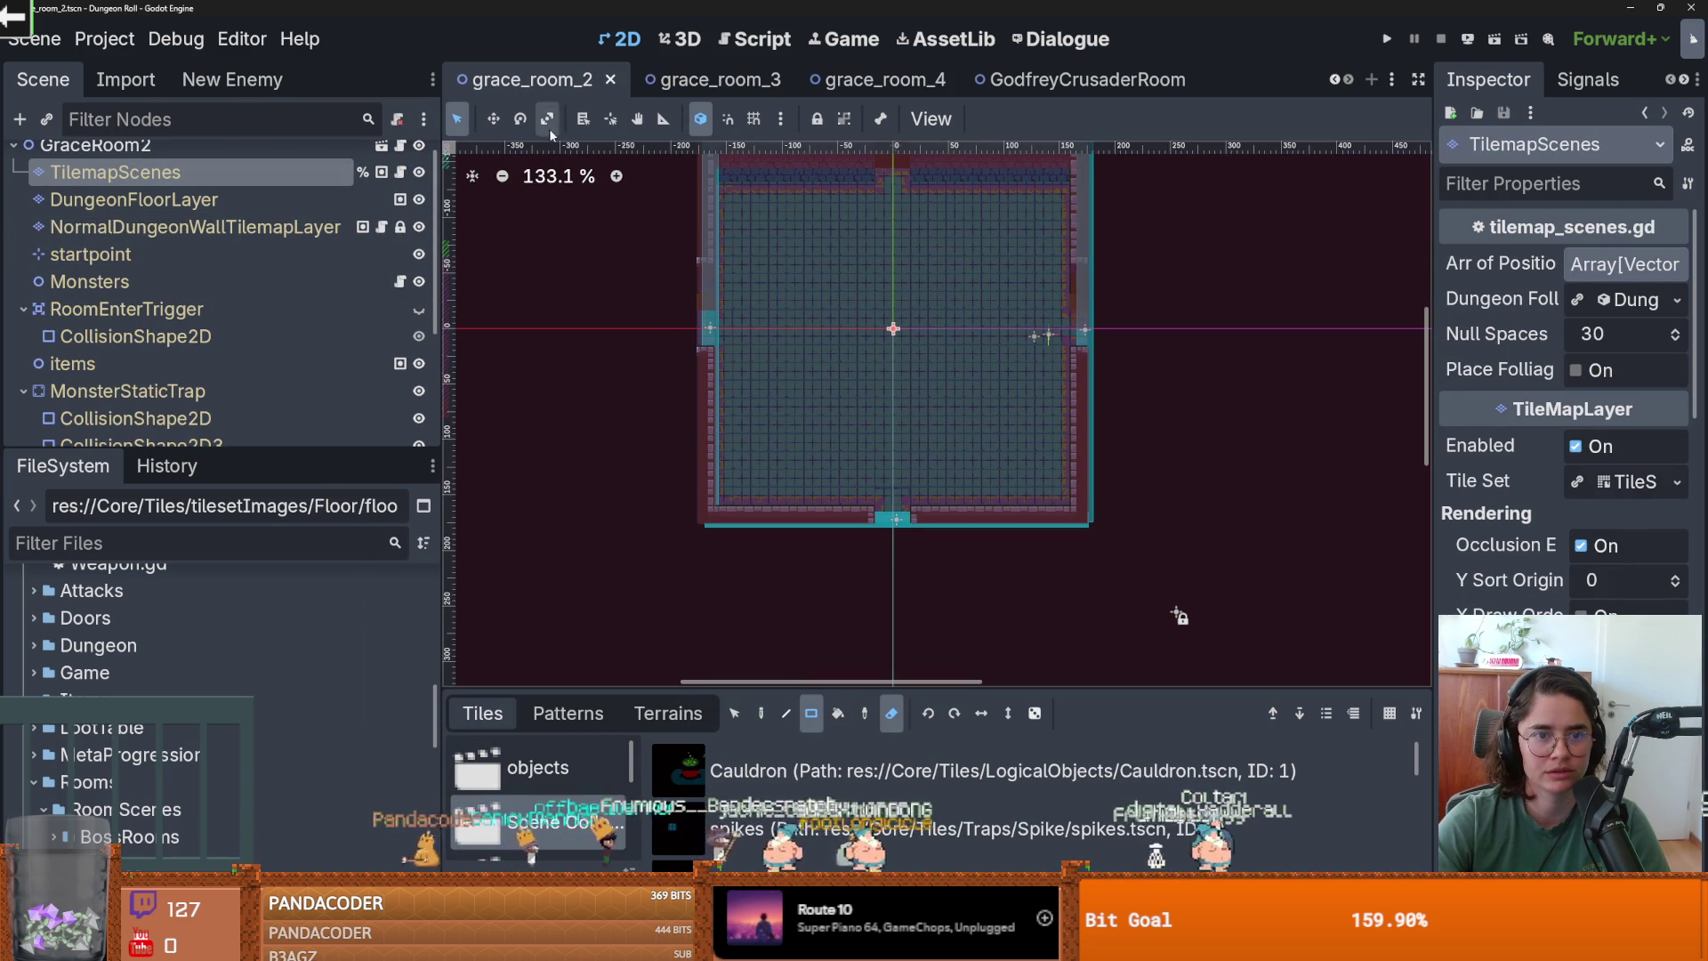
pyautogui.click(1335, 80)
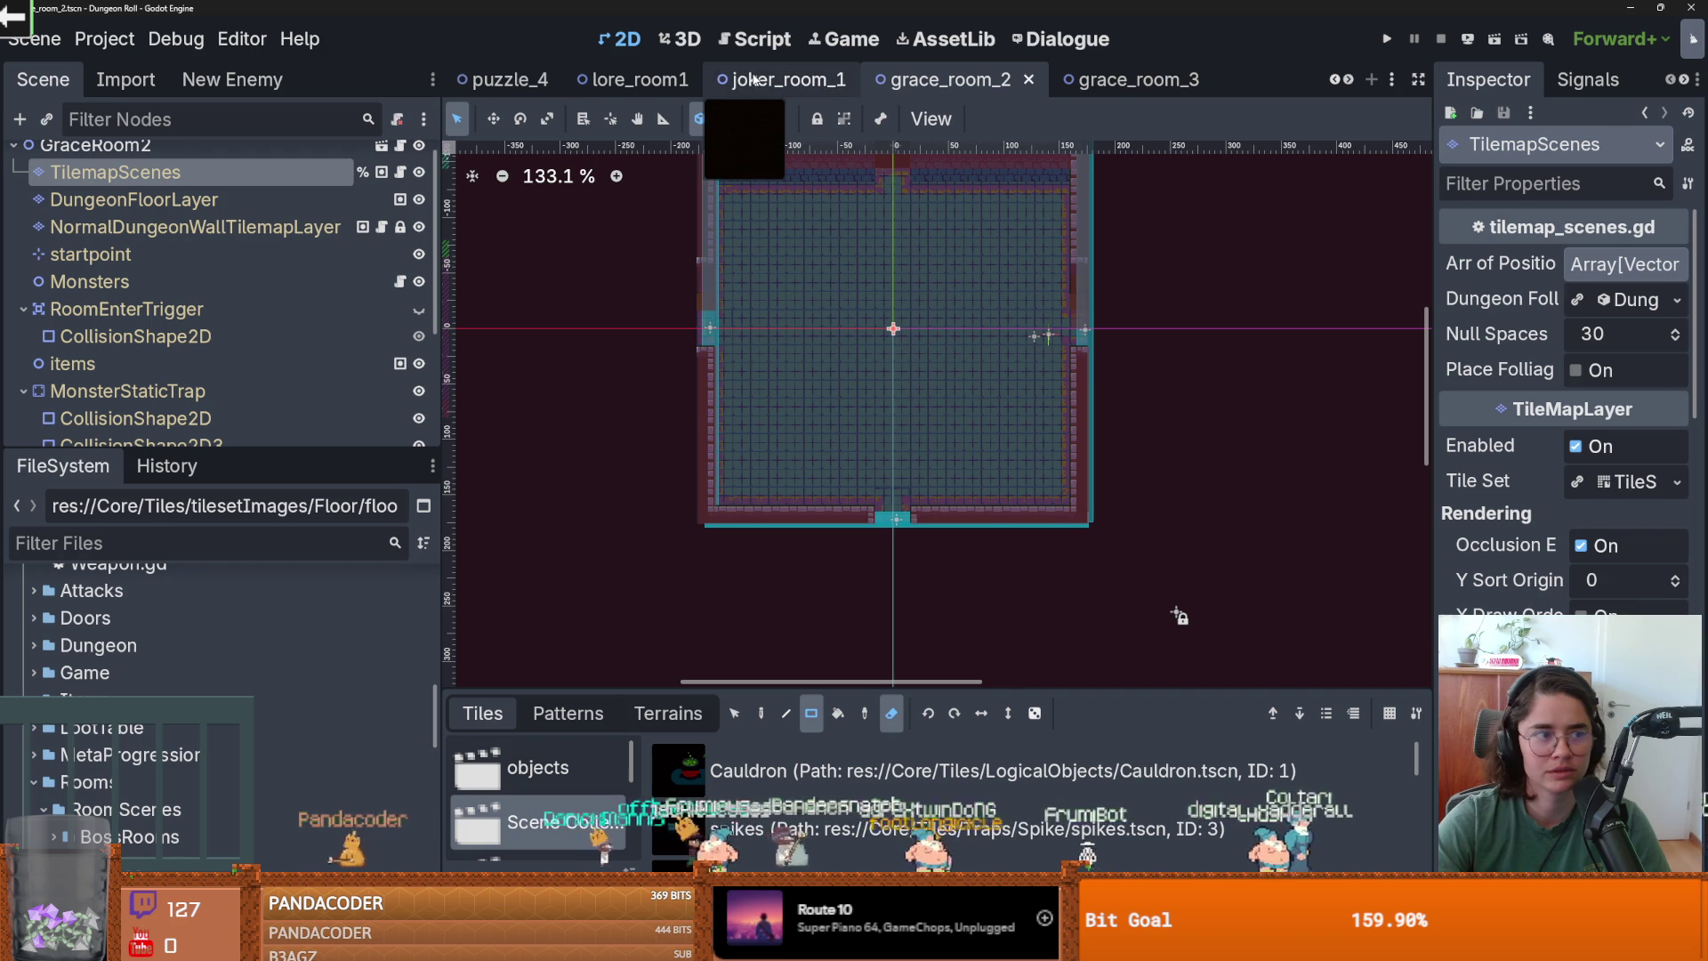
pyautogui.click(782, 79)
pyautogui.click(134, 216)
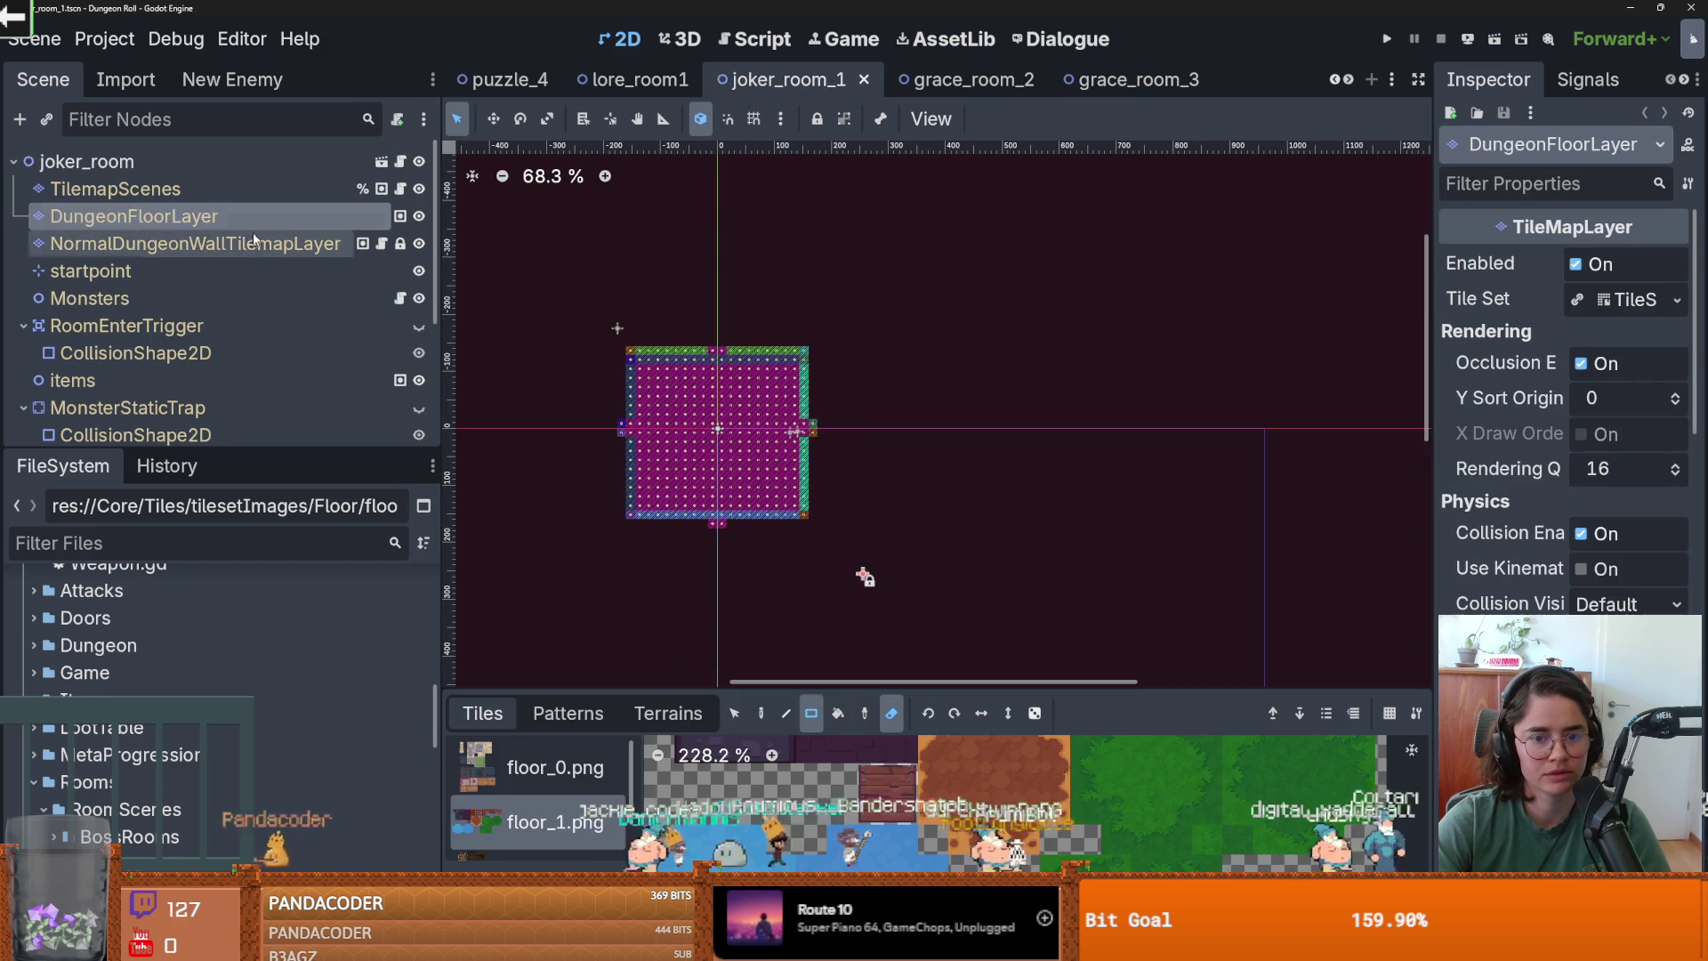
# Pick the second saved tile pattern for the joker room's wall layer, with freehand painting.
pyautogui.scroll(3, 587, 458)
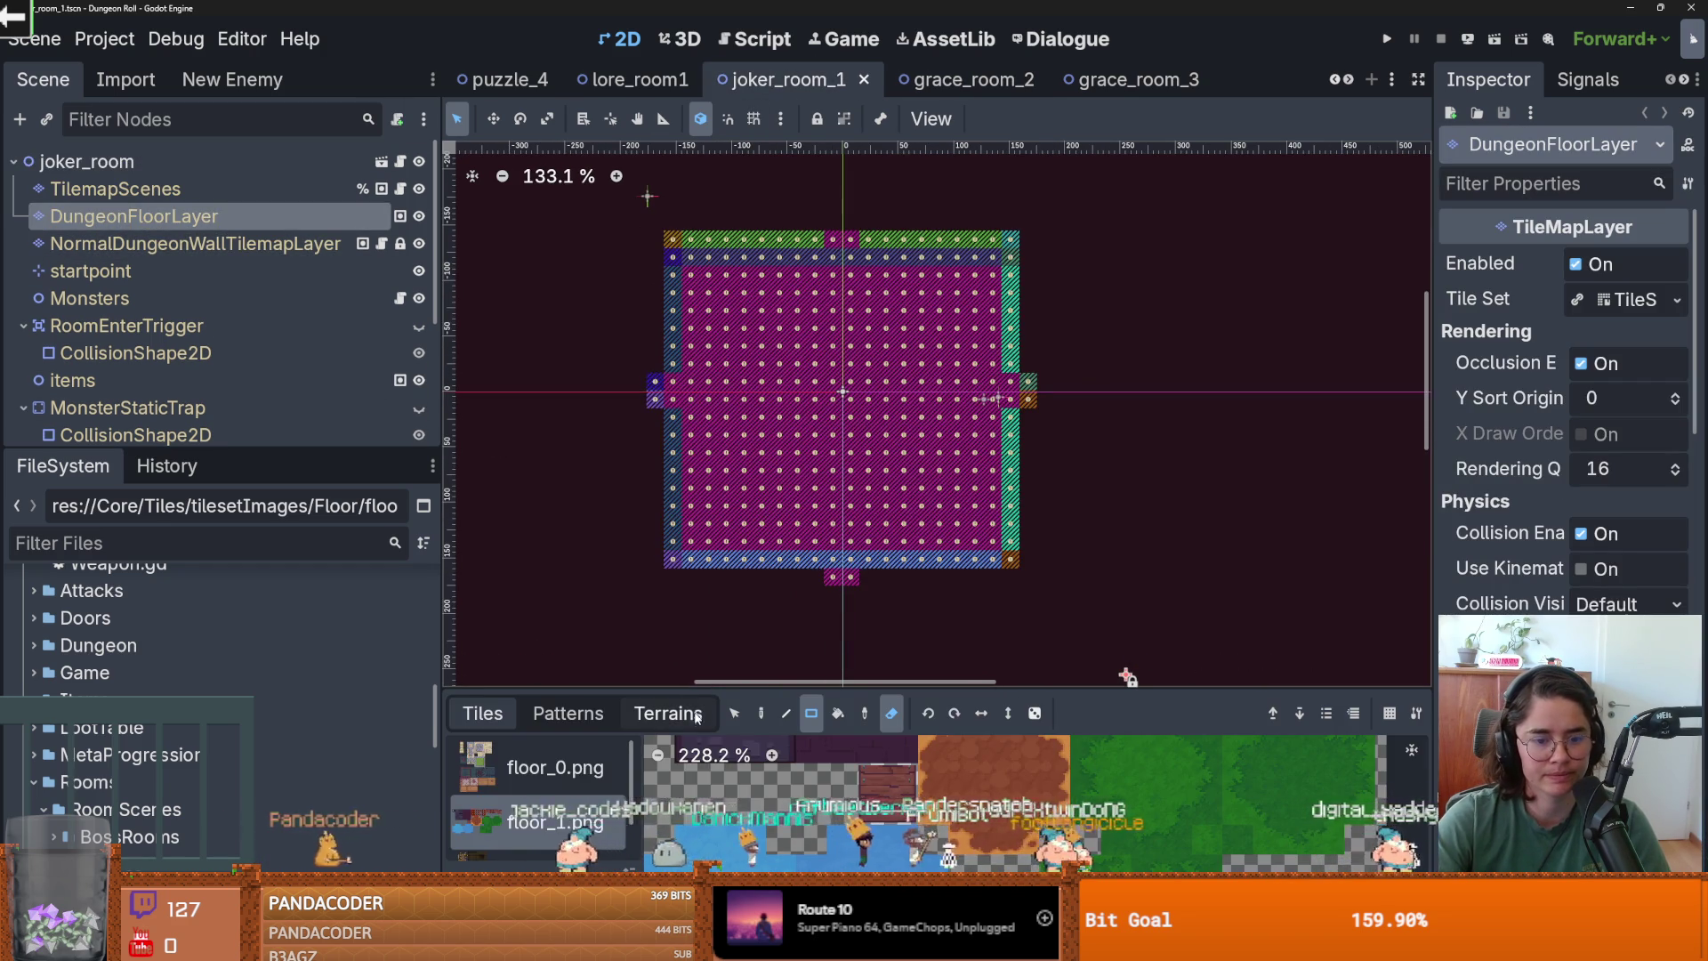
pyautogui.click(668, 712)
pyautogui.click(568, 713)
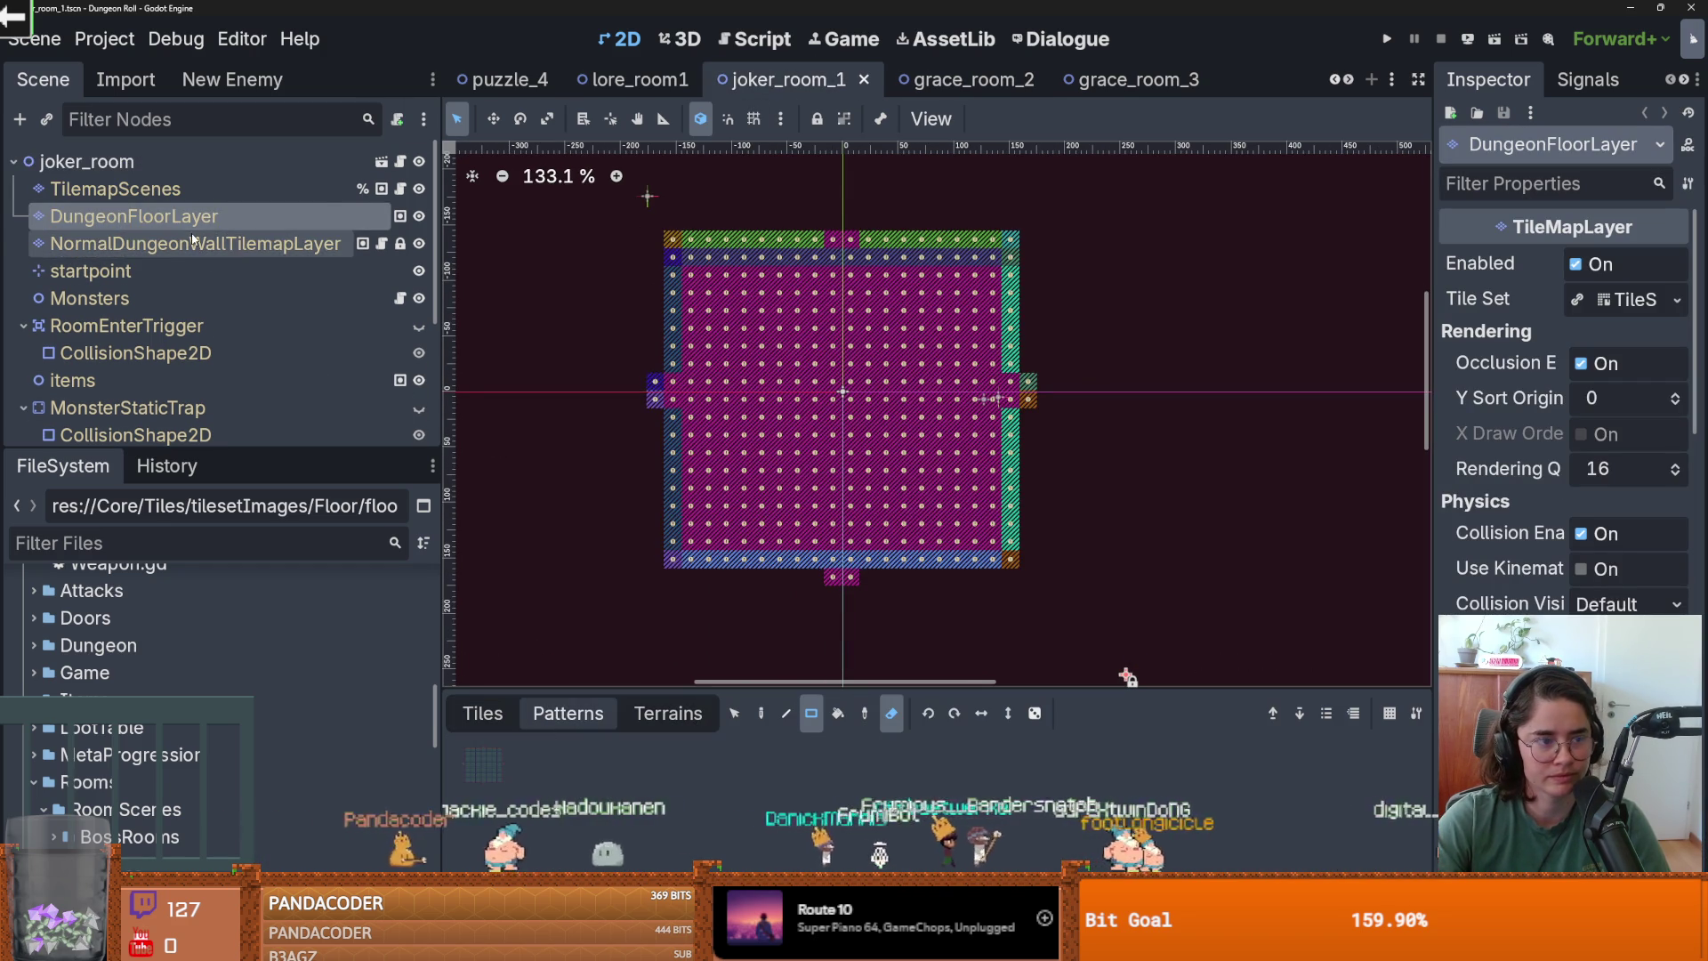
pyautogui.click(213, 244)
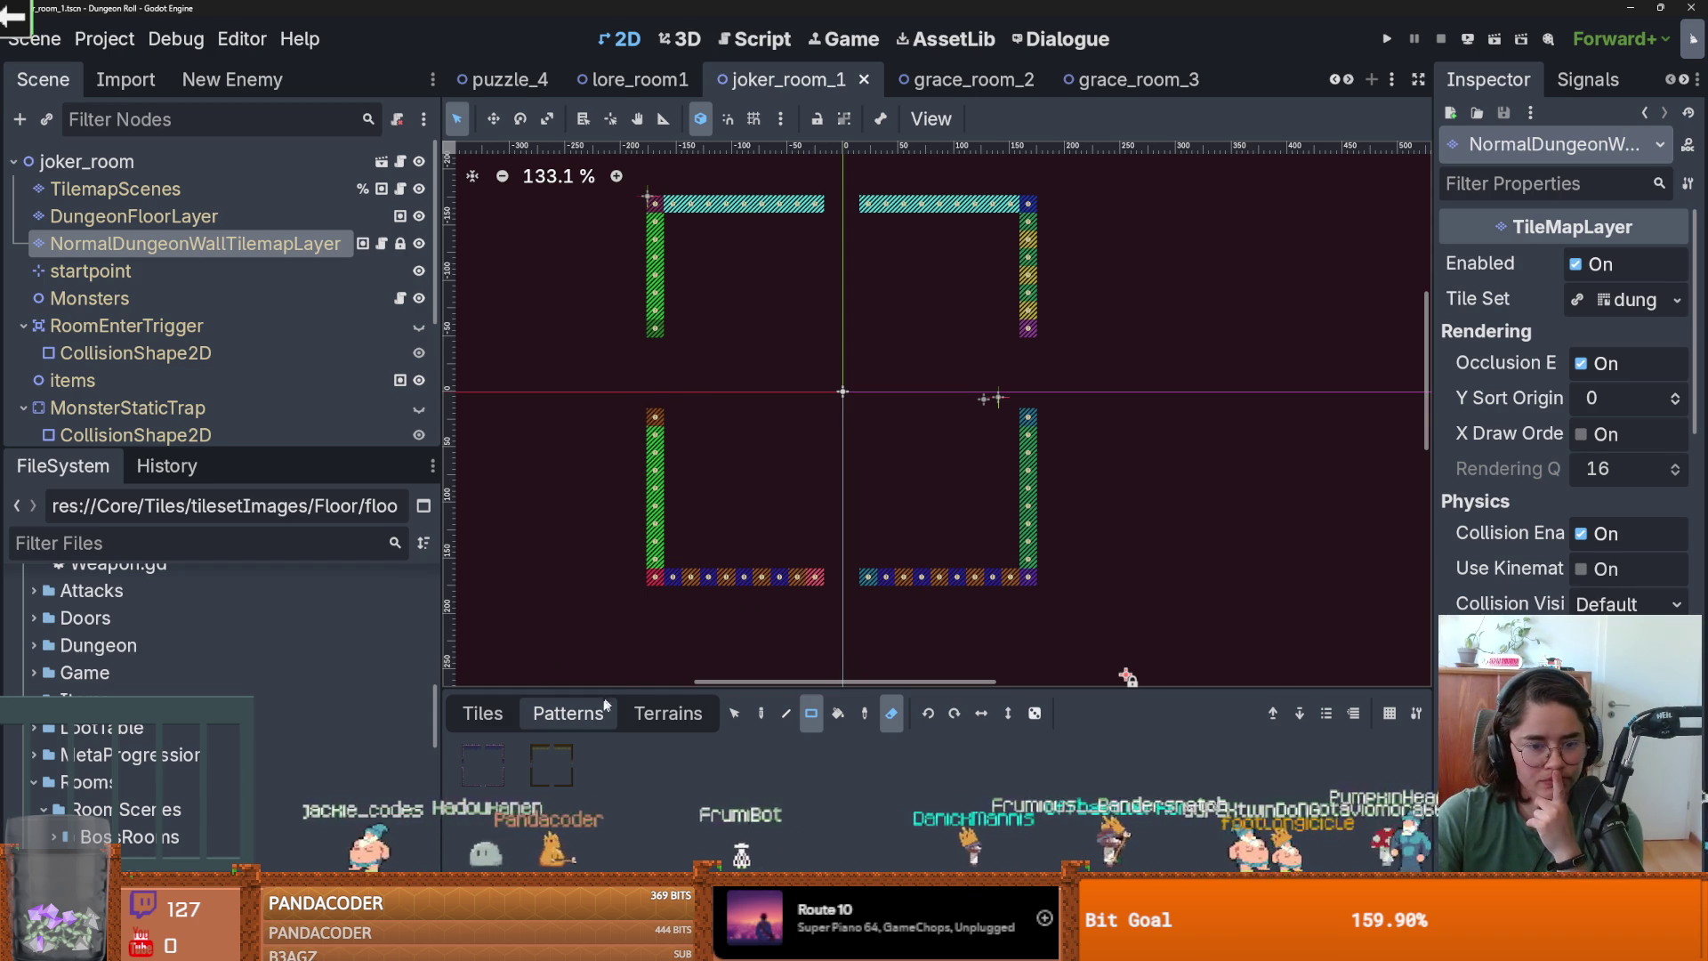
pyautogui.click(551, 765)
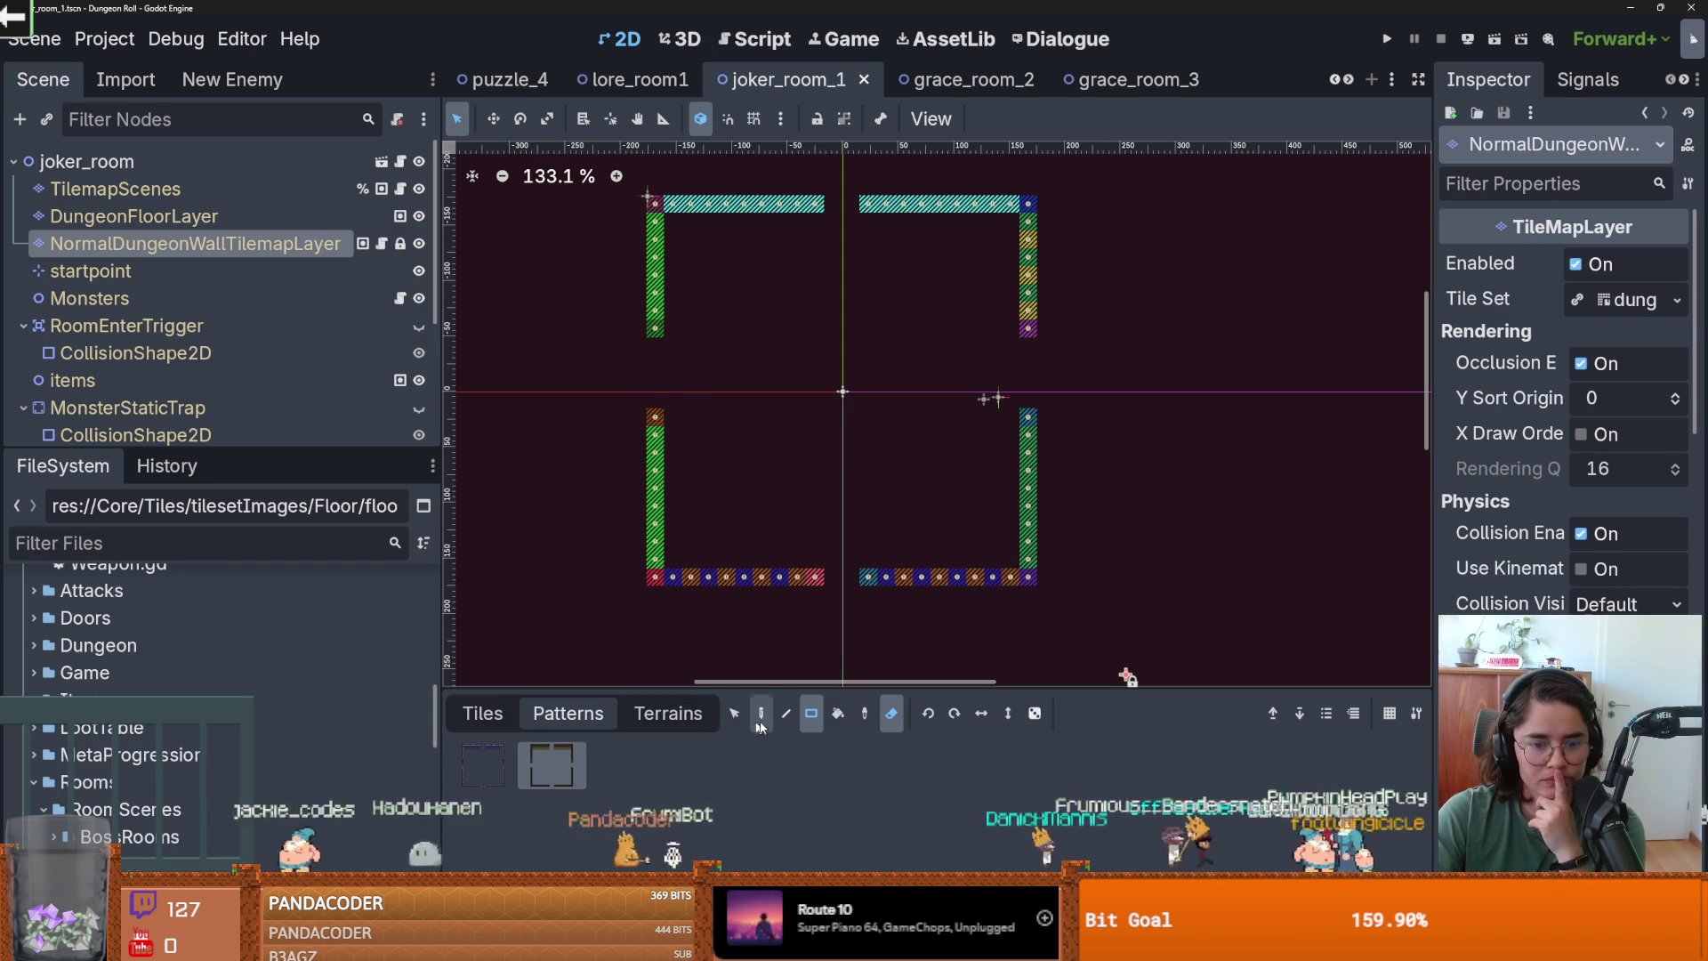
pyautogui.click(762, 720)
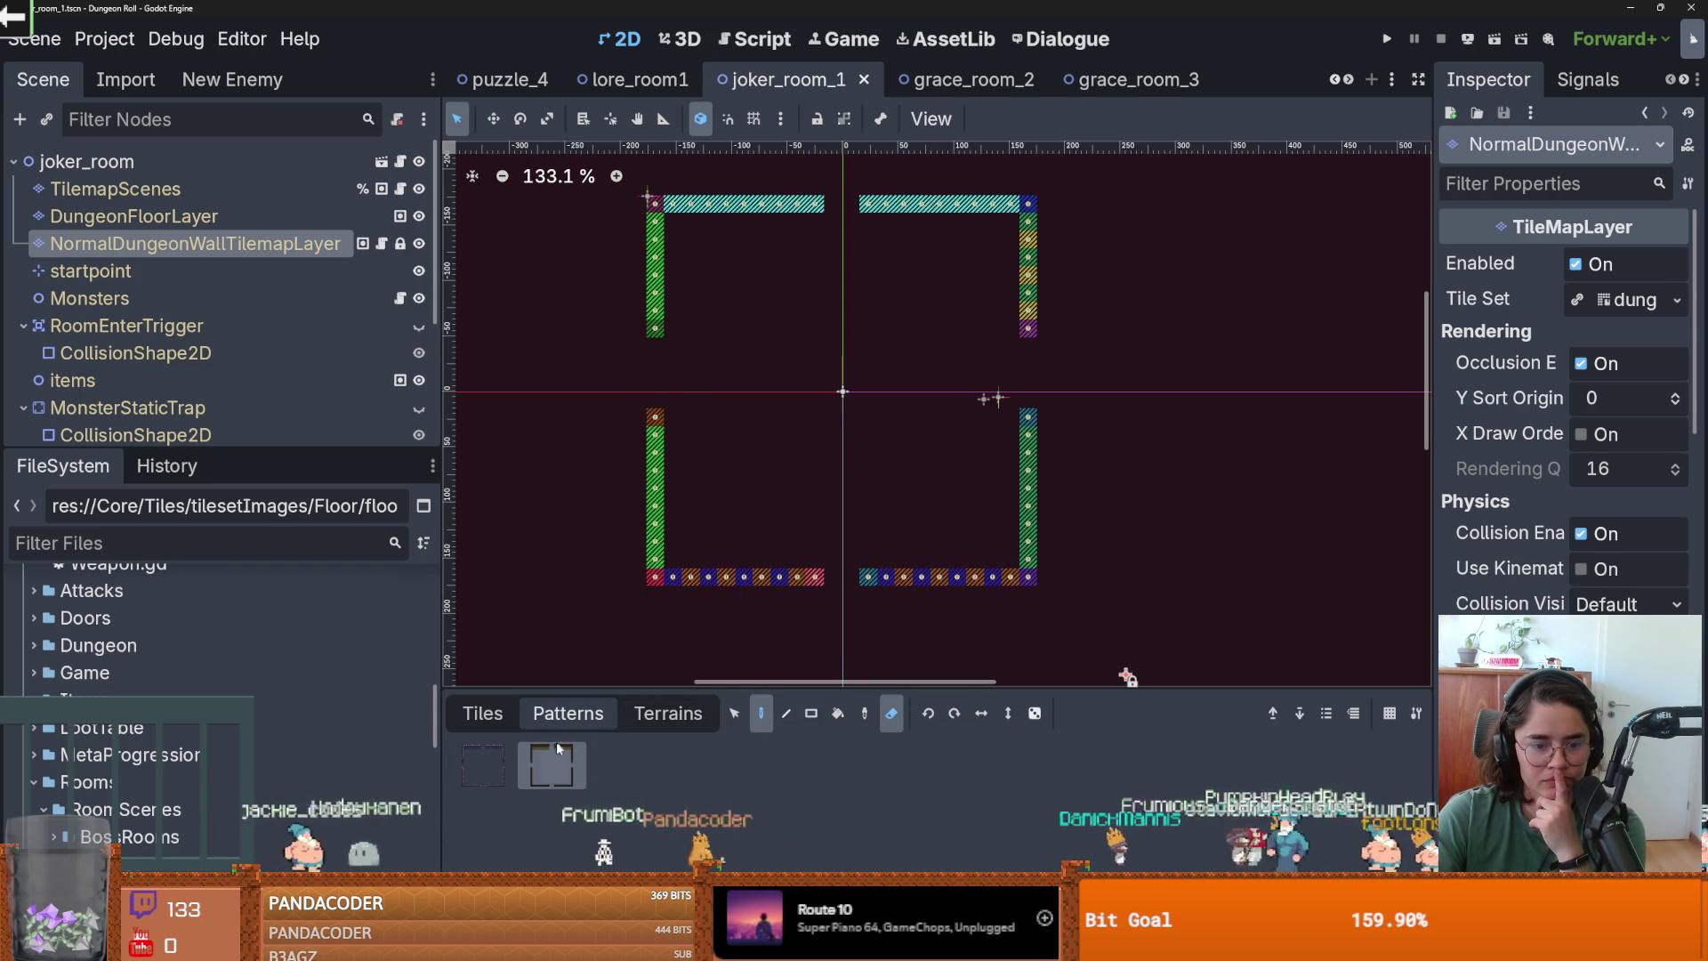
pyautogui.click(482, 712)
pyautogui.click(668, 712)
pyautogui.click(593, 719)
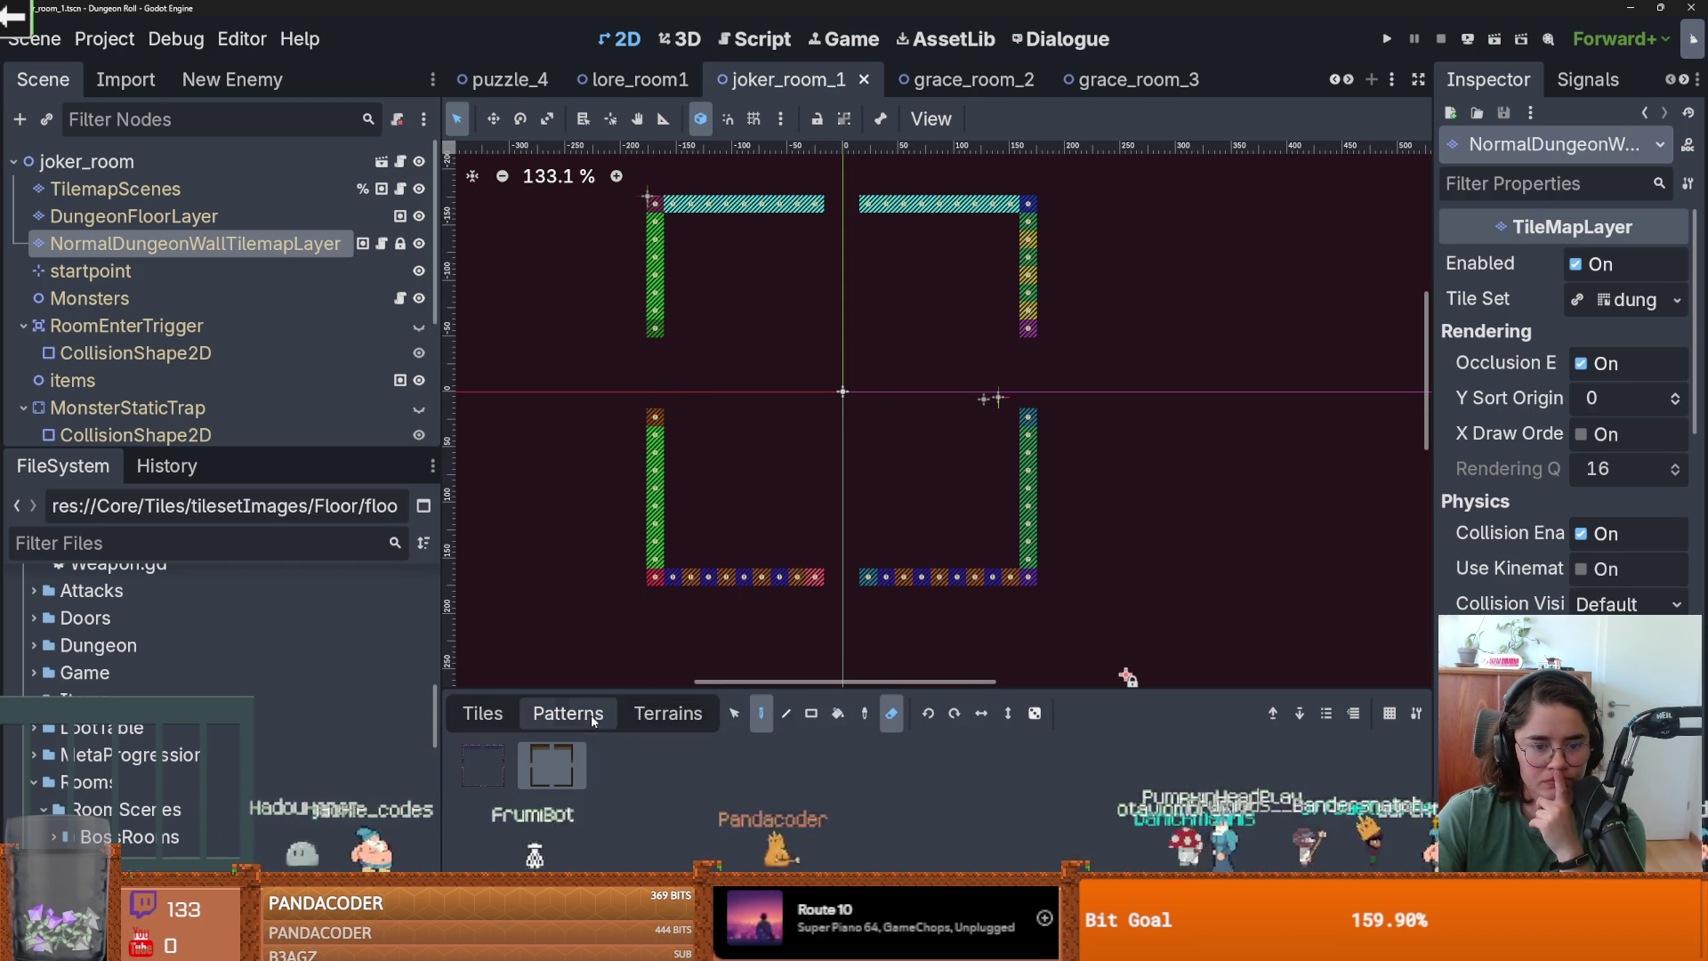
# Save joker_room_1 with its floor layer regenerated.
pyautogui.click(133, 216)
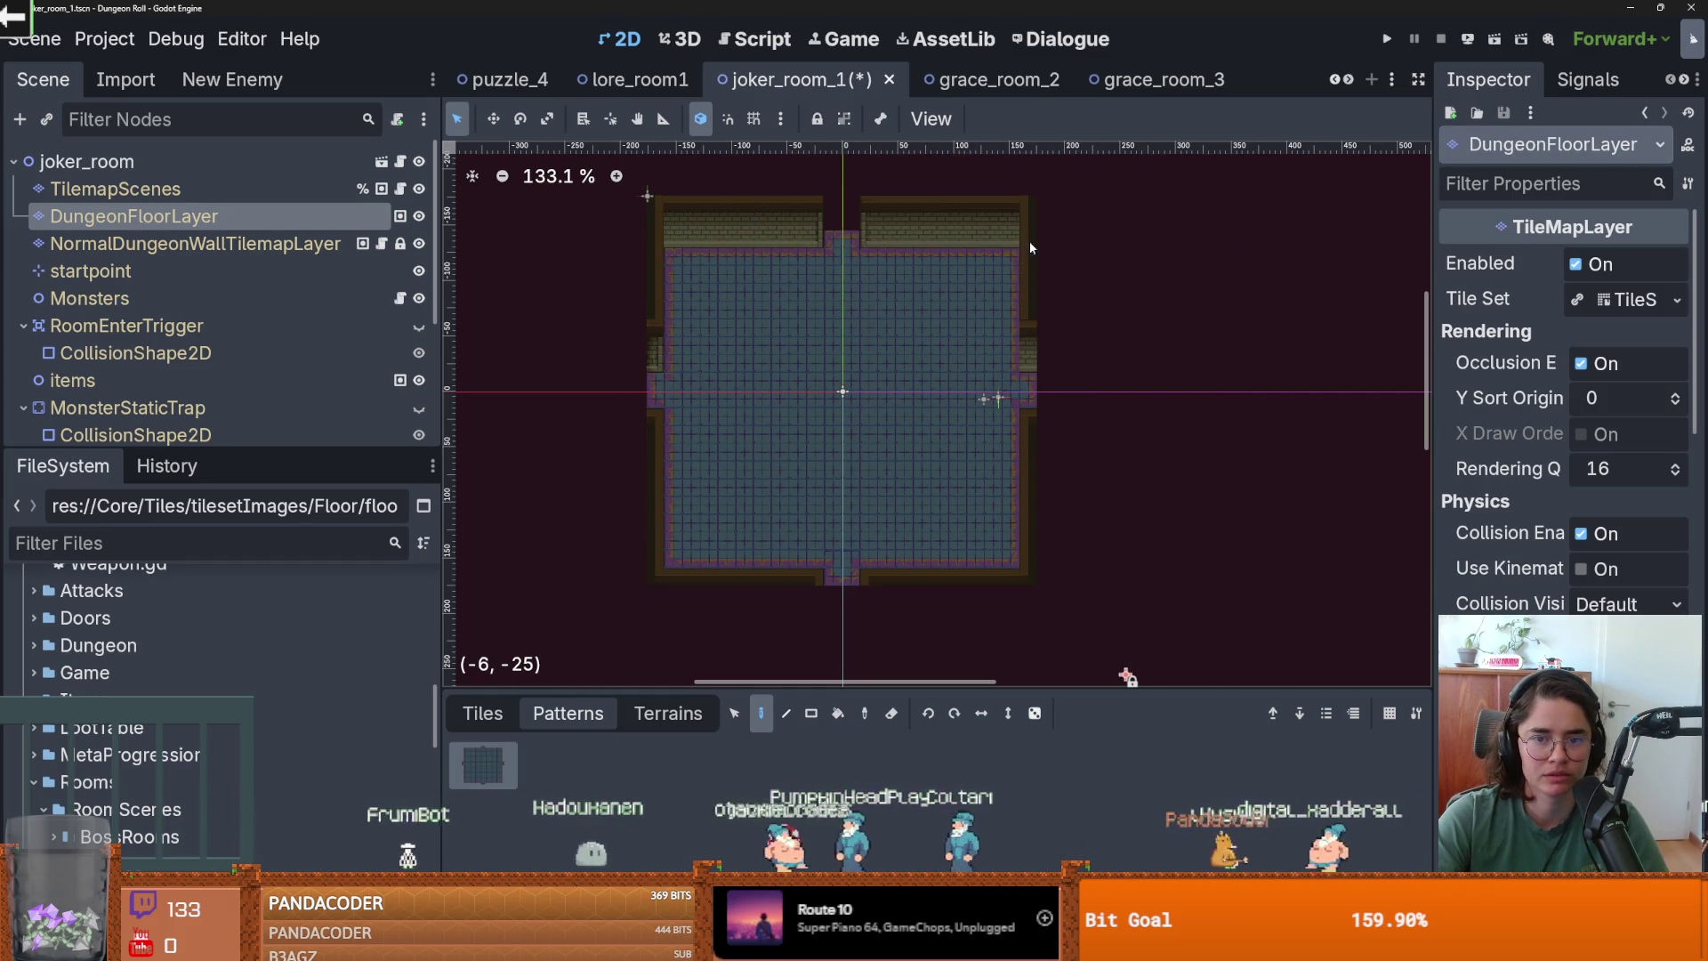
pyautogui.hotkey('ctrl', 's')
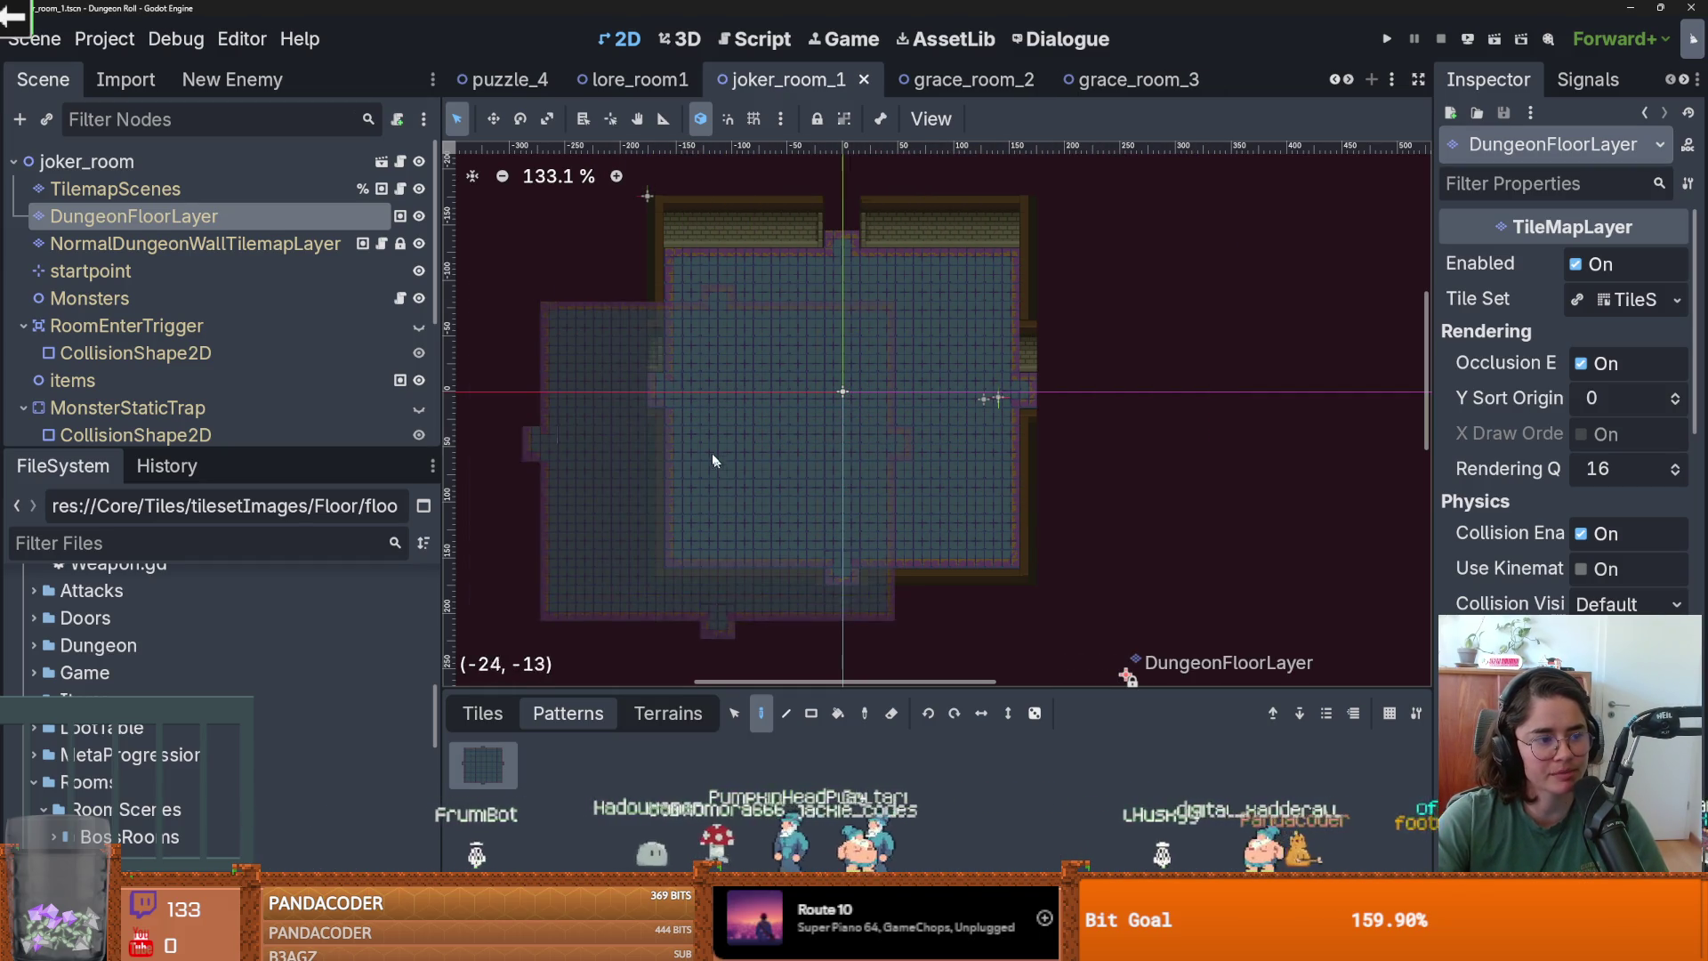
pyautogui.click(186, 191)
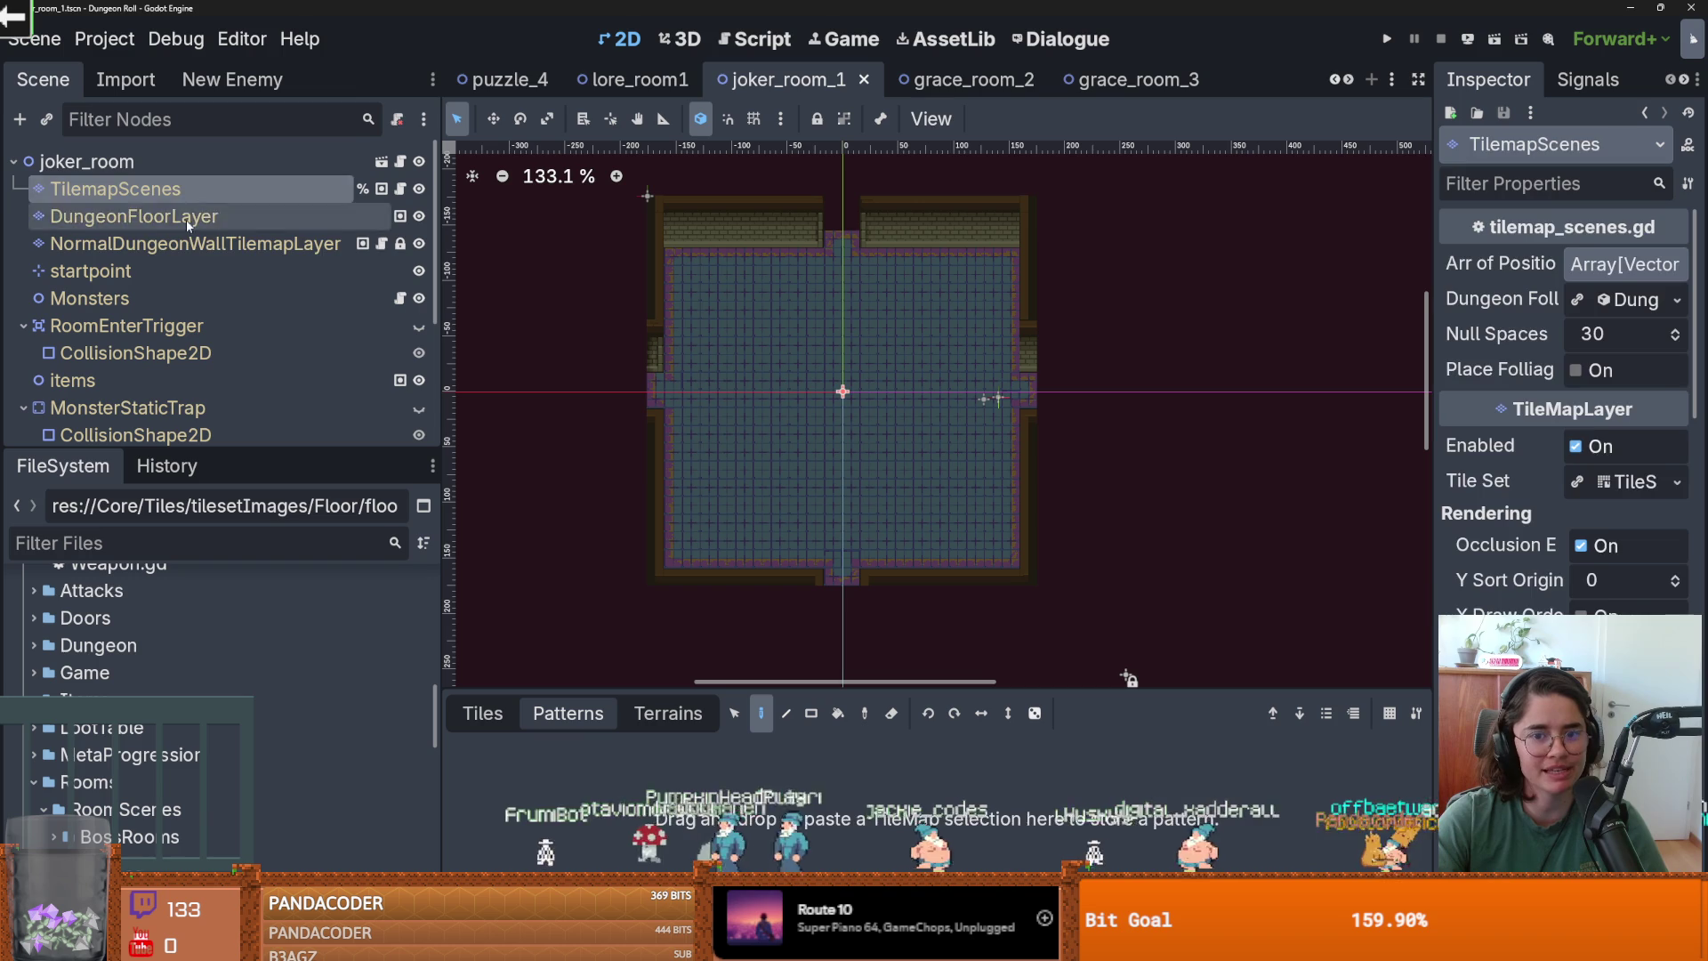
pyautogui.click(183, 241)
pyautogui.hotkey('ctrl', 's')
# Look over lore_room1's wall, floor and TilemapScenes layers, then move to puzzle_4.
pyautogui.click(635, 79)
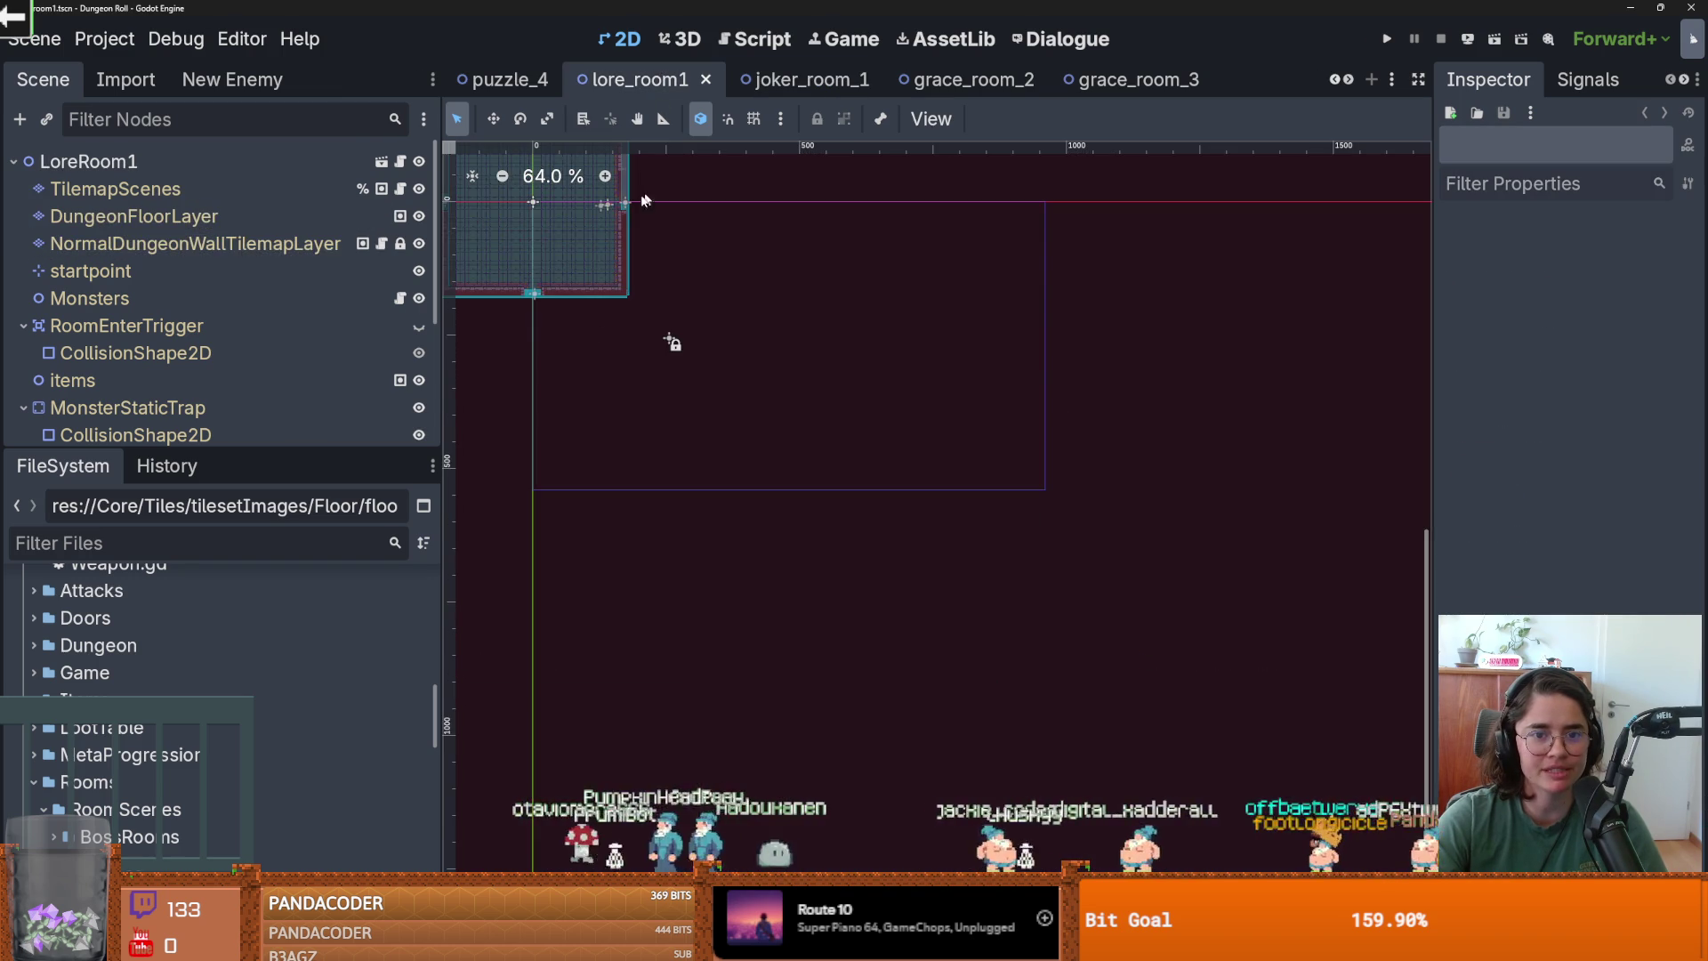
pyautogui.scroll(4, 649, 355)
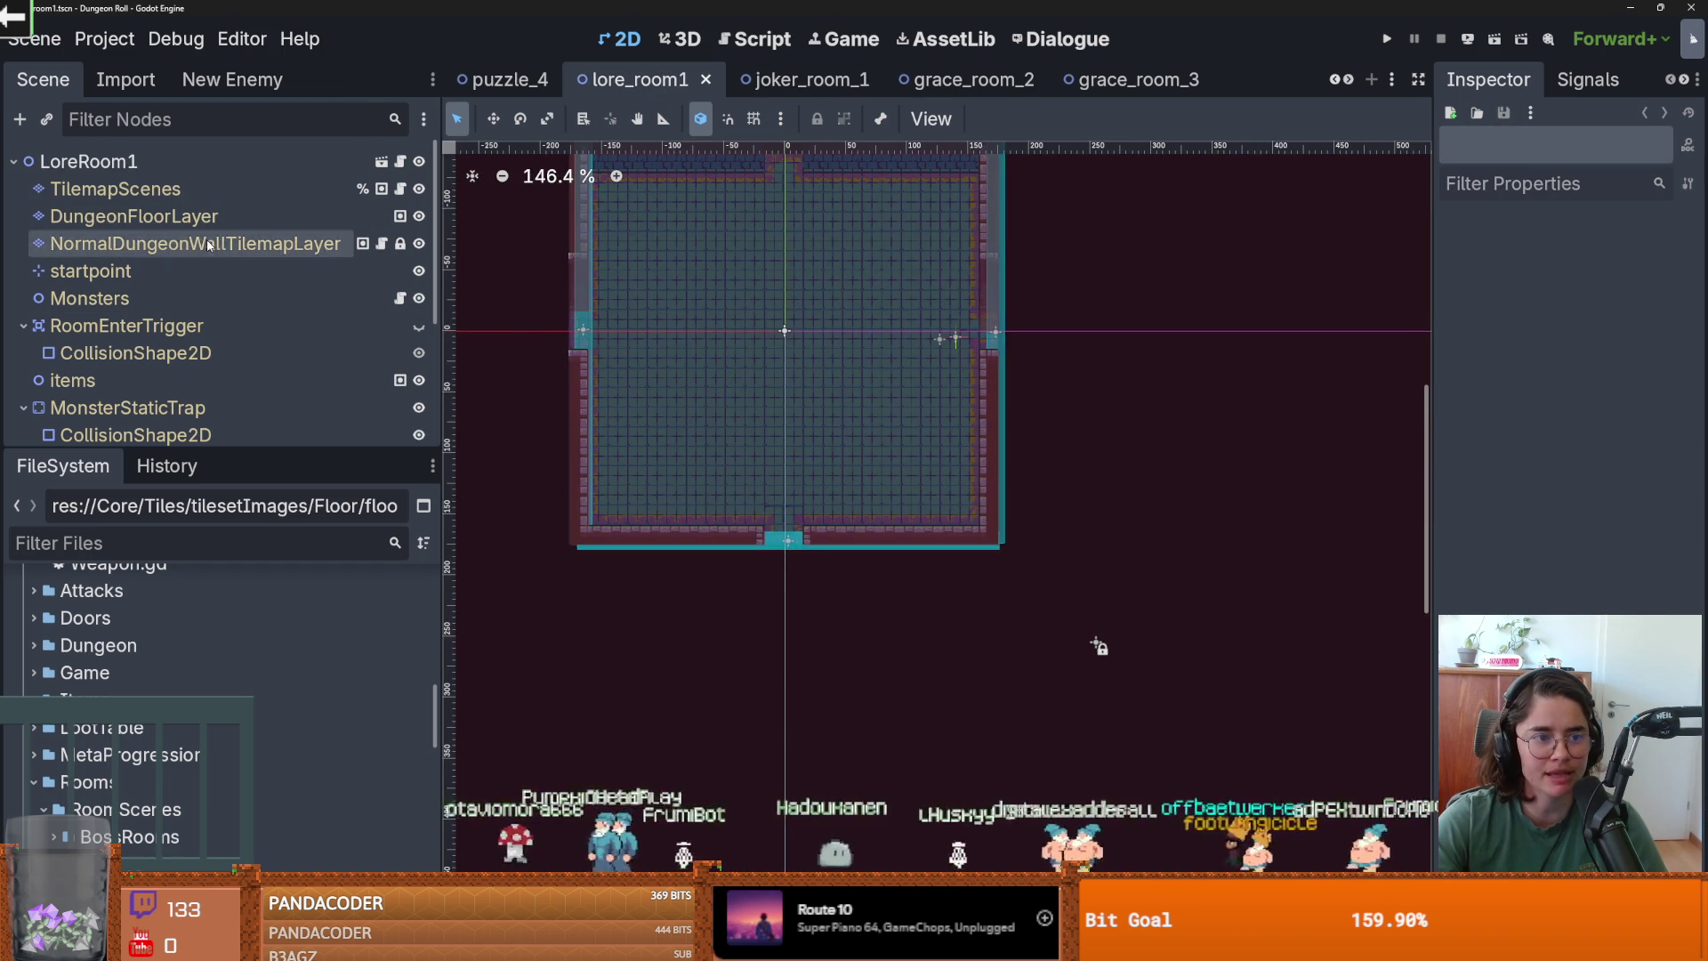
pyautogui.click(178, 243)
pyautogui.click(142, 216)
pyautogui.click(238, 190)
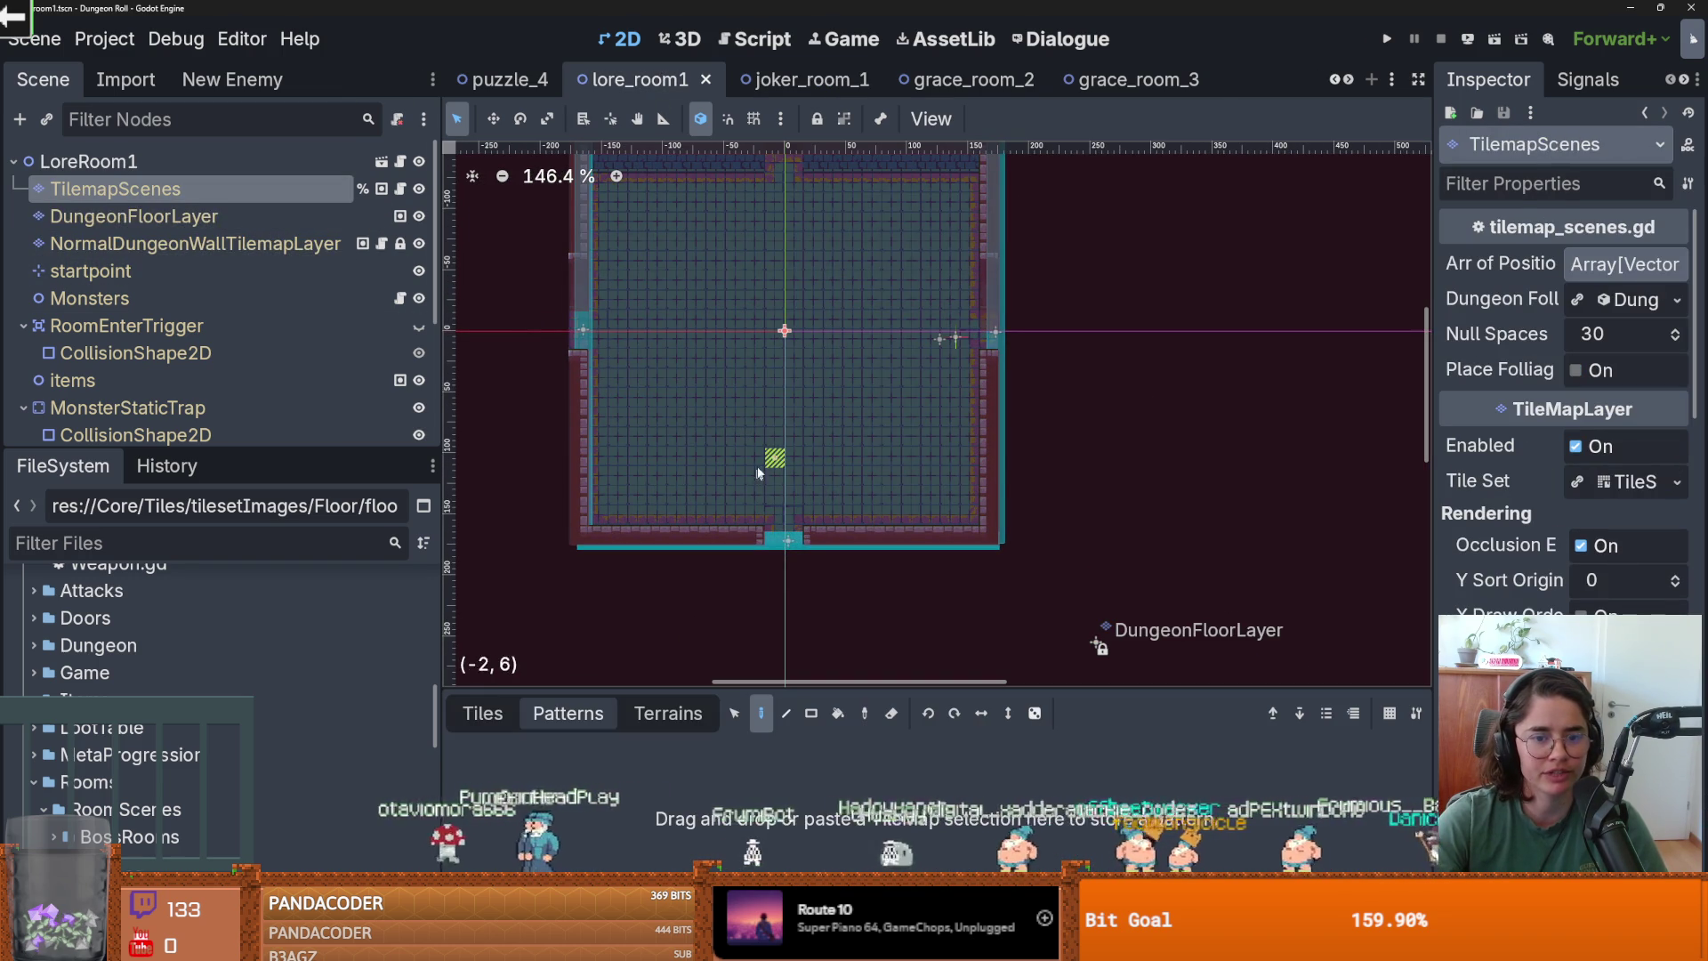
pyautogui.click(507, 79)
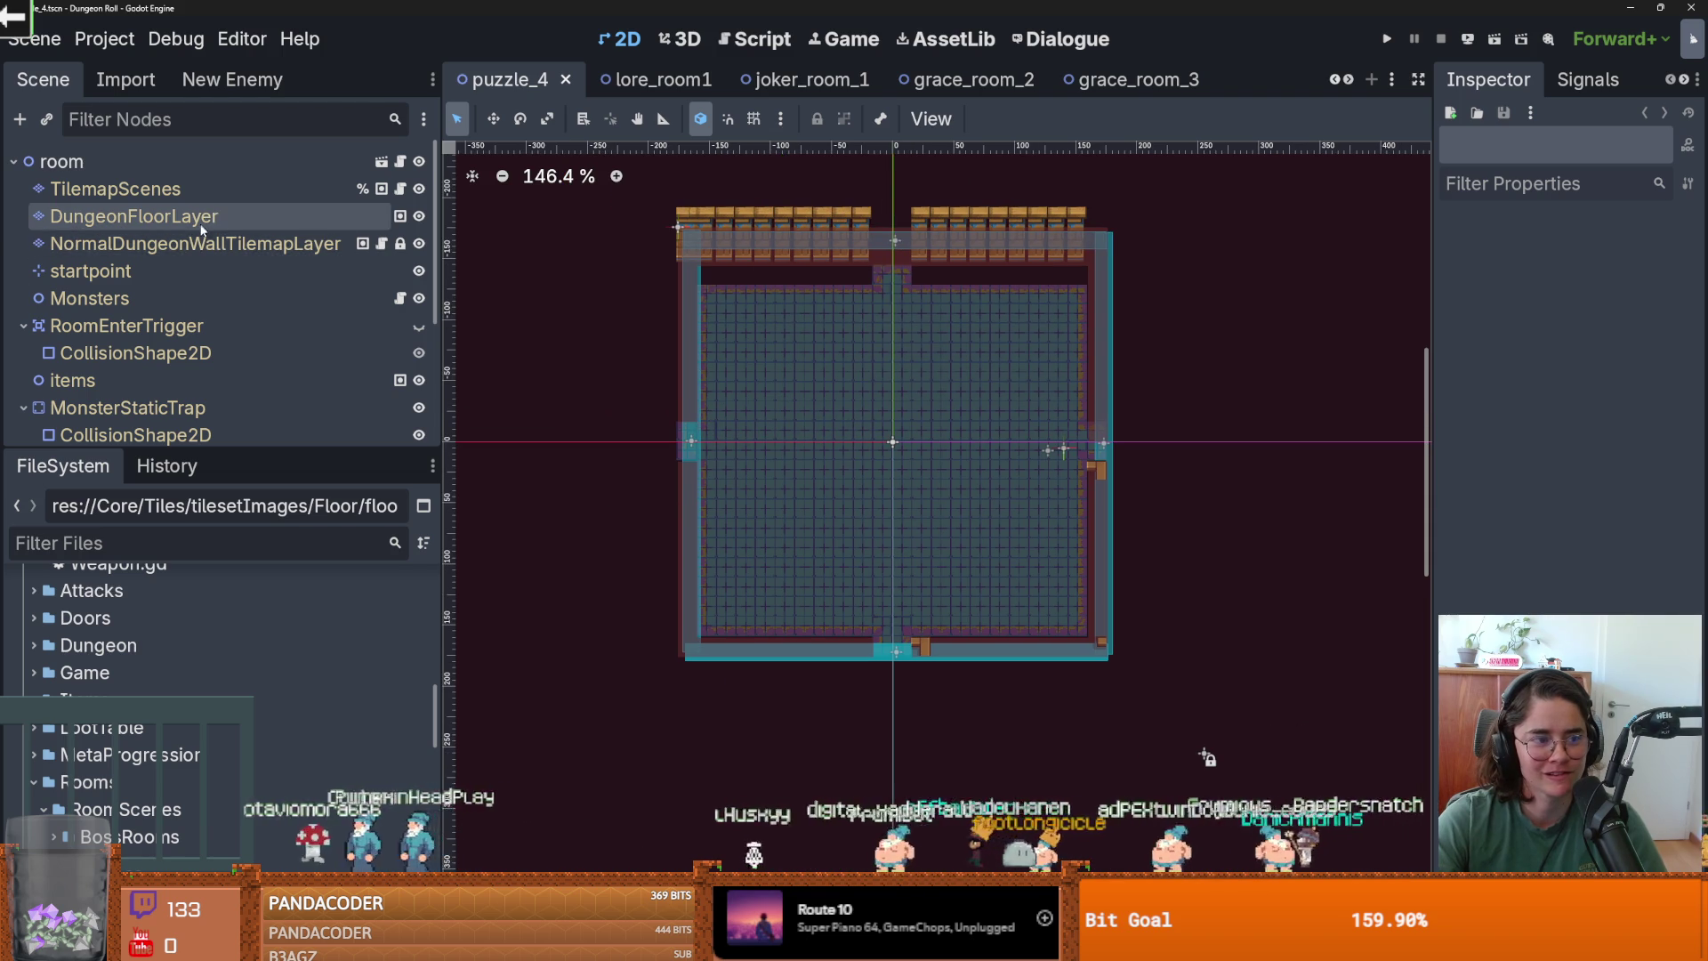
# Paint the second saved wall pattern into puzzle_4's wall layer and save.
pyautogui.click(196, 244)
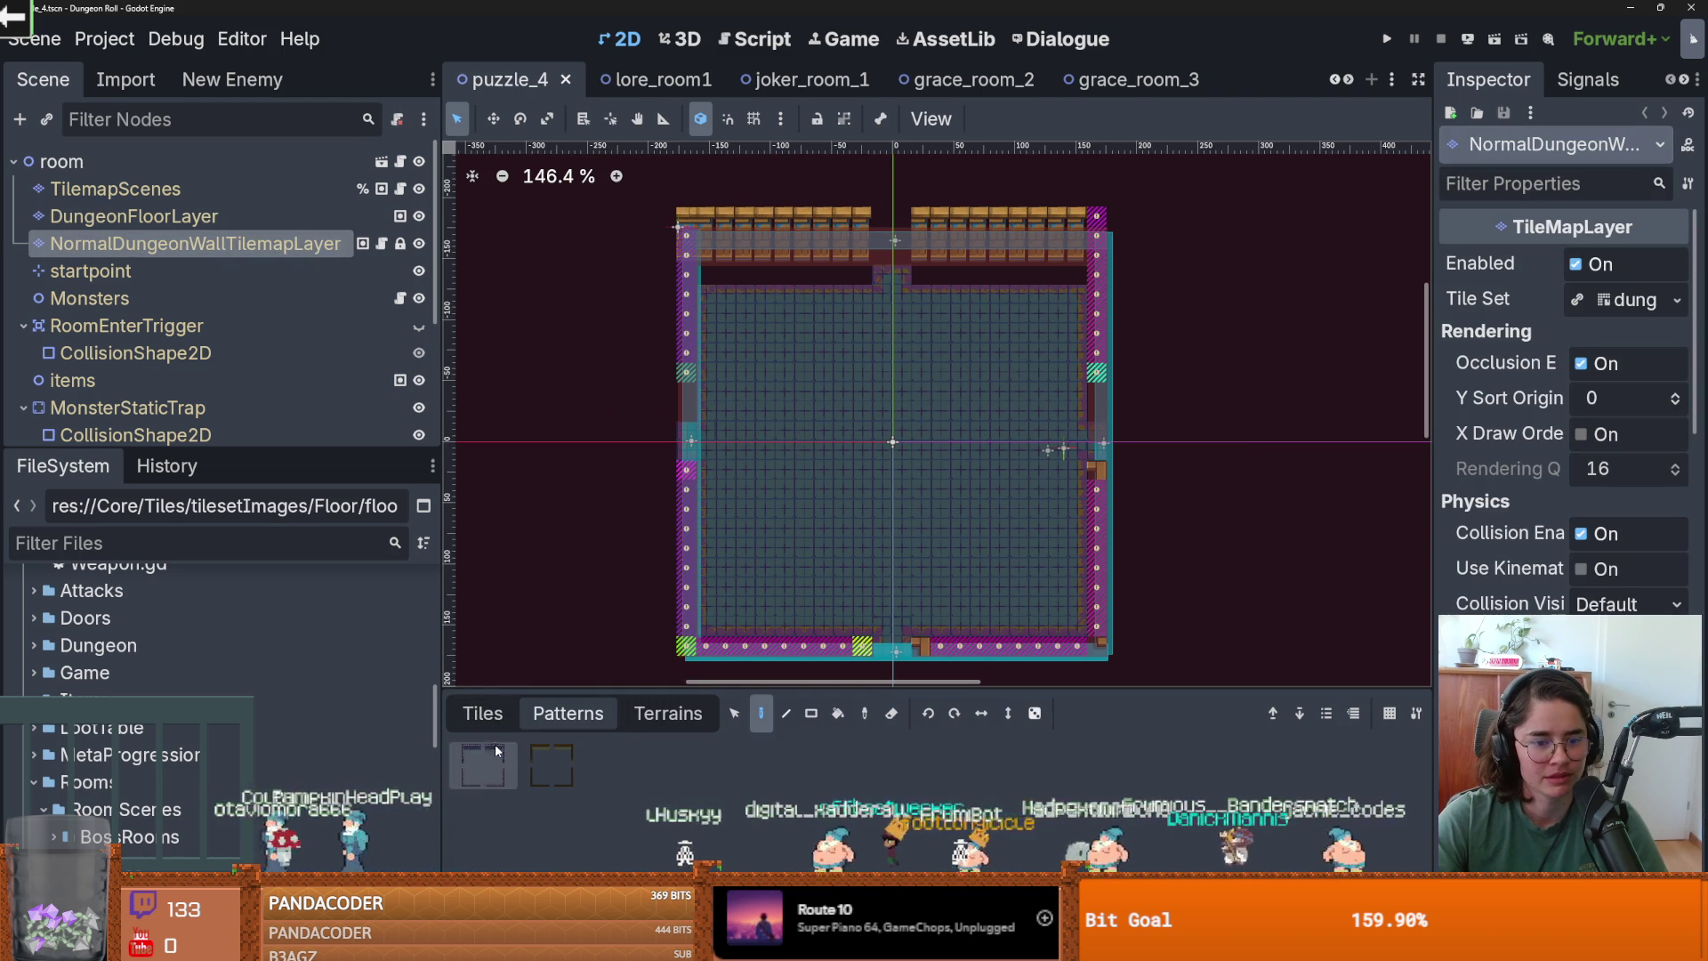
pyautogui.click(551, 765)
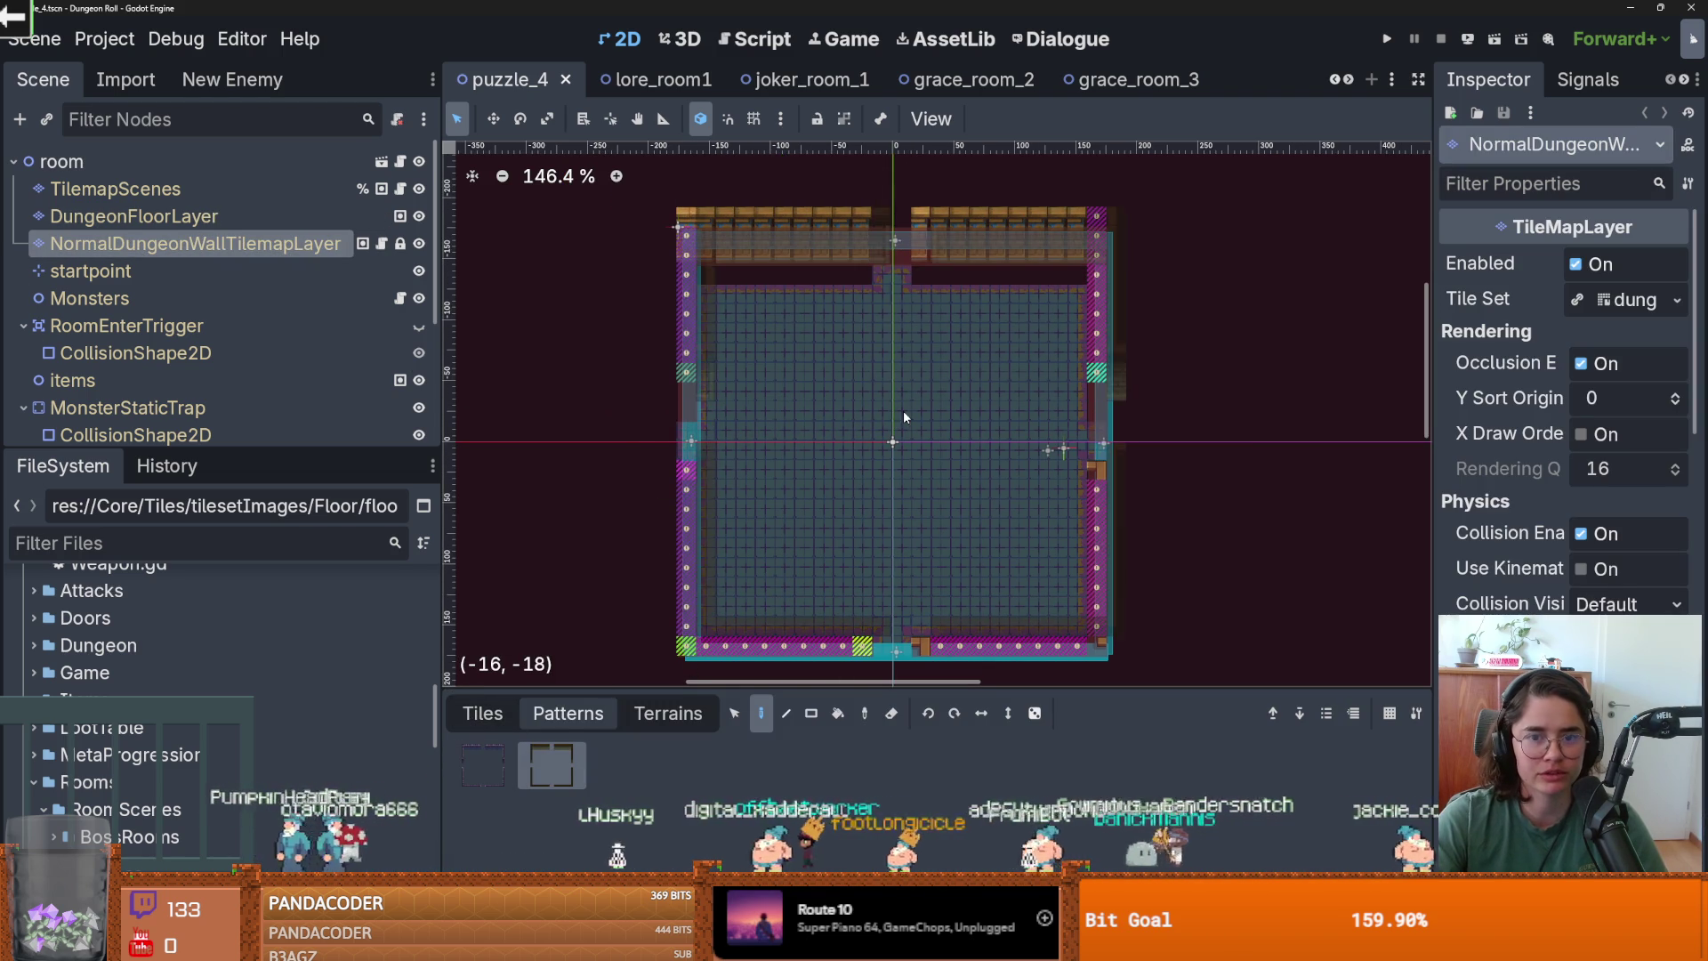
pyautogui.click(900, 437)
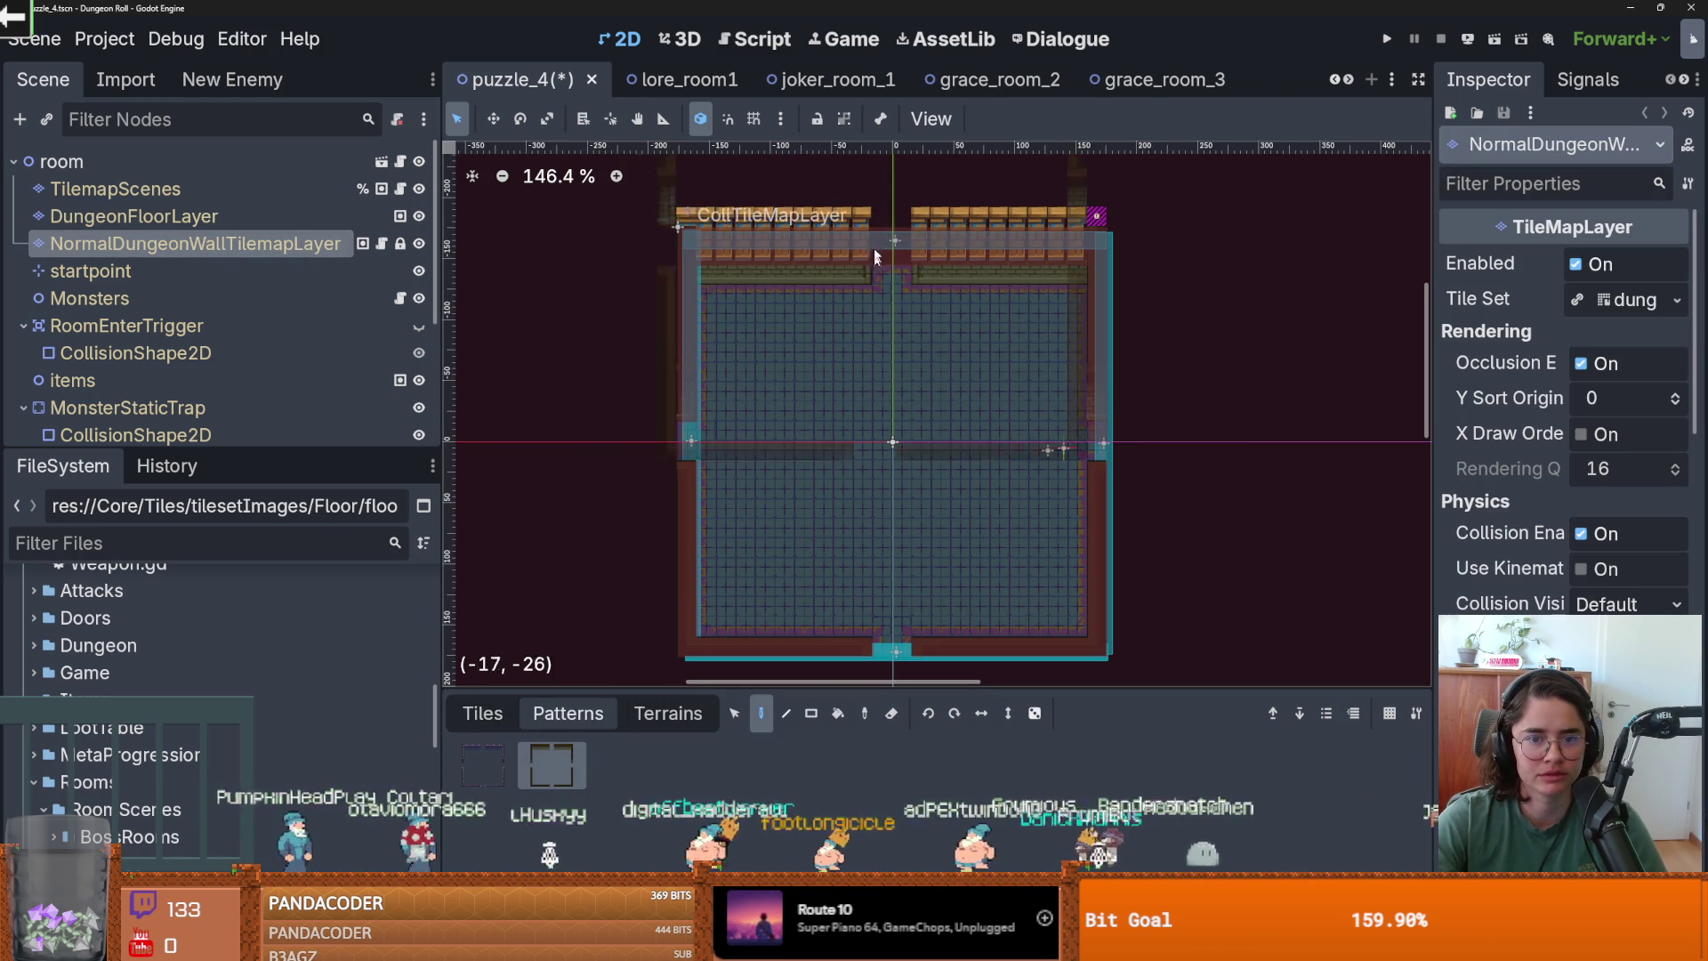
pyautogui.hotkey('ctrl', 's')
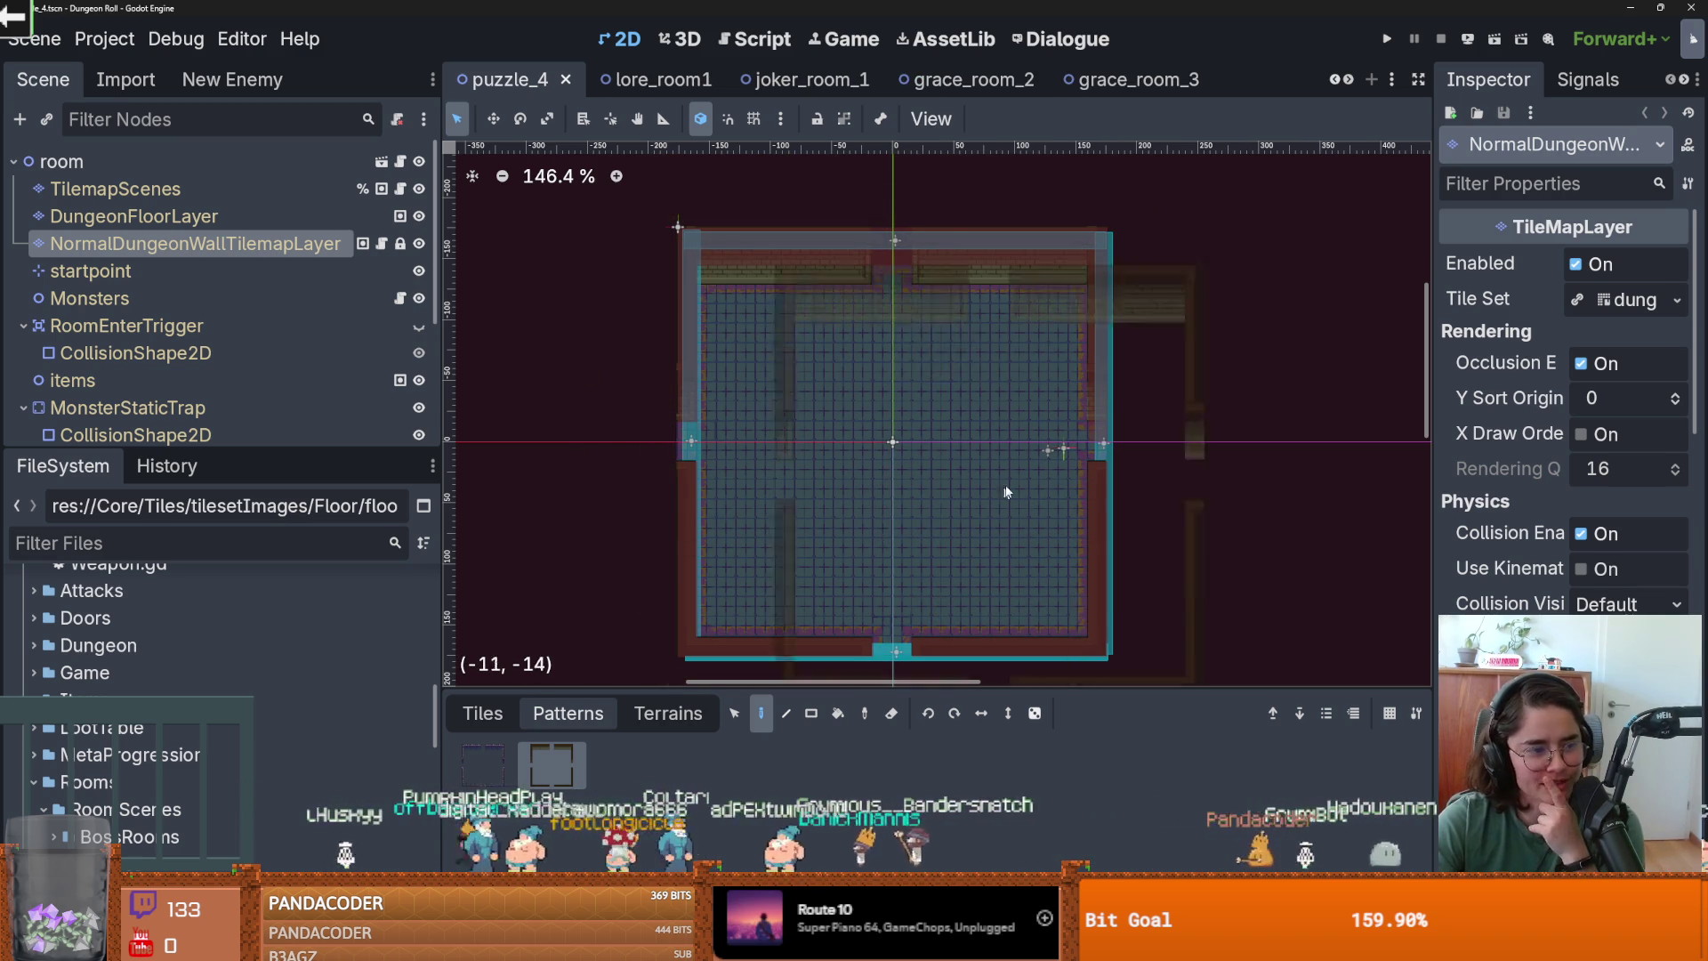
# Recenter the view and regenerate puzzle_4's tilemaps from TilemapScenes, then save.
pyautogui.scroll(2, 1038, 466)
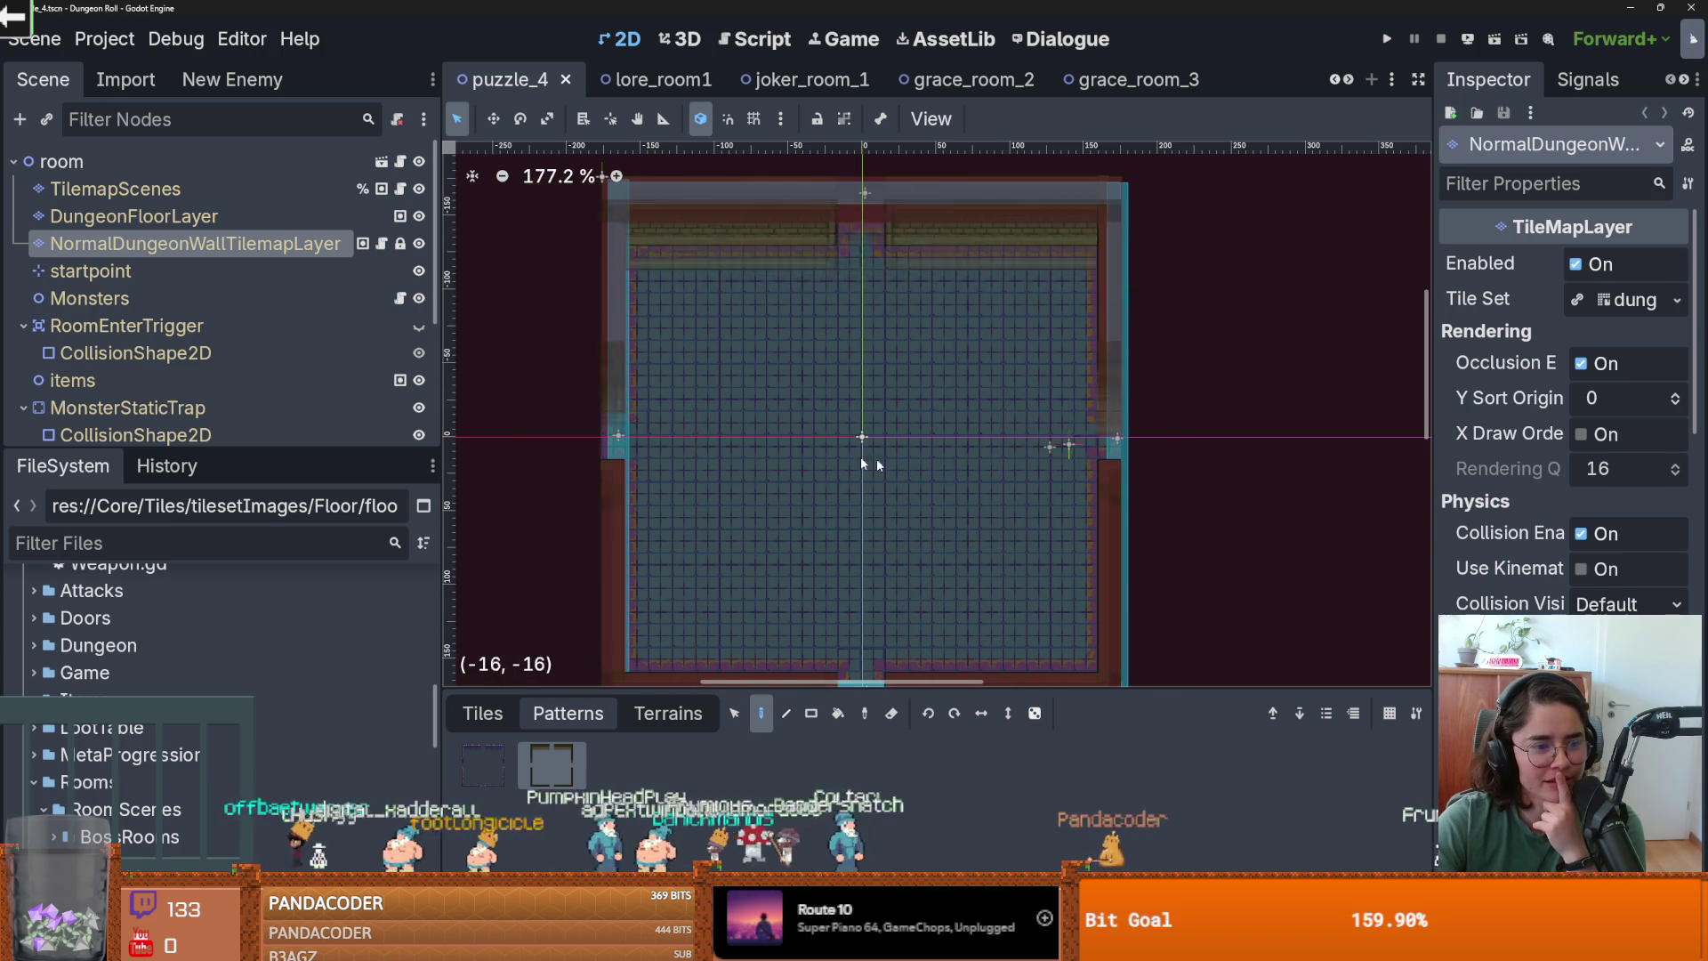
pyautogui.scroll(-1, 849, 507)
pyautogui.moveTo(885, 377); pyautogui.dragTo(900, 359)
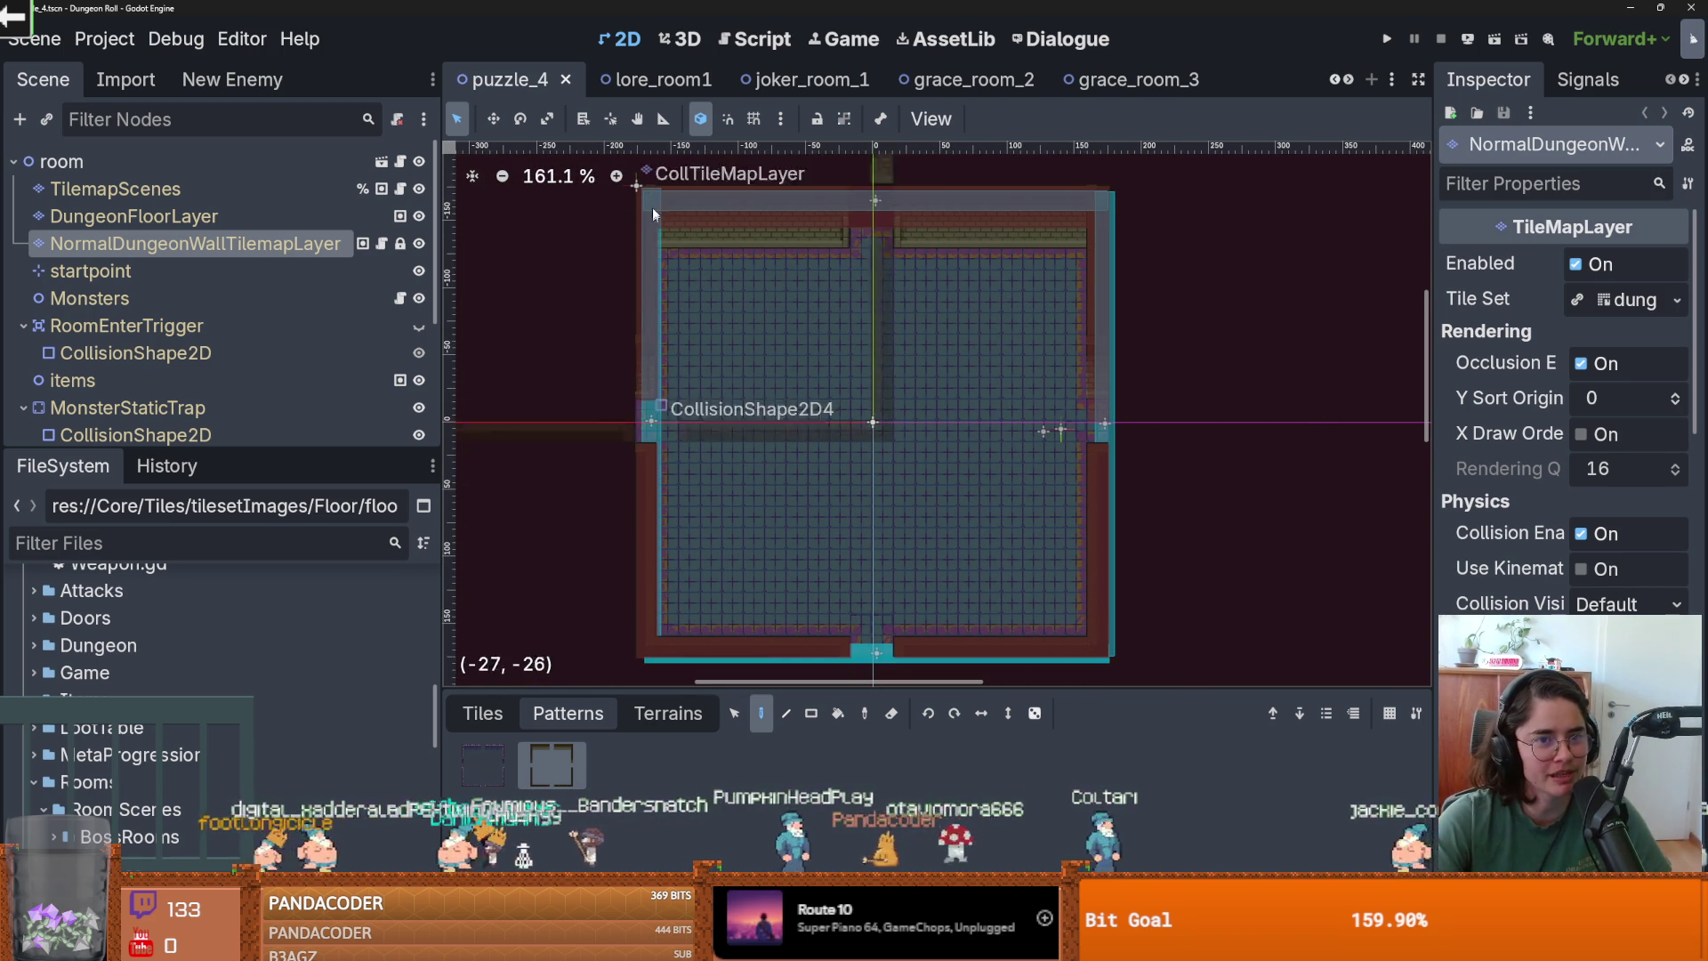
pyautogui.click(245, 189)
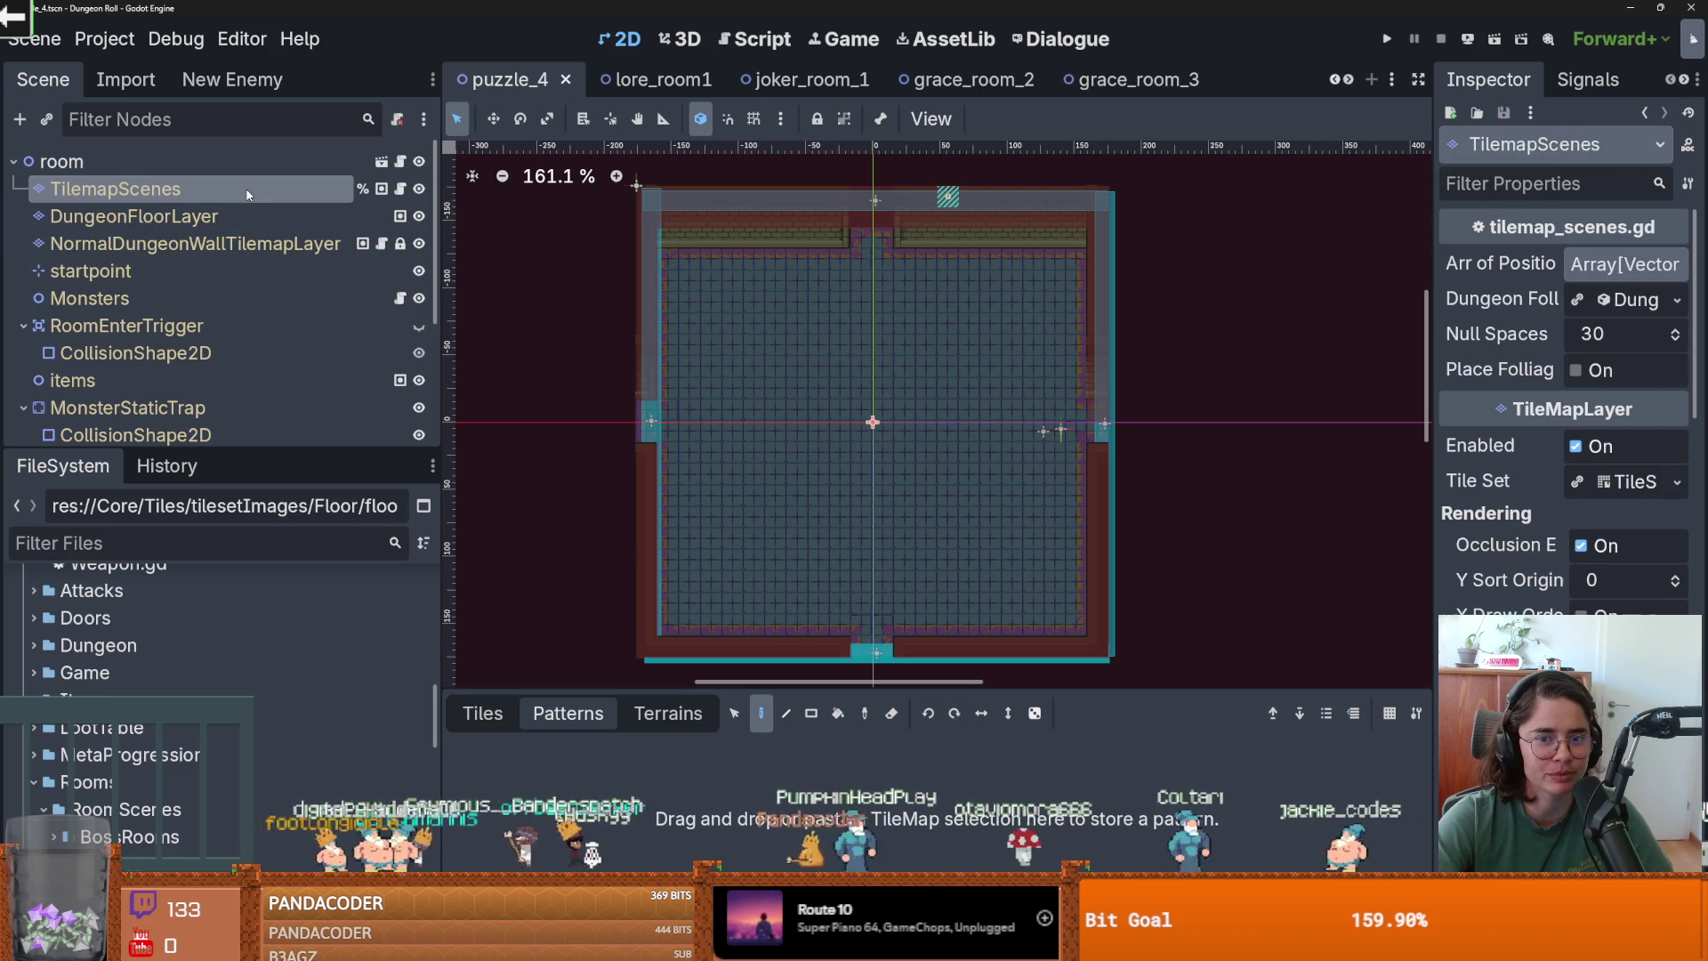
pyautogui.click(941, 203)
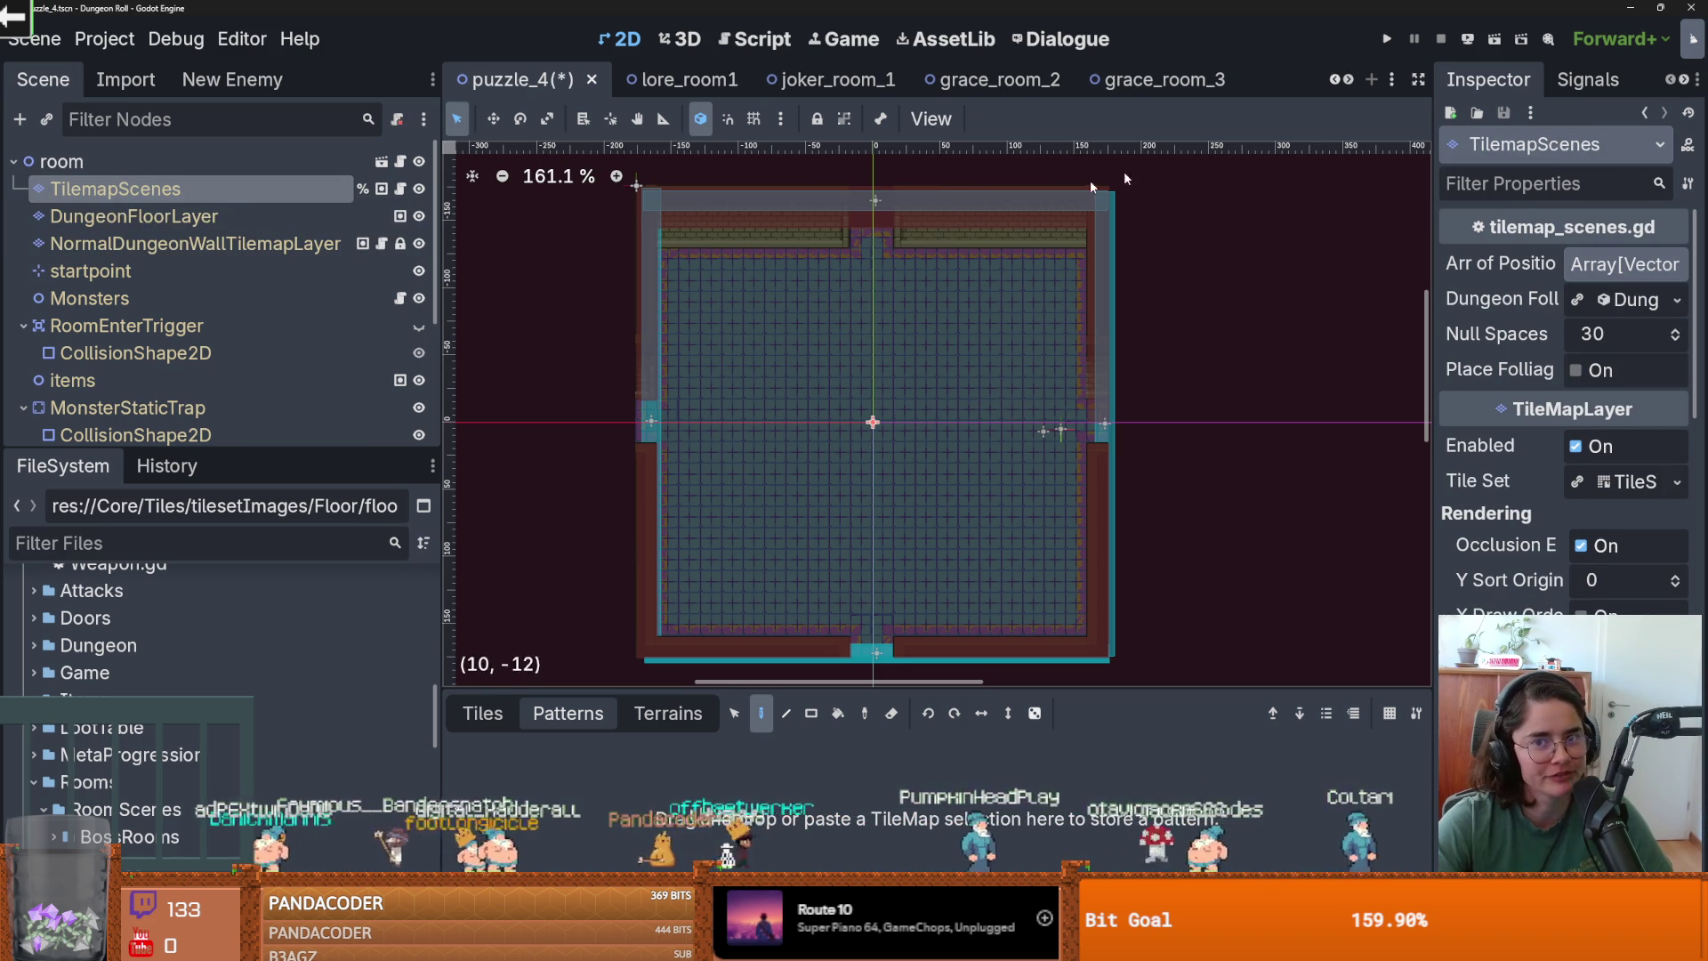
pyautogui.hotkey('ctrl', 's')
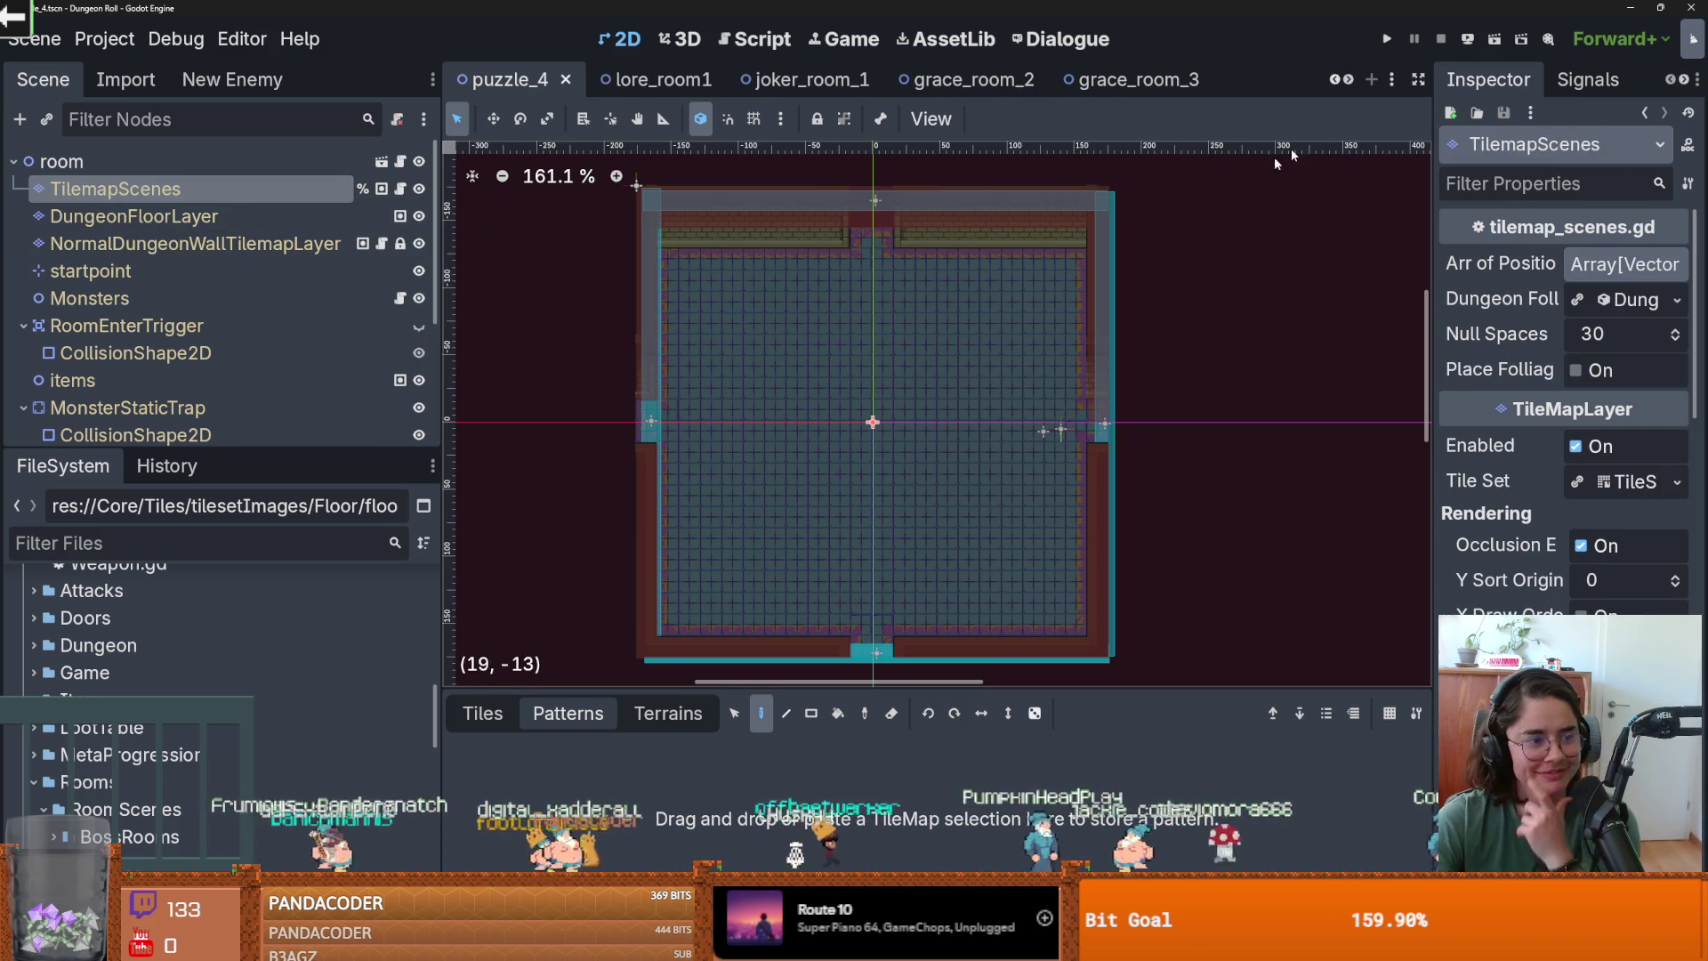
# Regenerate puzzle_3's tilemaps from TilemapScenes, save it, and switch to the browser.
pyautogui.click(1334, 79)
pyautogui.press('Down')
pyautogui.press('Down')
pyautogui.press('Up')
pyautogui.press('Up')
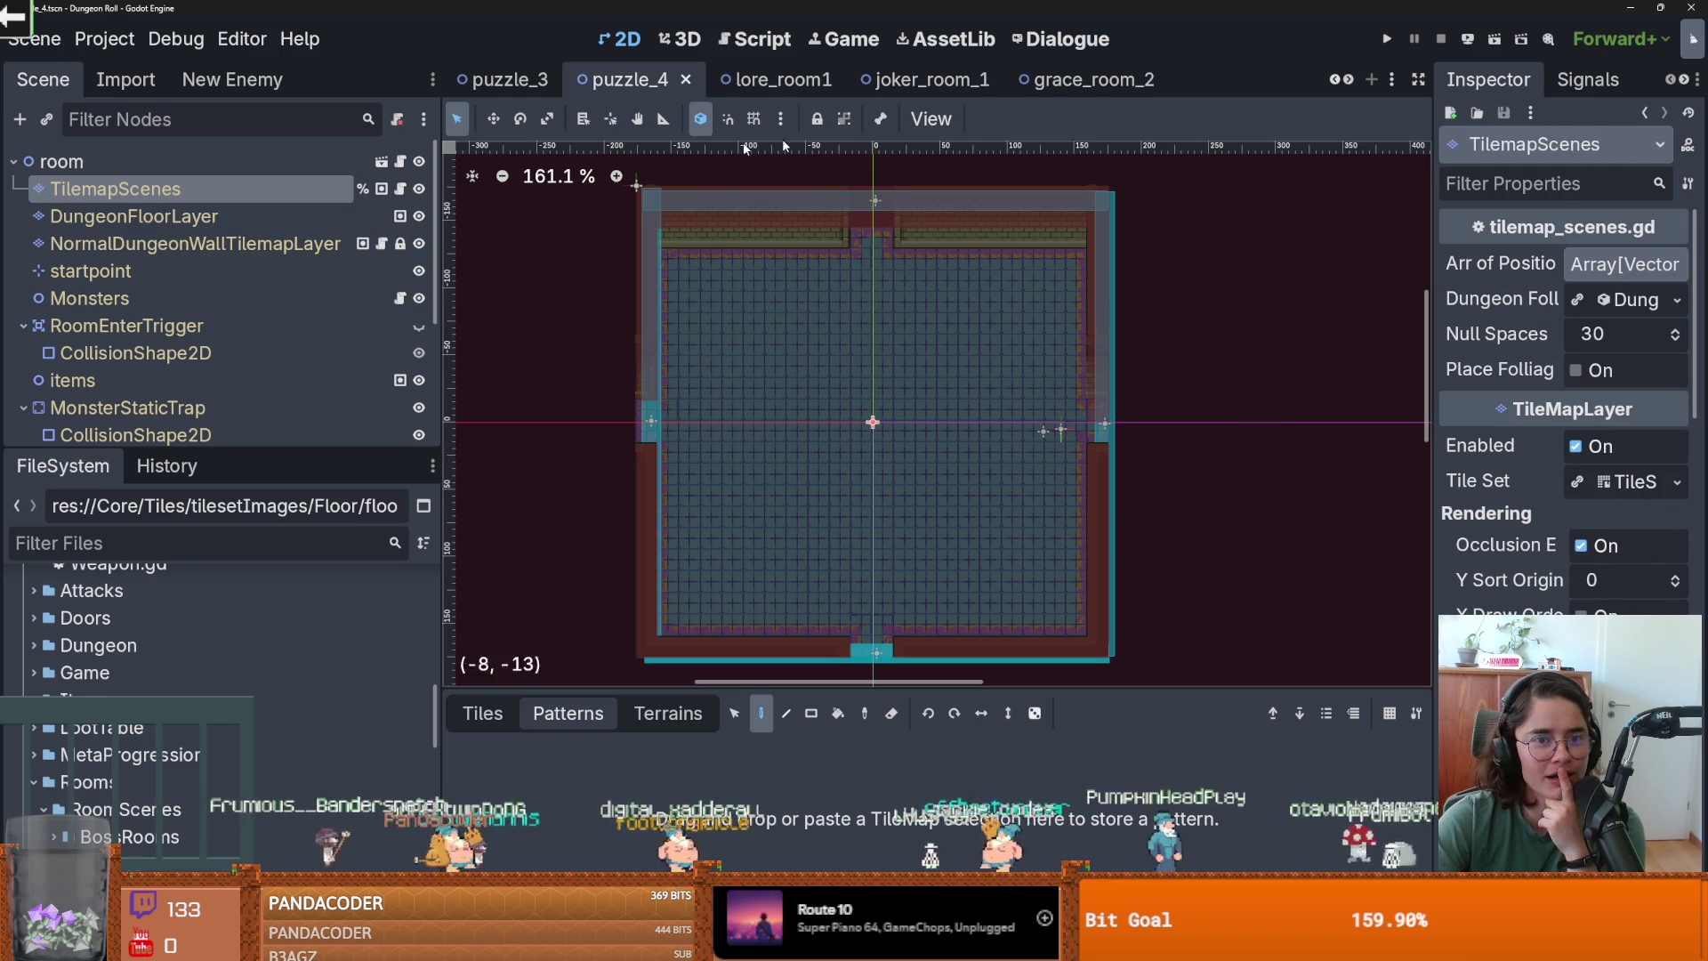
pyautogui.click(503, 79)
pyautogui.press('Down')
pyautogui.press('Up')
pyautogui.press('Up')
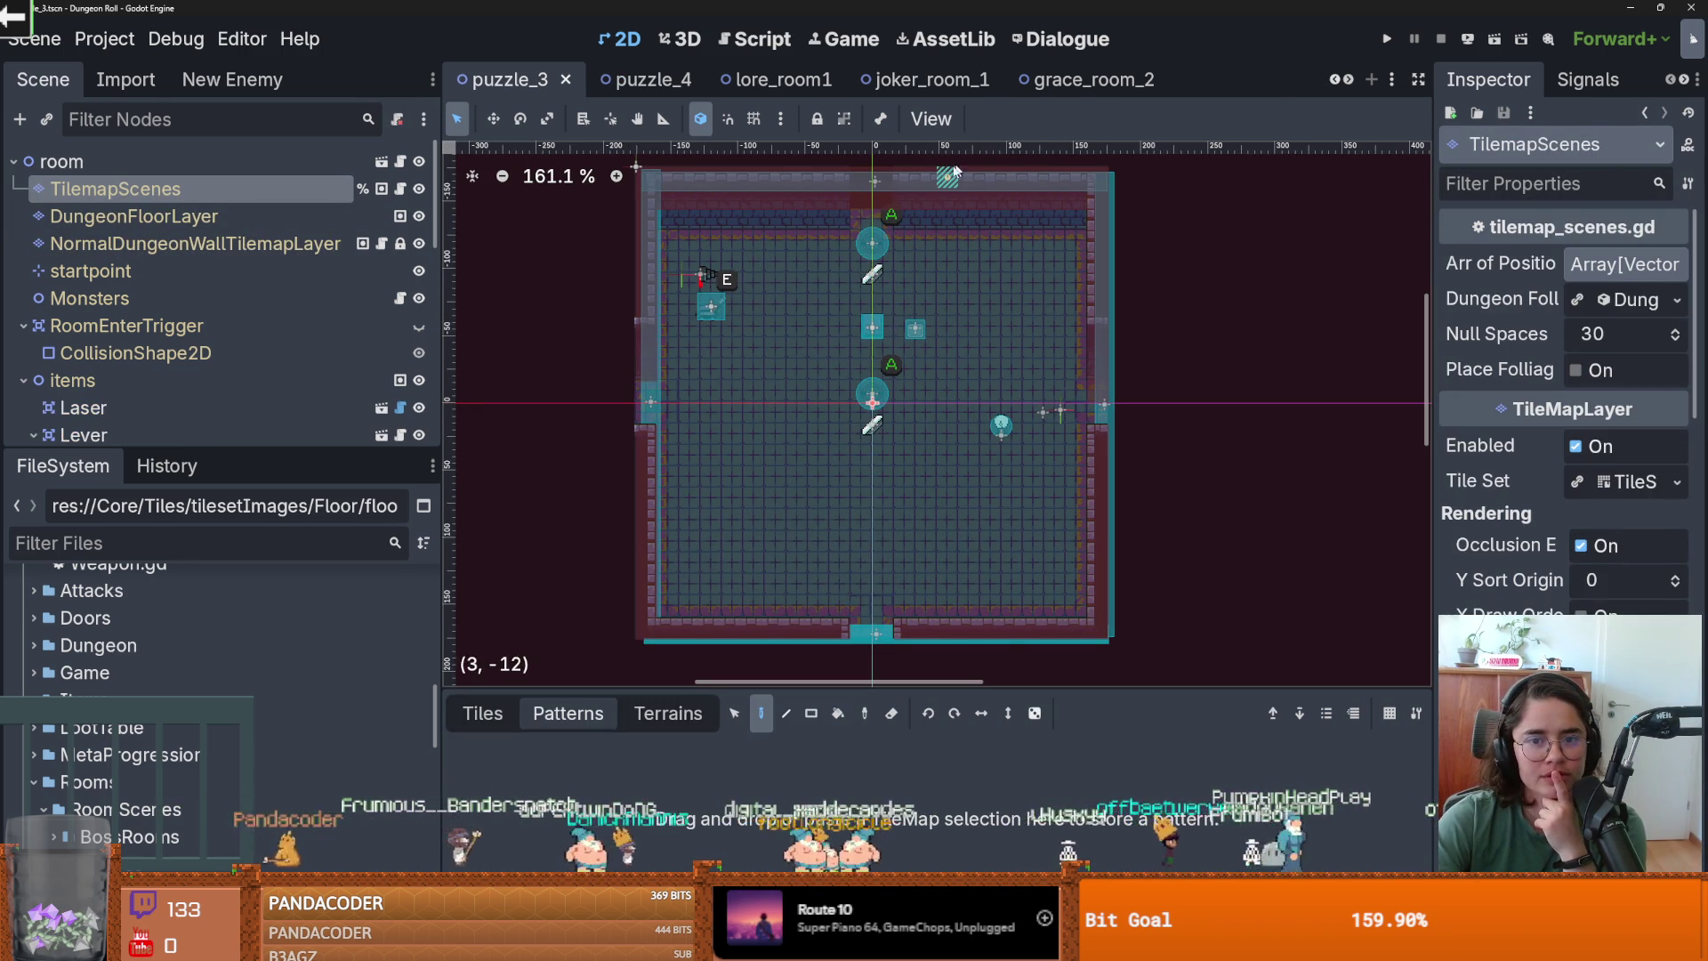
pyautogui.click(961, 168)
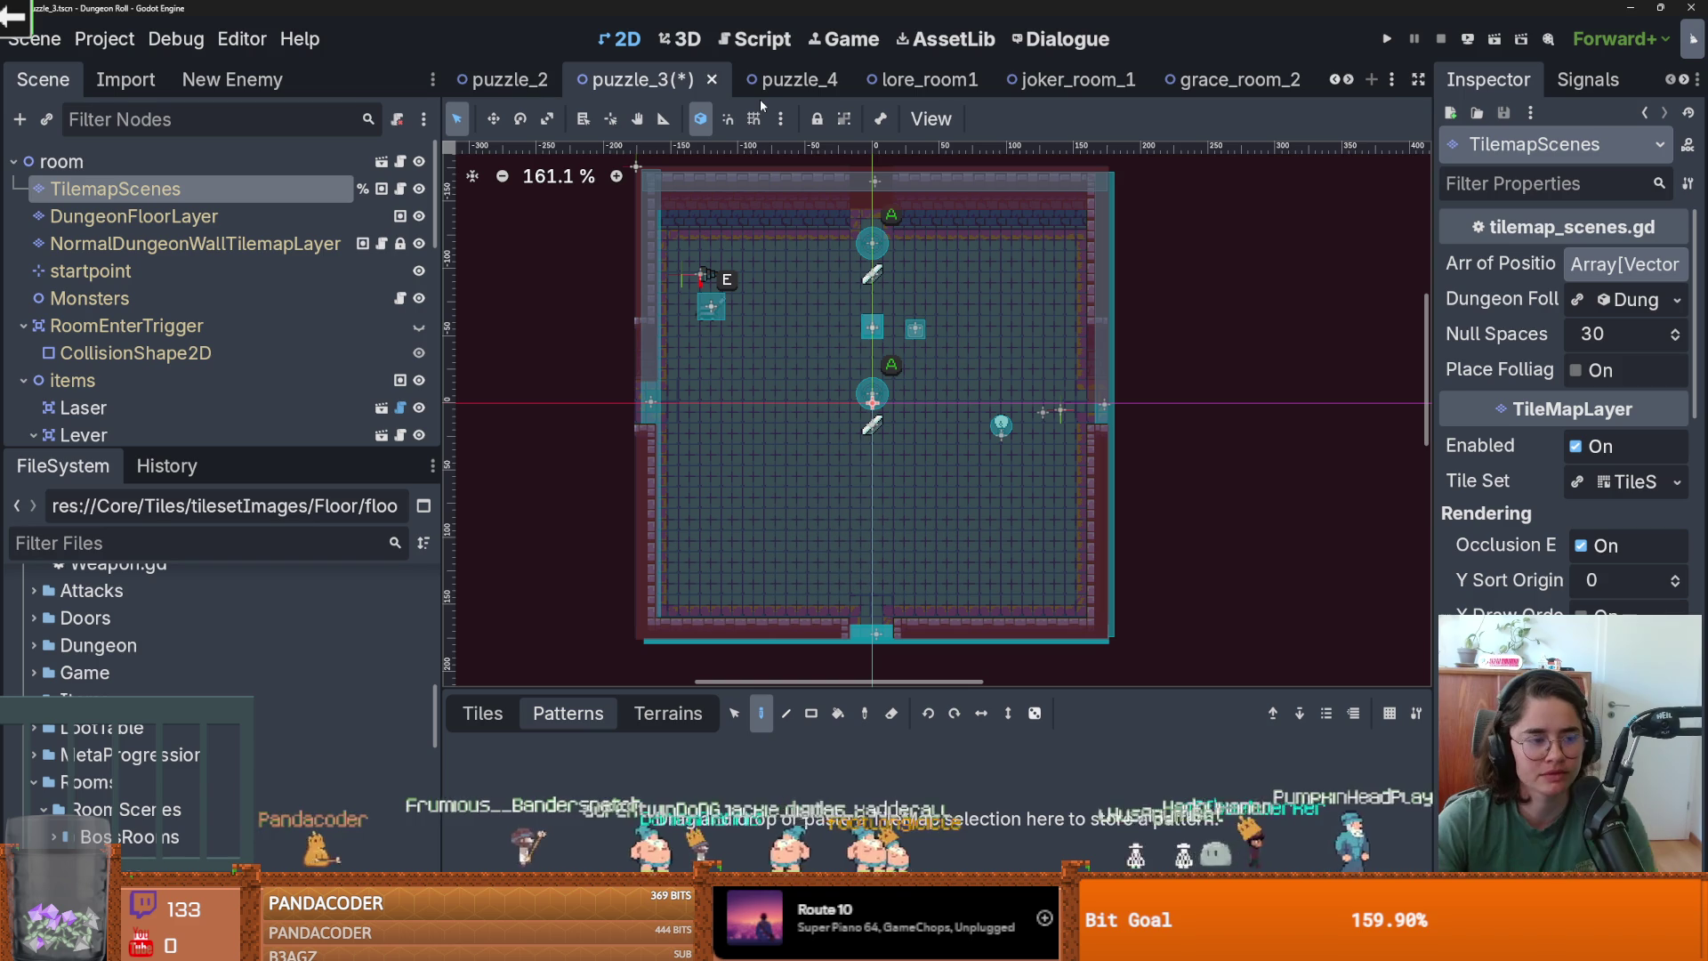
pyautogui.hotkey('ctrl', 's')
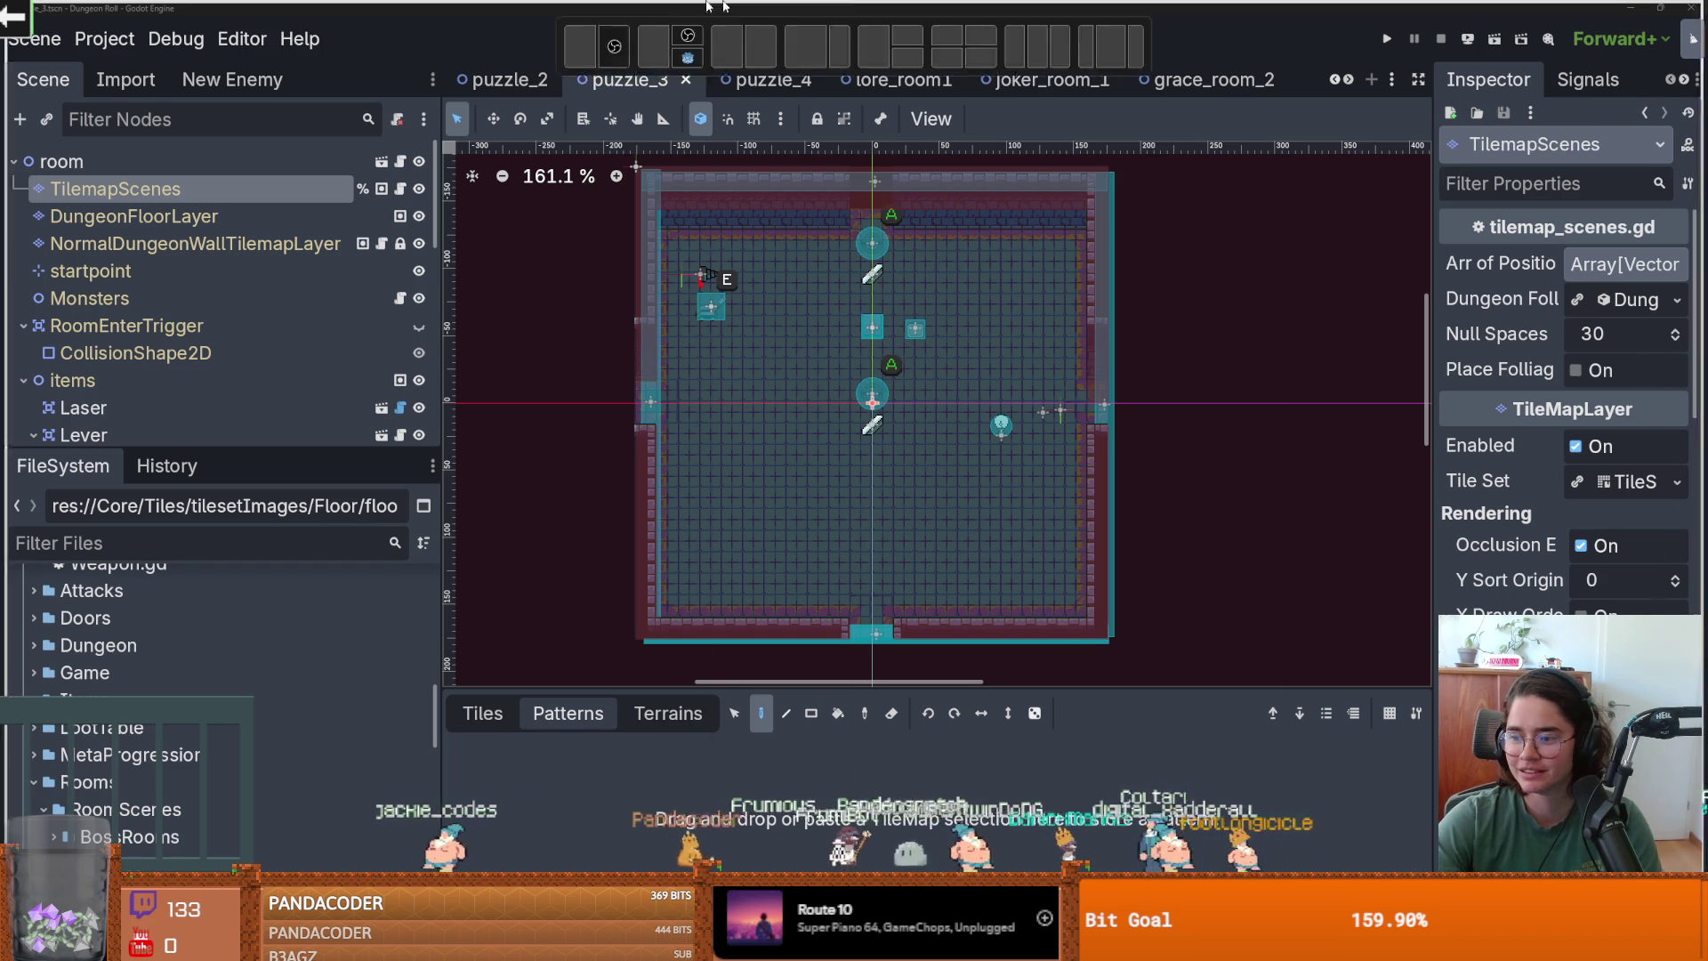
pyautogui.hotkey('alt', 'Tab')
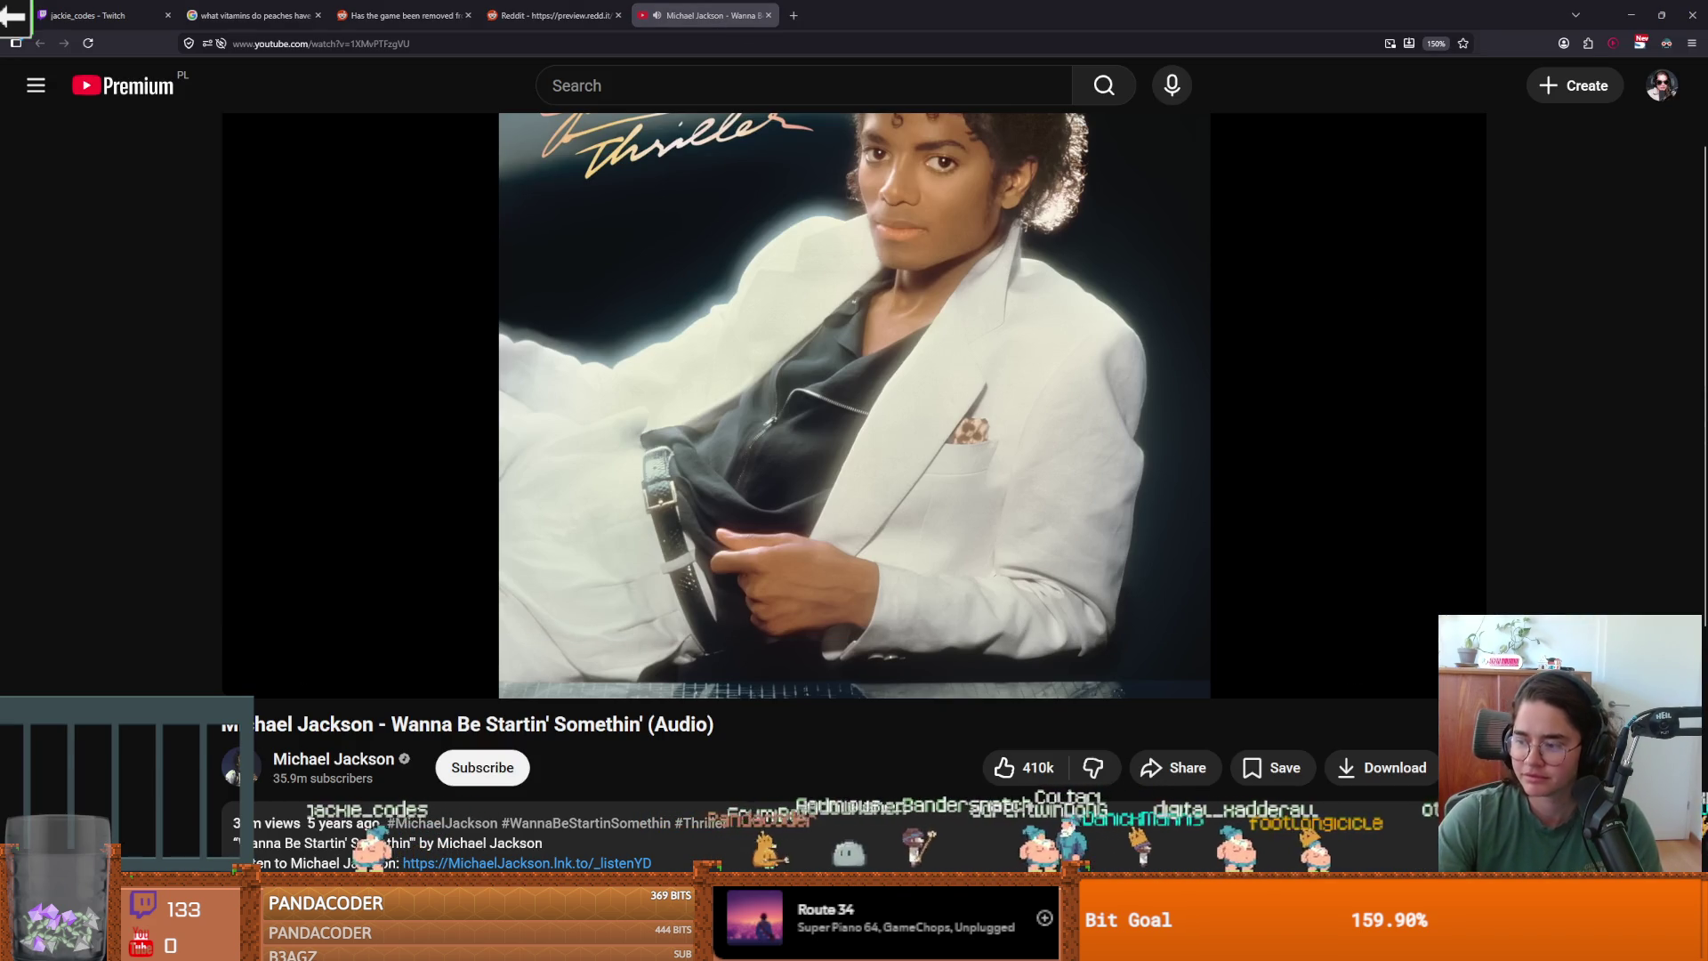
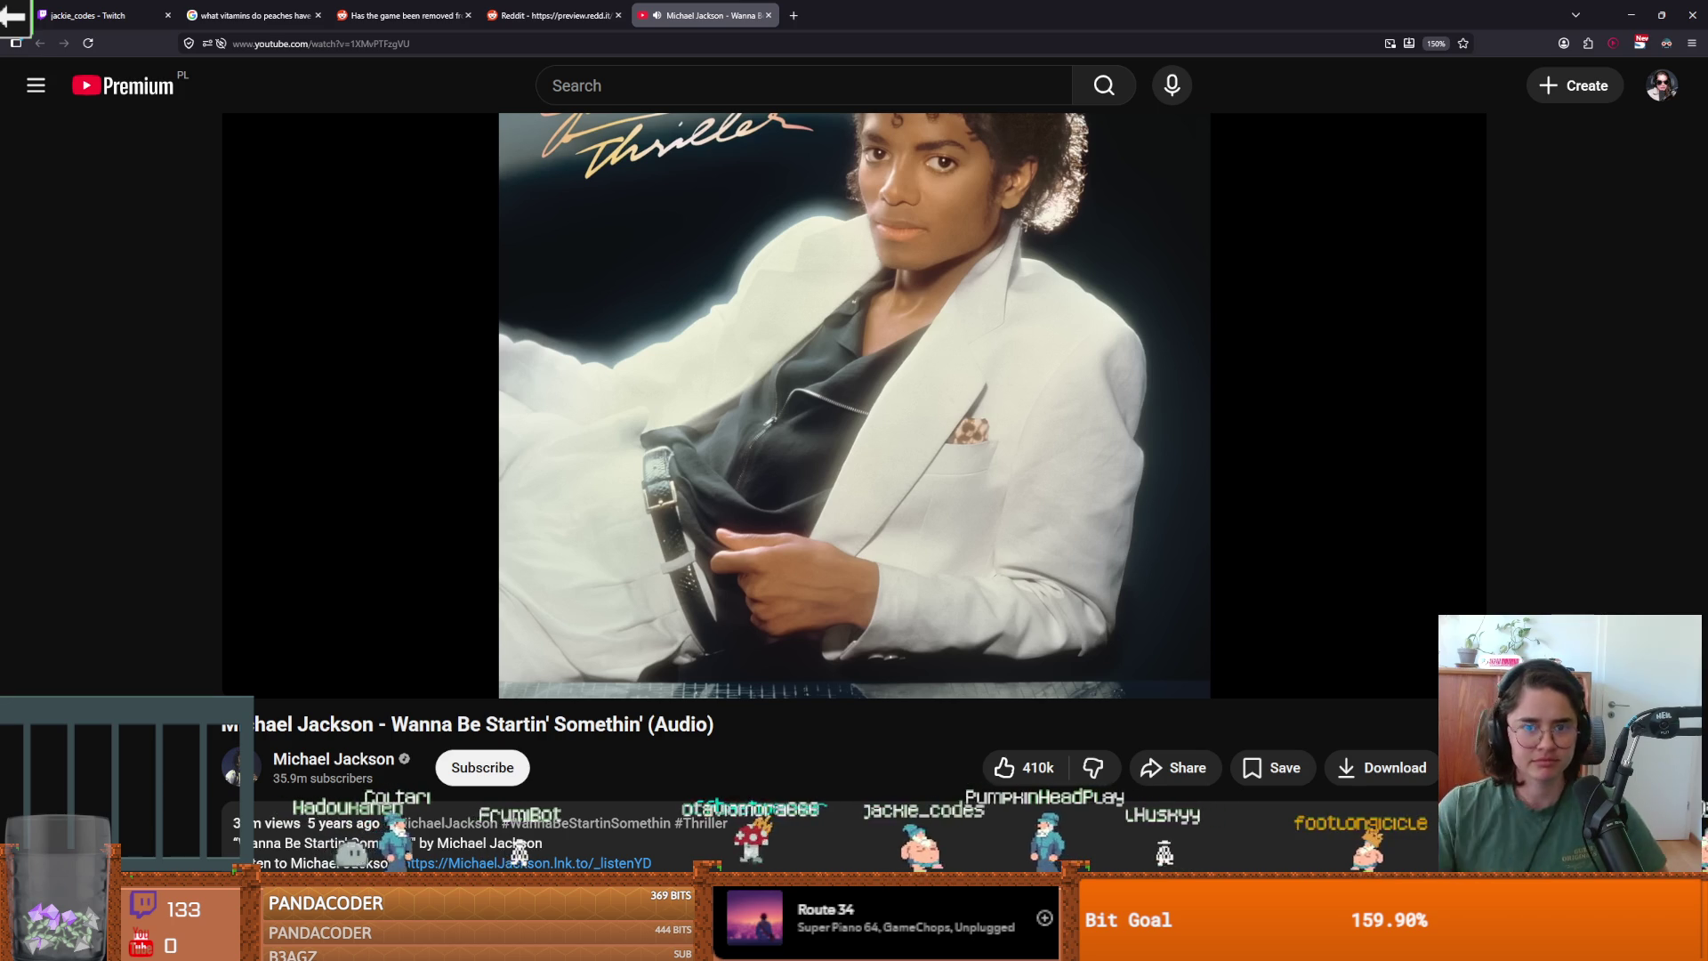
# Seek the song forward past 1:32, pausing and resuming playback once along the way.
pyautogui.scroll(2, 854, 445)
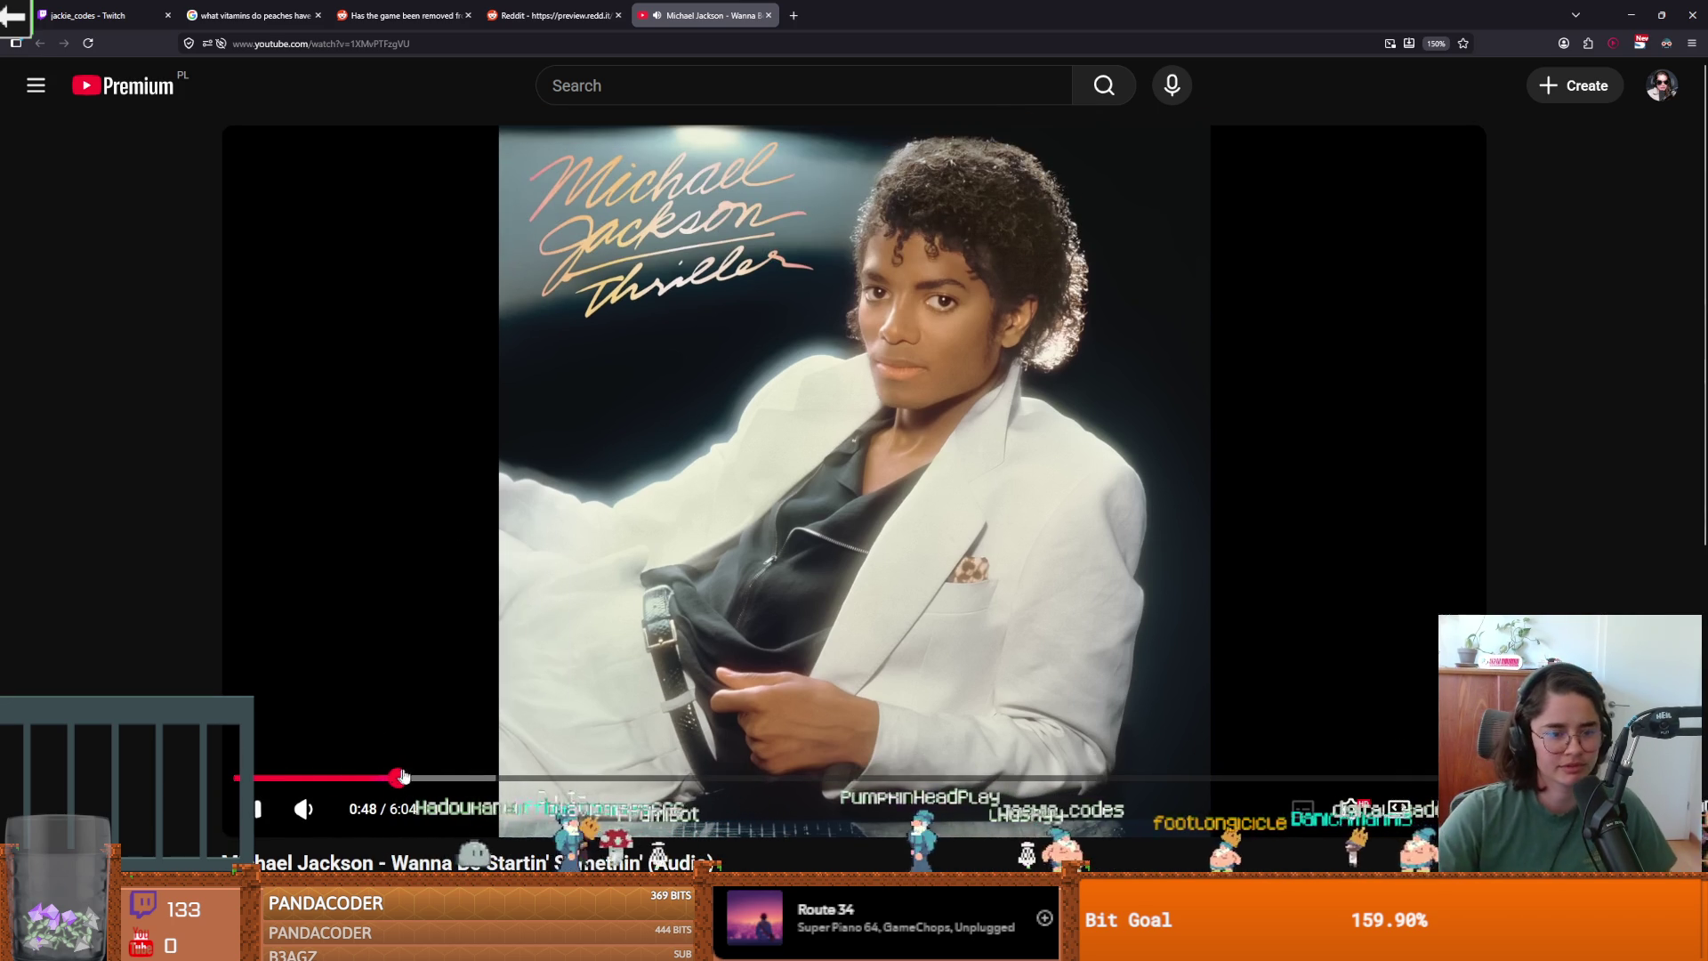
pyautogui.click(457, 778)
pyautogui.click(485, 778)
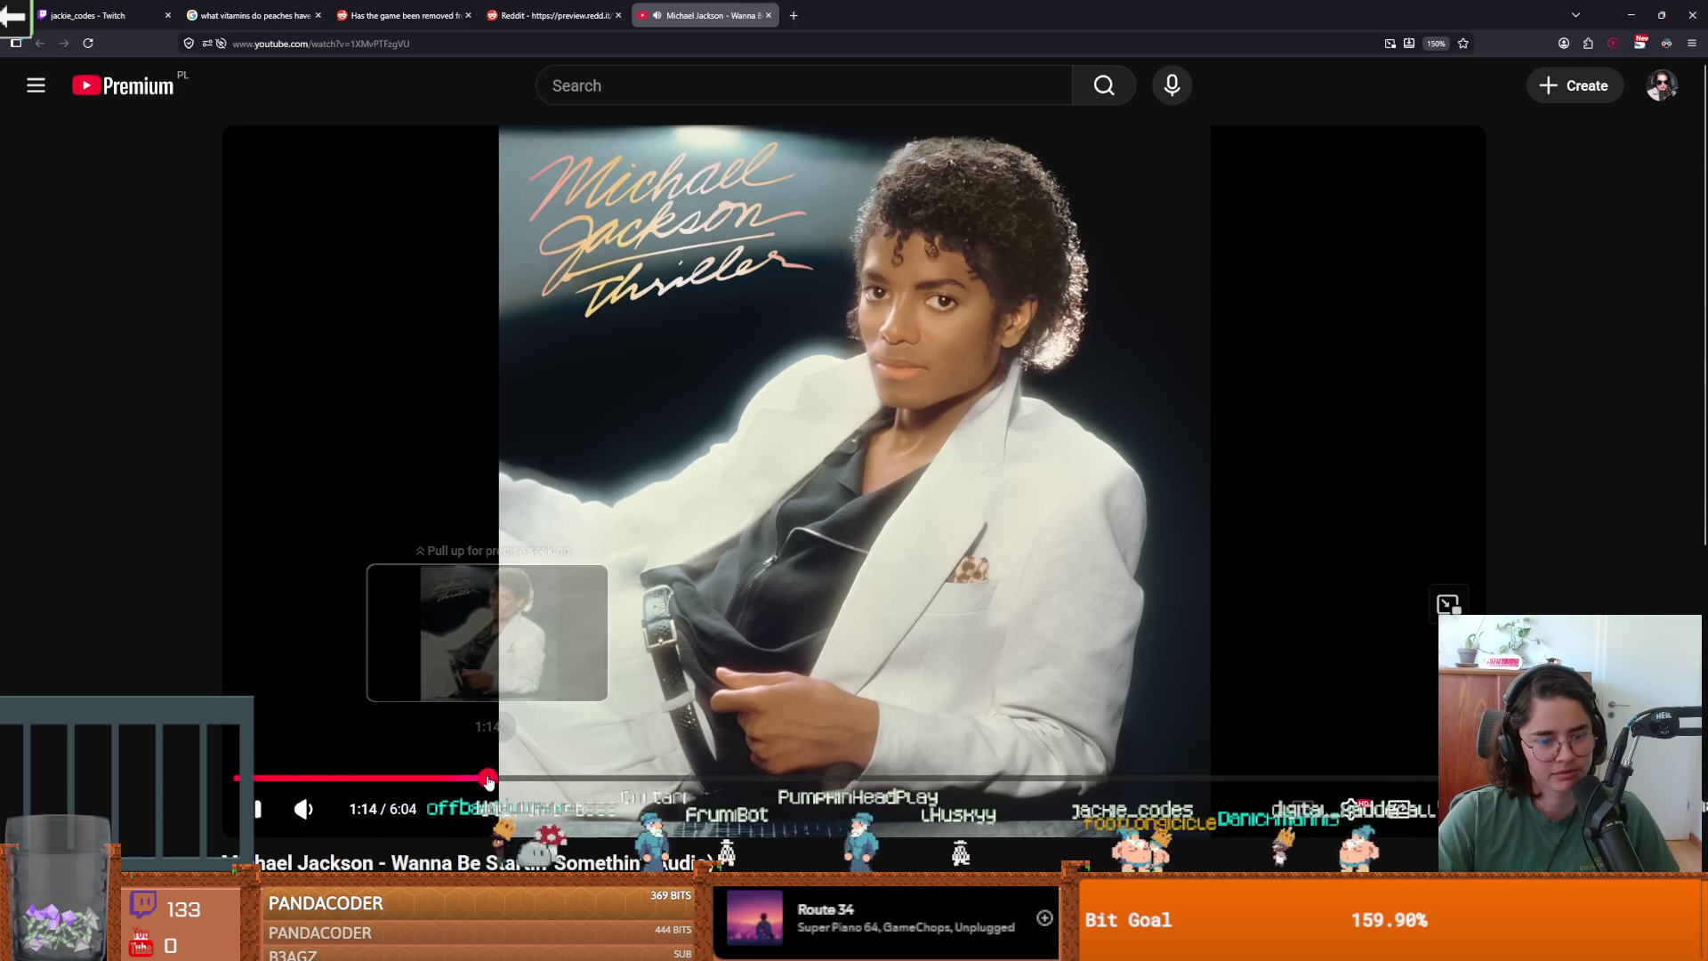
pyautogui.click(547, 780)
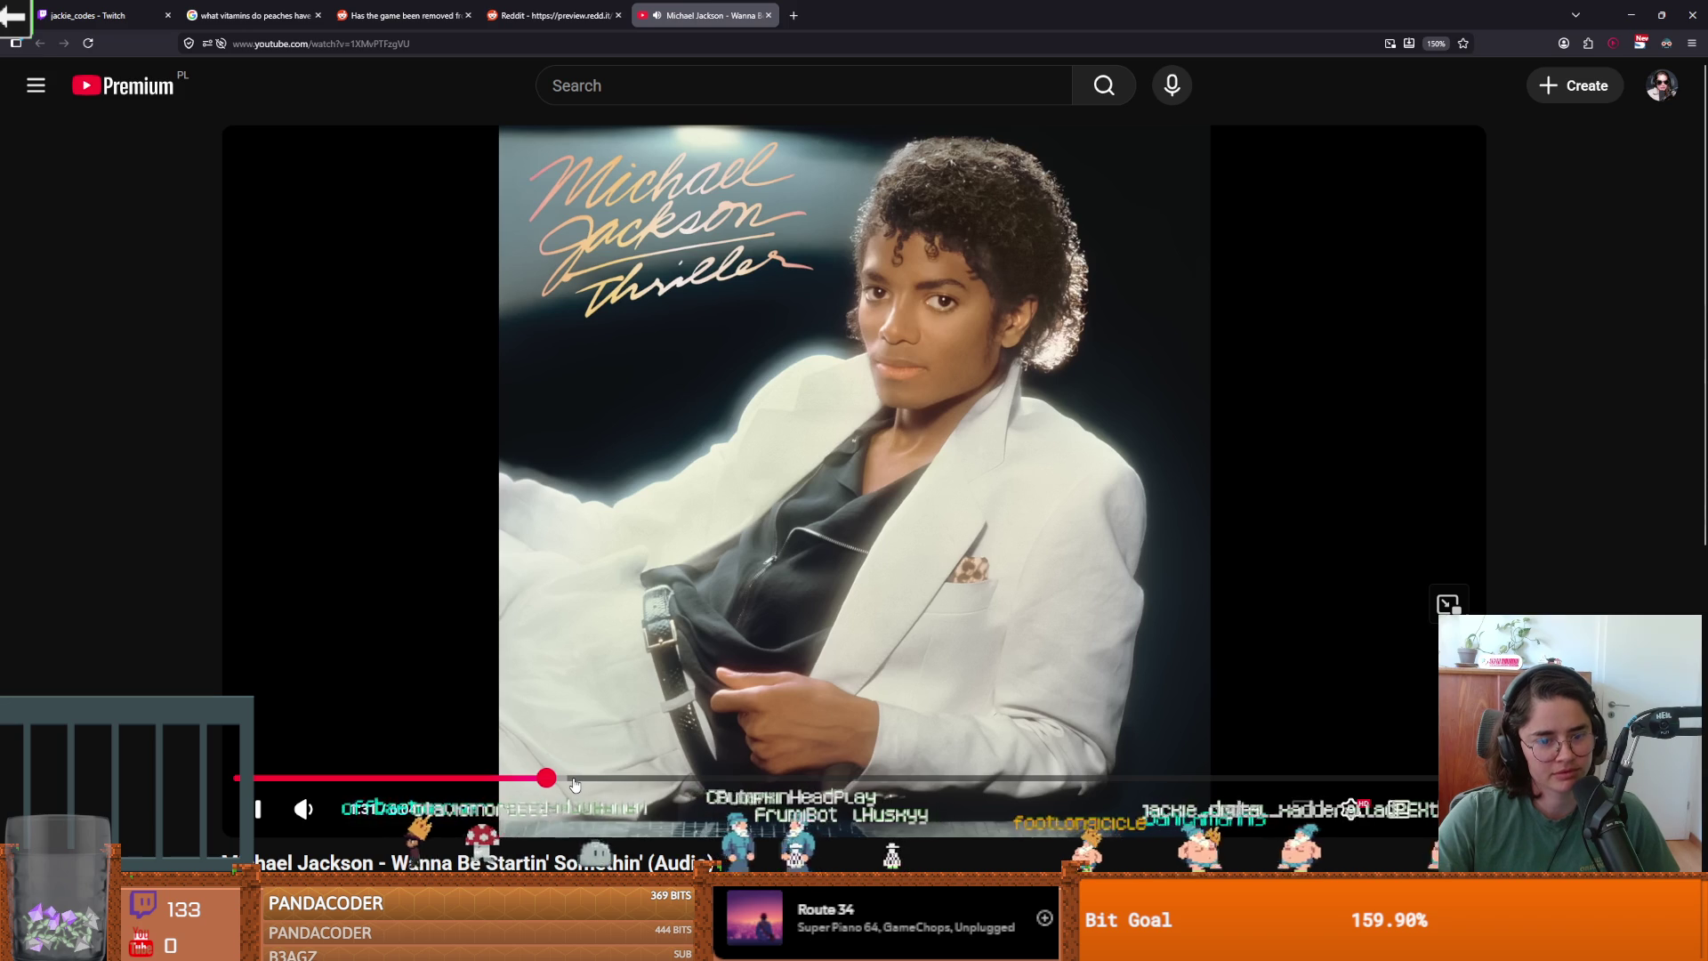
pyautogui.click(571, 779)
pyautogui.click(610, 779)
pyautogui.click(637, 779)
pyautogui.click(676, 779)
pyautogui.click(707, 779)
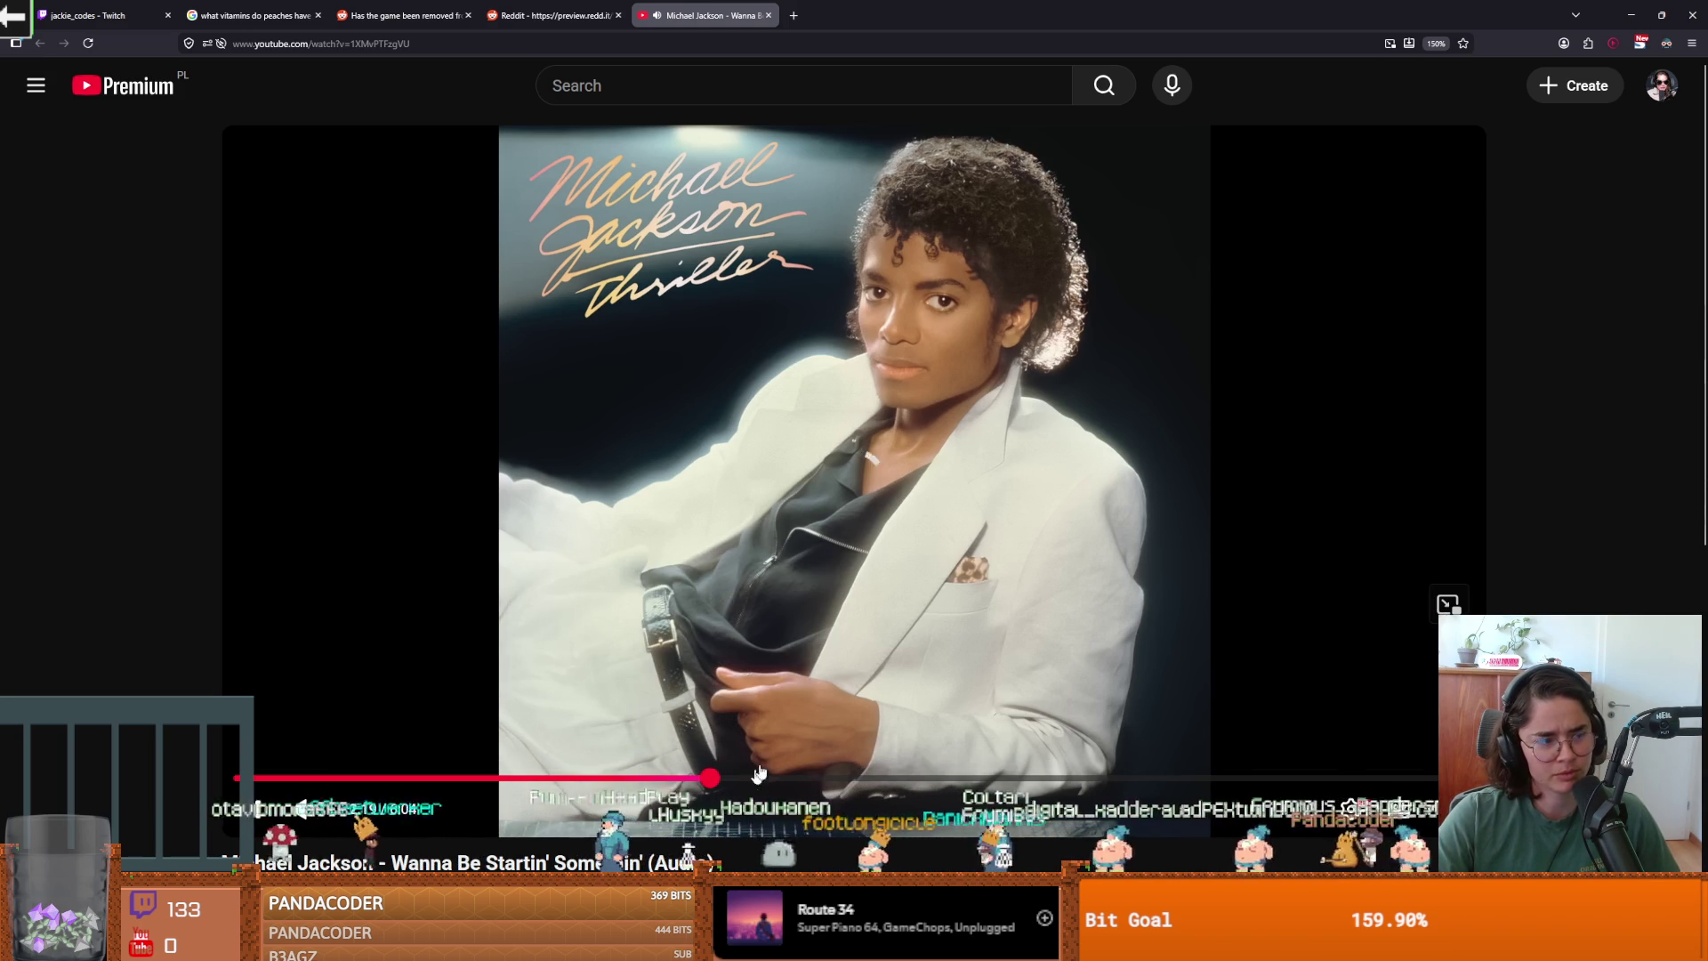
pyautogui.click(847, 660)
pyautogui.click(761, 779)
pyautogui.click(813, 728)
pyautogui.click(796, 779)
# Jump the song ahead from about 3:11 to around 4:49, then pause it.
pyautogui.click(887, 779)
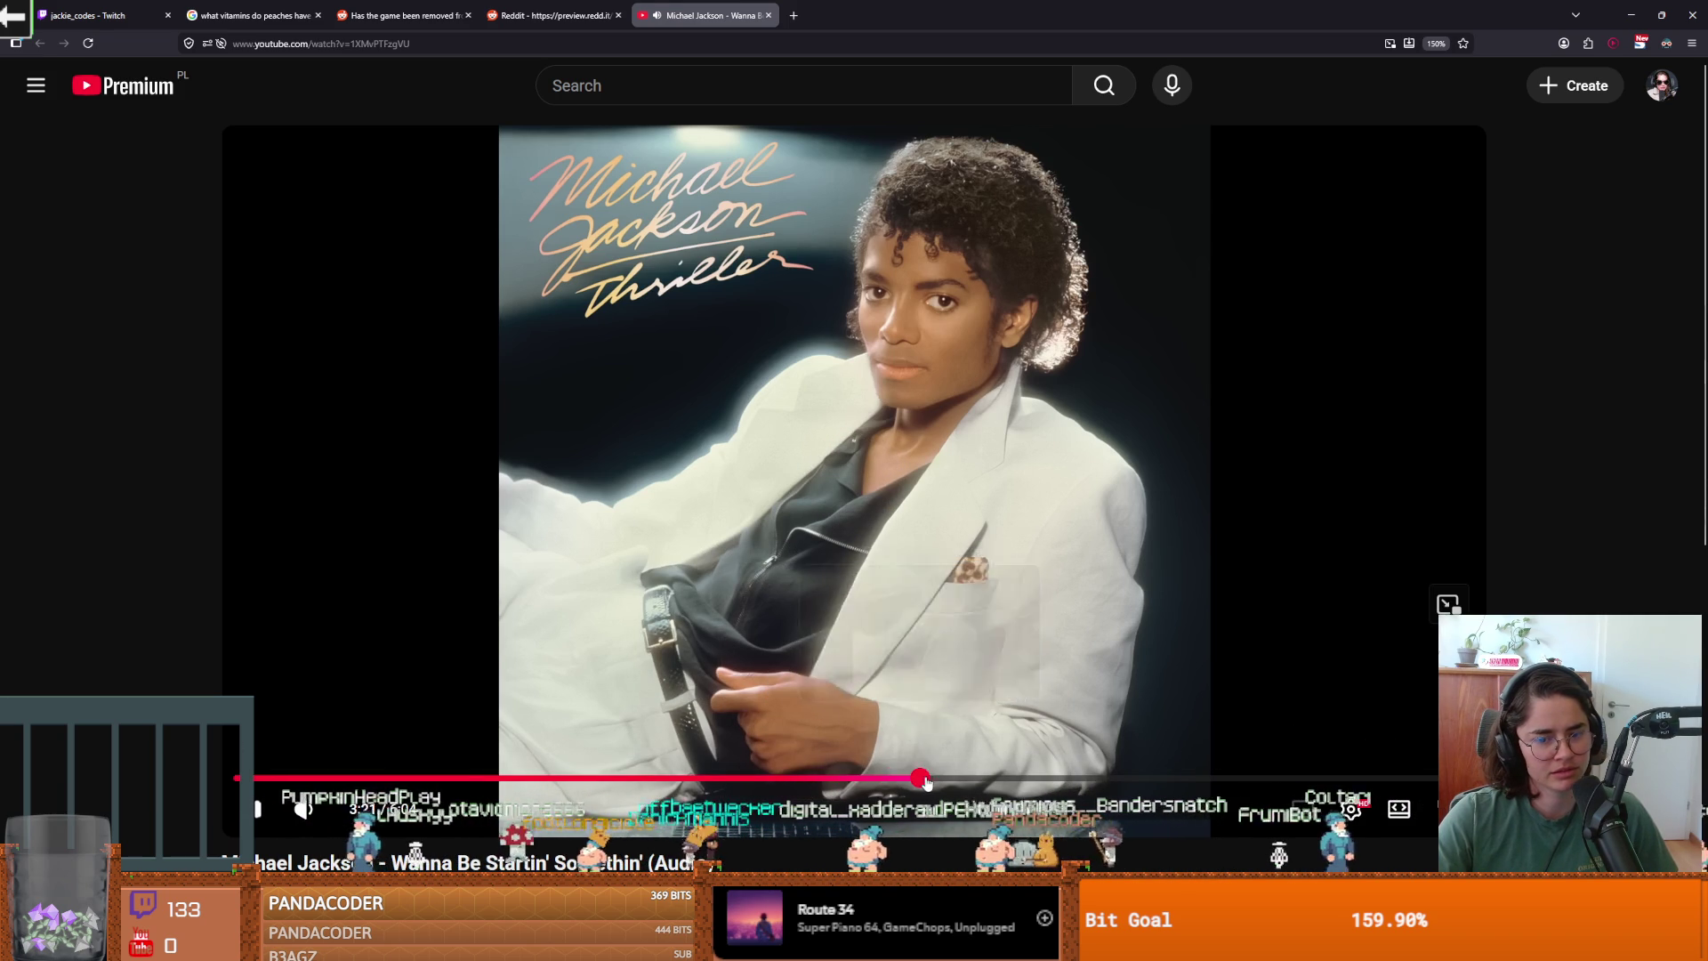
pyautogui.click(996, 780)
pyautogui.click(1047, 780)
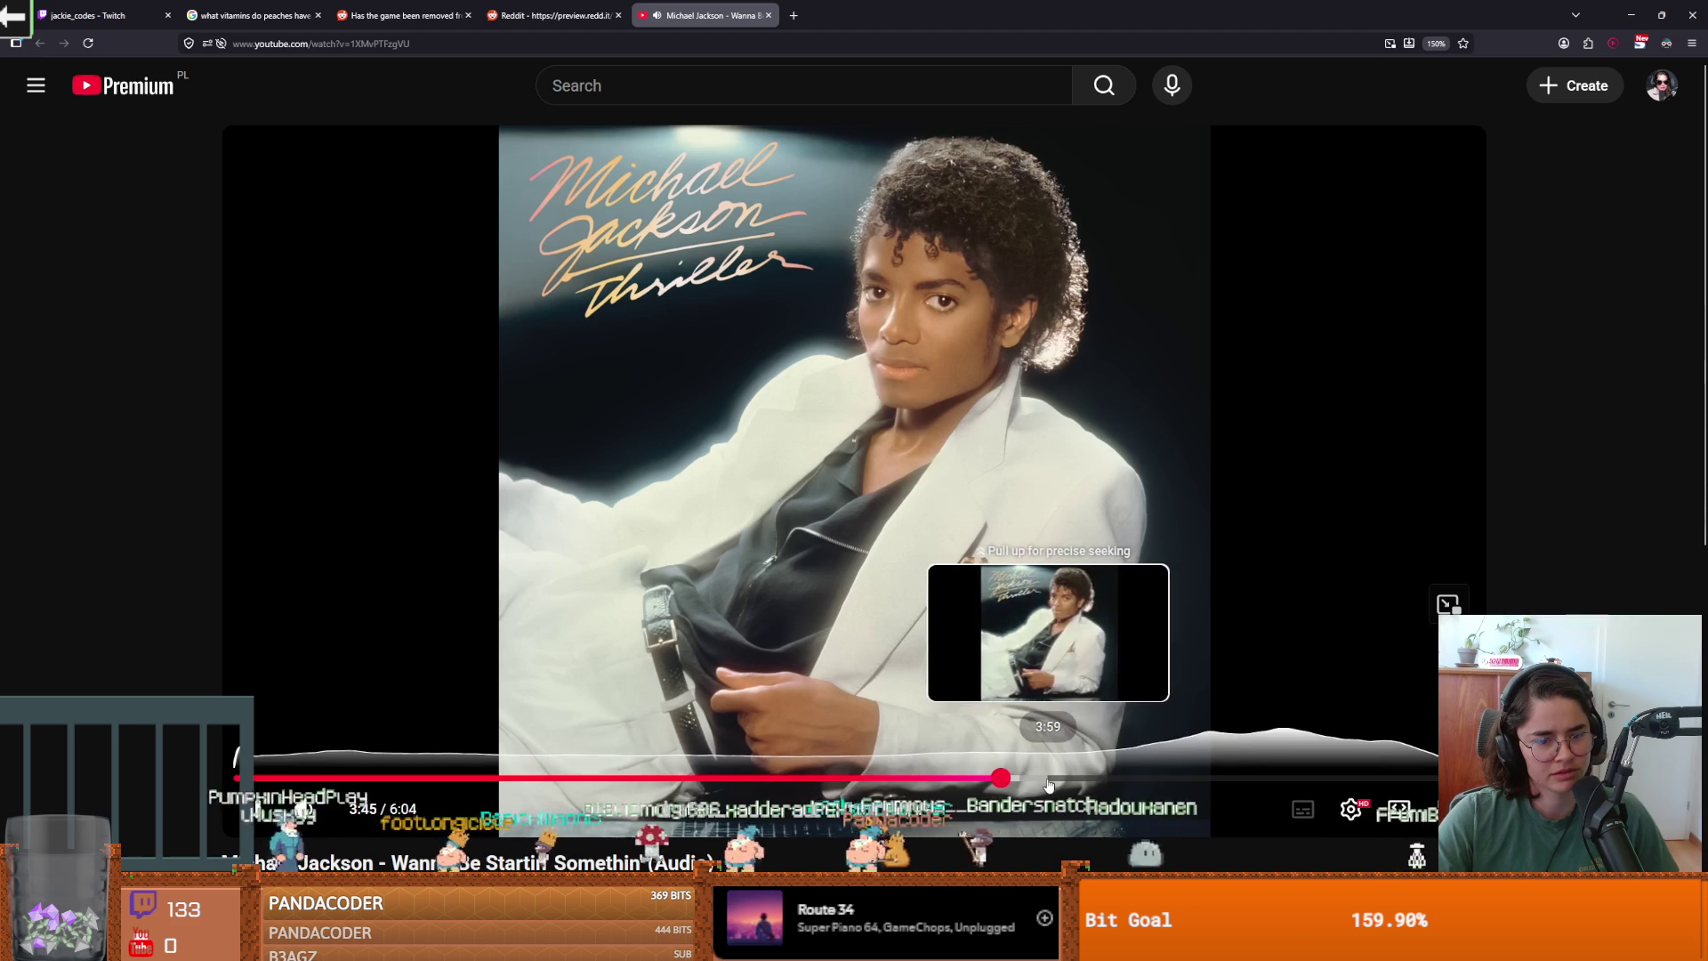
pyautogui.click(1099, 780)
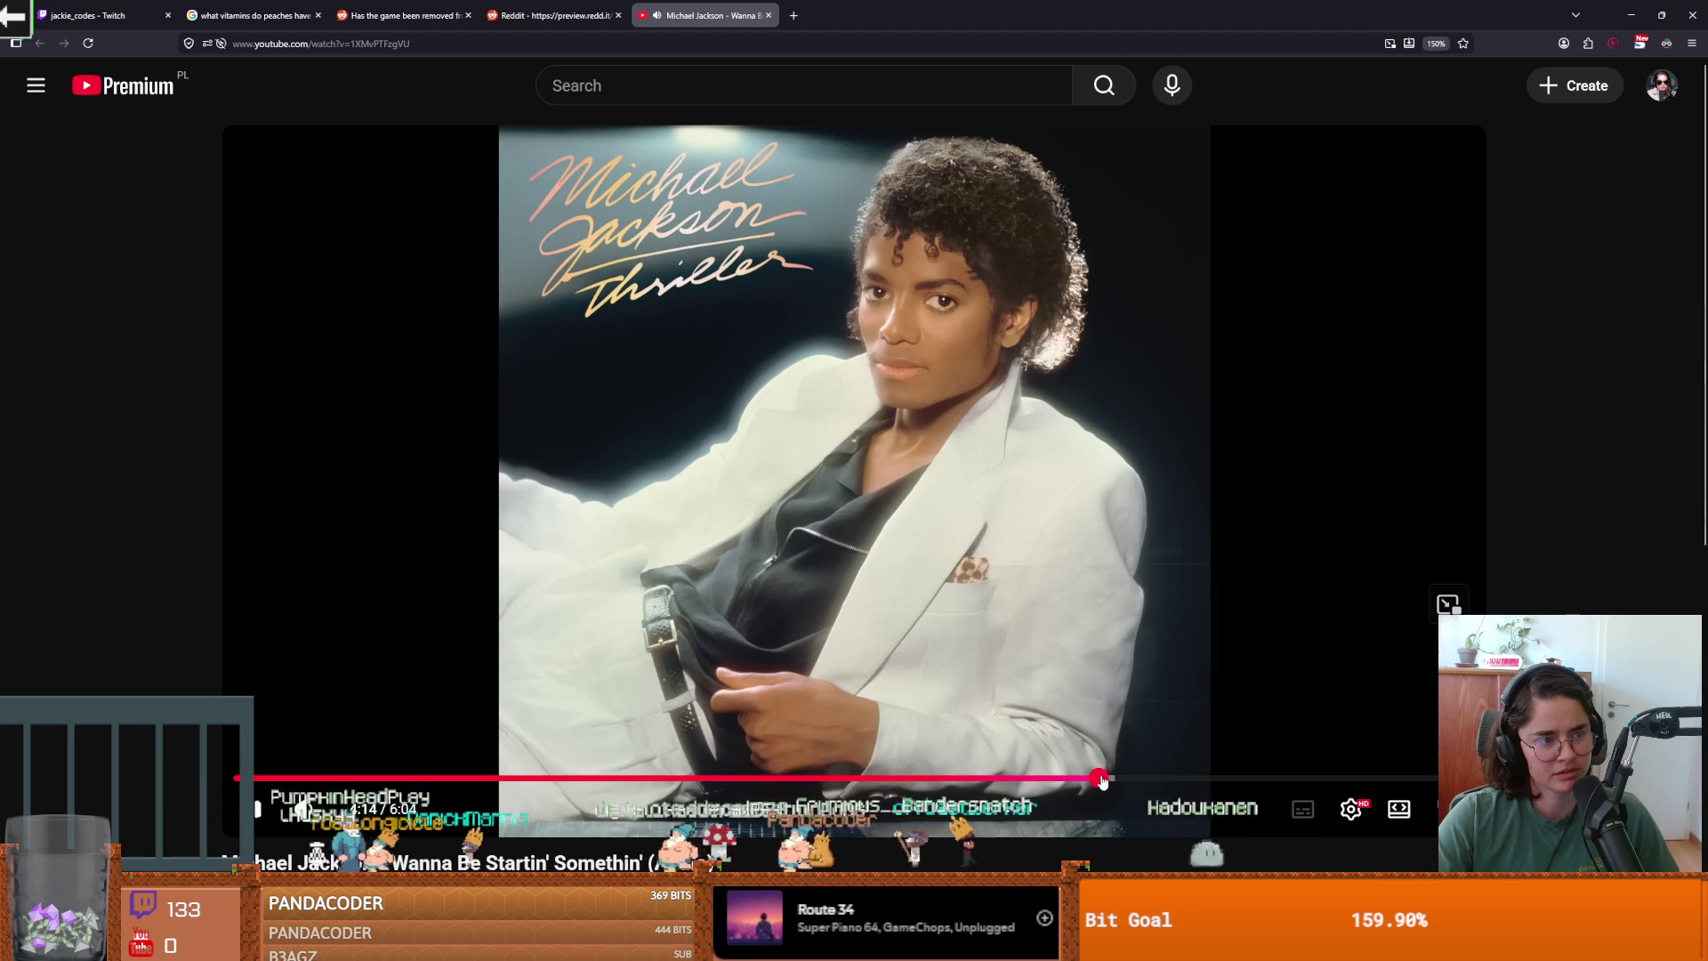
pyautogui.click(1151, 781)
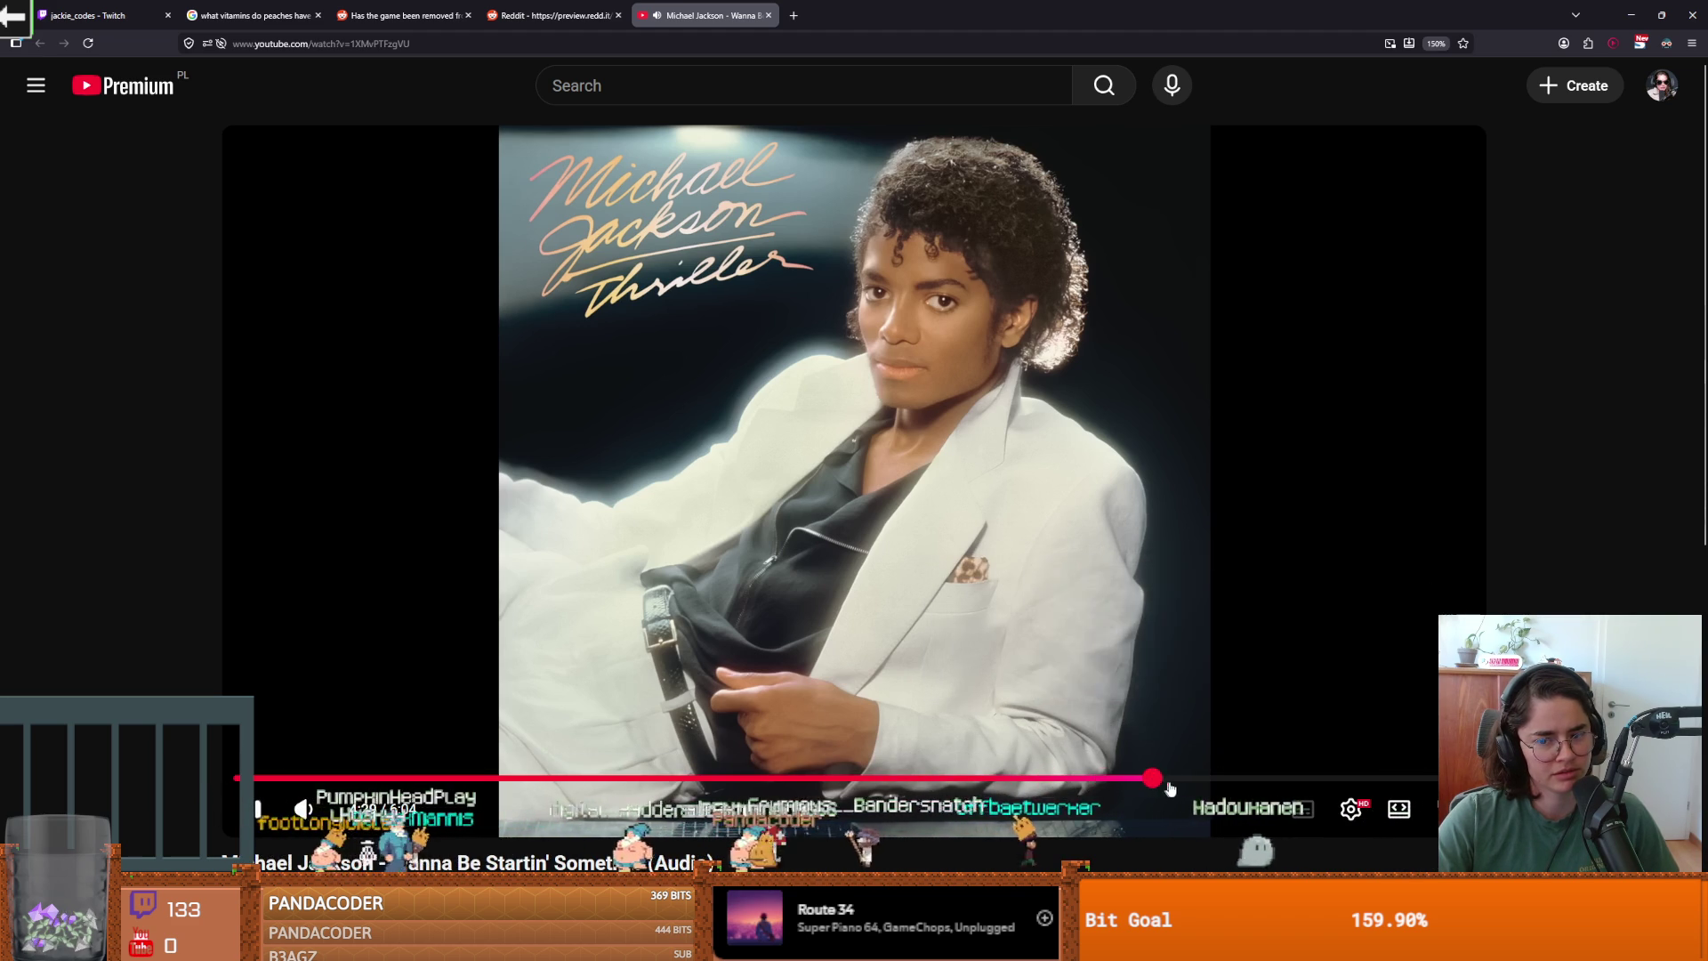
pyautogui.click(1218, 781)
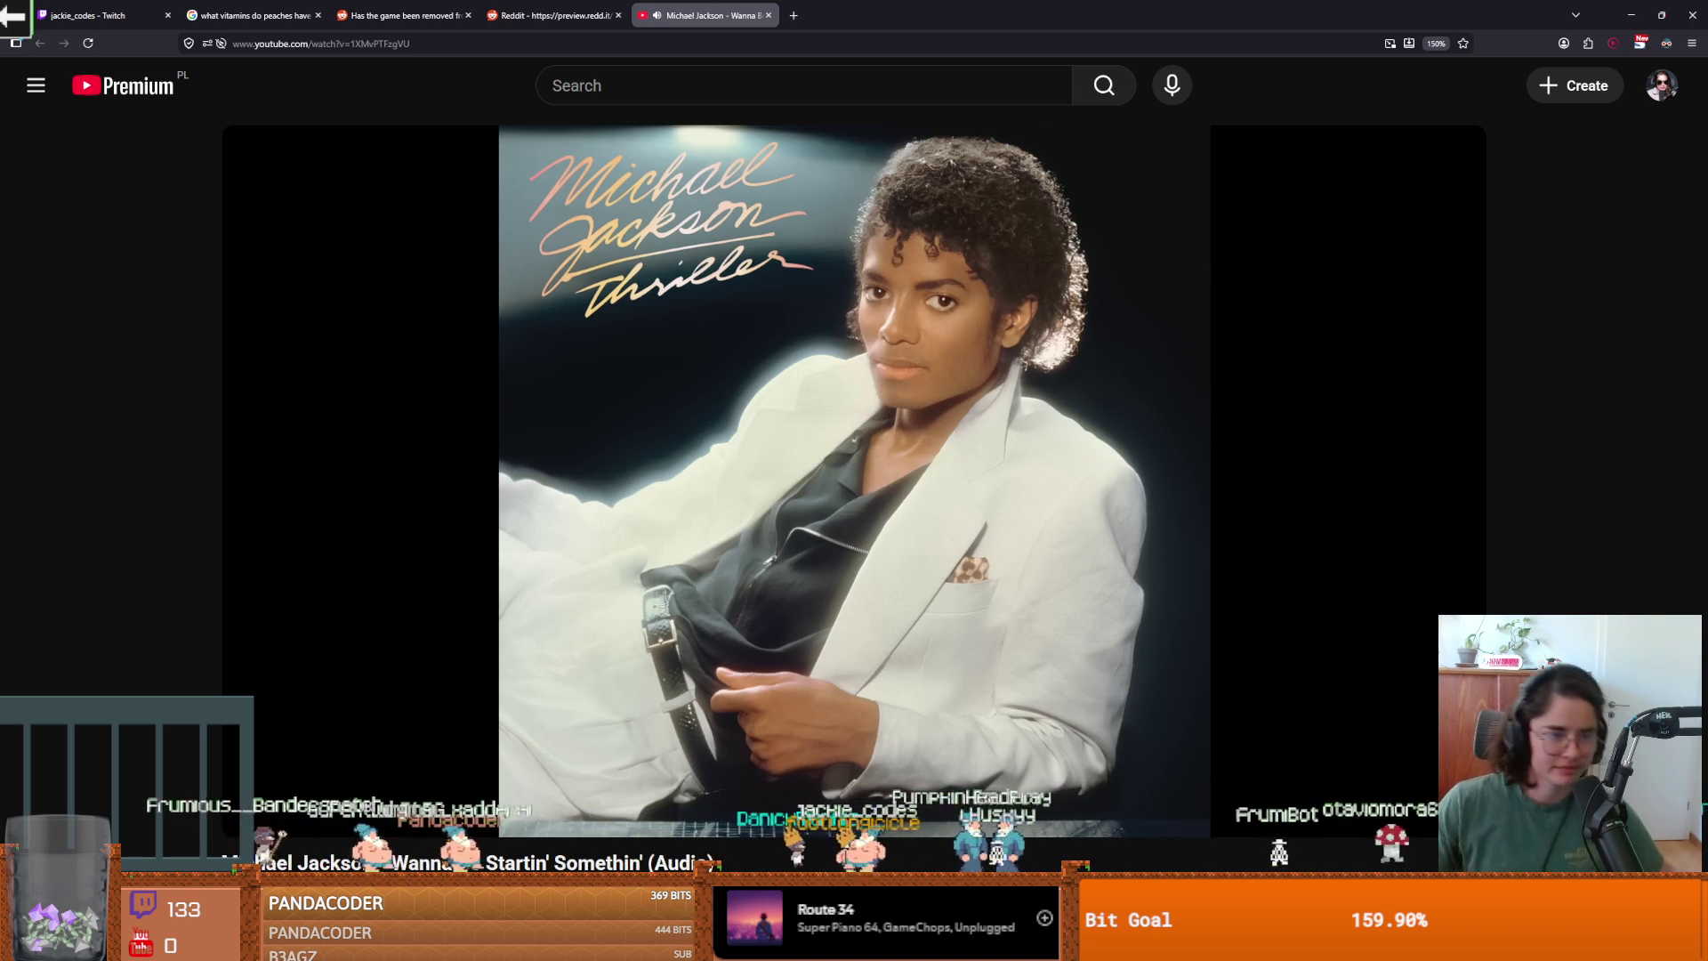
pyautogui.moveTo(1351, 593)
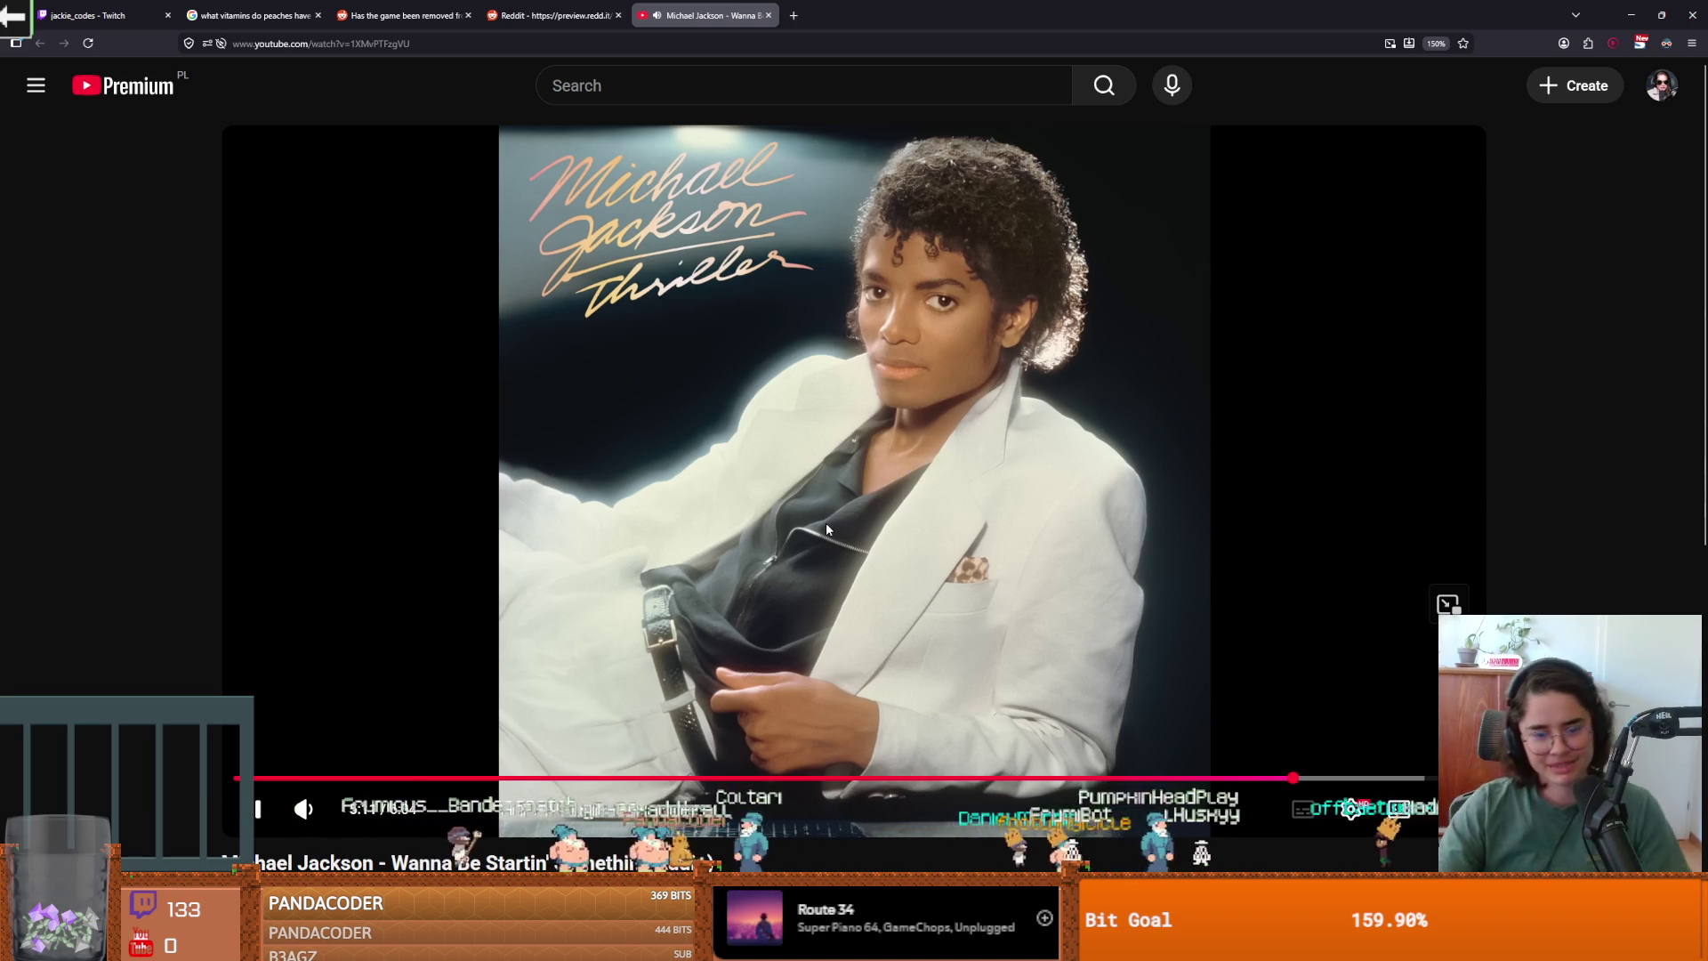
pyautogui.click(776, 595)
# Switch to Godot and look over the puzzle_3 and puzzle_2 scenes.
pyautogui.hotkey('alt', 'Tab')
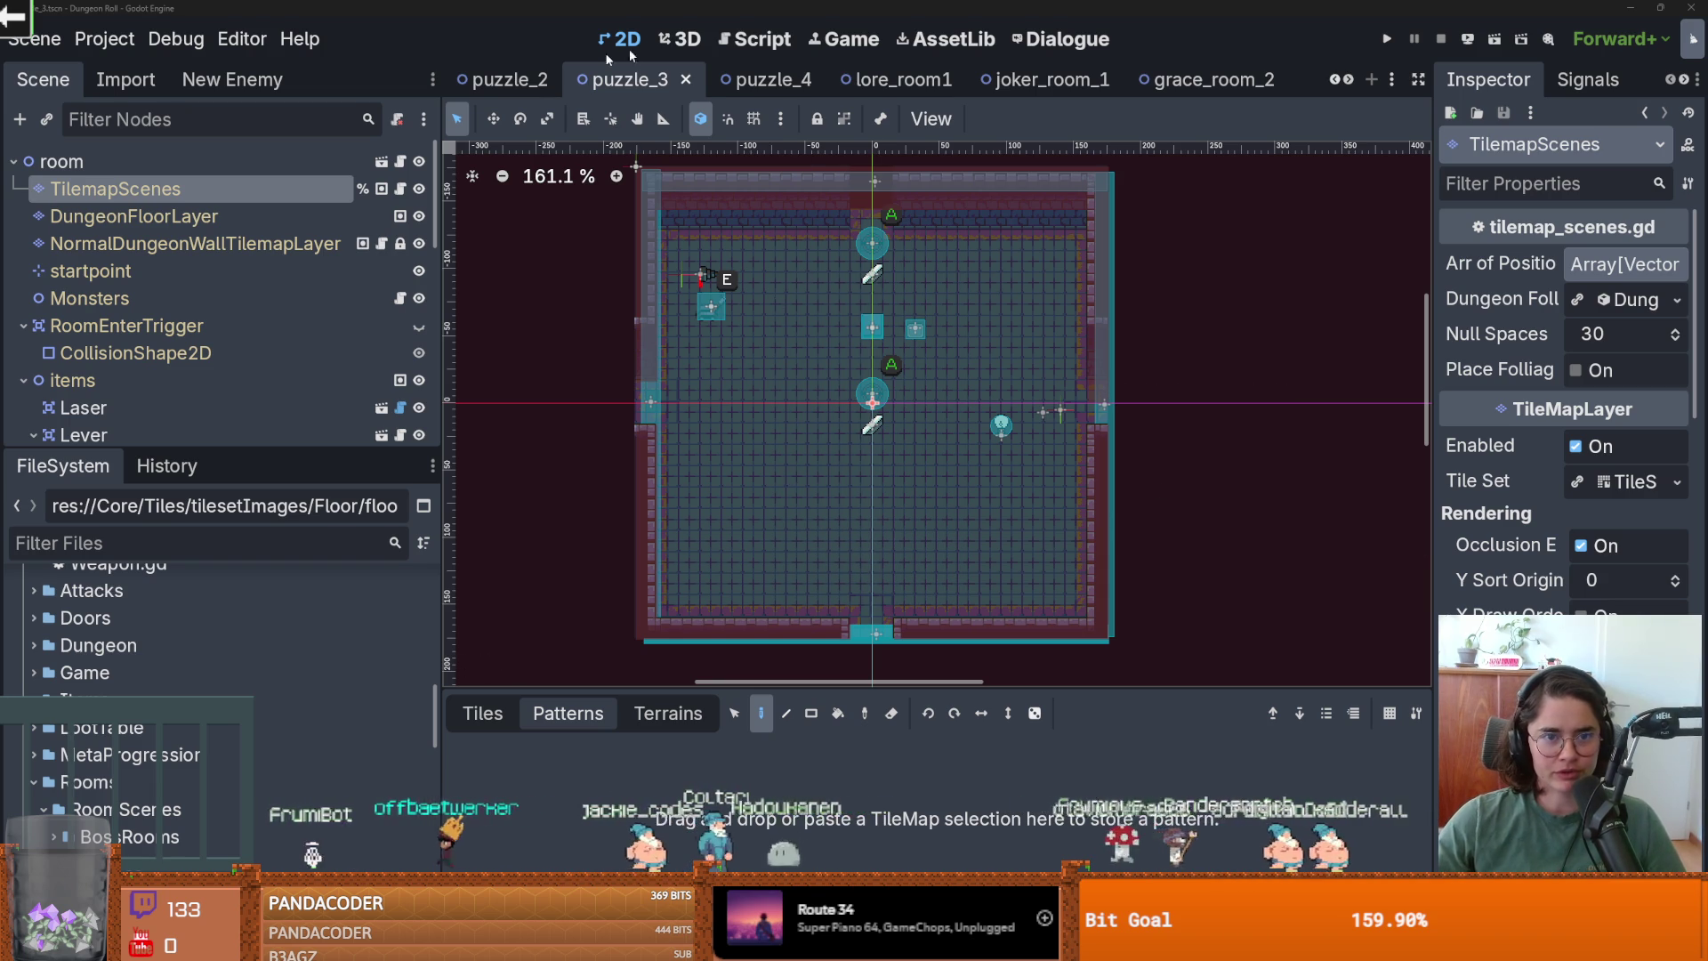
pyautogui.click(509, 79)
pyautogui.click(265, 255)
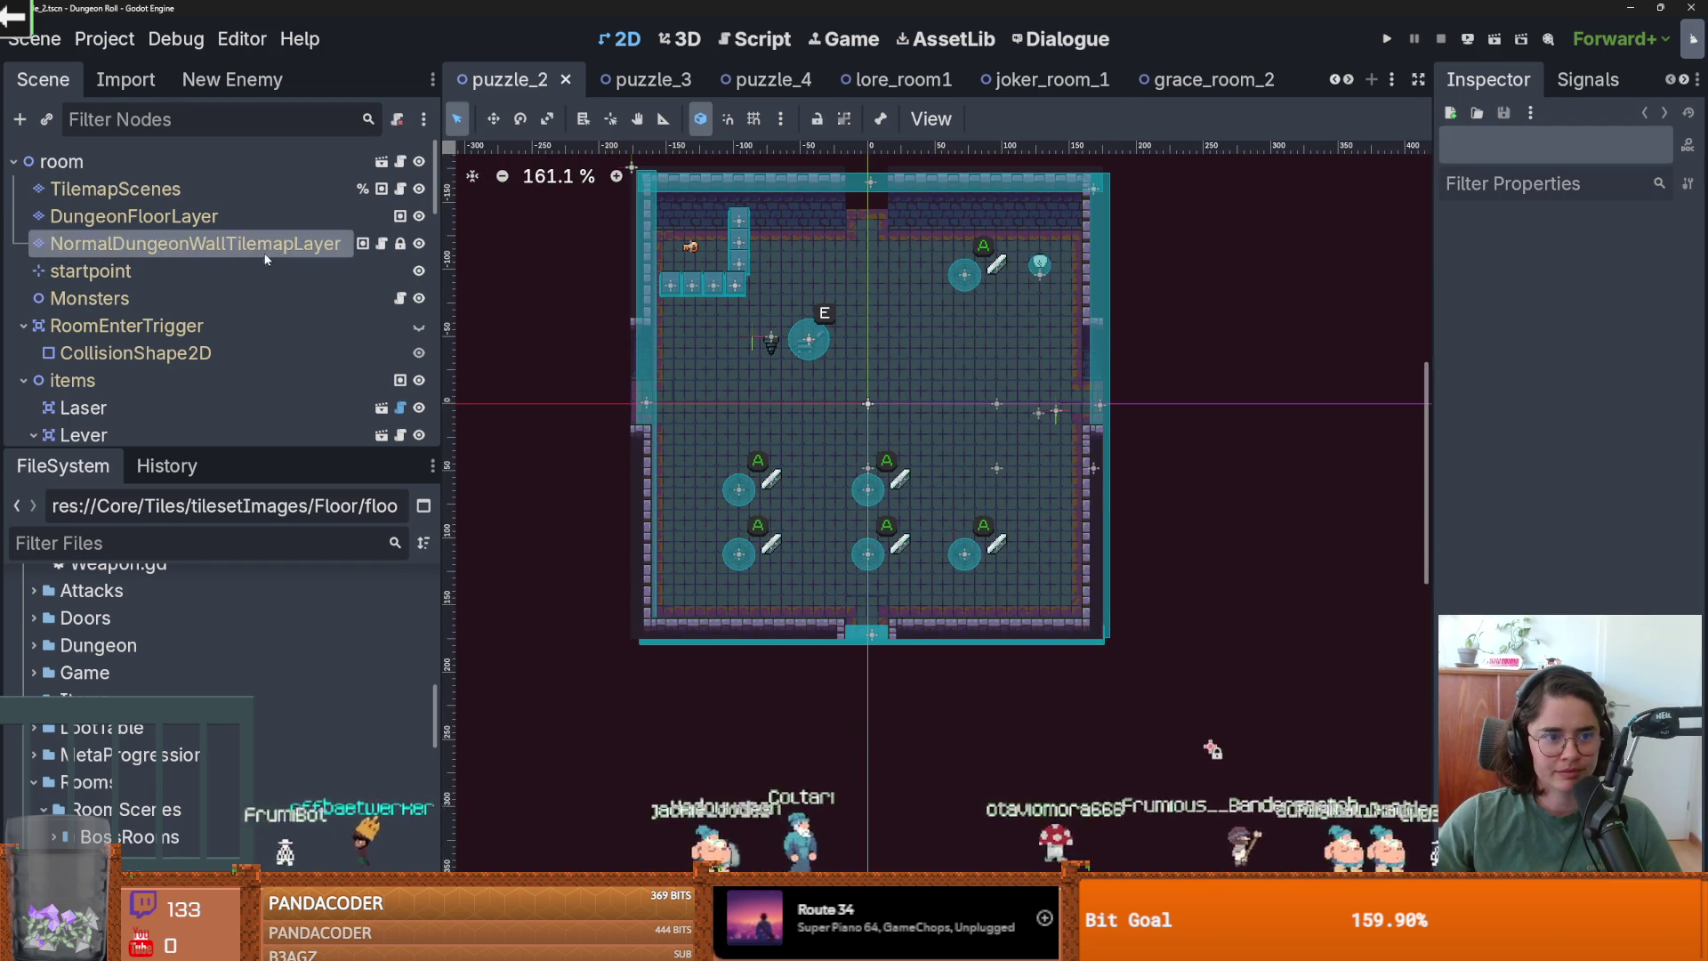
pyautogui.press('Up')
pyautogui.press('Up')
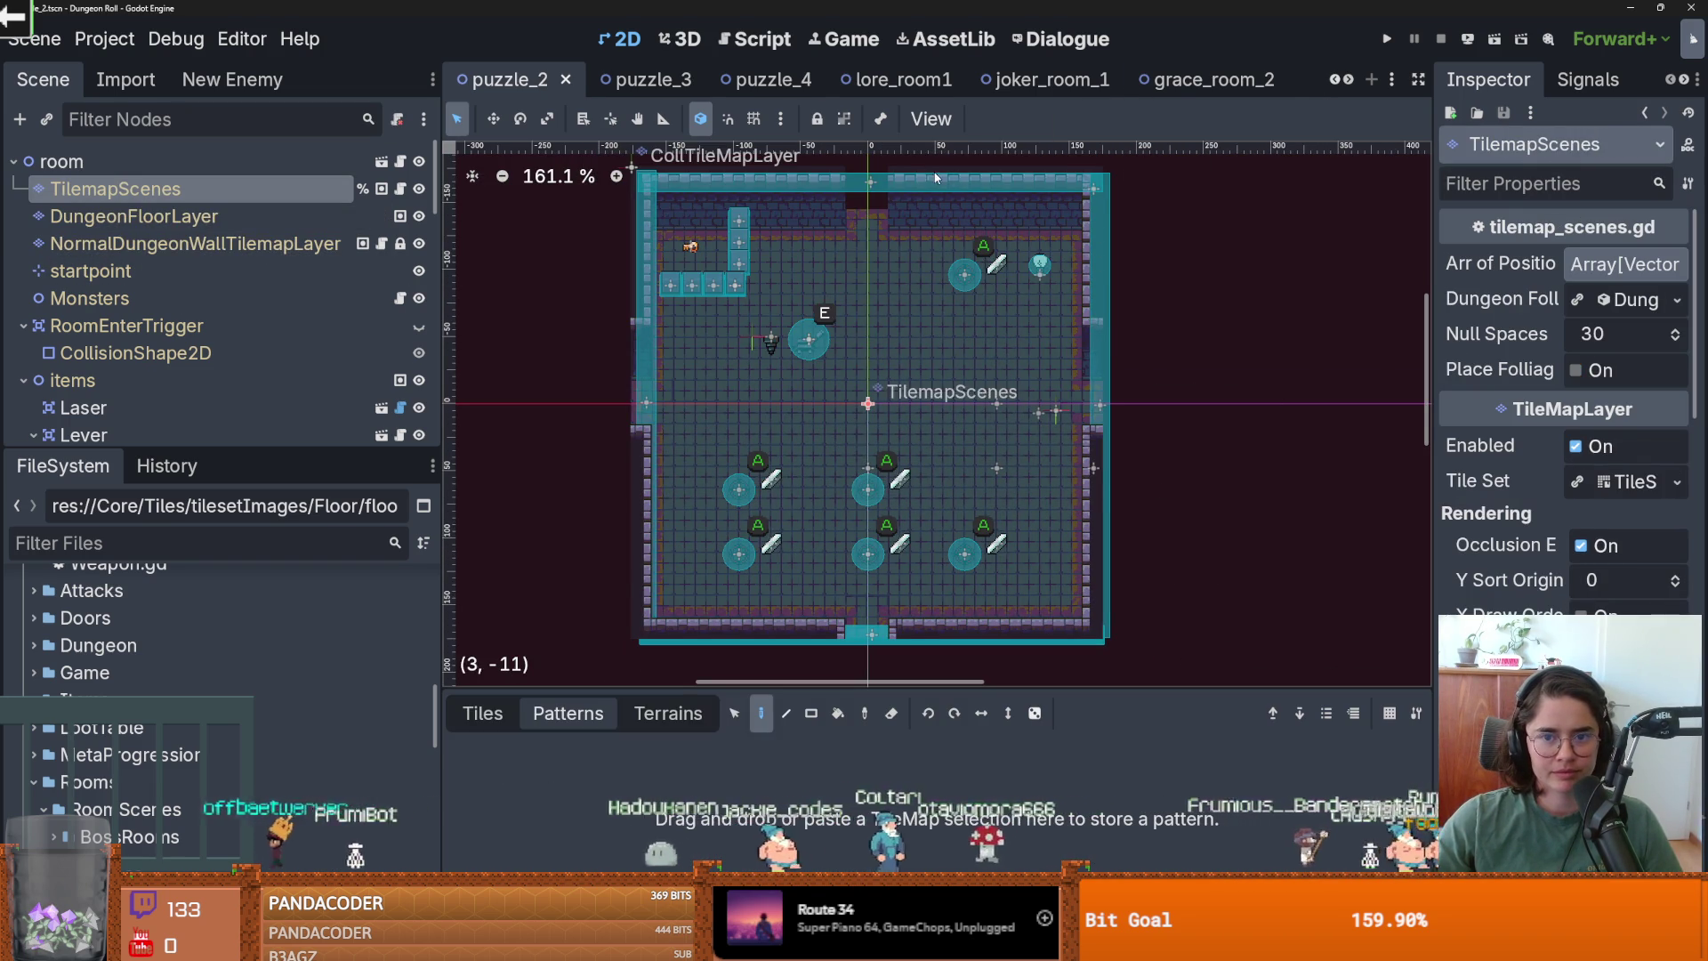
pyautogui.scroll(2, 1316, 76)
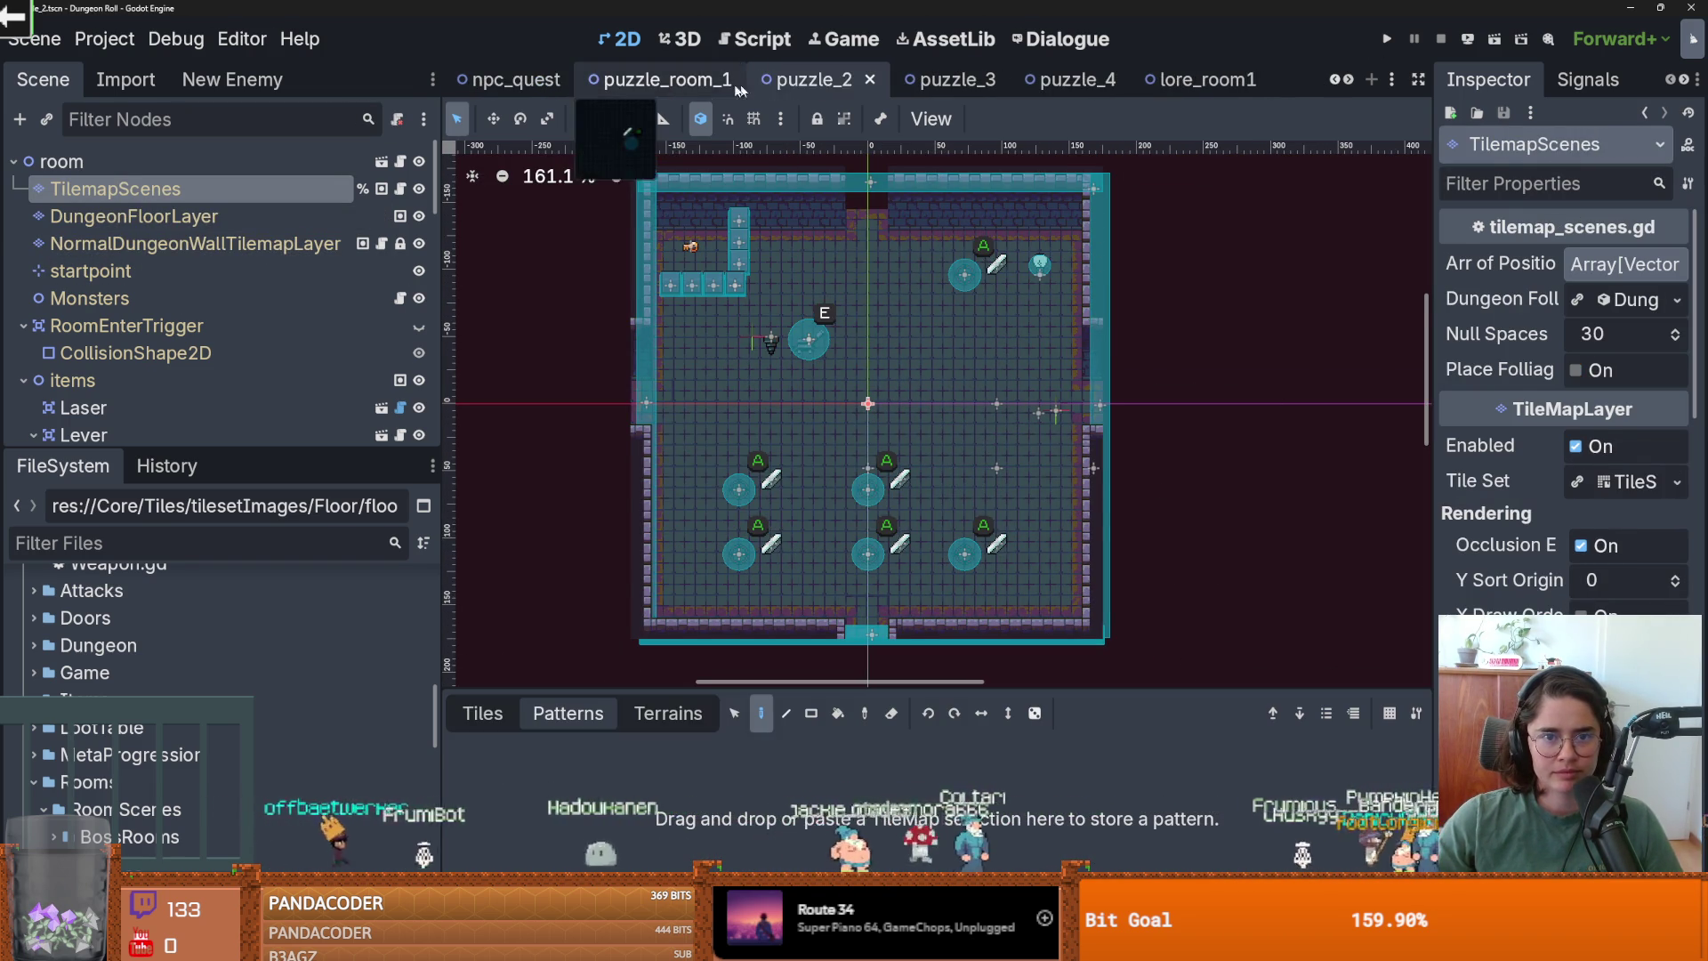
# Save the puzzle_room_1 scene, then bring up the npc_quest scene.
pyautogui.click(662, 79)
pyautogui.scroll(-1, 834, 294)
pyautogui.scroll(3, 639, 240)
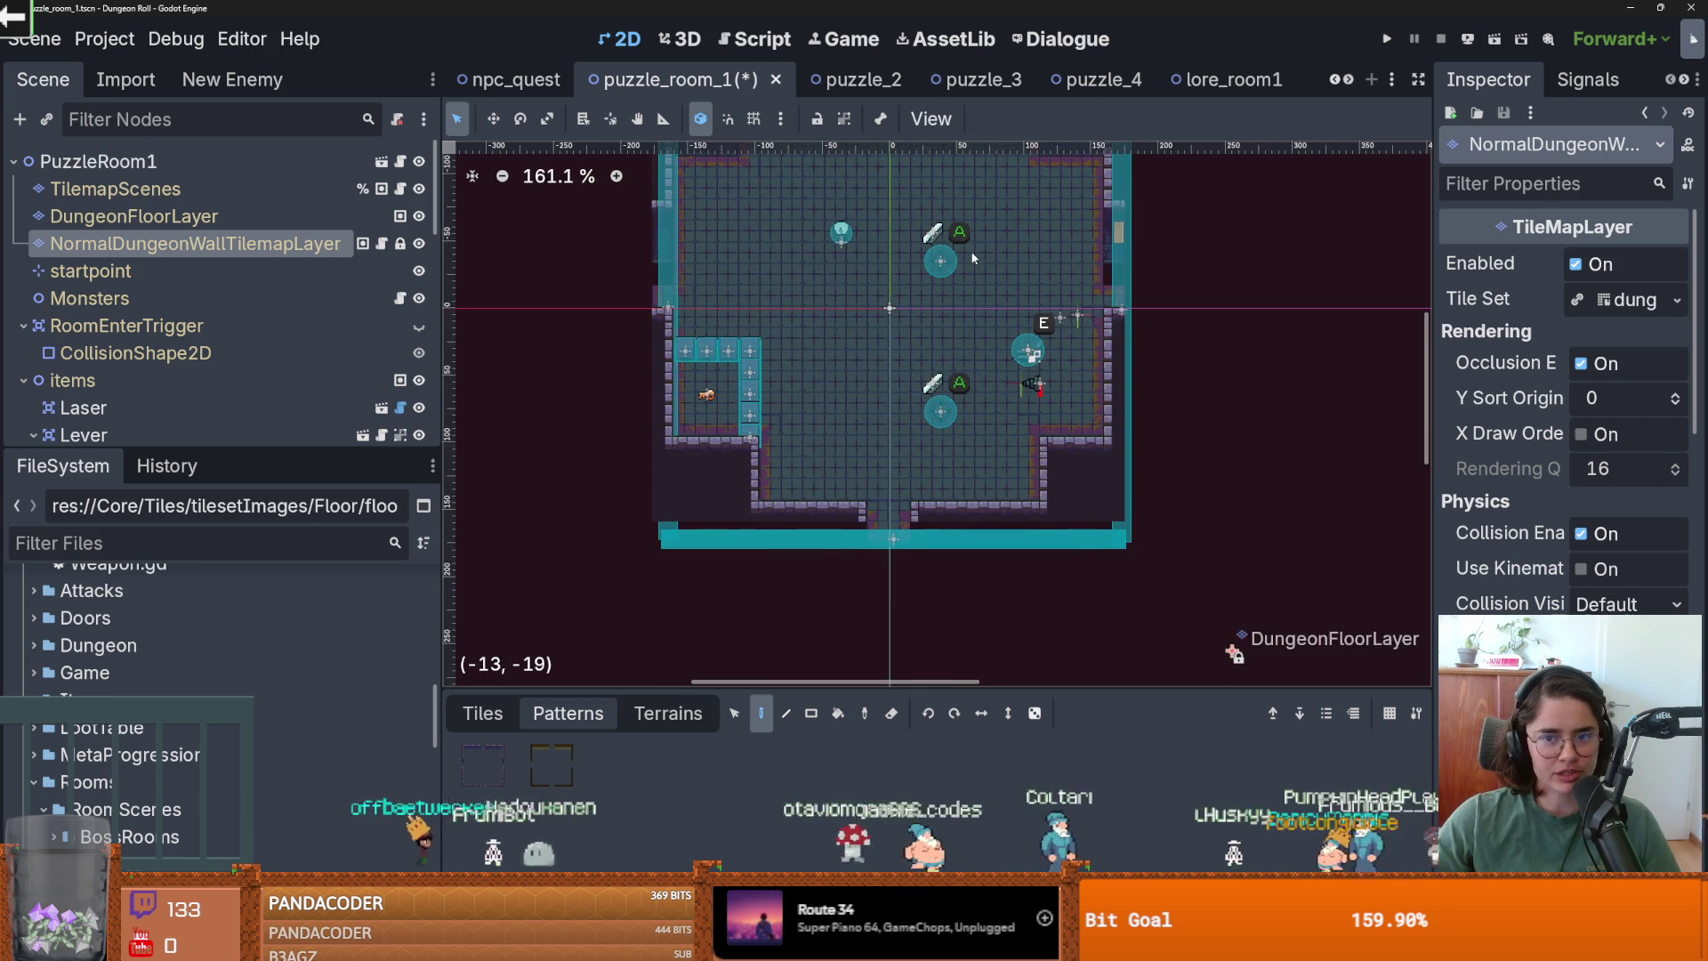
pyautogui.scroll(-1, 969, 251)
pyautogui.scroll(1, 1092, 350)
pyautogui.click(1389, 38)
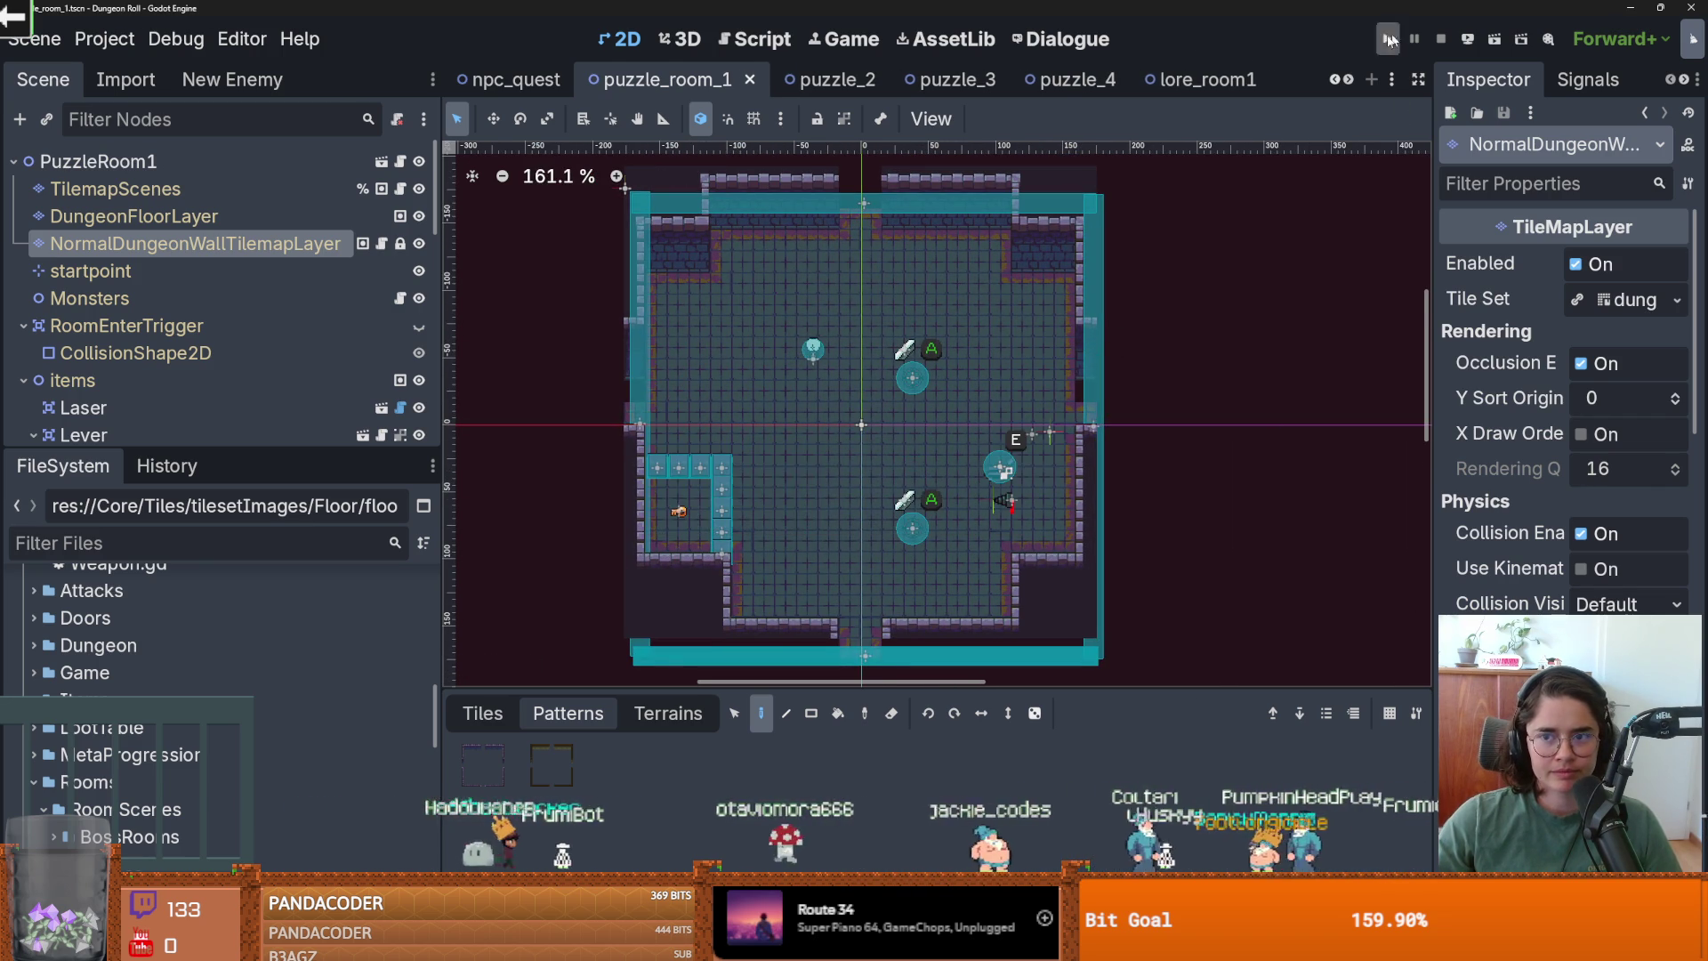
pyautogui.click(509, 79)
pyautogui.scroll(-1, 670, 323)
pyautogui.scroll(2, 541, 218)
# Open baldwin_room_3 and inspect its TilemapScenes, DungeonFloorLayer and wall layer nodes.
pyautogui.click(1334, 80)
pyautogui.click(1334, 80)
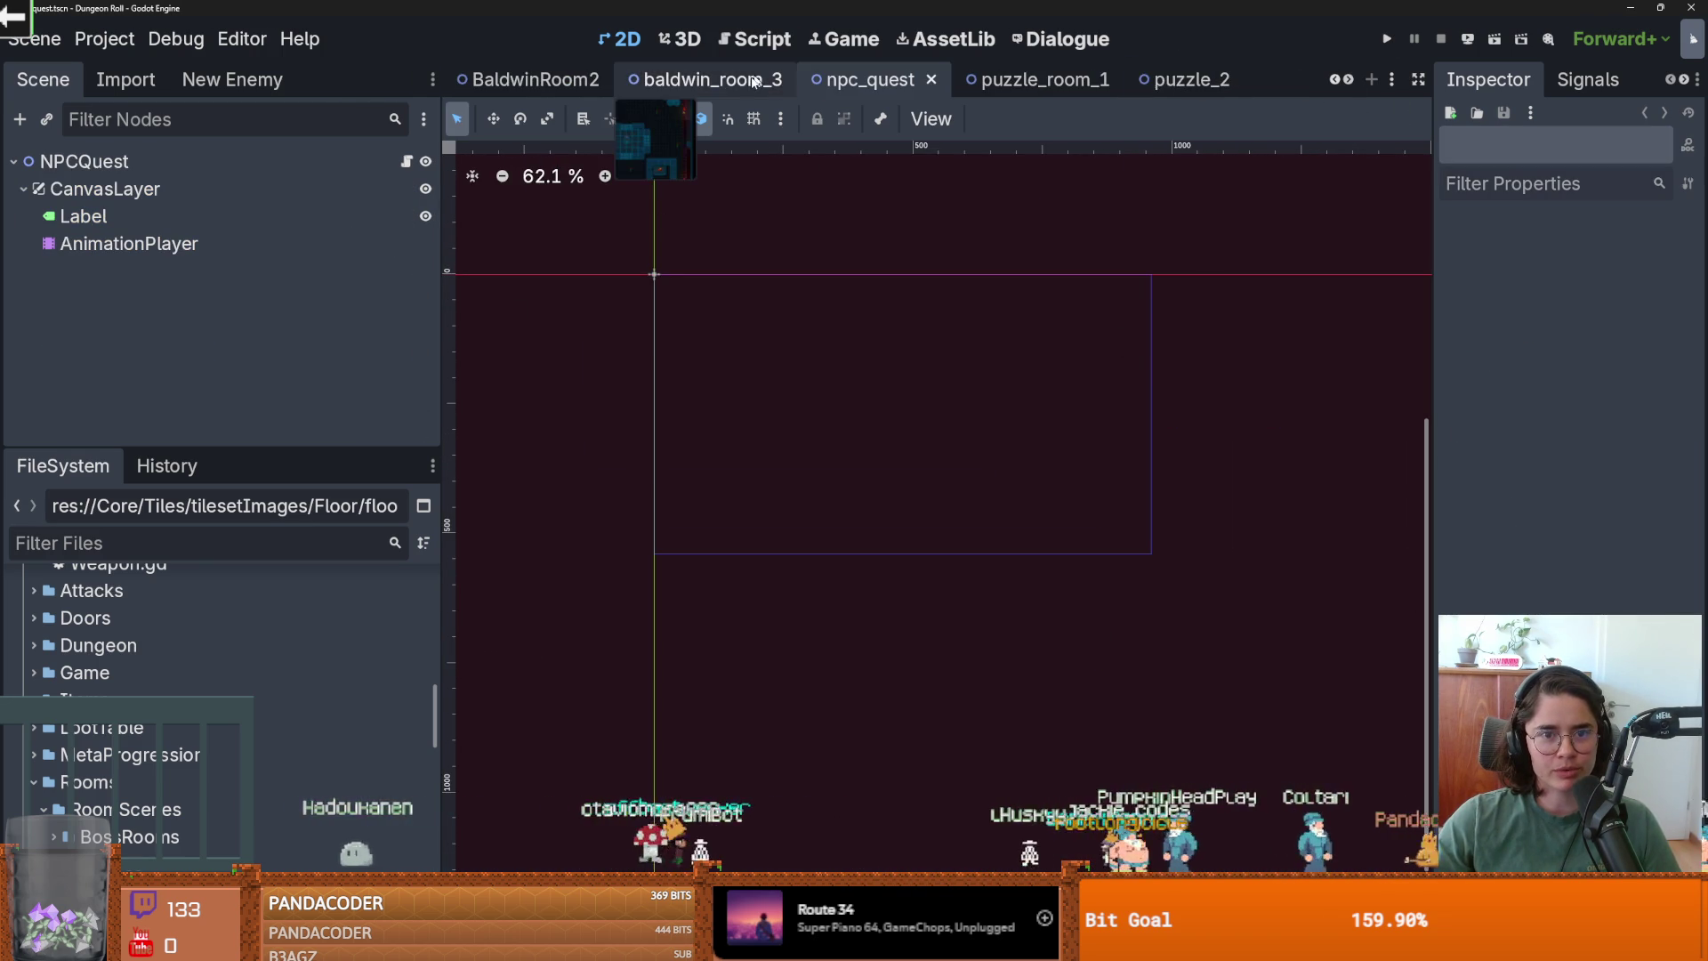
pyautogui.click(707, 79)
pyautogui.click(194, 219)
pyautogui.click(176, 247)
pyautogui.click(227, 269)
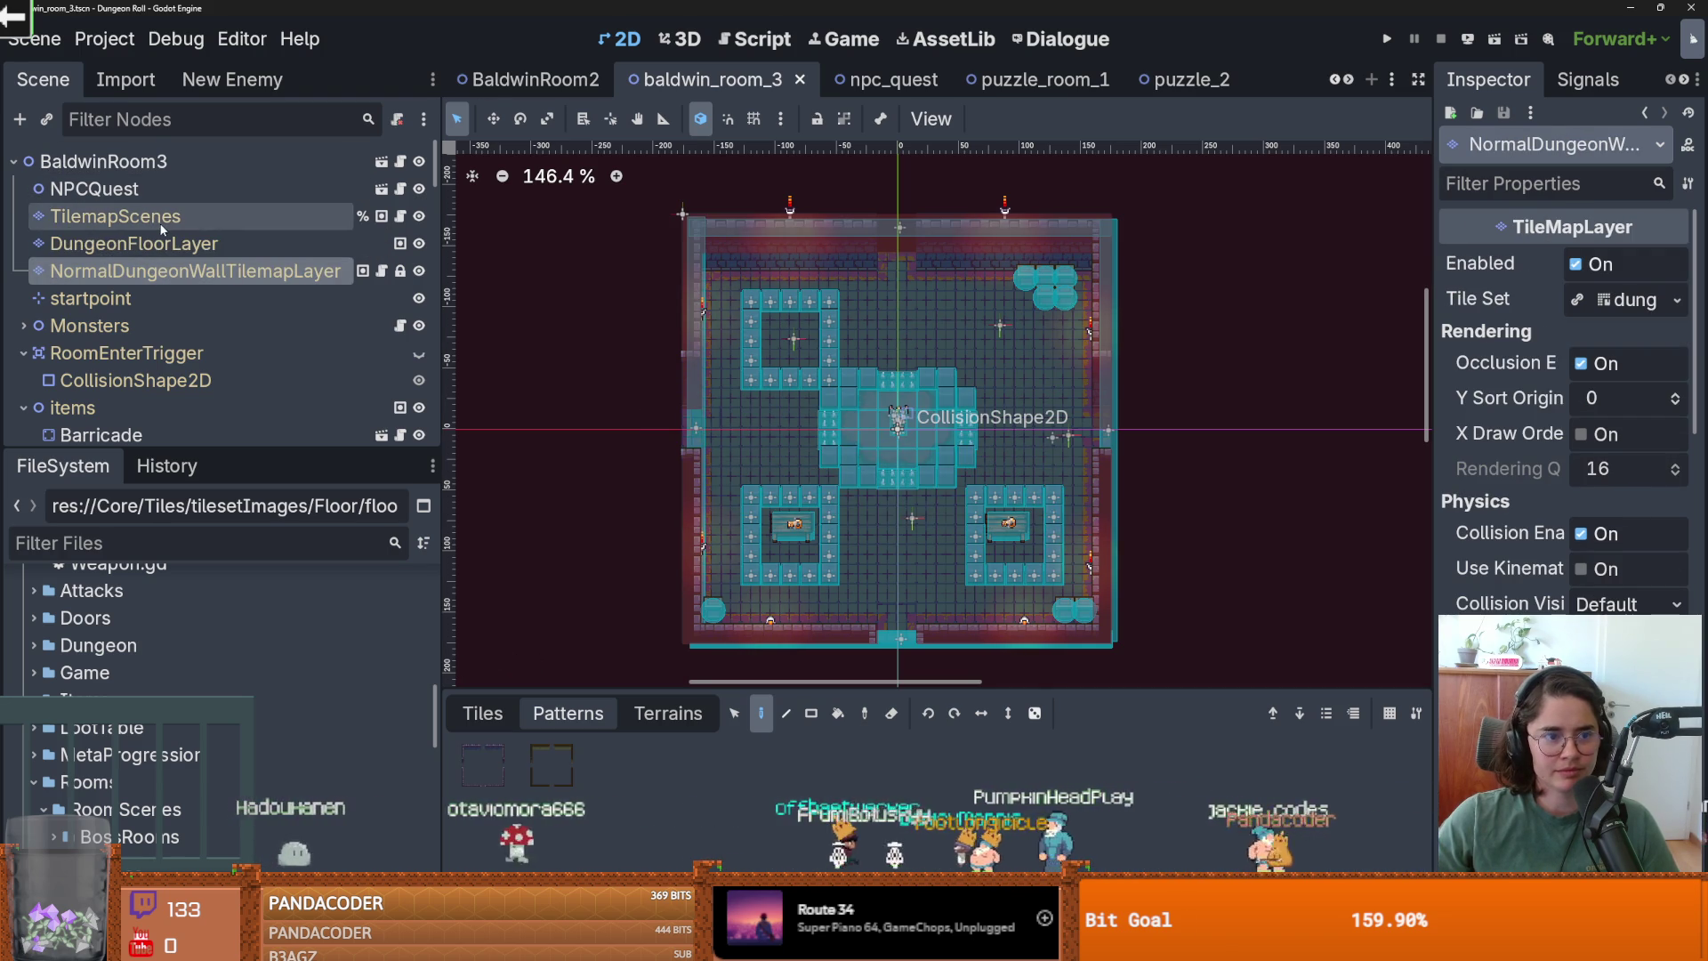
pyautogui.click(176, 243)
pyautogui.click(134, 217)
pyautogui.scroll(2, 893, 212)
# Open BaldwinRoom2, select its TilemapScenes node and save the scene.
pyautogui.moveTo(134, 244)
pyautogui.mouseDown()
pyautogui.moveTo(450, 133)
pyautogui.moveTo(1124, 584)
pyautogui.moveTo(1187, 707)
pyautogui.mouseUp()
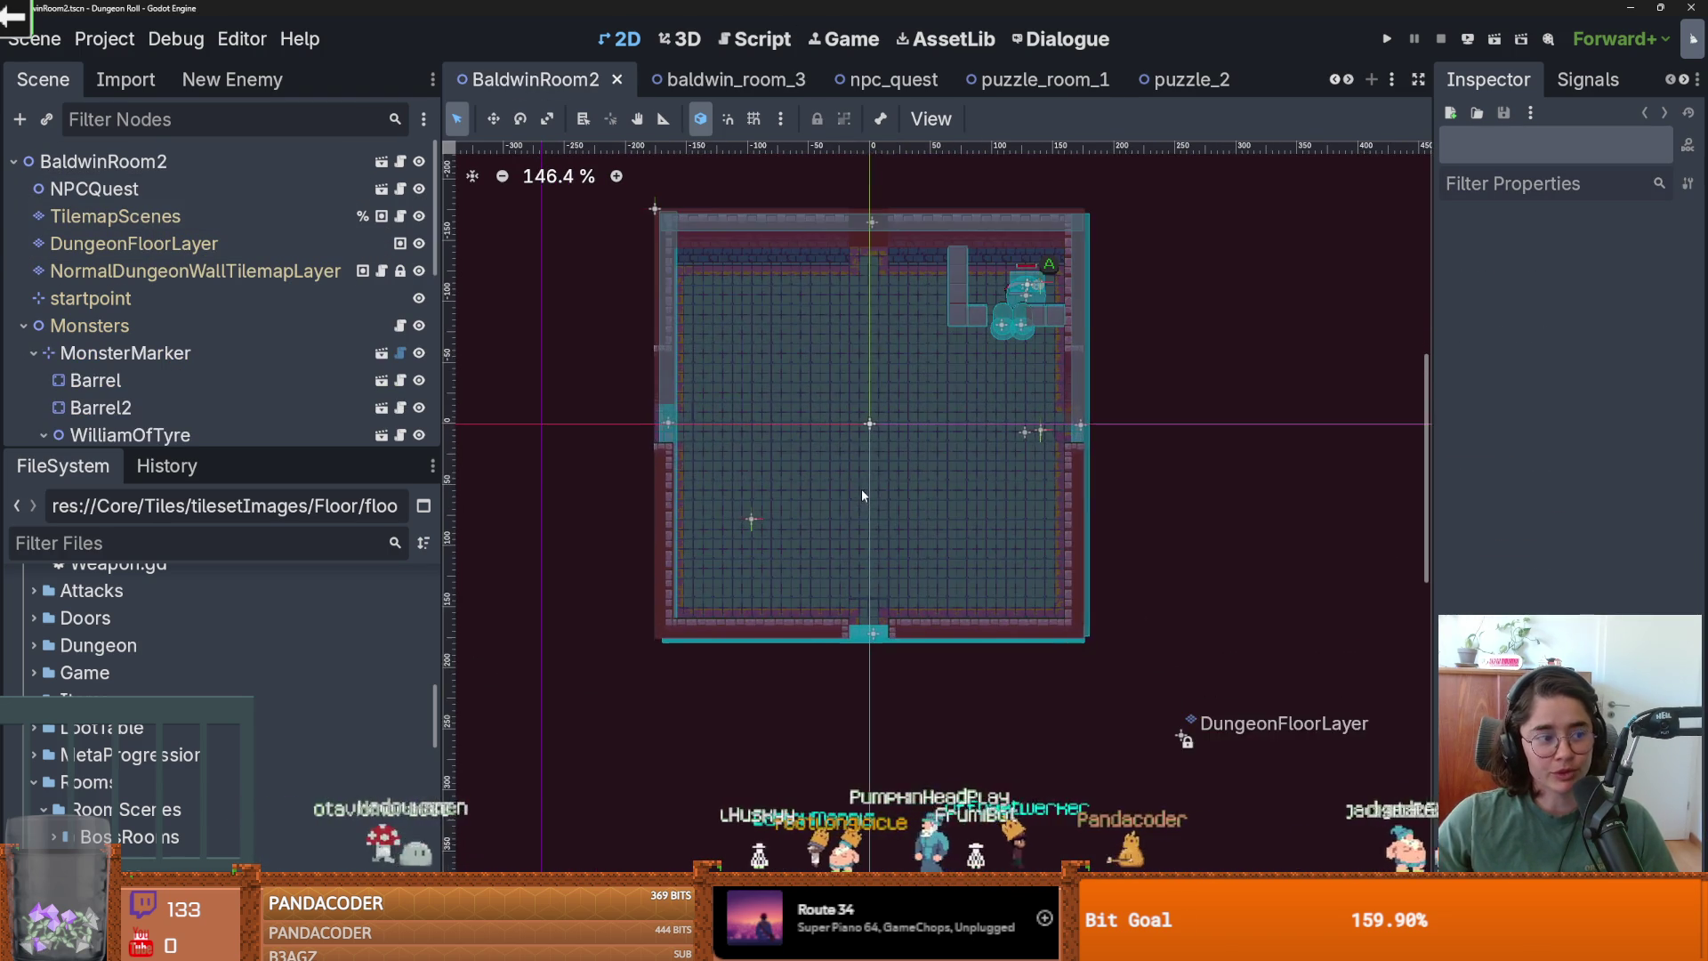
pyautogui.scroll(3, 861, 489)
pyautogui.click(189, 271)
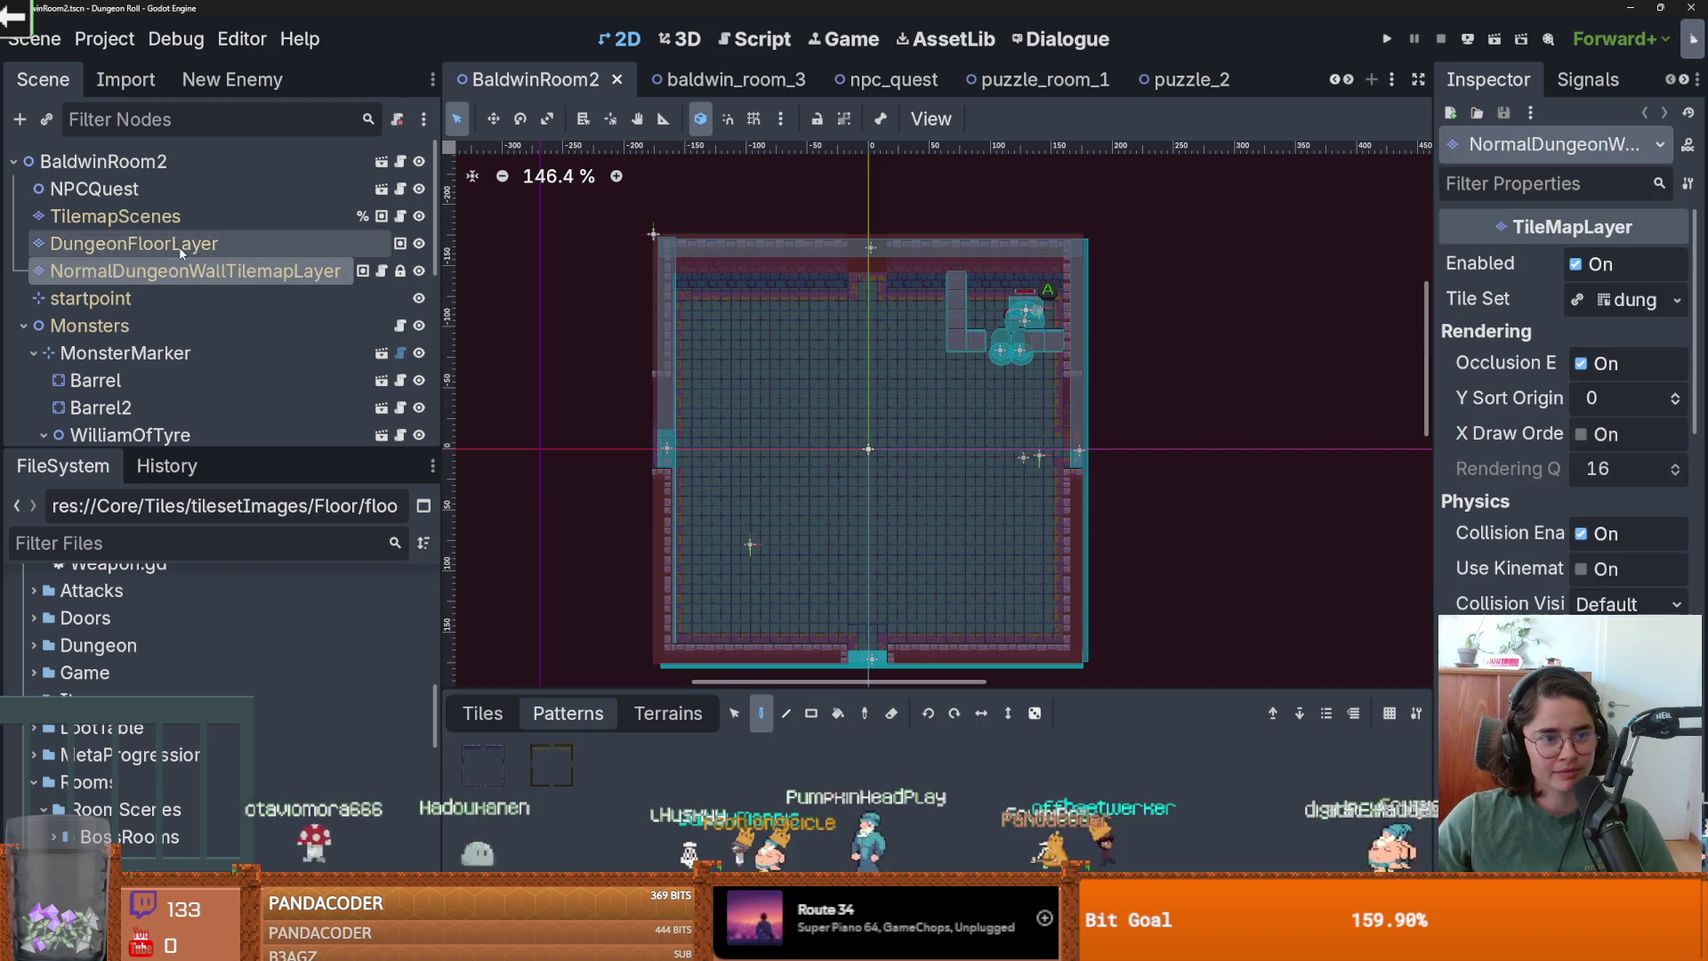
pyautogui.click(178, 217)
pyautogui.hotkey('ctrl', 's')
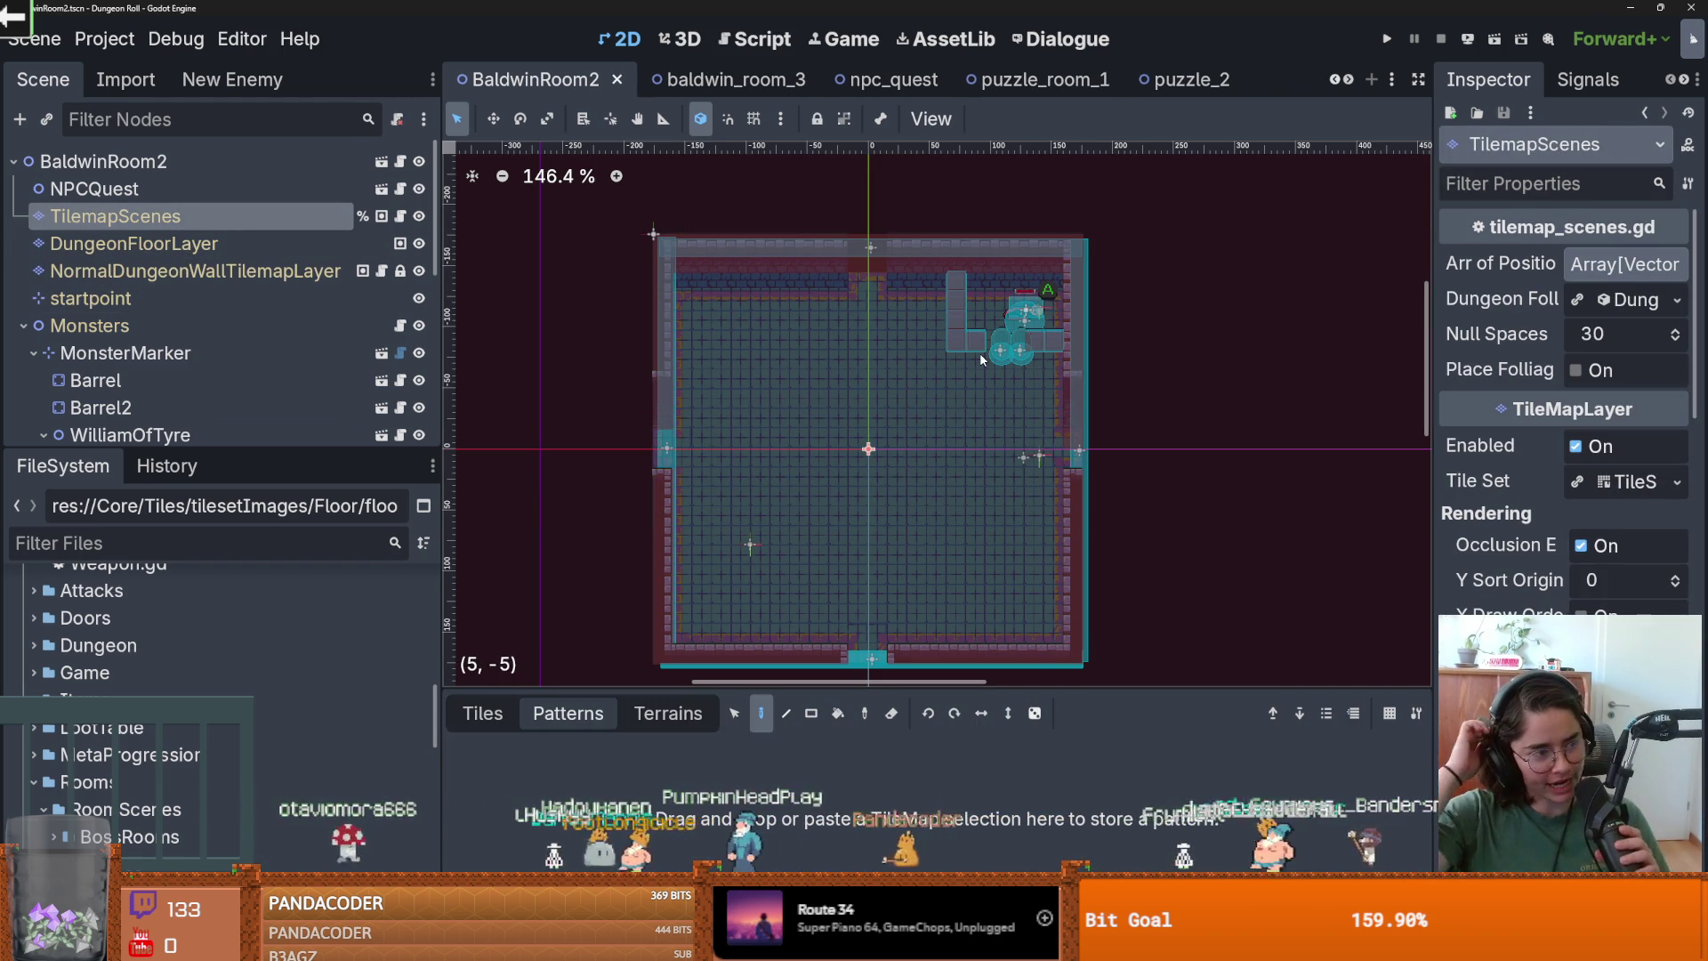
# Open the root_room scene and save it.
pyautogui.click(1332, 79)
pyautogui.click(511, 79)
pyautogui.hotkey('ctrl', 's')
pyautogui.click(133, 216)
pyautogui.scroll(-2, 760, 396)
pyautogui.hotkey('ctrl', 's')
pyautogui.click(1334, 79)
# Open monster_room_v4, select TilemapScenes and save the scene.
pyautogui.click(725, 79)
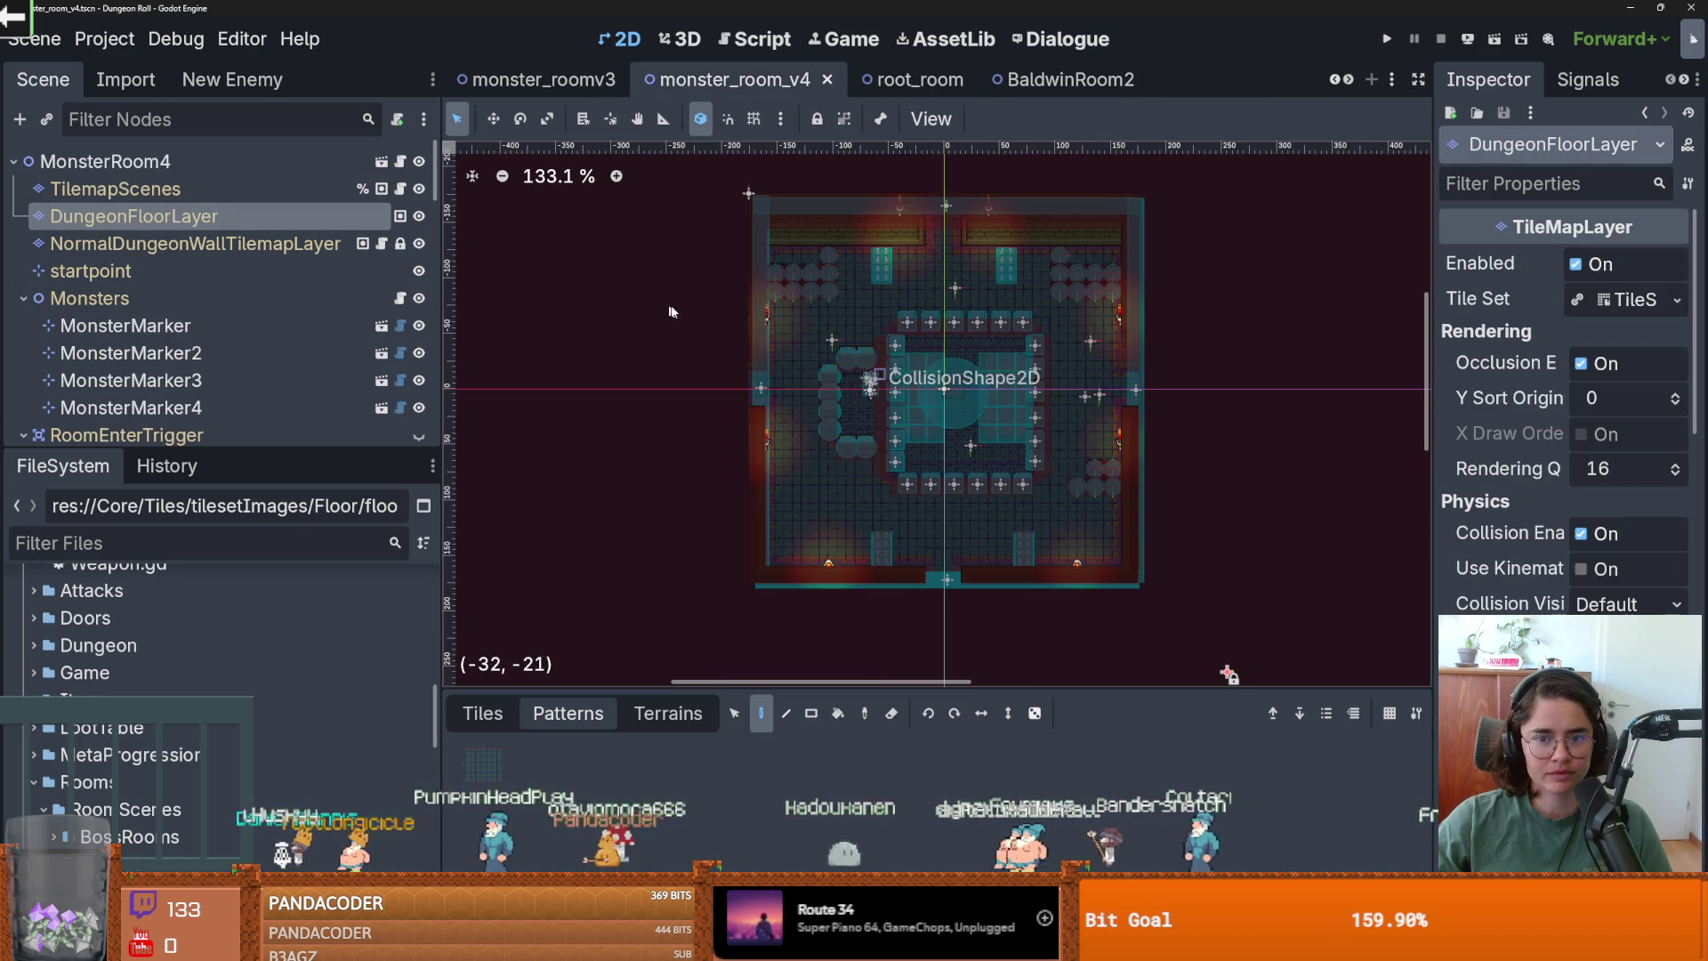
pyautogui.click(186, 243)
pyautogui.click(116, 189)
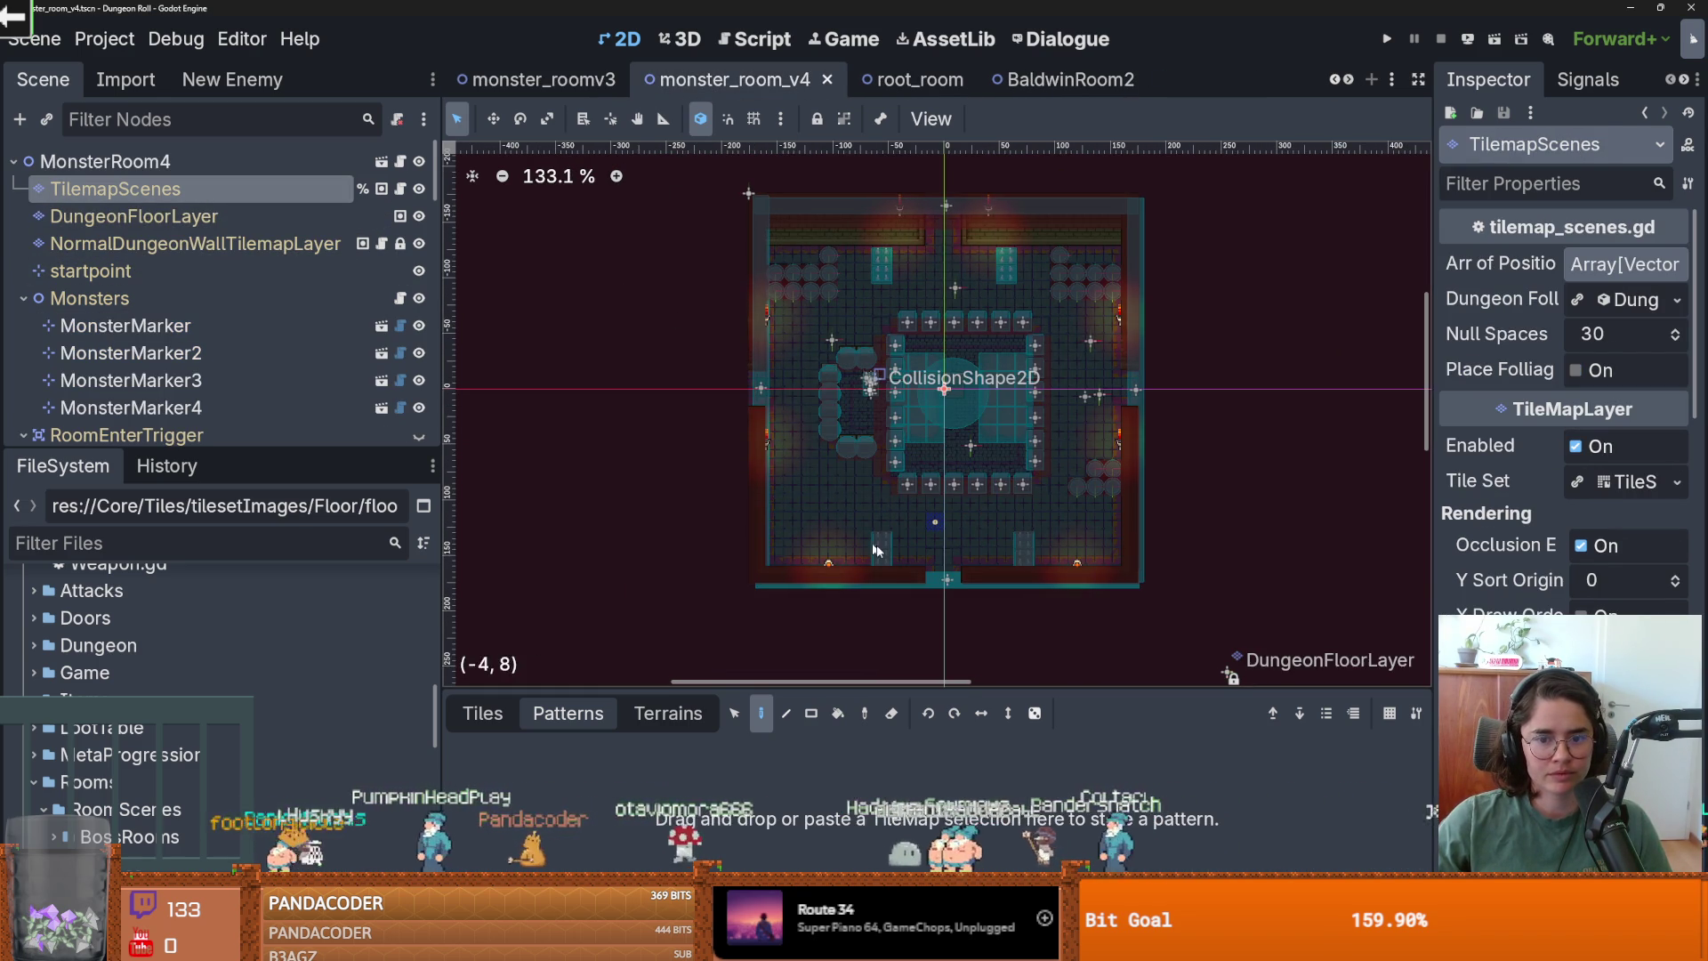
pyautogui.hotkey('ctrl', 's')
# Open monster_roomv3, then save and playtest the game with F5 and stop the run.
pyautogui.click(543, 79)
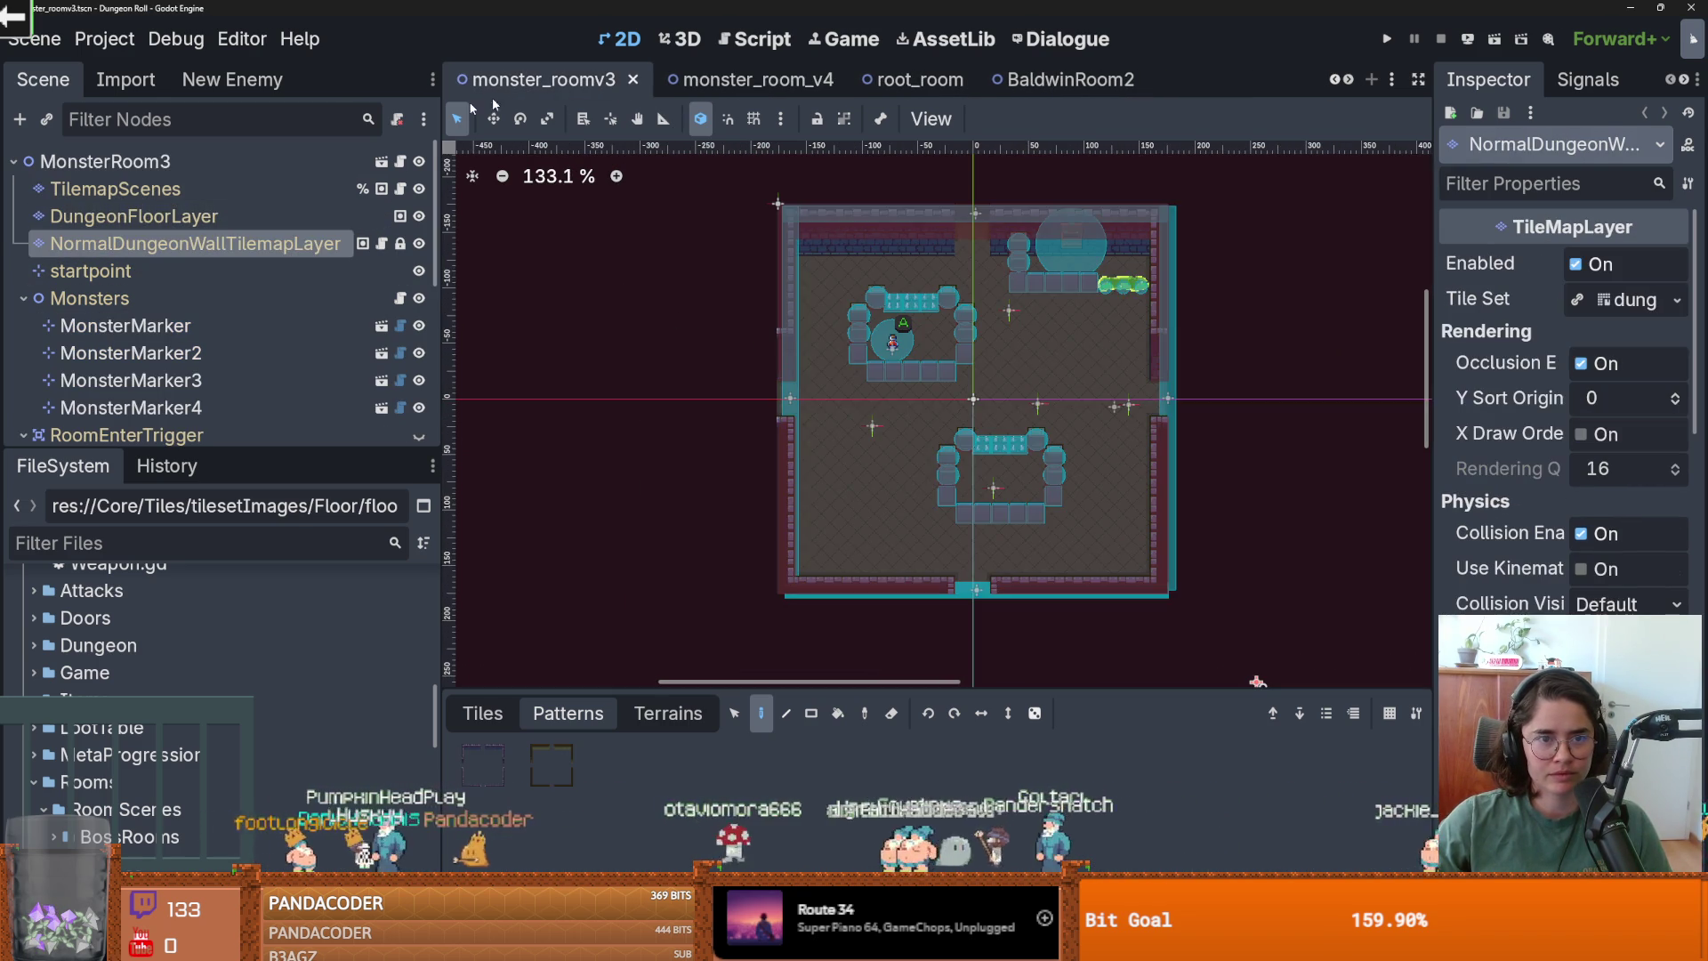
pyautogui.click(134, 216)
pyautogui.click(221, 191)
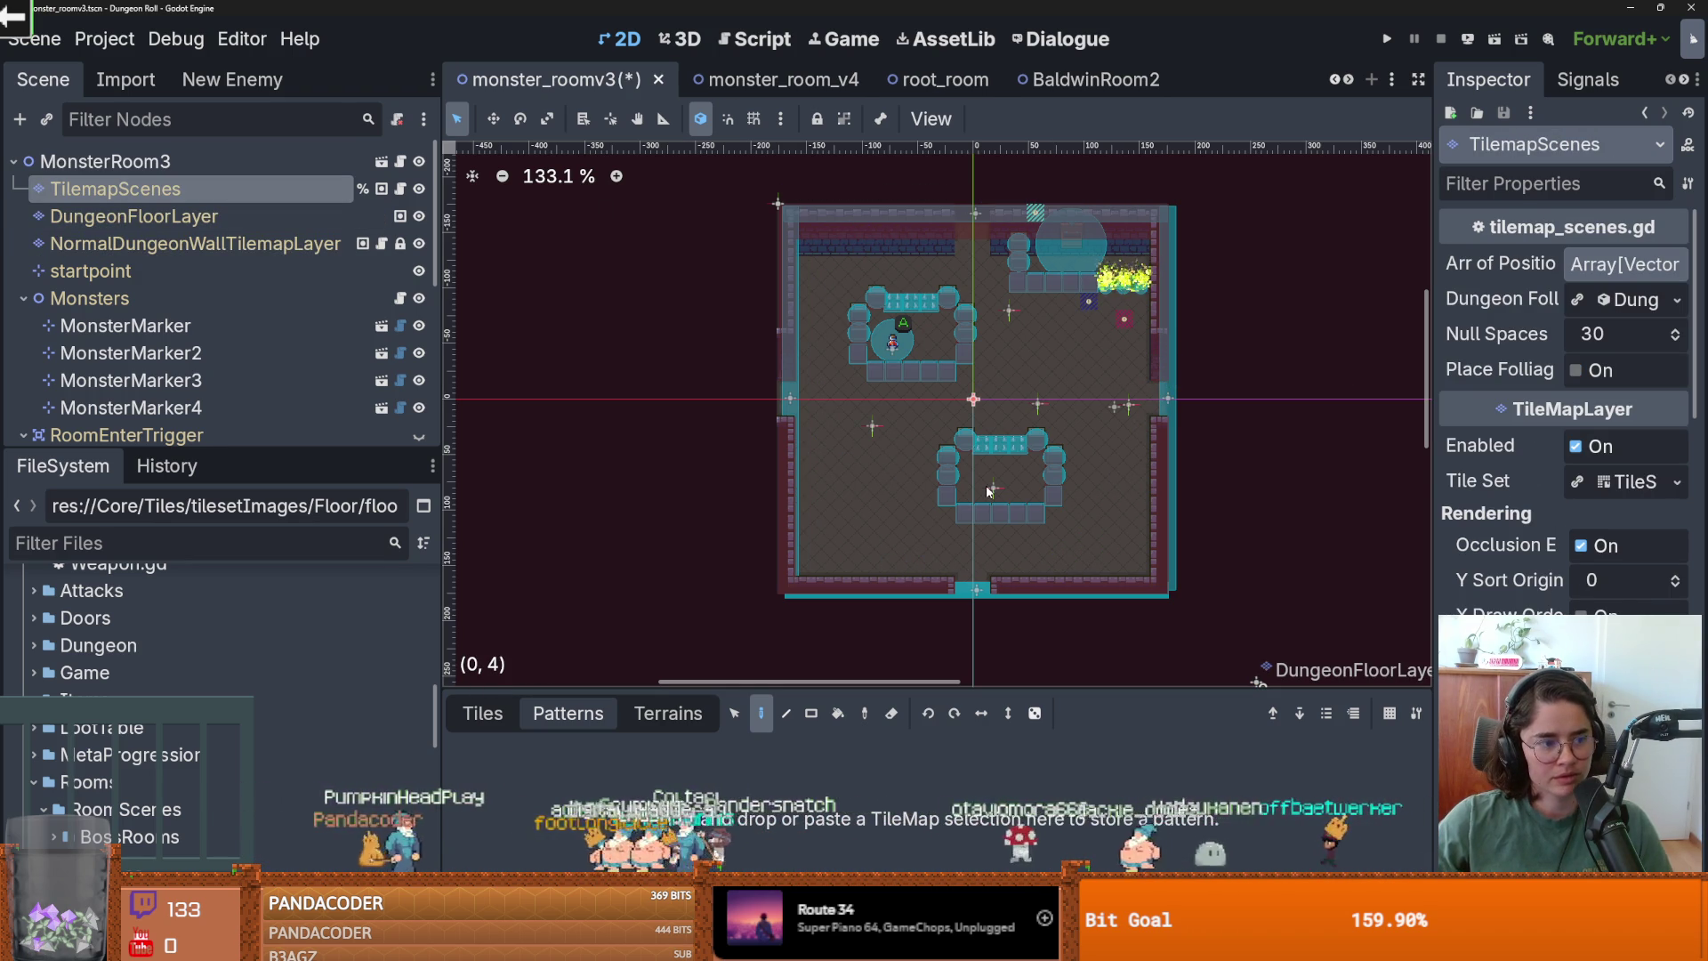
pyautogui.press('F5')
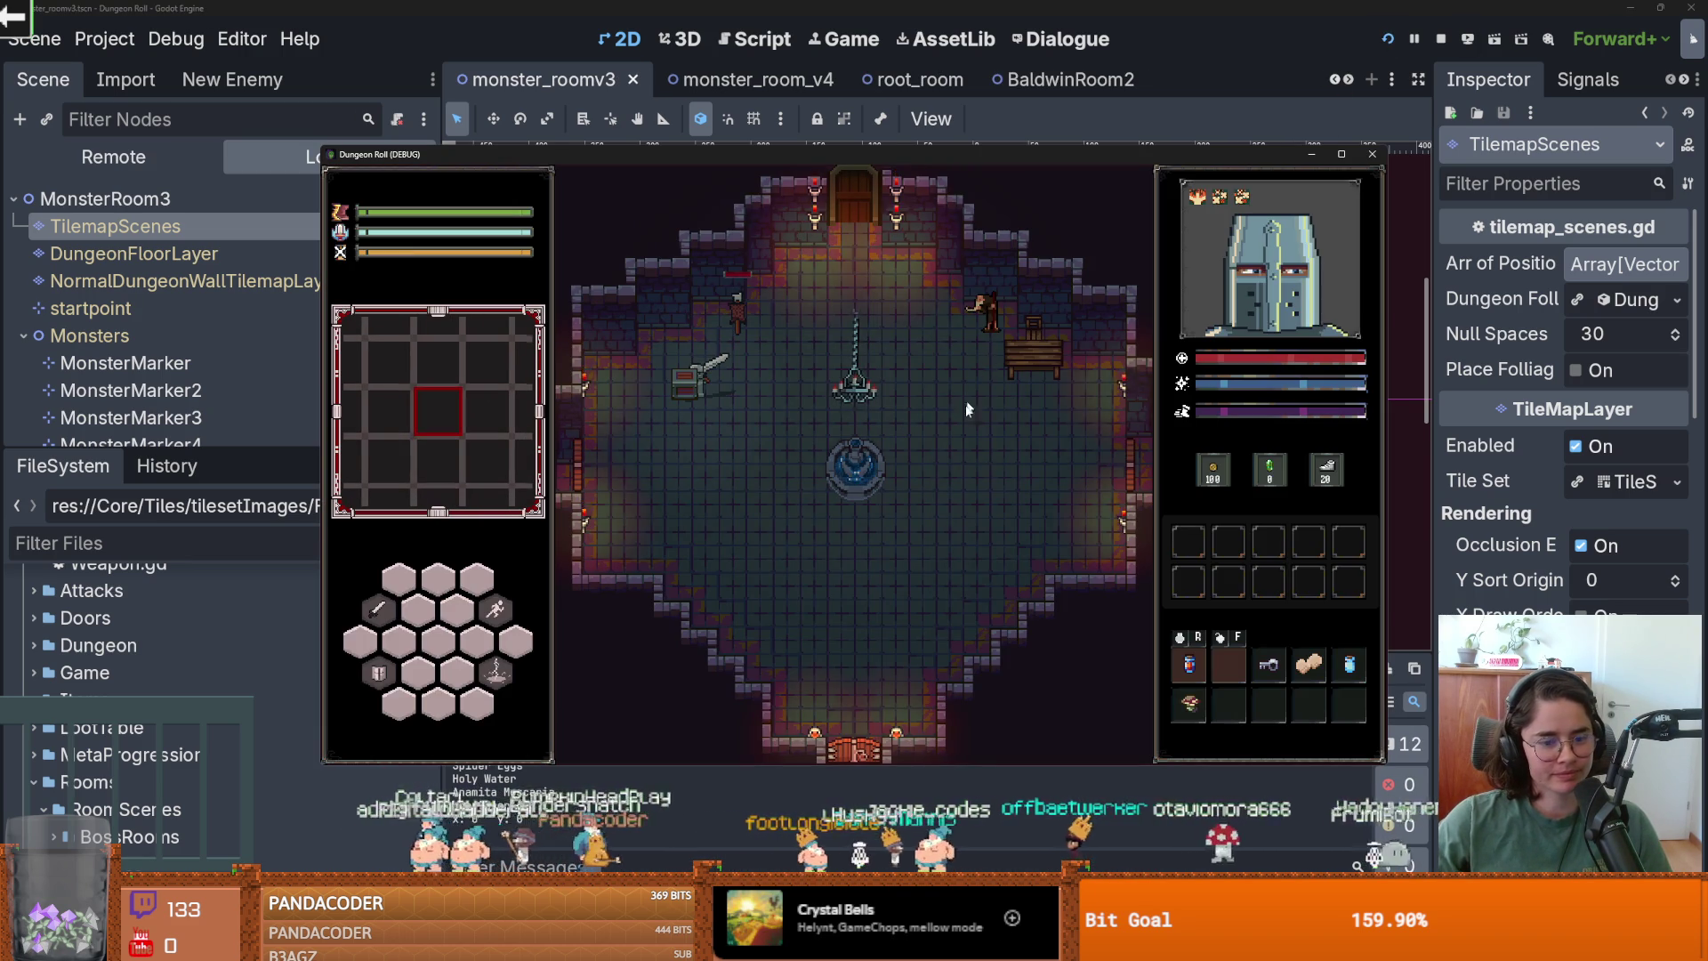
pyautogui.click(1371, 154)
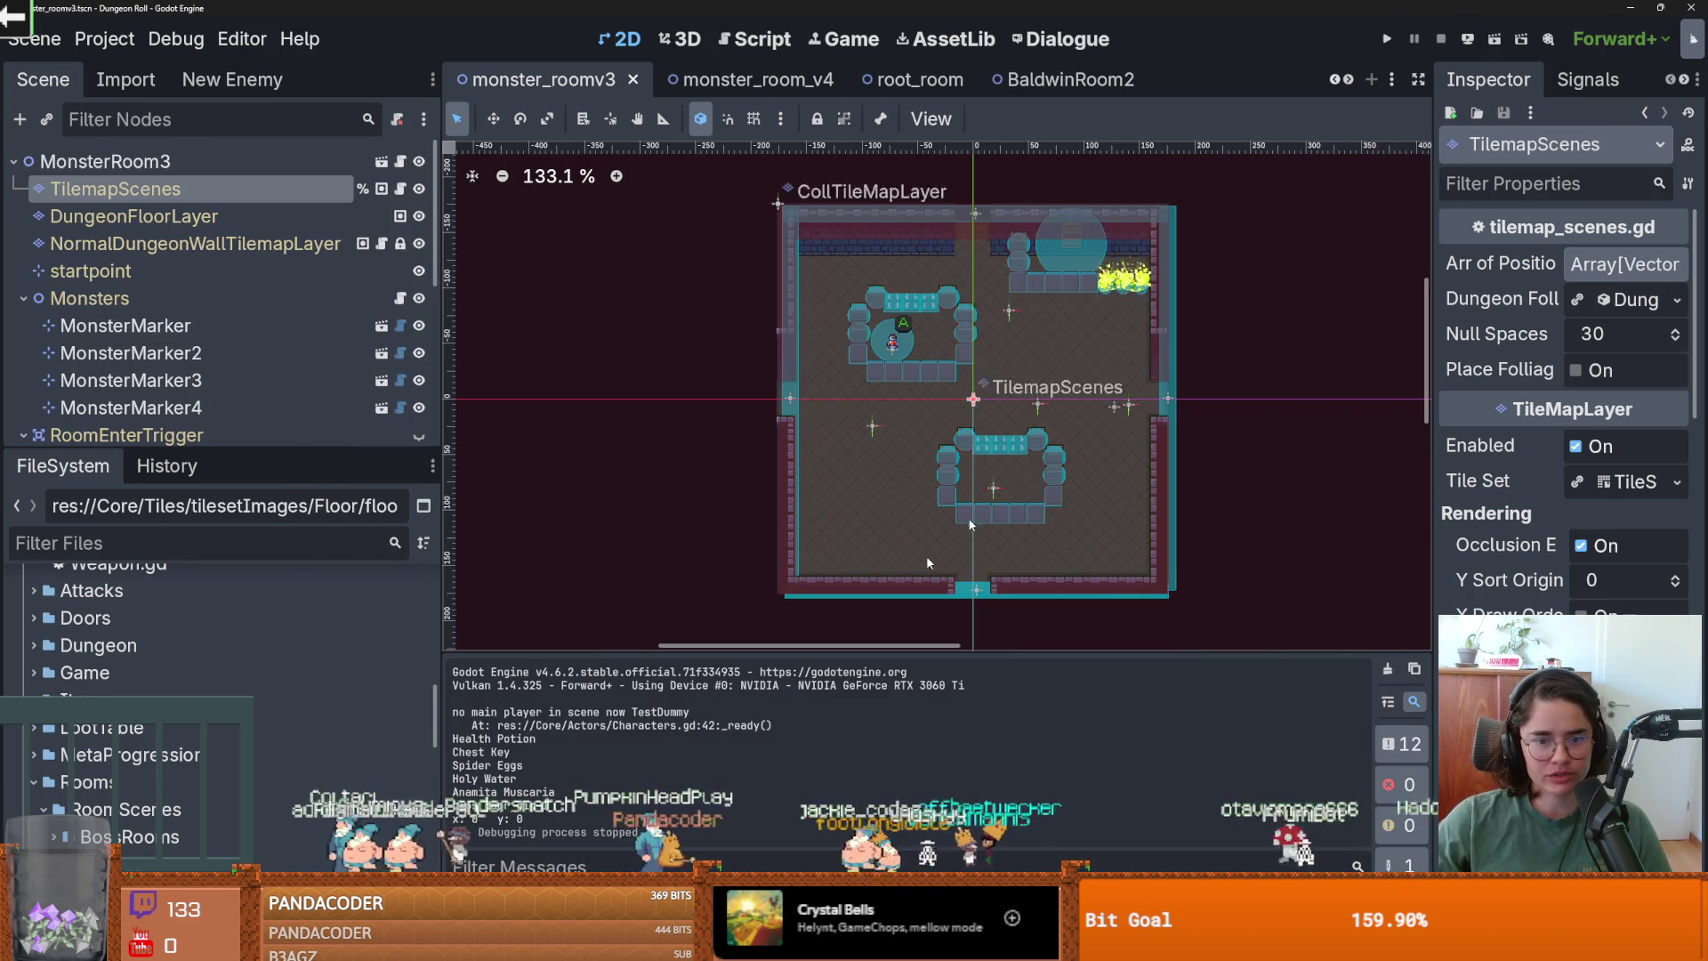
# Filter the FileSystem by 'bos' and open the before_boss scene.
pyautogui.click(194, 544)
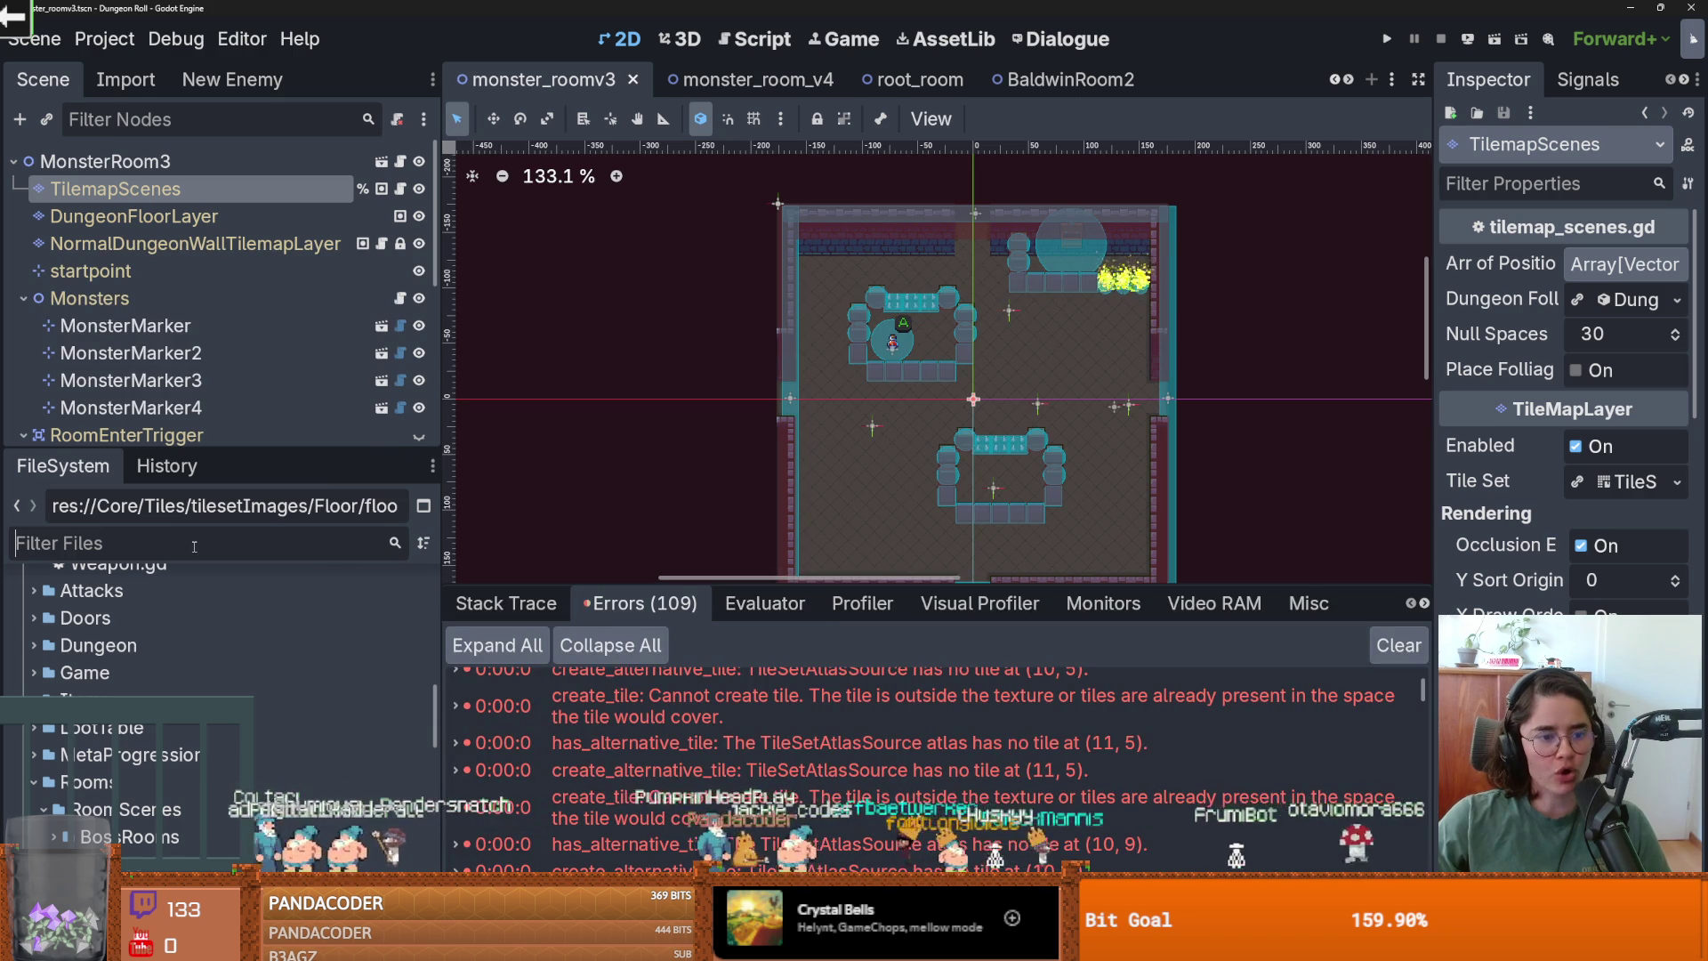
pyautogui.write('bos')
pyautogui.doubleClick(160, 794)
pyautogui.scroll(3, 697, 341)
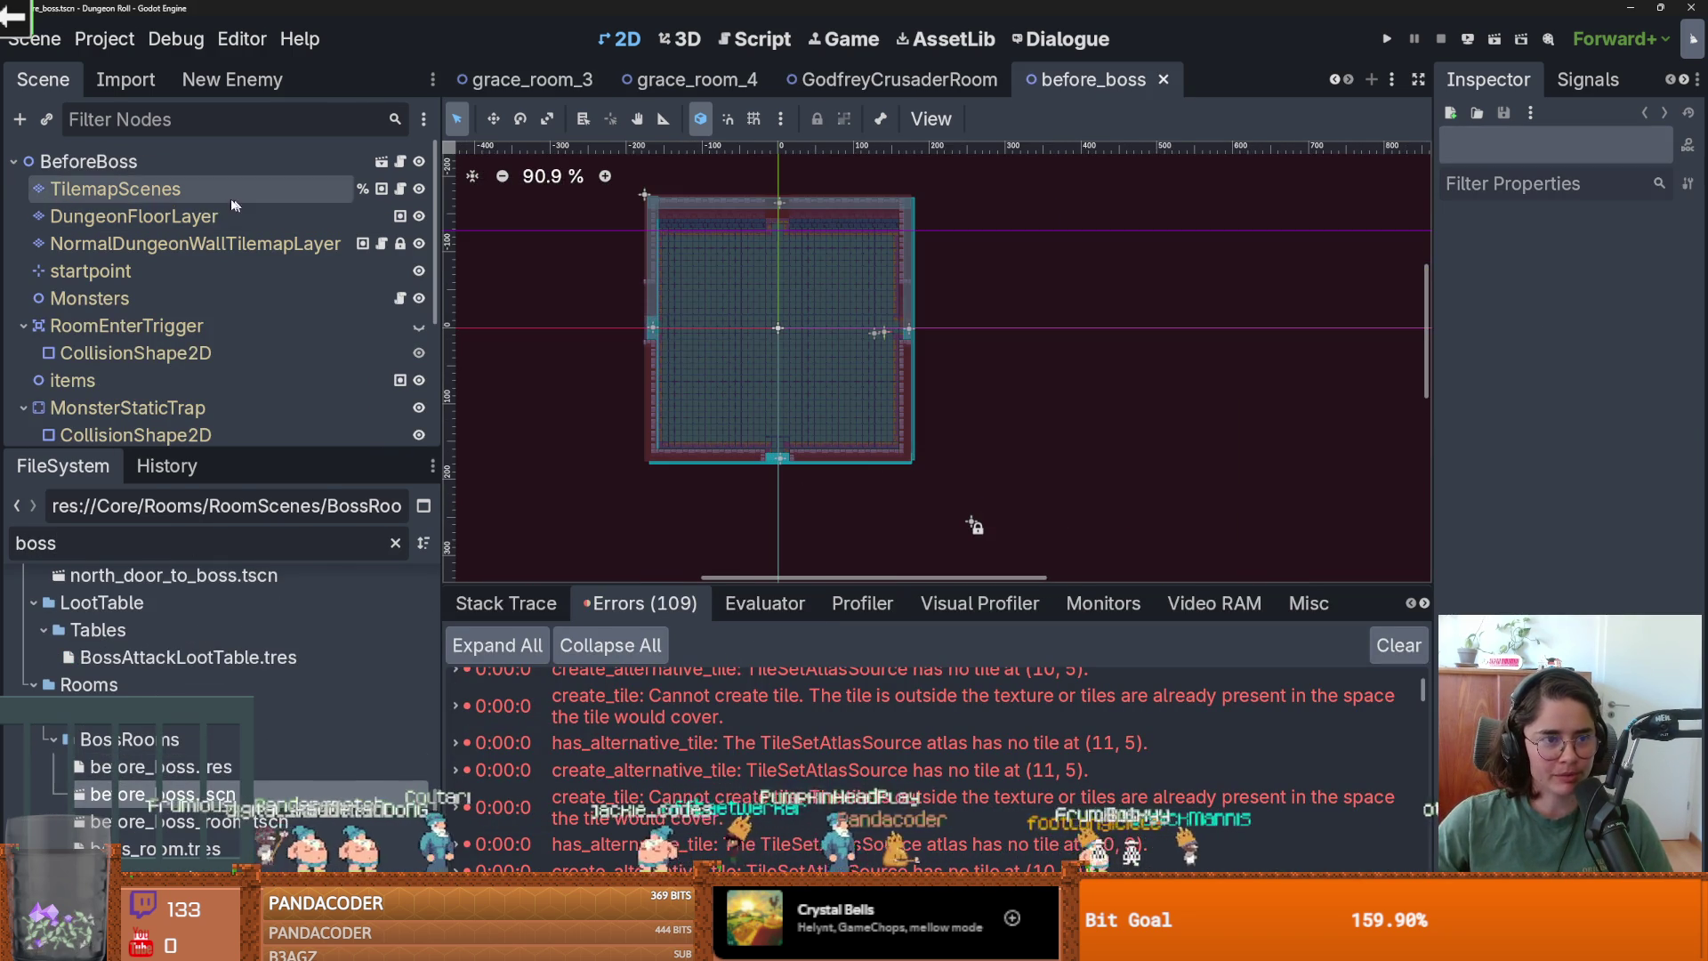
pyautogui.click(116, 188)
pyautogui.click(195, 243)
# Save the before_boss_room scene, then open Envy_Boss_Room.
pyautogui.doubleClick(169, 820)
pyautogui.scroll(3, 907, 534)
pyautogui.click(195, 244)
pyautogui.click(134, 189)
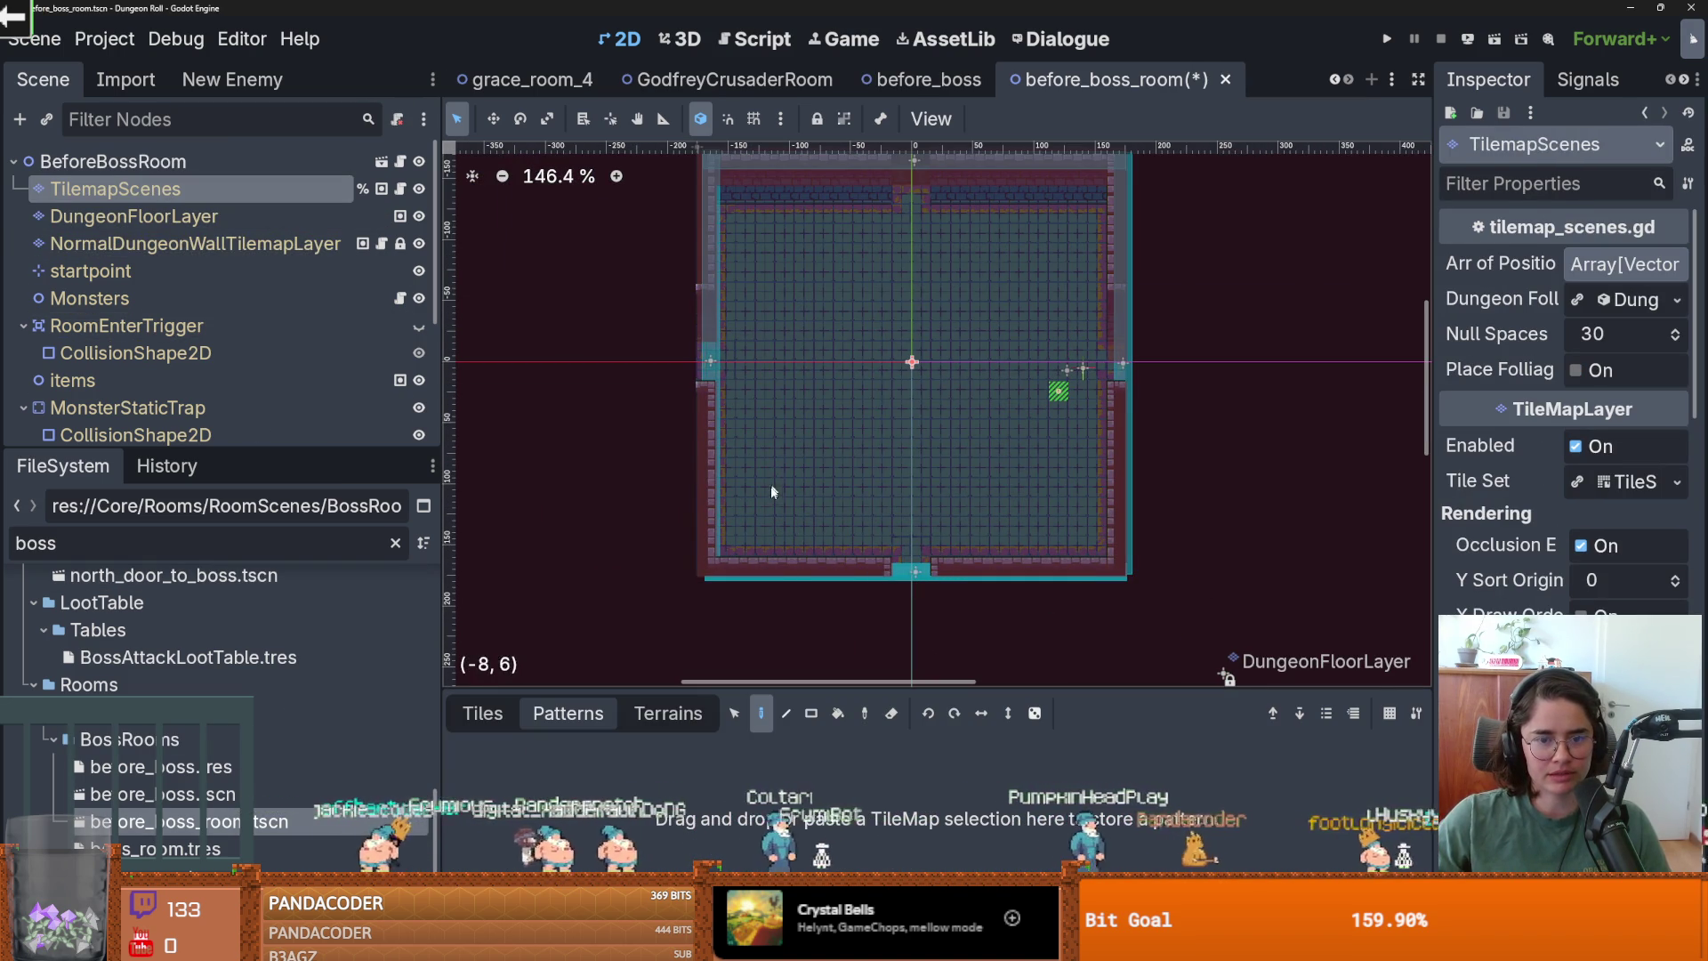
pyautogui.hotkey('ctrl', 's')
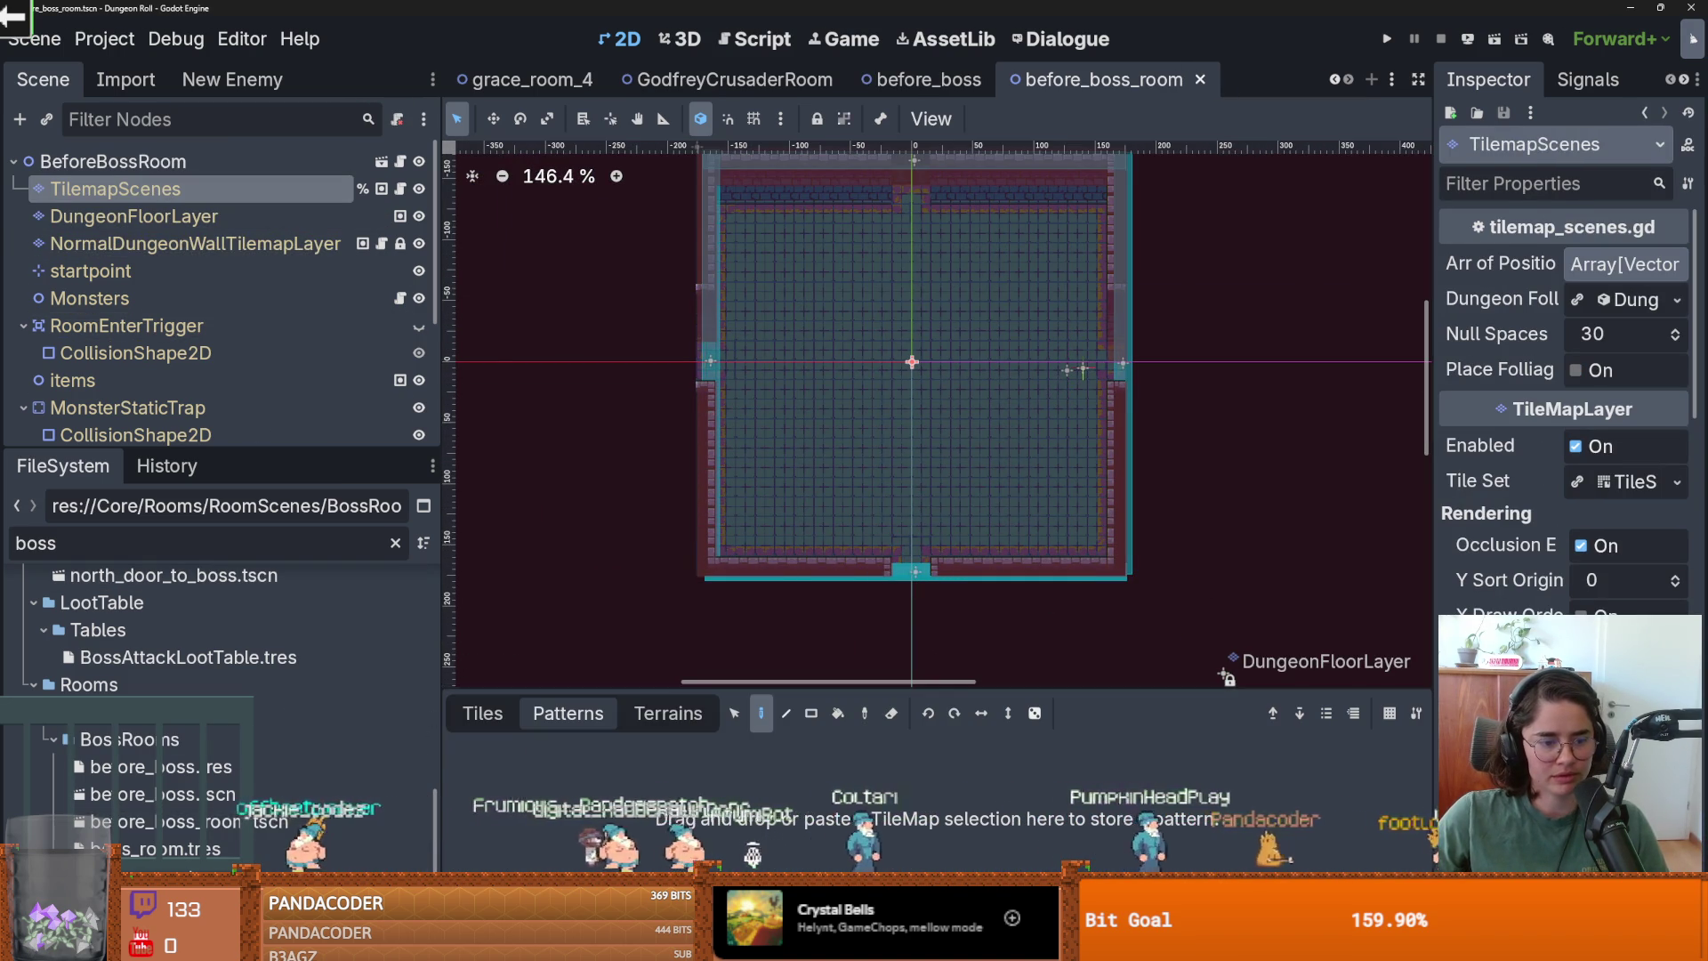
pyautogui.doubleClick(1057, 400)
pyautogui.scroll(3, 718, 388)
pyautogui.scroll(-1, 838, 607)
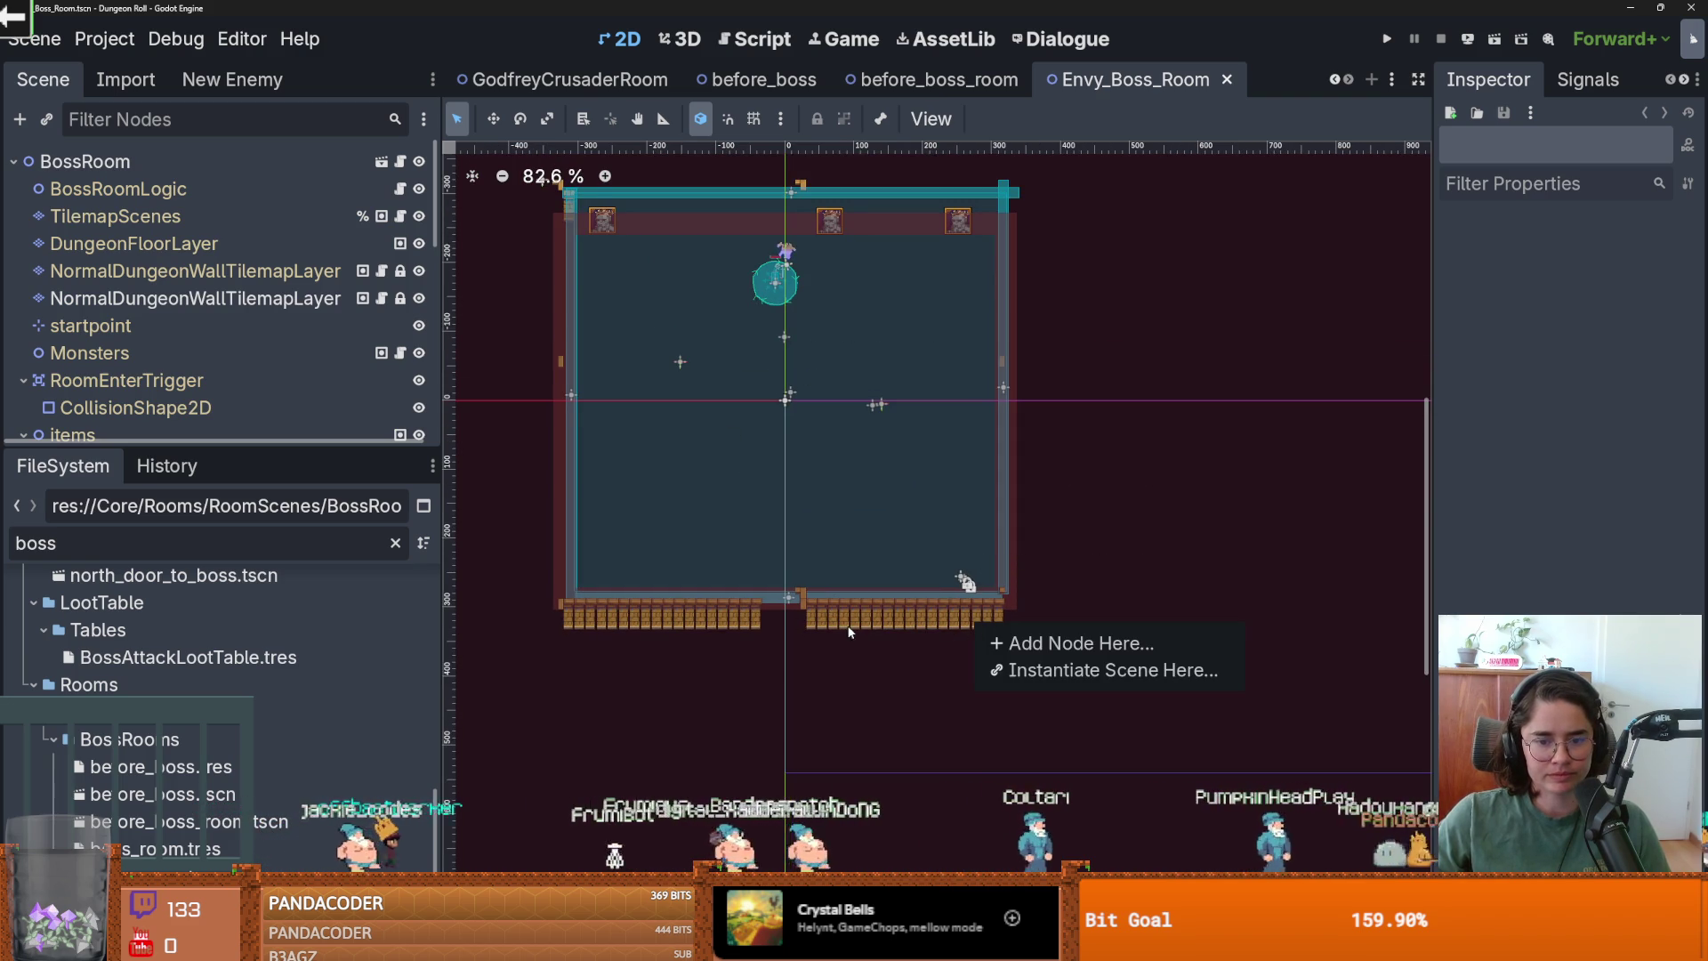
# Start instancing a scene into the Envy boss room, then cancel the scene picker.
pyautogui.scroll(7, 845, 635)
pyautogui.rightClick(772, 549)
pyautogui.click(881, 591)
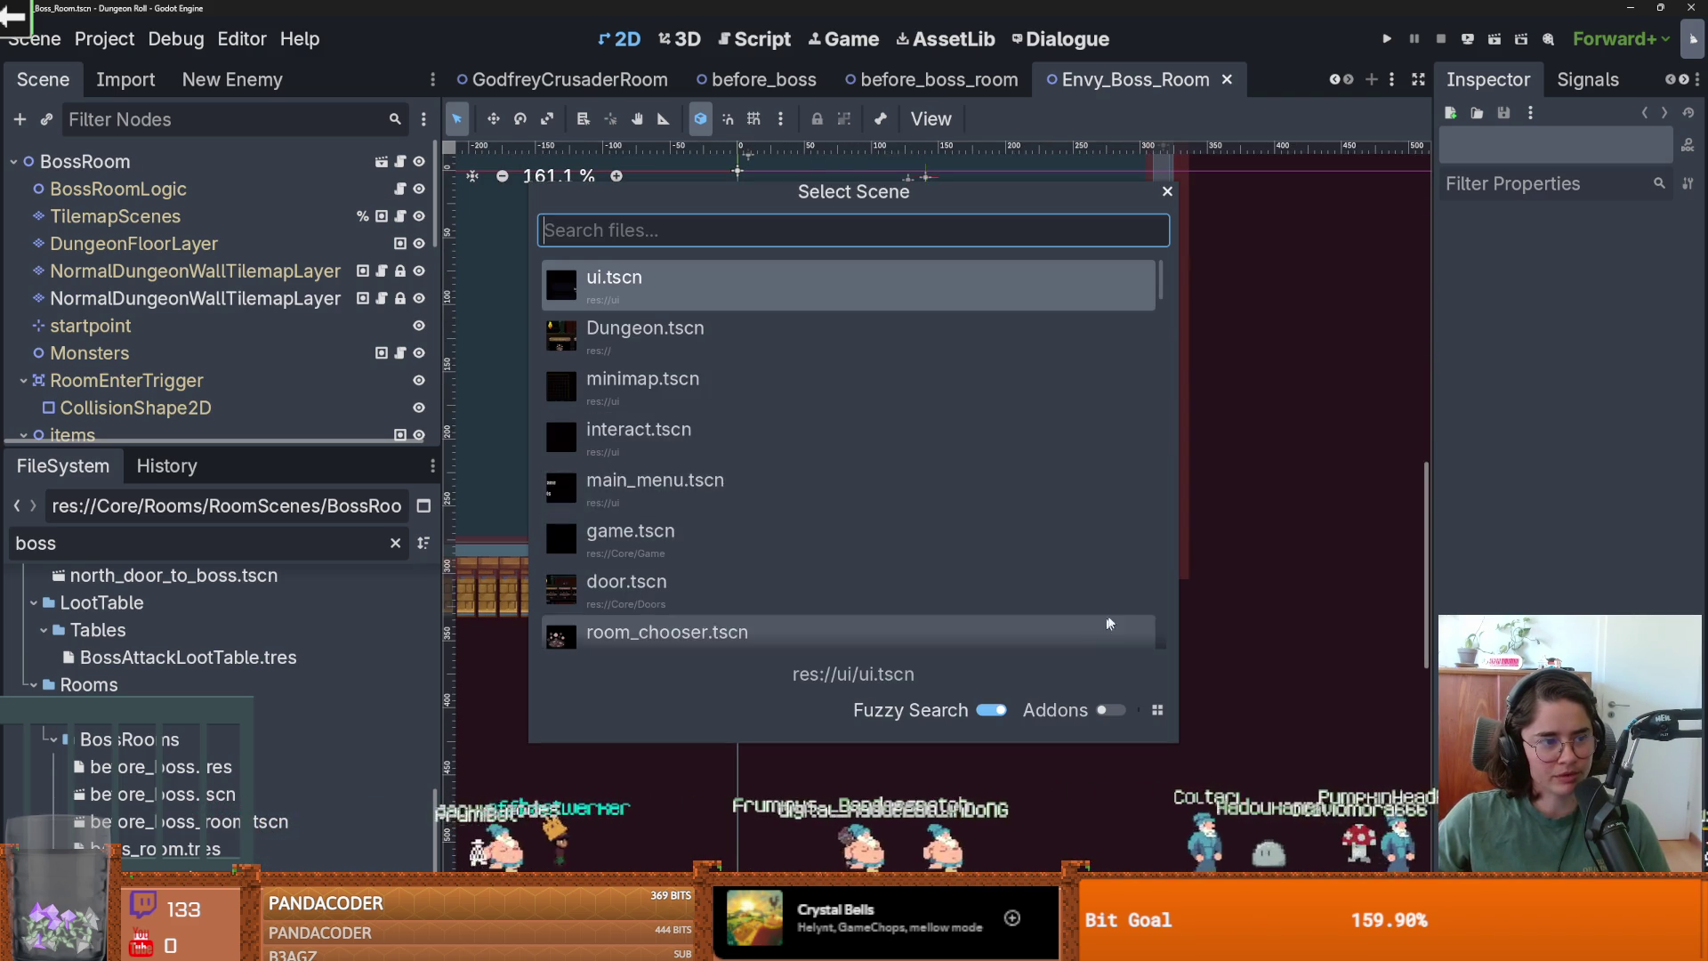
pyautogui.click(1185, 508)
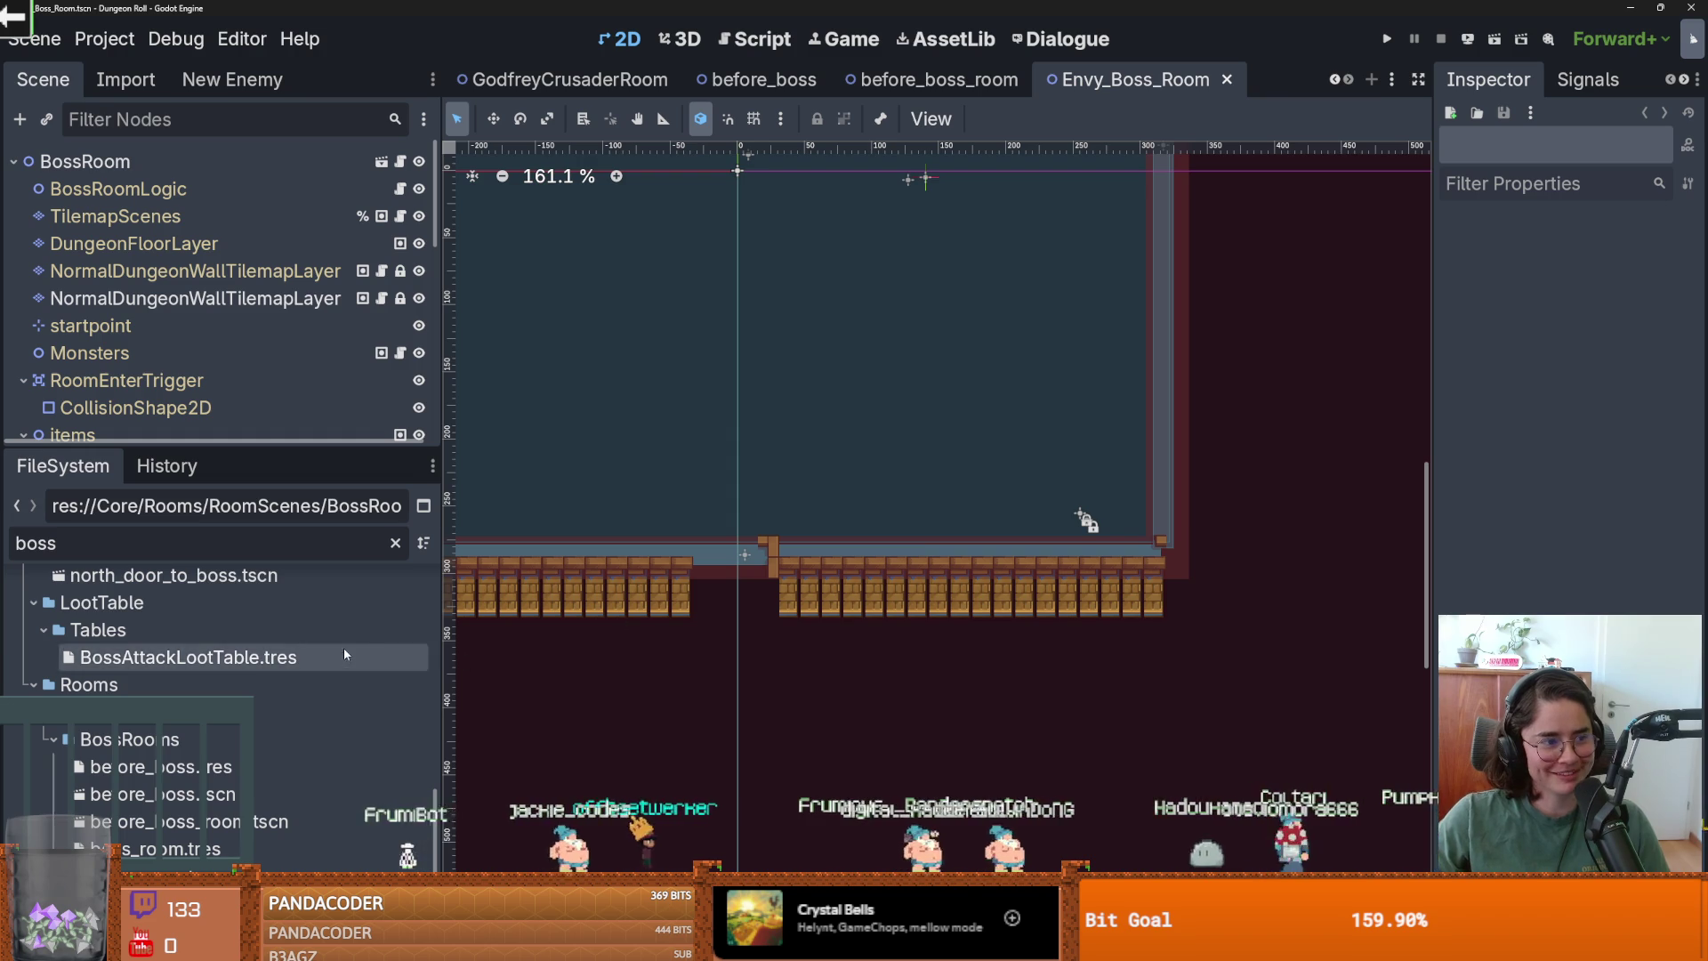
# Erase the first wall layer's interior tiles with the Rectangle tool.
pyautogui.click(192, 272)
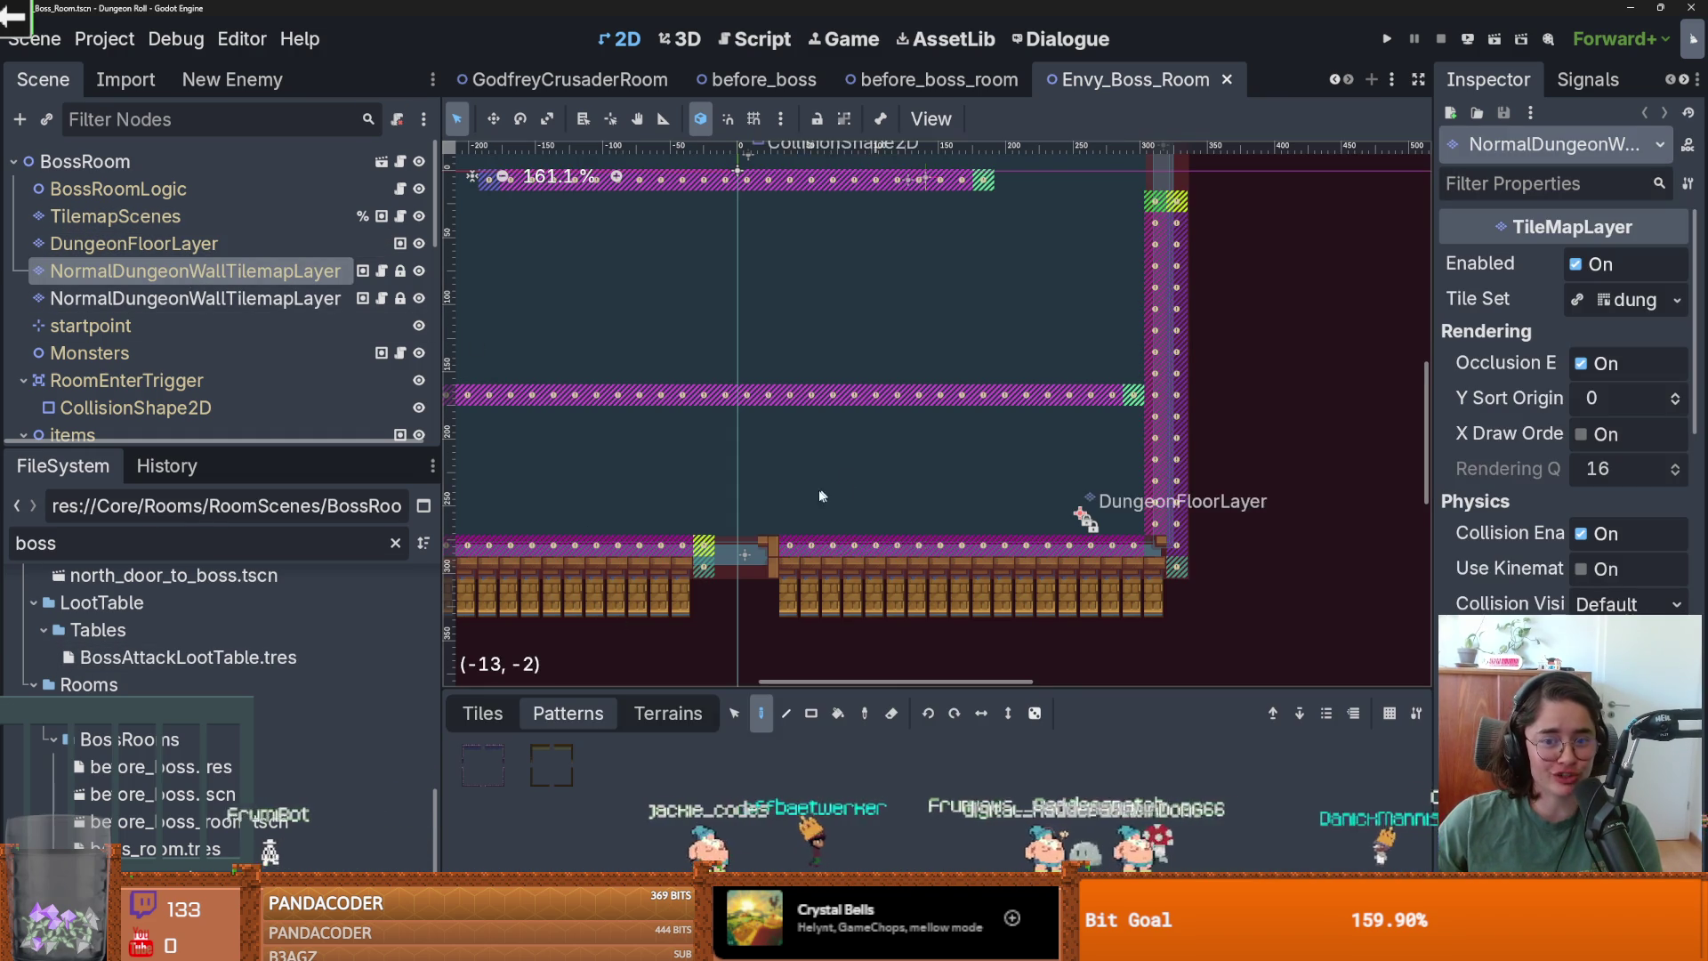
pyautogui.scroll(-5, 1021, 529)
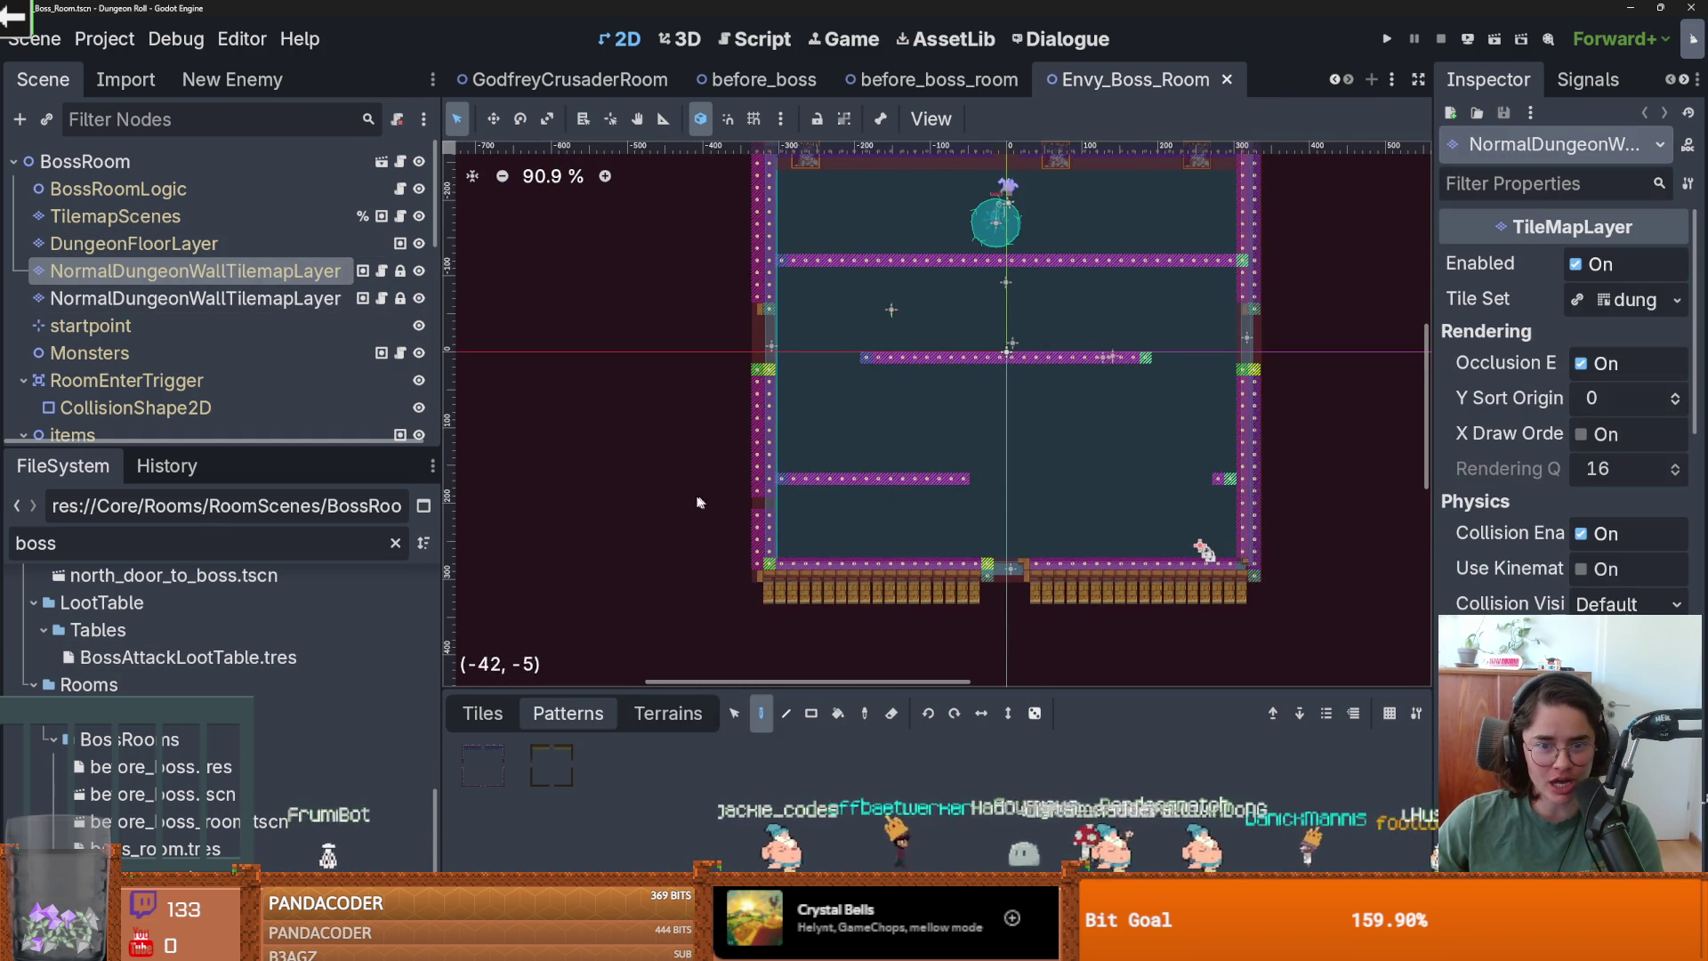
pyautogui.scroll(-2, 861, 597)
pyautogui.click(812, 713)
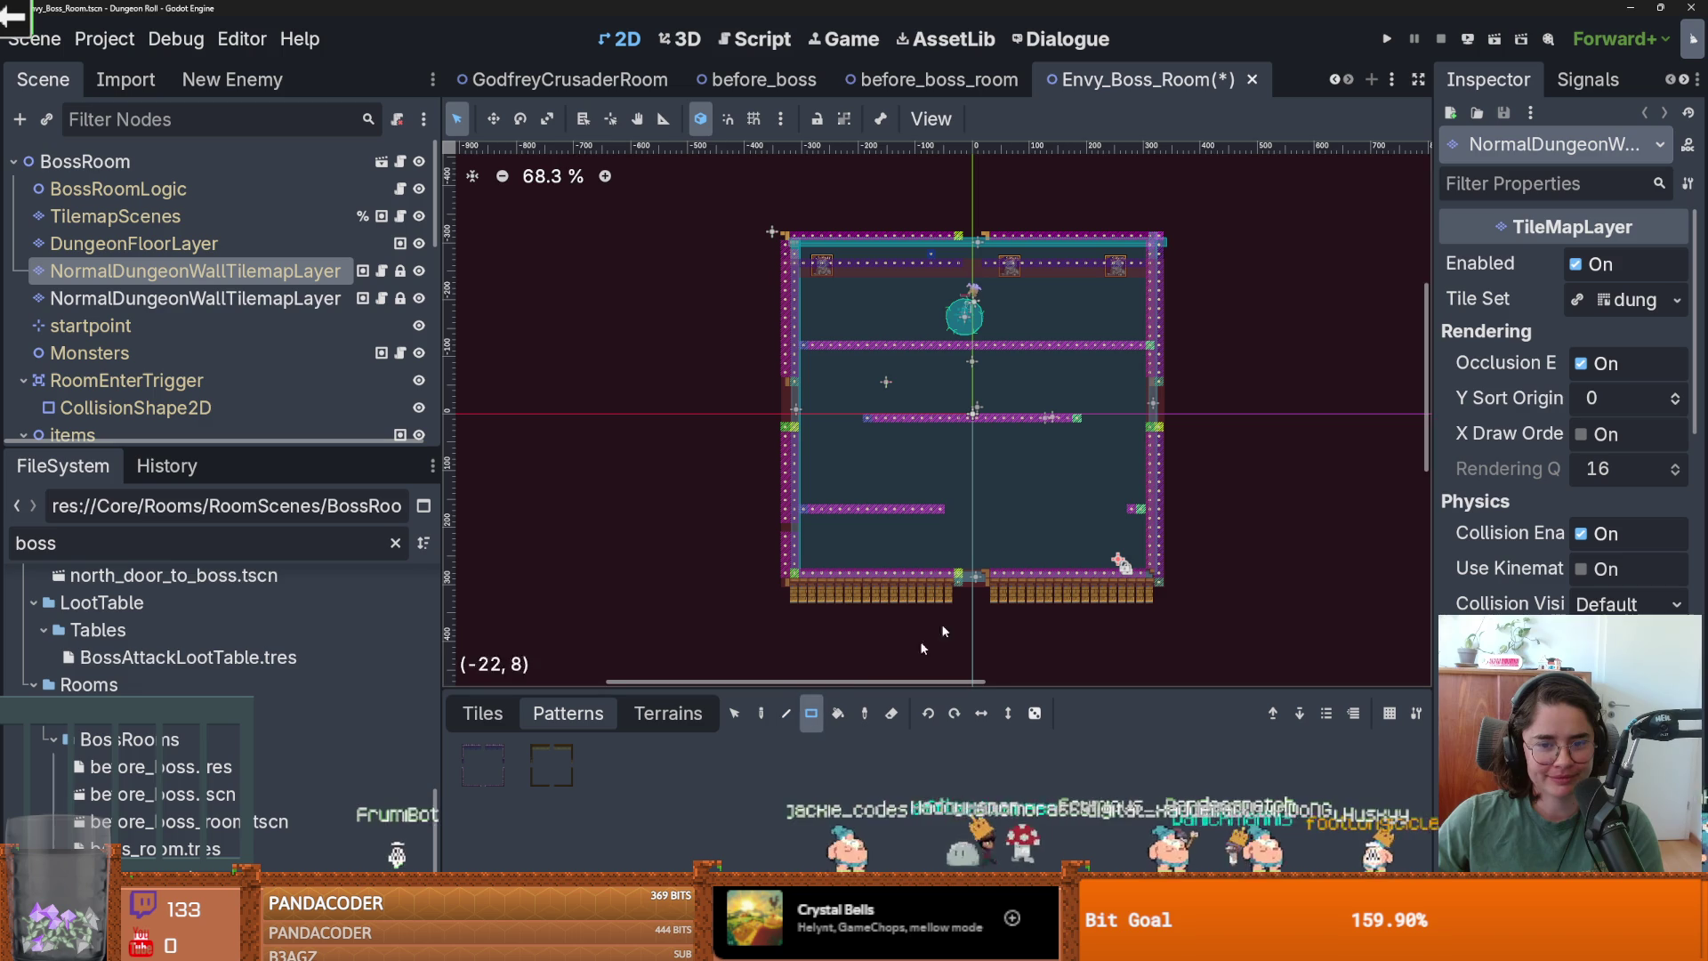
pyautogui.moveTo(782, 233)
pyautogui.mouseDown()
pyautogui.moveTo(1156, 582)
pyautogui.moveTo(796, 267)
pyautogui.mouseUp()
# Erase the DungeonFloorLayer floor tiles across the room.
pyautogui.press('pagedown')
pyautogui.press('pageup')
pyautogui.press('pageup')
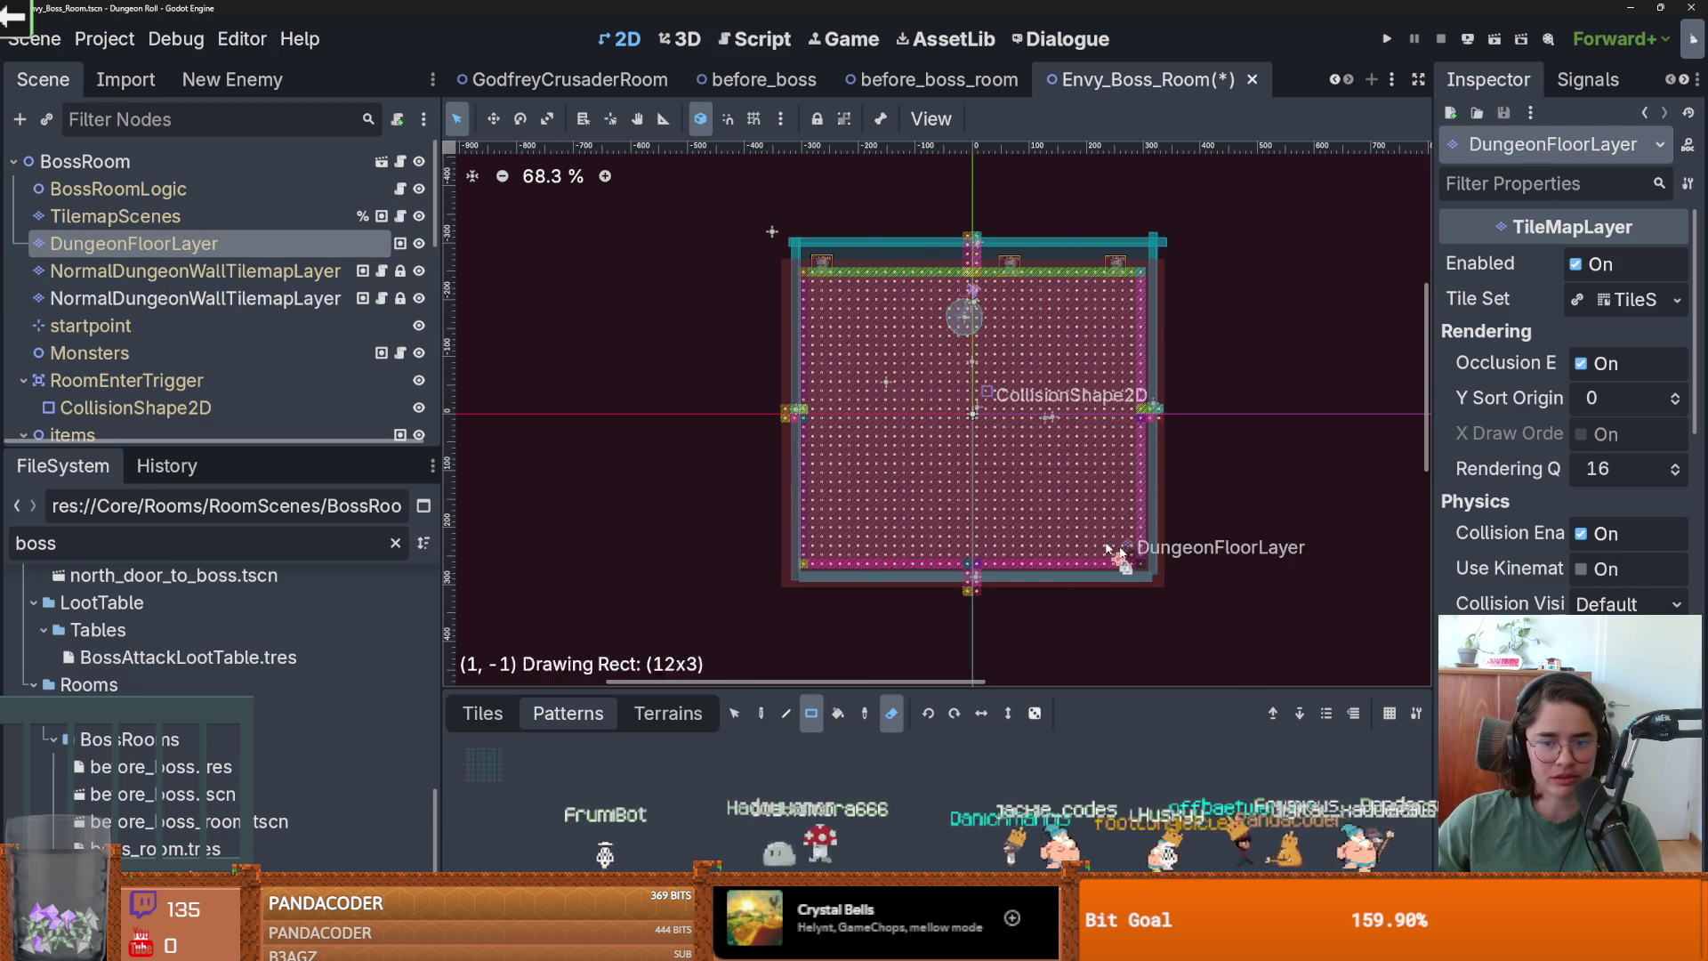
pyautogui.moveTo(1193, 570); pyautogui.dragTo(787, 236)
pyautogui.press('pageup')
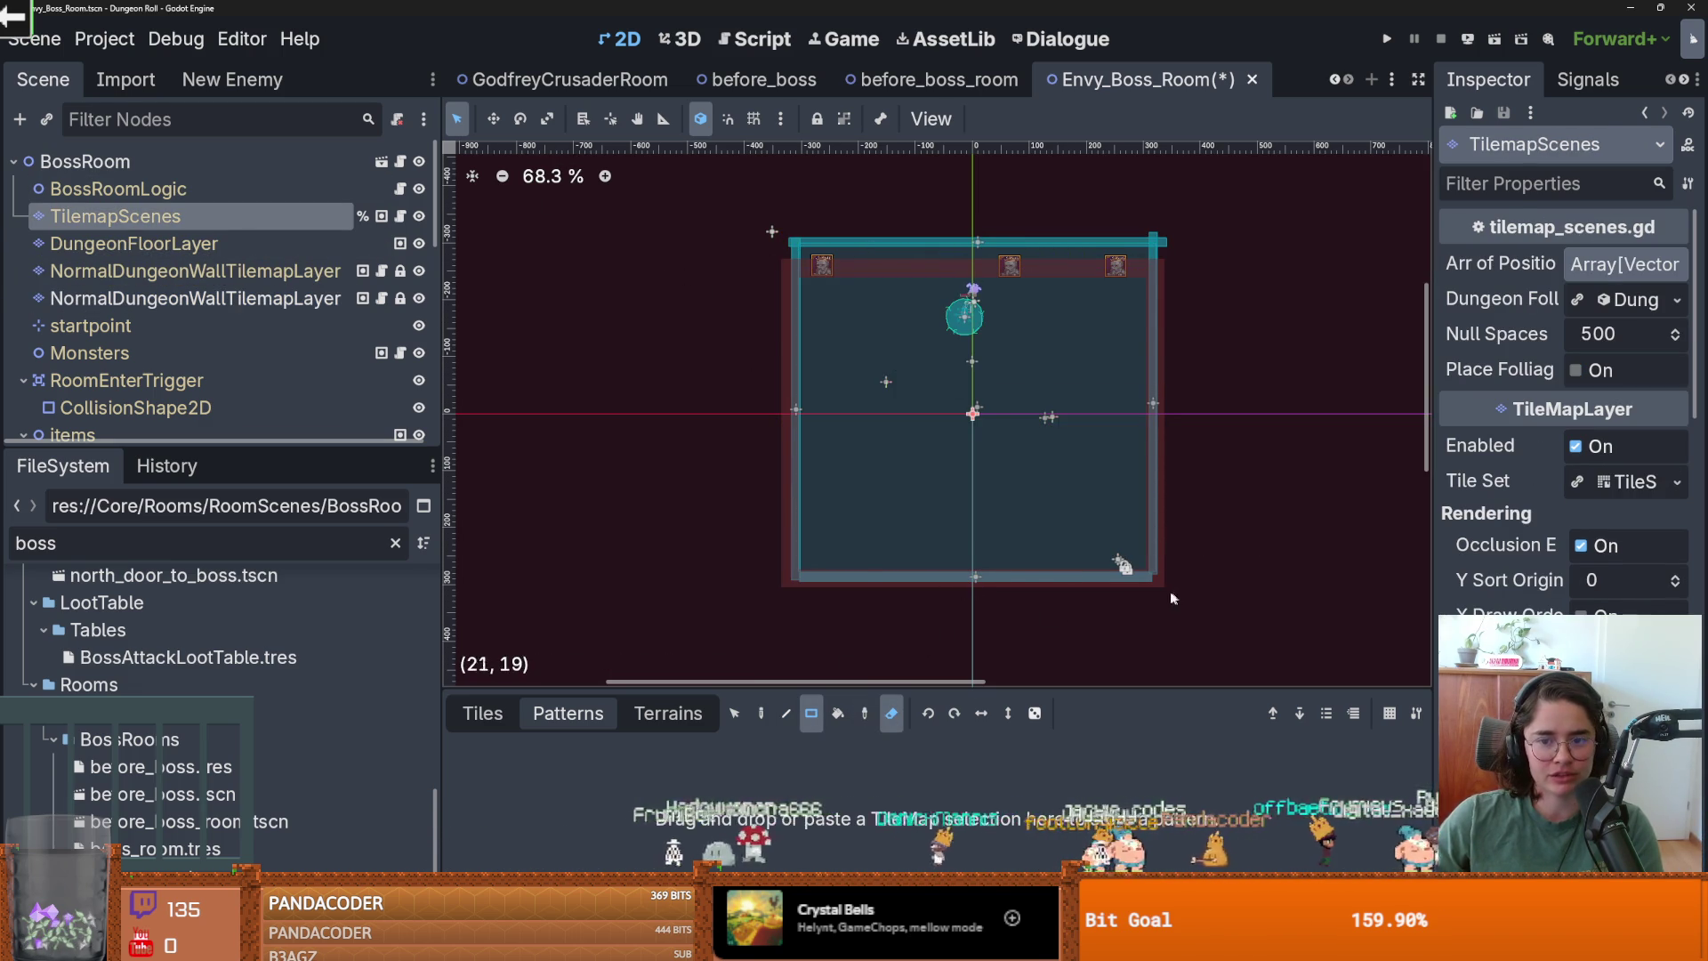
# Save and playtest the Envy boss room with F5, then open boss_room.
pyautogui.click(134, 244)
pyautogui.click(199, 300)
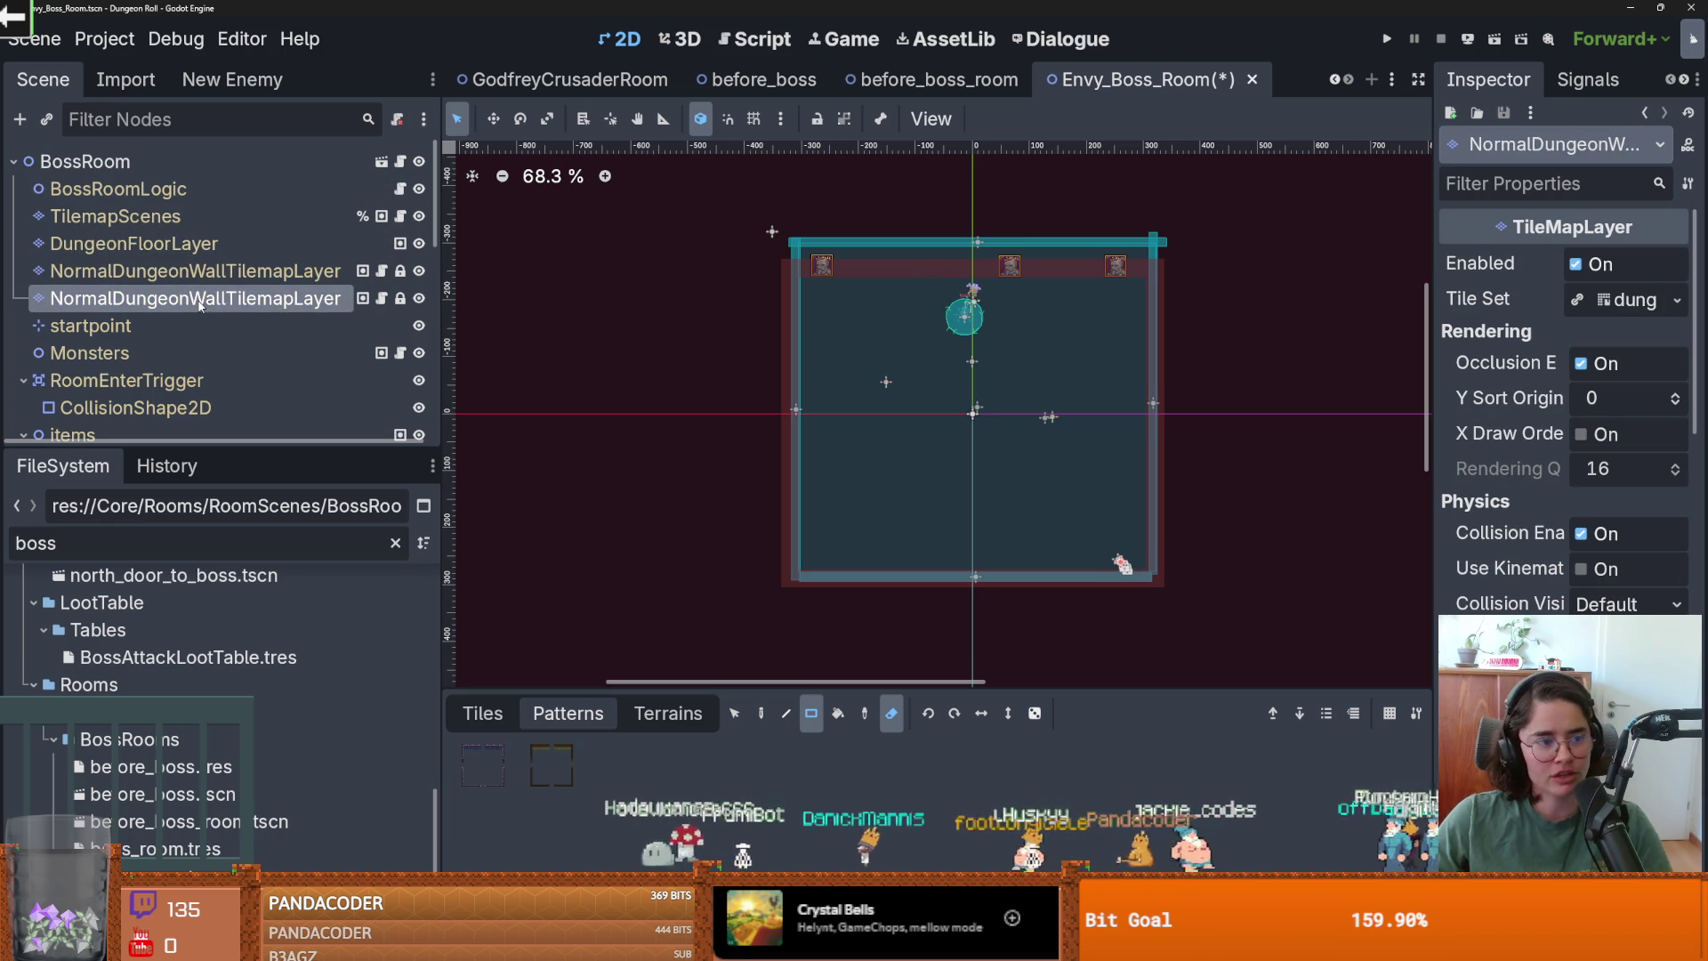
pyautogui.press('F5')
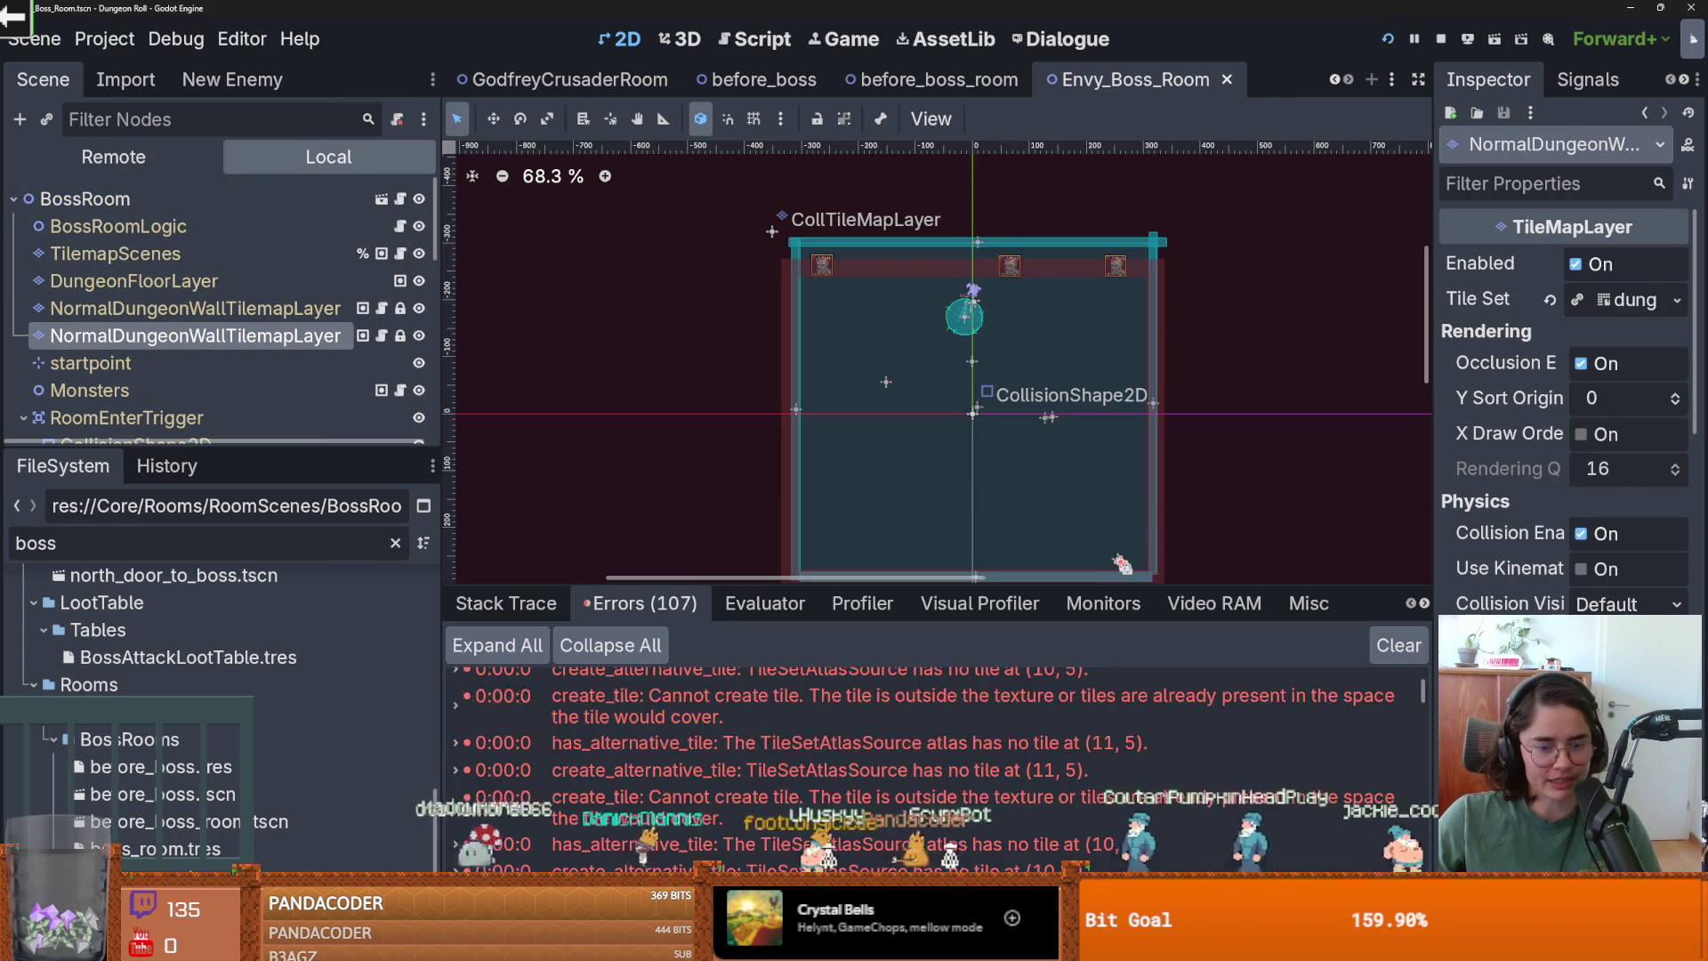
pyautogui.scroll(-3, 748, 760)
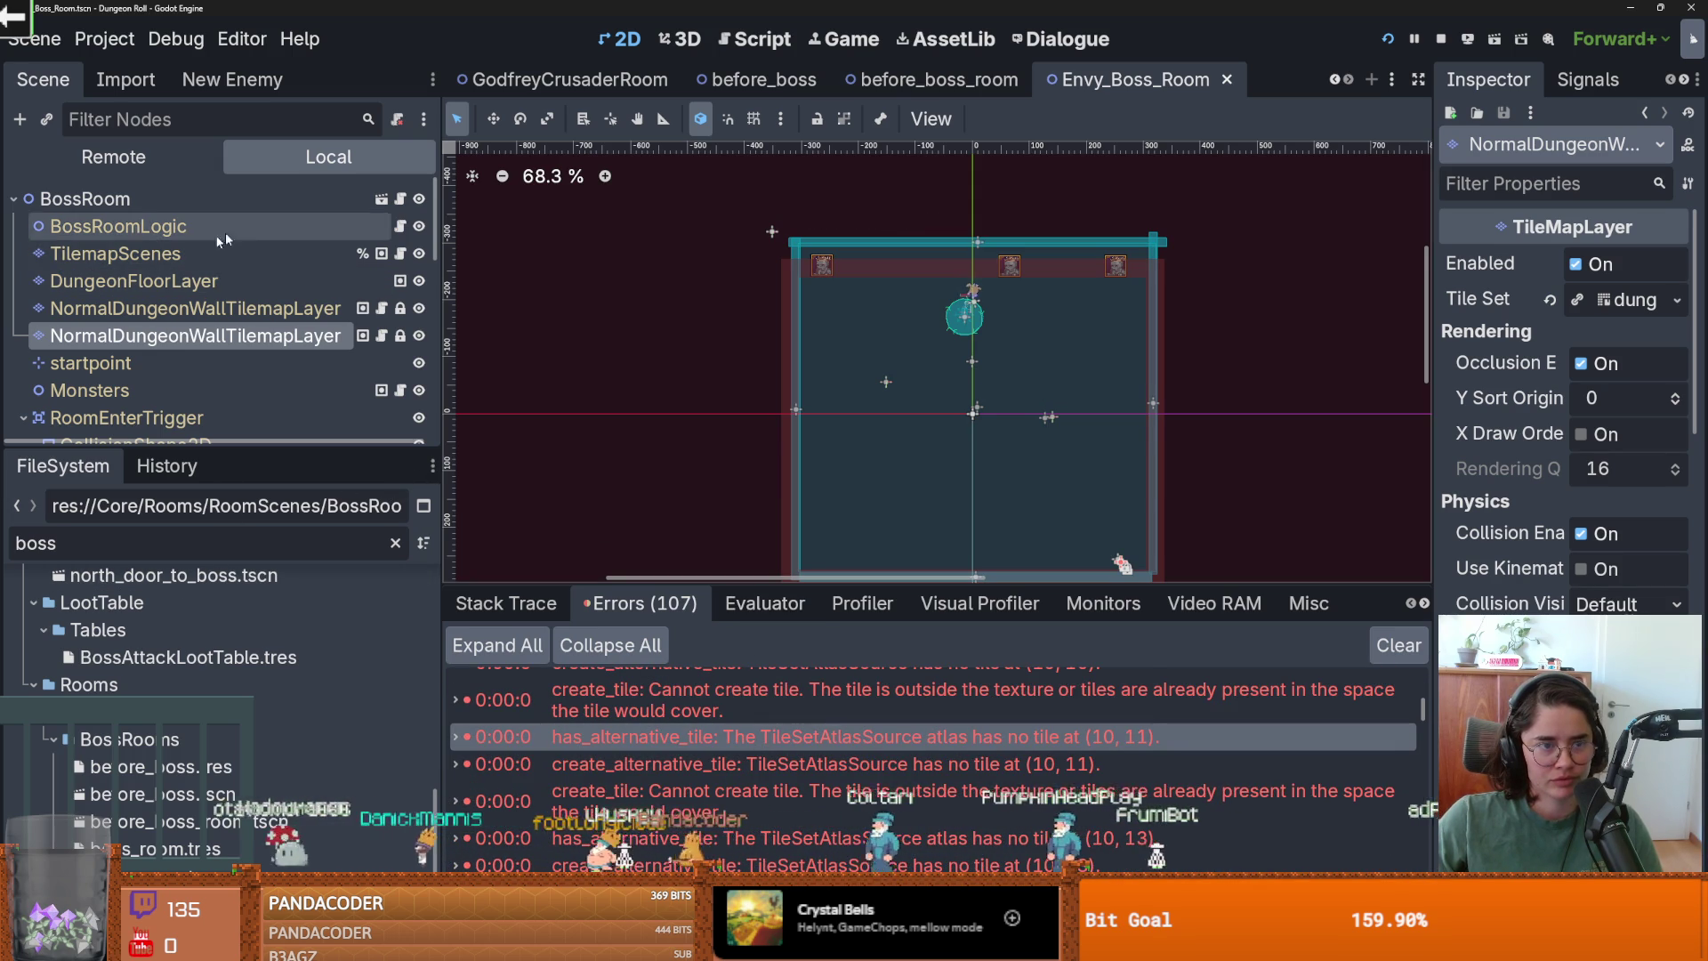
pyautogui.click(380, 205)
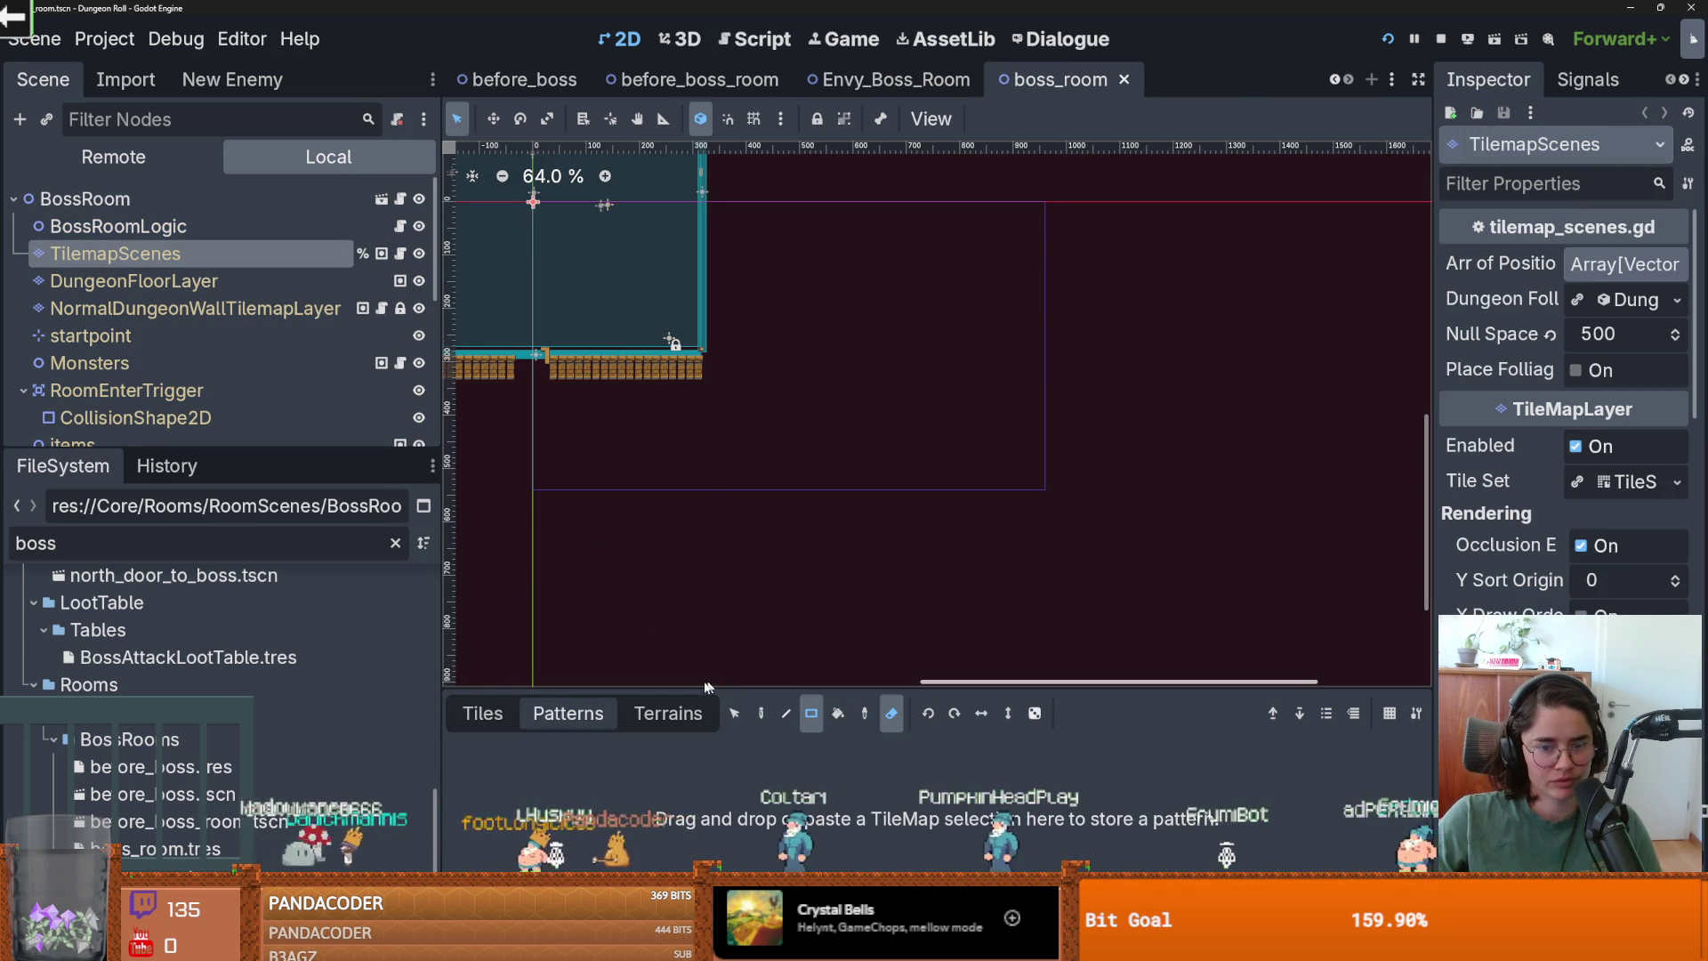
# Enlarge the tile panel and browse the Decorative, Puzzle, Destroyable, Folliage and Traps tile categories.
pyautogui.moveTo(735, 689); pyautogui.dragTo(735, 287)
pyautogui.click(563, 477)
pyautogui.click(543, 529)
pyautogui.click(548, 645)
pyautogui.click(549, 692)
pyautogui.click(552, 583)
pyautogui.click(553, 528)
pyautogui.click(555, 474)
# Review the debugger's 107 missing-atlas-tile errors, then select the DungeonFloorLayer.
pyautogui.click(548, 367)
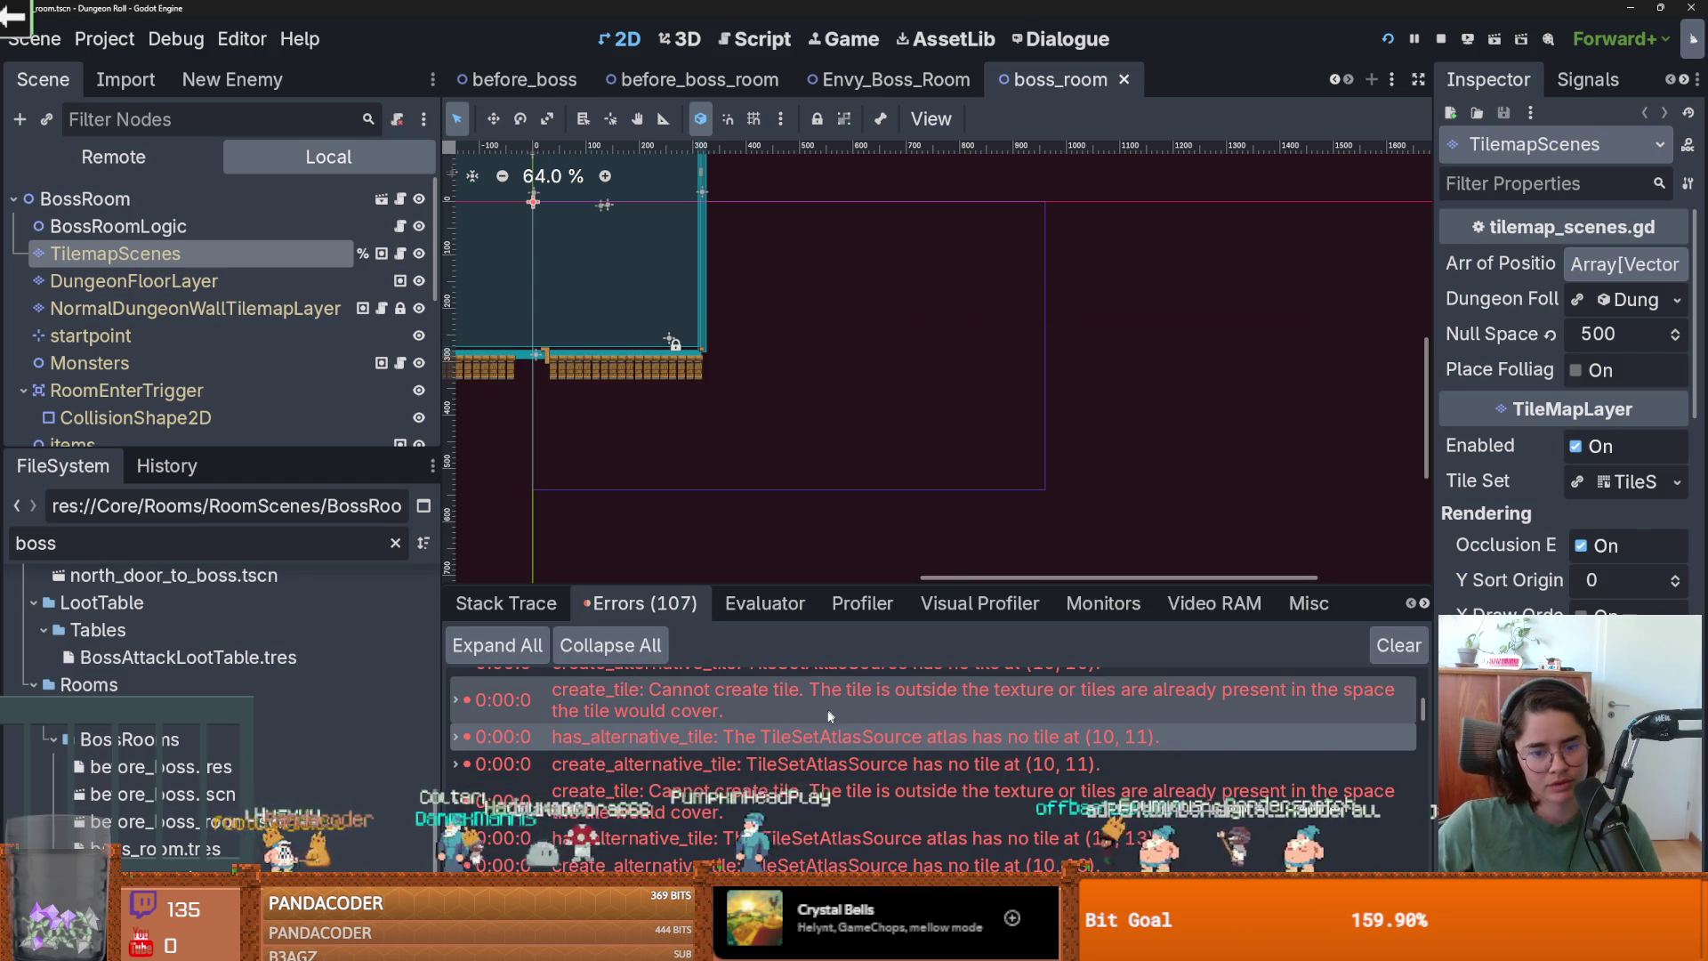
pyautogui.moveTo(821, 744)
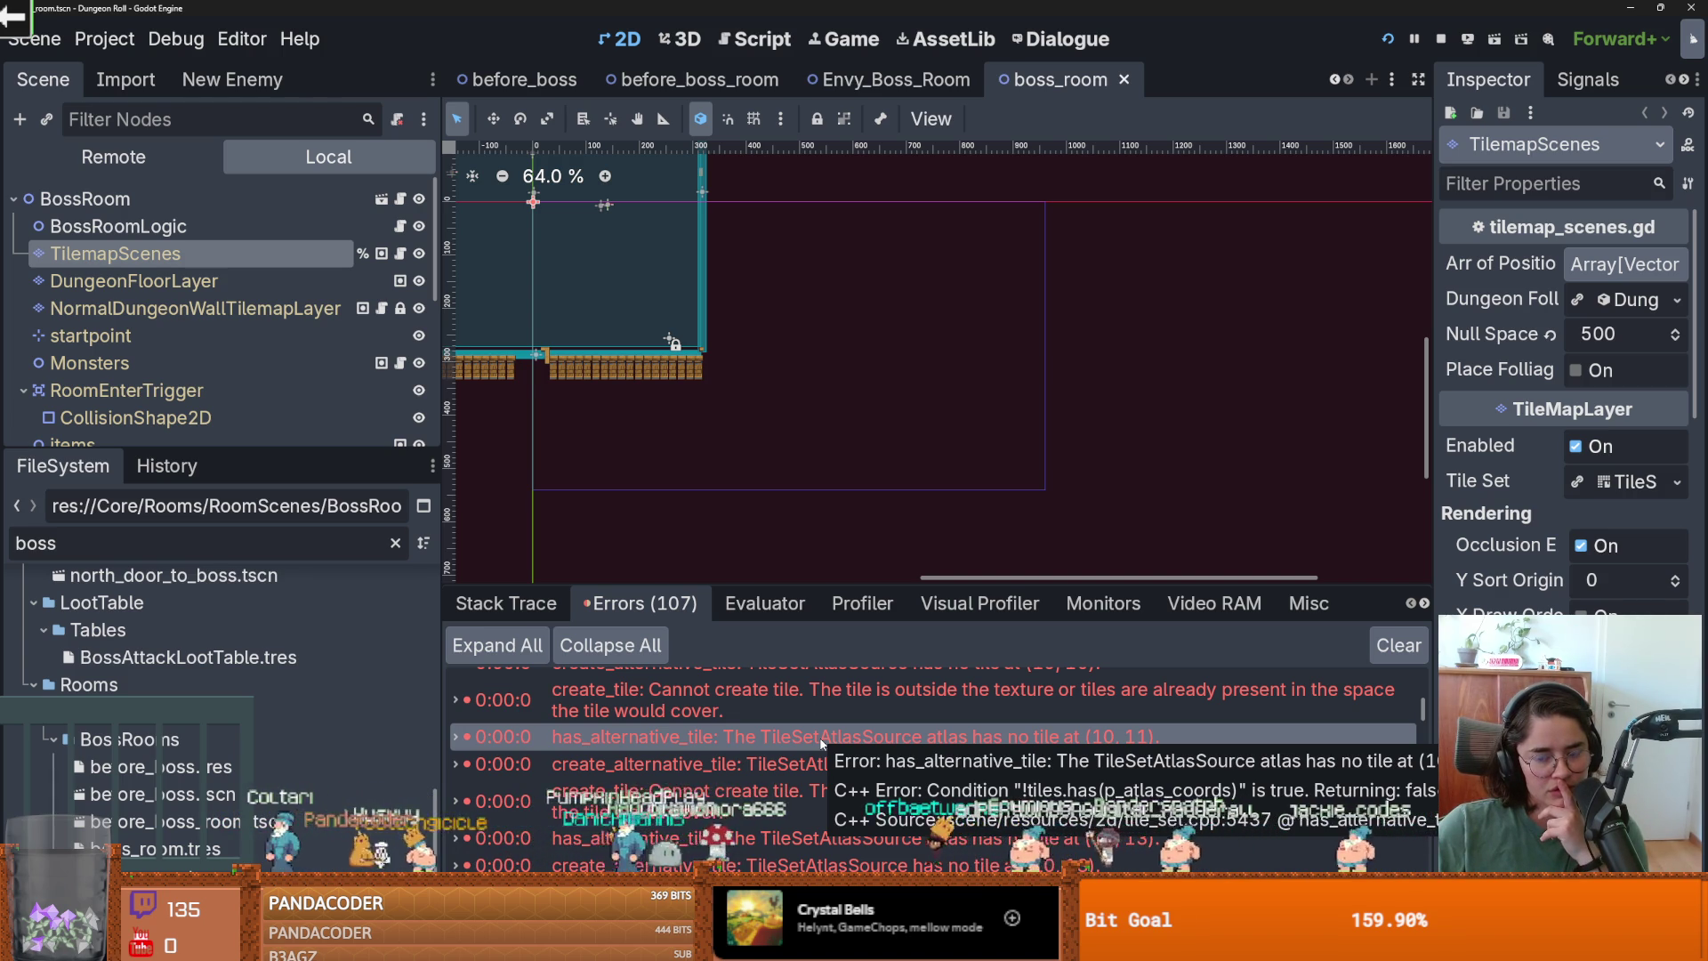
pyautogui.scroll(1, 821, 743)
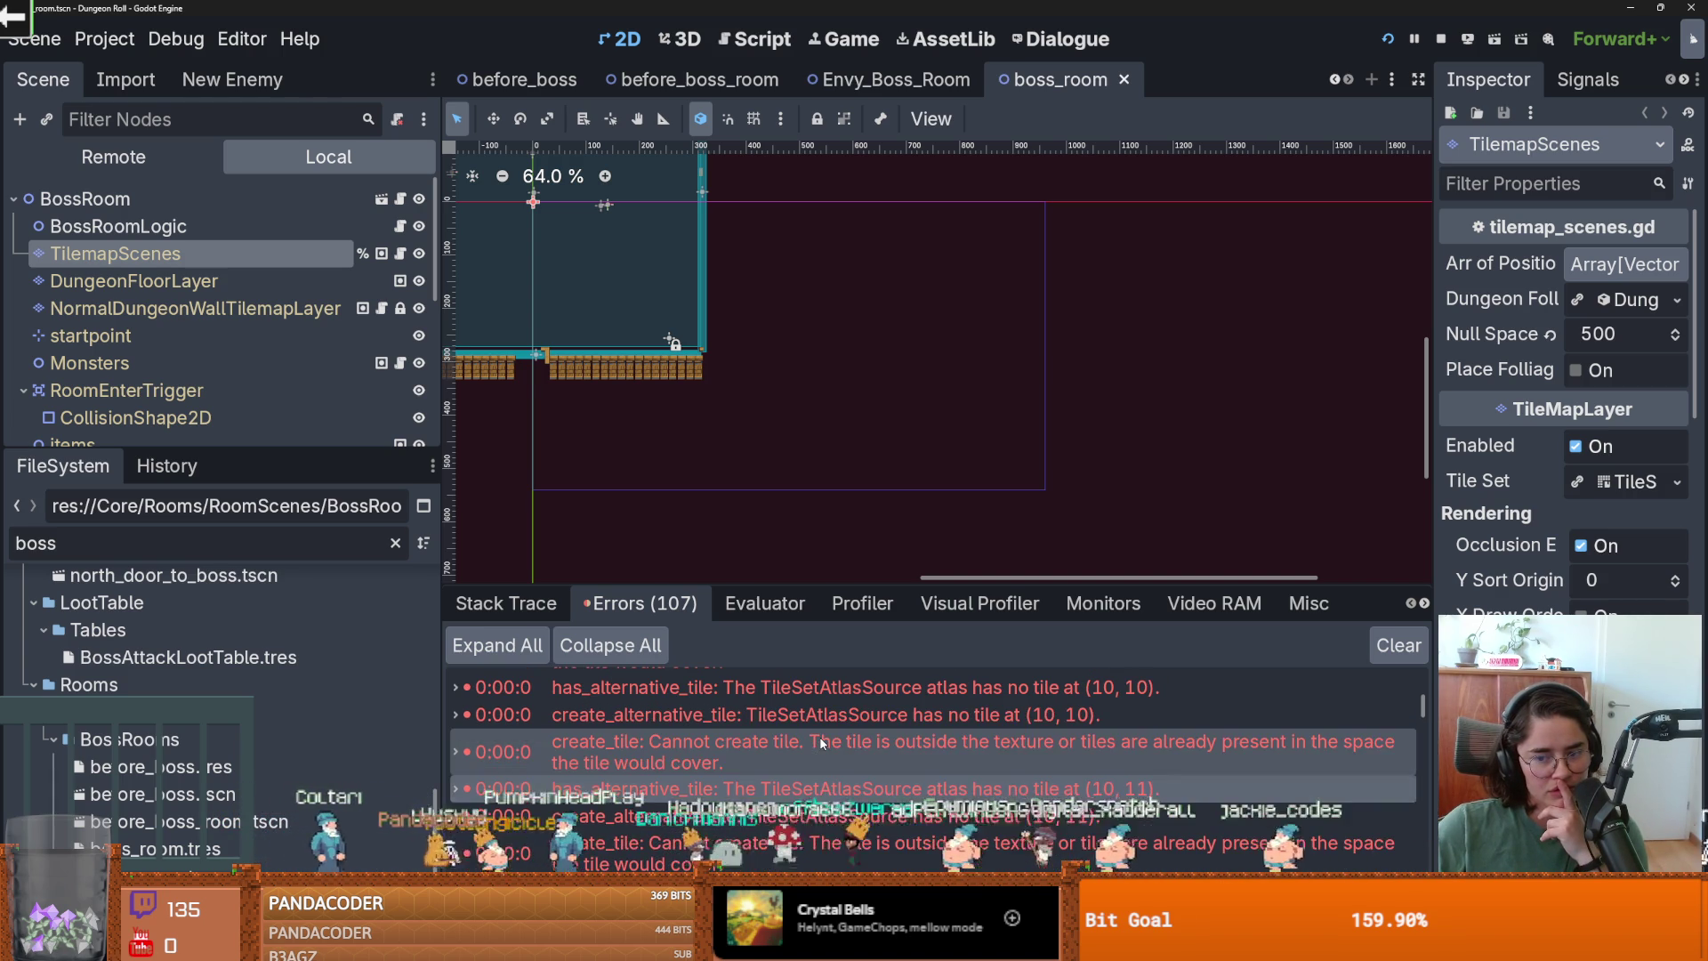
pyautogui.scroll(3, 801, 757)
pyautogui.scroll(3, 802, 757)
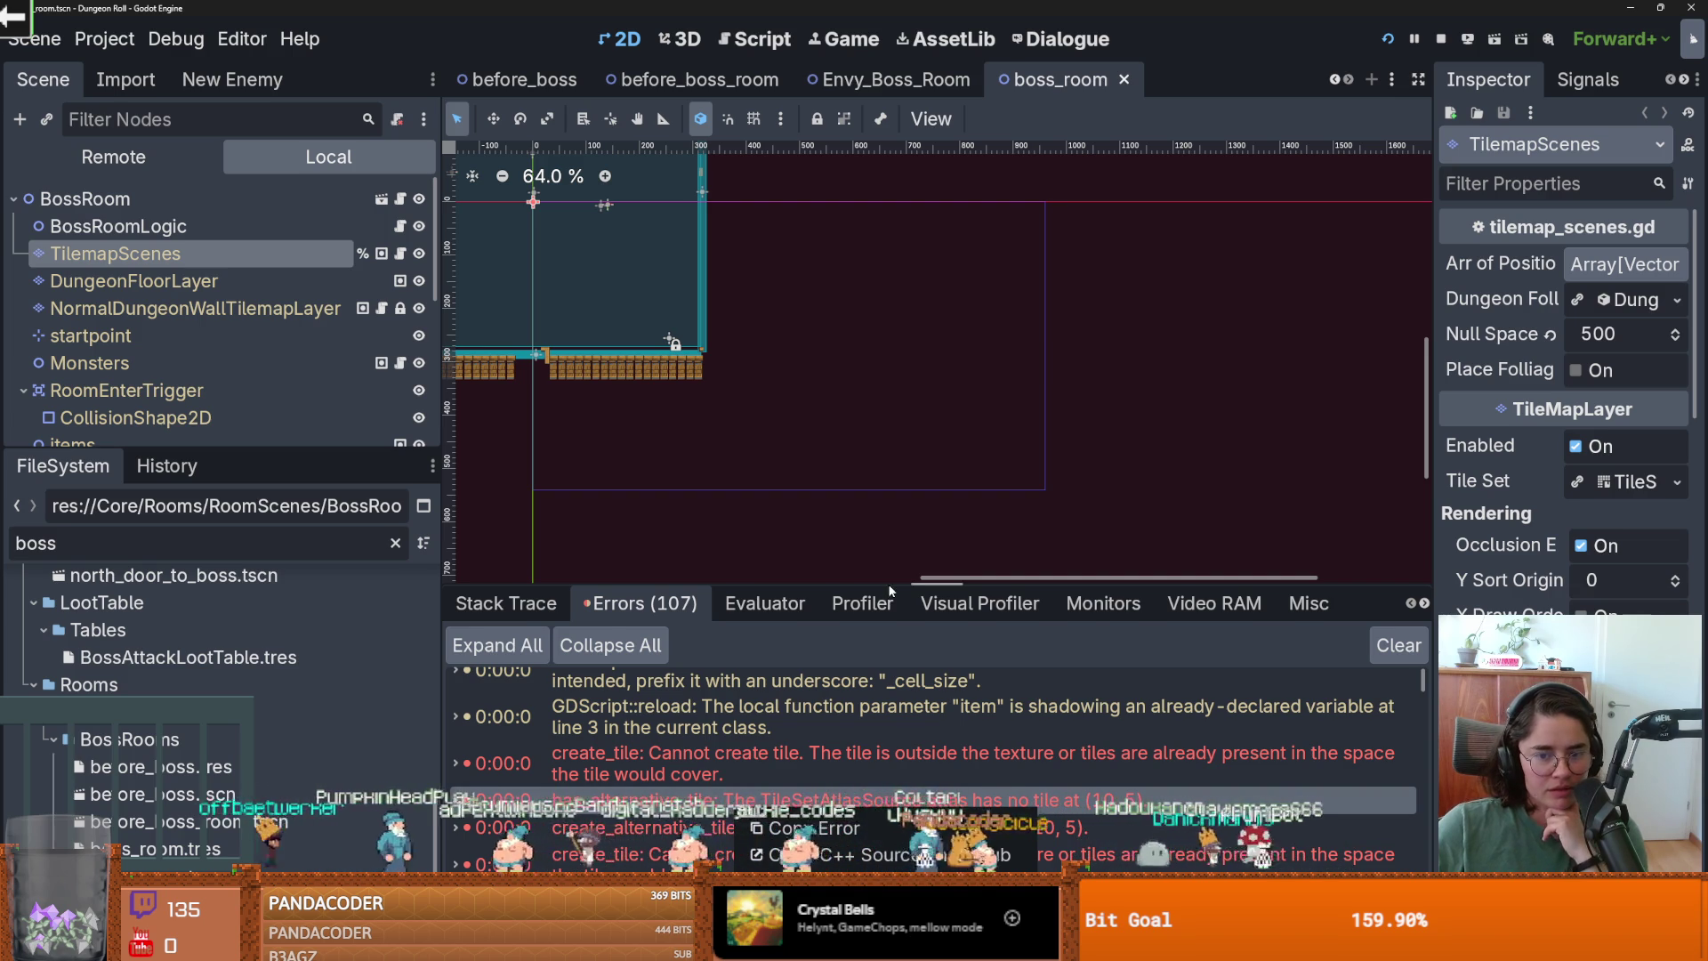
pyautogui.moveTo(887, 584); pyautogui.dragTo(888, 169)
pyautogui.scroll(-8, 814, 603)
pyautogui.scroll(4, 834, 582)
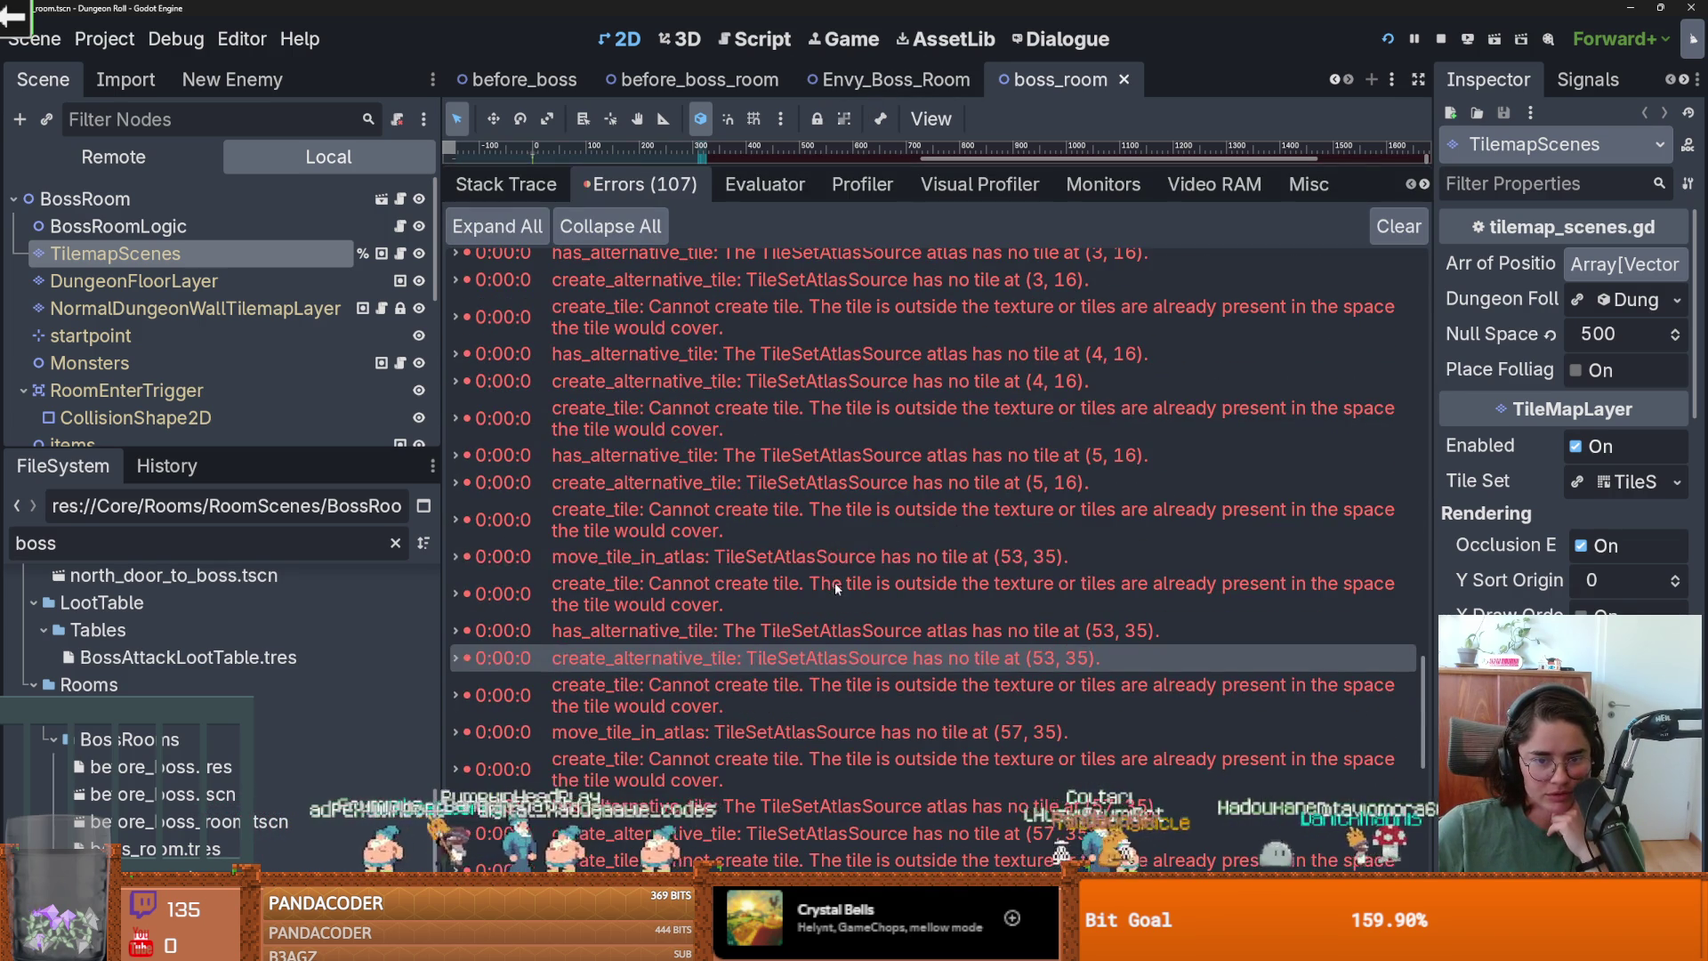
pyautogui.moveTo(864, 559)
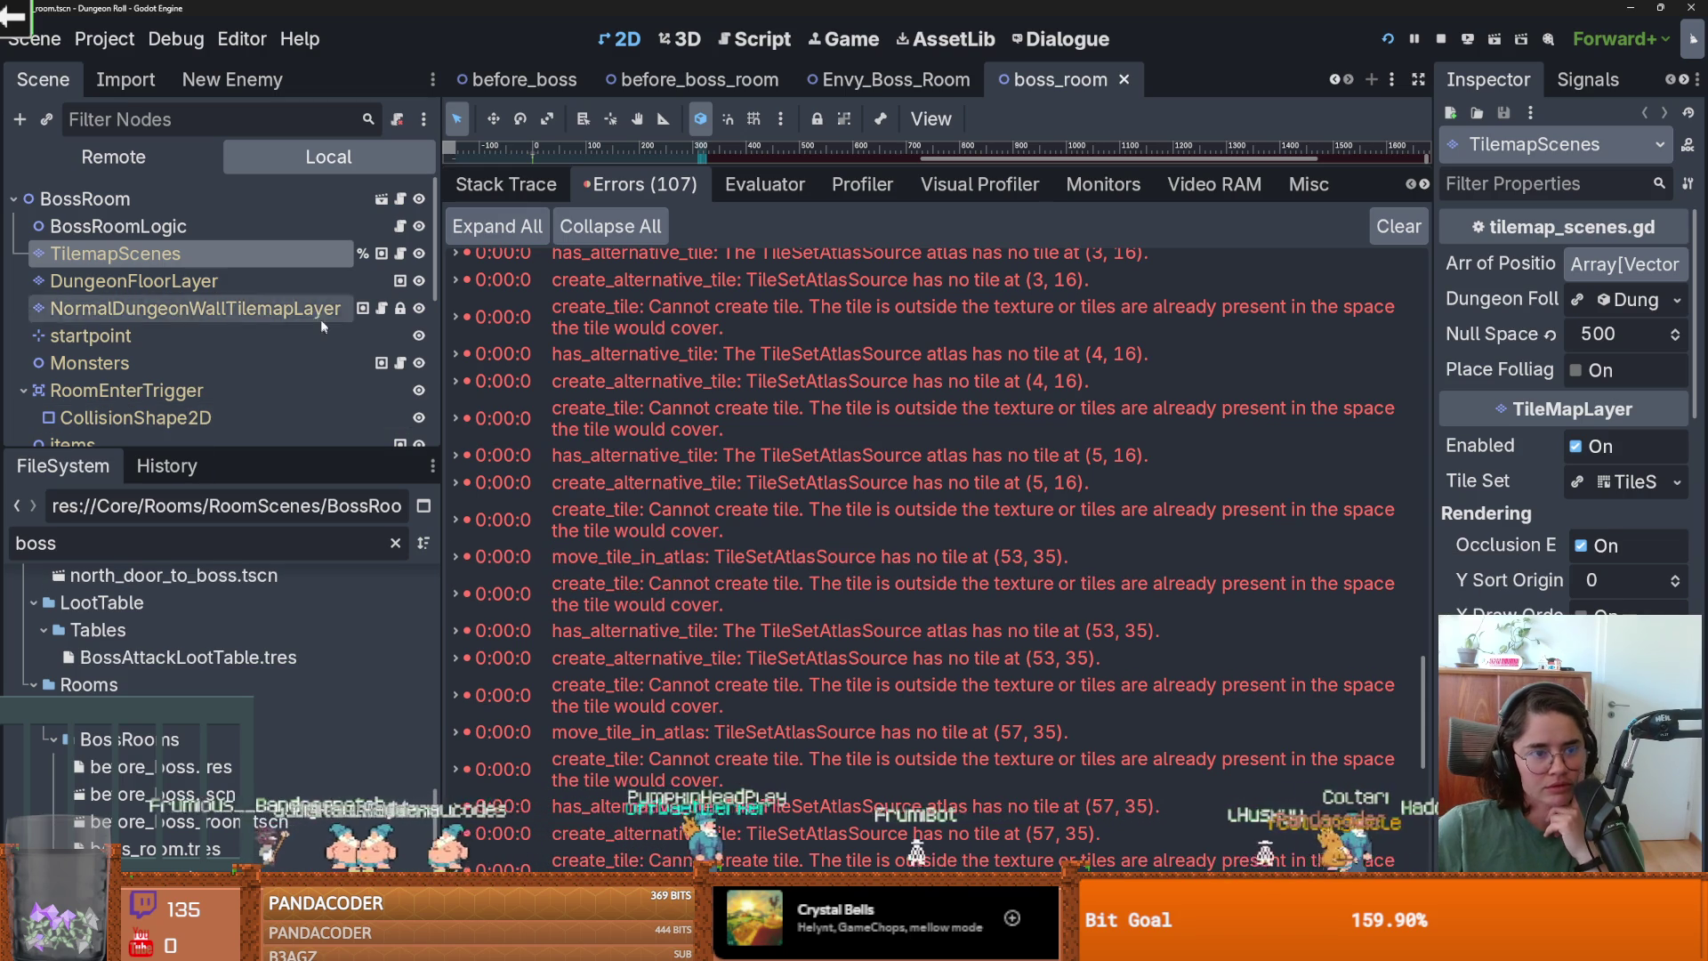
pyautogui.click(134, 281)
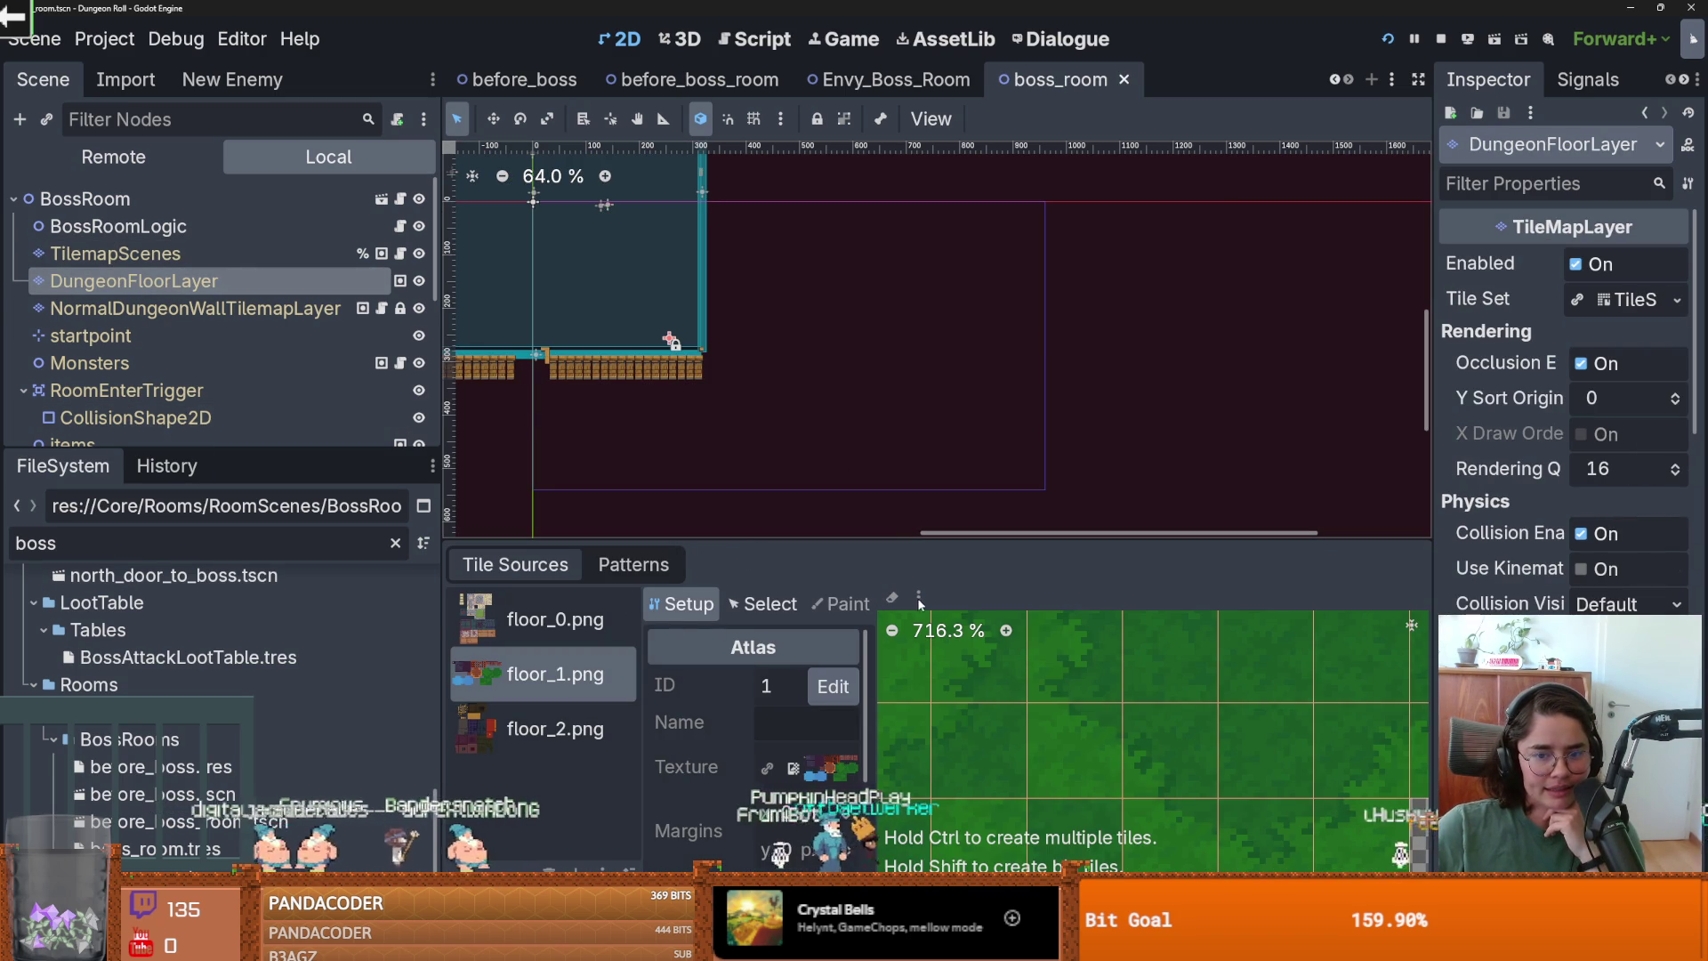
# Inspect the floor_0–2 tile sources, TilemapScenes scene tiles, tile patterns and the wall_3.png source.
pyautogui.click(552, 620)
pyautogui.click(551, 674)
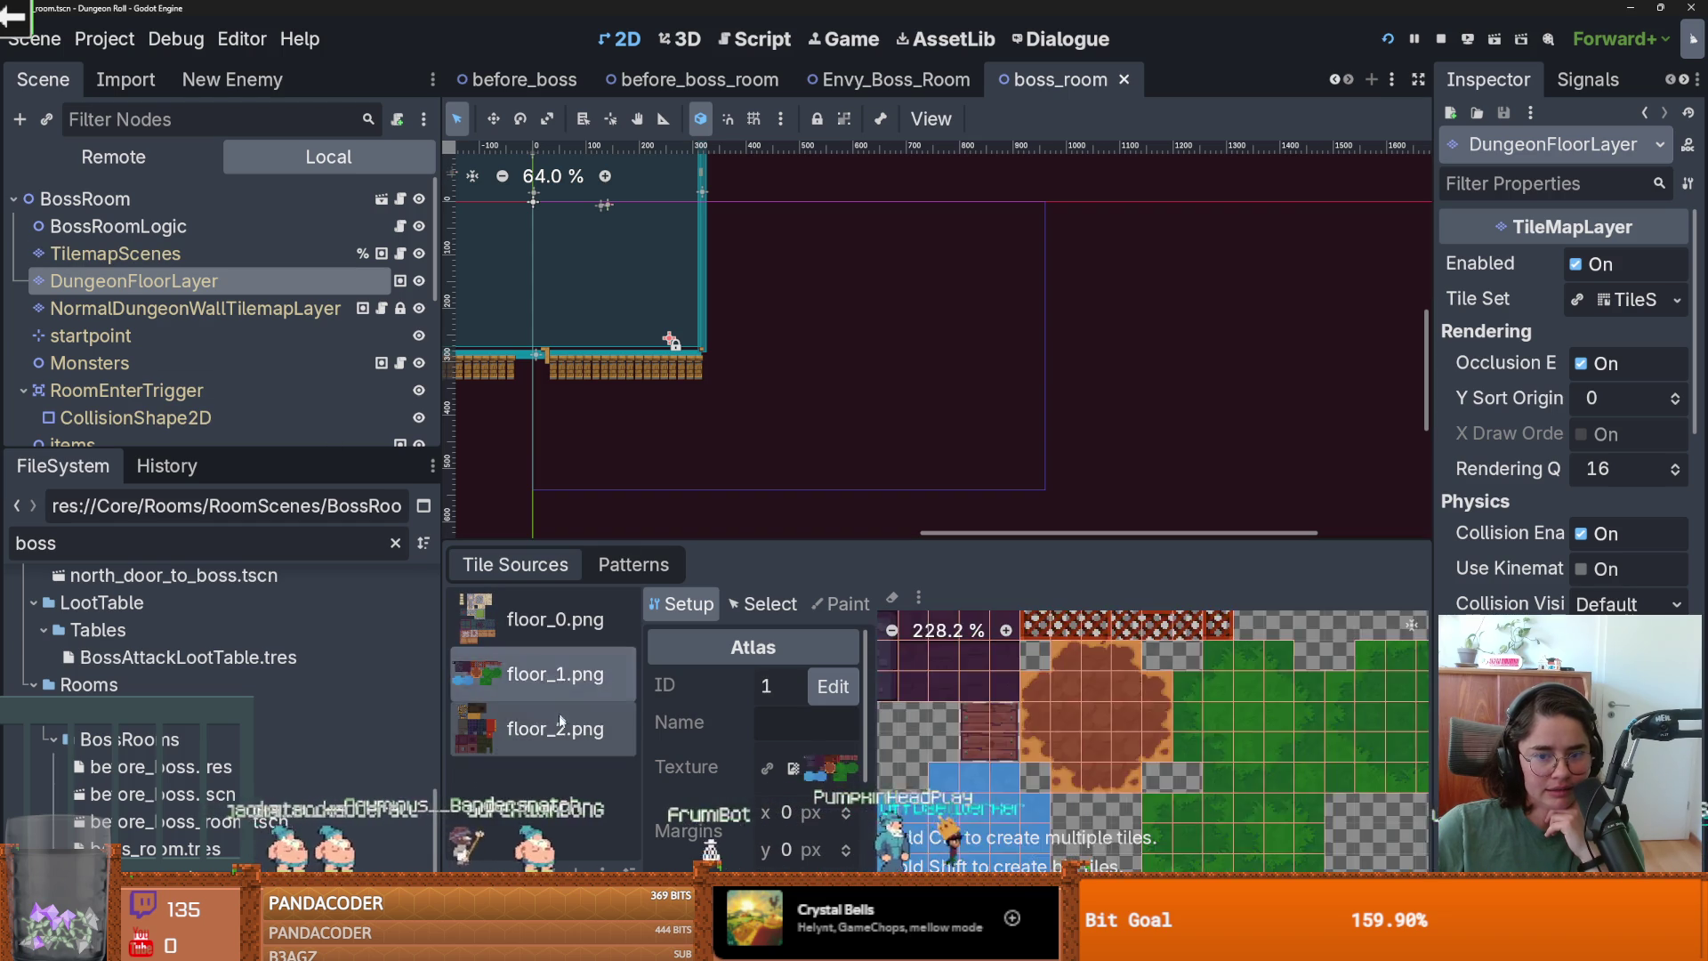
pyautogui.click(551, 728)
pyautogui.click(181, 256)
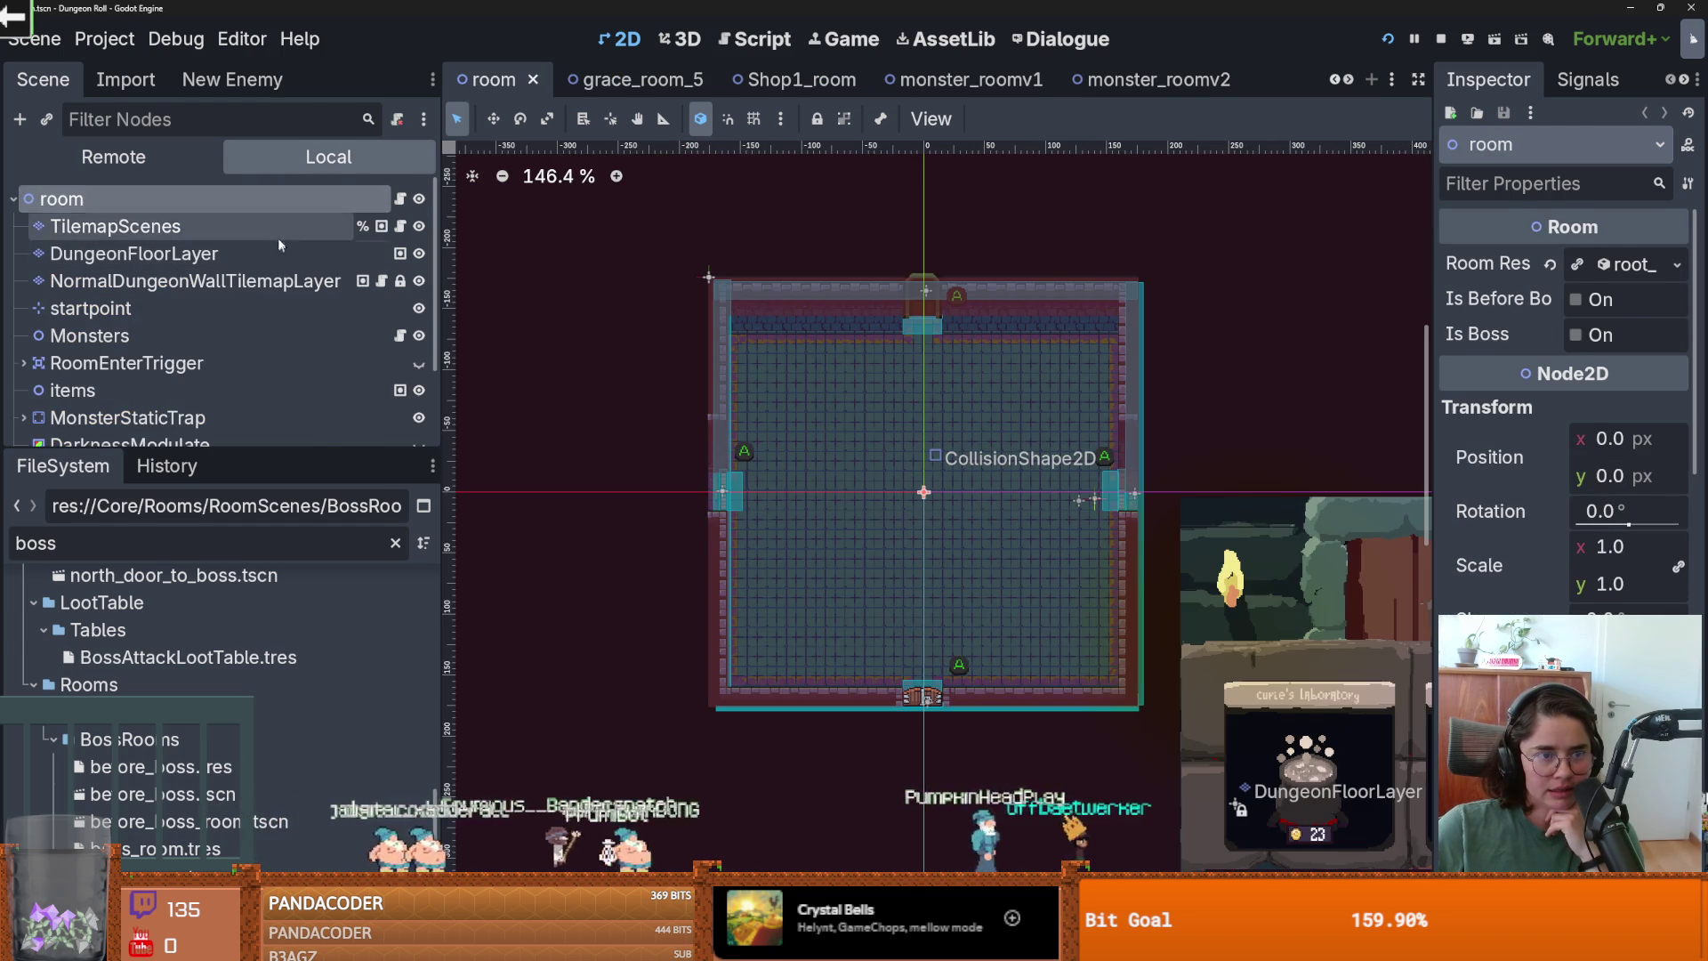
pyautogui.click(278, 235)
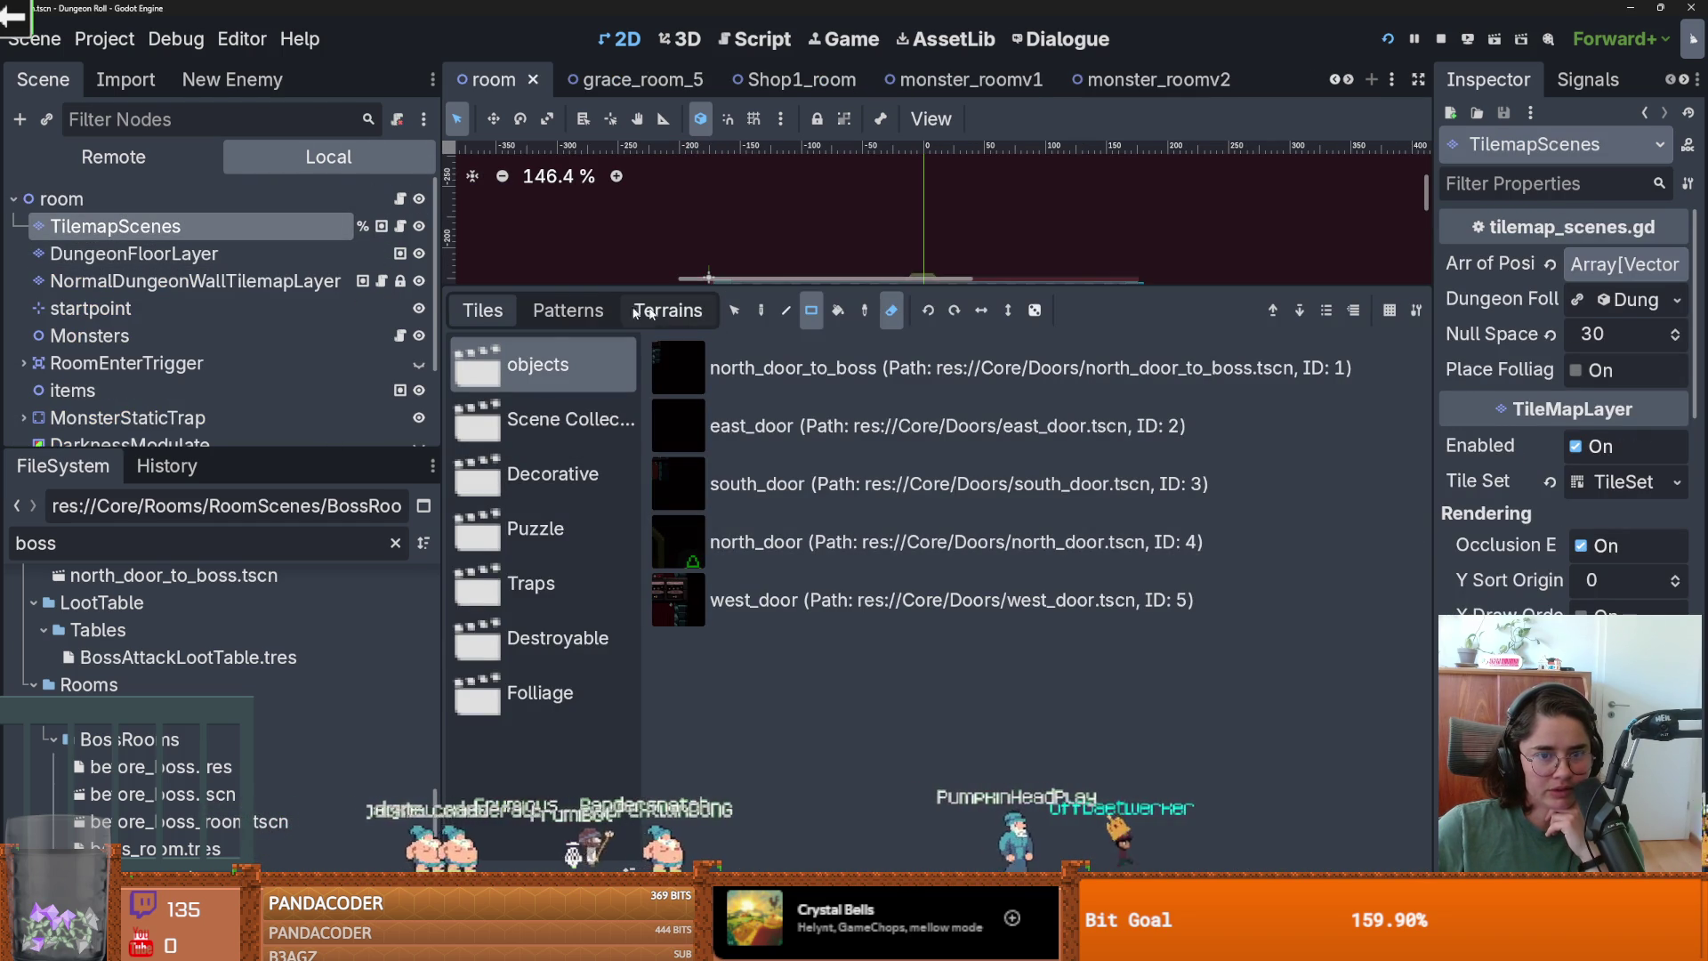
pyautogui.click(808, 310)
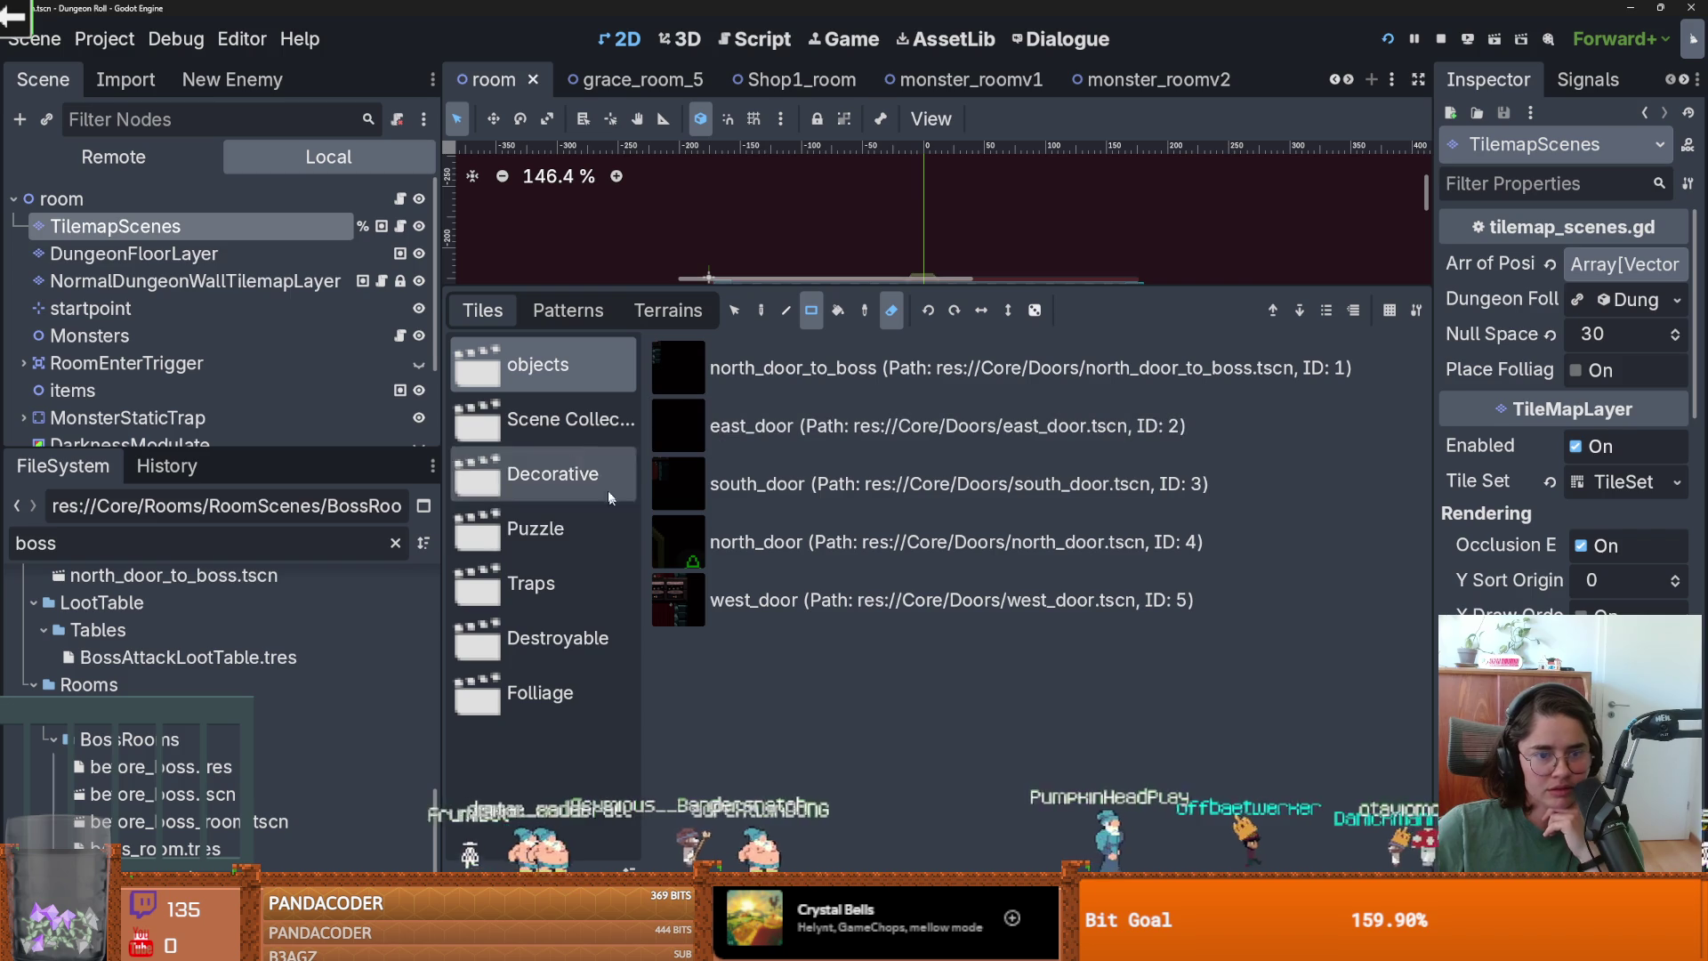
pyautogui.click(196, 280)
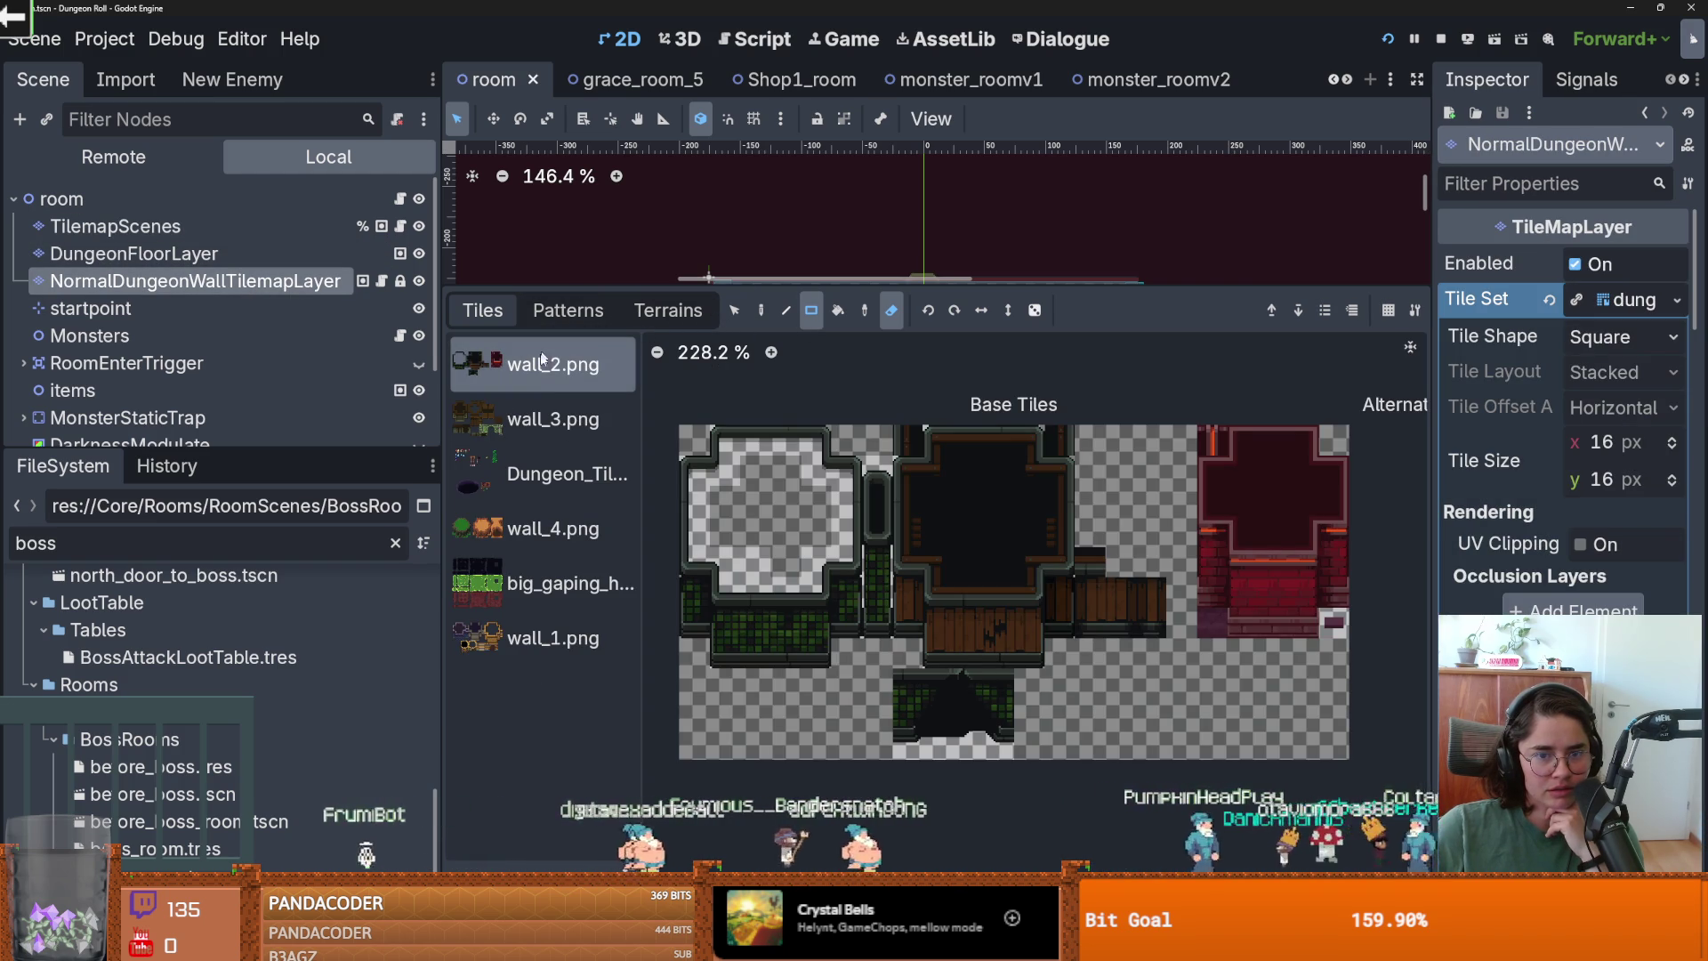
pyautogui.click(547, 418)
# Bring up the TileSet editor and make its panel taller.
pyautogui.click(1126, 880)
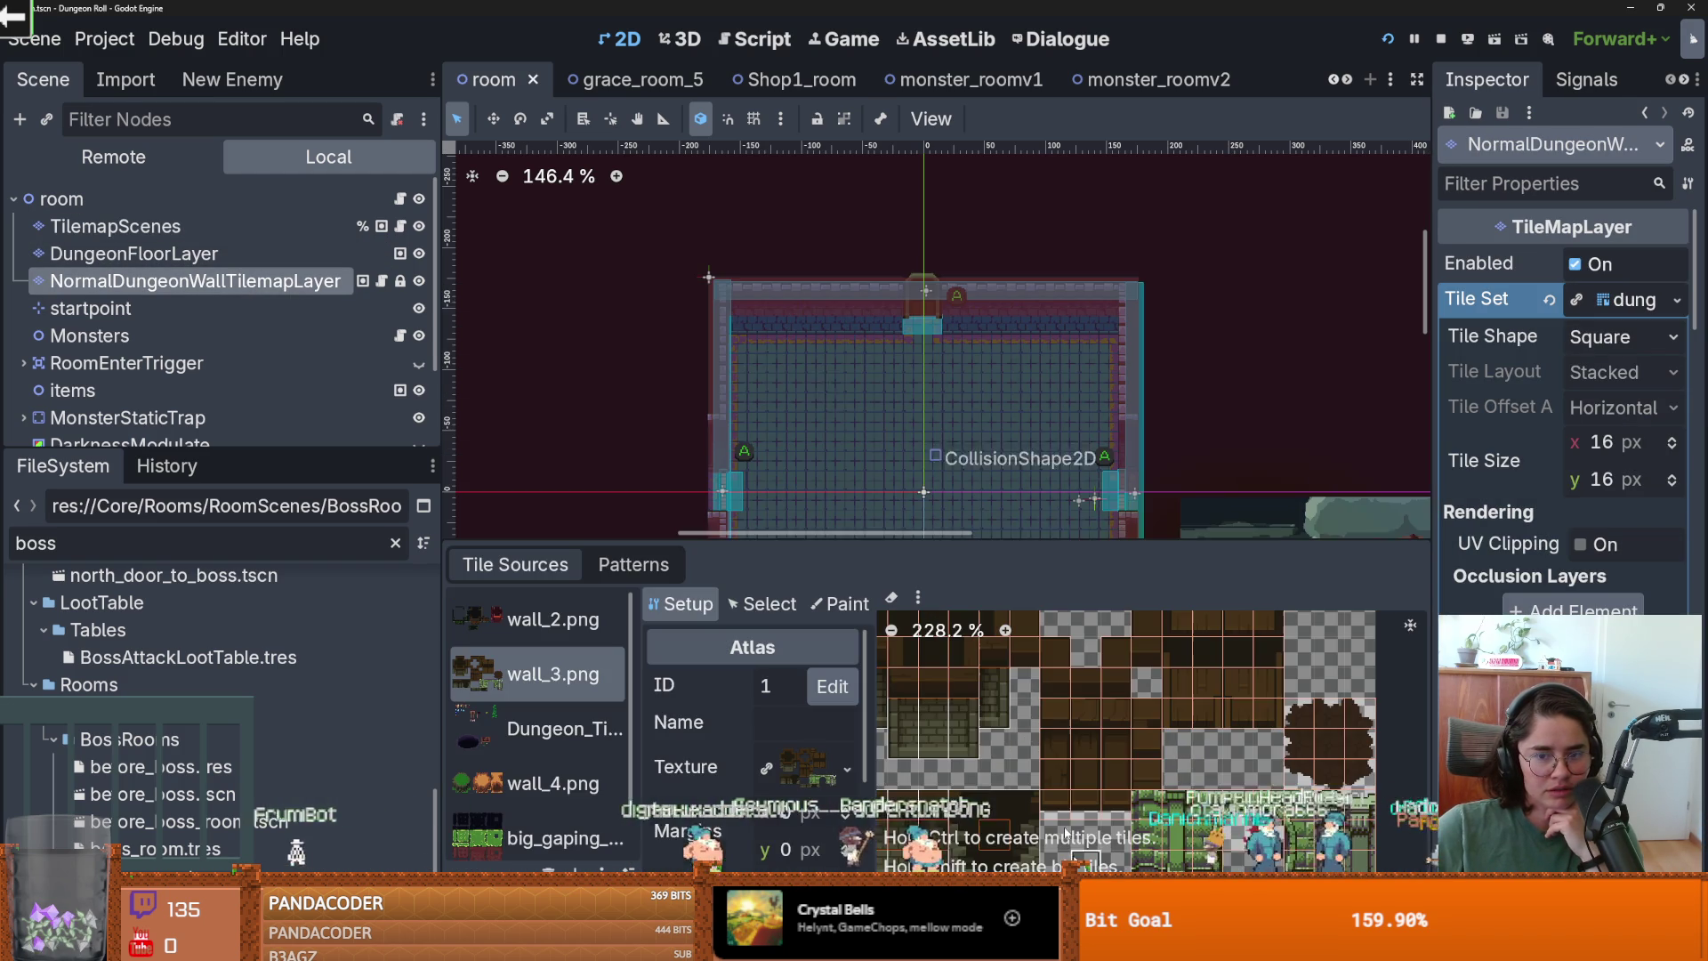
pyautogui.click(918, 597)
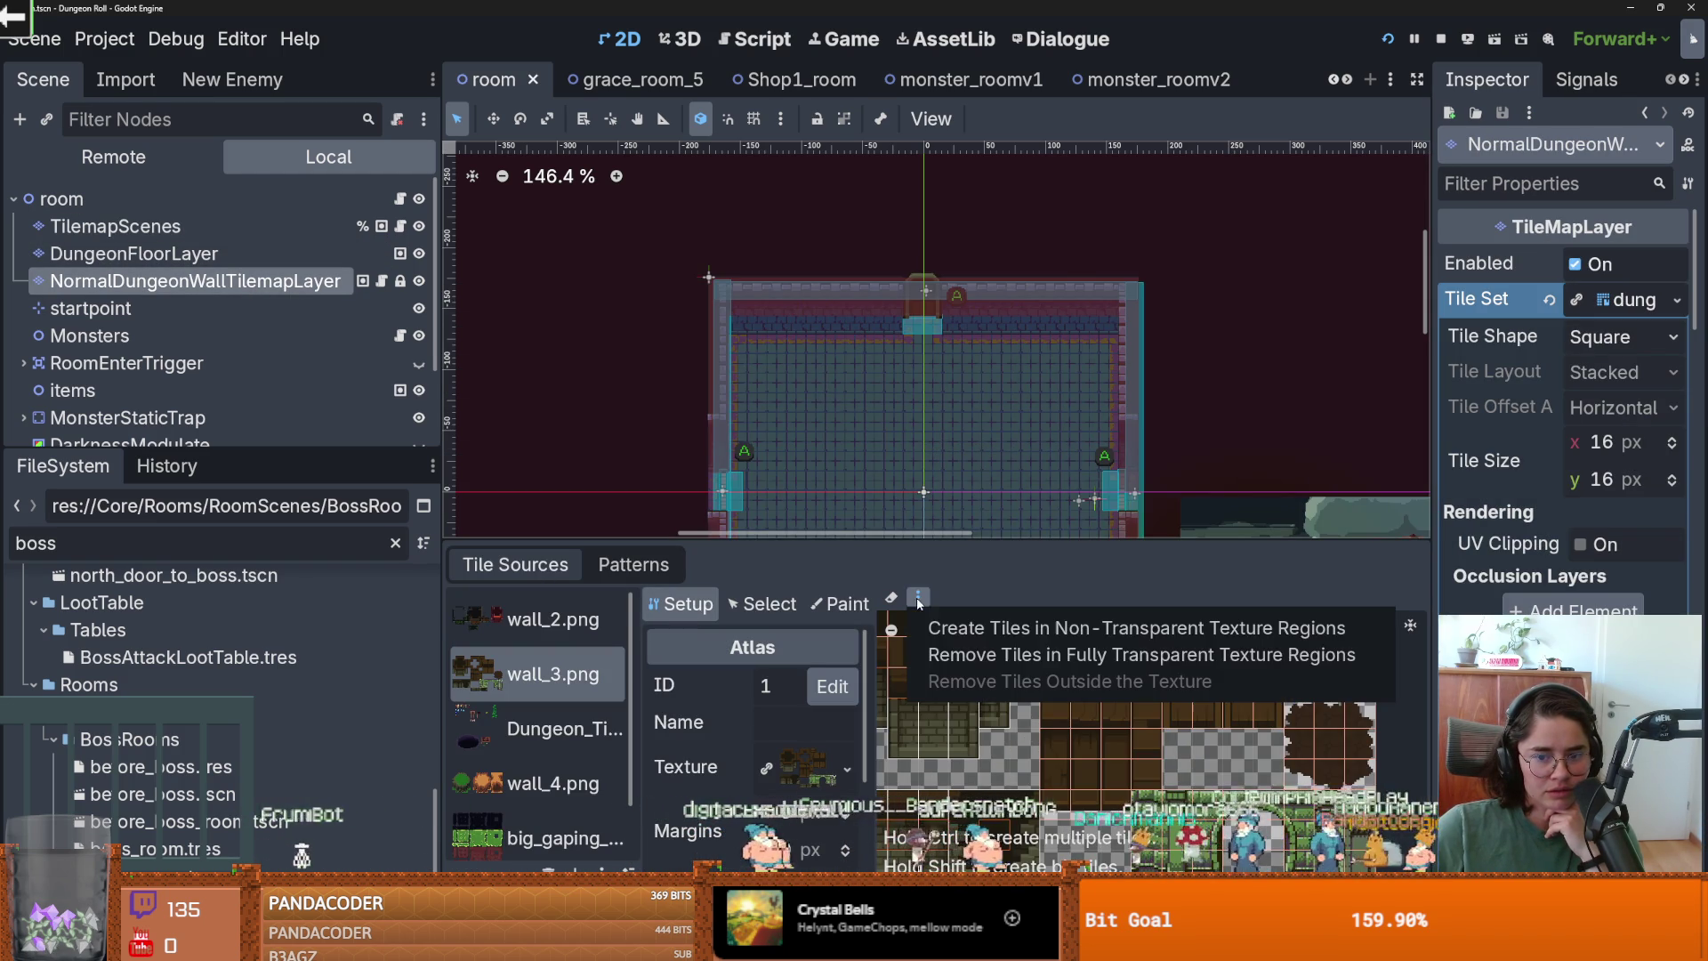
pyautogui.click(855, 549)
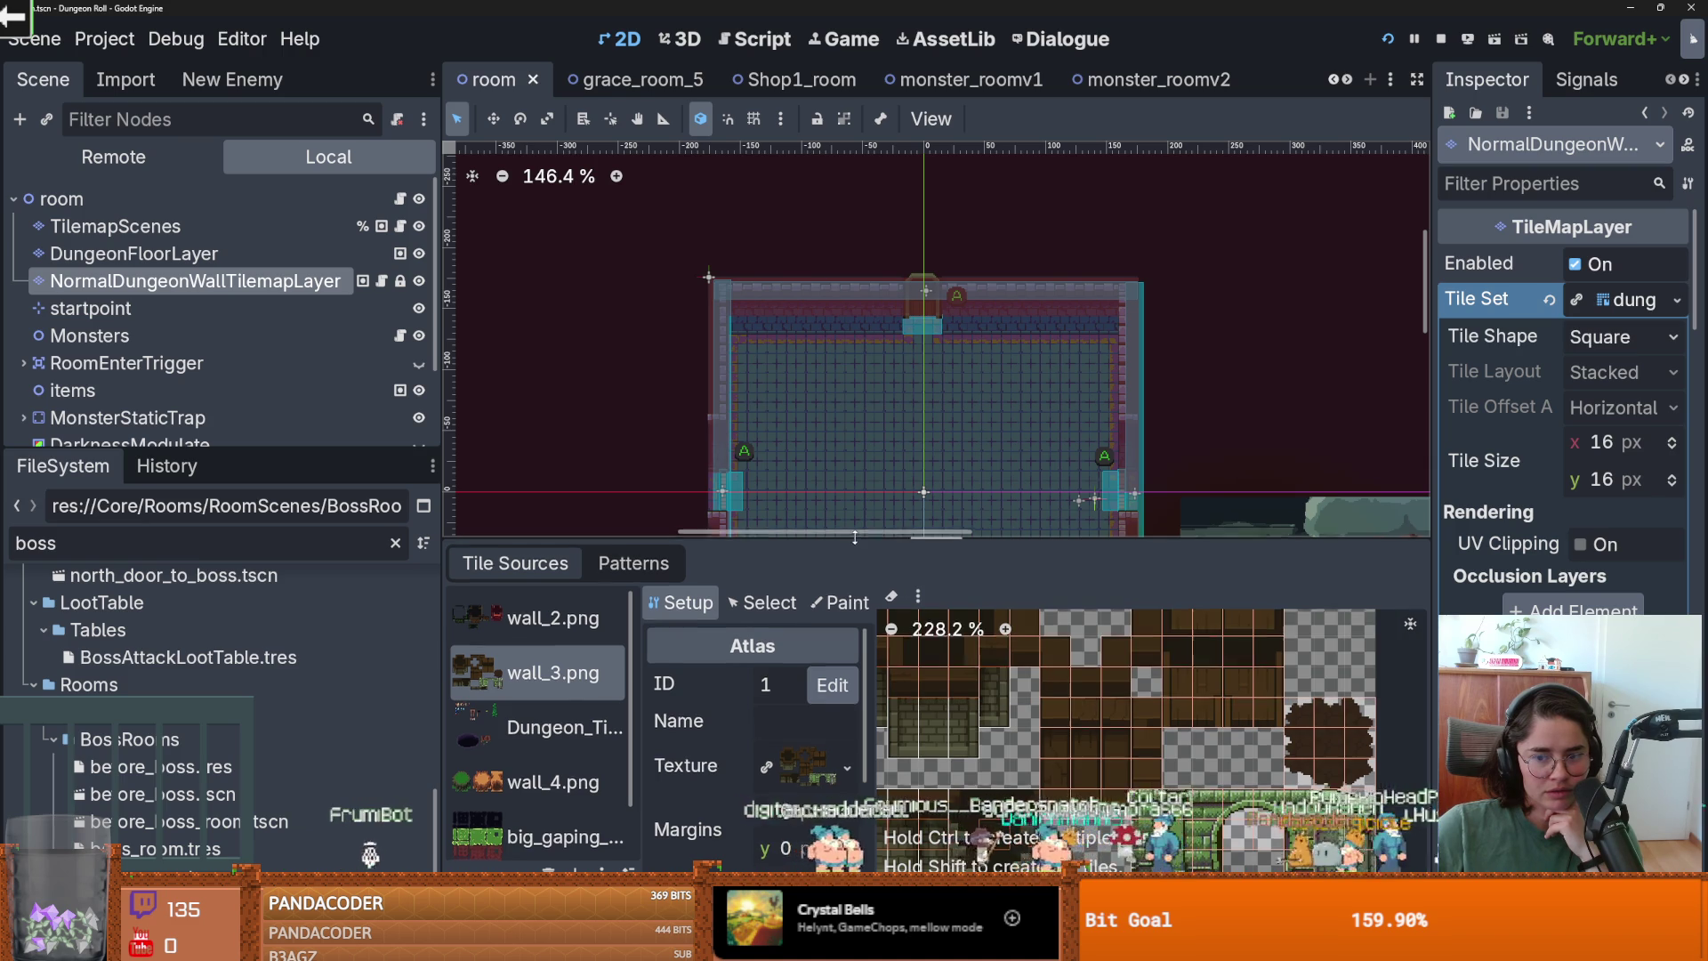
pyautogui.moveTo(854, 549); pyautogui.dragTo(800, 287)
# Check the tile options for wall_2, the dungeon tiles atlas, wall_4, the big gaping hole and wall_1.
pyautogui.click(551, 359)
pyautogui.click(918, 337)
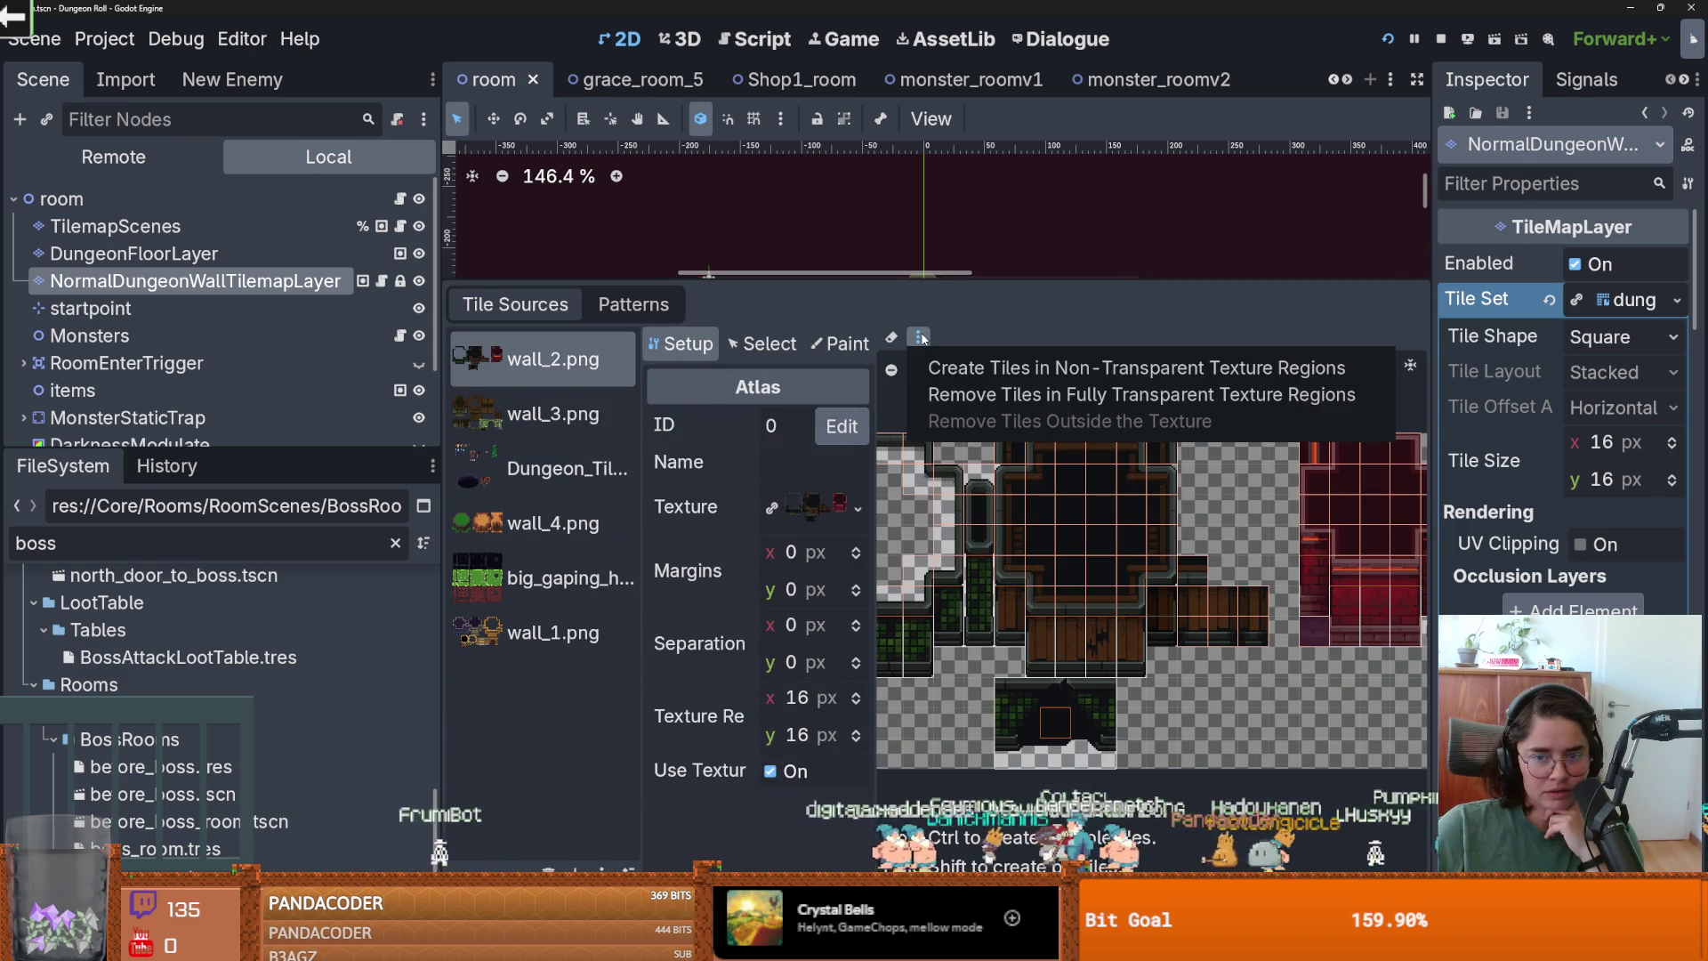
pyautogui.click(561, 468)
pyautogui.click(916, 337)
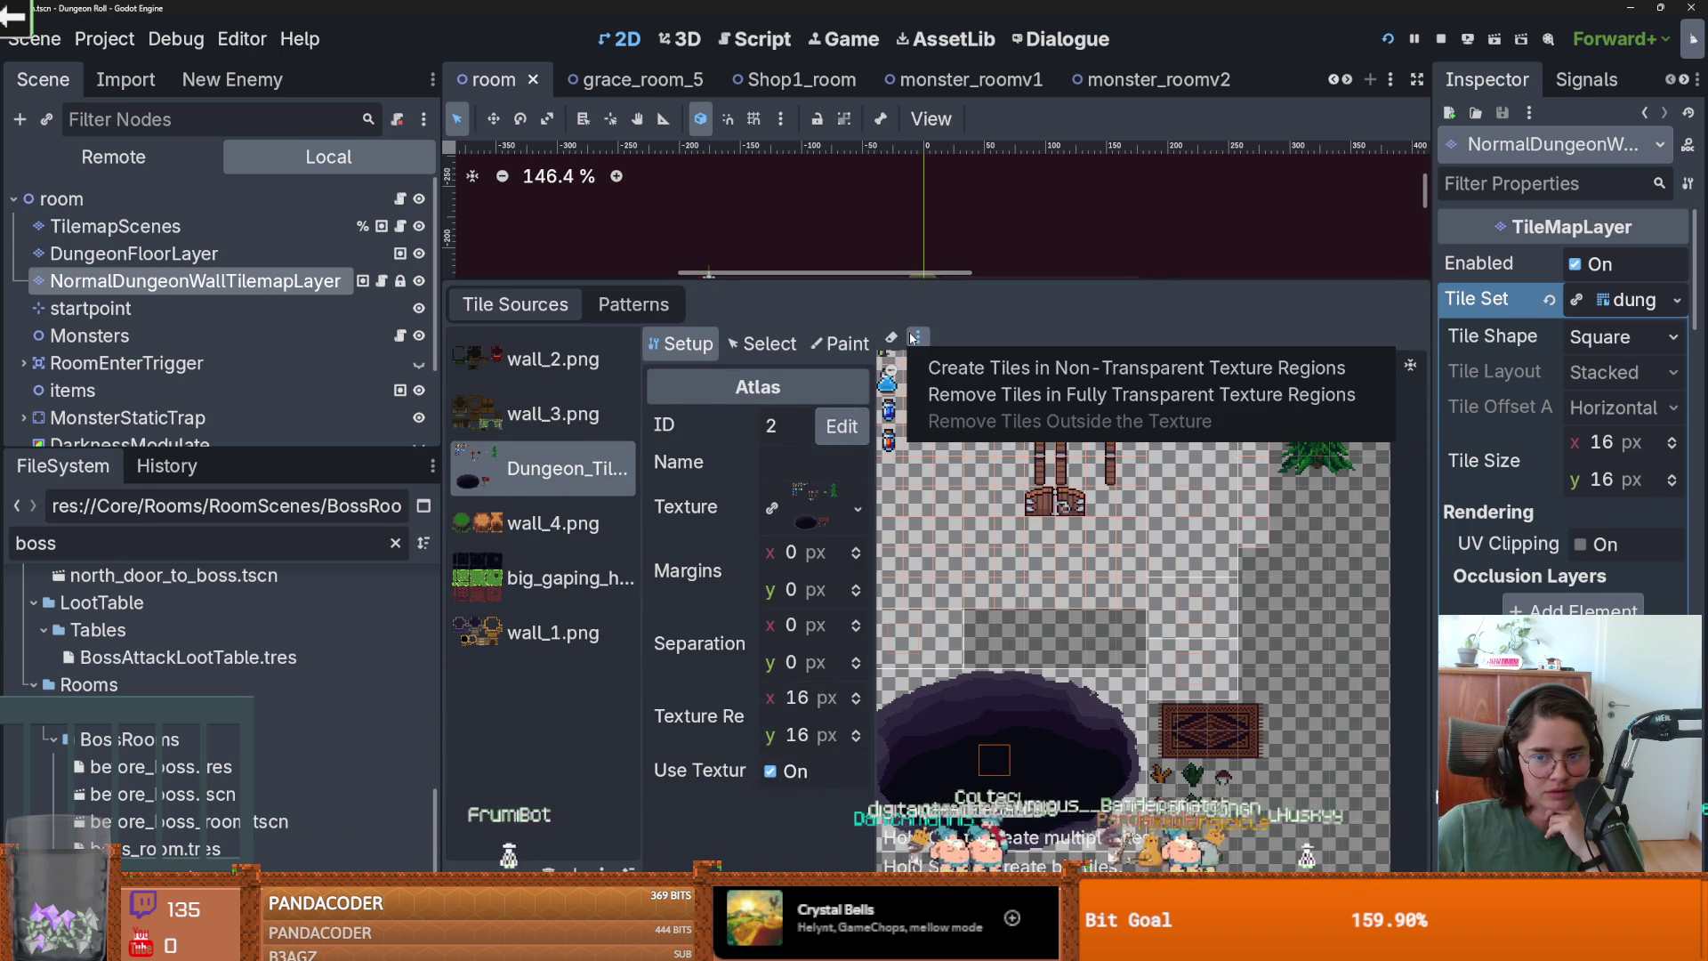
pyautogui.click(552, 523)
pyautogui.click(918, 337)
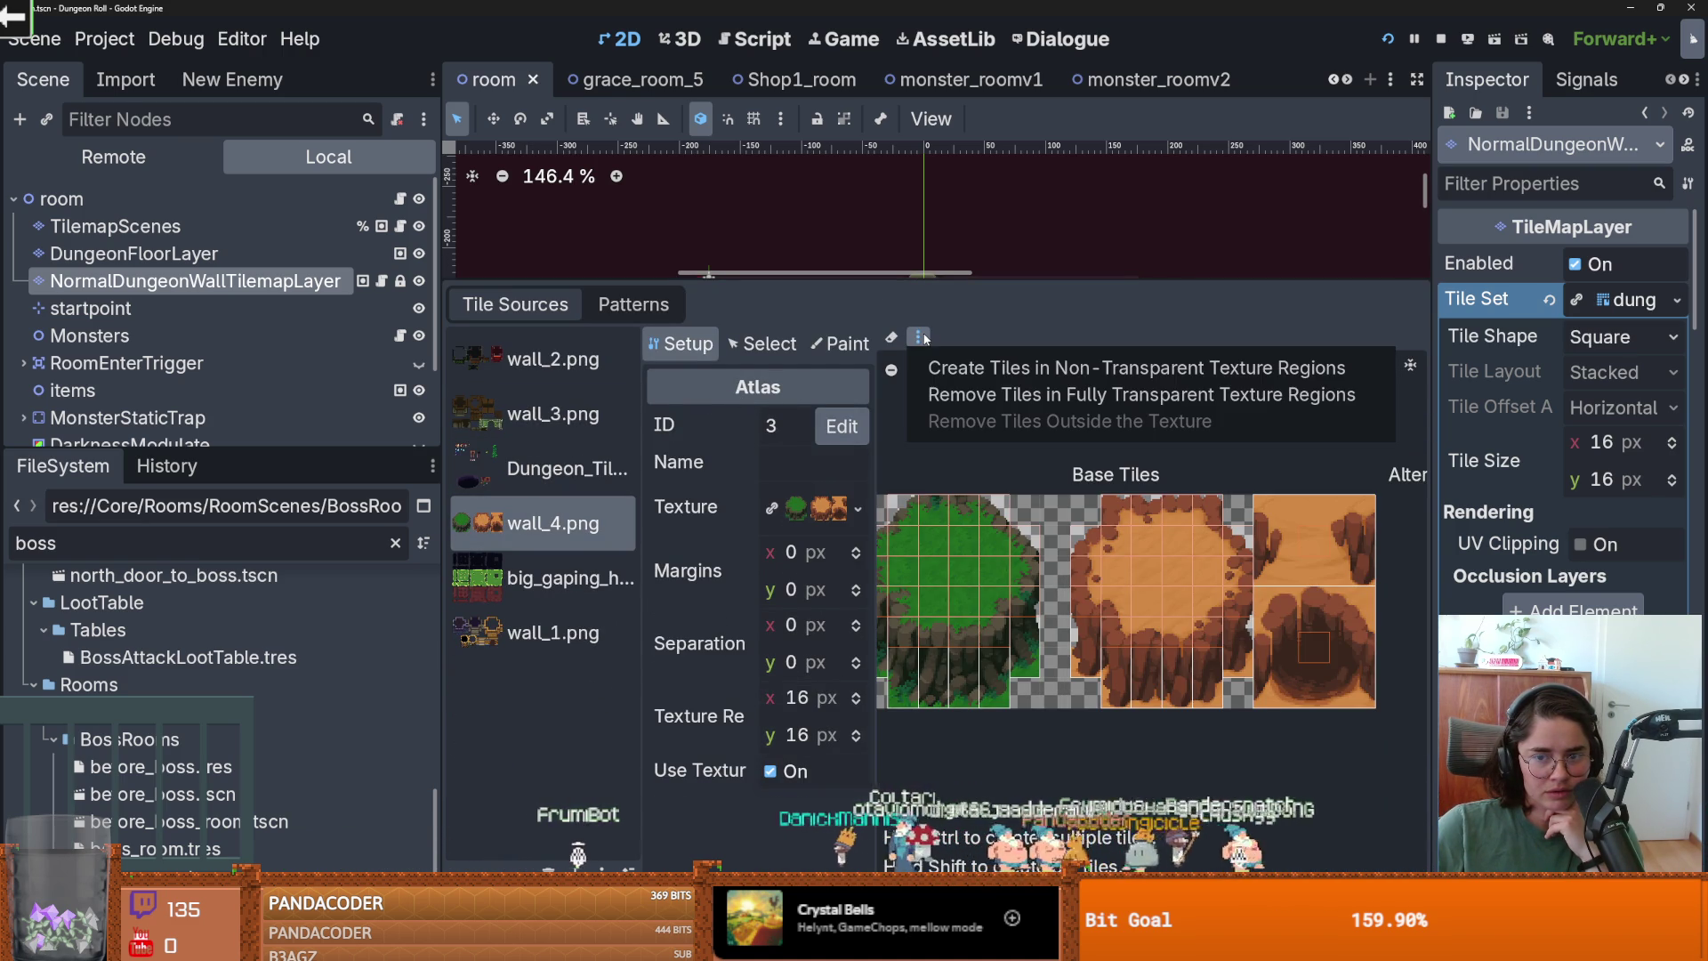
pyautogui.click(567, 574)
pyautogui.click(918, 337)
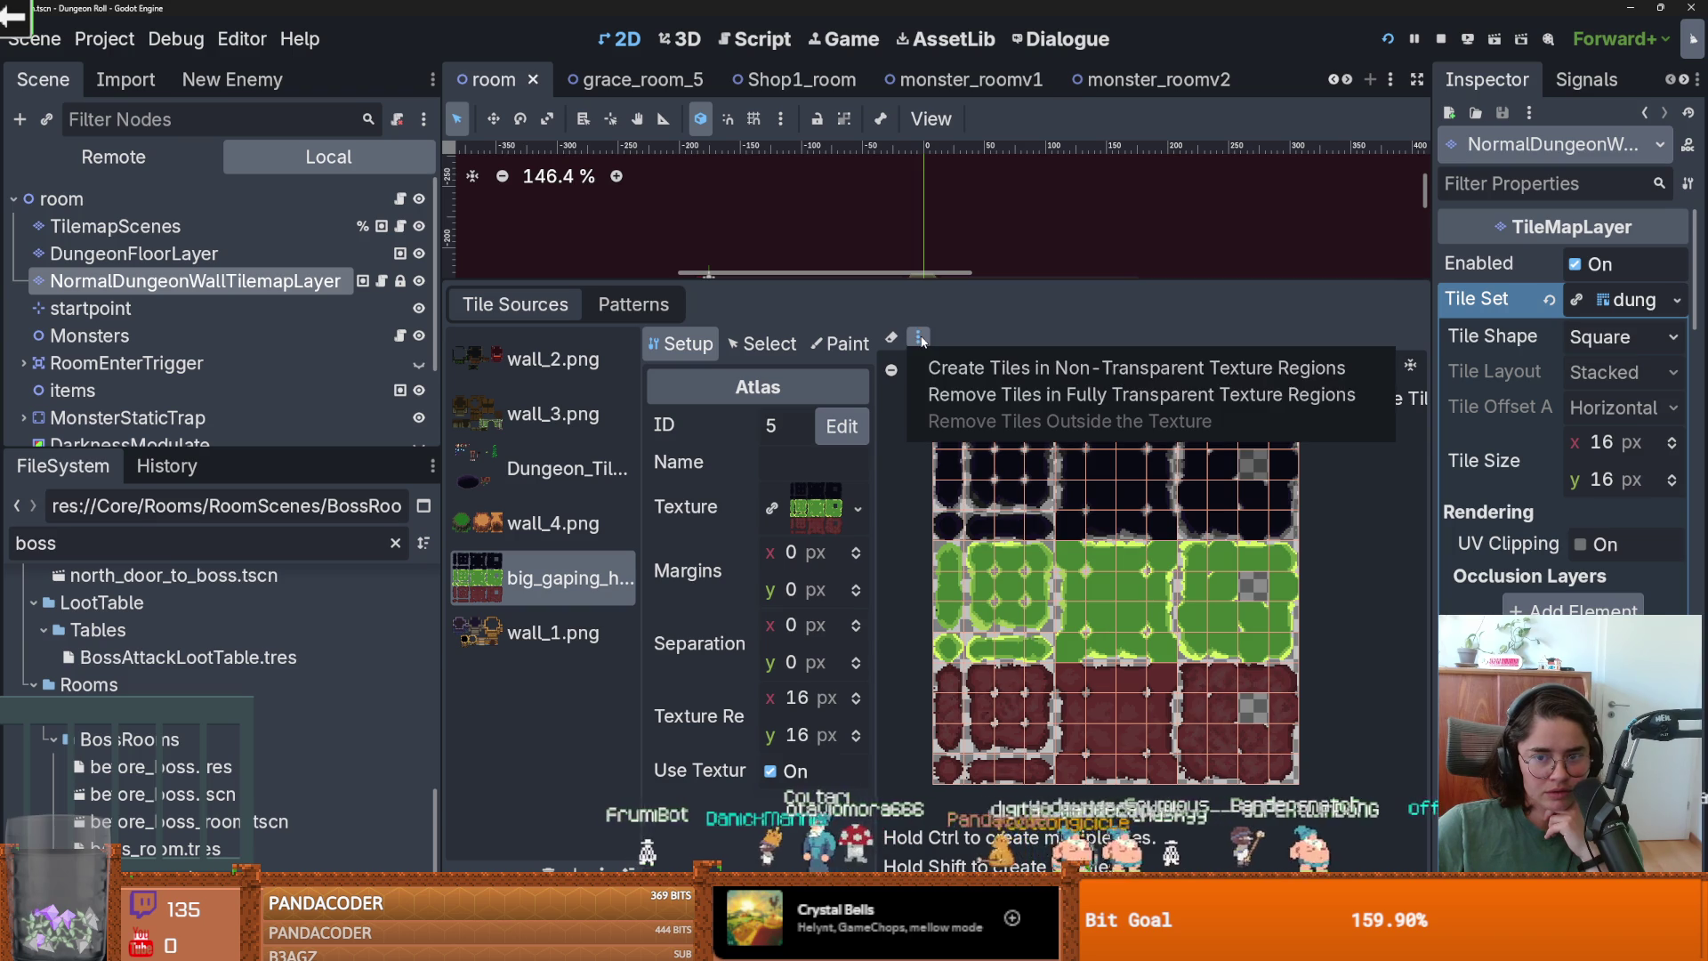
pyautogui.click(553, 632)
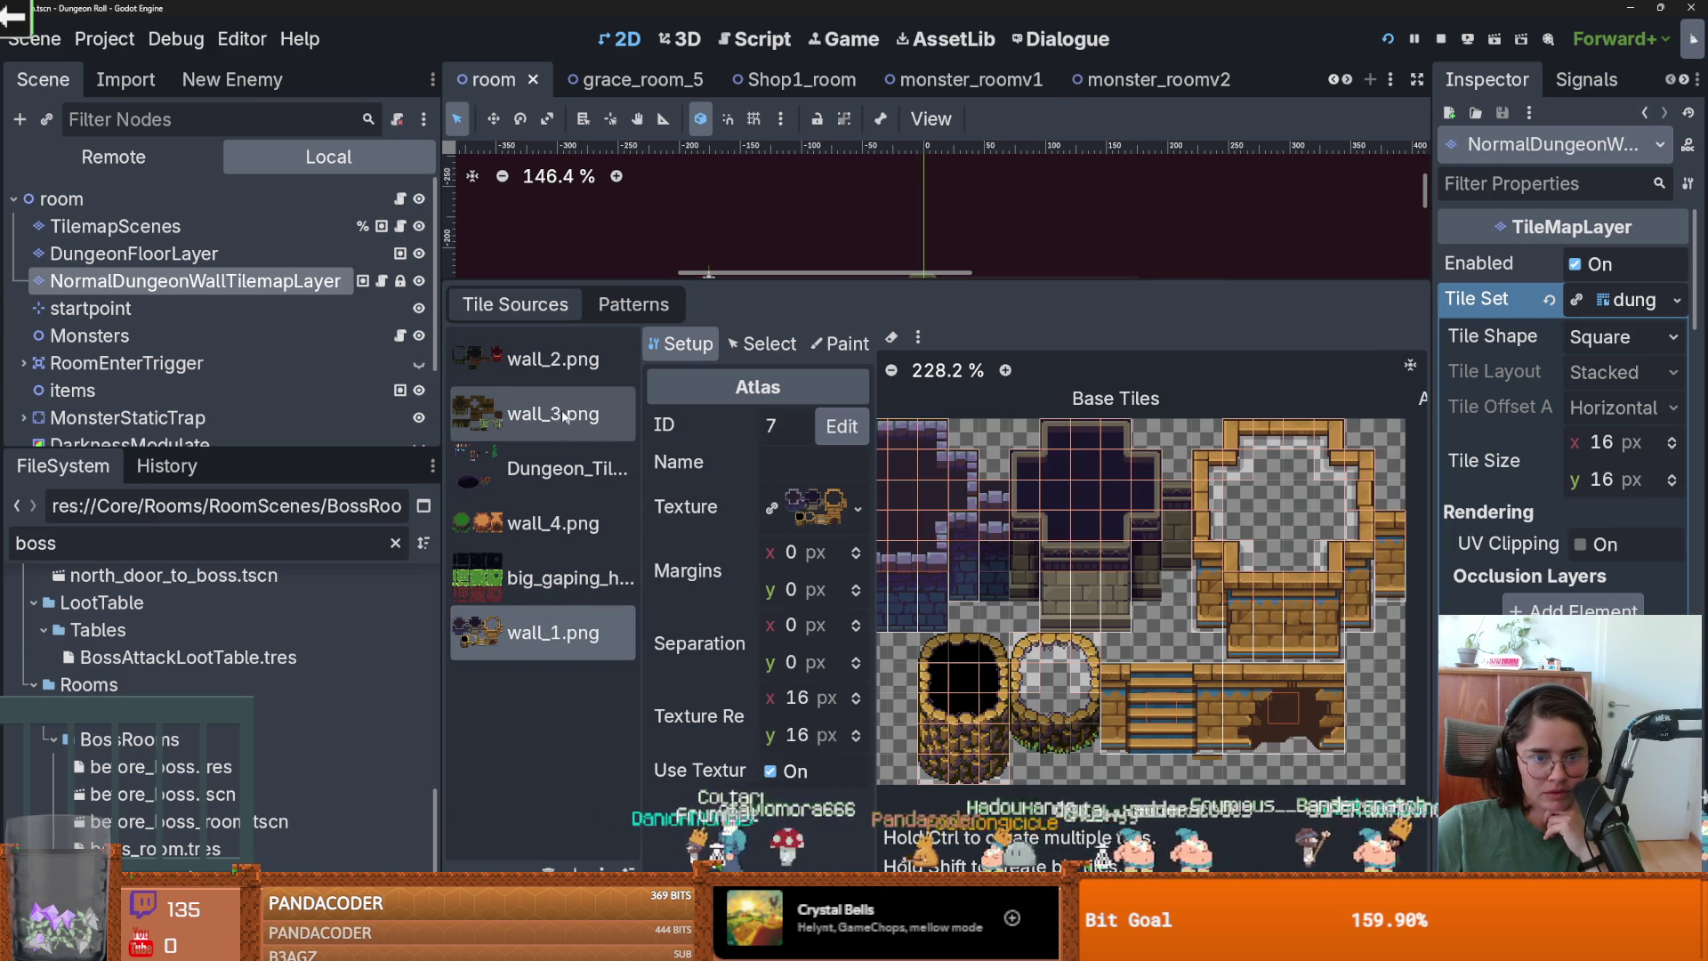
# Remove tiles in fully transparent regions from the dungeon tiles atlas, save, and run the project.
pyautogui.click(551, 470)
pyautogui.click(919, 336)
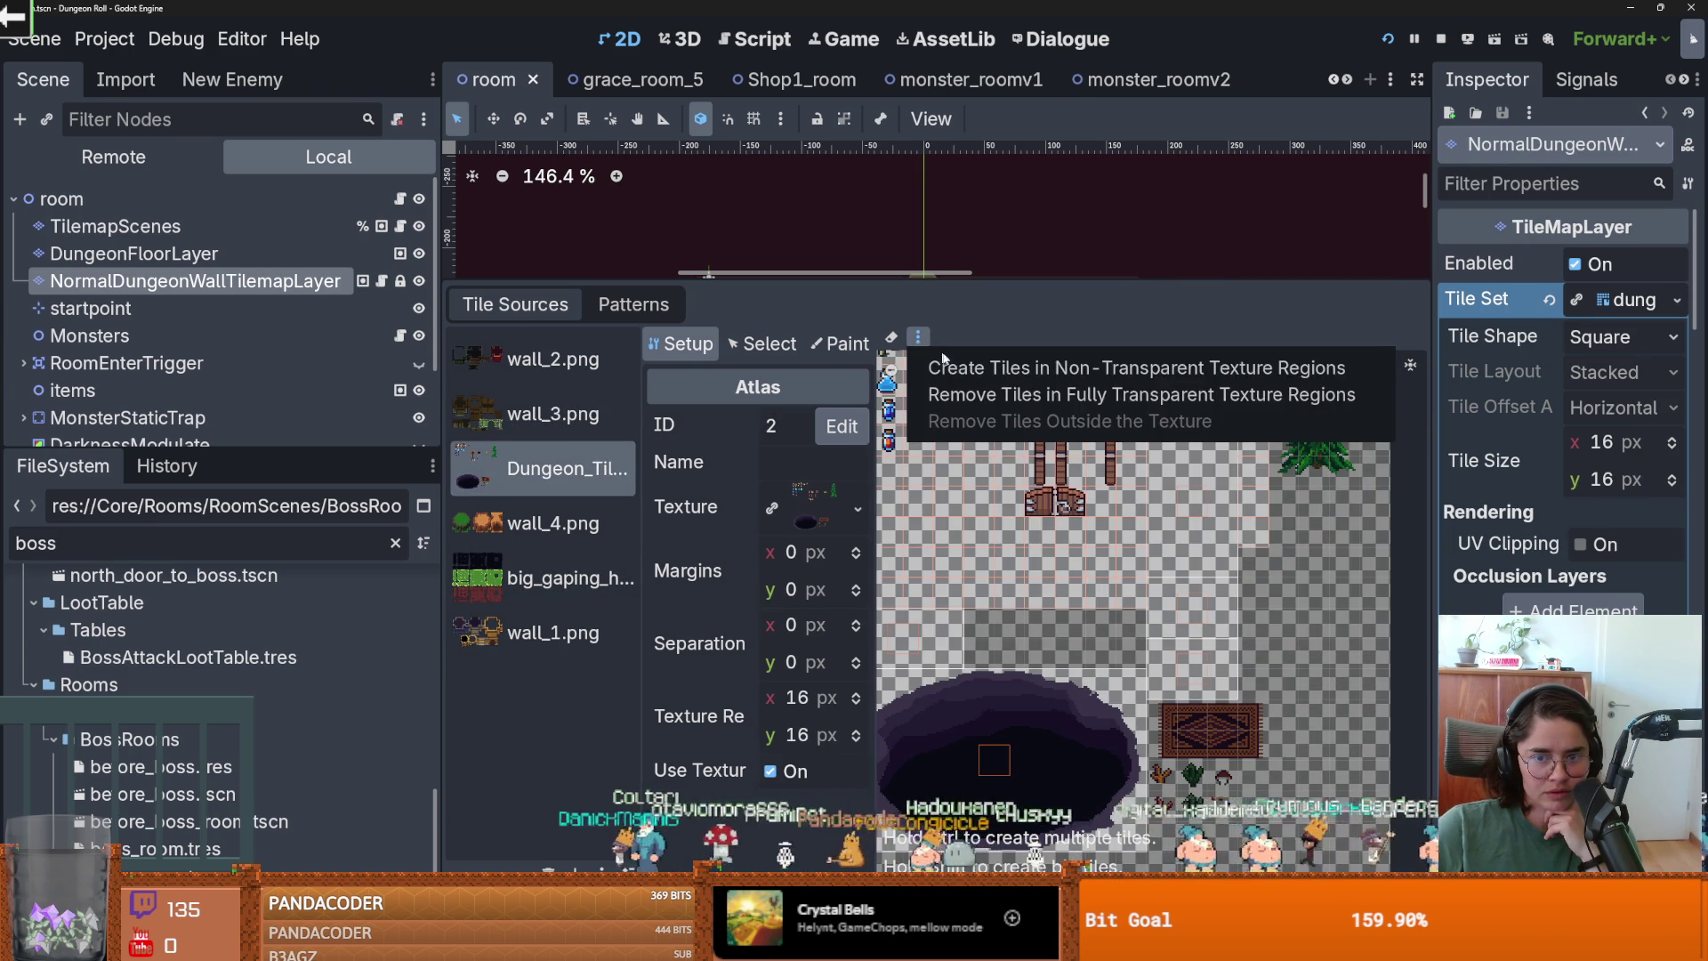
pyautogui.click(975, 395)
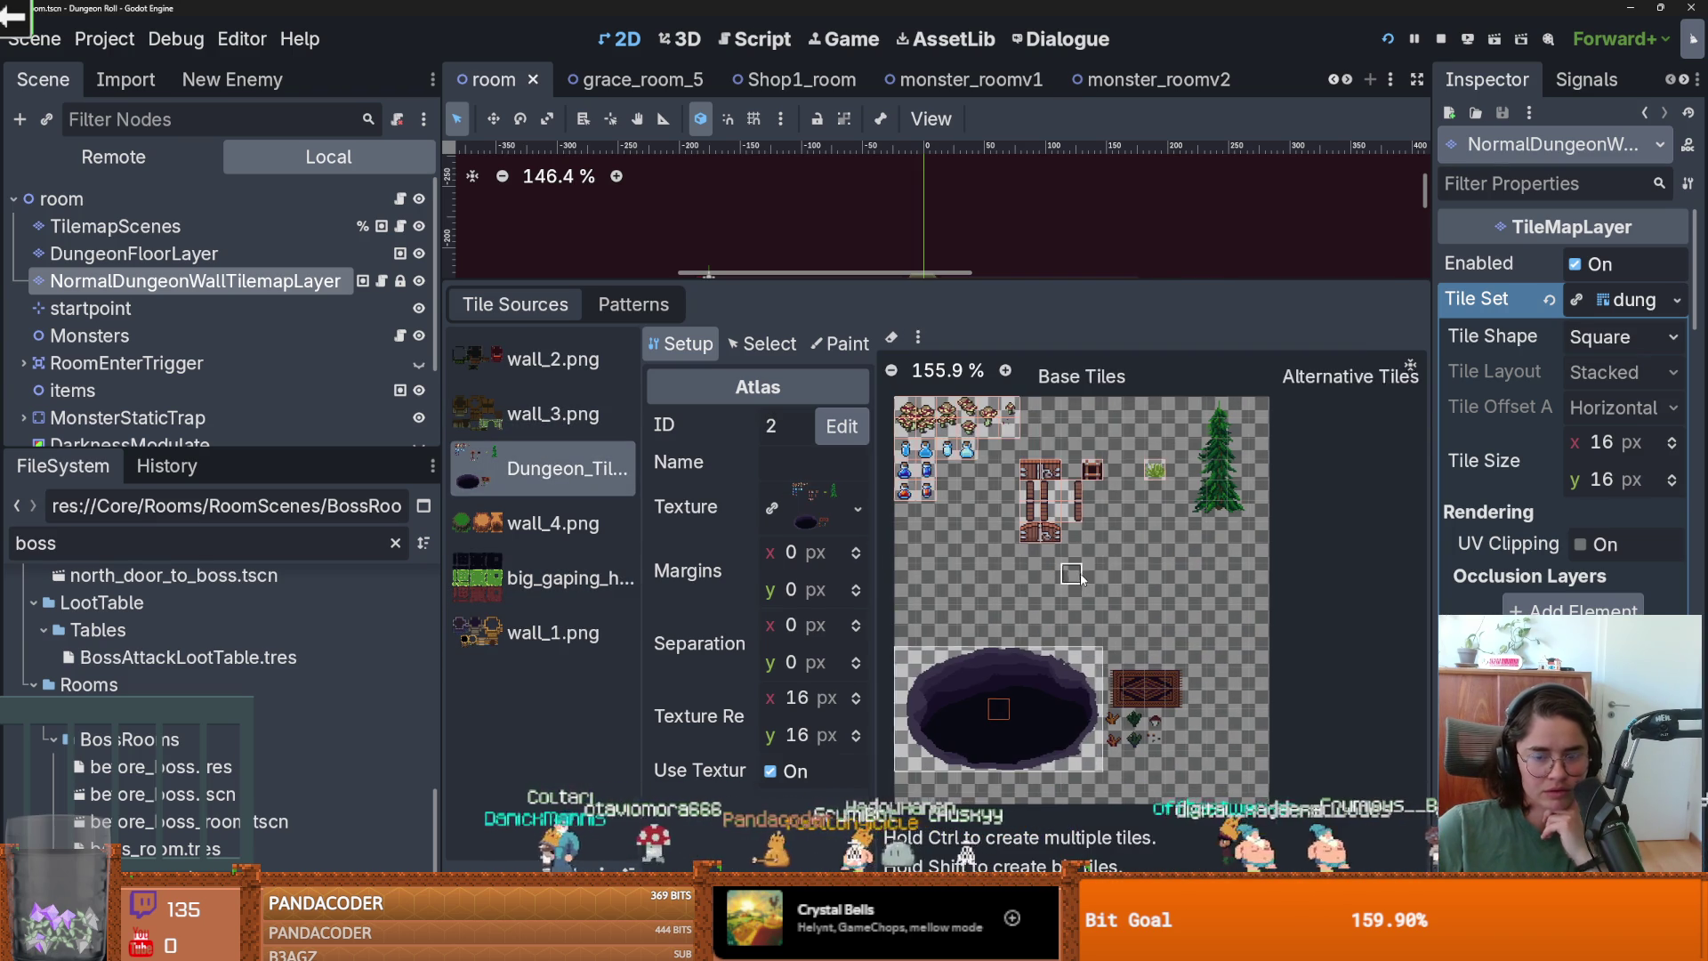
pyautogui.hotkey('ctrl', 's')
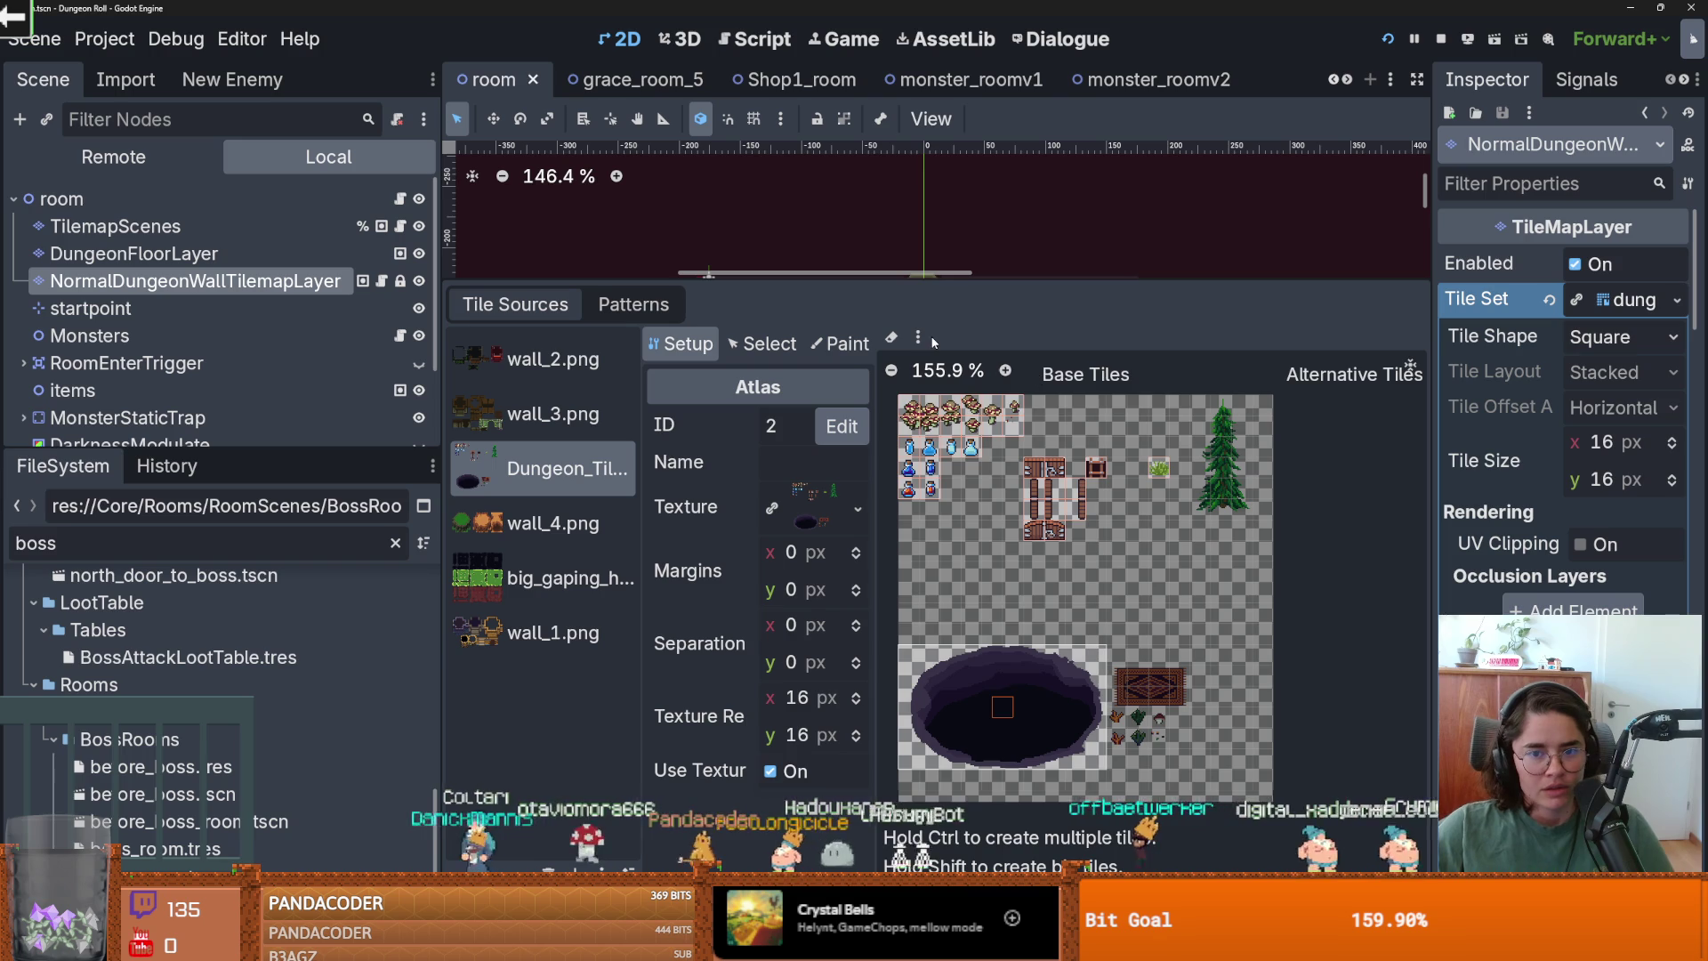
pyautogui.click(918, 337)
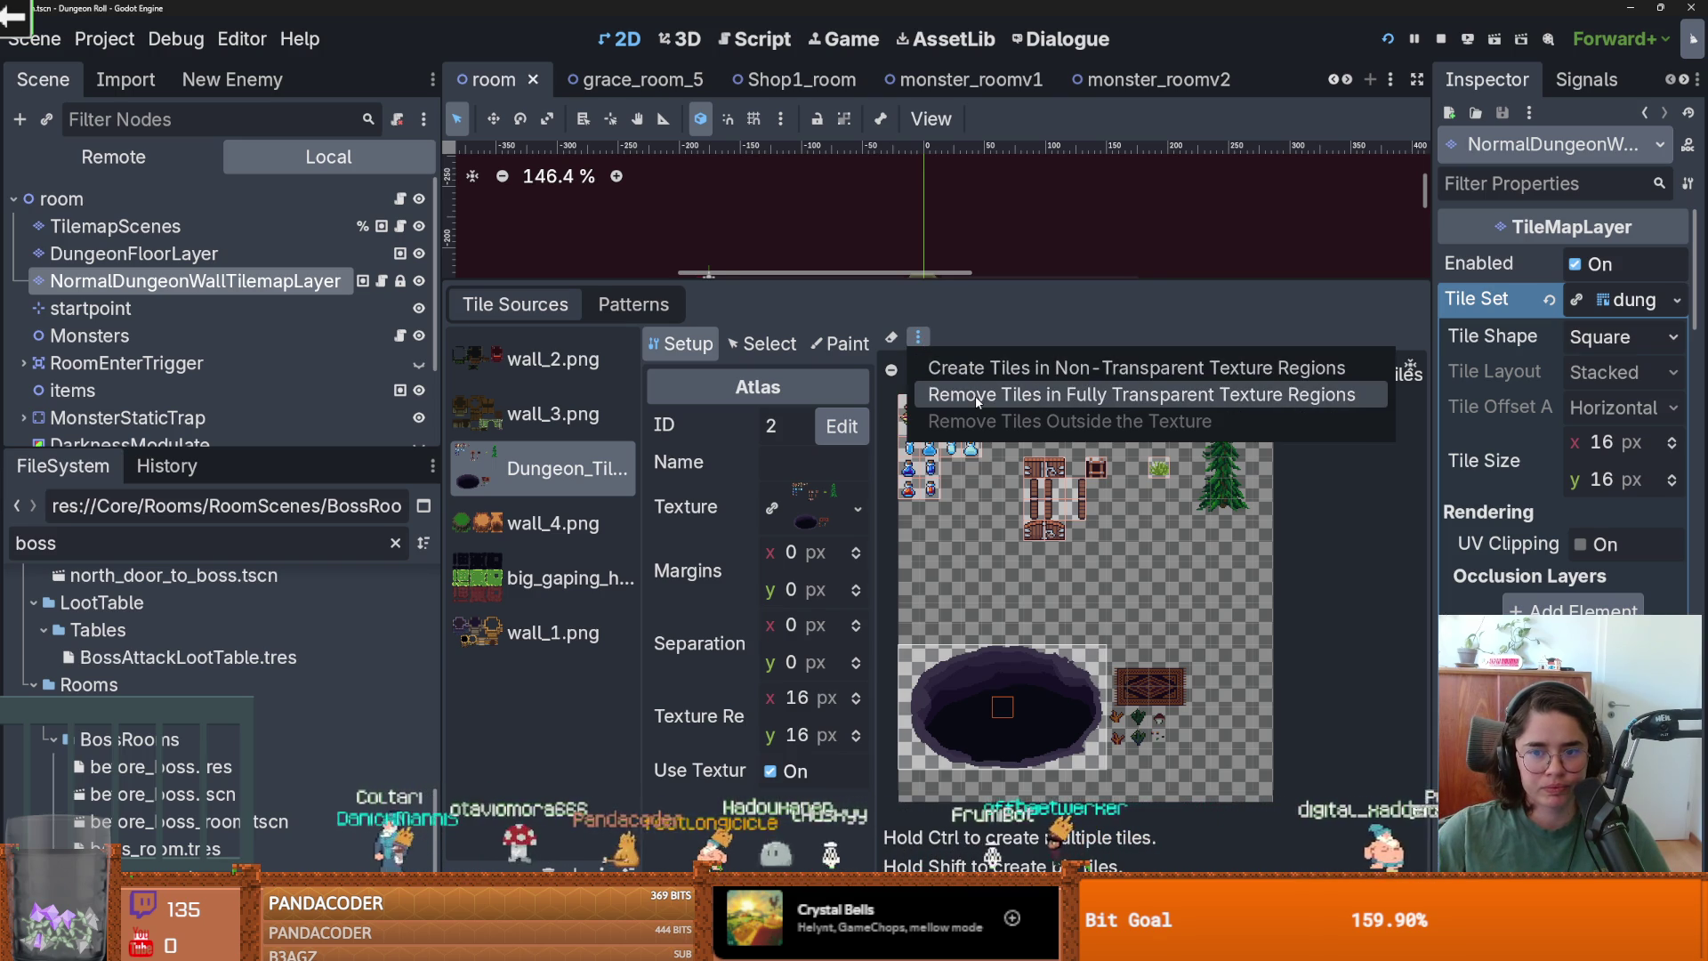
pyautogui.click(988, 394)
pyautogui.click(549, 426)
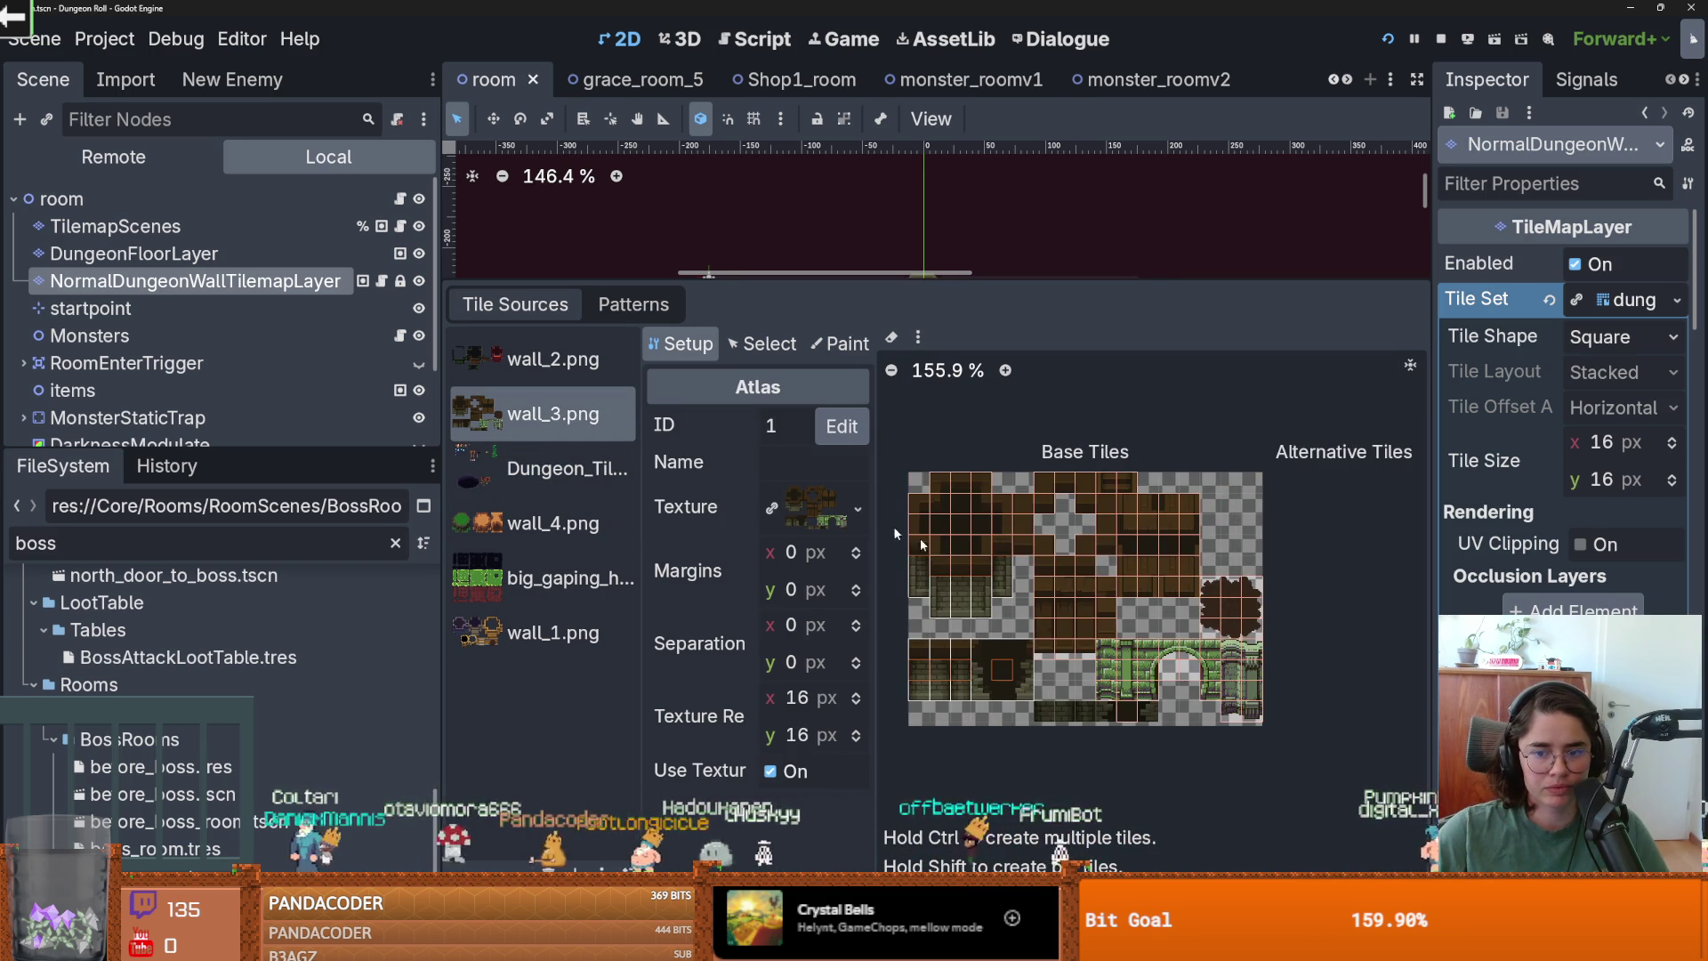
pyautogui.click(1388, 40)
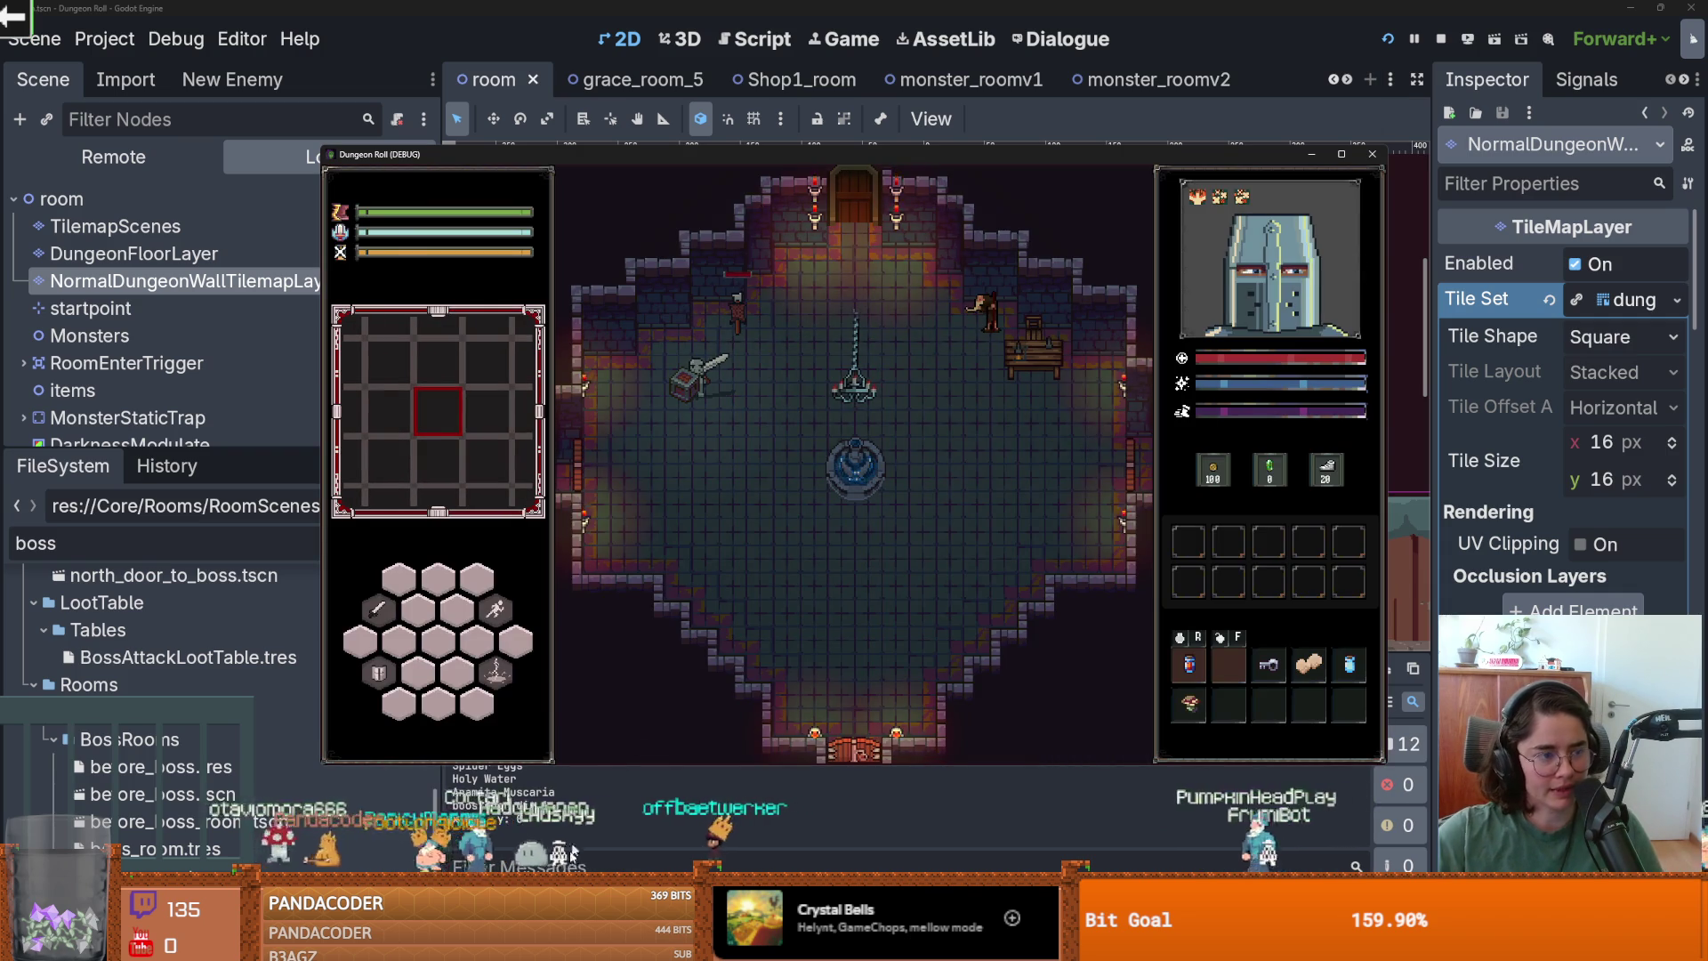
# Stop the game and expand the (5, 15) has_alternative_tile error's details, then shrink the error panel.
pyautogui.press('F8')
pyautogui.scroll(-3, 870, 450)
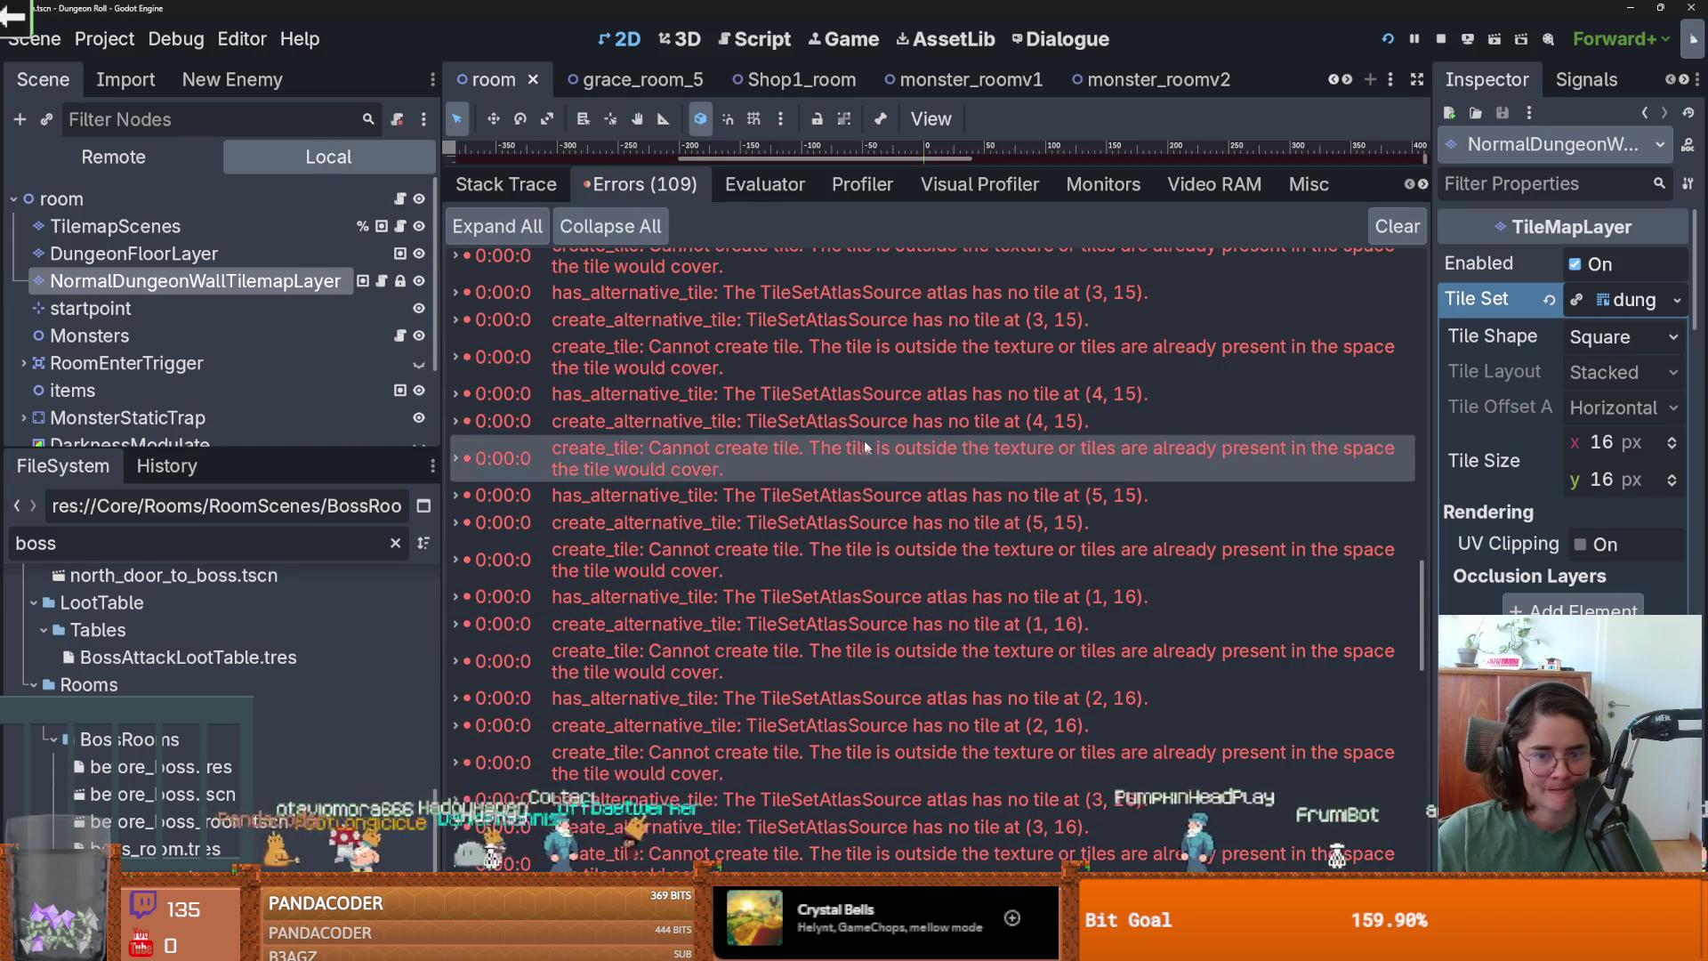
pyautogui.click(856, 499)
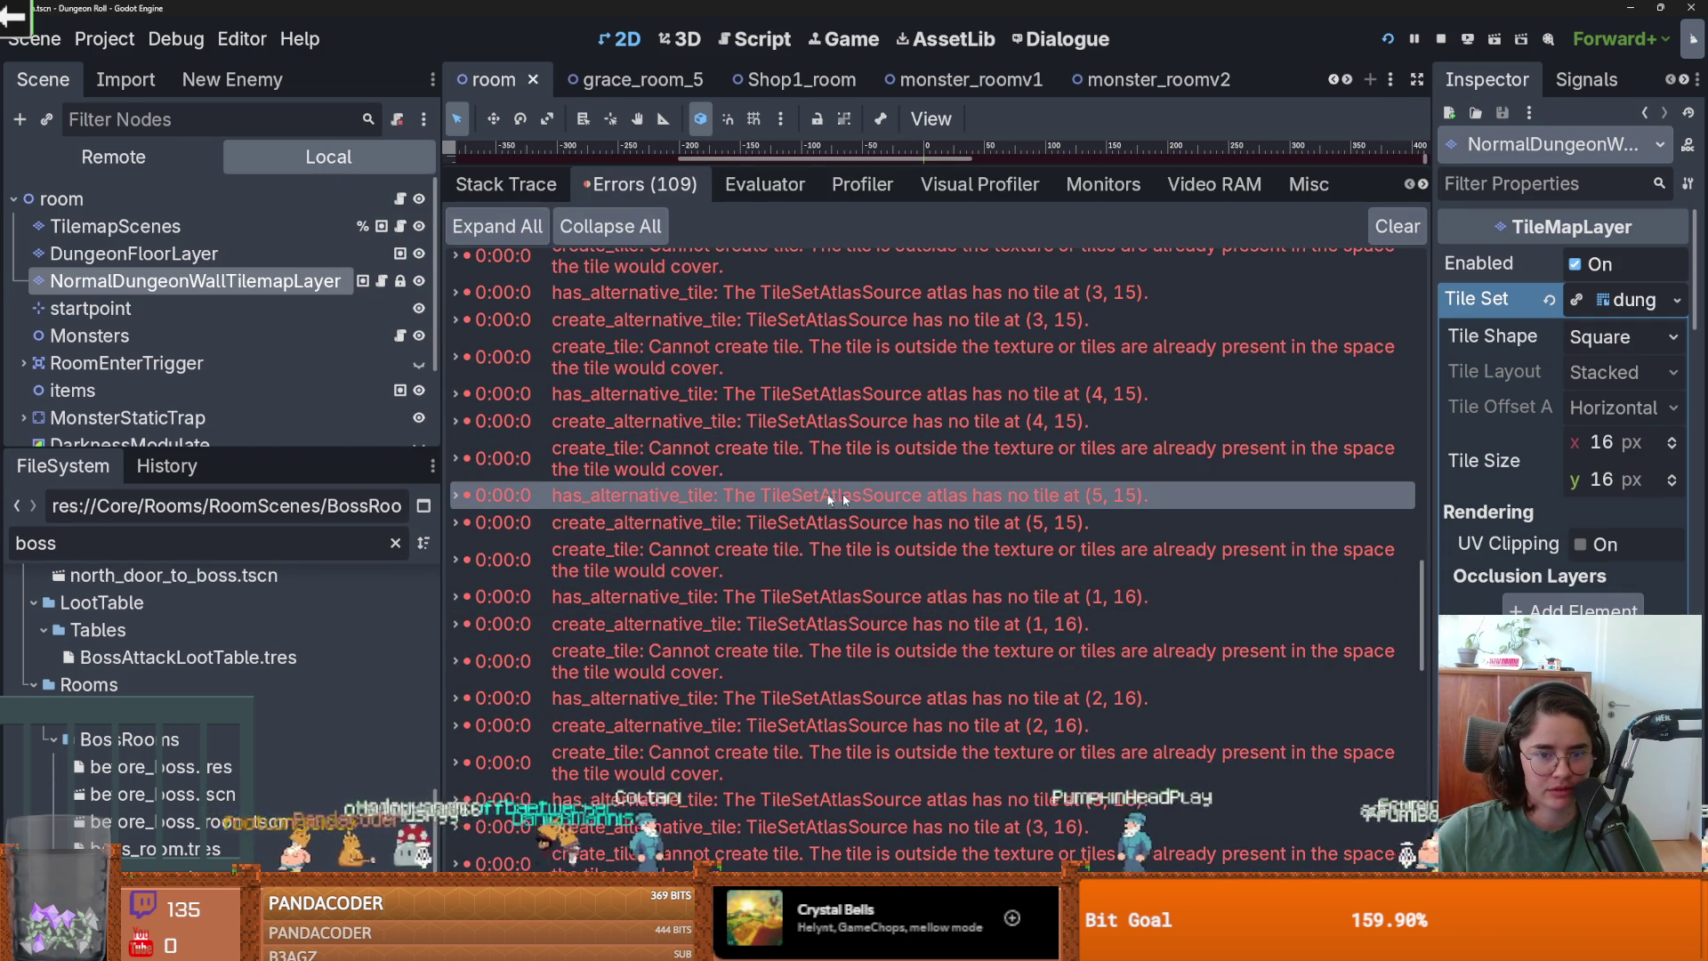
pyautogui.click(464, 499)
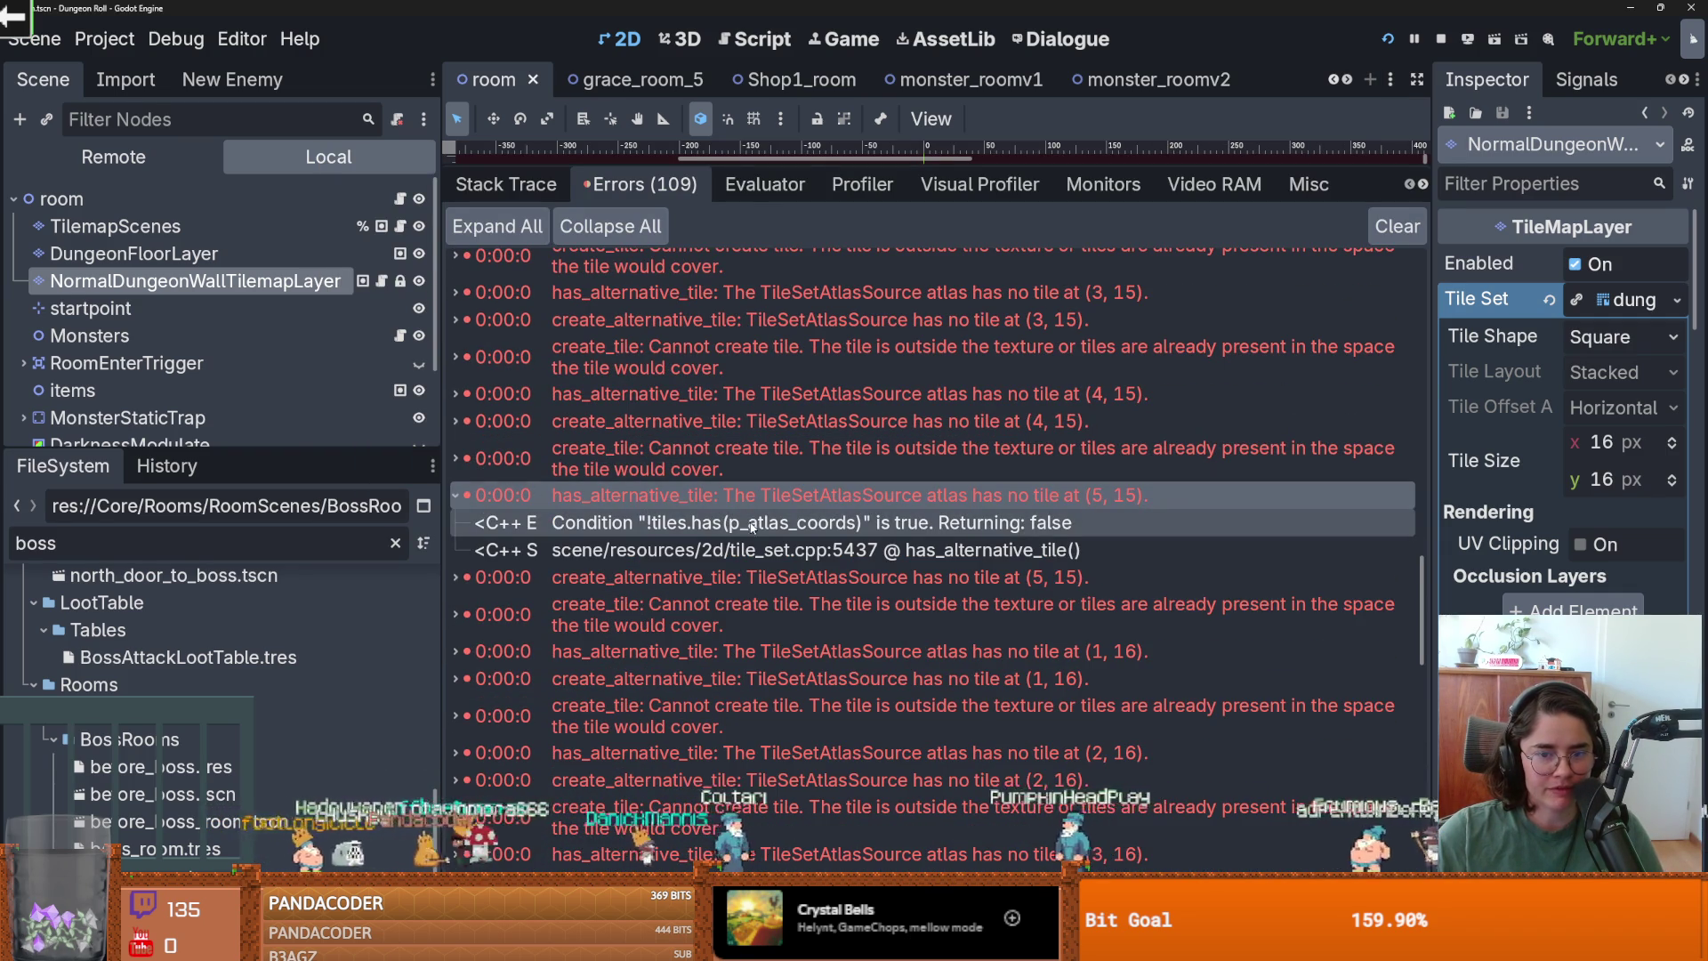
pyautogui.scroll(2, 743, 542)
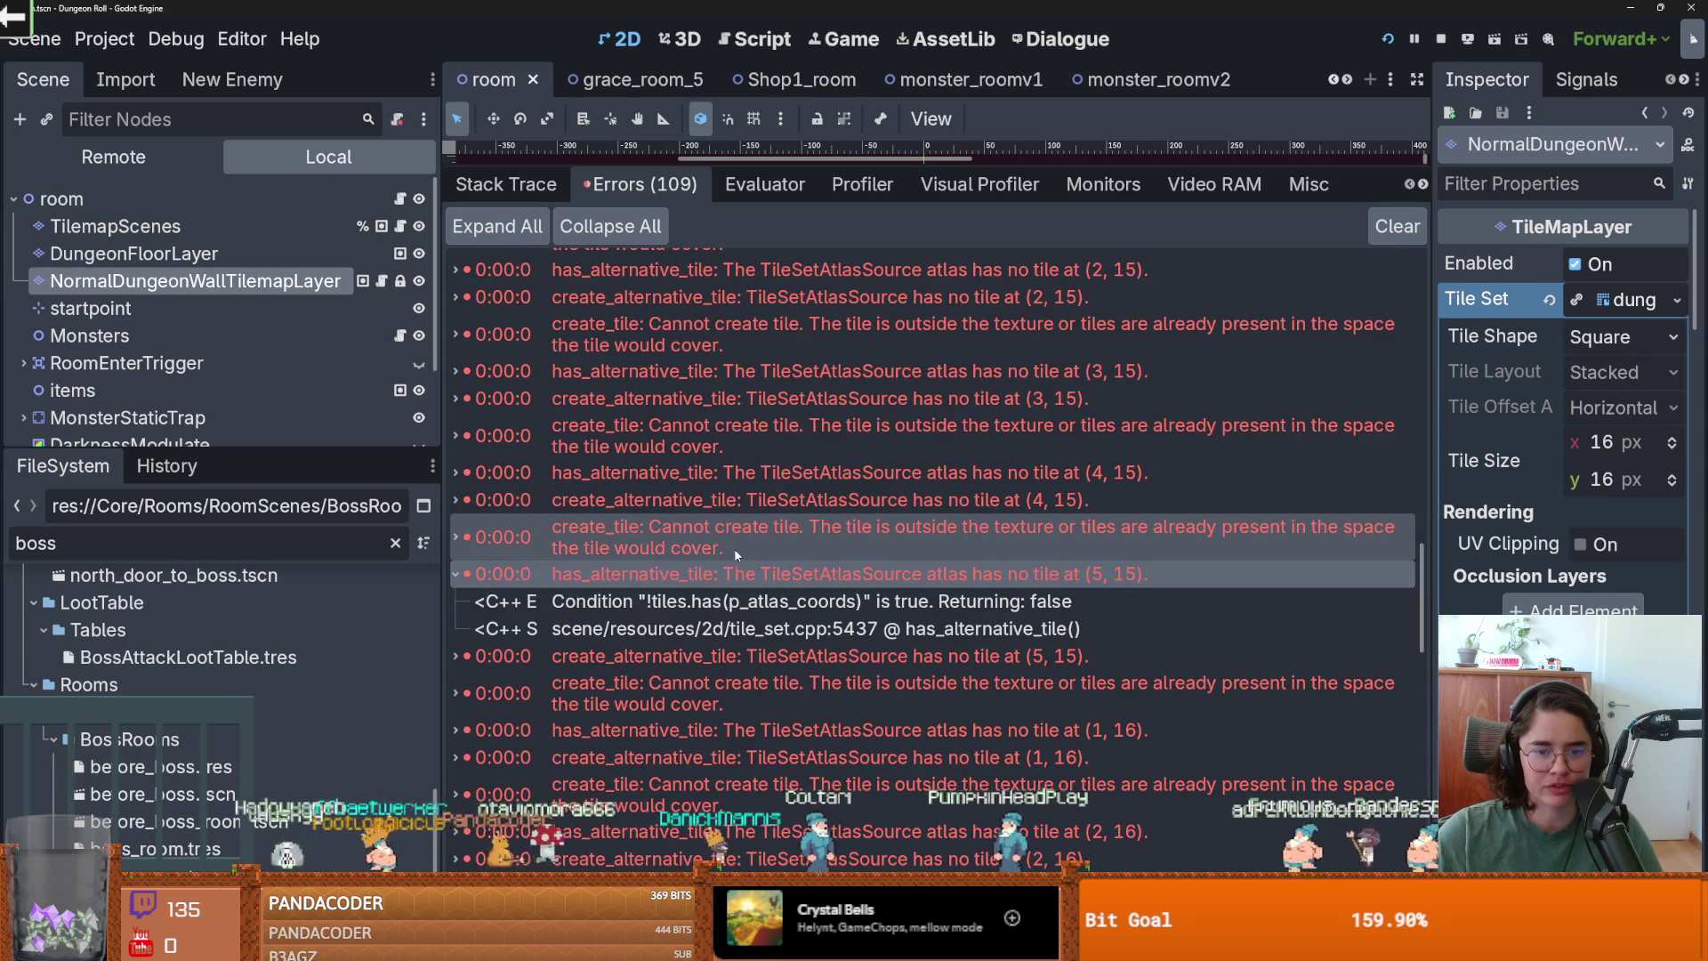
pyautogui.moveTo(744, 538)
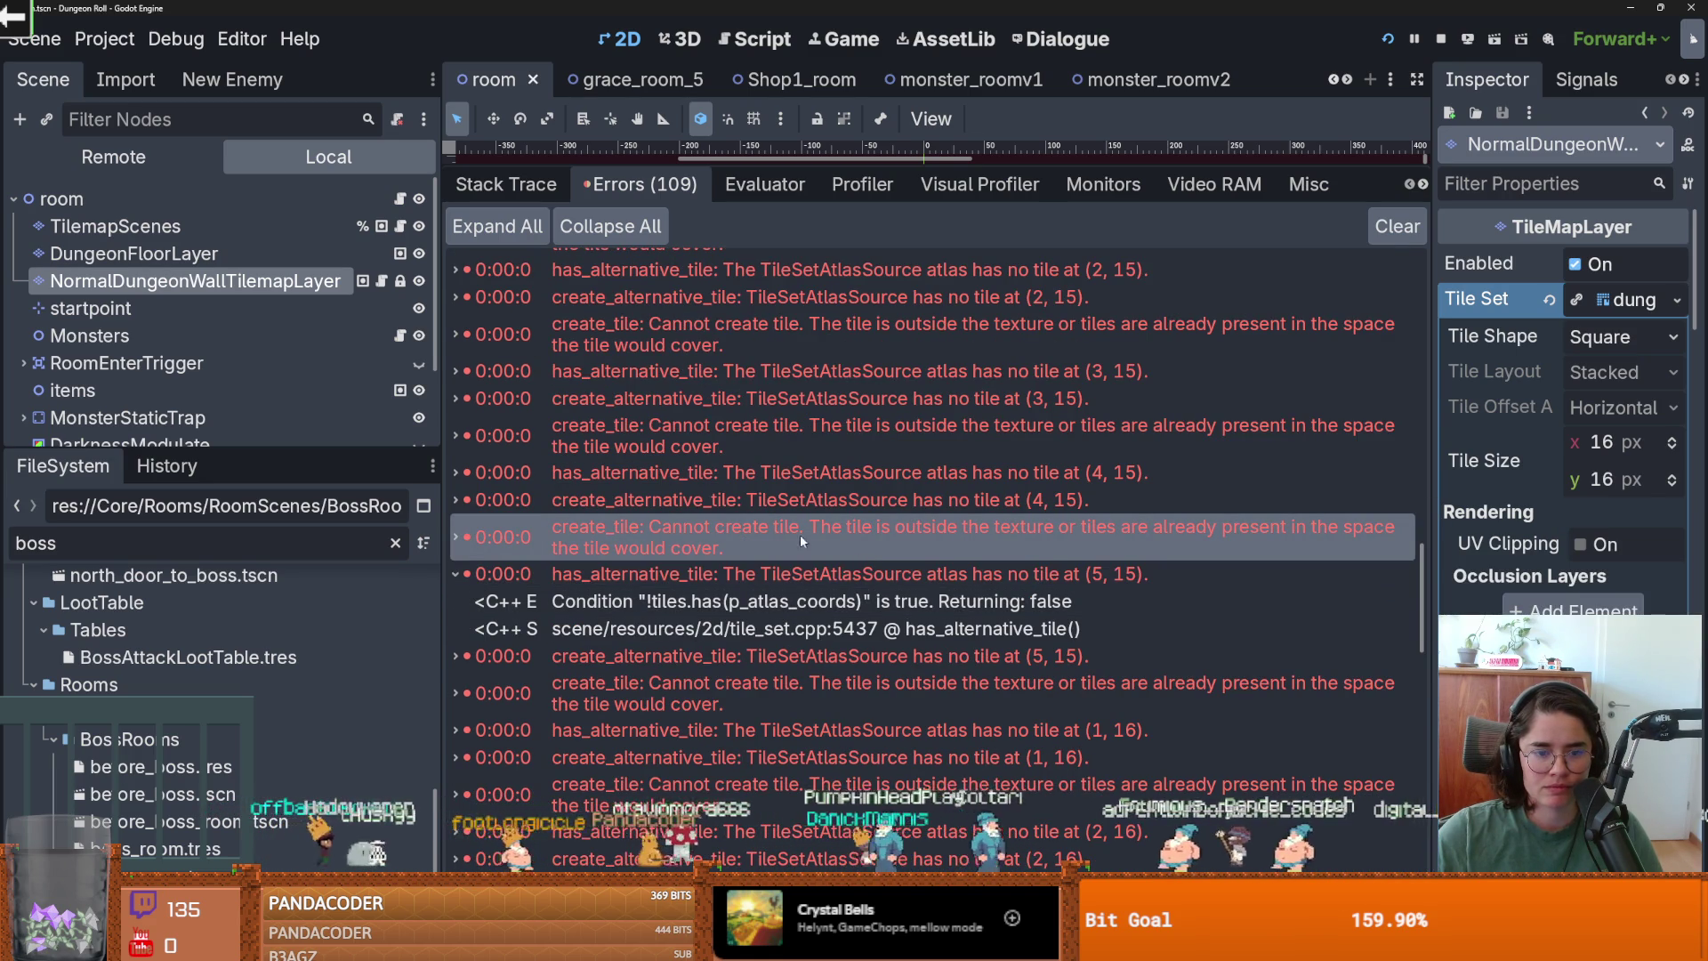
pyautogui.scroll(8, 729, 547)
pyautogui.moveTo(824, 169); pyautogui.dragTo(824, 617)
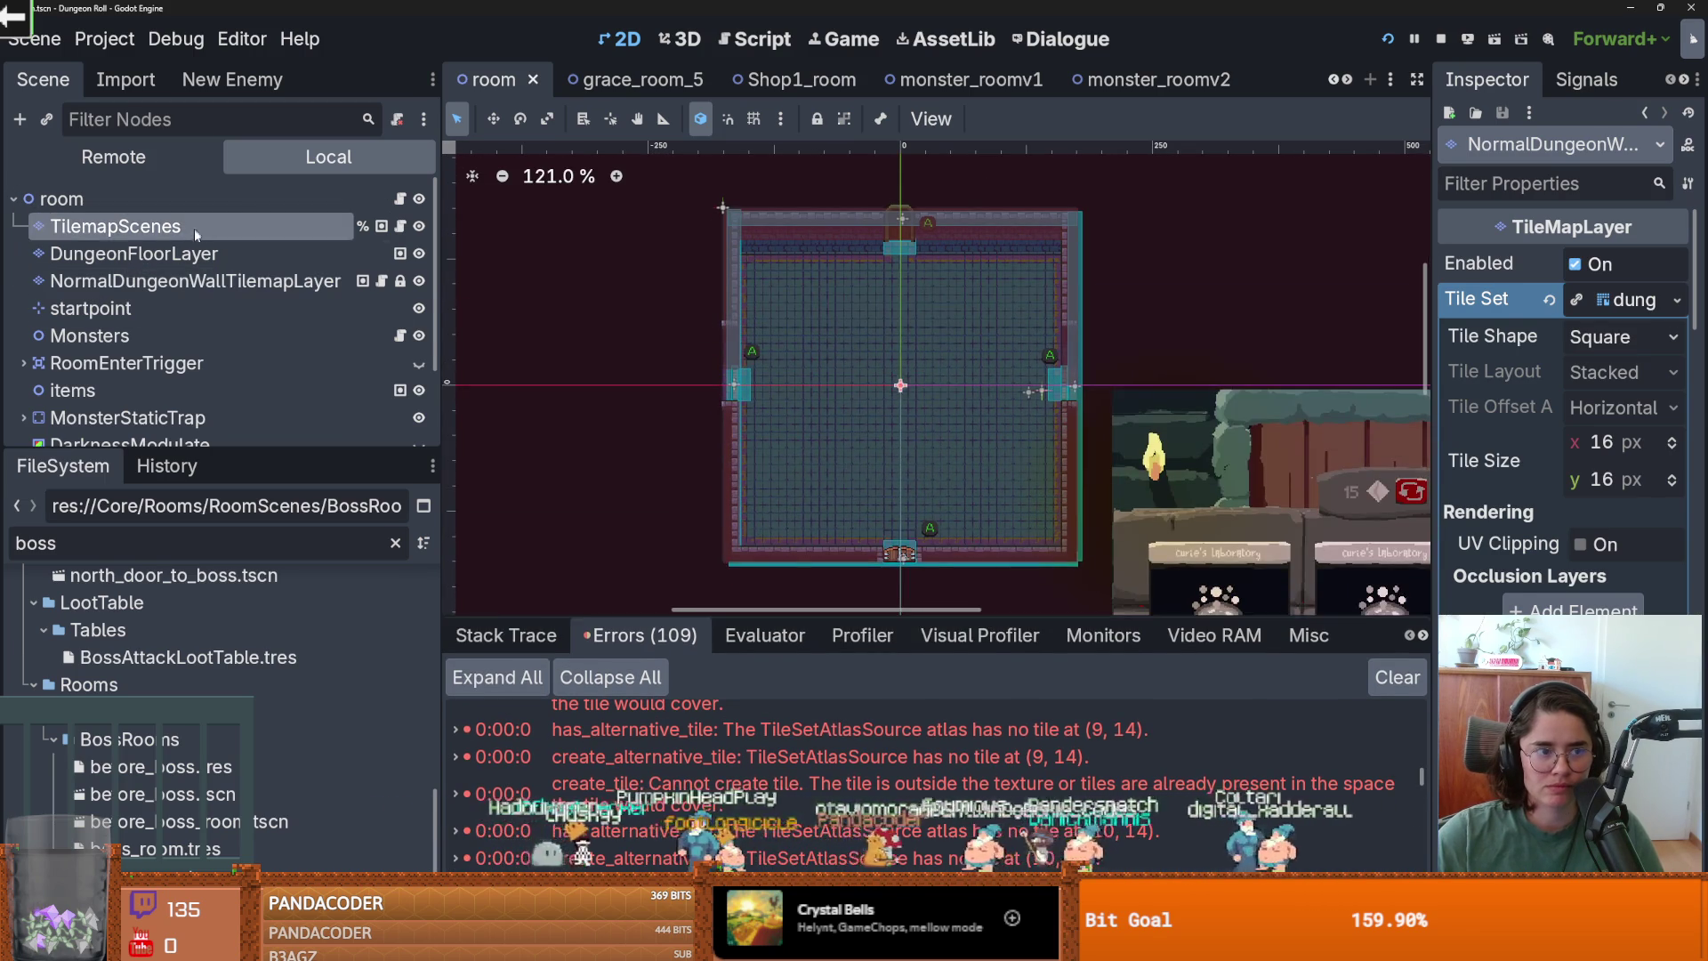
# Select the DungeonFloorLayer, wall tilemap and TilemapScenes nodes with a larger canvas, and save.
pyautogui.click(134, 253)
pyautogui.moveTo(684, 283); pyautogui.dragTo(683, 713)
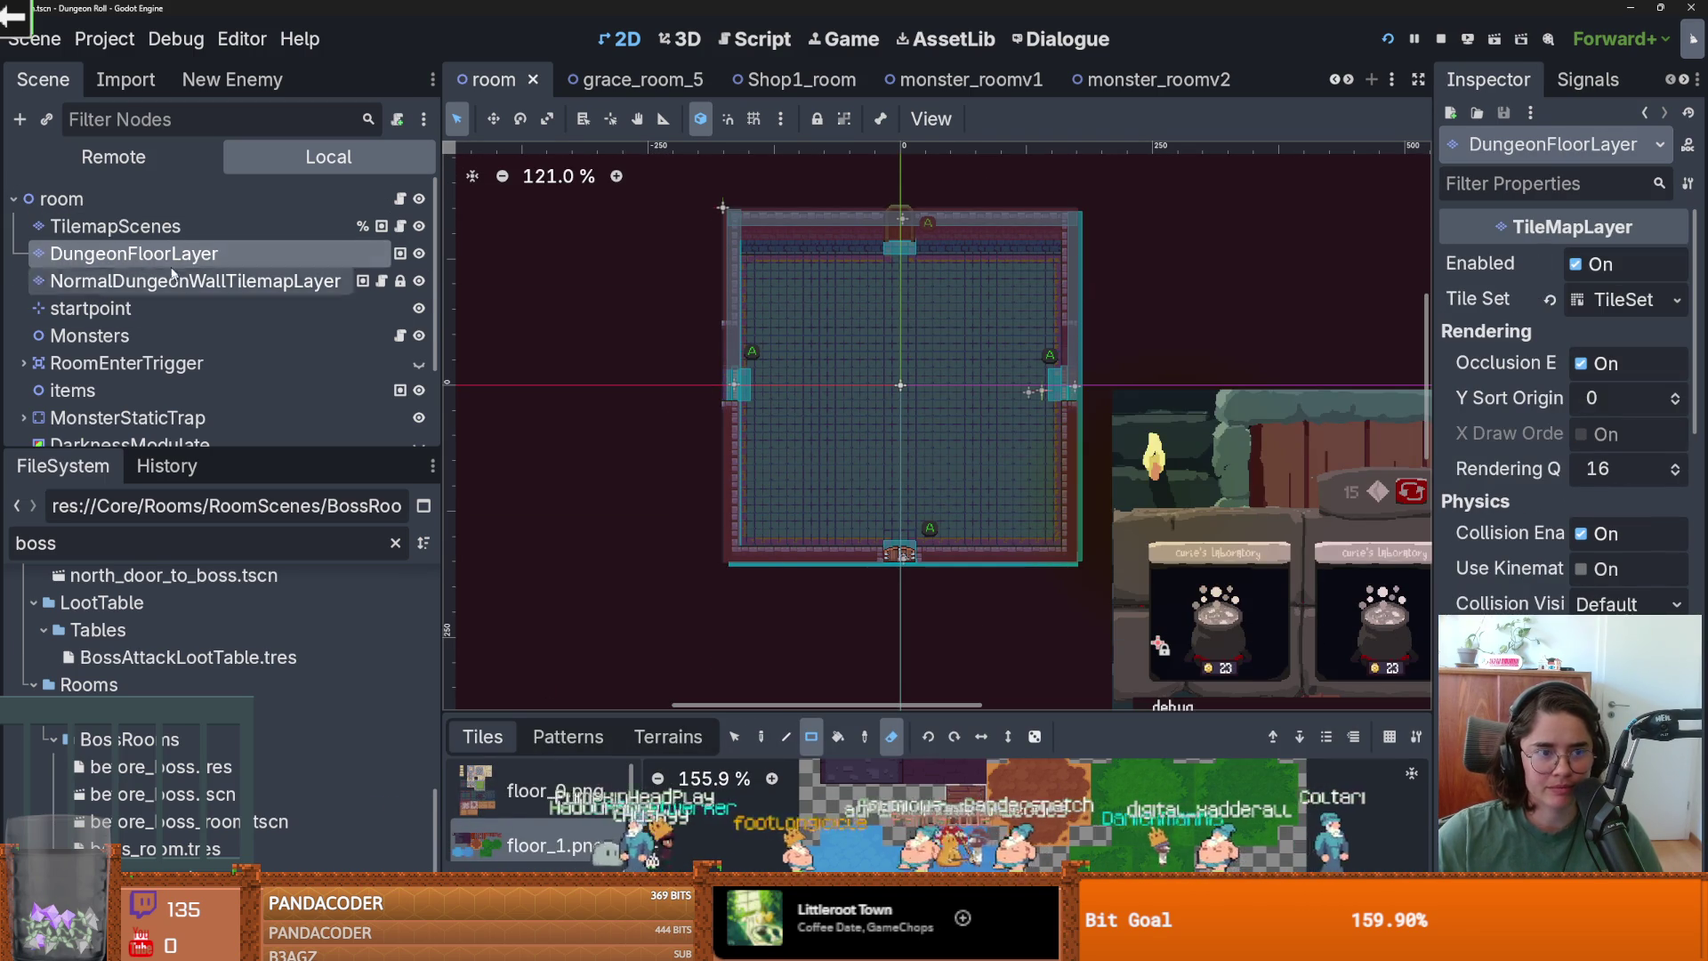
pyautogui.click(185, 281)
pyautogui.click(187, 233)
pyautogui.hotkey('ctrl', 's')
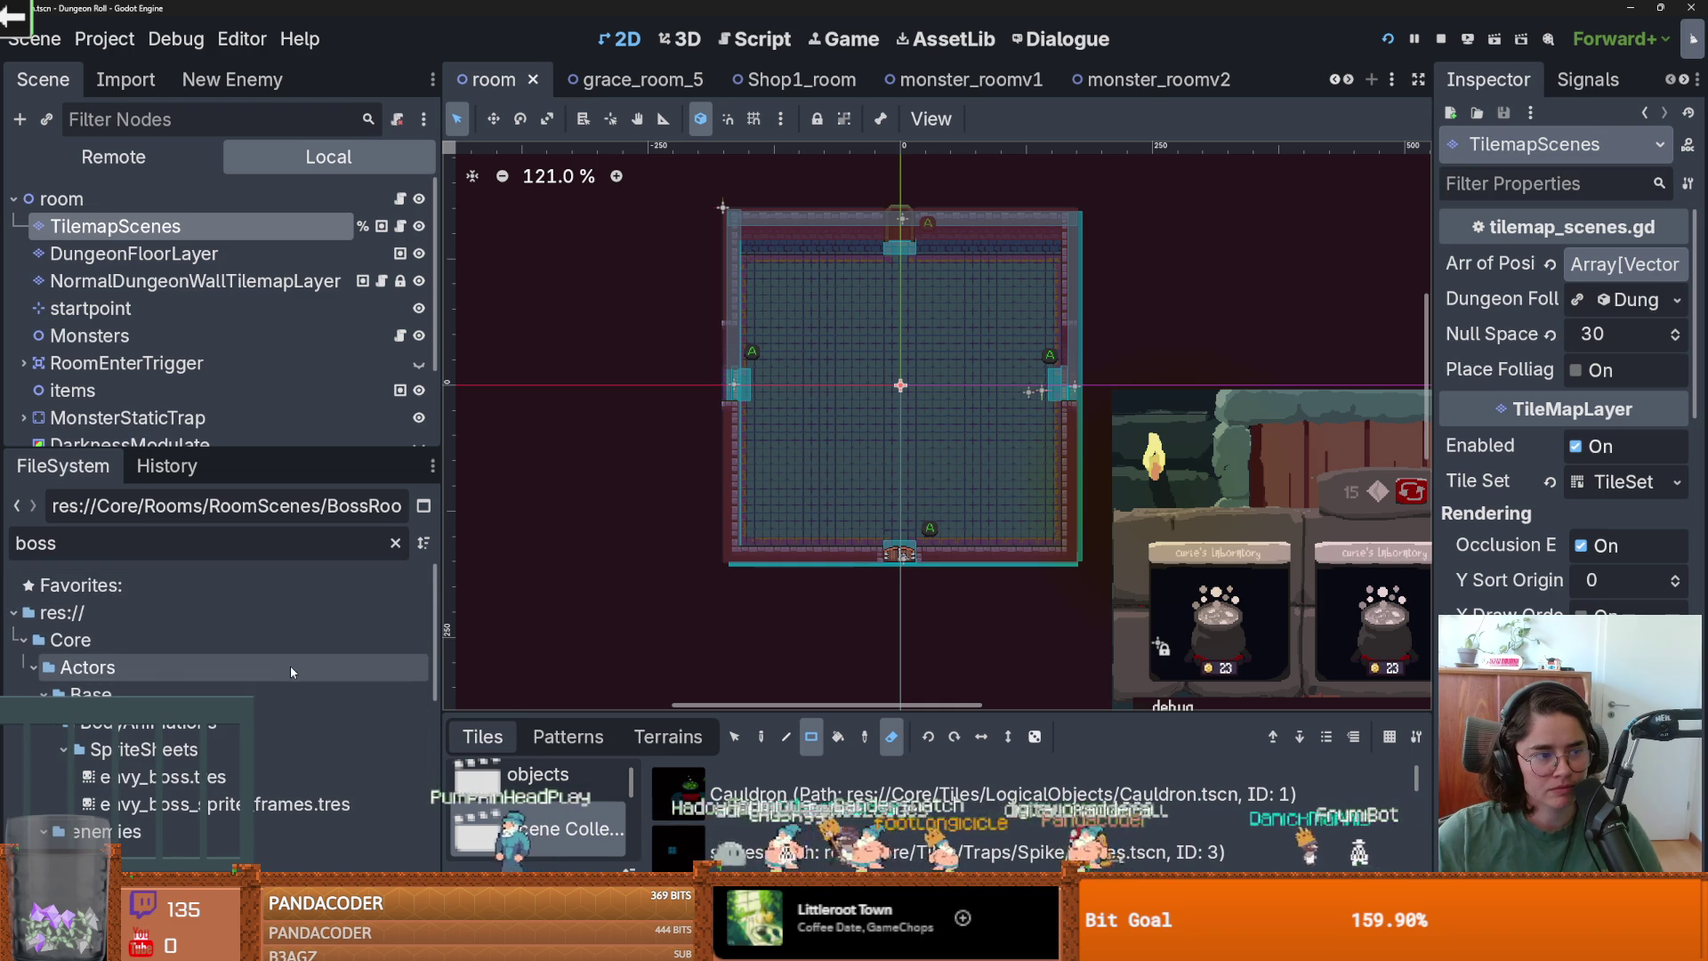
# Clear the boss file filter, save again, and reopen a taller error list around tile (9, 14).
pyautogui.click(395, 543)
pyautogui.hotkey('ctrl', 's')
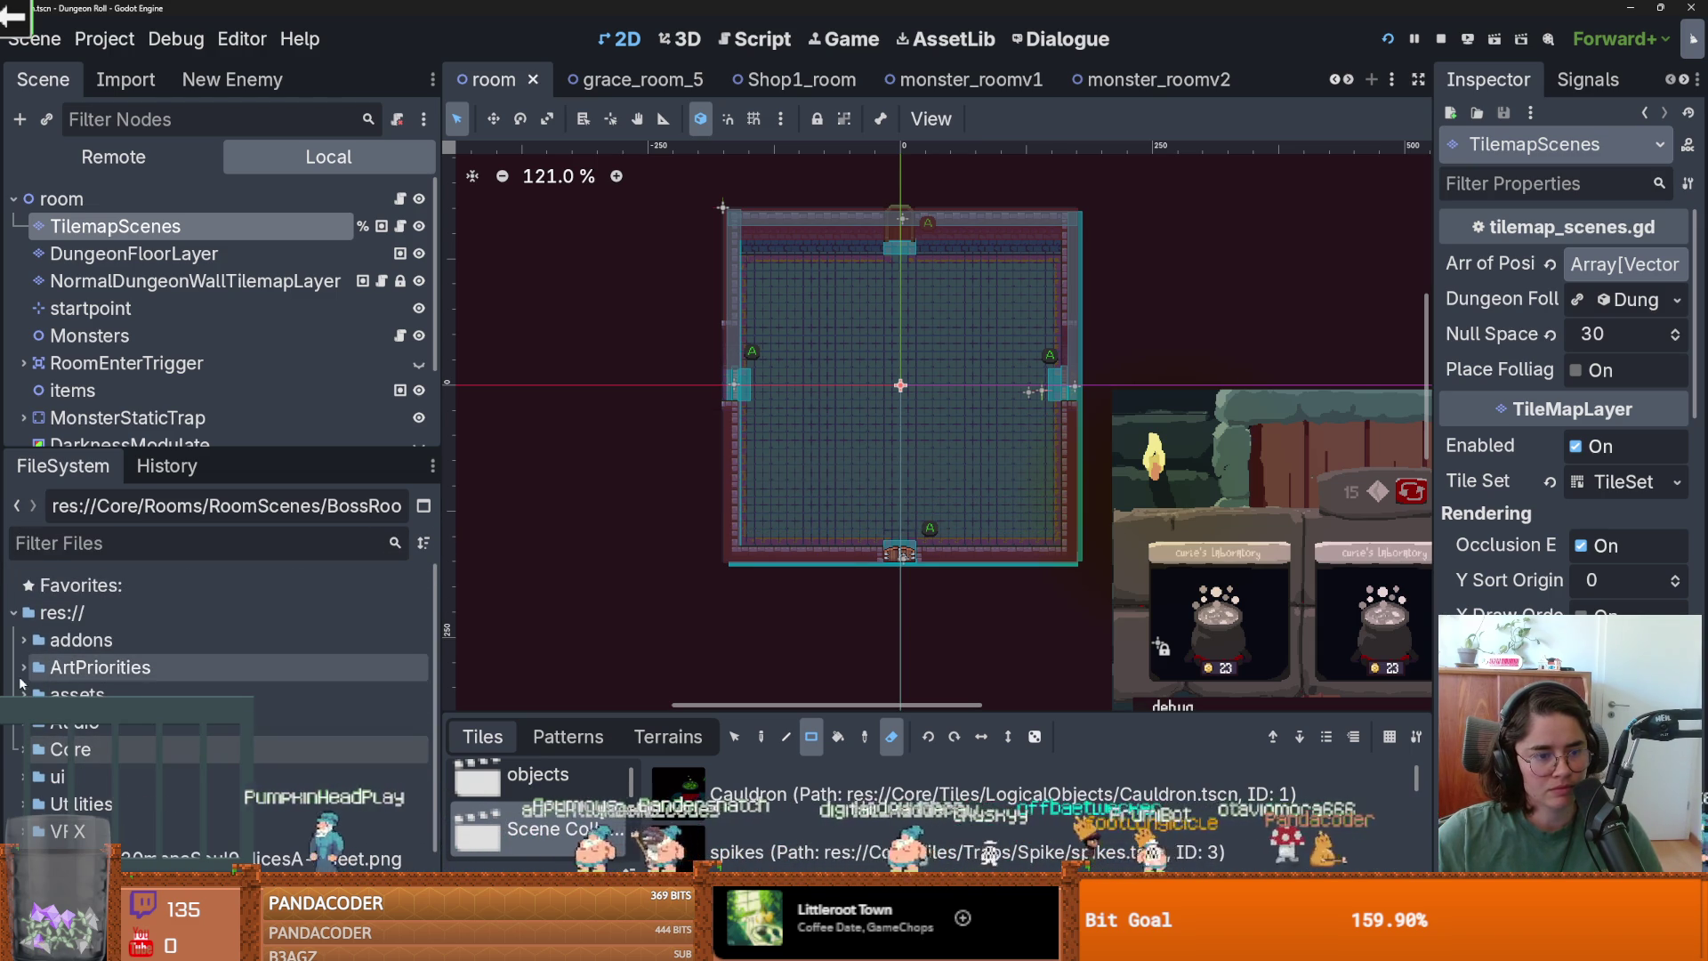
pyautogui.scroll(-2, 222, 694)
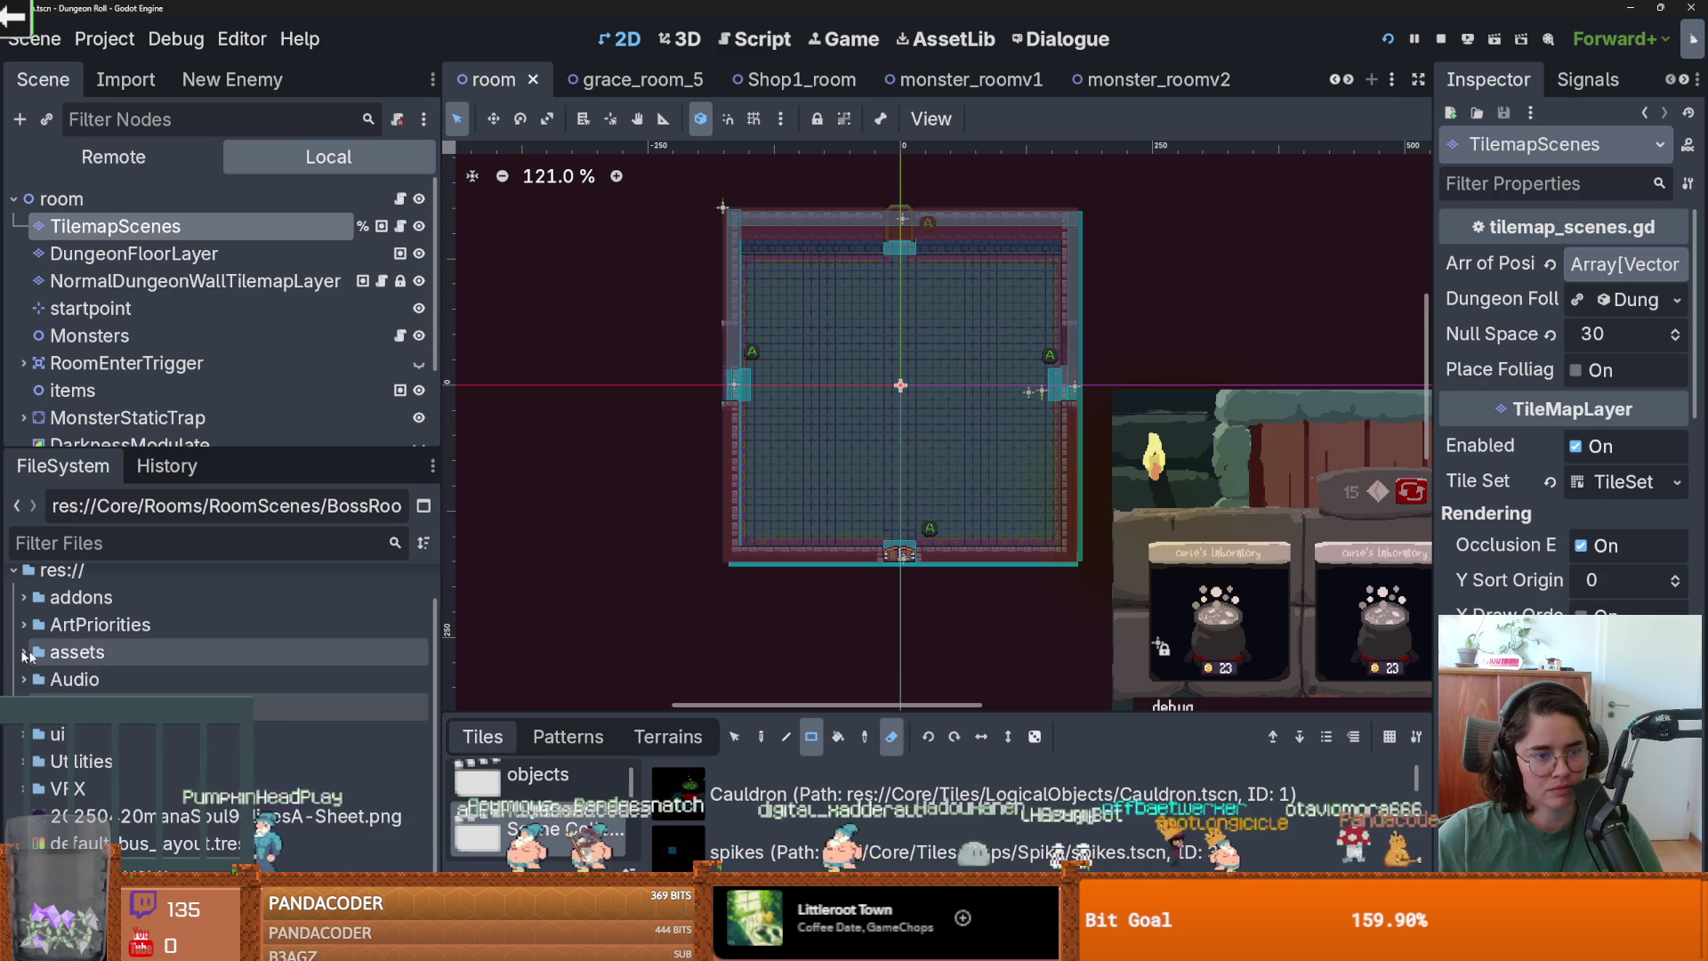
pyautogui.click(525, 889)
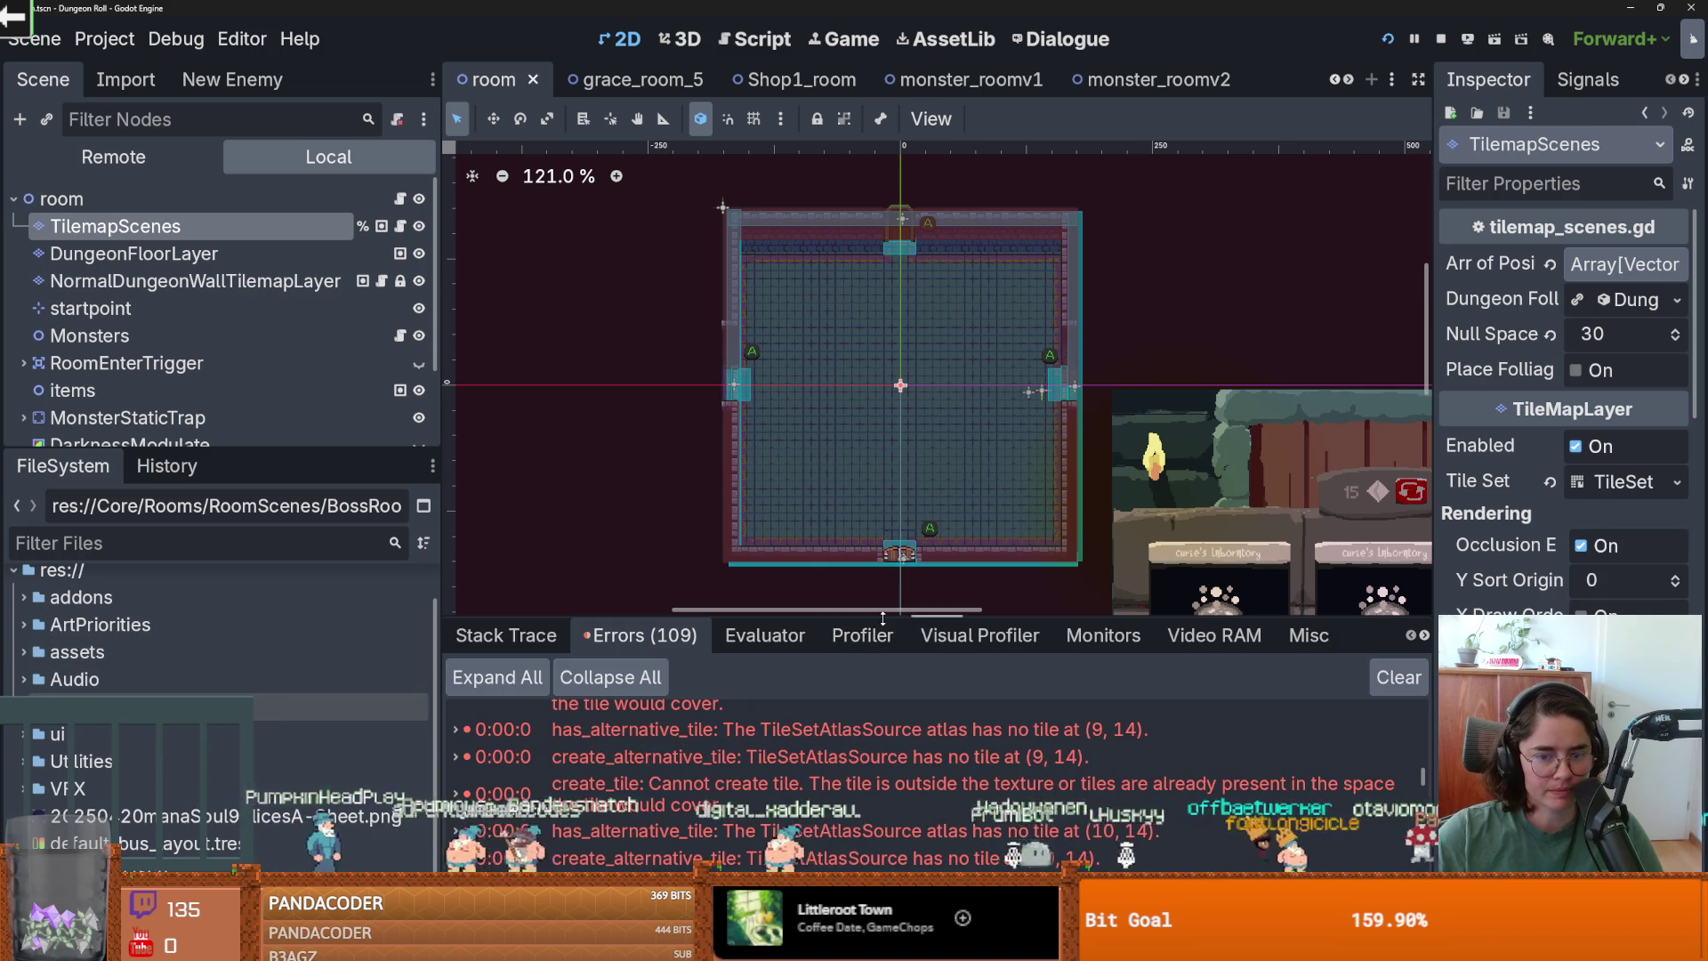
pyautogui.moveTo(883, 618); pyautogui.dragTo(883, 331)
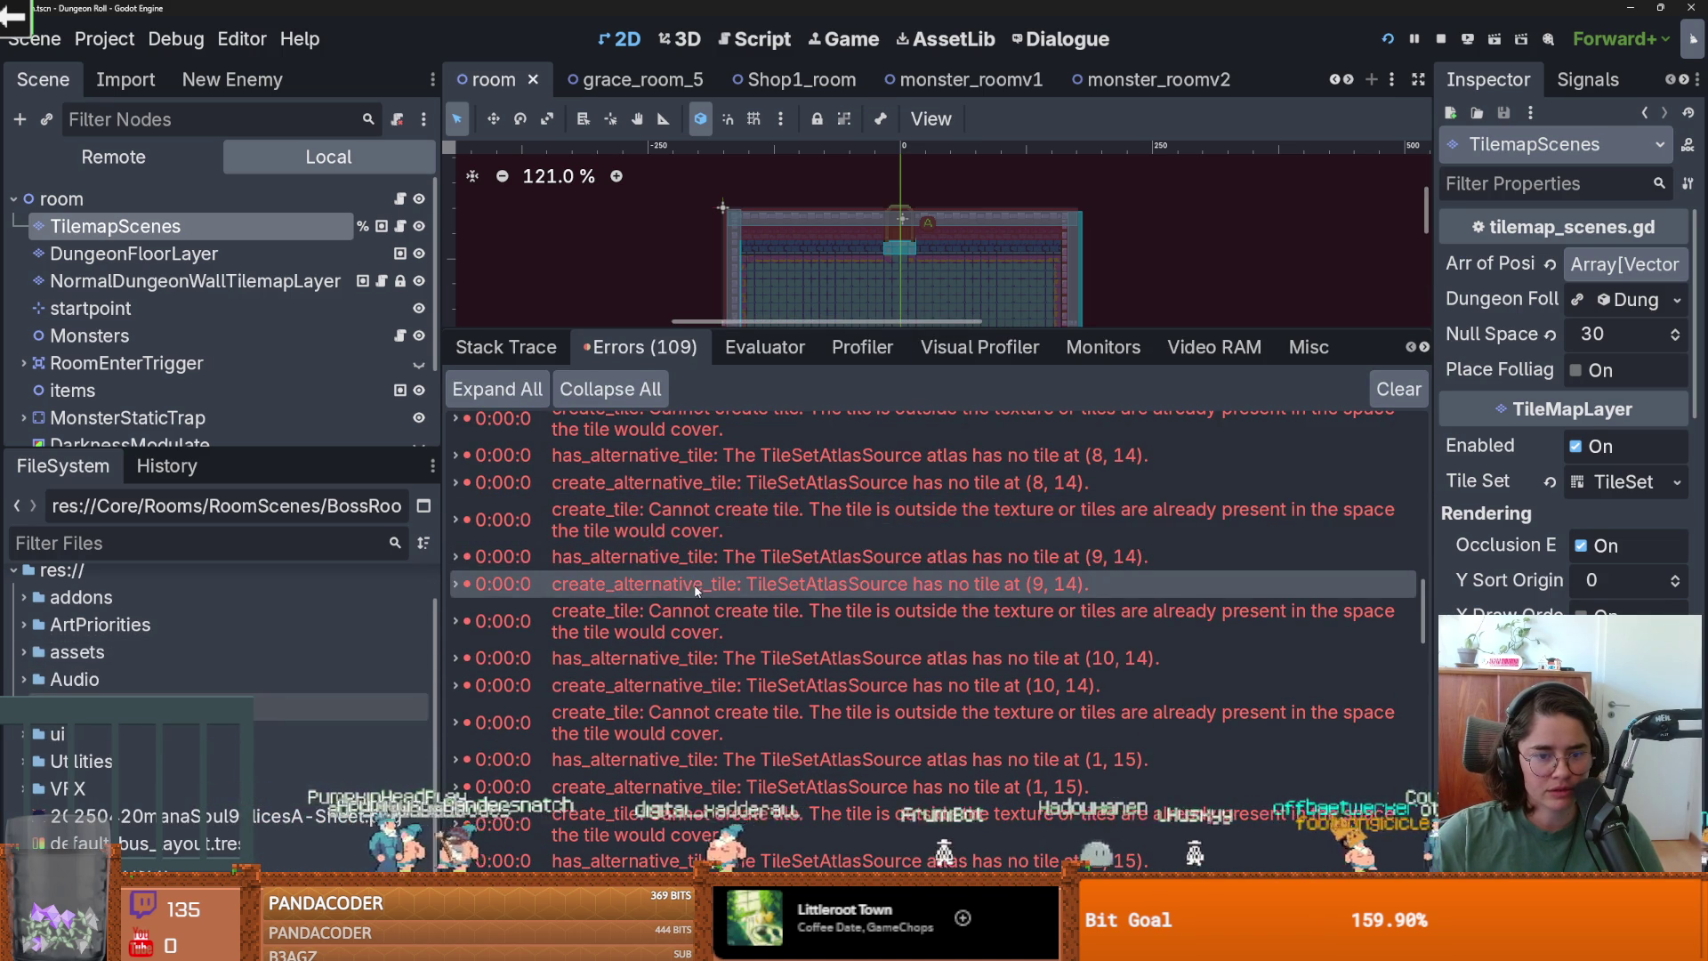
pyautogui.moveTo(700, 566)
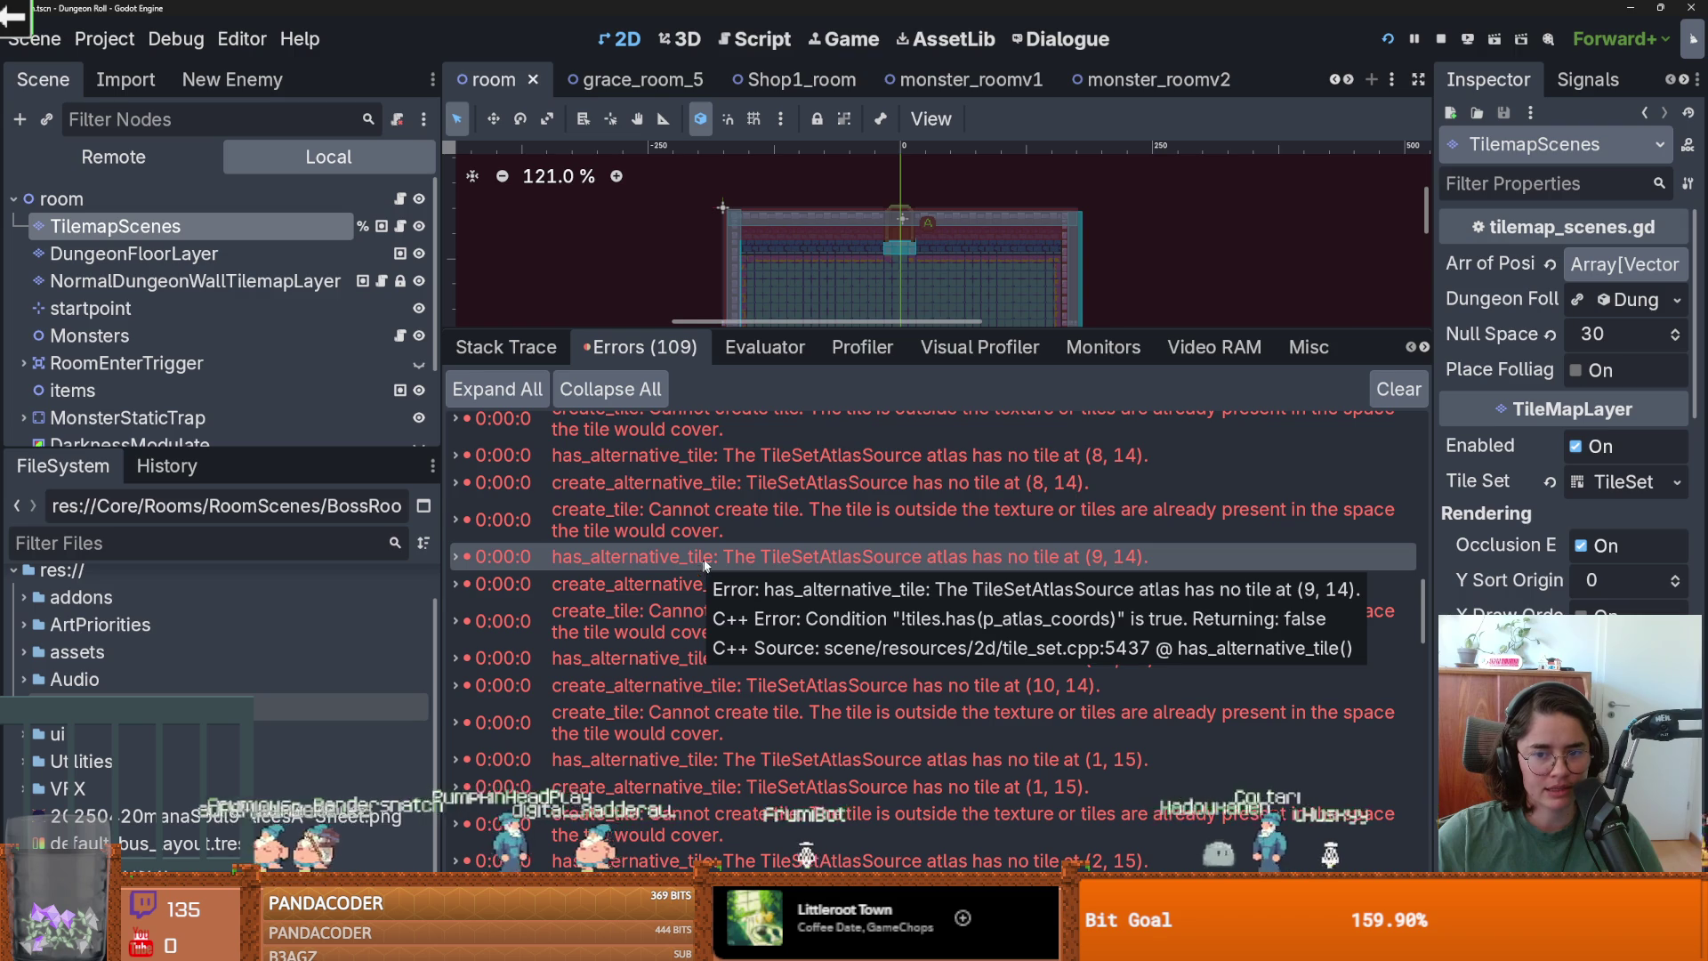
# Run a Find in Files search for '9,14' across all project scripts.
pyautogui.click(753, 39)
pyautogui.click(568, 117)
pyautogui.click(628, 274)
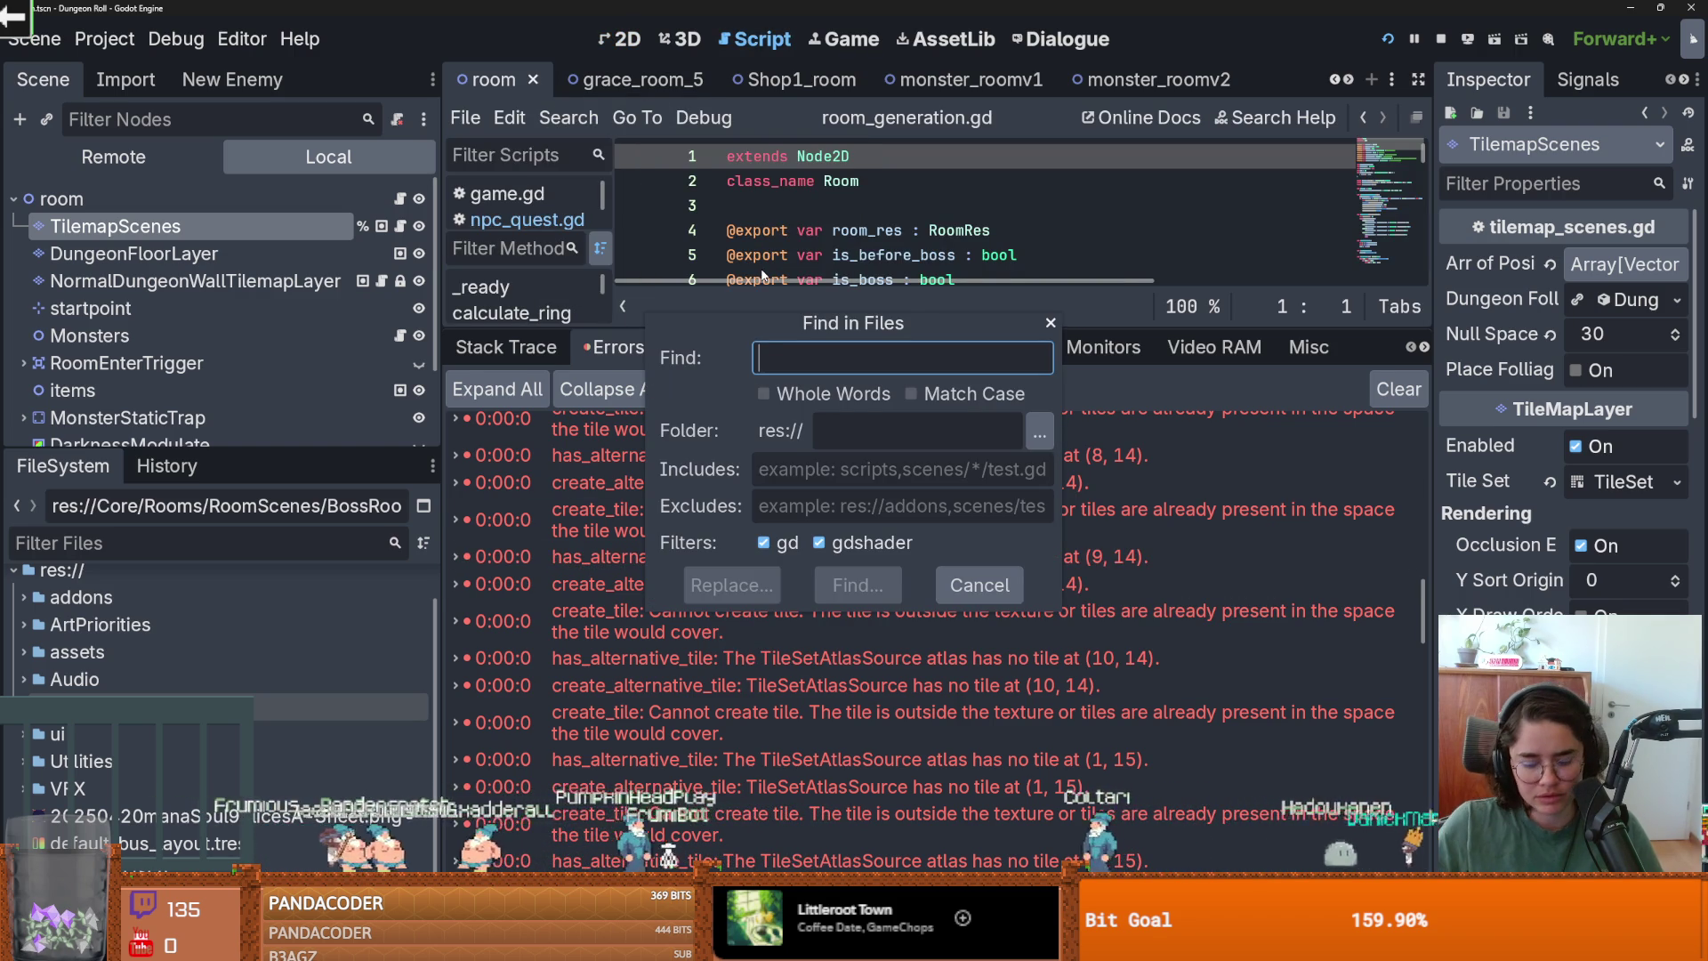
pyautogui.write('9,14')
pyautogui.press('Return')
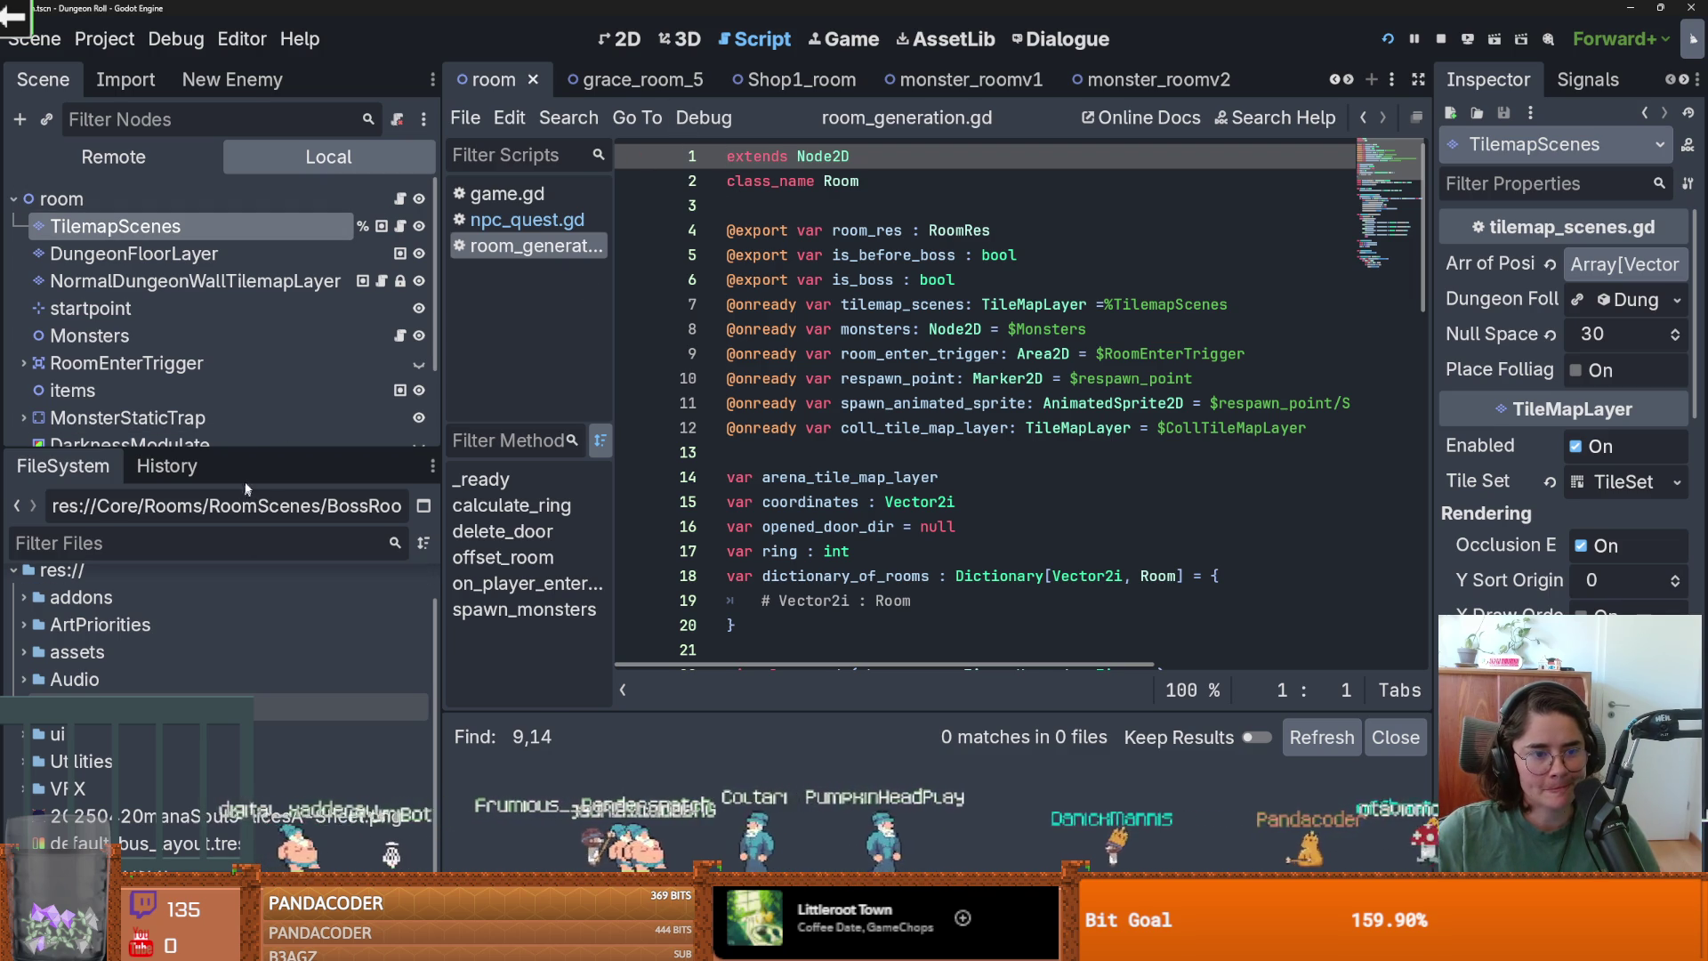
pyautogui.moveTo(256, 457); pyautogui.dragTo(254, 376)
# In the Remote scene tree, expand RoomTilemapLayer and the RootRoom node of the running game.
pyautogui.click(113, 157)
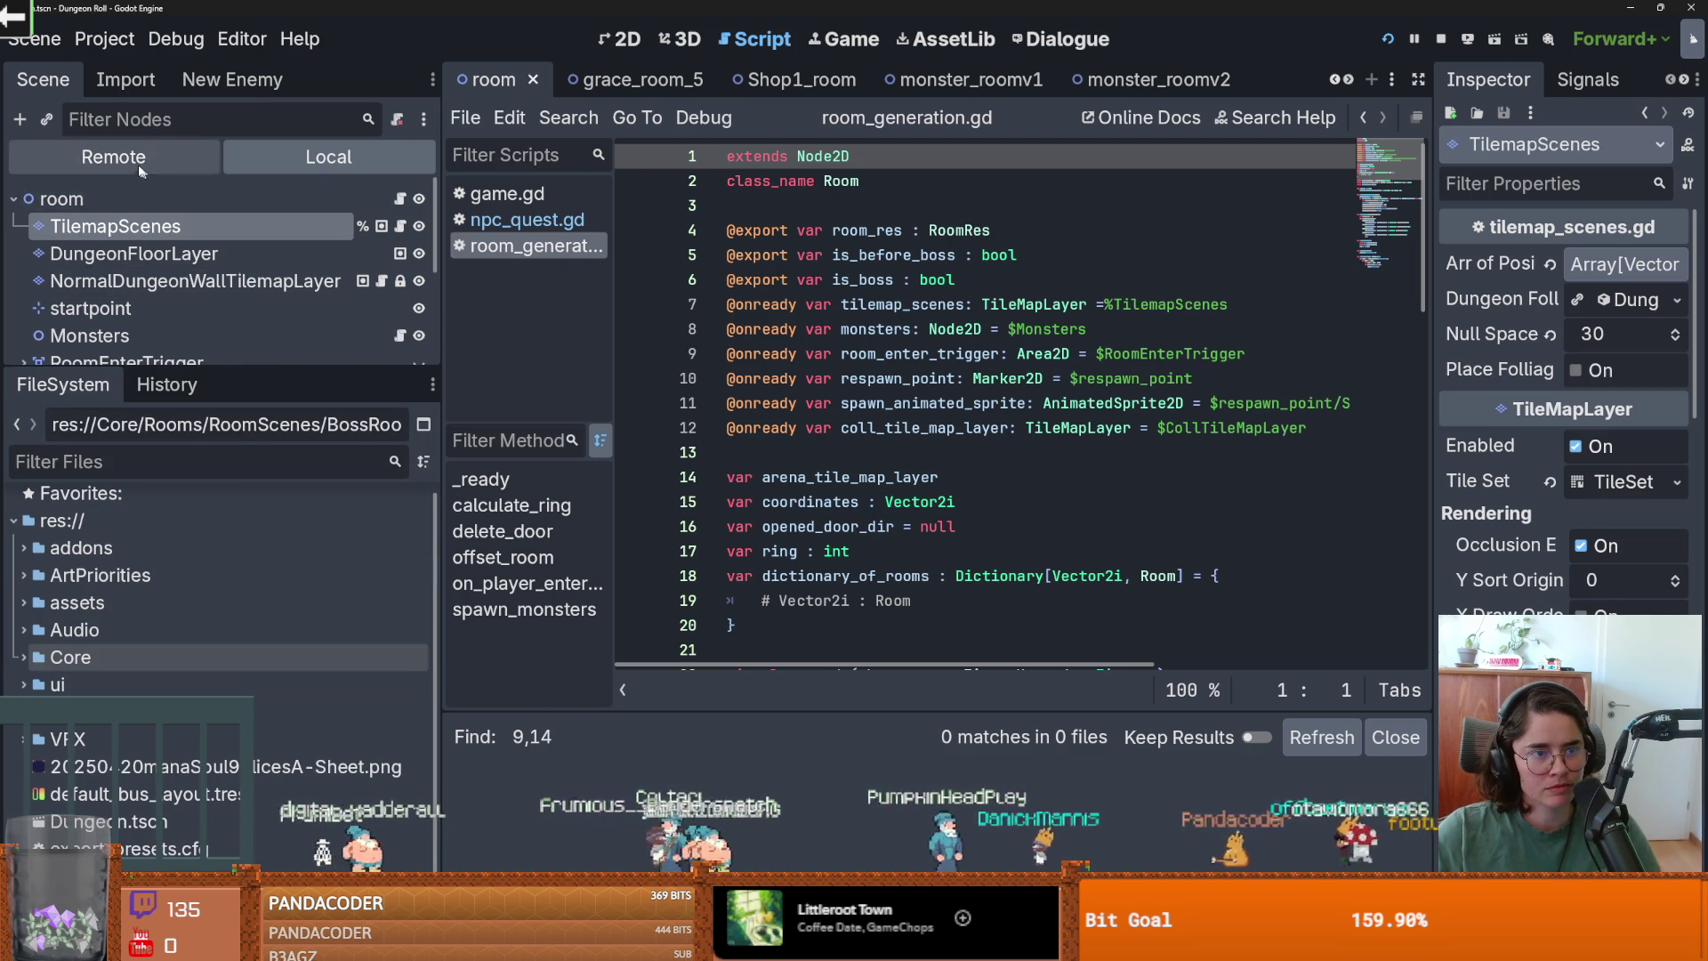
pyautogui.scroll(-5, 64, 252)
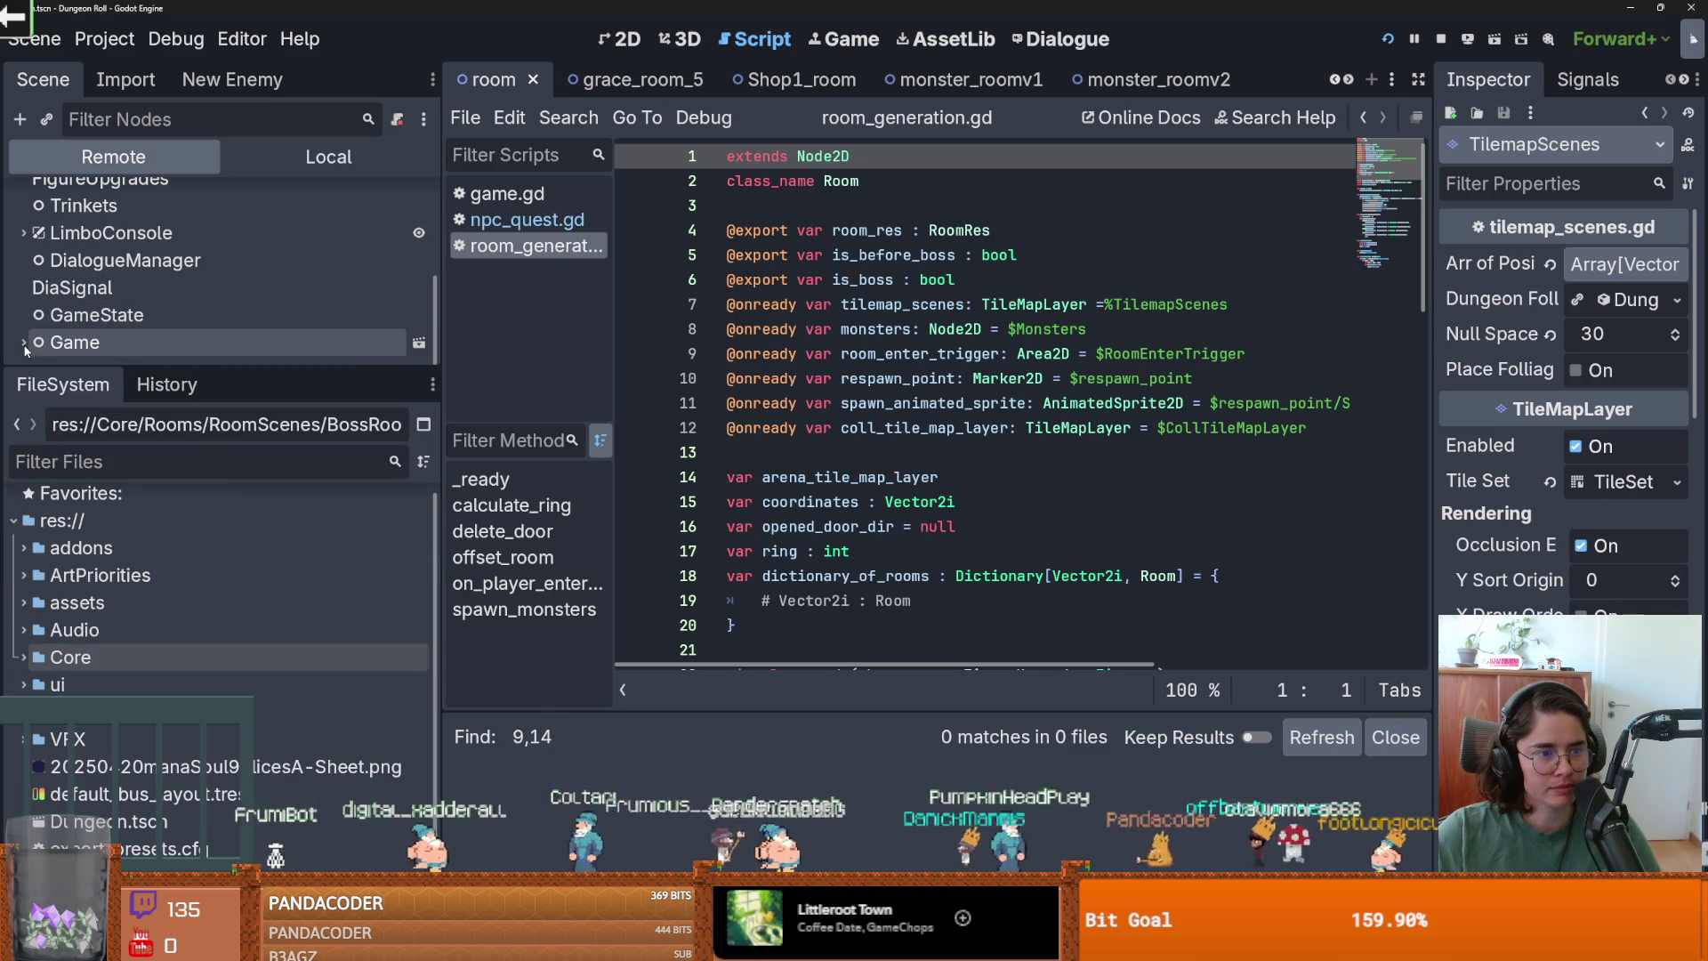
pyautogui.moveTo(150, 384); pyautogui.dragTo(156, 580)
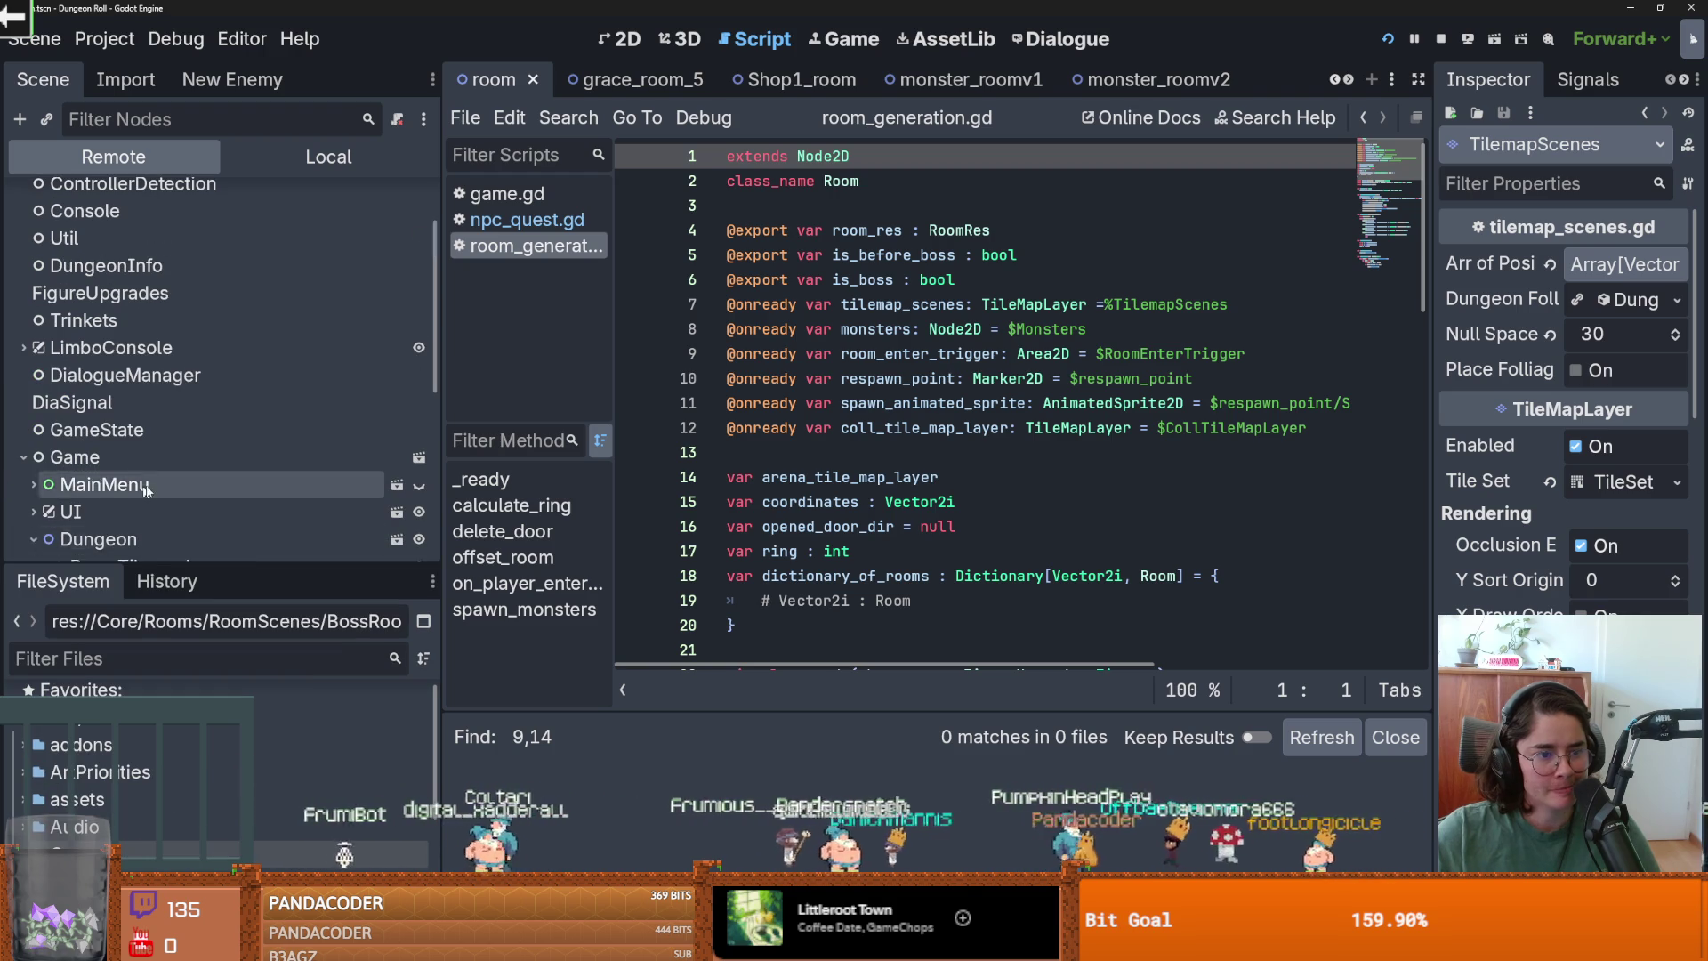
pyautogui.scroll(-3, 163, 487)
pyautogui.click(44, 336)
pyautogui.scroll(-1, 45, 333)
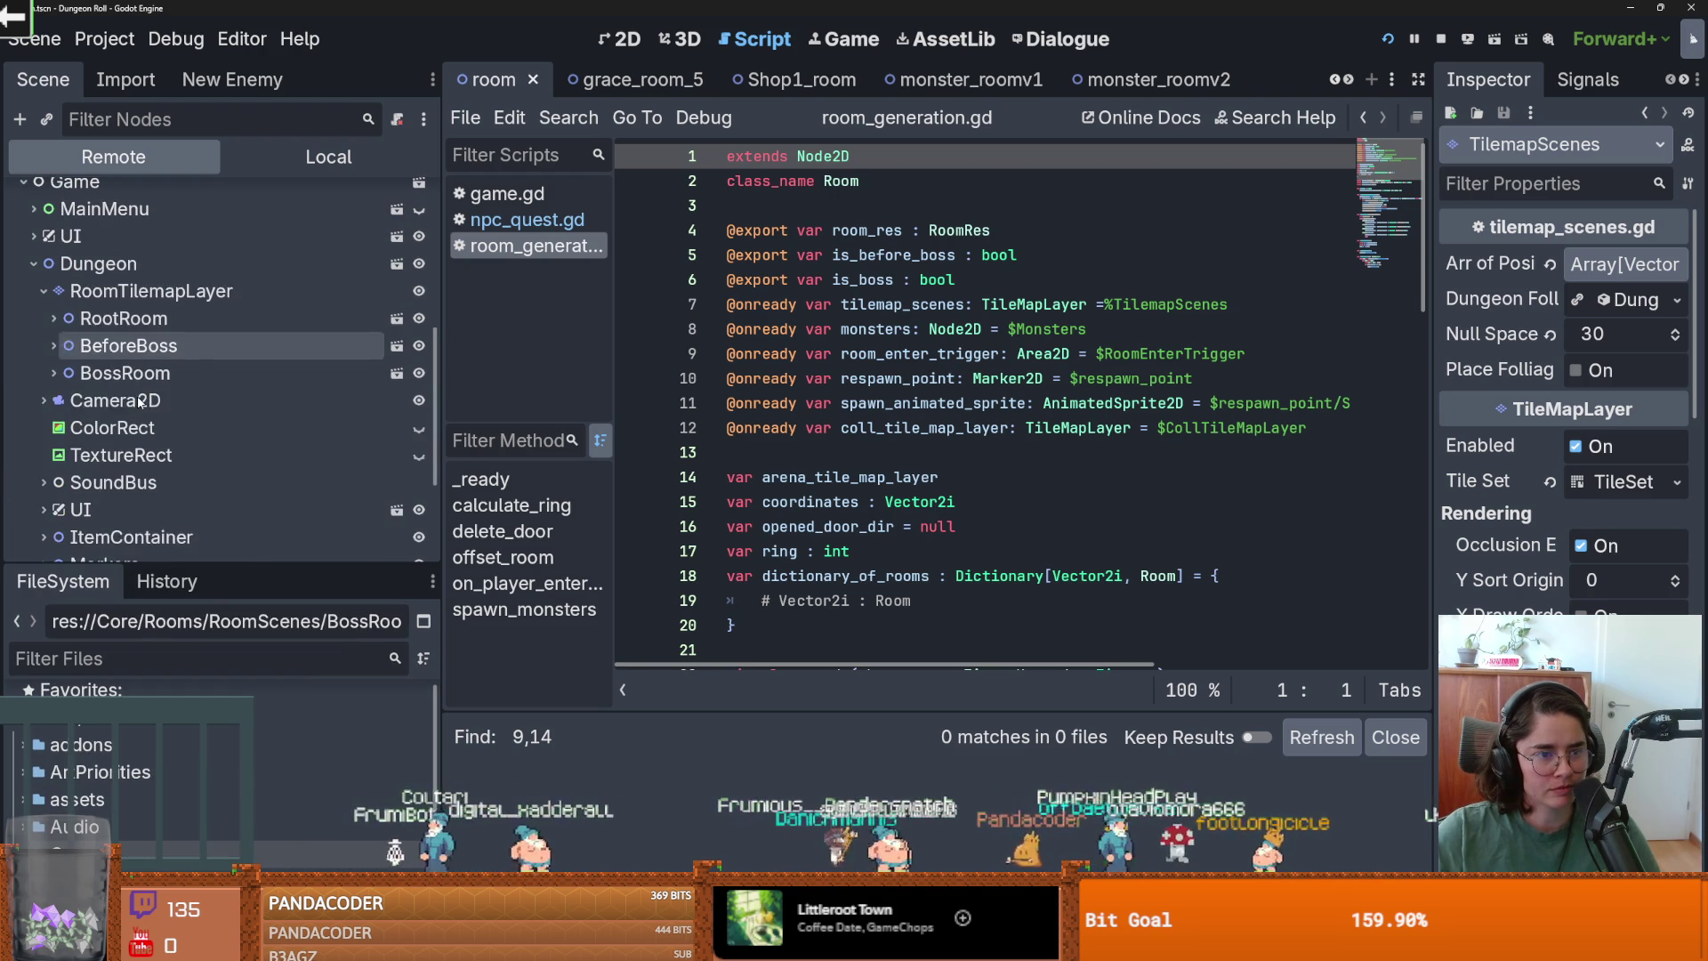
pyautogui.click(46, 323)
pyautogui.click(46, 323)
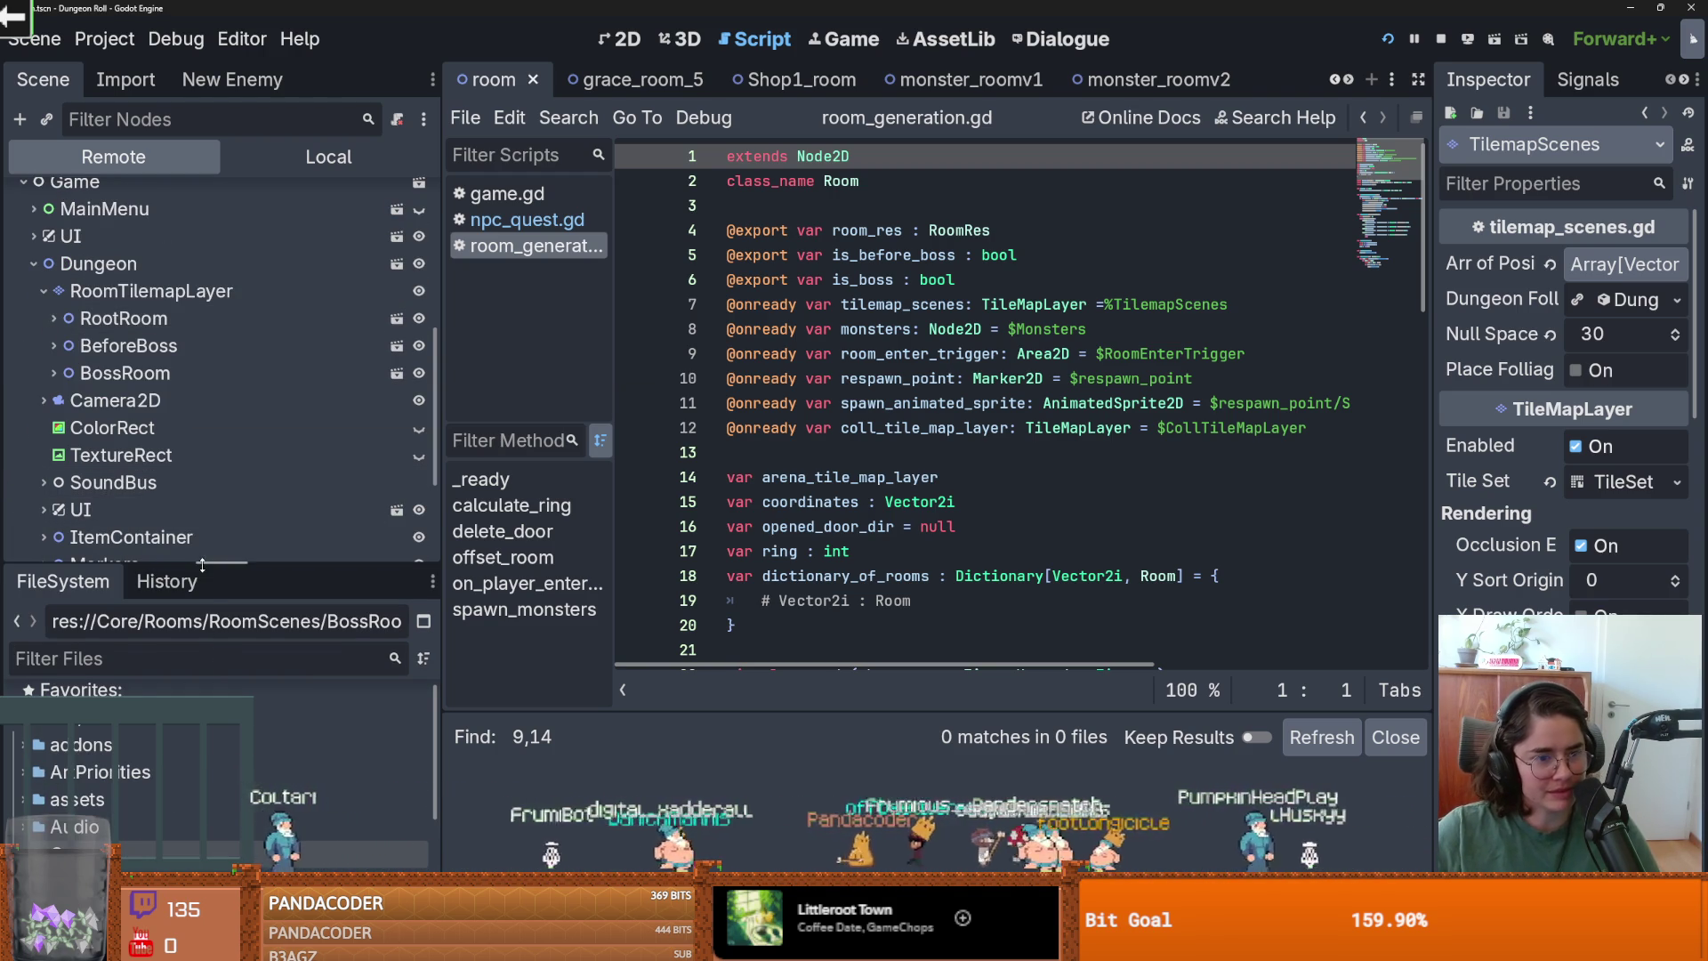
# Enlarge the file browser and browse from res:// with the addons folder expanded.
pyautogui.moveTo(223, 563); pyautogui.dragTo(222, 207)
pyautogui.click(62, 371)
pyautogui.click(25, 398)
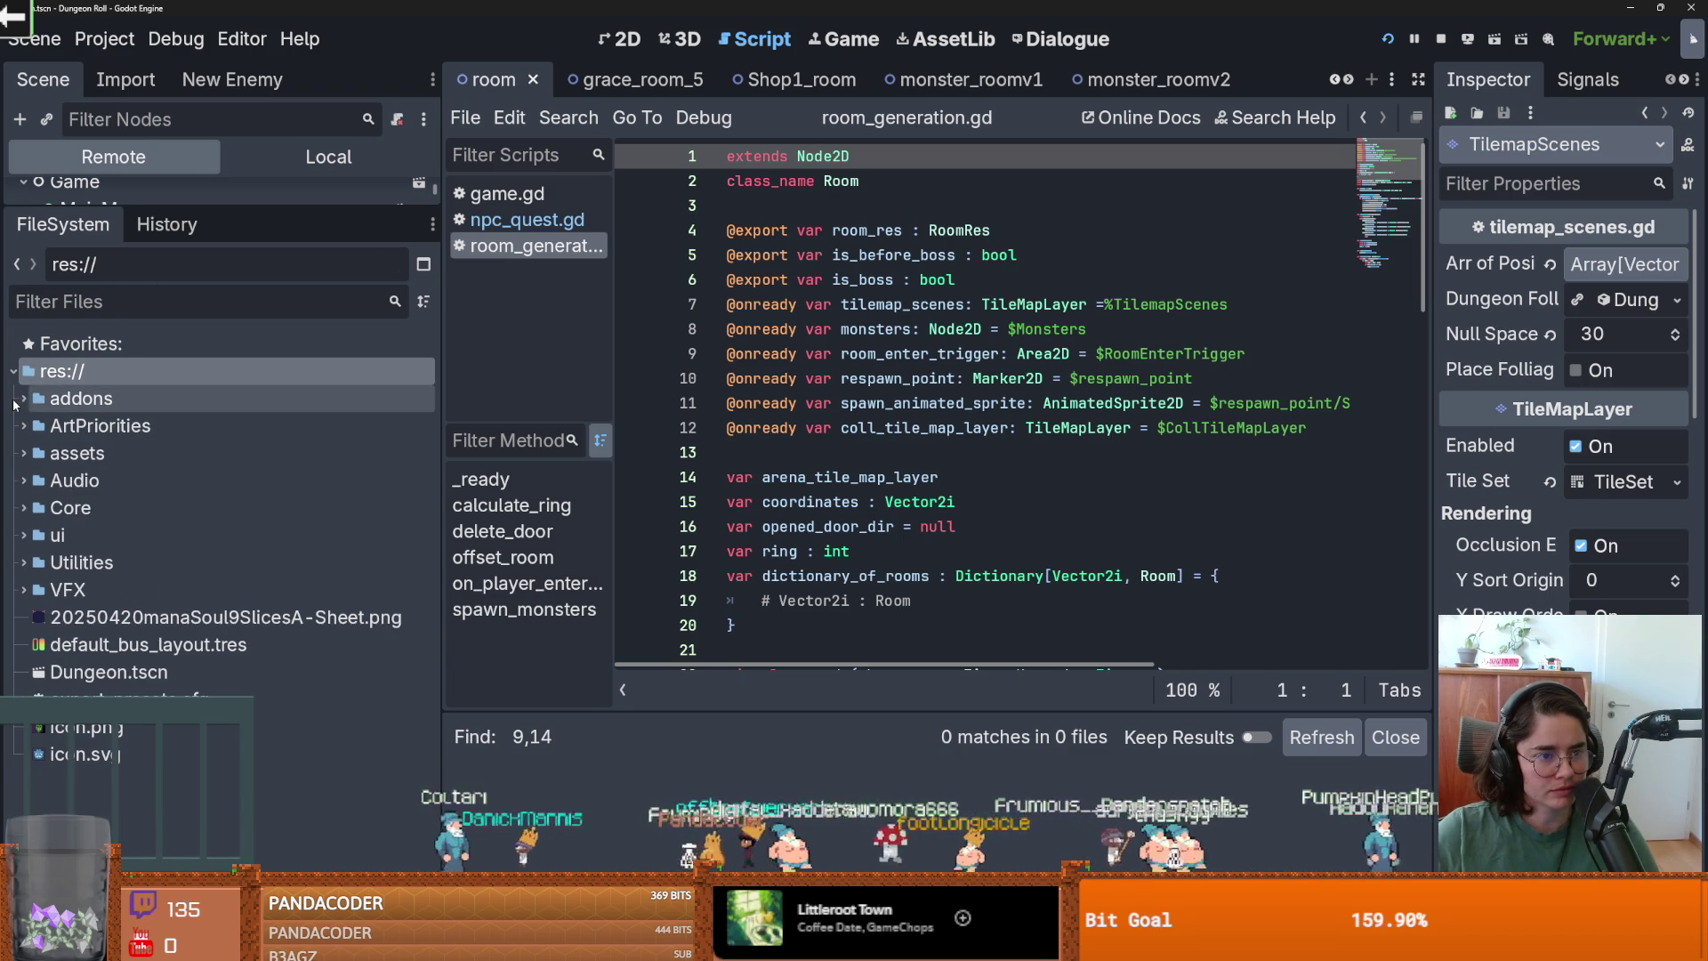
# Collapse addons, step back to Favorites, and stop the running game.
pyautogui.click(24, 399)
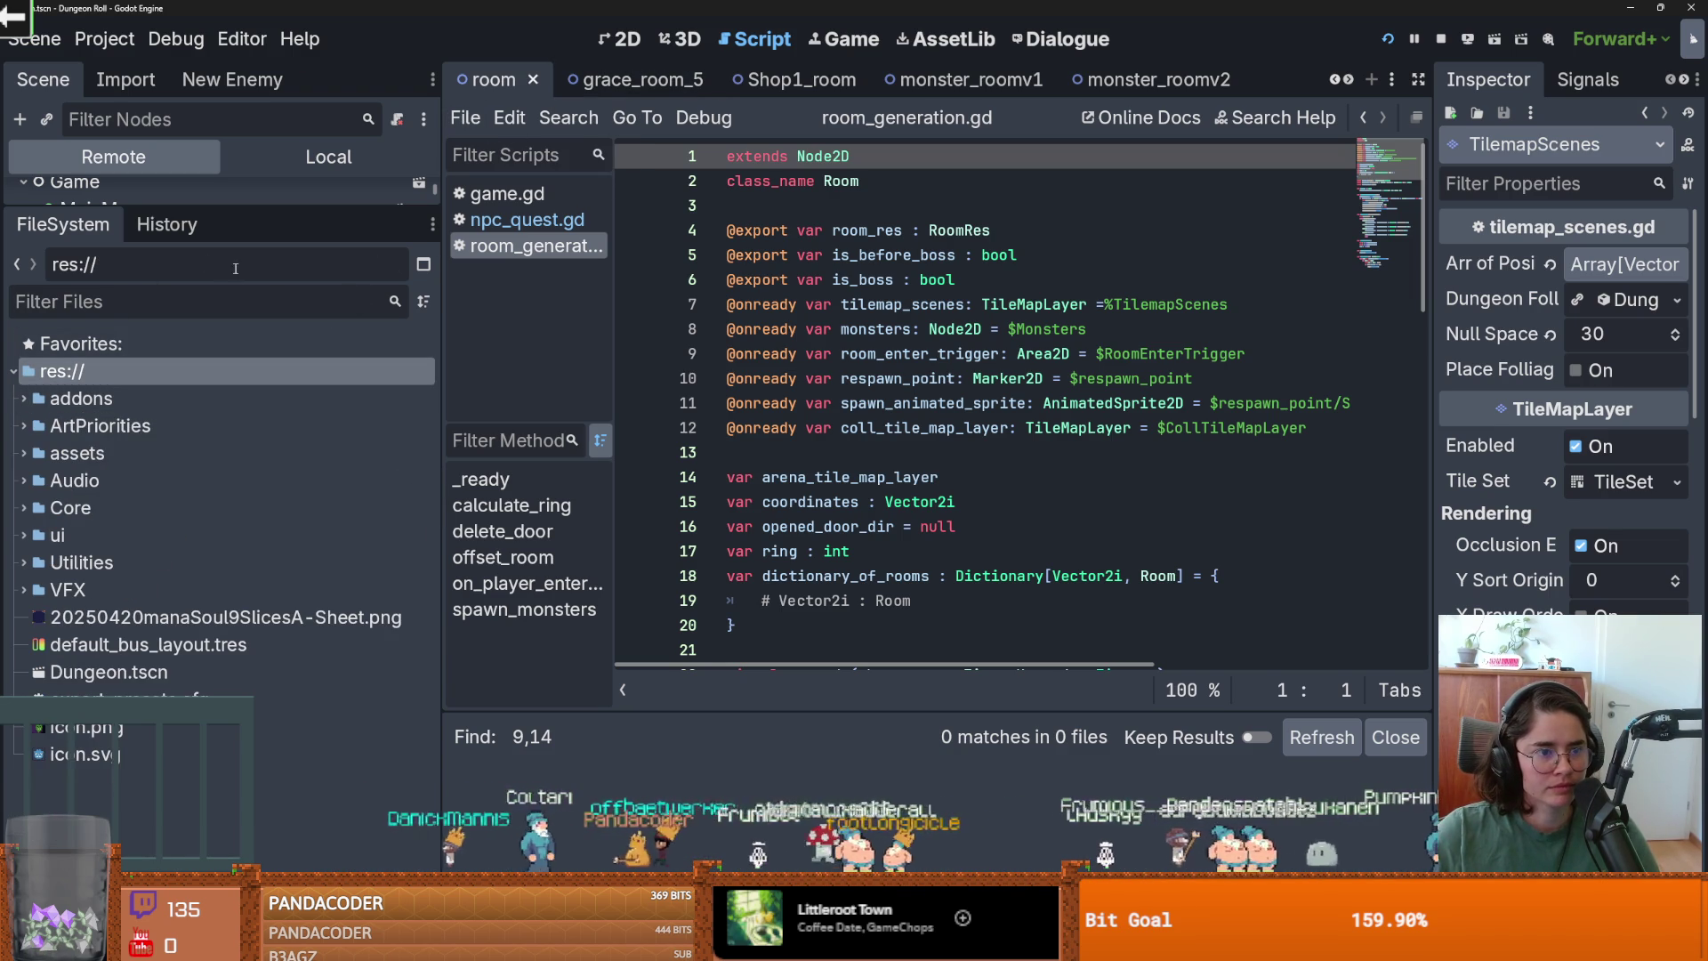
pyautogui.click(18, 265)
pyautogui.click(17, 265)
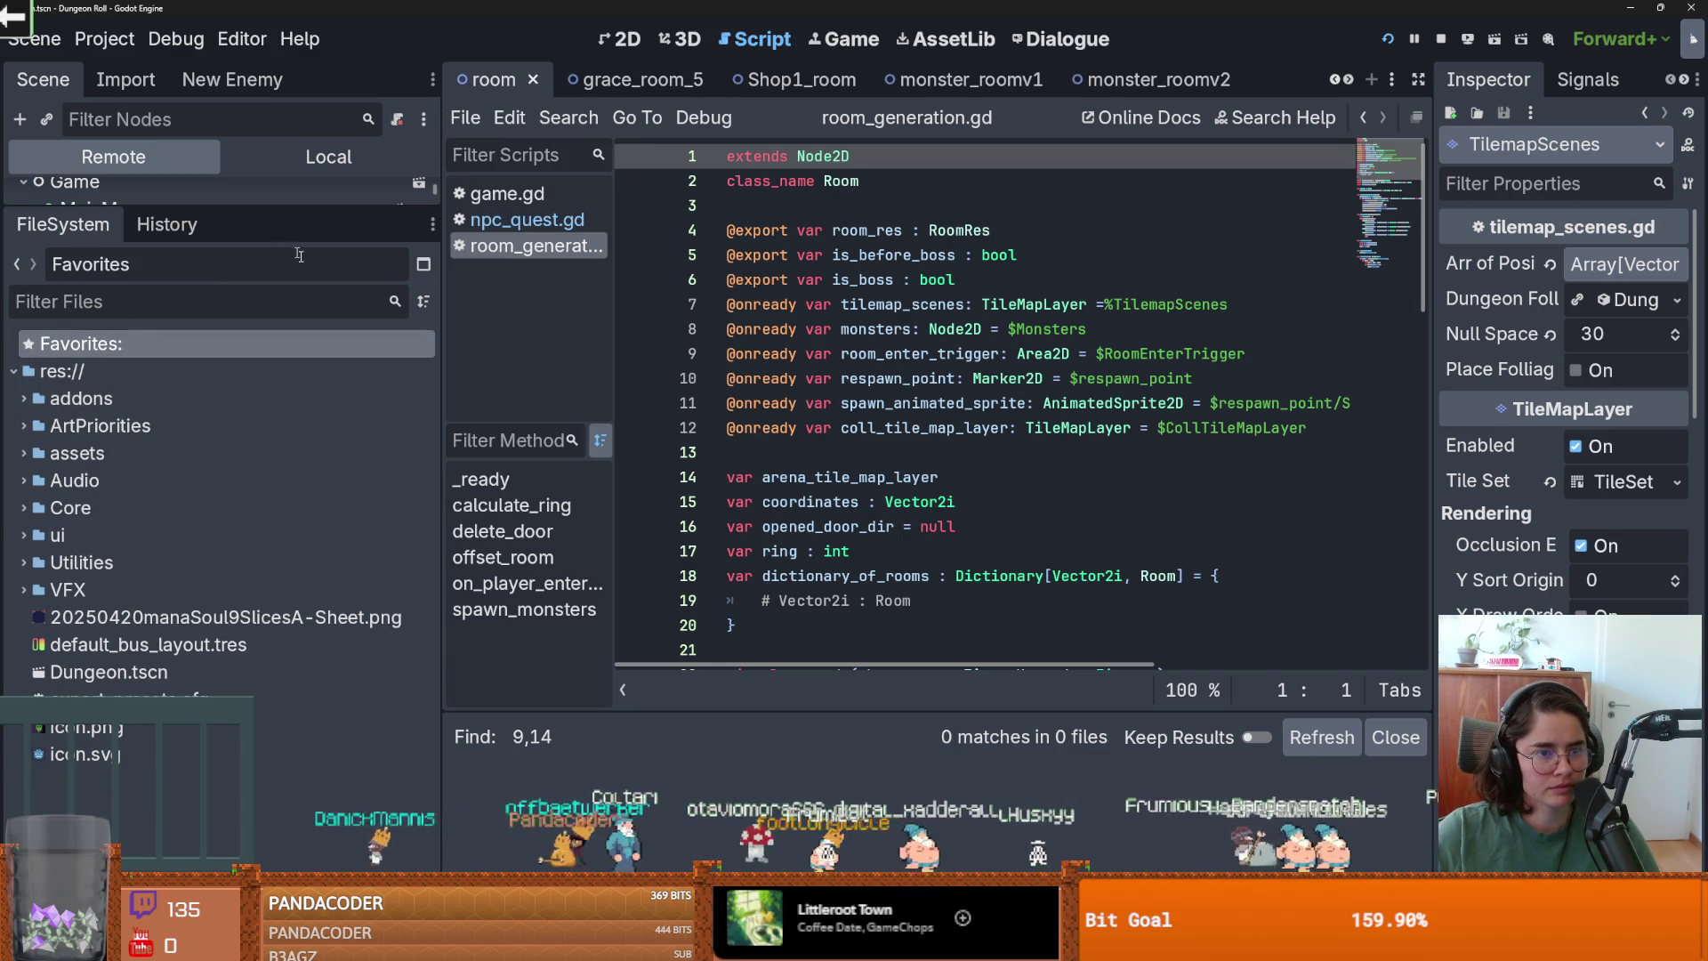
pyautogui.click(1450, 40)
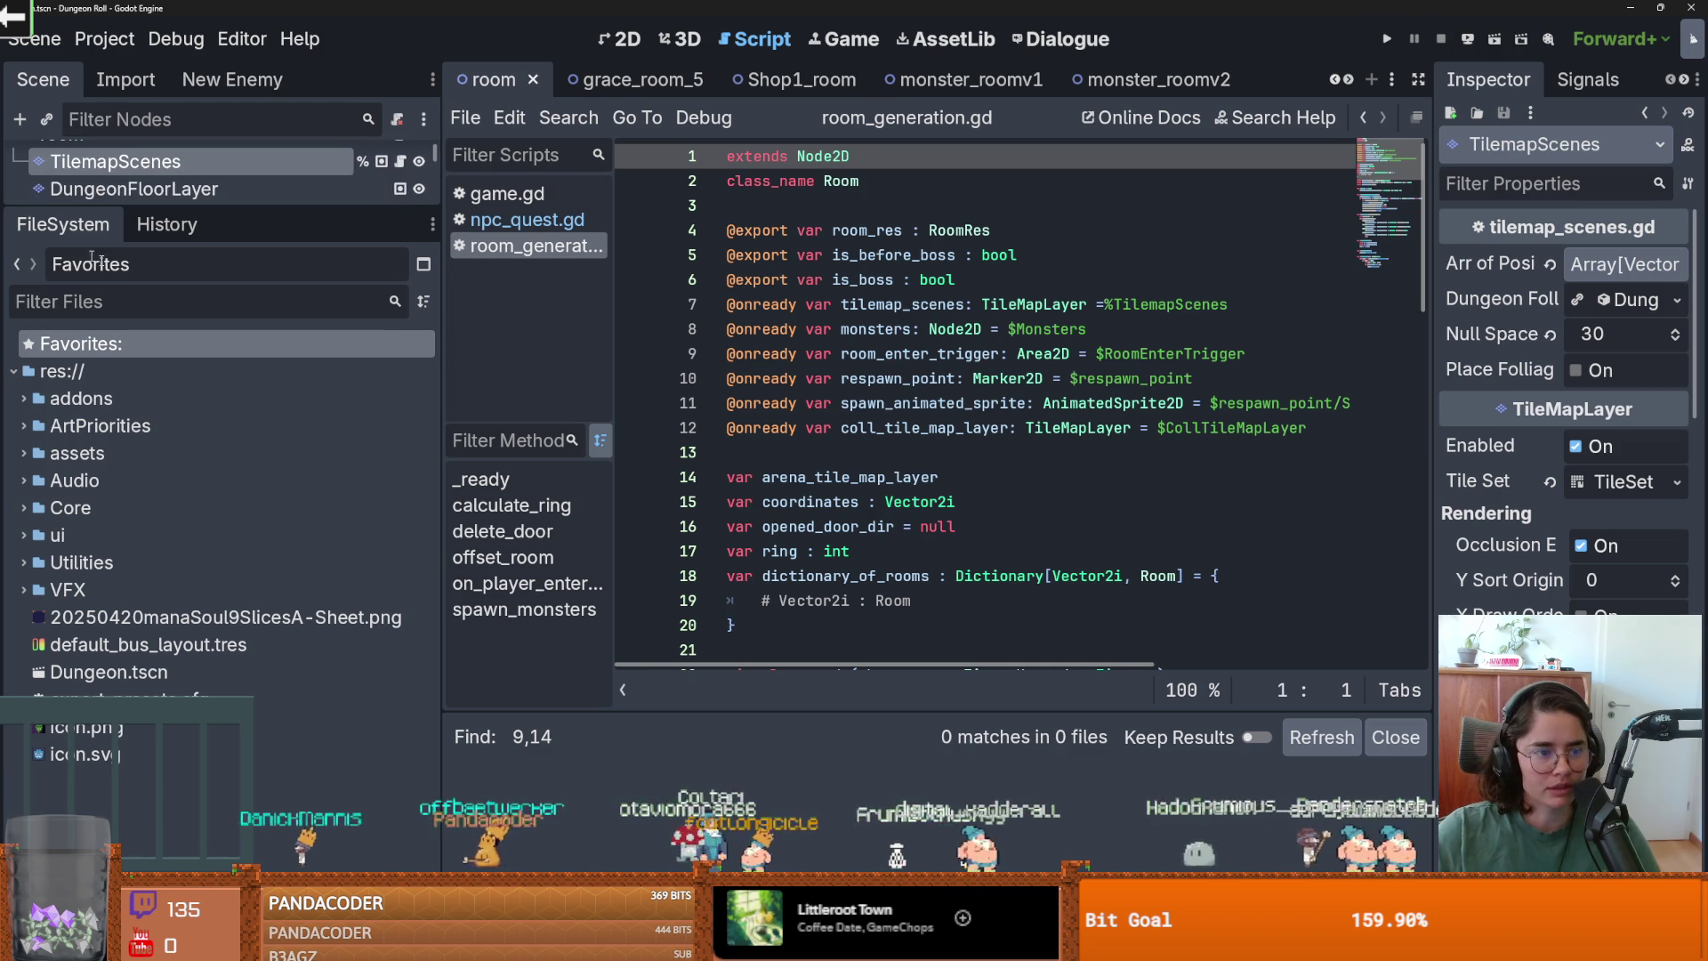
# Filter the project files by 'game' and open game.tscn.
pyautogui.click(100, 361)
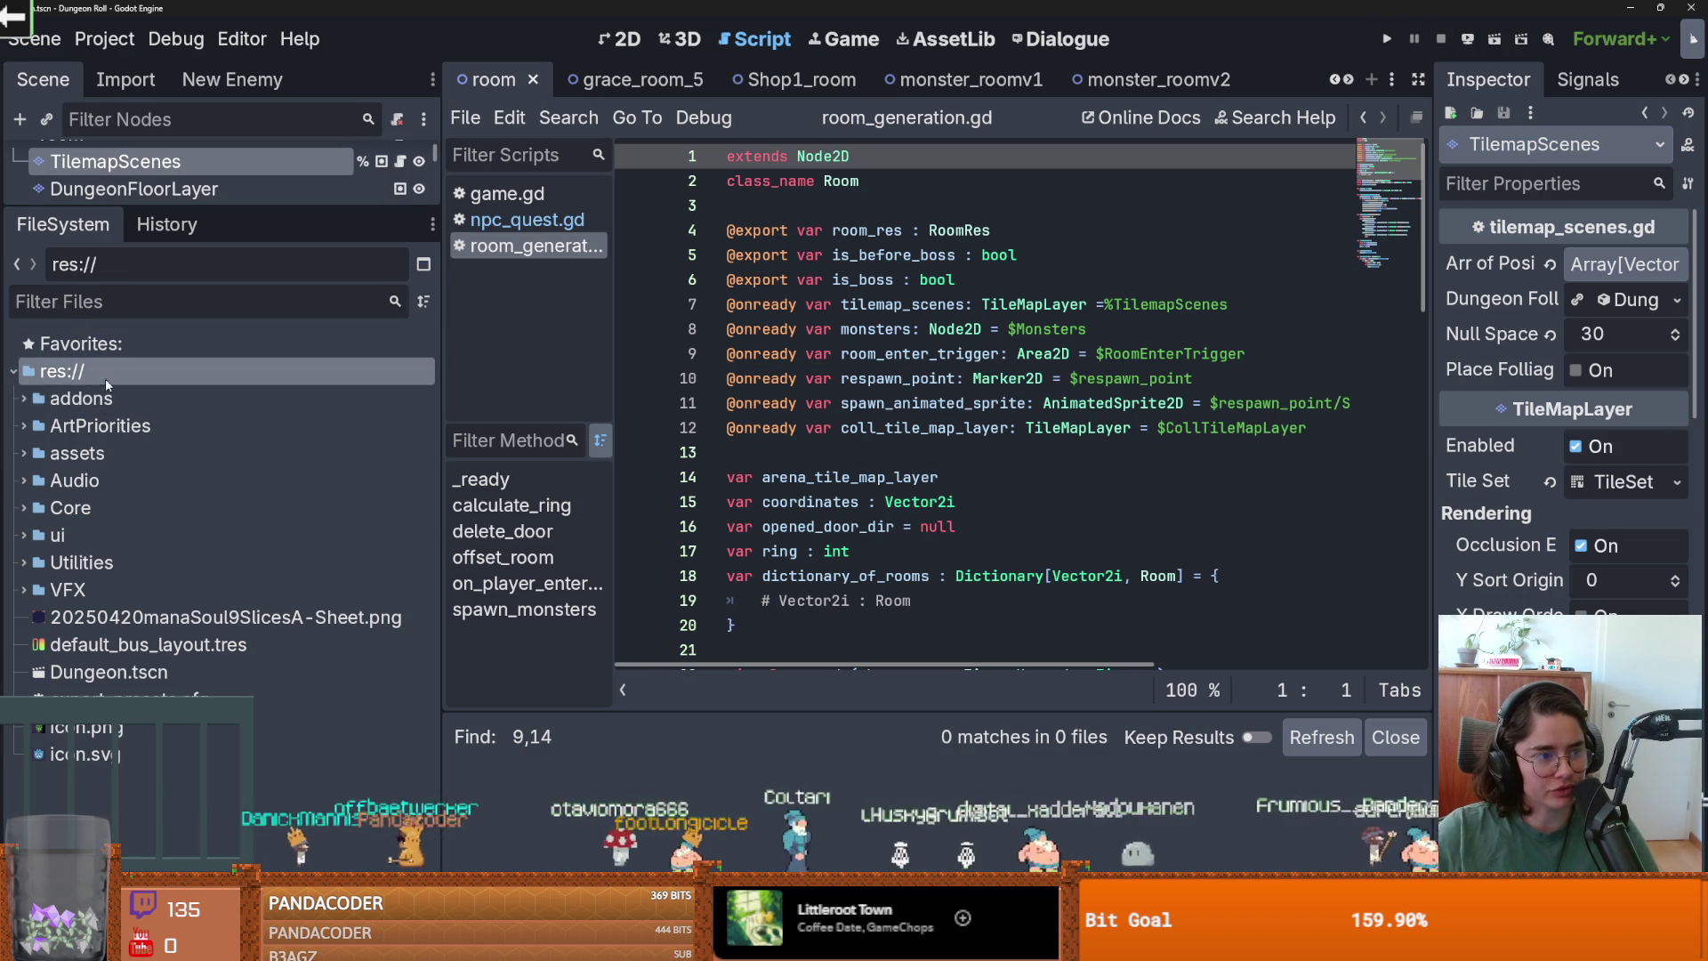
pyautogui.click(24, 398)
pyautogui.moveTo(178, 212)
pyautogui.mouseDown()
pyautogui.moveTo(143, 449)
pyautogui.moveTo(107, 236)
pyautogui.mouseUp()
pyautogui.click(14, 370)
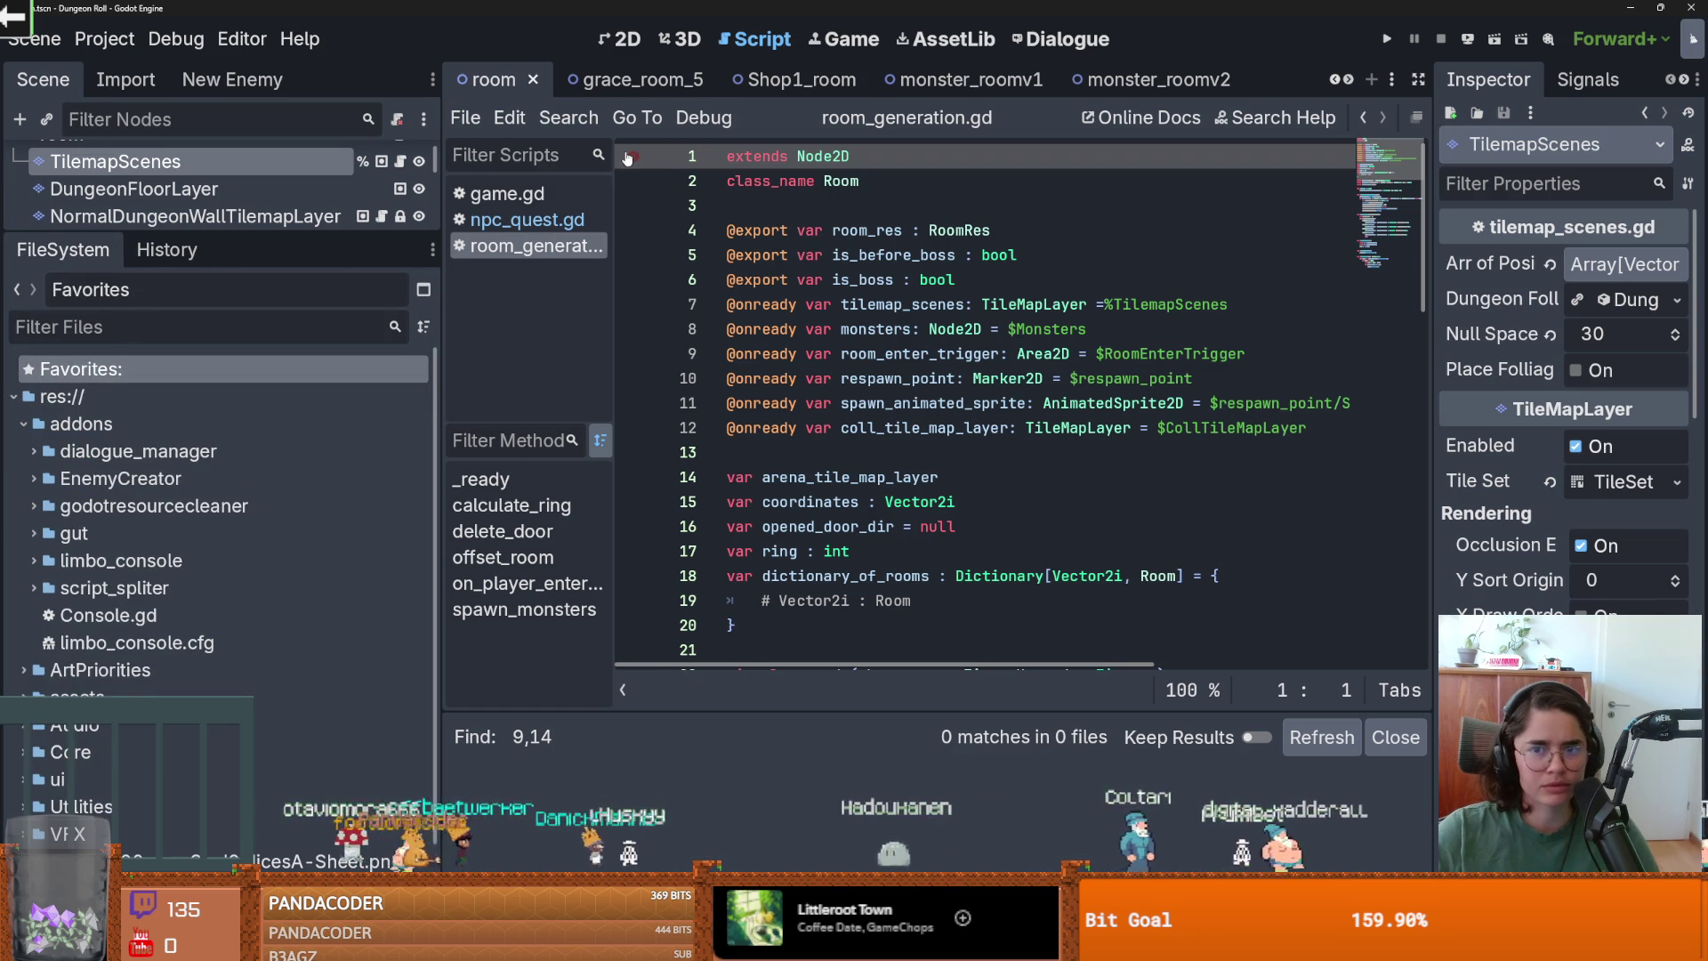
pyautogui.moveTo(162, 236)
pyautogui.mouseDown()
pyautogui.moveTo(133, 411)
pyautogui.moveTo(107, 277)
pyautogui.mouseUp()
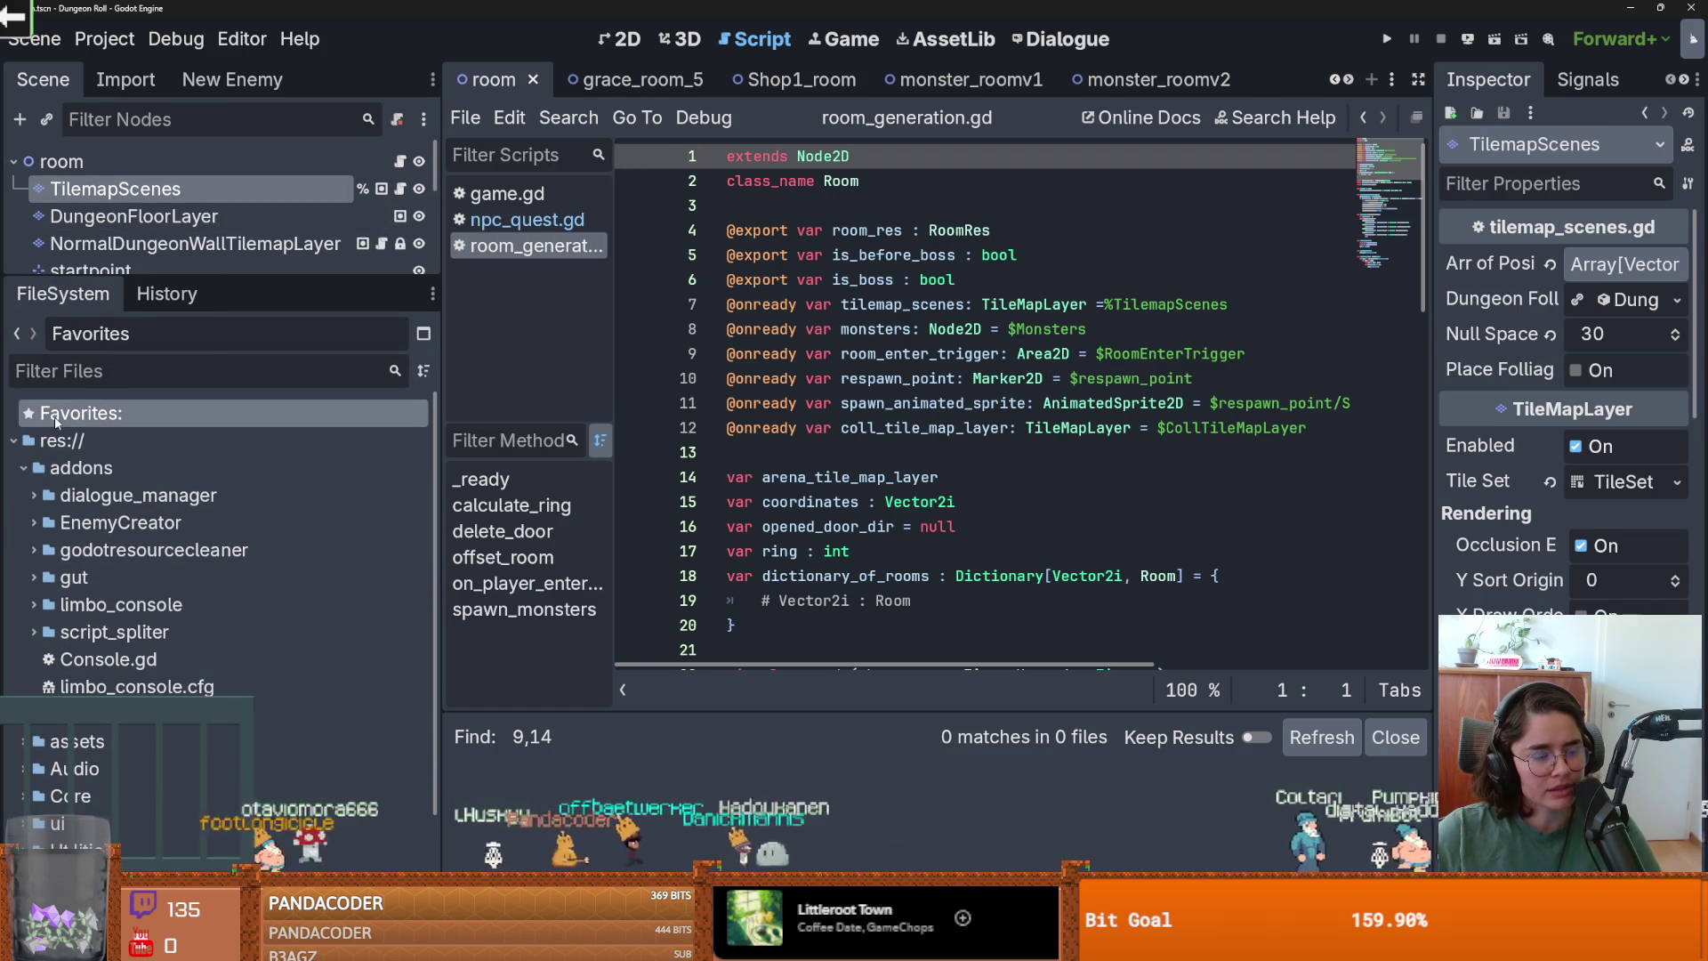
pyautogui.click(14, 440)
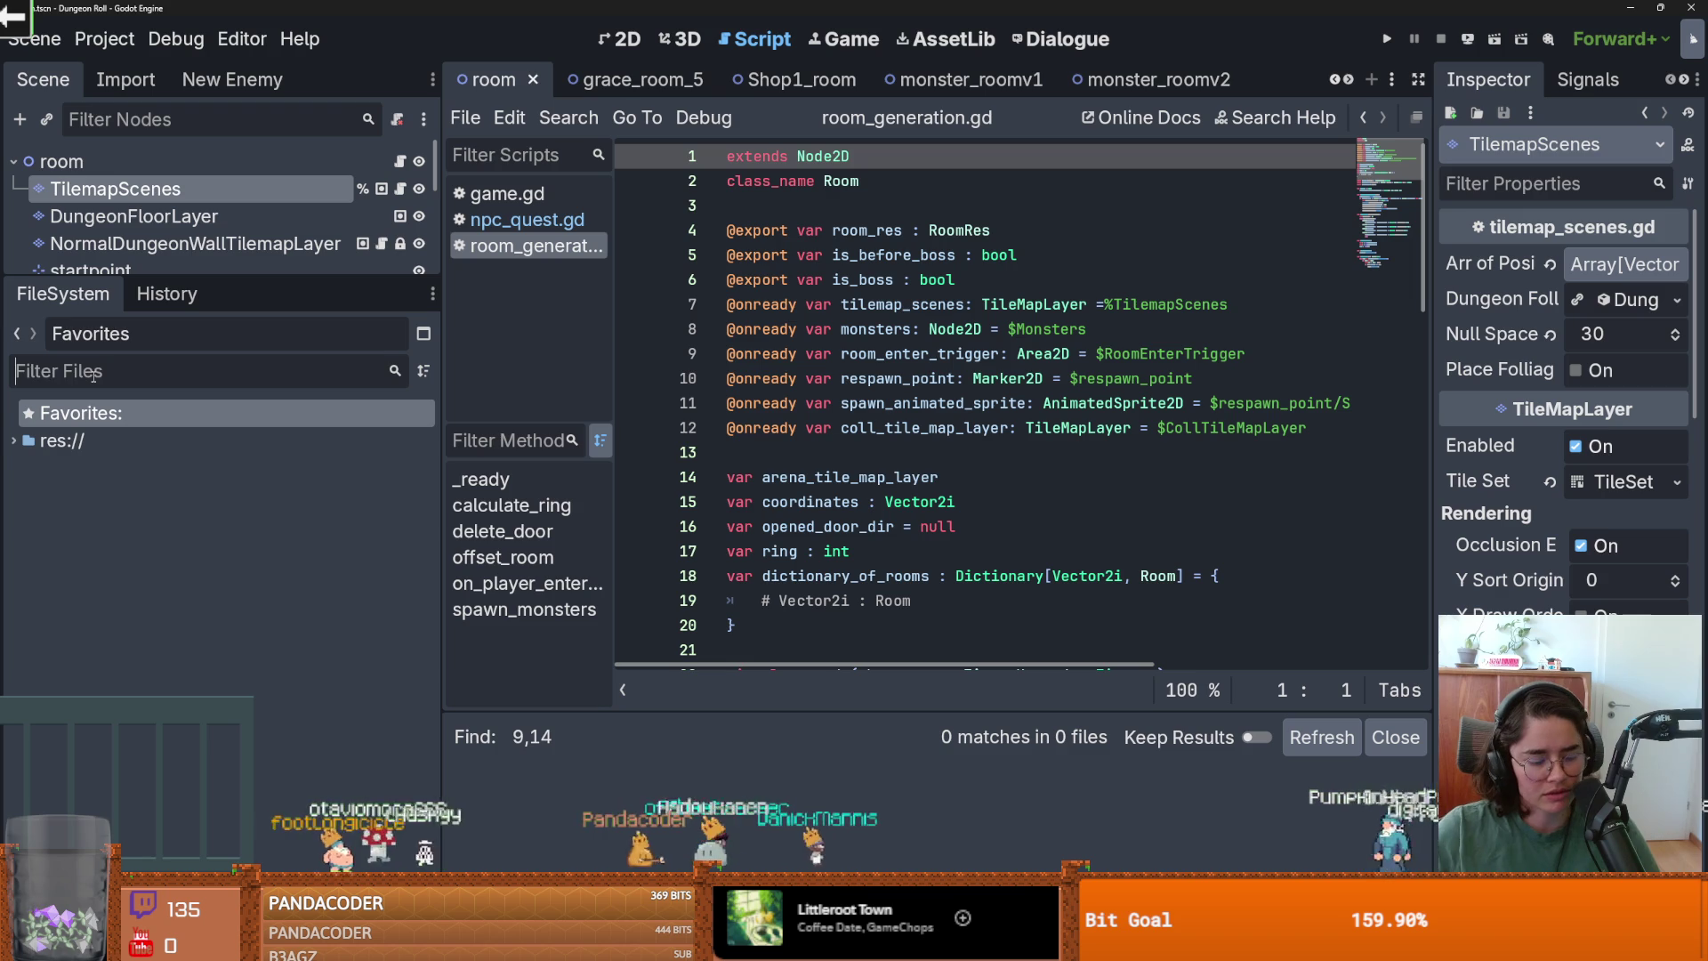
pyautogui.write('game')
pyautogui.doubleClick(119, 547)
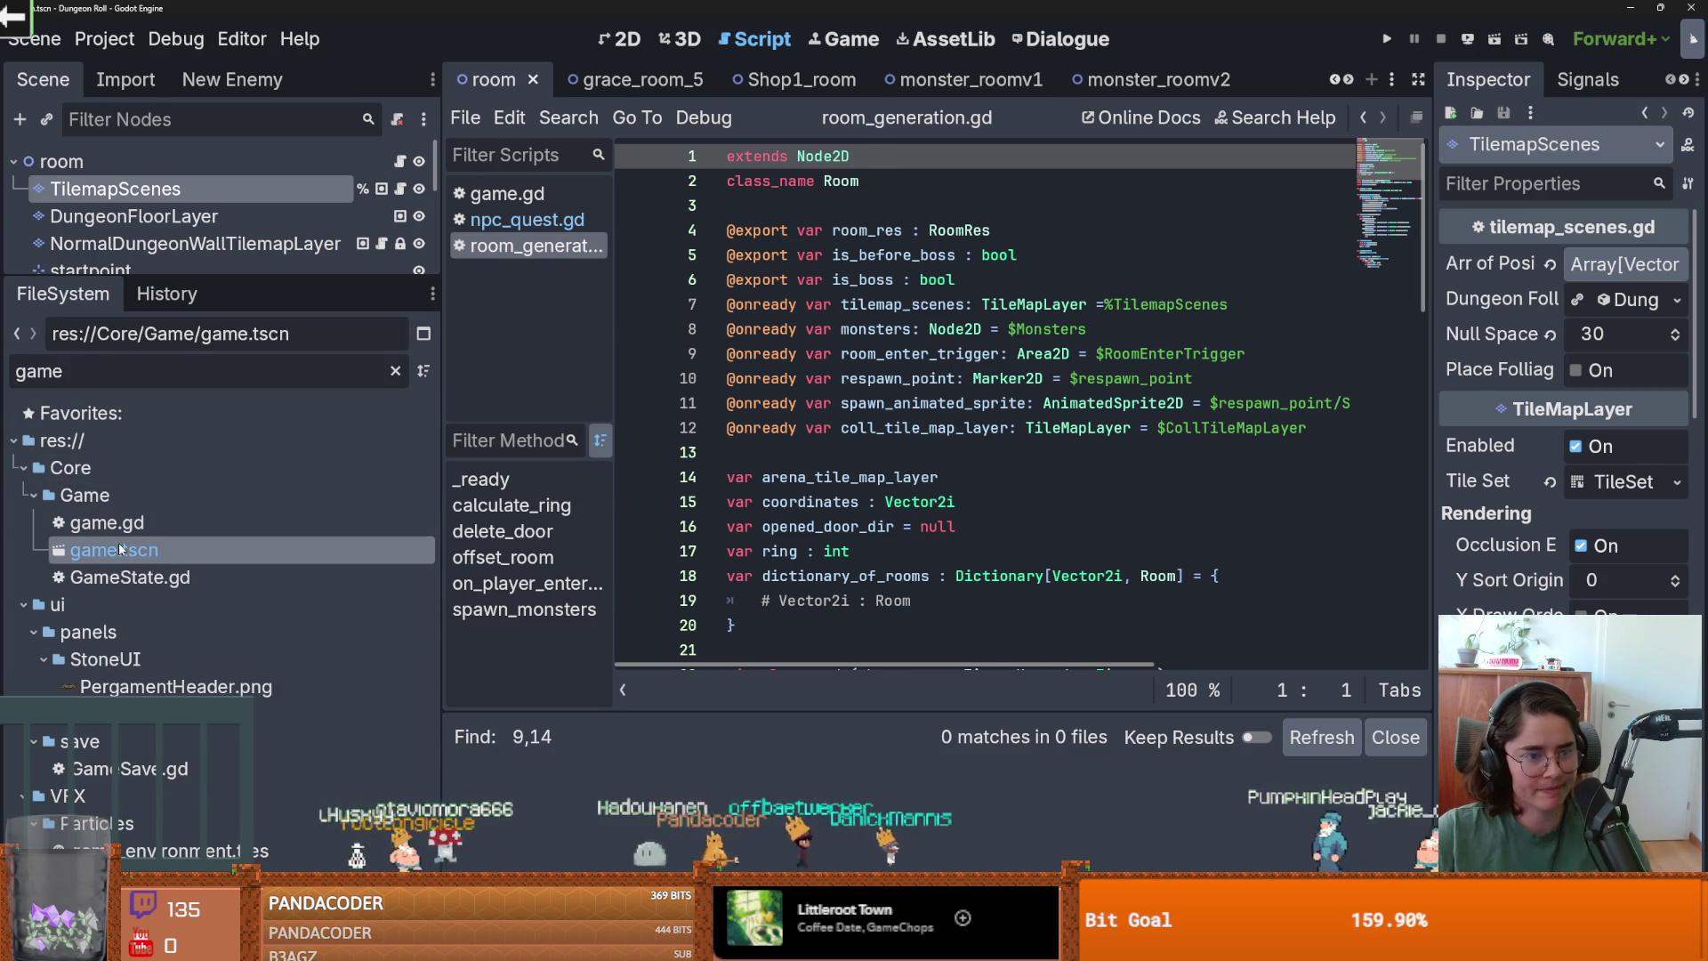
# Resize the docks, clear the file filter, and show the full project folder tree.
pyautogui.moveTo(196, 276); pyautogui.dragTo(193, 576)
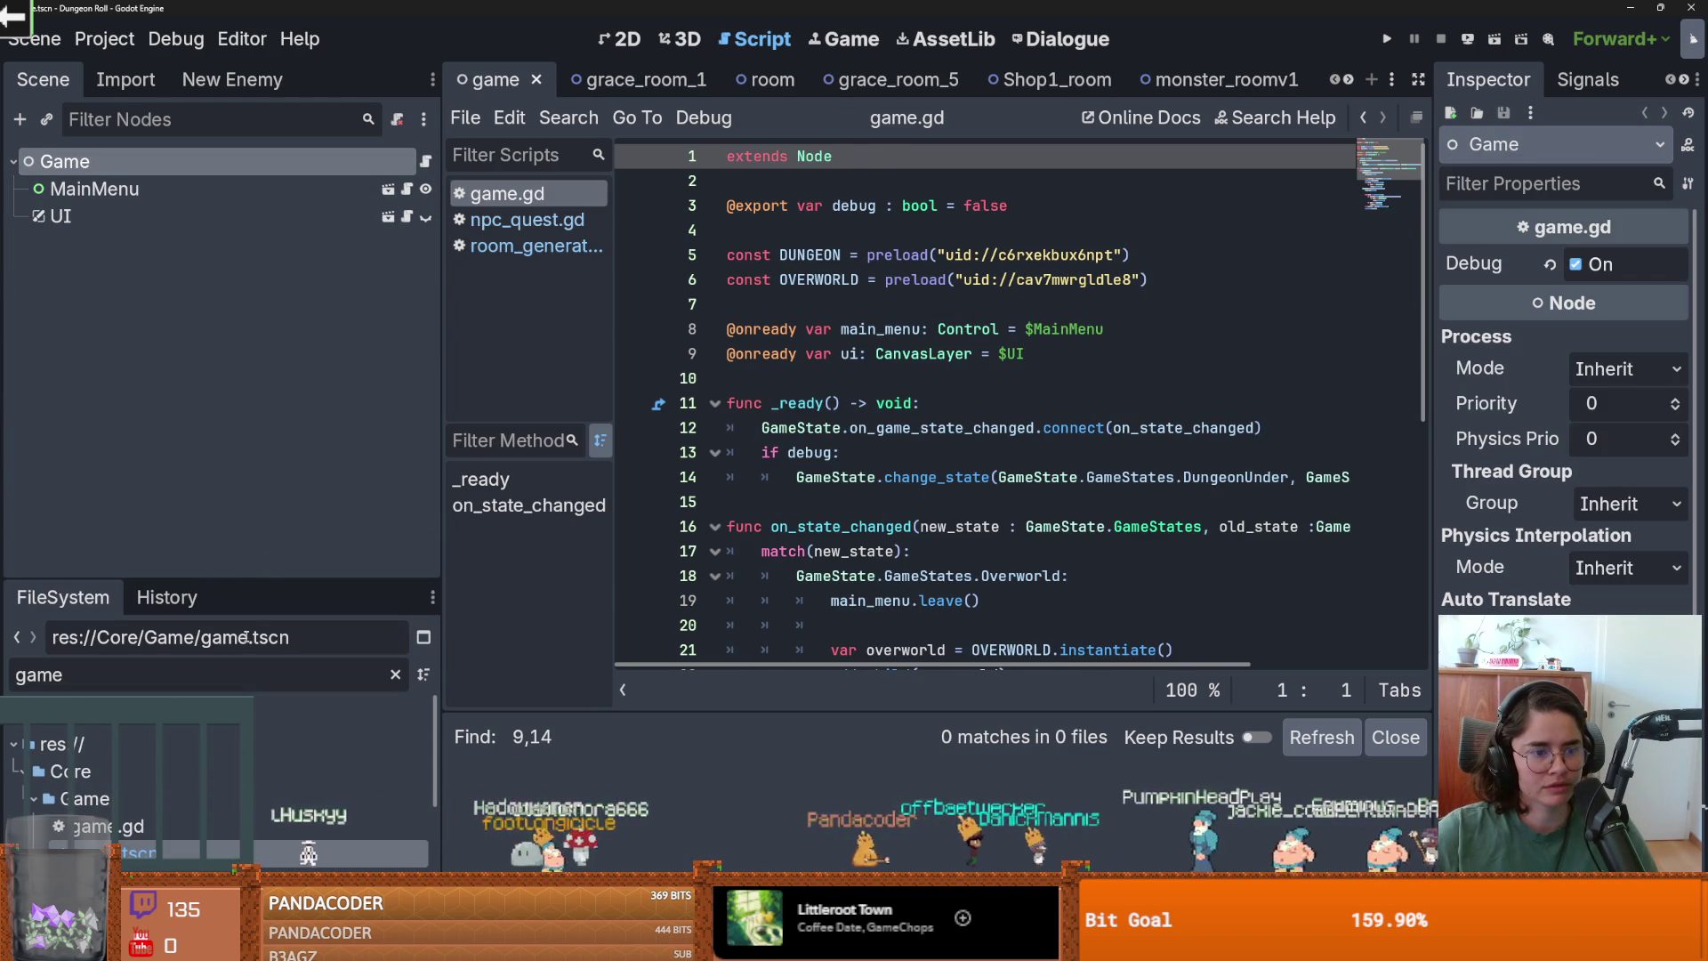
pyautogui.moveTo(257, 579); pyautogui.dragTo(254, 325)
pyautogui.click(169, 462)
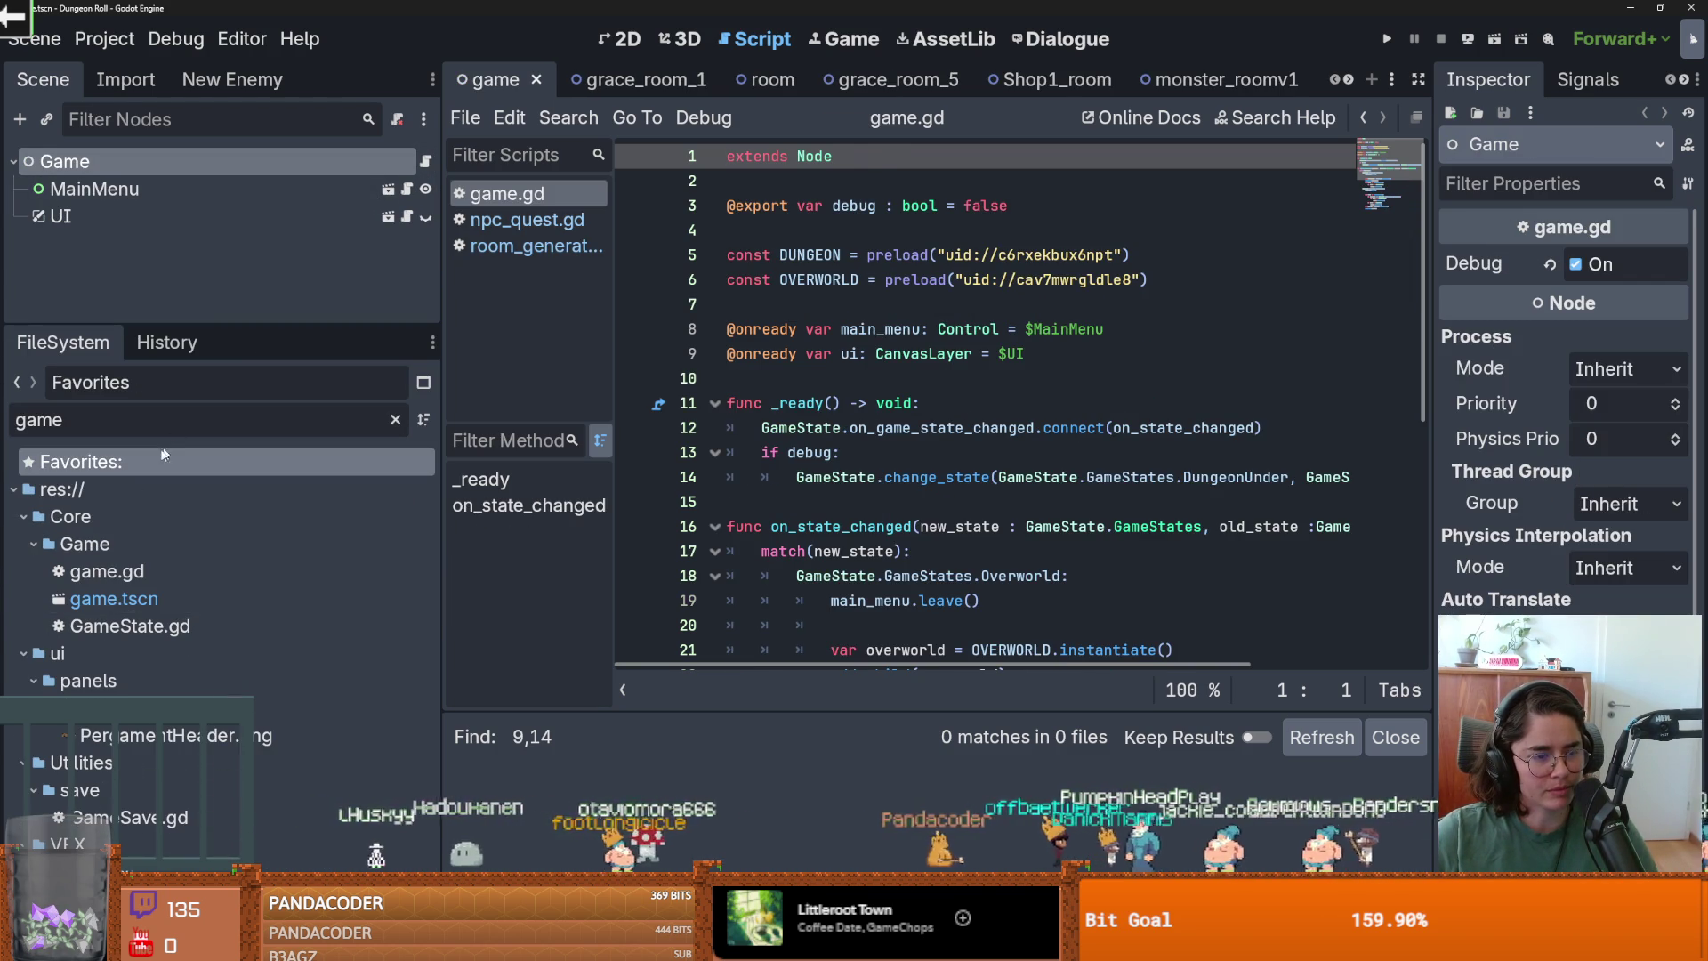
pyautogui.click(33, 546)
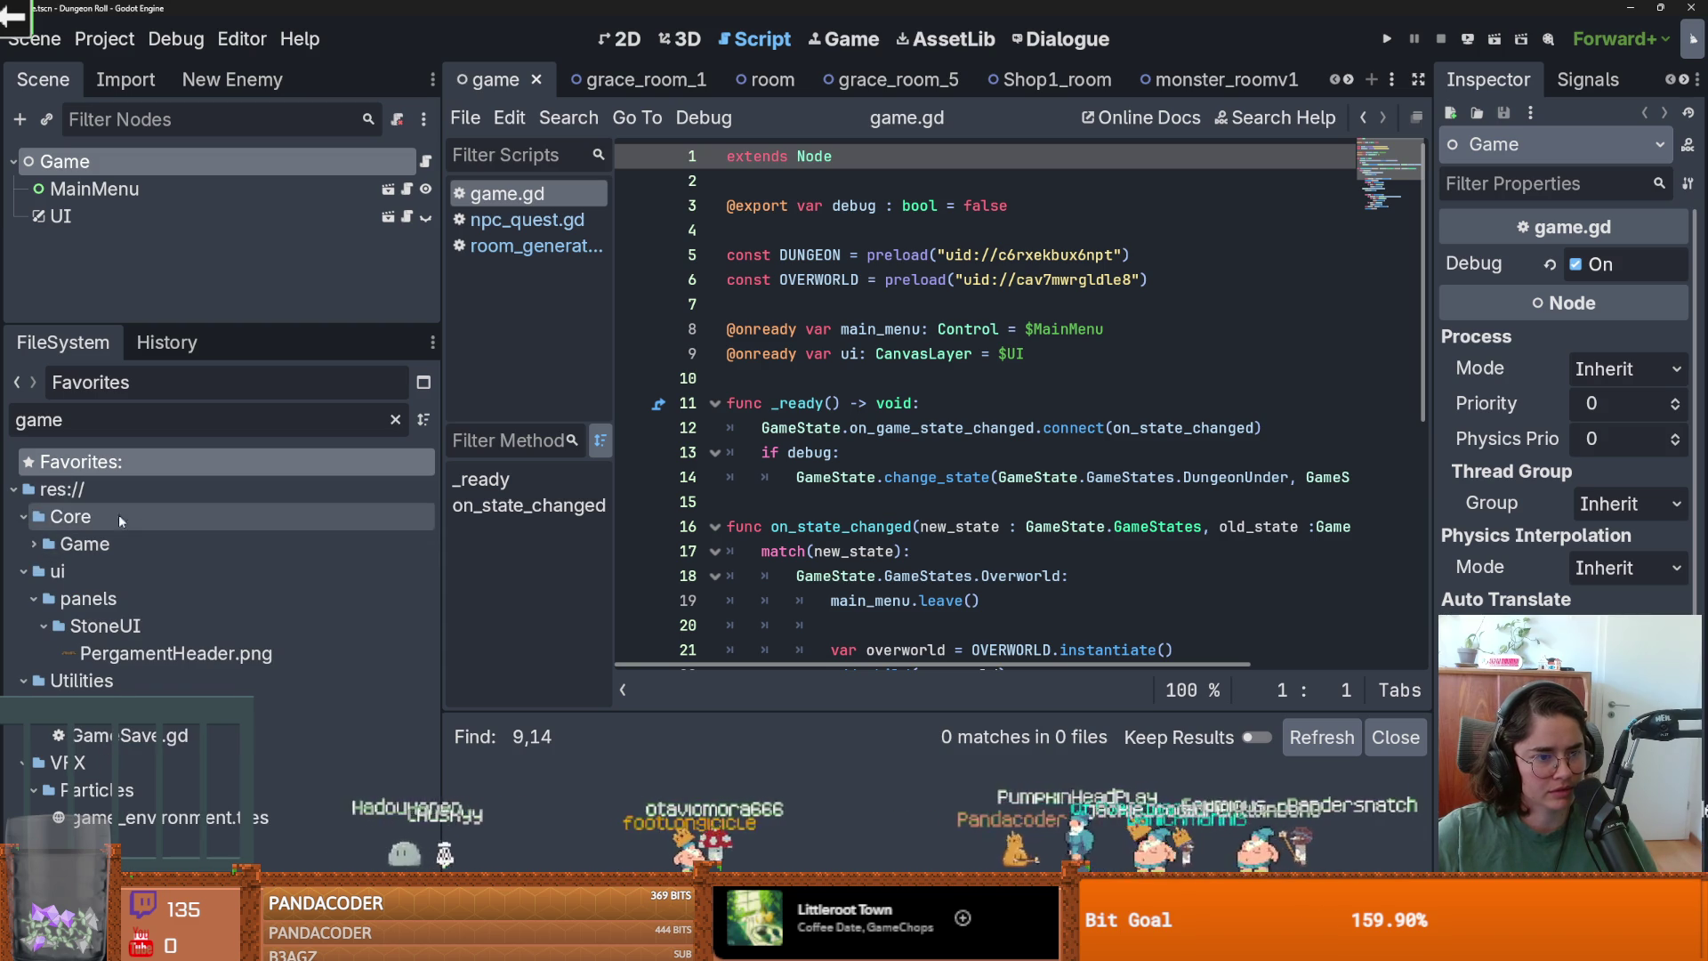
pyautogui.click(395, 420)
pyautogui.click(14, 491)
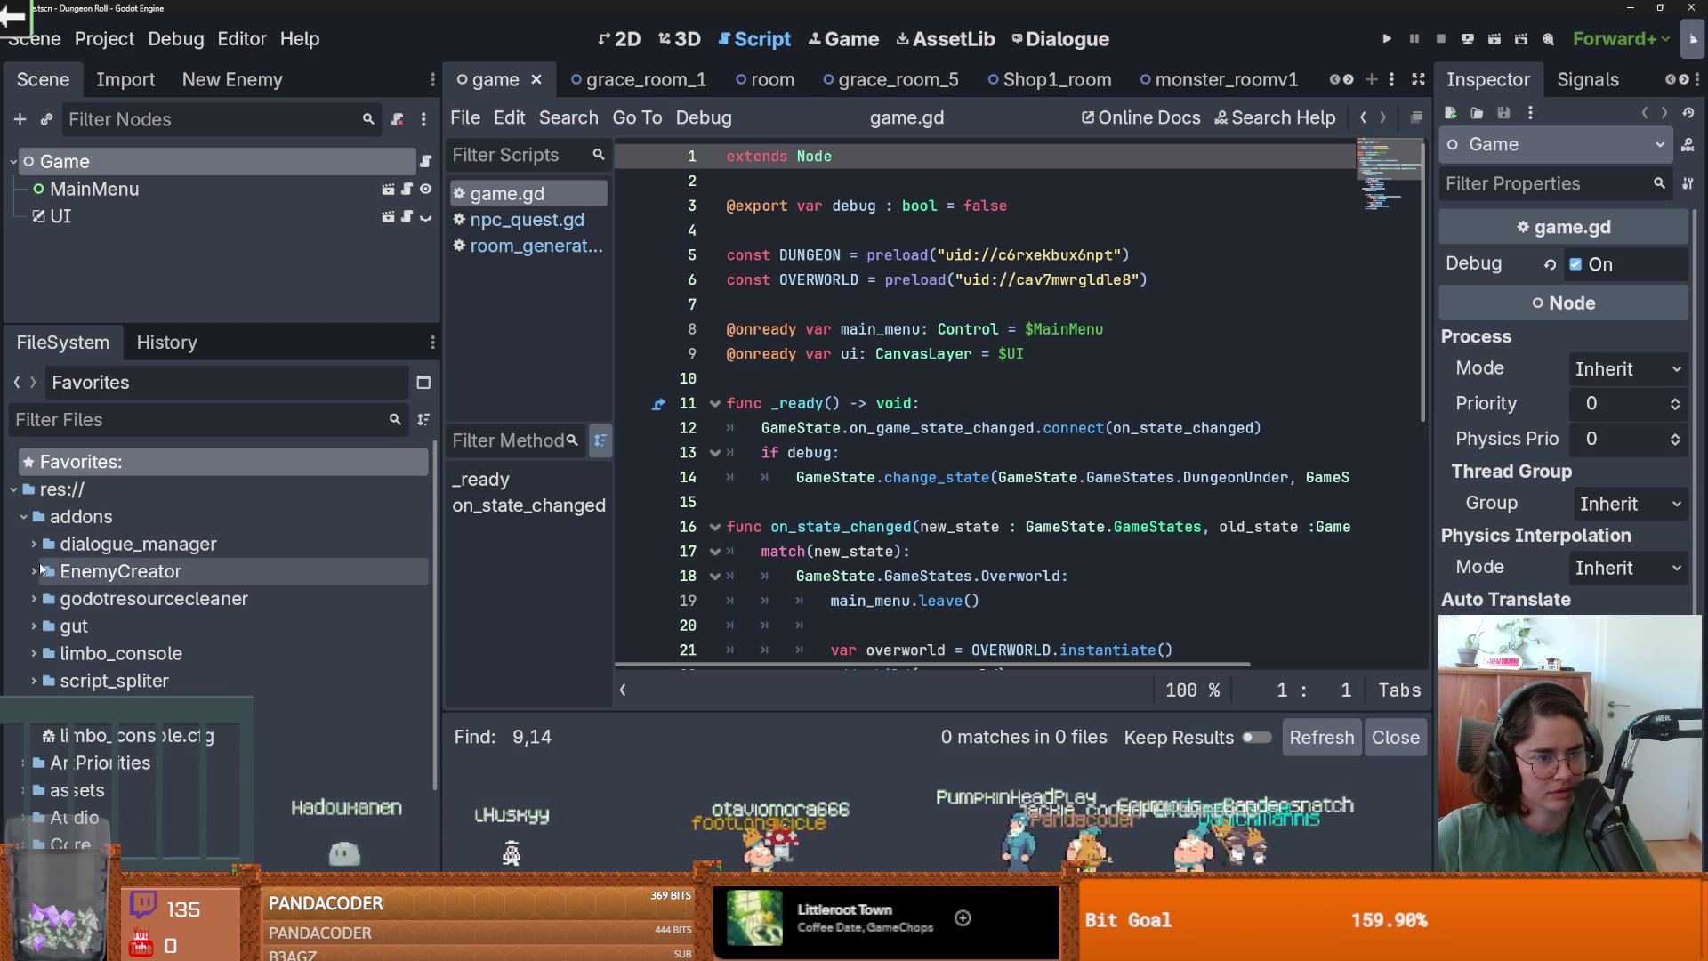
pyautogui.click(21, 519)
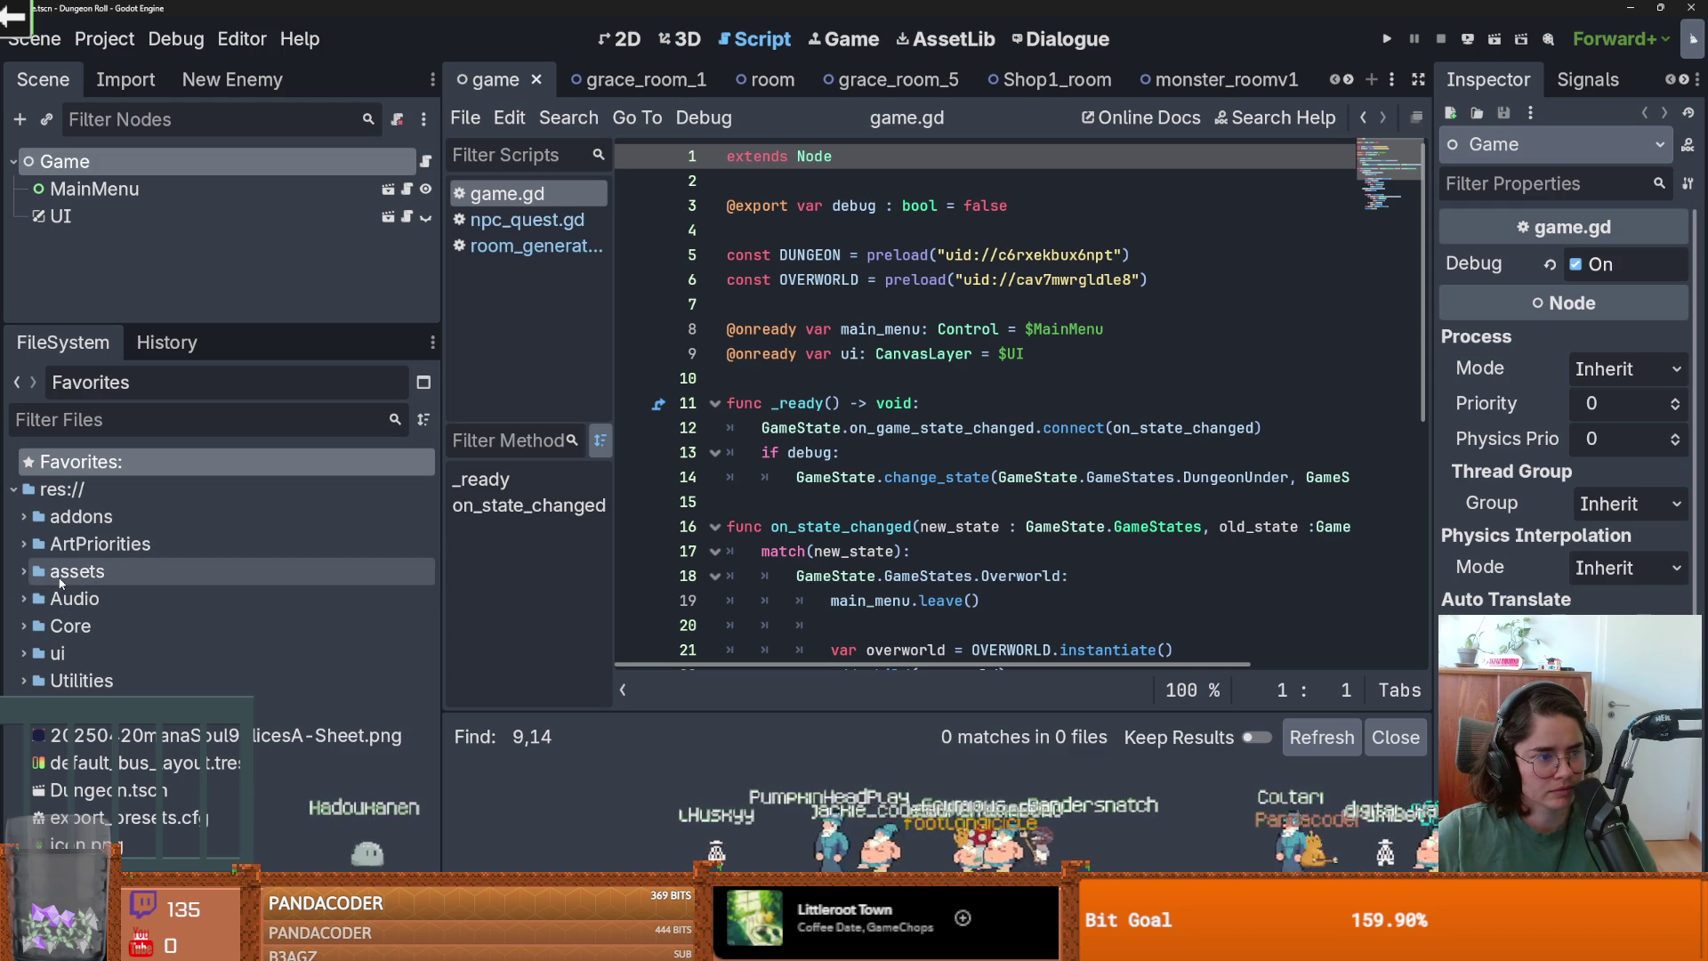
# Peek into the assets and ArtPriorities folders and the script_spliter and gut addons.
pyautogui.click(13, 576)
pyautogui.click(12, 575)
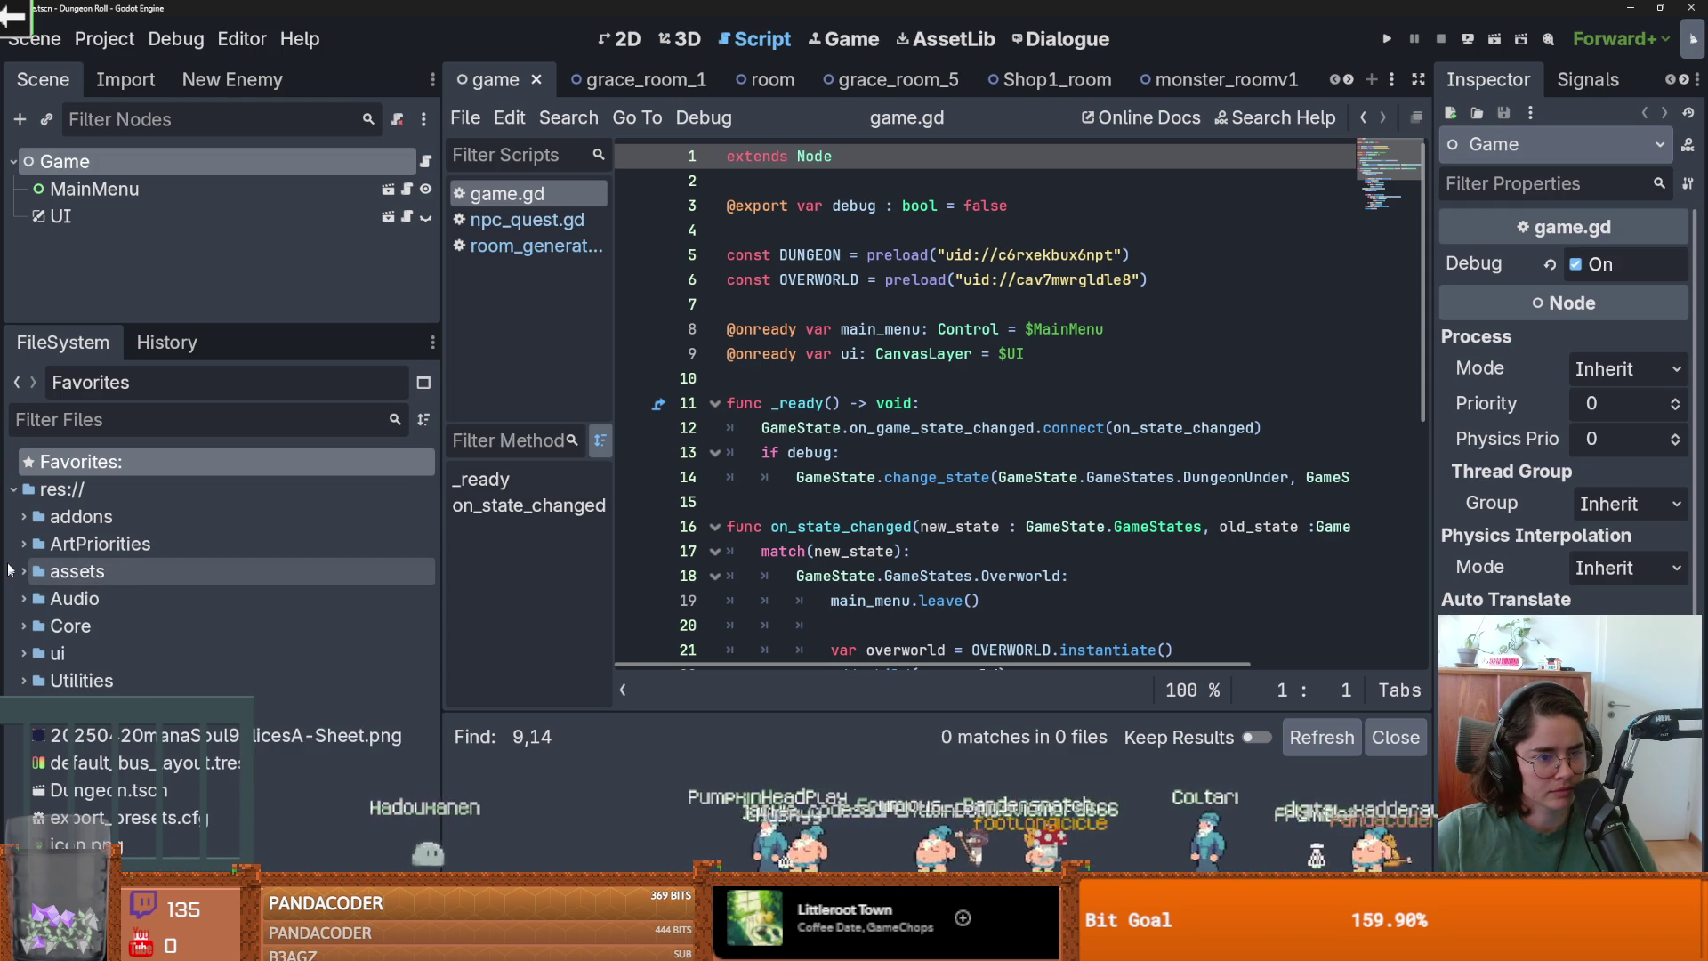
pyautogui.click(12, 543)
pyautogui.click(13, 544)
pyautogui.click(12, 520)
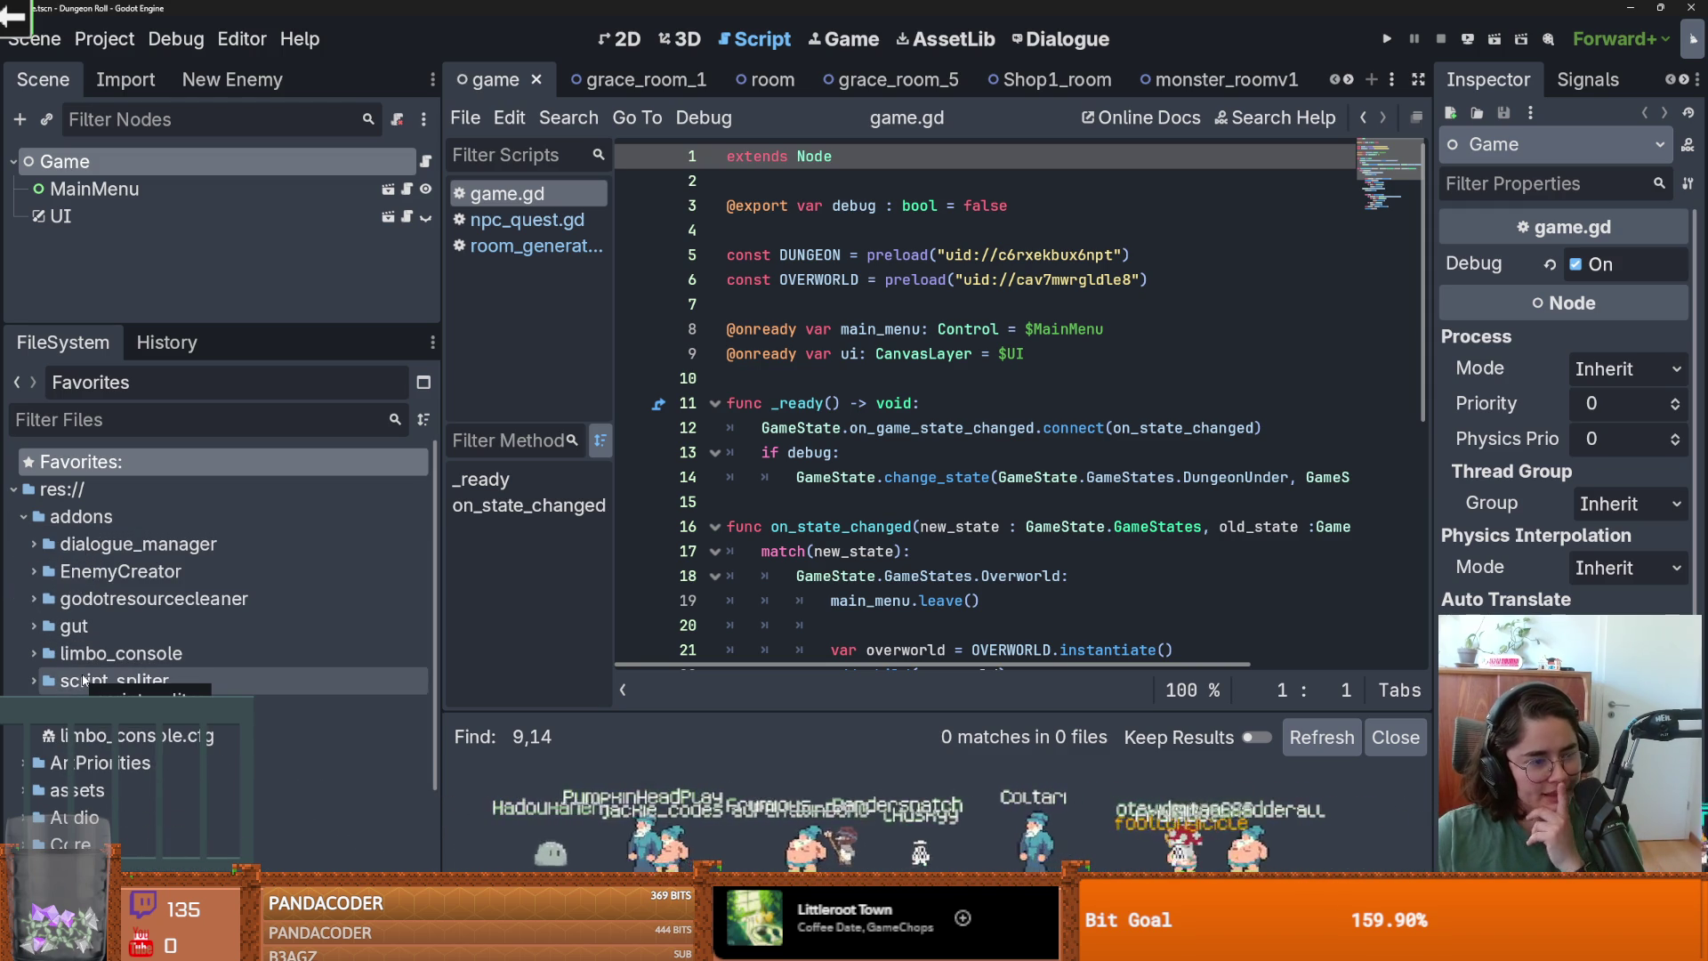
pyautogui.click(27, 679)
pyautogui.click(27, 679)
pyautogui.click(24, 627)
pyautogui.click(24, 627)
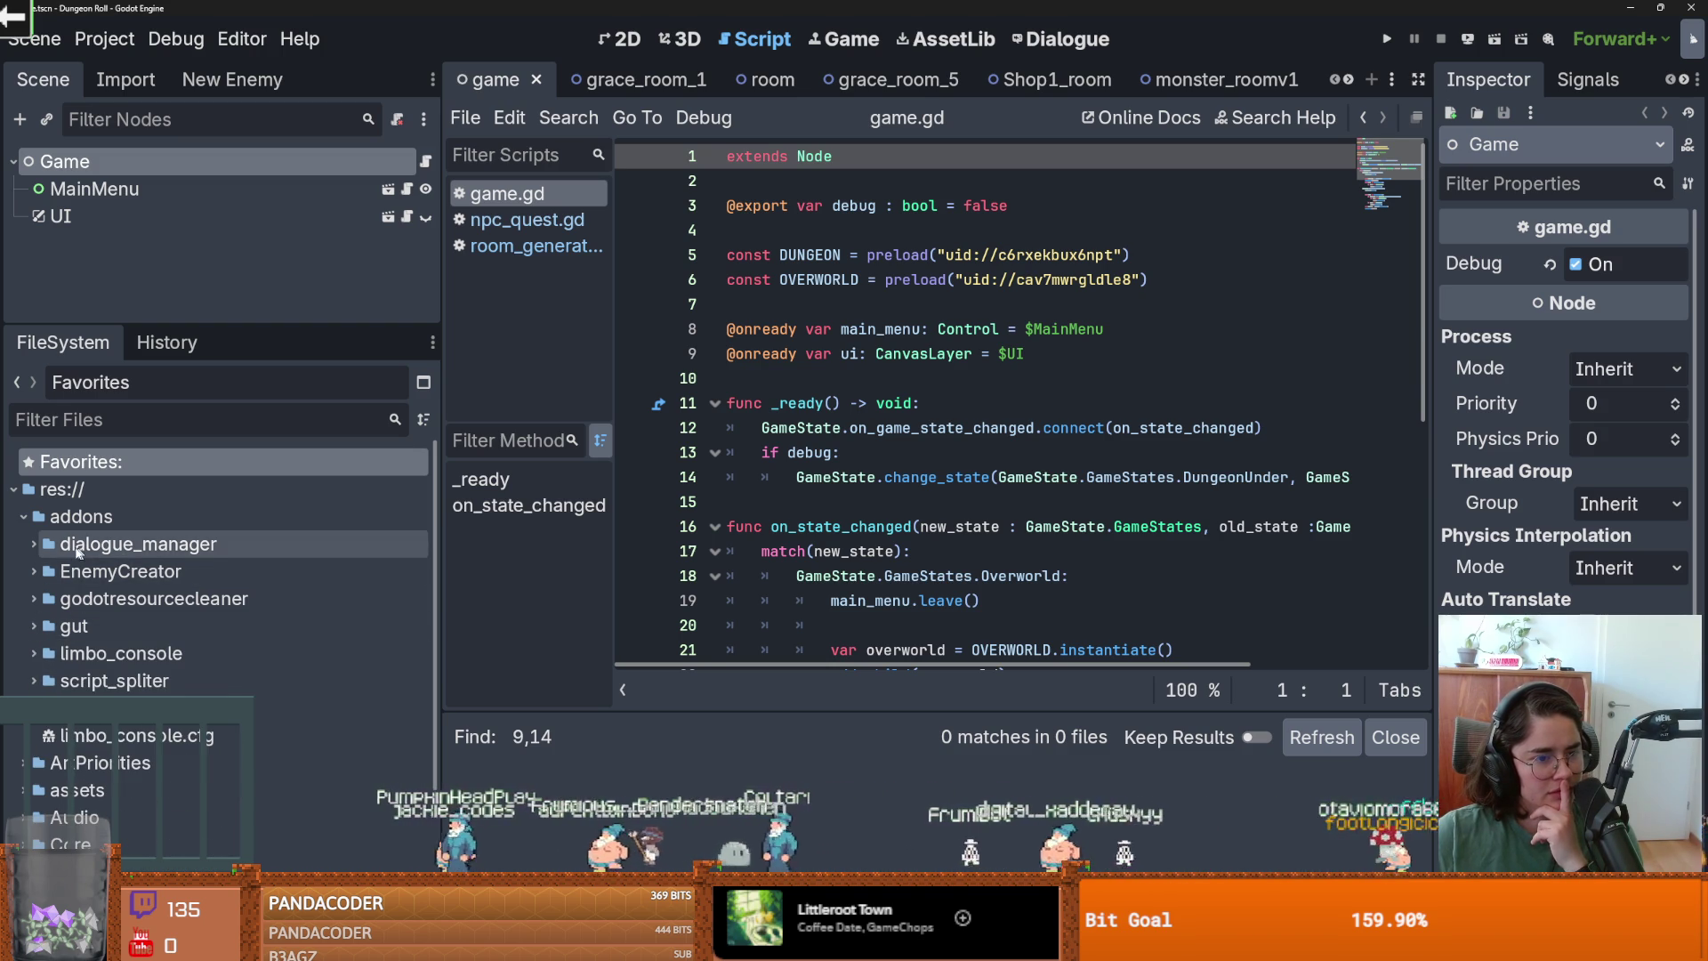
pyautogui.click(24, 517)
# Expand the Core folder and collapse its Actors and Dungeon subfolders.
pyautogui.click(23, 626)
pyautogui.scroll(-1, 10, 635)
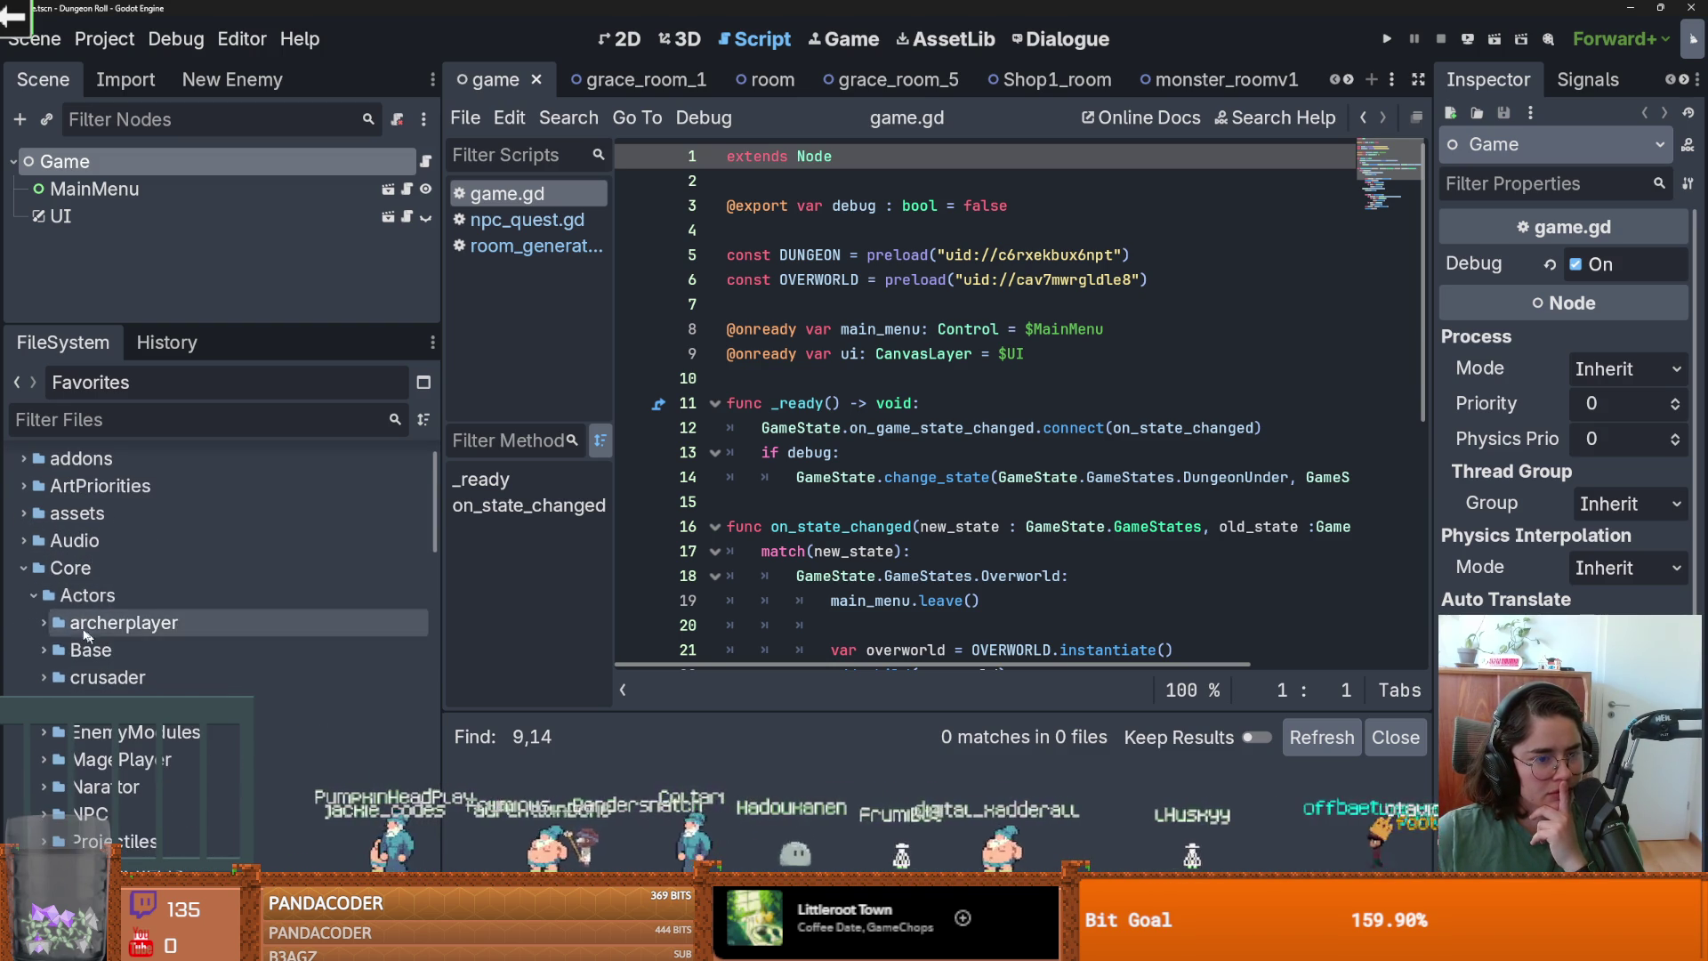
pyautogui.click(34, 595)
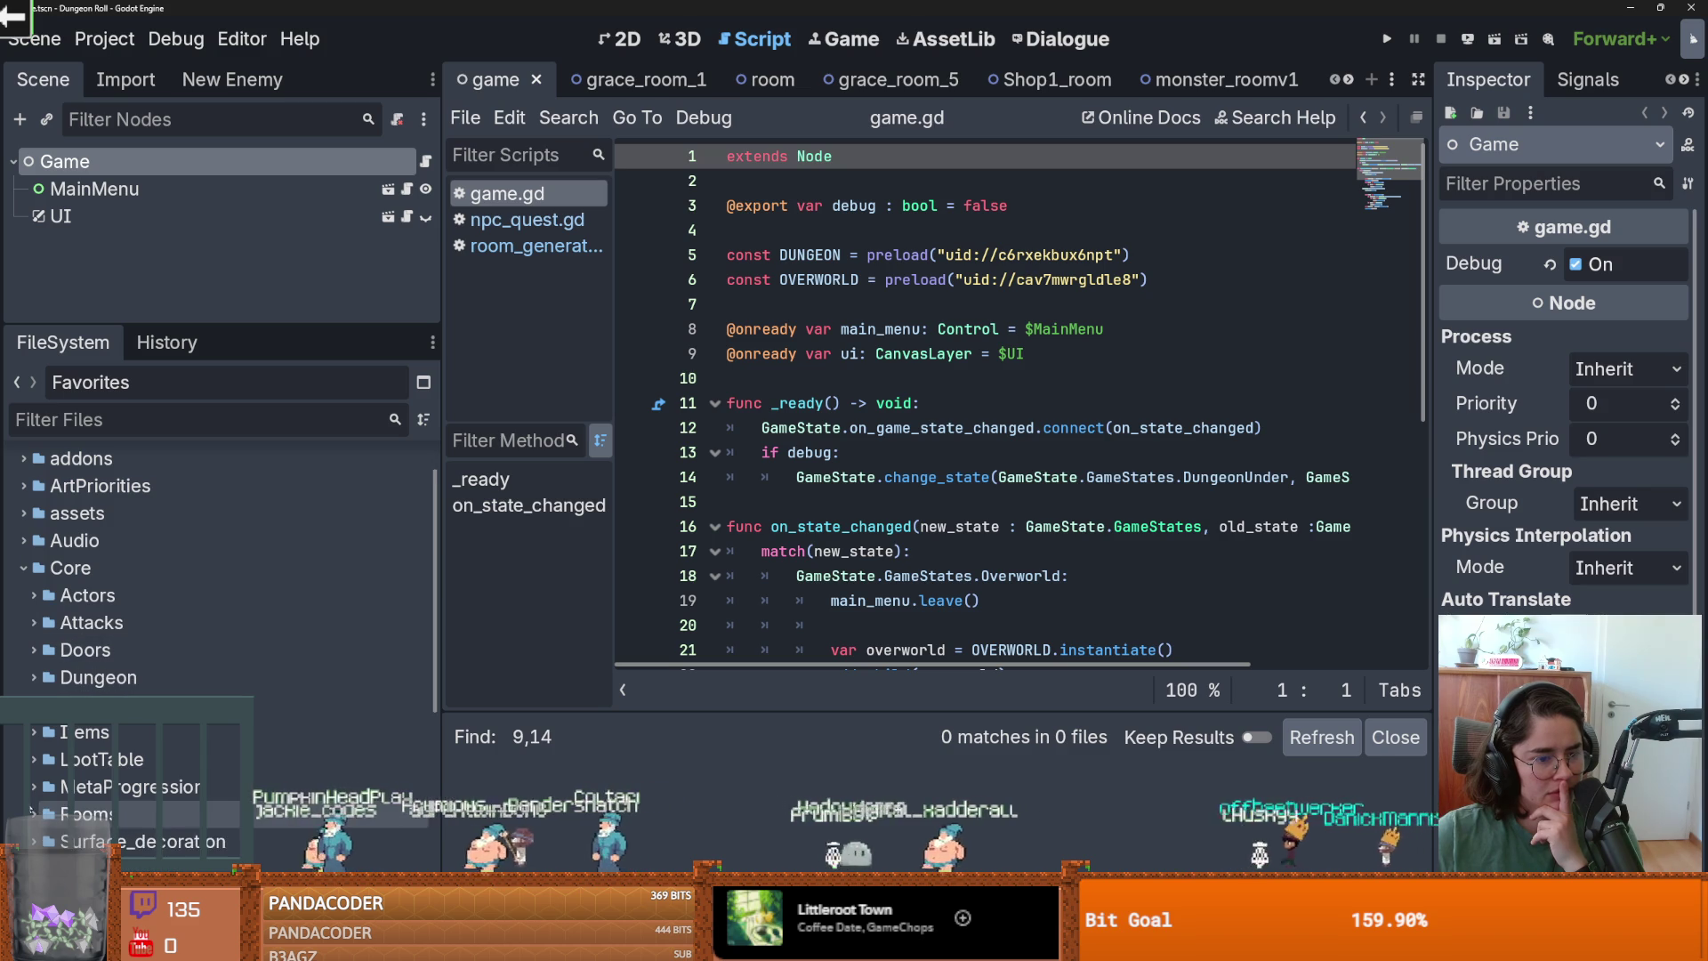
pyautogui.scroll(-2, 178, 578)
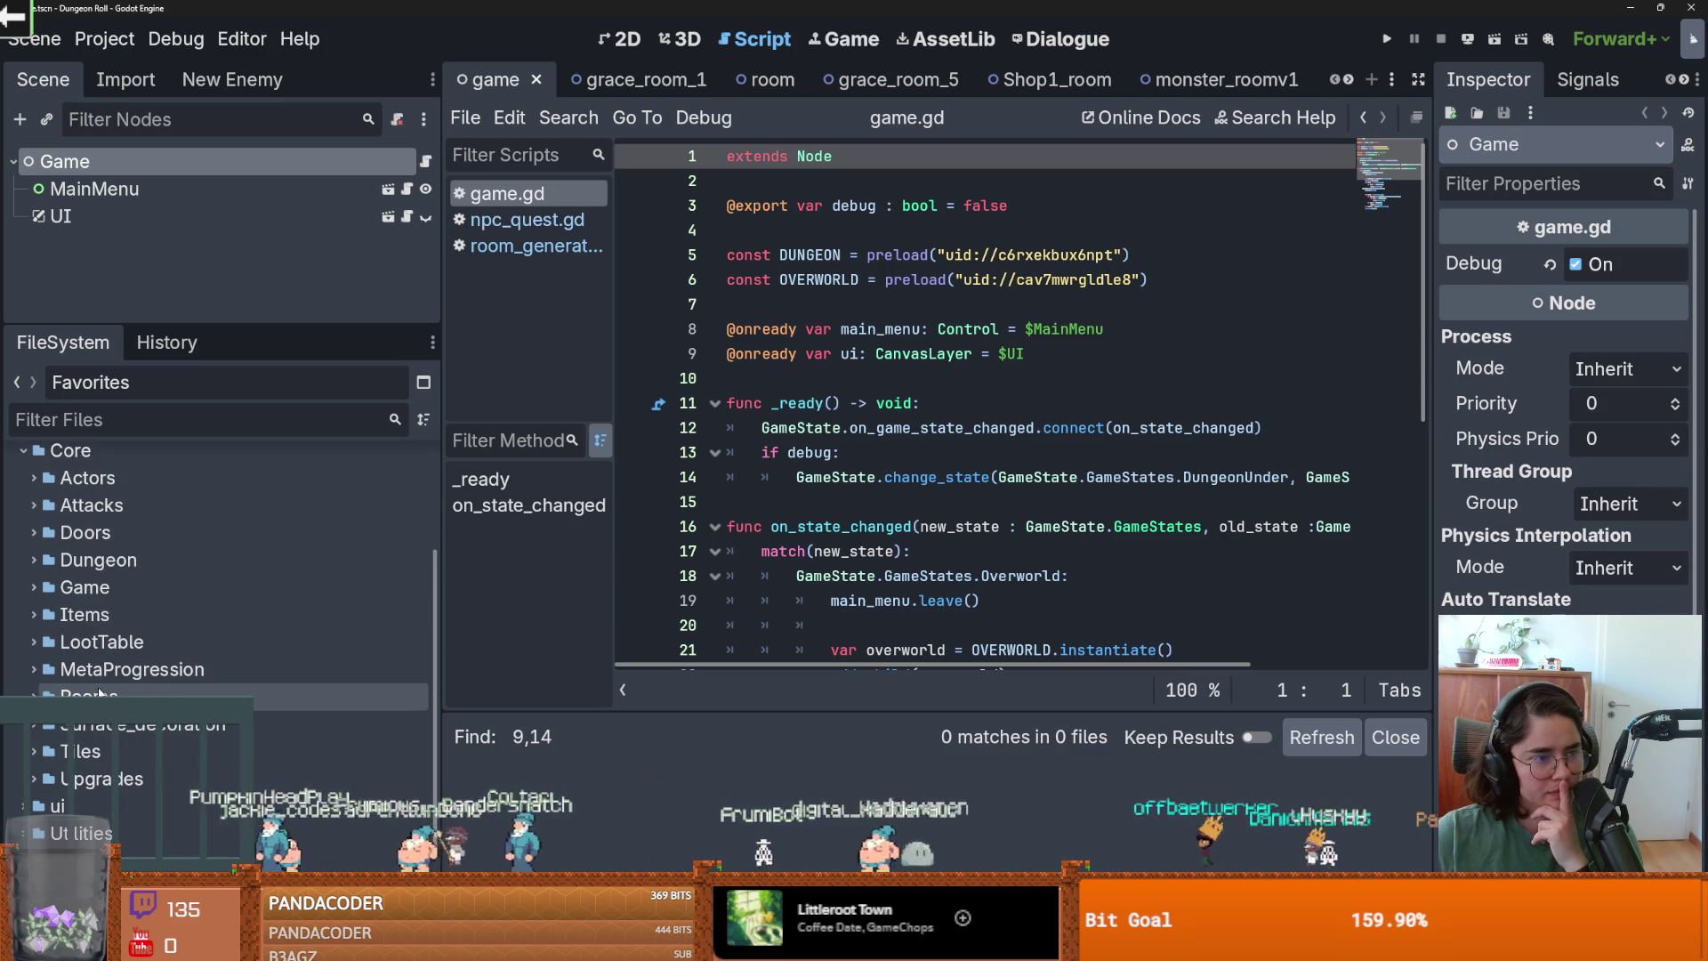
pyautogui.scroll(1, 50, 627)
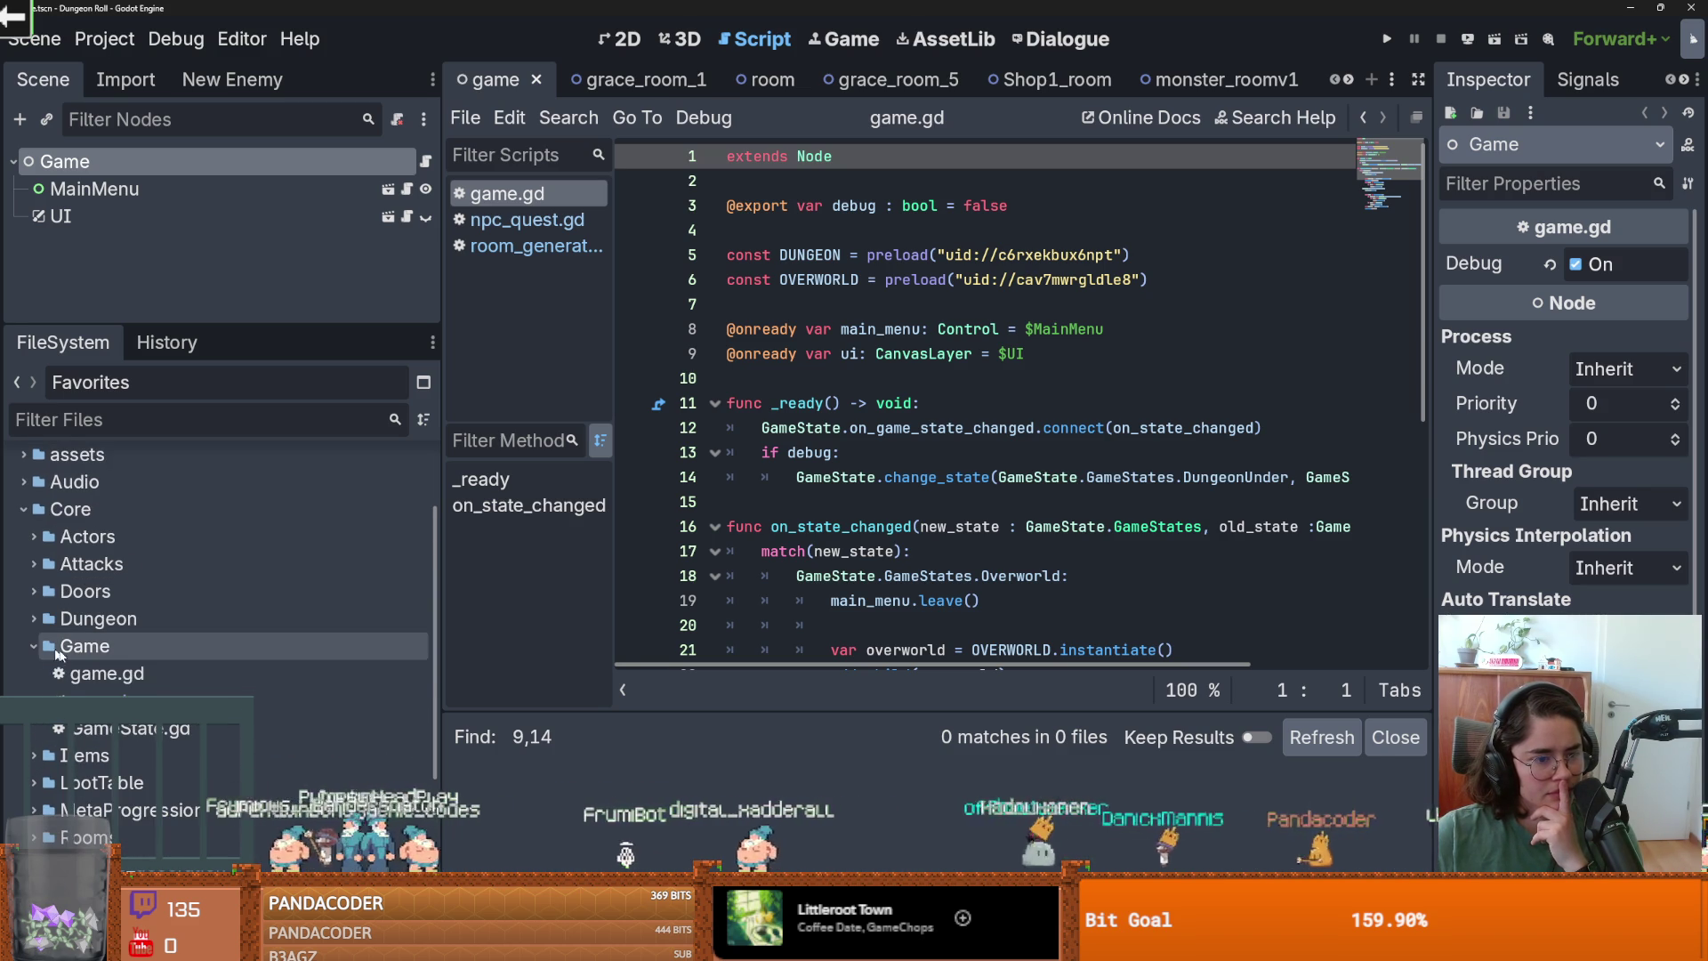
pyautogui.click(27, 613)
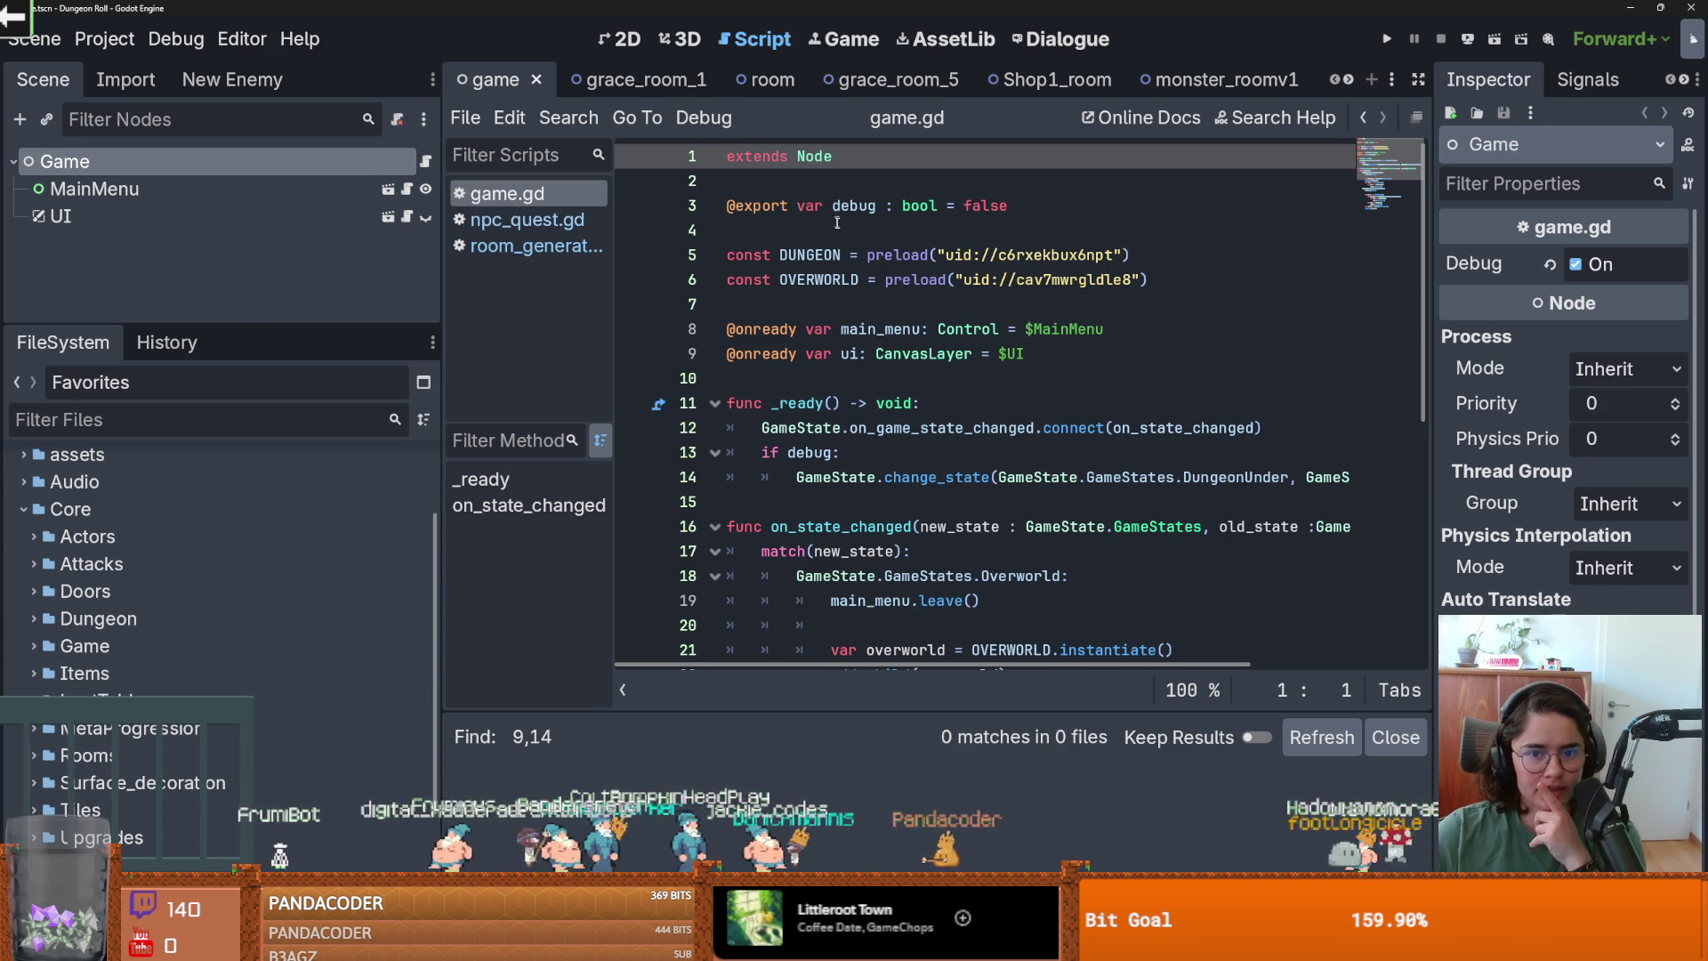
# Reveal Overworld.tscn from the OVERWORLD uid in game.gd, open it, and view its map in 2D.
pyautogui.moveTo(1036, 285)
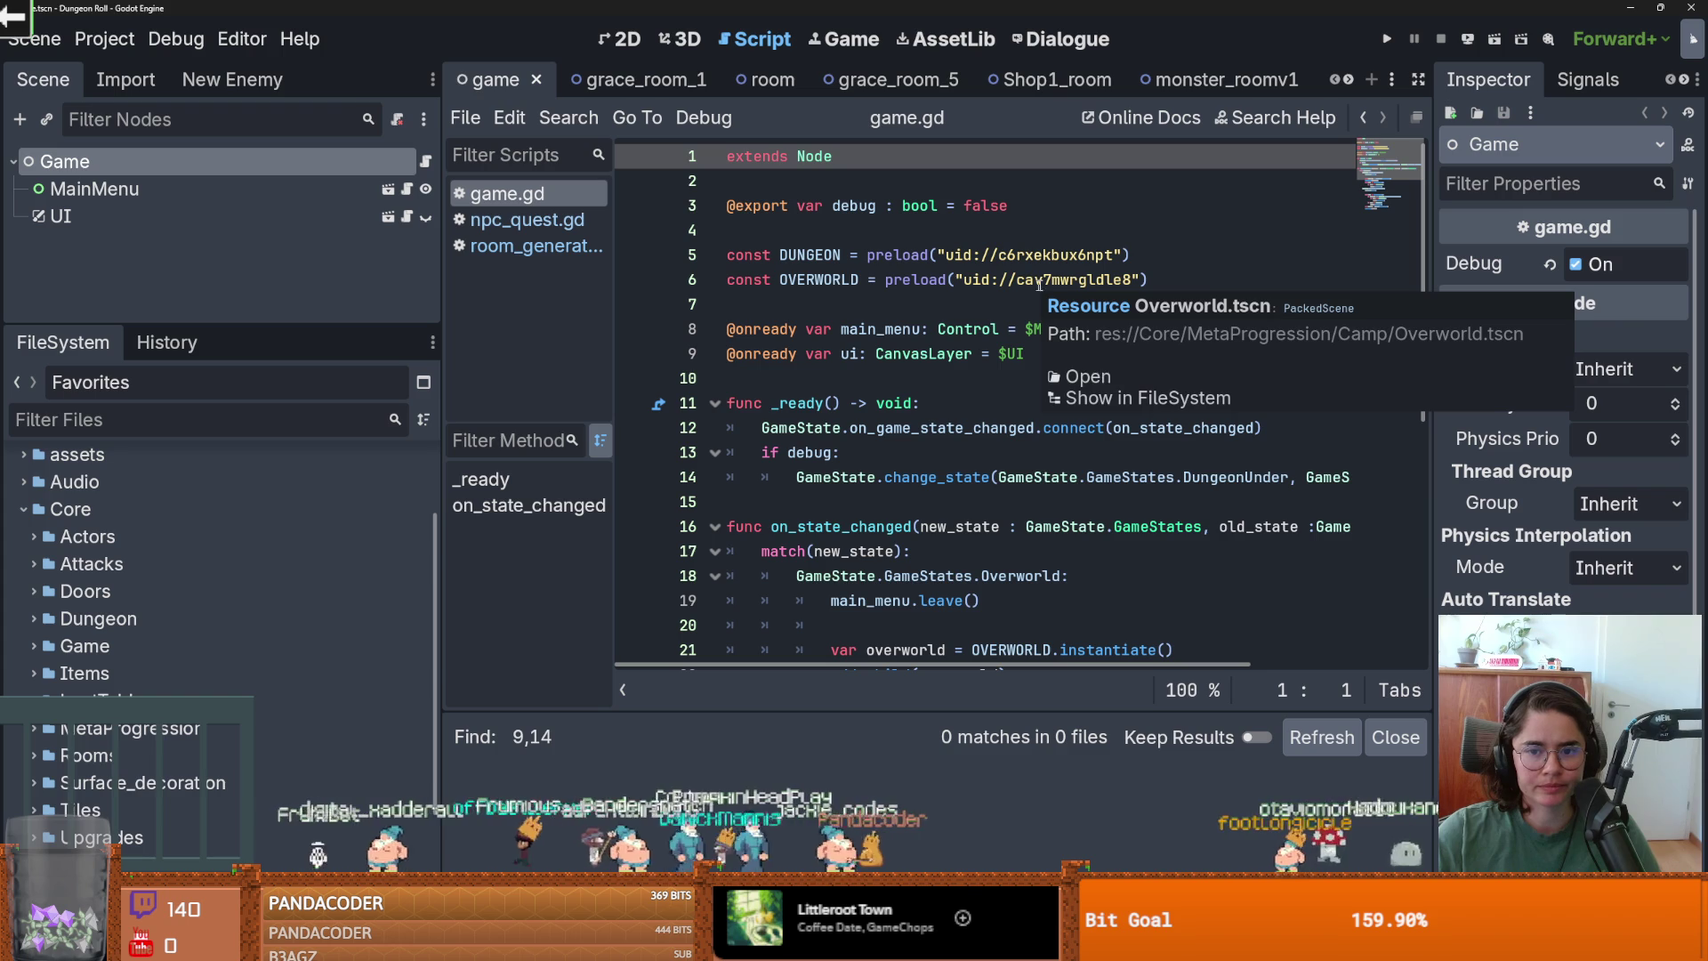
pyautogui.click(1105, 400)
pyautogui.doubleClick(139, 837)
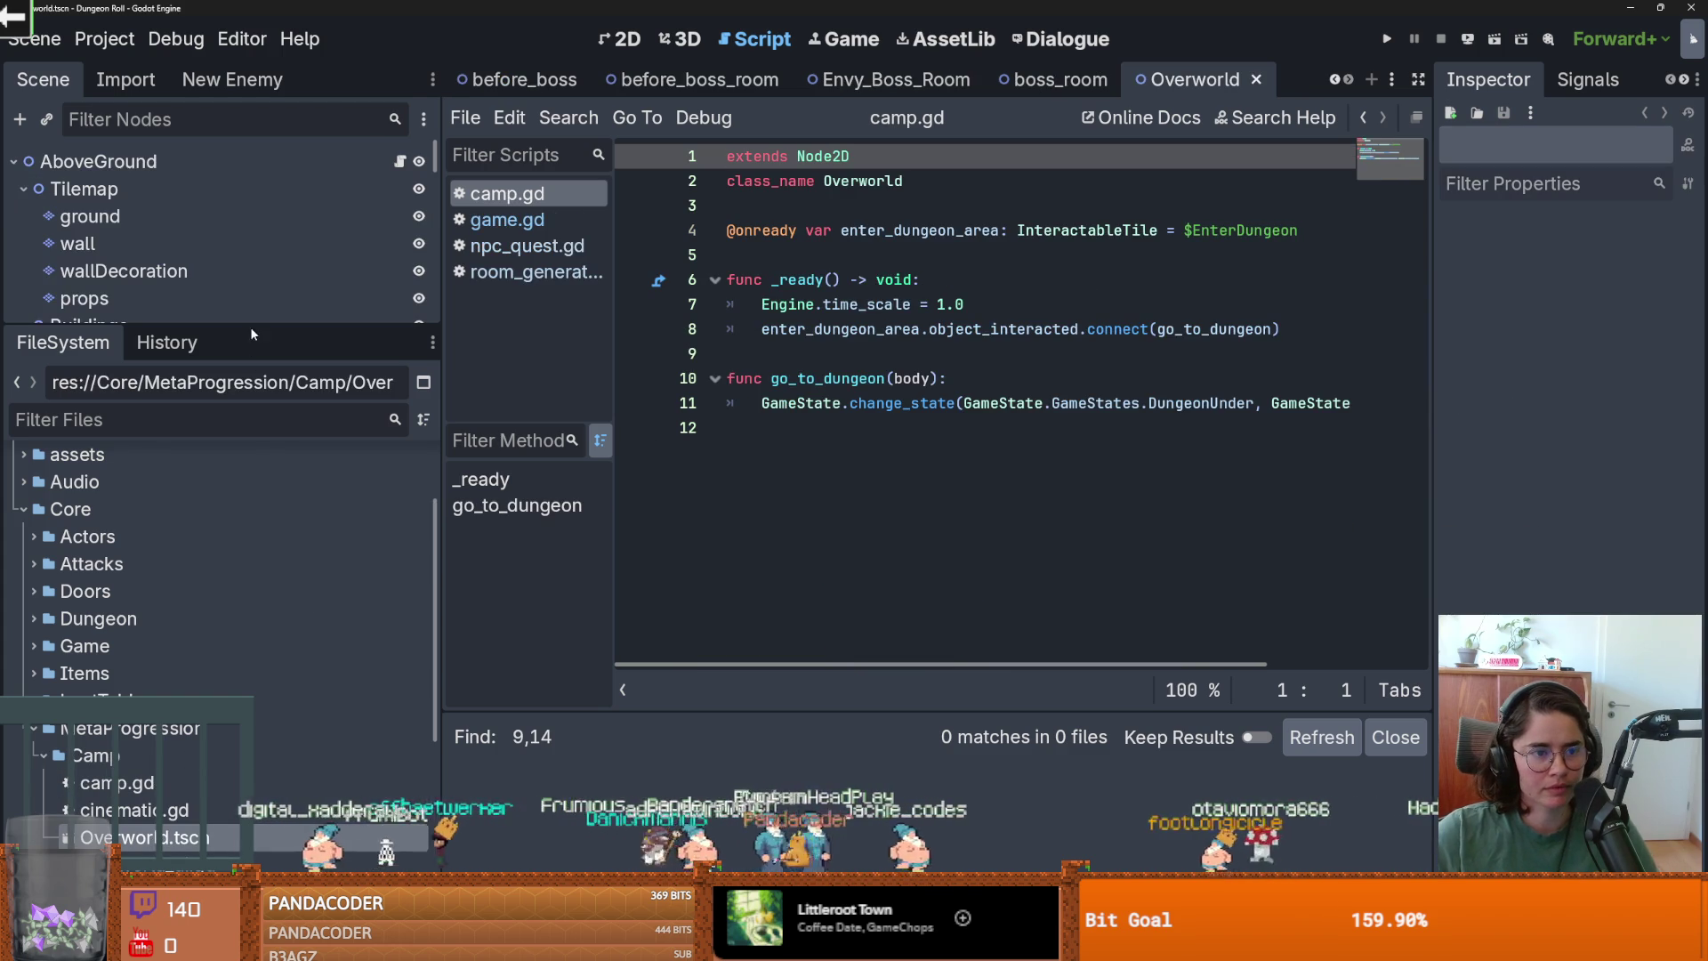
pyautogui.click(623, 39)
pyautogui.scroll(2, 794, 427)
pyautogui.scroll(-3, 623, 374)
pyautogui.scroll(-1, 649, 428)
pyautogui.scroll(-1, 649, 429)
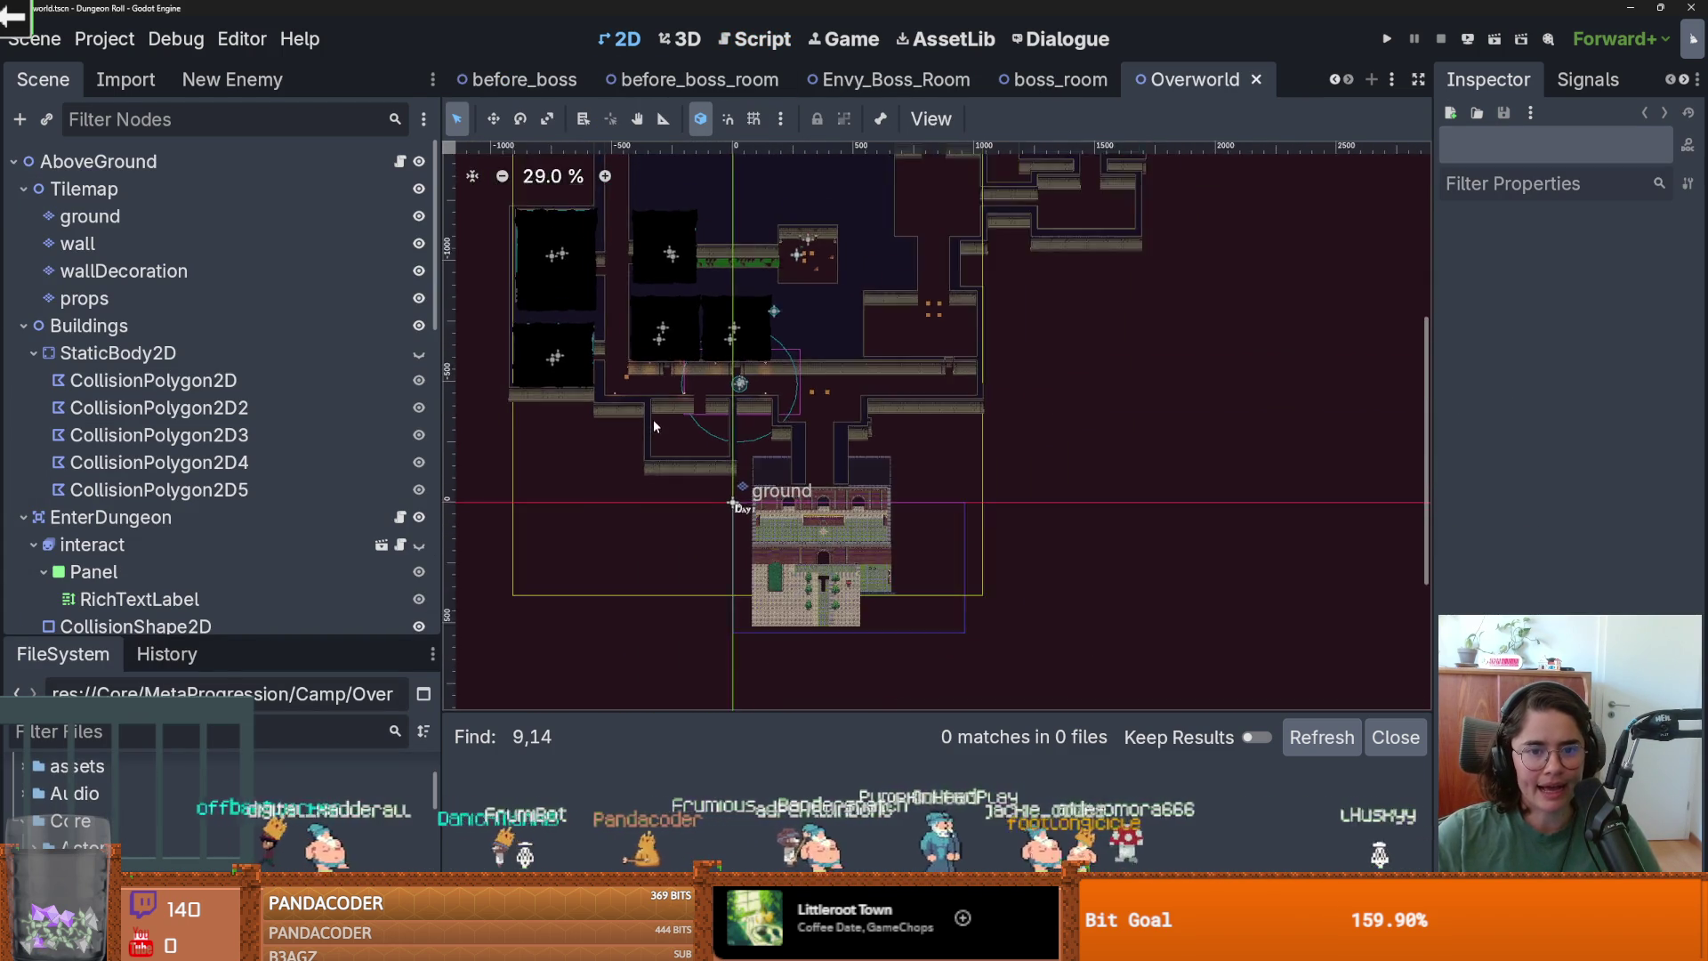
# Pan to the overworld map and inspect the ground, wall, wallDecoration and props tile layers.
pyautogui.scroll(3, 660, 323)
pyautogui.moveTo(659, 323); pyautogui.dragTo(603, 483)
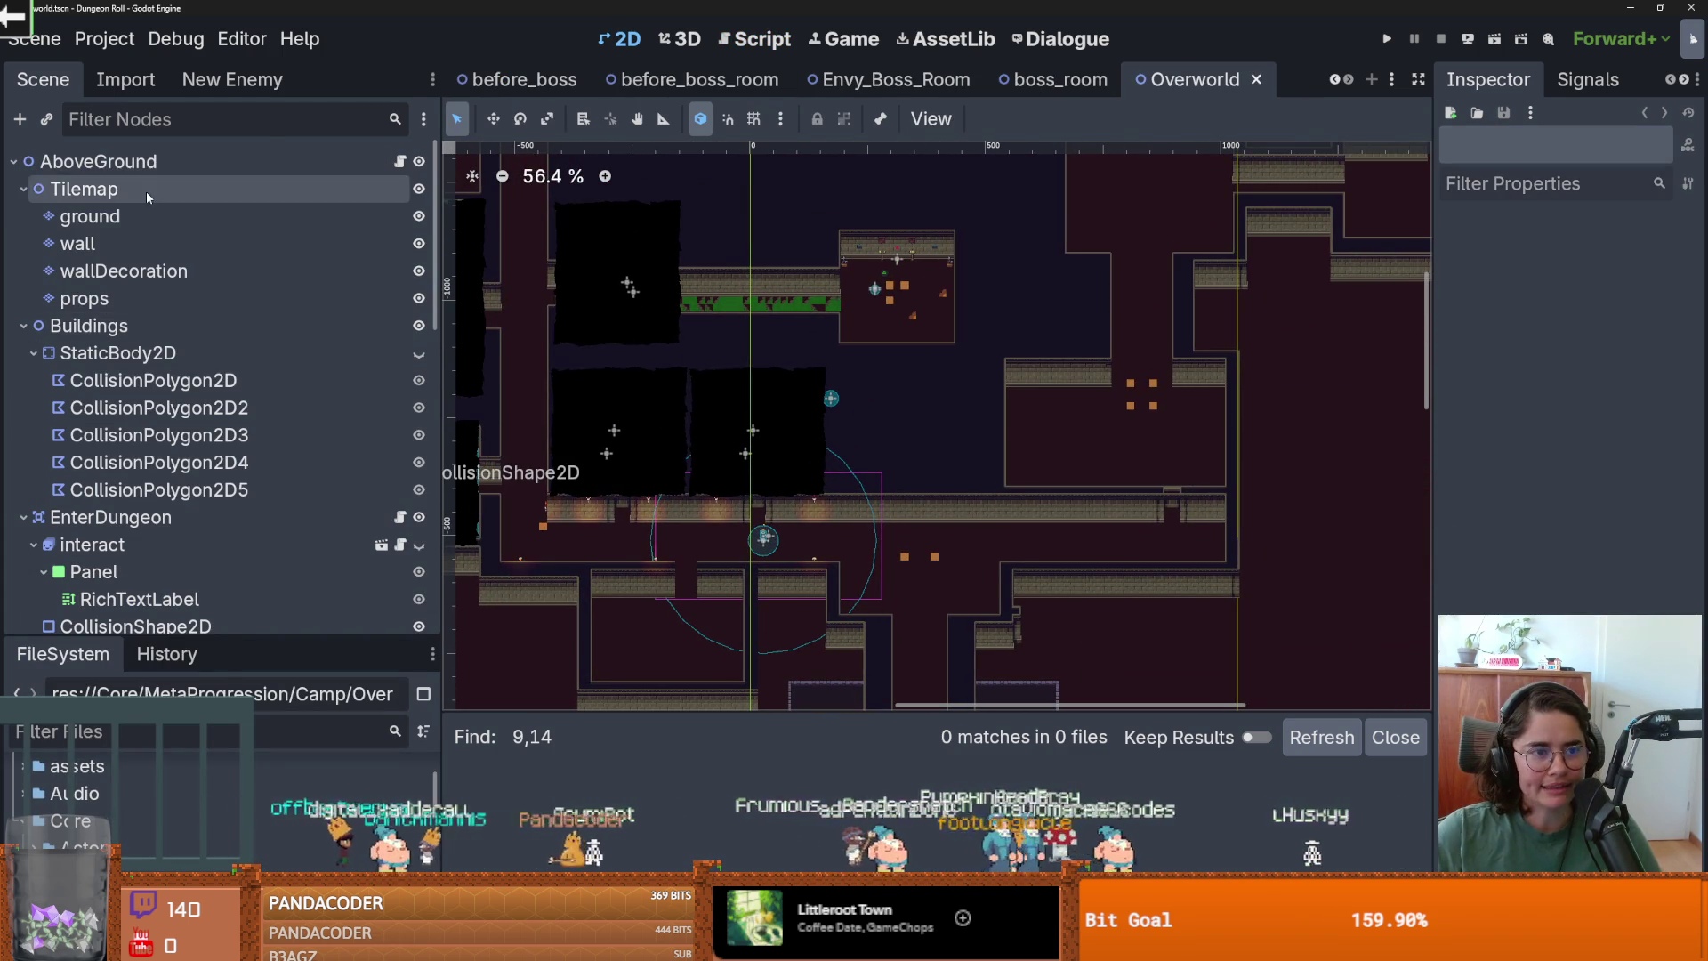
pyautogui.click(116, 216)
pyautogui.scroll(-4, 932, 504)
pyautogui.scroll(4, 932, 504)
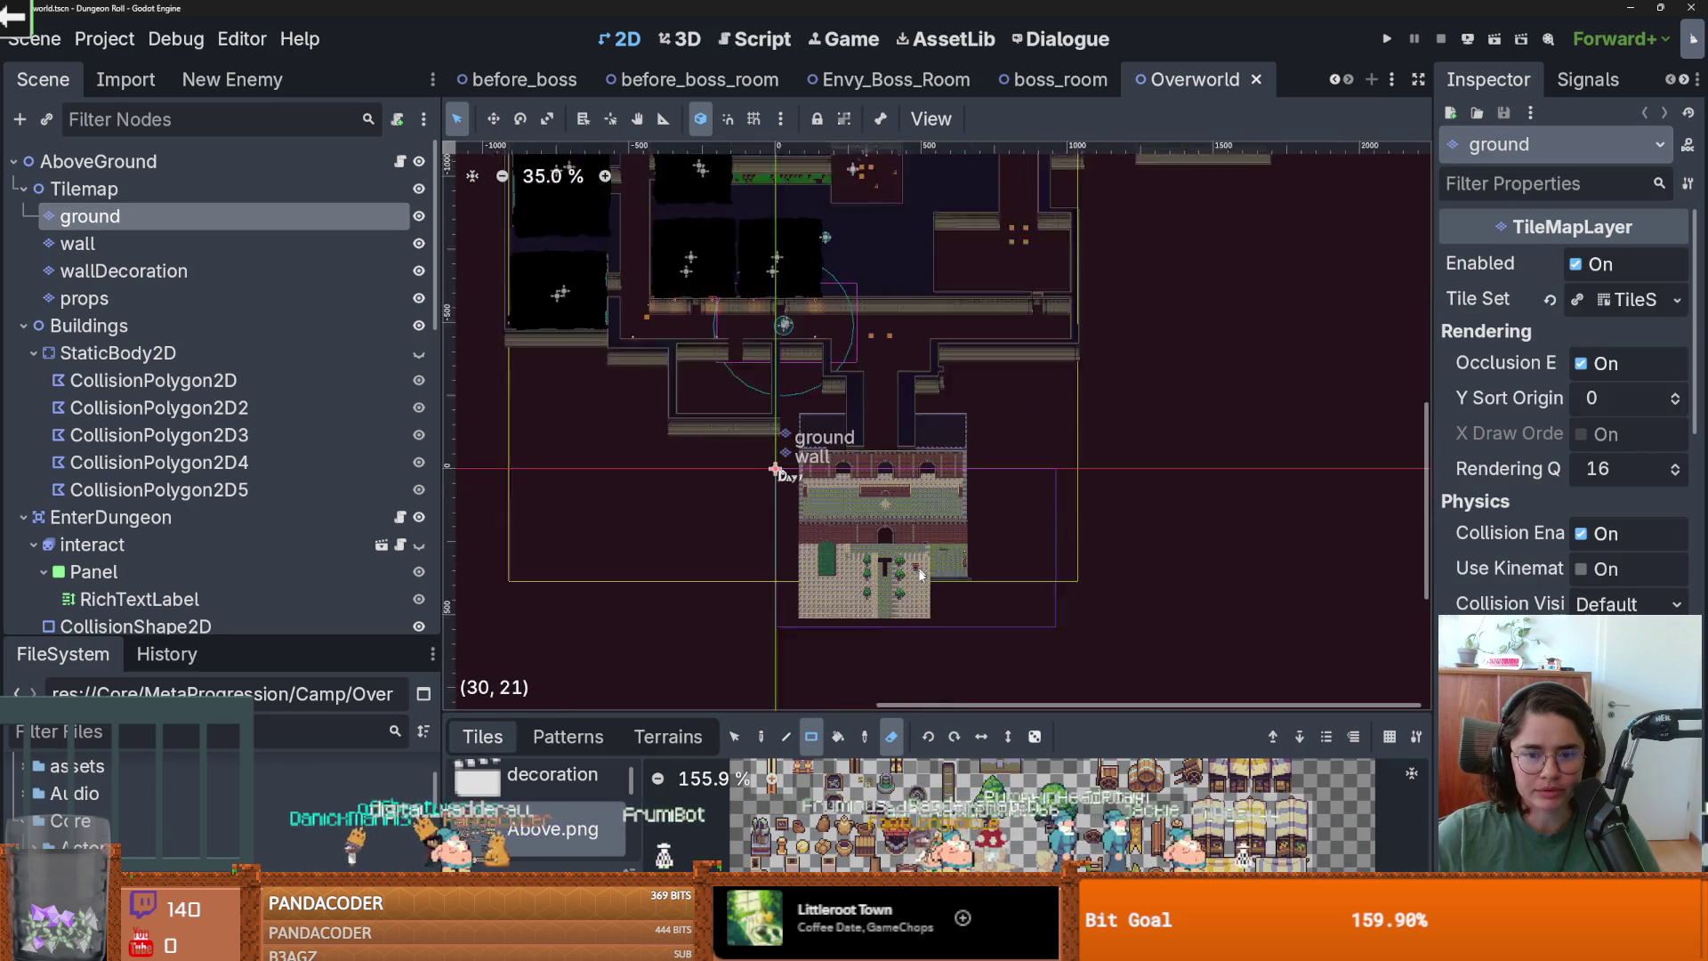
pyautogui.scroll(-1, 868, 296)
pyautogui.scroll(5, 911, 442)
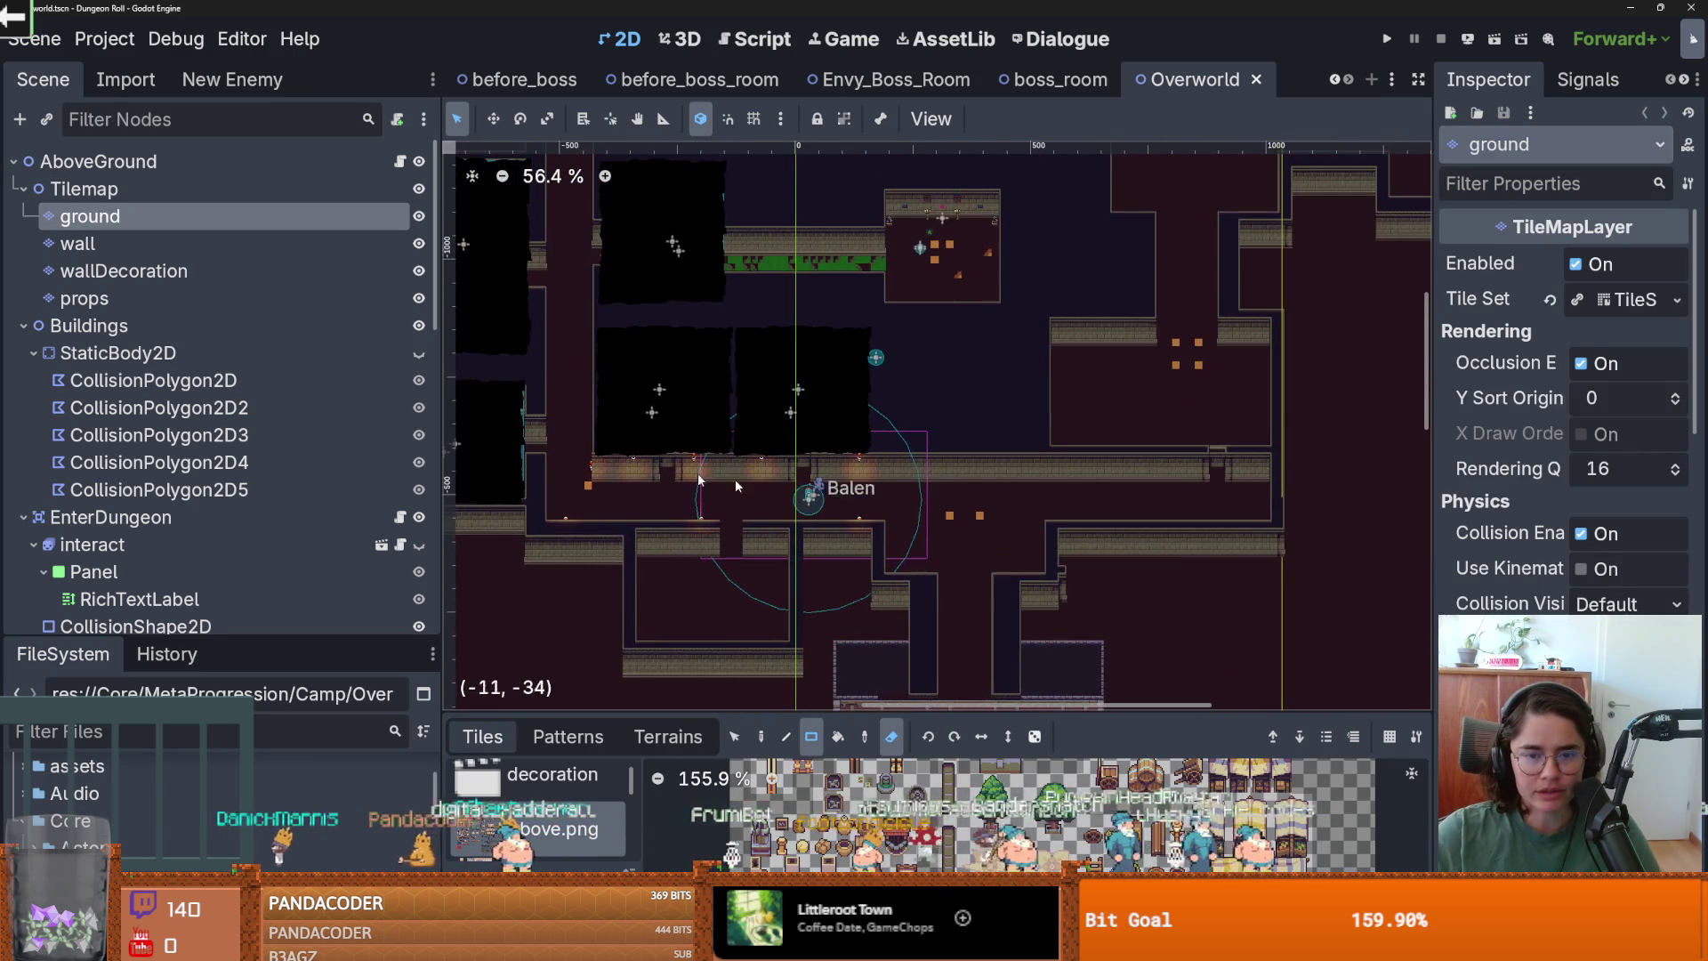
pyautogui.click(230, 245)
pyautogui.scroll(-2, 823, 432)
pyautogui.click(215, 270)
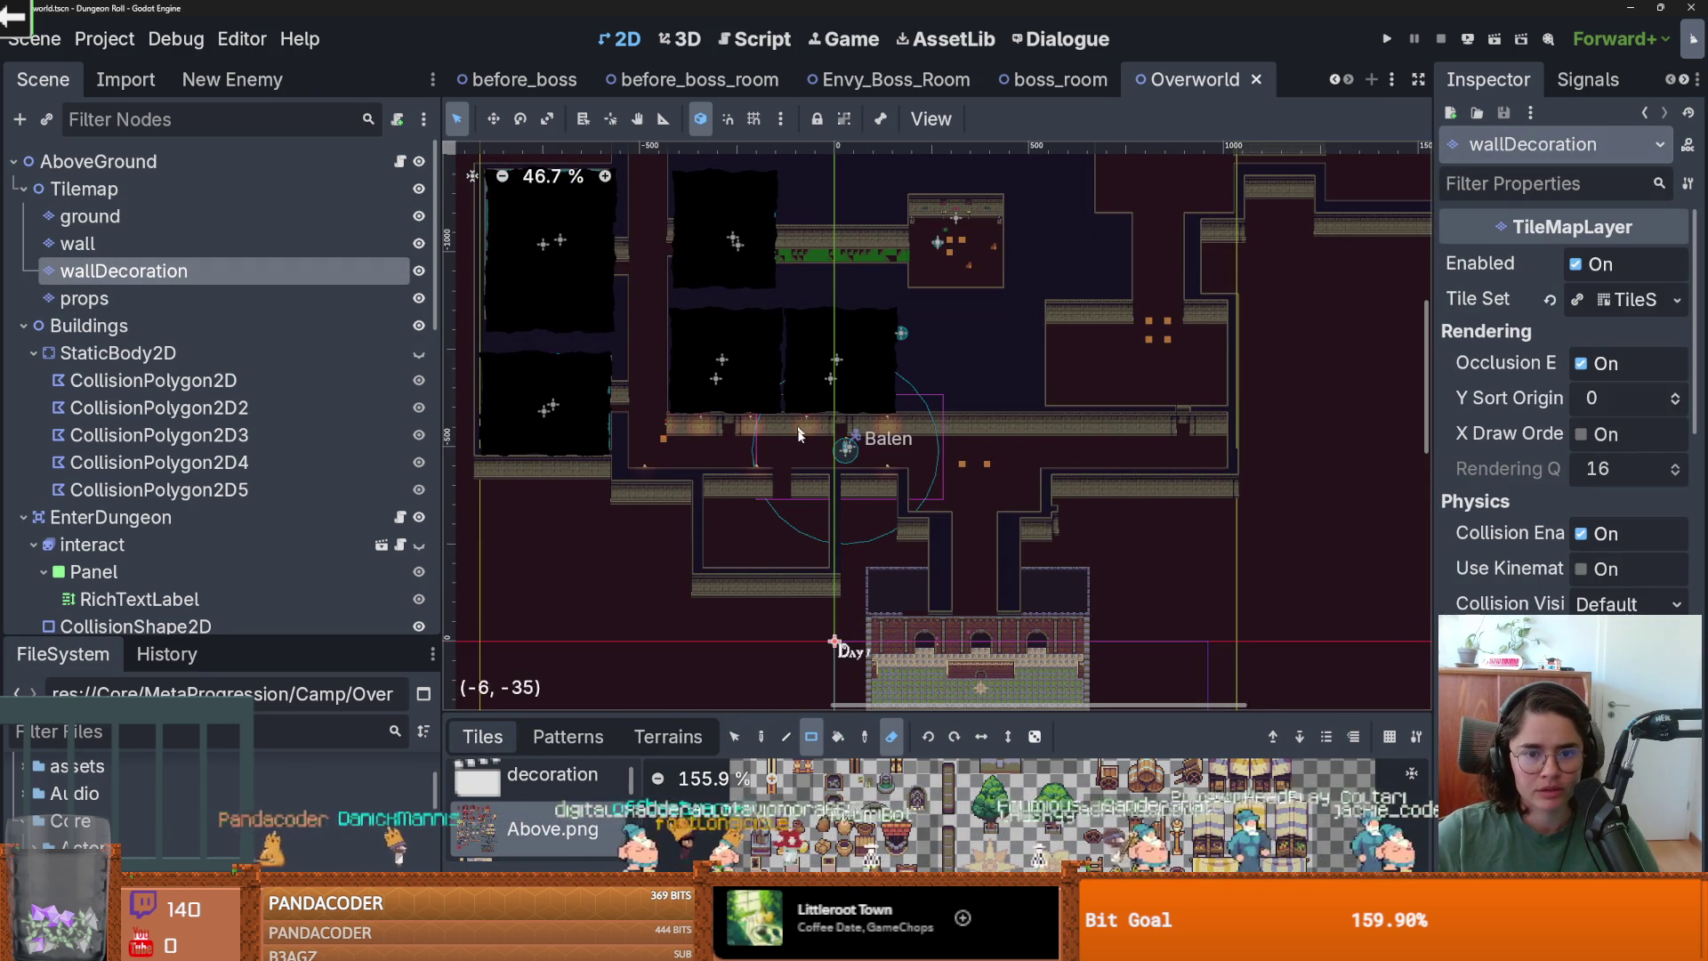
pyautogui.scroll(-4, 977, 458)
pyautogui.scroll(4, 977, 459)
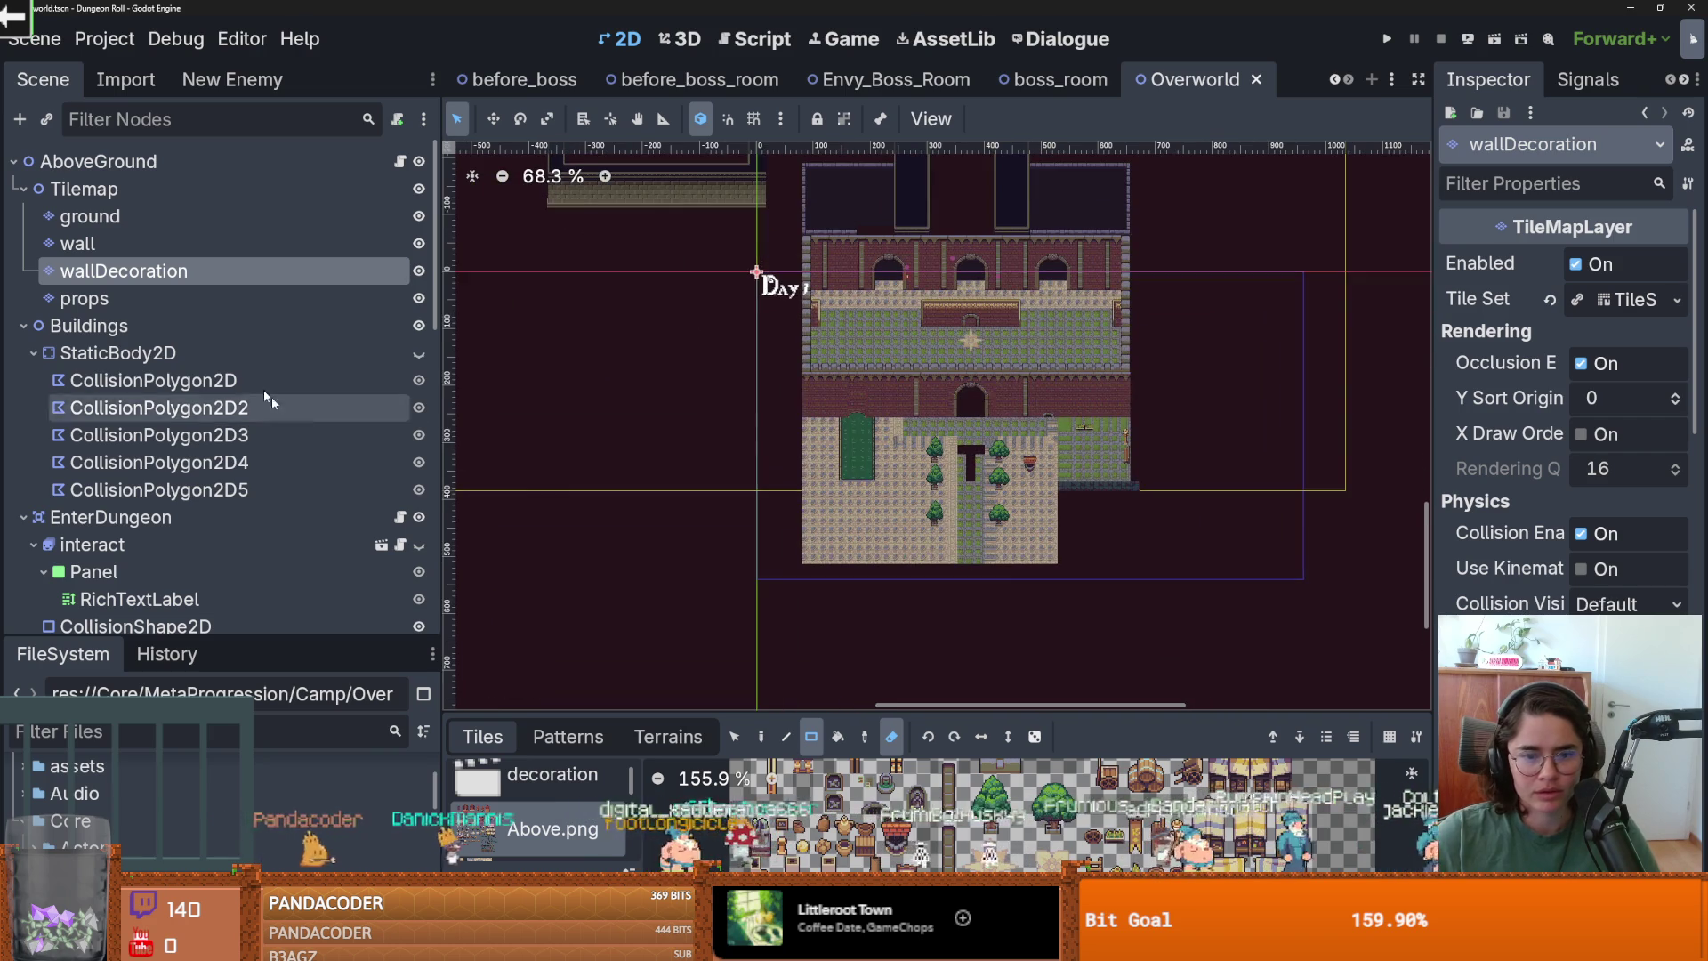
pyautogui.click(125, 298)
# Edit the wallDecoration tiles on the building and save the Overworld scene.
pyautogui.scroll(9, 892, 390)
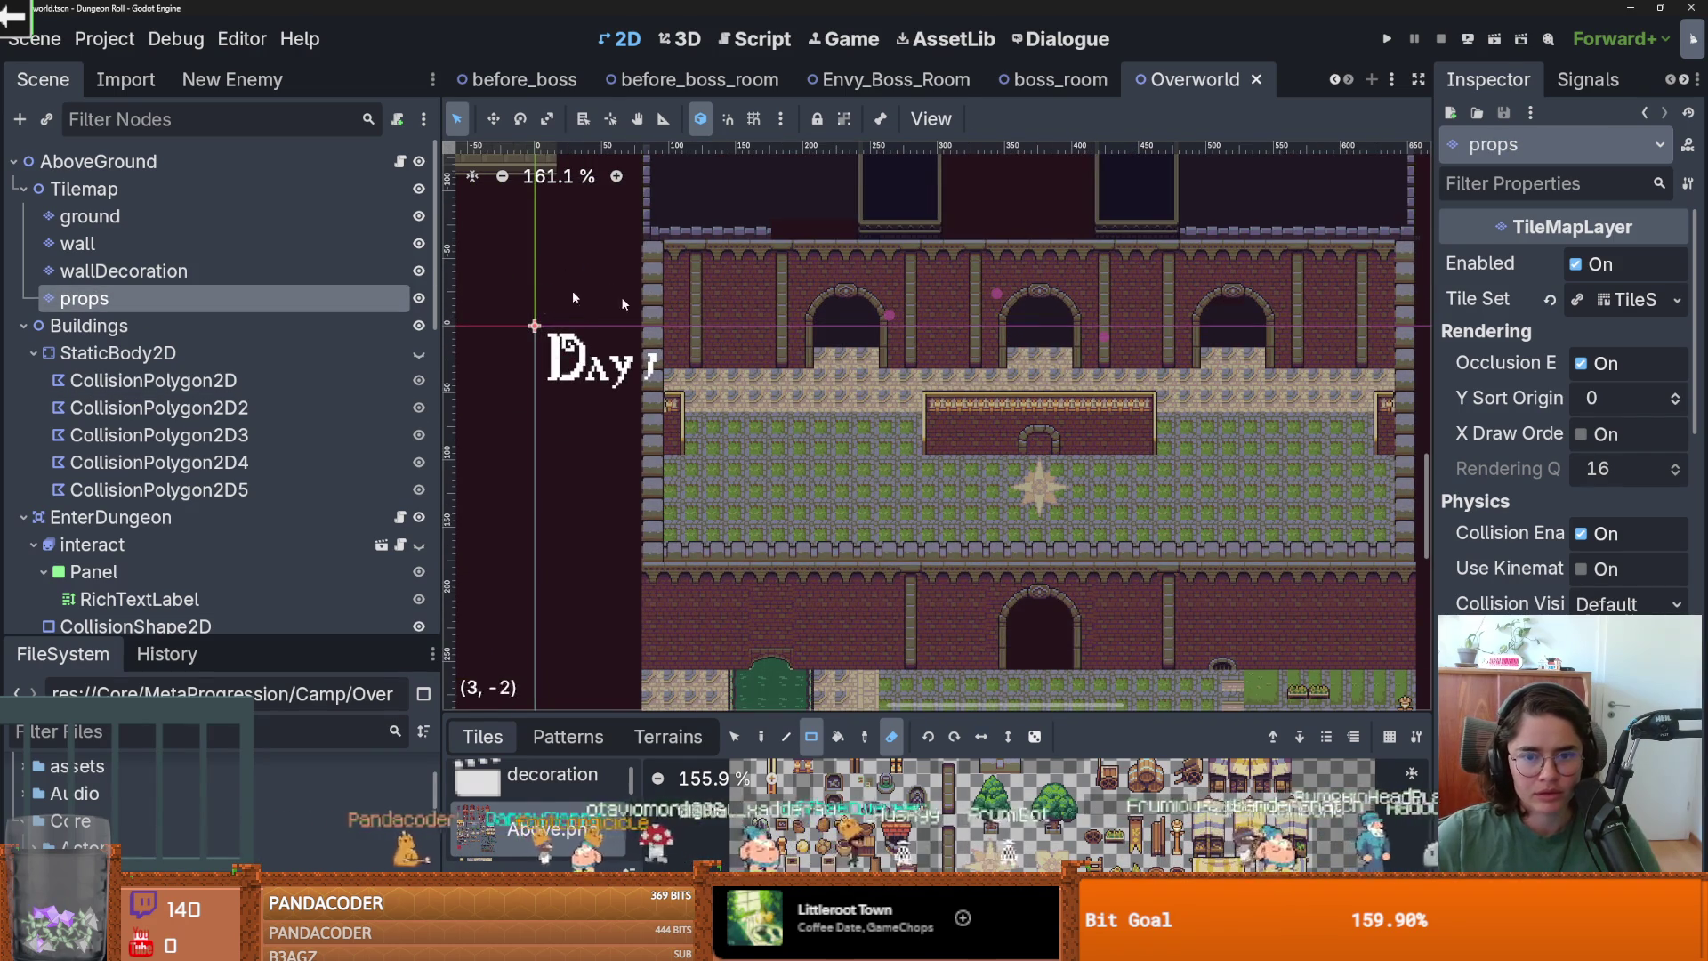
pyautogui.click(210, 270)
pyautogui.scroll(2, 978, 329)
pyautogui.click(867, 338)
pyautogui.scroll(-7, 874, 361)
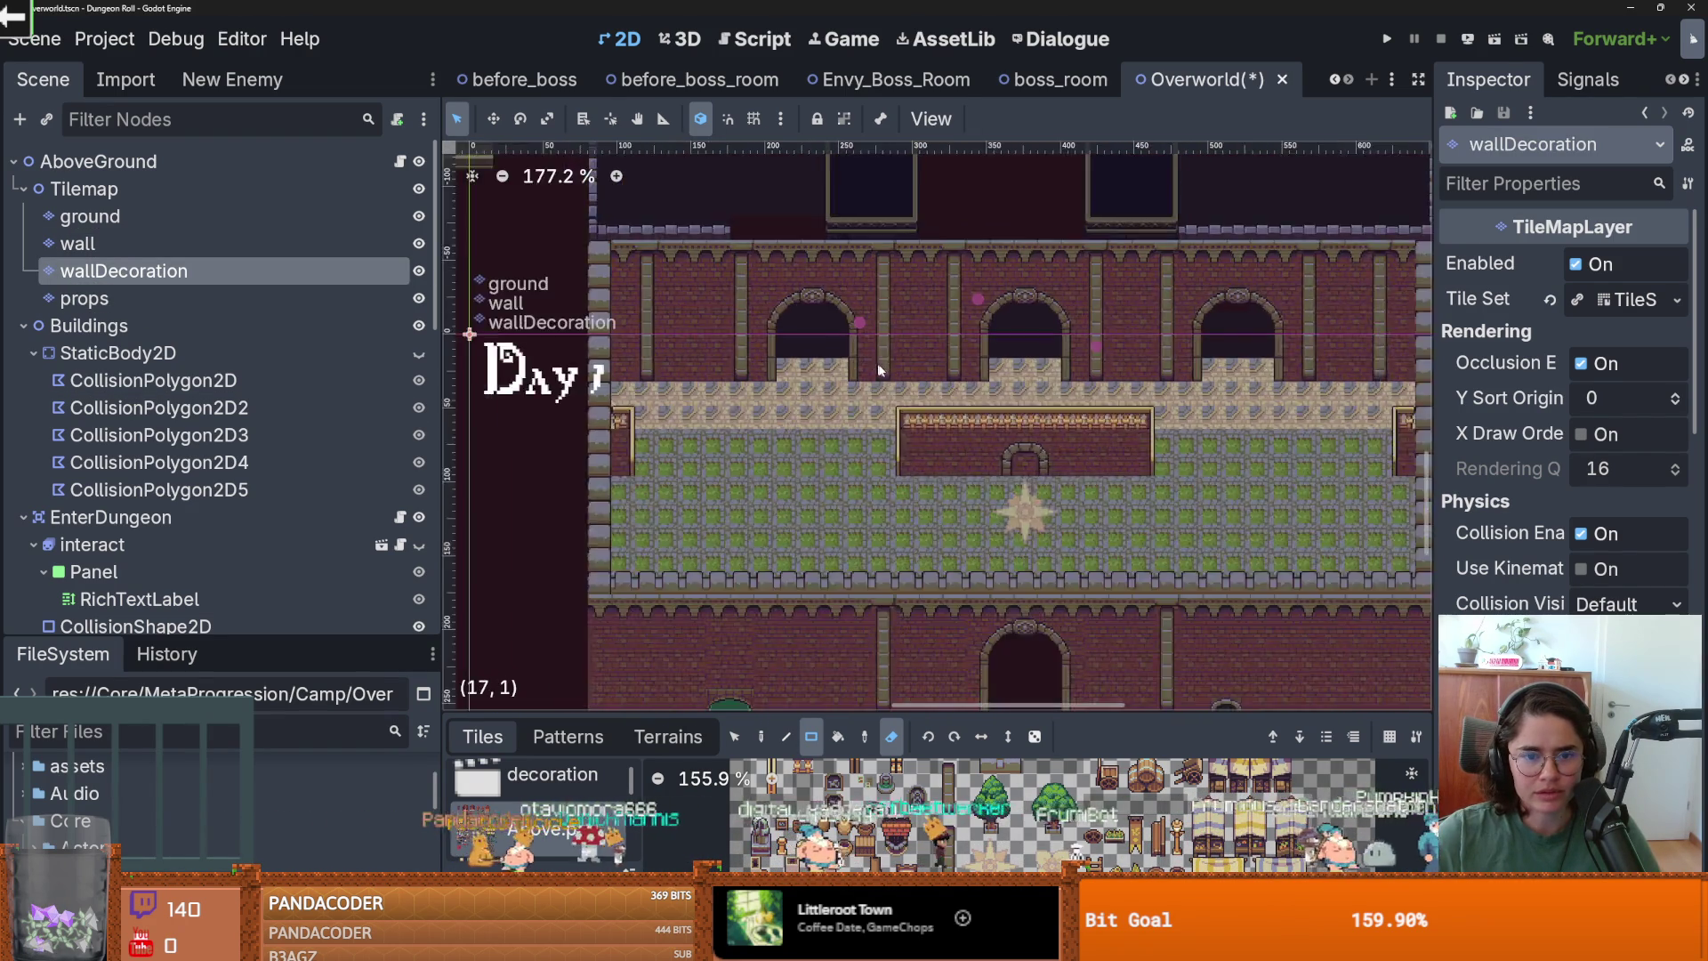
pyautogui.hotkey('ctrl', 's')
# Scroll around the map, rechecking the props and wallDecoration layers.
pyautogui.scroll(3, 801, 369)
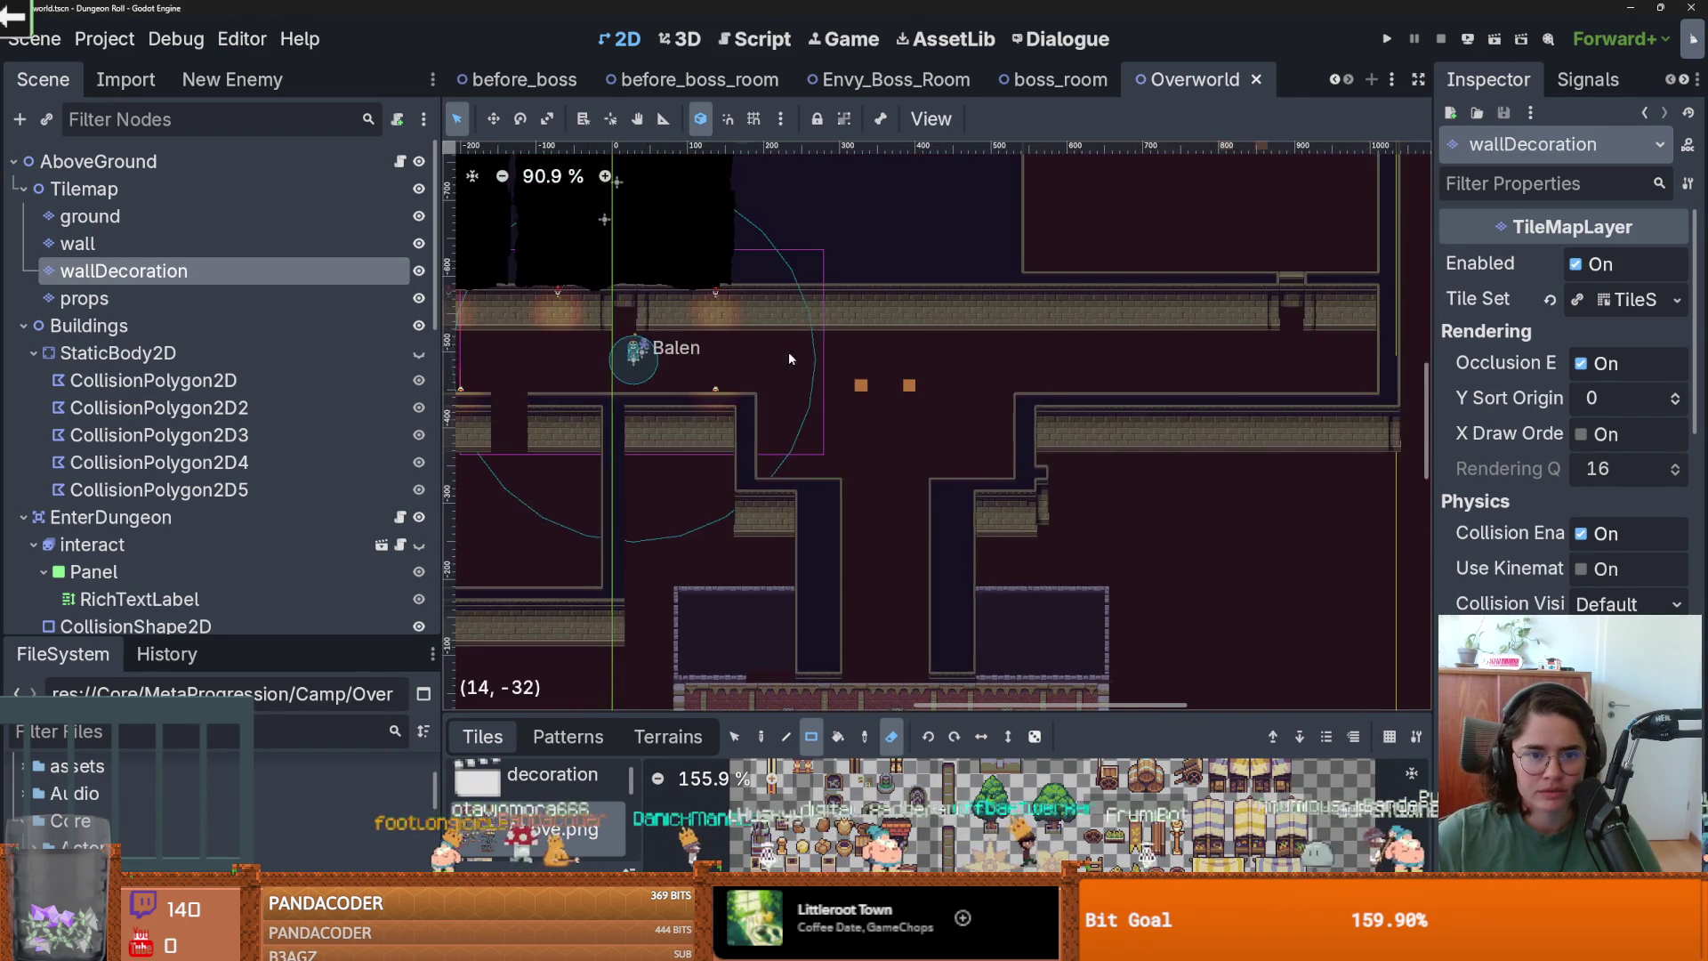
pyautogui.hscroll(-4, 902, 412)
pyautogui.scroll(-2, 878, 414)
pyautogui.scroll(-3, 879, 413)
pyautogui.scroll(3, 934, 400)
pyautogui.scroll(2, 978, 384)
pyautogui.scroll(2, 1050, 418)
pyautogui.hscroll(2, 1022, 463)
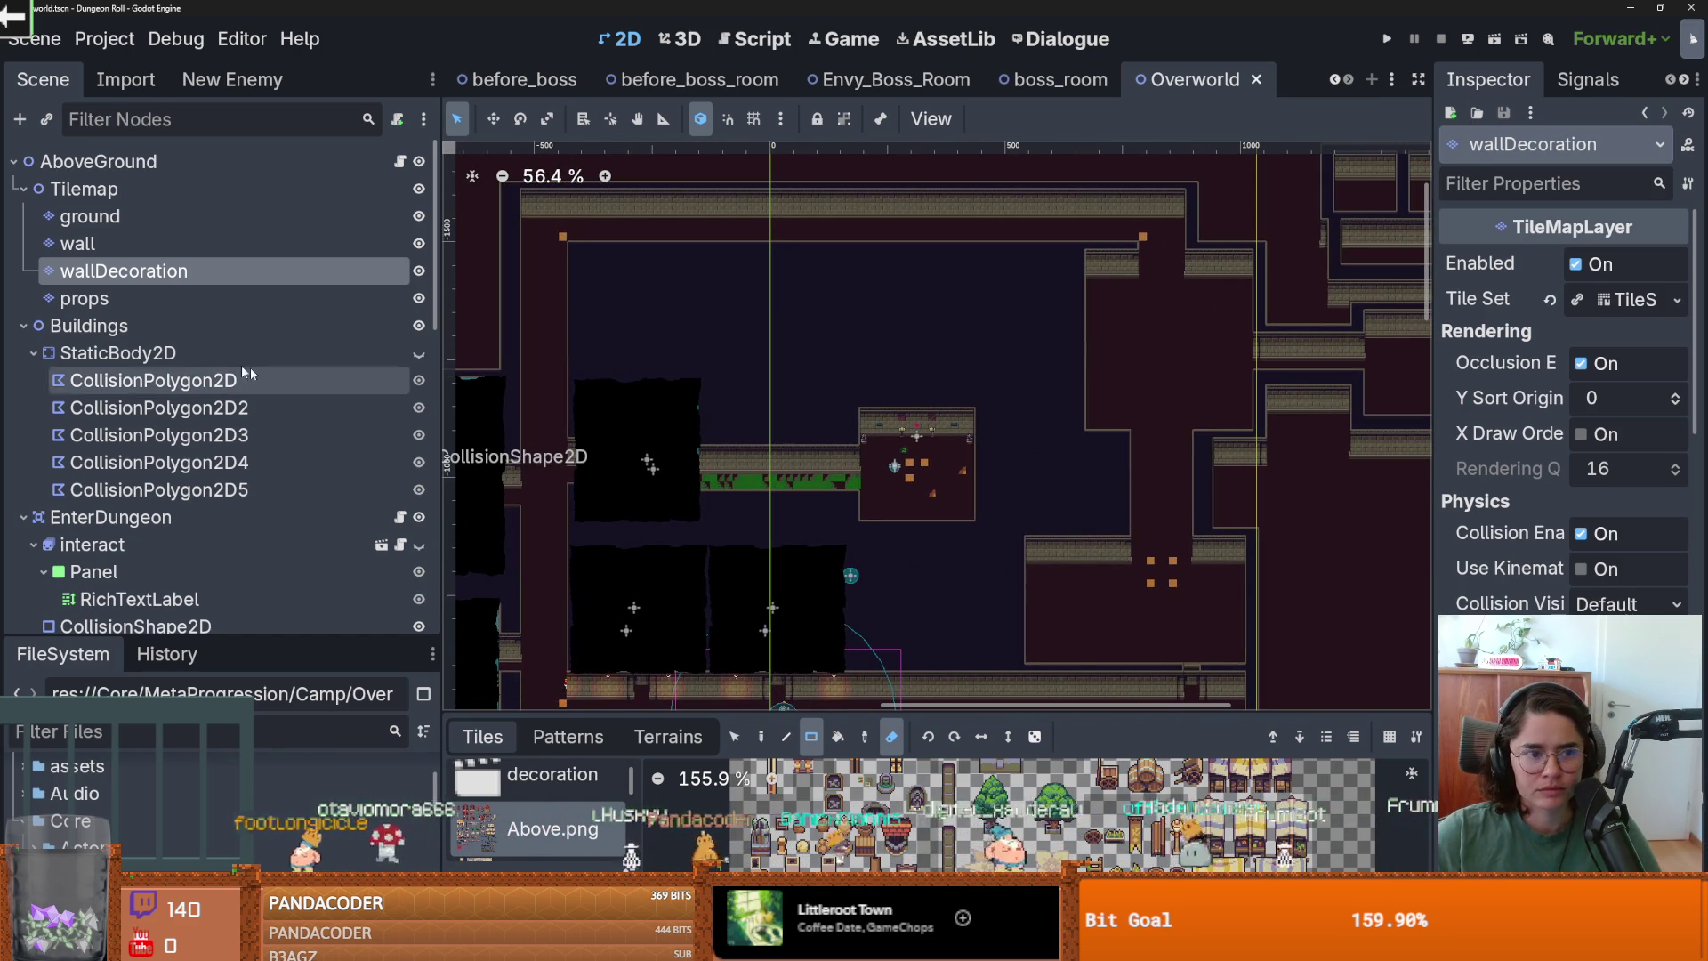
pyautogui.click(187, 298)
pyautogui.scroll(-10, 212, 431)
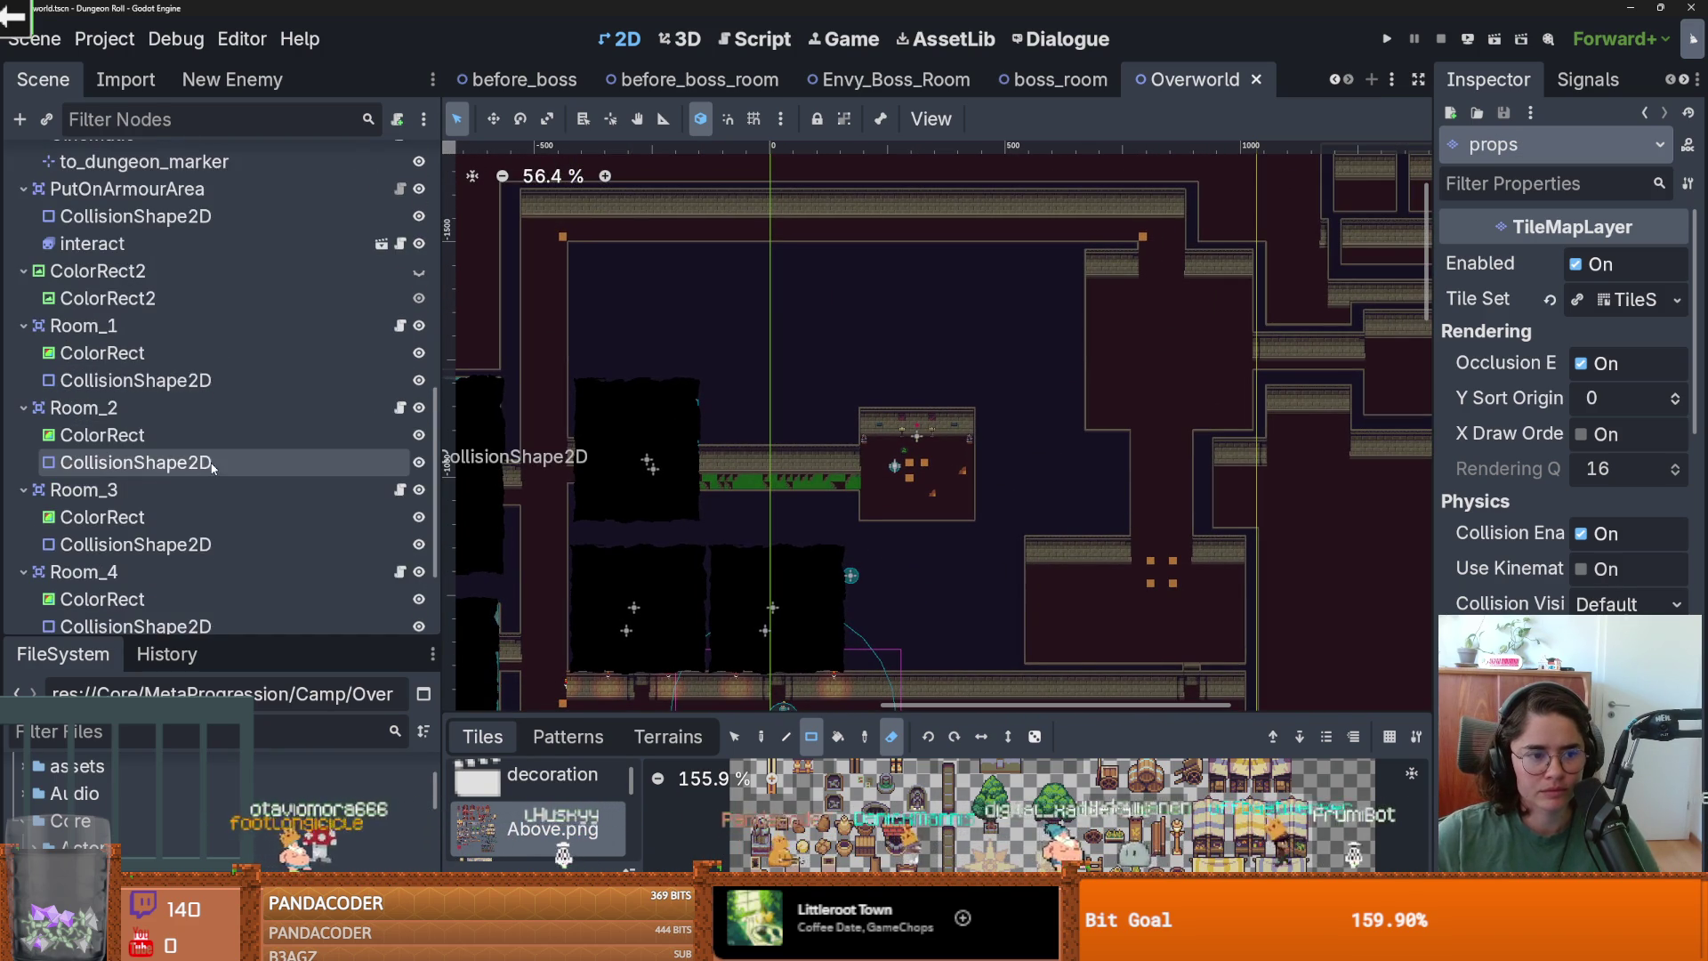
pyautogui.scroll(5, 222, 467)
pyautogui.scroll(10, 153, 267)
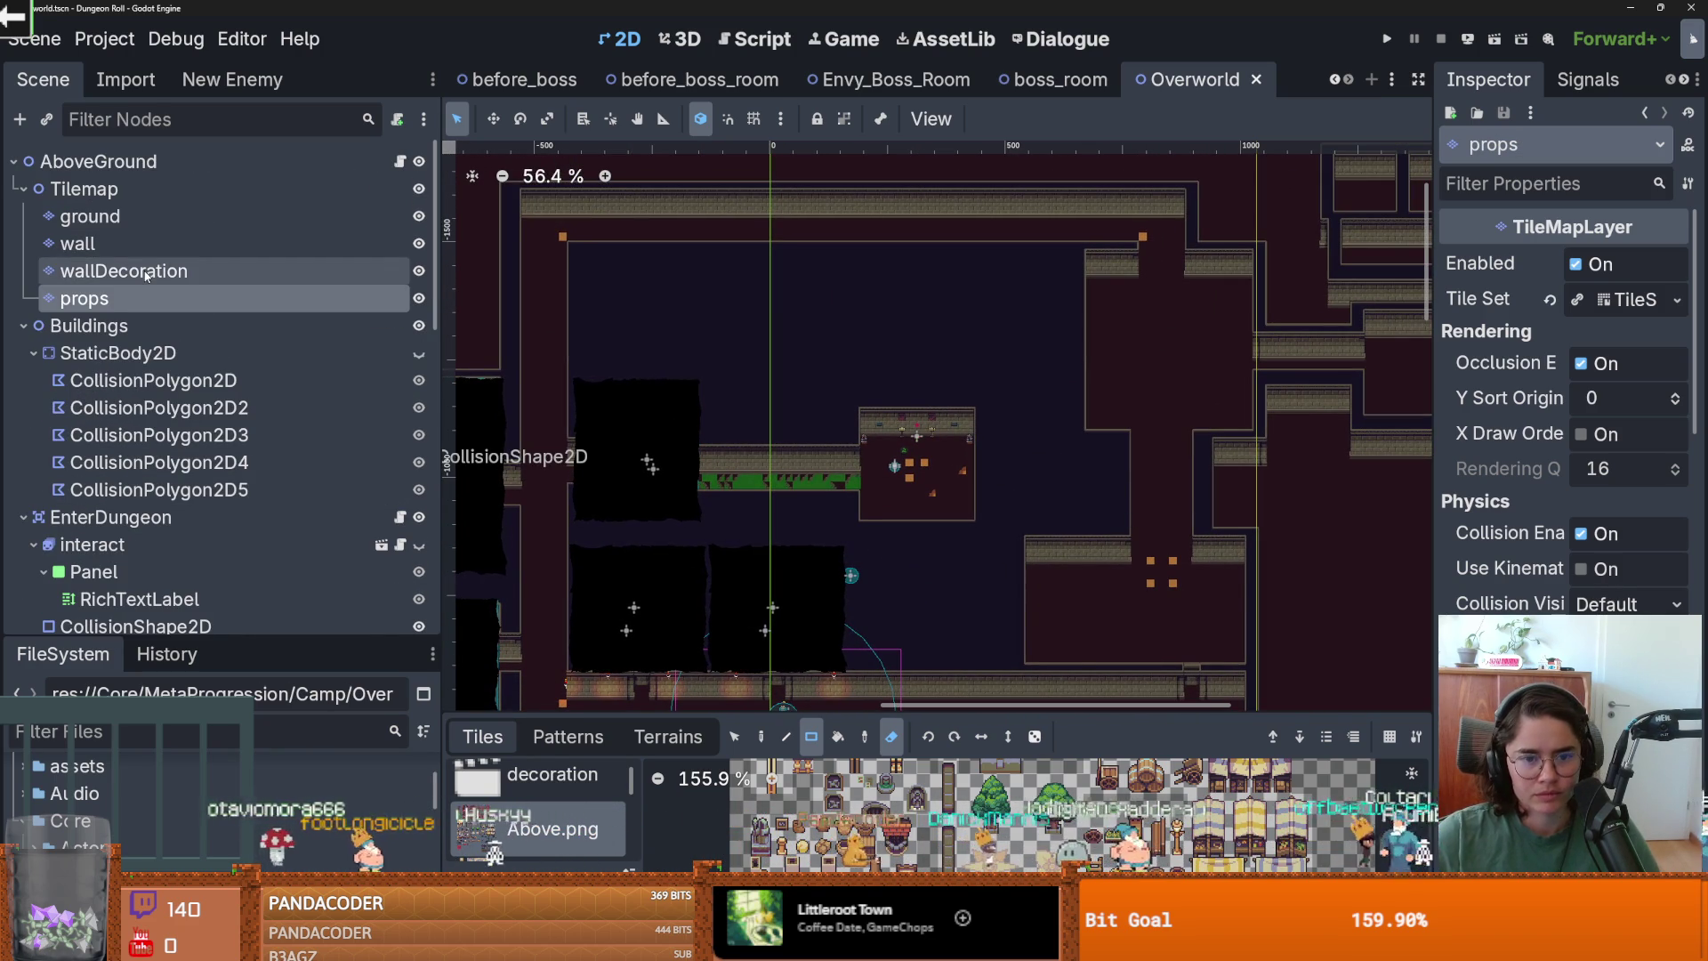
pyautogui.click(124, 271)
pyautogui.scroll(-3, 936, 492)
pyautogui.hscroll(-2, 935, 491)
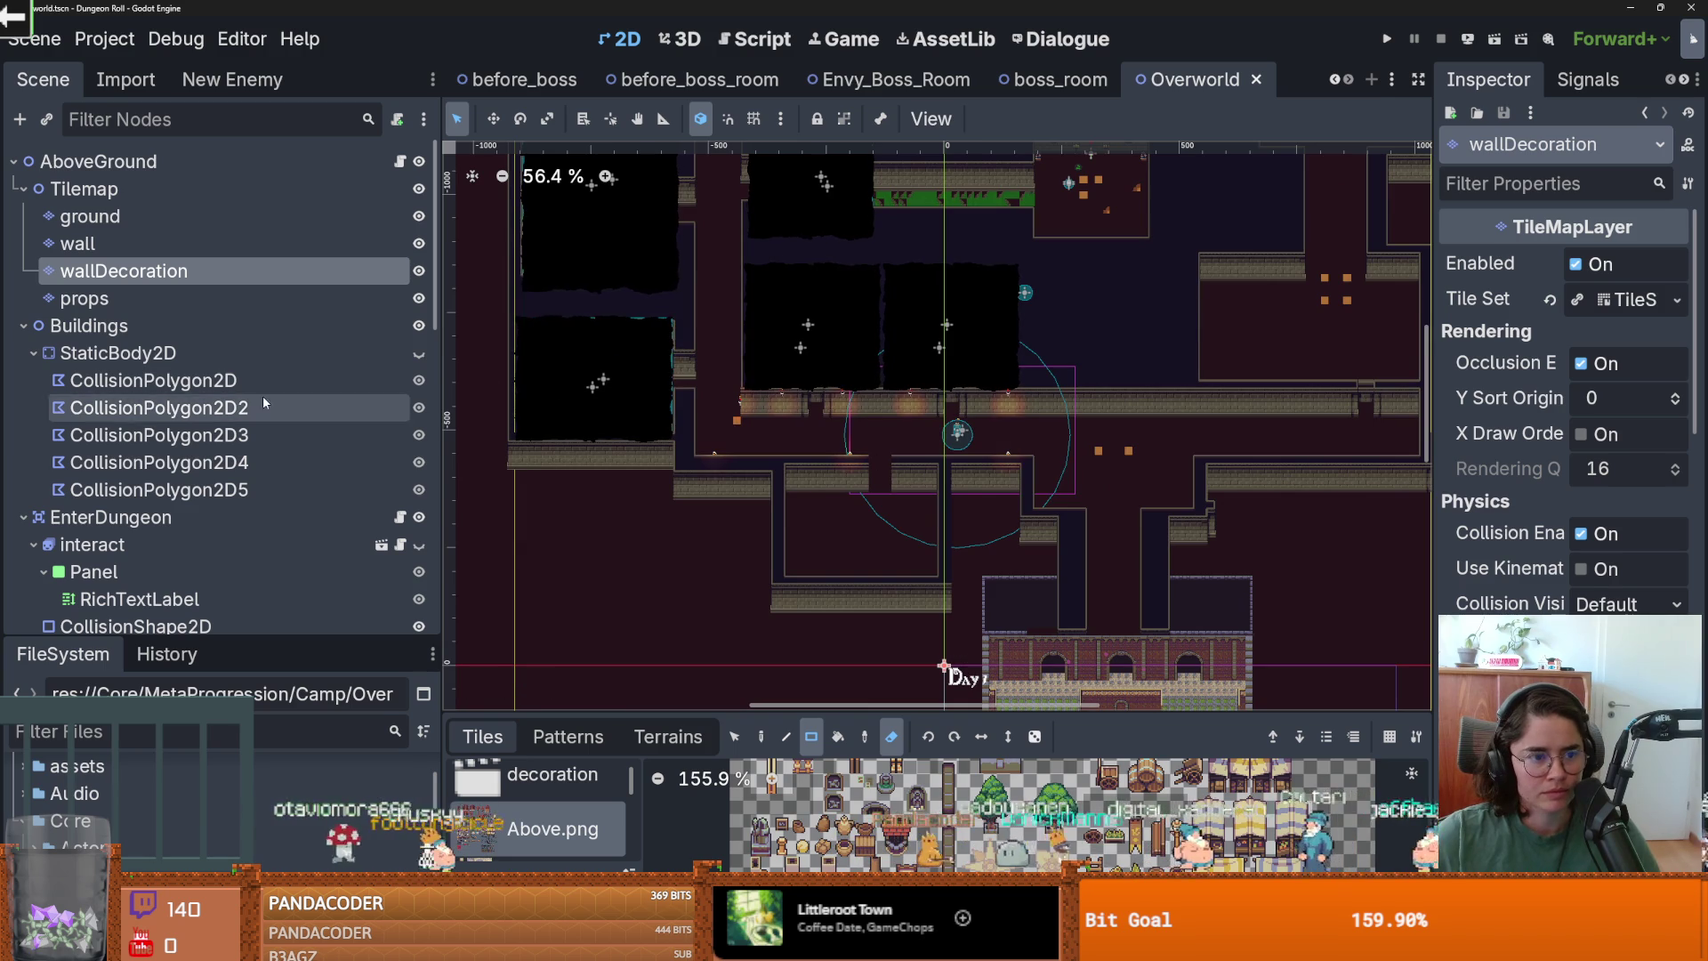
# Collapse the Buildings, EnterDungeon, Balen, Cinematic, ColorRect2 and Room_1 to Room_4 nodes.
pyautogui.click(24, 326)
pyautogui.click(24, 353)
pyautogui.click(24, 380)
pyautogui.click(18, 490)
pyautogui.scroll(-3, 15, 463)
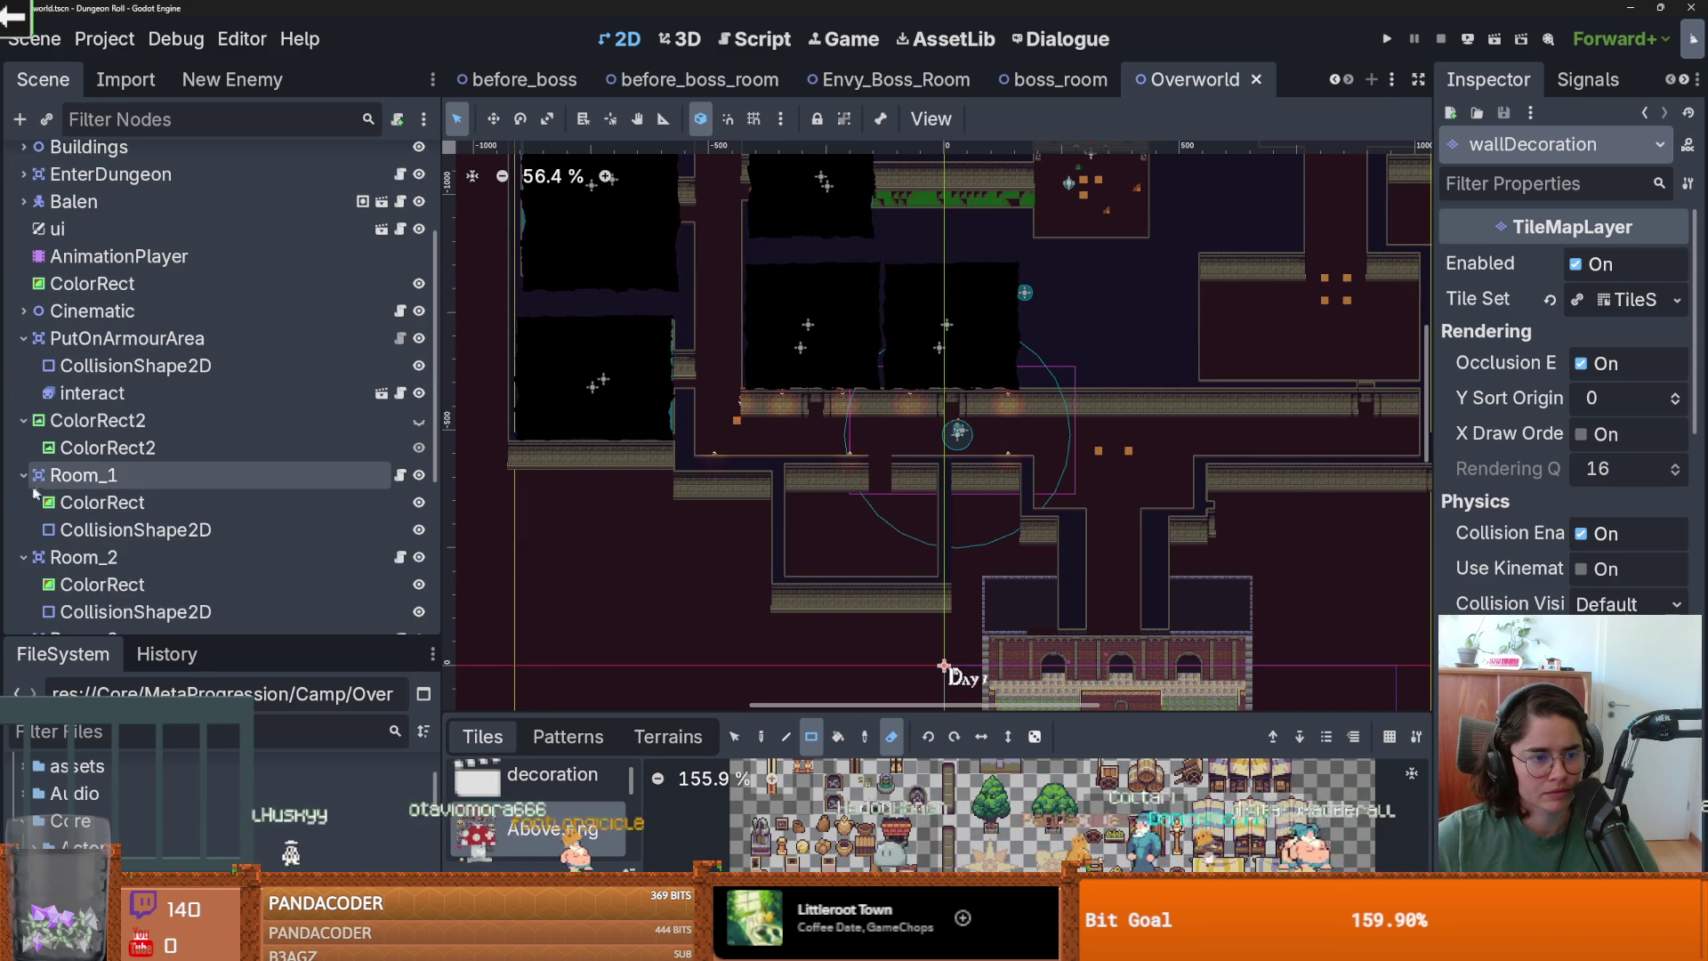
pyautogui.click(11, 422)
pyautogui.click(23, 447)
pyautogui.click(23, 475)
pyautogui.click(23, 503)
pyautogui.click(23, 529)
# Drag Room_5's collision shape to its new spot and save the Overworld scene.
pyautogui.click(102, 584)
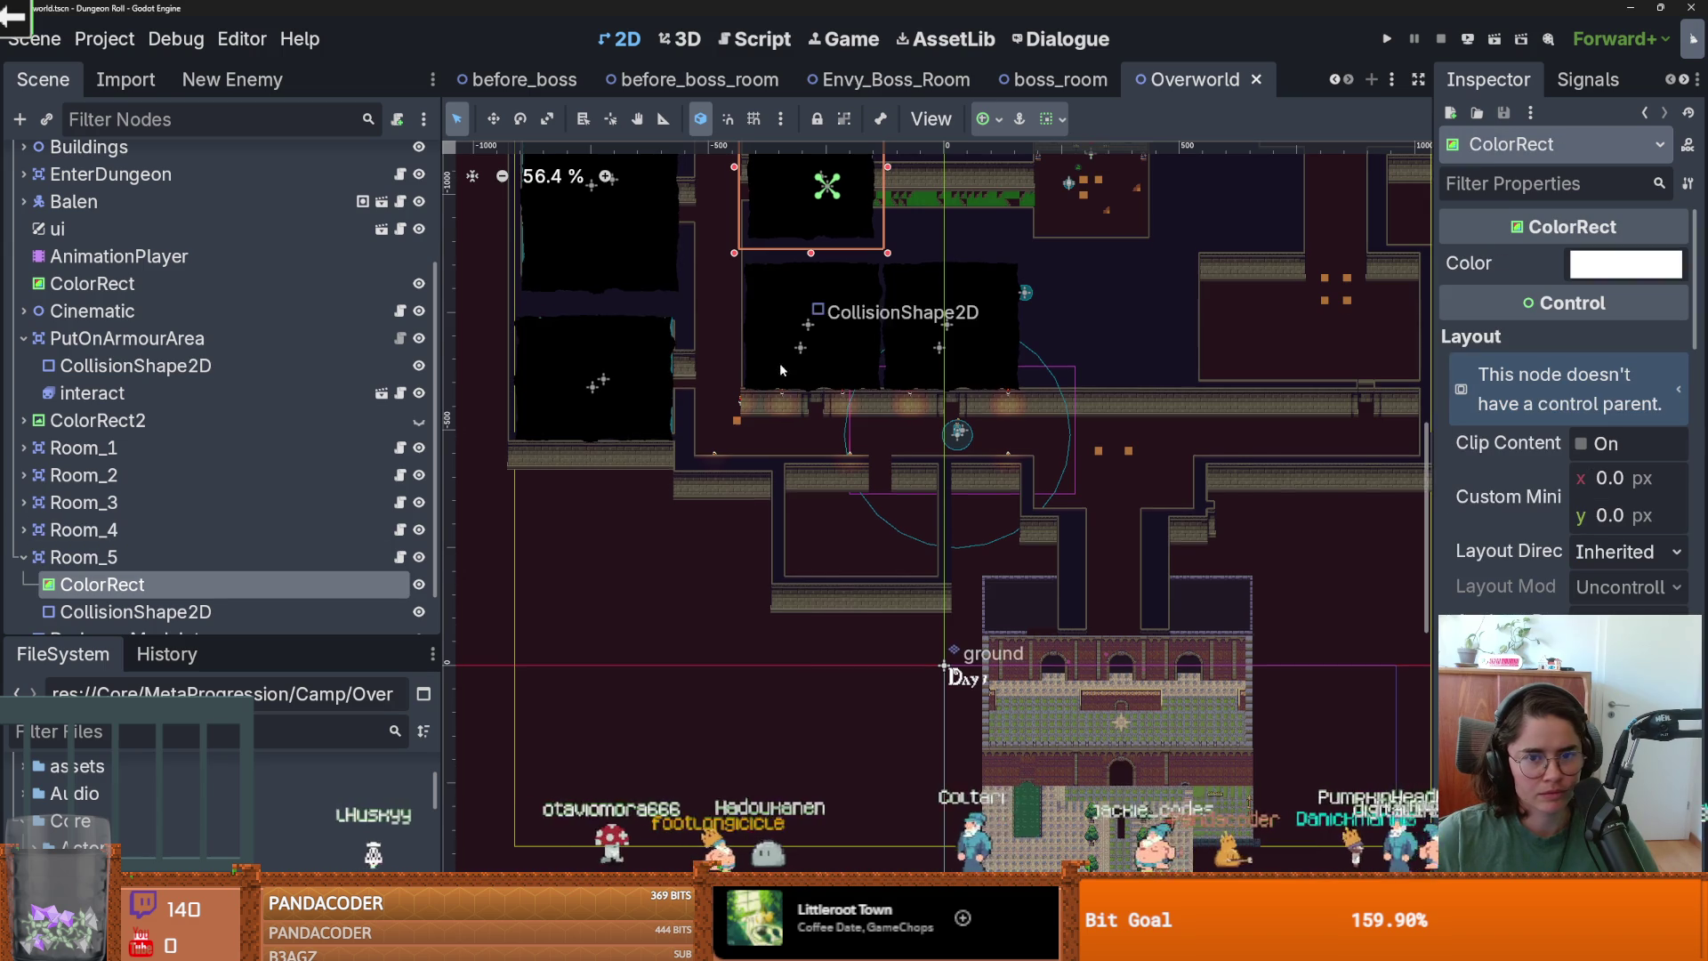
pyautogui.moveTo(812, 290)
pyautogui.mouseDown()
pyautogui.moveTo(555, 302)
pyautogui.moveTo(865, 317)
pyautogui.mouseUp()
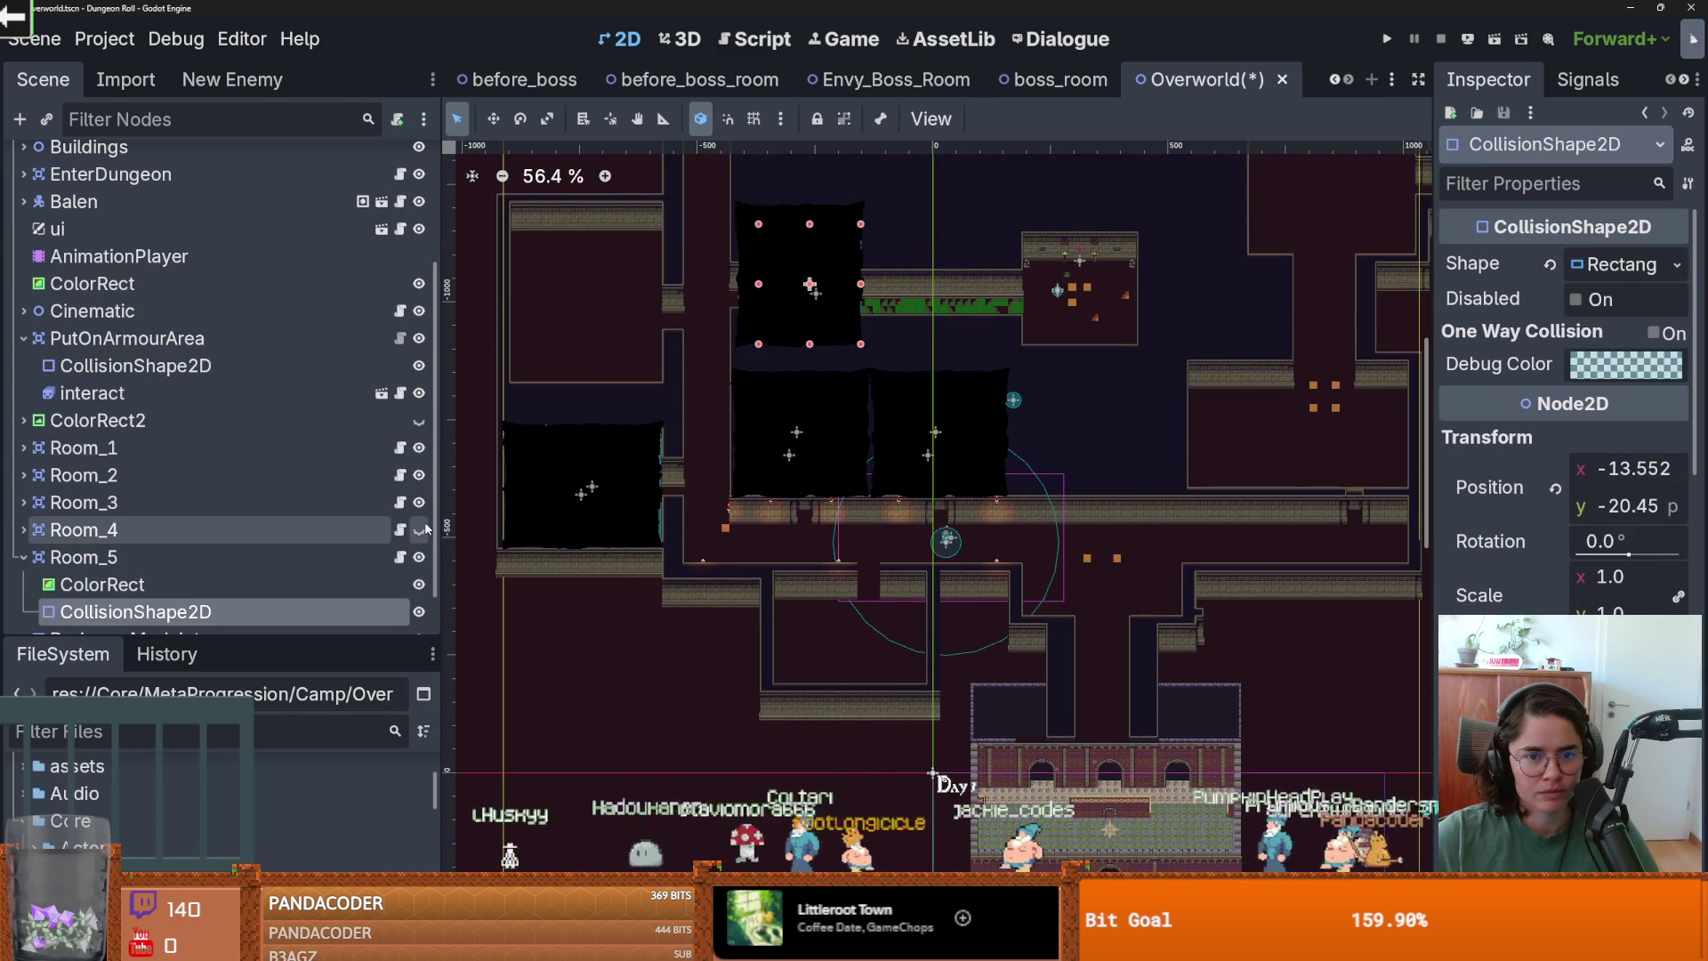
pyautogui.scroll(-5, 902, 313)
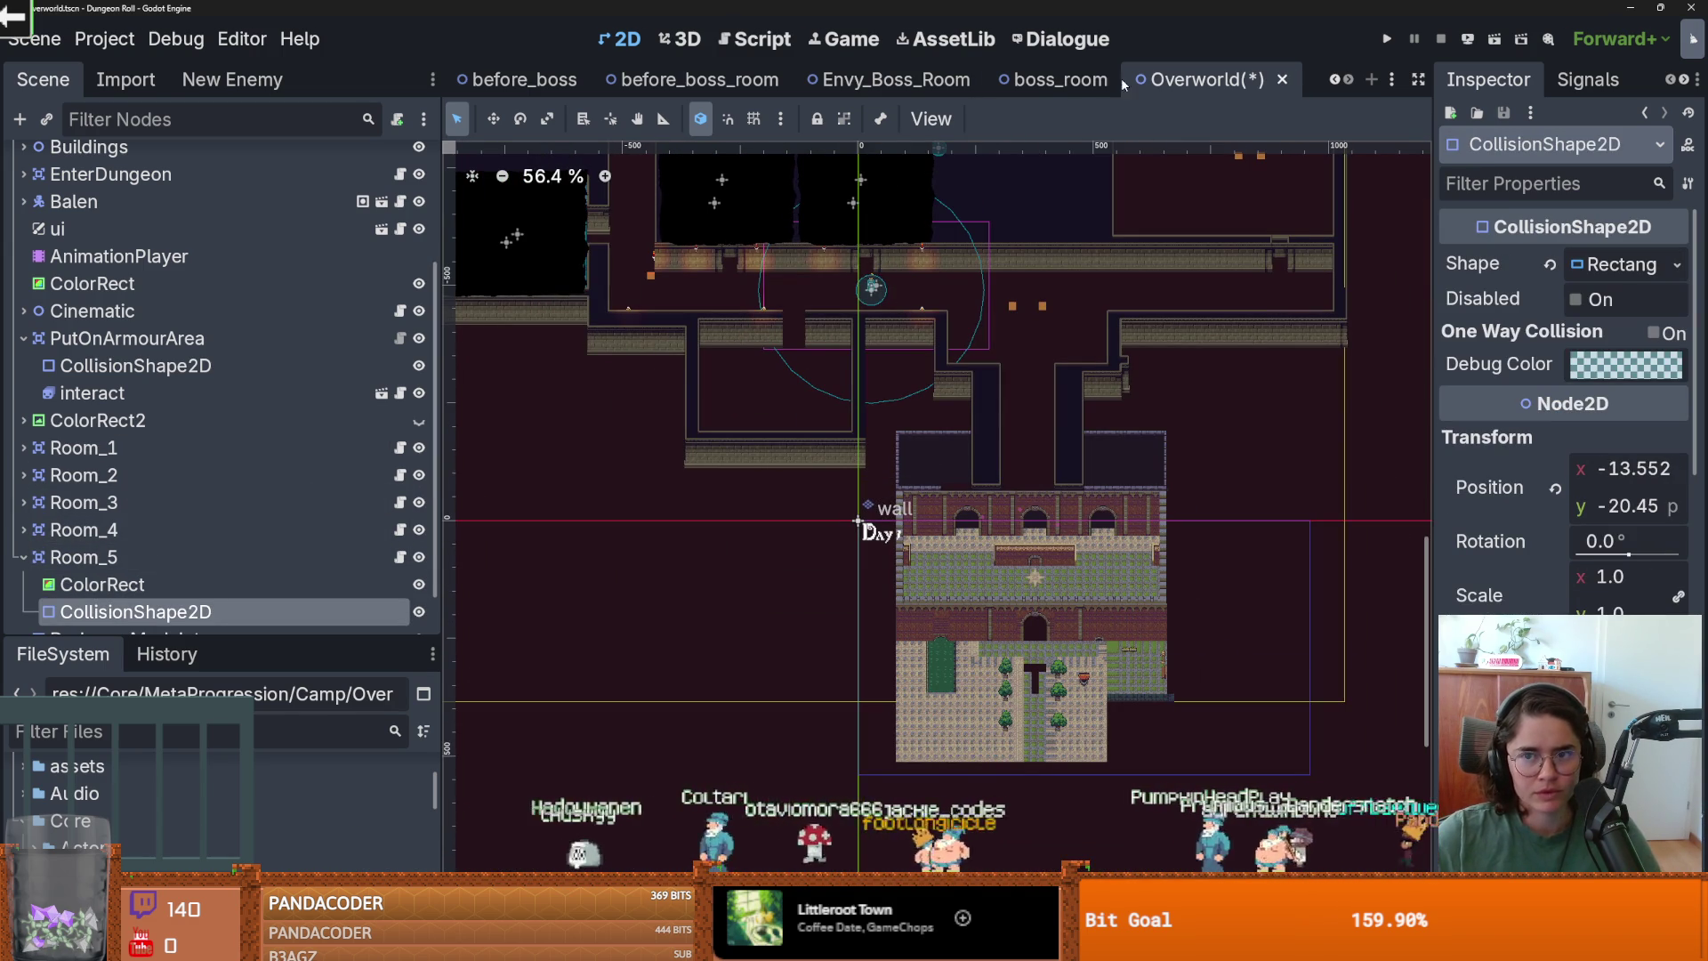
pyautogui.hotkey('ctrl', 's')
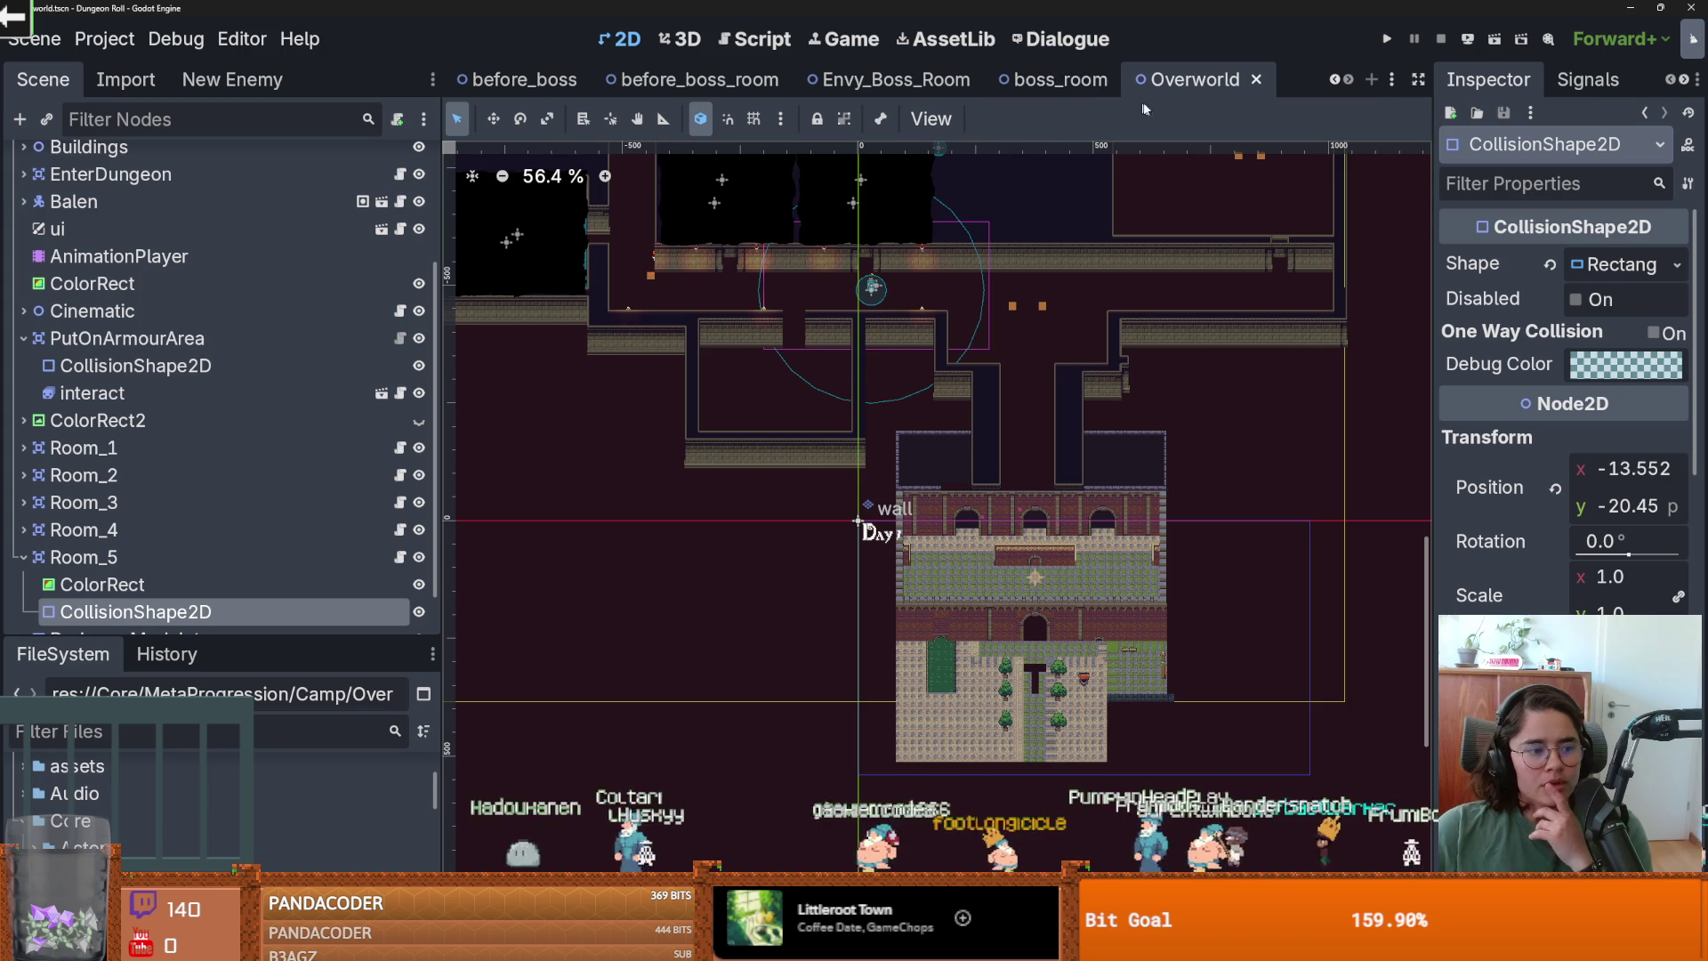
# Close all open scene tabs from the puzzle_3 tab's menu.
pyautogui.scroll(15, 1329, 81)
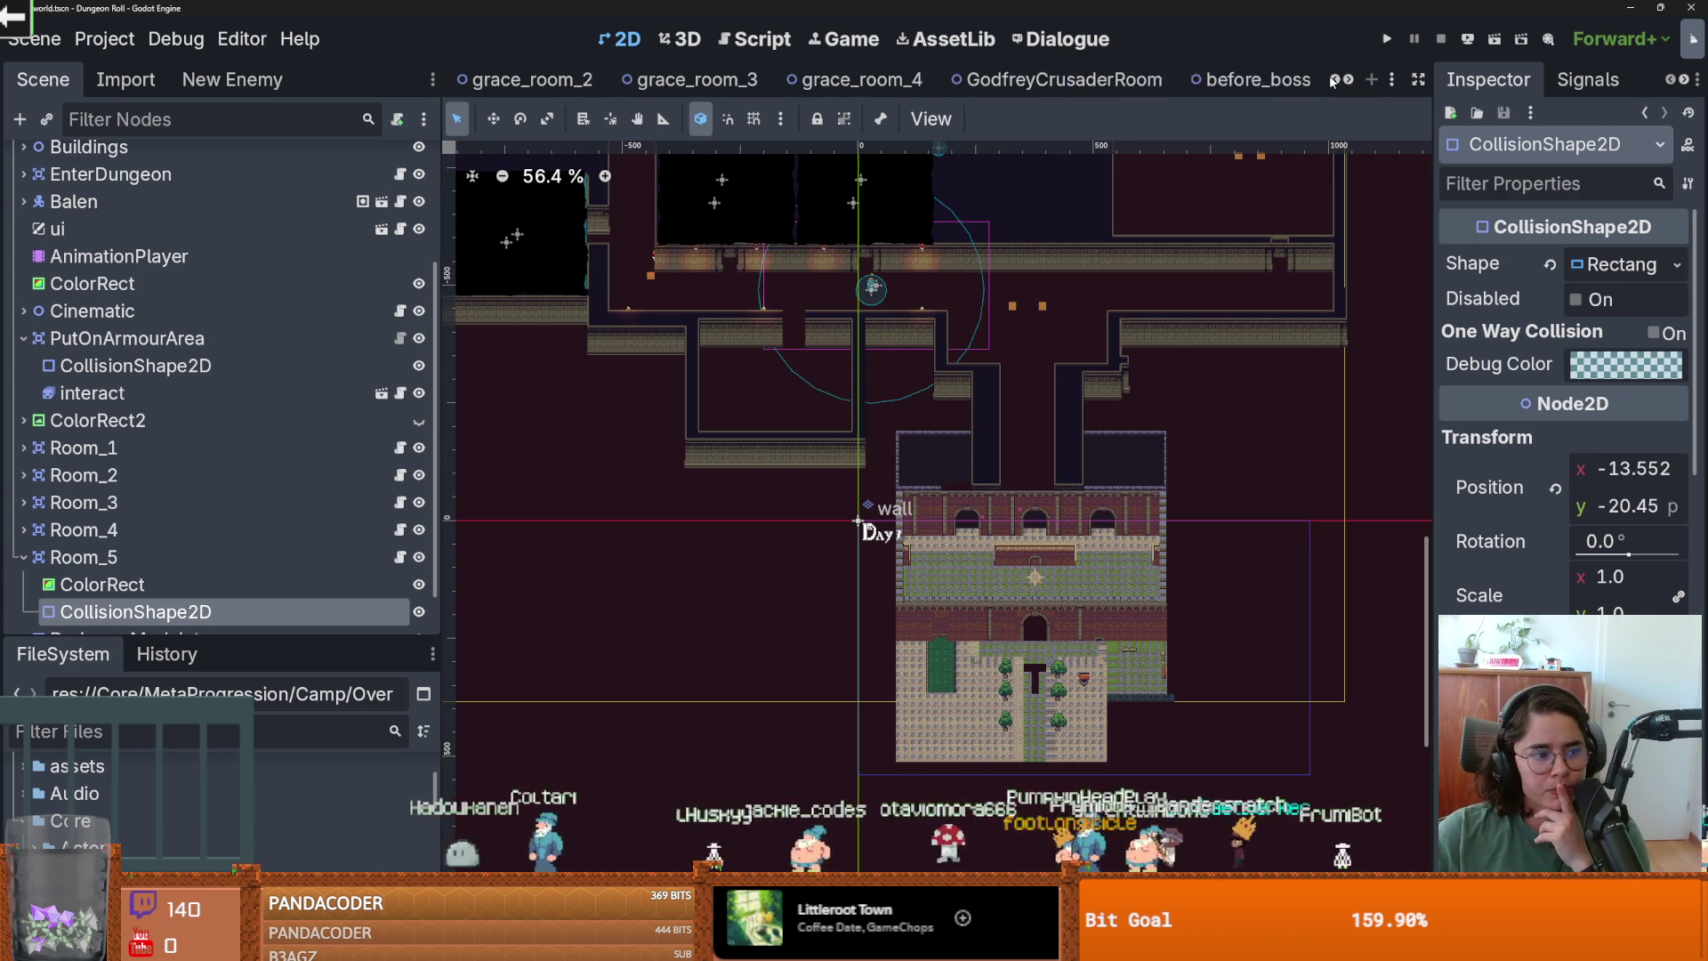
pyautogui.scroll(1, 1332, 81)
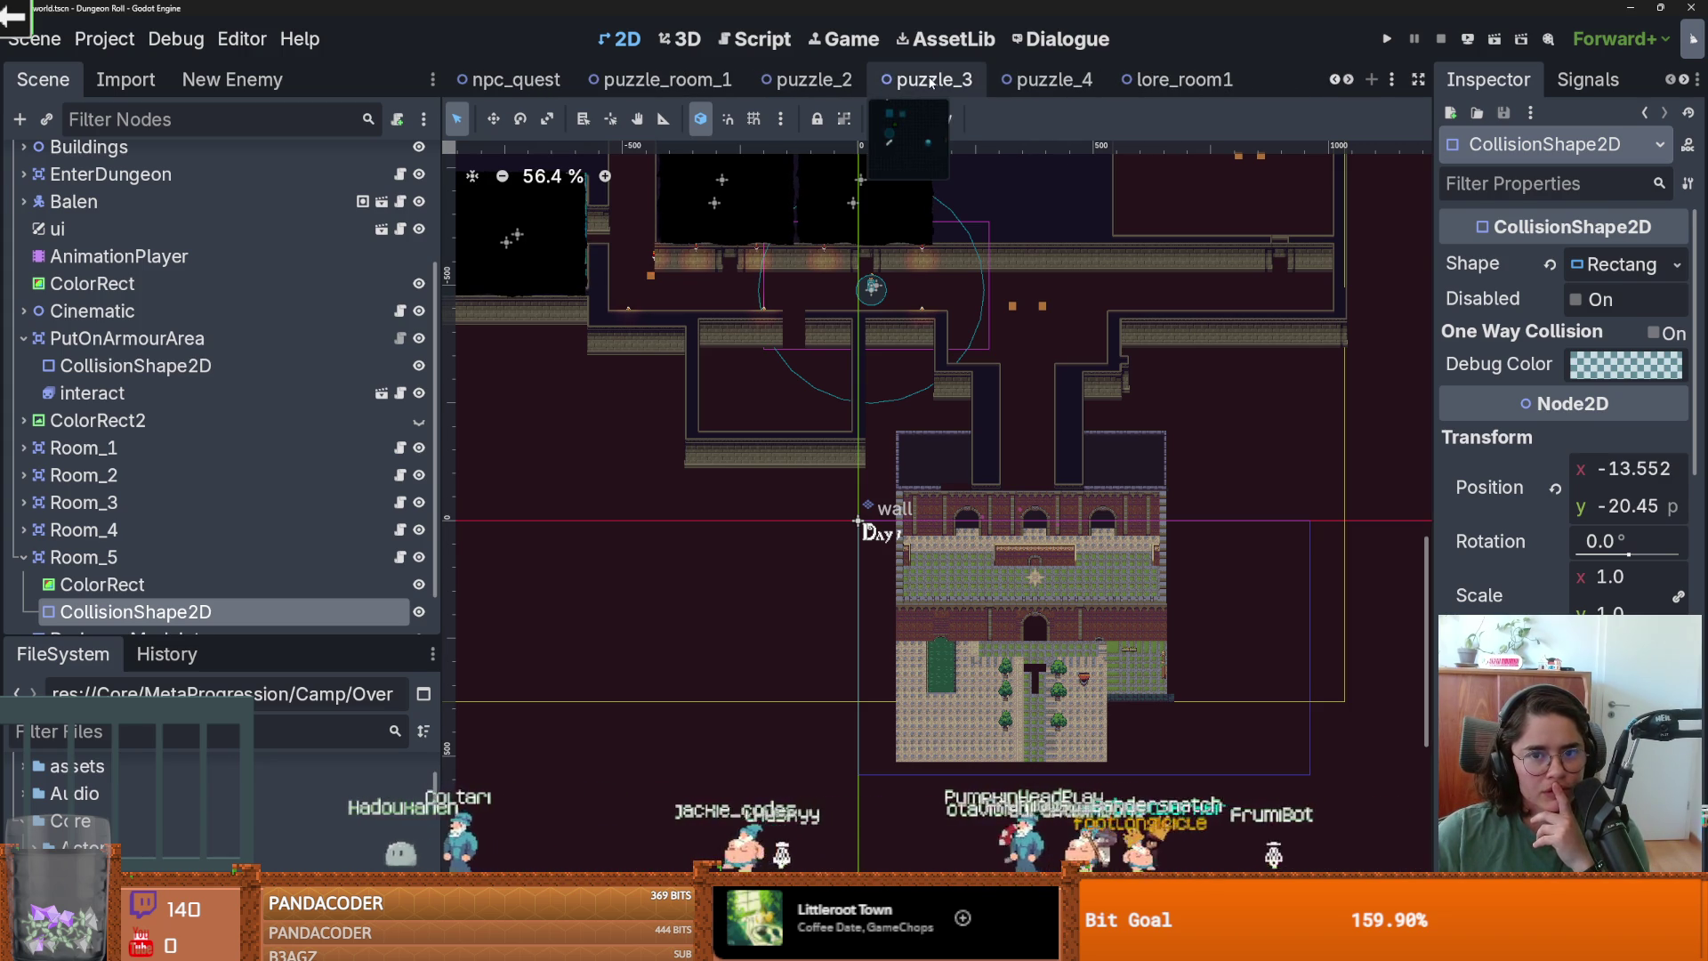
pyautogui.click(931, 83)
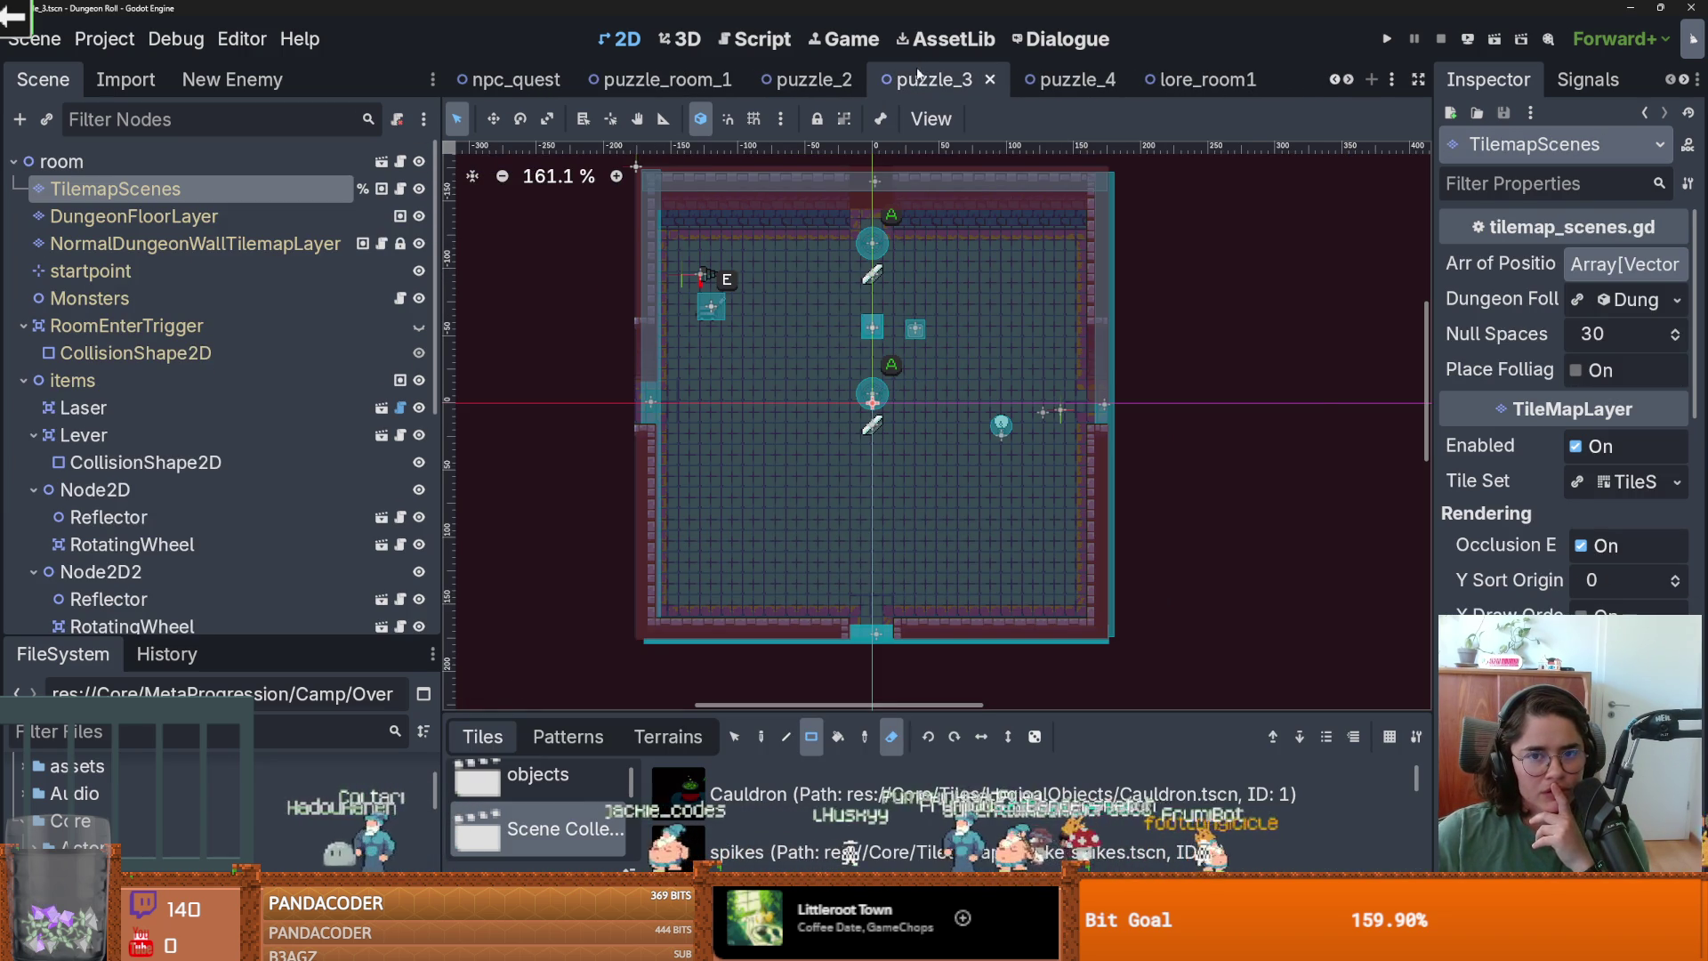
pyautogui.rightClick(918, 71)
pyautogui.click(987, 404)
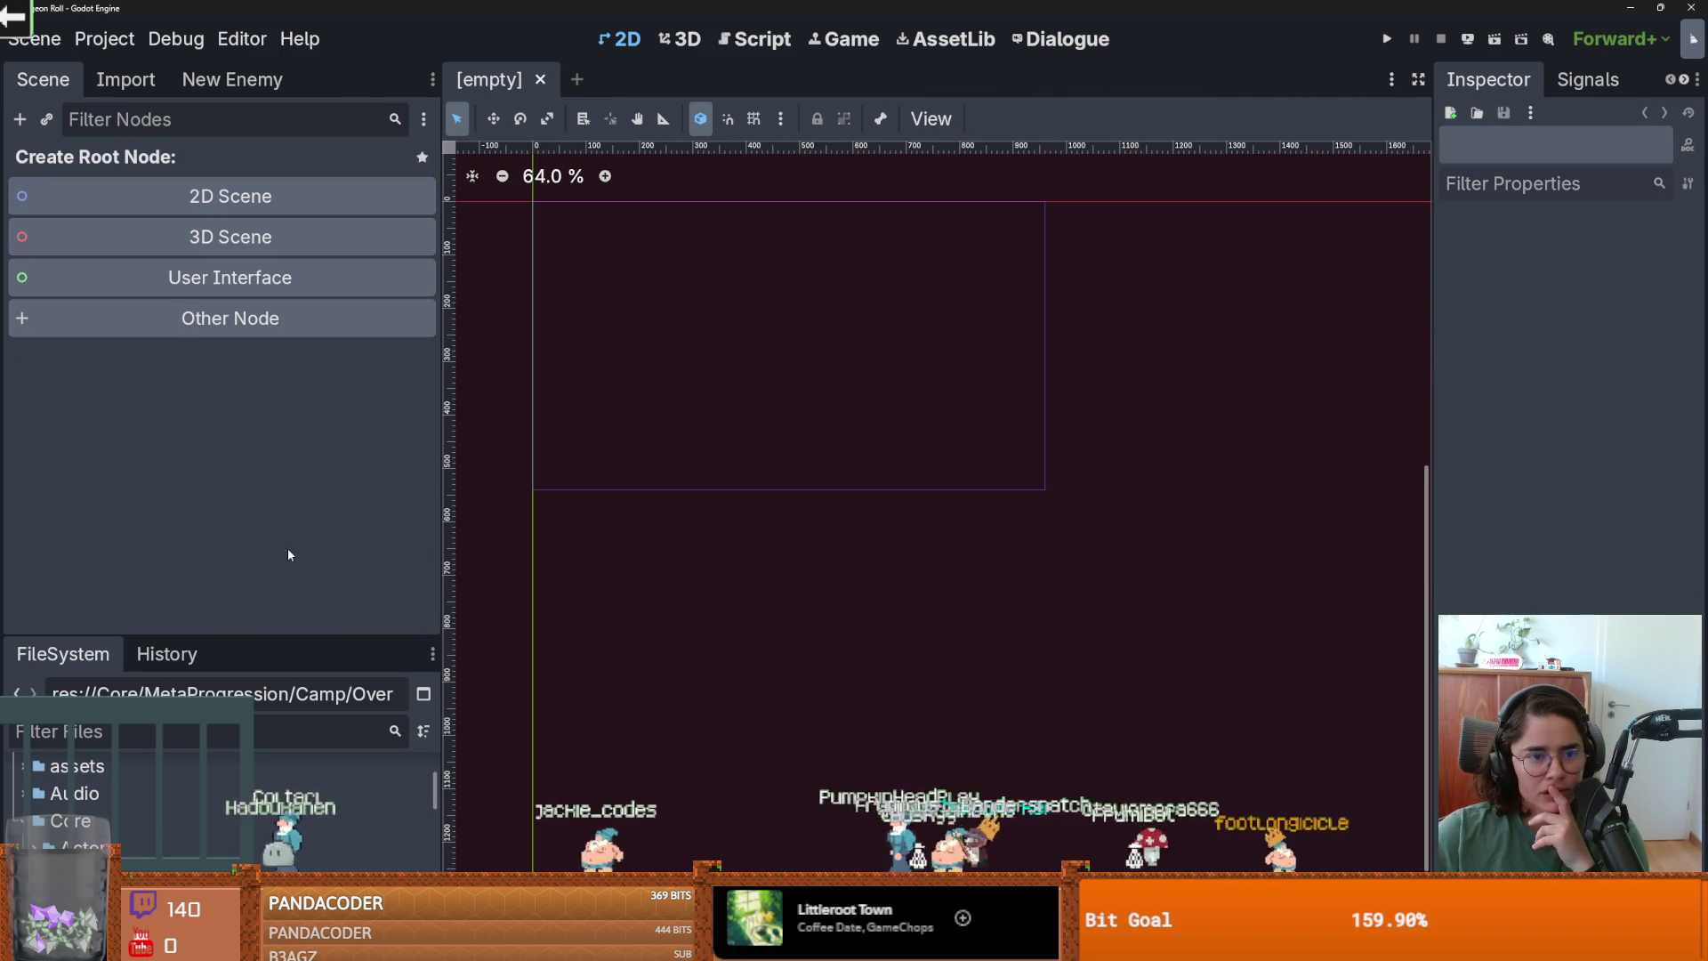
# Enlarge the FileSystem dock, run the project with F5, and review the 103 tile errors.
pyautogui.moveTo(178, 637); pyautogui.dragTo(178, 281)
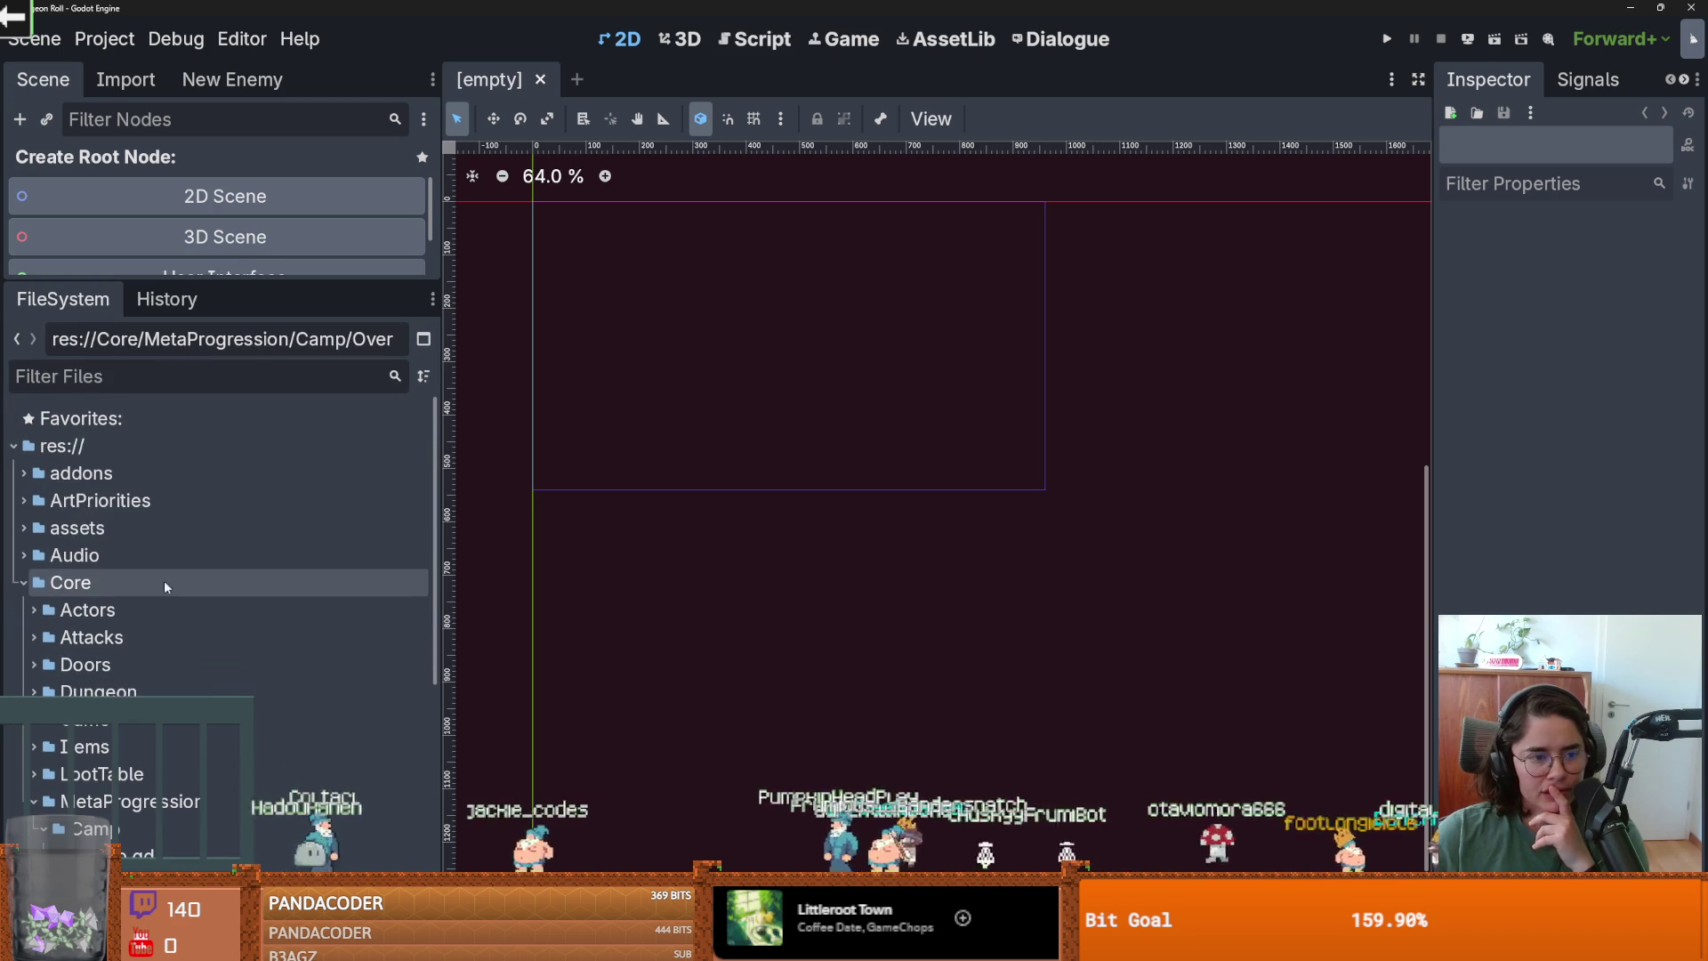
pyautogui.press('F5')
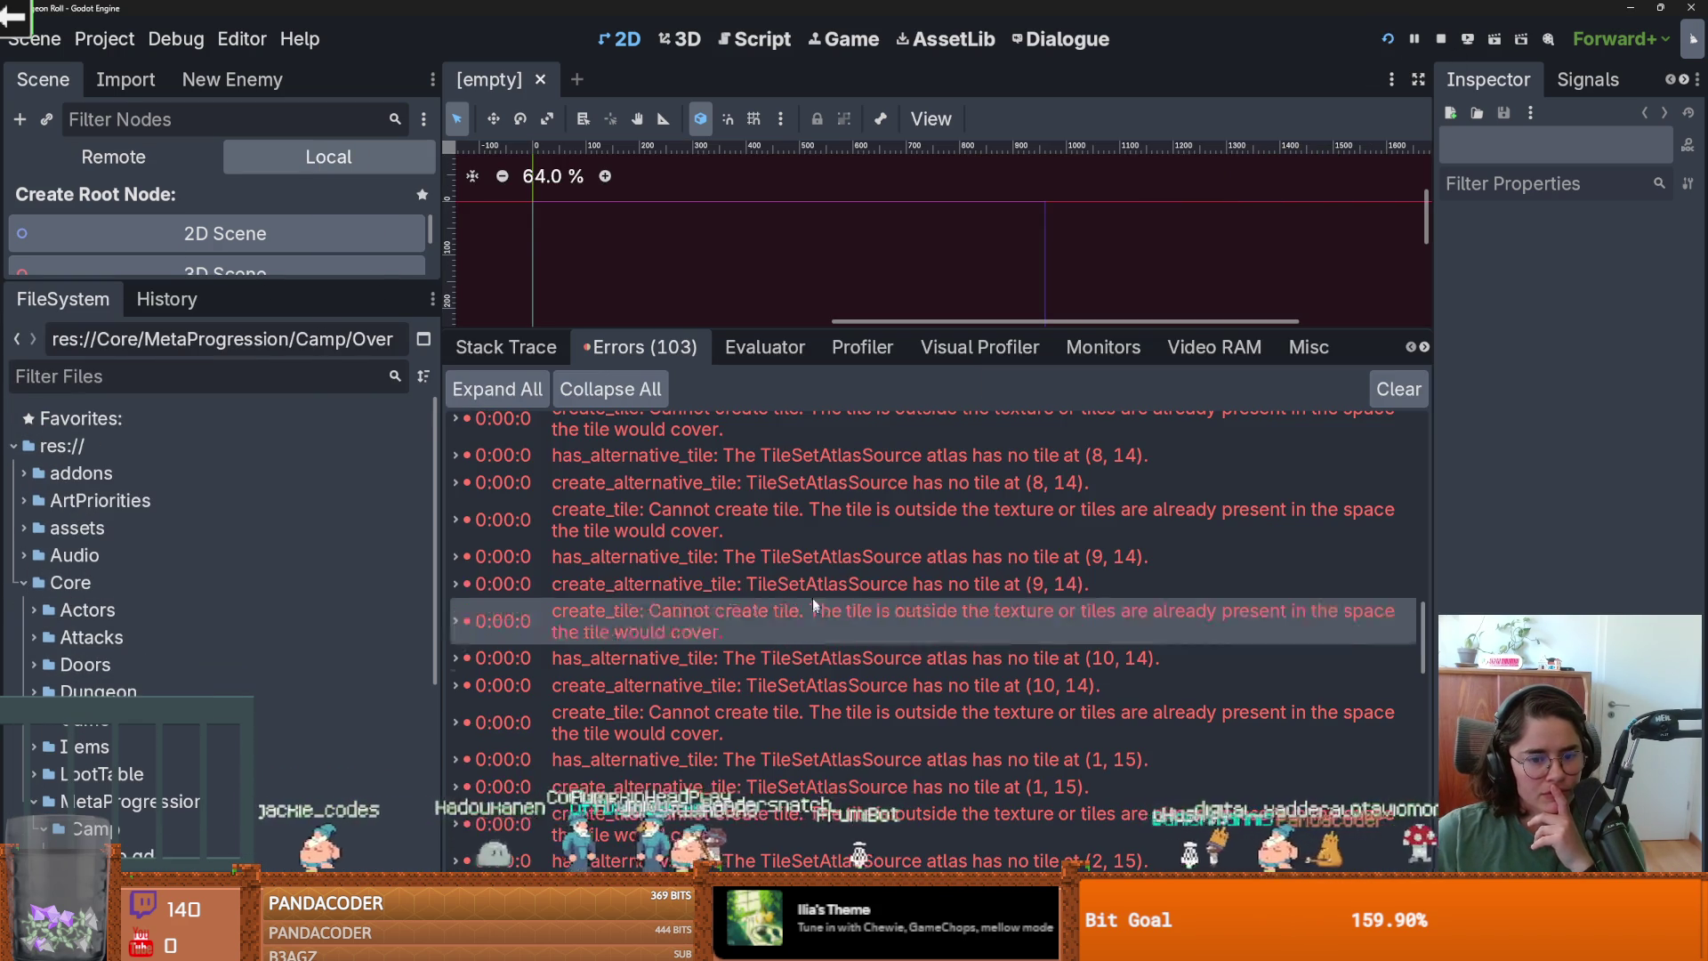
pyautogui.scroll(8, 813, 605)
pyautogui.scroll(10, 815, 612)
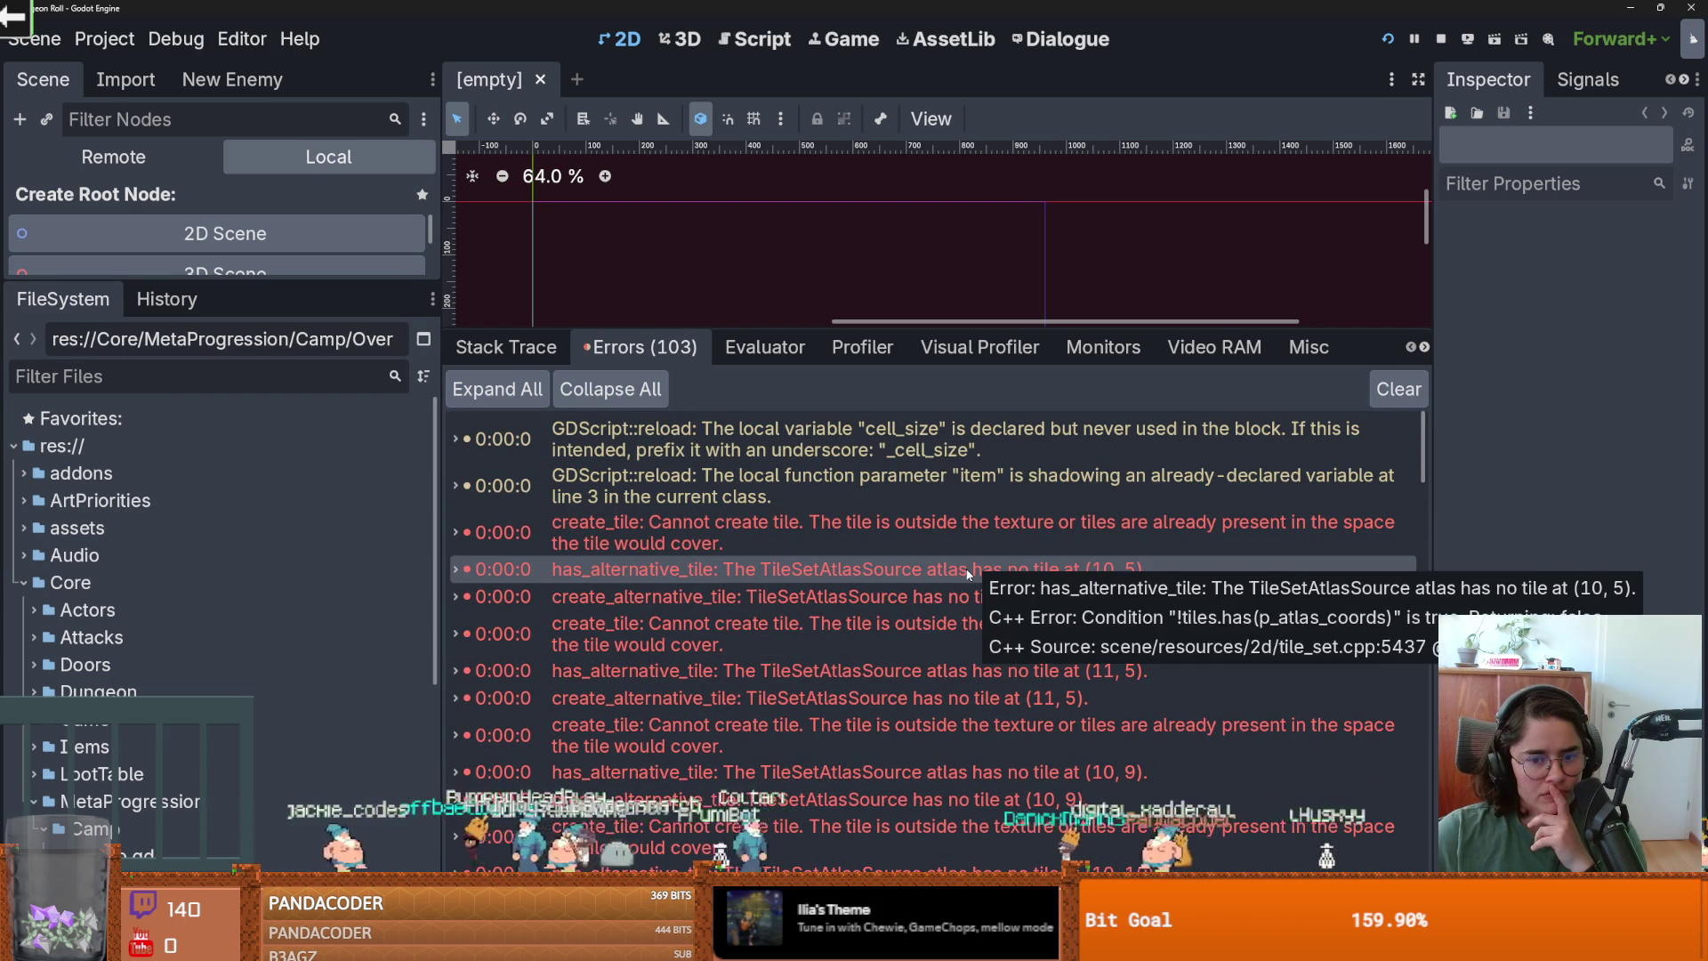
pyautogui.moveTo(1316, 584)
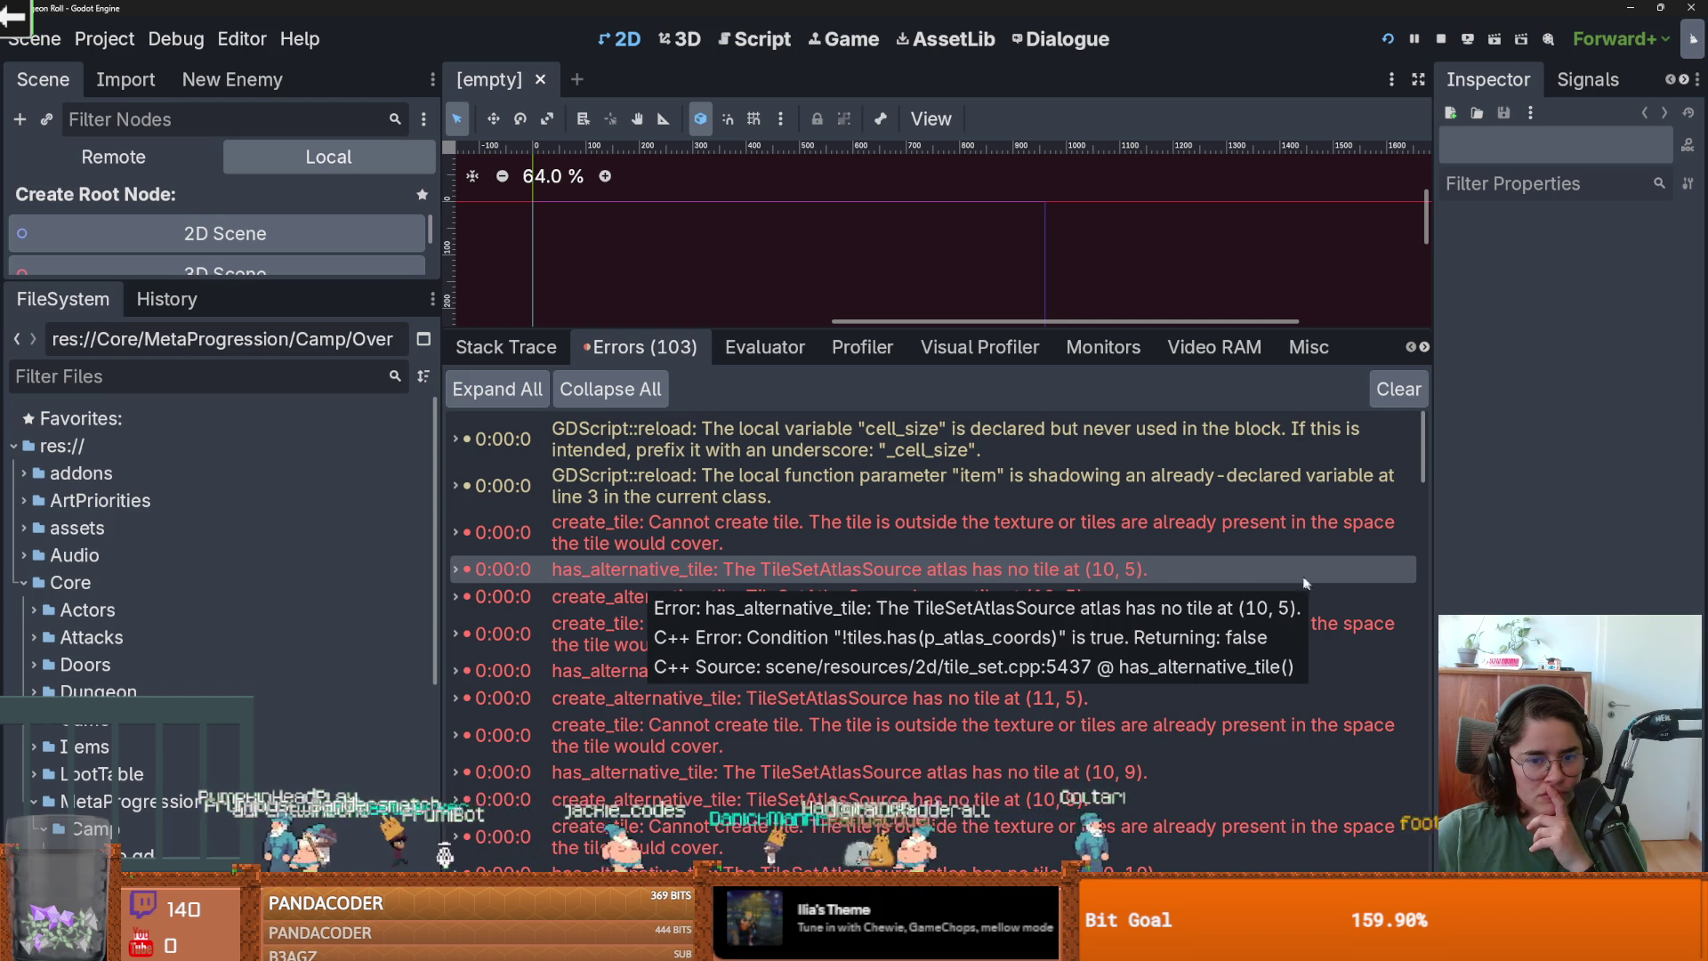
pyautogui.moveTo(1241, 533)
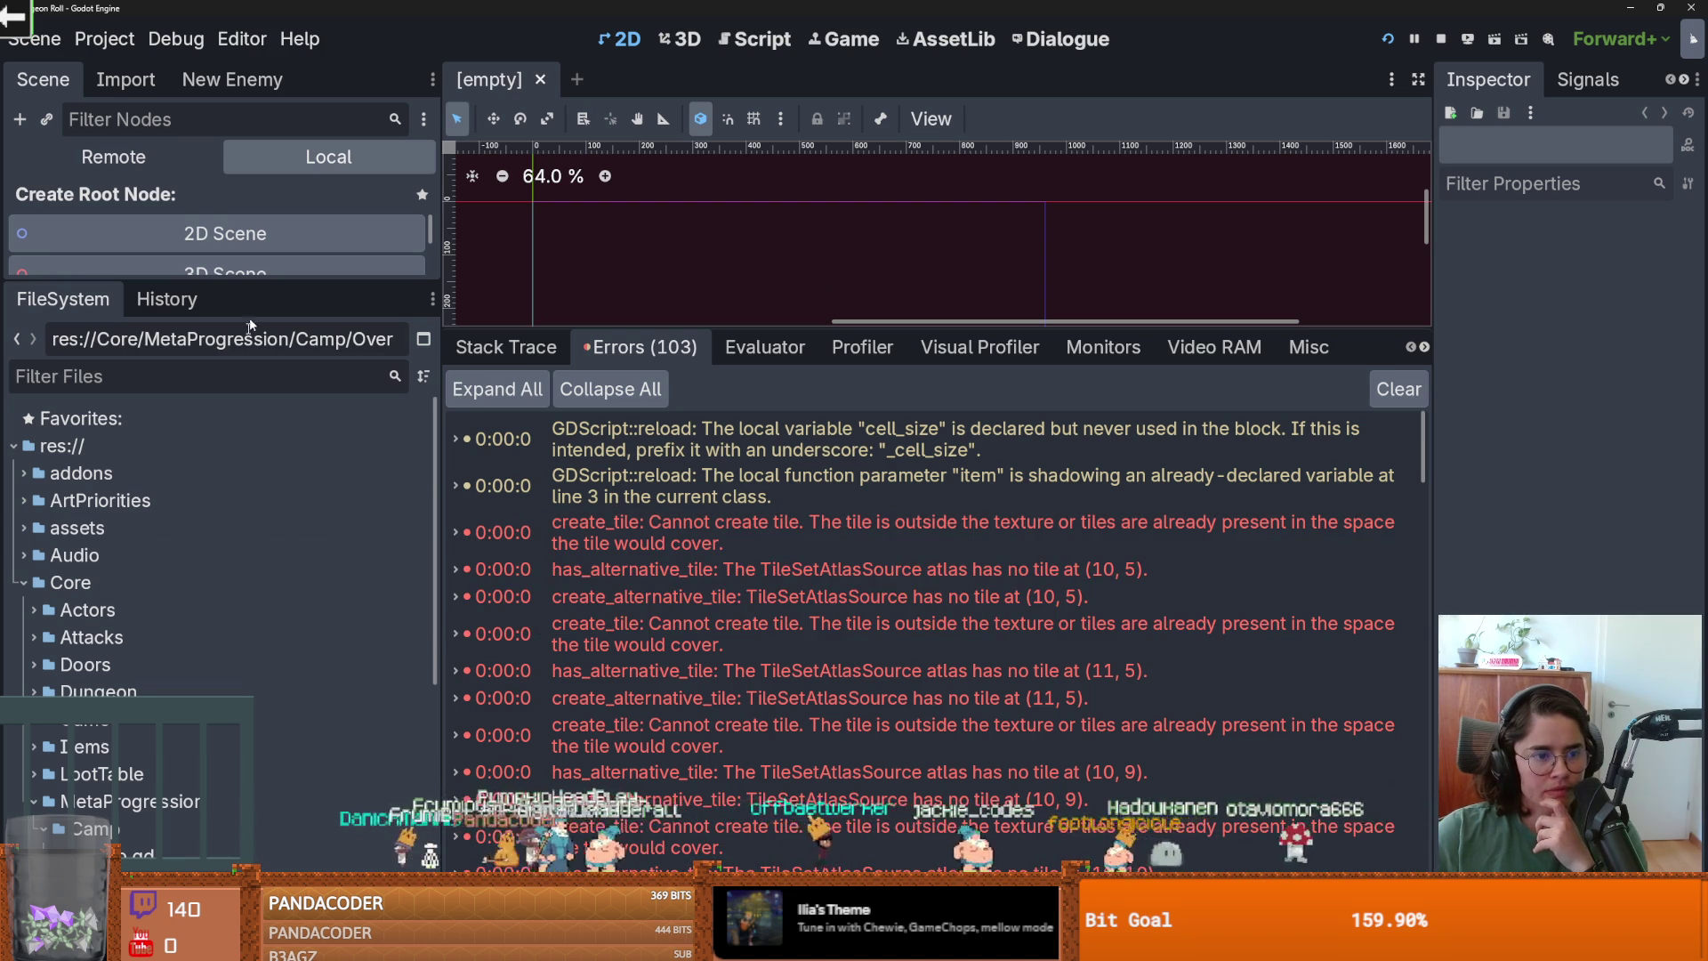
pyautogui.click(184, 376)
# Filter files for 'overworl', open Overworld.tscn, and show the ground layer's enlarged tiles panel.
pyautogui.write('overworl')
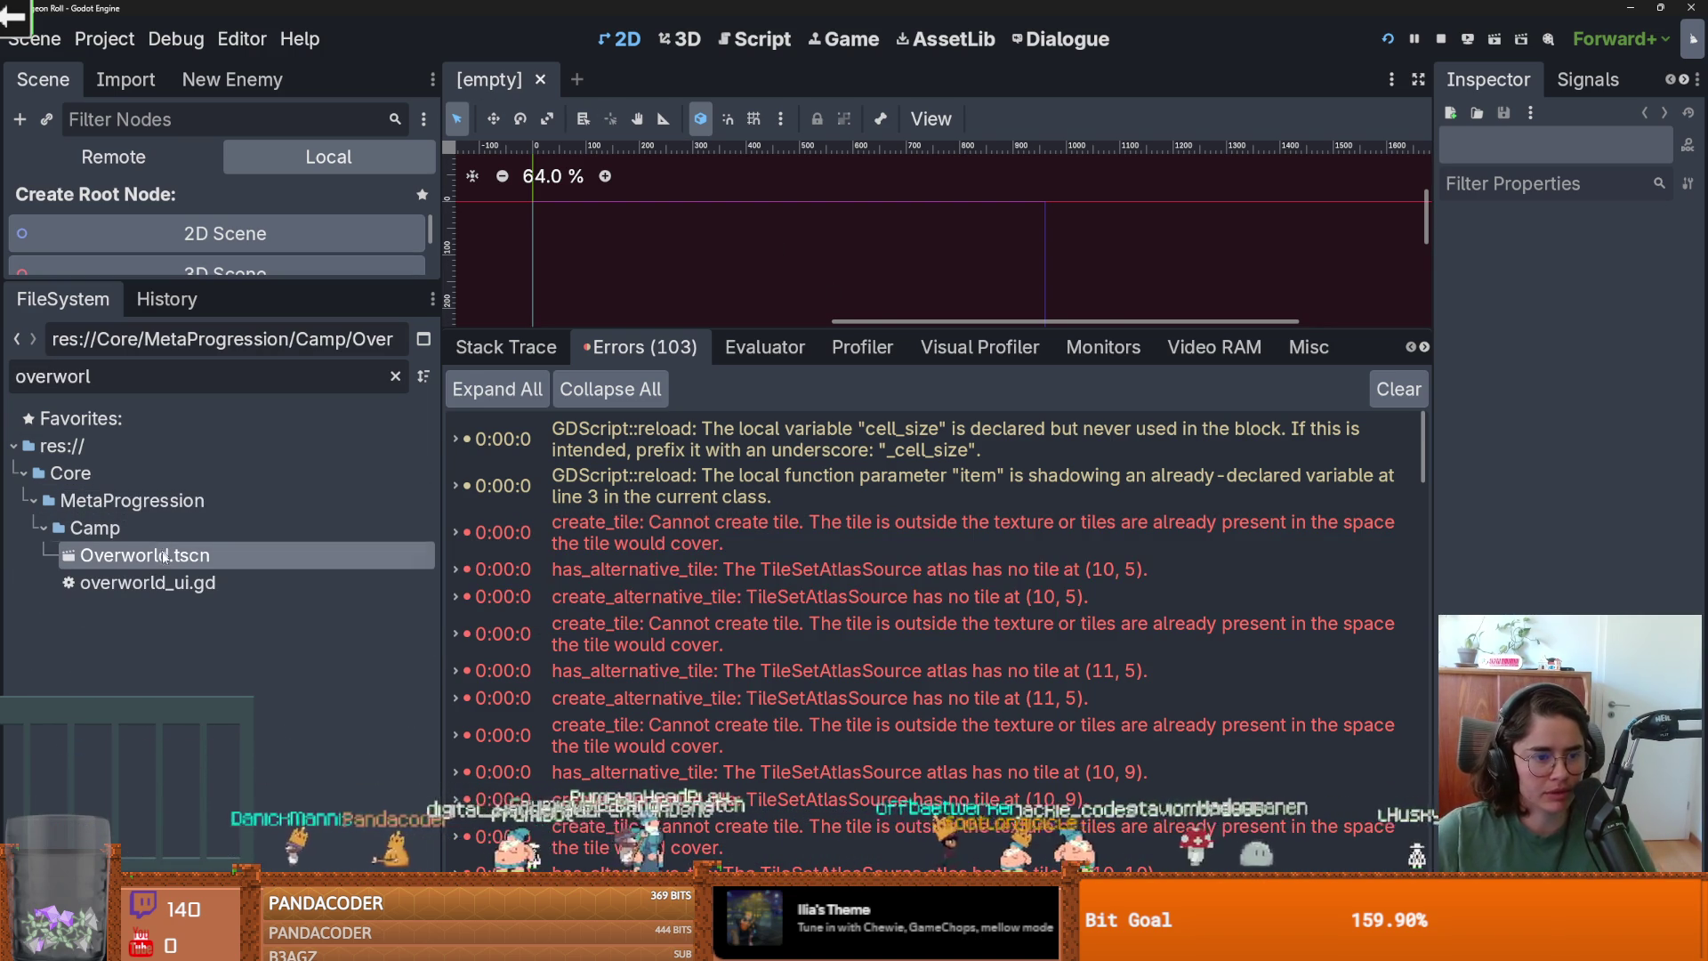
pyautogui.doubleClick(144, 554)
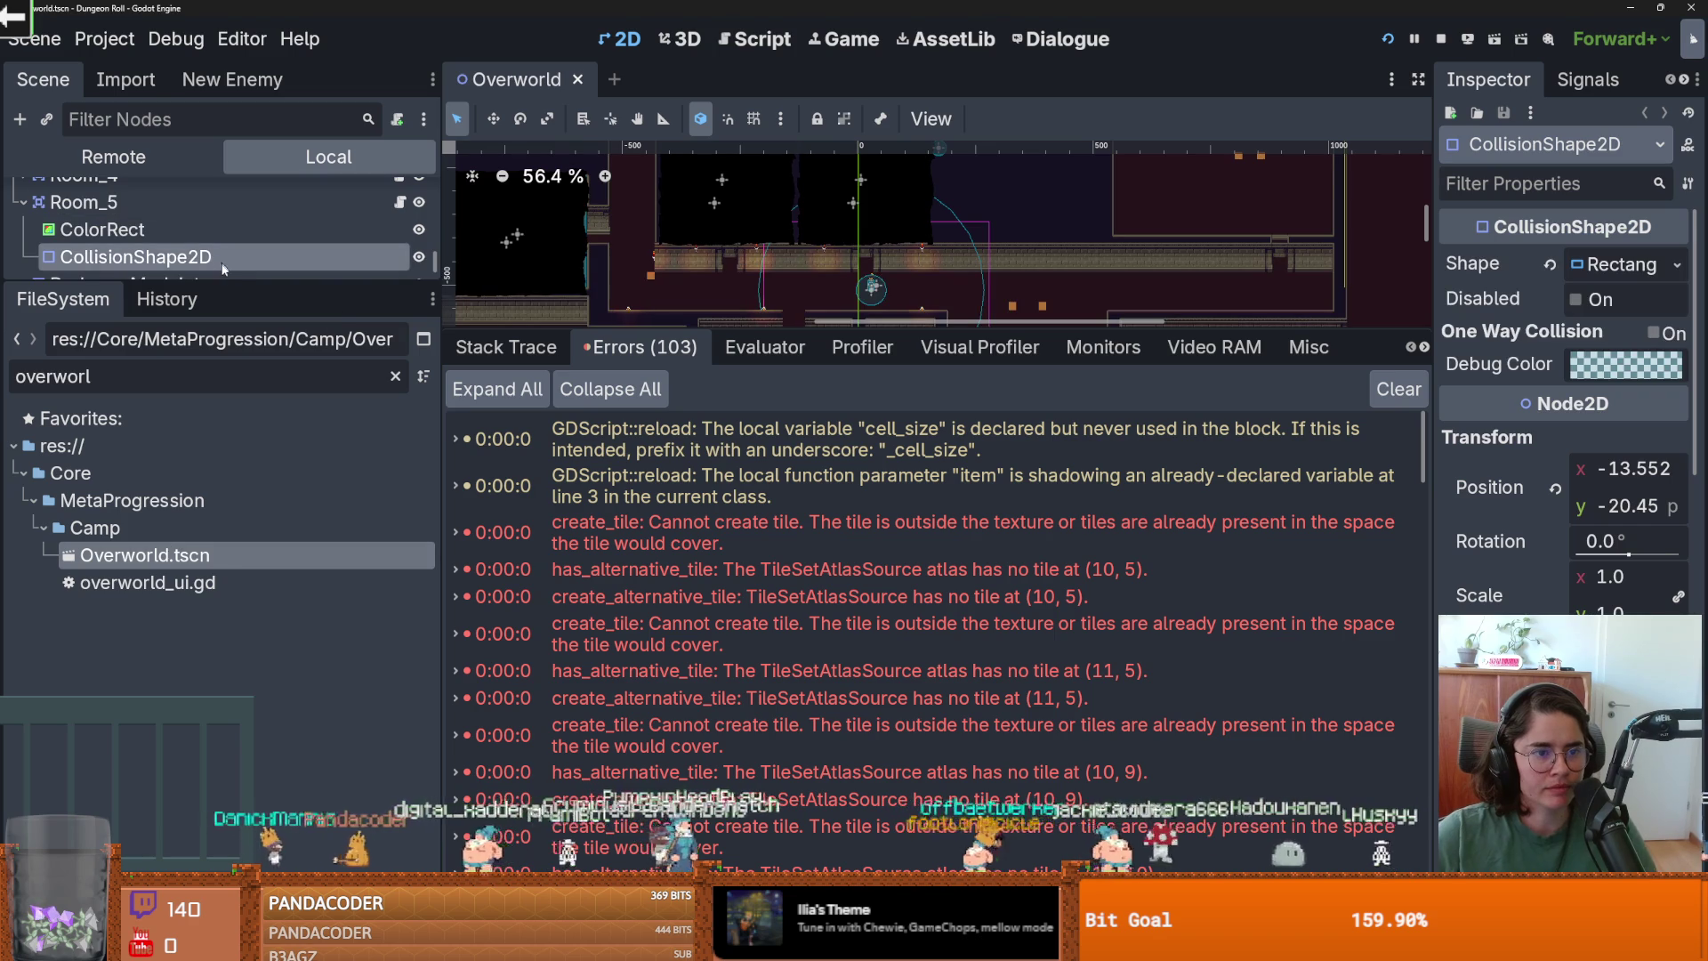
pyautogui.moveTo(221, 280); pyautogui.dragTo(222, 731)
pyautogui.scroll(2, 126, 267)
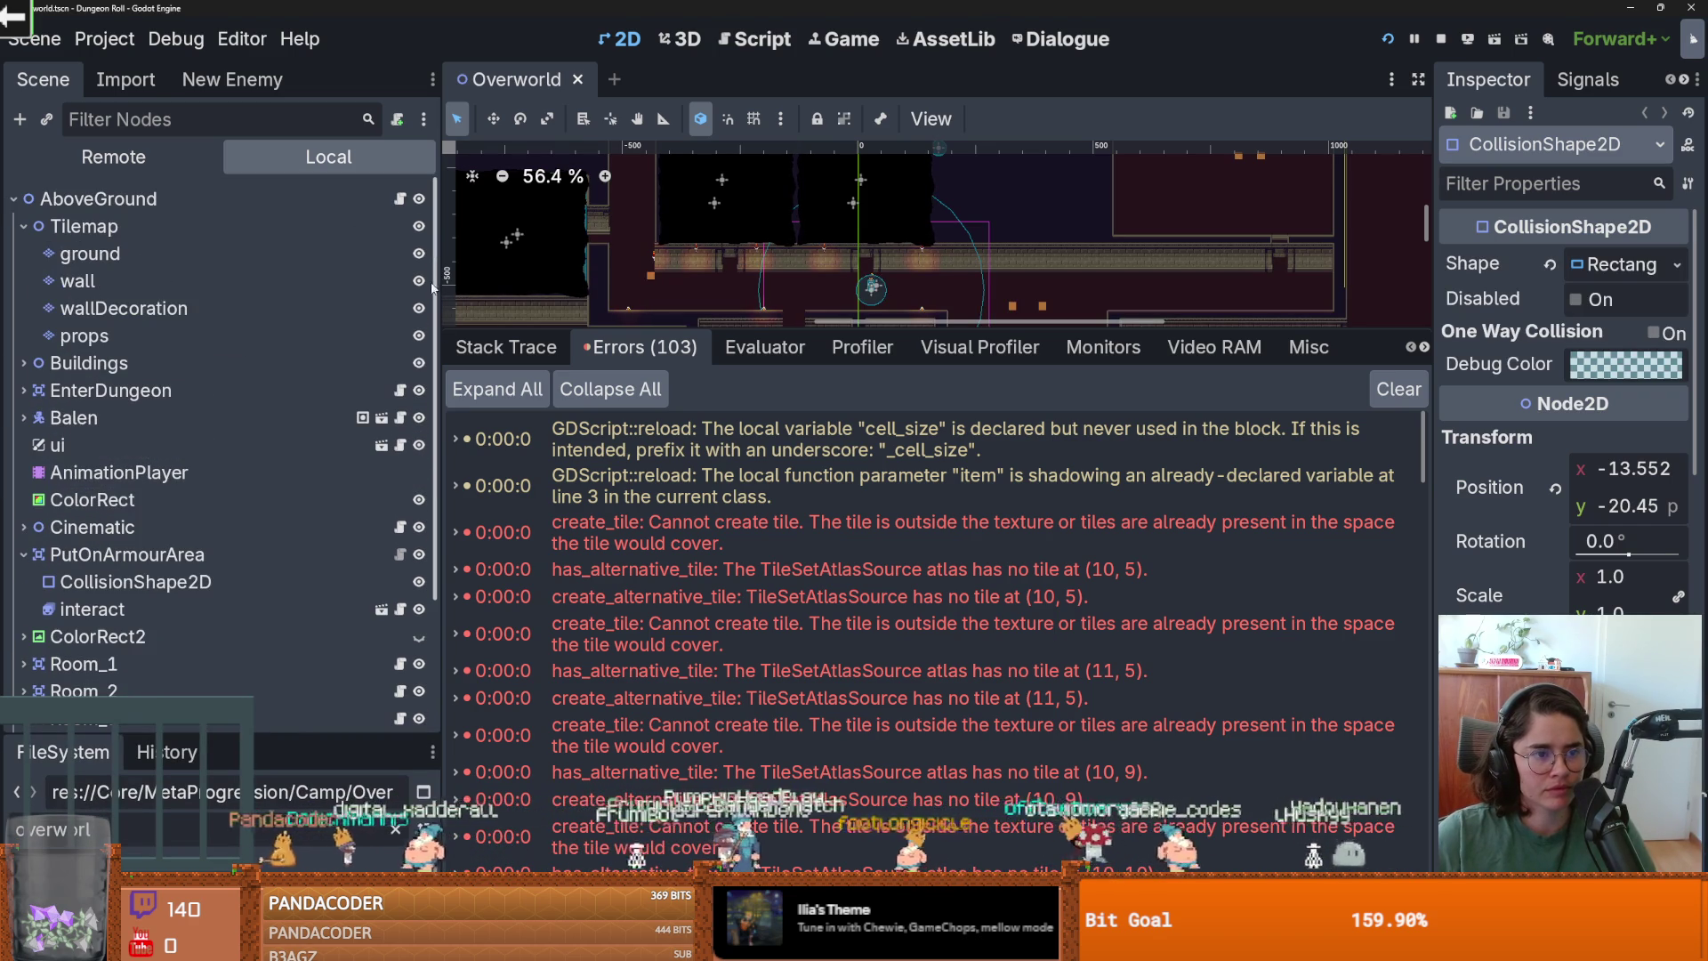
pyautogui.click(127, 256)
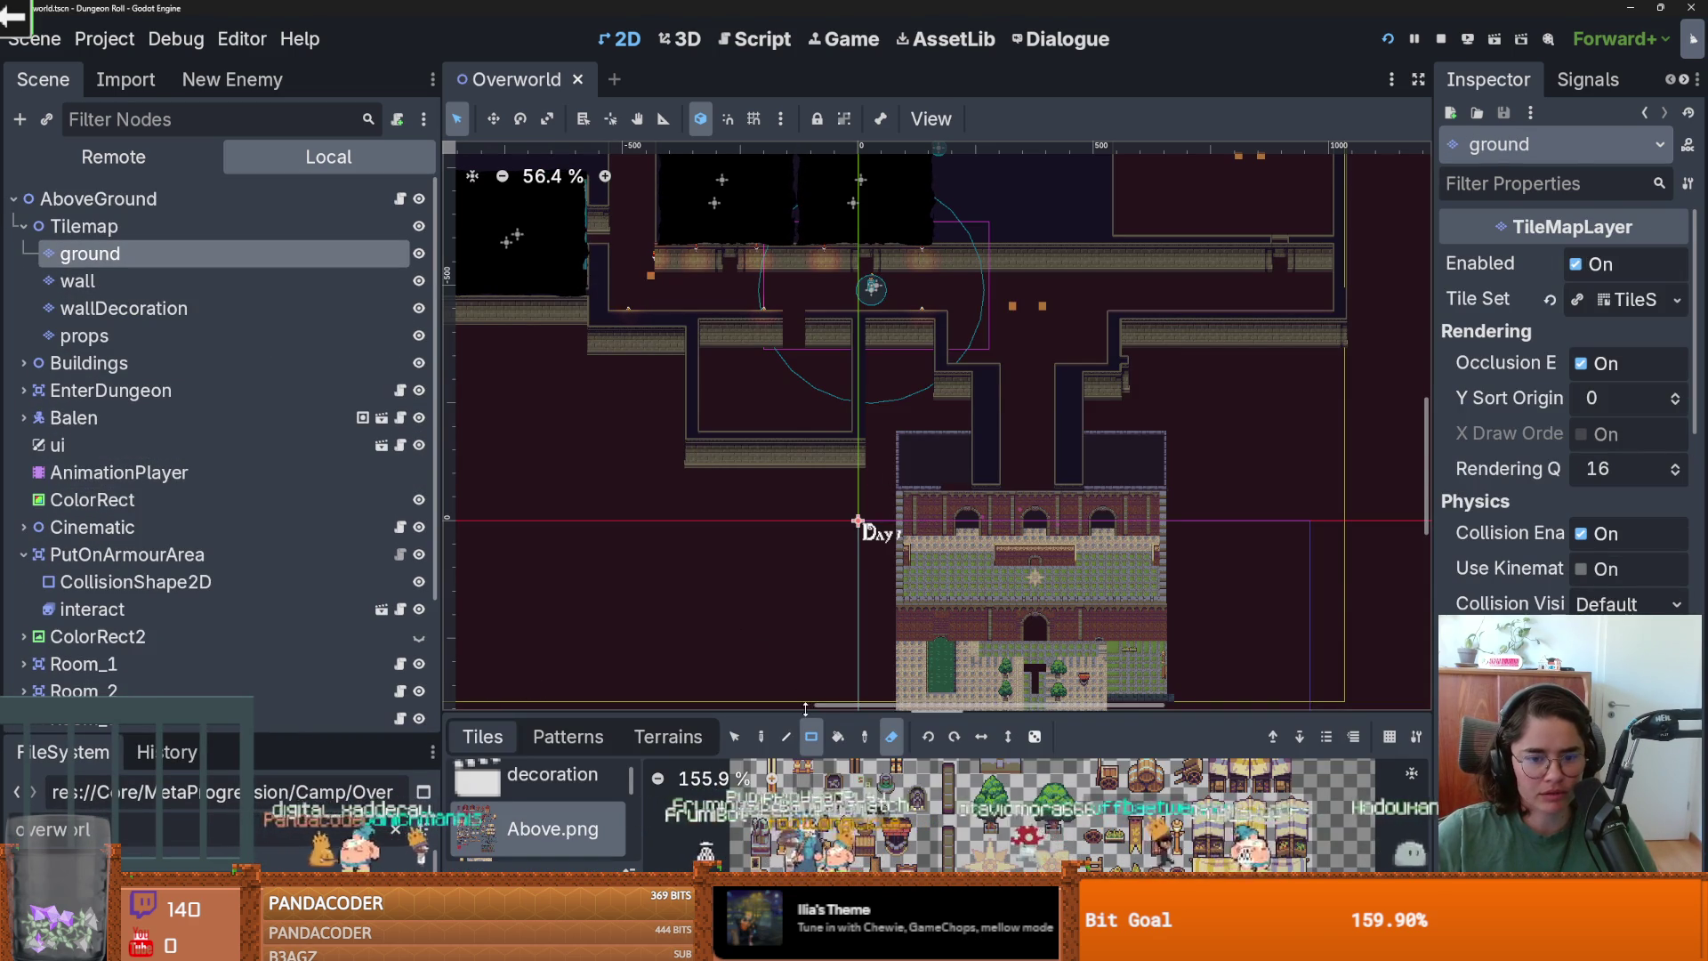
pyautogui.moveTo(804, 708); pyautogui.dragTo(805, 219)
# Remove tiles outside the texture from the Floor.png and dungeon atlases, then save.
pyautogui.click(547, 408)
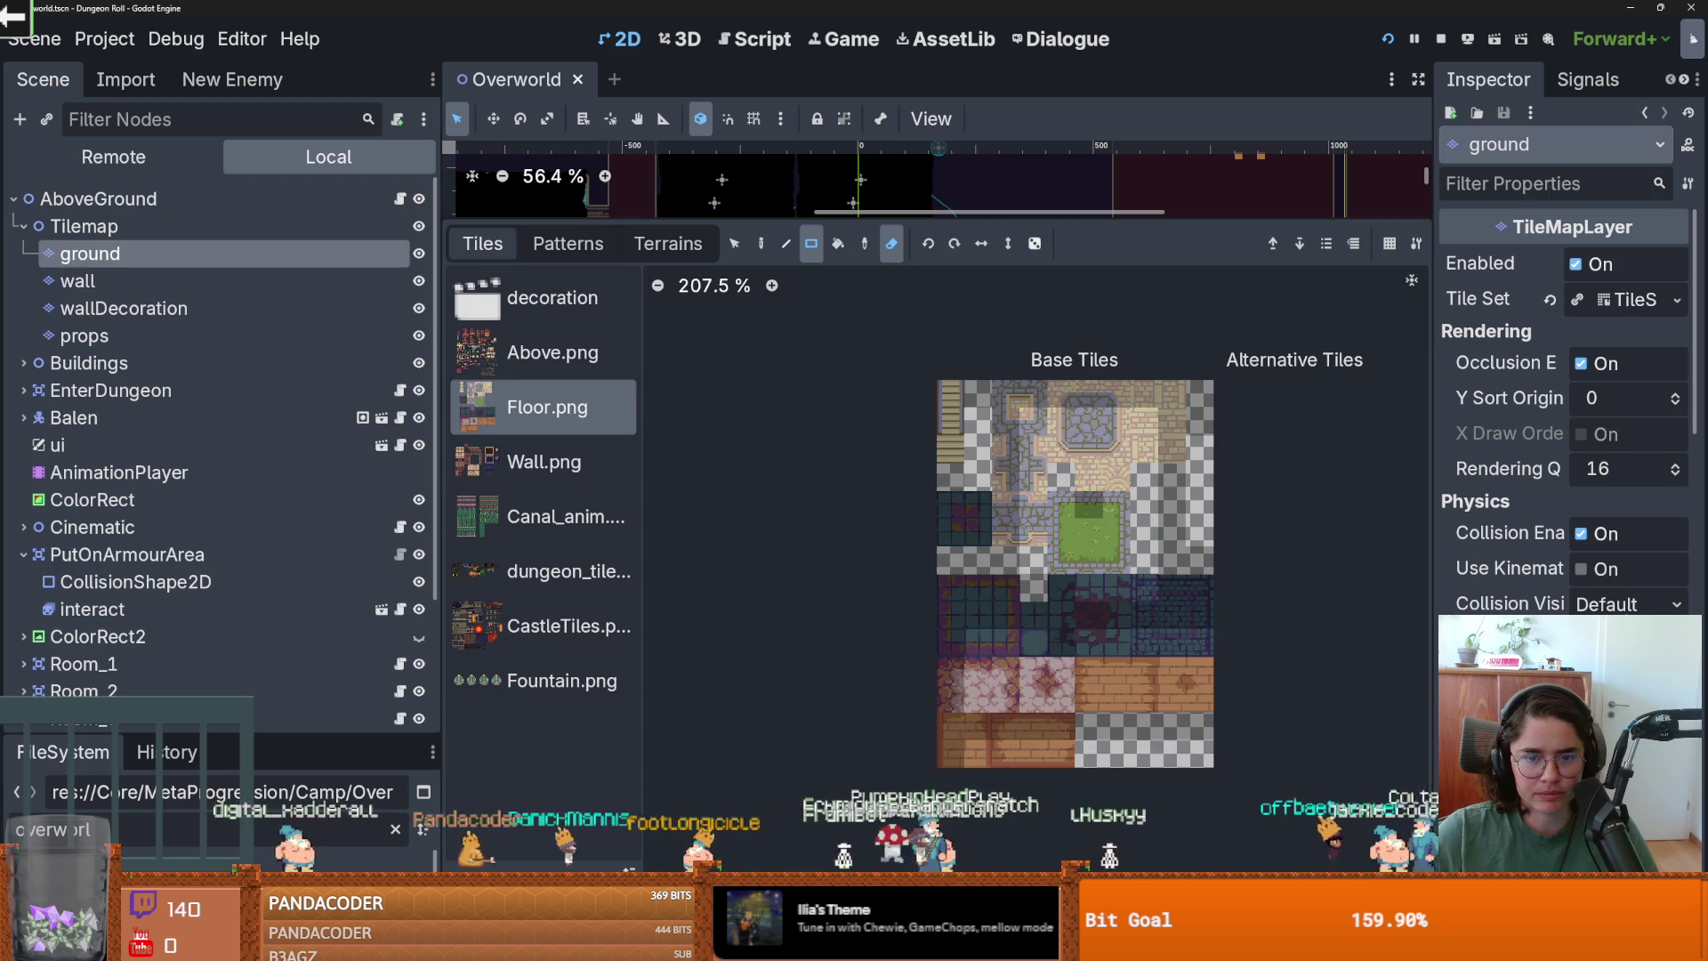
pyautogui.click(918, 336)
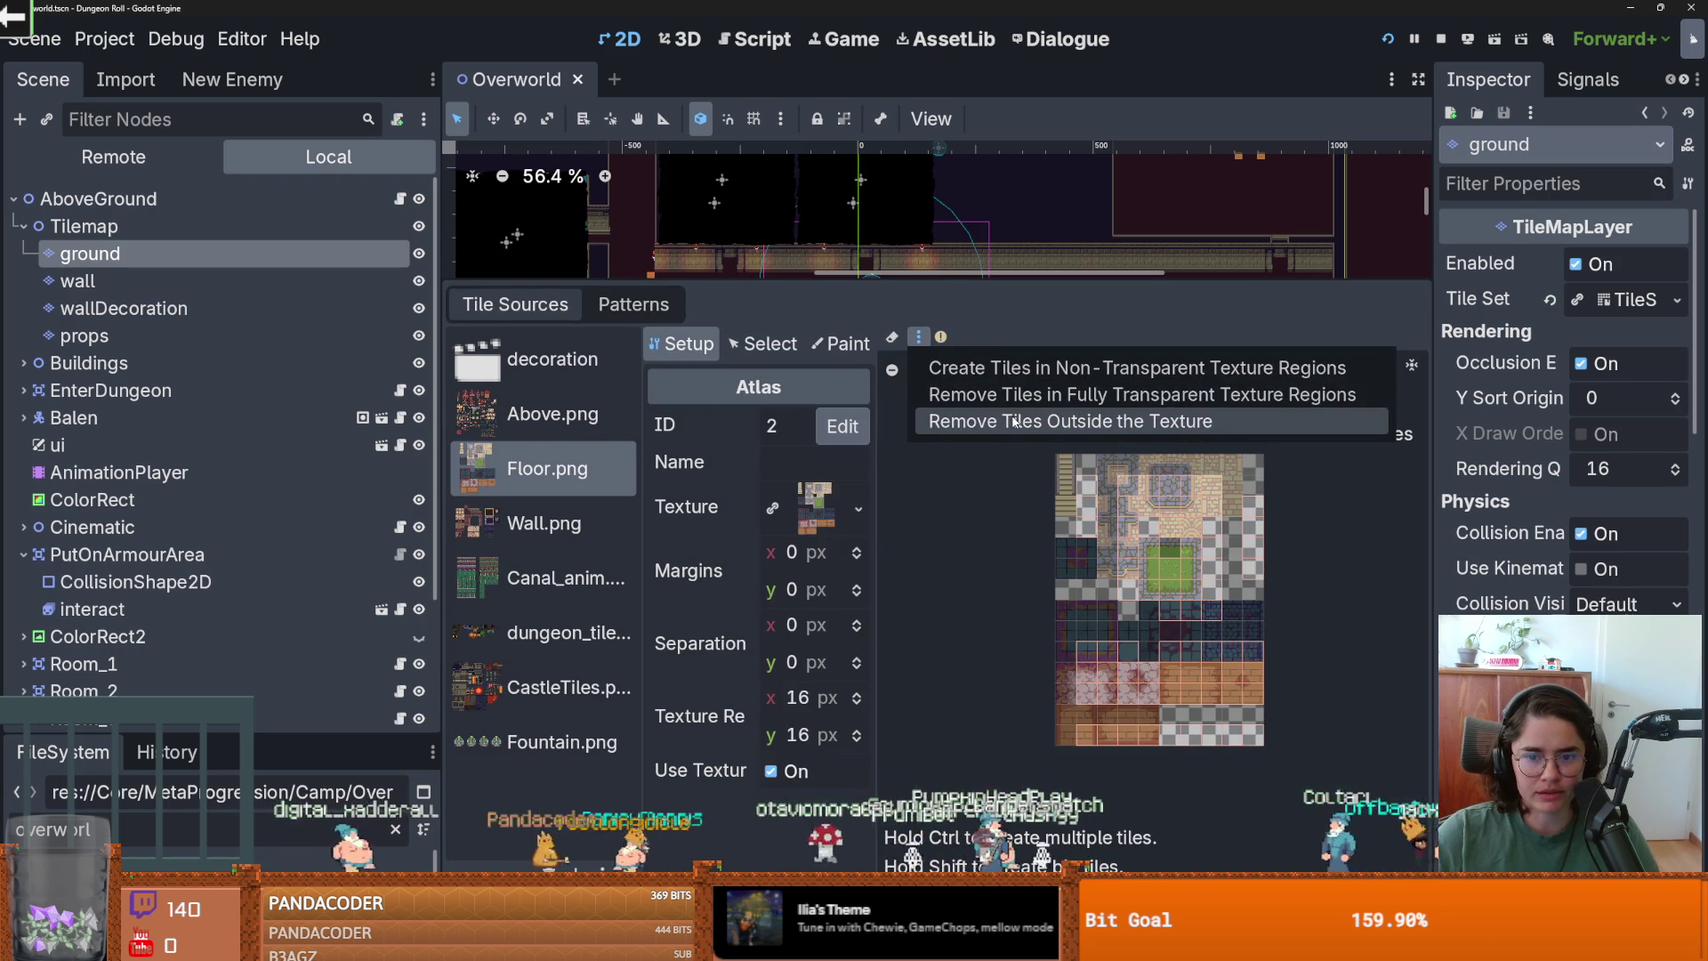
pyautogui.click(1014, 422)
pyautogui.click(550, 431)
pyautogui.click(547, 469)
pyautogui.click(544, 523)
pyautogui.click(542, 578)
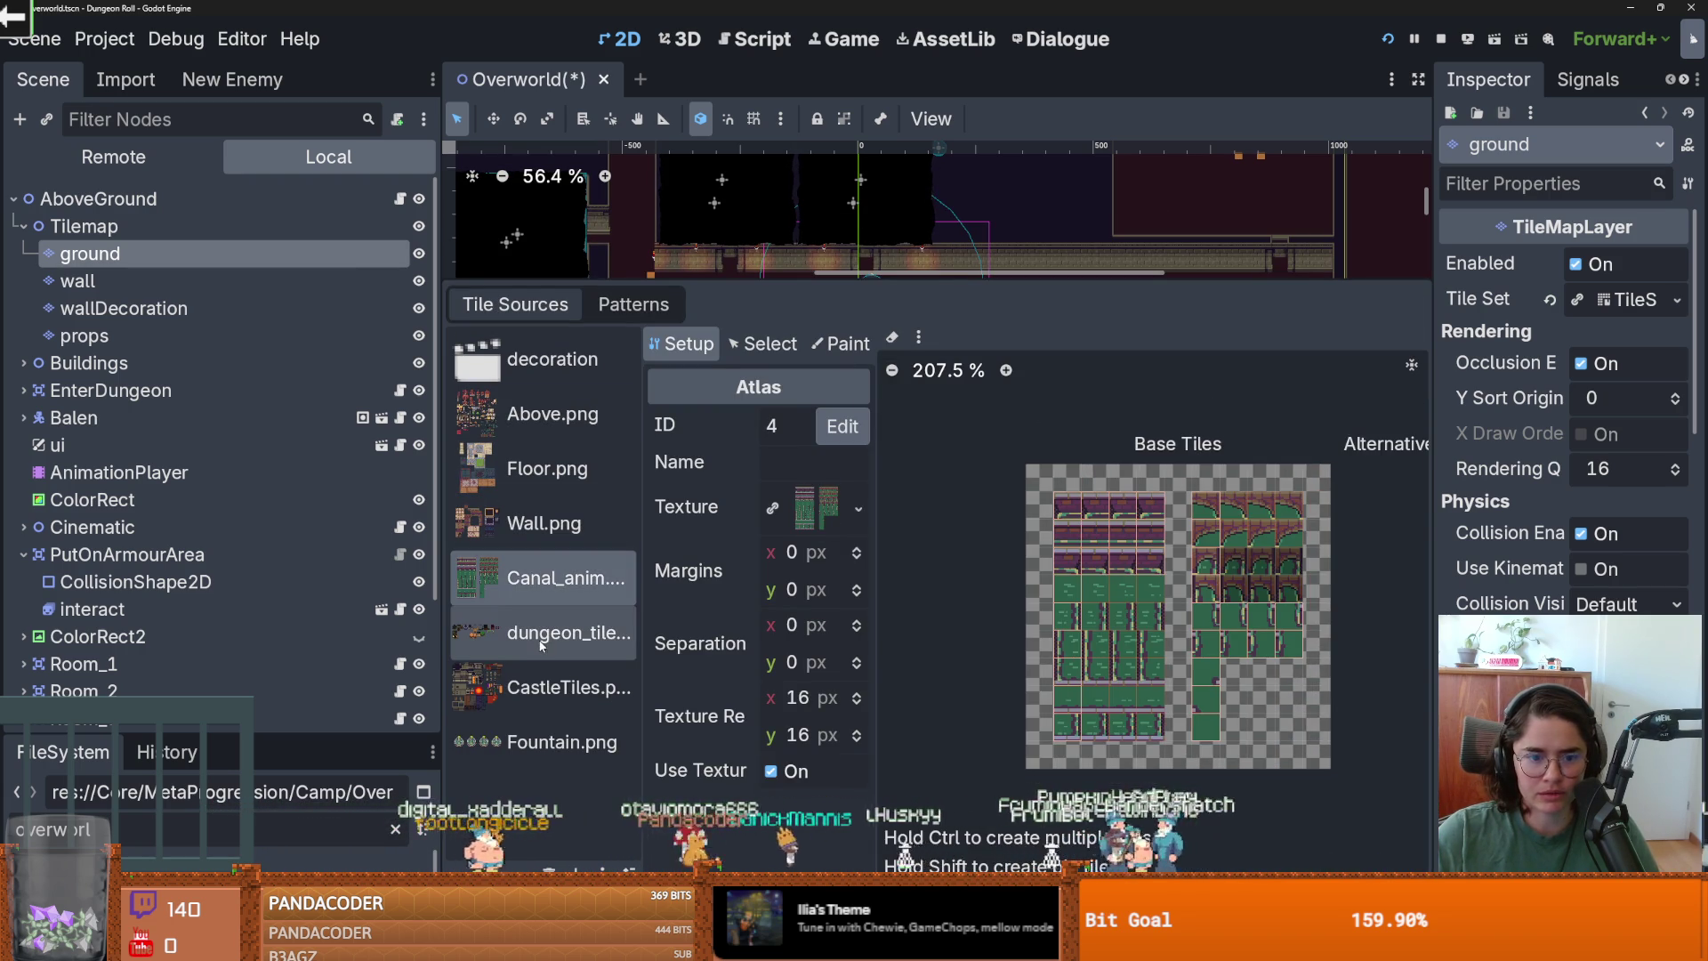
pyautogui.click(541, 638)
pyautogui.click(919, 336)
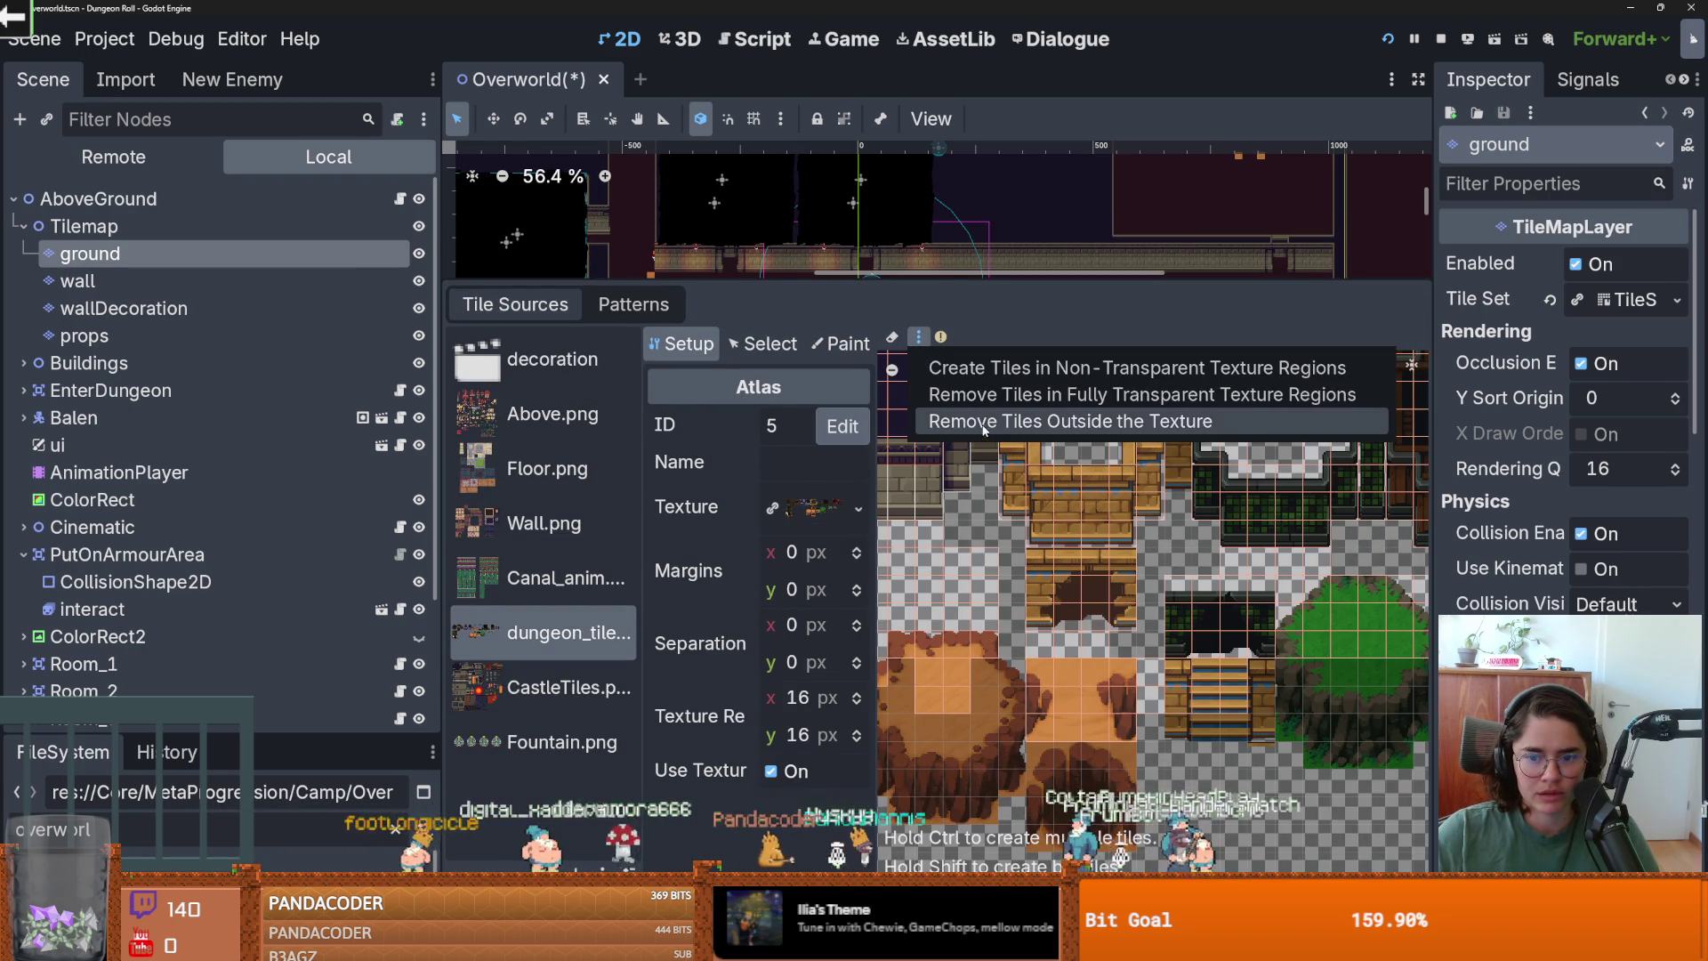
pyautogui.click(984, 425)
pyautogui.click(544, 687)
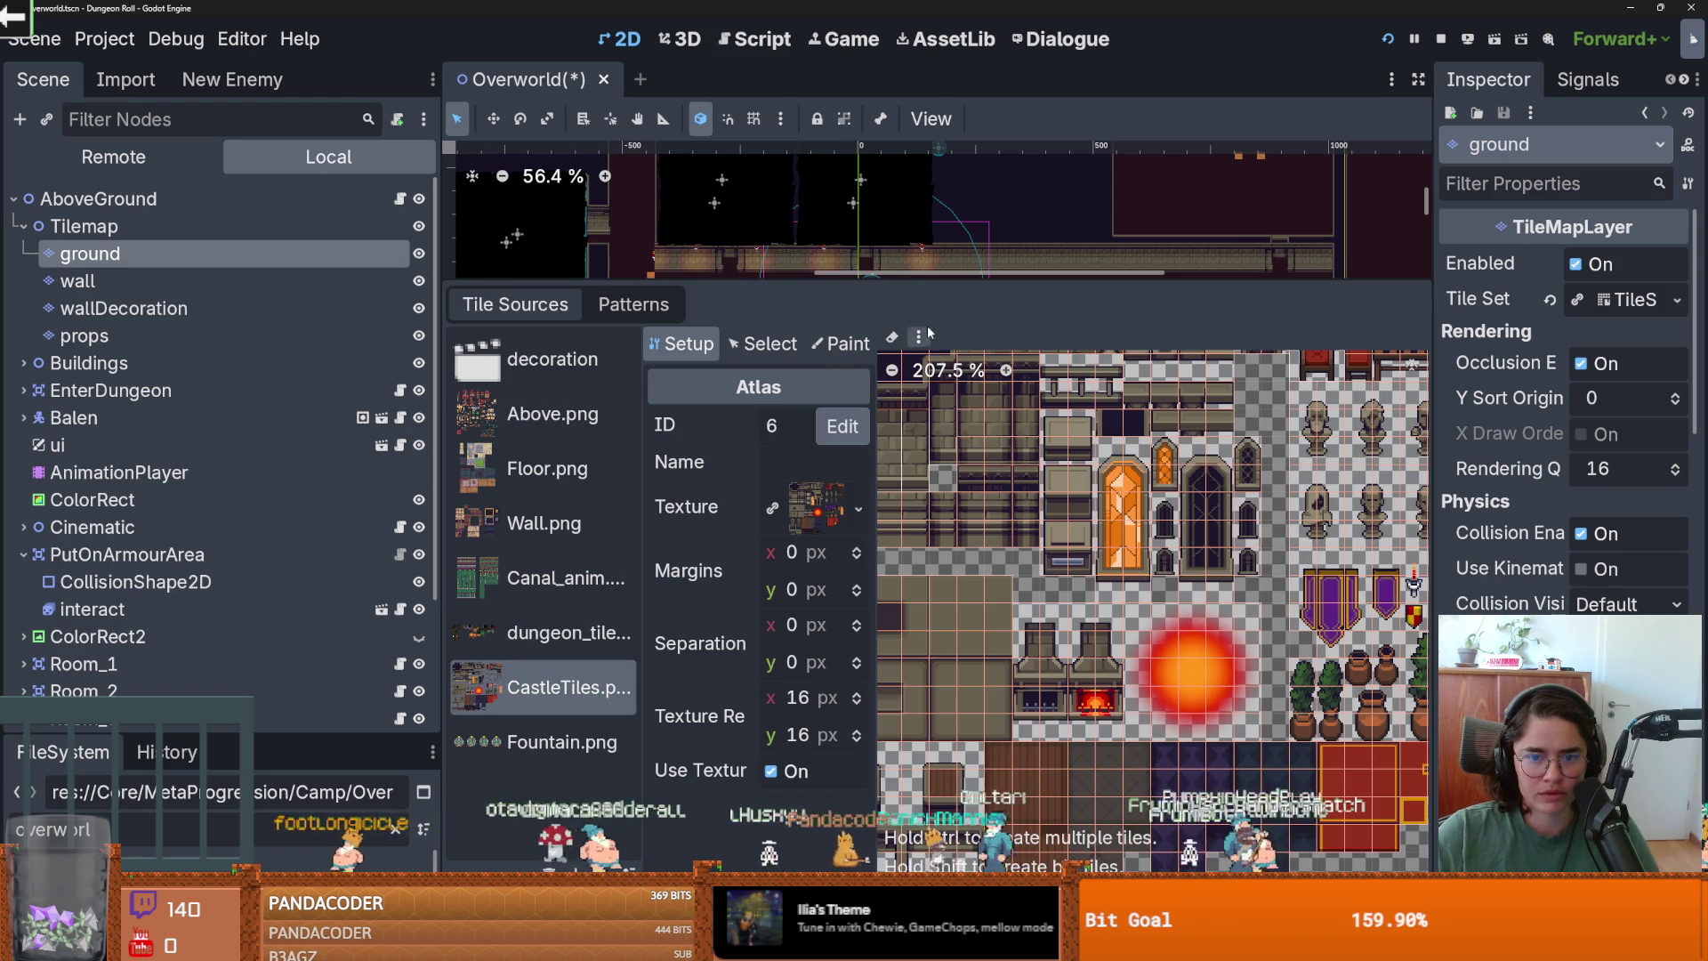
pyautogui.click(544, 741)
pyautogui.hotkey('ctrl', 's')
# Review the wall layer's tile atlases, from canal animation through Fountain.png.
pyautogui.click(213, 281)
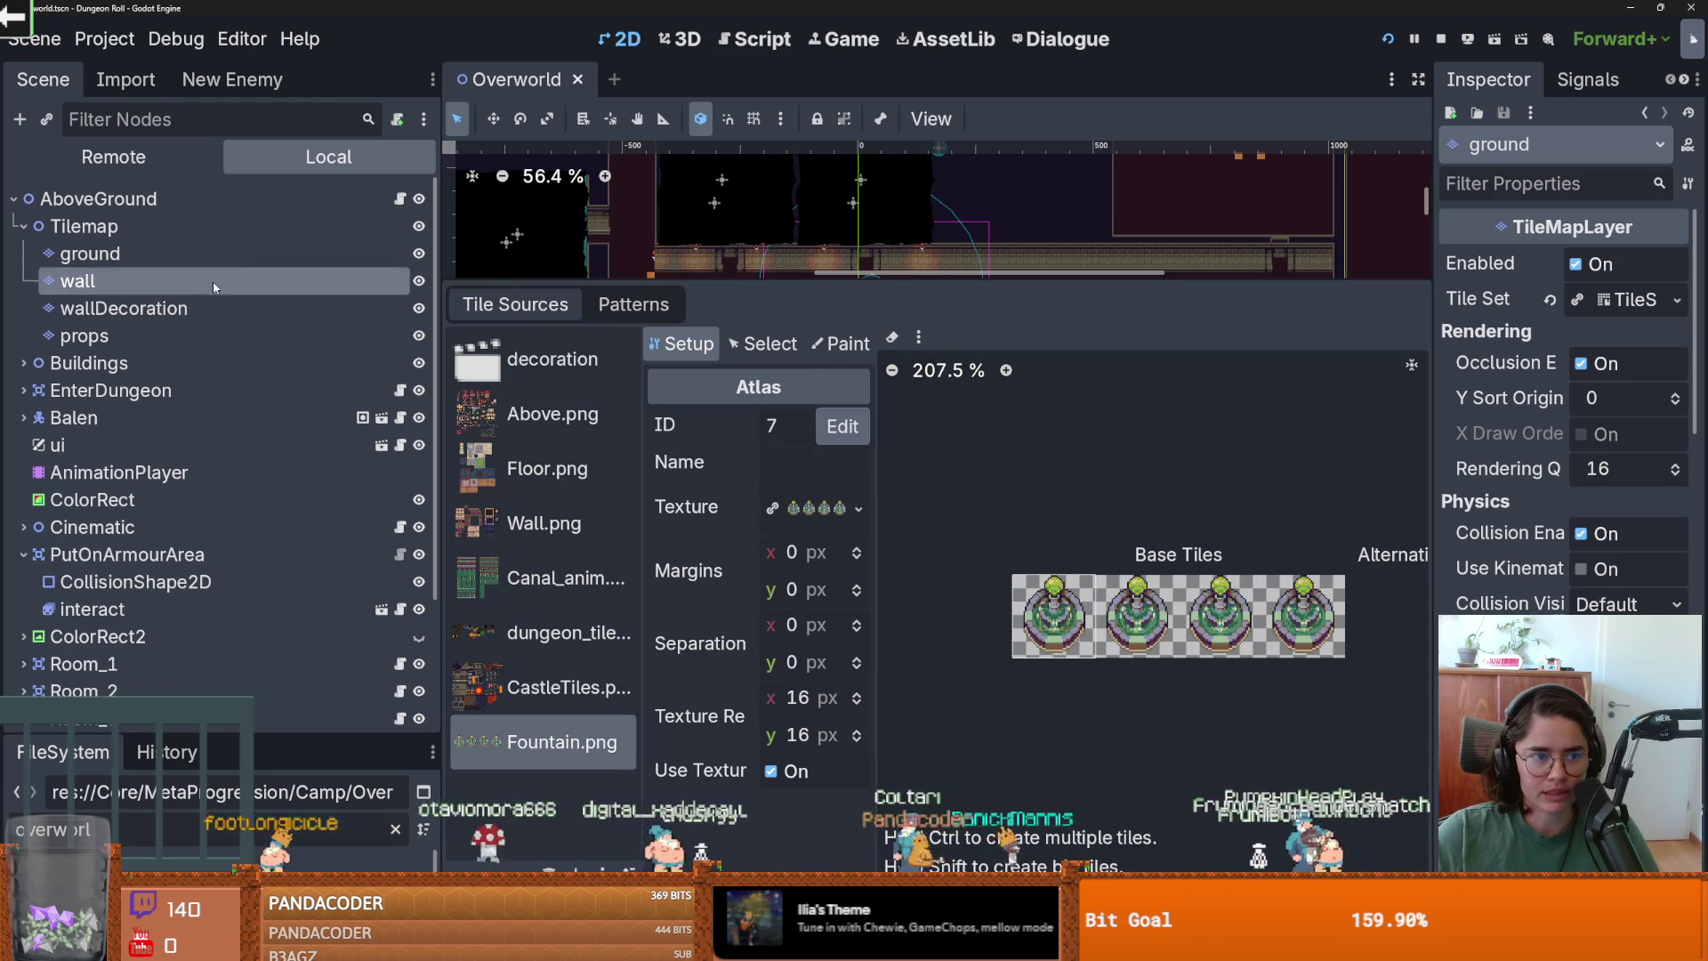
pyautogui.click(547, 407)
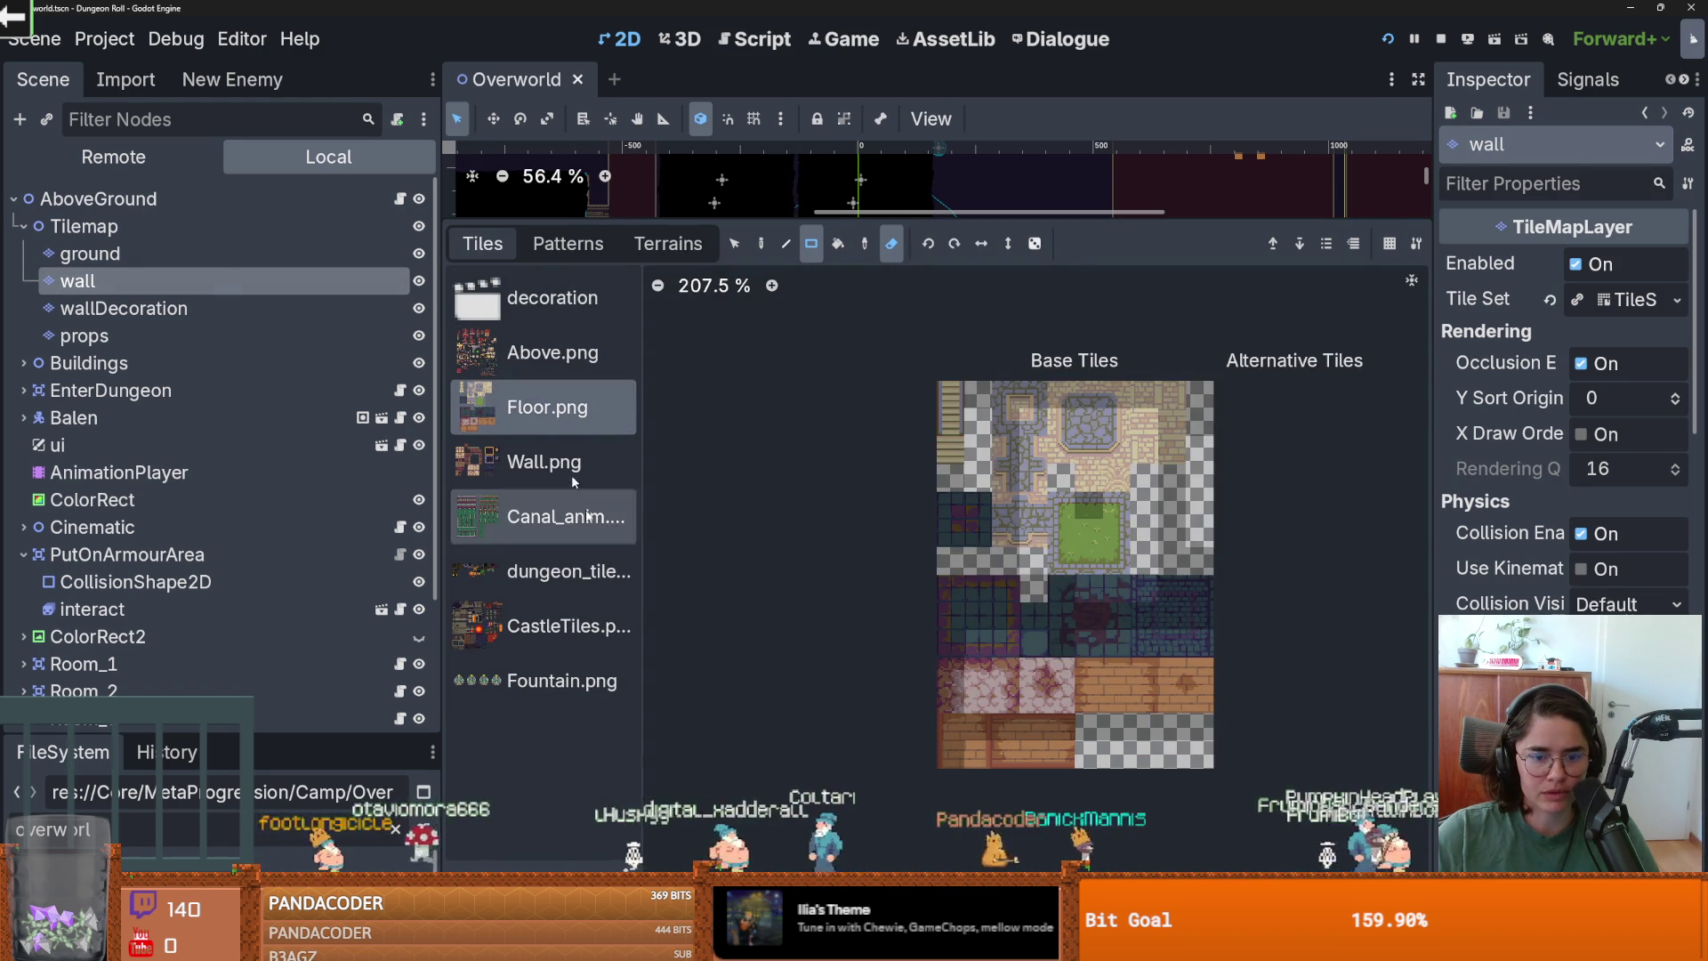
pyautogui.click(548, 525)
pyautogui.click(551, 579)
pyautogui.click(556, 632)
pyautogui.click(560, 690)
pyautogui.click(561, 742)
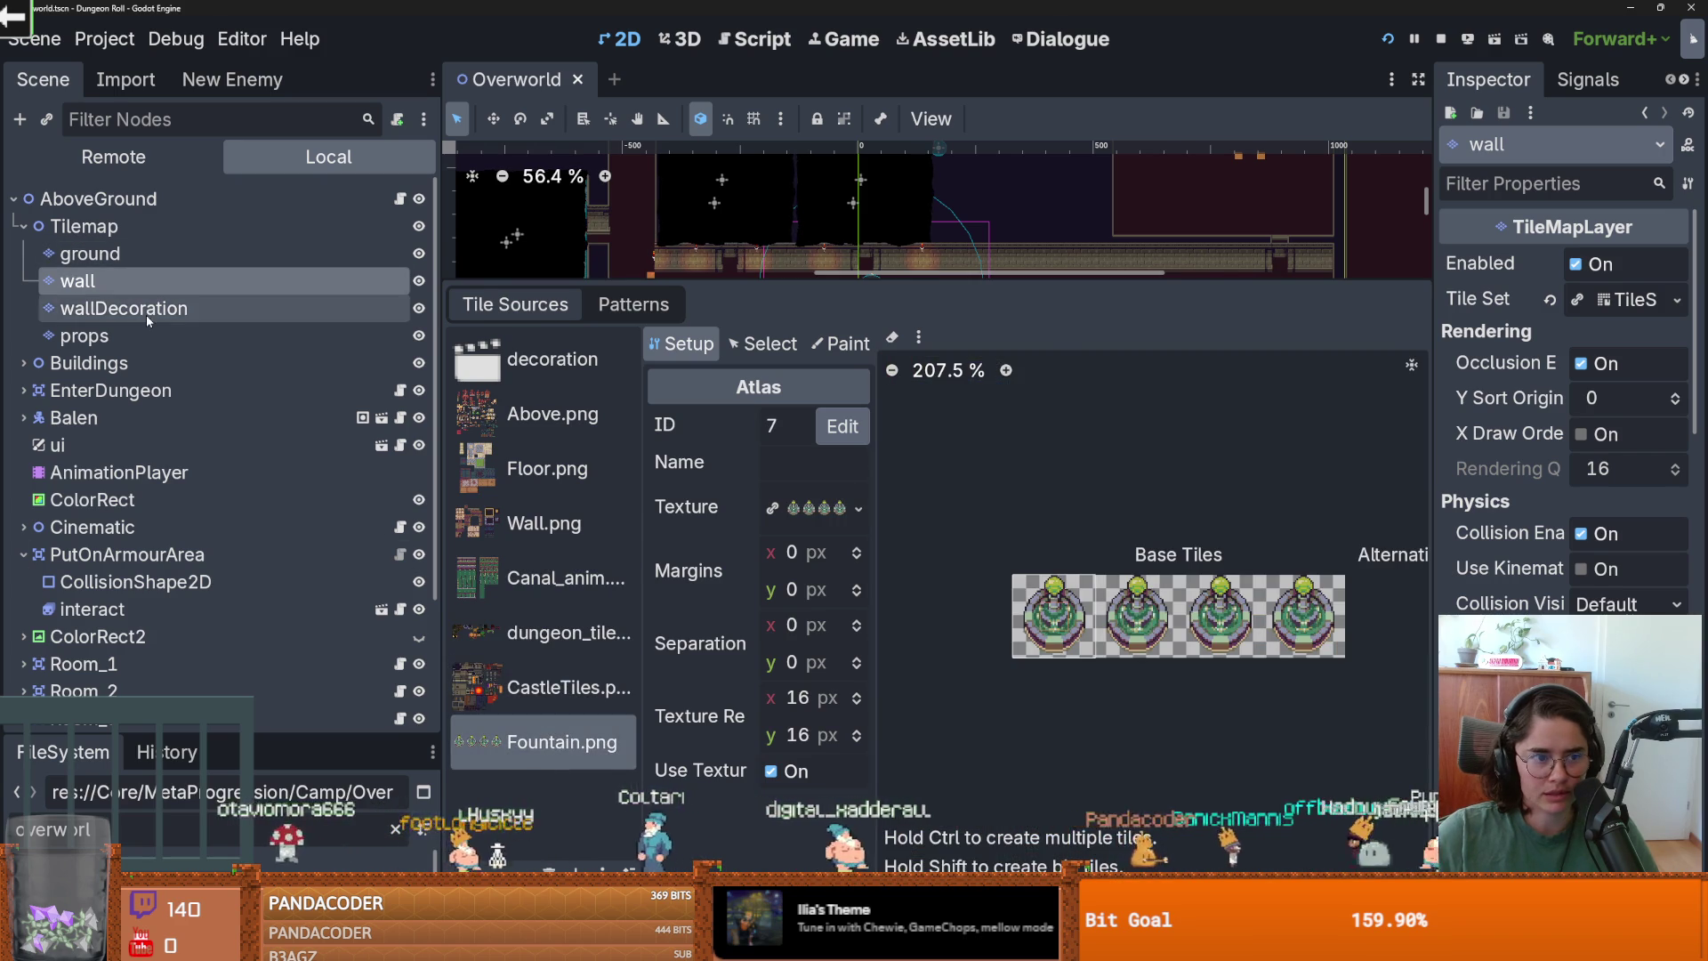
# Review the wallDecoration layer's atlases: Above, Floor, Wall, canal, dungeon, CastleTiles, Fountain.
pyautogui.click(133, 309)
pyautogui.click(547, 413)
pyautogui.click(547, 469)
pyautogui.click(545, 523)
pyautogui.click(540, 578)
pyautogui.click(539, 632)
pyautogui.click(546, 690)
pyautogui.click(560, 742)
# Review the props layer's atlases, then save and relaunch the game.
pyautogui.click(373, 336)
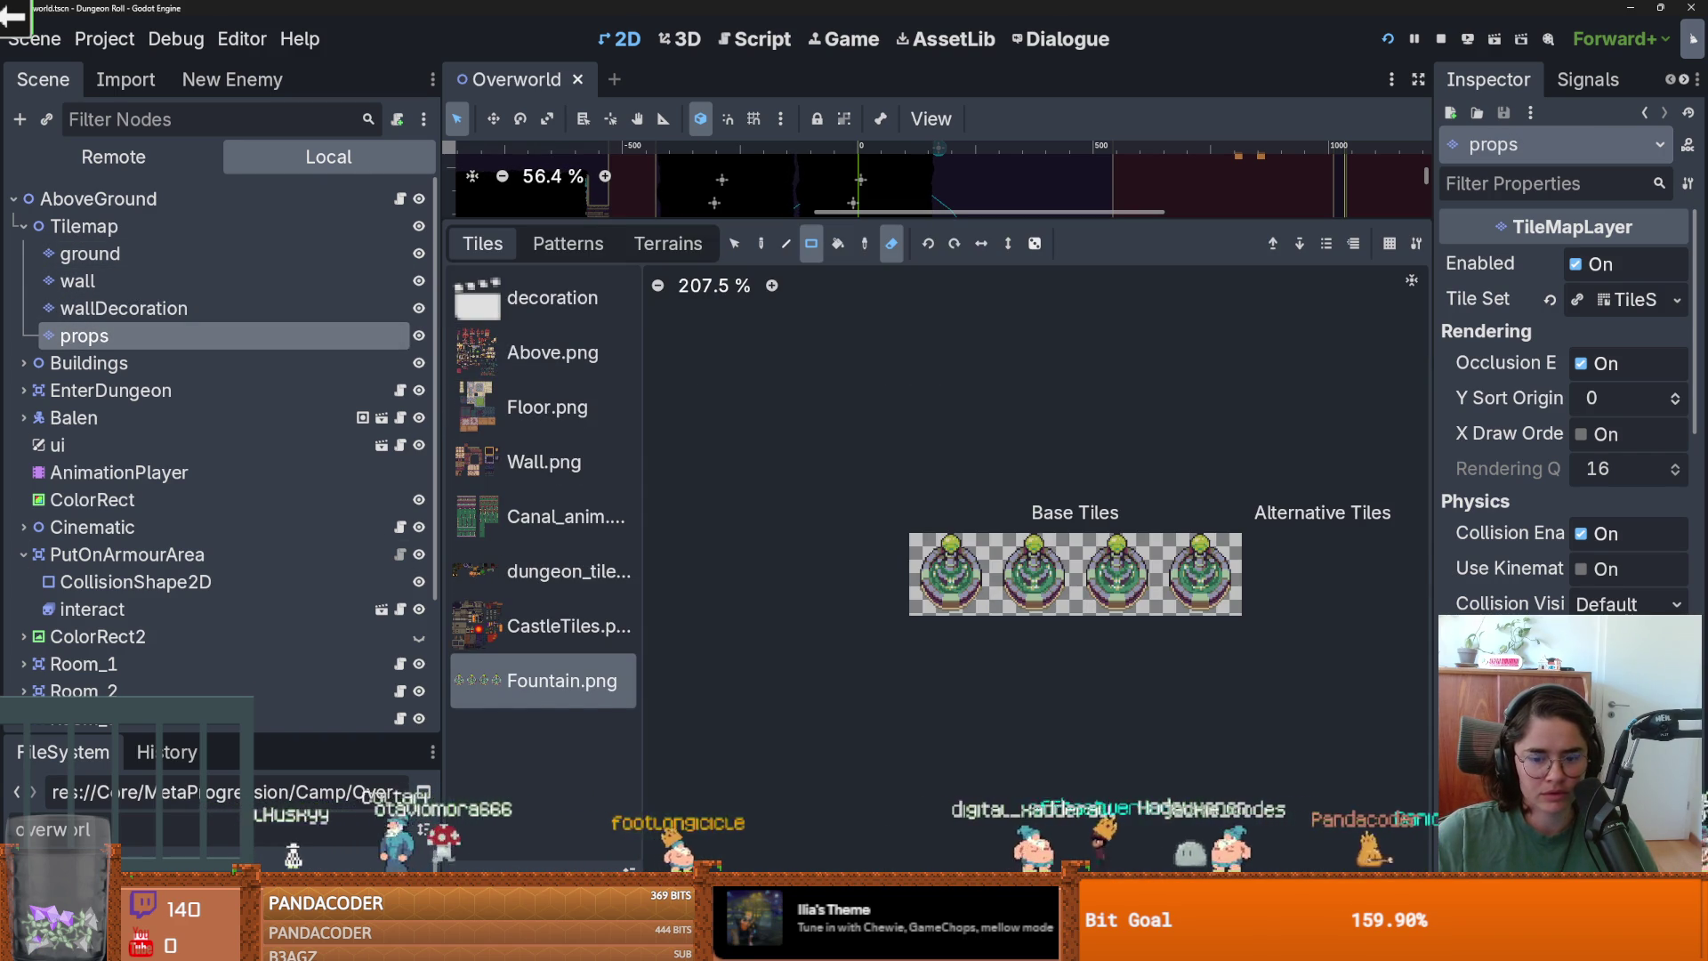
pyautogui.click(547, 414)
pyautogui.click(547, 469)
pyautogui.click(544, 523)
pyautogui.click(541, 578)
pyautogui.click(546, 689)
pyautogui.click(560, 742)
pyautogui.hotkey('ctrl', 's')
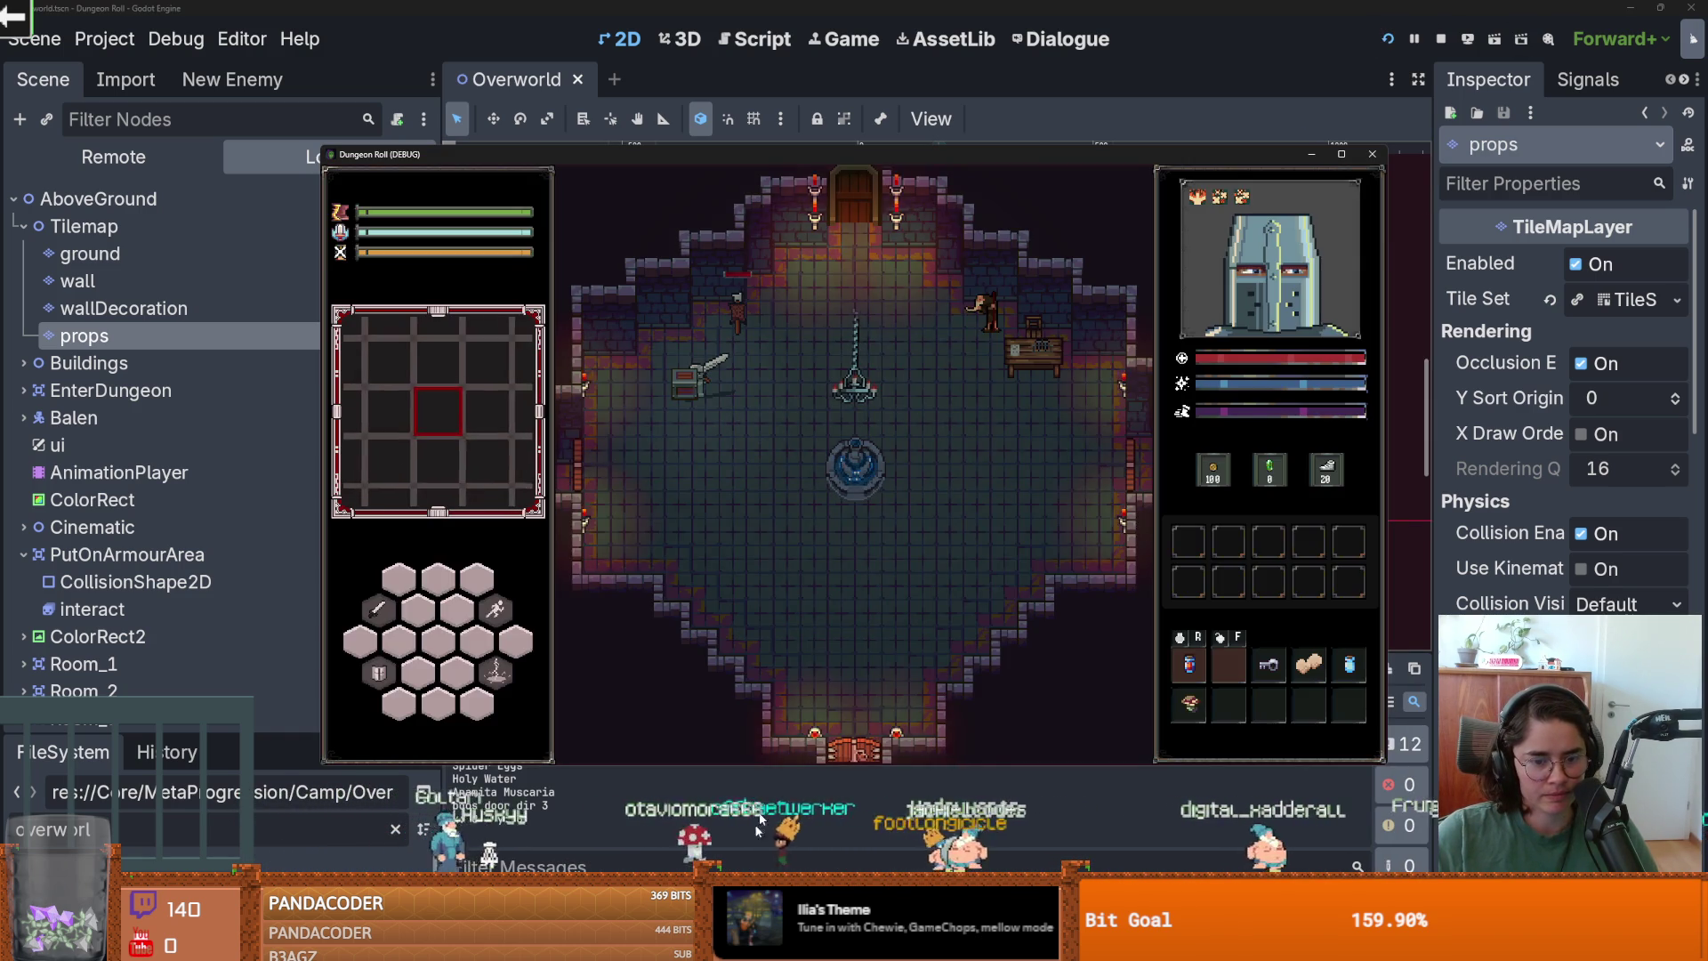
# Jump from the 16 errors to the unused cell_size and the shadowed item parameter in item_to_drop.gd.
pyautogui.click(873, 765)
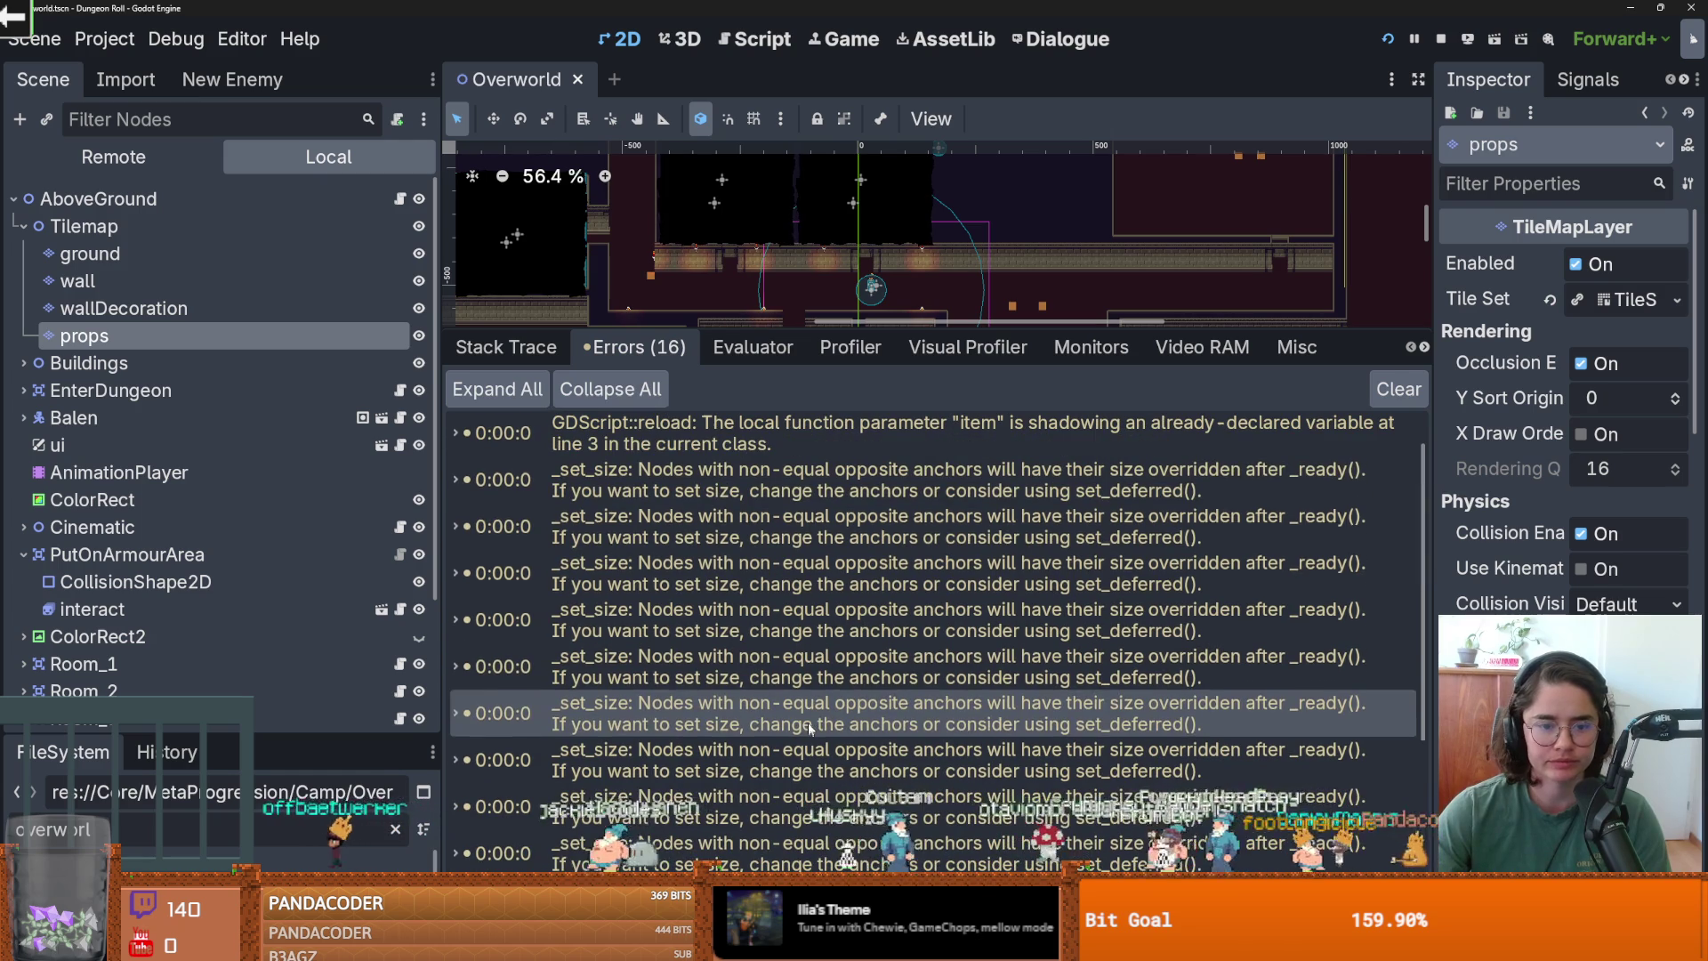
pyautogui.doubleClick(896, 432)
pyautogui.doubleClick(898, 431)
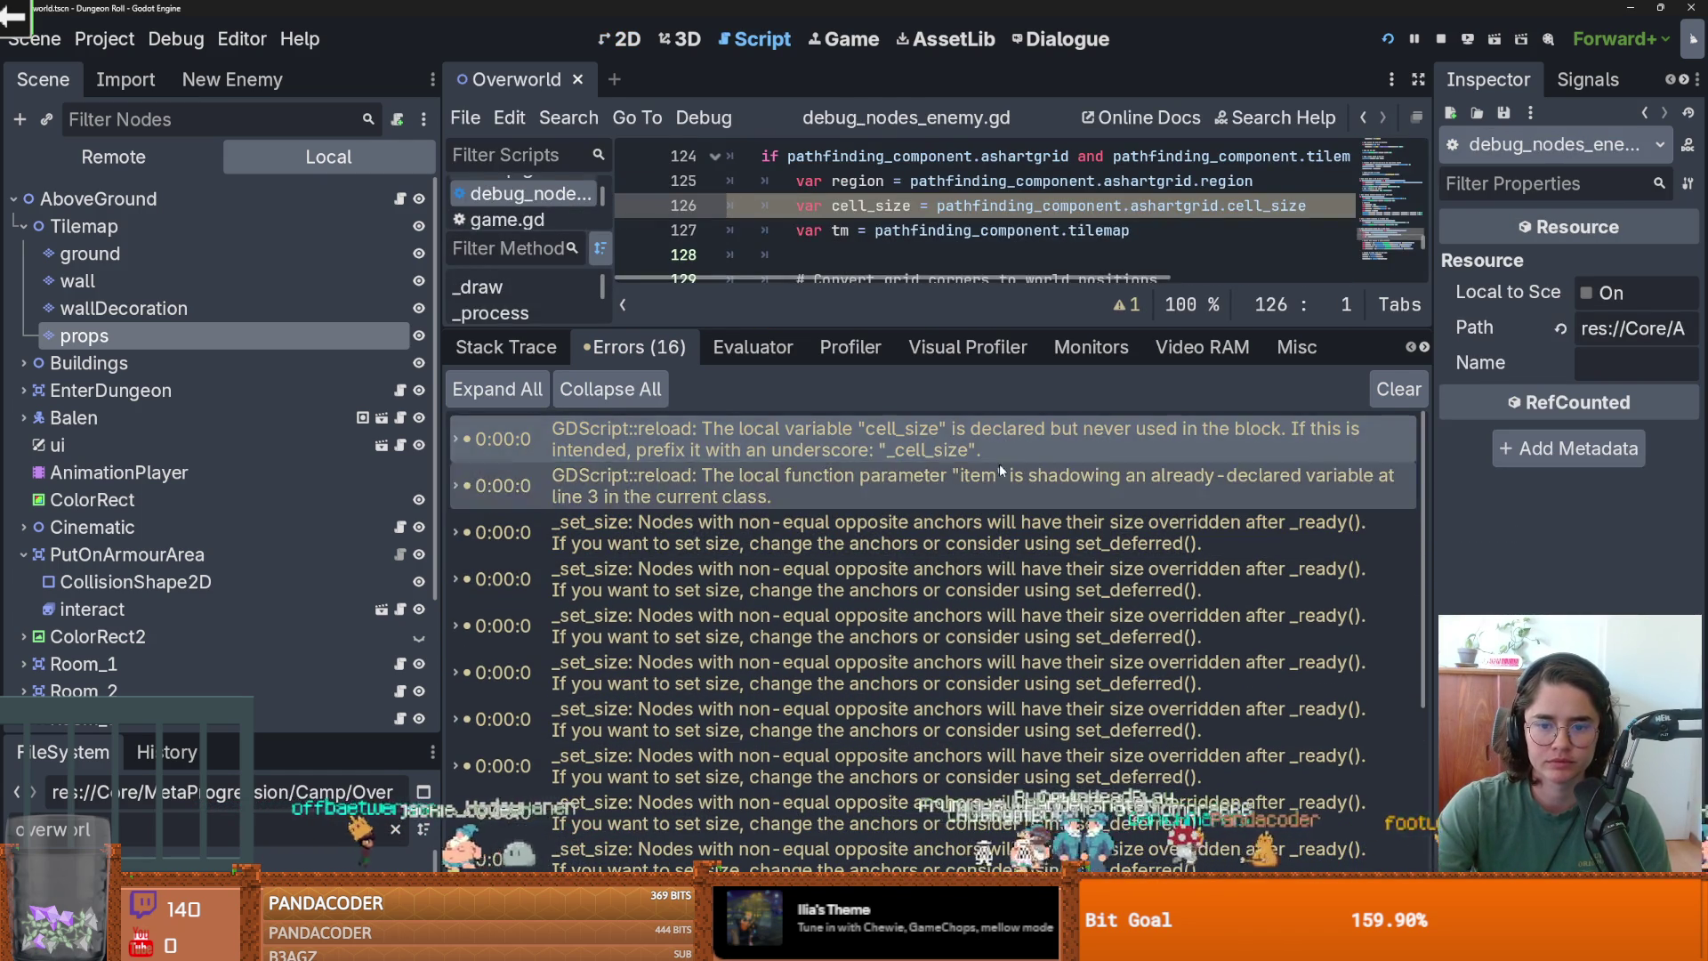
pyautogui.doubleClick(988, 487)
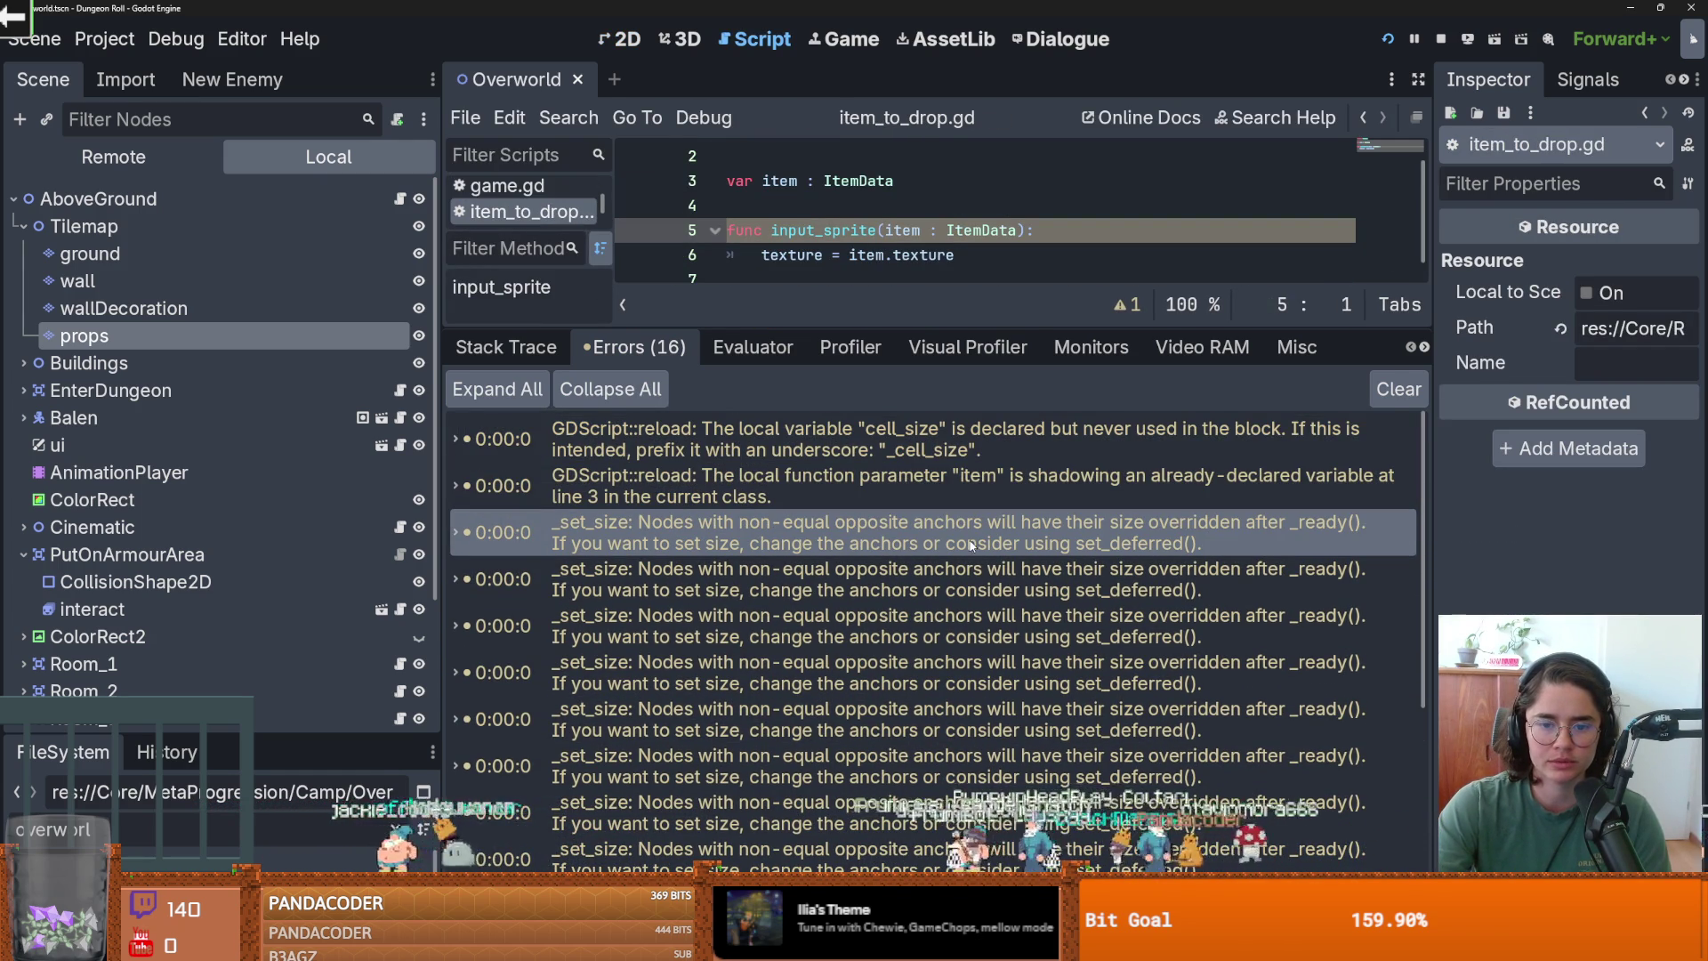
pyautogui.moveTo(937, 327); pyautogui.dragTo(937, 469)
pyautogui.hotkey('ctrl', 's')
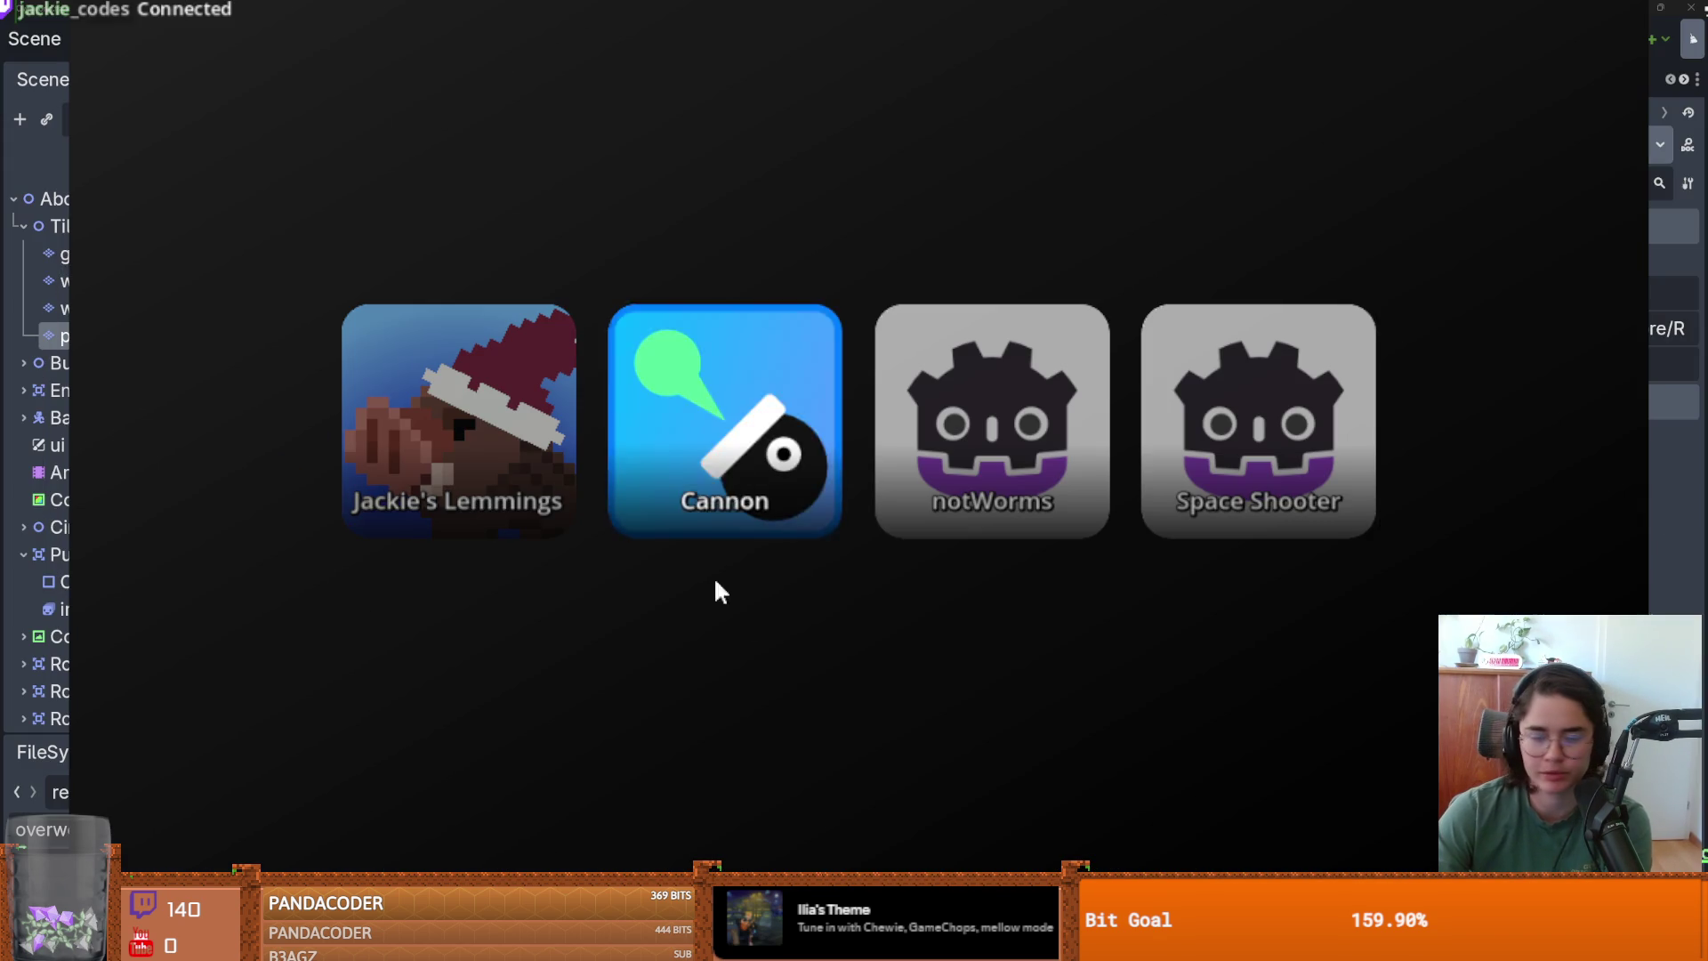
# Play the Cannon game, then exit to the game-select menu and close the game.
pyautogui.click(718, 487)
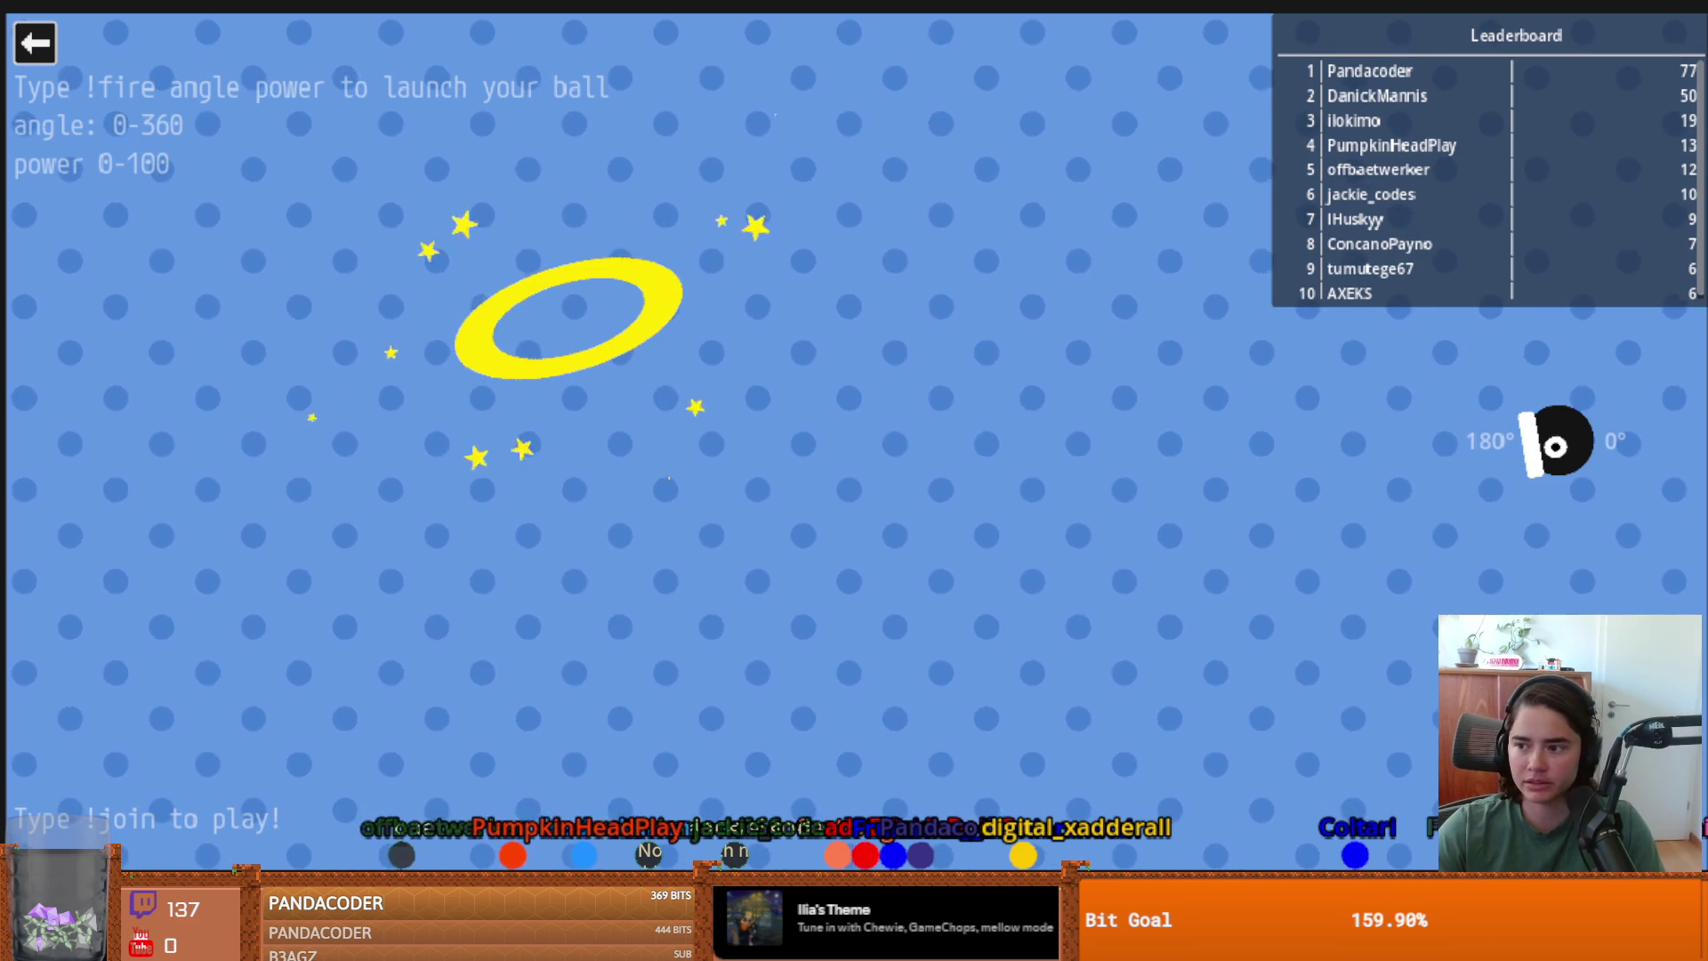
pyautogui.click(18, 46)
pyautogui.click(495, 425)
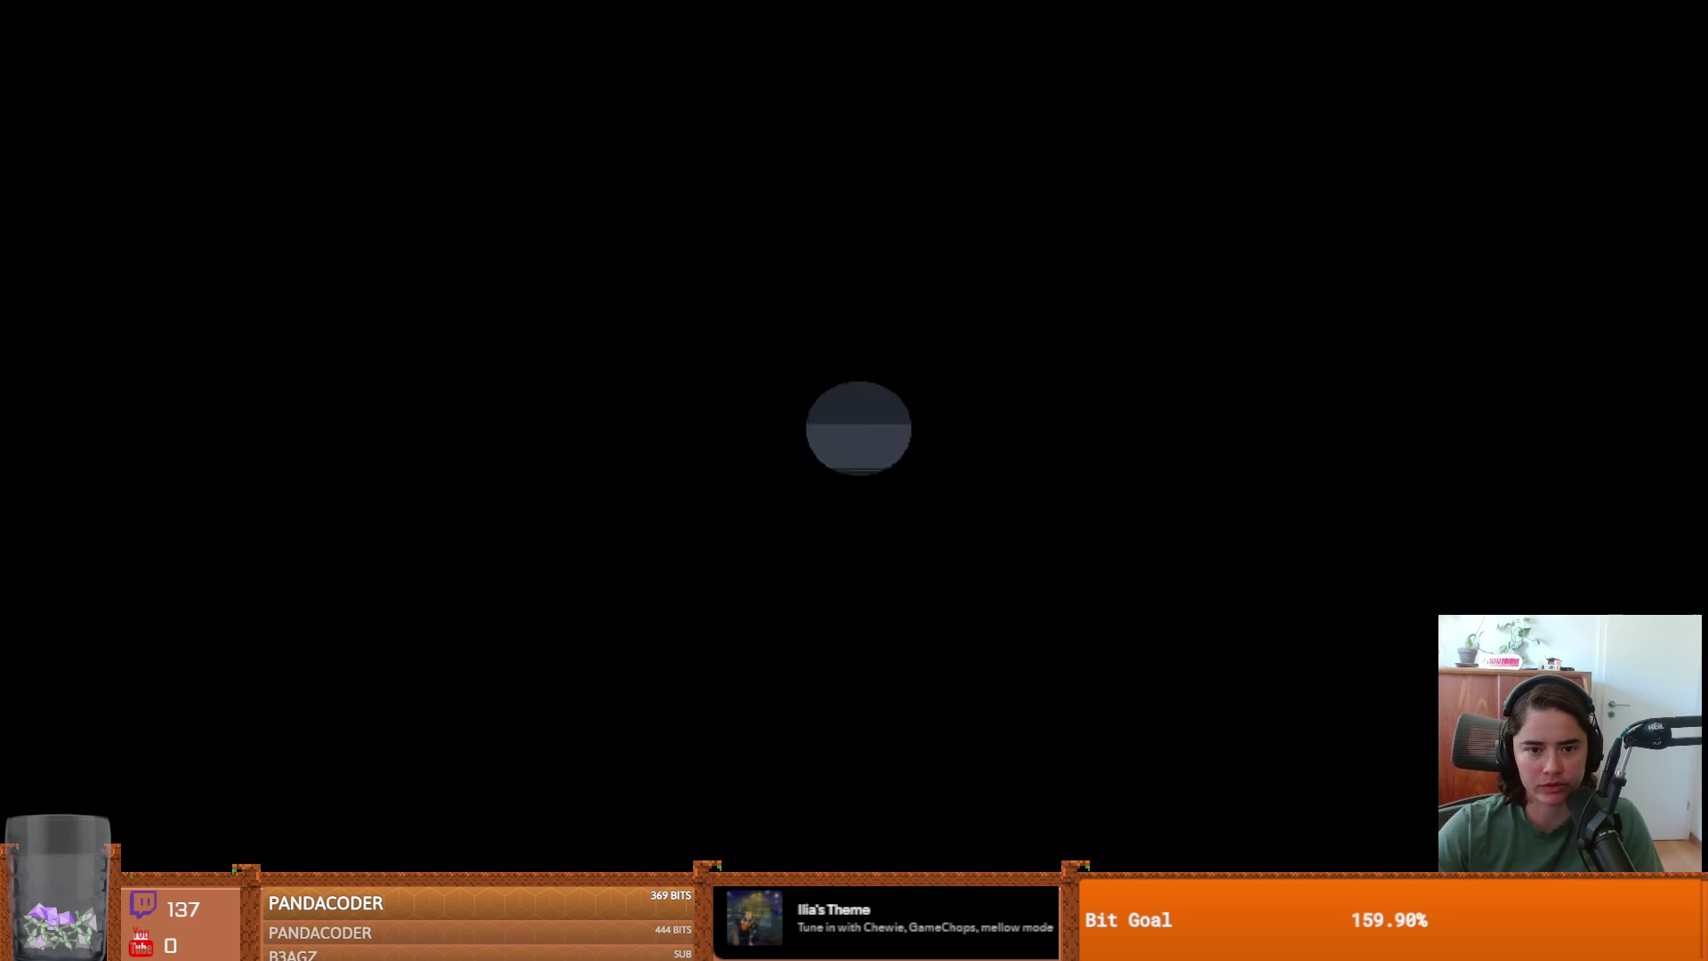
pyautogui.hotkey('ctrl', 's')
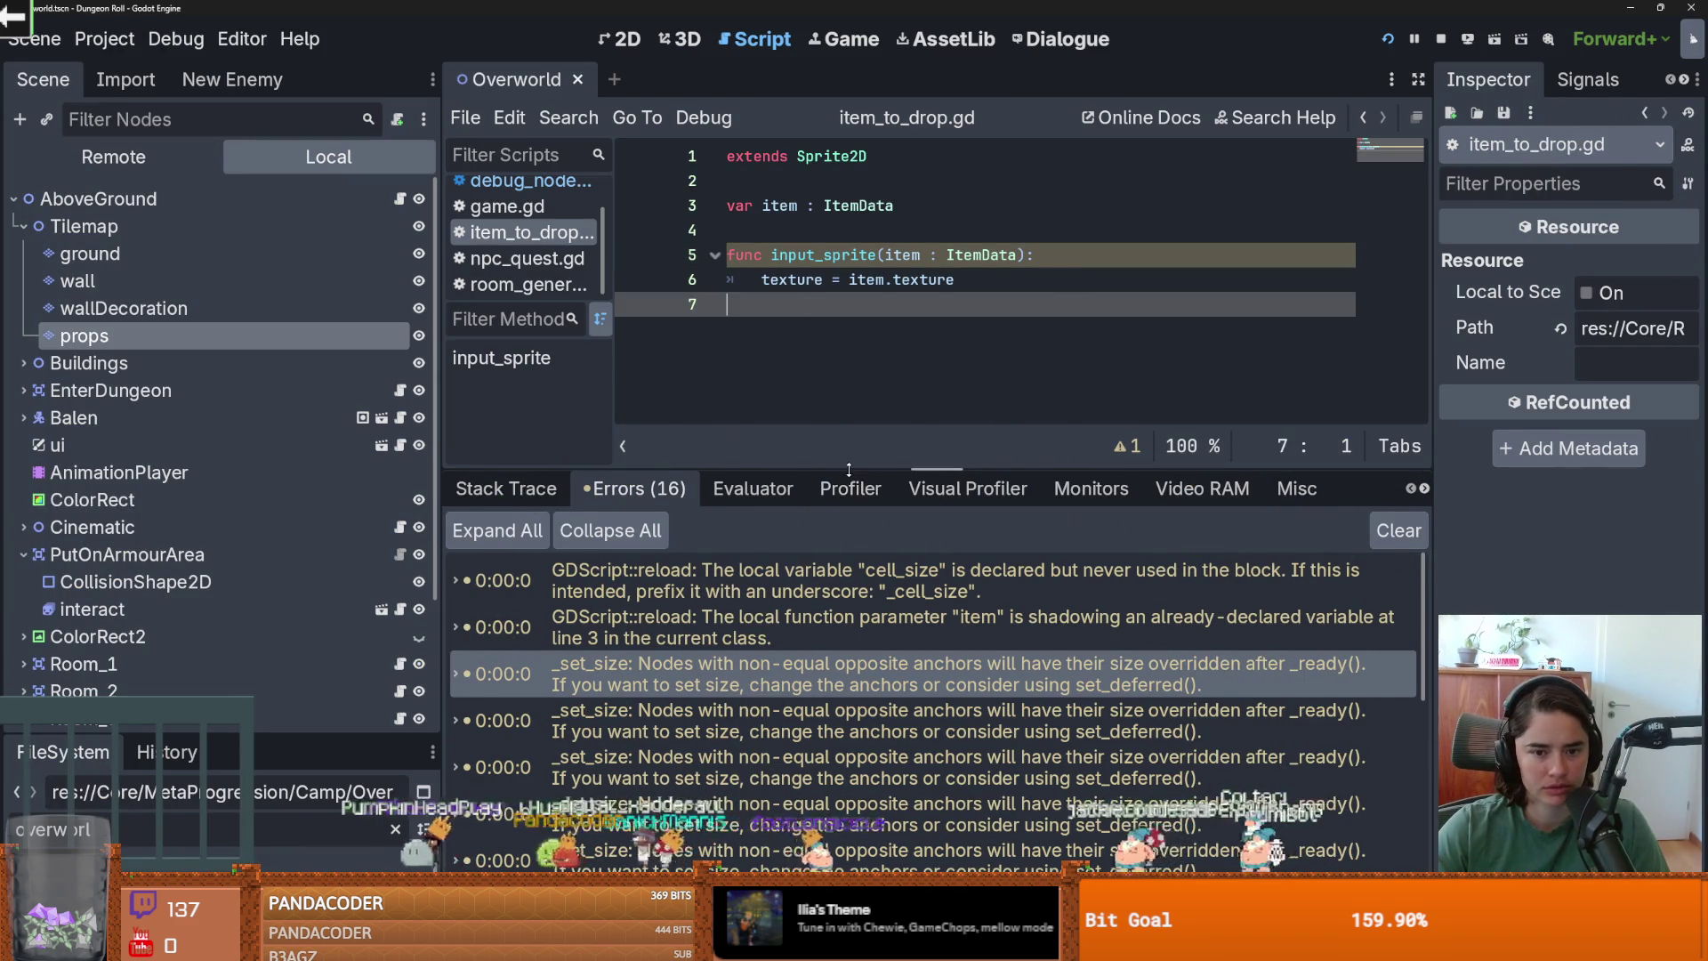
# Enlarge the code area, narrow the scene tree, and save item_to_drop.gd.
pyautogui.moveTo(849, 468); pyautogui.dragTo(848, 655)
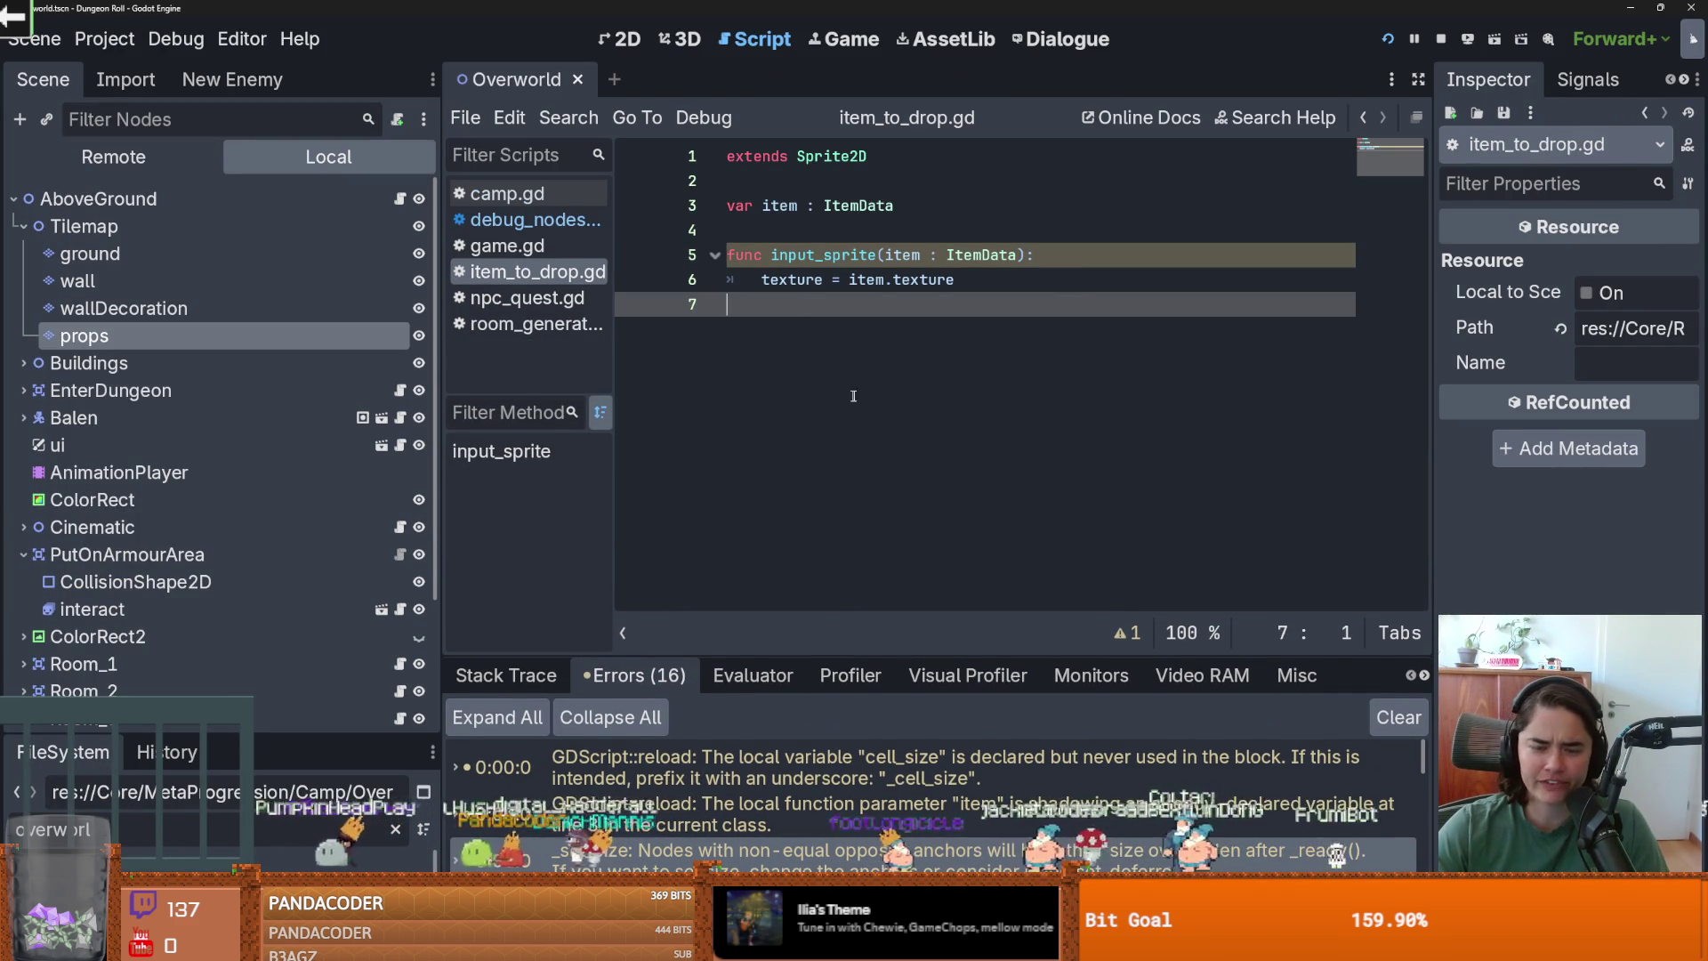
pyautogui.moveTo(441, 493)
pyautogui.mouseDown()
pyautogui.moveTo(491, 493)
pyautogui.moveTo(397, 494)
pyautogui.mouseUp()
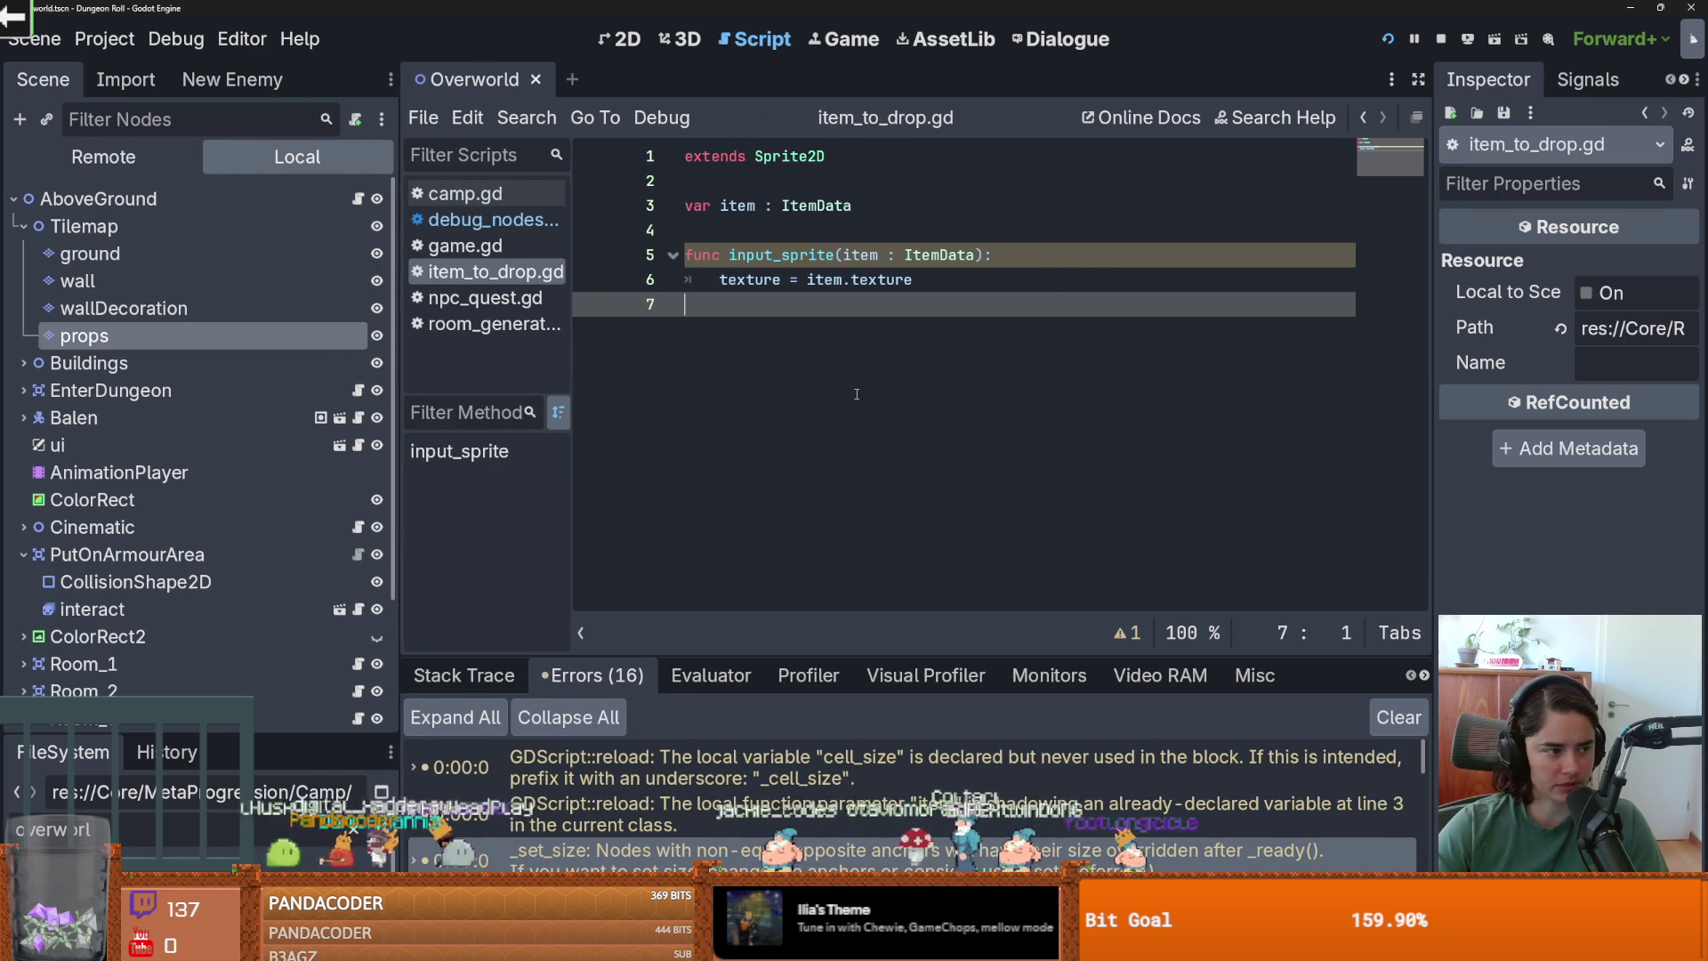
pyautogui.click(873, 239)
pyautogui.hotkey('ctrl', 's')
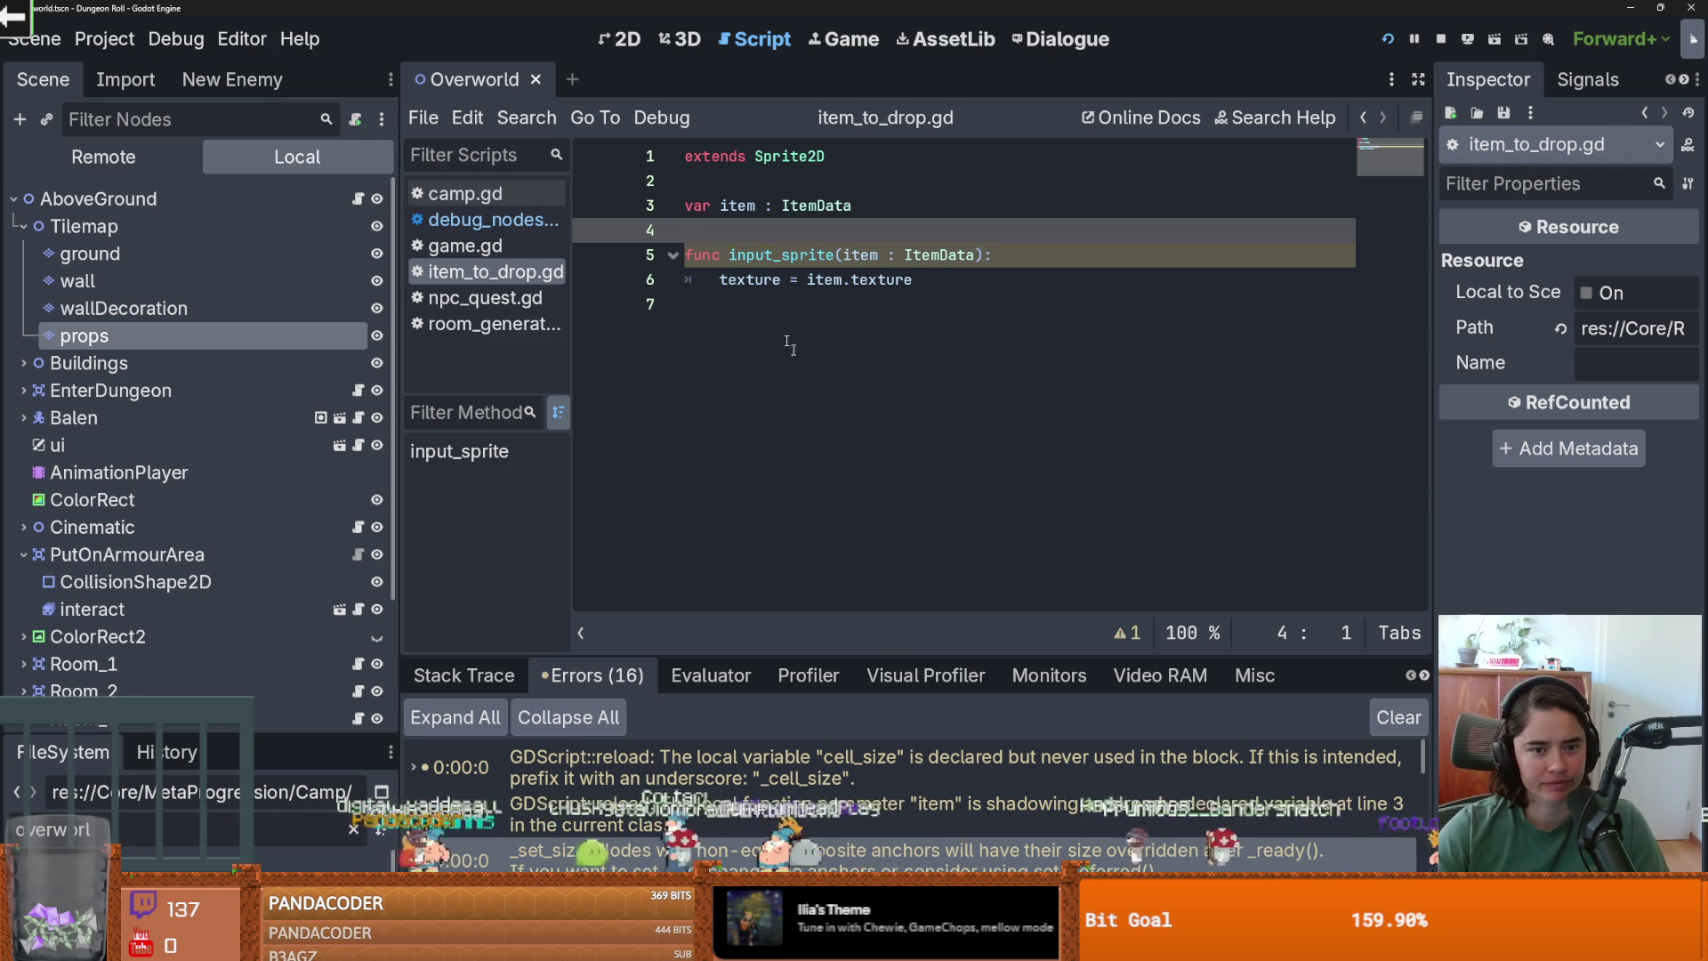
pyautogui.hotkey('ctrl', 's')
pyautogui.moveTo(397, 360)
pyautogui.mouseDown()
pyautogui.moveTo(331, 360)
pyautogui.moveTo(382, 360)
pyautogui.mouseUp()
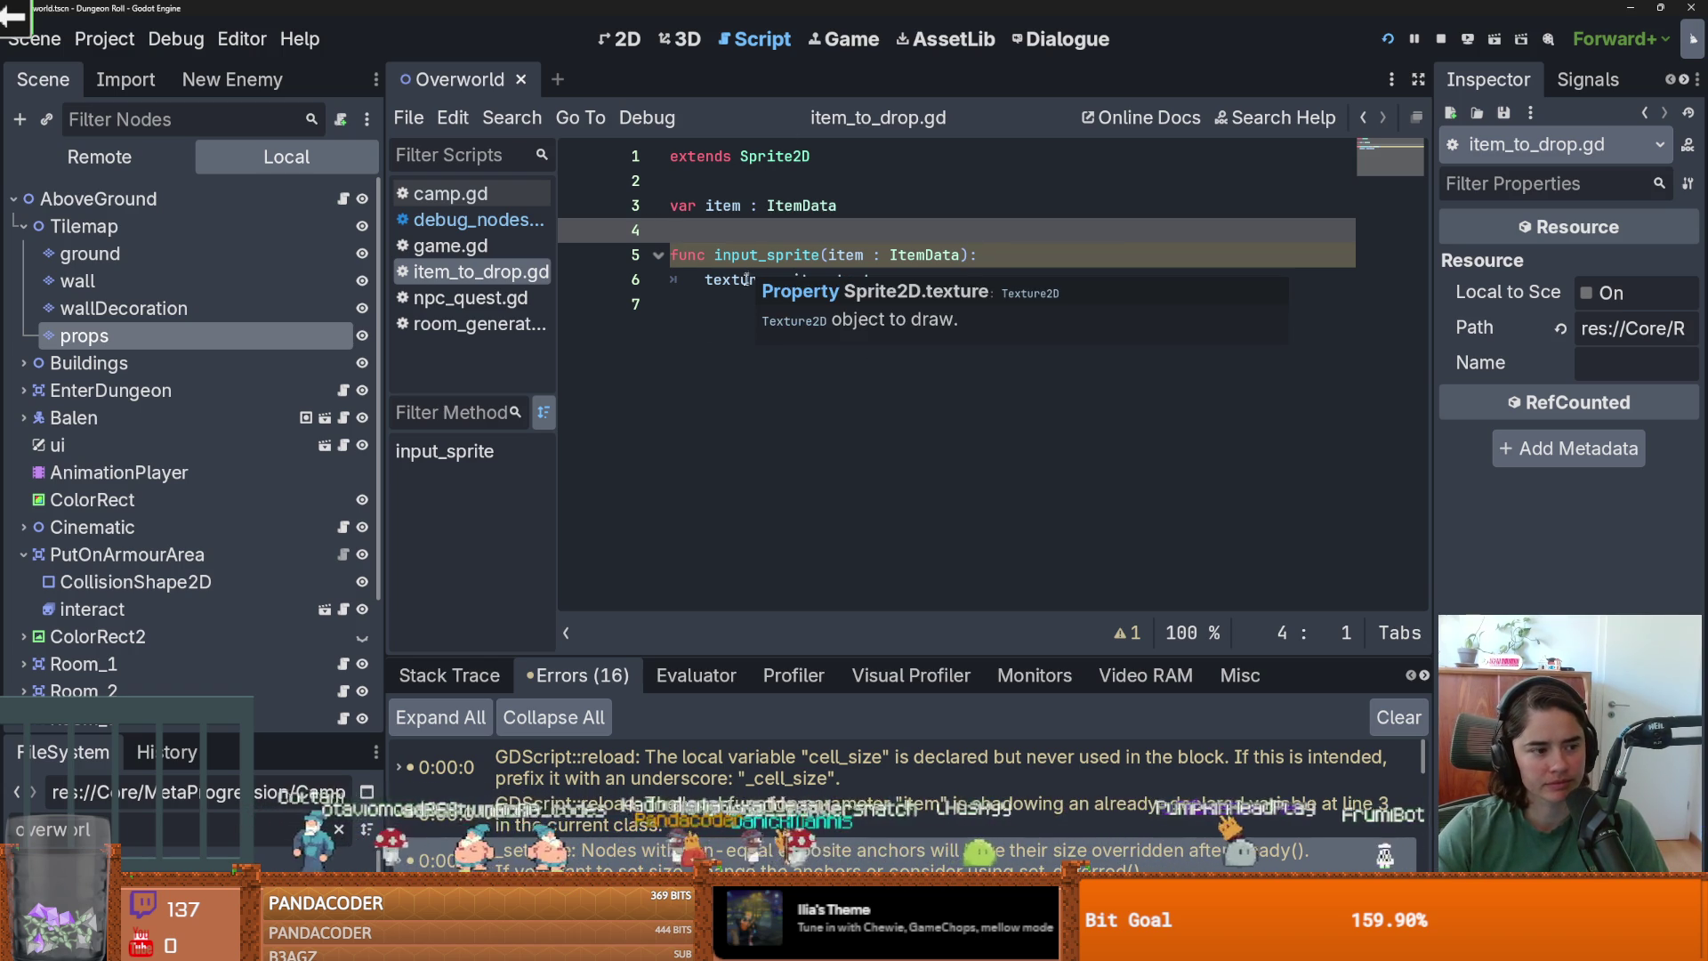
pyautogui.press('Down')
pyautogui.press('Down')
pyautogui.press('Down')
pyautogui.hotkey('ctrl', 's')
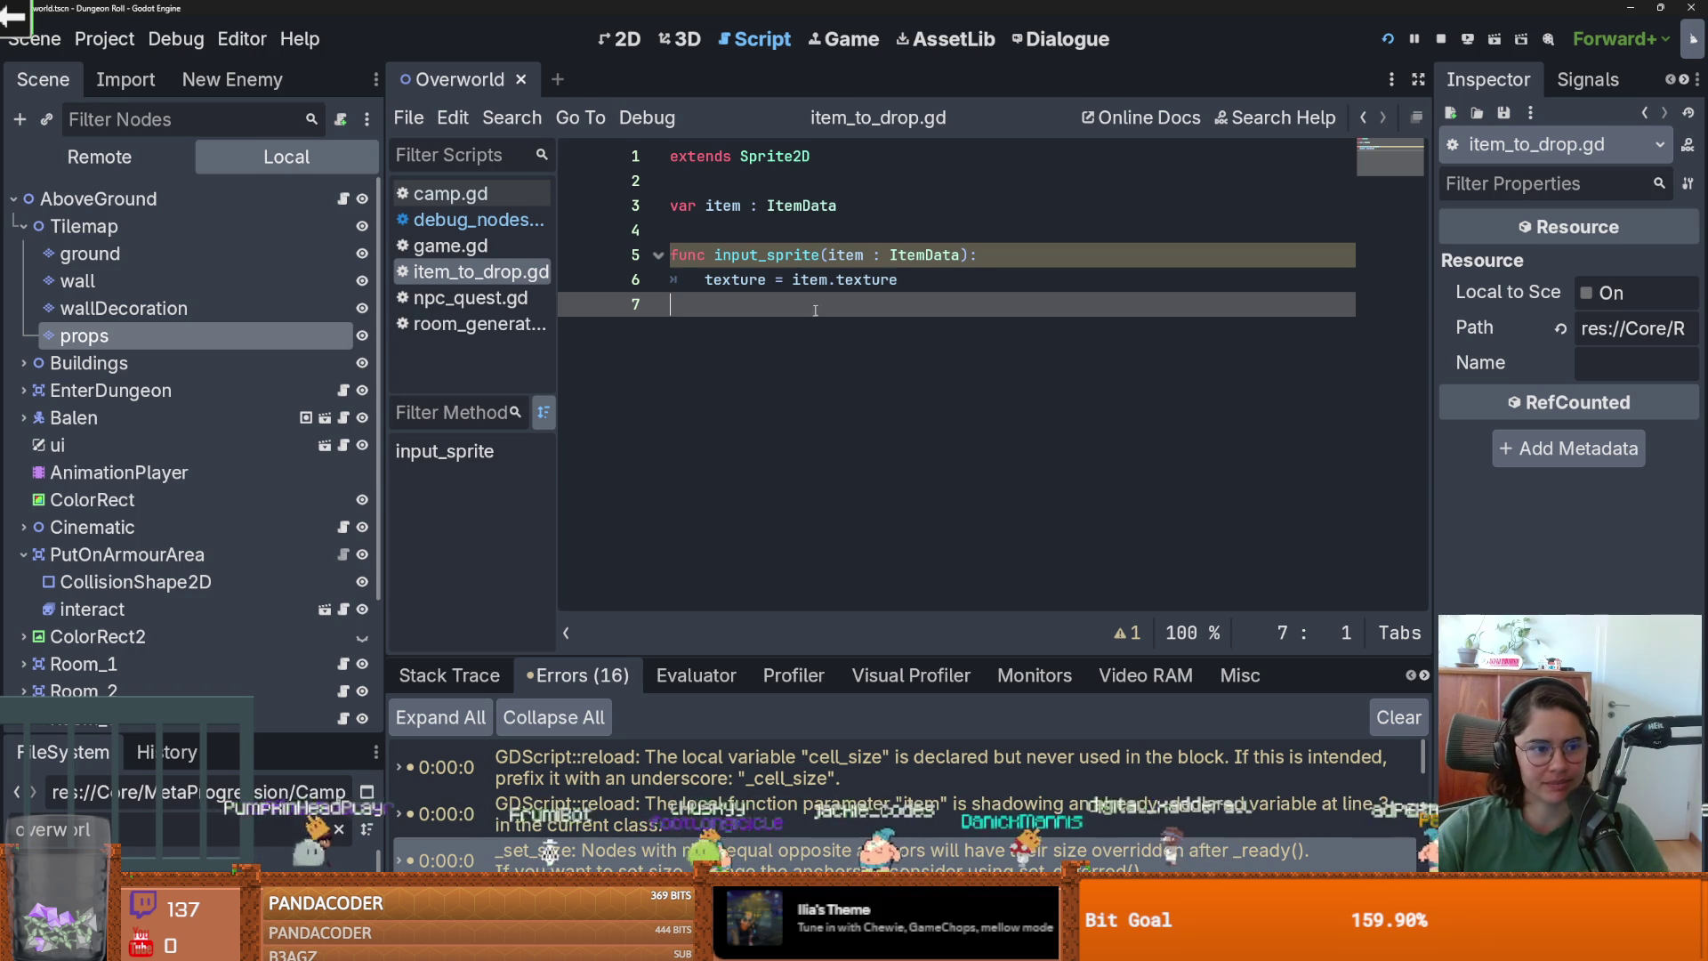
pyautogui.hotkey('ctrl', 's')
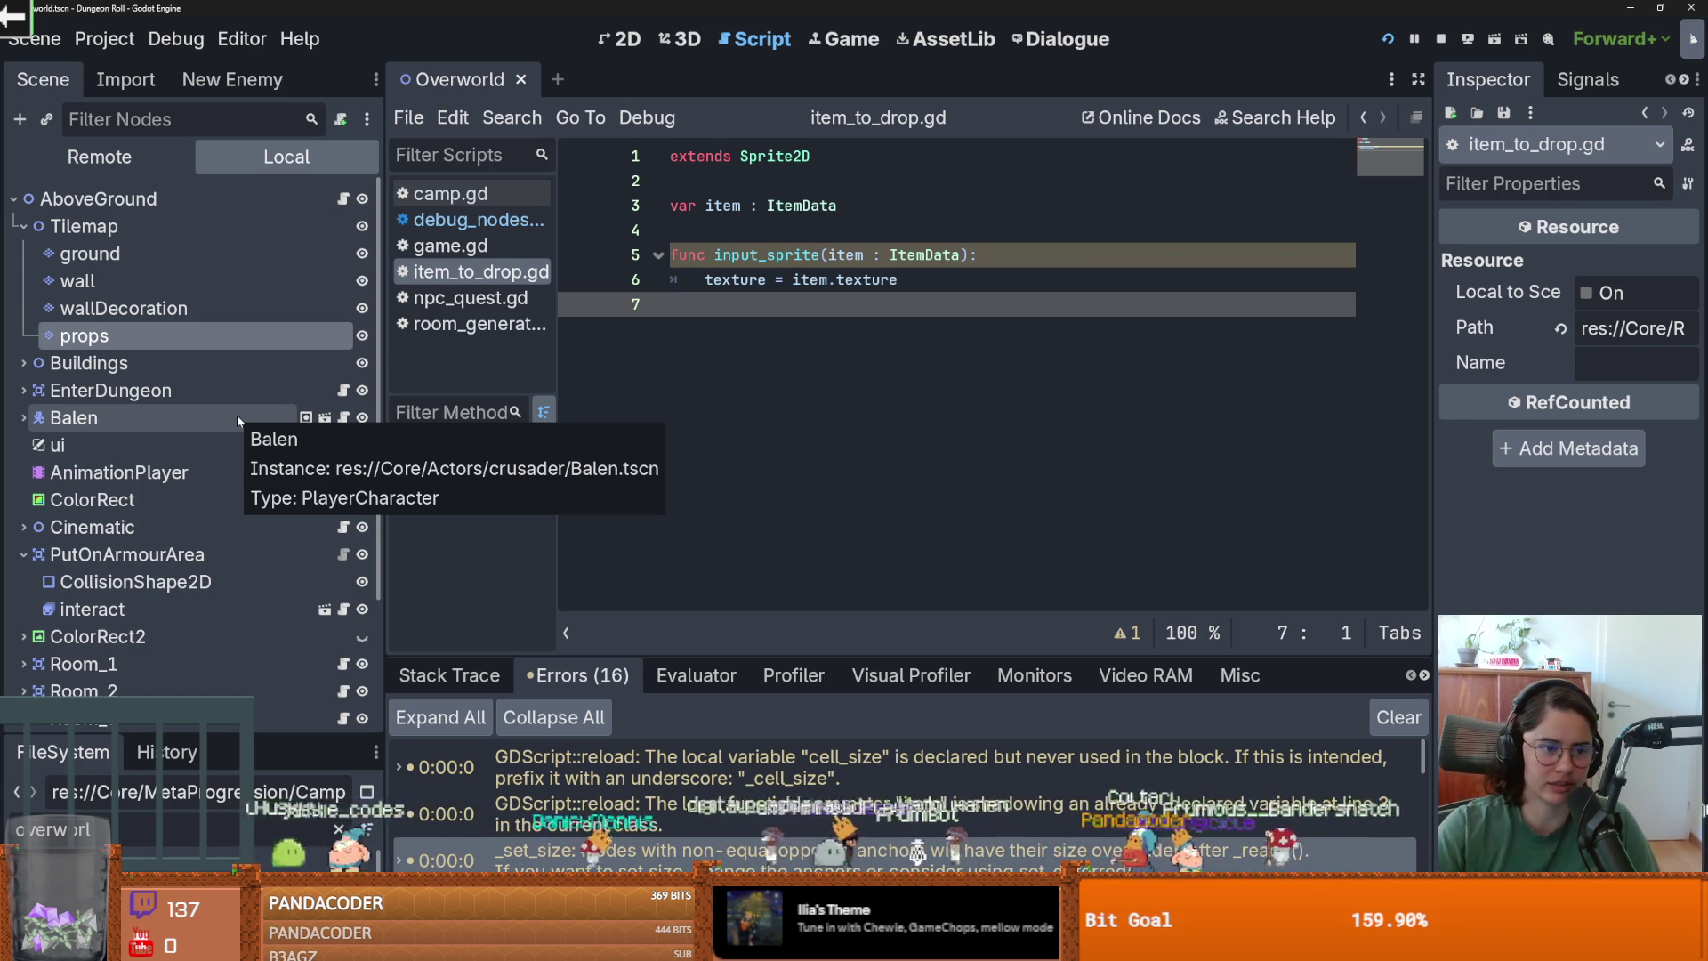
pyautogui.hotkey('ctrl', 's')
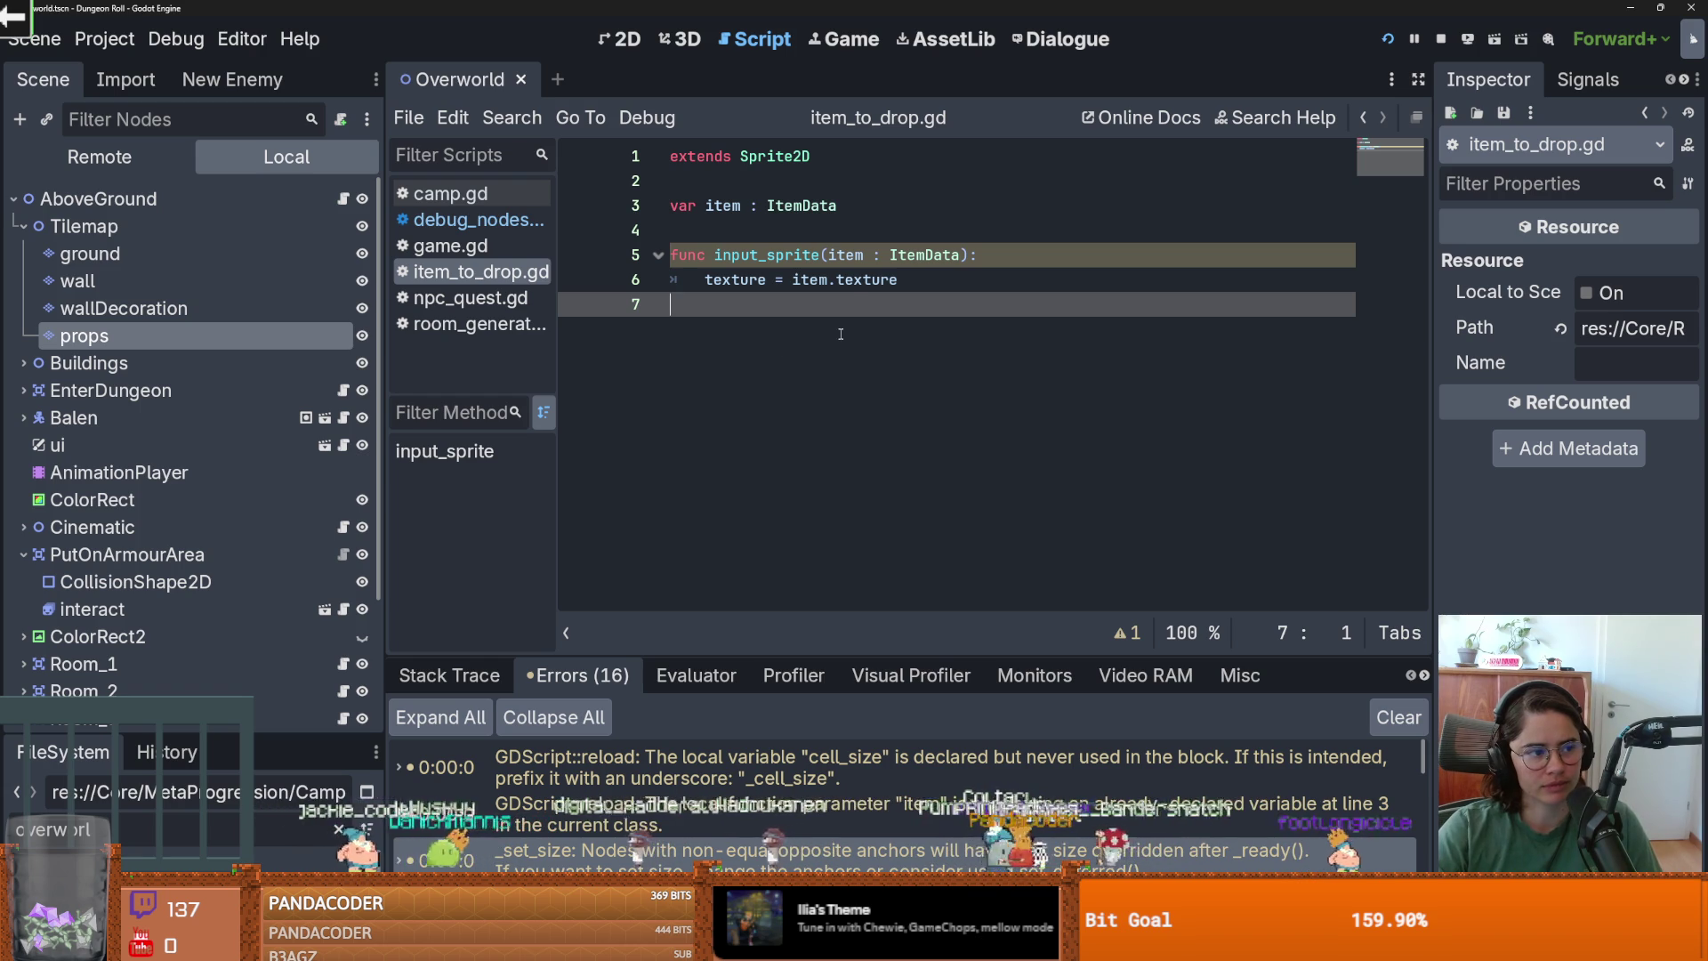
pyautogui.hotkey('ctrl', 's')
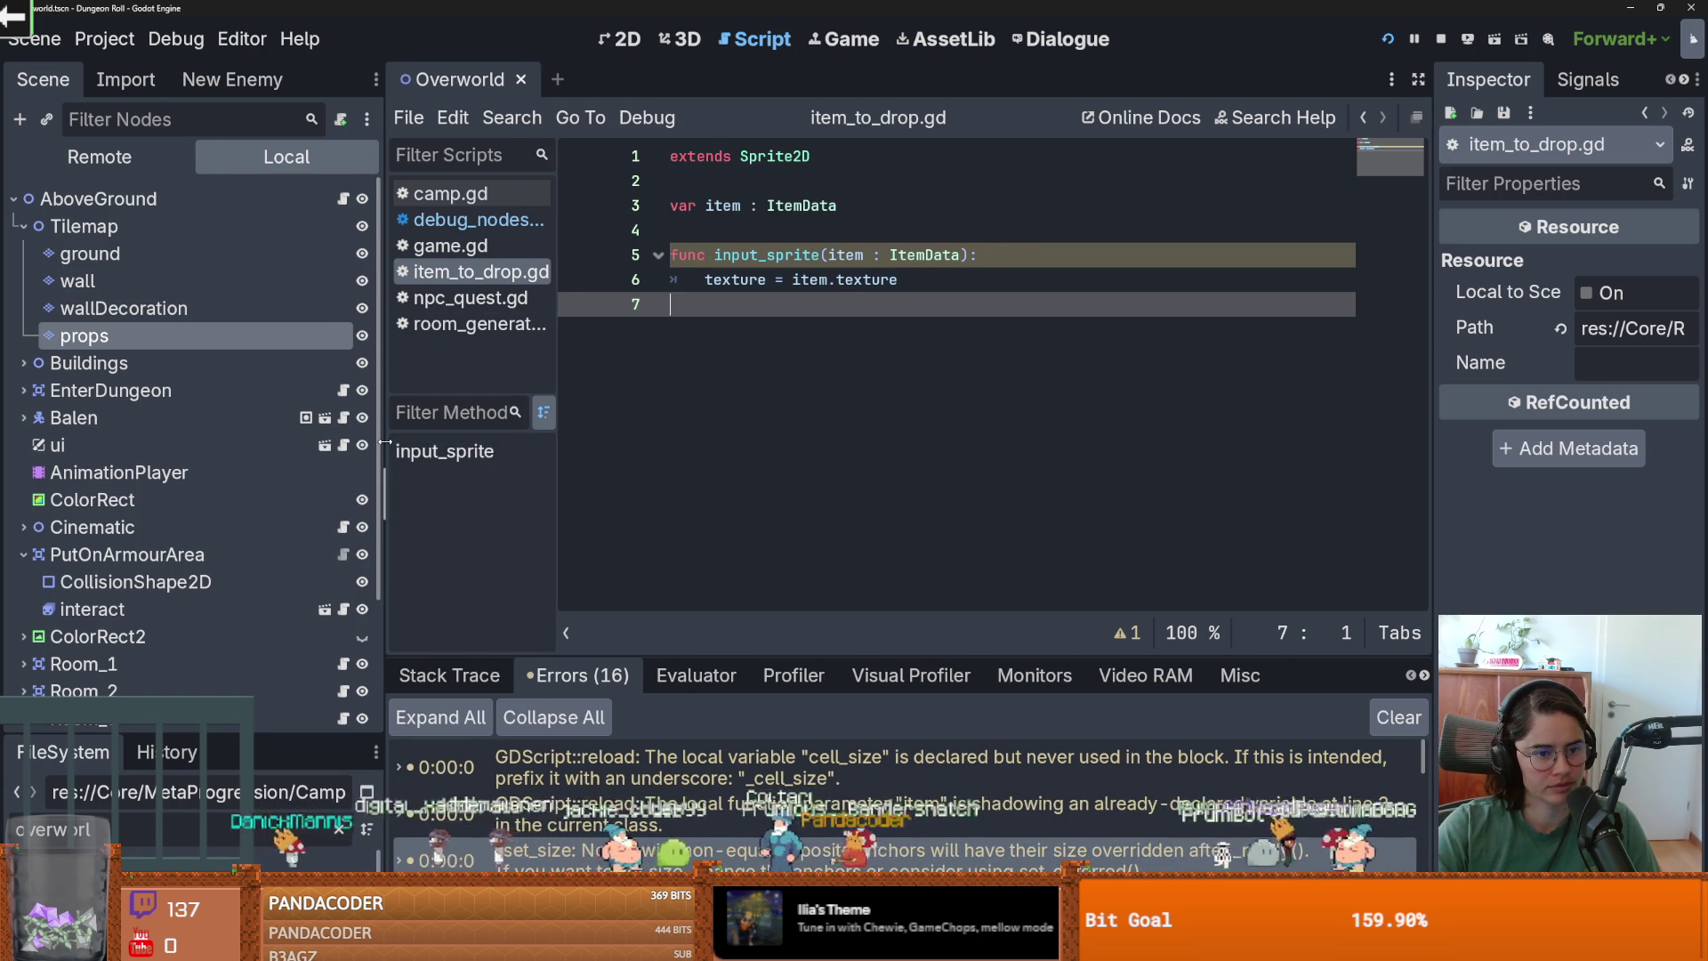
# Widen the scene tree and show the wallDecoration layer's tile atlas.
pyautogui.moveTo(384, 494); pyautogui.dragTo(426, 494)
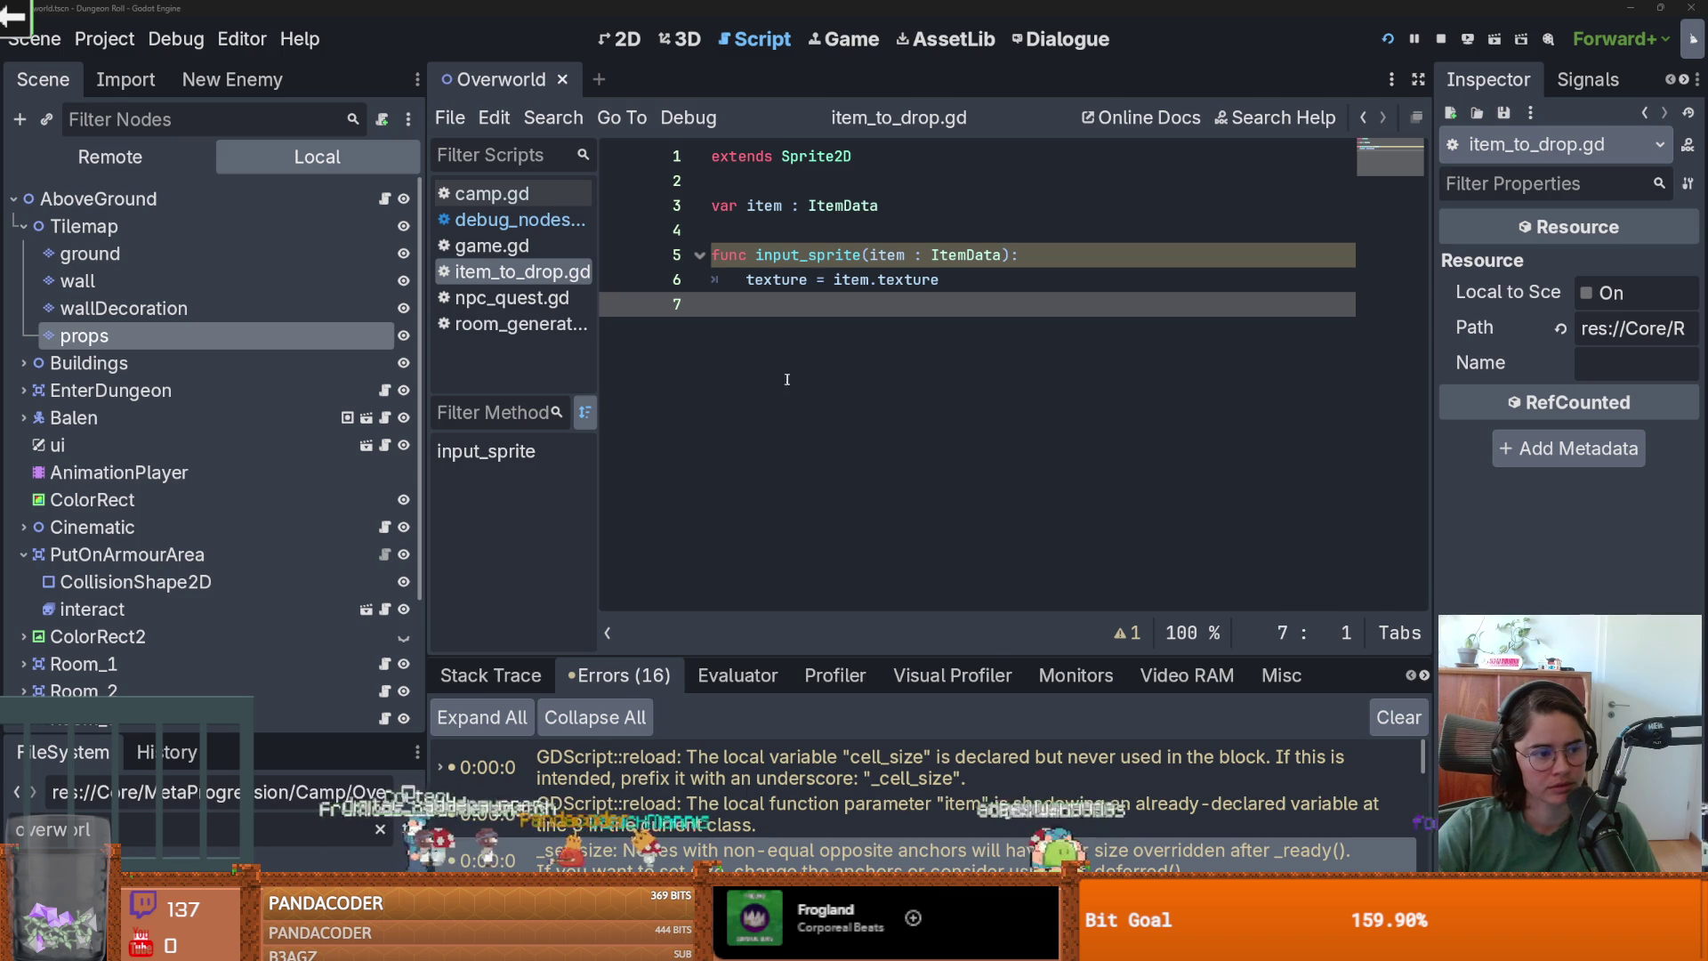
pyautogui.hotkey('ctrl', 's')
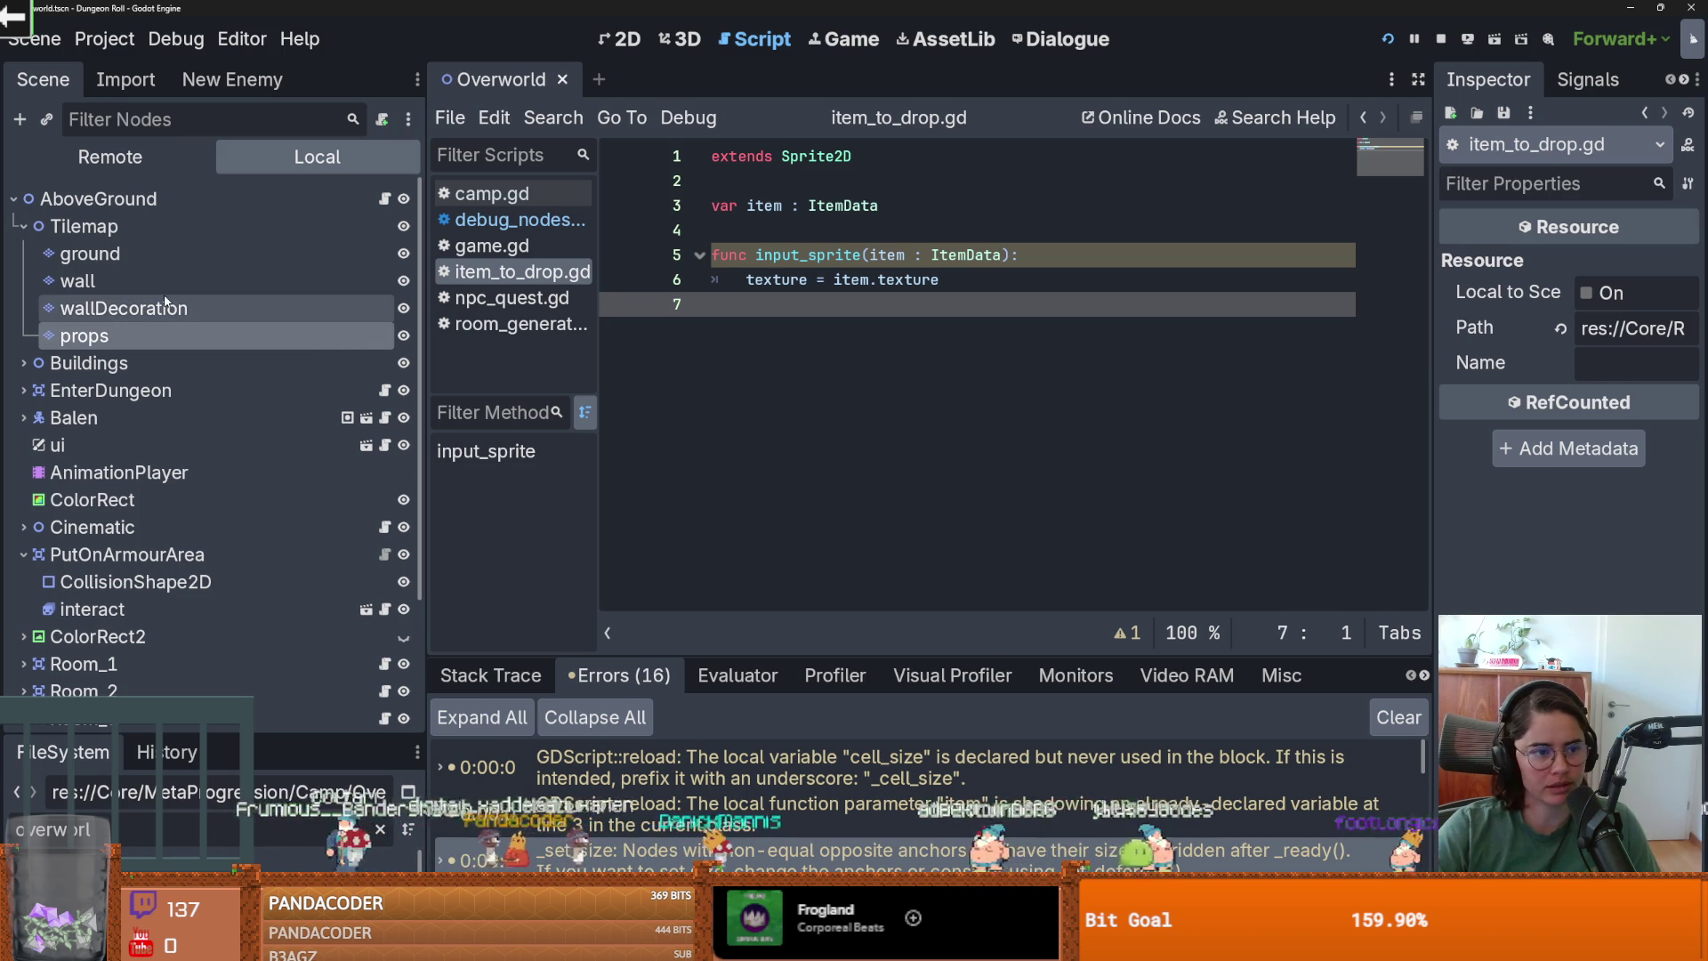
pyautogui.click(165, 303)
pyautogui.hotkey('ctrl', 's')
# Close the Overworld scene and clear the FileSystem filter to show all folders.
pyautogui.click(570, 516)
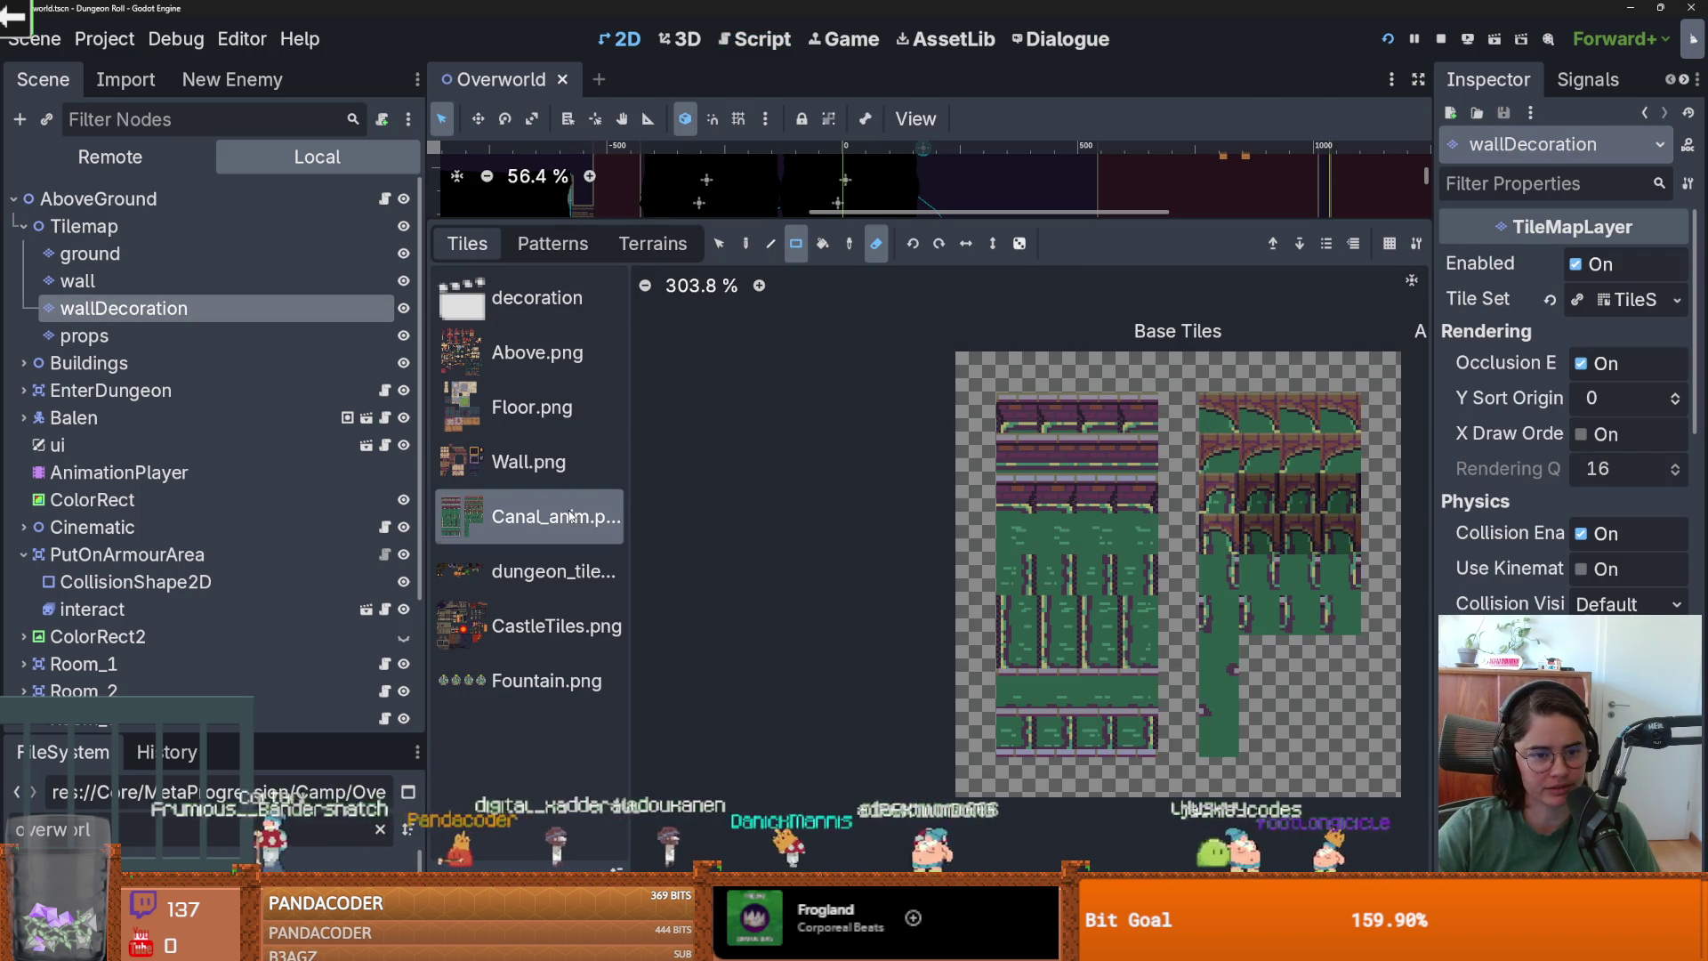
pyautogui.click(562, 79)
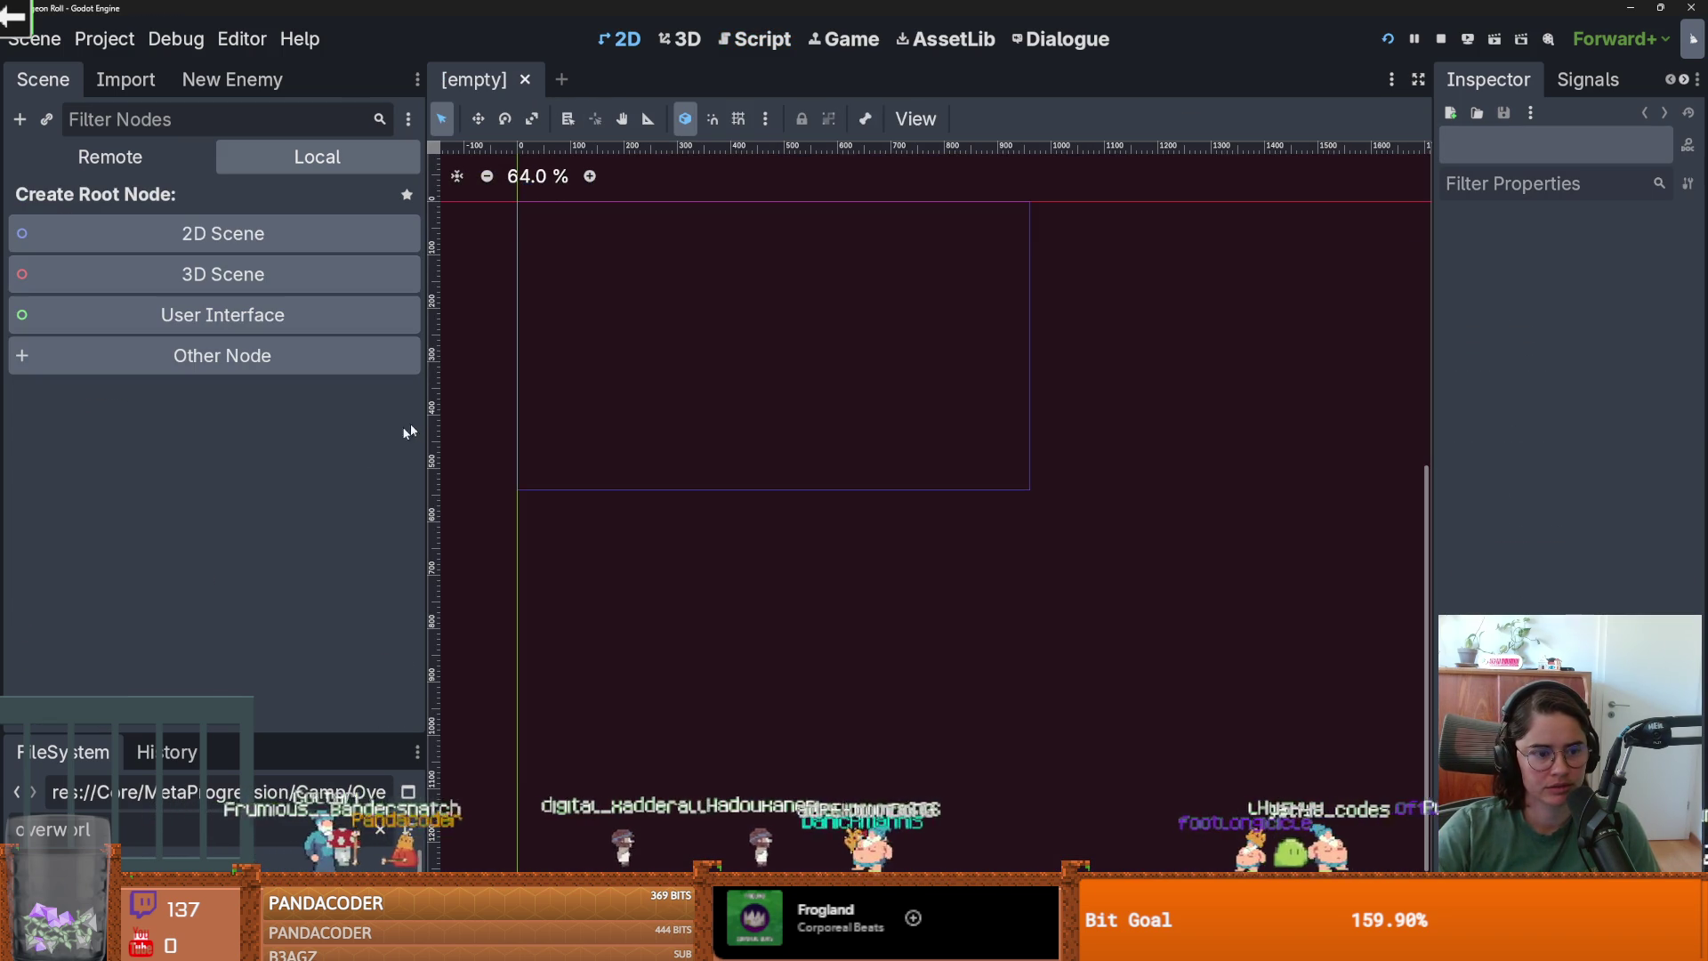
pyautogui.moveTo(193, 730); pyautogui.dragTo(193, 378)
pyautogui.click(379, 472)
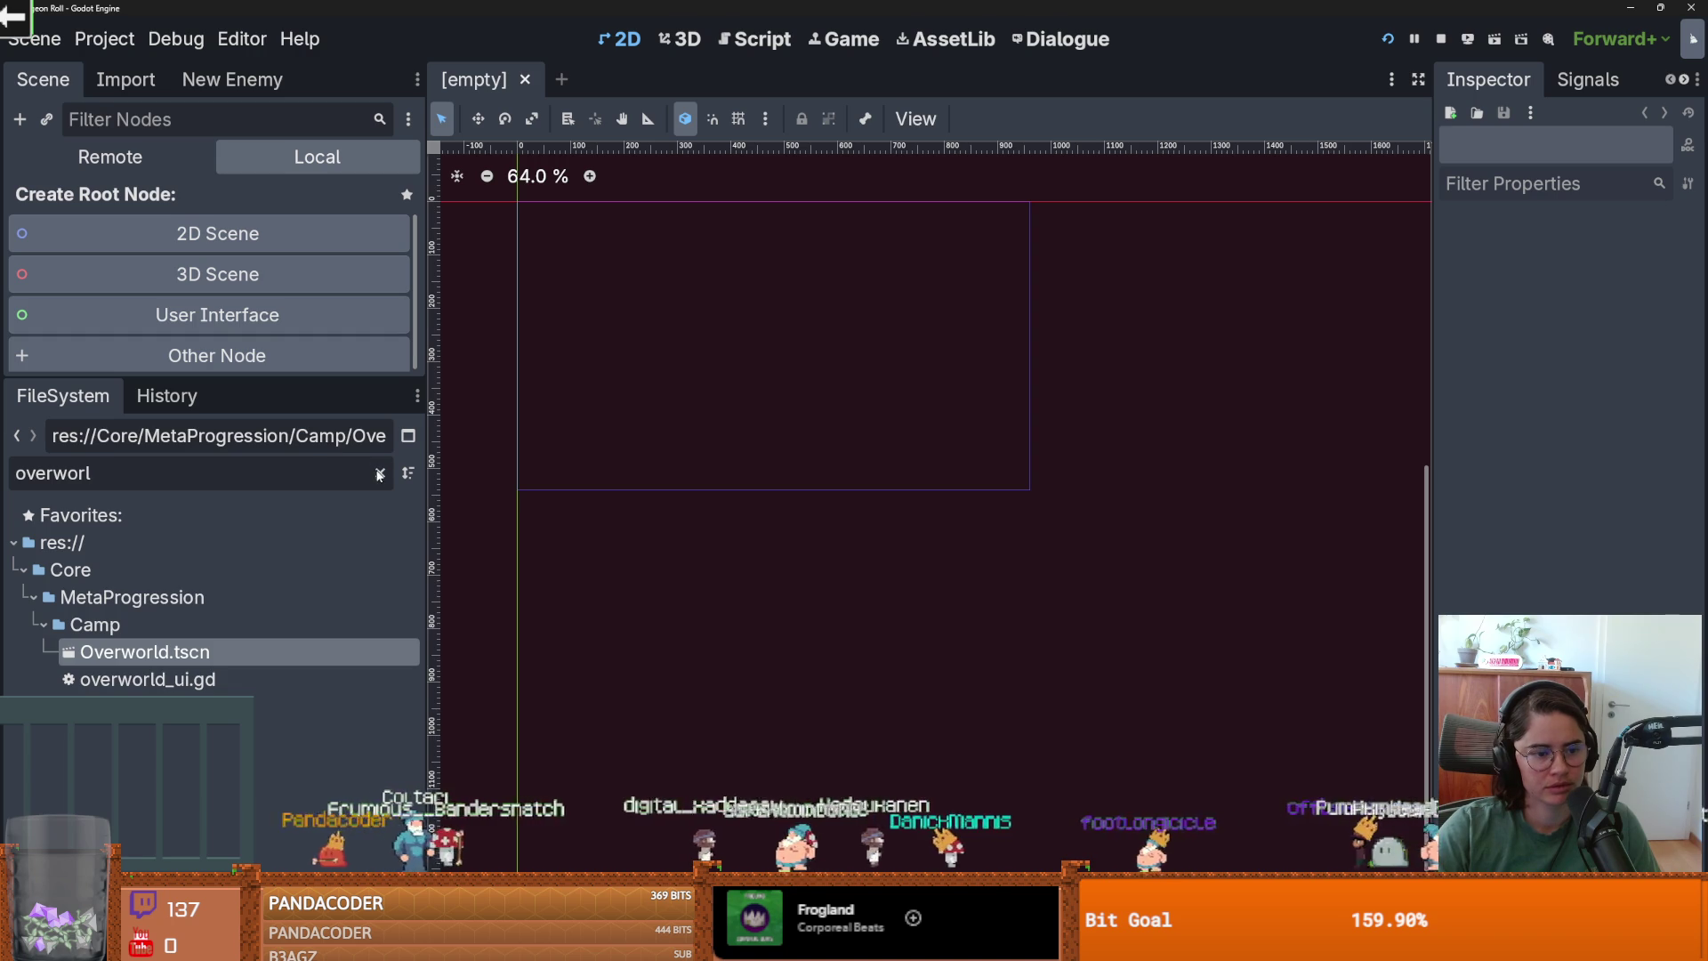
pyautogui.click(31, 594)
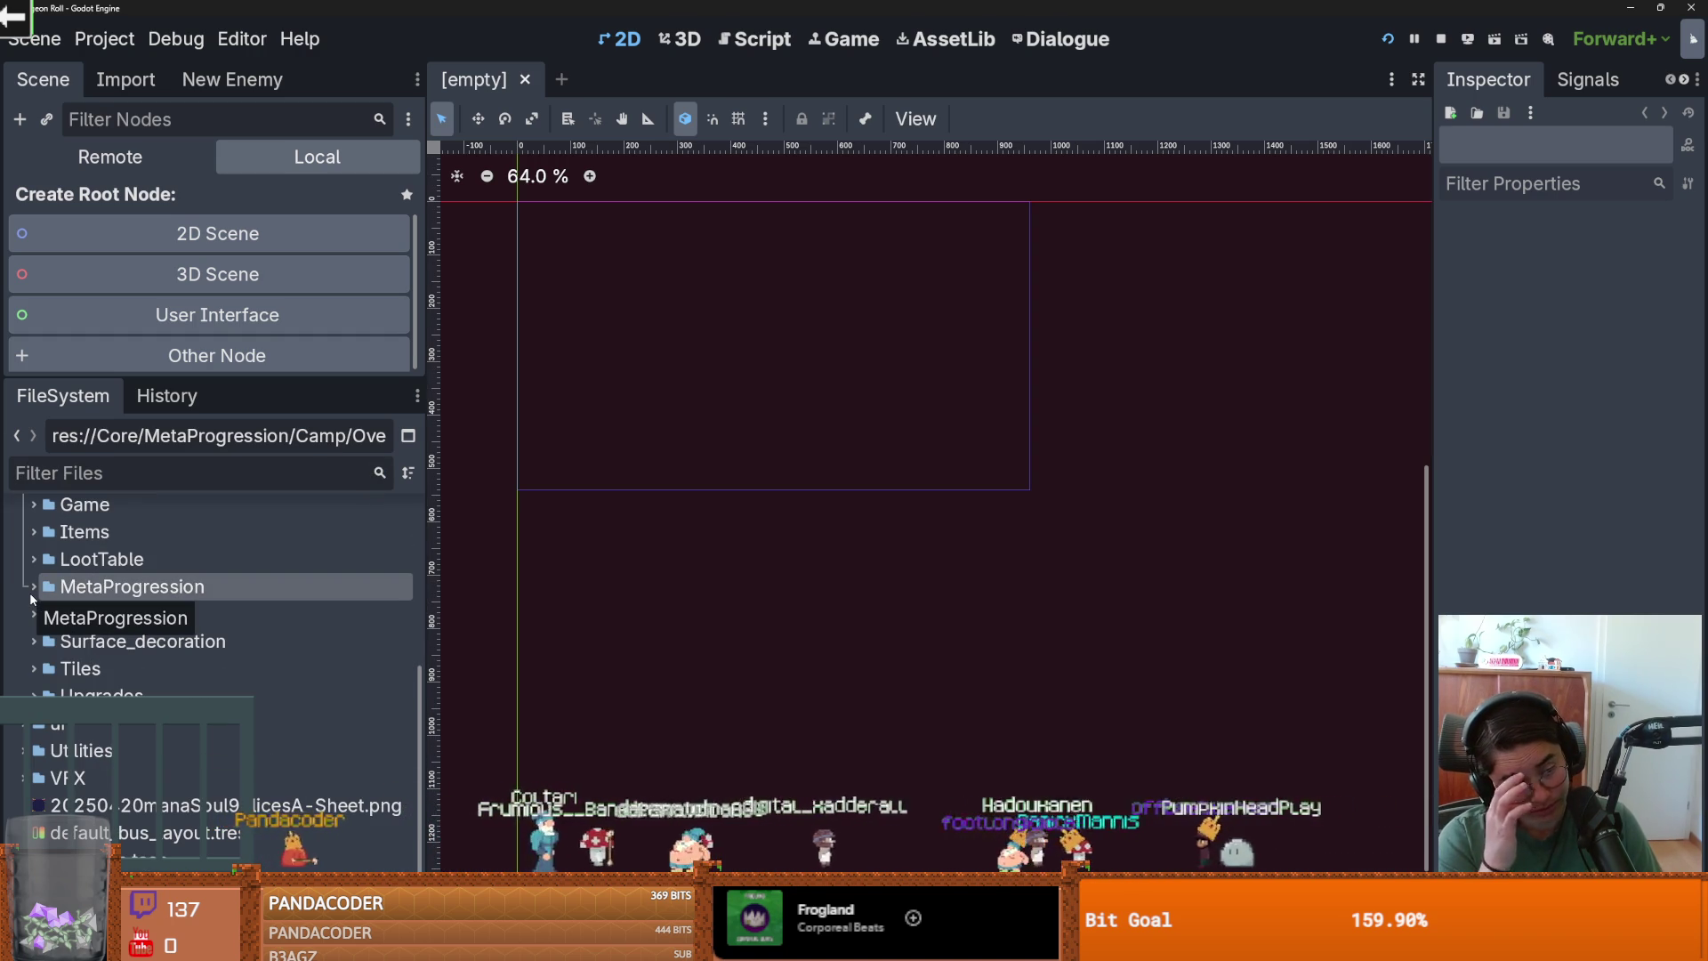
# Filter the FileSystem by 'dungeon' and open the Dungeon scene.
pyautogui.click(127, 485)
pyautogui.write('dungeon')
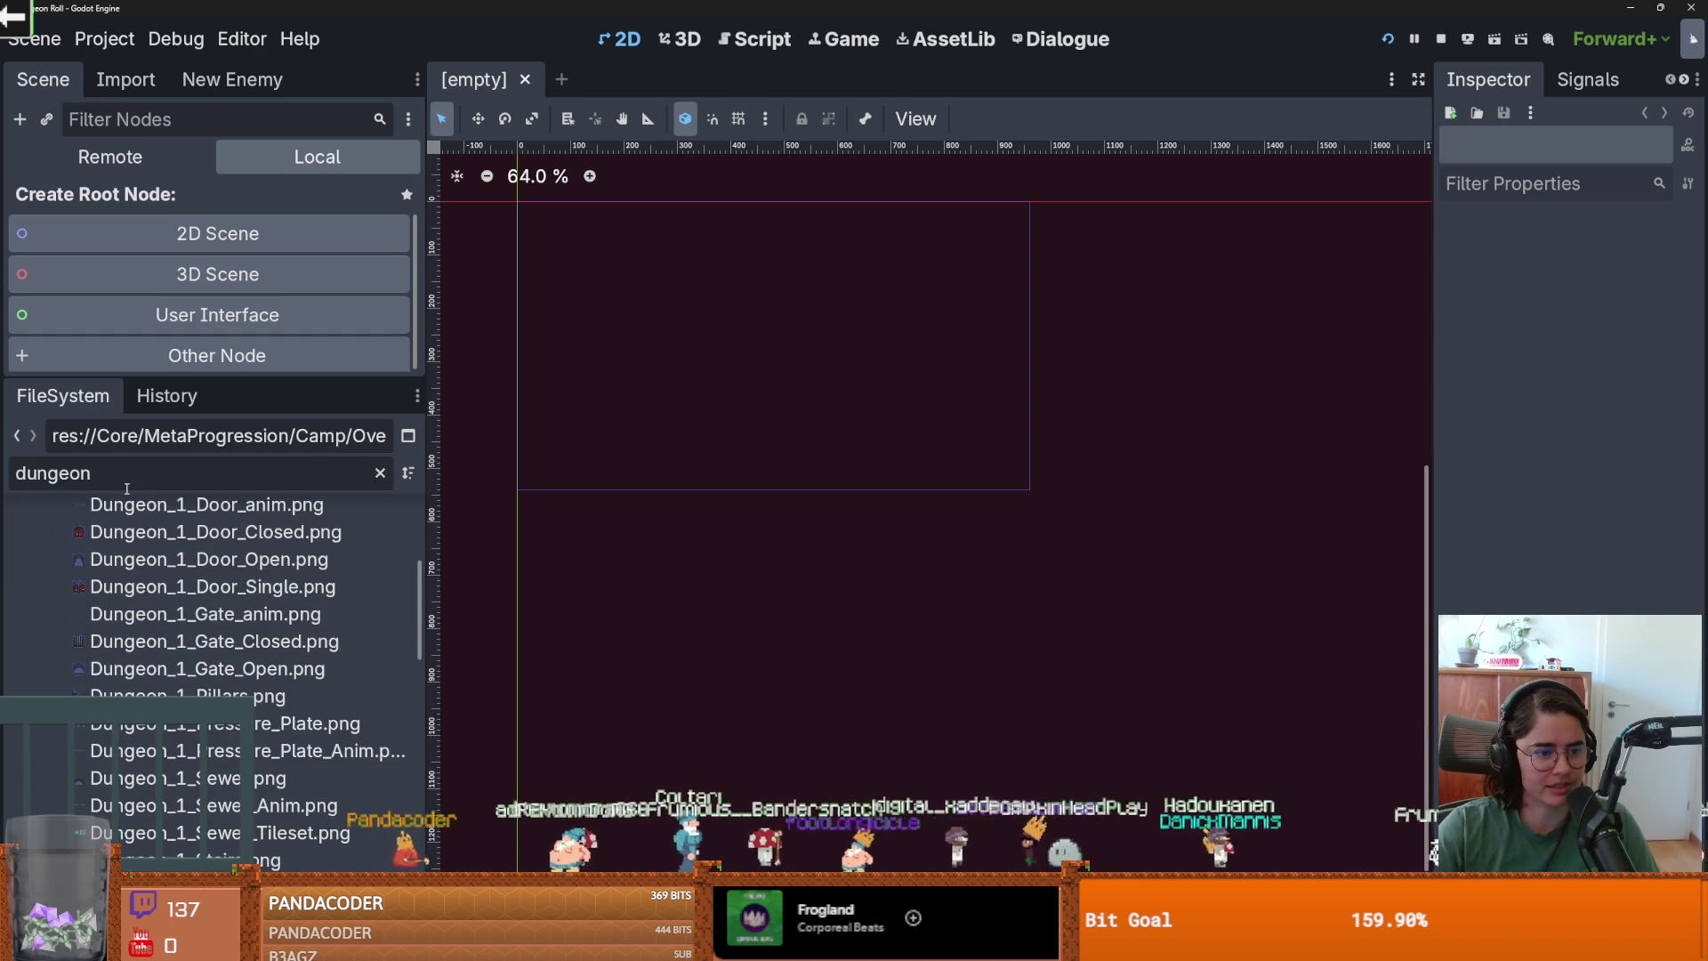
pyautogui.moveTo(418, 642)
pyautogui.mouseDown()
pyautogui.moveTo(418, 783)
pyautogui.moveTo(427, 578)
pyautogui.mouseUp()
pyautogui.scroll(2, 189, 593)
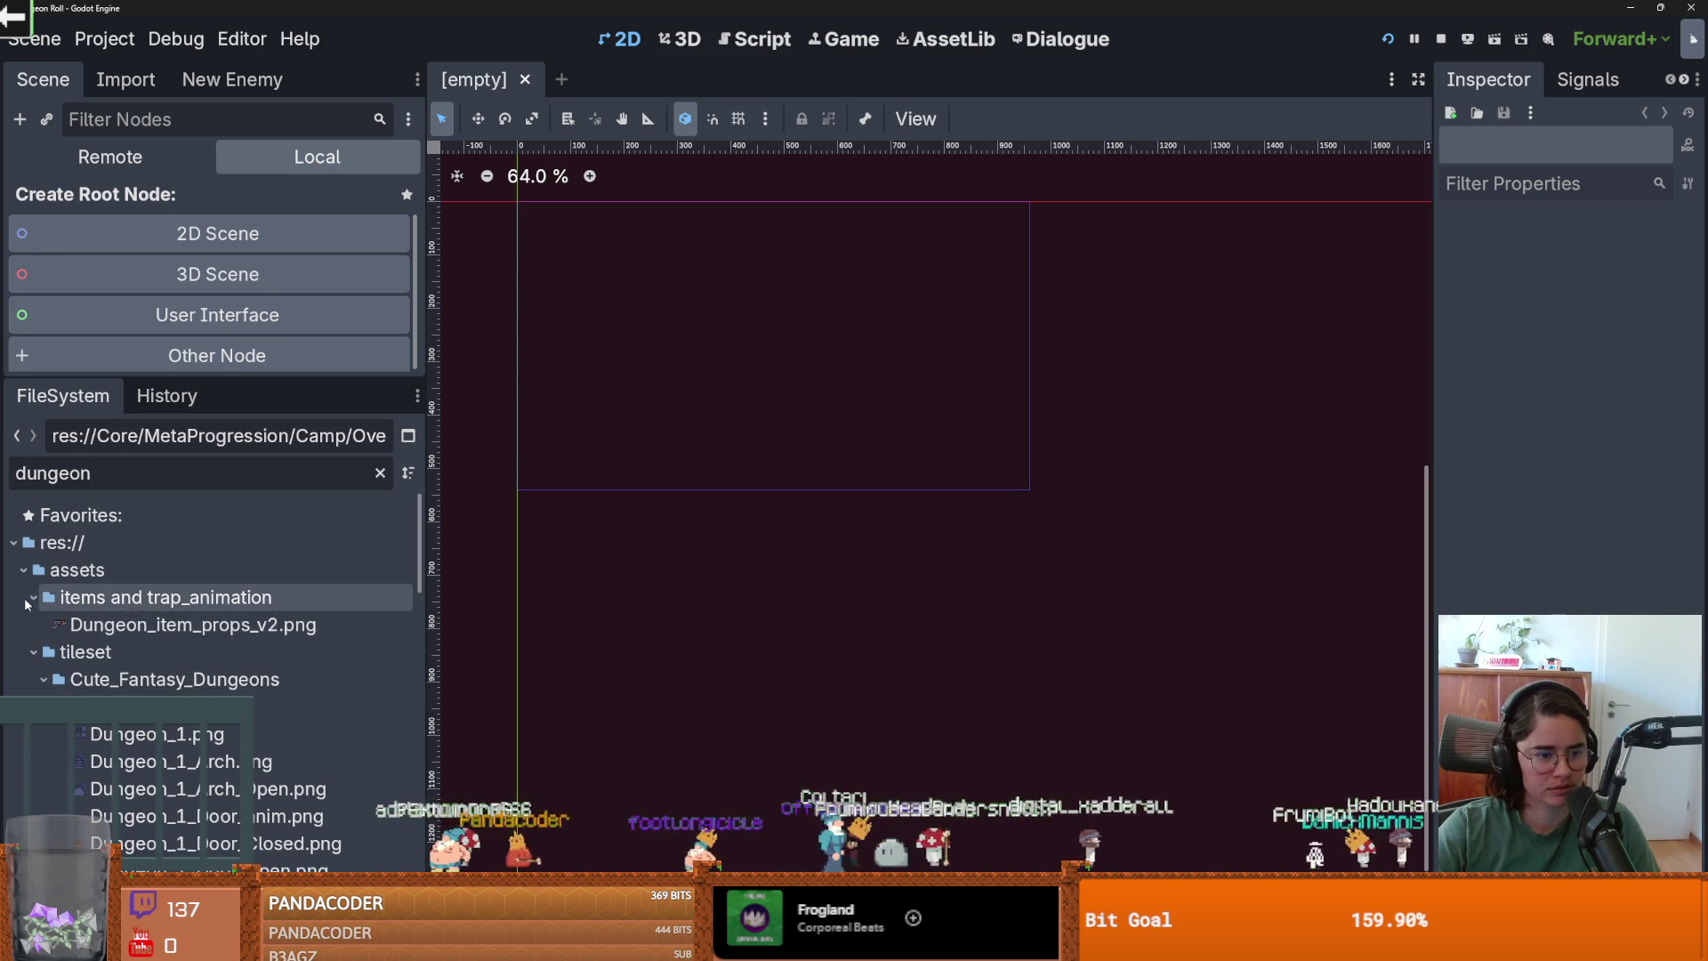
pyautogui.click(32, 598)
pyautogui.click(33, 626)
pyautogui.scroll(-5, 131, 767)
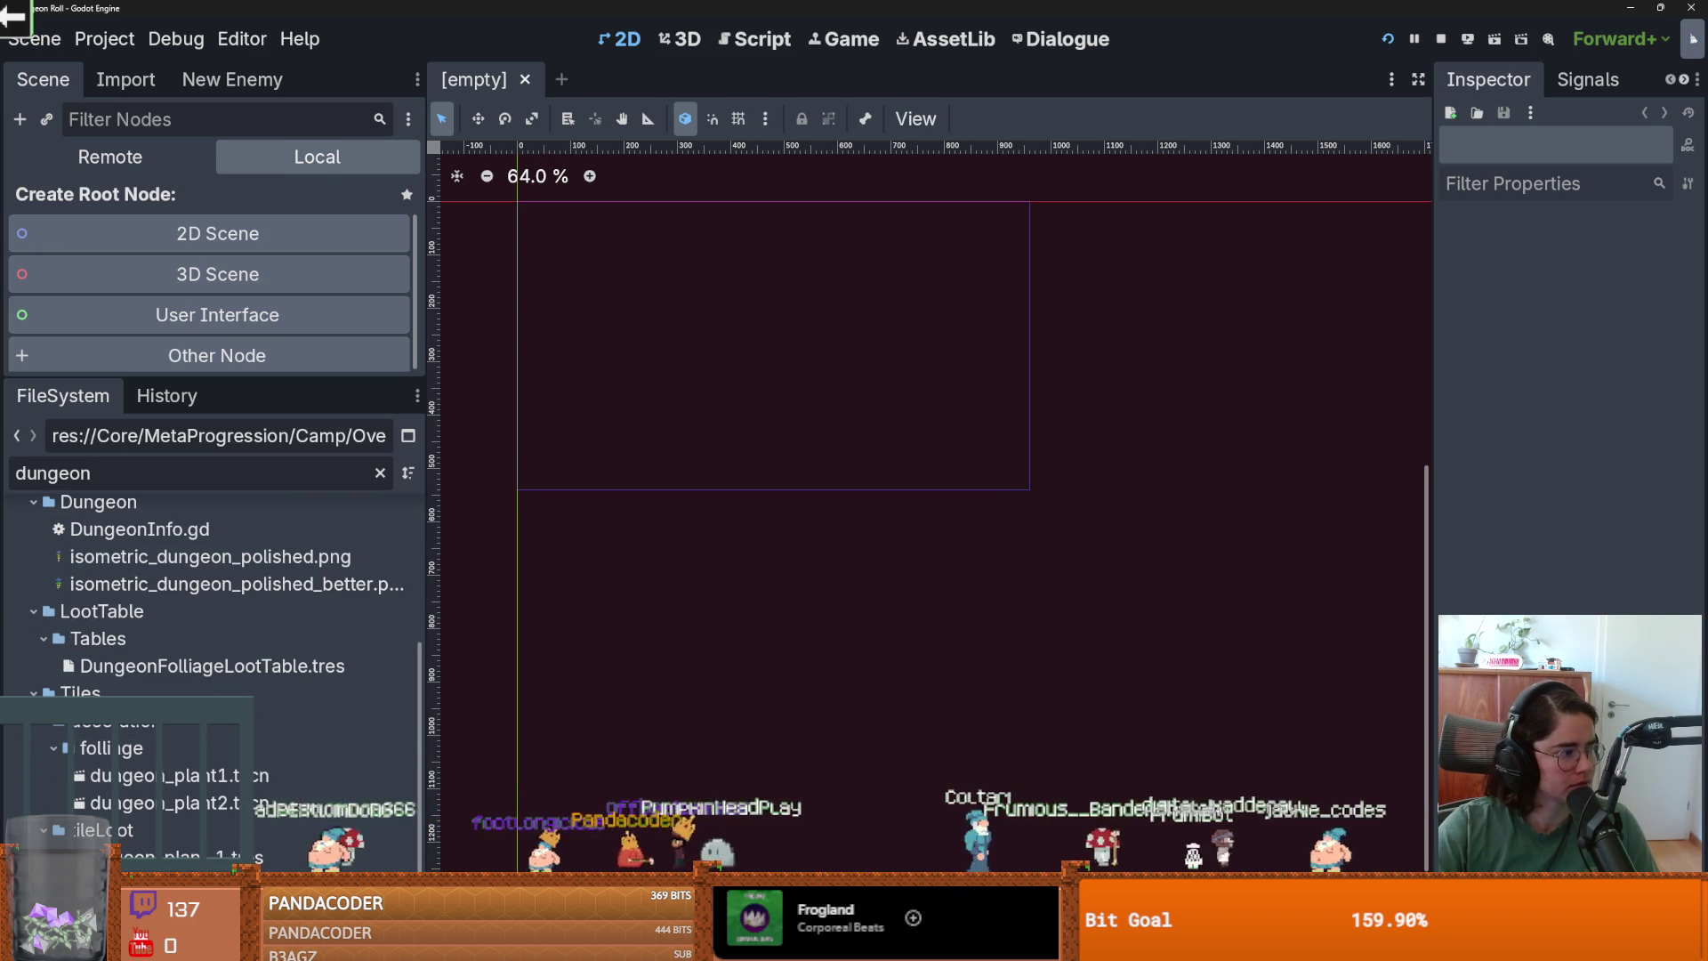
pyautogui.scroll(-2, 79, 803)
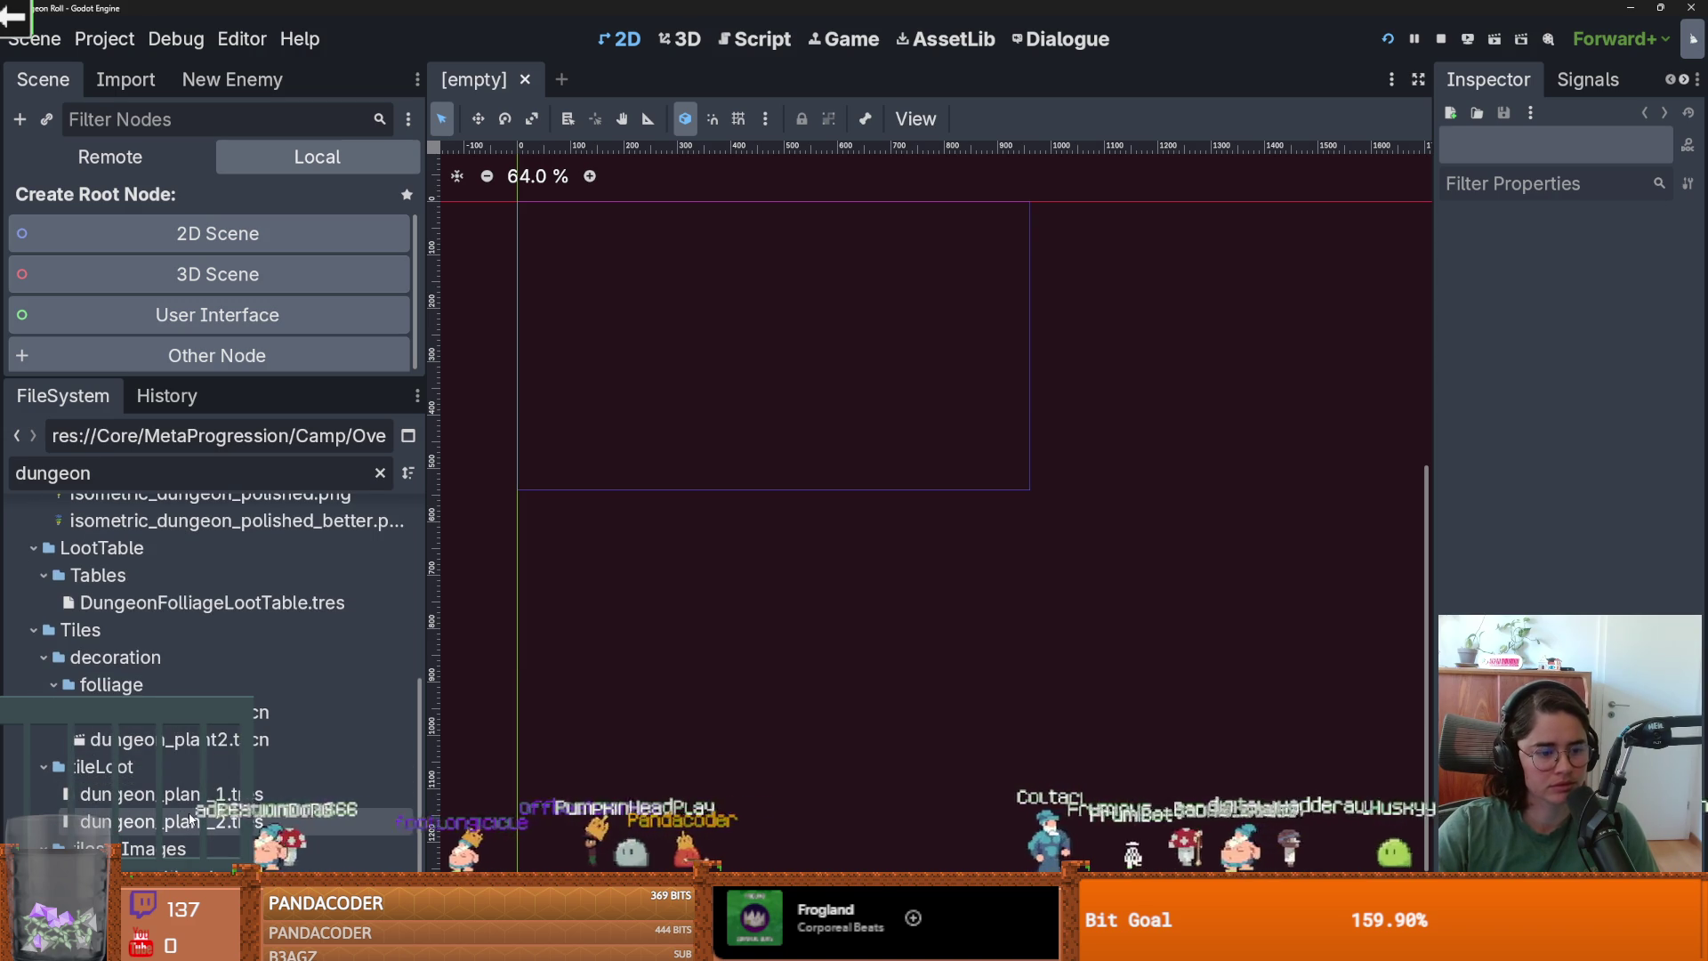
pyautogui.hotkey('ctrl', 's')
# Run the Dungeon scene as a playtest with the game window maximized.
pyautogui.moveTo(172, 377); pyautogui.dragTo(171, 614)
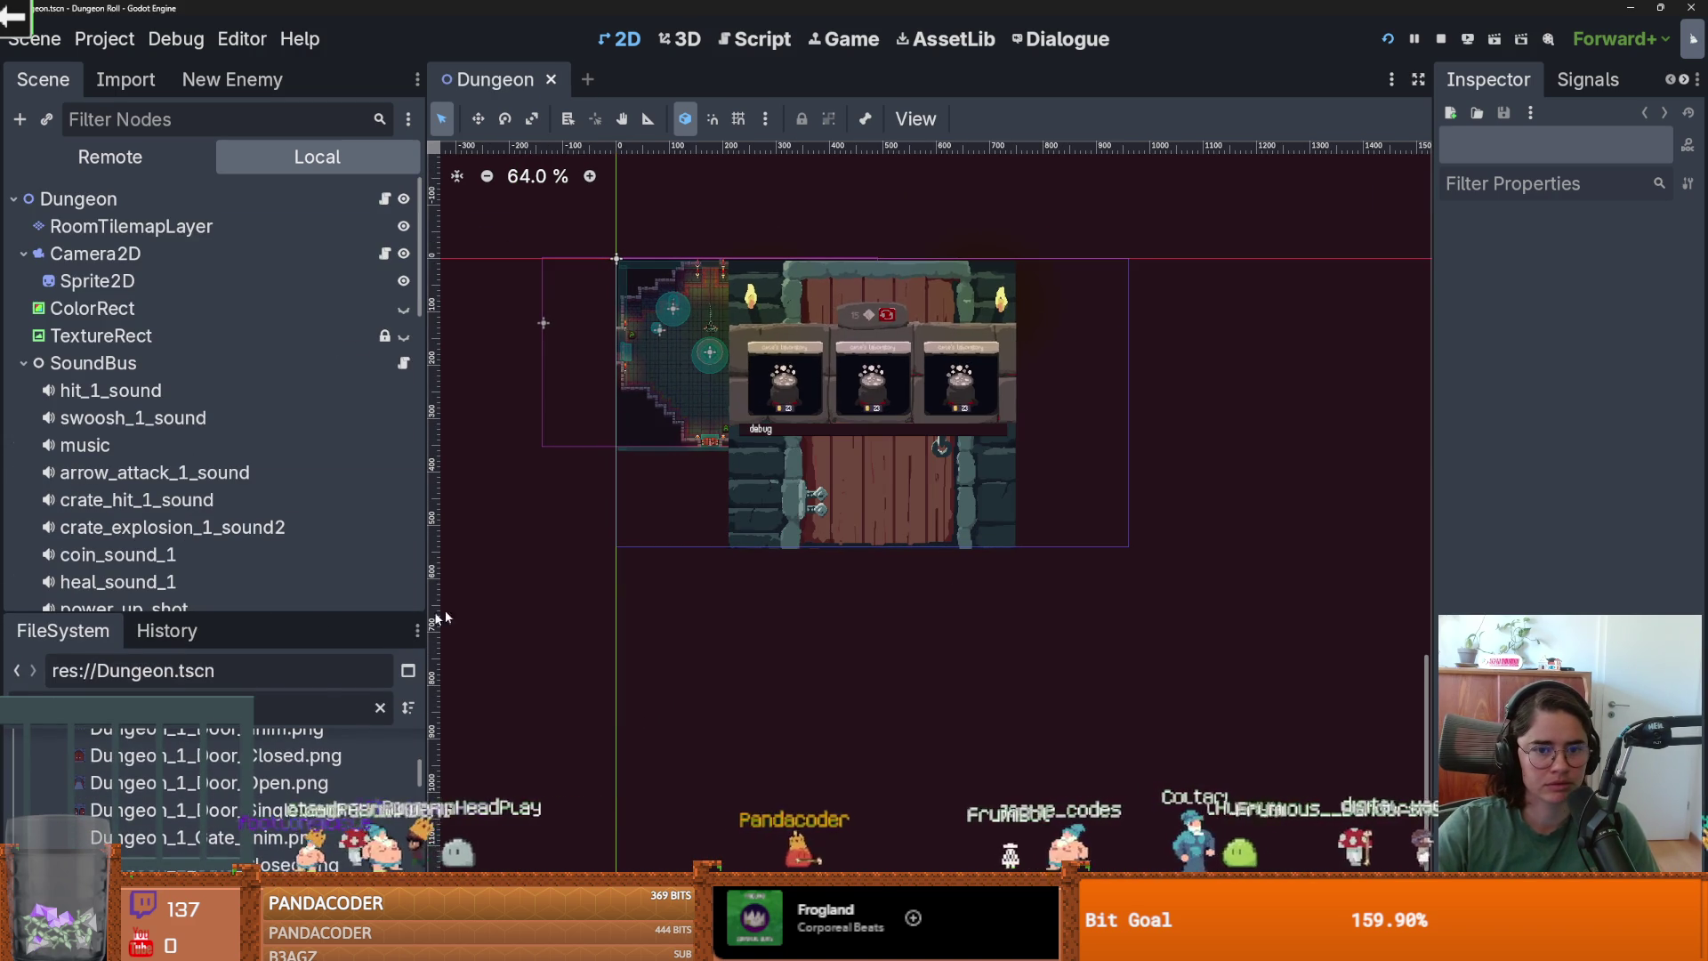
pyautogui.scroll(4, 722, 404)
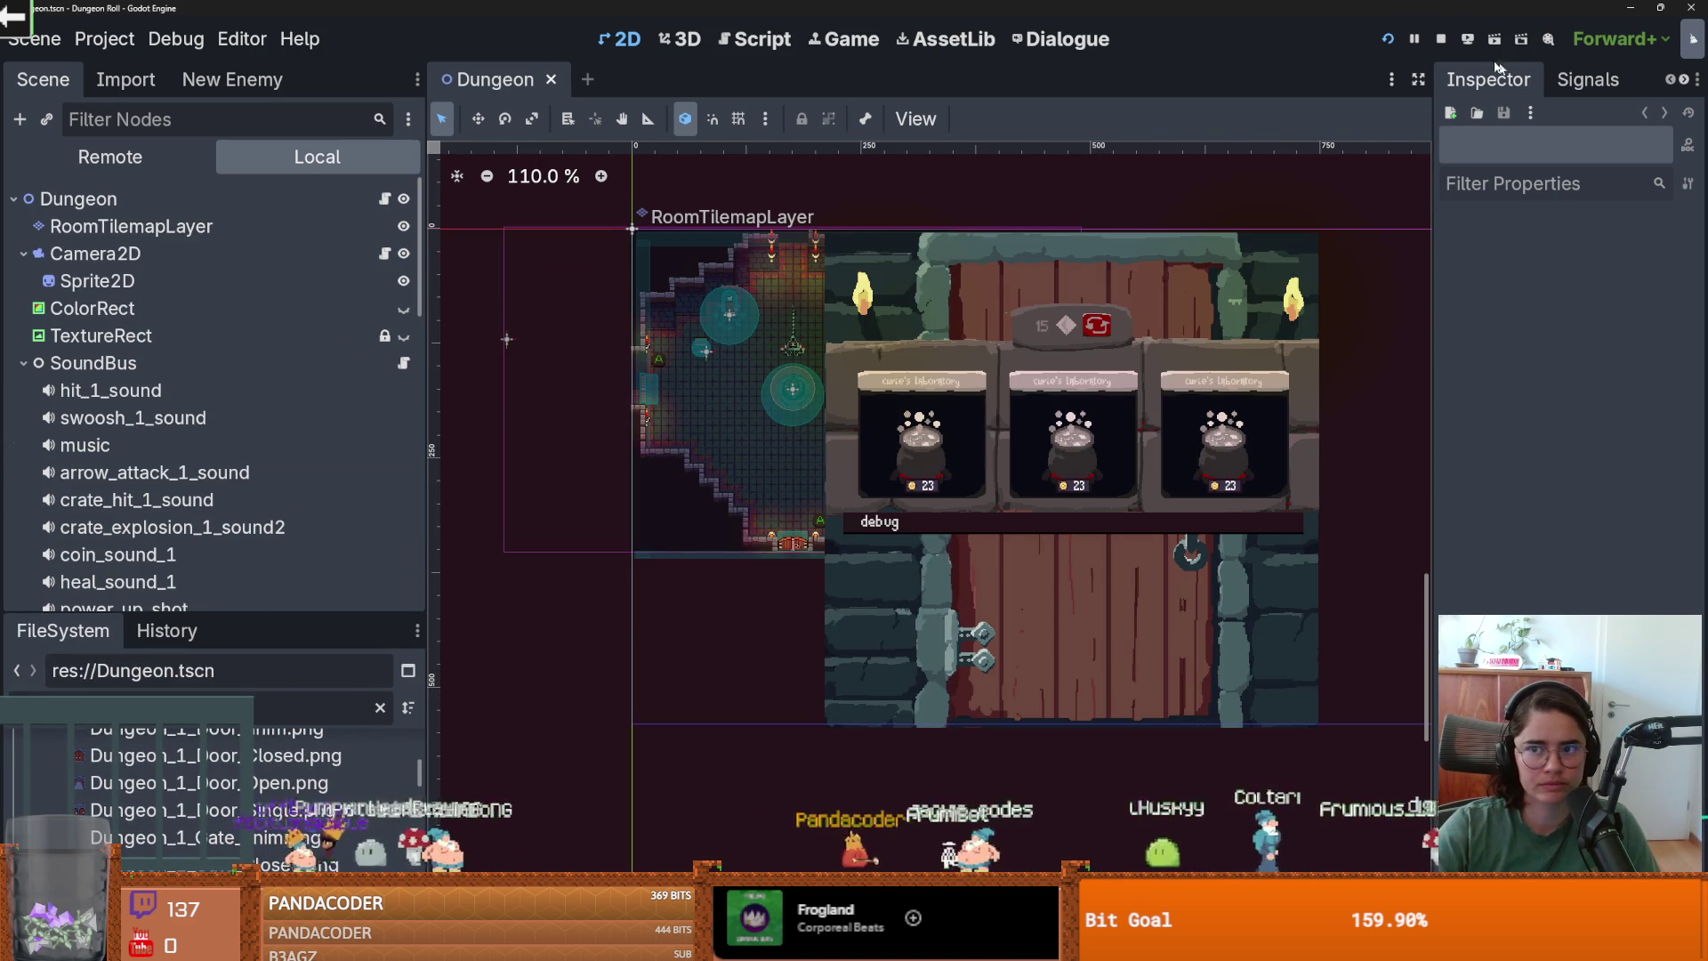
pyautogui.click(1393, 42)
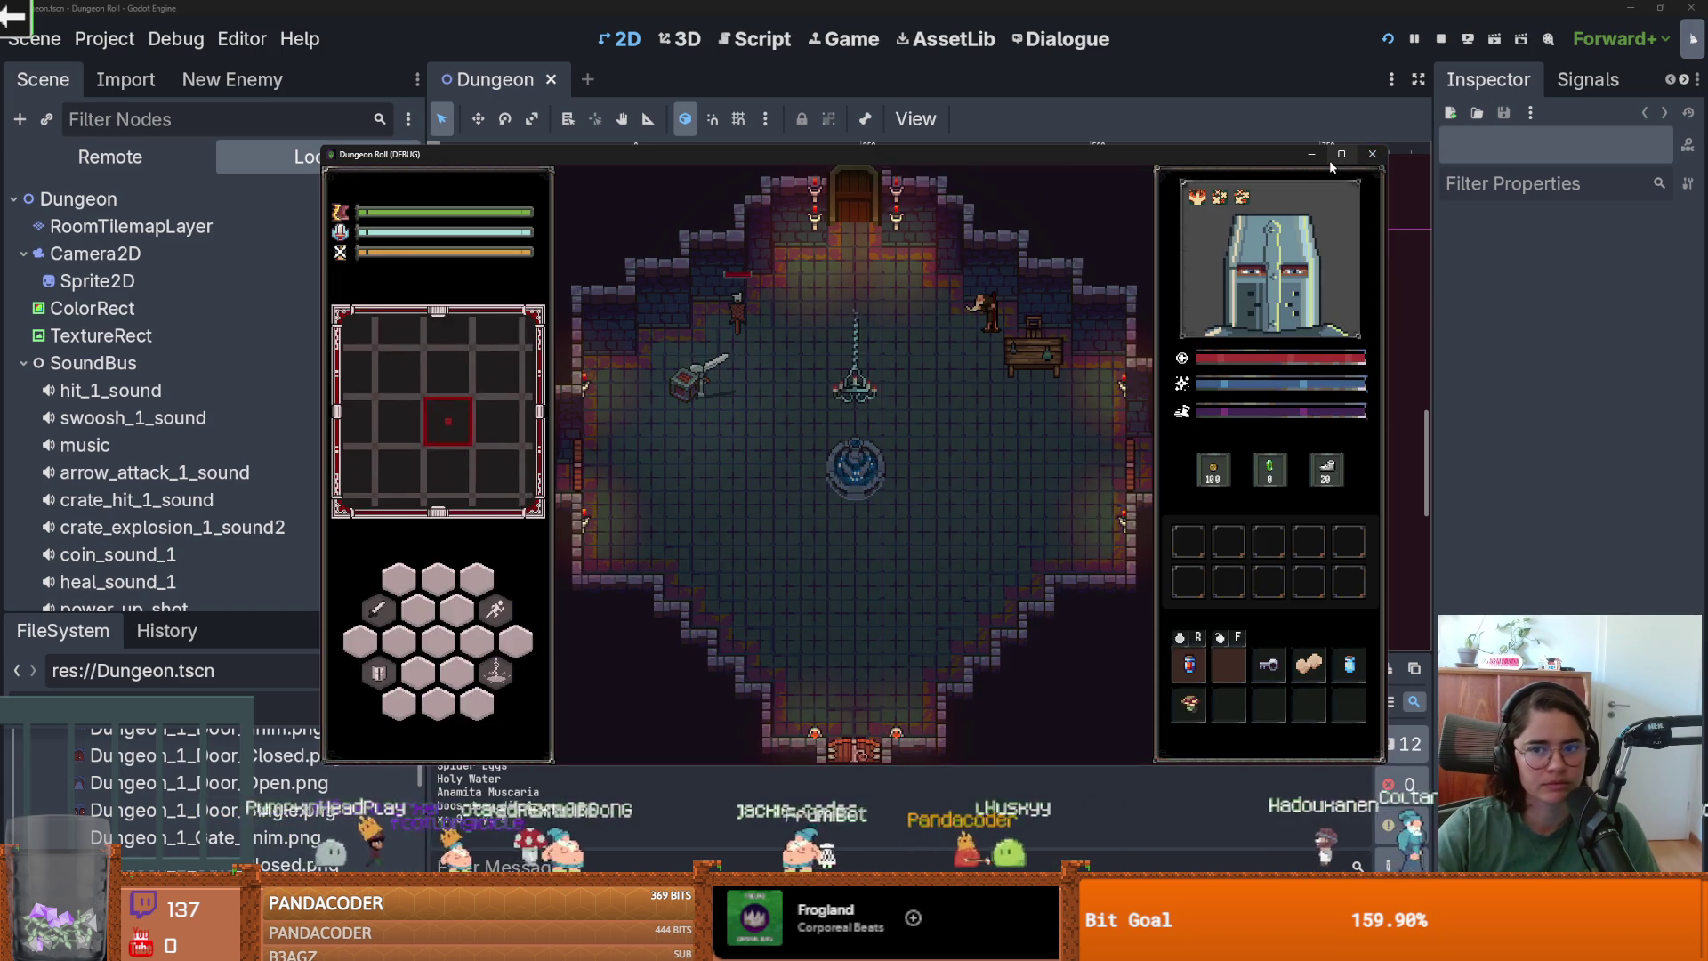
pyautogui.click(1330, 157)
# Enter the third room and fight the bat and goblins while moving around.
pyautogui.press('w')
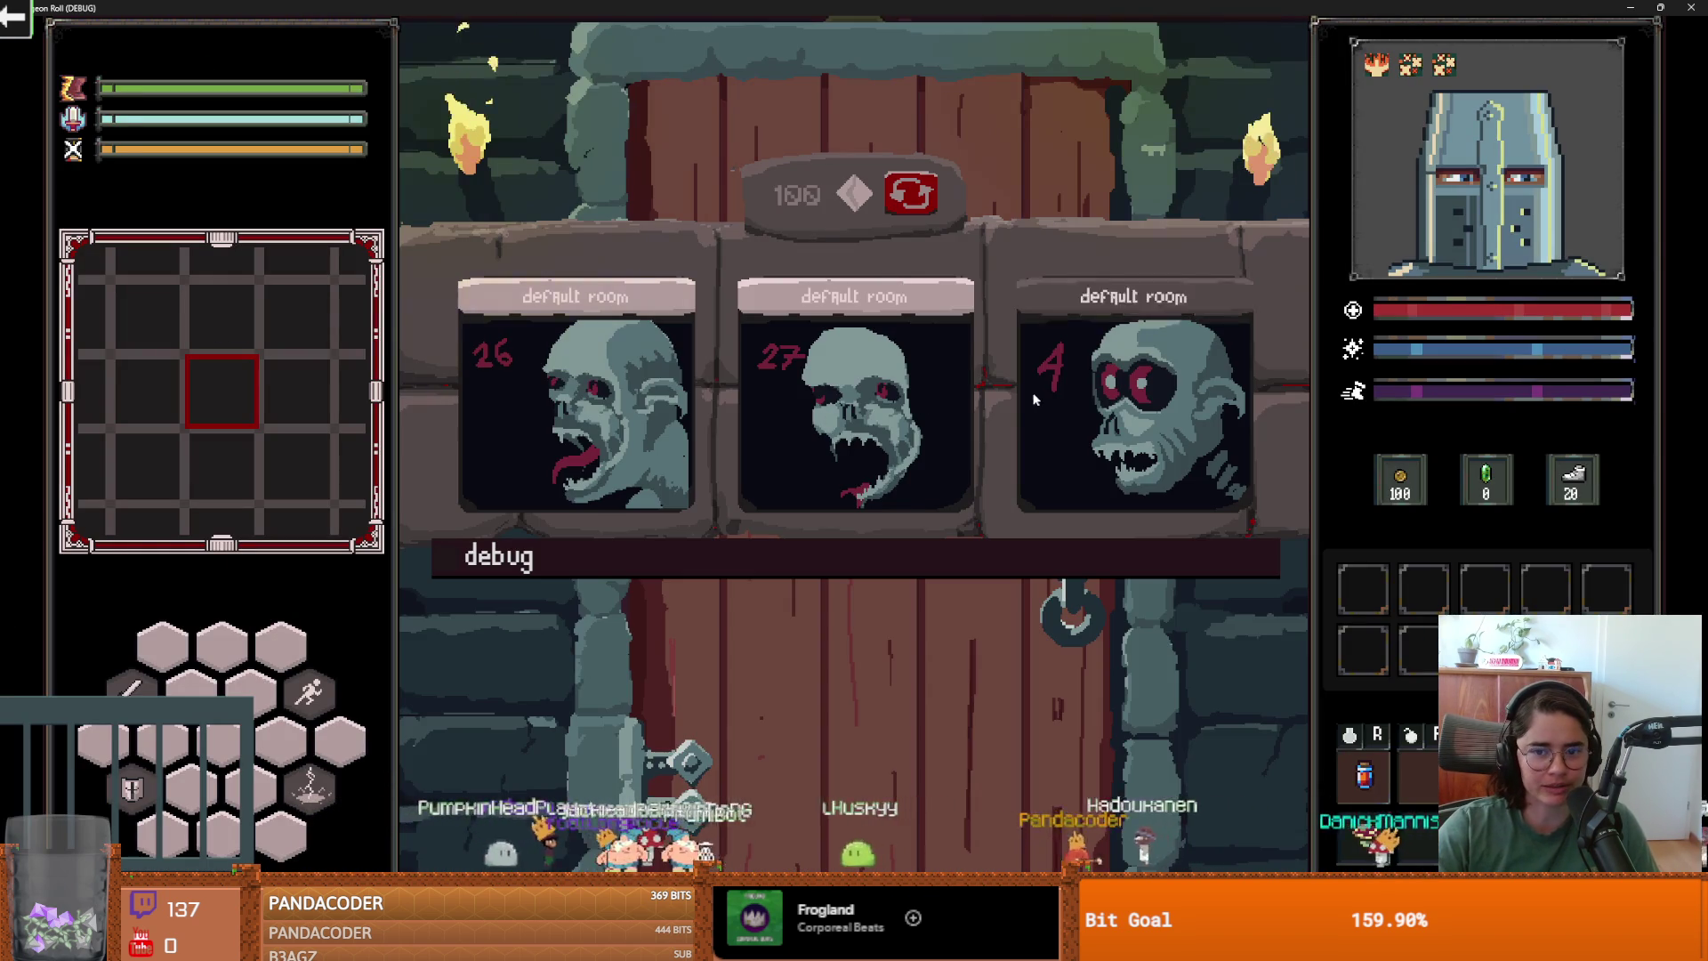
pyautogui.click(1134, 409)
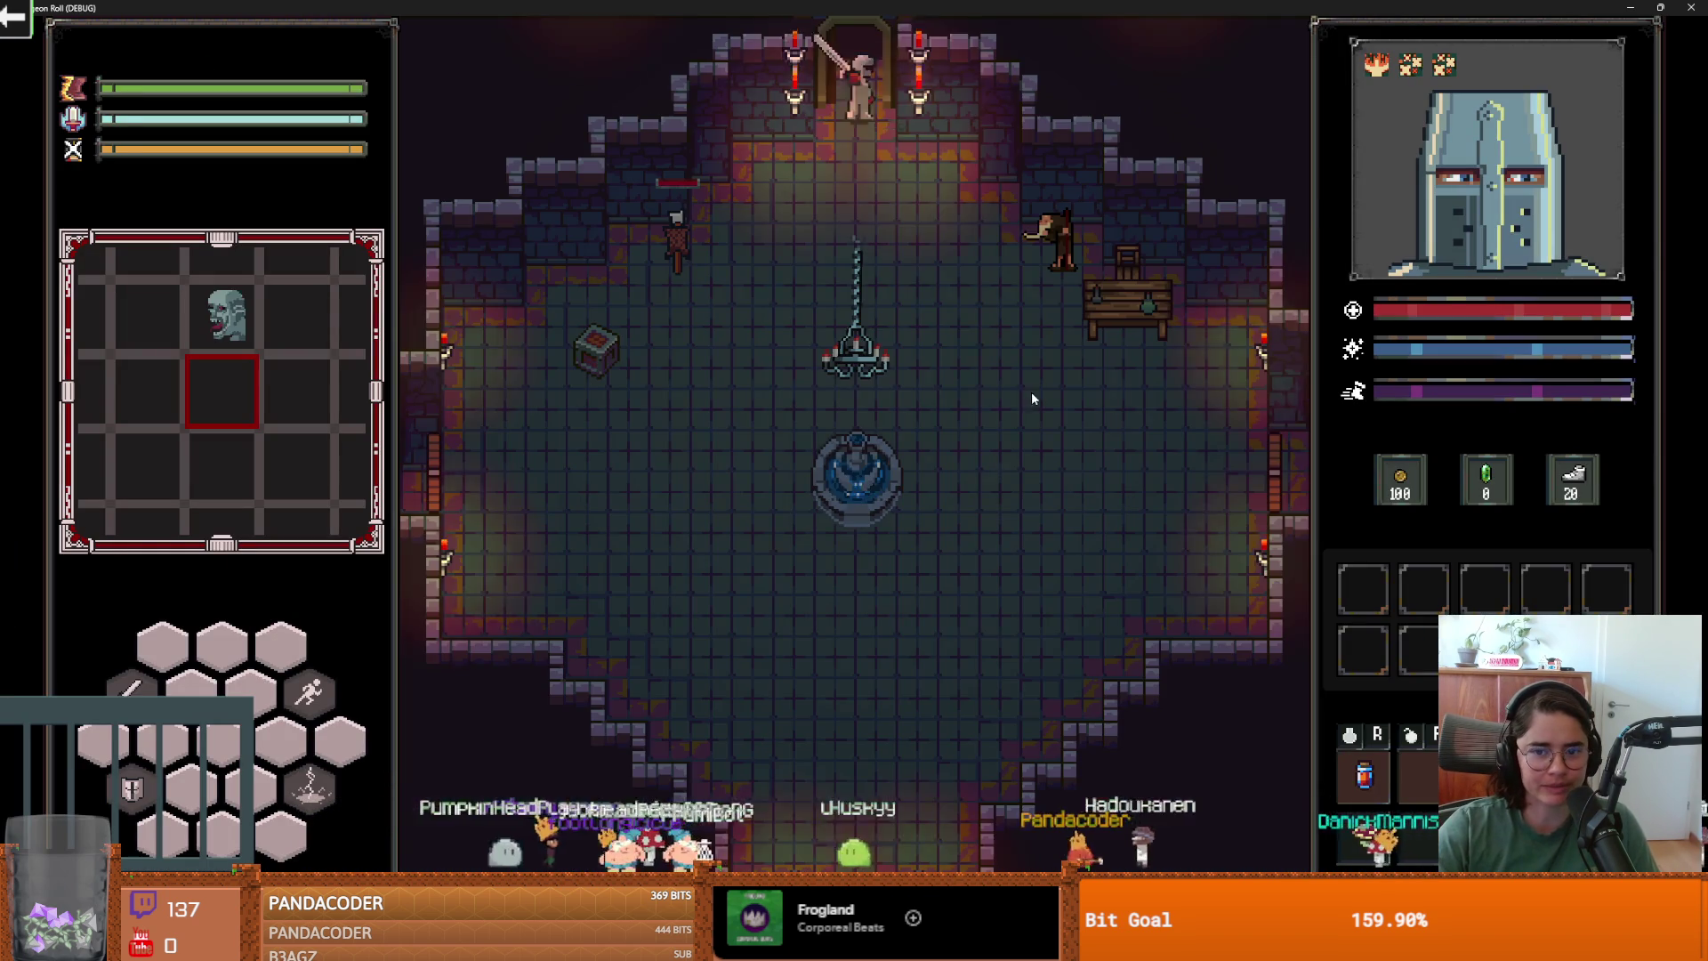
pyautogui.press('a')
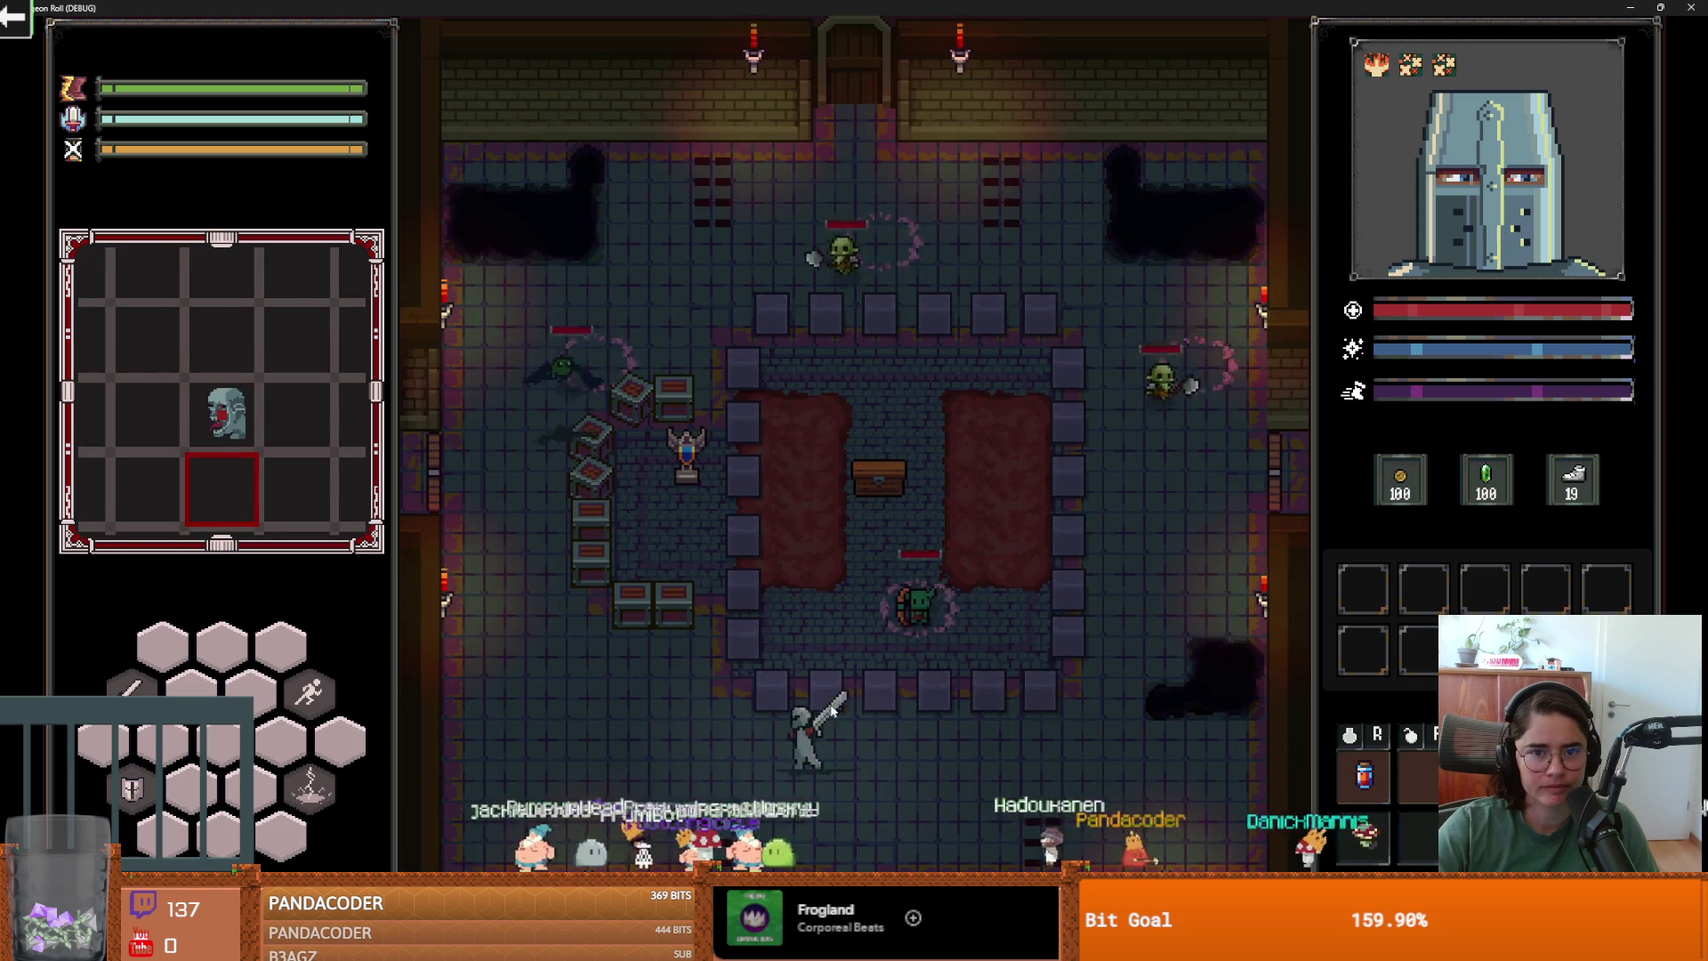
pyautogui.press('a')
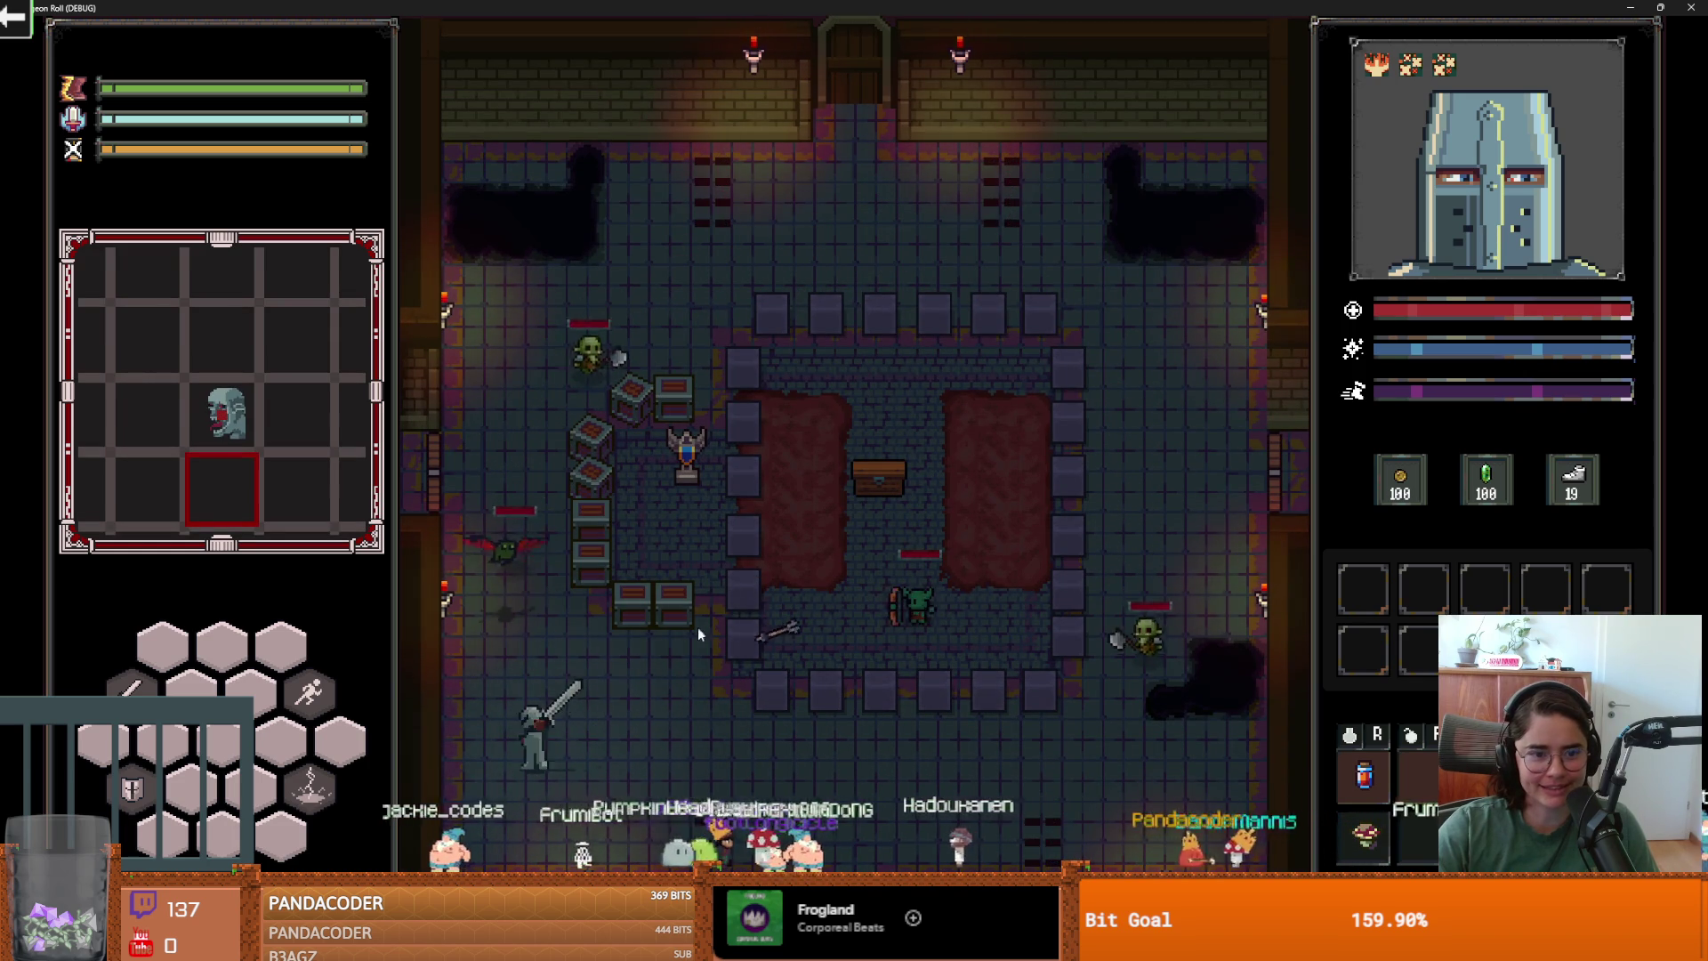
pyautogui.press('d')
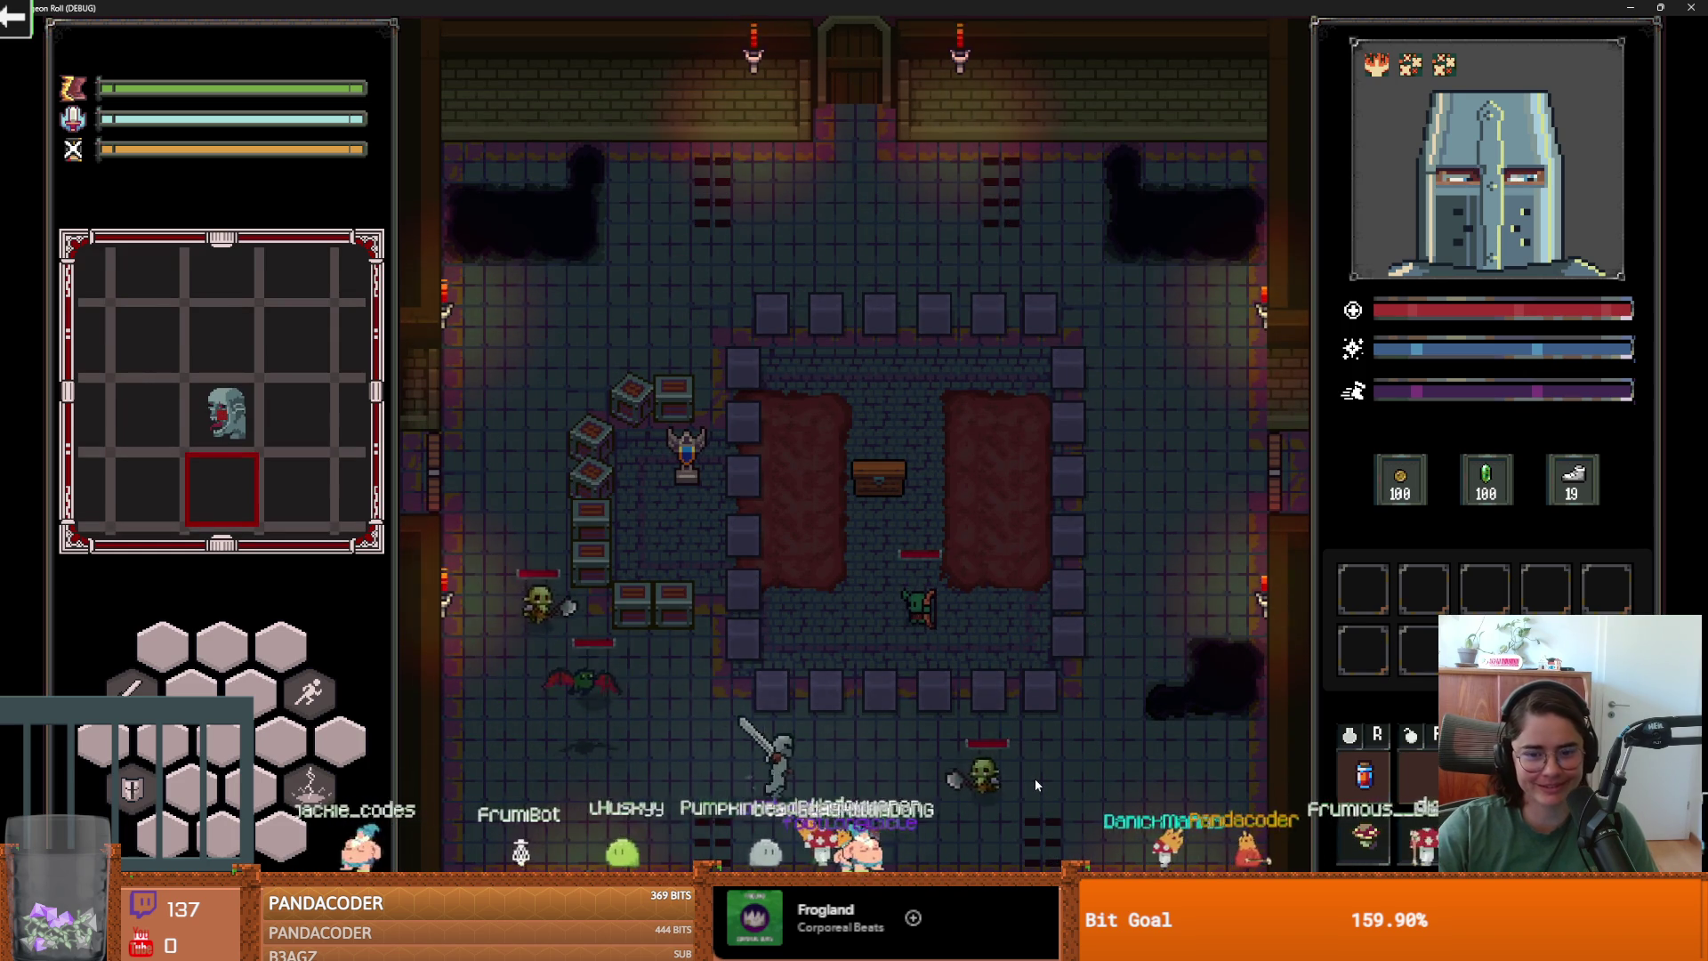
pyautogui.press('d')
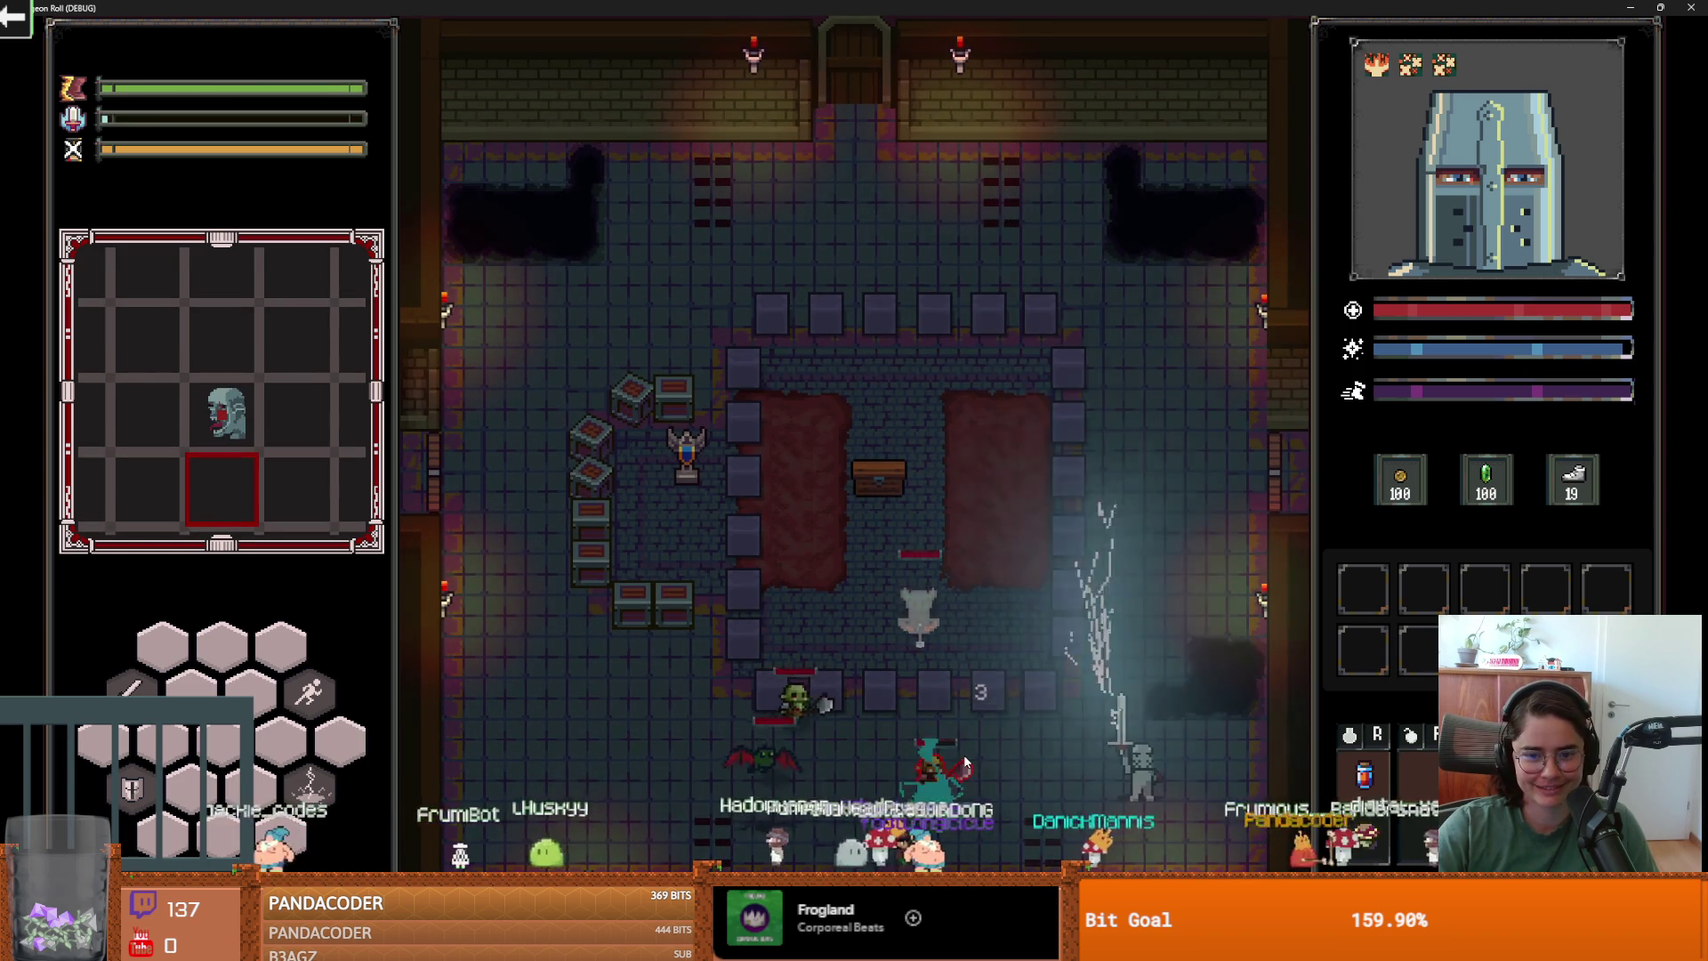
pyautogui.press('w')
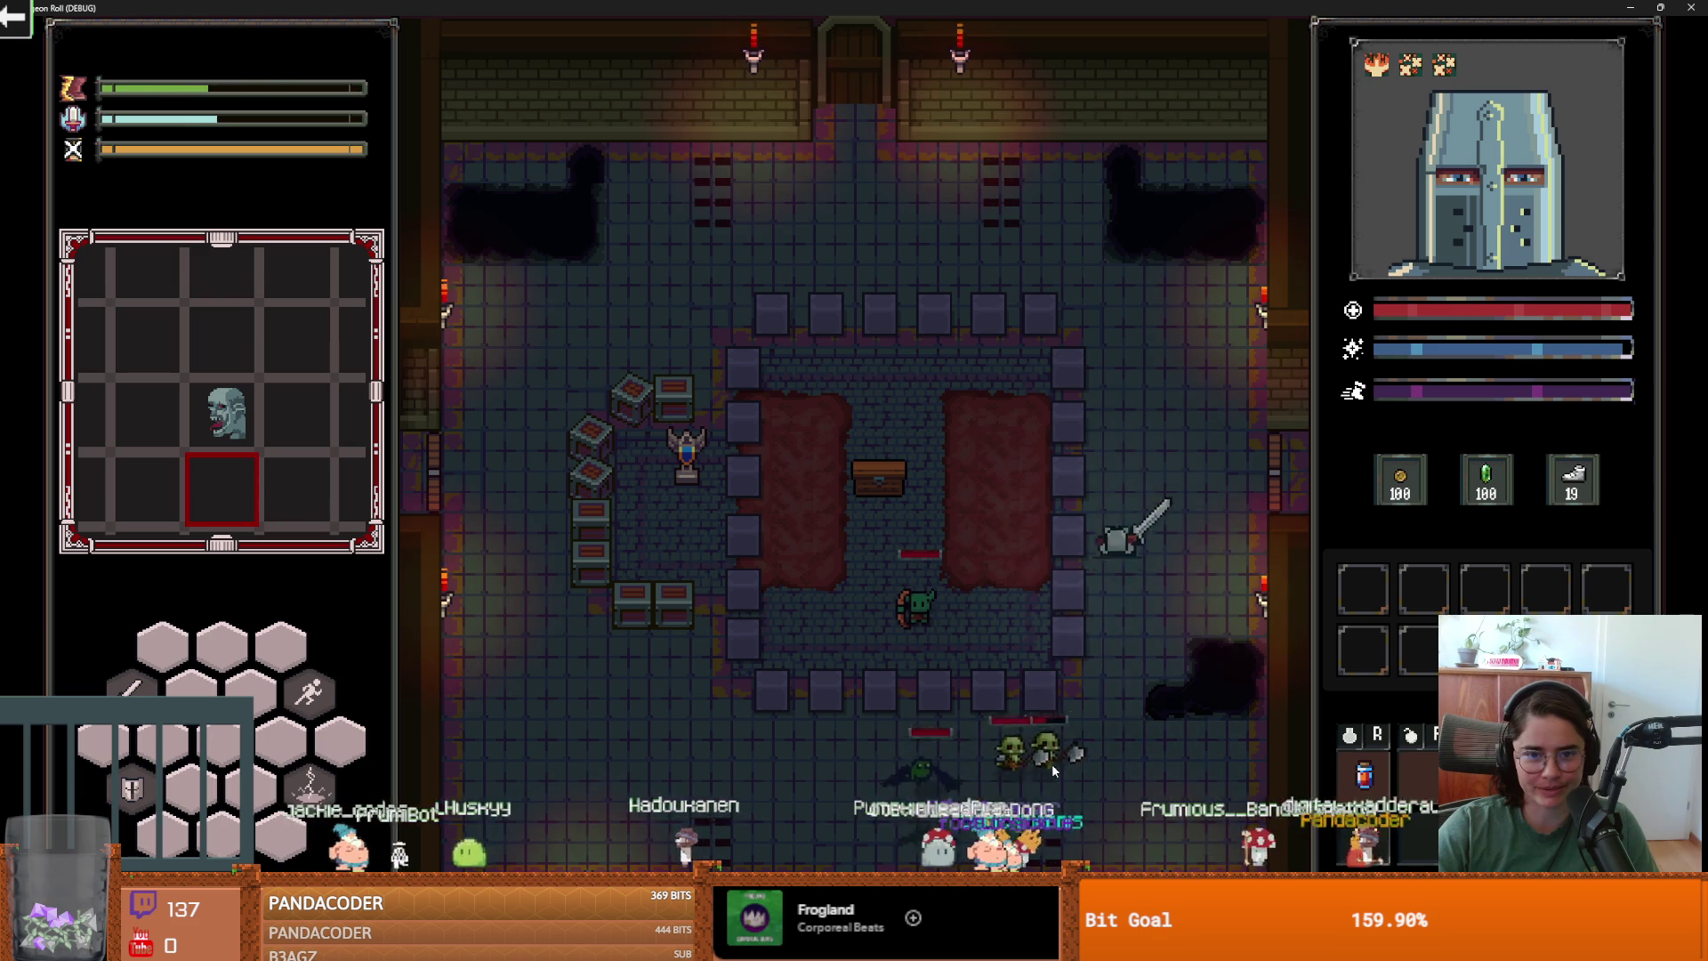
pyautogui.press('s')
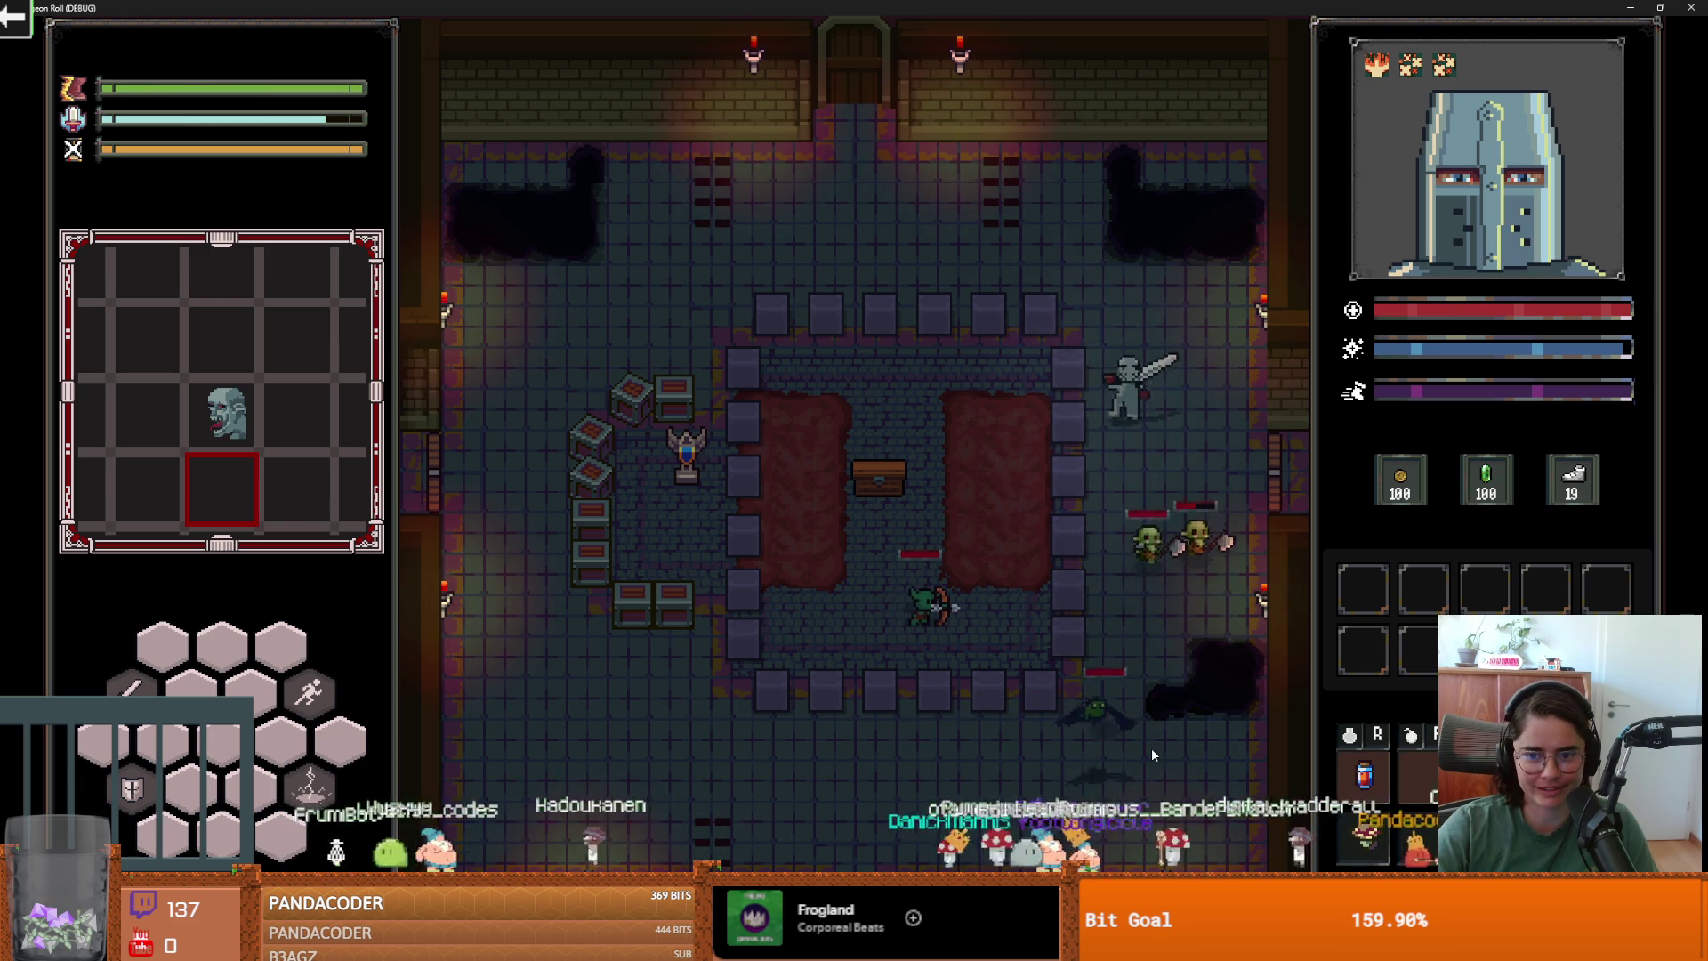
pyautogui.press('w')
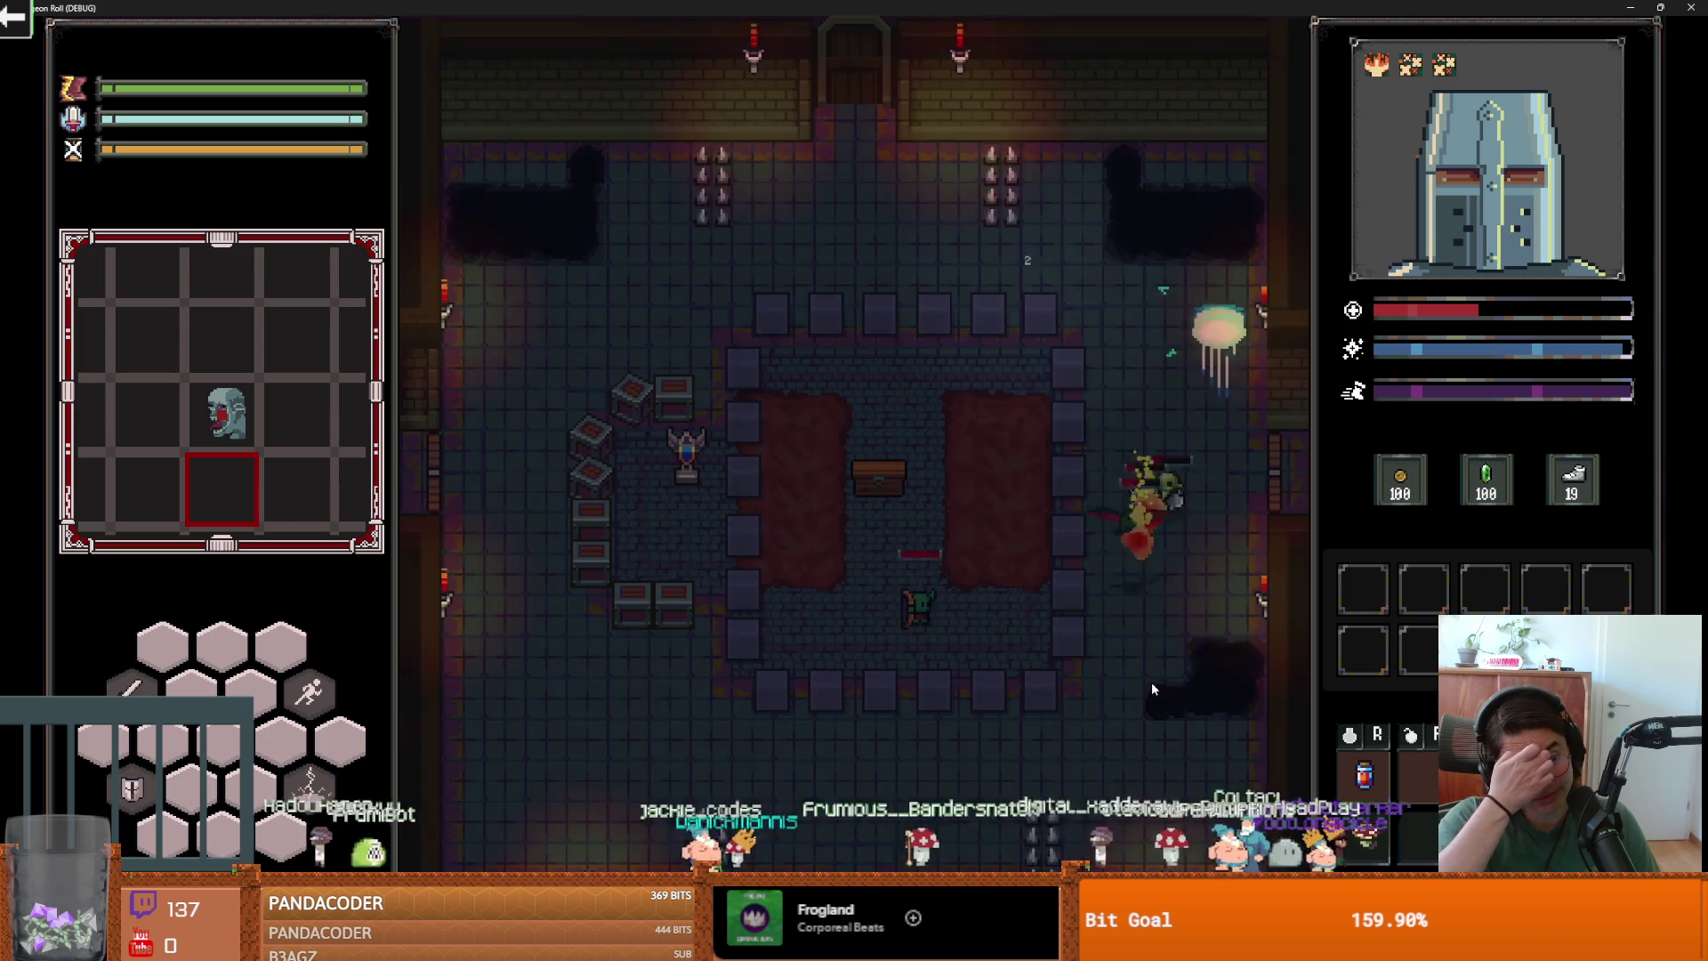
pyautogui.press('s')
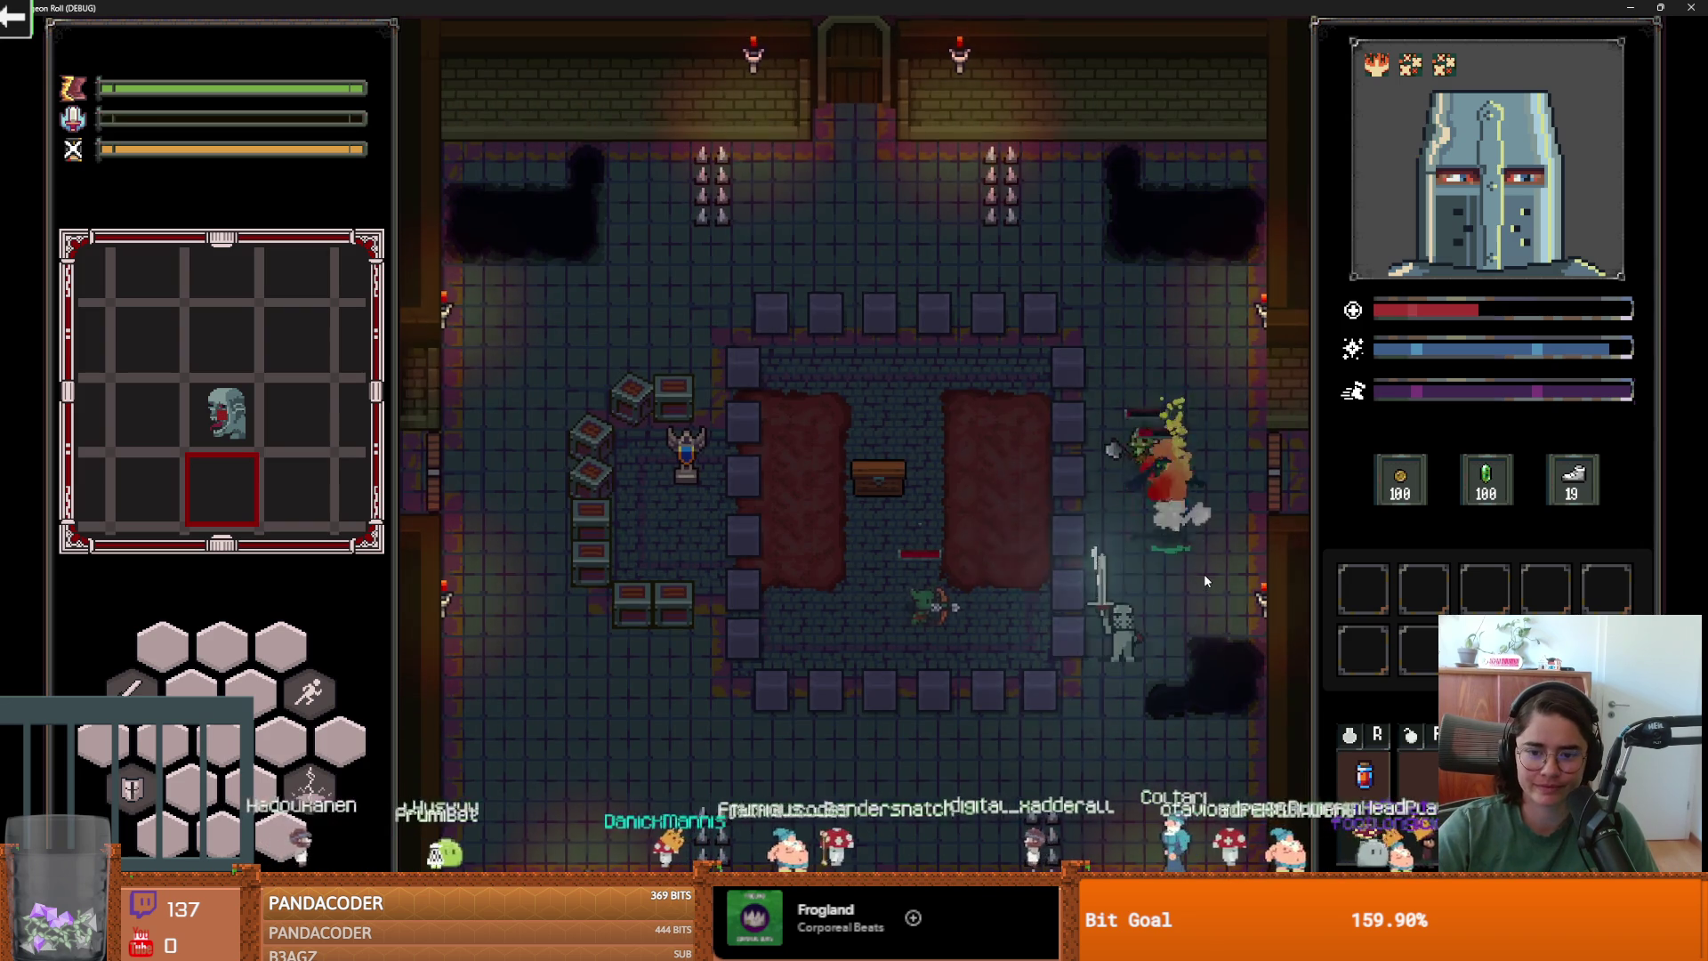
pyautogui.press('a')
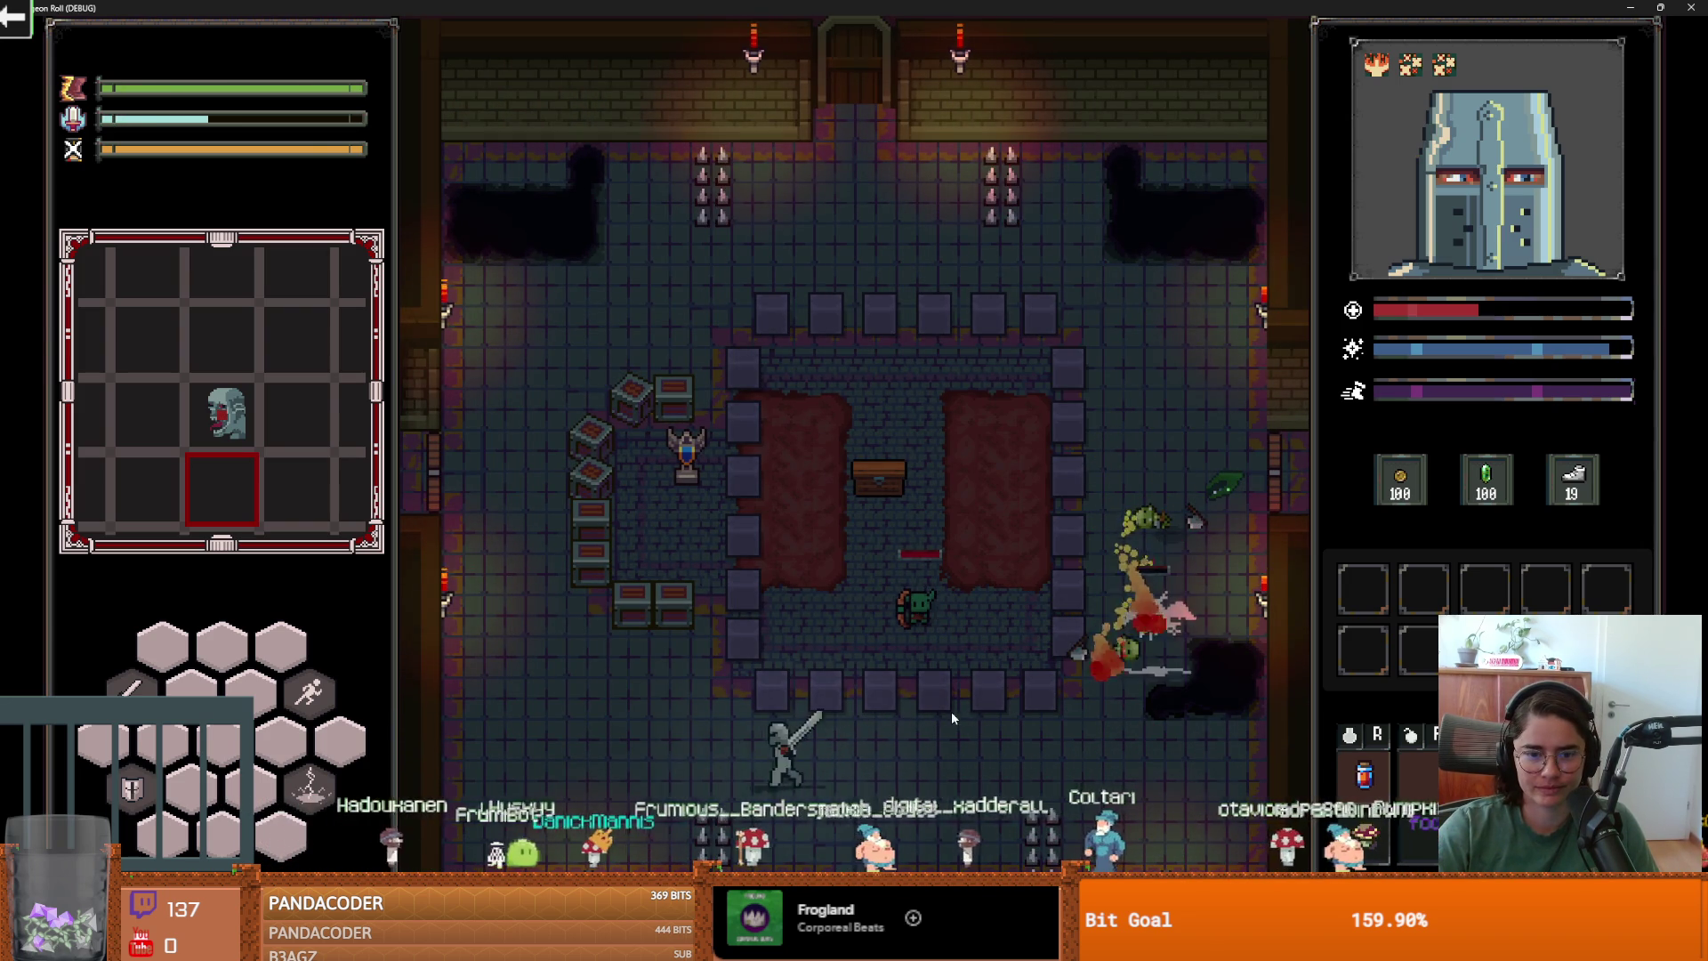
pyautogui.press('w')
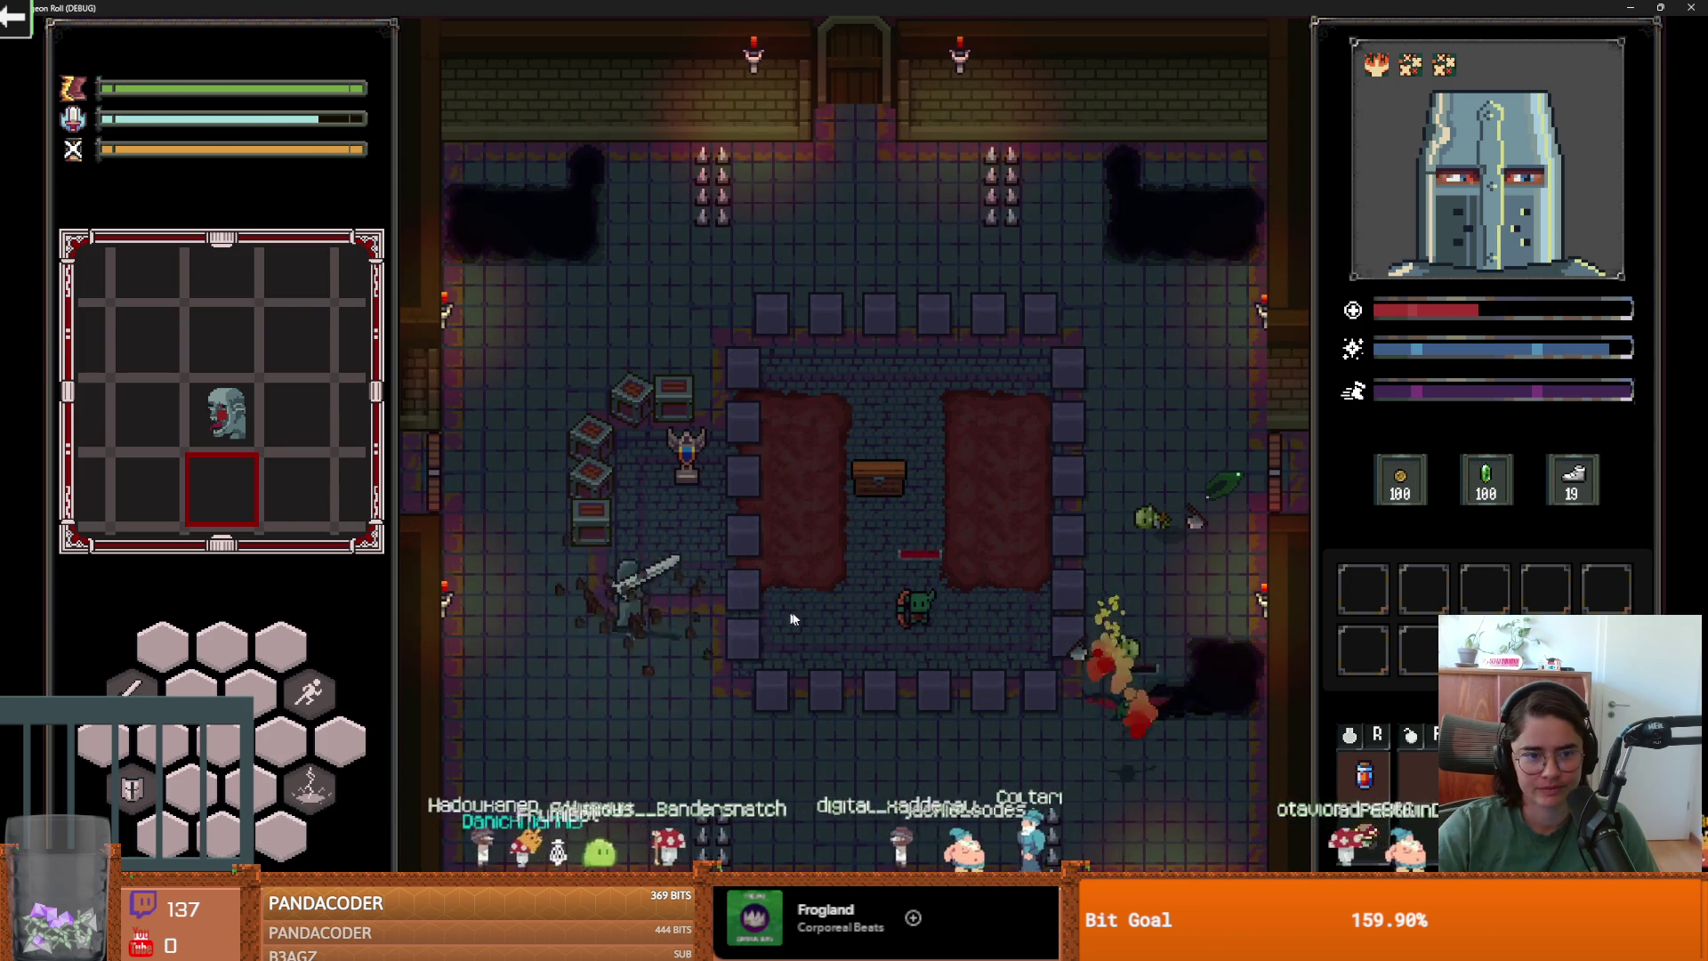
pyautogui.press('w')
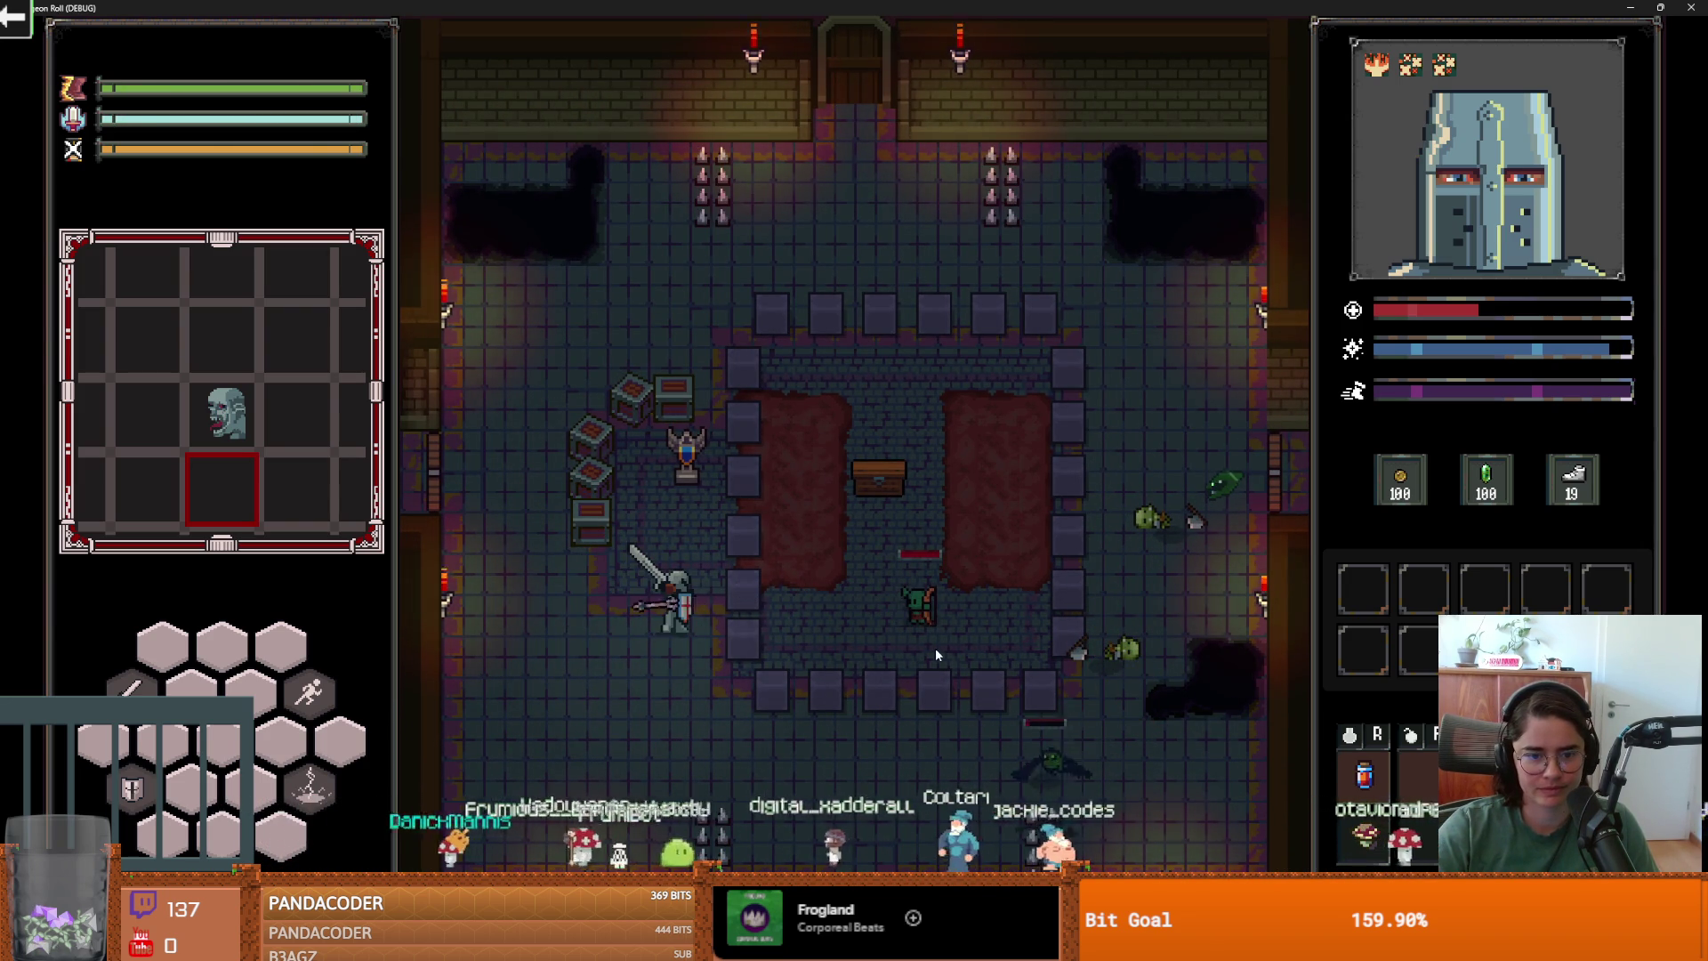
# Smash the stacked crates and collect all the scattered coins.
pyautogui.click(679, 411)
pyautogui.click(697, 422)
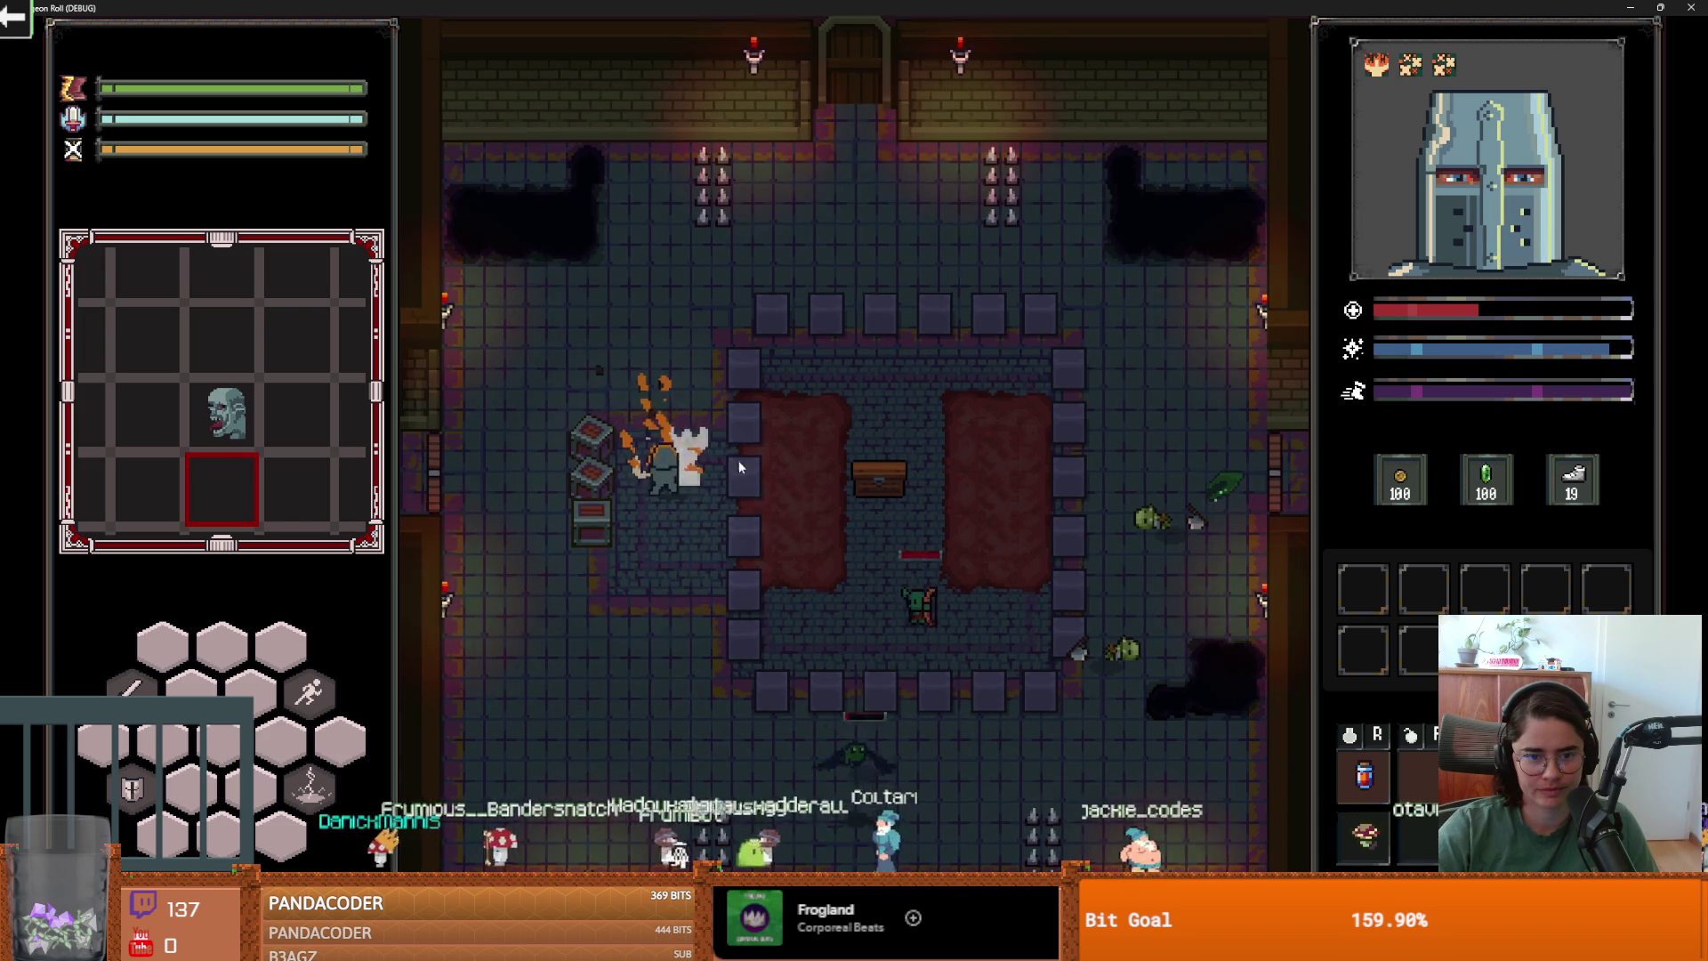
pyautogui.press('s')
pyautogui.press('a')
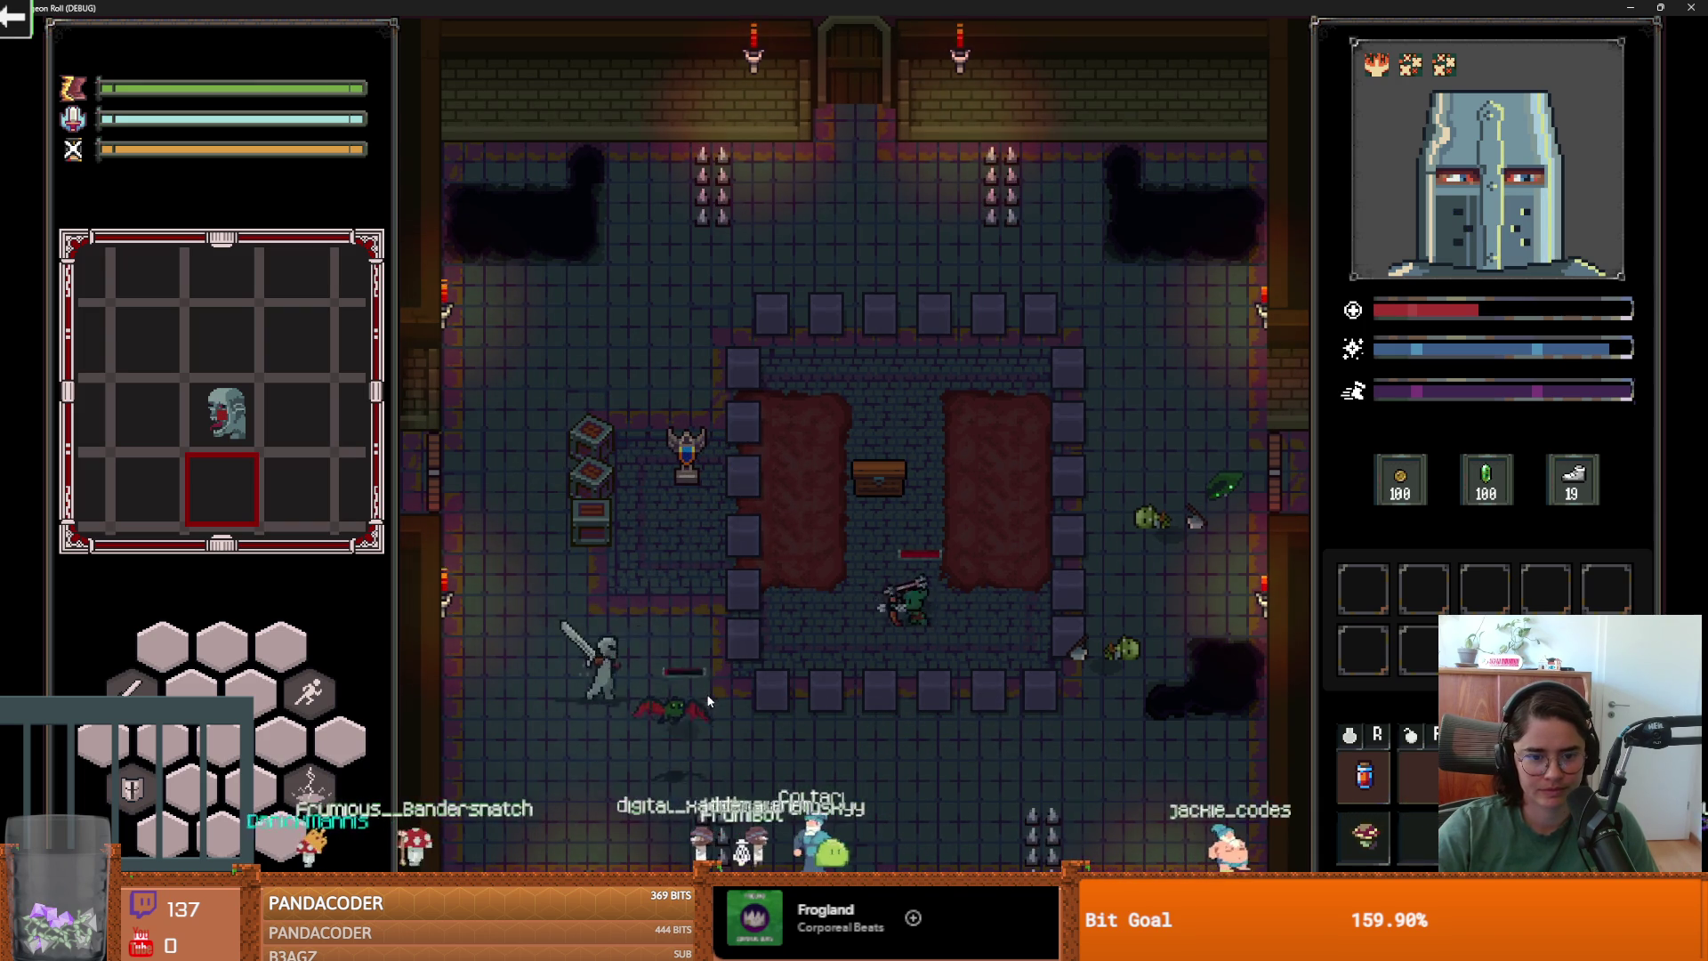
pyautogui.press('d')
pyautogui.press('w')
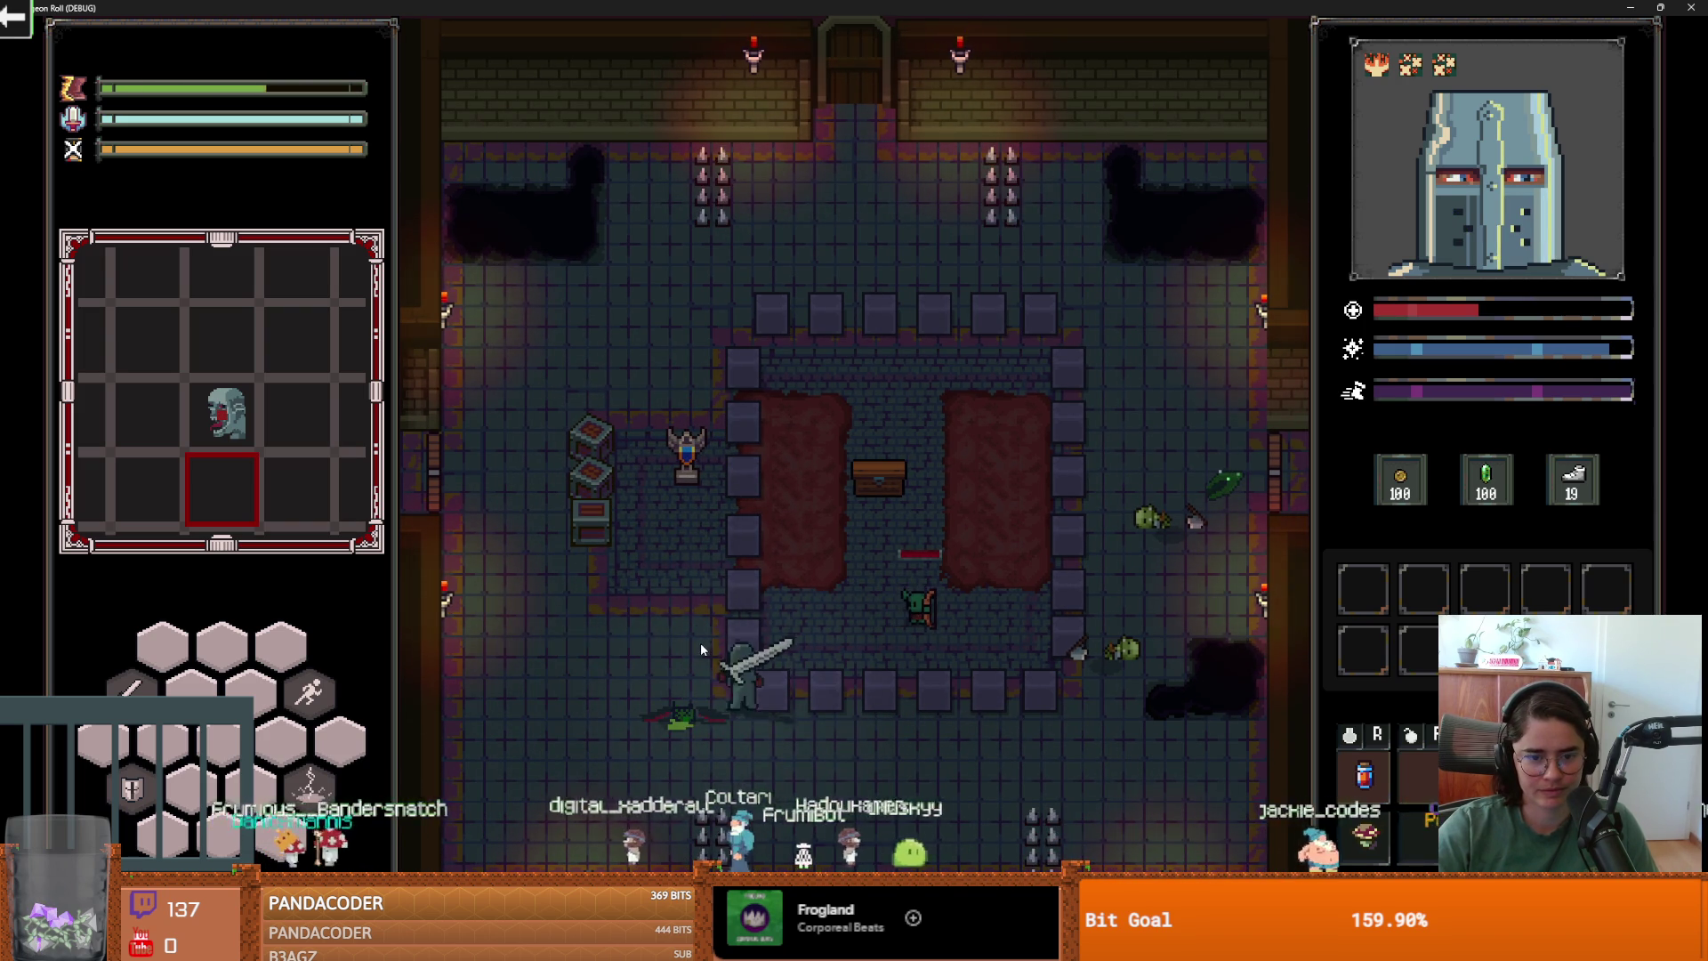
pyautogui.click(543, 591)
pyautogui.click(580, 521)
pyautogui.press('s')
pyautogui.press('d')
pyautogui.press('a')
pyautogui.press('w')
pyautogui.press('s')
pyautogui.press('d')
pyautogui.press('w')
pyautogui.press('a')
# Smash the statue, then strike the goblin with the flaming sword.
pyautogui.press('d')
pyautogui.press('w')
pyautogui.press('a')
pyautogui.click(733, 500)
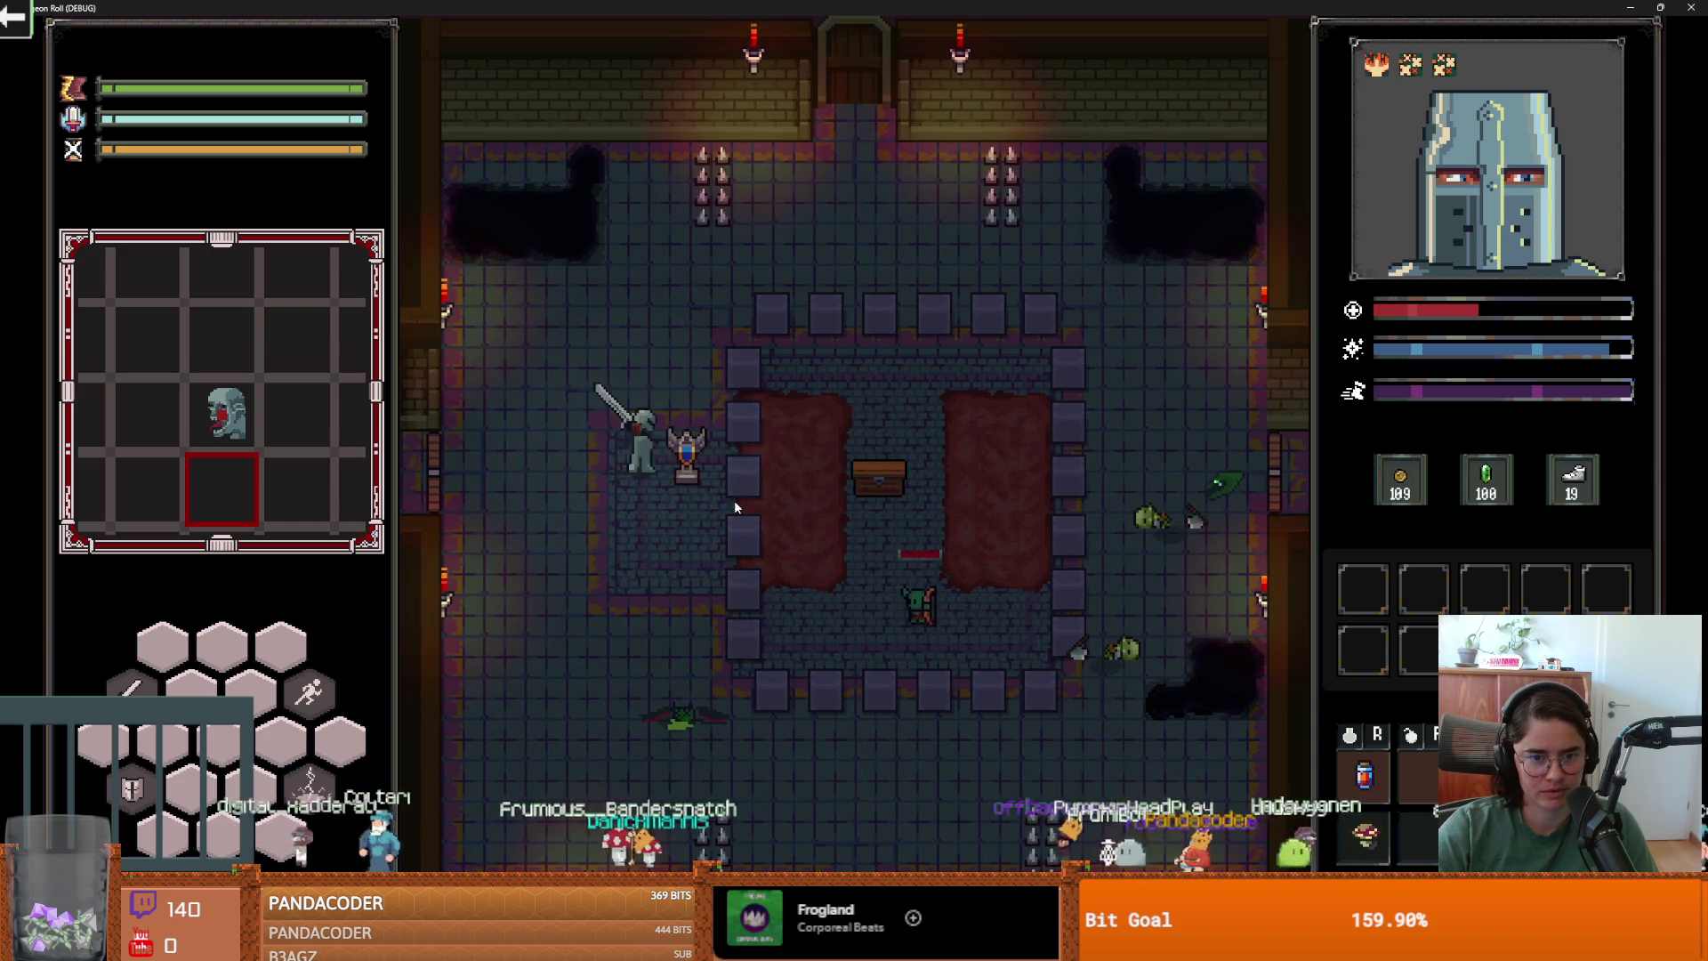
pyautogui.click(734, 500)
pyautogui.press('s')
pyautogui.press('d')
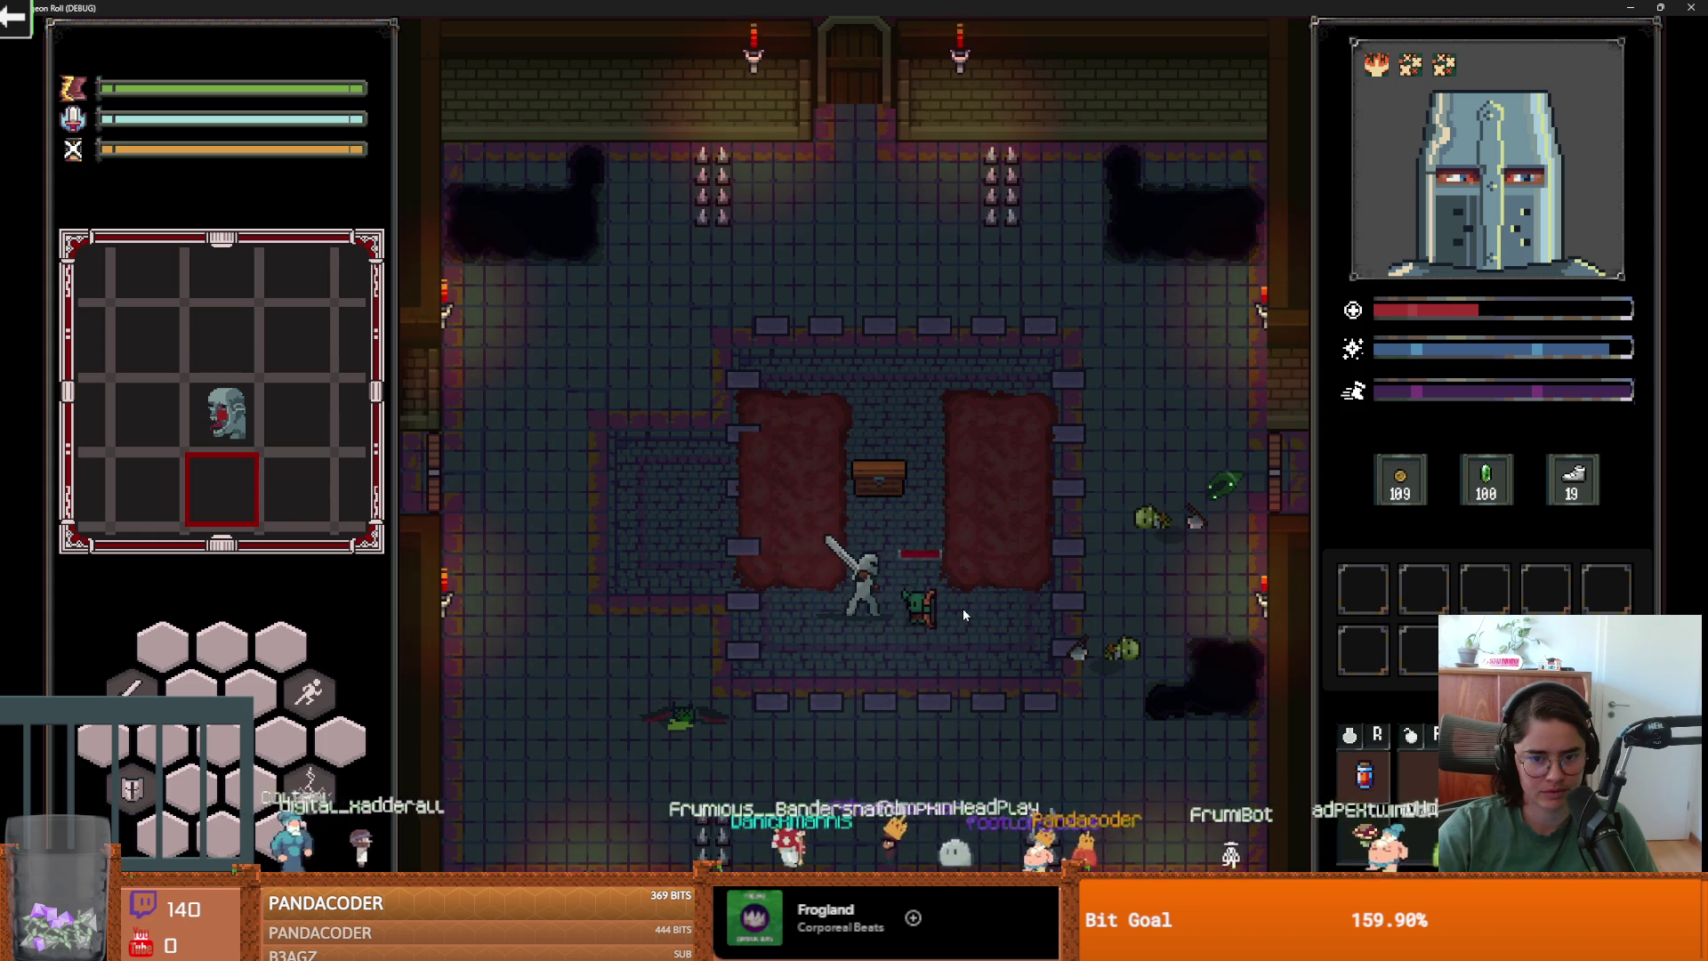
pyautogui.click(963, 607)
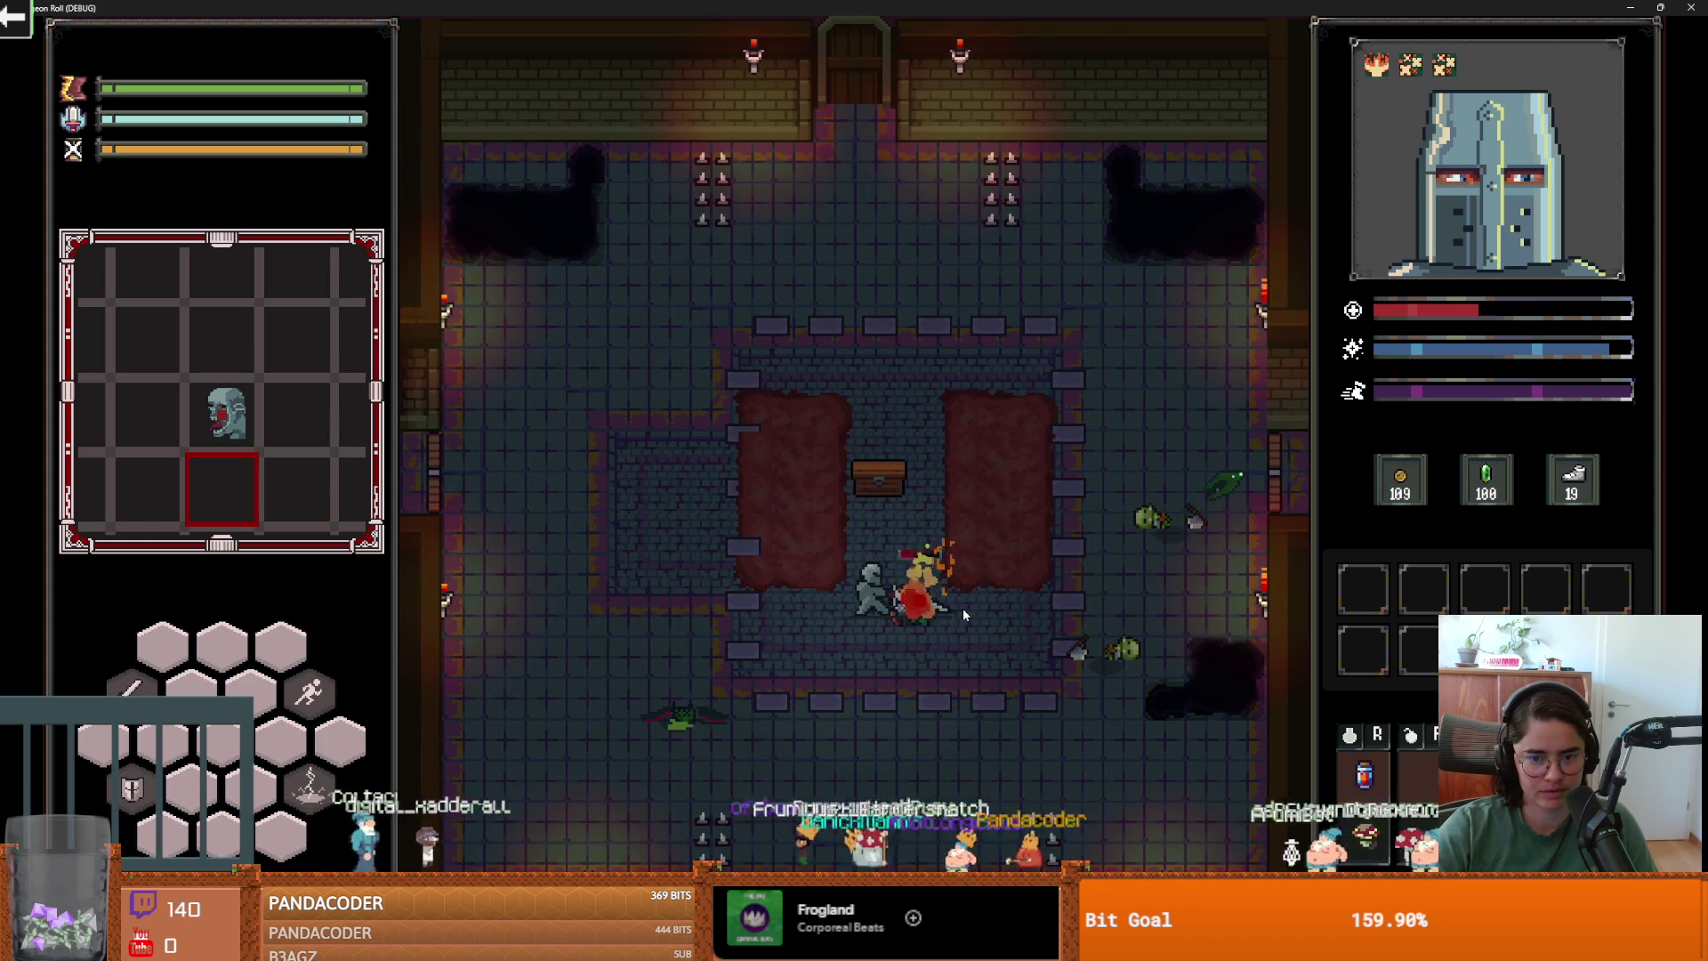
pyautogui.press('s')
pyautogui.press('w')
pyautogui.click(948, 626)
# Walk the knight around the chest to the left carpet, then stop the debug run.
pyautogui.press('w')
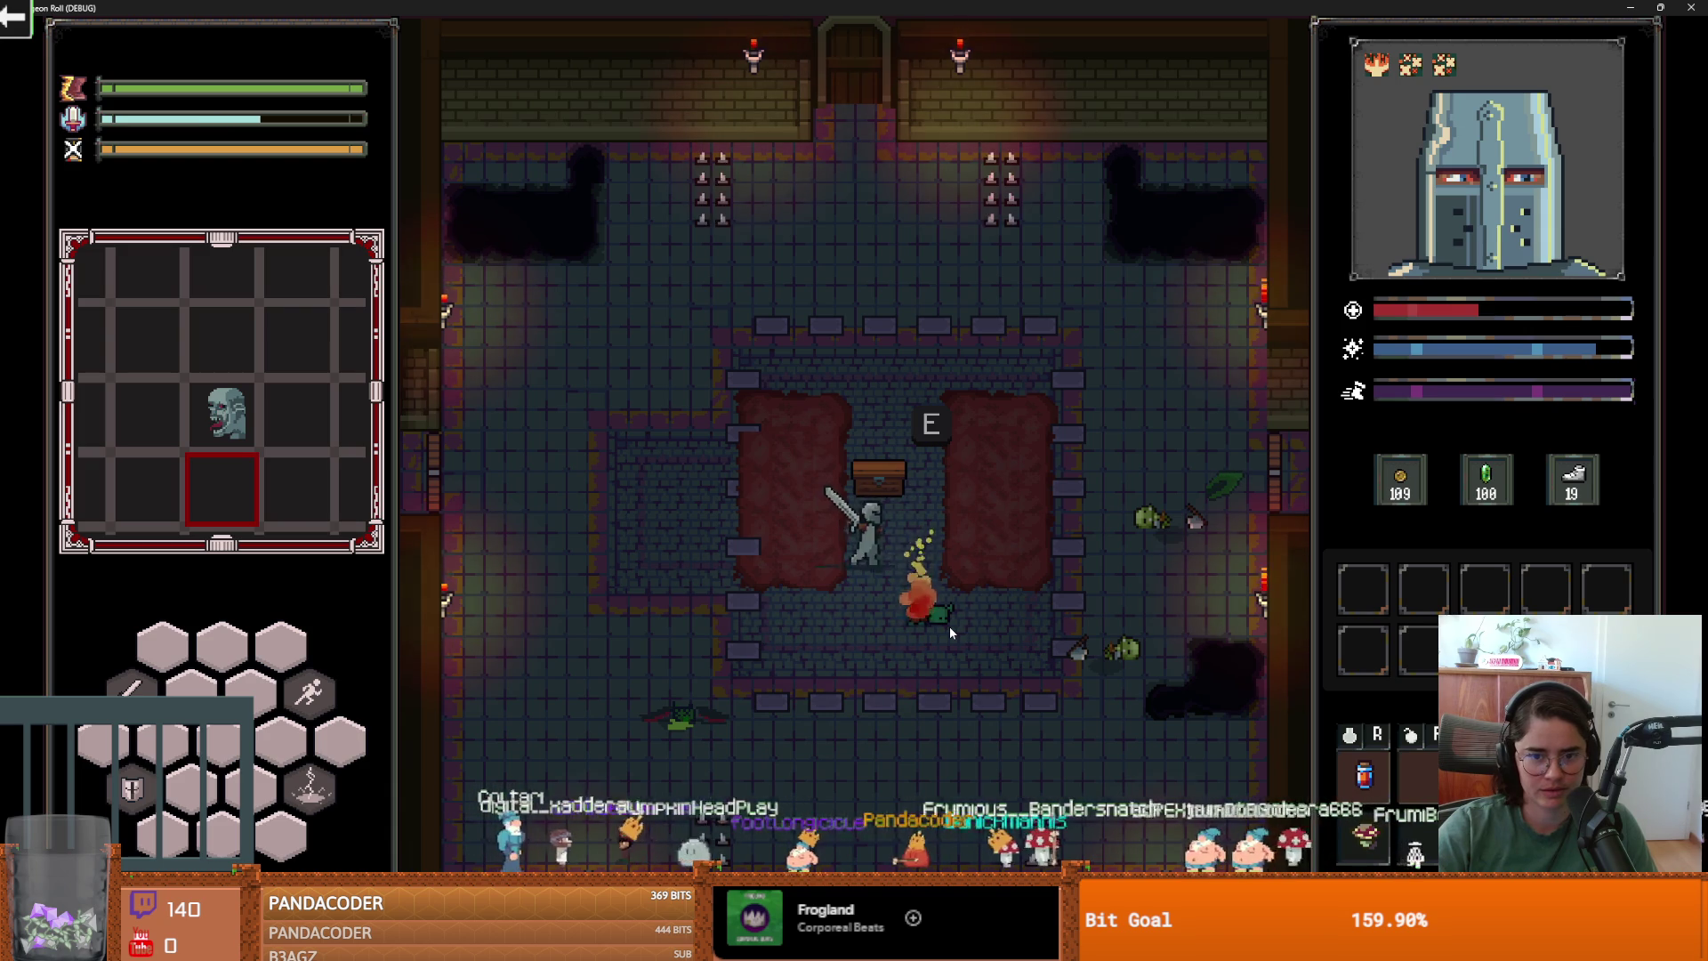
pyautogui.press('s')
pyautogui.press('d')
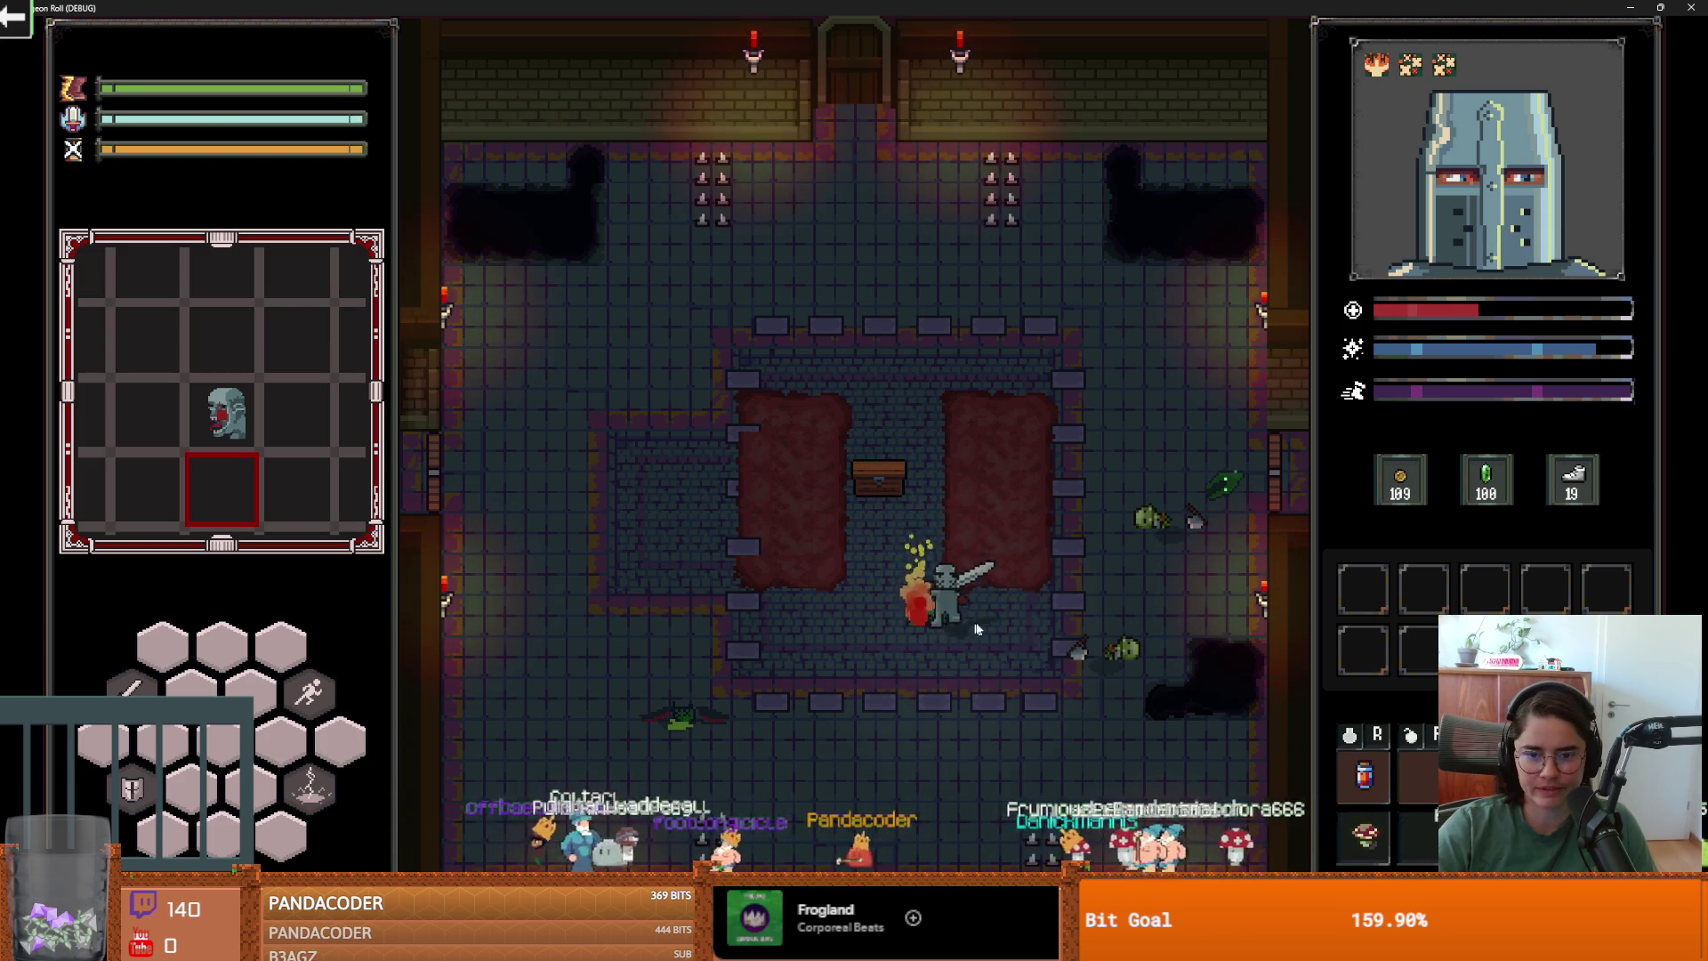
pyautogui.press('w')
pyautogui.press('w')
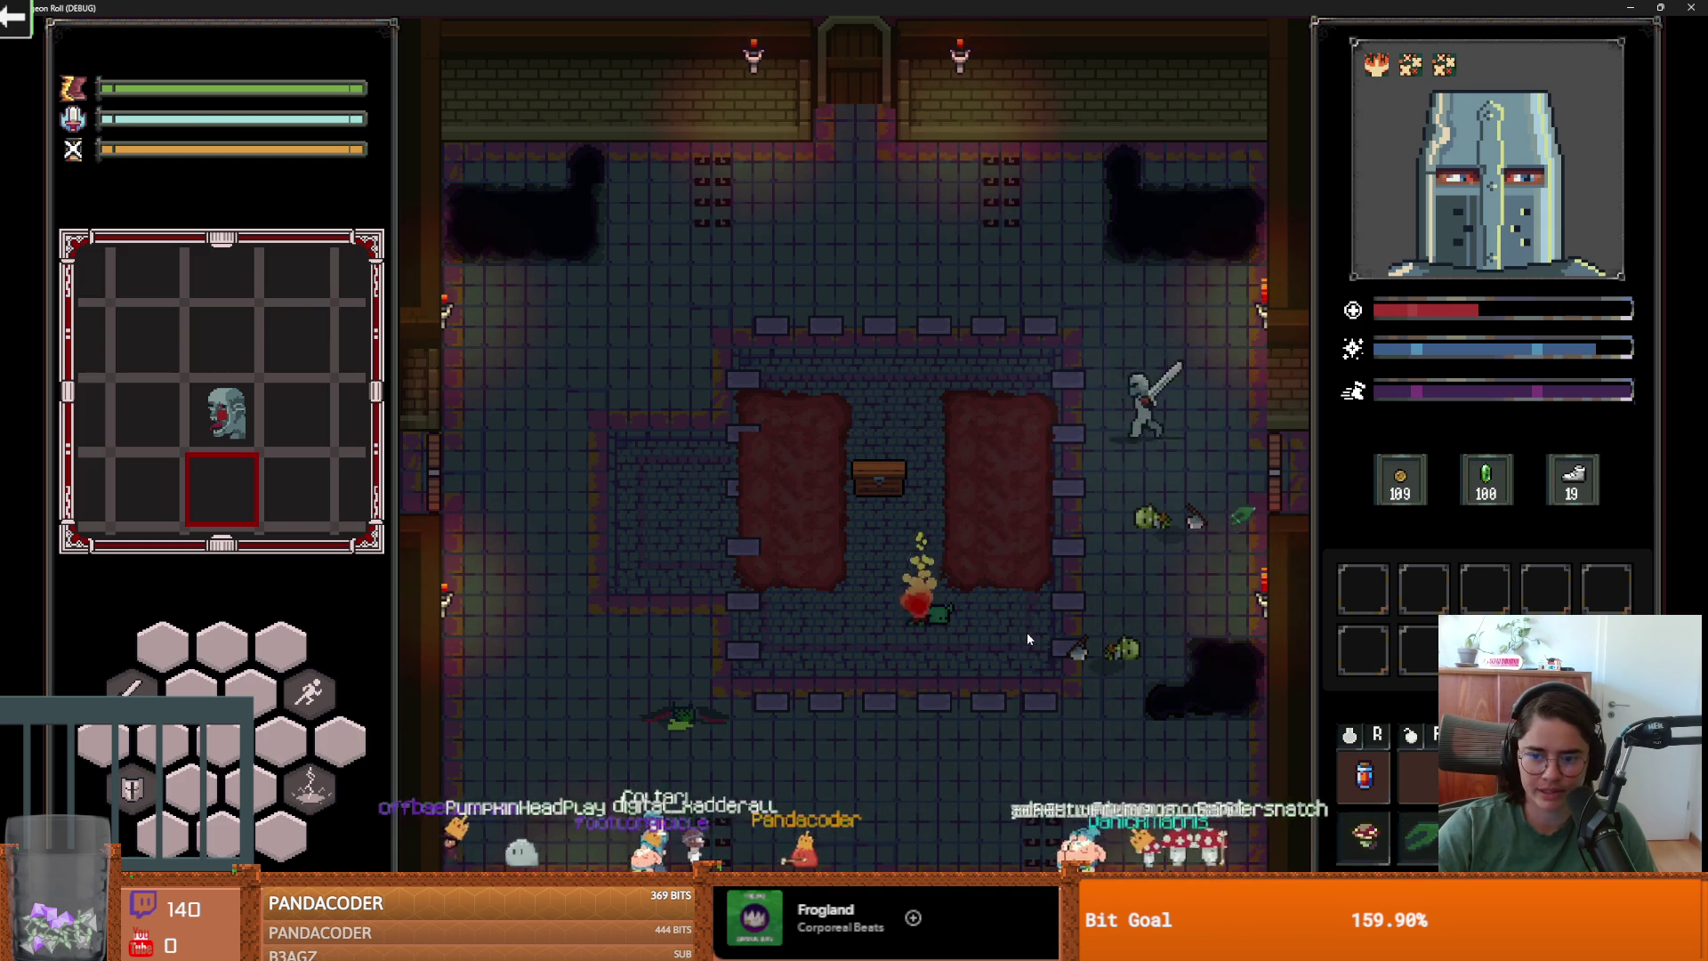
pyautogui.press('s')
pyautogui.press('w')
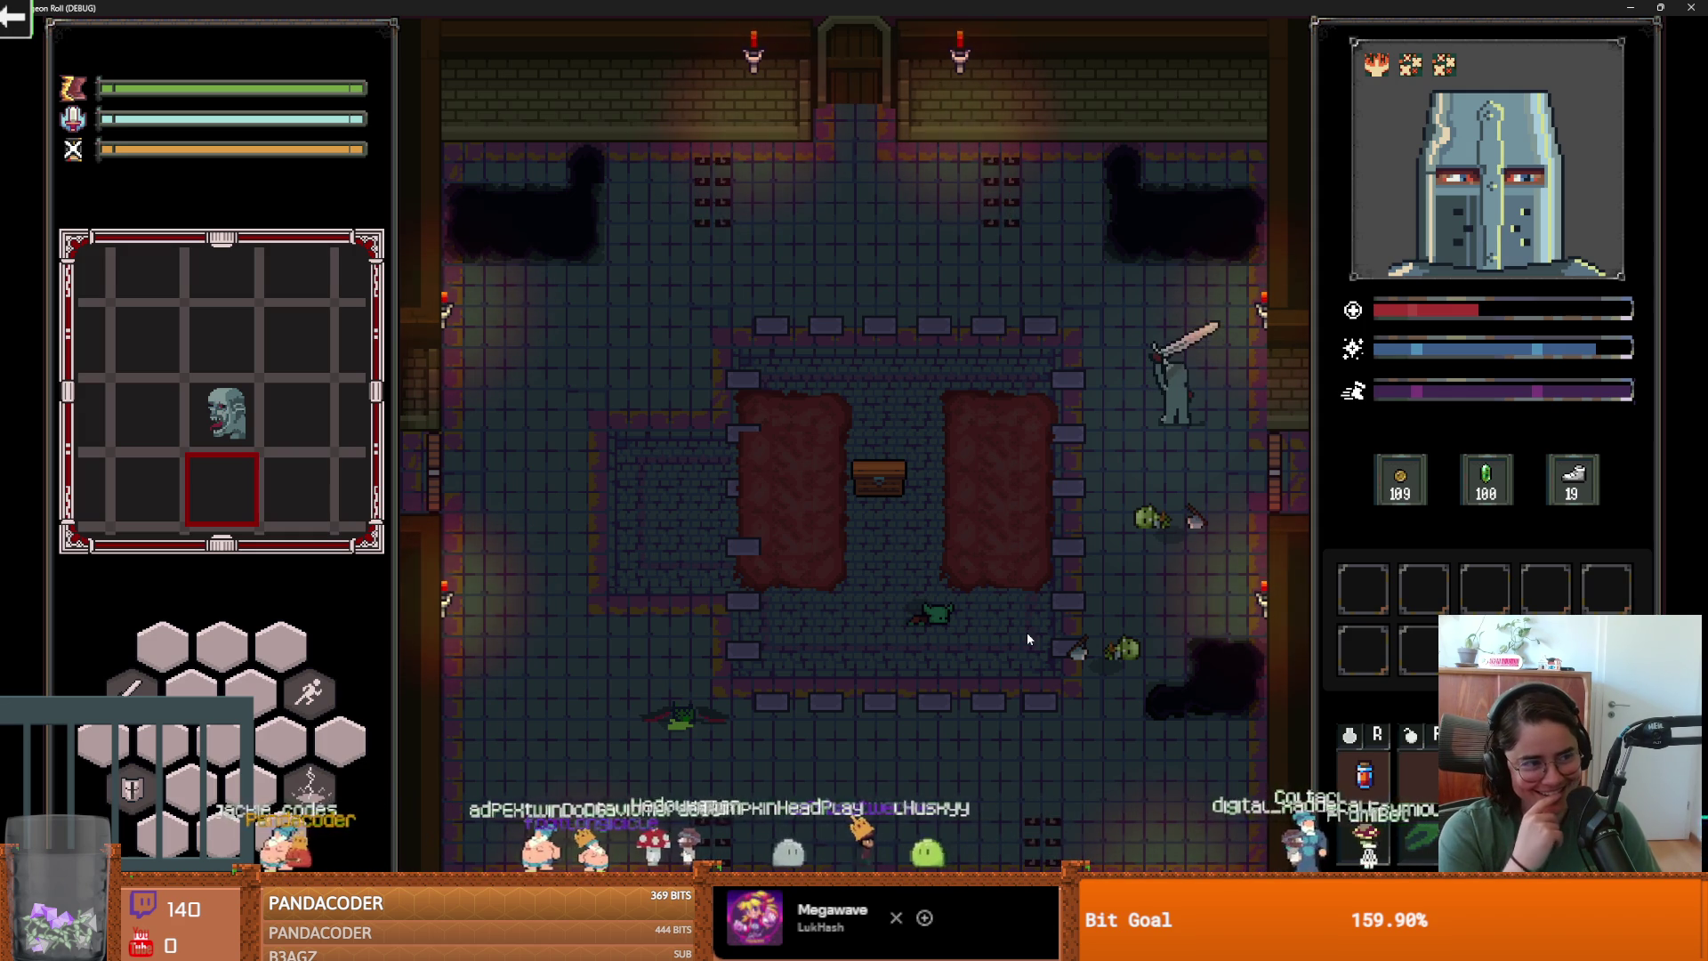
pyautogui.press('a')
pyautogui.press('a')
pyautogui.press('s')
pyautogui.press('w')
pyautogui.press('d')
pyautogui.press('s')
pyautogui.press('a')
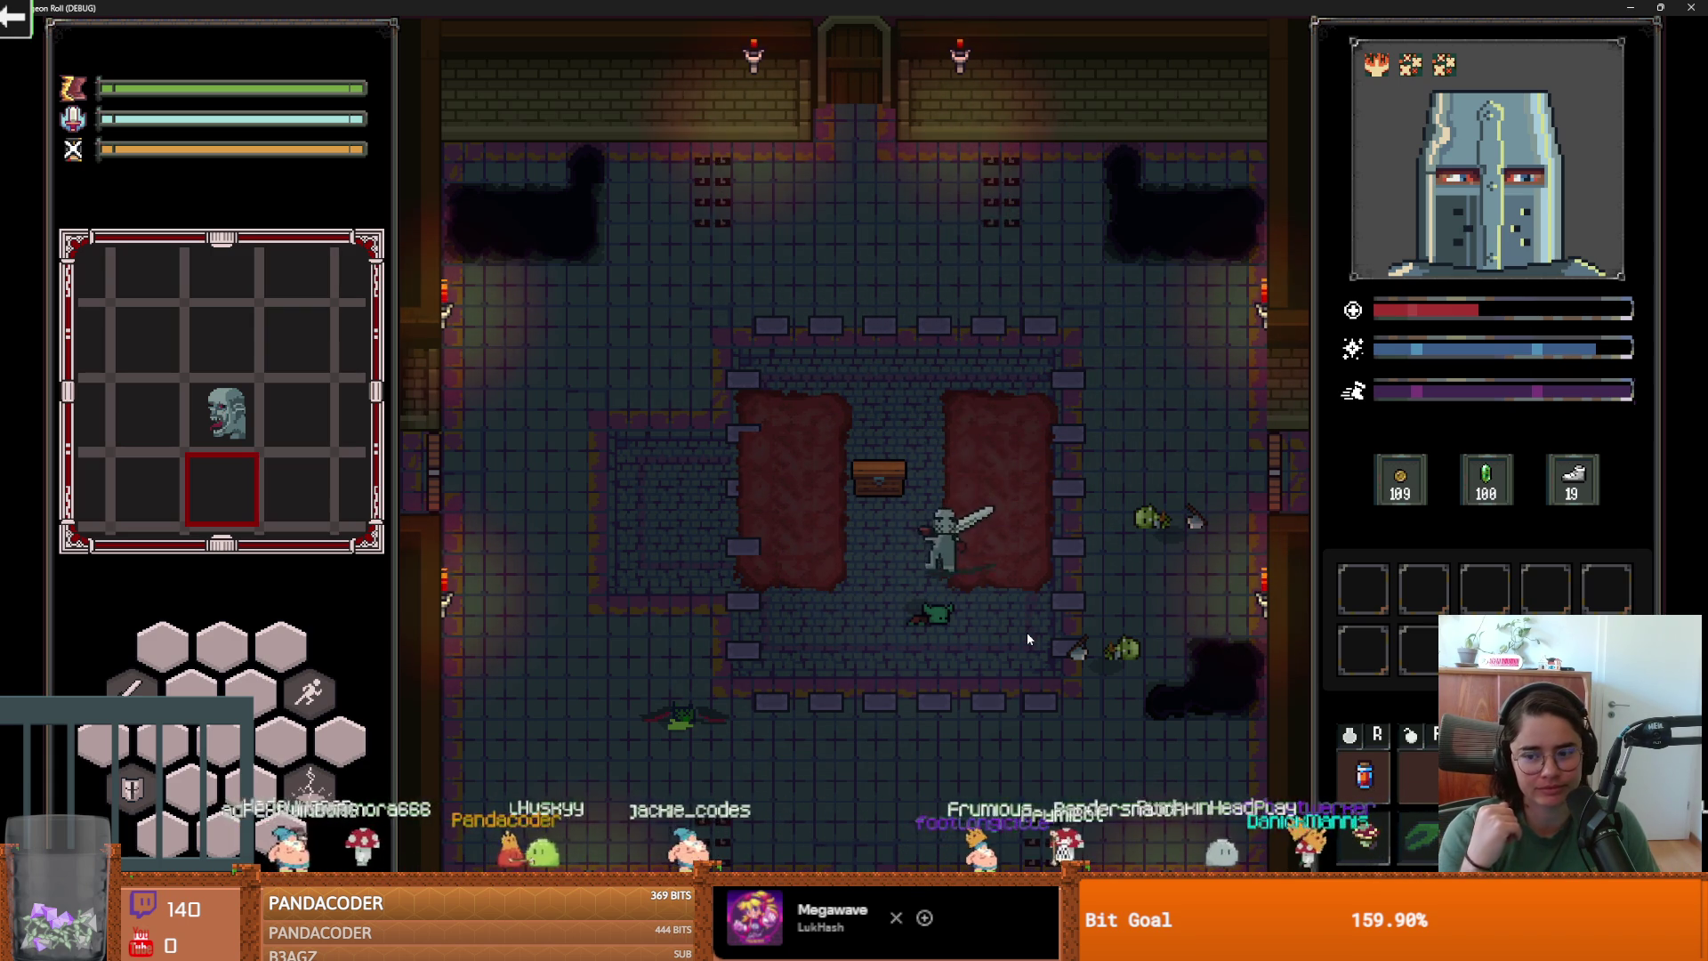
pyautogui.press('a')
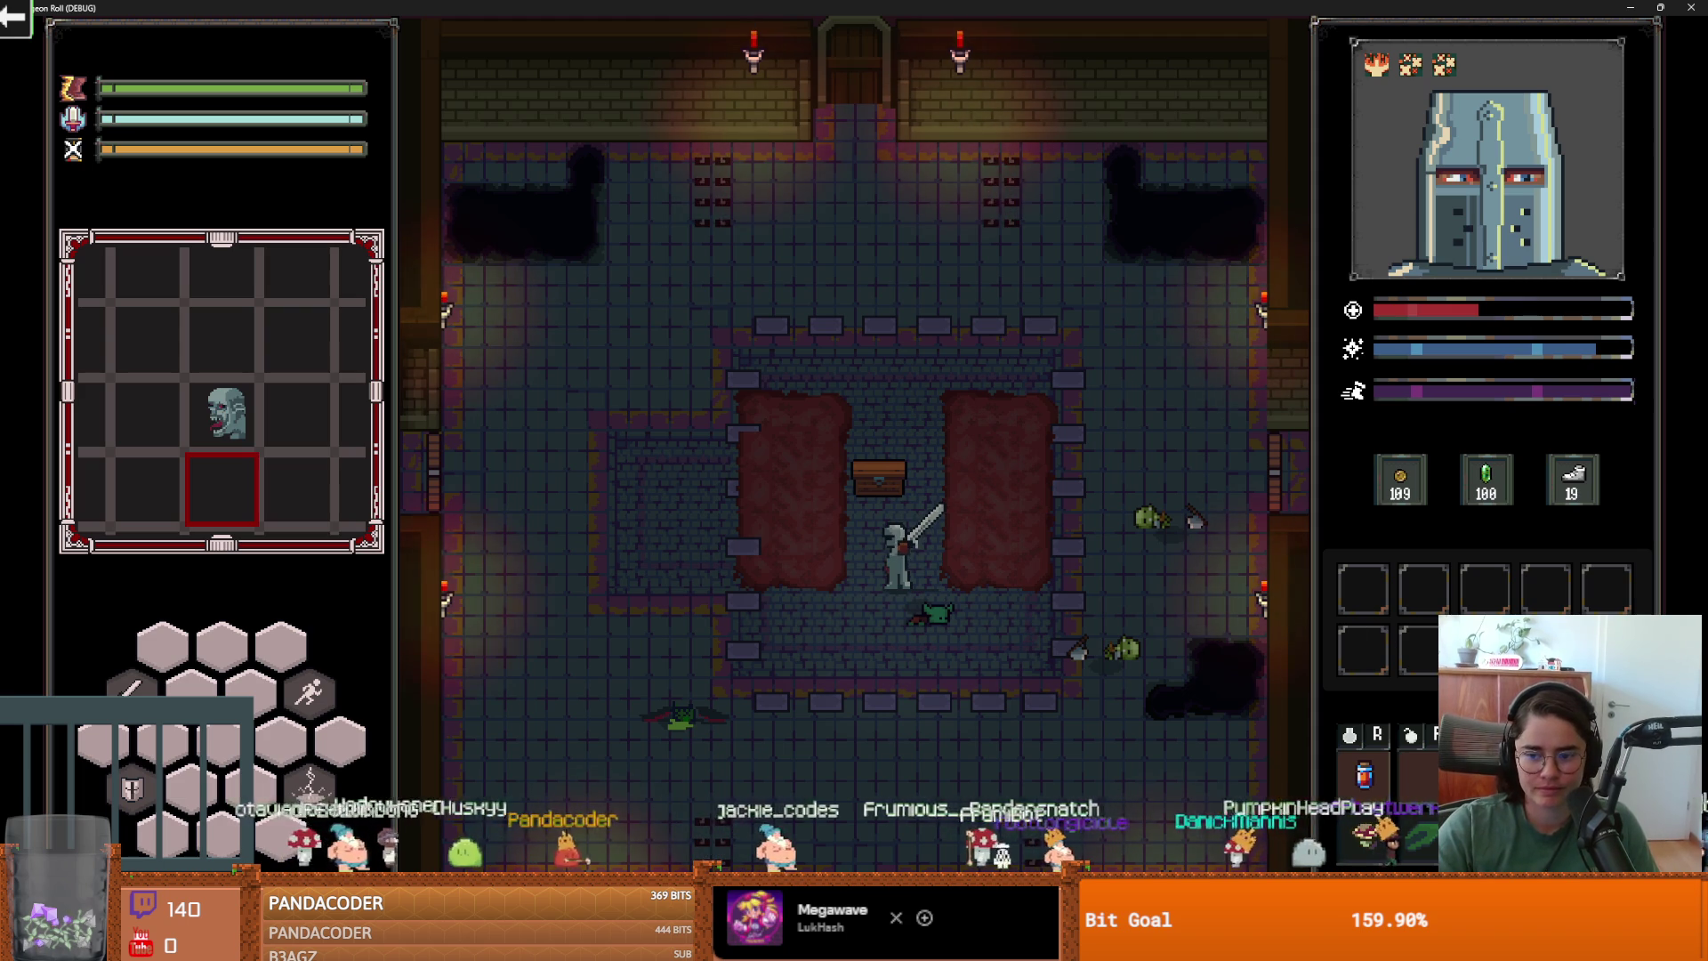
pyautogui.press('a')
pyautogui.press('a')
pyautogui.press('a')
pyautogui.press('w')
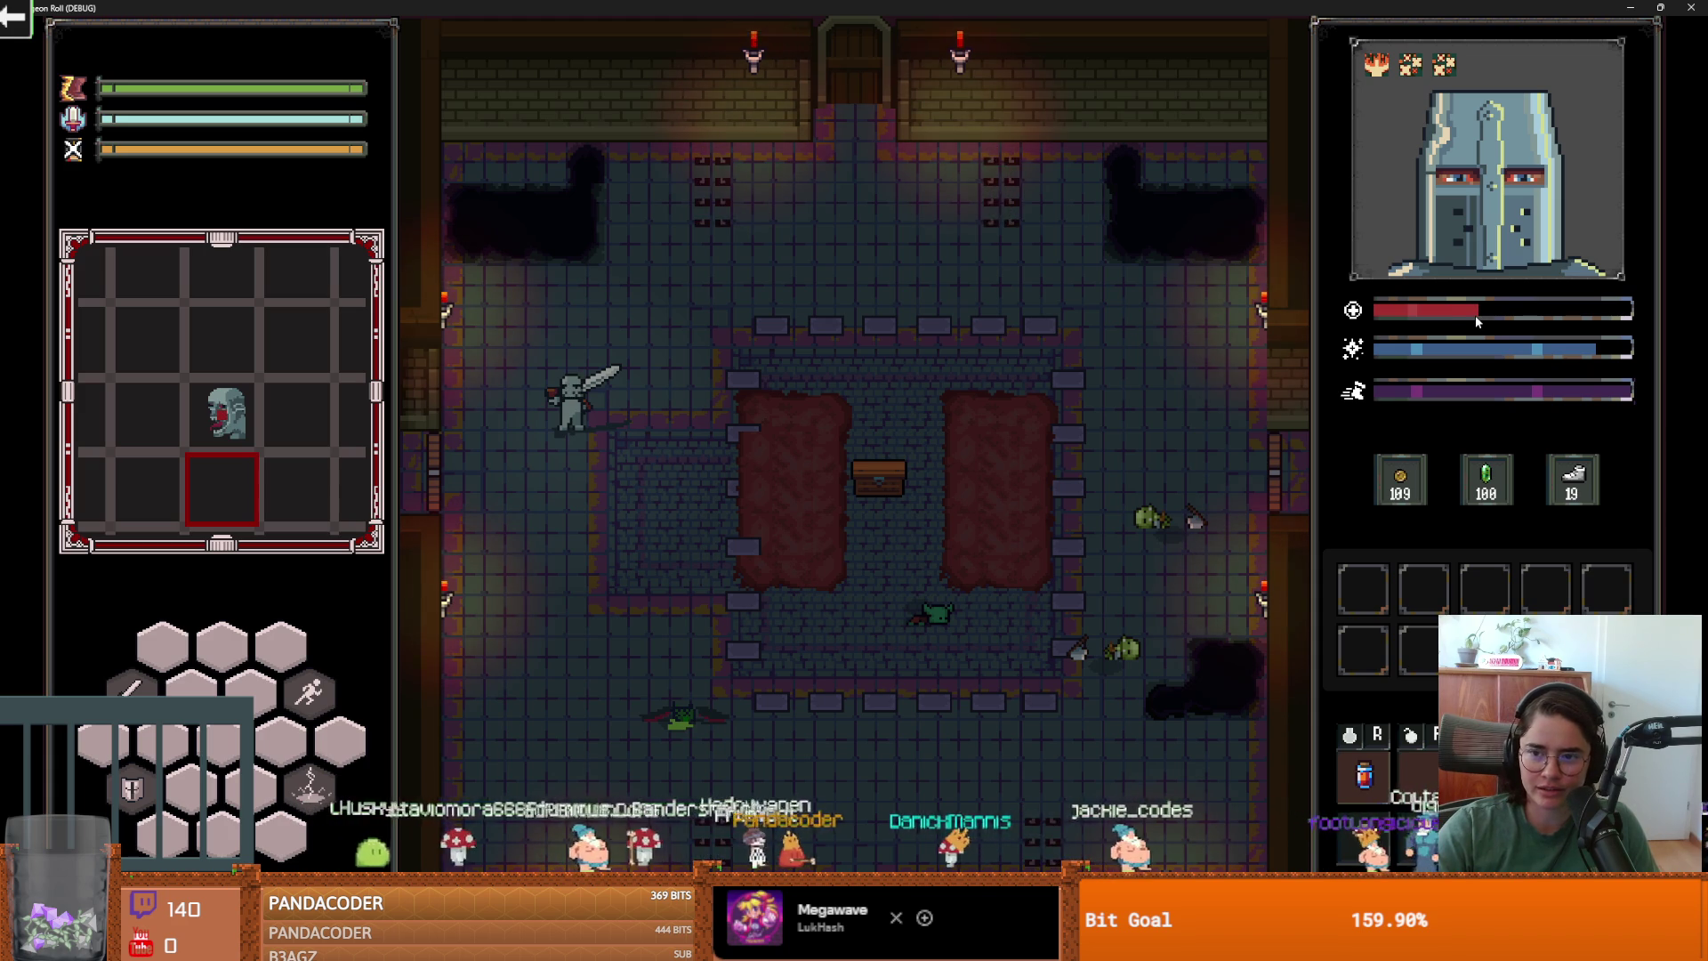
pyautogui.press('super+Down')
pyautogui.press('F5')
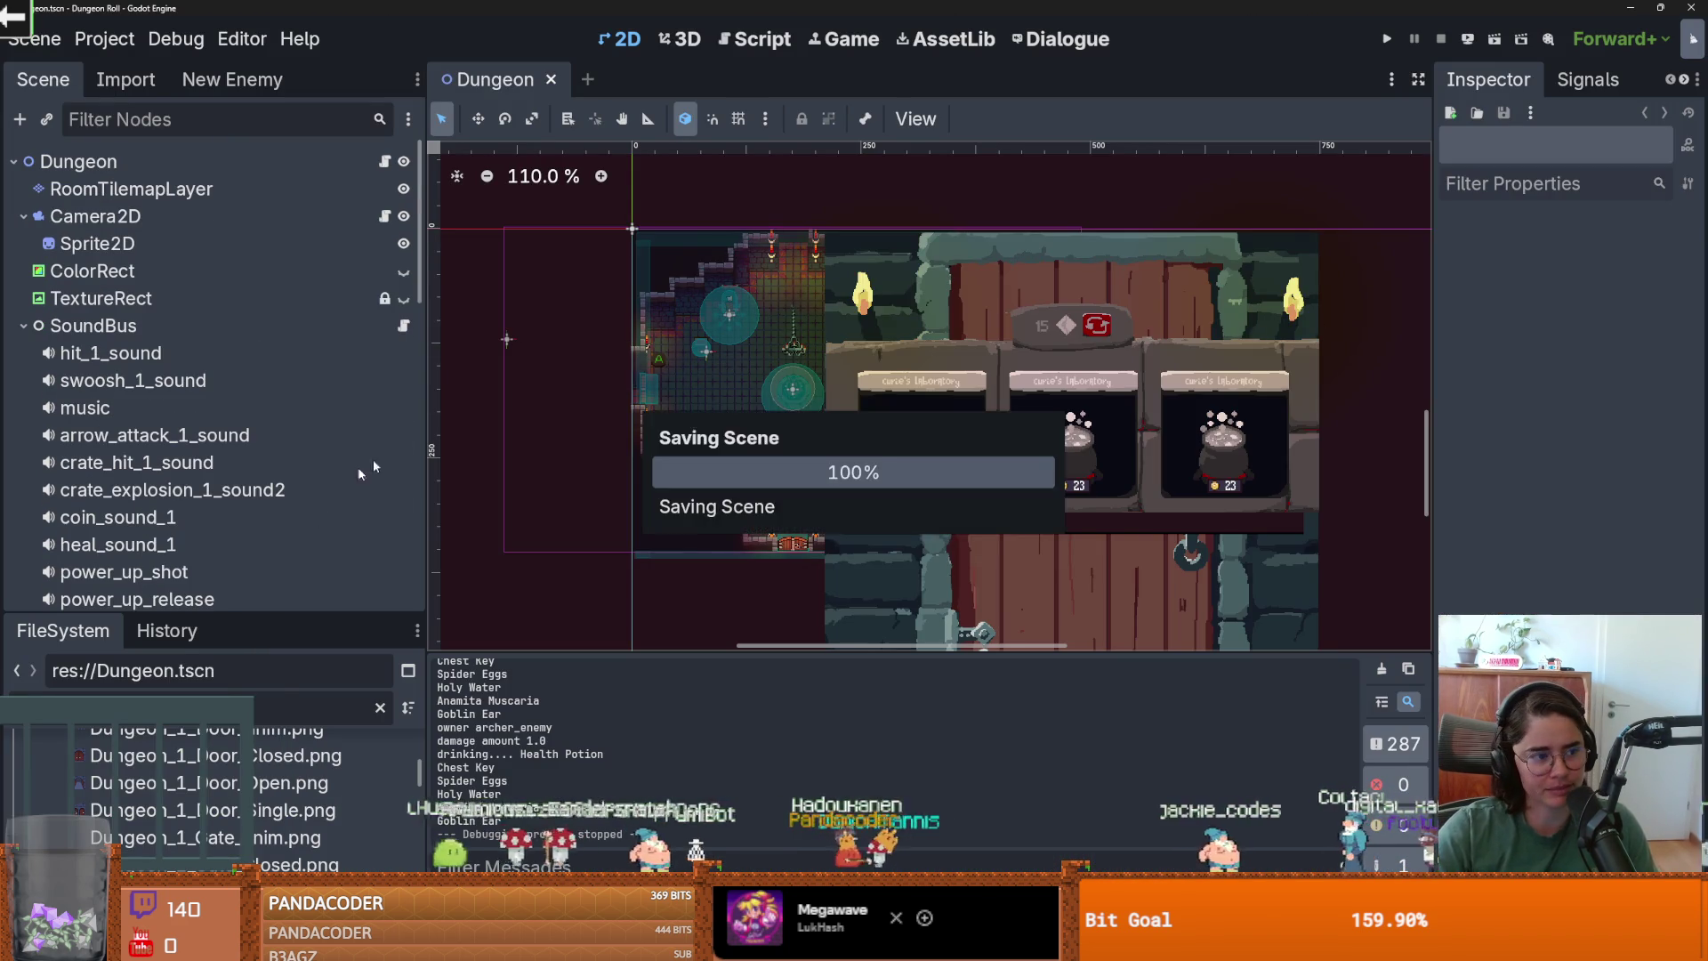
# Filter the FileSystem by 'healthpotion' and open potion_data.gd.
pyautogui.moveTo(270, 615); pyautogui.dragTo(271, 177)
pyautogui.doubleClick(53, 270)
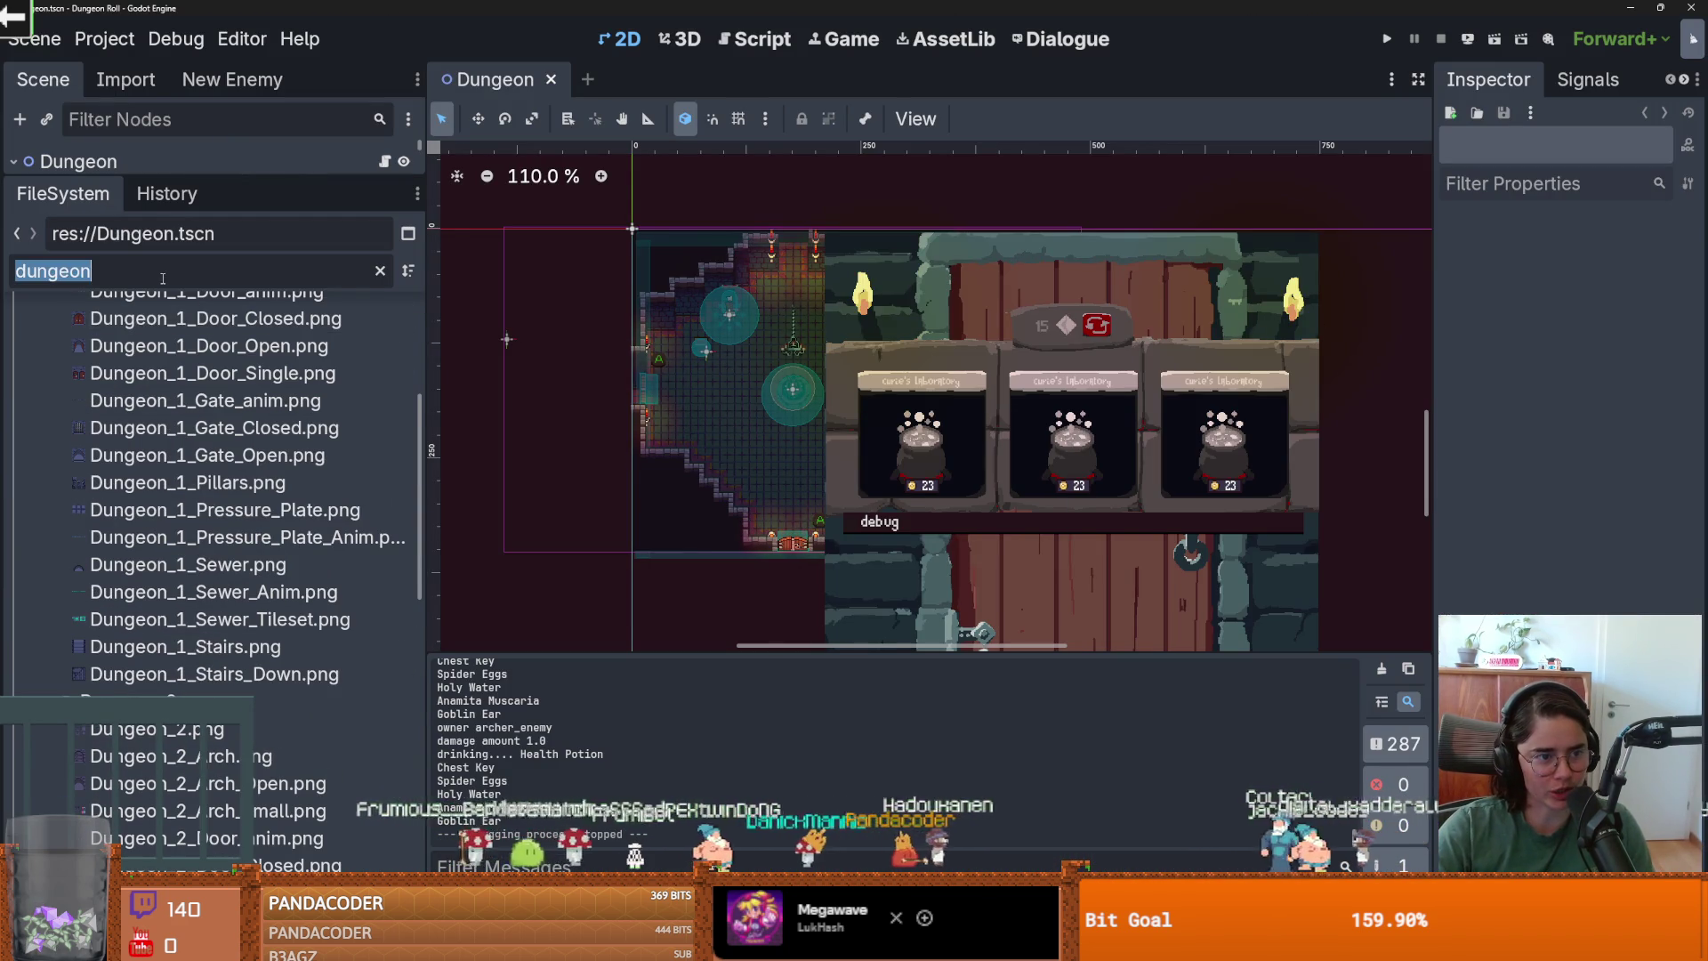
pyautogui.press('BackSpace')
pyautogui.write('health')
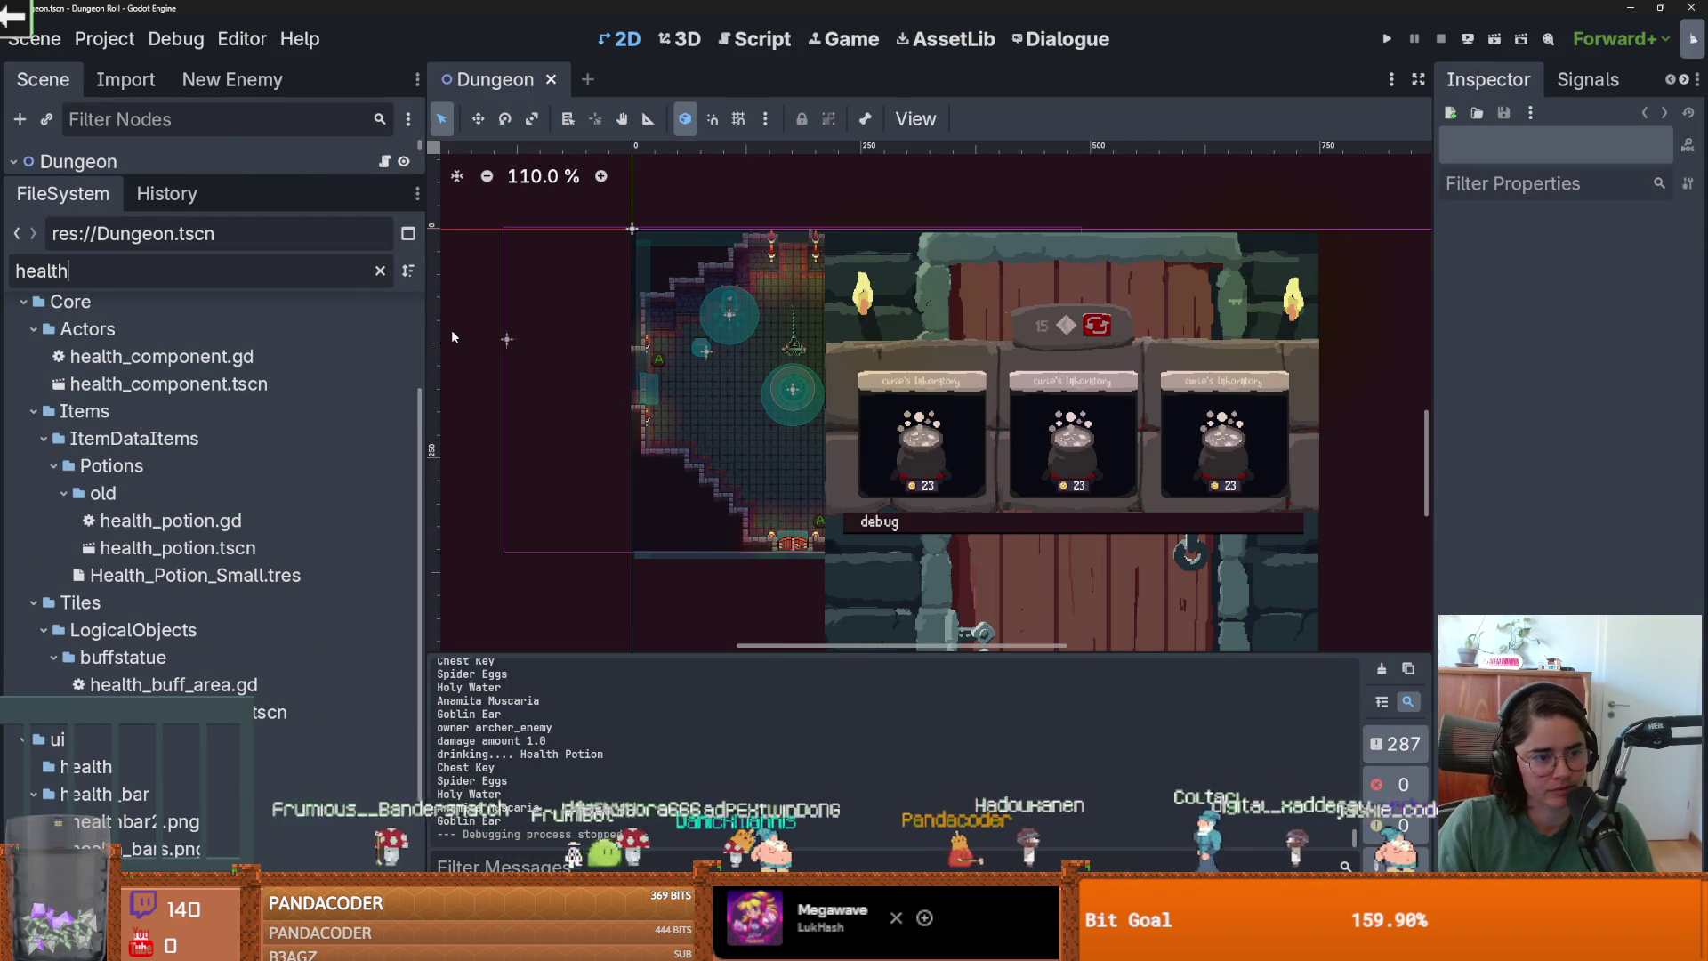
pyautogui.write('potion')
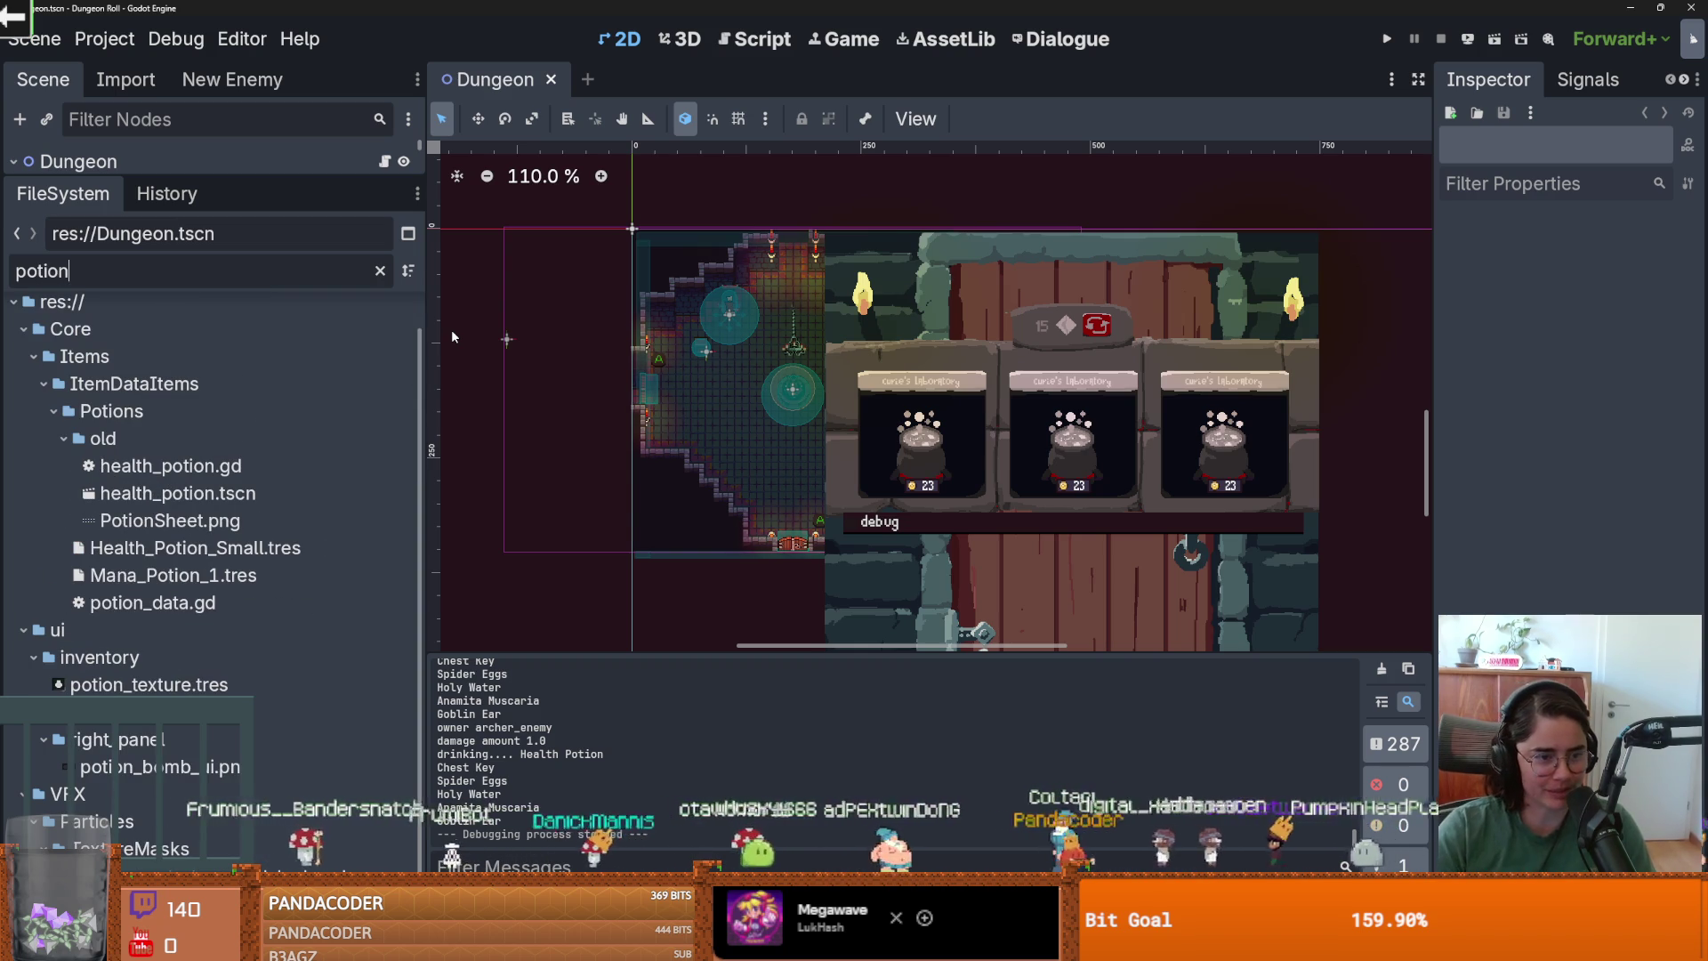
pyautogui.click(215, 601)
pyautogui.doubleClick(215, 601)
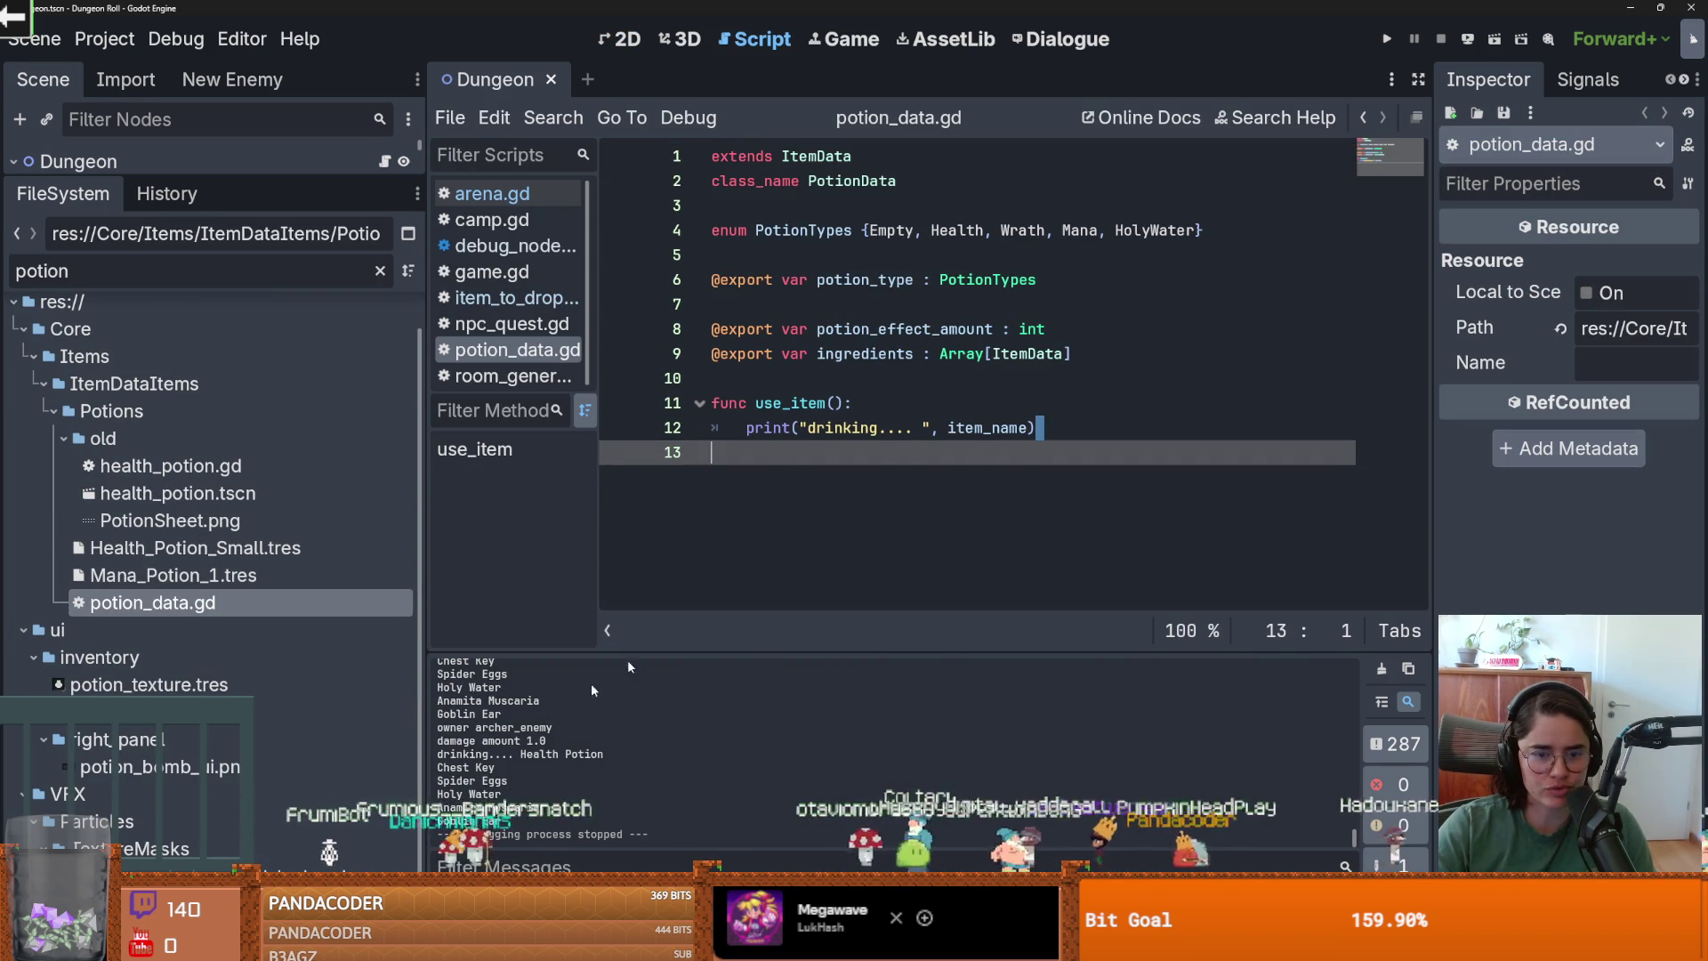
# Add 'func use_health_potion():' with a pass body below use_item and save.
pyautogui.click(877, 428)
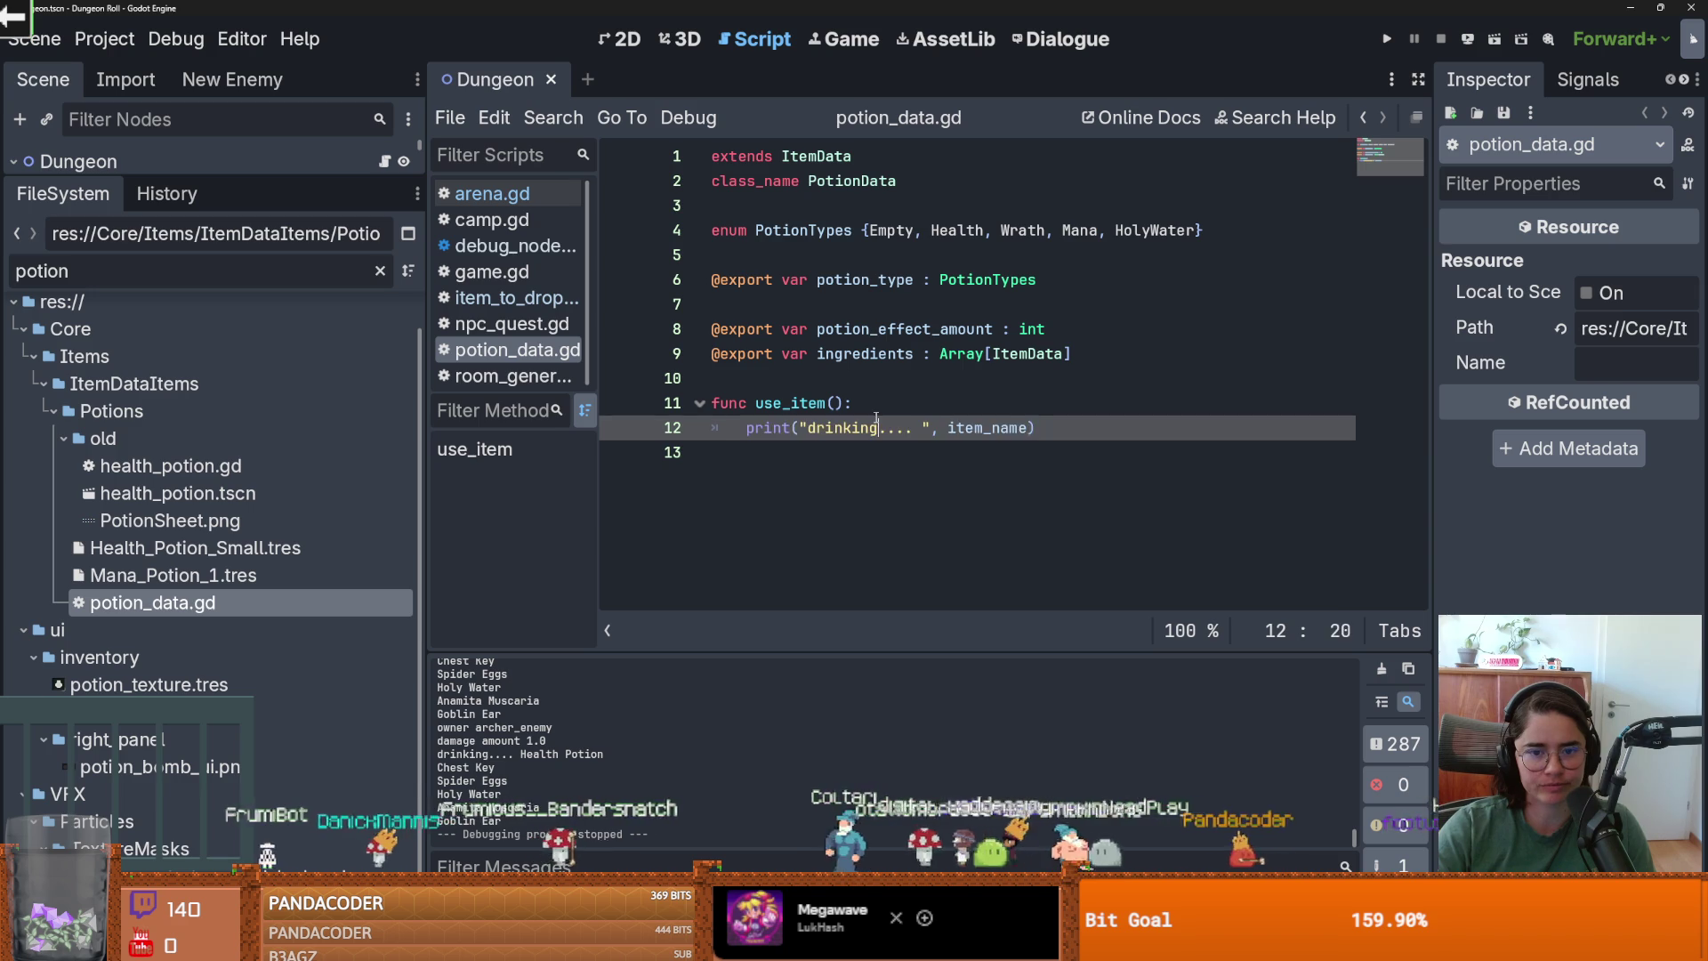
pyautogui.press('Return')
pyautogui.hotkey('ctrl', 'z')
pyautogui.press('Down')
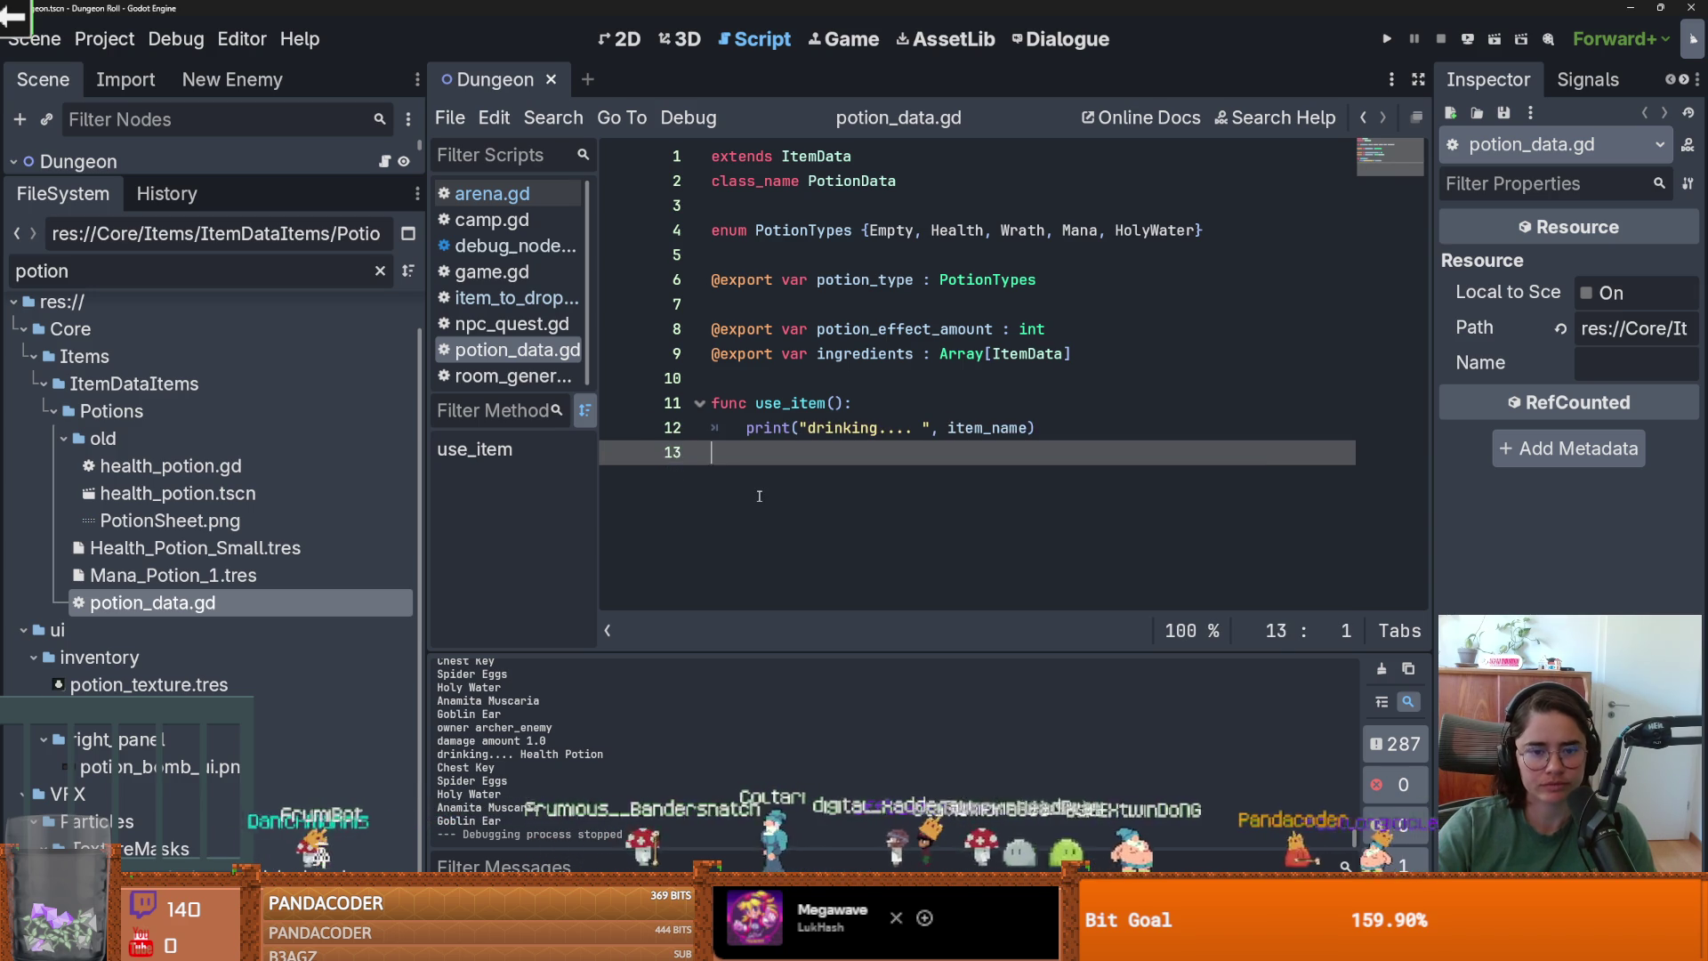
pyautogui.press('Return')
pyautogui.write('func use_health')
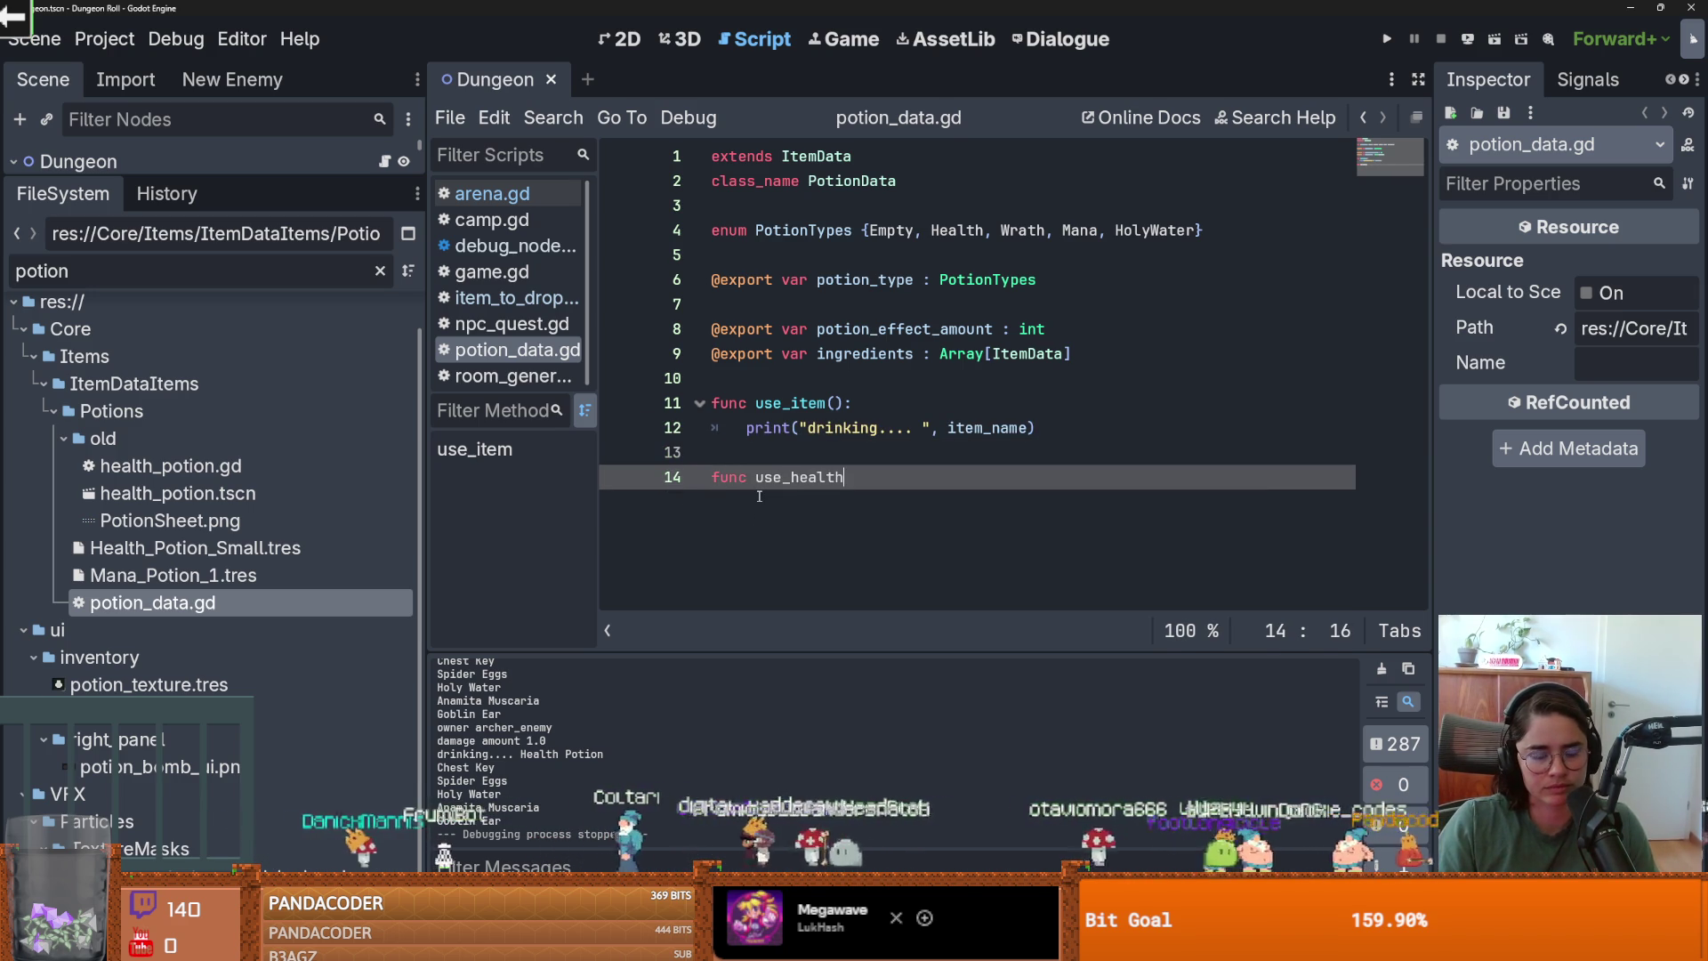
pyautogui.write('_potion():')
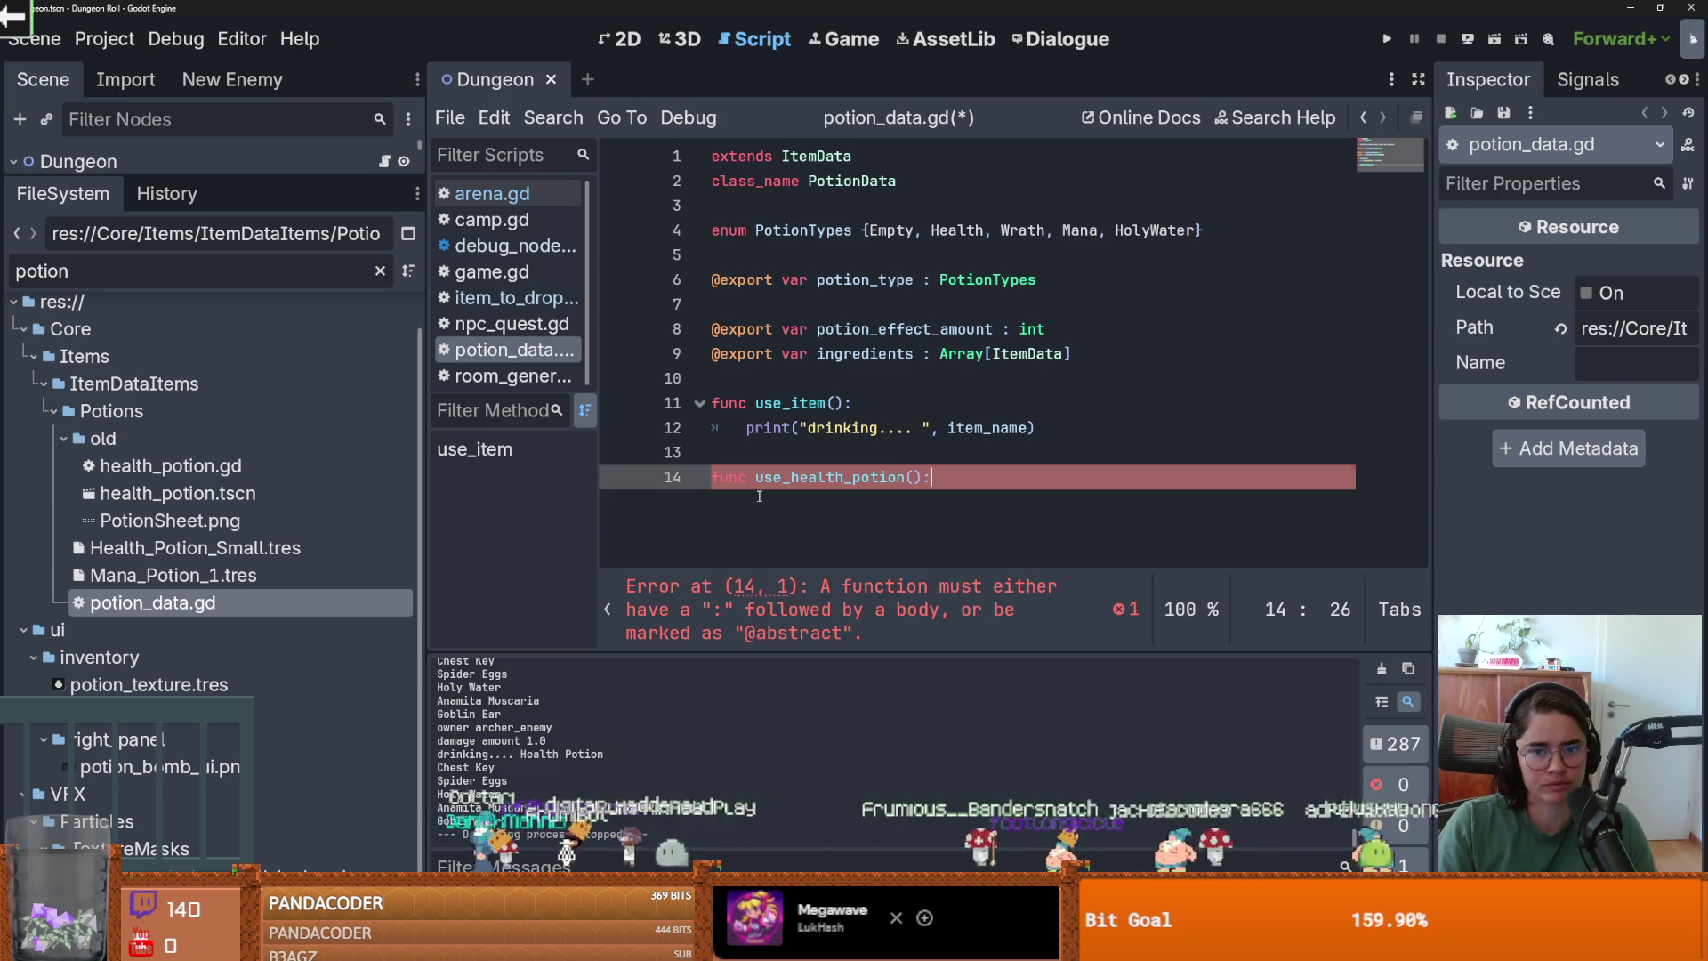
pyautogui.press('Return')
pyautogui.write('pa')
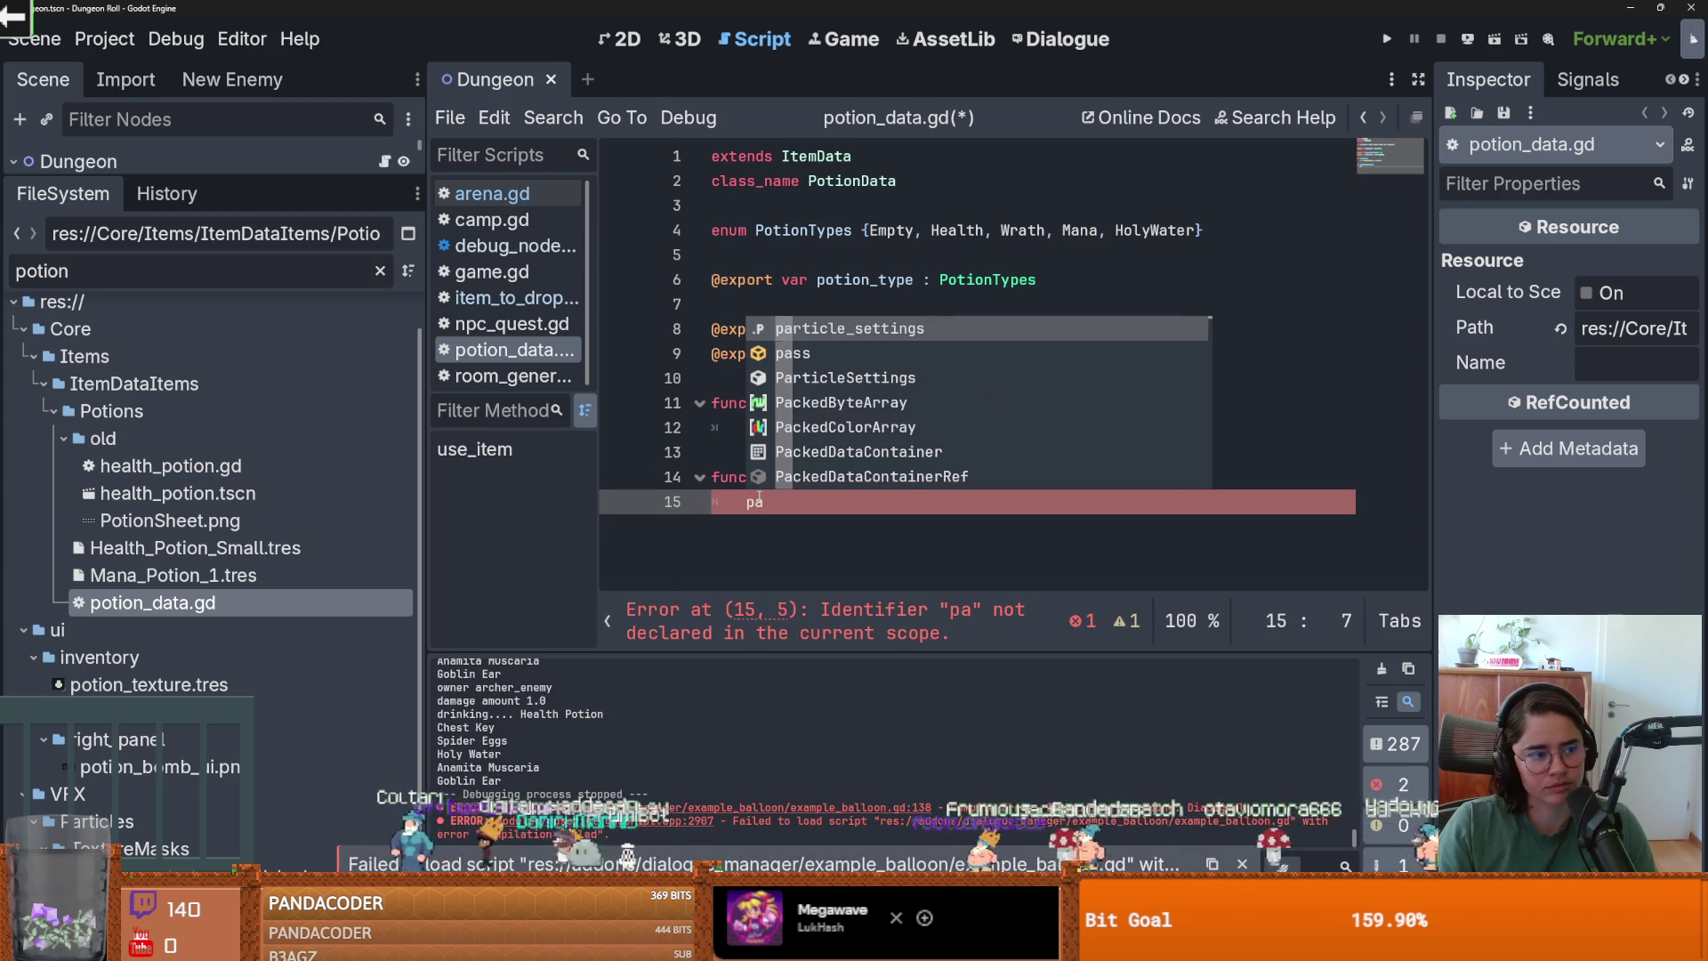
pyautogui.write('s')
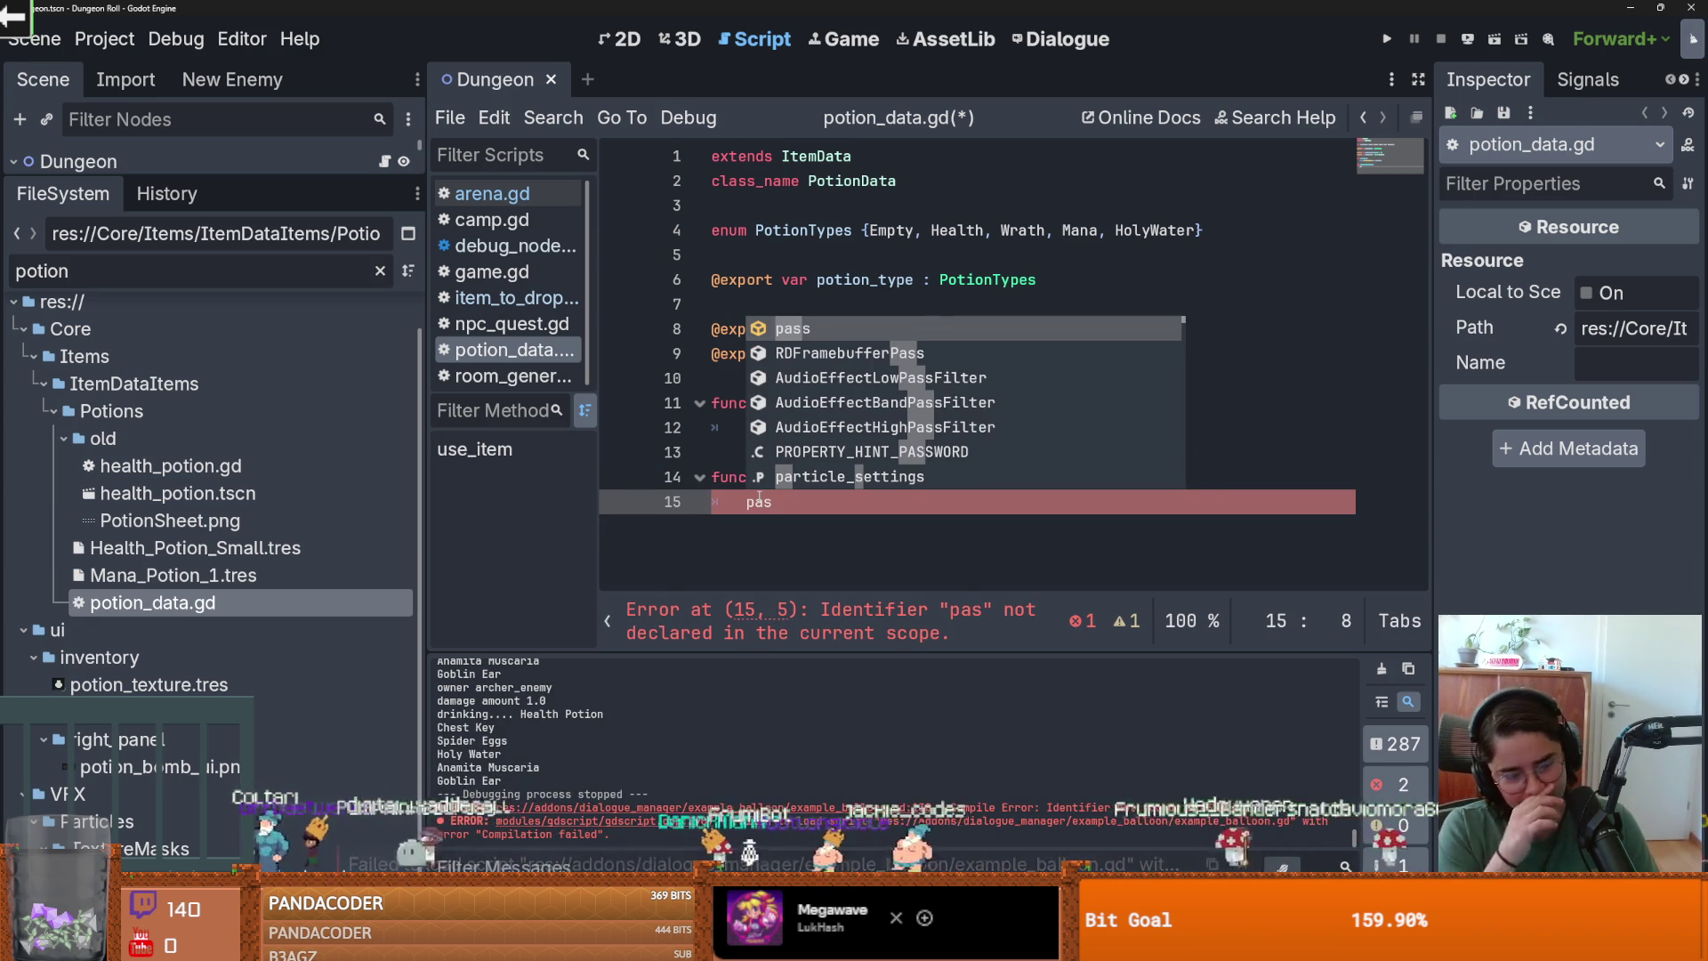
pyautogui.press('Return')
pyautogui.hotkey('ctrl', 's')
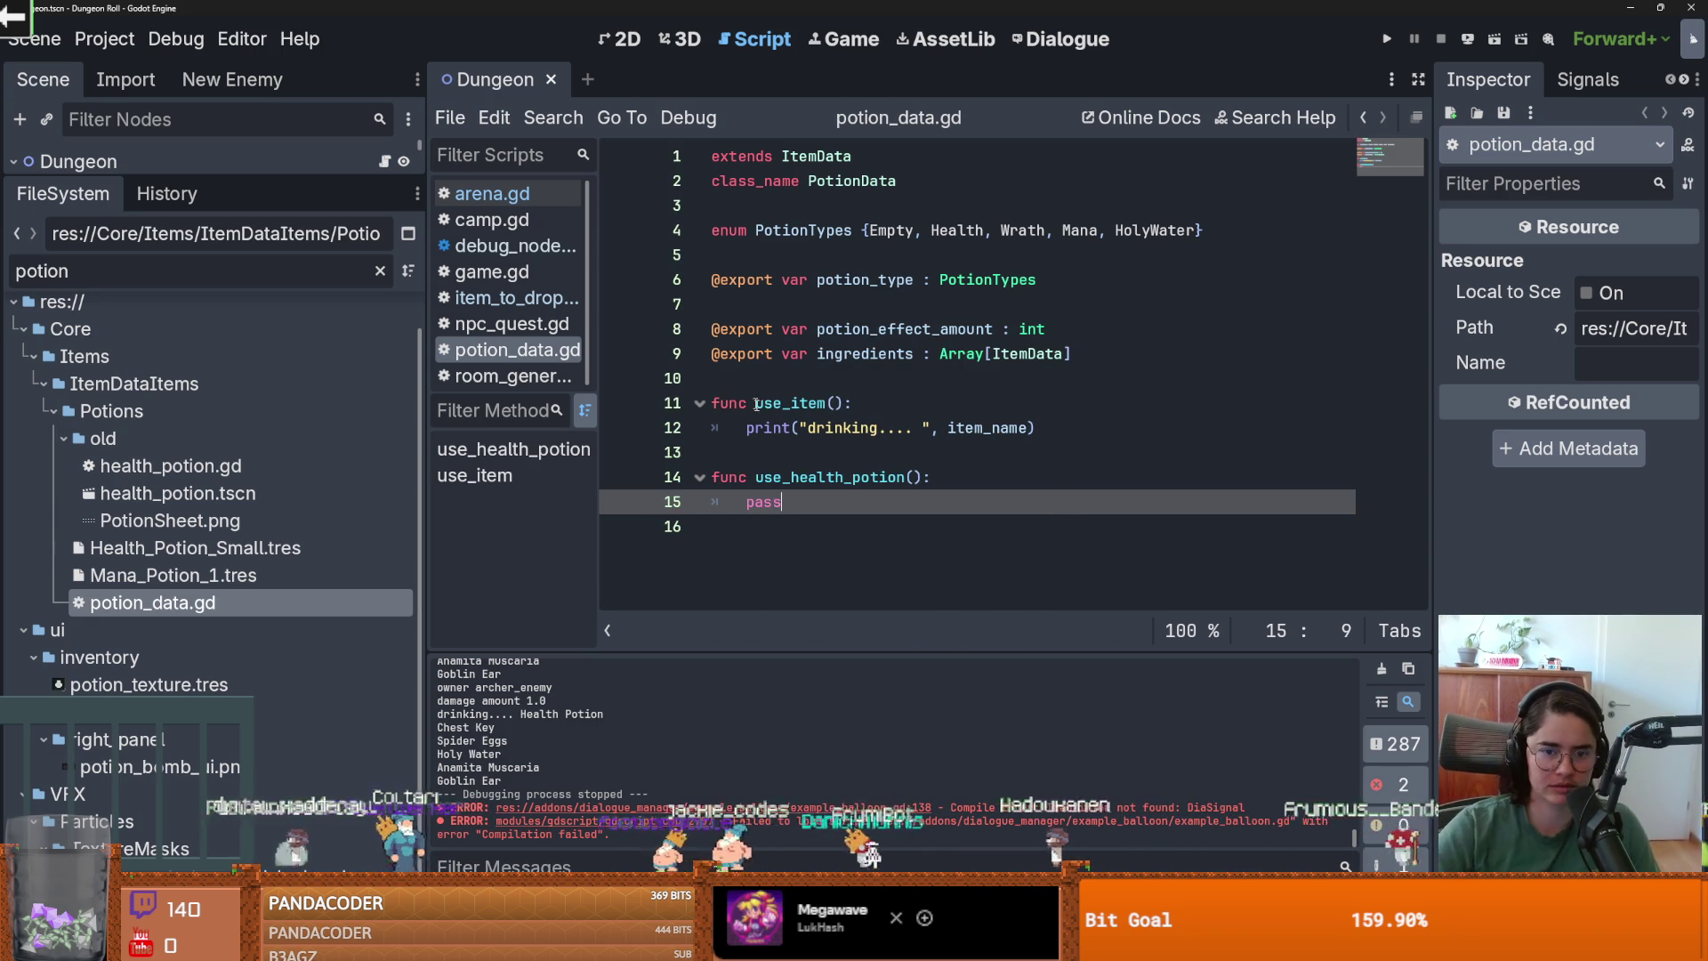
pyautogui.doubleClick(803, 476)
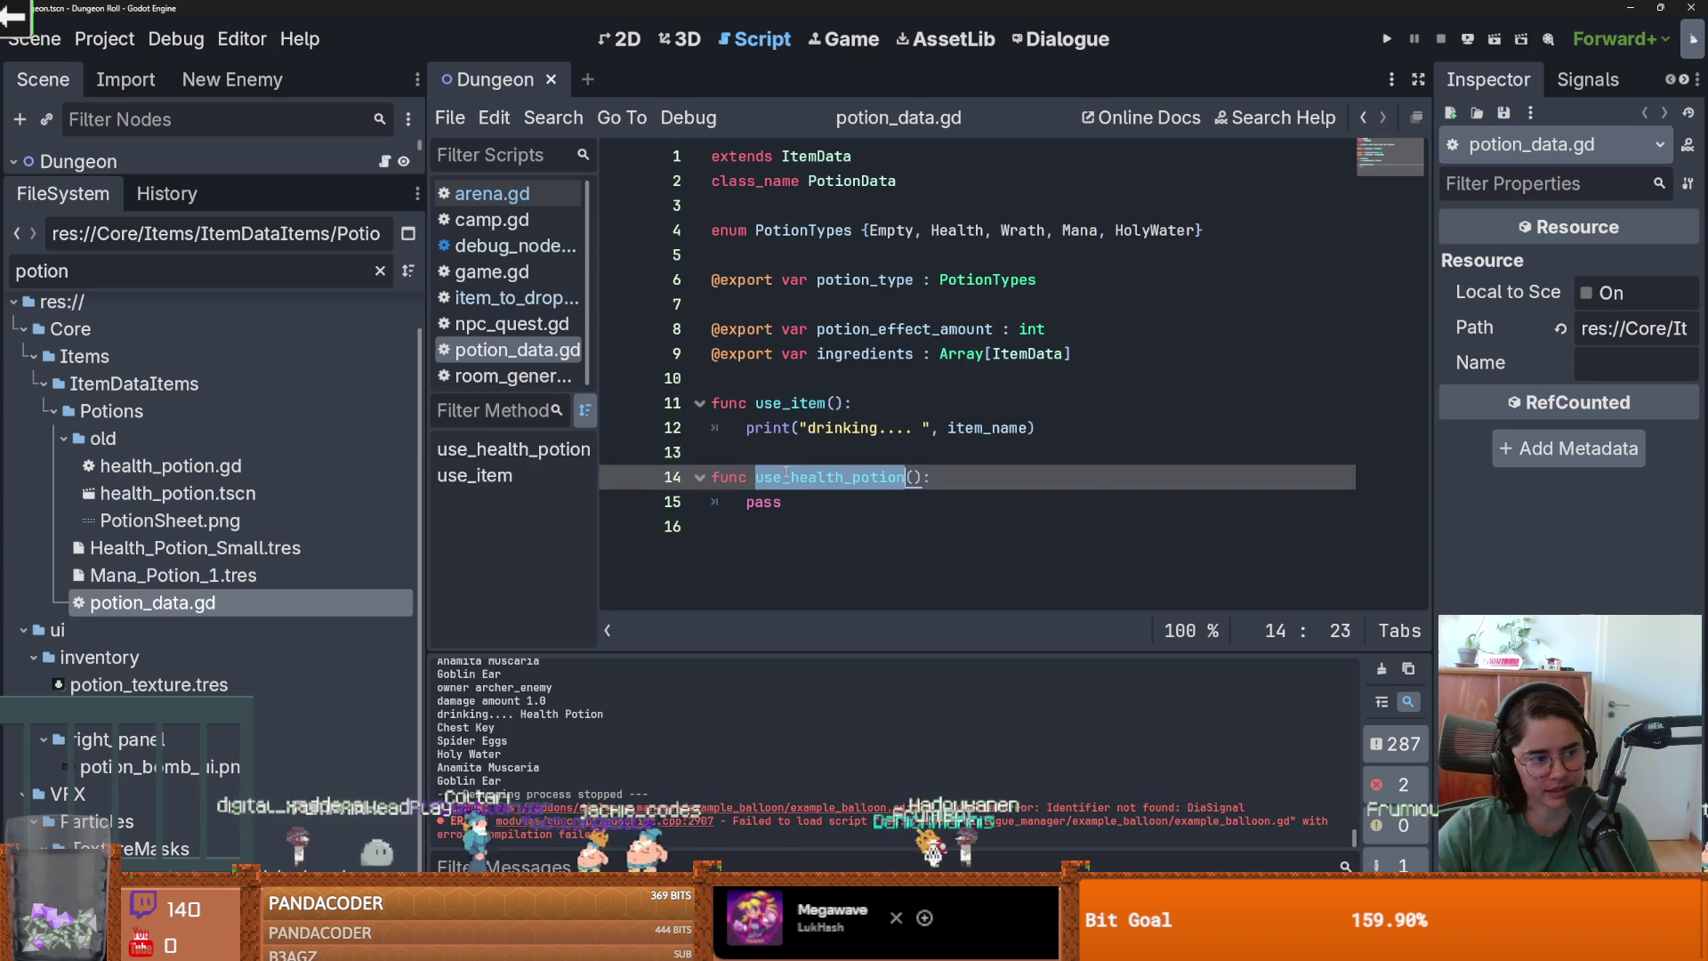
pyautogui.click(876, 444)
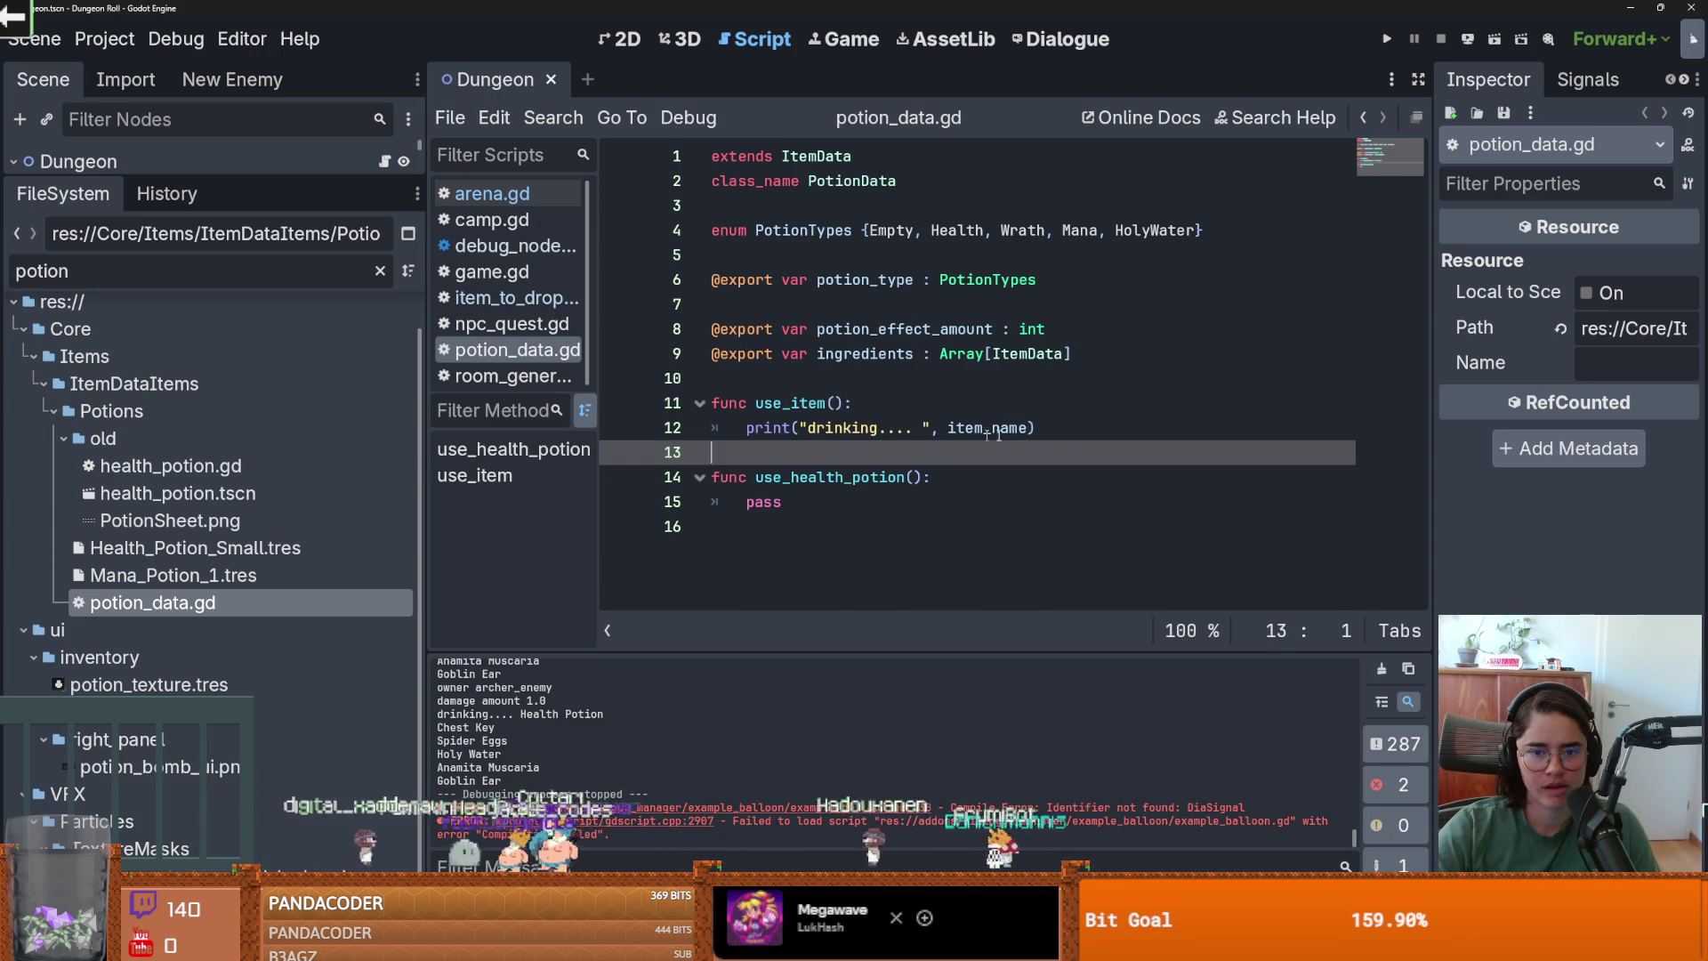
# Add match(potion_type): with a PotionTypes.Health: branch under the print line and save.
pyautogui.moveTo(1036, 428); pyautogui.dragTo(752, 428)
pyautogui.click(1075, 434)
pyautogui.press('Return')
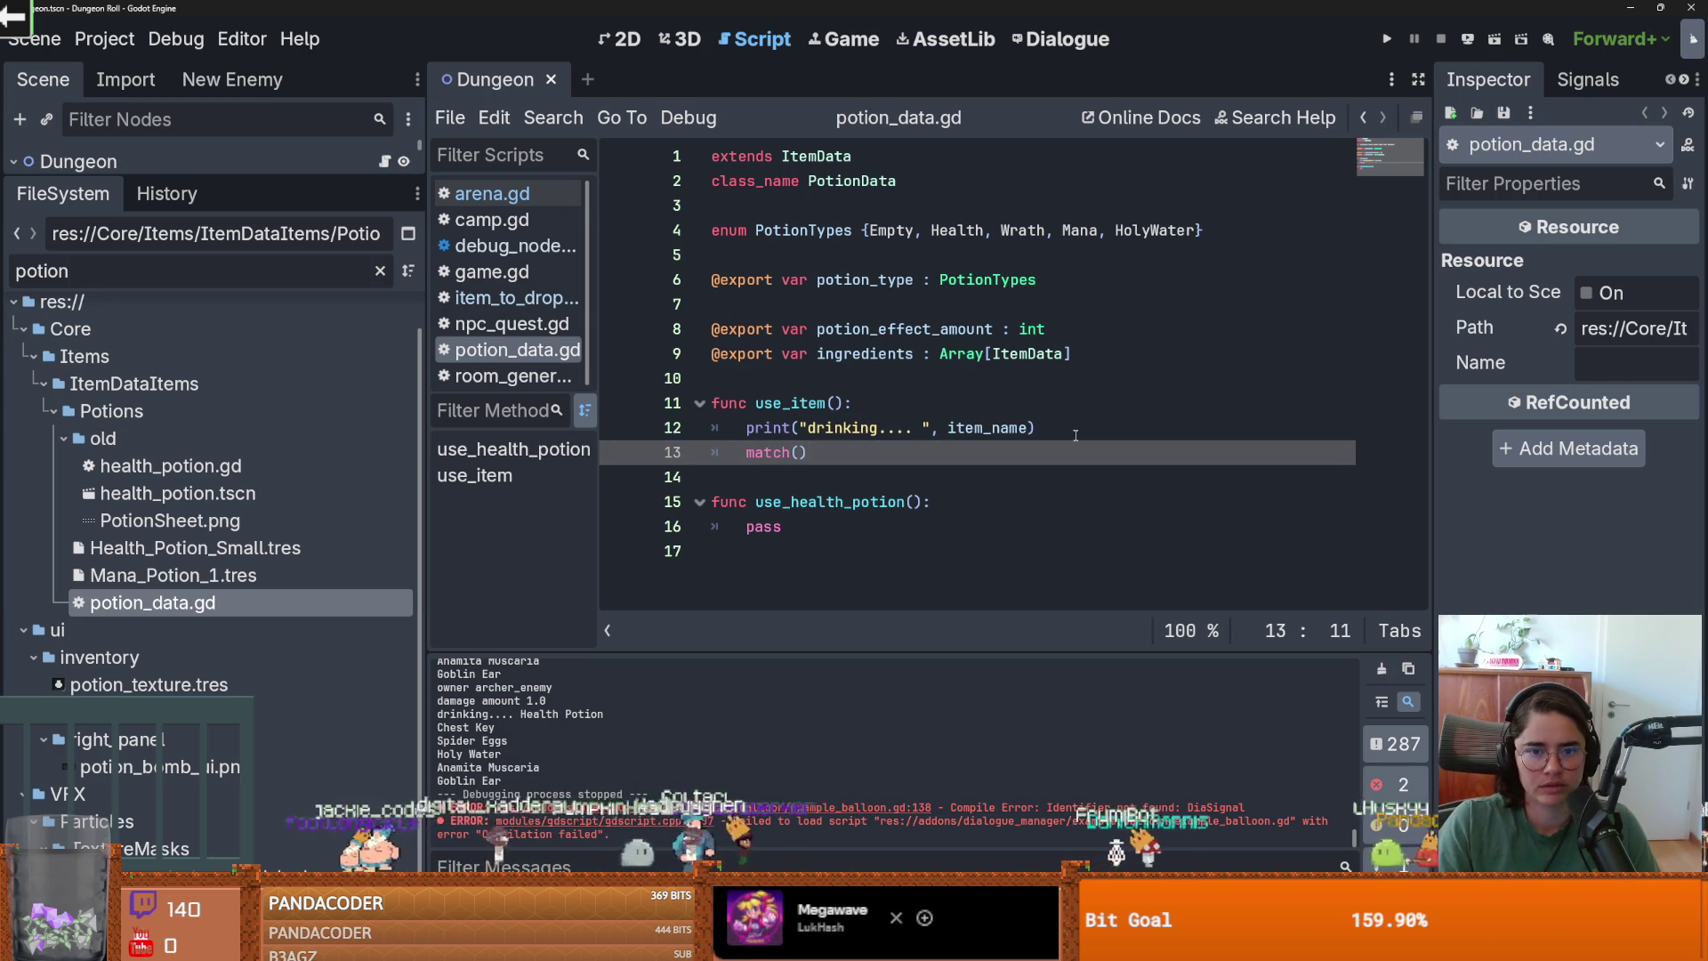
pyautogui.press('Down')
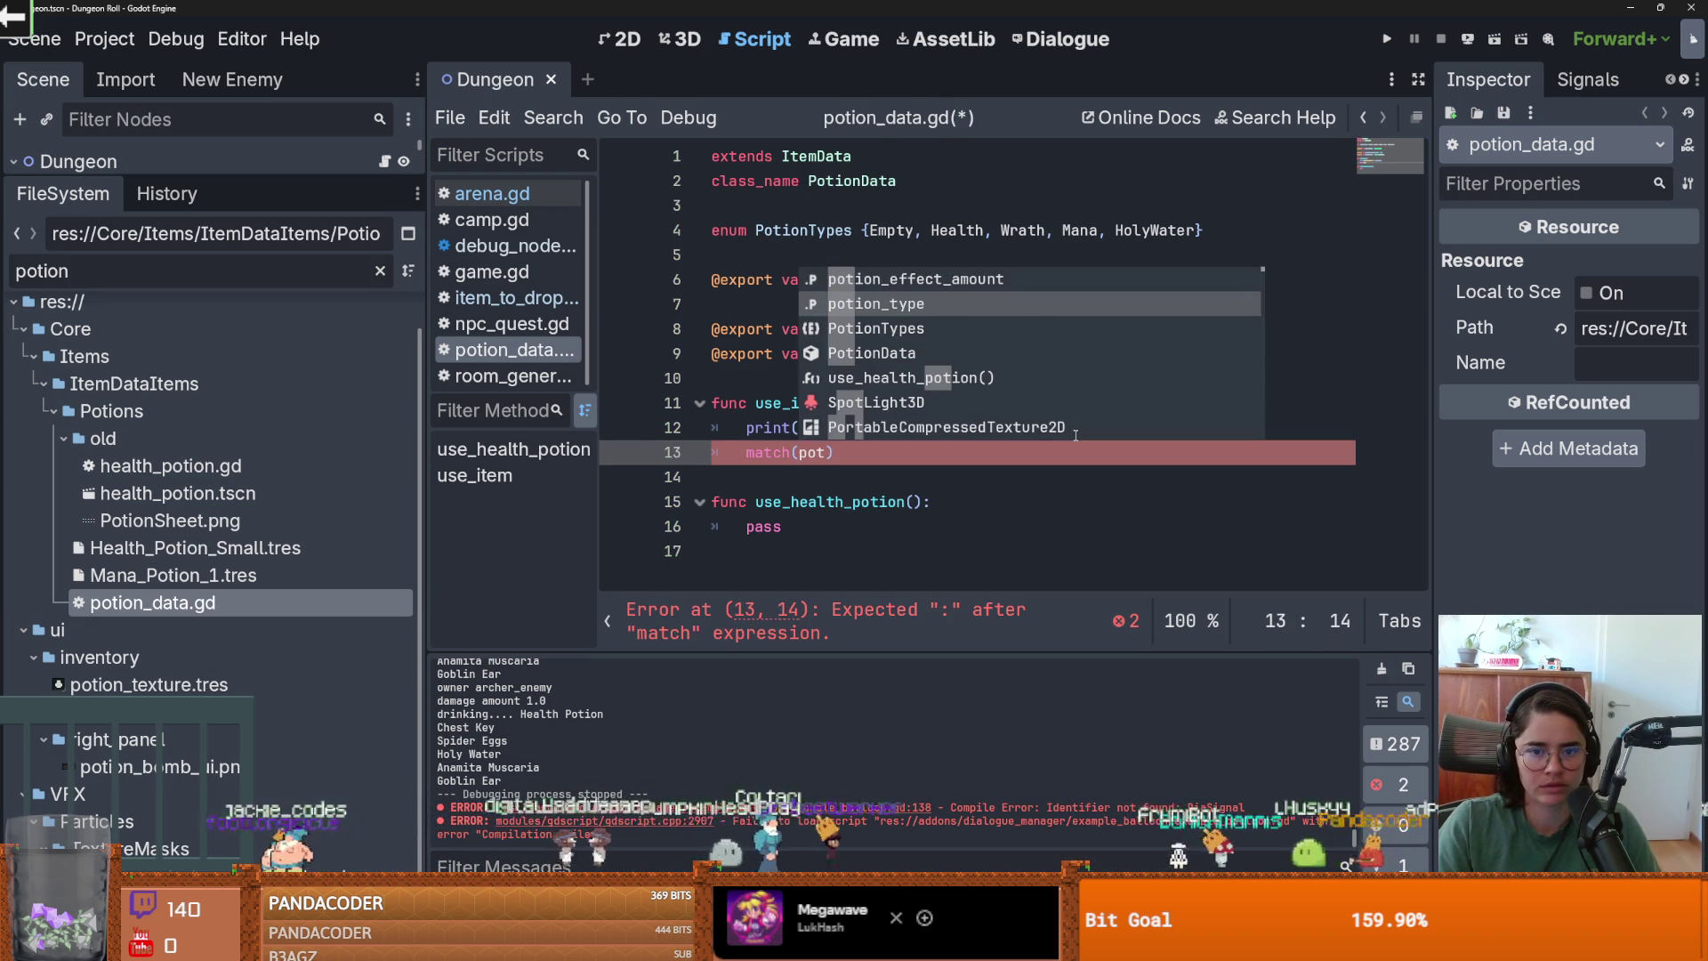
pyautogui.press('Return')
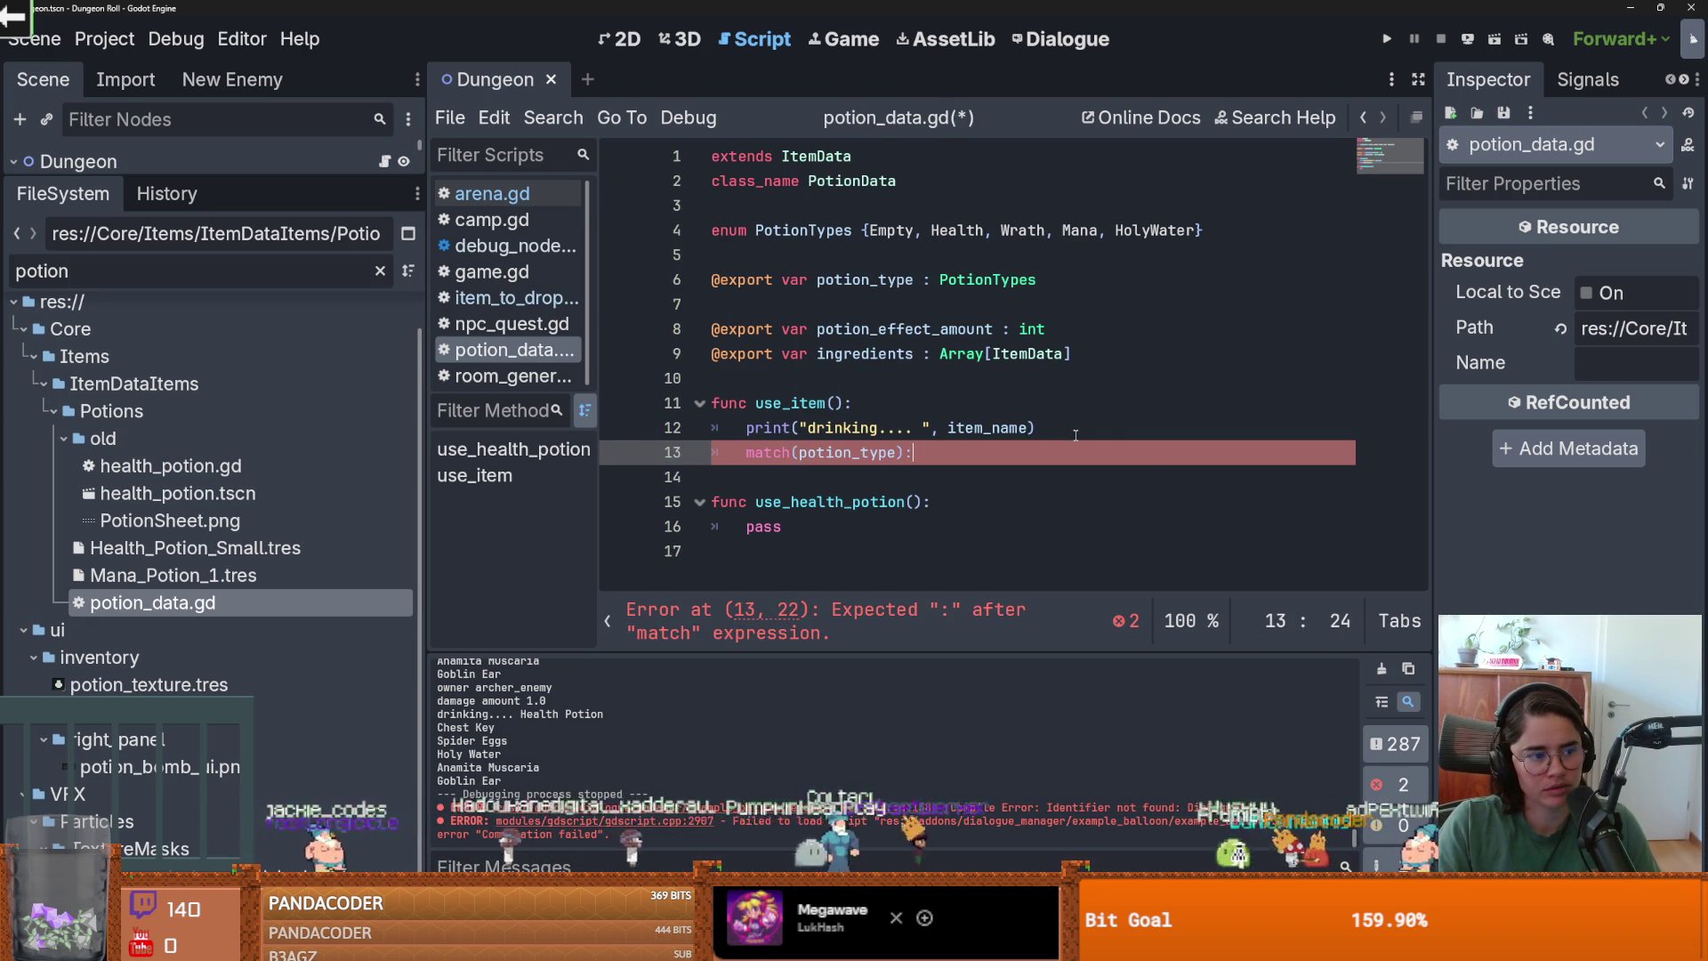
pyautogui.press('Return')
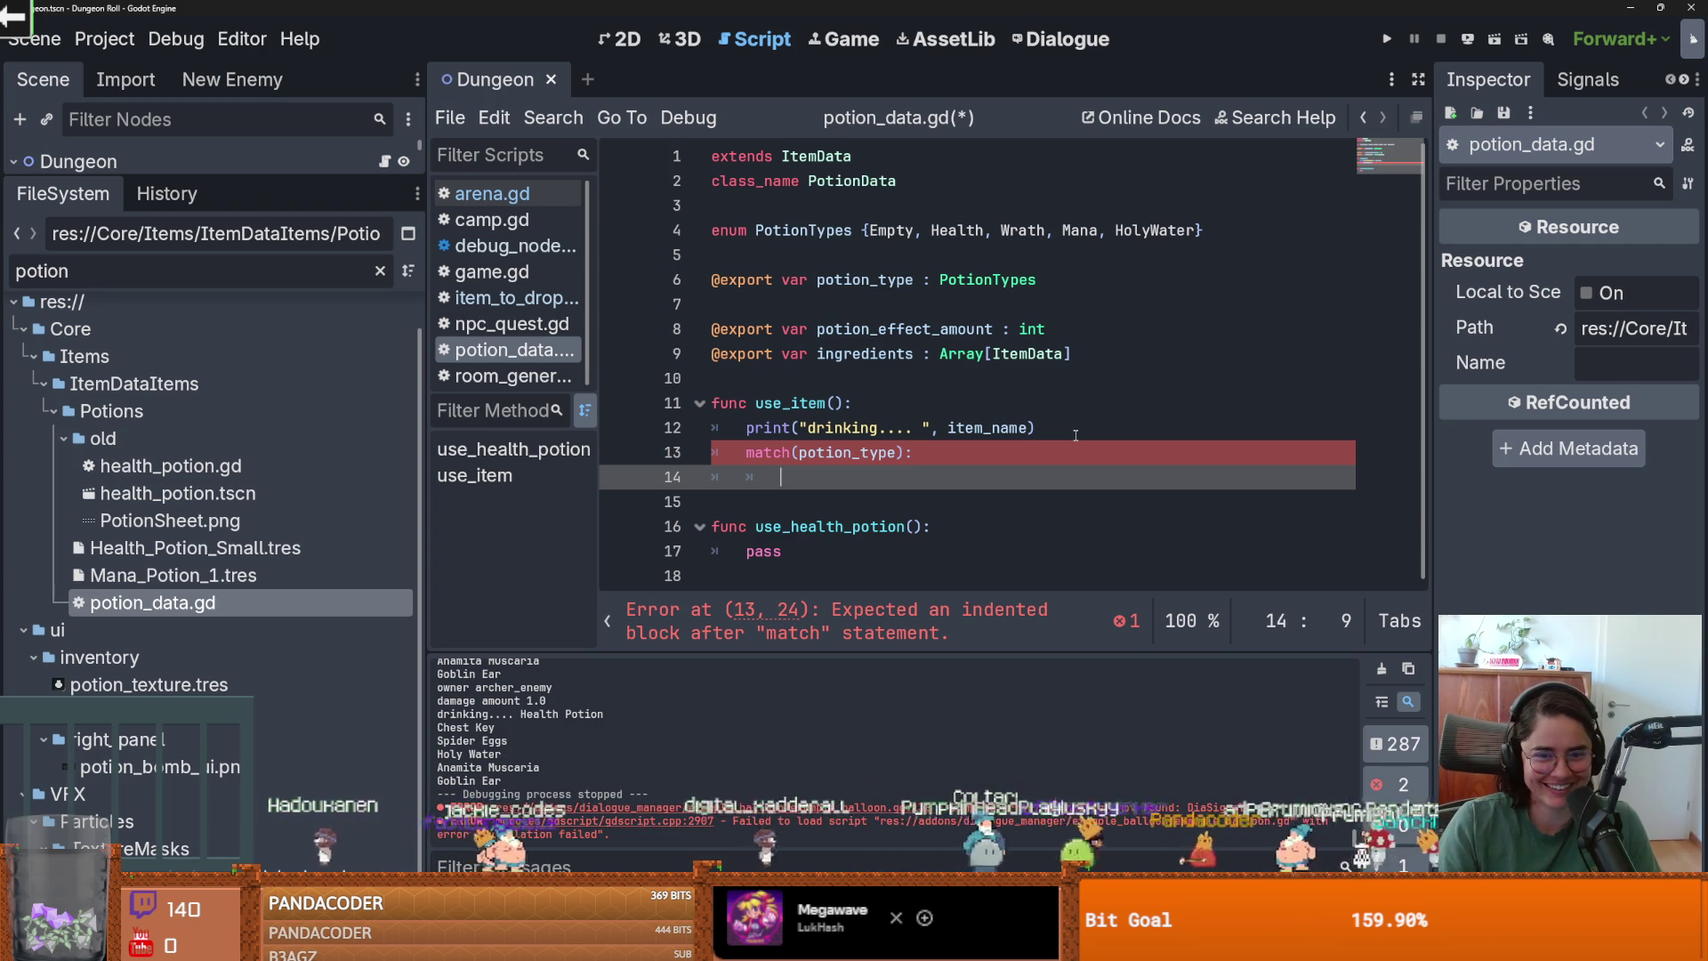
pyautogui.write('Pot')
pyautogui.press('Return')
pyautogui.write('.H')
pyautogui.press('Return')
pyautogui.write(':')
pyautogui.press('Return')
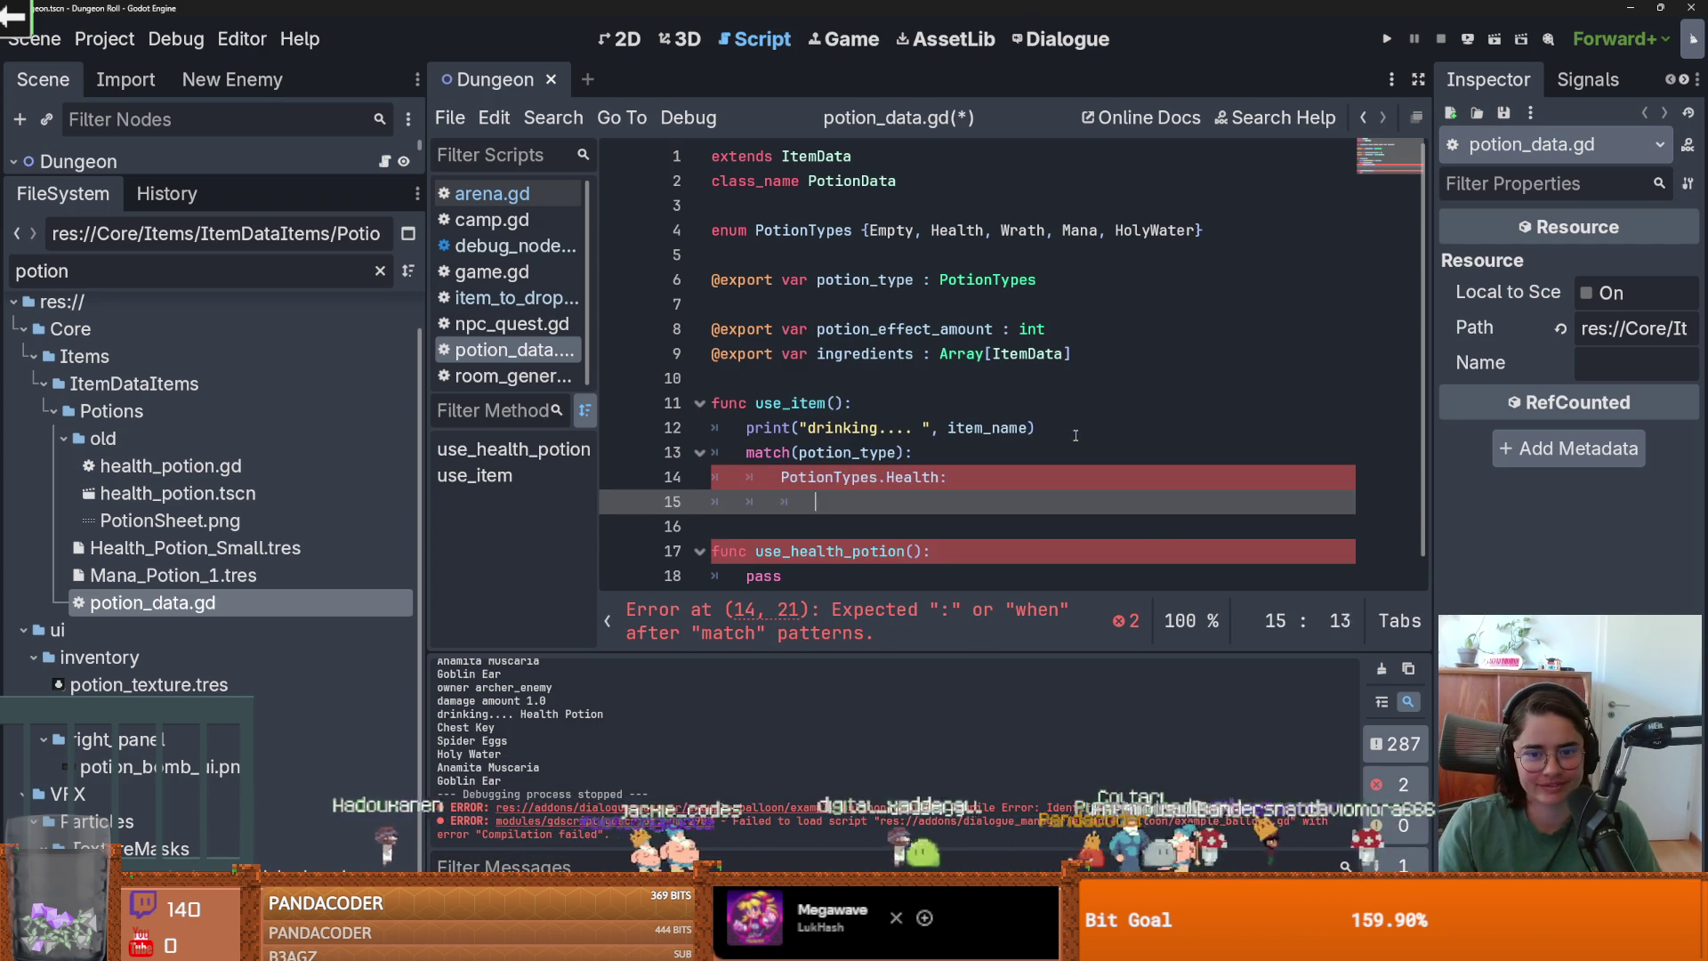
pyautogui.write('pass')
pyautogui.hotkey('ctrl', 's')
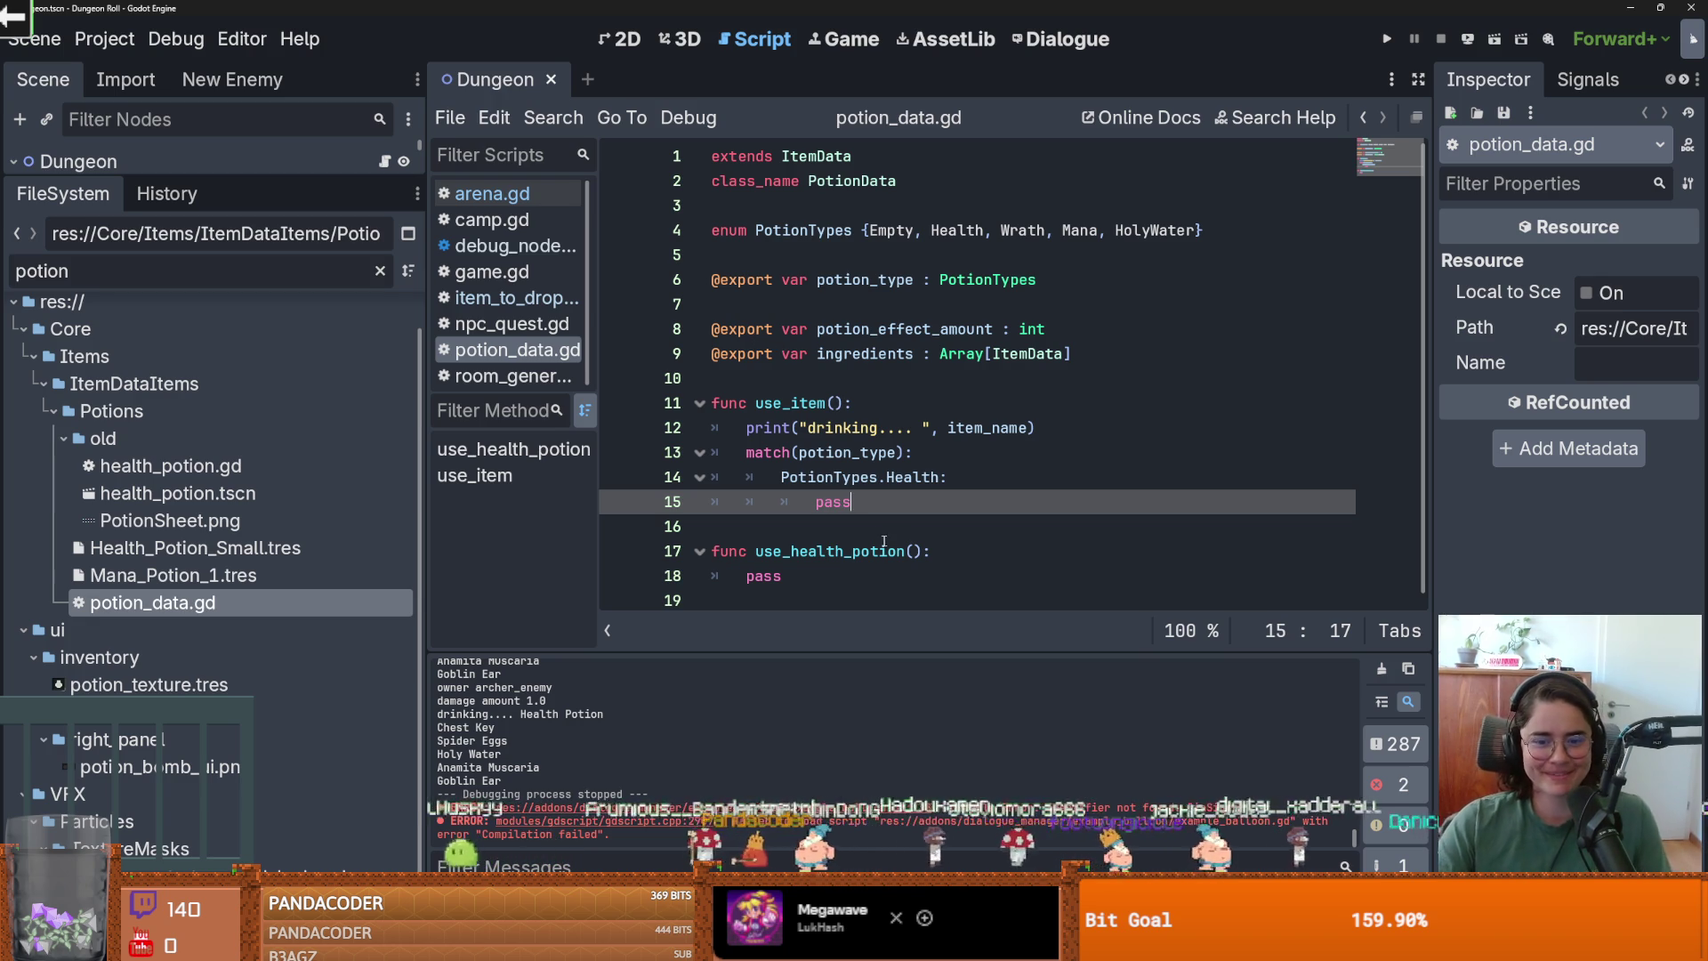
# Review the Health branch and move to the pass inside use_health_potion.
pyautogui.moveTo(922, 552); pyautogui.dragTo(731, 552)
pyautogui.doubleClick(850, 500)
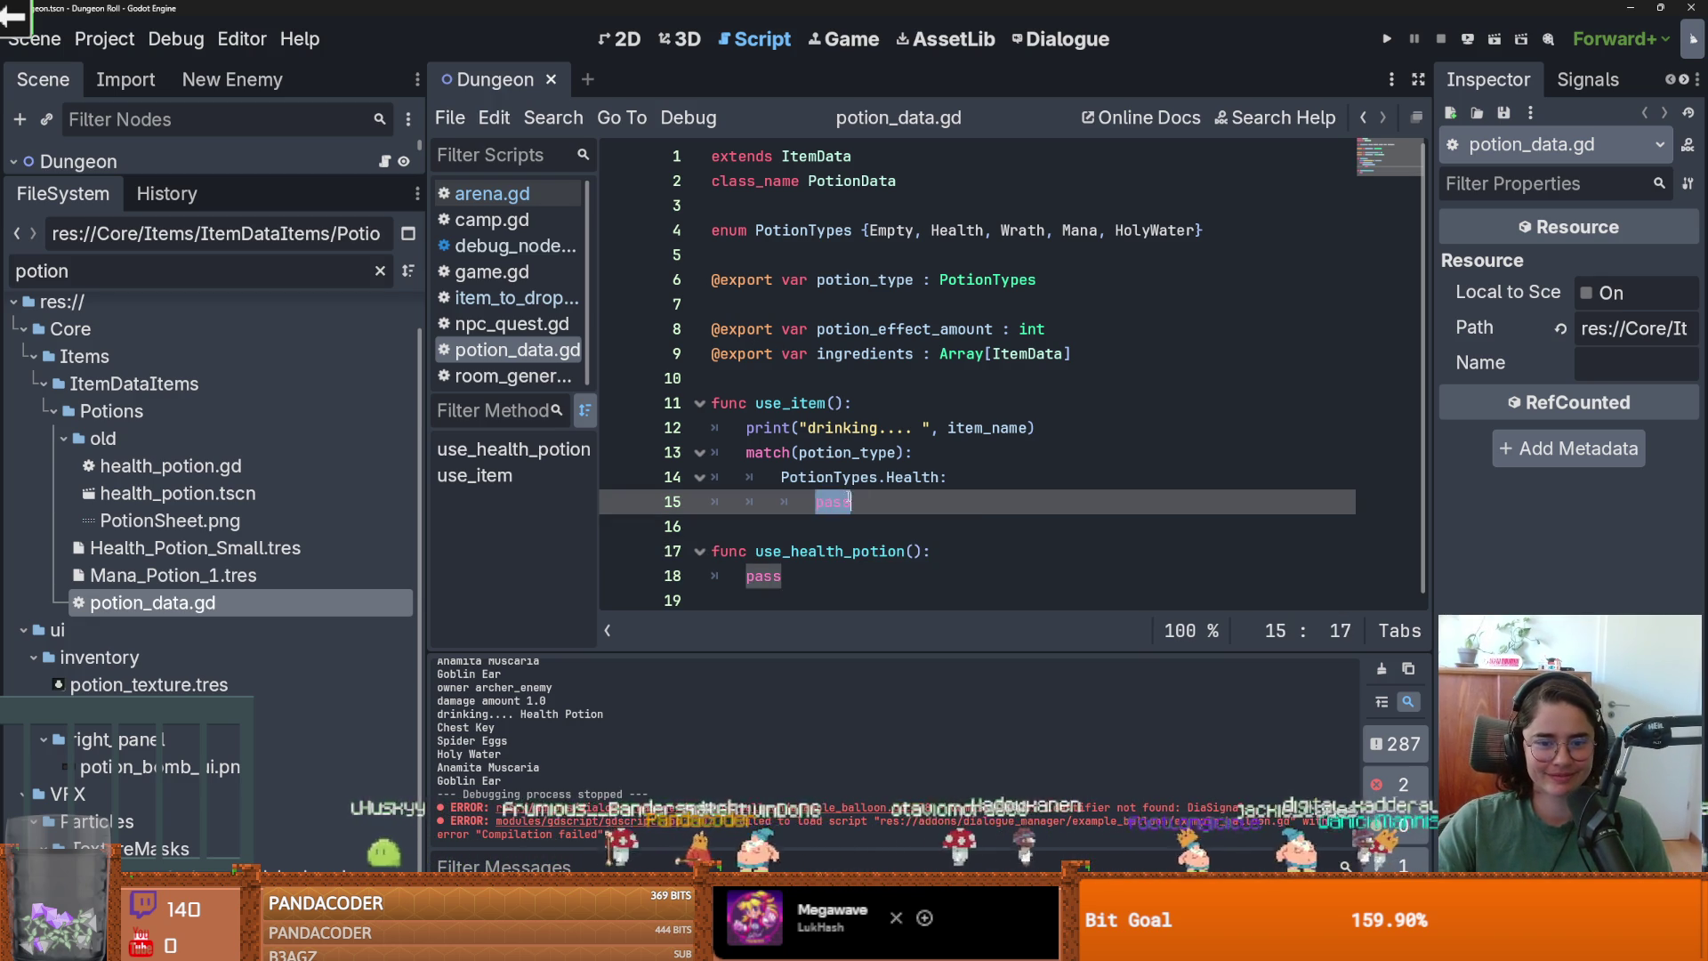
pyautogui.click(879, 521)
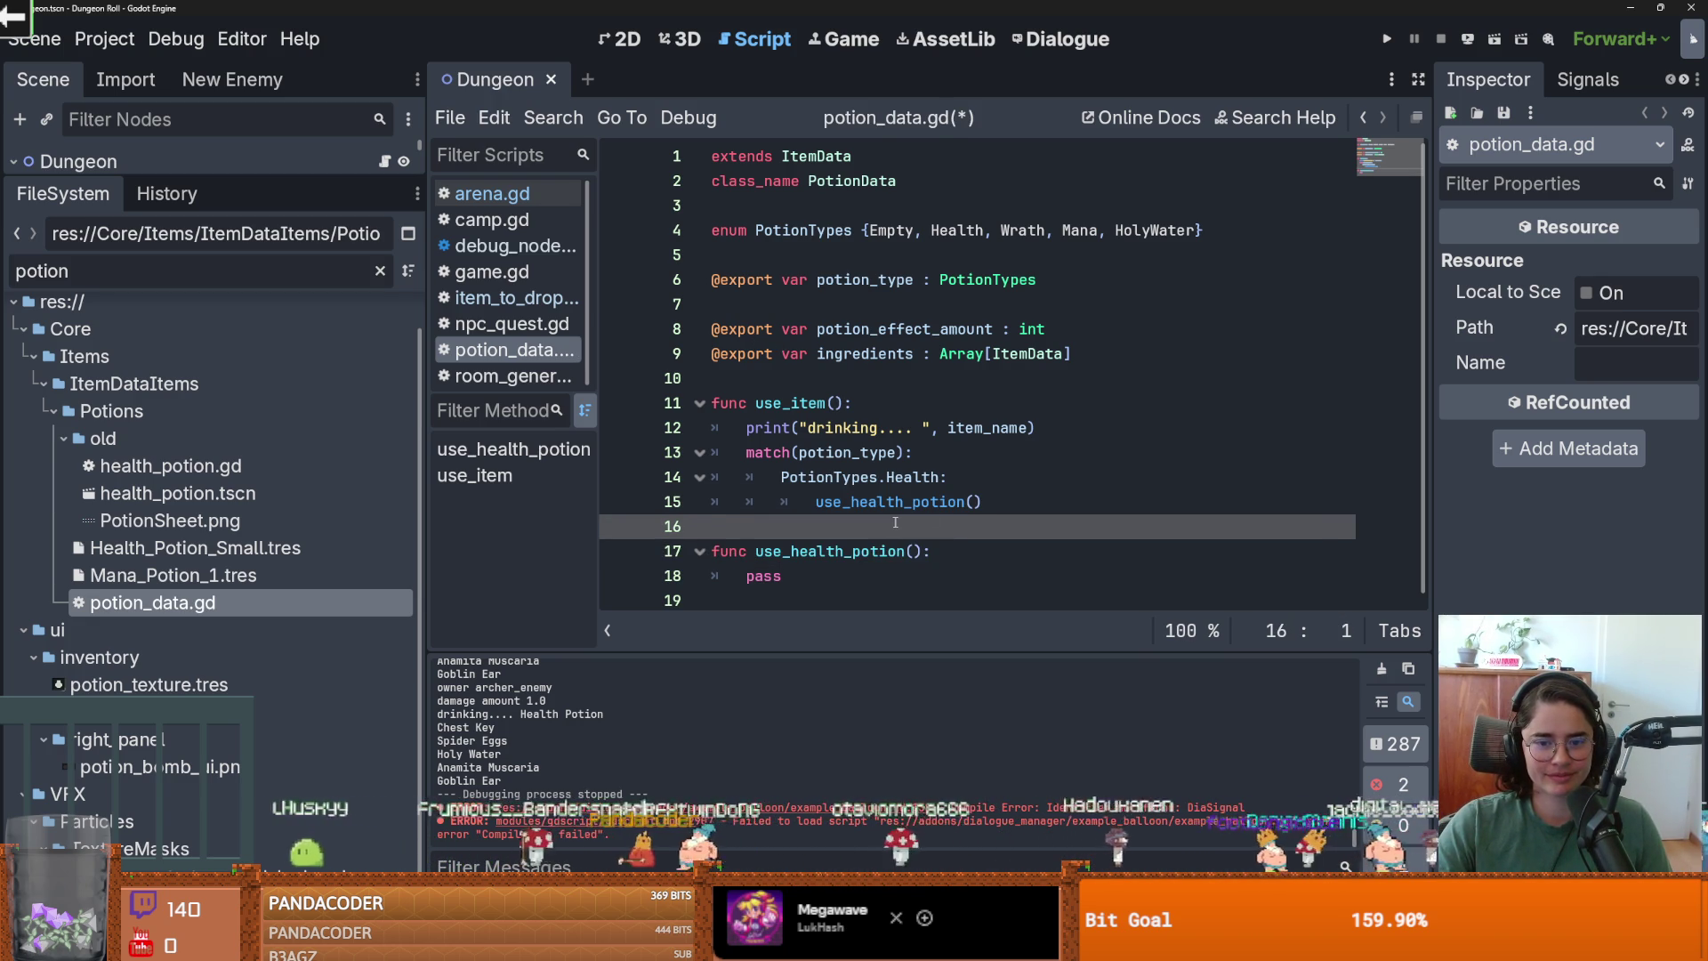
pyautogui.click(764, 574)
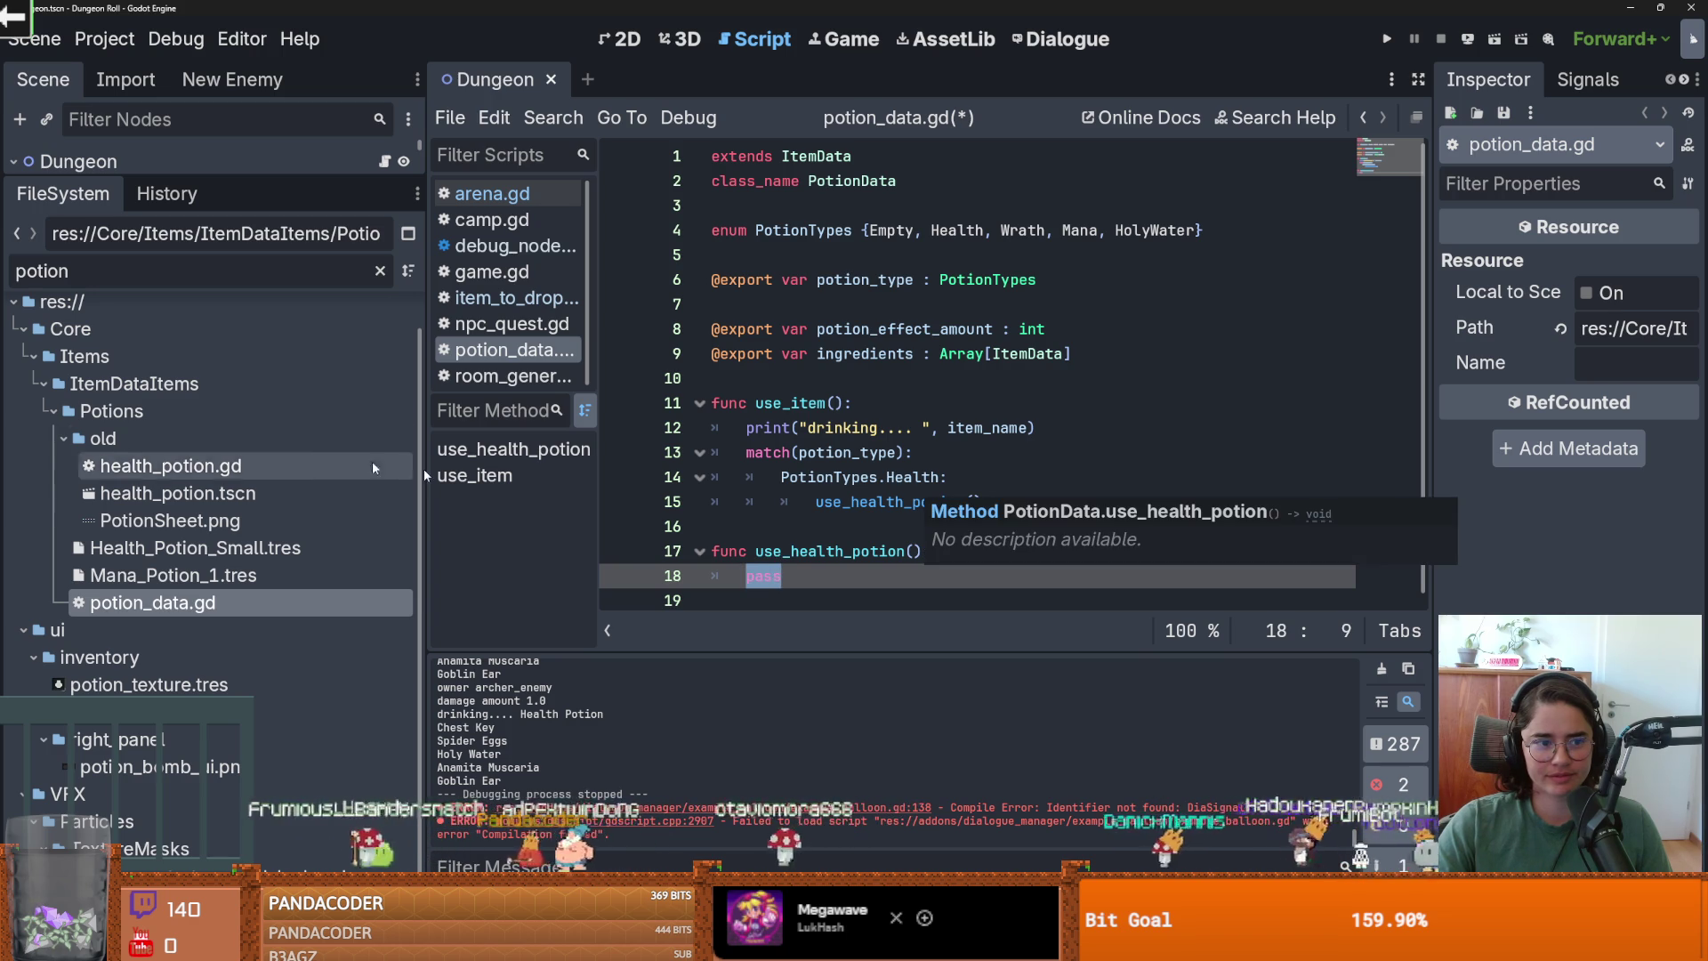
# Check the healPlayer signal declaration in Globals.gd, then return to potion_data.gd.
pyautogui.write('Global')
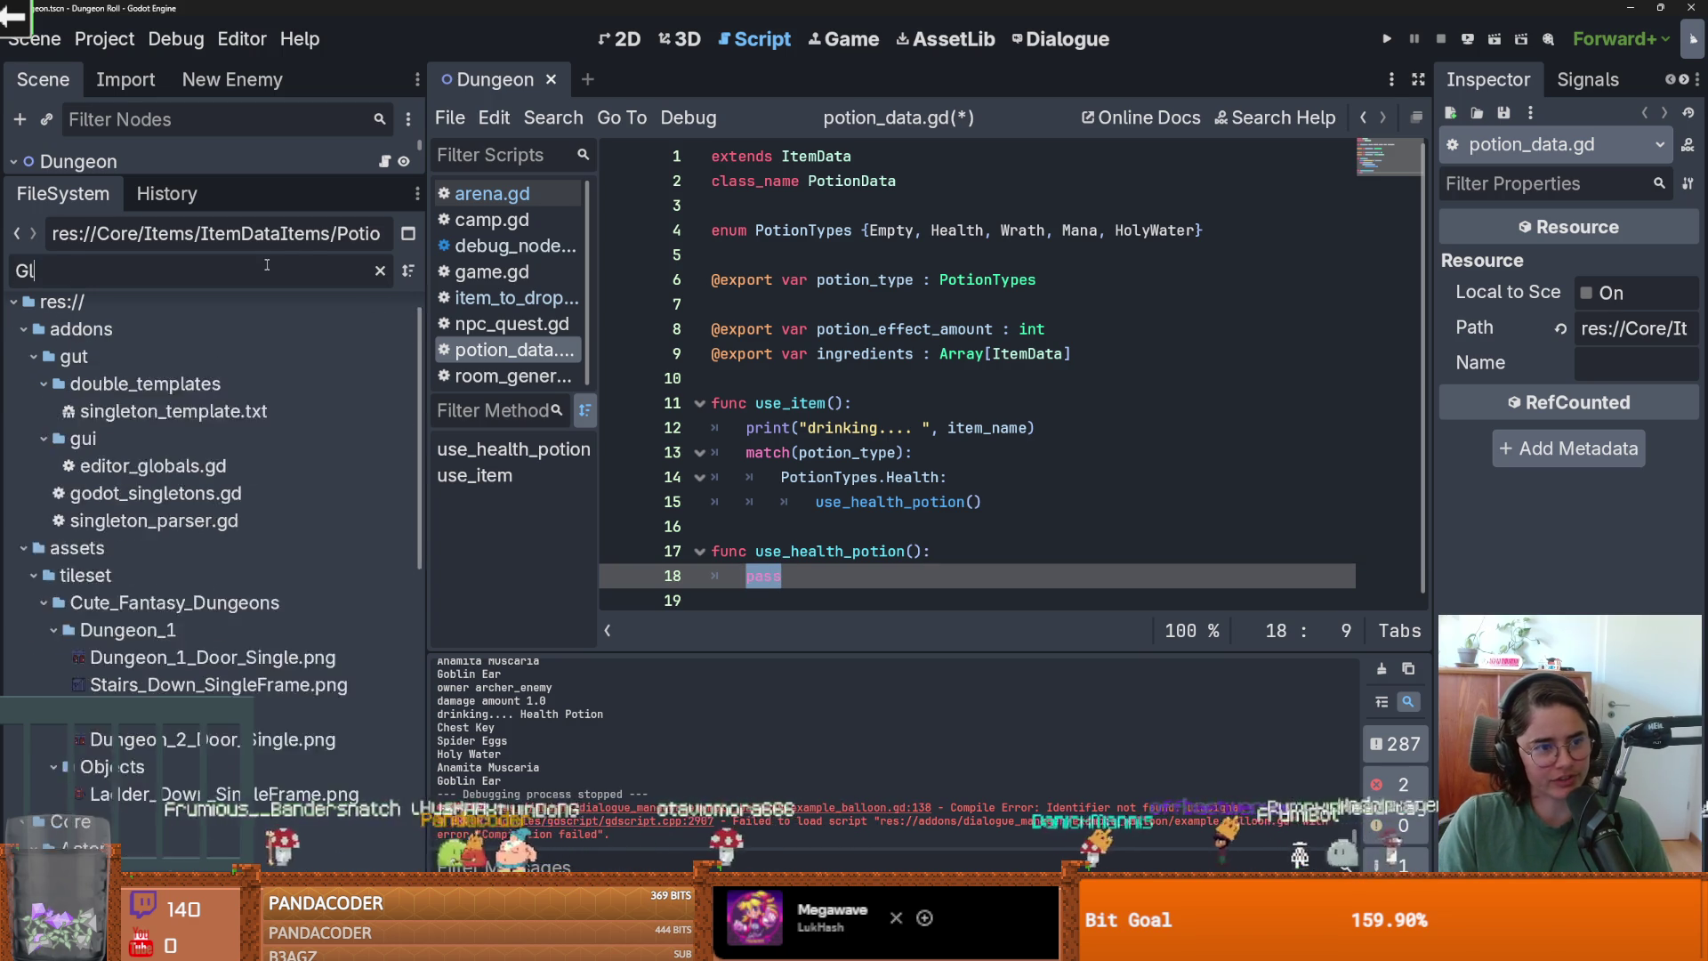
pyautogui.doubleClick(116, 531)
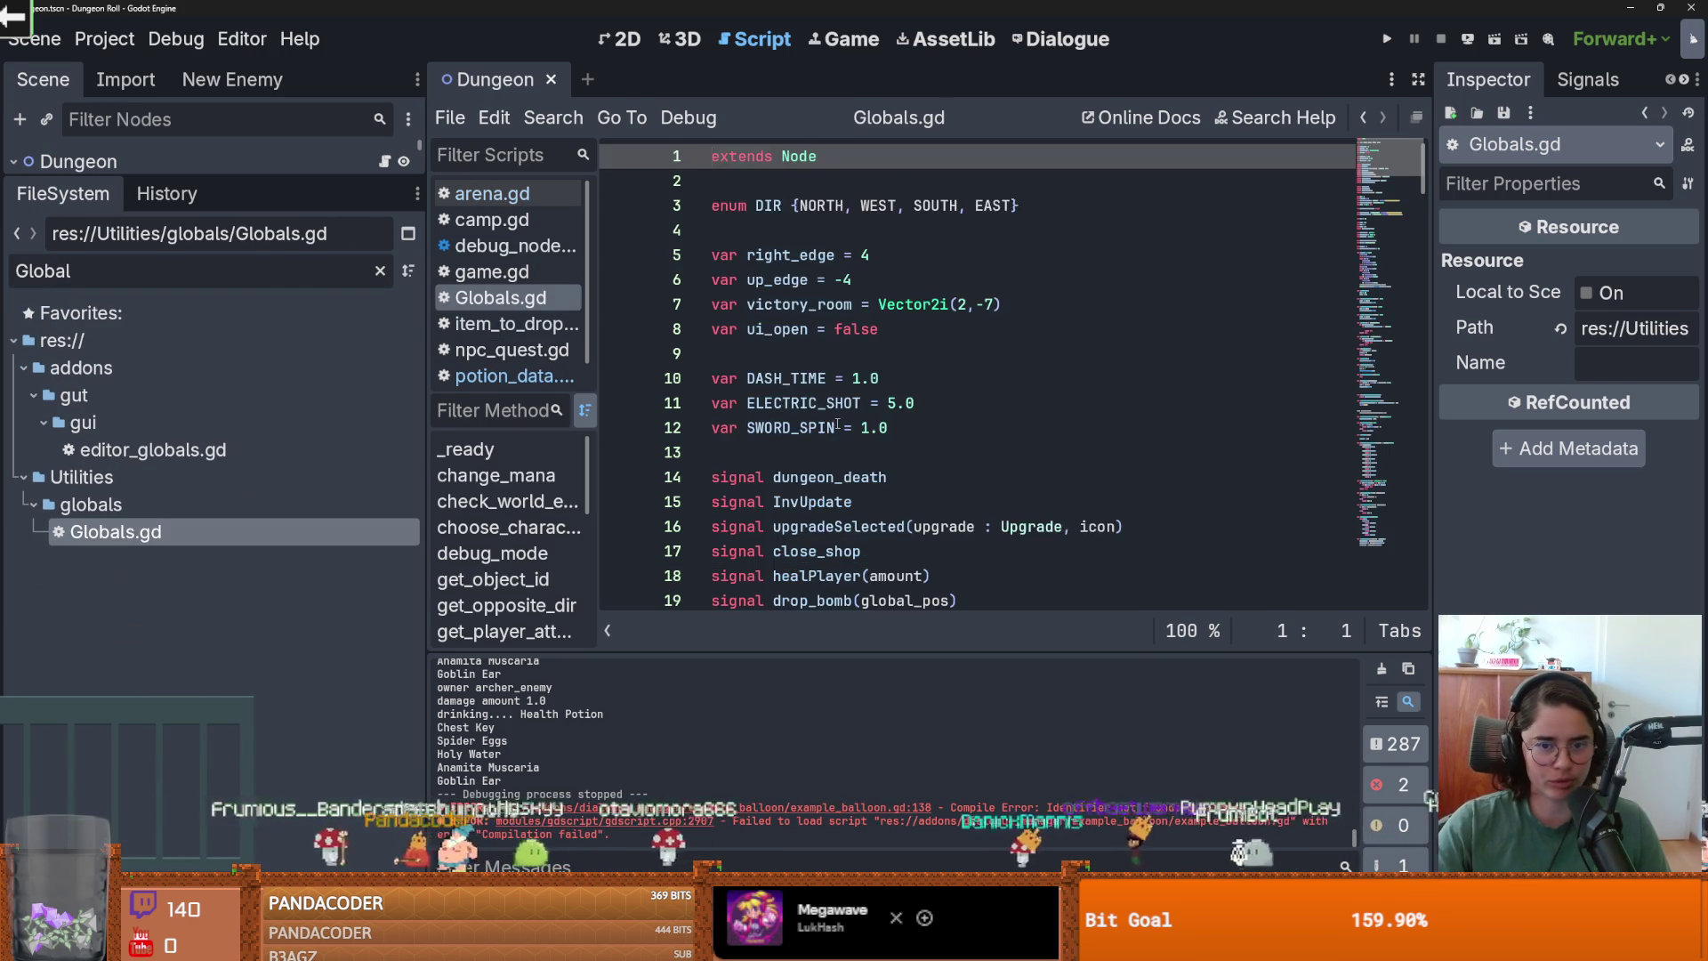
pyautogui.click(817, 355)
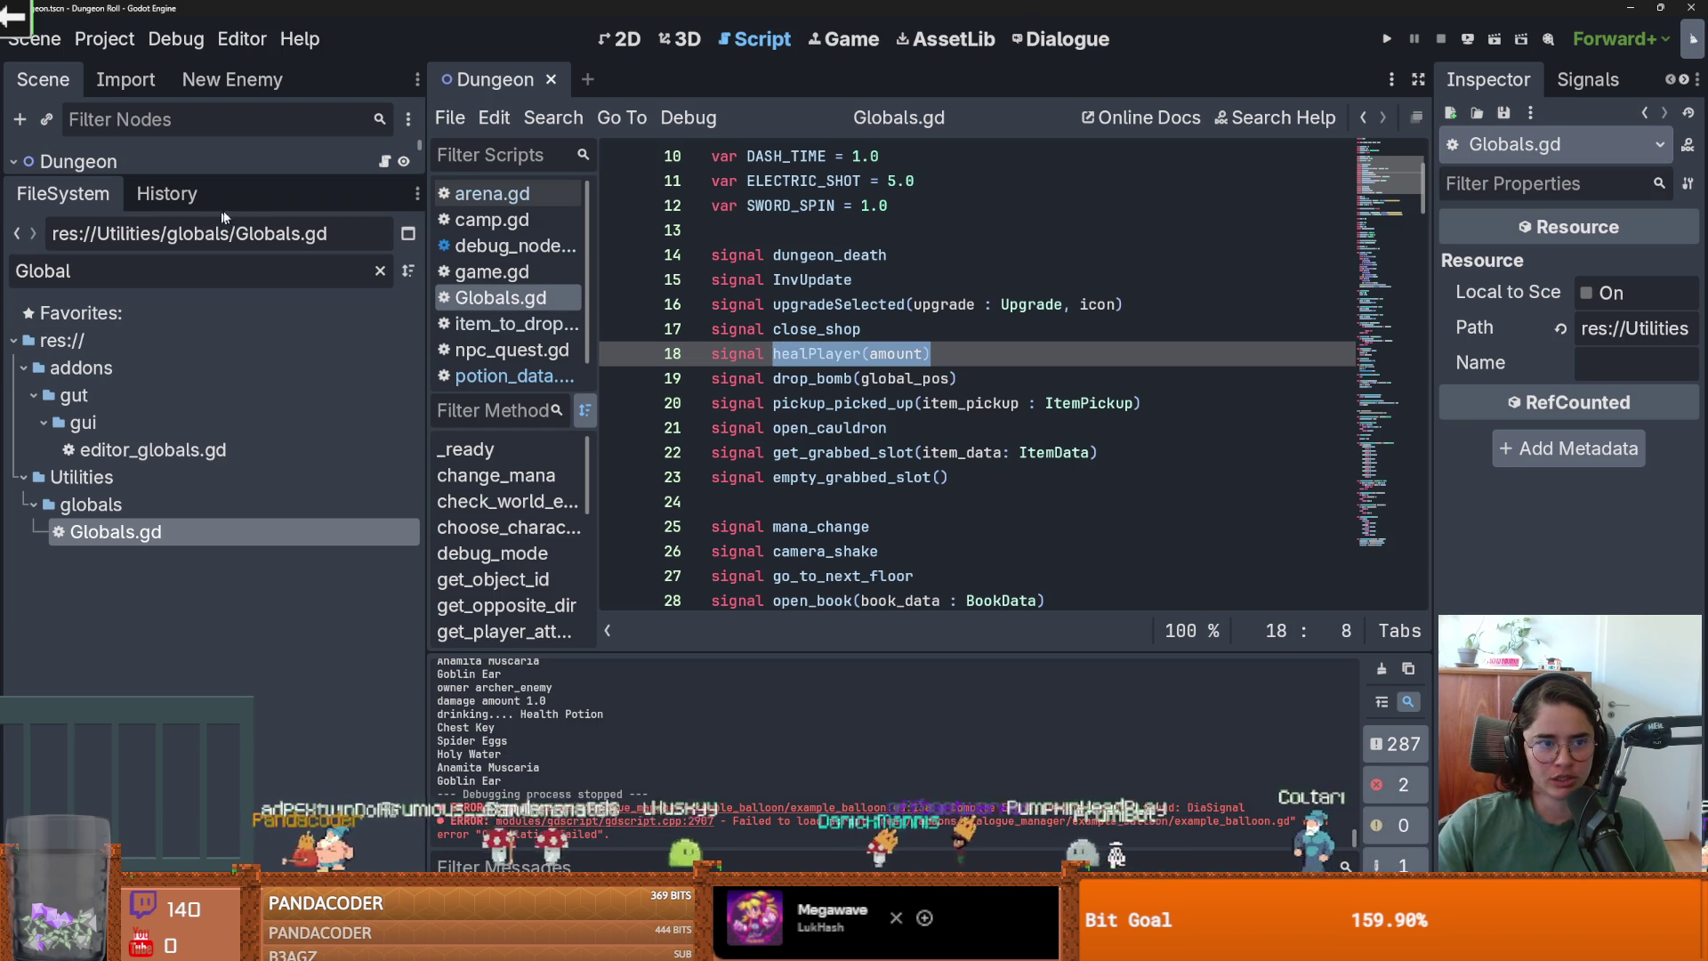
pyautogui.moveTo(245, 181); pyautogui.dragTo(267, 430)
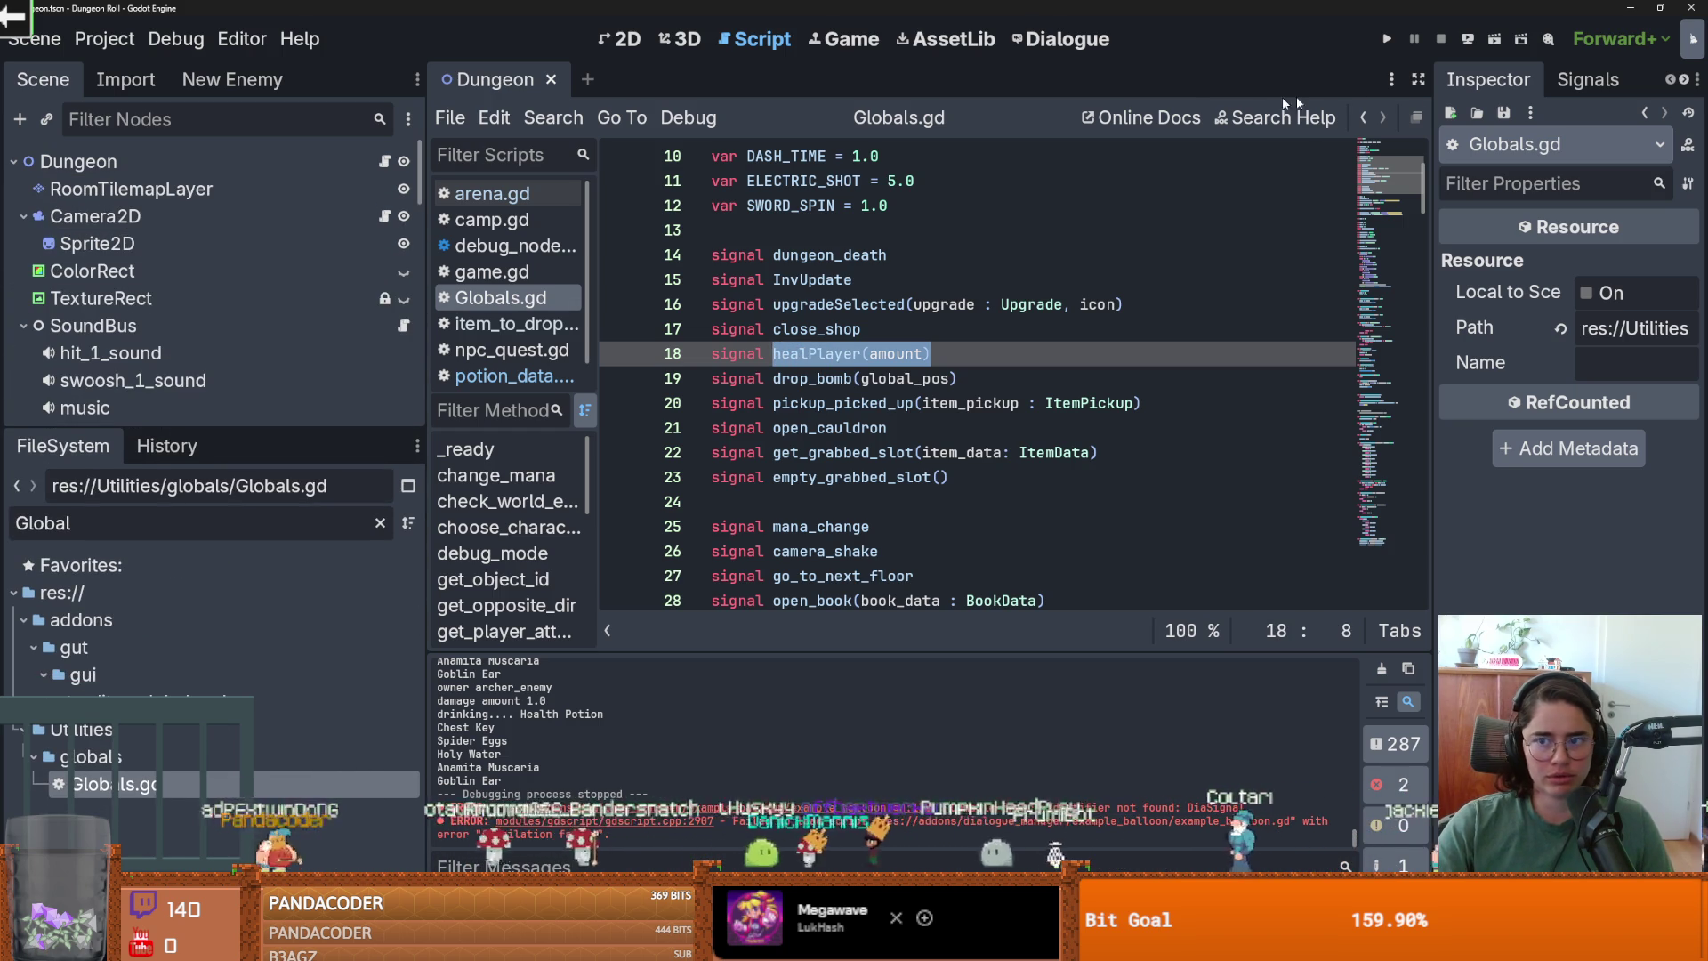
pyautogui.click(1361, 118)
pyautogui.click(1361, 117)
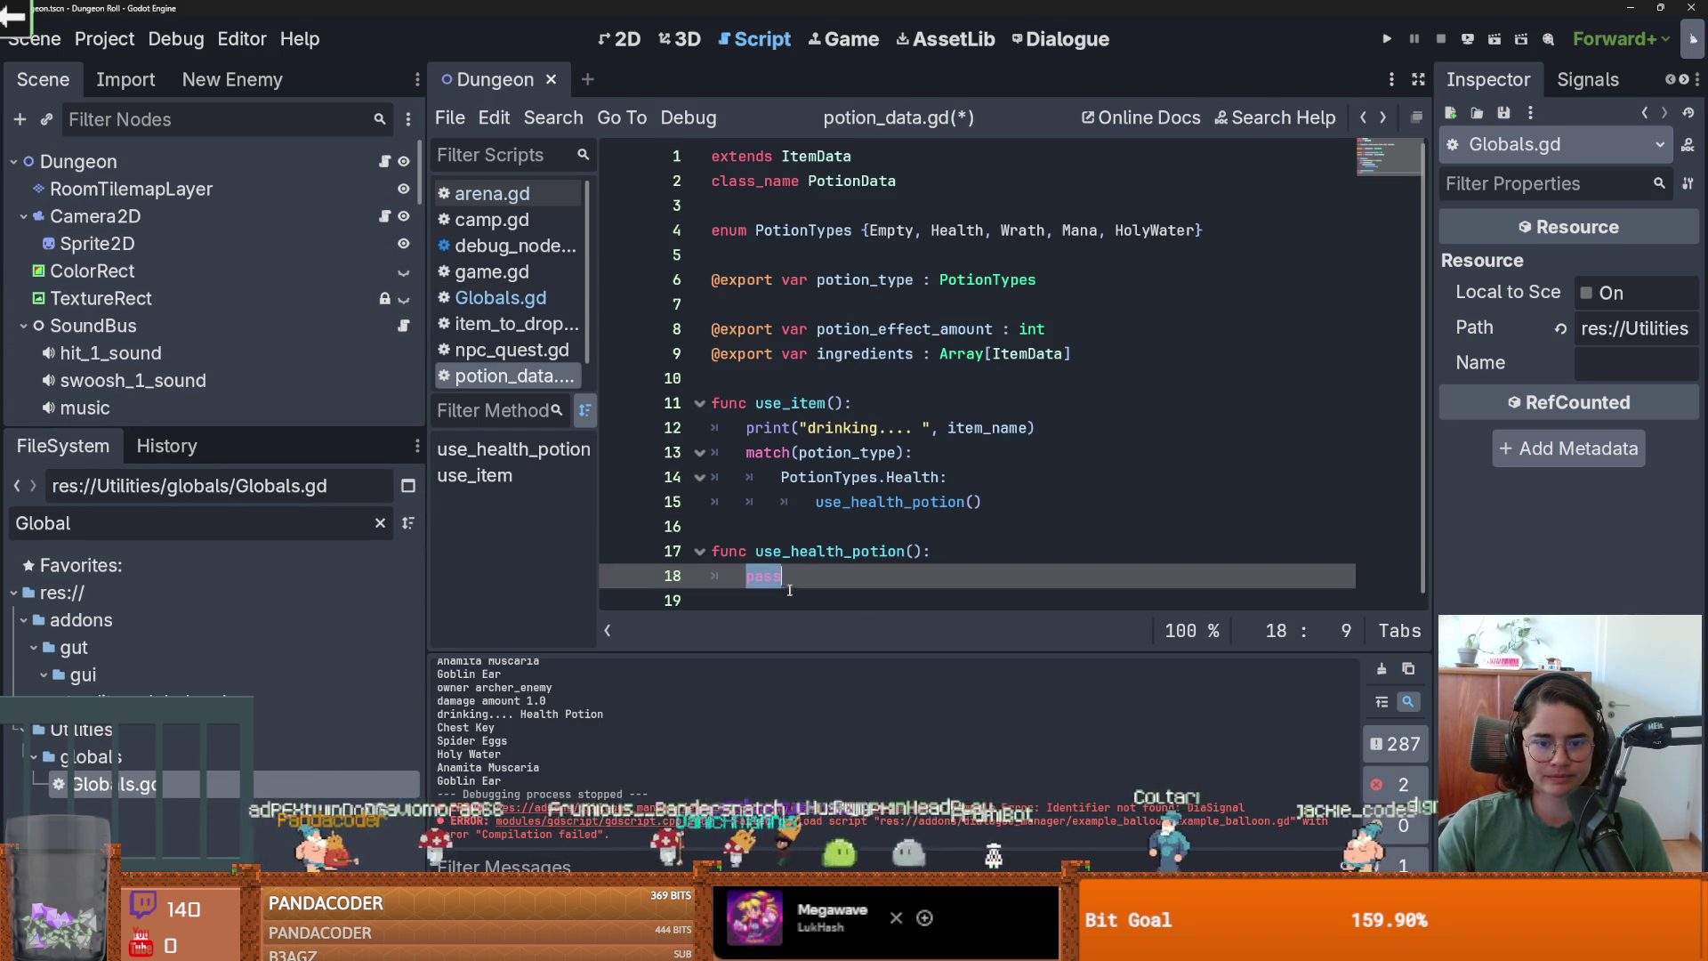
# Replace pass with Globals.healPlayer.emit(potion_effect_amount) and save the script.
pyautogui.write('healPlayer(amount)')
pyautogui.hotkey('ctrl', 'z')
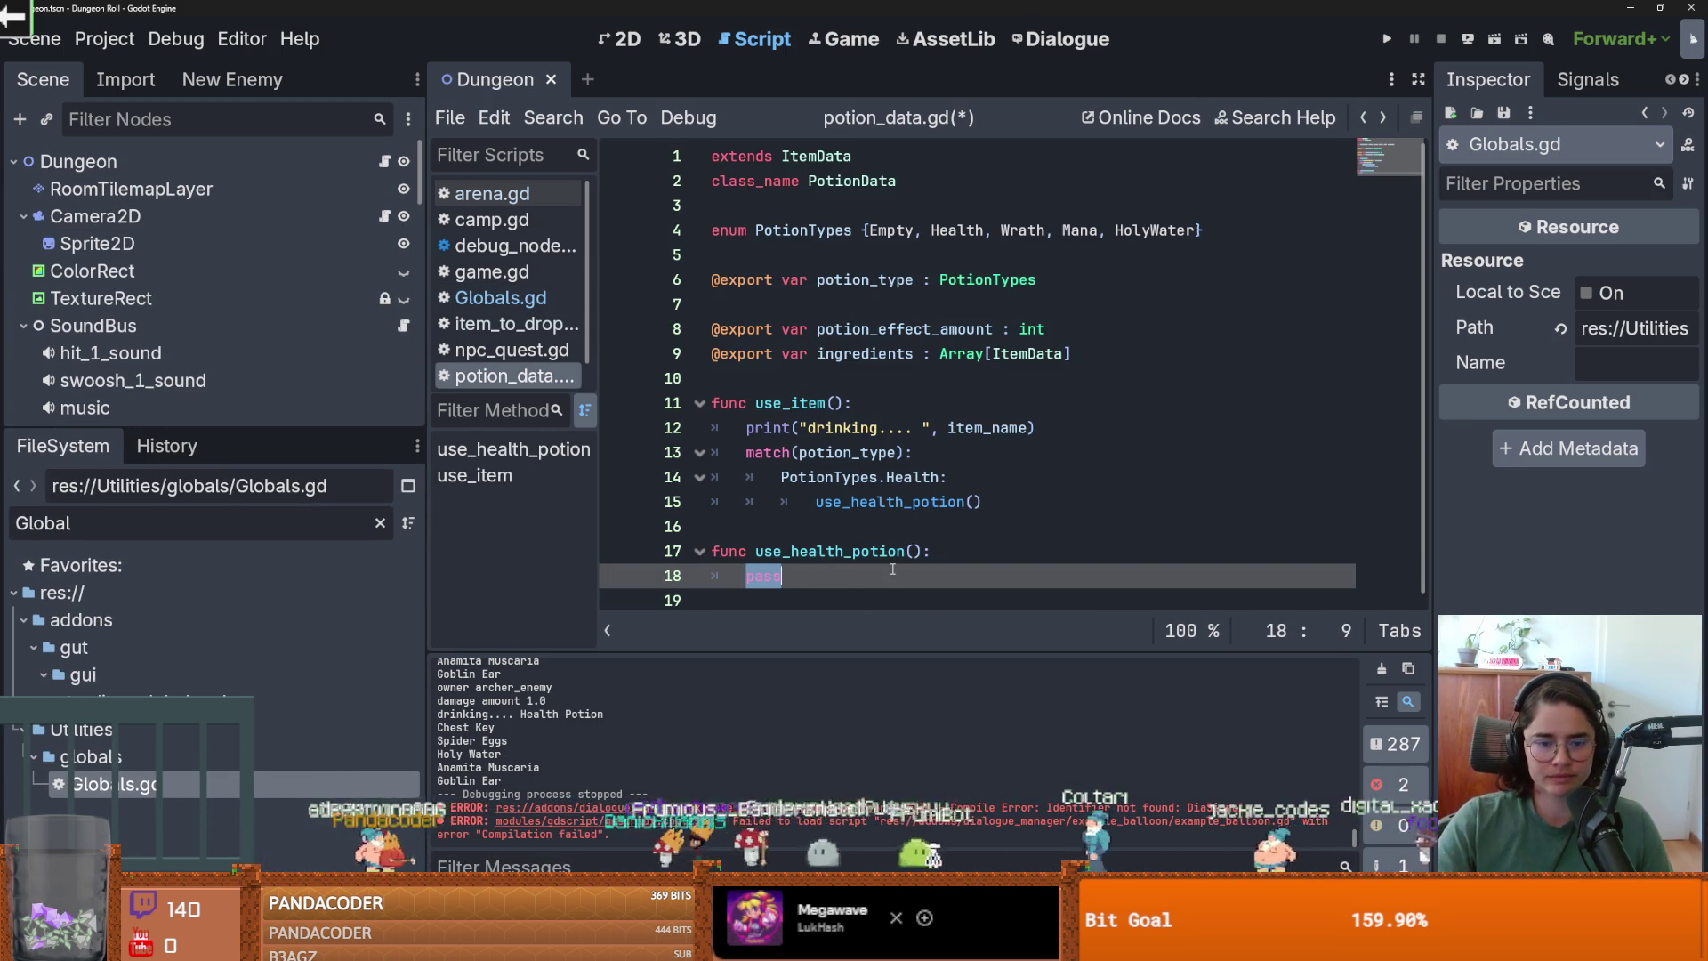
pyautogui.write('Global')
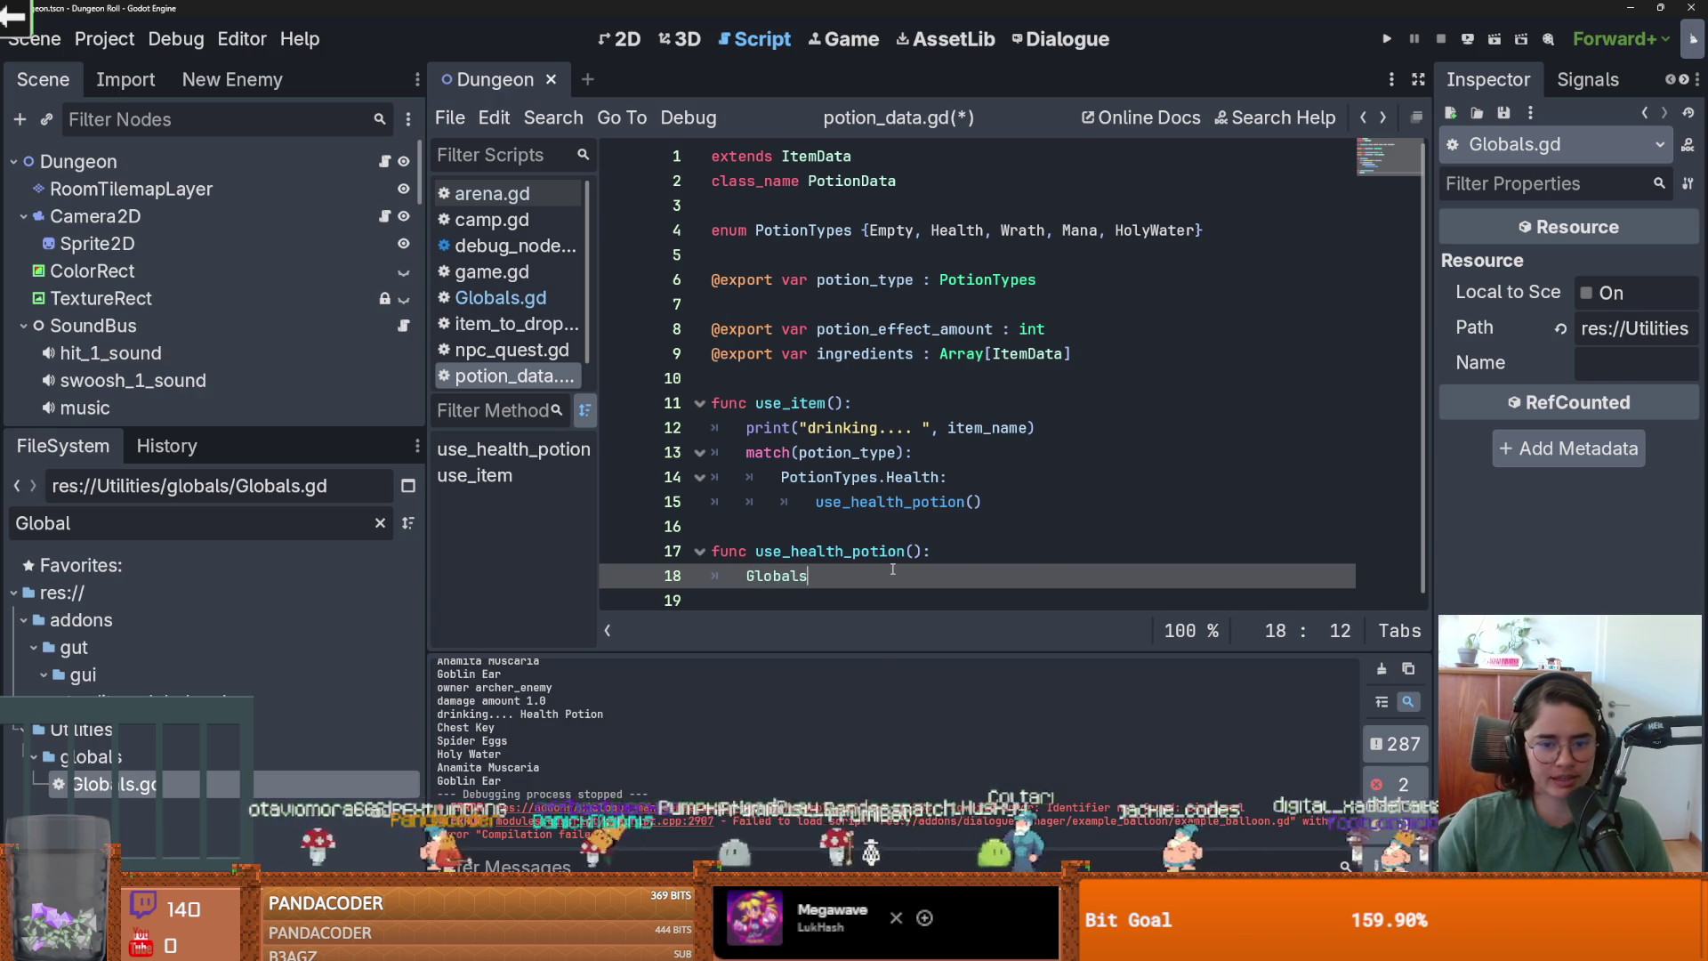
pyautogui.click(1119, 455)
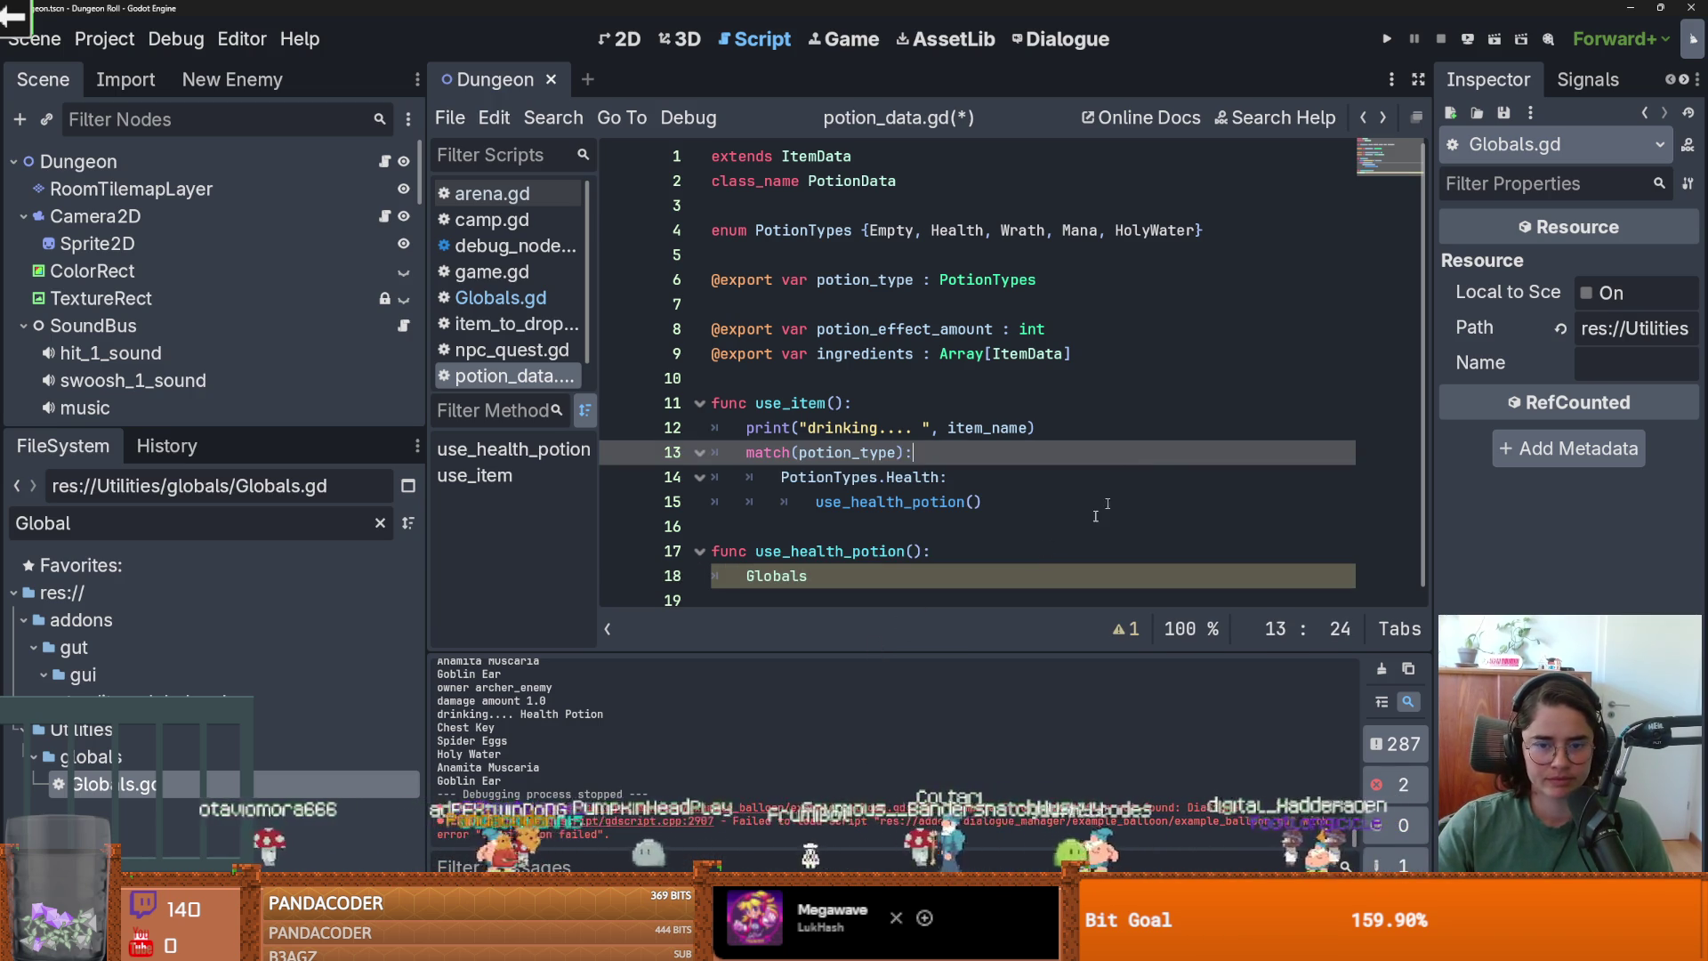
pyautogui.click(842, 579)
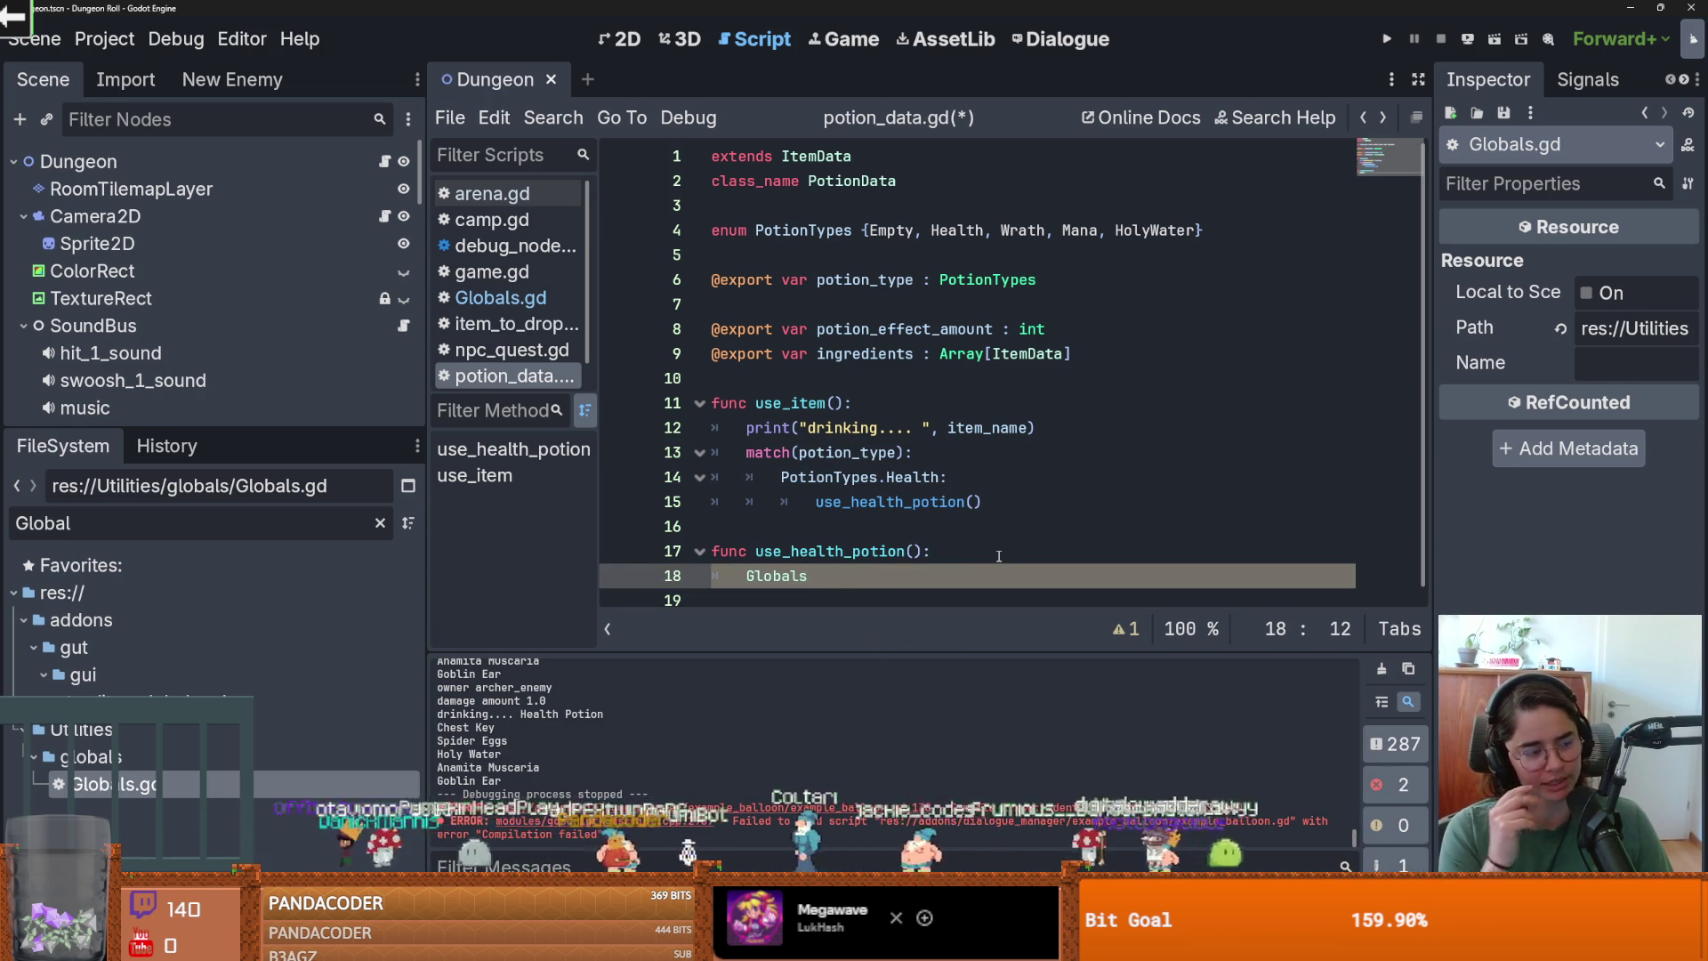
pyautogui.write('.healPlayer(amount)')
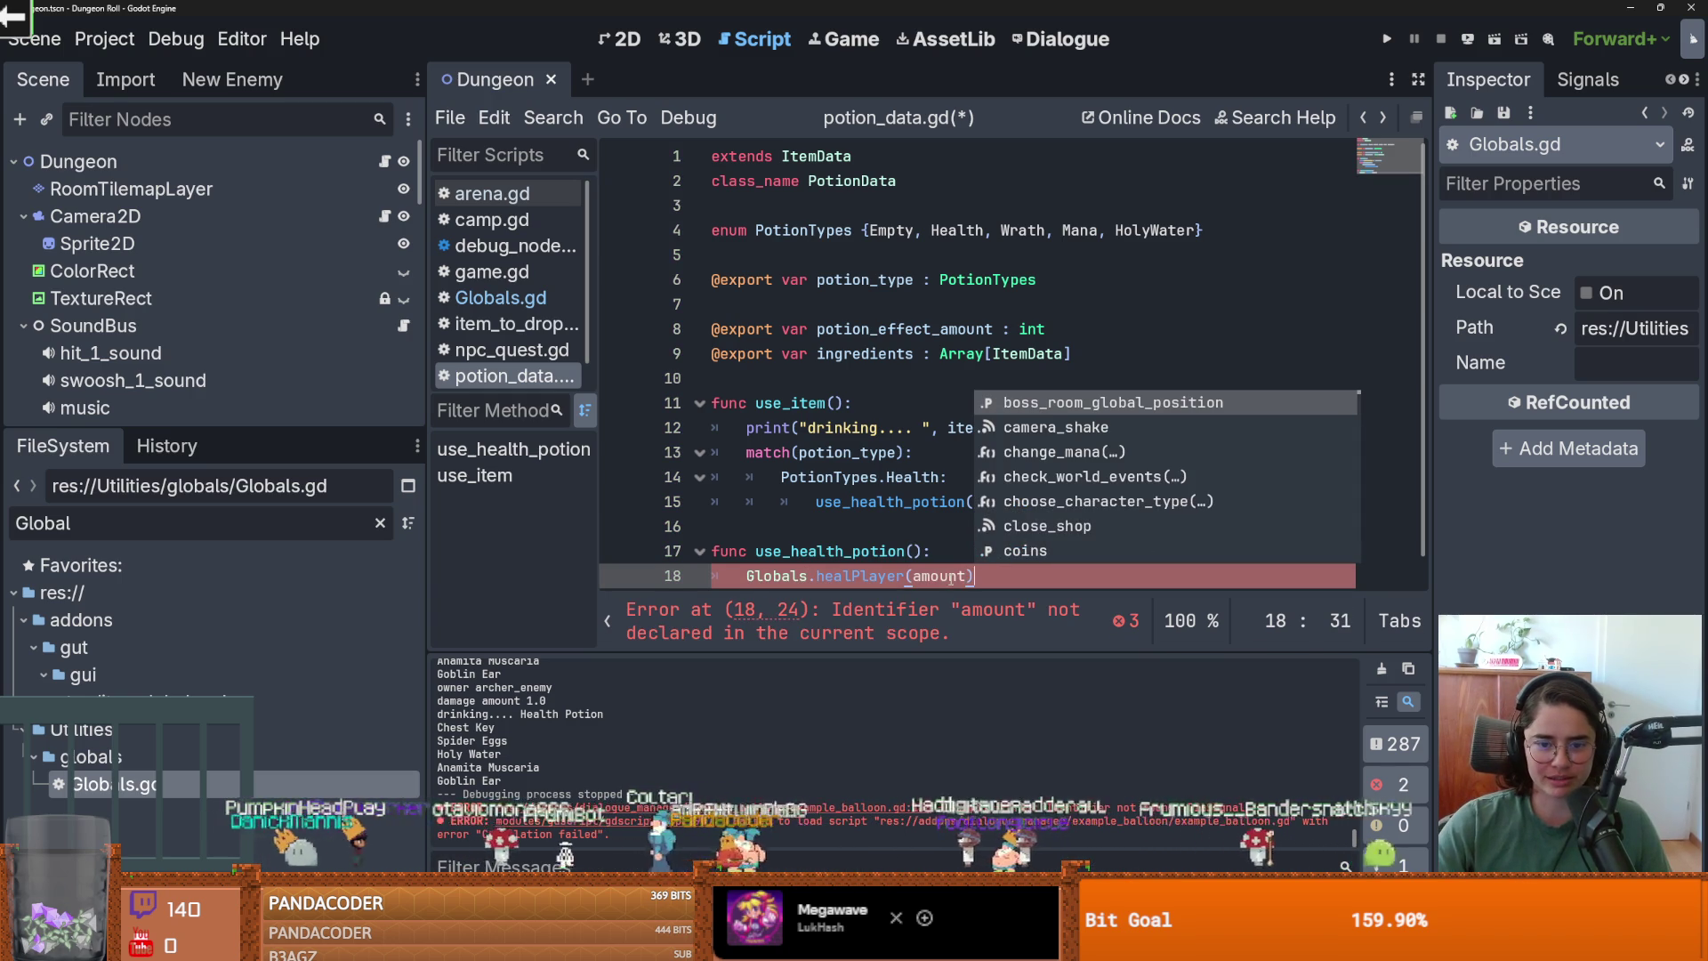
pyautogui.press('Escape')
pyautogui.hotkey('ctrl', 'shift', 'Left')
pyautogui.hotkey('ctrl', 'shift', 'Left')
pyautogui.write('.emit')
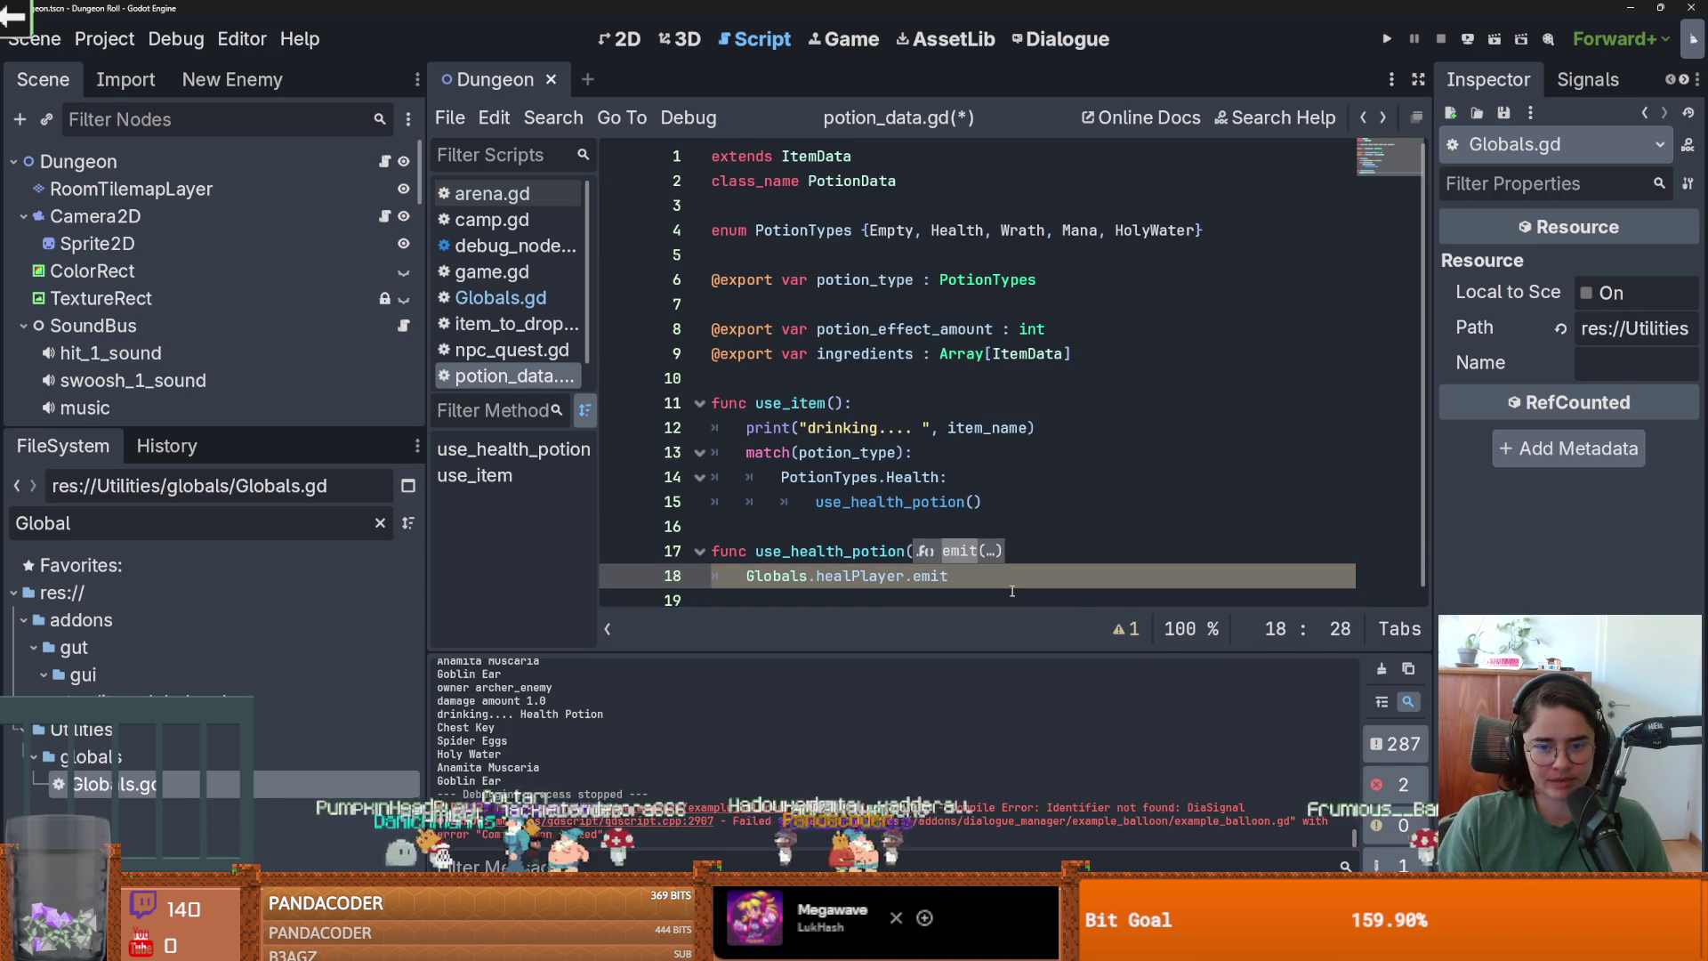
pyautogui.write('(am')
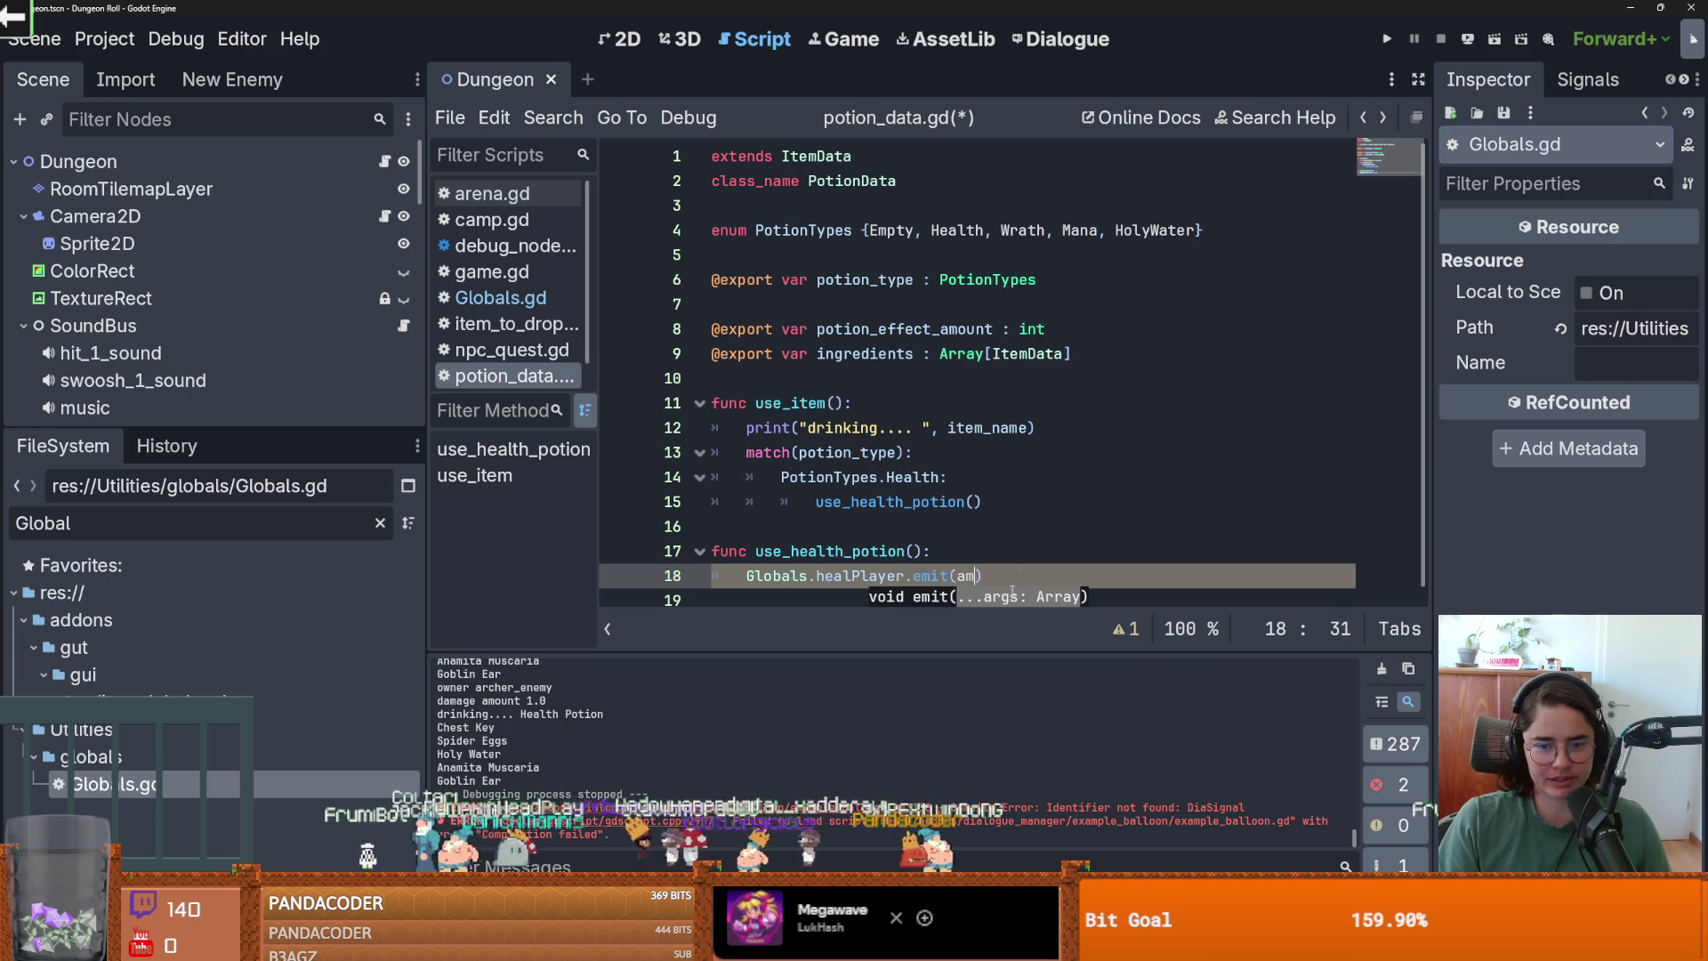
pyautogui.press('Escape')
pyautogui.write('0')
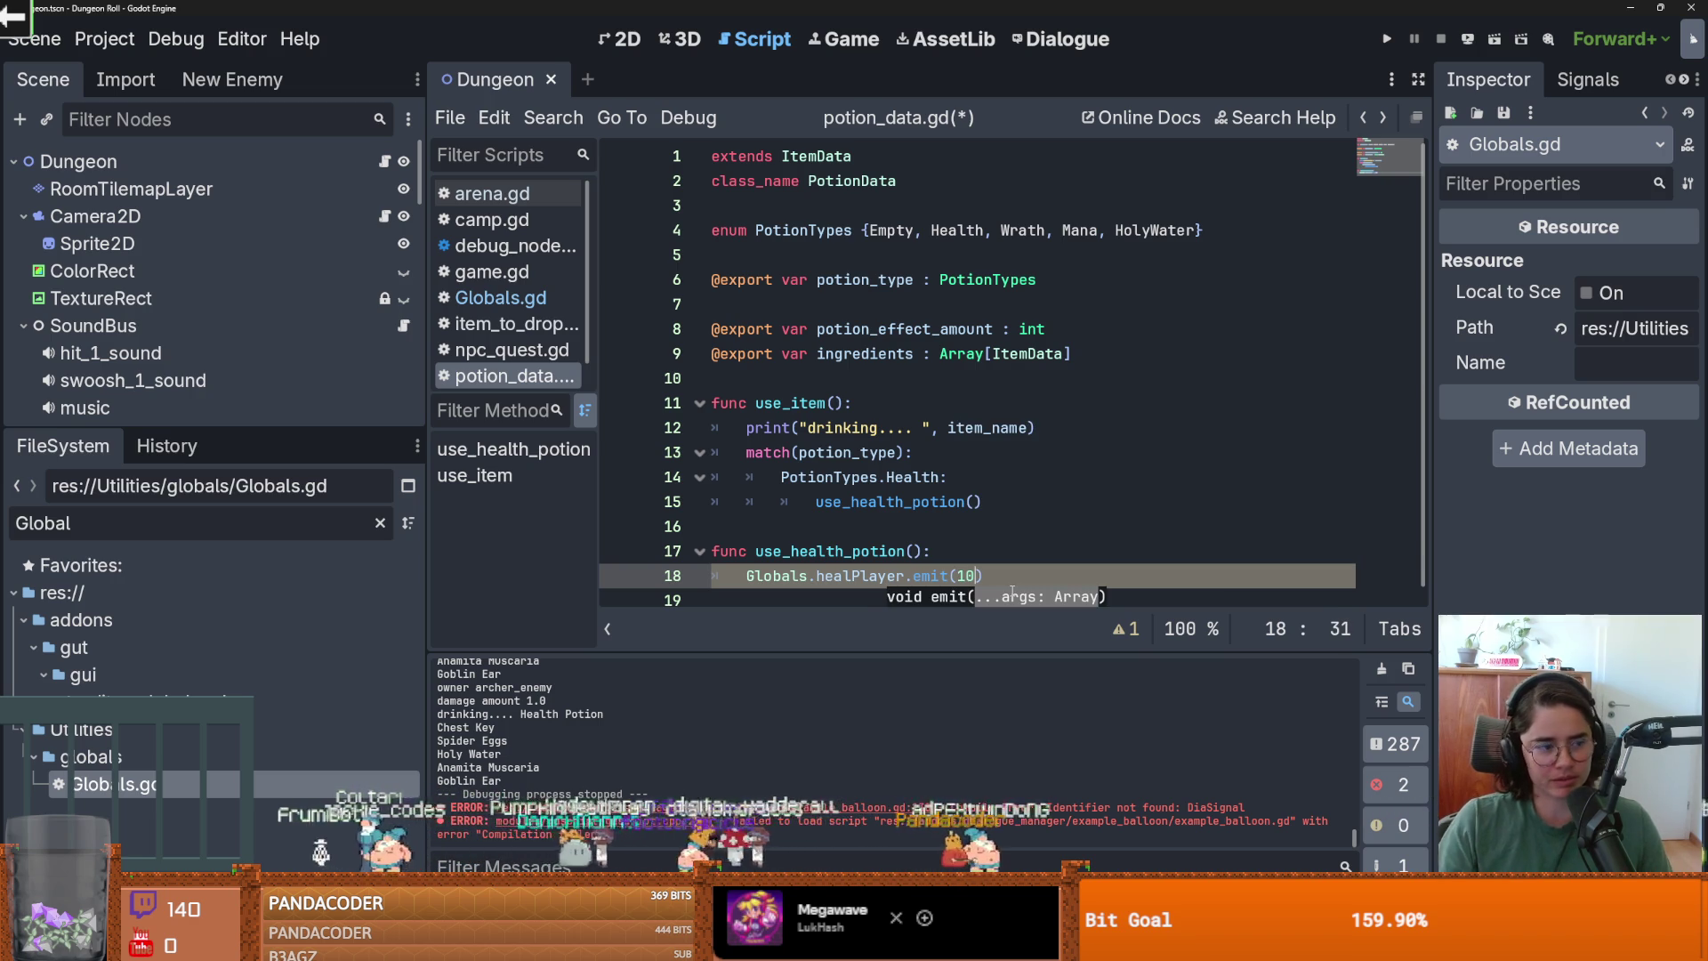
pyautogui.click(910, 350)
pyautogui.doubleClick(970, 576)
pyautogui.write('potion_effect_amount')
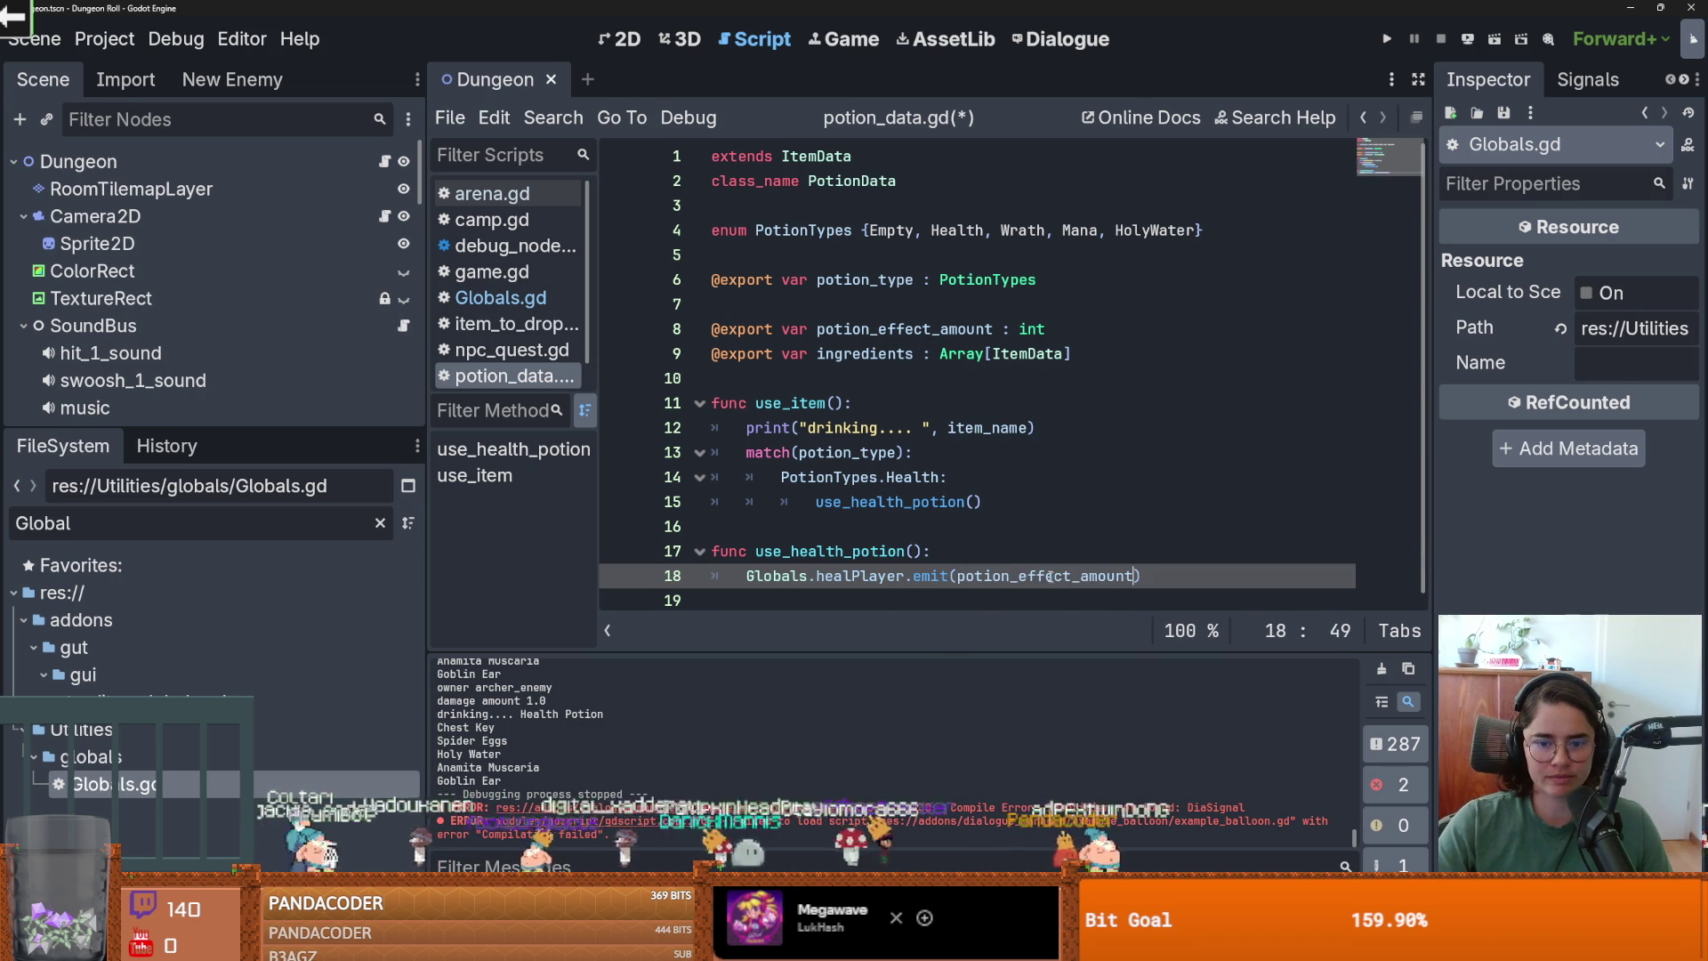
pyautogui.click(925, 529)
pyautogui.hotkey('ctrl', 's')
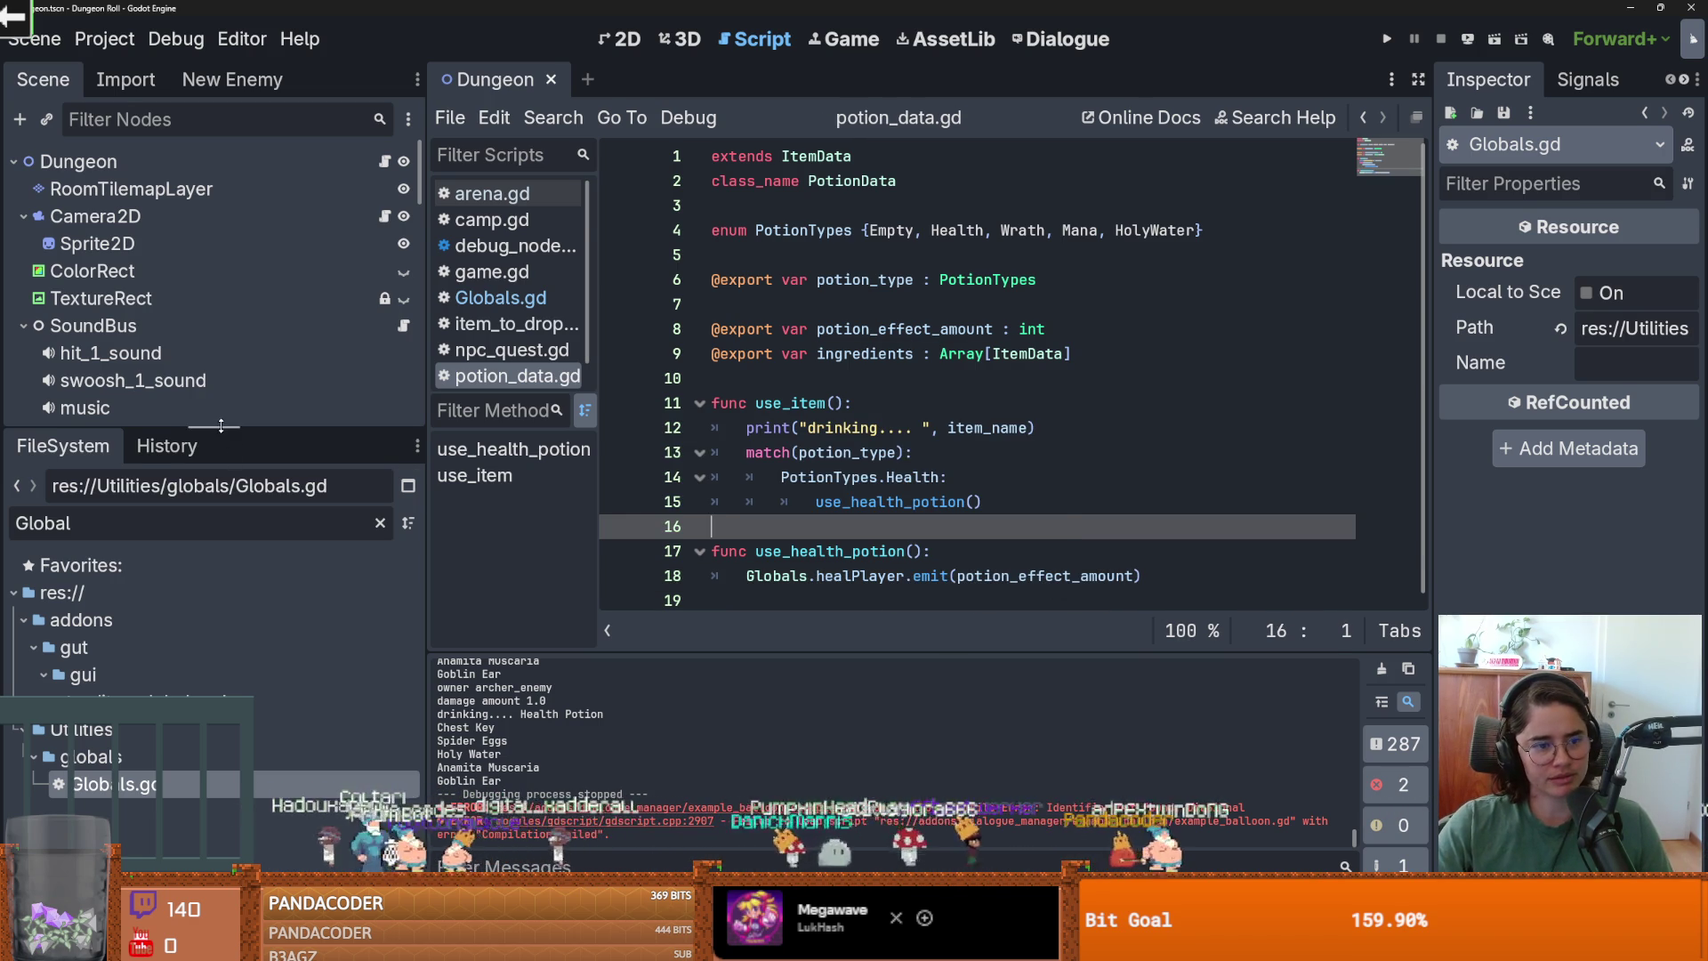
# Enlarge the file tree, open Globals.gd, and clear the filter with the globals folder collapsed.
pyautogui.moveTo(214, 427); pyautogui.dragTo(214, 182)
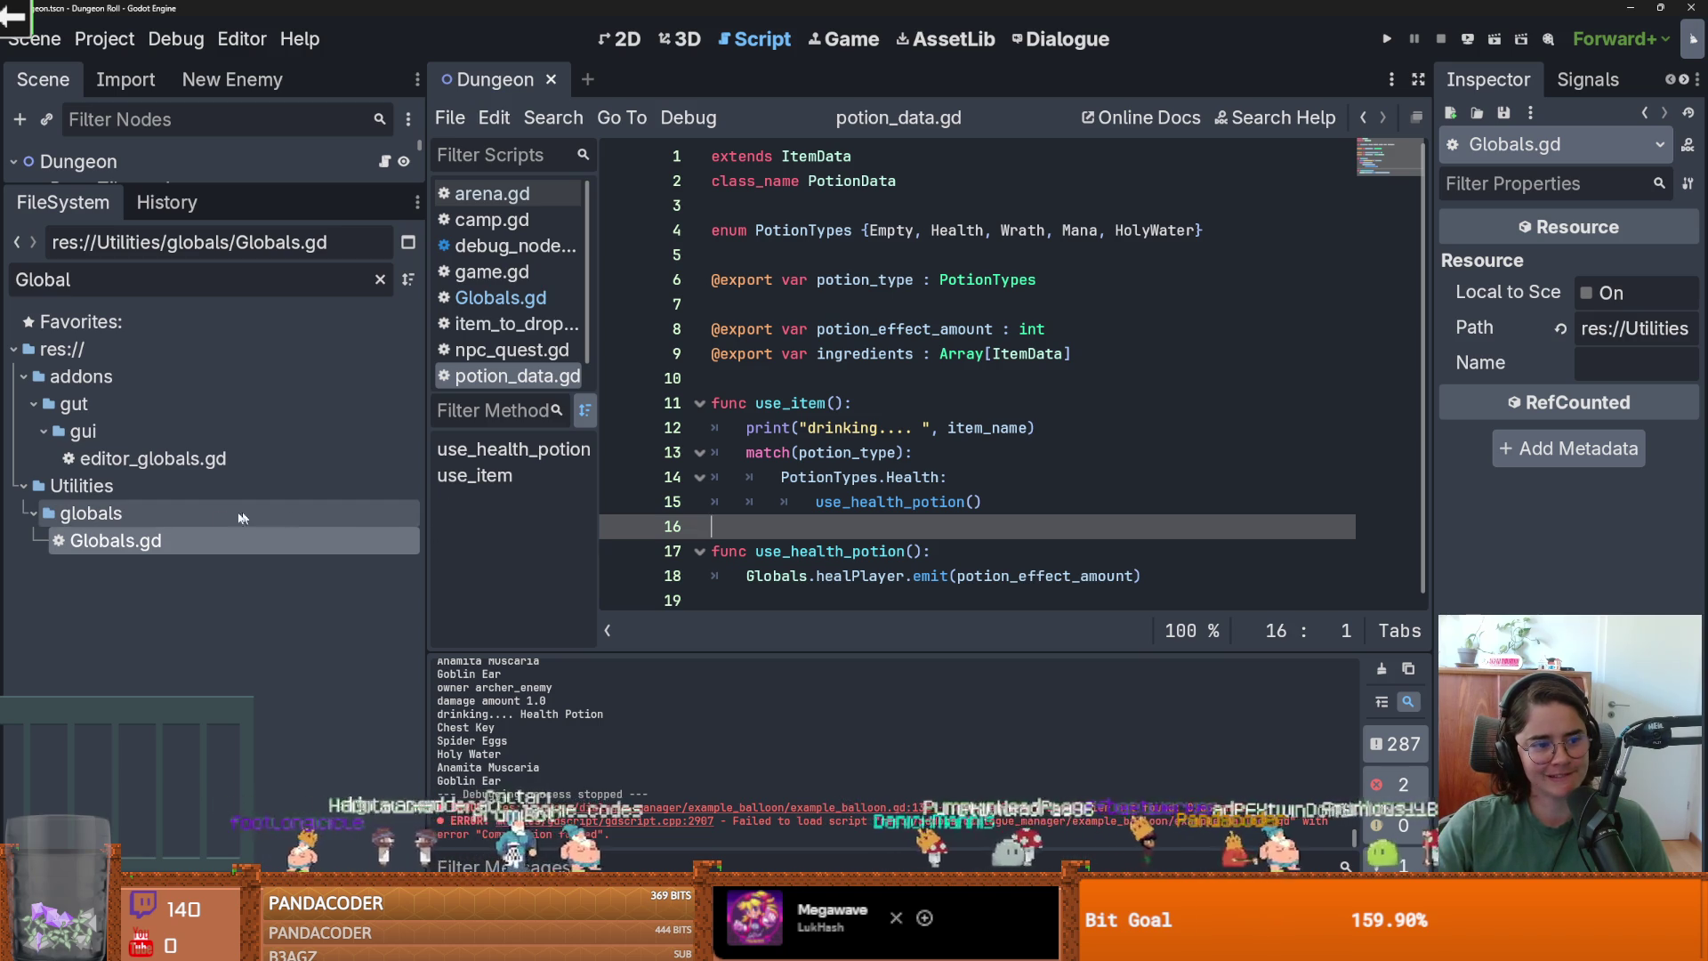
pyautogui.doubleClick(191, 533)
pyautogui.click(381, 280)
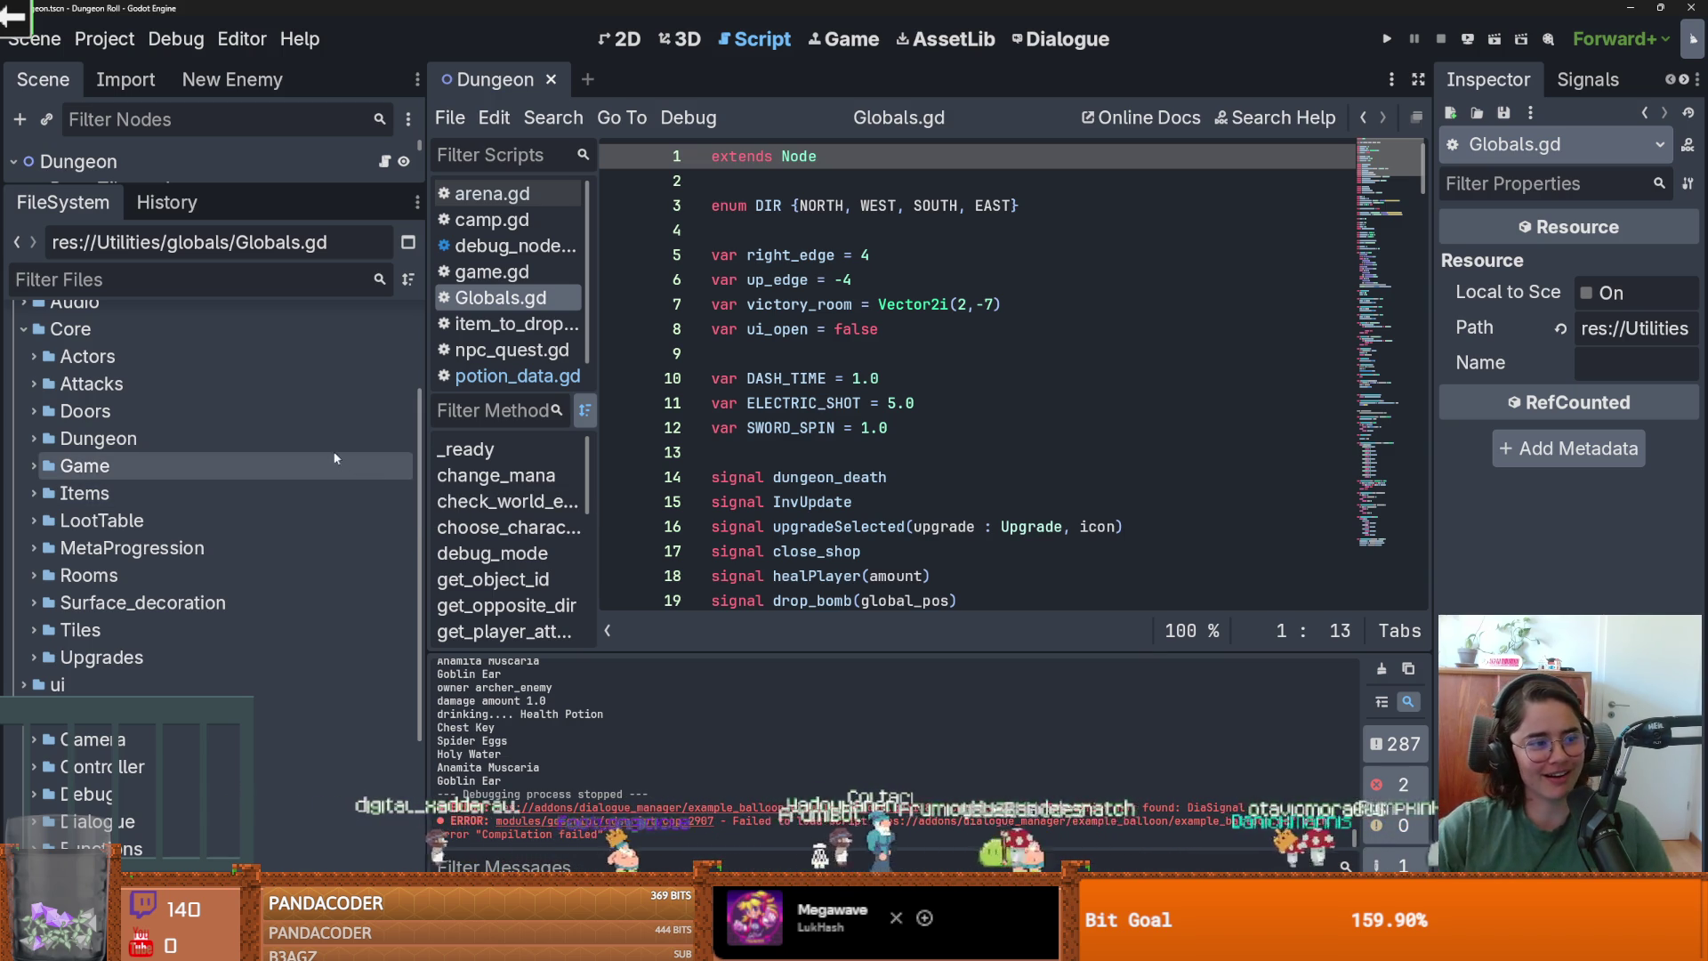
pyautogui.scroll(-5, 183, 527)
pyautogui.click(34, 572)
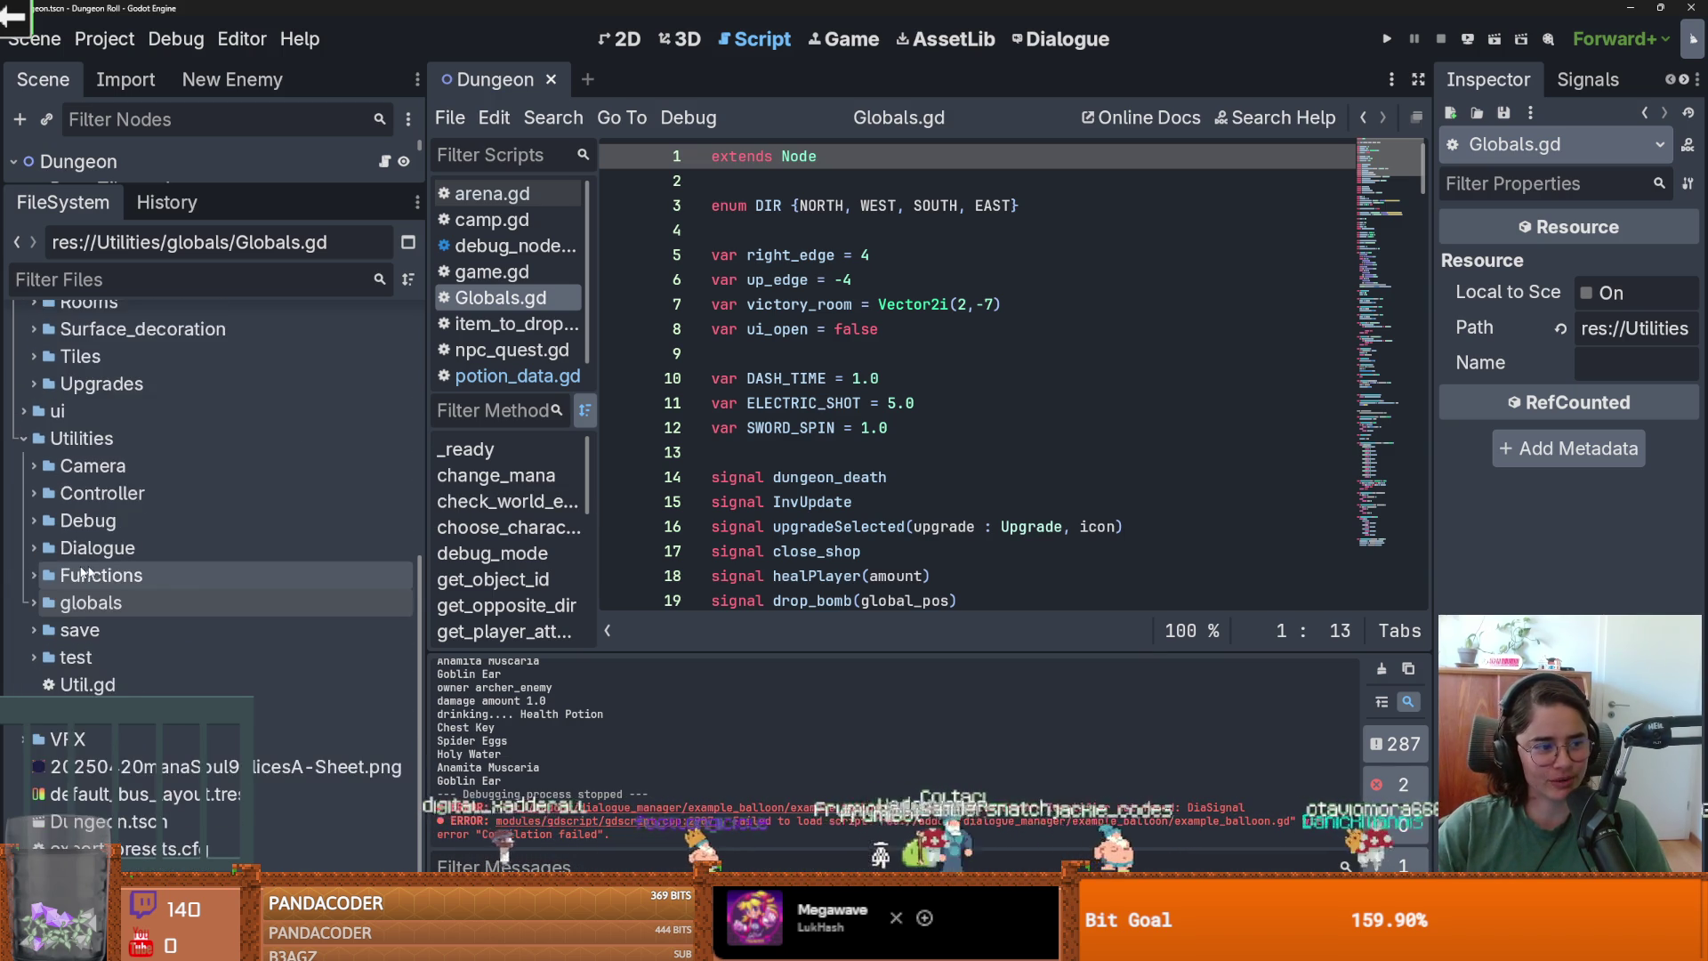
pyautogui.scroll(3, 194, 591)
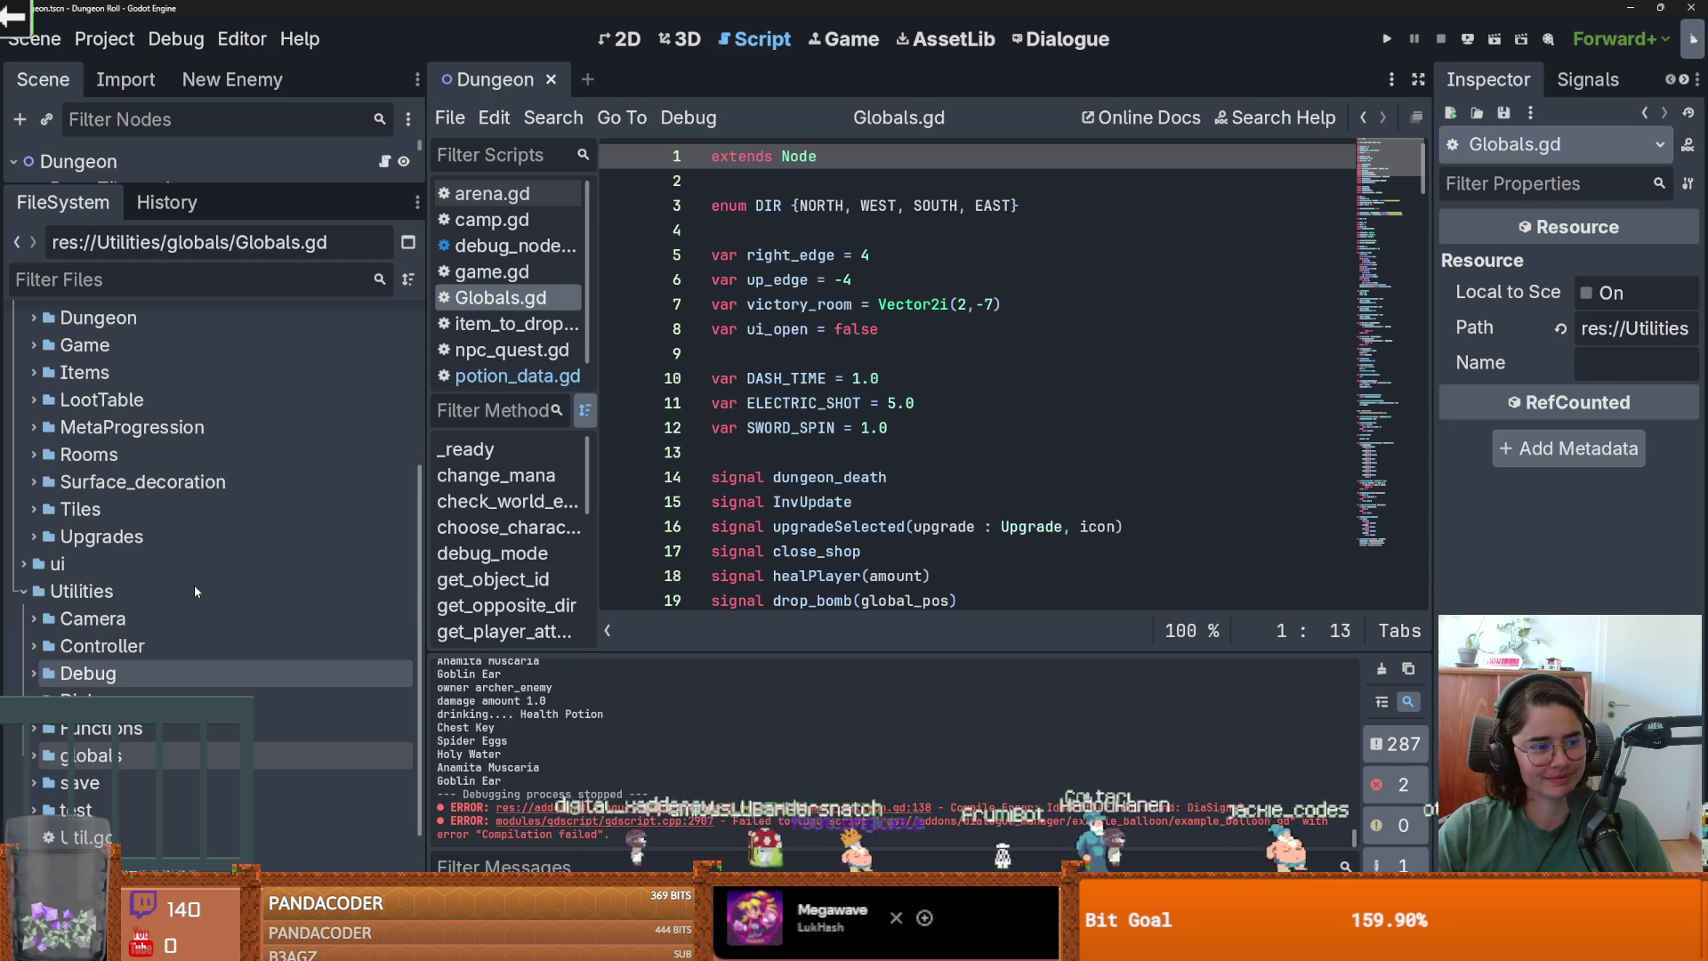
pyautogui.scroll(1, 245, 563)
pyautogui.scroll(3, 243, 557)
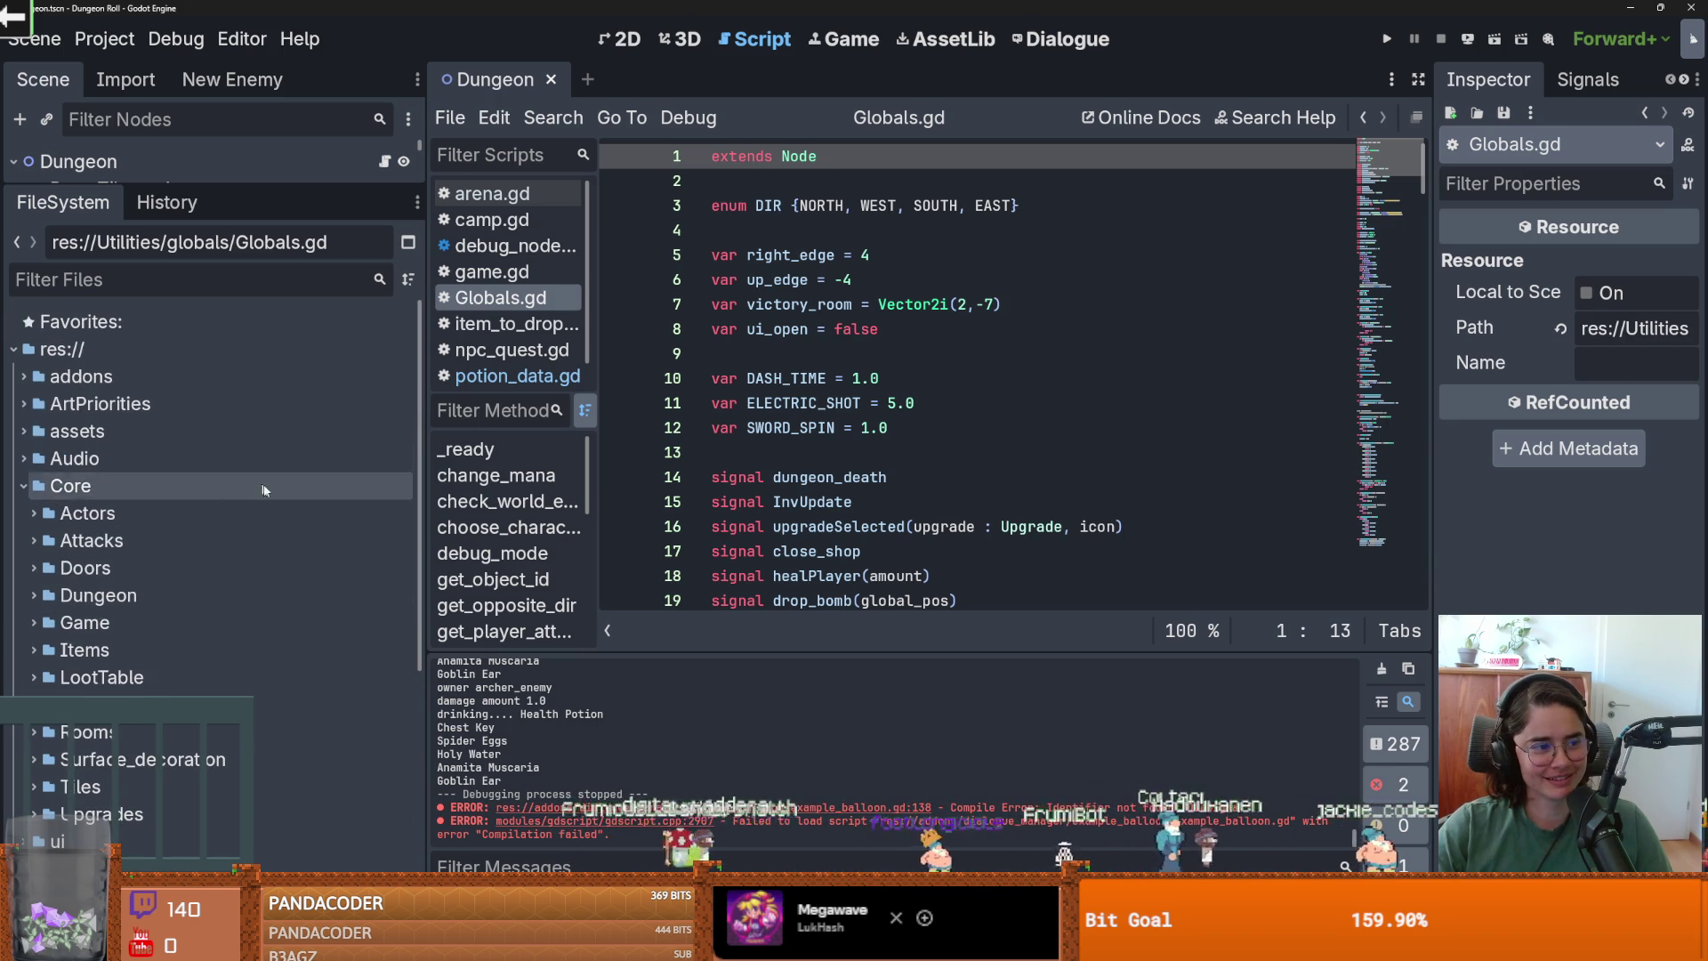
# Filter files by 'health' and select Health_Potion_Small.tres in the Potions folder.
pyautogui.click(188, 291)
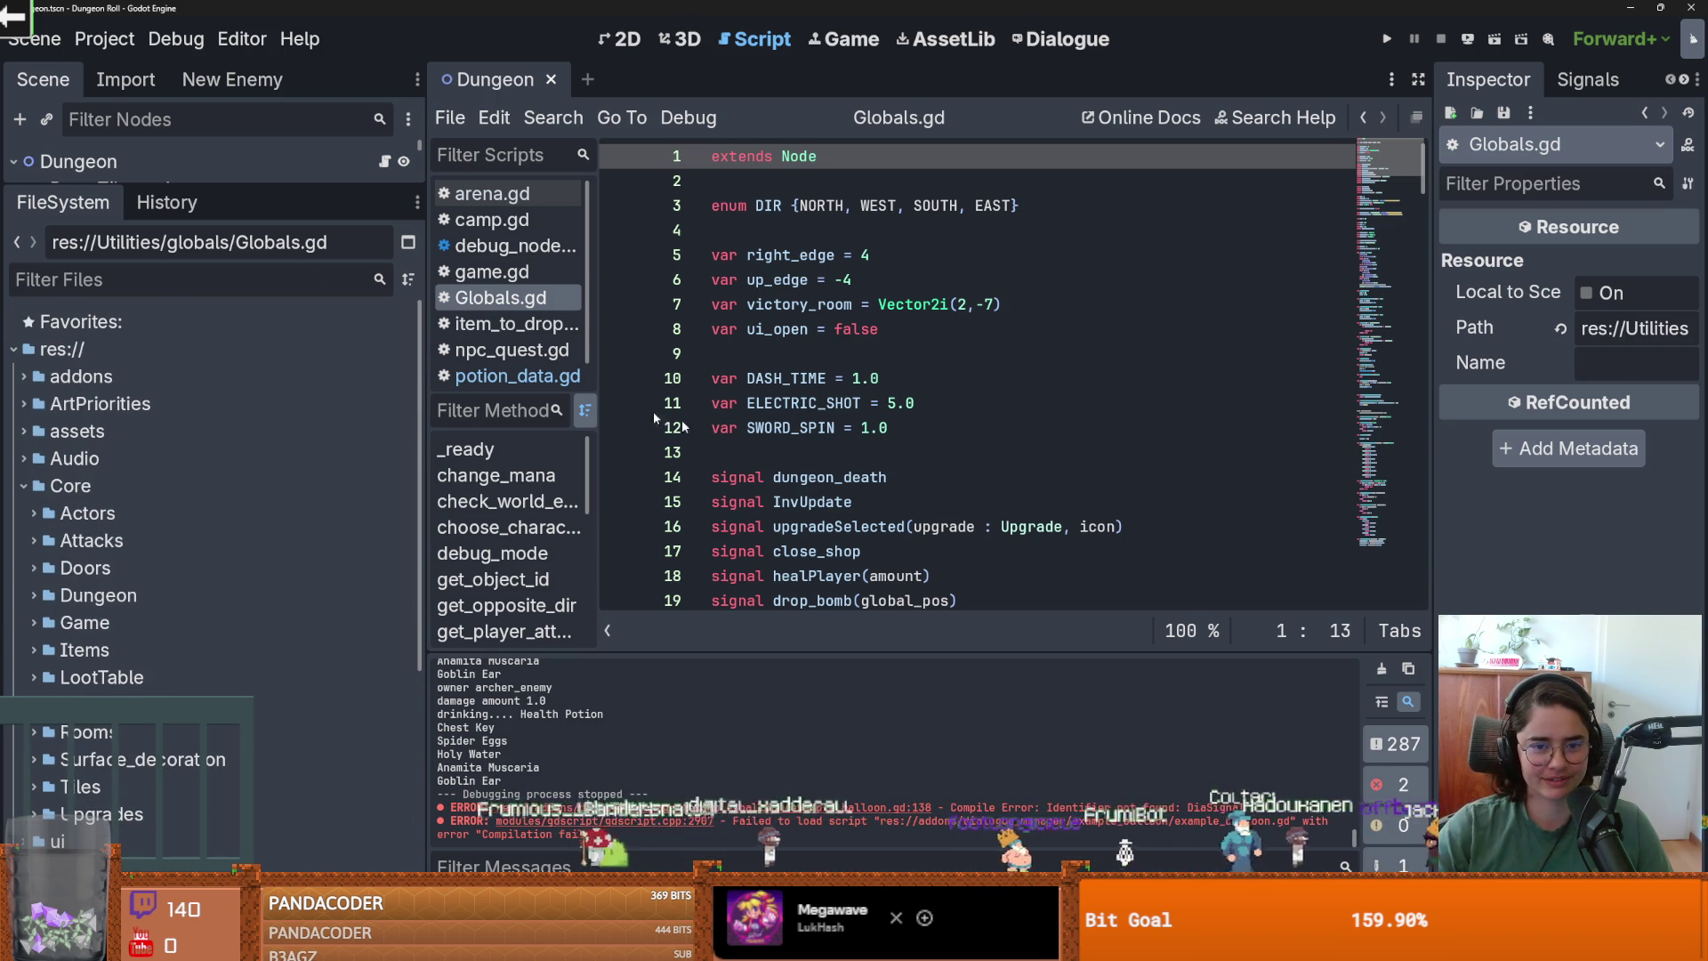
pyautogui.write('health')
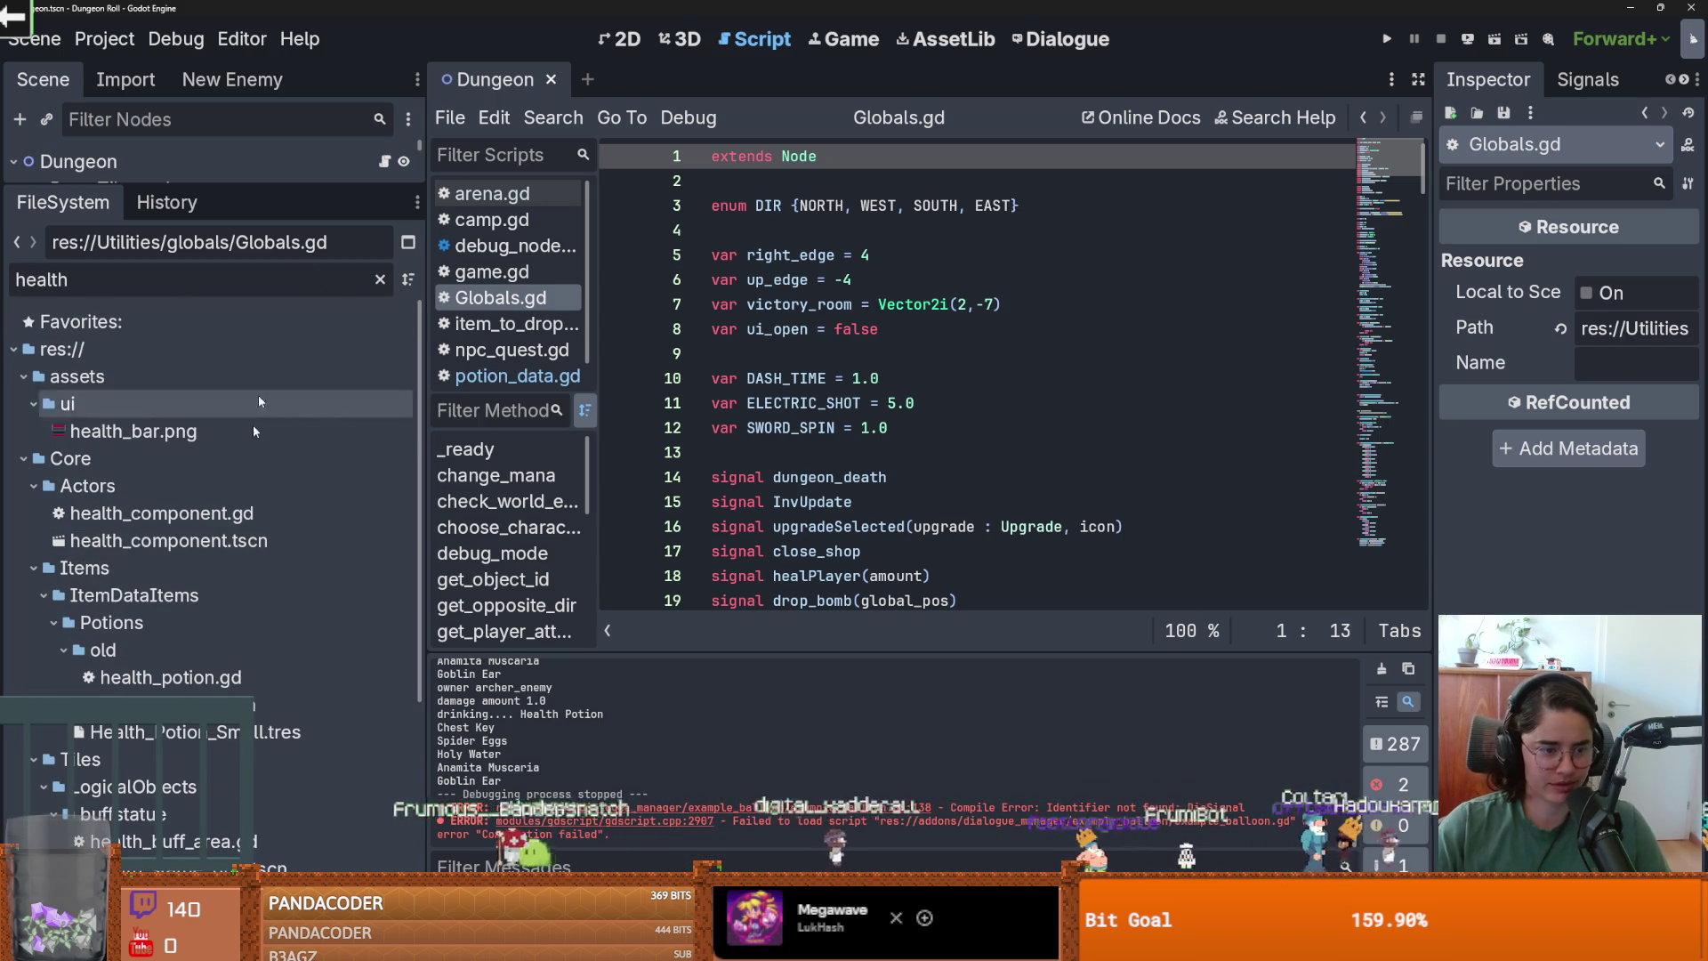
pyautogui.scroll(-3, 213, 356)
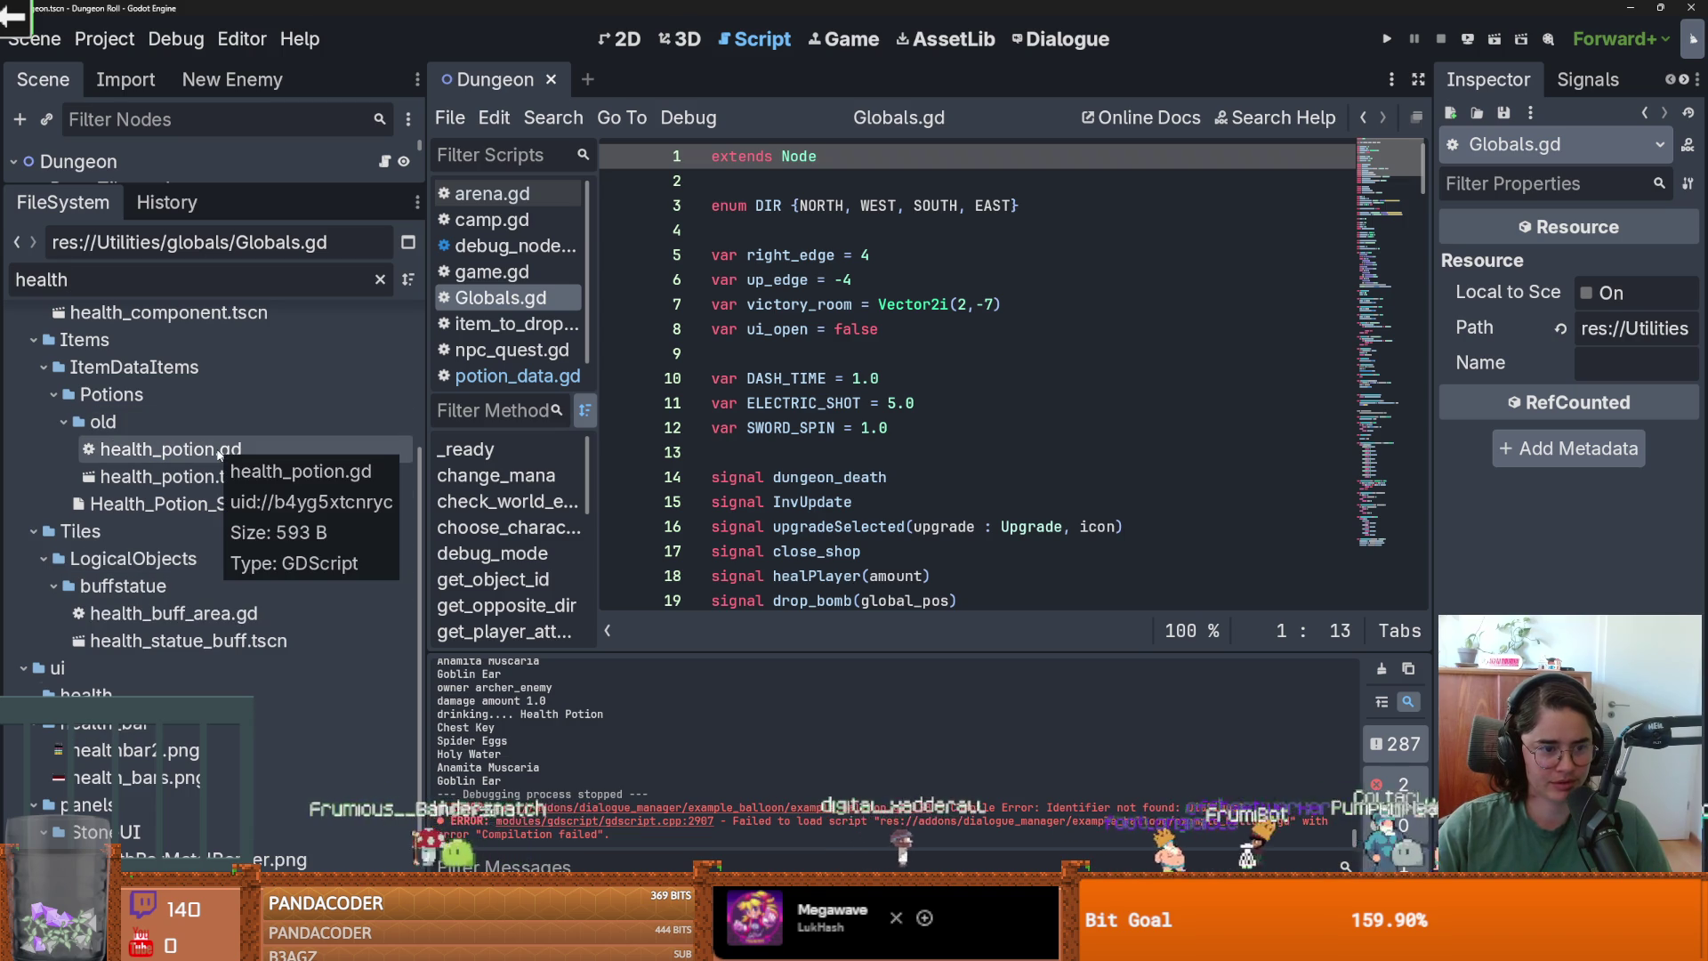
pyautogui.click(111, 394)
pyautogui.click(380, 279)
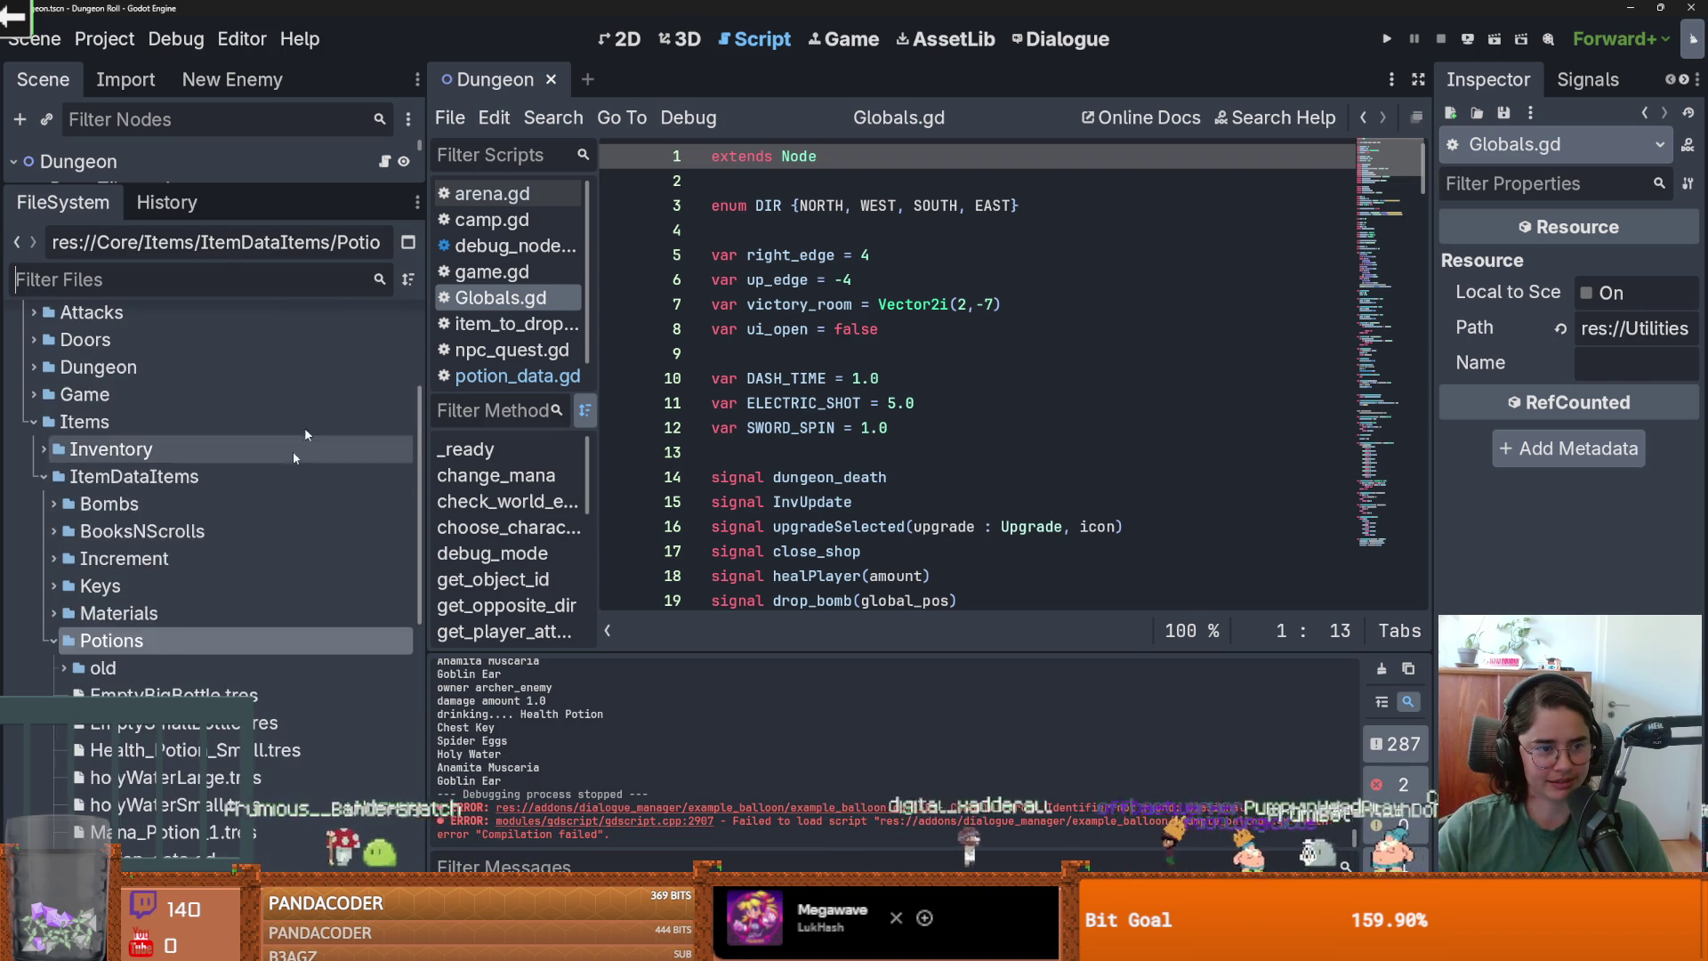
pyautogui.scroll(-5, 156, 551)
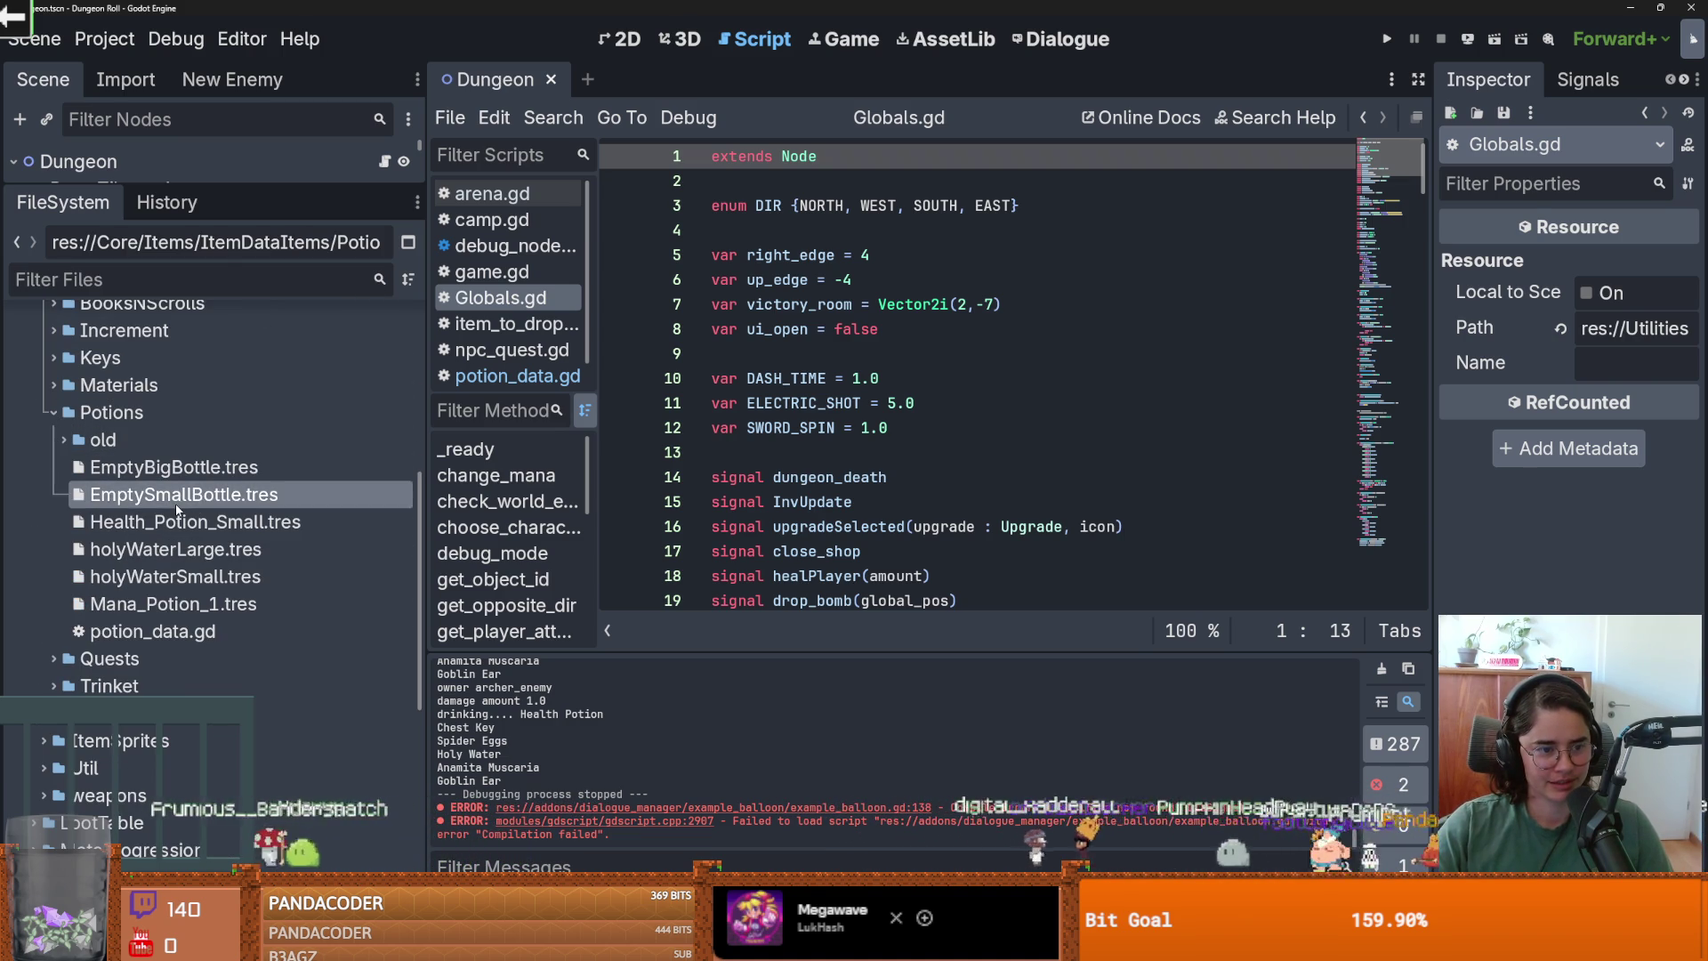
pyautogui.click(253, 519)
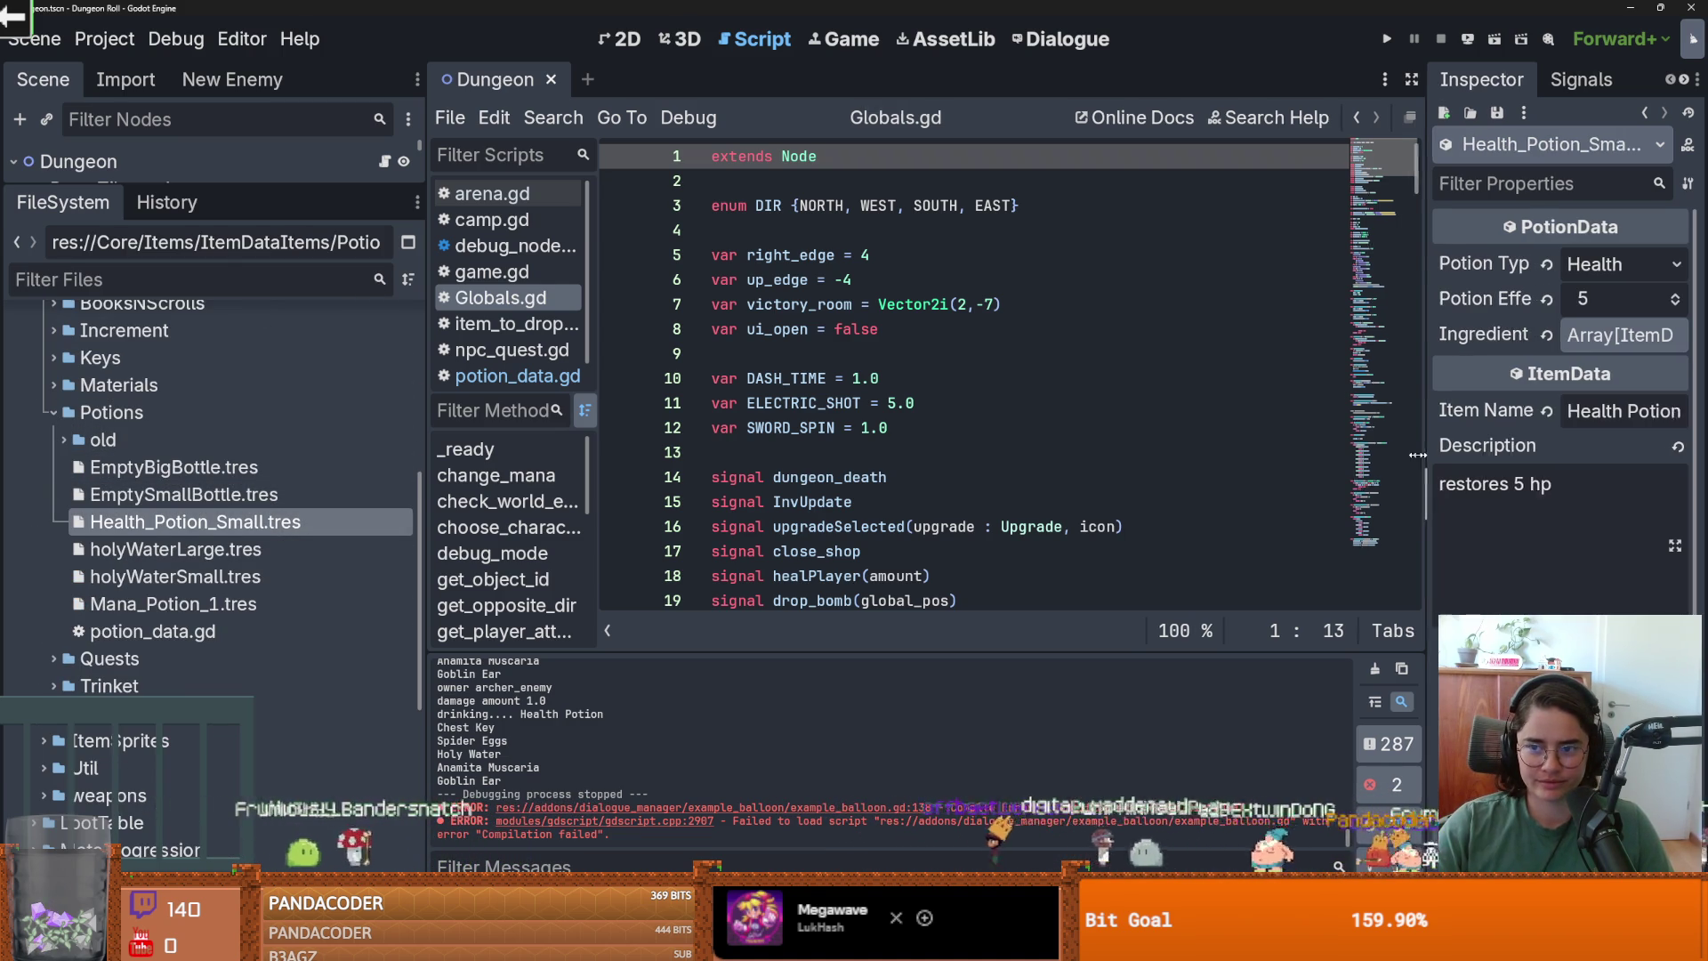
# Step Potion Effect Amount down from 5 to 2, saving each change, then run the project.
pyautogui.click(1675, 305)
pyautogui.hotkey('ctrl', 's')
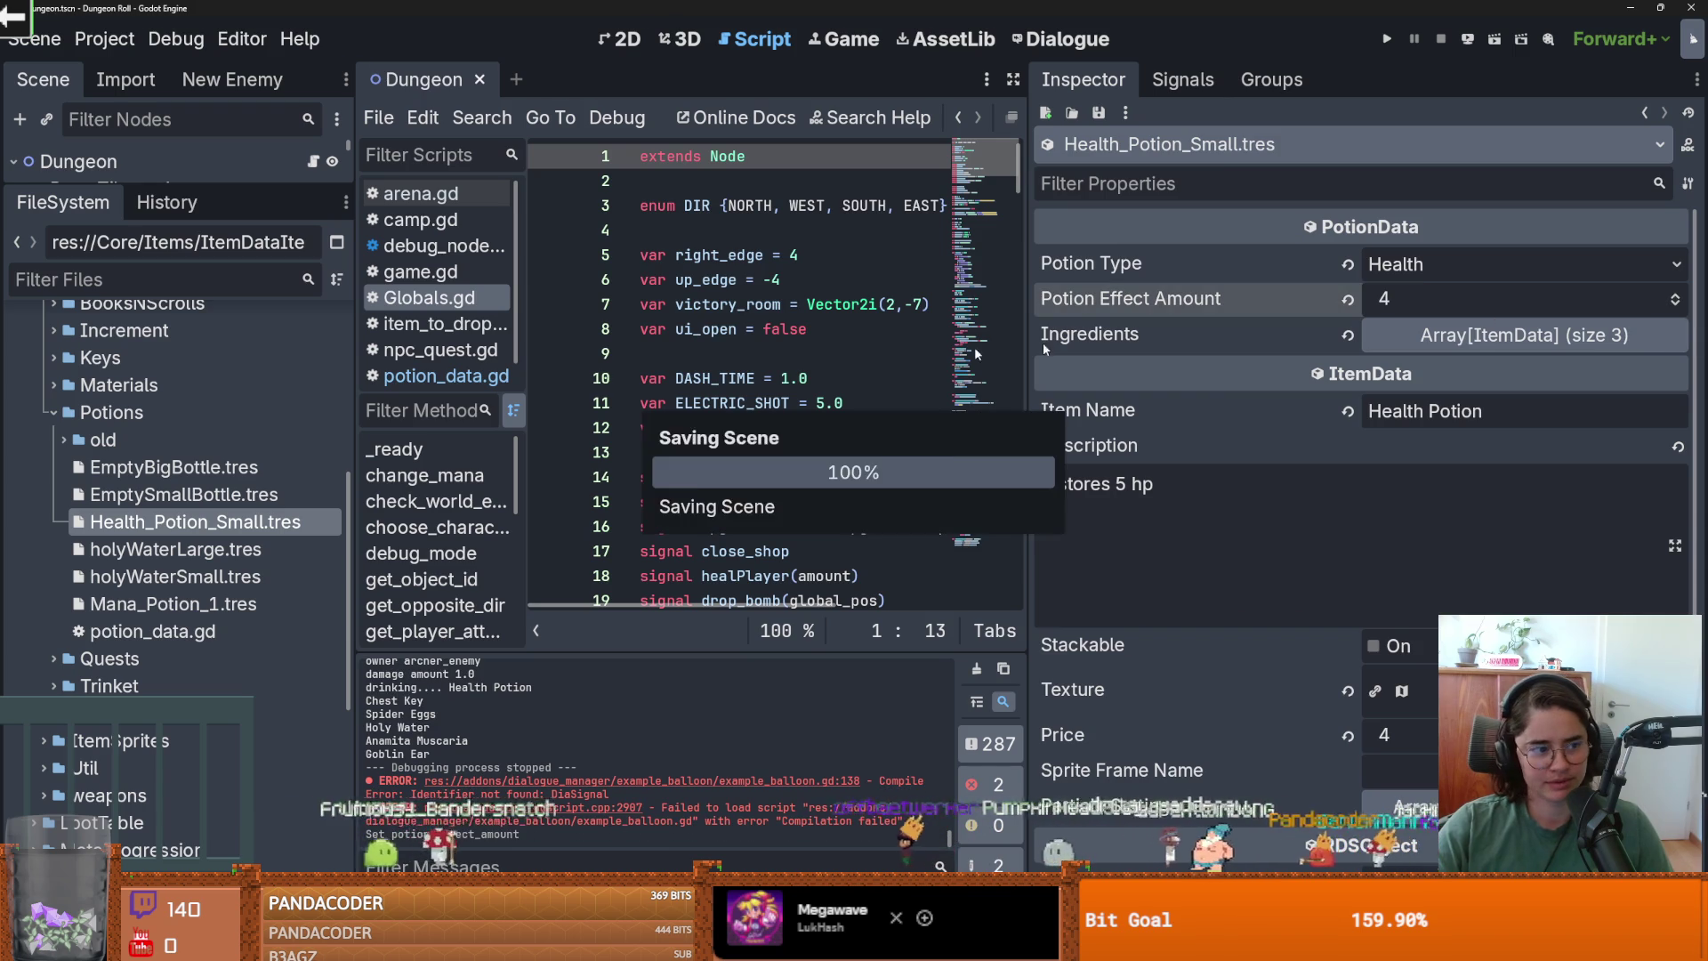
pyautogui.click(1677, 305)
pyautogui.hotkey('ctrl', 's')
pyautogui.click(1675, 305)
pyautogui.hotkey('ctrl', 's')
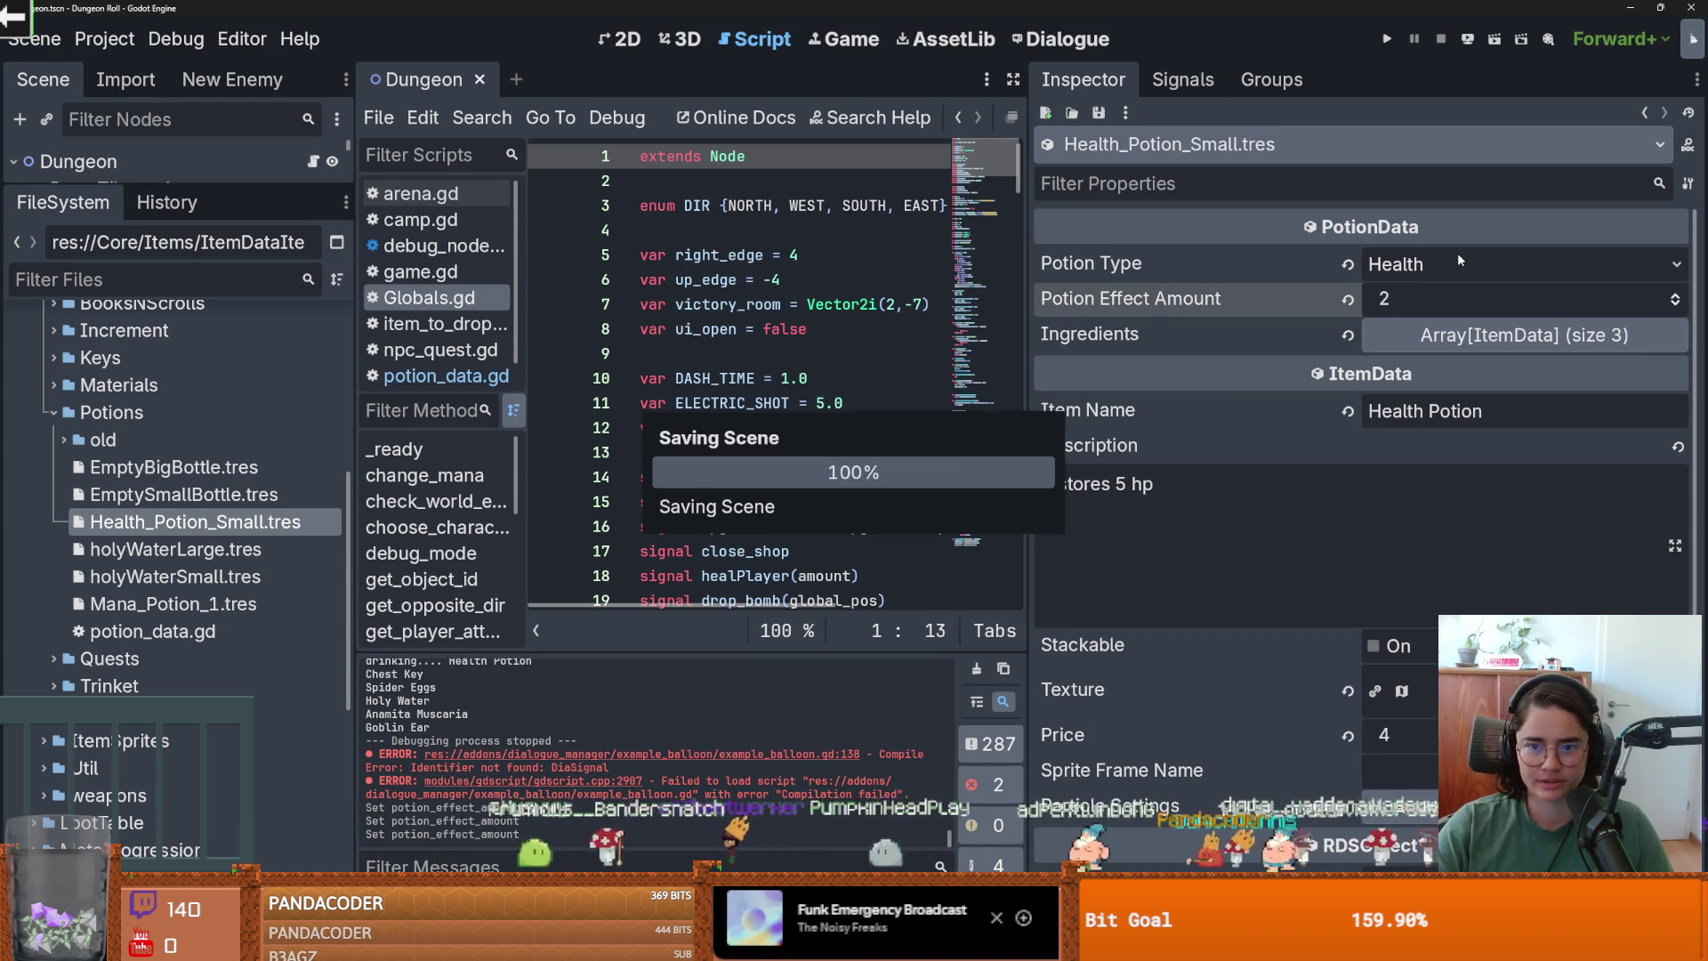
pyautogui.click(1387, 39)
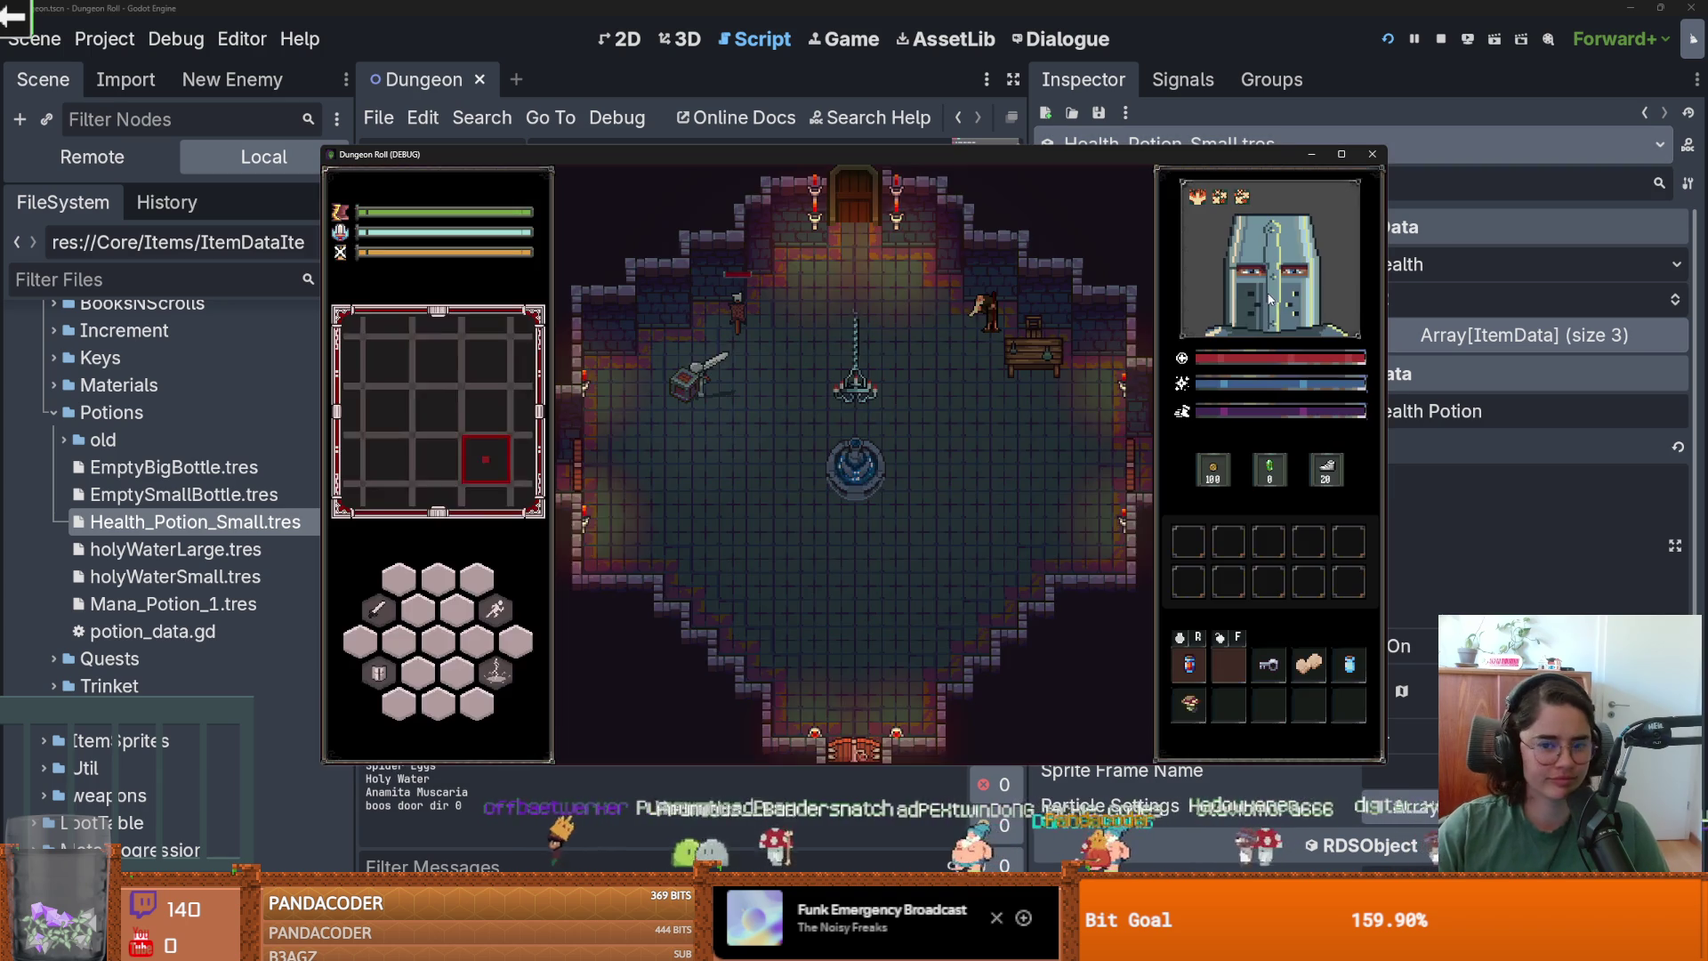
# Walk the player through the top door and pick the next room.
pyautogui.press('d')
pyautogui.press('s')
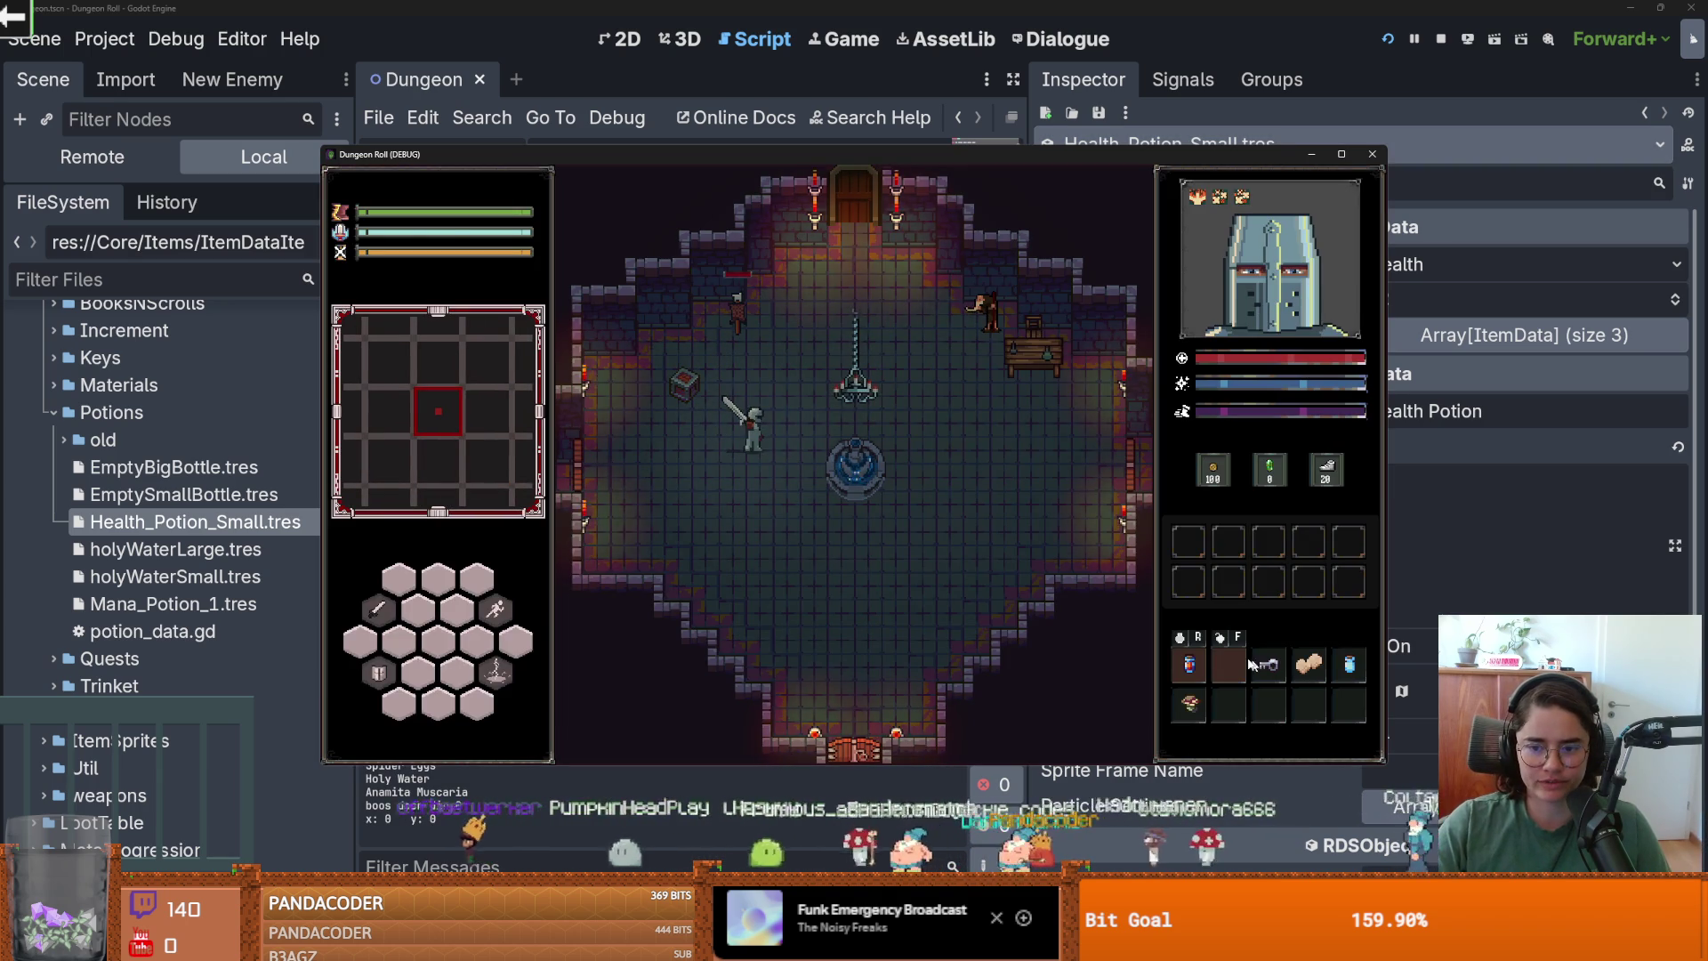
pyautogui.press('w')
pyautogui.press('d')
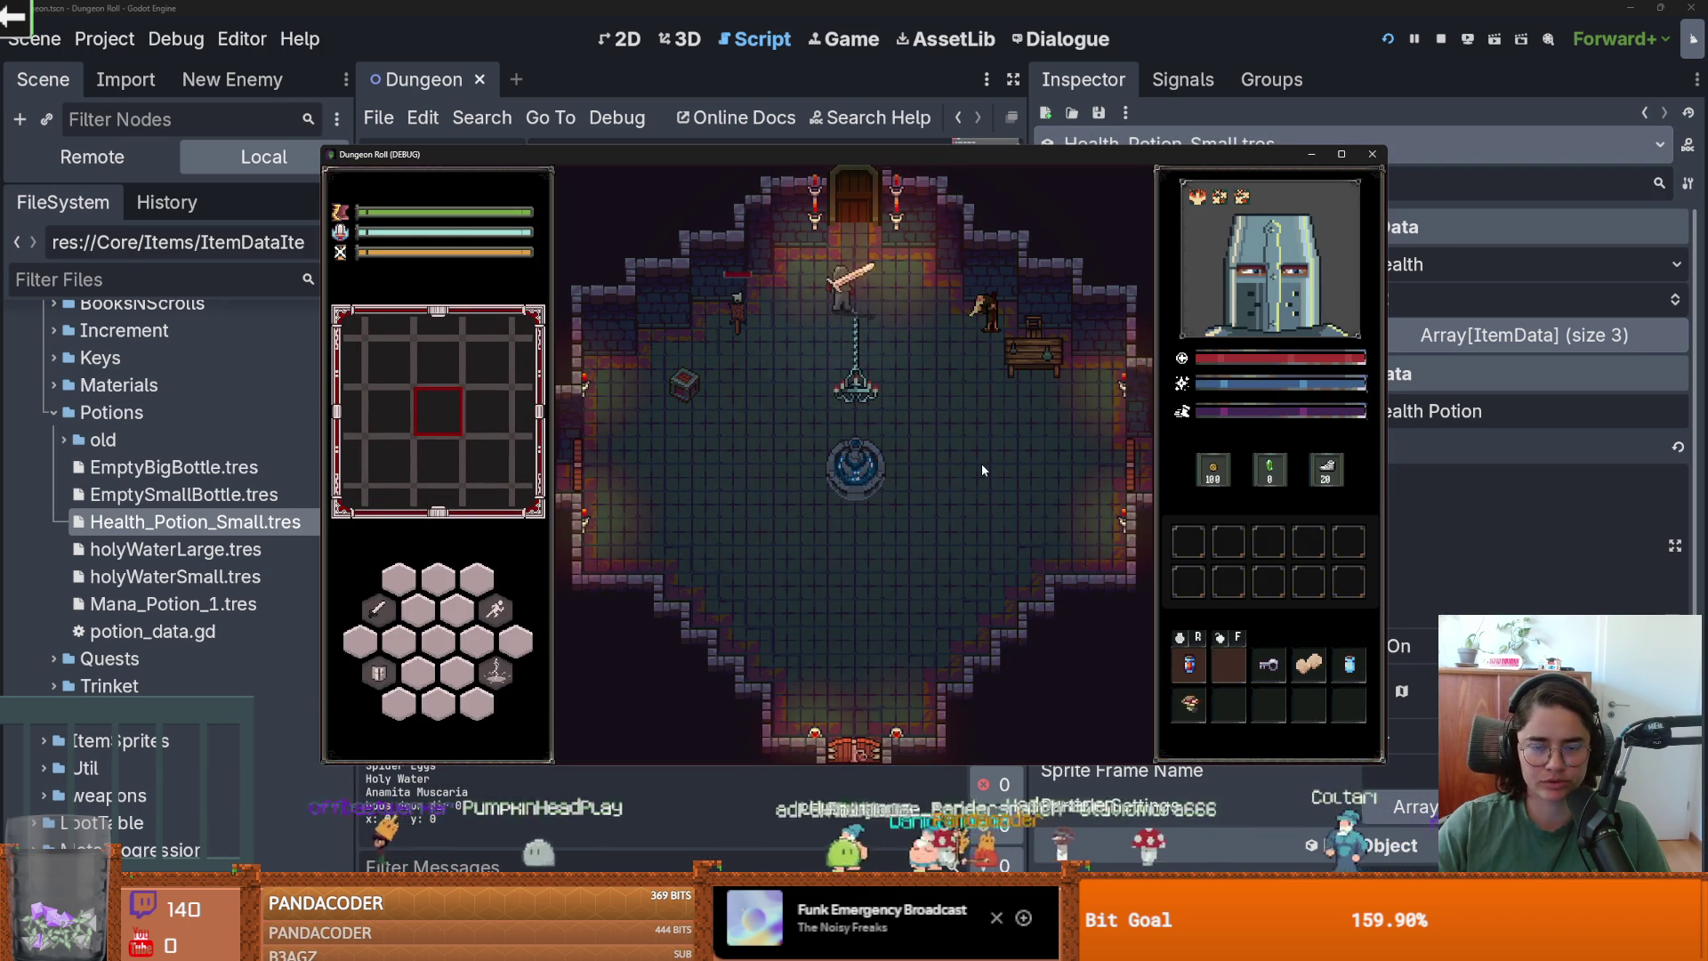
pyautogui.press('e')
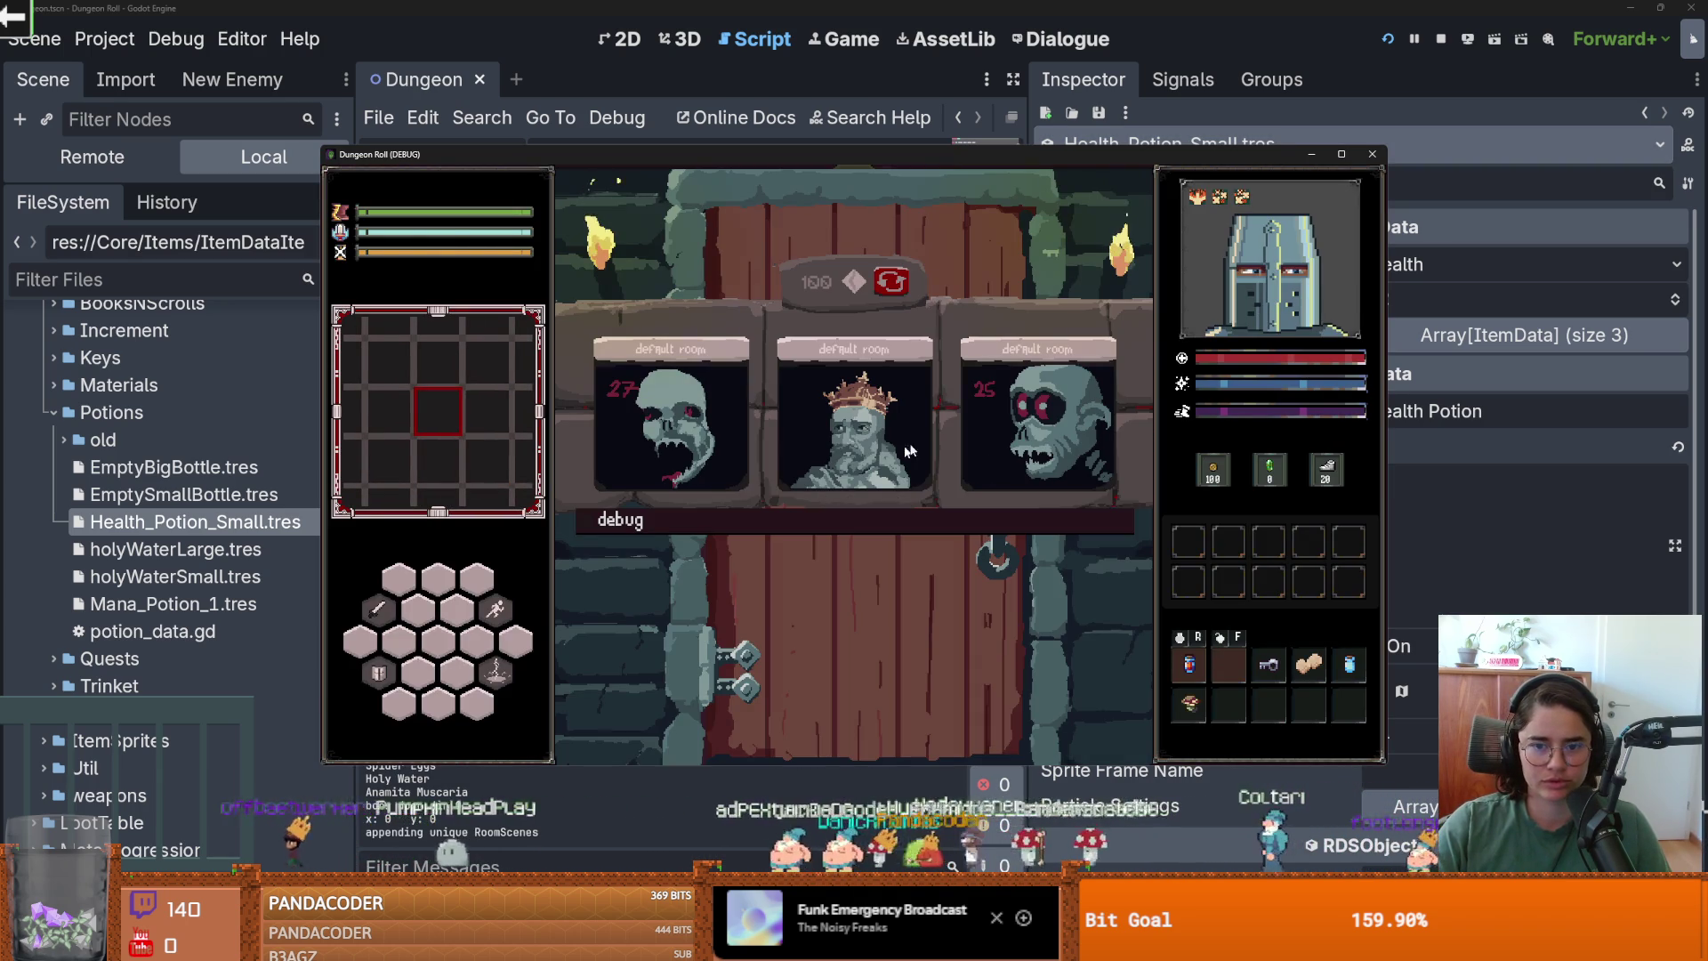
pyautogui.click(1001, 422)
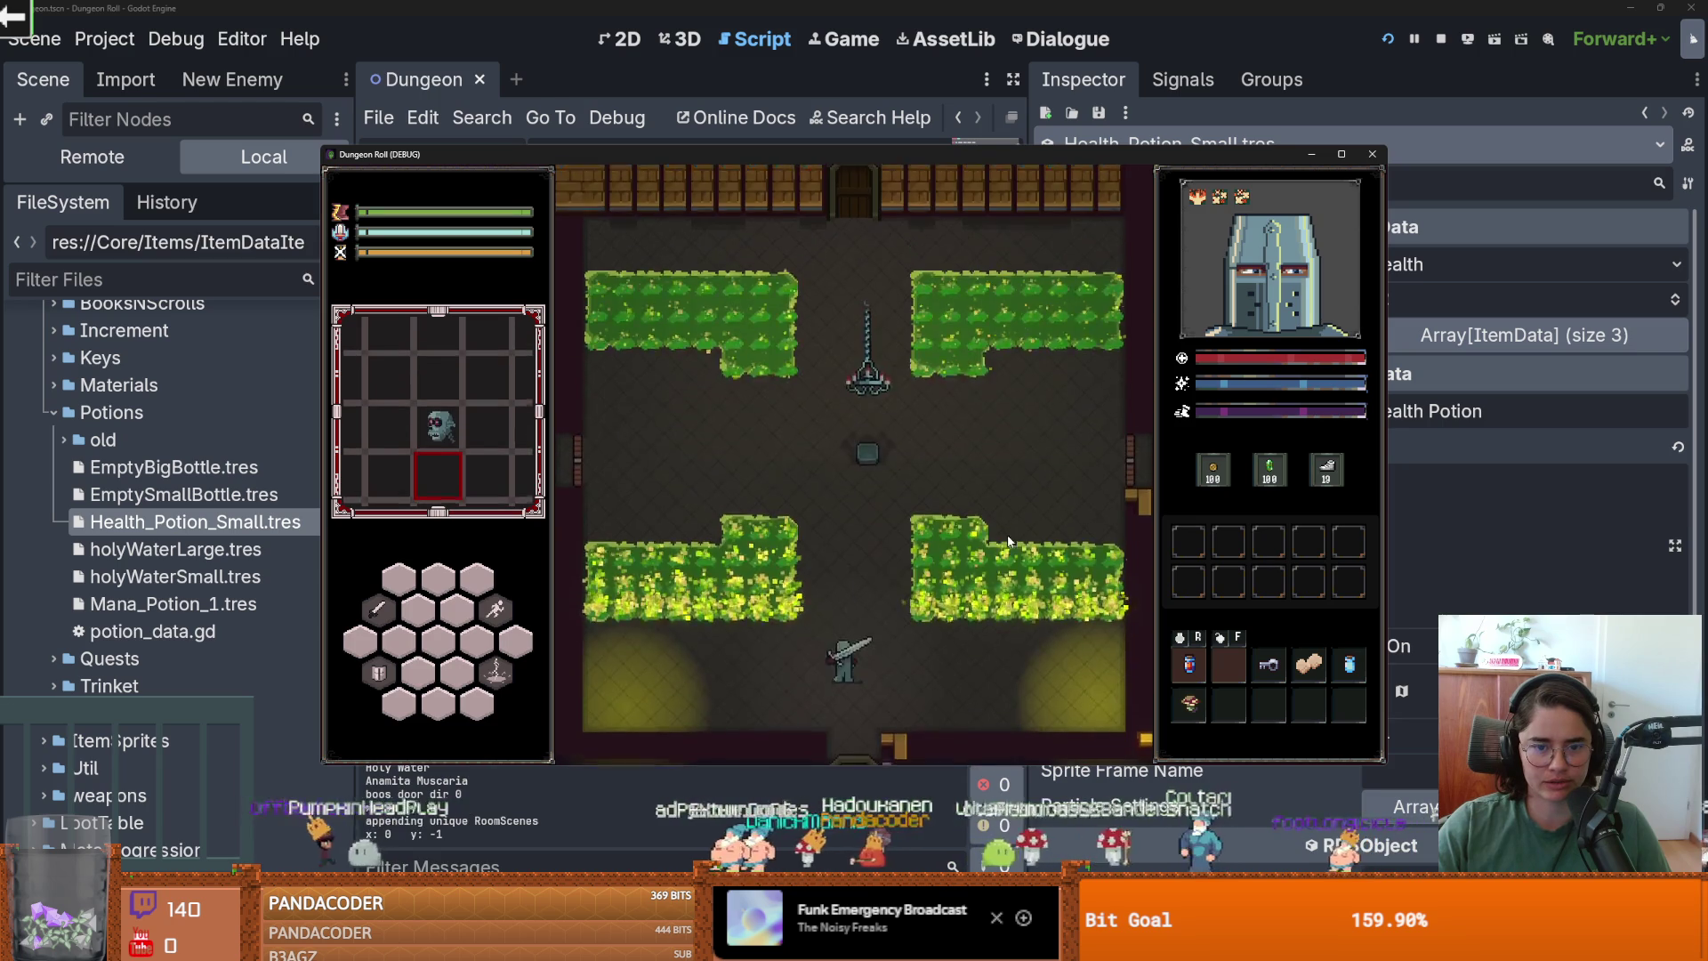
# Fight the enemy, drink the health potion with R, then stop the run and save.
pyautogui.press('w')
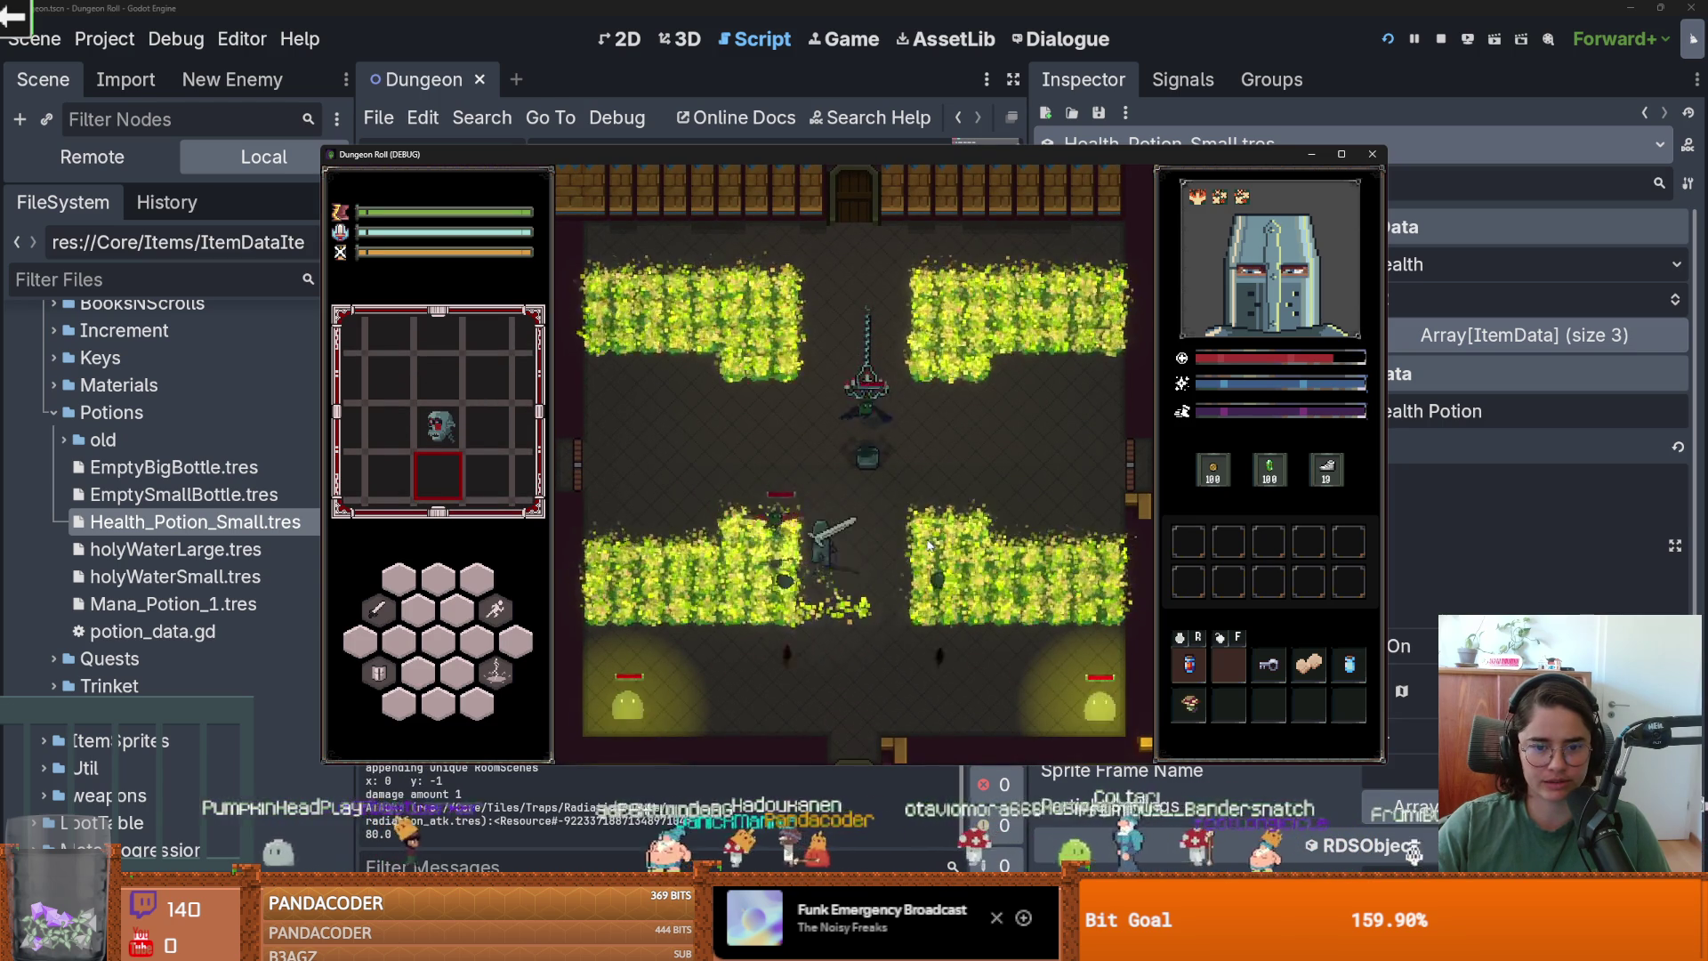
pyautogui.press('w')
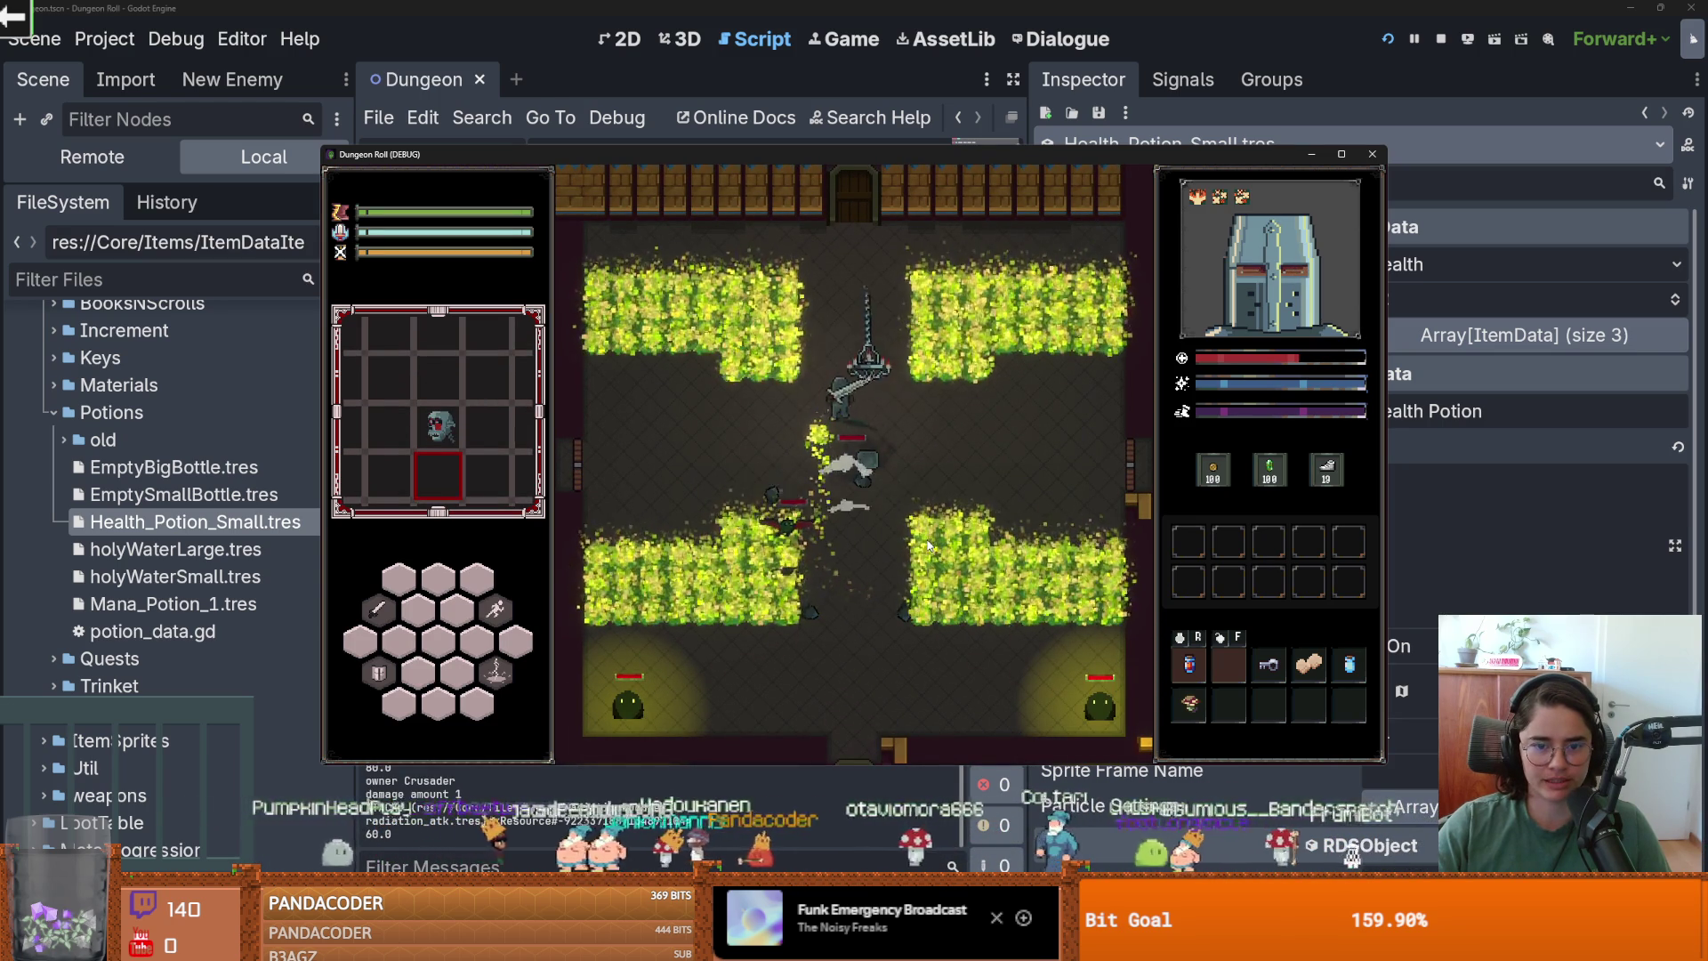
pyautogui.press('a')
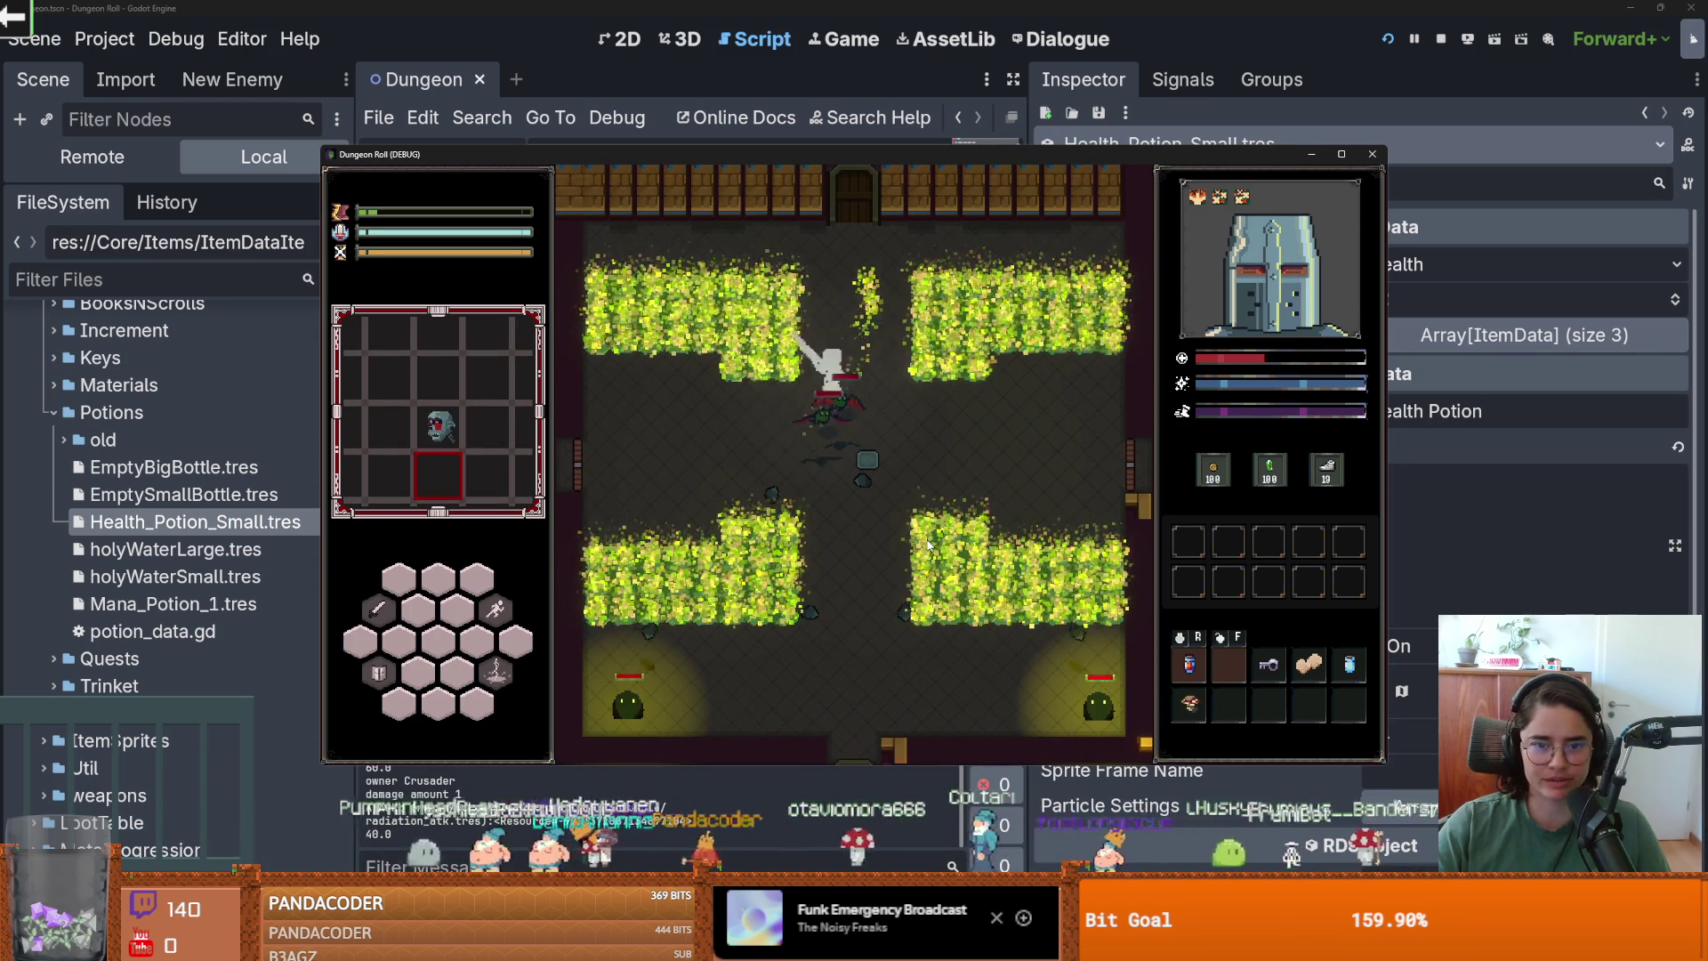
pyautogui.press('a')
pyautogui.press('r')
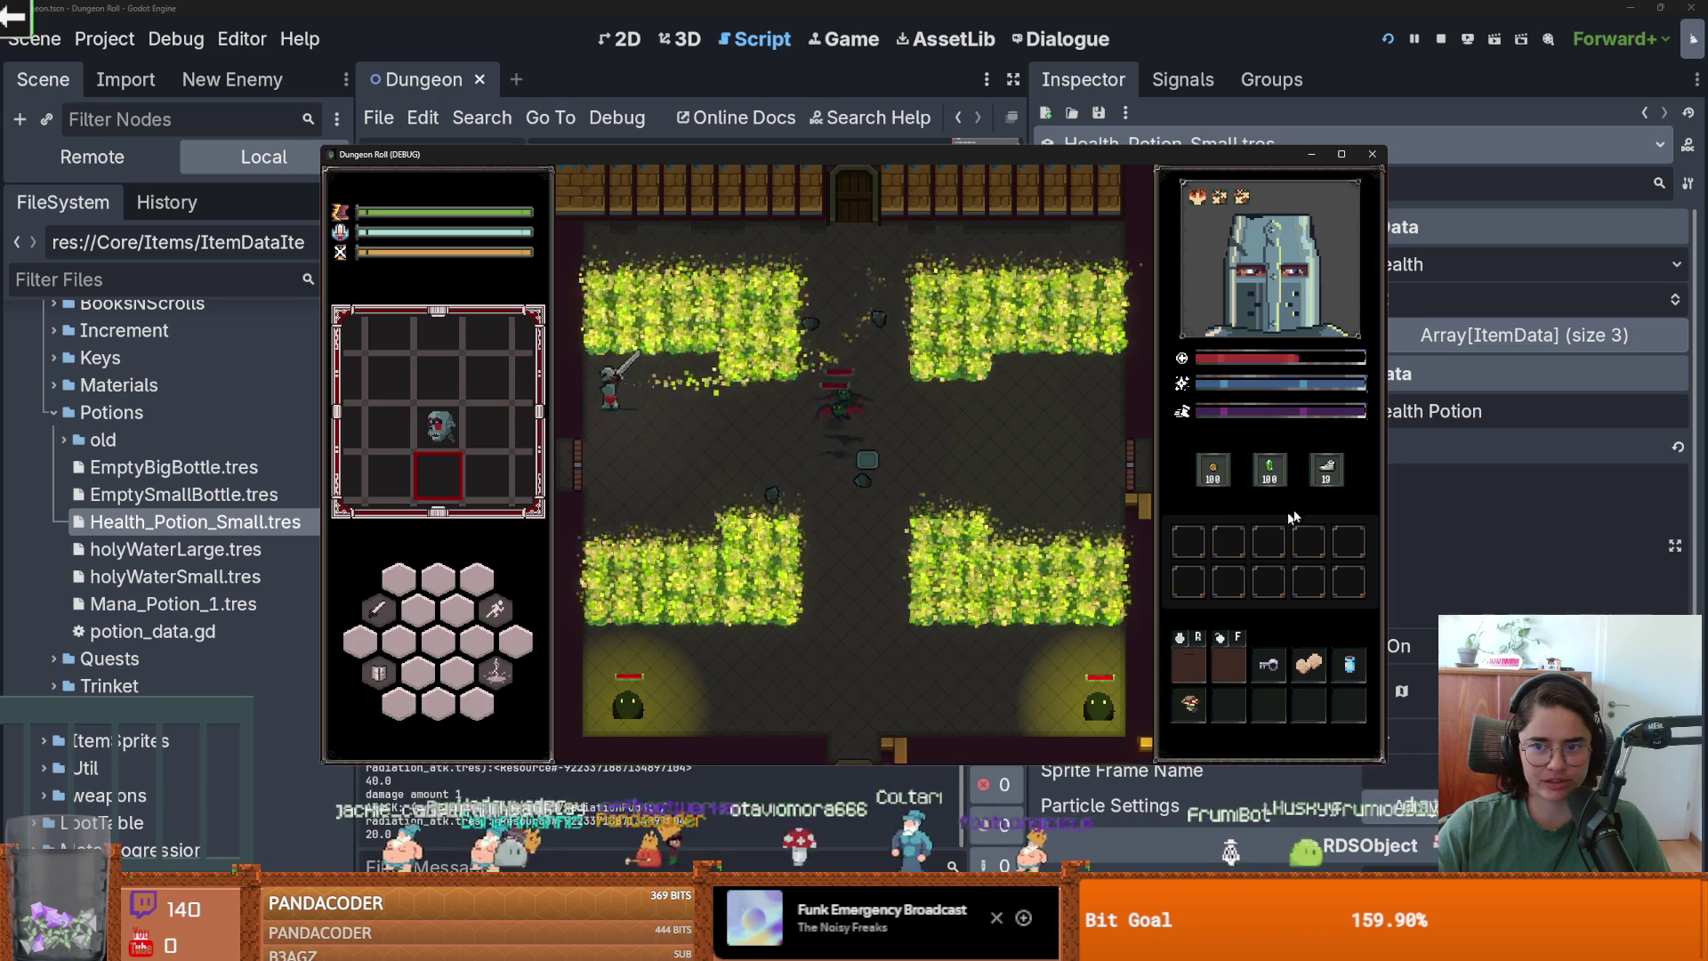
pyautogui.click(1372, 154)
pyautogui.click(1491, 302)
pyautogui.hotkey('ctrl', 's')
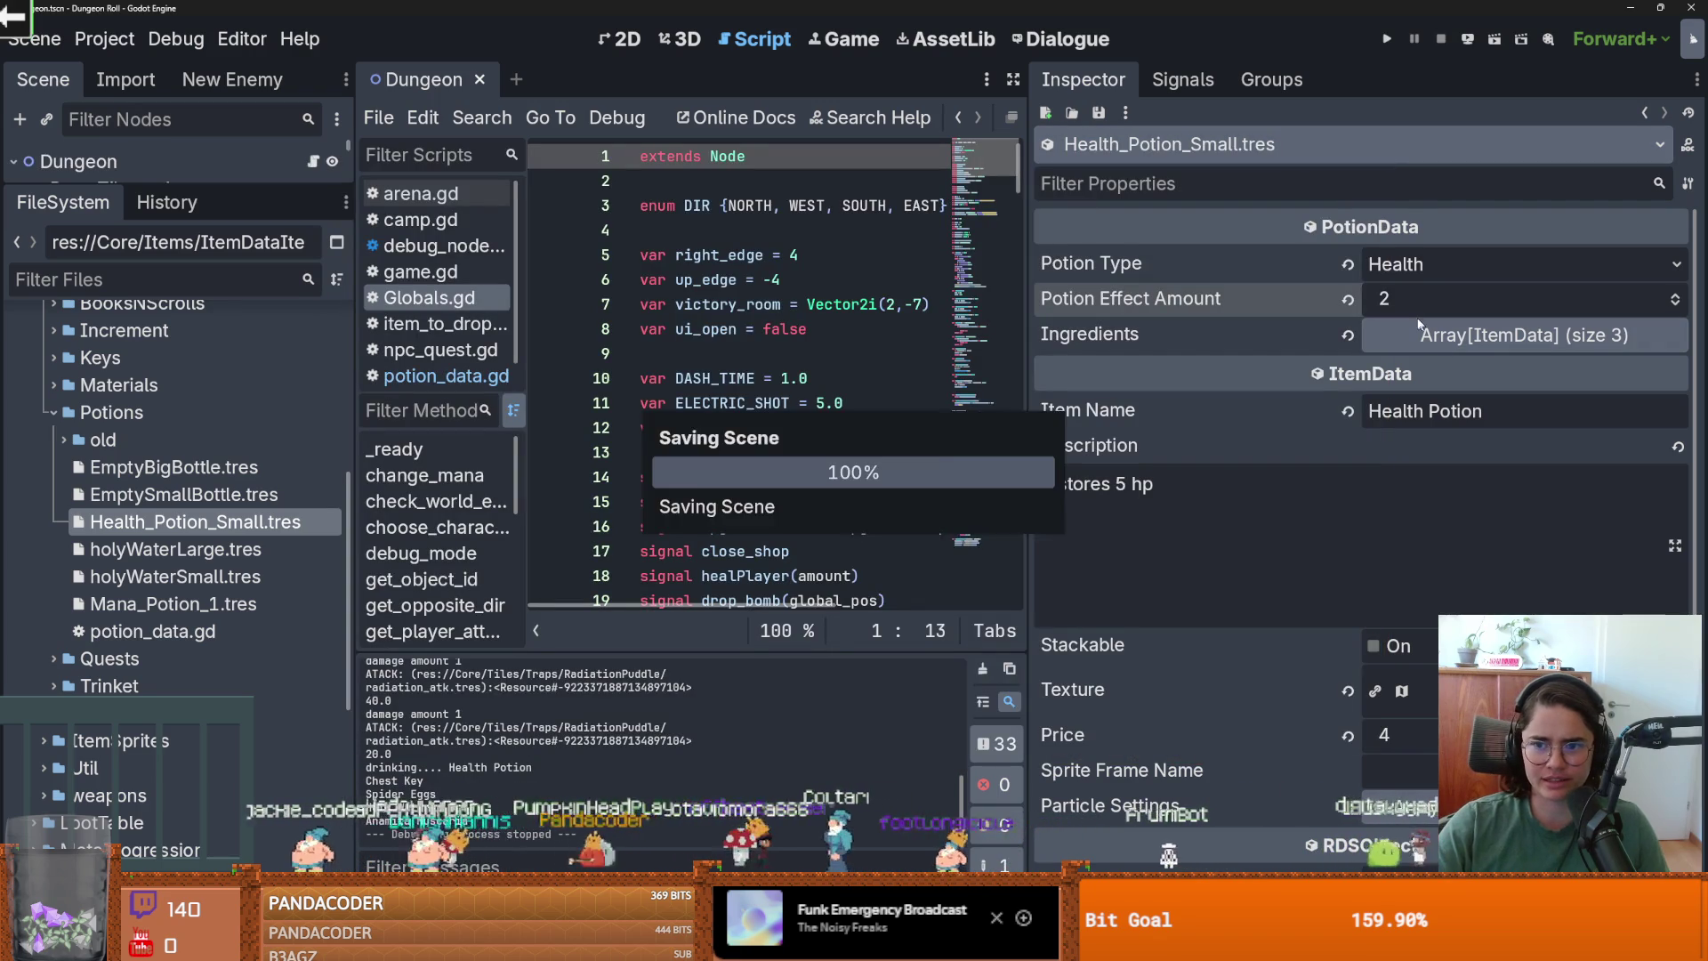
# Set Potion Effect Amount to 1 and save the project.
pyautogui.write('1')
pyautogui.press('Return')
pyautogui.hotkey('ctrl', 's')
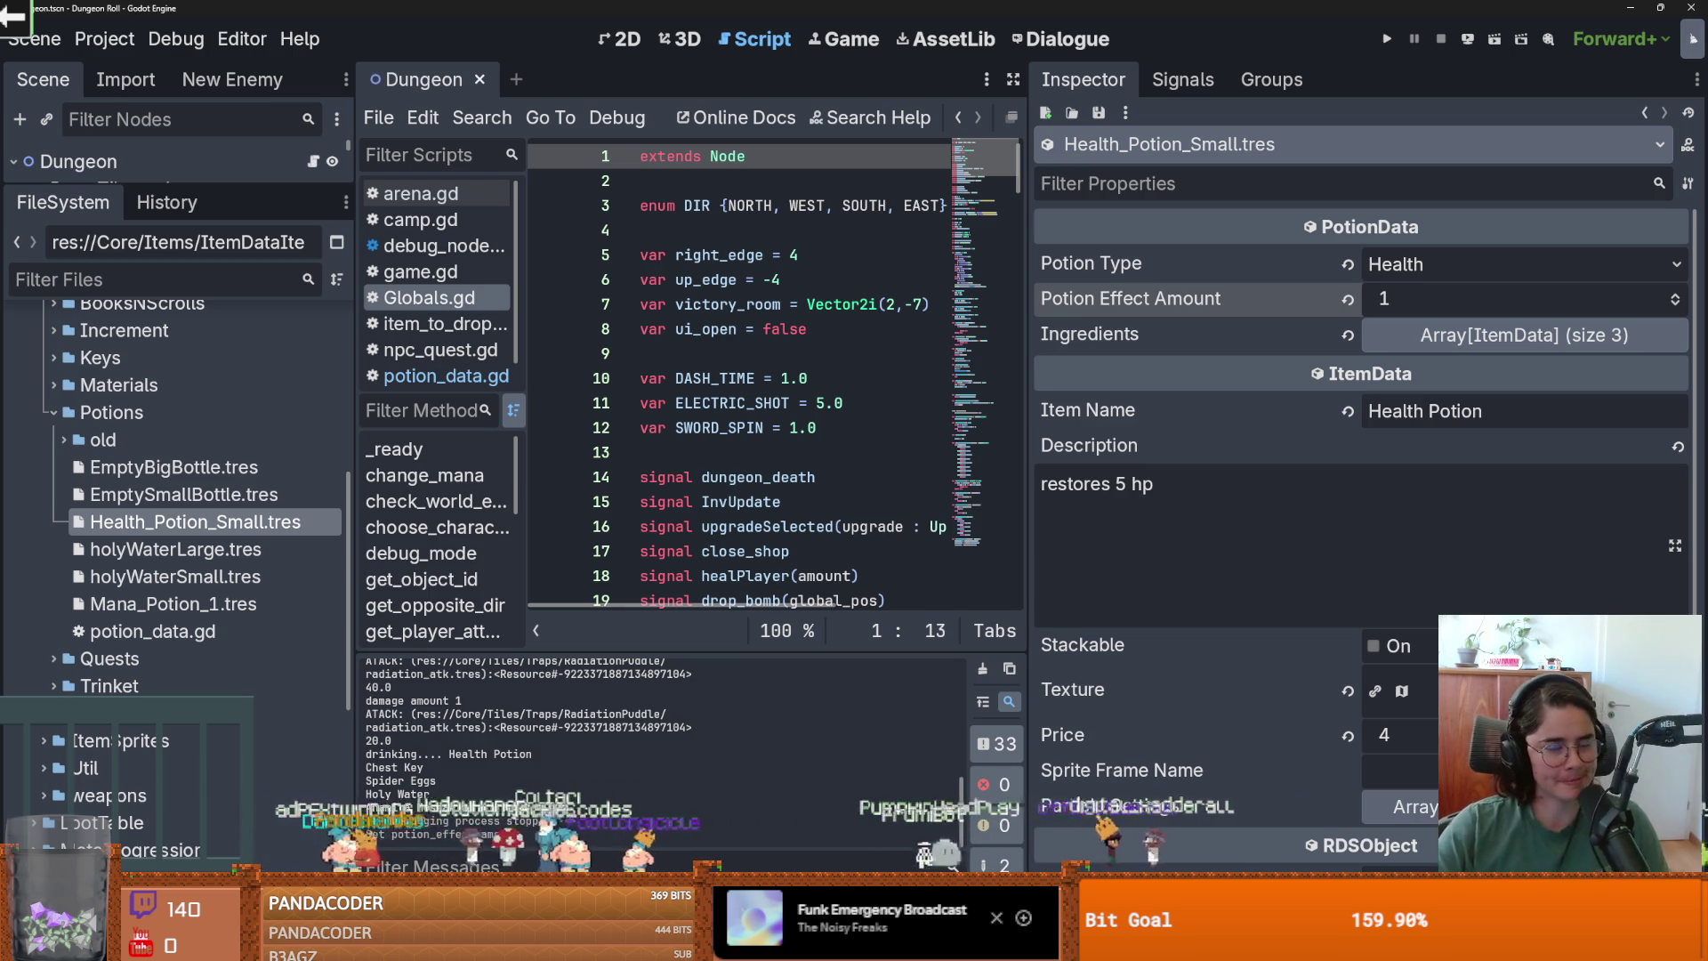
pyautogui.click(703, 478)
pyautogui.hotkey('ctrl', 's')
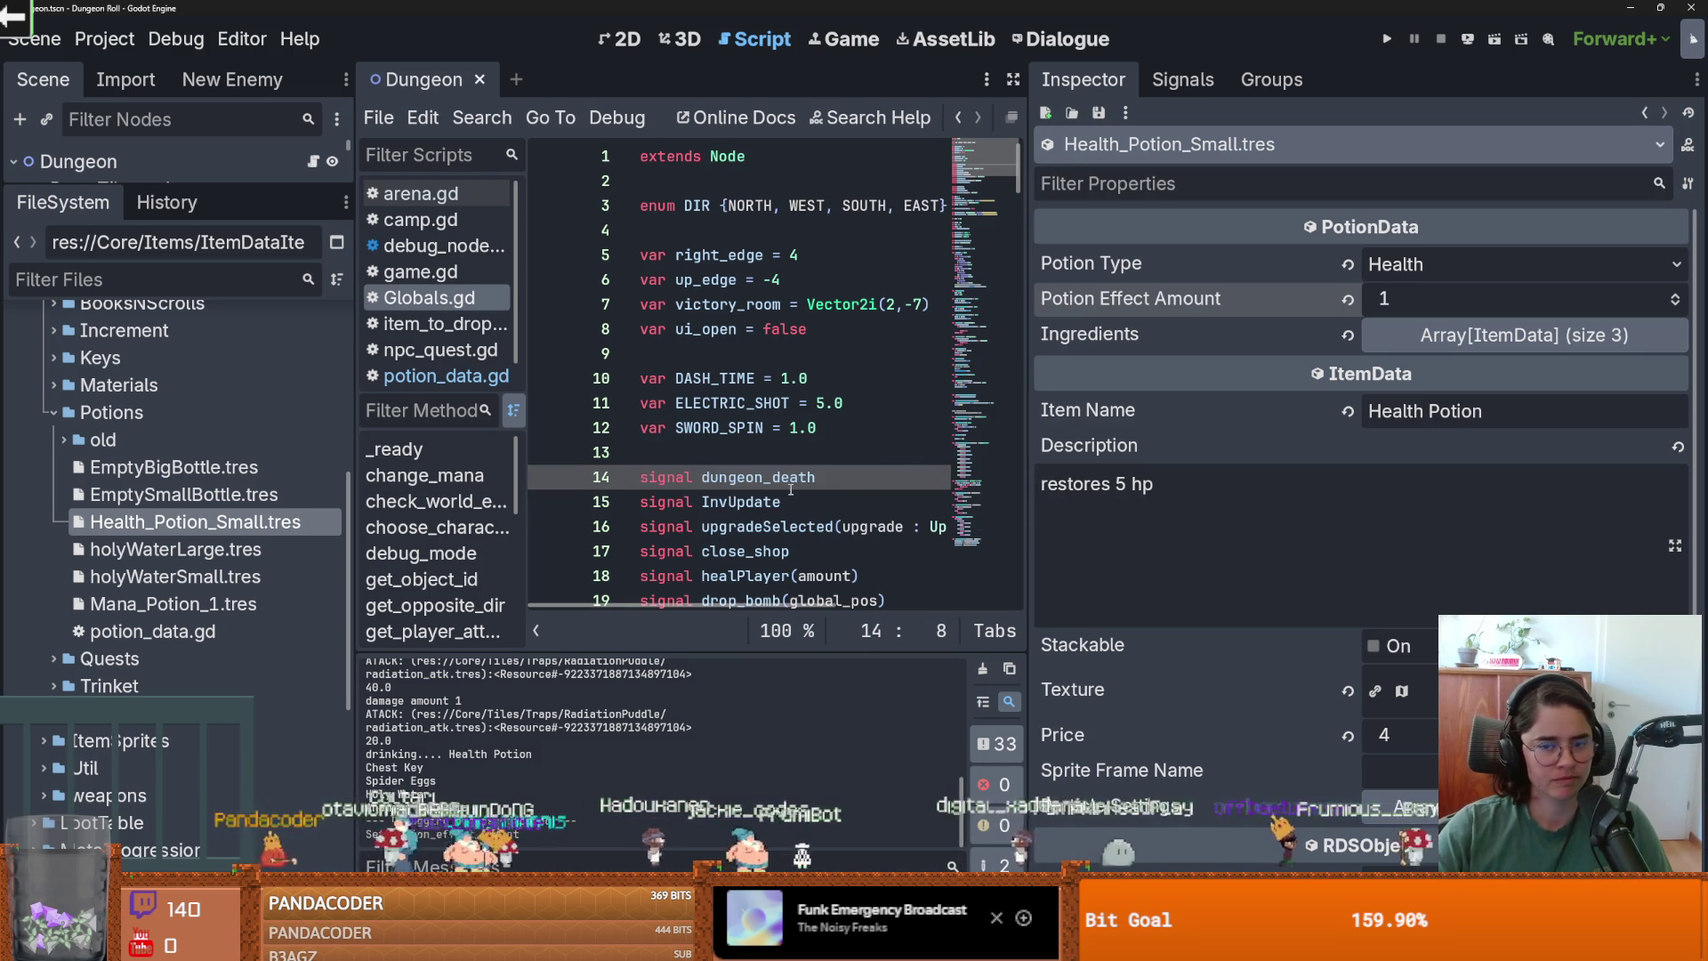
# Widen the code editor and enlarge the scene tree to show Dungeon's nodes, saving along the way.
pyautogui.moveTo(1026, 459)
pyautogui.mouseDown()
pyautogui.moveTo(1278, 472)
pyautogui.moveTo(1075, 471)
pyautogui.mouseUp()
pyautogui.hotkey('ctrl', 's')
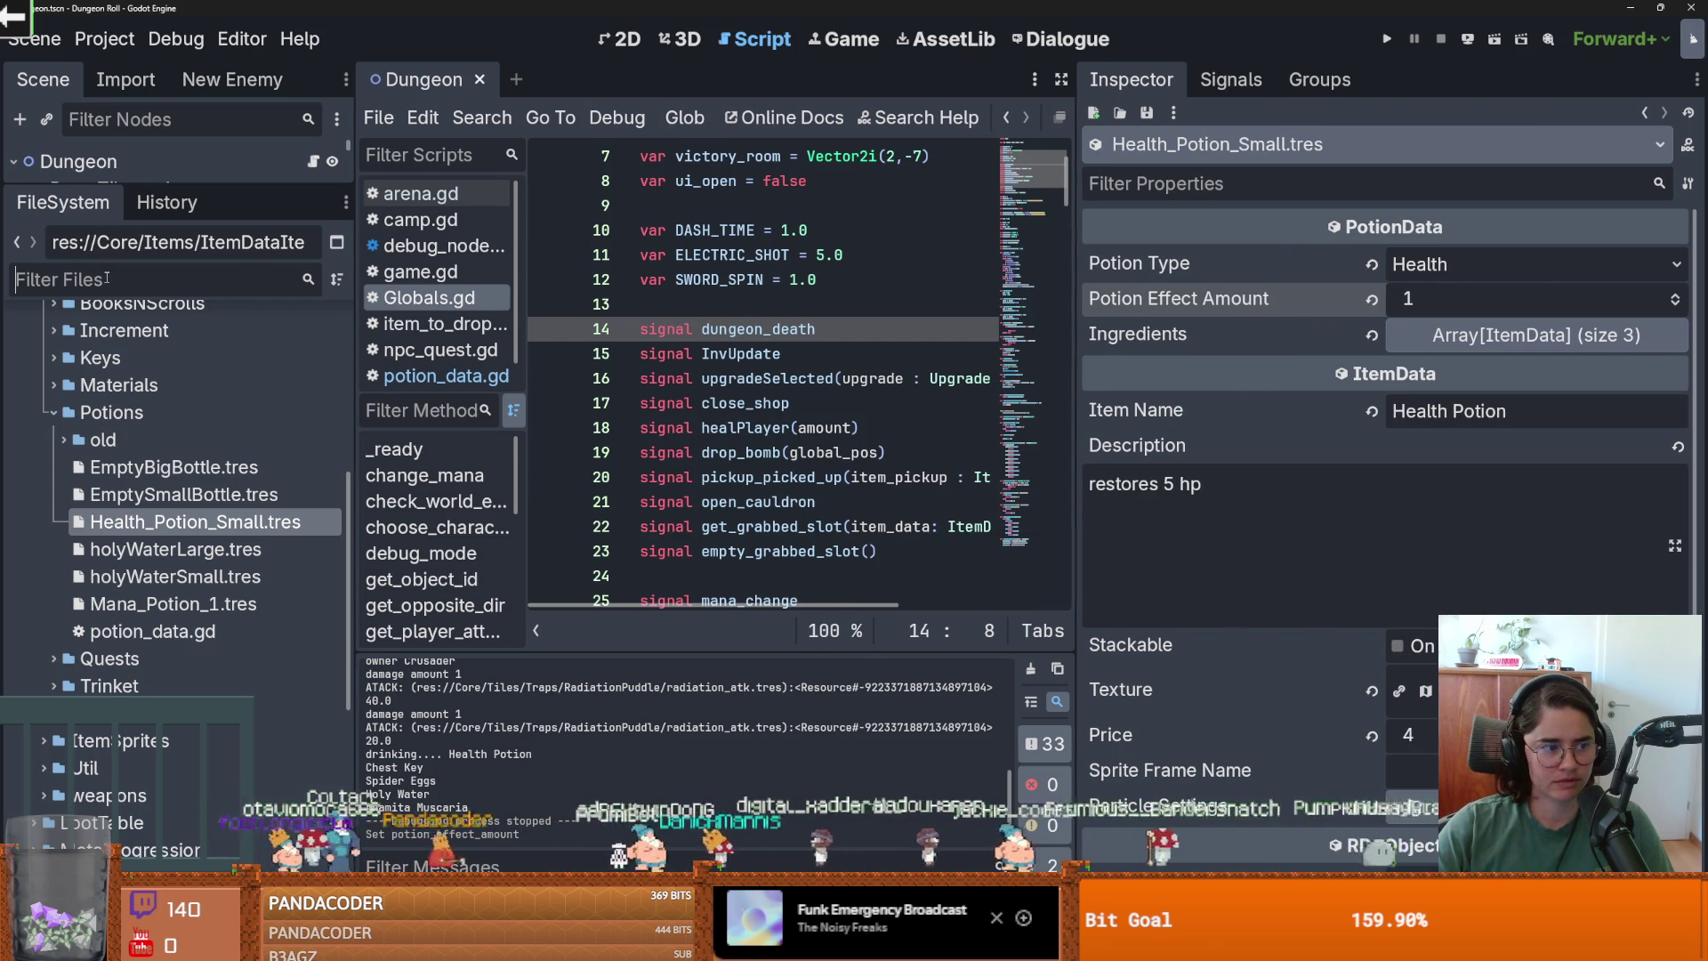
pyautogui.scroll(-10, 162, 559)
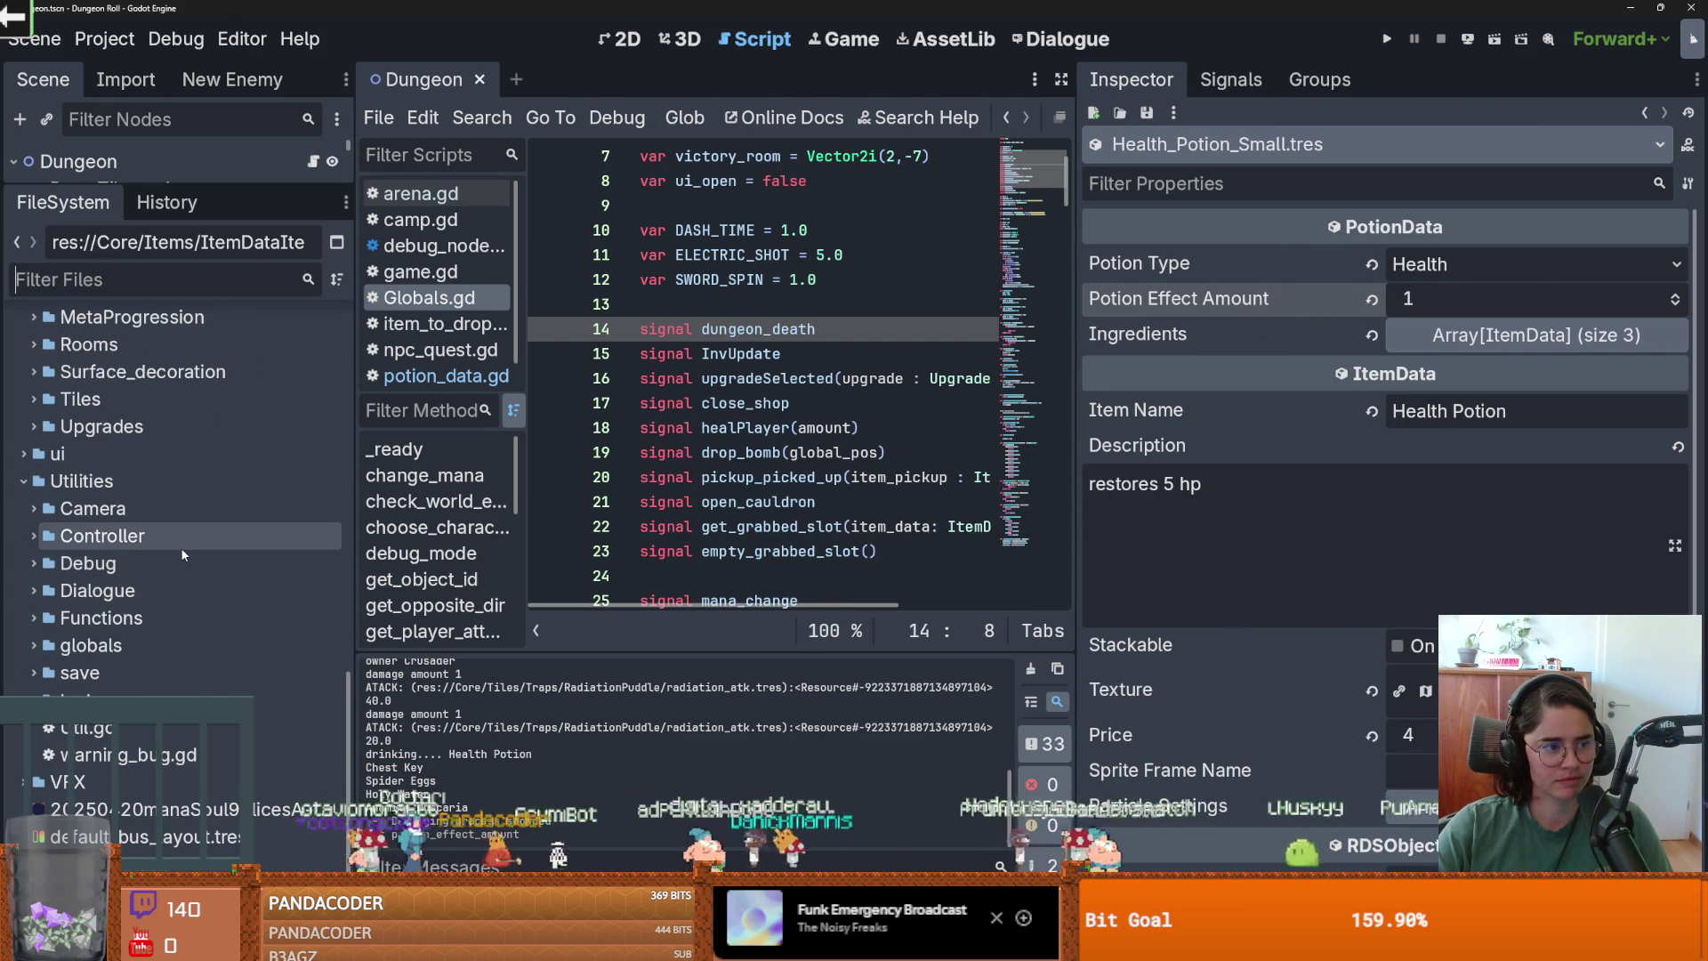
pyautogui.scroll(-1, 183, 552)
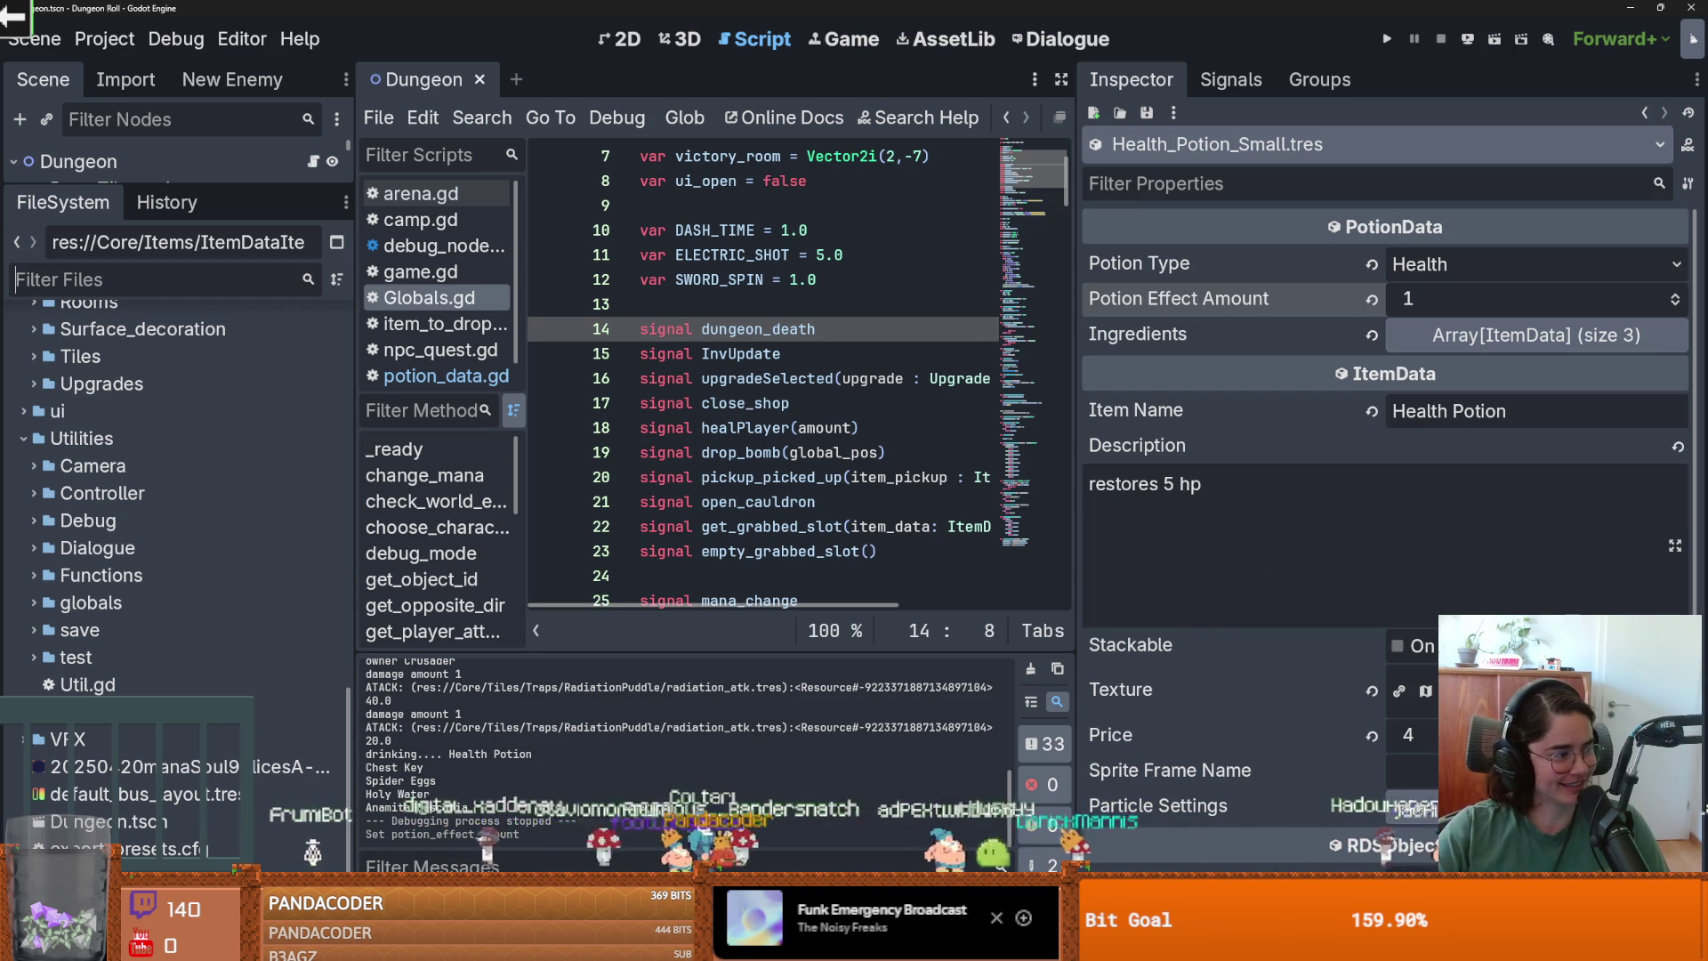
pyautogui.click(54, 279)
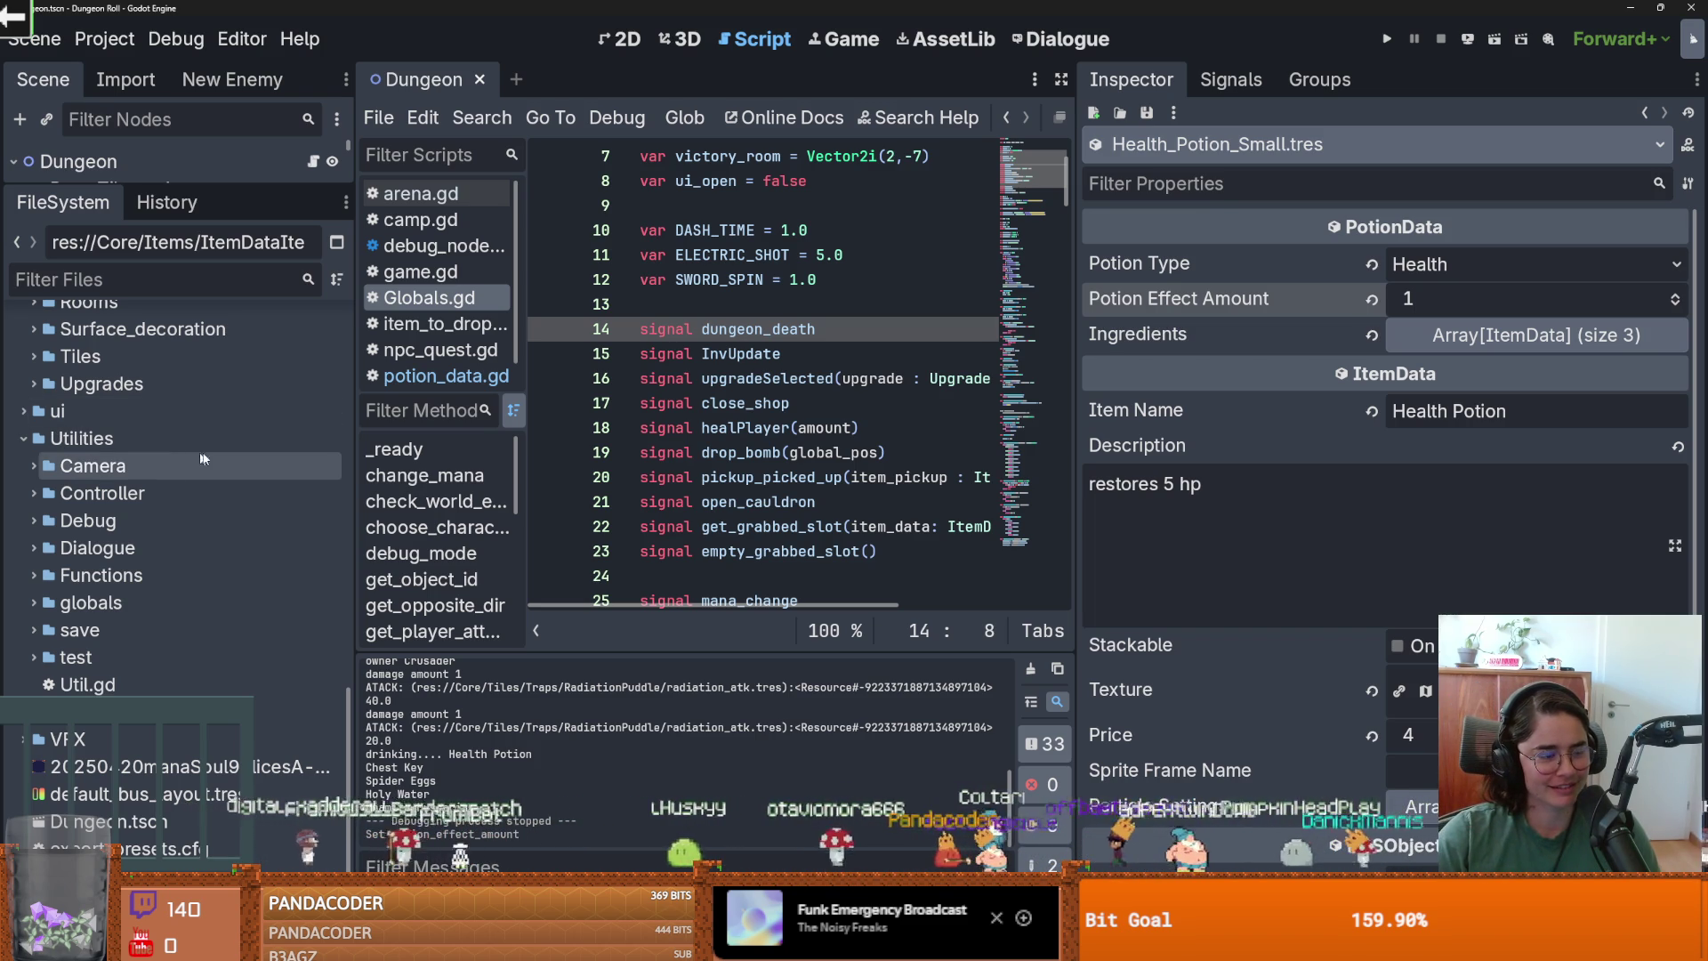
pyautogui.hotkey('ctrl', 's')
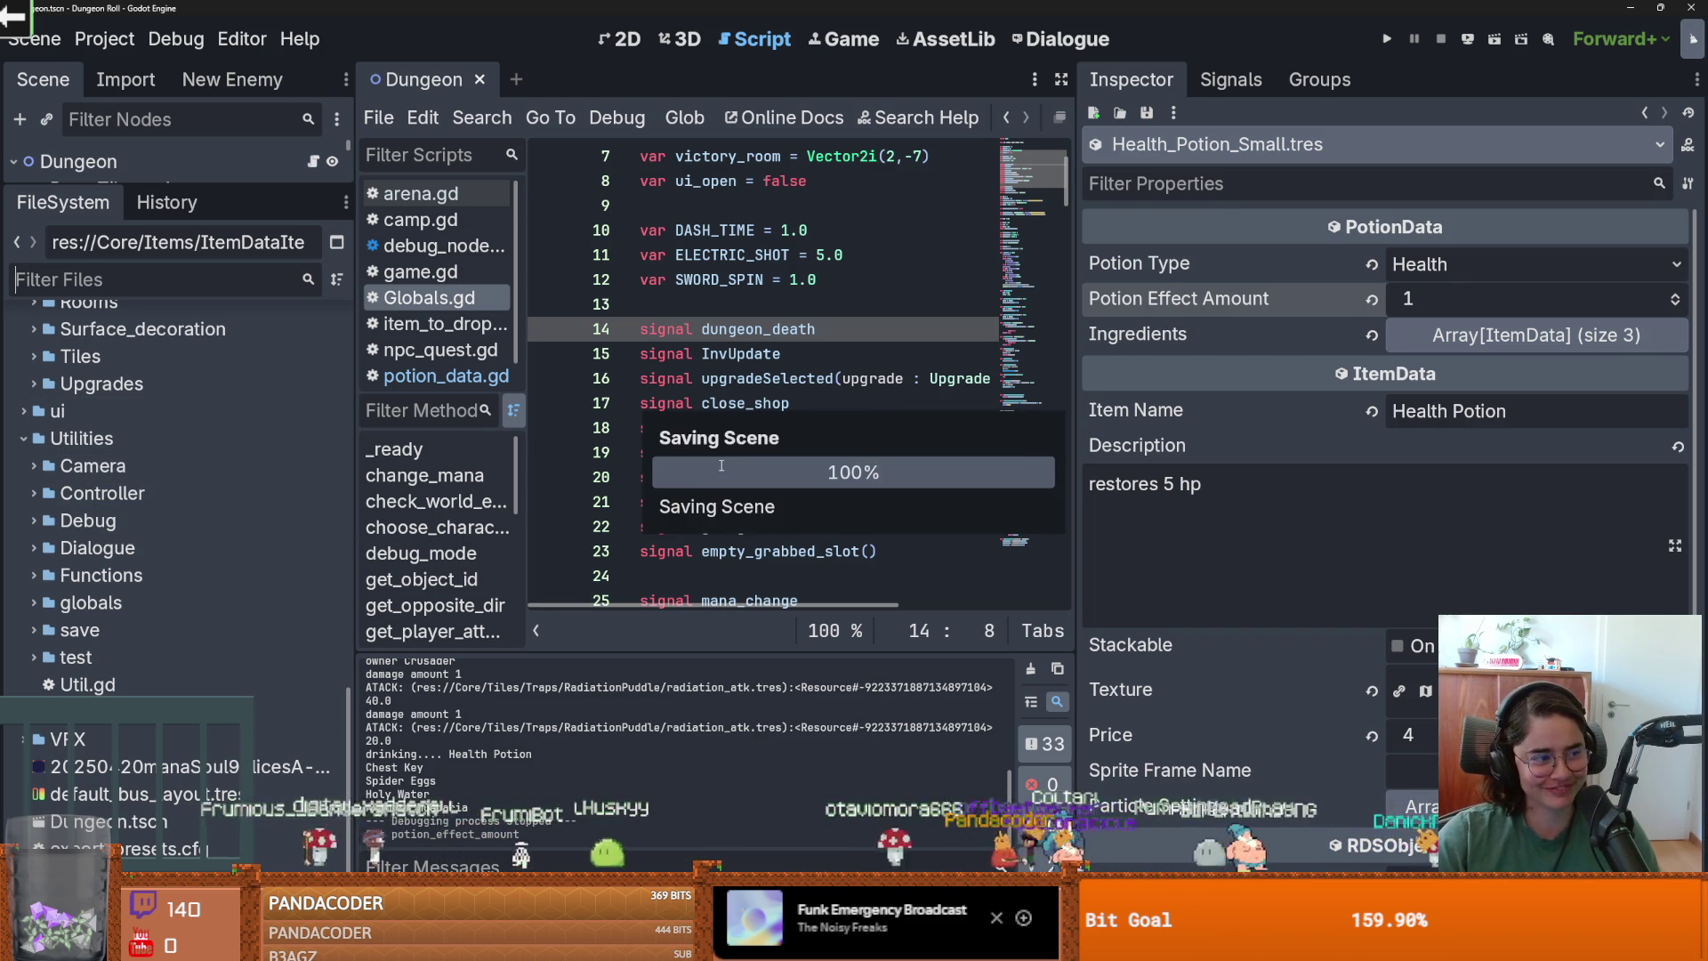
pyautogui.moveTo(1076, 467); pyautogui.dragTo(1345, 467)
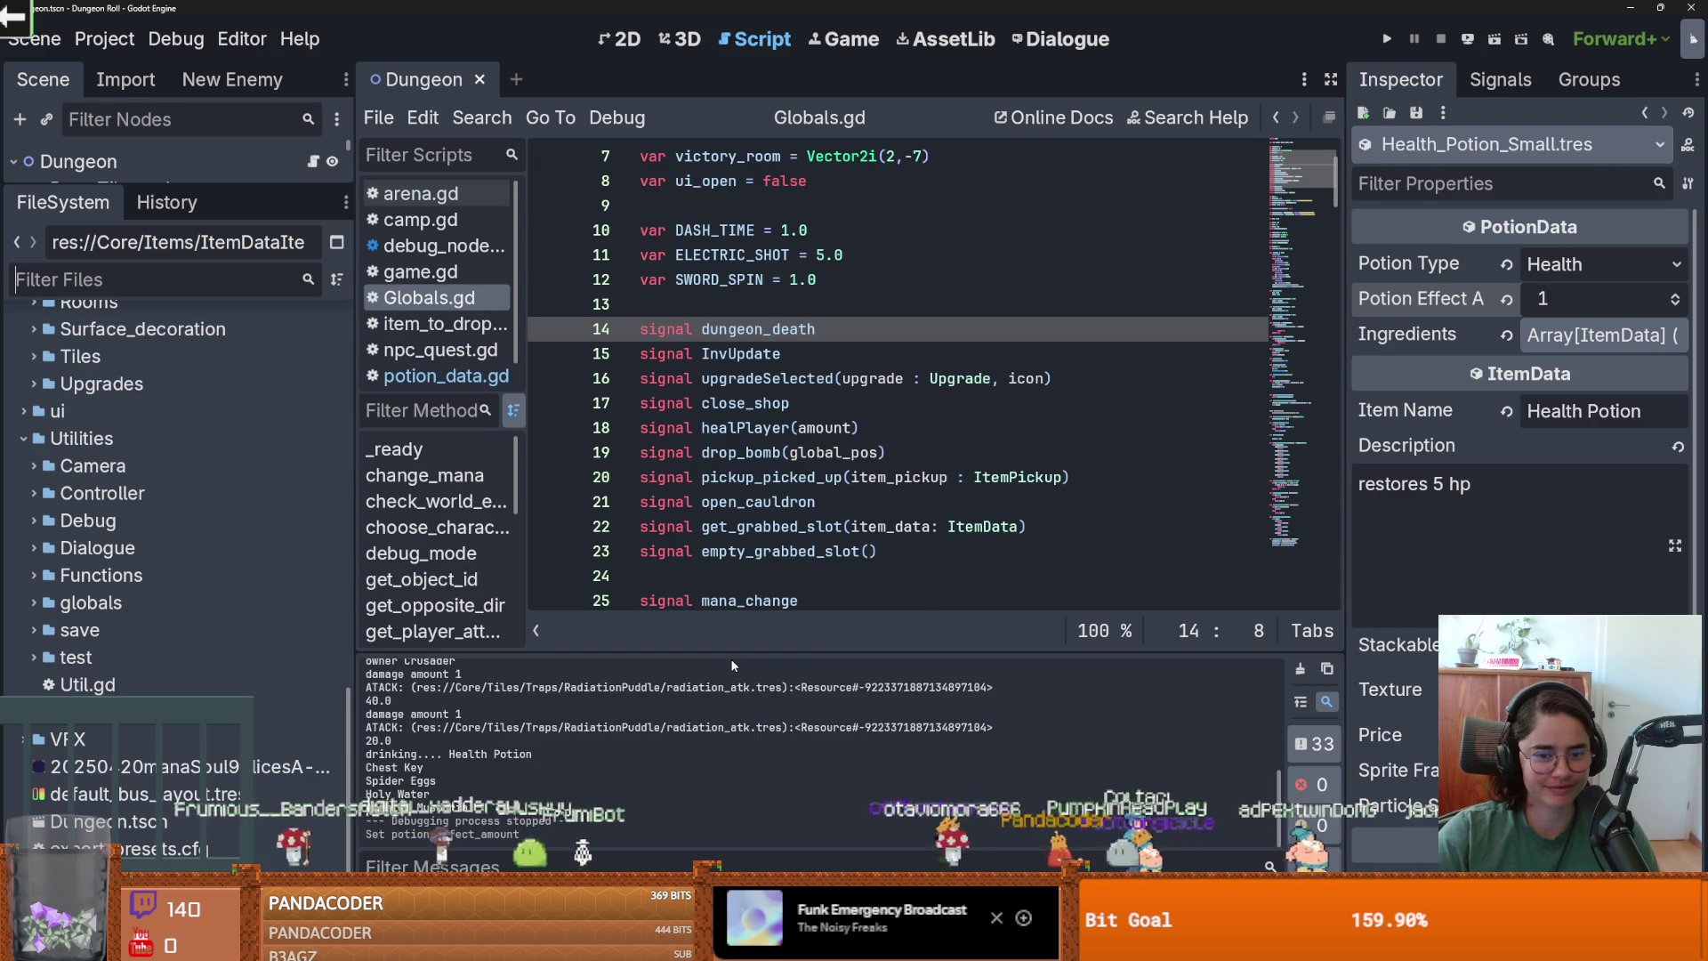
pyautogui.hotkey('ctrl', 's')
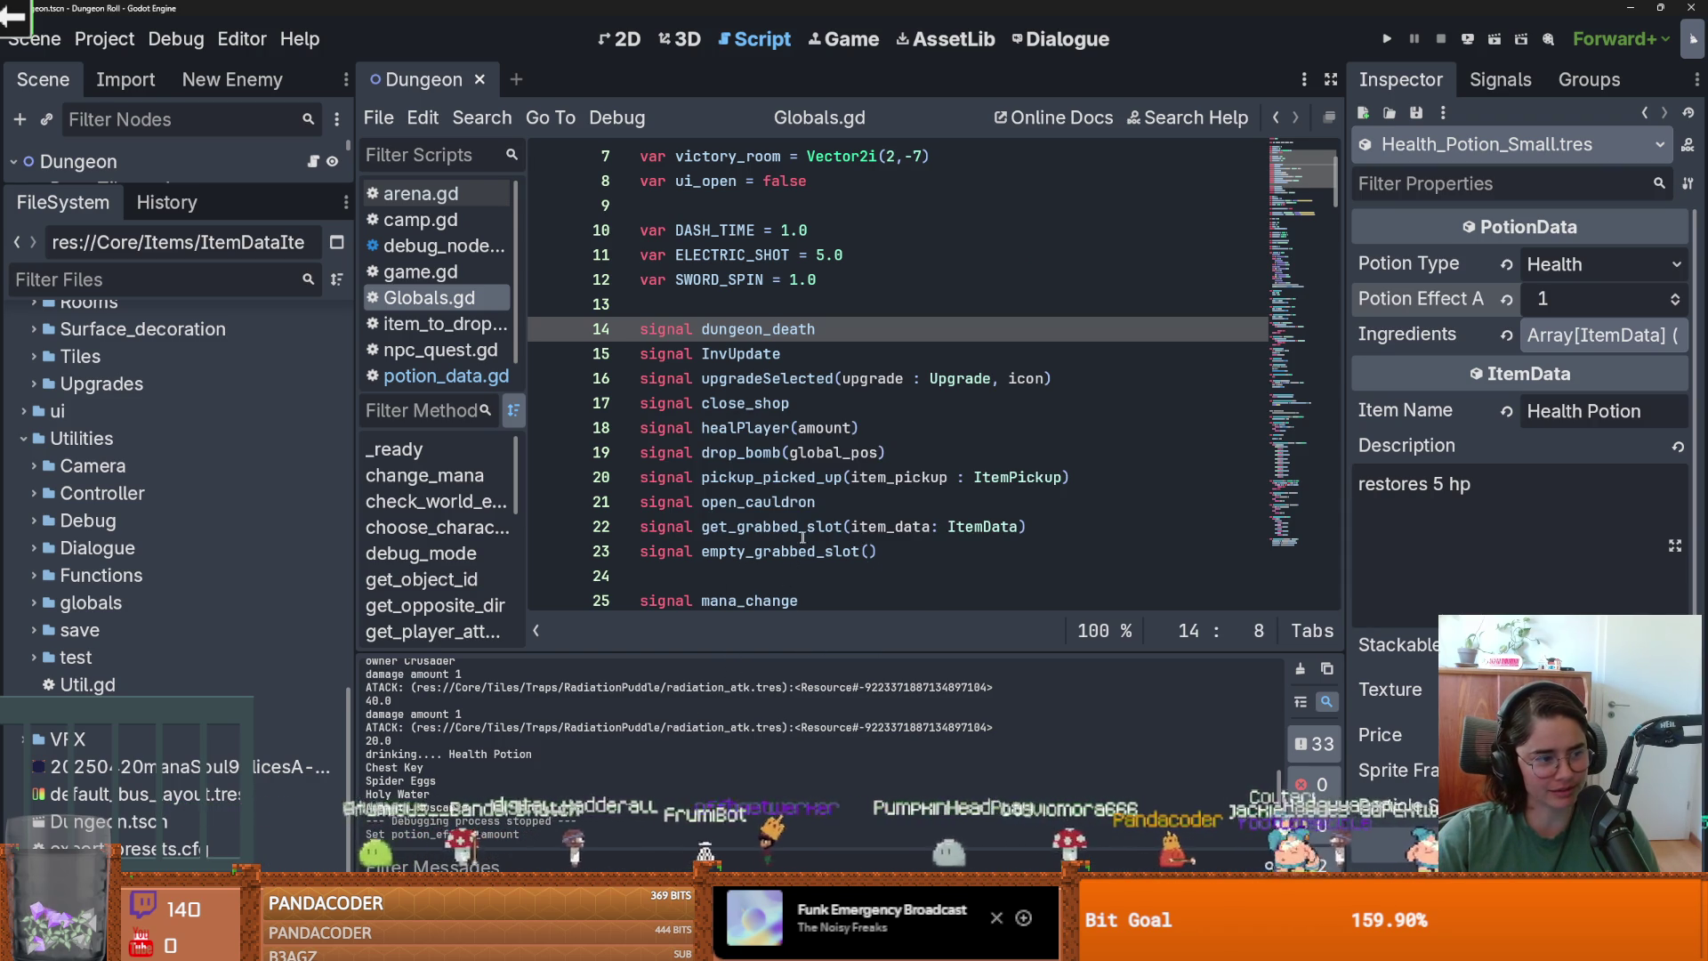
pyautogui.scroll(1, 815, 540)
pyautogui.scroll(-2, 811, 535)
pyautogui.hotkey('ctrl', 's')
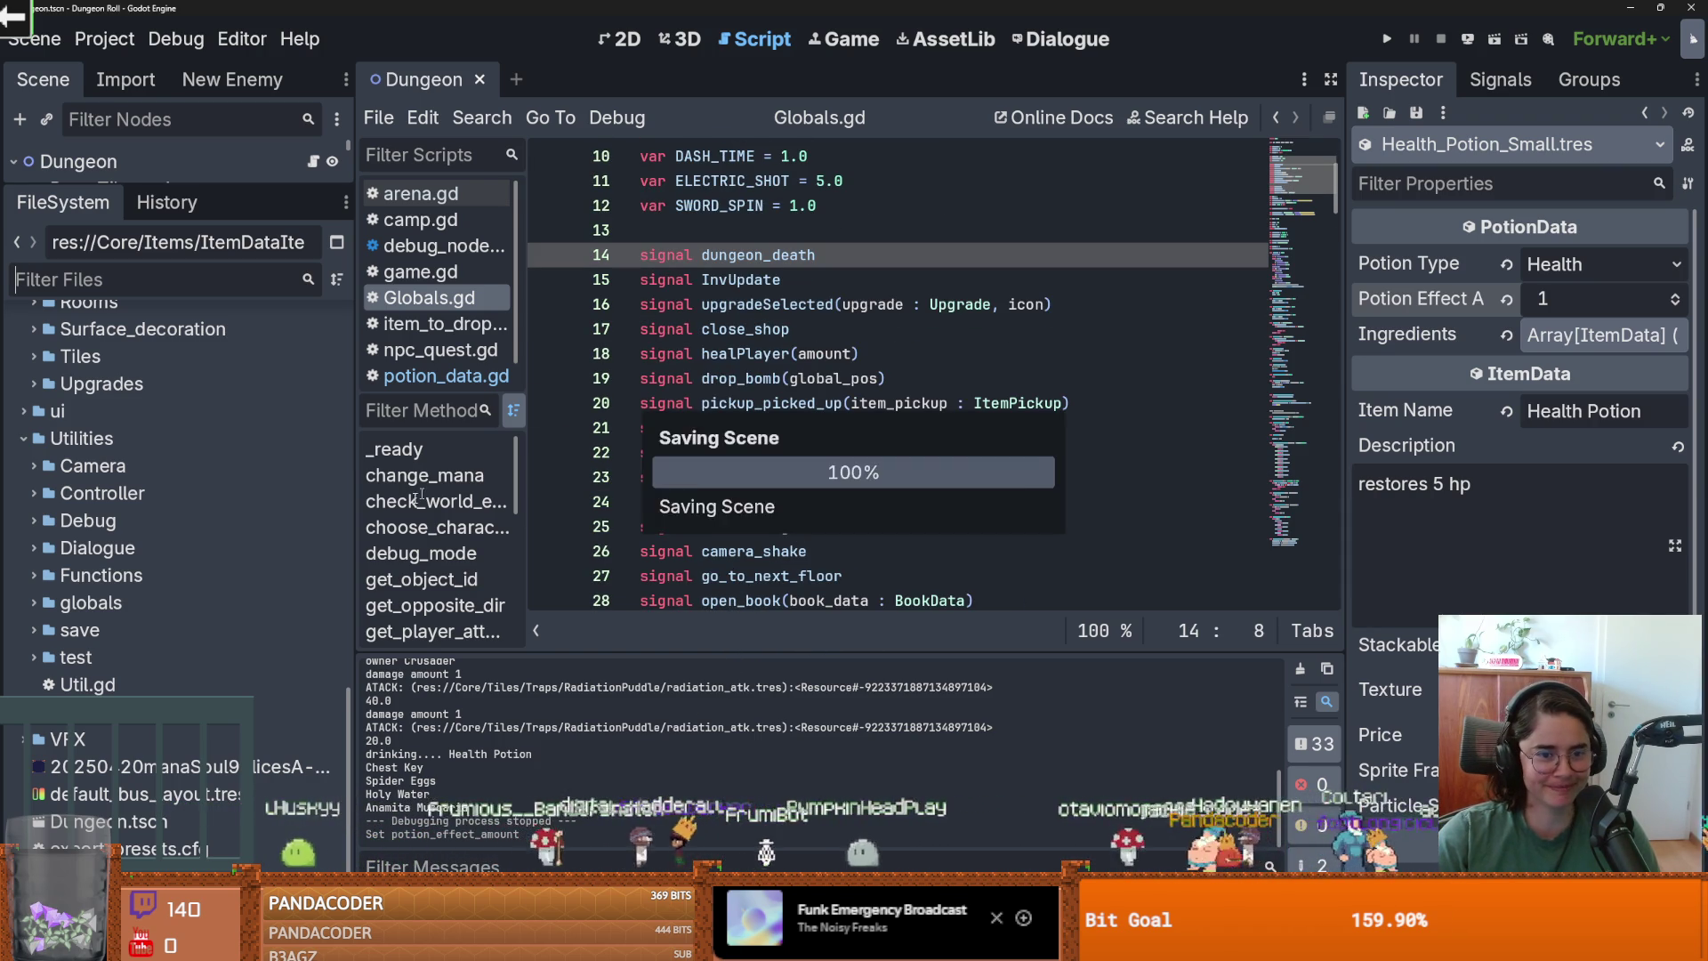
pyautogui.moveTo(213, 181); pyautogui.dragTo(249, 393)
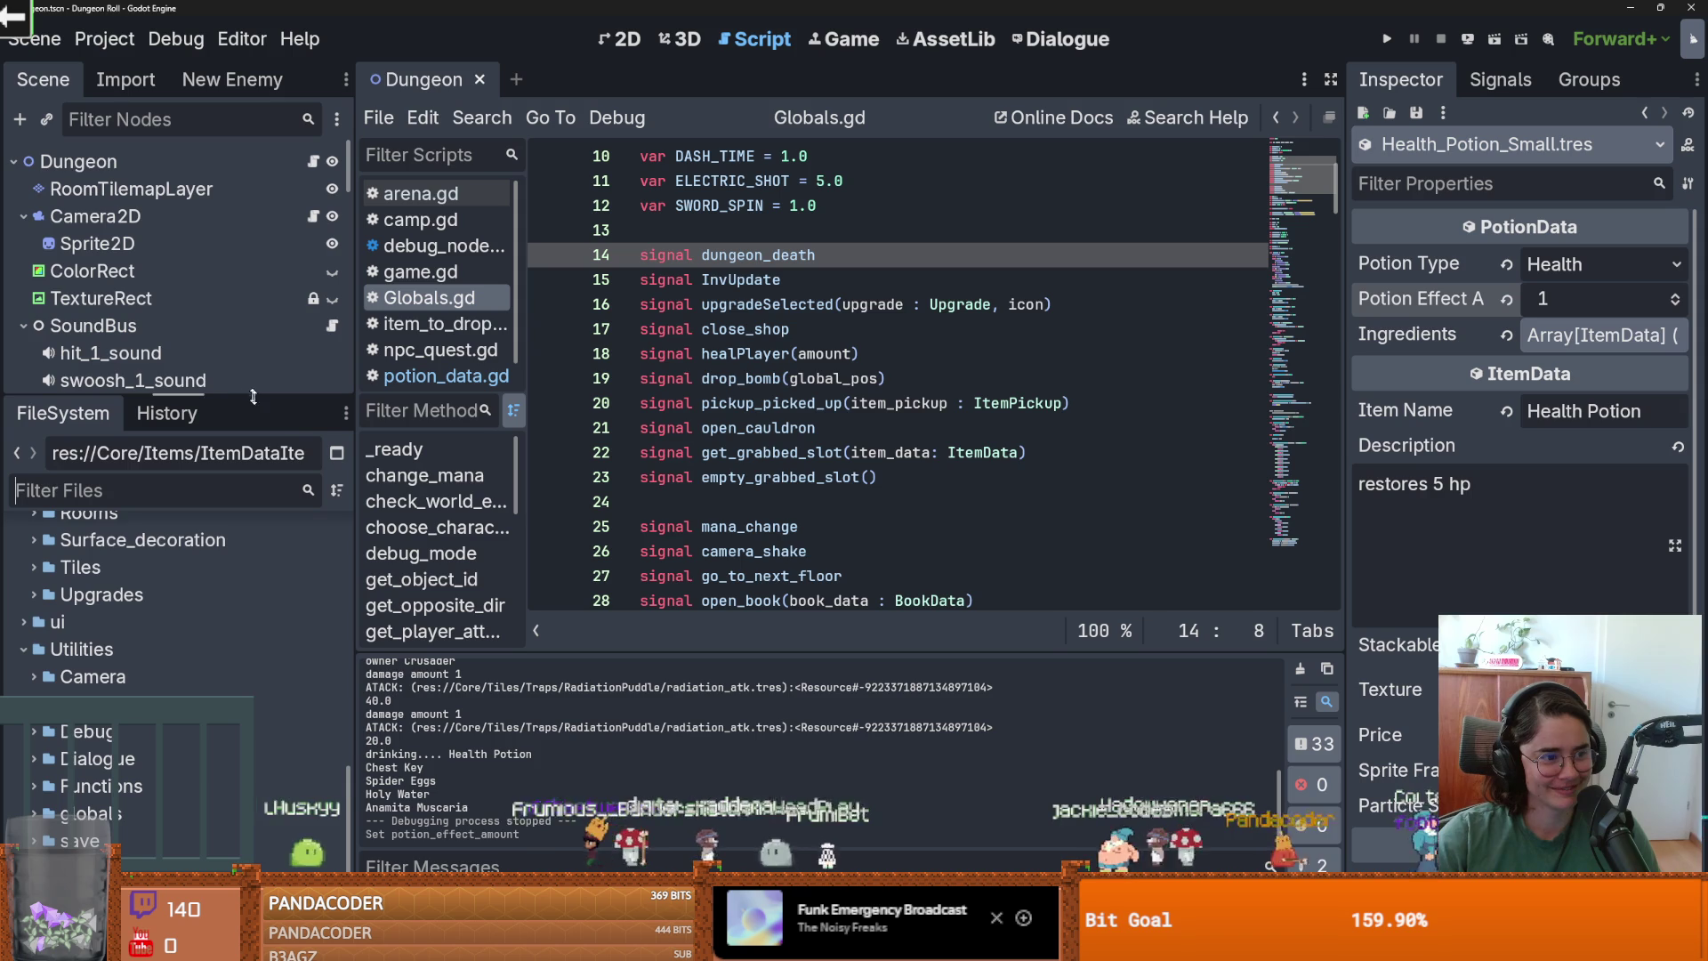
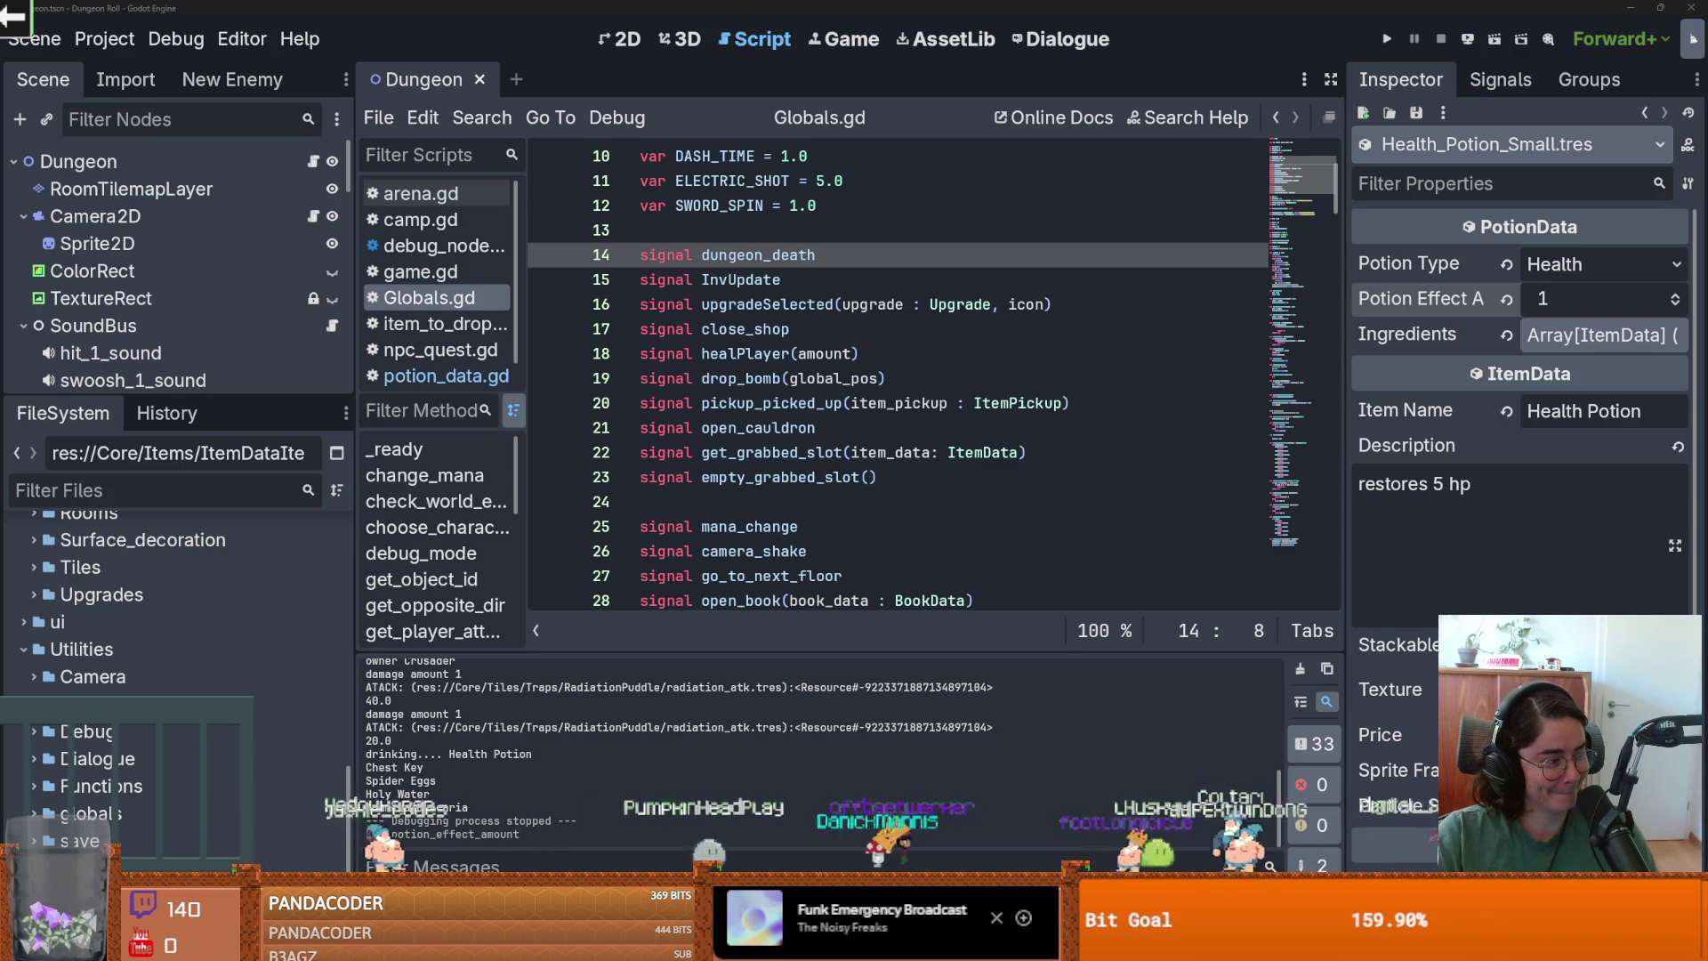
# Save the Dungeon scene from the Globals.gd script editor.
pyautogui.click(805, 452)
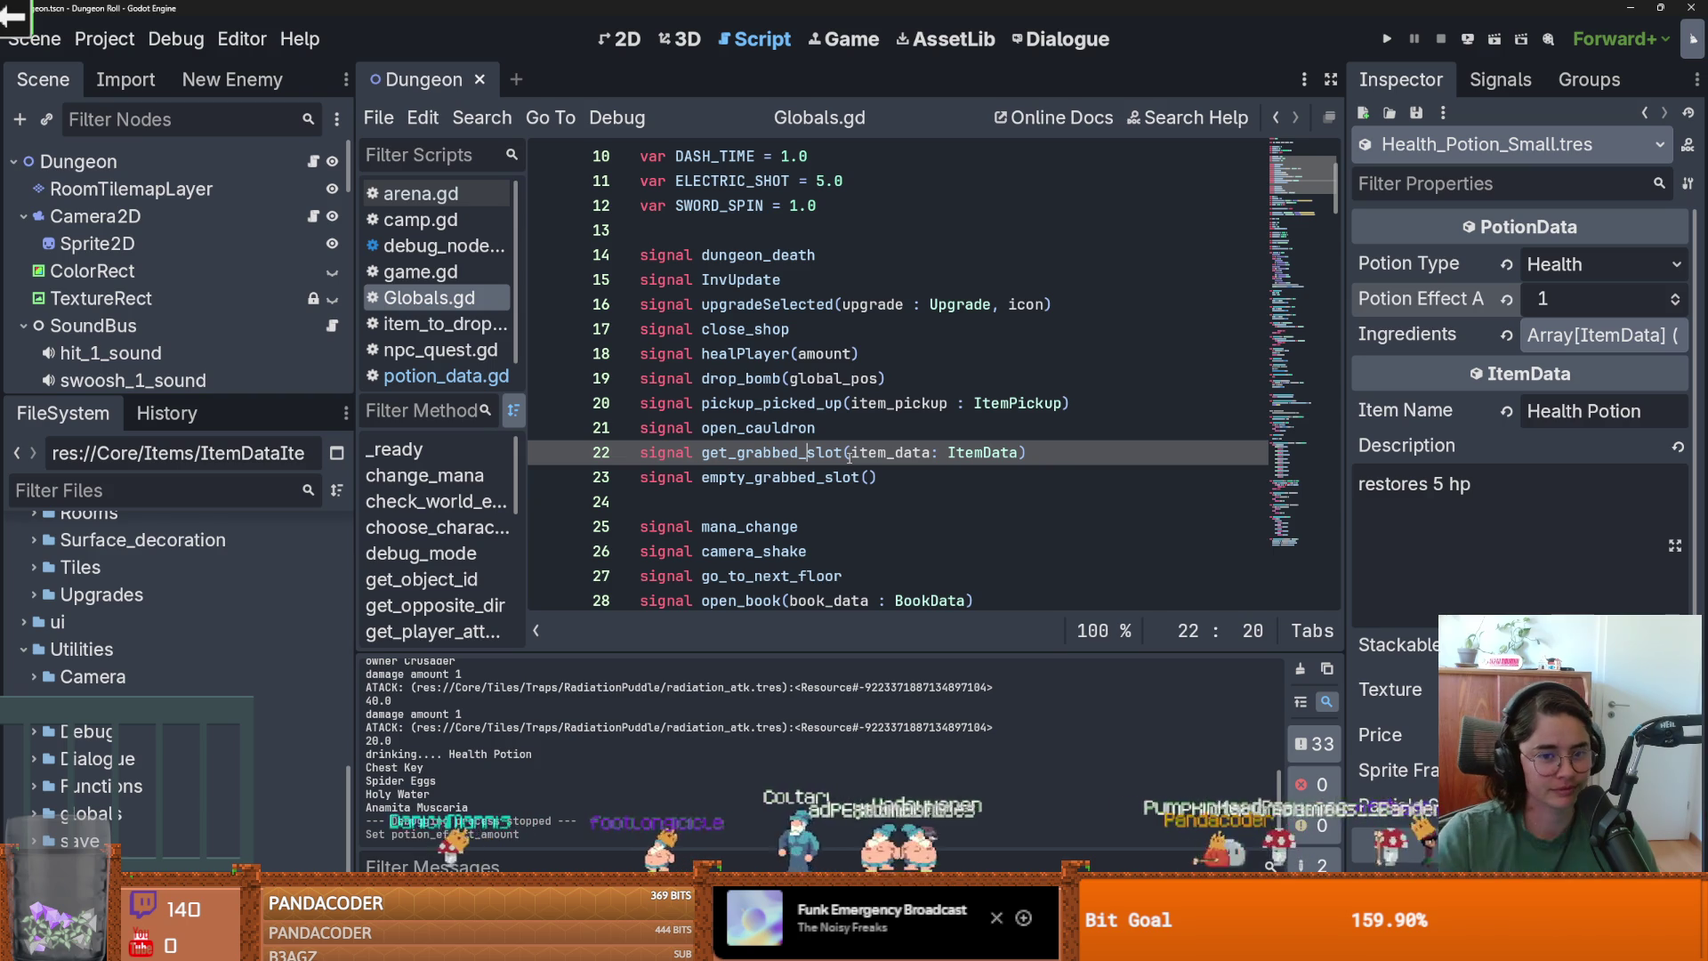
pyautogui.click(640, 500)
pyautogui.hotkey('ctrl', 's')
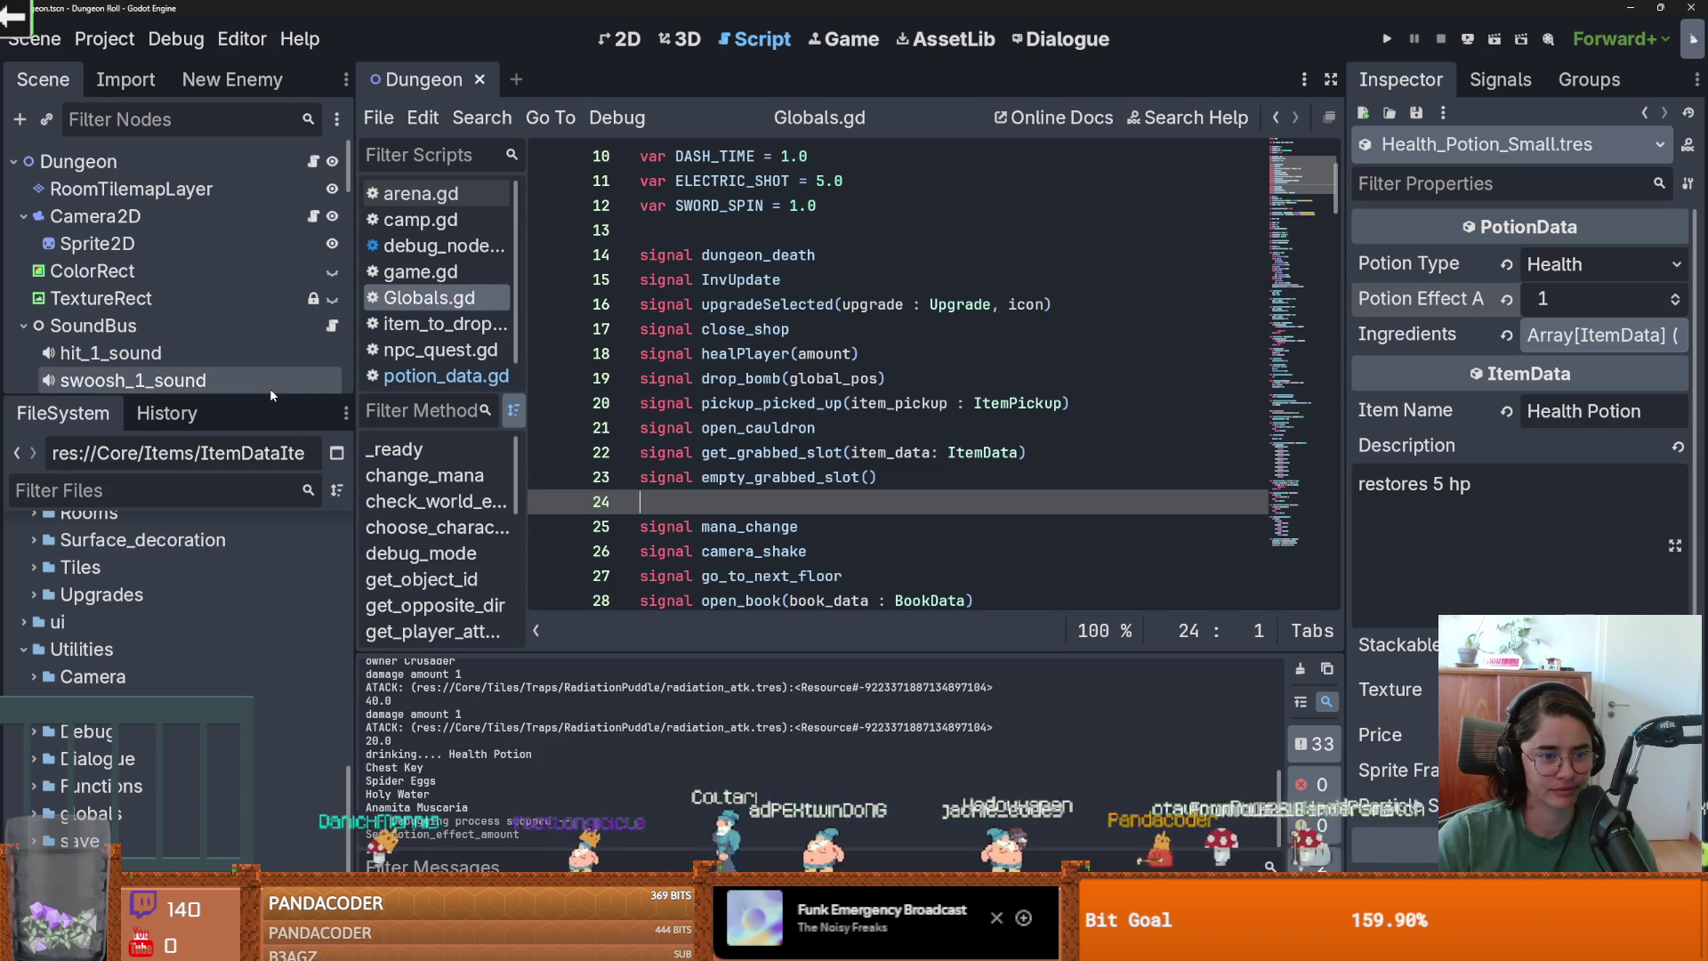
# Collapse the SoundBus, ItemContainer and Markers nodes in the enlarged Scene tree, saving along the way.
pyautogui.moveTo(267, 396); pyautogui.dragTo(267, 534)
pyautogui.click(25, 324)
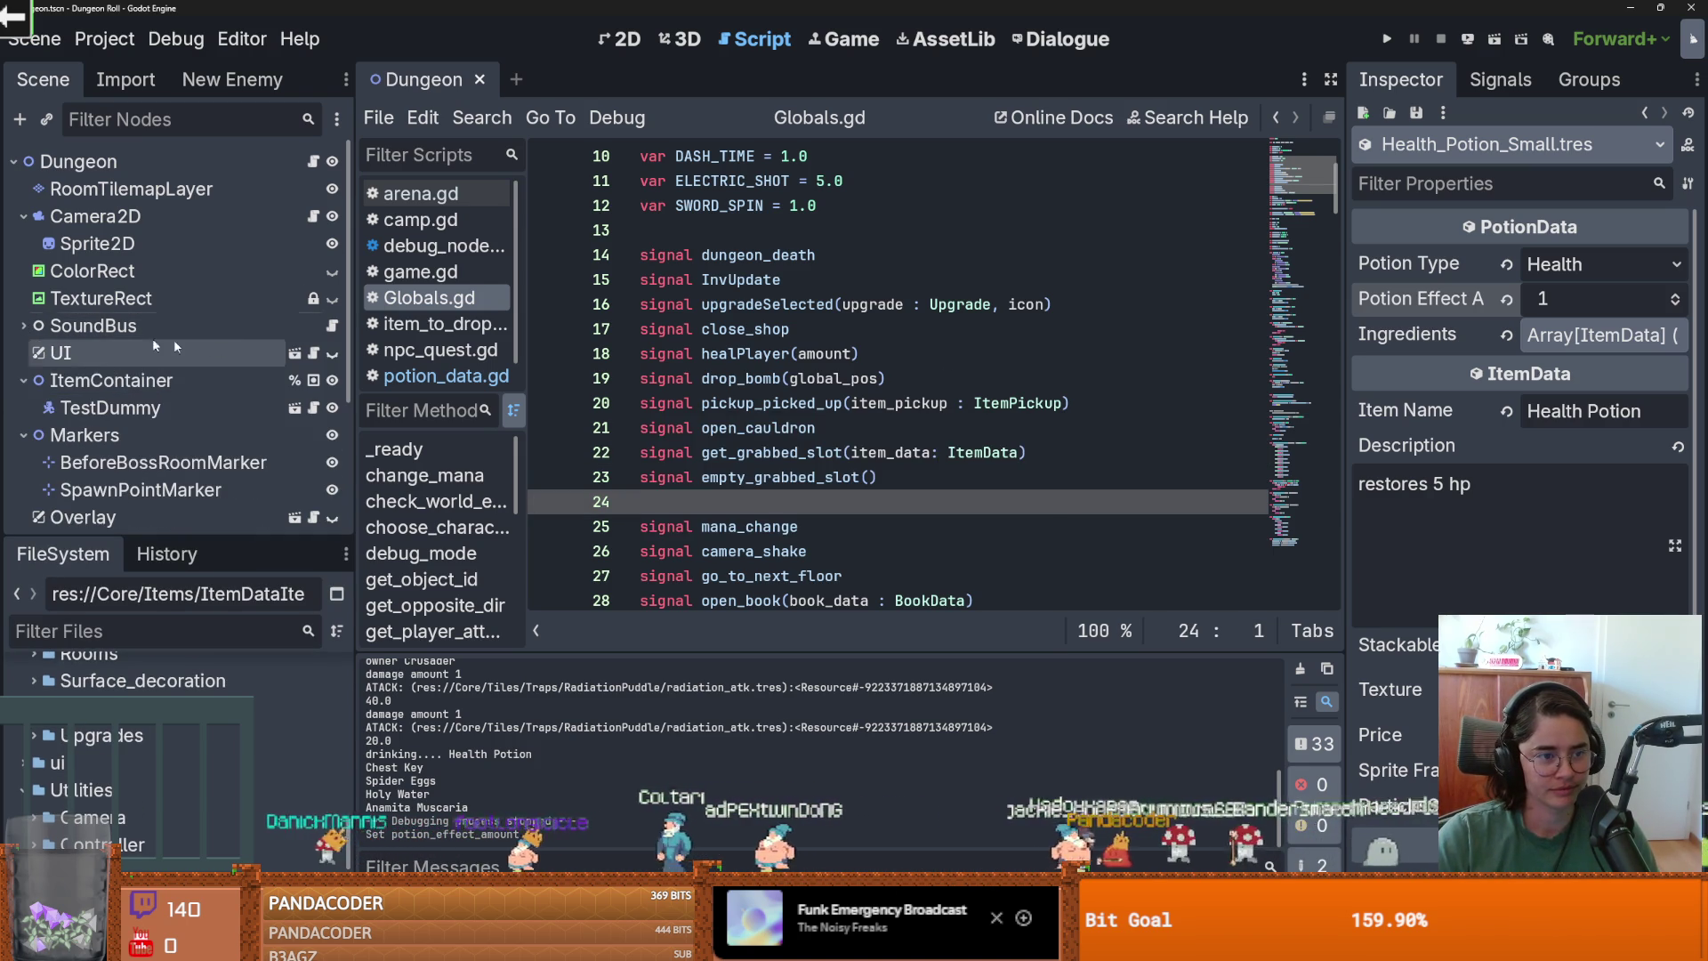
pyautogui.click(23, 380)
pyautogui.hotkey('ctrl', 's')
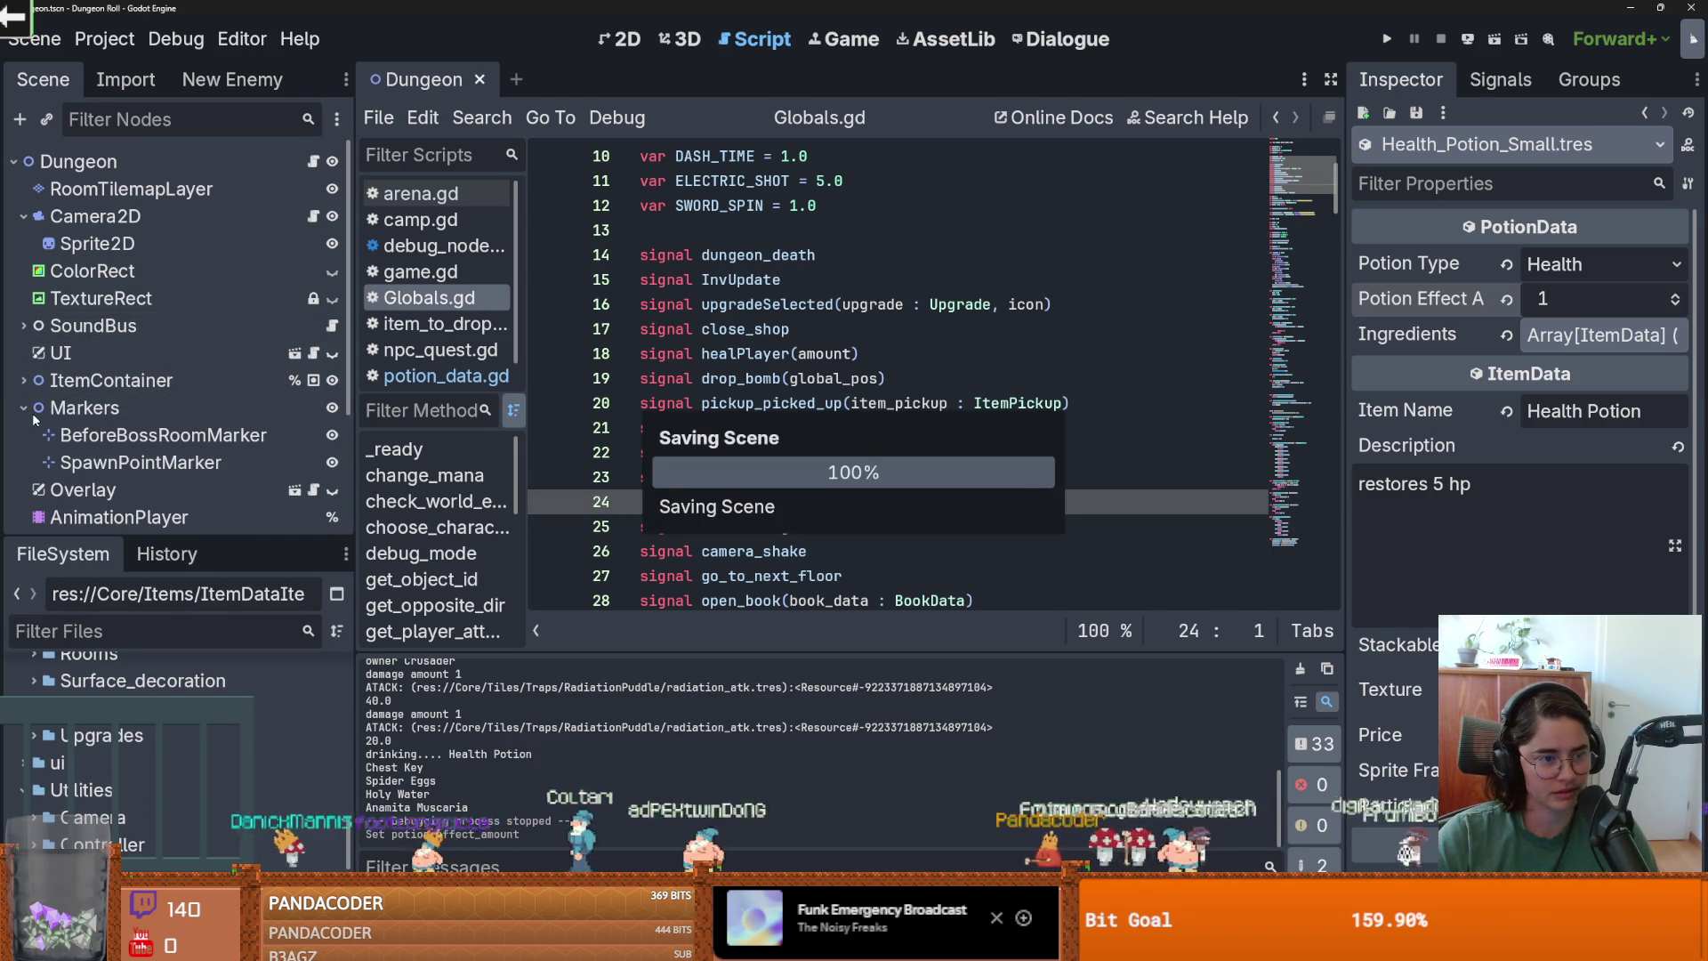
pyautogui.click(24, 408)
pyautogui.hotkey('ctrl', 's')
# Save again and make the project file list taller.
pyautogui.scroll(-1, 714, 458)
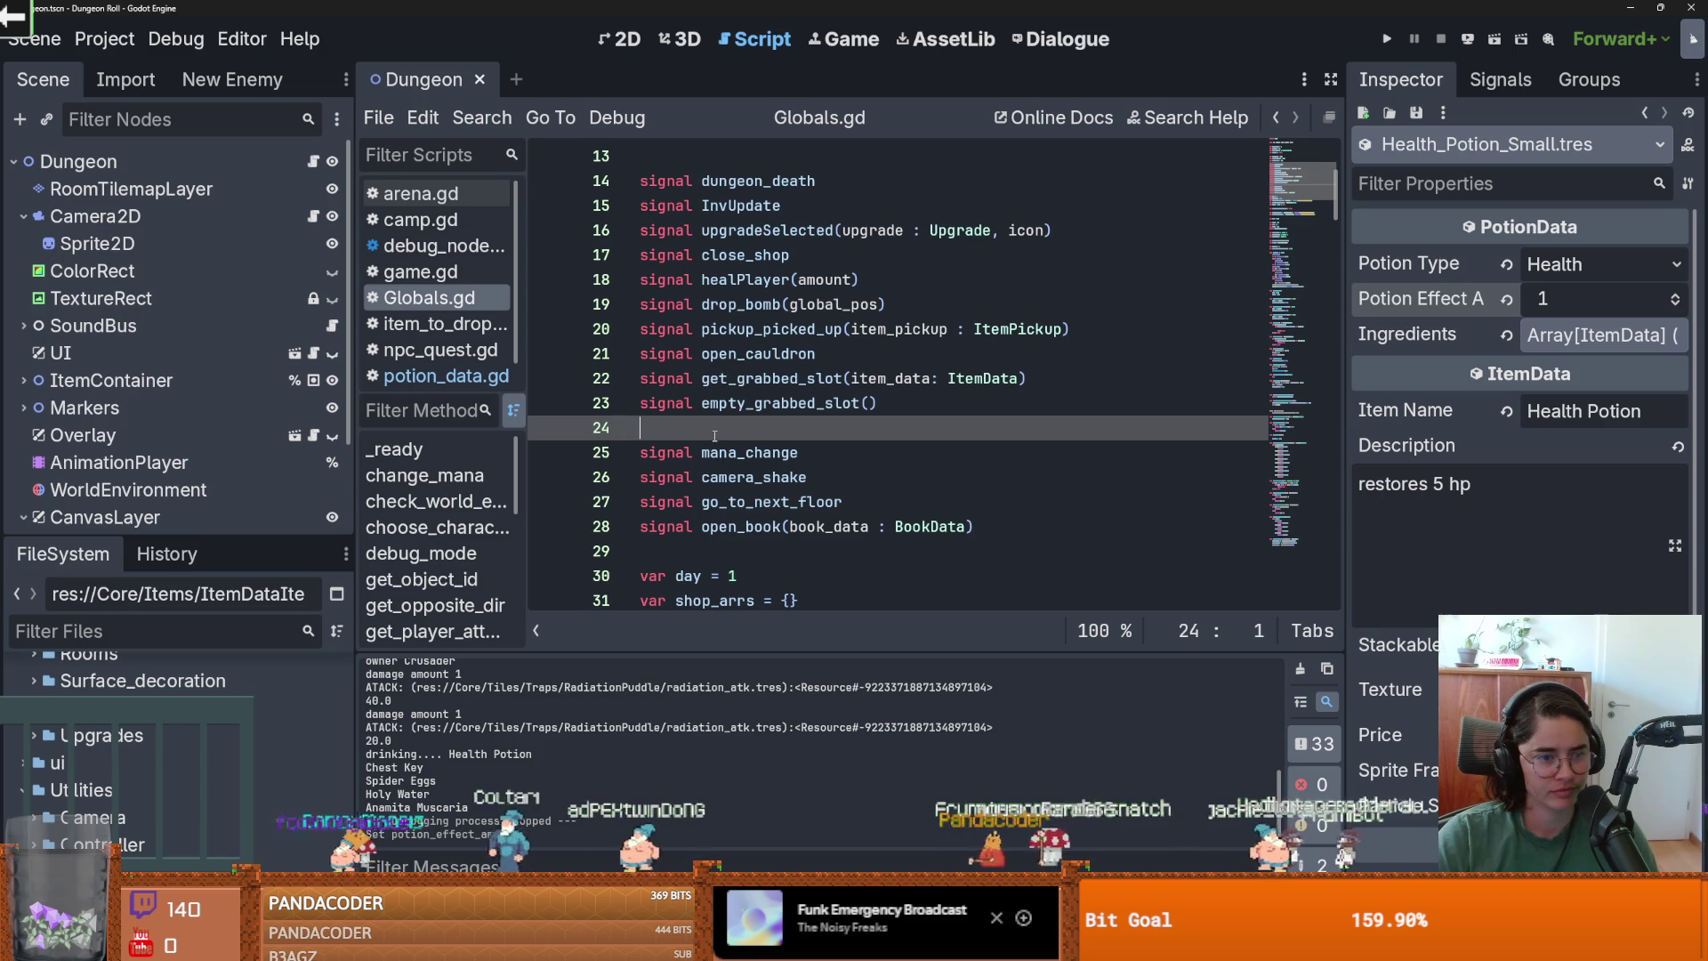
pyautogui.hotkey('ctrl', 's')
pyautogui.scroll(-3, 717, 434)
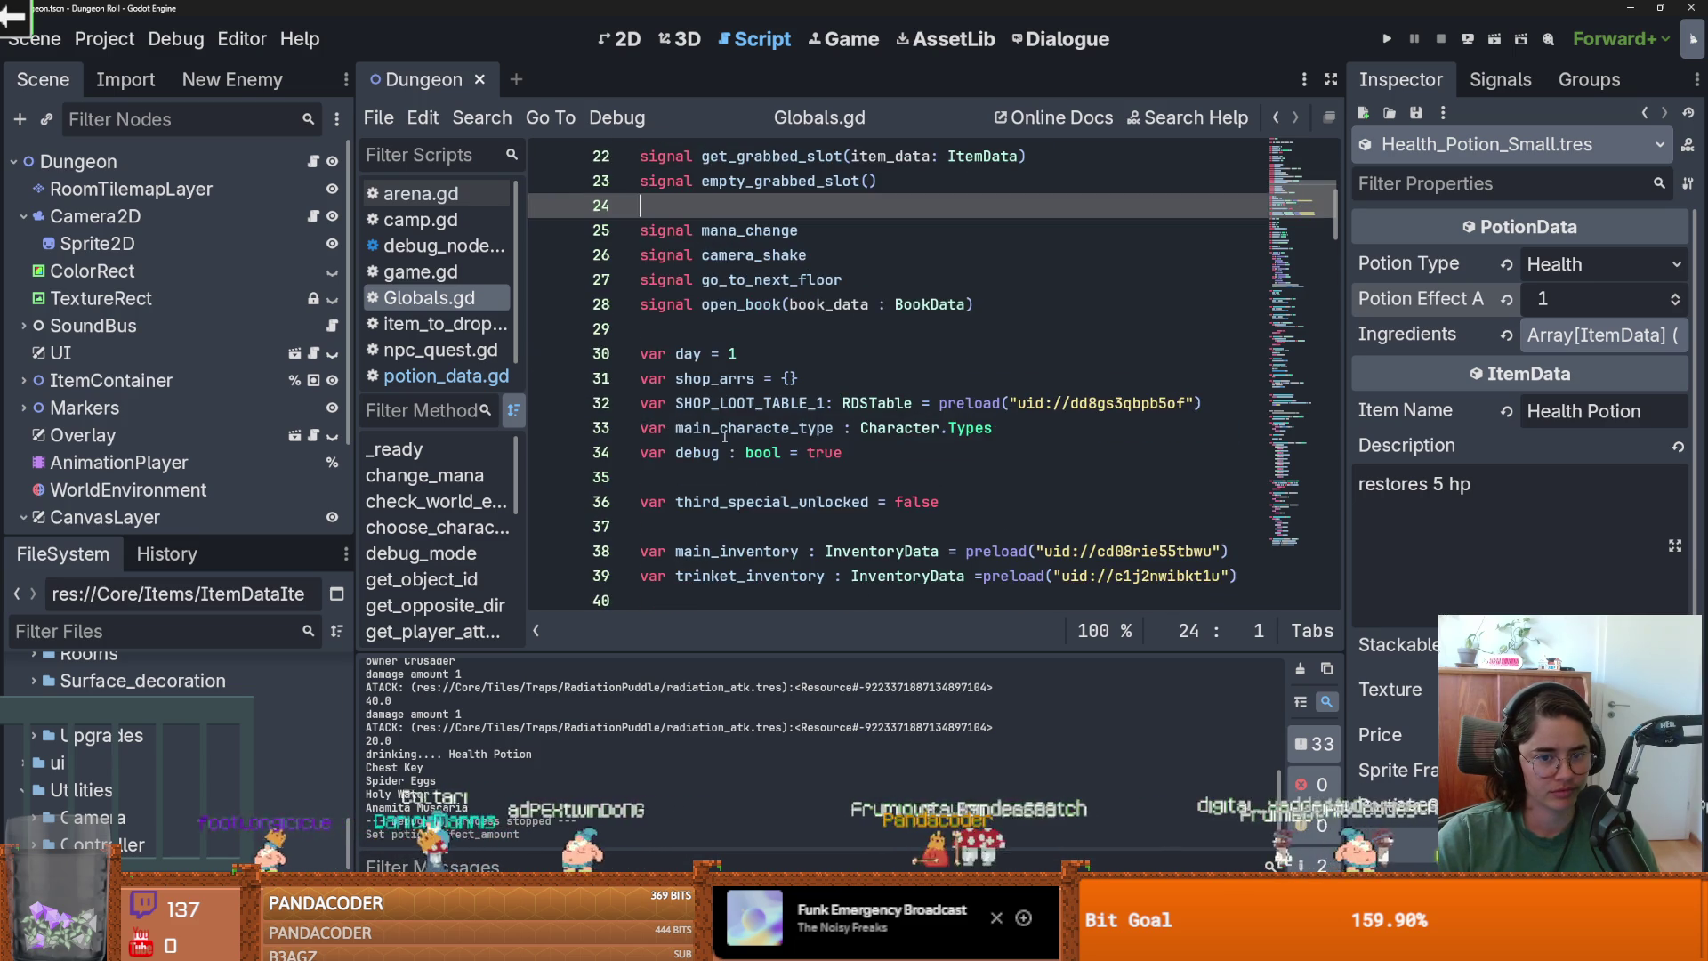
pyautogui.scroll(-2, 670, 372)
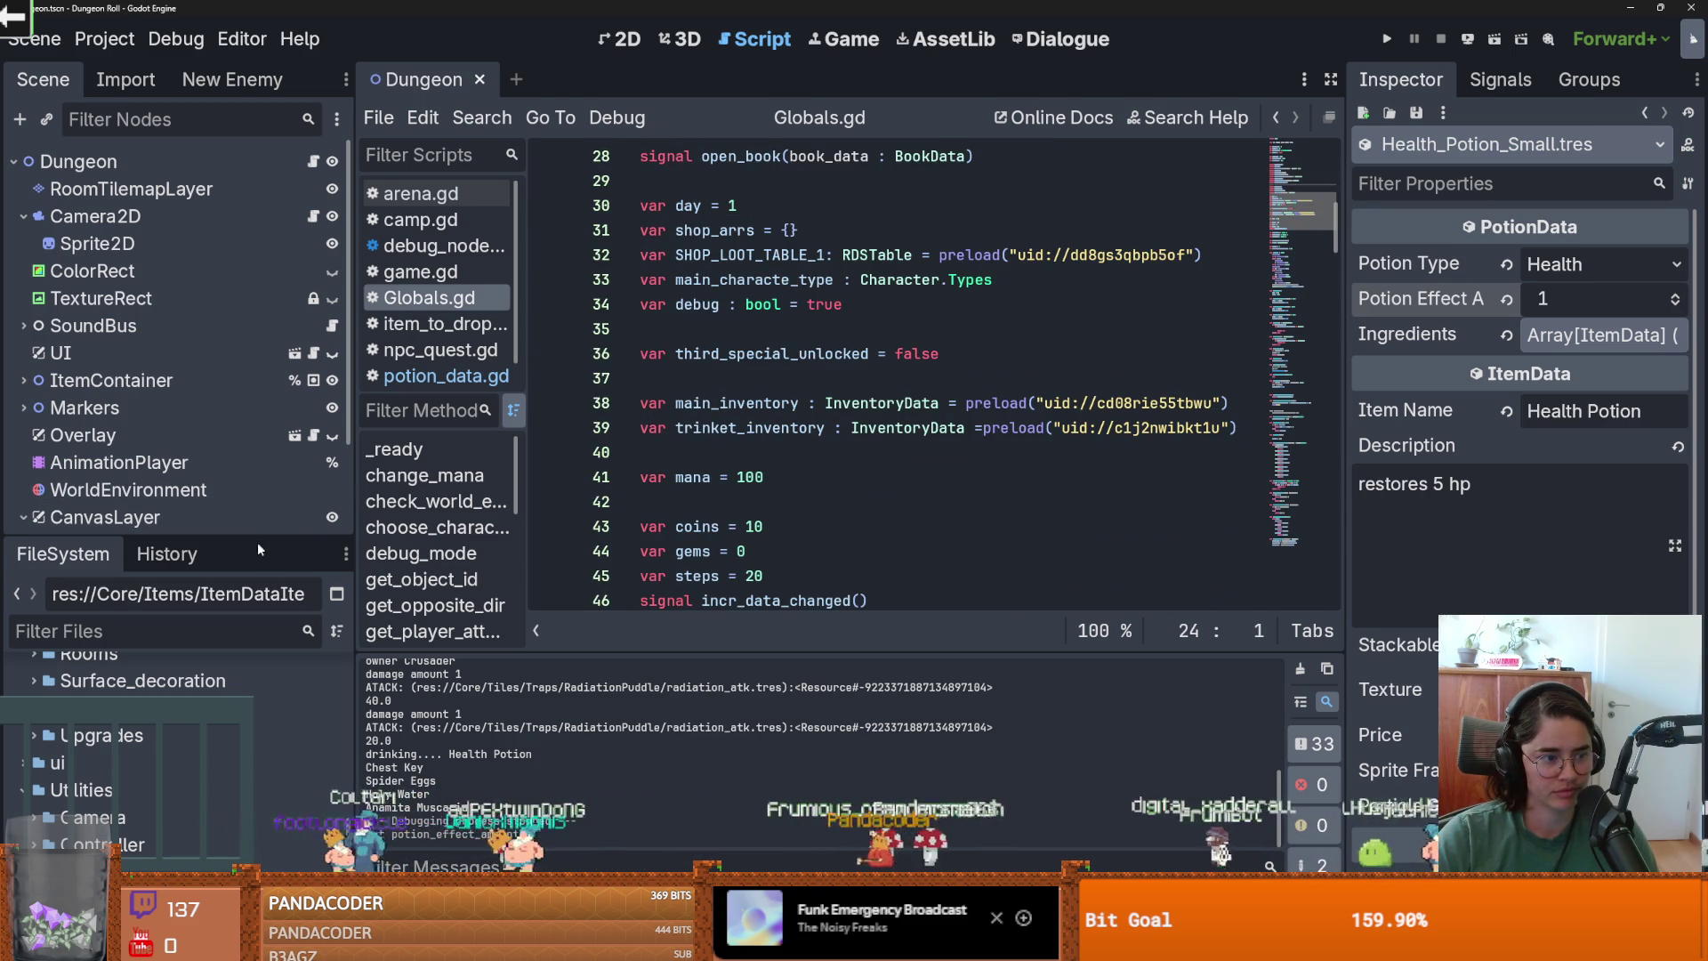
pyautogui.moveTo(267, 536); pyautogui.dragTo(267, 378)
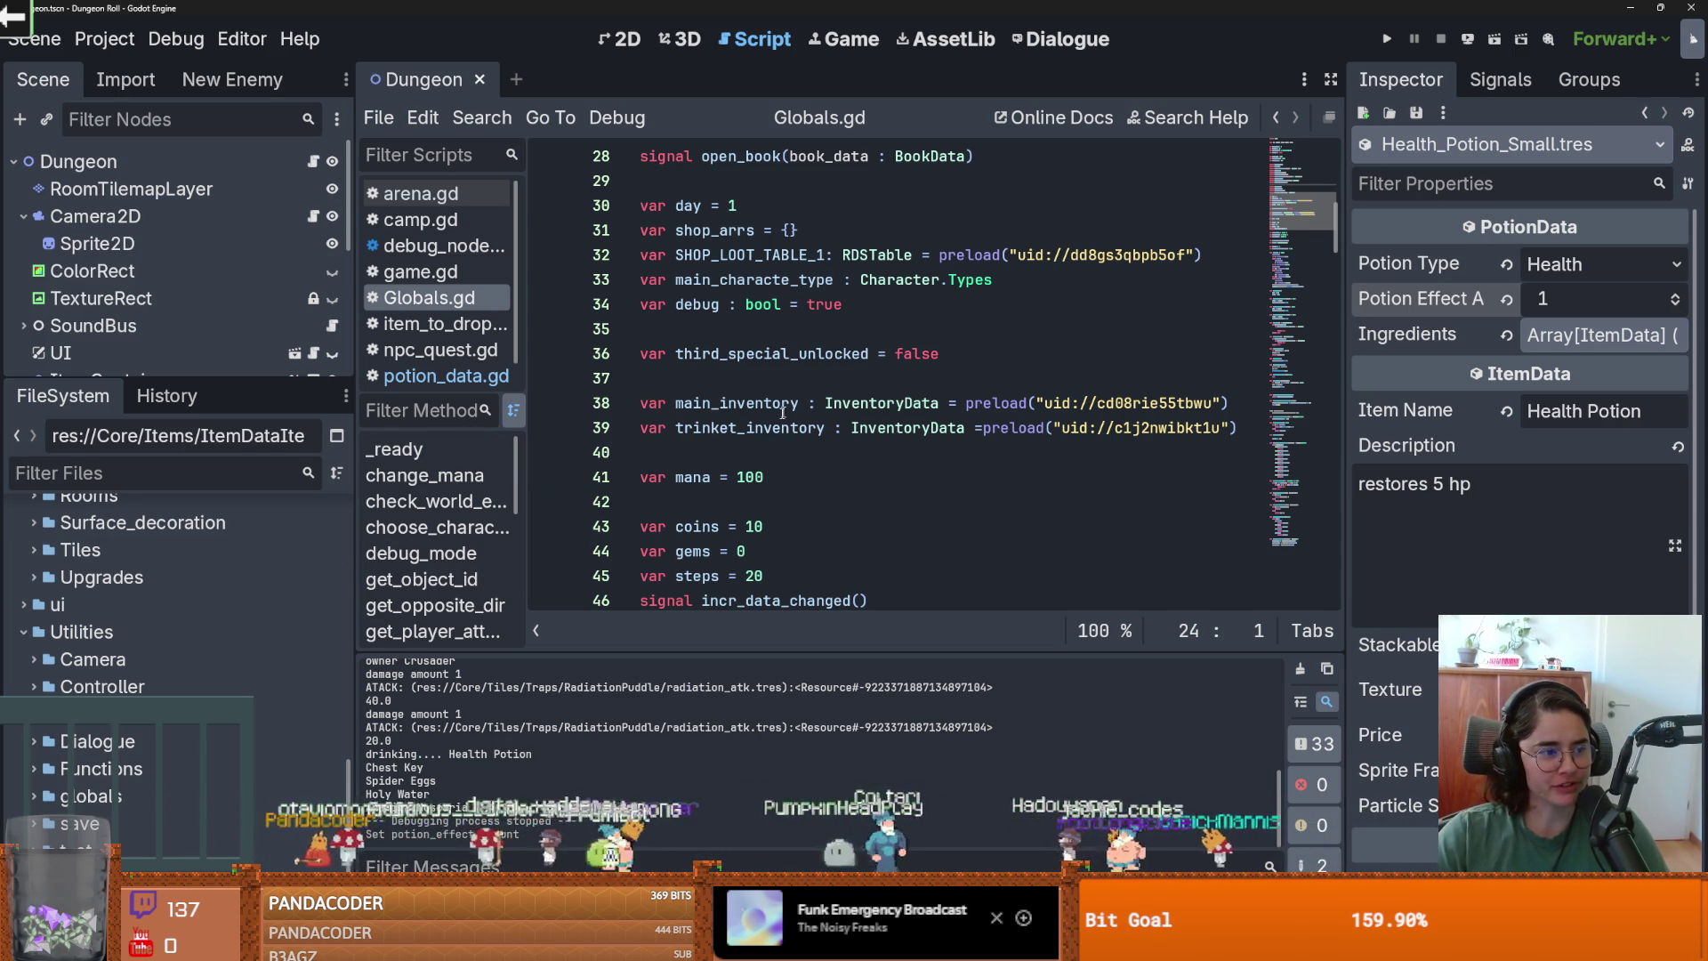
# Remove the blank line below var mana = 100, add one after var steps = 20, and save Globals.gd.
pyautogui.click(820, 440)
pyautogui.hotkey('ctrl', 's')
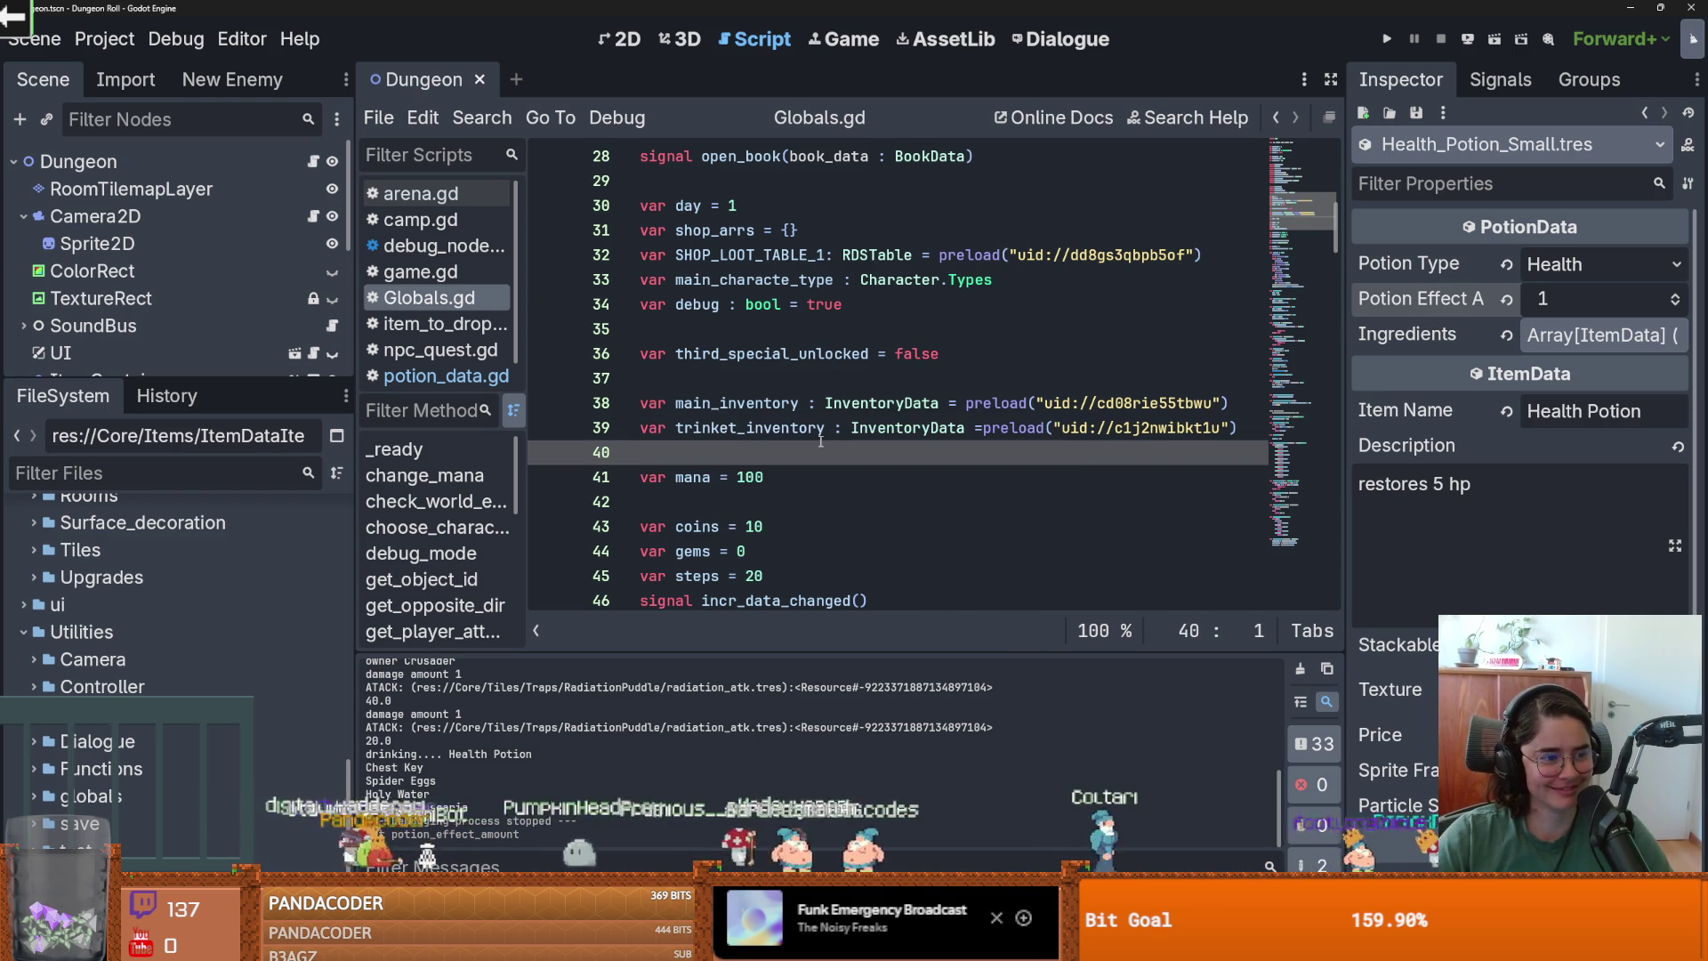
pyautogui.scroll(-1, 852, 463)
pyautogui.press('Down')
pyautogui.press('End')
pyautogui.press('Delete')
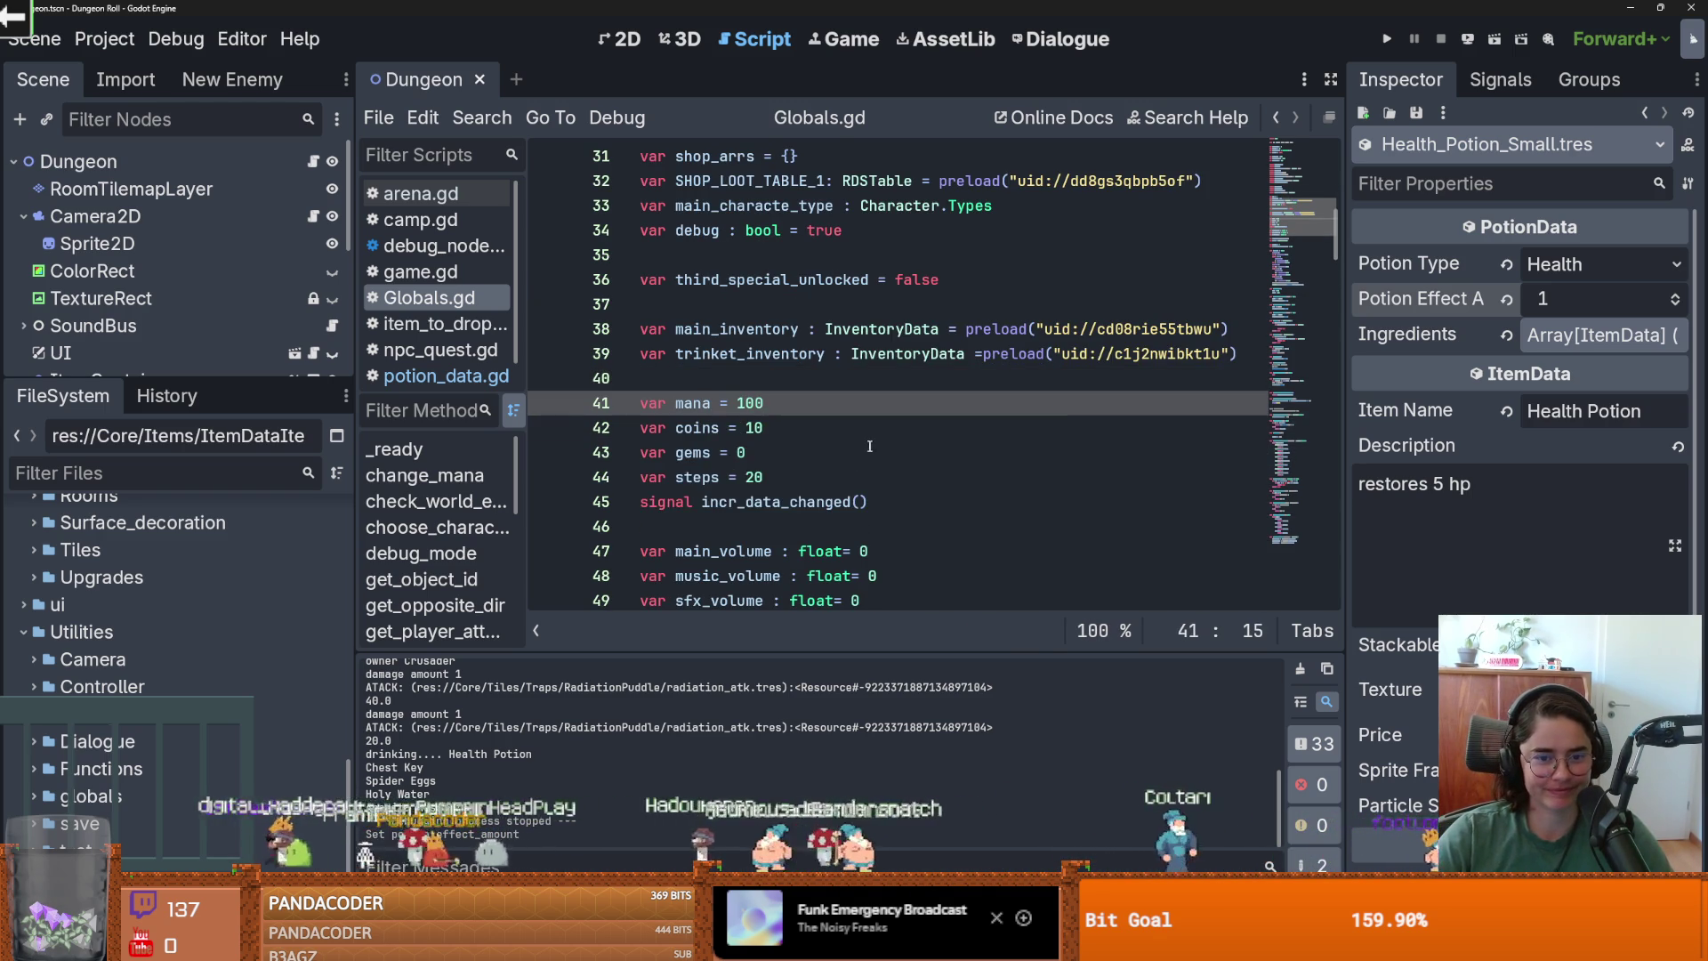
pyautogui.press('Down')
pyautogui.press('Down')
pyautogui.press('Down')
pyautogui.press('End')
pyautogui.press('Return')
pyautogui.hotkey('ctrl', 's')
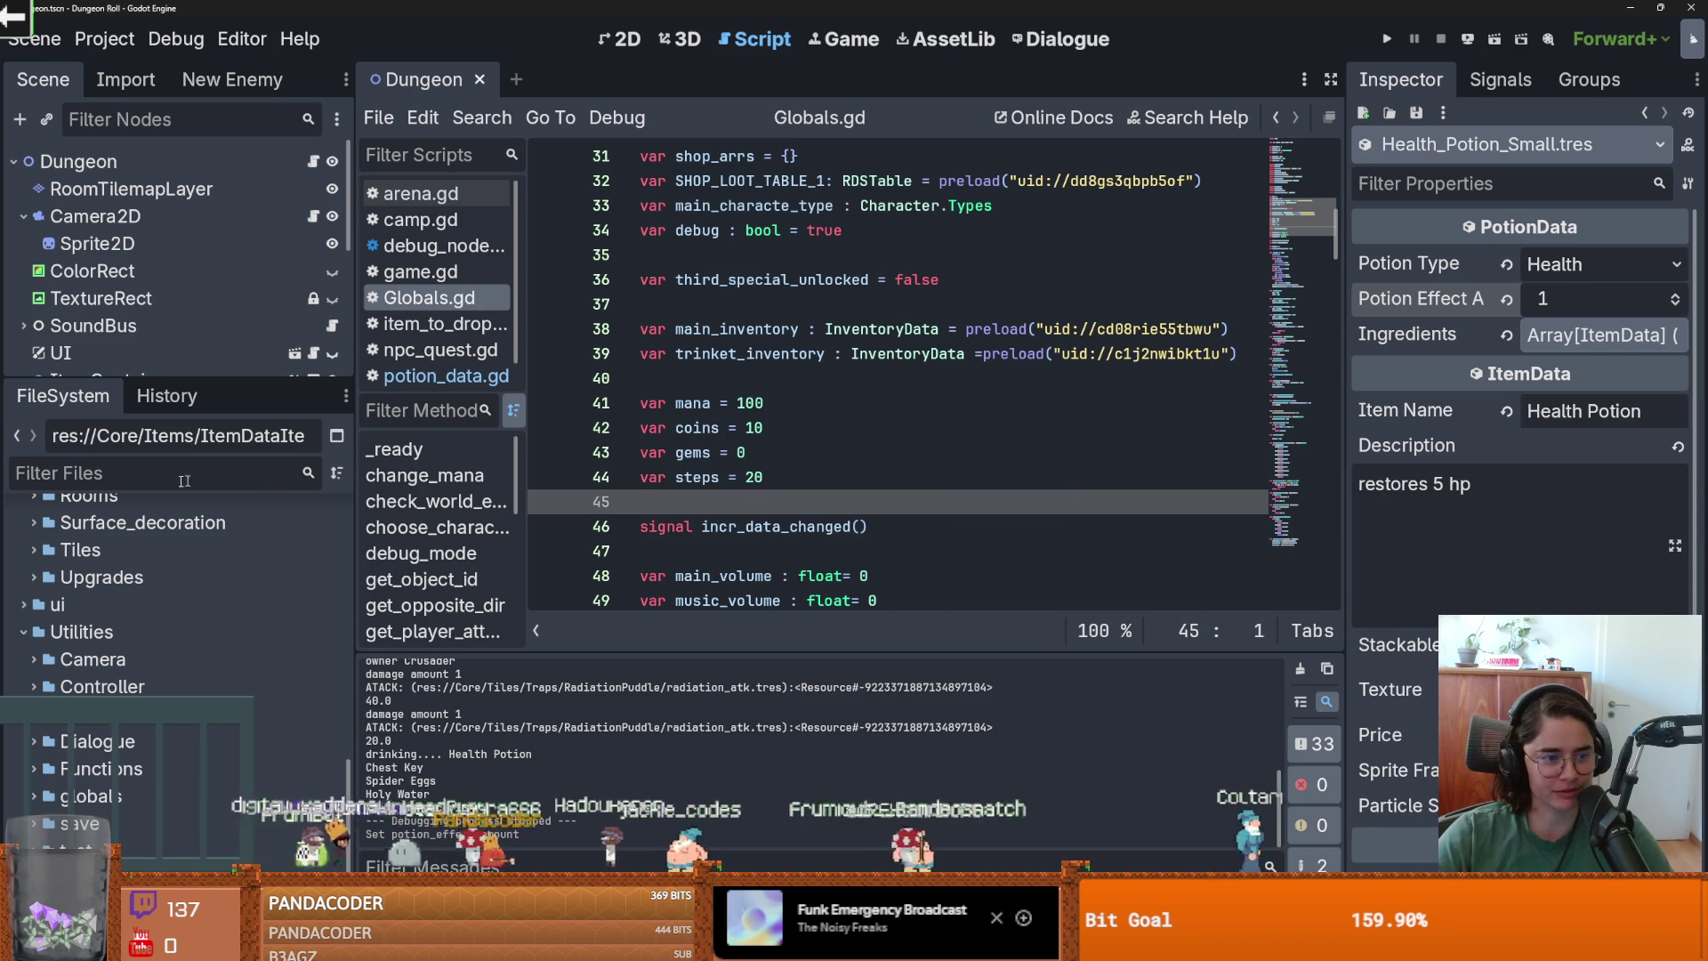
# Resize the docks and scroll the FileSystem down to the VFX folder.
pyautogui.moveTo(169, 389); pyautogui.dragTo(169, 268)
pyautogui.scroll(-3, 20, 439)
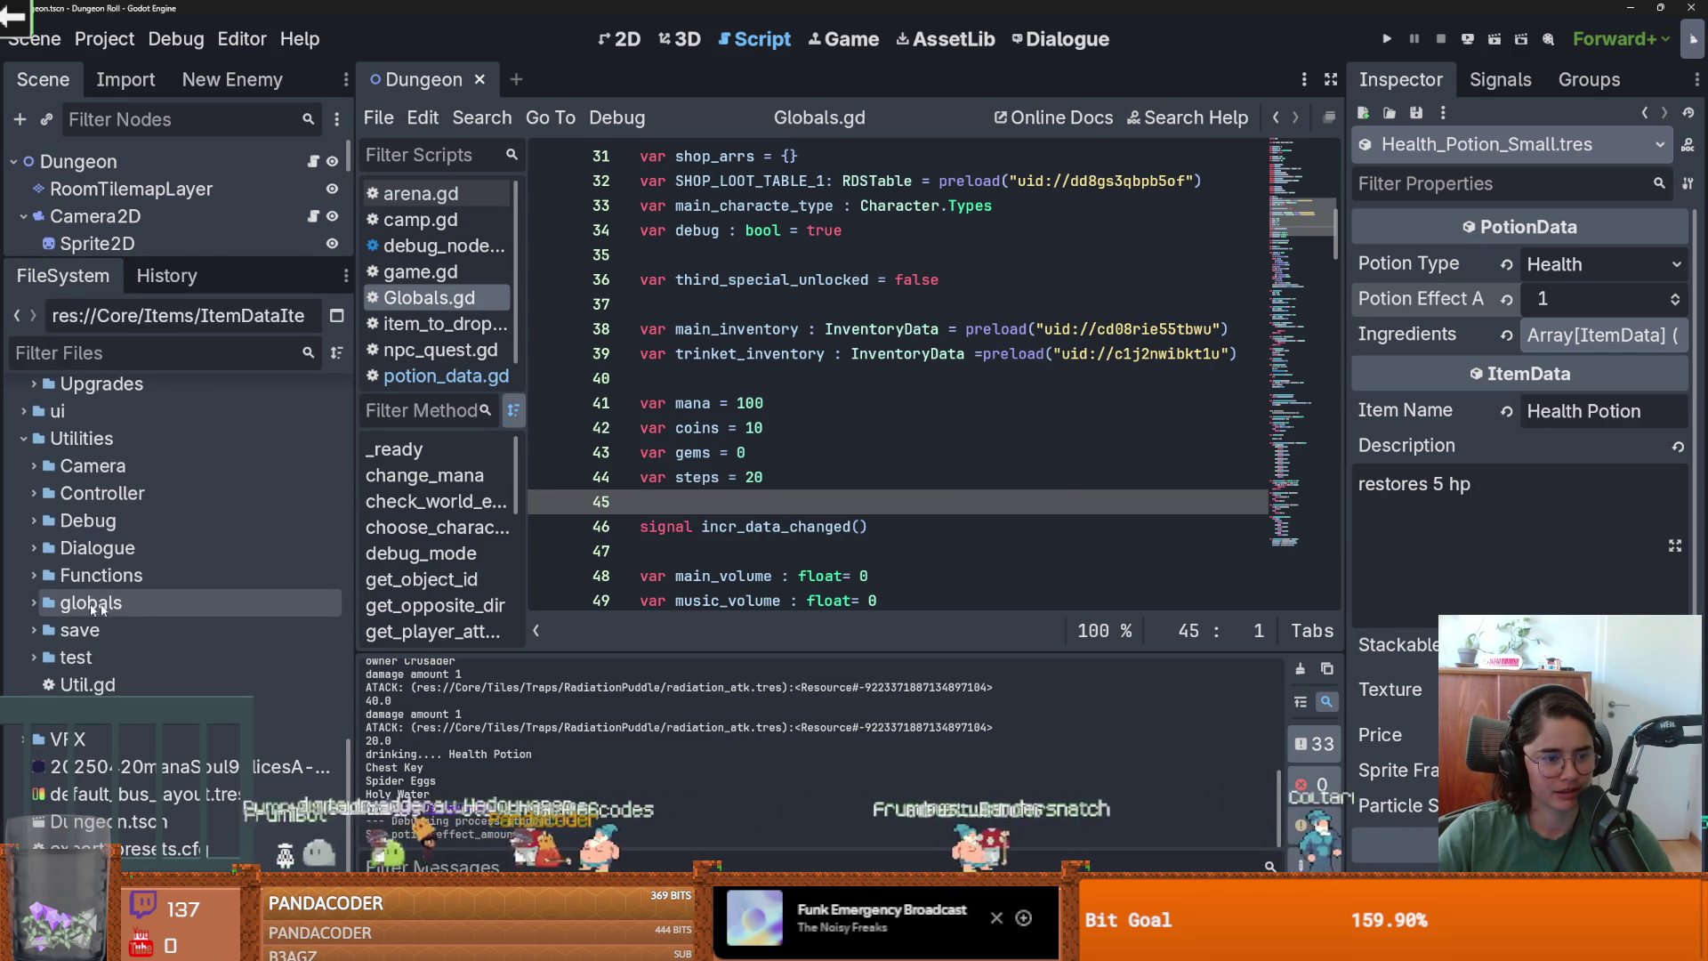
pyautogui.scroll(5, 20, 440)
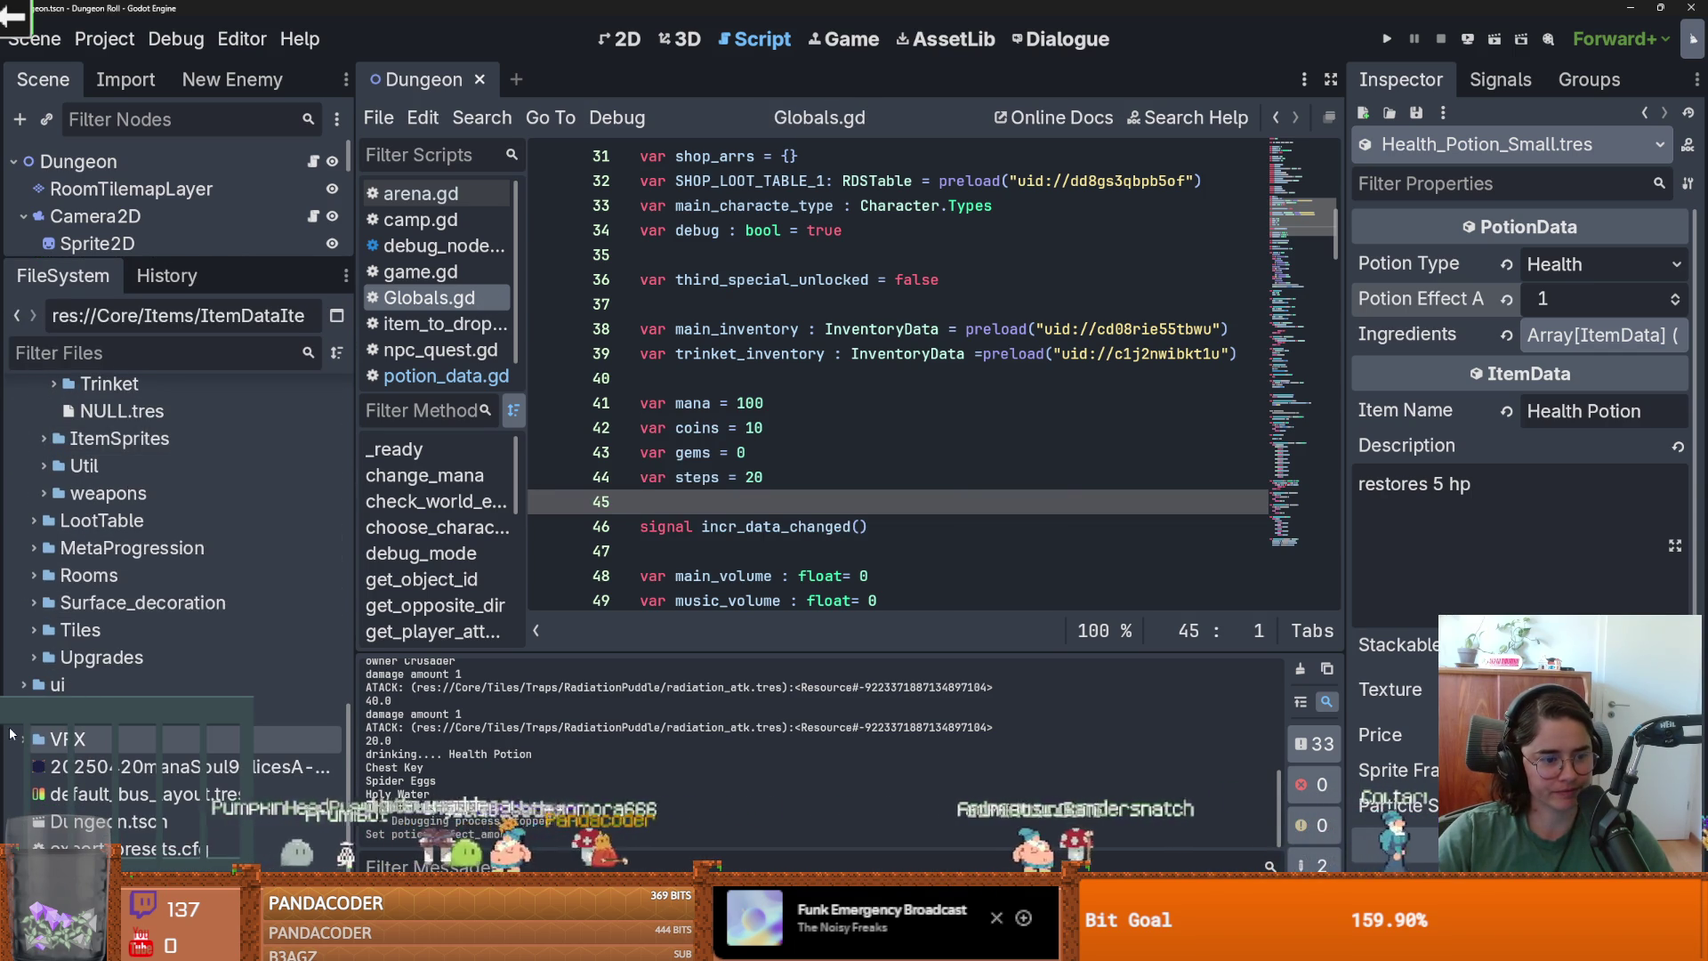
pyautogui.scroll(-3, 41, 730)
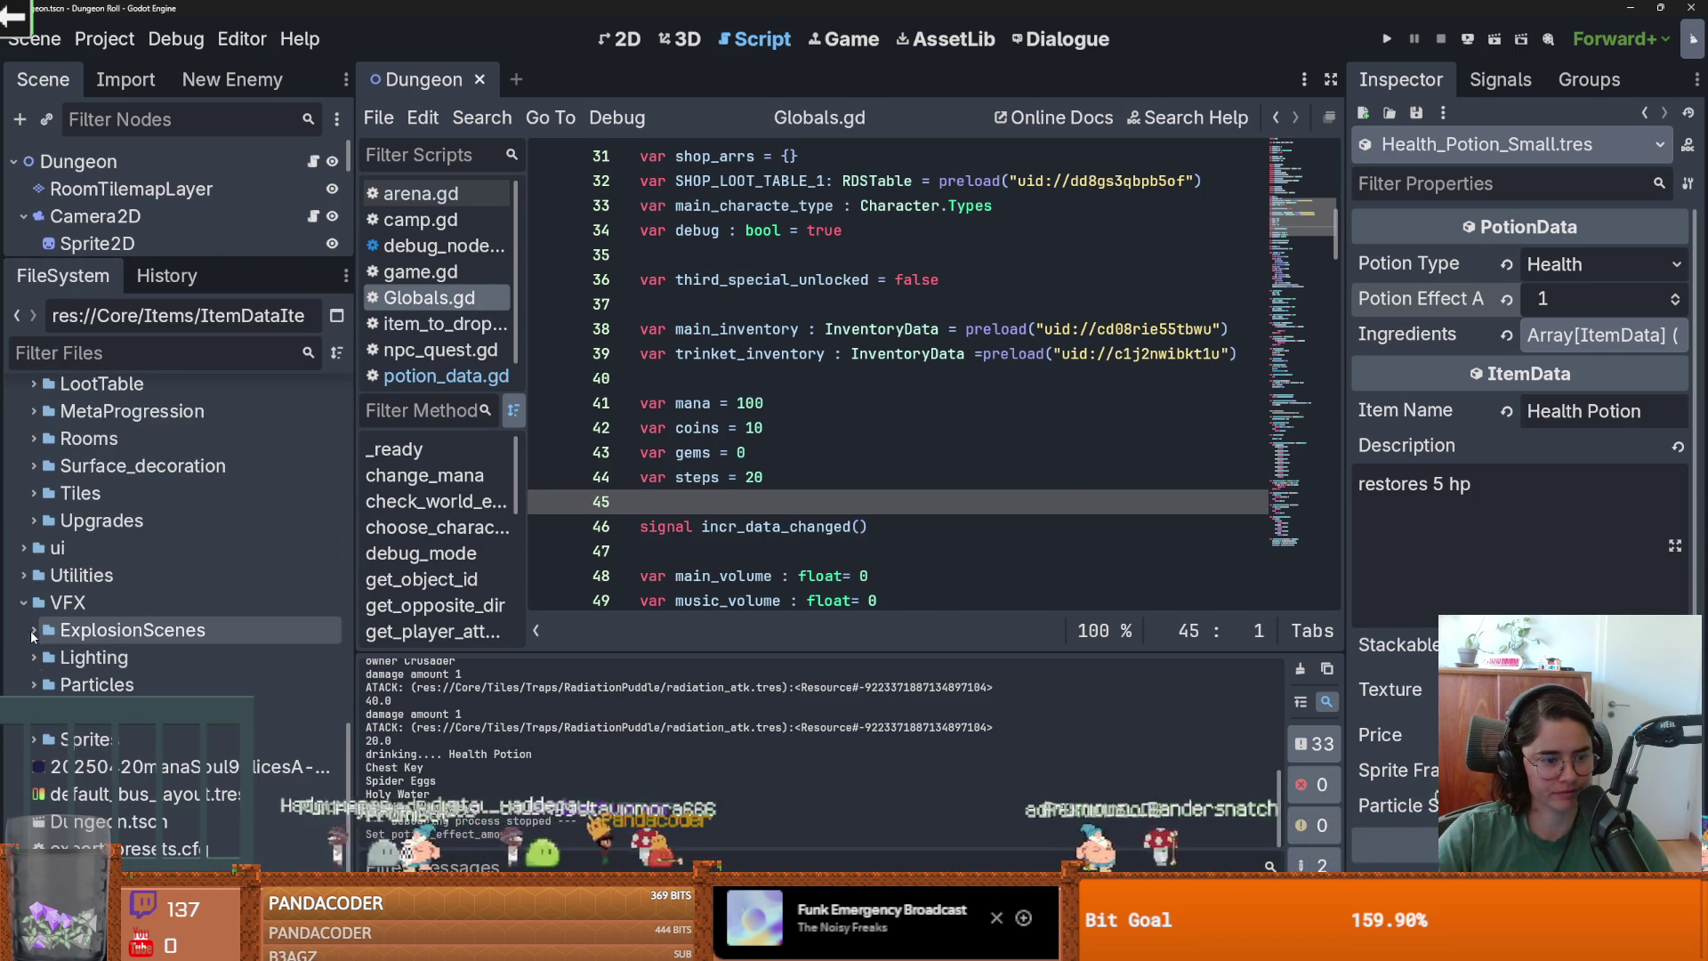
# Expand VFX/Sprites and its Magical Effects folder, leaving vfxPack collapsed.
pyautogui.click(34, 739)
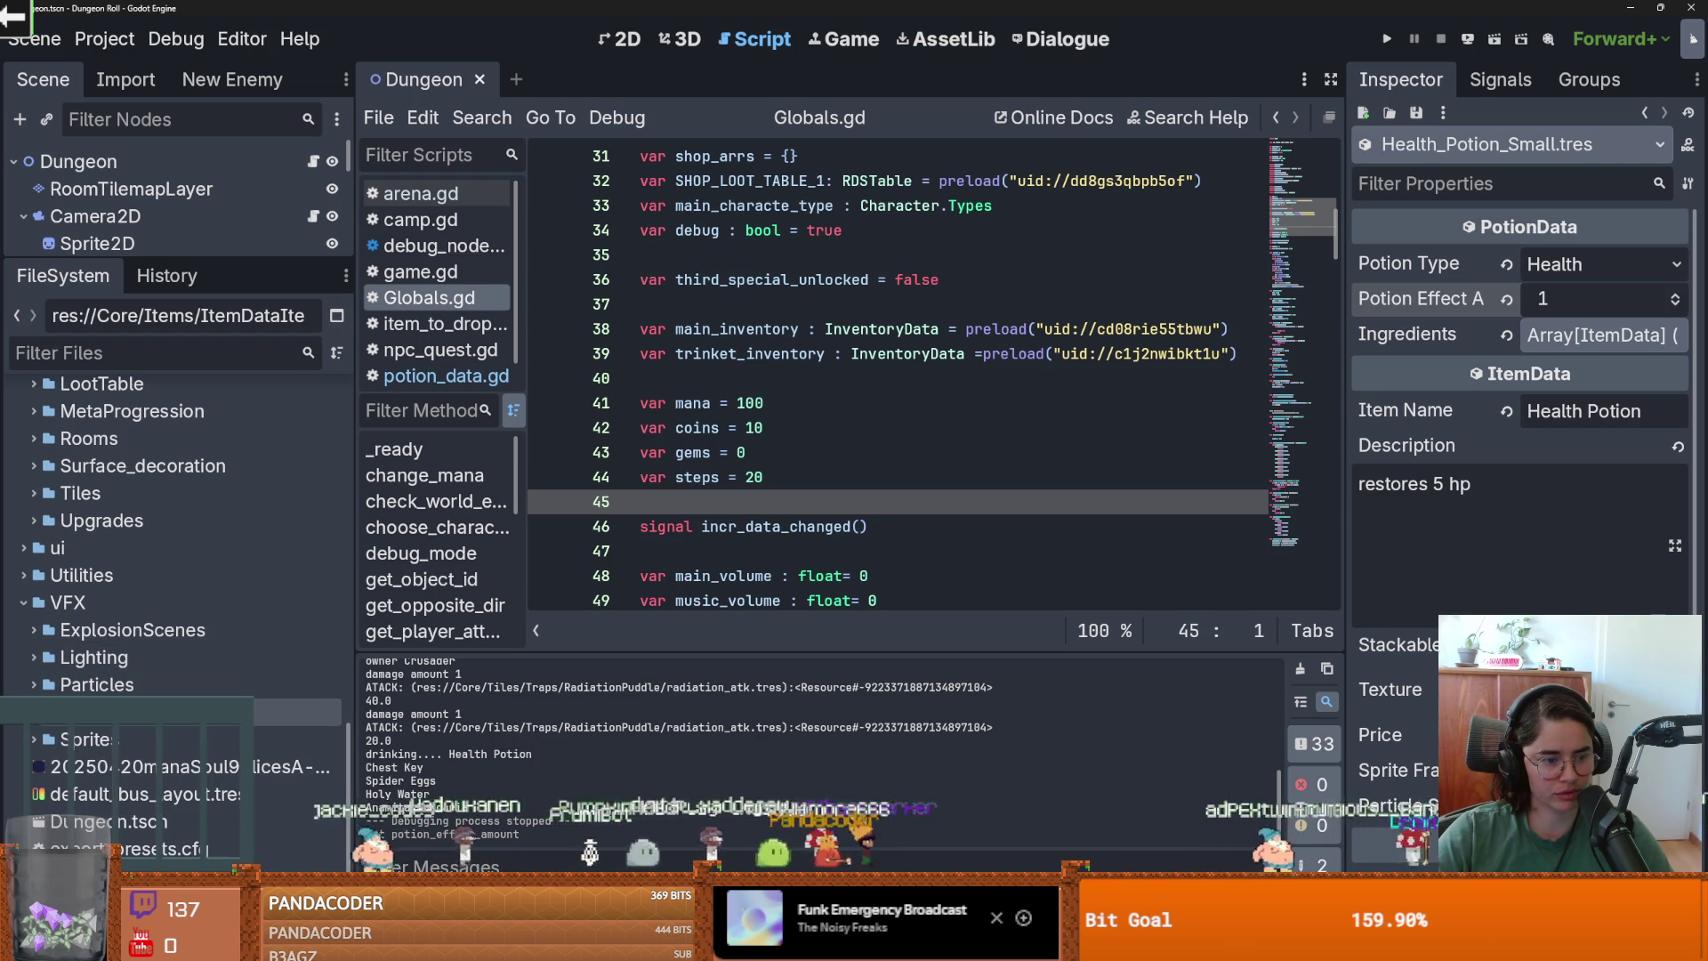
pyautogui.scroll(-5, 132, 731)
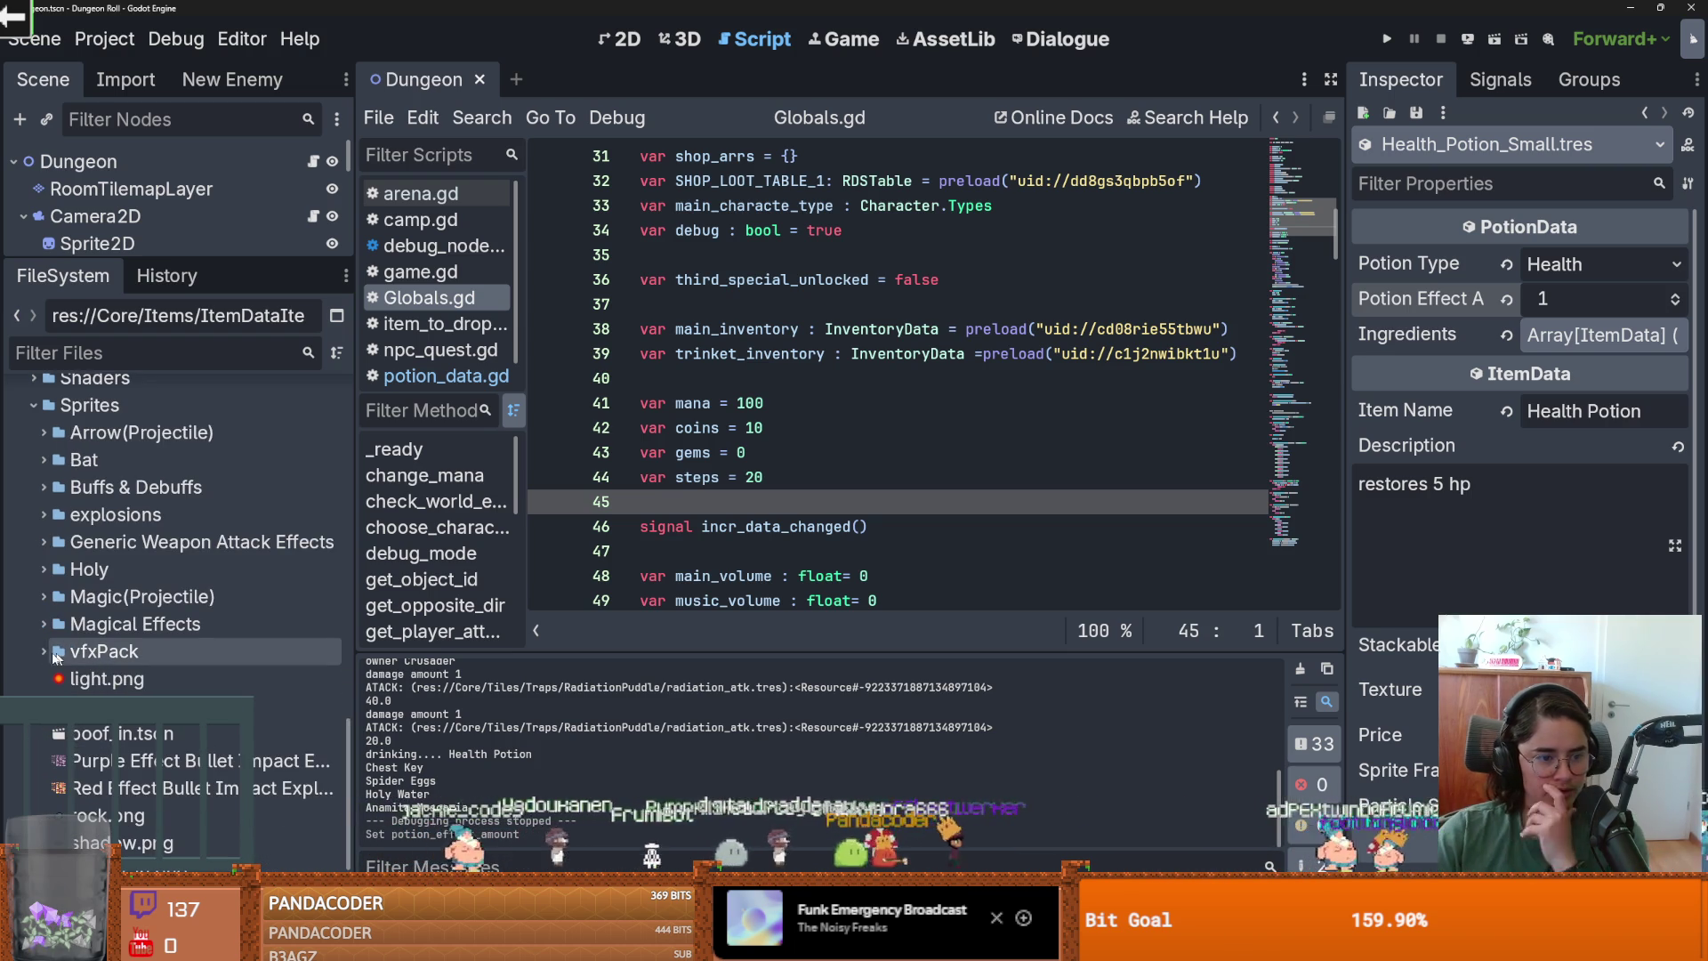
pyautogui.click(39, 650)
pyautogui.click(38, 650)
pyautogui.scroll(-3, 134, 675)
pyautogui.scroll(3, 142, 681)
pyautogui.click(44, 623)
pyautogui.scroll(-3, 133, 623)
# Preview the Elemental_Spellcasting, Fire_Explosion and Ice-Burst_crystal textures.
pyautogui.click(222, 544)
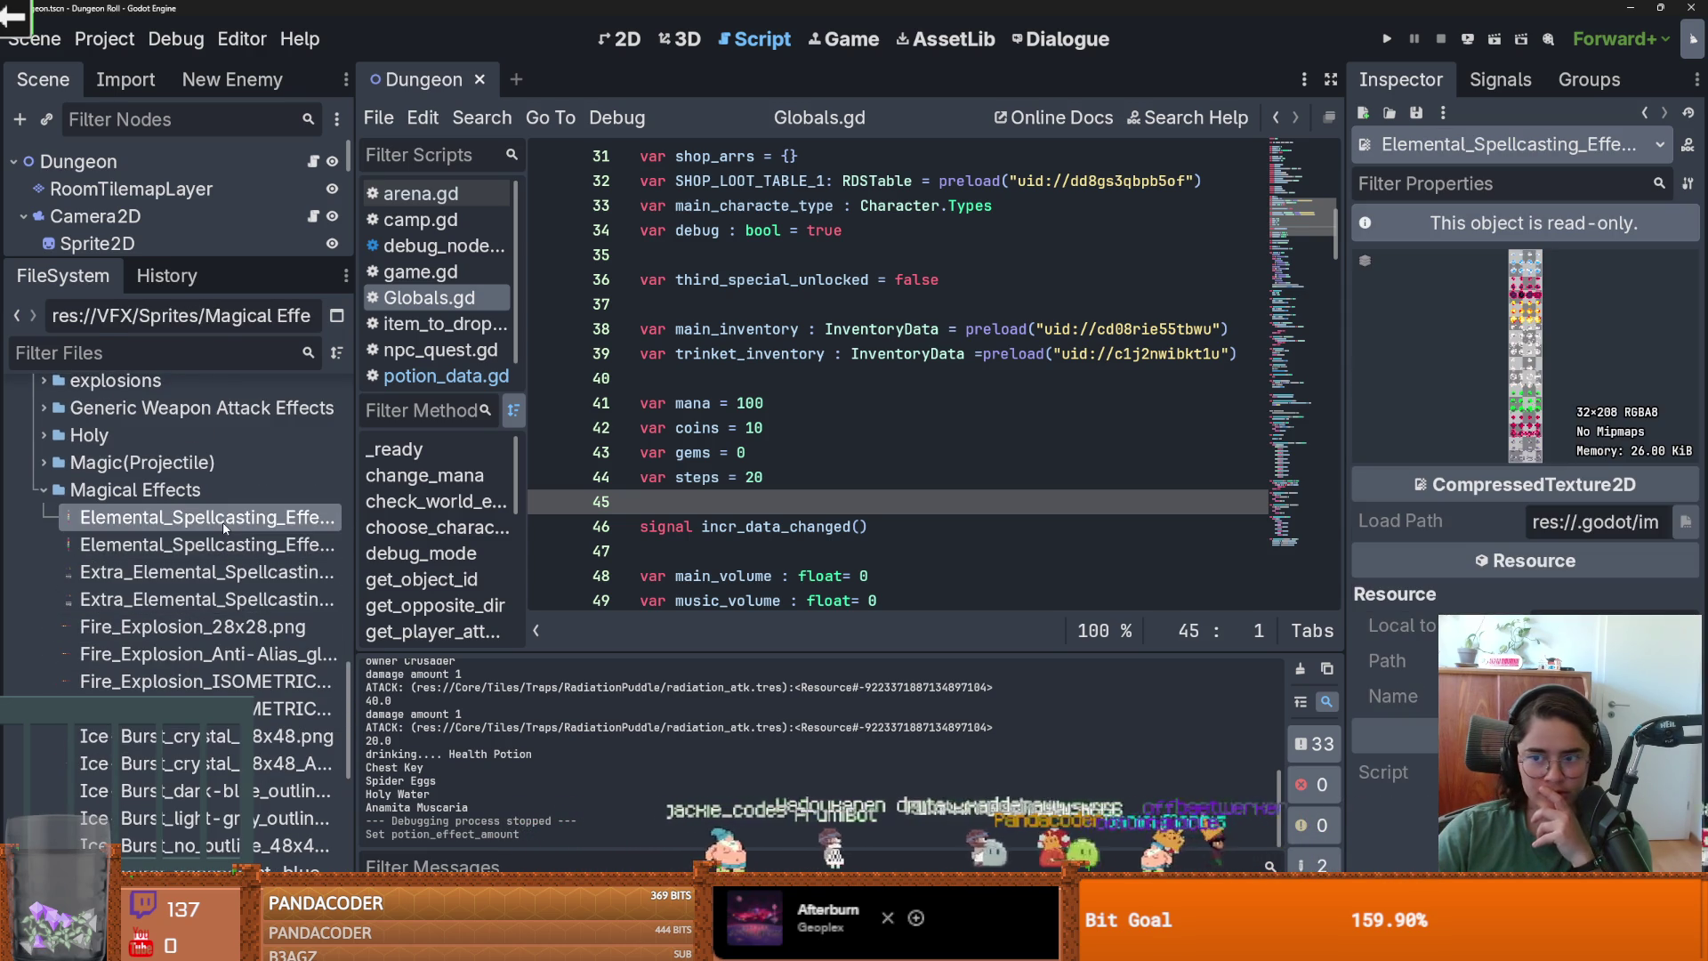
pyautogui.click(224, 626)
pyautogui.scroll(-3, 225, 694)
pyautogui.click(205, 586)
pyautogui.click(205, 614)
pyautogui.click(203, 668)
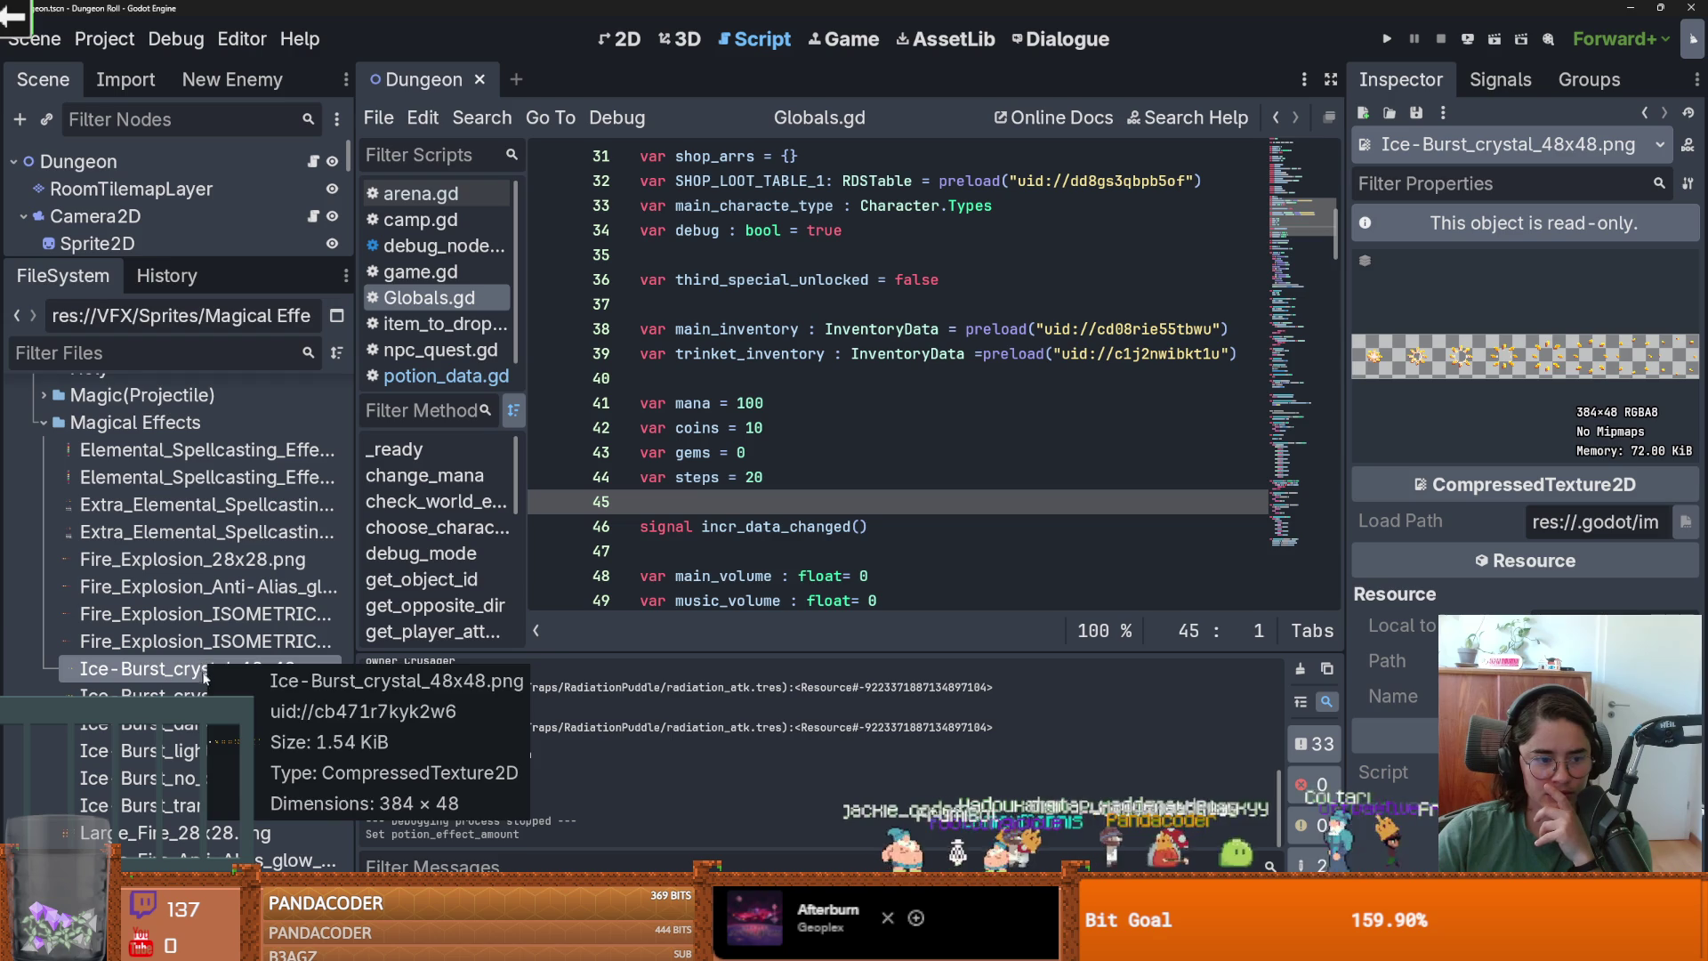
pyautogui.click(203, 696)
pyautogui.click(203, 723)
pyautogui.click(203, 750)
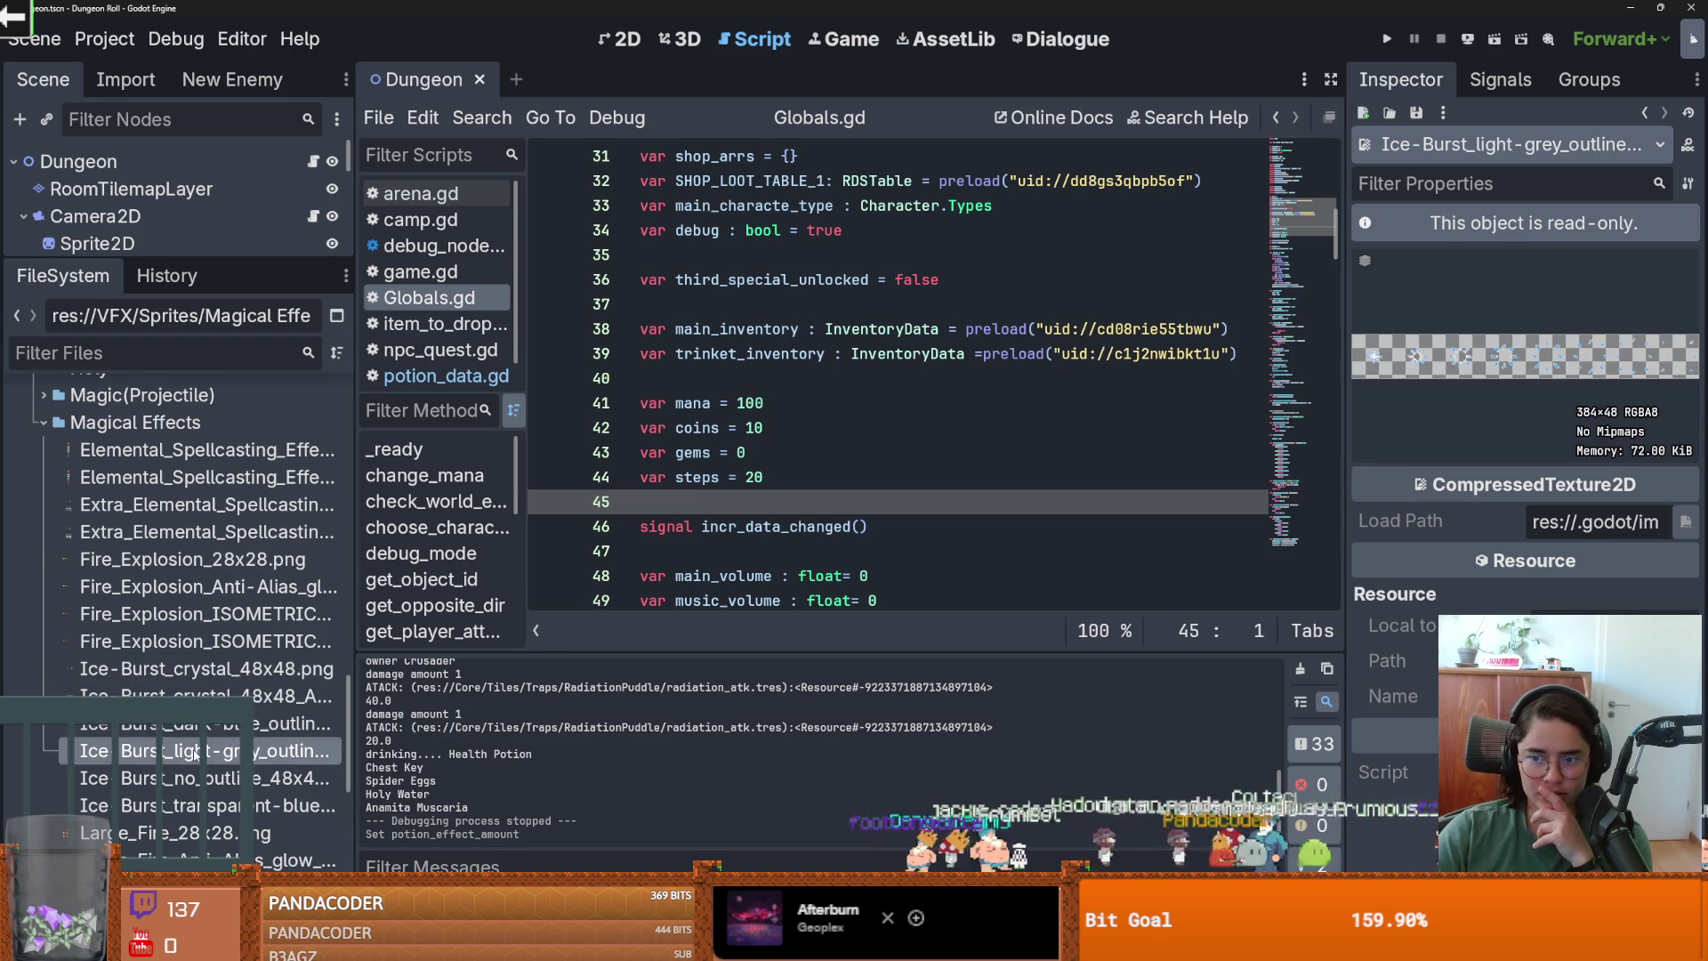
# Preview the Large_Fire and Lightning_Blast textures, including the red energy variants.
pyautogui.scroll(-5, 213, 711)
pyautogui.click(205, 699)
pyautogui.click(225, 728)
pyautogui.scroll(-3, 214, 694)
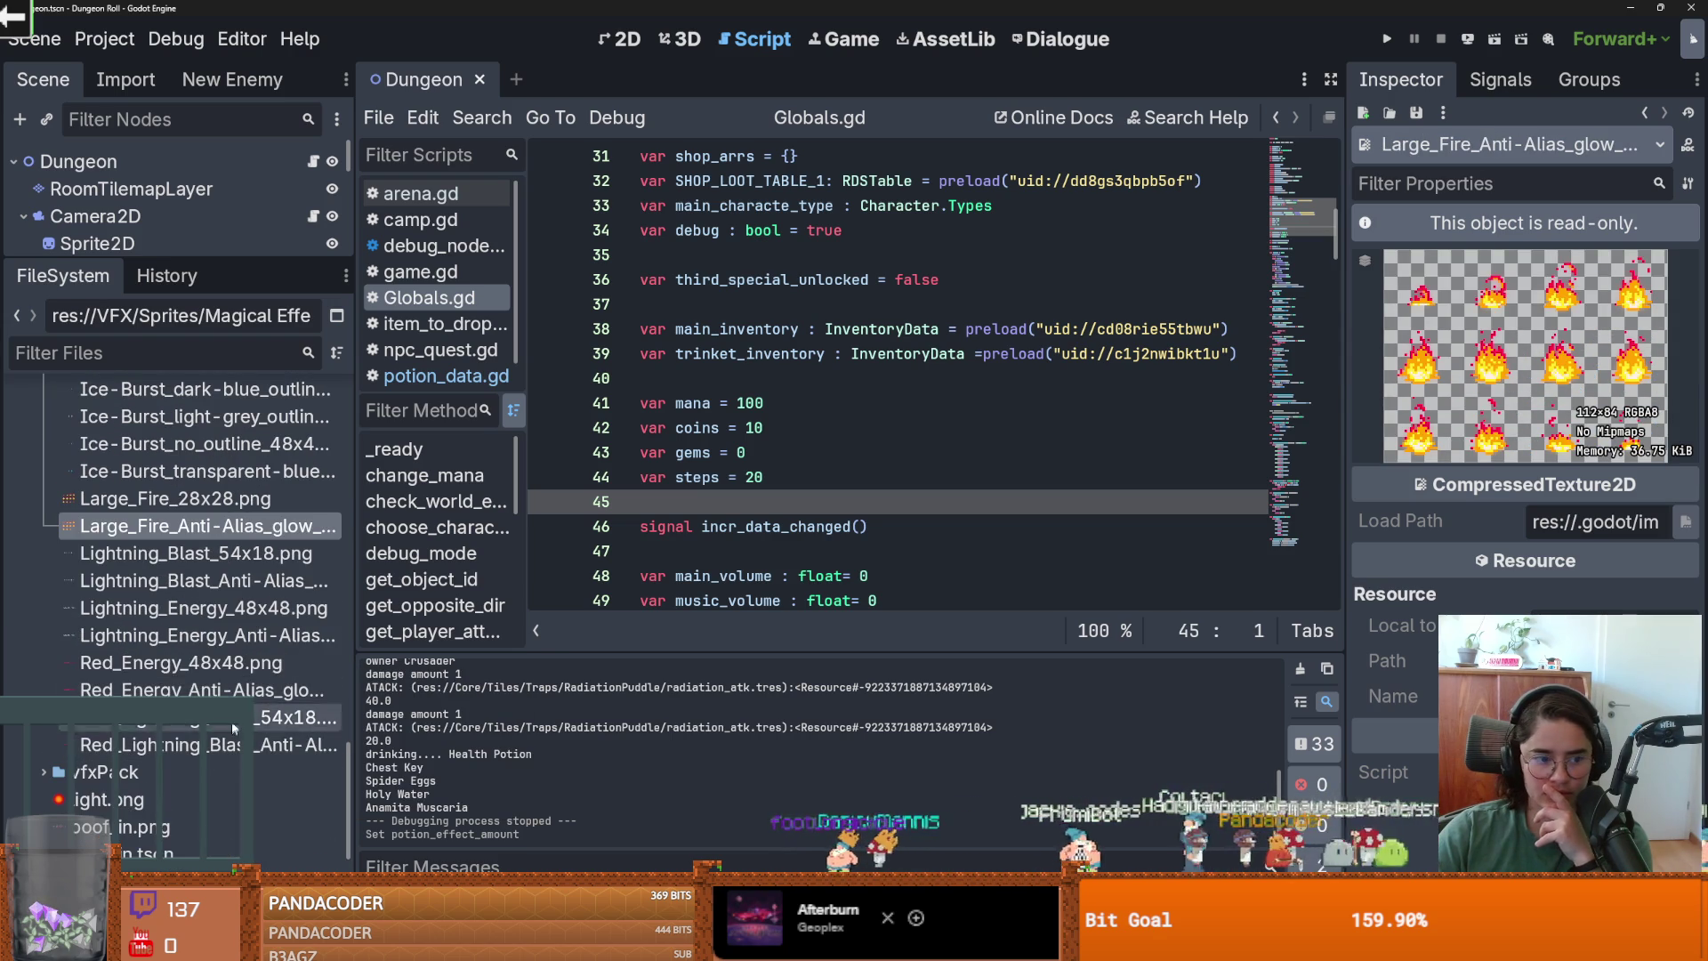
pyautogui.click(186, 554)
pyautogui.click(181, 589)
pyautogui.click(182, 609)
pyautogui.click(183, 637)
pyautogui.click(184, 686)
pyautogui.click(182, 717)
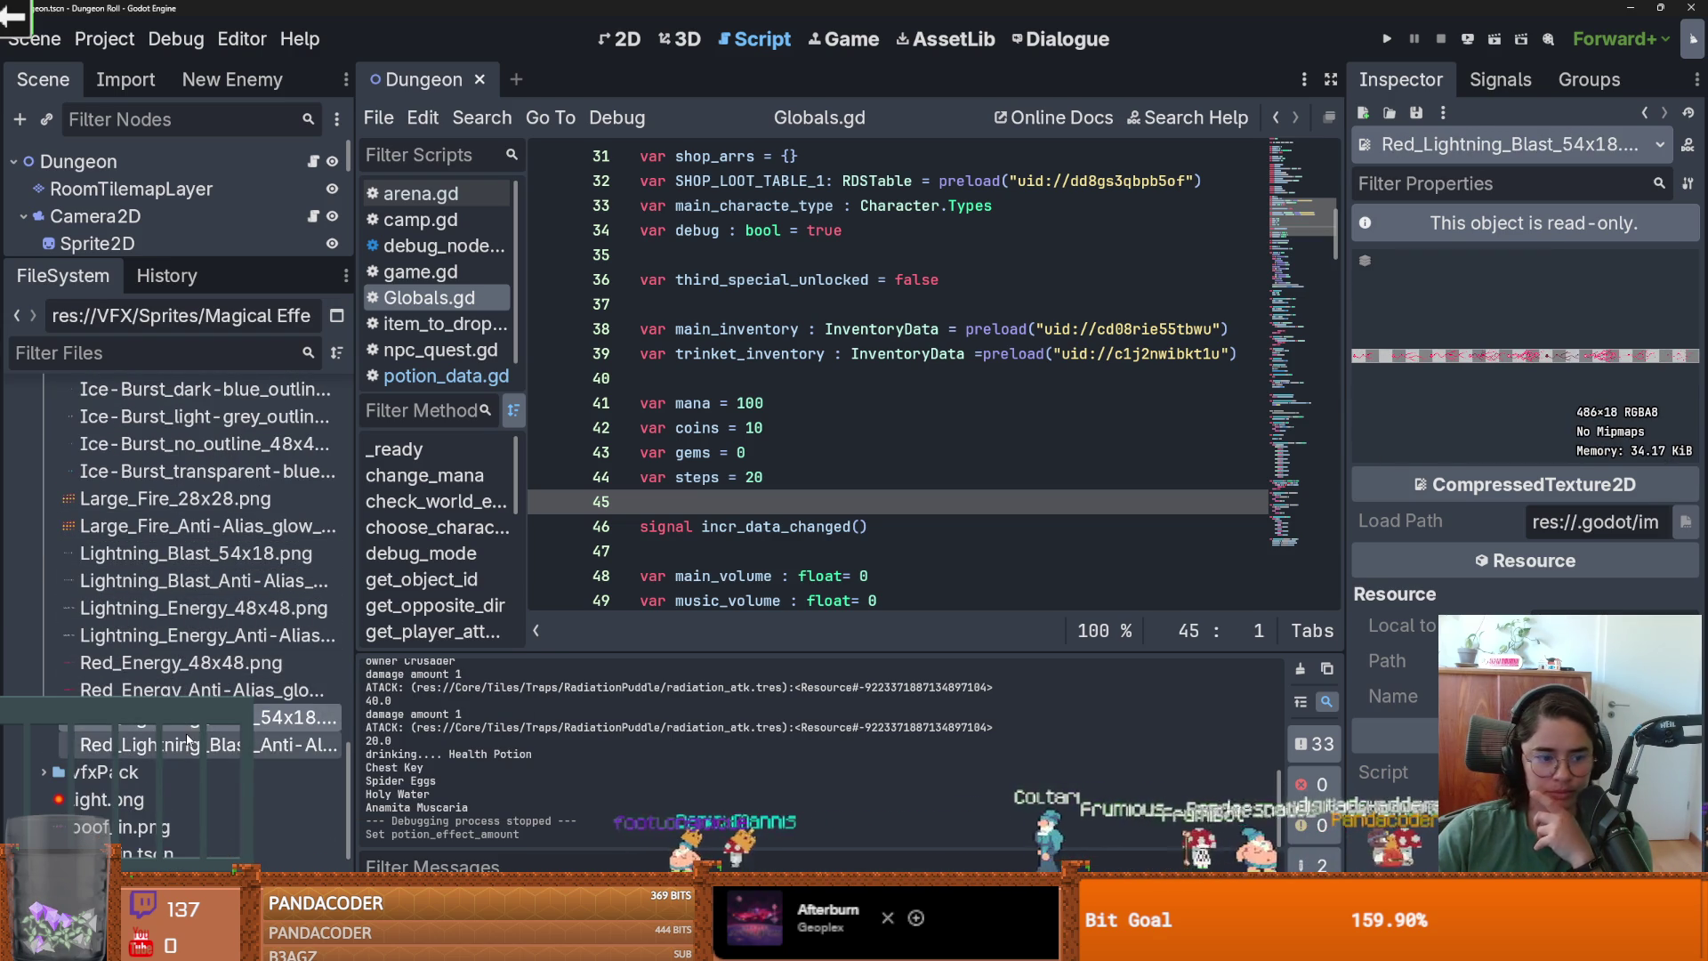
# Collapse Magical Effects and preview the Holy Icon, Holy VFX 02 and Holy VFX 05(32x32) textures.
pyautogui.scroll(5, 169, 685)
pyautogui.click(41, 491)
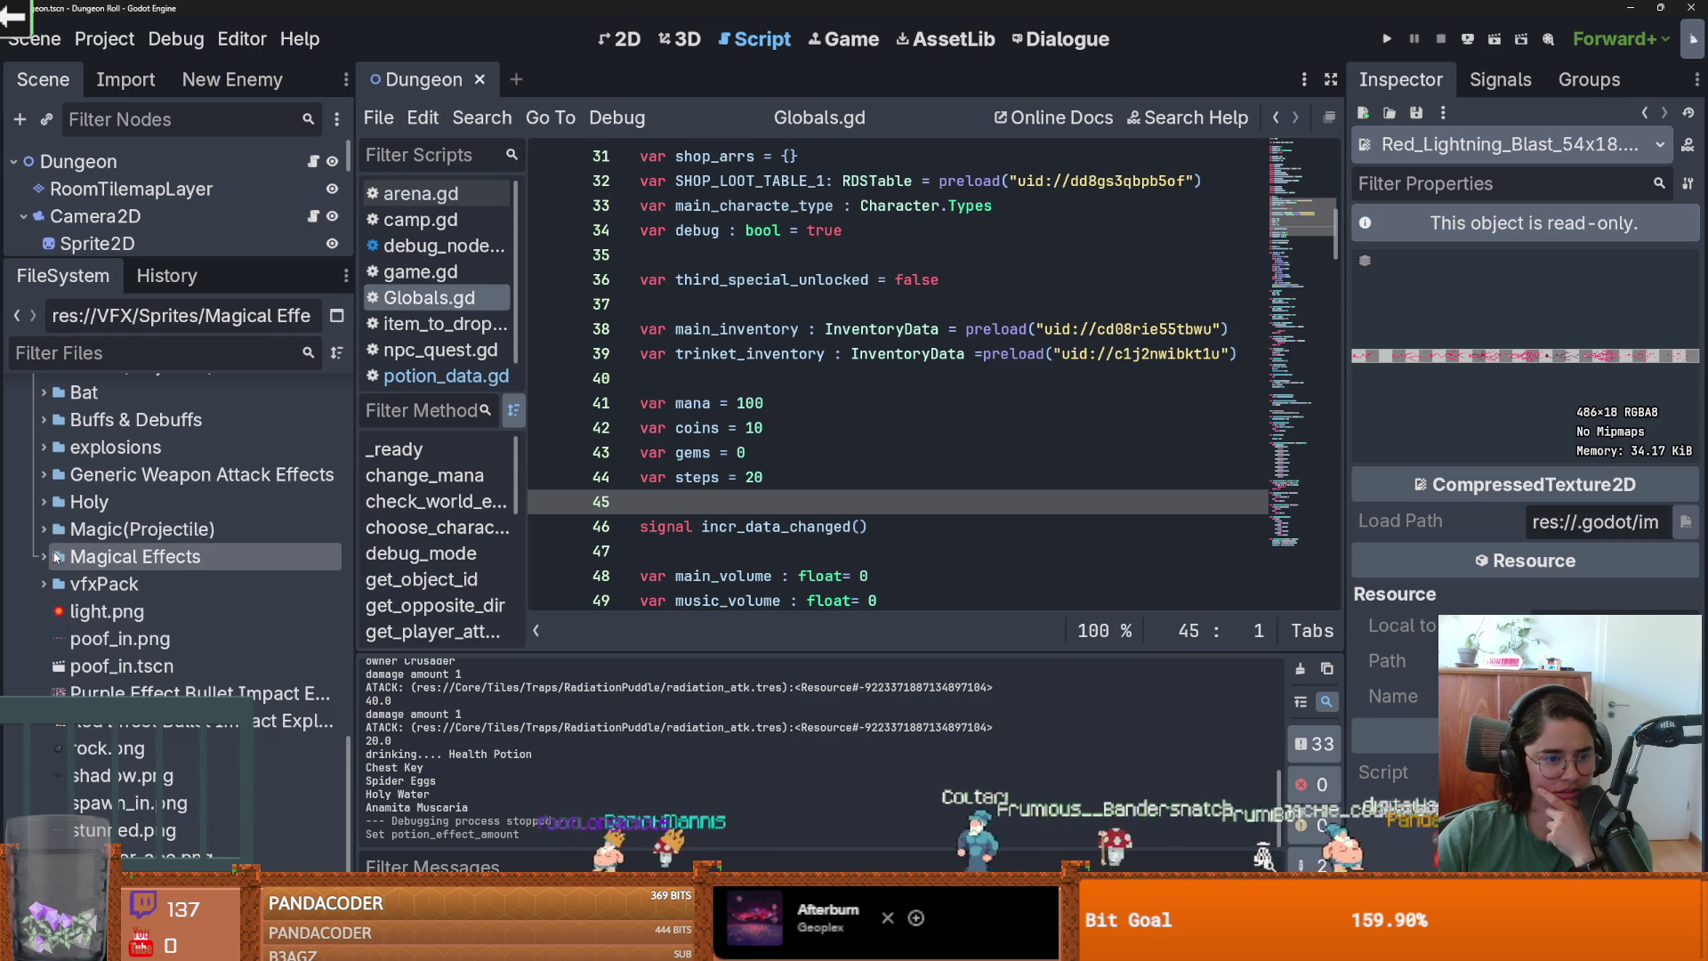
pyautogui.click(34, 494)
pyautogui.click(111, 529)
pyautogui.click(114, 560)
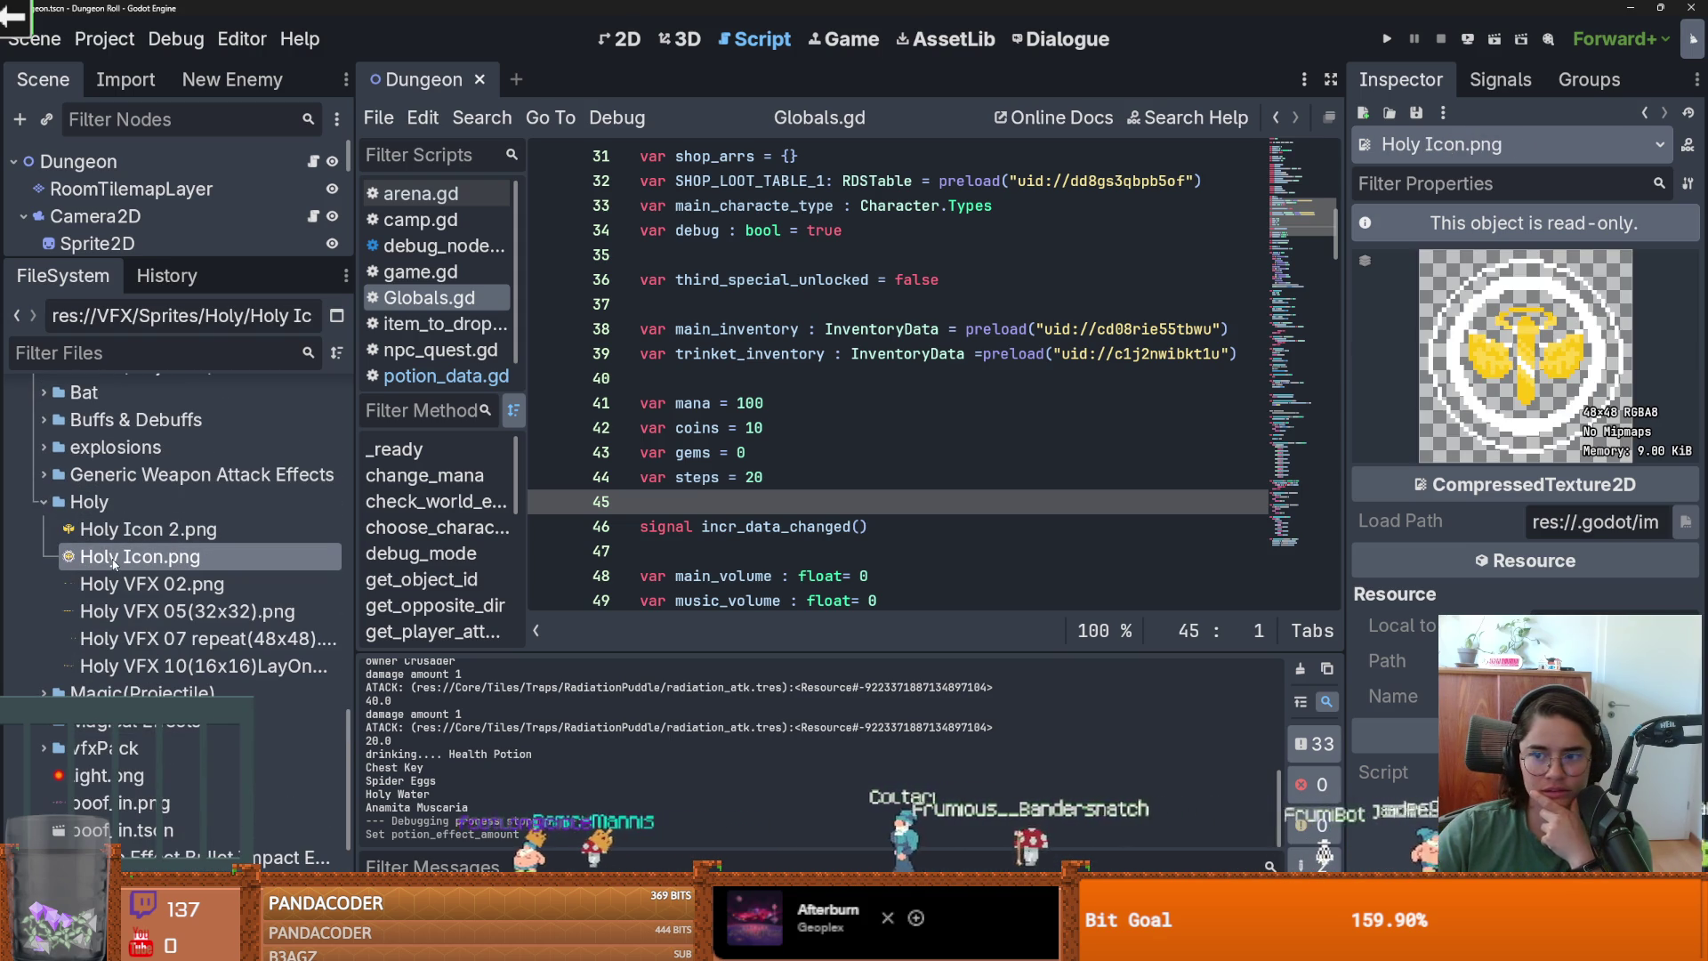
pyautogui.click(123, 583)
pyautogui.click(125, 612)
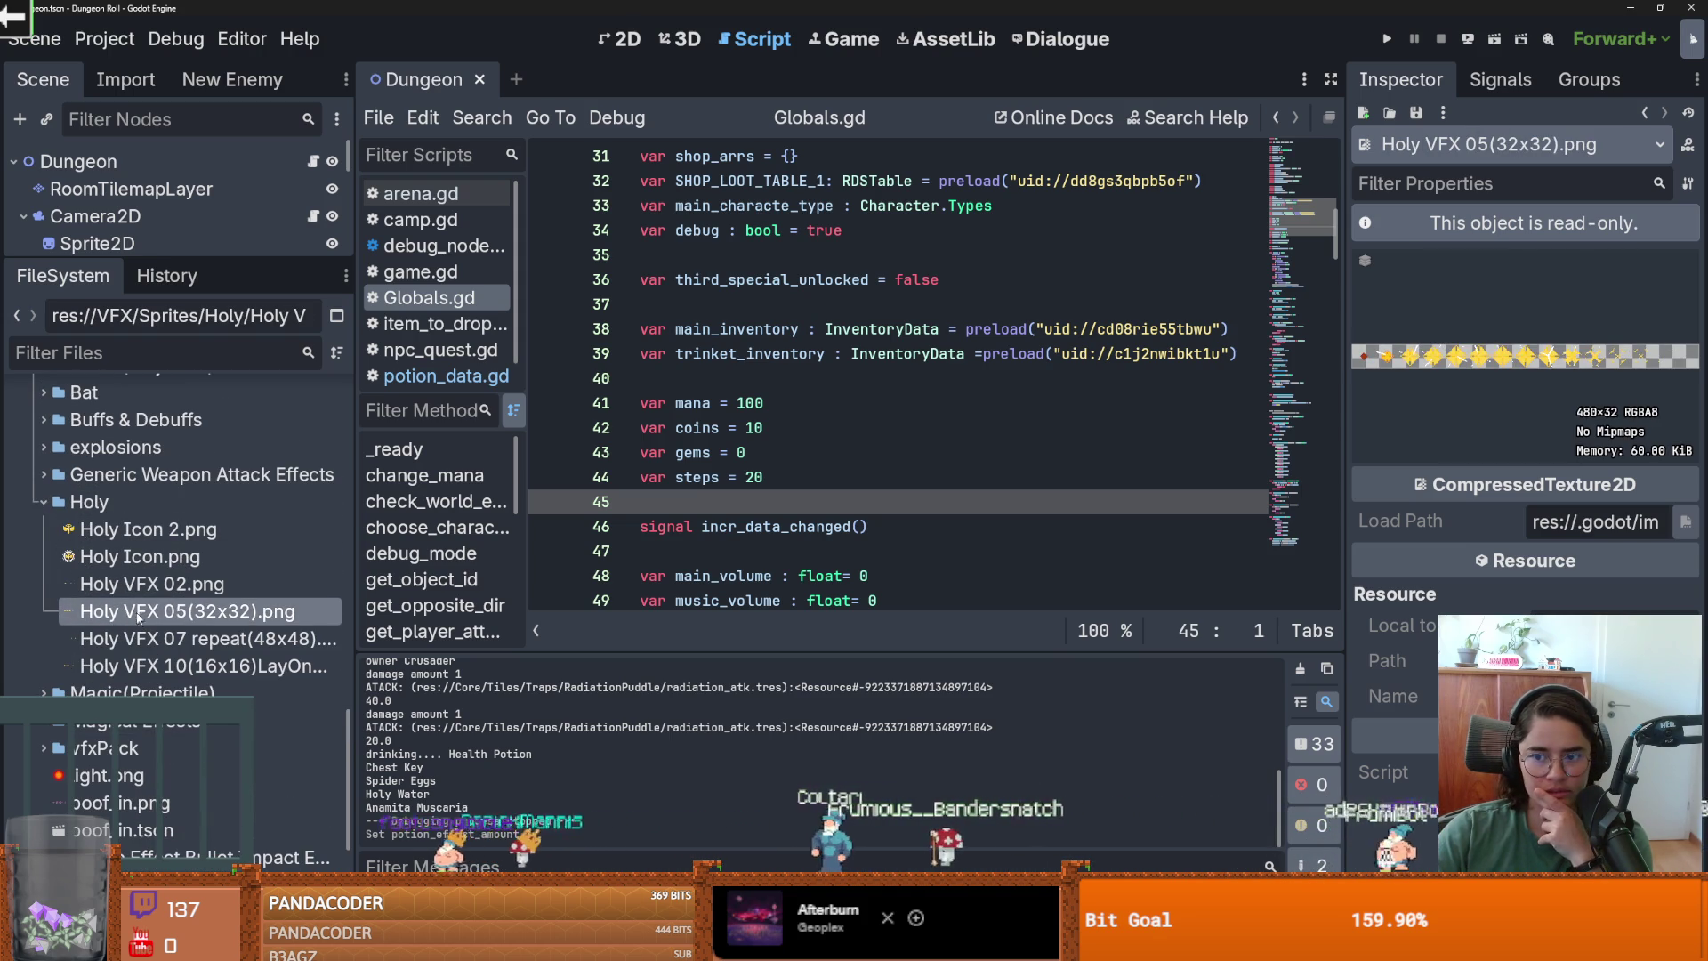
# Open the Buffs & Debuffs folder and preview Accurracy_Down.png.
pyautogui.scroll(2, 106, 602)
pyautogui.doubleClick(115, 553)
pyautogui.click(133, 581)
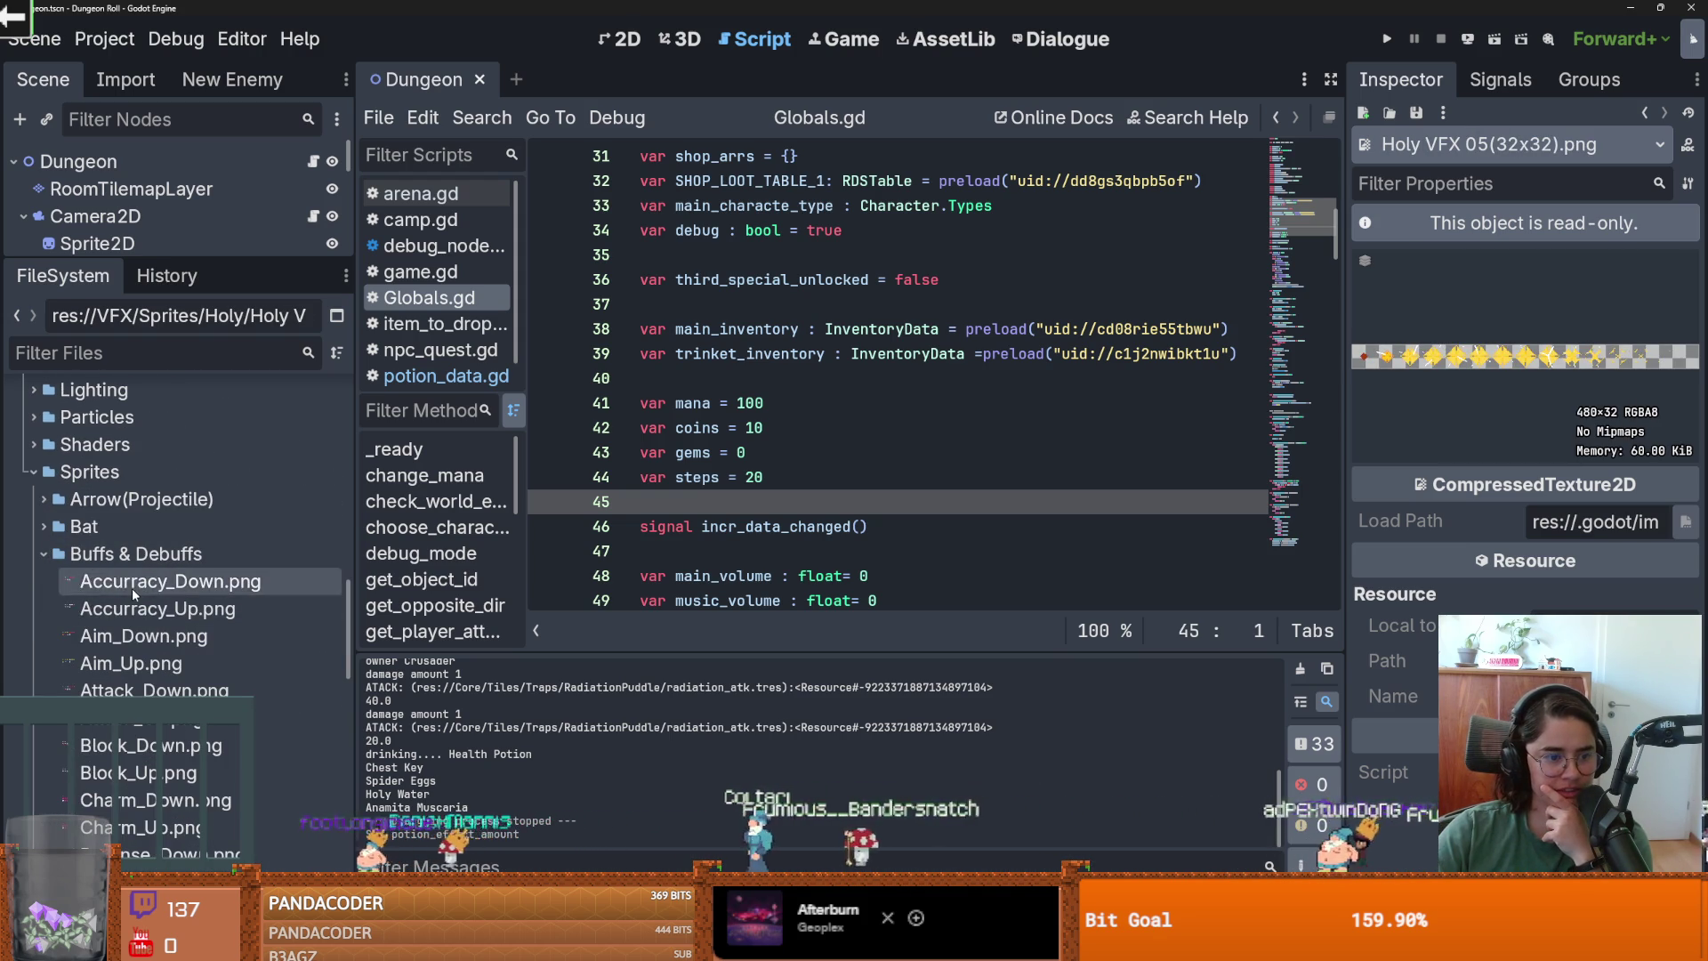
# Preview the Accurracy, Aim, Attack, Block, Charm and Defense_Down buff sprite sheets.
pyautogui.click(138, 608)
pyautogui.click(134, 663)
pyautogui.scroll(-1, 142, 623)
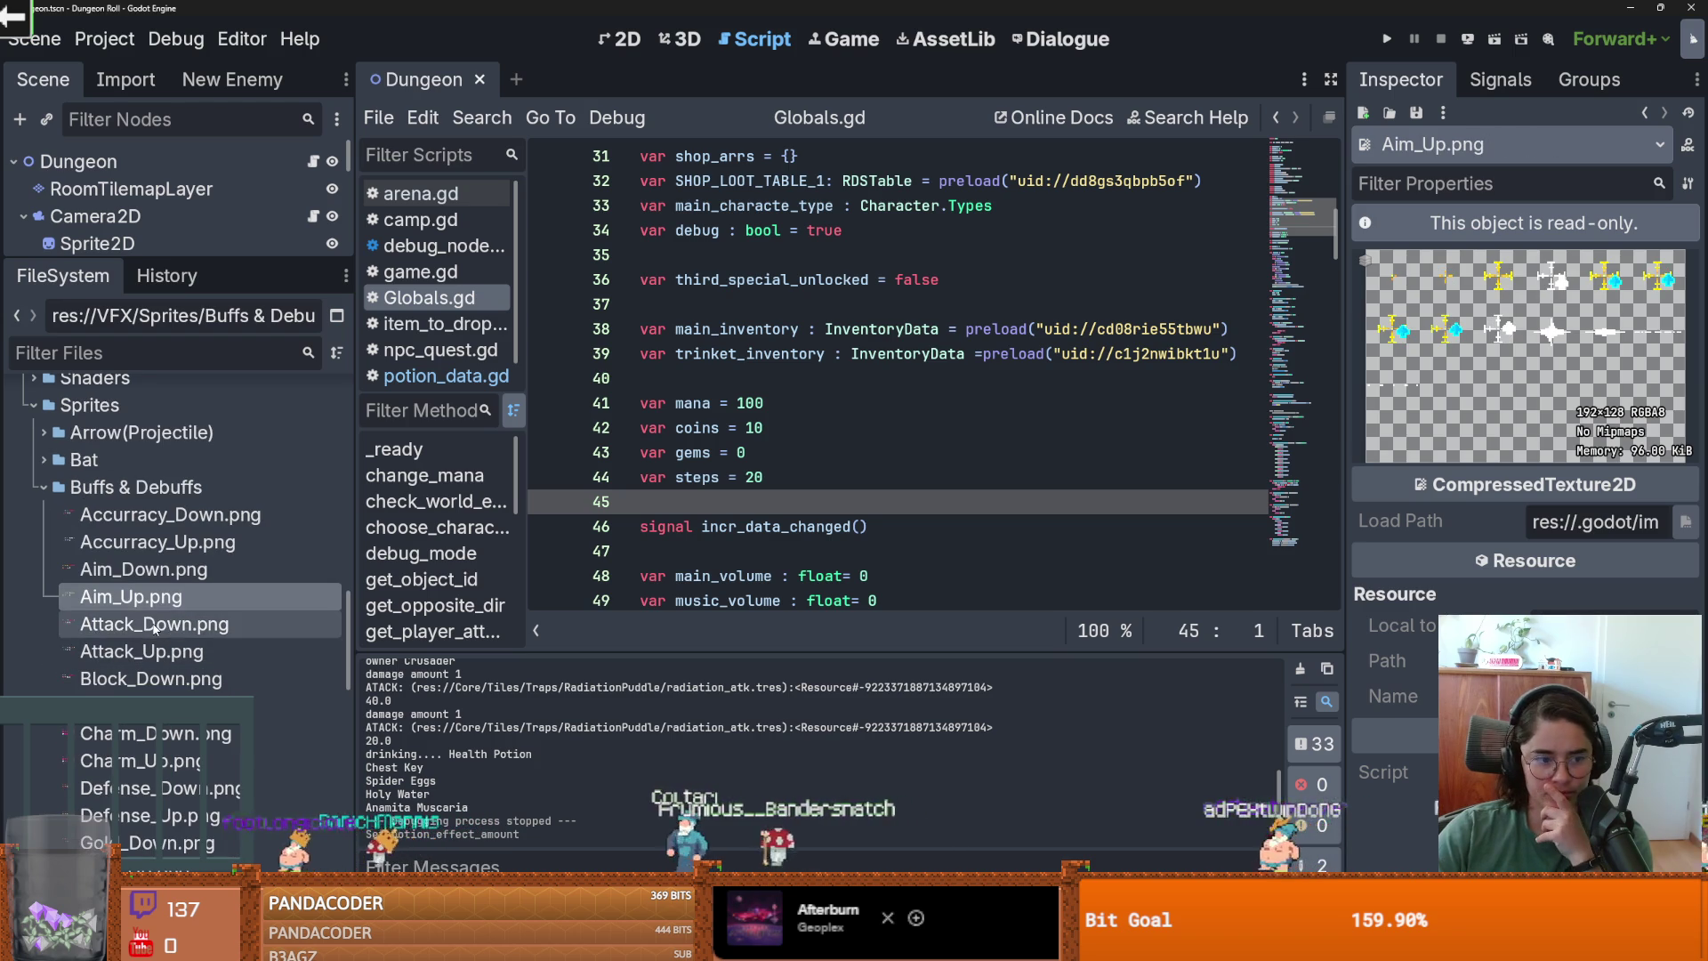
pyautogui.click(153, 624)
pyautogui.click(147, 651)
pyautogui.click(156, 678)
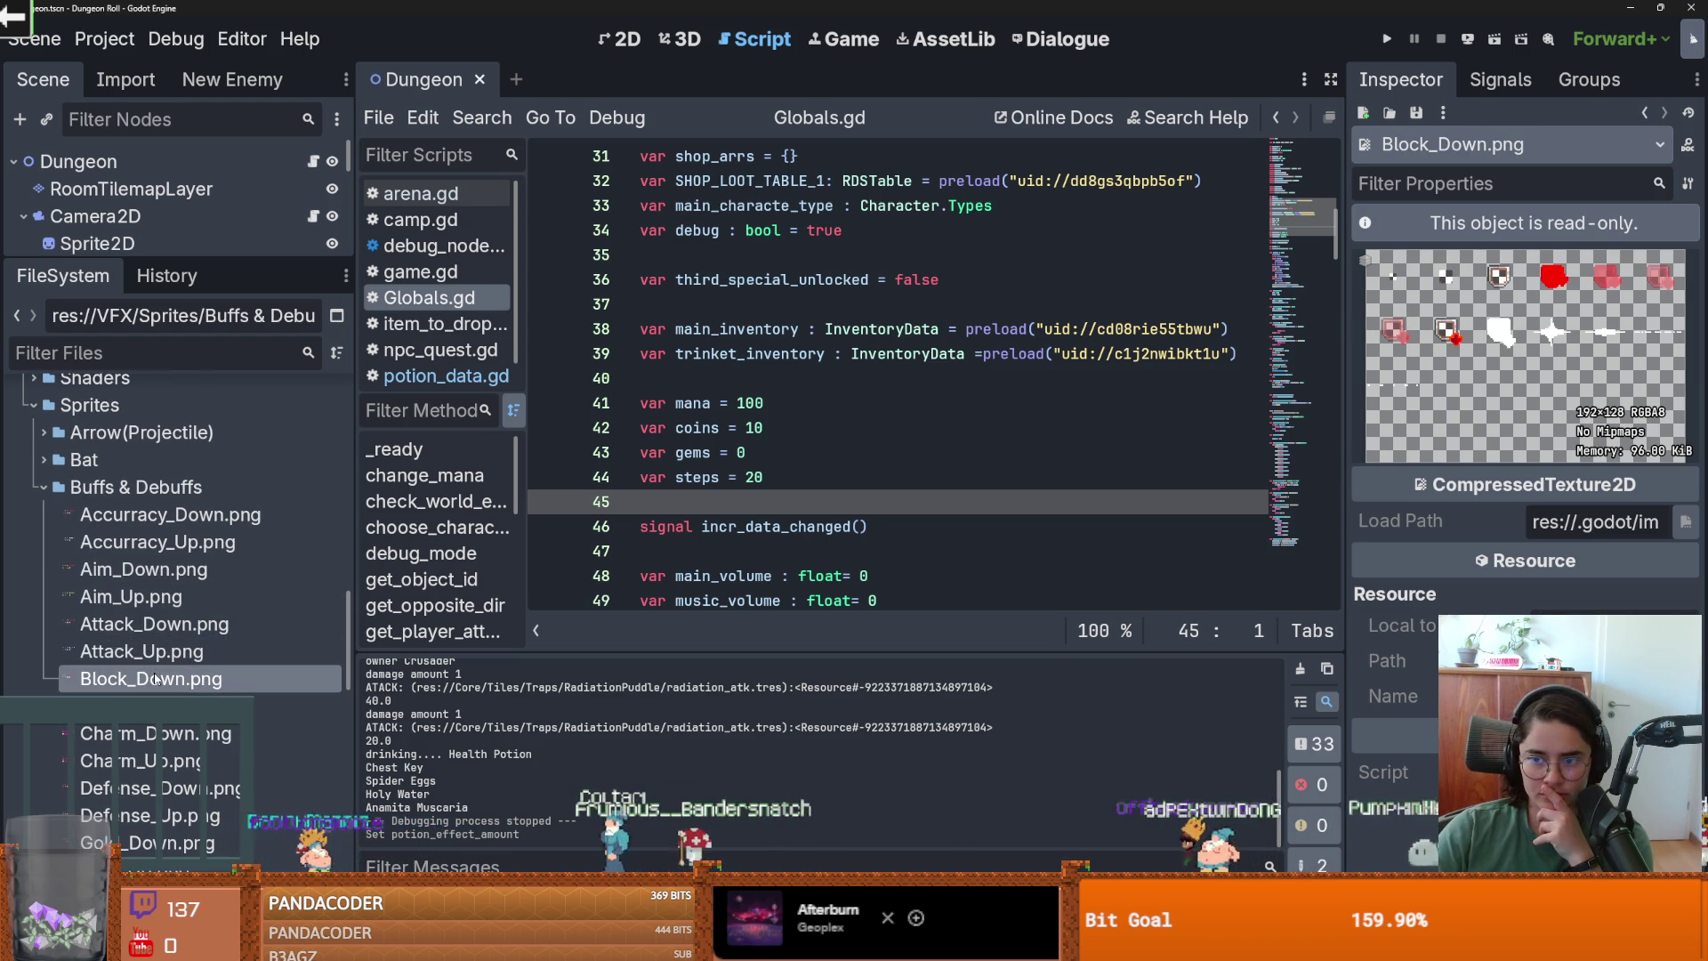
pyautogui.scroll(-1, 166, 676)
pyautogui.click(160, 638)
pyautogui.click(165, 665)
pyautogui.click(164, 692)
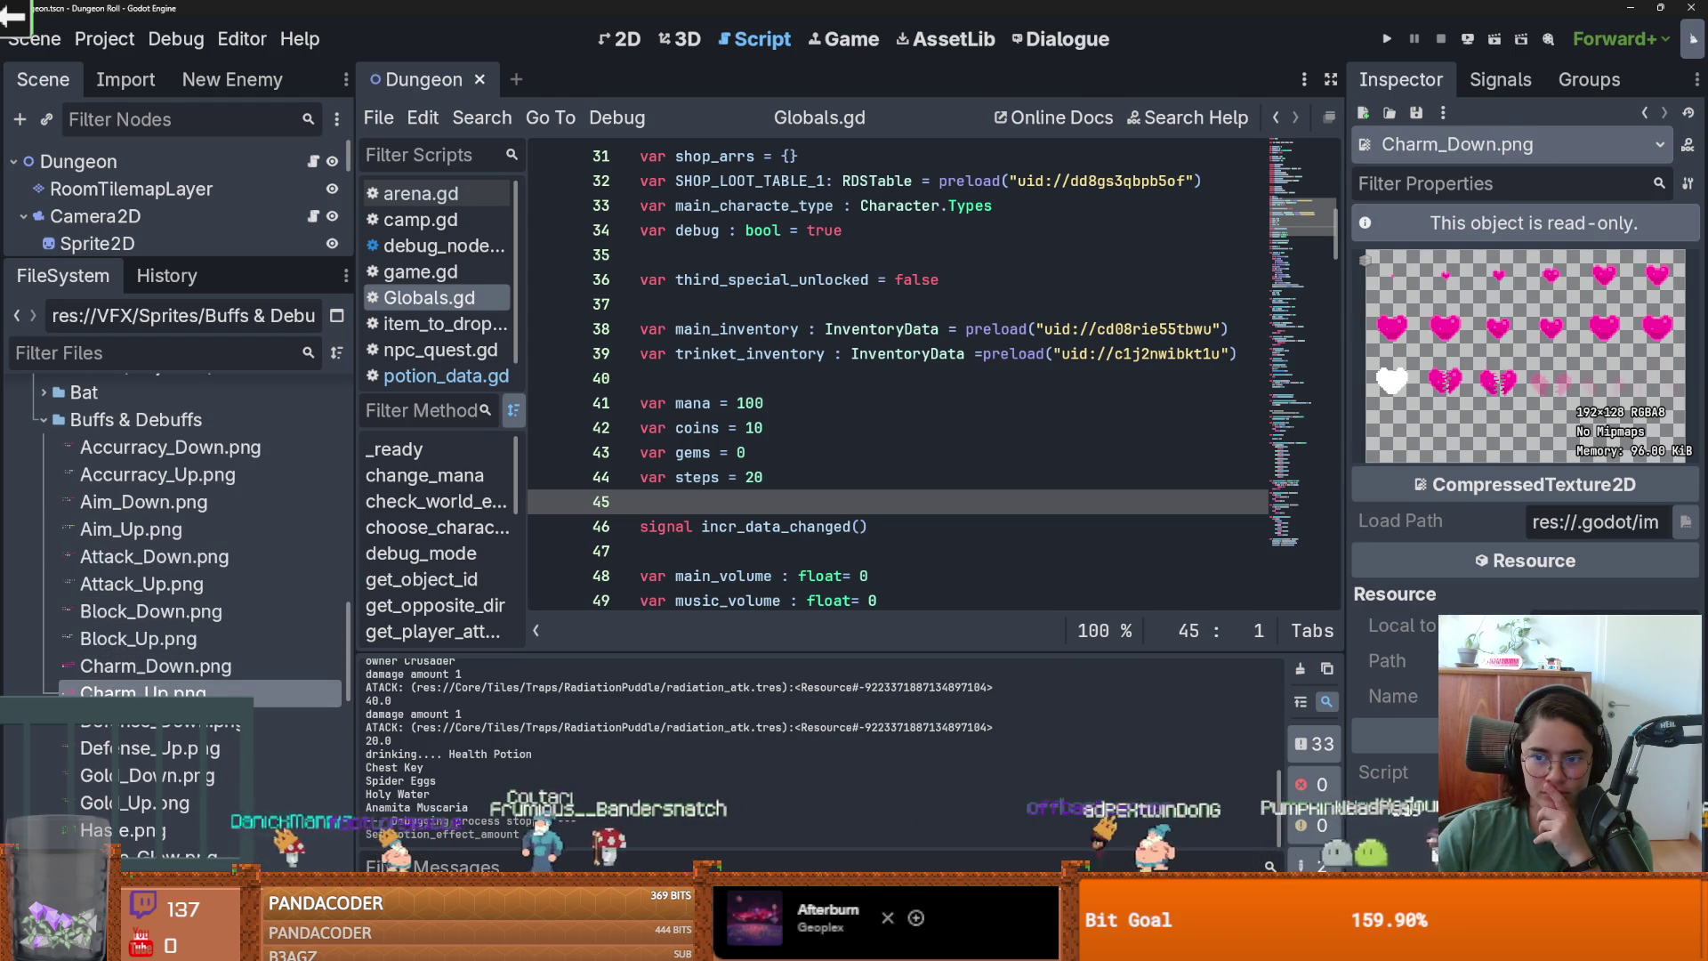
pyautogui.click(161, 719)
# Preview Defense_Up, Gold_Down, Haste, Haste_Glow, Health_Down and the Health_Up heart sprites.
pyautogui.scroll(-1, 165, 676)
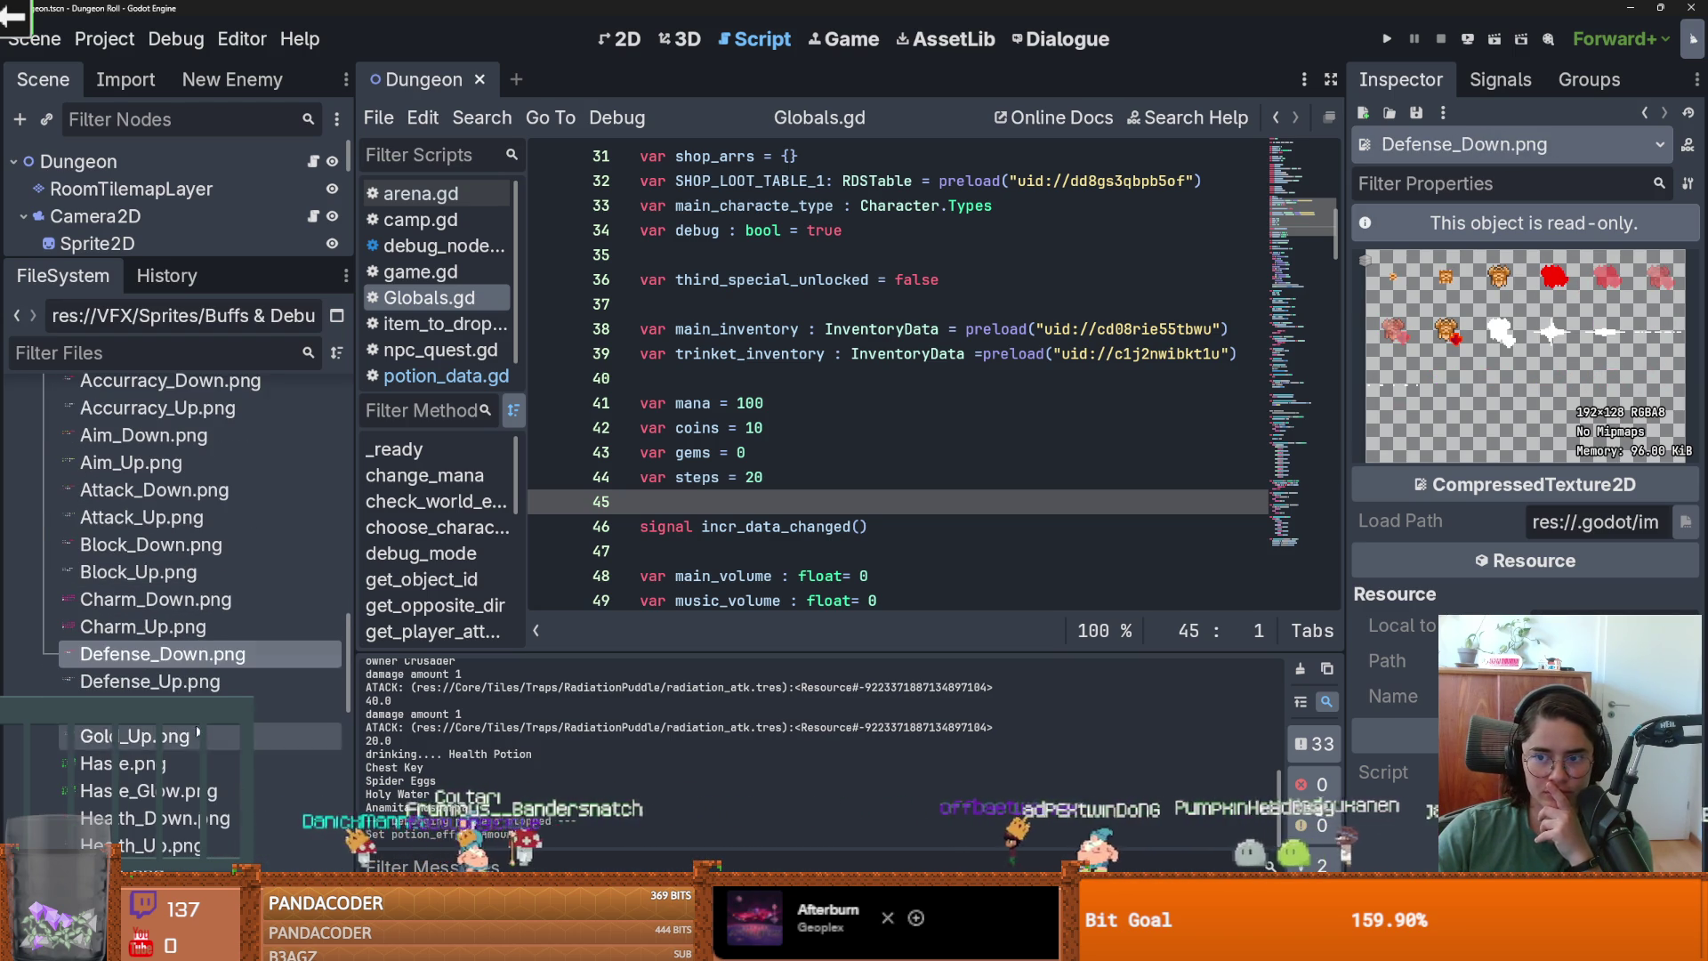
pyautogui.click(152, 680)
pyautogui.scroll(-2, 169, 622)
pyautogui.click(147, 575)
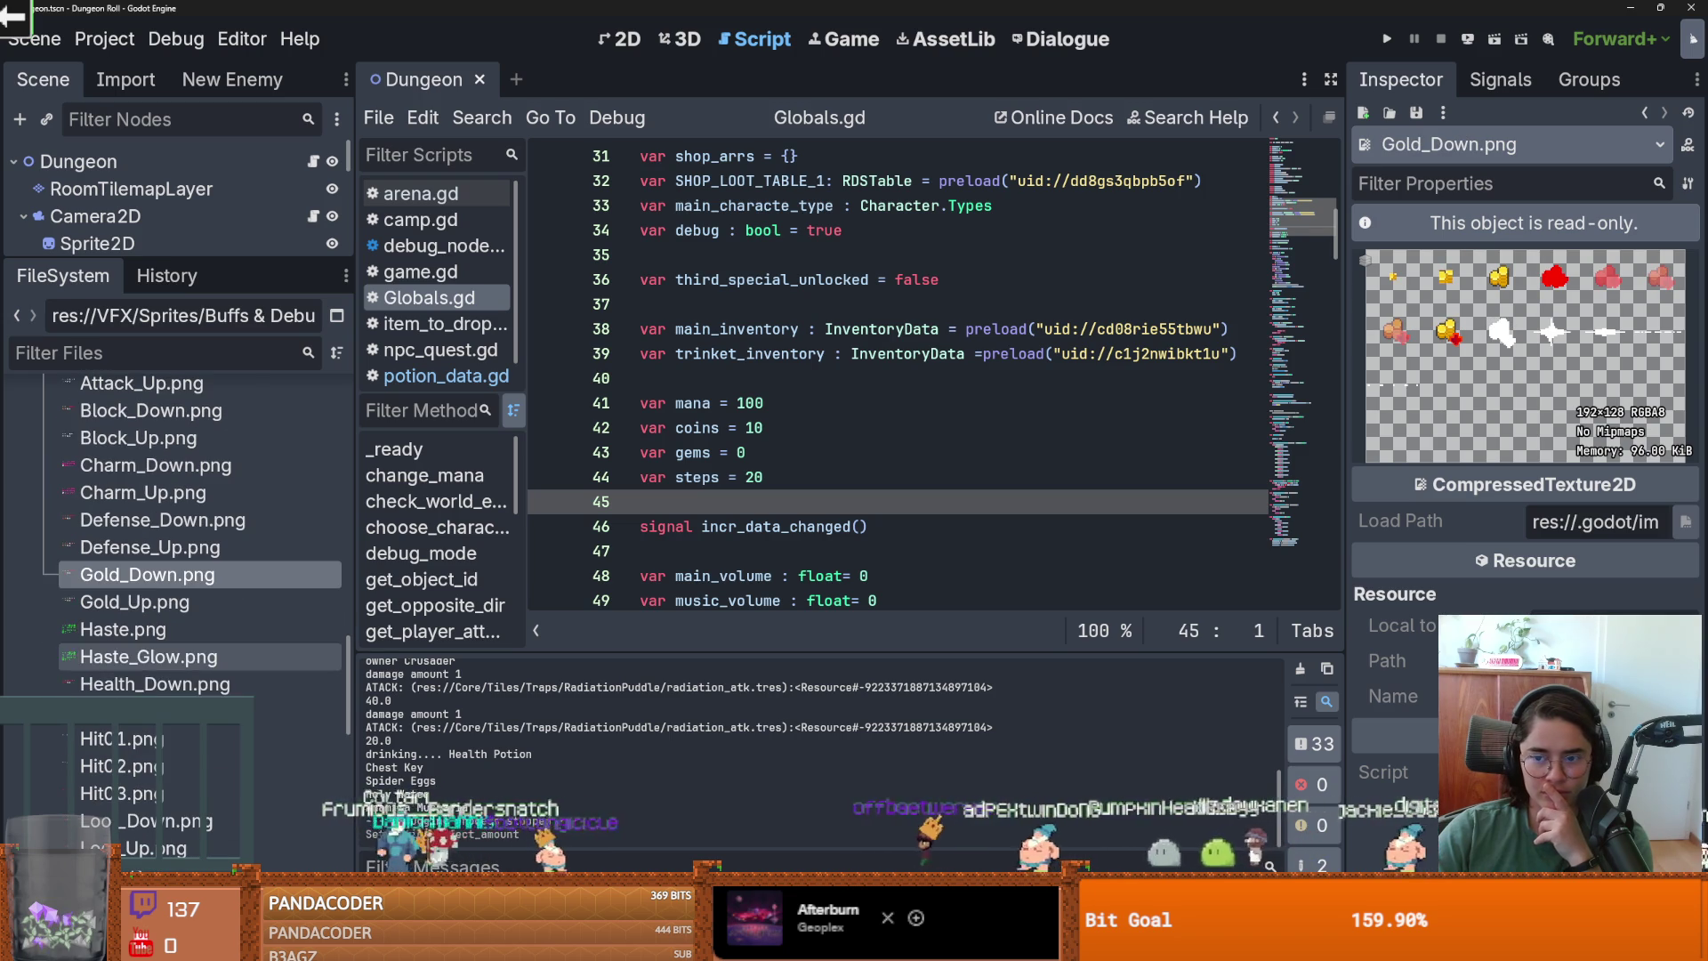
pyautogui.click(174, 632)
pyautogui.click(178, 657)
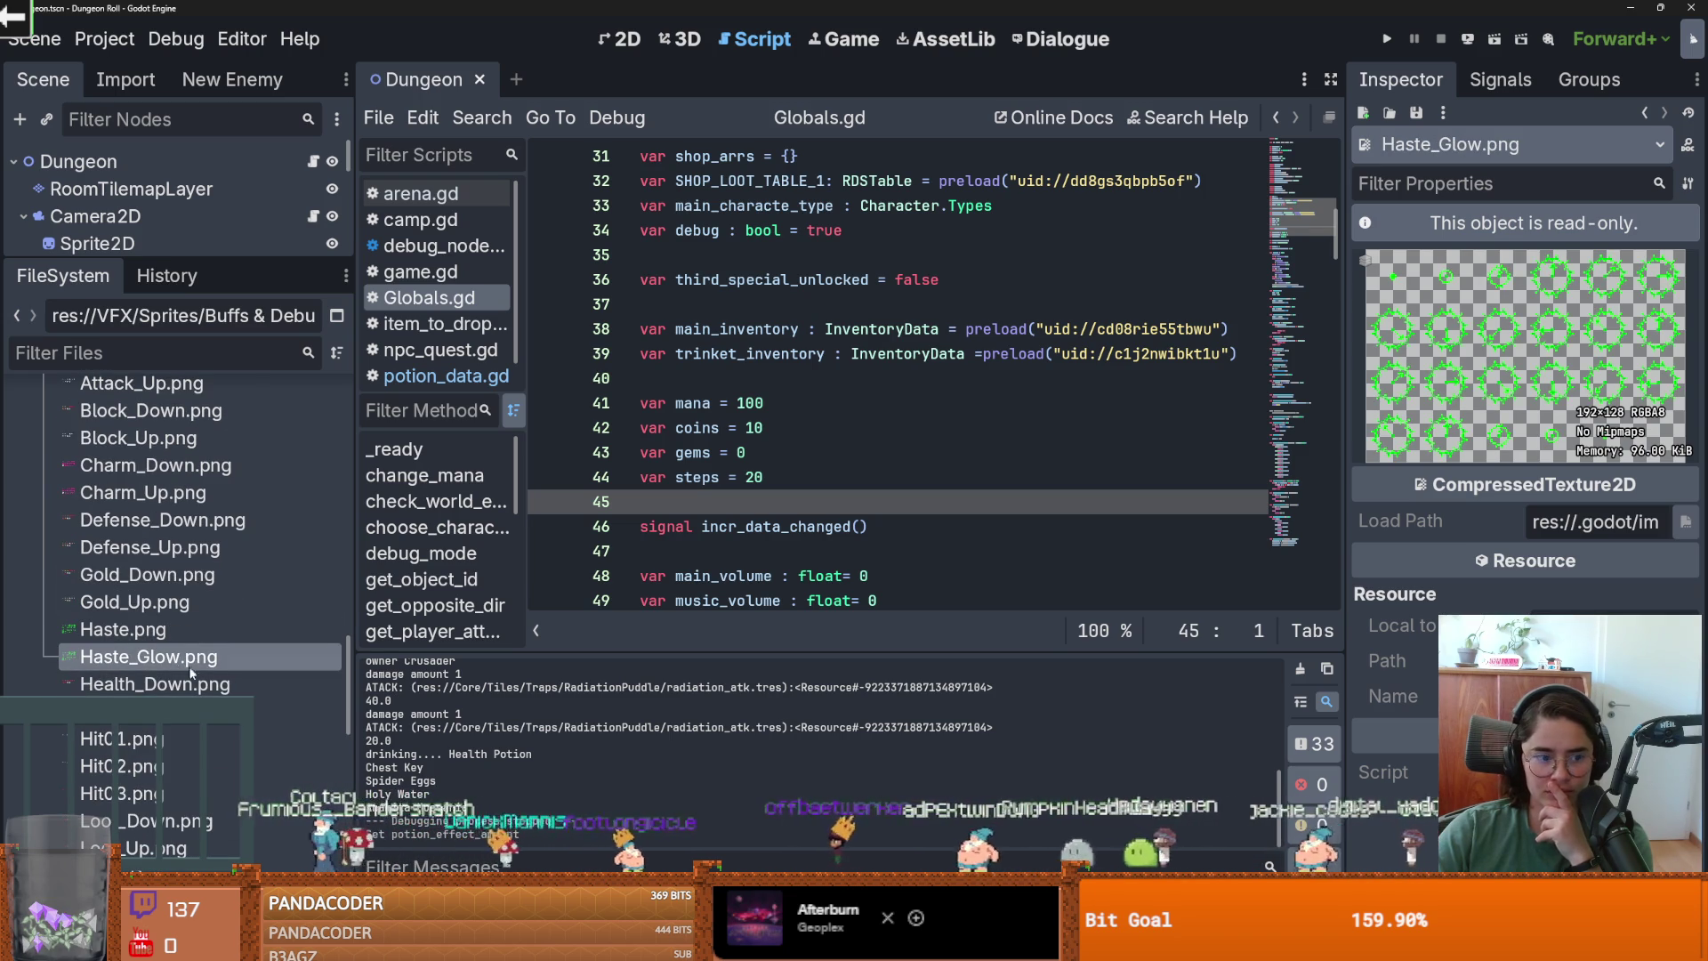
pyautogui.scroll(-1, 187, 669)
pyautogui.click(183, 617)
pyautogui.click(180, 647)
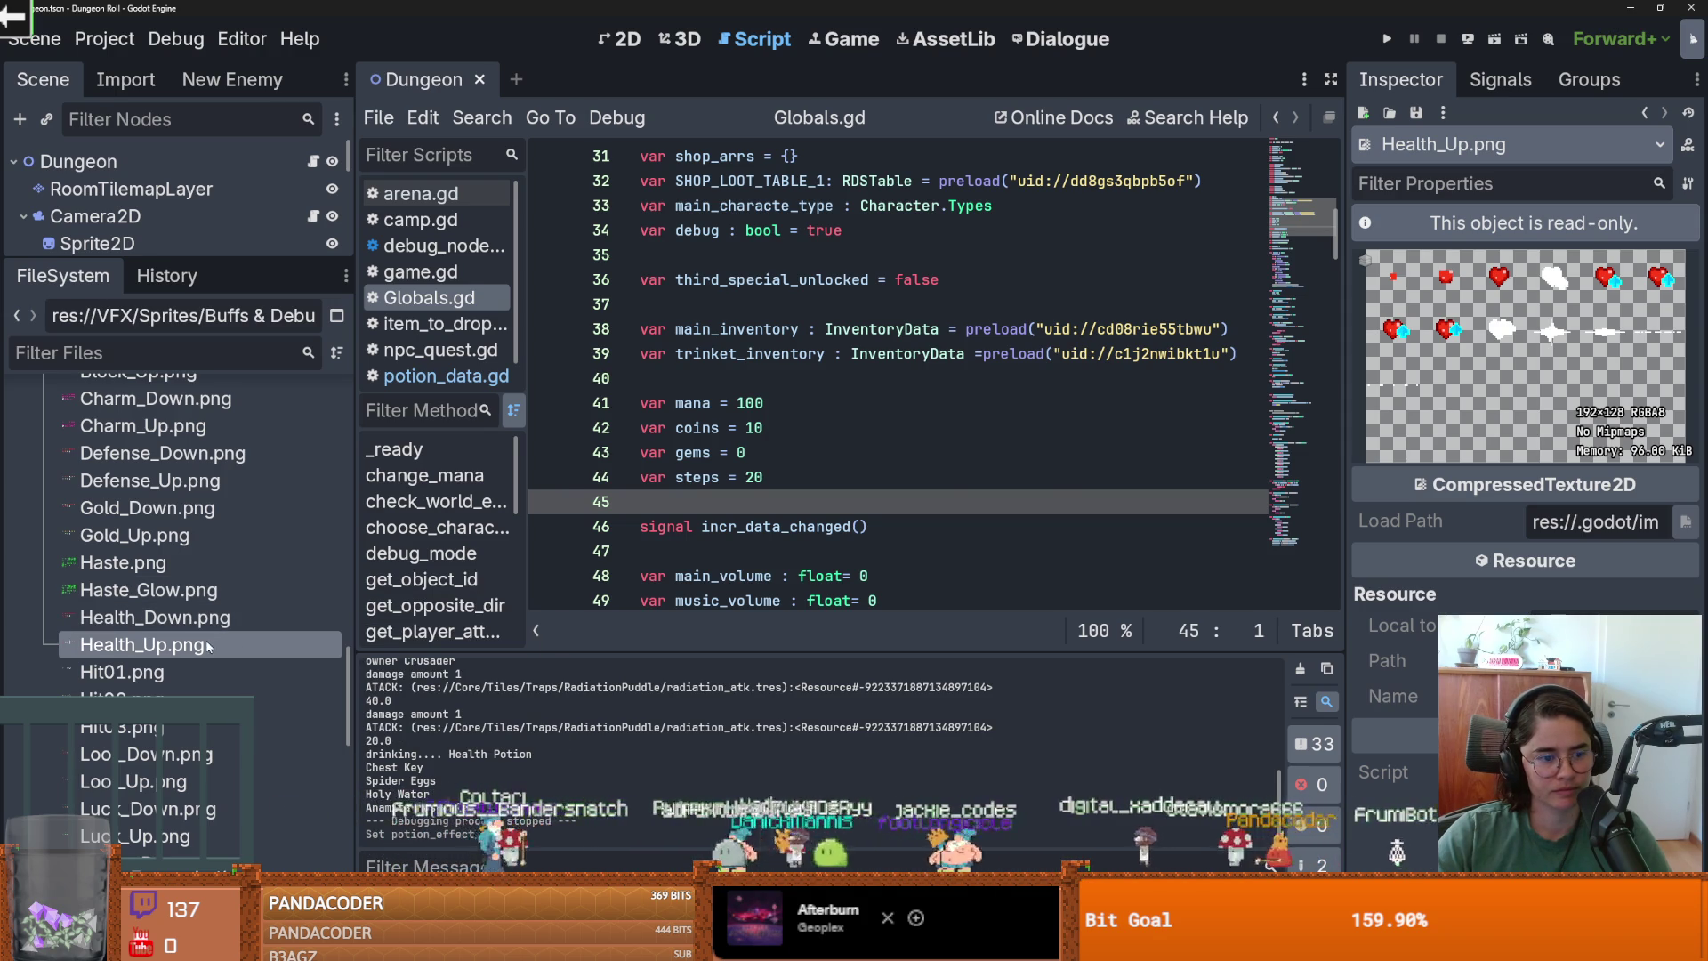
# Preview the Hit01–Hit03 and Loot sprite sheets, then return to the Health heart sprites.
pyautogui.click(133, 673)
pyautogui.click(142, 699)
pyautogui.click(160, 676)
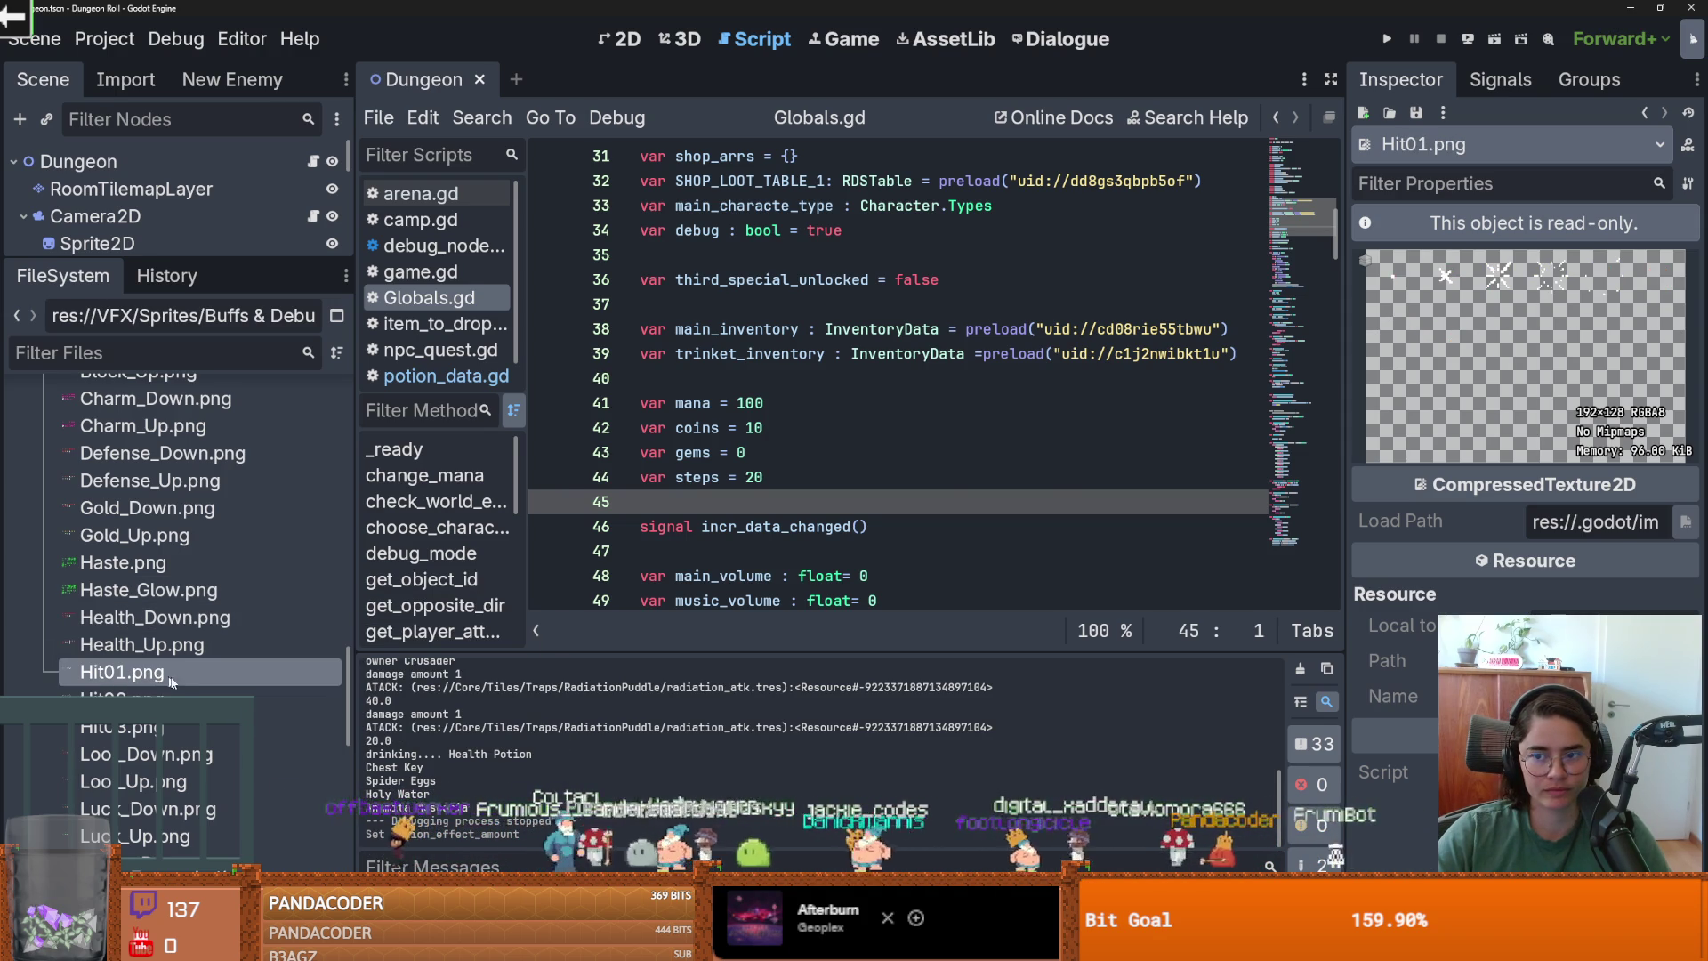
pyautogui.click(160, 699)
pyautogui.click(163, 728)
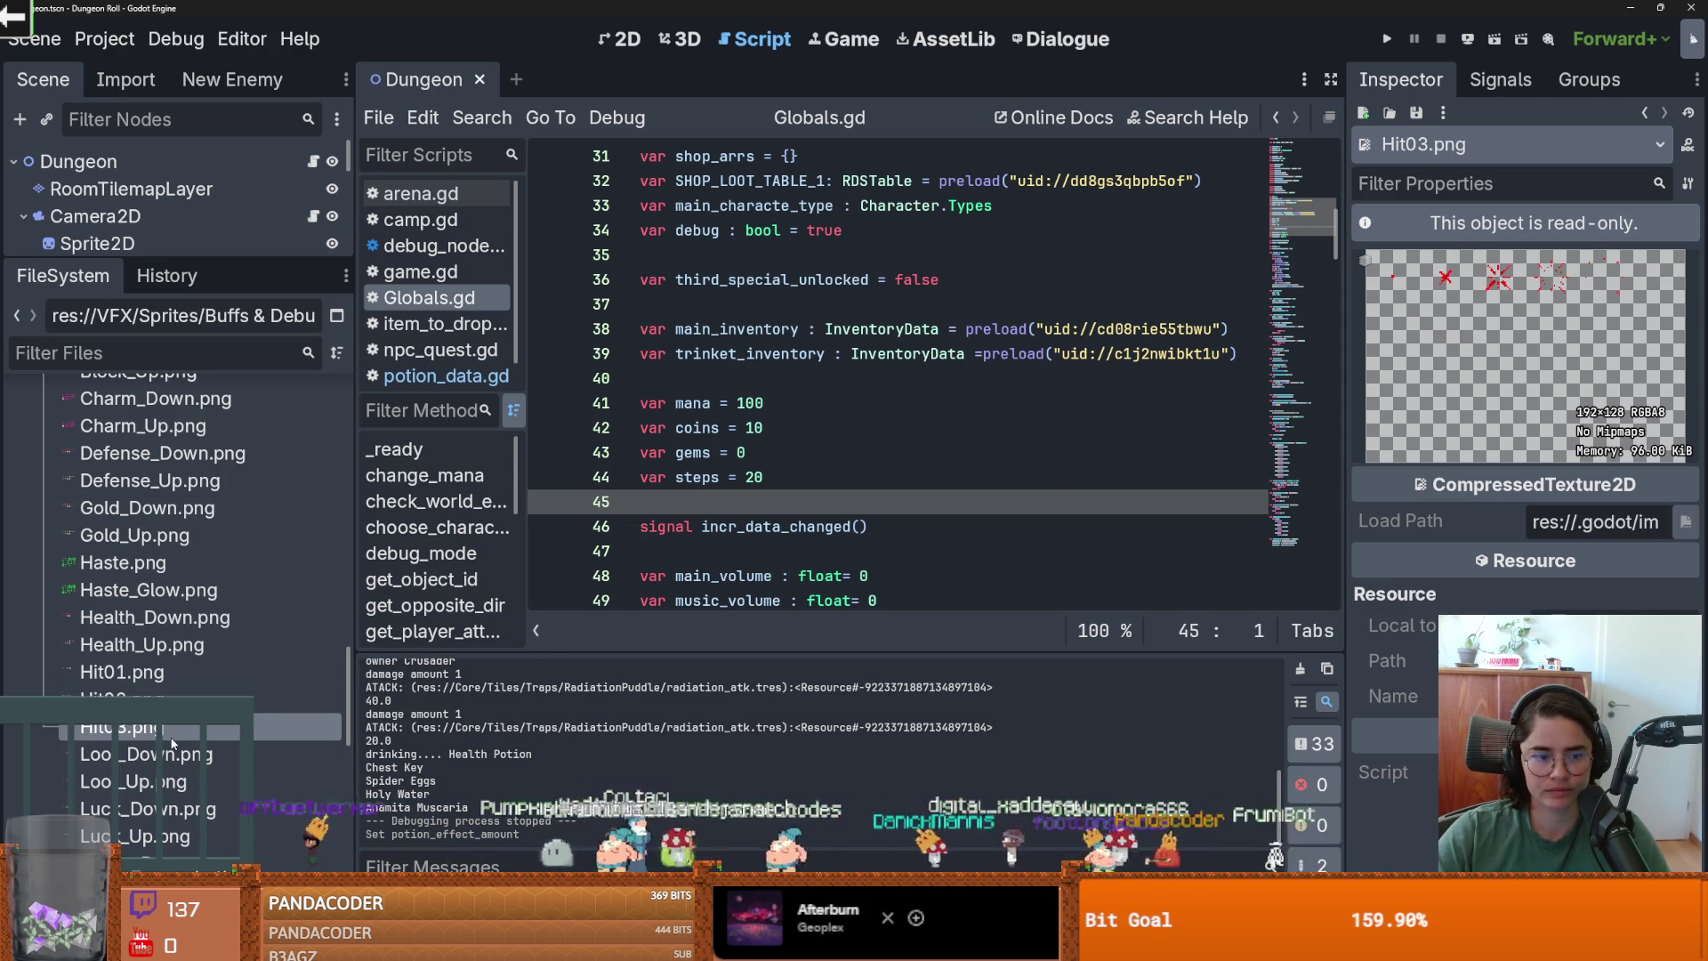
pyautogui.click(169, 755)
pyautogui.click(168, 781)
pyautogui.scroll(2, 158, 712)
pyautogui.click(157, 692)
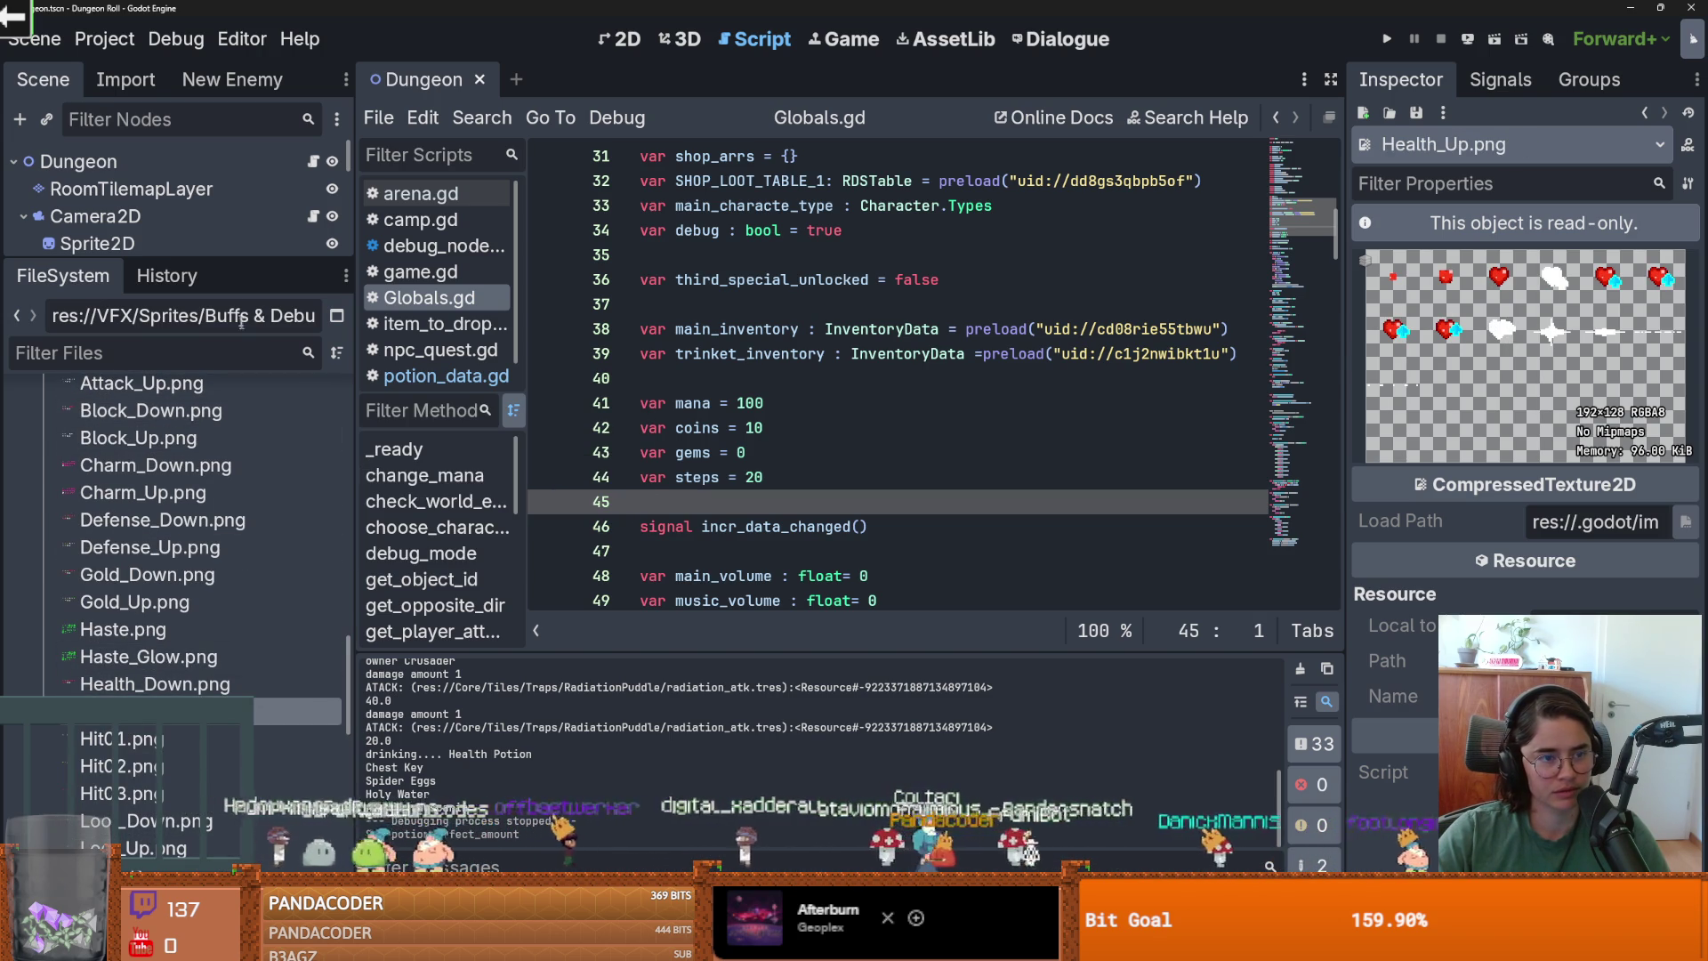
pyautogui.moveTo(220, 258); pyautogui.dragTo(162, 509)
# Filter the project files by 'crusader' and check the file actions for crusader.tscn.
pyautogui.click(143, 582)
pyautogui.write('crusader')
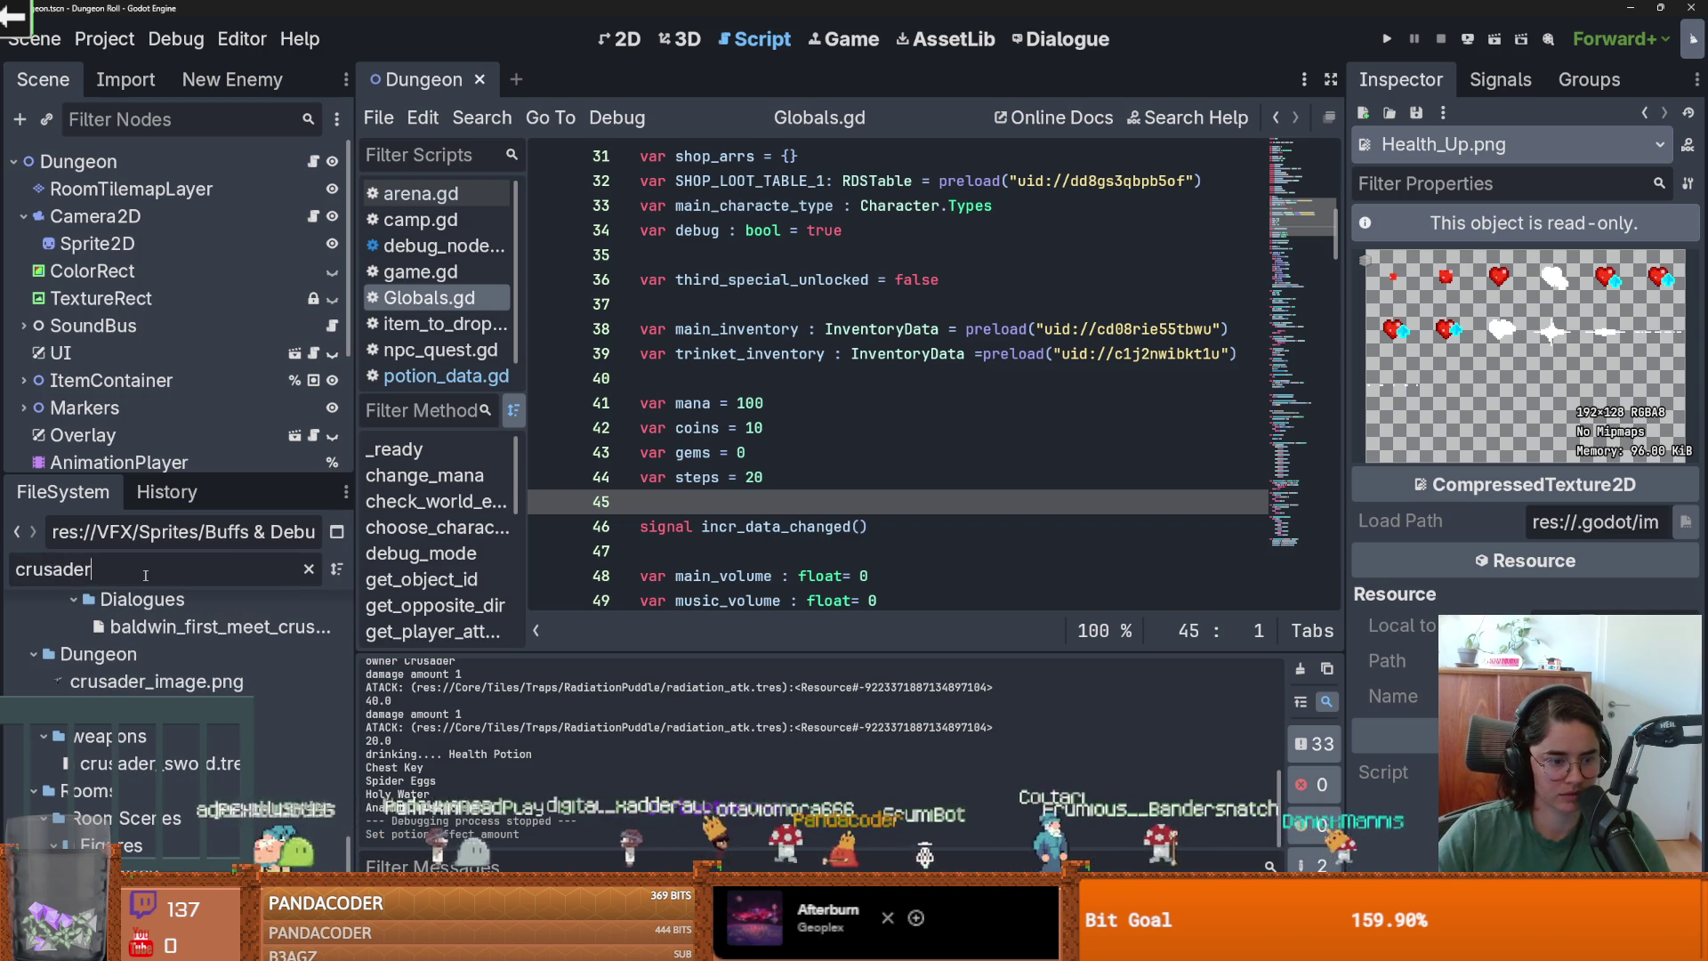
pyautogui.scroll(-3, 206, 785)
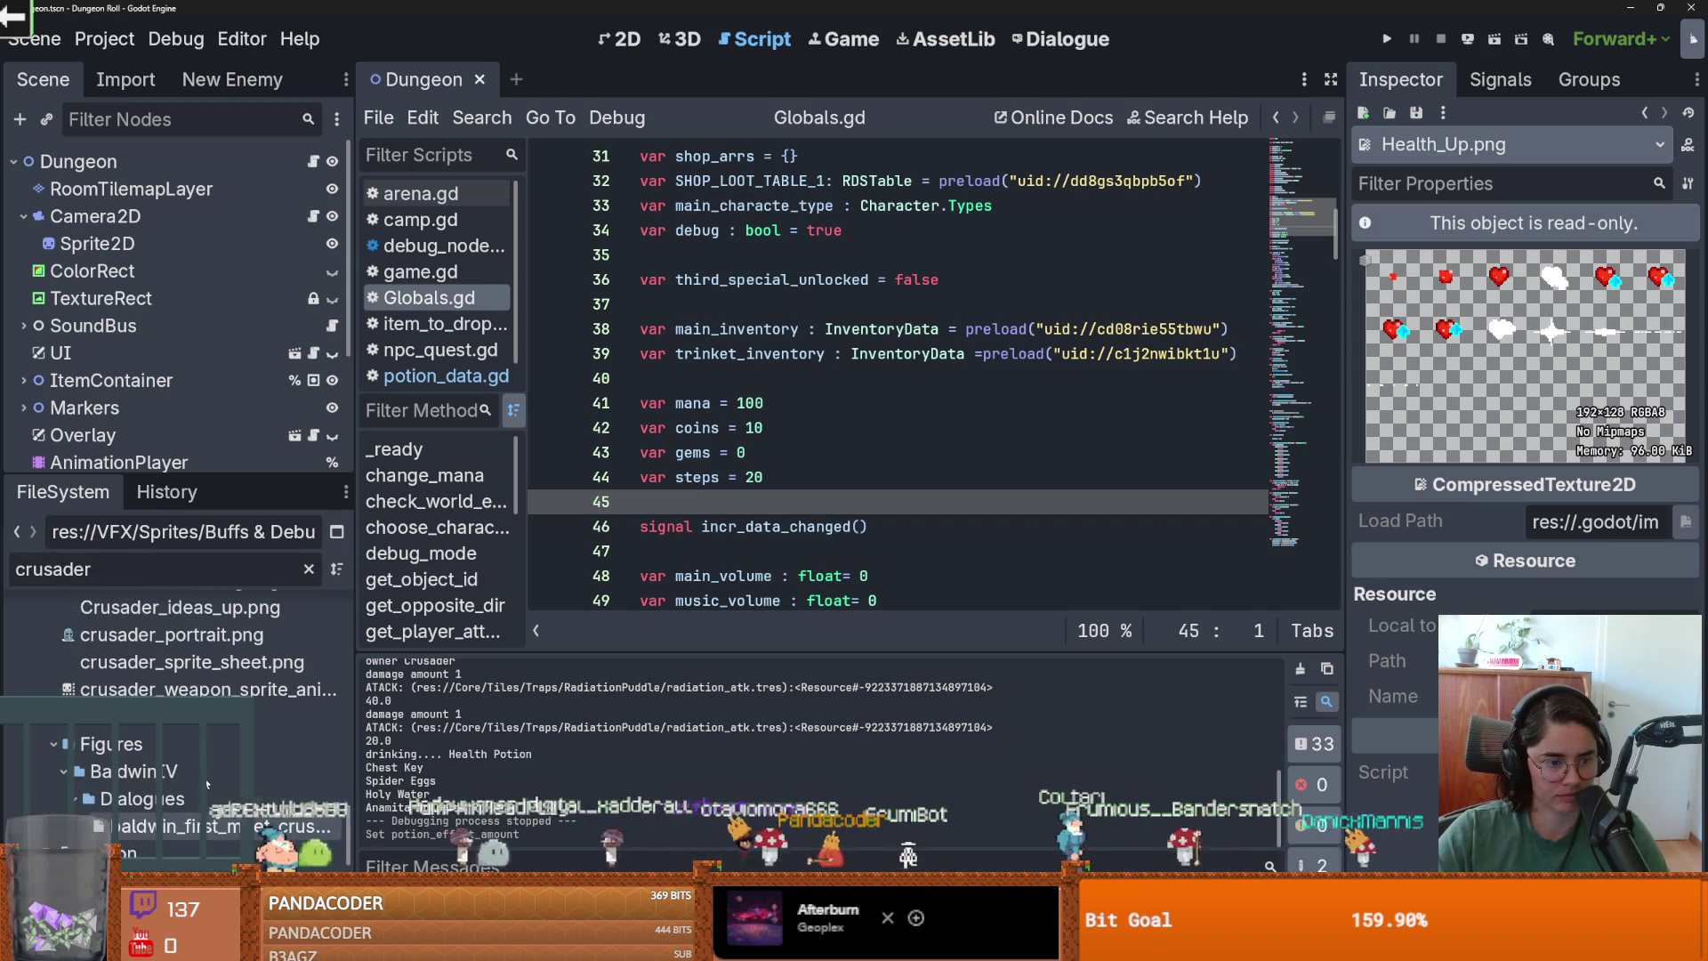
pyautogui.moveTo(352, 789); pyautogui.dragTo(345, 788)
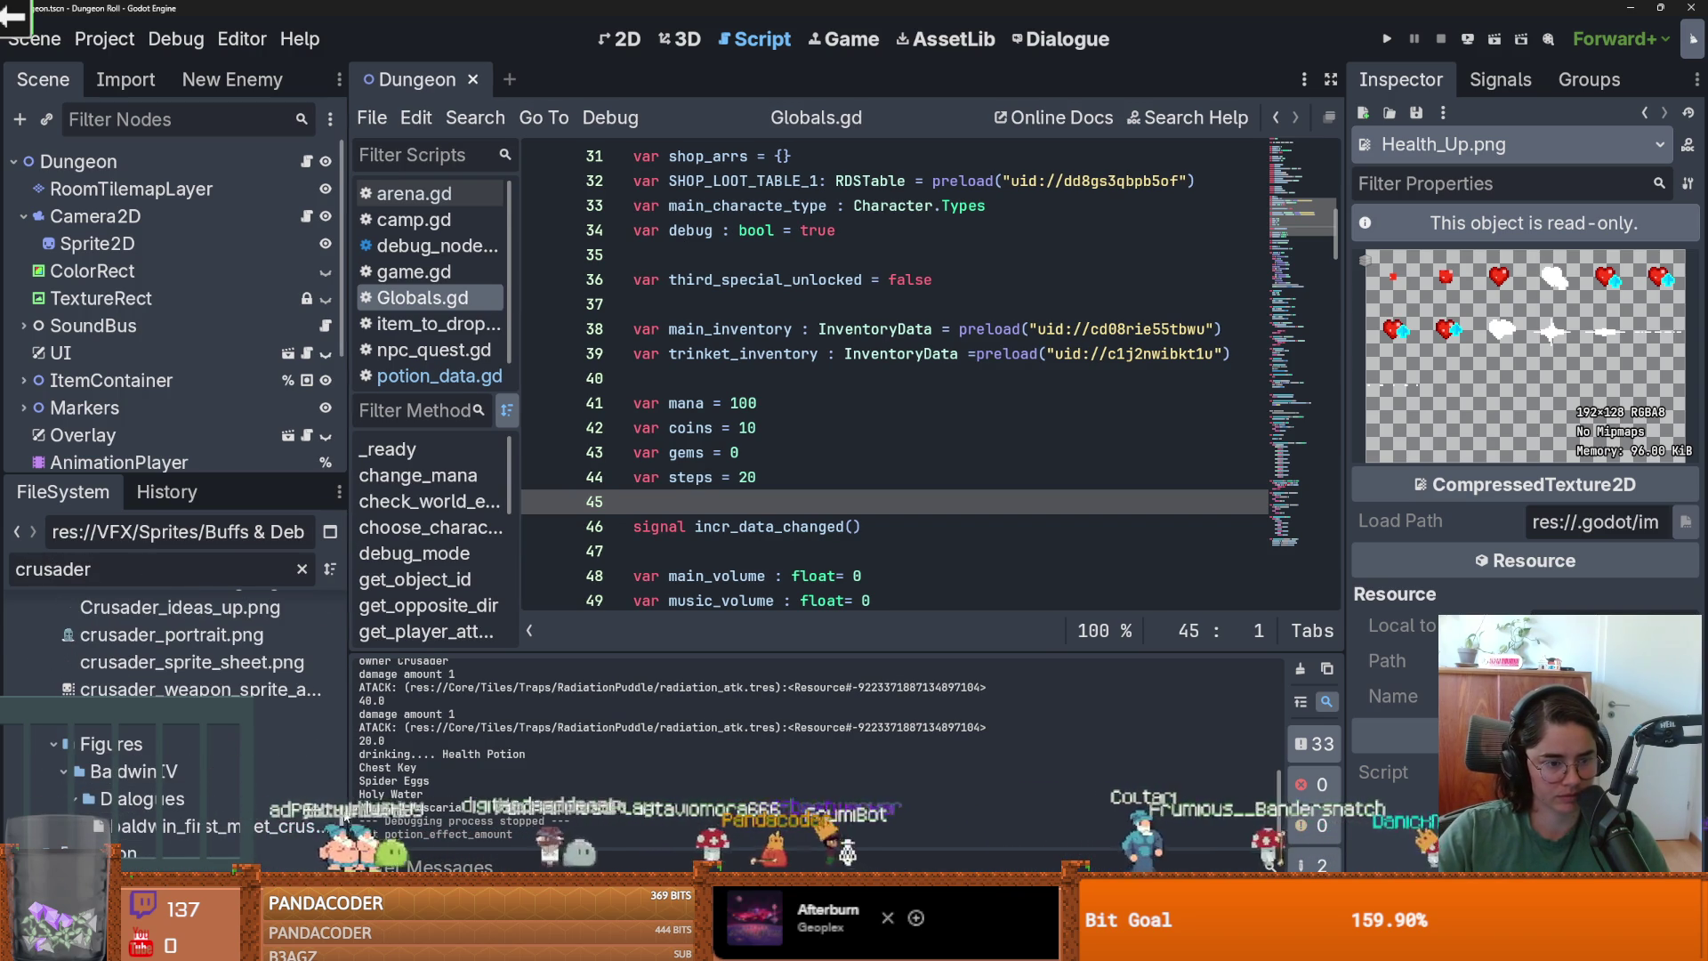
pyautogui.scroll(5, 194, 682)
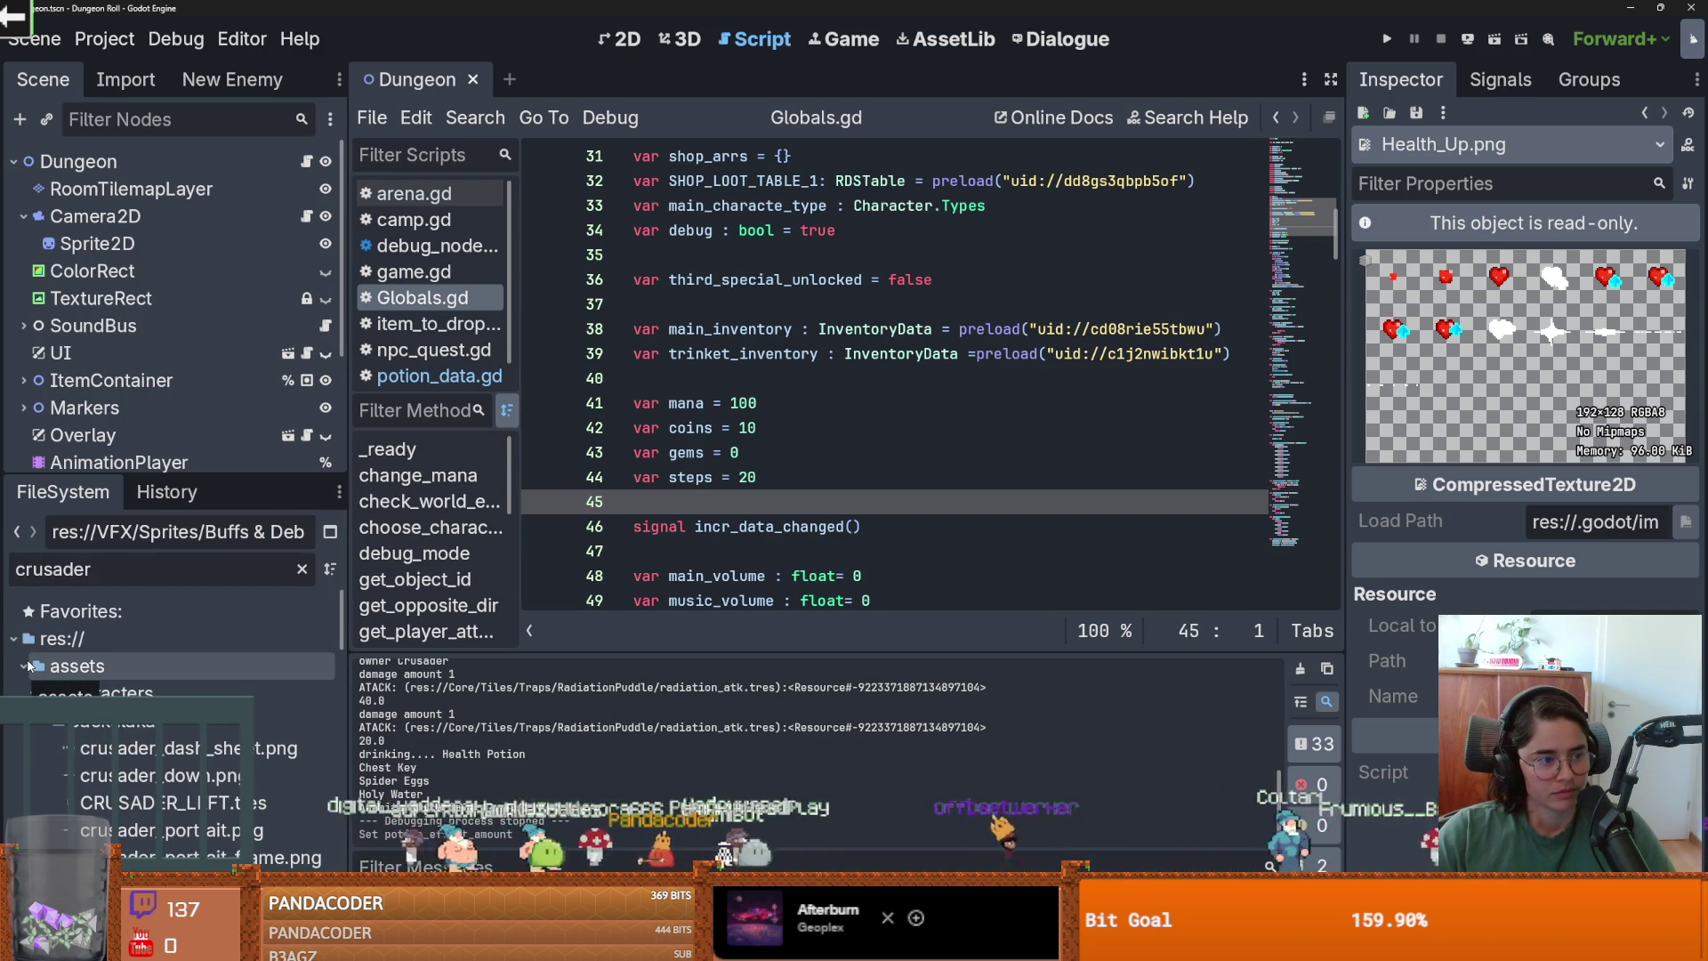
pyautogui.click(133, 612)
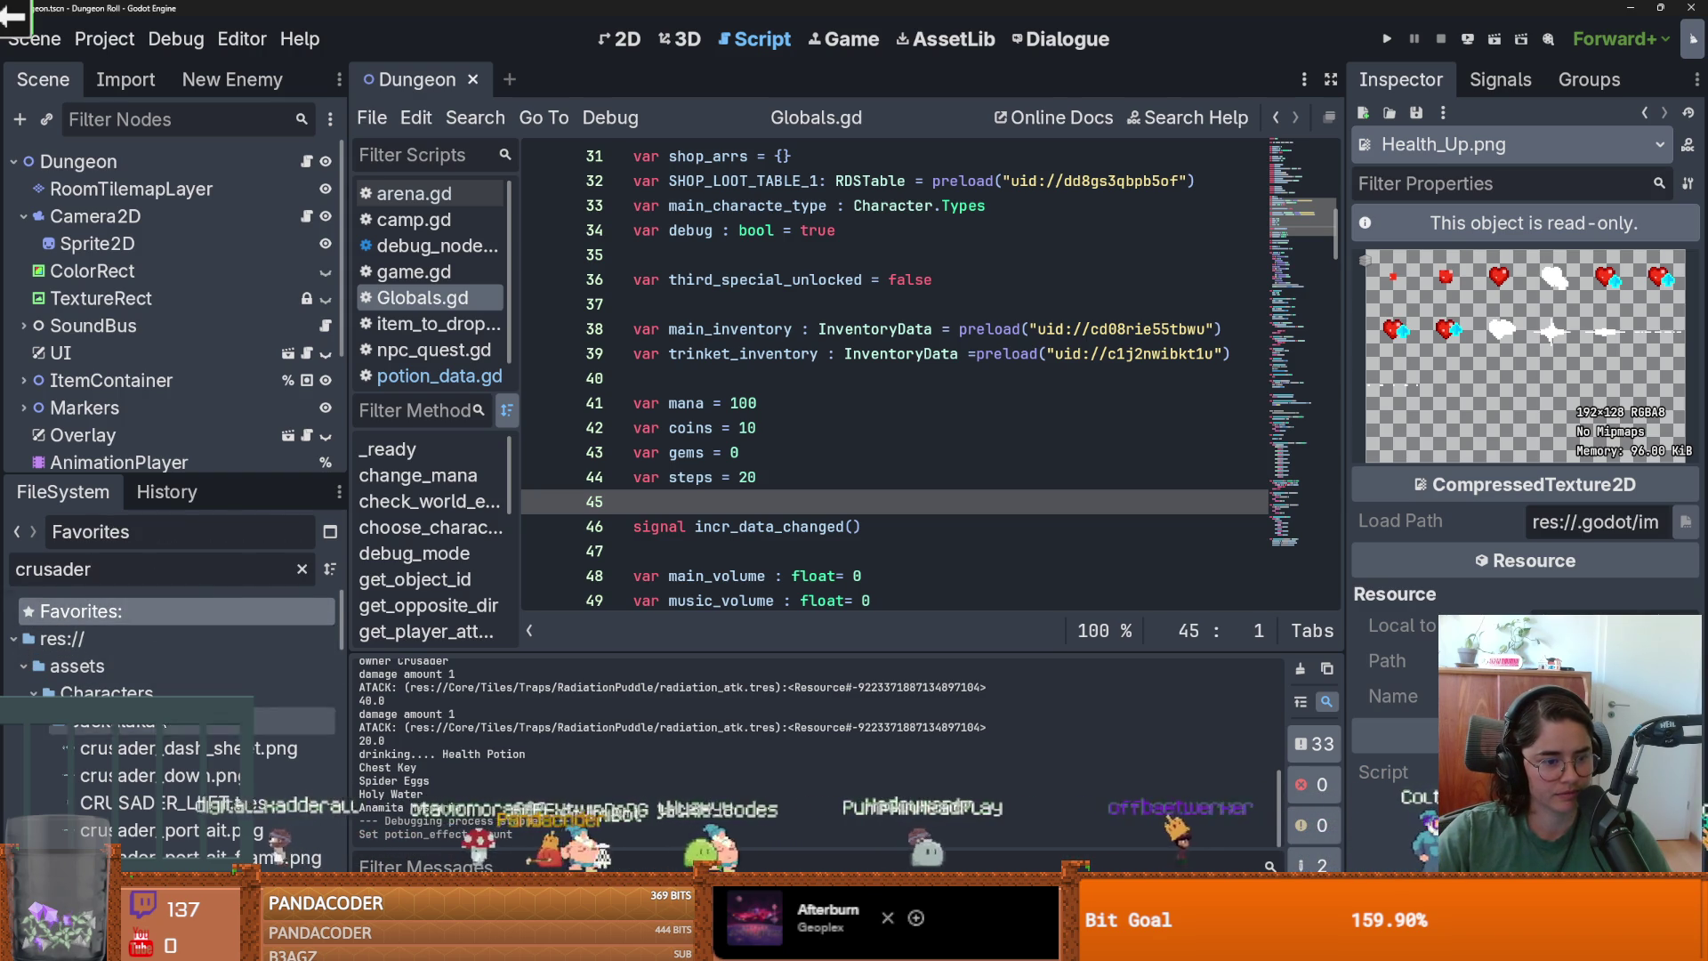
pyautogui.scroll(-5, 165, 712)
pyautogui.scroll(-10, 165, 728)
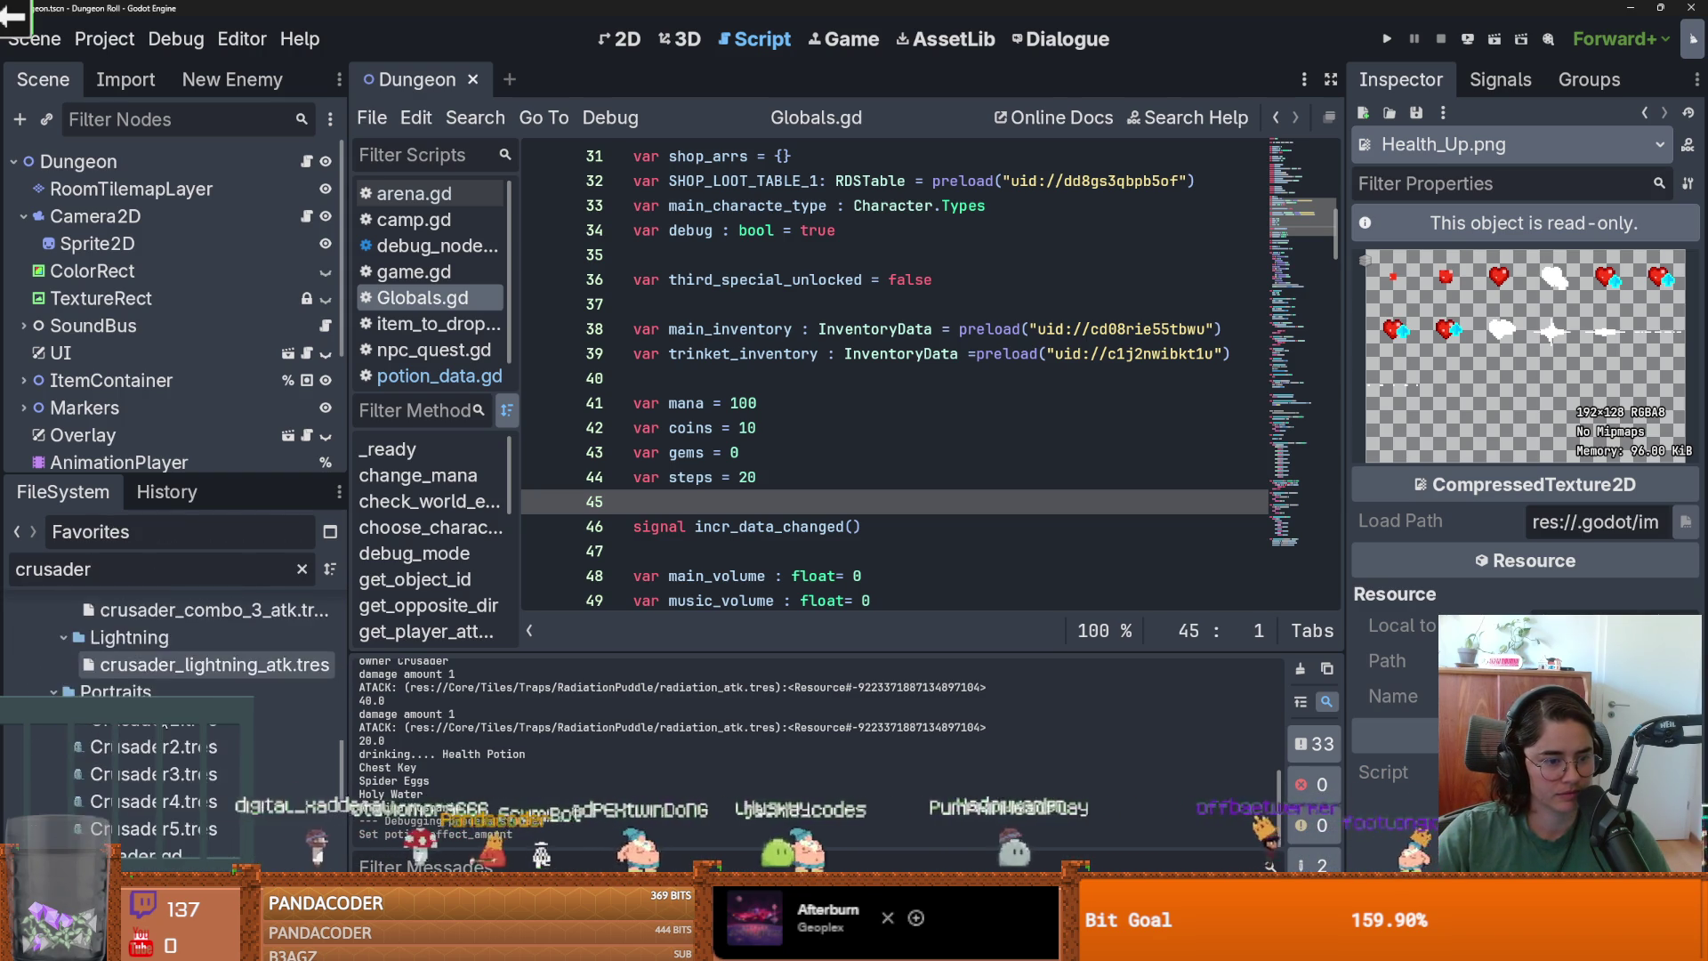
pyautogui.rightClick(162, 684)
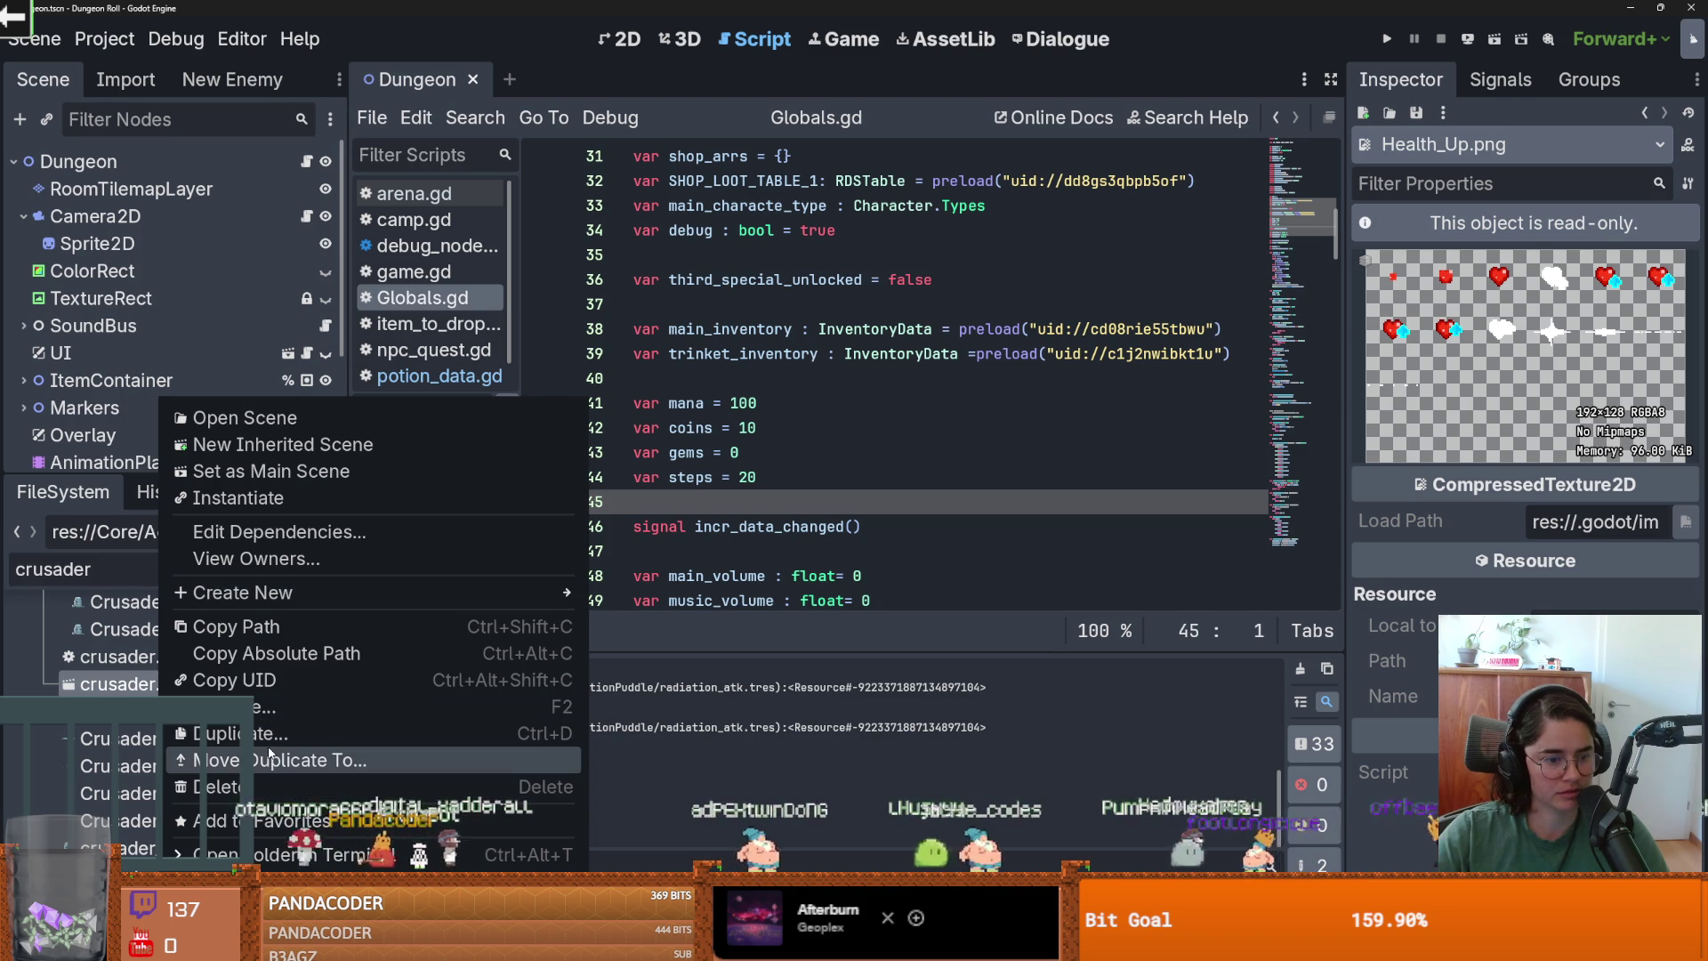
pyautogui.click(712, 303)
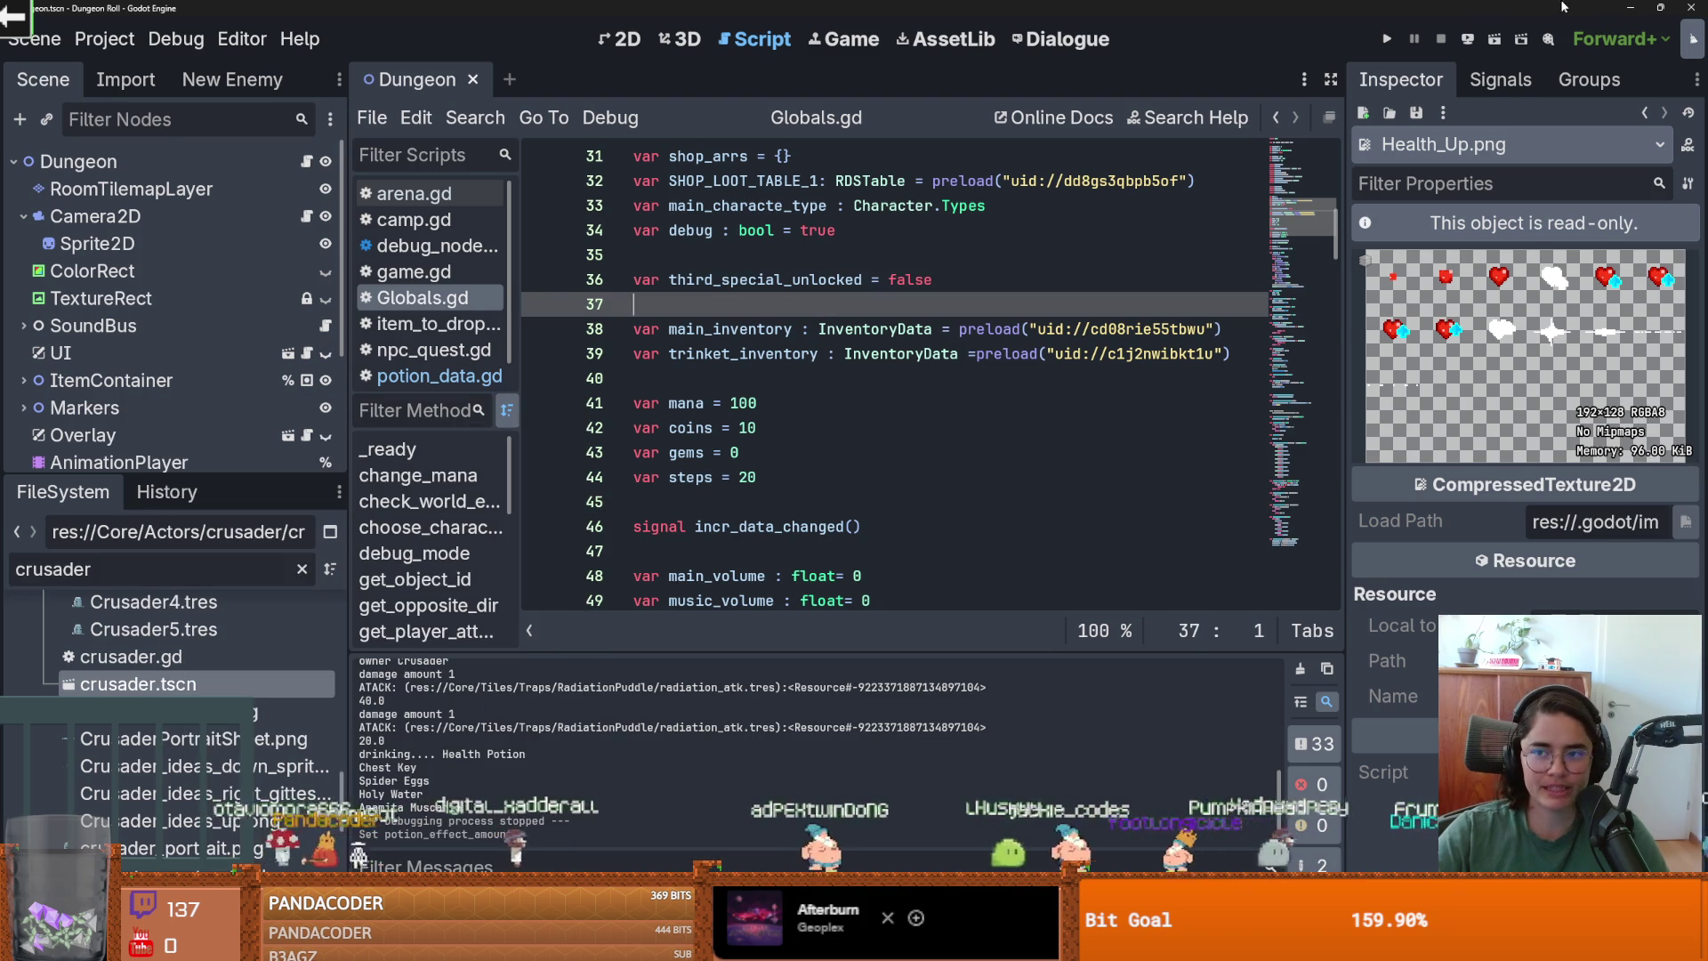
# Minimize the Godot editor and project list, then open the .godot folder from the desktop.
pyautogui.click(1633, 7)
pyautogui.click(1632, 8)
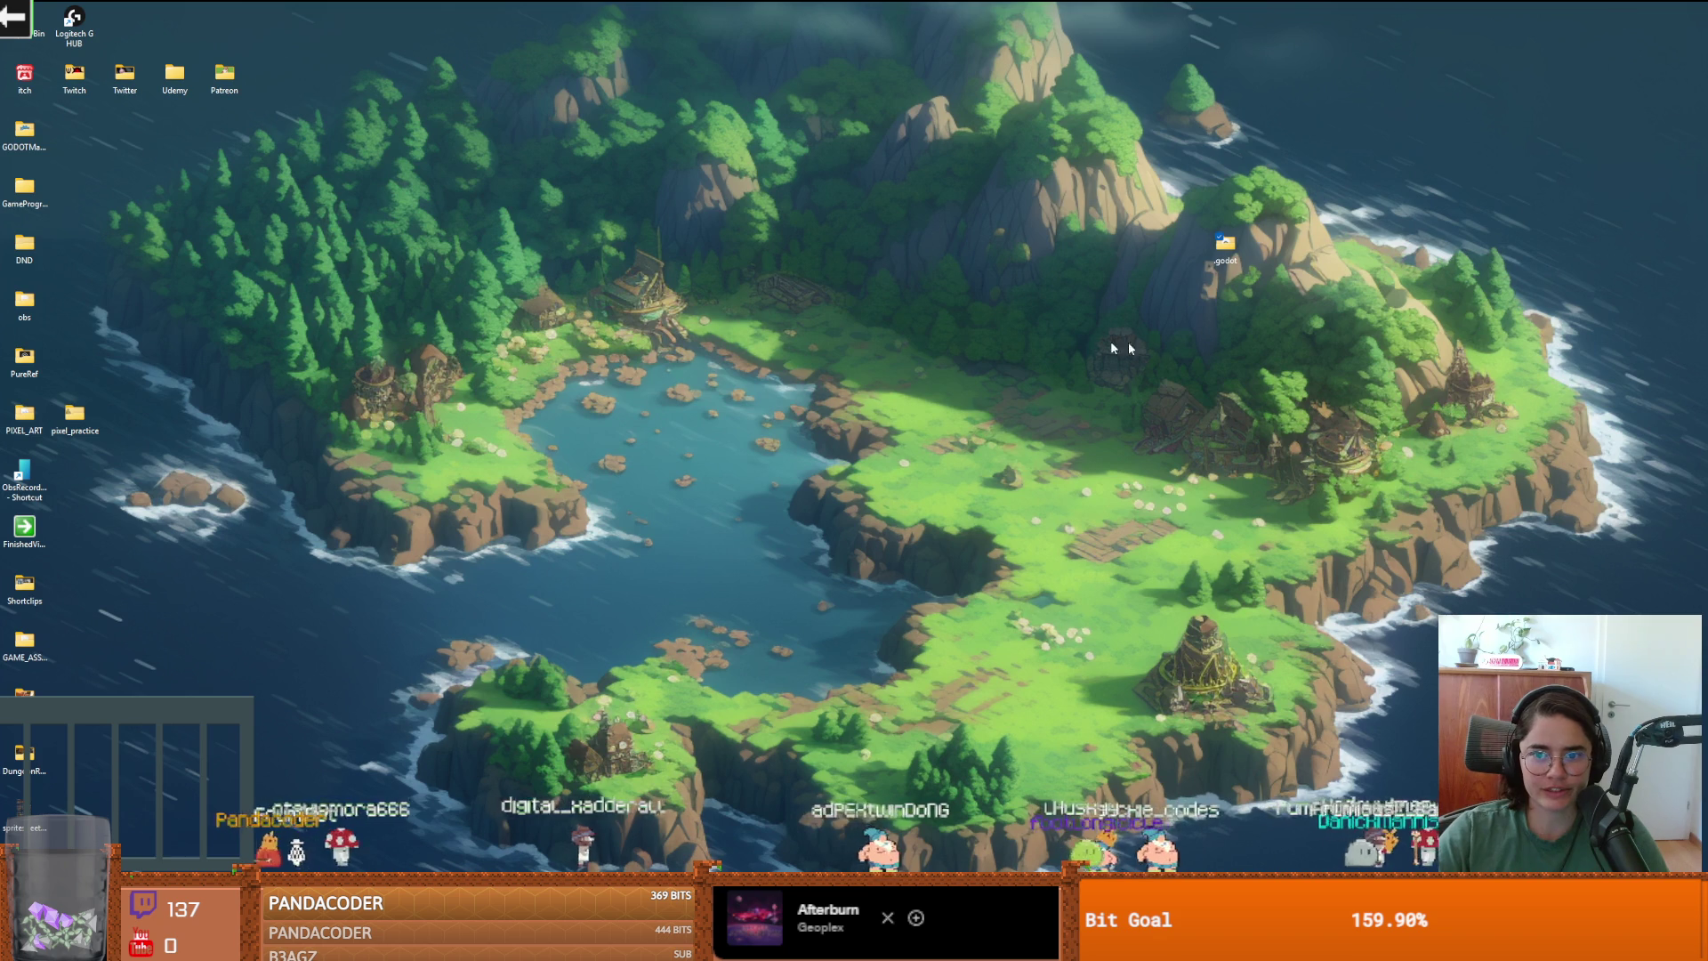
pyautogui.doubleClick(1223, 248)
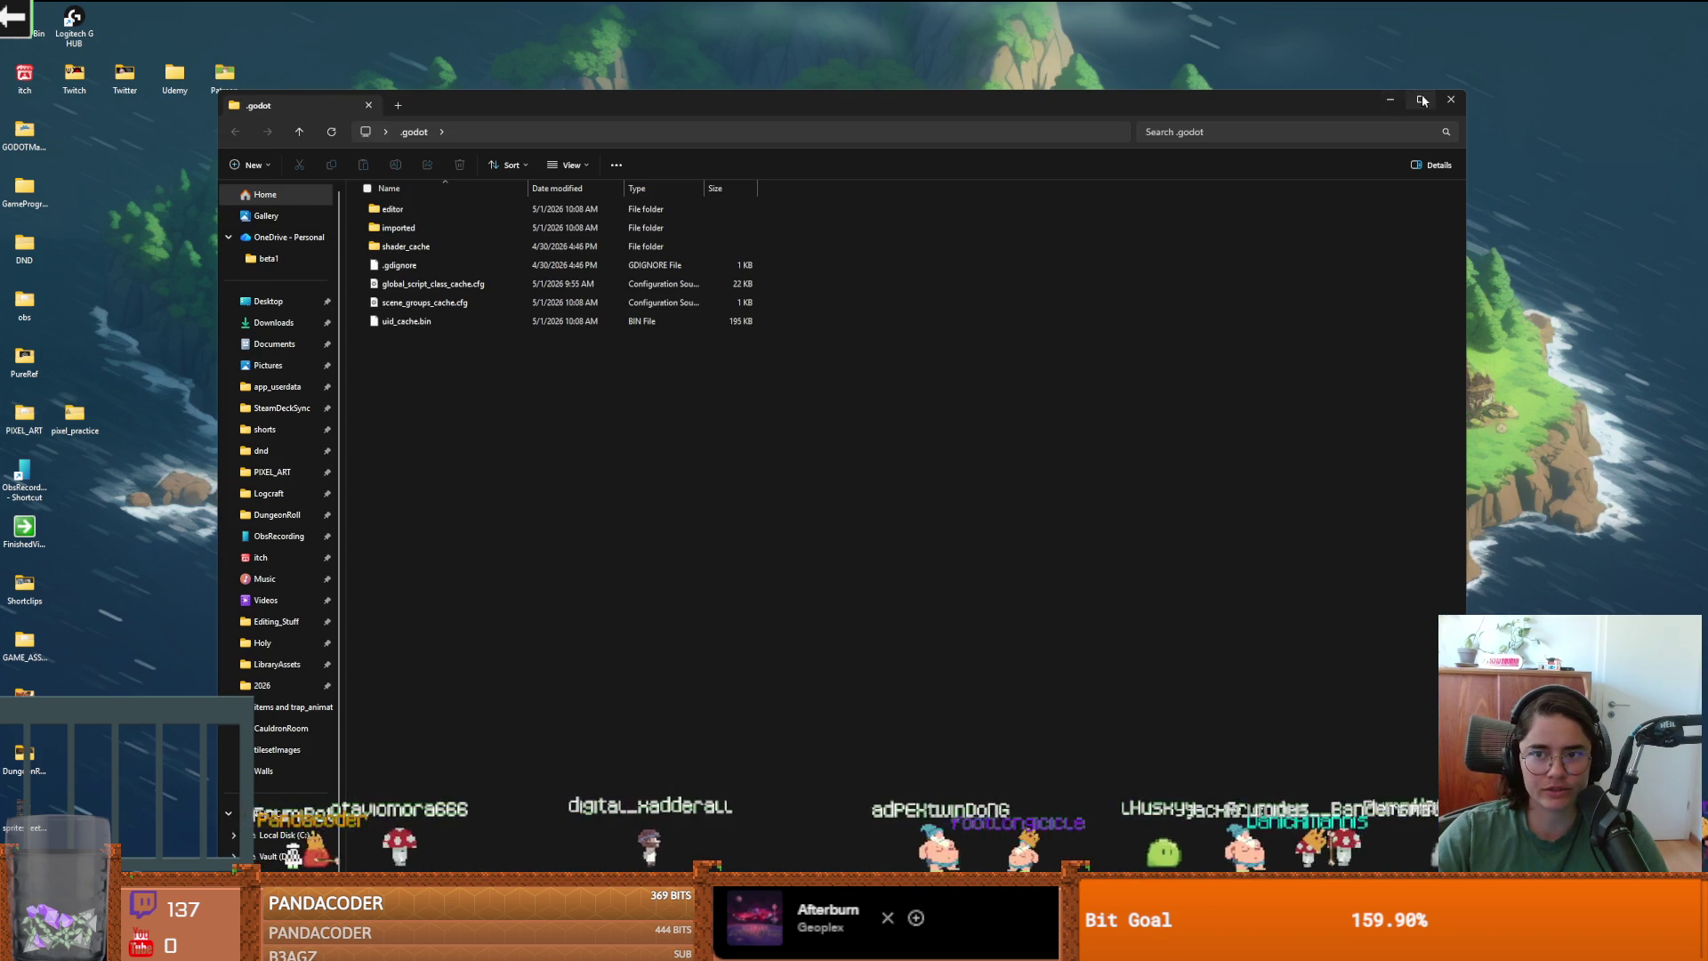
pyautogui.click(1423, 99)
pyautogui.doubleClick(263, 117)
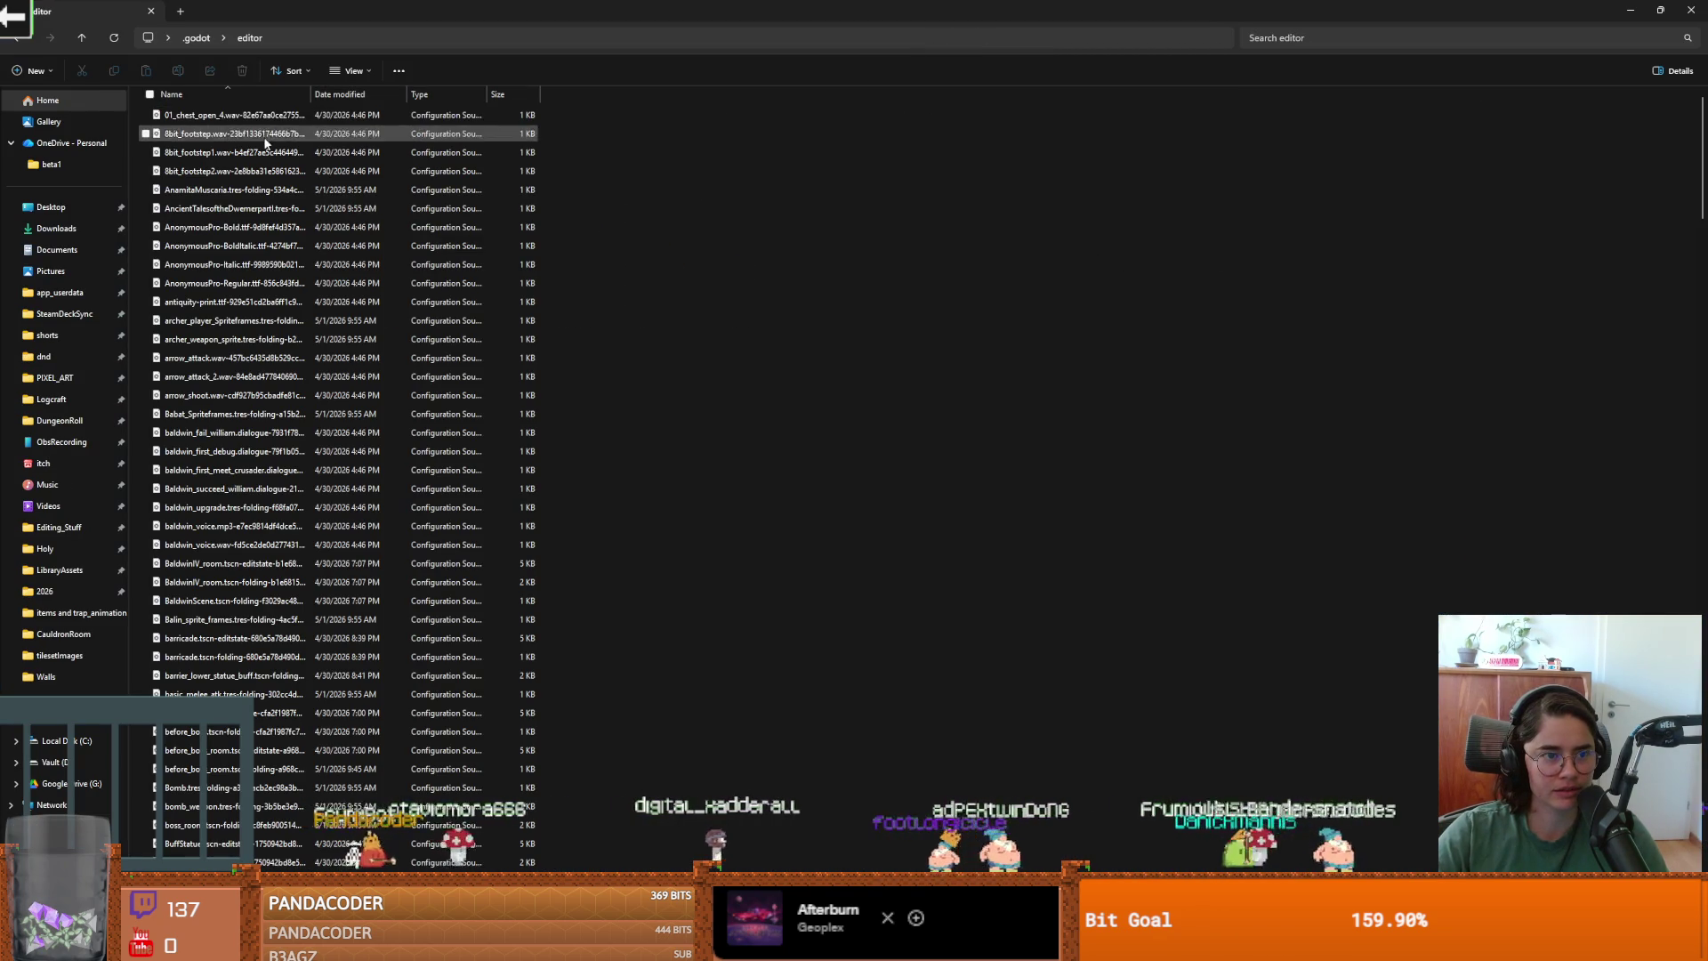
pyautogui.scroll(-10, 262, 294)
pyautogui.scroll(-12, 261, 365)
pyautogui.scroll(3, 222, 339)
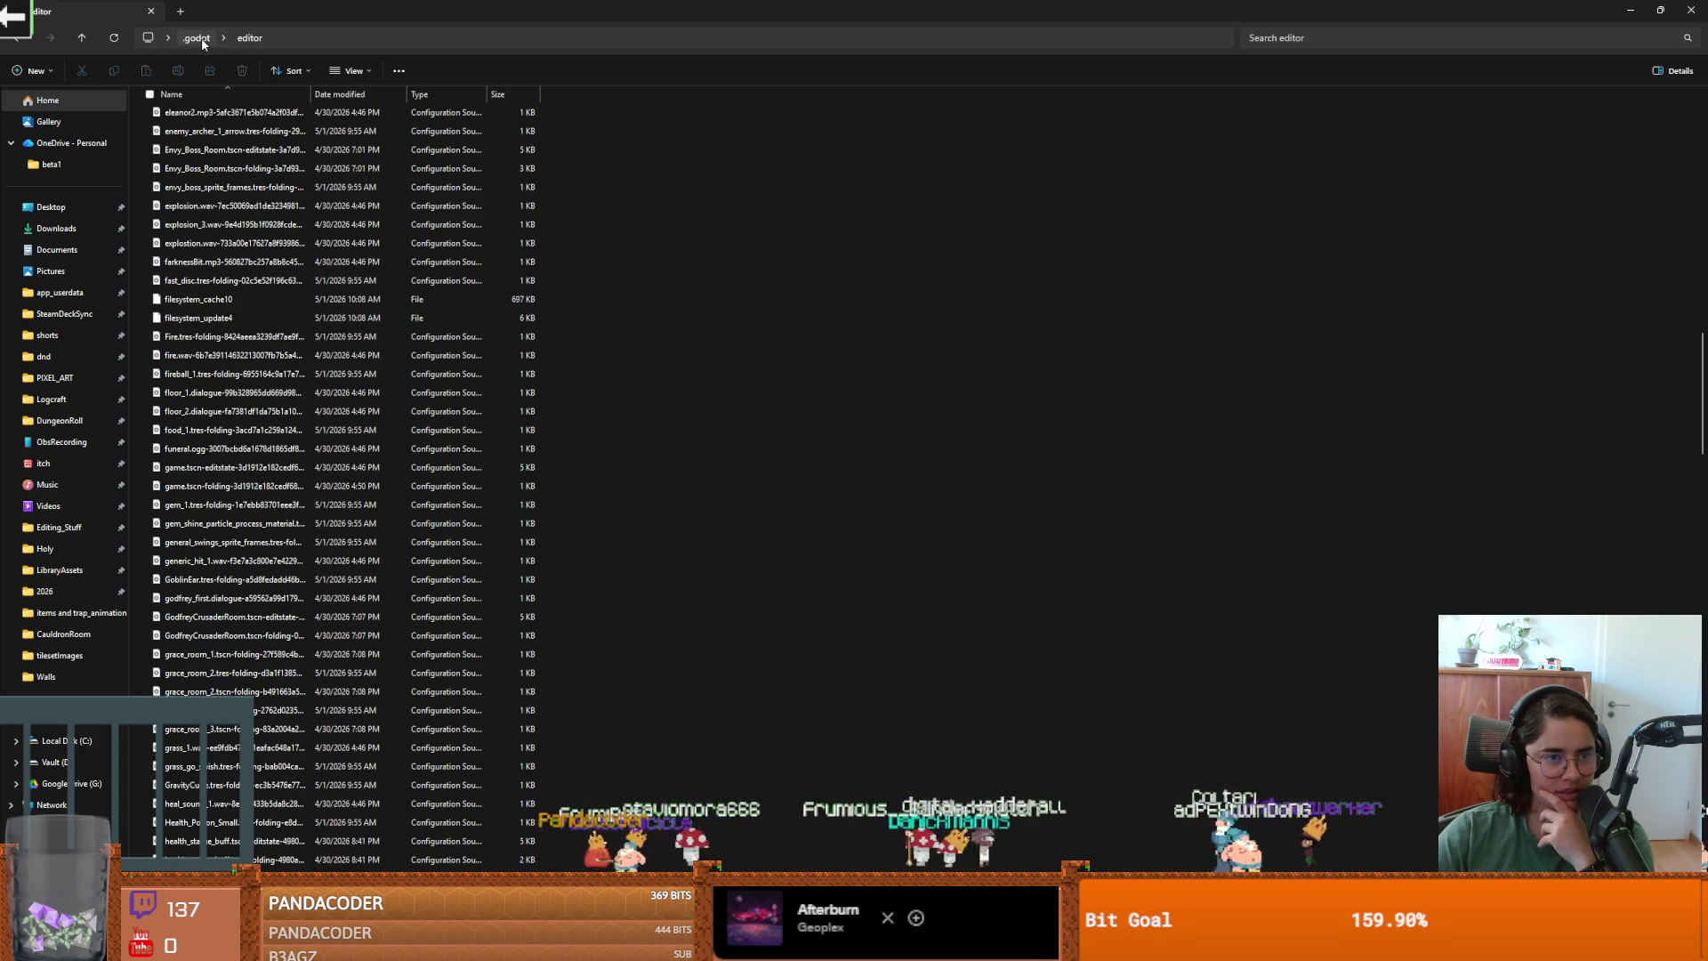
pyautogui.scroll(1, 237, 365)
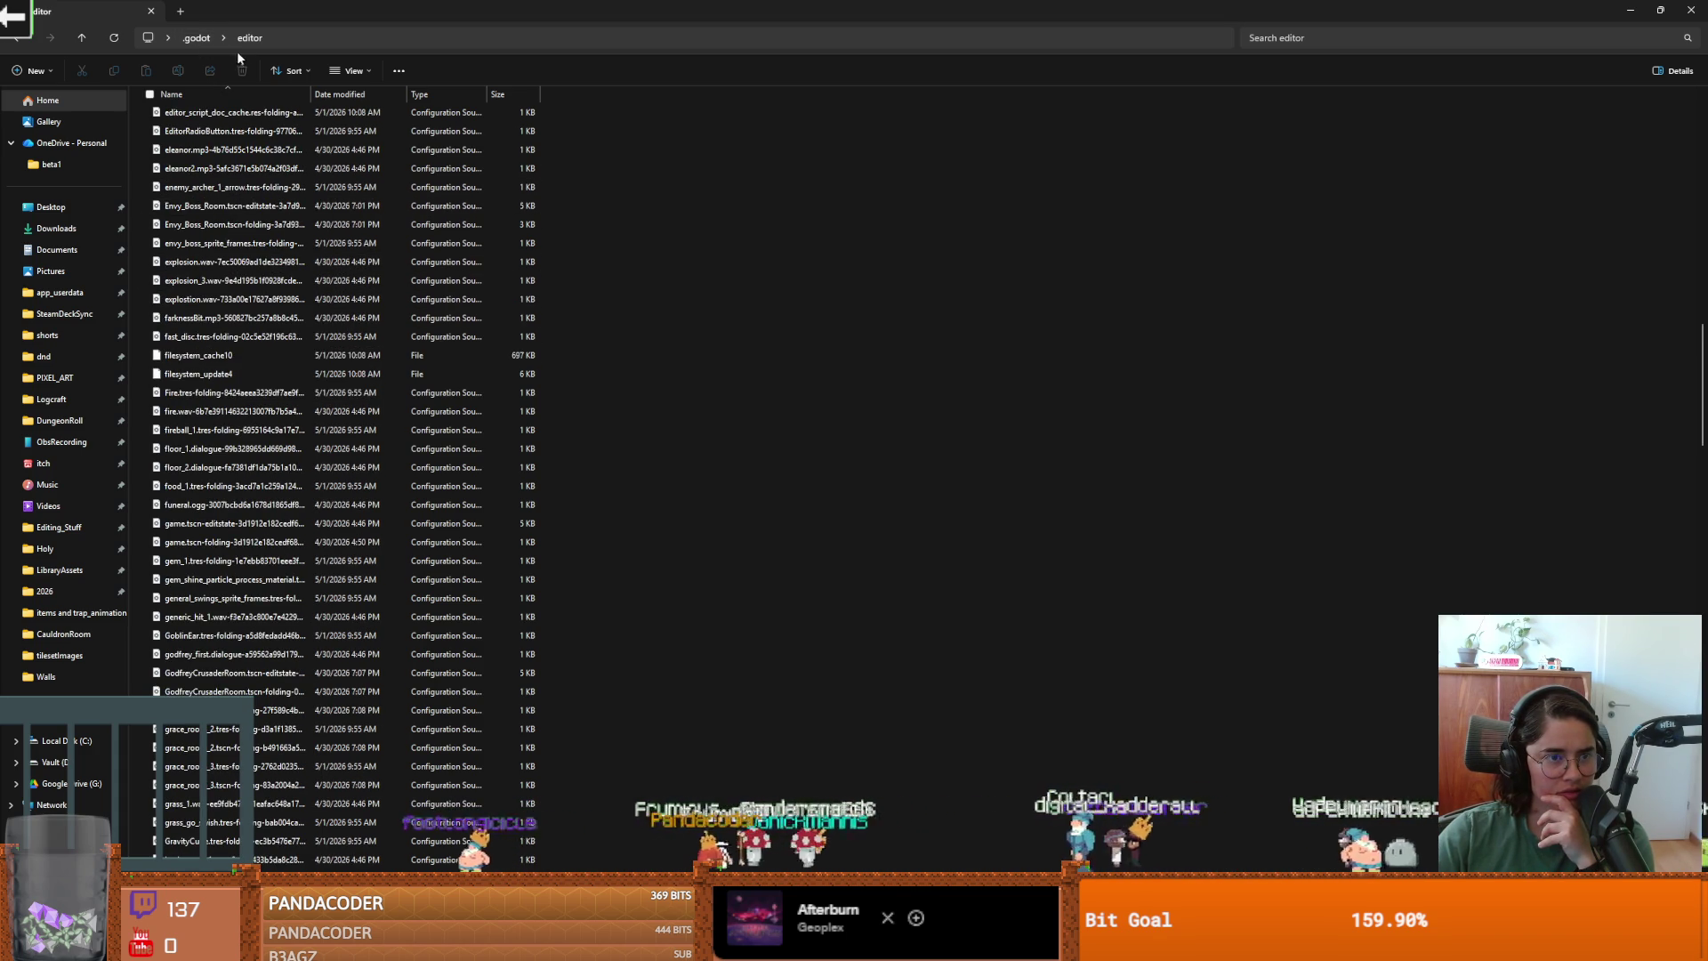
pyautogui.click(196, 38)
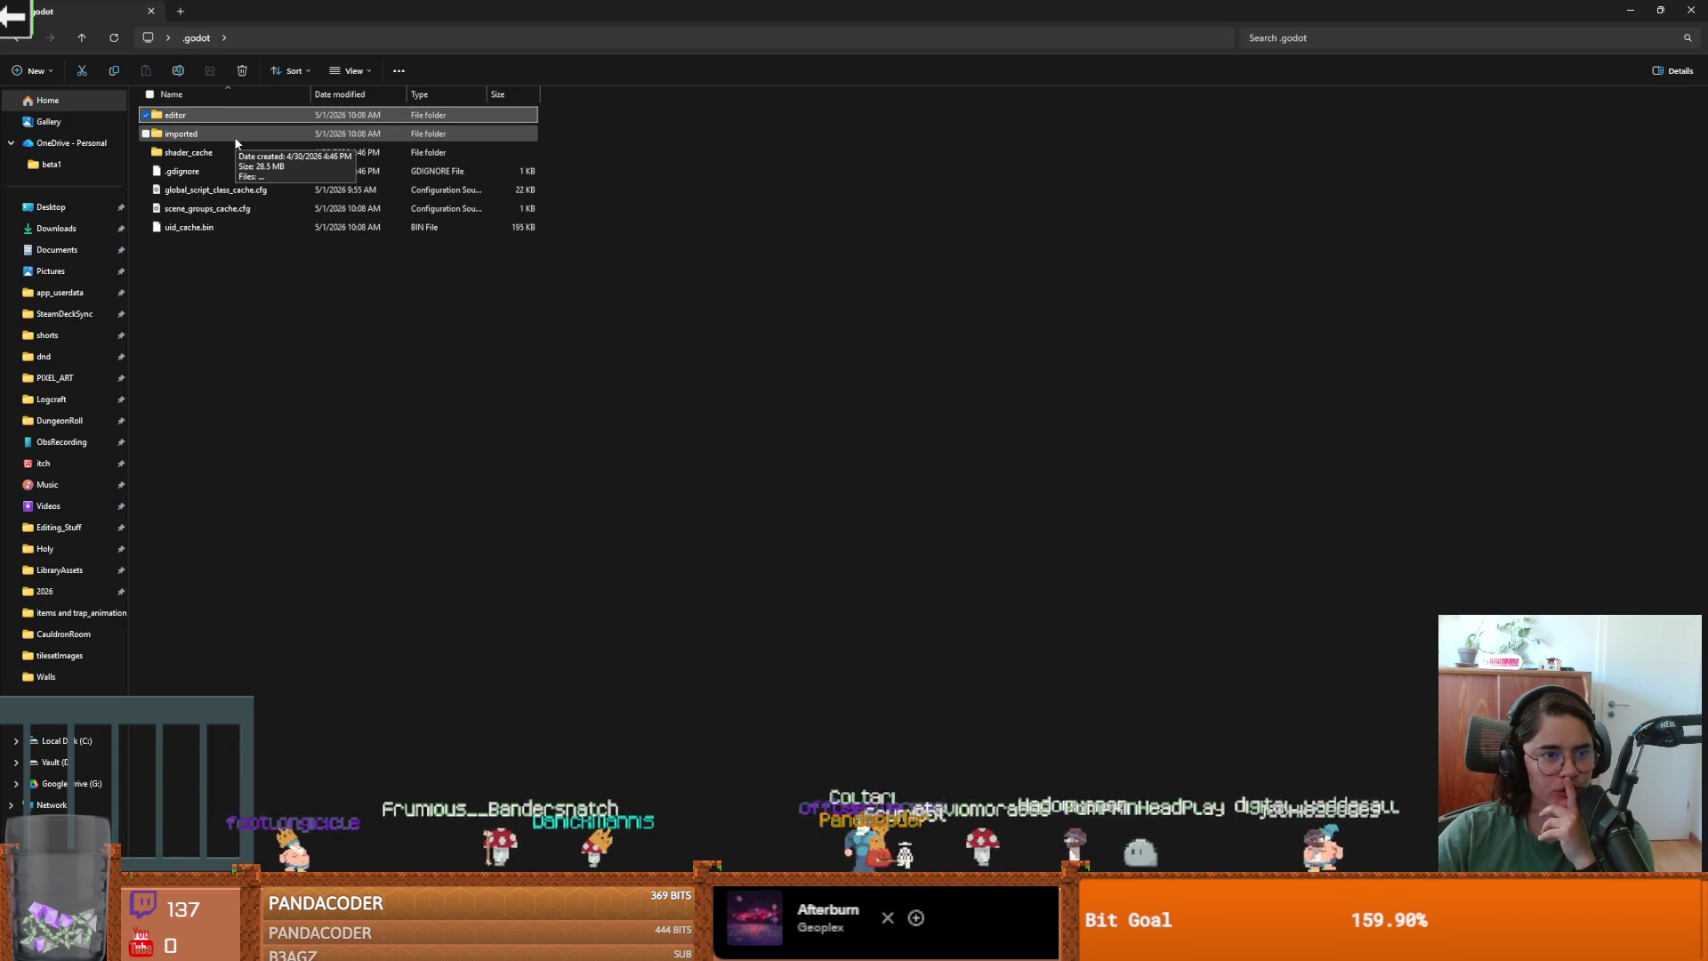
pyautogui.doubleClick(236, 134)
pyautogui.scroll(-10, 267, 284)
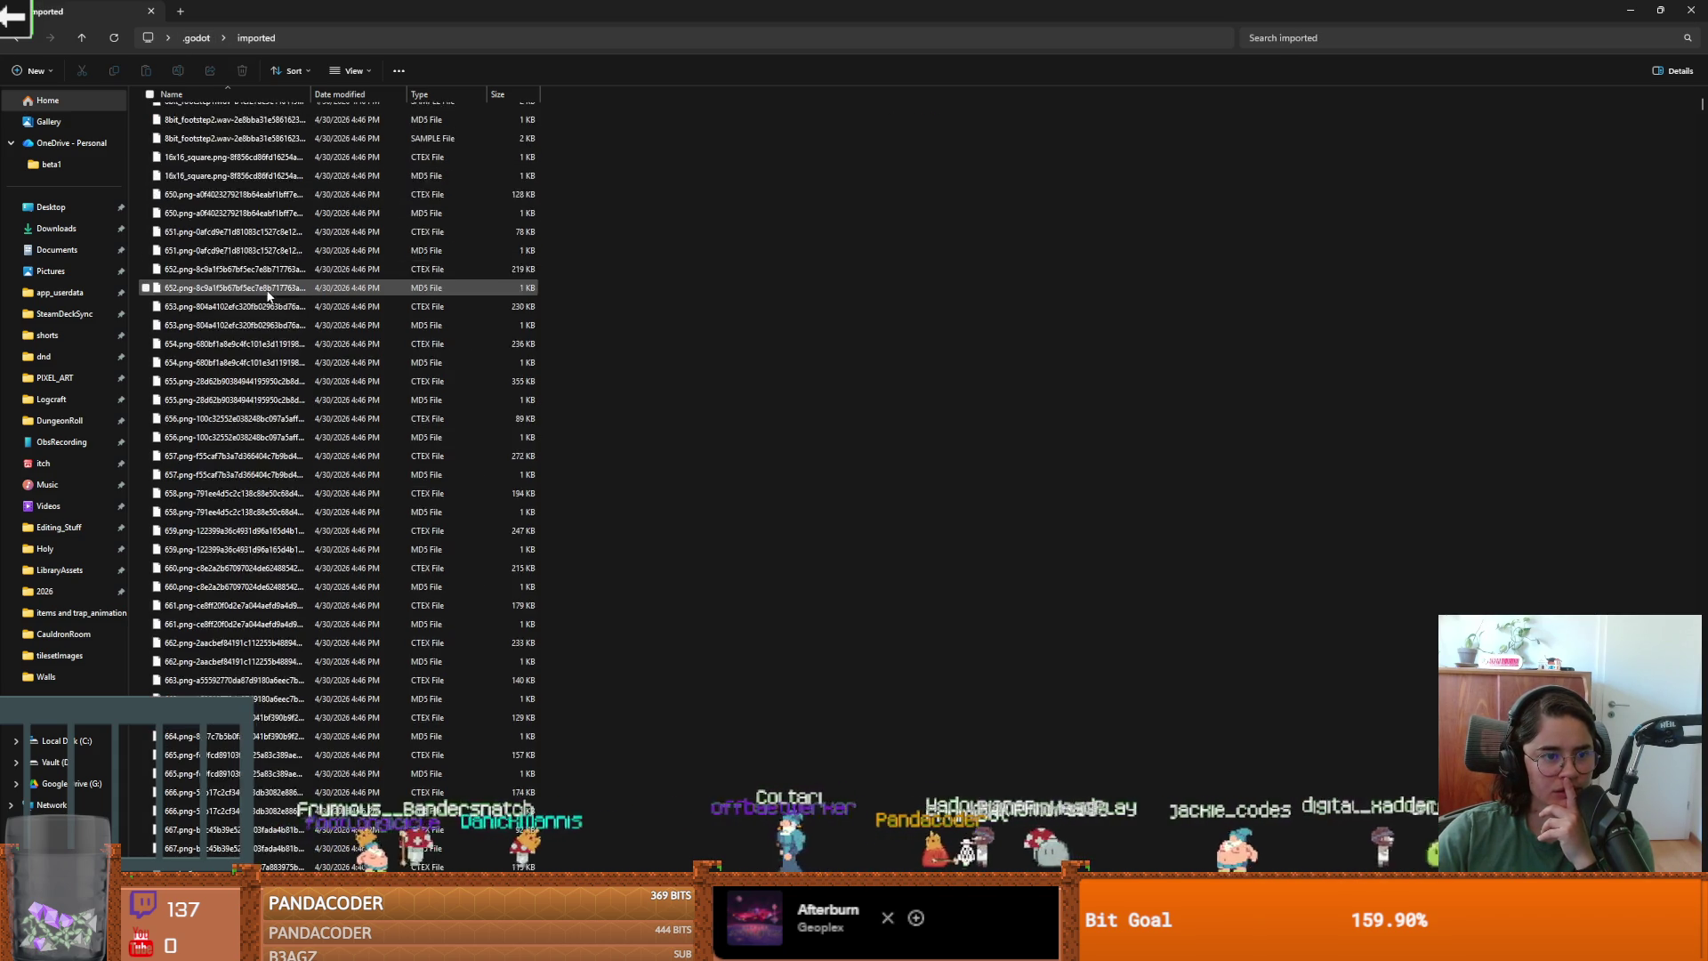
pyautogui.scroll(-5, 267, 294)
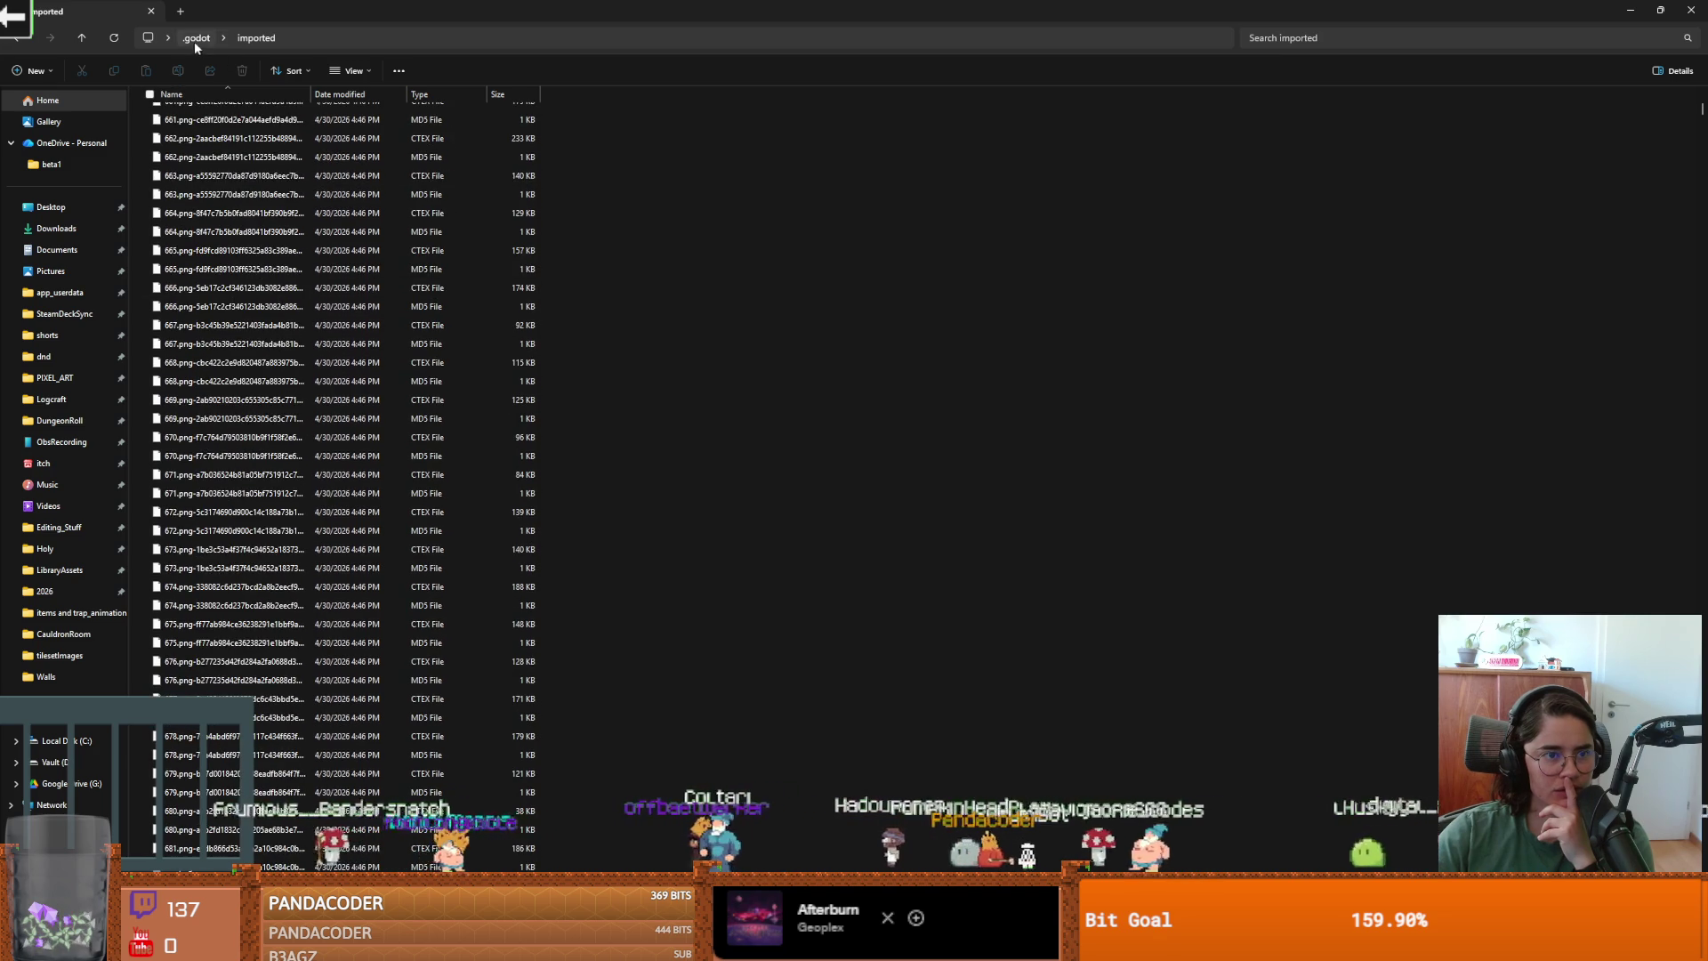
pyautogui.click(197, 38)
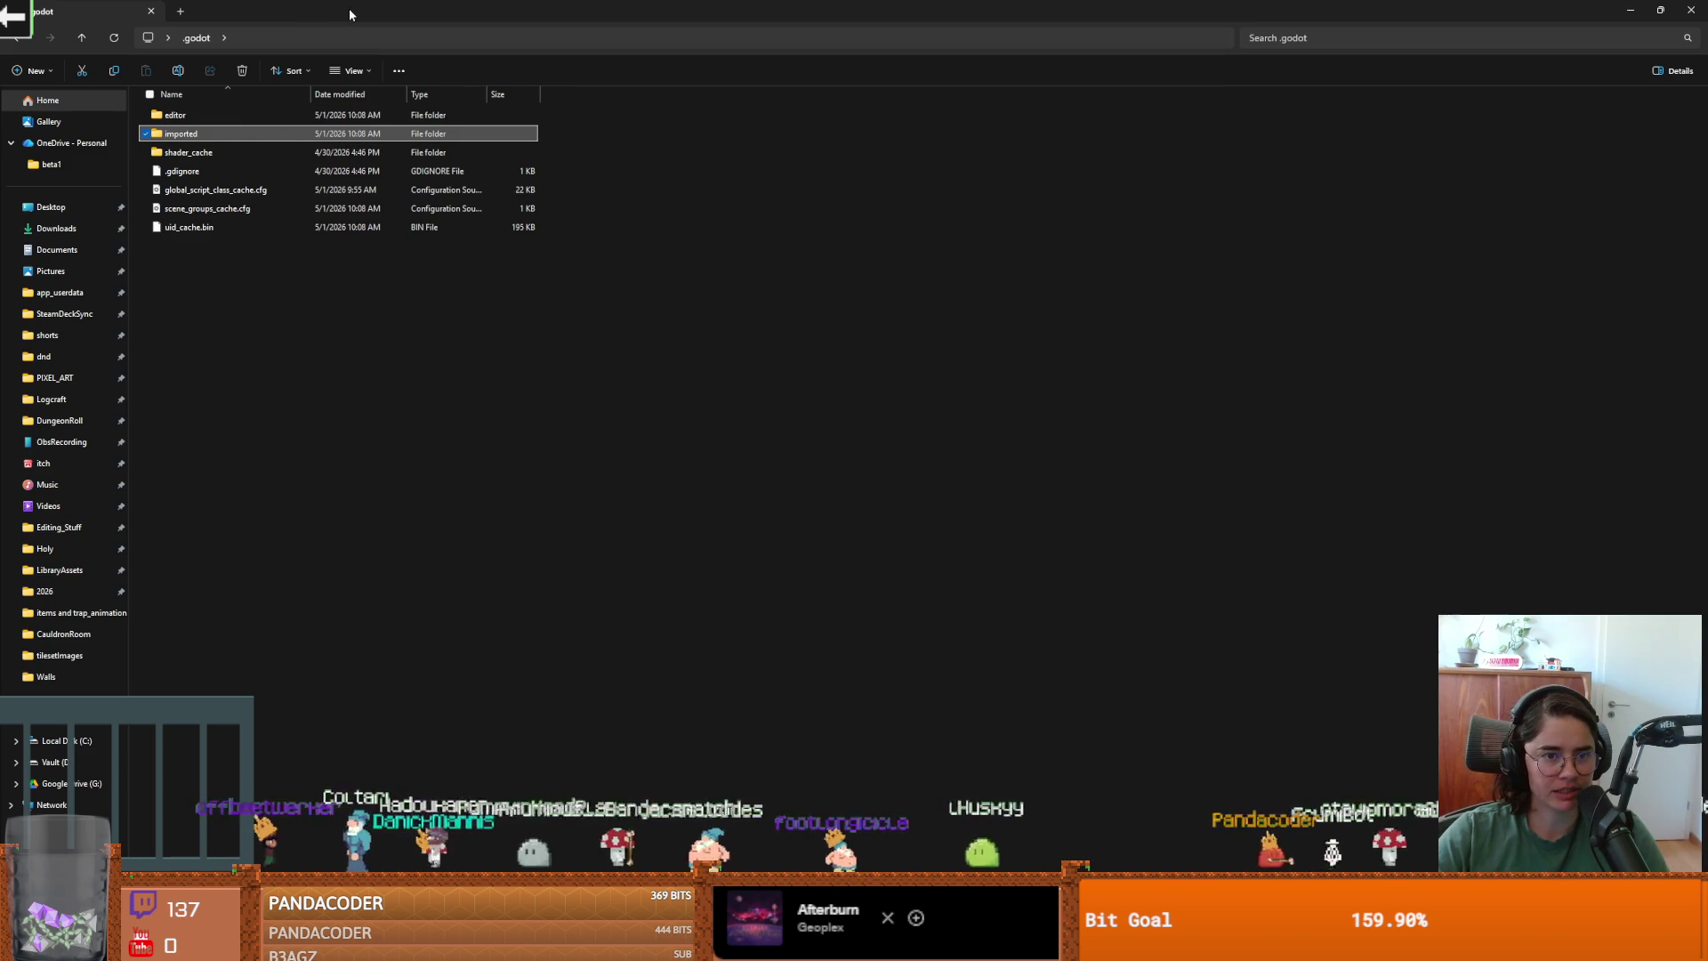
pyautogui.moveTo(771, 13); pyautogui.dragTo(685, 214)
pyautogui.doubleClick(685, 213)
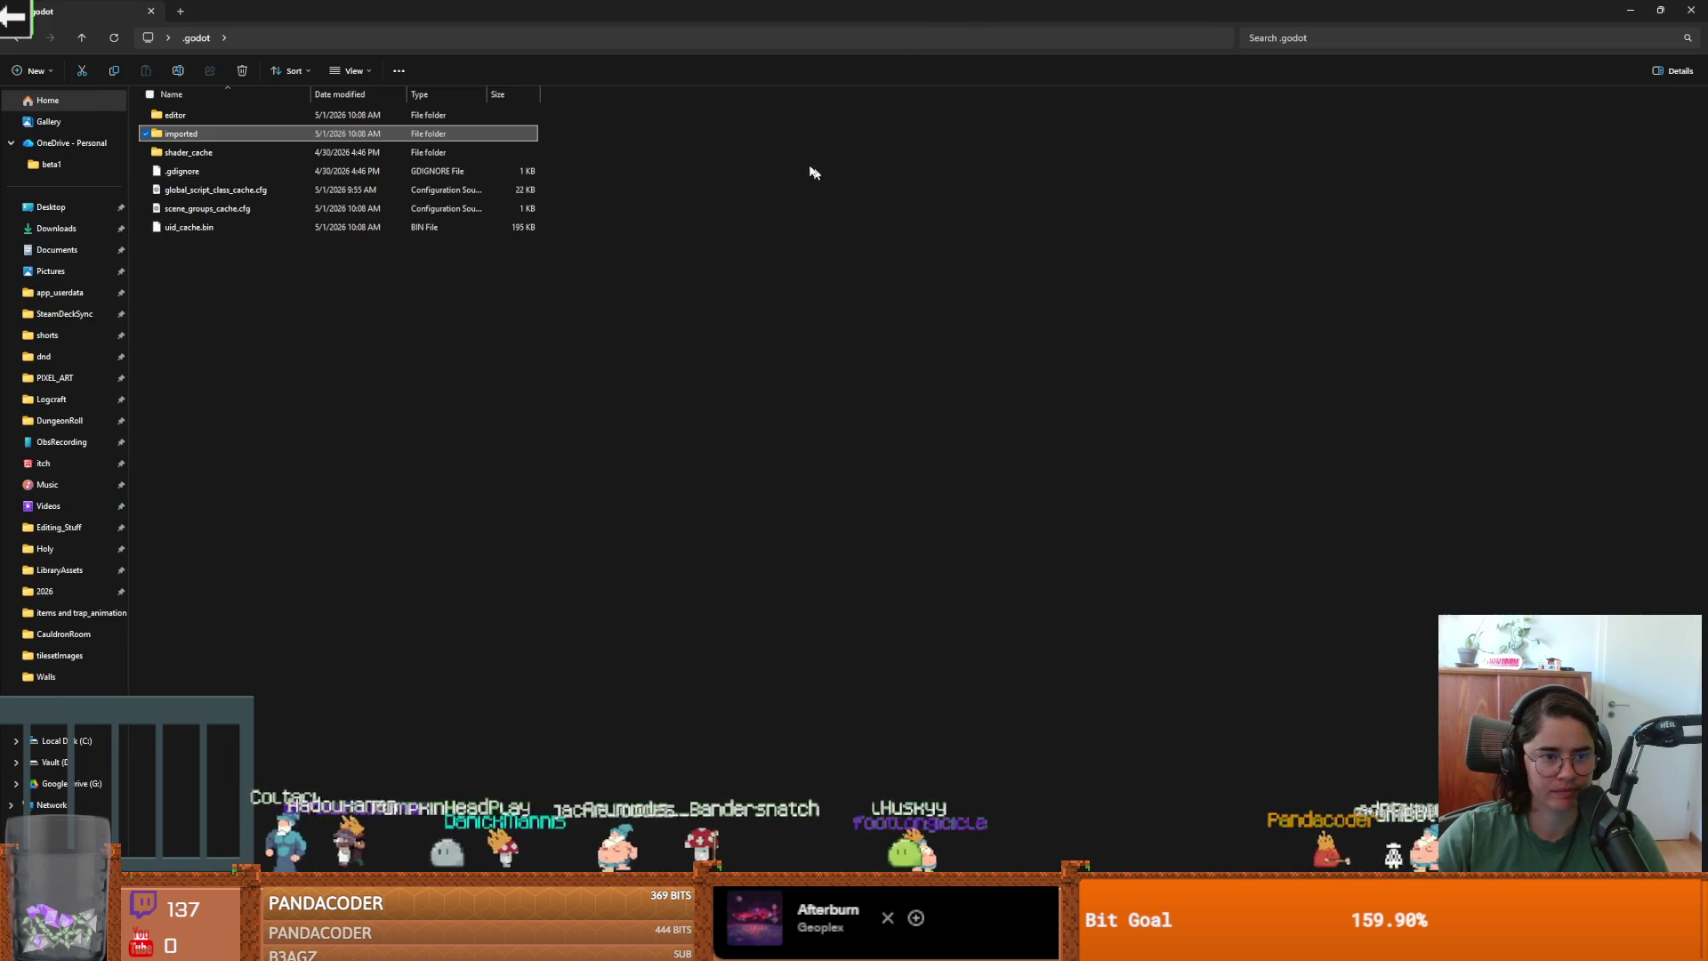
pyautogui.click(1692, 9)
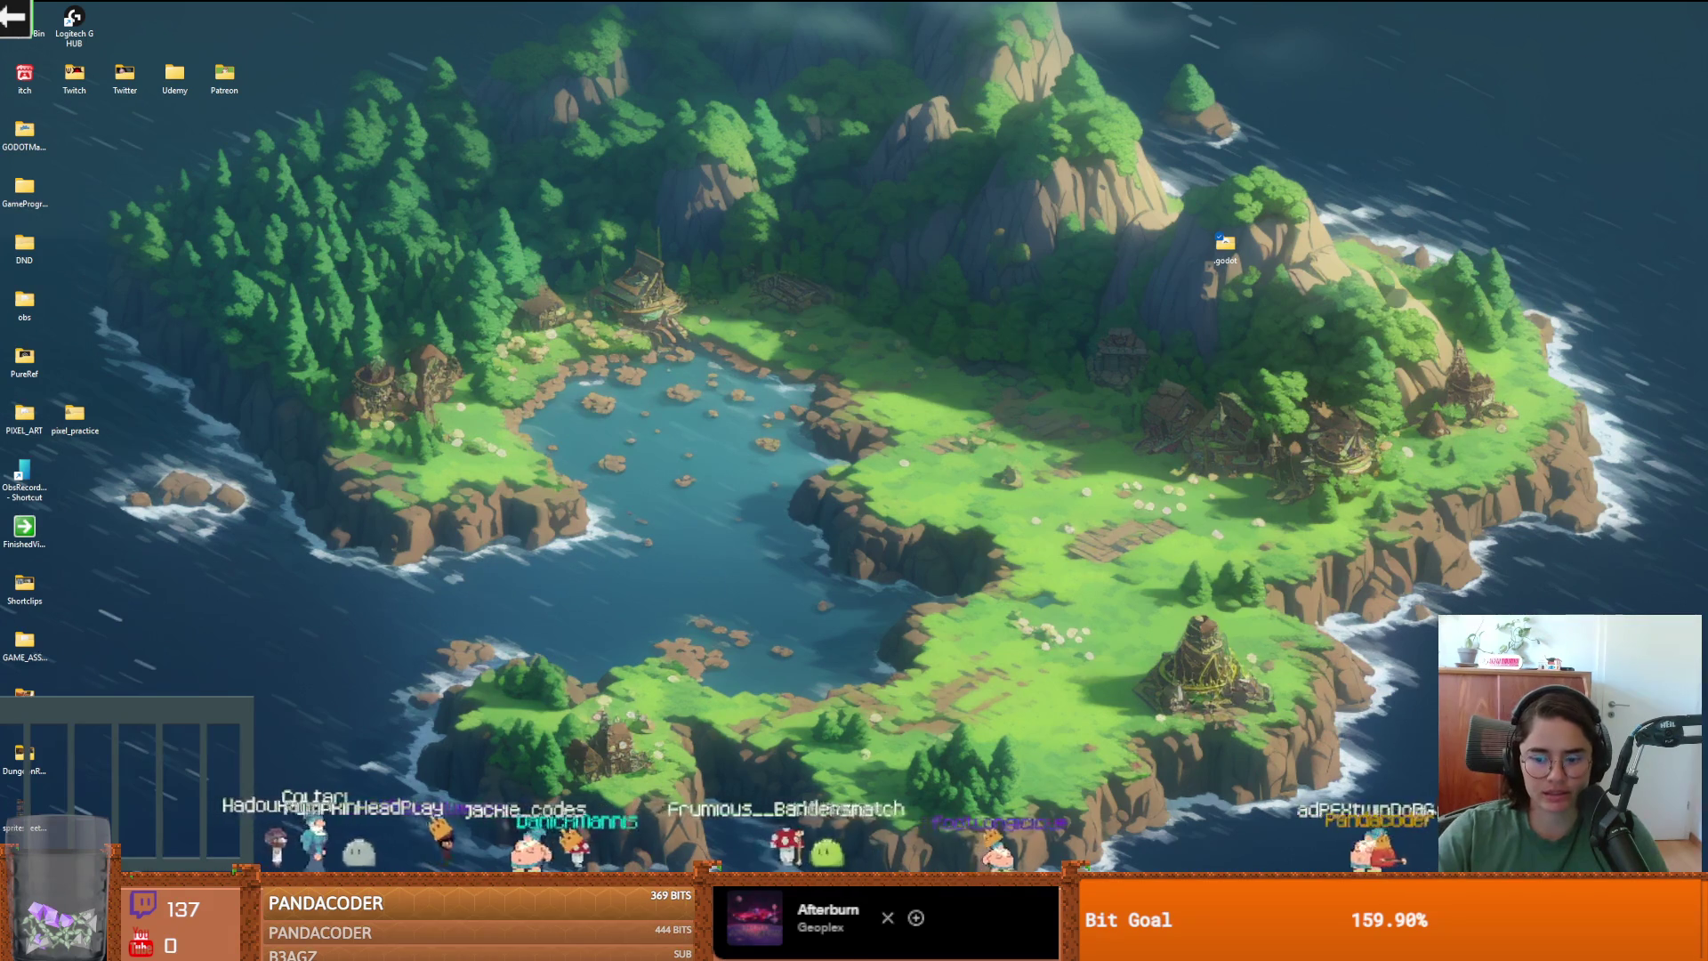
pyautogui.hotkey('alt', 'Tab')
# Place the caret on lines 40 and 41 of Globals.gd.
pyautogui.scroll(1, 608, 459)
pyautogui.click(1036, 450)
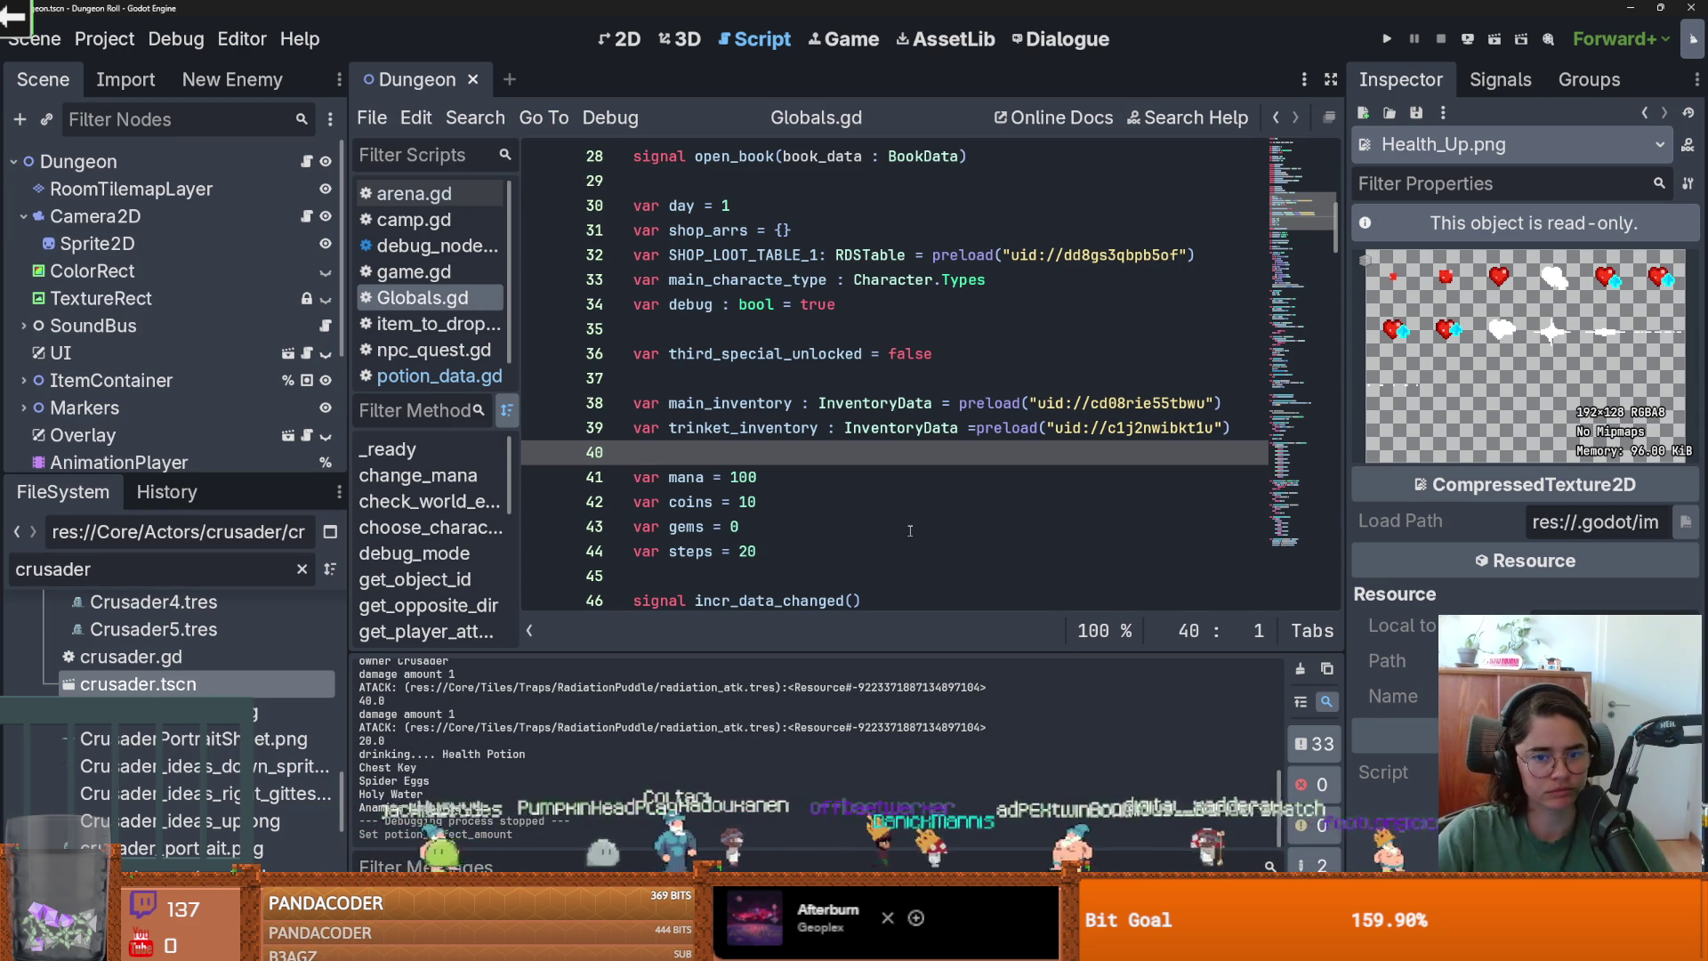
pyautogui.click(909, 477)
pyautogui.scroll(-5, 800, 427)
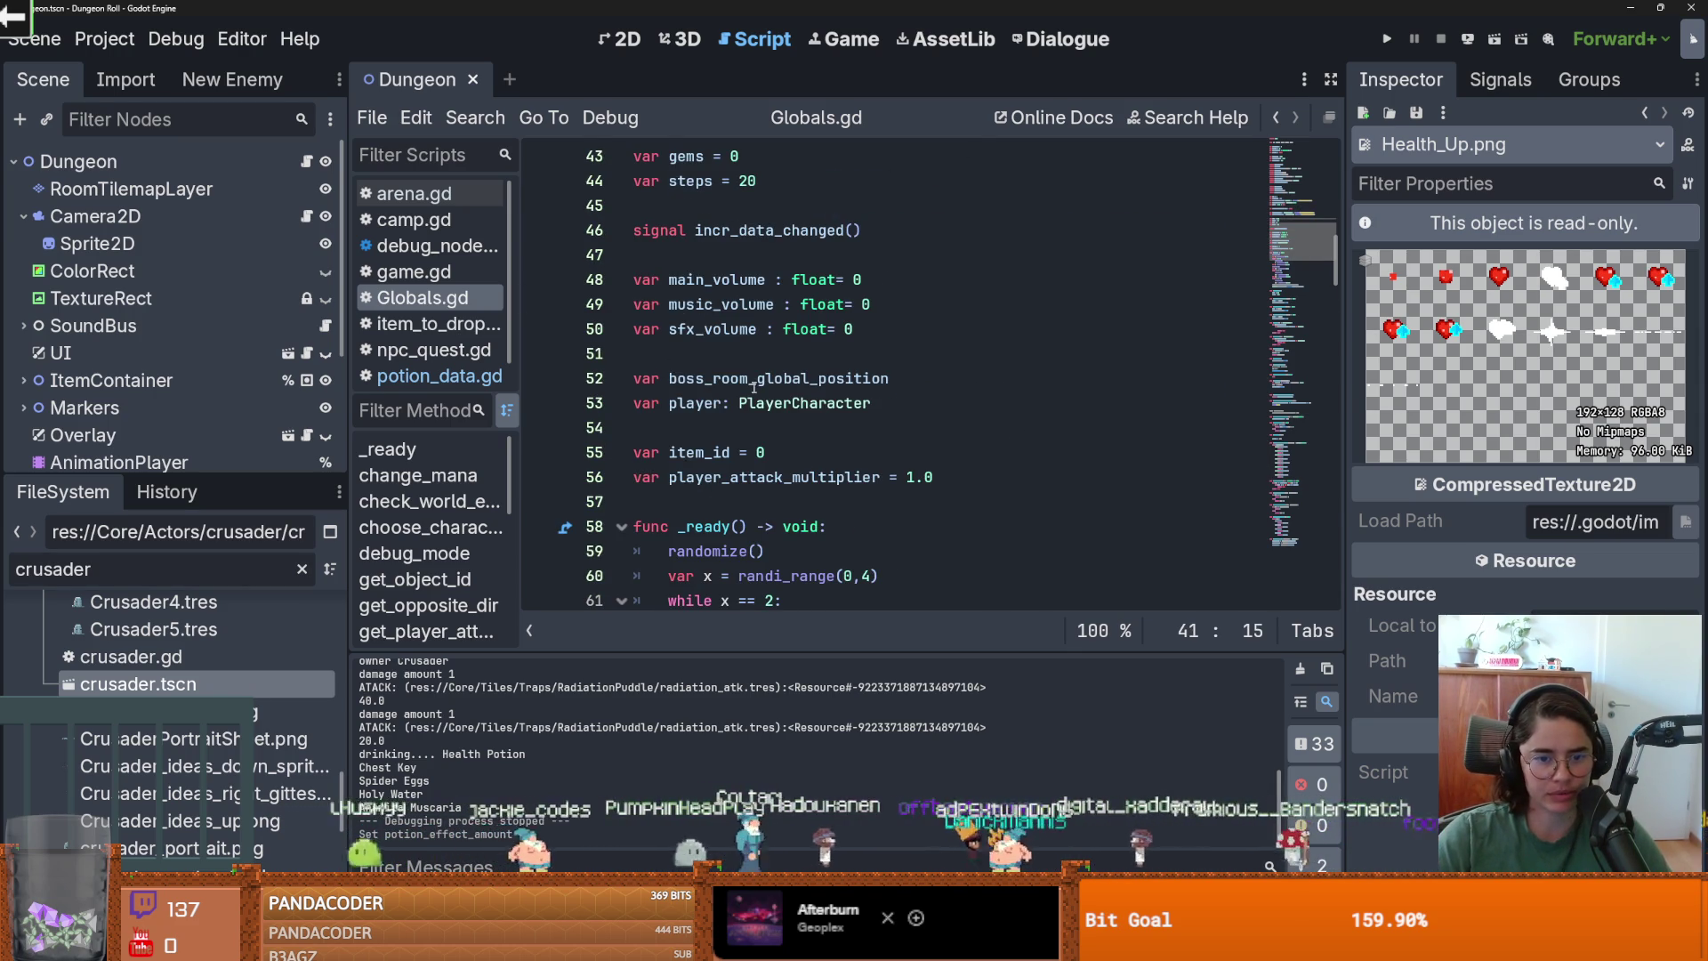
# Enlarge the FileSystem panel and open the crusader.tscn scene.
pyautogui.moveTo(178, 478); pyautogui.dragTo(178, 198)
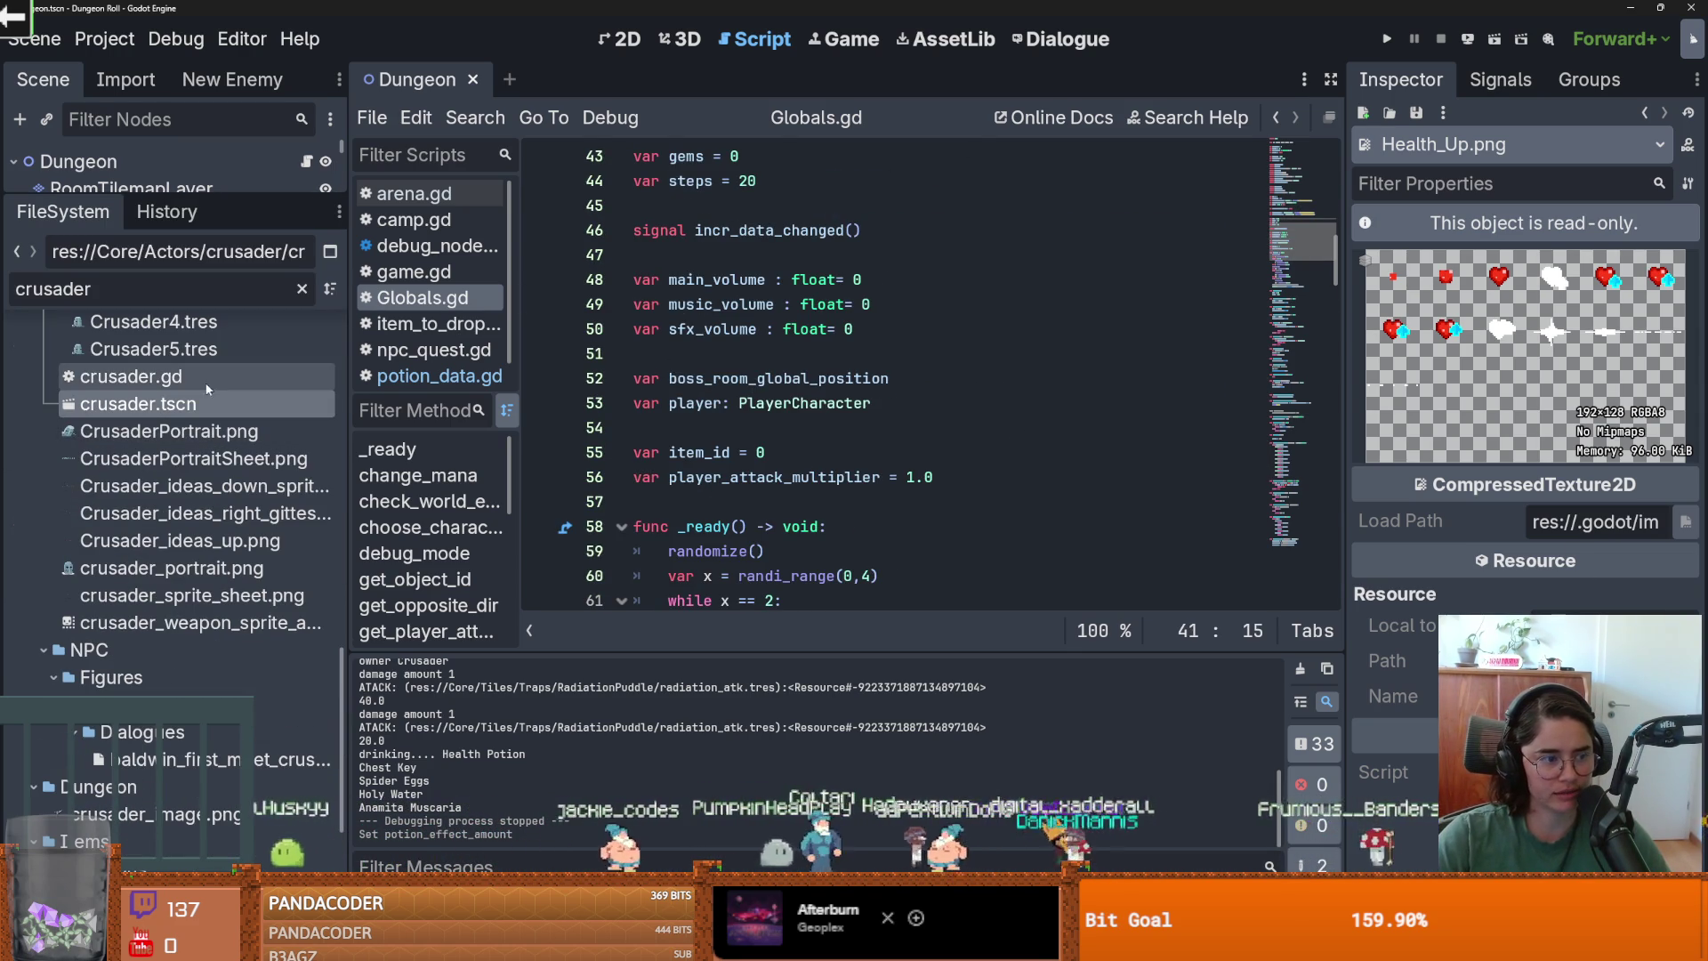
pyautogui.doubleClick(191, 403)
pyautogui.rightClick(192, 402)
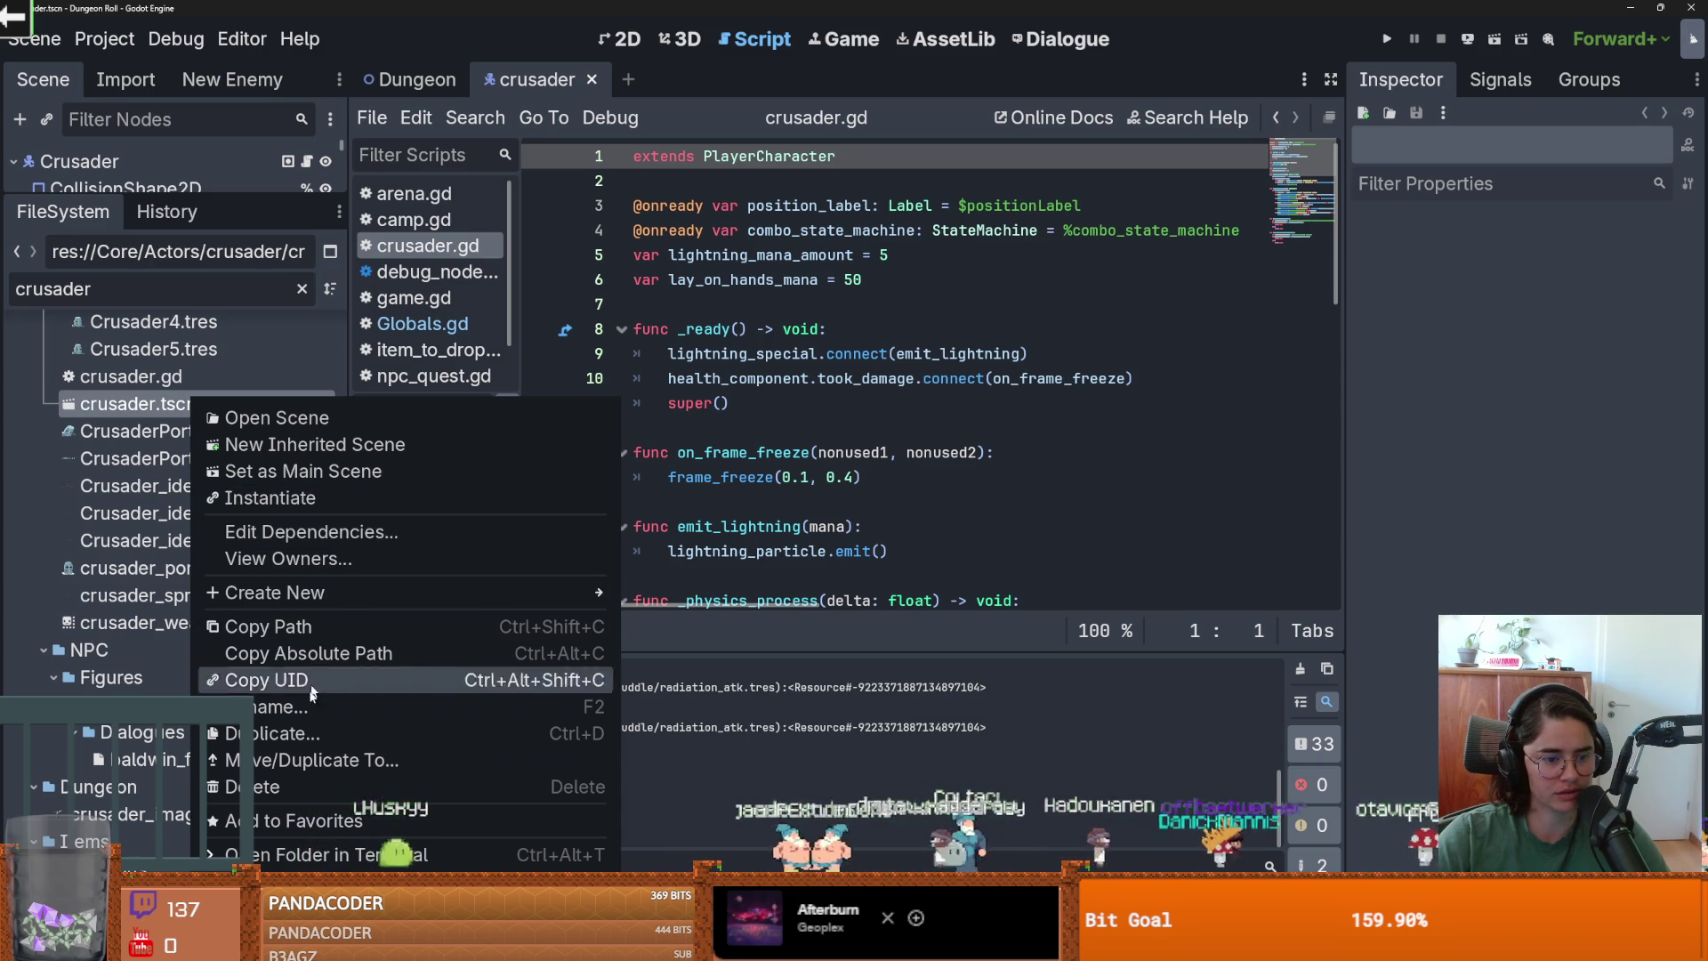
# Filter the project files by 'dungeon', check Dungeon.tscn's options, and enlarge the Scene tree.
pyautogui.click(336, 820)
pyautogui.scroll(4, 204, 534)
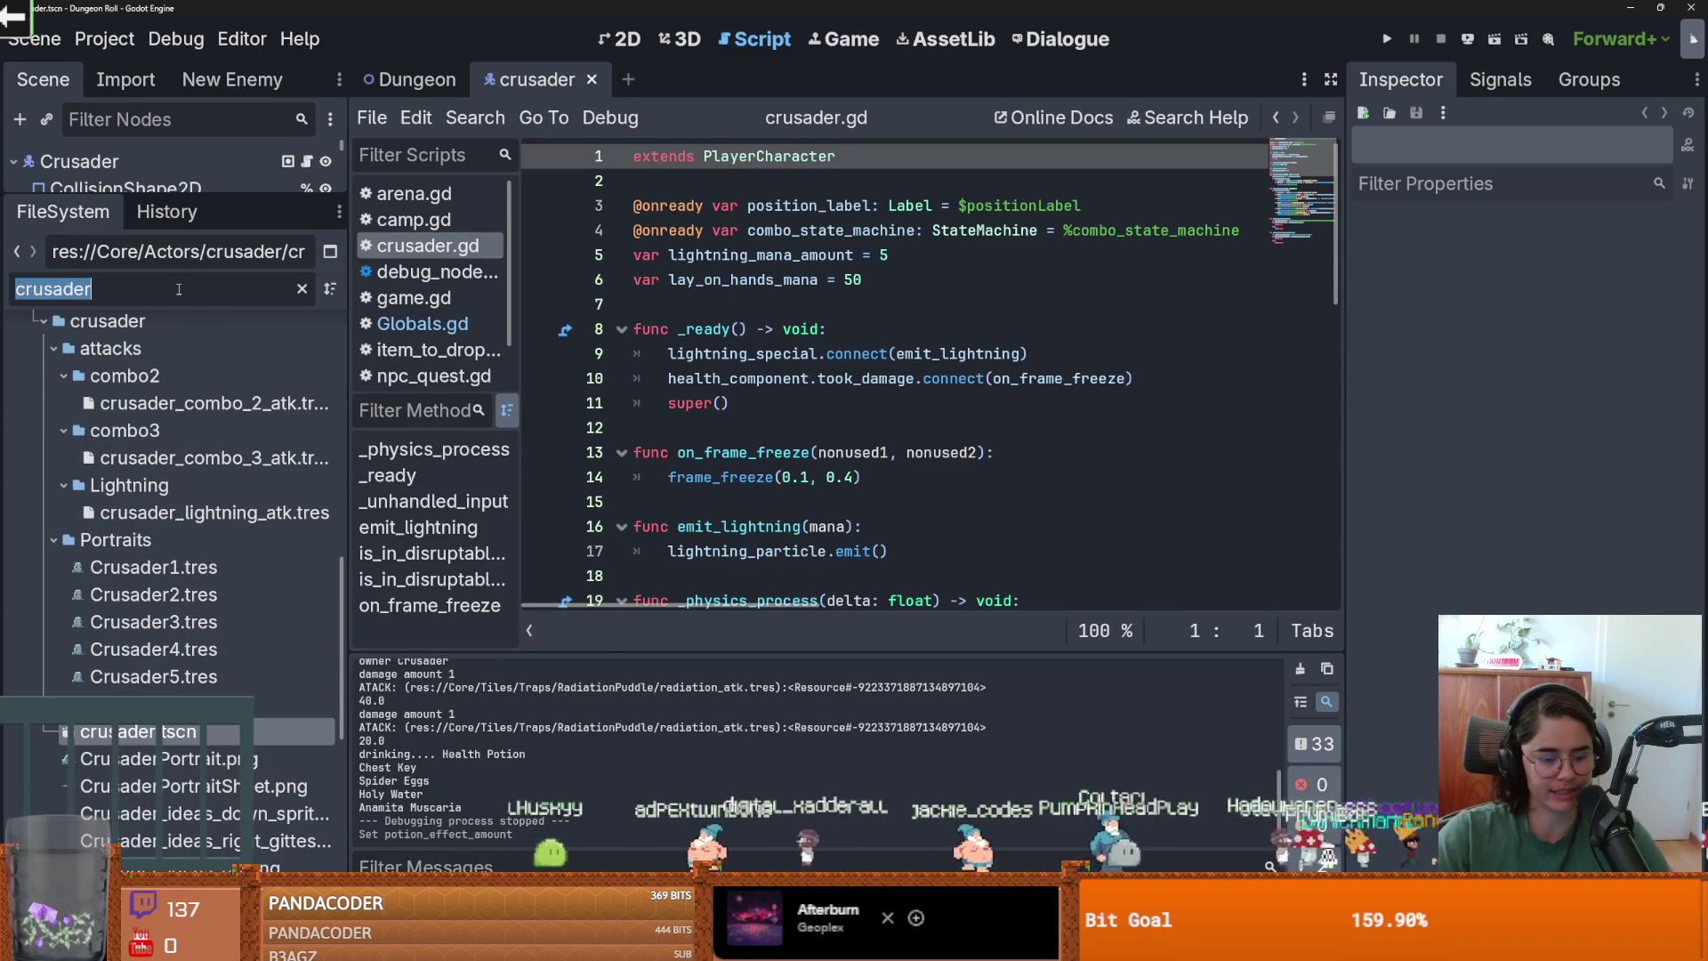
pyautogui.write('dungeon')
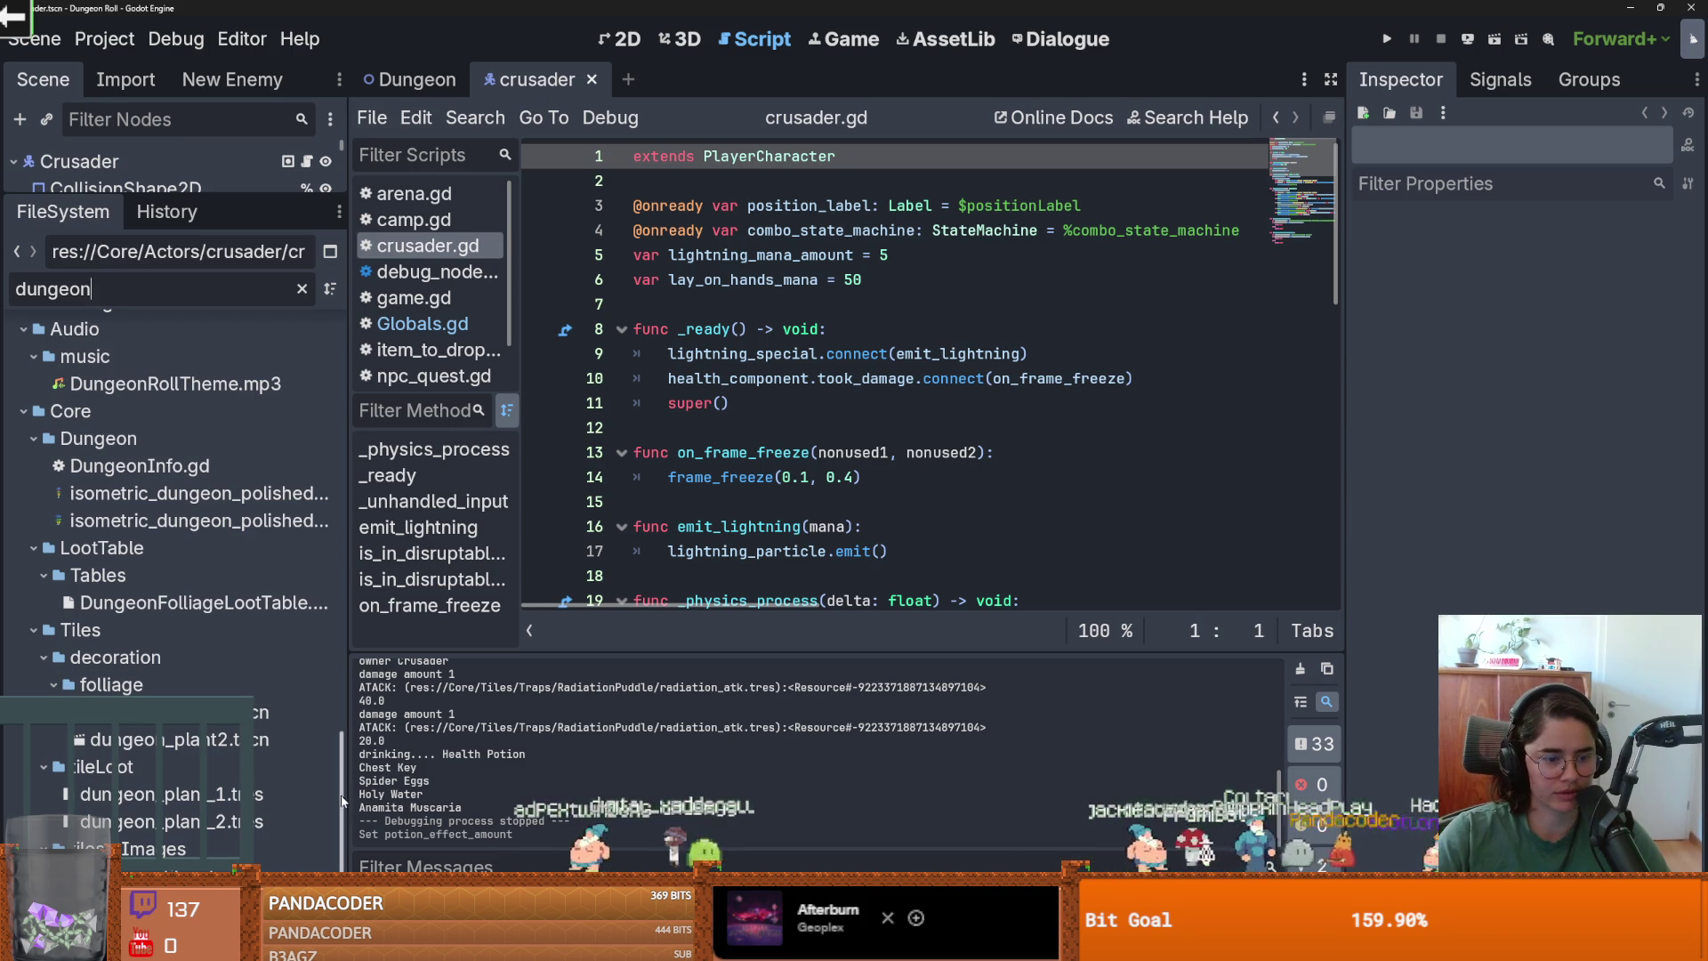
pyautogui.rightClick(234, 872)
pyautogui.press('Escape')
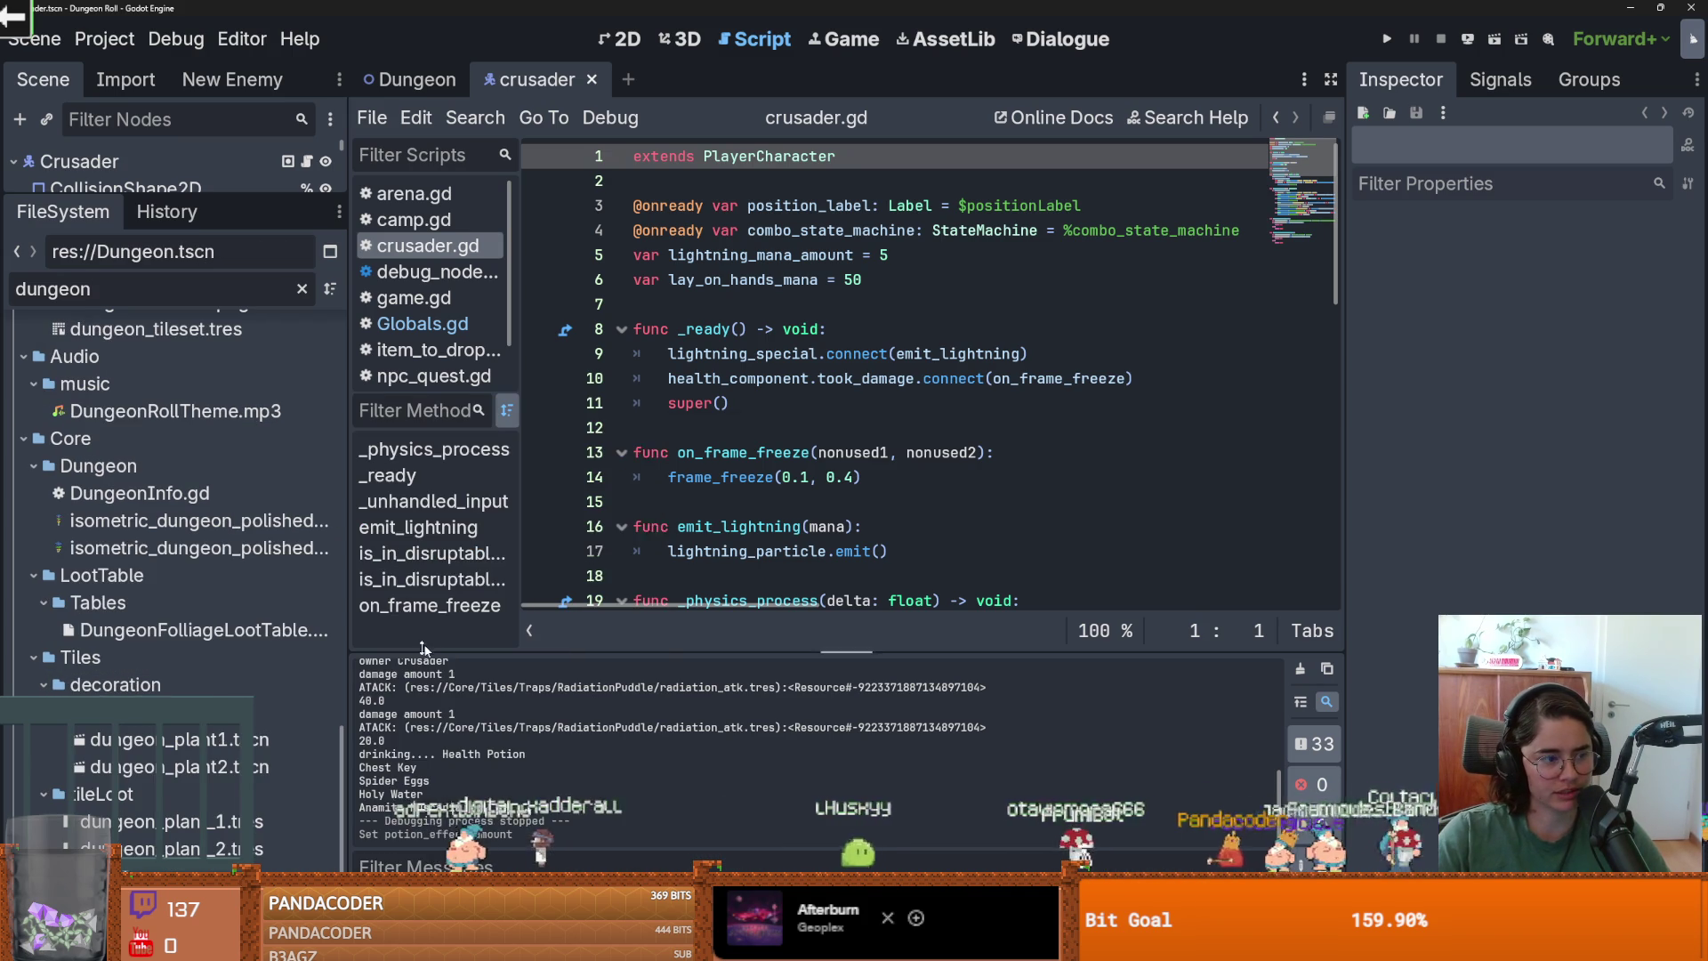
pyautogui.moveTo(208, 198); pyautogui.dragTo(208, 551)
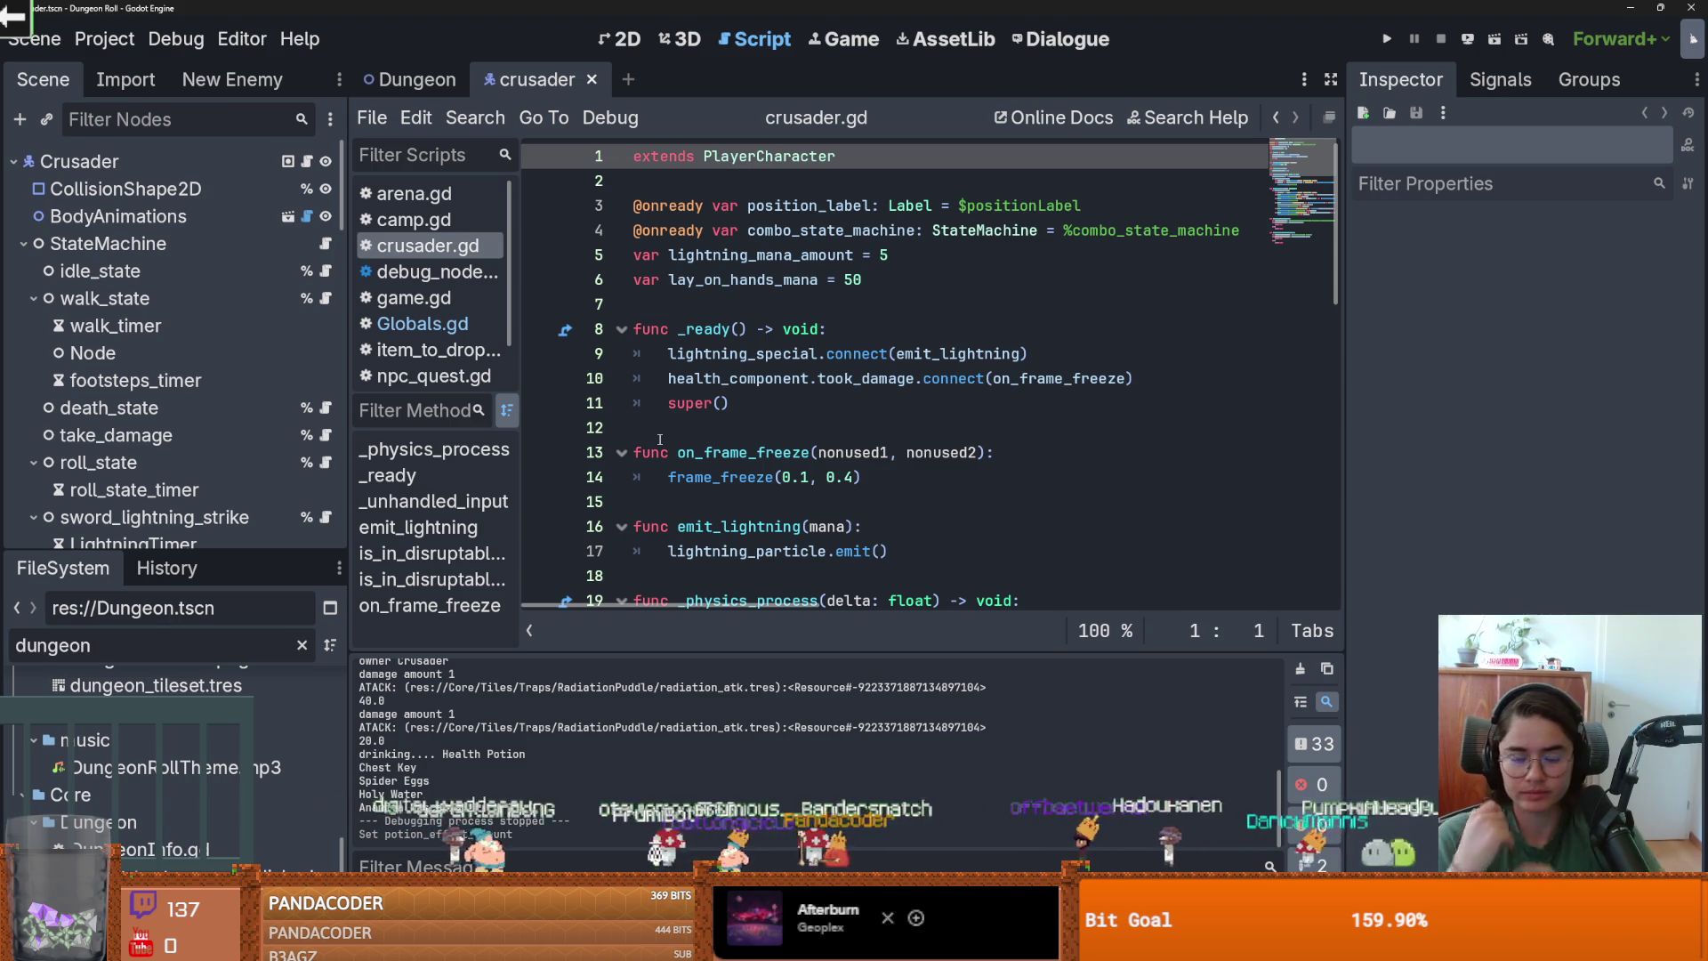
# Save the crusader scene and clear the FileSystem filter to list all files.
pyautogui.click(668, 403)
pyautogui.hotkey('ctrl', 's')
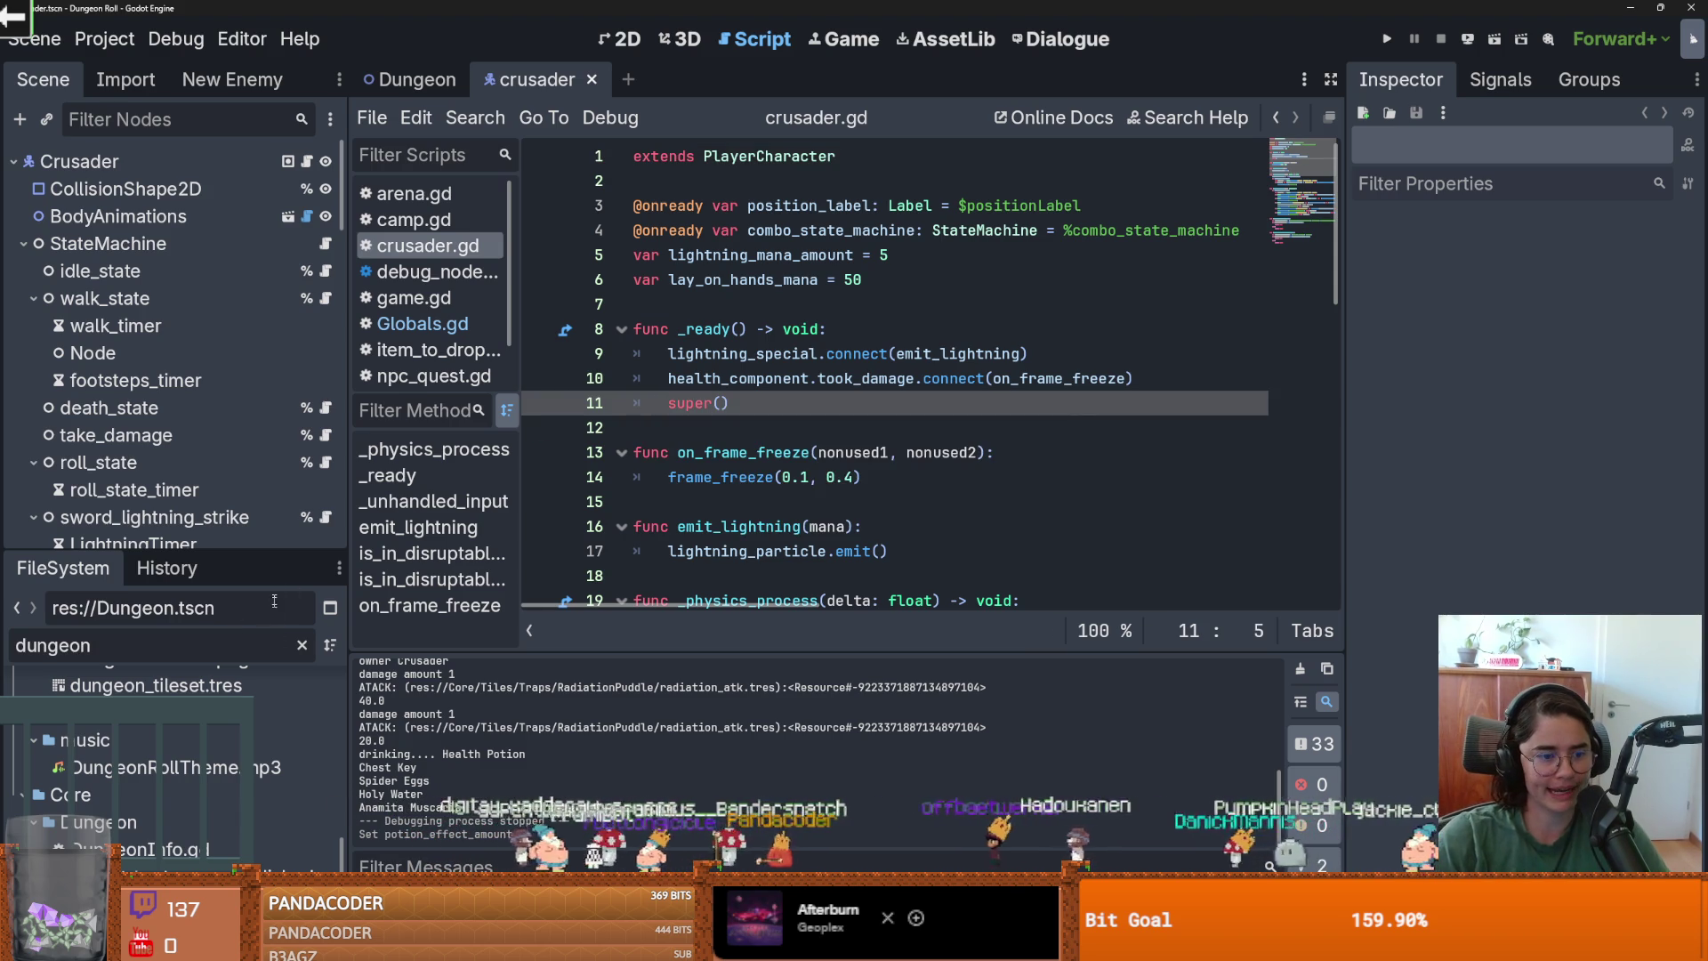
pyautogui.click(302, 645)
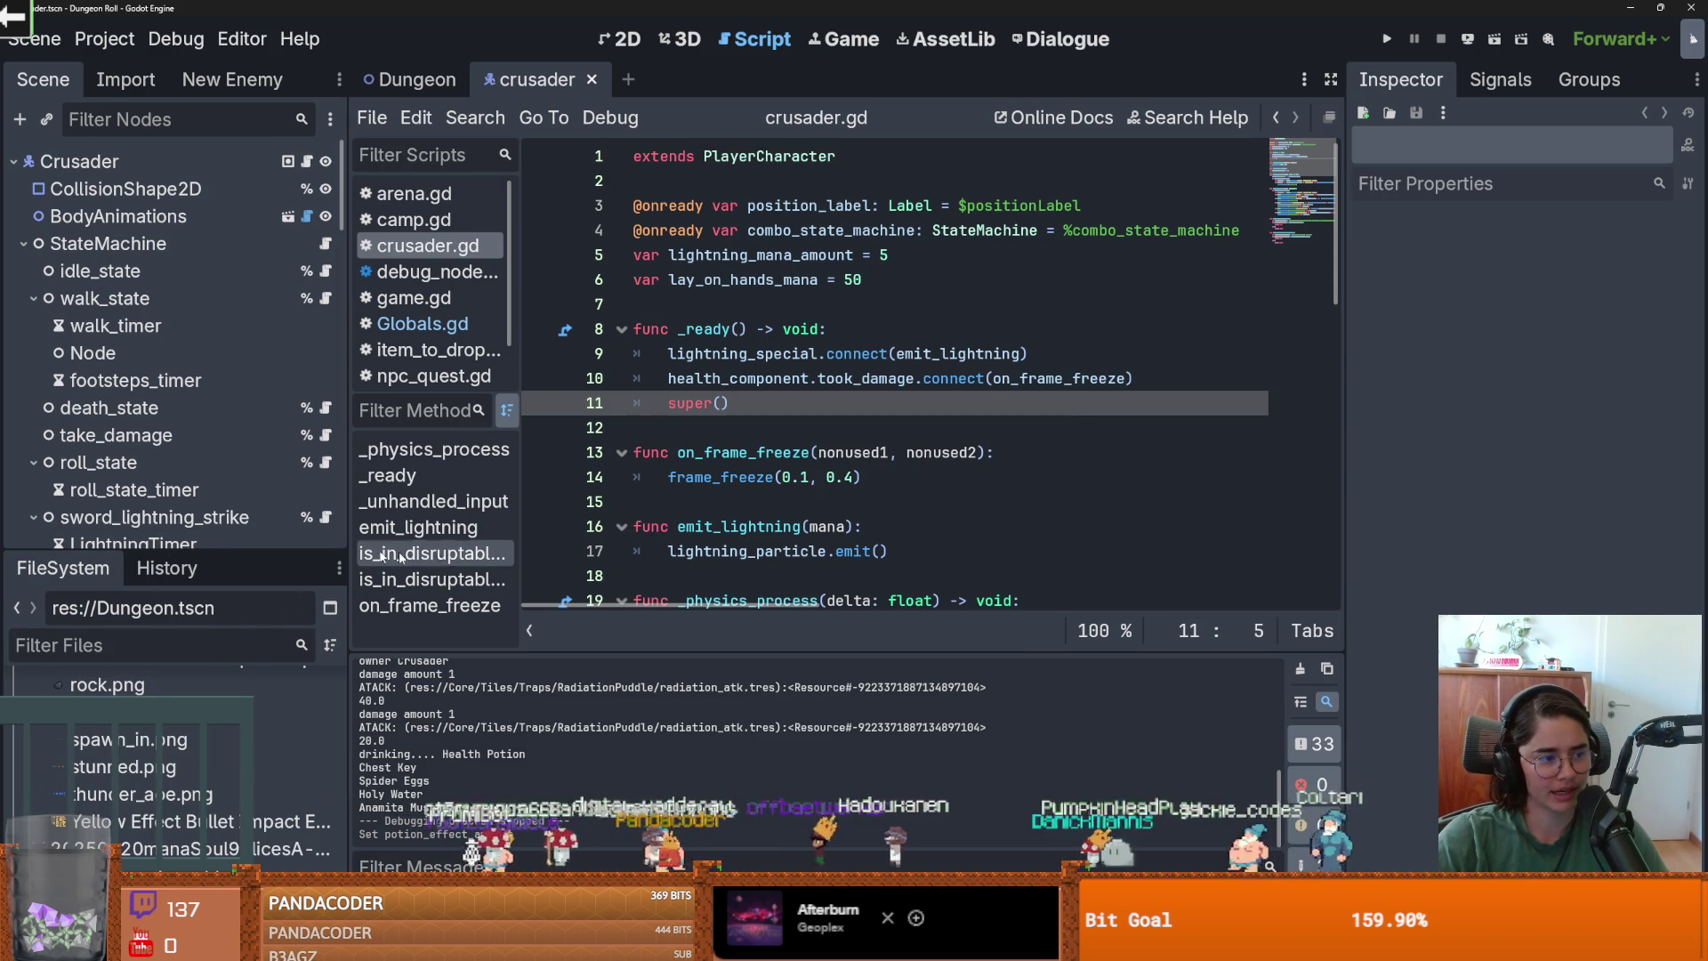
pyautogui.moveTo(673, 540)
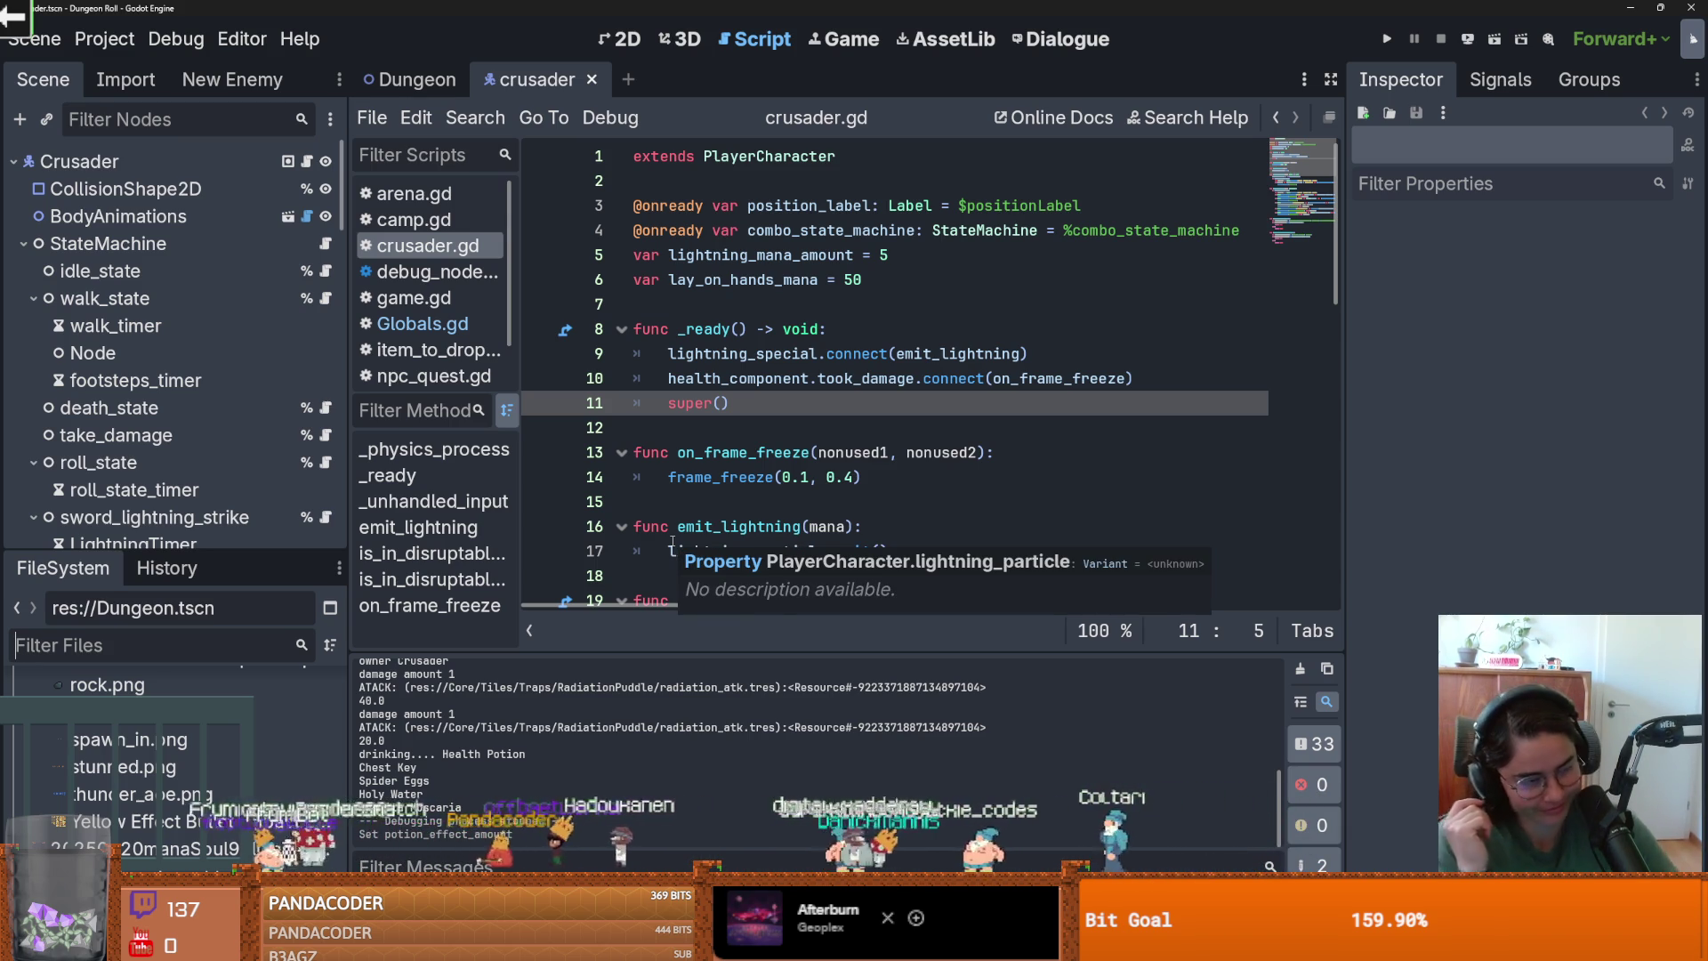
pyautogui.click(776, 452)
pyautogui.hotkey('ctrl', 's')
# Collapse the StateMachine node and select StunnedAnimatedSprite2D in the crusader scene.
pyautogui.moveTo(178, 555); pyautogui.dragTo(178, 716)
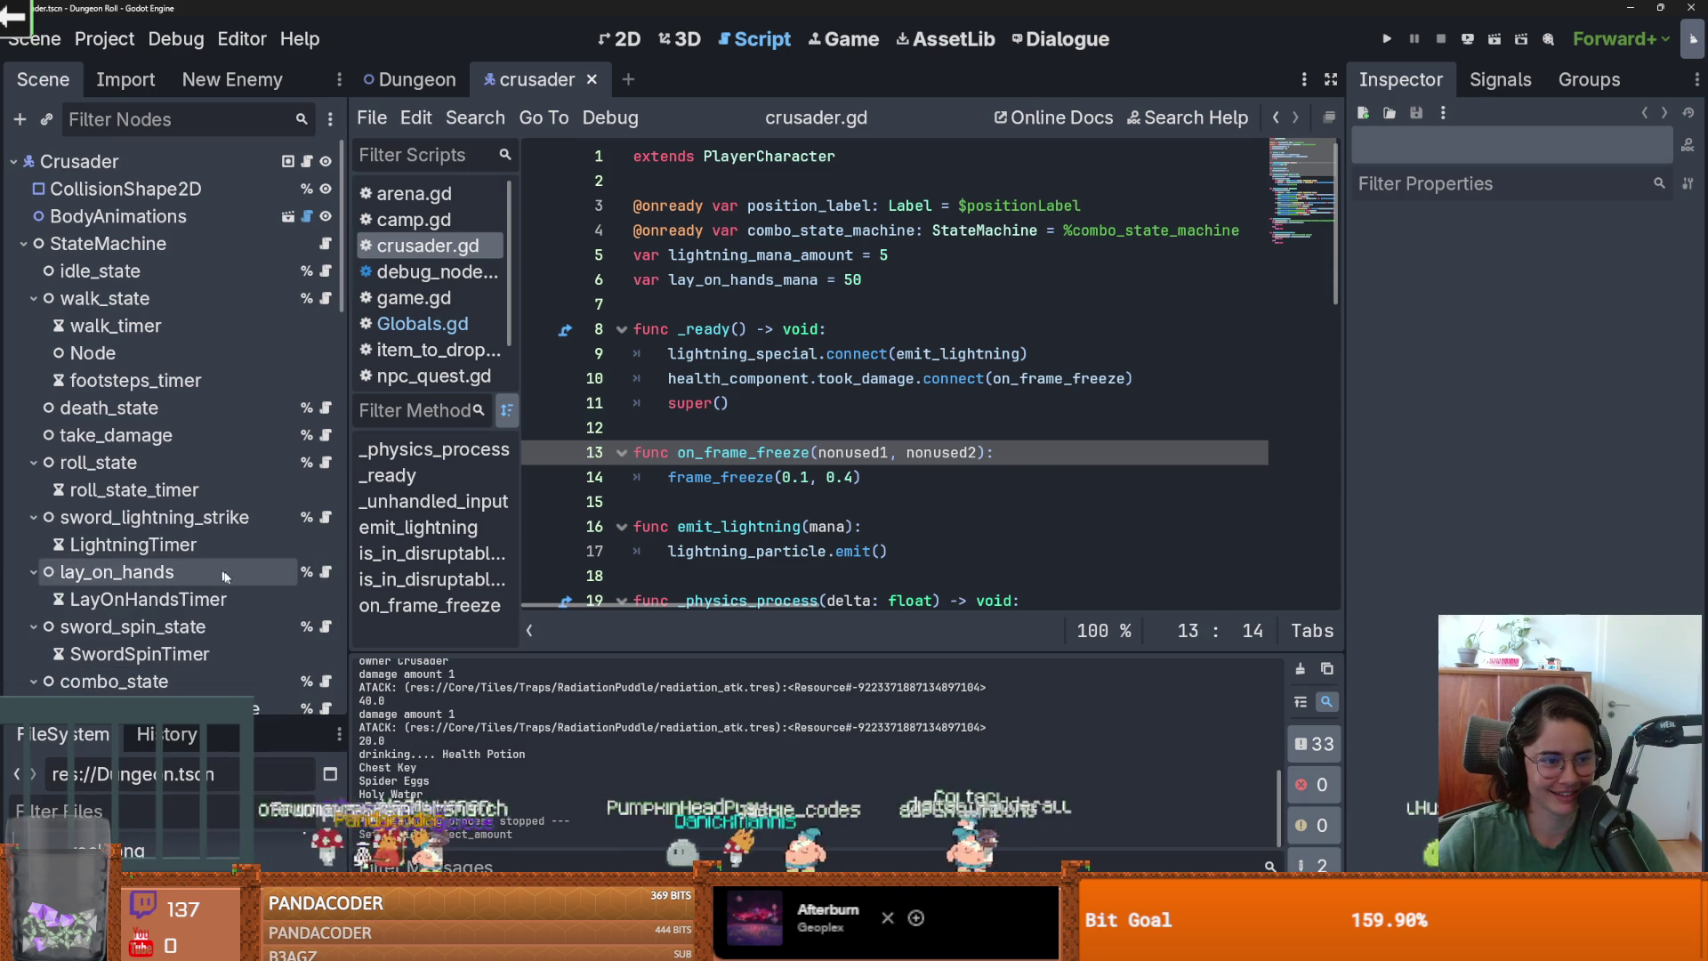
pyautogui.click(23, 243)
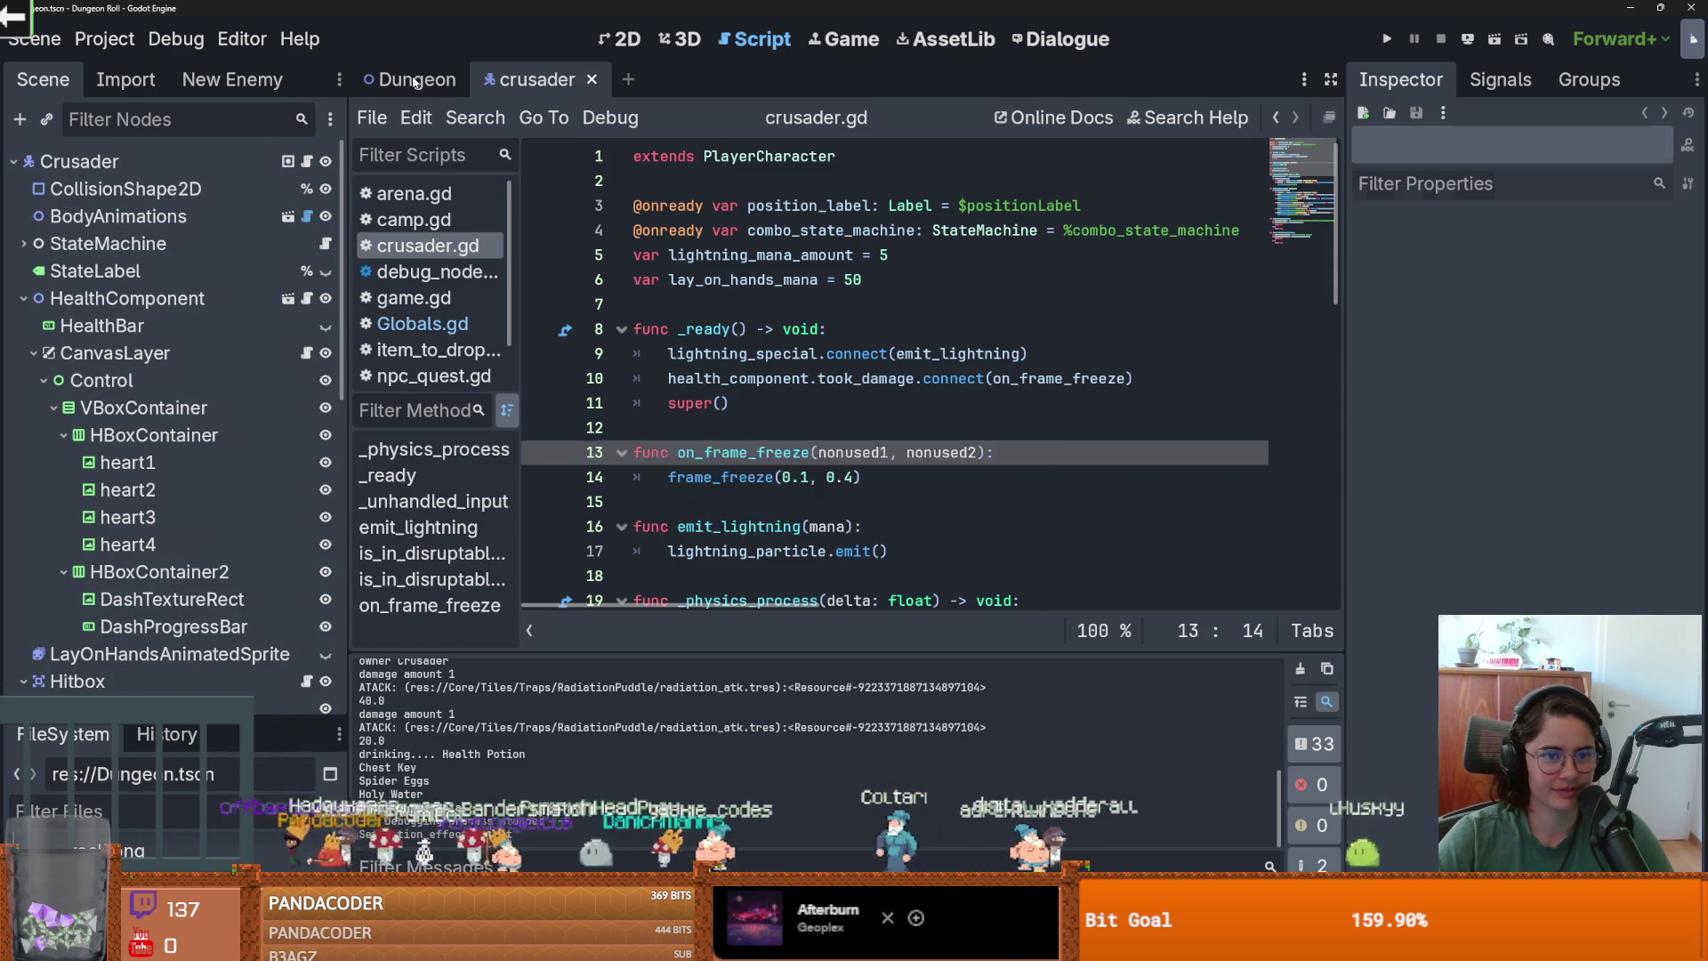
pyautogui.hotkey('ctrl', 'Tab')
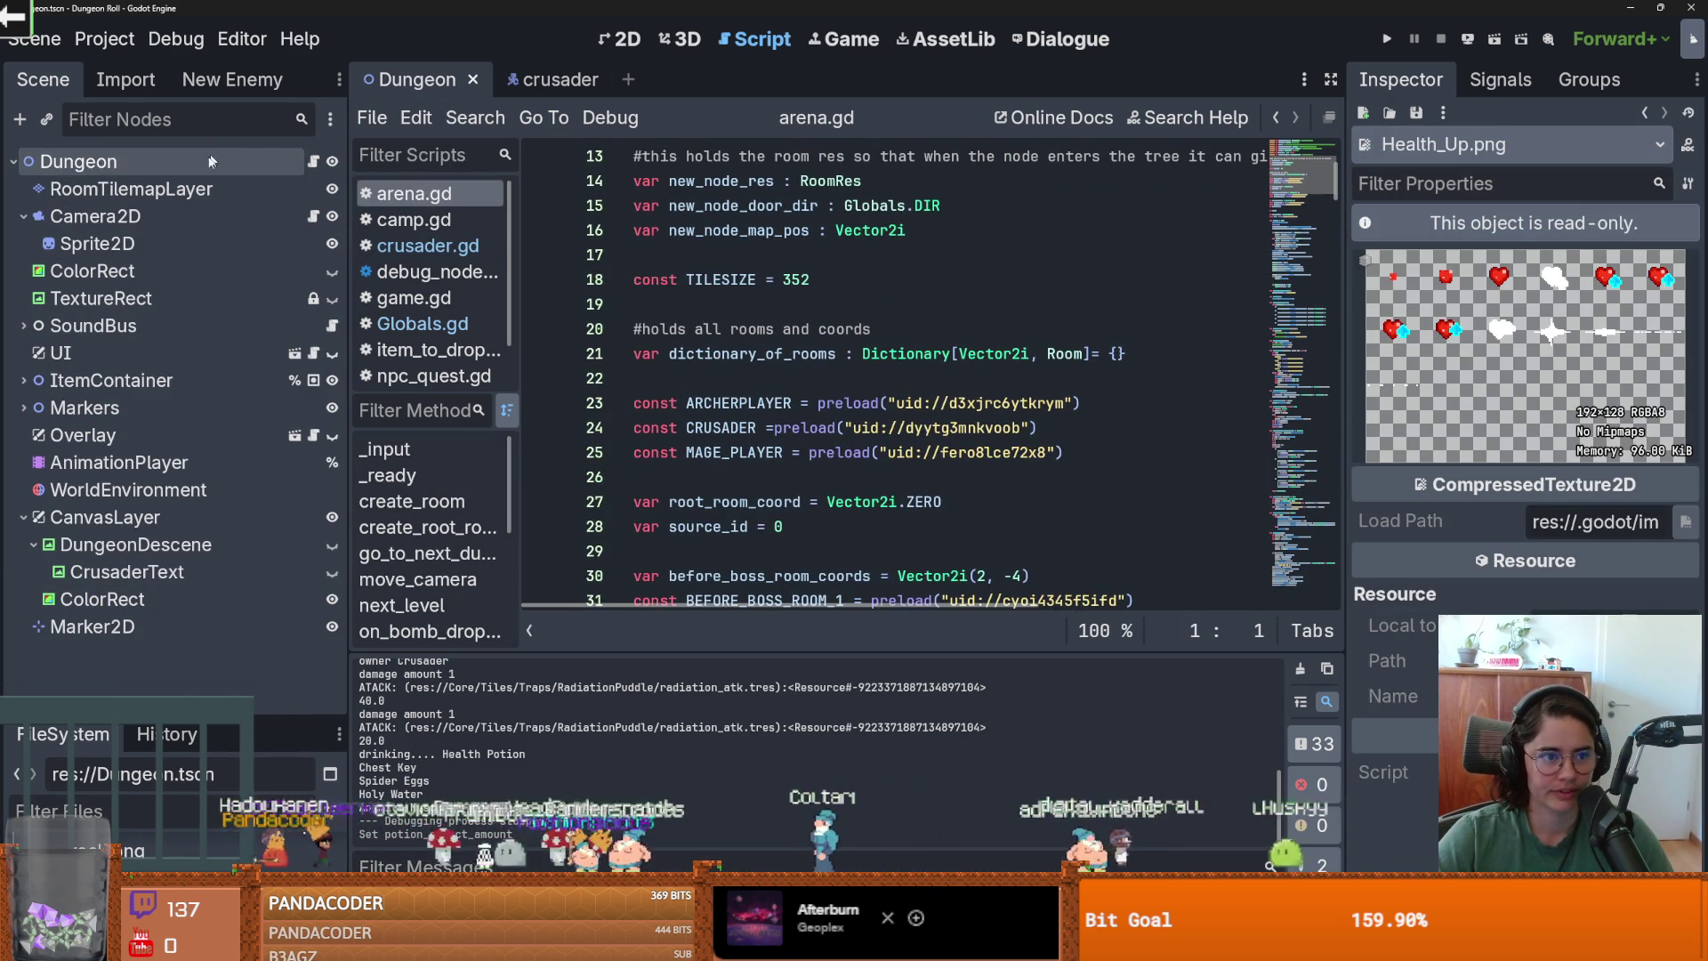
pyautogui.click(547, 79)
pyautogui.scroll(-5, 182, 507)
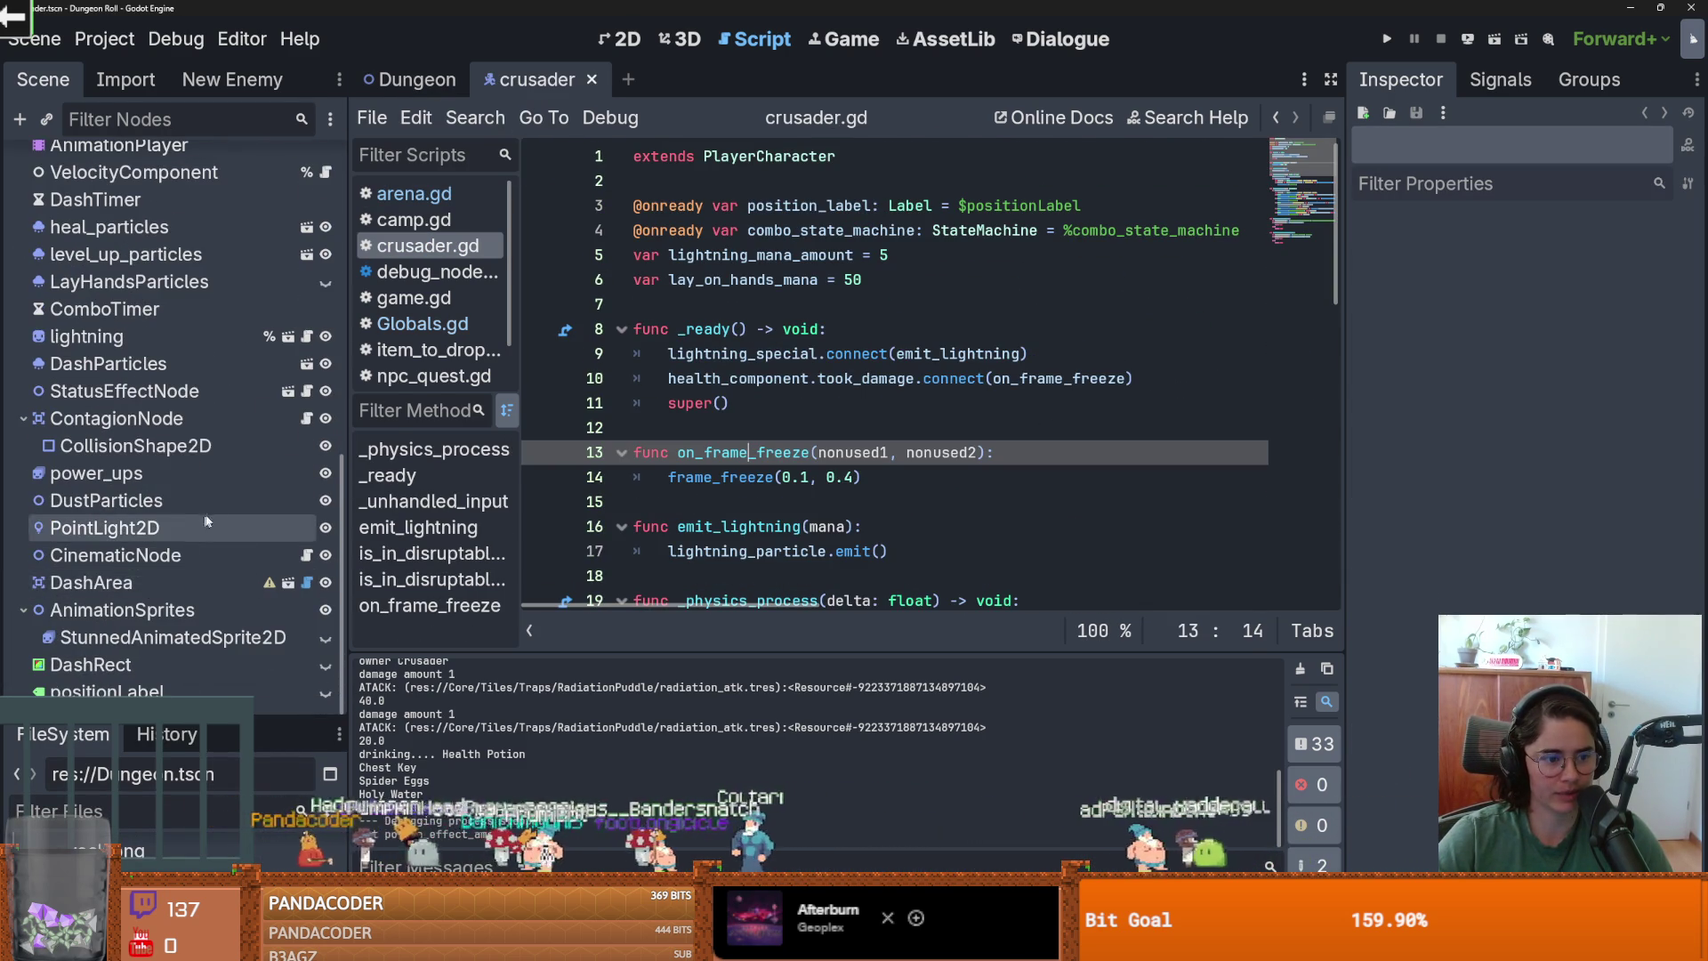
pyautogui.click(161, 637)
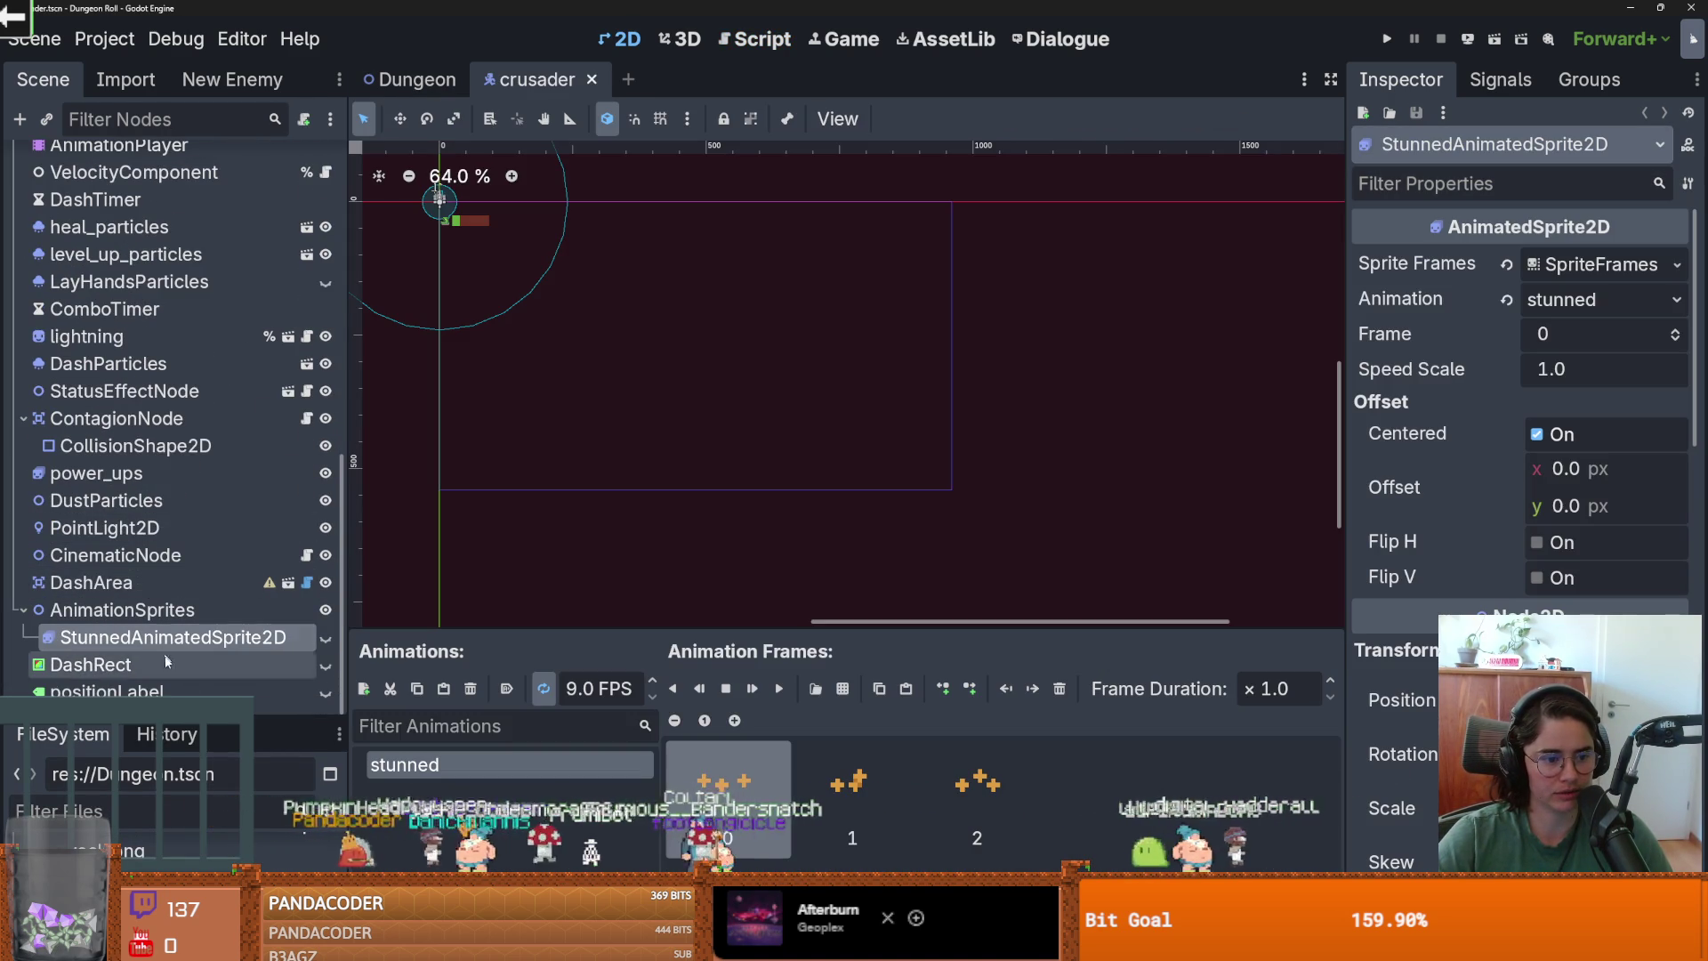
# Select StunnedAnimatedSprite2D, preview its stunned animation and make it visible on the canvas.
pyautogui.click(22, 609)
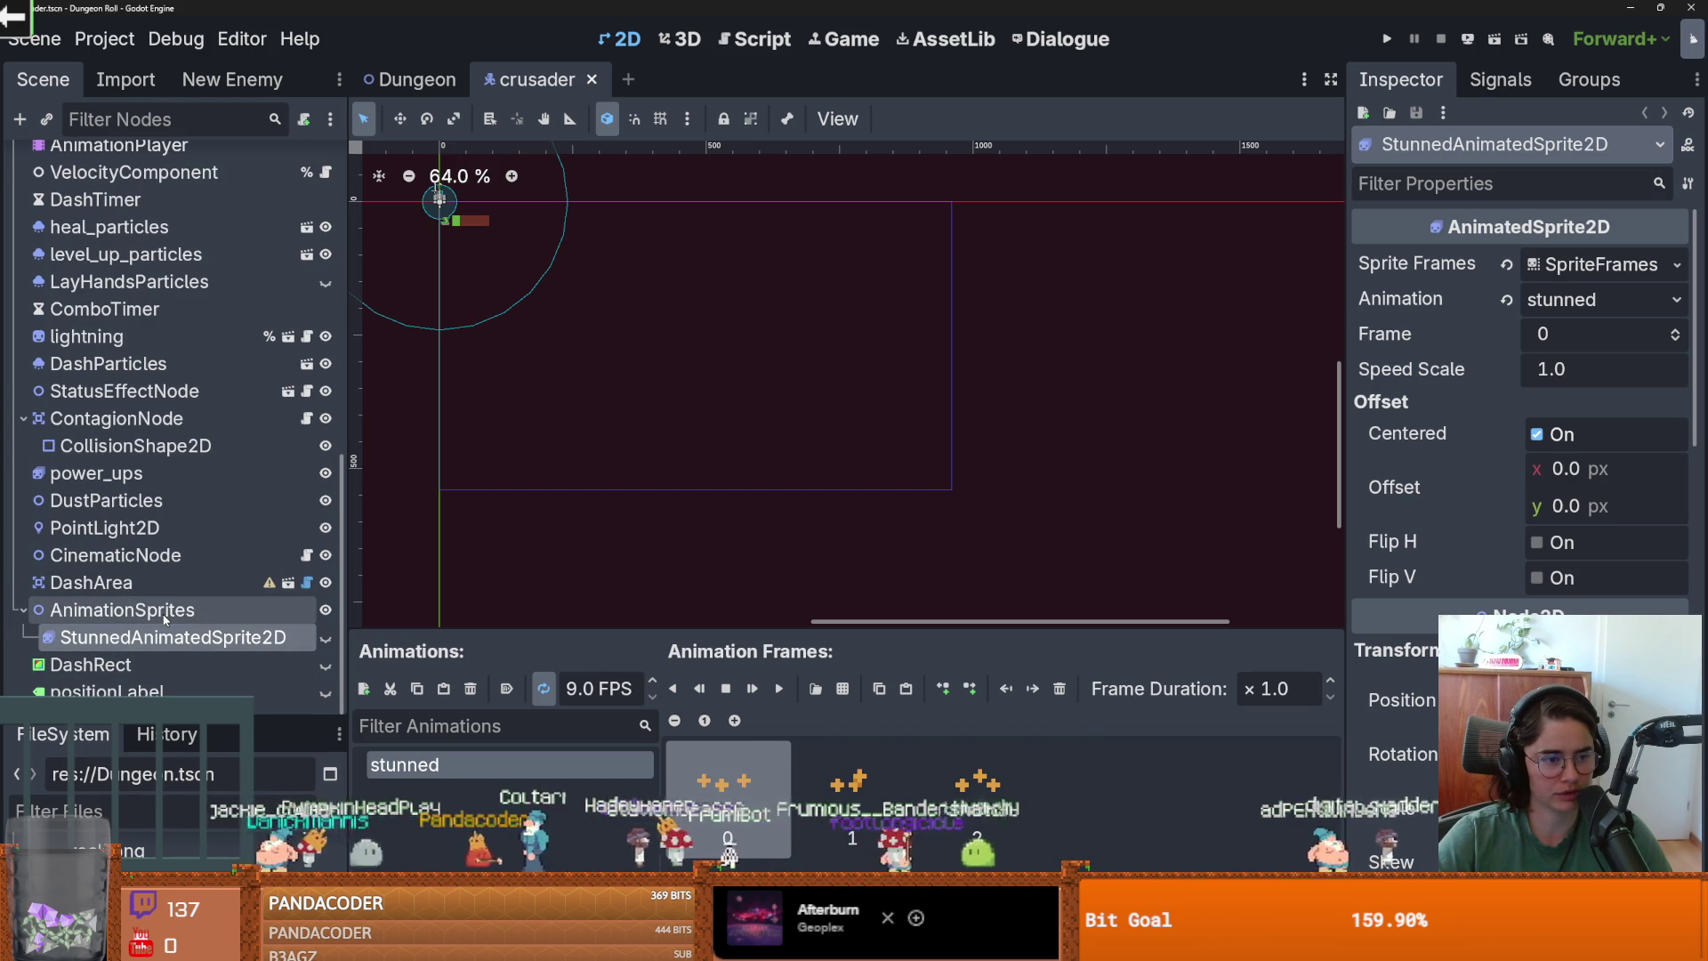
pyautogui.click(23, 418)
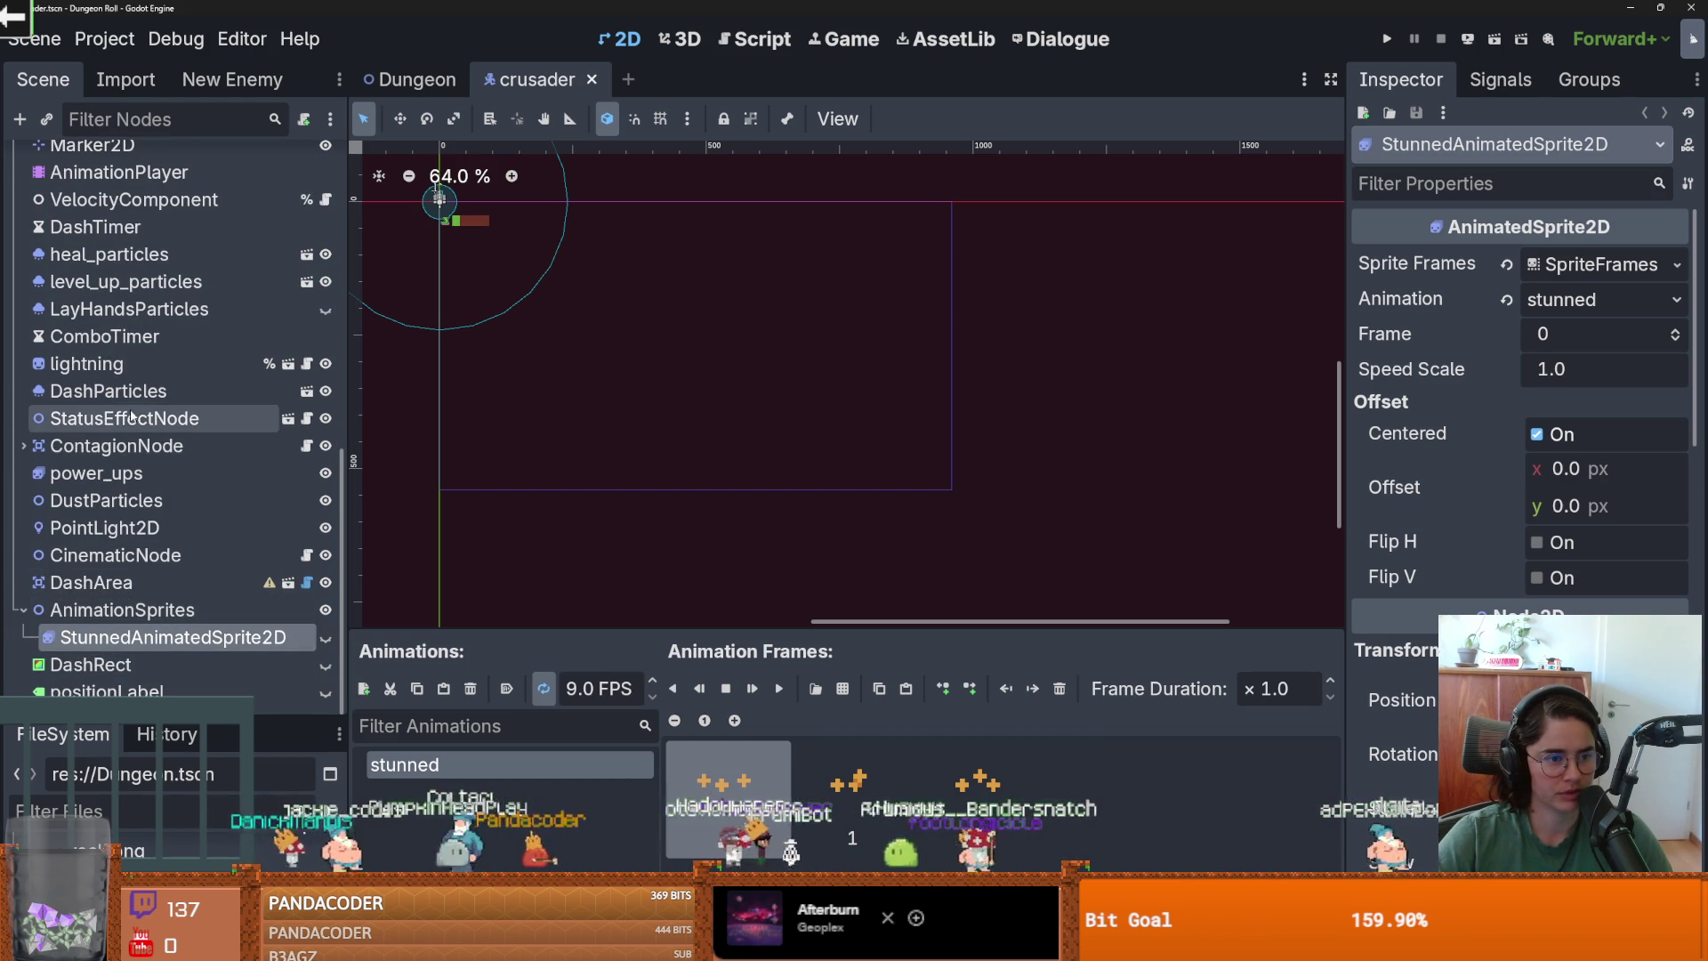
pyautogui.click(130, 414)
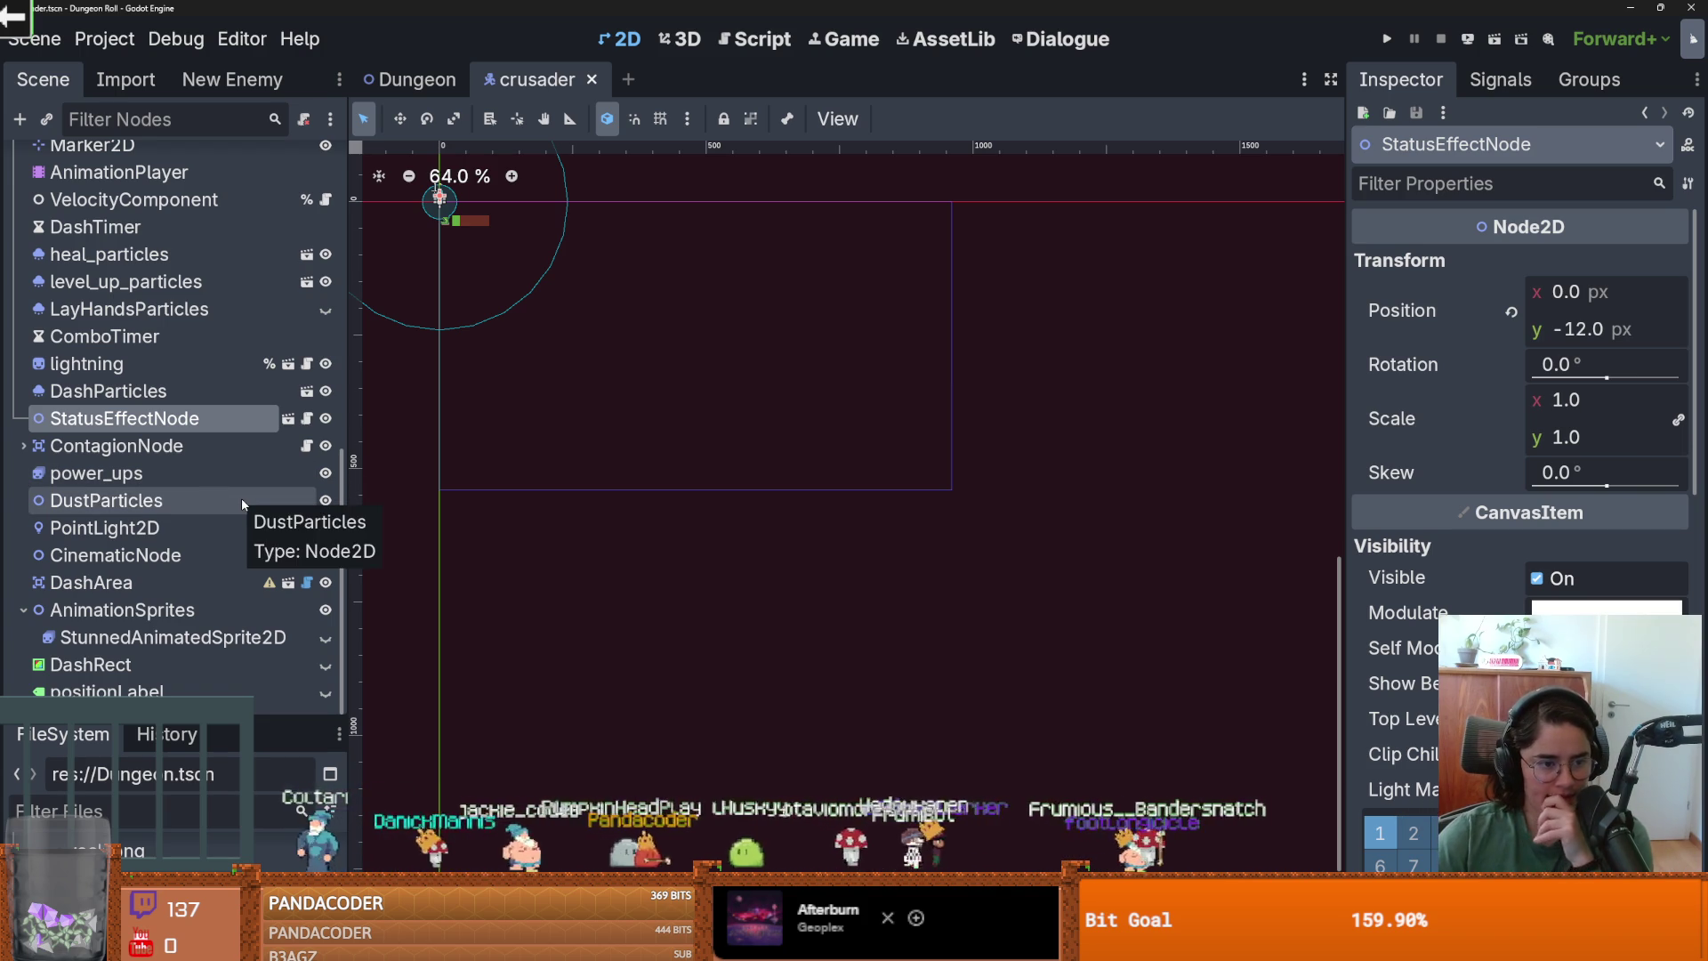
pyautogui.click(169, 637)
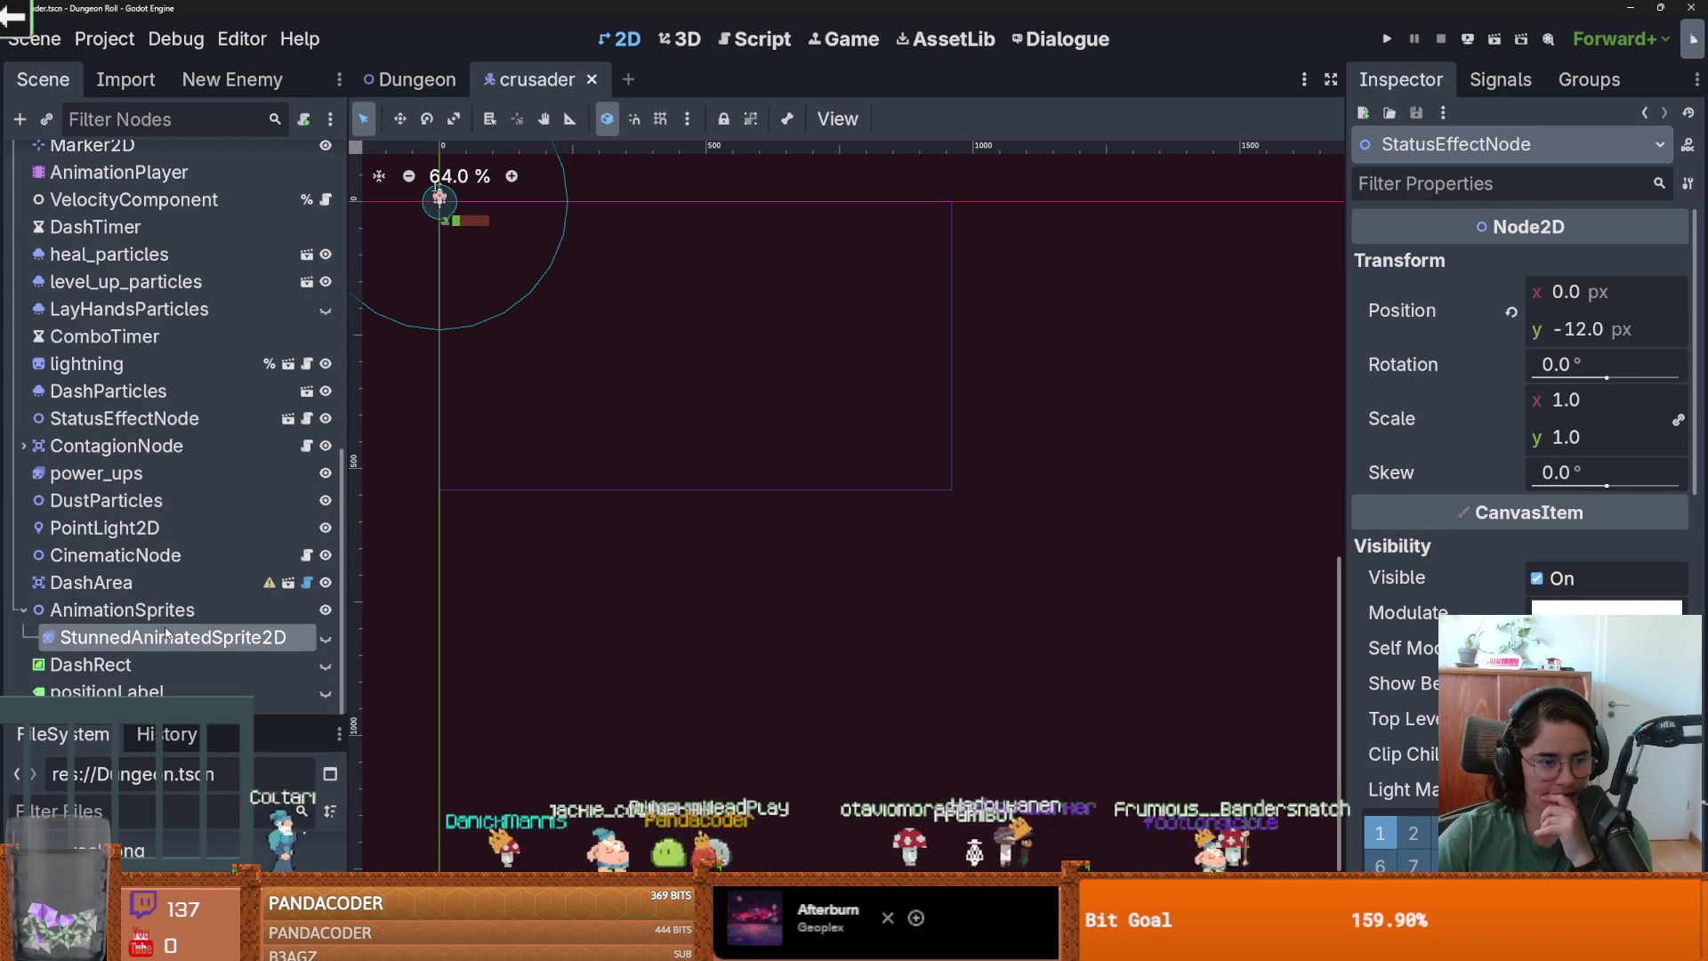
pyautogui.scroll(8, 573, 382)
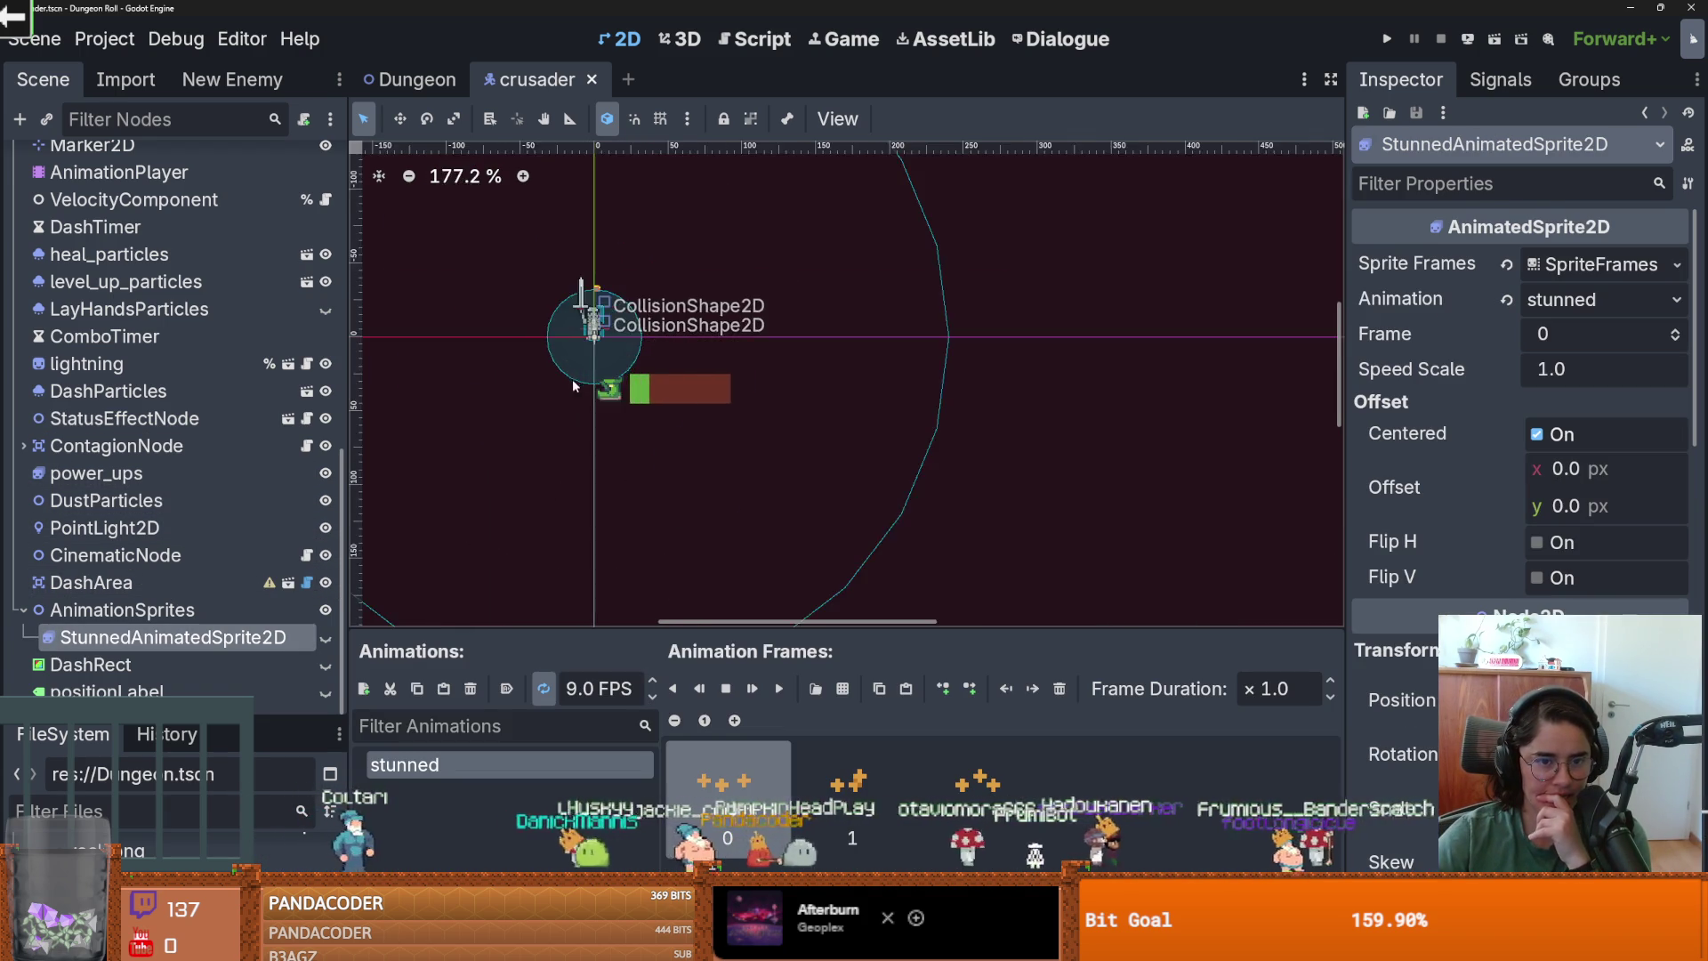
pyautogui.click(780, 689)
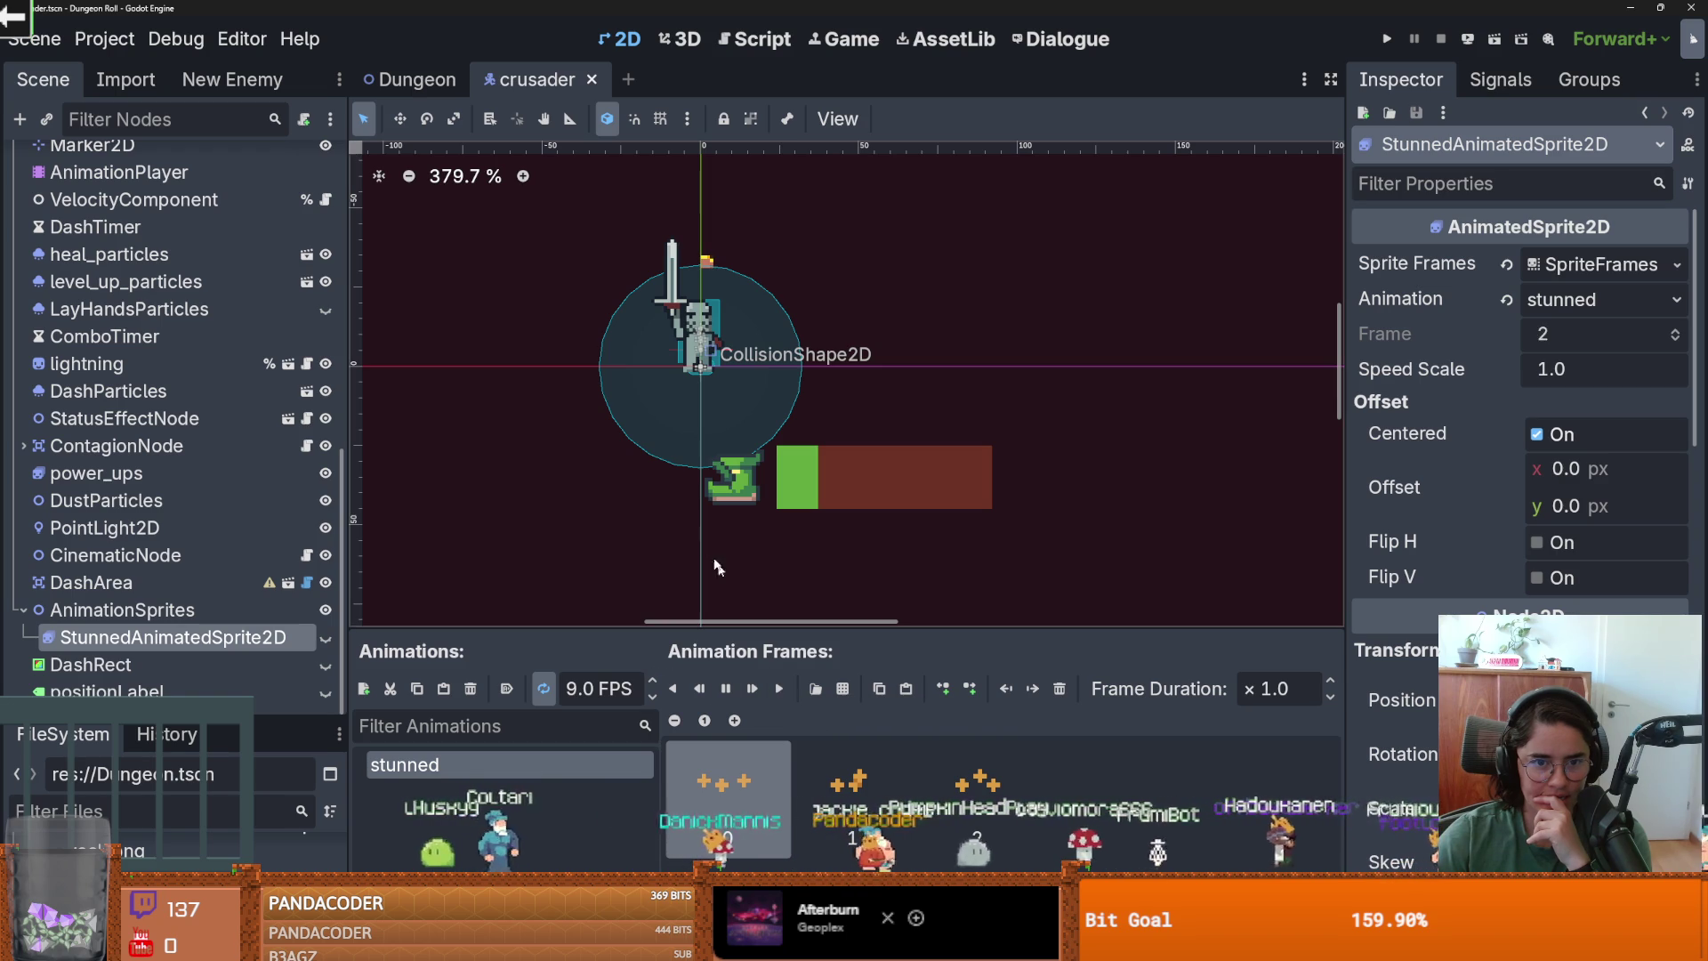
pyautogui.click(326, 637)
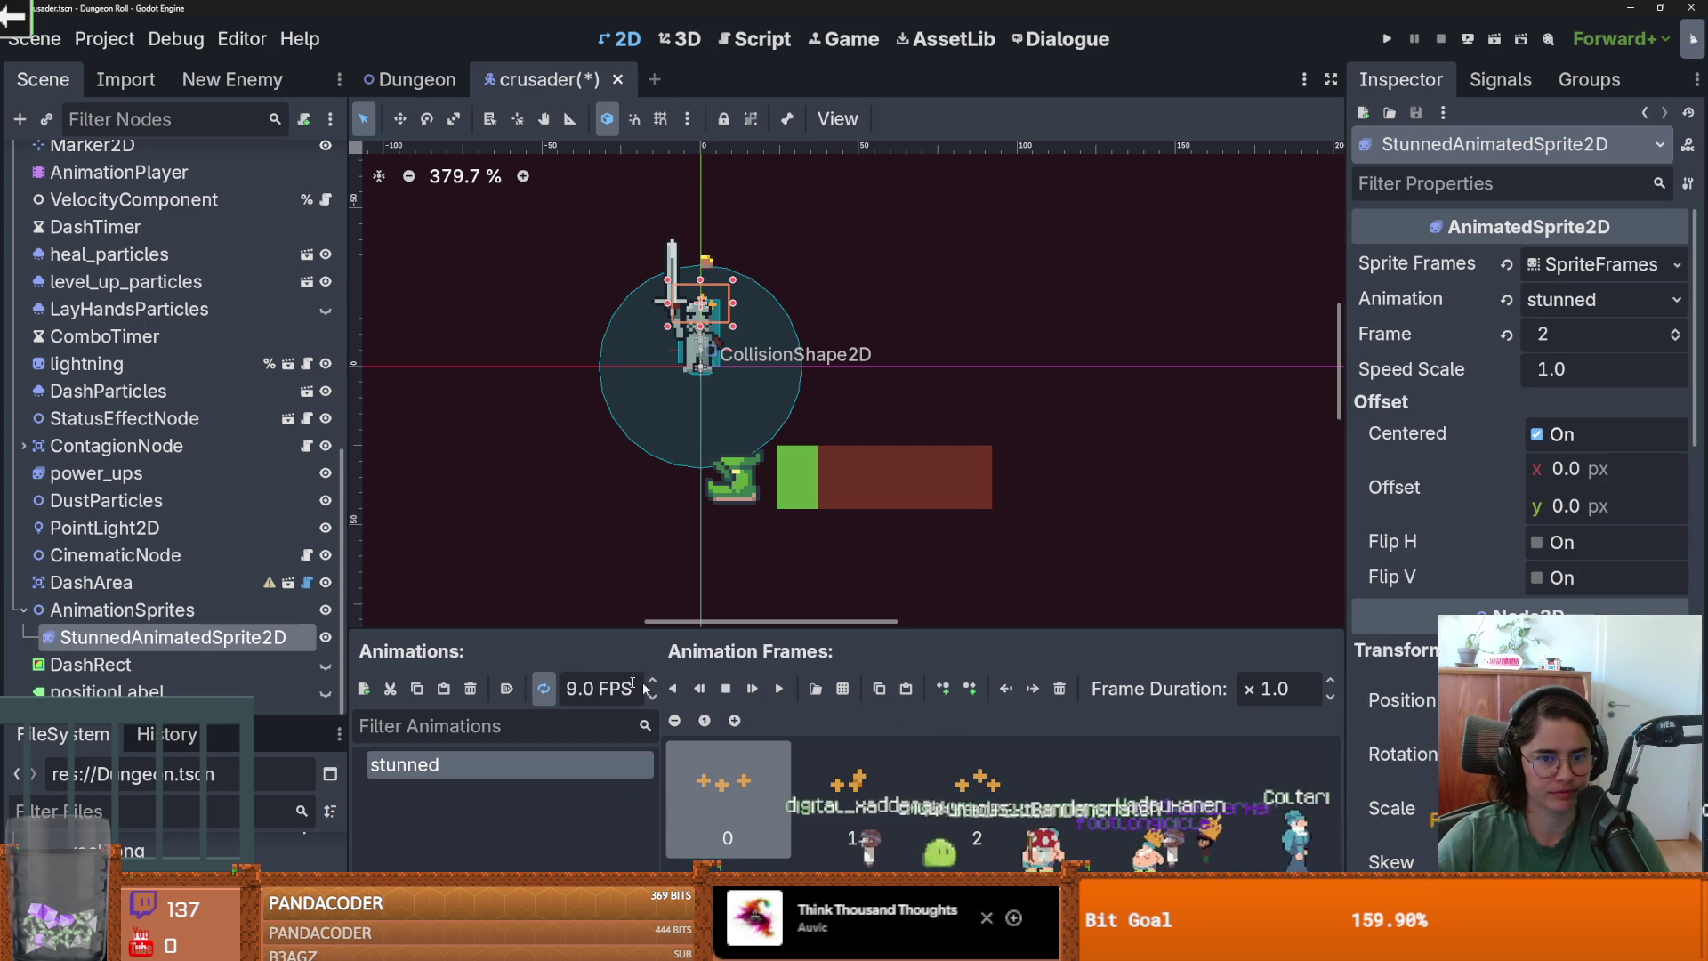
# Save the crusader scene, adjusting the canvas view between saves.
pyautogui.hotkey('ctrl', 's')
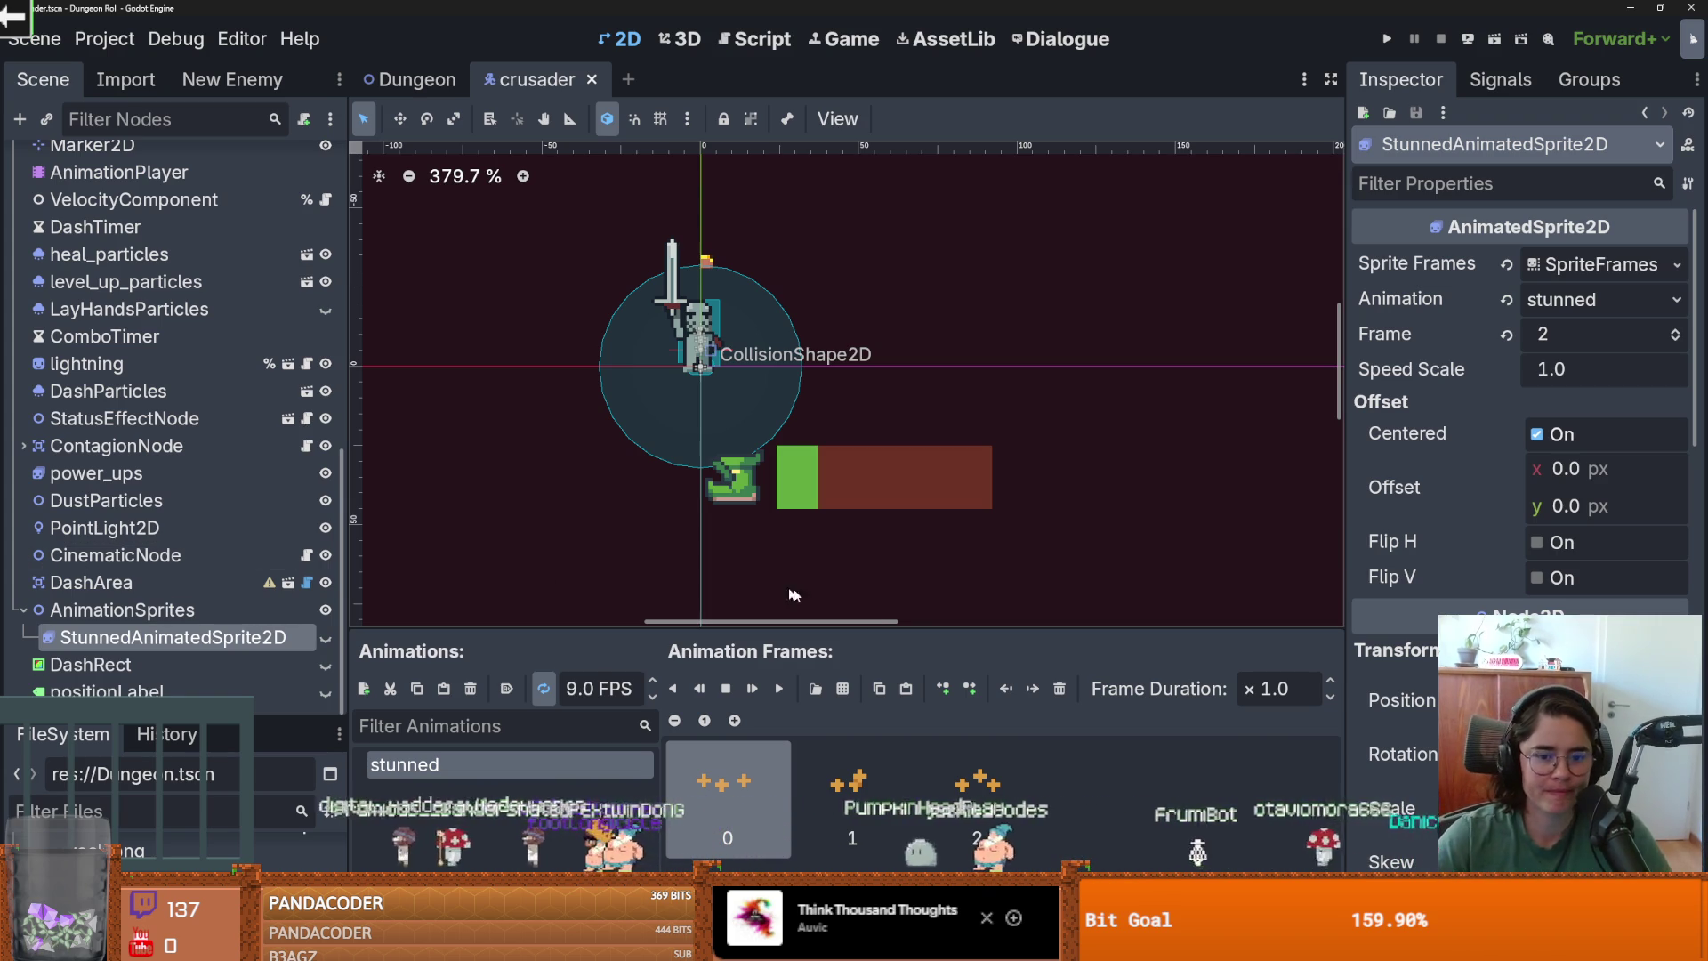
pyautogui.moveTo(596, 541); pyautogui.dragTo(649, 544)
pyautogui.hotkey('ctrl', 's')
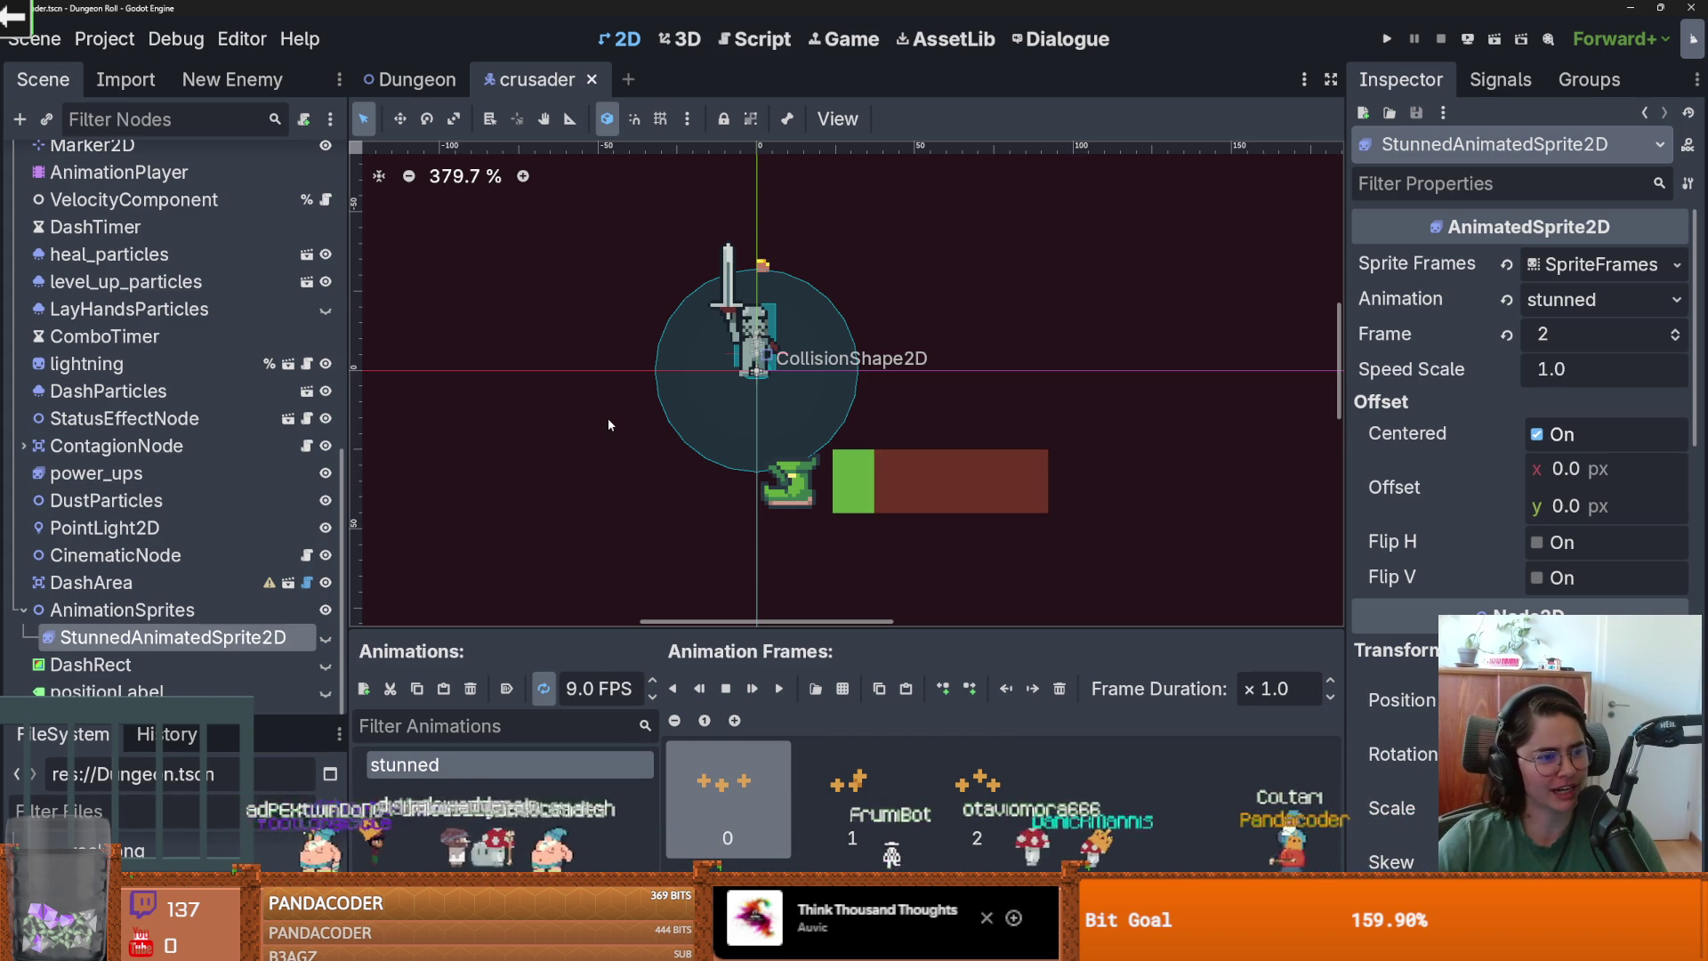
pyautogui.moveTo(686, 436); pyautogui.dragTo(743, 359)
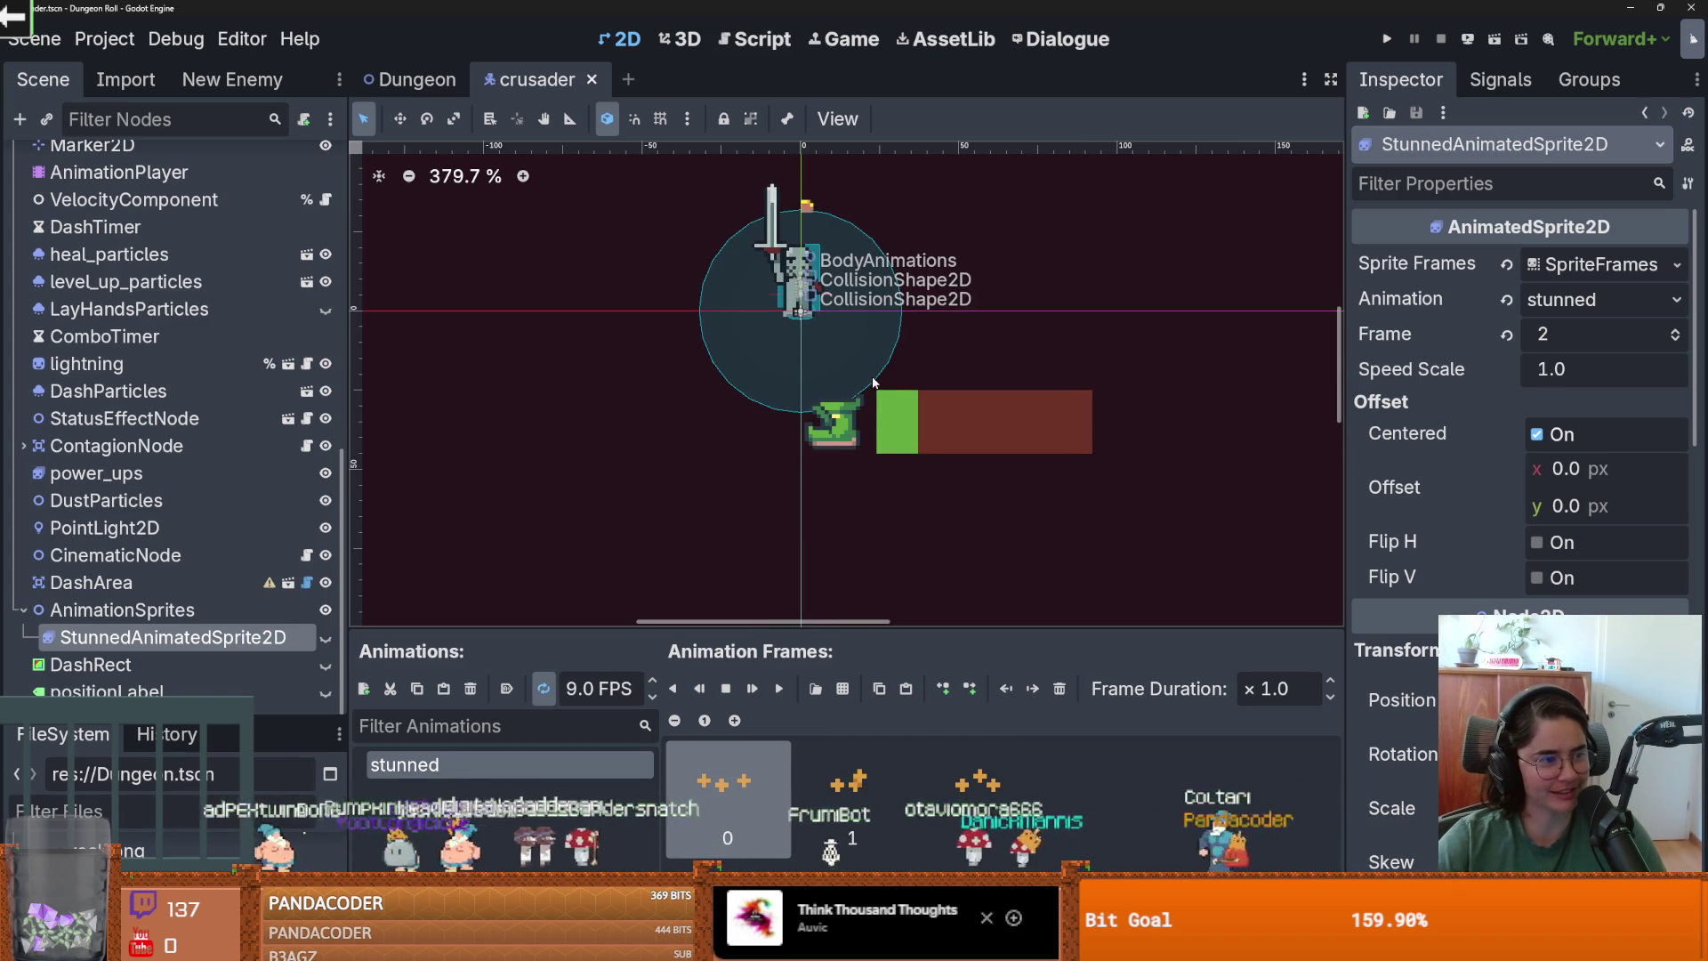
pyautogui.moveTo(872, 419); pyautogui.dragTo(871, 447)
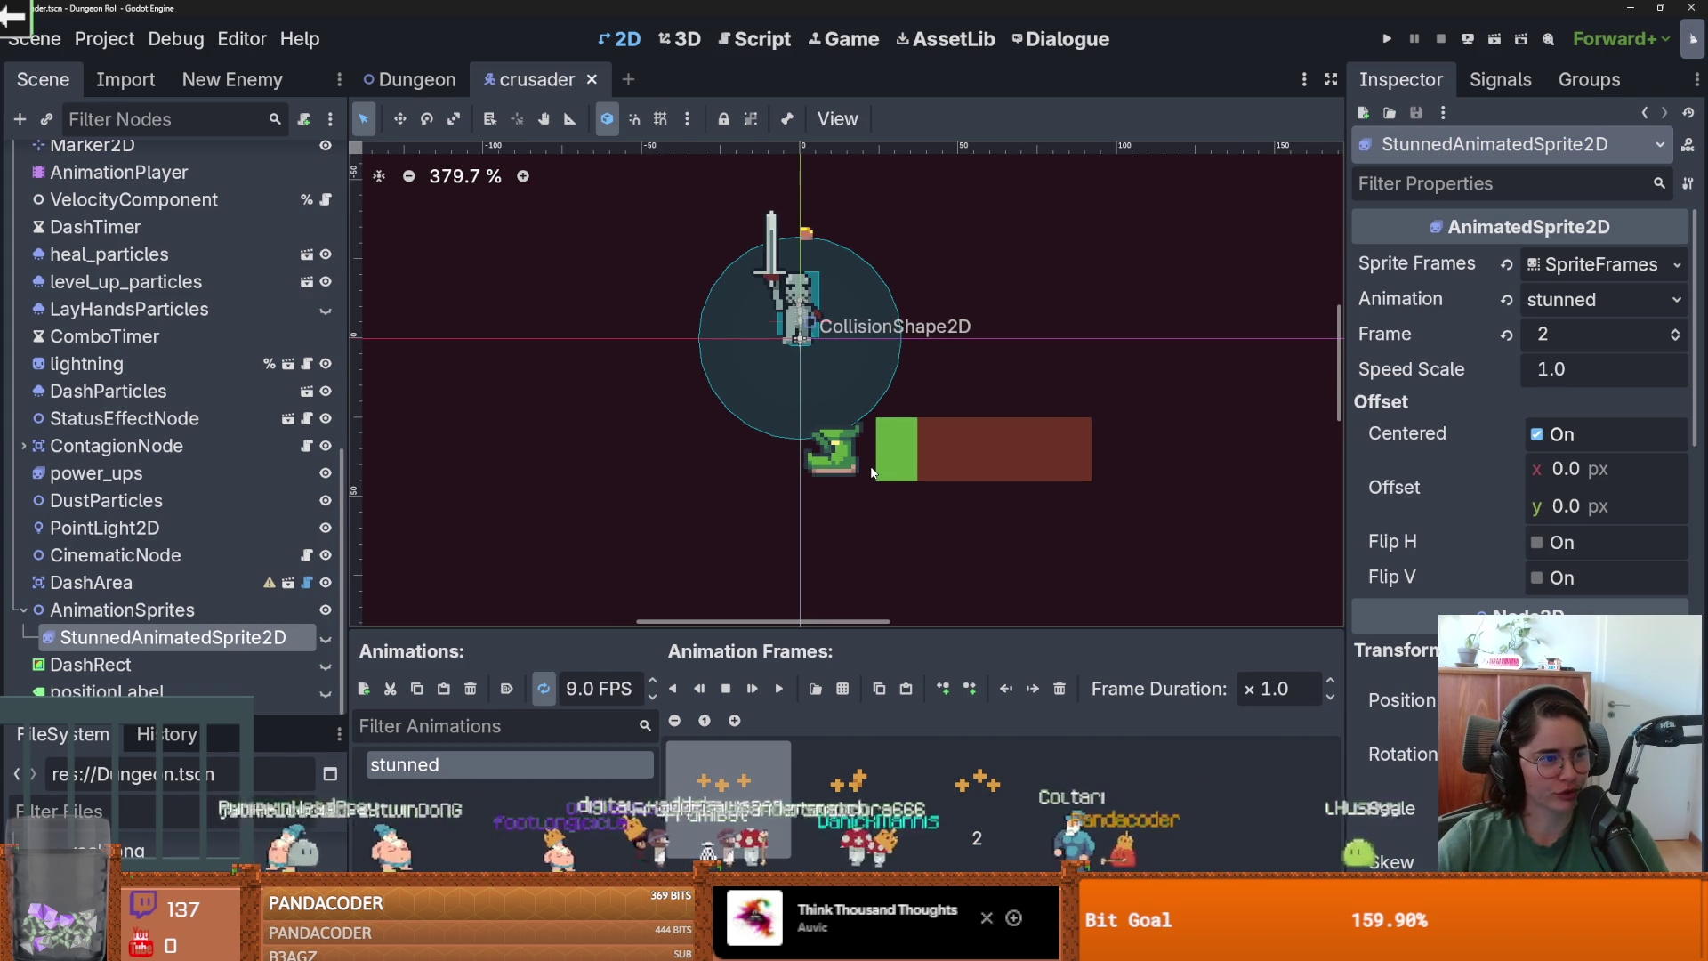
pyautogui.scroll(1, 786, 459)
pyautogui.scroll(-1, 786, 457)
pyautogui.scroll(-2, 801, 418)
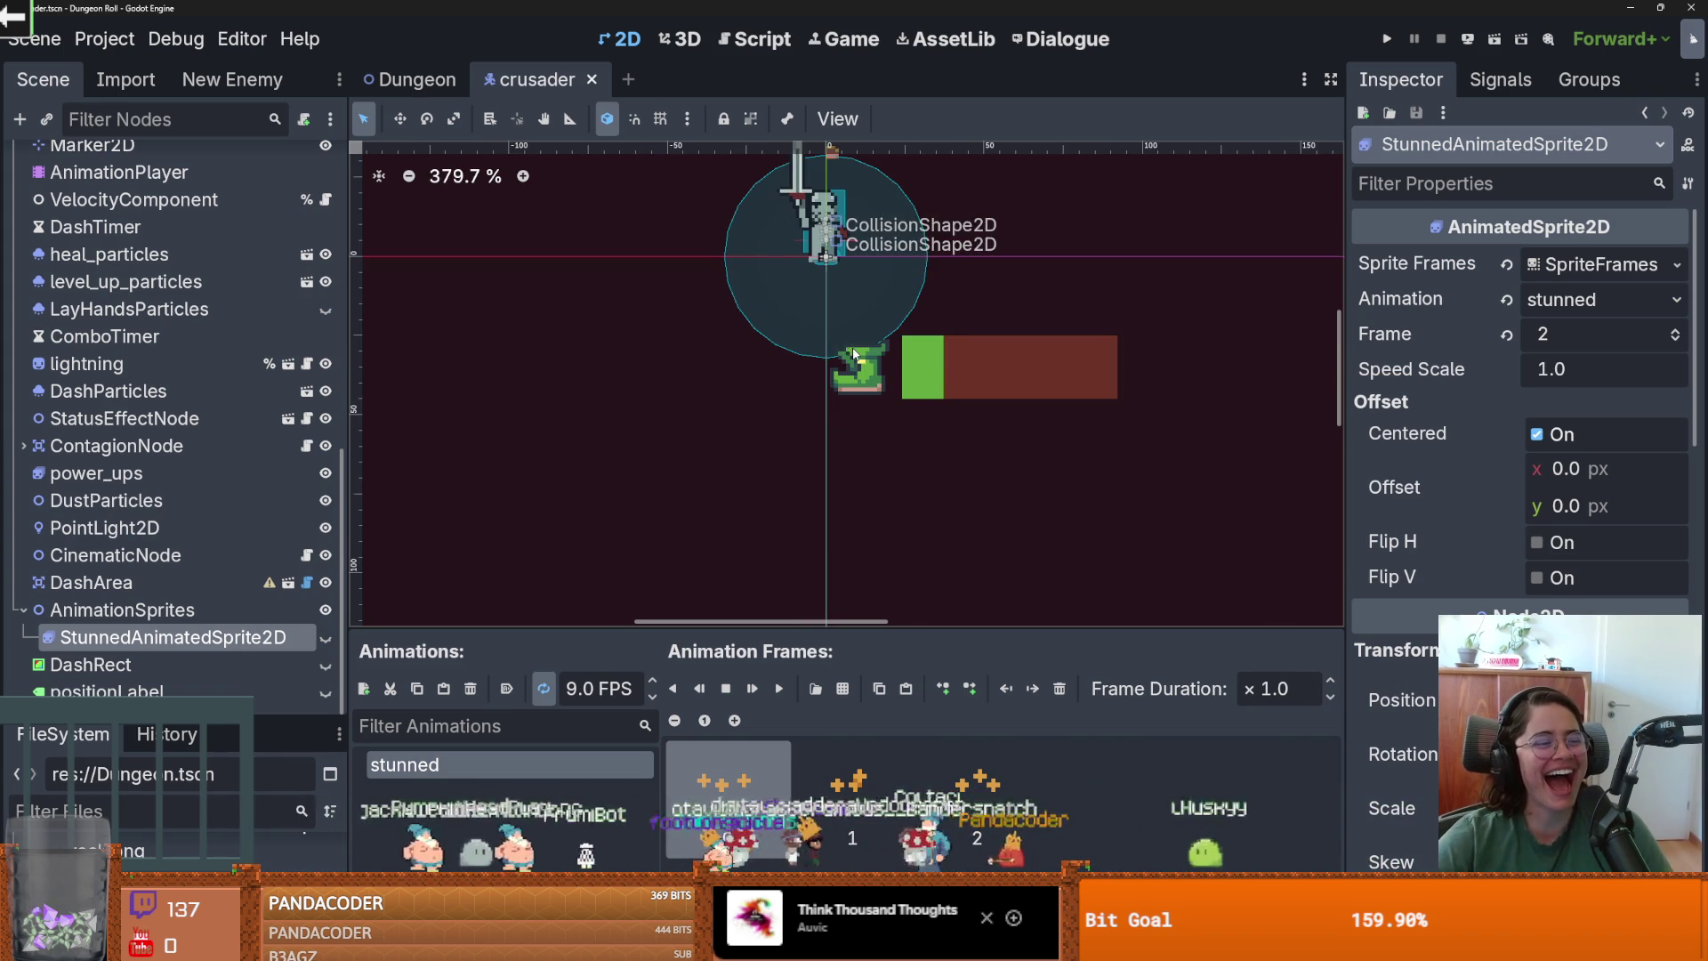
pyautogui.hotkey('ctrl', 's')
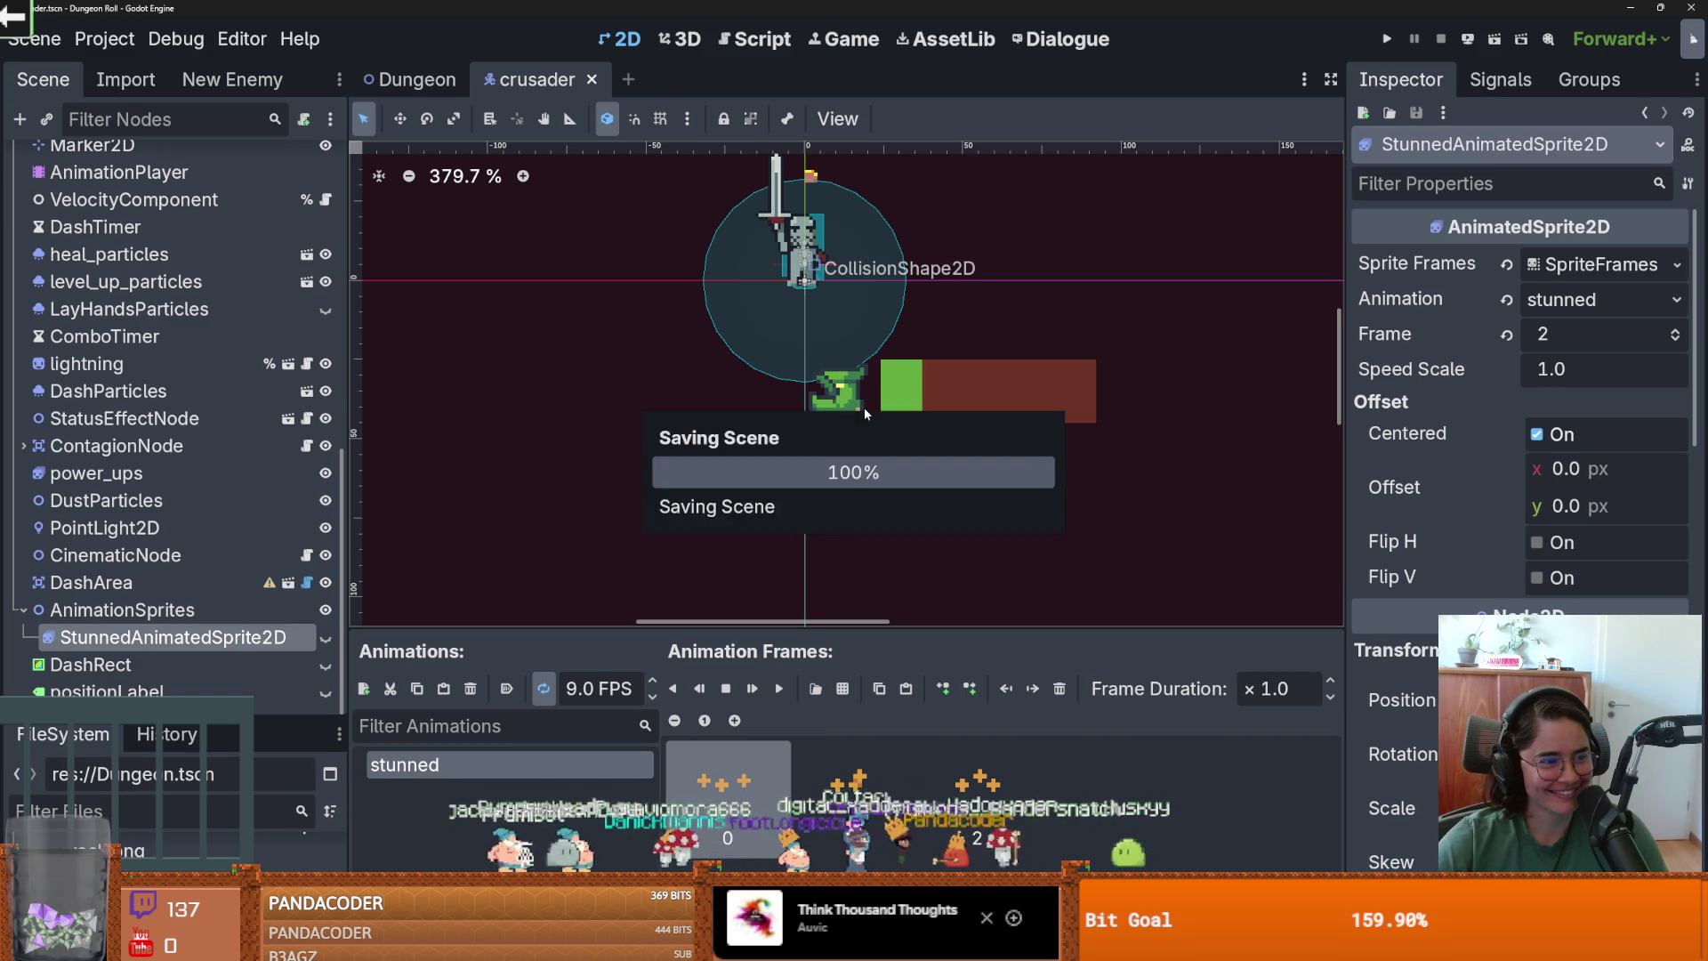
pyautogui.scroll(-1, 863, 408)
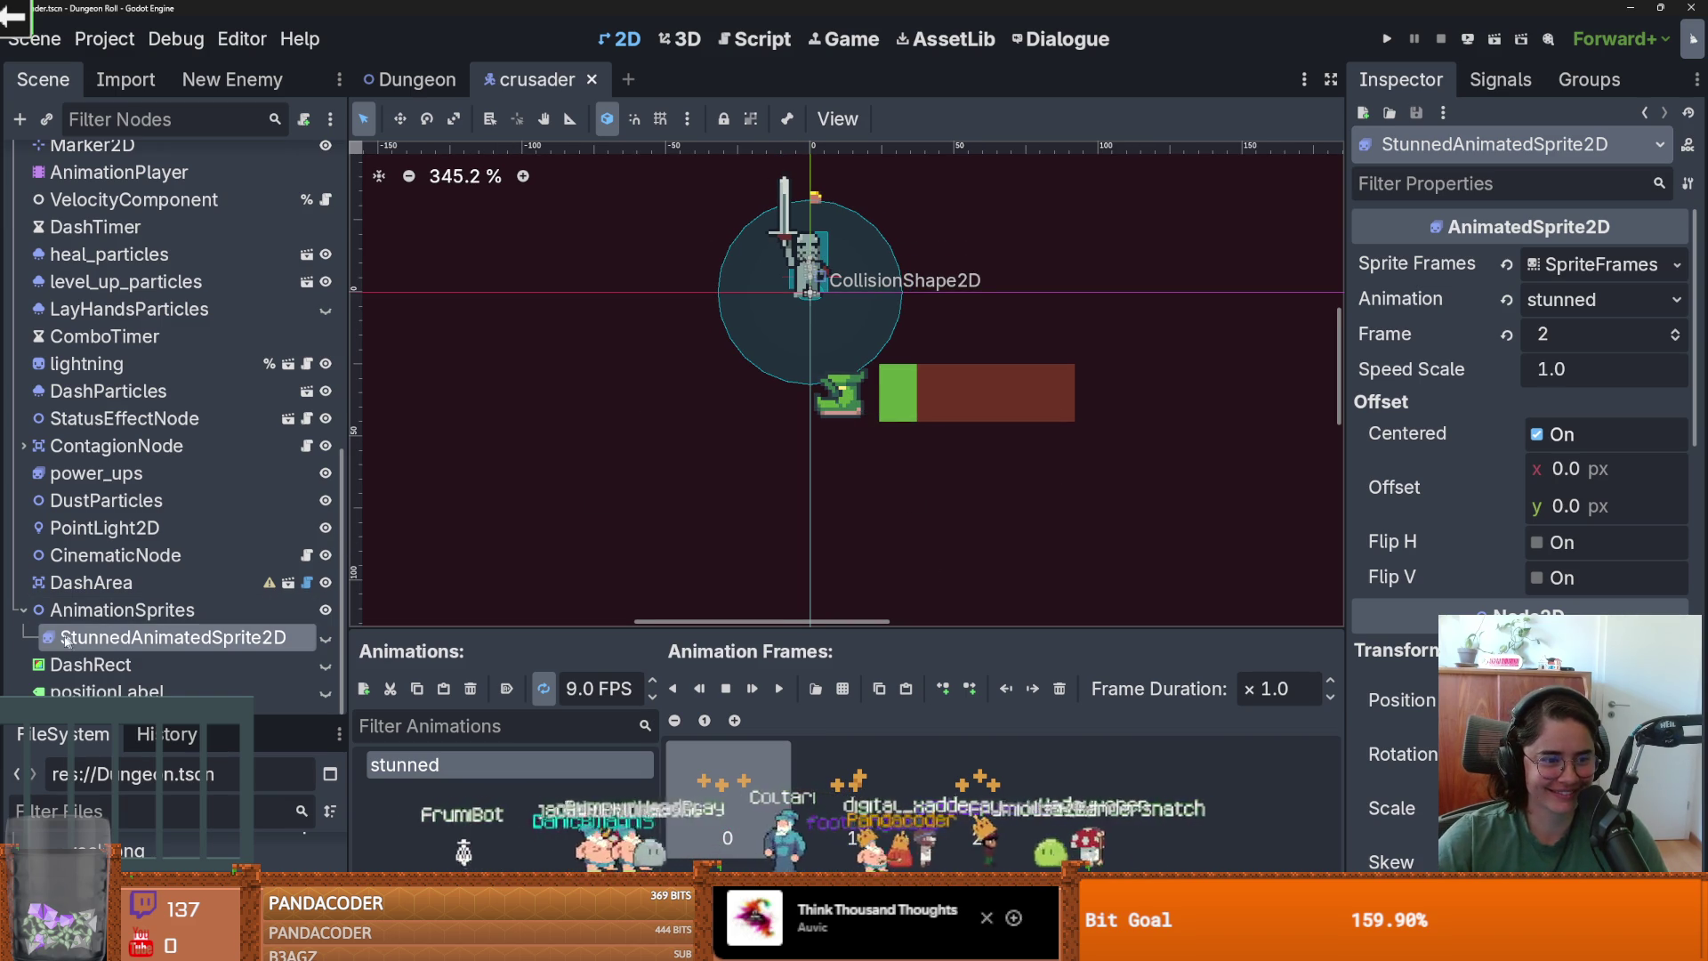
# Select the power_ups sprite and preview its ChestofAvarice animation.
pyautogui.click(23, 613)
pyautogui.click(21, 475)
pyautogui.click(22, 475)
pyautogui.click(93, 500)
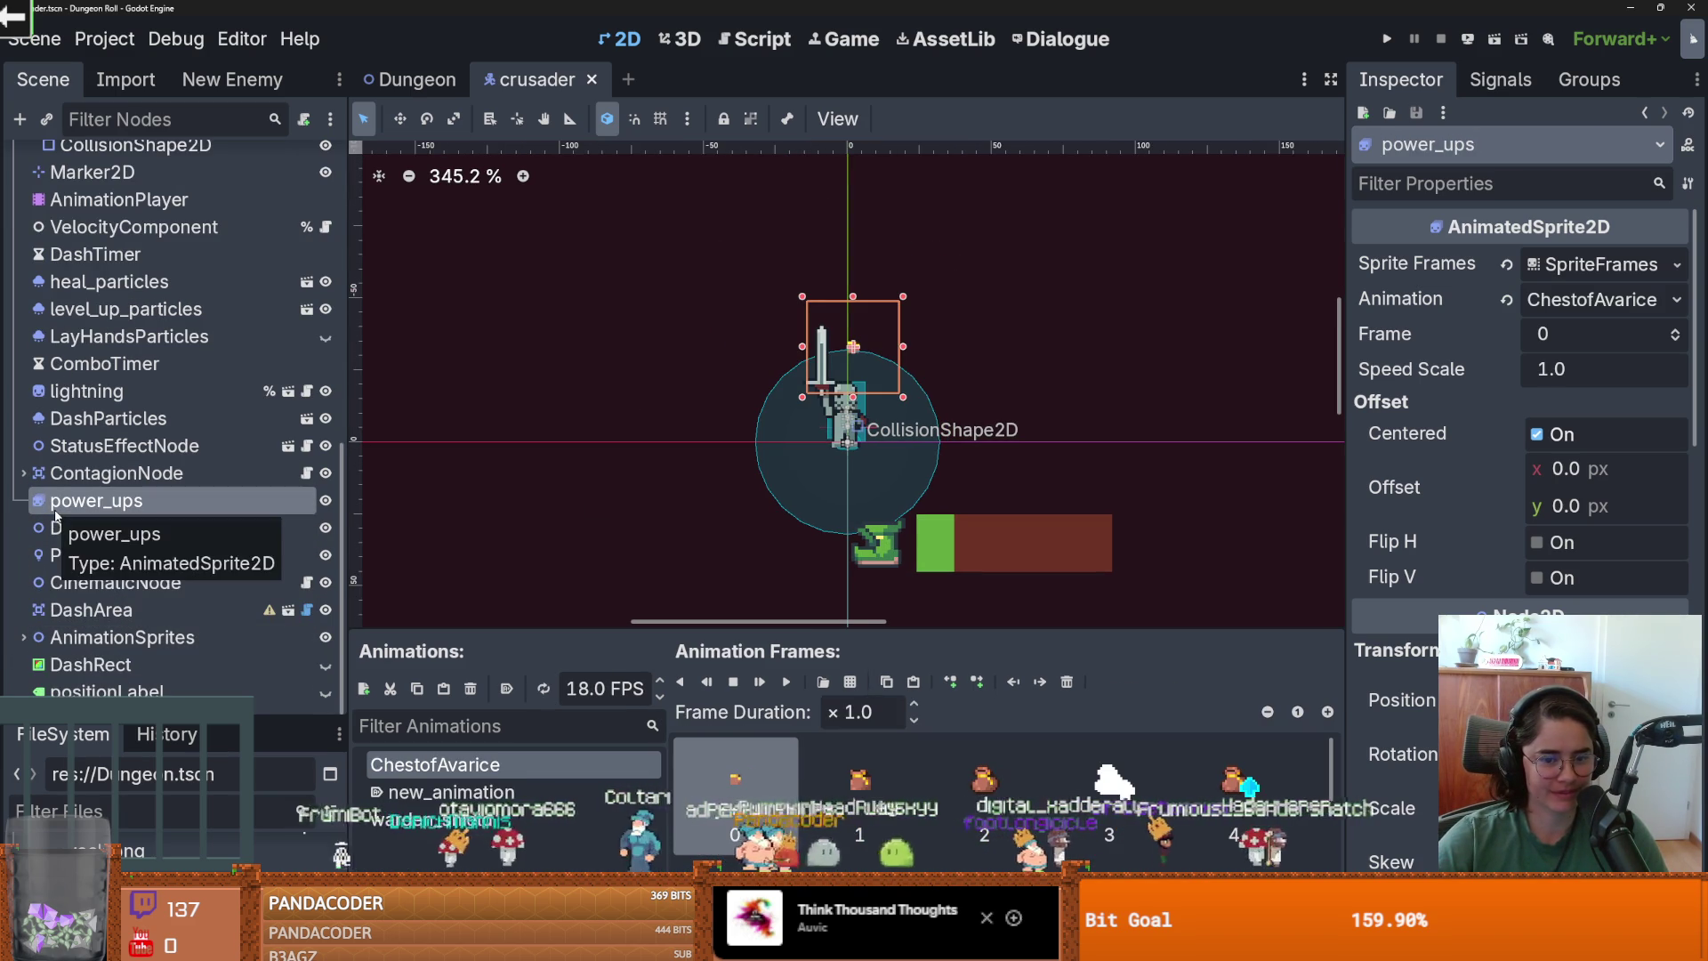
pyautogui.click(527, 792)
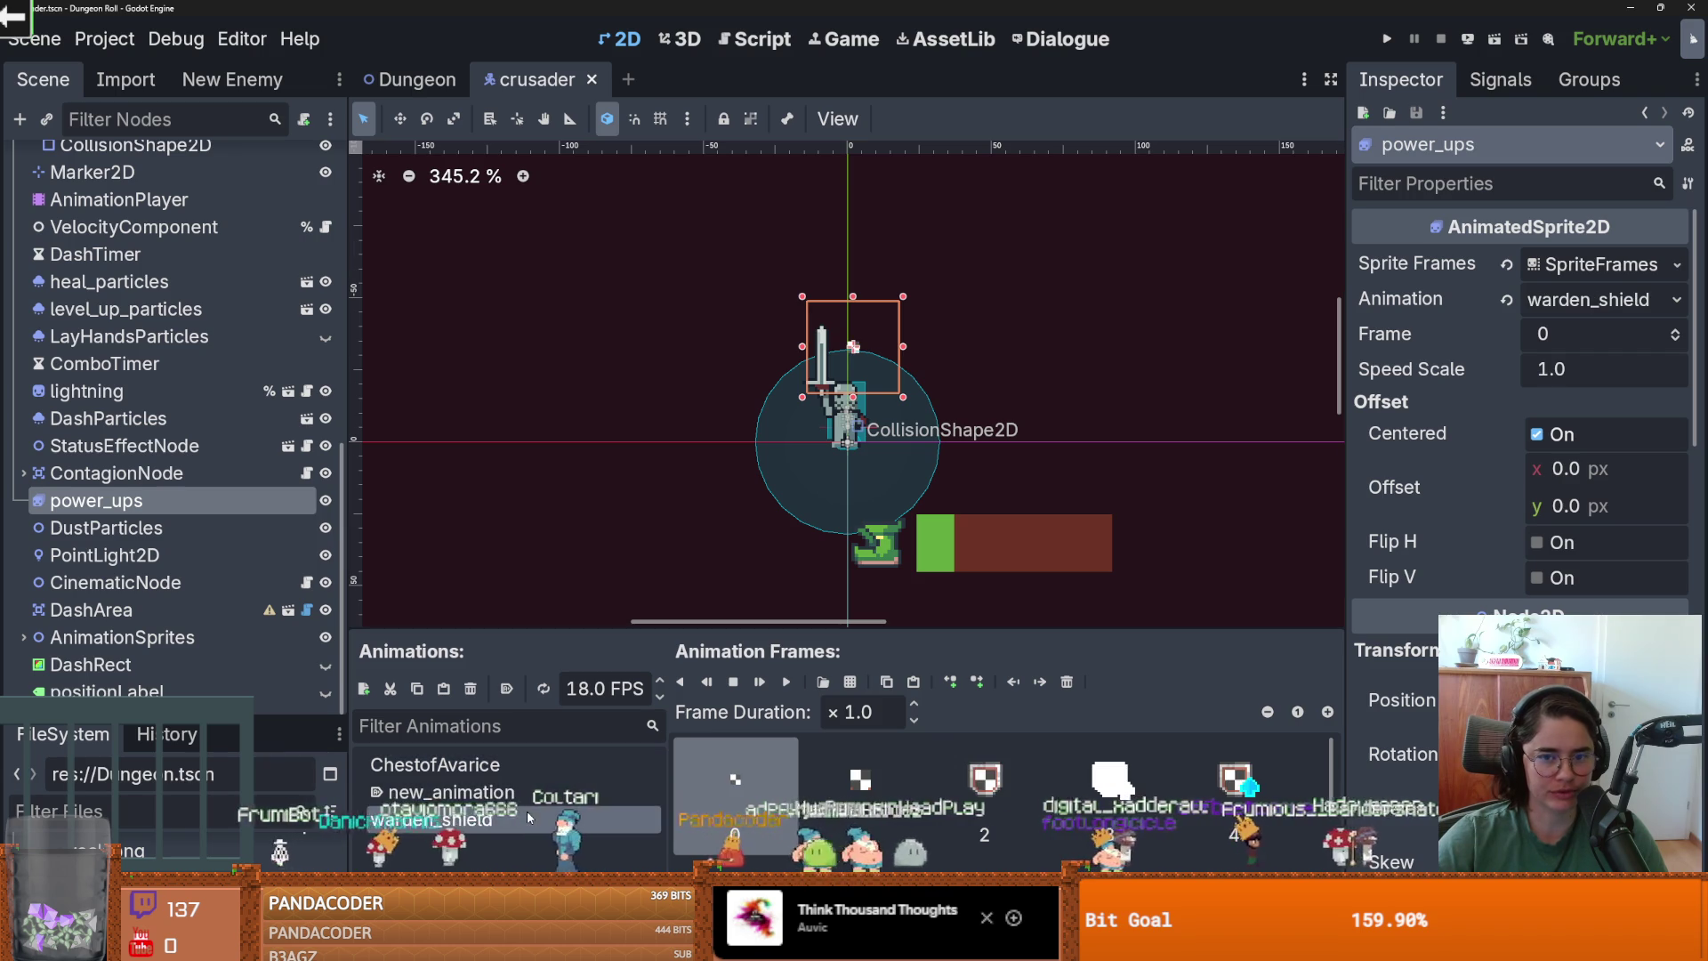
pyautogui.click(525, 765)
pyautogui.scroll(2, 874, 363)
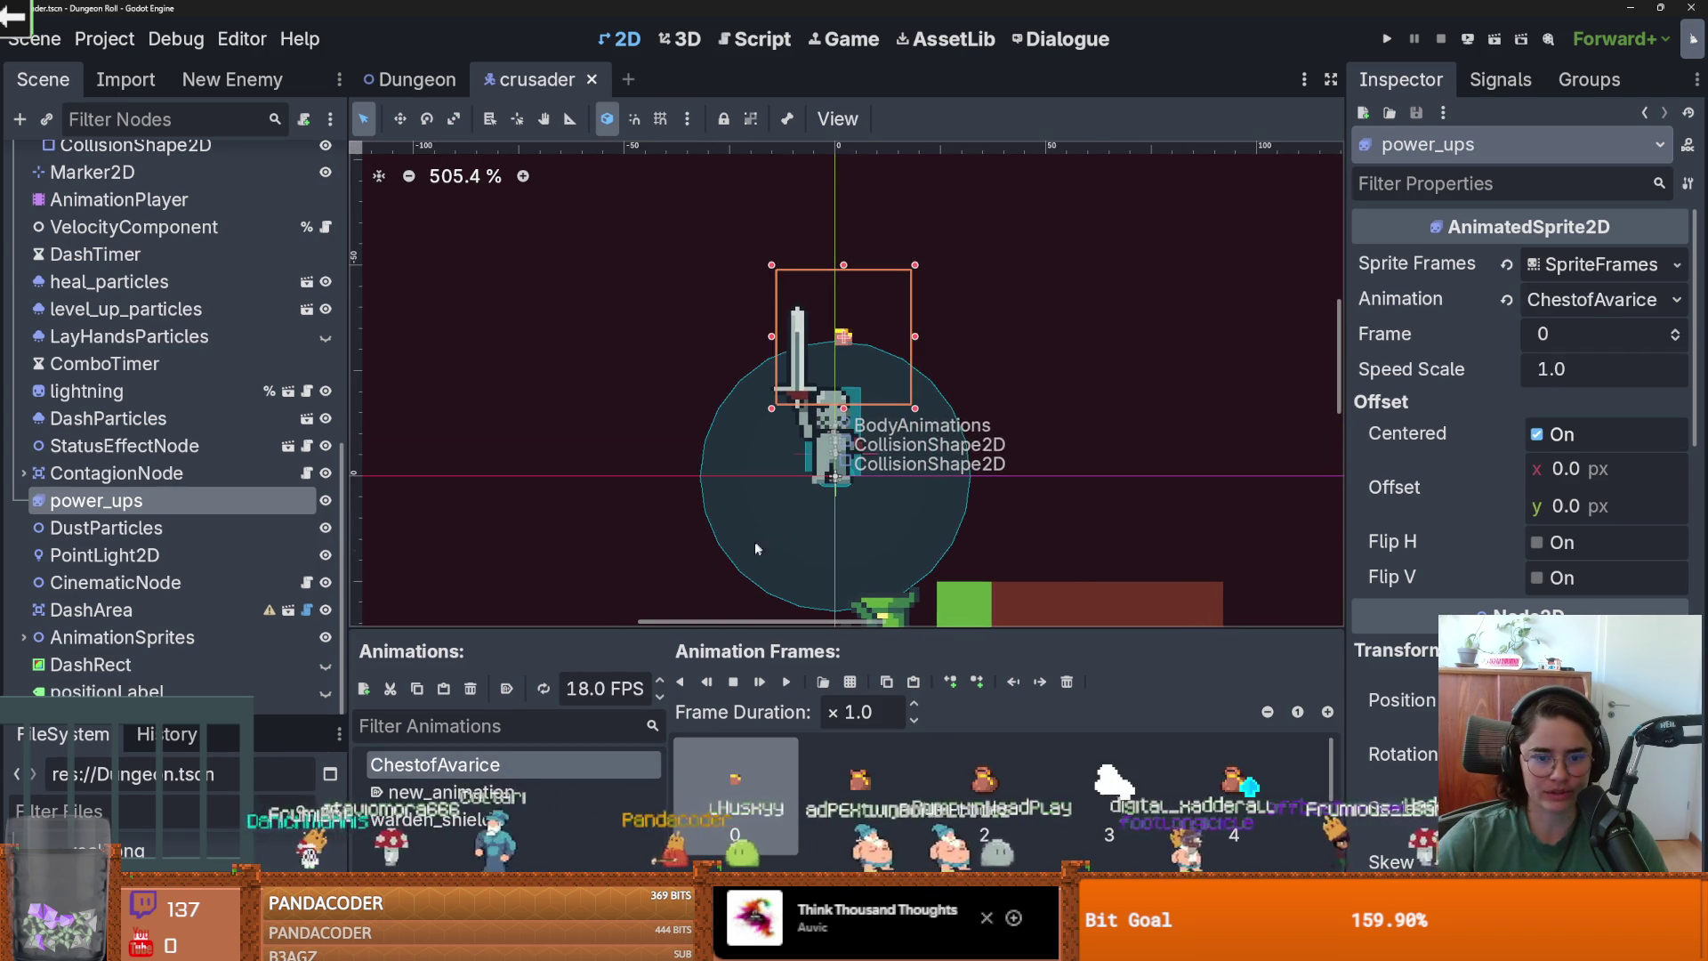
pyautogui.click(786, 681)
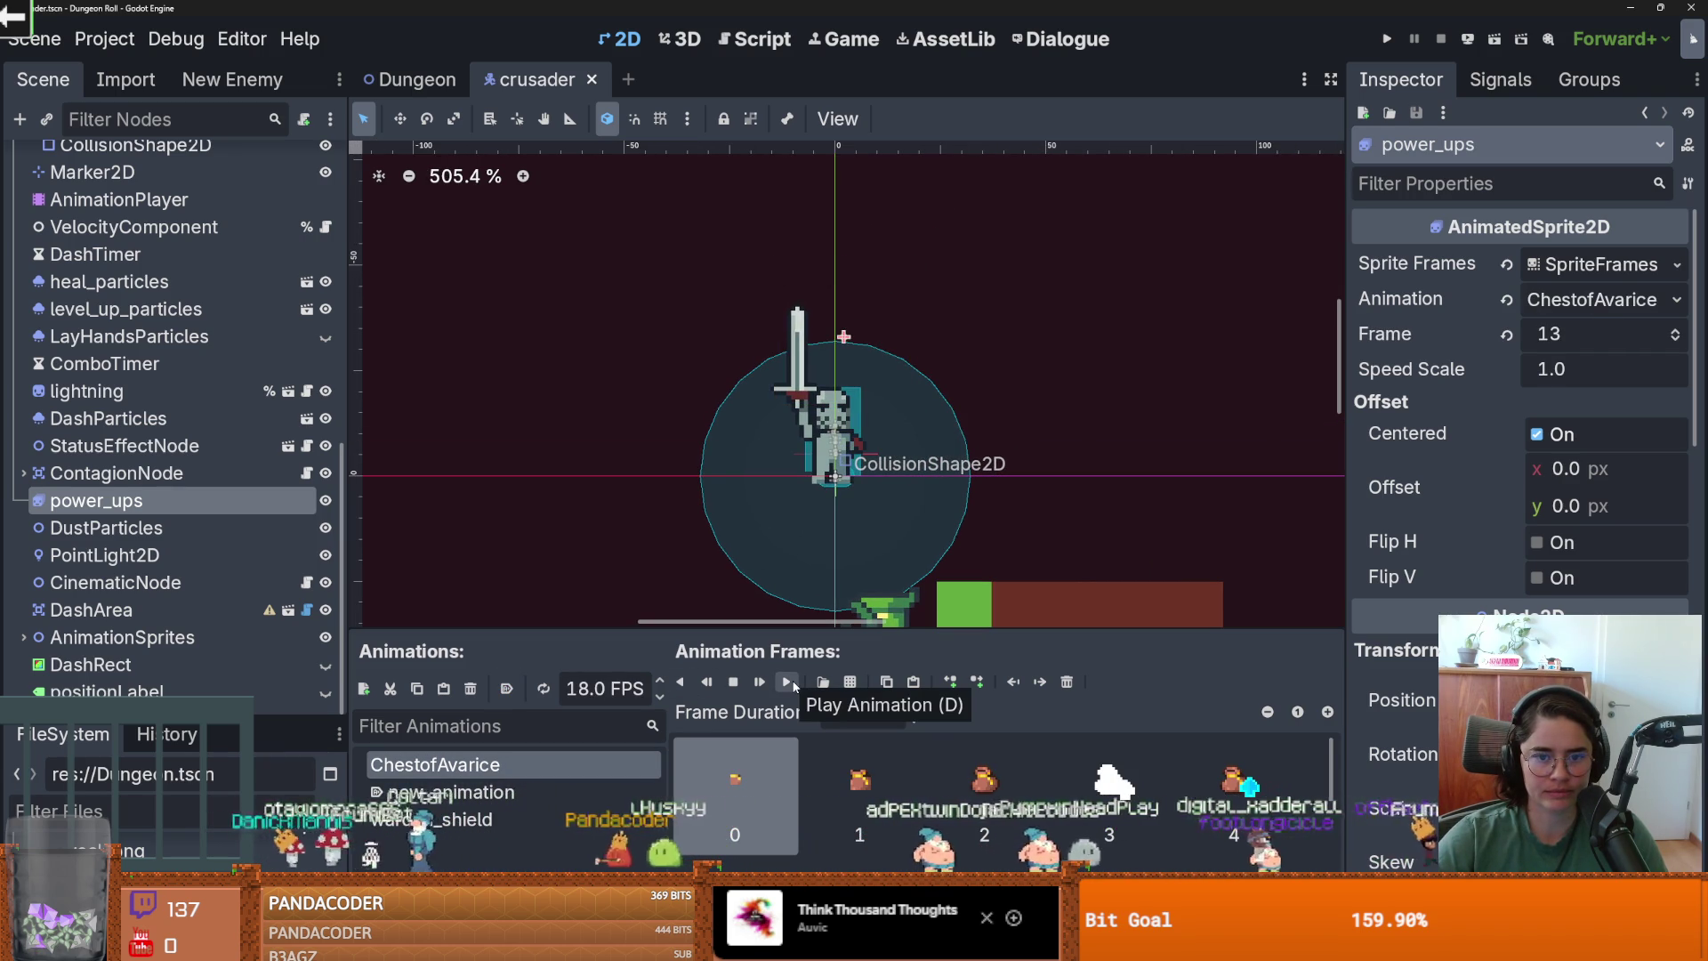
pyautogui.click(786, 681)
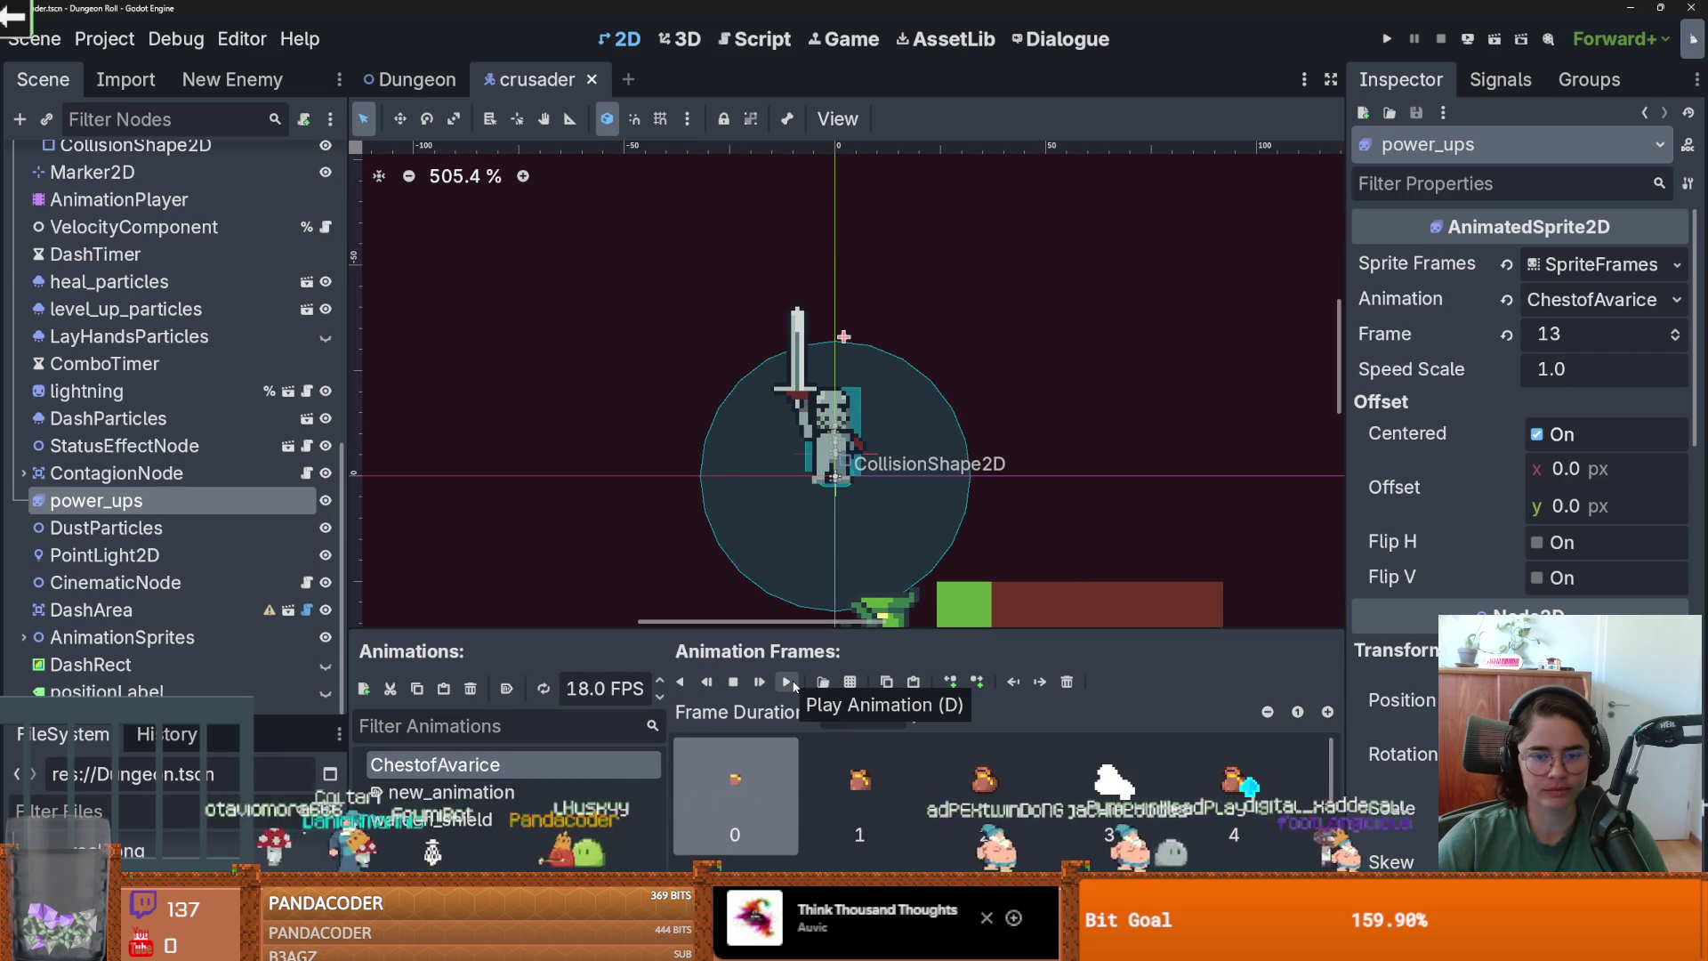
# Switch power_ups to warden_shield, preview it, recentre the crusader and save the scene.
pyautogui.click(569, 792)
pyautogui.click(569, 819)
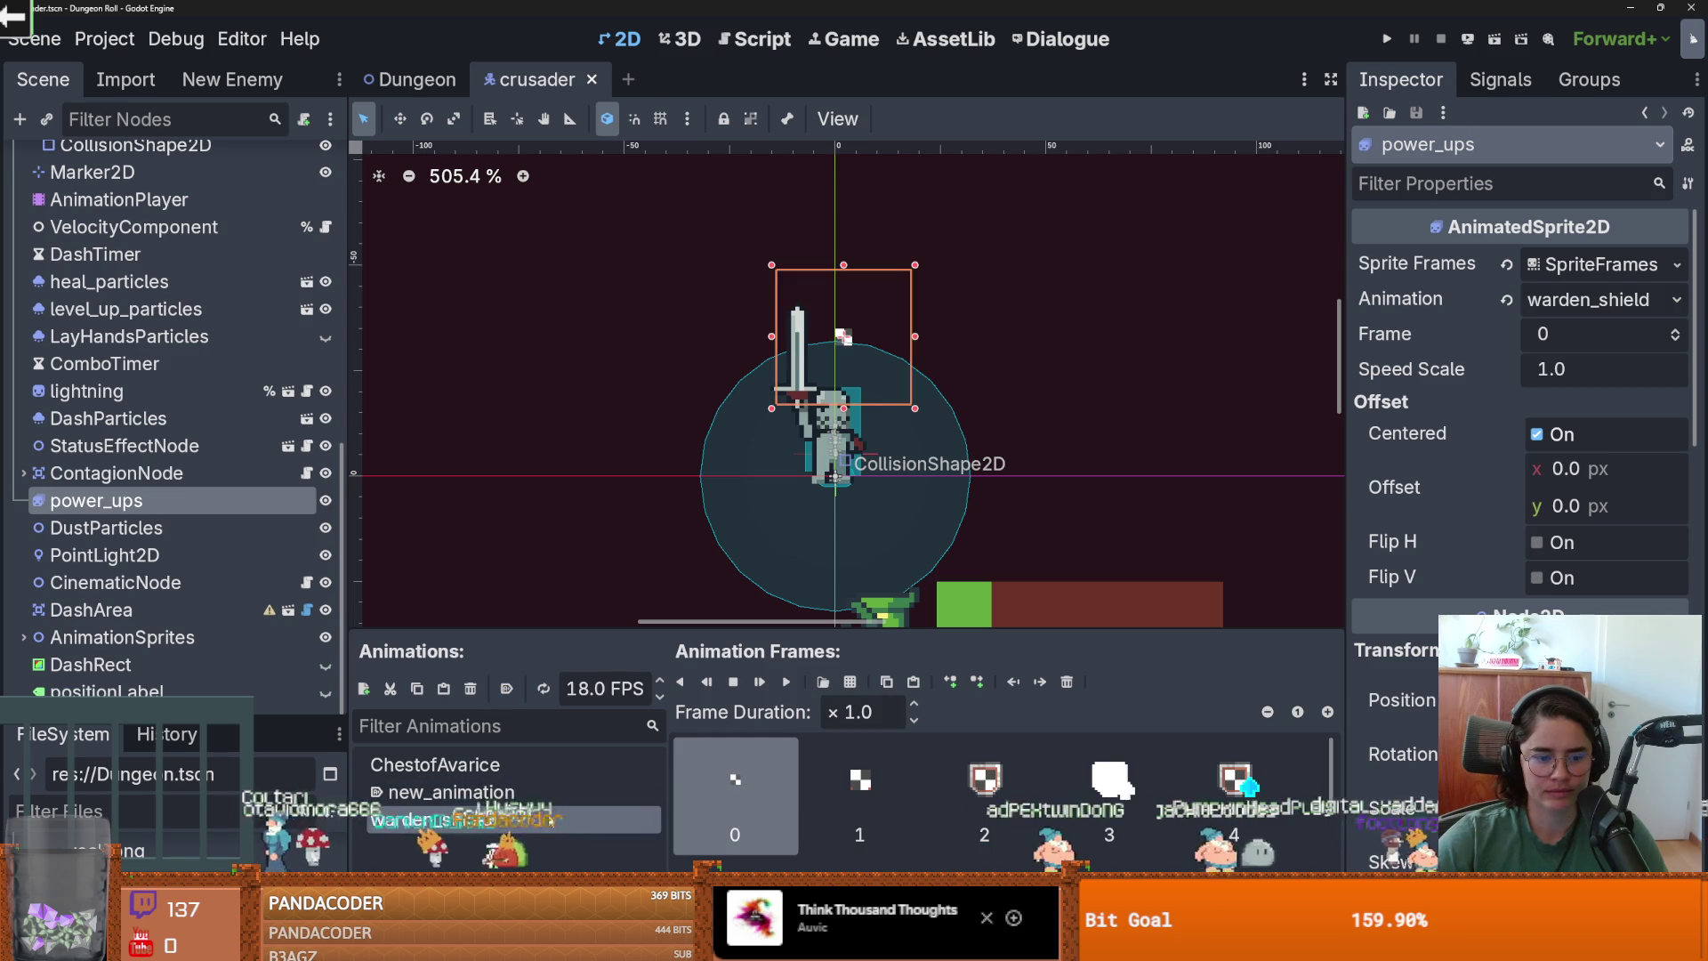
pyautogui.click(786, 681)
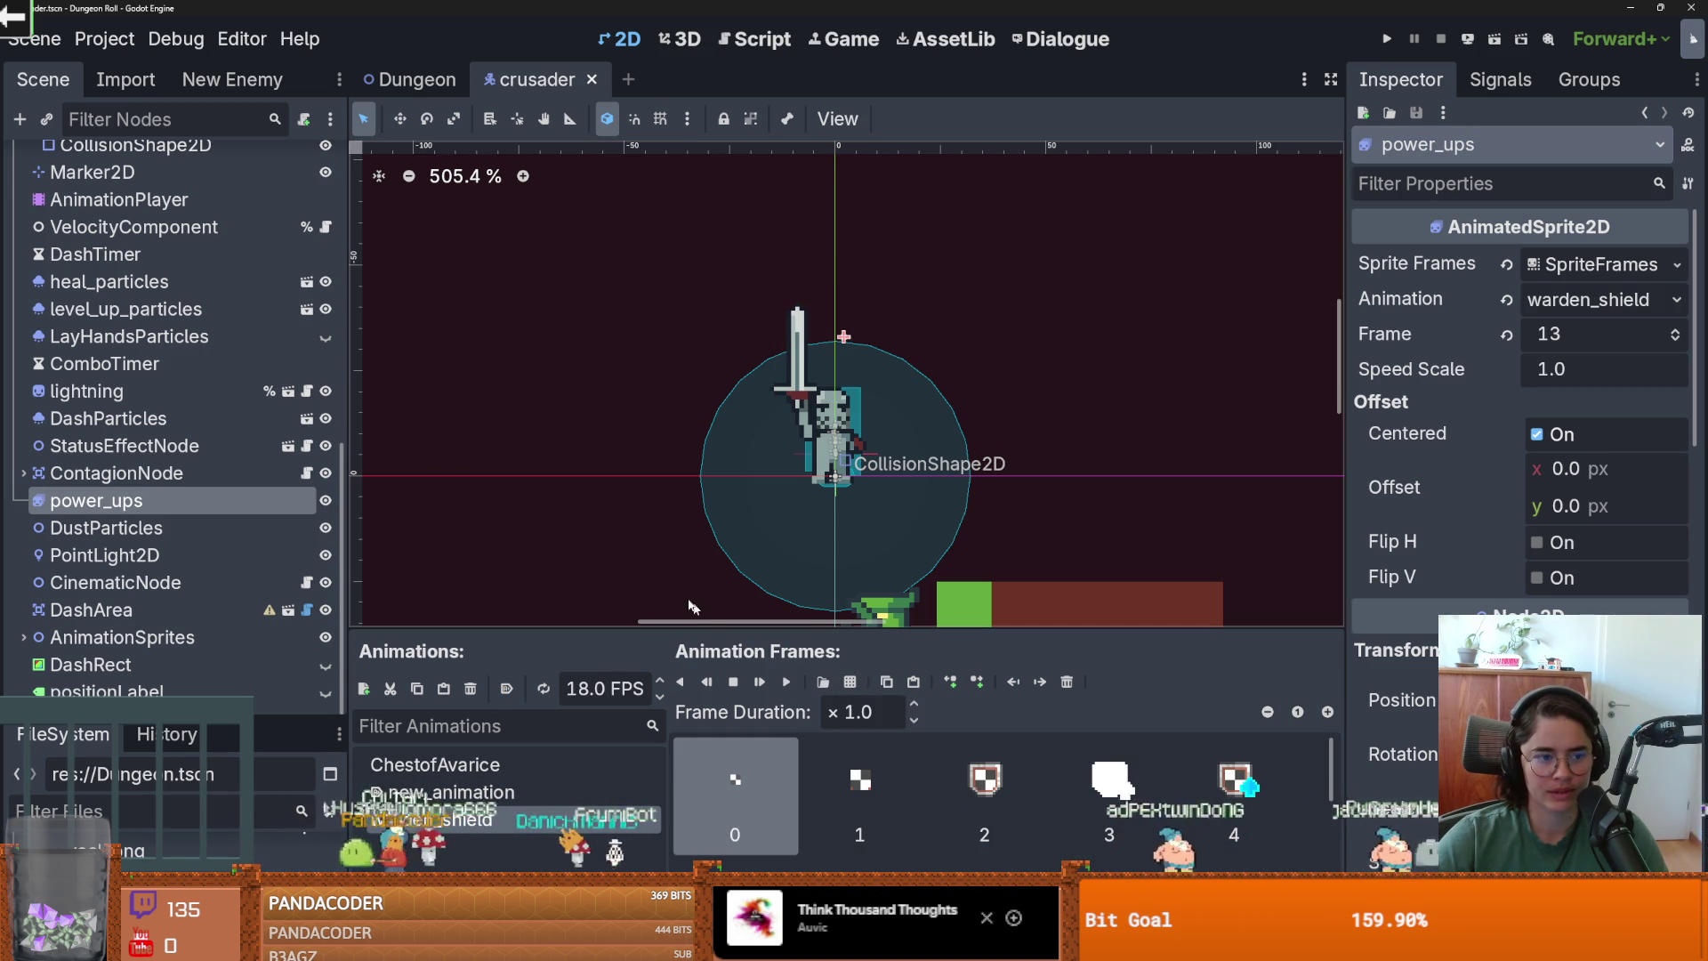
pyautogui.scroll(2, 92, 481)
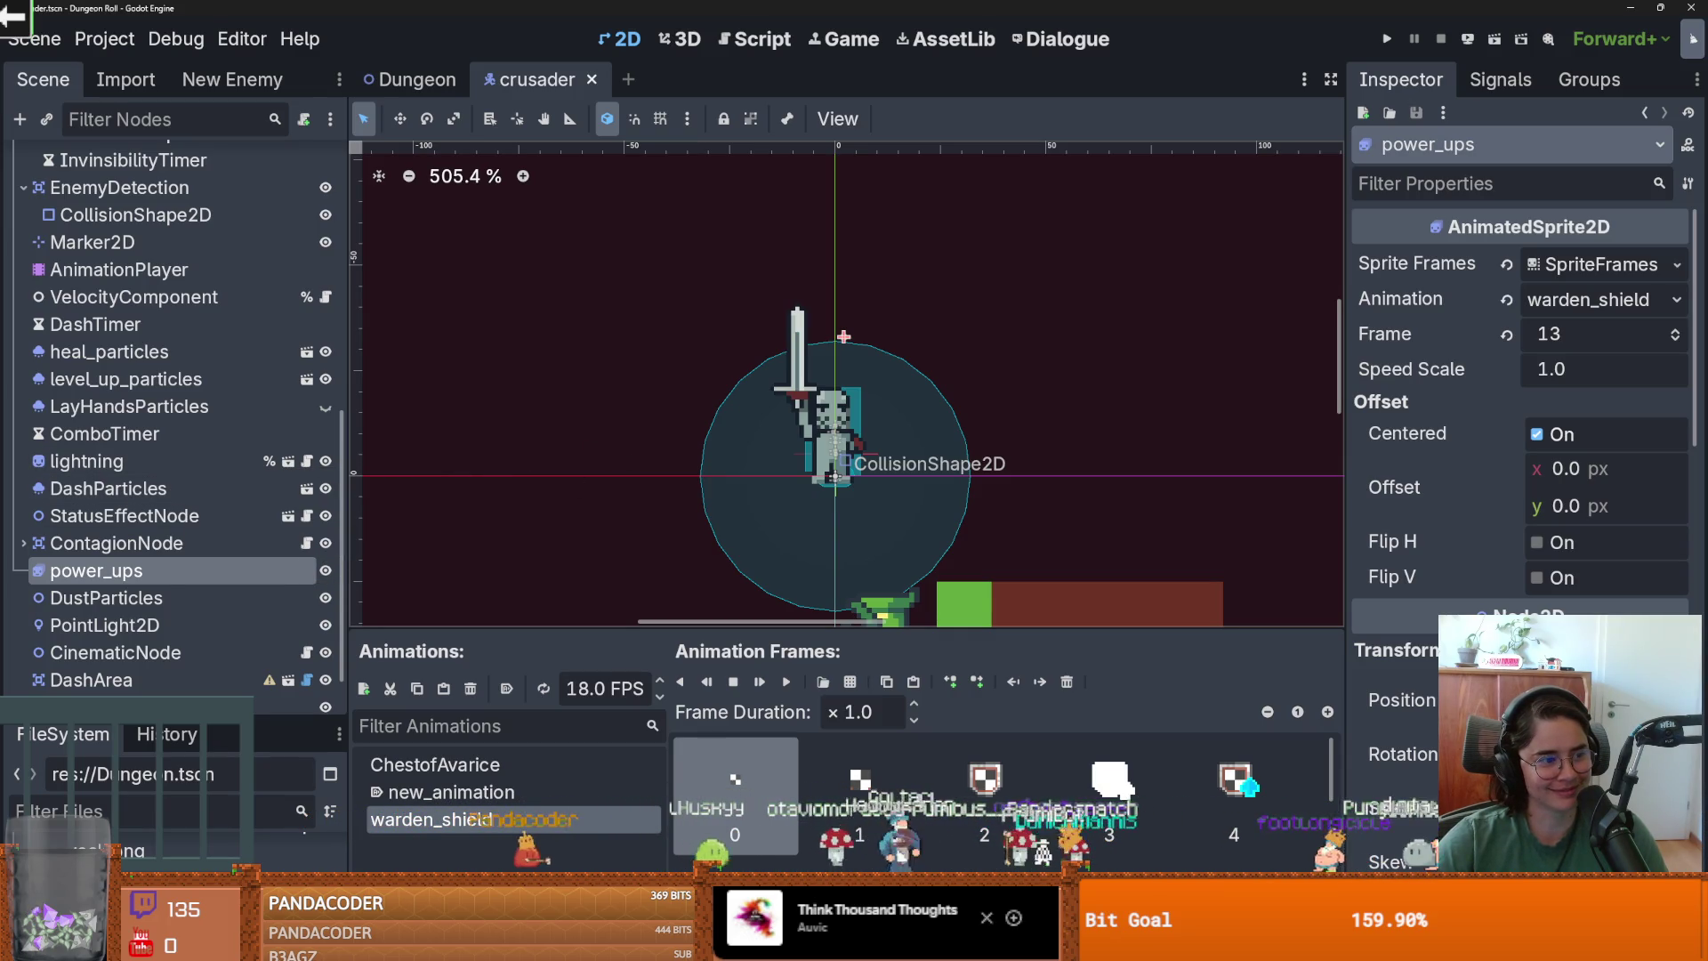
pyautogui.moveTo(833, 518); pyautogui.dragTo(858, 463)
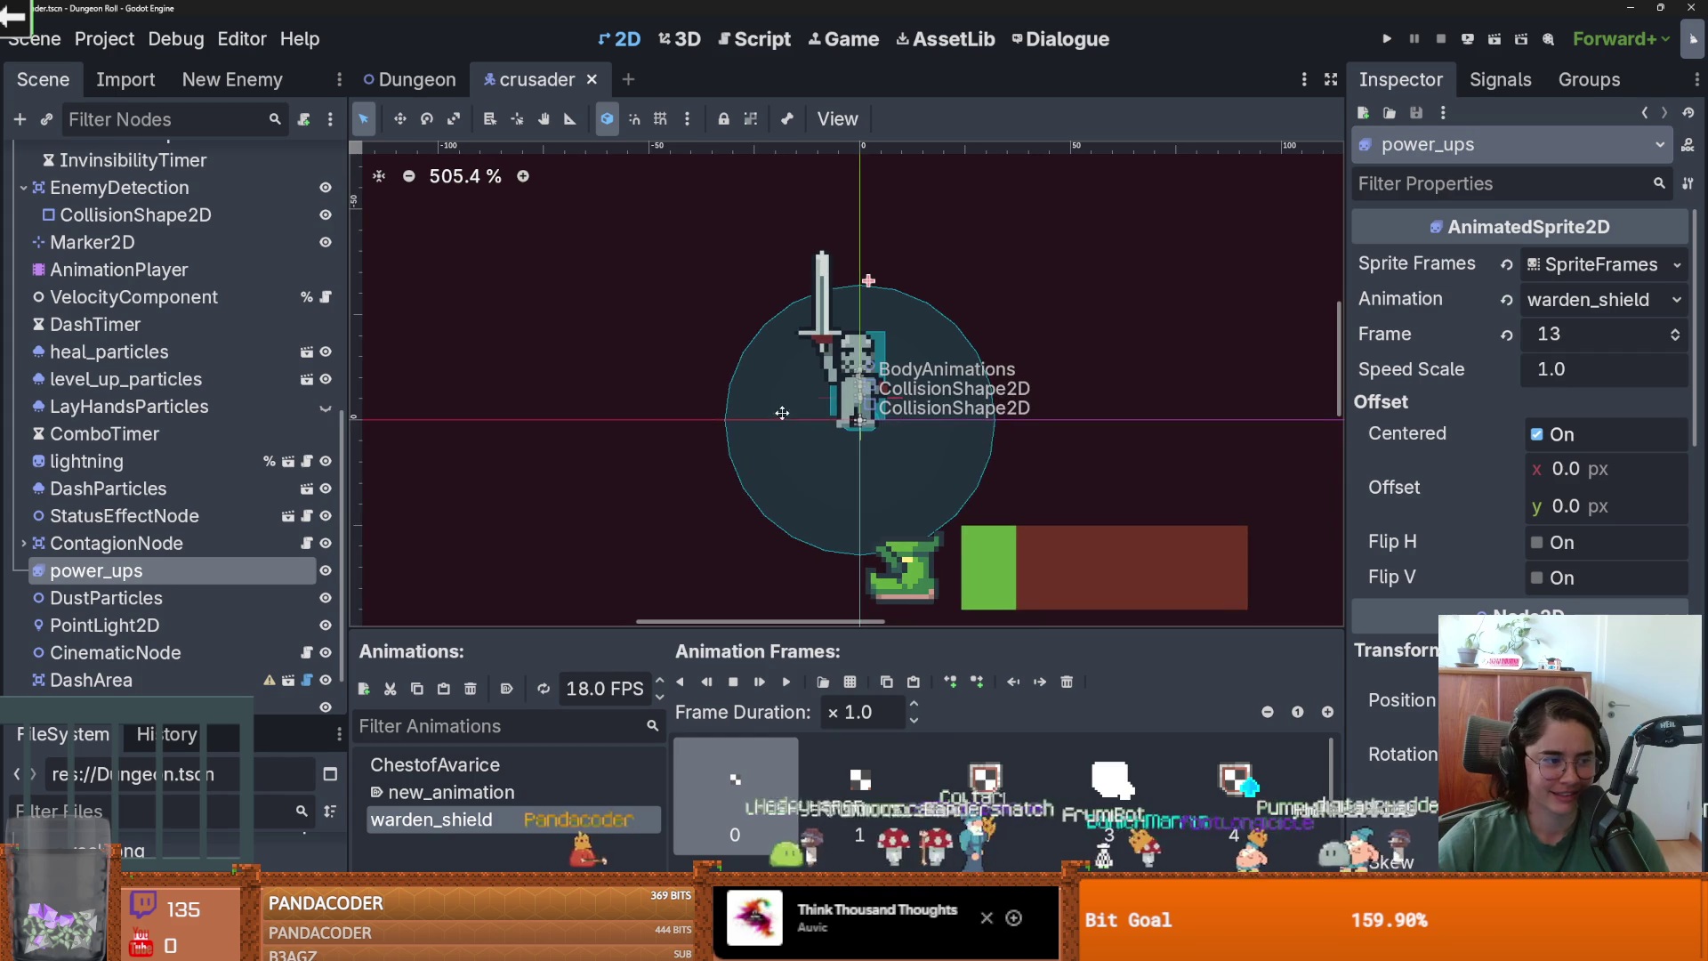
pyautogui.scroll(2, 858, 463)
pyautogui.scroll(-1, 858, 462)
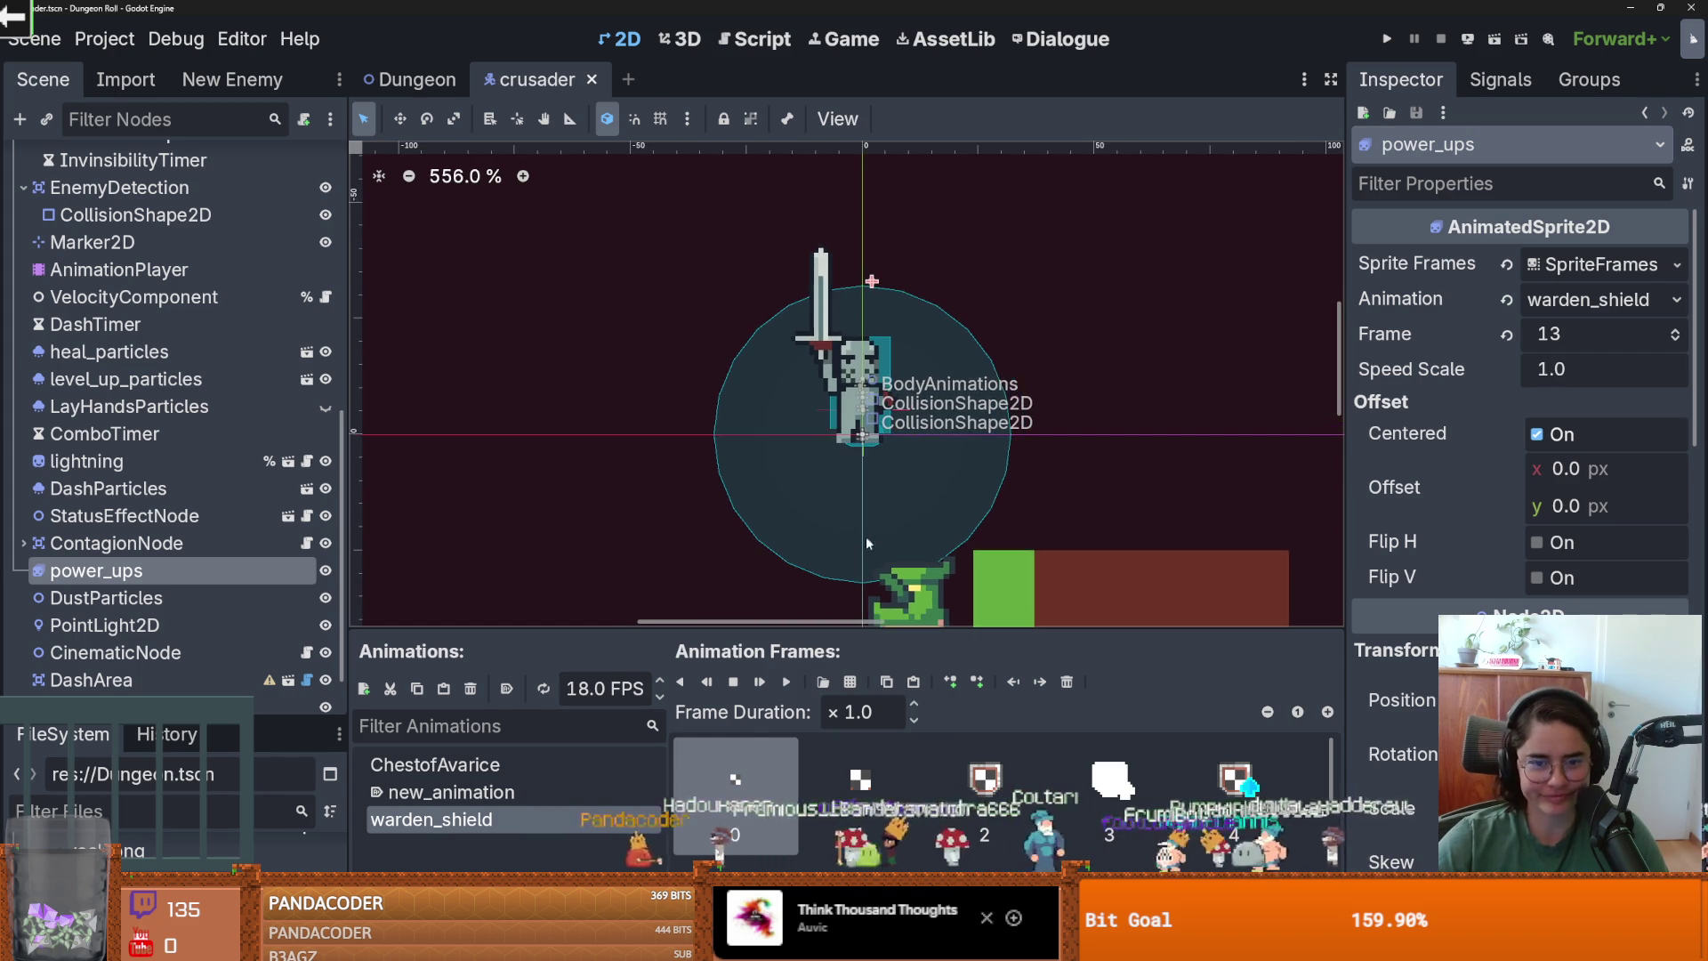
pyautogui.hotkey('ctrl', 's')
pyautogui.scroll(7, 142, 460)
pyautogui.scroll(-1, 89, 271)
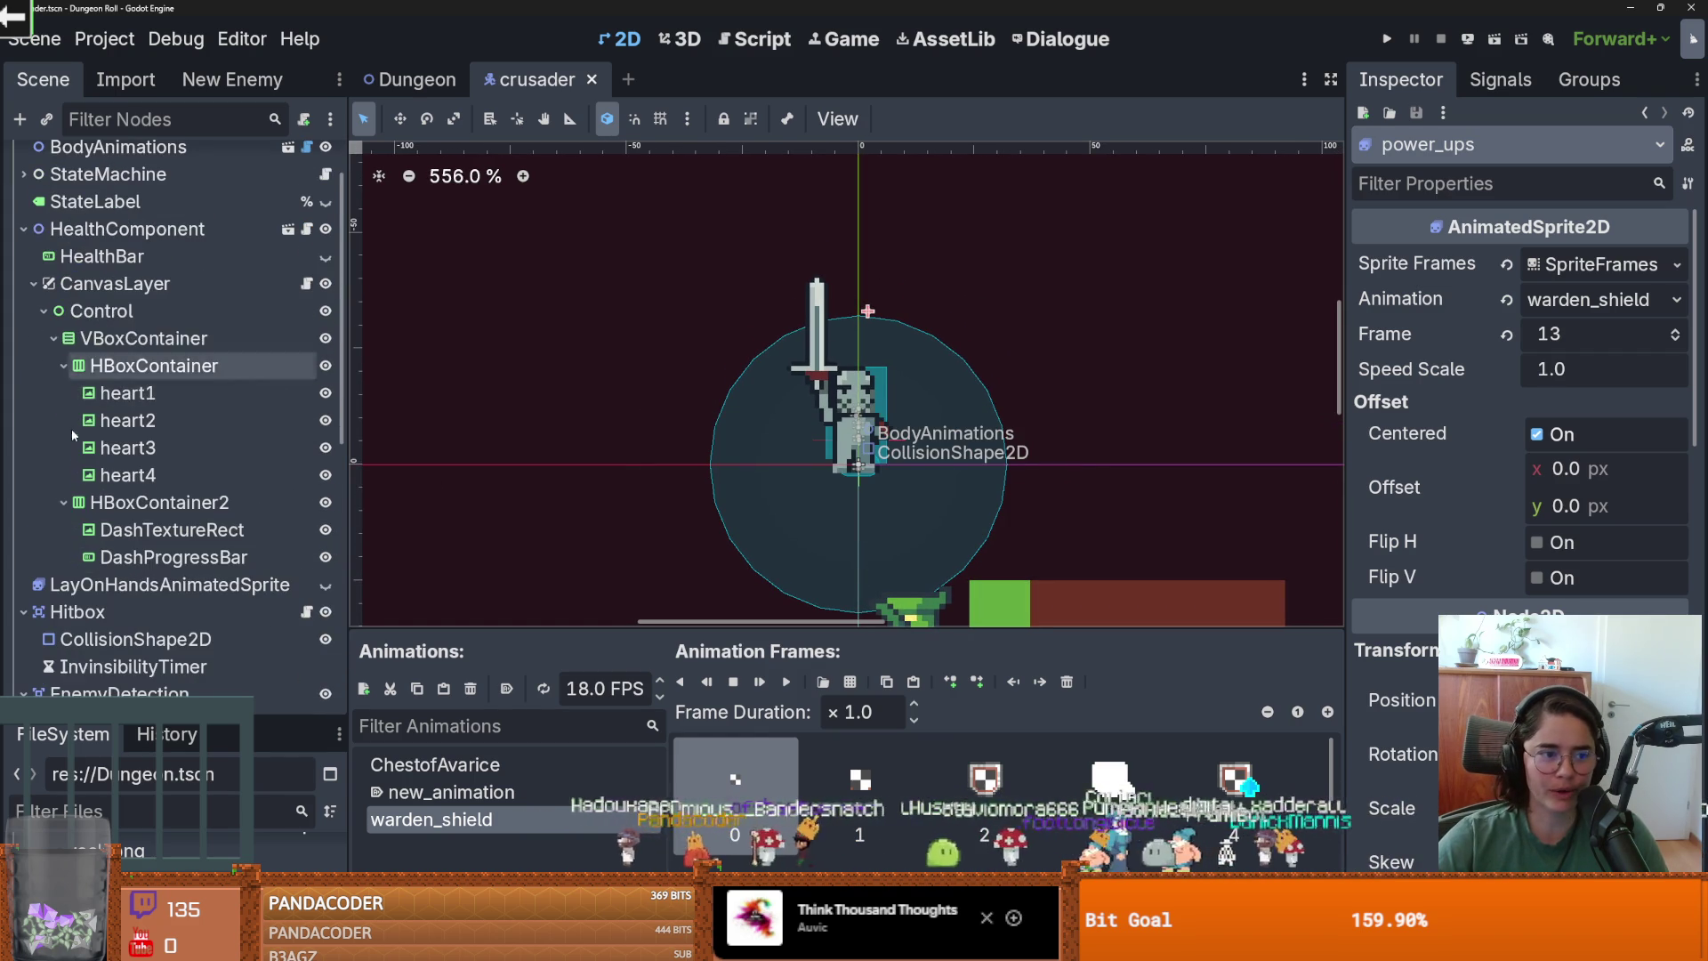
# Collapse the HealthComponent, Hitbox and EnemyDetection branches, save, and open crusader.gd.
pyautogui.click(24, 229)
pyautogui.hotkey('ctrl', 's')
pyautogui.scroll(3, 53, 355)
pyautogui.click(24, 353)
pyautogui.click(23, 380)
pyautogui.scroll(-3, 101, 479)
pyautogui.scroll(-1, 125, 478)
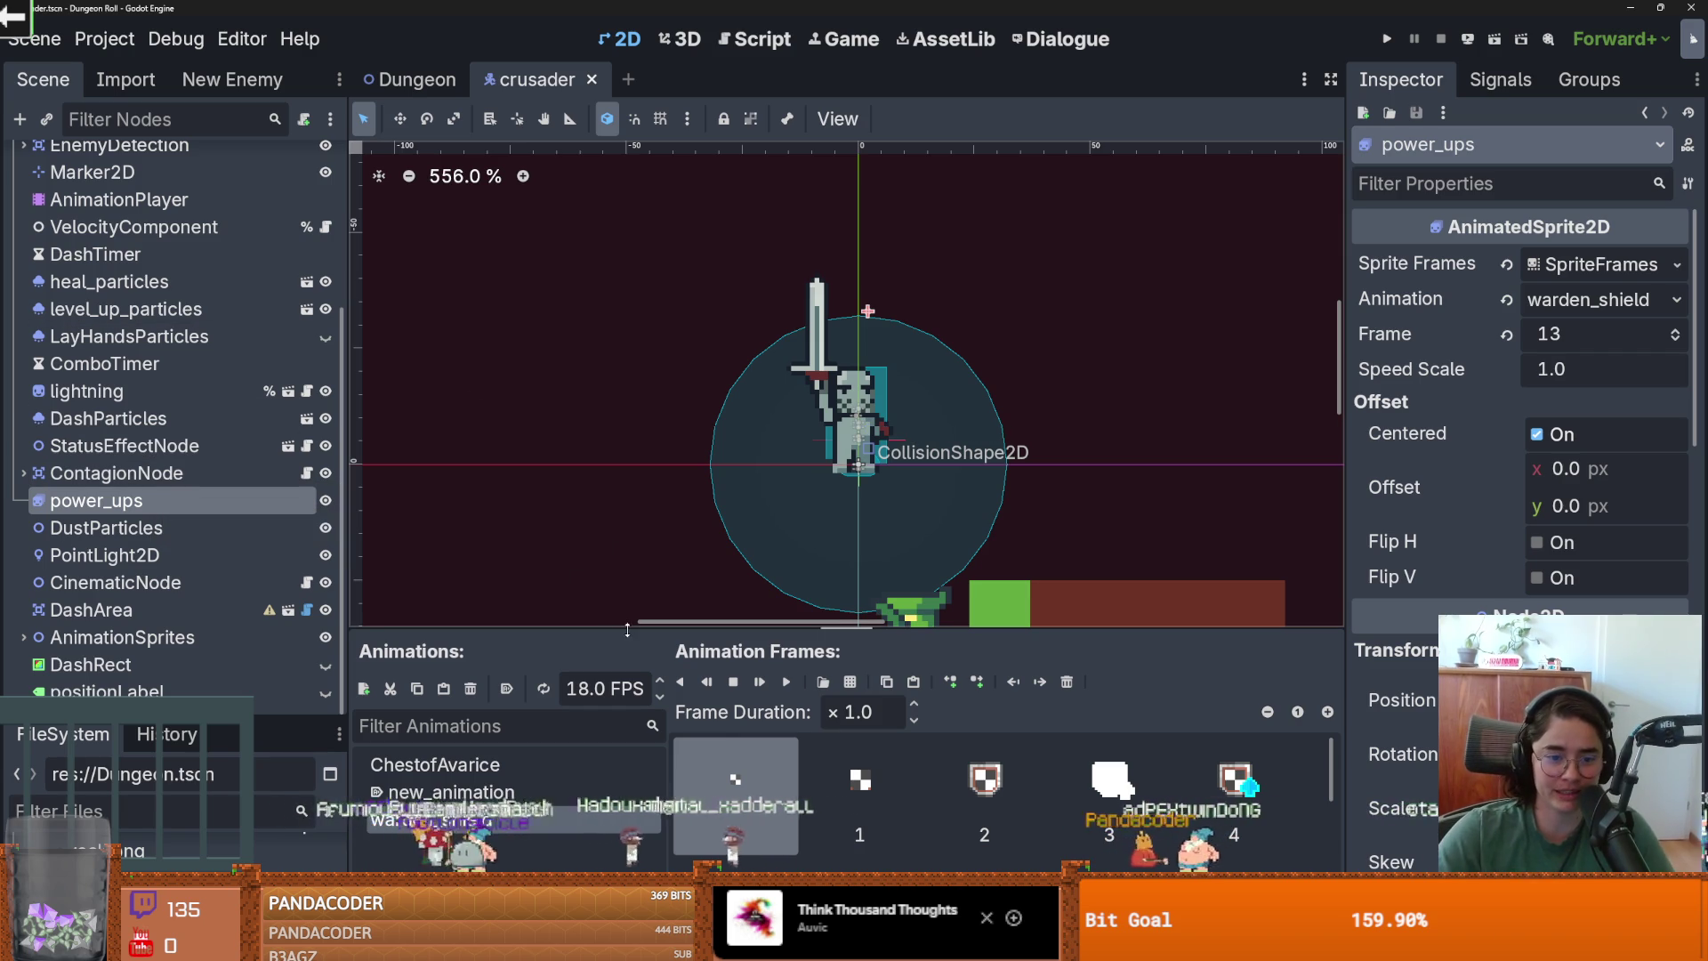
pyautogui.hotkey('ctrl', 's')
pyautogui.scroll(-2, 966, 339)
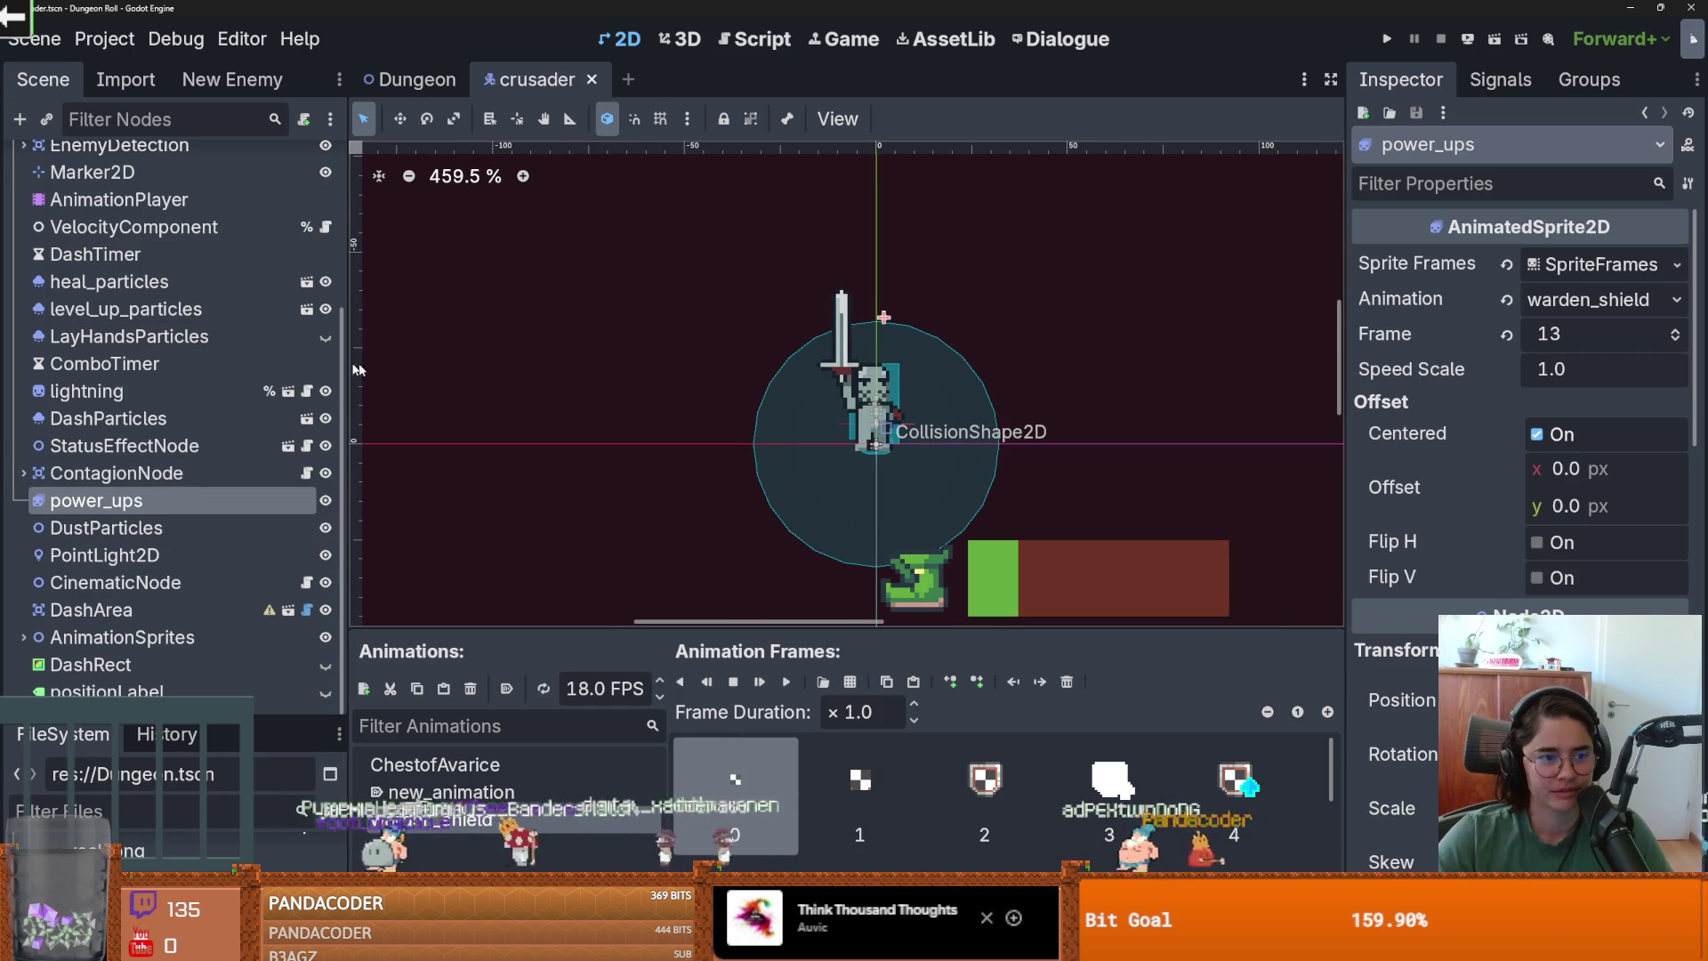
pyautogui.scroll(3, 216, 388)
pyautogui.scroll(-3, 143, 436)
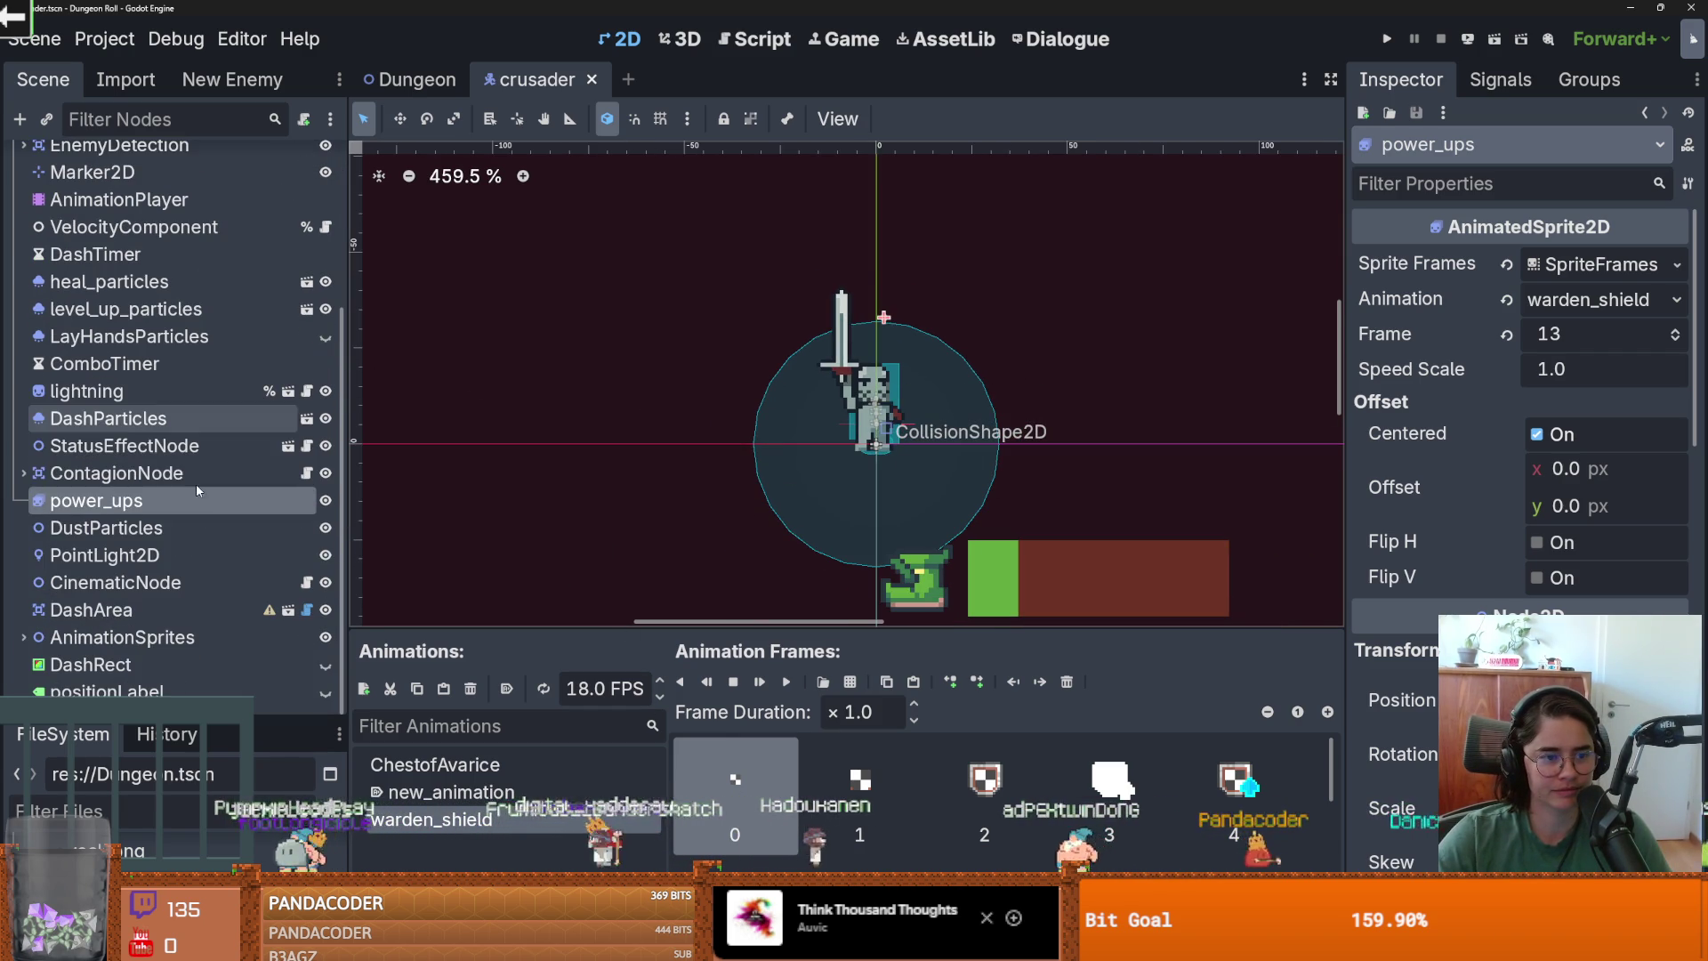
pyautogui.scroll(3, 120, 486)
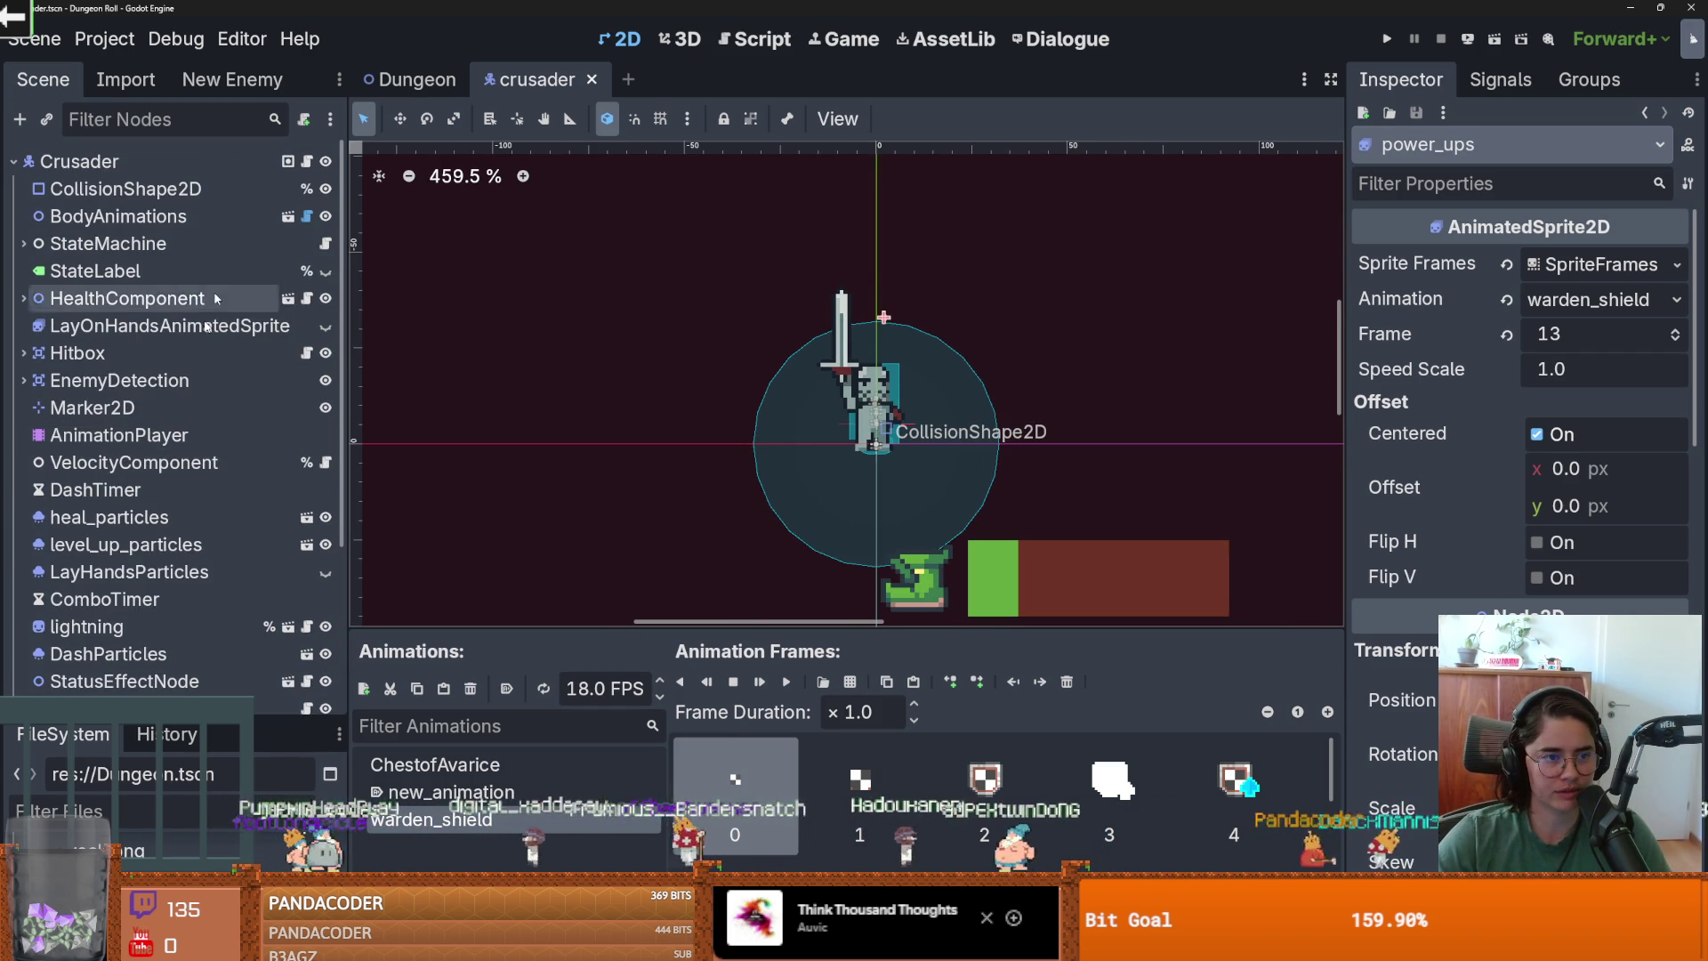
pyautogui.click(287, 162)
# Open the PlayerCharacter base script and find the Globals.healPlayer connection on line 39.
pyautogui.scroll(-5, 825, 350)
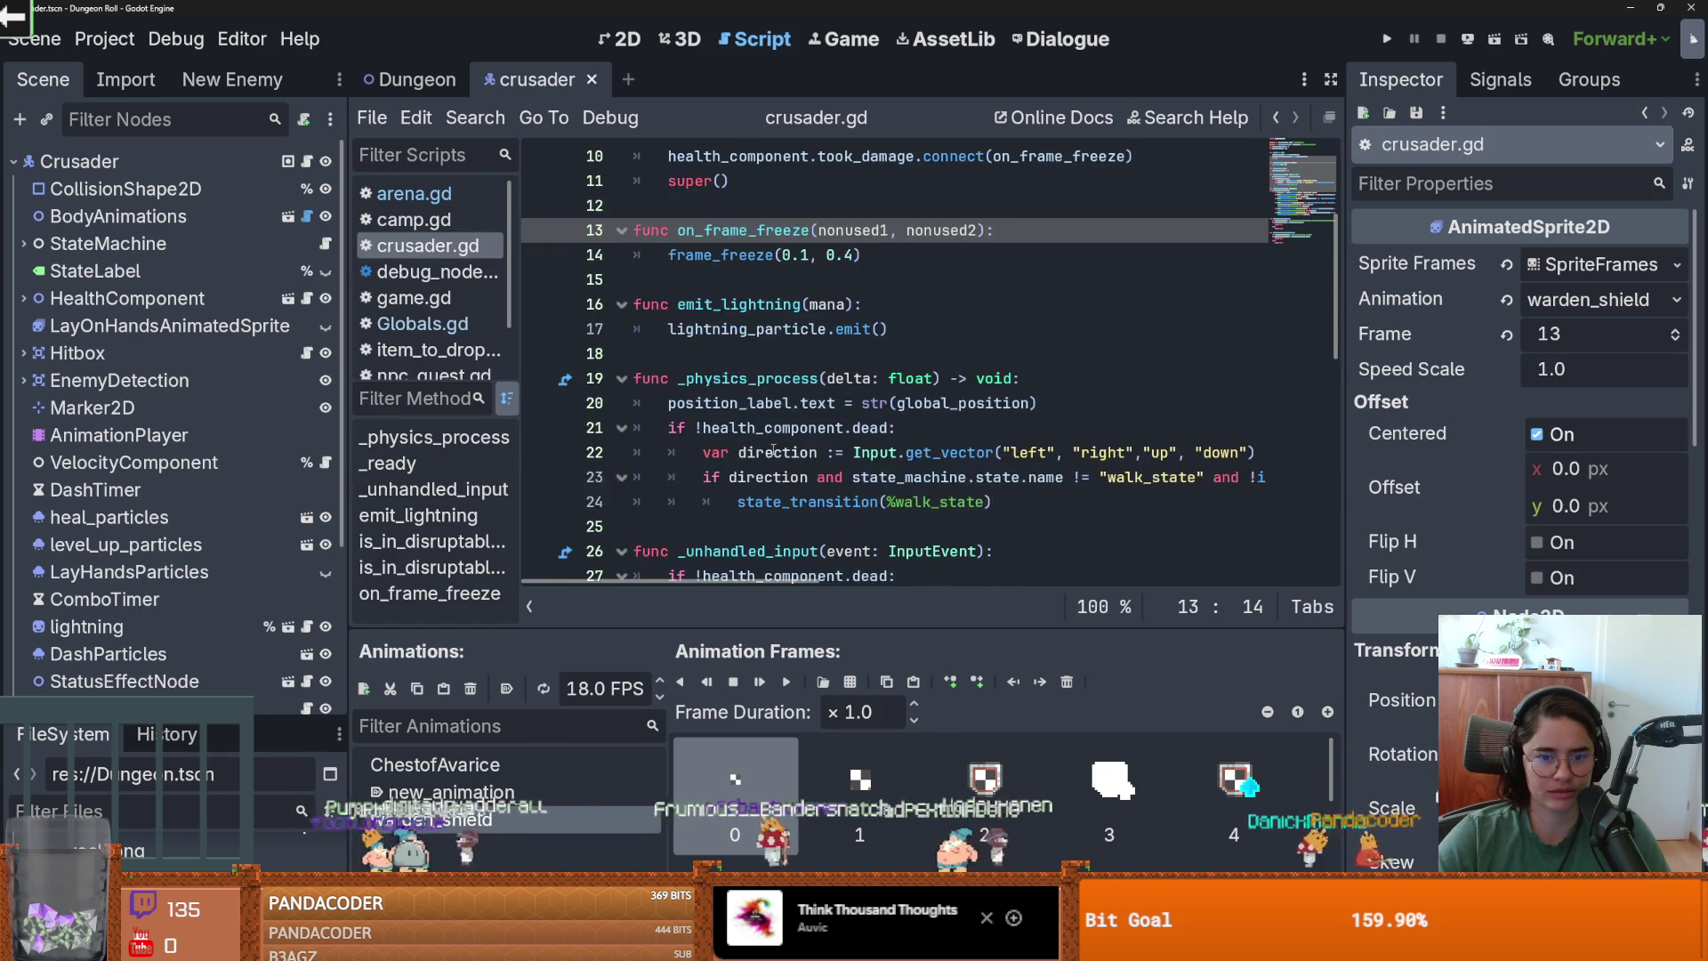
pyautogui.scroll(5, 806, 360)
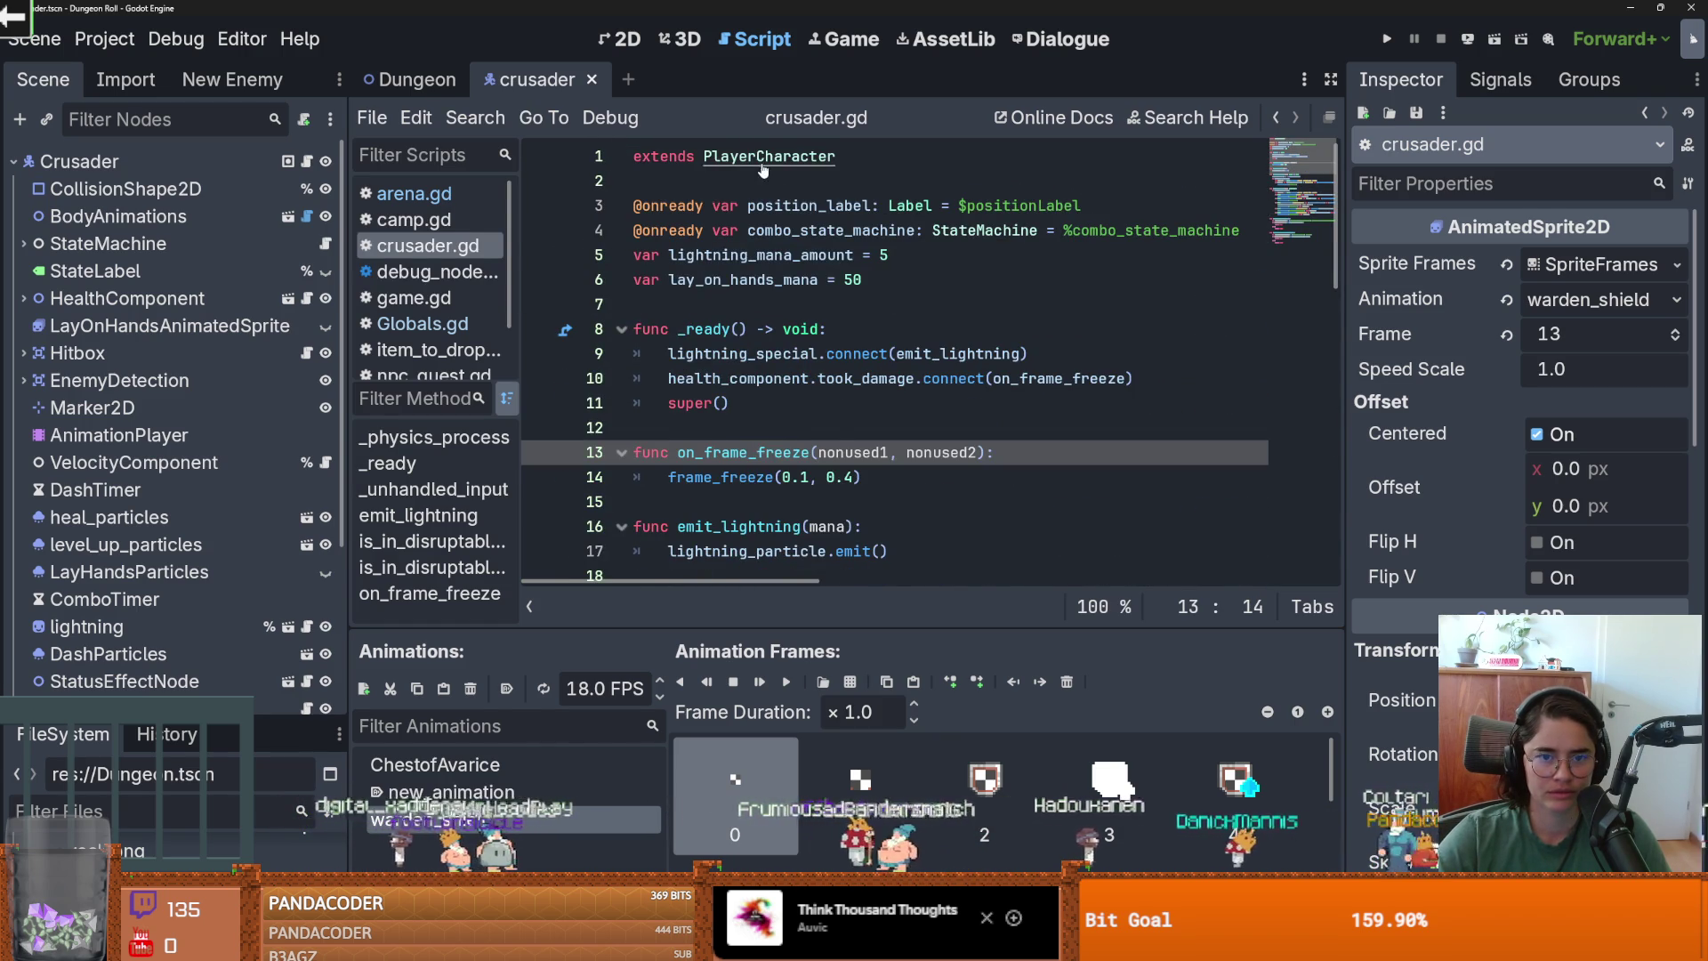
pyautogui.keyDown('ctrl'); pyautogui.click(763, 160); pyautogui.keyUp('ctrl')
pyautogui.scroll(-2, 787, 347)
pyautogui.scroll(2, 787, 347)
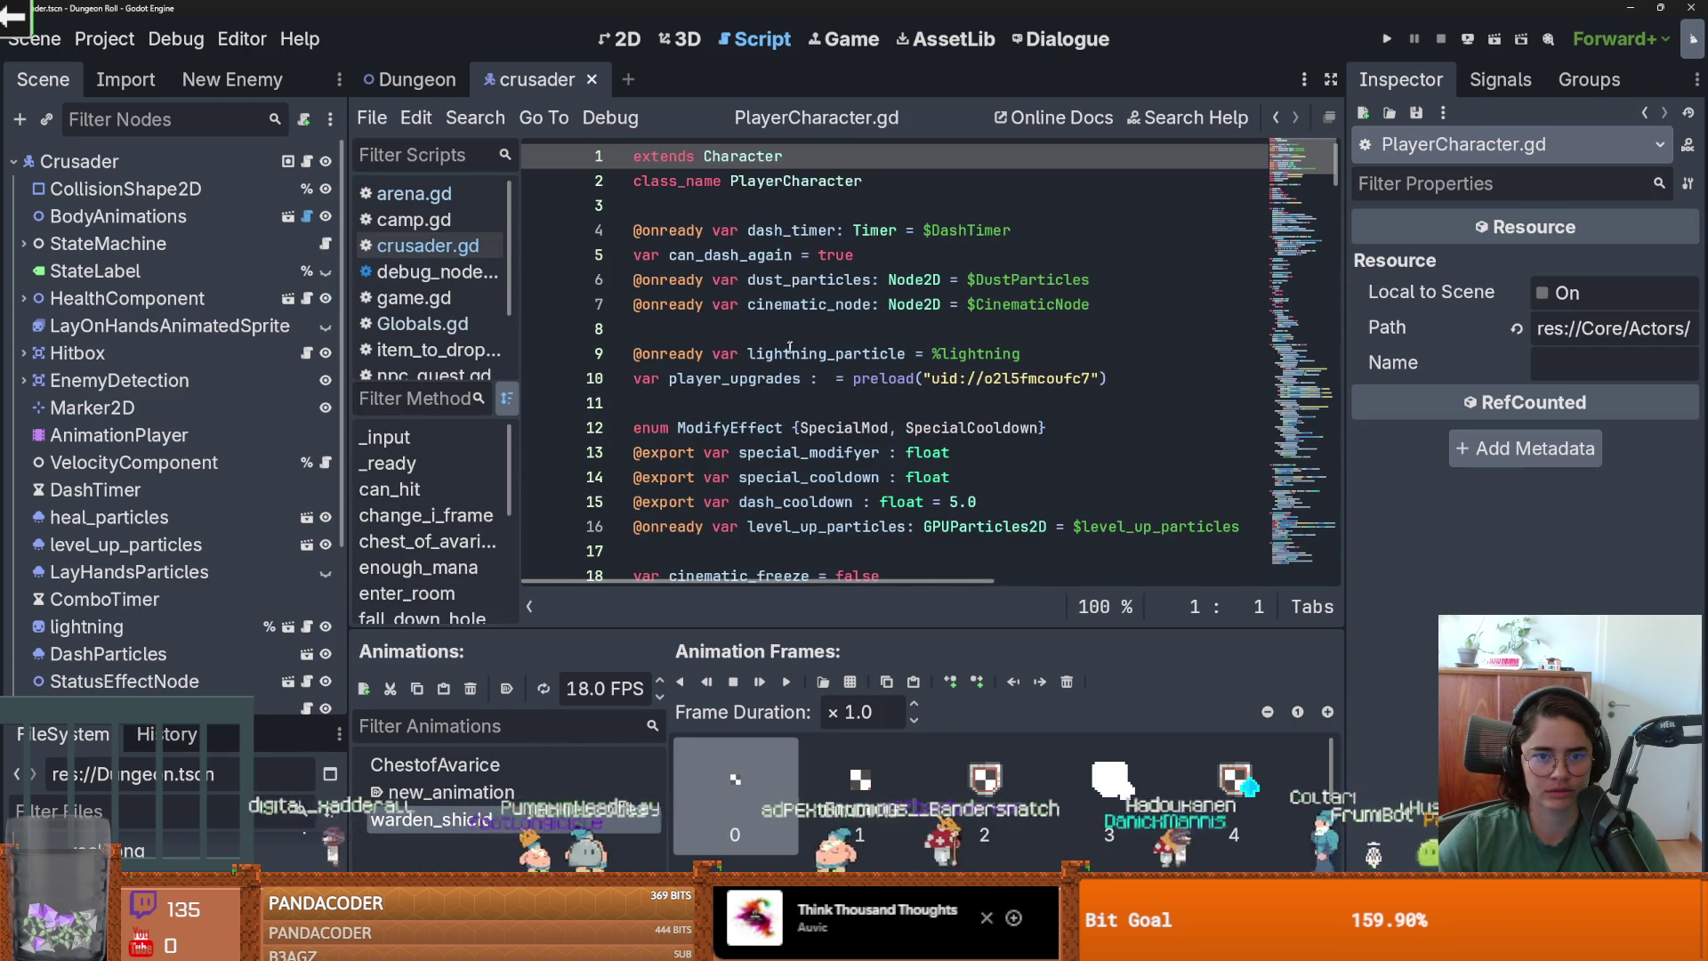
pyautogui.scroll(-12, 807, 335)
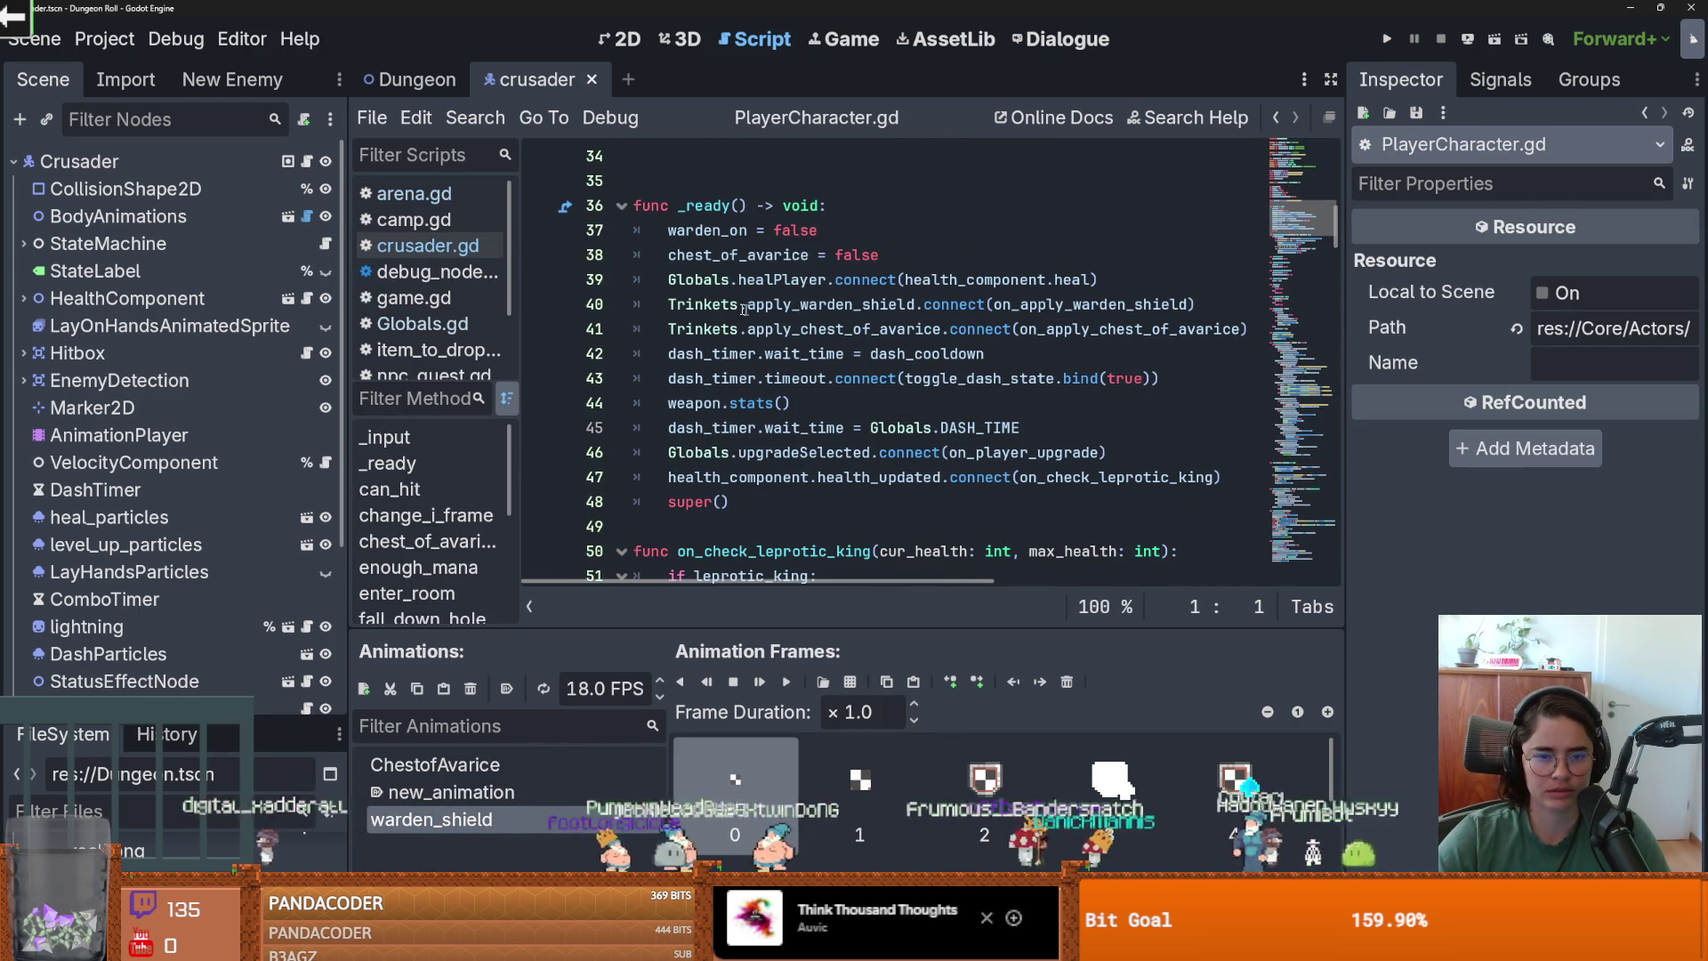
pyautogui.doubleClick(782, 280)
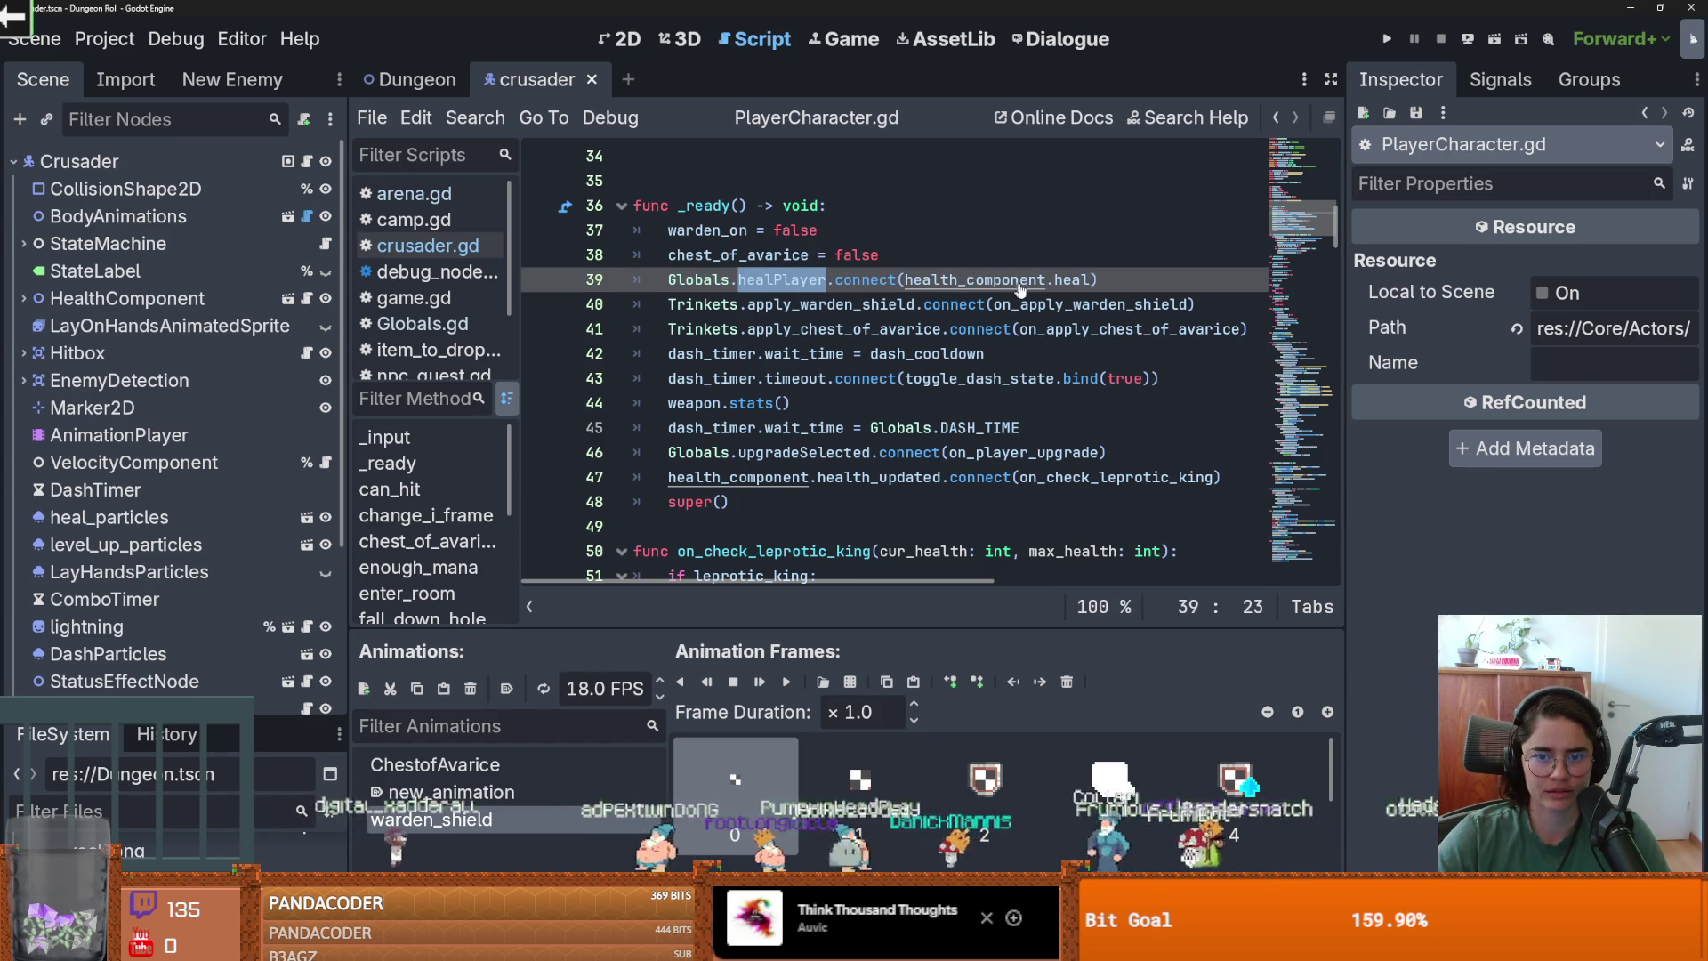
pyautogui.press('Home')
pyautogui.hotkey('ctrl', 'shift', 'Right')
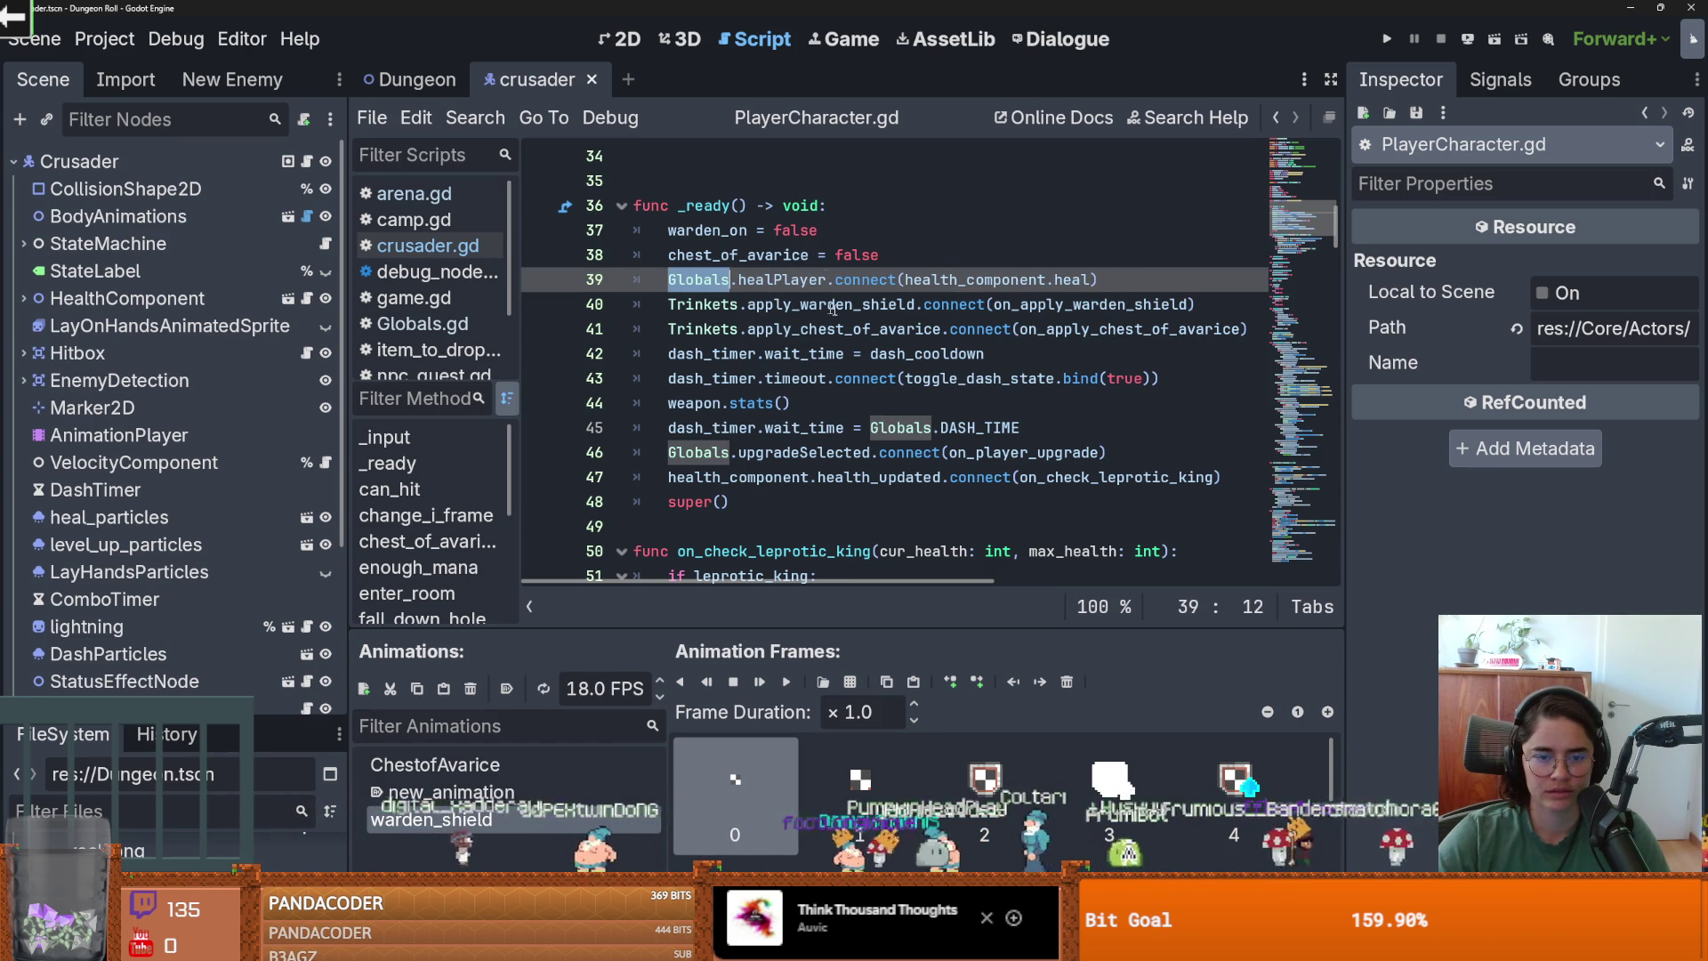
# Insert an empty line after line 39 in _ready and save PlayerCharacter.gd.
pyautogui.scroll(-1, 819, 370)
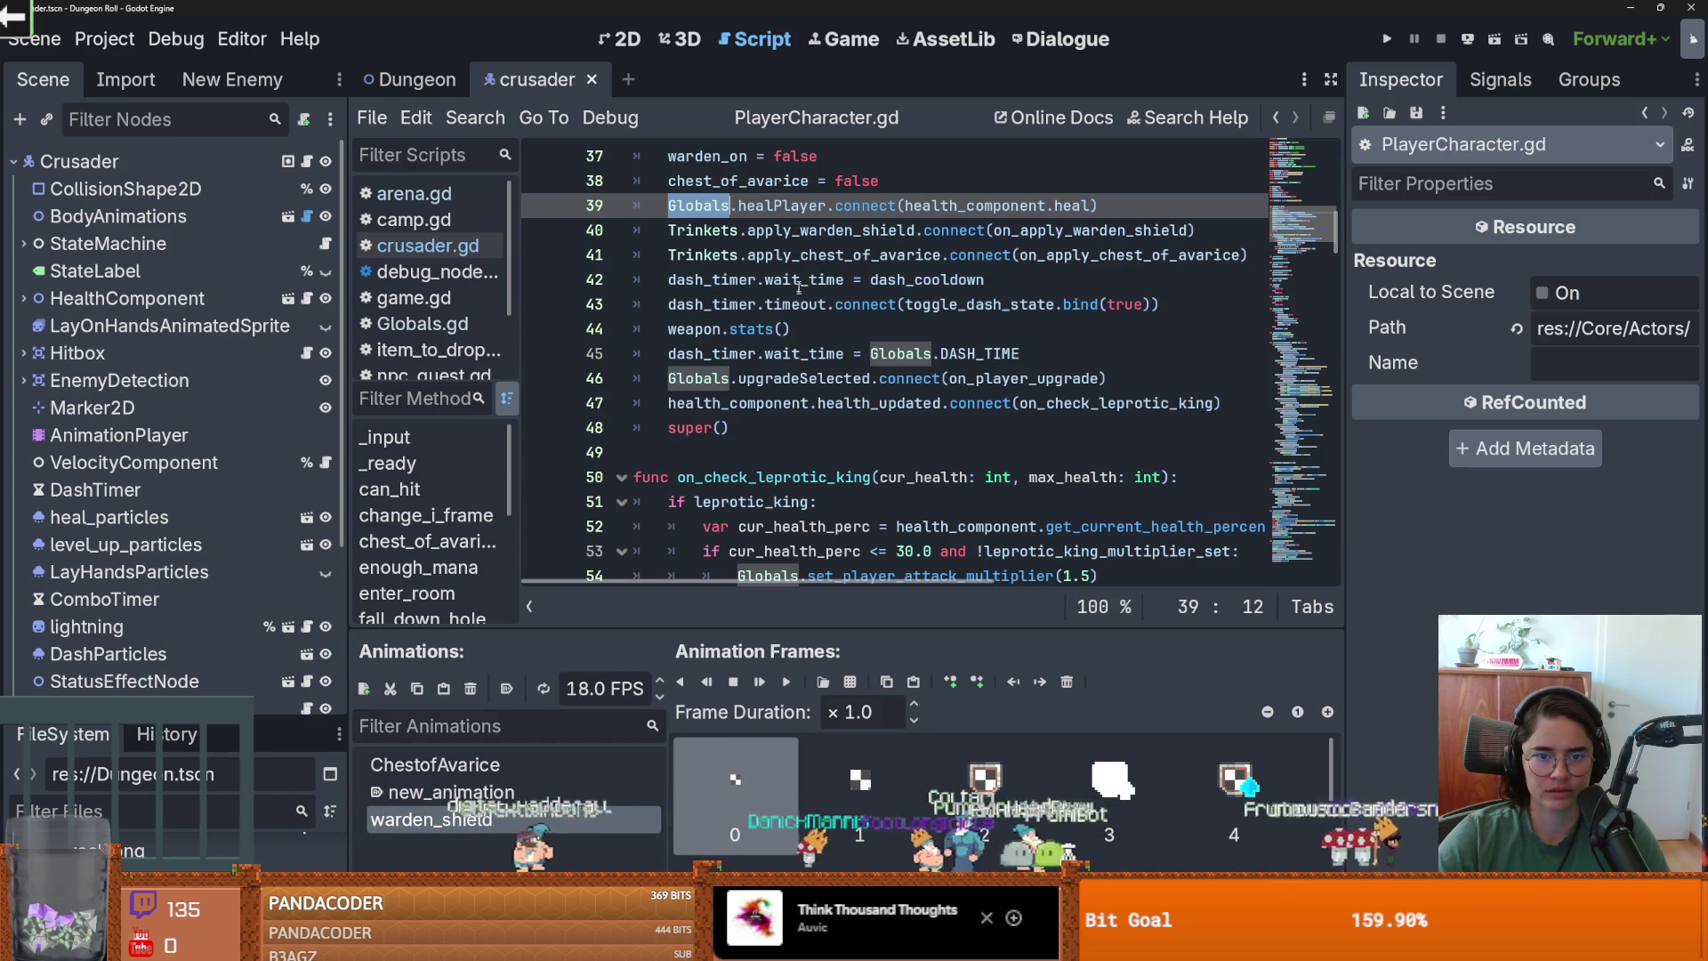
pyautogui.click(798, 397)
pyautogui.doubleClick(1101, 401)
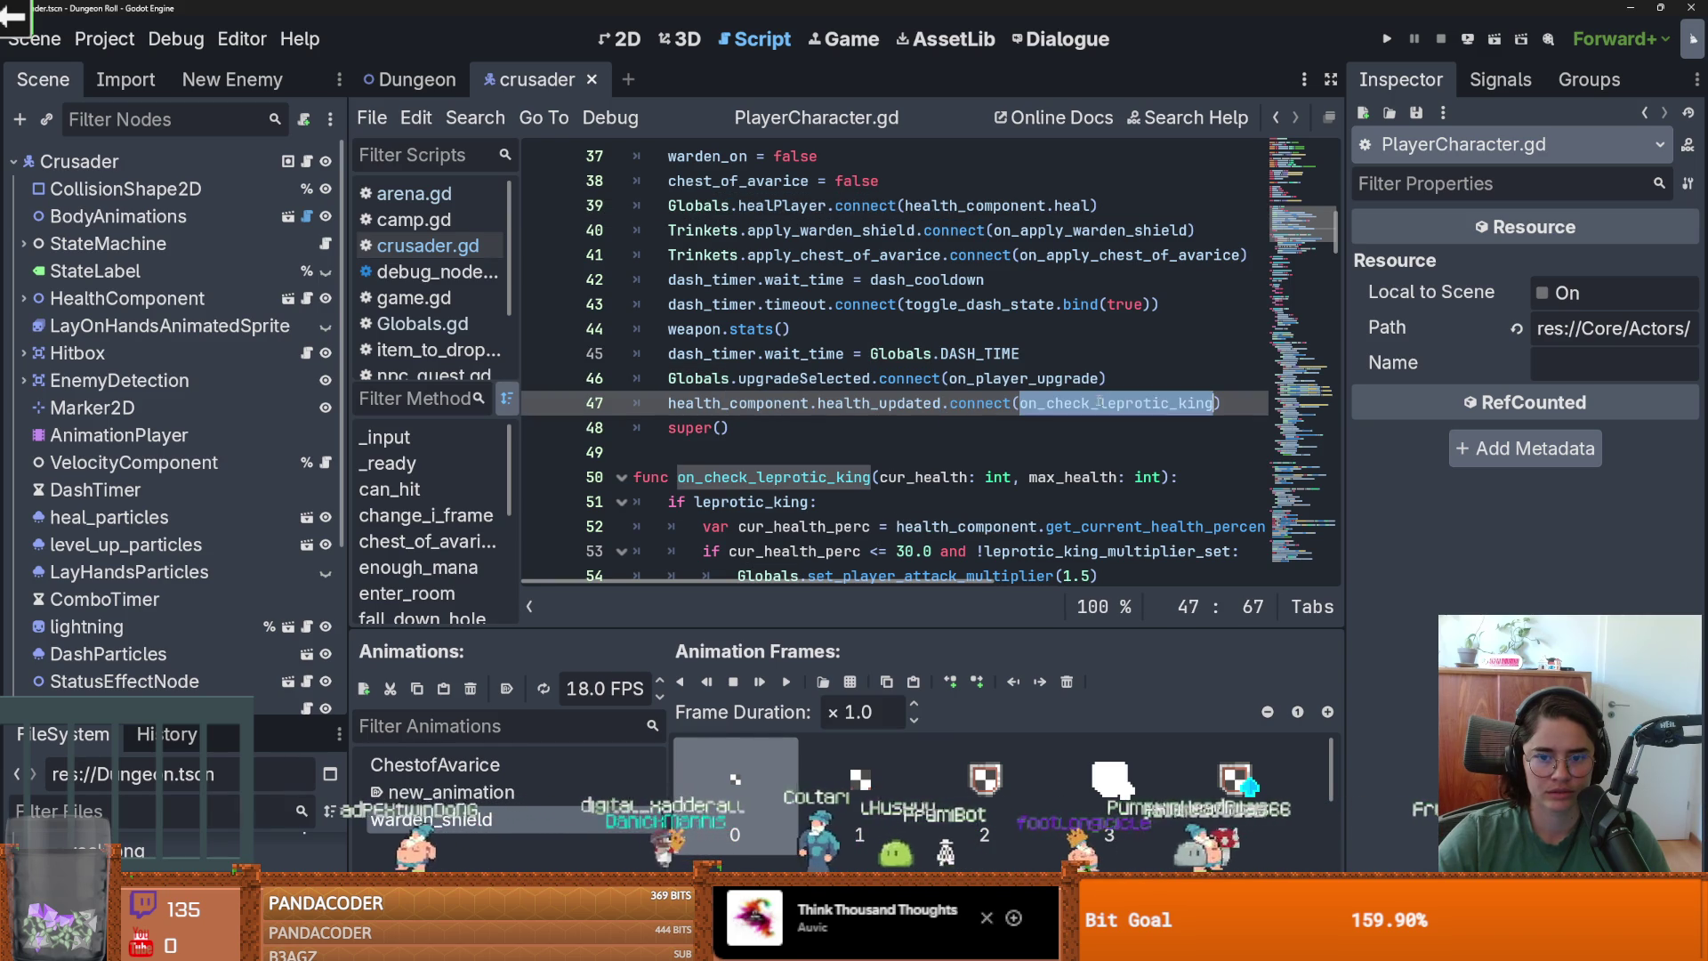
pyautogui.doubleClick(738, 403)
pyautogui.scroll(1, 837, 408)
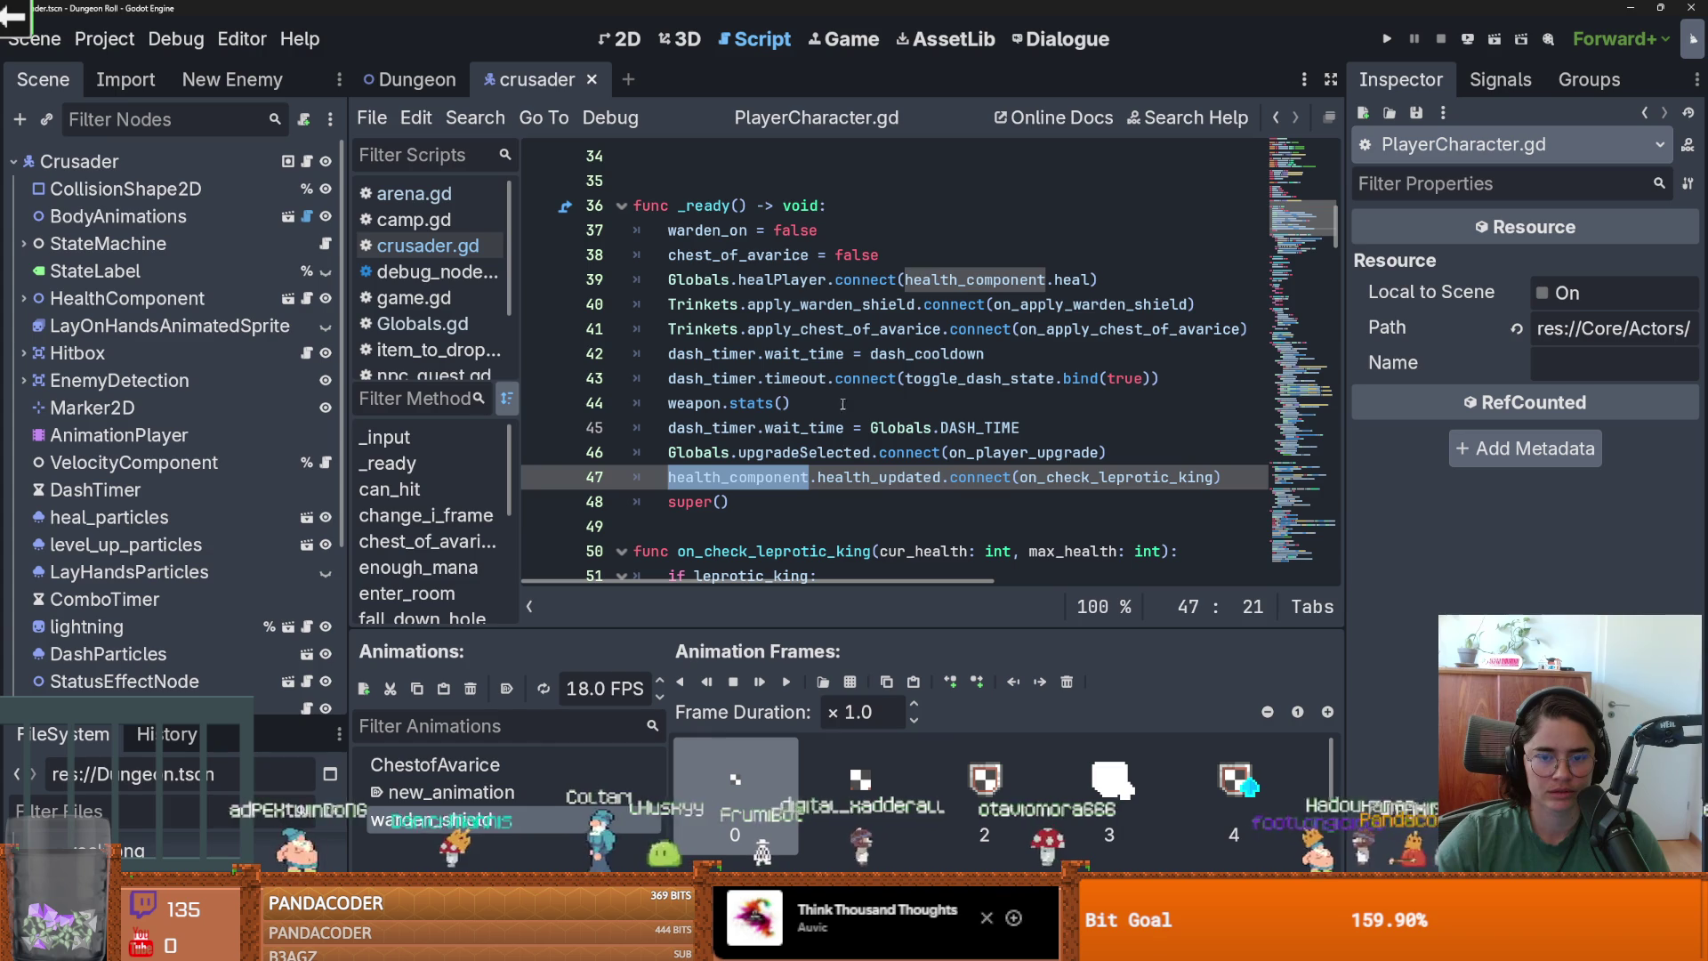
pyautogui.click(1140, 277)
pyautogui.press('Return')
pyautogui.hotkey('ctrl', 's')
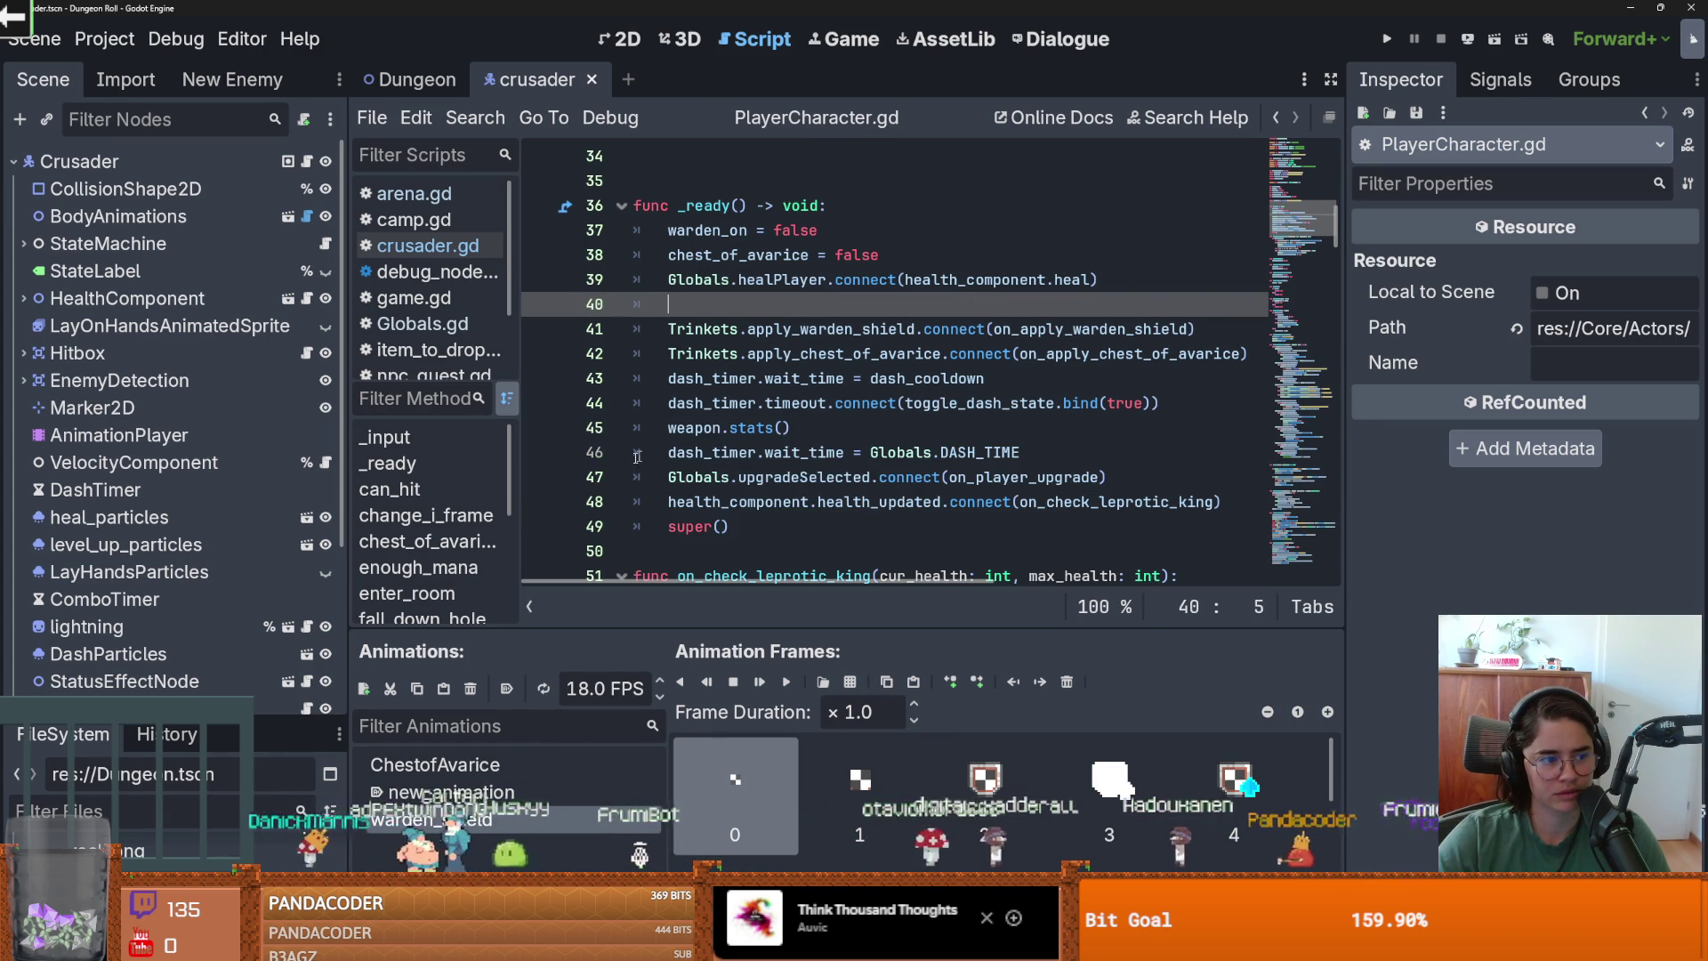
# Enlarge the FileSystem dock and filter for 'heart' to locate particle_heart.png.
pyautogui.moveTo(223, 714); pyautogui.dragTo(223, 372)
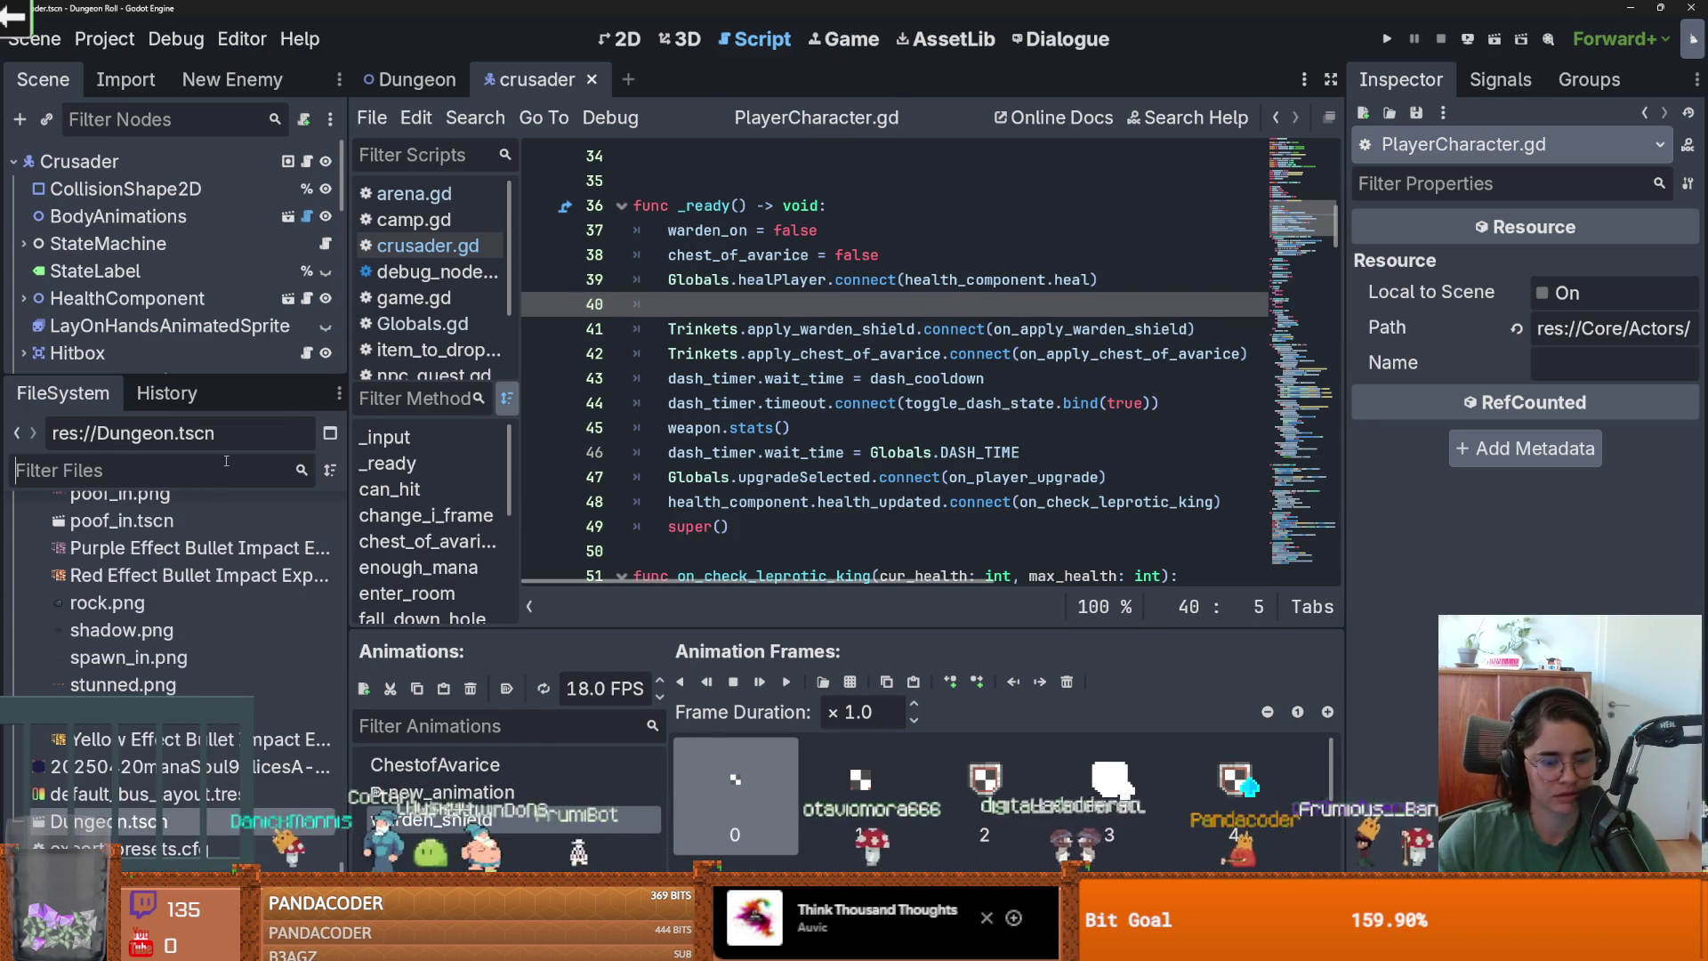
pyautogui.write('heart')
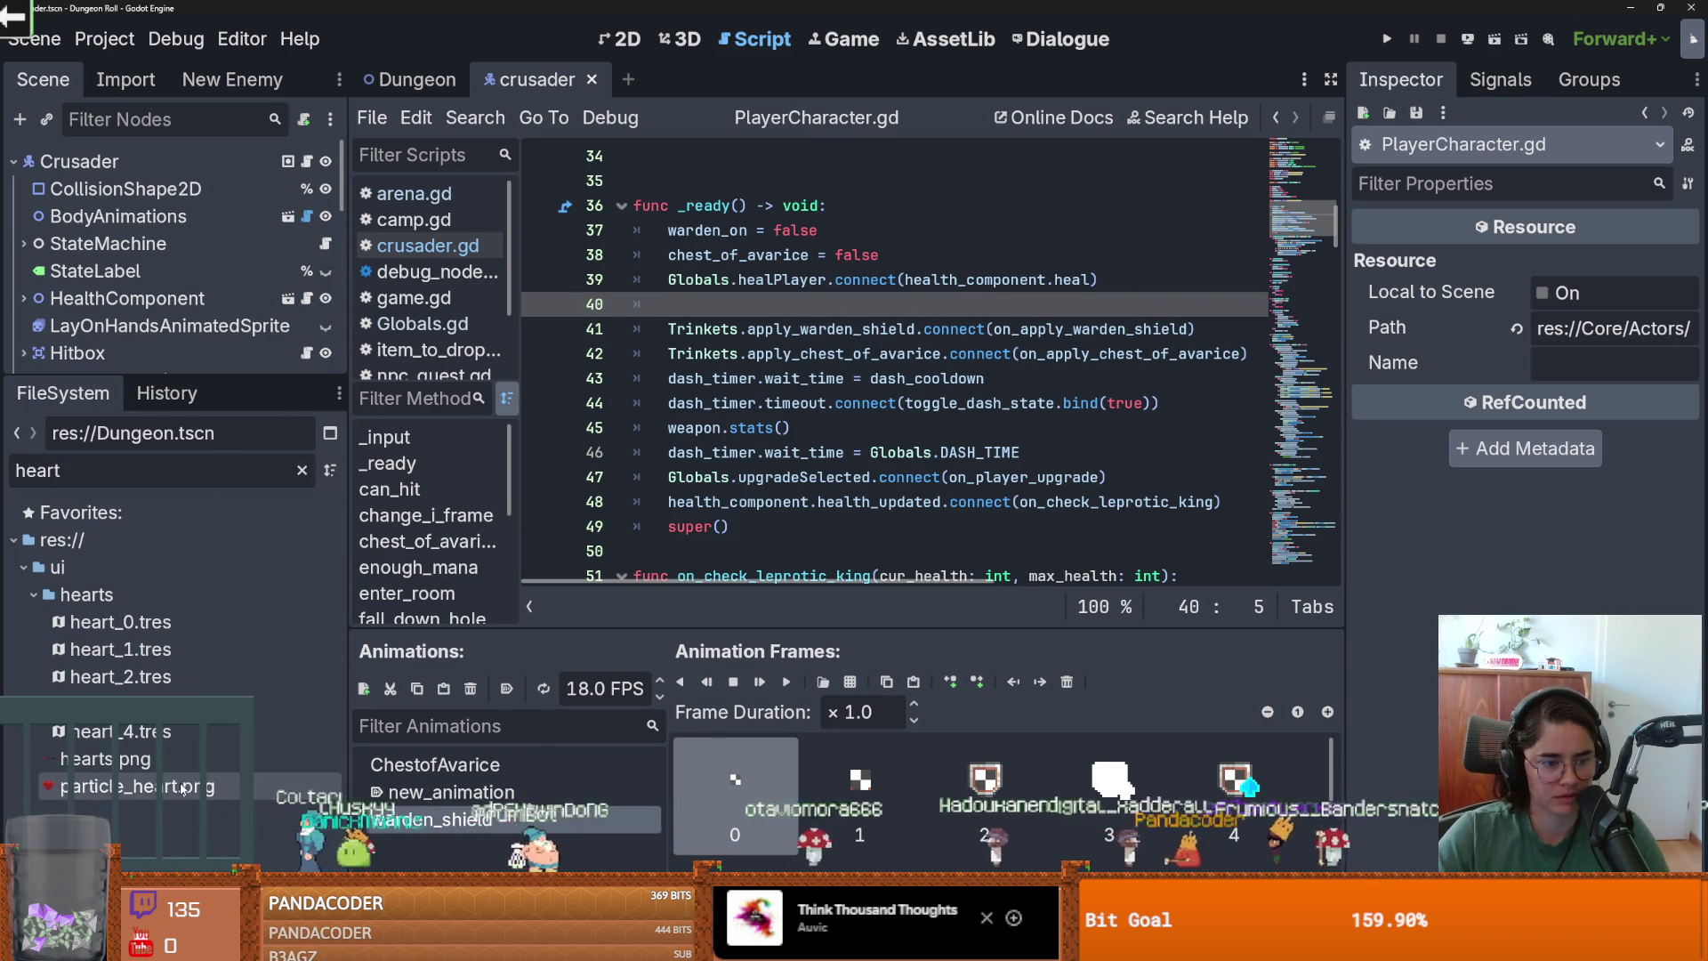
pyautogui.click(181, 787)
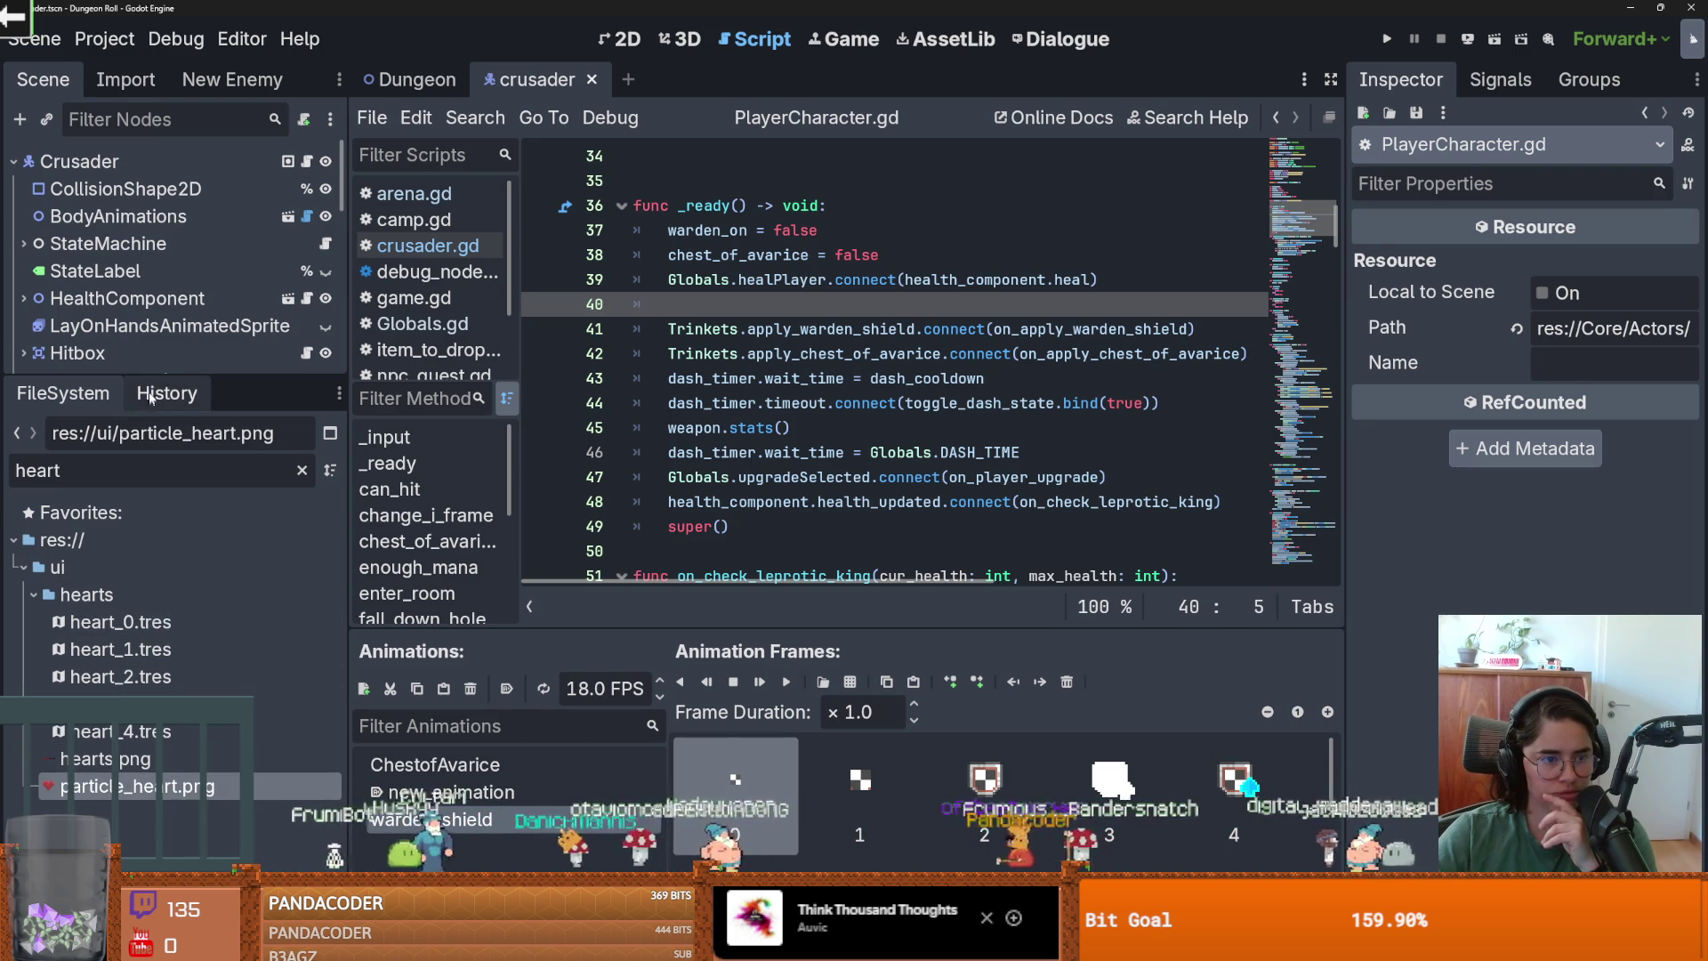
pyautogui.moveTo(178, 376)
pyautogui.mouseDown()
pyautogui.moveTo(187, 494)
pyautogui.moveTo(204, 336)
pyautogui.mouseUp()
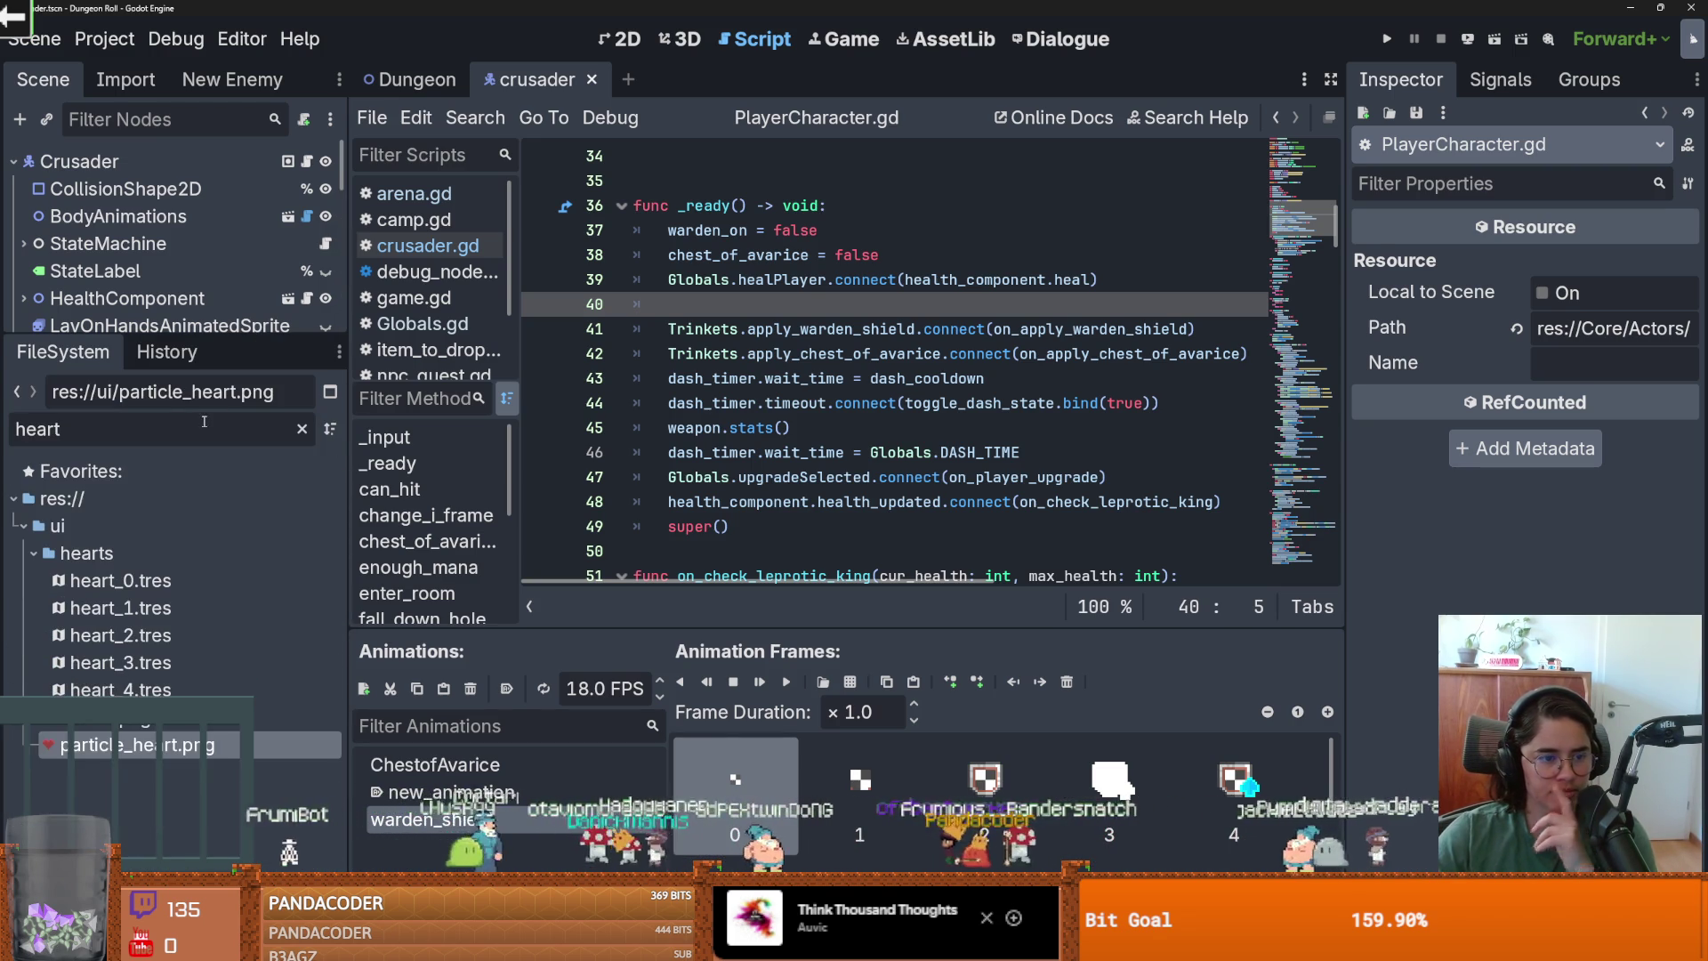
pyautogui.click(301, 428)
# Open heal_particles.tscn from the VFX > Particles folder and view it in 2D.
pyautogui.scroll(10, 136, 755)
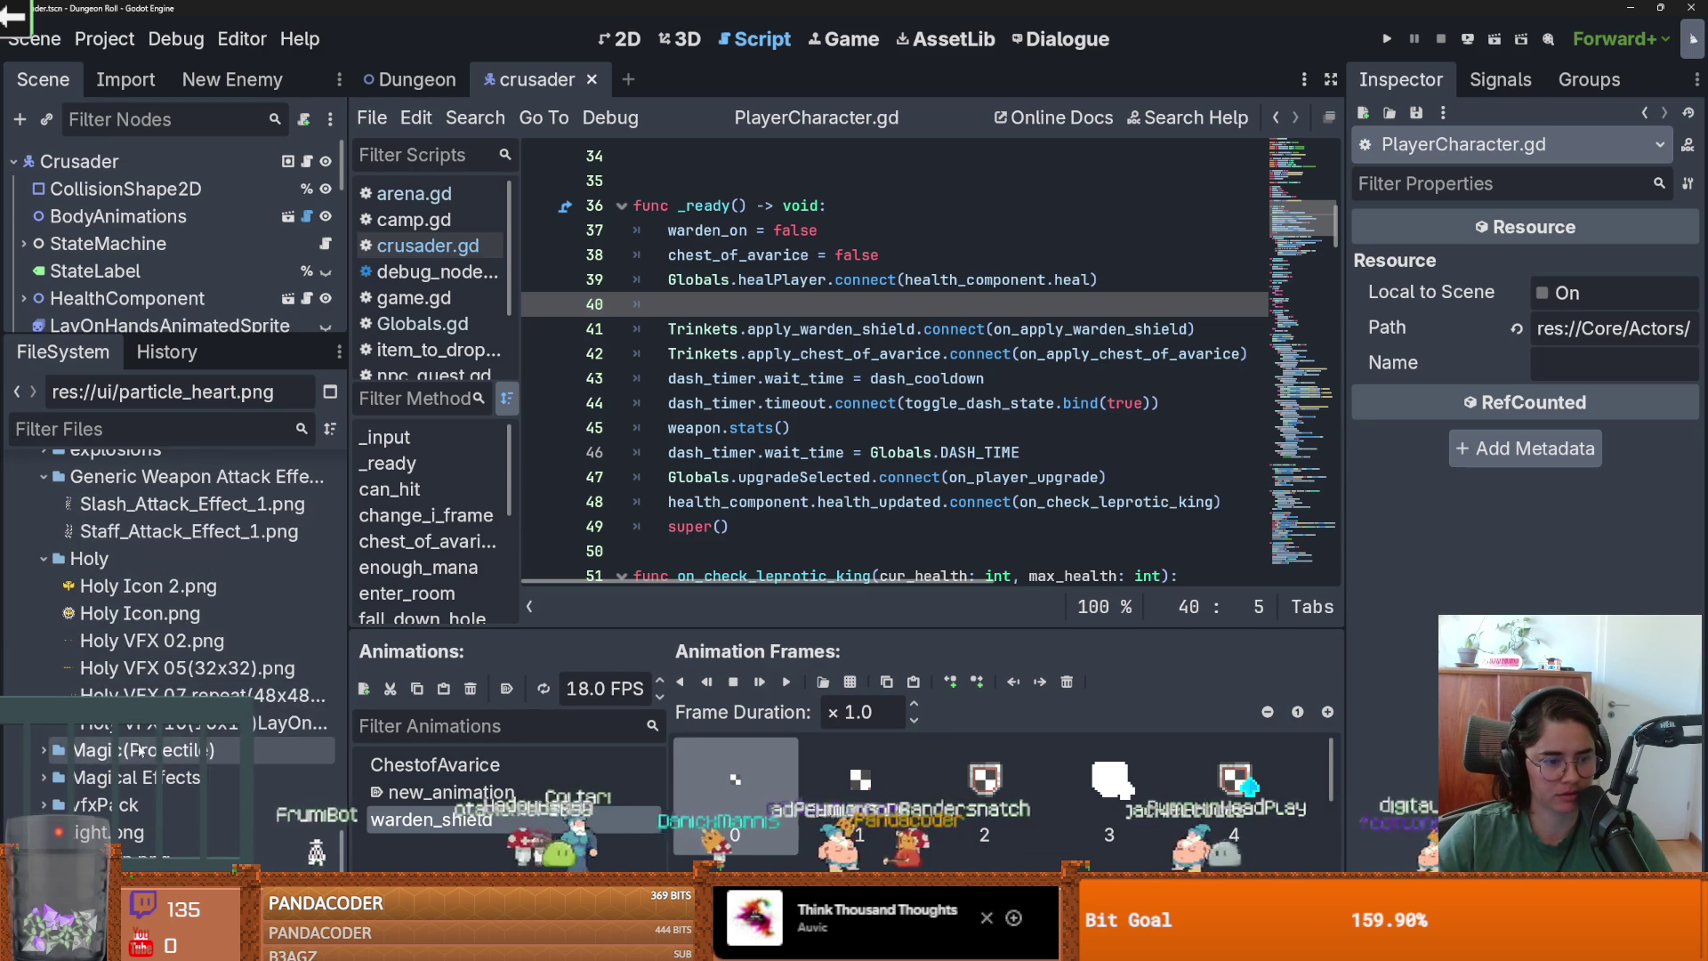
pyautogui.scroll(-5, 137, 755)
pyautogui.scroll(8, 267, 782)
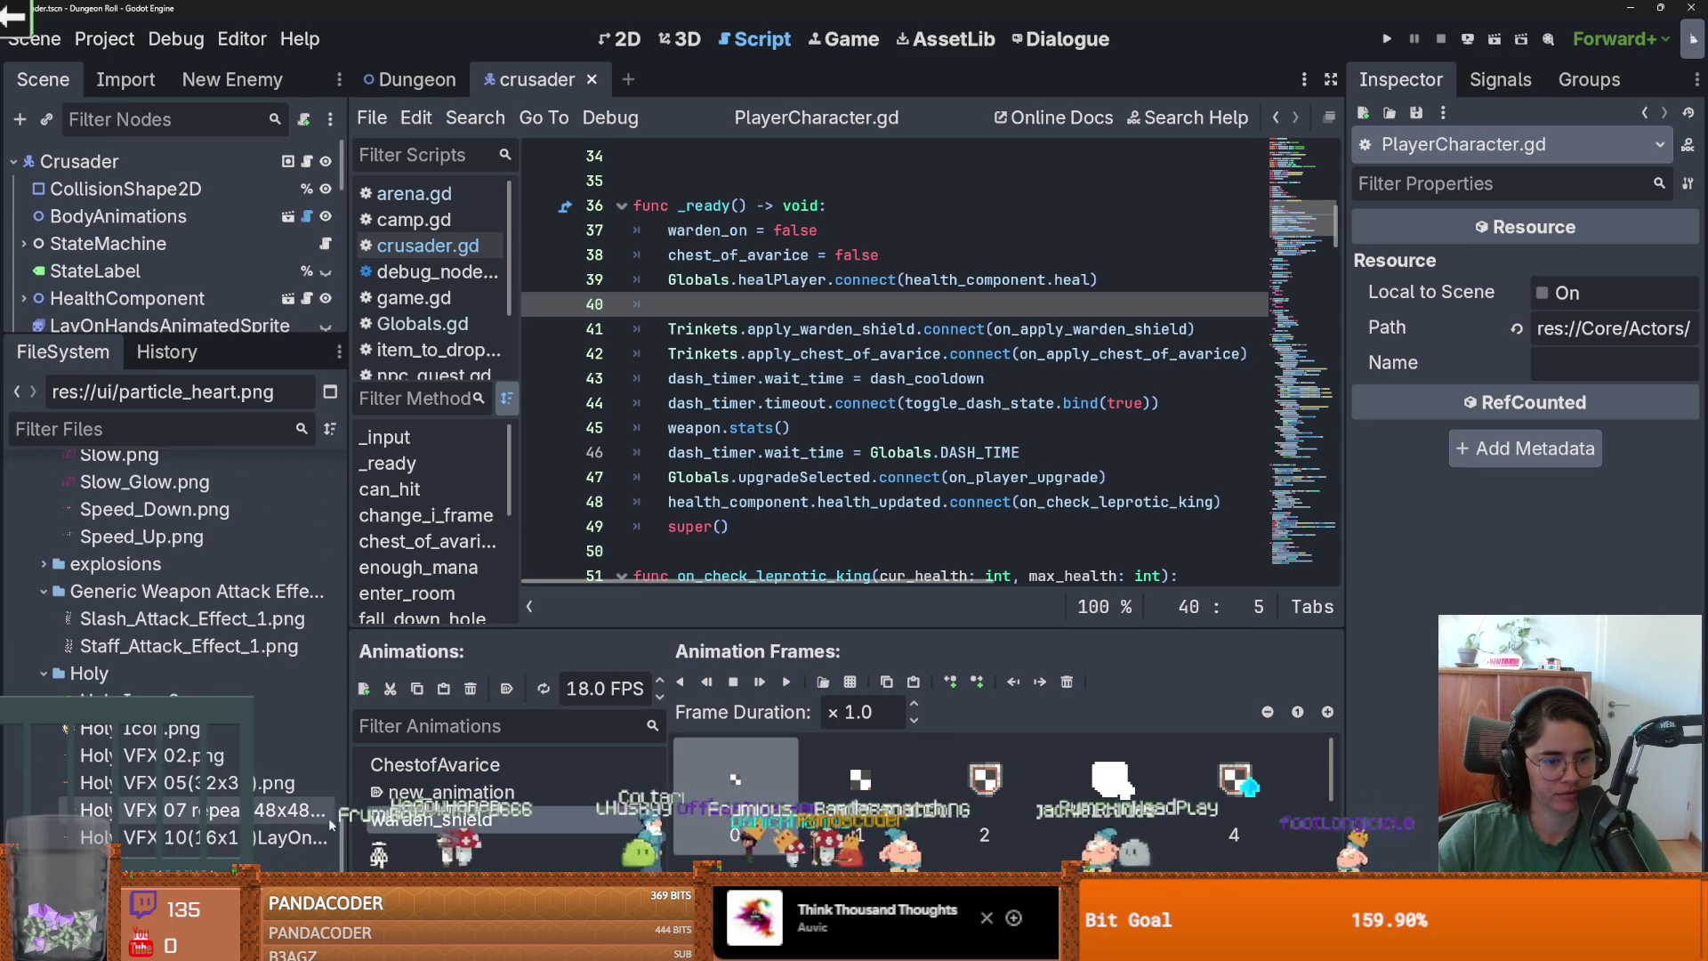
pyautogui.scroll(-10, 331, 822)
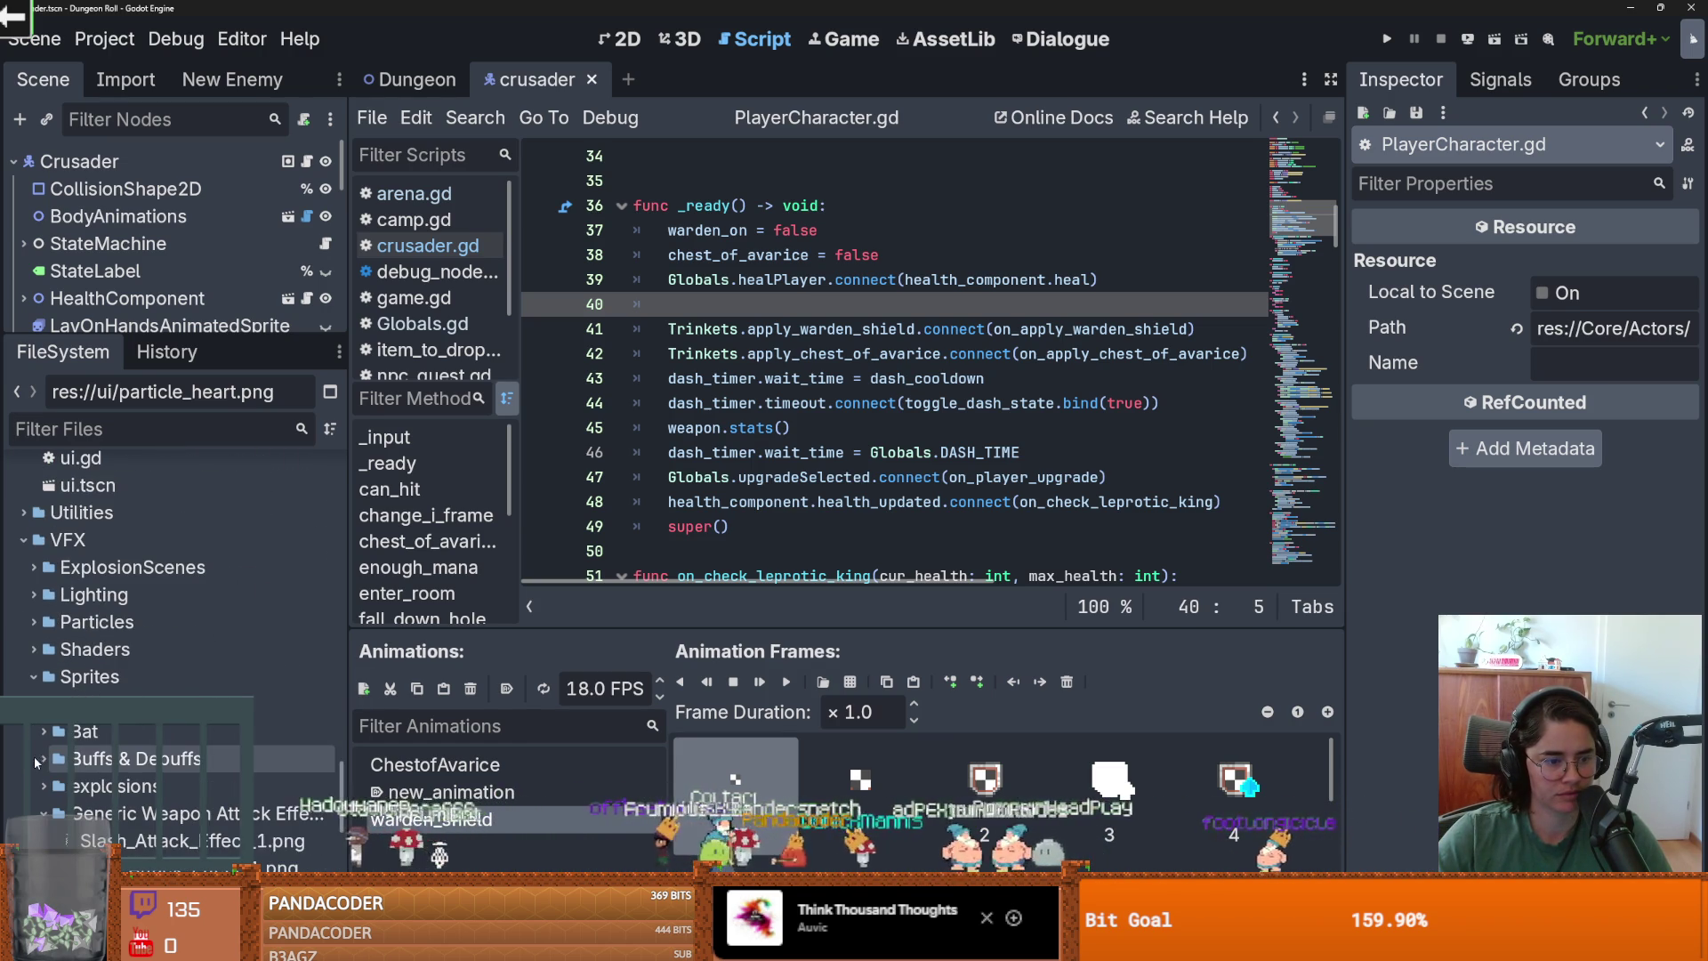
pyautogui.doubleClick(89, 676)
pyautogui.doubleClick(89, 684)
pyautogui.scroll(-2, 80, 658)
pyautogui.scroll(-2, 78, 655)
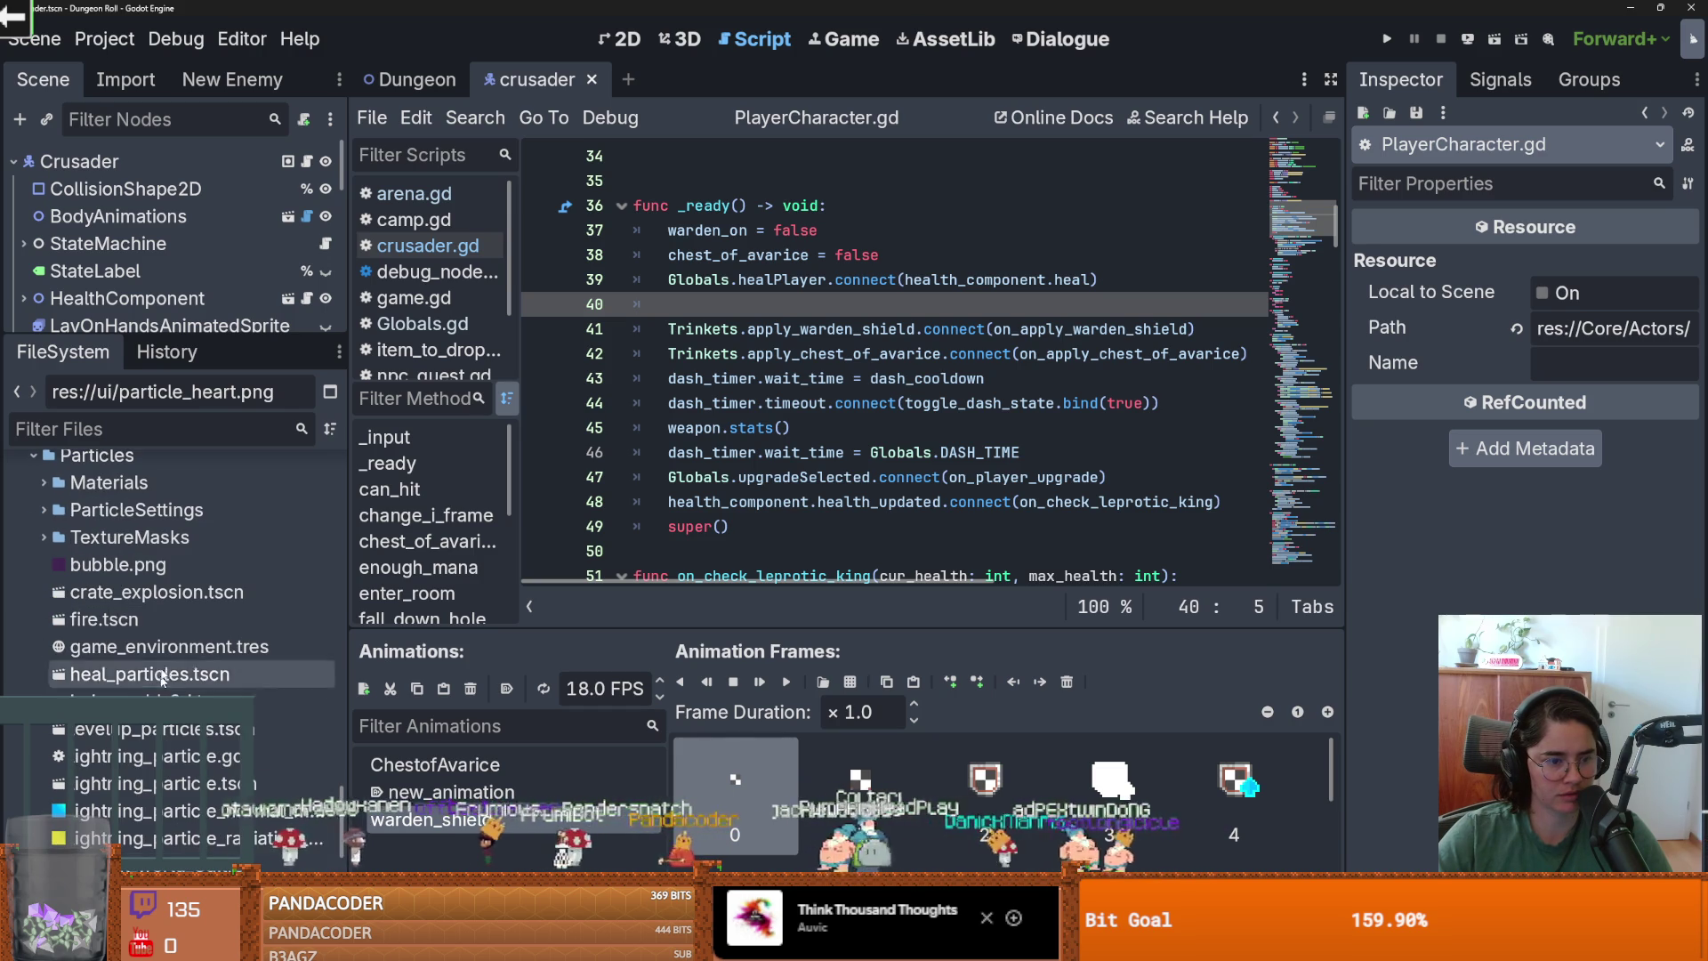
pyautogui.doubleClick(168, 675)
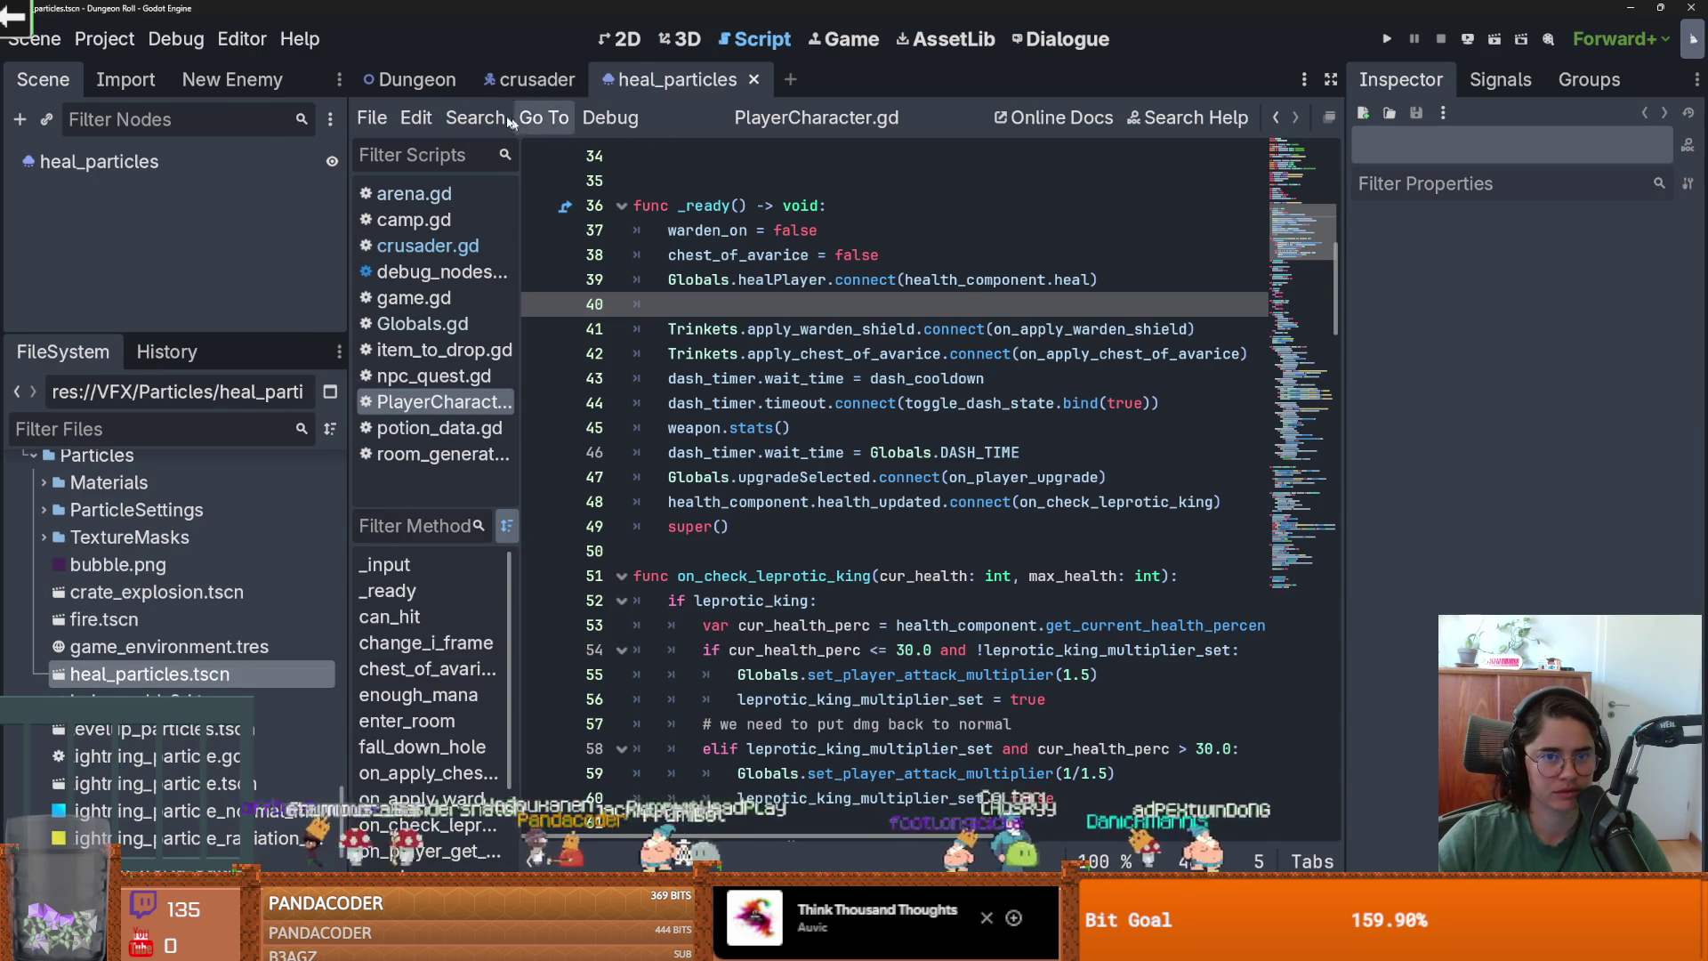
pyautogui.click(620, 39)
# Turn on Emitting to preview the heart particle burst and inspect its texture.
pyautogui.scroll(8, 692, 395)
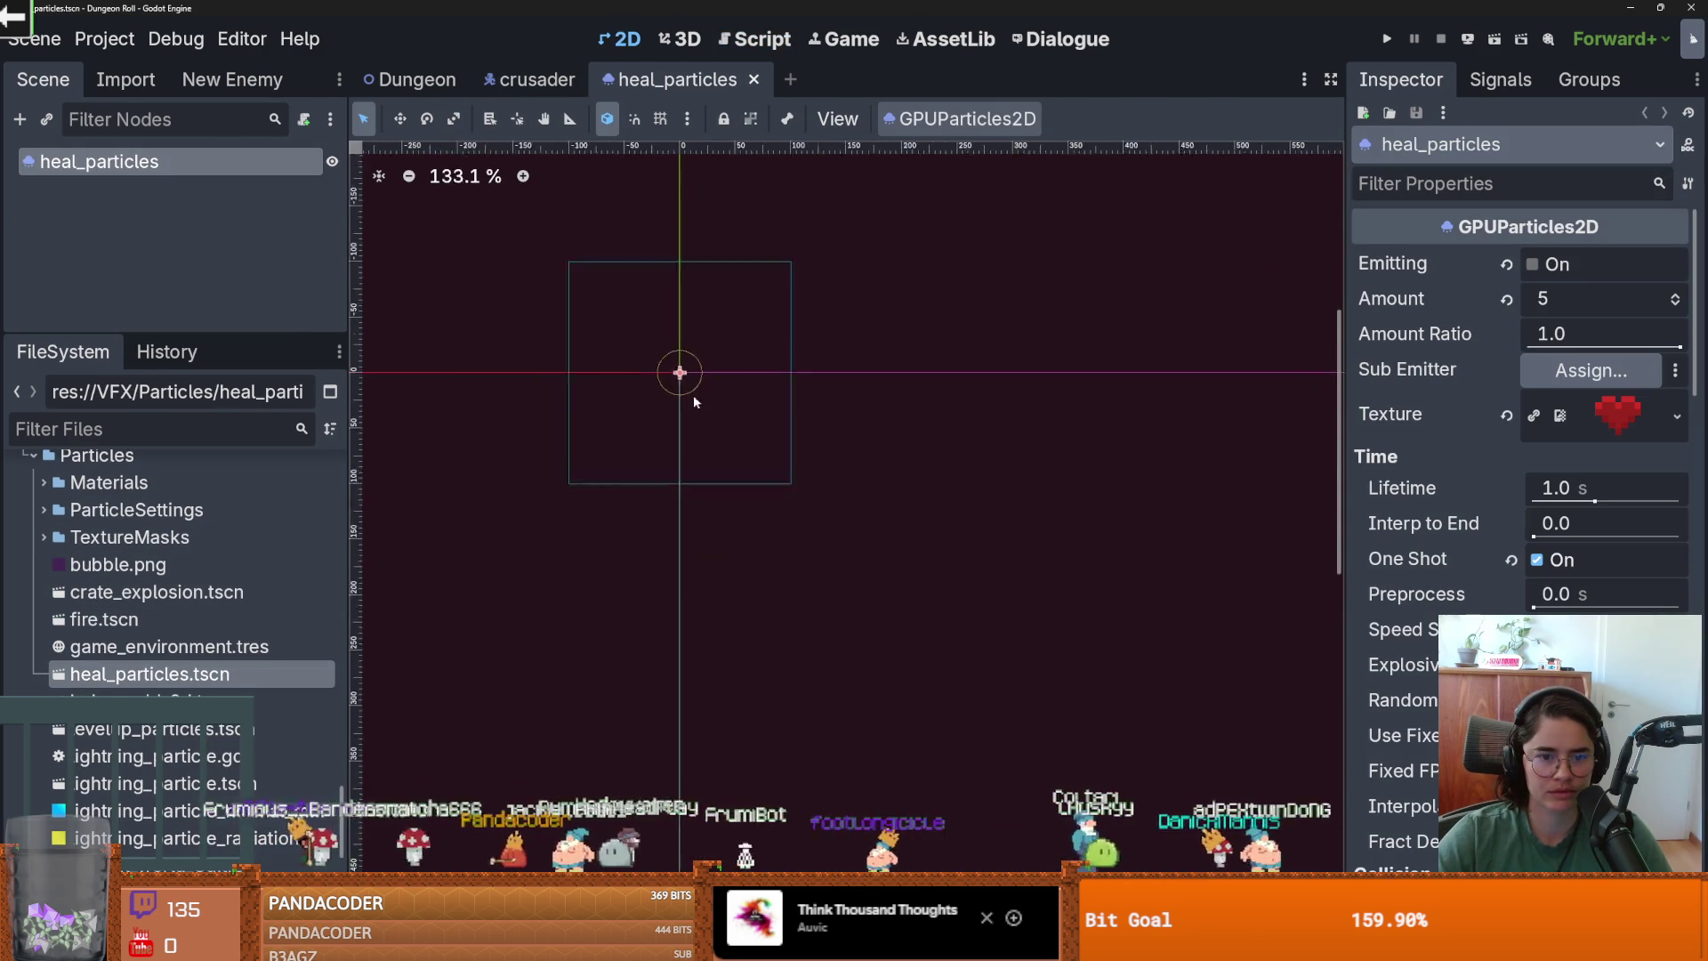
pyautogui.click(1532, 264)
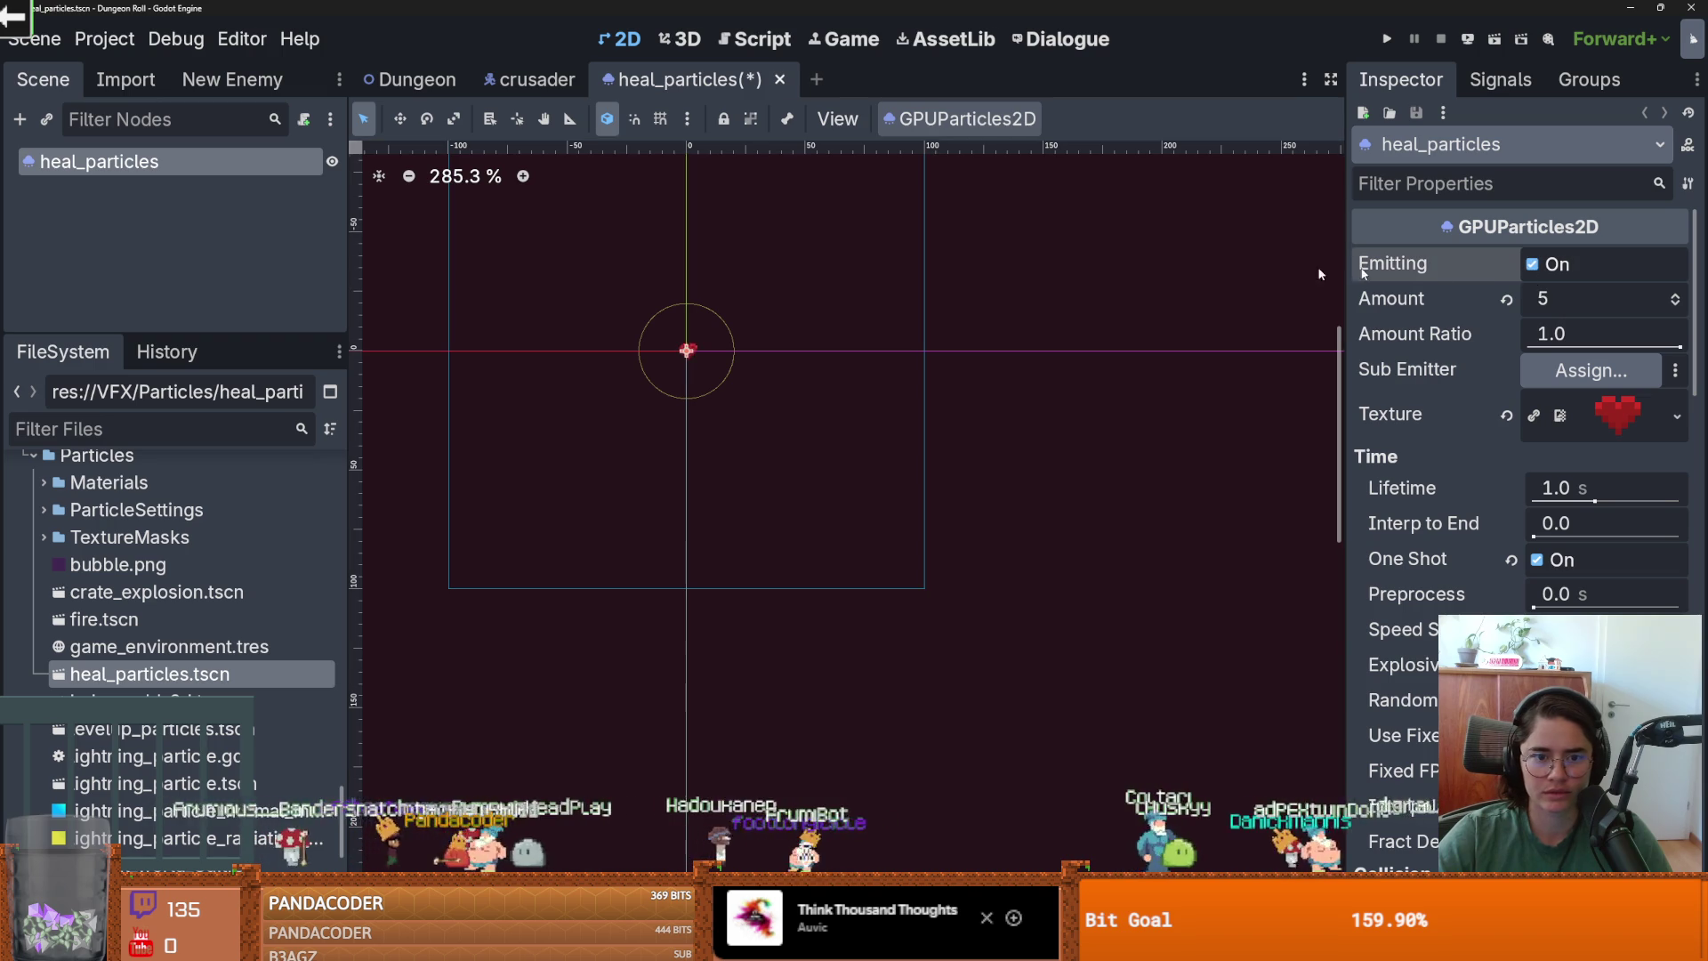
pyautogui.click(1606, 425)
pyautogui.click(1606, 425)
pyautogui.click(1606, 425)
pyautogui.click(1677, 419)
pyautogui.click(1193, 267)
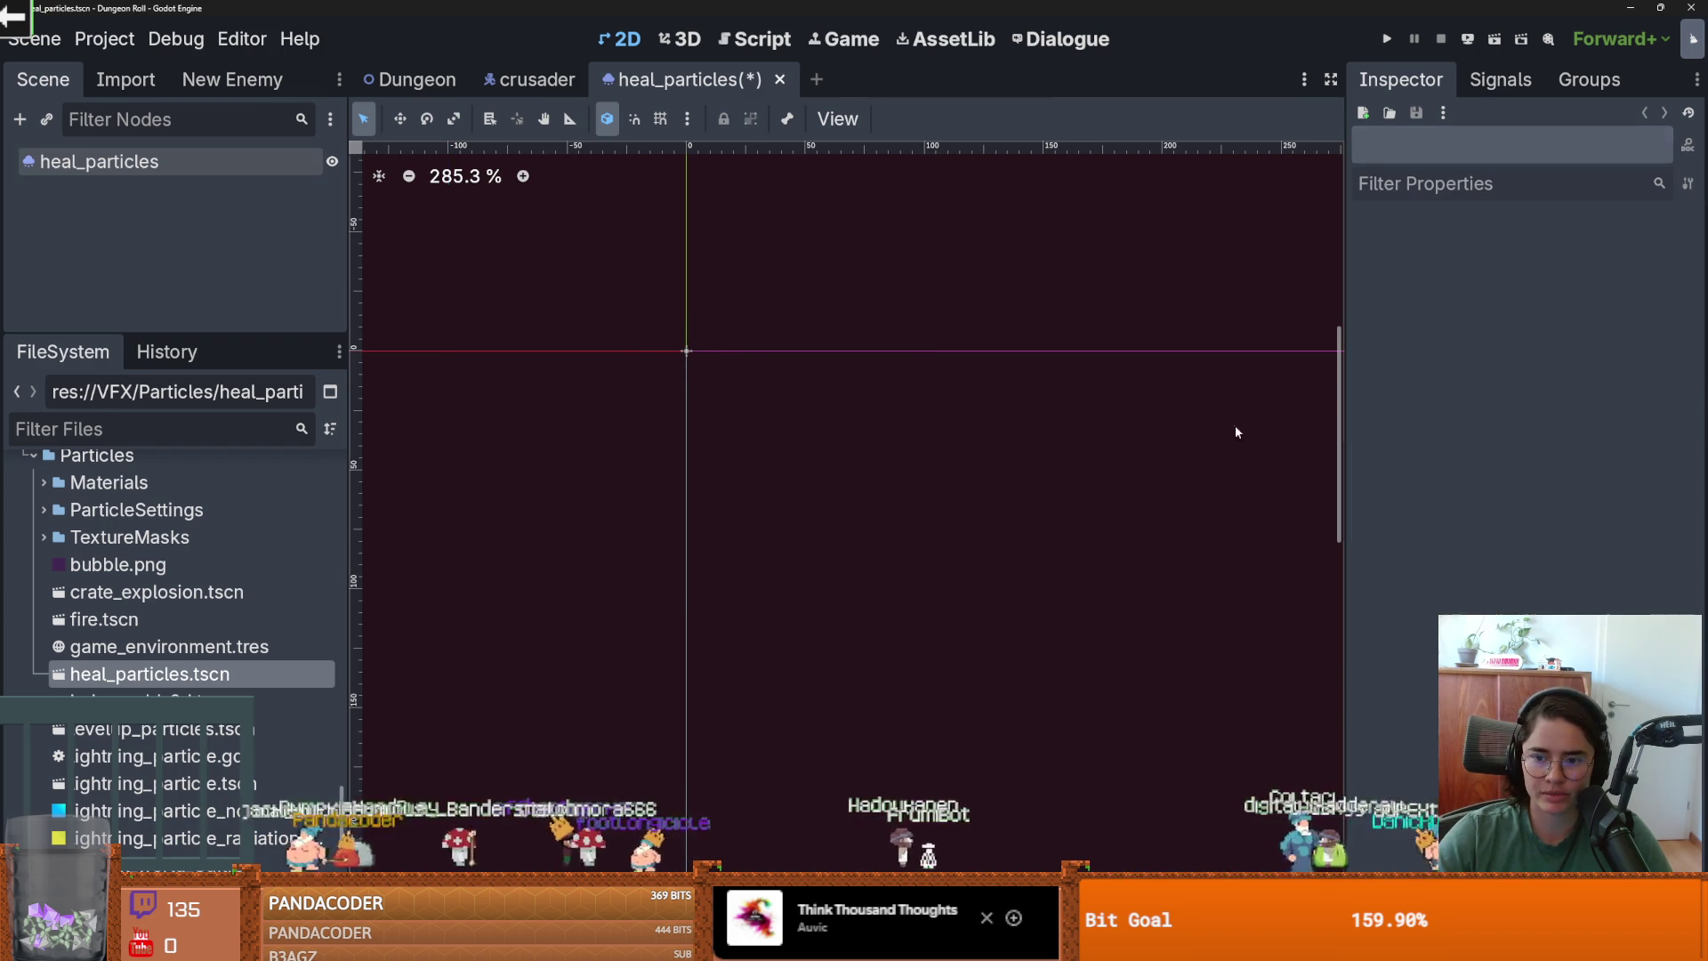
pyautogui.click(98, 161)
pyautogui.click(1640, 409)
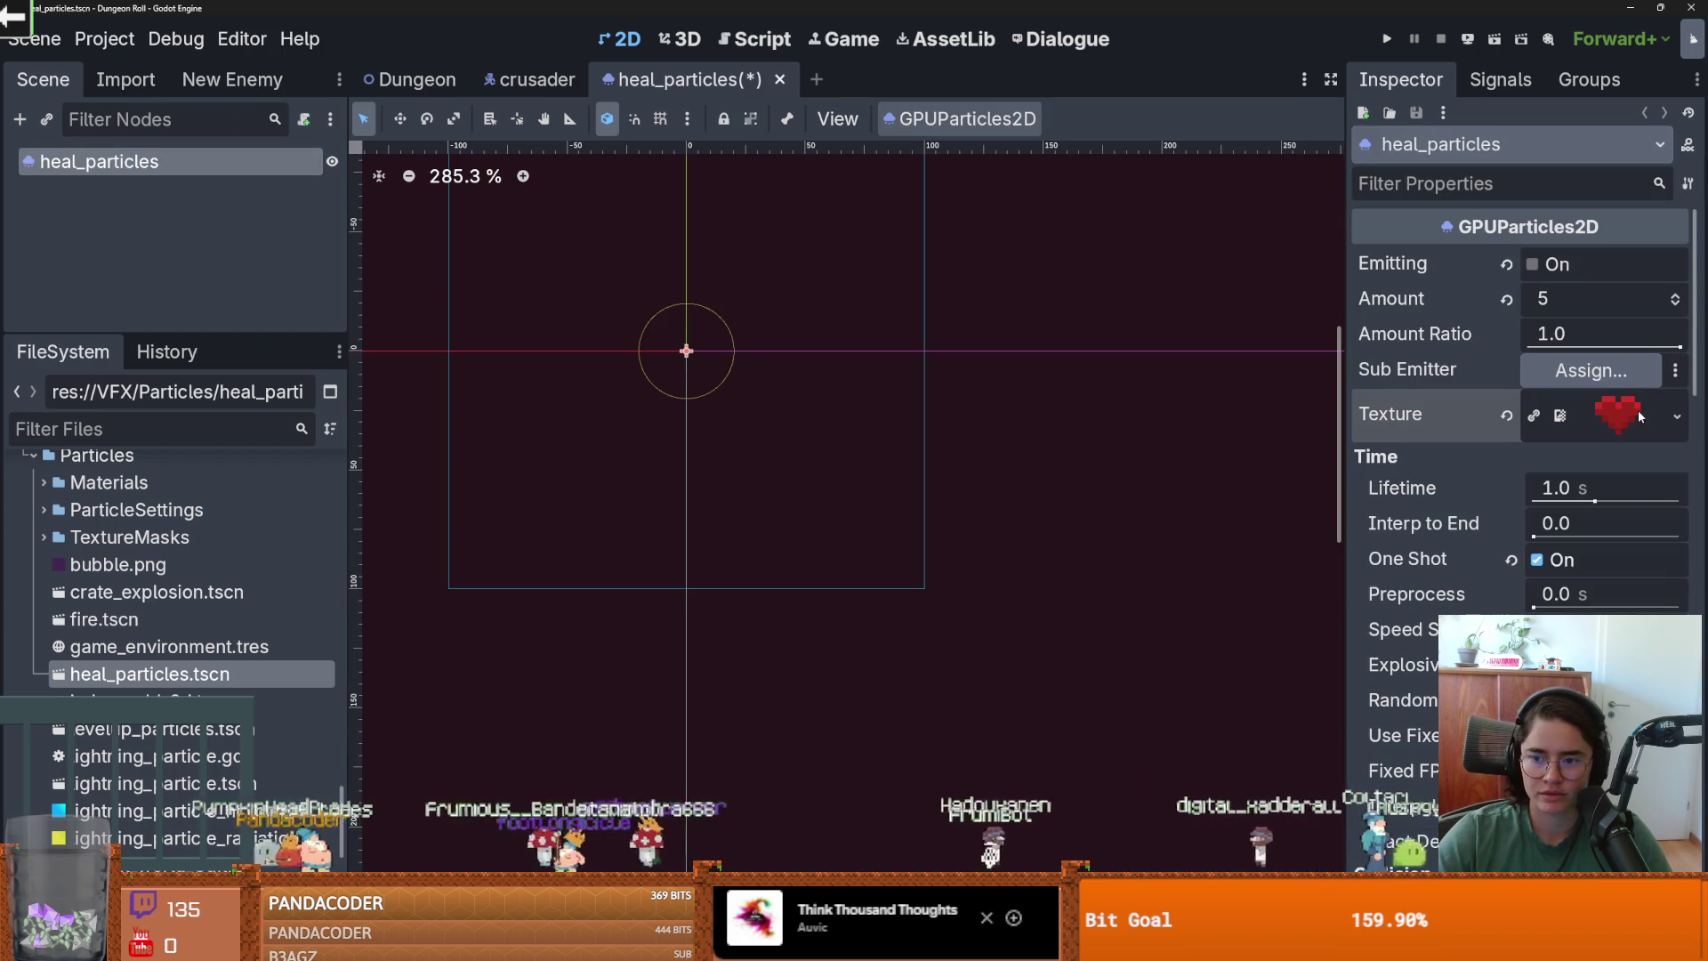
pyautogui.click(1608, 408)
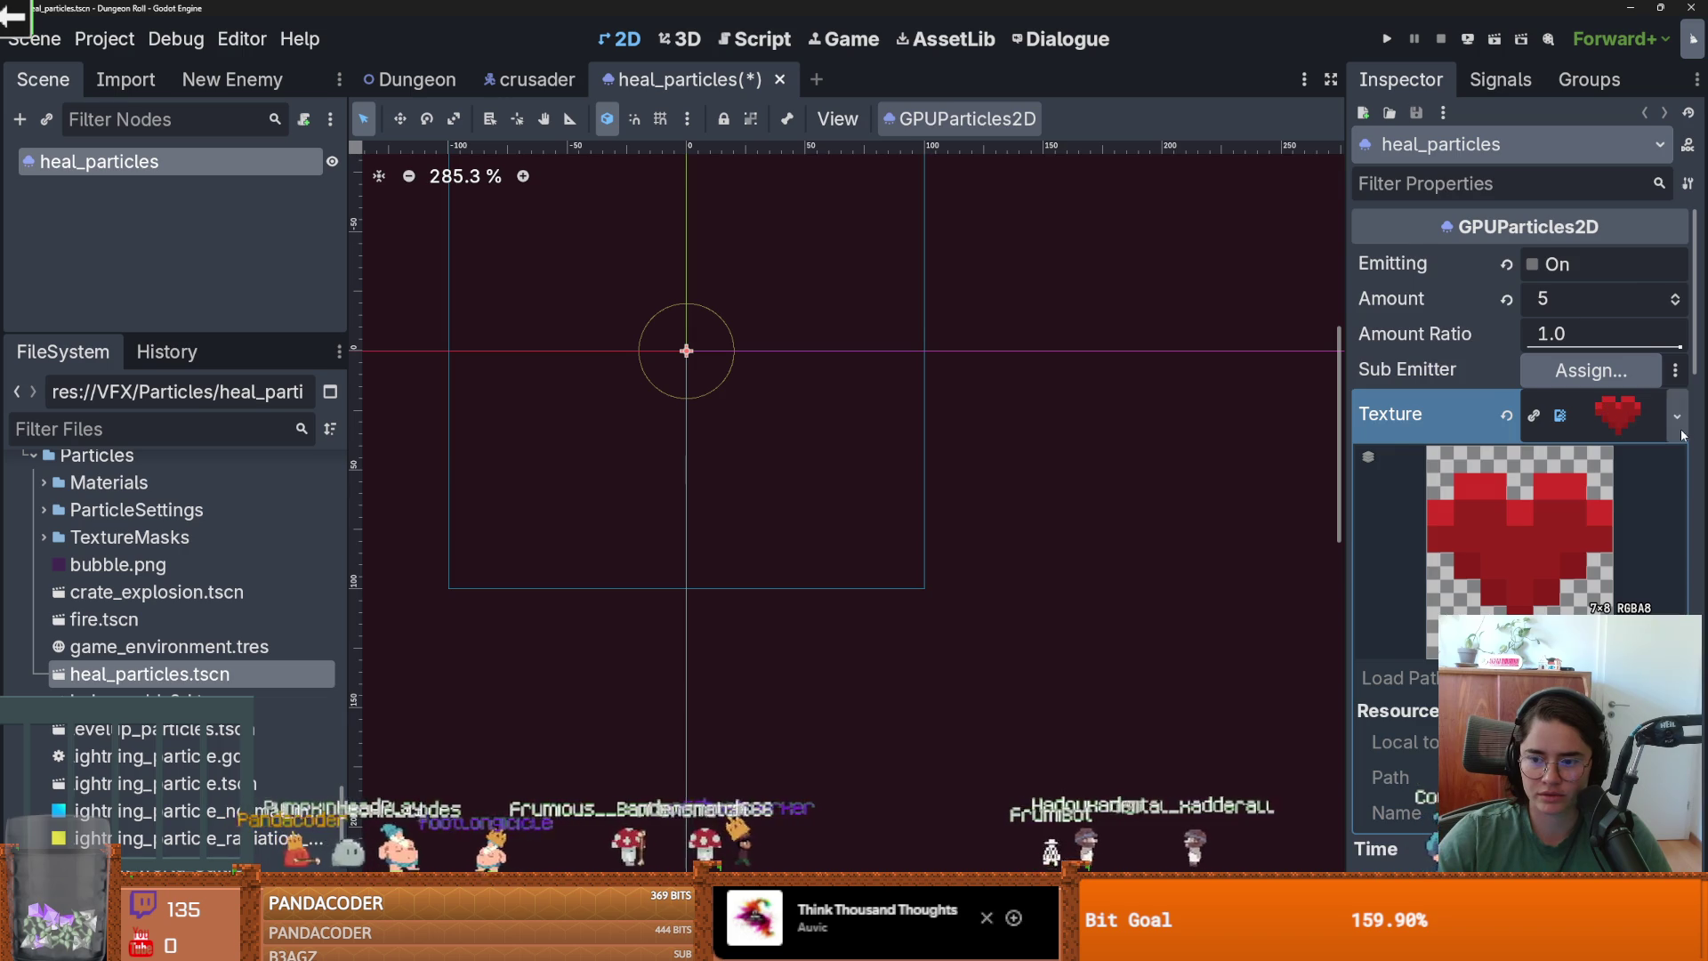
# Locate particle_heart.png in the FileSystem and open its folder in the file manager.
pyautogui.rightClick(1608, 408)
pyautogui.click(1405, 930)
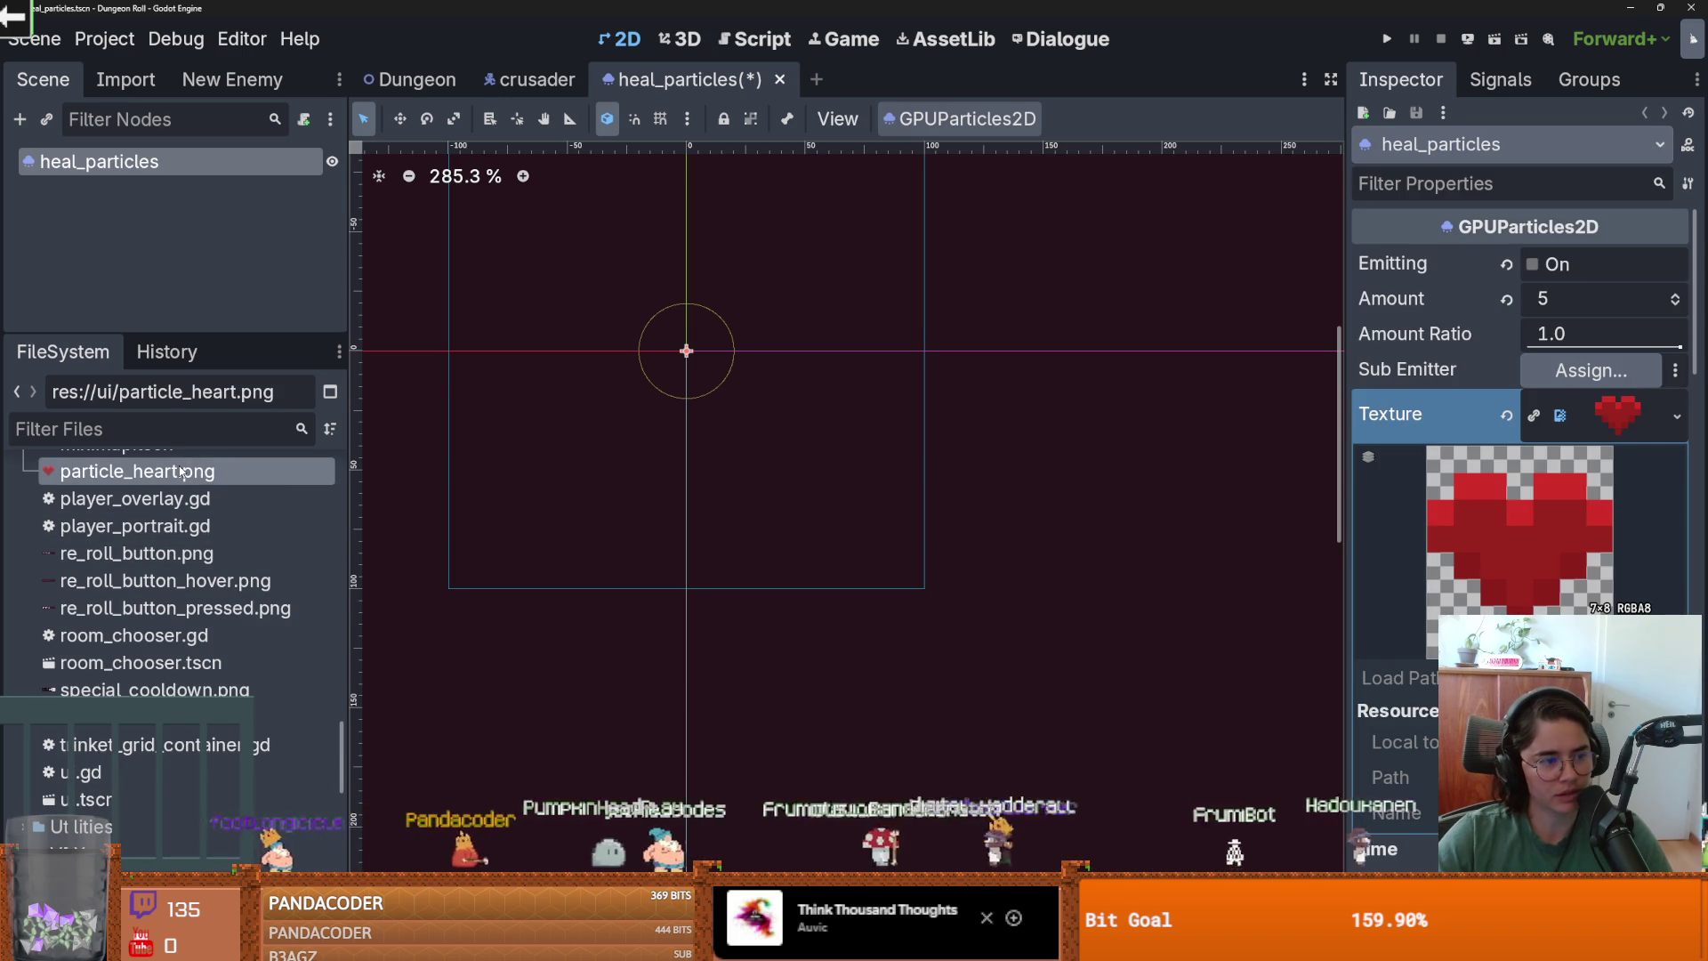
pyautogui.moveTo(181, 472)
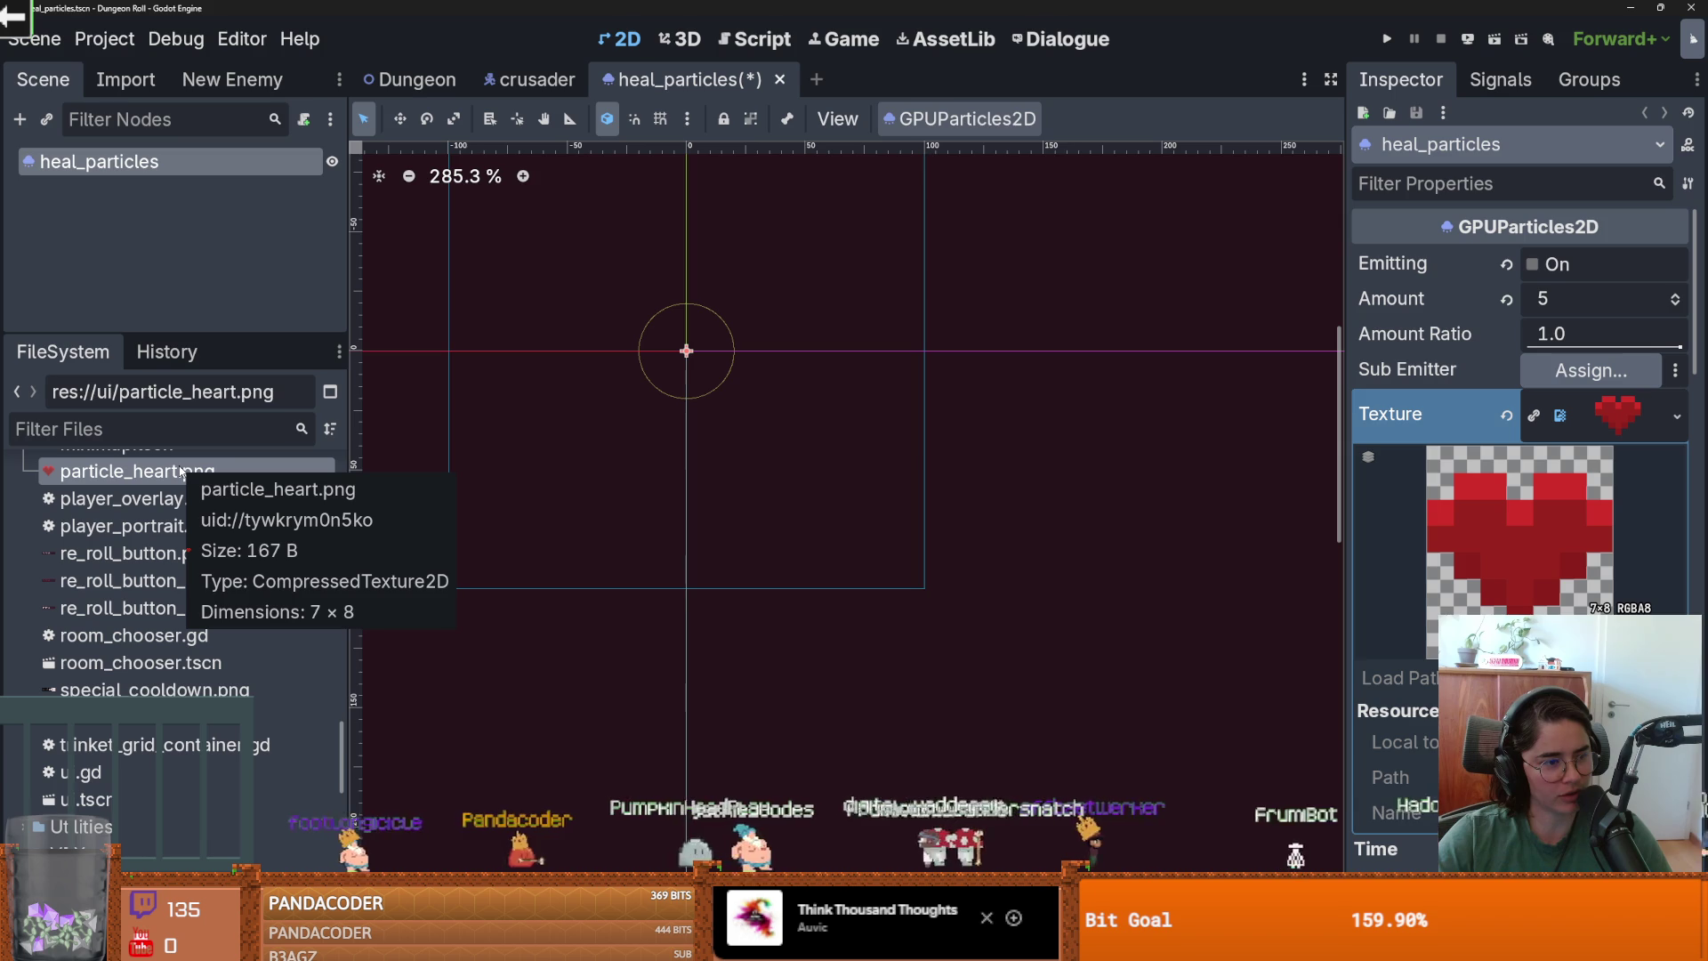
pyautogui.rightClick(170, 472)
pyautogui.click(363, 871)
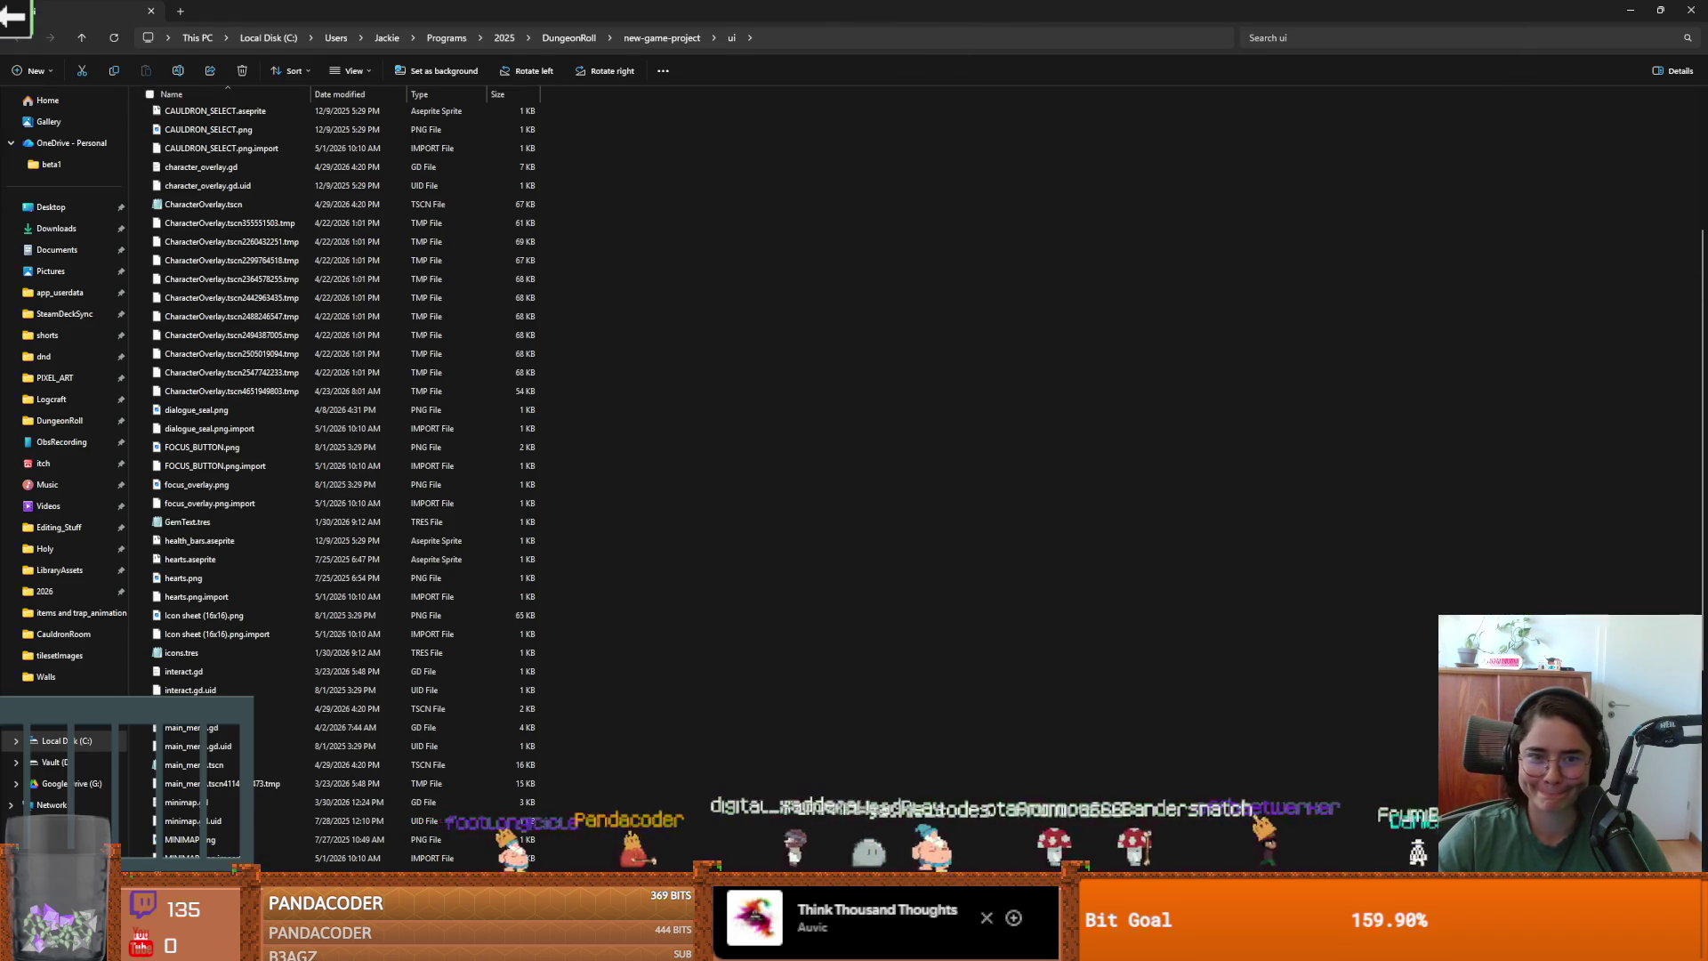
# Drag particle_heart.png from the ui folder onto the Aseprite canvas.
pyautogui.hotkey('alt', 'Tab')
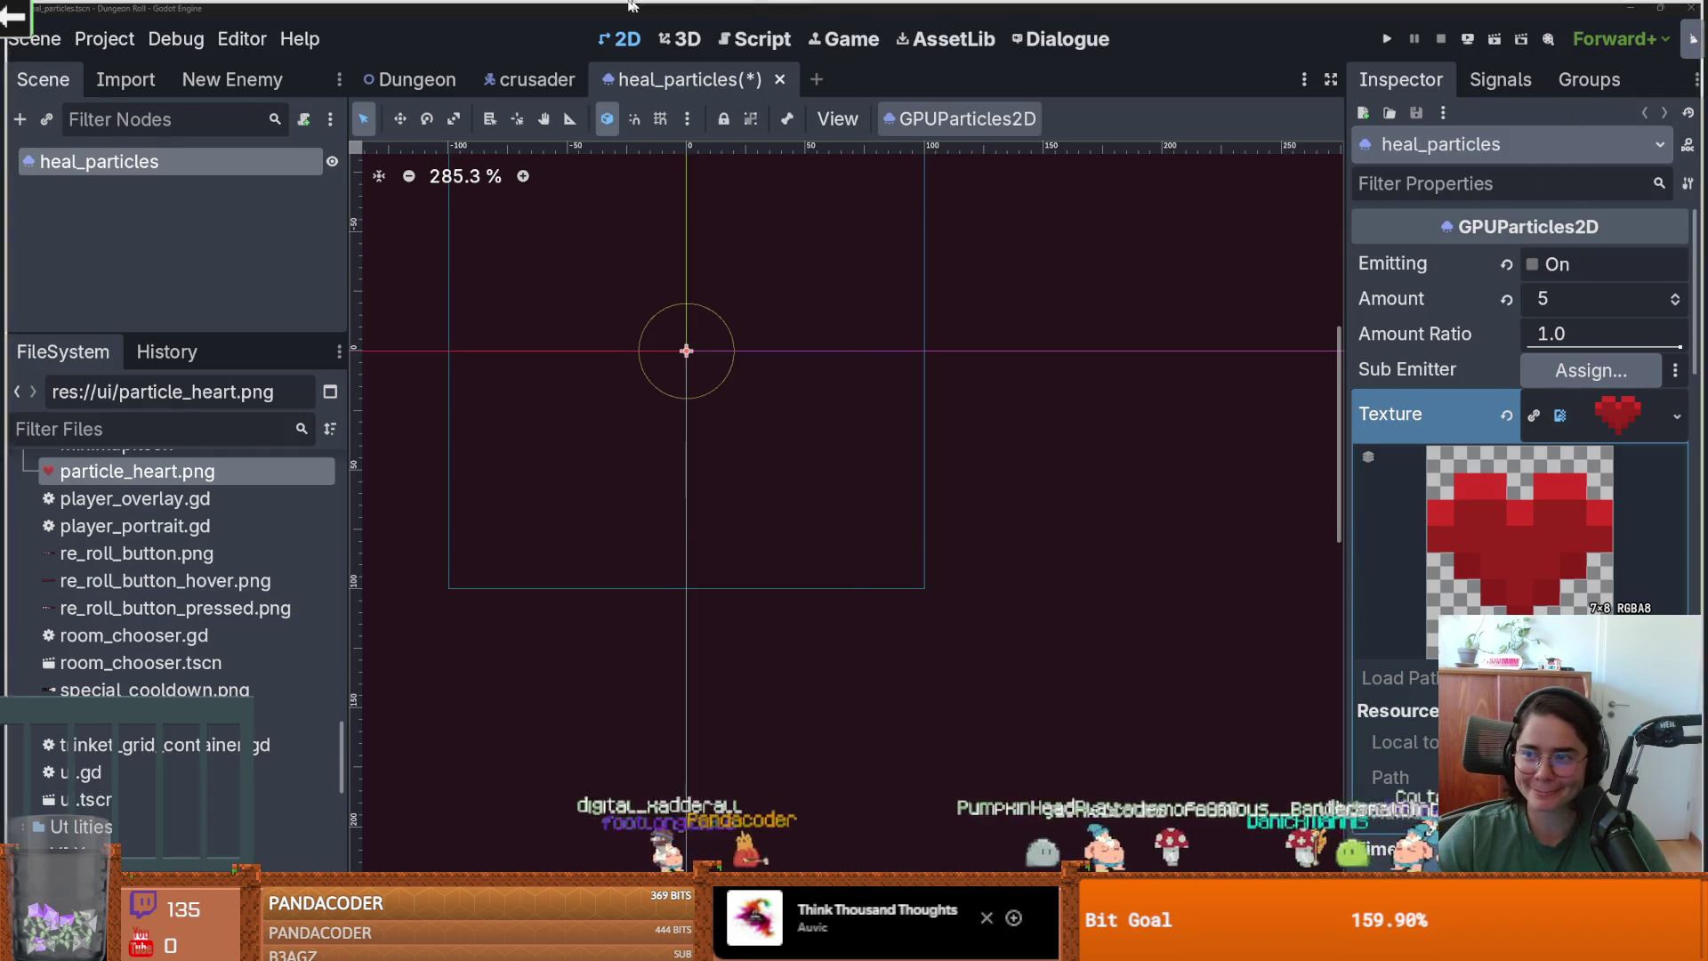
pyautogui.hotkey('alt', 'Tab')
pyautogui.moveTo(489, 96); pyautogui.dragTo(806, 418)
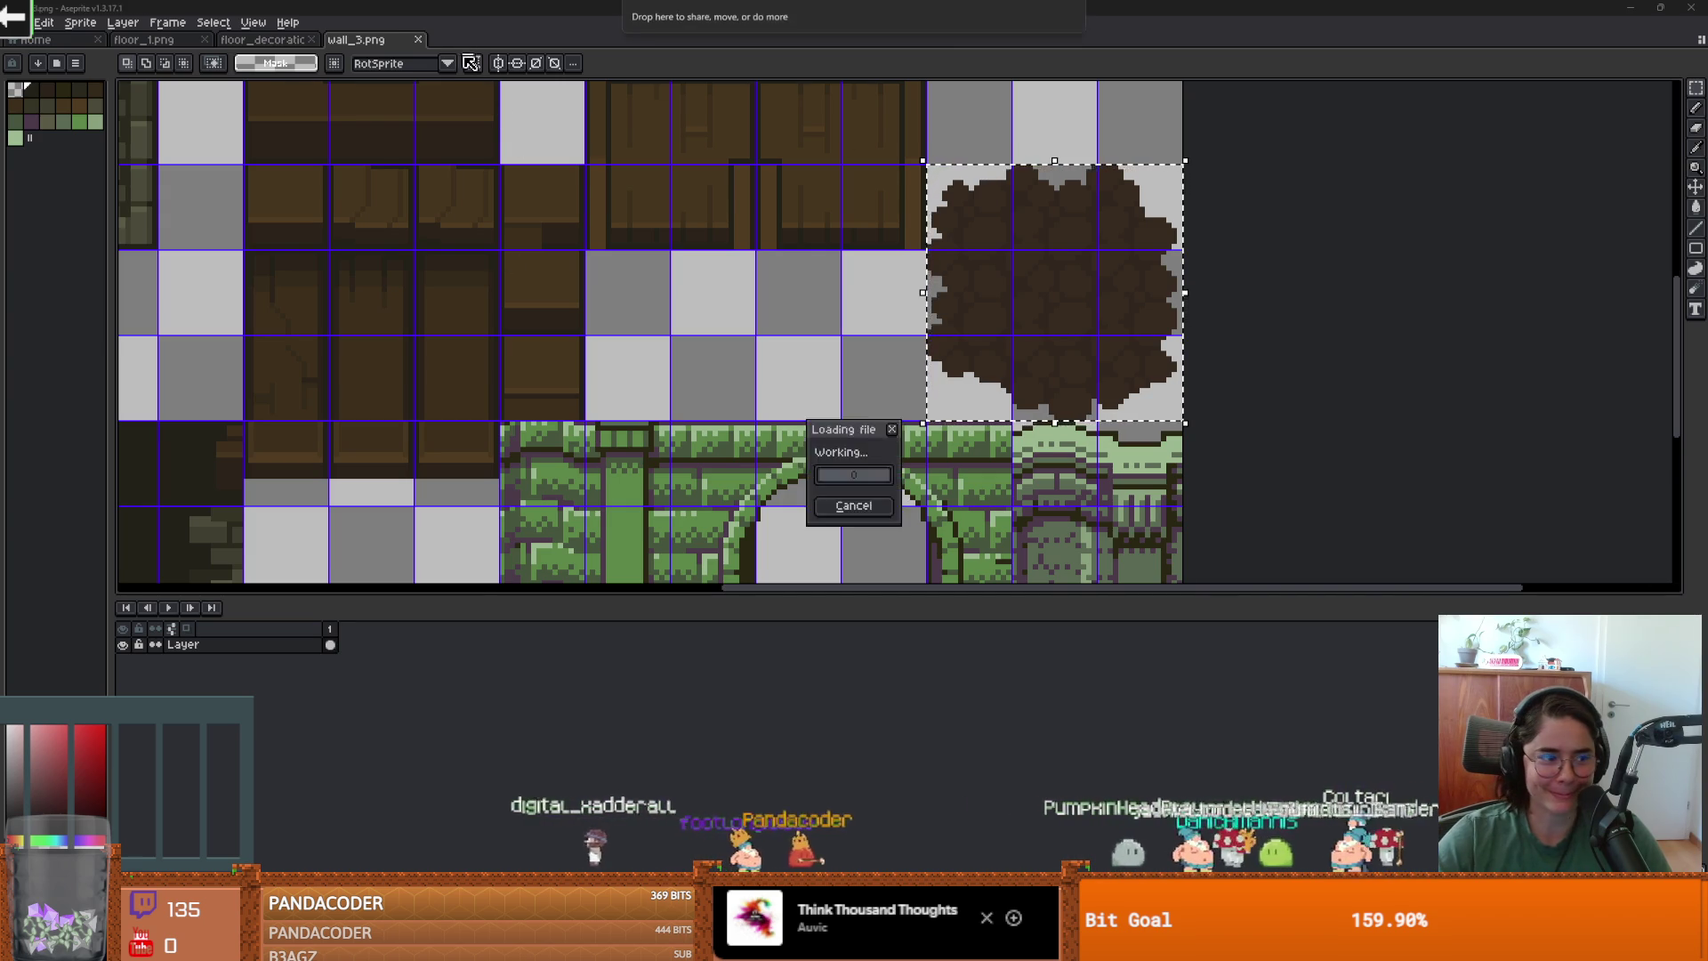
# Open the 8x8 particle_heart.png in Aseprite, cancelling two trial canvas resizes.
pyautogui.click(844, 434)
pyautogui.hotkey('ctrl', 'alt', 'c')
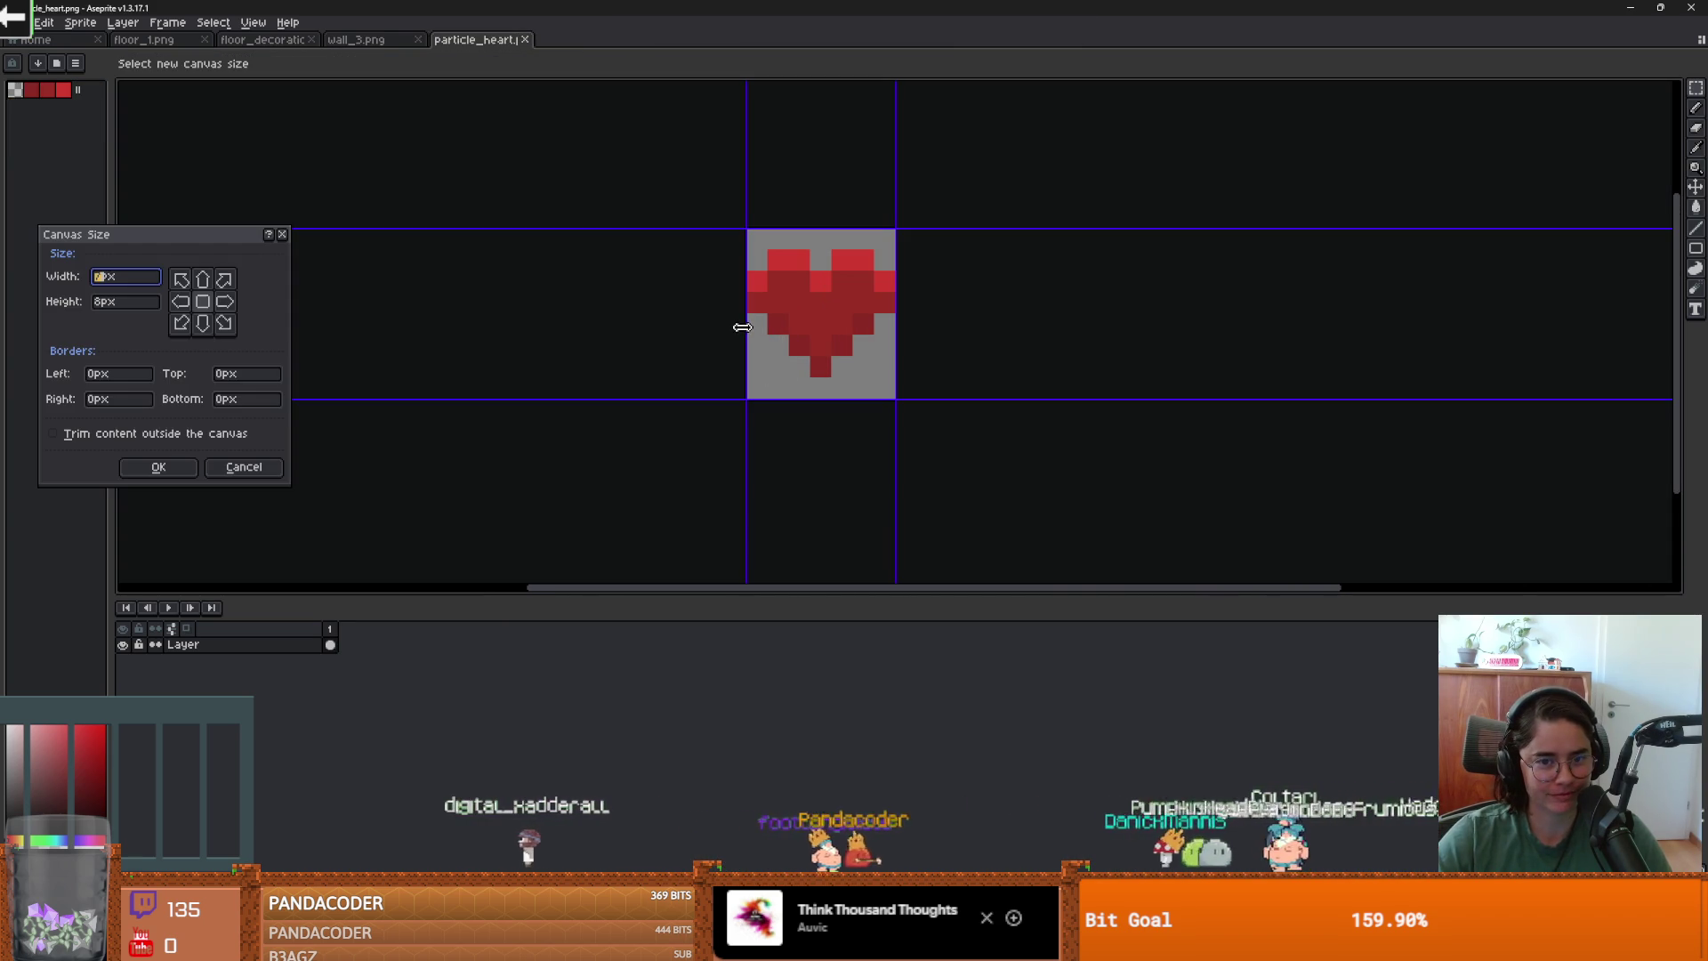
pyautogui.moveTo(721, 324); pyautogui.dragTo(716, 324)
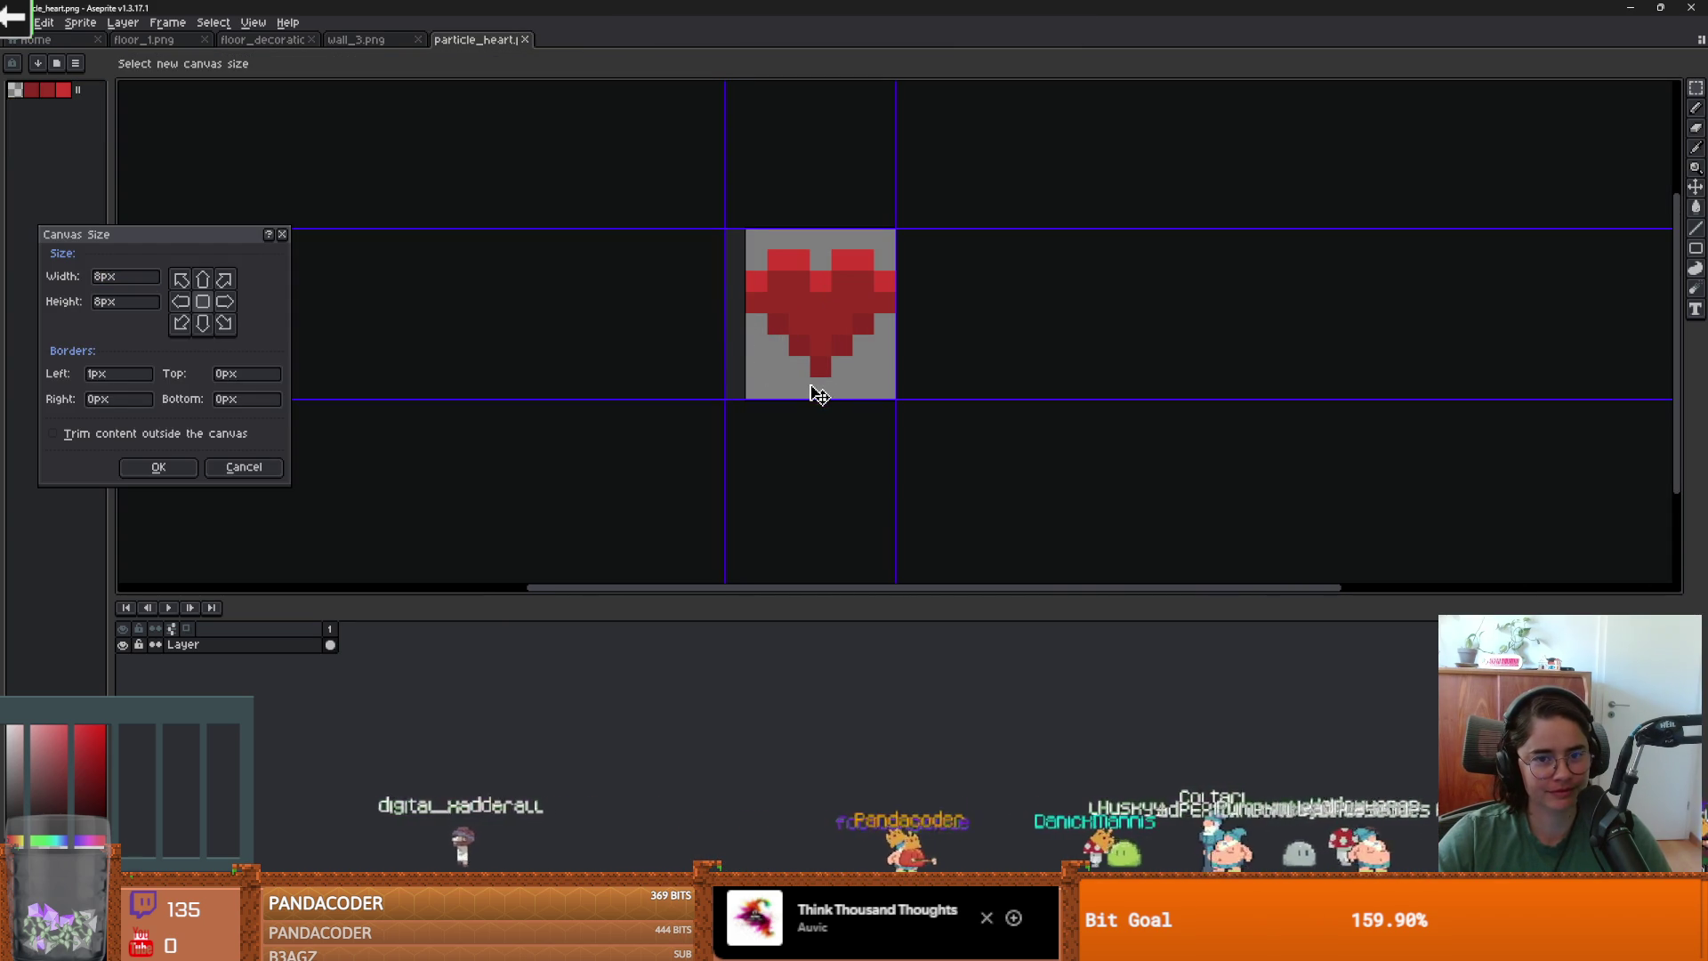
pyautogui.click(282, 234)
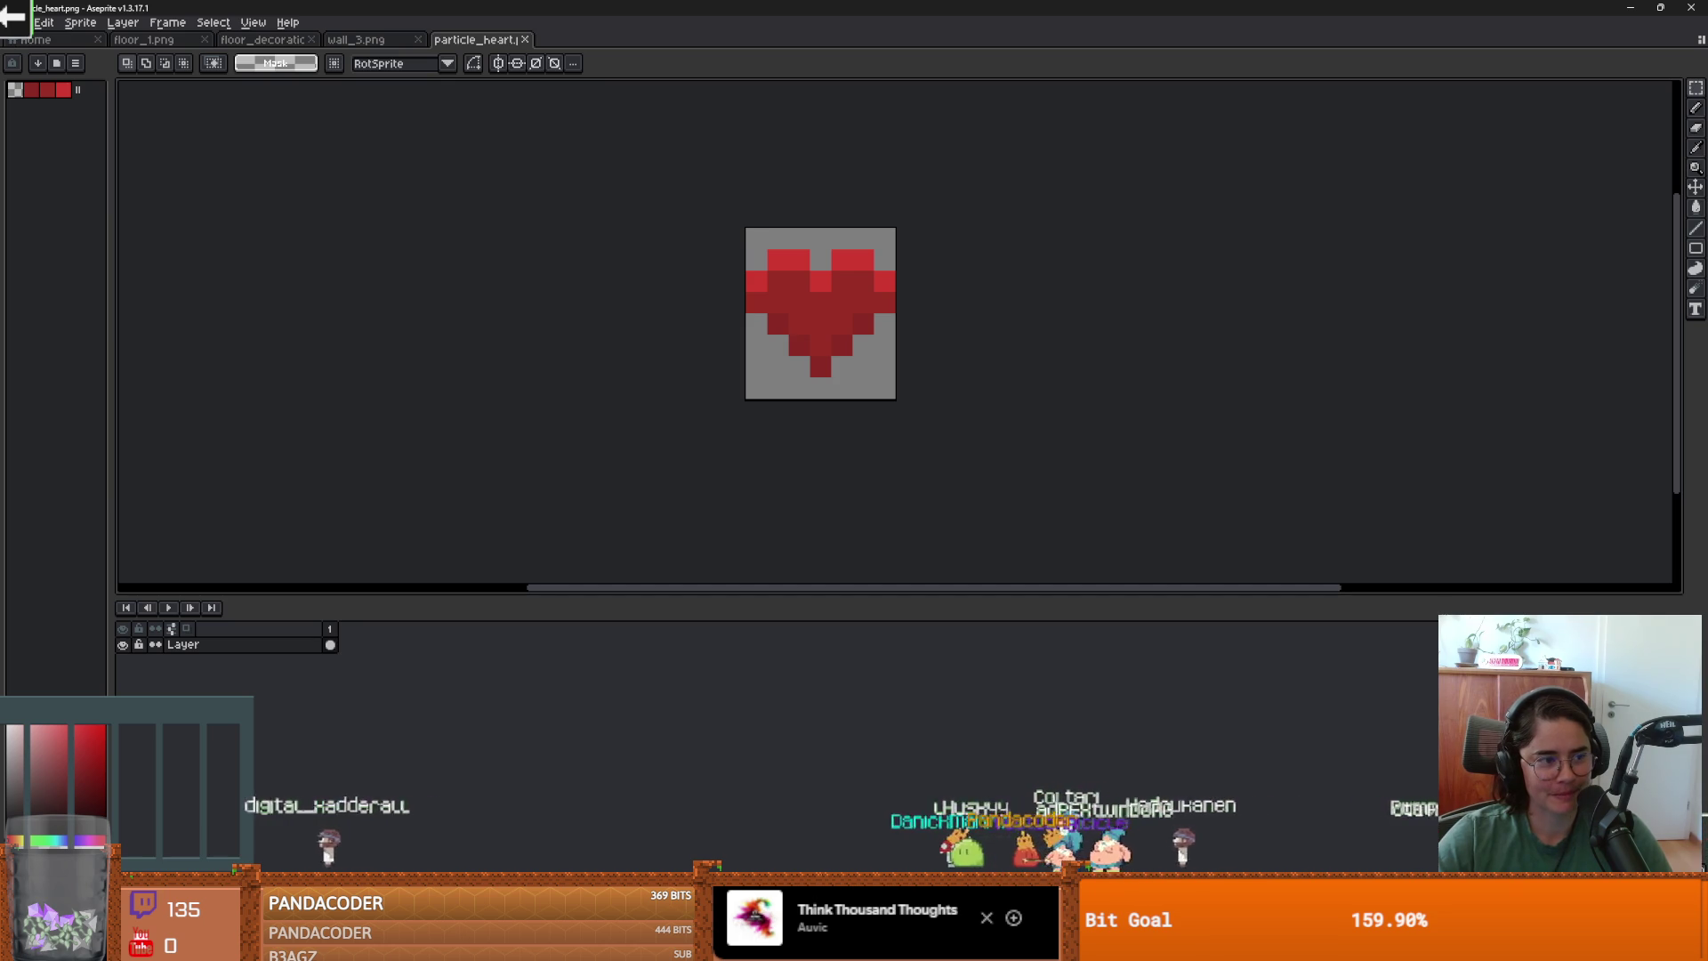
pyautogui.hotkey('ctrl', 'alt', 'c')
pyautogui.moveTo(892, 336); pyautogui.dragTo(1083, 357)
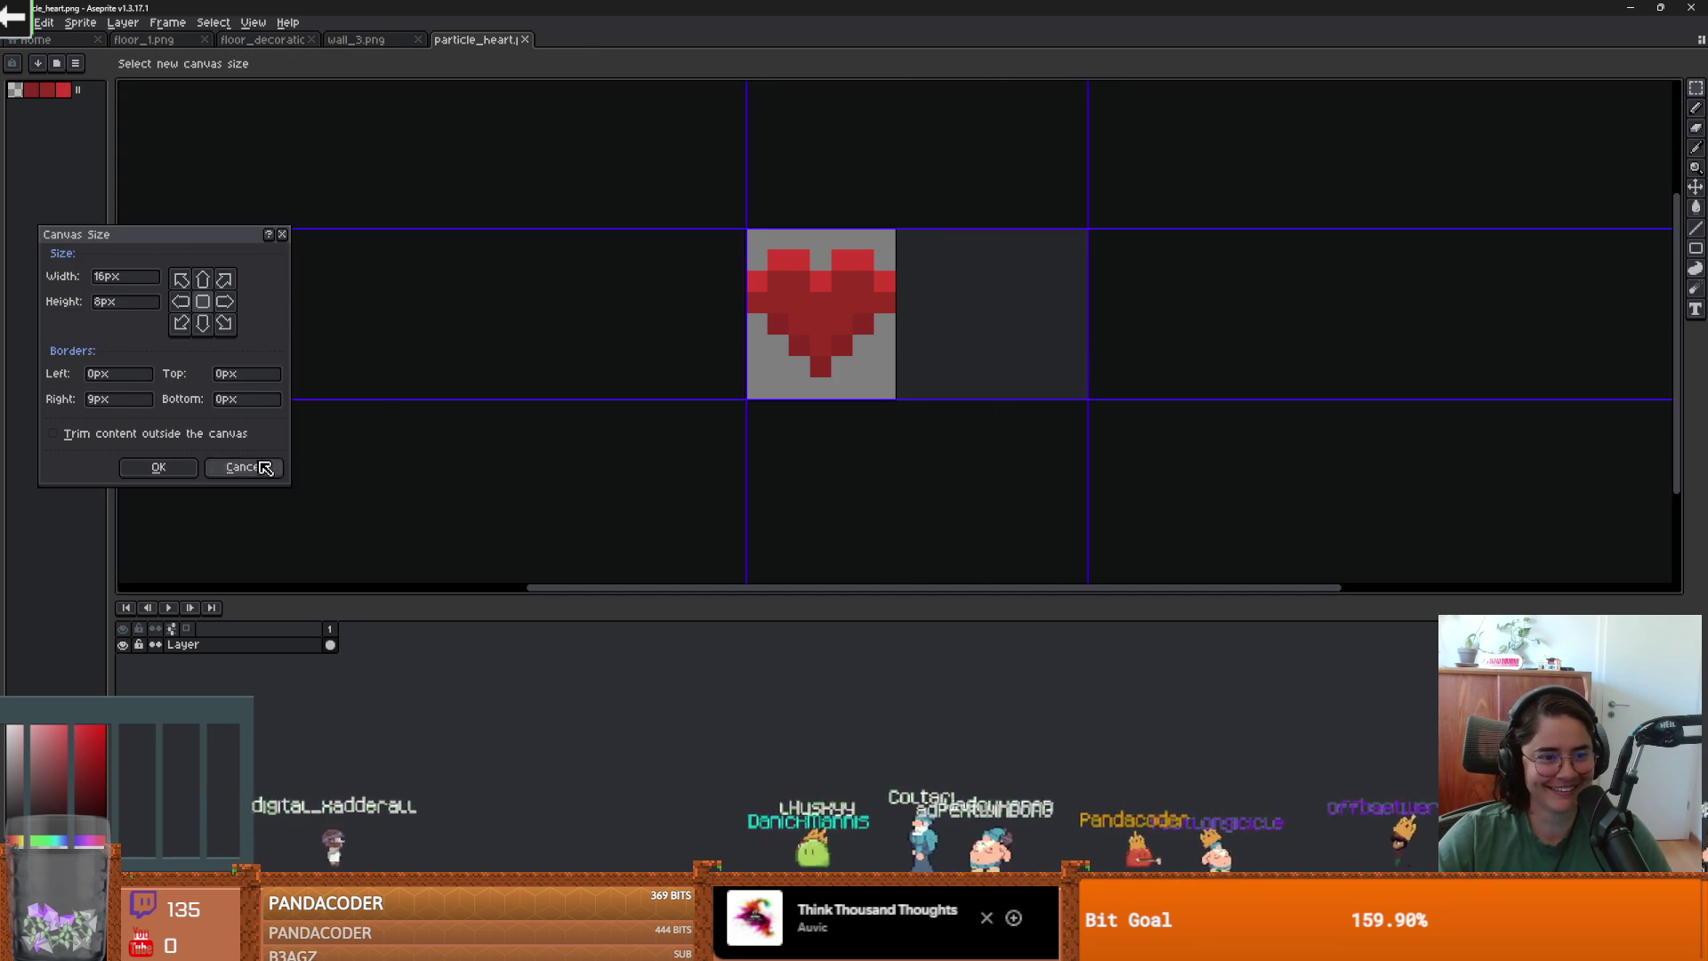
pyautogui.click(244, 467)
pyautogui.hotkey('alt', 'Tab')
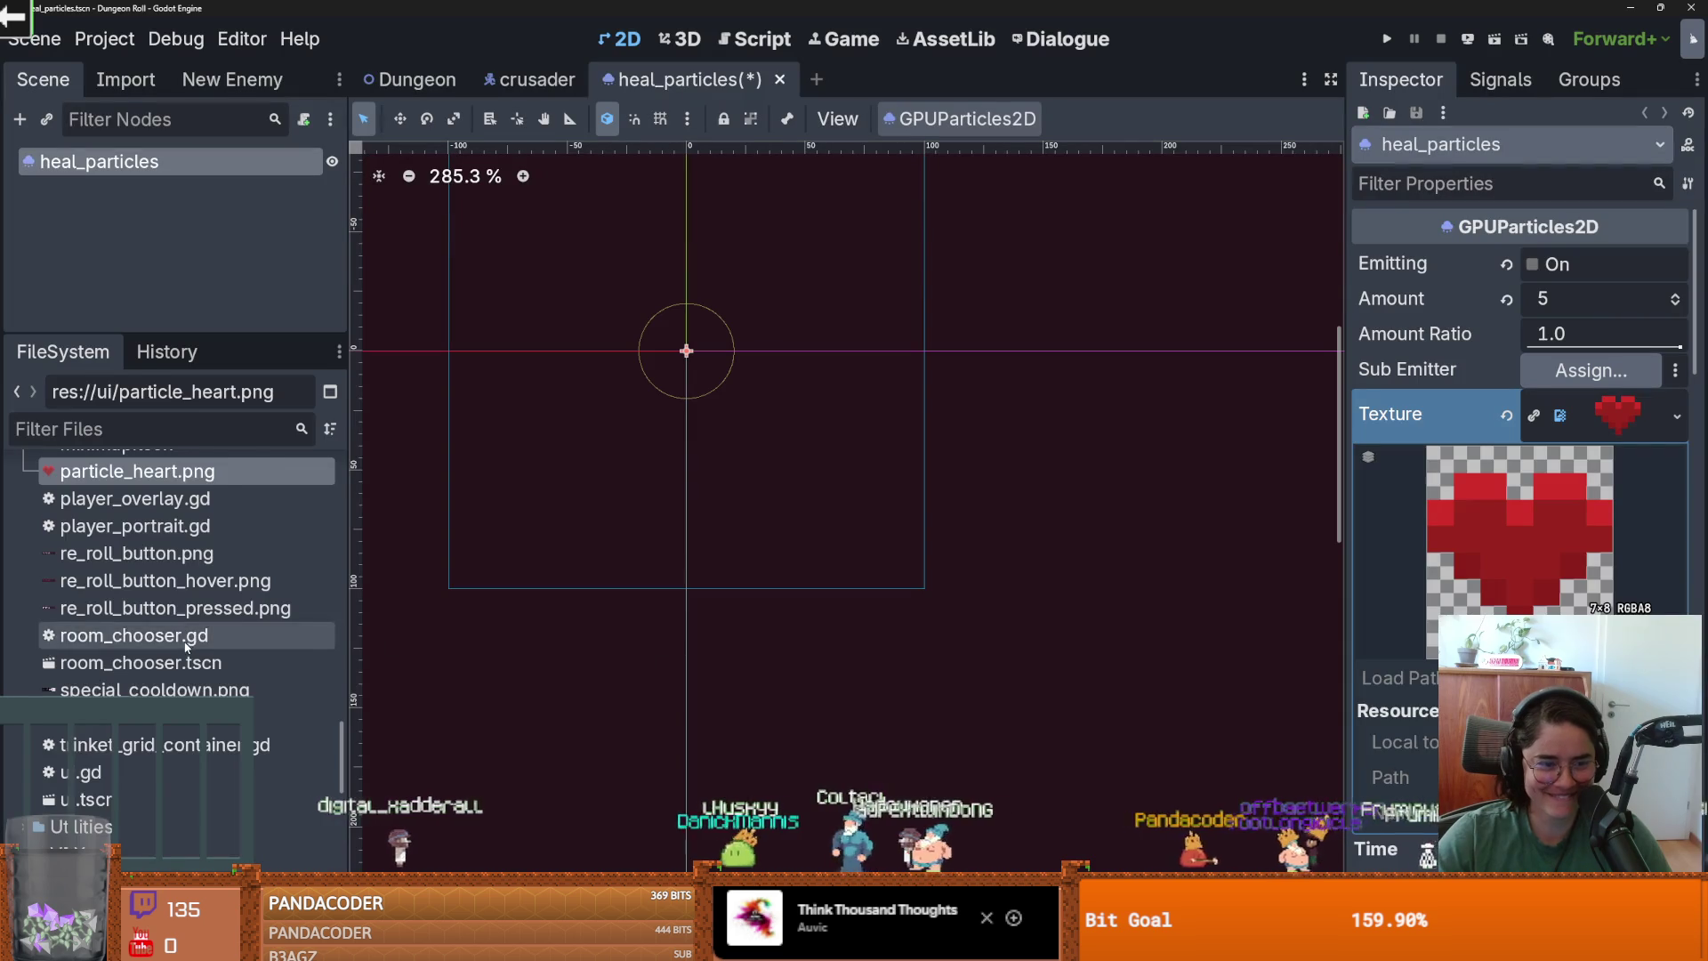
# Check View Owners for particle_heart.png, confirming only heal_particles.tscn uses it, then return to Aseprite.
pyautogui.rightClick(112, 476)
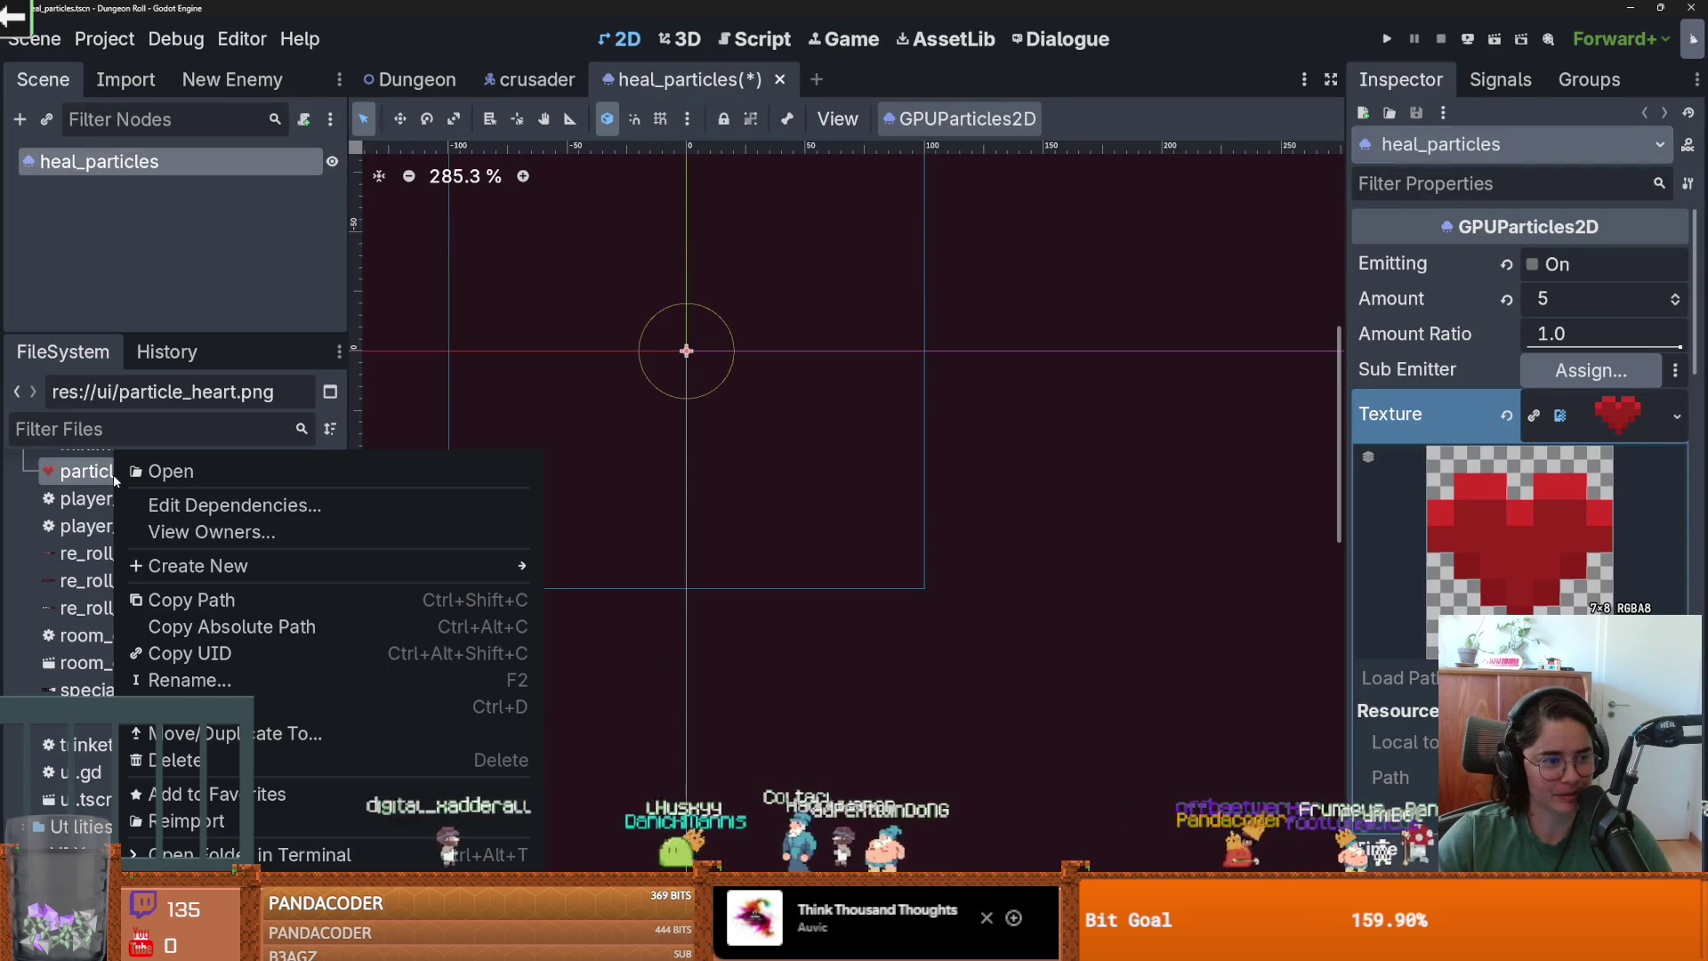
pyautogui.click(169, 534)
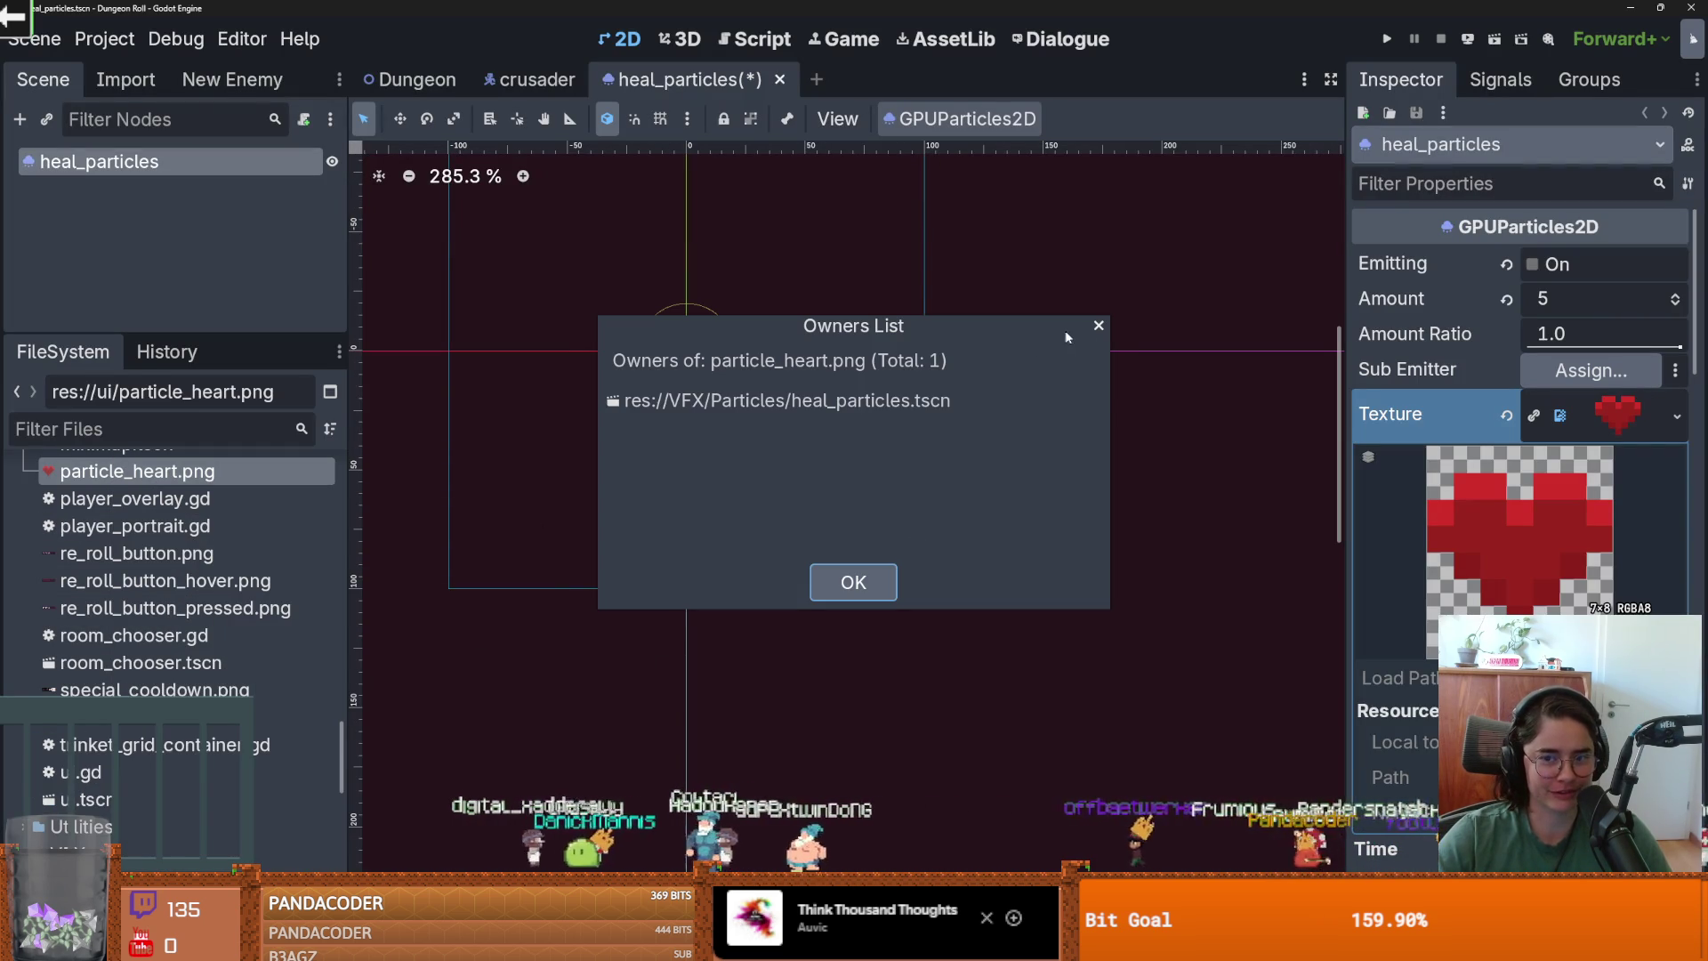
pyautogui.press('Return')
pyautogui.hotkey('alt', 'Tab')
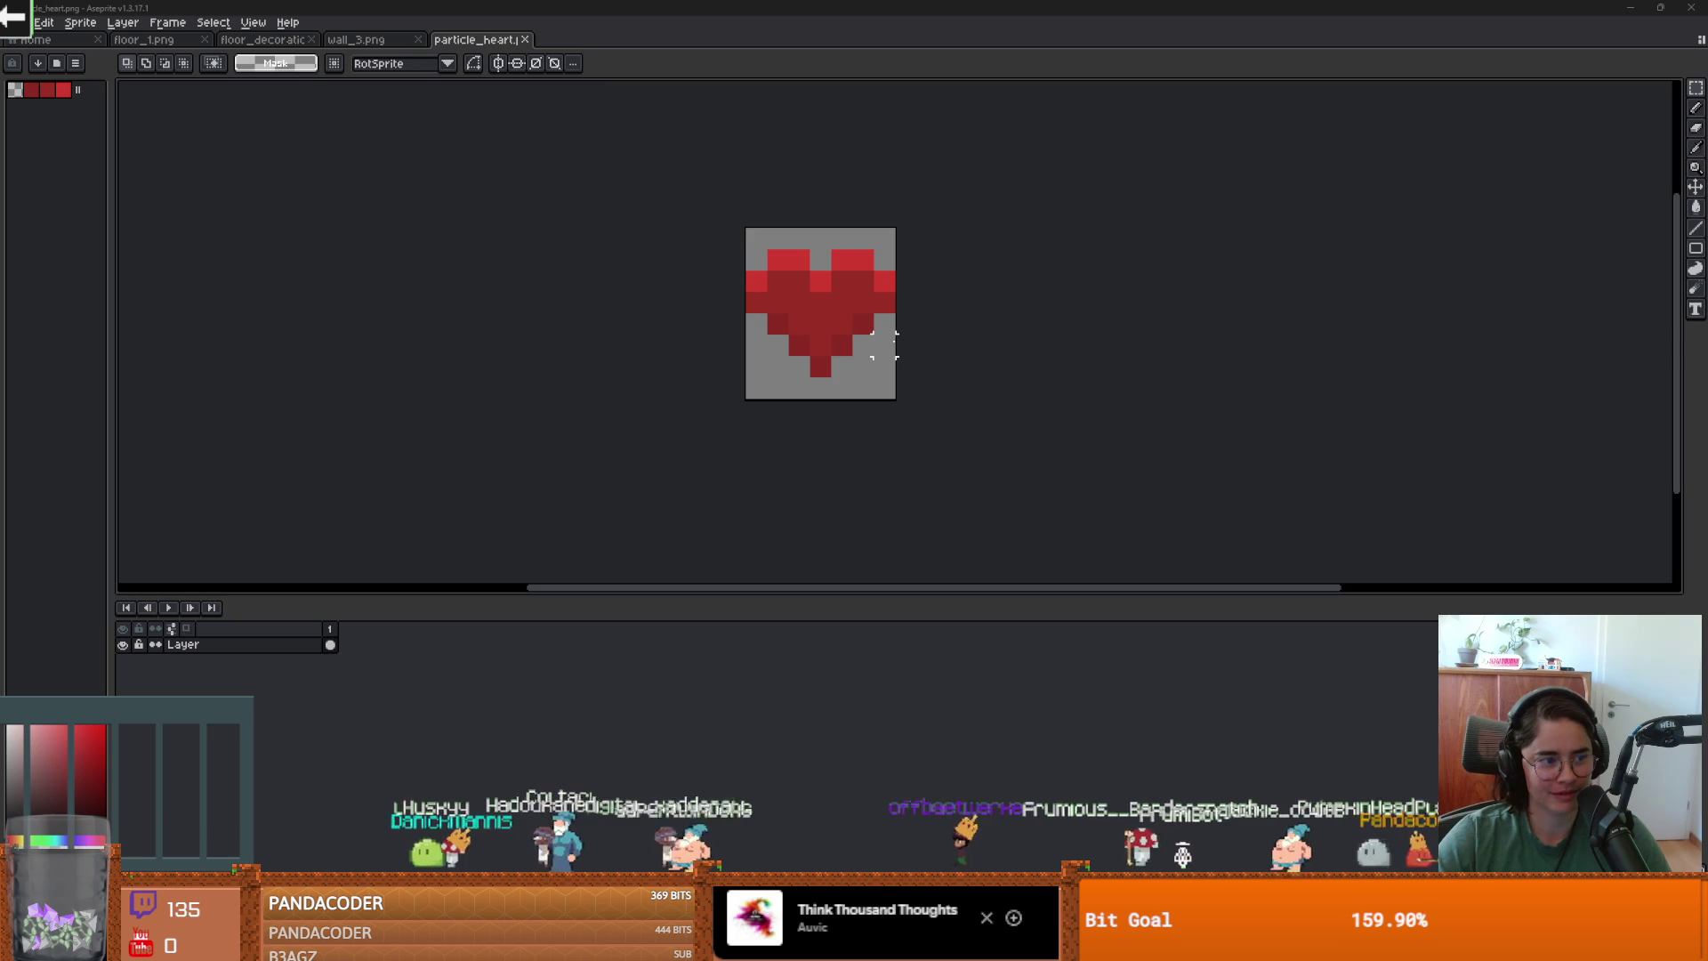
# Widen the canvas, copy the heart to its right, and trim one pixel off the right edge.
pyautogui.hotkey('ctrl', 'alt', 'c')
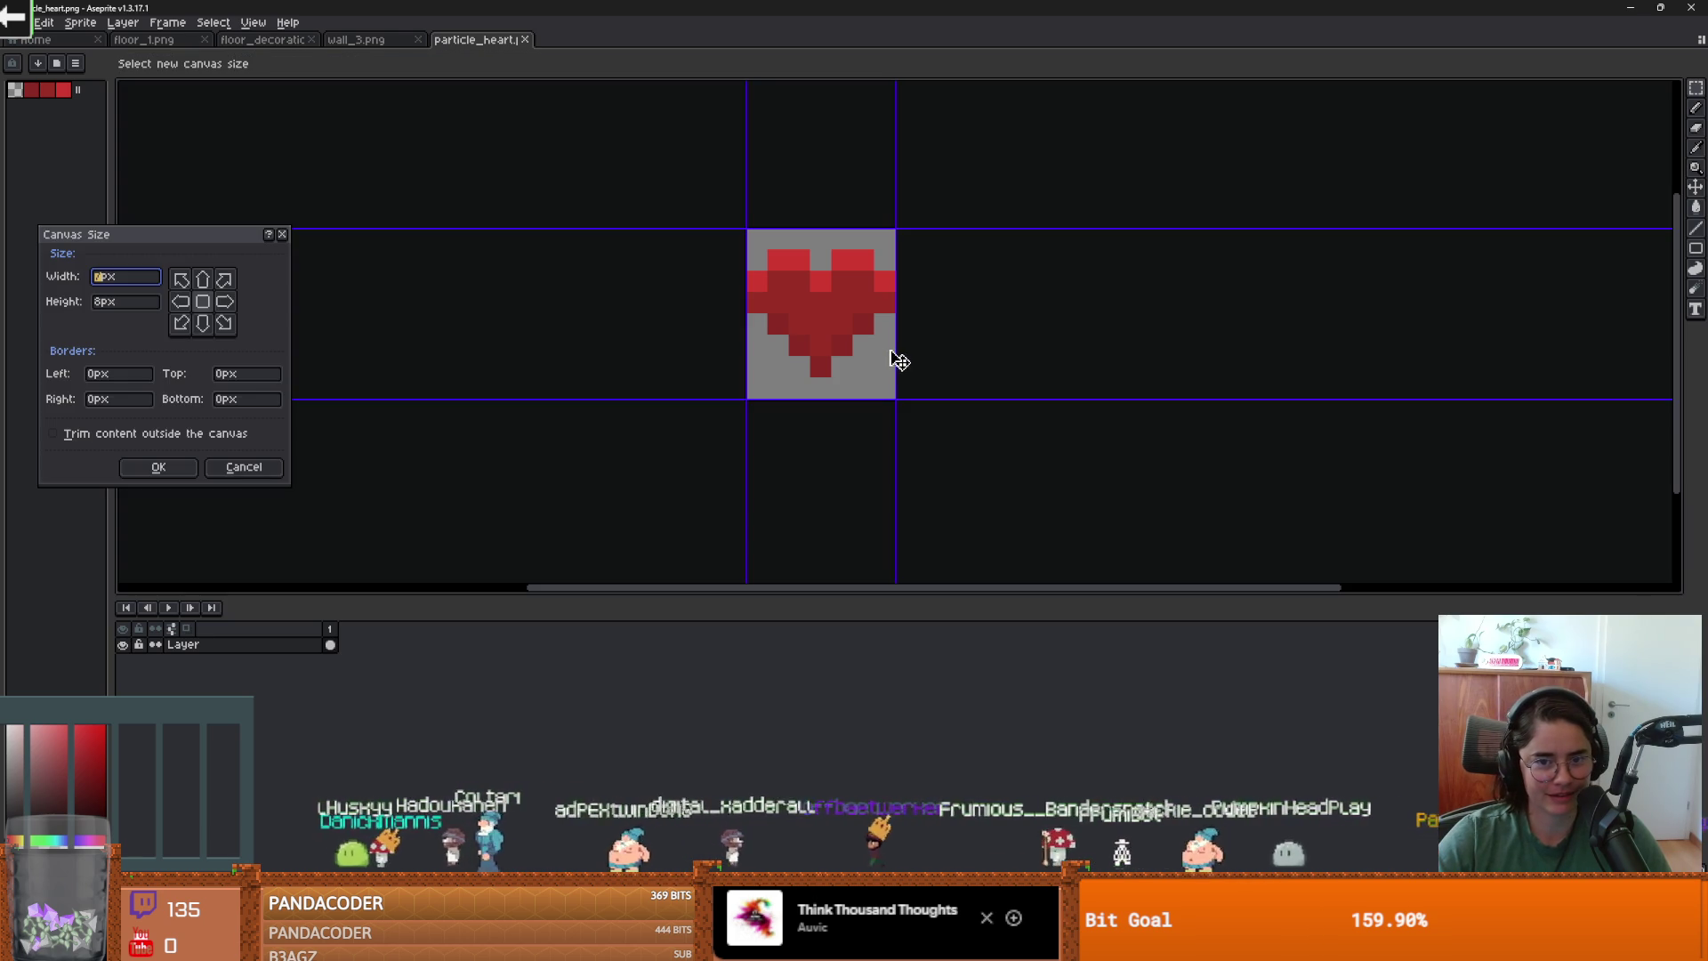
pyautogui.moveTo(896, 352); pyautogui.dragTo(1117, 389)
pyautogui.press('Return')
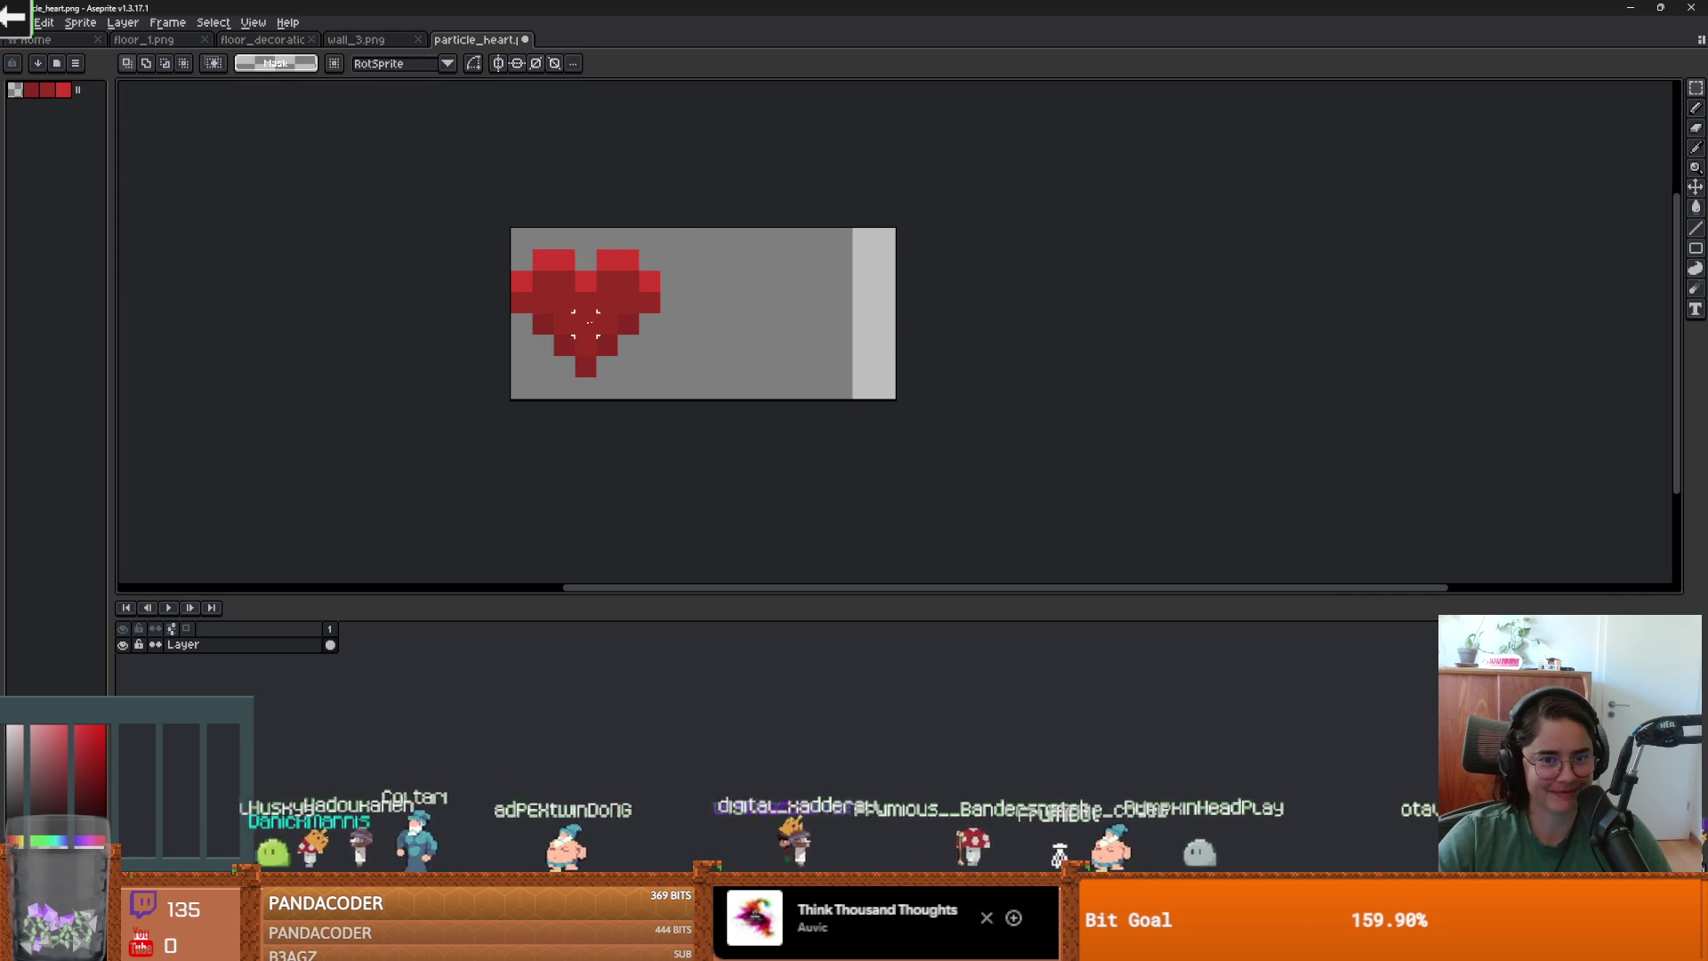
pyautogui.moveTo(610, 290); pyautogui.dragTo(831, 321)
pyautogui.press('Return')
pyautogui.scroll(1, 773, 320)
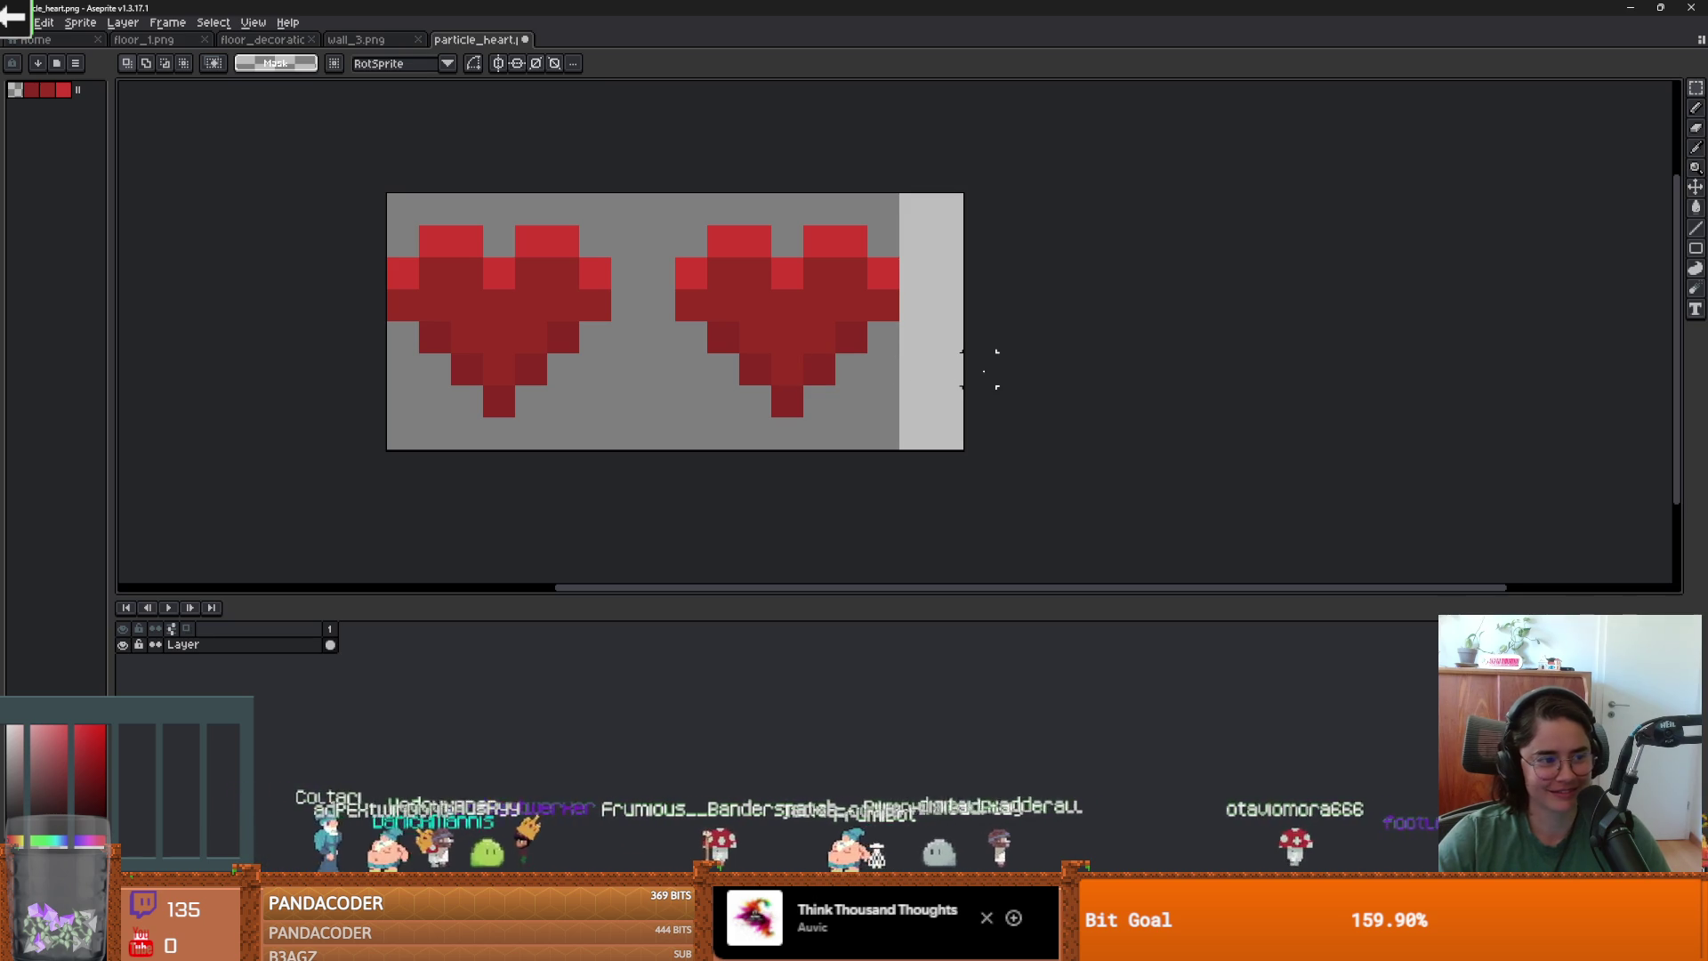
pyautogui.hotkey('ctrl', 'alt', 'c')
pyautogui.moveTo(975, 365); pyautogui.dragTo(944, 366)
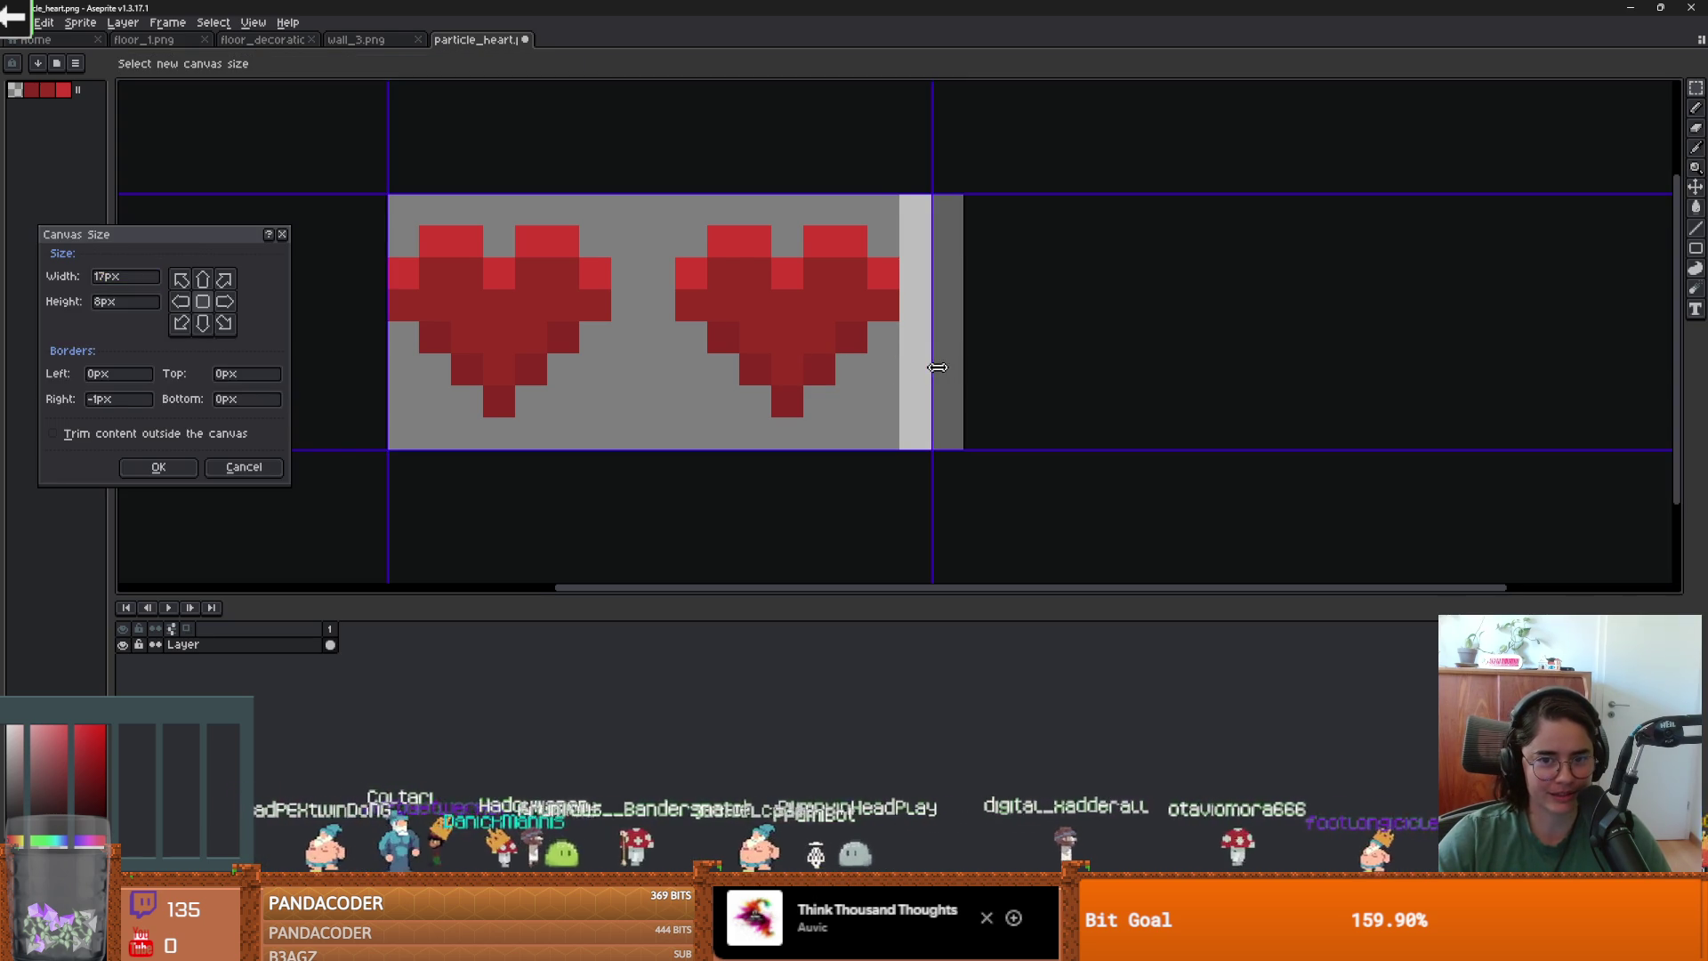
pyautogui.press('Return')
pyautogui.click(57, 65)
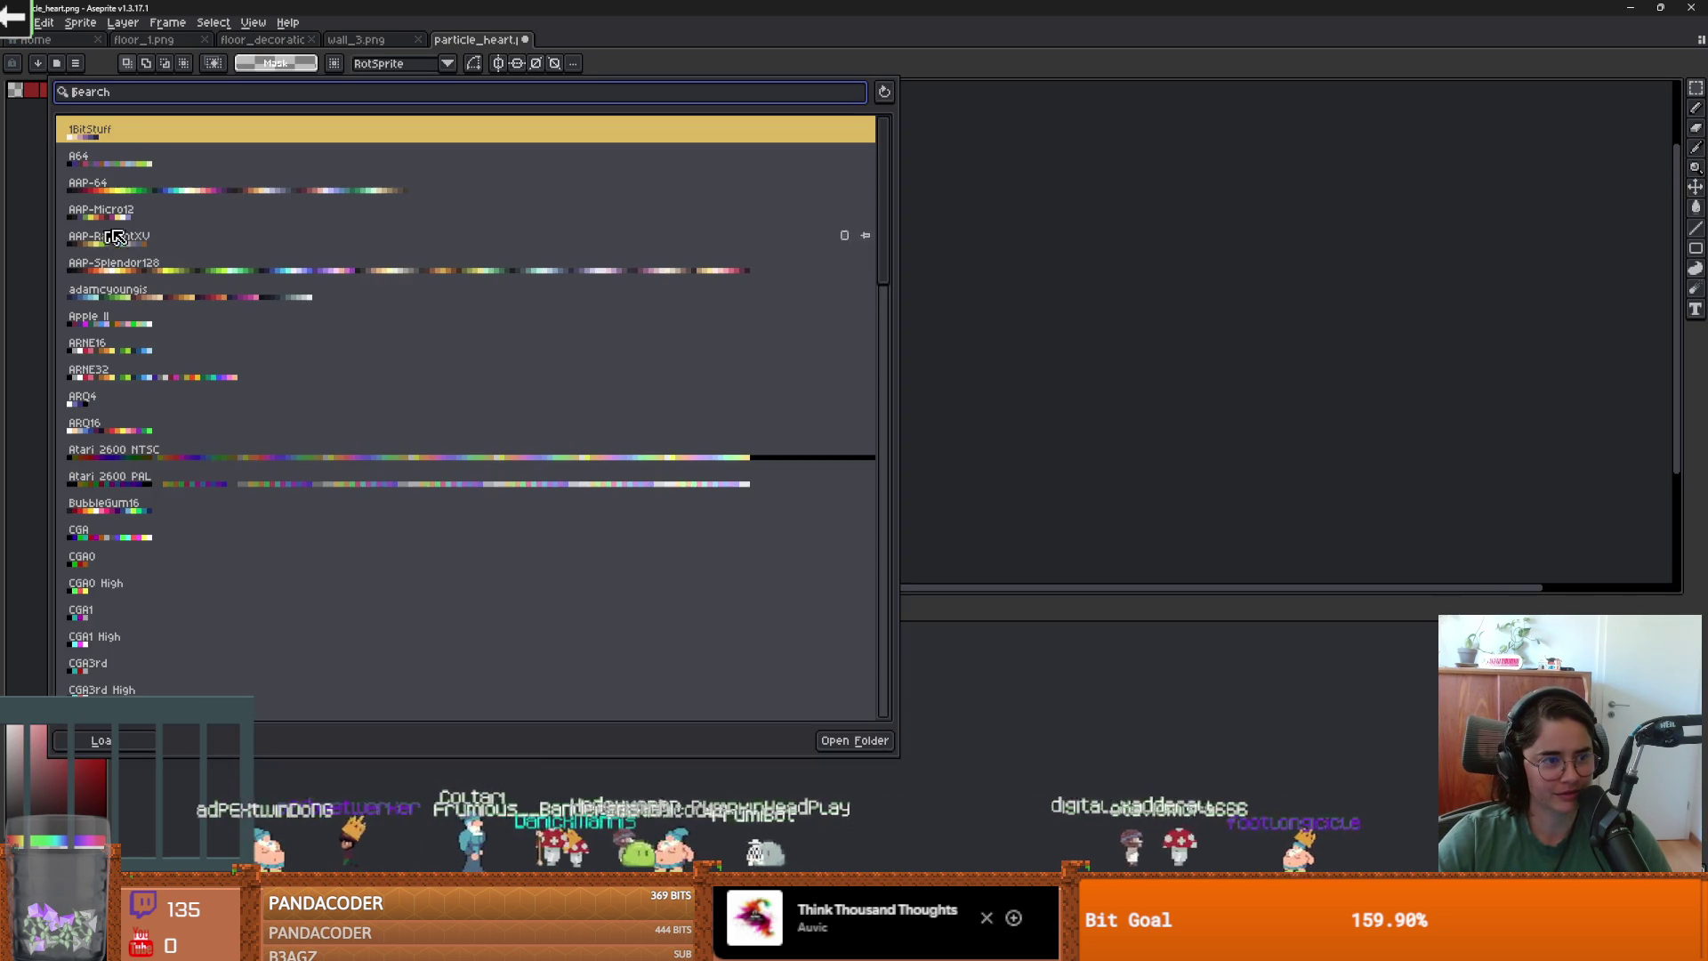
# Load the adamcyoung palette and outline the second heart in black with the pencil.
pyautogui.click(138, 284)
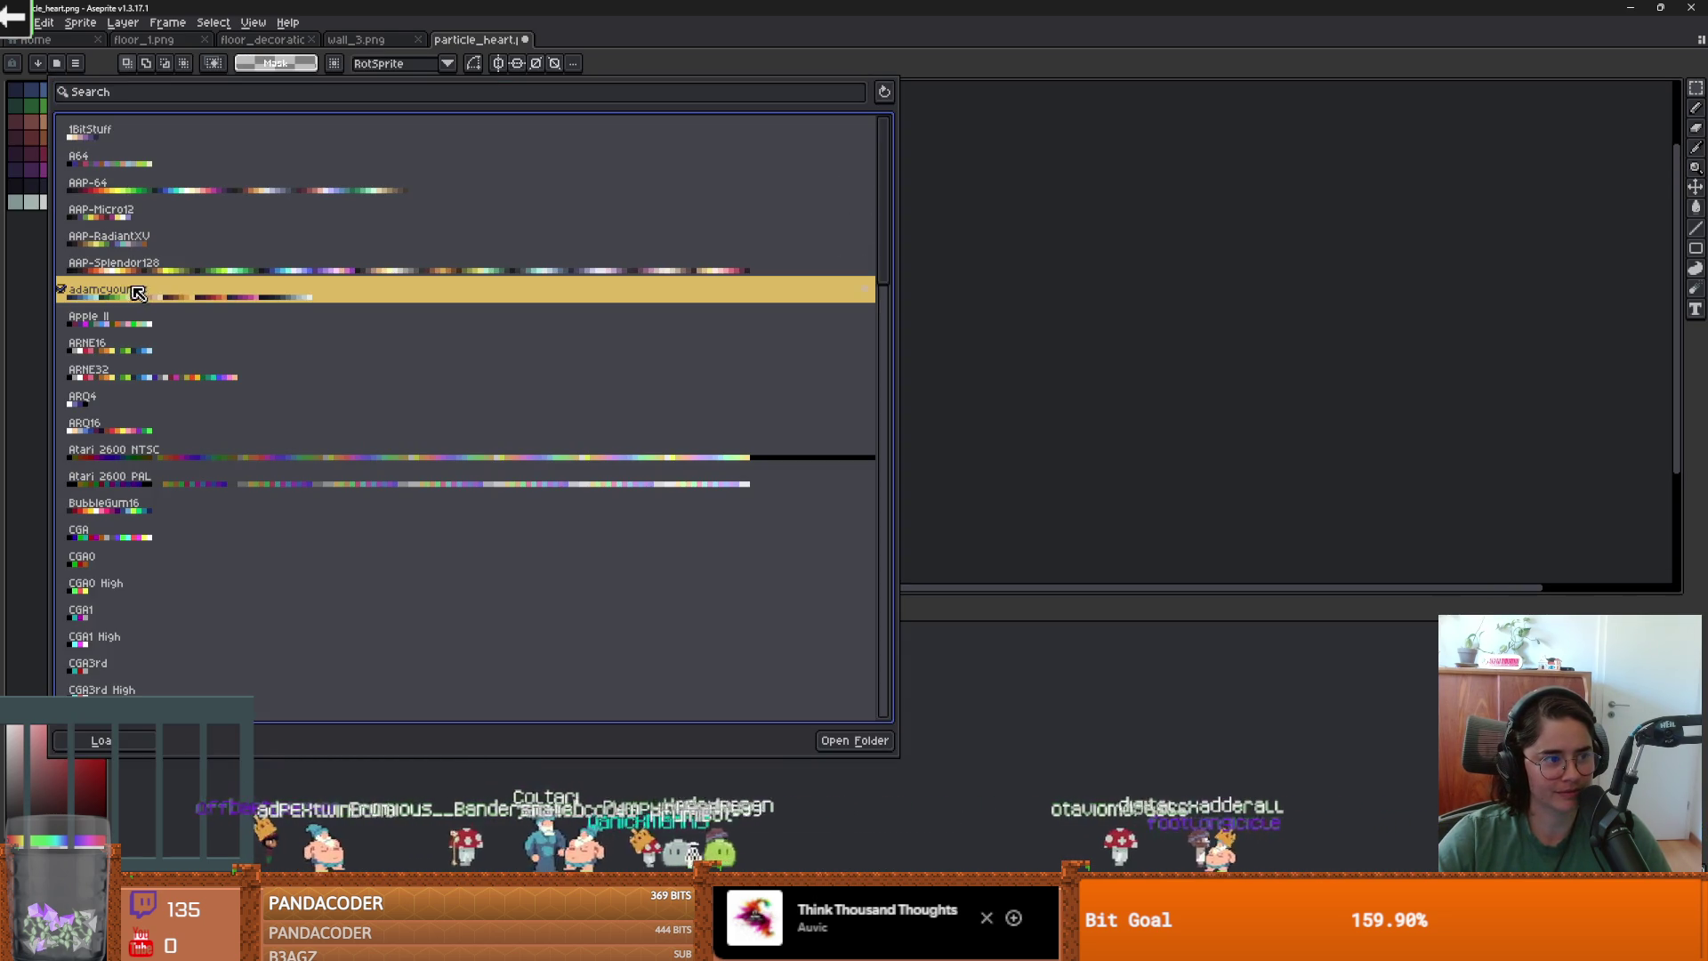
pyautogui.click(1147, 321)
pyautogui.click(15, 186)
pyautogui.scroll(1, 525, 276)
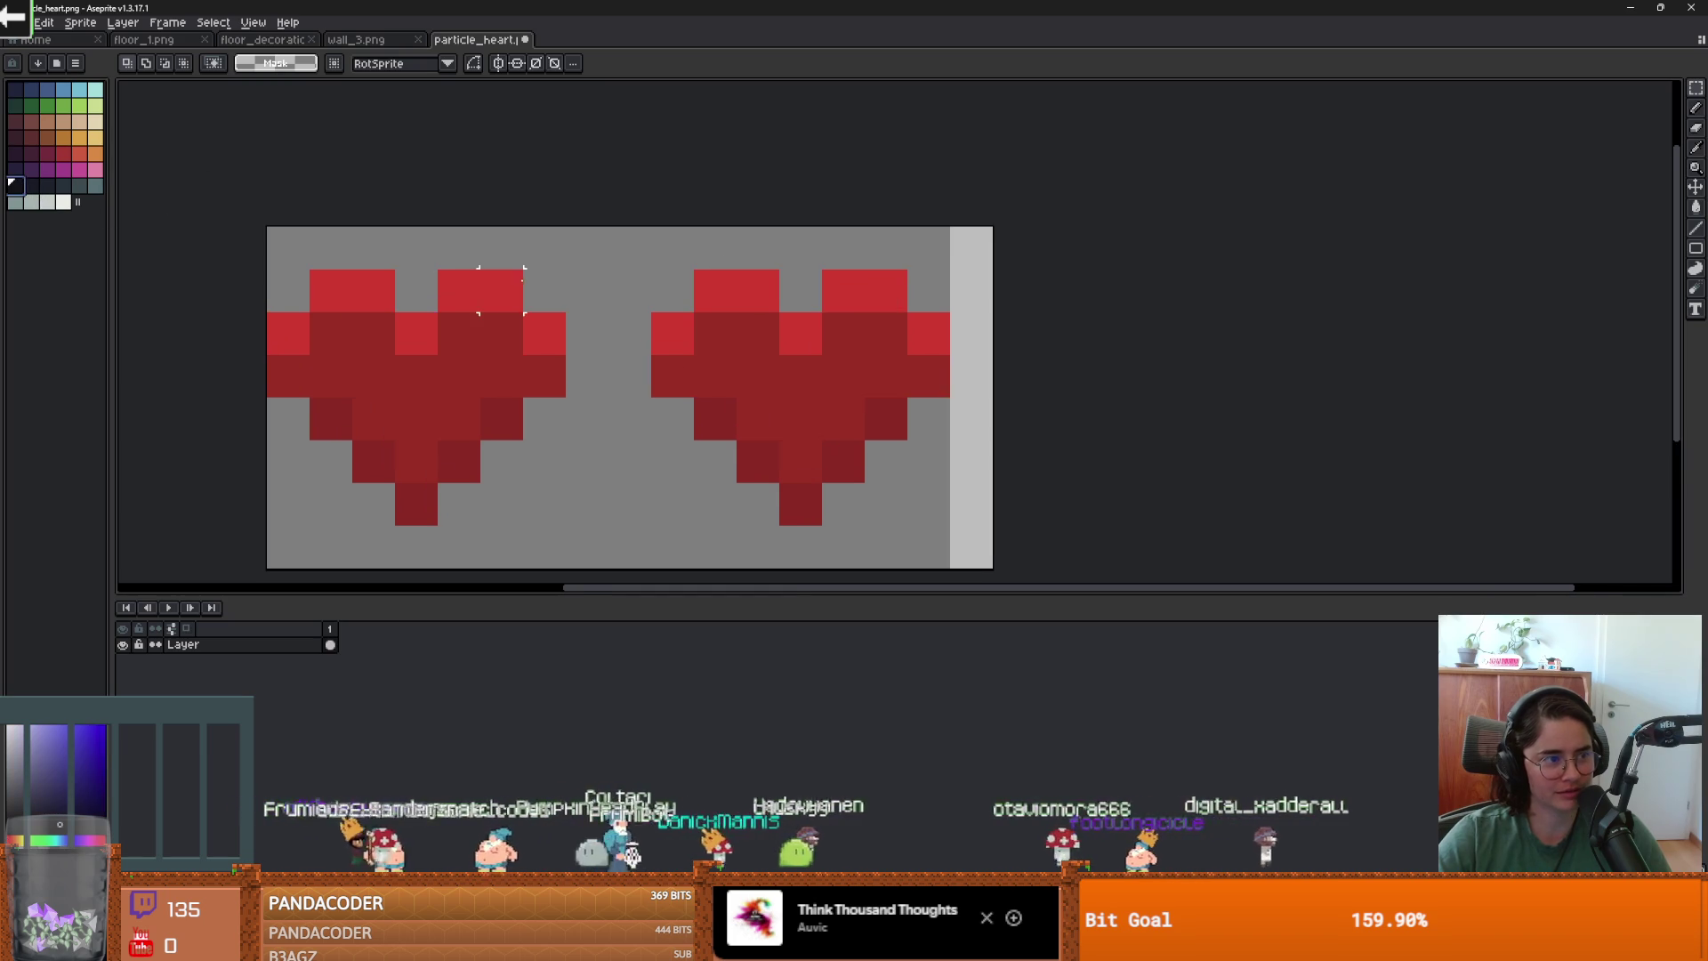
pyautogui.press('b')
pyautogui.click(588, 393)
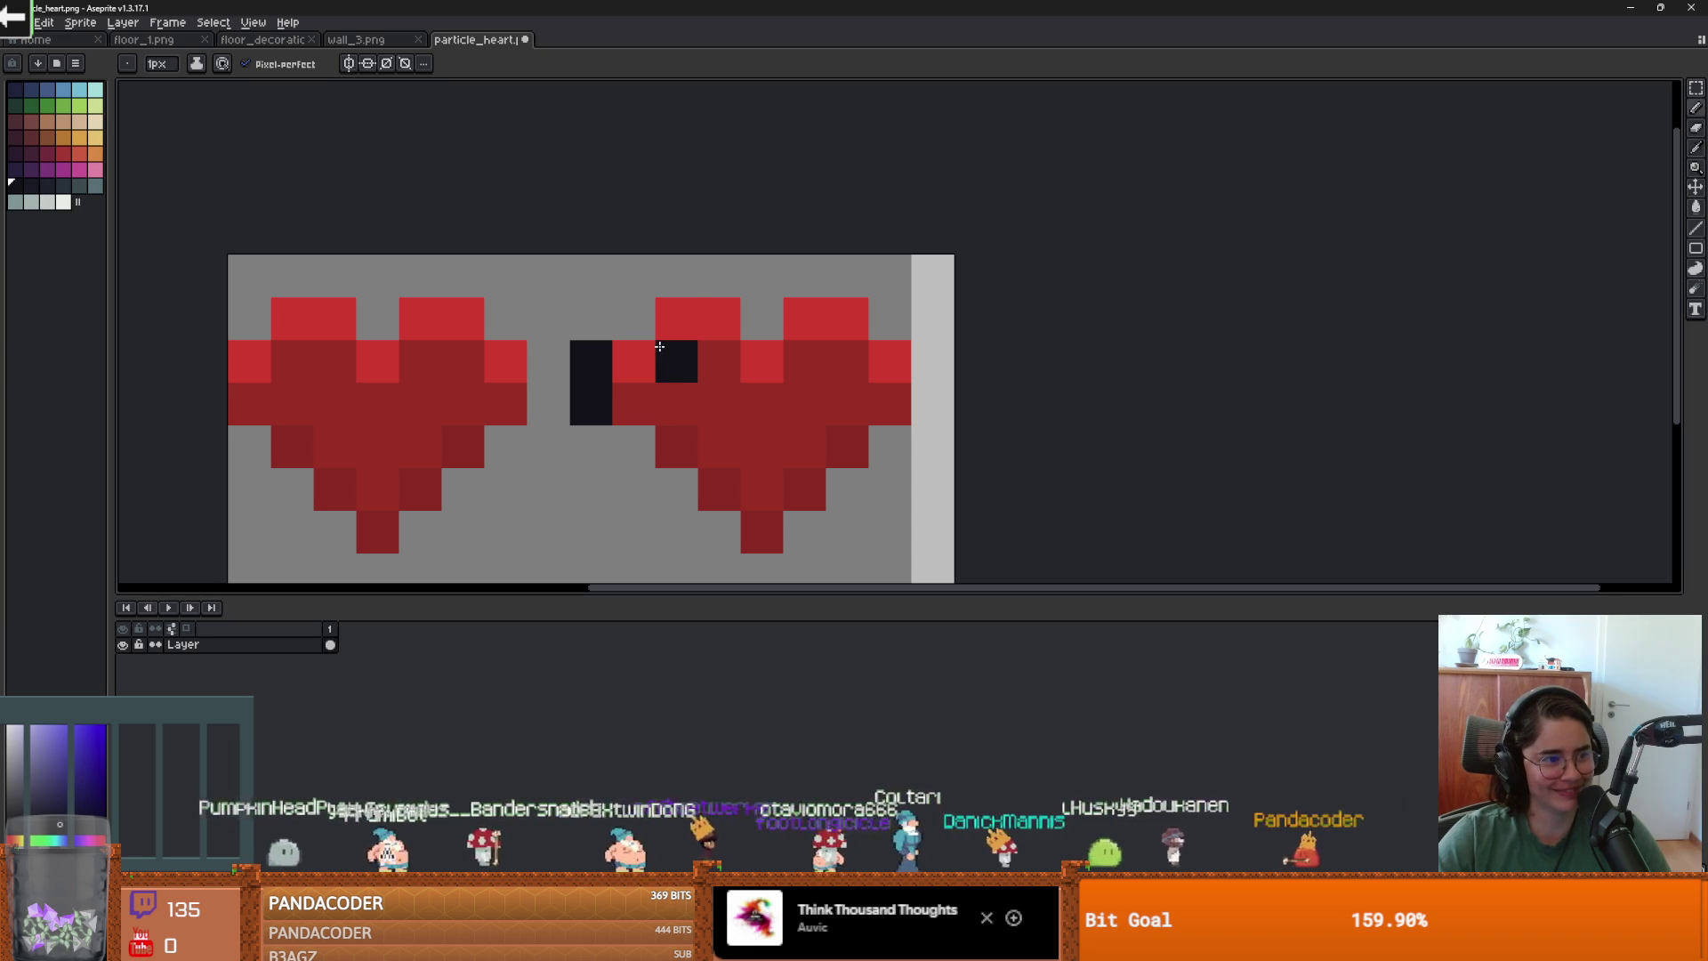
pyautogui.click(633, 318)
pyautogui.click(676, 276)
pyautogui.moveTo(717, 292)
pyautogui.mouseDown()
pyautogui.moveTo(847, 278)
pyautogui.moveTo(923, 354)
pyautogui.moveTo(922, 394)
pyautogui.moveTo(808, 530)
pyautogui.moveTo(714, 569)
pyautogui.moveTo(659, 485)
pyautogui.mouseUp()
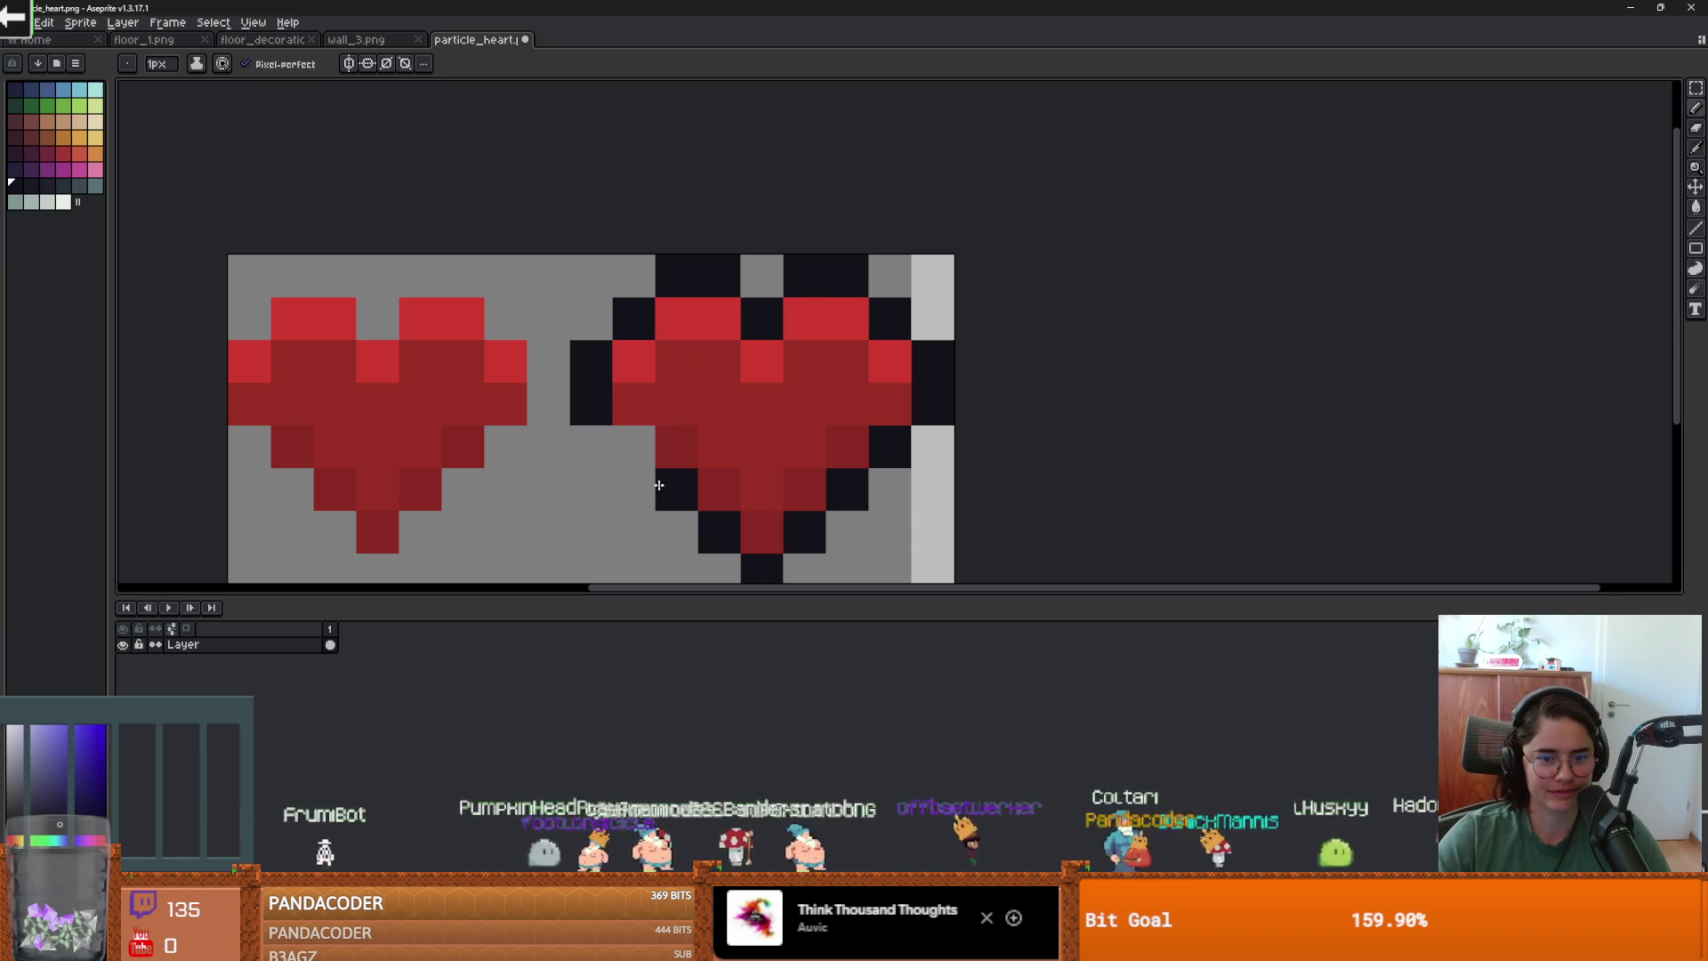
# Minimise Aseprite and return to Godot, where the texture shows the updated 17x8 two-heart image.
pyautogui.scroll(-5, 899, 496)
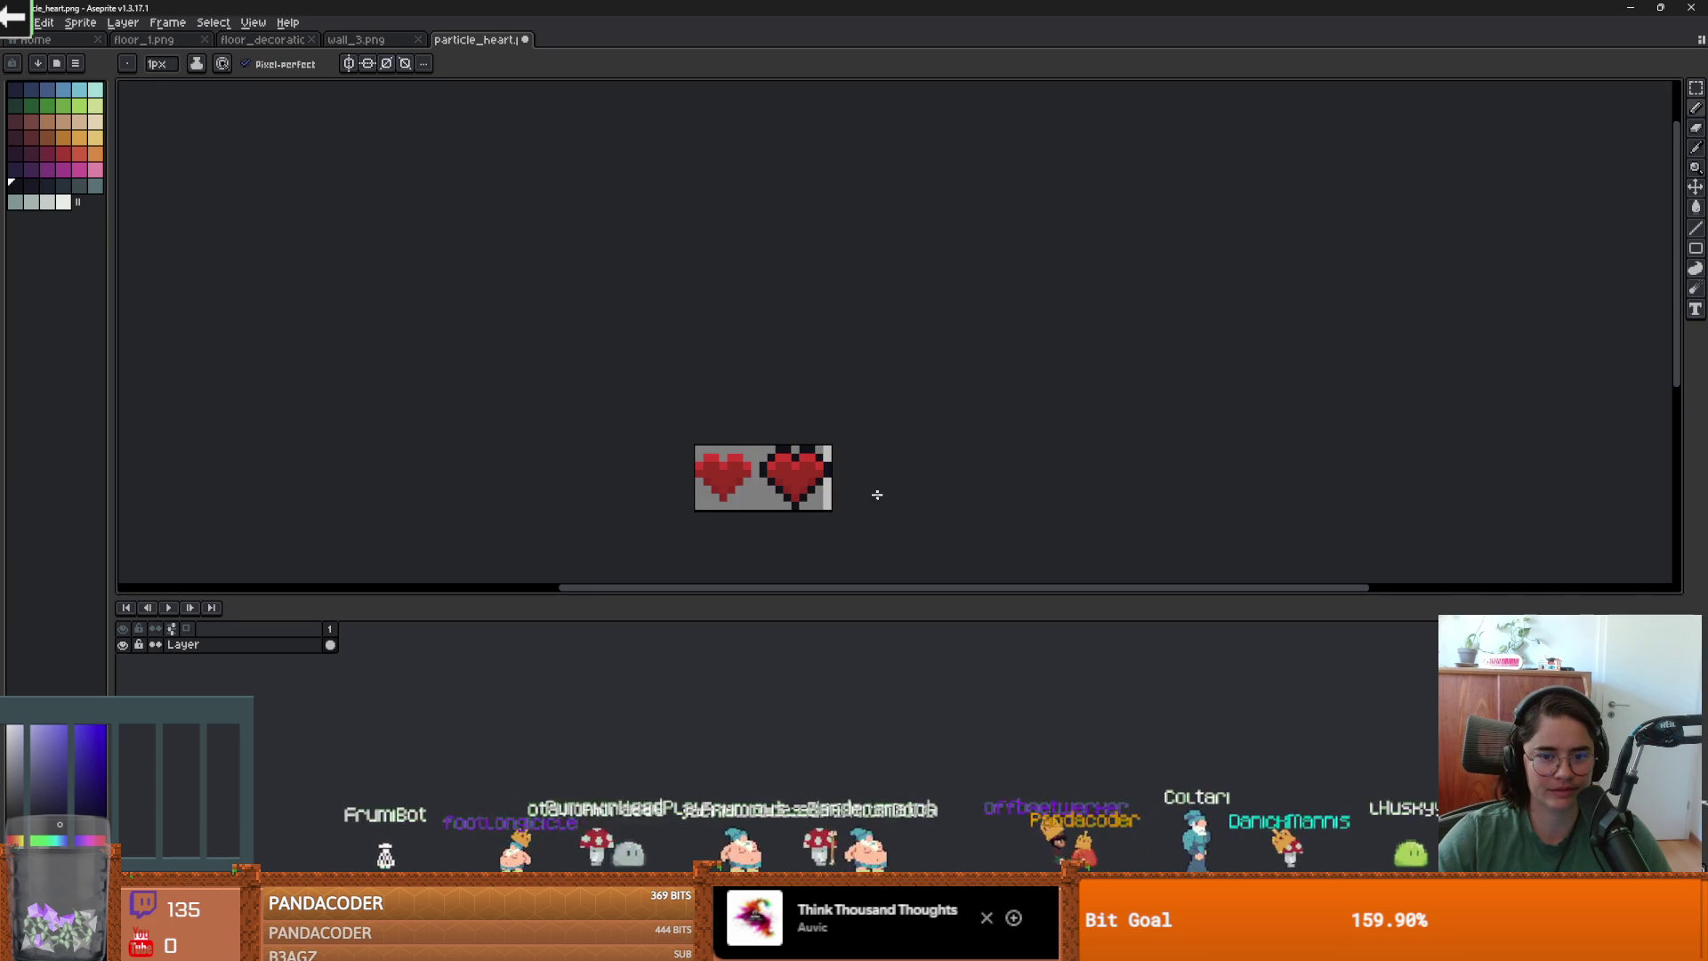
pyautogui.press('super+d')
pyautogui.press('super+d')
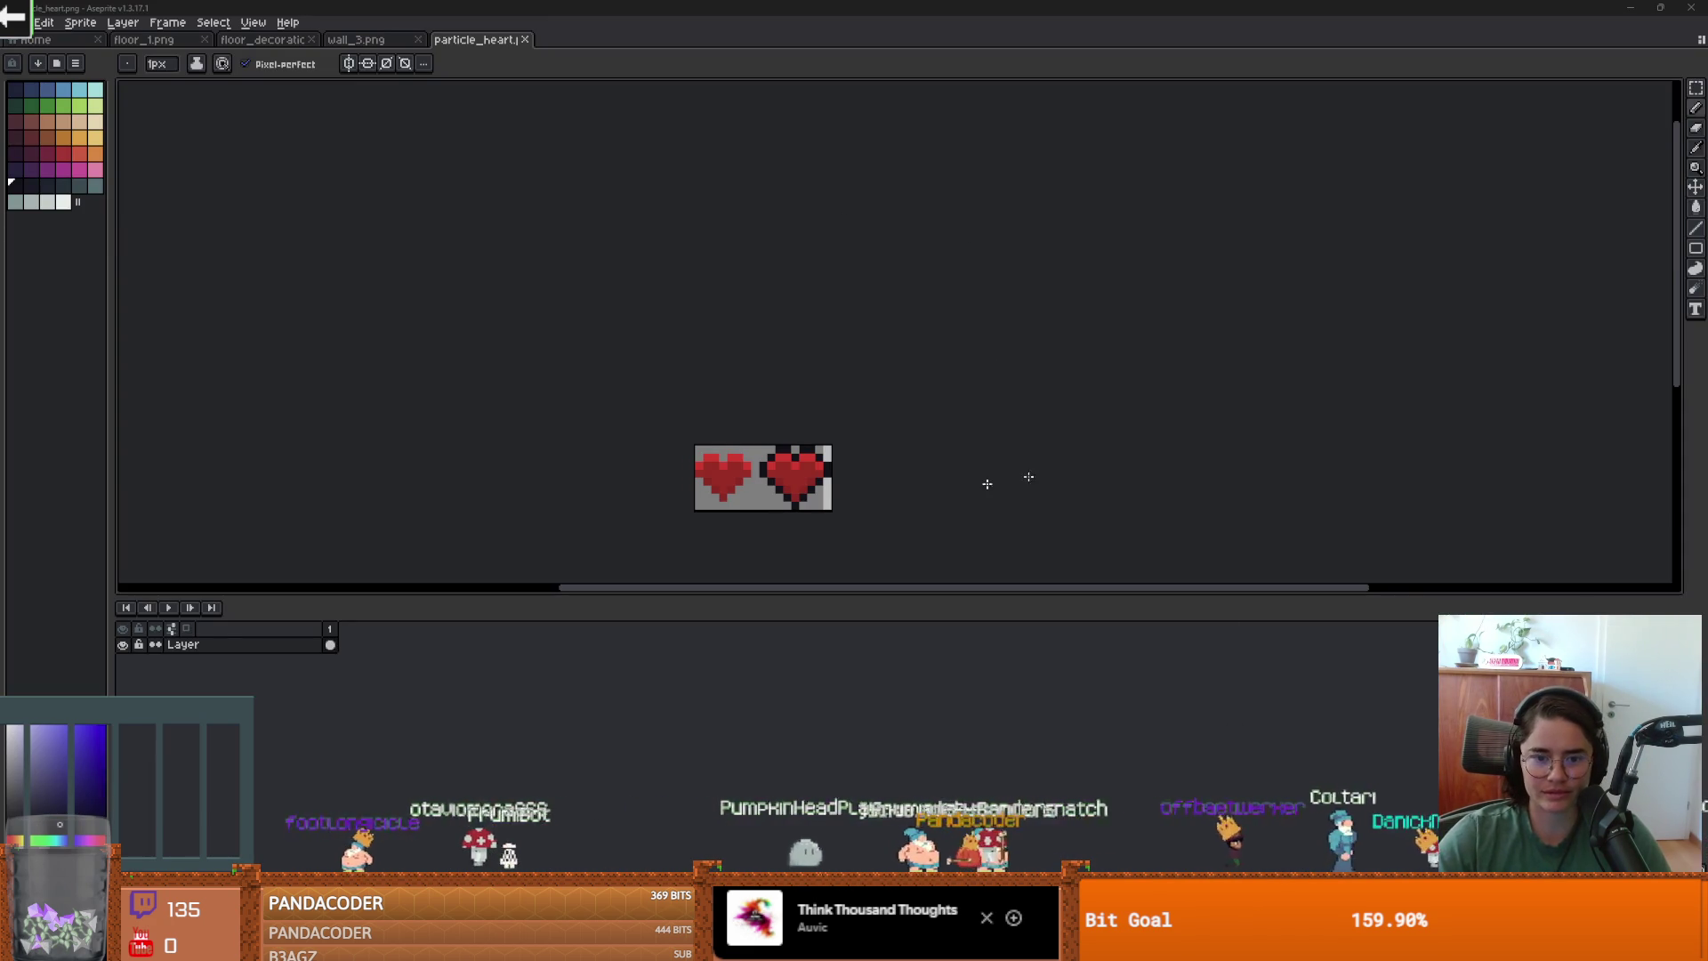
pyautogui.hotkey('alt', 'Tab')
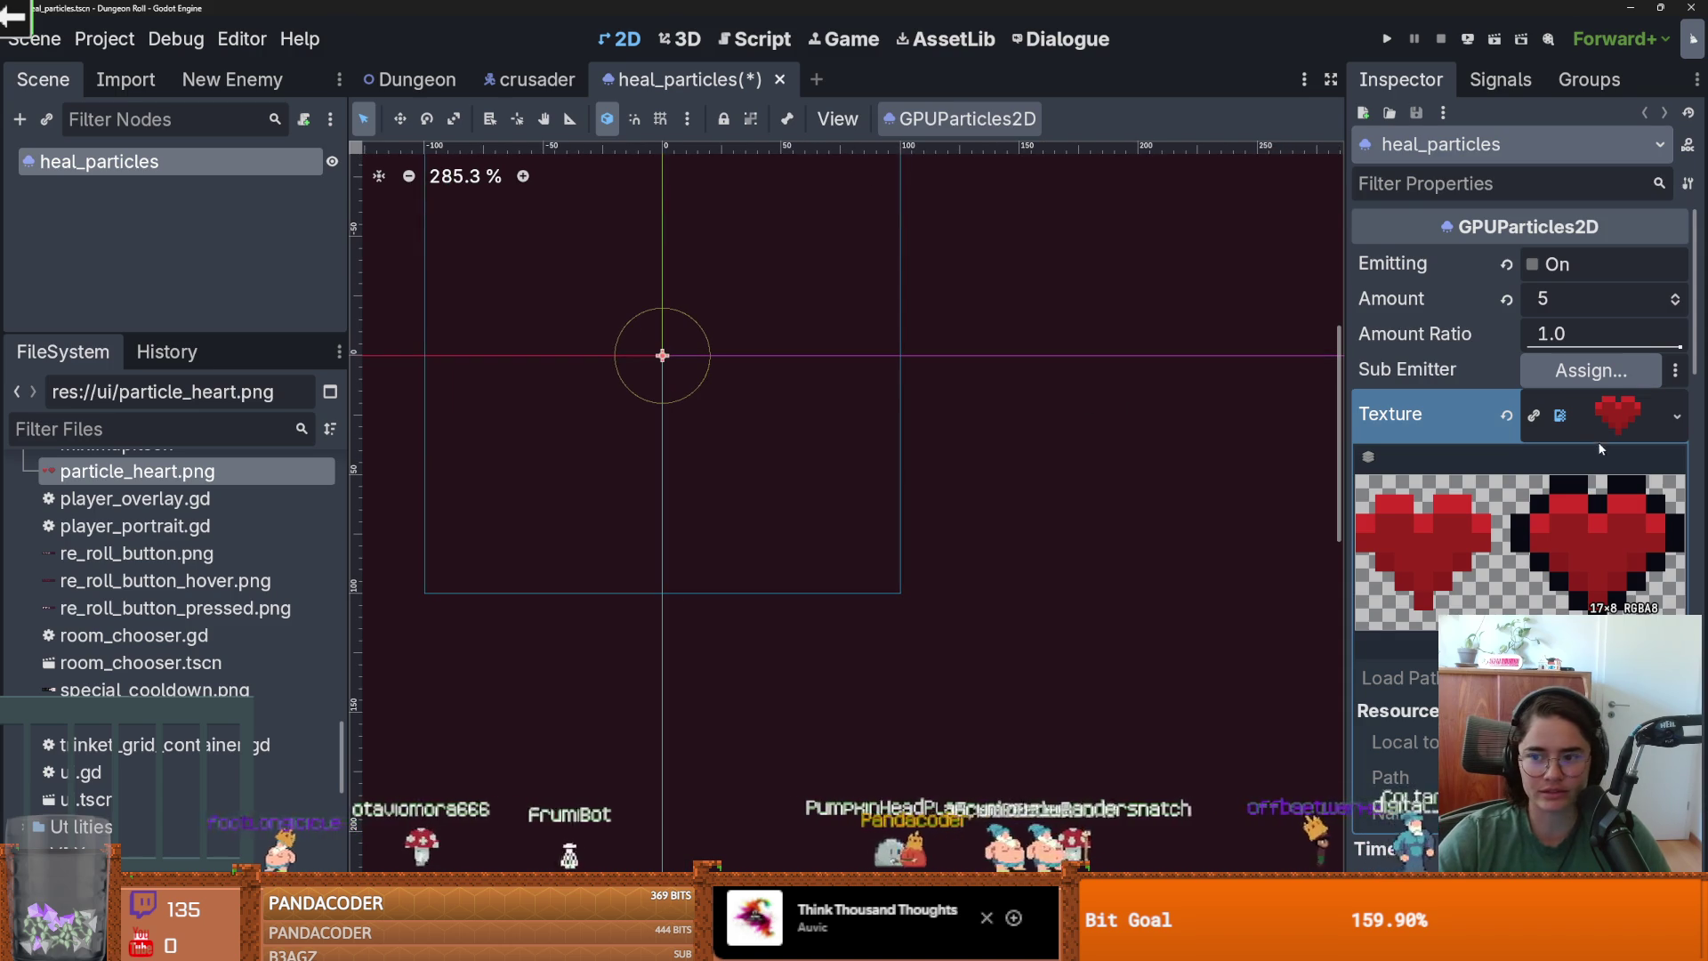
# Make the heal_particles texture a new AtlasTexture with particle_heart.png as its atlas image.
pyautogui.click(1592, 422)
pyautogui.click(1677, 415)
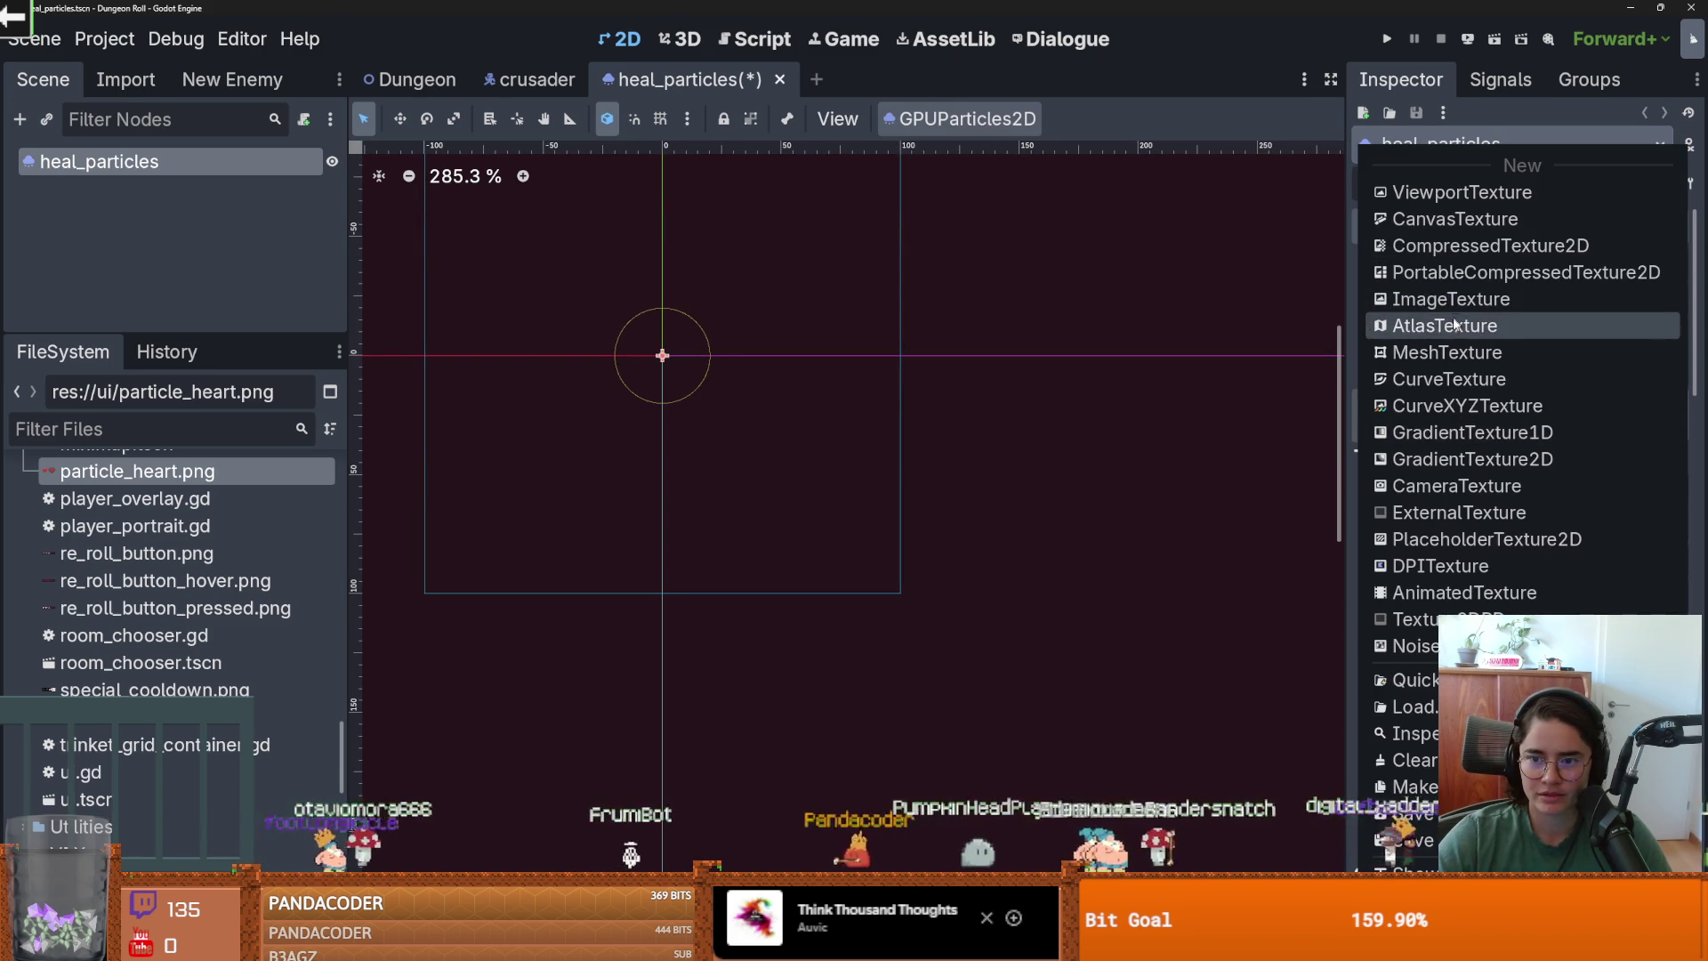
pyautogui.click(1456, 327)
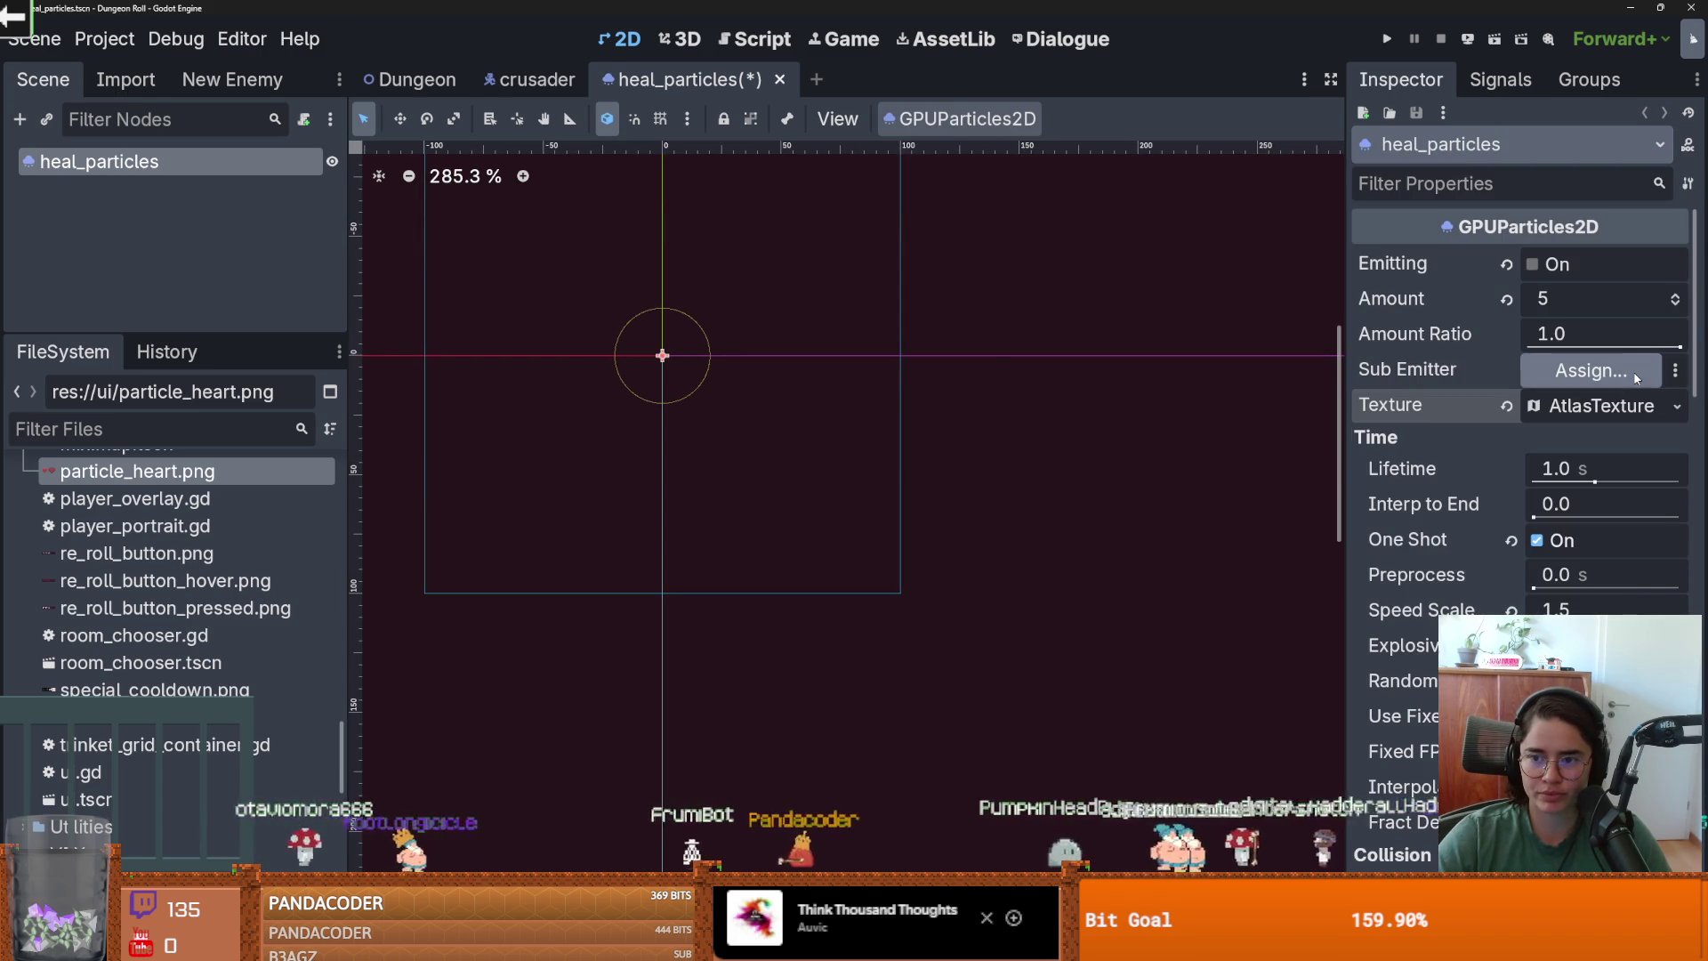
pyautogui.click(1590, 370)
pyautogui.press('Escape')
pyautogui.click(1624, 407)
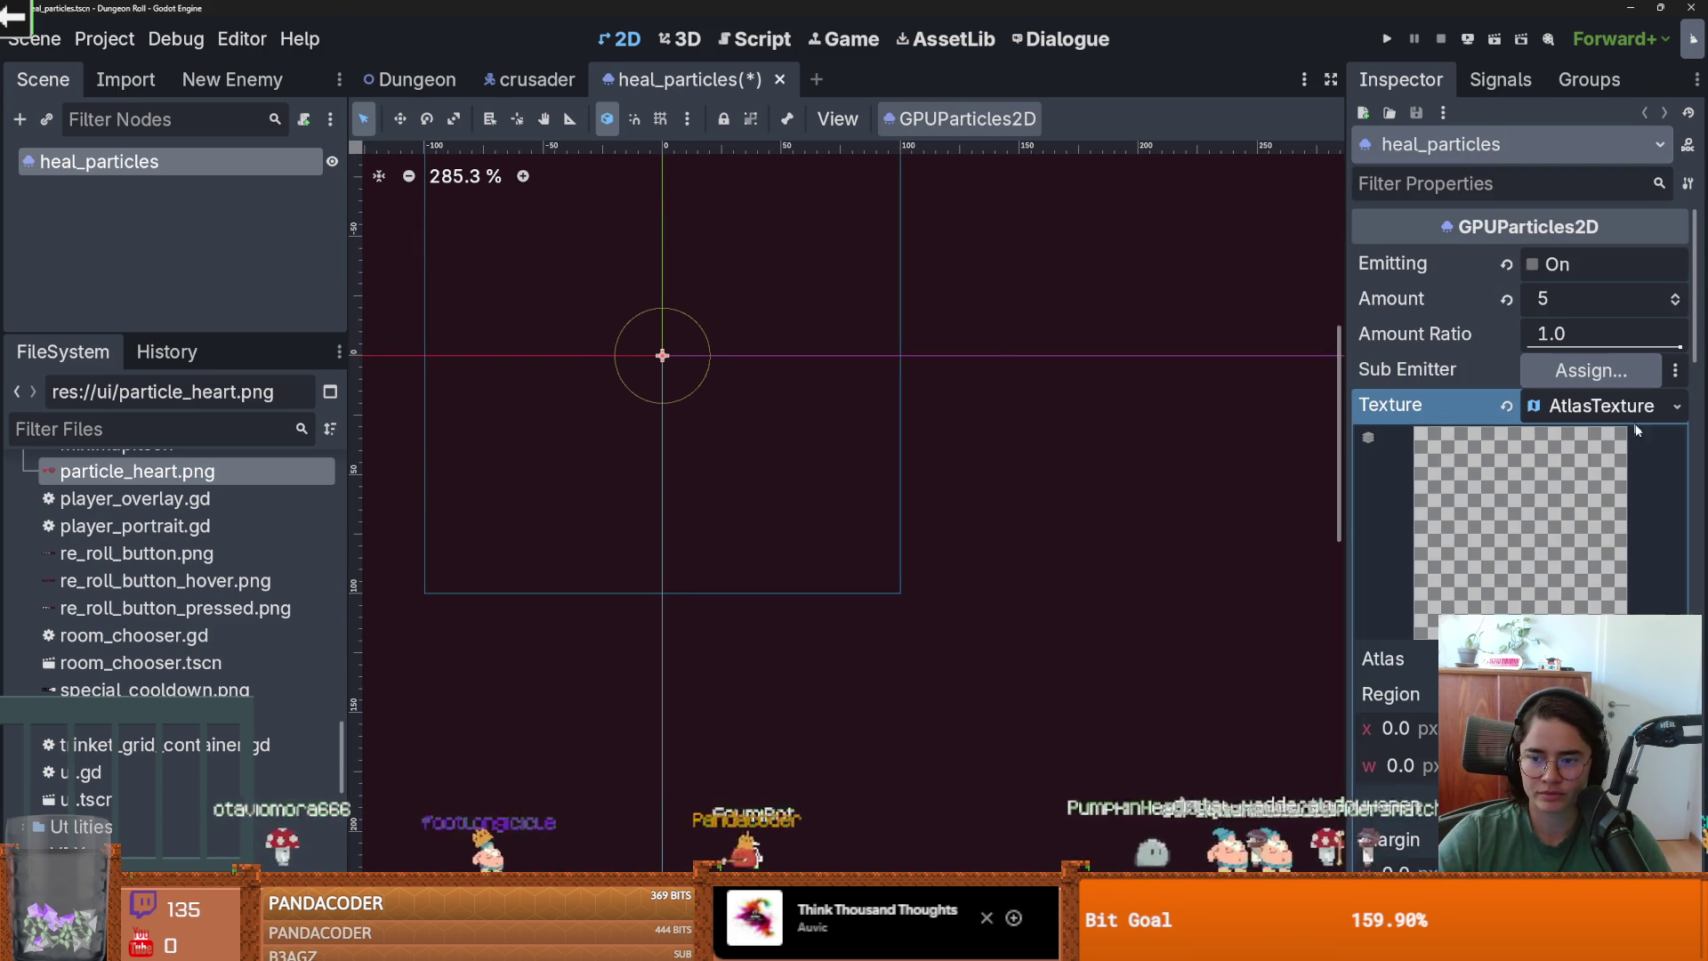
pyautogui.click(1677, 406)
pyautogui.click(1512, 844)
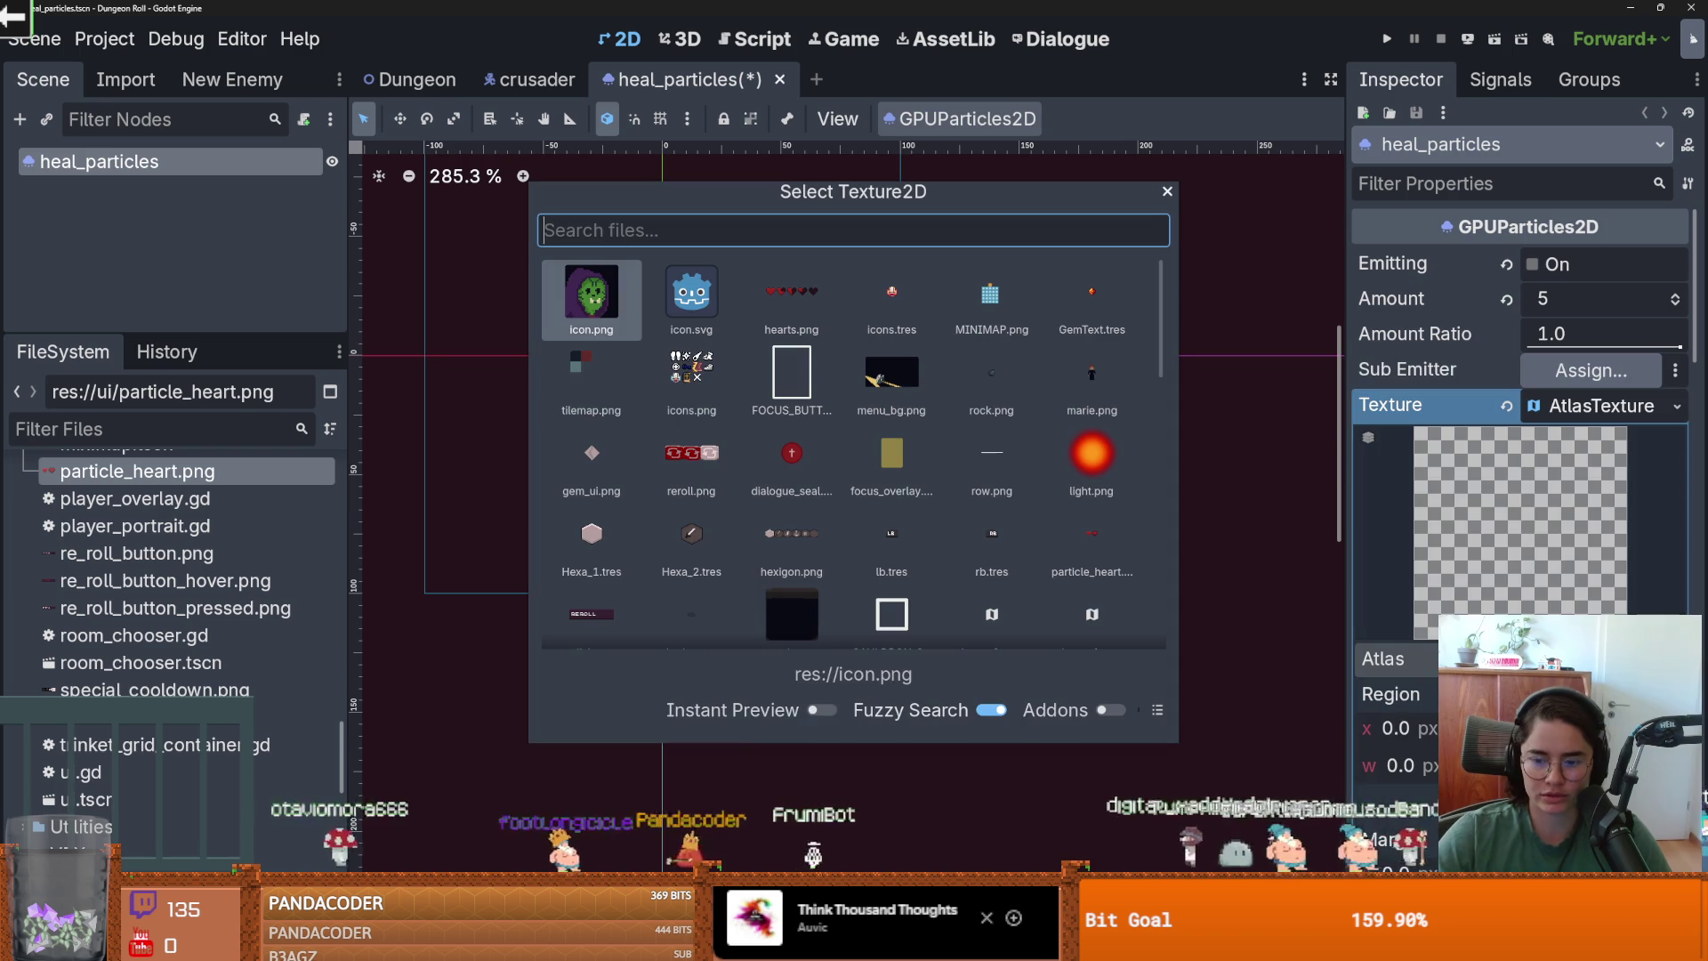
pyautogui.write('heart')
pyautogui.click(691, 298)
pyautogui.press('Return')
# Crop the atlas region to the right heart and set Grid Snap with a 1 px step.
pyautogui.click(1520, 822)
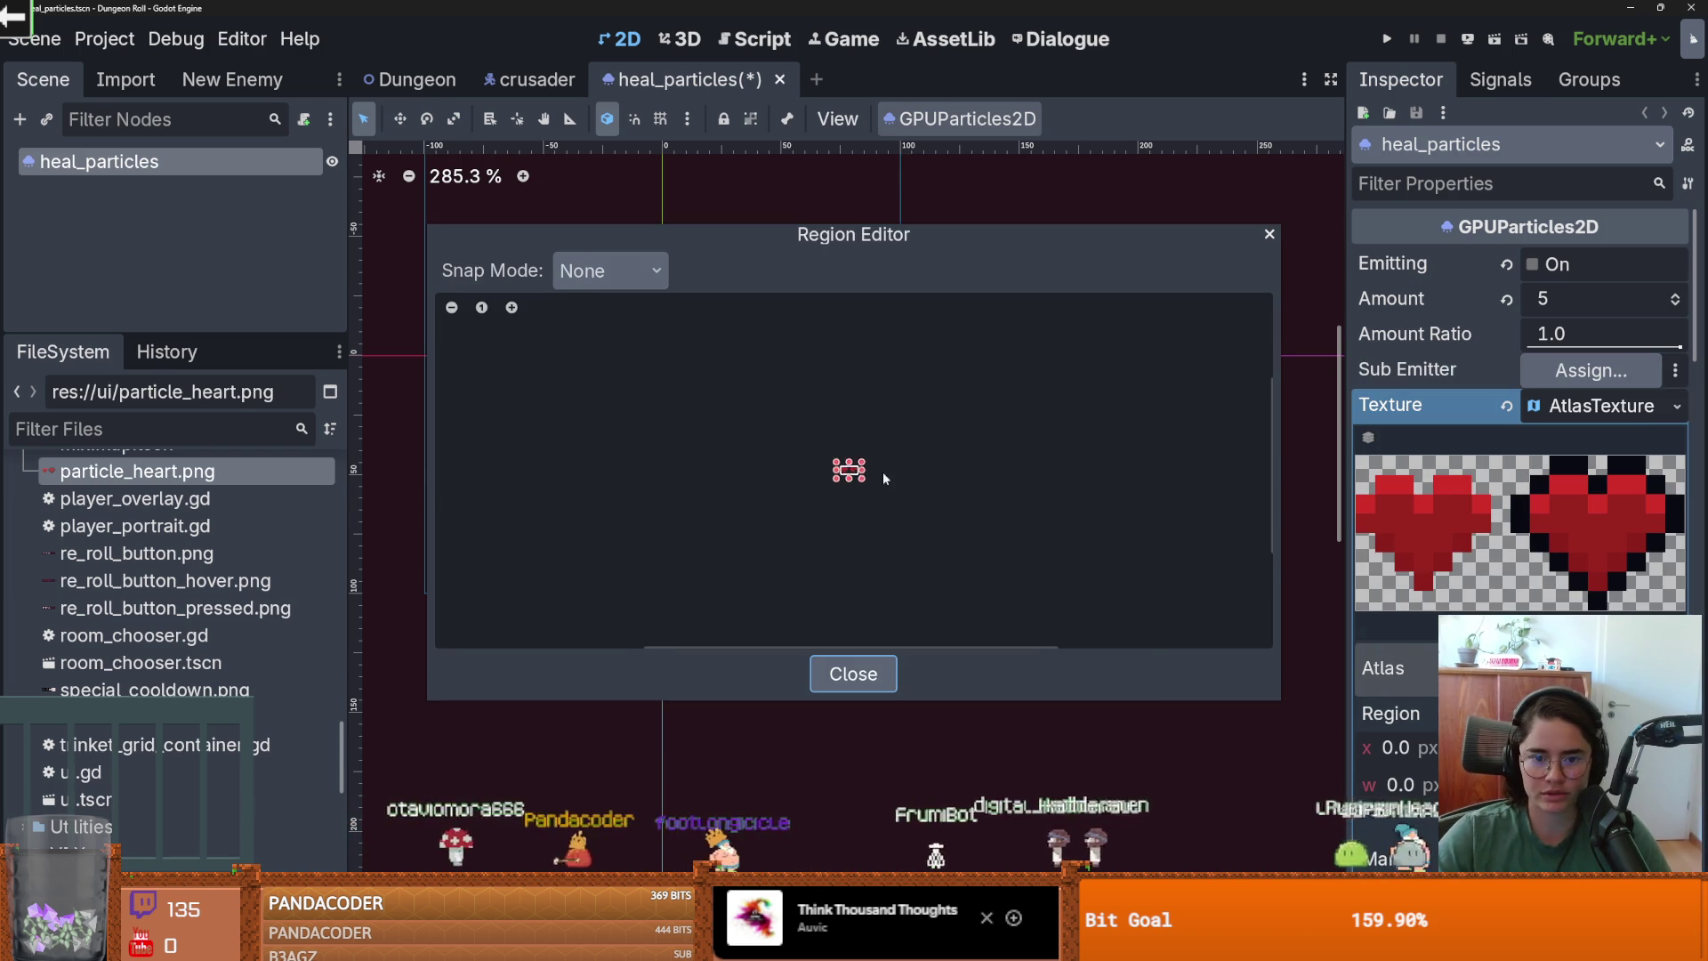
pyautogui.scroll(5, 845, 477)
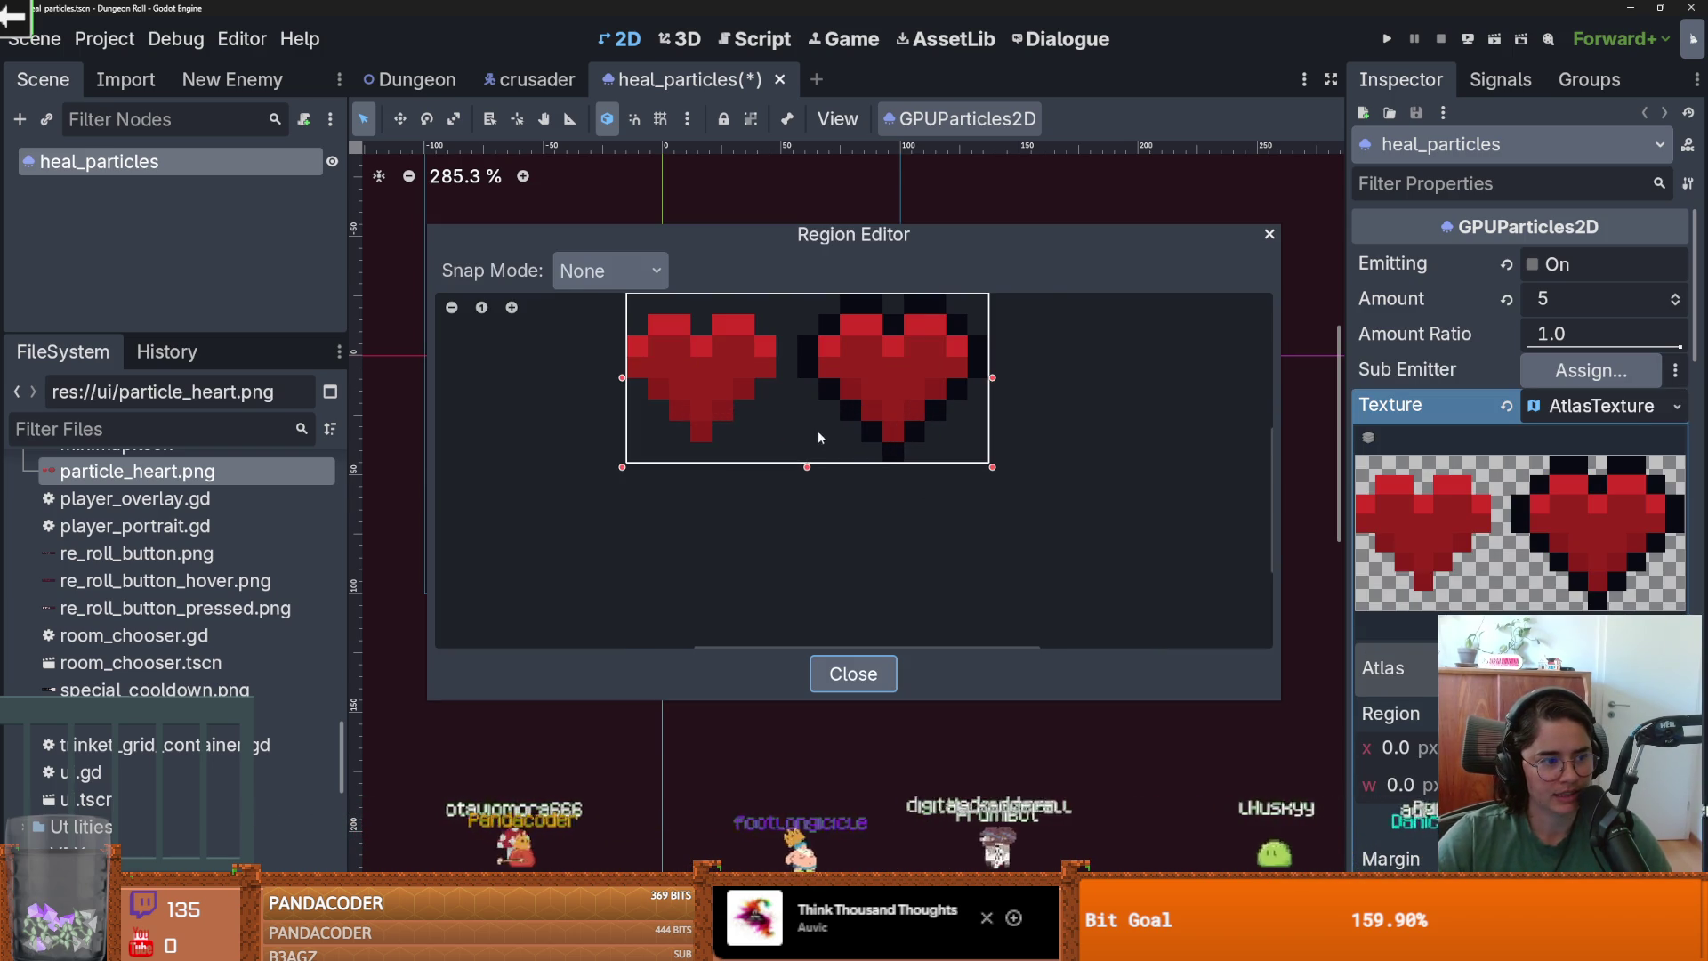
pyautogui.scroll(1, 809, 418)
pyautogui.scroll(-1, 658, 434)
pyautogui.moveTo(597, 443); pyautogui.dragTo(770, 436)
pyautogui.click(610, 270)
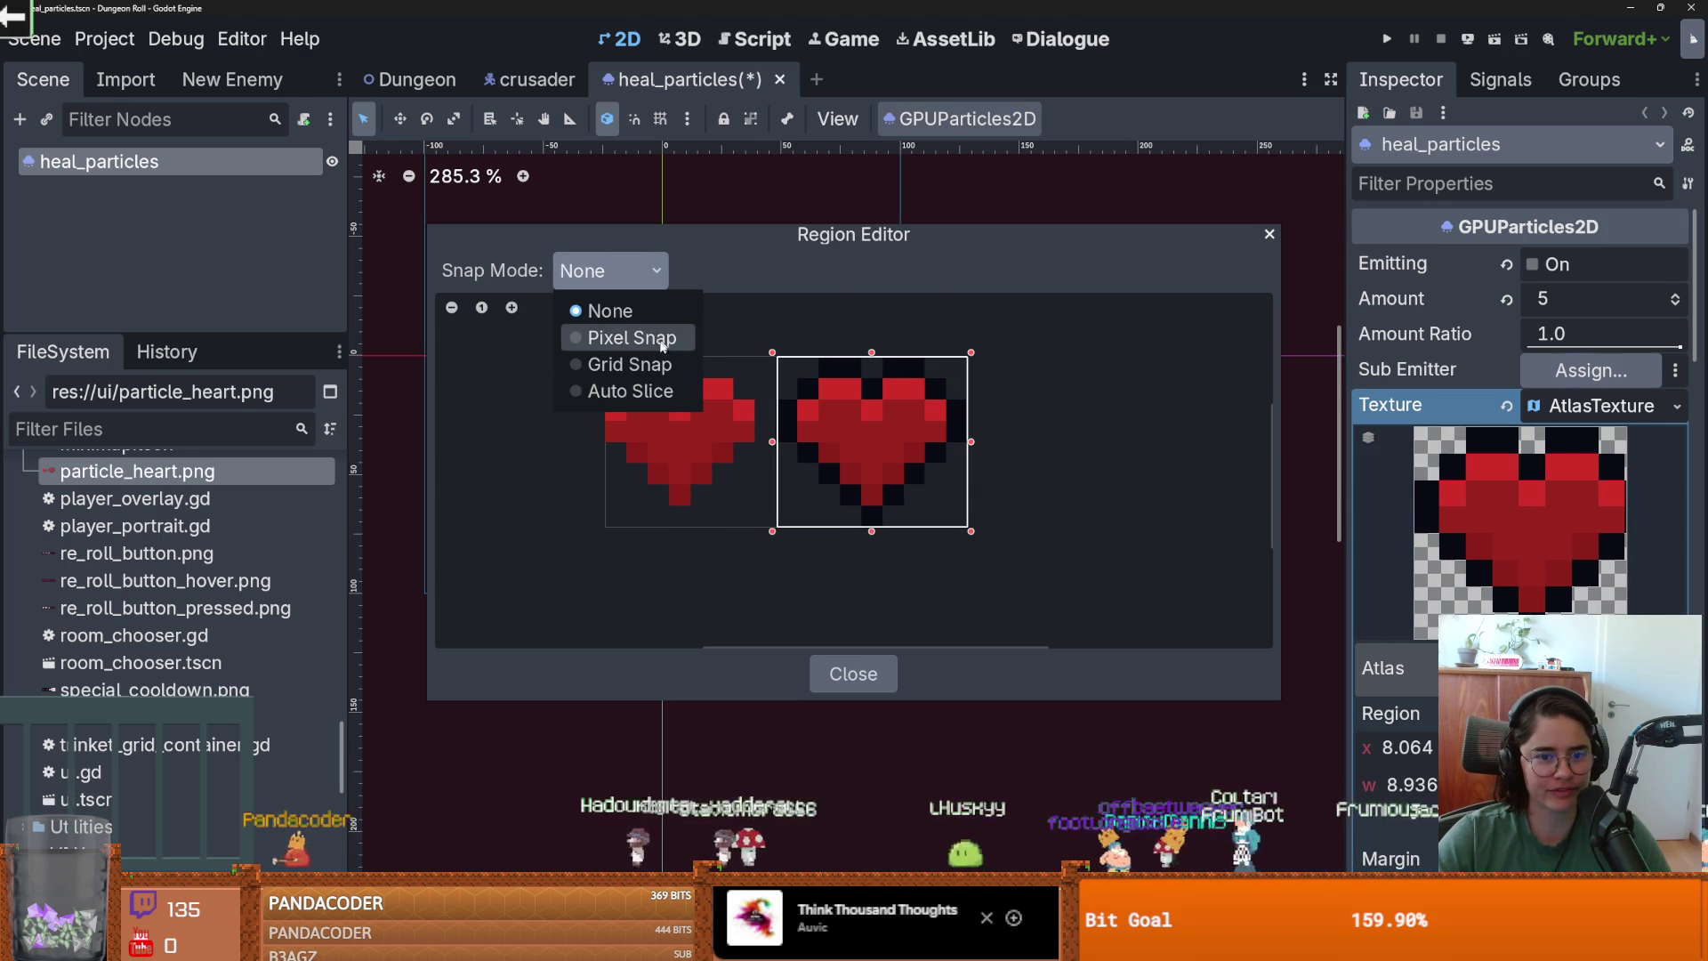
pyautogui.click(630, 364)
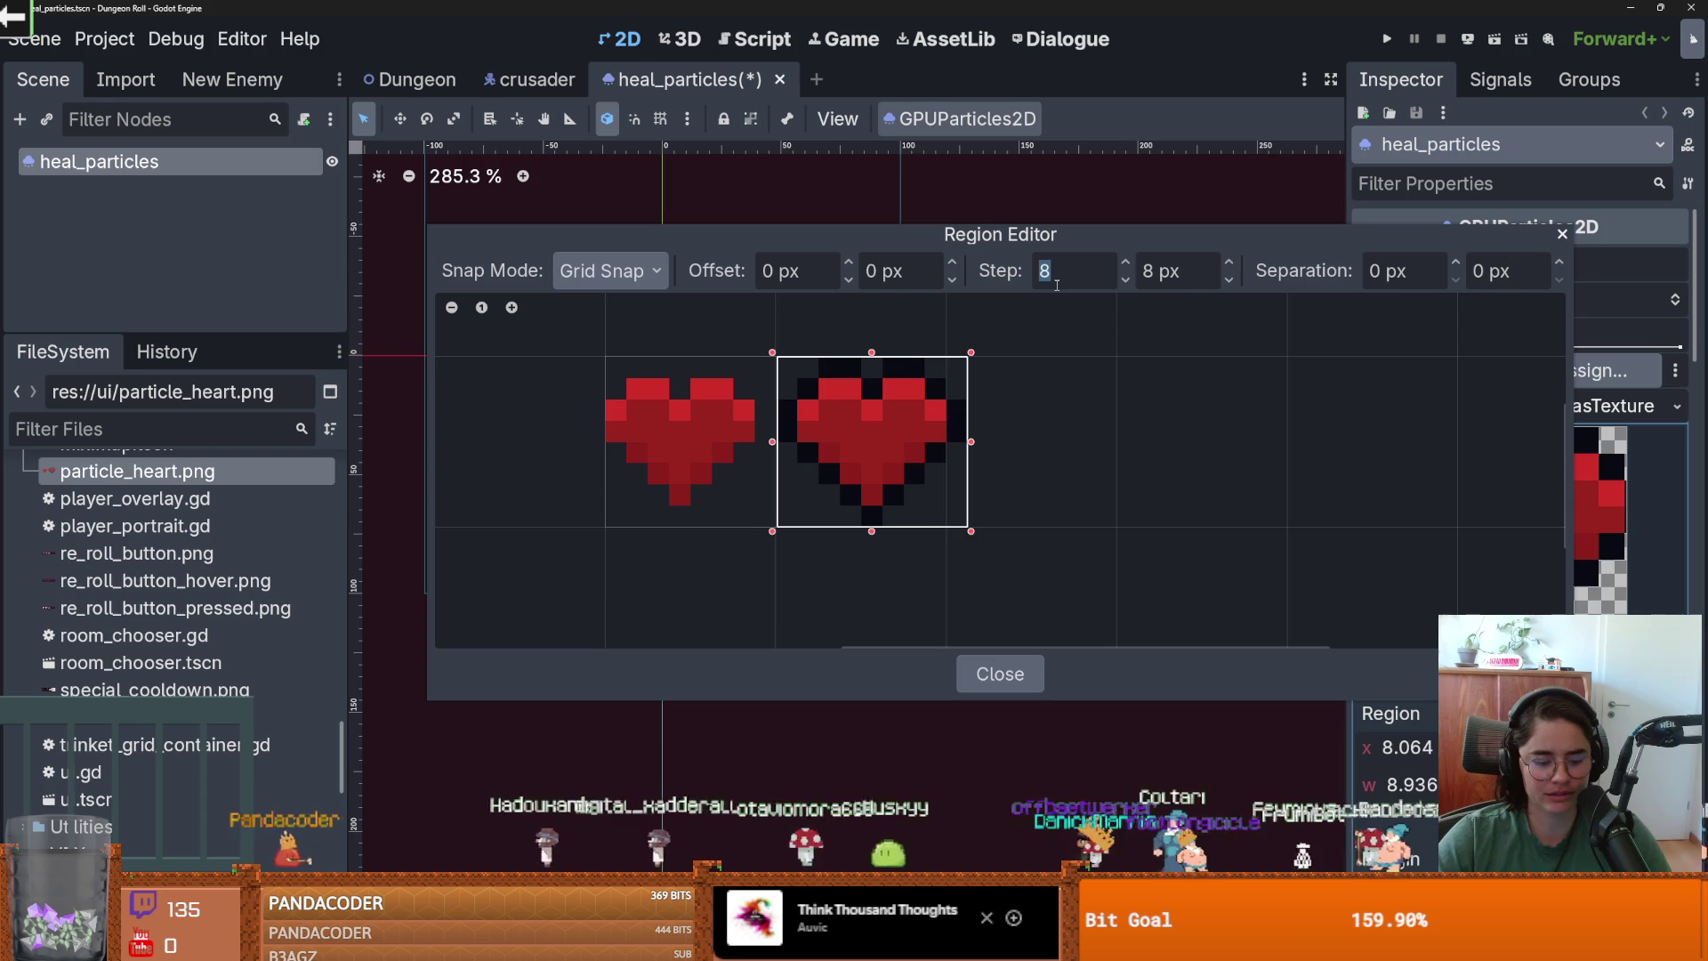
pyautogui.doubleClick(1168, 271)
pyautogui.write('1')
pyautogui.press('Return')
# Snap the region's left edge to whole pixels (x 8, width 9) and save the scene.
pyautogui.scroll(1, 899, 420)
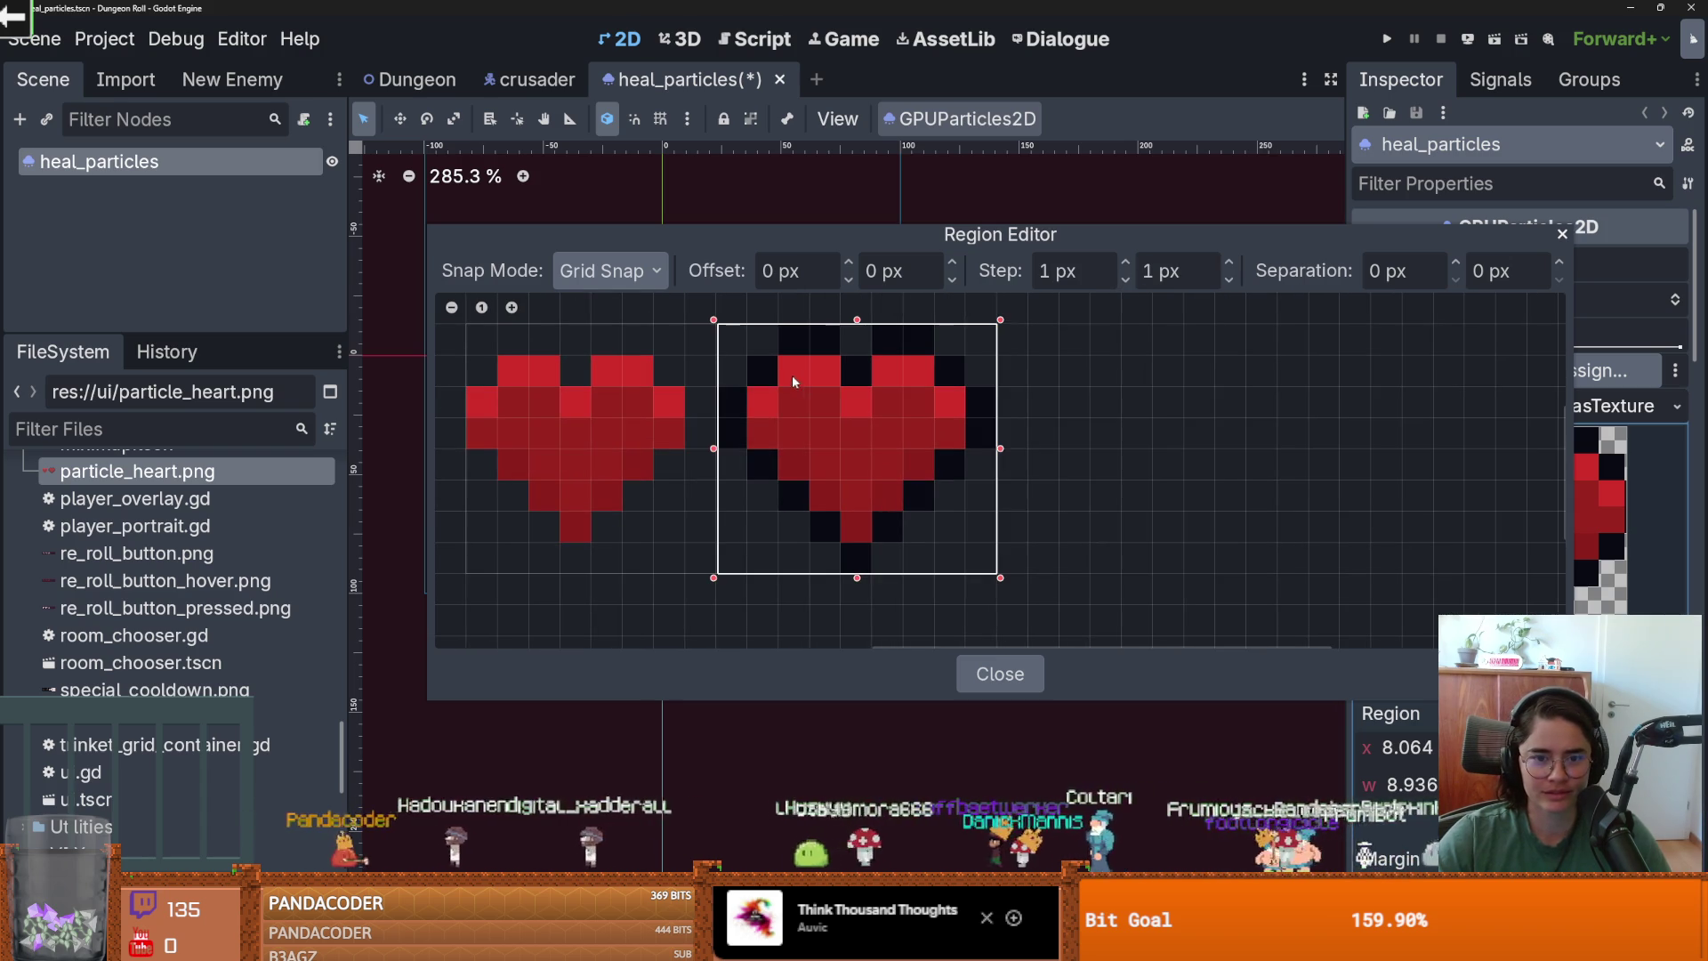
pyautogui.moveTo(713, 449); pyautogui.dragTo(709, 445)
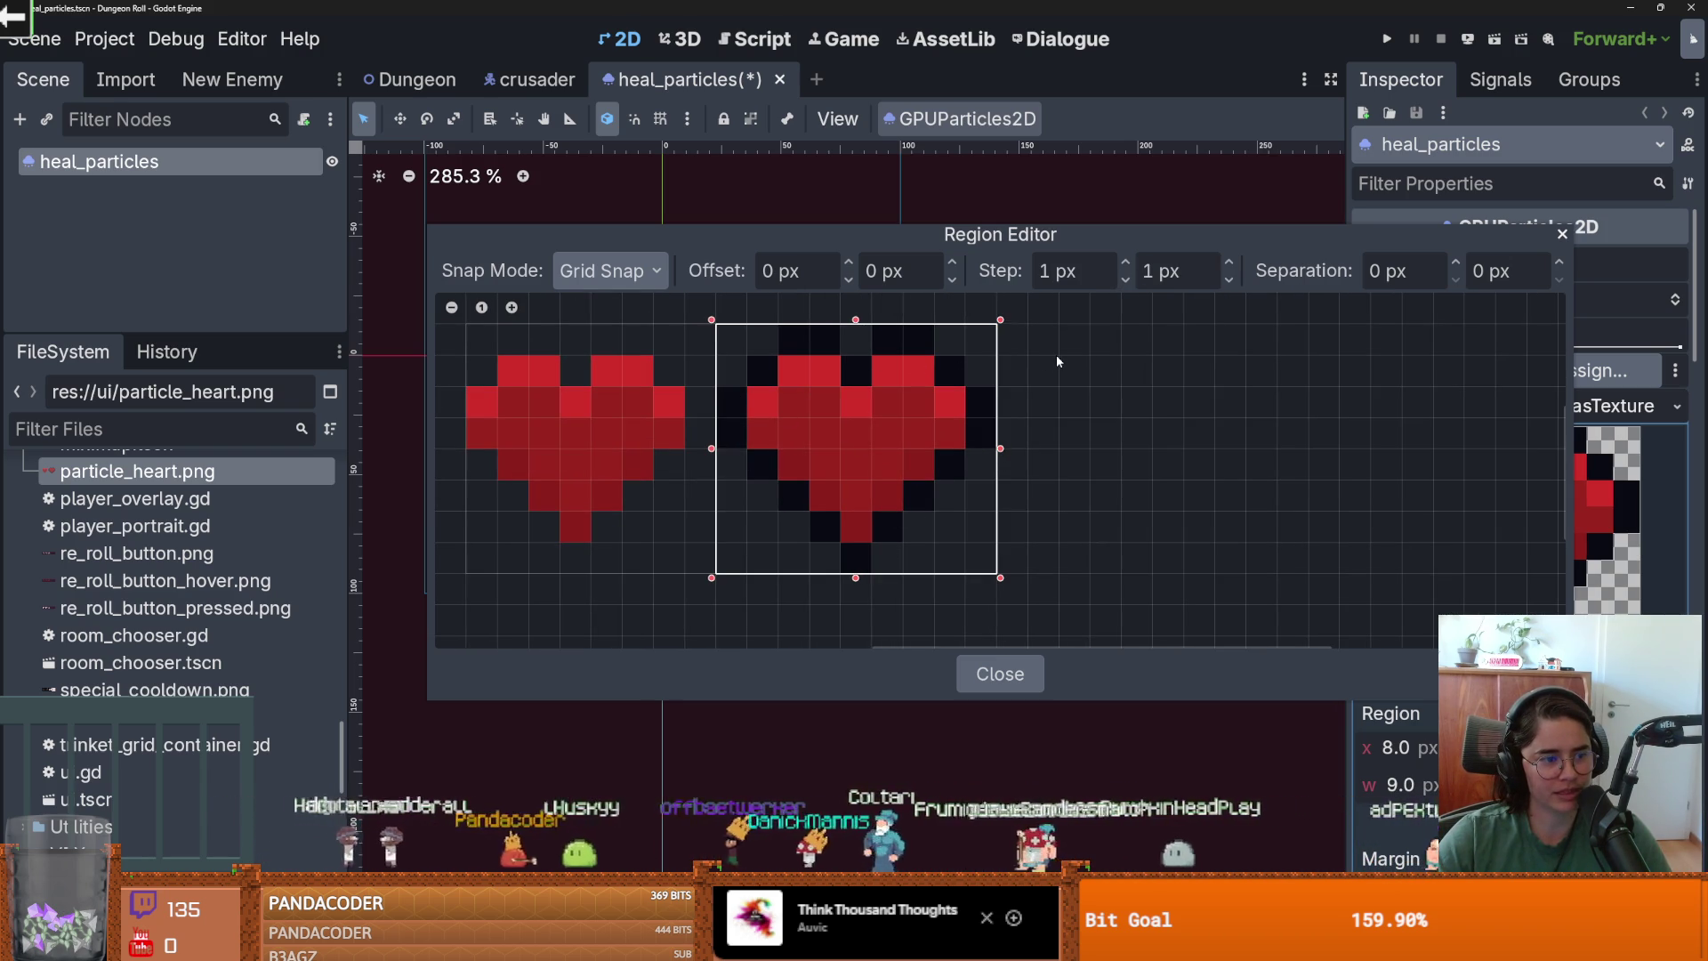
pyautogui.click(1563, 234)
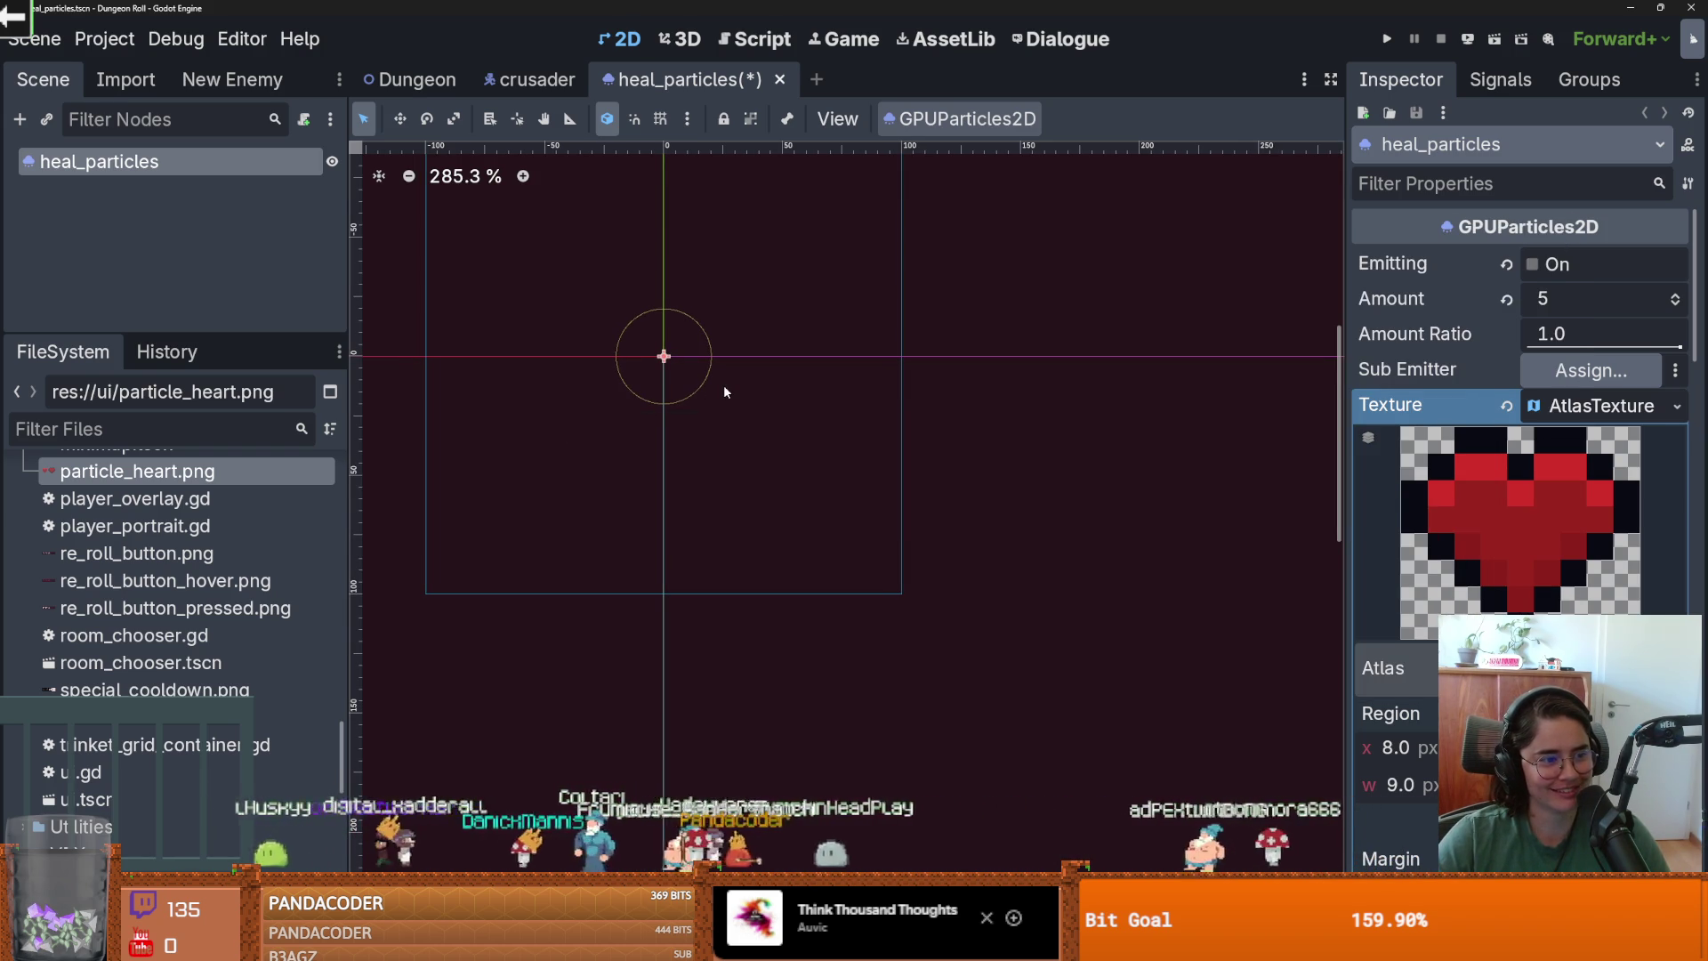
pyautogui.hotkey('ctrl', 's')
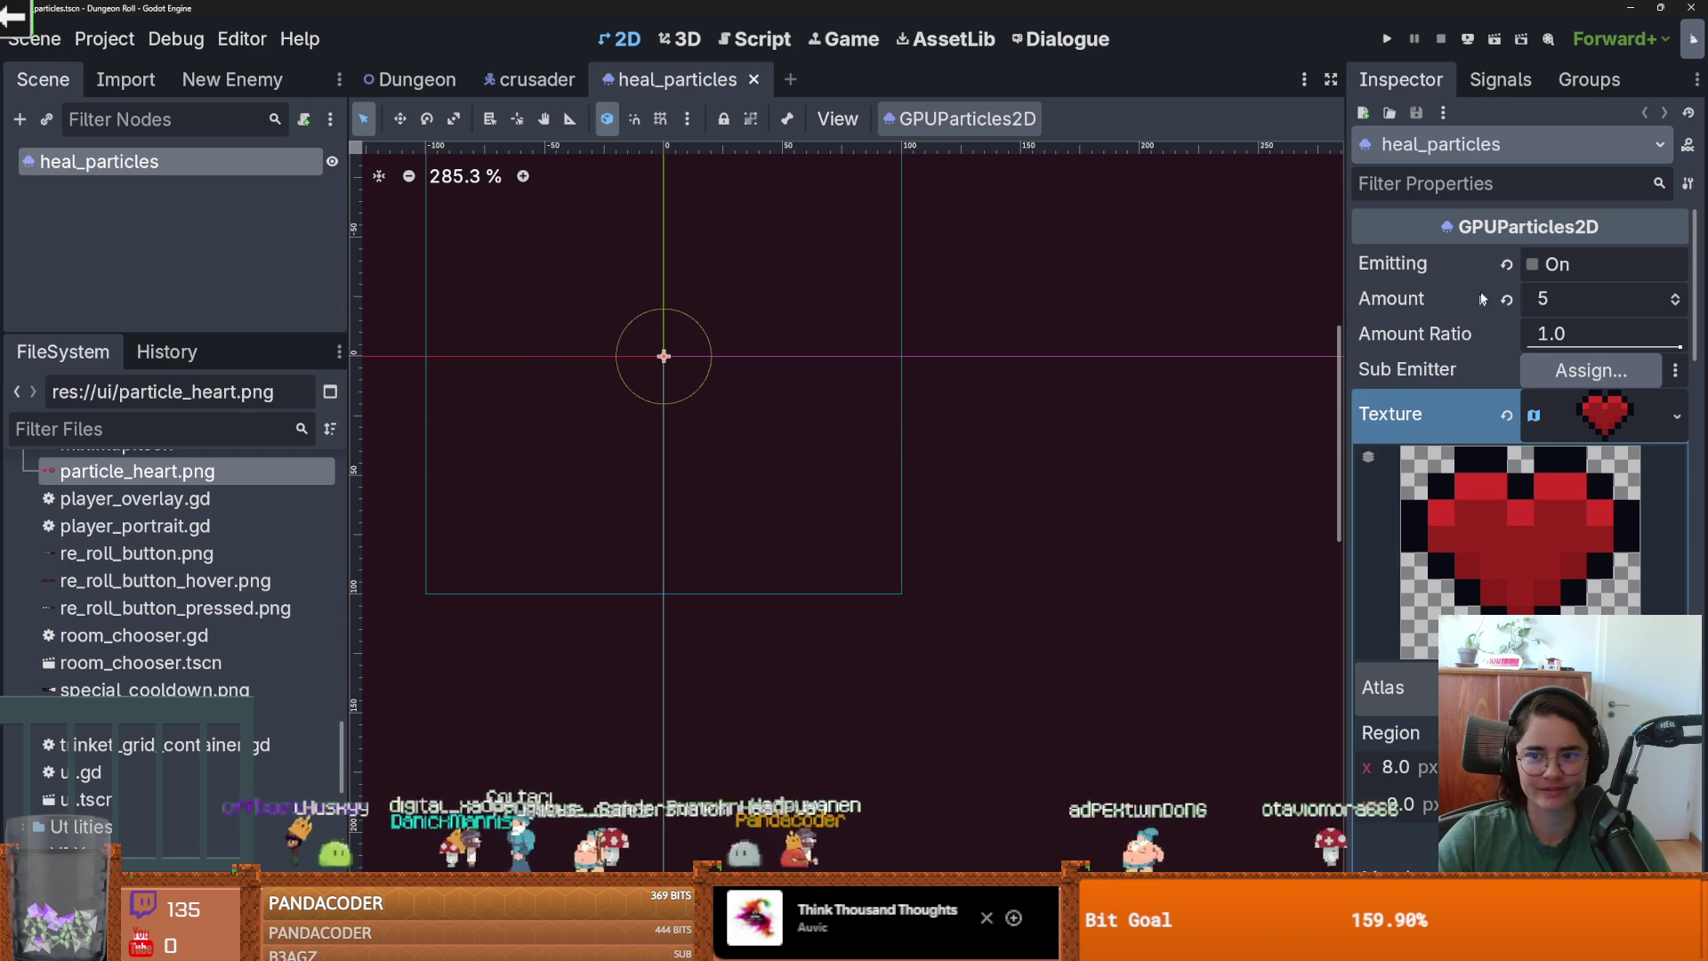
# Preview the heal_particles burst by toggling Emitting, then save the heal_particles scene.
pyautogui.click(1530, 265)
pyautogui.scroll(9, 573, 343)
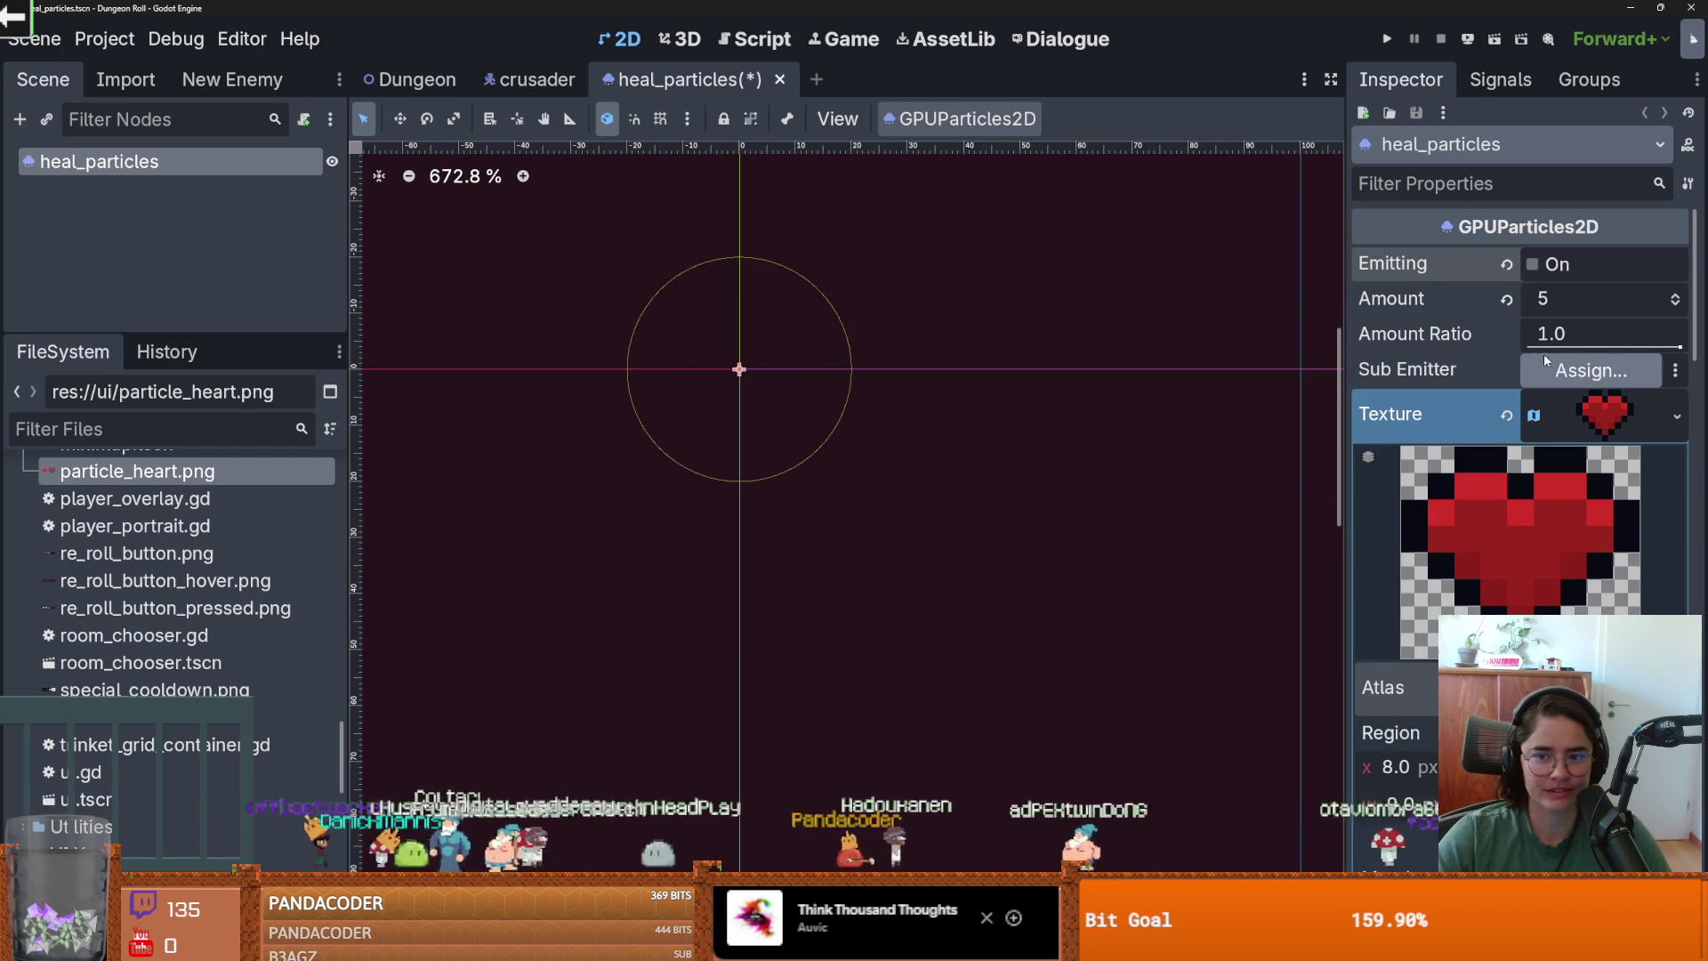
pyautogui.hotkey('ctrl', 's')
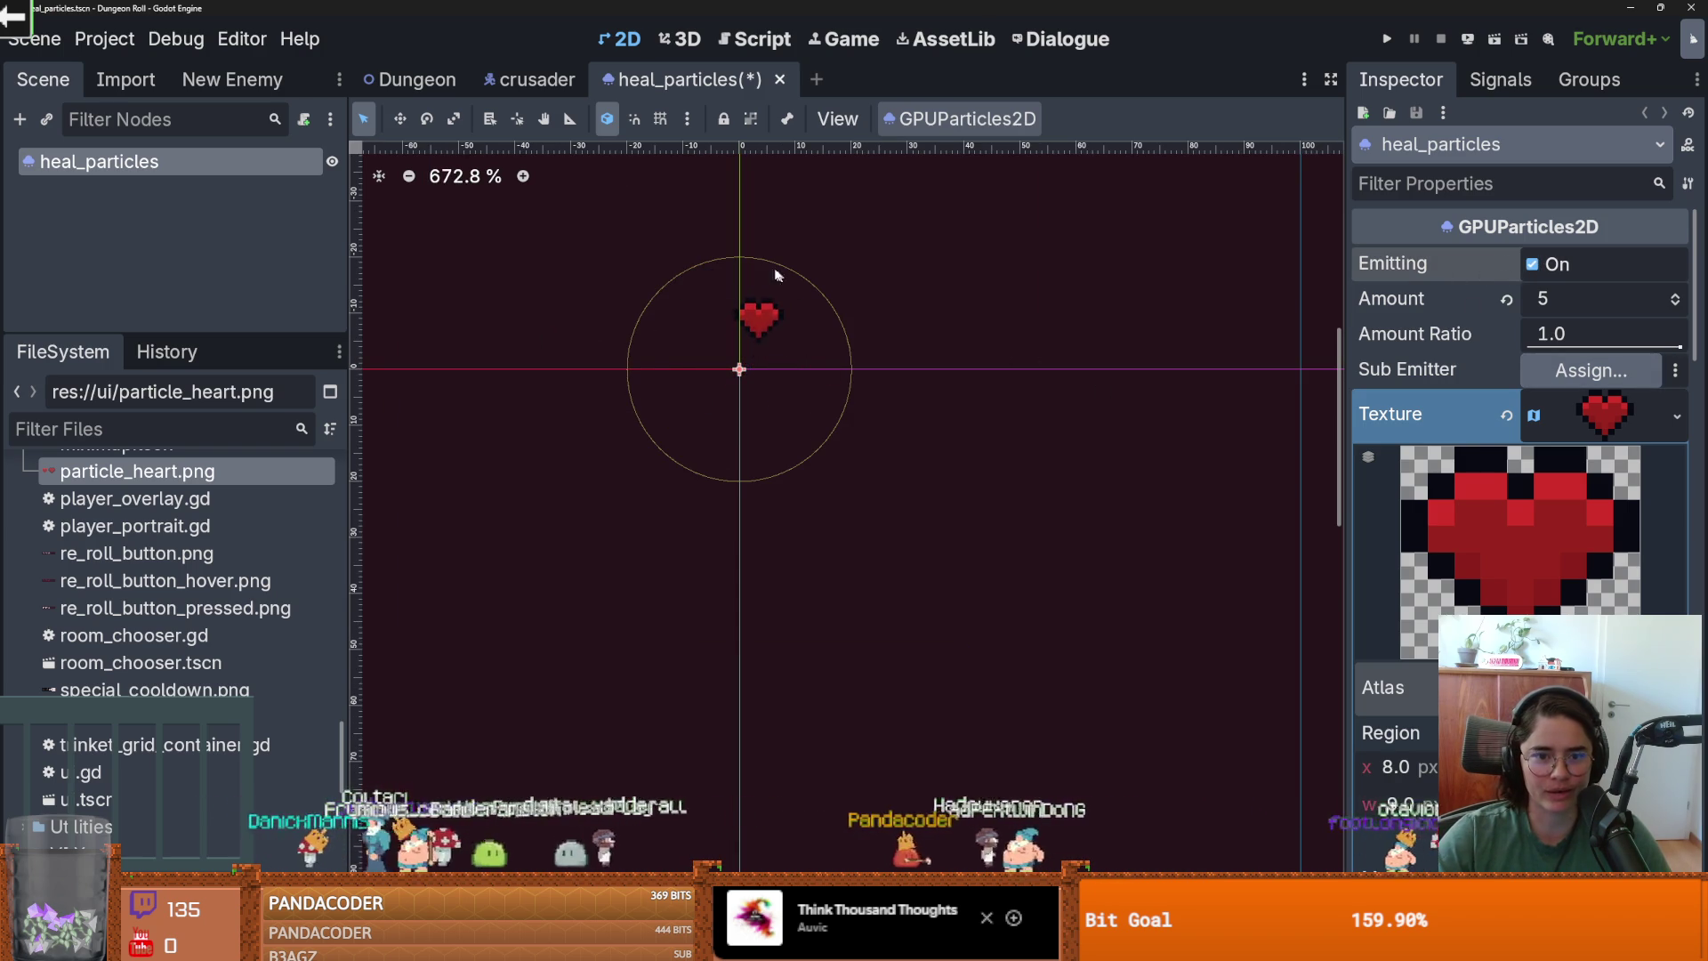
# In the crusader scene, preview the heart burst on its heal_particles node and save.
pyautogui.click(537, 80)
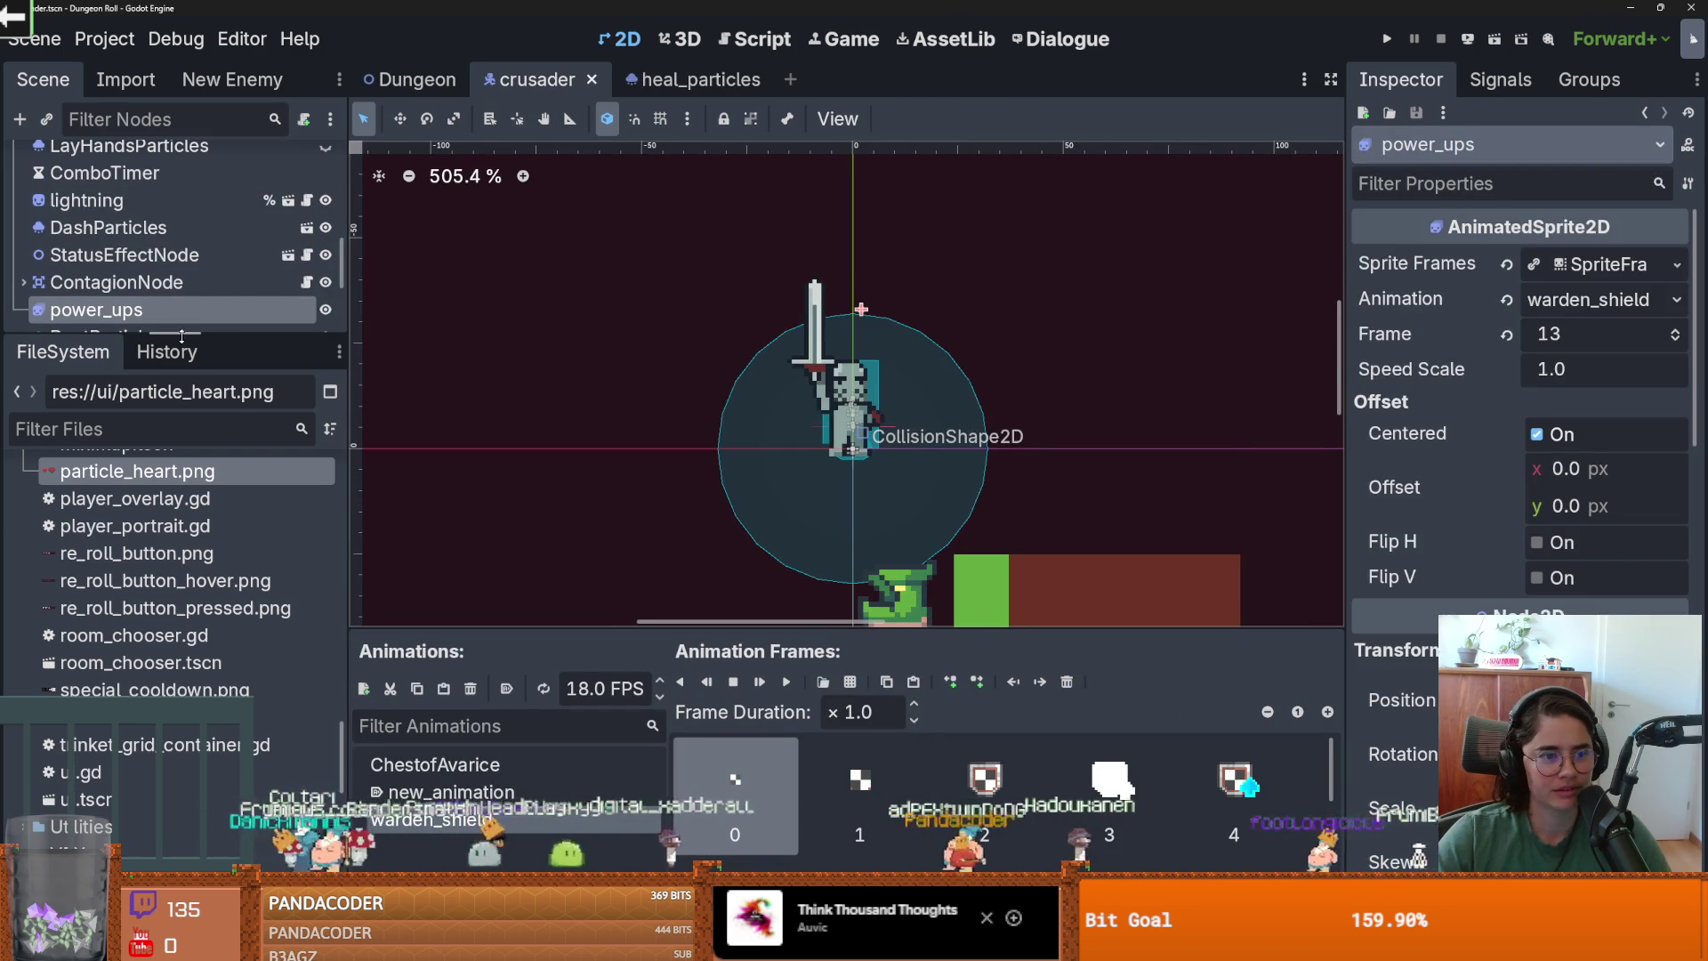
pyautogui.scroll(-5, 187, 324)
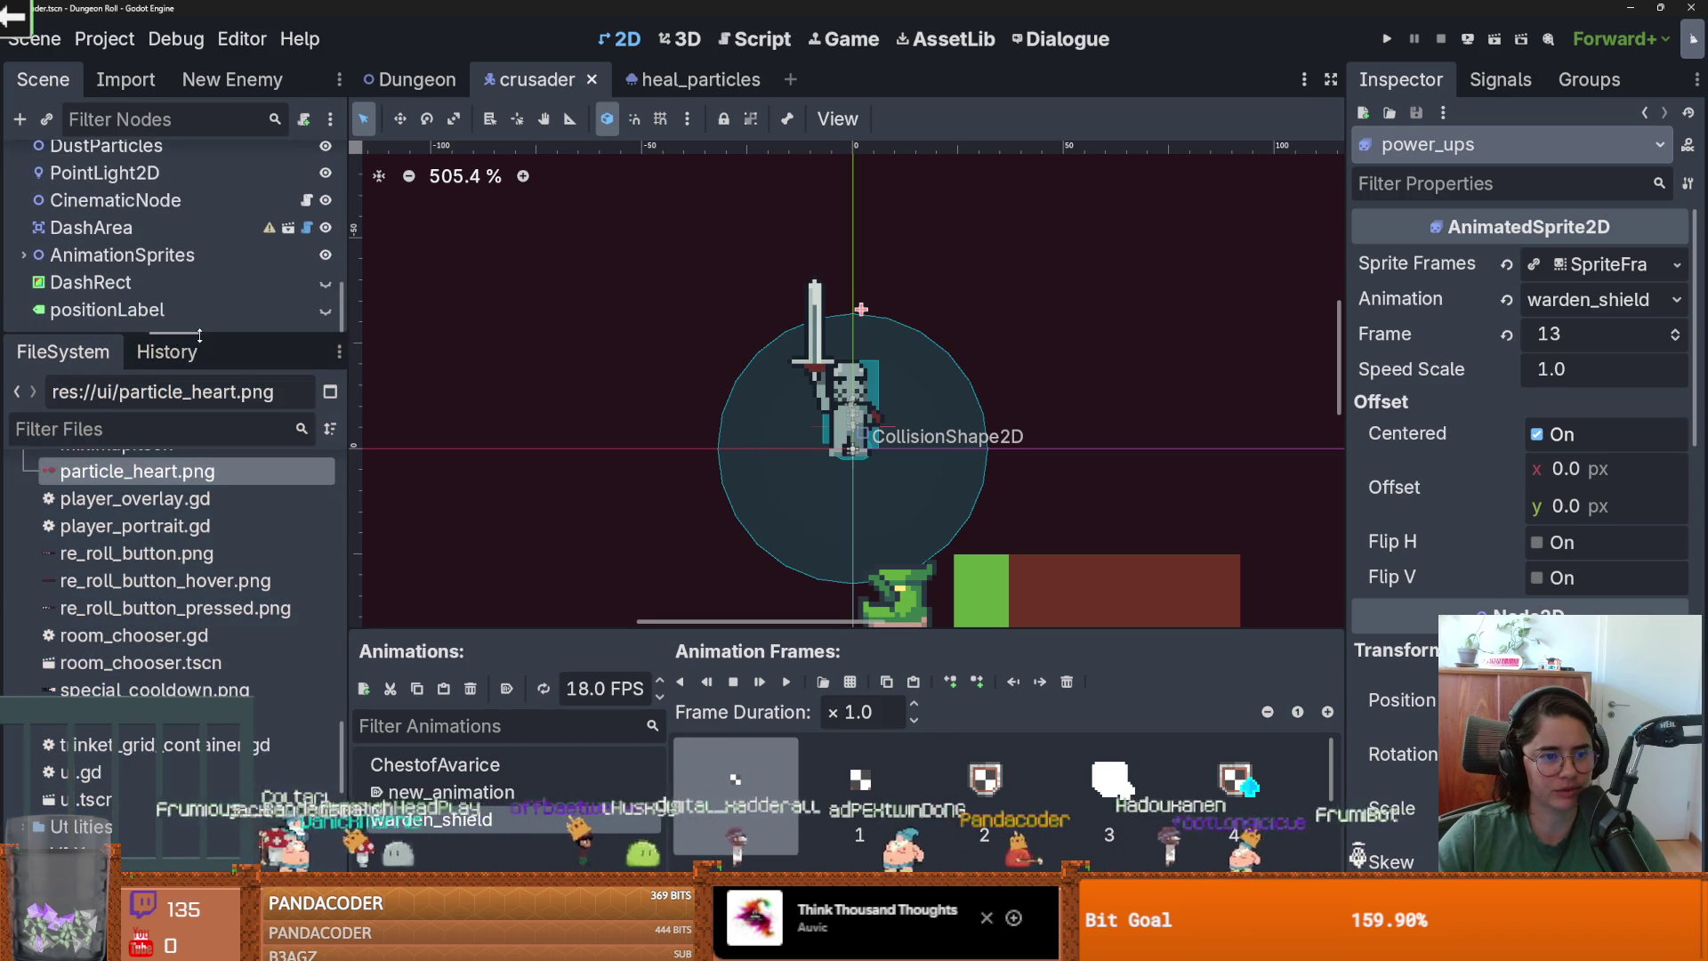
pyautogui.moveTo(200, 336); pyautogui.dragTo(199, 533)
pyautogui.scroll(3, 165, 354)
pyautogui.click(133, 331)
pyautogui.click(1531, 264)
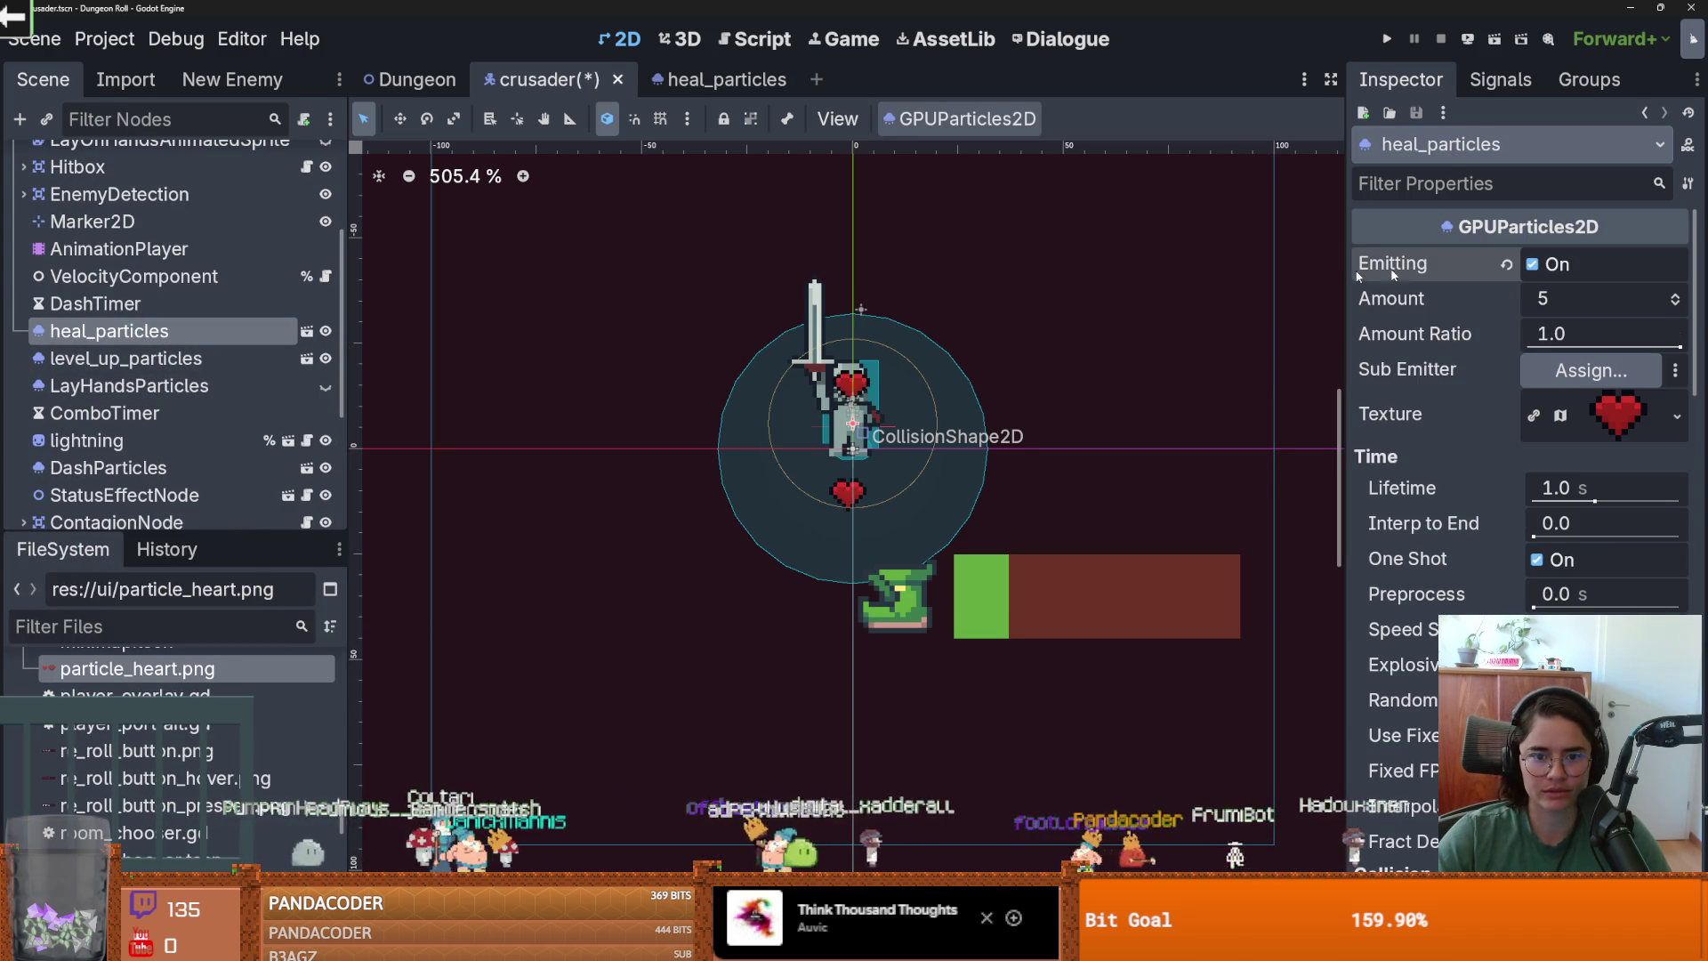
pyautogui.hotkey('ctrl', 's')
# Open the Crusader's script in the script editor.
pyautogui.scroll(5, 238, 265)
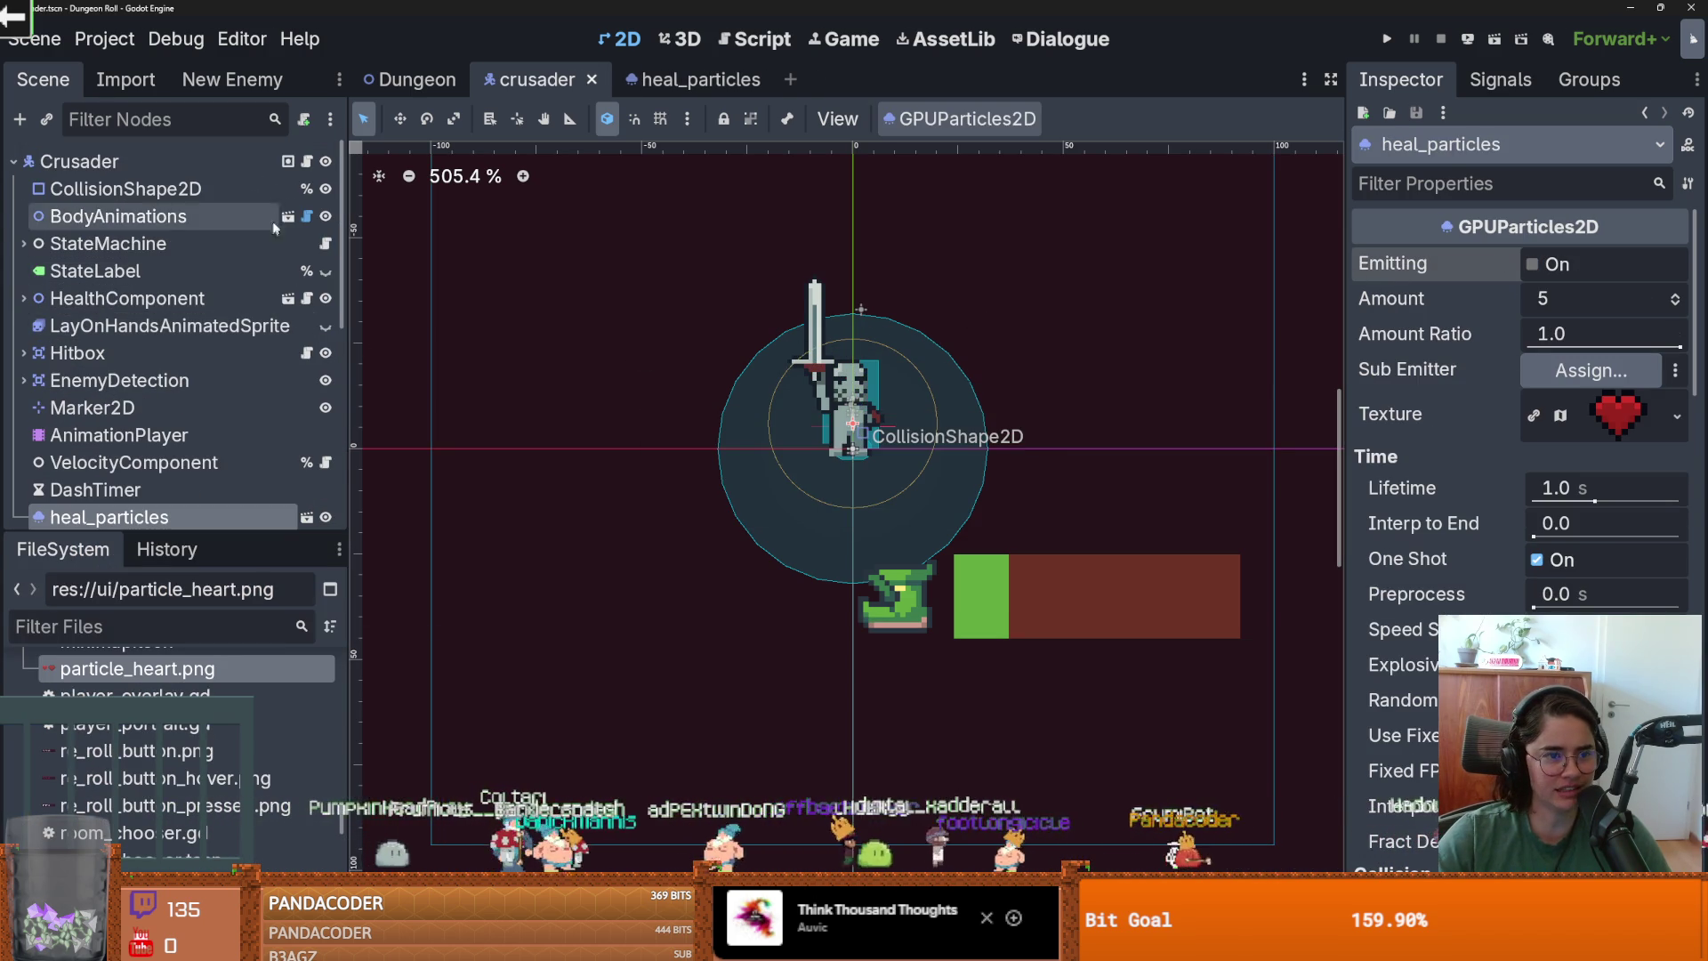
pyautogui.click(307, 161)
pyautogui.scroll(-2, 847, 378)
pyautogui.scroll(2, 838, 334)
# In PlayerCharacter.gd's _ready, start a health_component line, then erase it.
pyautogui.keyDown('ctrl'); pyautogui.click(760, 160); pyautogui.keyUp('ctrl')
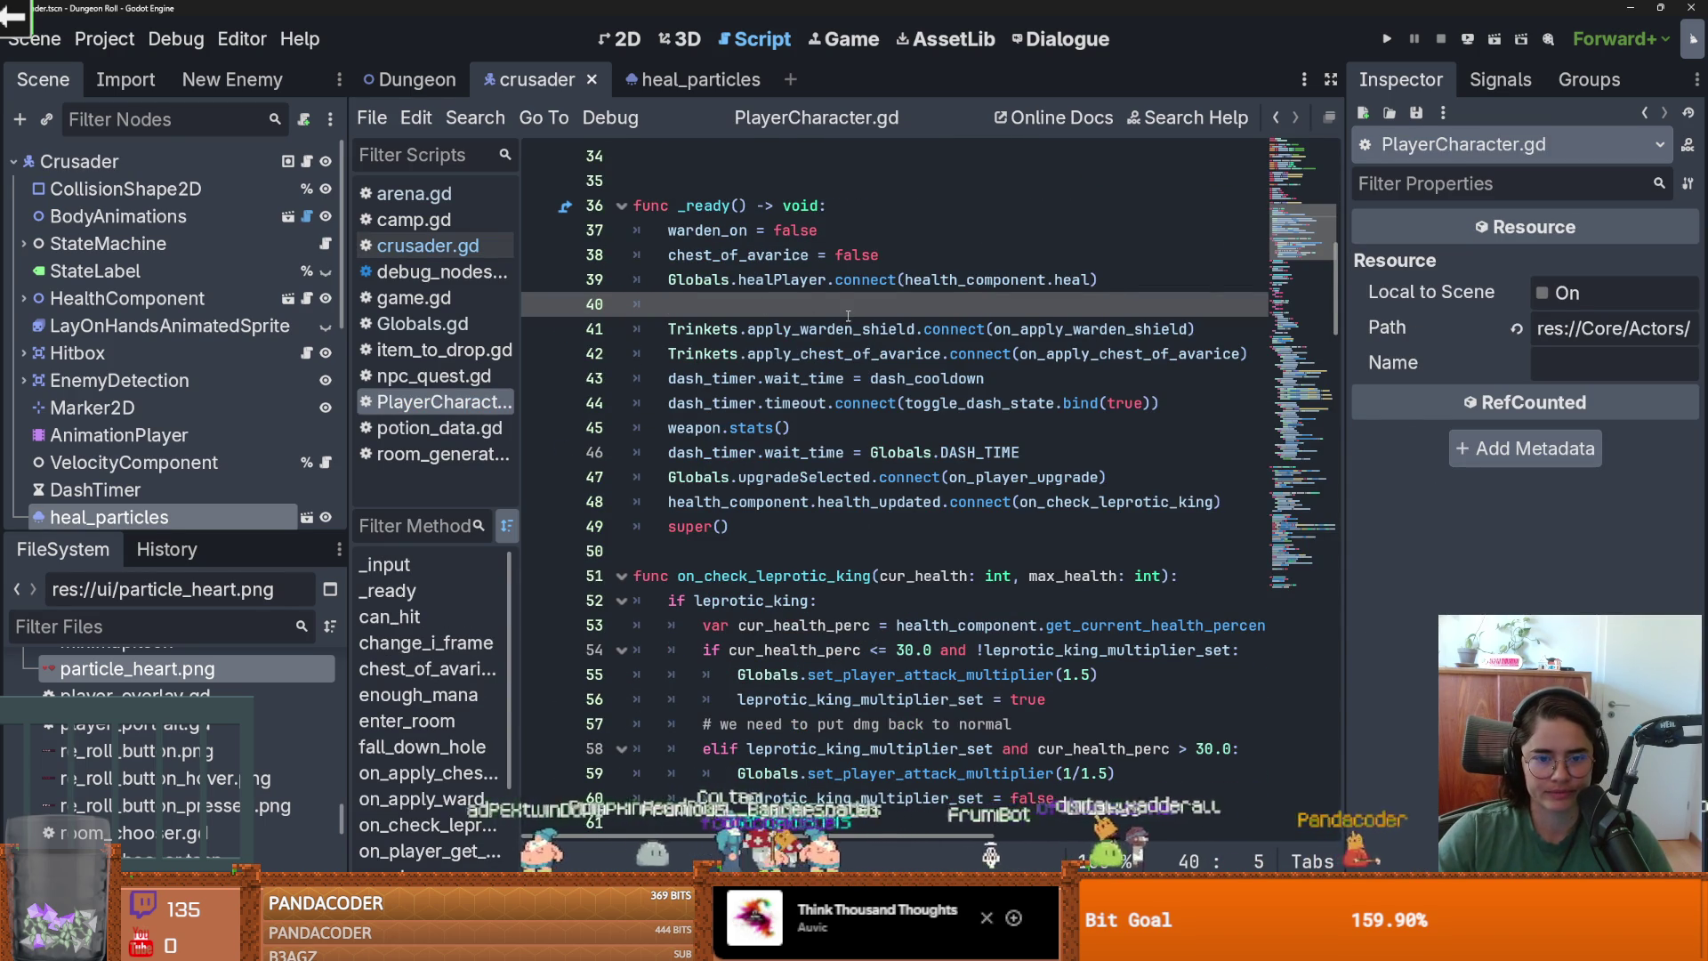
pyautogui.write('he')
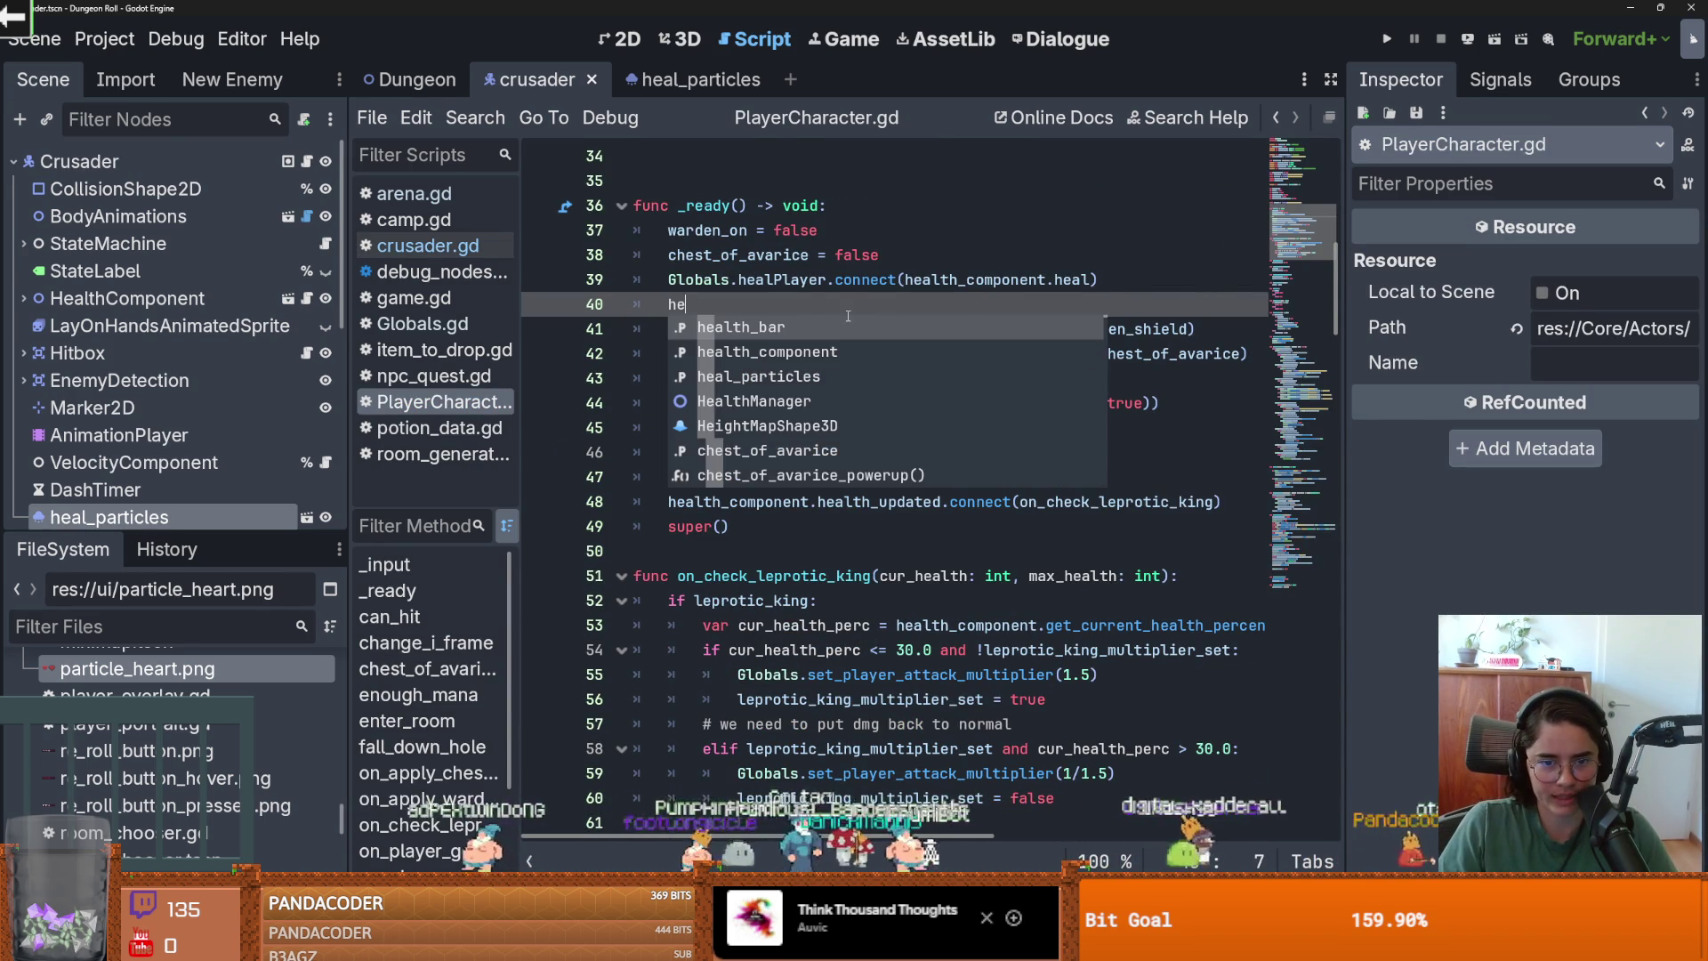
pyautogui.press('Down')
pyautogui.press('Return')
pyautogui.write('.he')
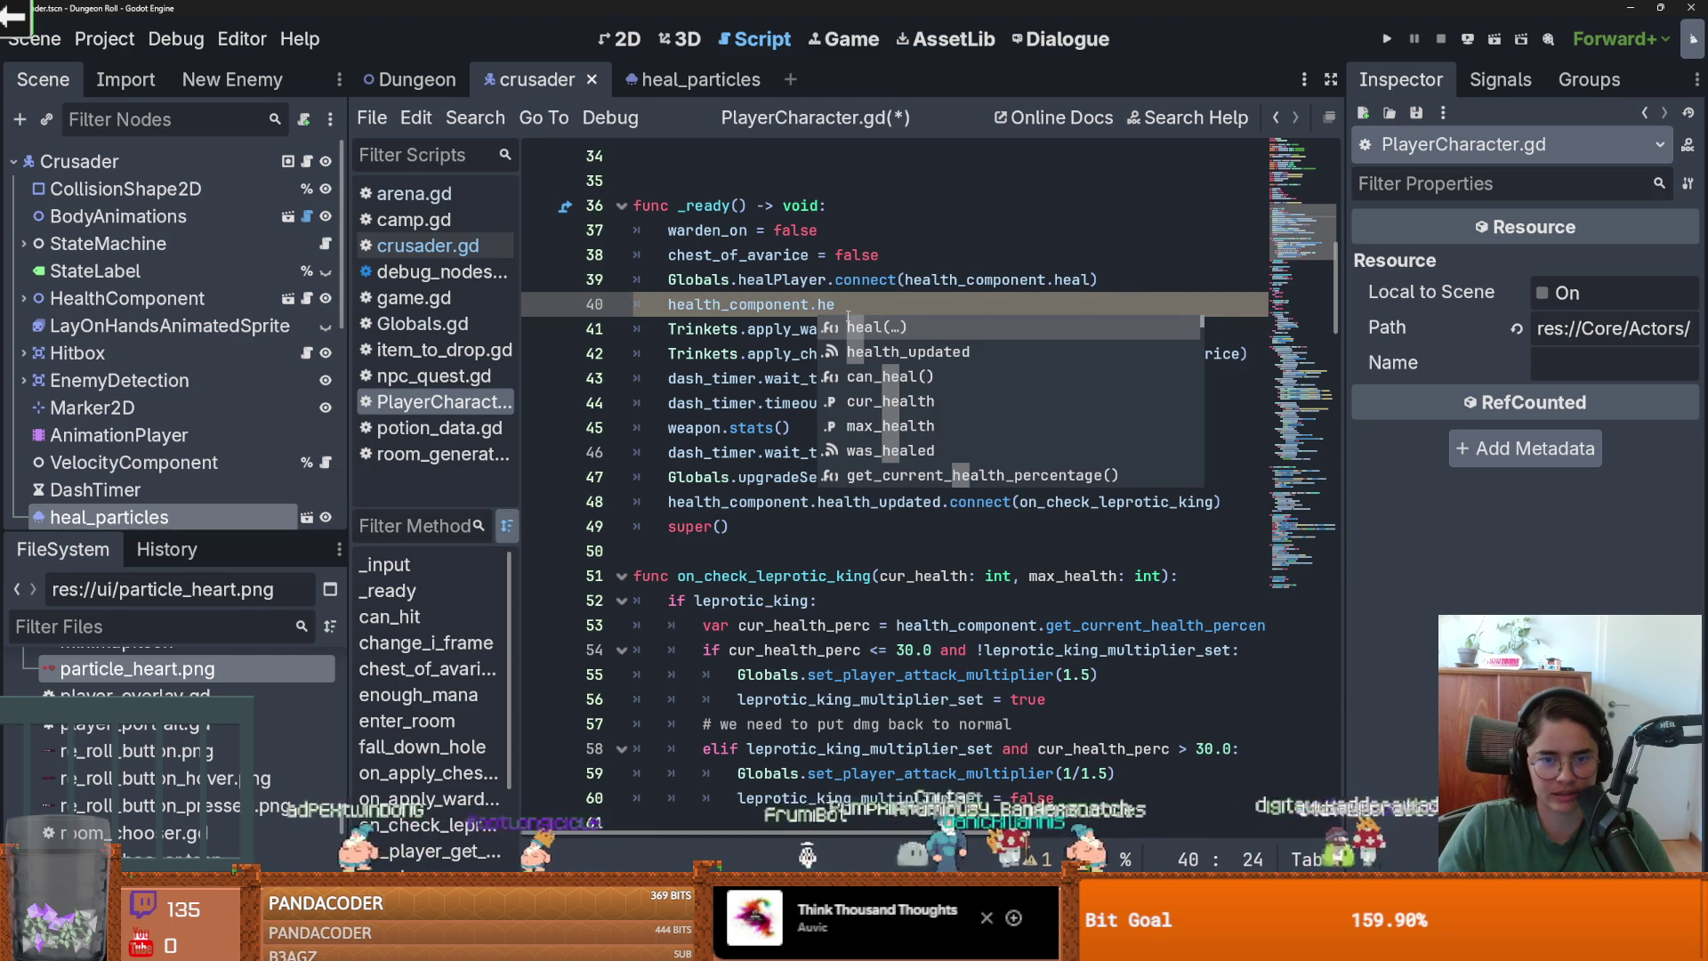
pyautogui.press('BackSpace')
pyautogui.press('BackSpace')
pyautogui.press('BackSpace')
pyautogui.hotkey('shift', 'Home')
pyautogui.press('BackSpace')
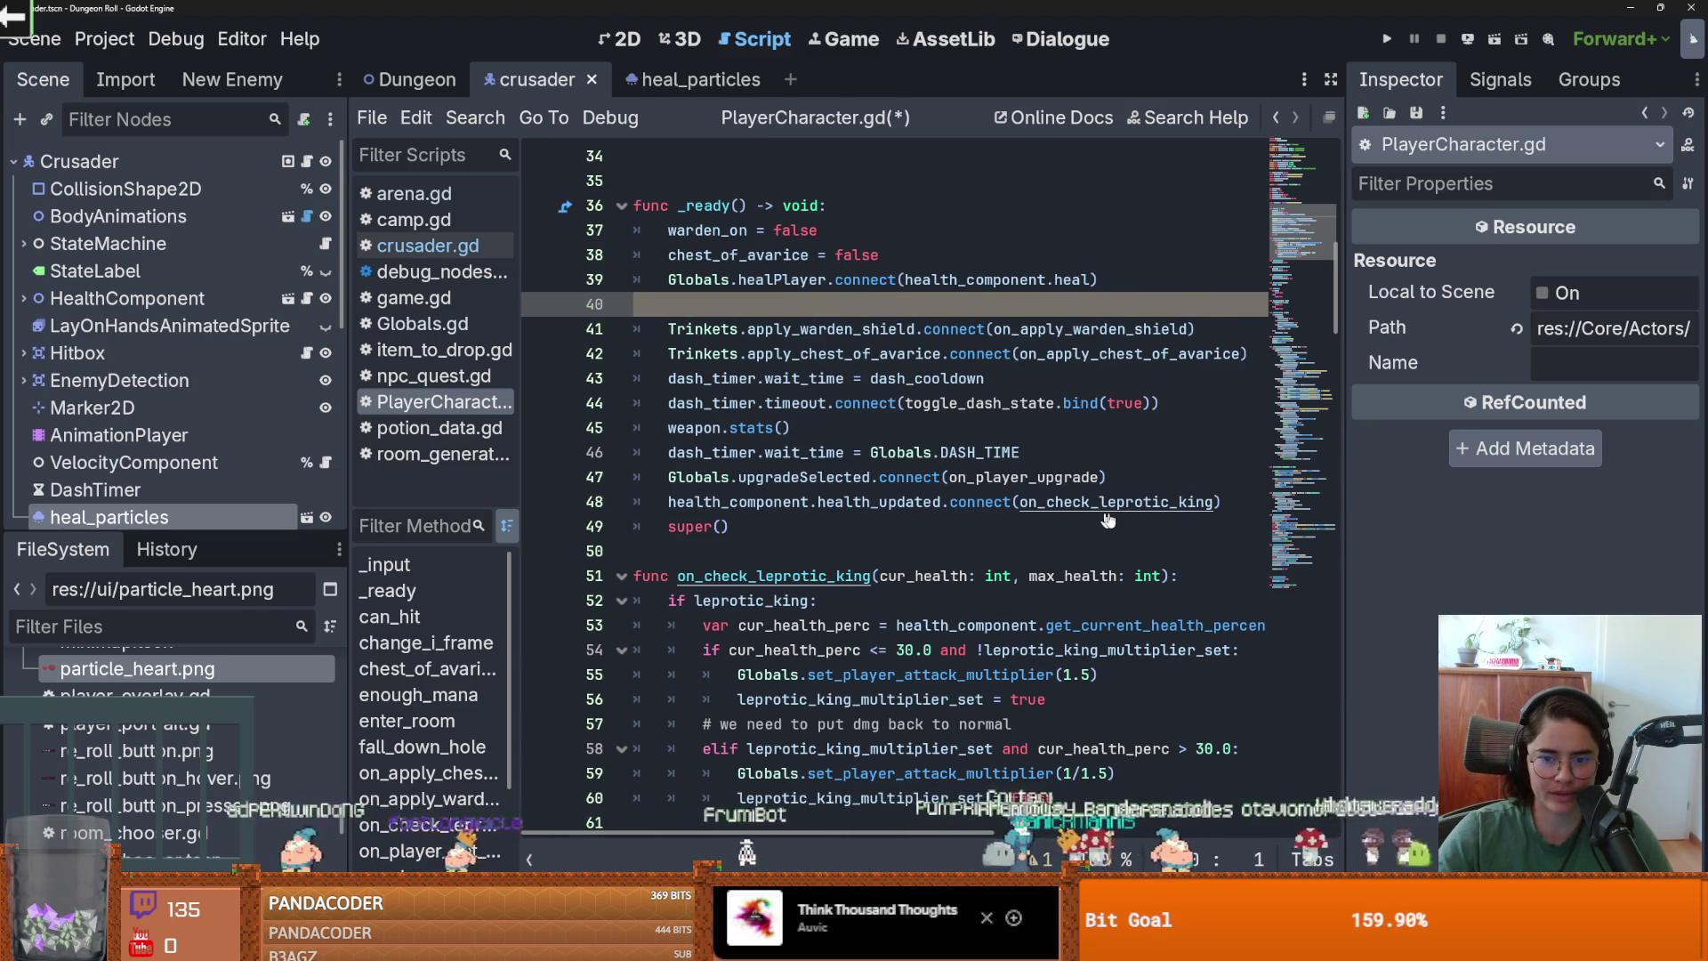
# Jump to the on_check_leprotic_king definition and select its name.
pyautogui.keyDown('ctrl'); pyautogui.click(1057, 519); pyautogui.keyUp('ctrl')
pyautogui.doubleClick(770, 501)
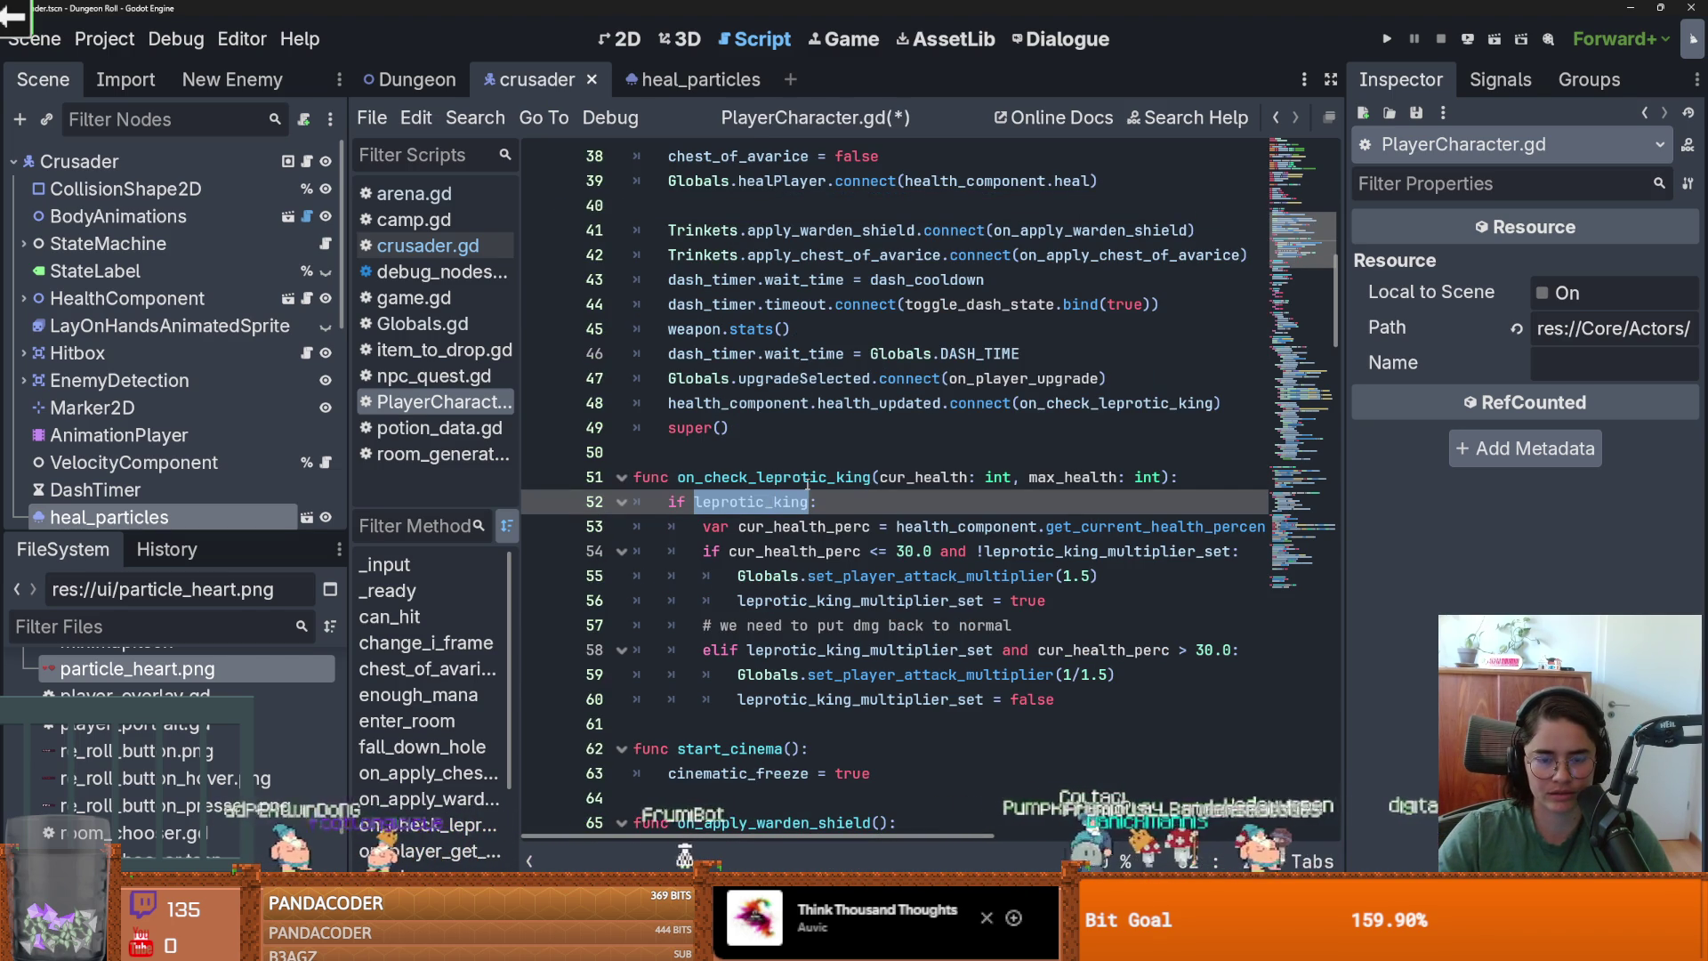
pyautogui.doubleClick(806, 479)
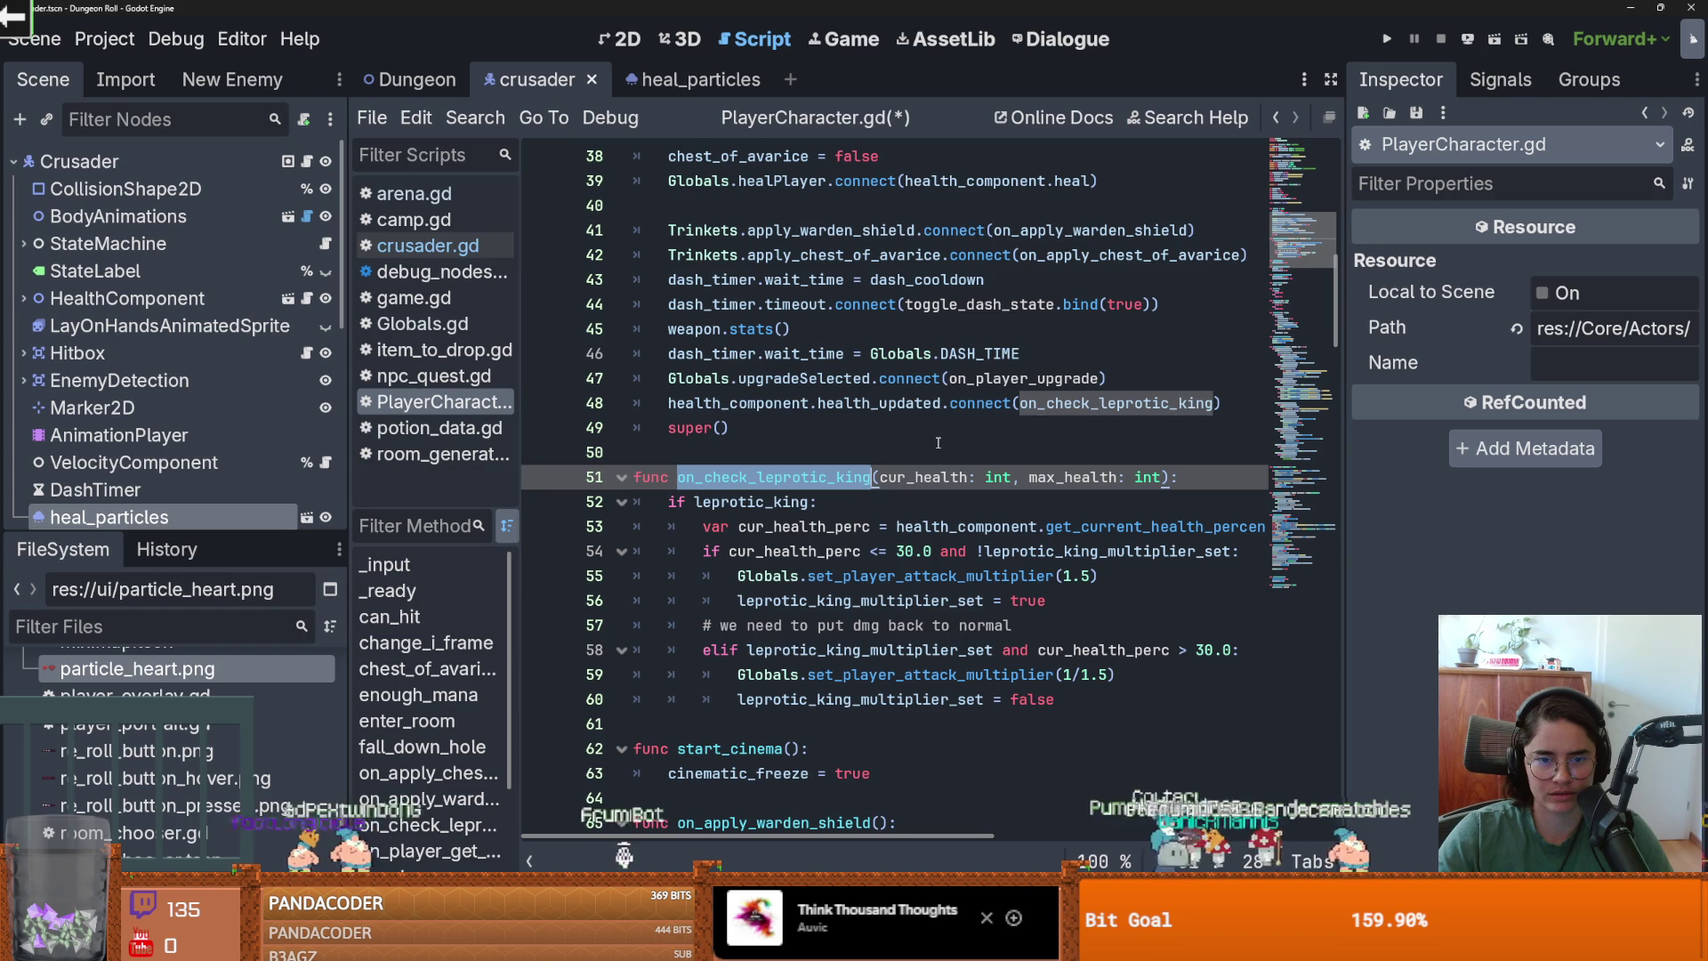
pyautogui.scroll(2, 953, 463)
pyautogui.scroll(-1, 954, 467)
pyautogui.moveTo(957, 472)
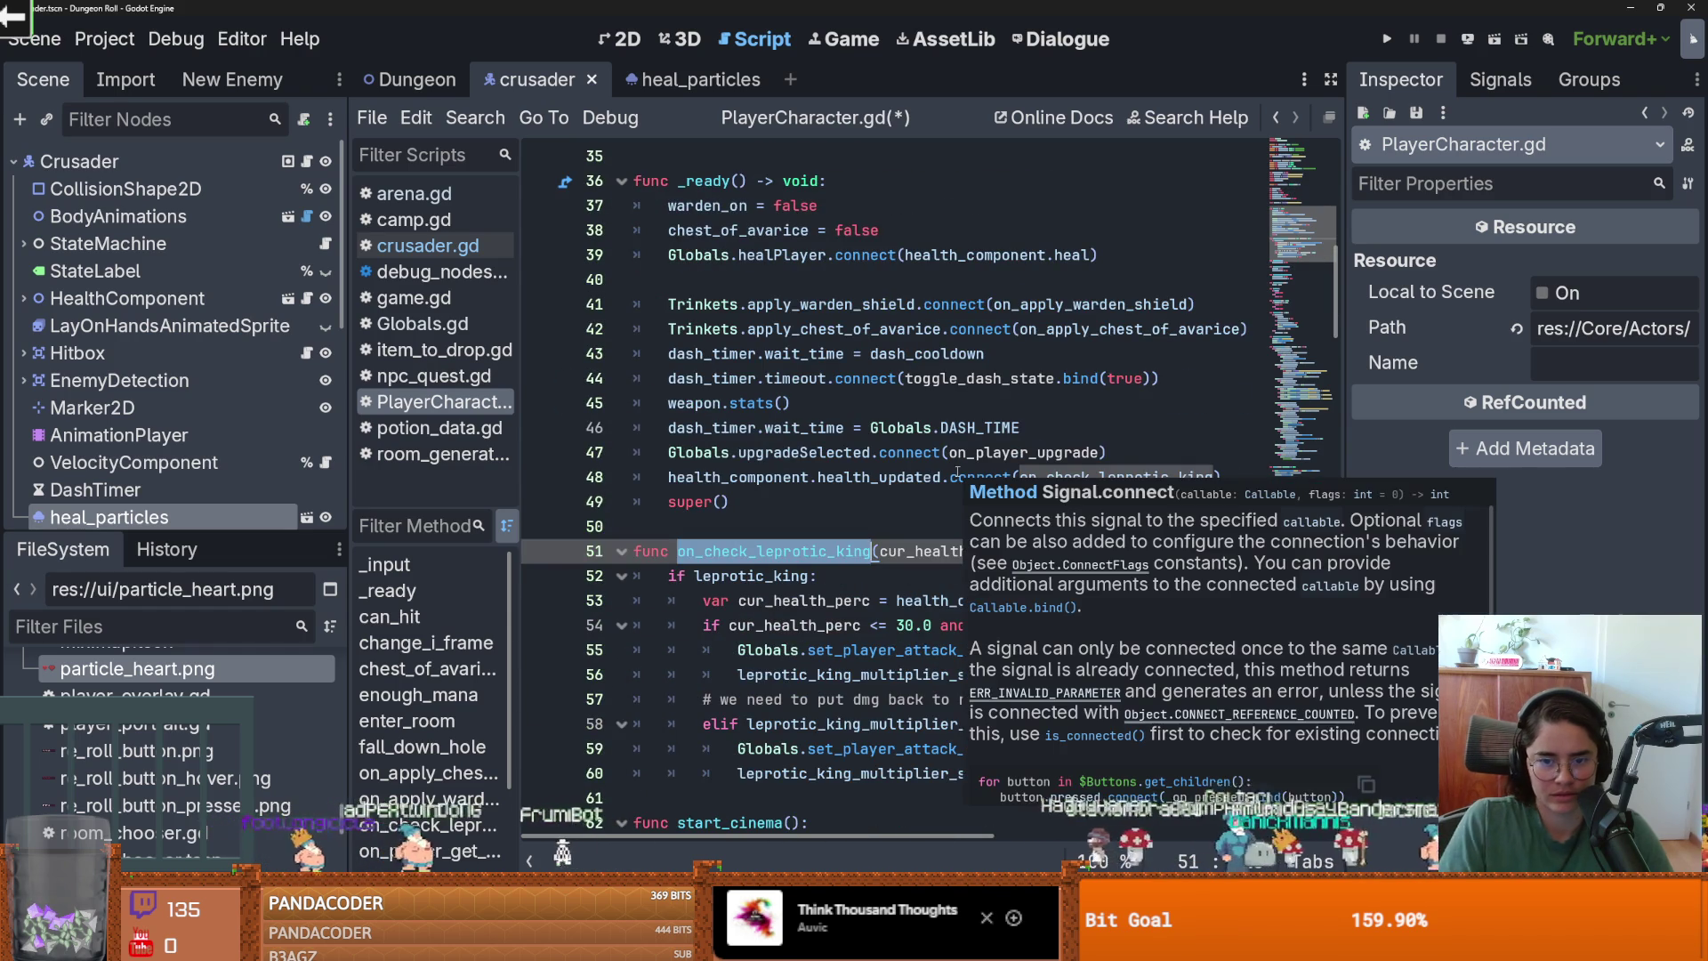
pyautogui.click(832, 544)
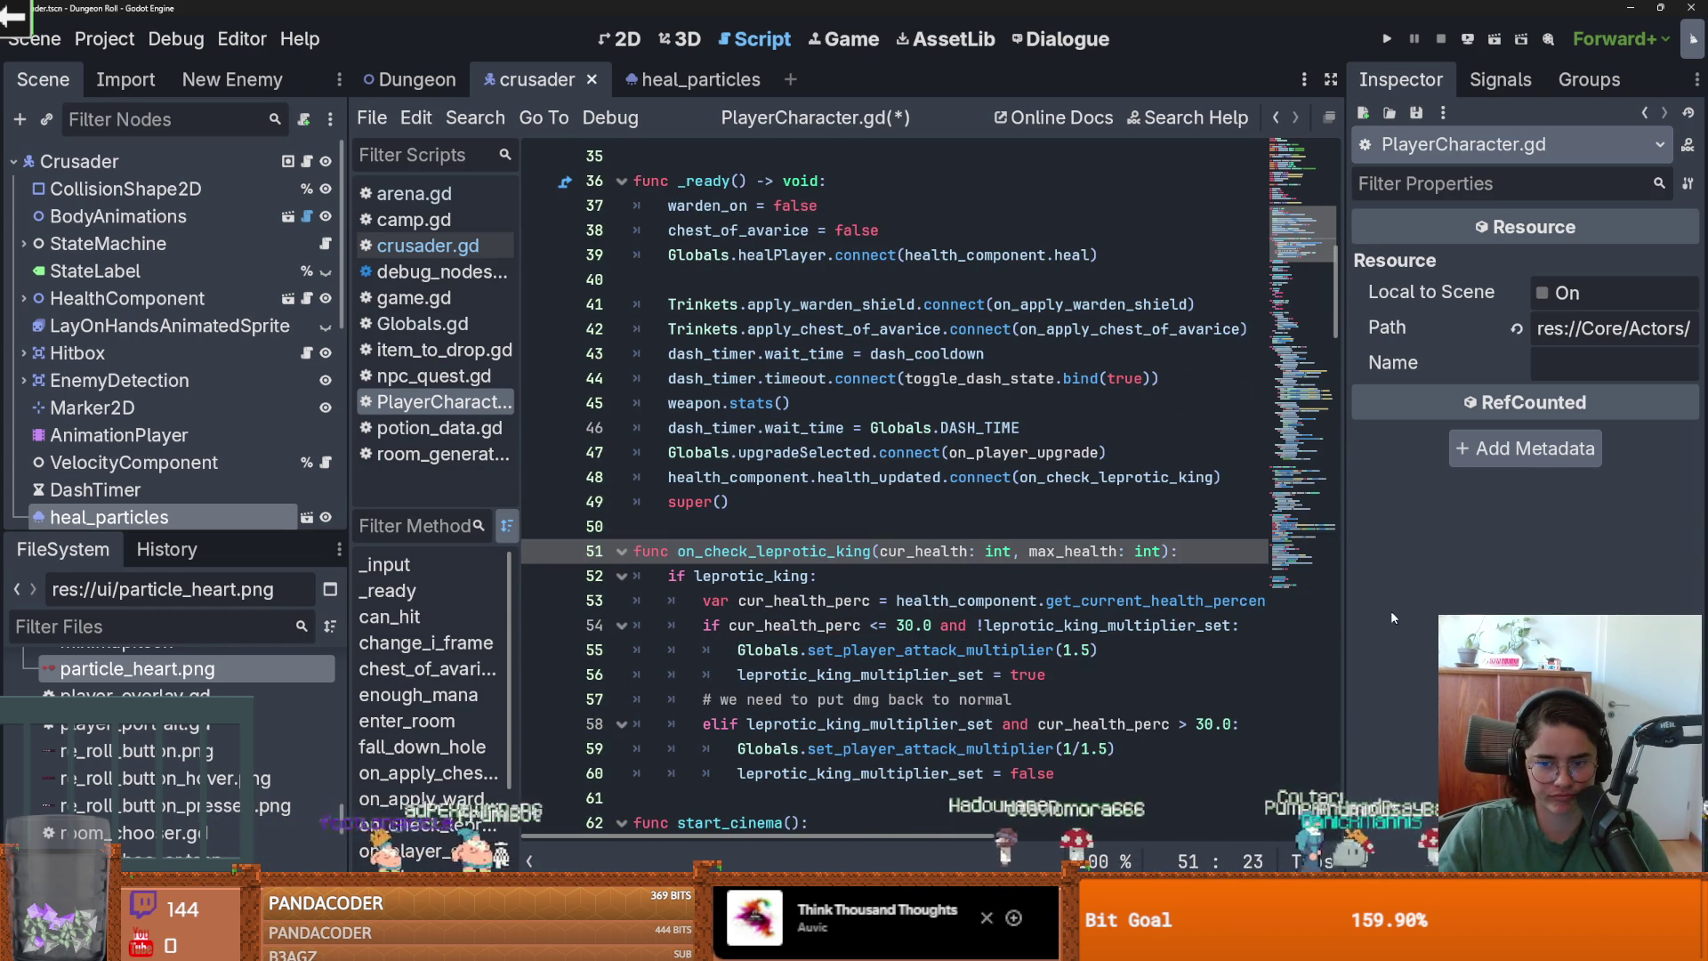
# Widen the code area by dragging the script/Inspector divider to the right.
pyautogui.moveTo(1347, 617); pyautogui.dragTo(1519, 617)
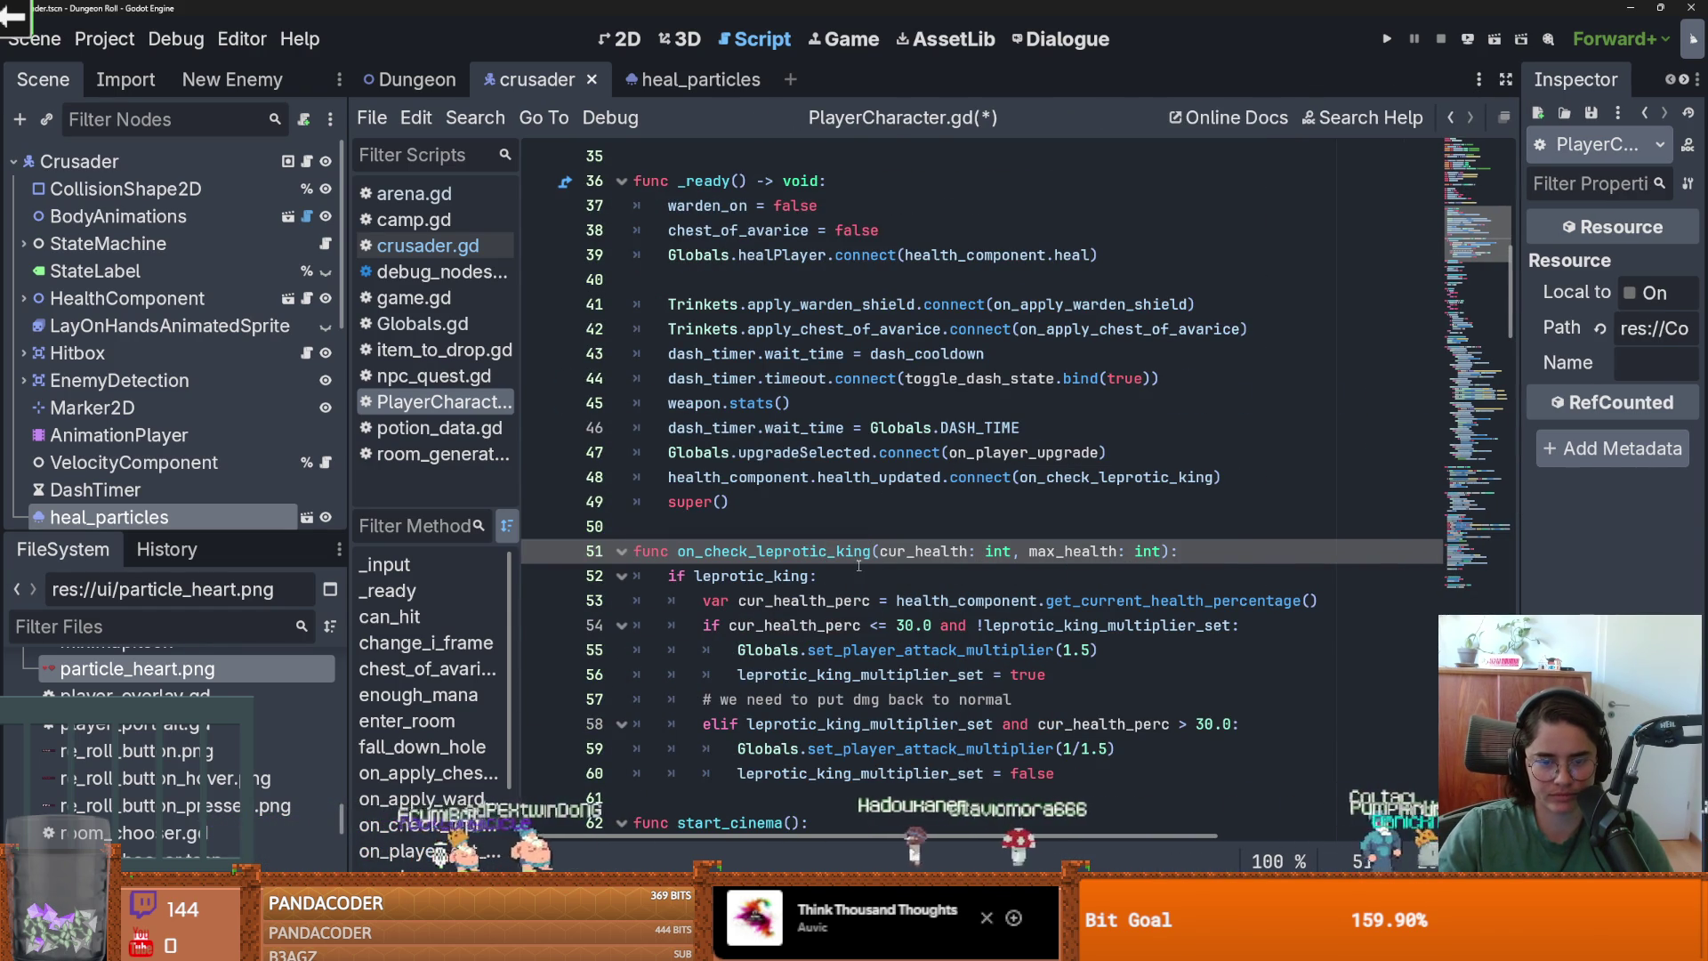
pyautogui.scroll(-1, 952, 504)
pyautogui.click(1111, 400)
pyautogui.click(782, 455)
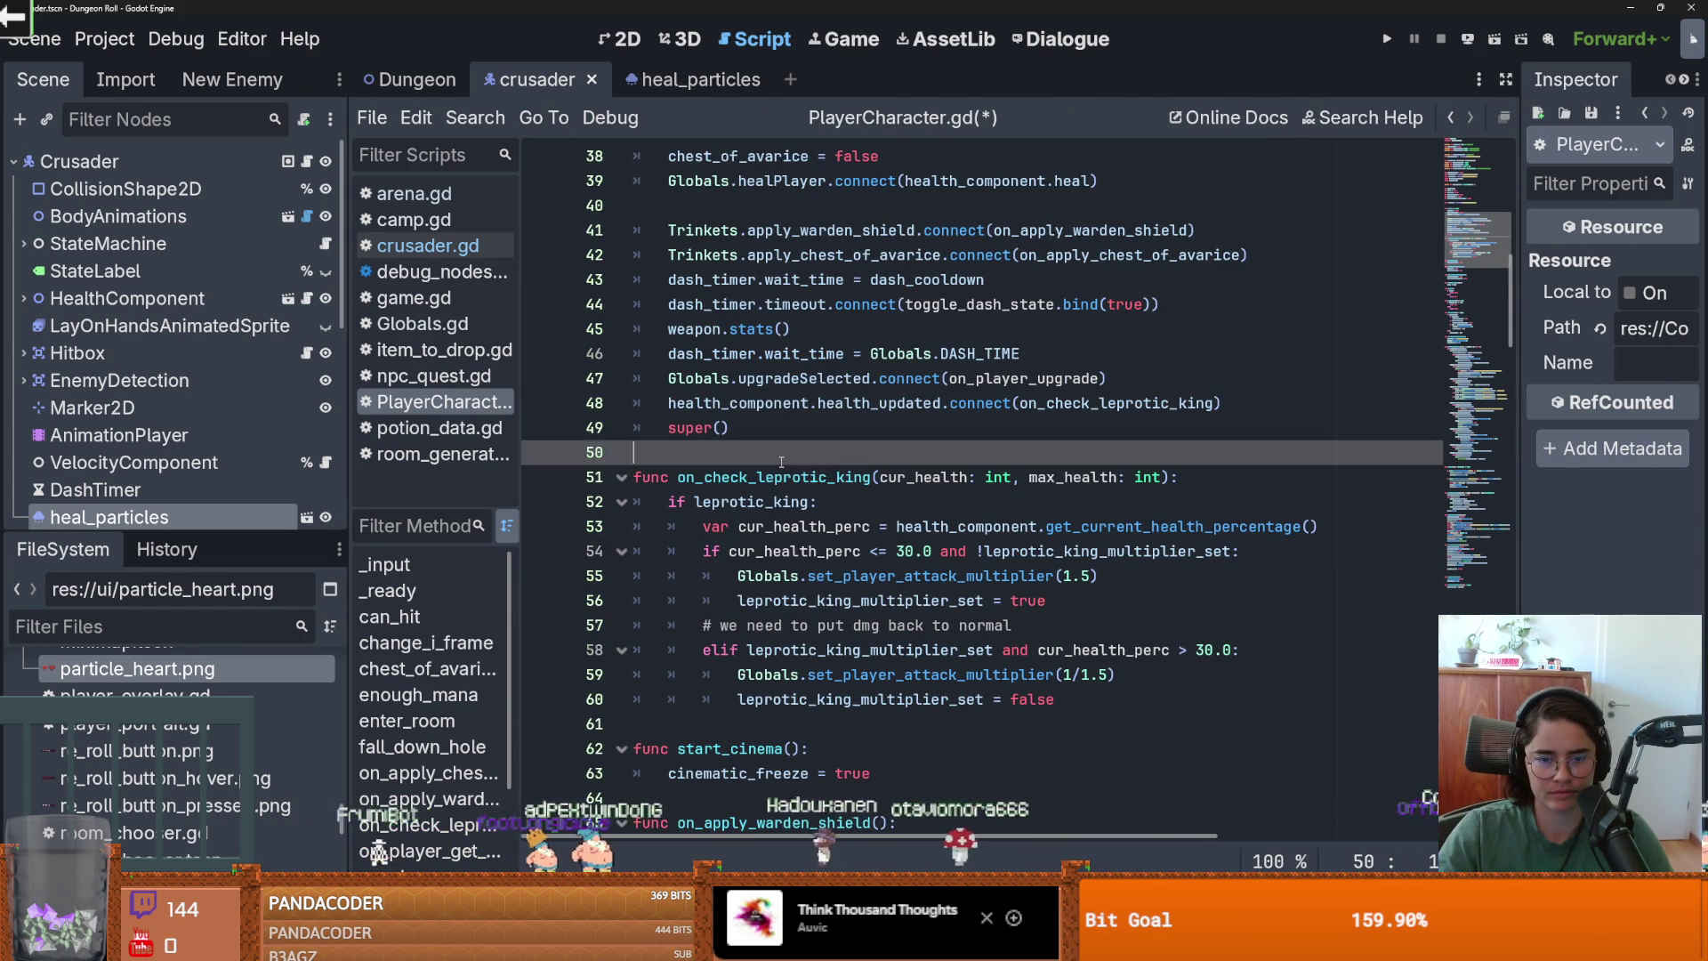
# Rename the function and its connect call to on_check_health_status, then save.
pyautogui.doubleClick(867, 477)
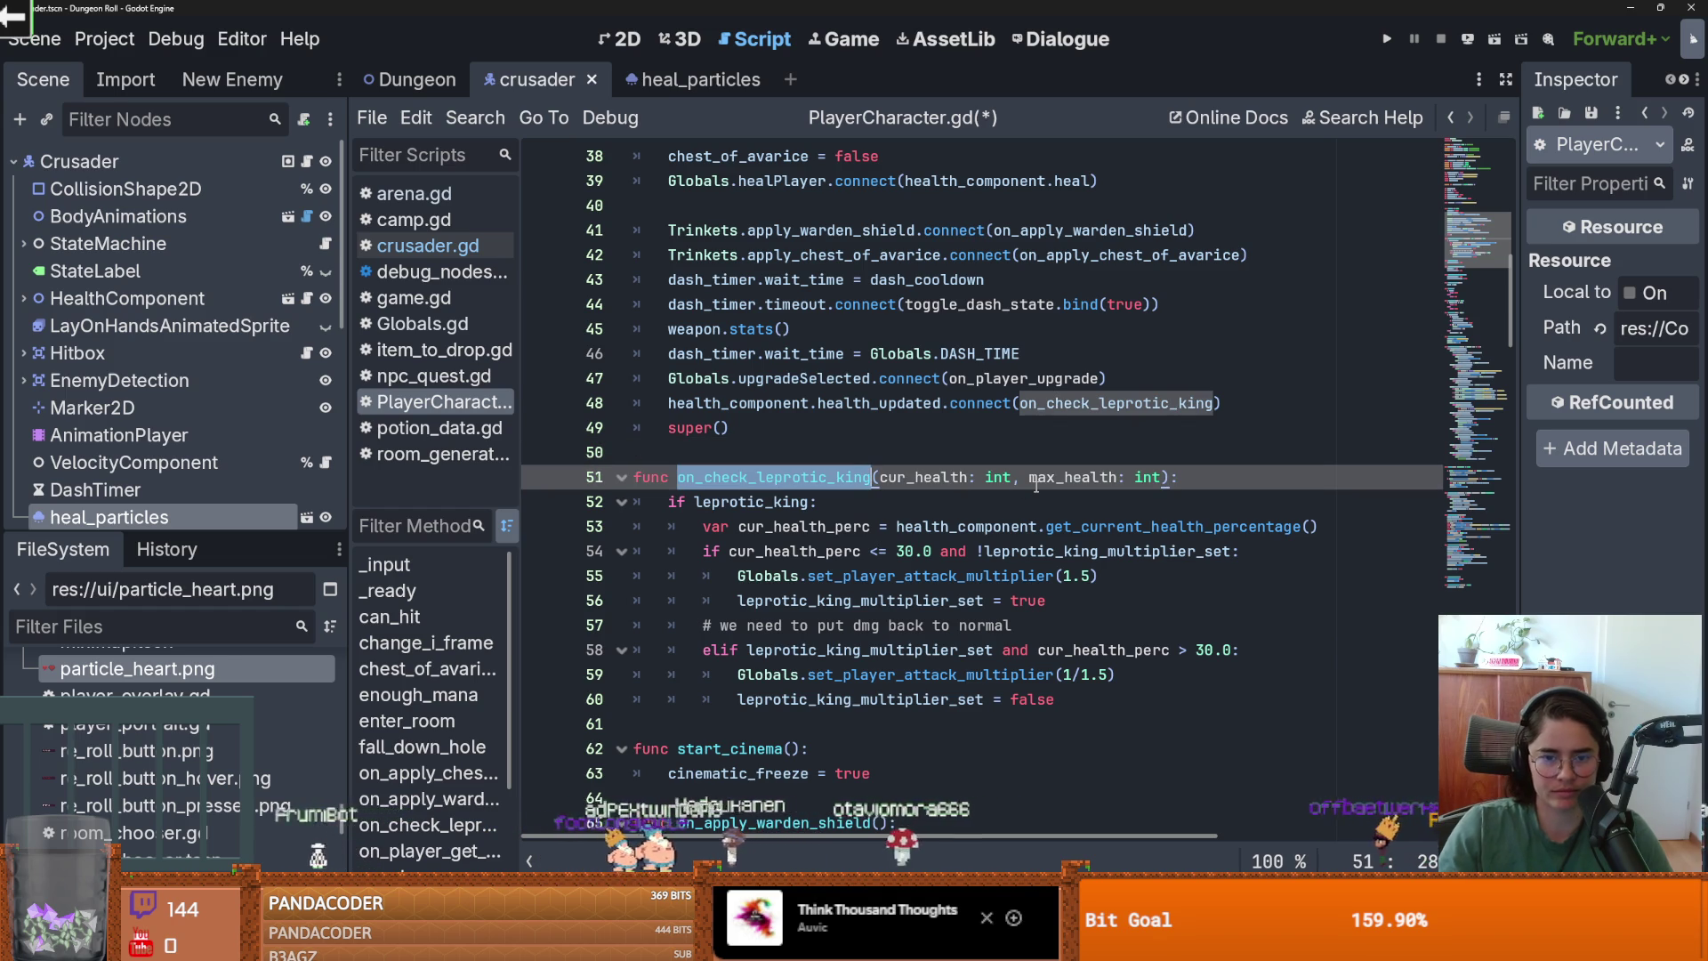
pyautogui.write('on_check_he')
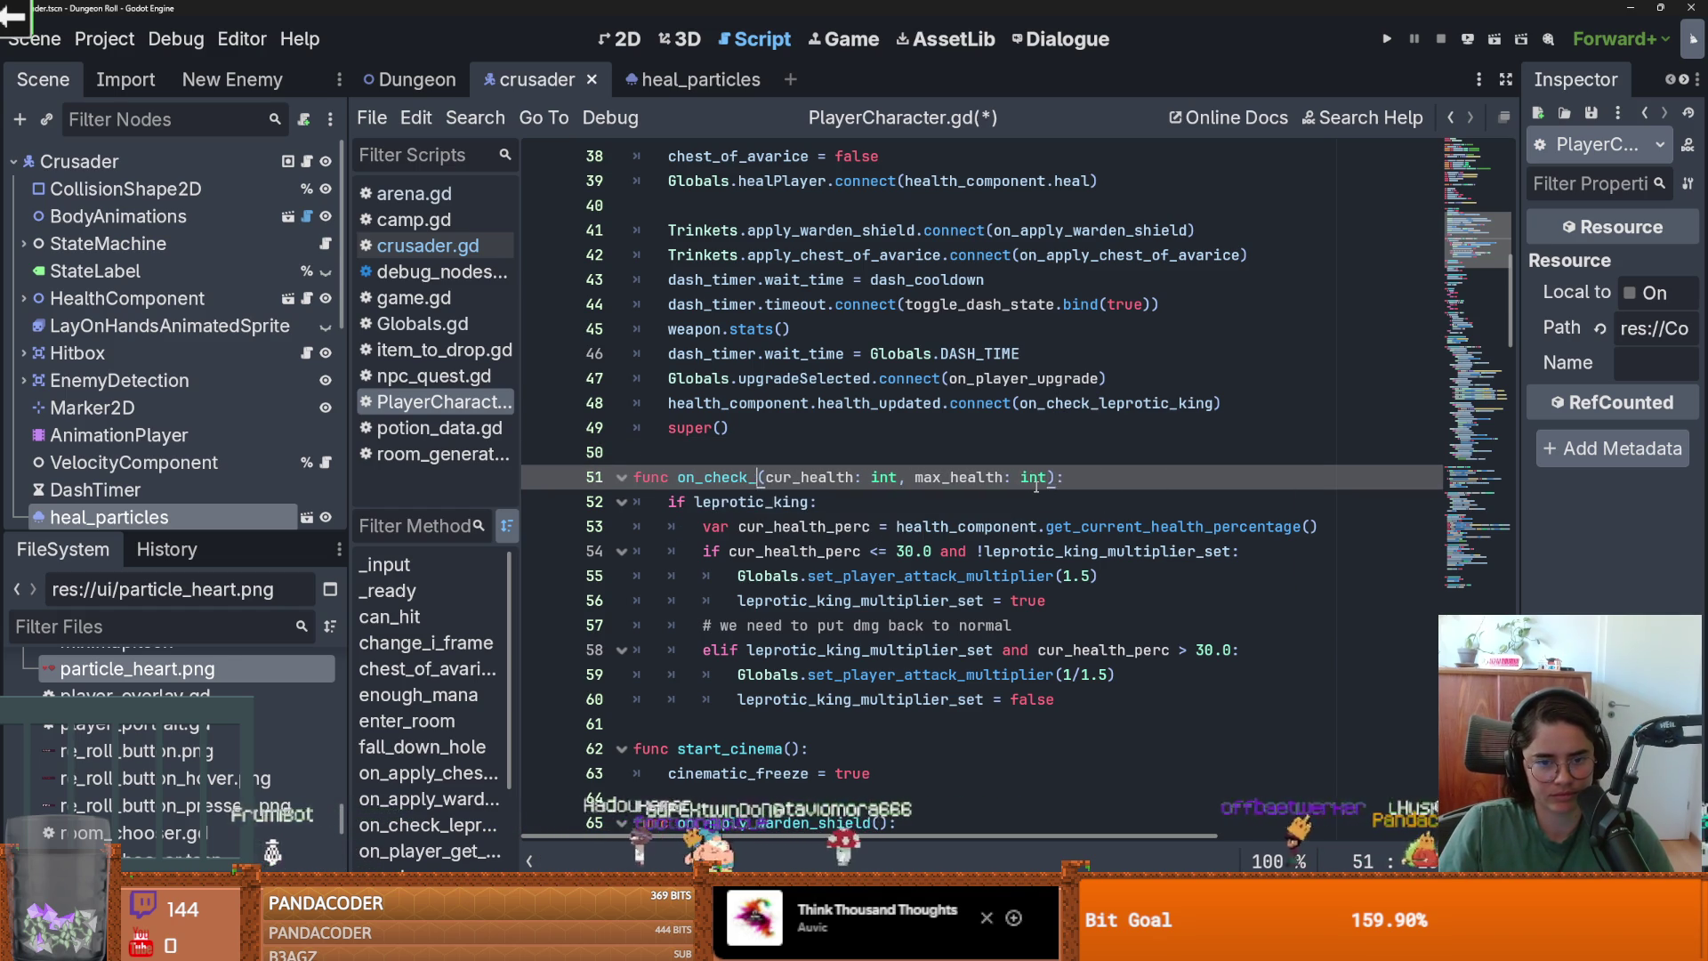
pyautogui.write('alth_status')
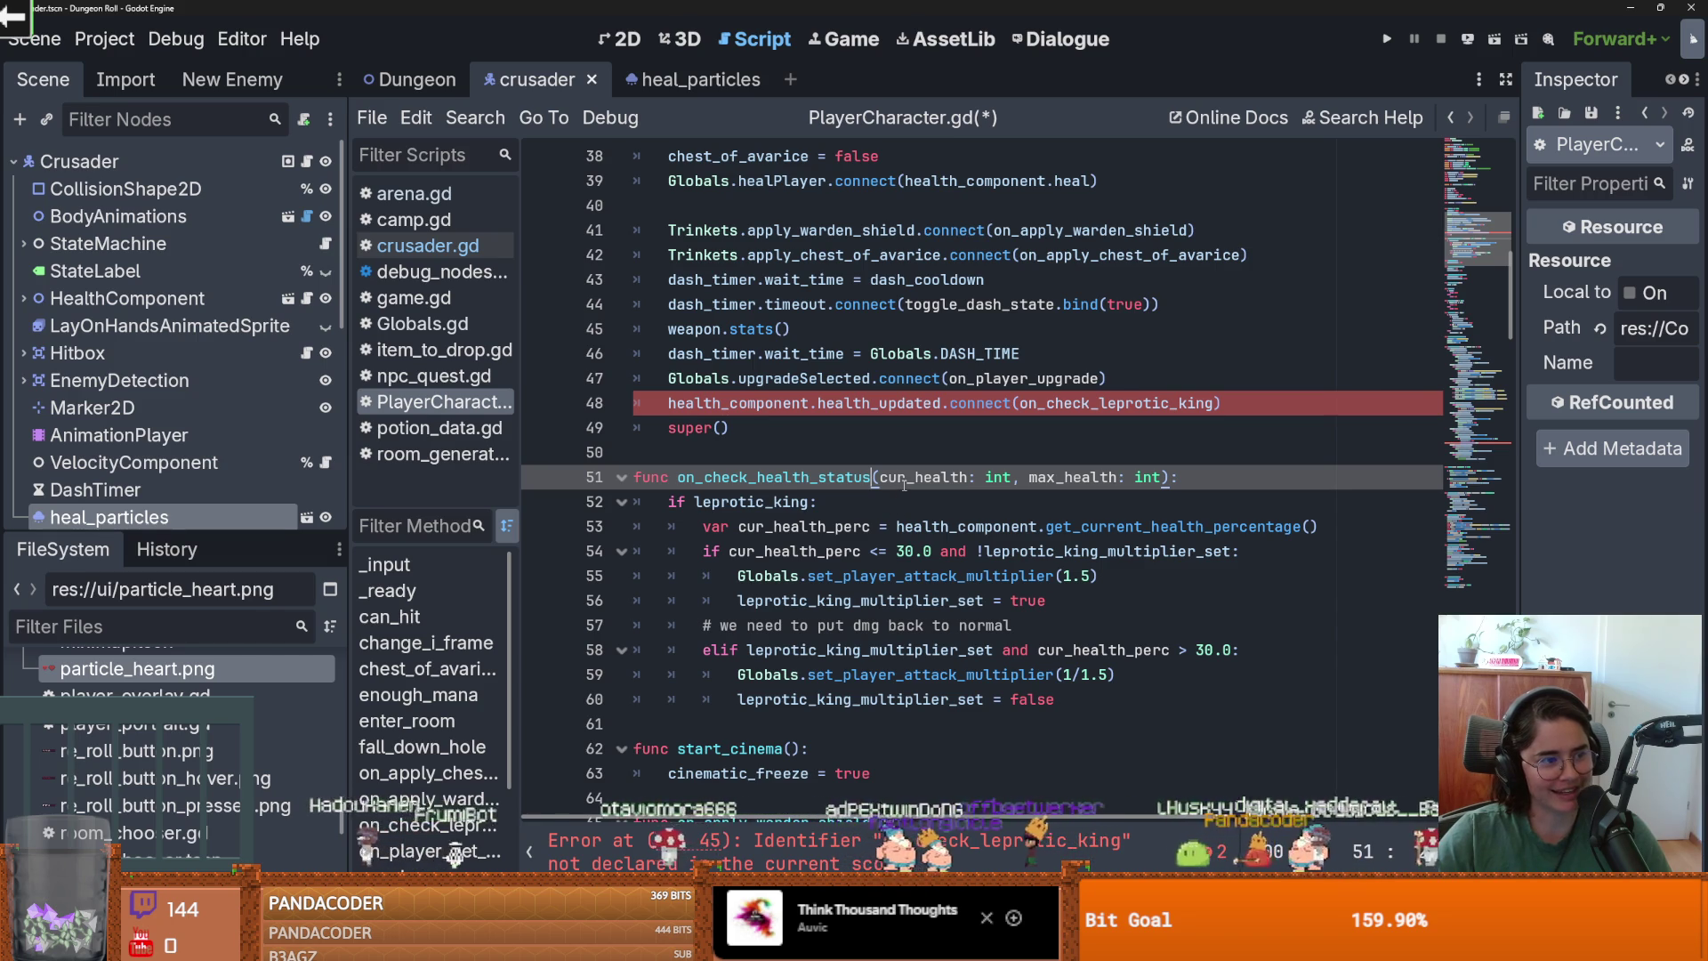
pyautogui.doubleClick(811, 477)
pyautogui.hotkey('ctrl', 'c')
pyautogui.doubleClick(1120, 403)
pyautogui.hotkey('ctrl', 'v')
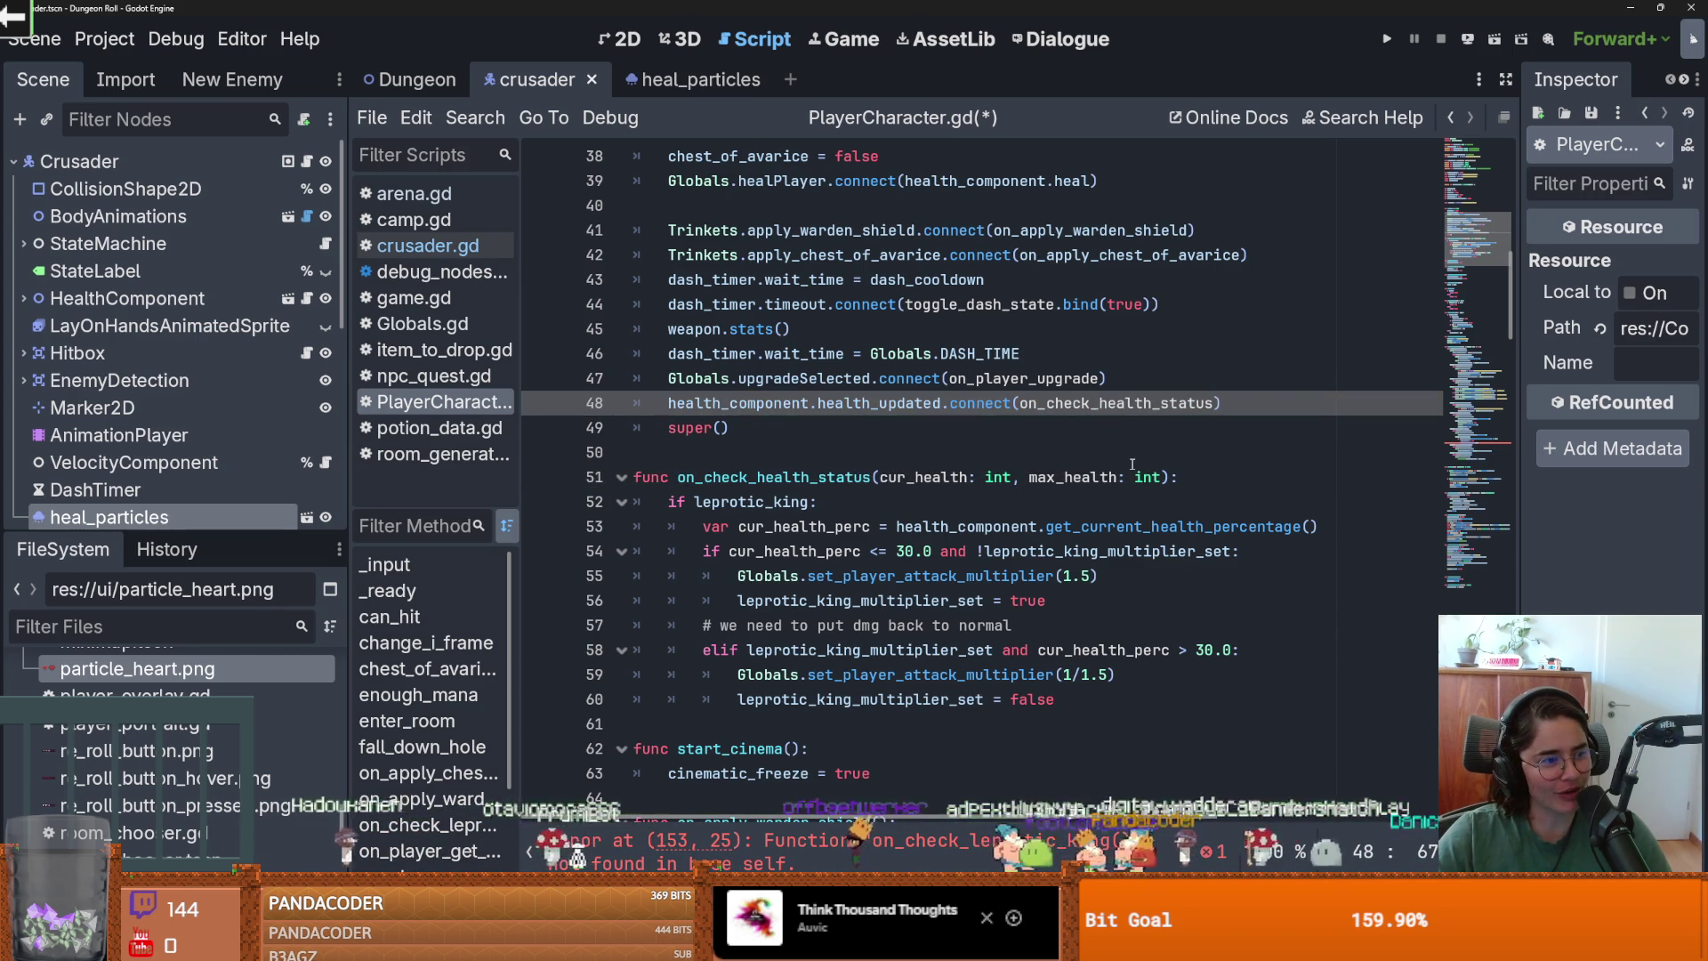
pyautogui.click(1210, 474)
pyautogui.press('Return')
pyautogui.hotkey('ctrl', 's')
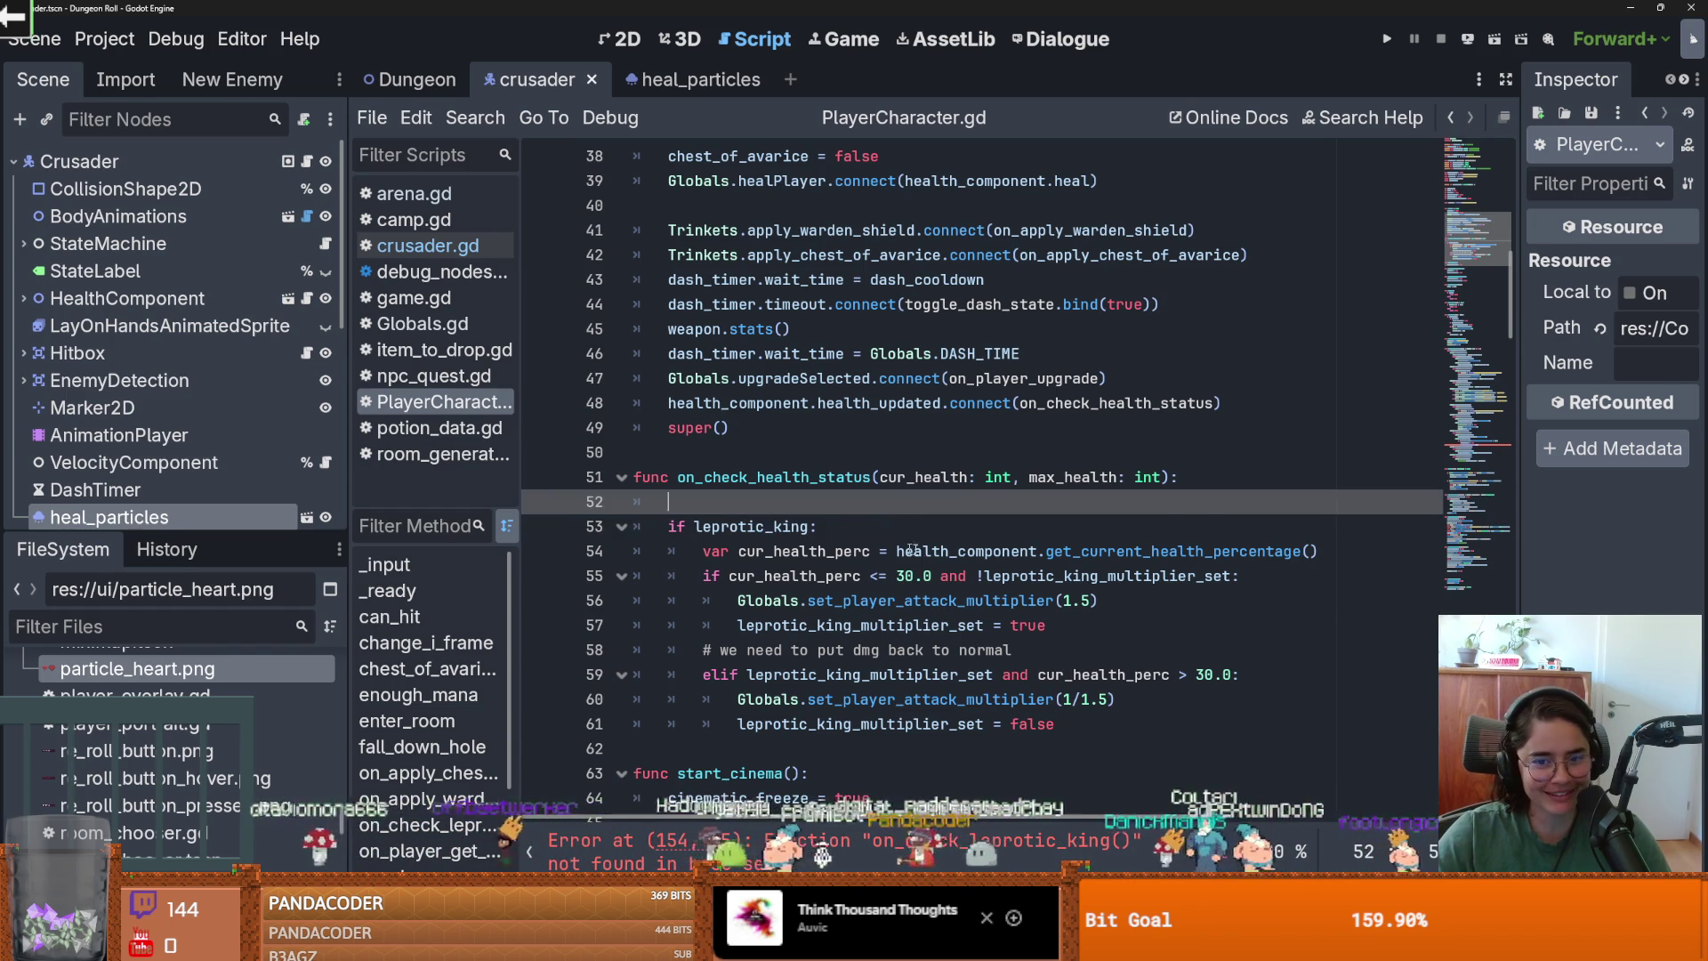
# Undo the typed 'if' and the rename, restoring on_check_leprotic_king.
pyautogui.scroll(-1, 893, 541)
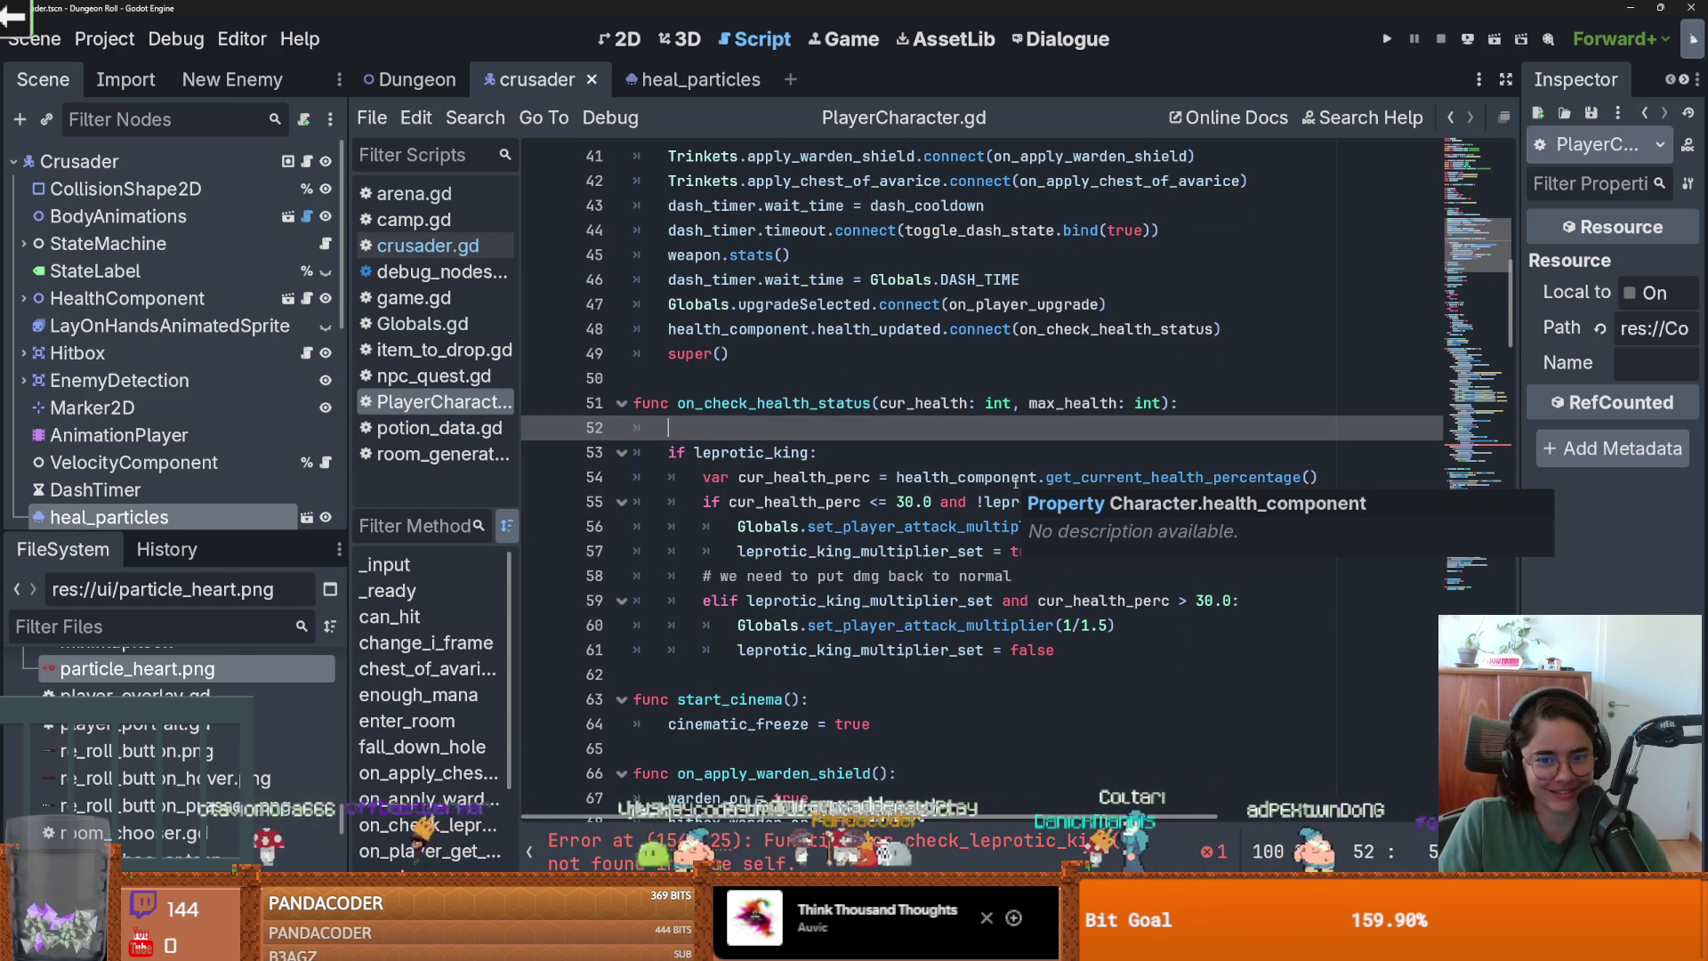
pyautogui.write('if')
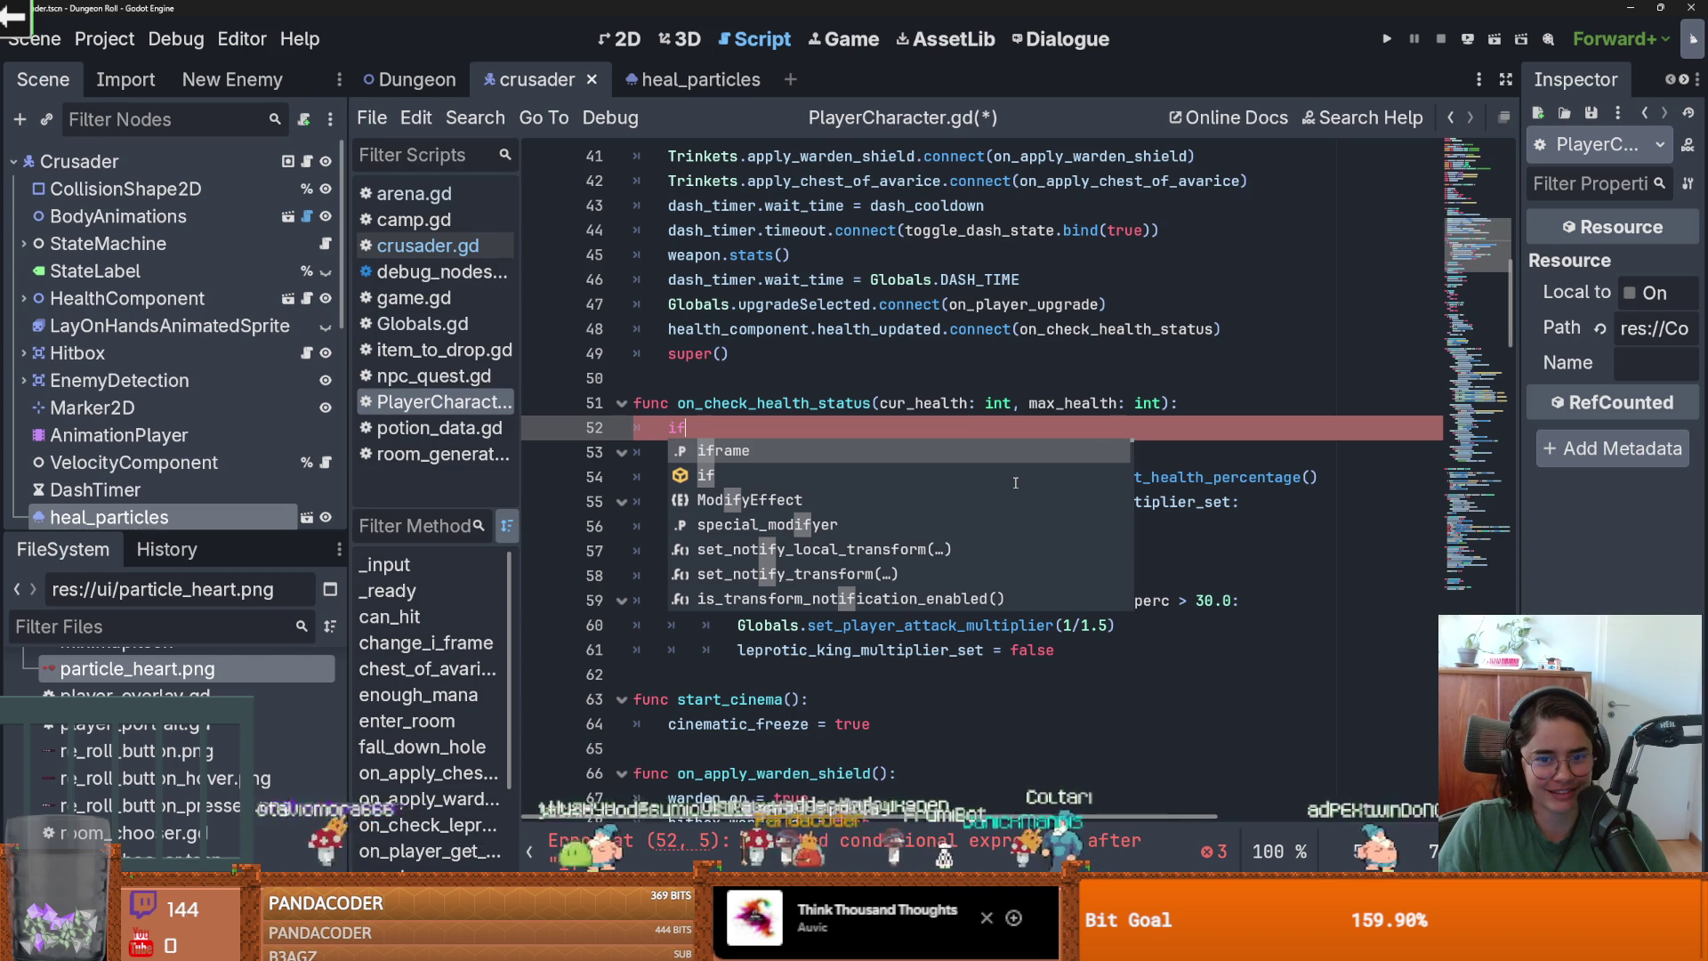
pyautogui.hotkey('ctrl', 'z')
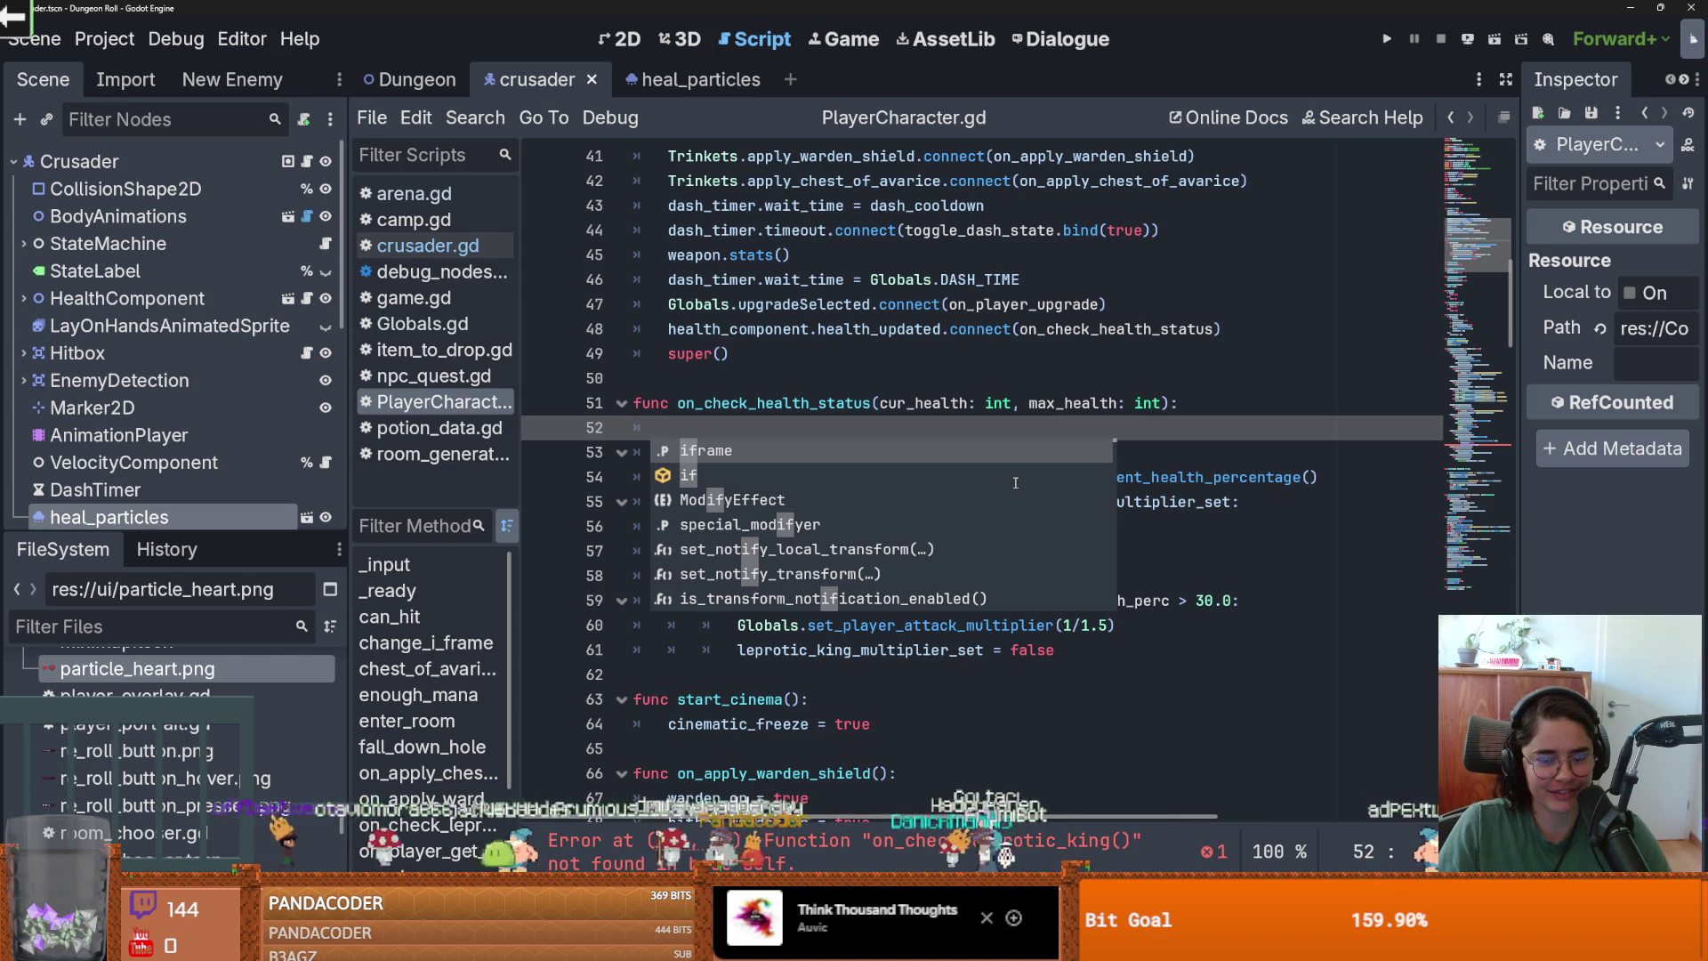
pyautogui.hotkey('ctrl', 'z')
pyautogui.hotkey('ctrl', 'z')
pyautogui.hotkey('ctrl', 'z')
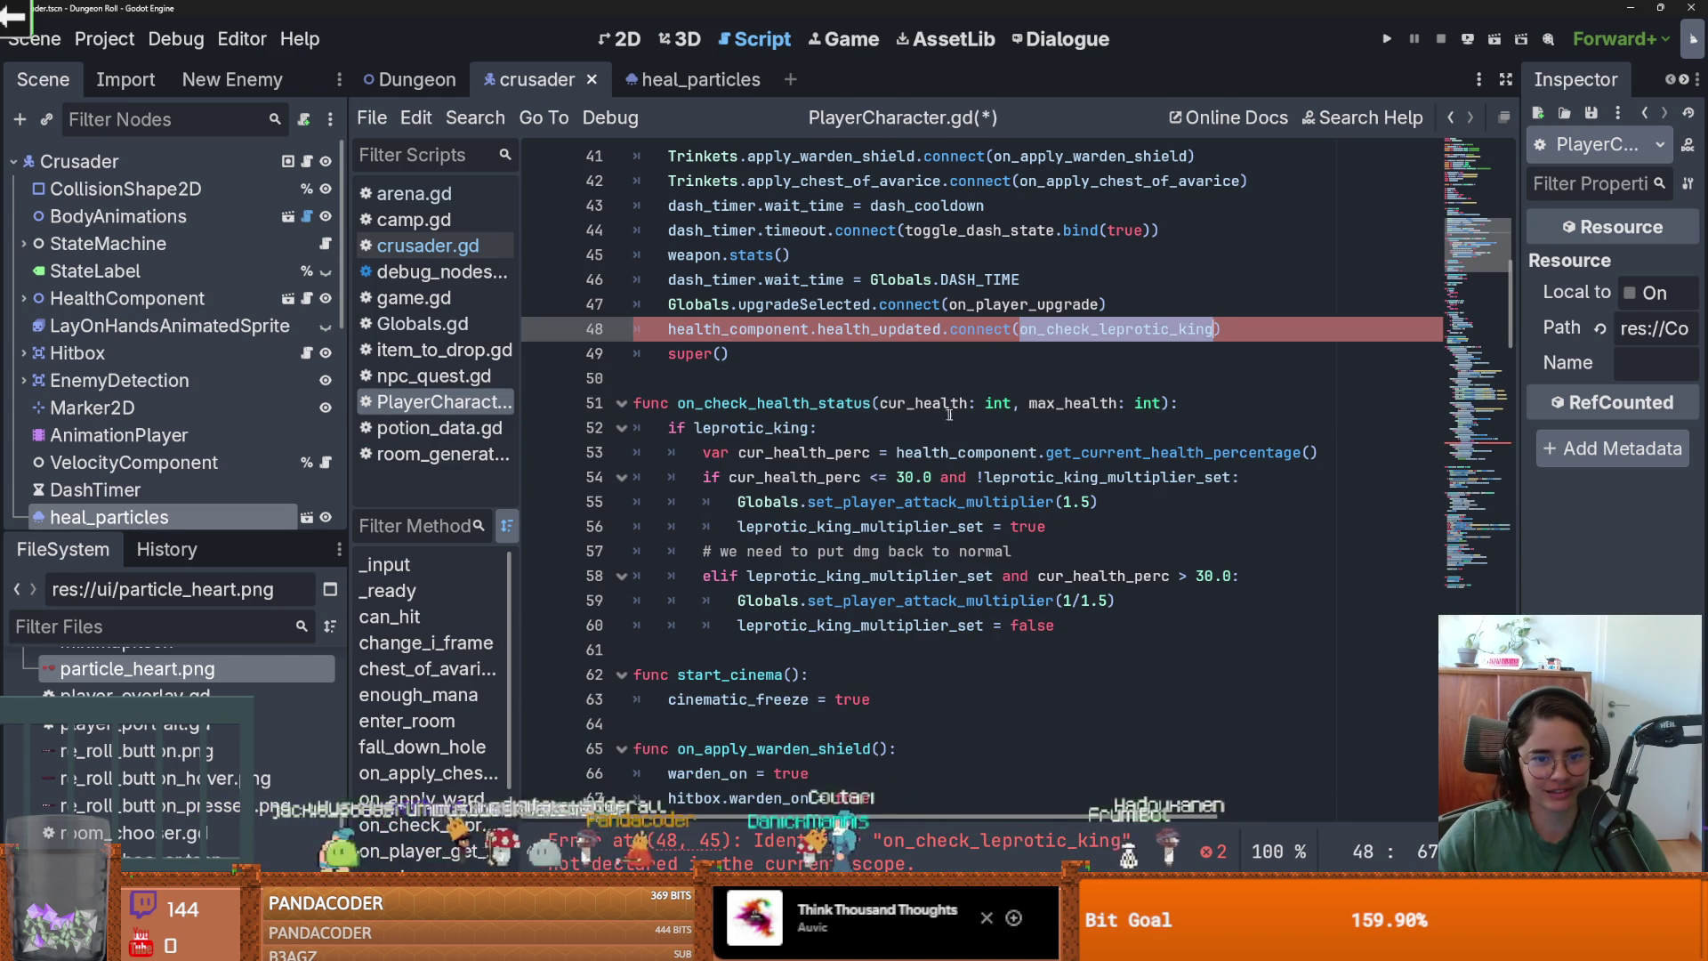
pyautogui.hotkey('ctrl', 'z')
pyautogui.hotkey('ctrl', 'z')
pyautogui.hotkey('ctrl', 'z')
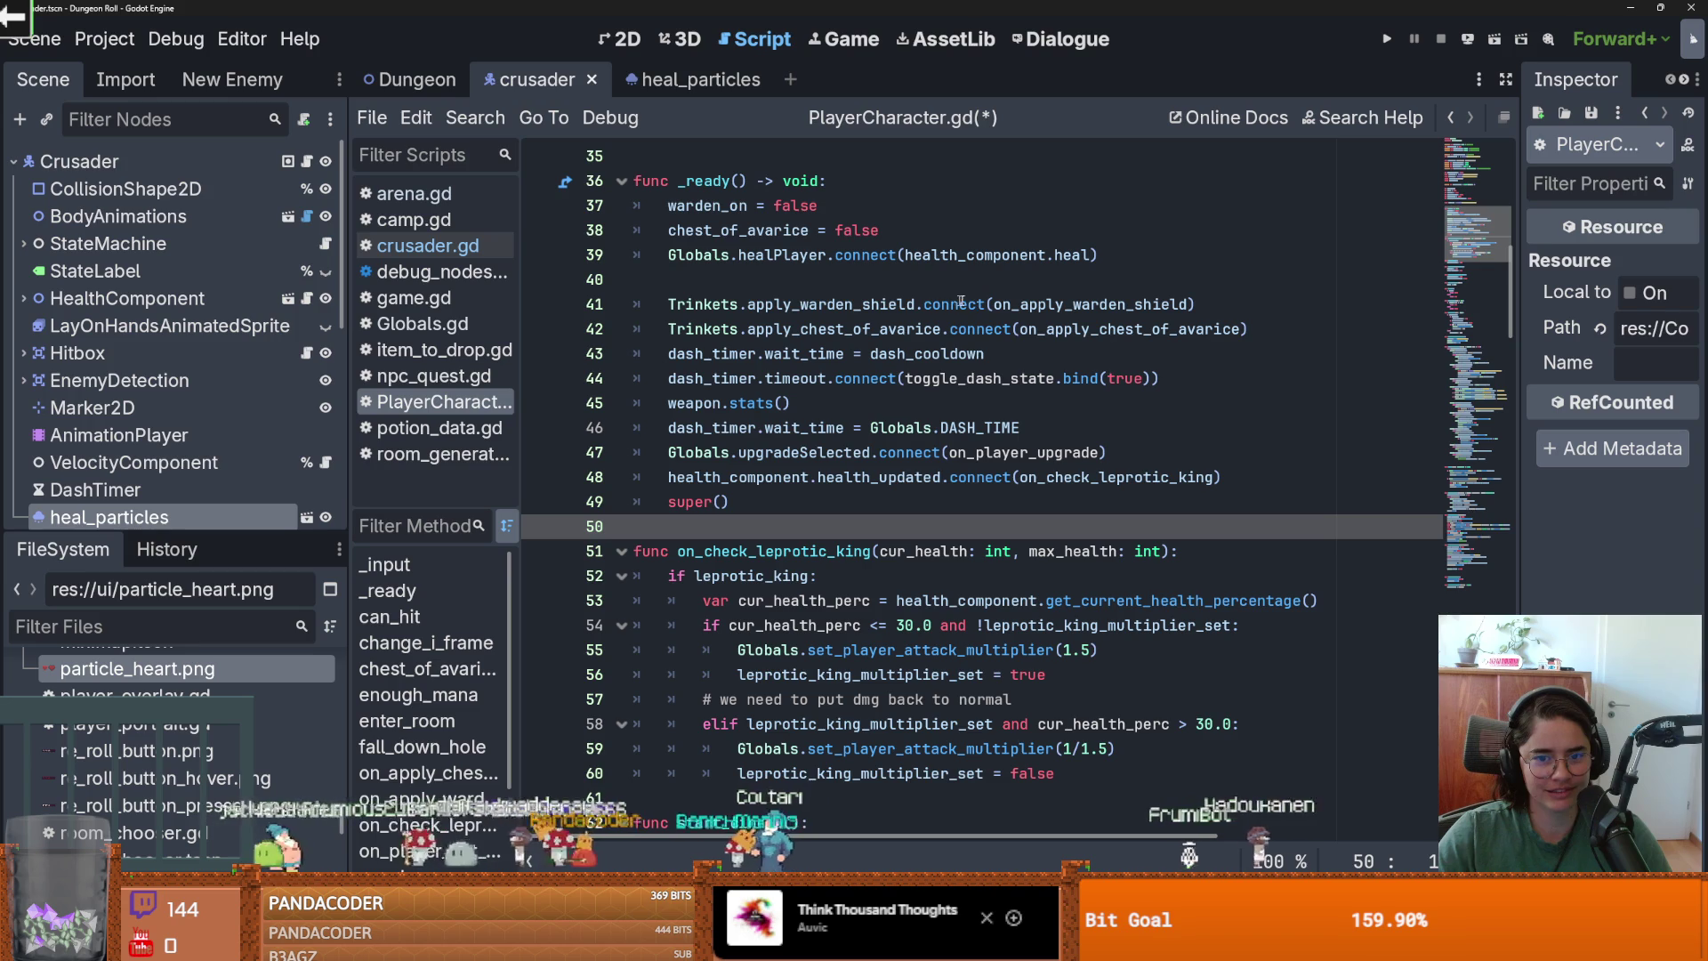
# Connect healPlayer to a new on_player_healed() function containing pass, and save.
pyautogui.click(852, 268)
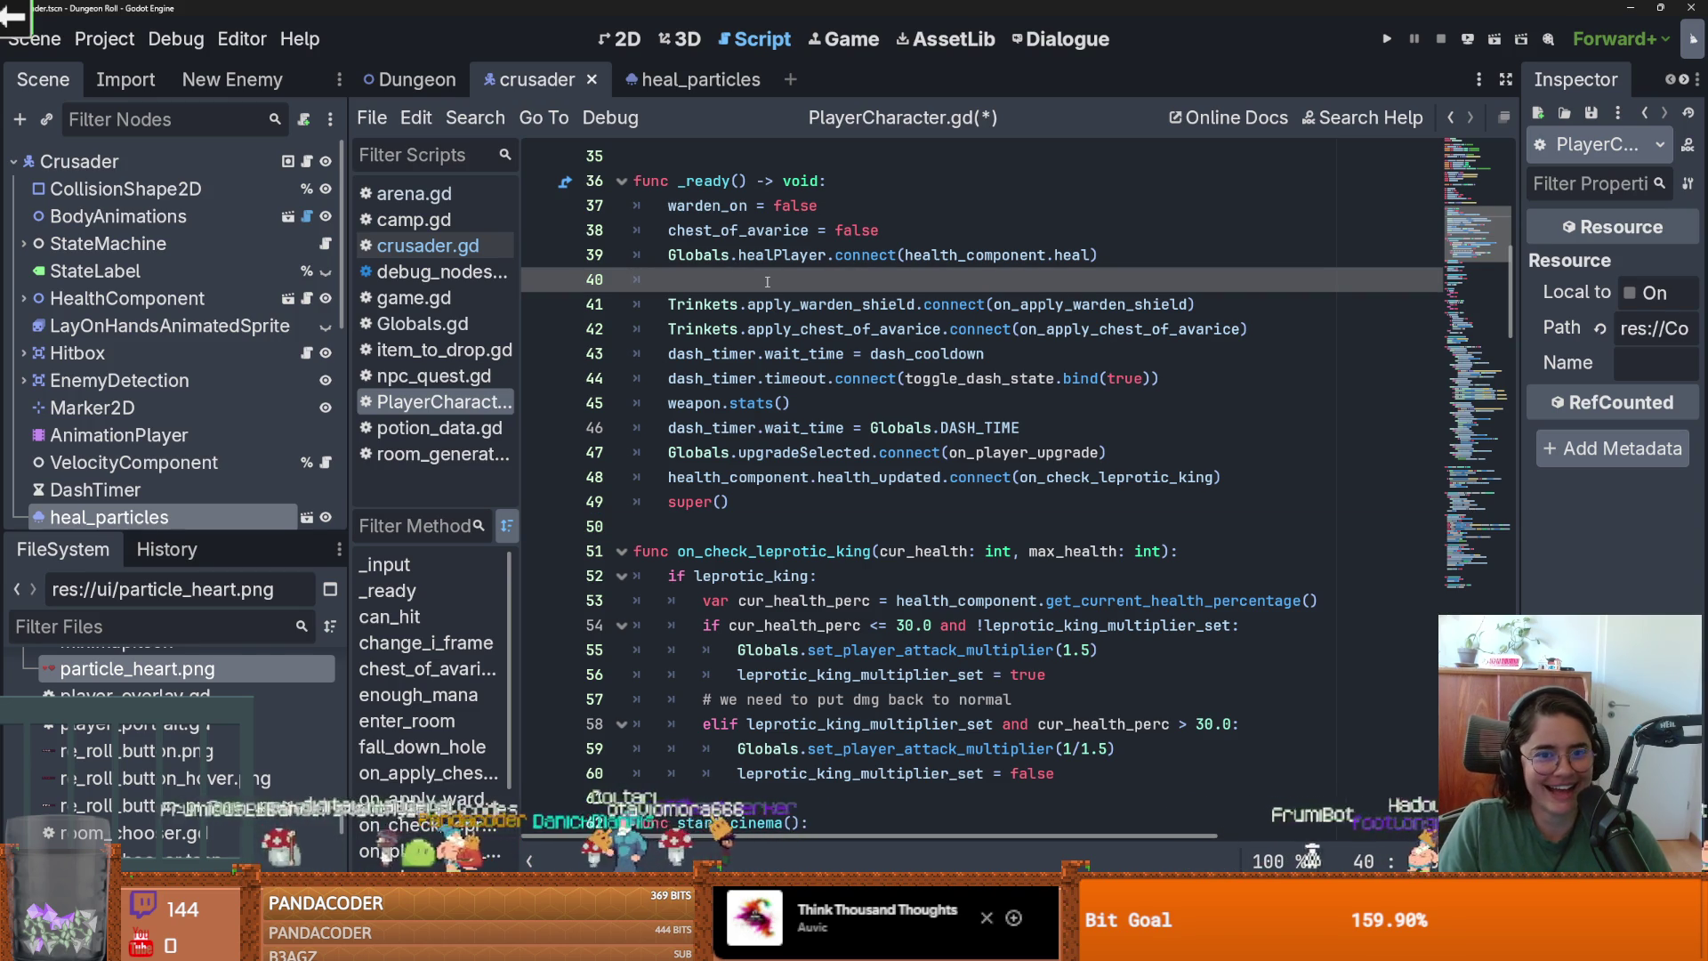
pyautogui.write('Globals.healPlayer.connect')
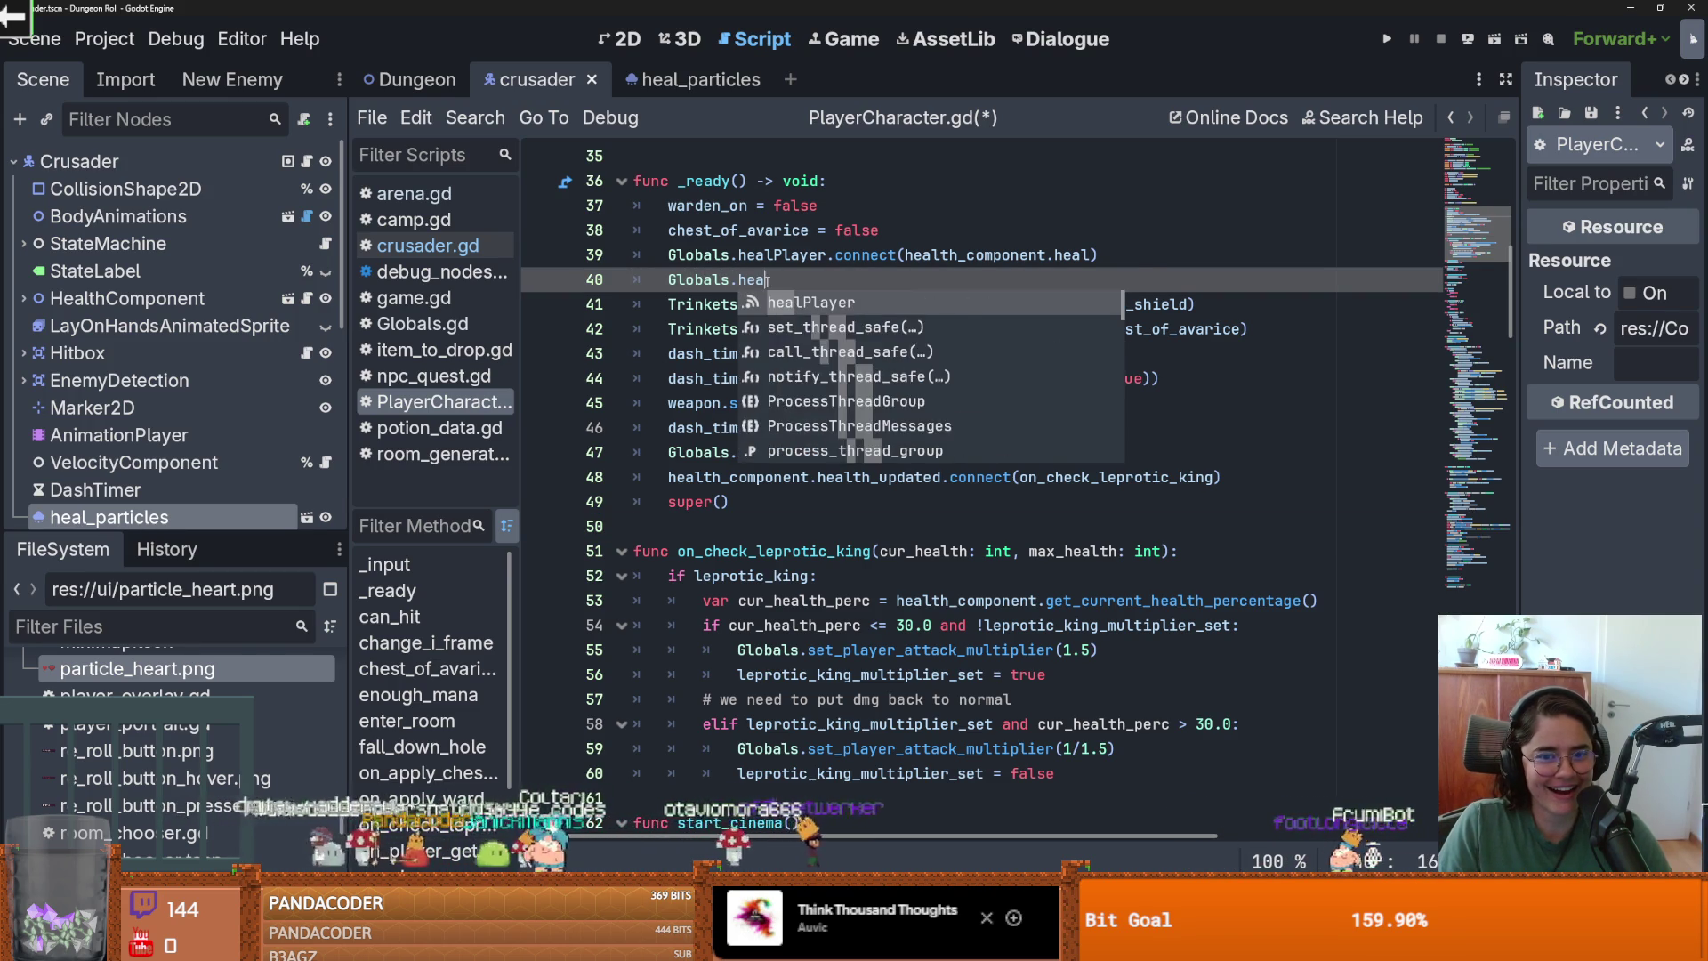
pyautogui.write('(on_pl')
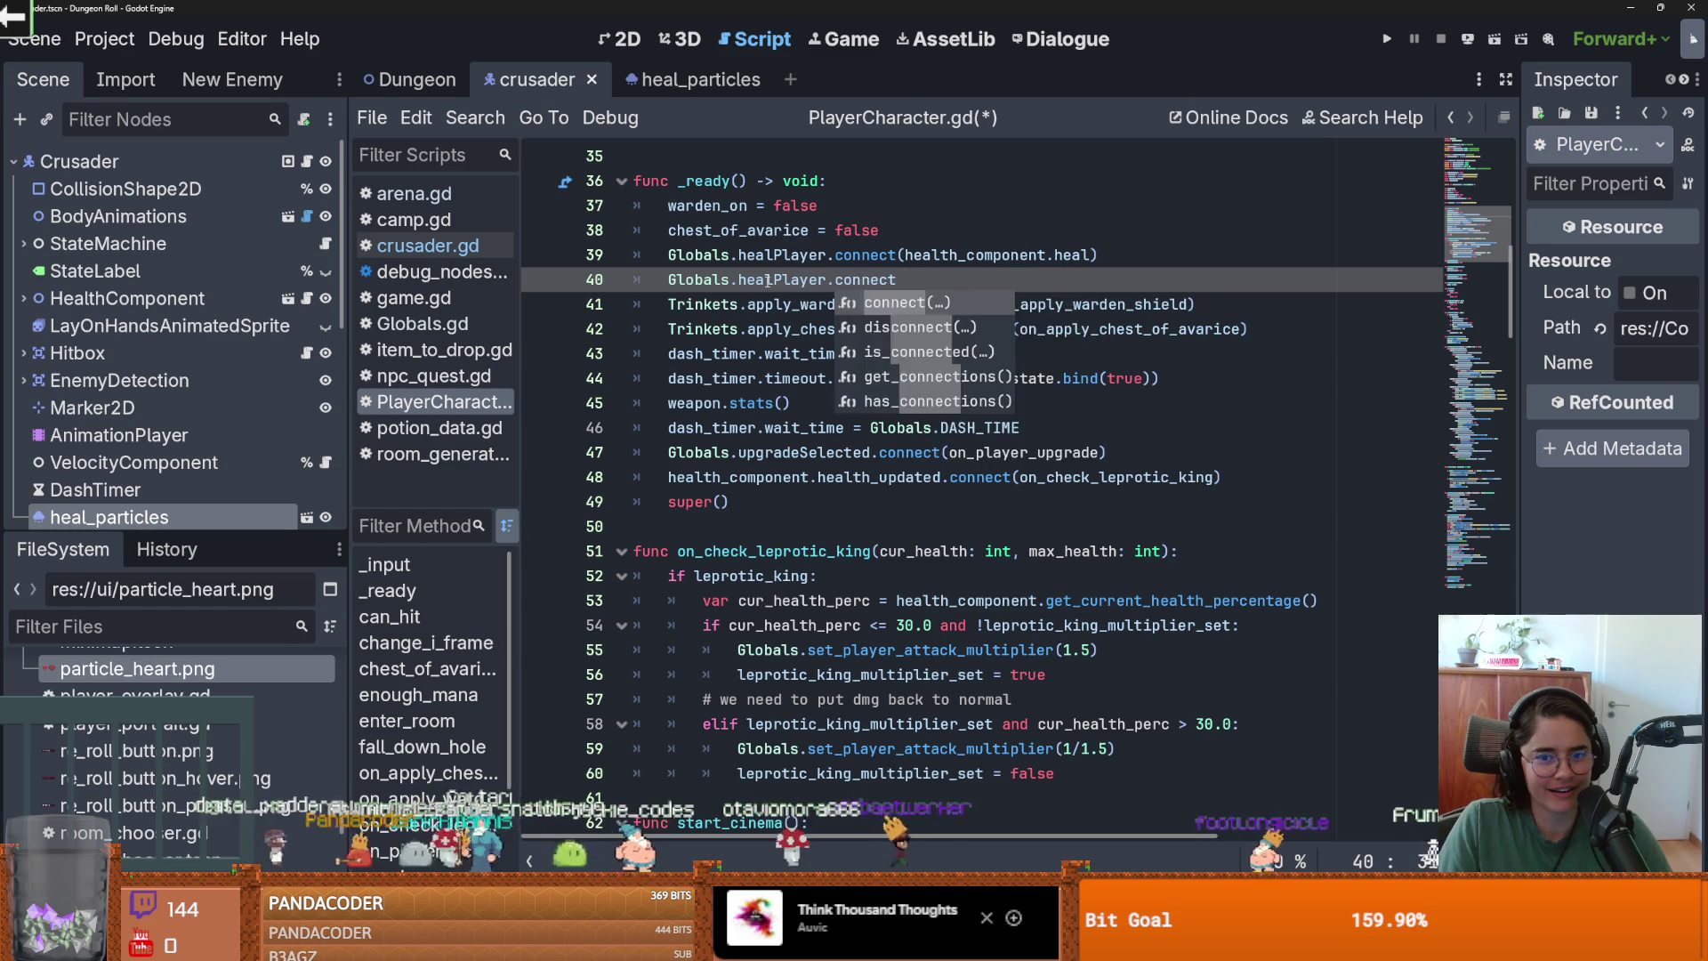
pyautogui.write('ayer_healed')
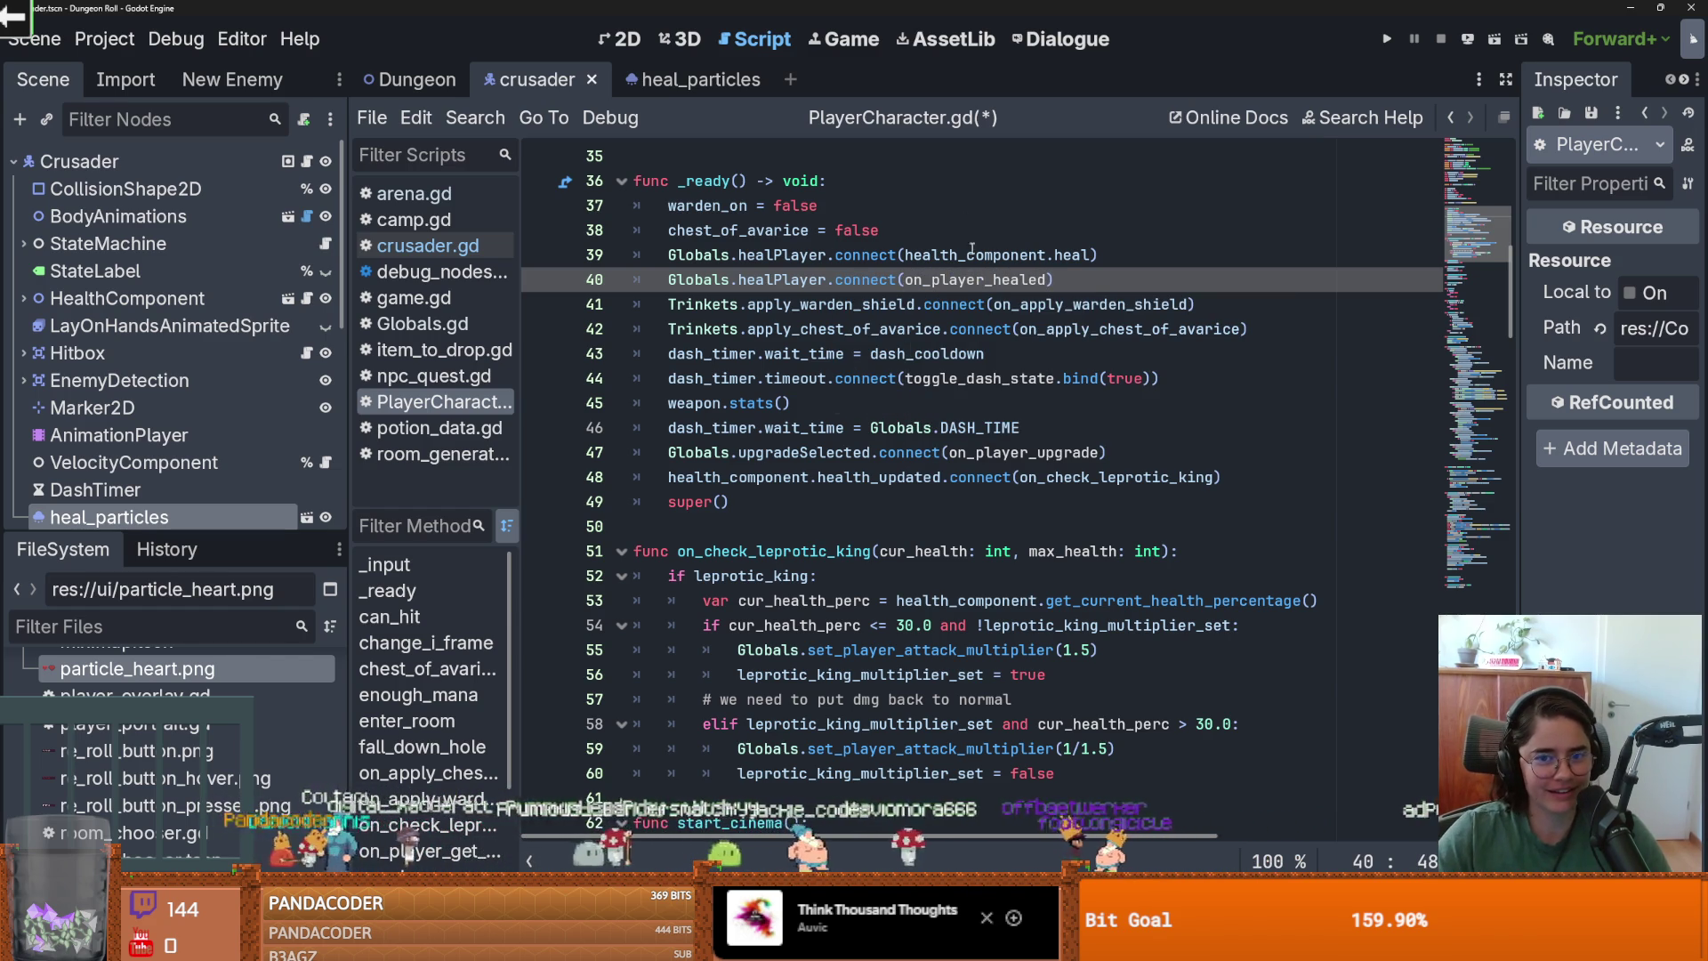
pyautogui.click(654, 525)
pyautogui.press('Return')
pyautogui.press('Return')
pyautogui.click(654, 546)
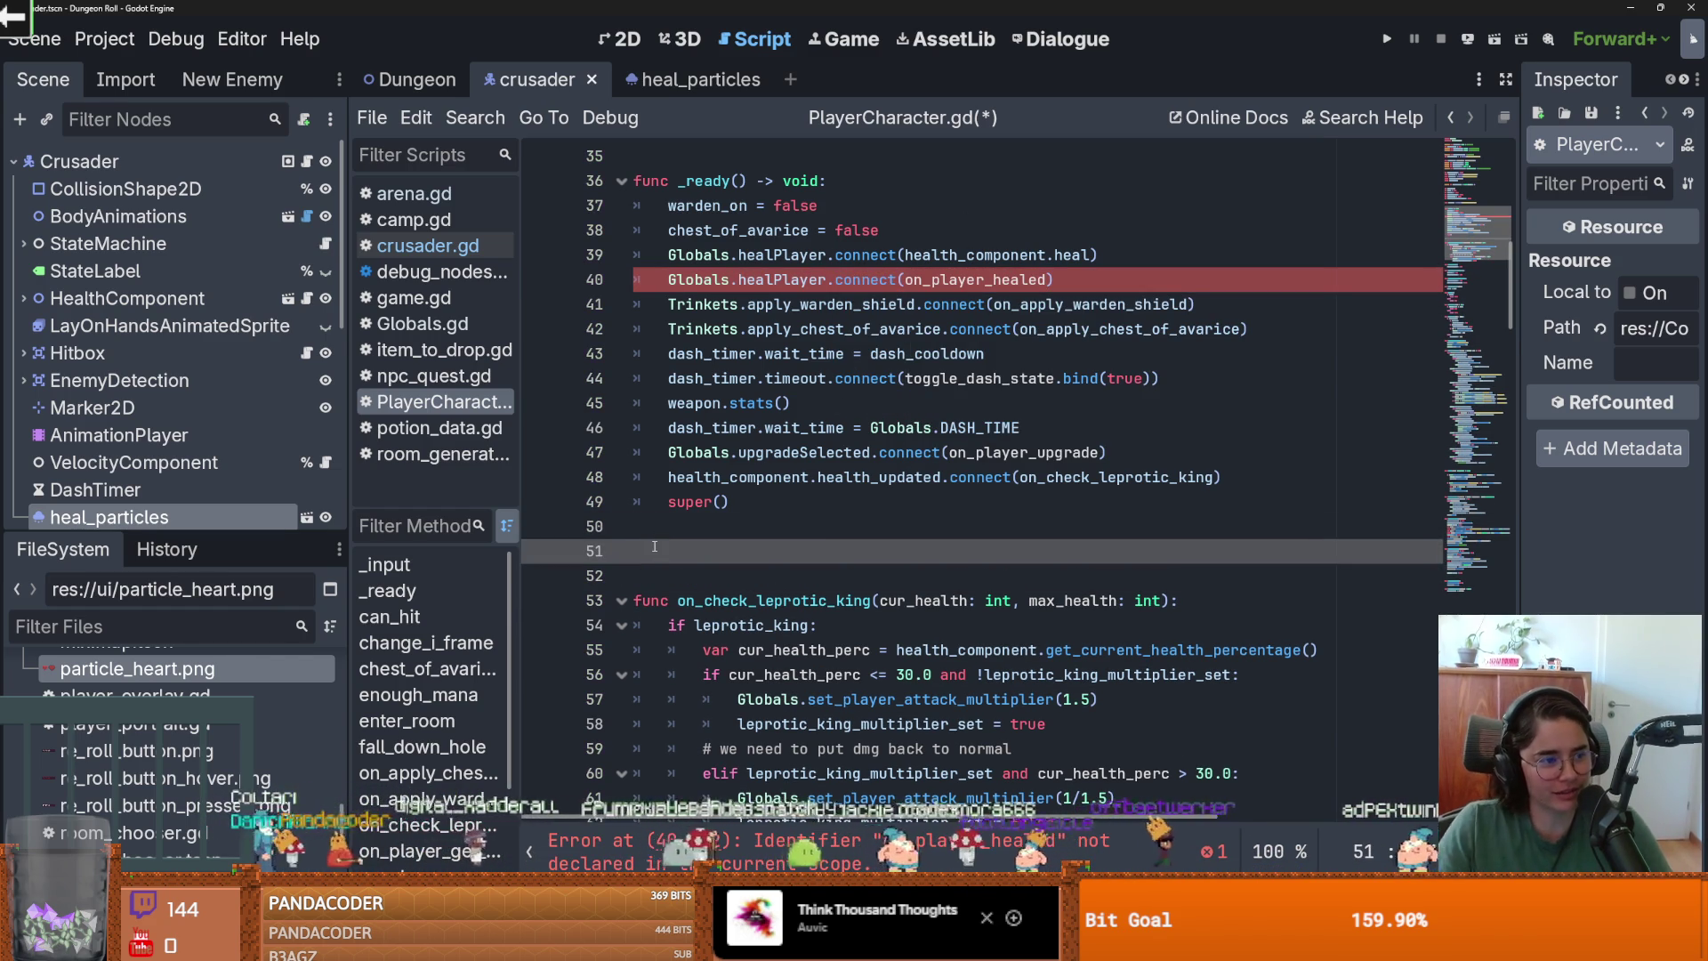
pyautogui.write('funcon_player_healed():')
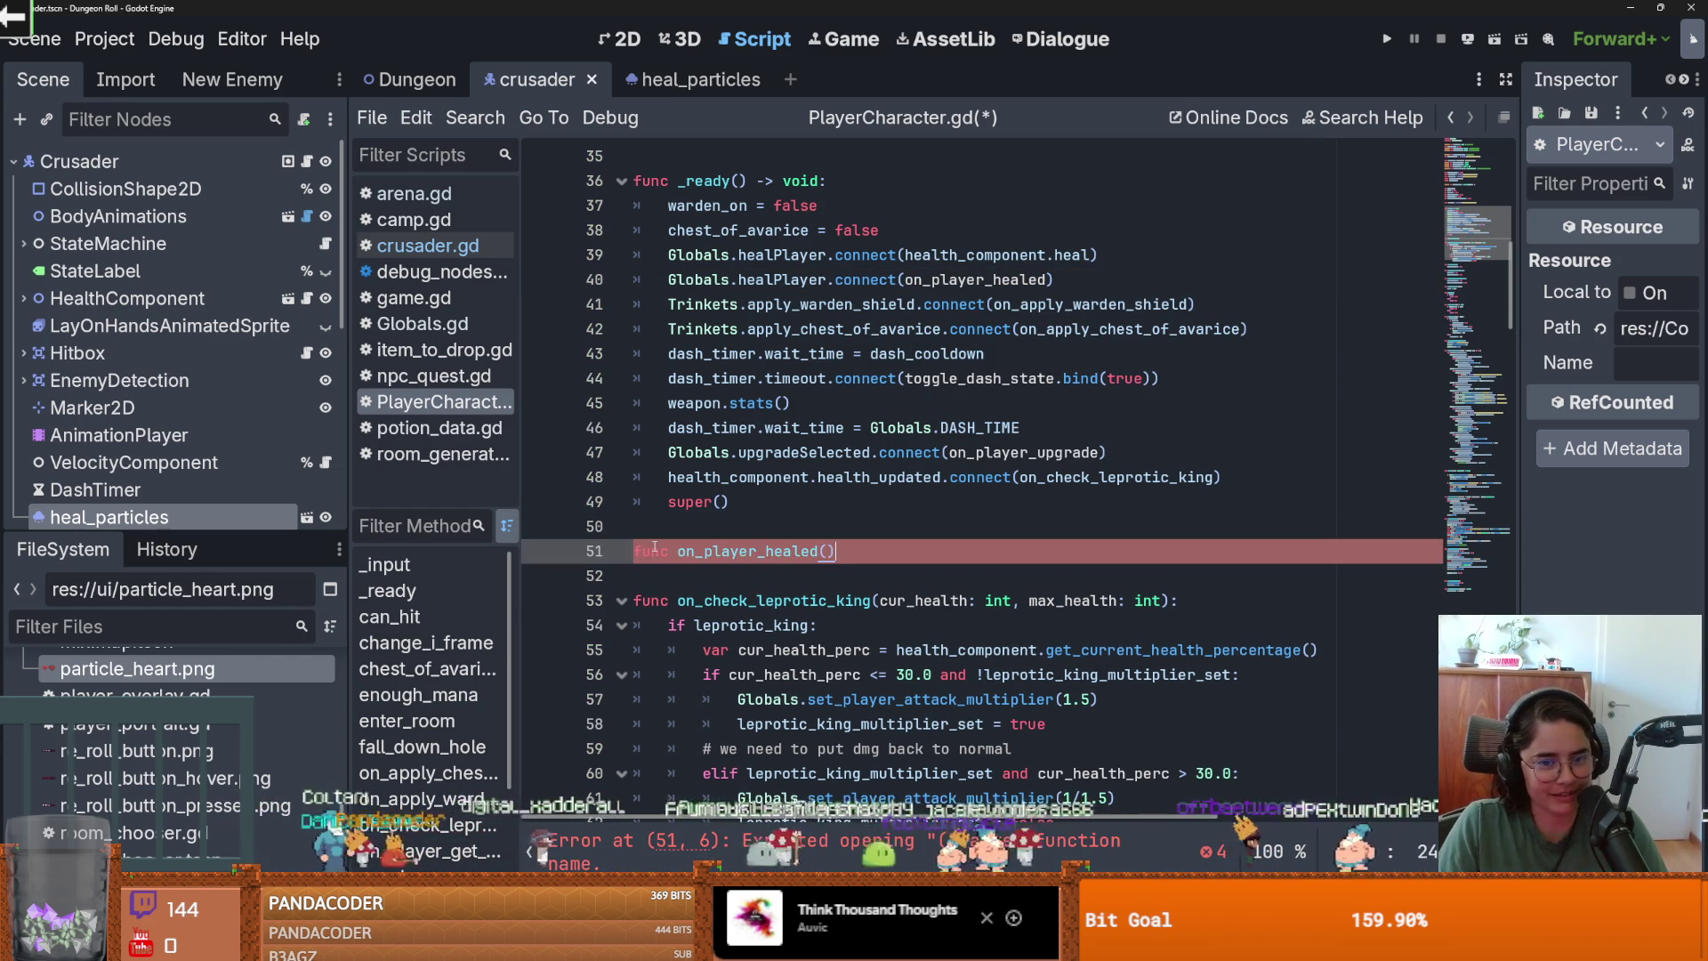
pyautogui.press('Return')
pyautogui.write('pass')
pyautogui.hotkey('ctrl', 's')
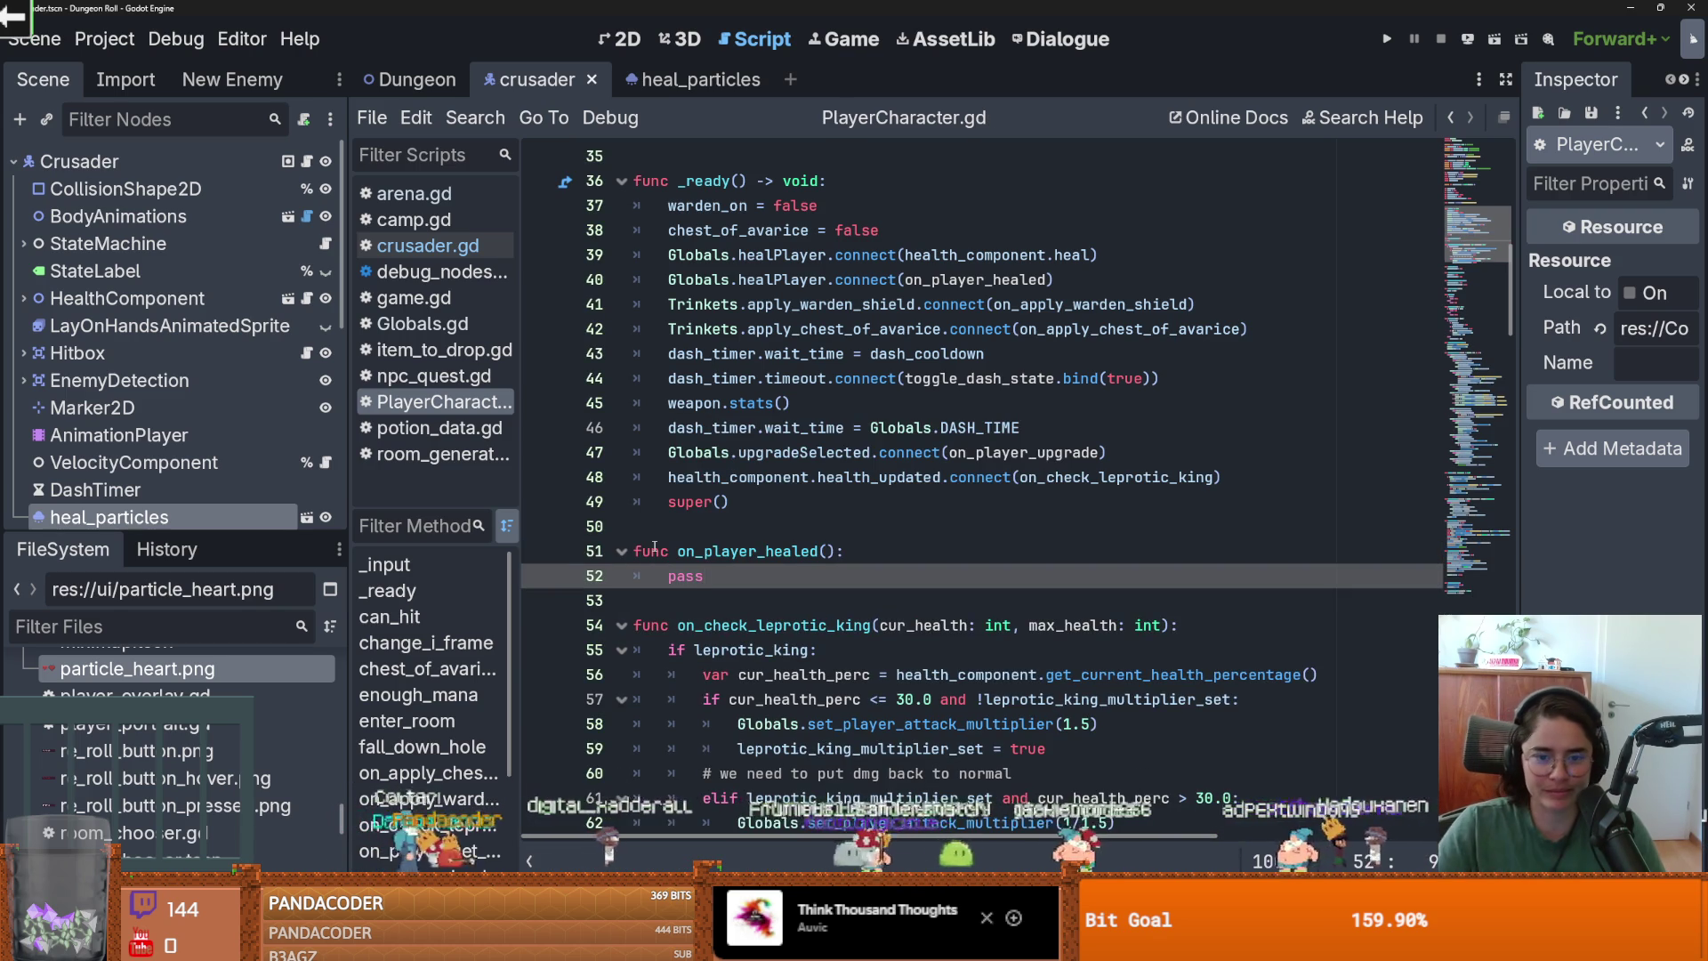
# Give on_player_healed an amount parameter and replace pass with heal_particles.emit.
pyautogui.click(825, 551)
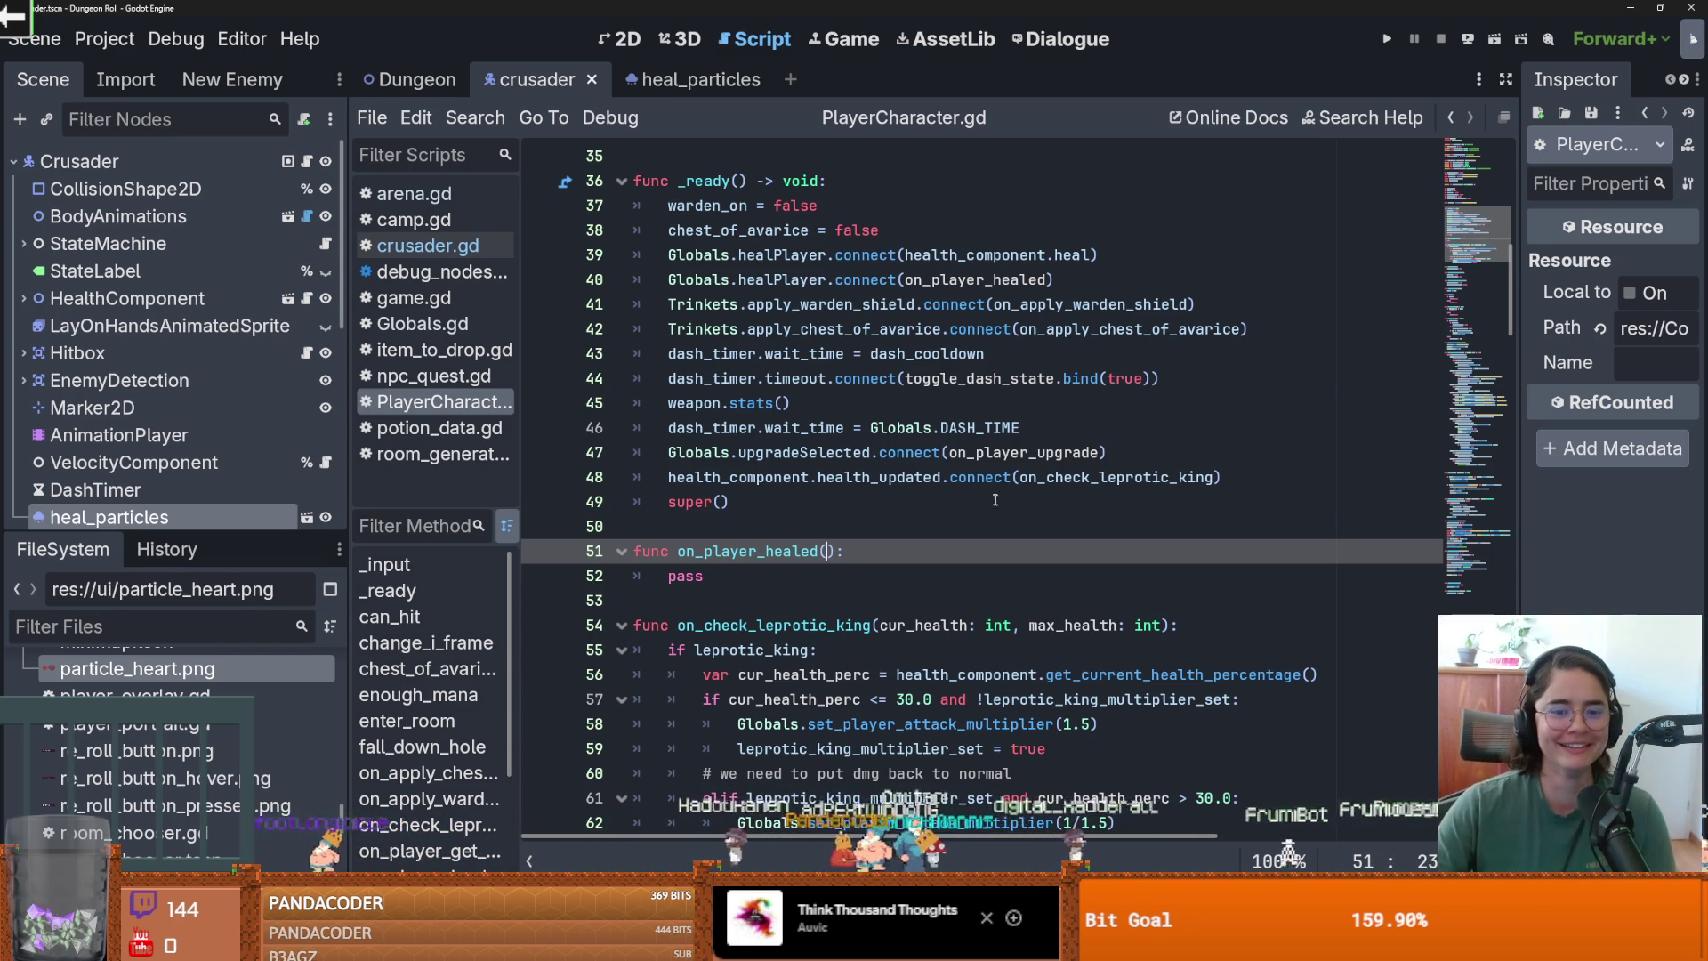
pyautogui.write('amount')
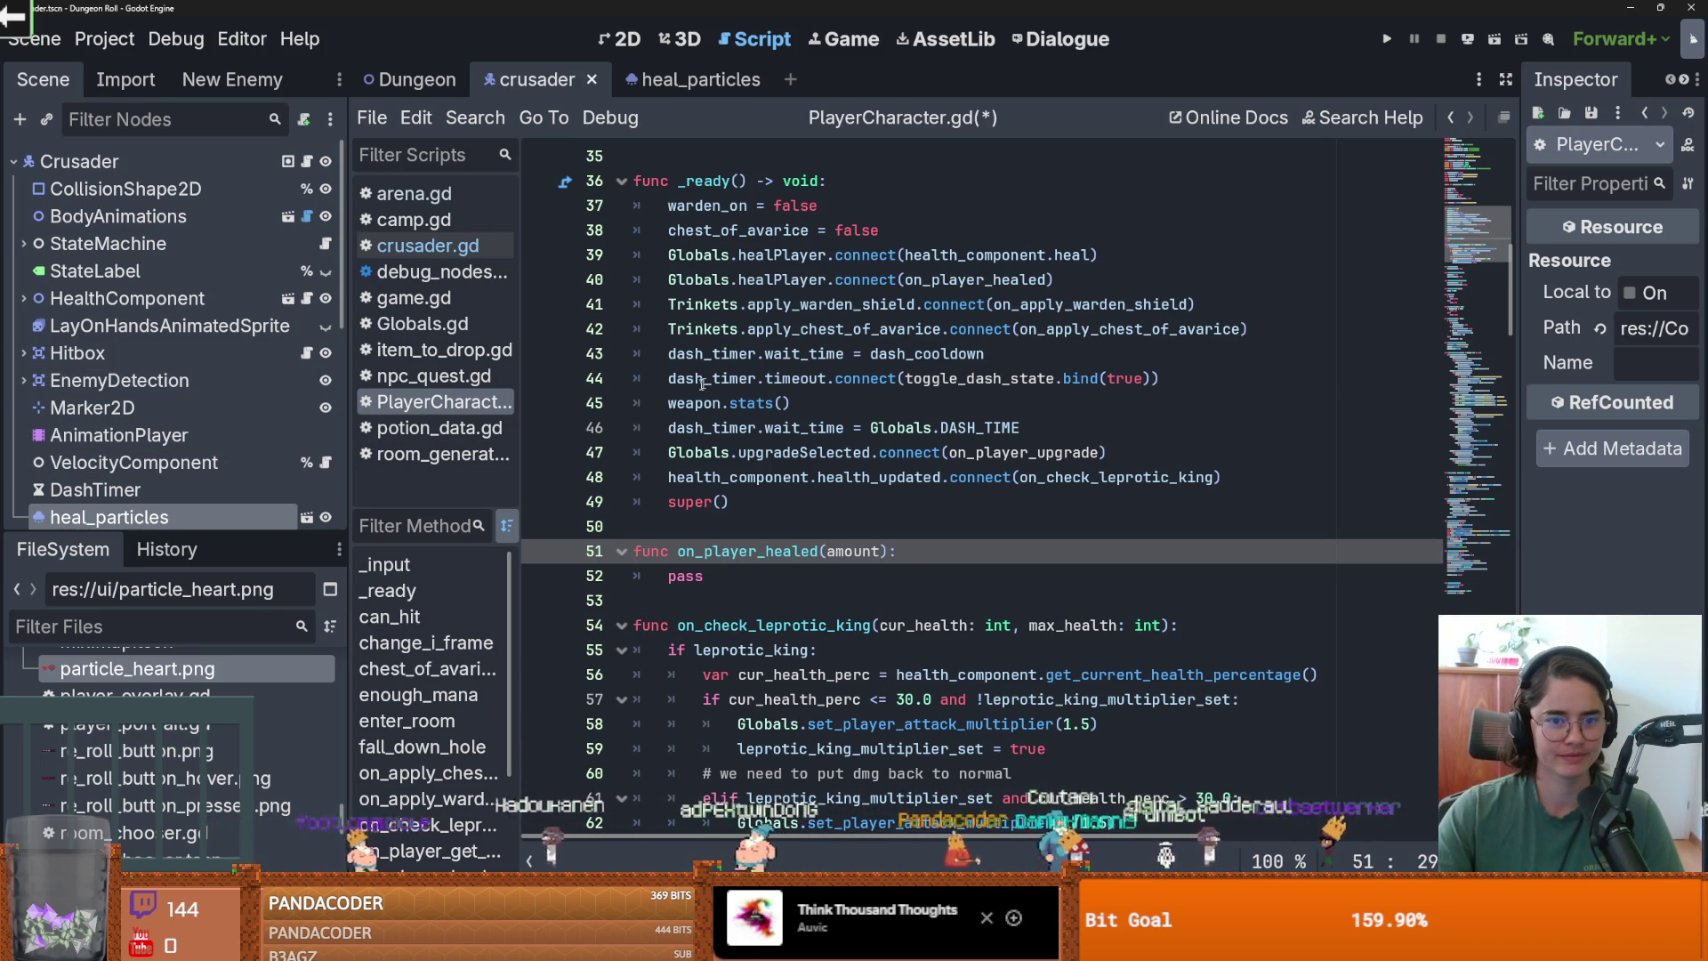
pyautogui.doubleClick(701, 578)
pyautogui.write('heal')
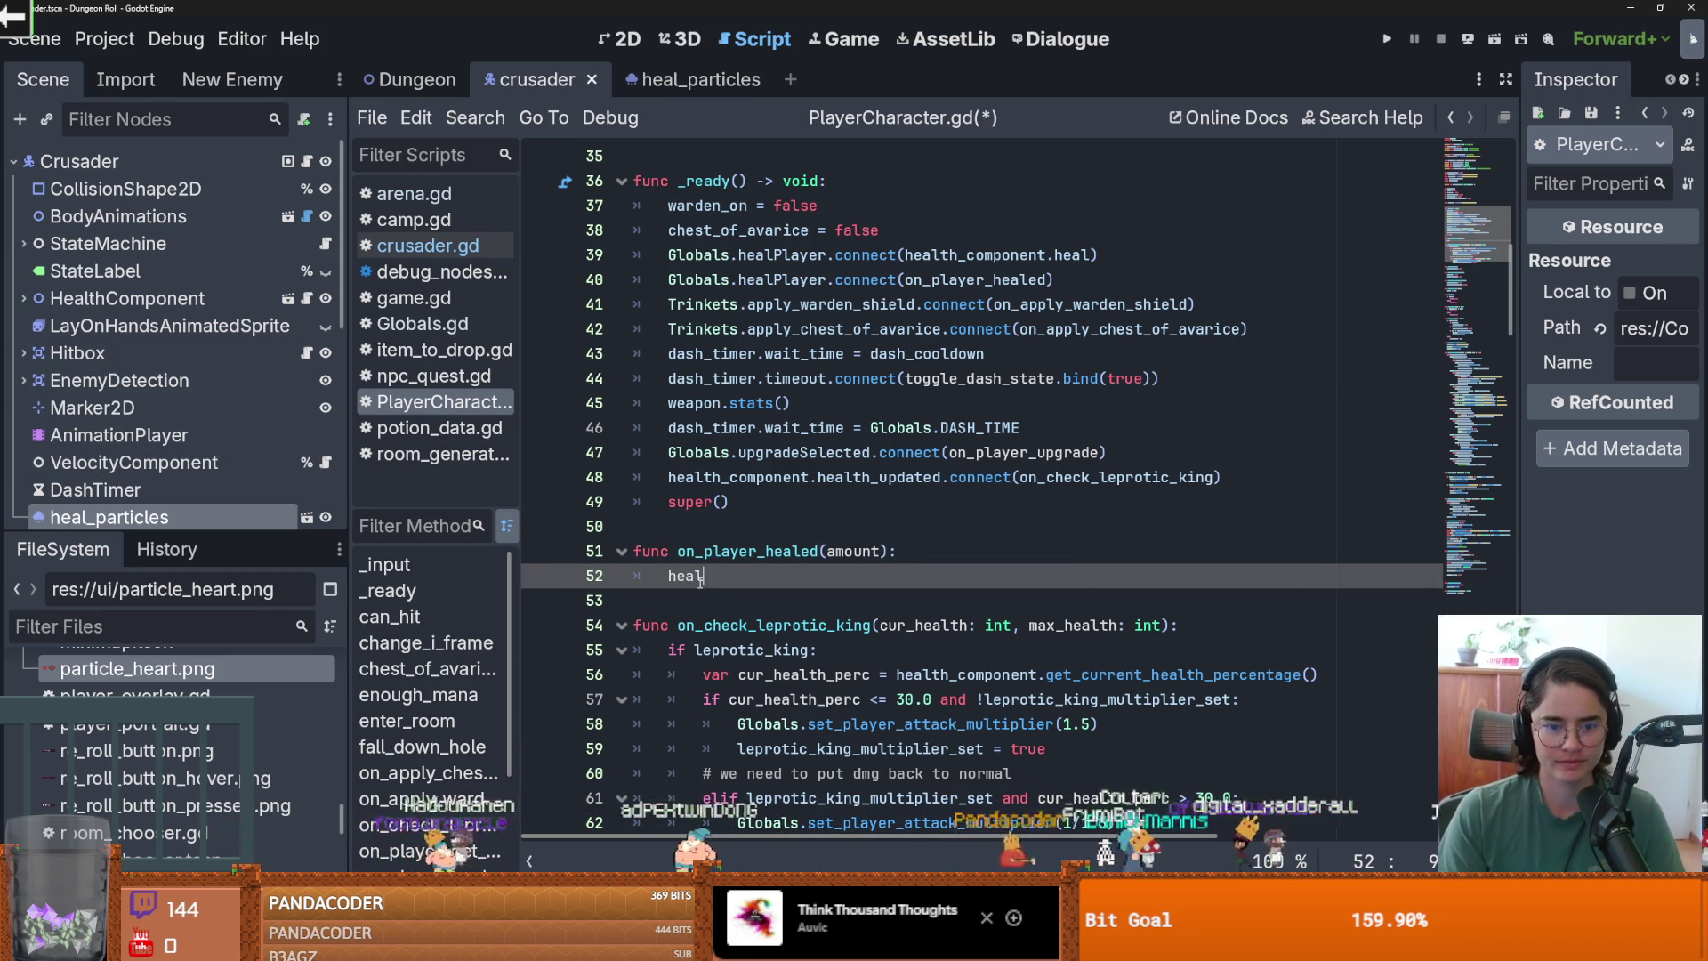
pyautogui.press('Down')
pyautogui.press('Down')
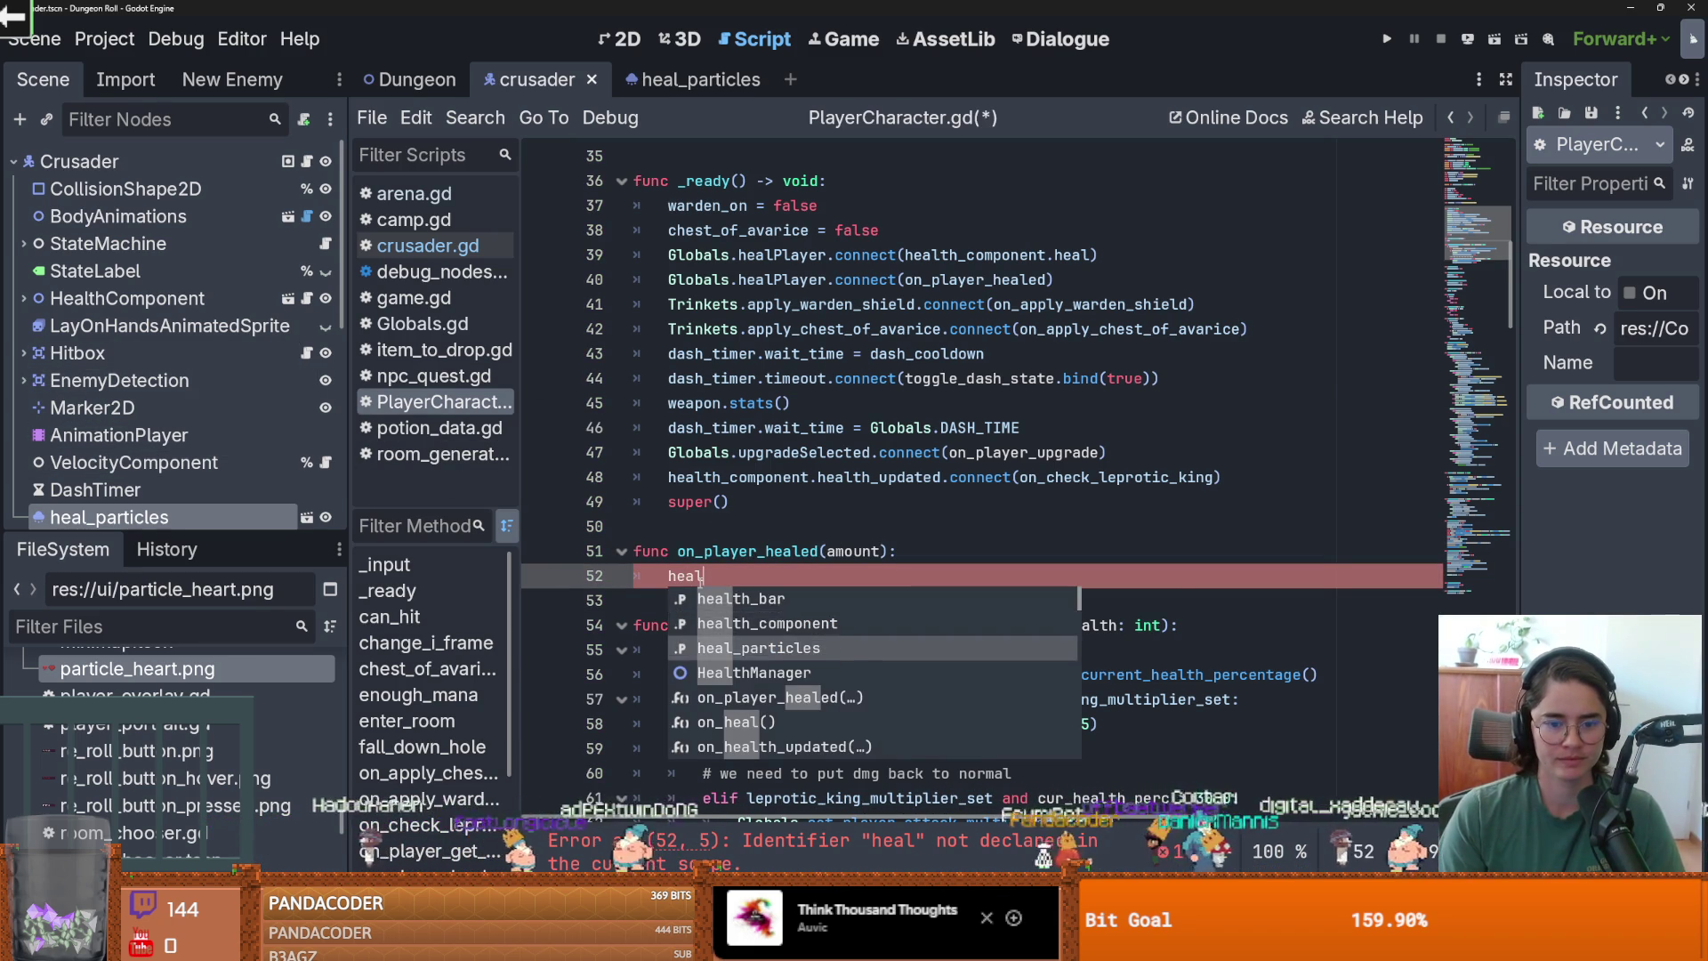
pyautogui.press('Return')
pyautogui.write('.em')
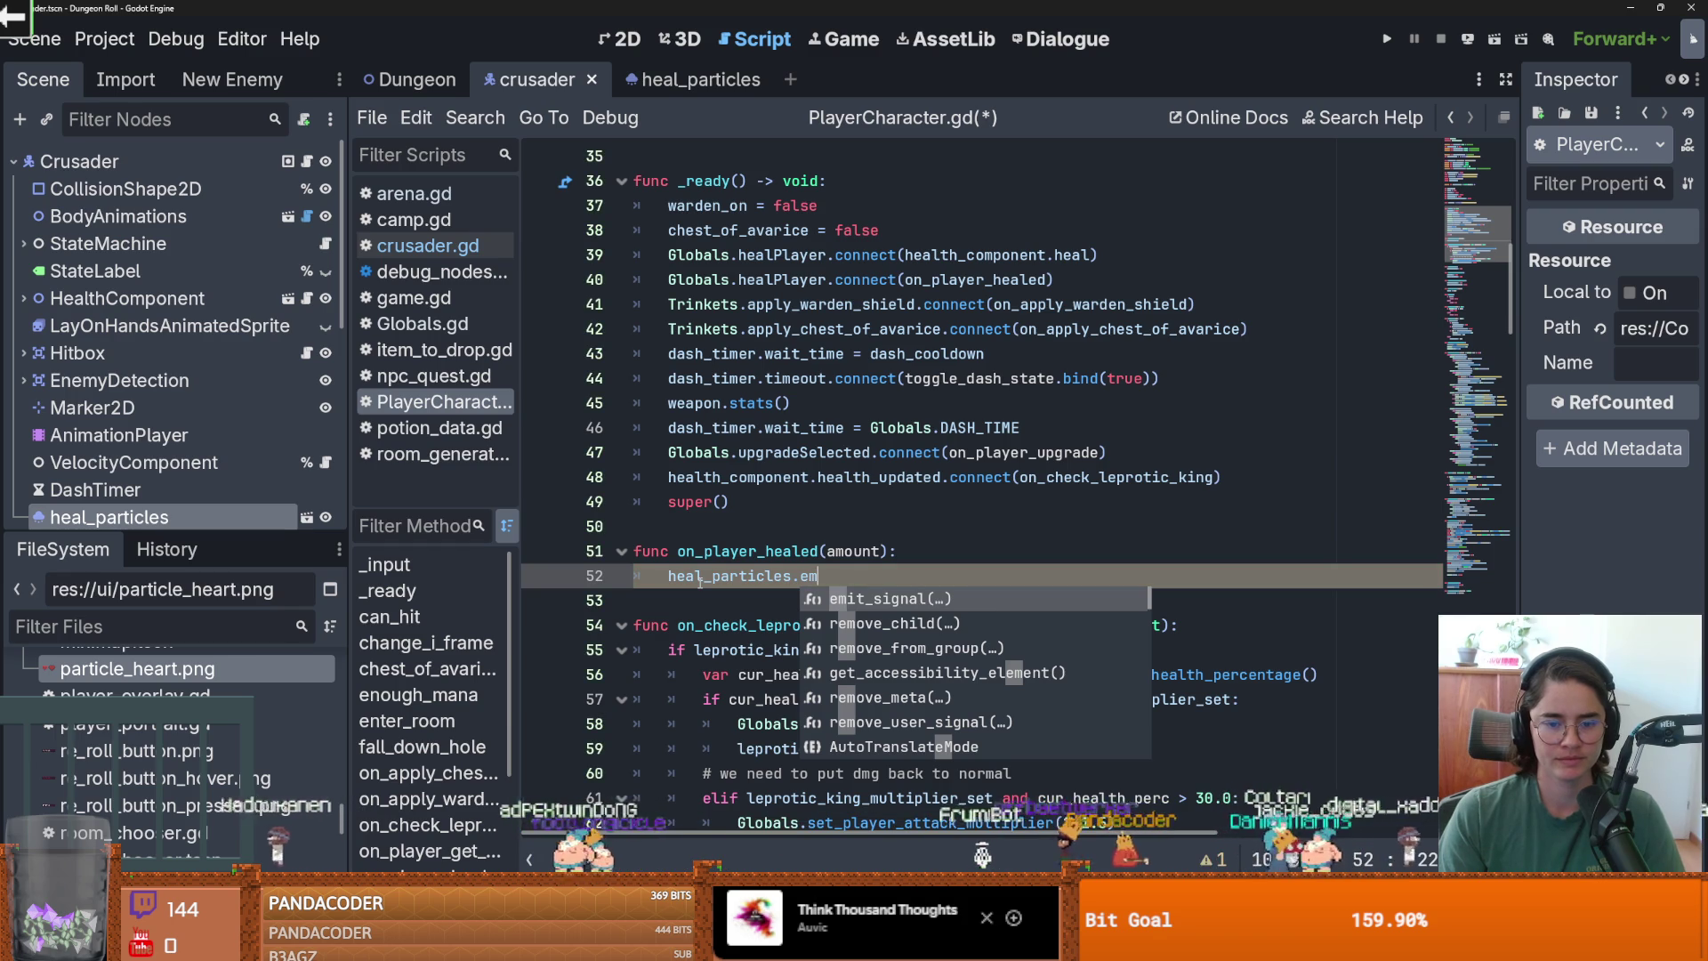
pyautogui.write('it')
# Delete the accidentally inserted heal_particles declaration line, keeping heal_particles.emit.
pyautogui.scroll(10, 700, 582)
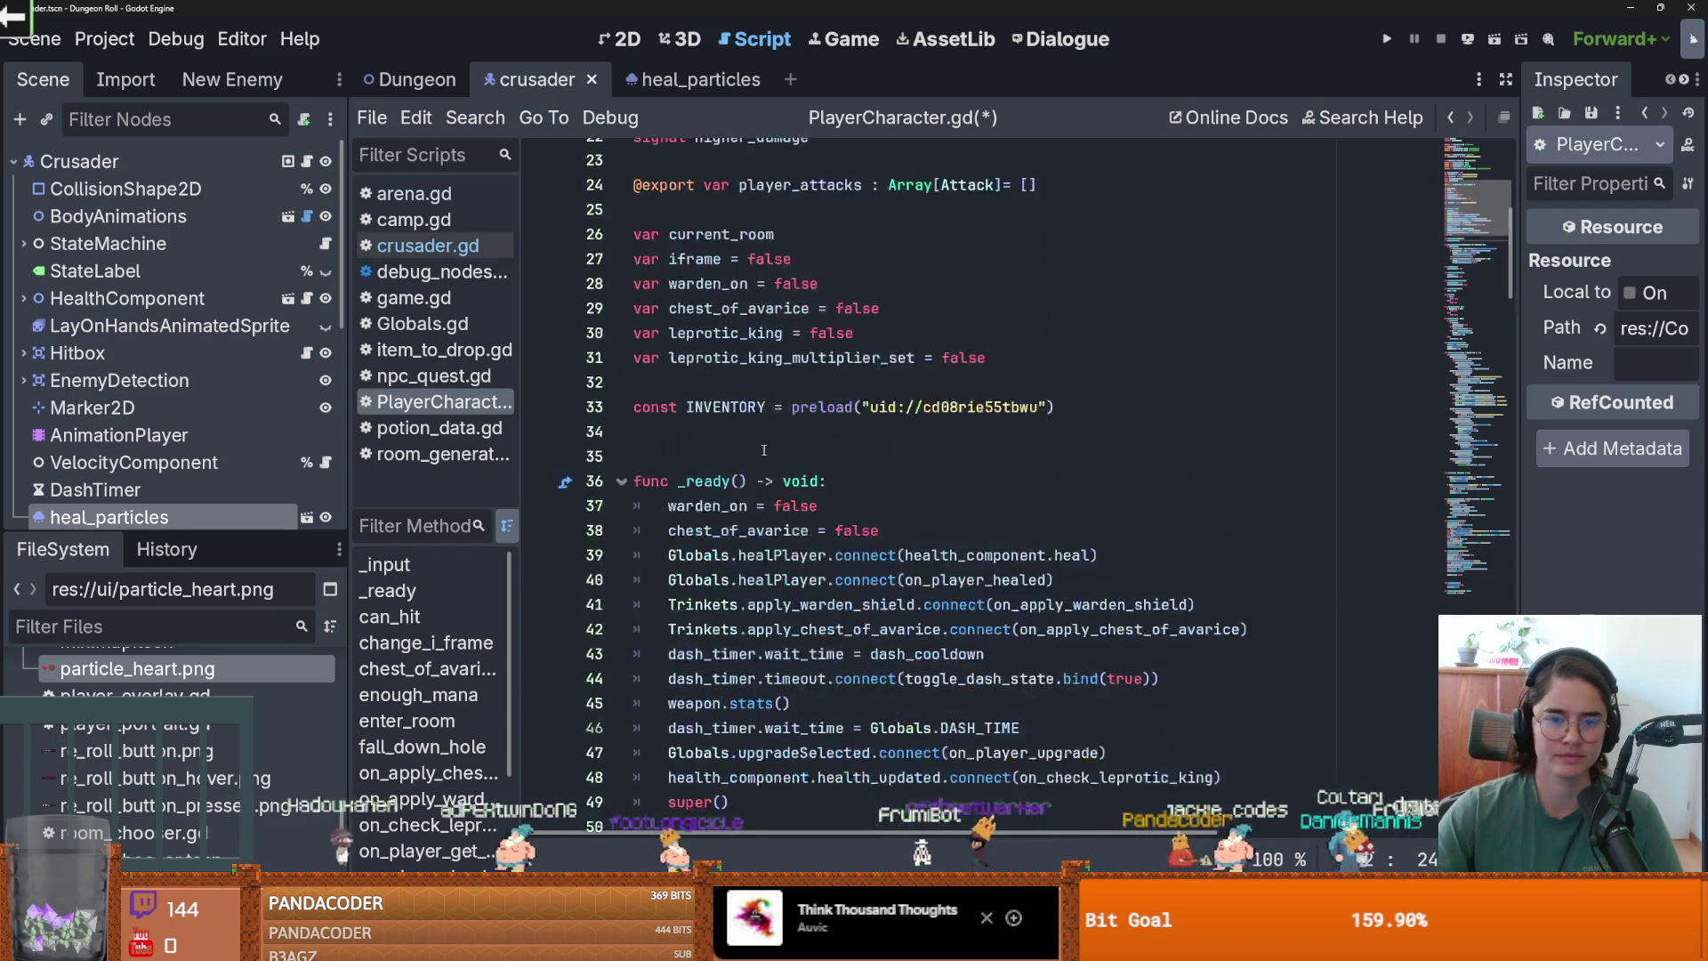
pyautogui.scroll(2, 803, 409)
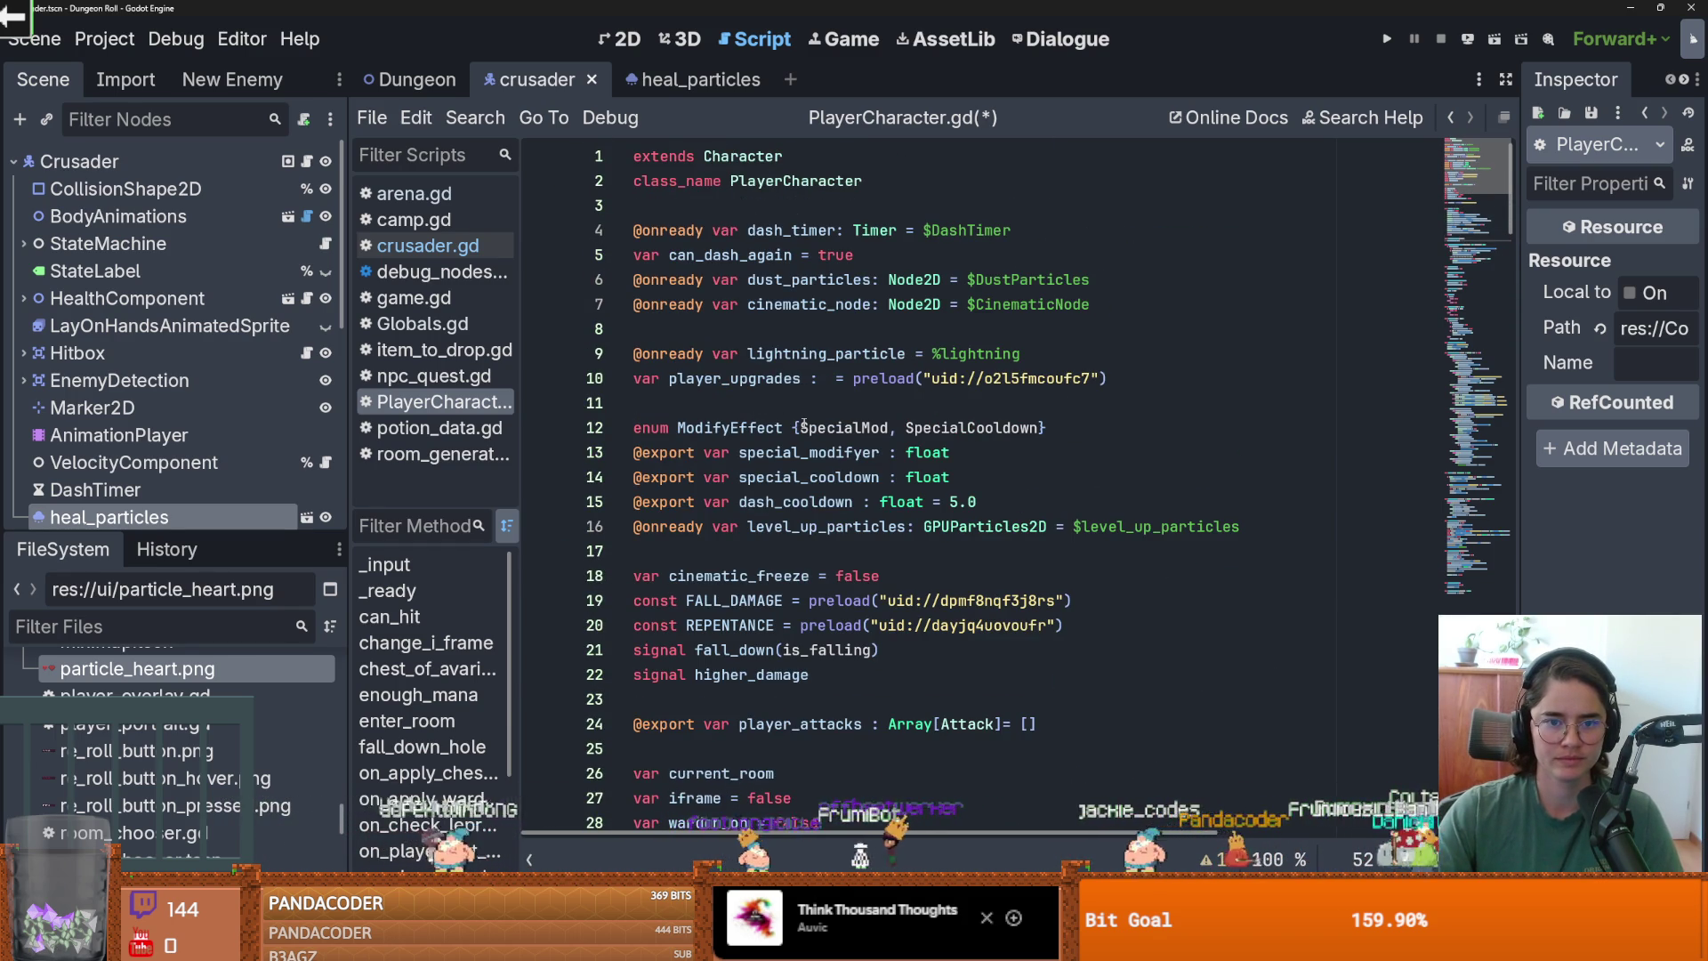
pyautogui.scroll(-1, 803, 424)
pyautogui.moveTo(106, 517)
pyautogui.mouseDown()
pyautogui.moveTo(694, 507)
pyautogui.moveTo(787, 482)
pyautogui.mouseUp()
pyautogui.scroll(-11, 786, 482)
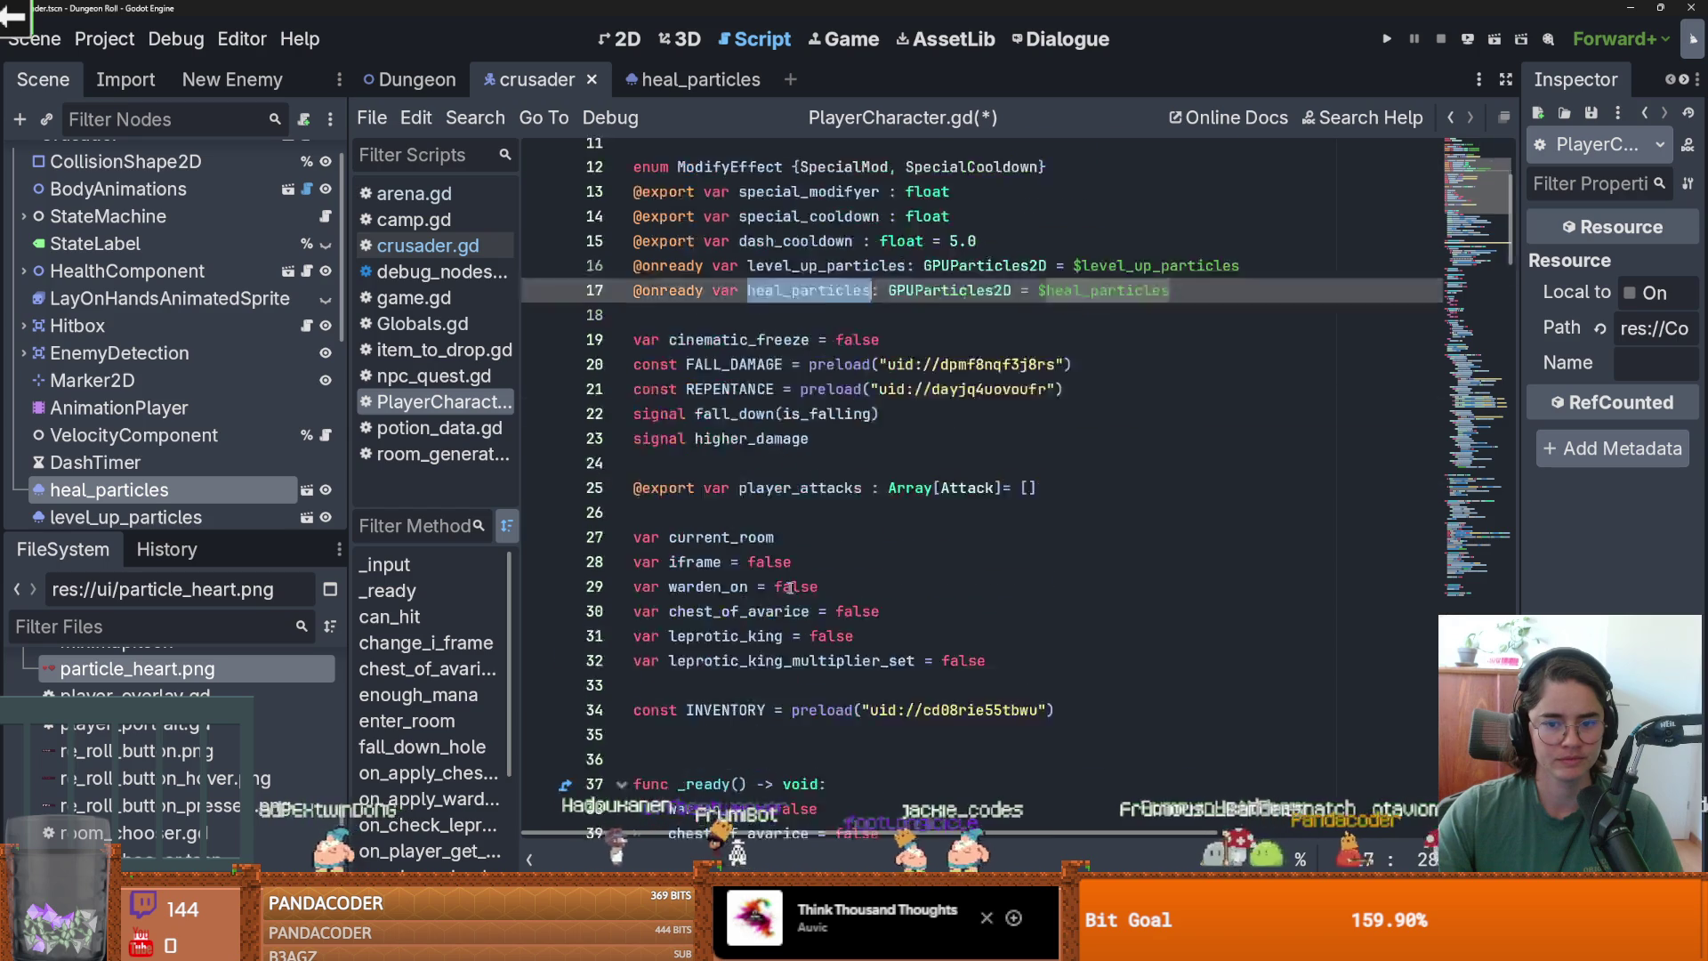
pyautogui.doubleClick(763, 544)
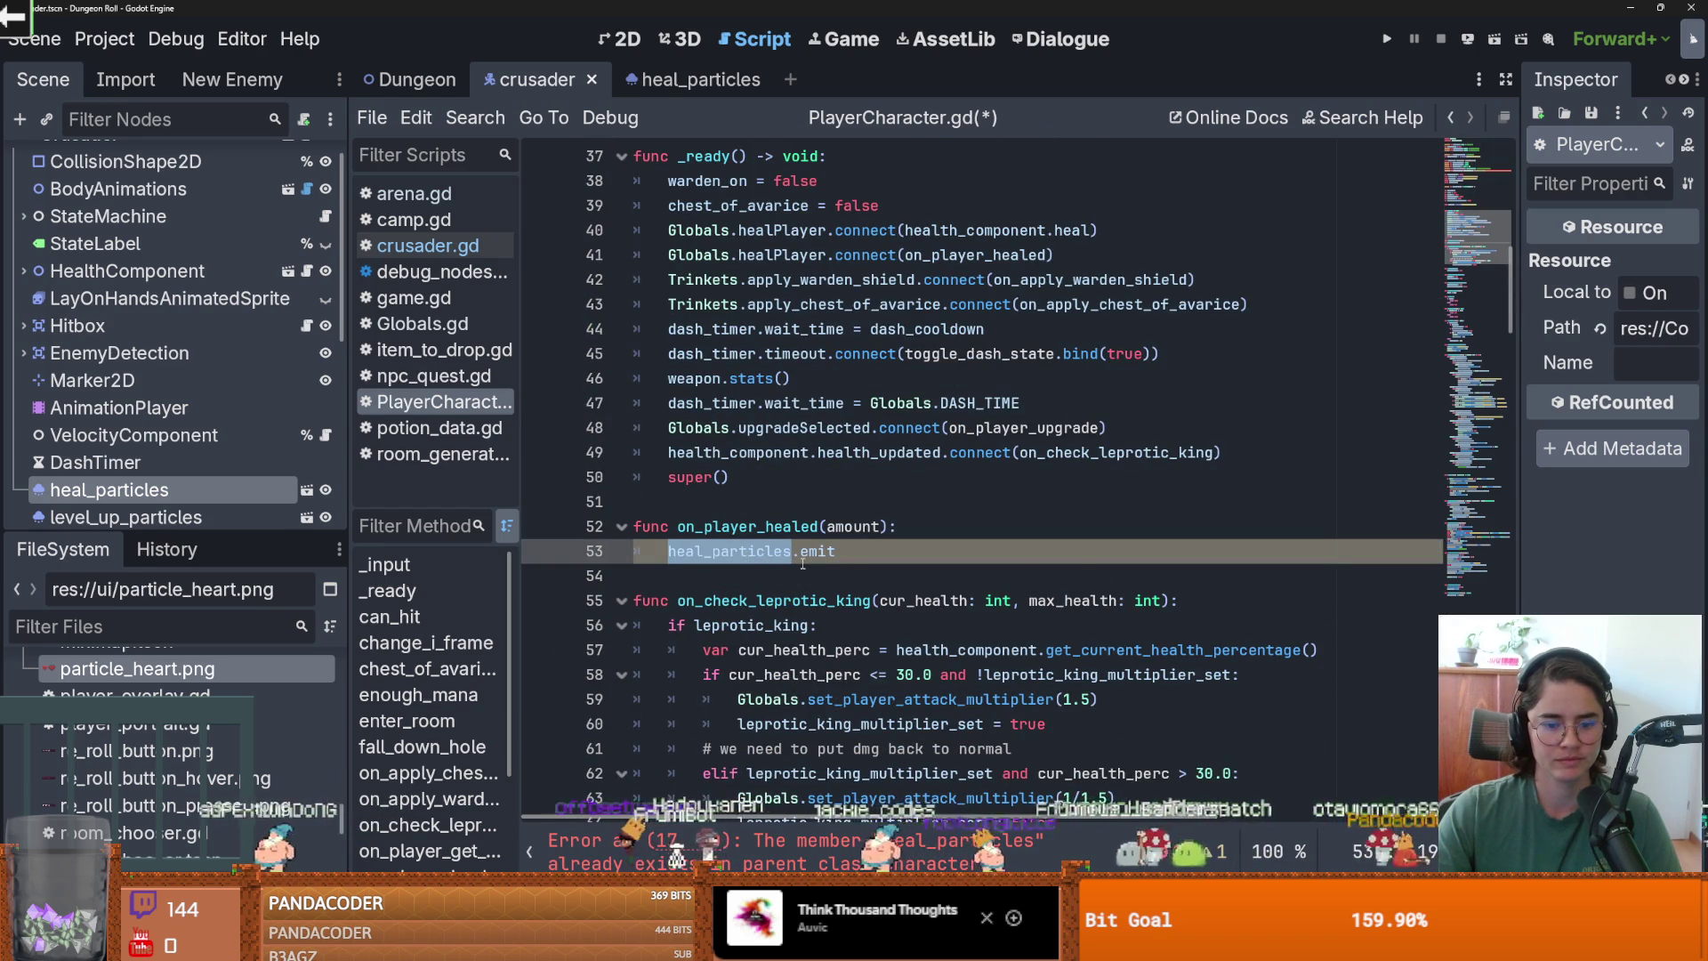
pyautogui.scroll(5, 847, 550)
pyautogui.scroll(7, 846, 551)
pyautogui.moveTo(1241, 551); pyautogui.dragTo(650, 553)
pyautogui.press('BackSpace')
pyautogui.scroll(-10, 650, 554)
pyautogui.click(841, 700)
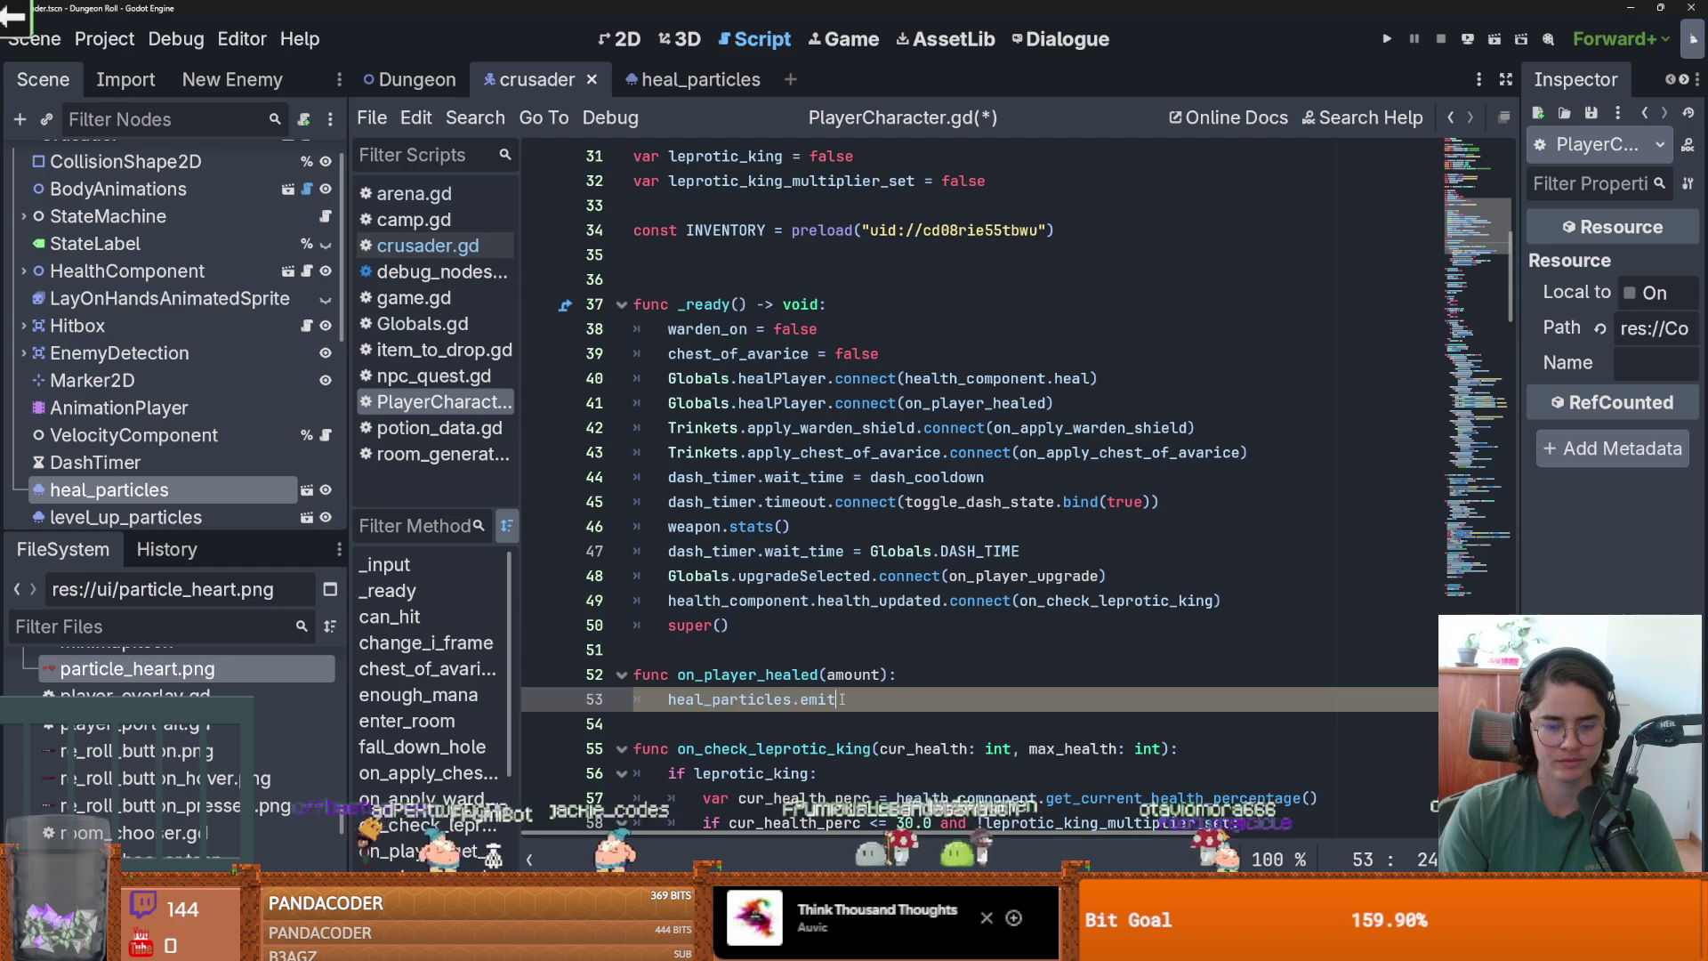
pyautogui.rightClick(199, 494)
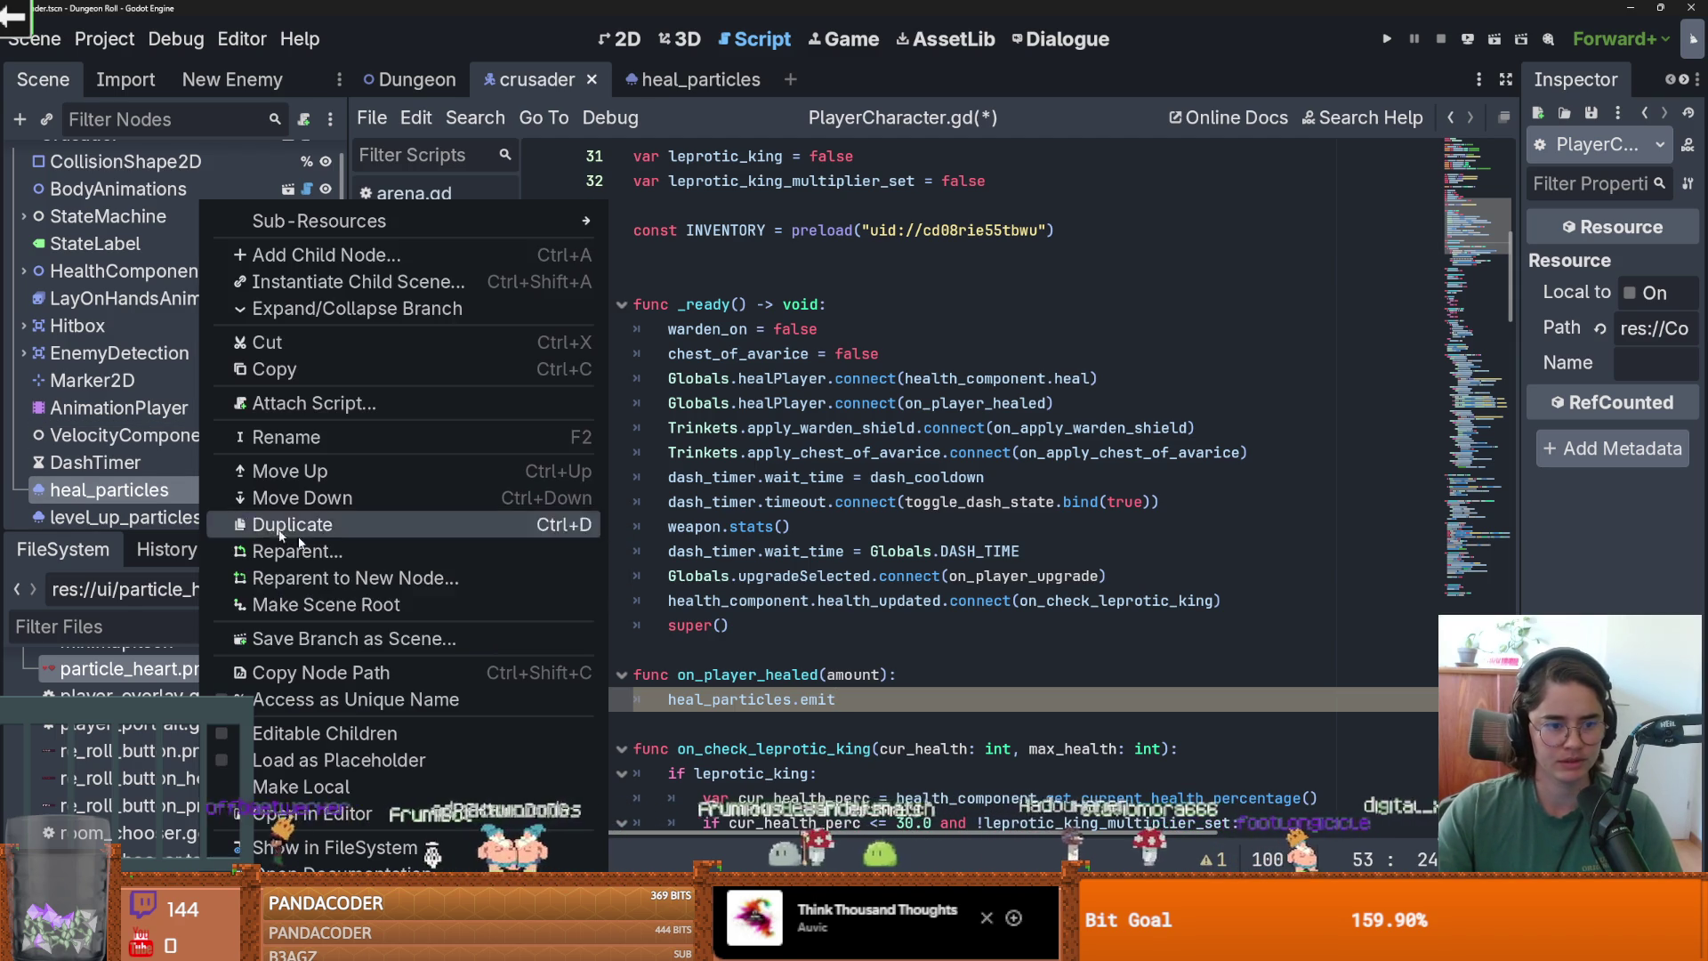
# Look up the emitting property in the particles node's documentation.
pyautogui.click(402, 871)
pyautogui.scroll(-10, 691, 519)
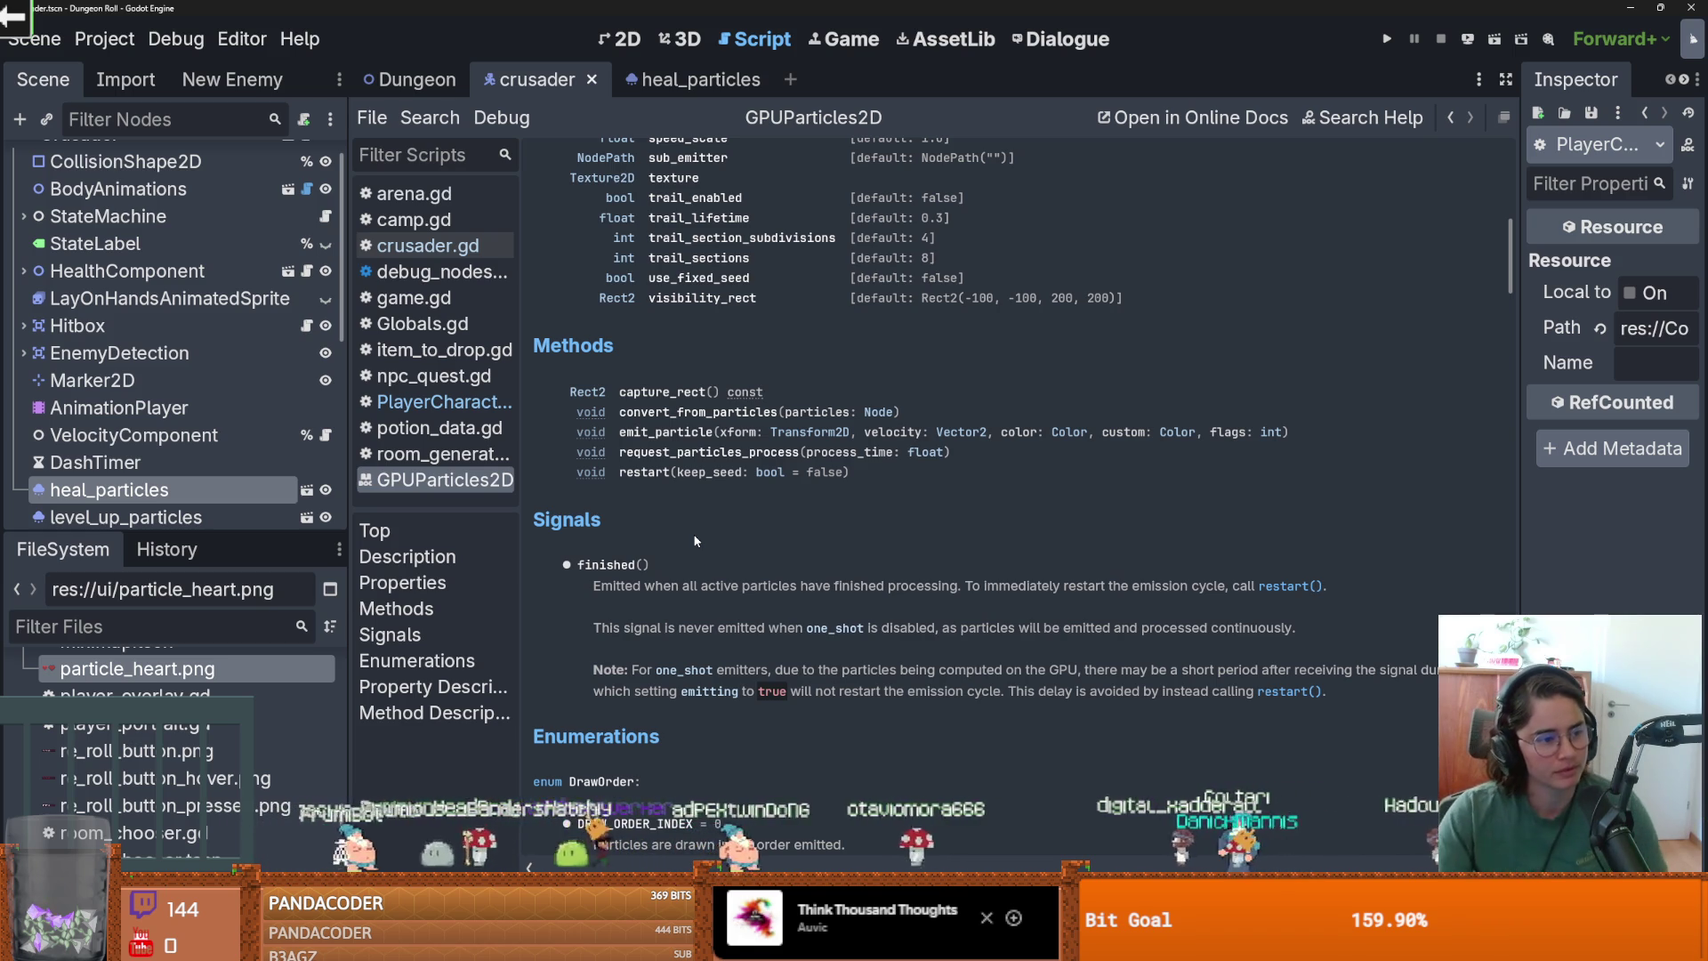
pyautogui.scroll(-1, 580, 229)
pyautogui.scroll(6, 705, 499)
pyautogui.scroll(-2, 705, 503)
pyautogui.doubleClick(676, 317)
pyautogui.hotkey('ctrl', 'c')
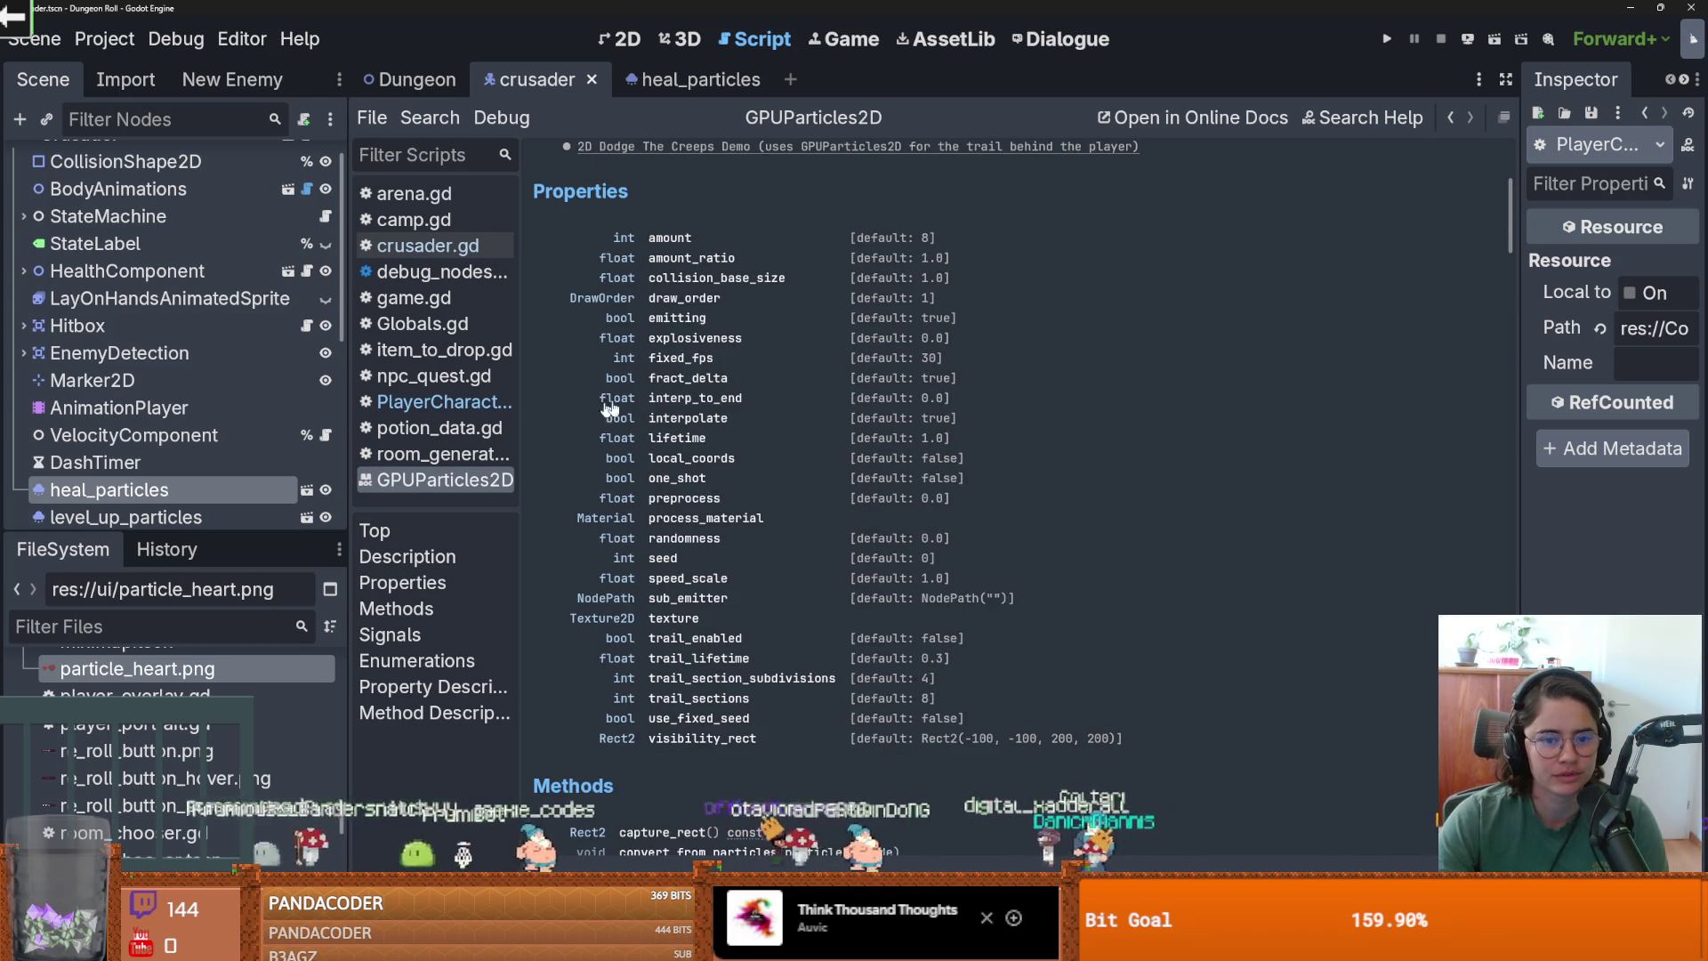
pyautogui.scroll(1, 160, 270)
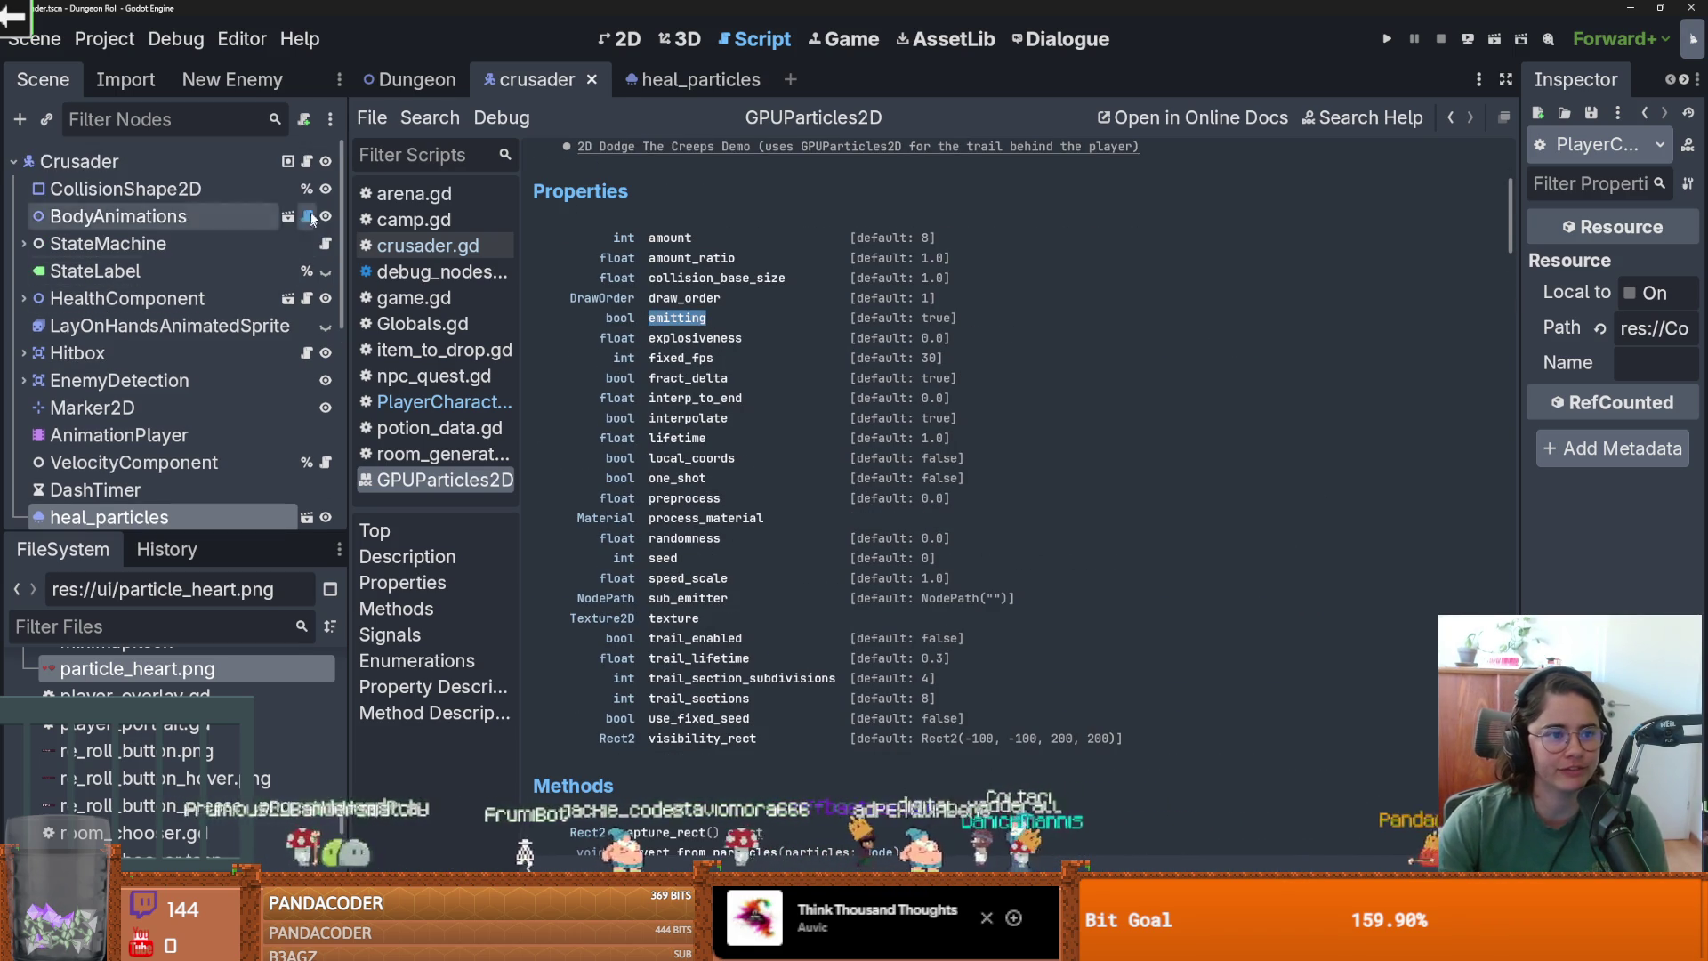
# In PlayerCharacter.gd, change line 53 from heal_particles.emit to heal_particles.emitting.
pyautogui.click(306, 161)
pyautogui.keyDown('ctrl'); pyautogui.click(769, 156); pyautogui.keyUp('ctrl')
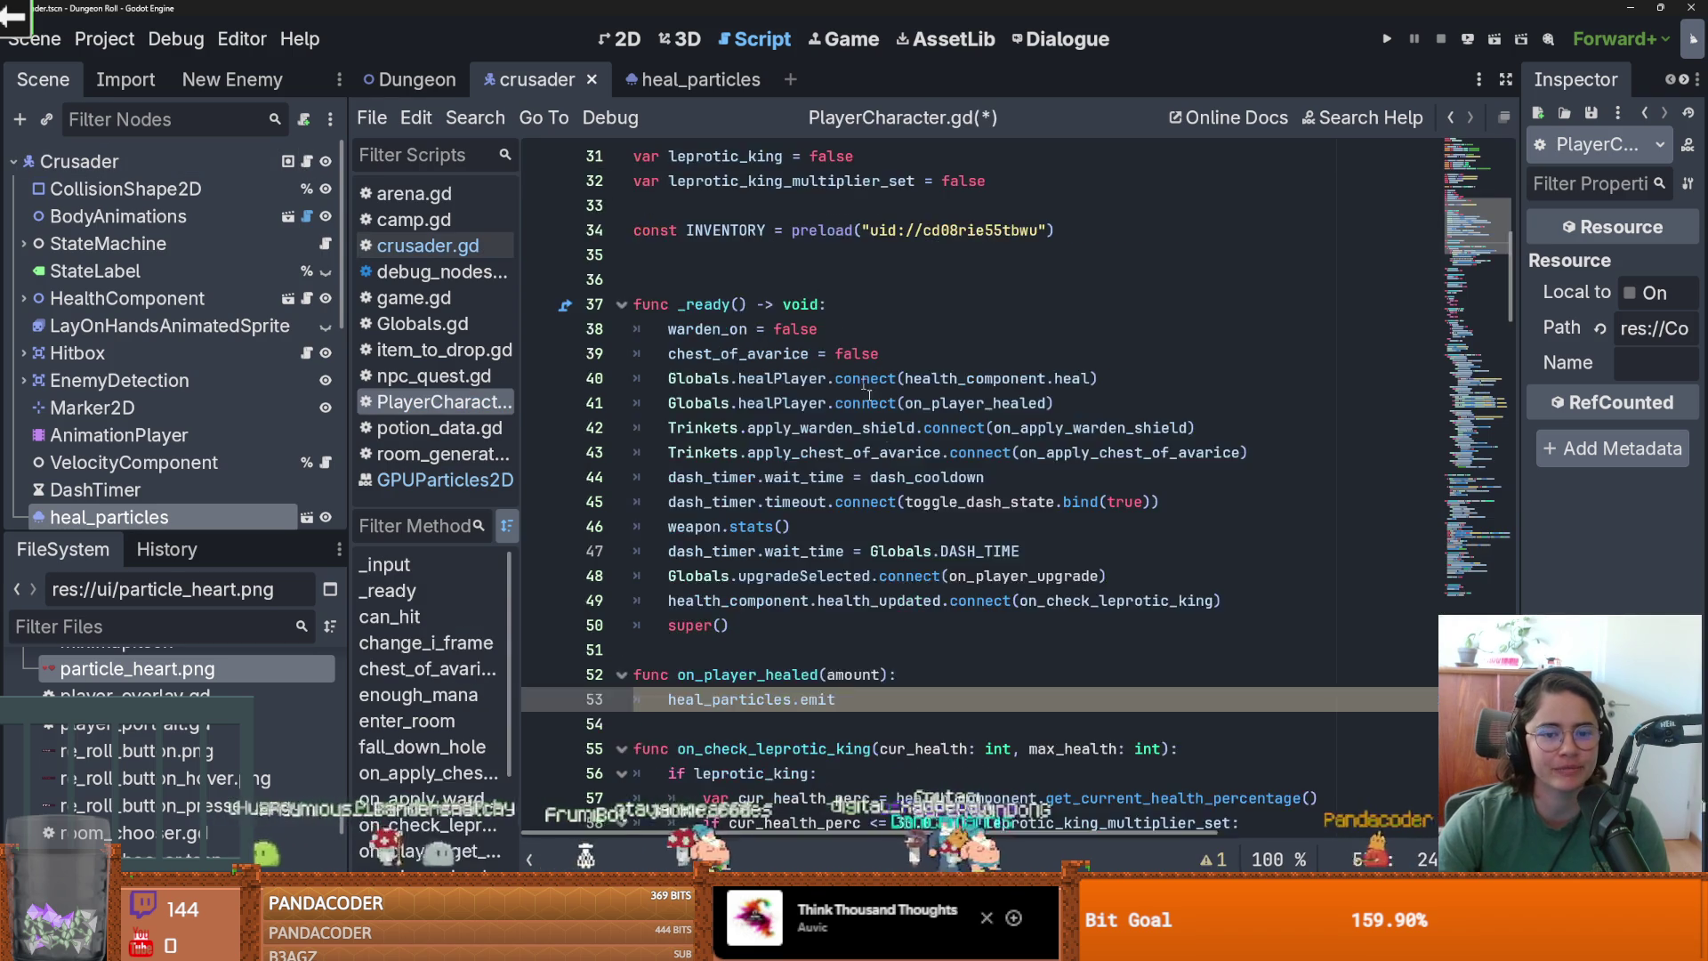
pyautogui.scroll(-3, 878, 512)
pyautogui.doubleClick(817, 551)
pyautogui.hotkey('ctrl', 'v')
pyautogui.press('Return')
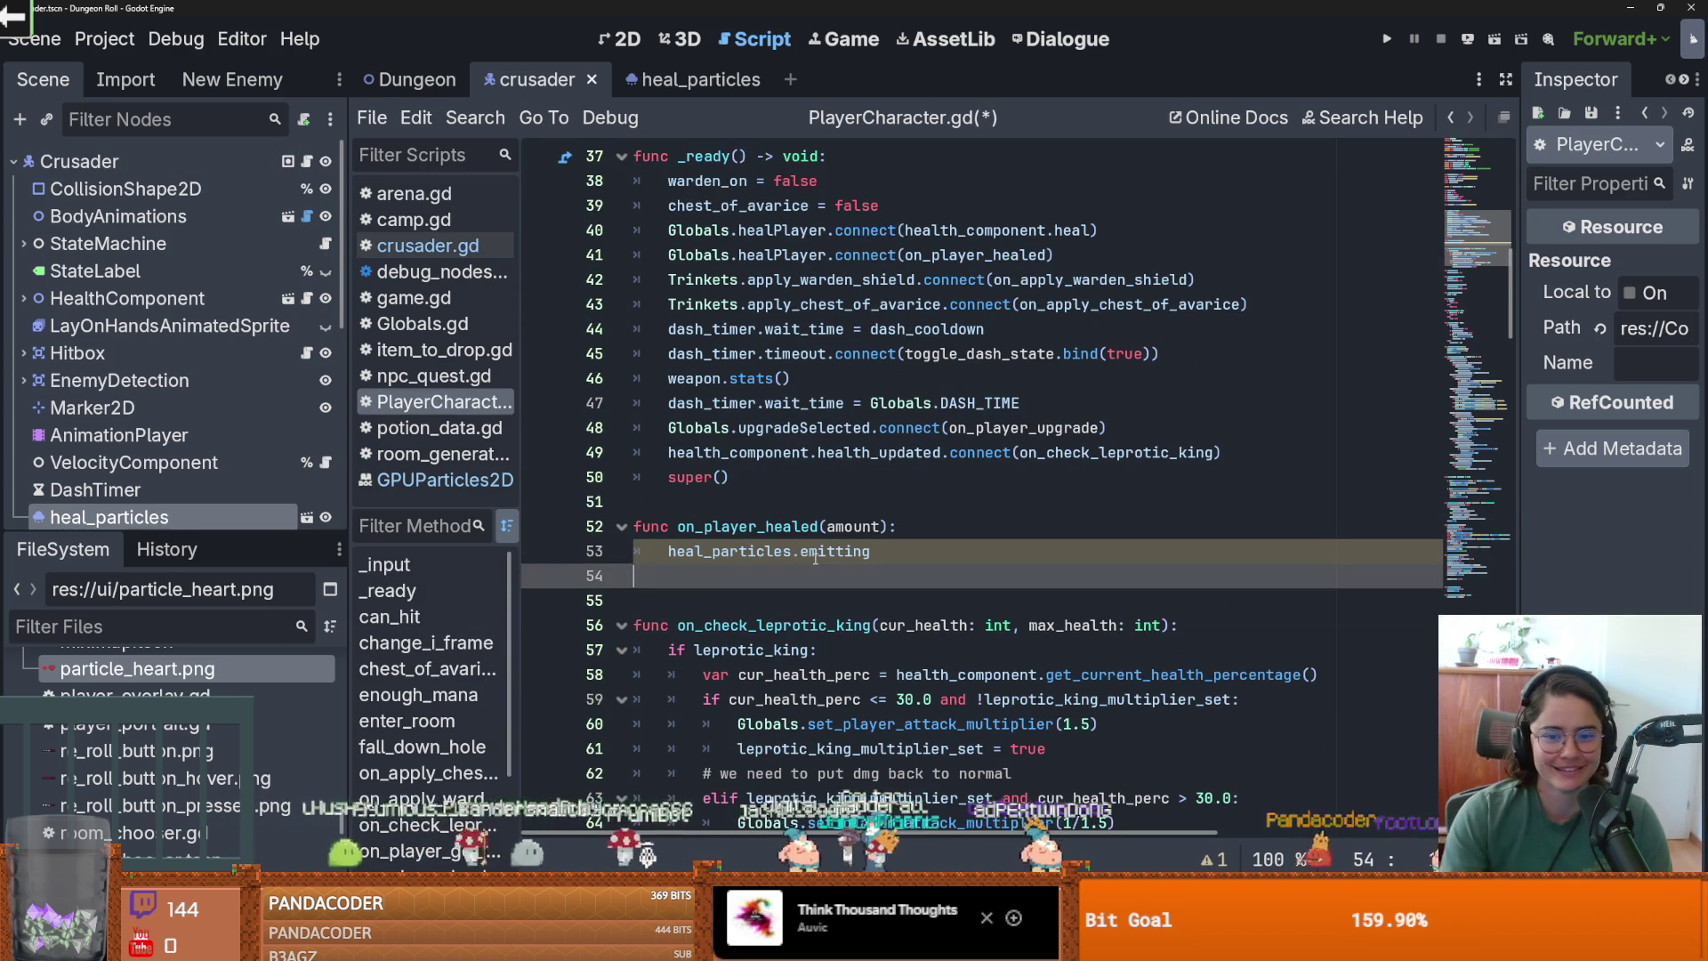
pyautogui.press('BackSpace')
# Complete line 53 as heal_particles.emitting = true and save the script.
pyautogui.write('= true')
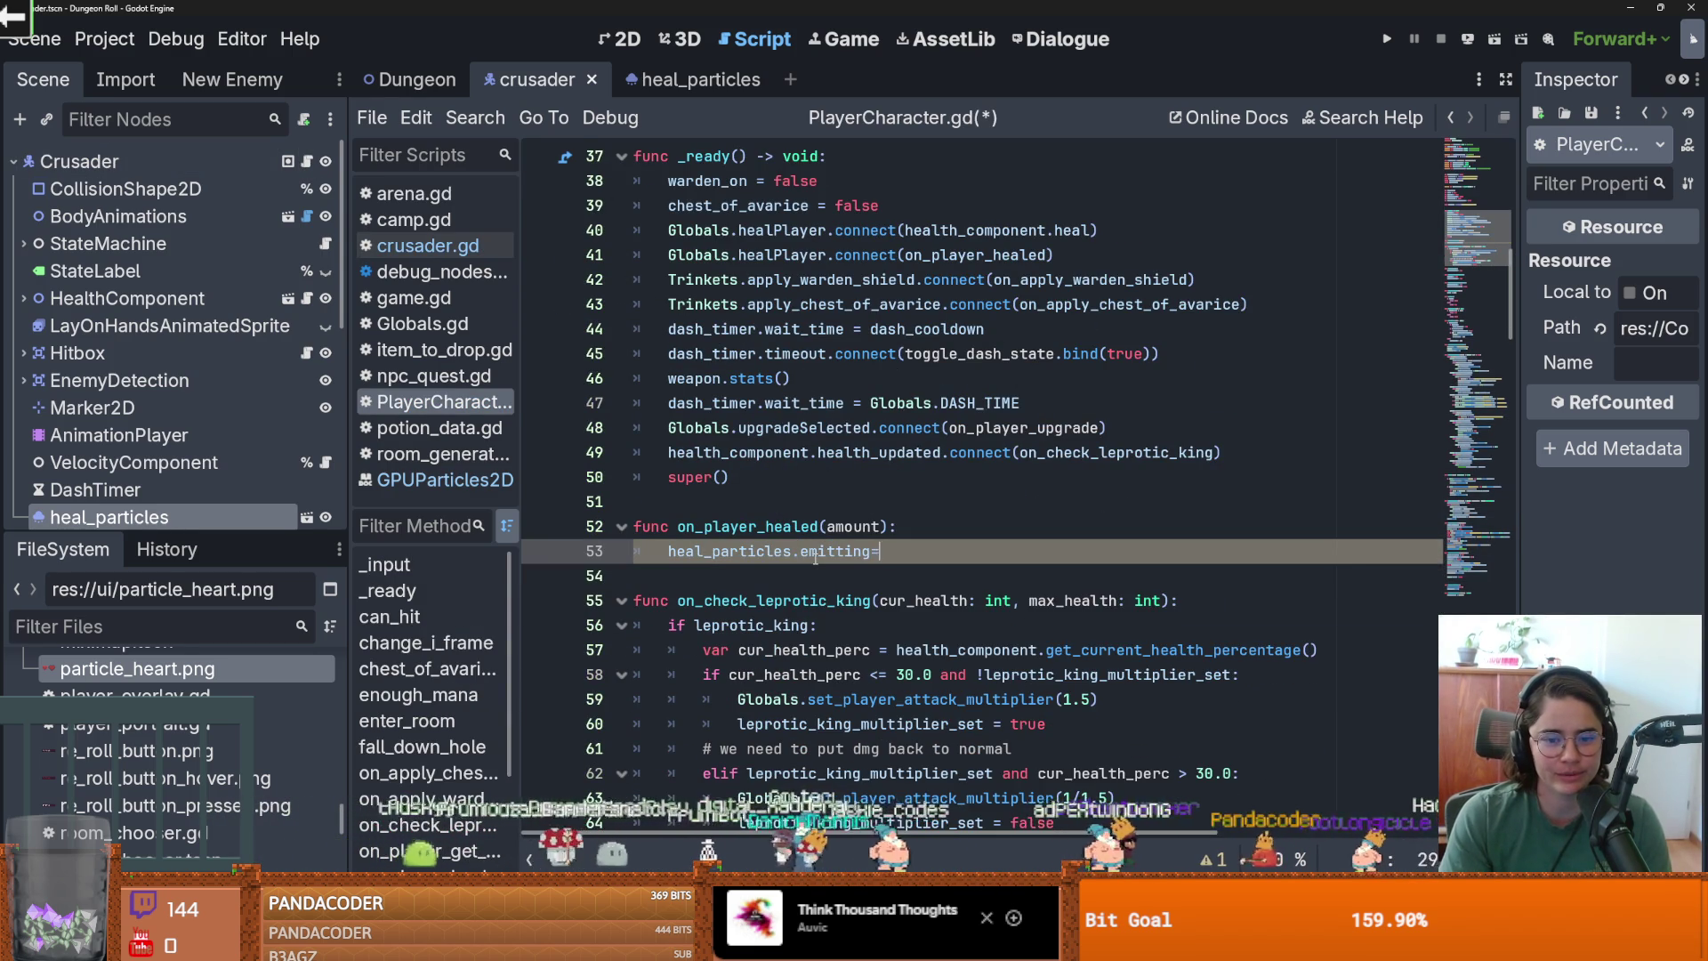
pyautogui.hotkey('ctrl', 's')
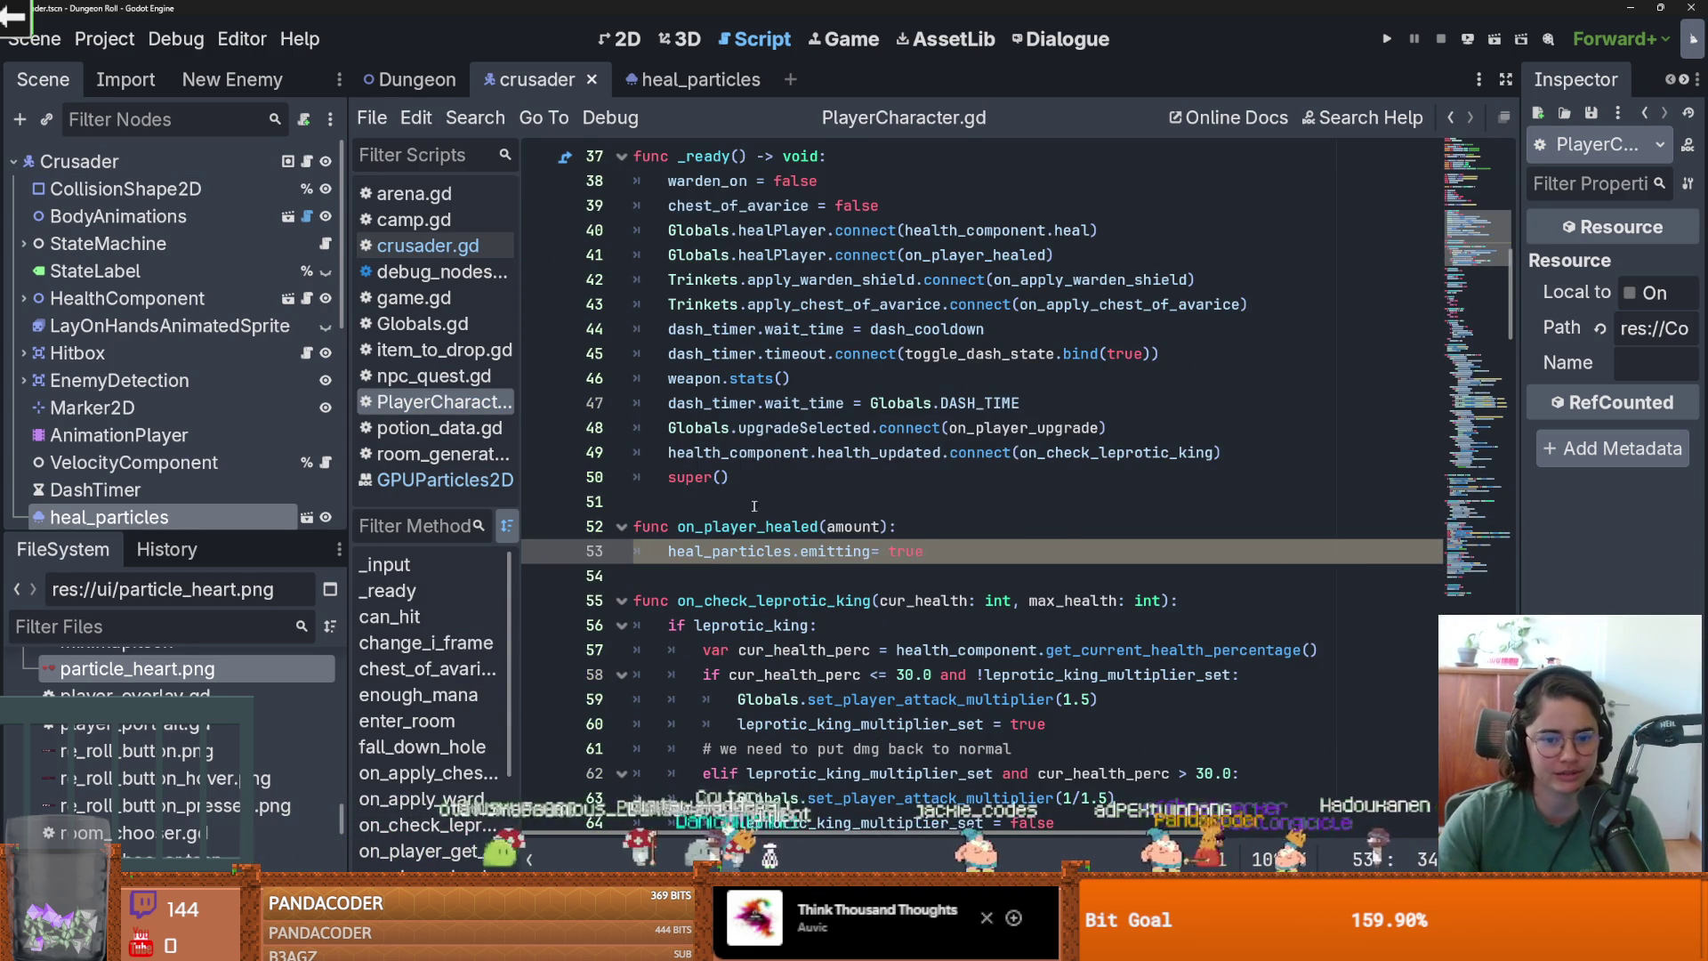
pyautogui.click(826, 513)
# Run the game maximized, drink a potion to test the heal, then stop it.
pyautogui.click(1385, 39)
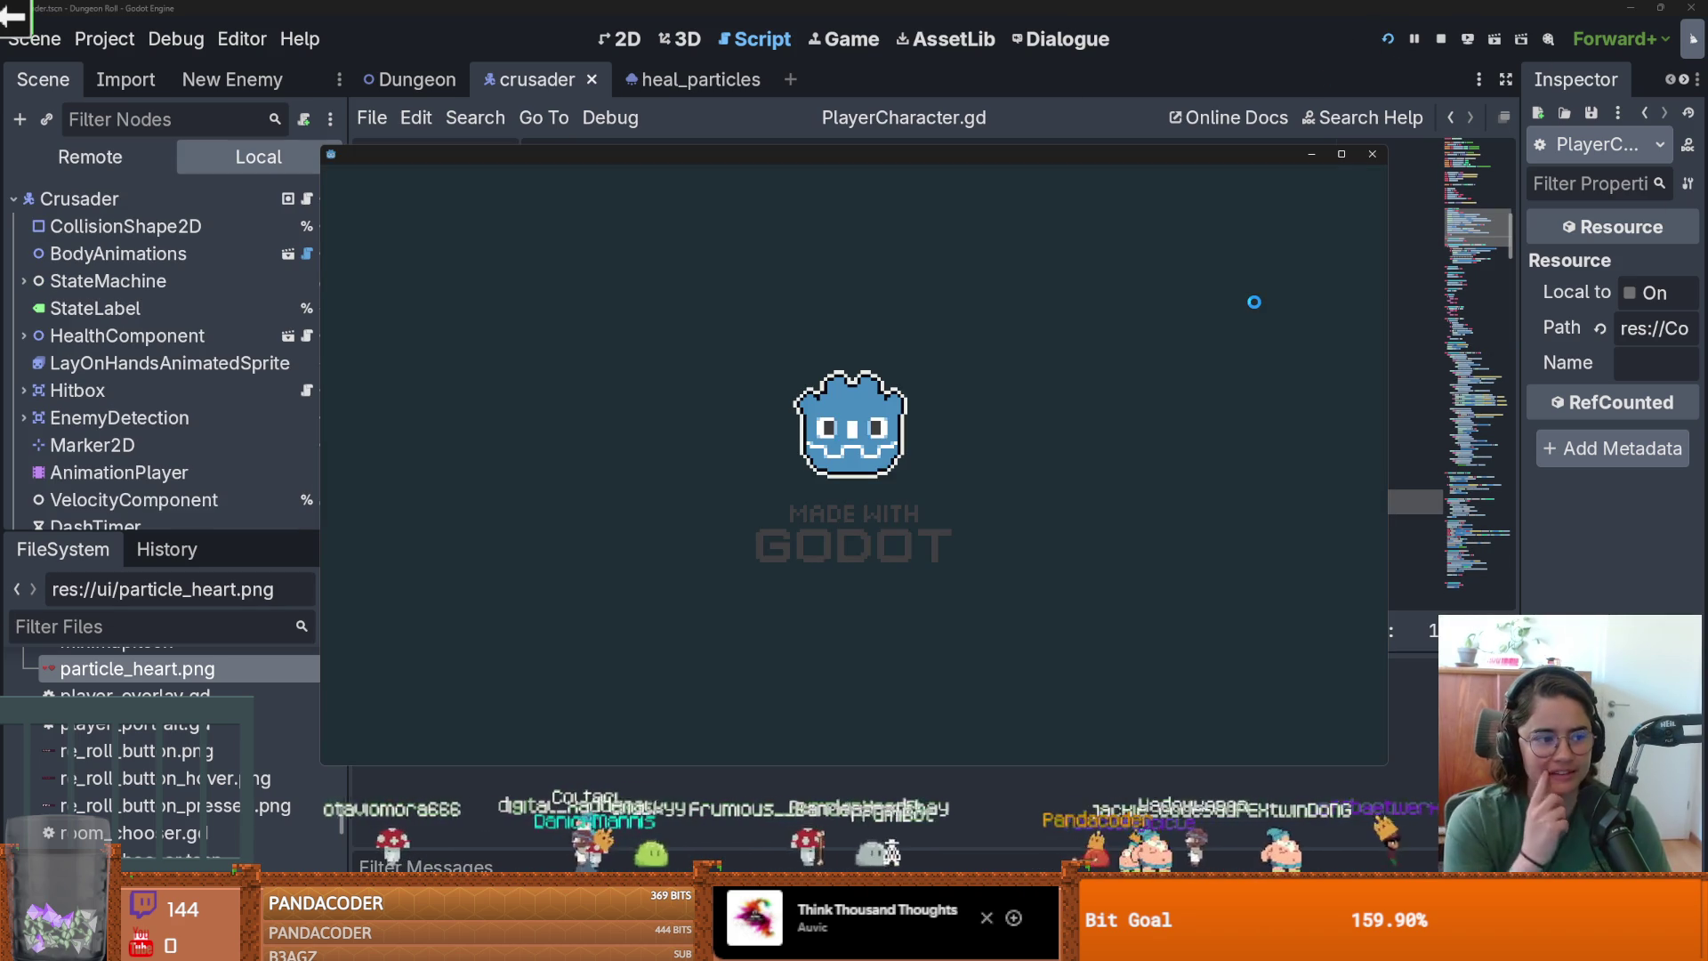
pyautogui.click(1343, 153)
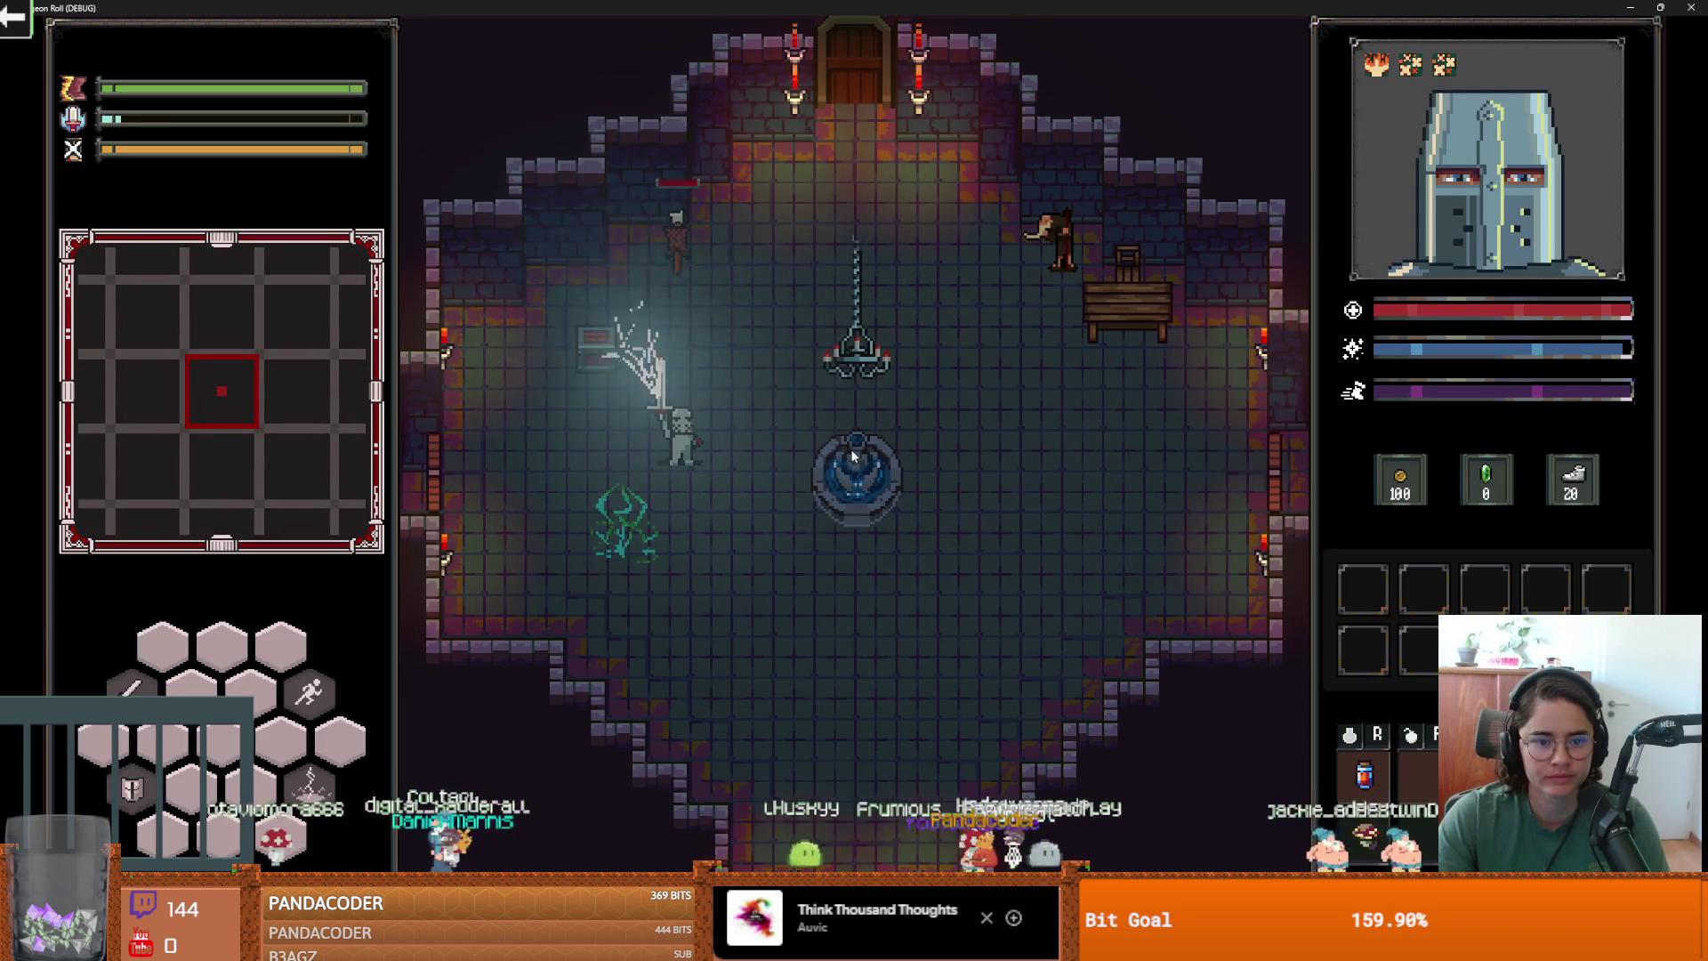
pyautogui.press('r')
pyautogui.hotkey('alt', 'Tab')
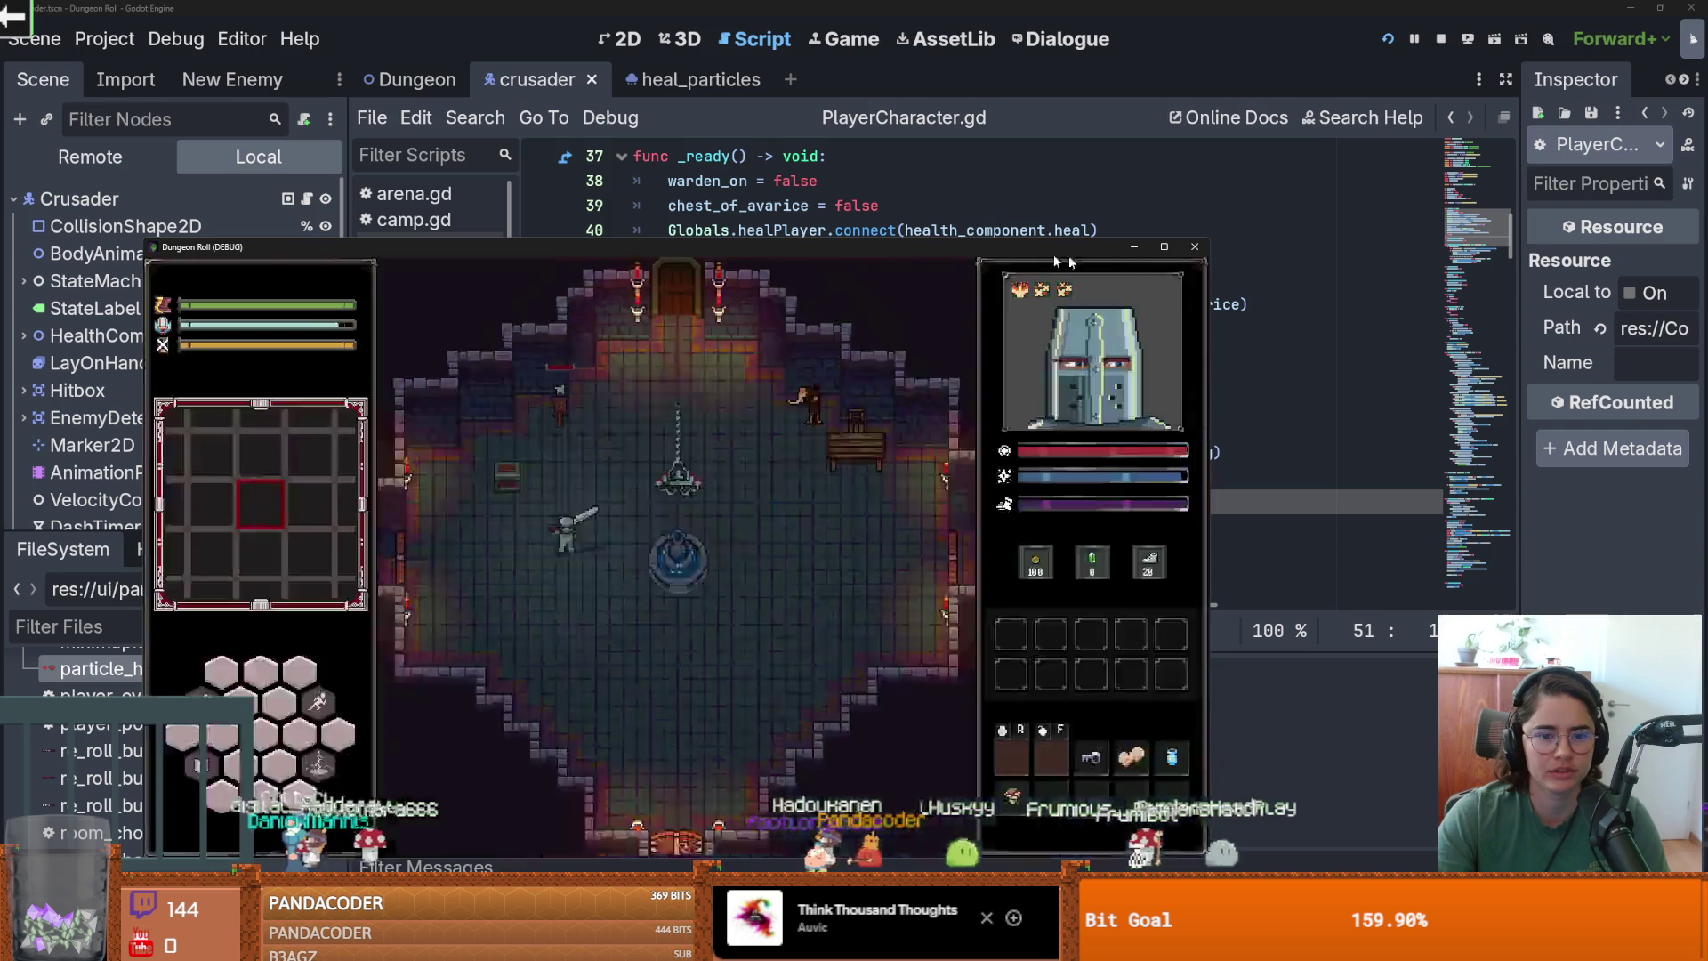
pyautogui.press('F8')
# Add an empty line under on_player_healed and save the script.
pyautogui.press('Down')
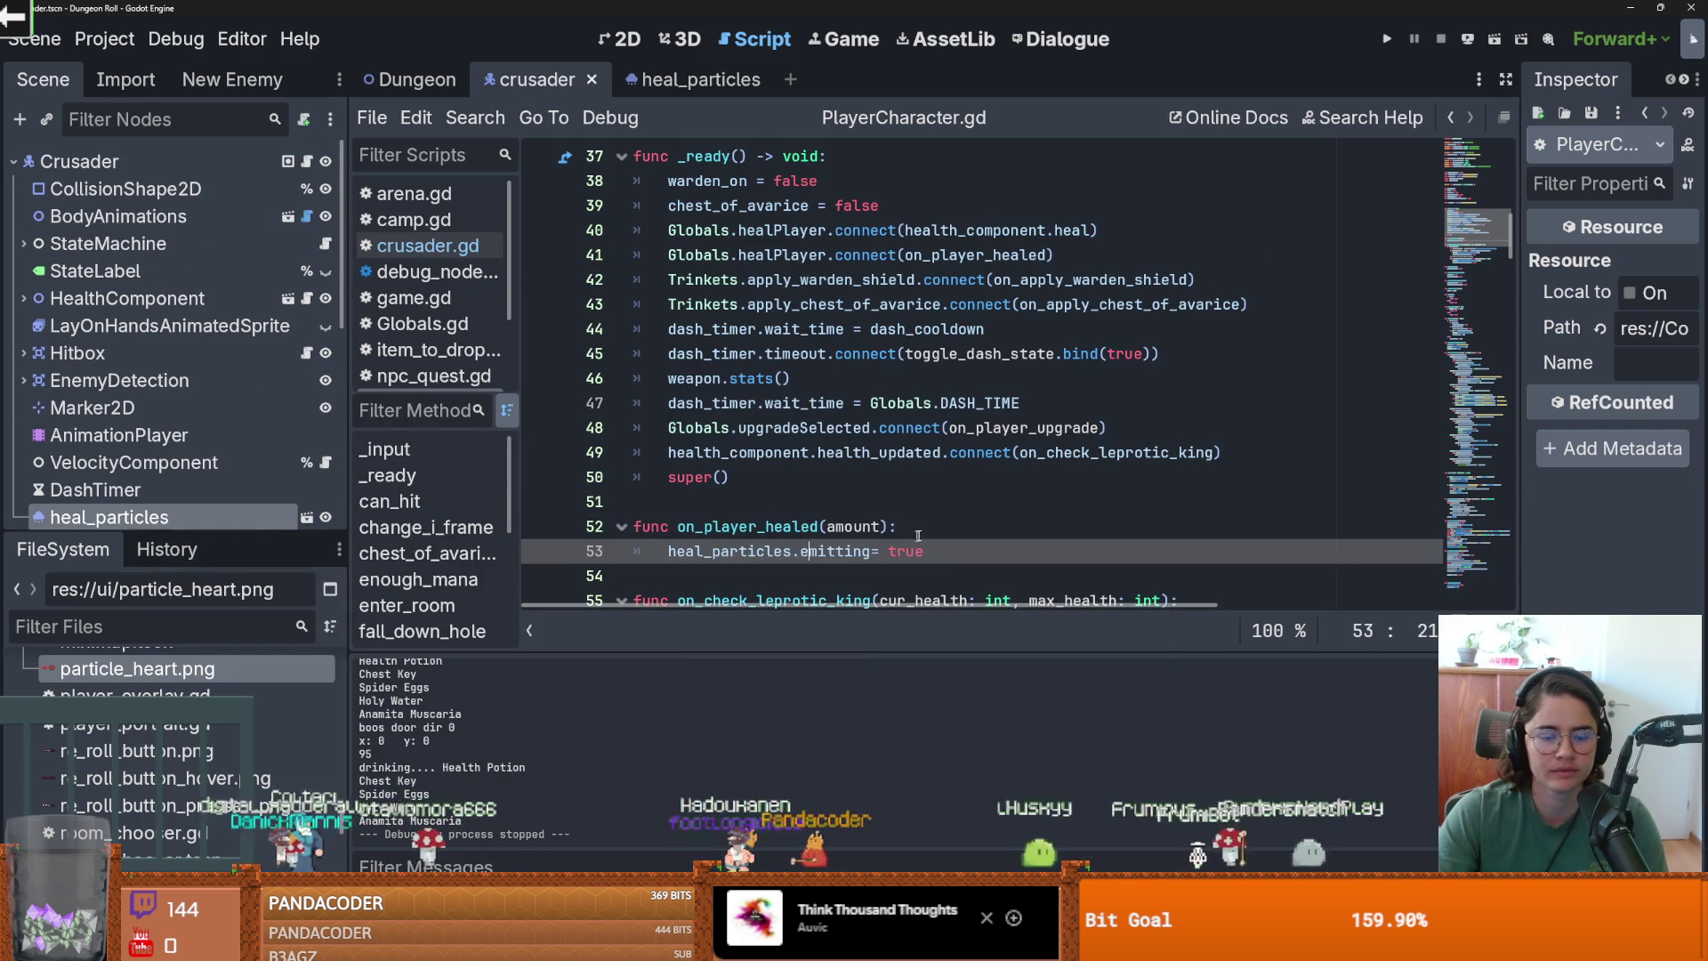
pyautogui.press('End')
pyautogui.press('Return')
pyautogui.hotkey('ctrl', 's')
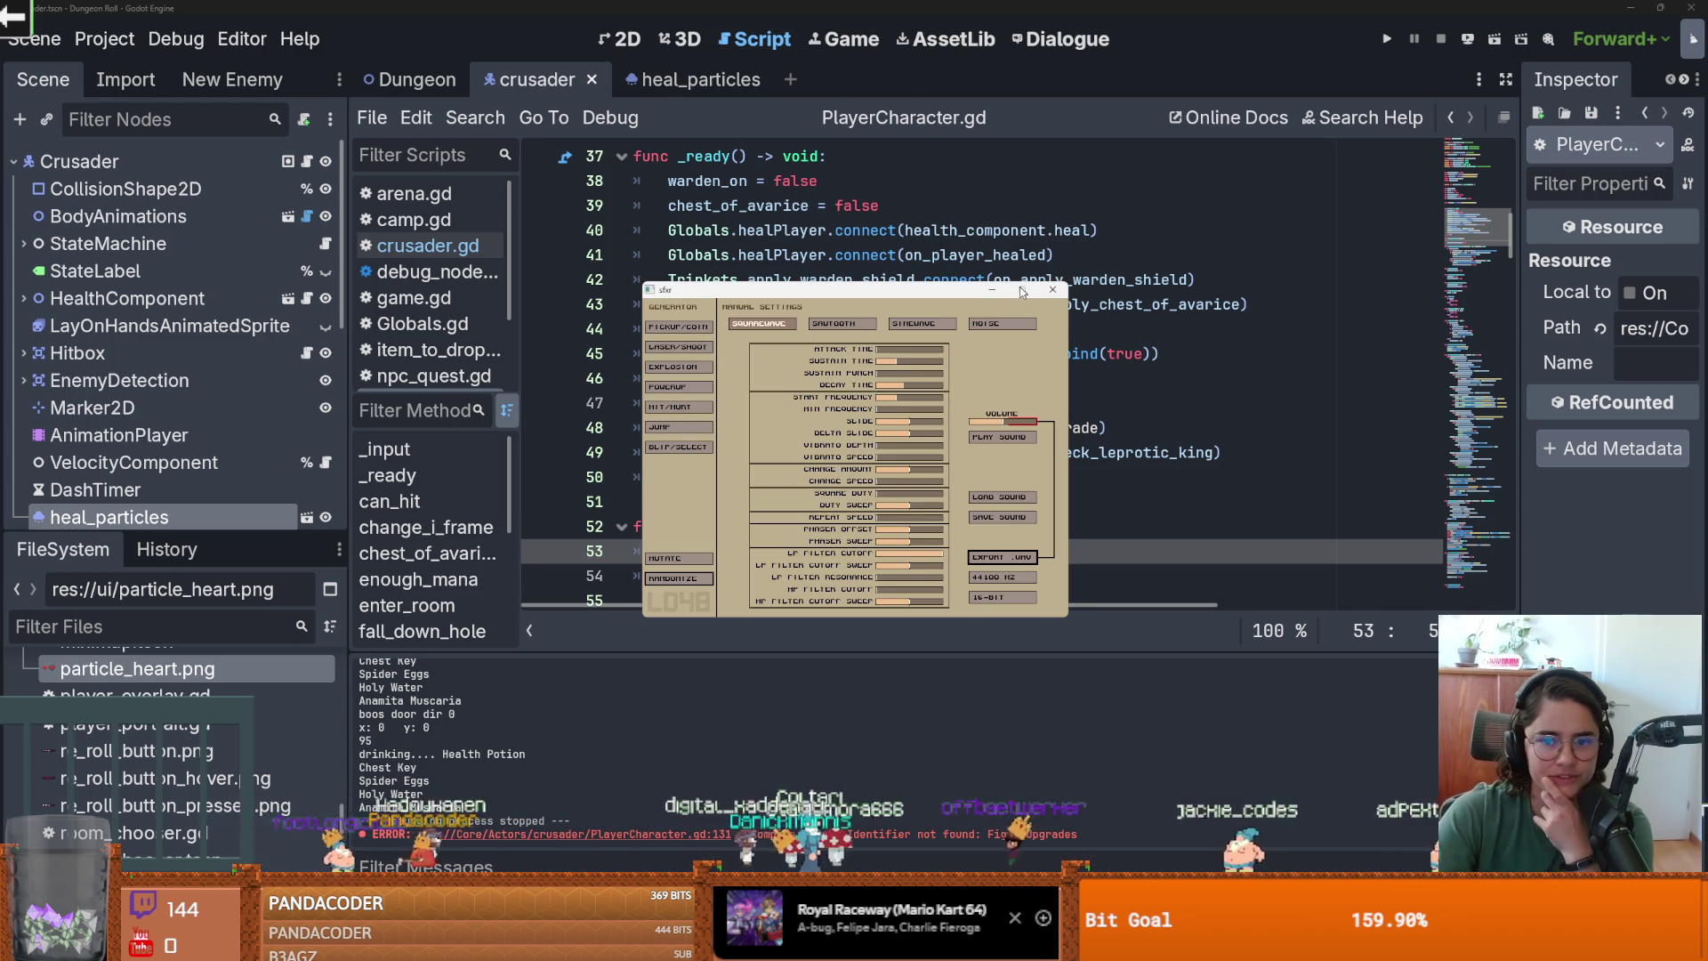
# Generate several POWERUP sounds, trying square and sawtooth waves, and lengthen the attack time.
pyautogui.click(667, 388)
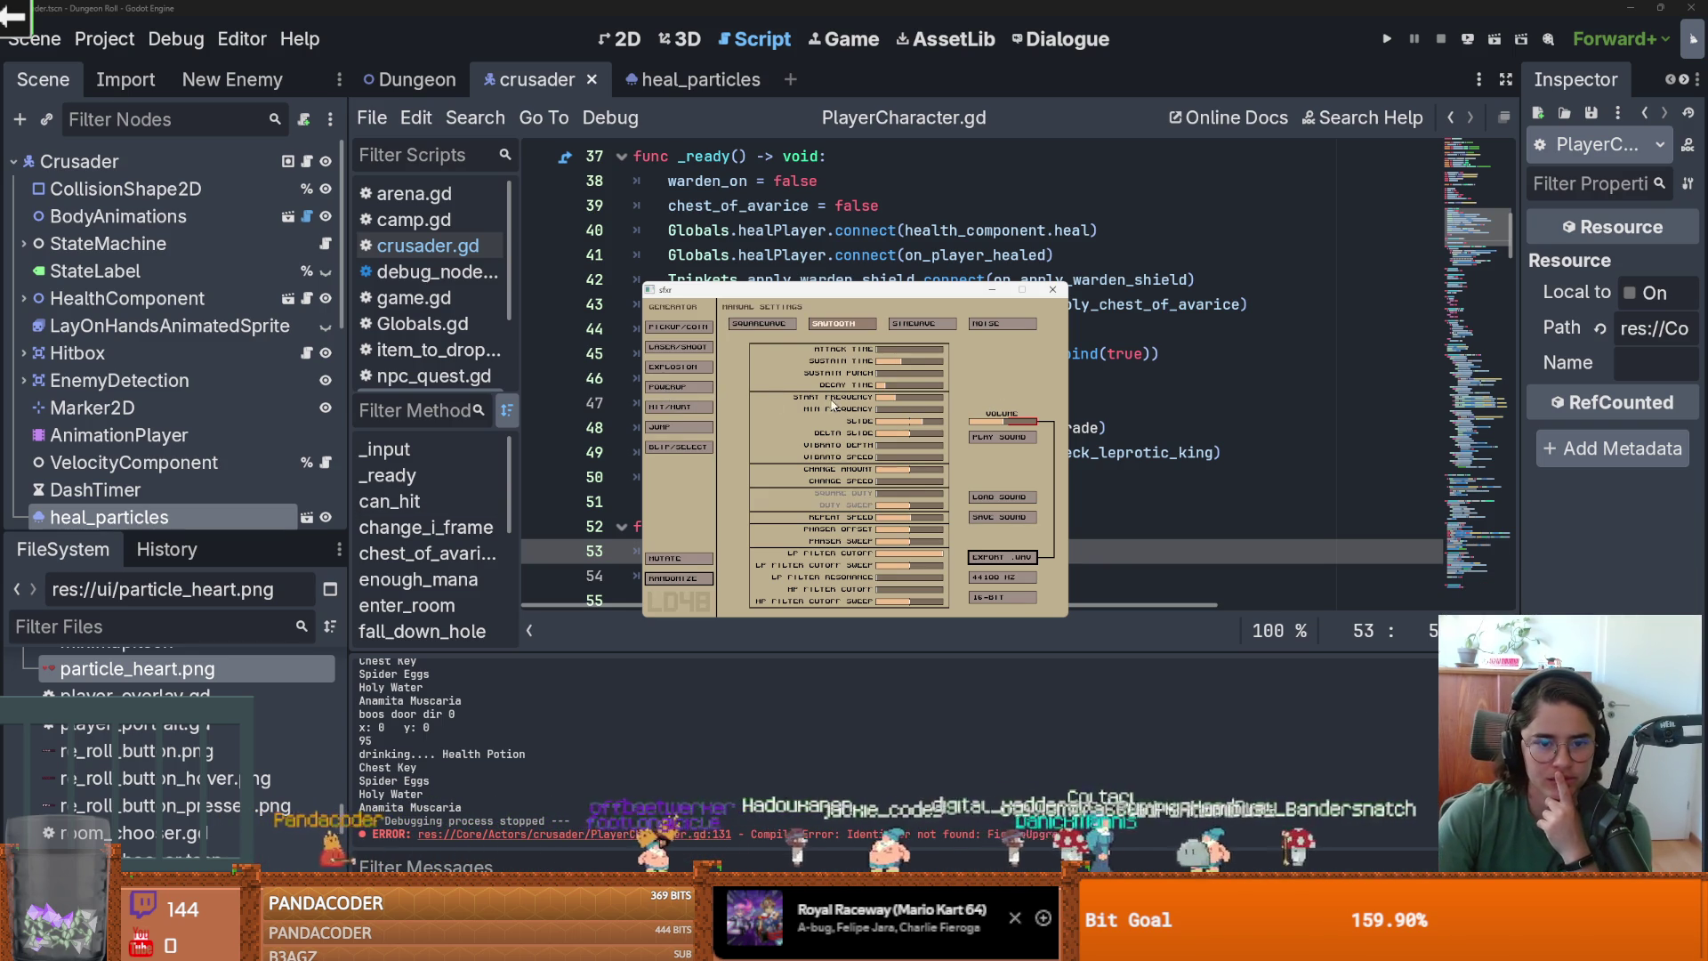
pyautogui.click(759, 323)
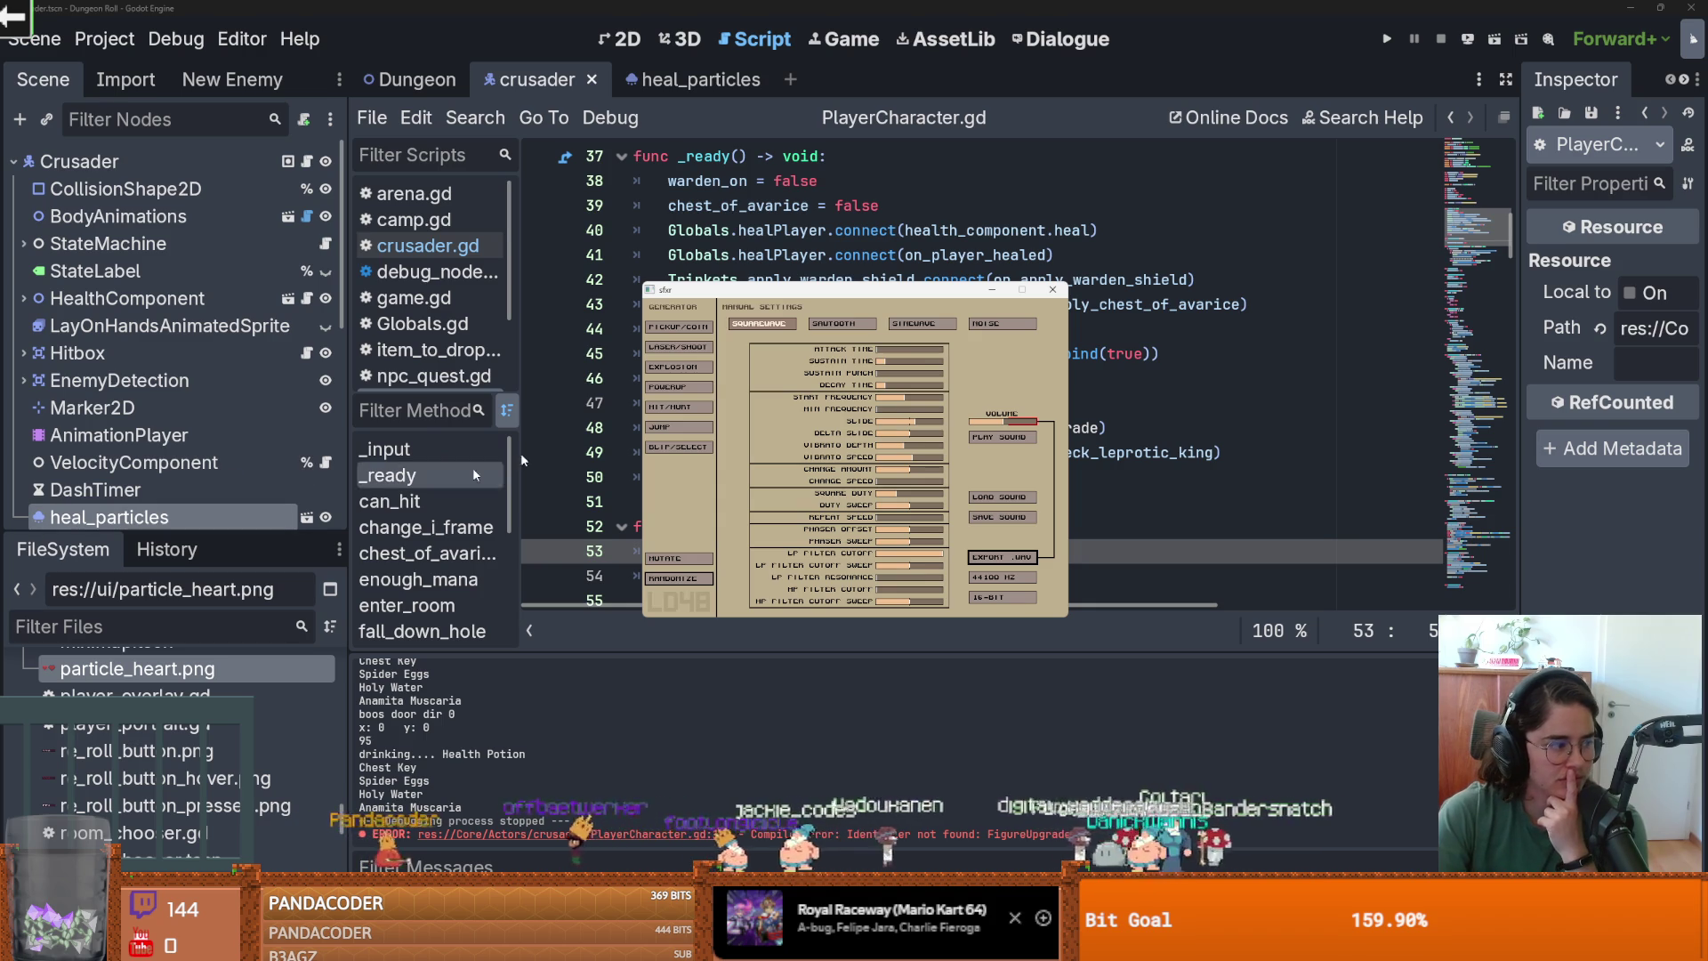
pyautogui.click(833, 323)
pyautogui.click(689, 389)
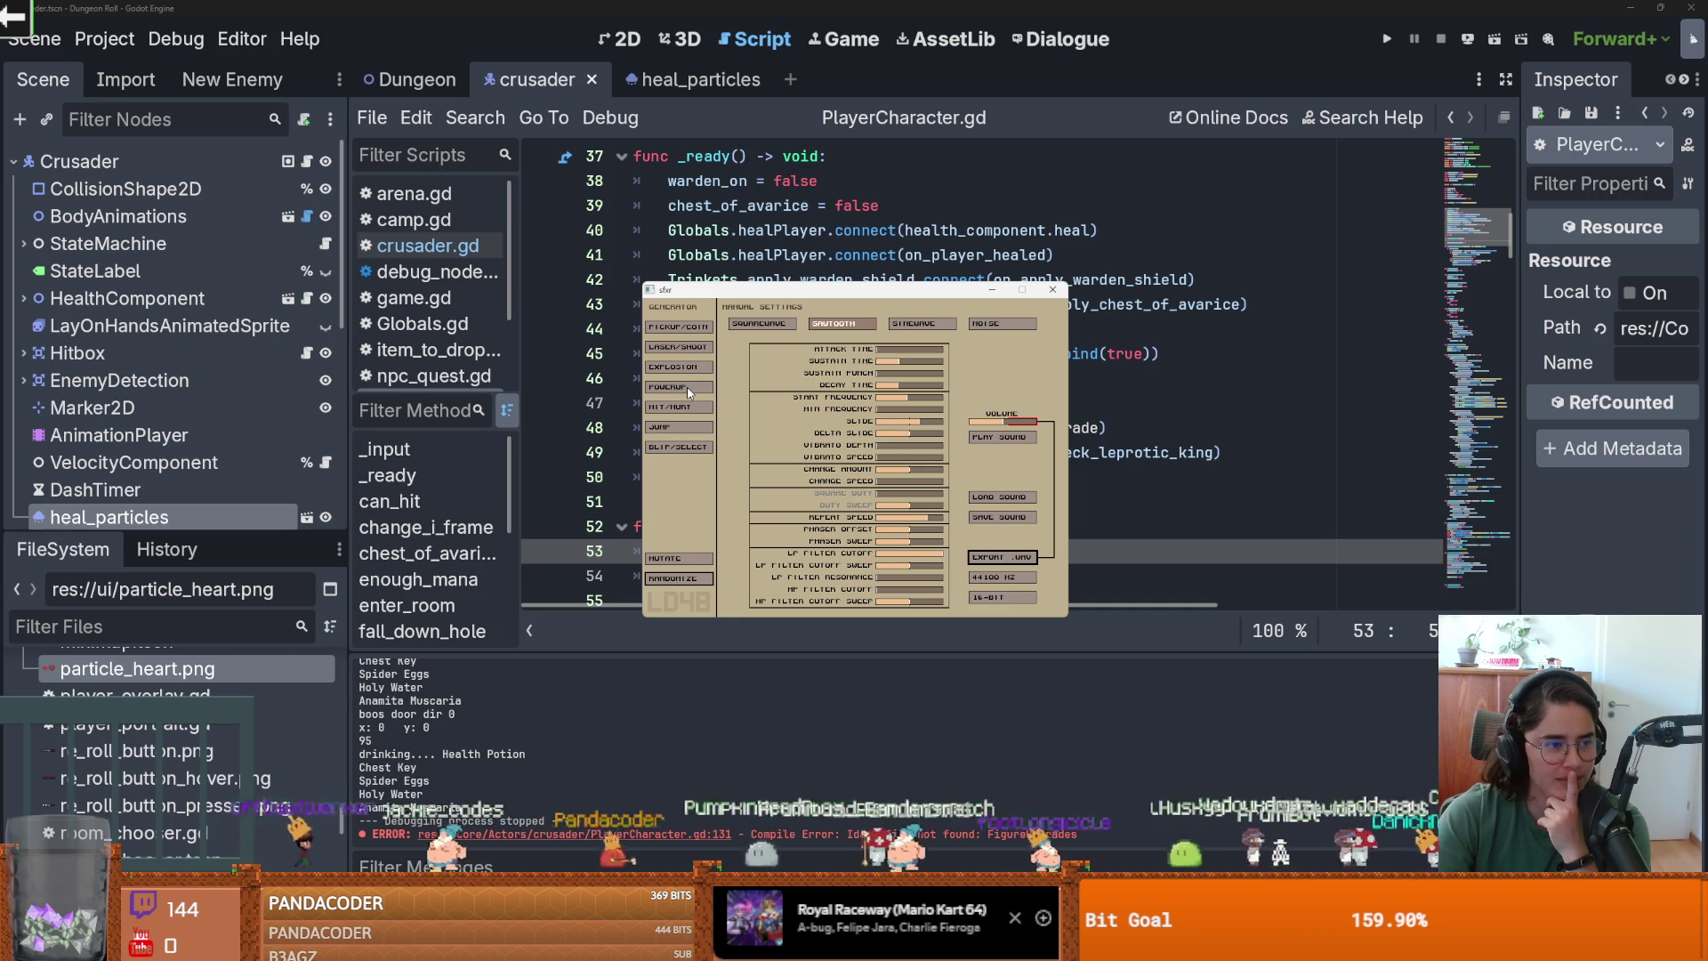
pyautogui.click(689, 389)
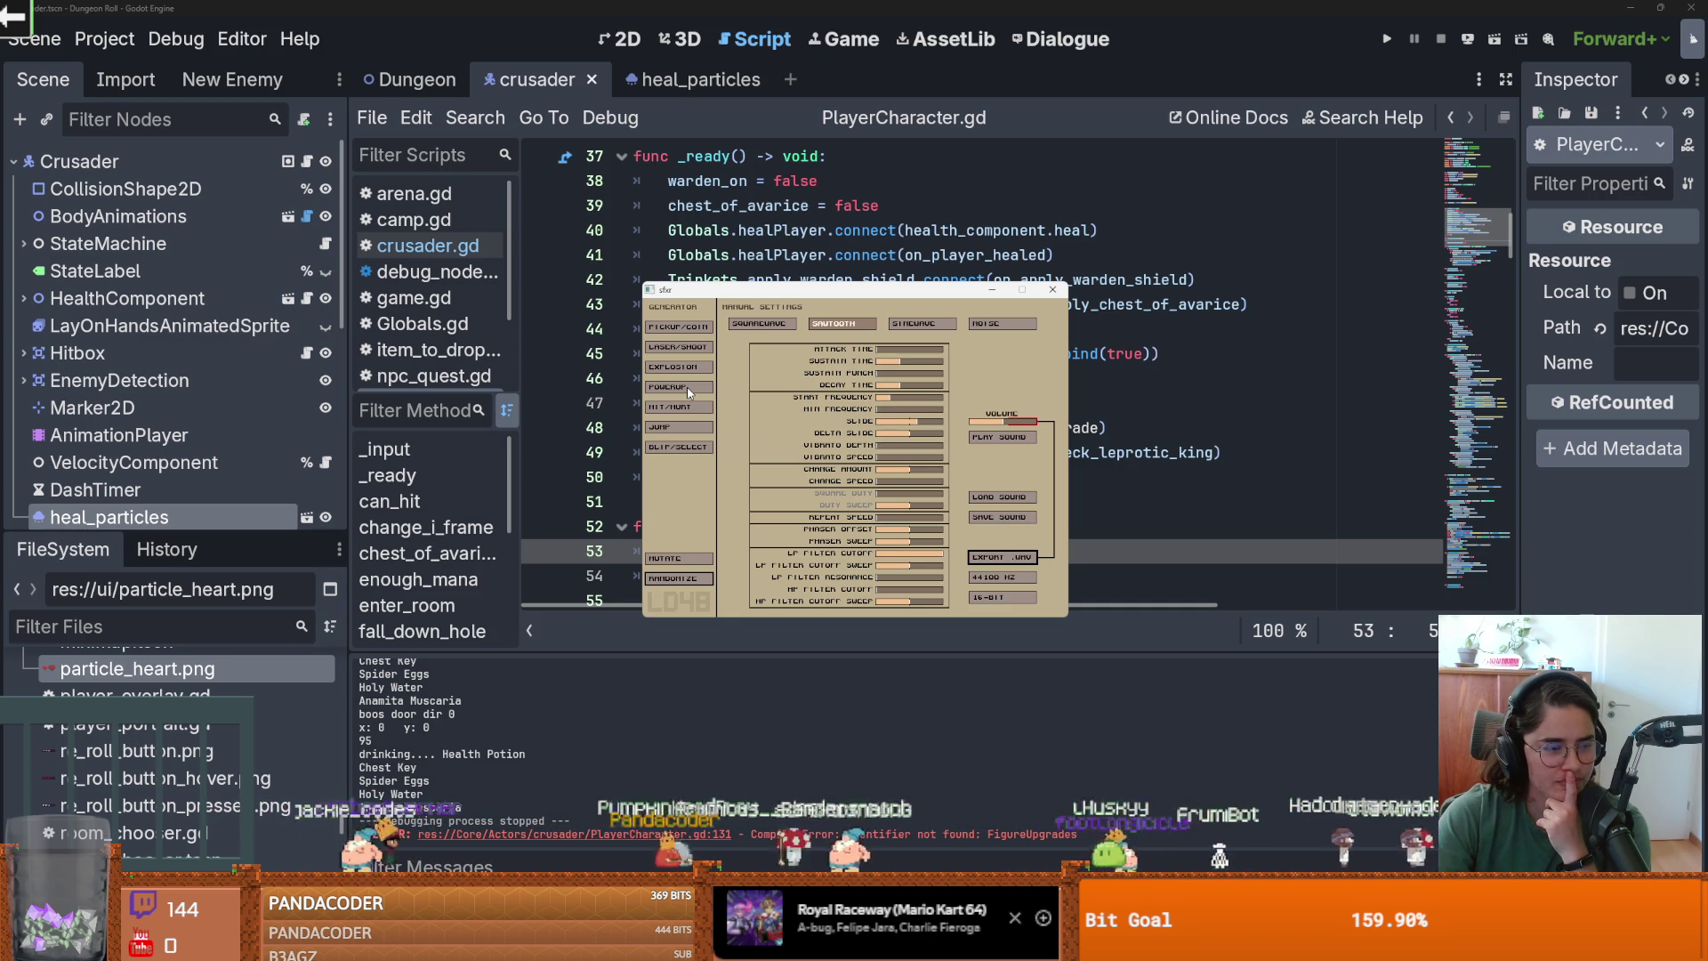
pyautogui.click(689, 389)
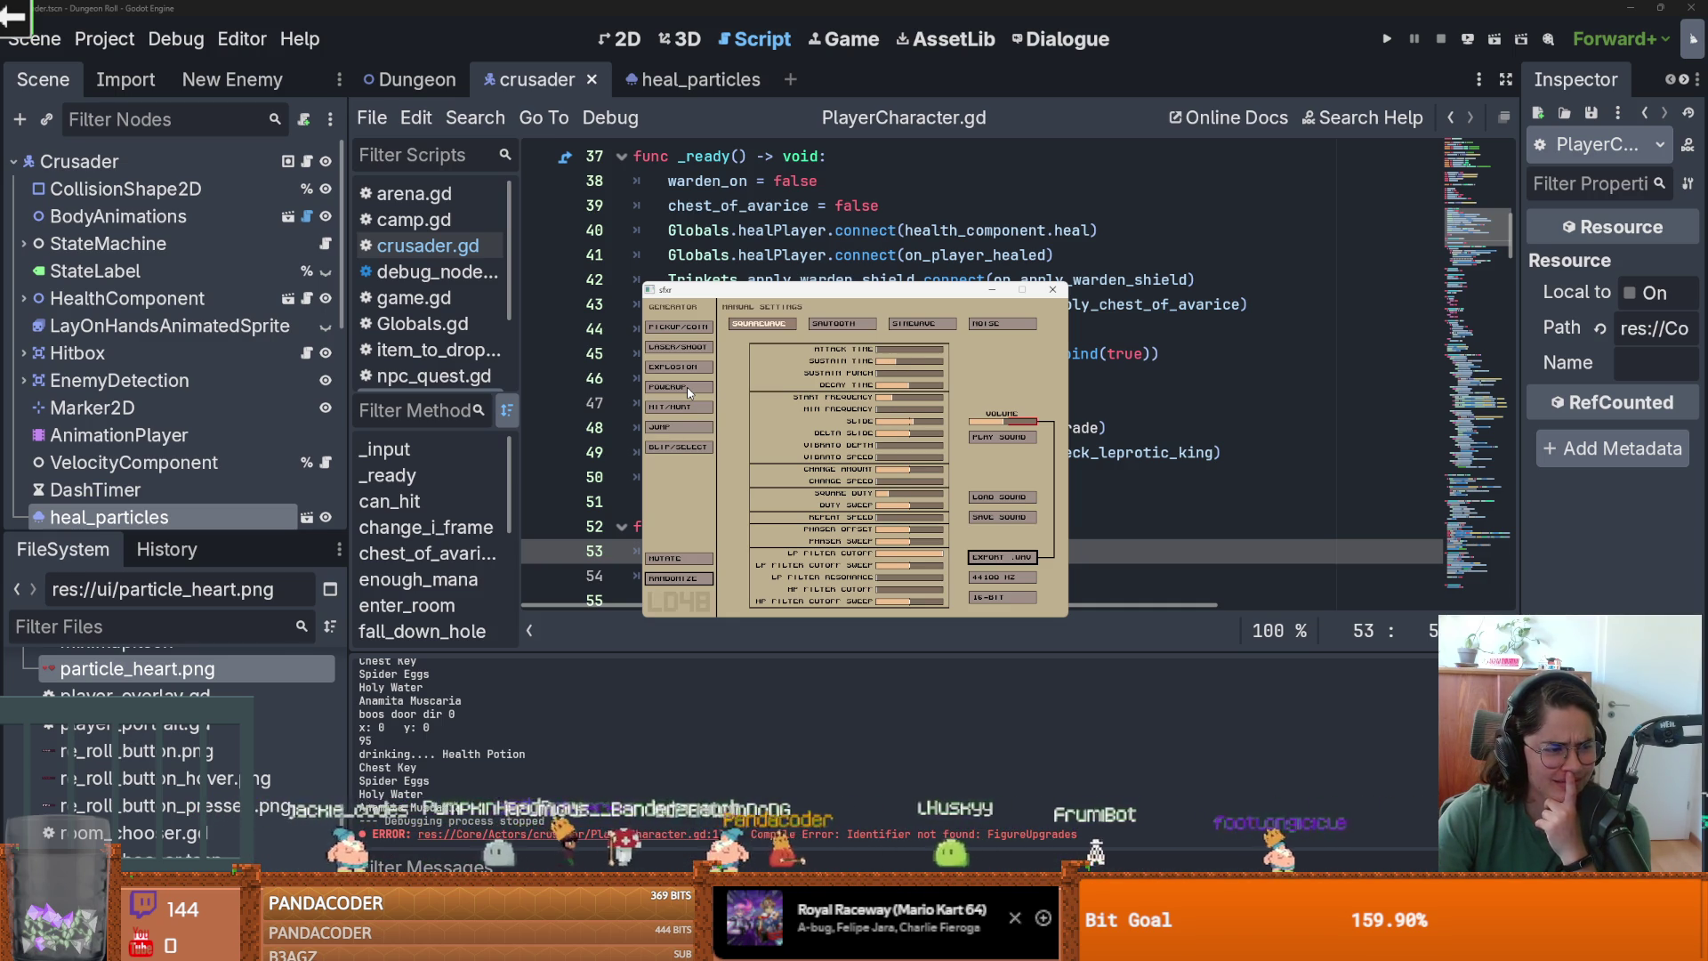
pyautogui.click(690, 389)
pyautogui.click(689, 388)
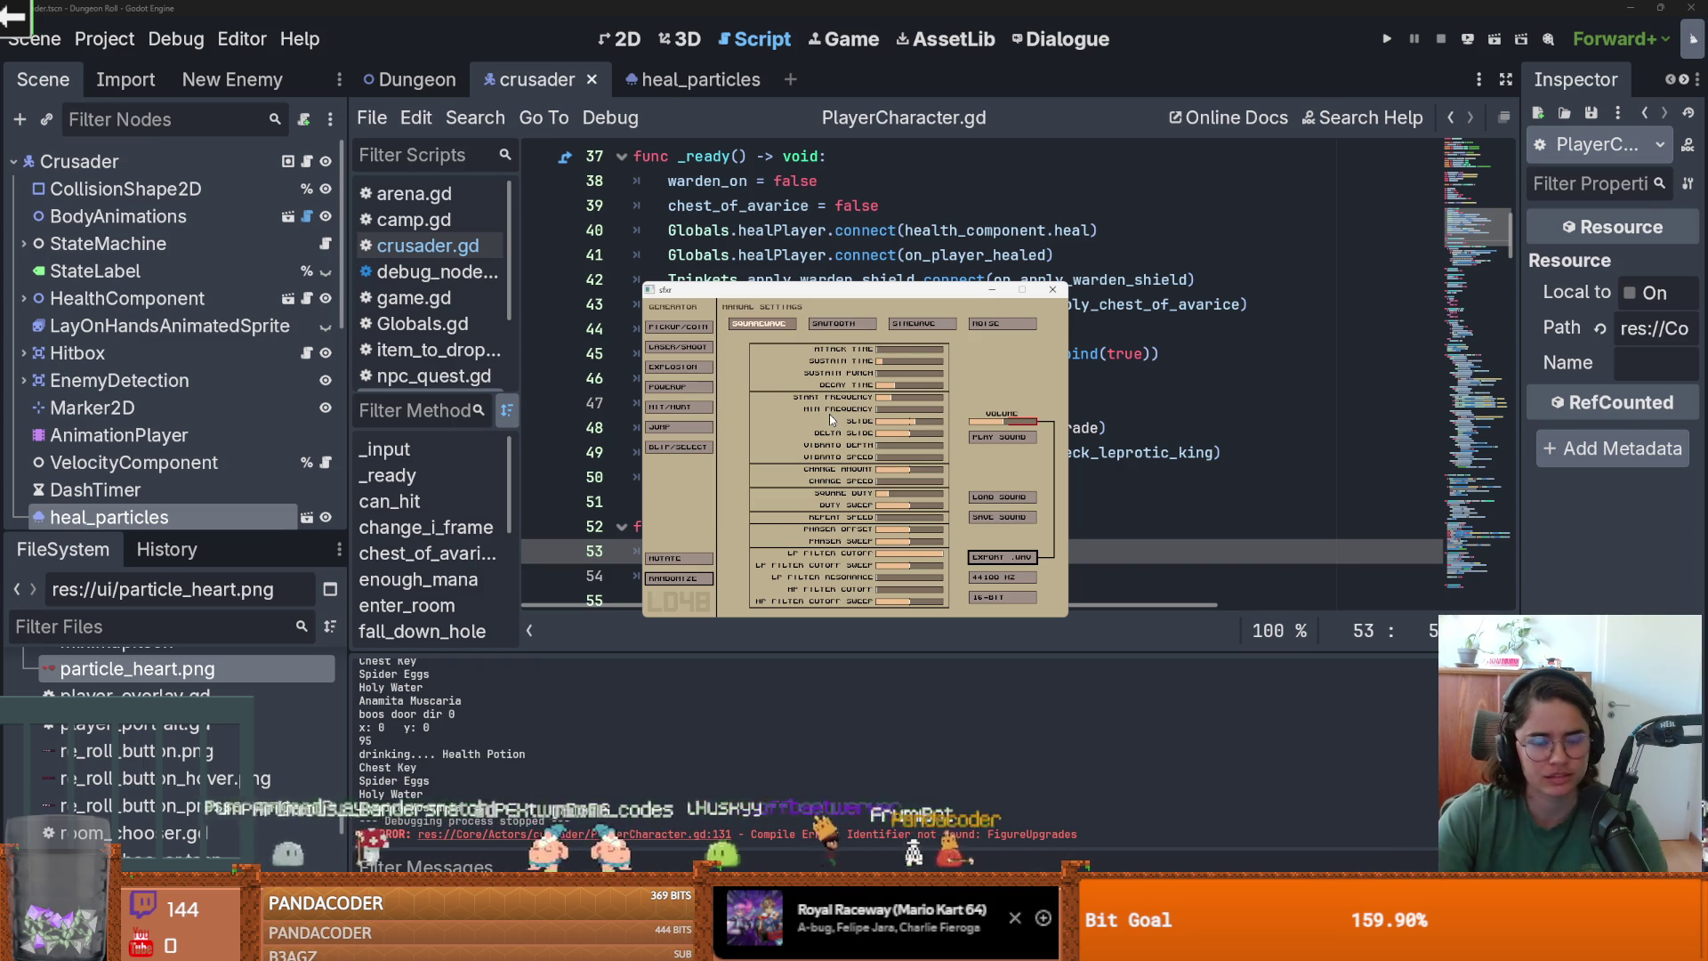
pyautogui.moveTo(882, 355); pyautogui.dragTo(911, 349)
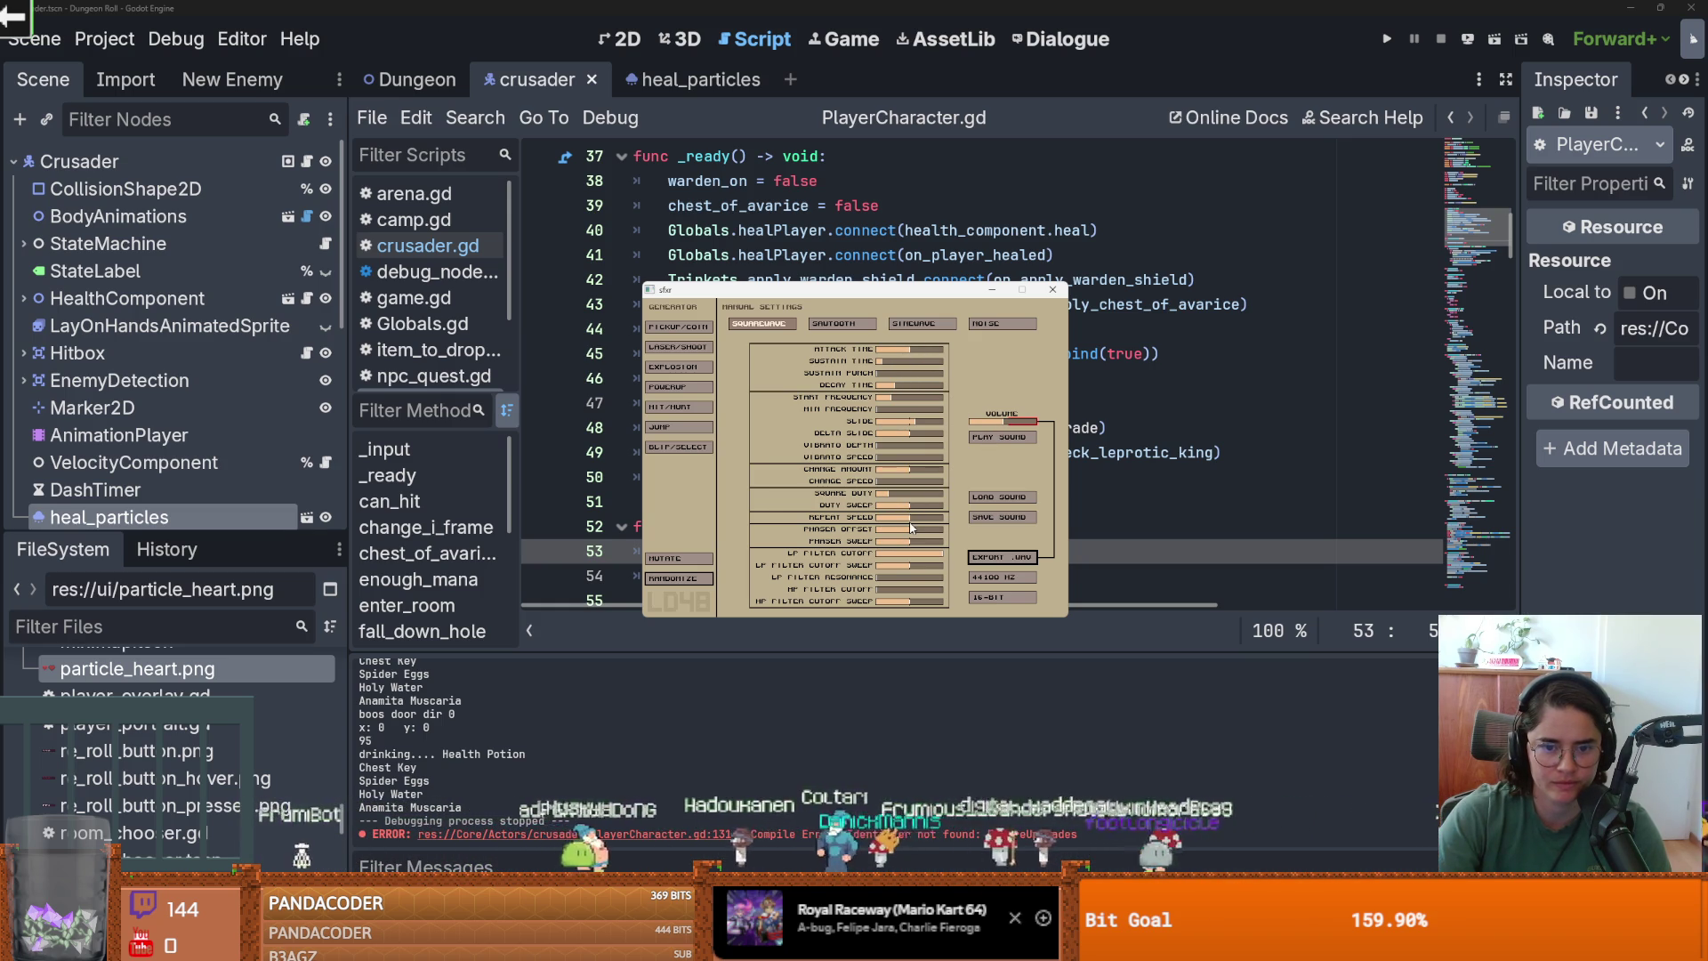
# Drag the DECAY TIME slider right to lengthen the sound's decay.
pyautogui.moveTo(887, 385); pyautogui.dragTo(915, 385)
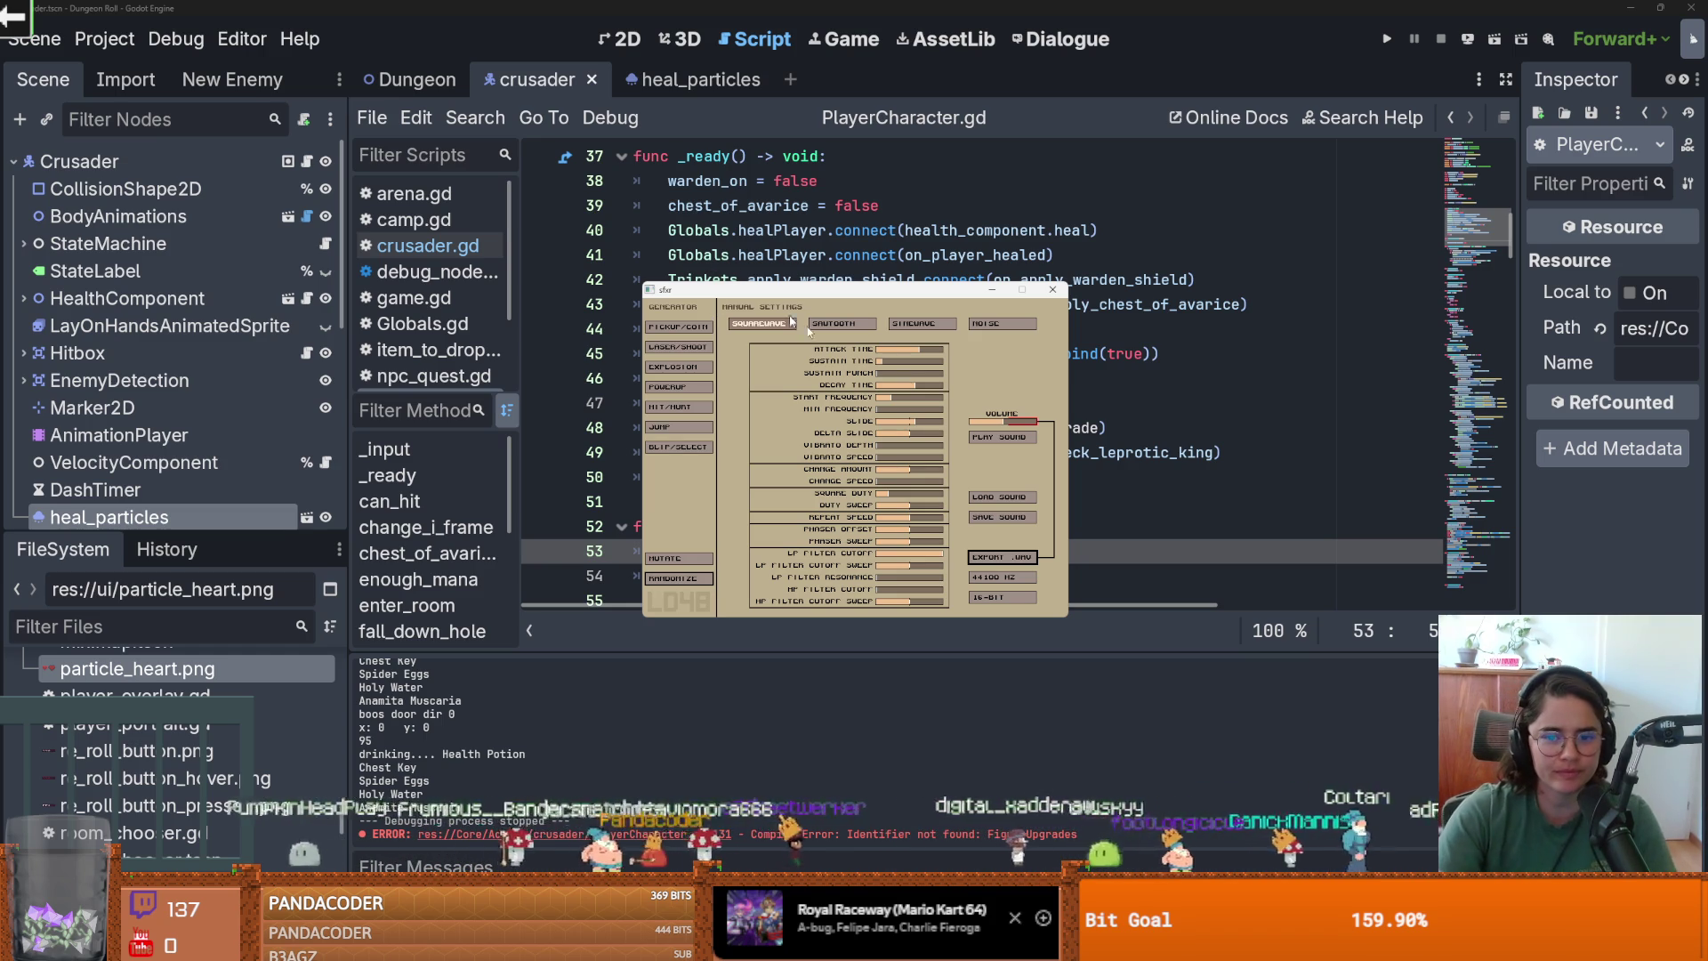
# Export the sfxr sound as heal_sound_effect.wav into Audio/SFX, then close sfxr and return to Godot.
pyautogui.click(1010, 557)
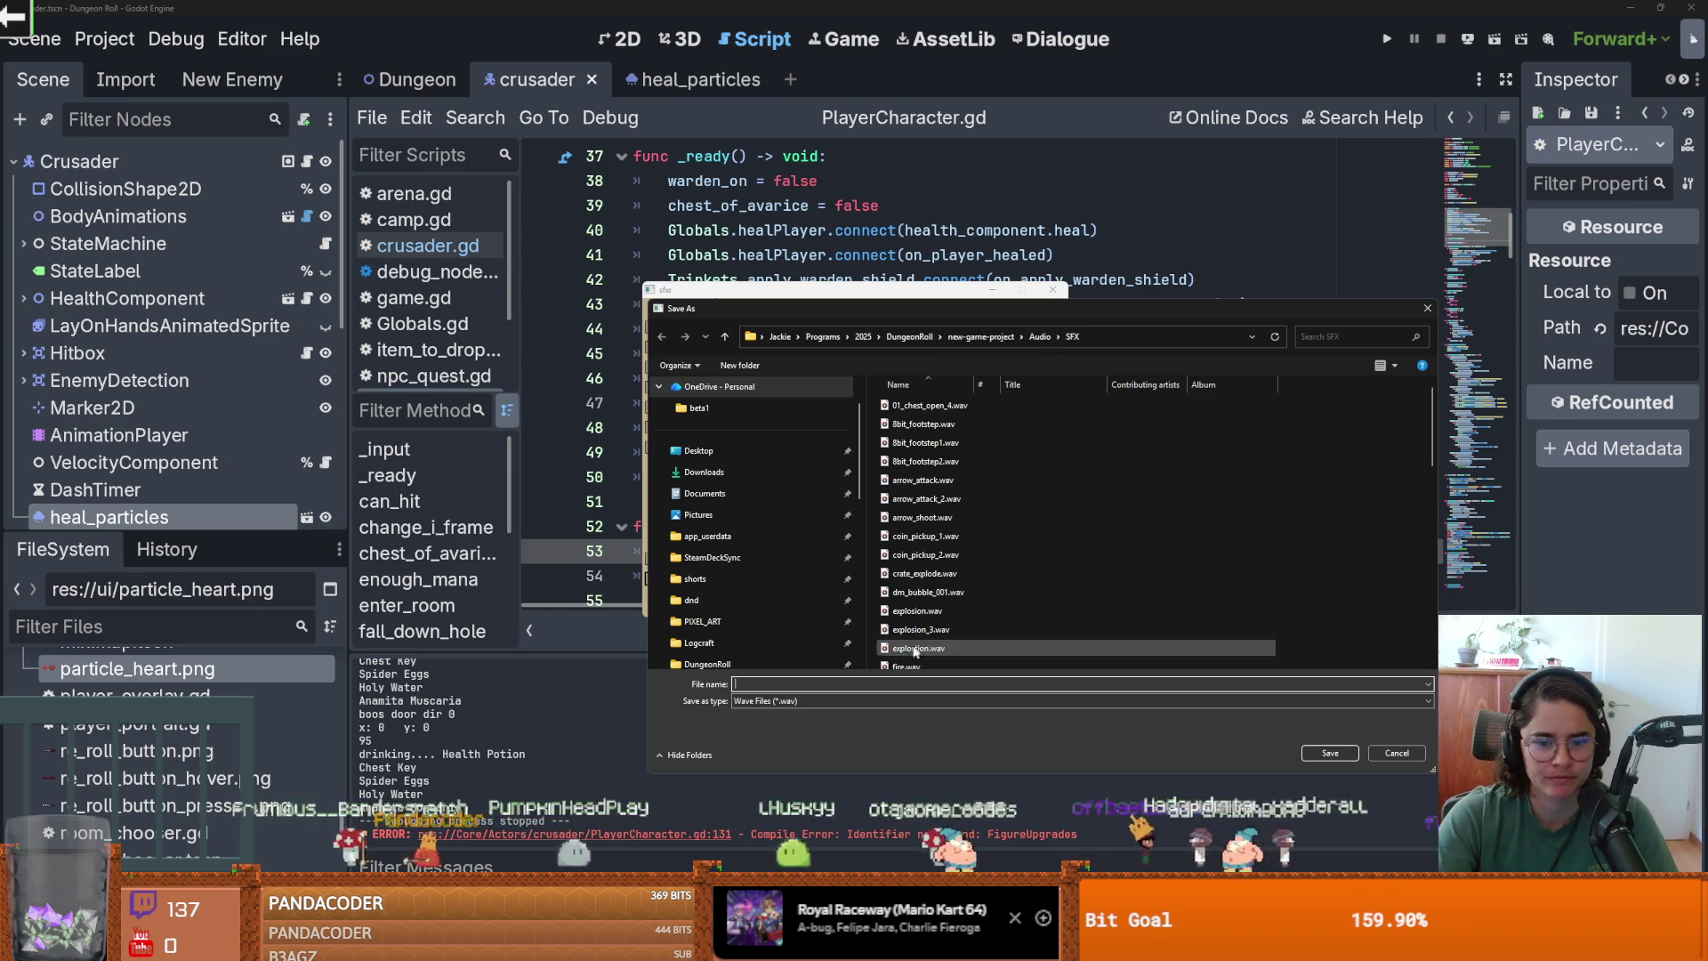
pyautogui.write('heal')
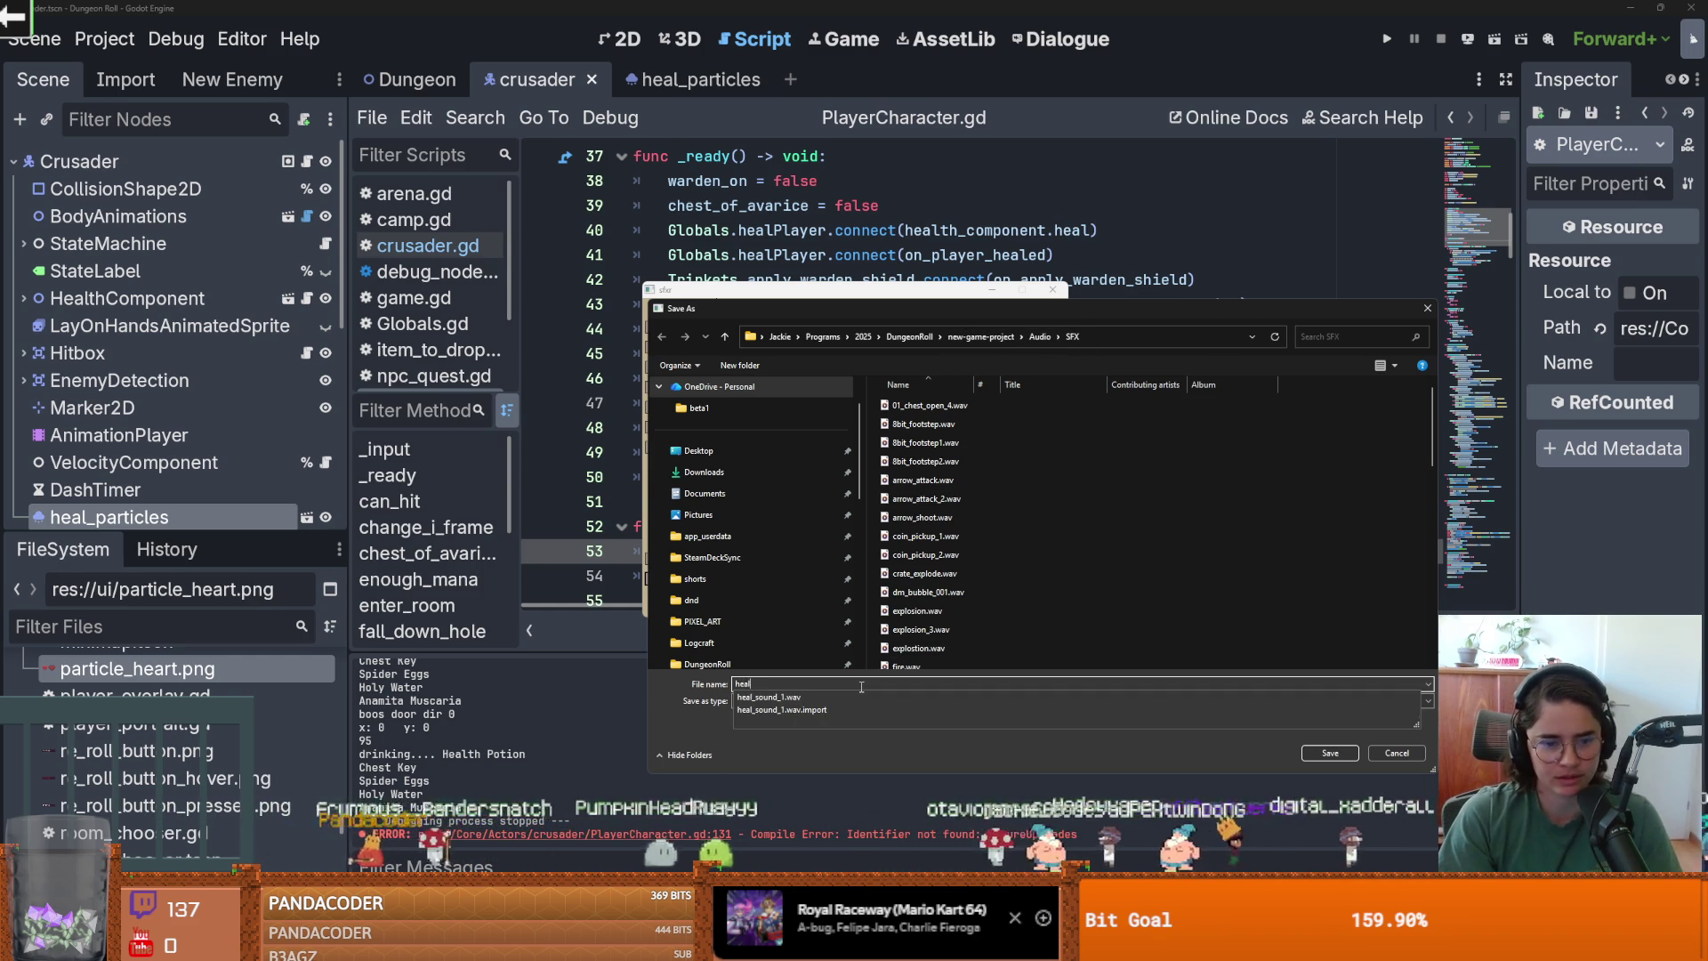
pyautogui.write('_sound_effec')
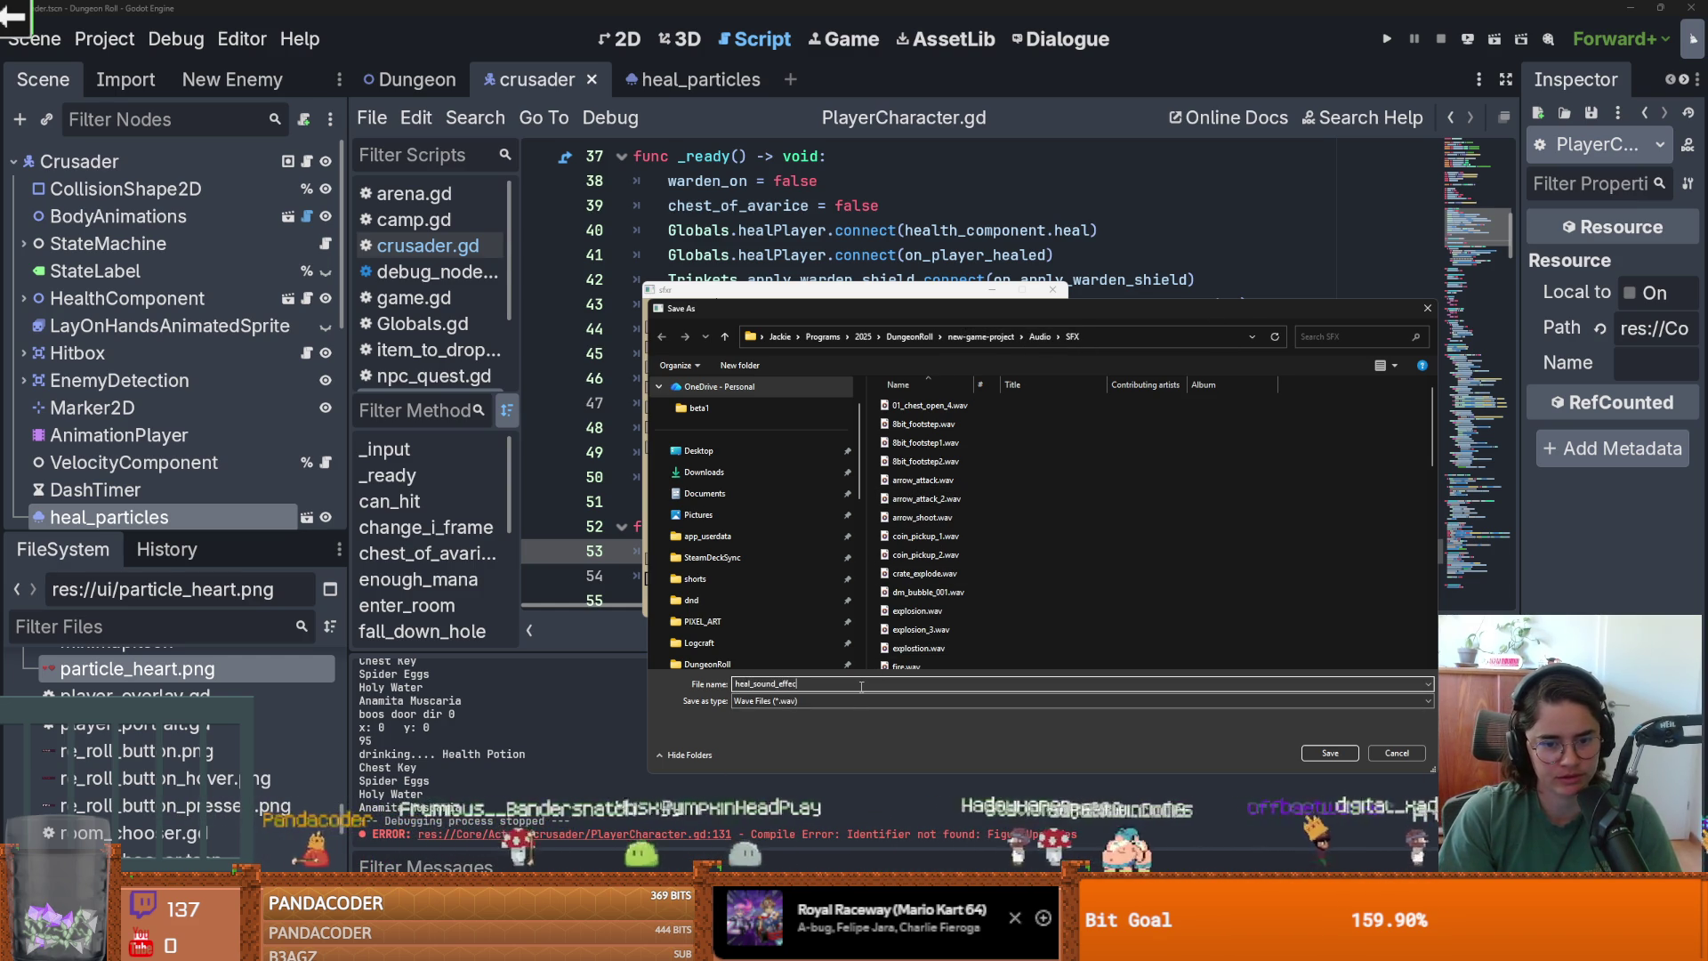
pyautogui.press('Return')
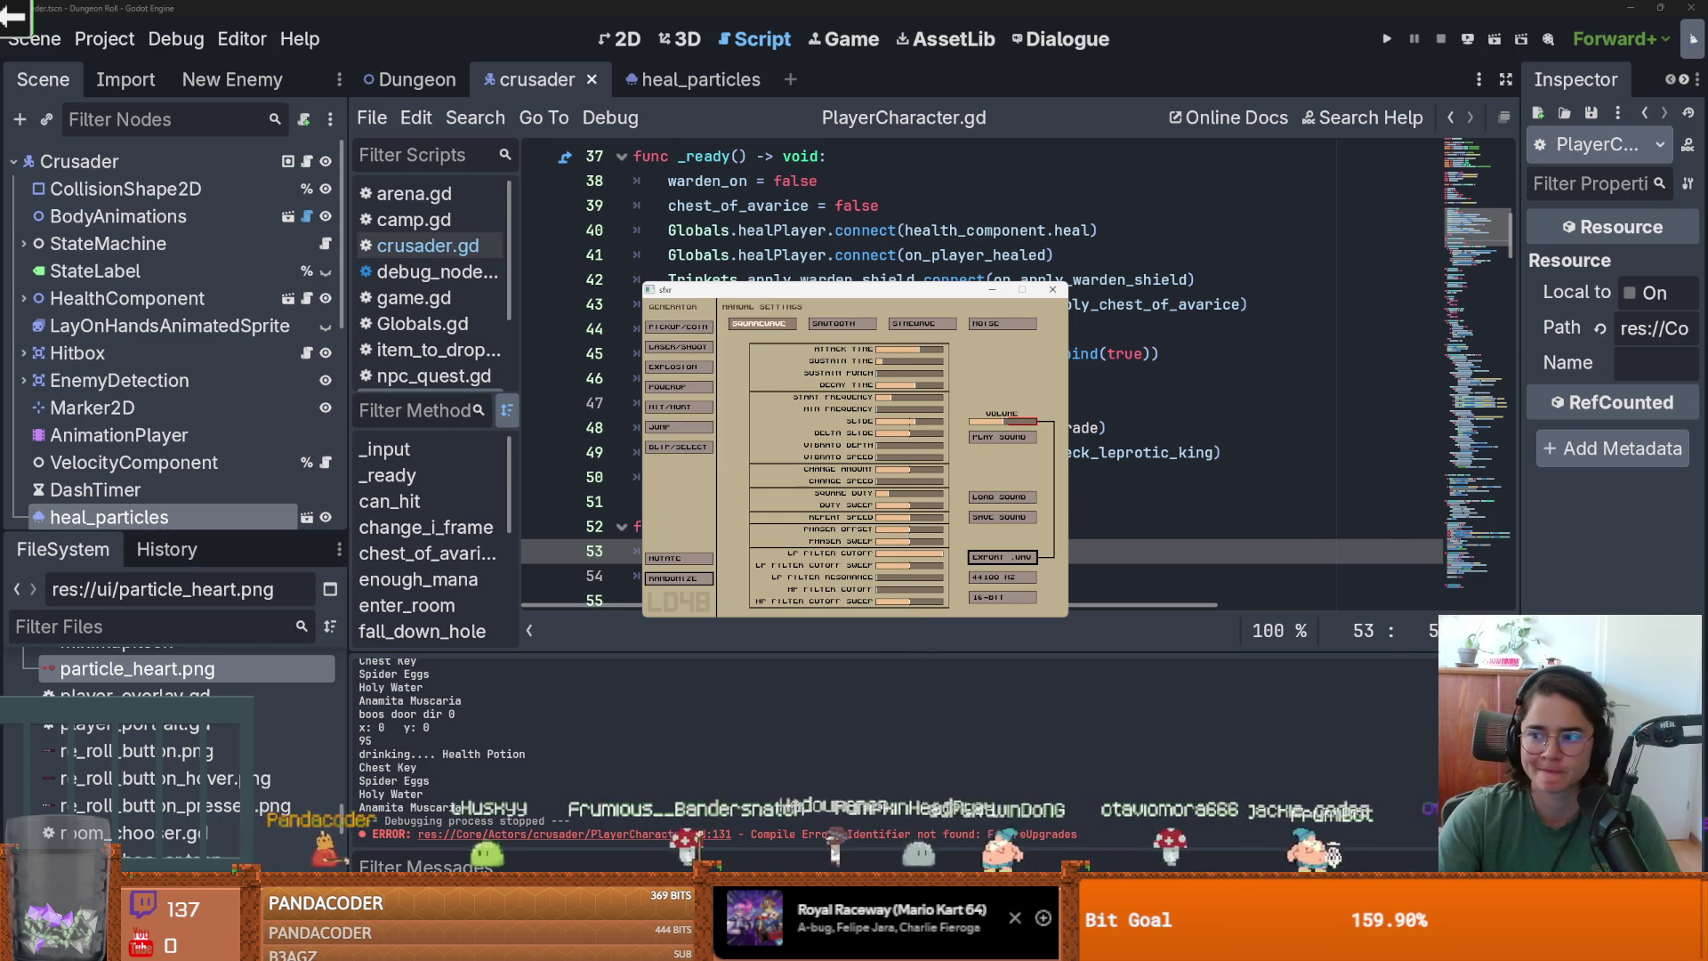
pyautogui.click(1052, 289)
pyautogui.click(1072, 353)
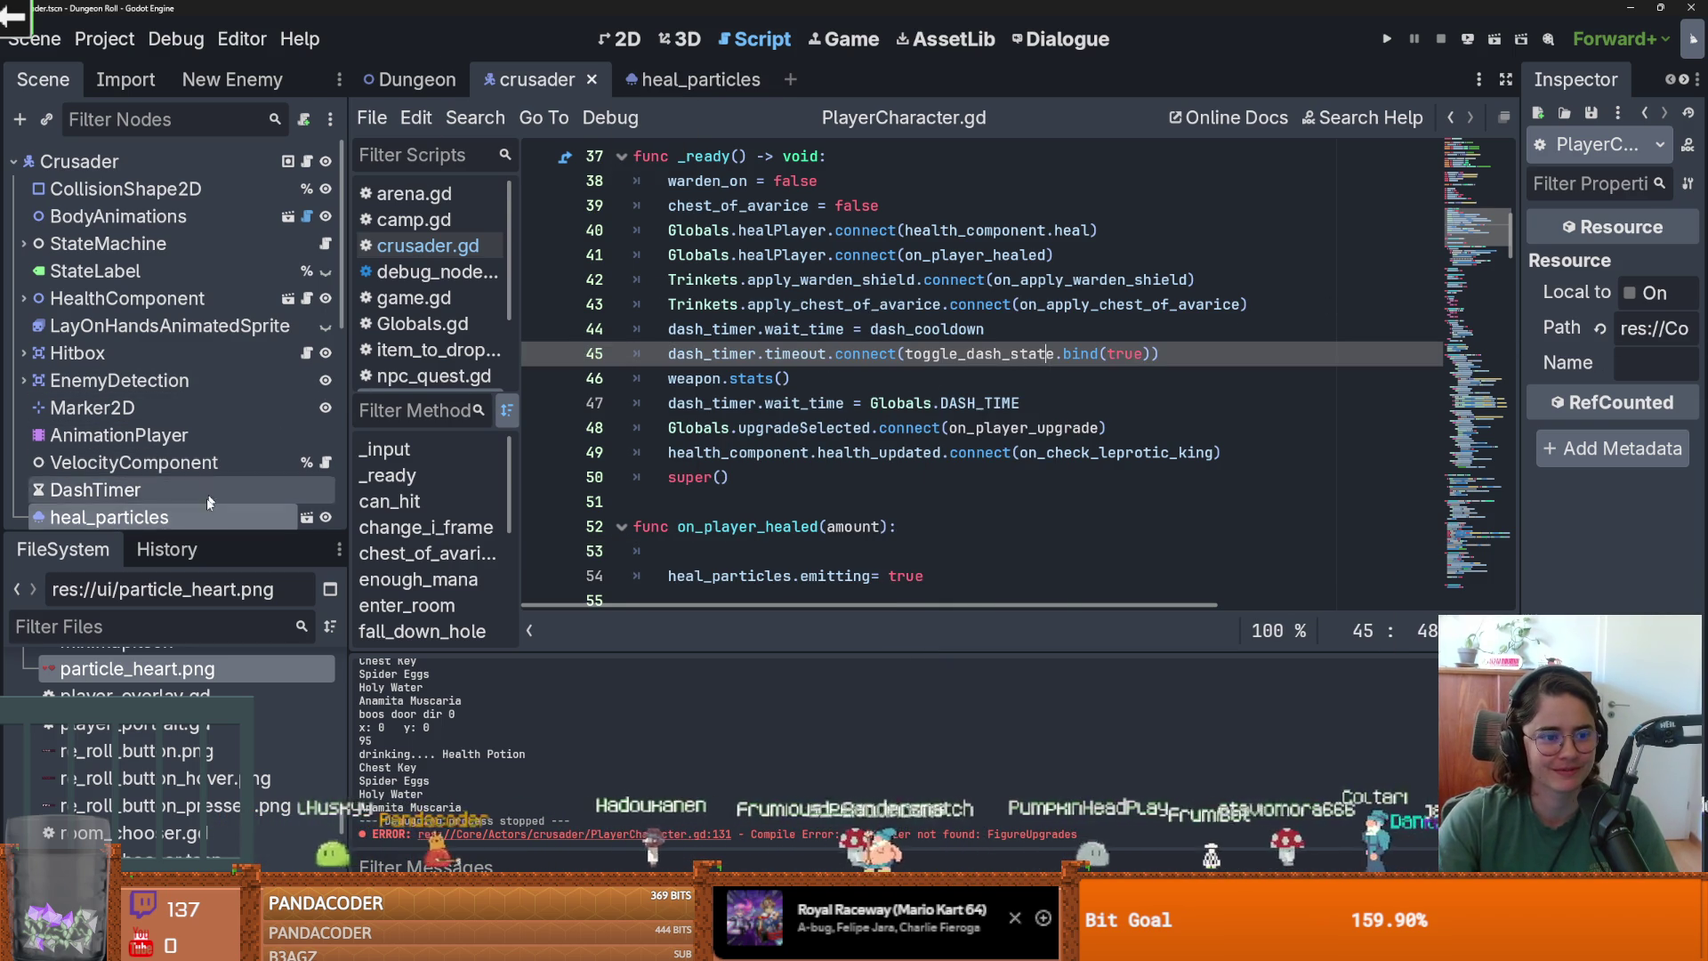
# Open Dungeon.tscn from the FileSystem Favorites, then shrink the FileSystem dock back down.
pyautogui.moveTo(169, 534); pyautogui.dragTo(169, 257)
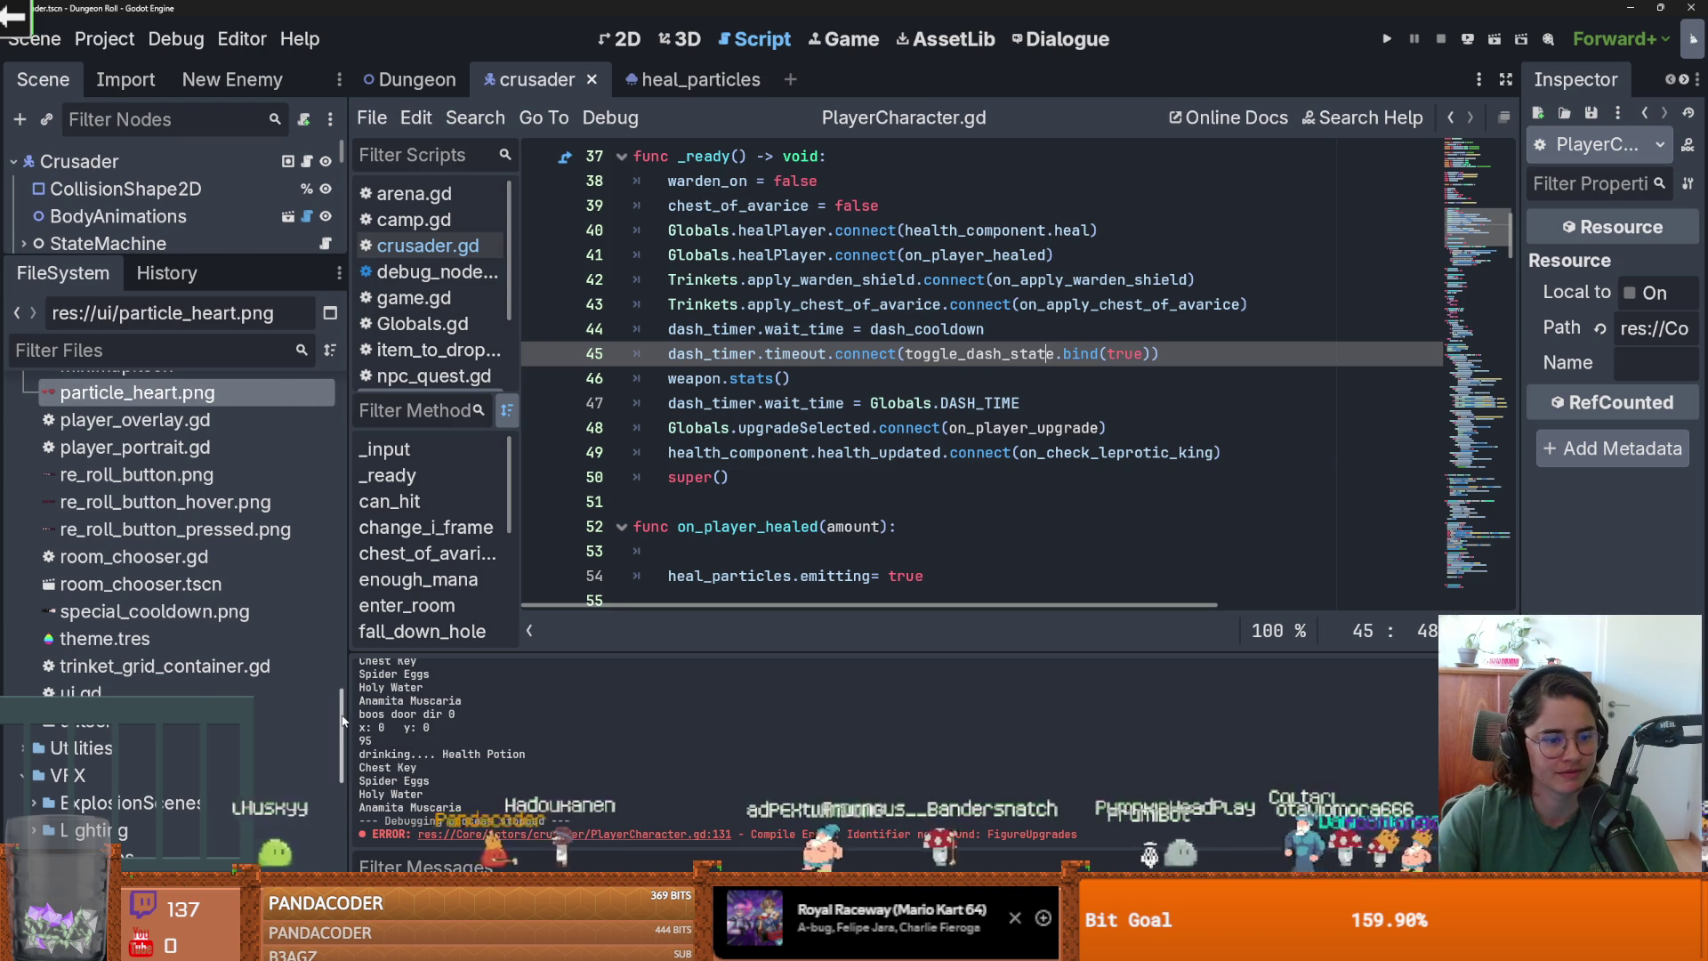
pyautogui.scroll(10, 182, 527)
pyautogui.scroll(-2, 183, 528)
pyautogui.scroll(3, 182, 527)
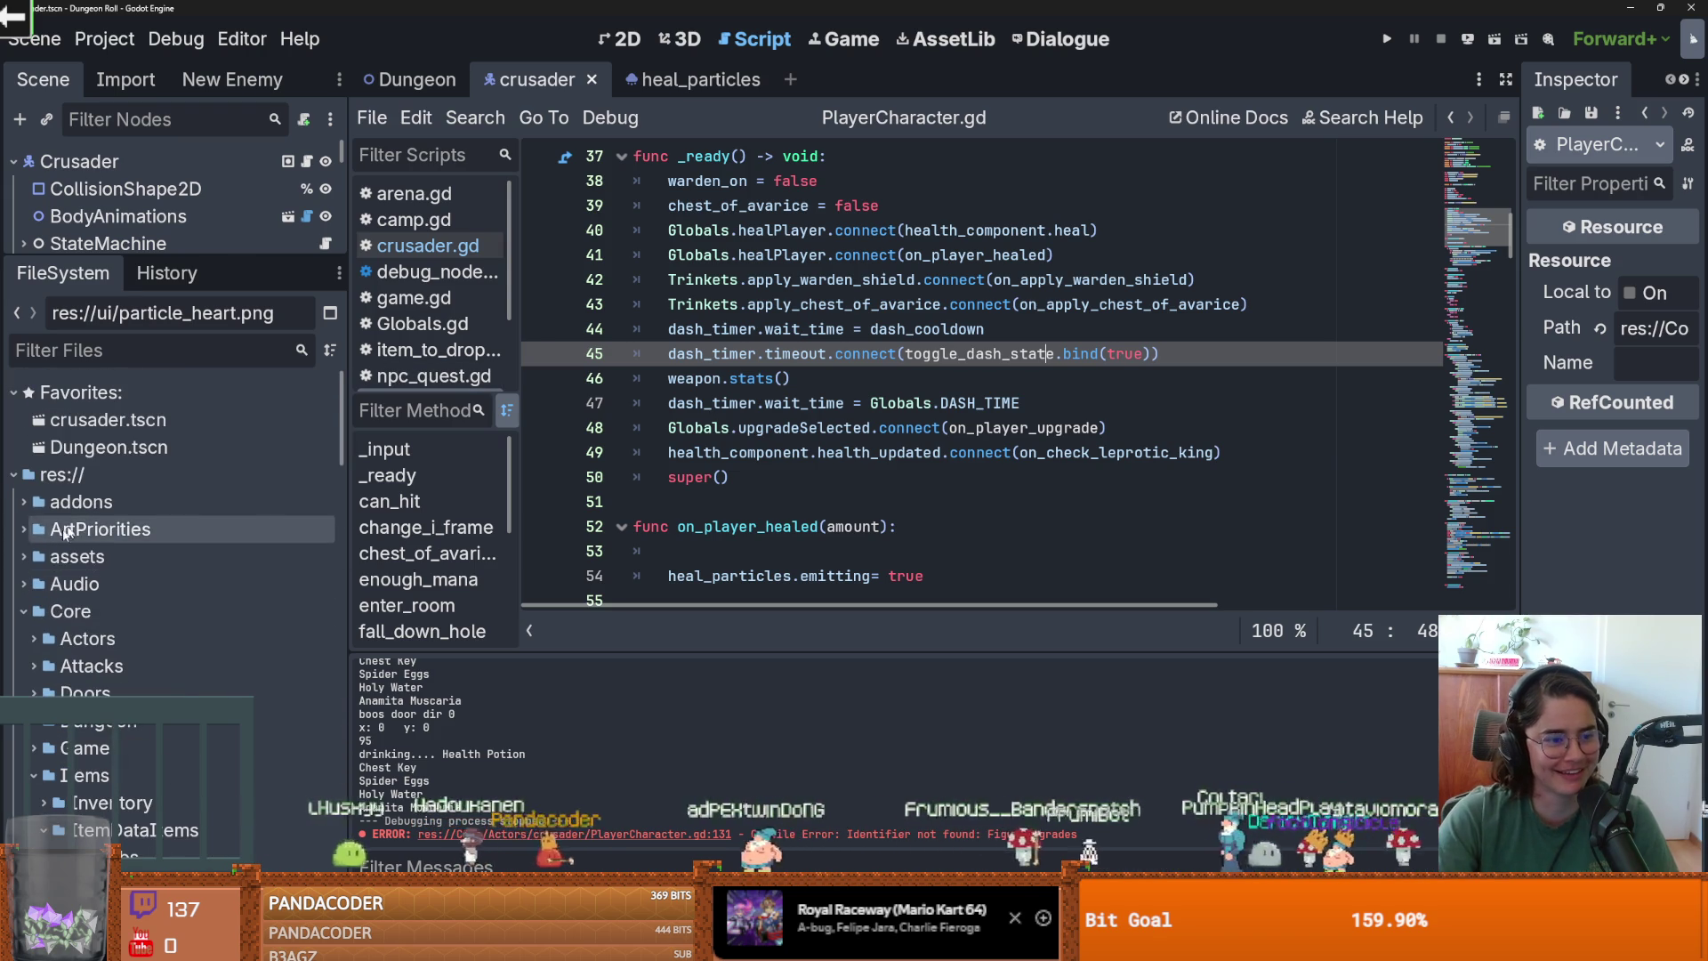
pyautogui.doubleClick(107, 446)
pyautogui.moveTo(144, 257); pyautogui.dragTo(145, 605)
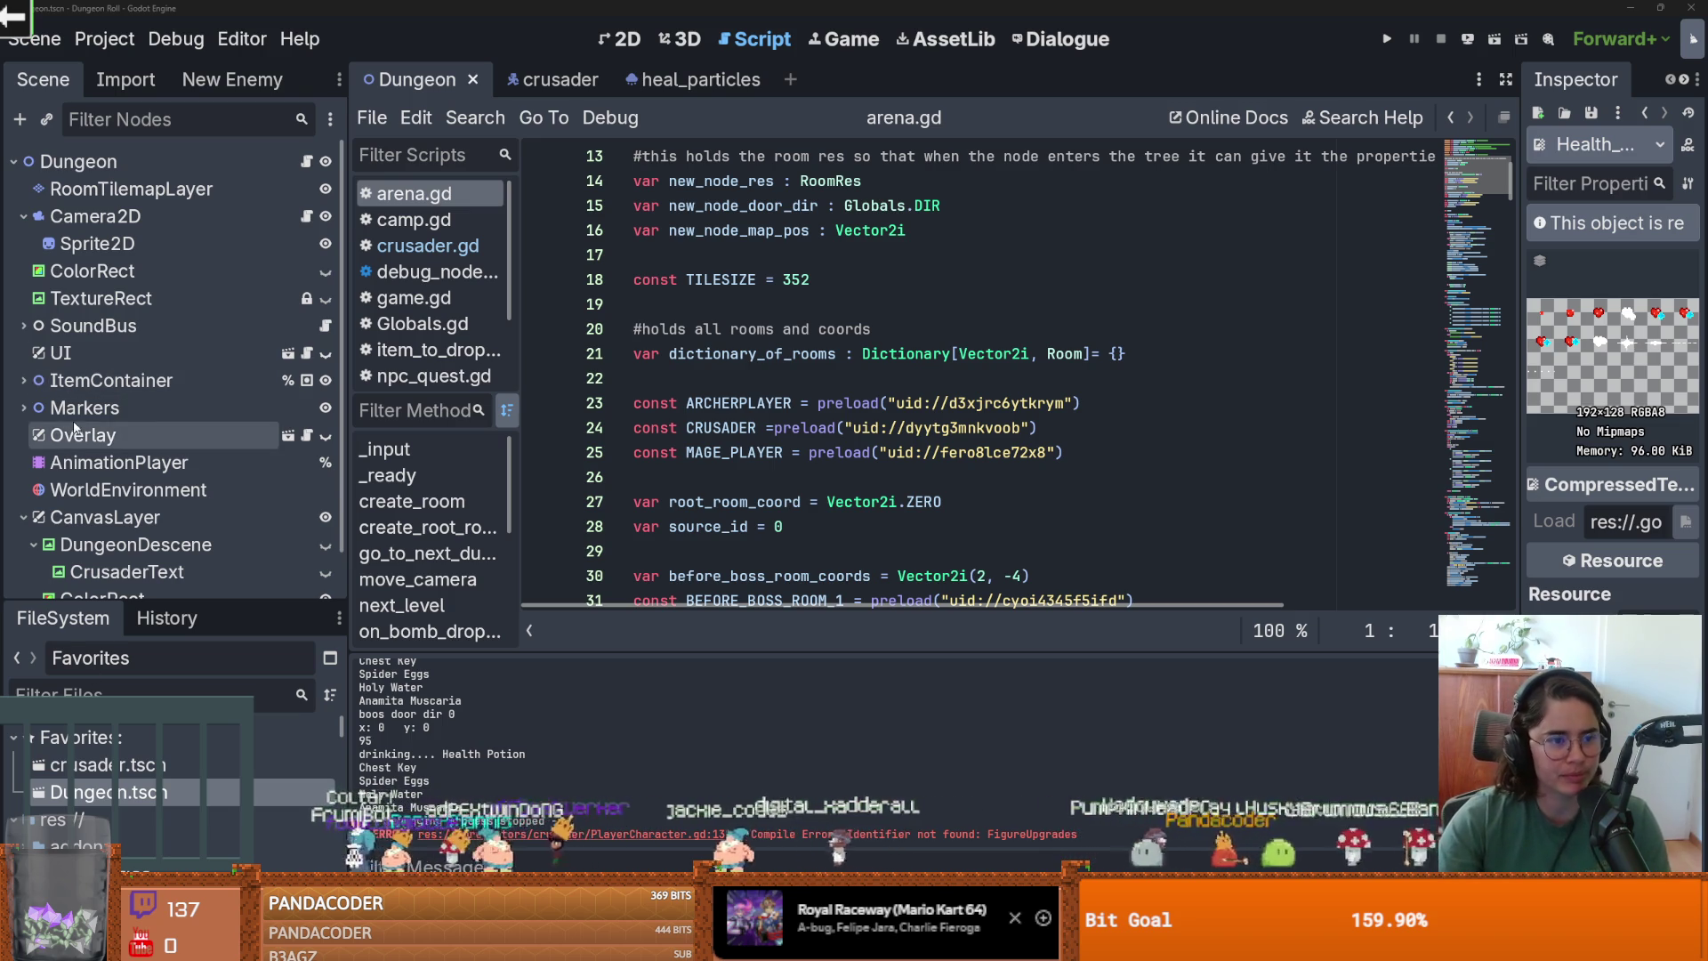
# Save the Dungeon scene and open east_door.tscn by filtering FileSystem for 'door'.
pyautogui.click(89, 244)
pyautogui.click(24, 217)
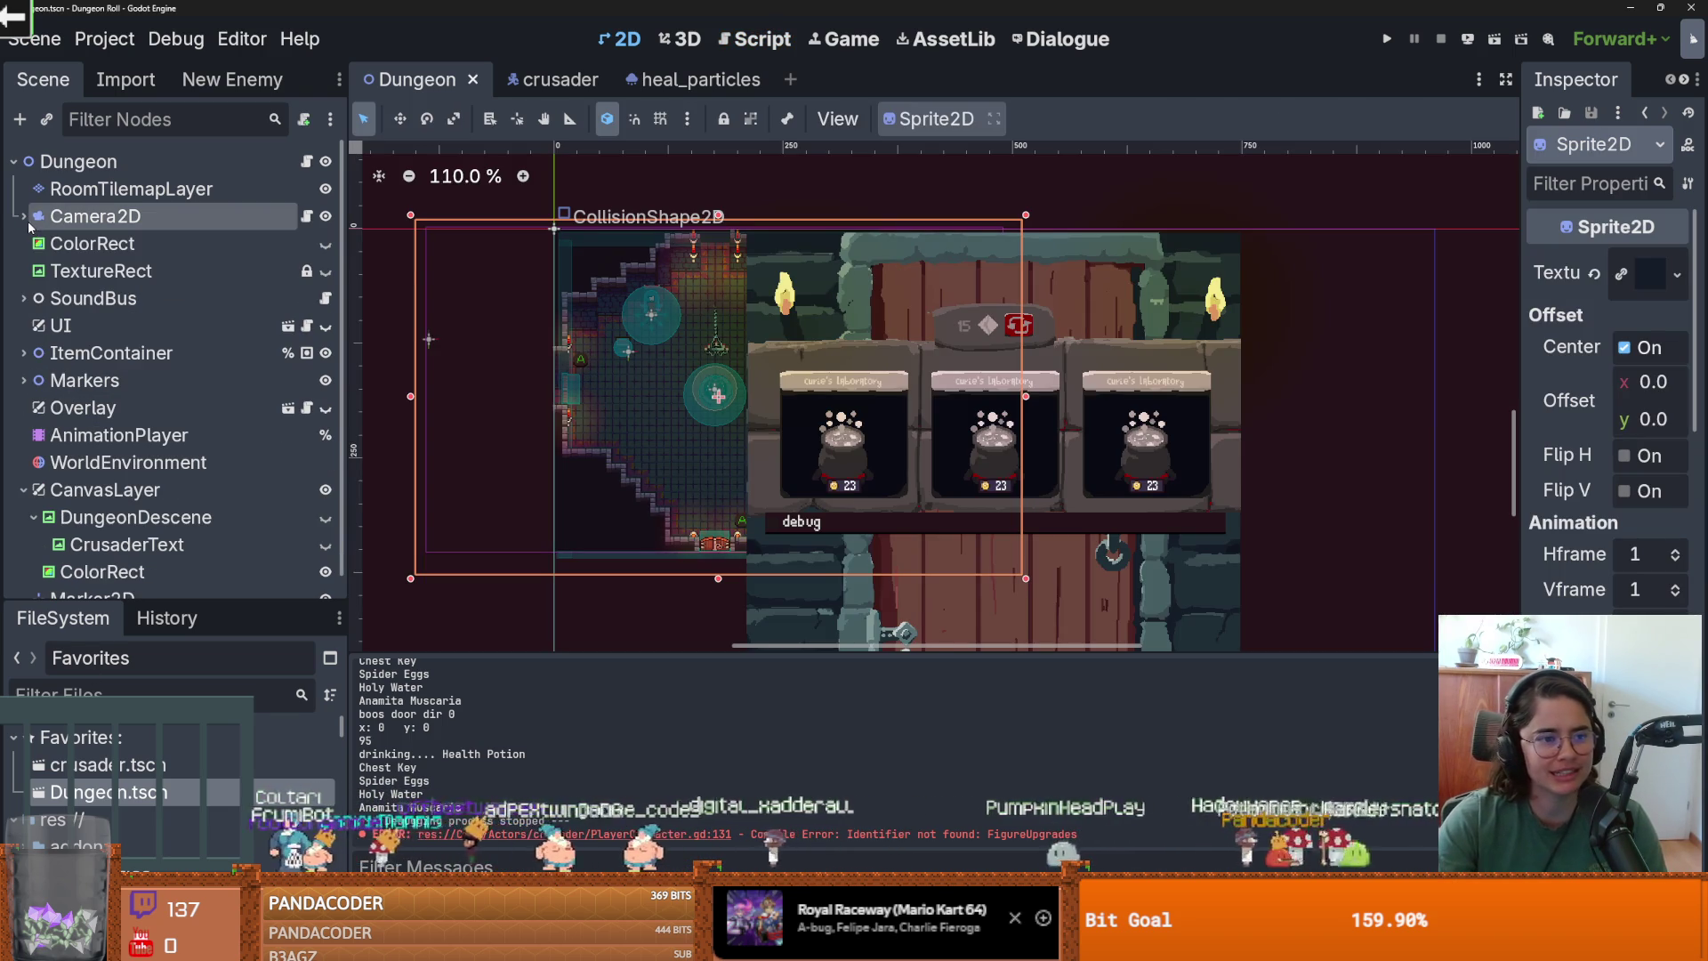
pyautogui.hotkey('ctrl', 's')
pyautogui.moveTo(142, 608); pyautogui.dragTo(144, 391)
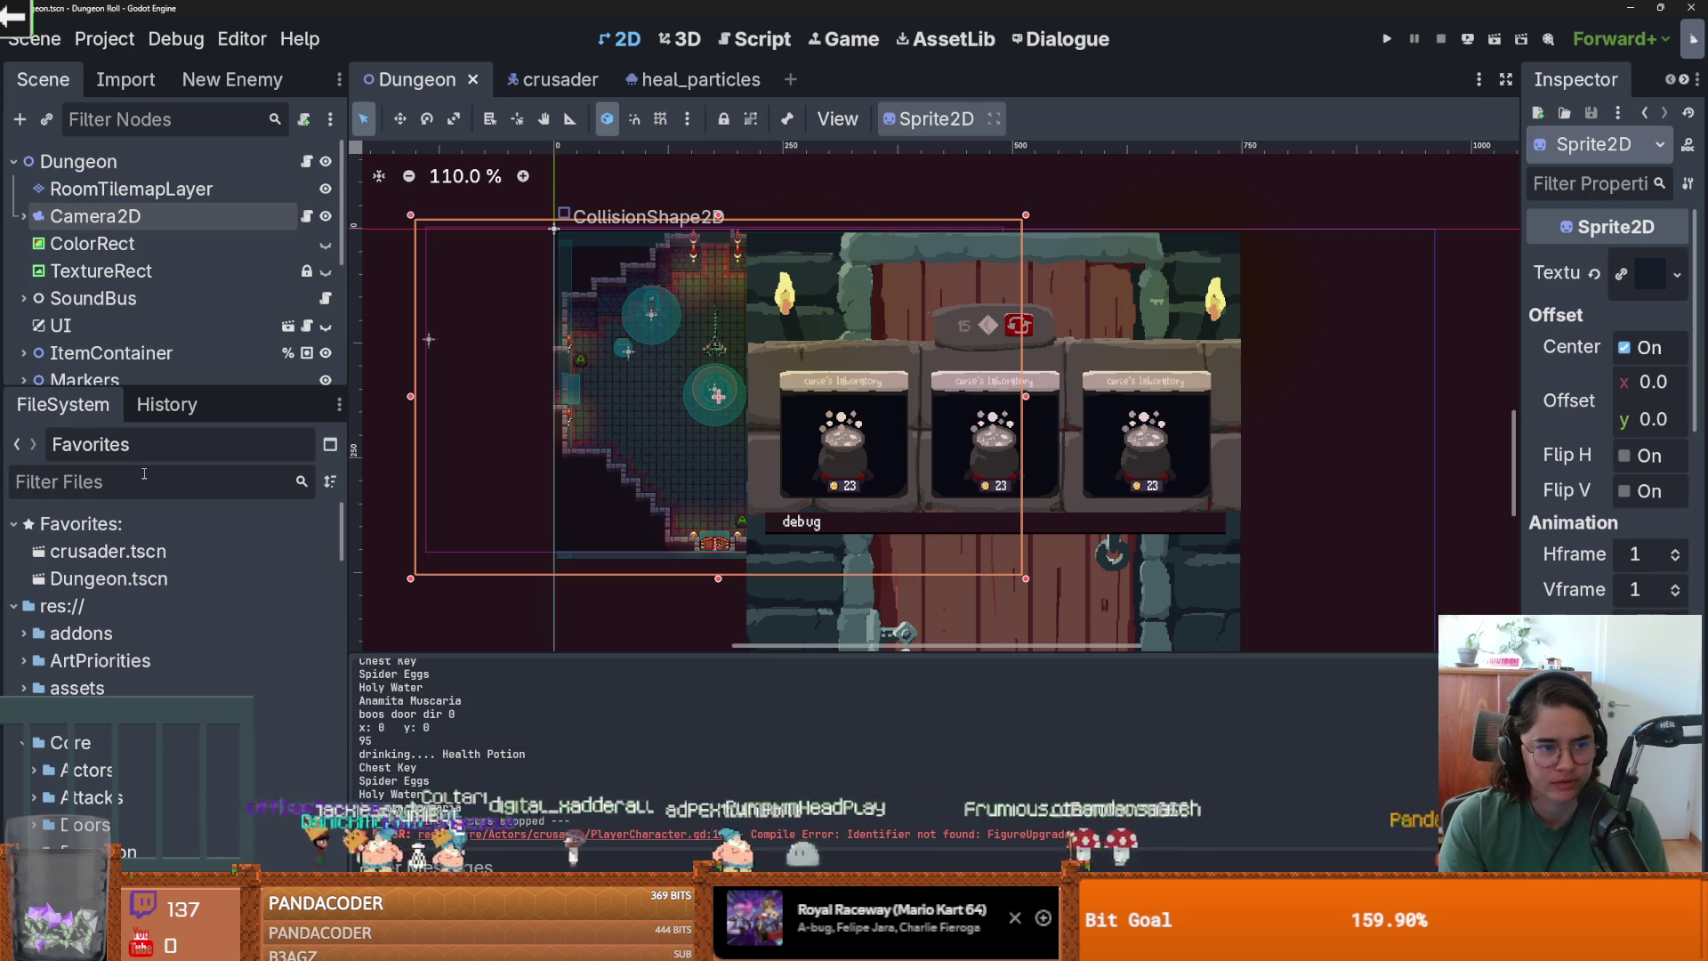
pyautogui.write('door')
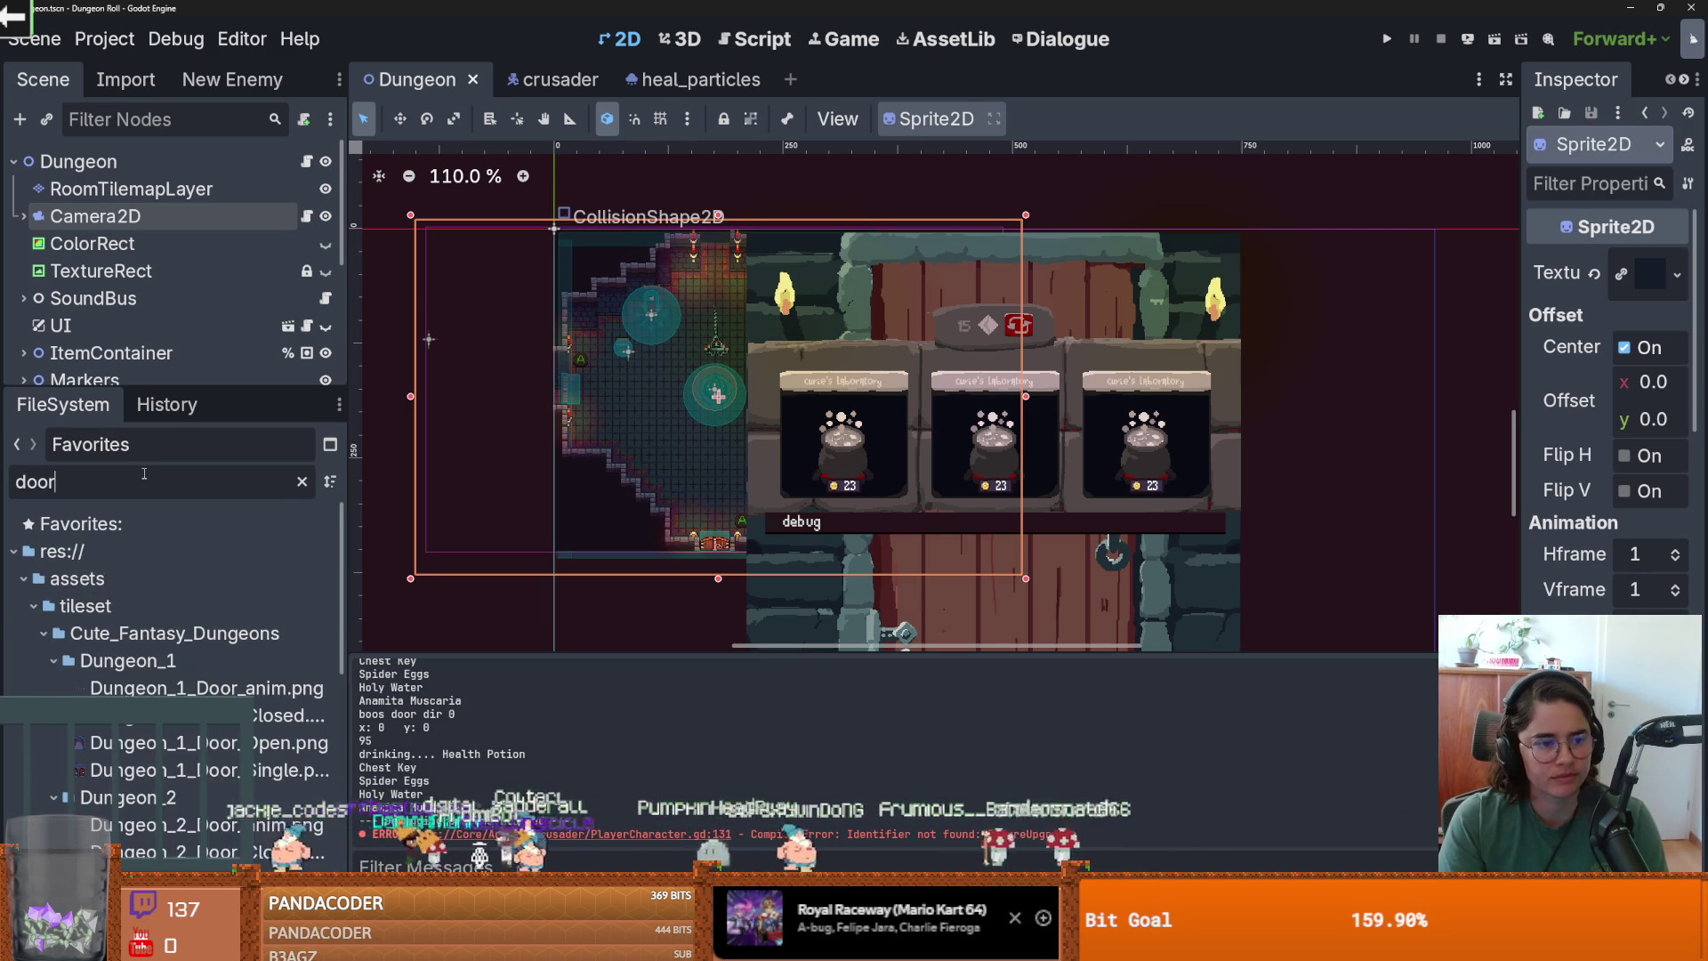
pyautogui.scroll(-5, 169, 622)
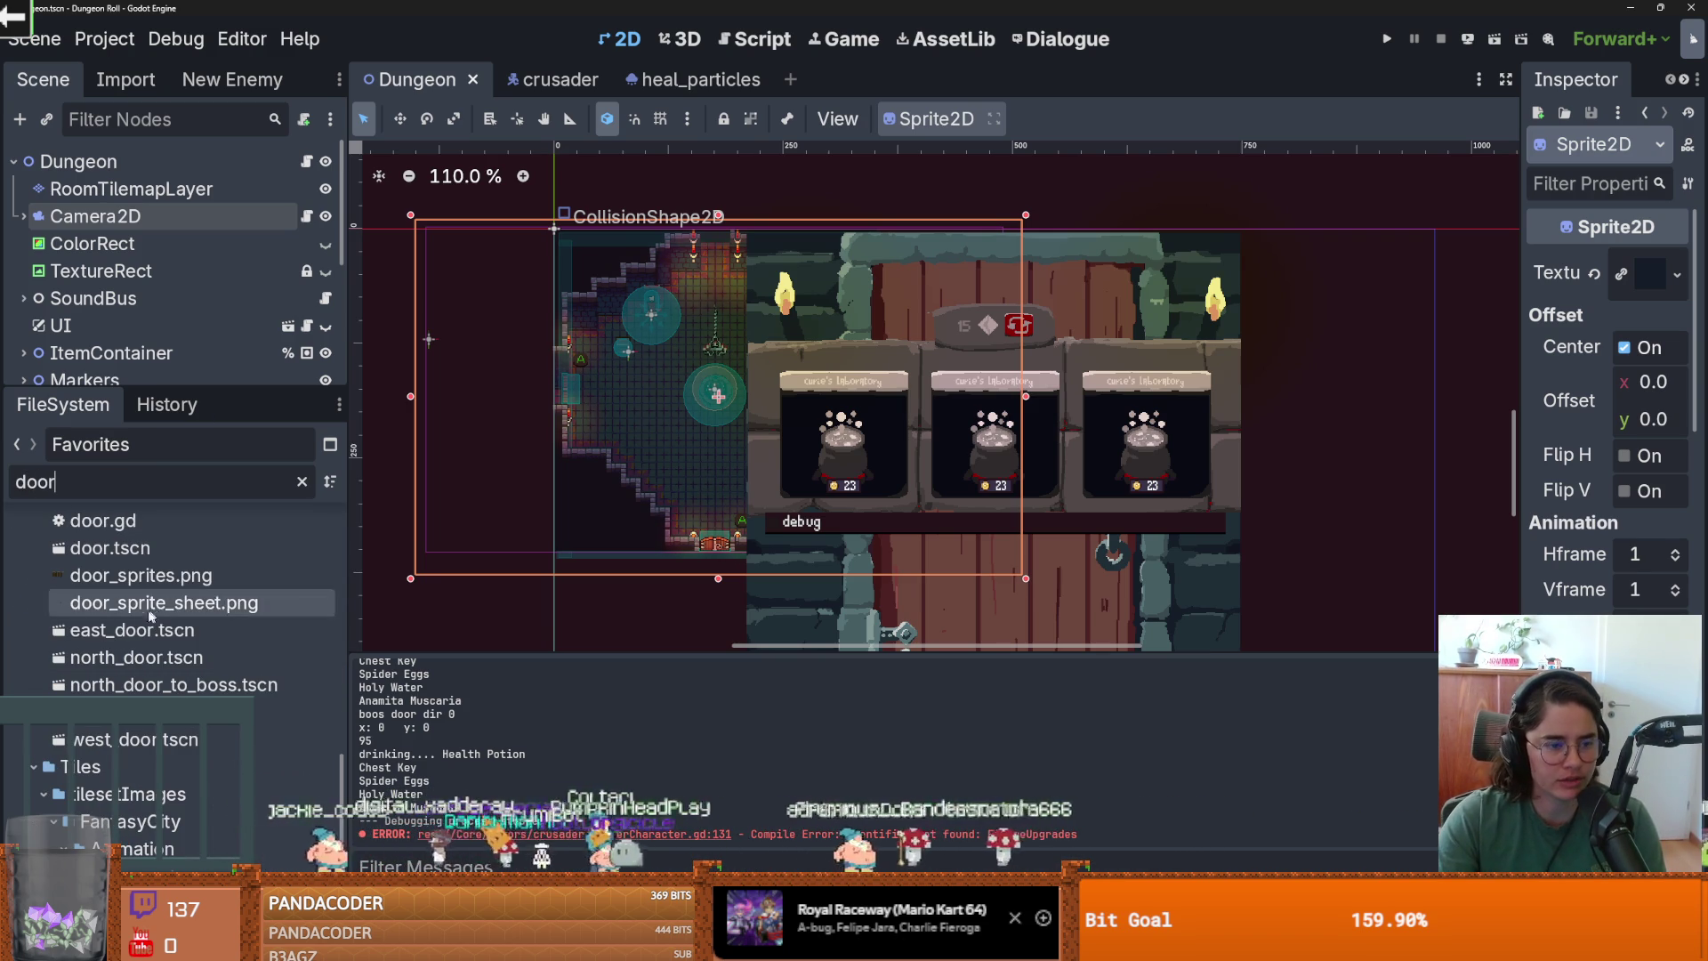
pyautogui.doubleClick(171, 631)
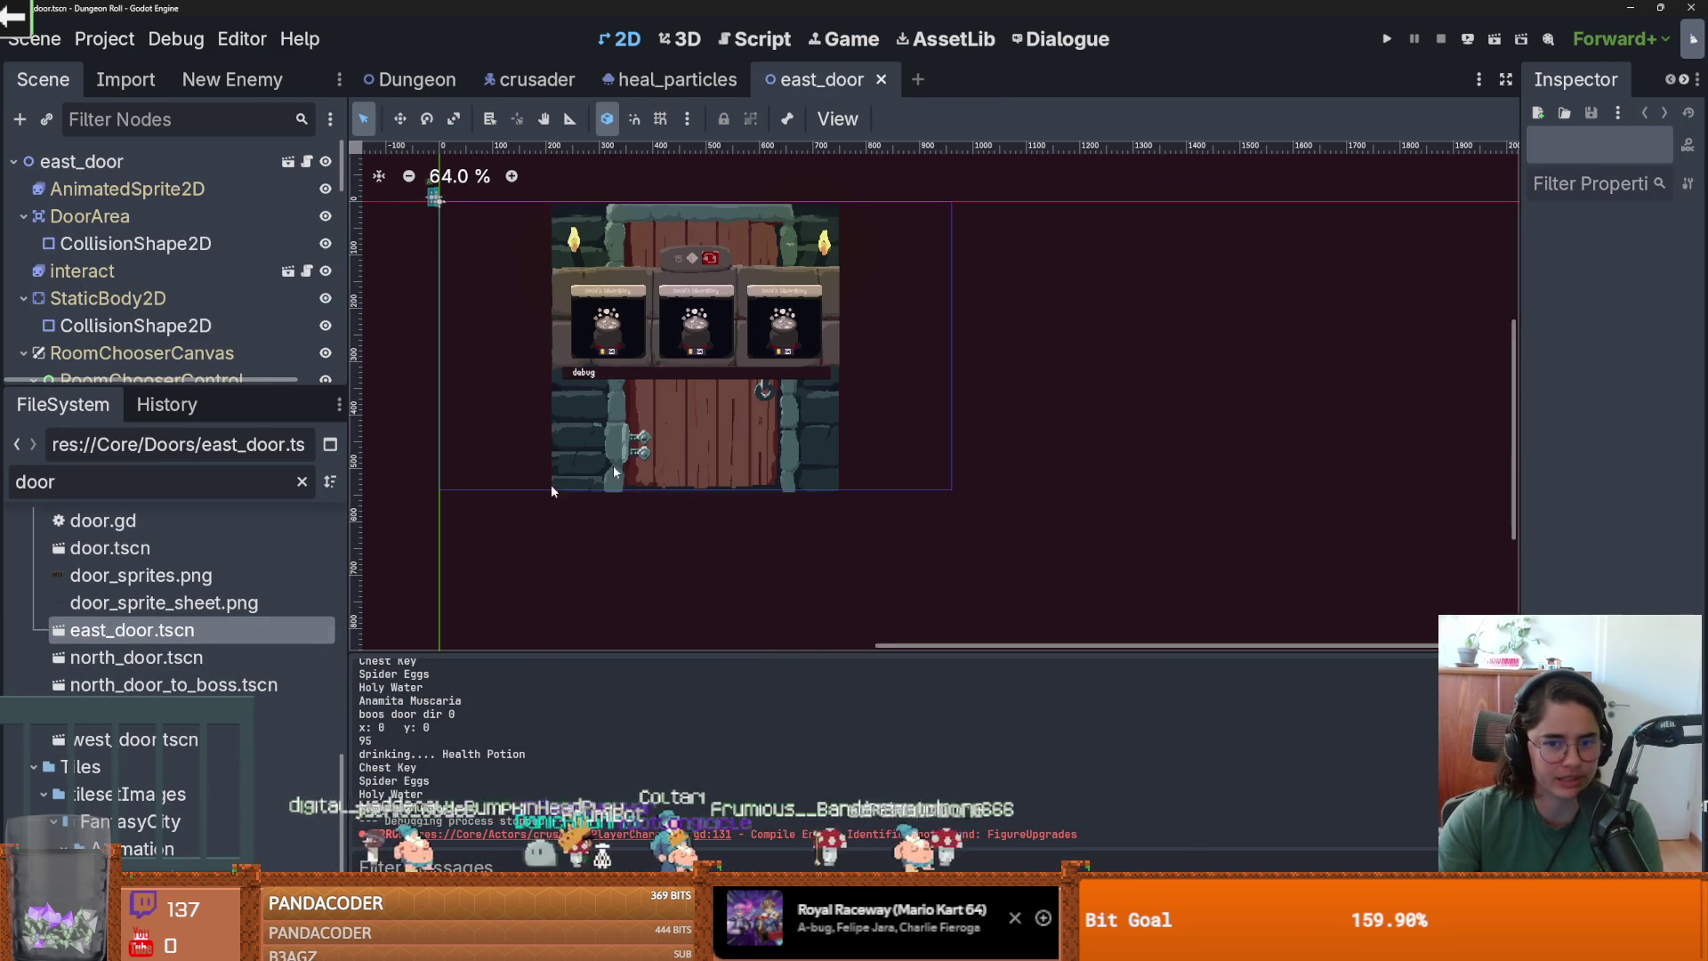
pyautogui.moveTo(168, 384); pyautogui.dragTo(168, 566)
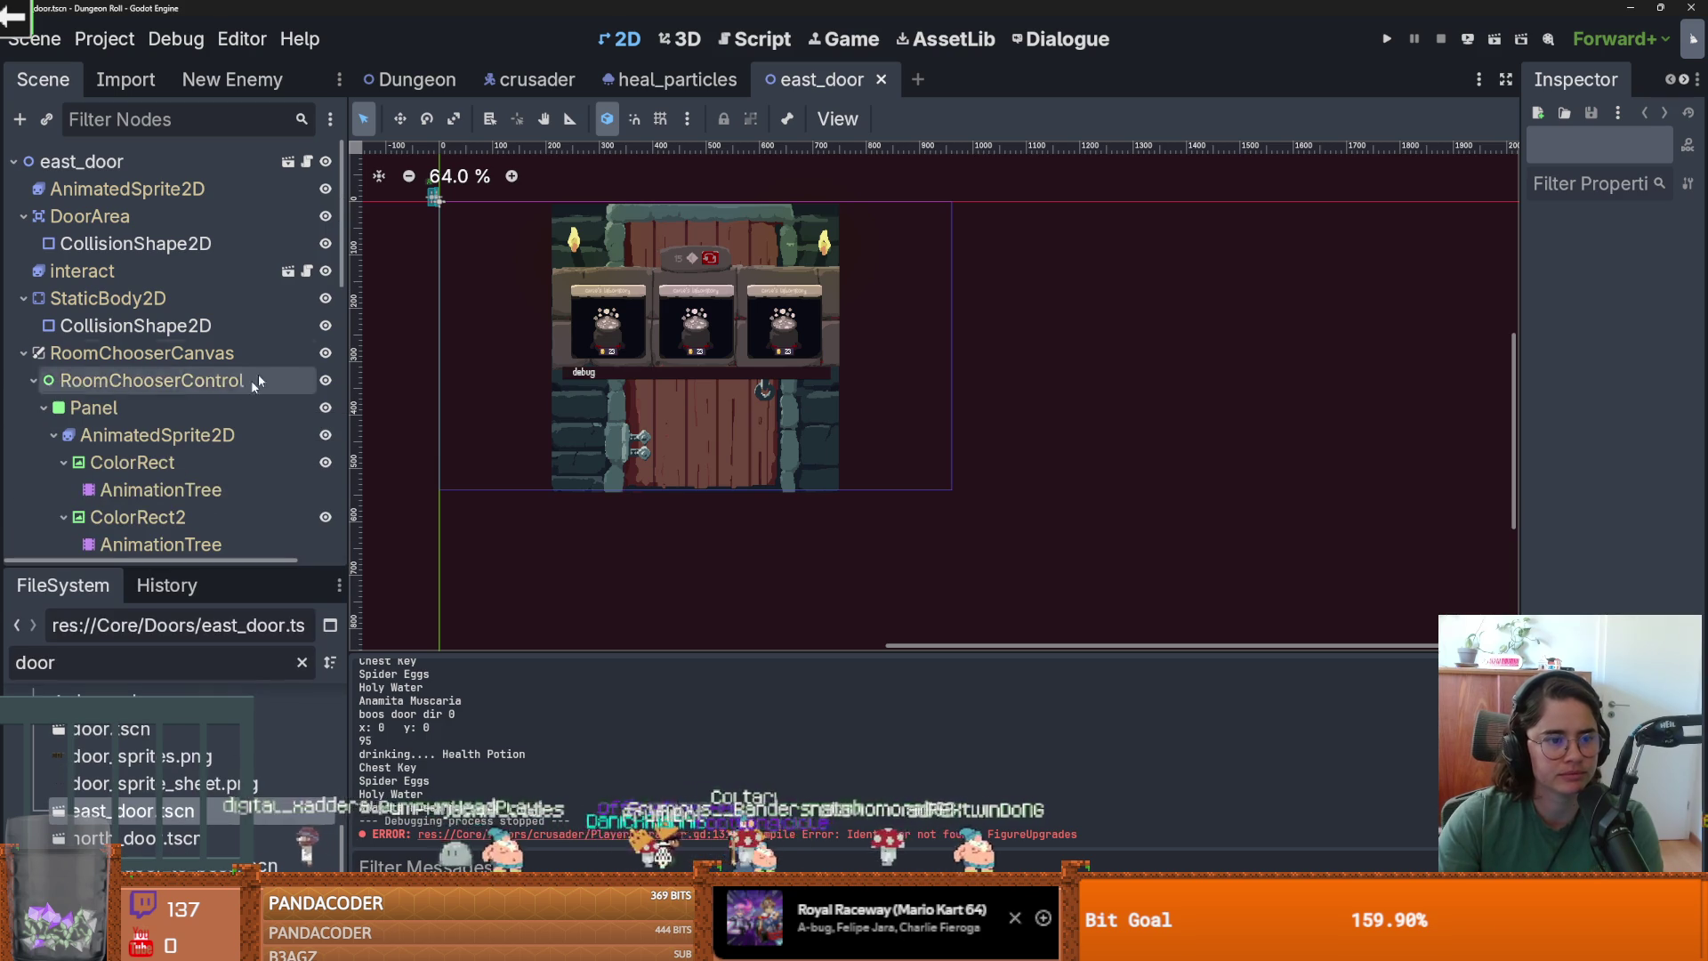
# Hide RoomChooserControl, test-run and save east_door, then return to the Dungeon tab.
pyautogui.click(326, 380)
pyautogui.press('F6')
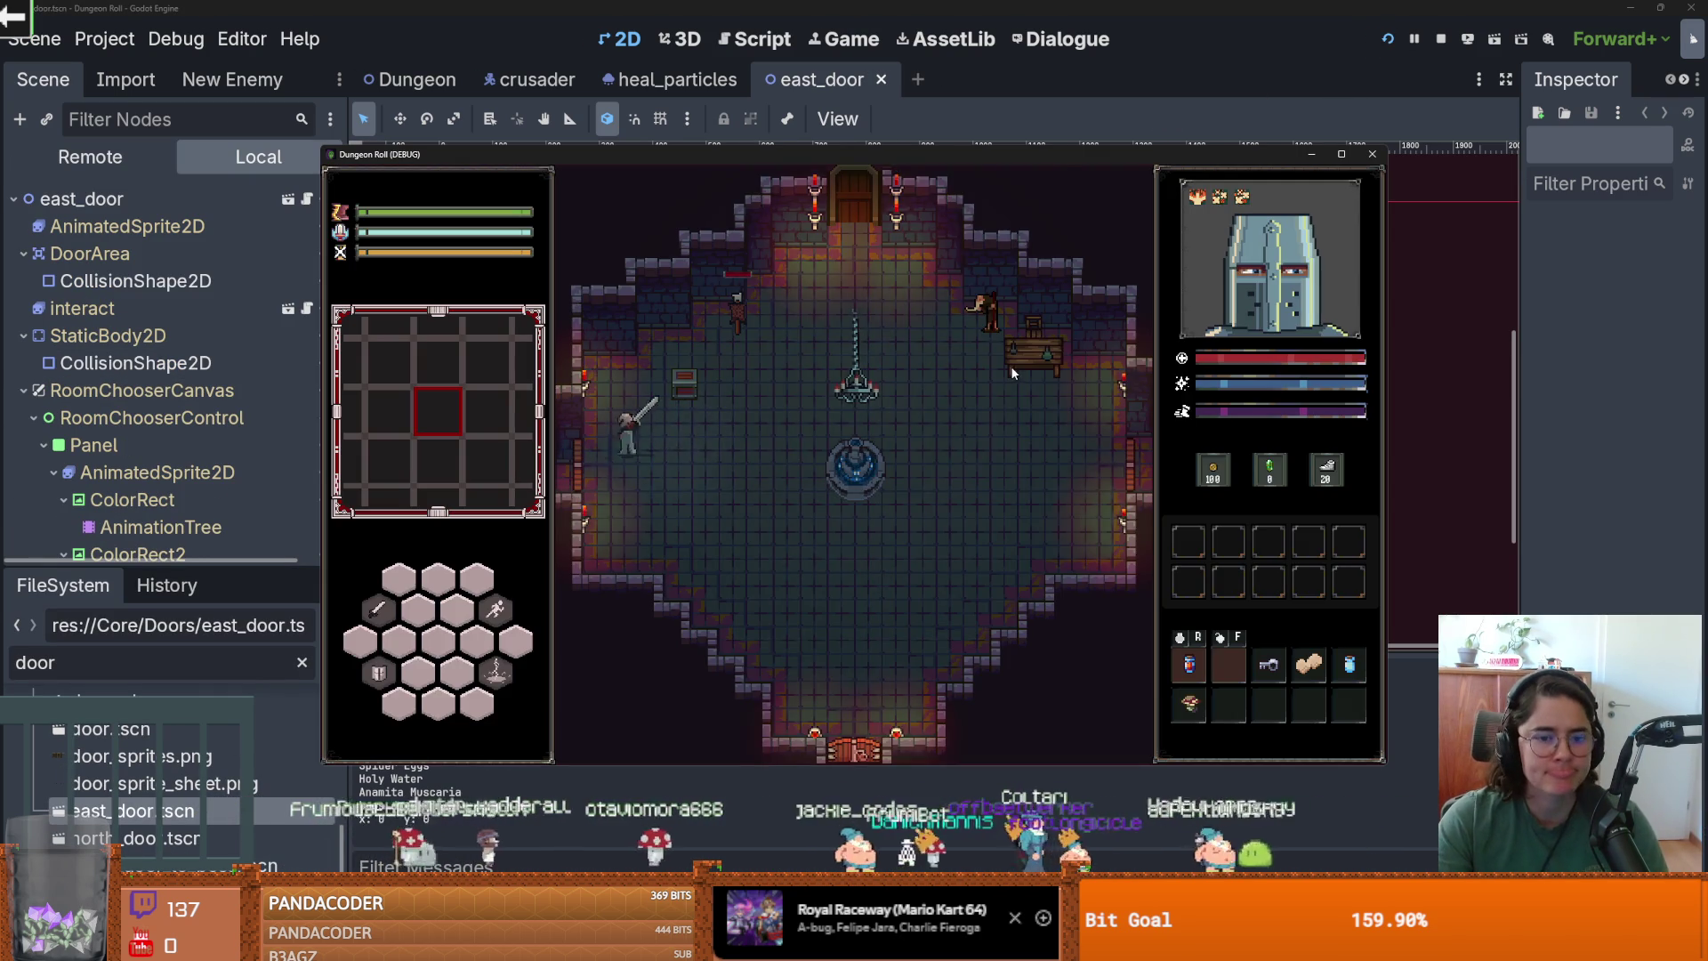
pyautogui.click(1373, 156)
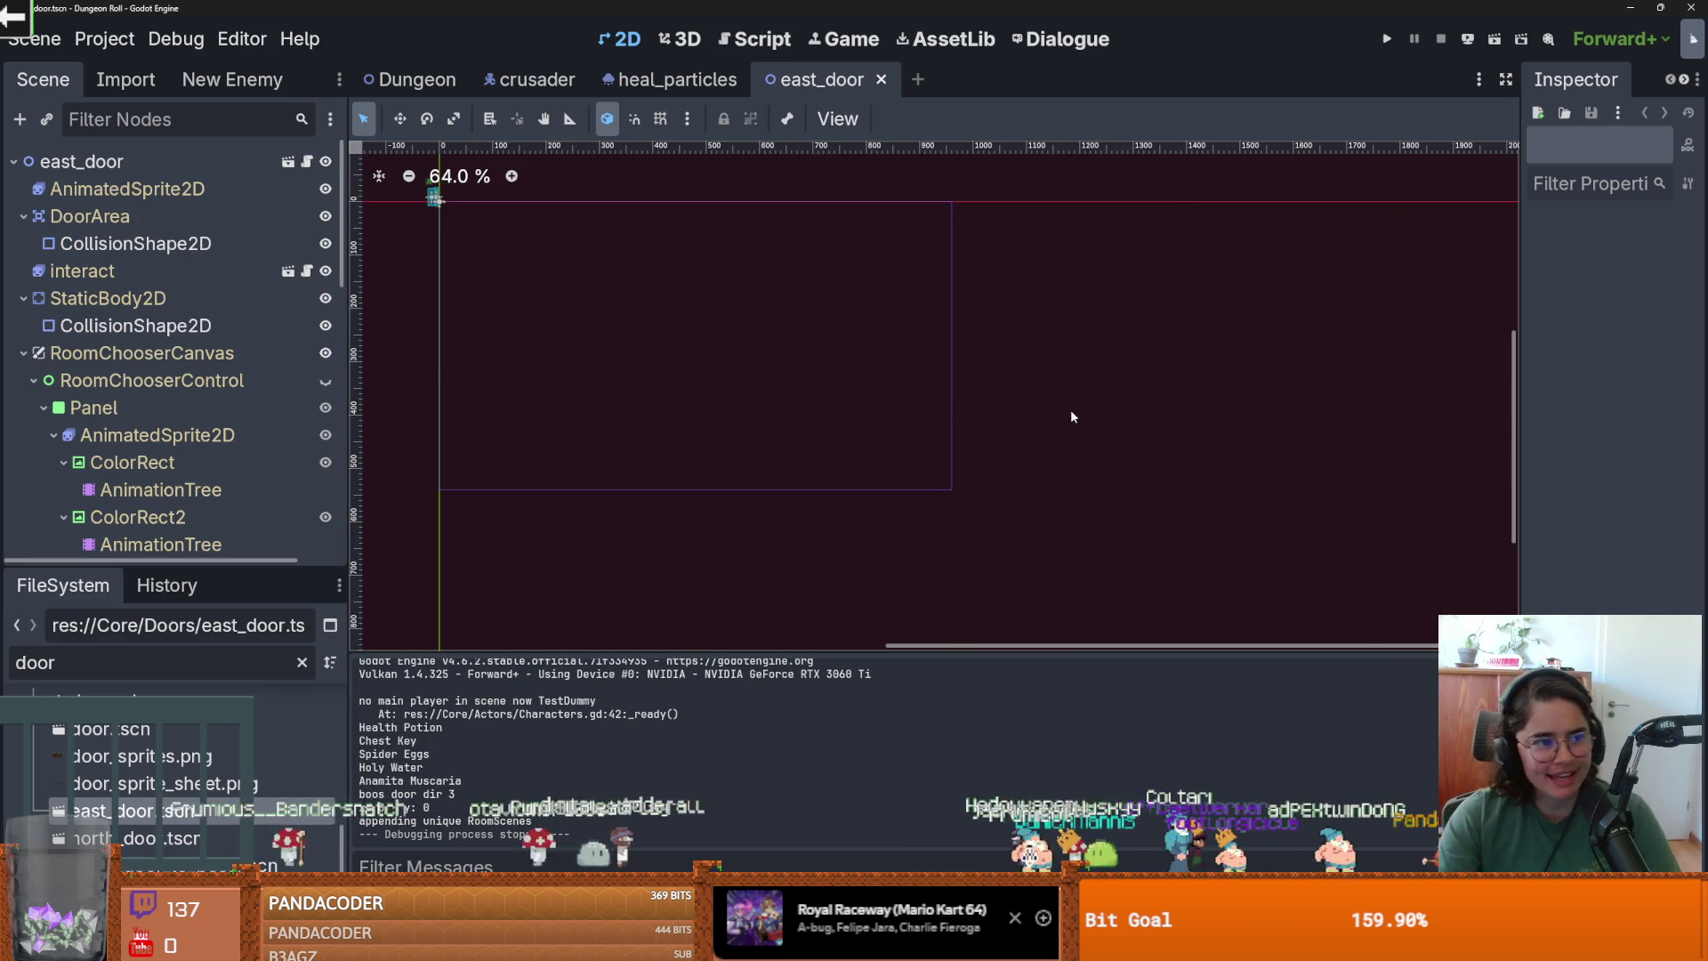
pyautogui.scroll(1, 886, 300)
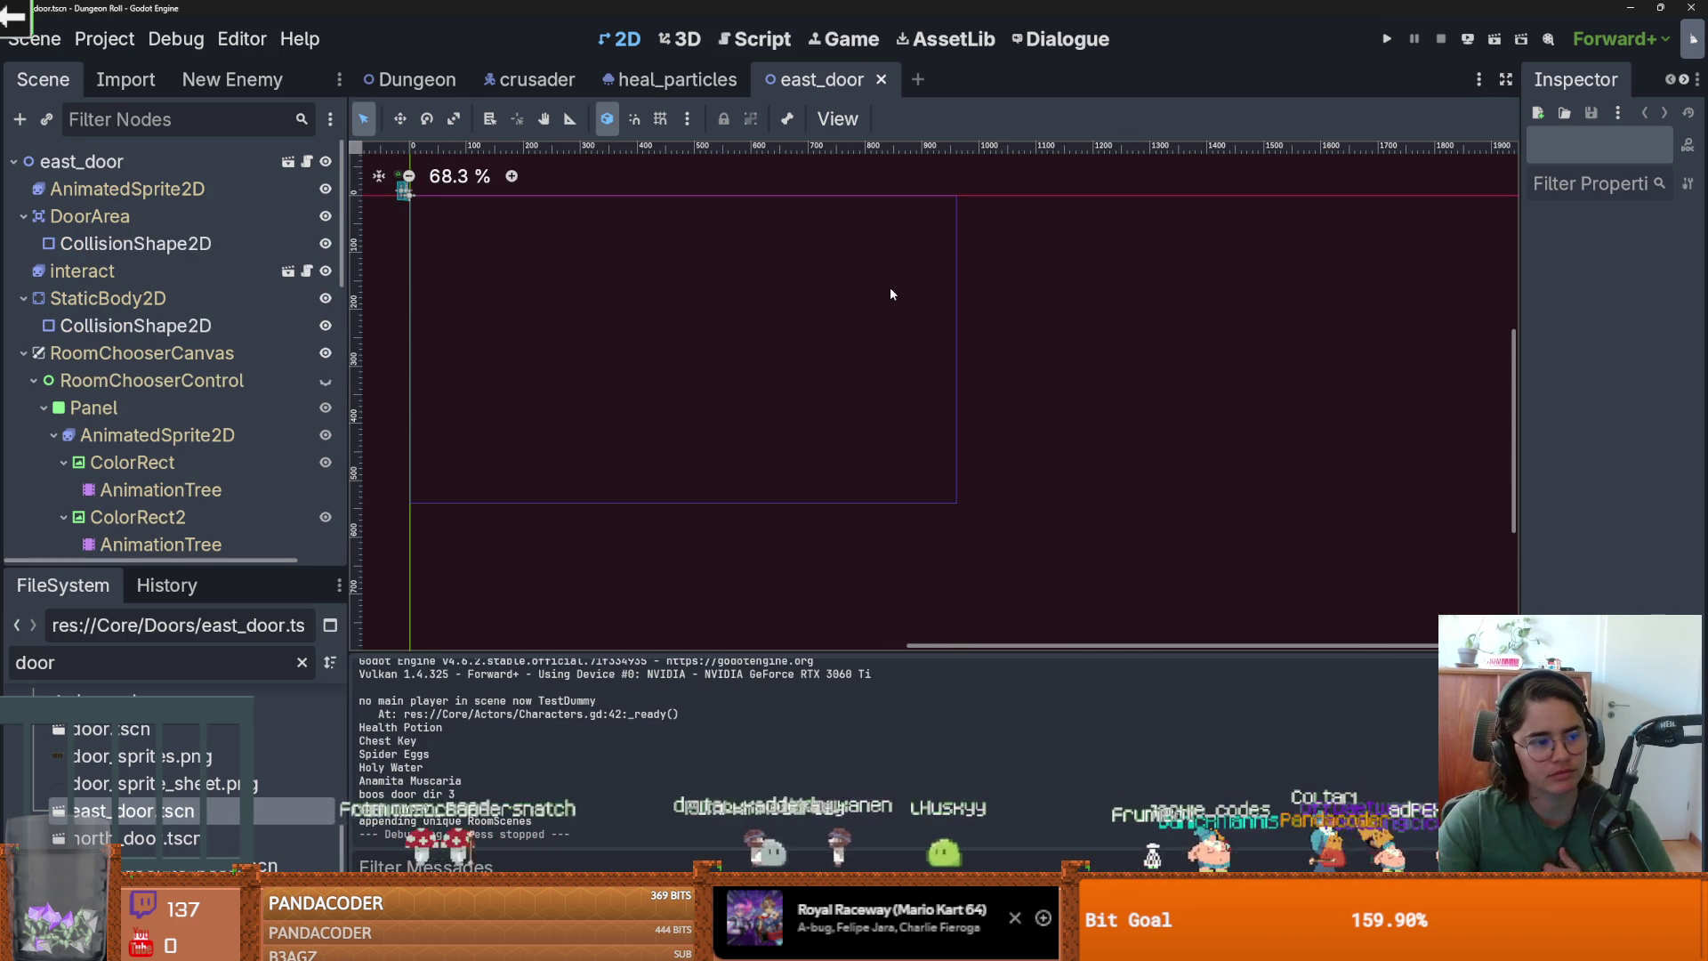
pyautogui.hotkey('ctrl', 's')
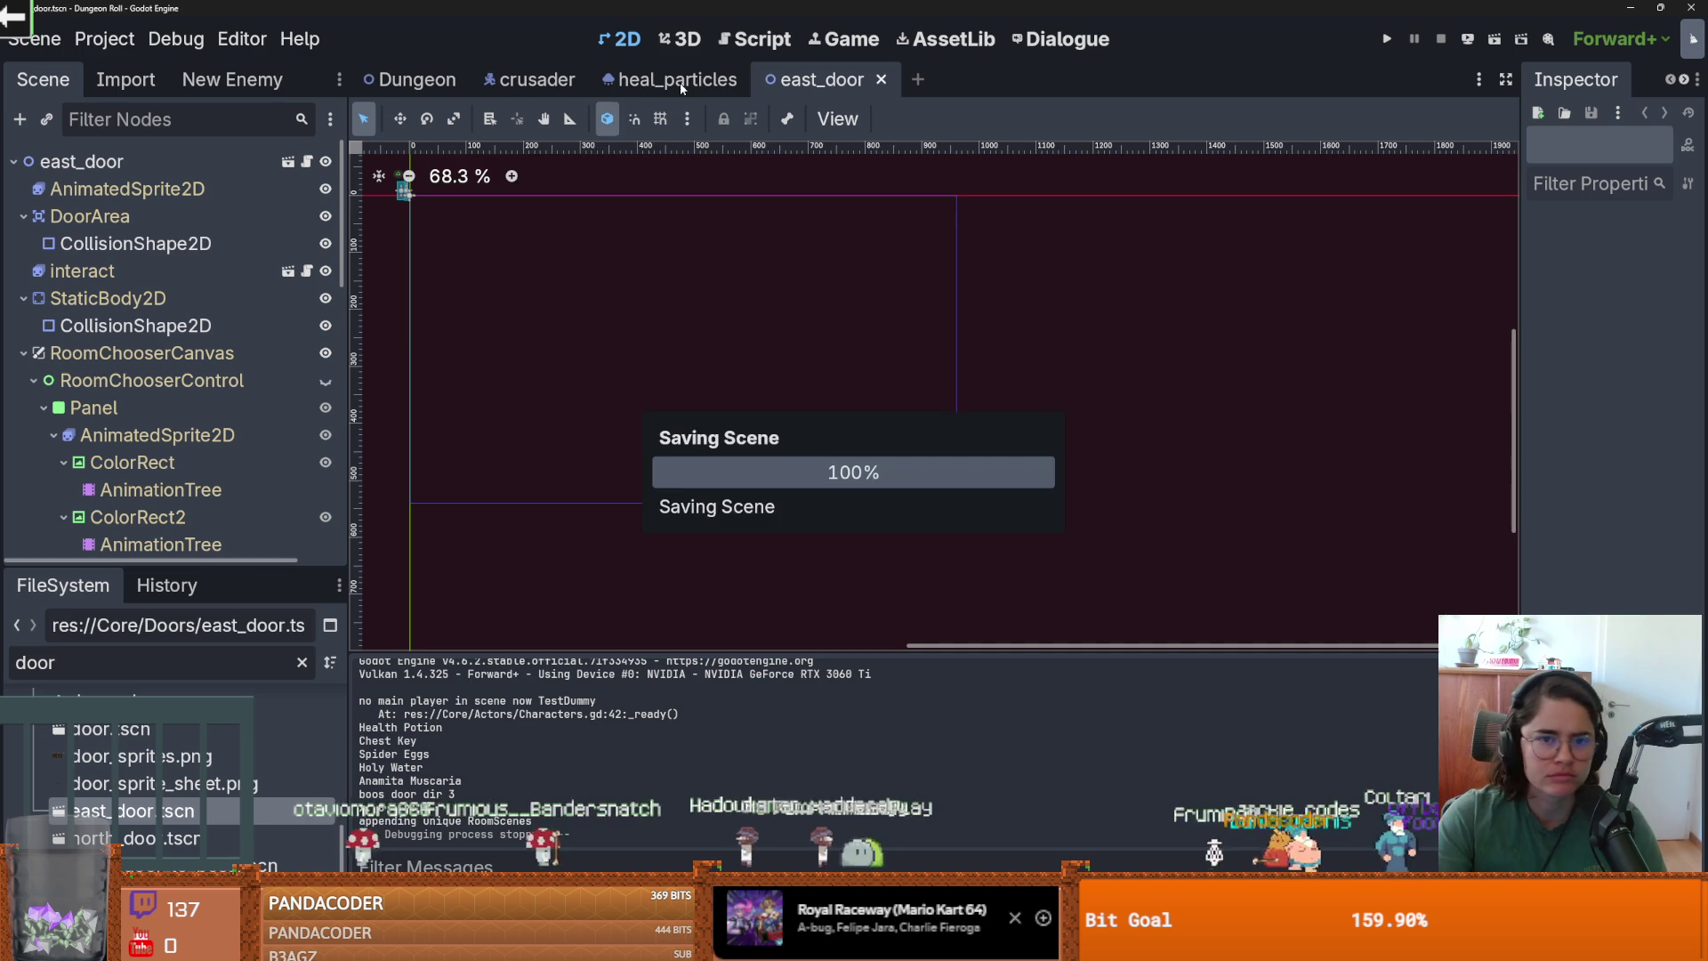
pyautogui.click(405, 79)
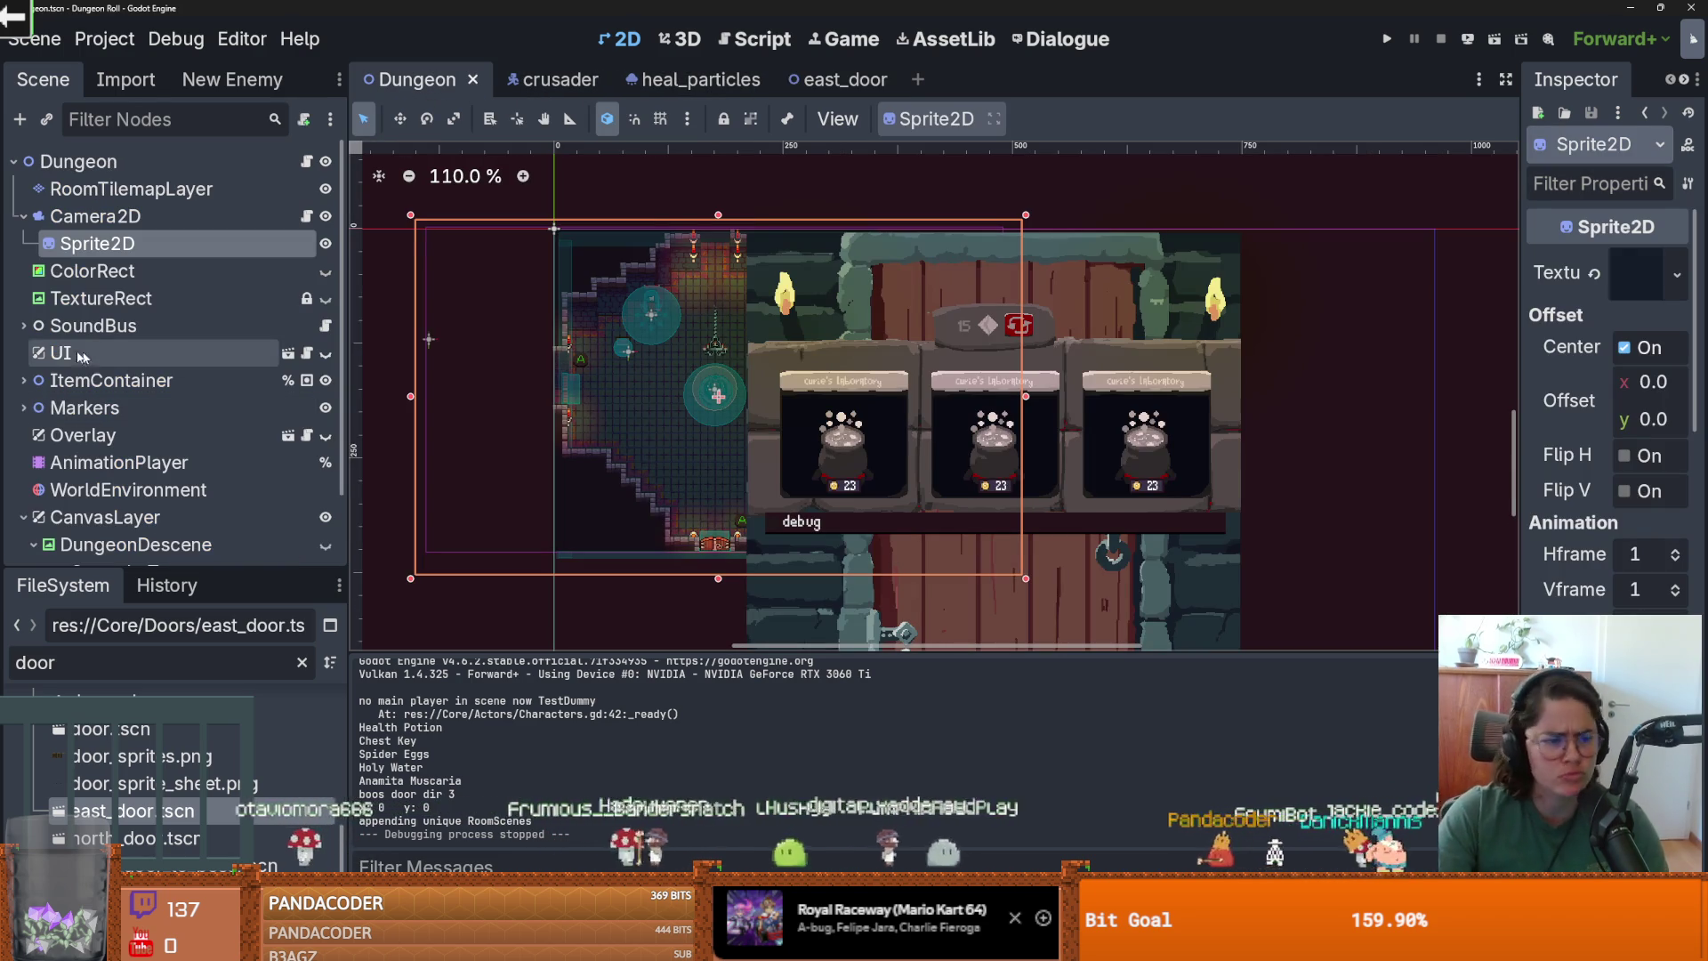
# Select heal_sound_1 under SoundBus, preview its current sound, and expand its Randomizer stream settings.
pyautogui.click(24, 325)
pyautogui.scroll(-4, 160, 421)
pyautogui.scroll(-5, 178, 400)
pyautogui.scroll(5, 217, 367)
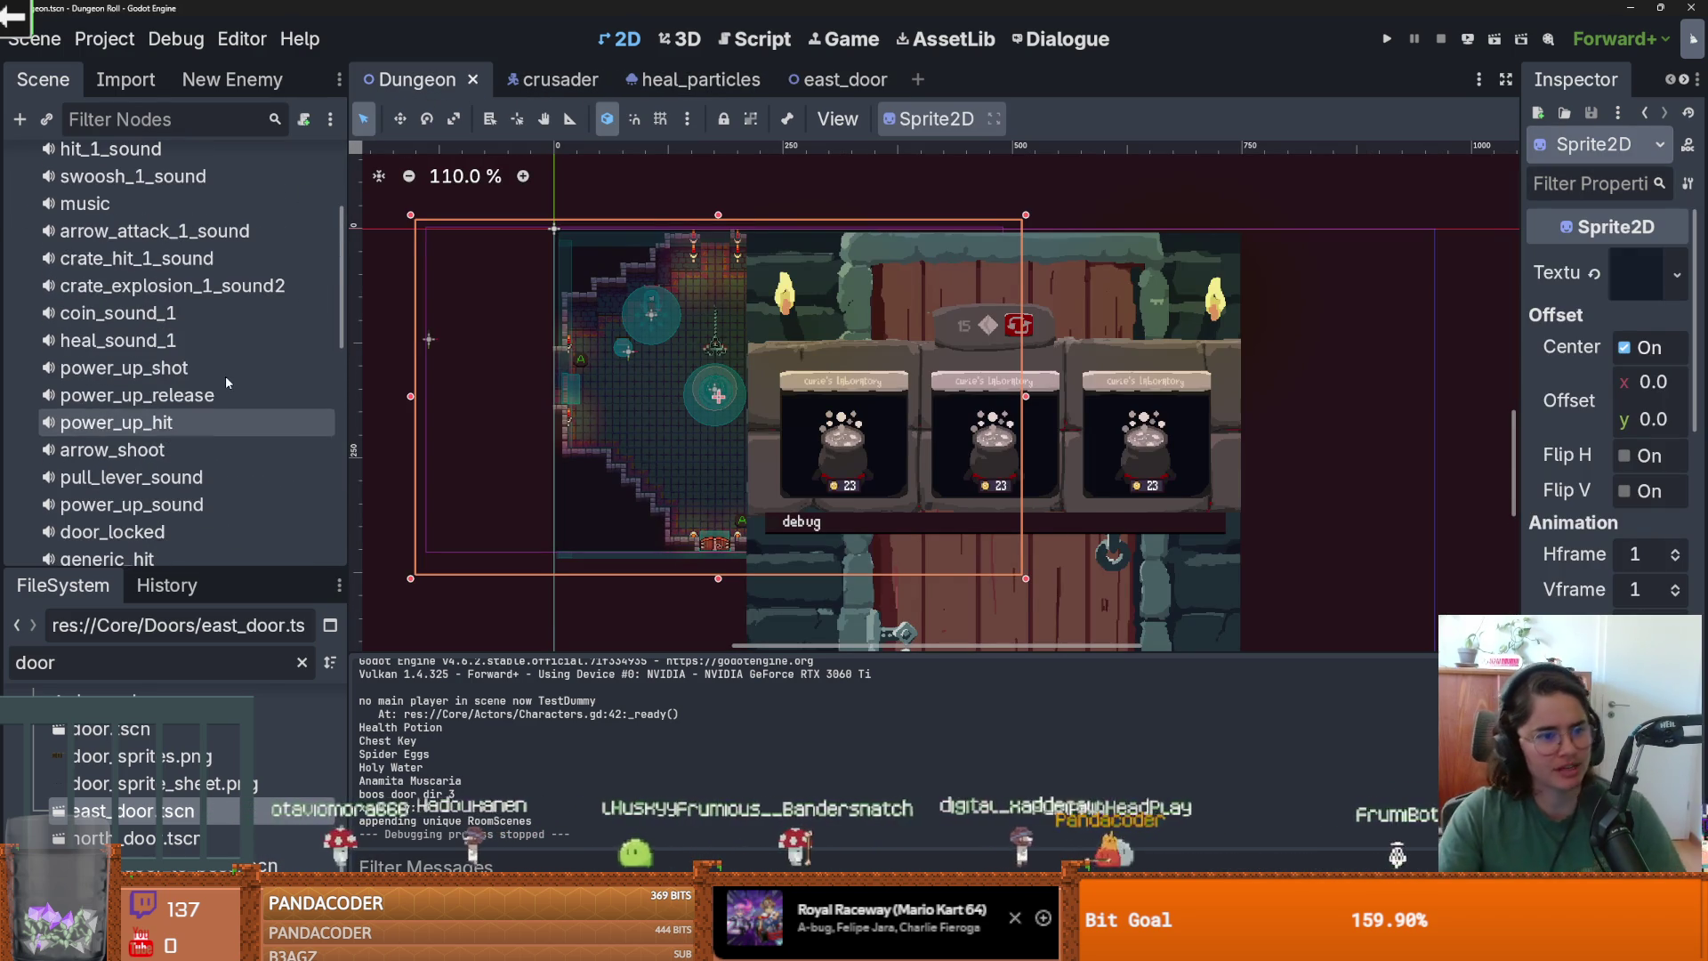
pyautogui.click(178, 340)
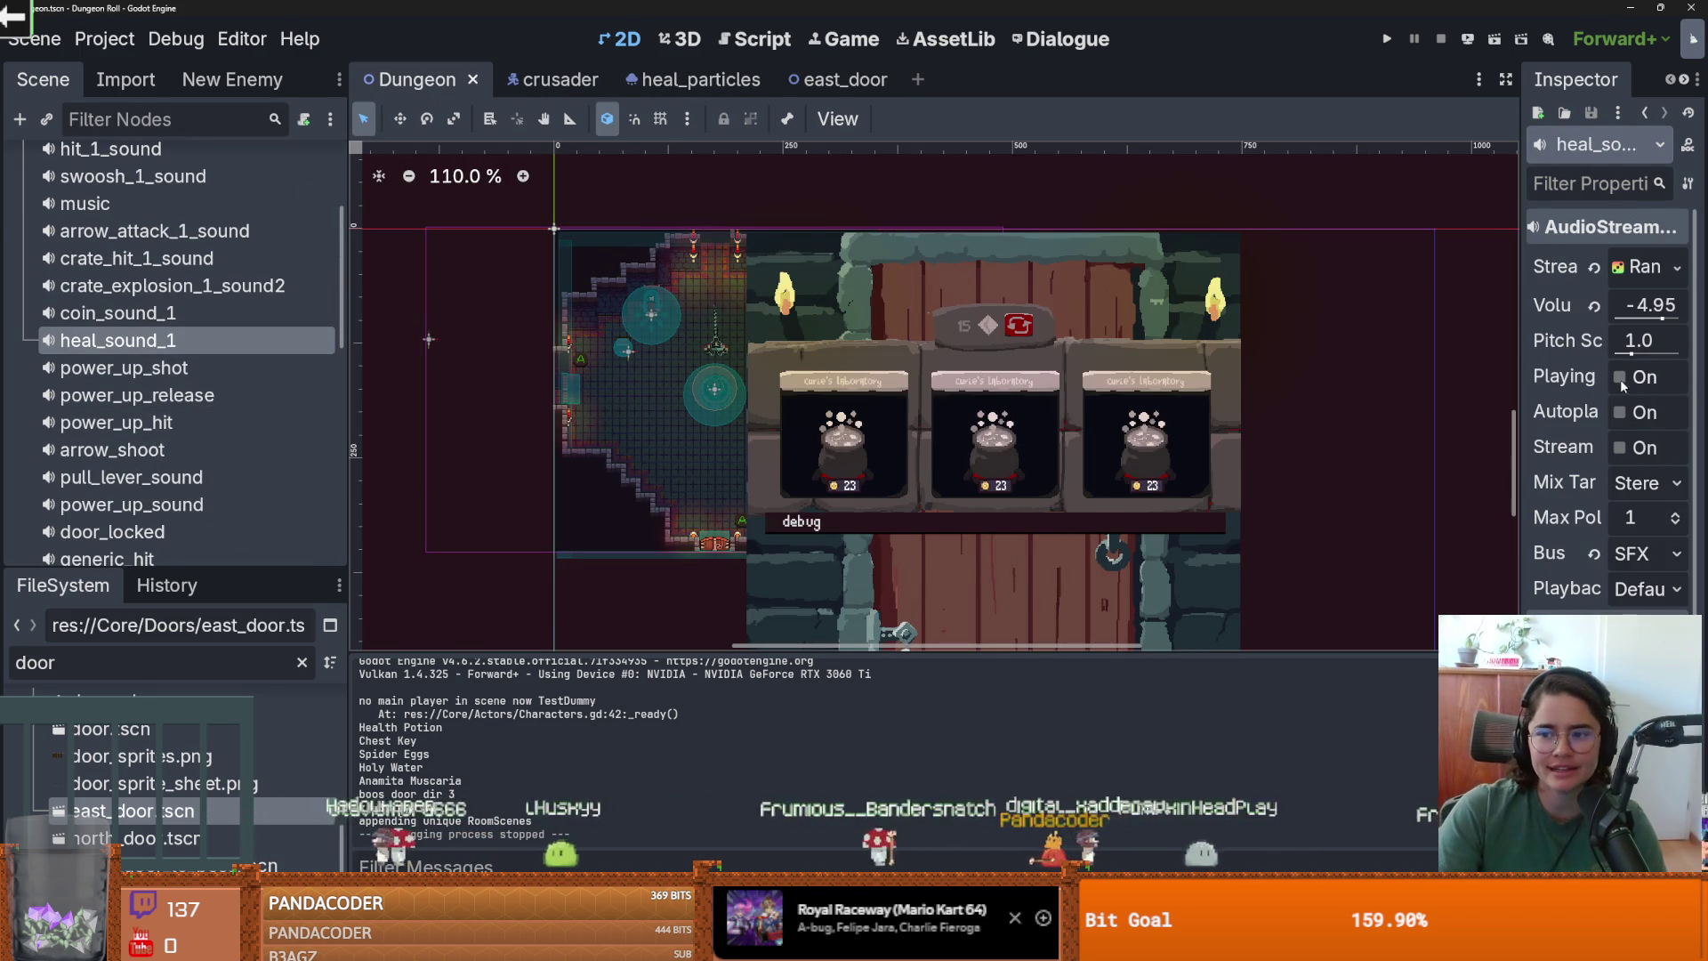
pyautogui.click(1620, 377)
pyautogui.moveTo(1519, 356); pyautogui.dragTo(1205, 356)
pyautogui.click(1565, 306)
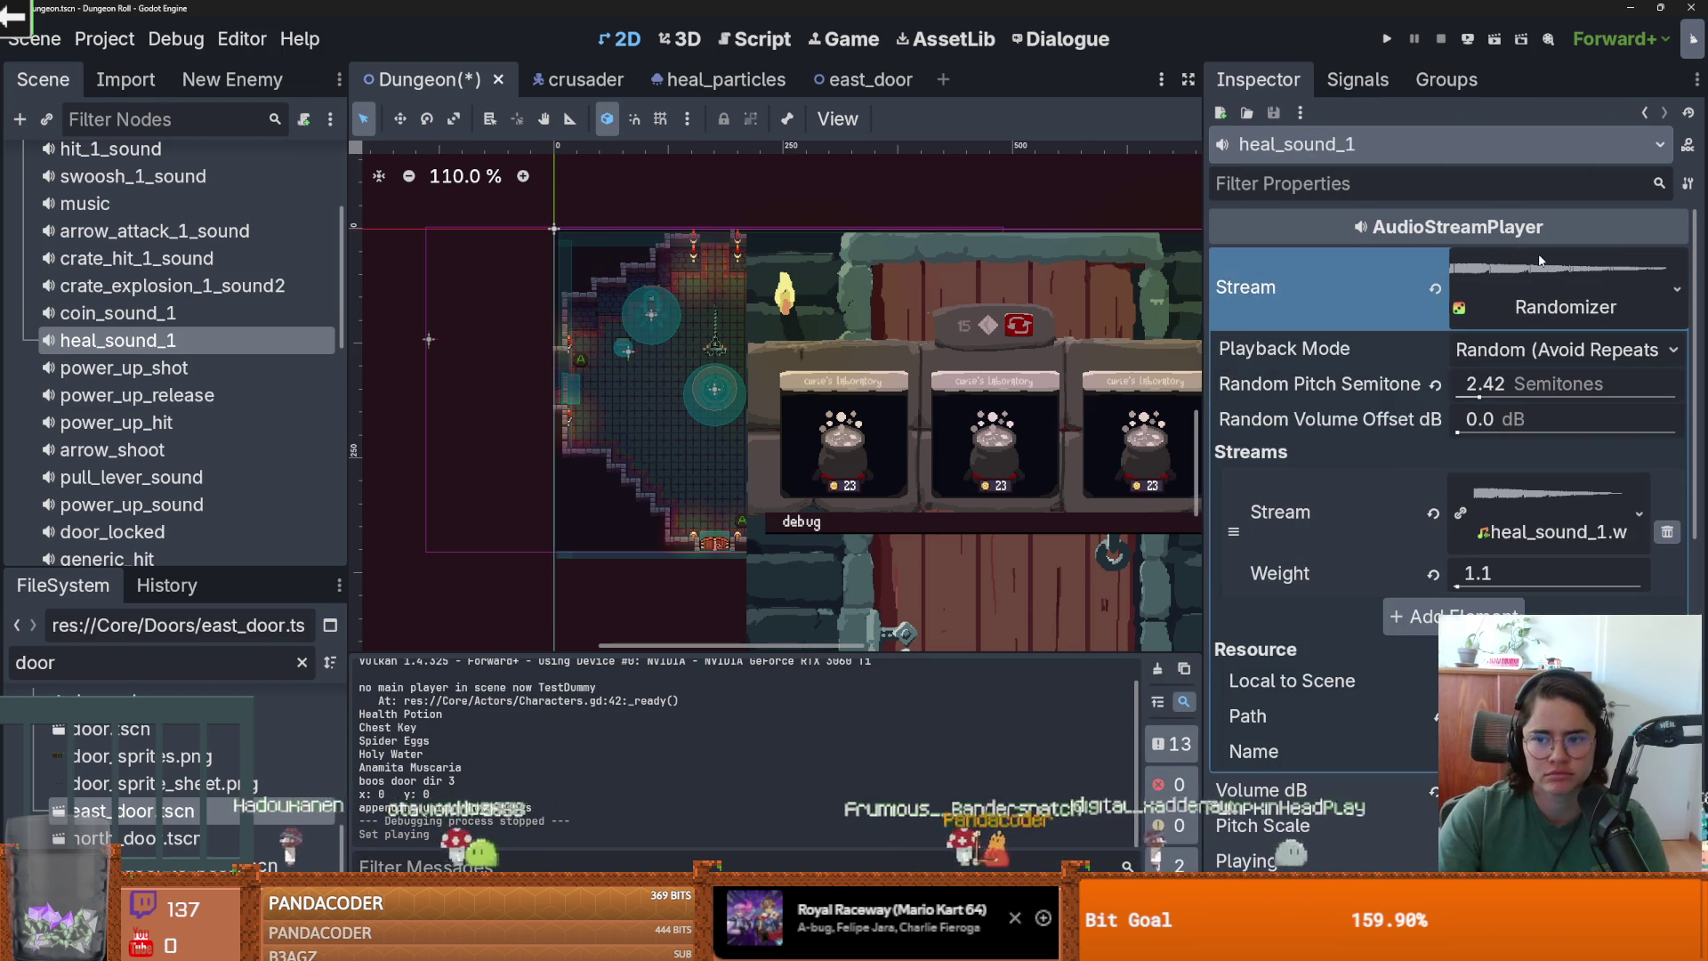
# Assign heal_sound_effect.wav (found by filtering for 'hea') as heal_sound_1's stream, preview it, and run with F5.
pyautogui.click(201, 667)
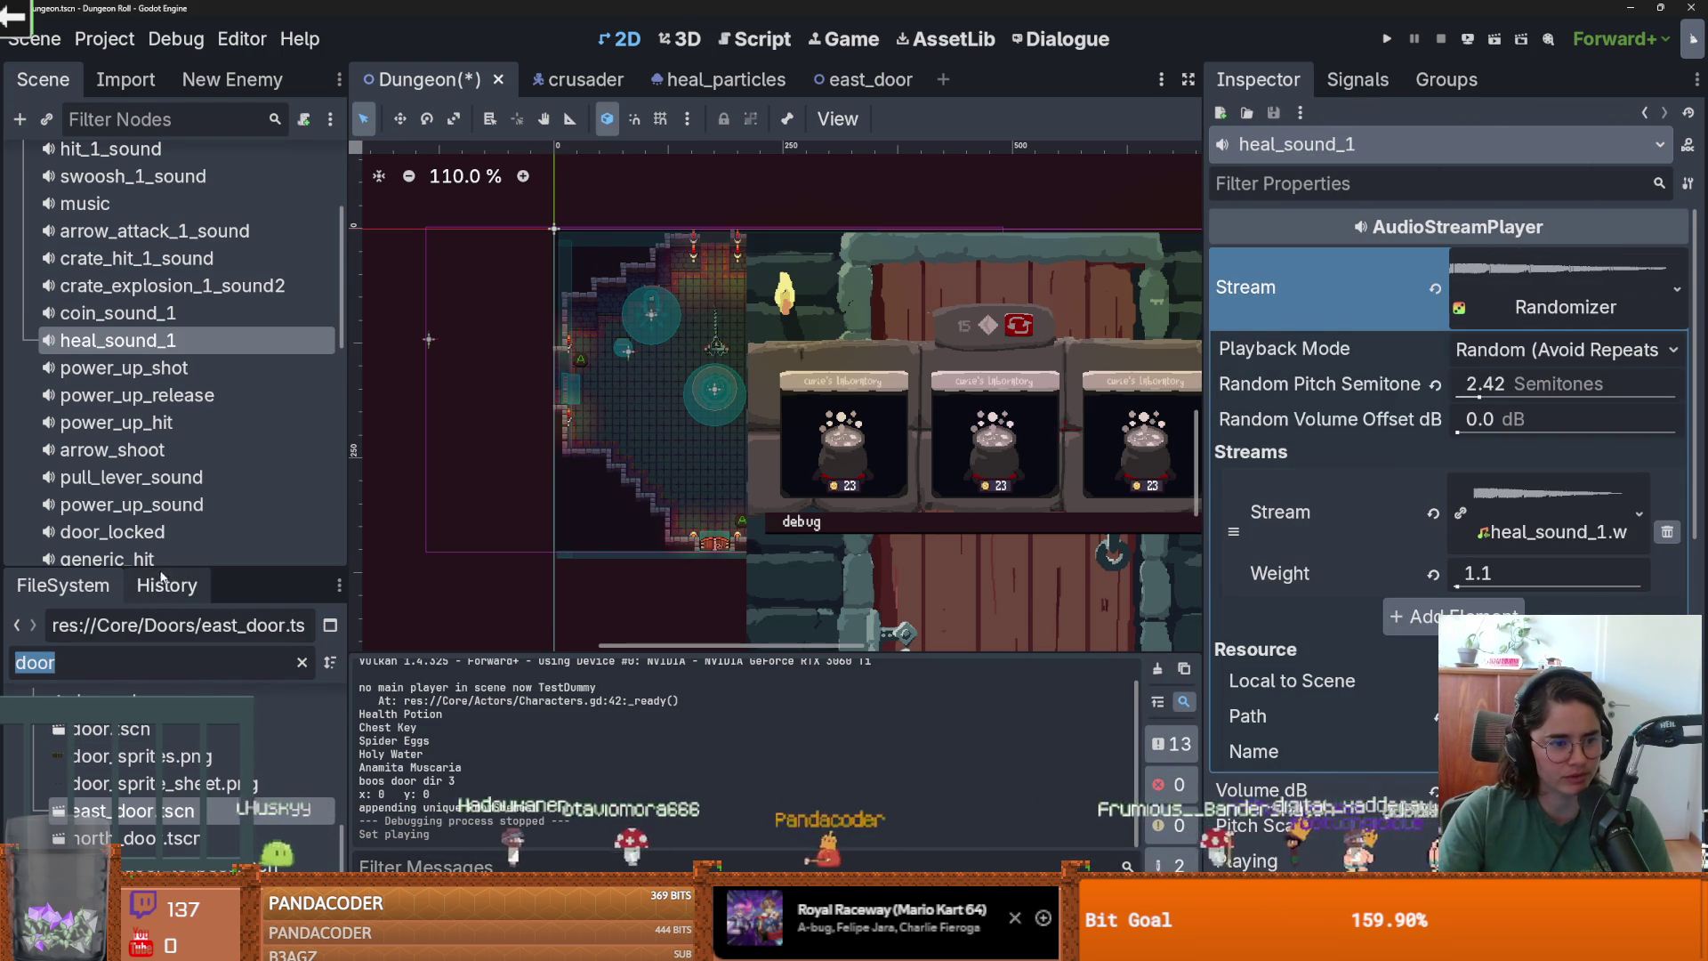
pyautogui.moveTo(246, 574); pyautogui.dragTo(246, 319)
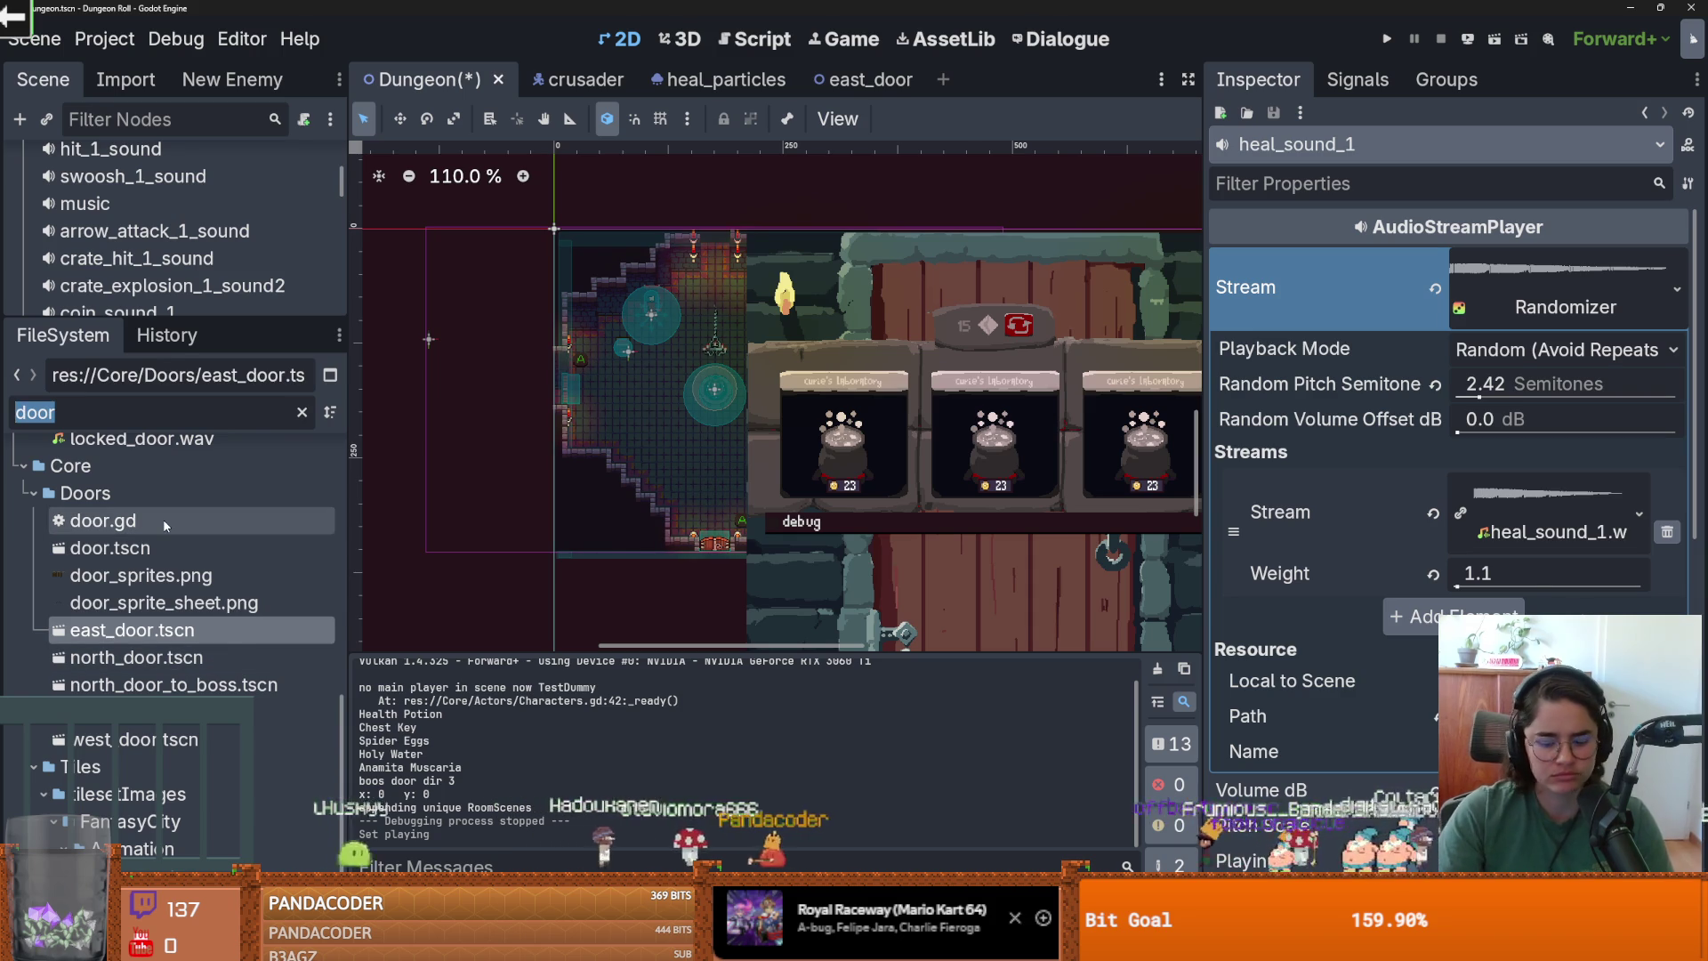
pyautogui.write('heal')
pyautogui.press('BackSpace')
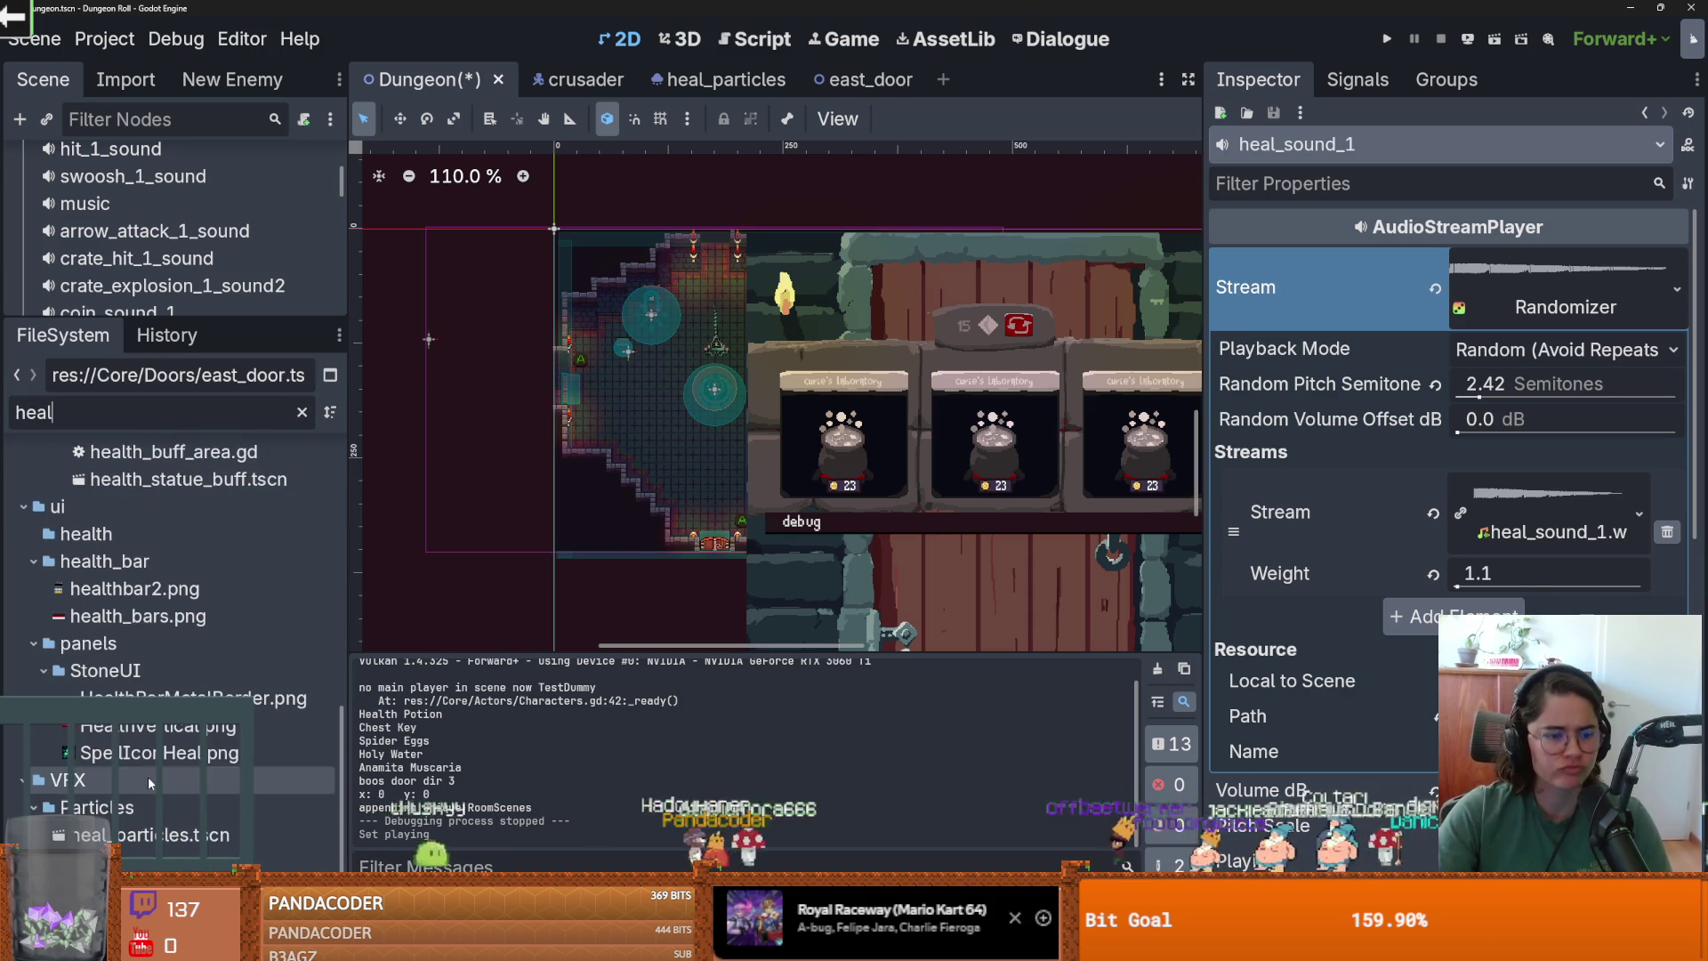
pyautogui.scroll(-2, 169, 658)
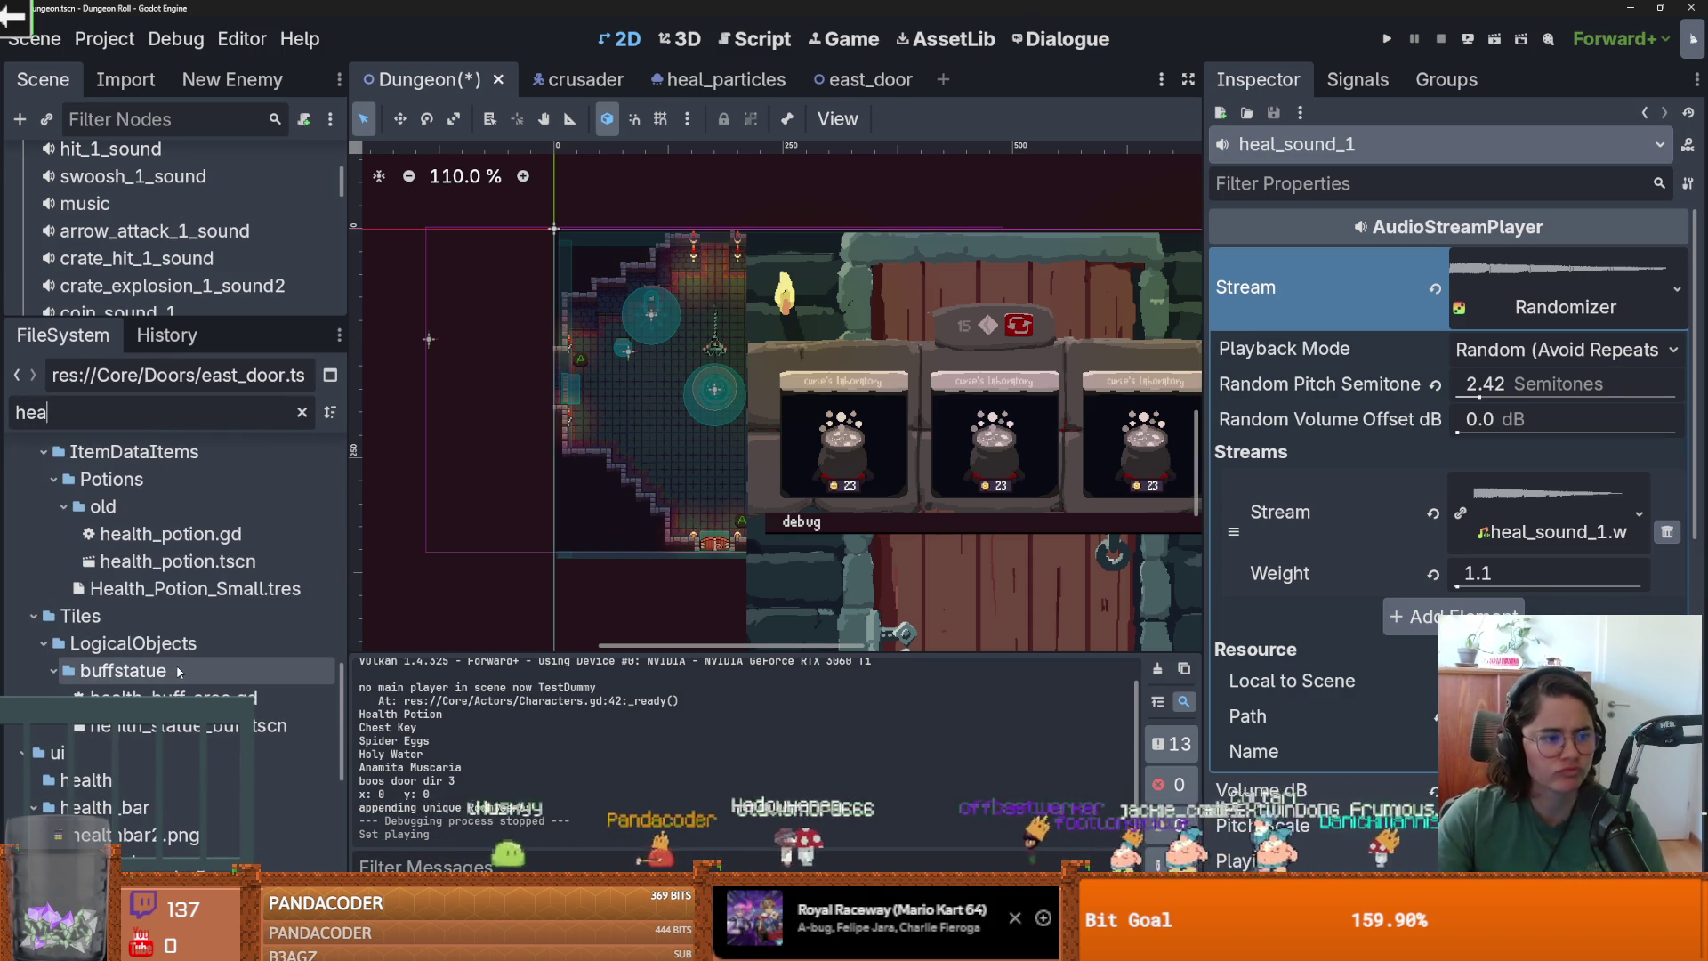
pyautogui.scroll(-10, 178, 676)
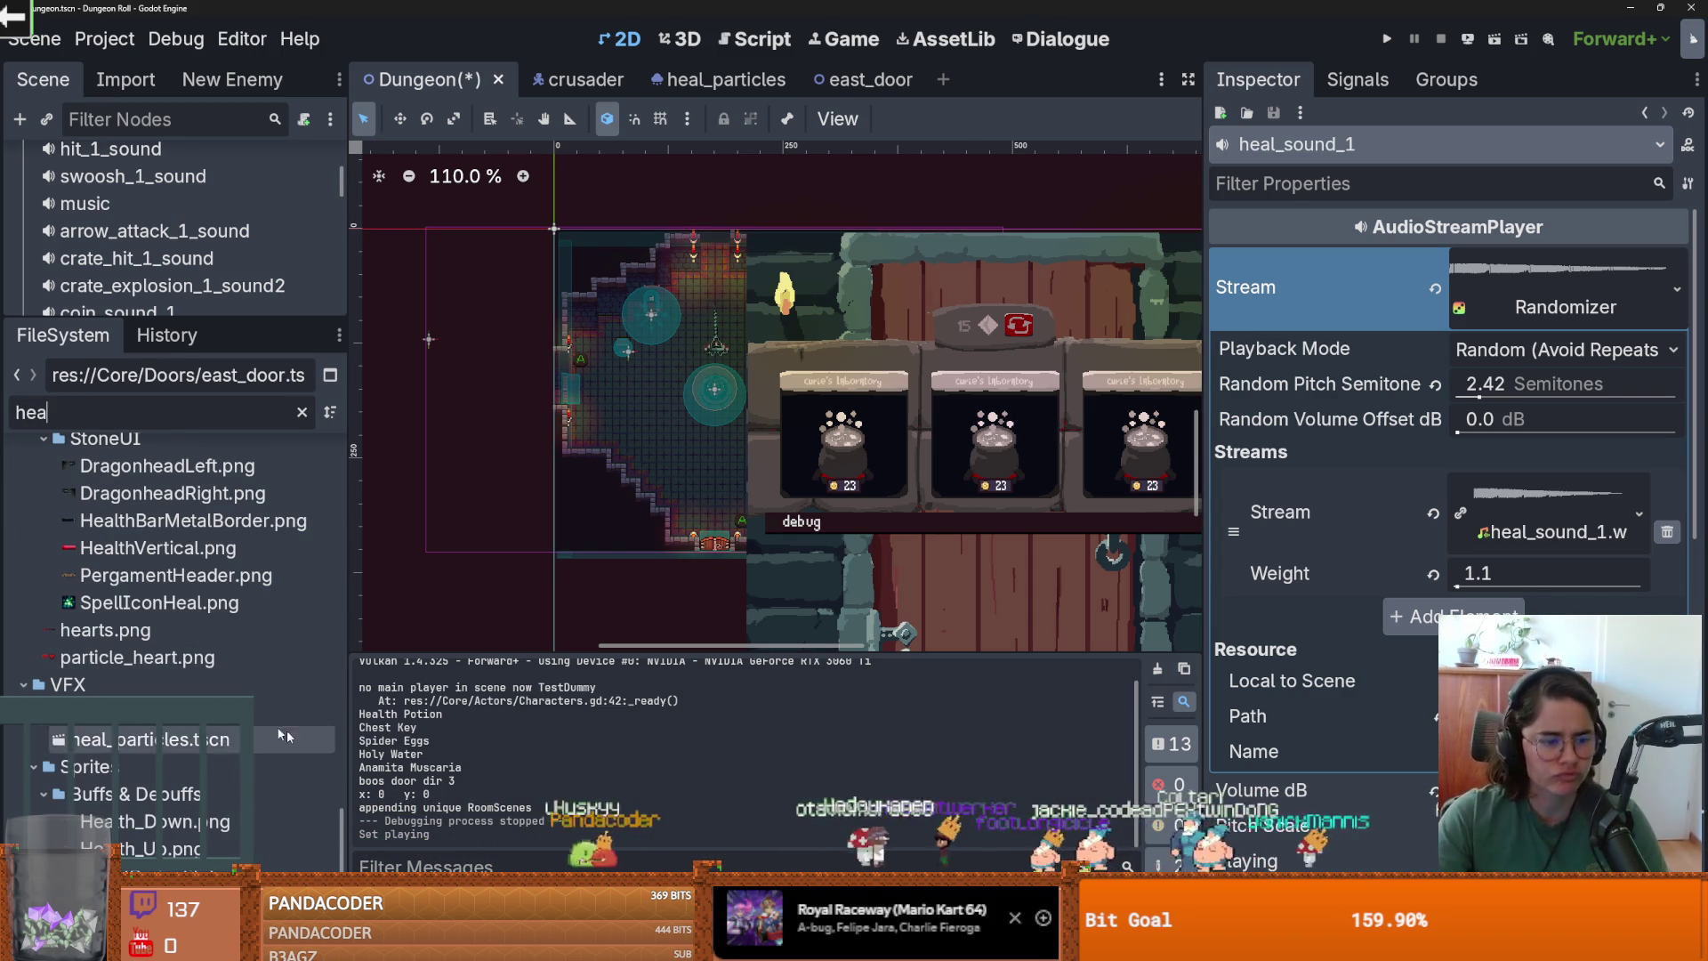
pyautogui.scroll(-8, 178, 747)
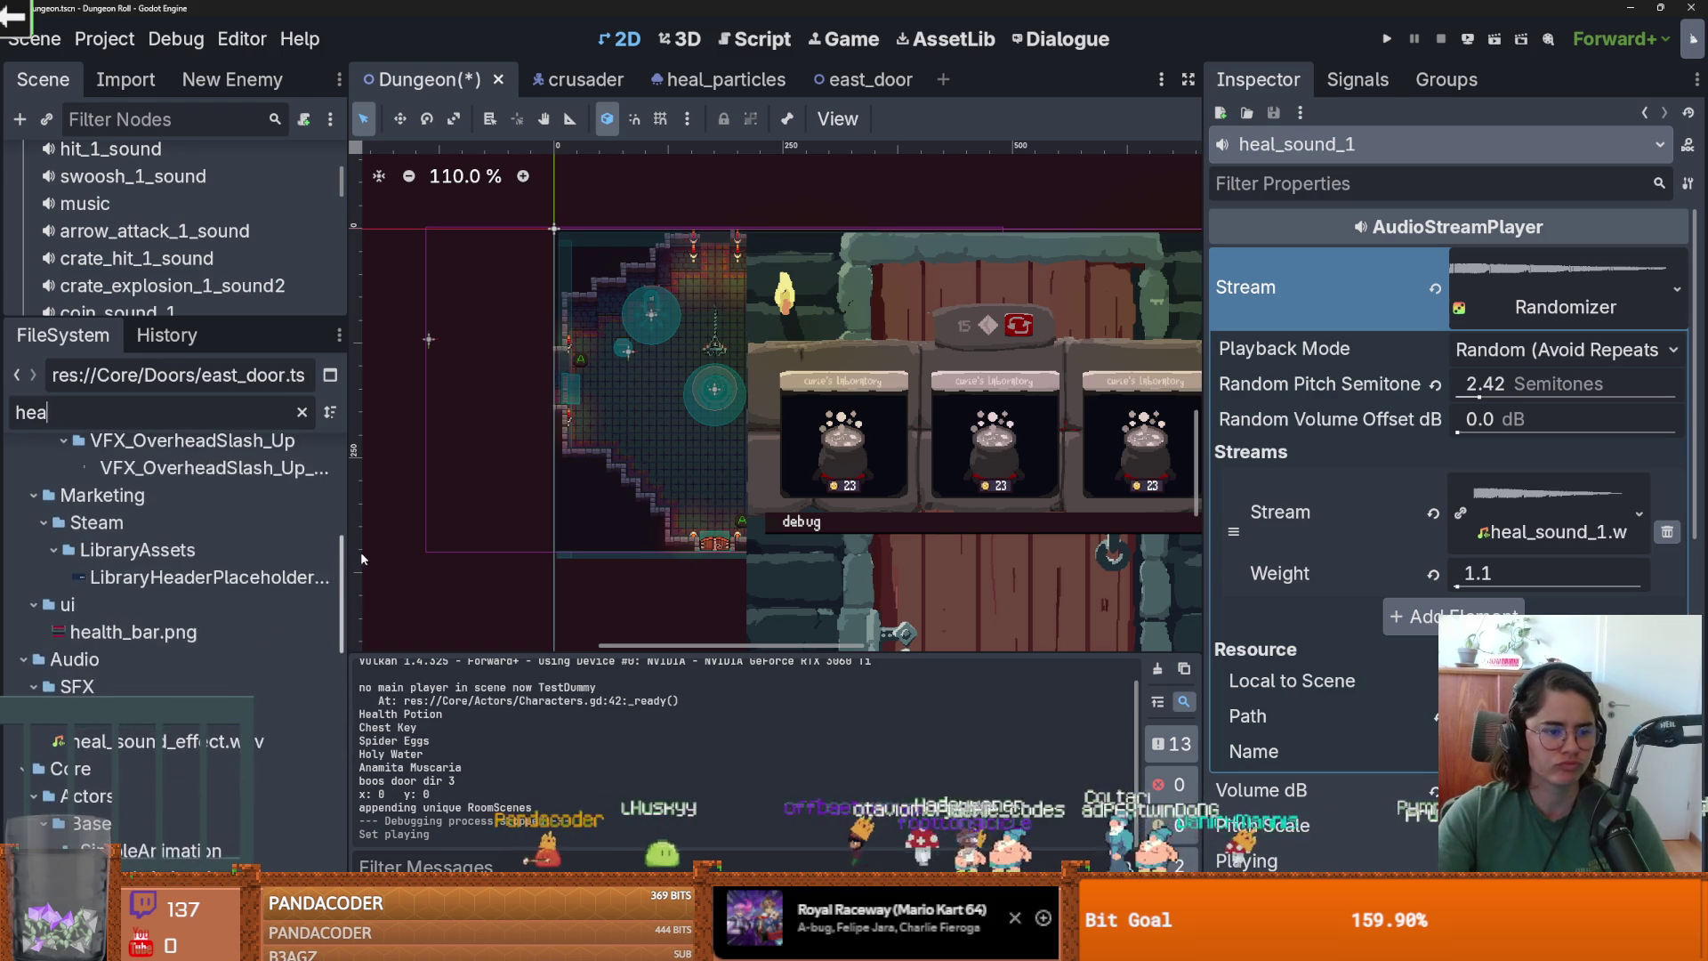
pyautogui.moveTo(195, 753)
pyautogui.mouseDown()
pyautogui.moveTo(1334, 604)
pyautogui.moveTo(1494, 508)
pyautogui.mouseUp()
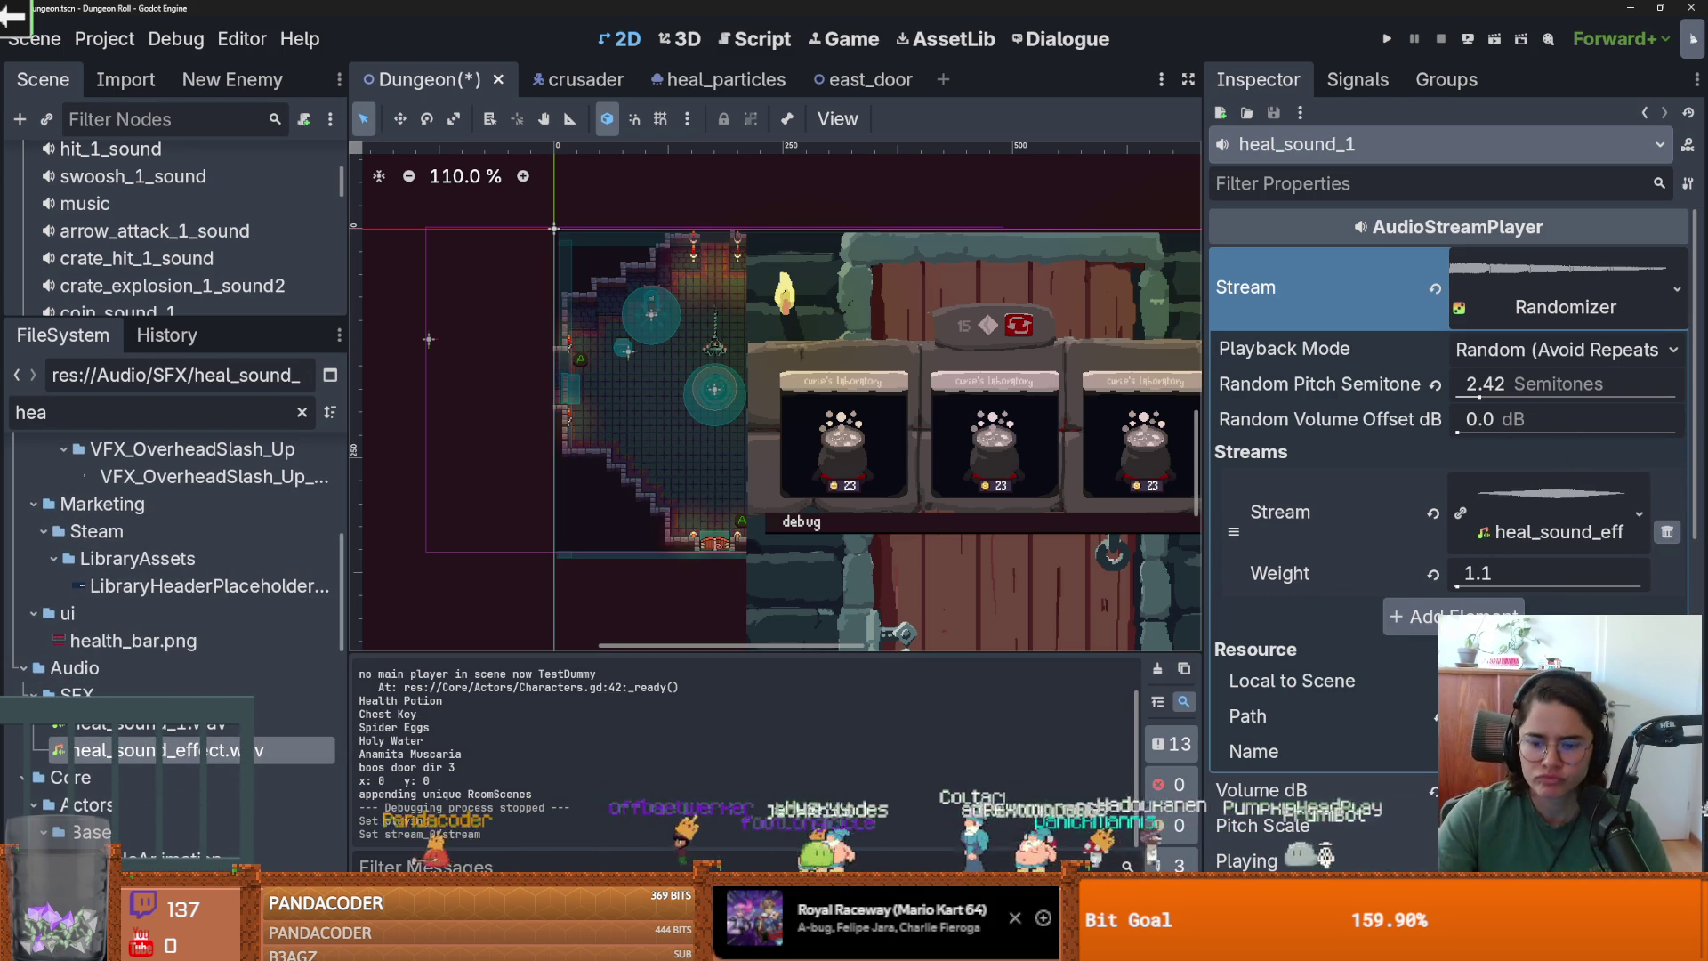
pyautogui.click(1468, 861)
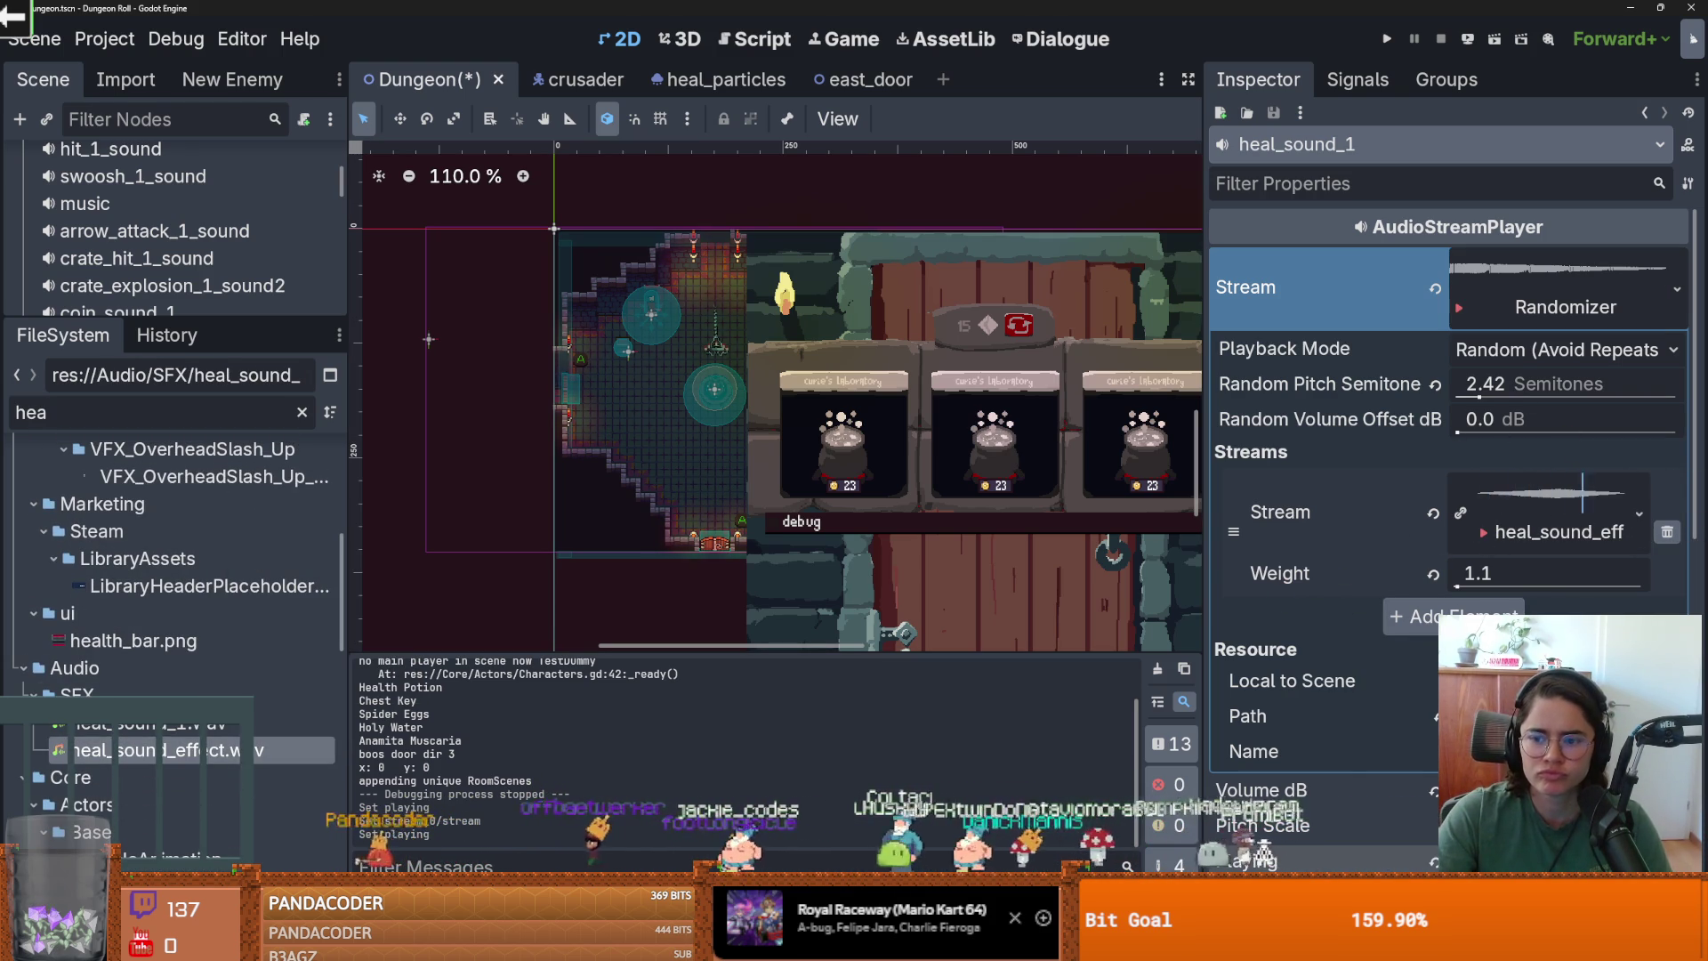
pyautogui.press('F5')
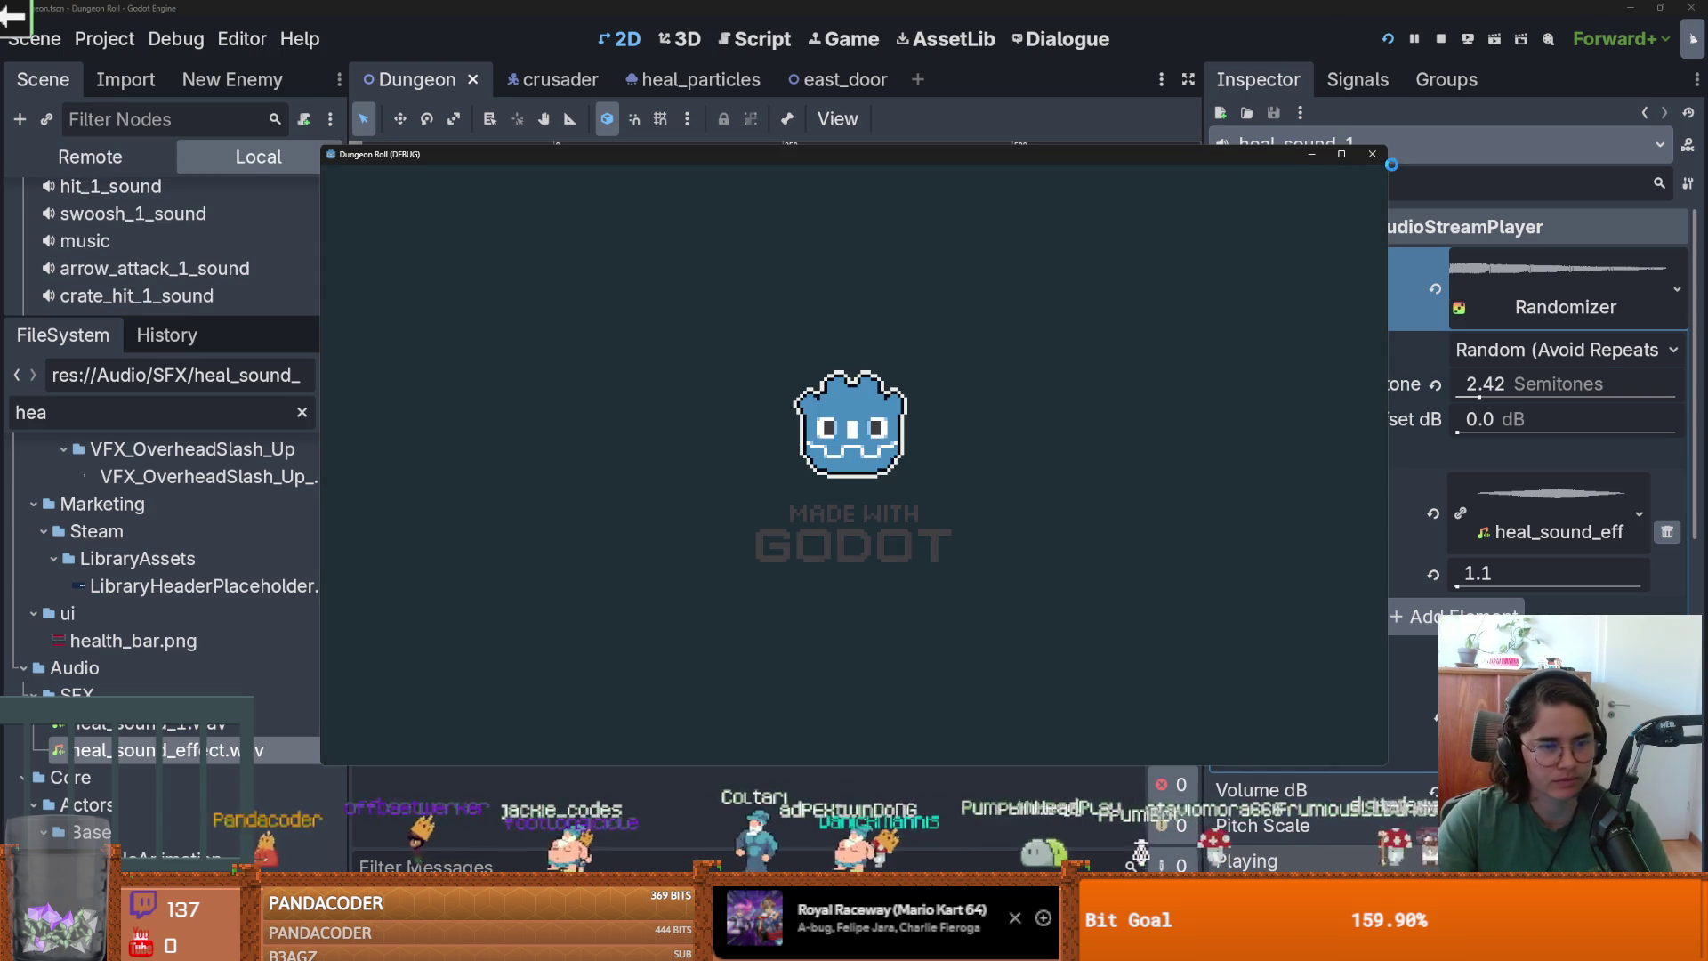
# Test the game maximized, stop it with F8, and open the crusader scene's script.
pyautogui.click(1340, 153)
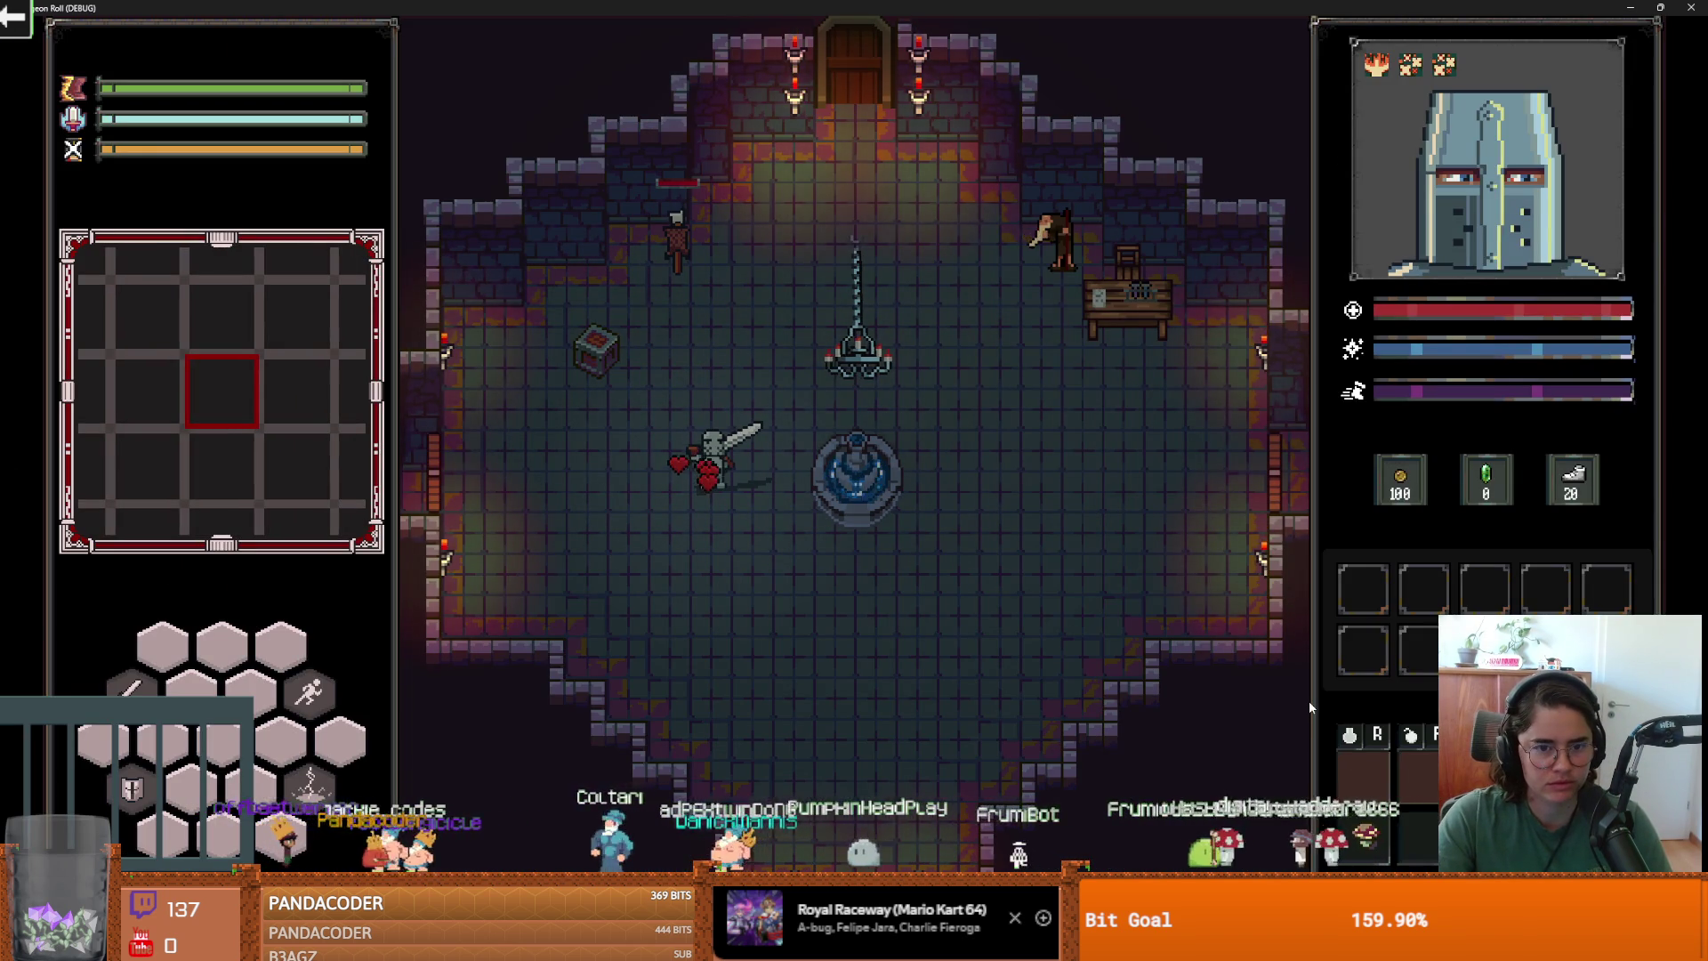
pyautogui.moveTo(1017, 22); pyautogui.dragTo(1012, 54)
pyautogui.press('F8')
pyautogui.click(537, 79)
pyautogui.scroll(5, 263, 167)
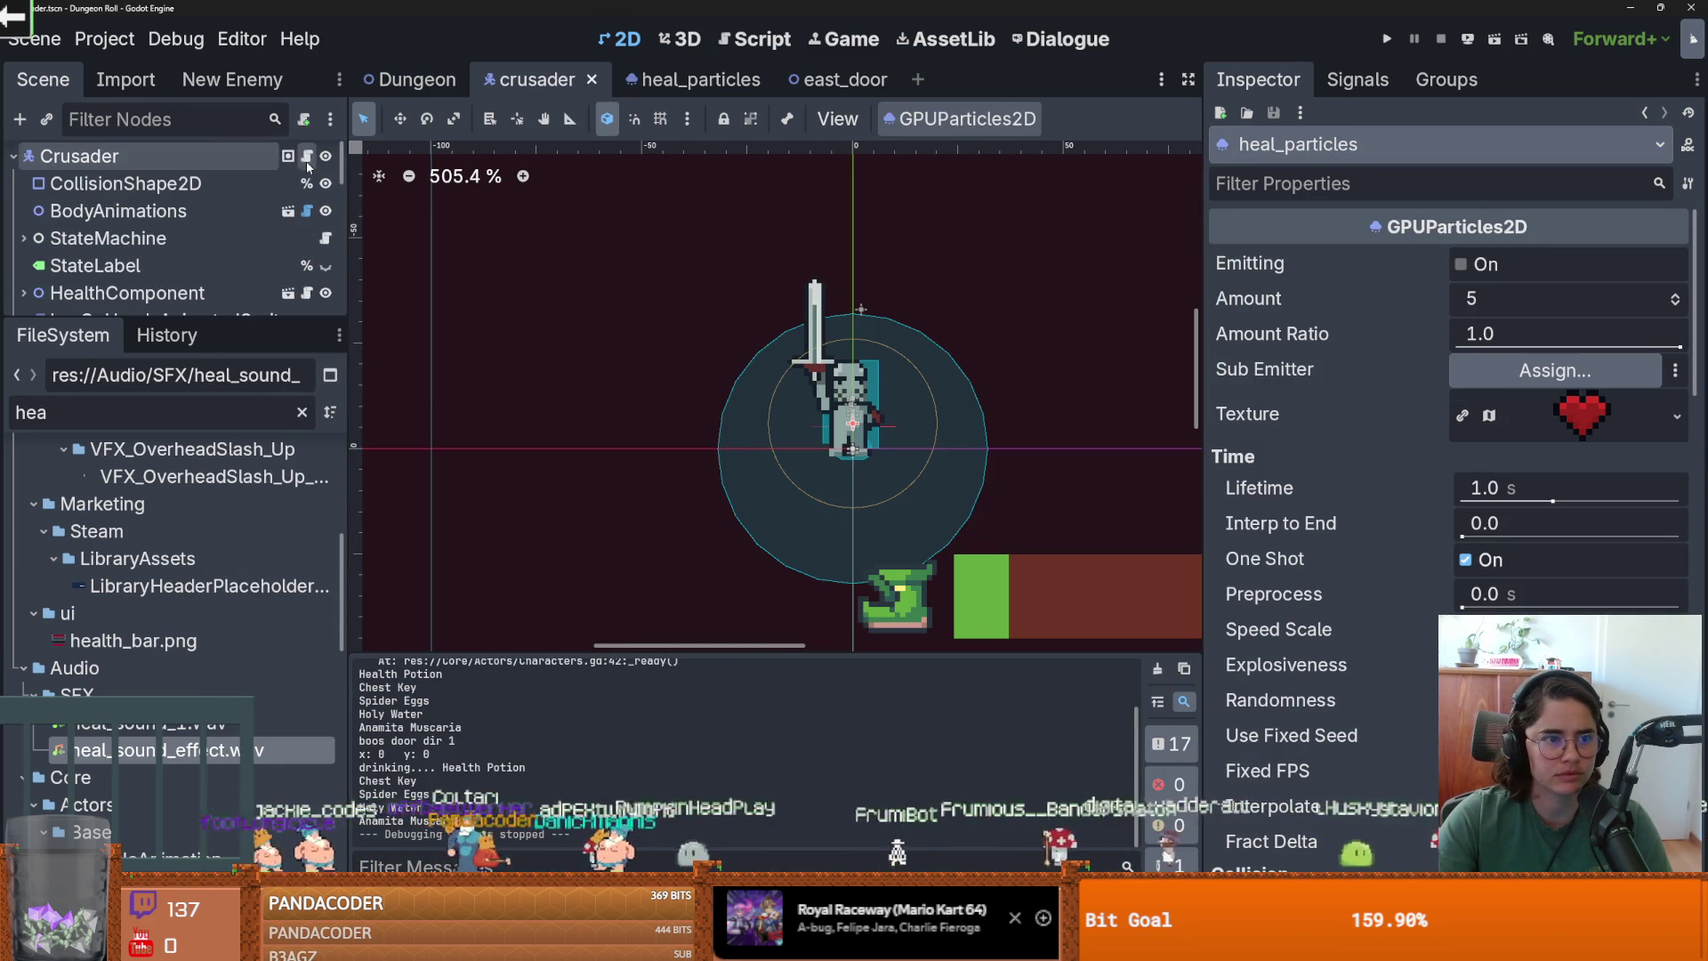
pyautogui.click(306, 162)
# Add SoundBus.emit_signal("heal_sound") to on_player_healed in PlayerCharacter.gd and run the game.
pyautogui.scroll(1, 750, 422)
pyautogui.scroll(-2, 781, 212)
pyautogui.scroll(2, 781, 212)
pyautogui.keyDown('ctrl'); pyautogui.click(769, 157); pyautogui.keyUp('ctrl')
pyautogui.scroll(-2, 832, 373)
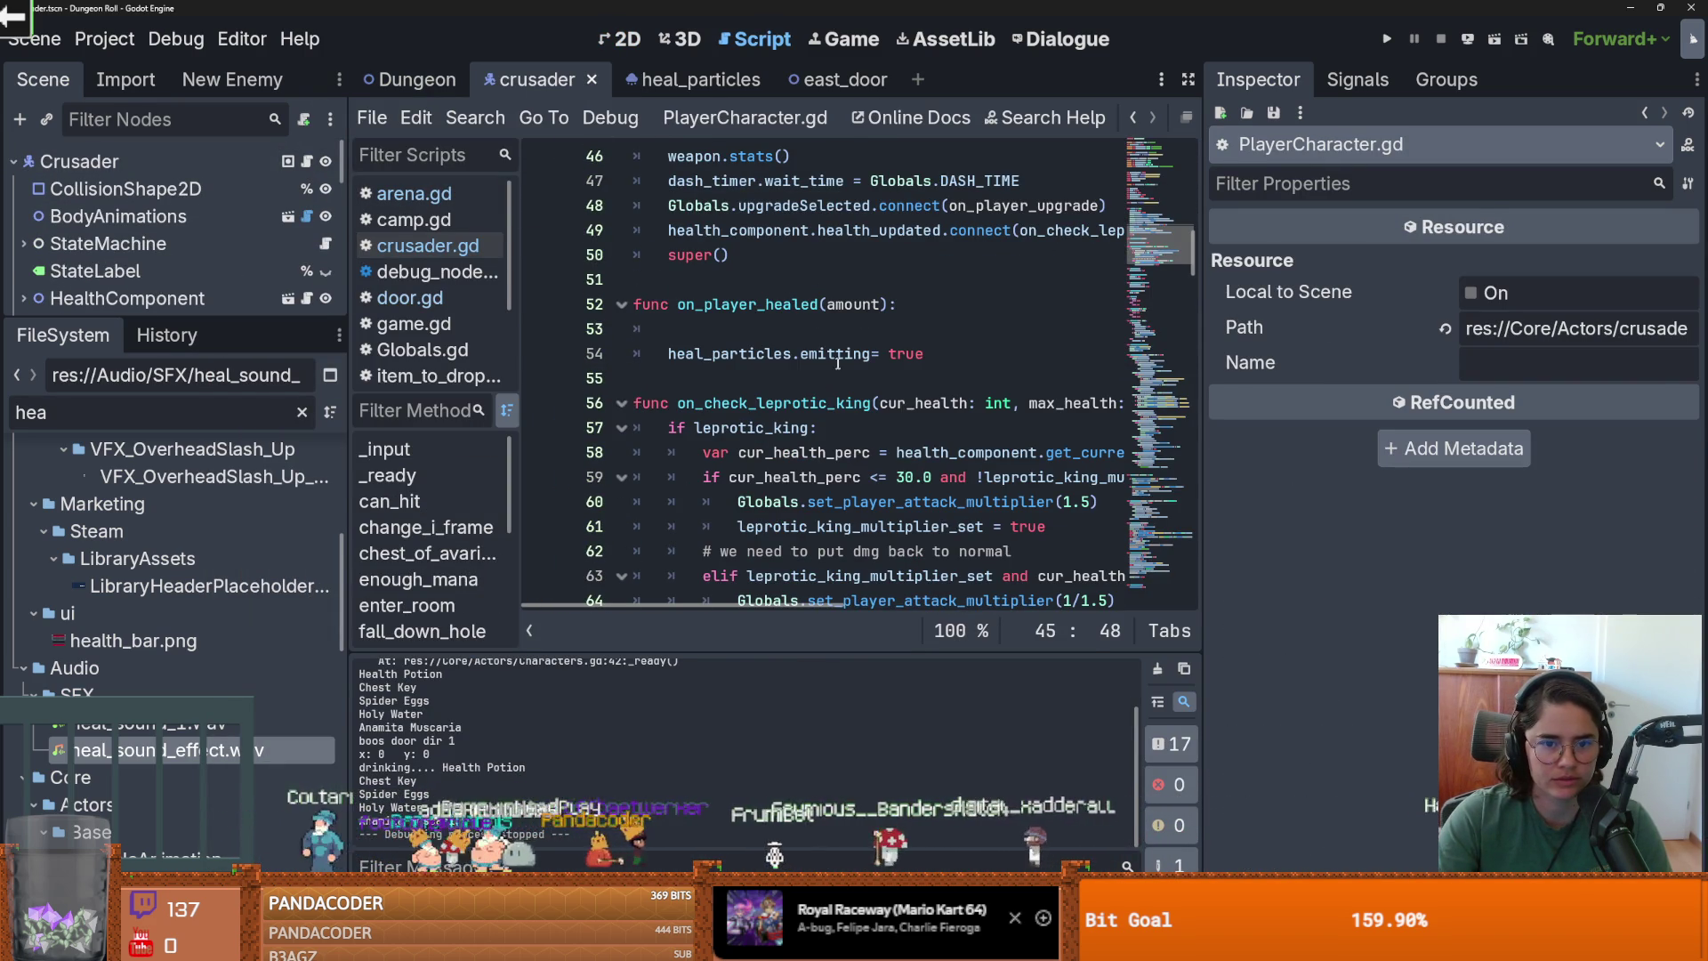
pyautogui.click(817, 333)
pyautogui.write('Bus.emit_signal(')
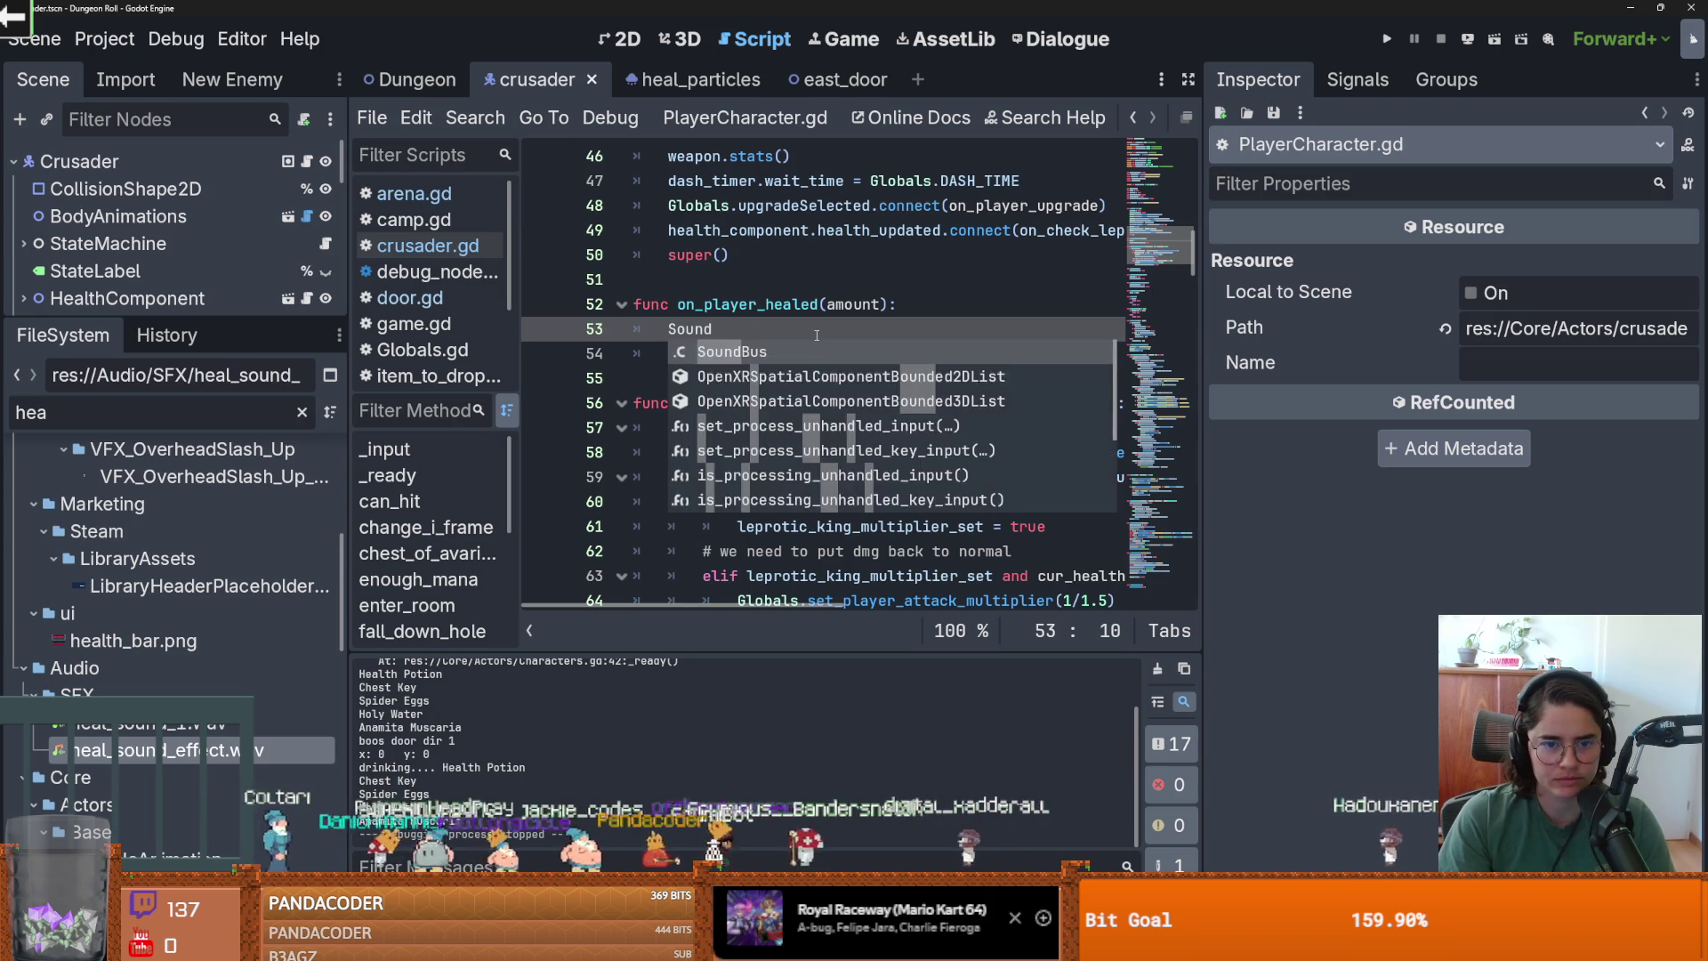
pyautogui.write('"heal_sound"')
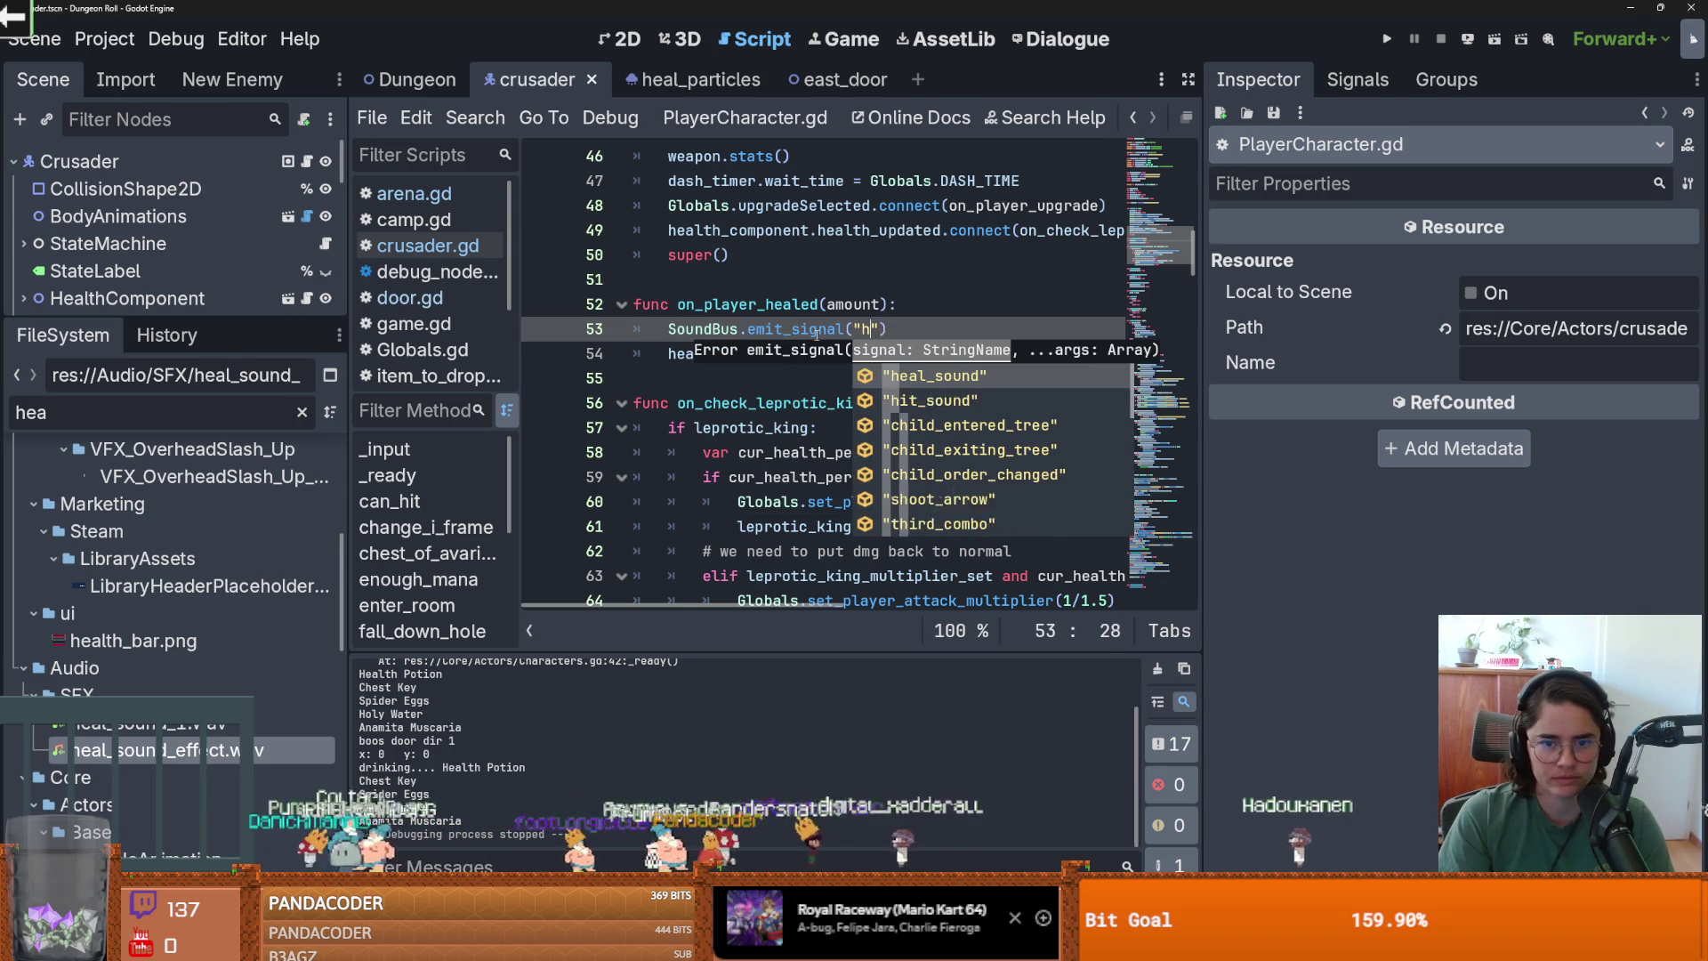
pyautogui.click(1386, 39)
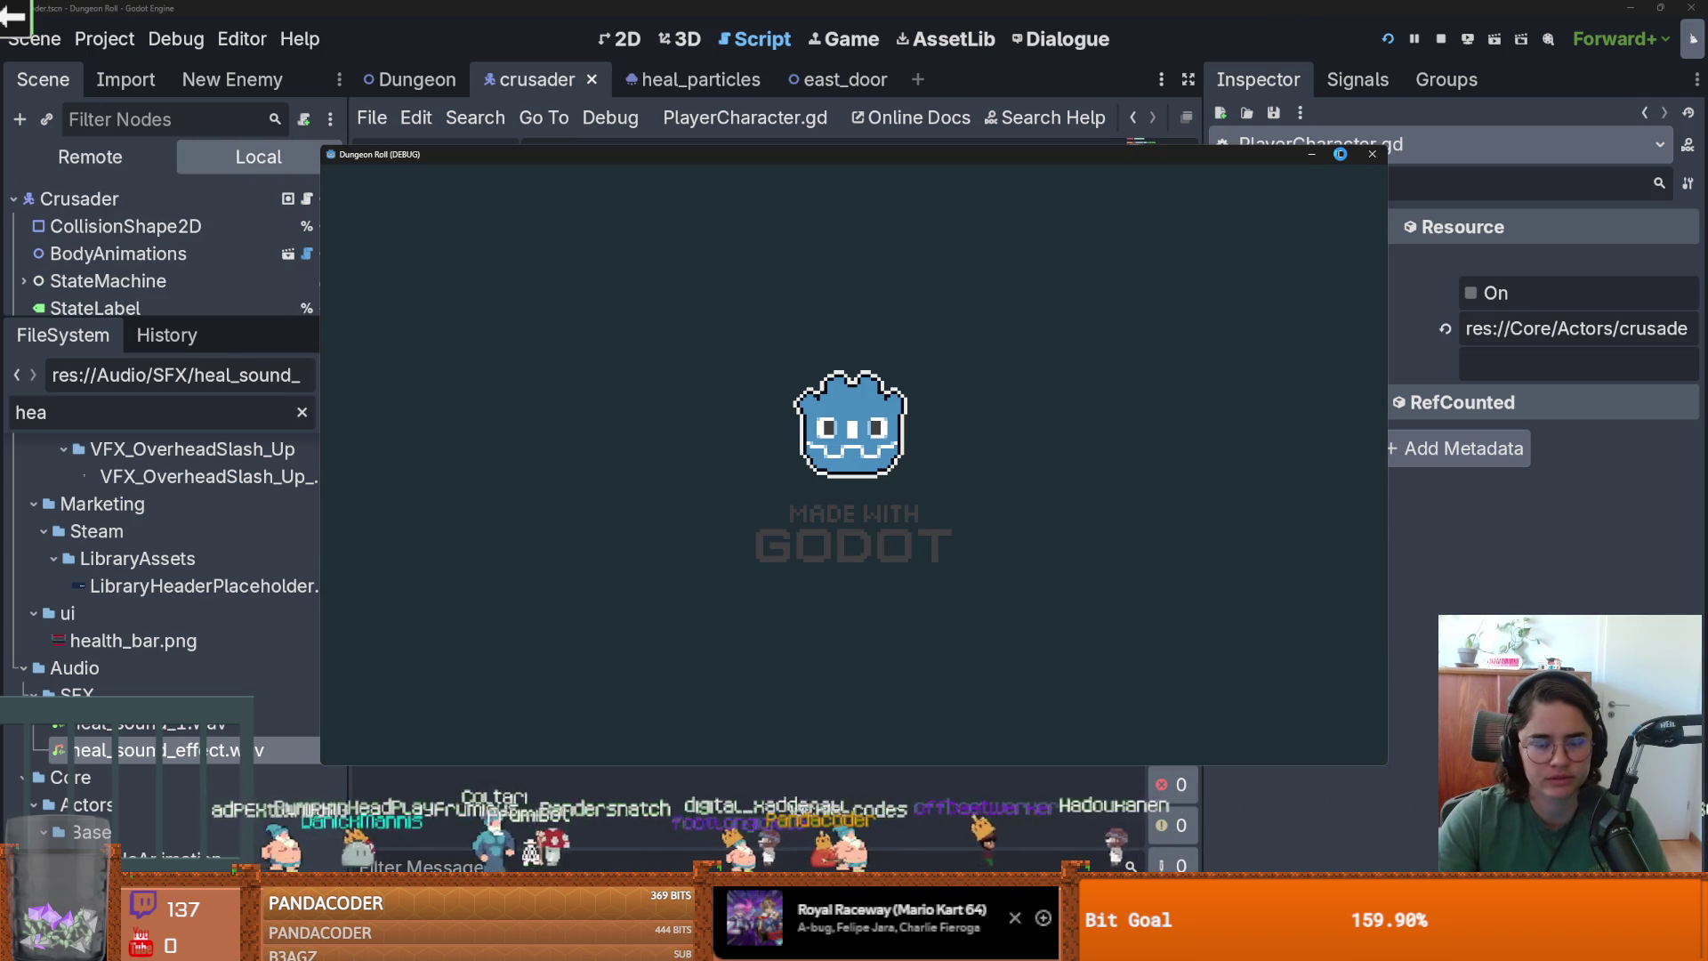
# Test the dungeon room maximized, restore and close the game, then switch to the browser.
pyautogui.click(1342, 155)
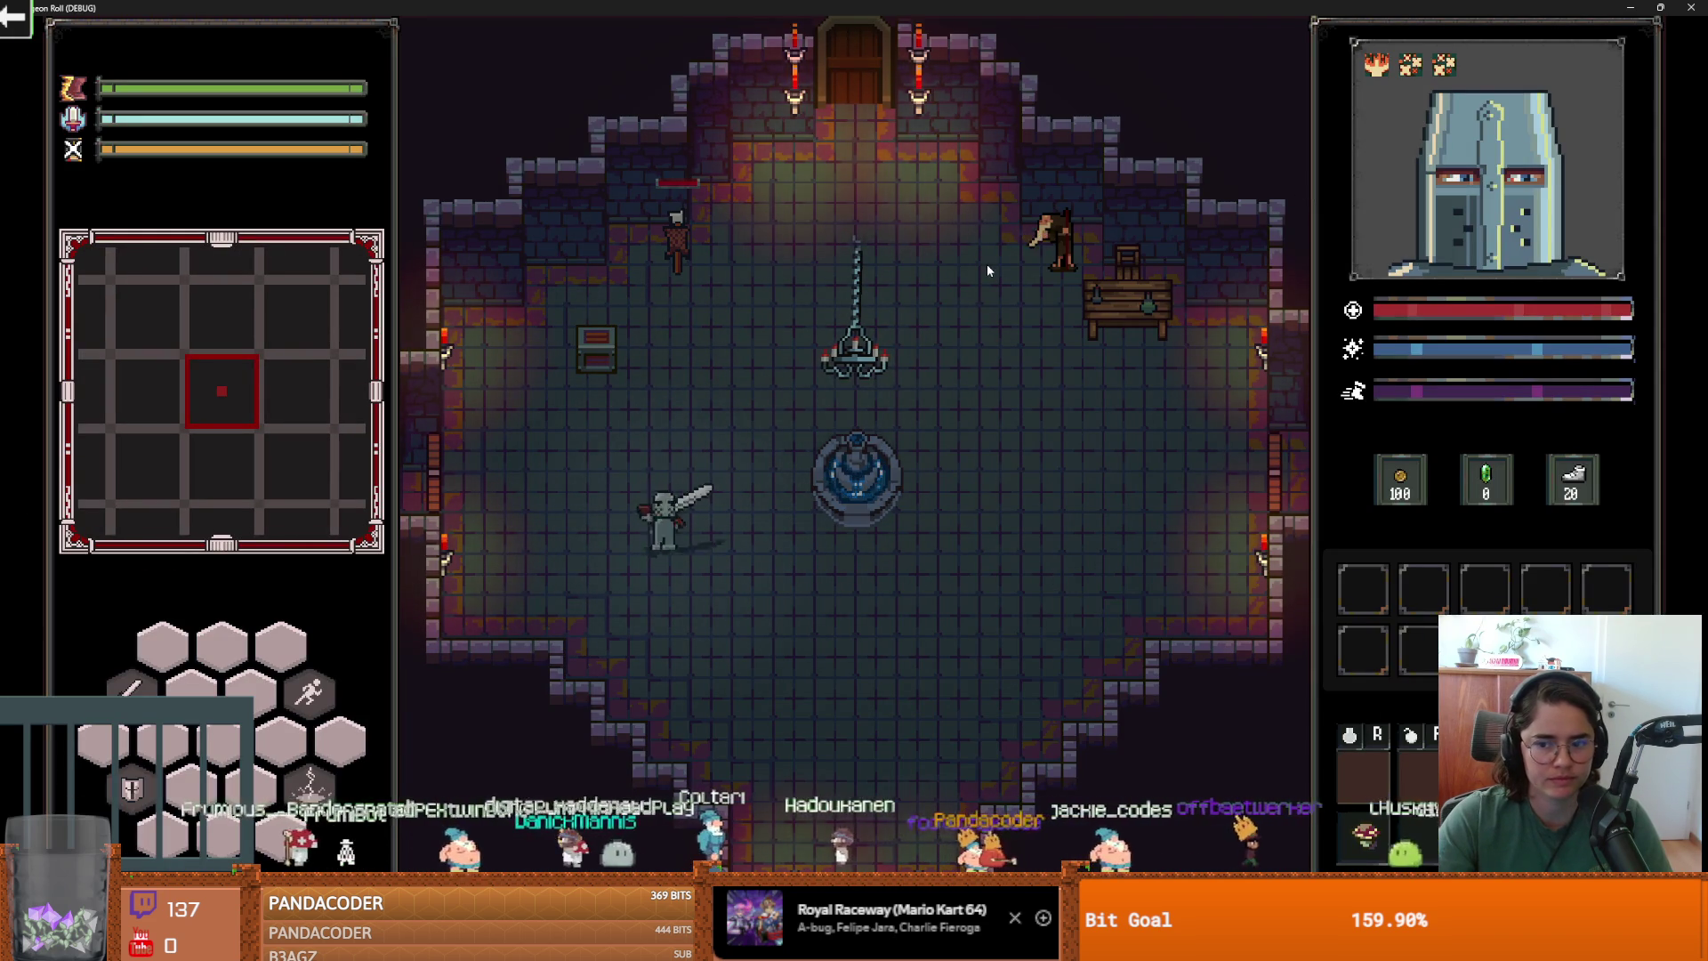
pyautogui.press('super+Down')
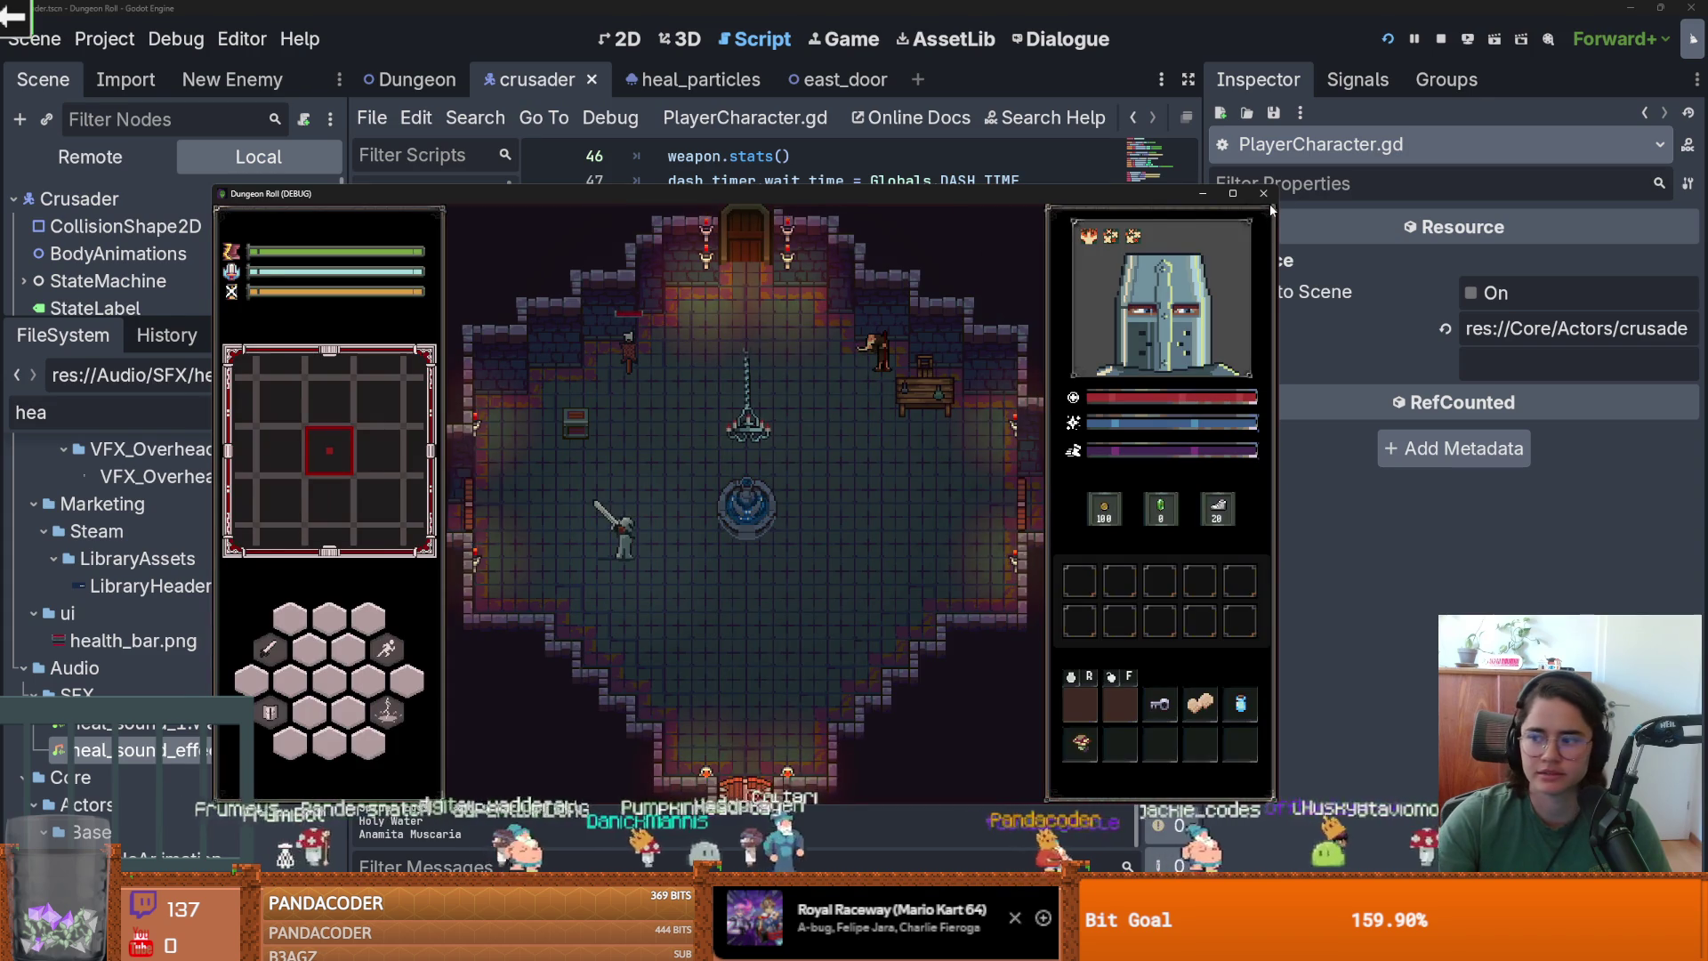
pyautogui.click(1263, 193)
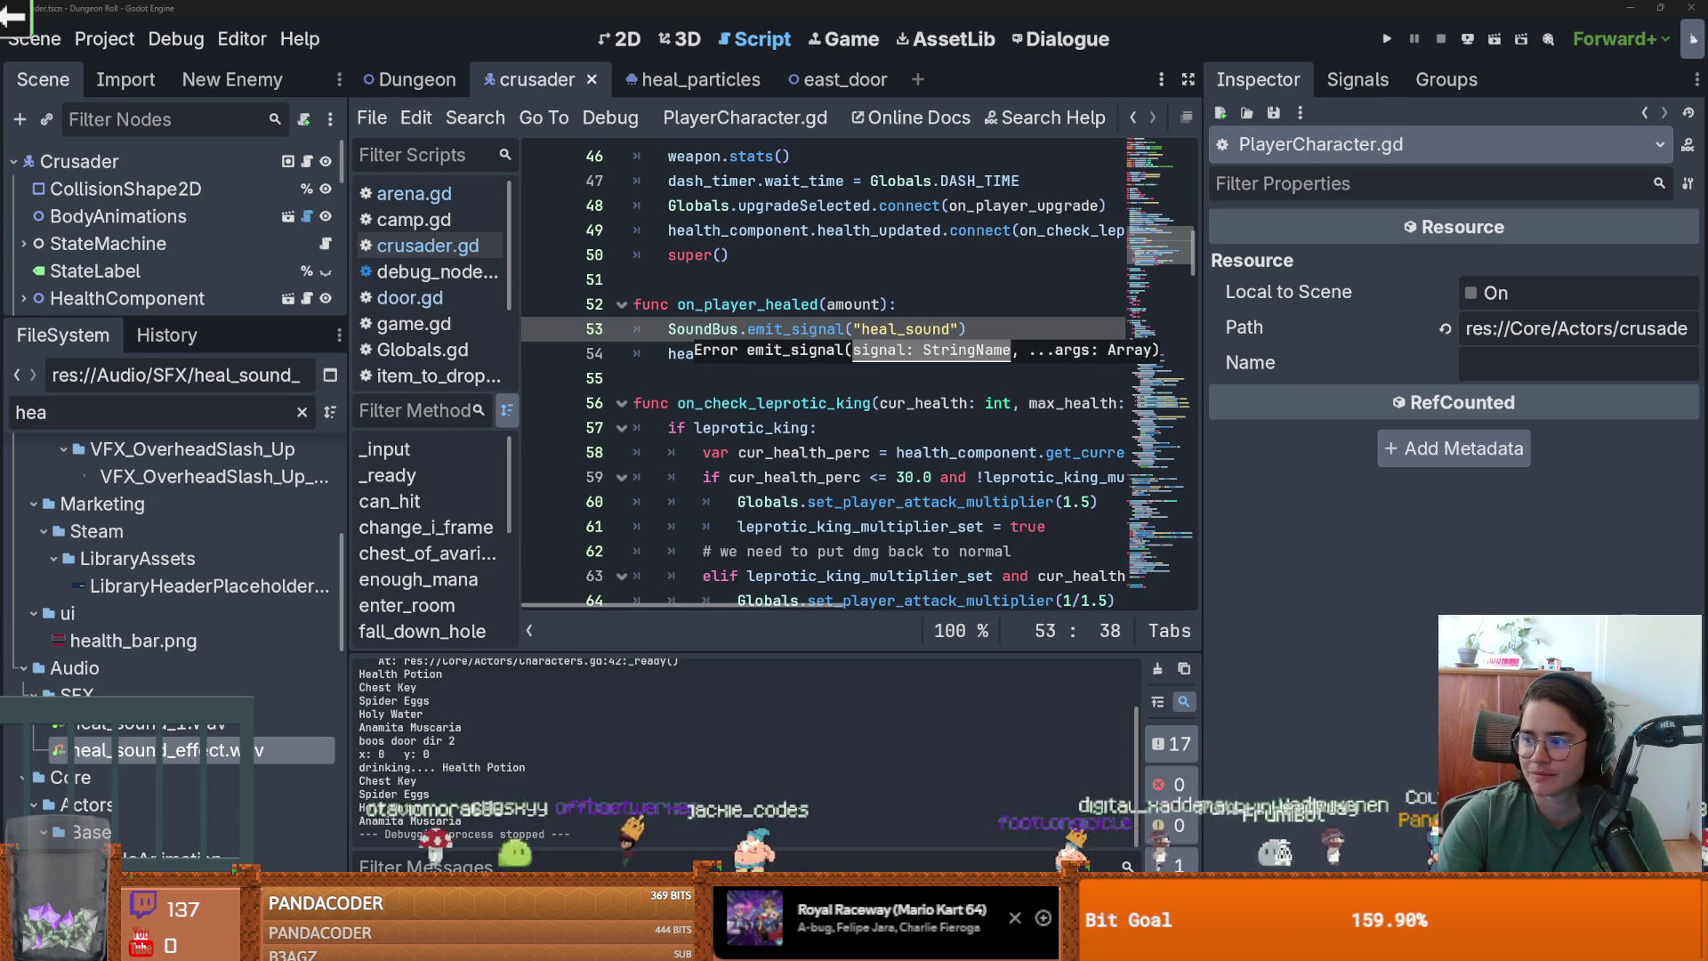
pyautogui.hotkey('alt', 'Tab')
# Scroll the Museu CR7 image results and preview the Guia Turístico museum interior photo.
pyautogui.scroll(-3, 898, 610)
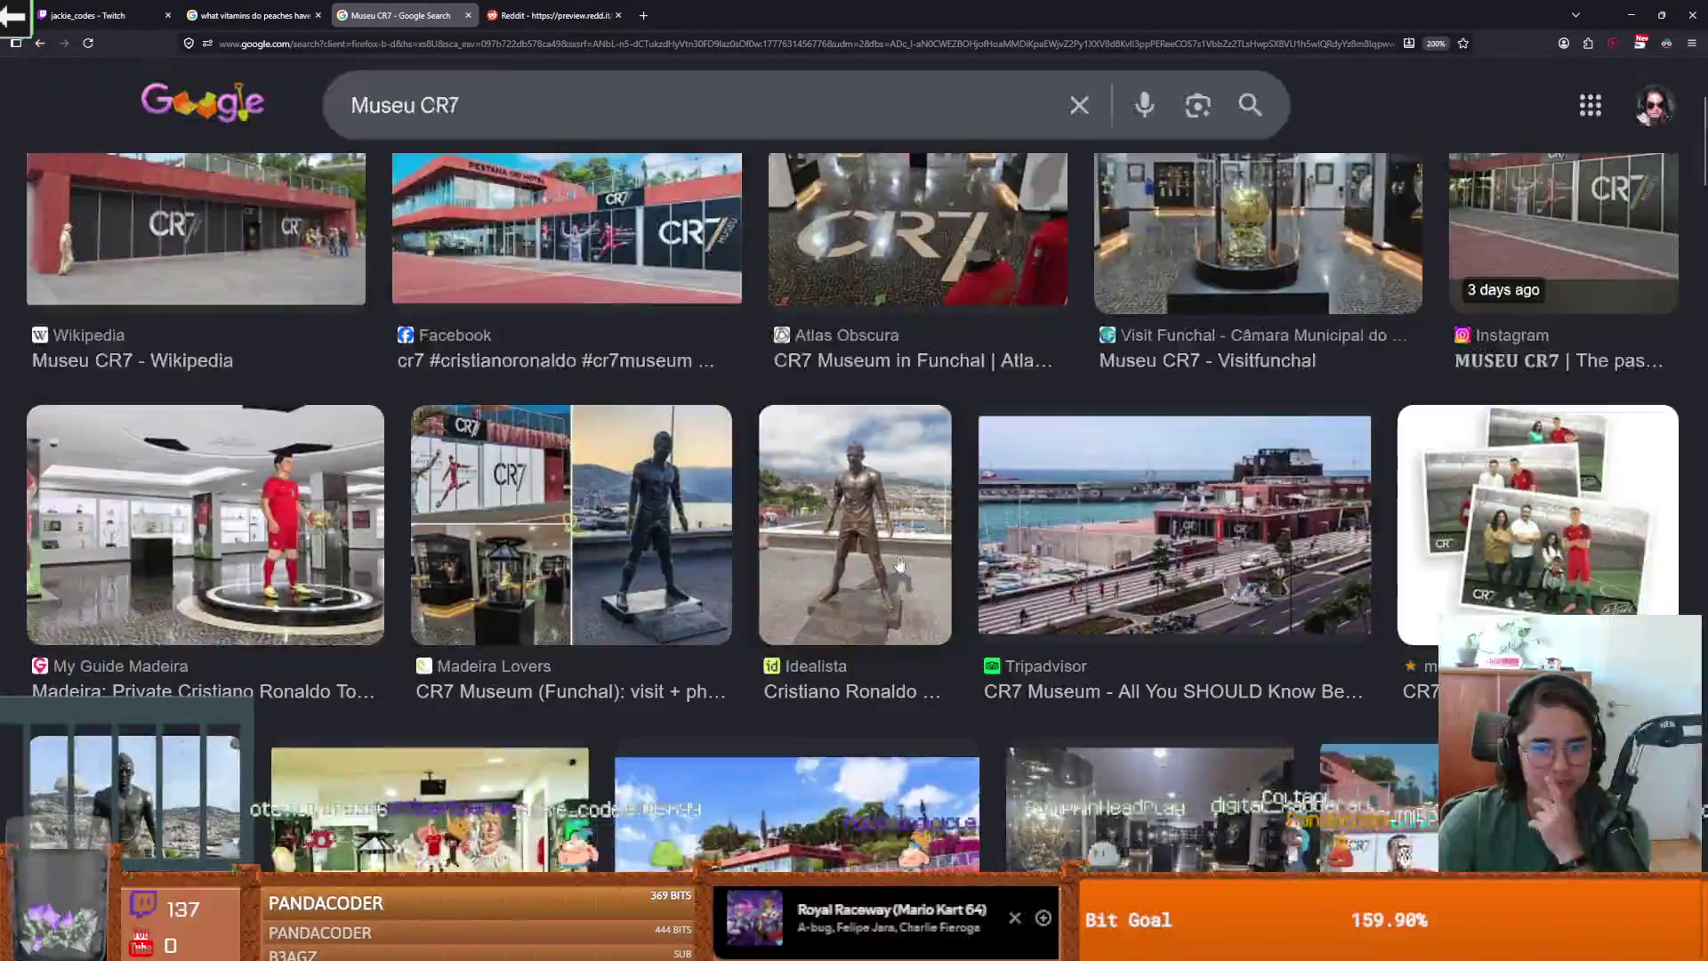
pyautogui.scroll(-2, 622, 584)
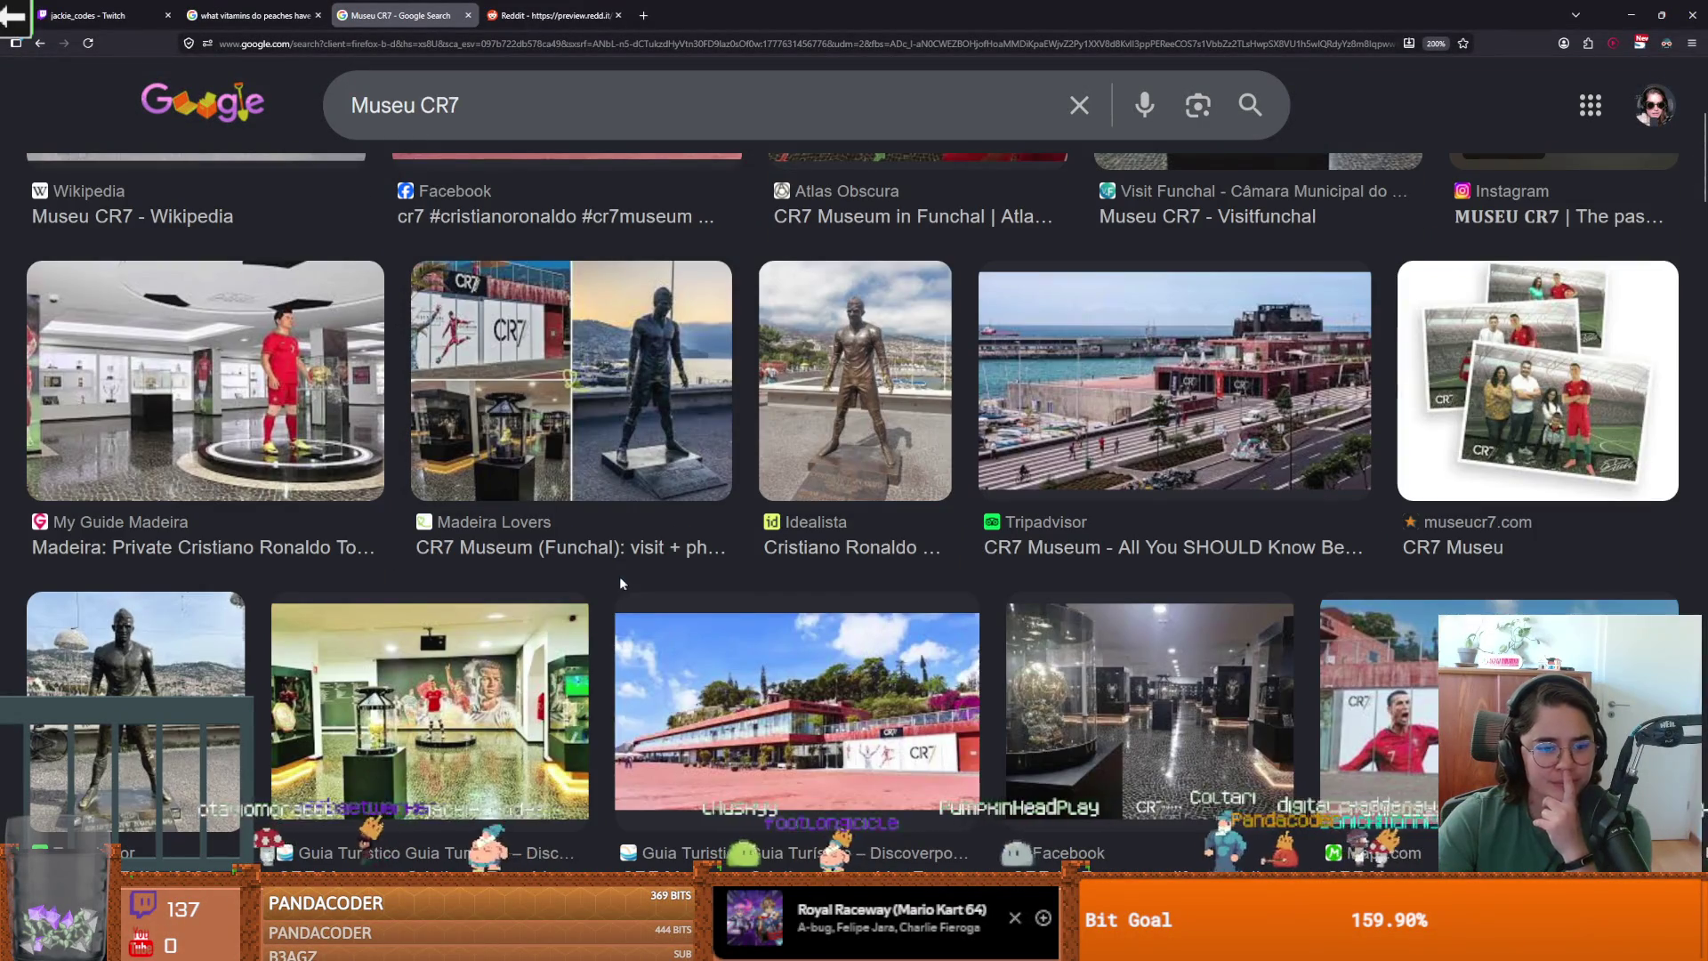
pyautogui.click(430, 659)
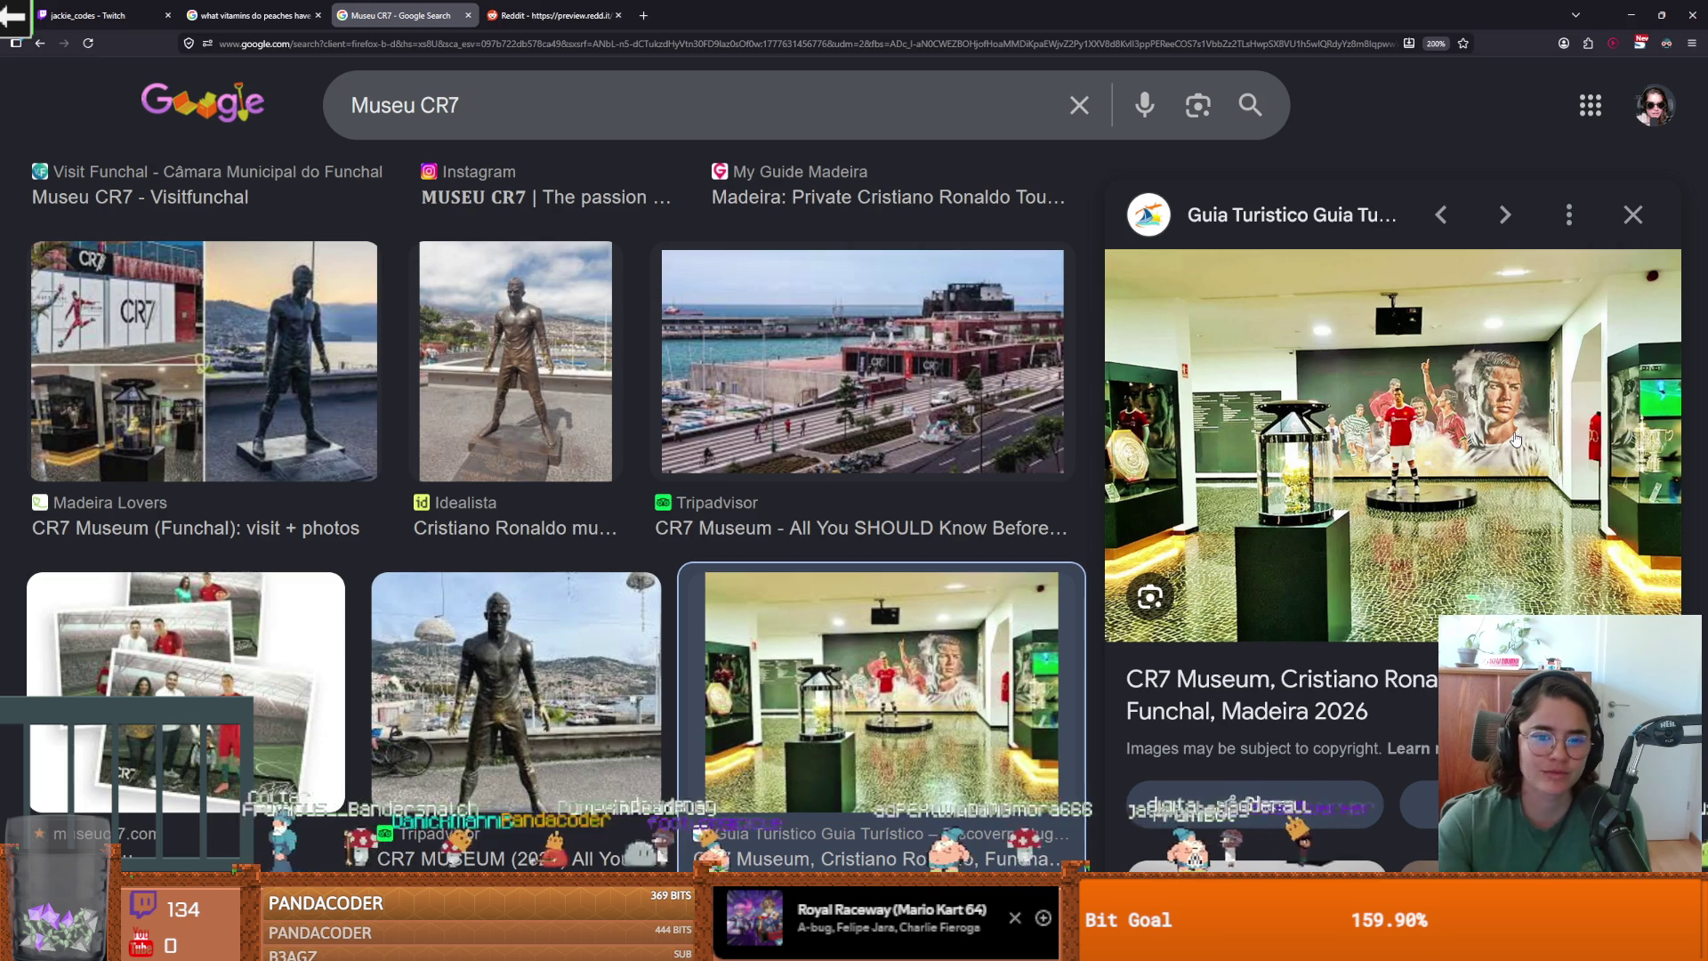
pyautogui.scroll(-5, 880, 530)
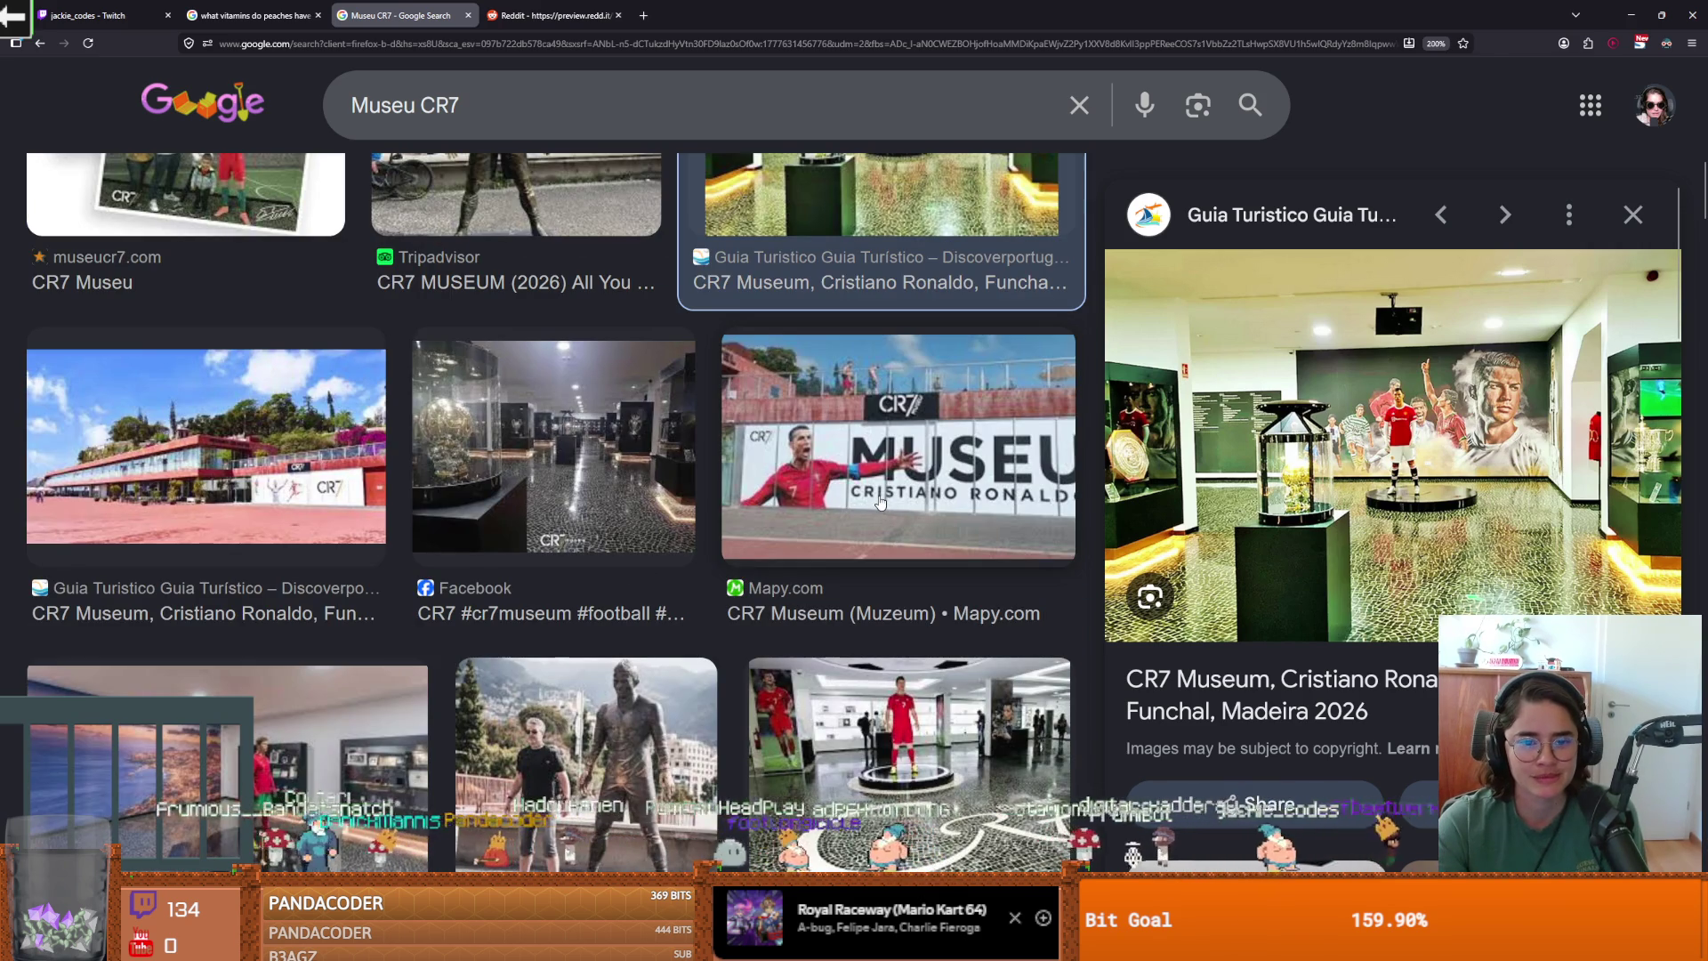
# Preview the Mapy.com, Facebook statue and Madeira Lovers CR7 Museum photos, then switch back to Godot.
pyautogui.click(880, 503)
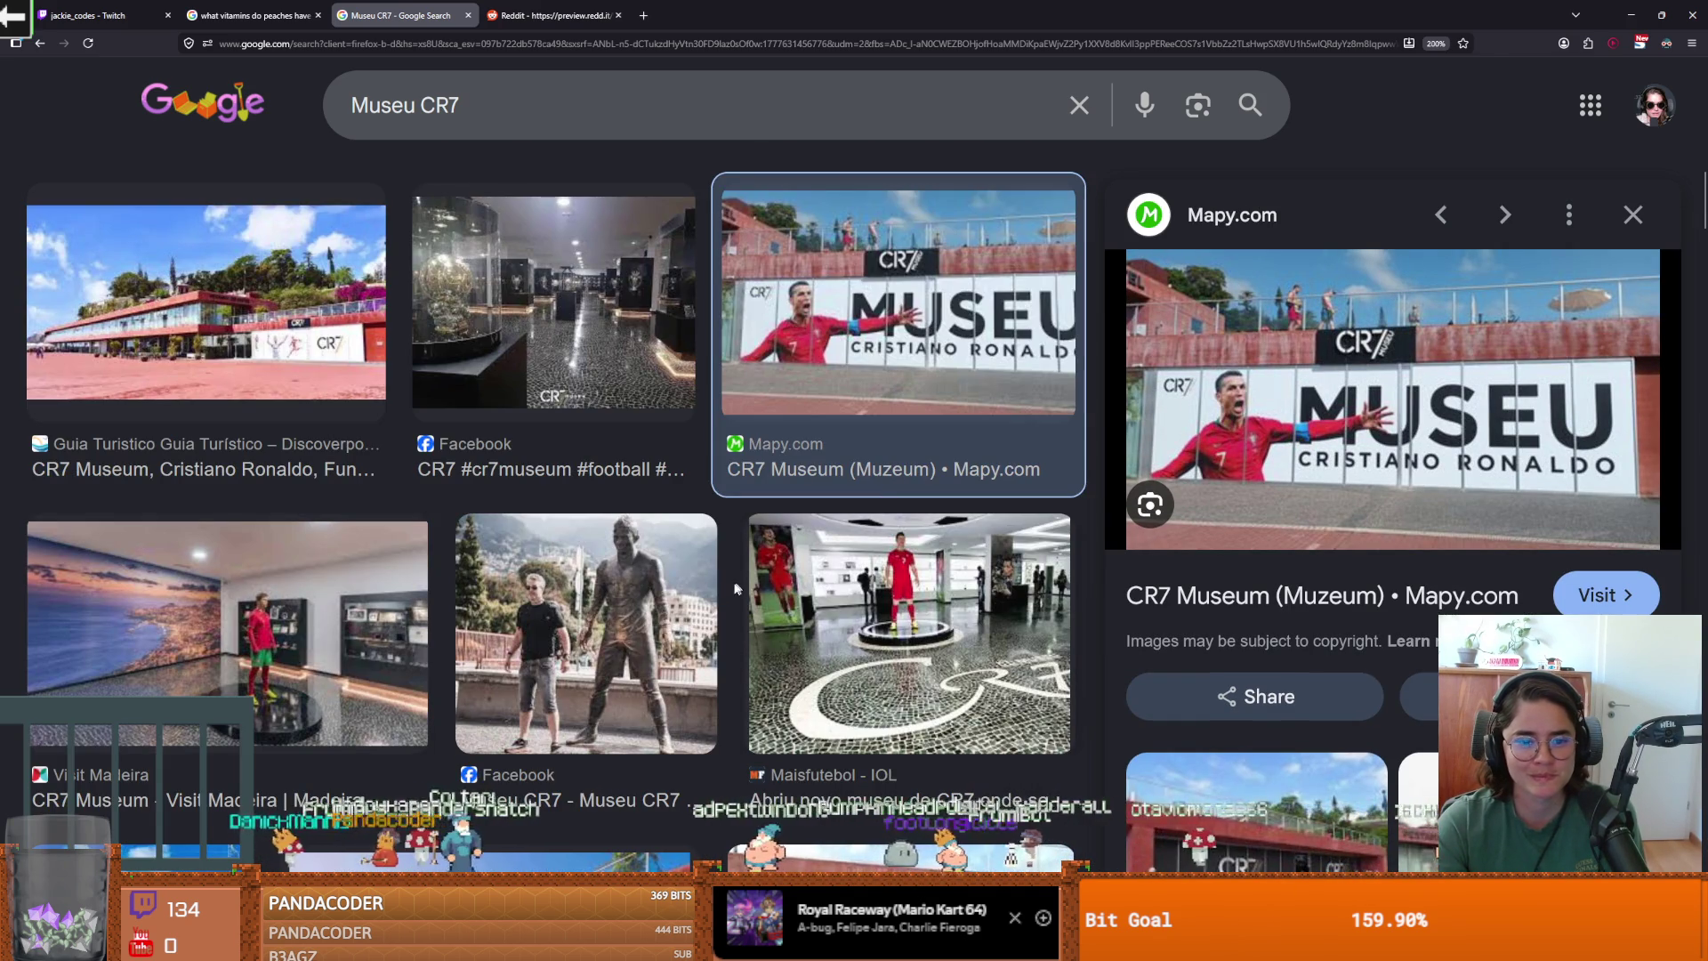
pyautogui.click(672, 587)
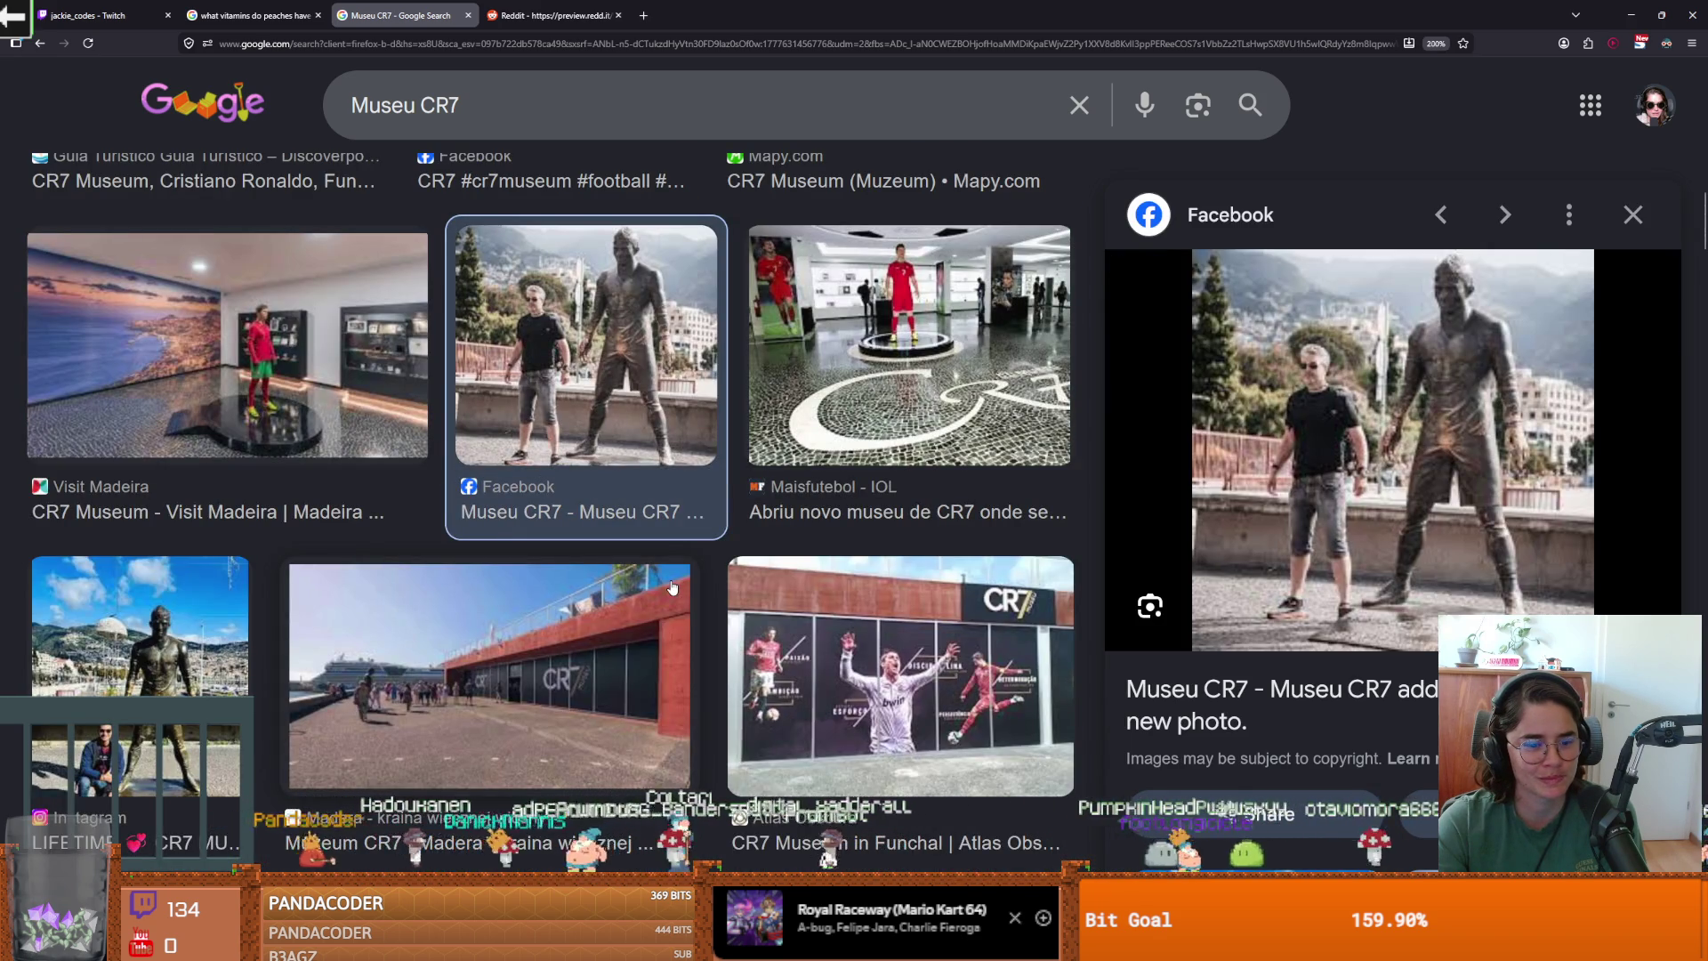
pyautogui.scroll(-3, 672, 587)
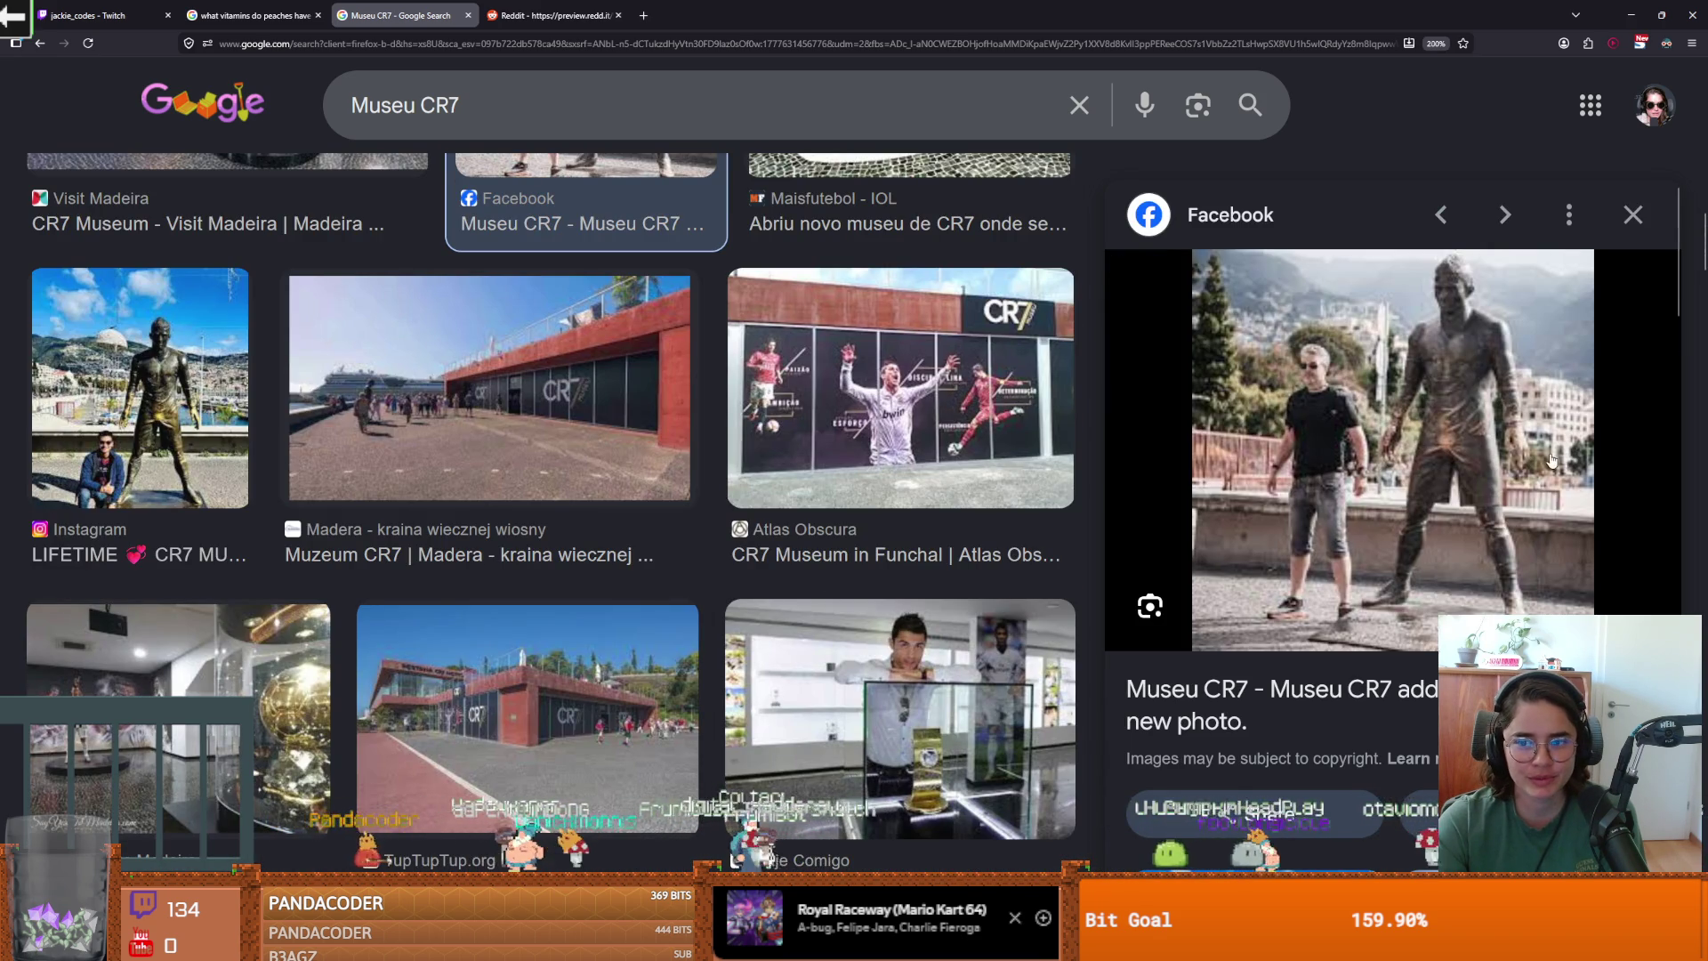
pyautogui.scroll(-2, 881, 404)
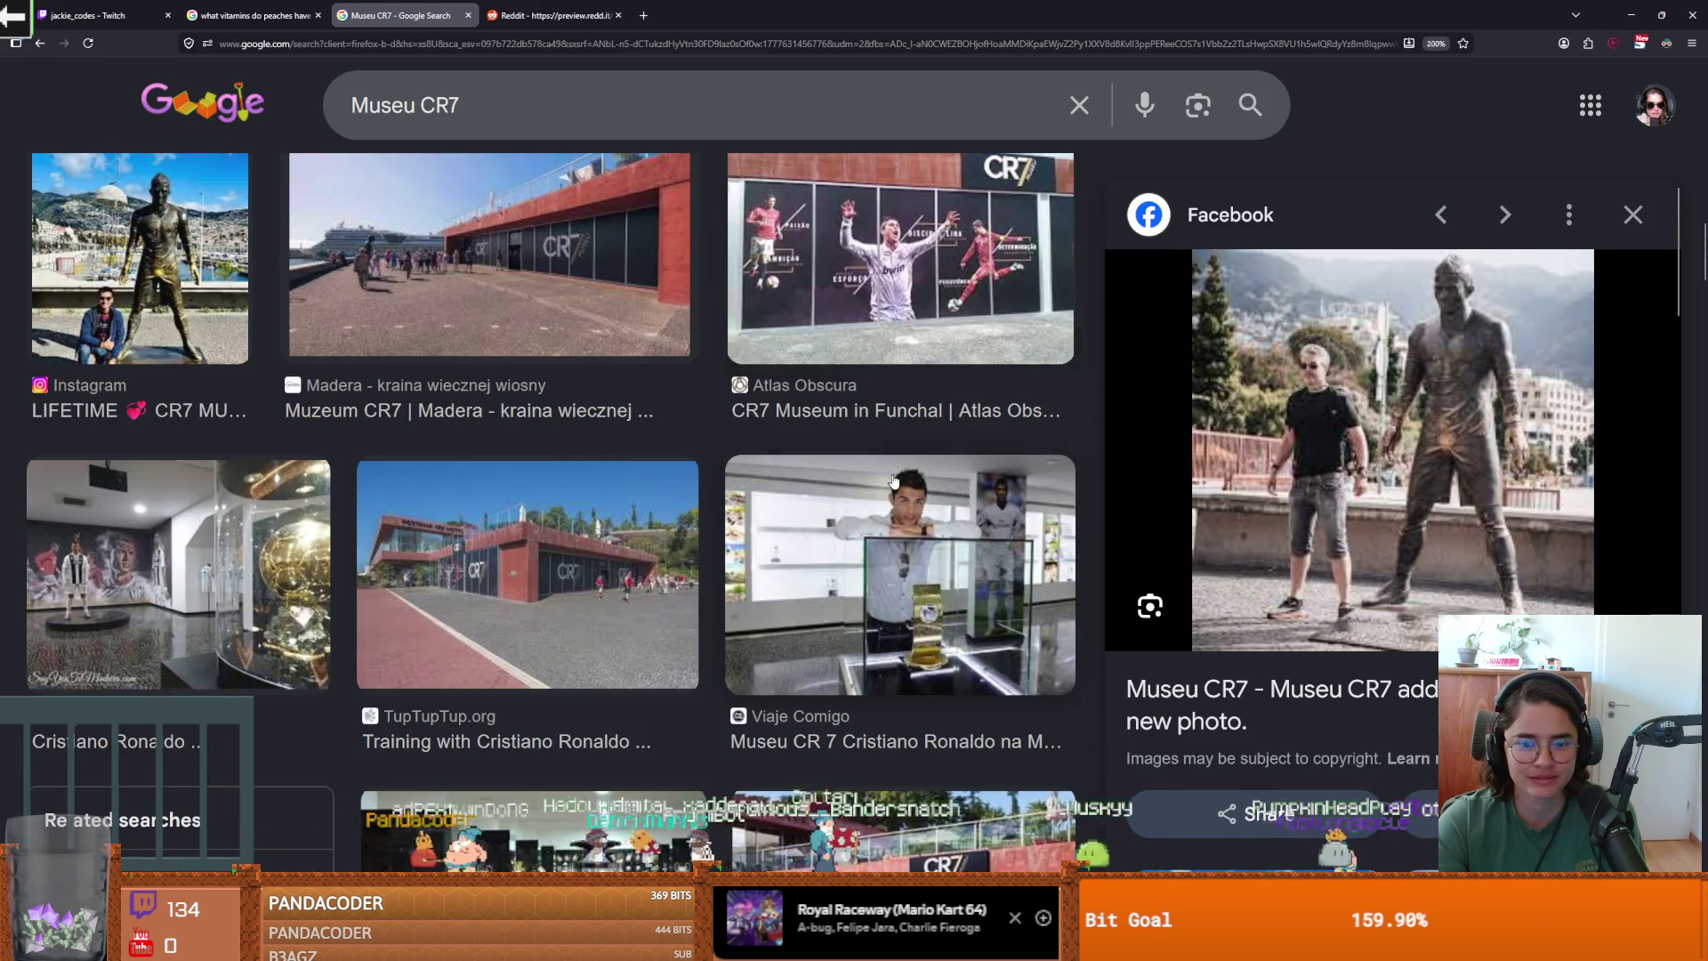
pyautogui.scroll(-5, 894, 482)
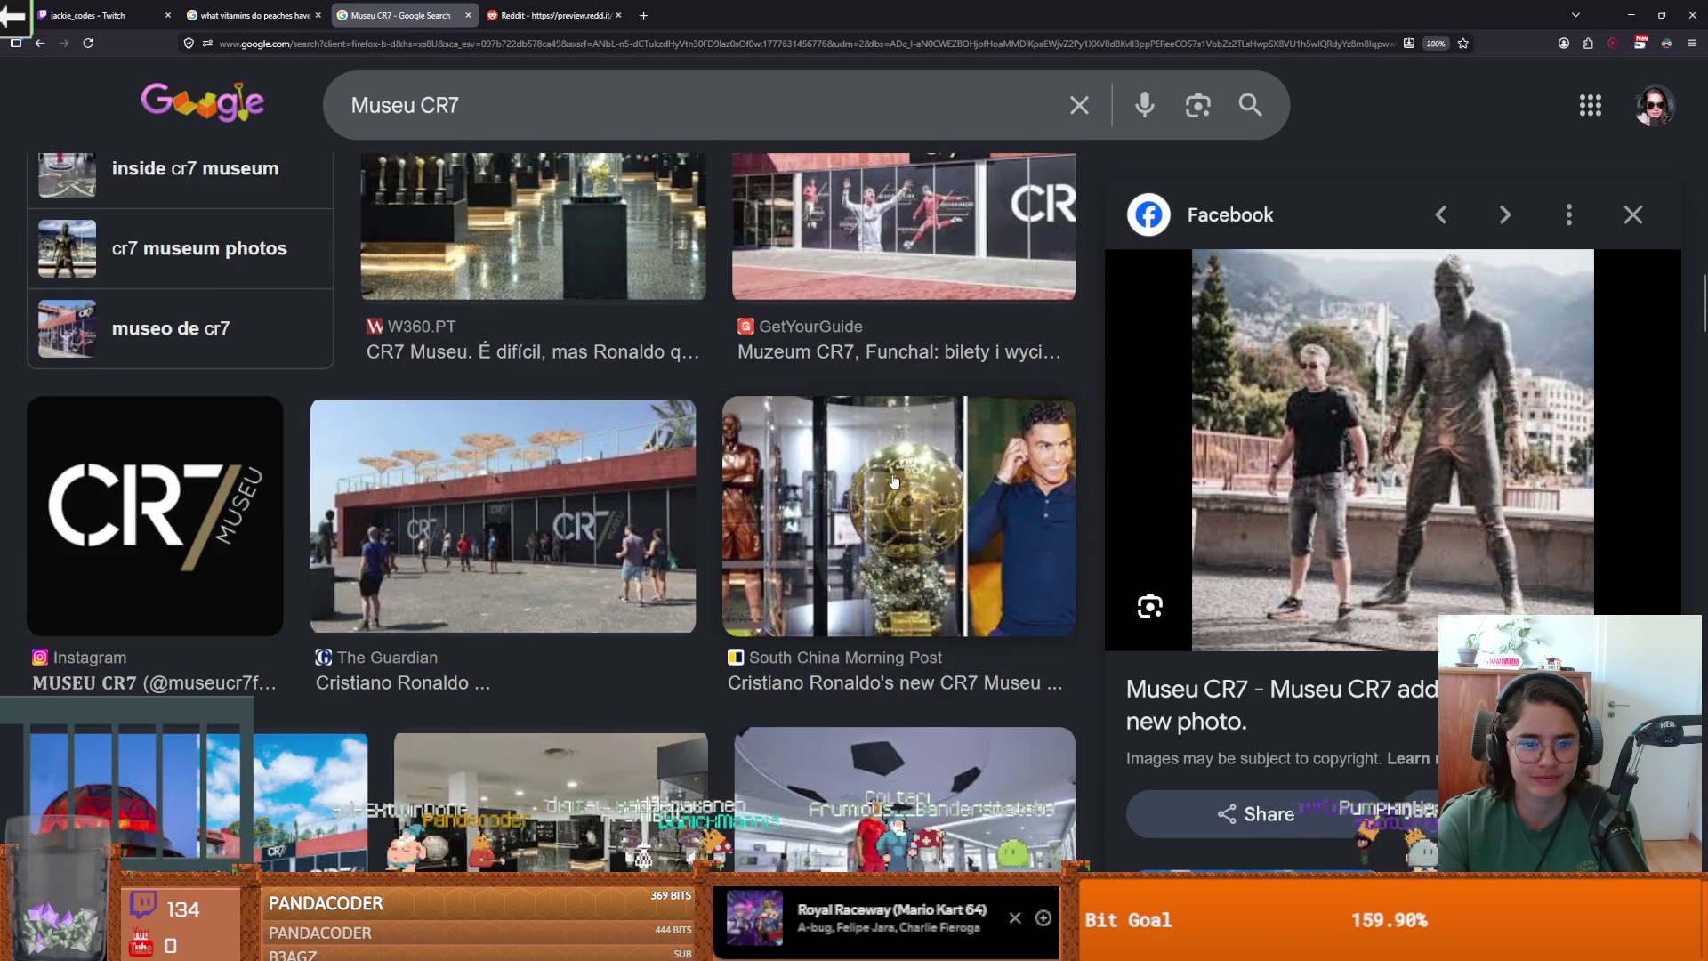
pyautogui.scroll(-4, 893, 482)
pyautogui.scroll(-2, 894, 481)
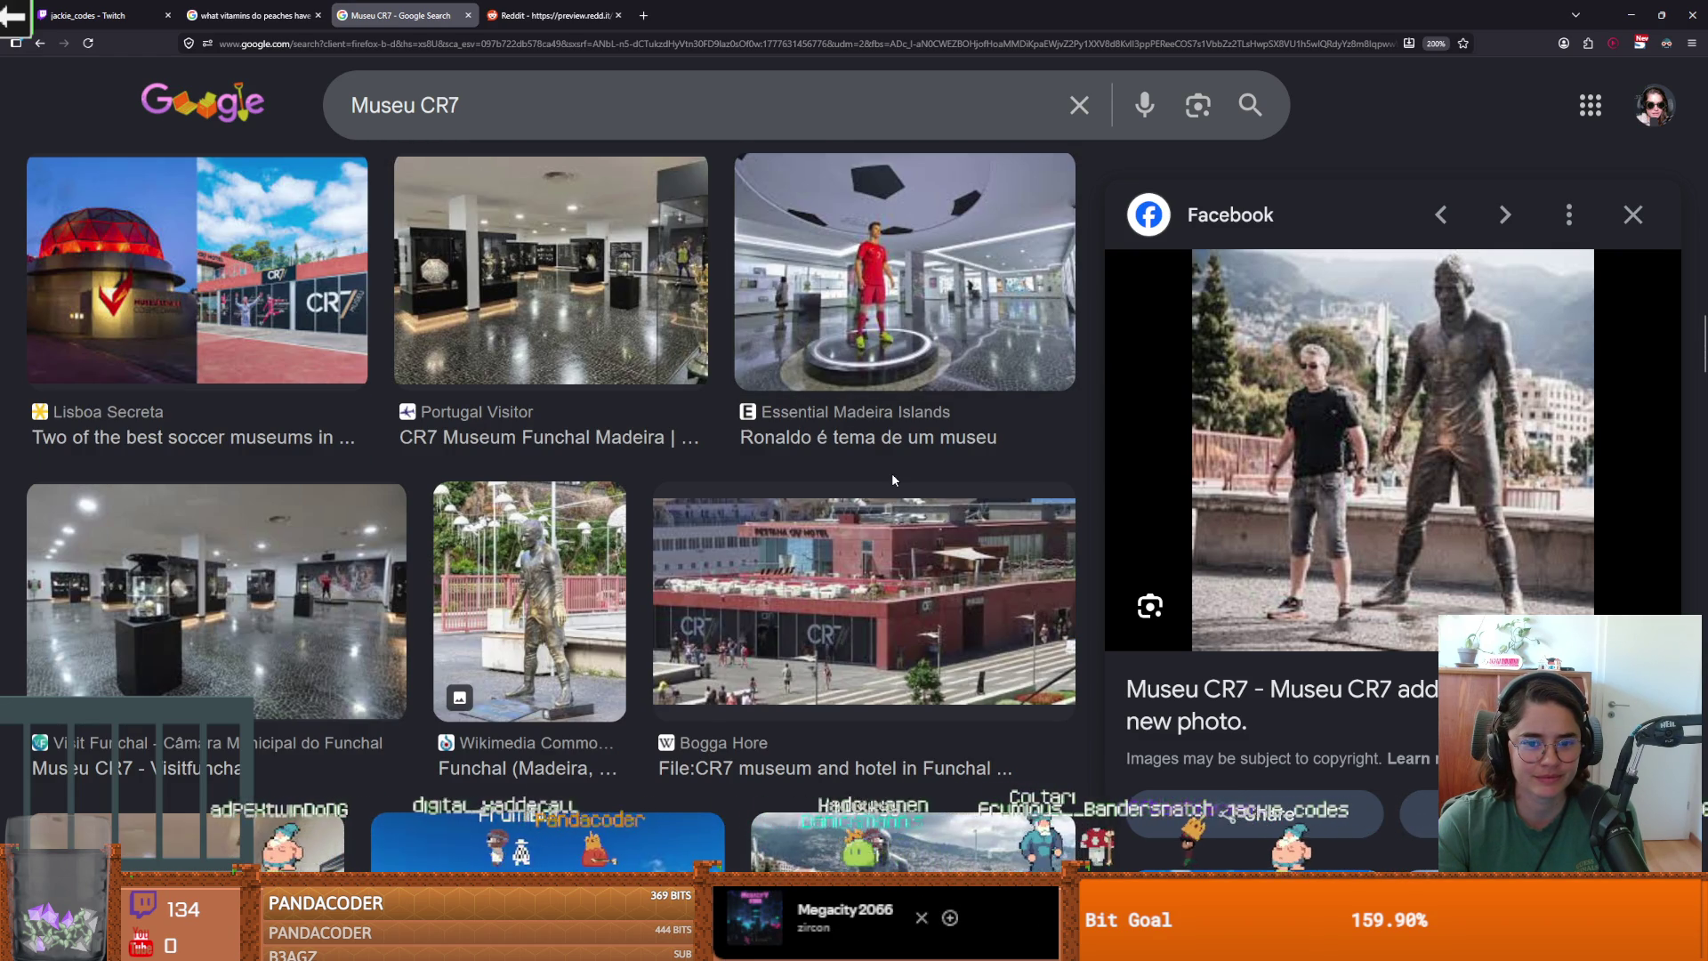
pyautogui.scroll(-5, 893, 480)
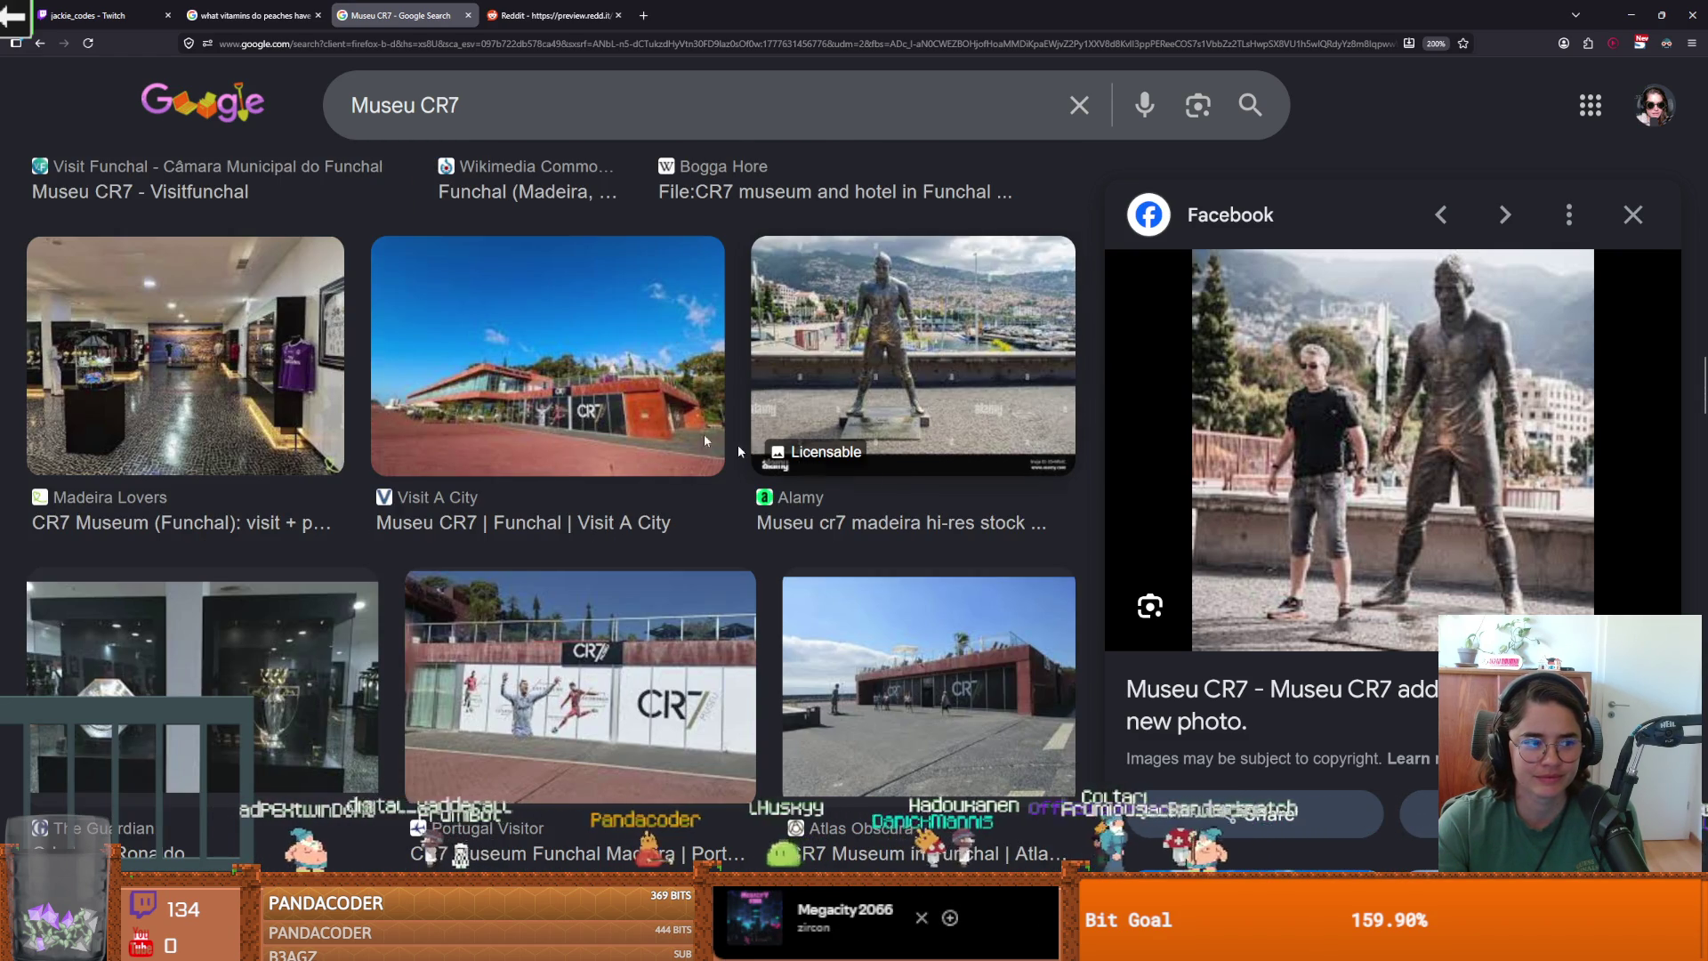
pyautogui.click(201, 313)
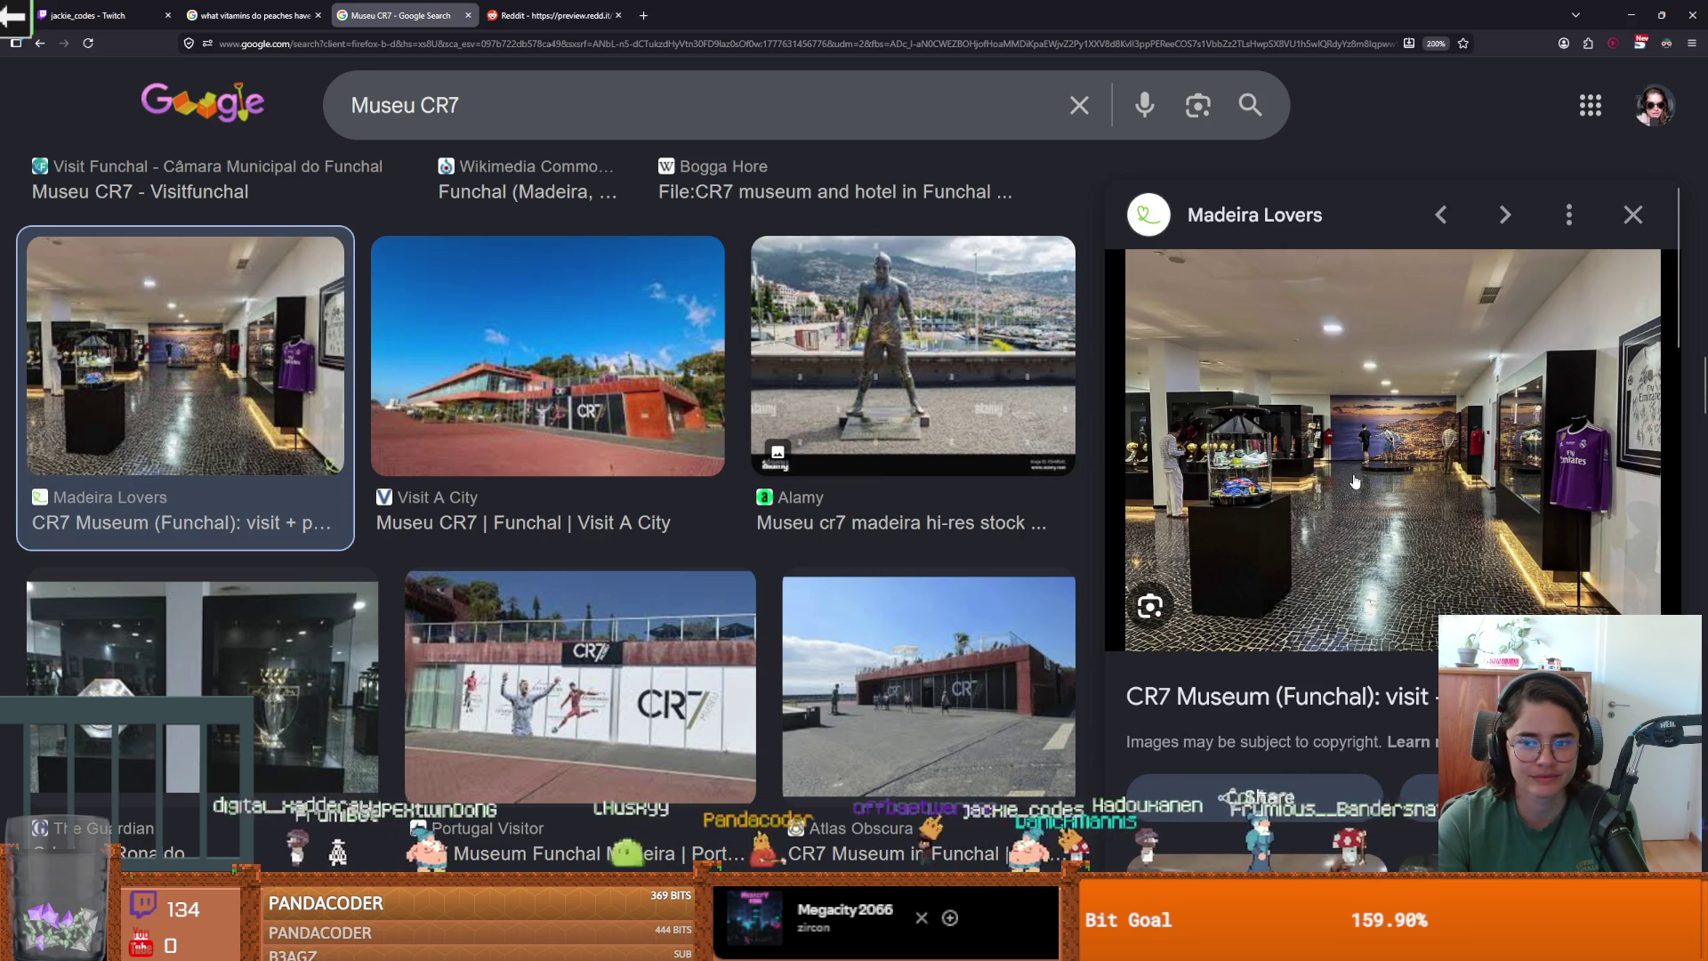
pyautogui.scroll(-5, 1652, 353)
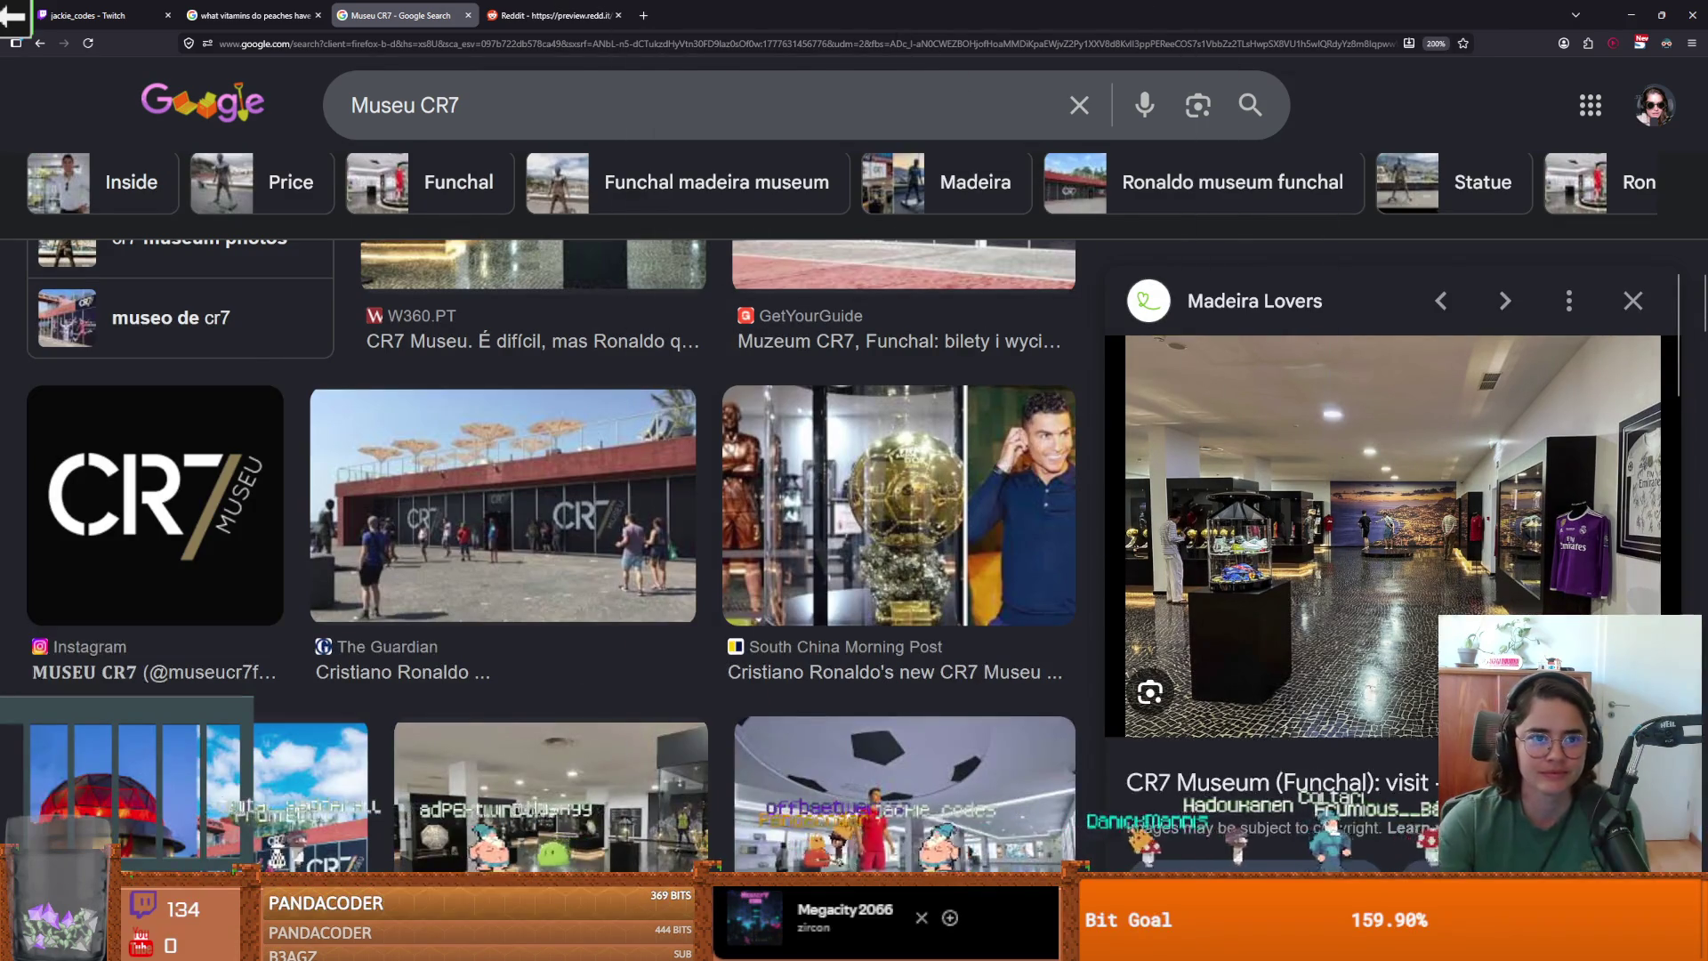
pyautogui.hotkey('alt', 'Tab')
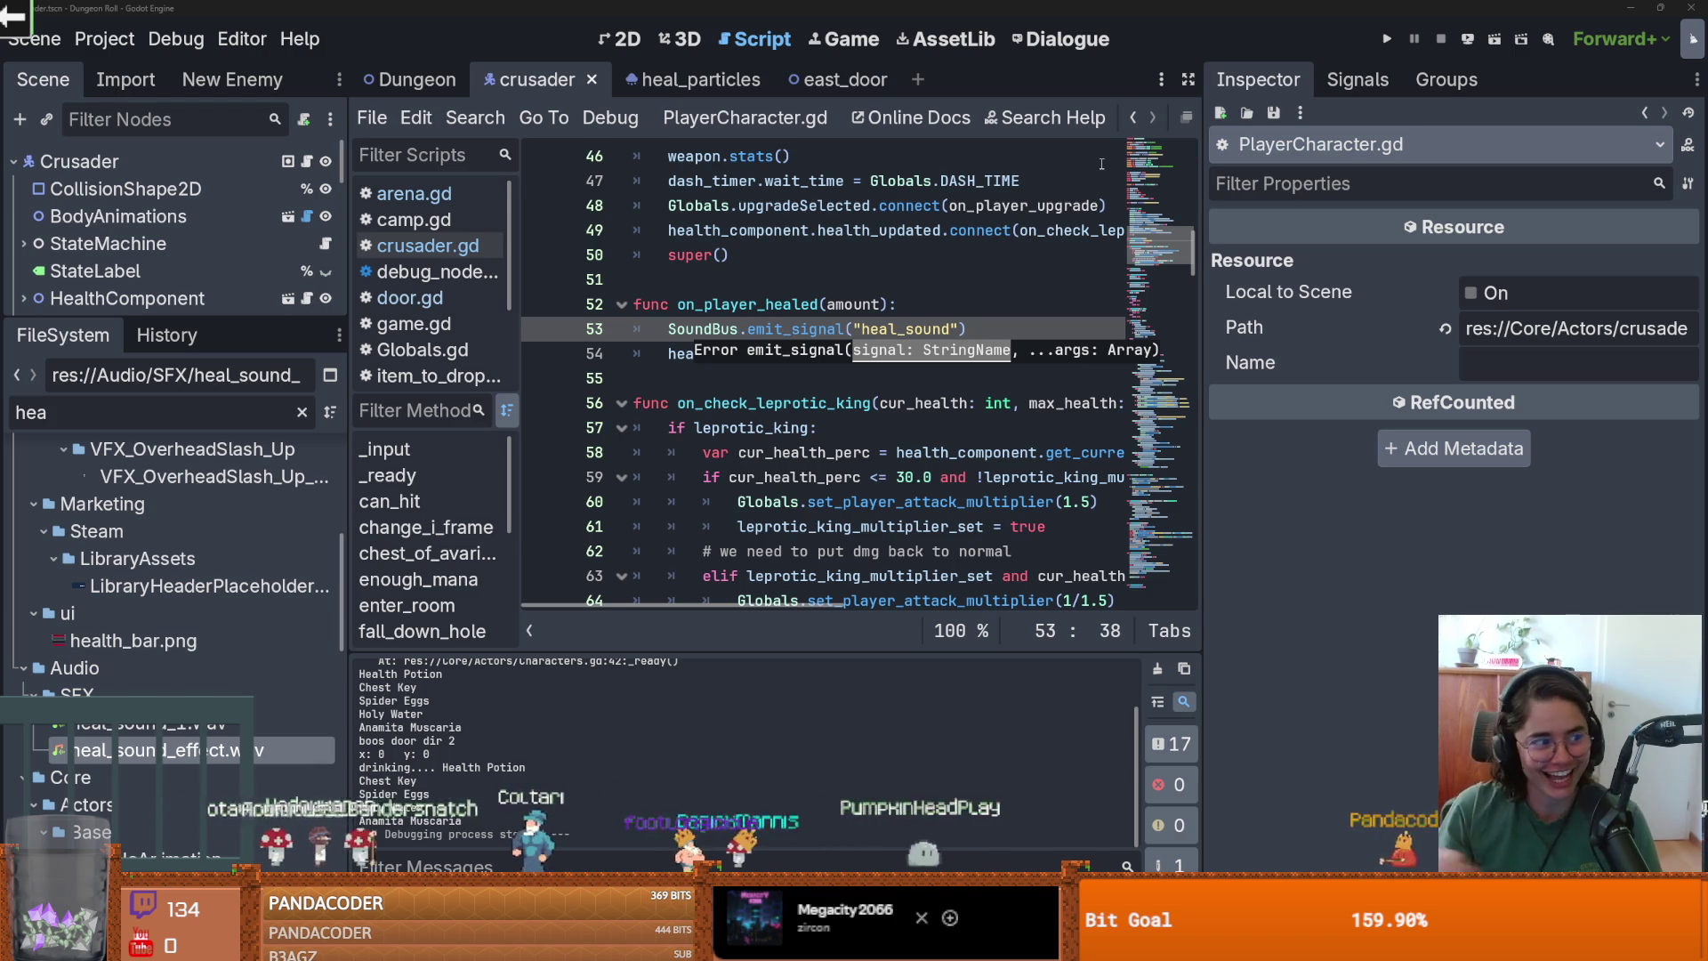
# Widen the code area and save the player script with the on_player_healed heal changes.
pyautogui.click(725, 378)
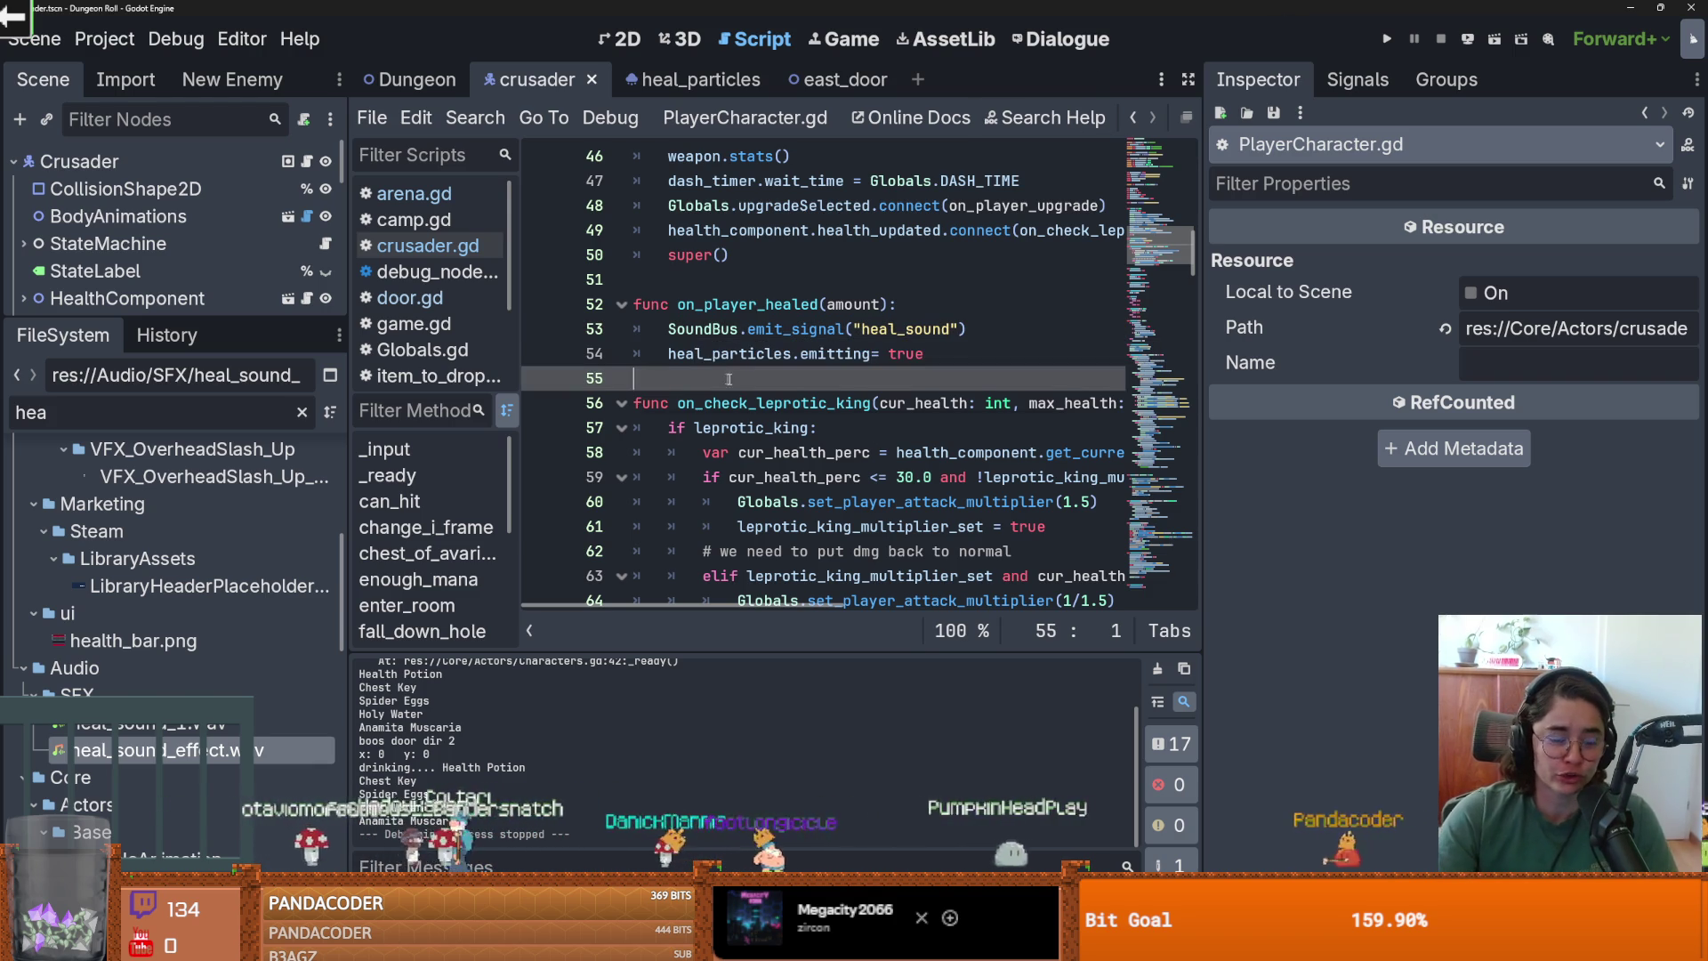
pyautogui.moveTo(1201, 388); pyautogui.dragTo(1322, 388)
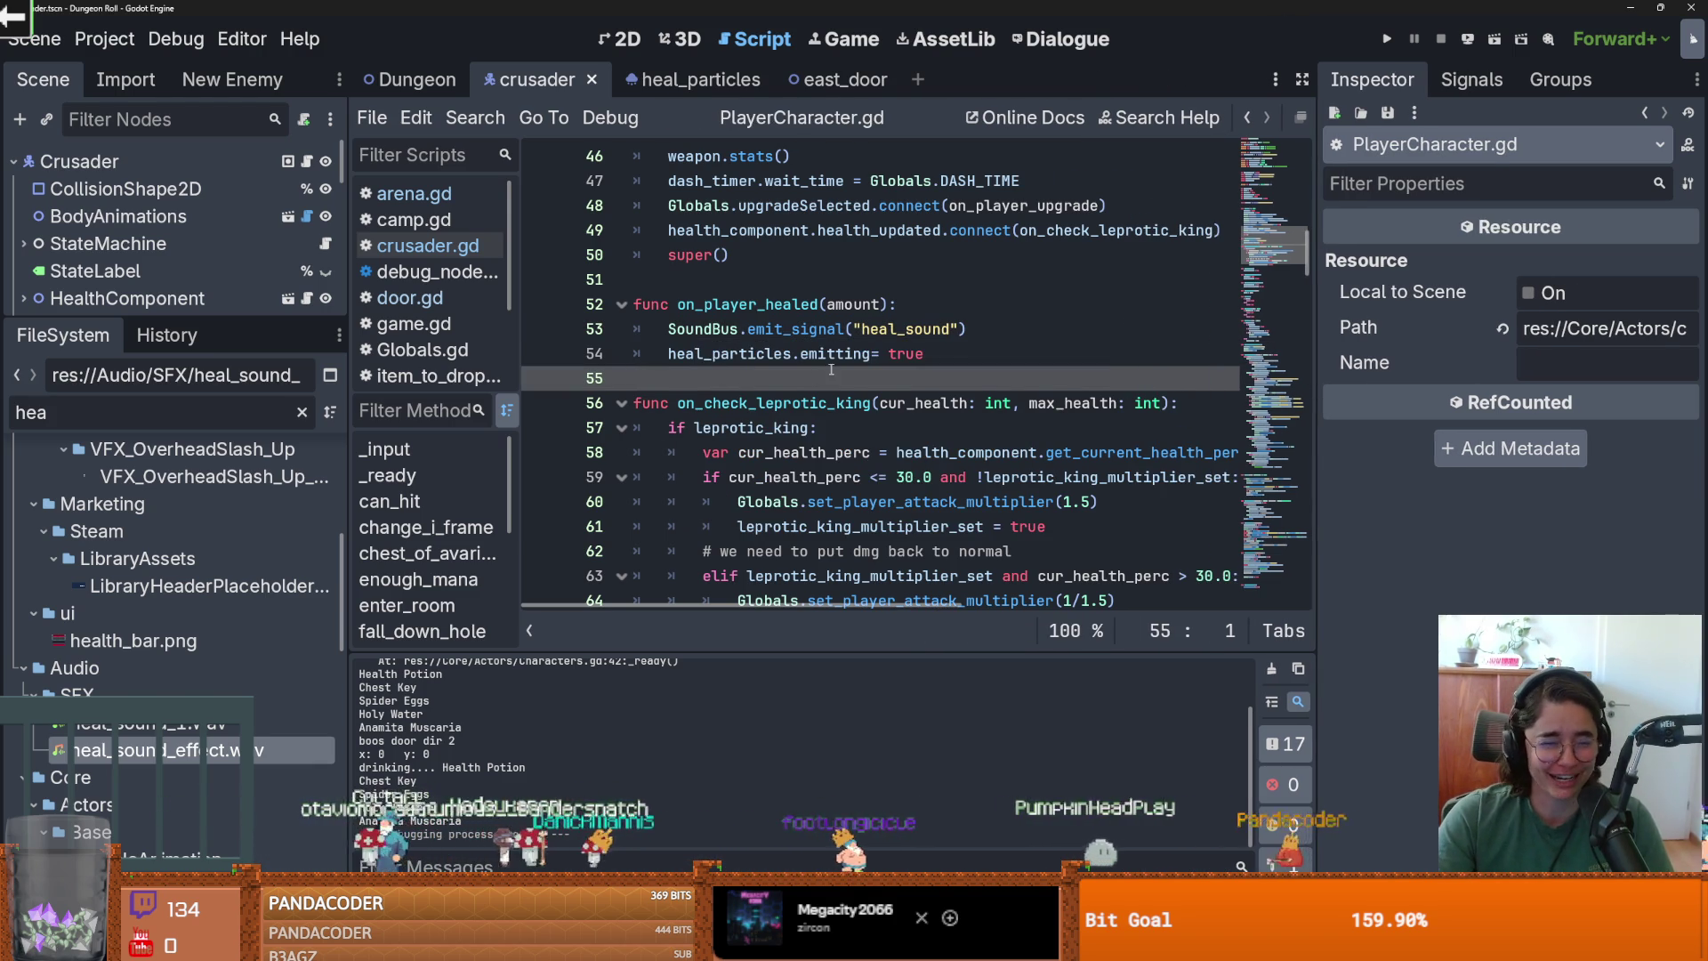
pyautogui.scroll(1, 893, 376)
pyautogui.click(730, 378)
pyautogui.hotkey('ctrl', 's')
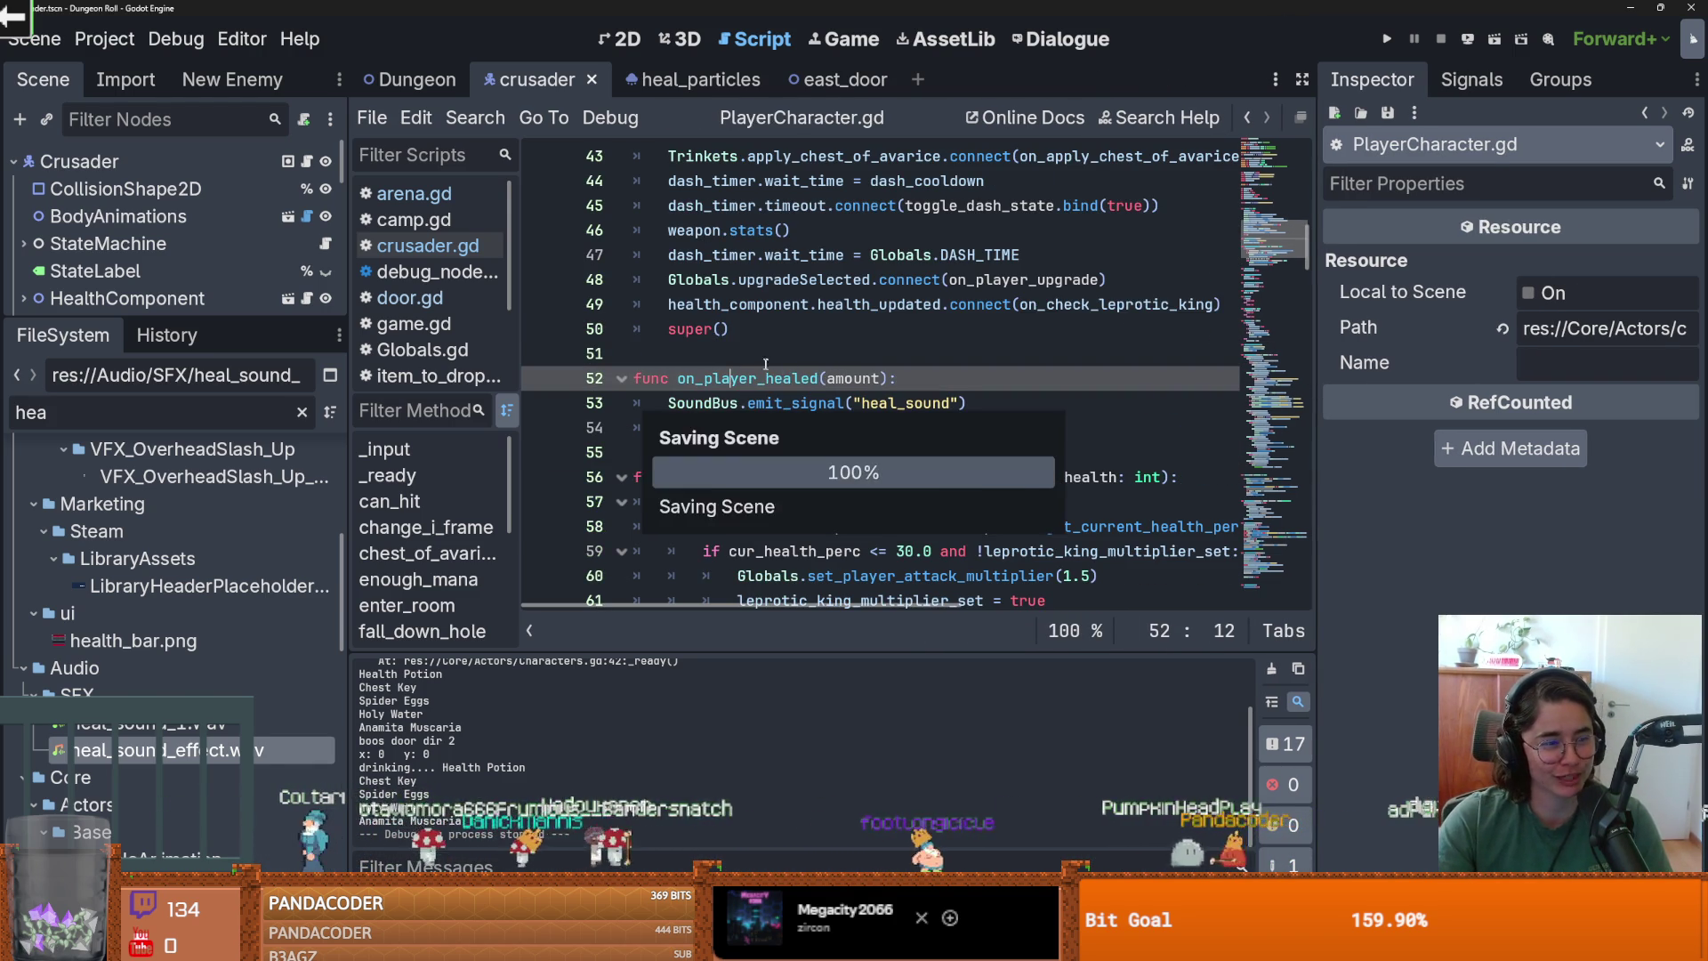
pyautogui.click(774, 355)
pyautogui.scroll(2, 880, 451)
pyautogui.hotkey('ctrl', 's')
# Undo a stray line edit near line 34, re-save the script, and enlarge the scene tree.
pyautogui.hotkey('ctrl', 'z')
pyautogui.hotkey('ctrl', 's')
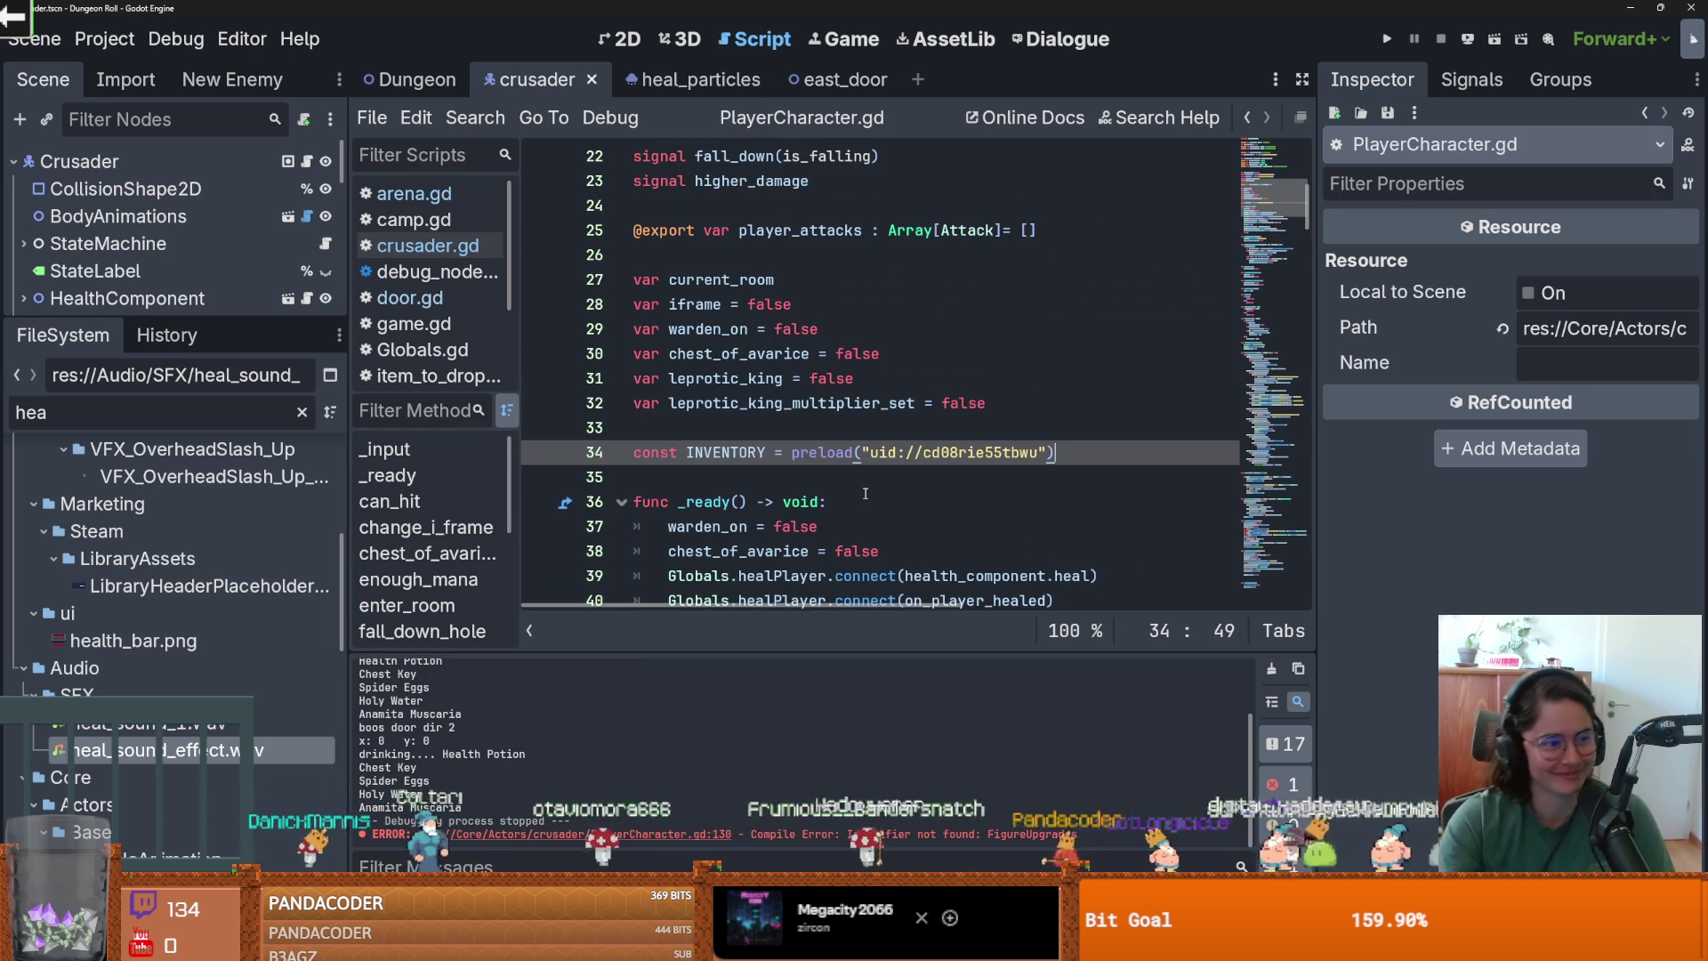
pyautogui.click(765, 403)
pyautogui.hotkey('ctrl', 's')
pyautogui.scroll(3, 782, 374)
pyautogui.moveTo(226, 313); pyautogui.dragTo(240, 451)
pyautogui.hotkey('ctrl', 's')
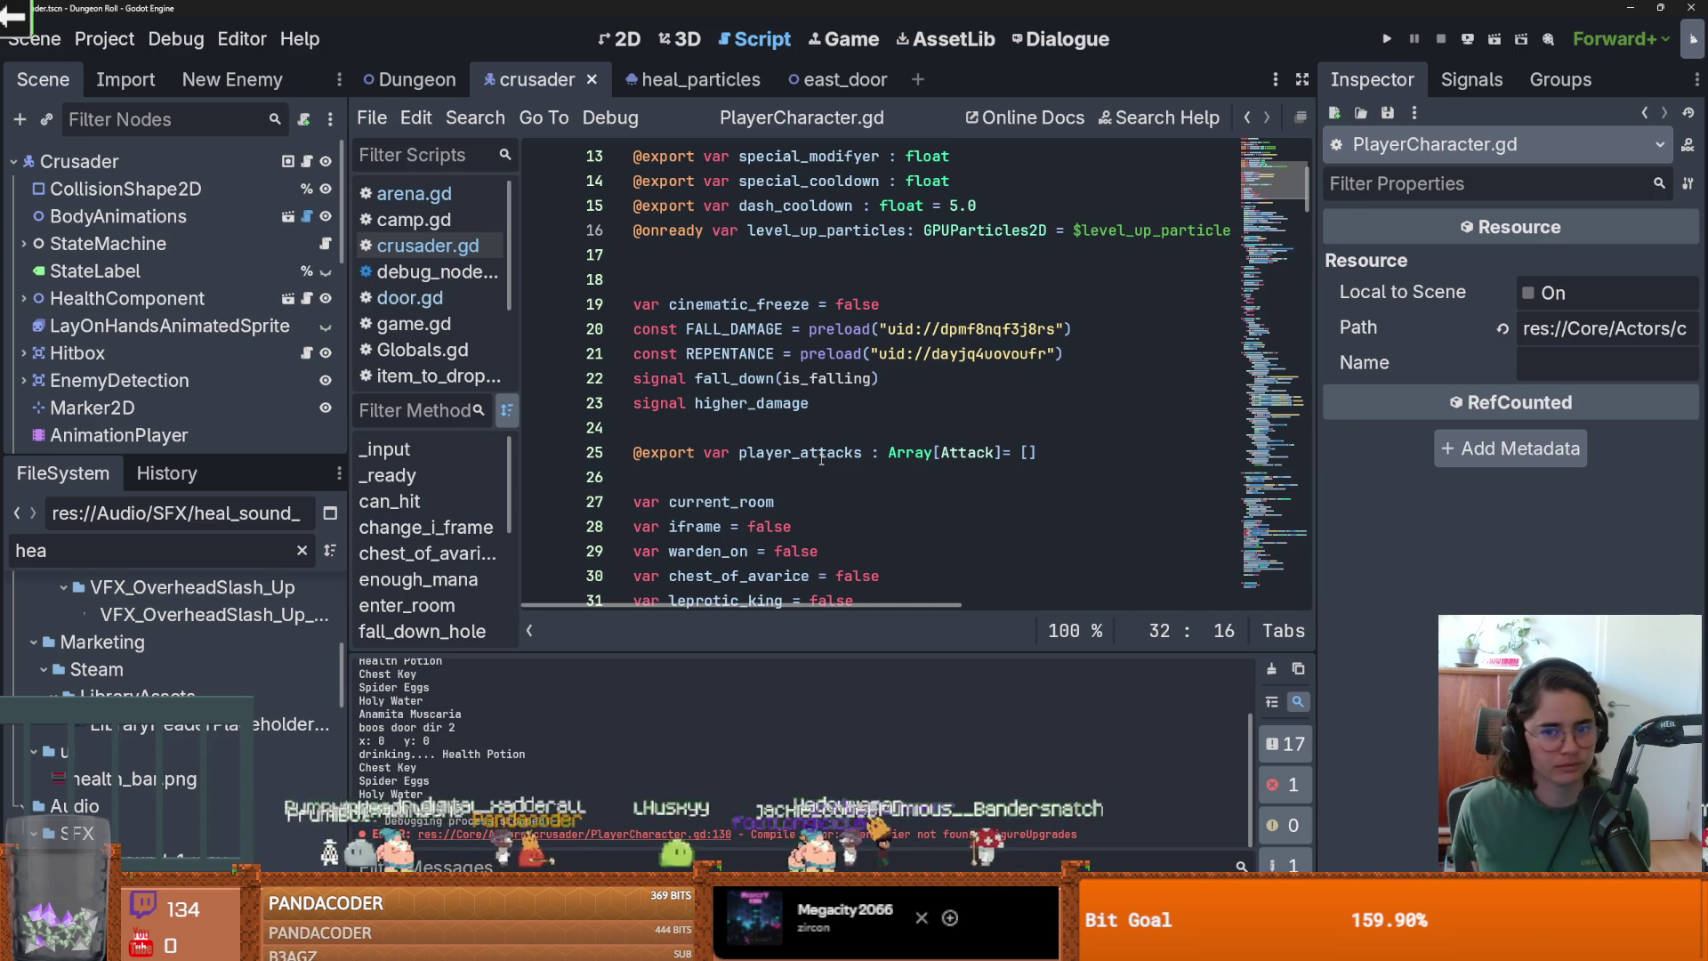
# Delete the blank line 17 and switch over to GitHub Desktop.
pyautogui.click(743, 257)
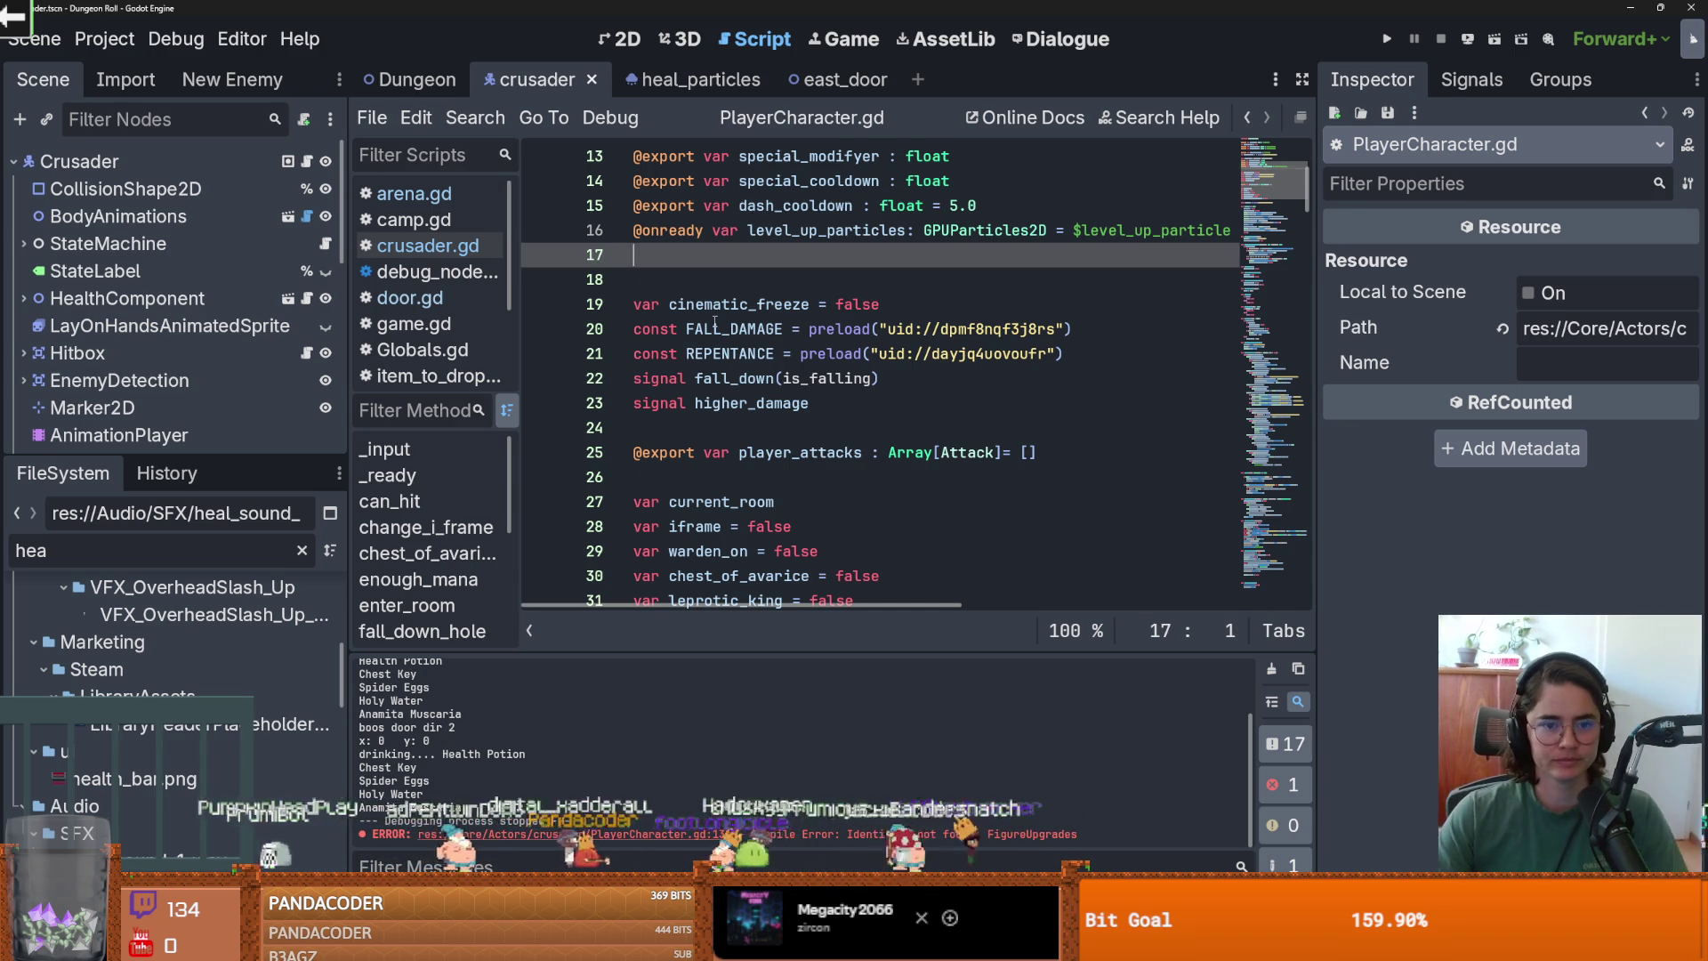
pyautogui.press('BackSpace')
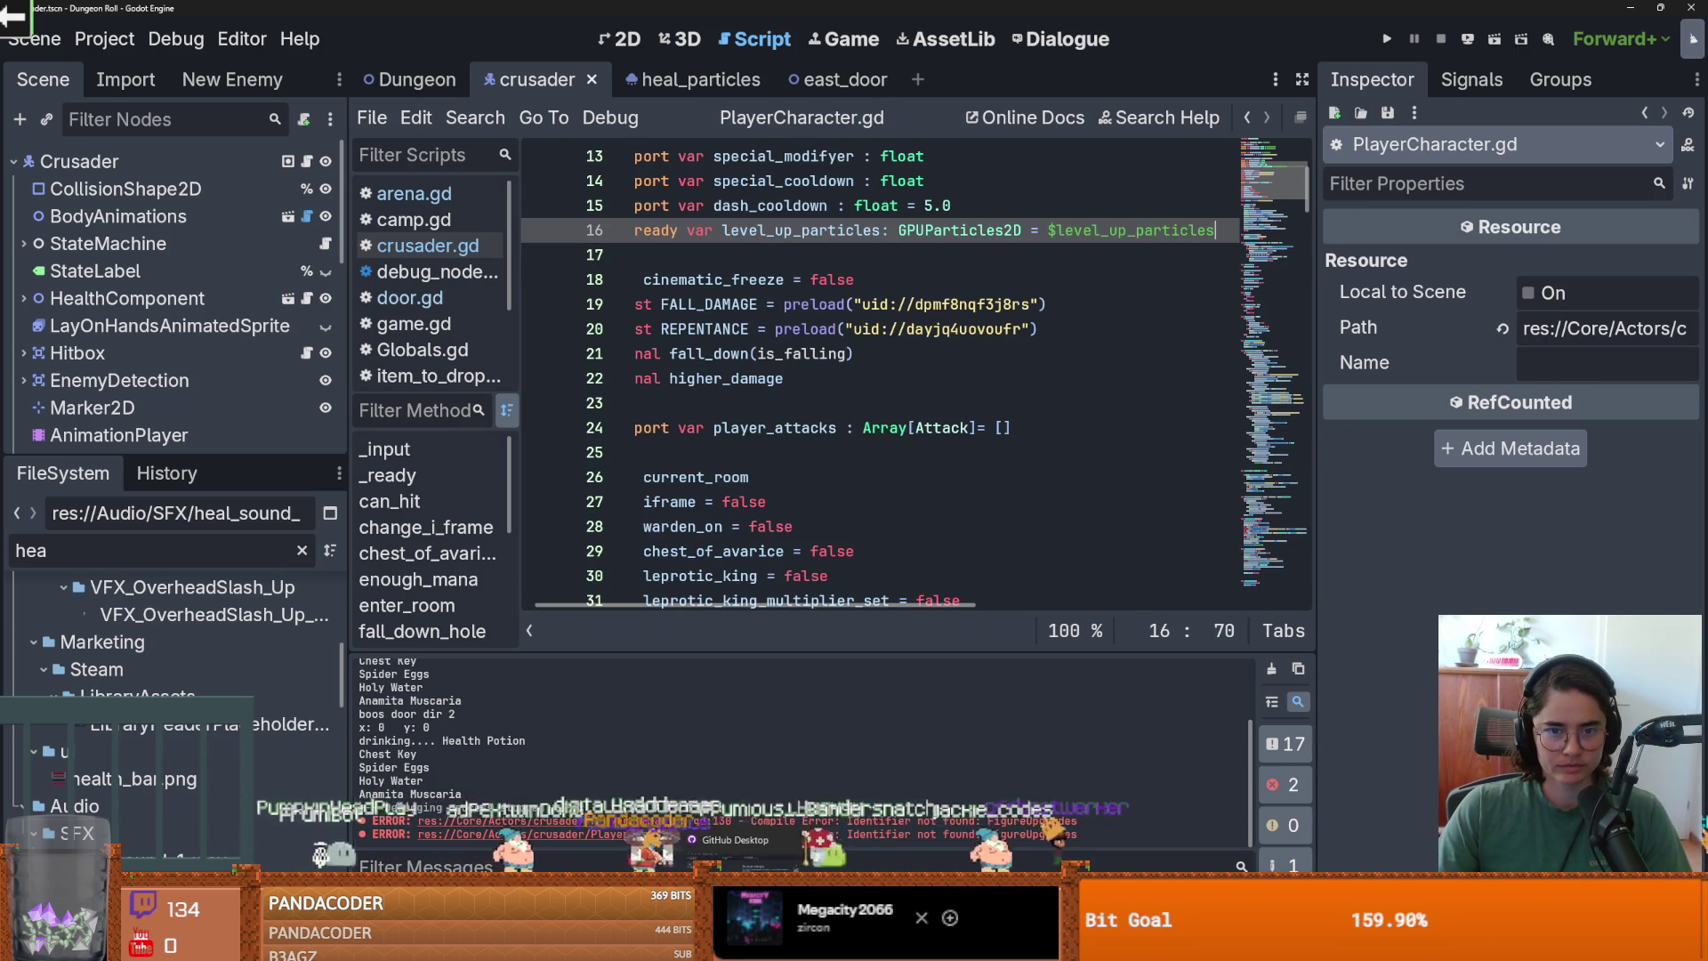
pyautogui.hotkey('alt', 'Tab')
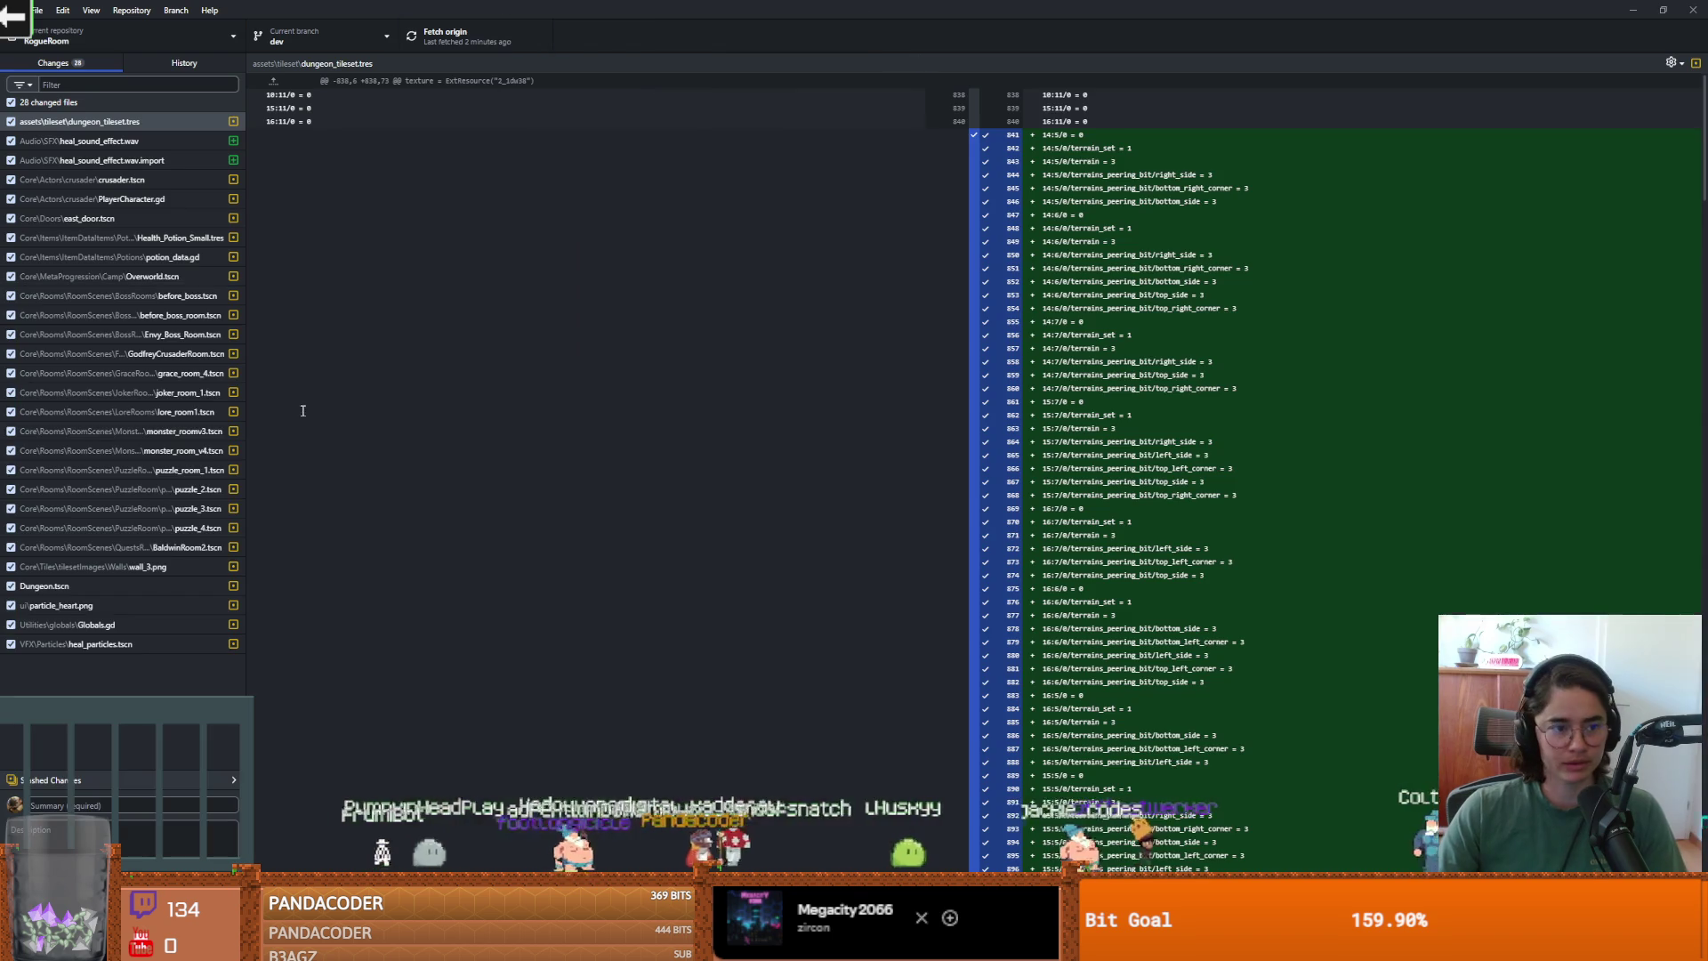
# Begin the commit summary for the 28 changed files, entering its first letter 'f'.
pyautogui.click(92, 804)
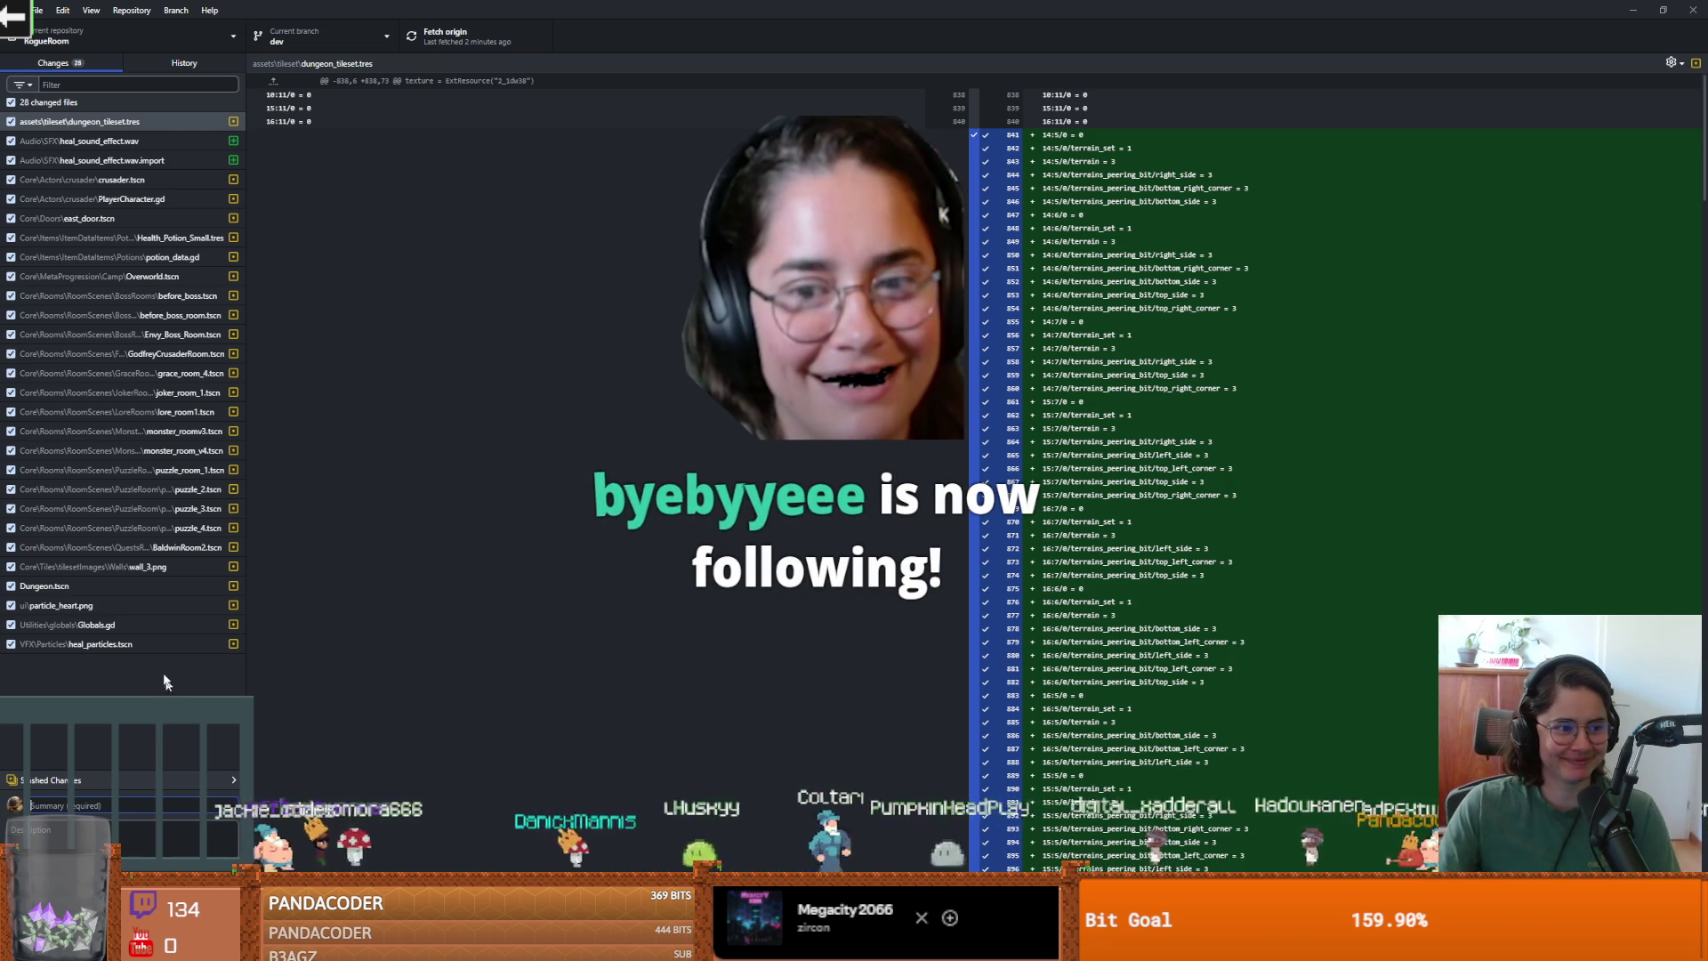
pyautogui.click(80, 799)
pyautogui.write('fixe')
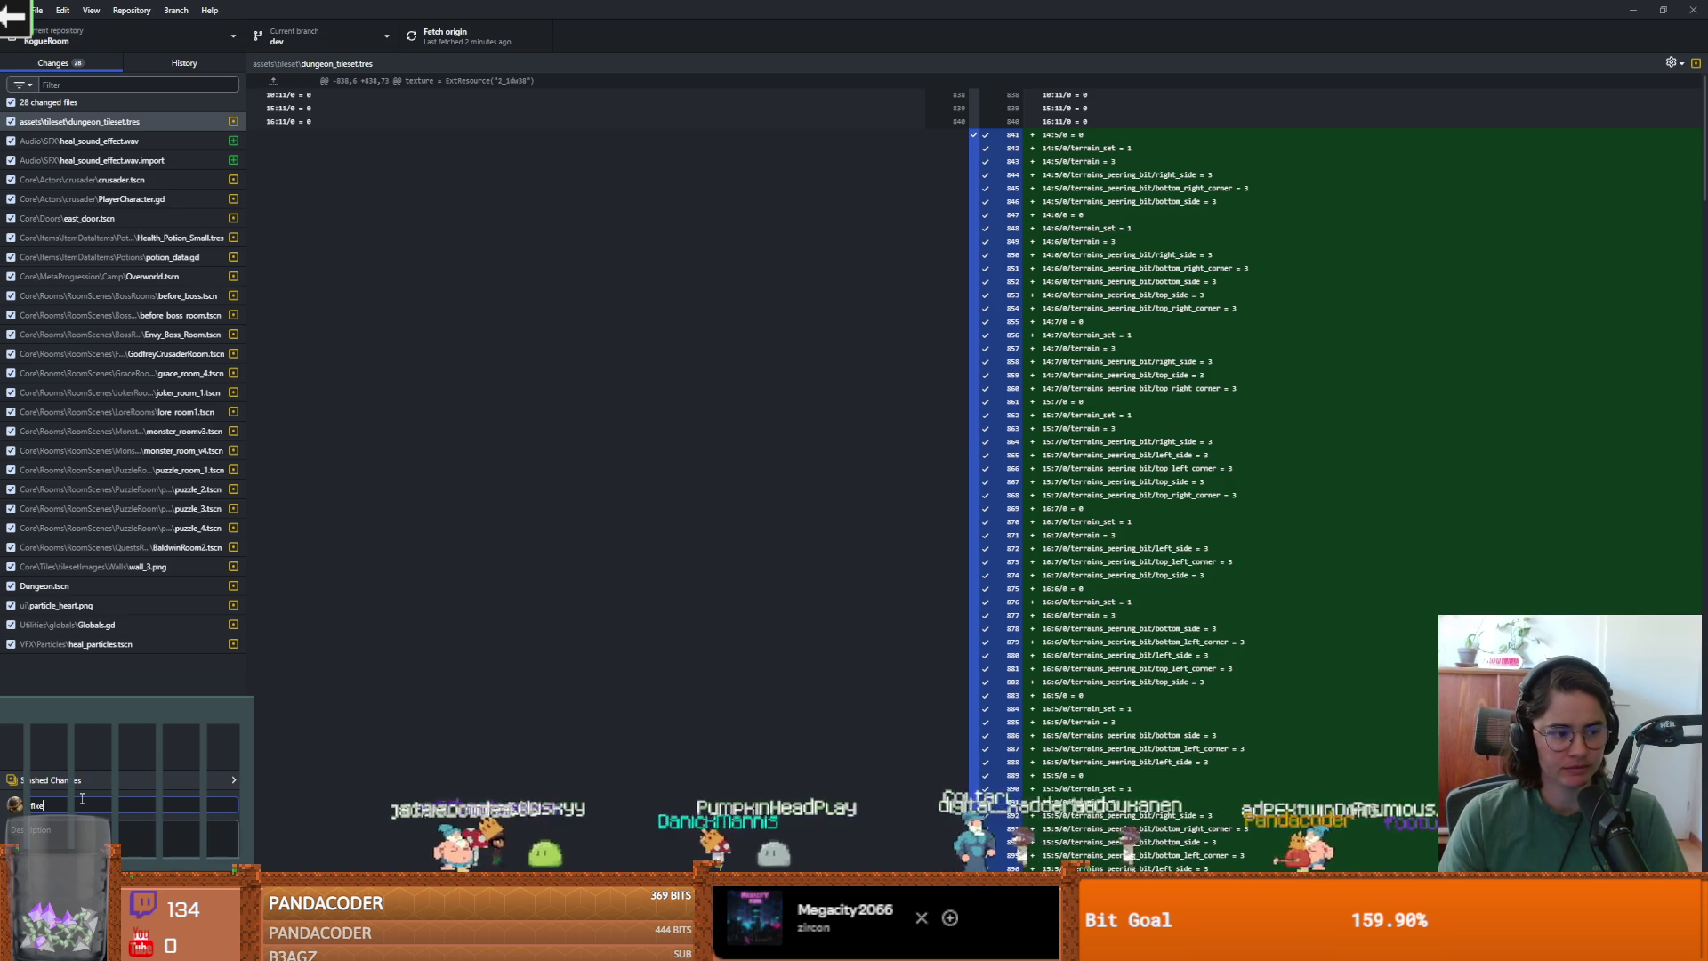
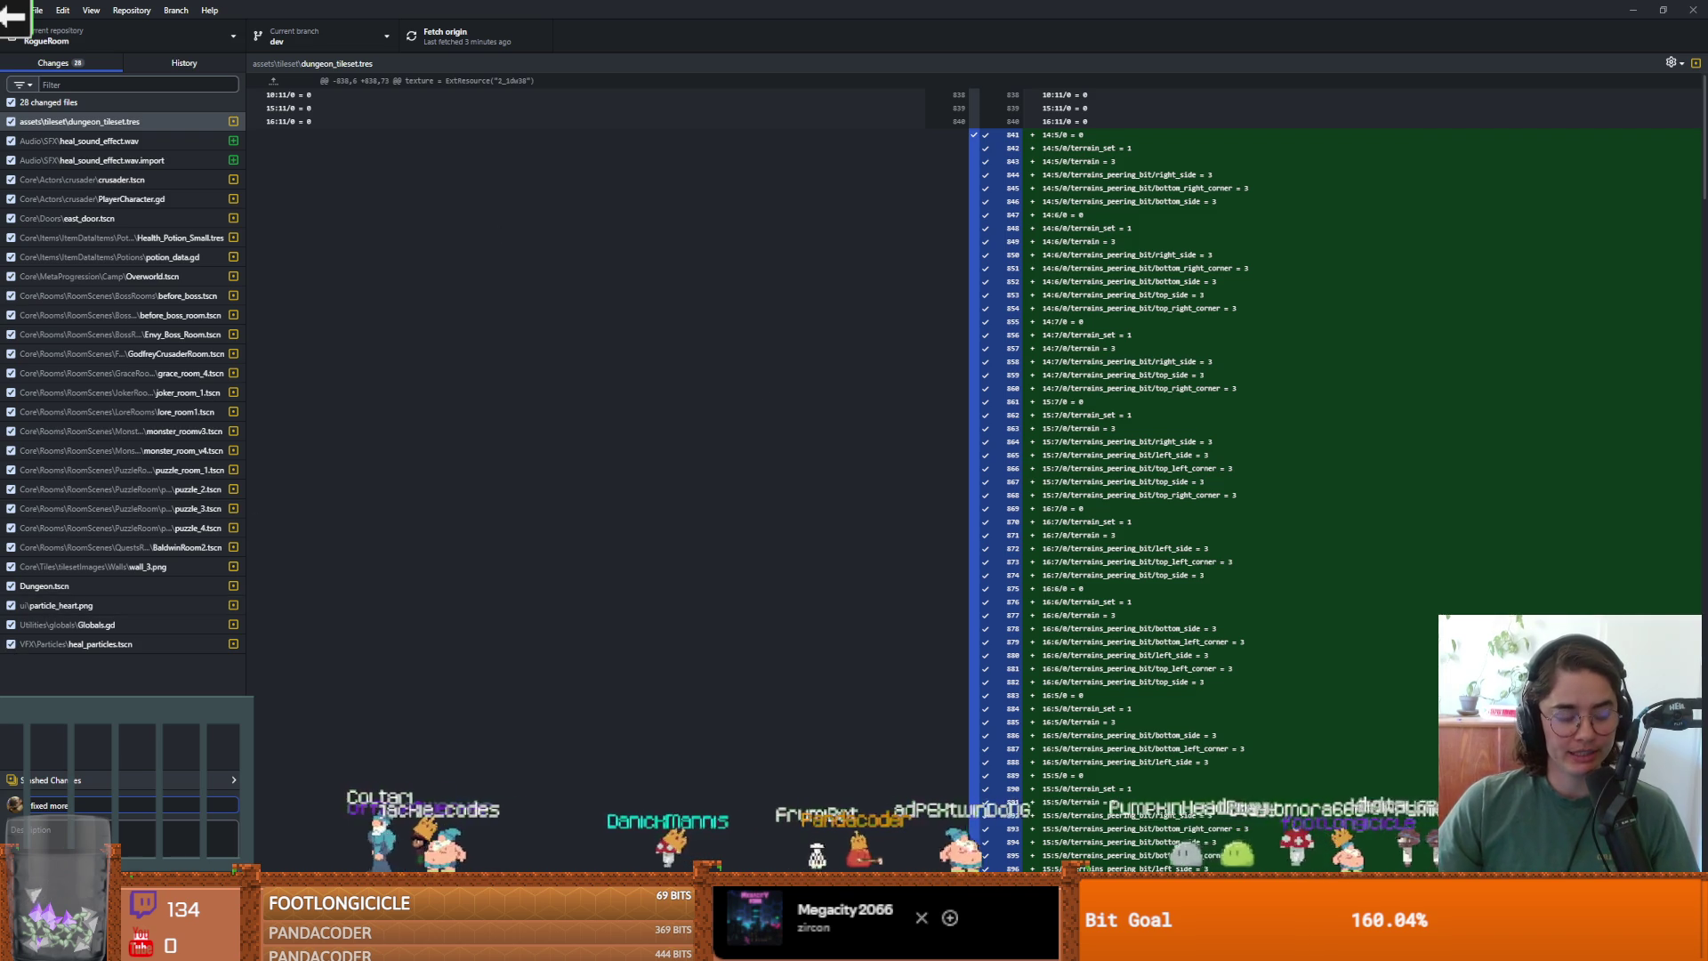
# Commit the 28 files as 'fixed more rooms and heal particles', push to origin, then open Discord's shared screenshot.
pyautogui.write('rooms and heal')
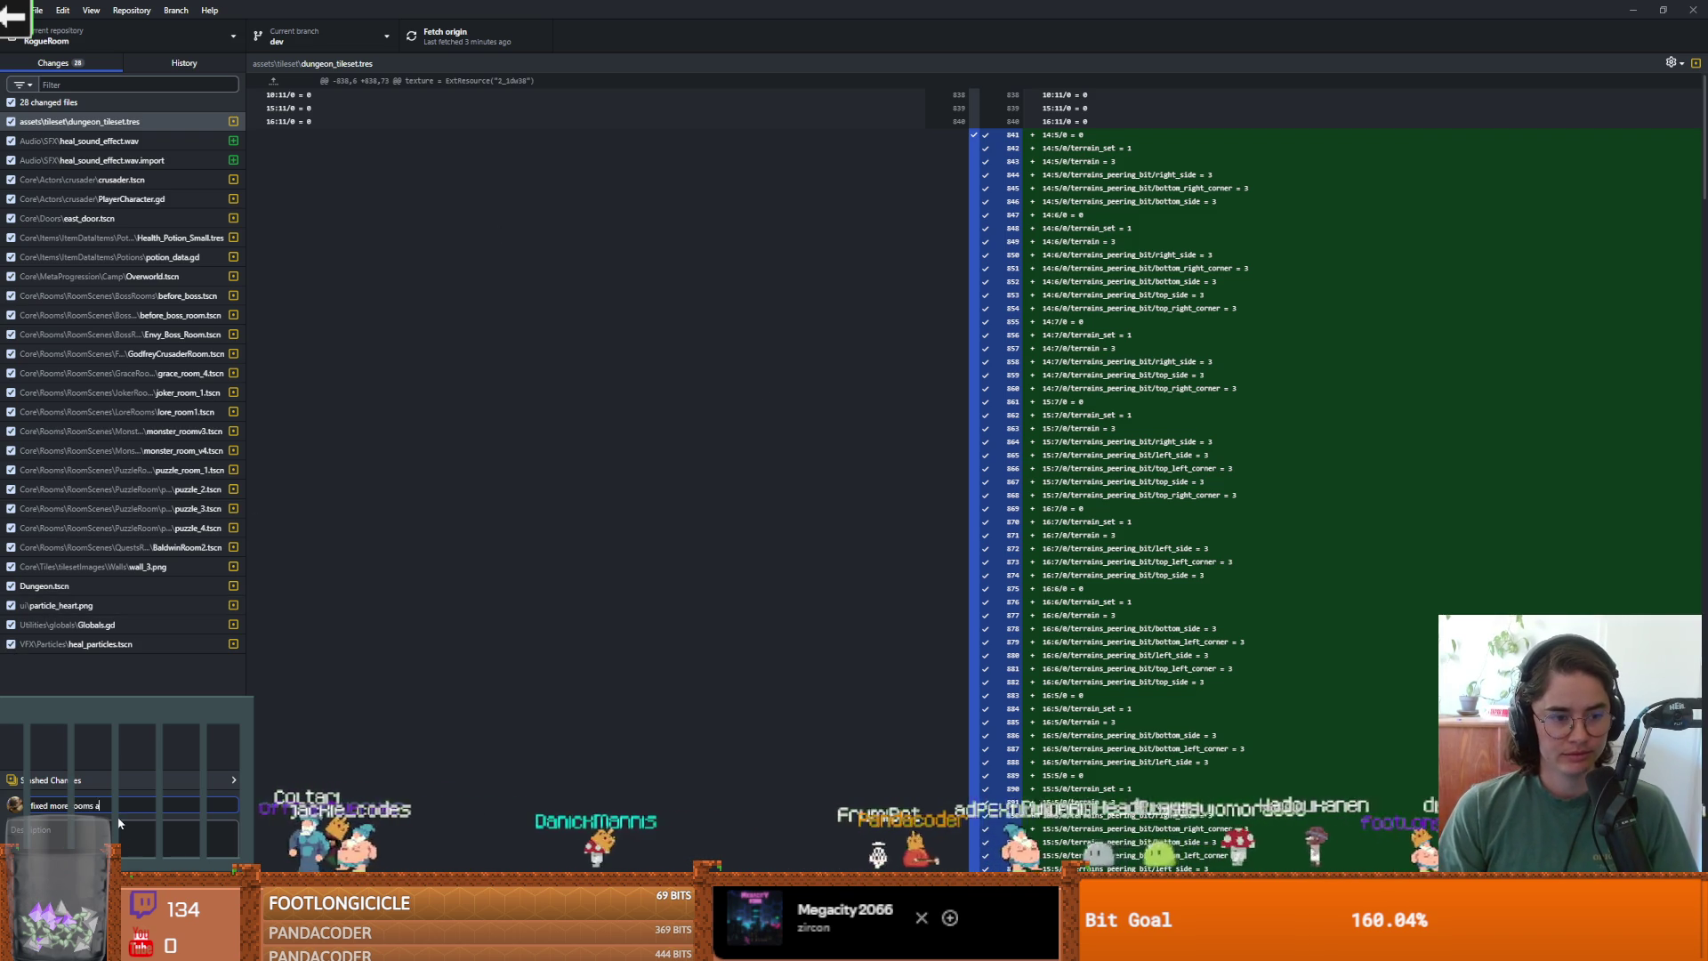
pyautogui.write(' particles')
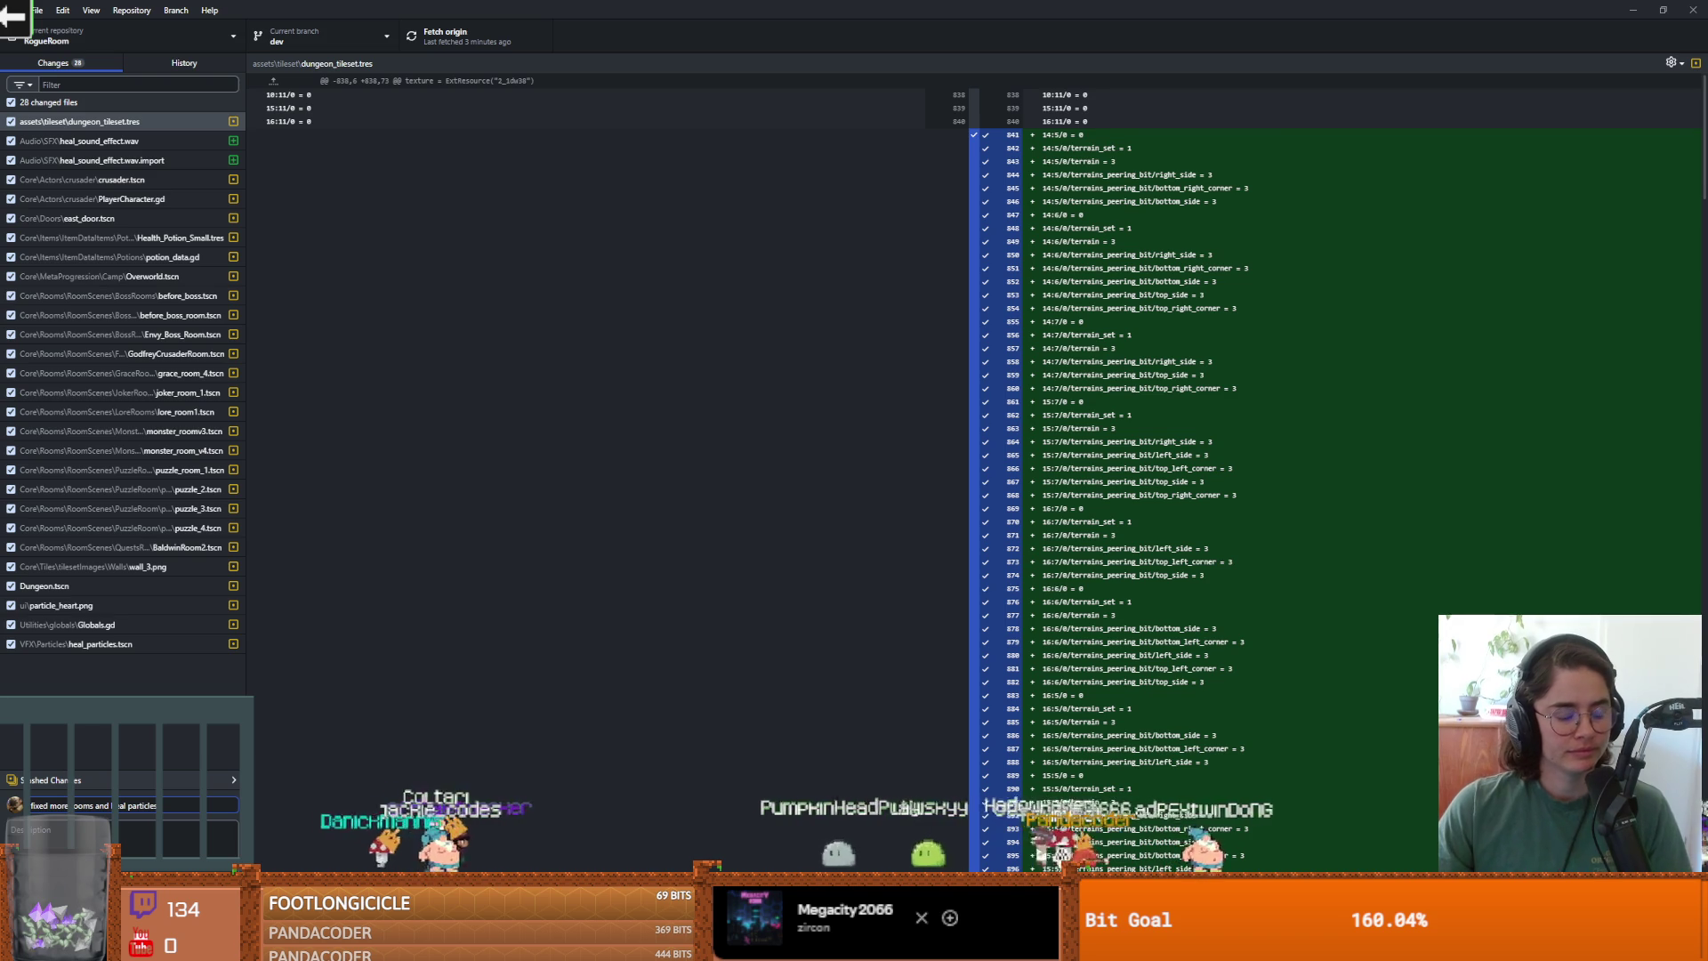
pyautogui.hotkey('ctrl', 'Return')
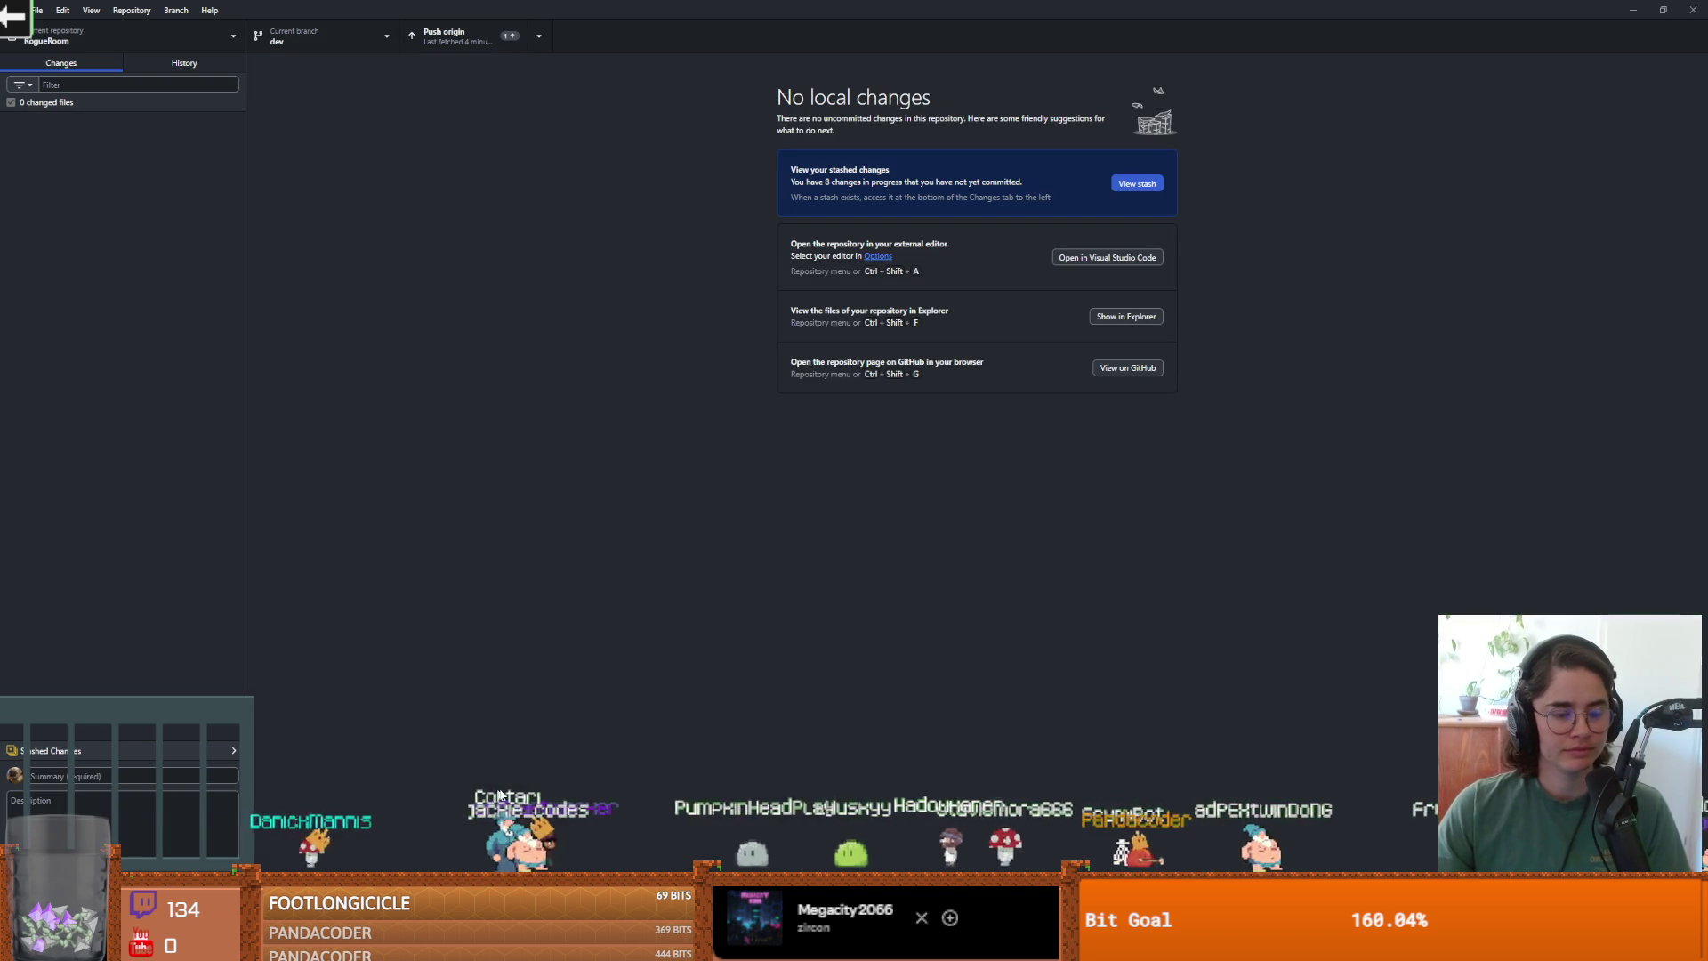
pyautogui.click(494, 40)
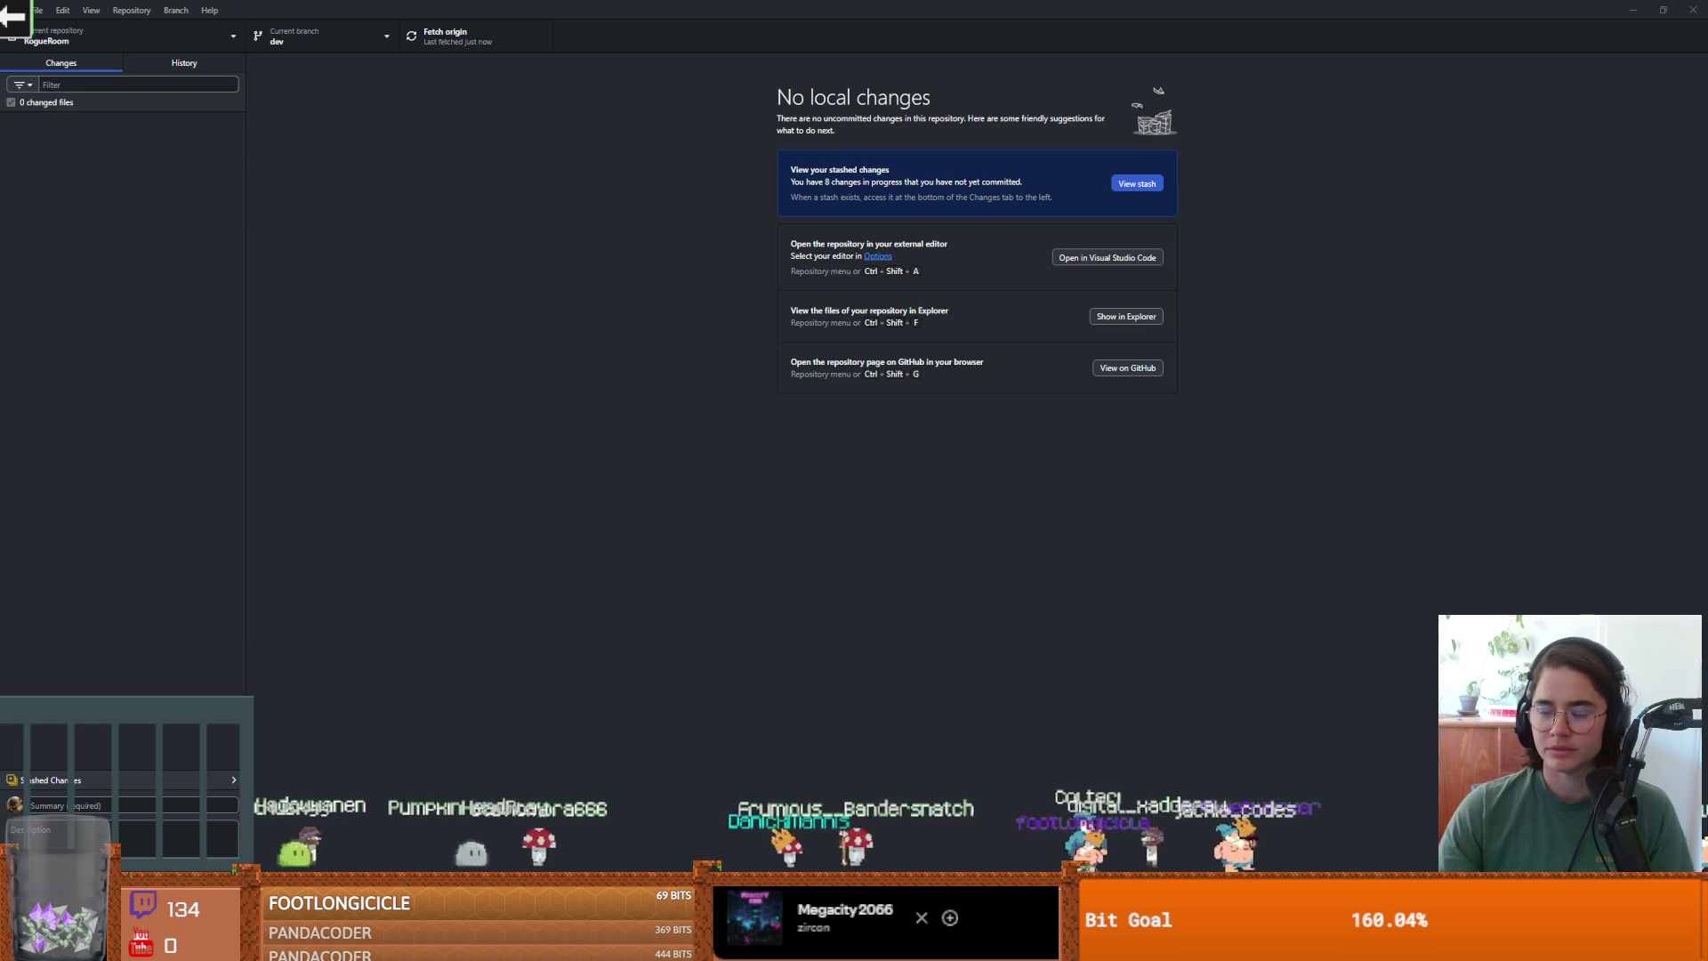
pyautogui.hotkey('alt', 'Tab')
pyautogui.click(468, 781)
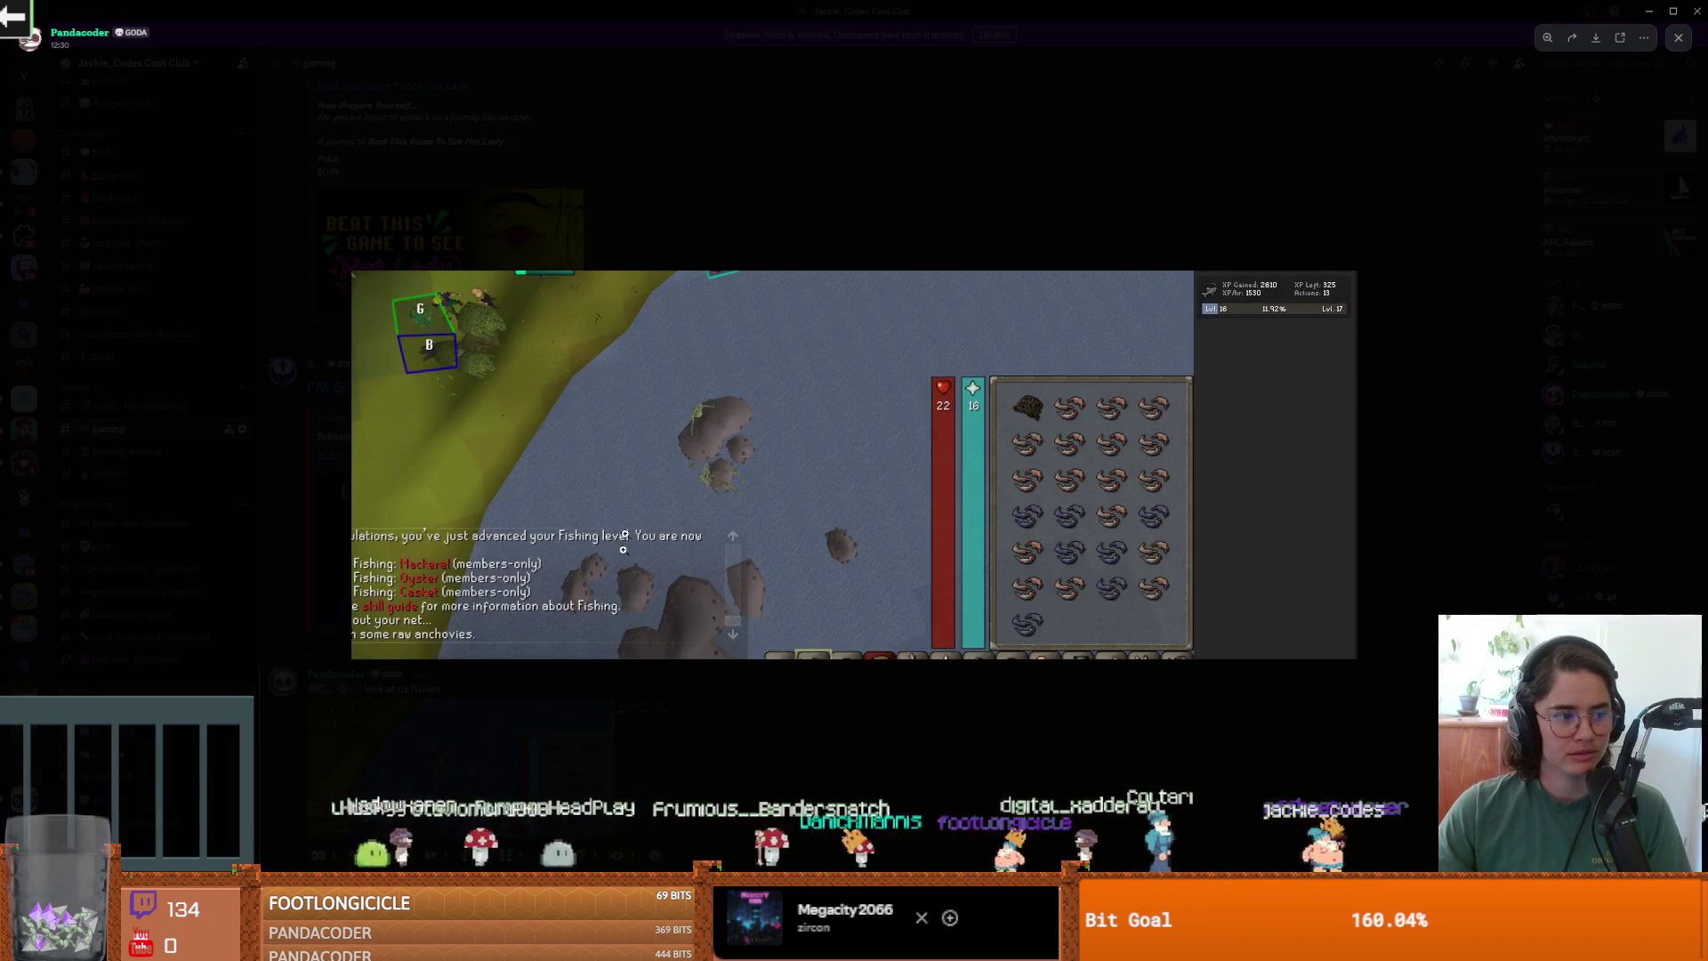
# Zoom into the fishing-game screenshot, close the viewer, and return to GitHub Desktop.
pyautogui.click(782, 525)
pyautogui.click(775, 537)
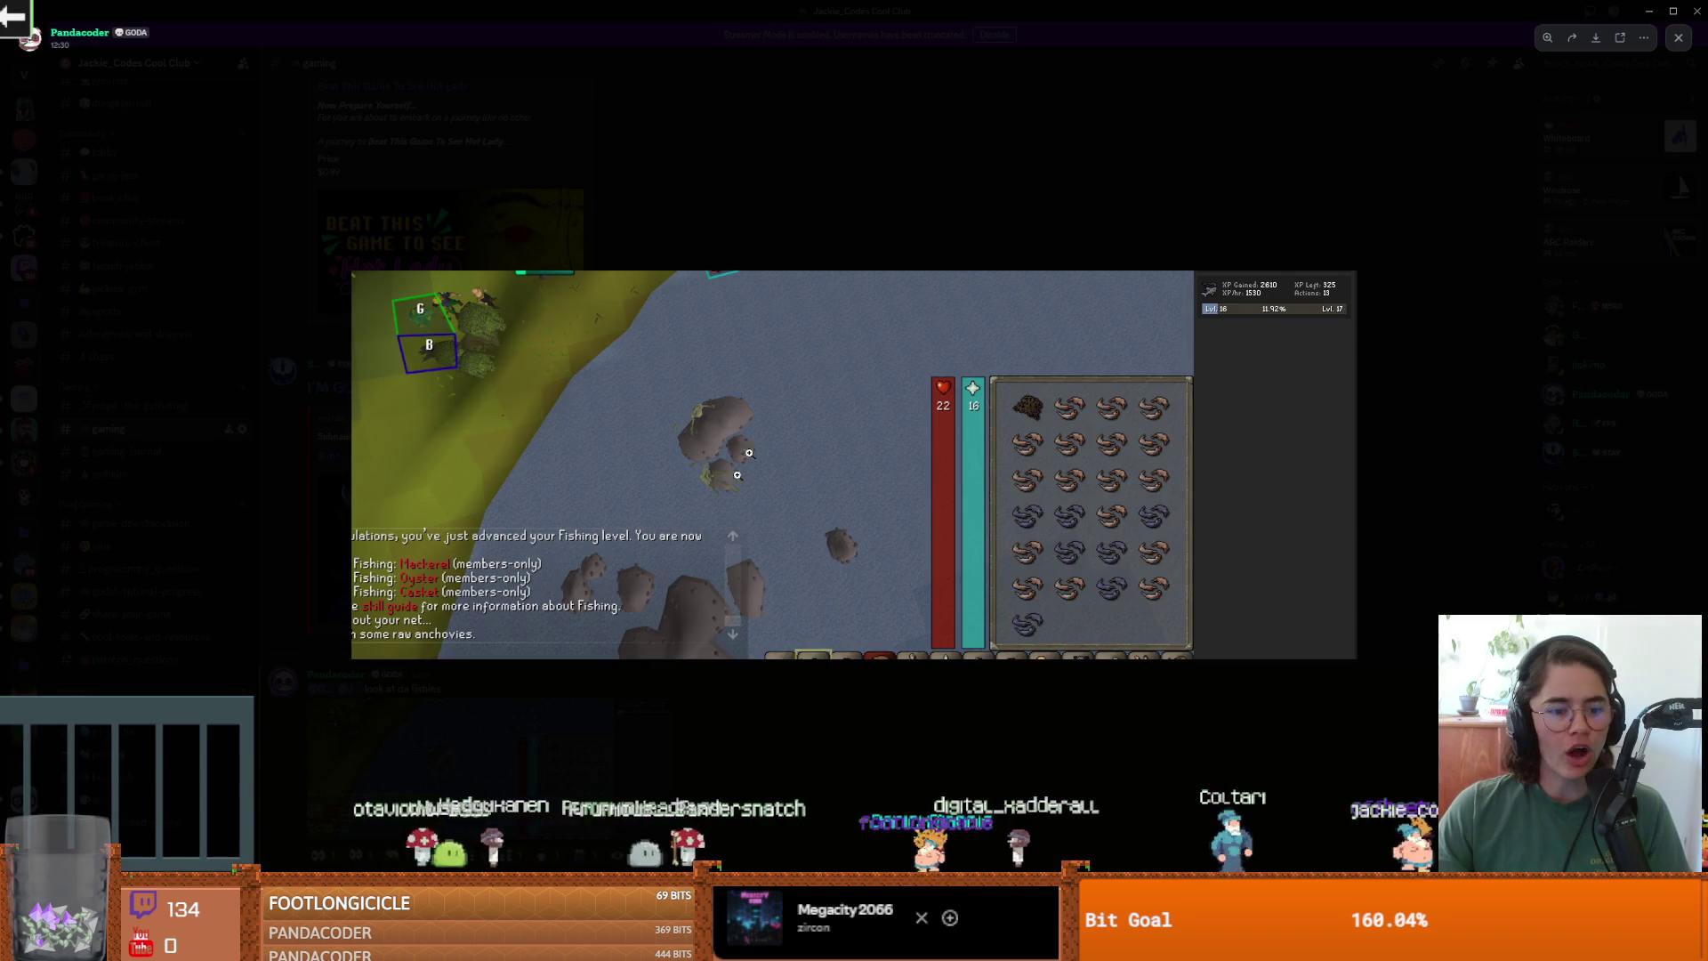
pyautogui.click(765, 265)
pyautogui.hotkey('alt', 'Tab')
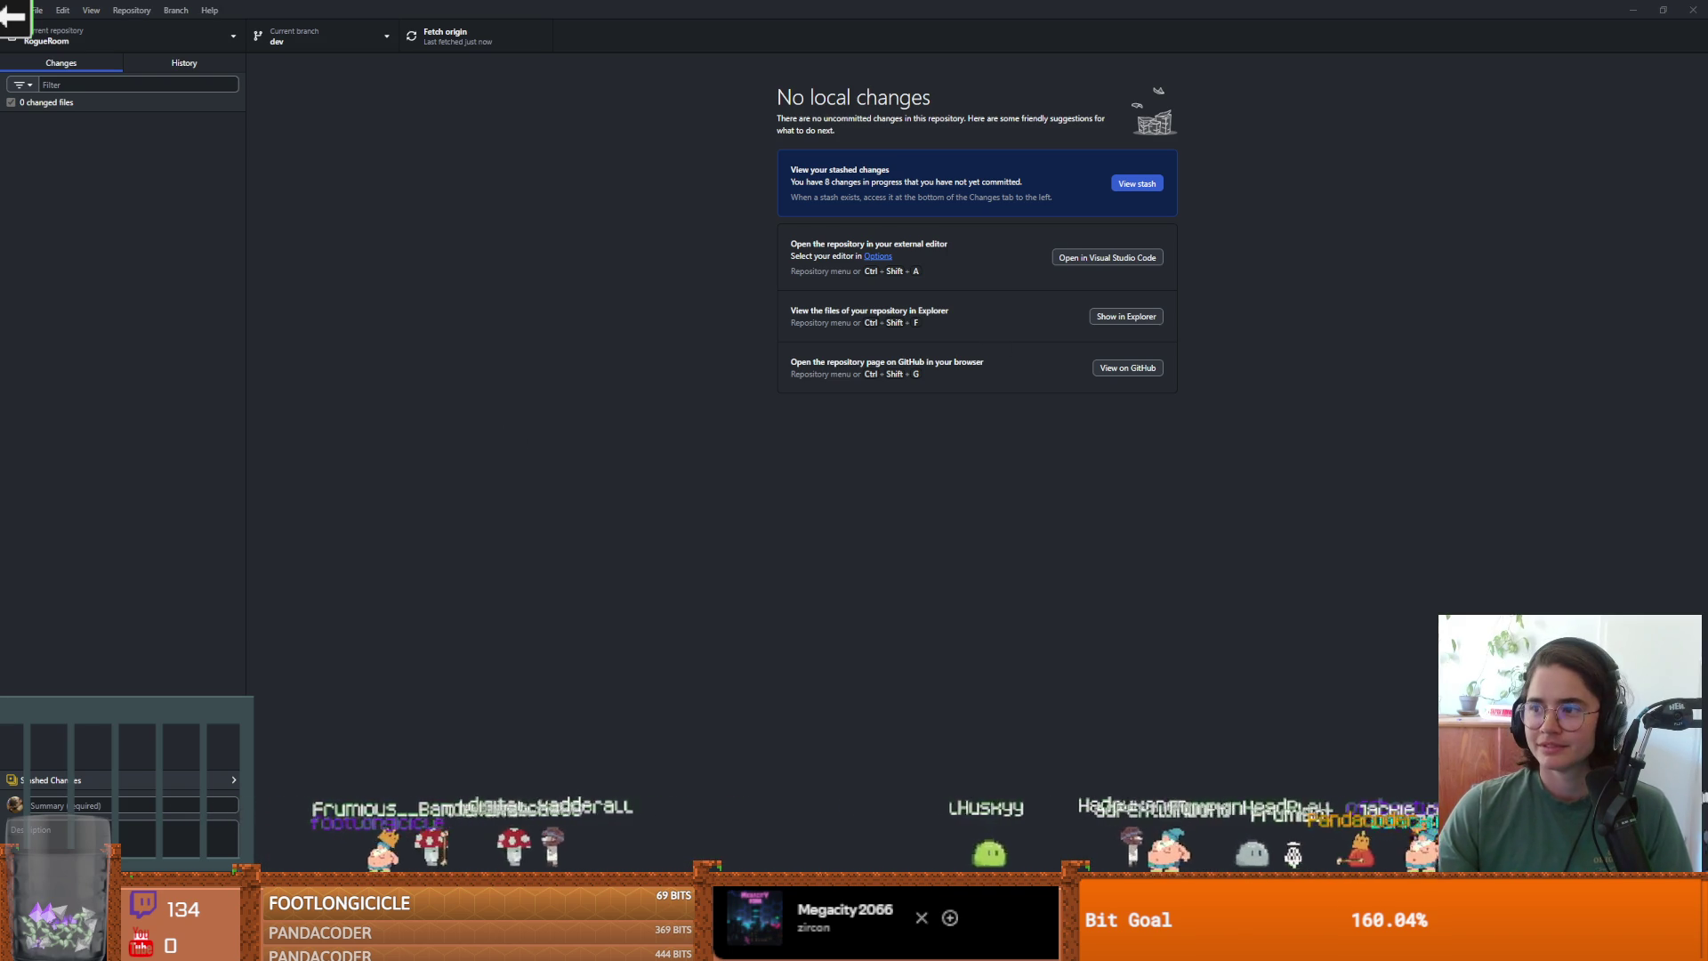
# Switch from GitHub Desktop to the imgbb image page in Firefox.
pyautogui.hotkey('alt', 'Tab')
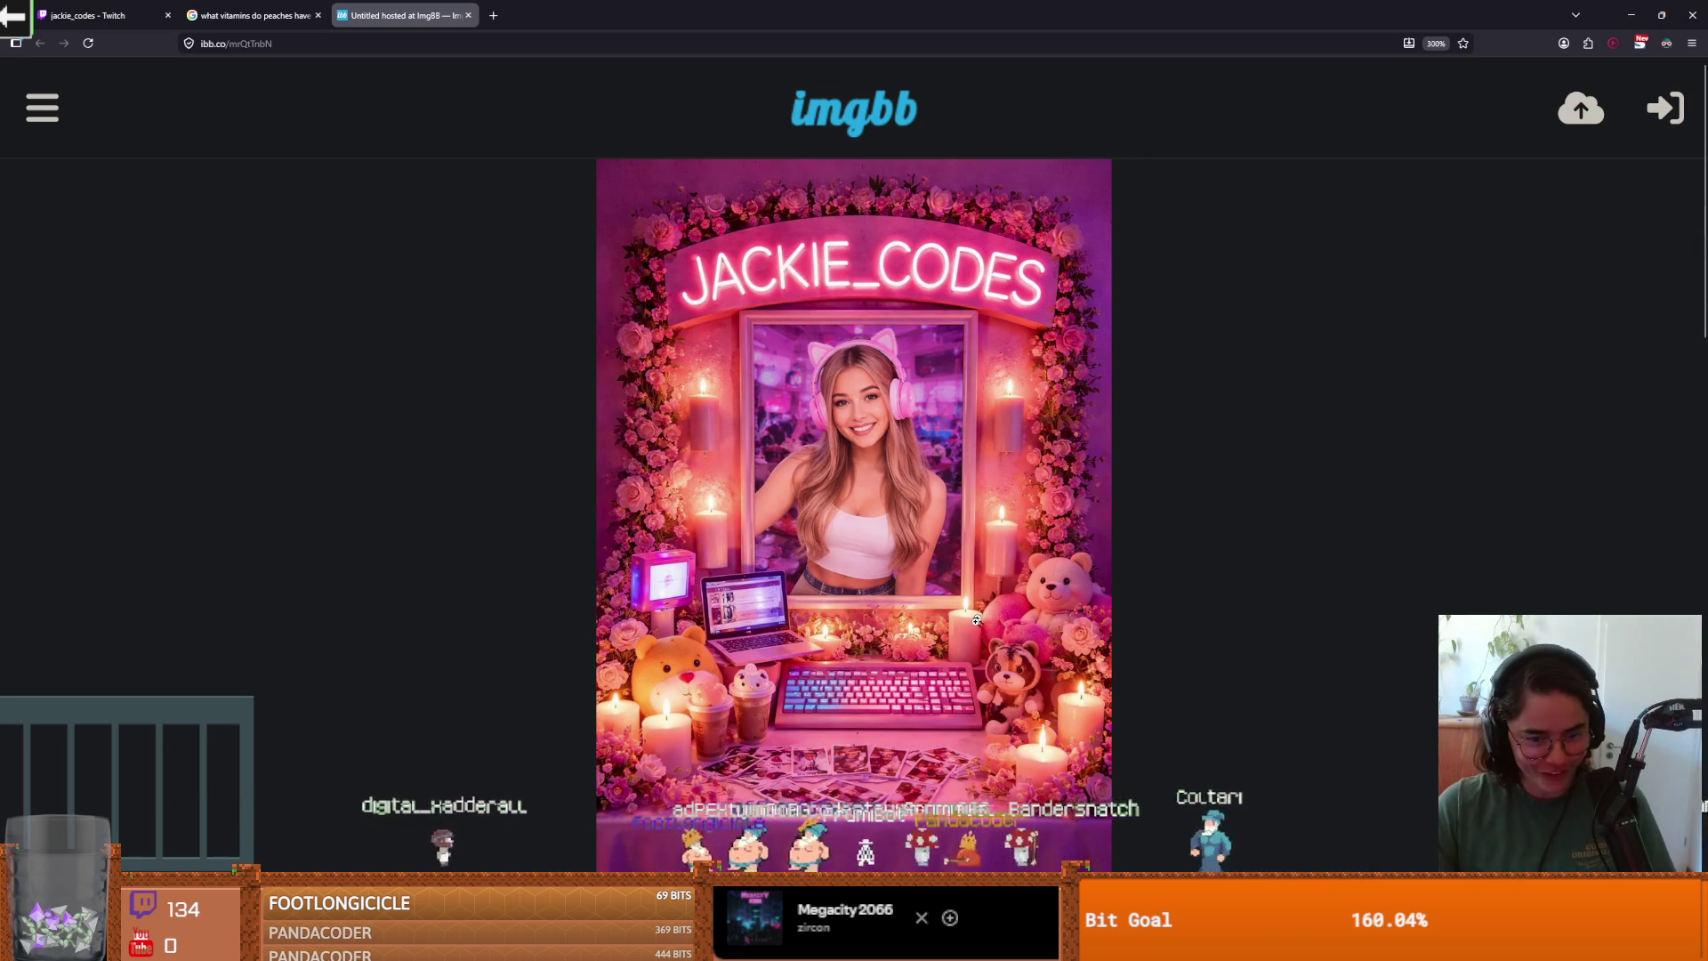
# View the imgbb poster enlarged to full width, scroll through it, shrink it, and return to GitHub Desktop.
pyautogui.click(1052, 345)
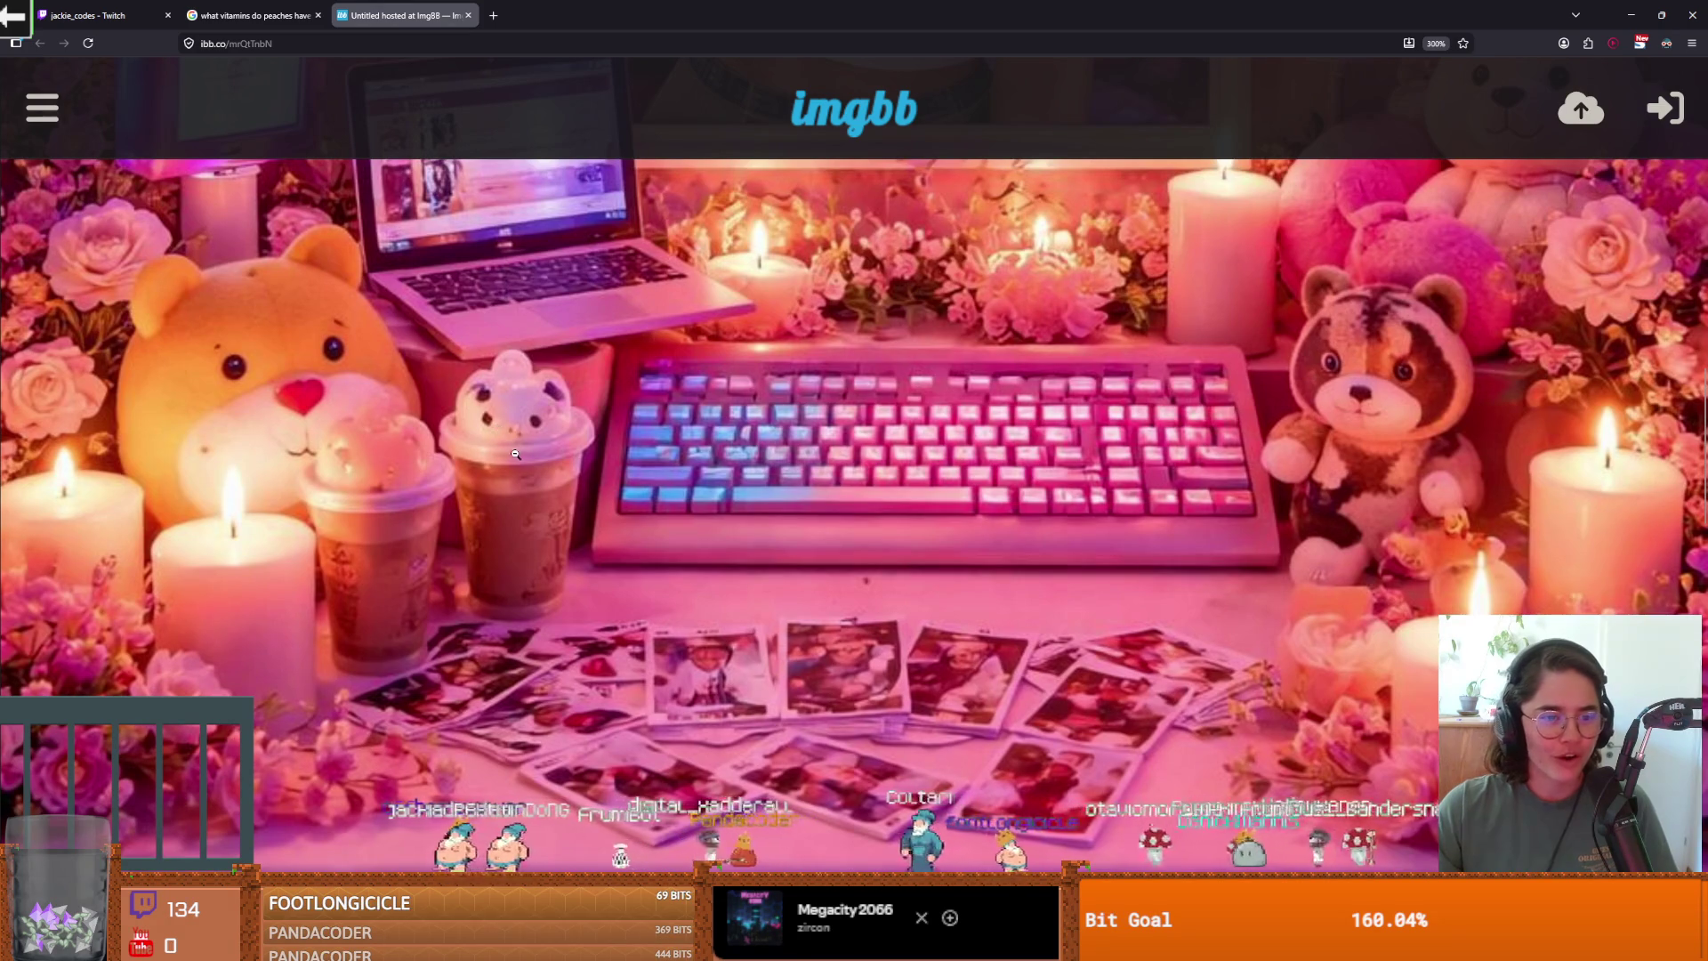
pyautogui.click(819, 461)
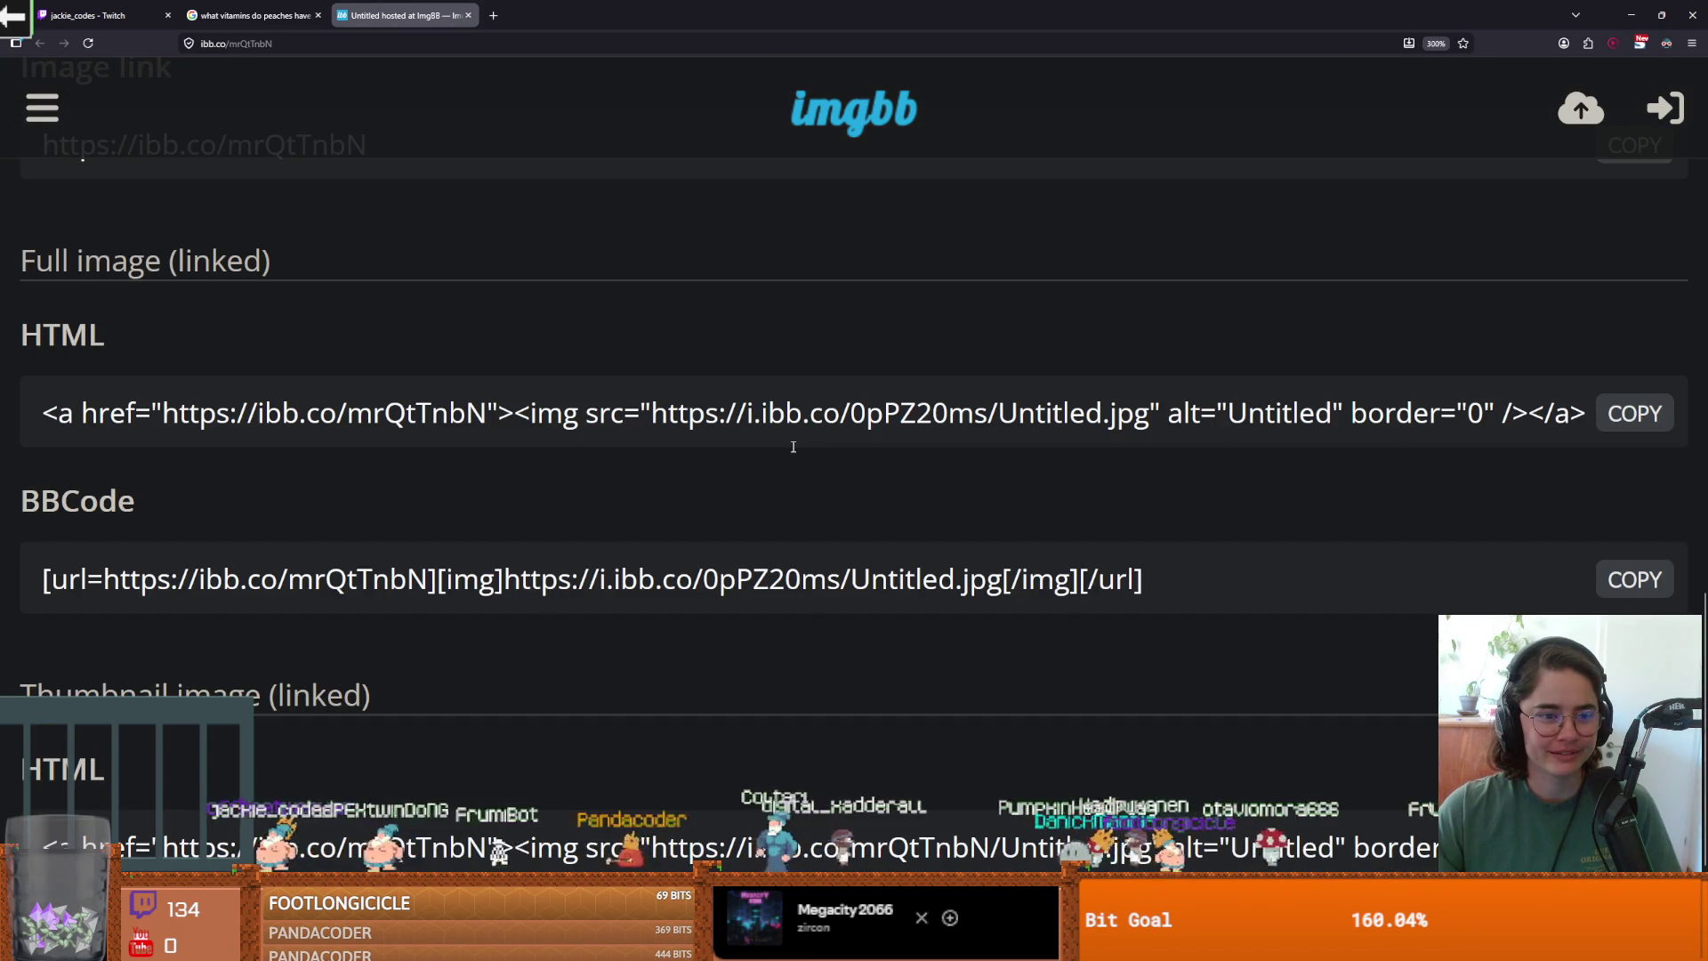
pyautogui.scroll(10, 800, 449)
pyautogui.click(868, 454)
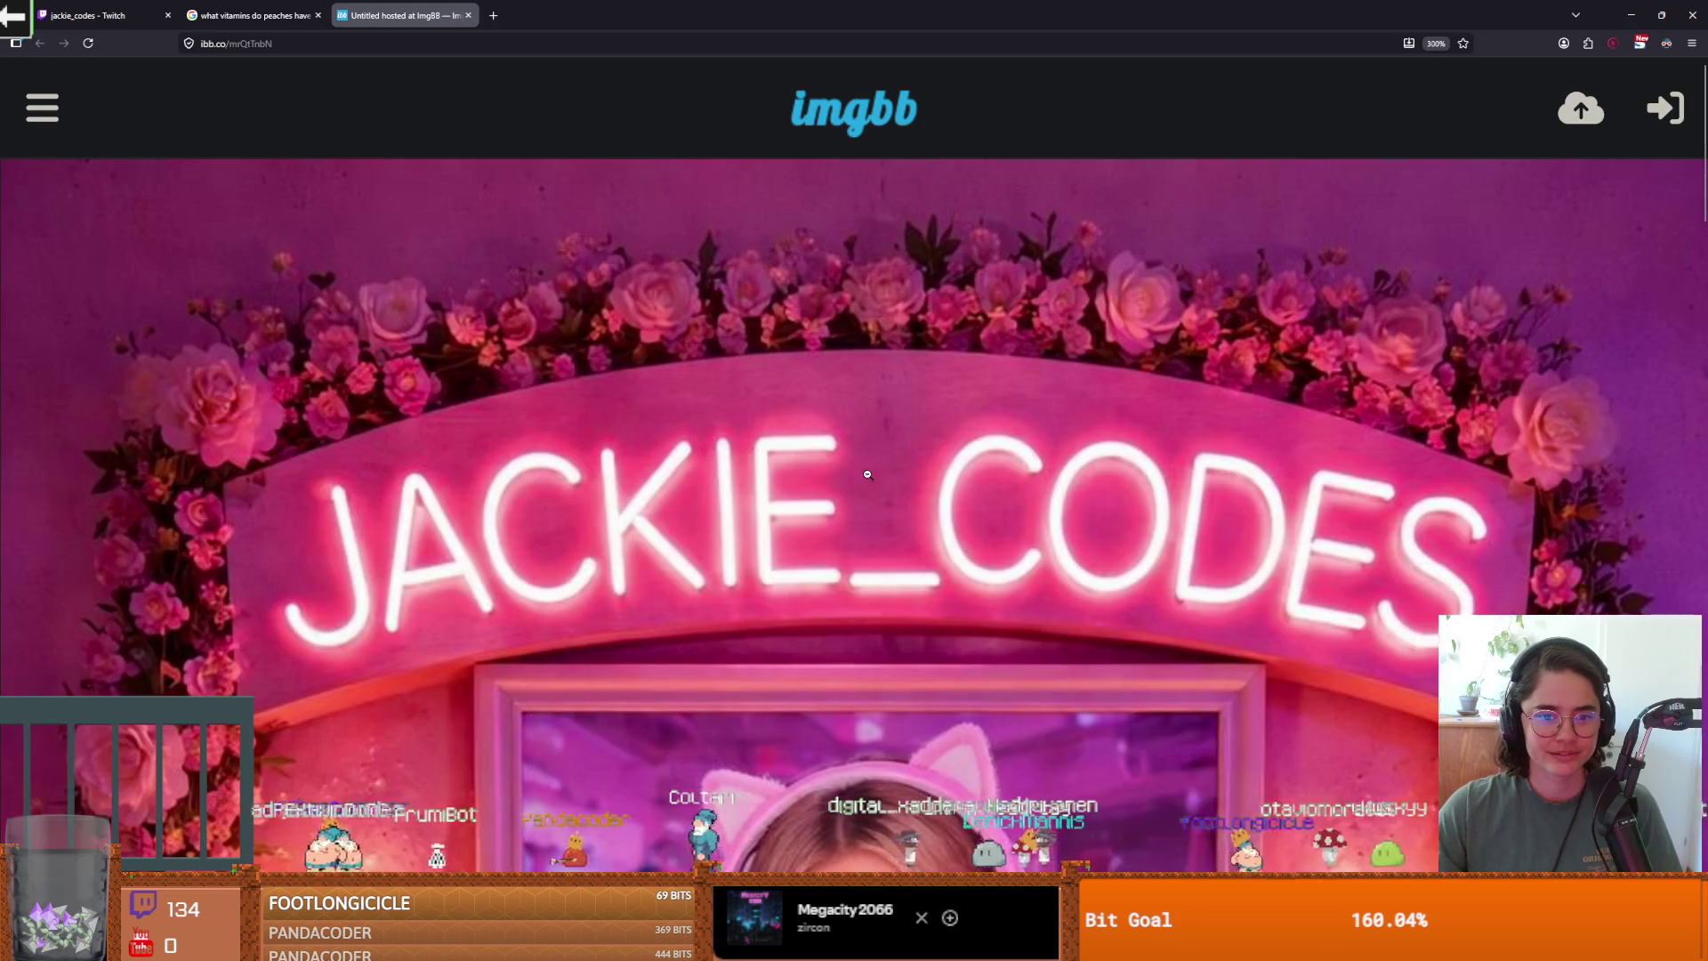
pyautogui.scroll(-8, 868, 471)
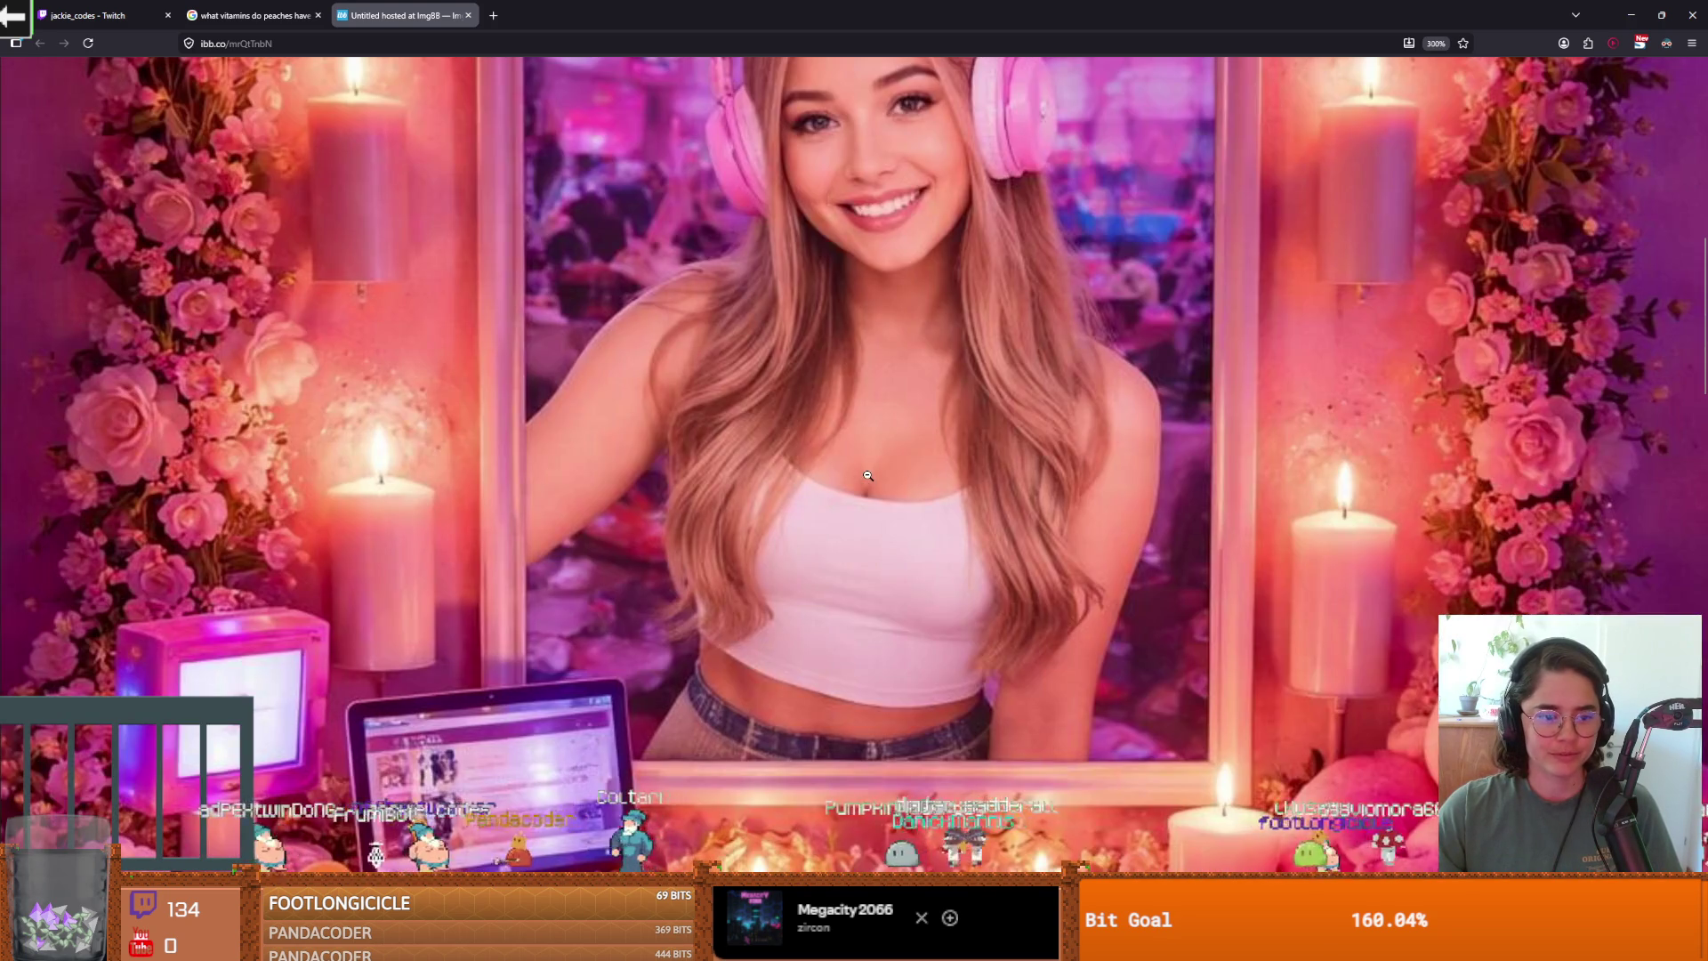
pyautogui.scroll(-3, 658, 483)
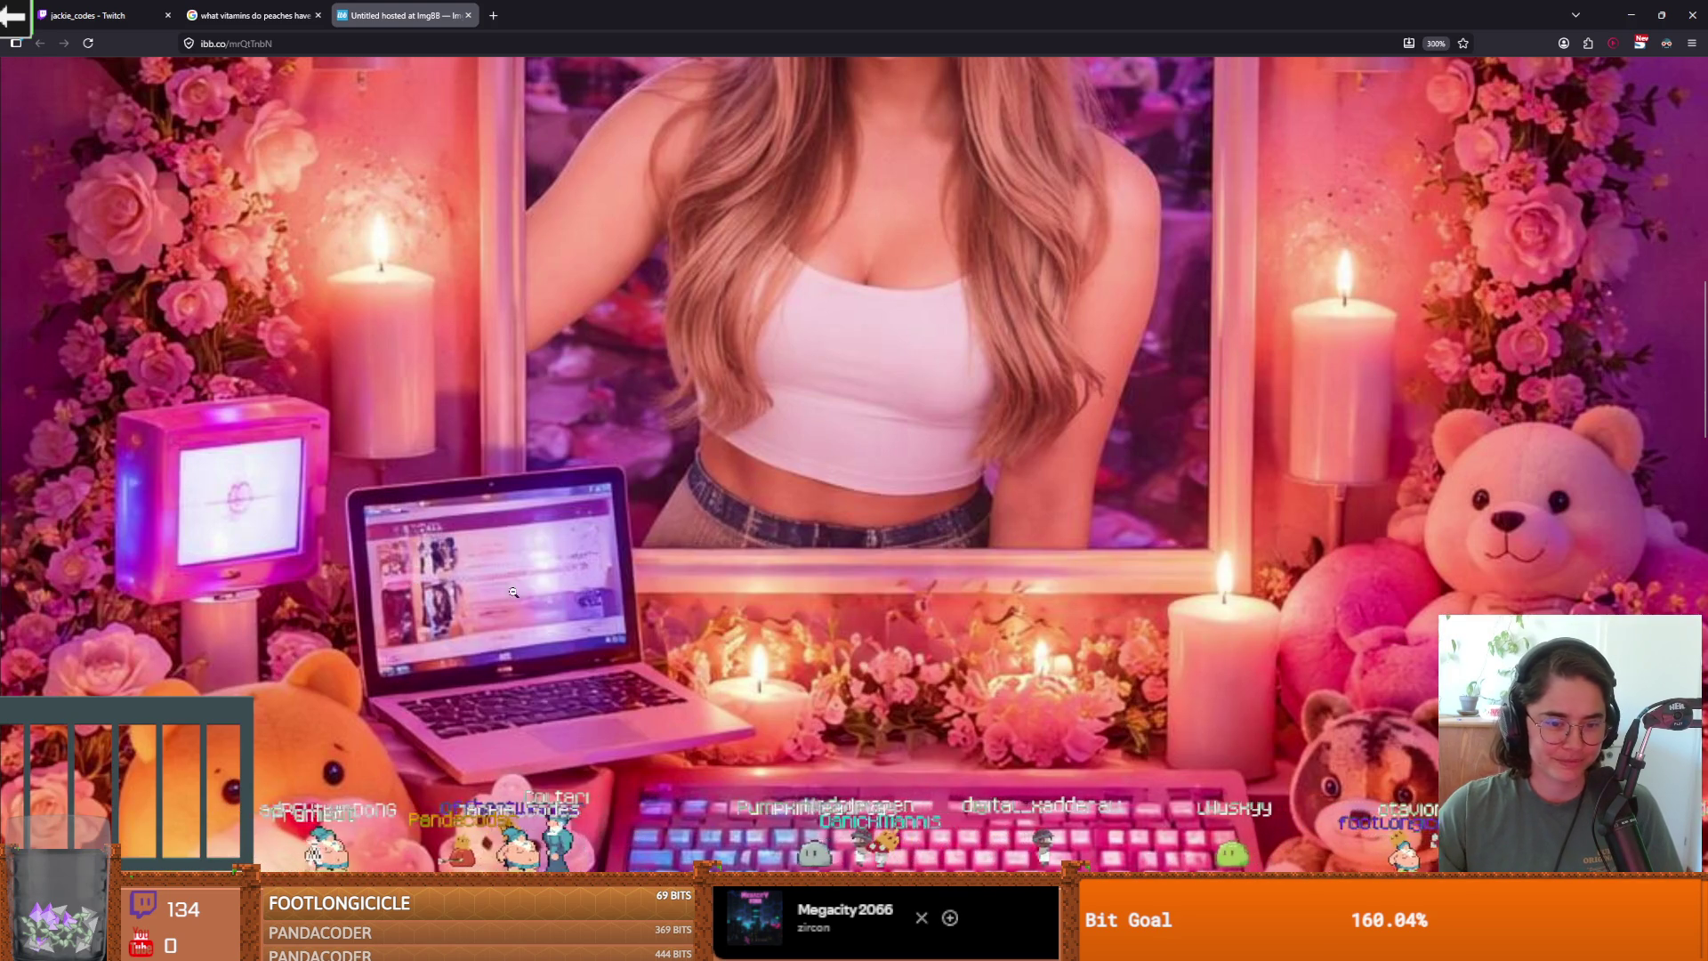
pyautogui.scroll(-4, 516, 593)
pyautogui.scroll(3, 622, 594)
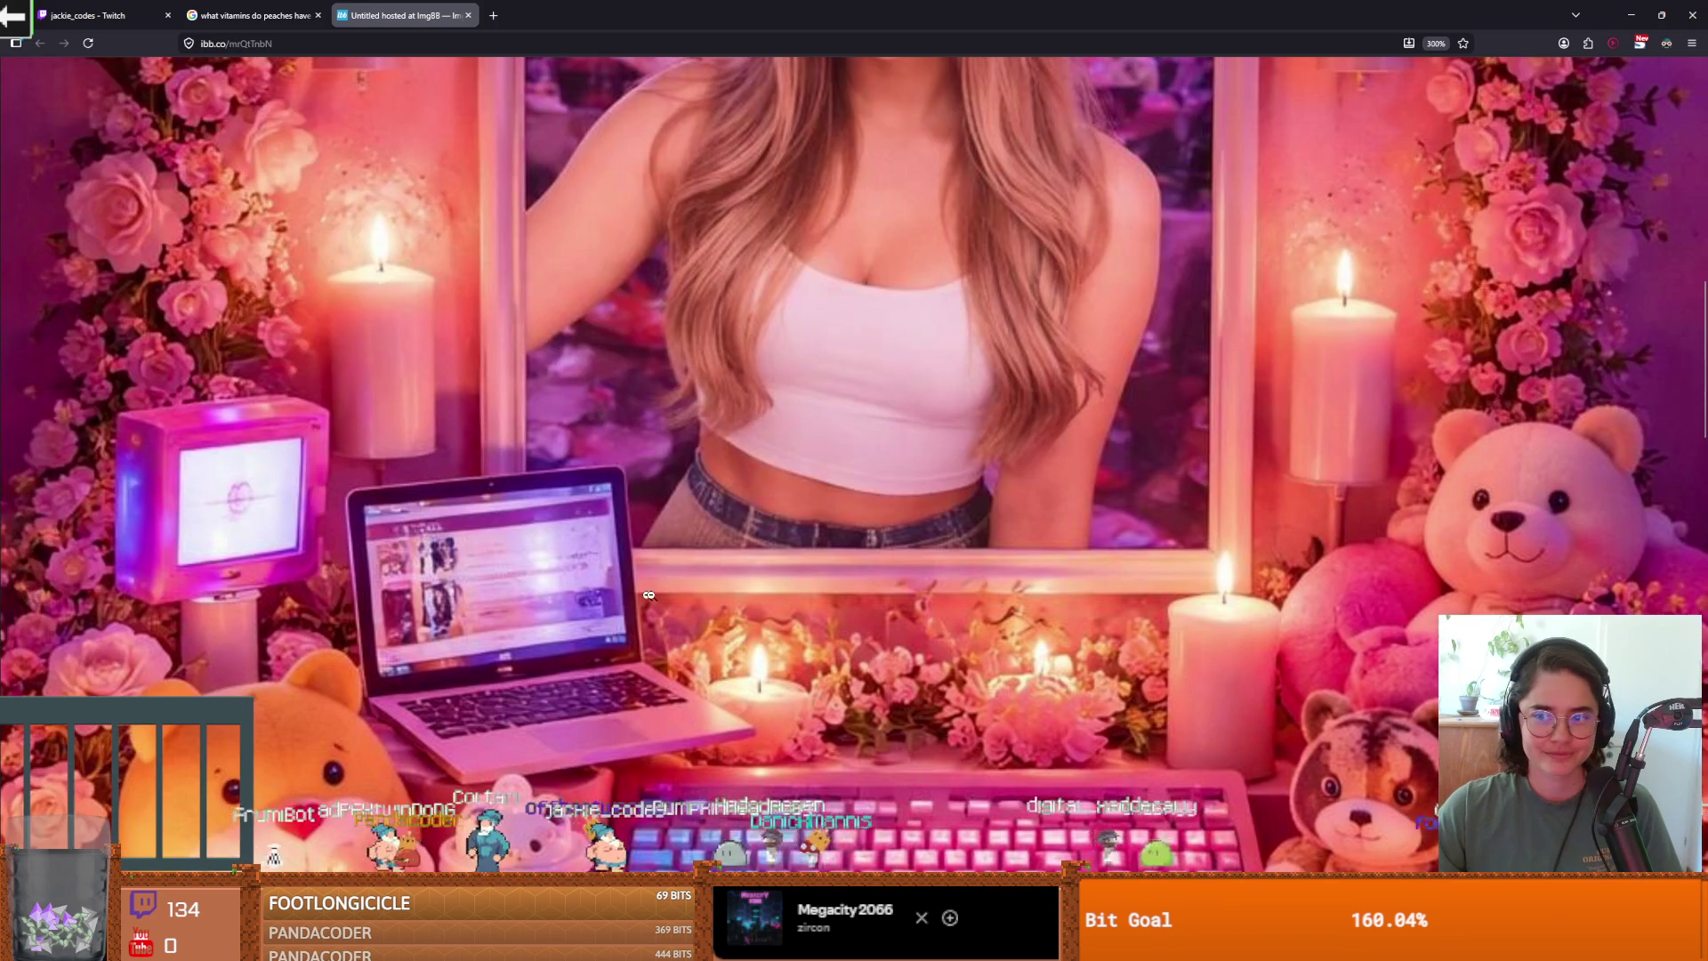
pyautogui.click(655, 594)
pyautogui.scroll(-5, 655, 595)
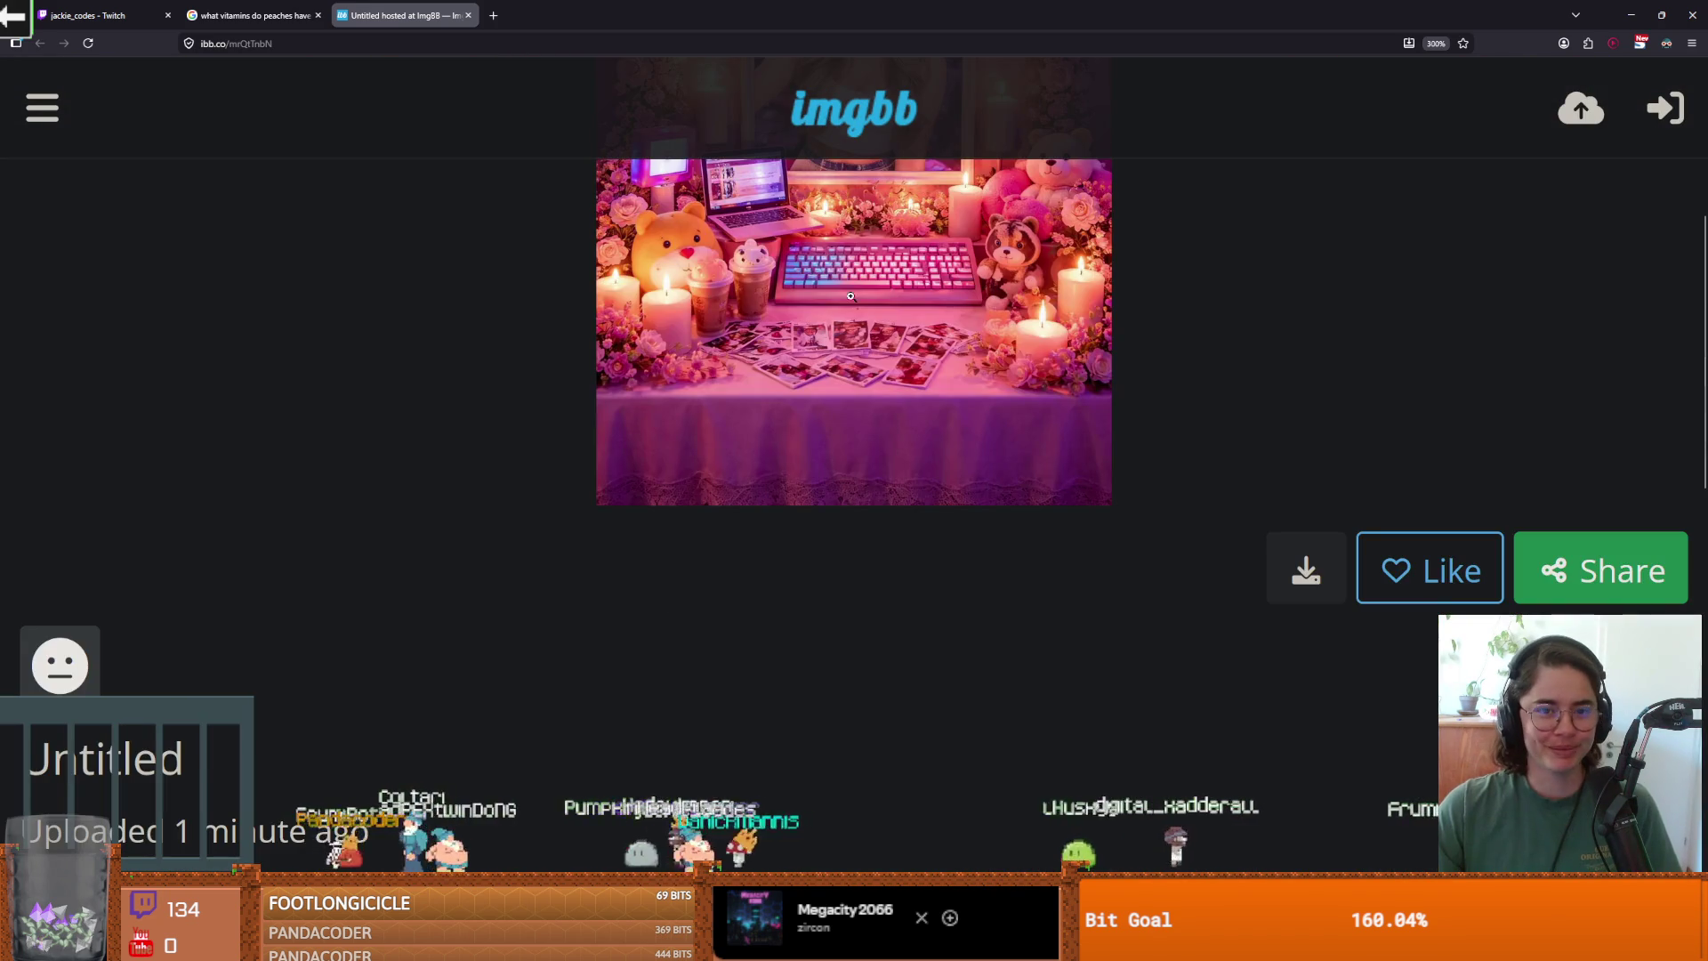
pyautogui.scroll(5, 655, 602)
pyautogui.hotkey('alt', 'Tab')
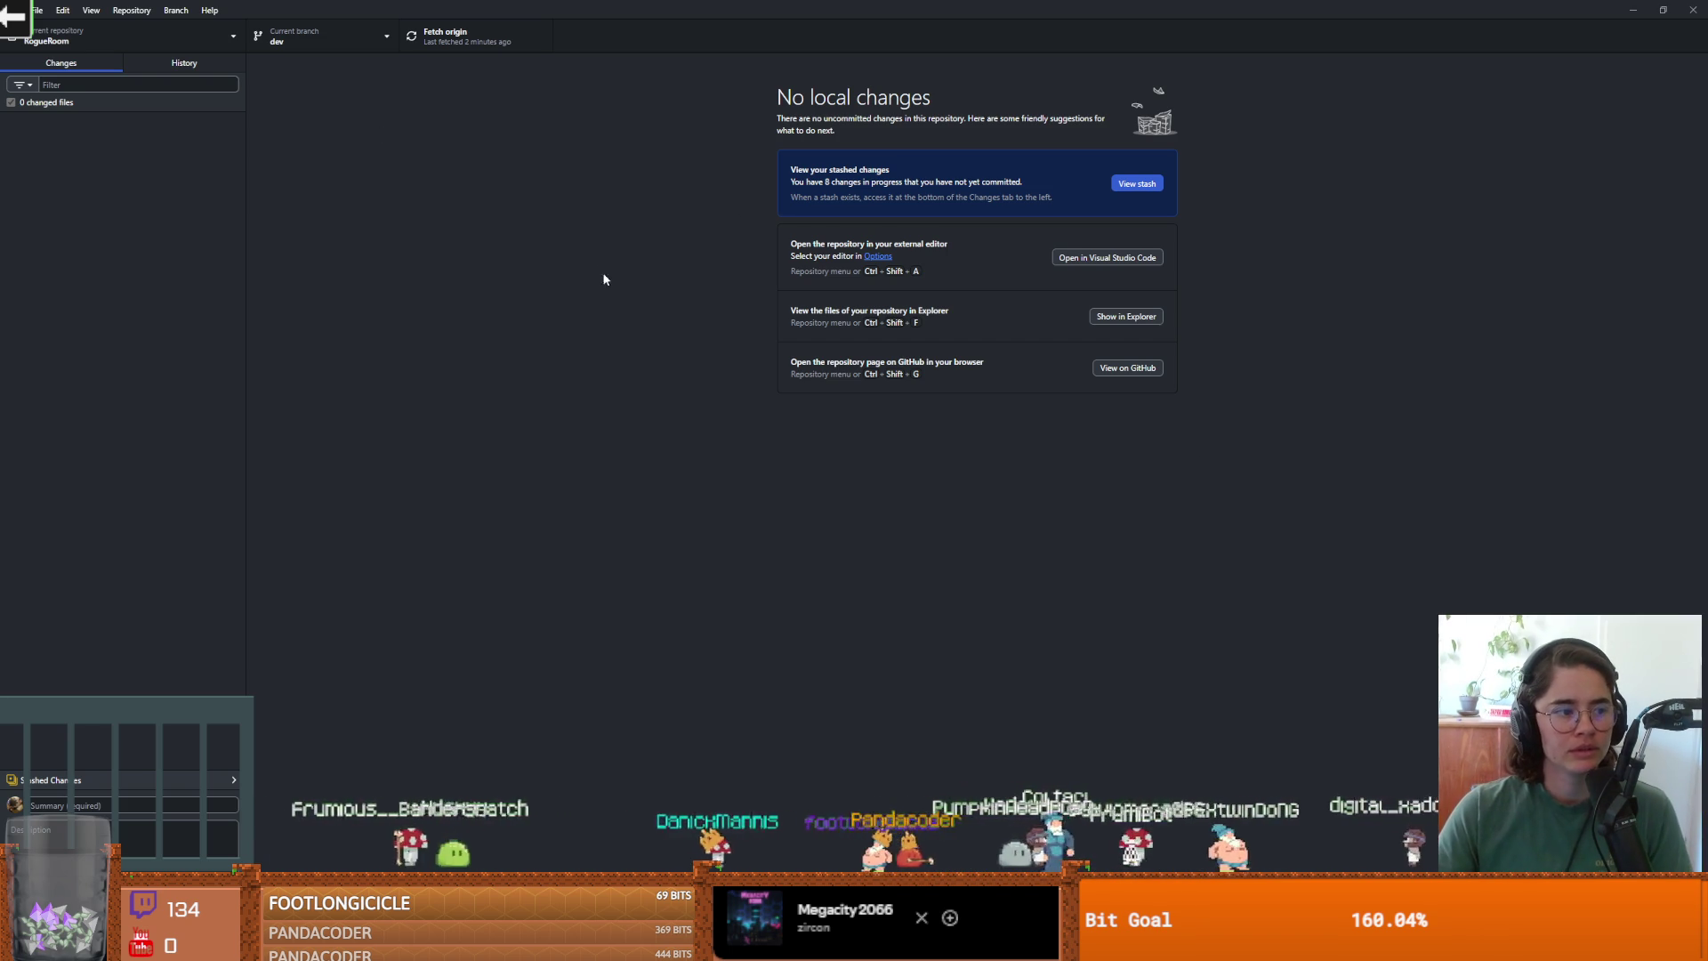
# Switch to Godot and save the current crusader scene with Ctrl+S.
pyautogui.hotkey('alt', 'Tab')
pyautogui.hotkey('ctrl', 's')
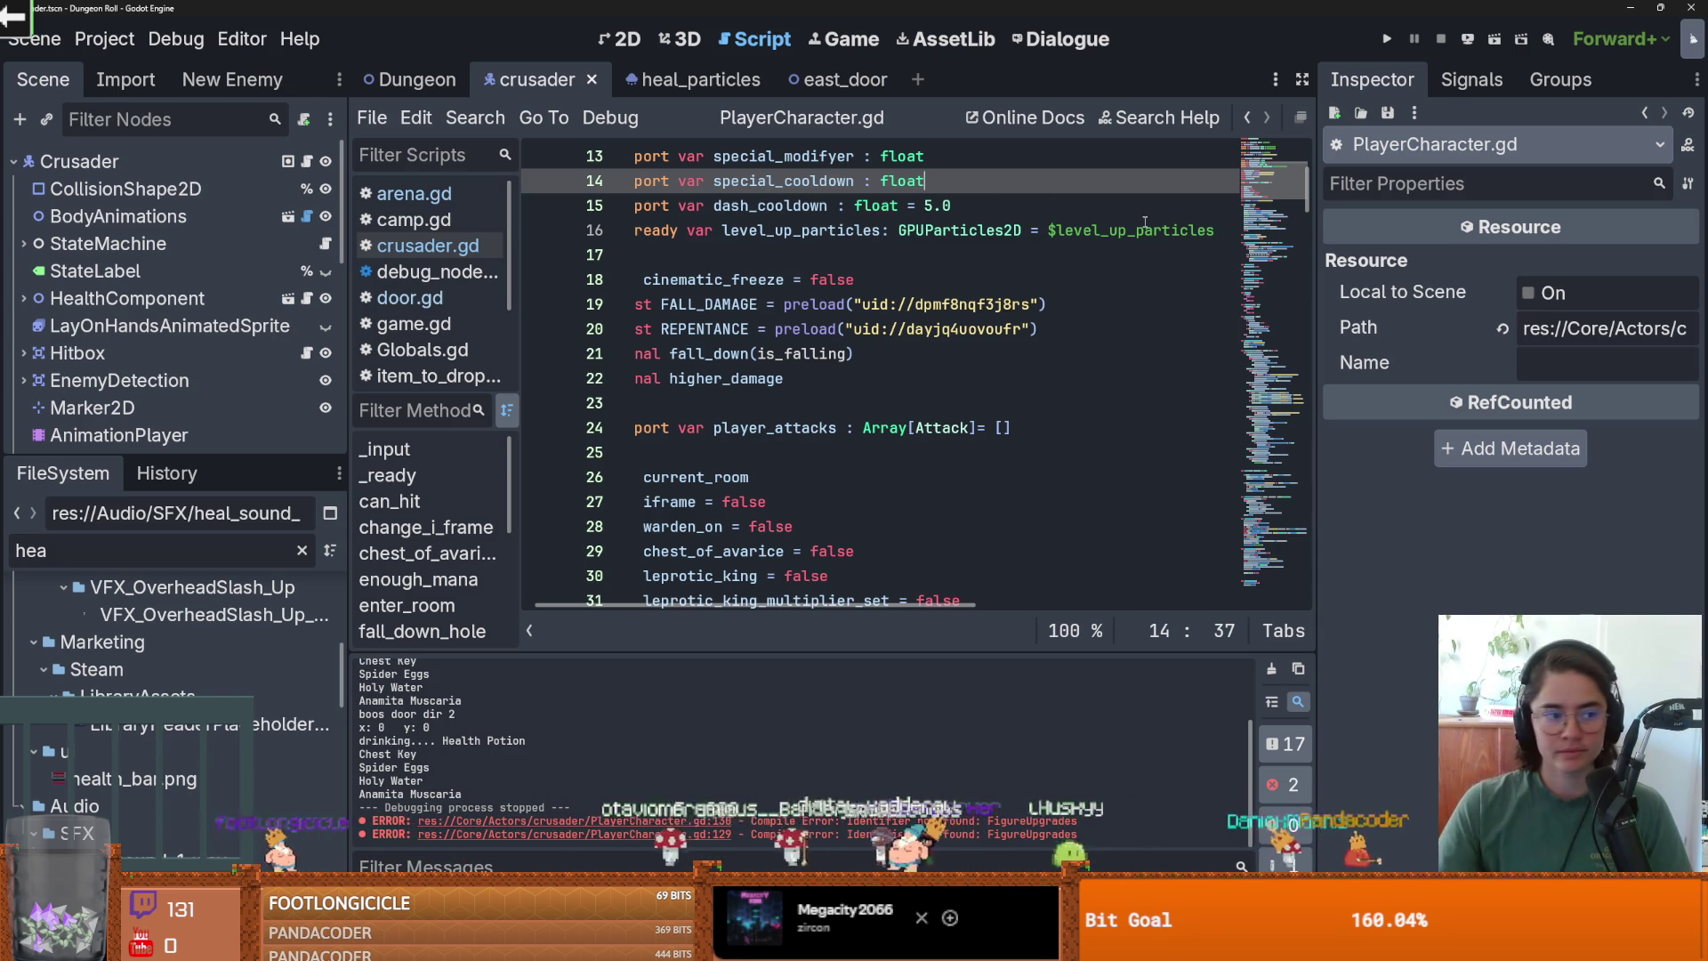
# Save PlayerCharacter.gd, then the Dungeon and east_door scenes in the 2D view.
pyautogui.click(778, 311)
pyautogui.hotkey('ctrl', 's')
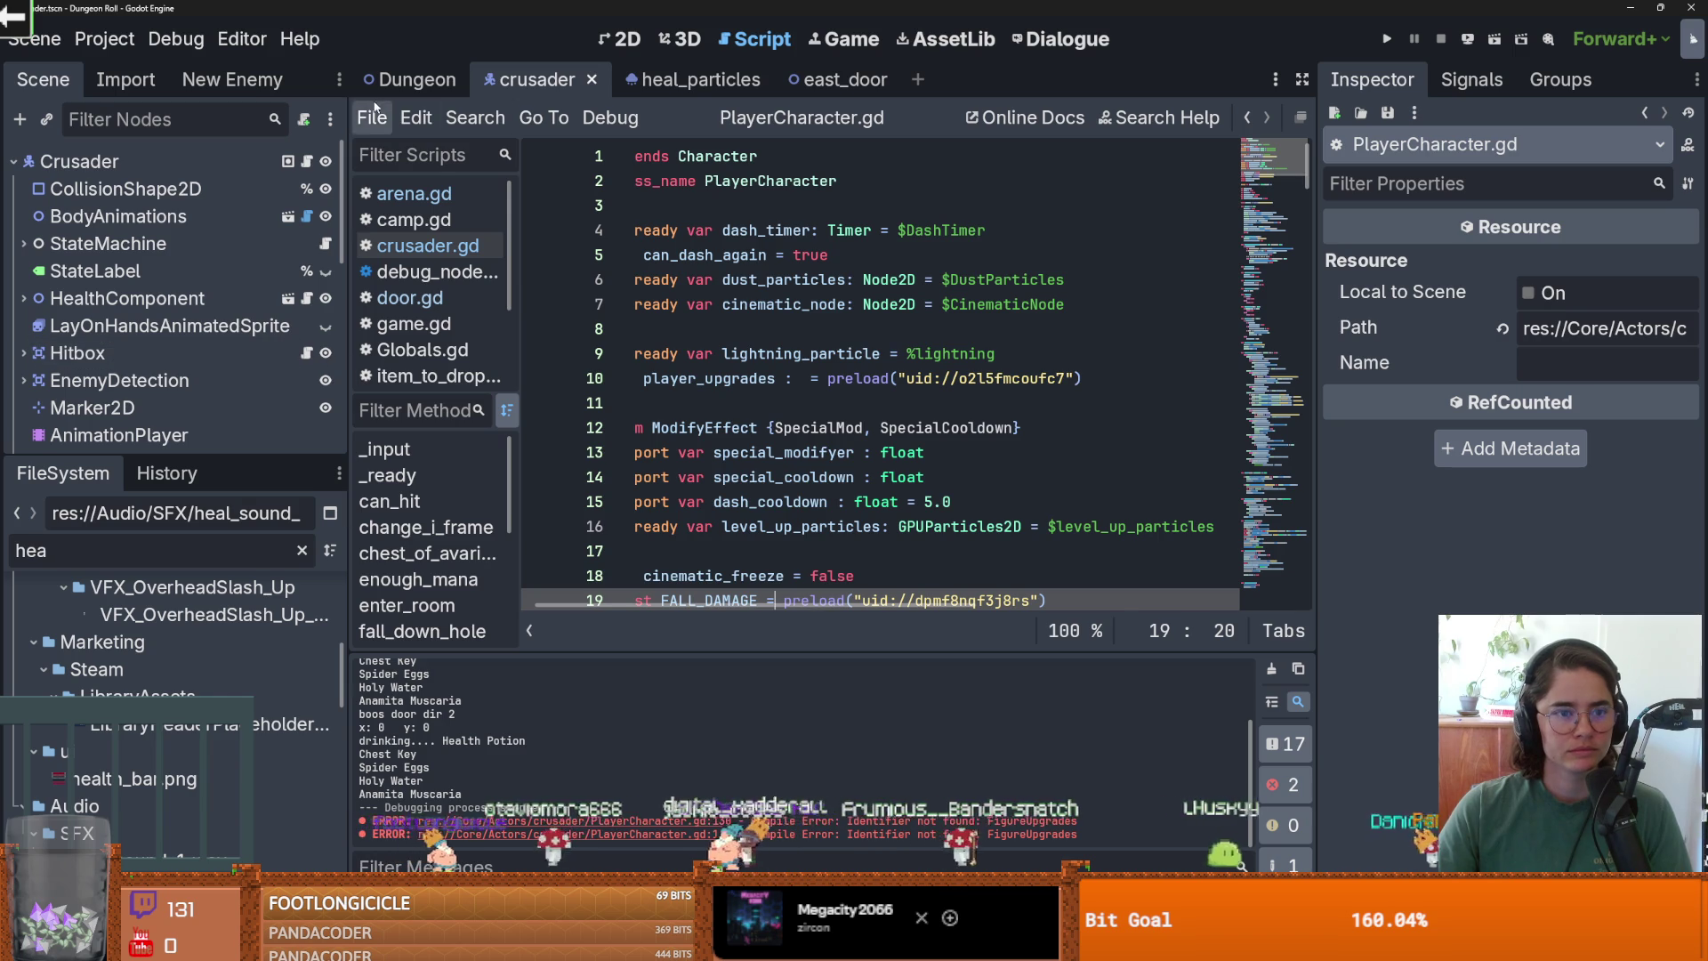
pyautogui.click(411, 80)
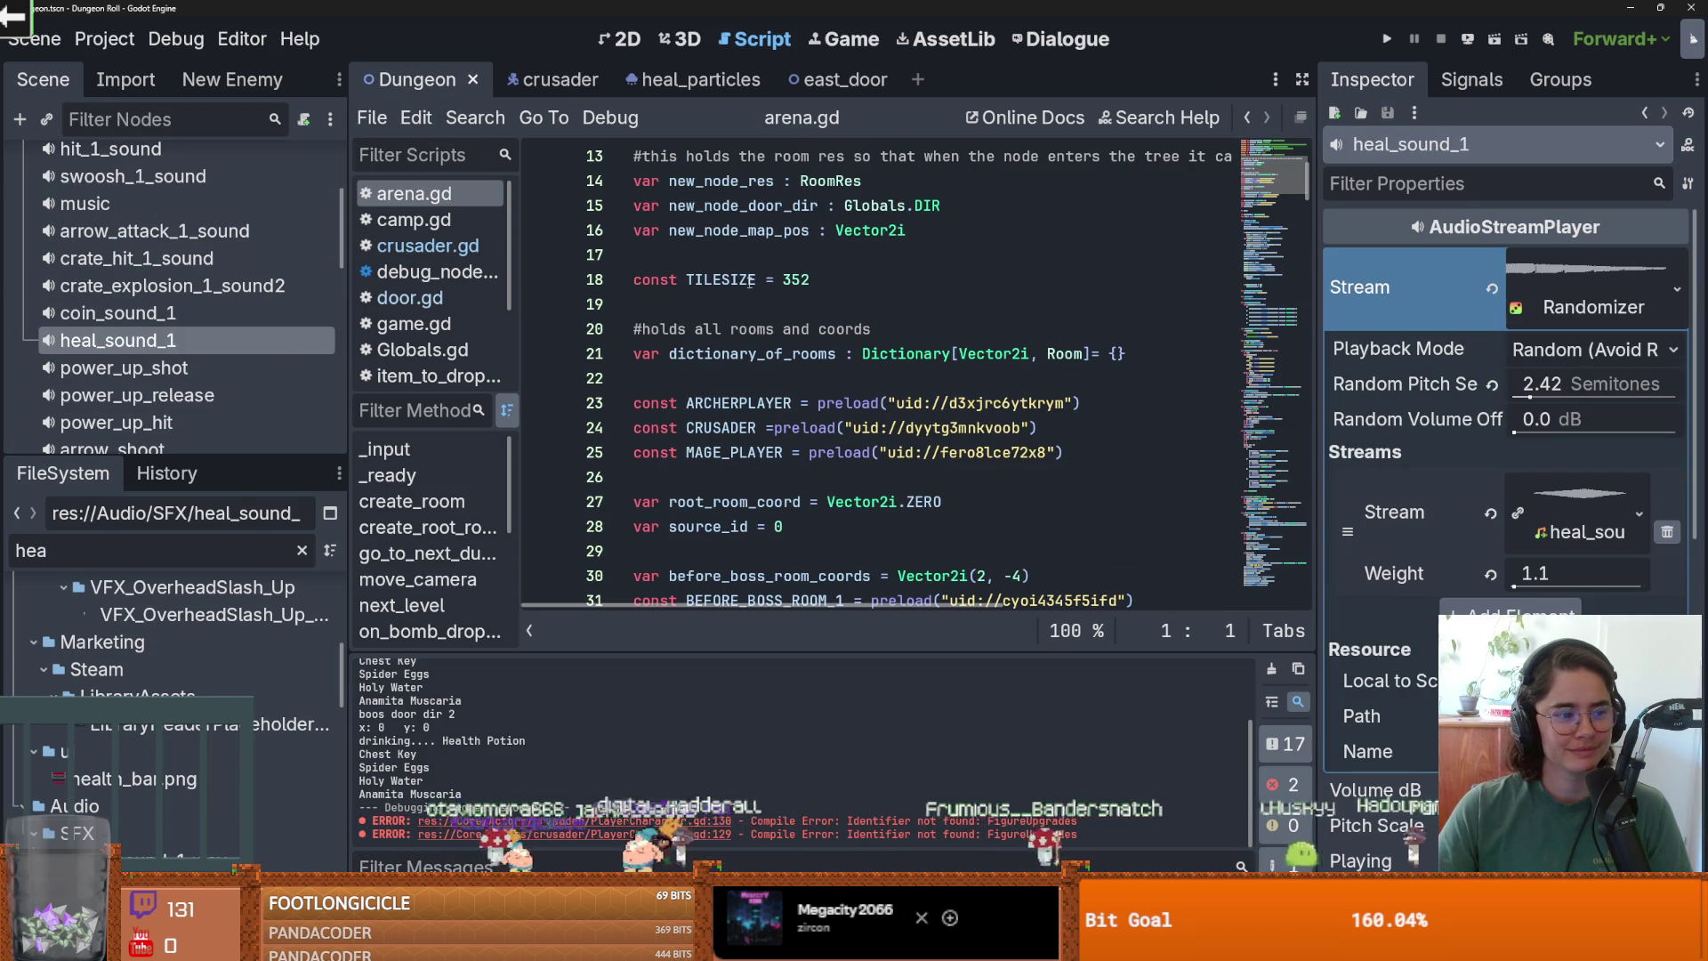
pyautogui.click(639, 41)
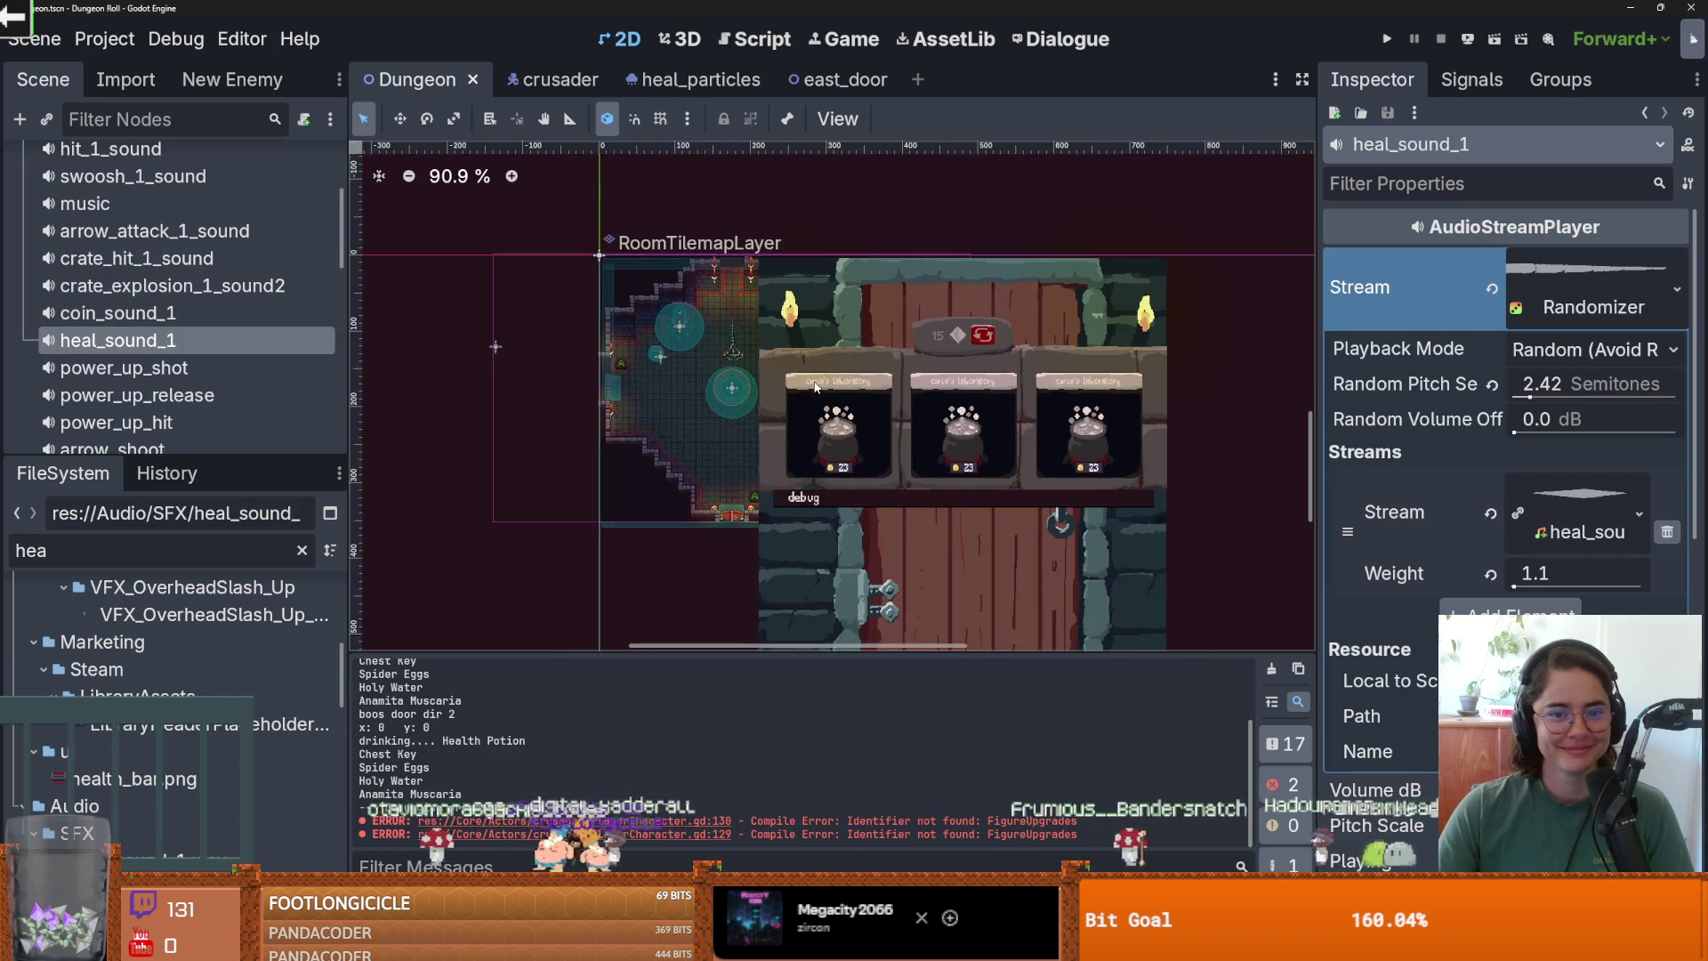
pyautogui.hotkey('ctrl', 's')
pyautogui.click(836, 79)
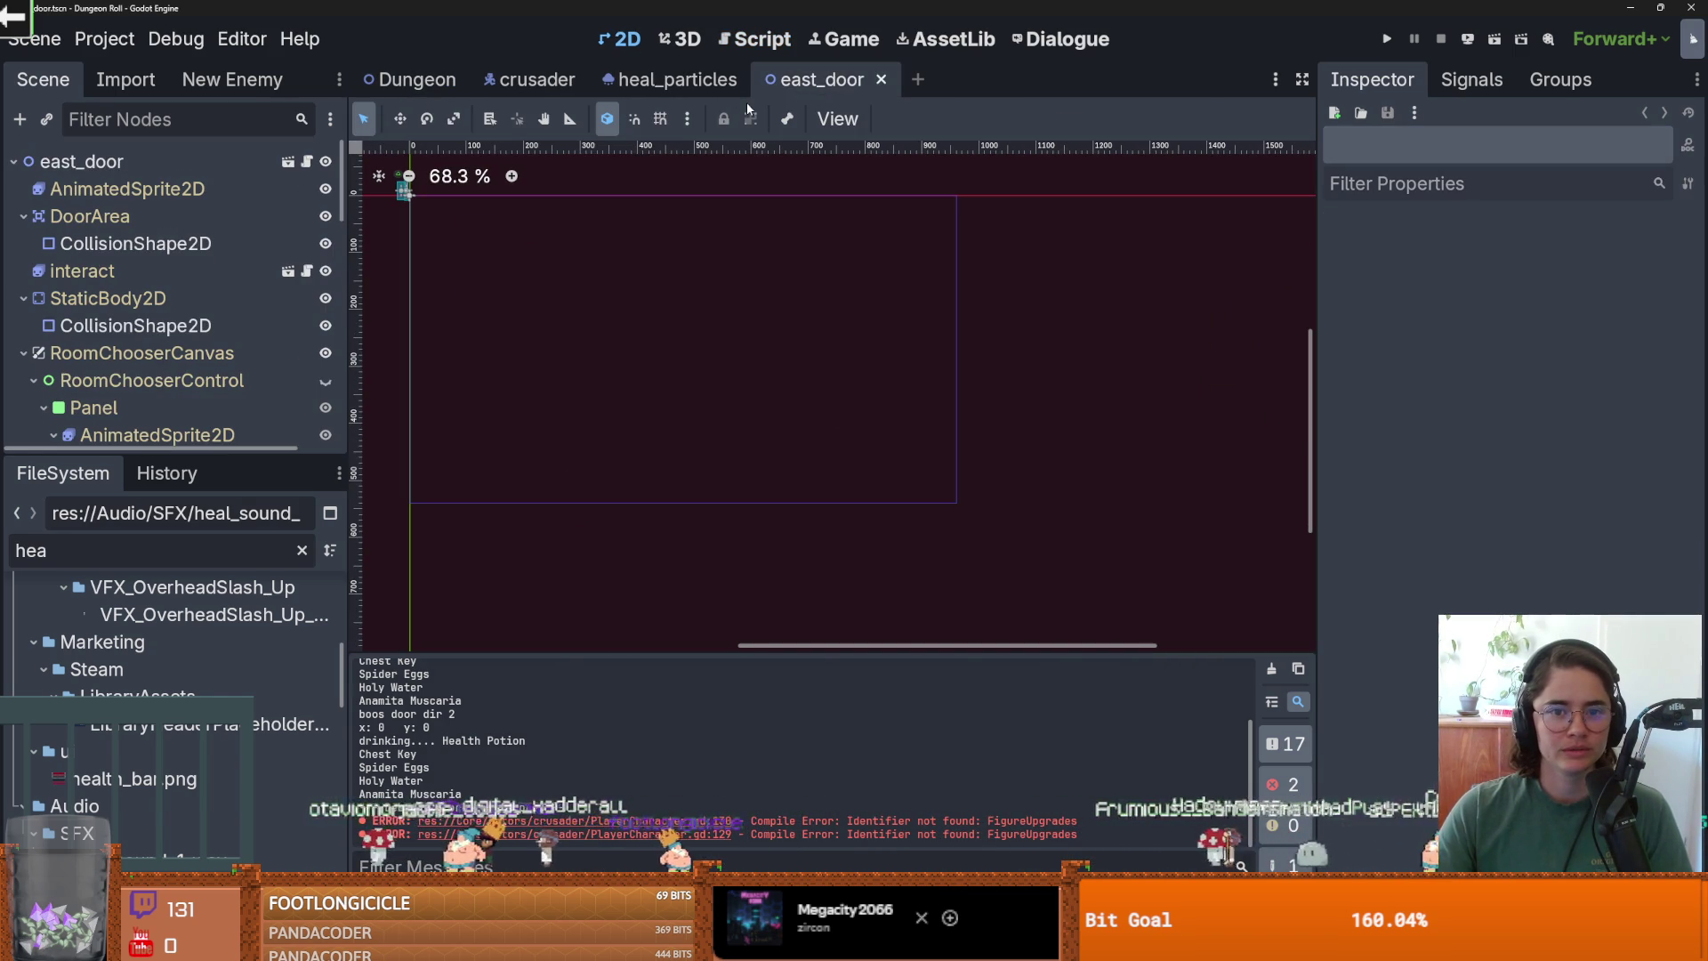
pyautogui.hotkey('ctrl', 's')
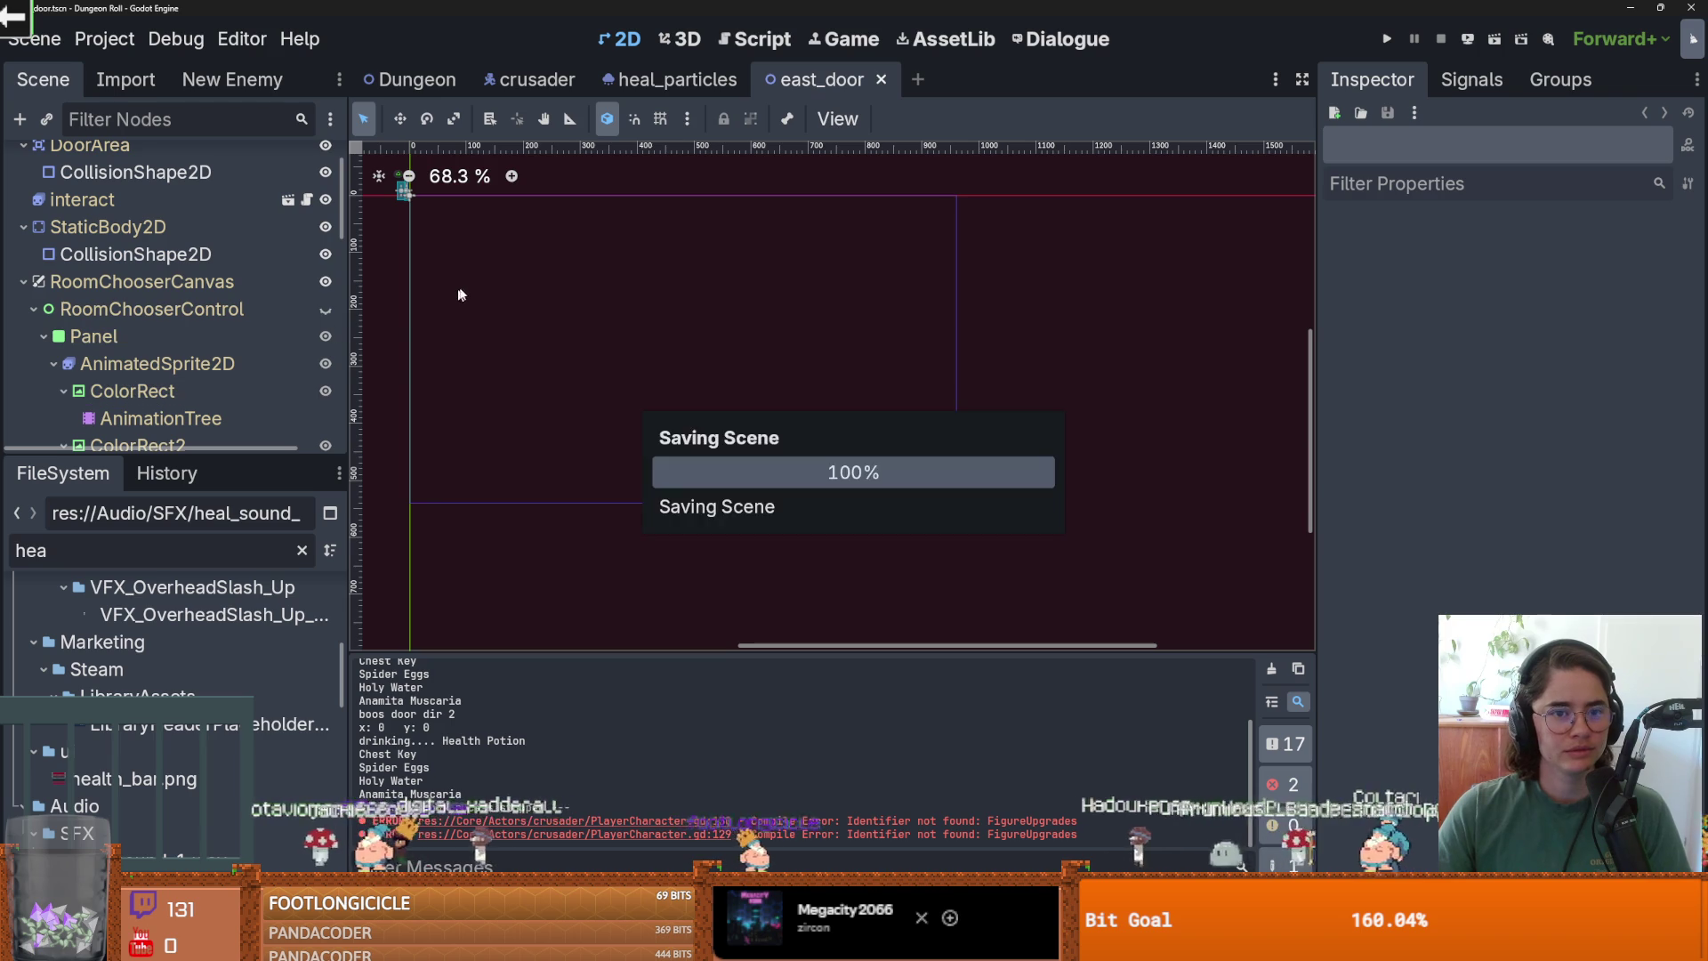
# Filter FileSystem by 'door', open door.tscn, hide its RoomChooserControl, and save it.
pyautogui.click(125, 544)
pyautogui.hotkey('ctrl', 'a')
pyautogui.write('door')
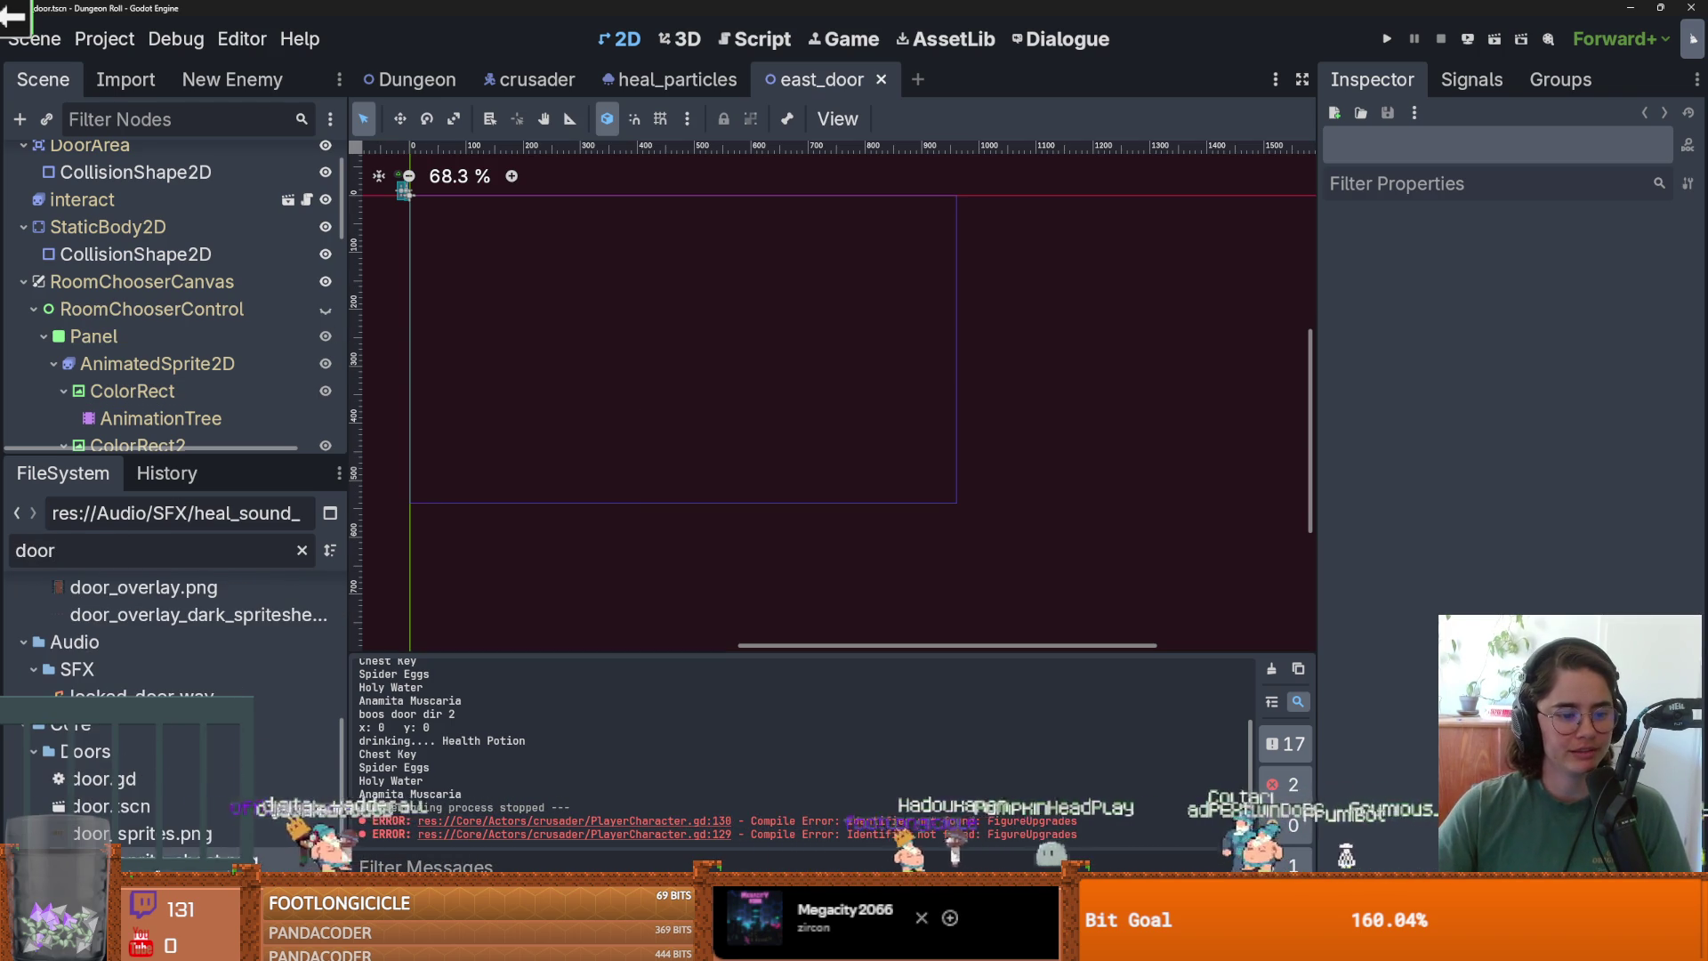
pyautogui.scroll(-4, 142, 640)
pyautogui.doubleClick(110, 679)
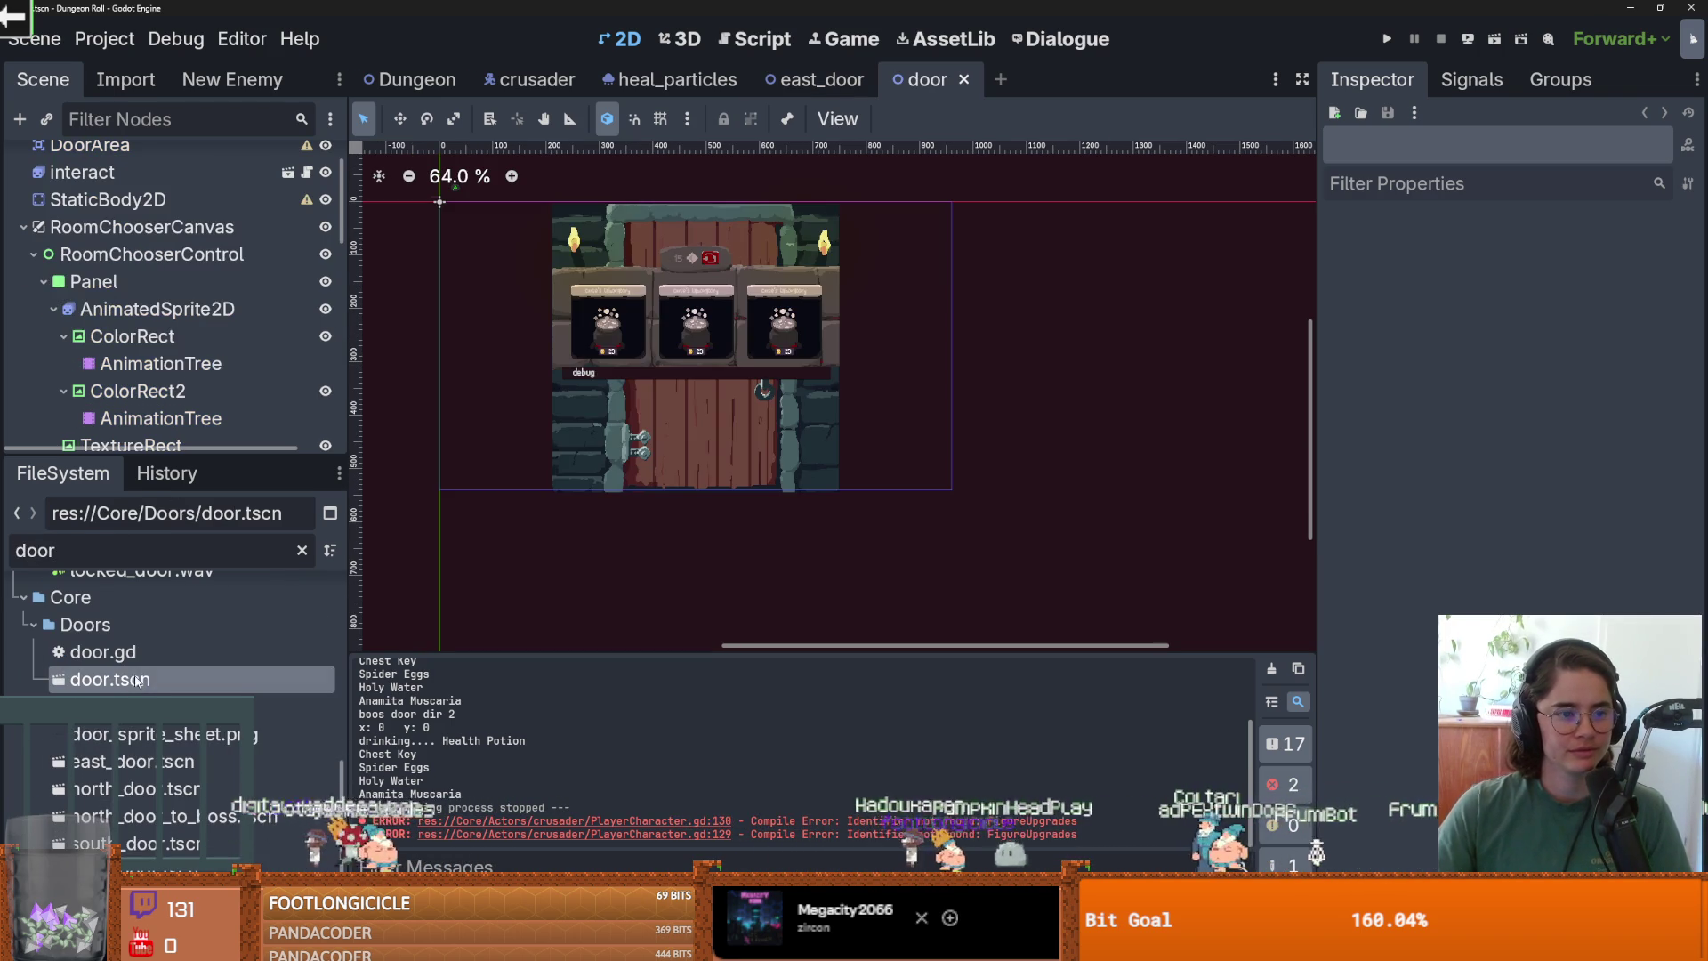
pyautogui.click(325, 254)
pyautogui.hotkey('ctrl', 's')
# Open east_door, north_door, south_door and north_door_to_boss scenes, saving and returning to north_door.
pyautogui.doubleClick(133, 719)
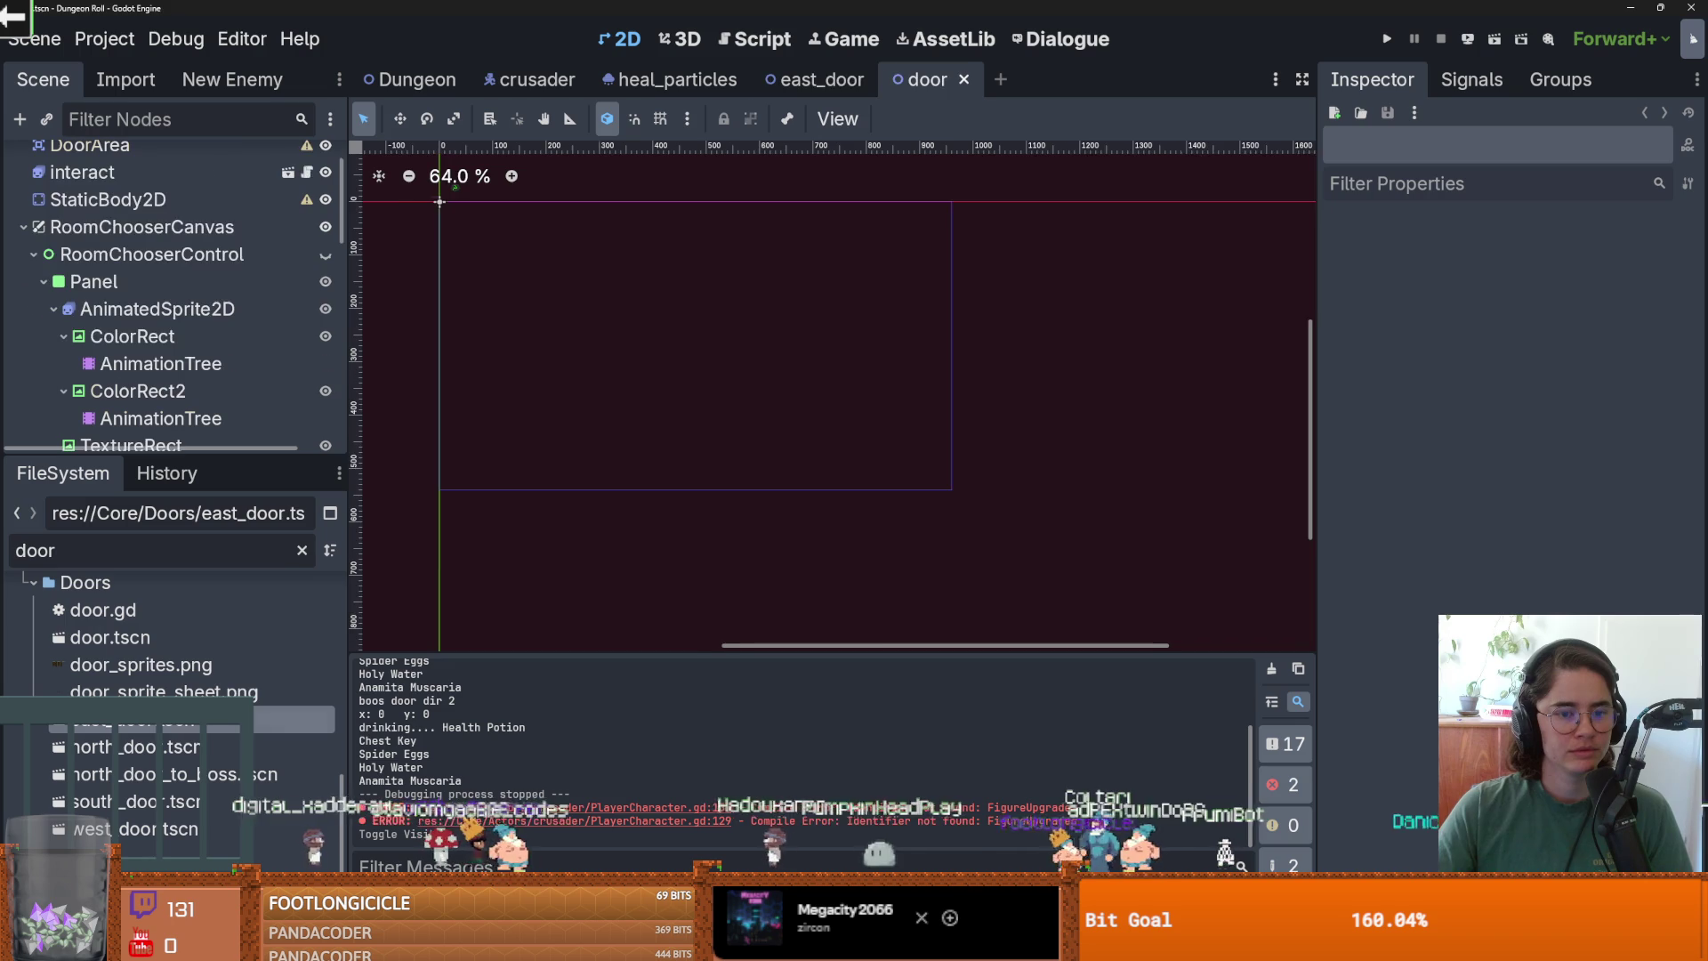
pyautogui.doubleClick(133, 746)
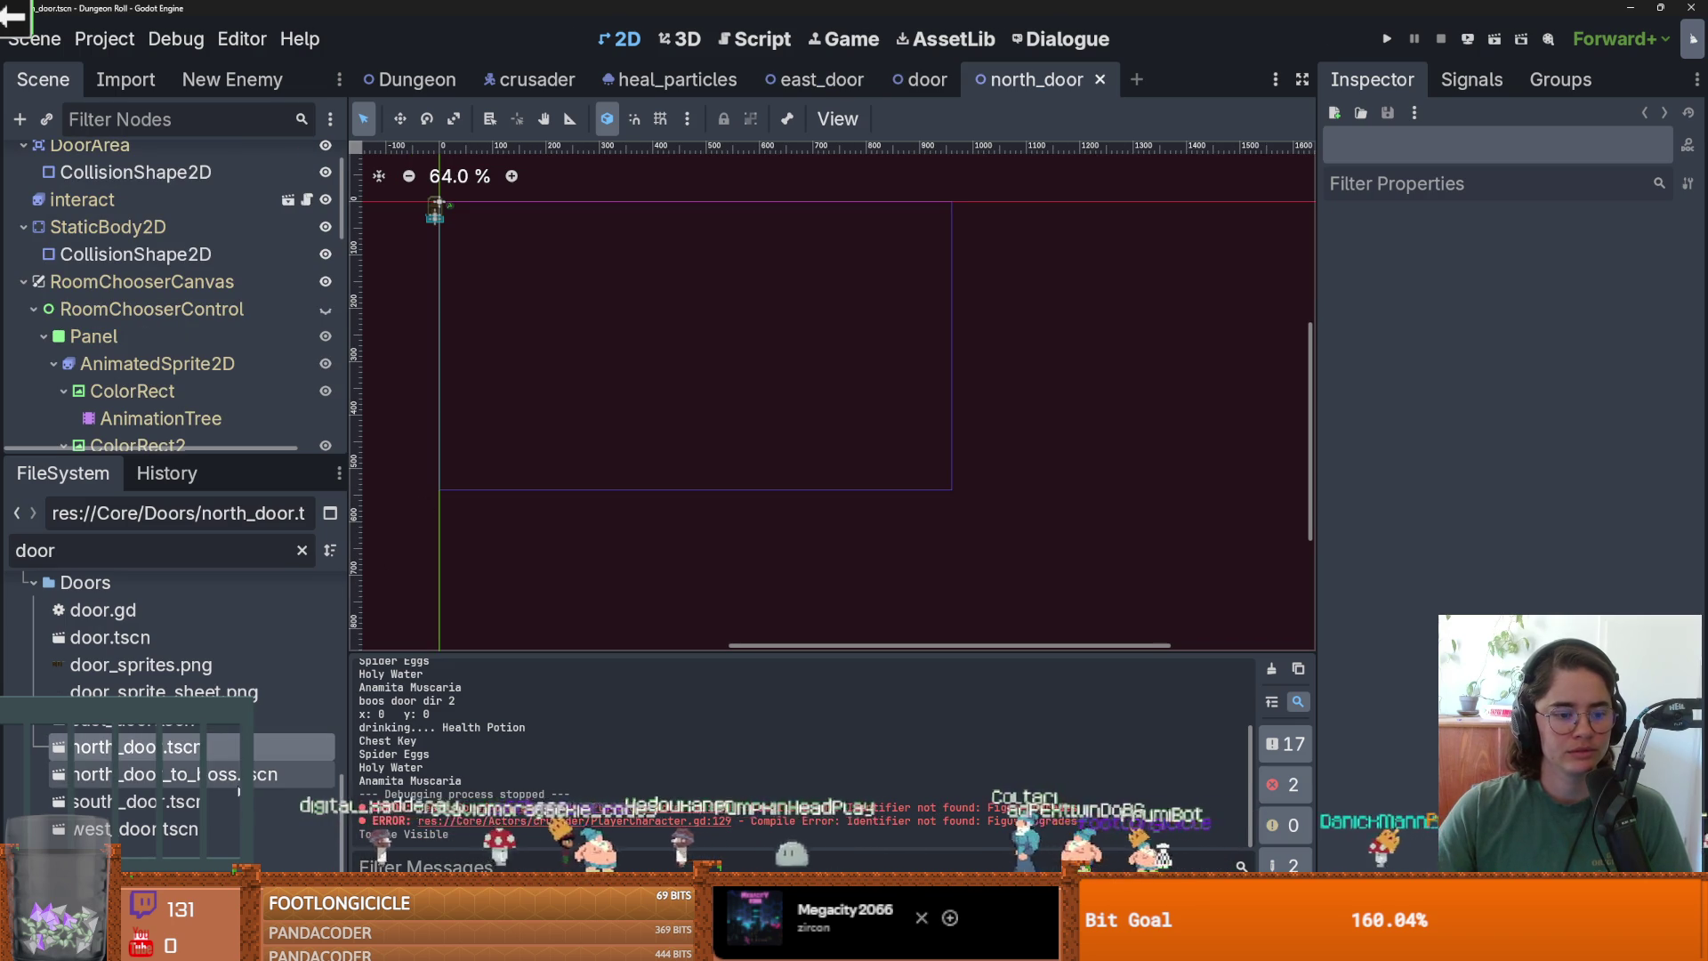
pyautogui.doubleClick(221, 800)
pyautogui.doubleClick(222, 774)
pyautogui.hotkey('ctrl', 's')
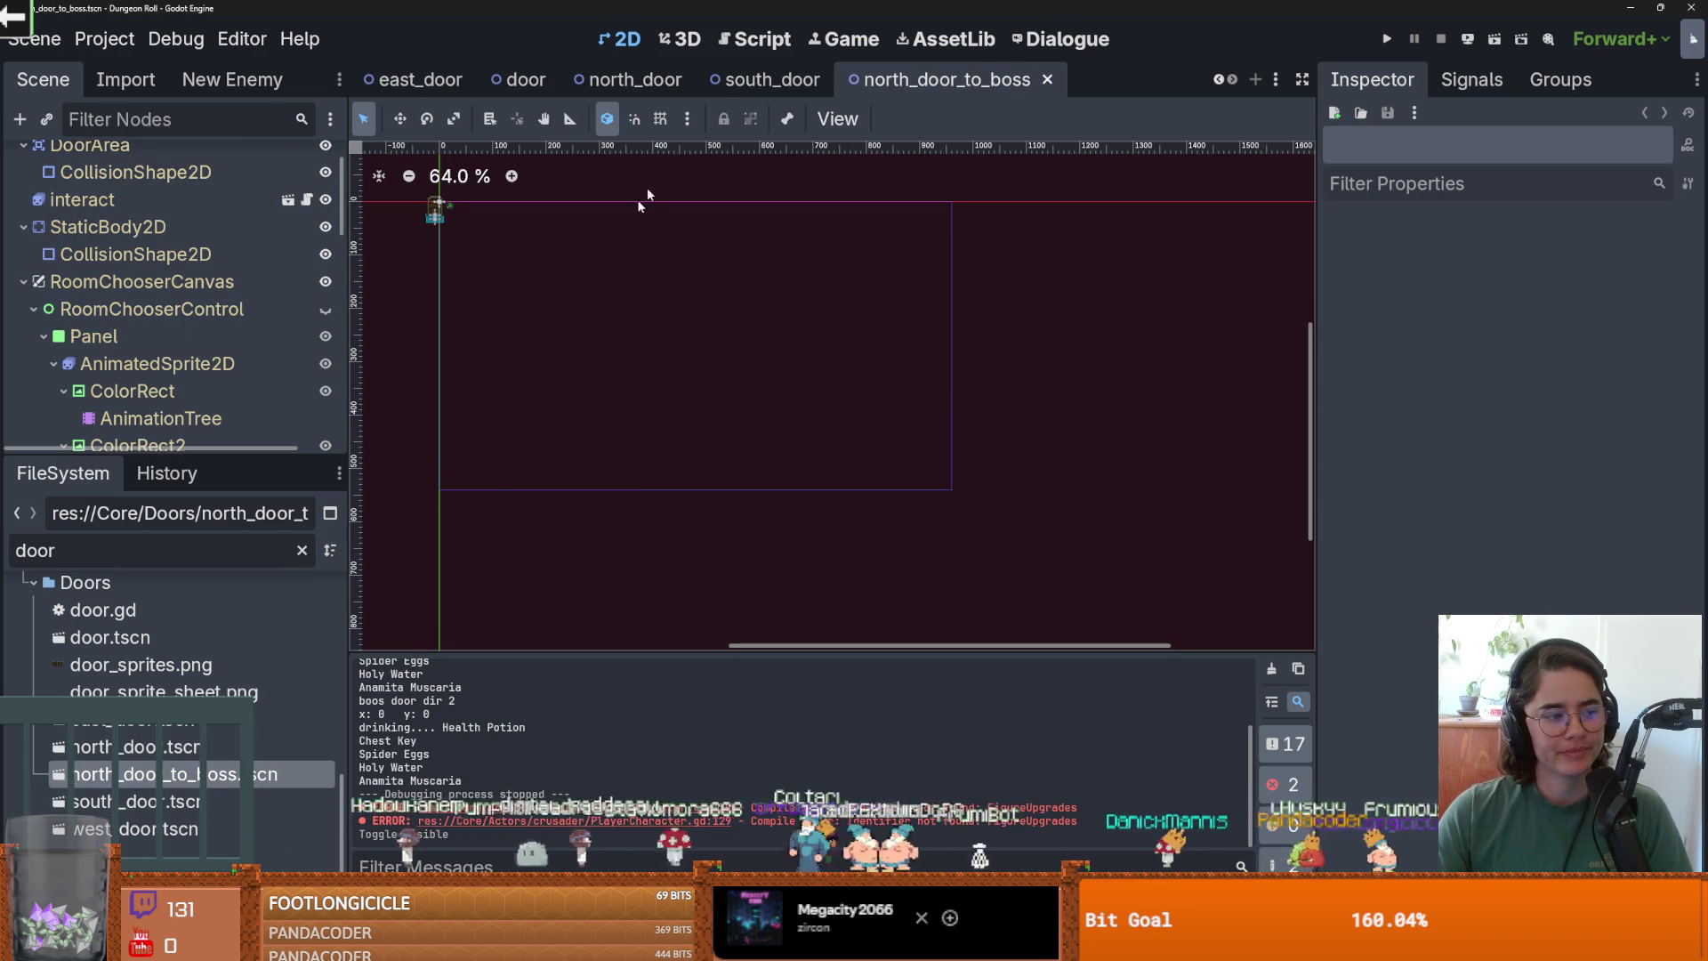
pyautogui.click(630, 78)
pyautogui.scroll(8, 744, 312)
pyautogui.hotkey('ctrl', 's')
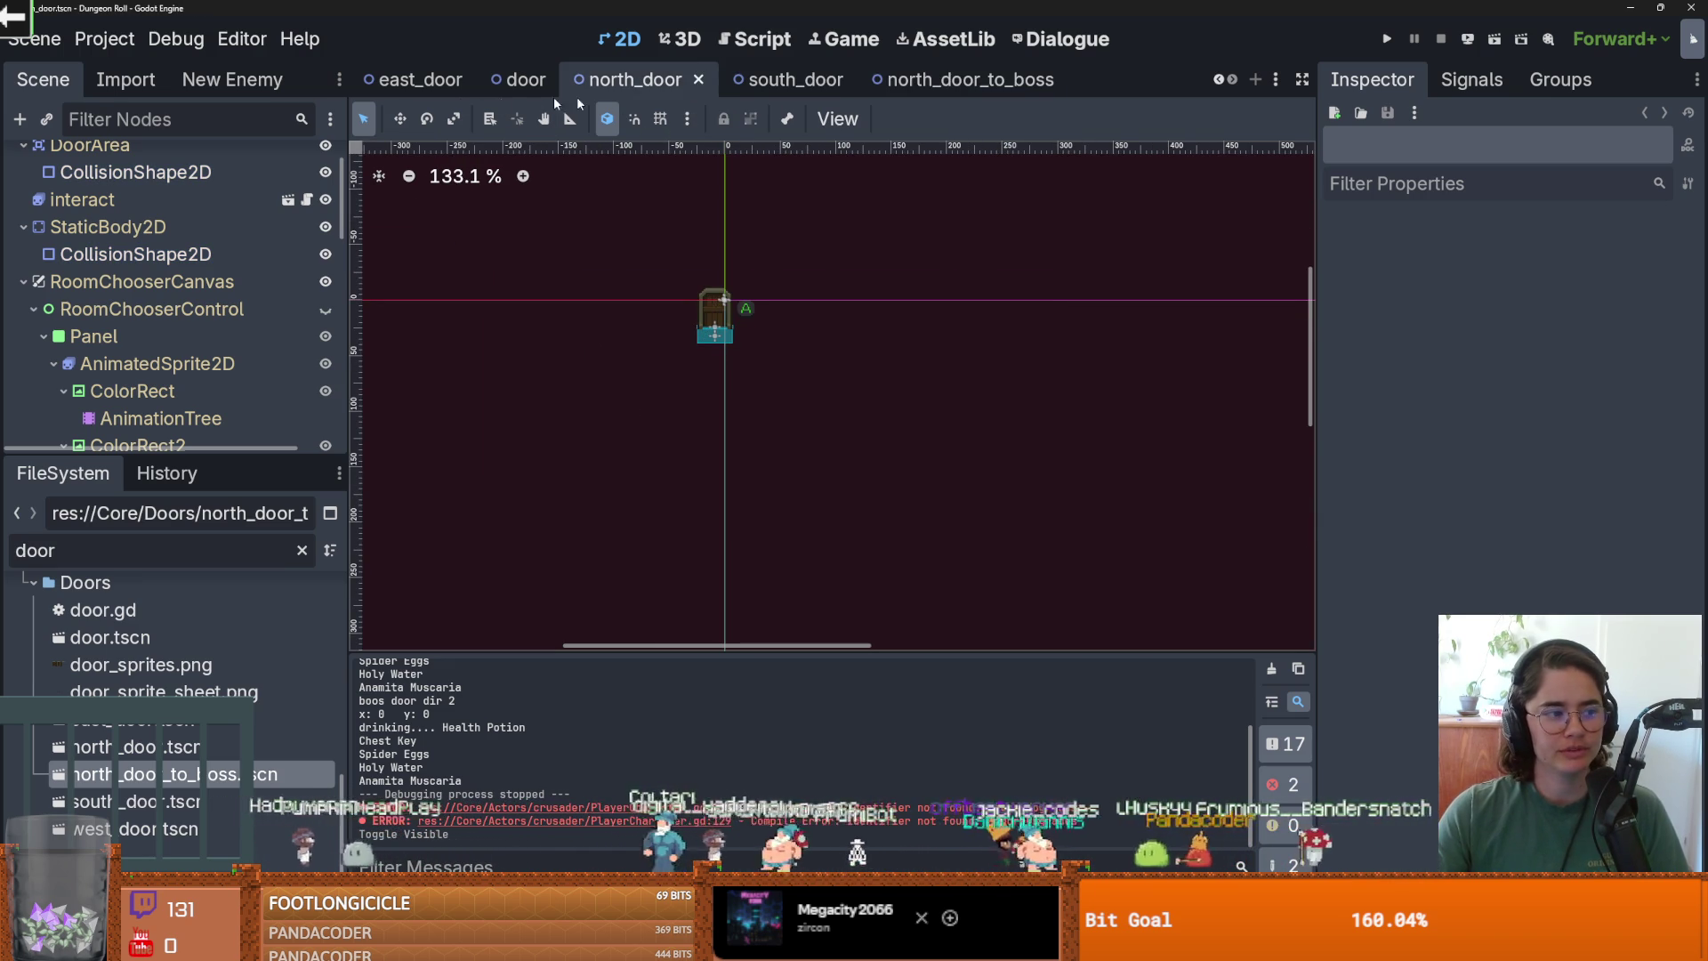
pyautogui.click(532, 79)
# Cycle through the open scene tabs to the Dungeon scene and save it.
pyautogui.click(413, 79)
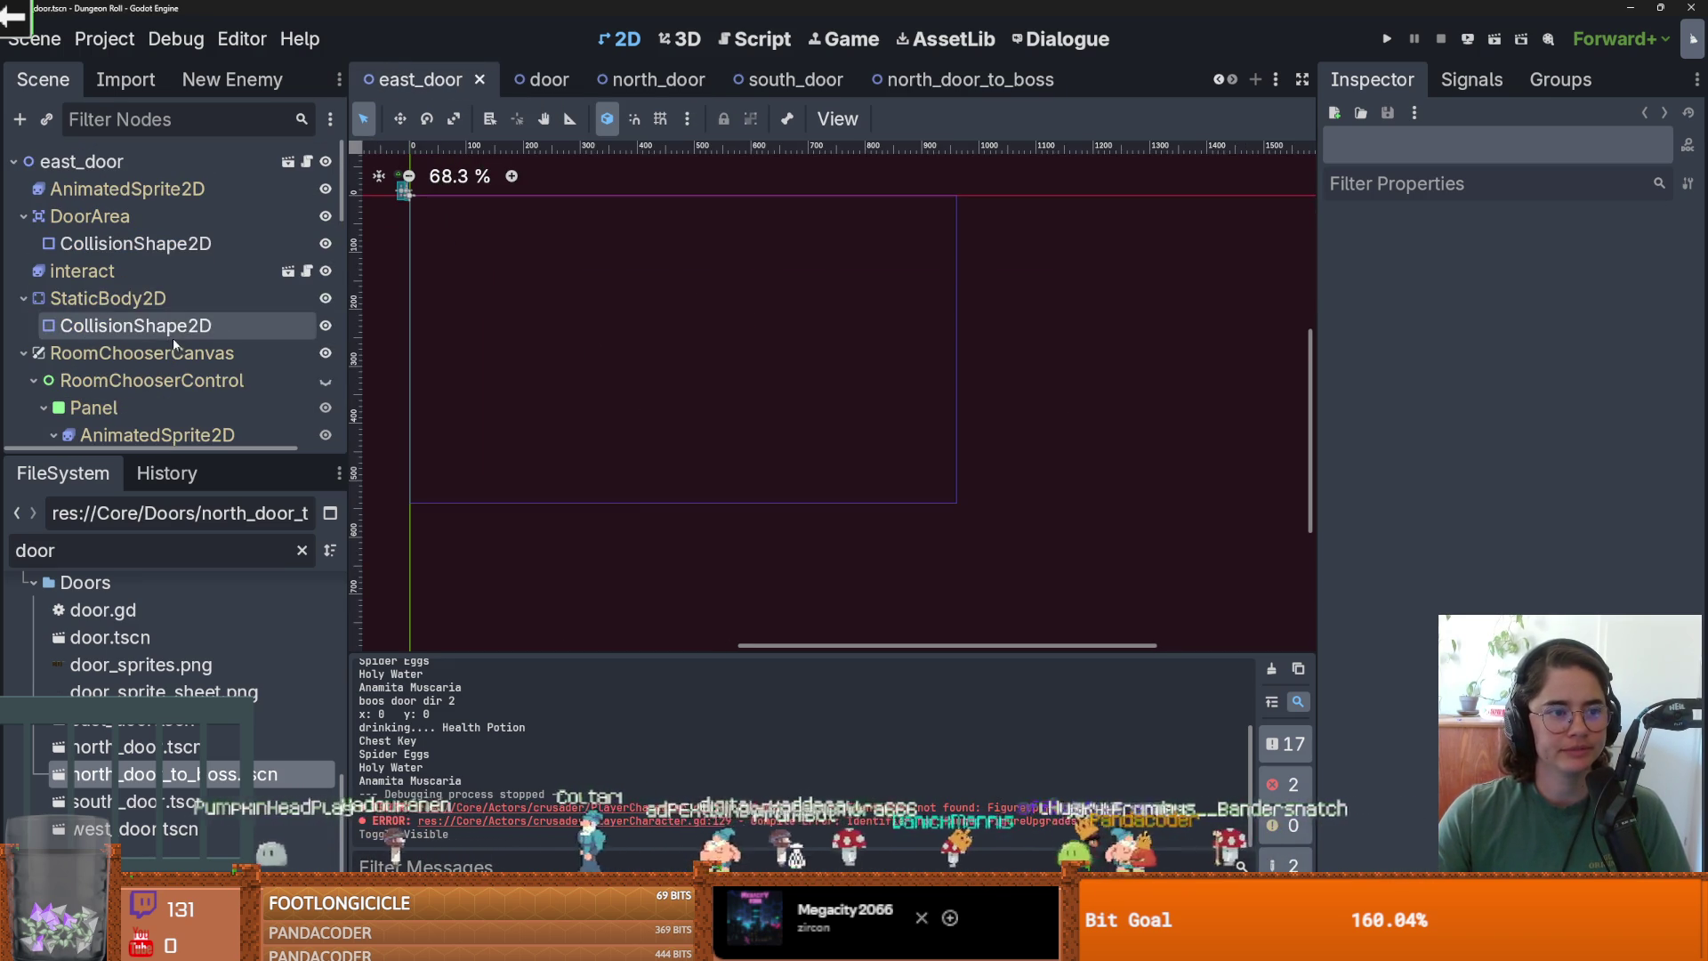
pyautogui.hotkey('ctrl', 'Tab')
pyautogui.click(415, 79)
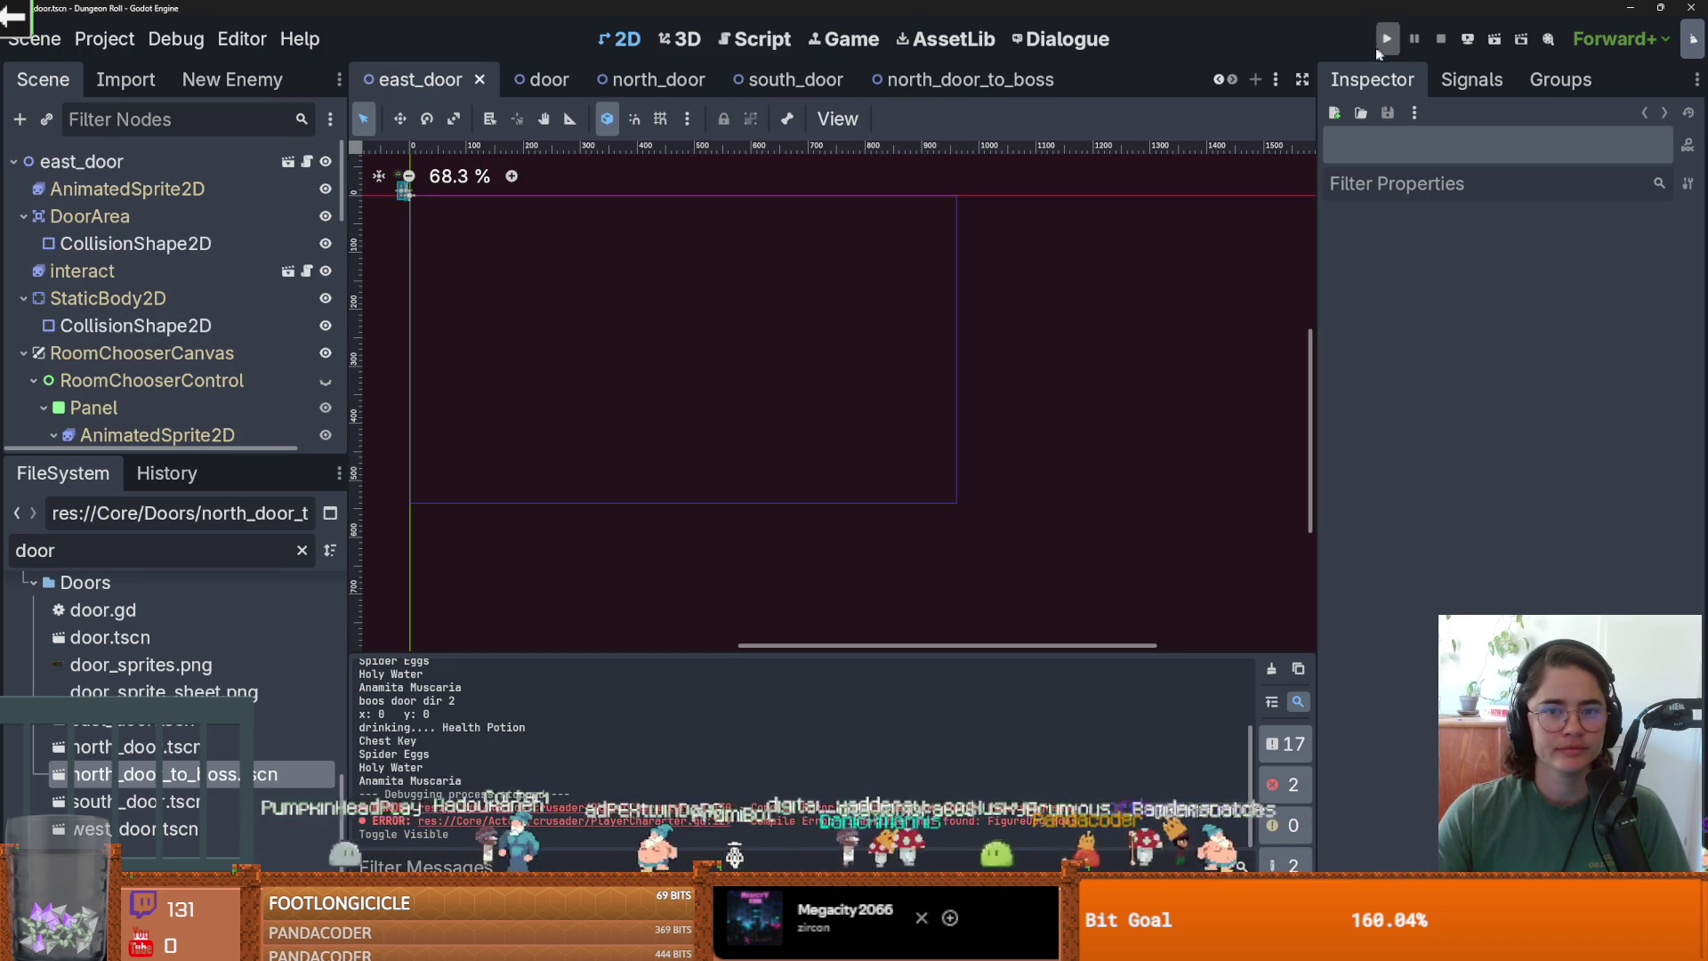
pyautogui.click(1218, 79)
pyautogui.click(1218, 79)
pyautogui.click(414, 79)
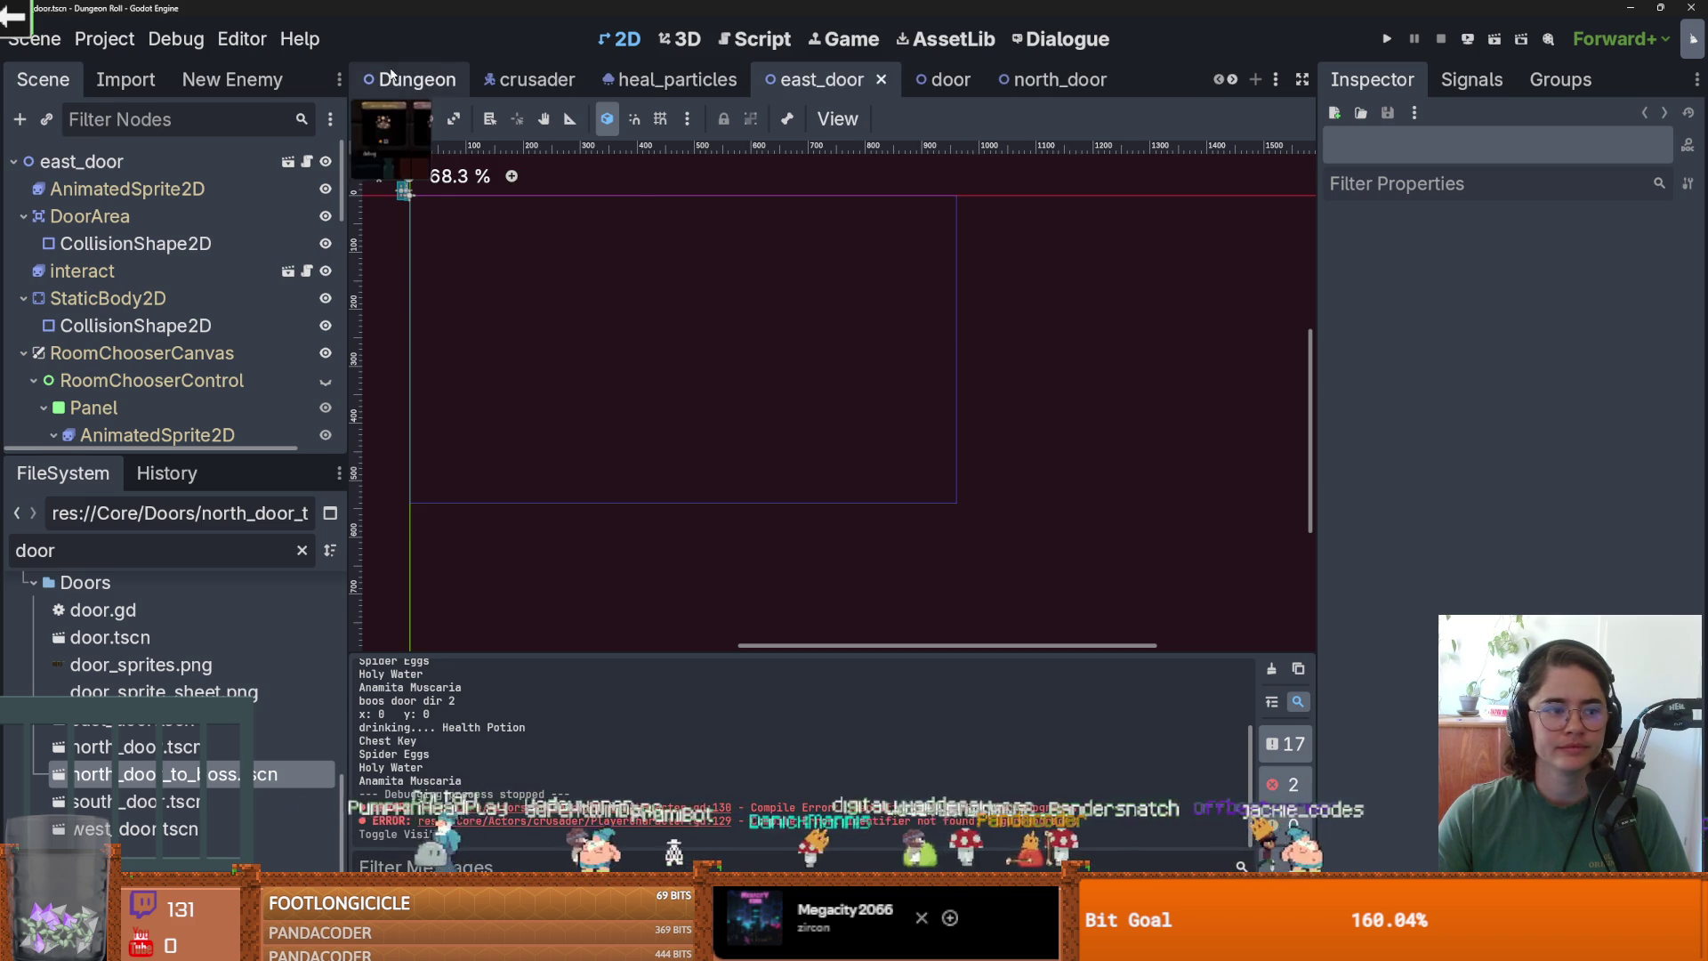
pyautogui.scroll(3, 762, 354)
pyautogui.scroll(5, 902, 422)
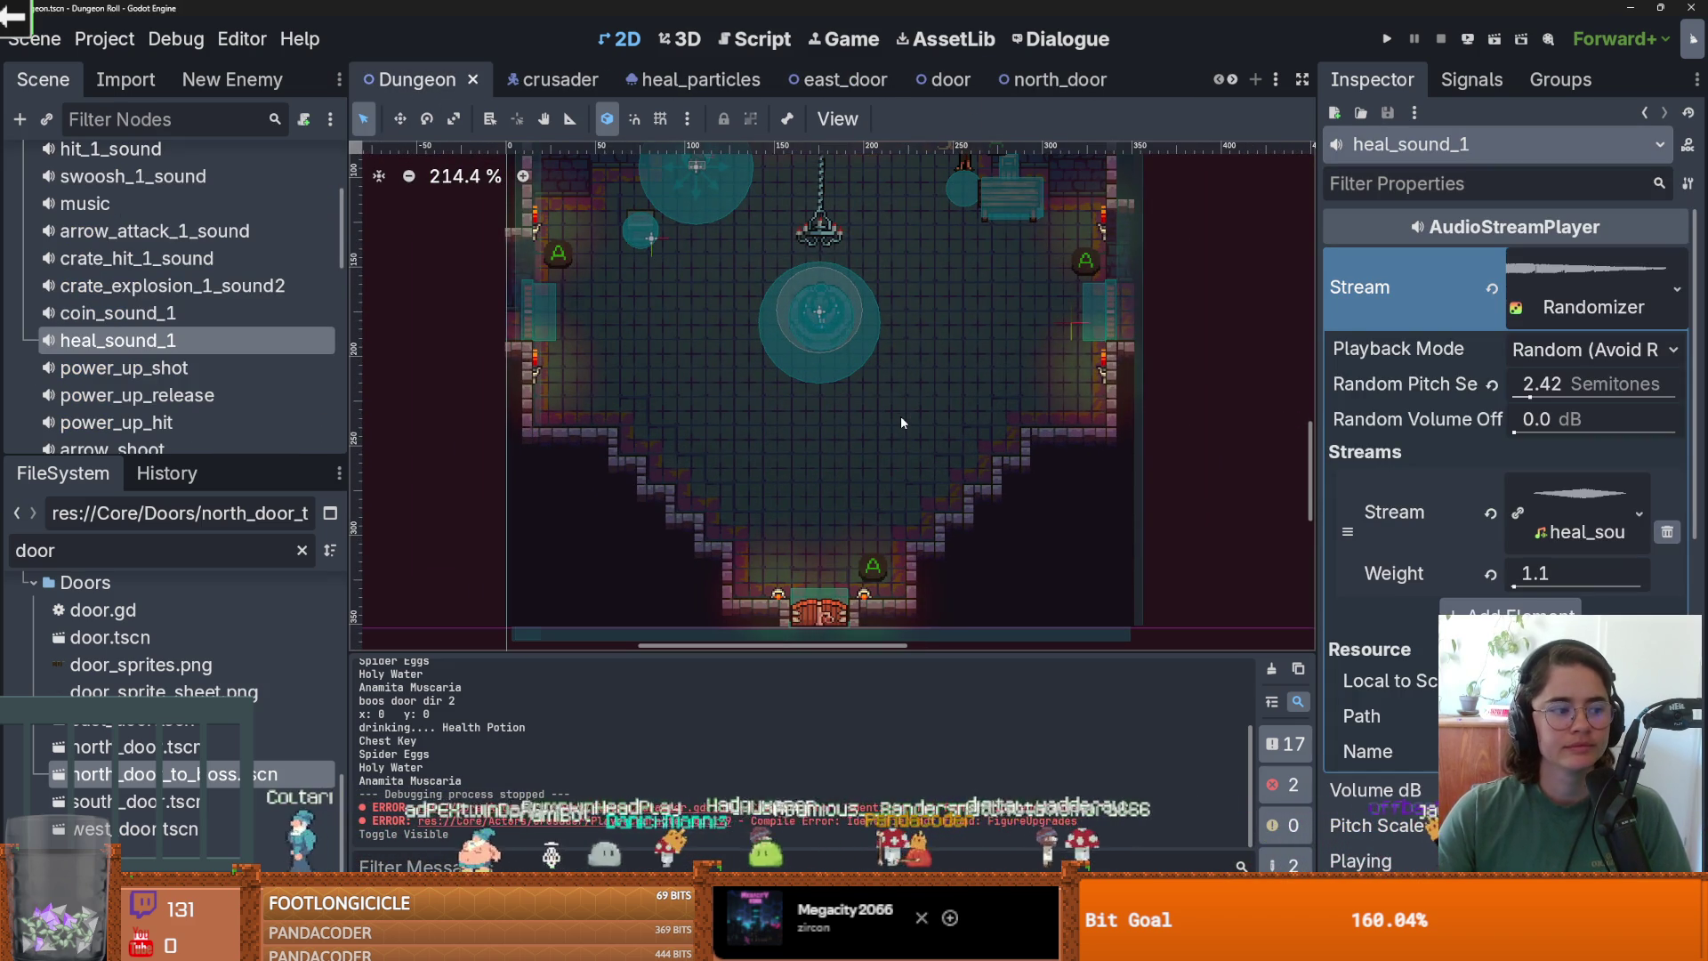
pyautogui.scroll(-1, 902, 422)
pyautogui.hotkey('ctrl', 's')
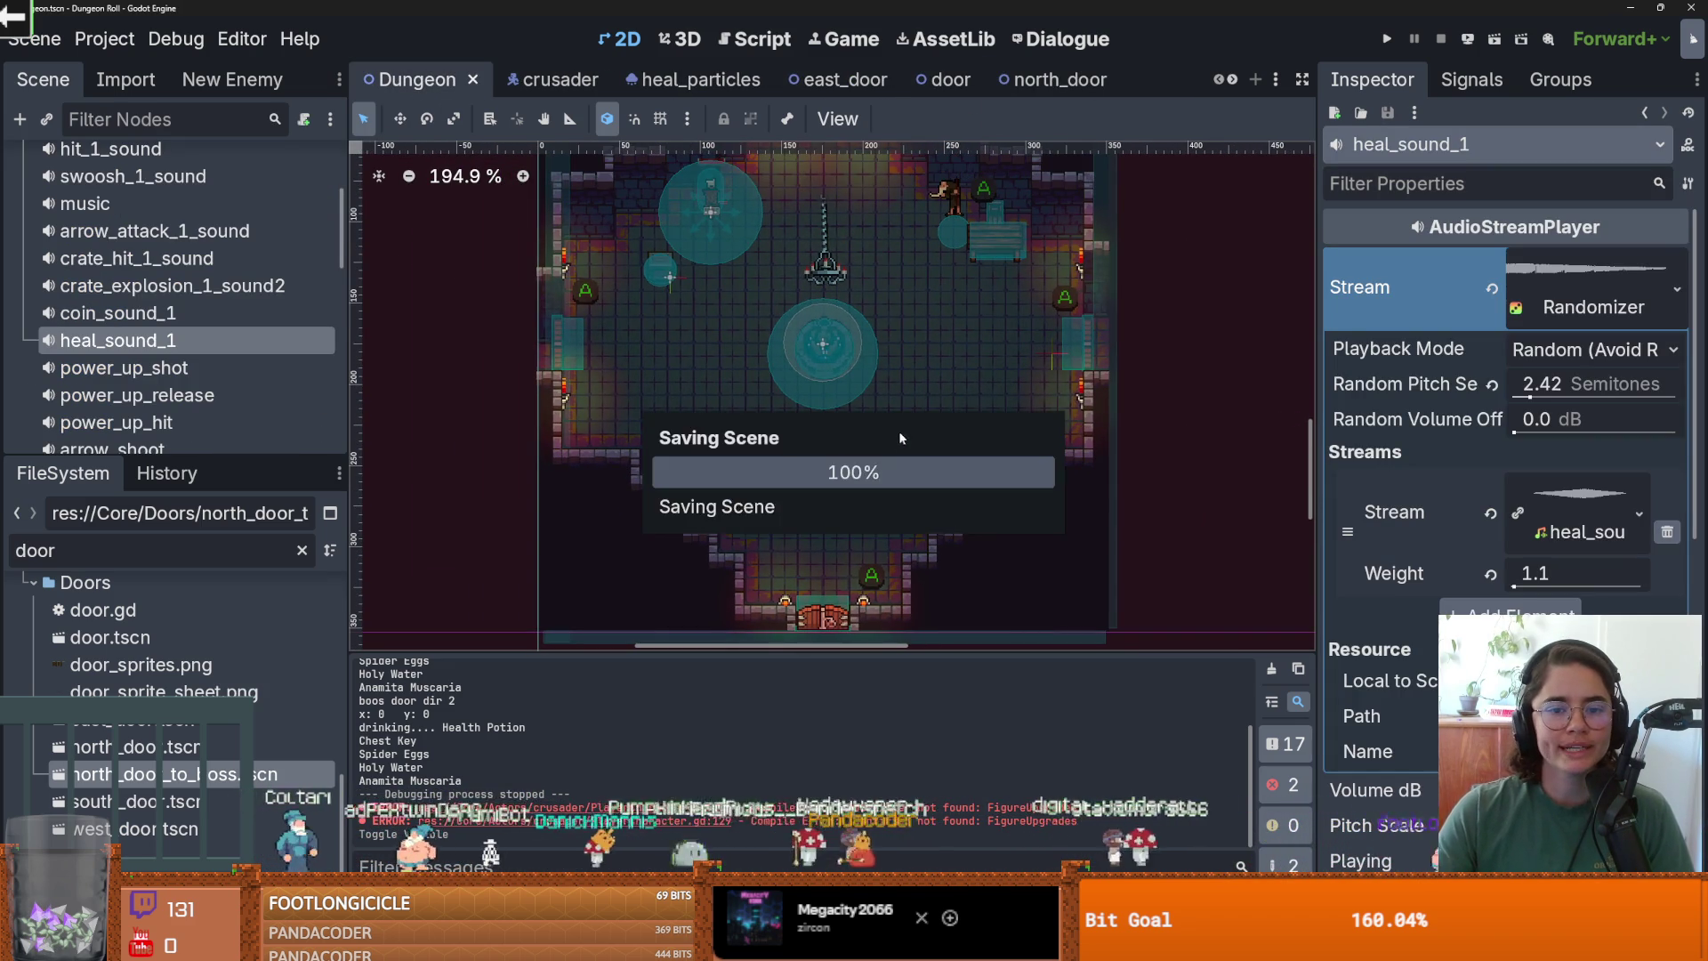
pyautogui.scroll(2, 840, 414)
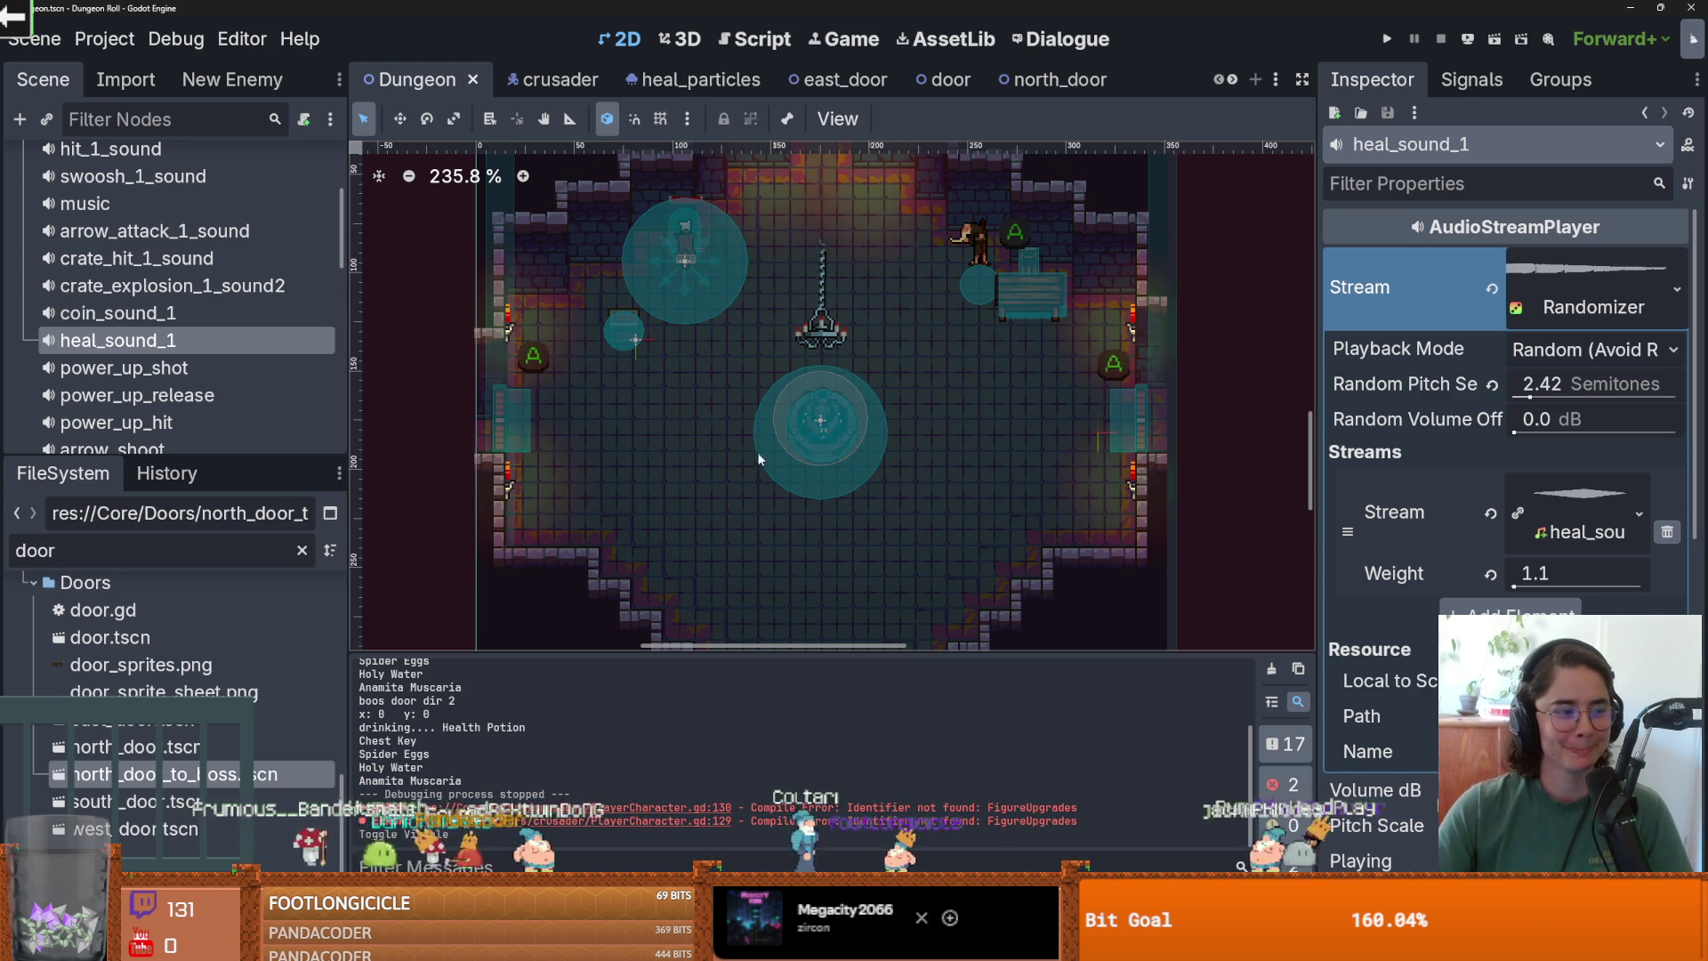
pyautogui.scroll(1, 666, 414)
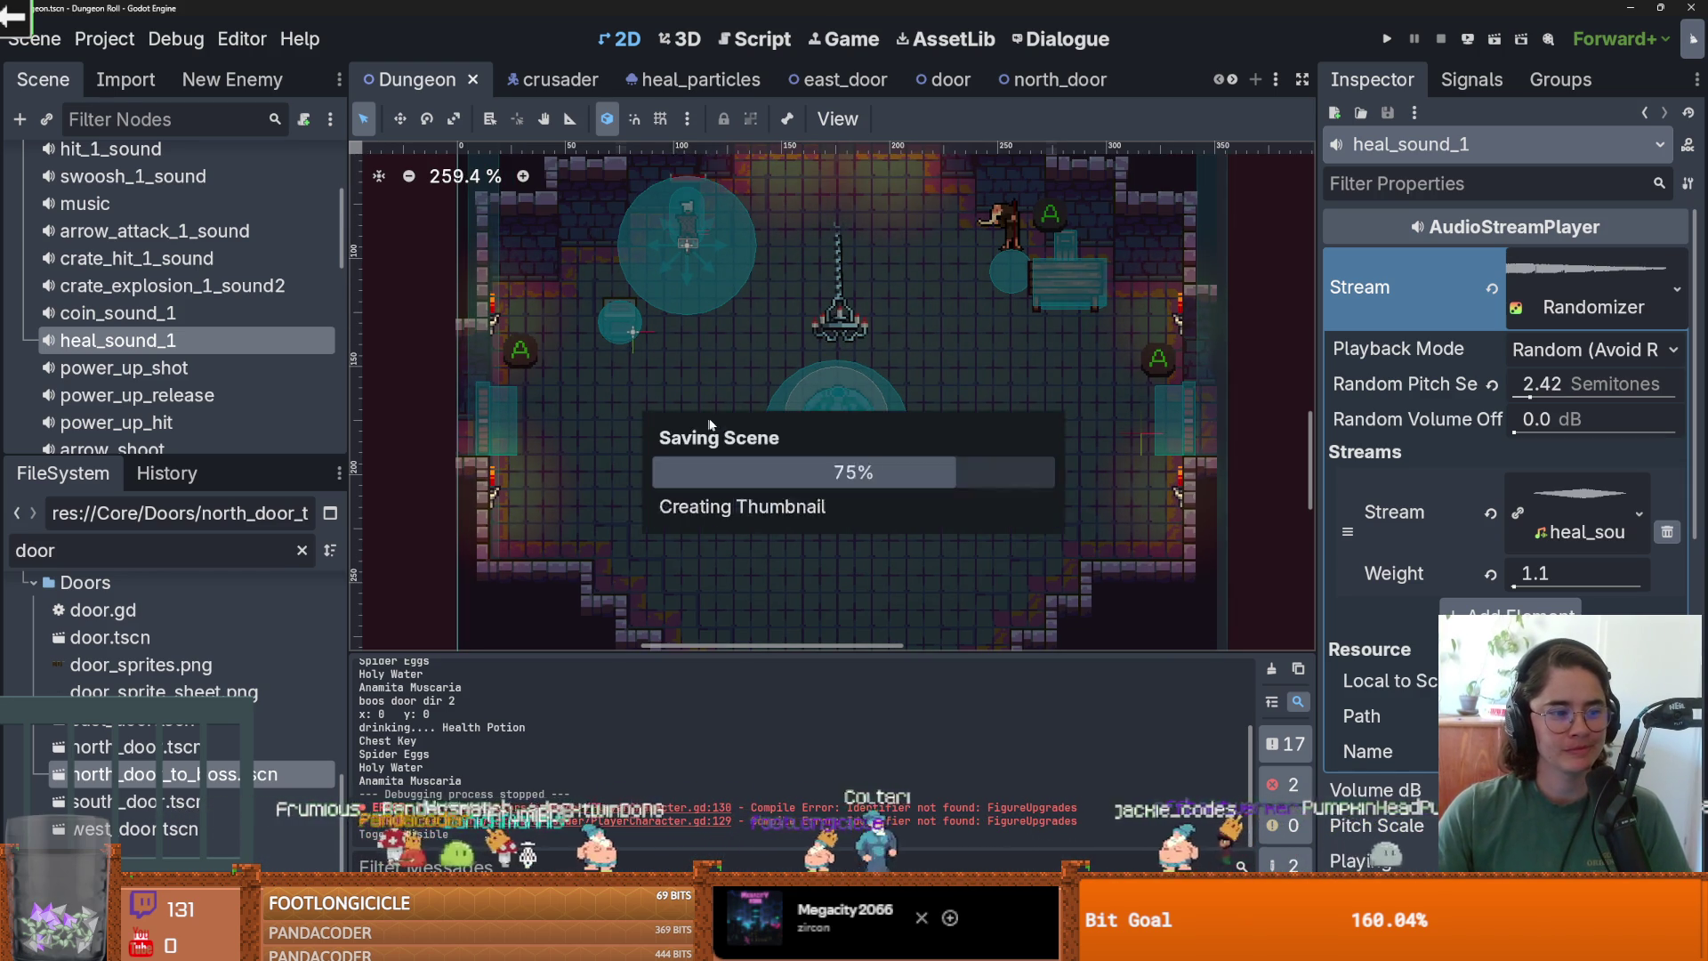
# Close the heal_particles, east_door, door, north_door, south_door and north_door_to_boss tabs.
pyautogui.click(752, 81)
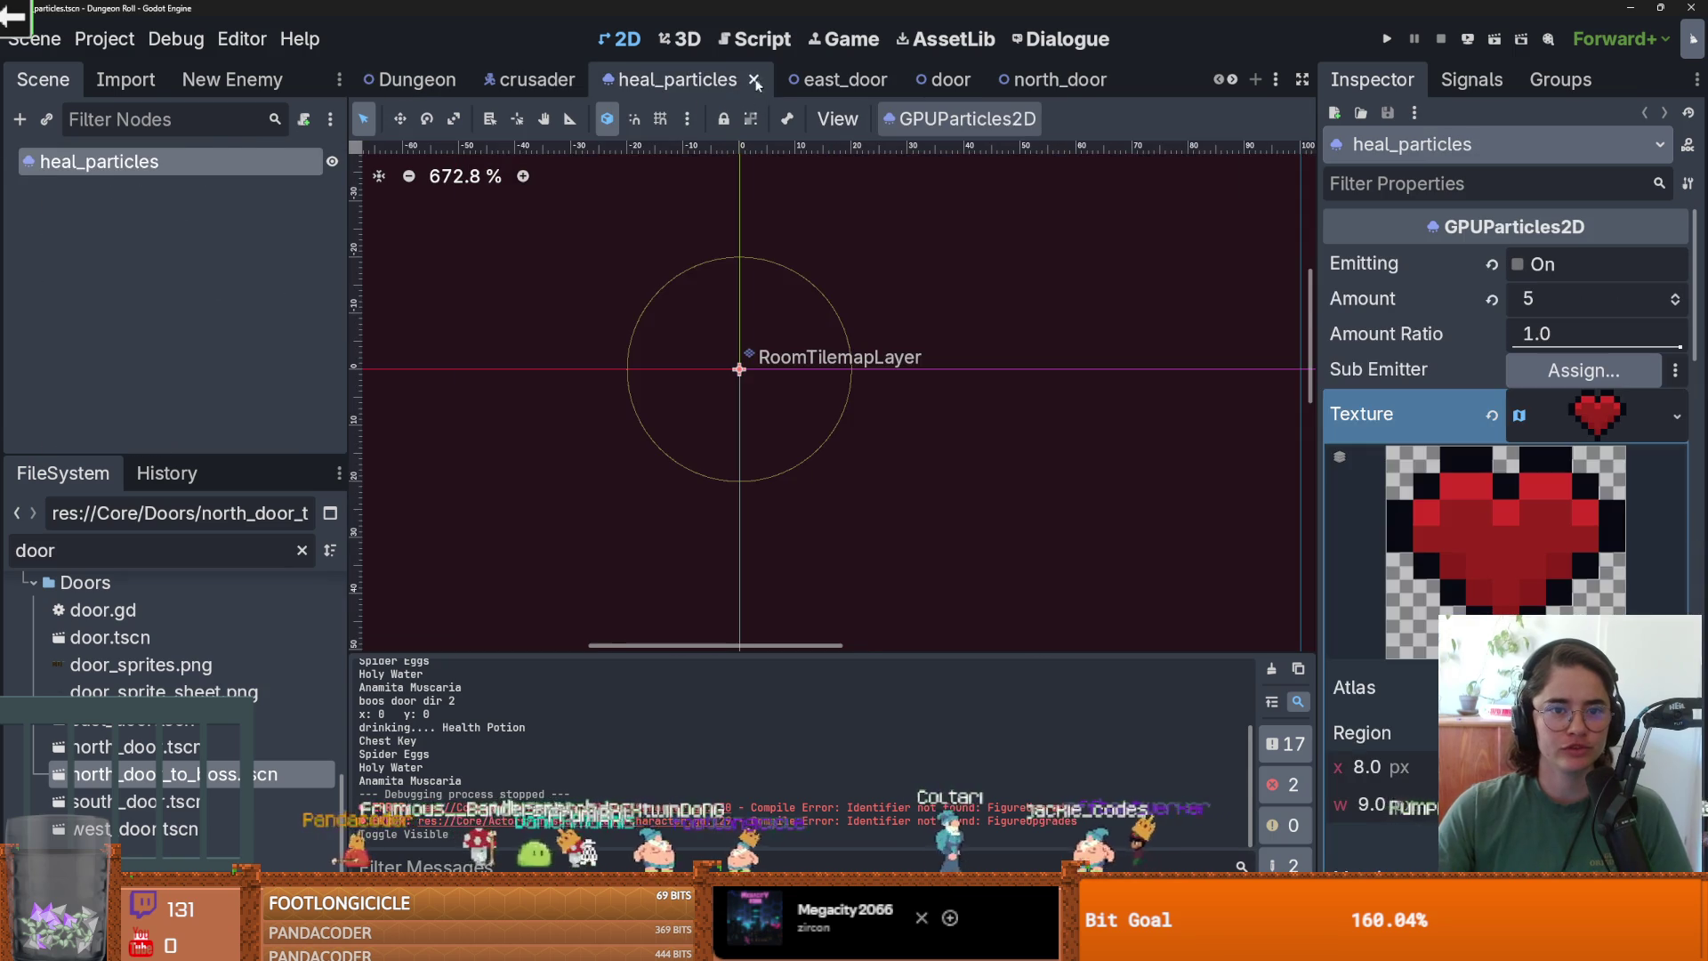
pyautogui.click(755, 81)
pyautogui.click(719, 82)
pyautogui.click(682, 87)
pyautogui.click(717, 81)
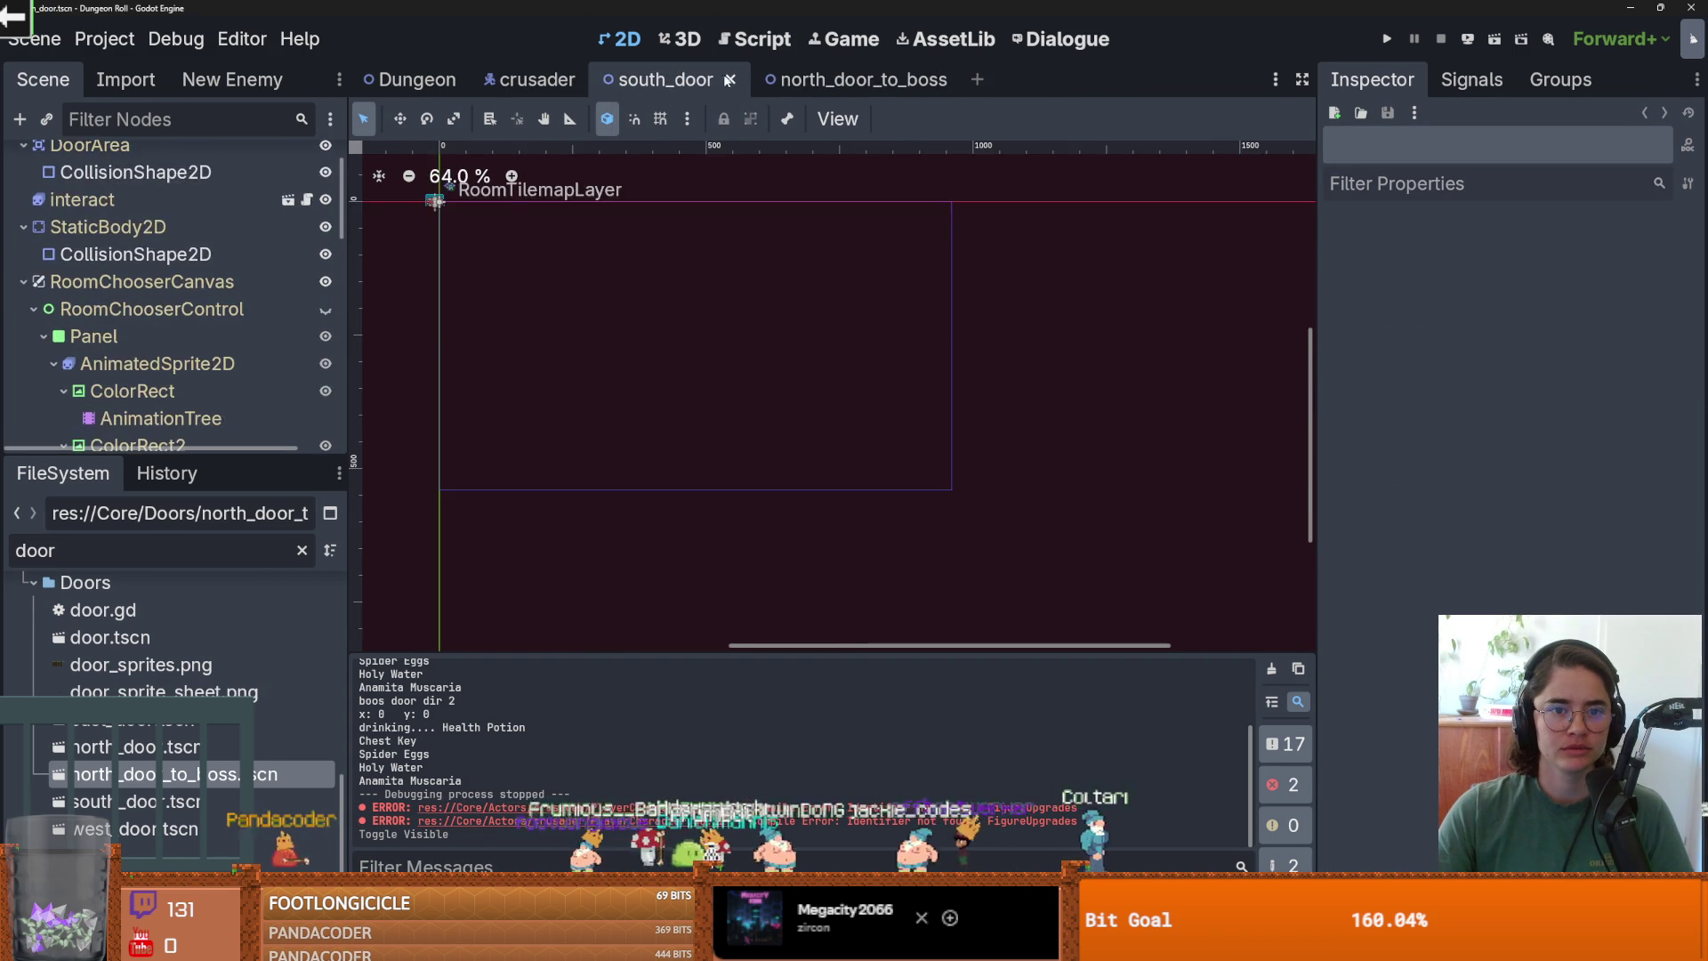
pyautogui.click(720, 81)
pyautogui.click(800, 79)
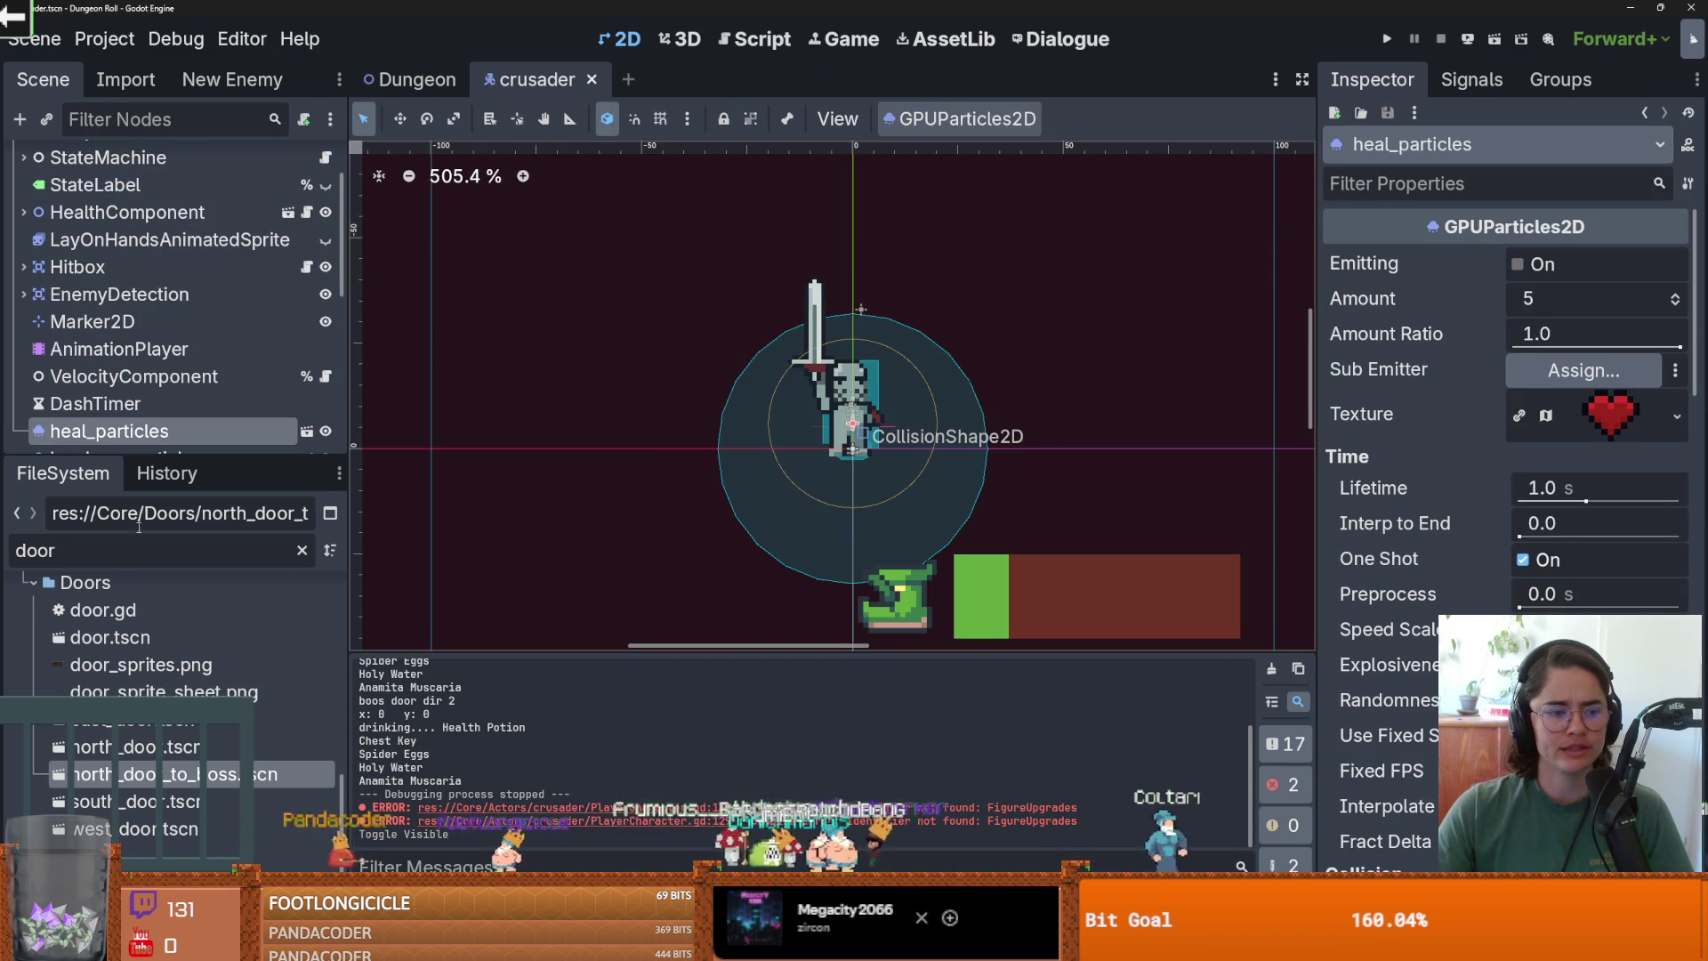
pyautogui.doubleClick(125, 551)
# Filter FileSystem by 'pressure' and open PressurePlate.tscn, selecting its root node.
pyautogui.write('pressire')
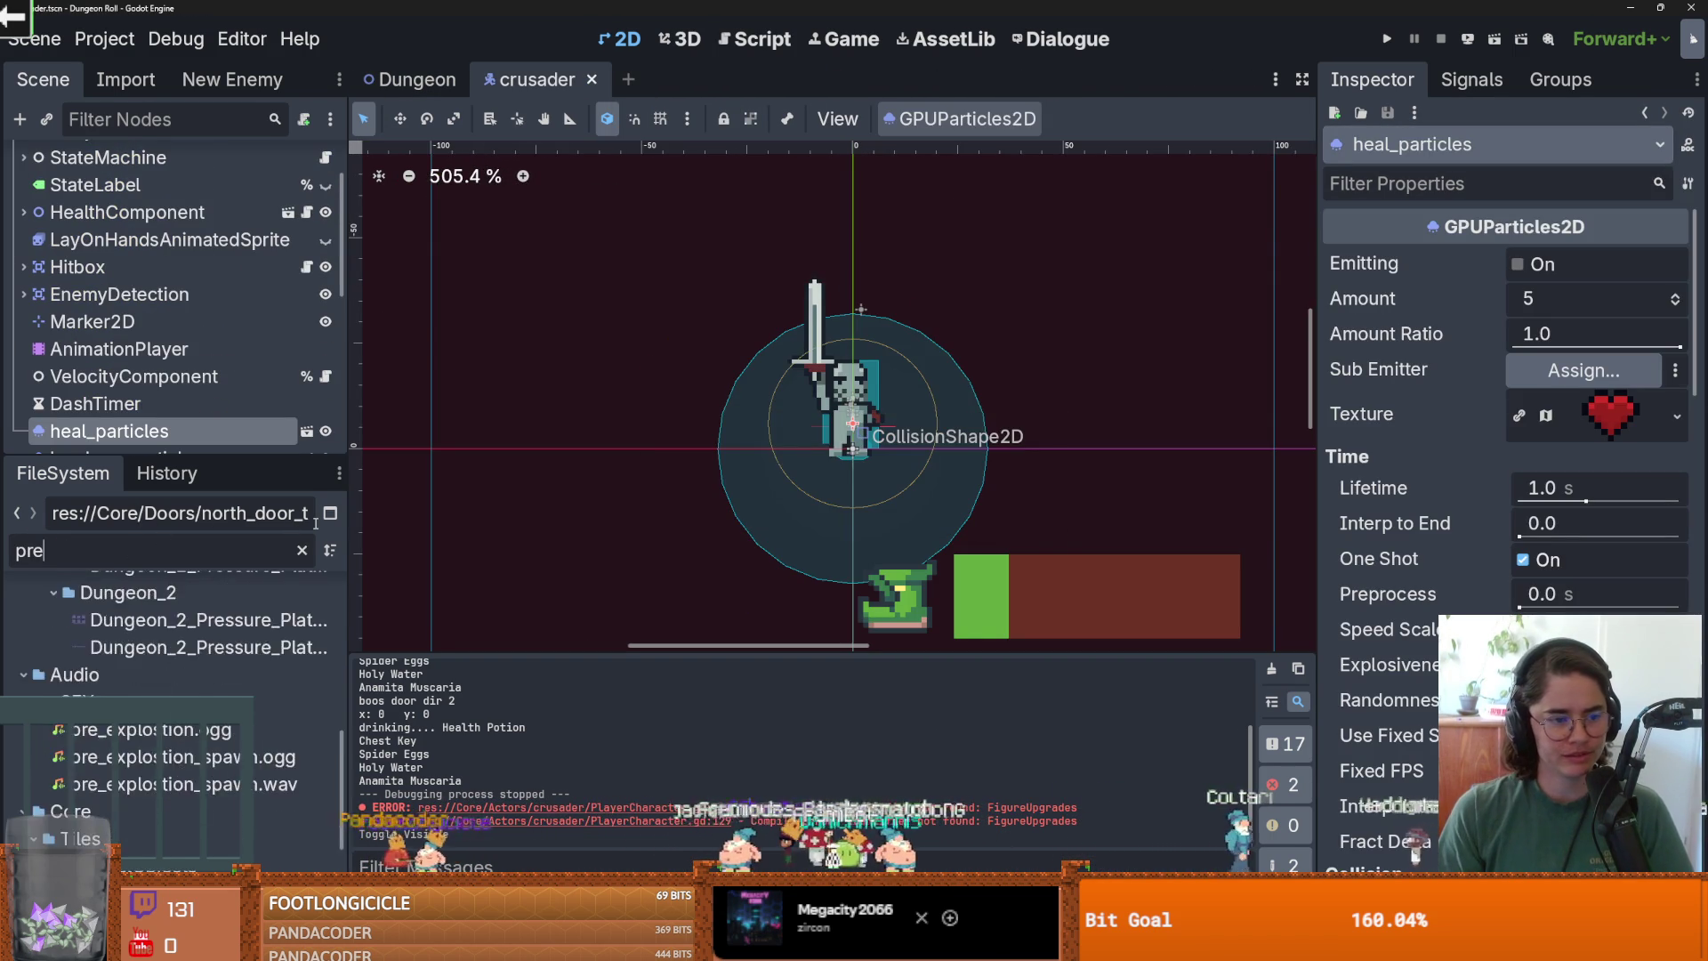
pyautogui.press('BackSpace')
pyautogui.press('BackSpace')
pyautogui.press('BackSpace')
pyautogui.write('ure')
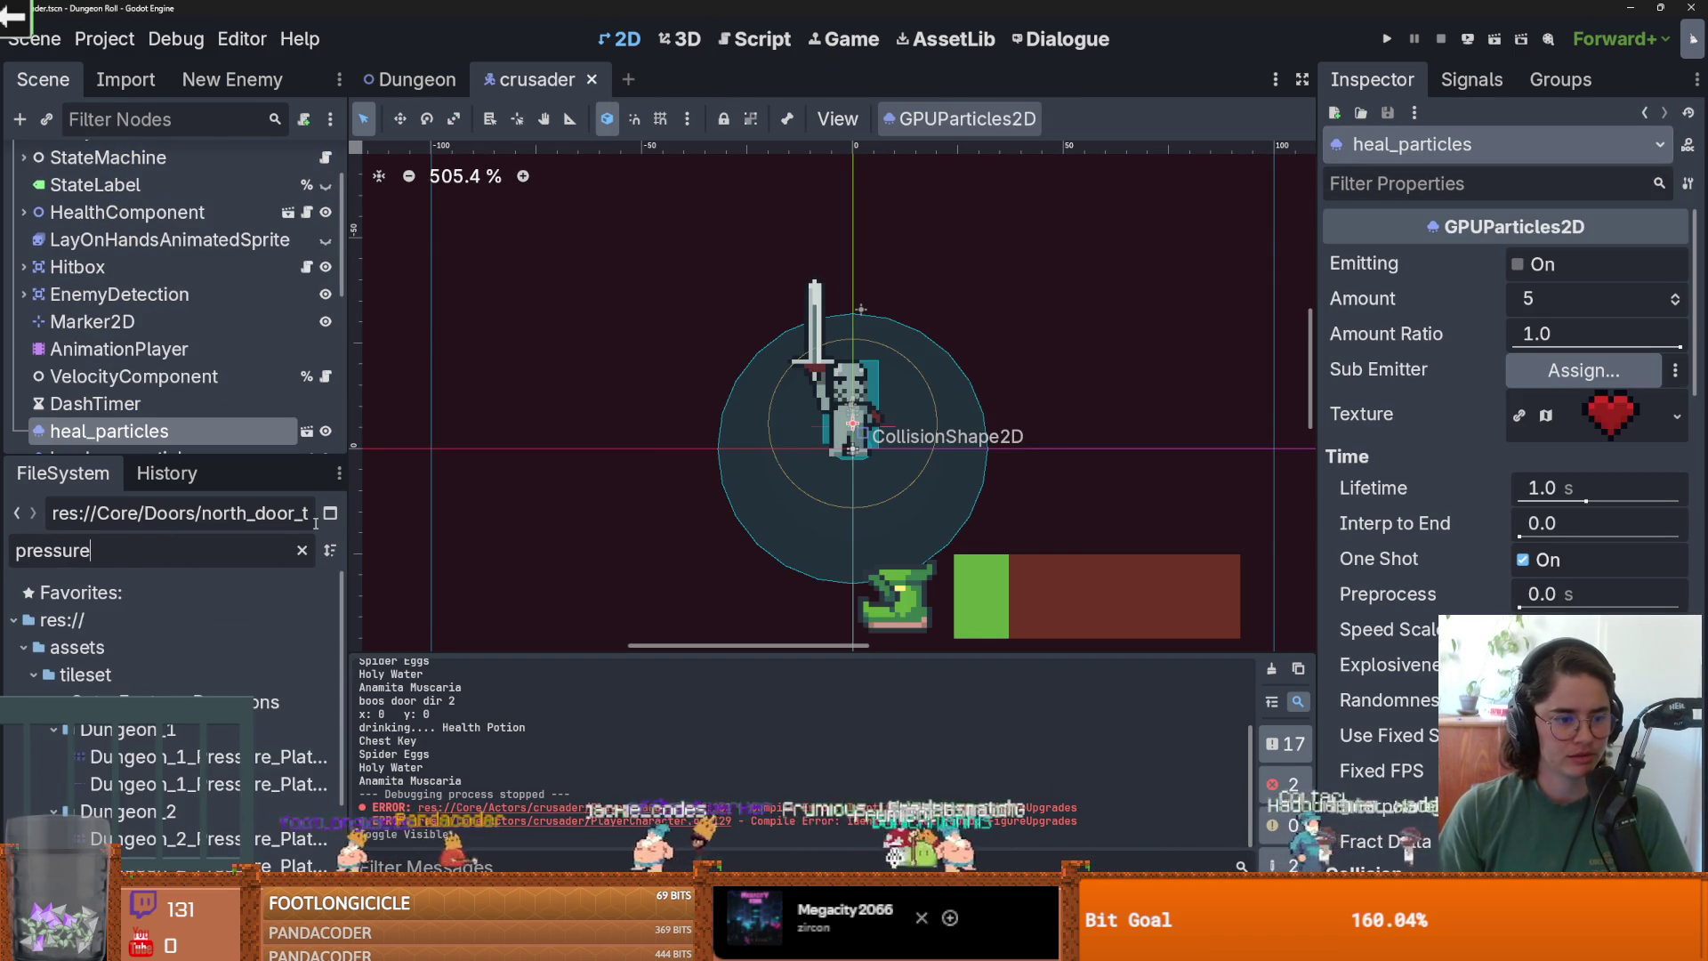
pyautogui.scroll(-3, 317, 627)
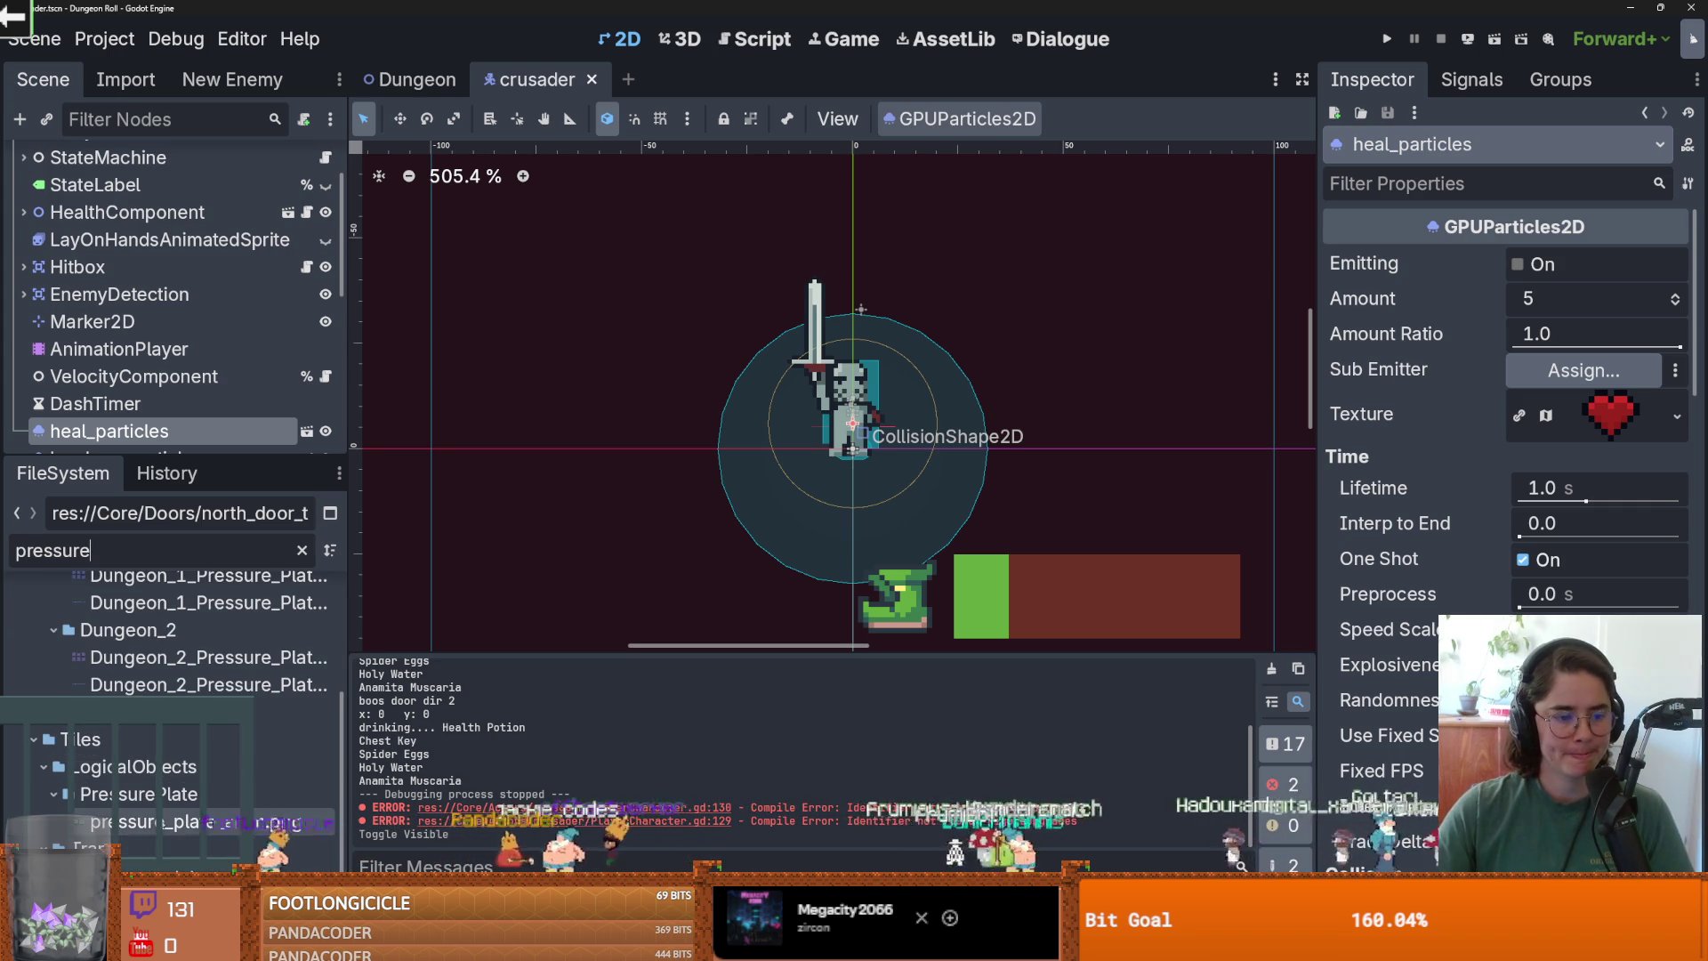
pyautogui.doubleClick(205, 575)
pyautogui.click(267, 162)
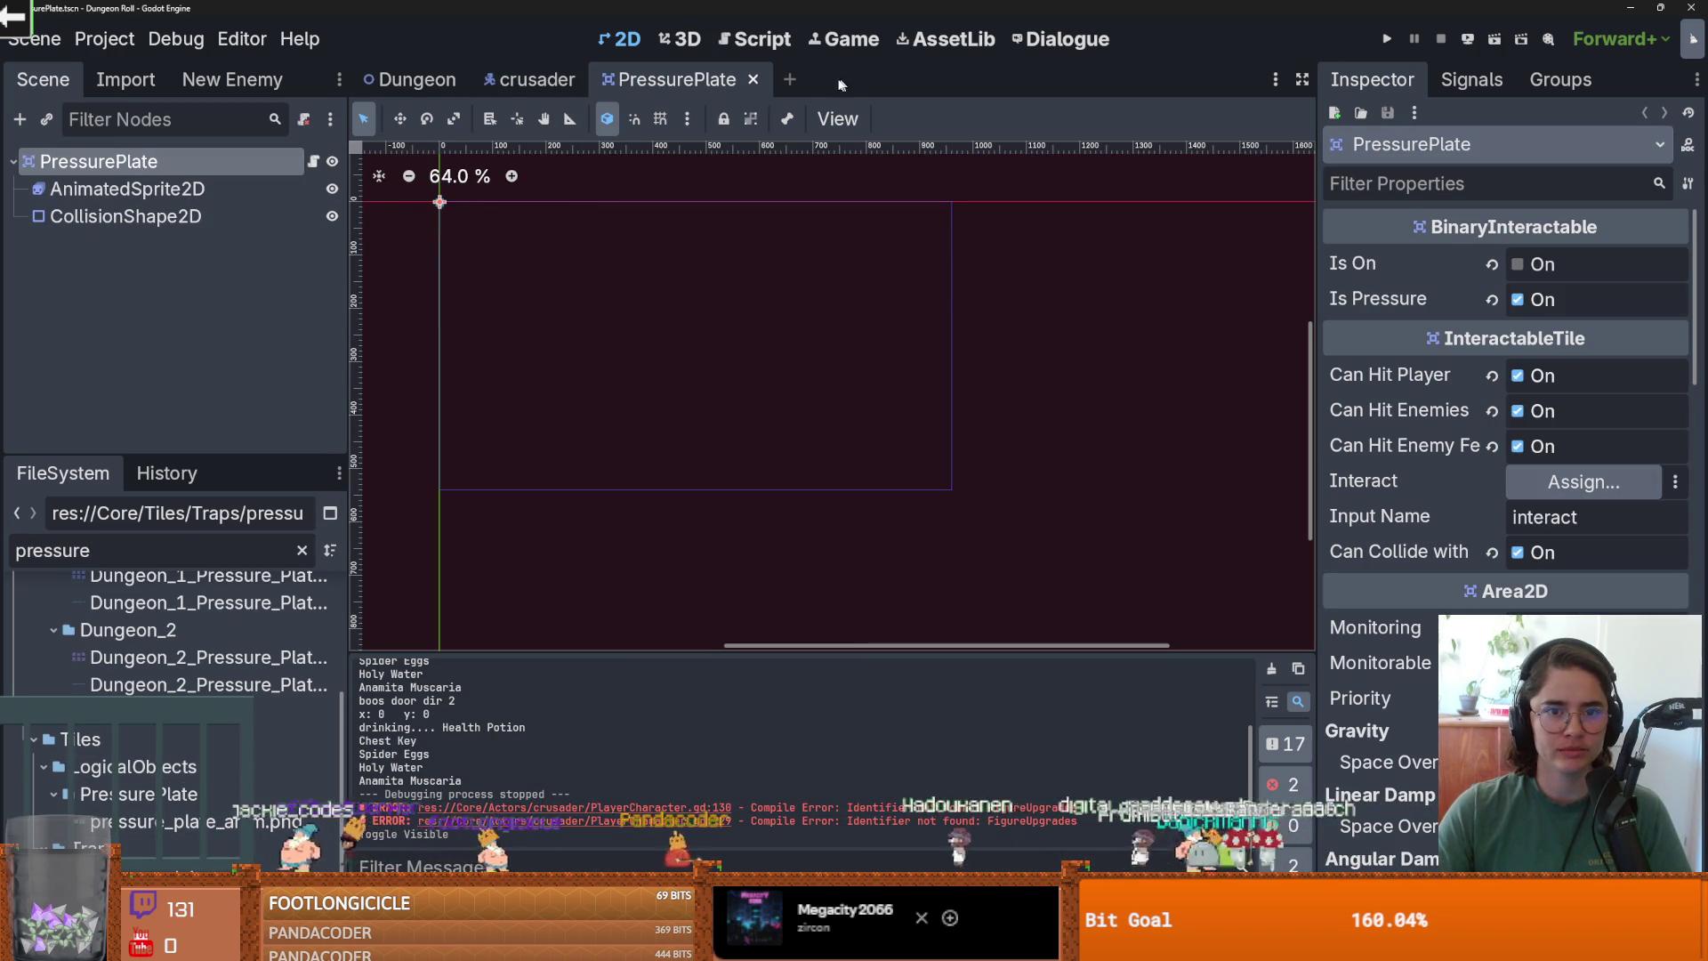
# Create a new scene whose root is a BinaryInteractable node.
pyautogui.click(789, 79)
pyautogui.click(165, 320)
pyautogui.write('binteract')
pyautogui.press('Return')
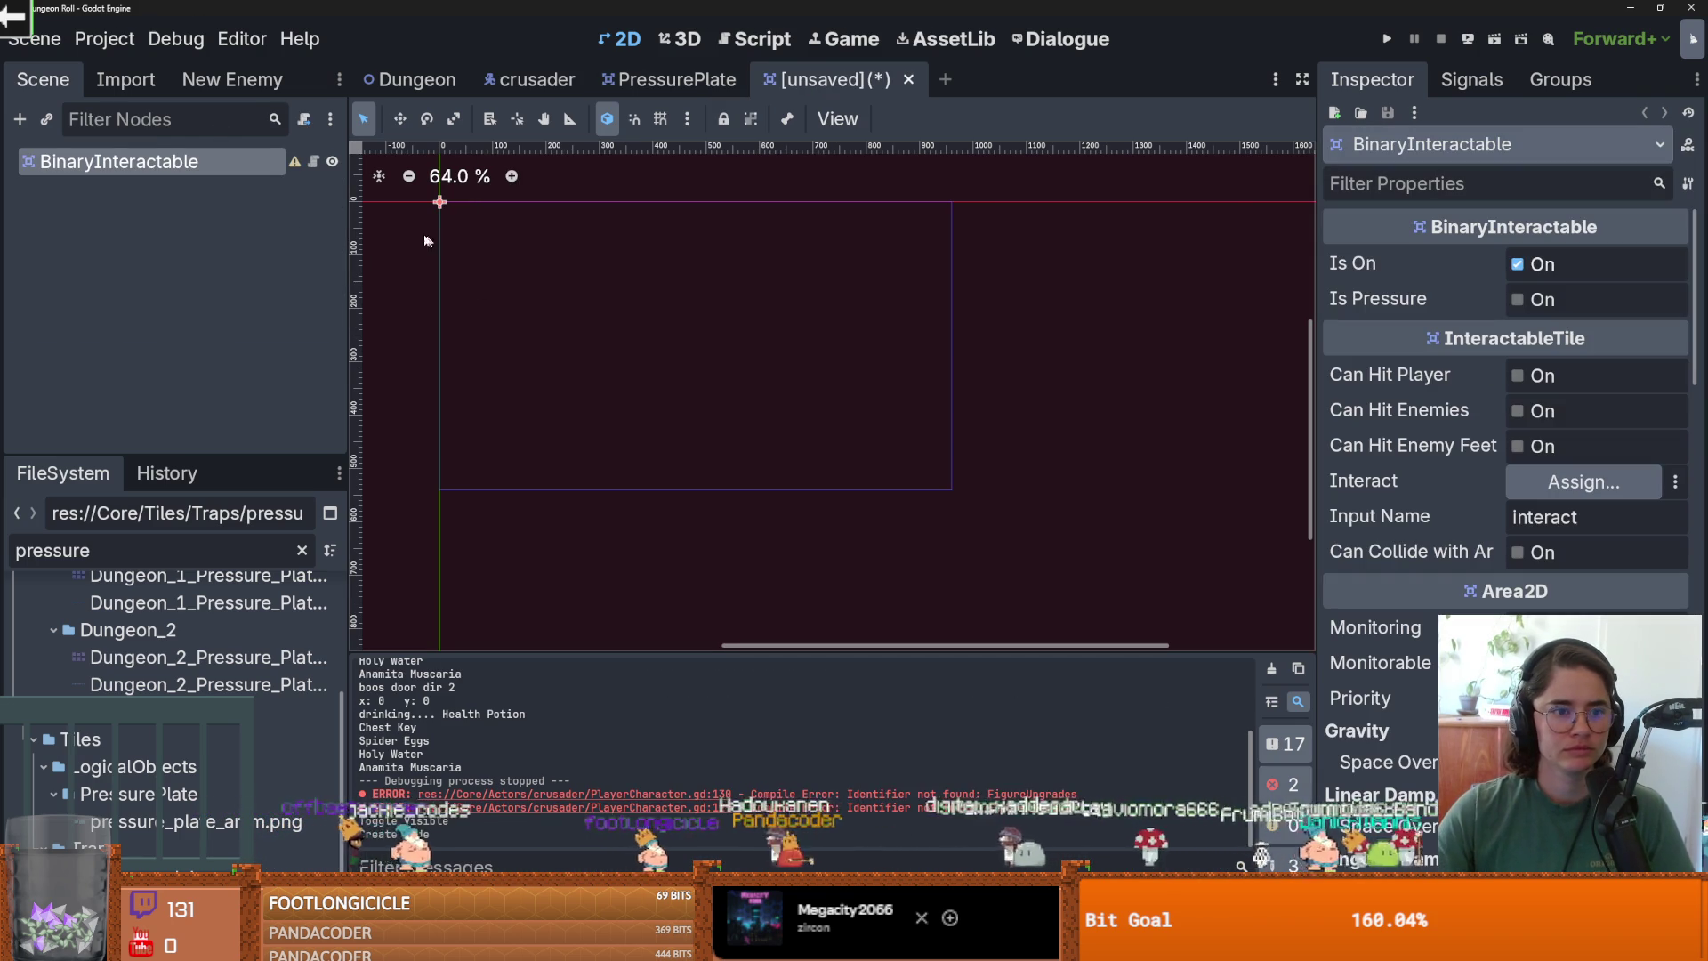
pyautogui.hscroll(-2, 743, 345)
pyautogui.scroll(4, 744, 356)
pyautogui.hscroll(-2, 756, 392)
pyautogui.scroll(8, 818, 382)
pyautogui.scroll(-3, 801, 400)
pyautogui.scroll(-5, 797, 392)
pyautogui.hscroll(2, 737, 421)
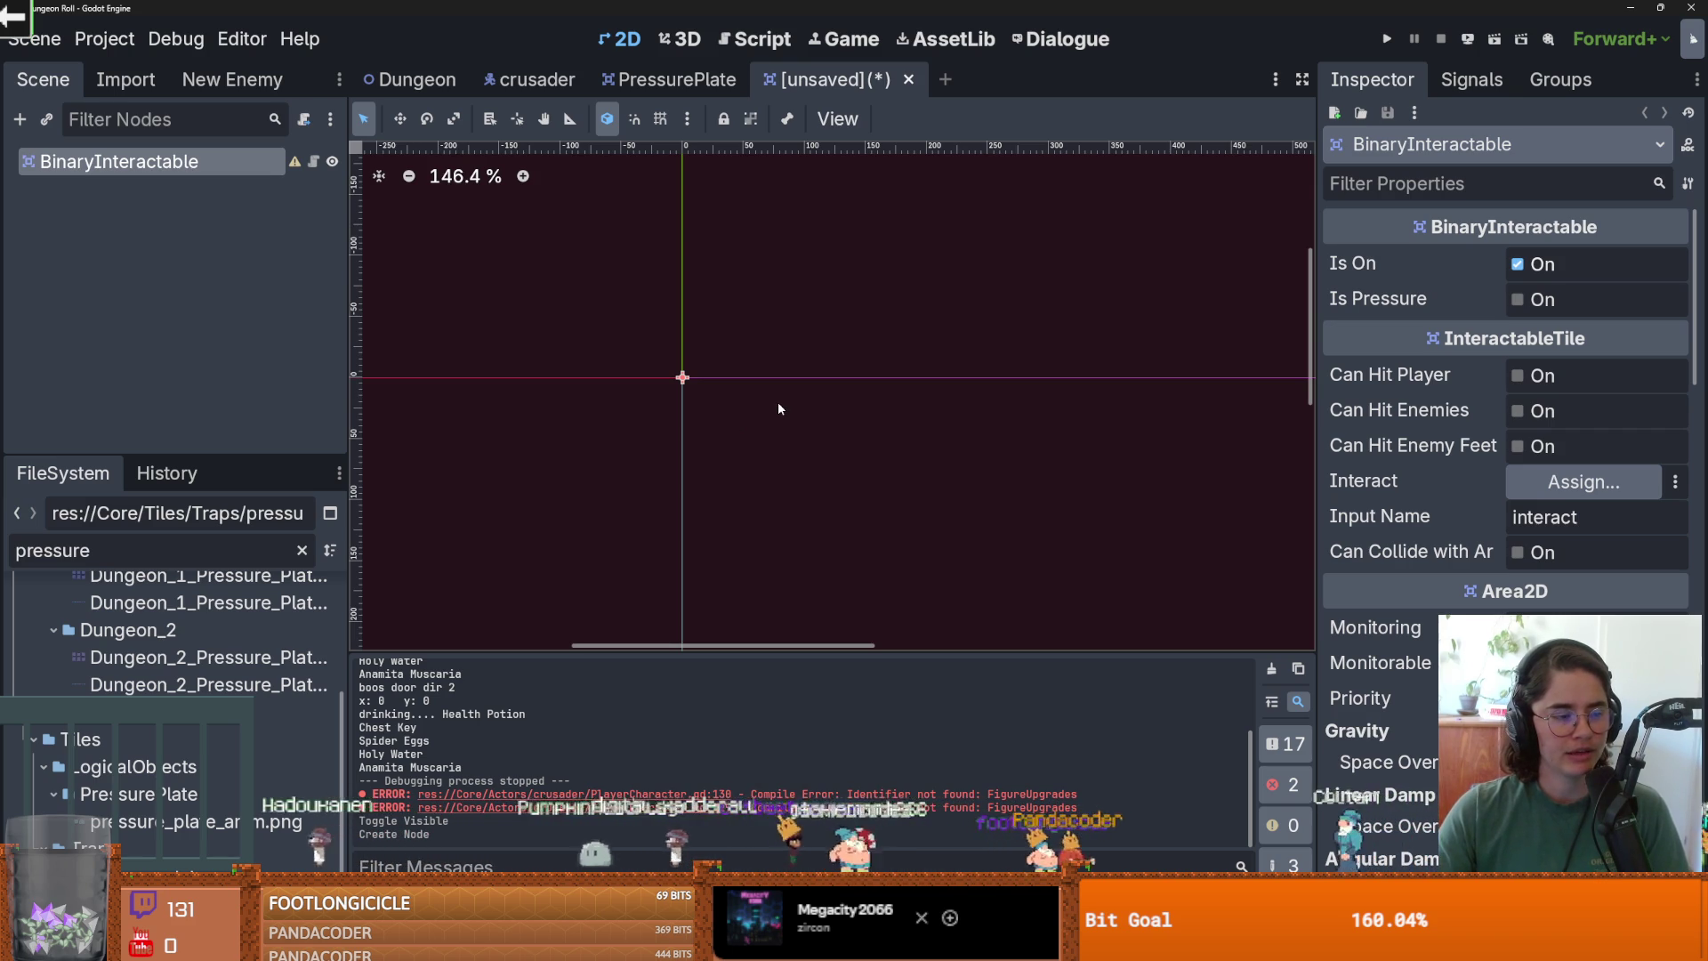
# Add a Sprite2D child under the BinaryInteractable node.
pyautogui.rightClick(242, 234)
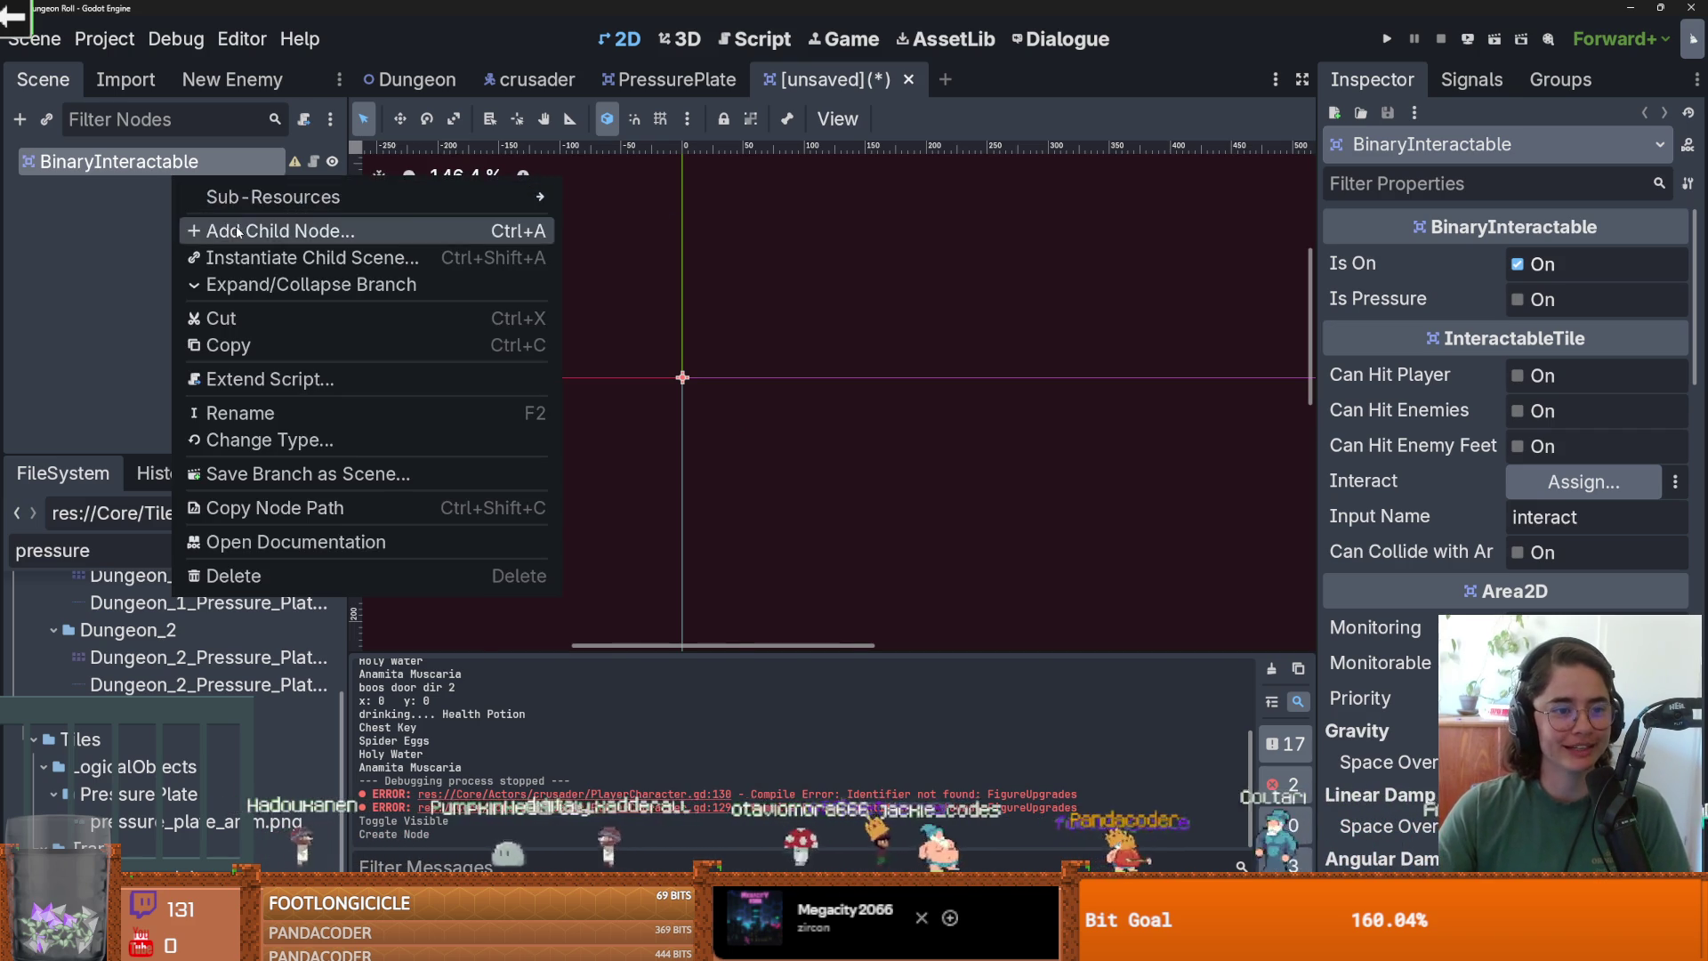
pyautogui.click(236, 232)
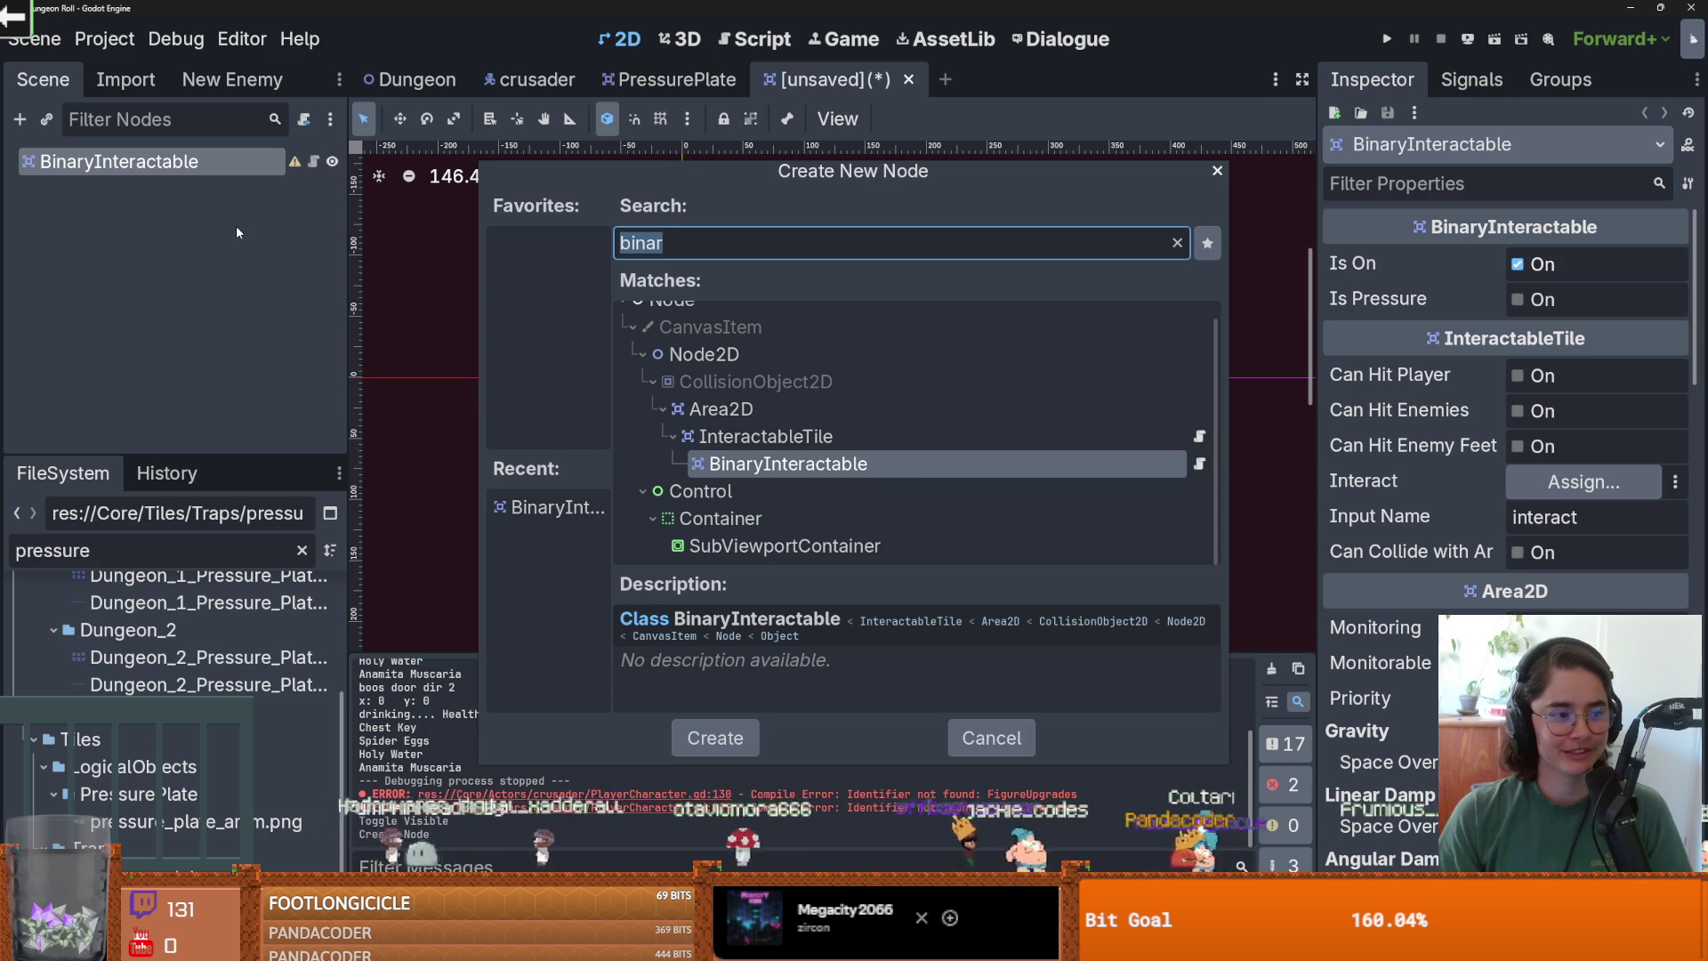
pyautogui.write('spa')
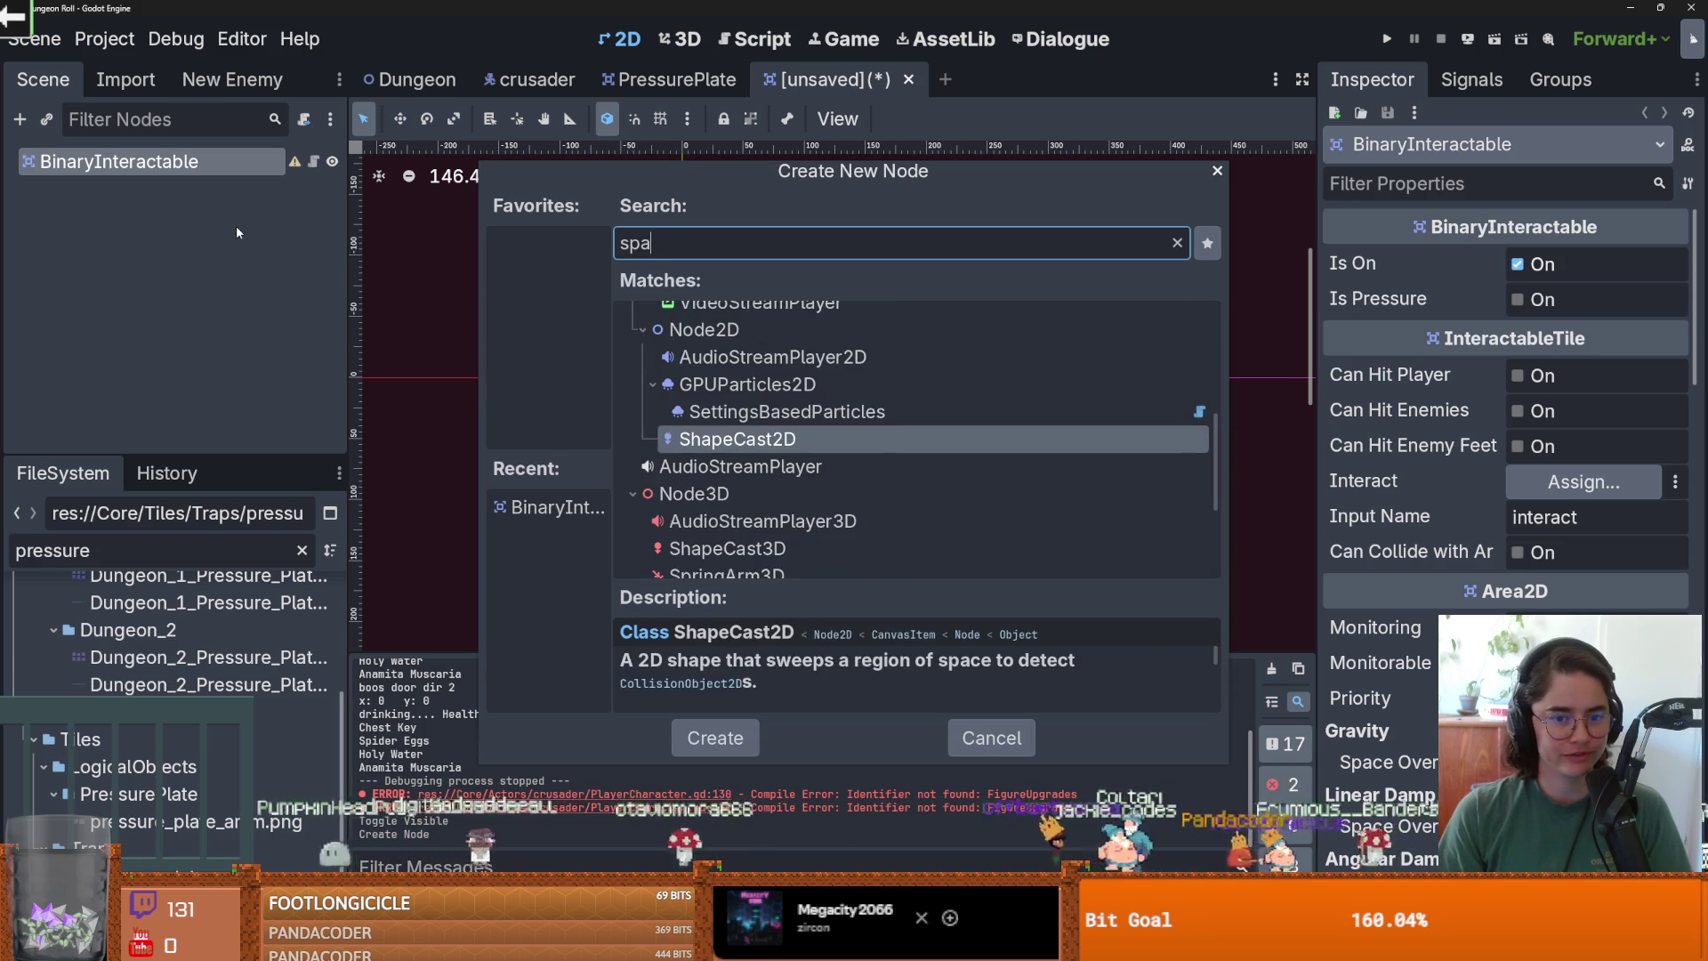
pyautogui.press('BackSpace')
pyautogui.write('rite')
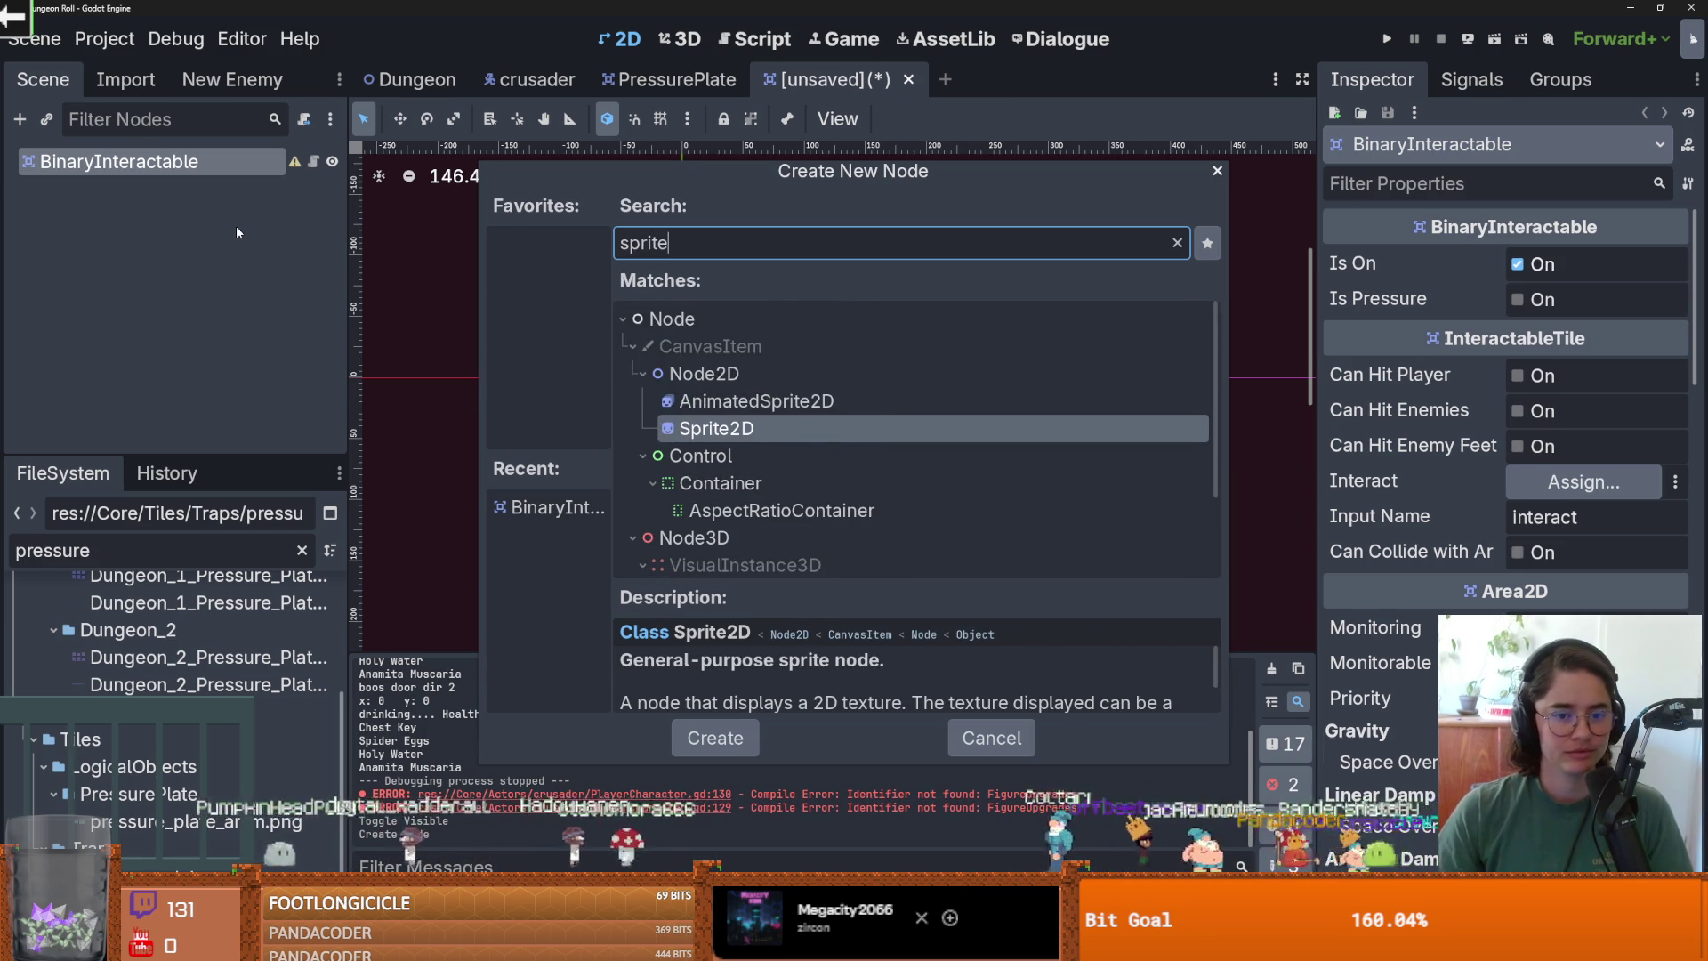
pyautogui.press('Return')
# Search Quick Load textures for 'decor' without choosing one, then clear the filter and enlarge the FileSystem dock.
pyautogui.click(1676, 265)
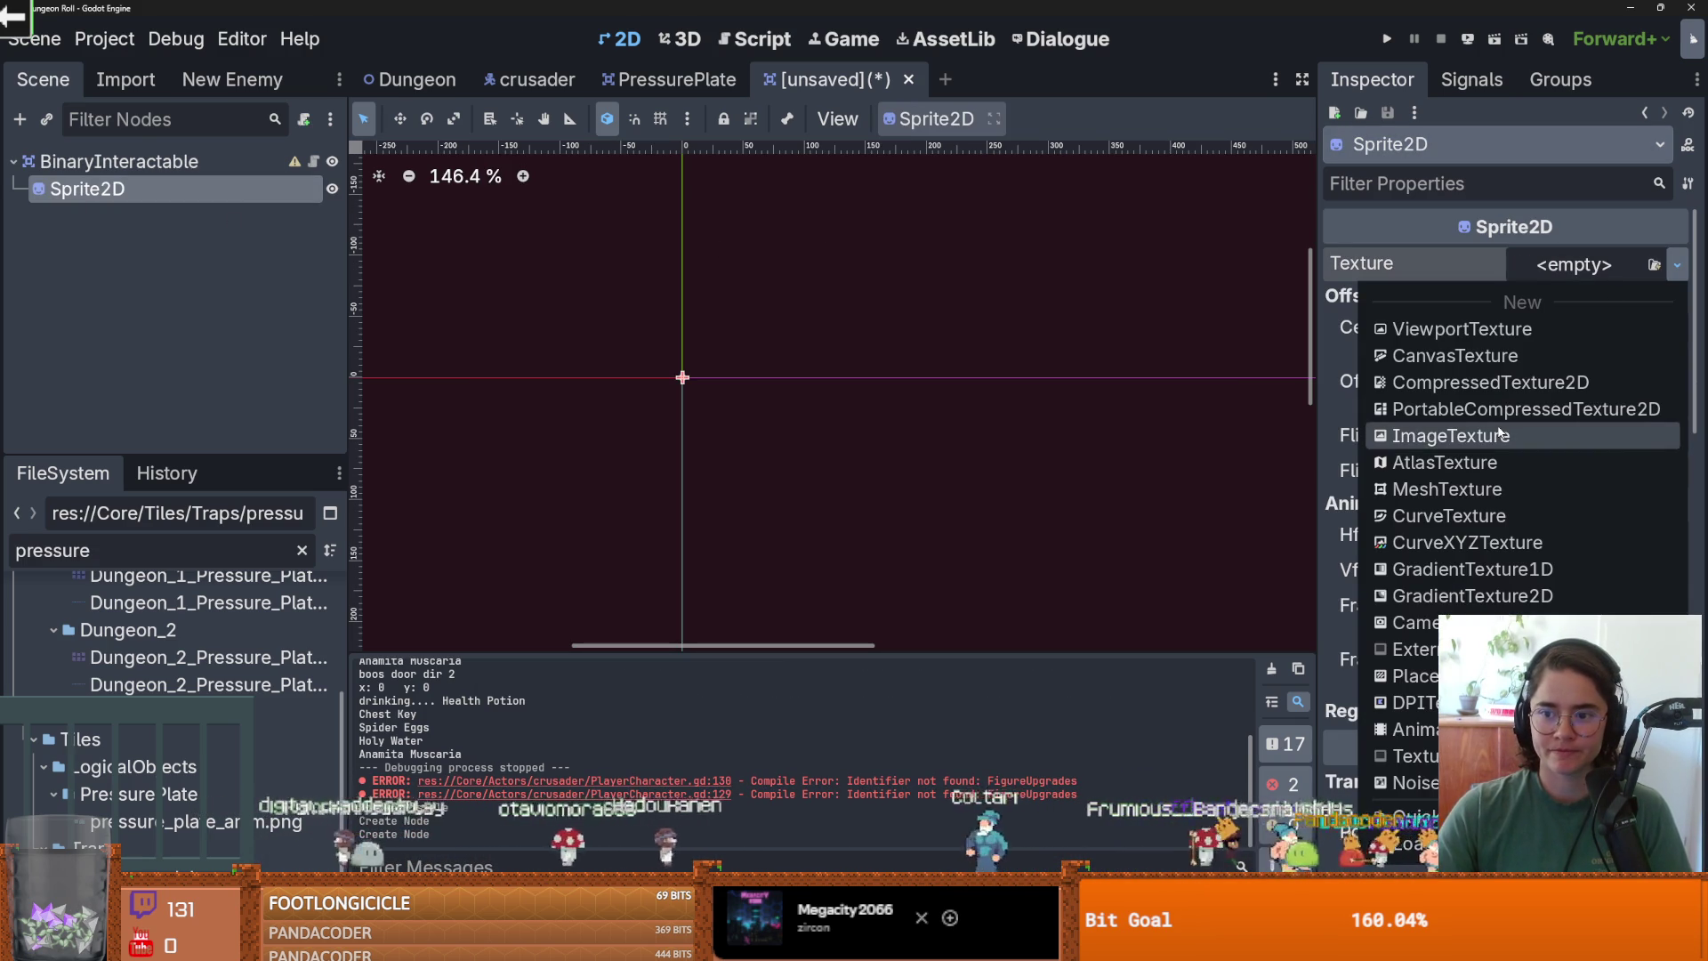
pyautogui.click(1392, 703)
pyautogui.write('f')
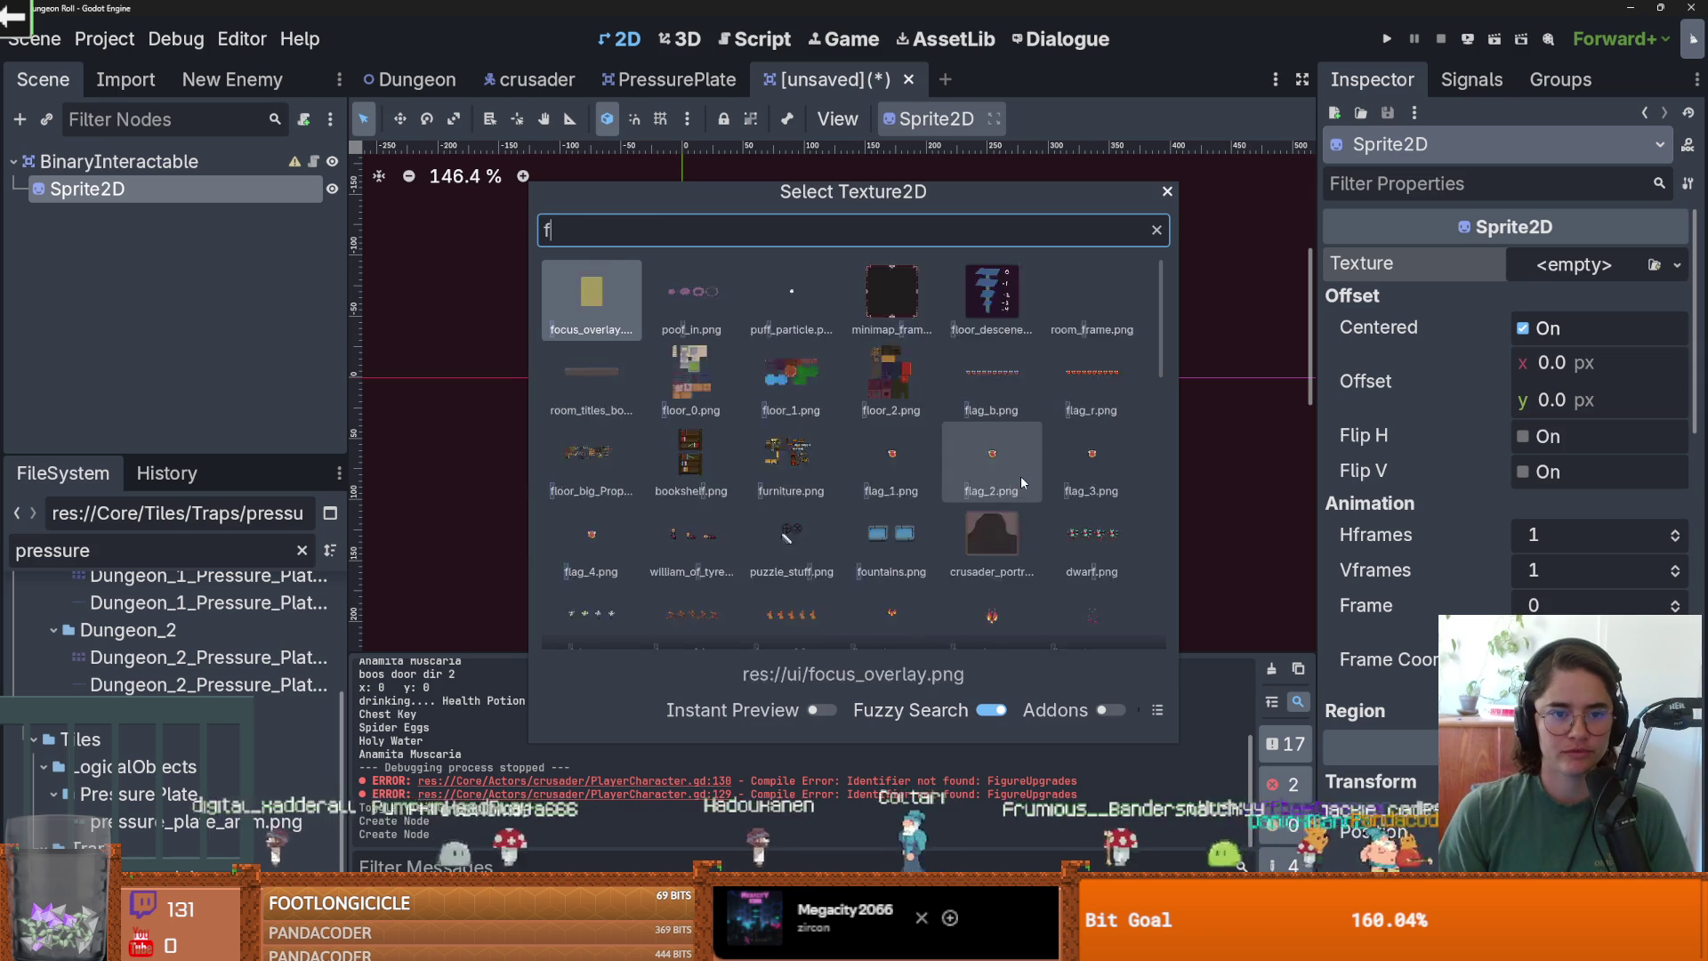
pyautogui.write('loor_dec')
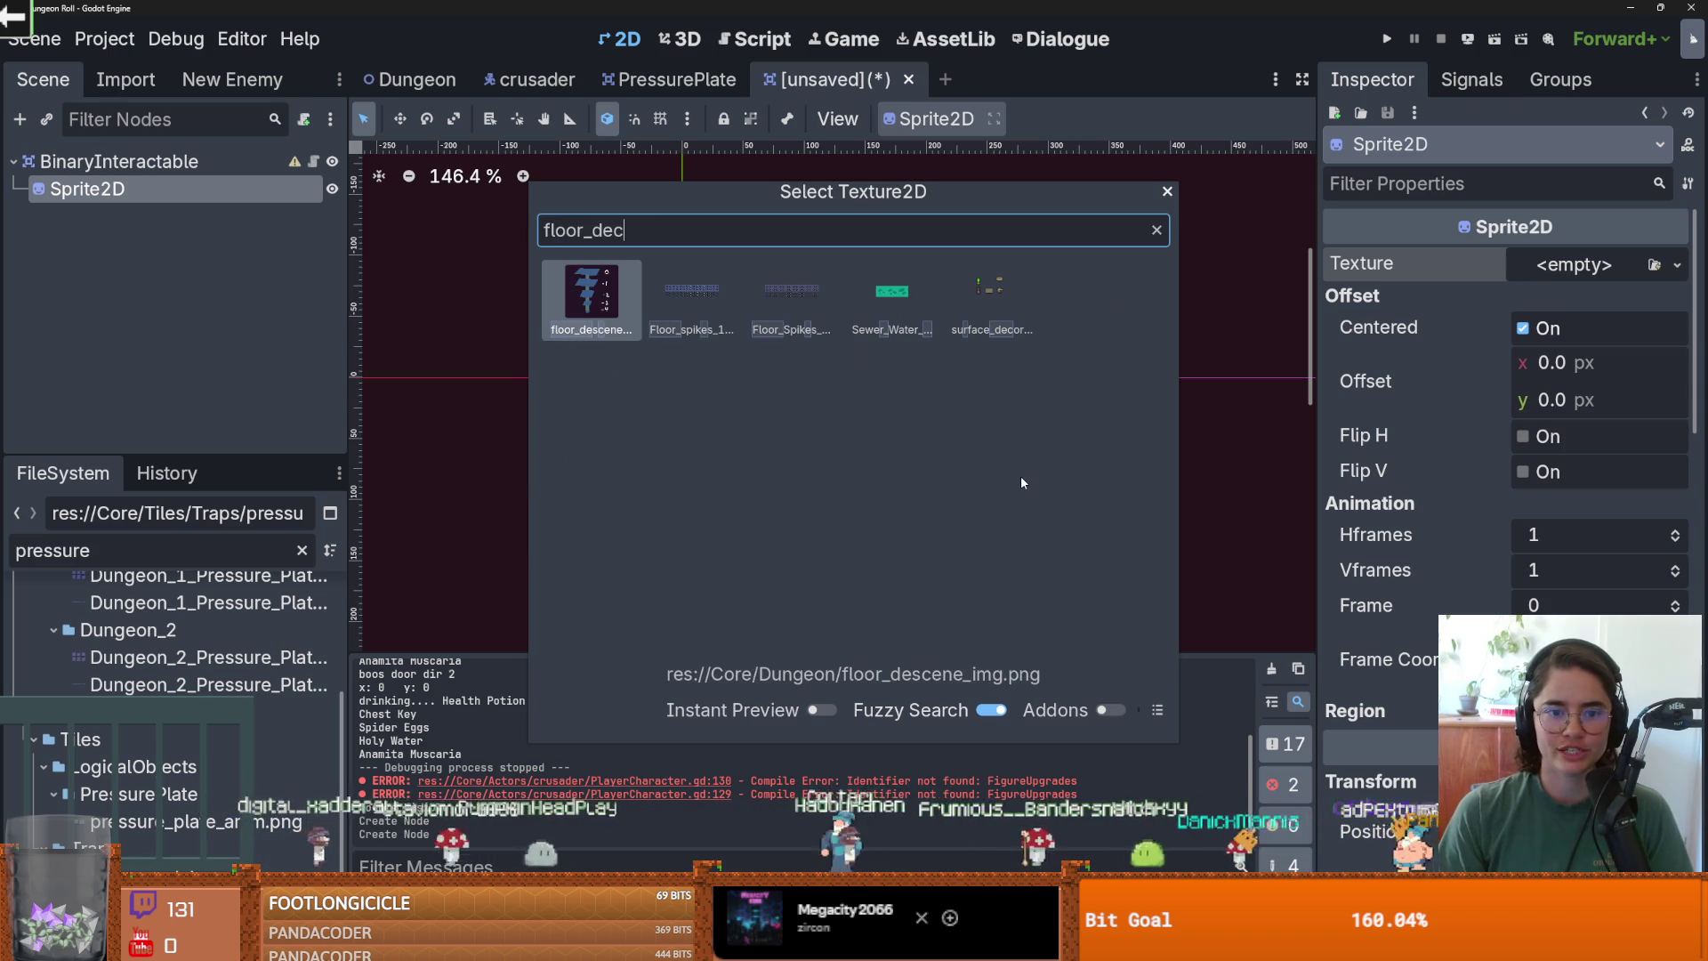
pyautogui.press('BackSpace')
pyautogui.hotkey('ctrl', 'a')
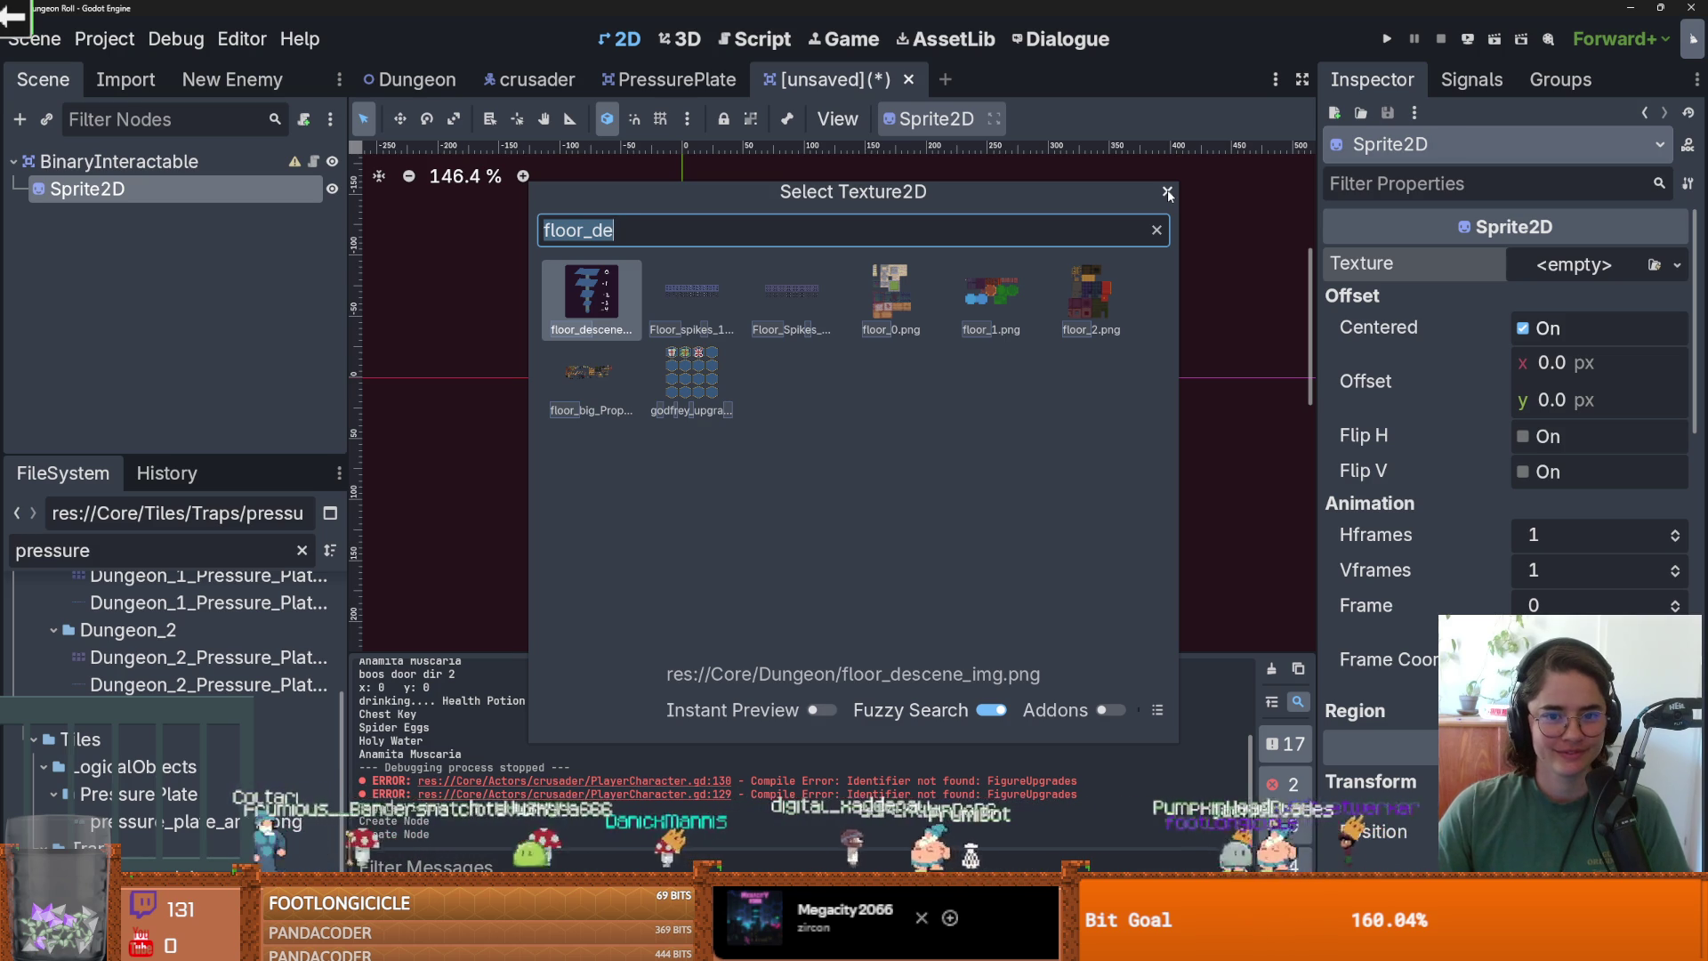
pyautogui.write('decor')
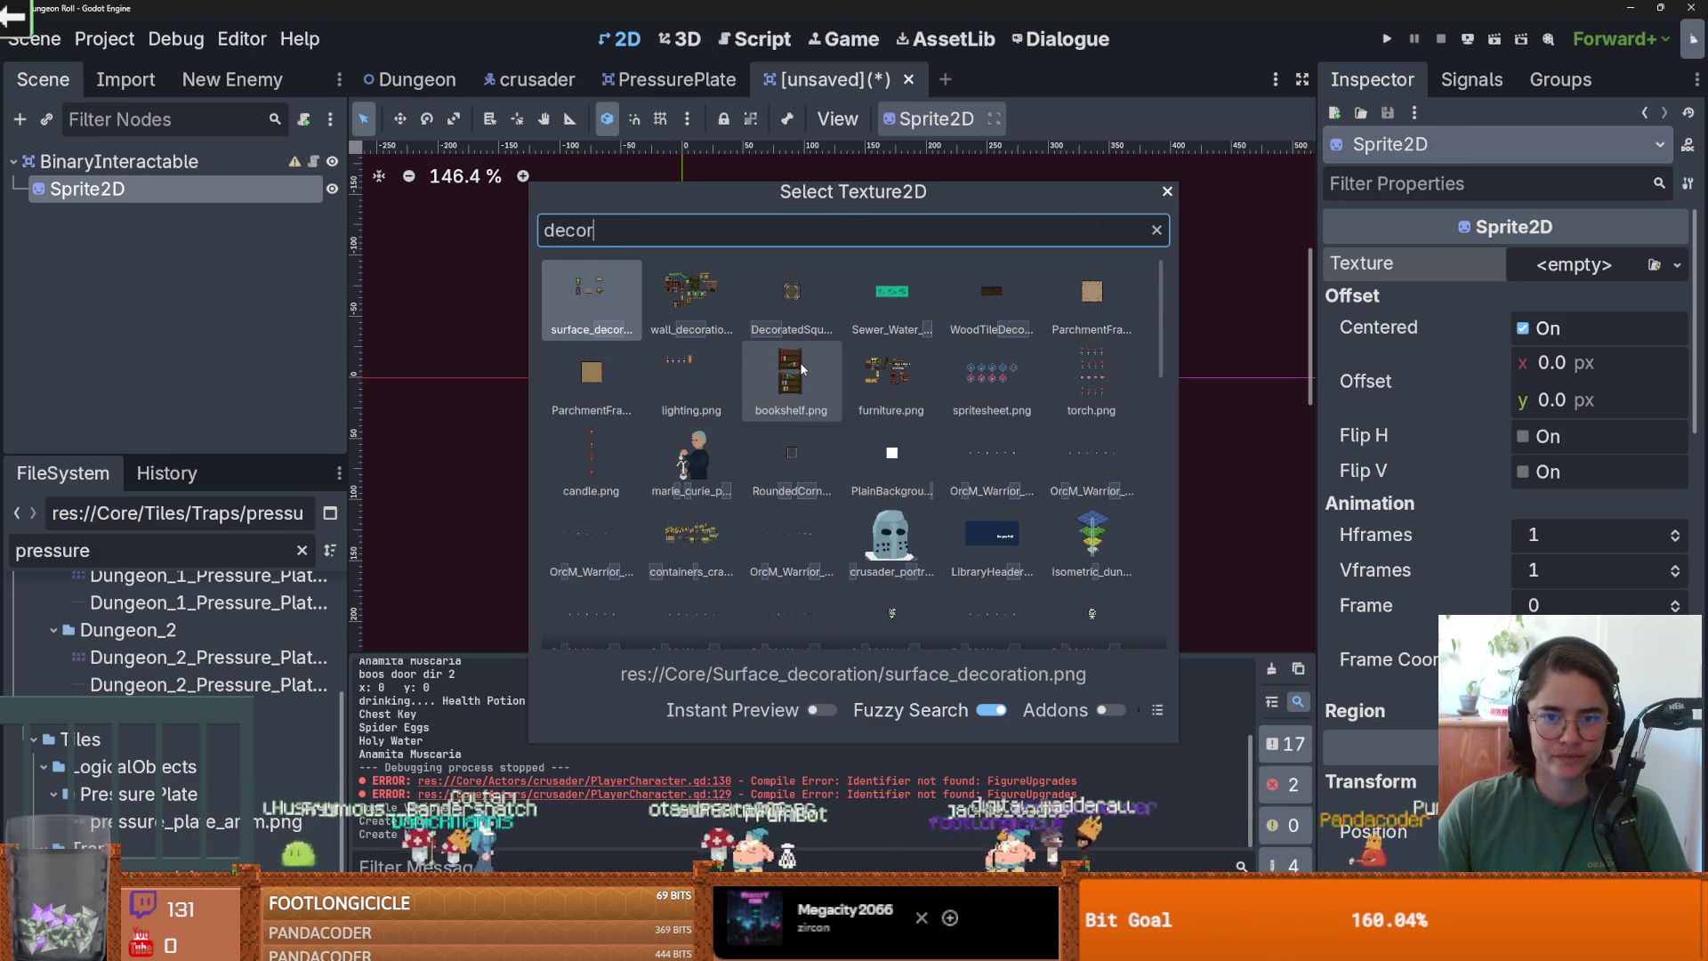
pyautogui.scroll(-3, 798, 365)
pyautogui.scroll(2, 800, 365)
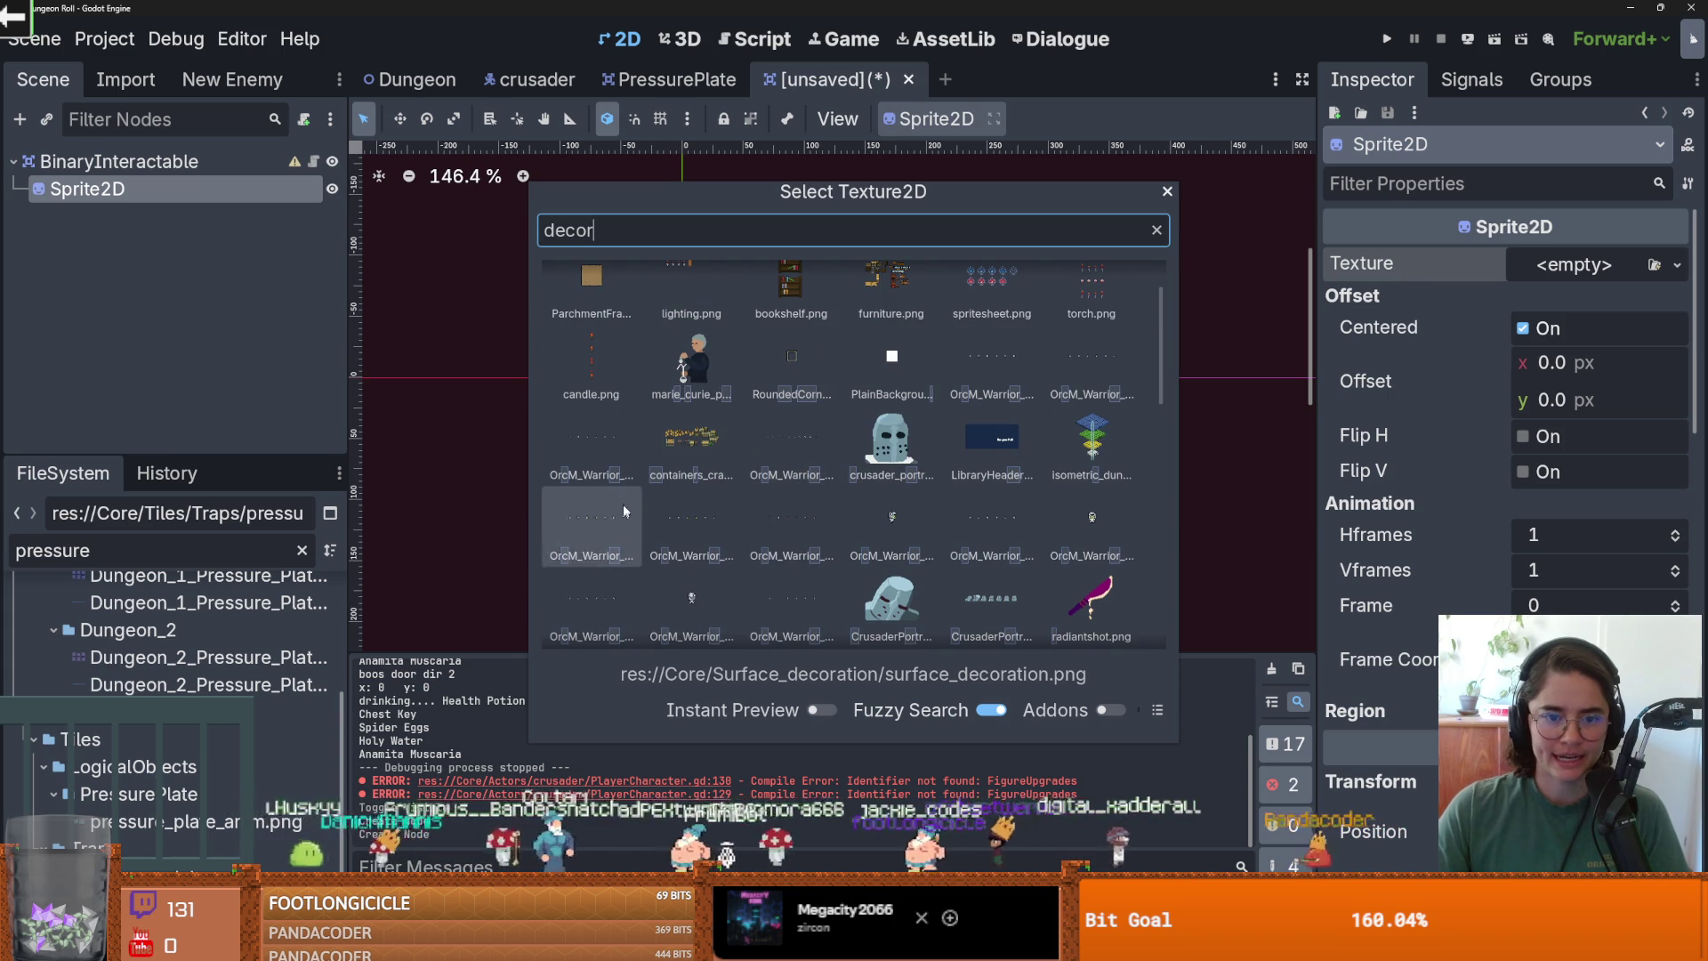
pyautogui.click(1166, 193)
pyautogui.click(301, 550)
pyautogui.moveTo(178, 459); pyautogui.dragTo(178, 178)
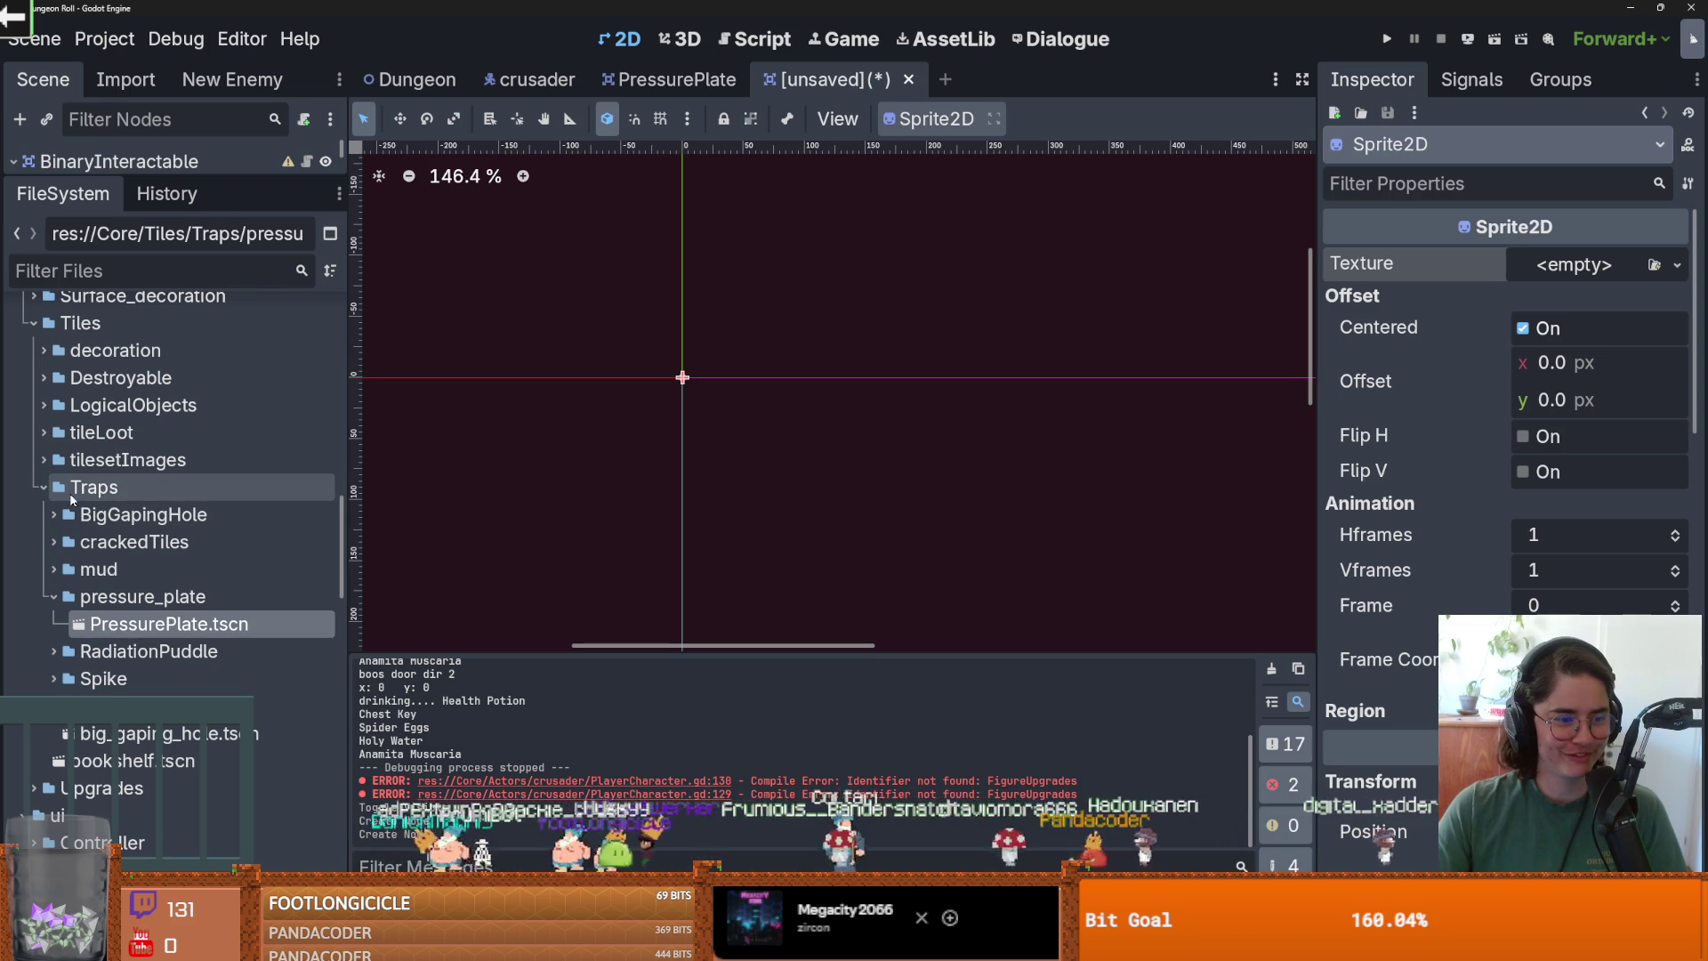
# Preview the tilesetImages PNGs: CastleTiles, doors, dungeon_tileset, floor_big_Props and Props.
pyautogui.click(42, 486)
pyautogui.click(43, 459)
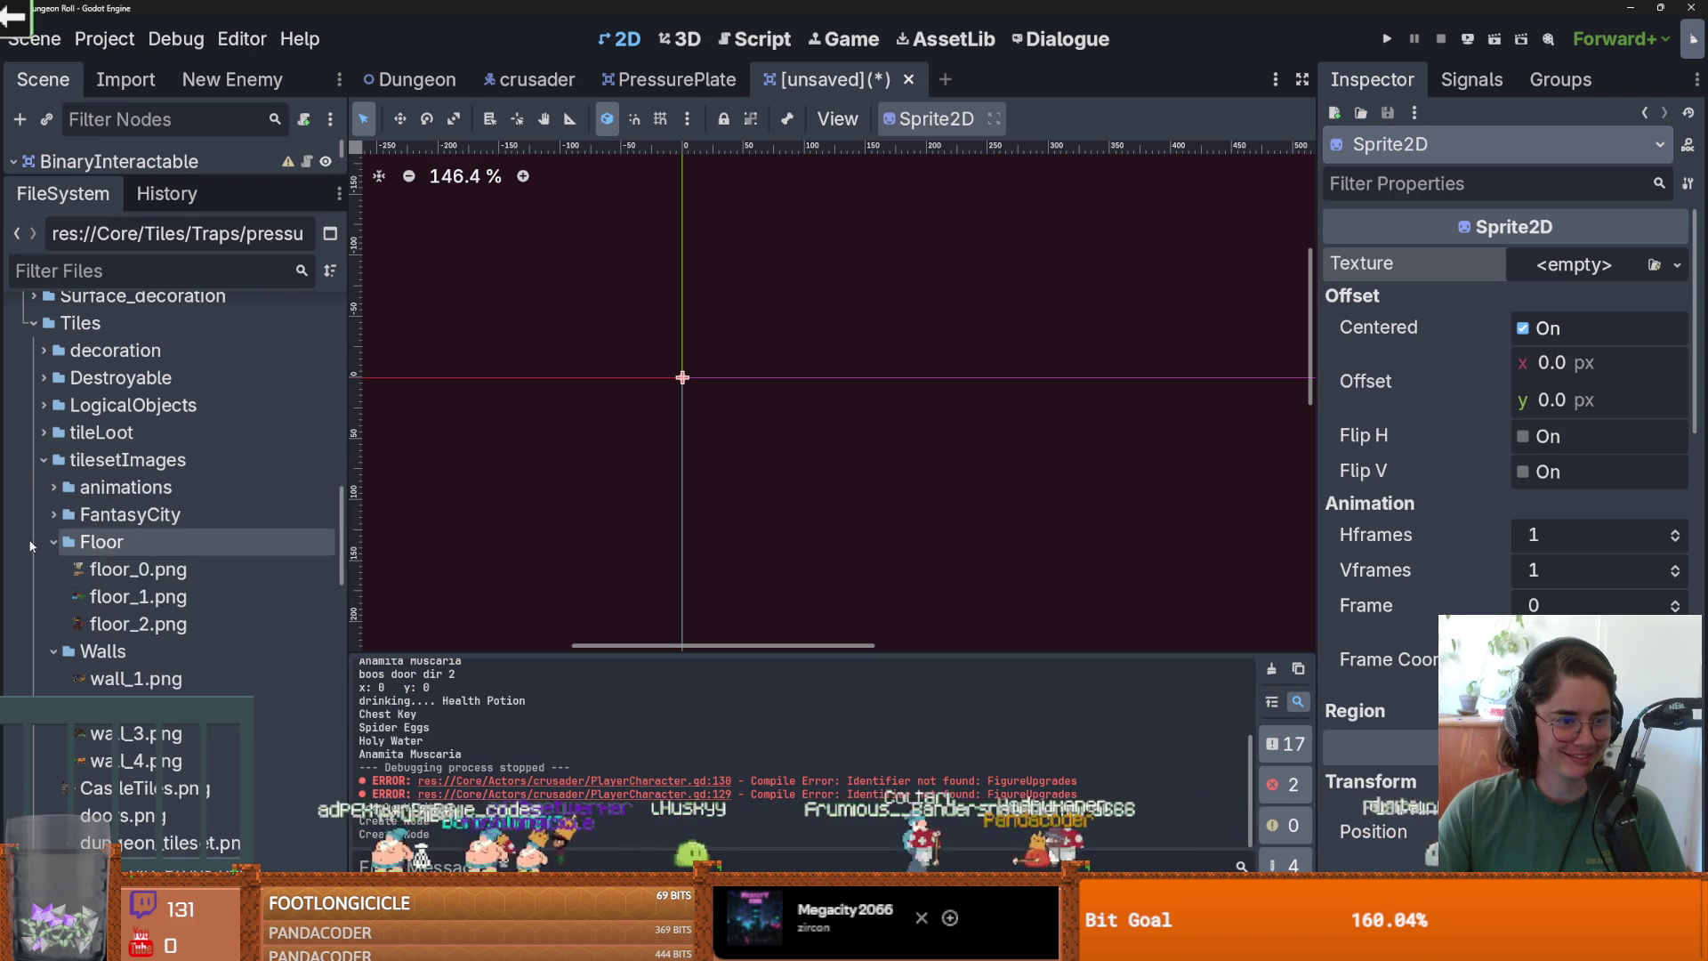
pyautogui.click(51, 542)
pyautogui.click(53, 569)
pyautogui.click(134, 597)
pyautogui.click(123, 623)
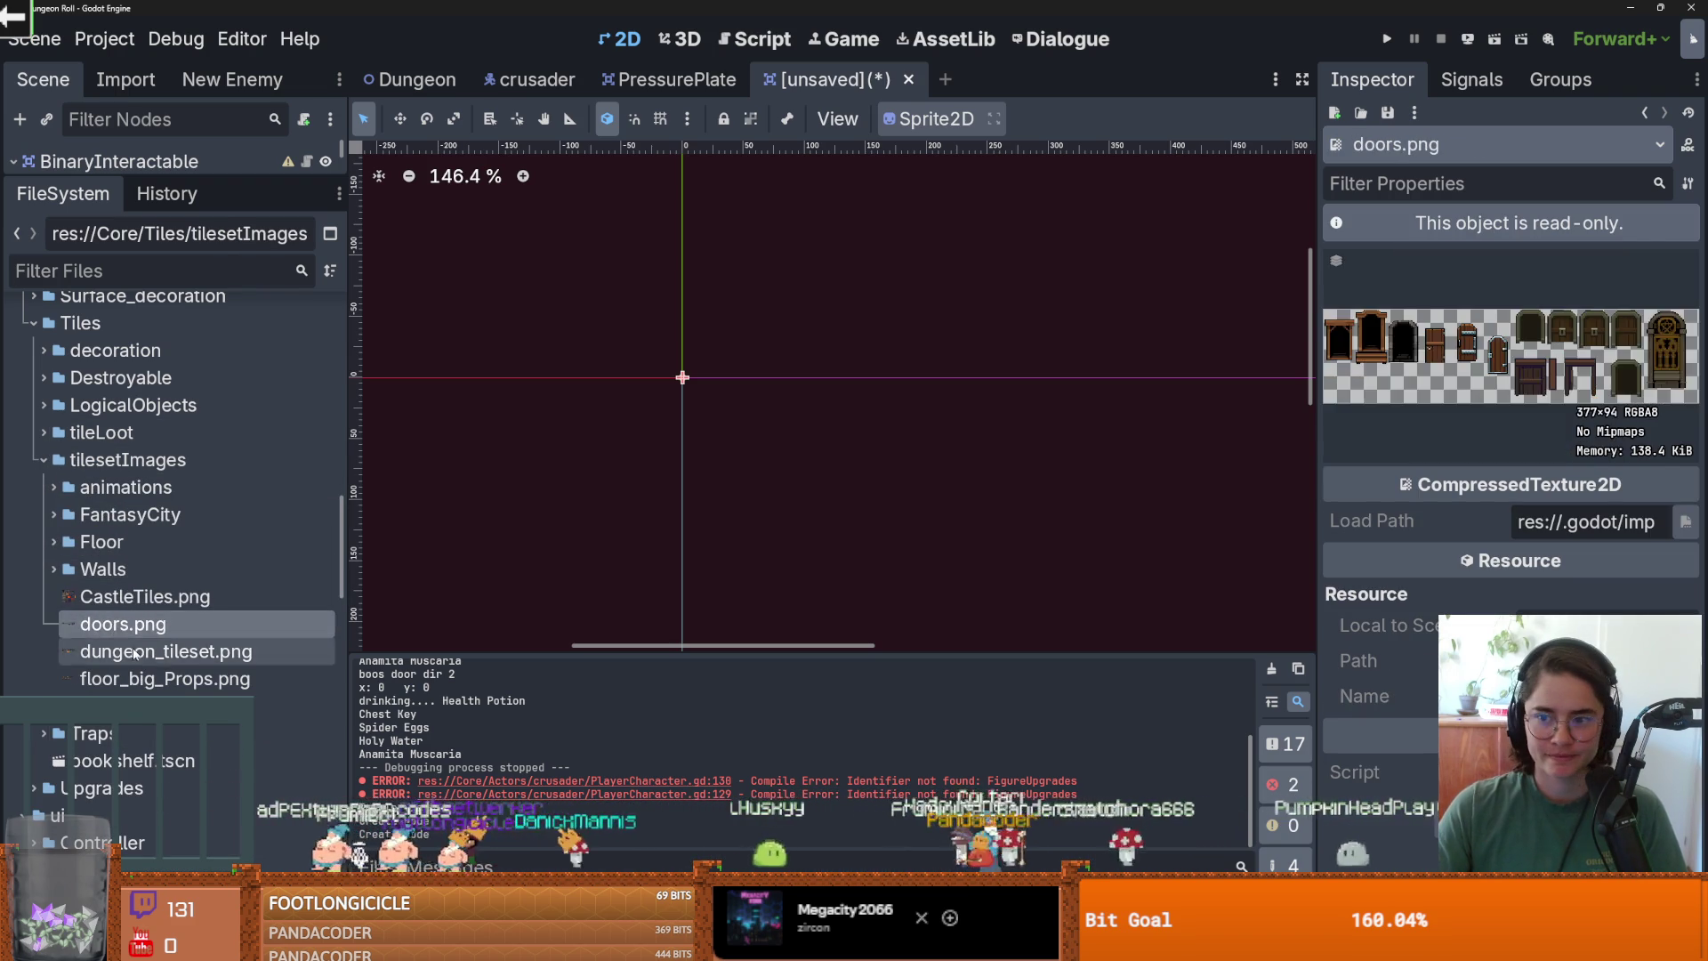
pyautogui.click(135, 652)
pyautogui.click(138, 679)
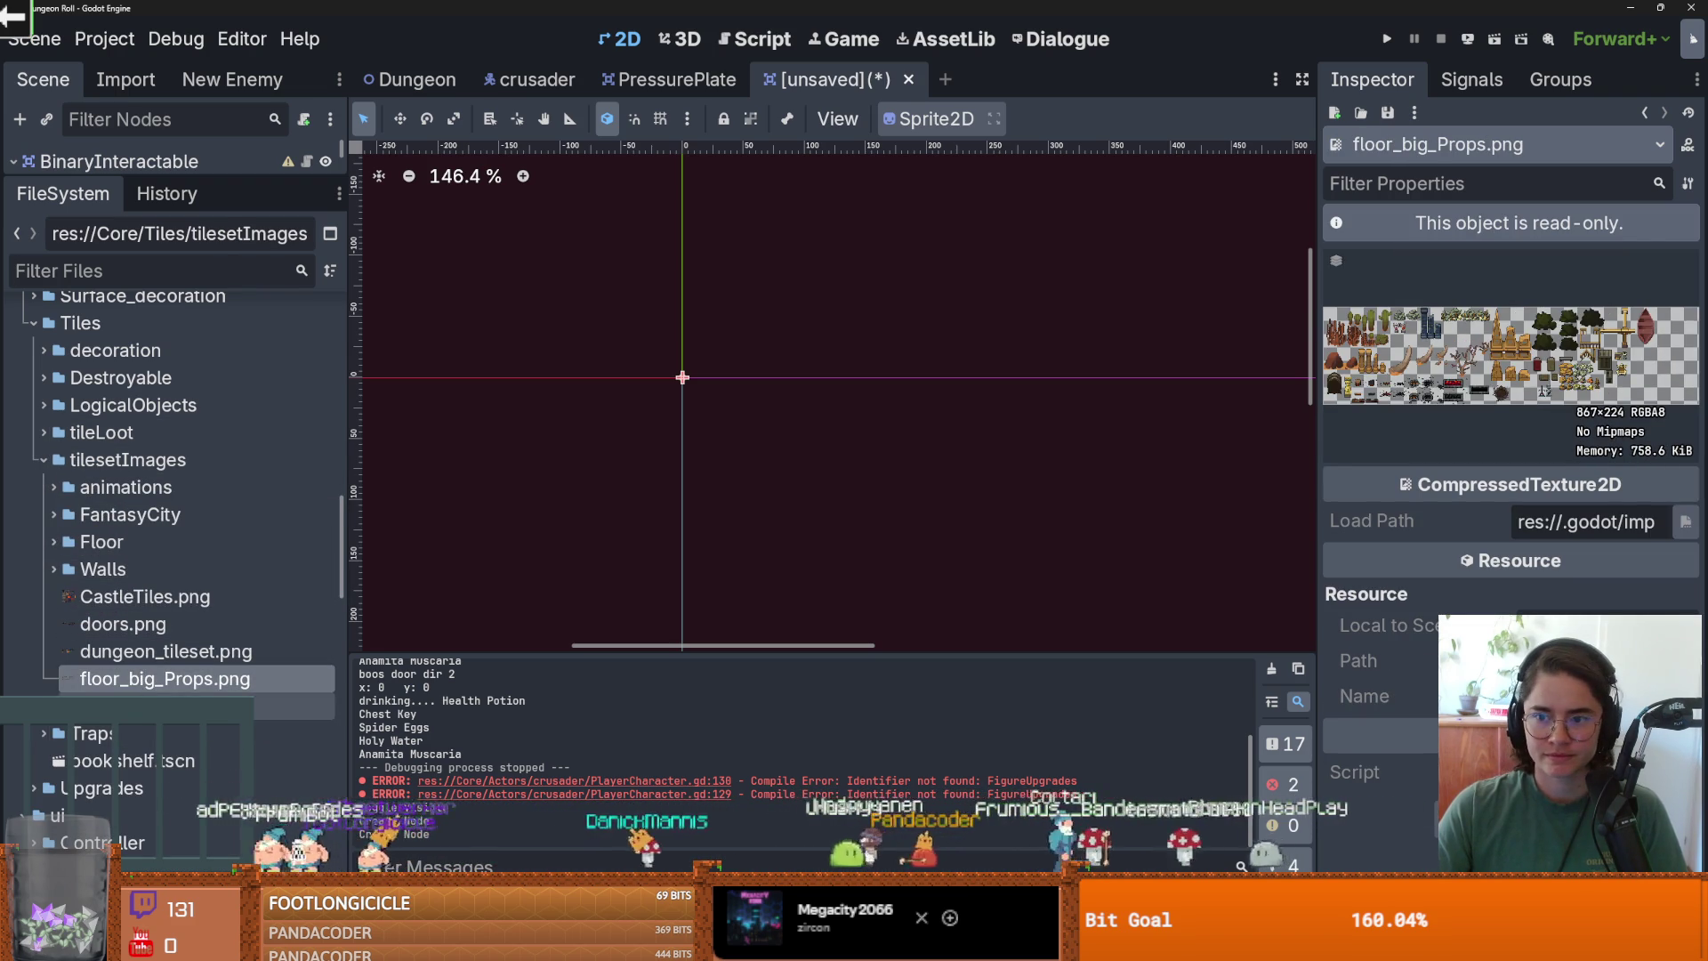
pyautogui.click(138, 706)
# Preview floor_0.png and floor_1.png, browse the animations and FantasyCity folders, then collapse tilesetImages.
pyautogui.click(49, 562)
pyautogui.click(49, 559)
pyautogui.click(54, 542)
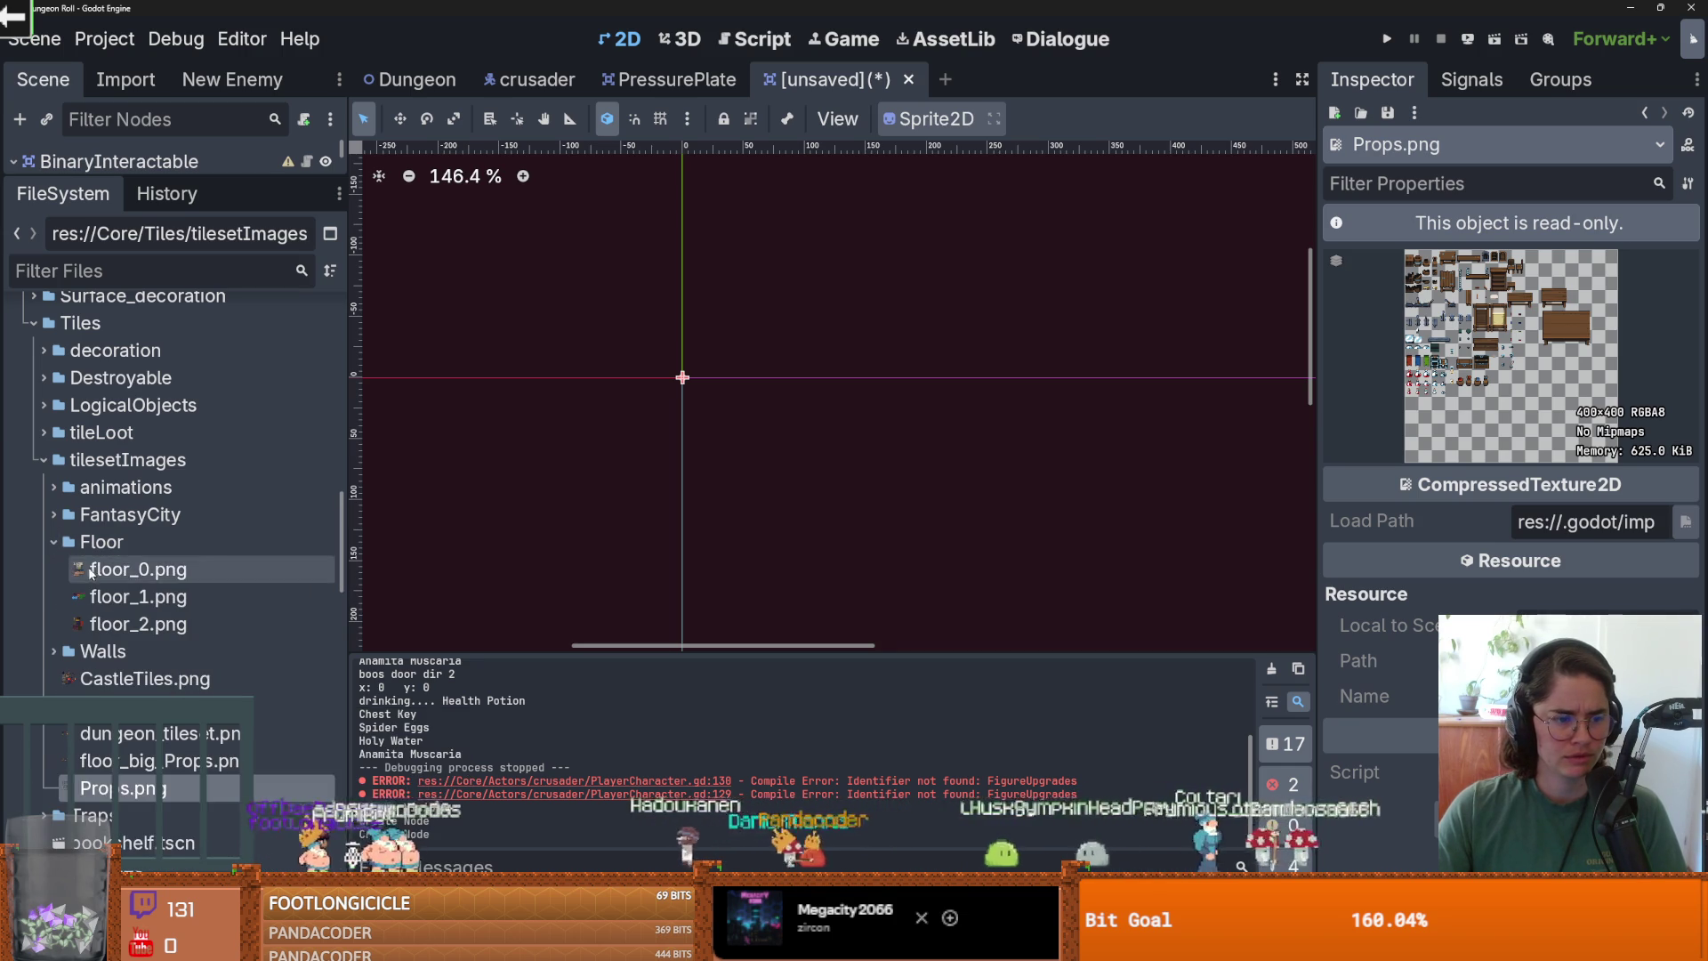
pyautogui.click(106, 569)
pyautogui.click(99, 601)
pyautogui.click(35, 533)
pyautogui.click(41, 485)
pyautogui.click(41, 485)
pyautogui.click(52, 516)
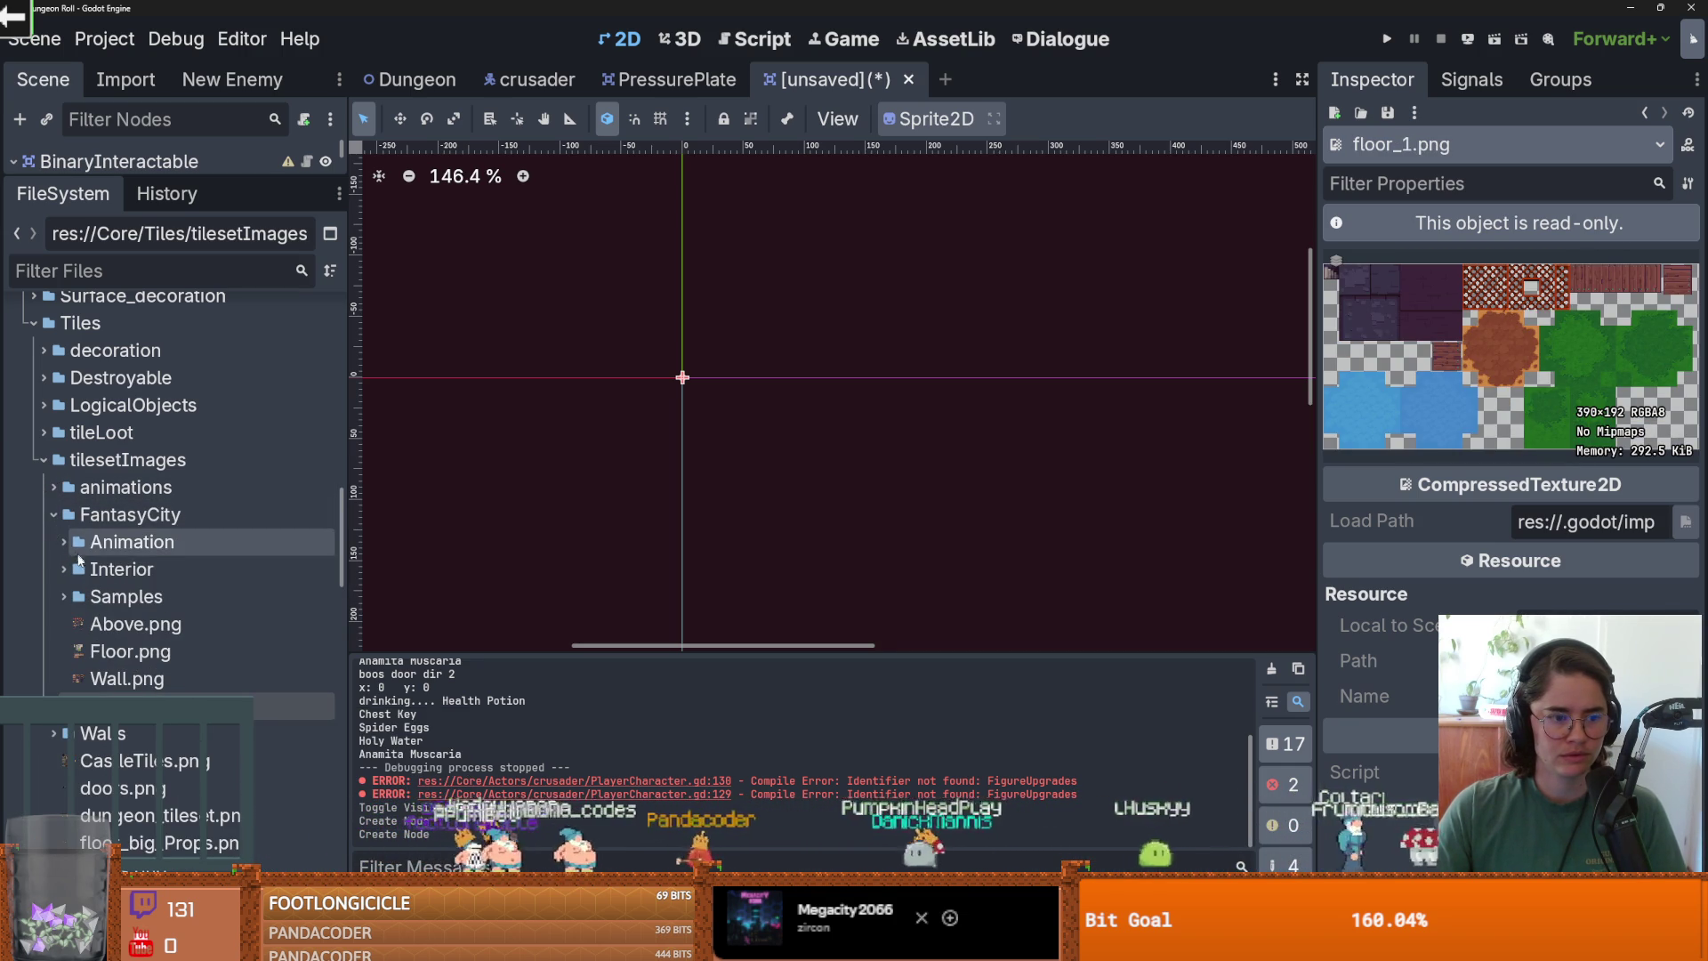
pyautogui.click(53, 514)
pyautogui.click(42, 459)
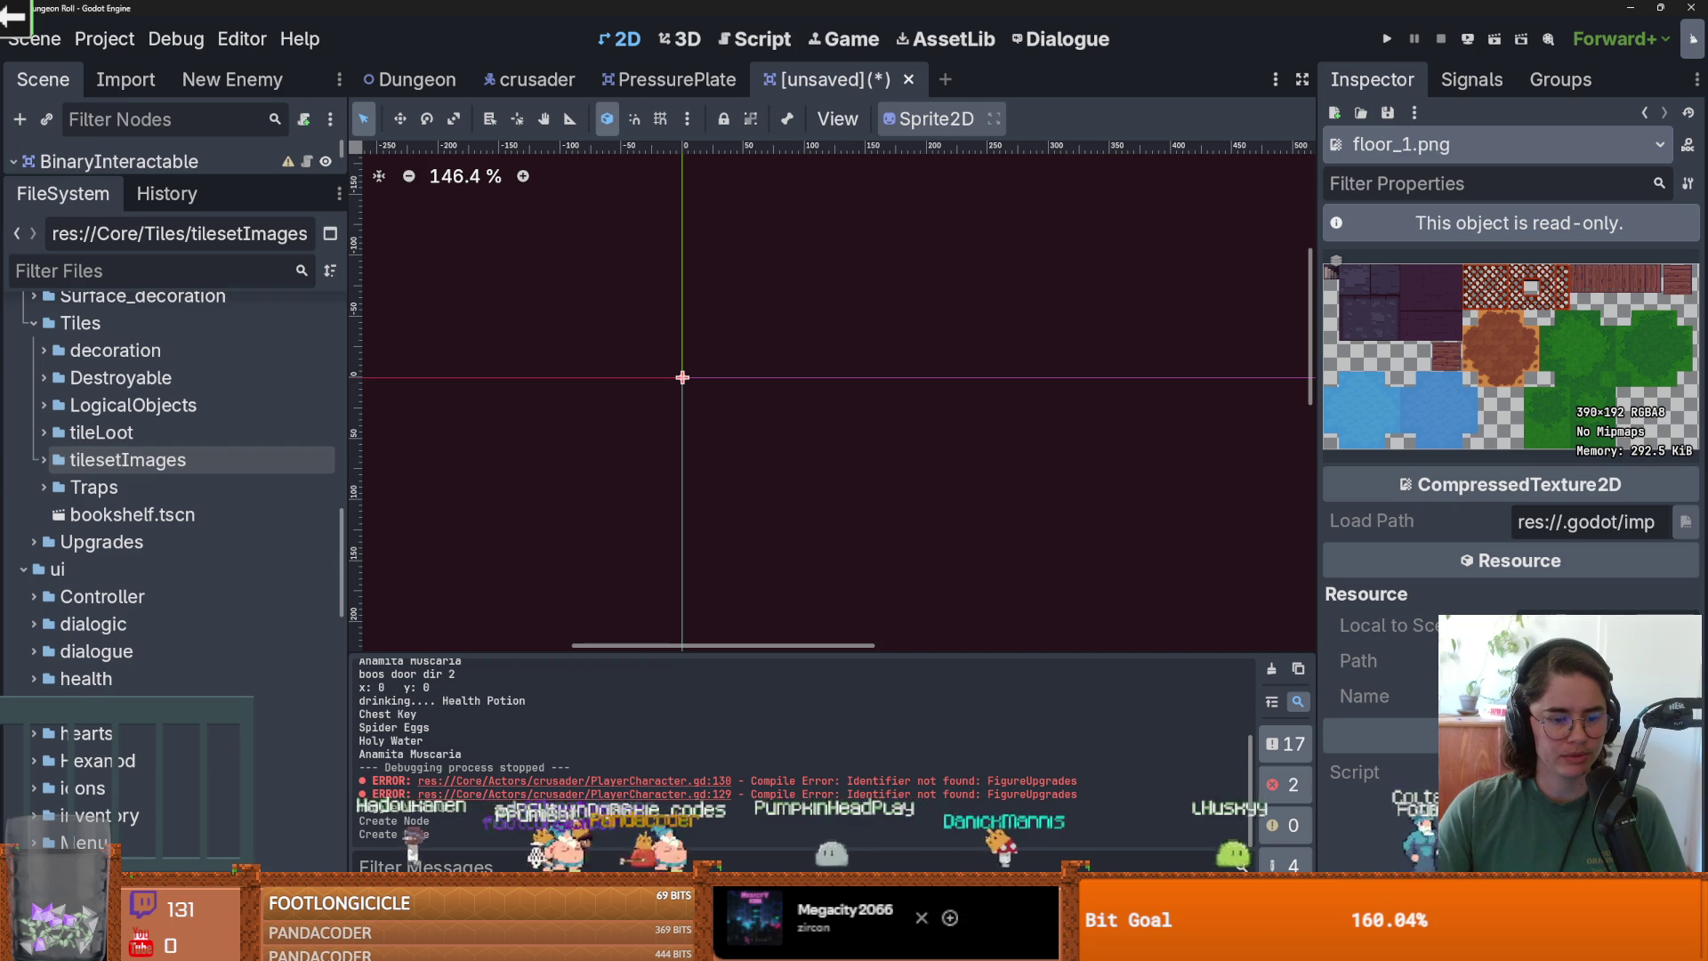
pyautogui.scroll(2, 157, 525)
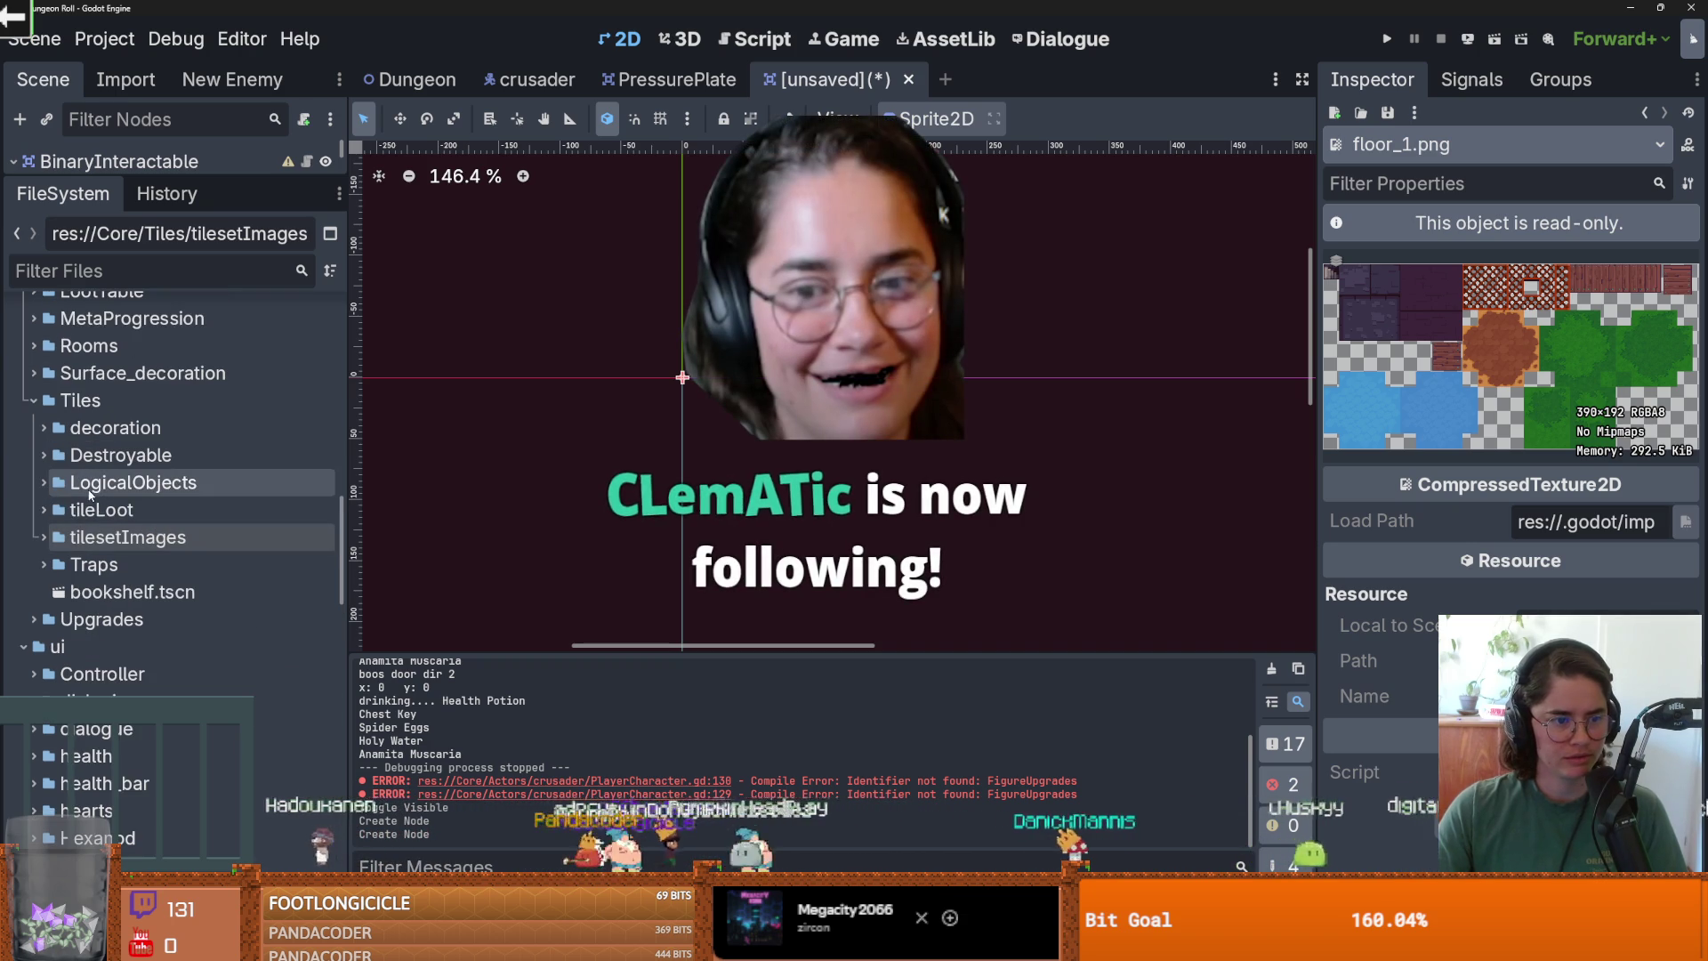
# In Aseprite, show the floor_decoration sprite and reveal its file in the folder.
pyautogui.hotkey('alt', 'Tab')
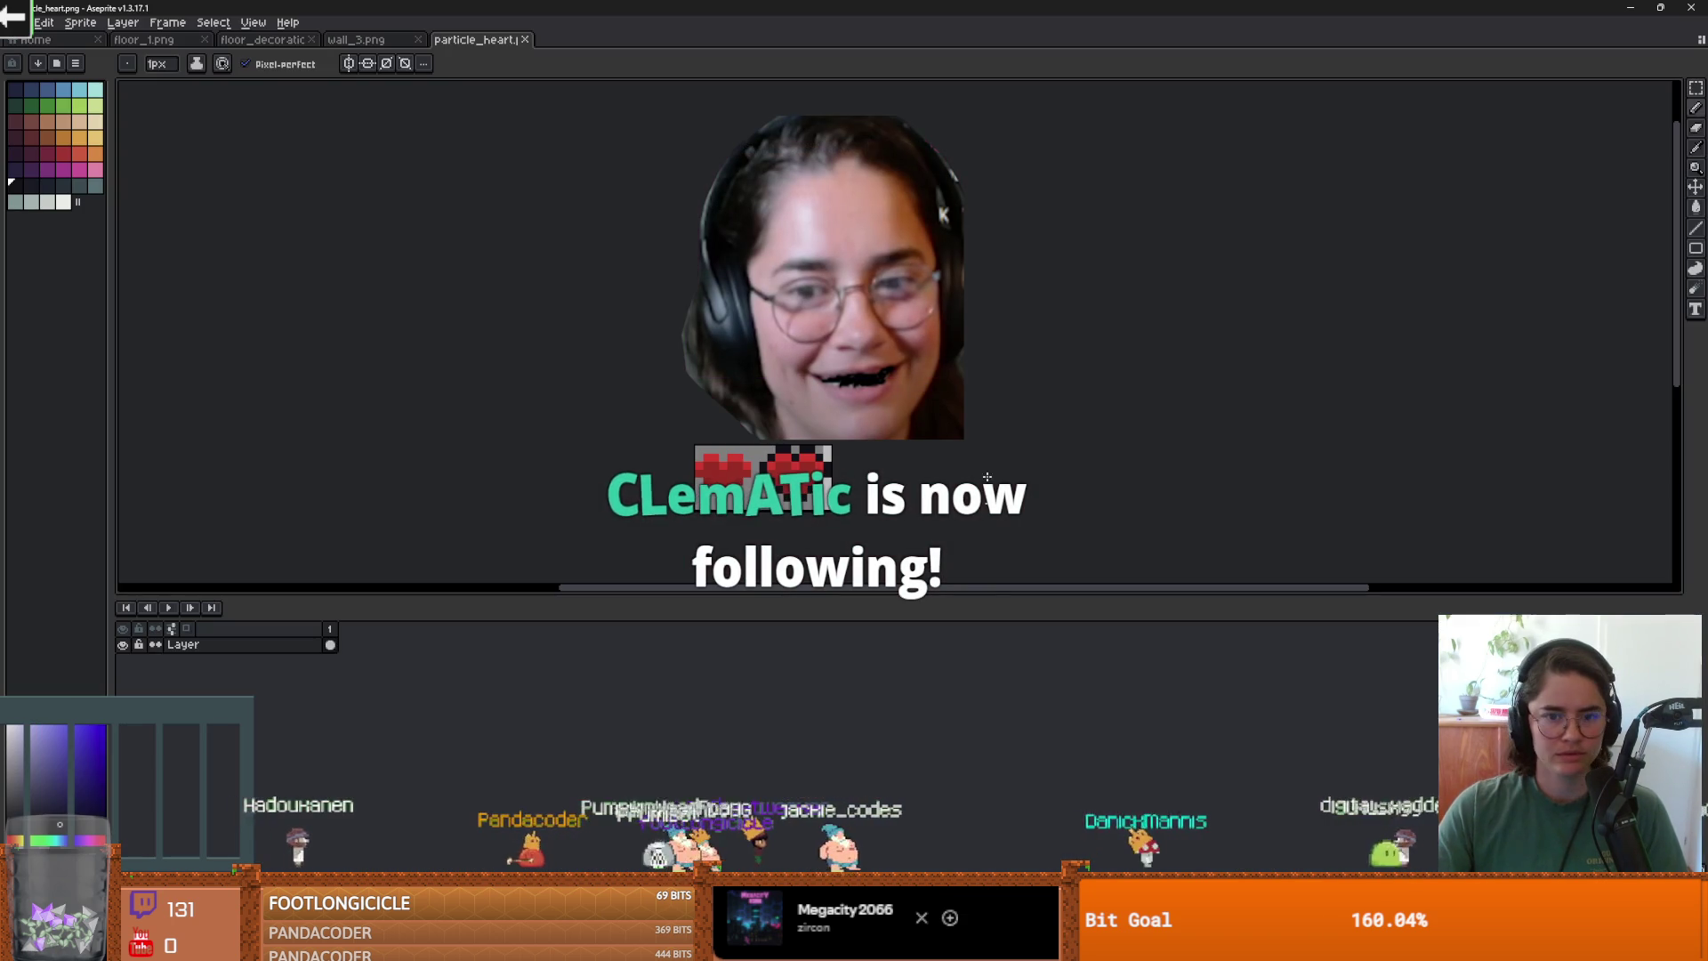
pyautogui.click(142, 39)
pyautogui.click(262, 39)
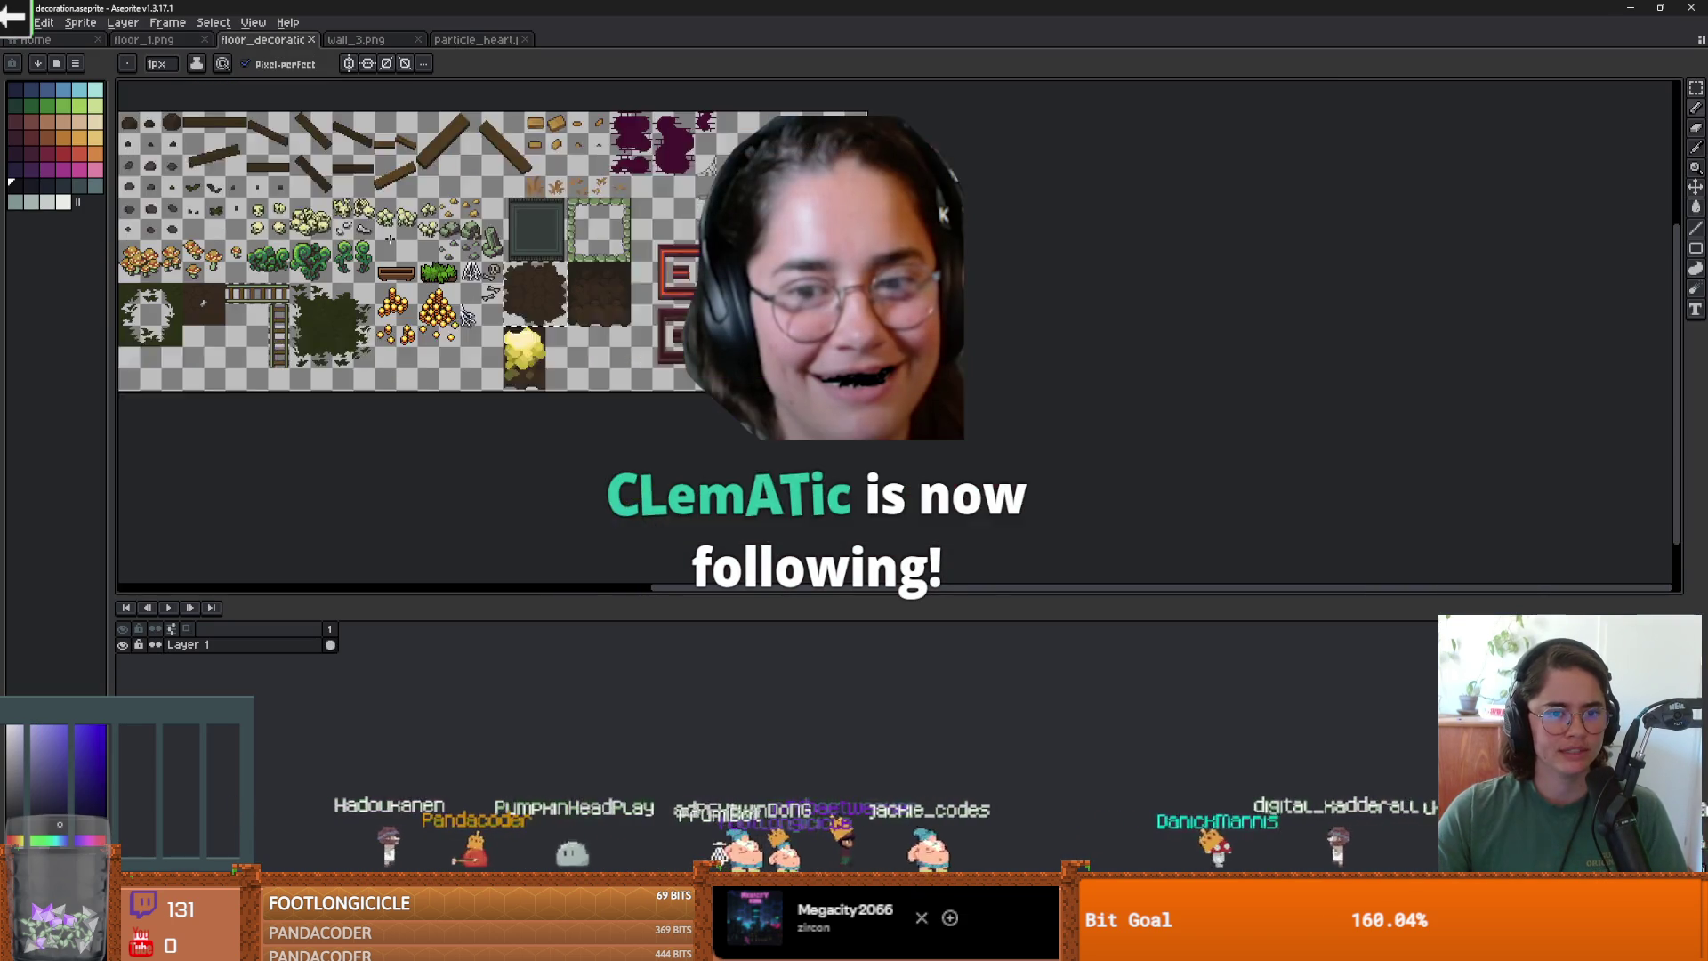
pyautogui.rightClick(241, 39)
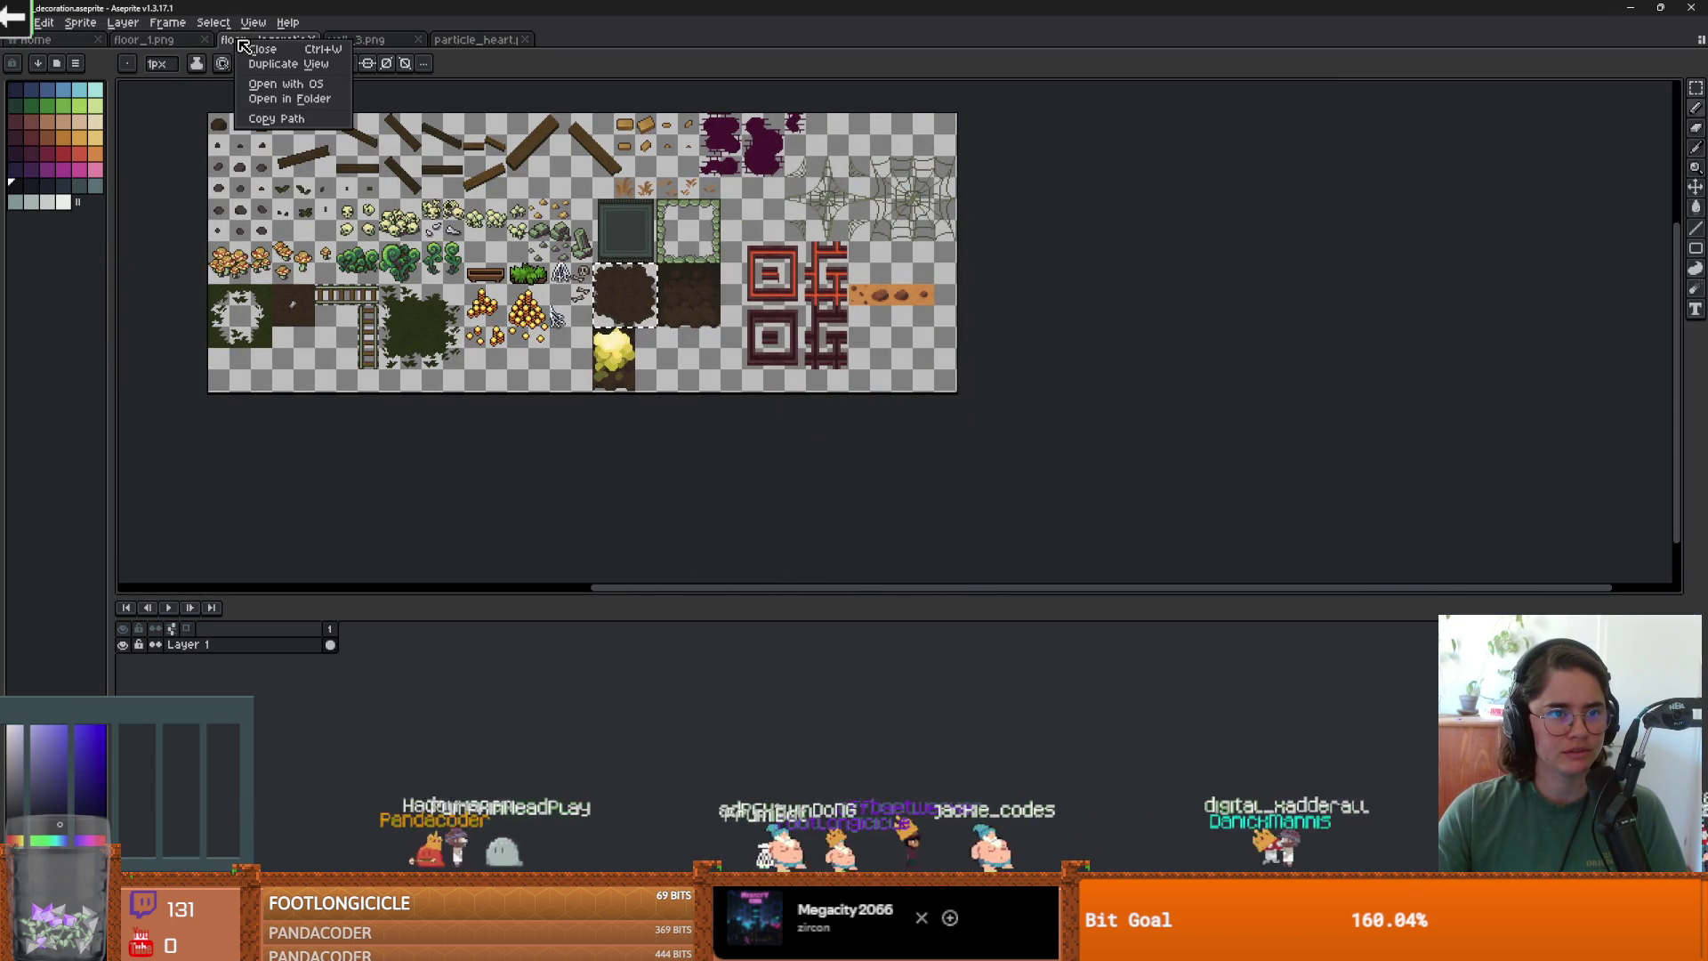
pyautogui.click(325, 102)
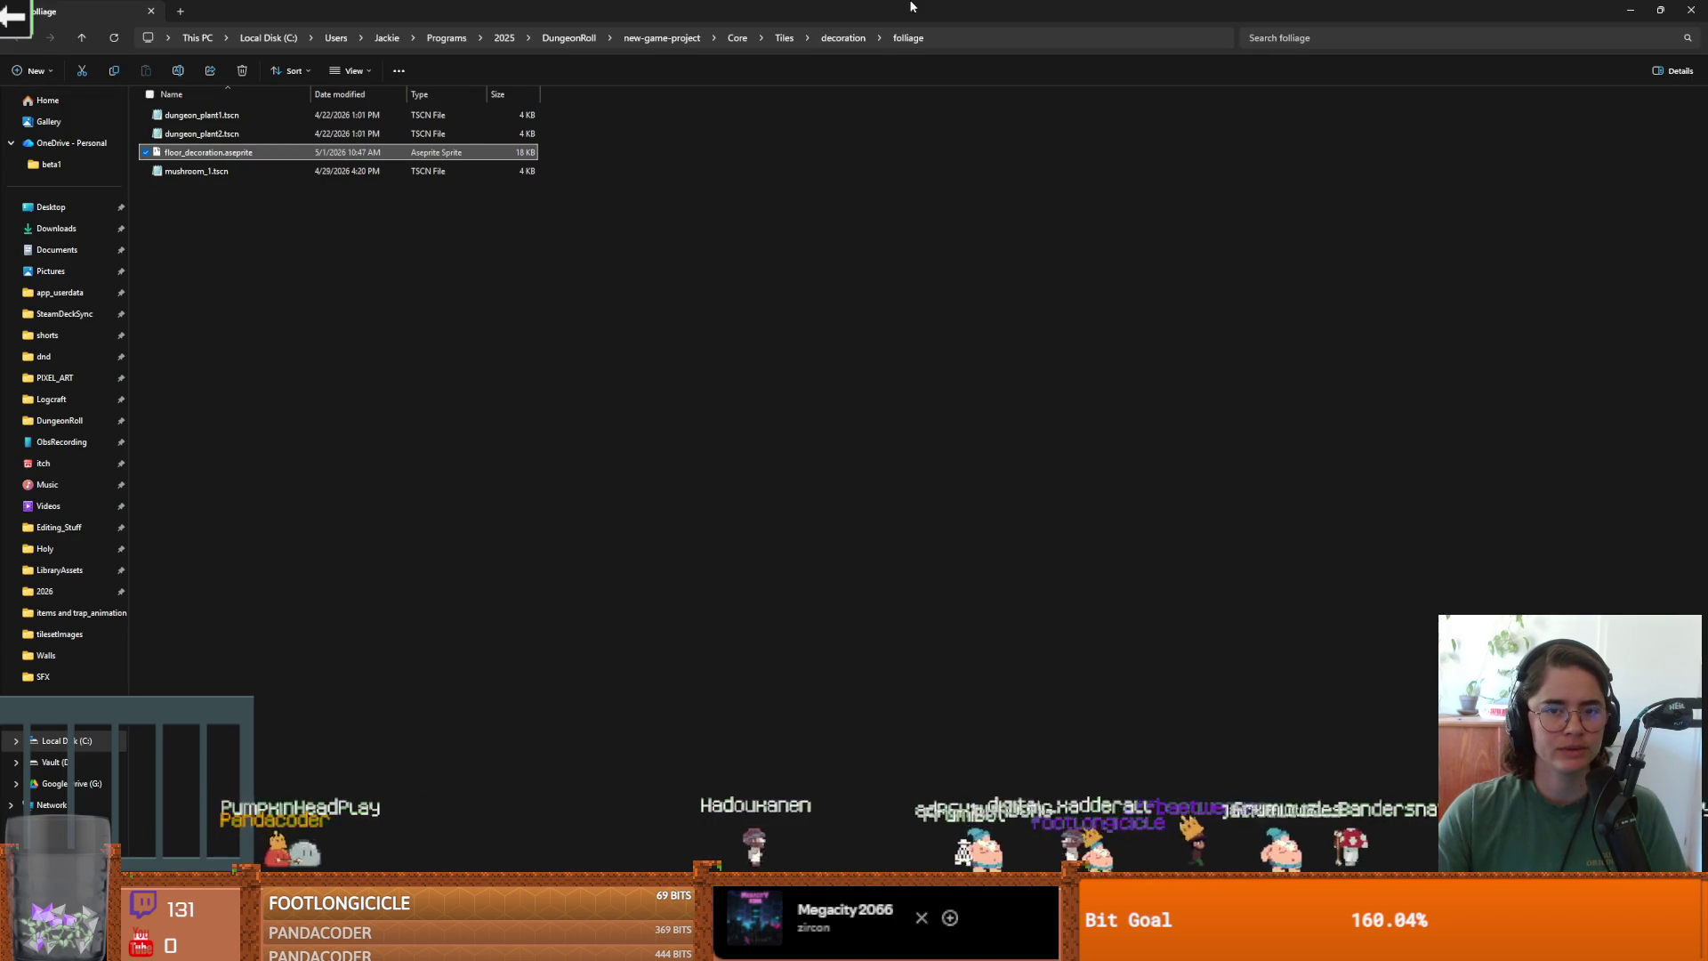
# Move the Explorer window, browse up to the Tiles folder, then return to Aseprite's File menu.
pyautogui.moveTo(910, 6); pyautogui.dragTo(875, 134)
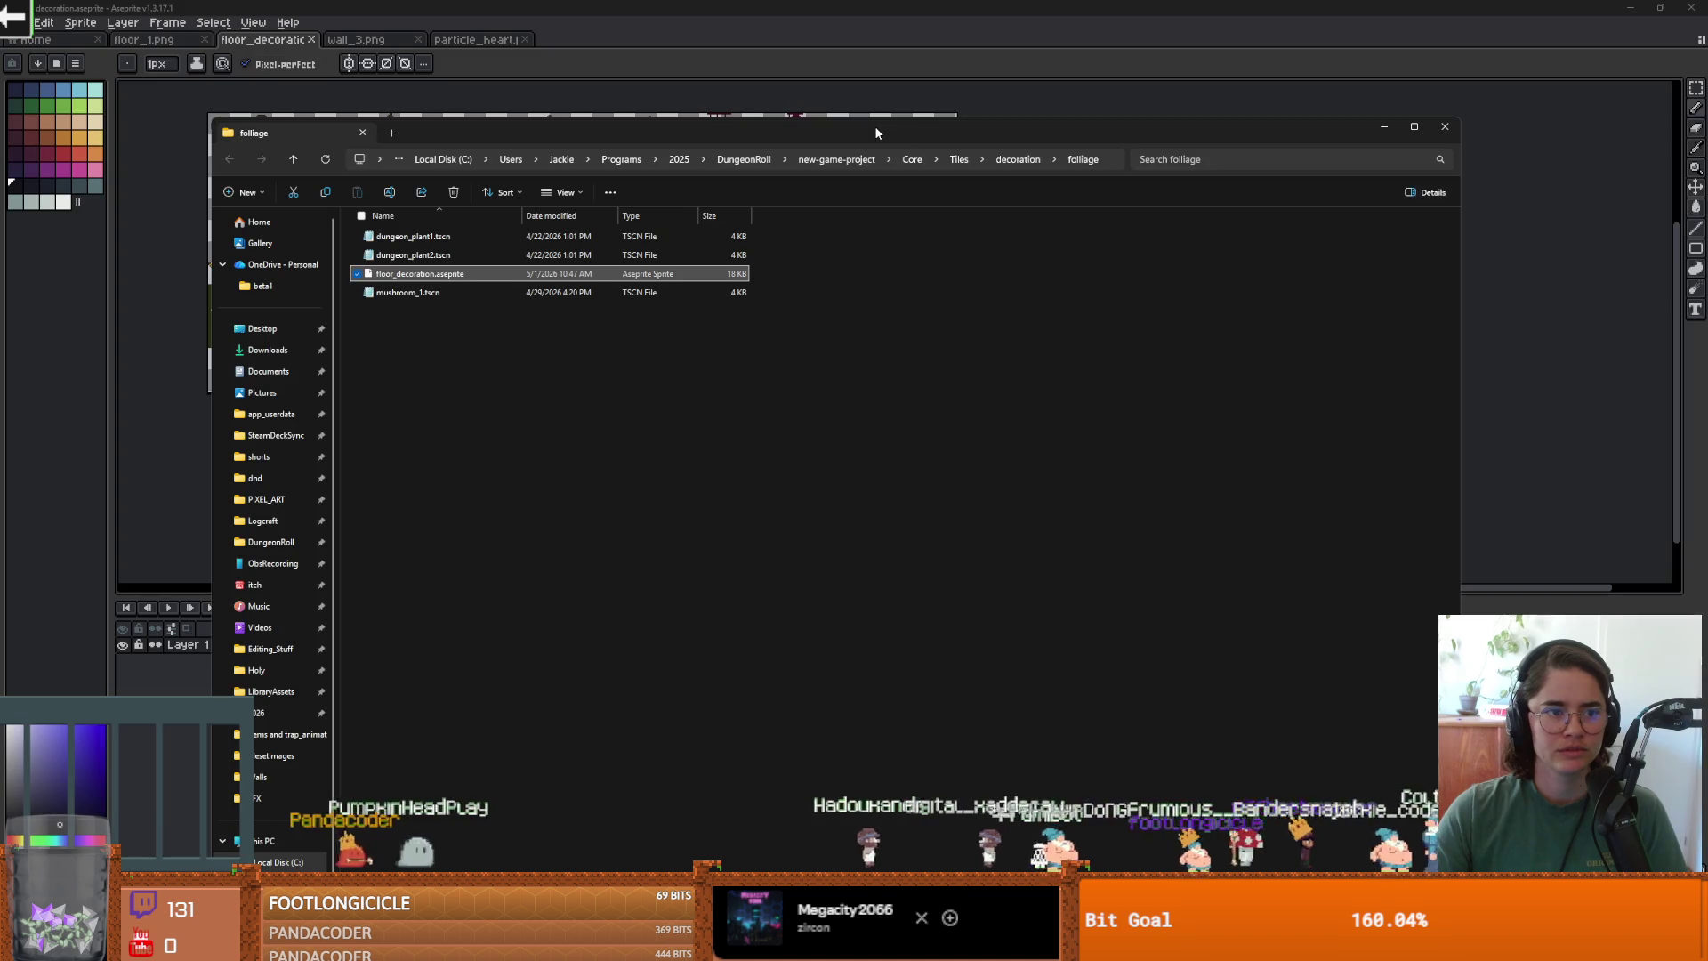
pyautogui.click(963, 161)
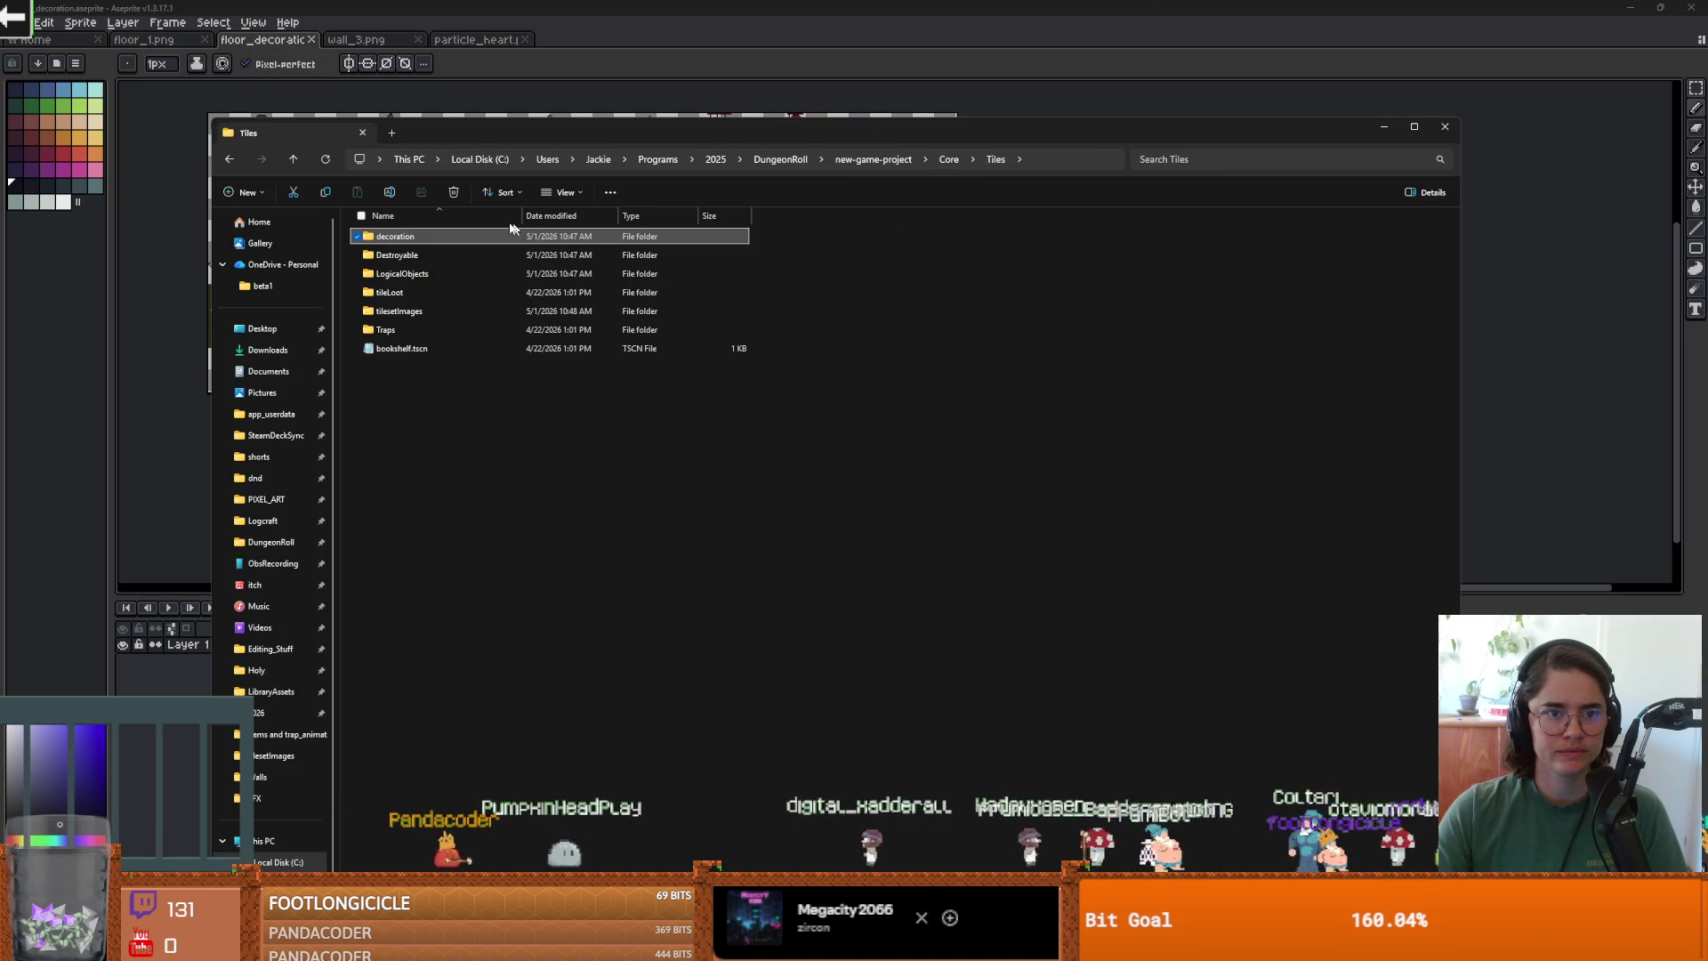
pyautogui.click(14, 22)
pyautogui.click(14, 22)
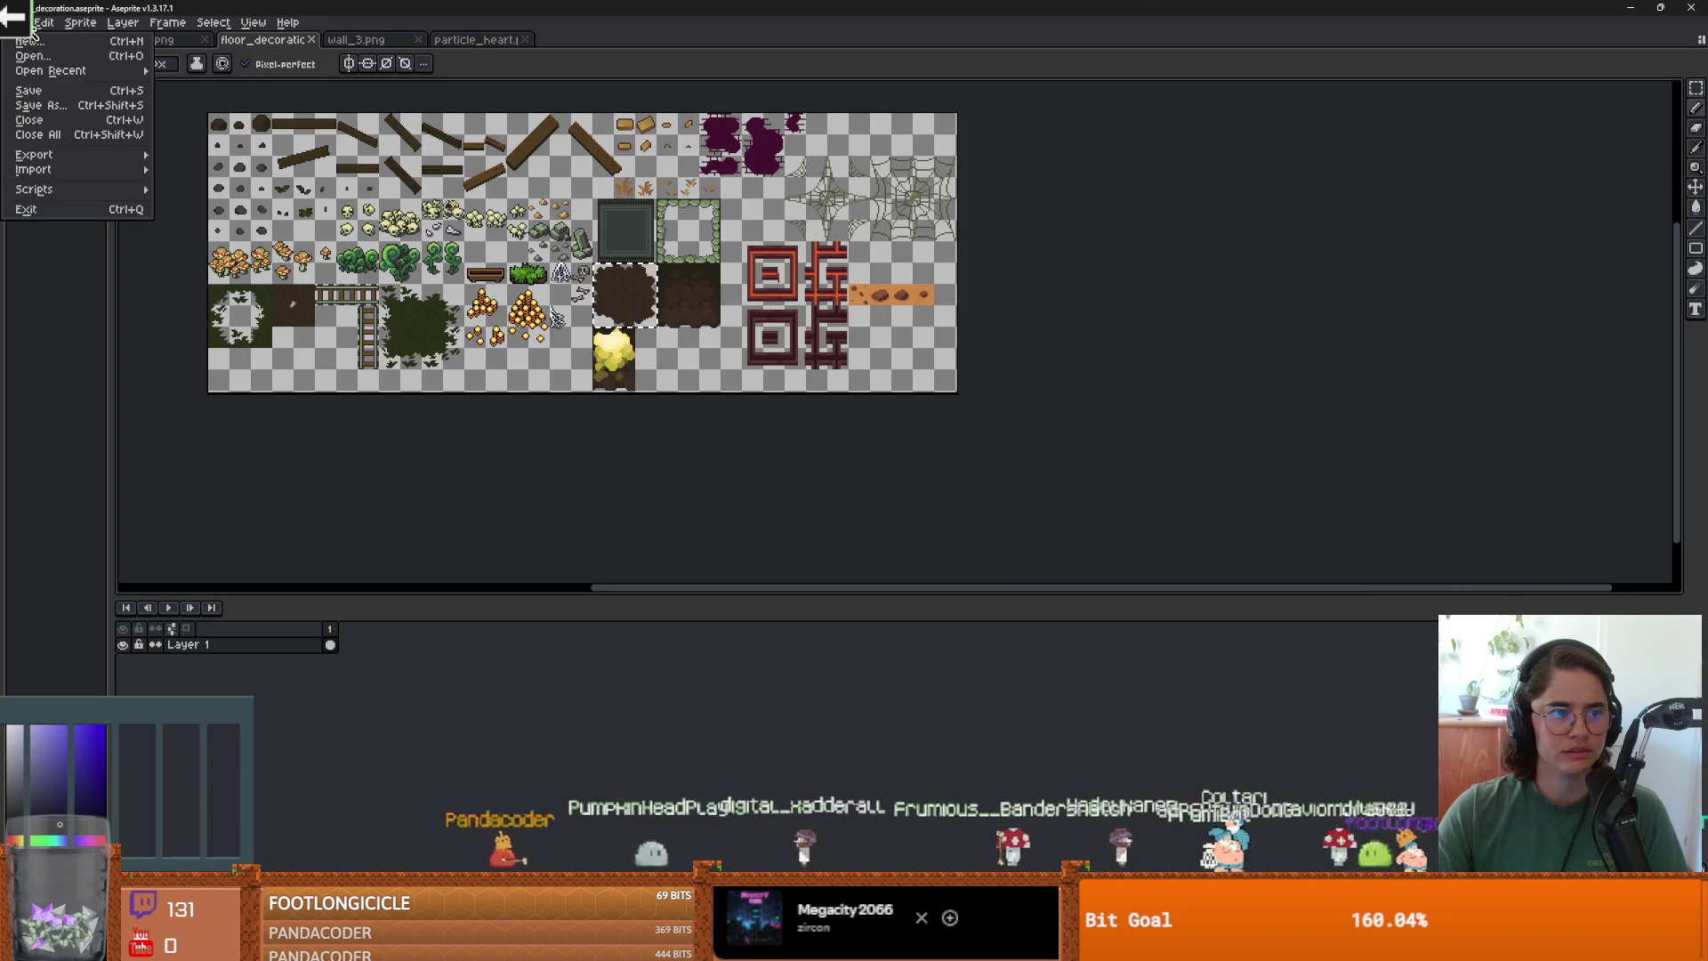
# Save floor_decoration as a PNG in Tiles/tilesetImages, then switch back to Godot.
pyautogui.press('Return')
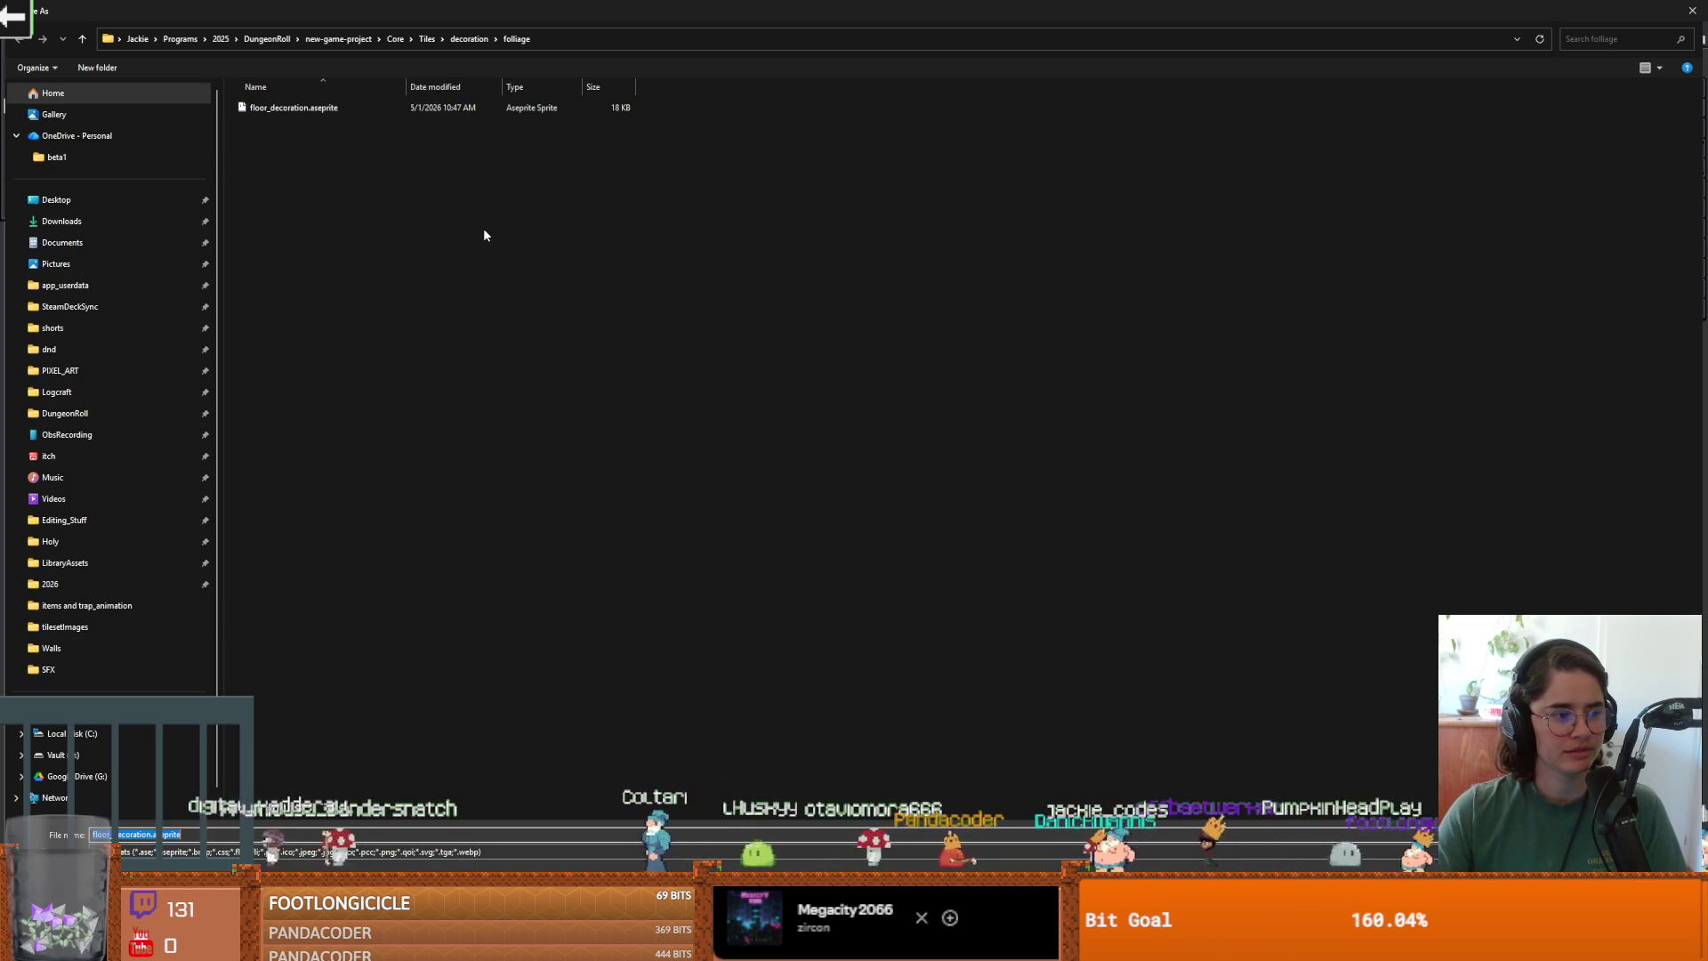
pyautogui.click(471, 43)
pyautogui.click(427, 39)
pyautogui.doubleClick(294, 175)
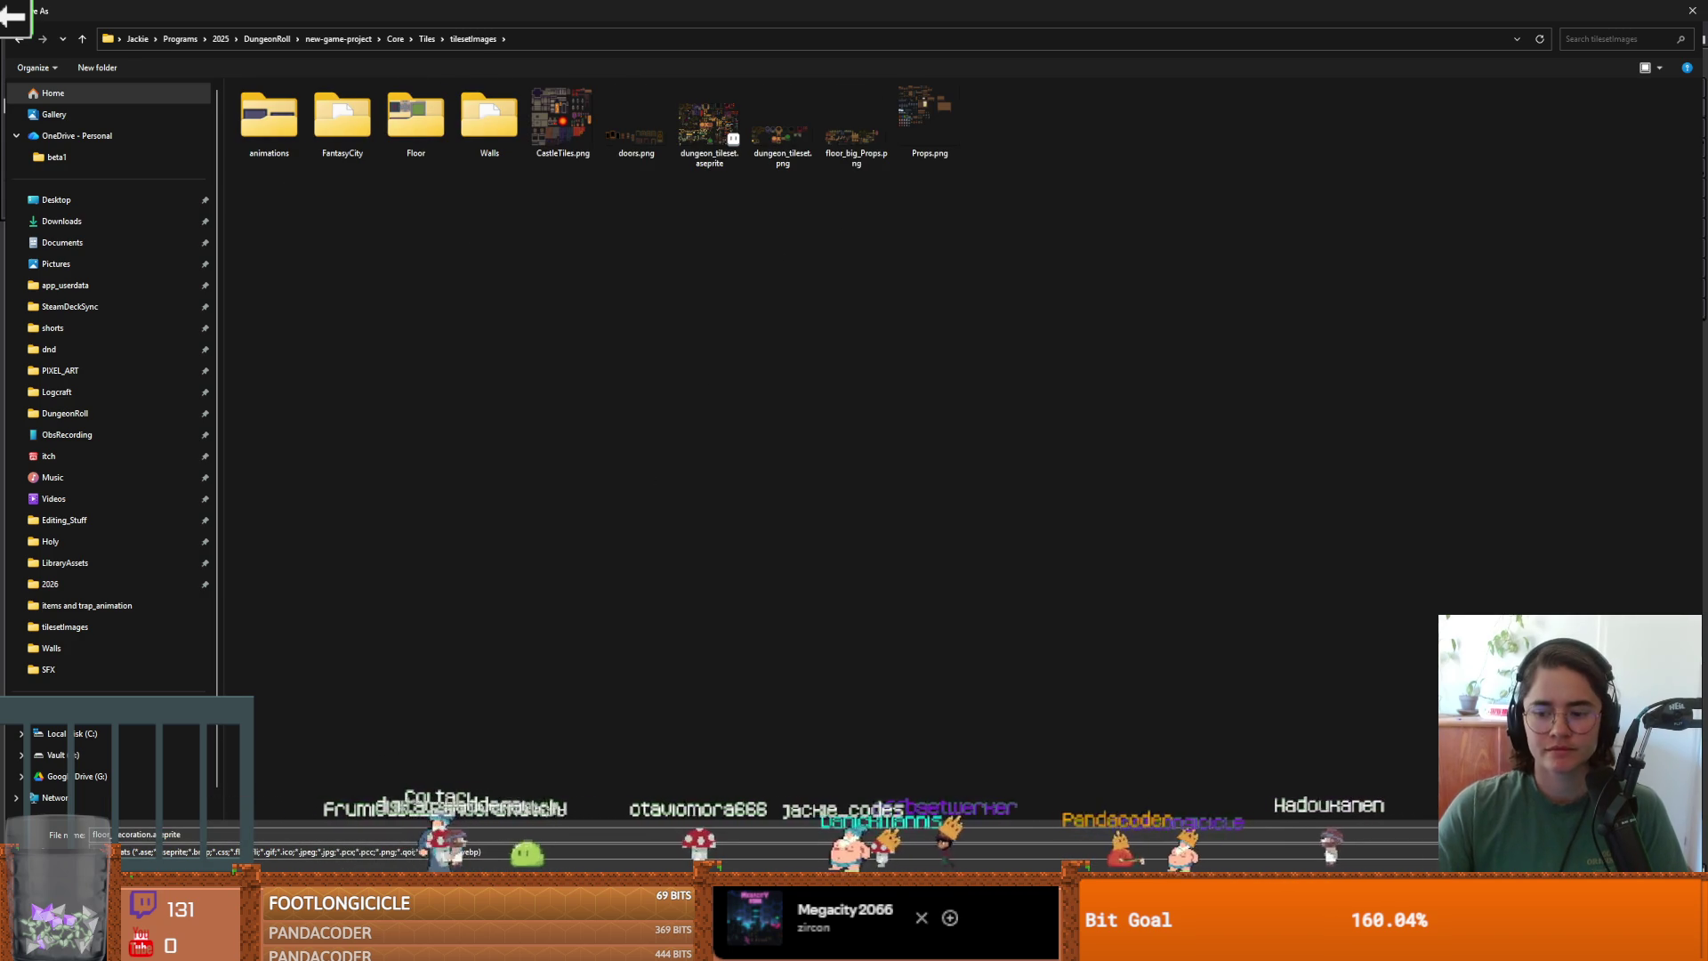
pyautogui.click(134, 851)
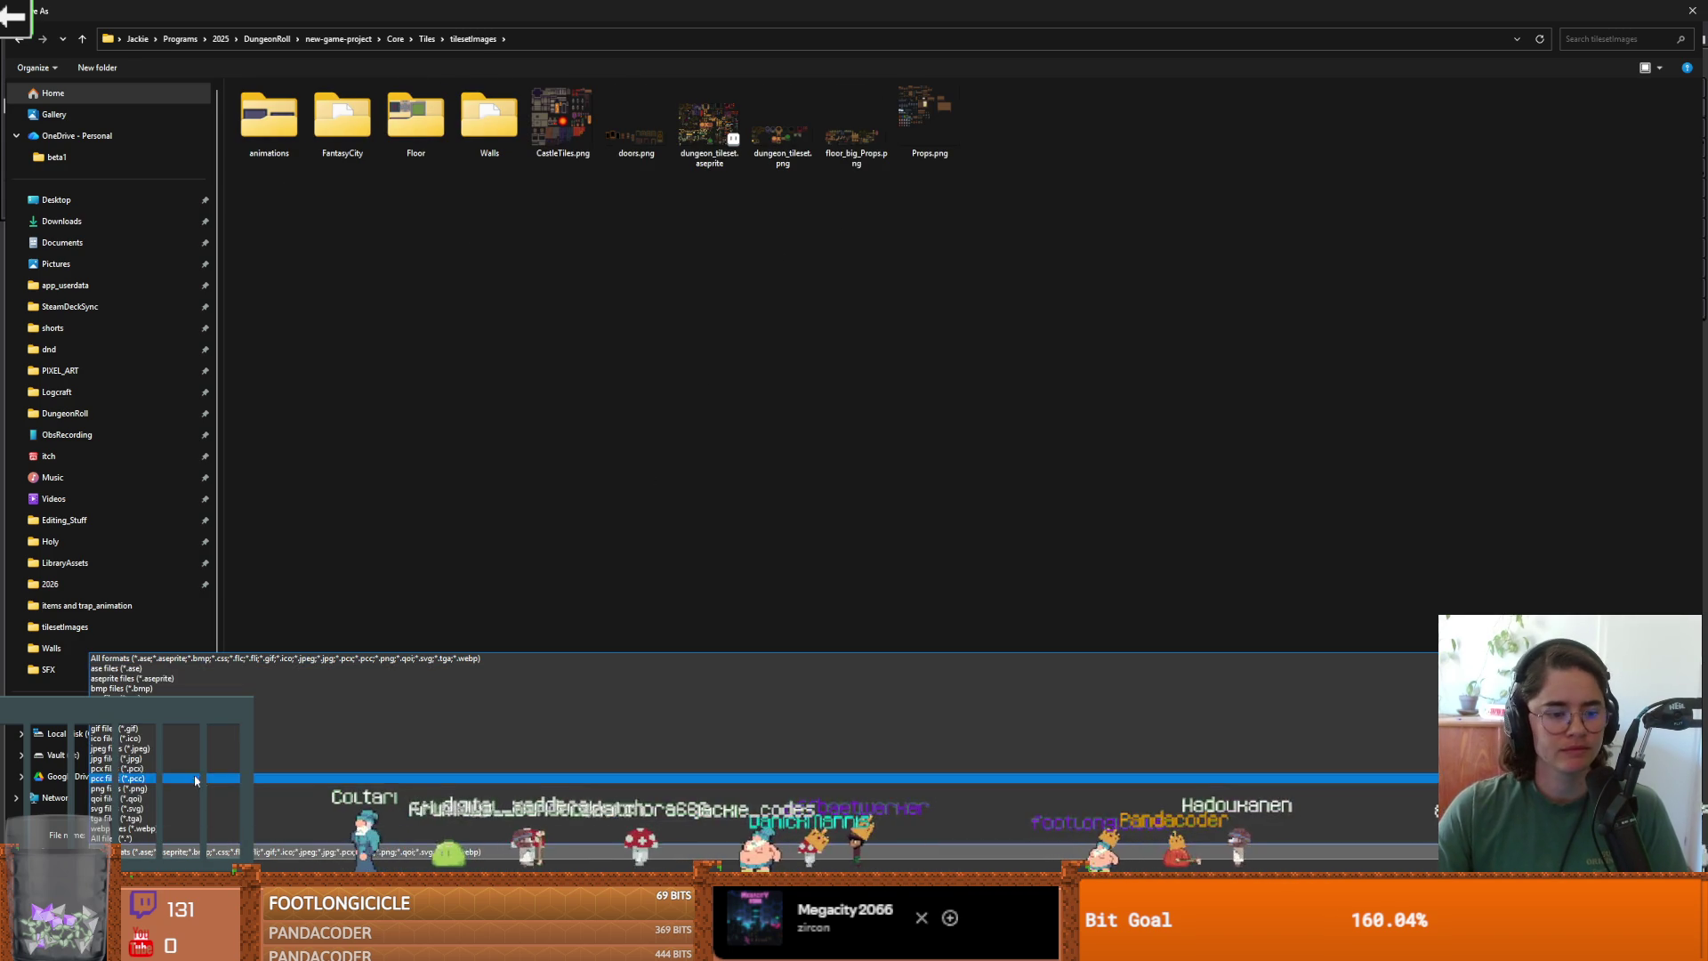
pyautogui.click(134, 788)
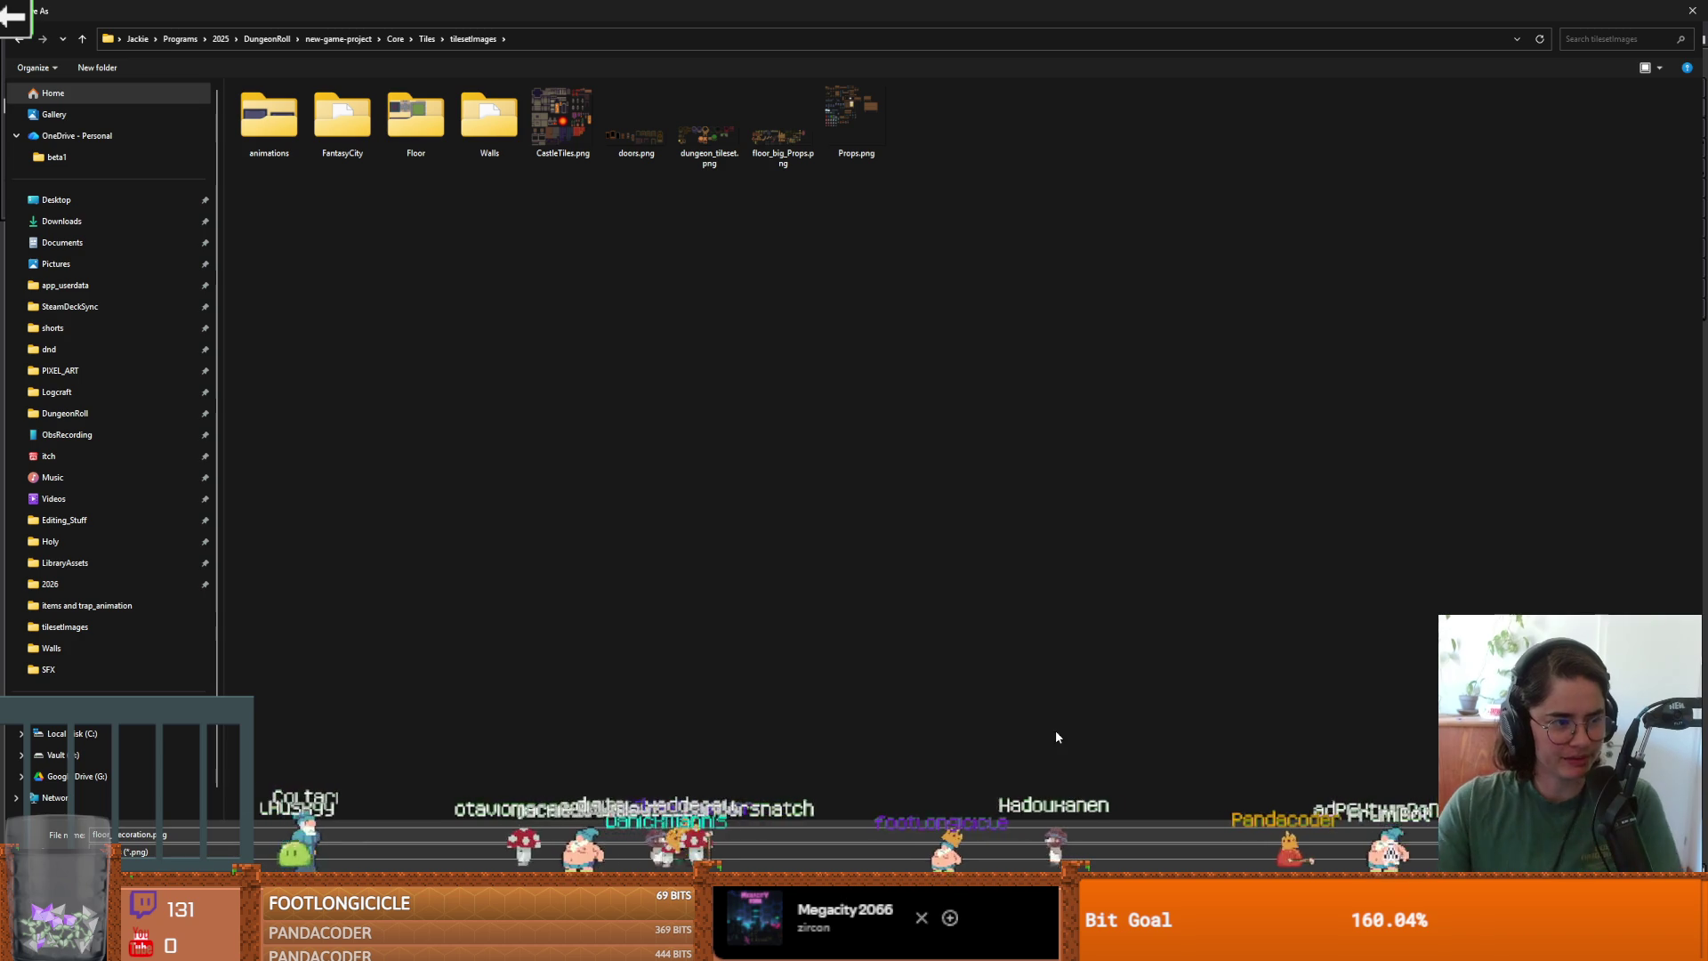
pyautogui.press('Return')
pyautogui.hotkey('alt', 'Tab')
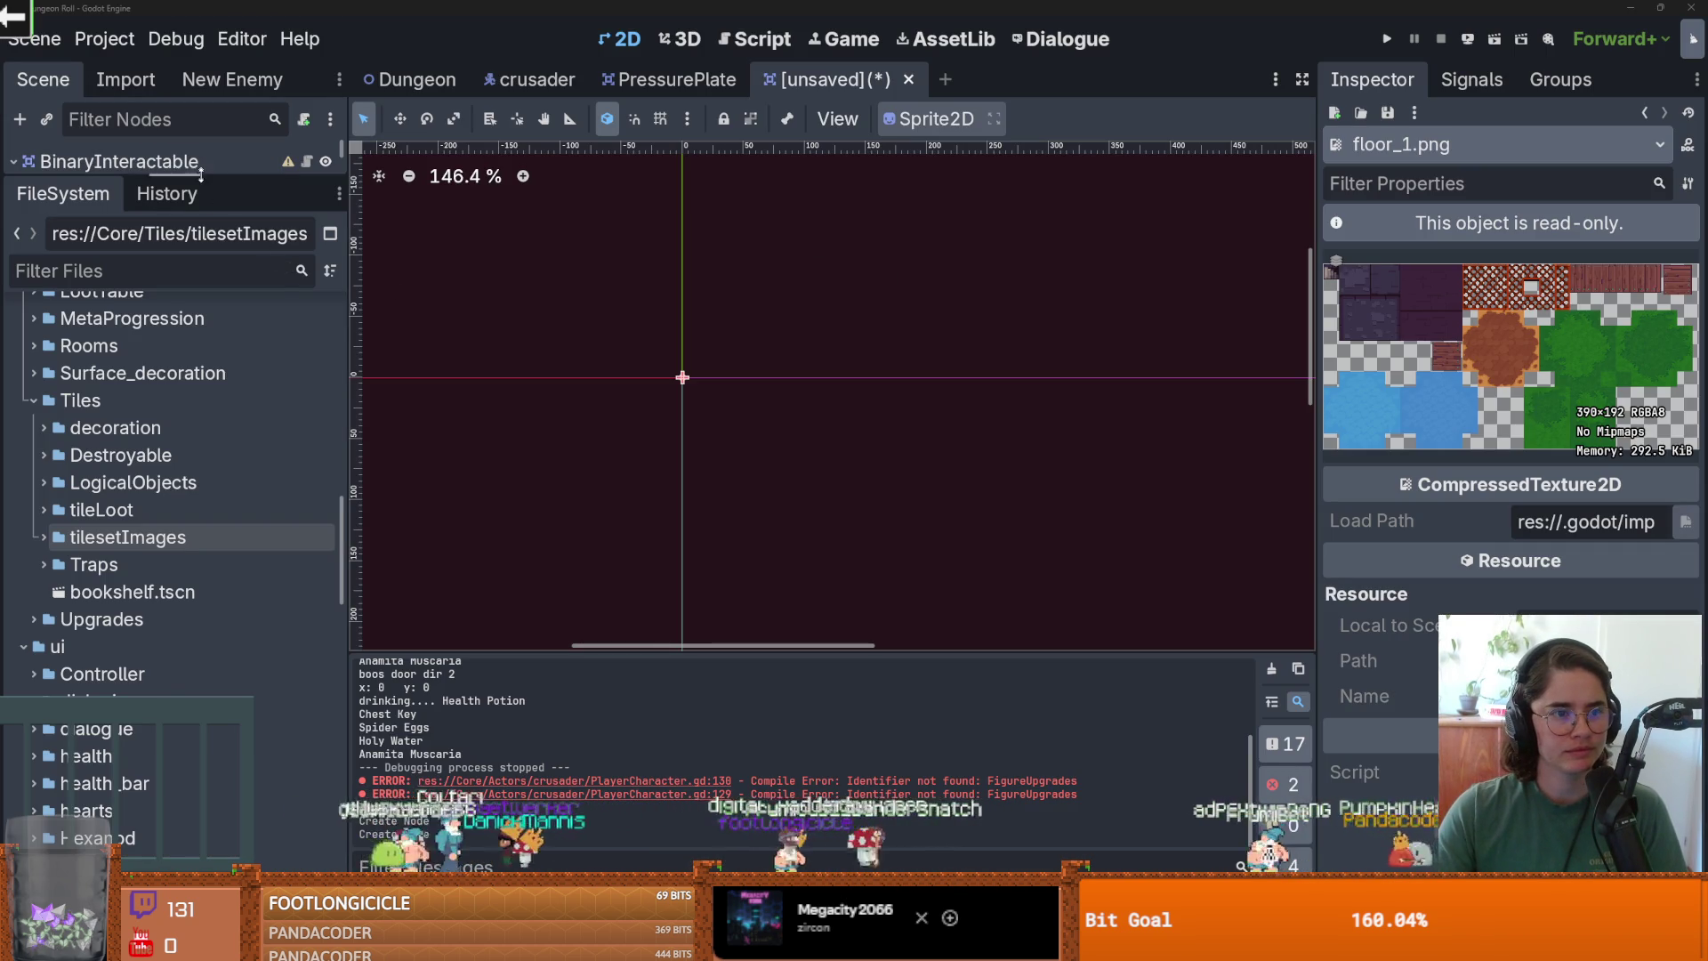
# Enlarge the Scene and FileSystem docks, select Sprite2D, and list new options for its empty Texture.
pyautogui.moveTo(208, 195); pyautogui.dragTo(209, 695)
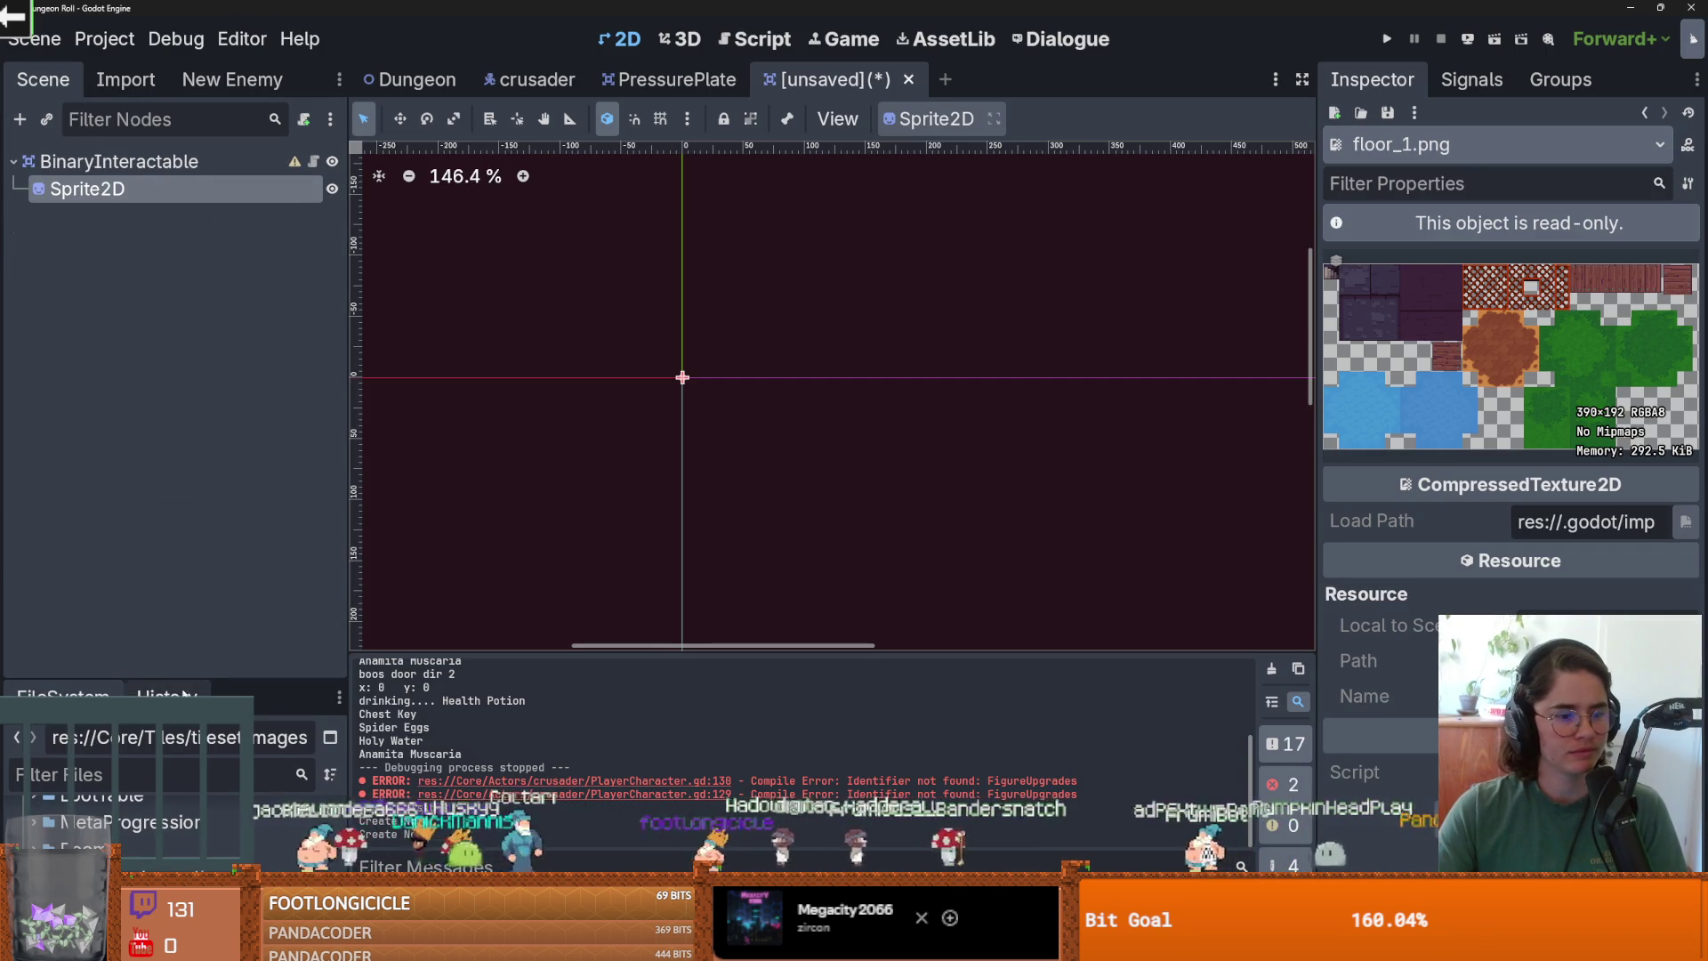
pyautogui.moveTo(186, 676); pyautogui.dragTo(187, 283)
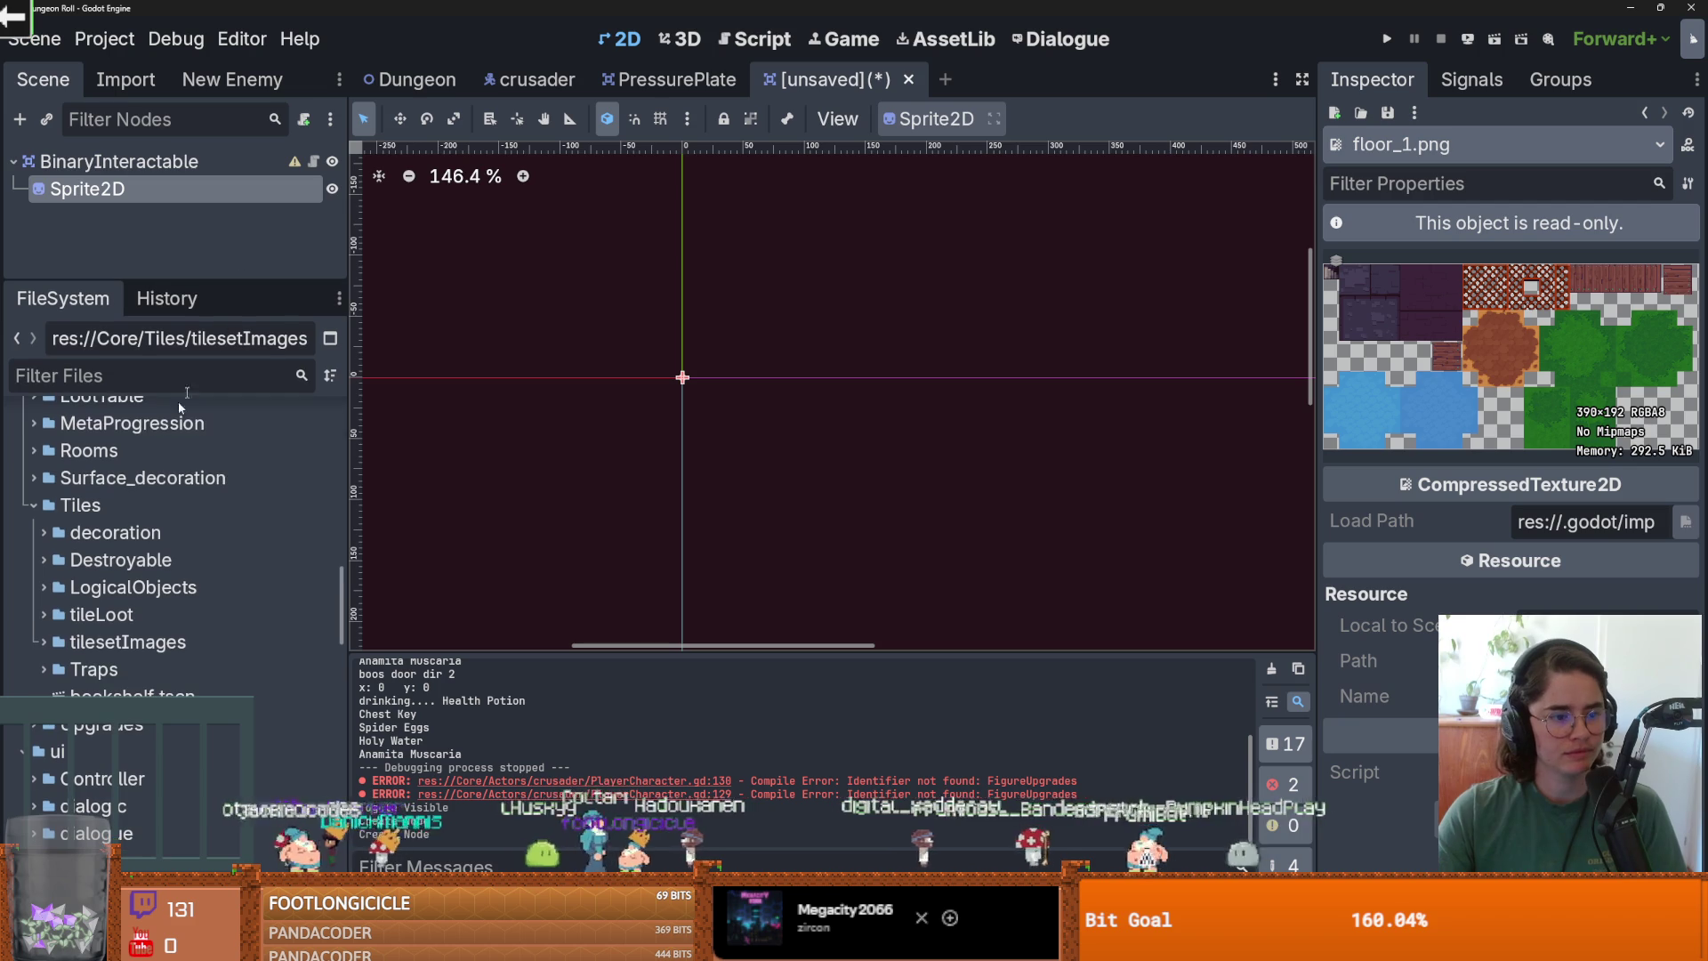
pyautogui.click(119, 161)
pyautogui.click(87, 189)
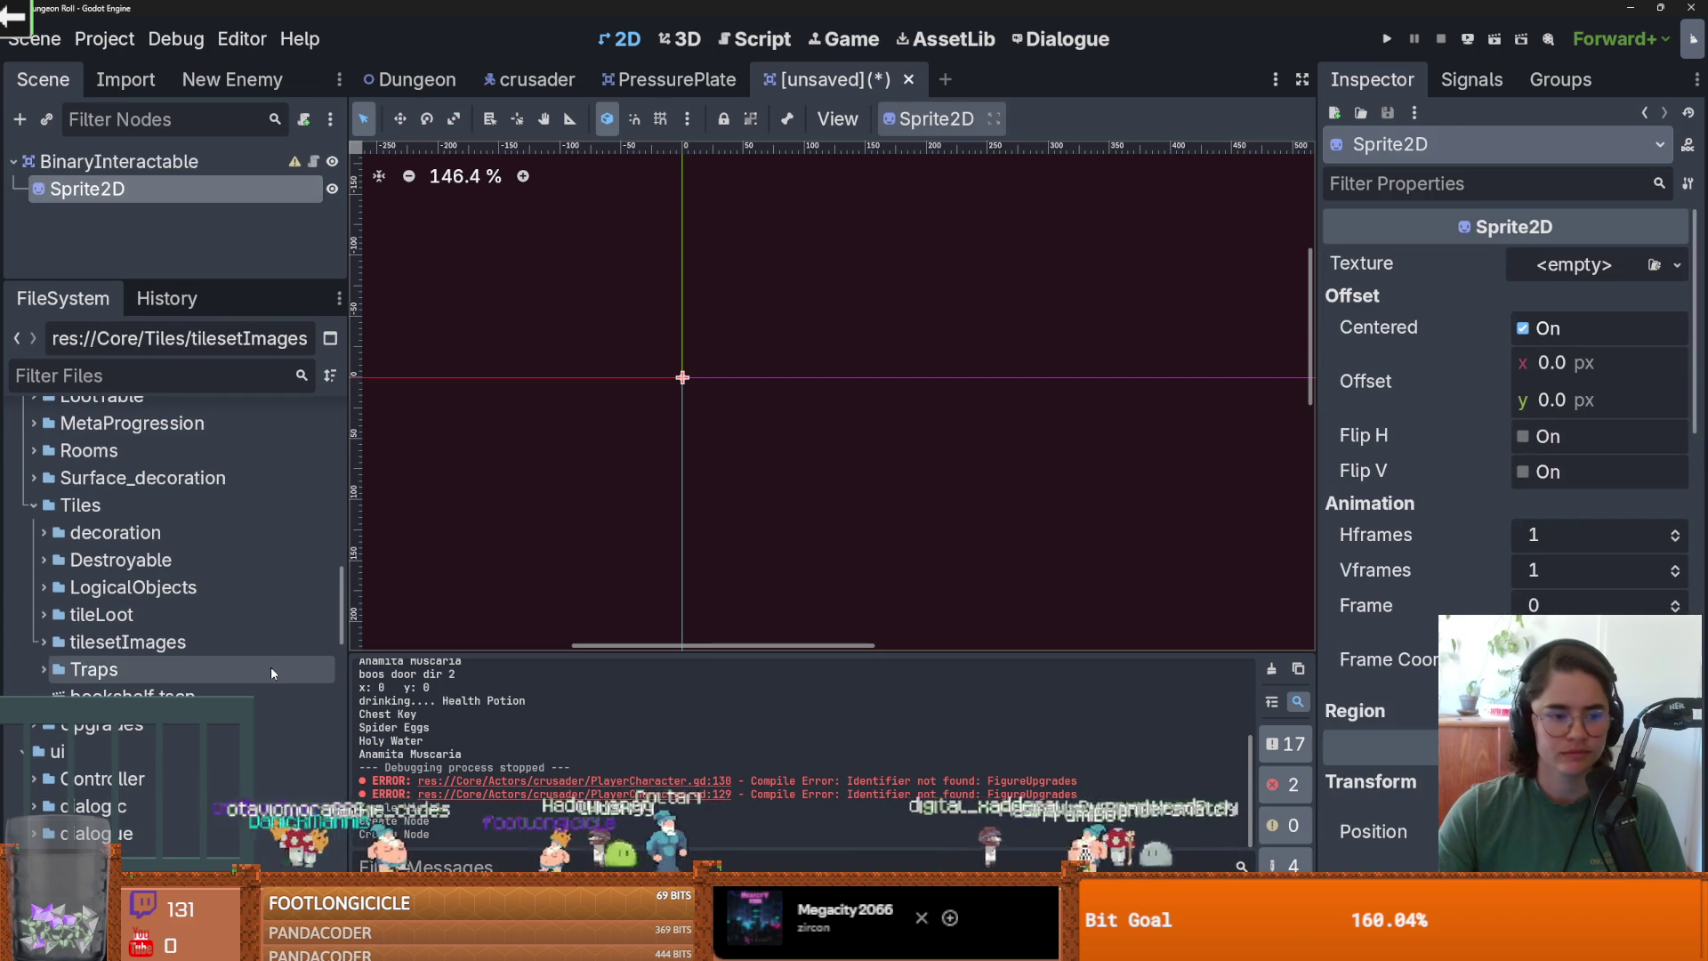
pyautogui.click(1544, 271)
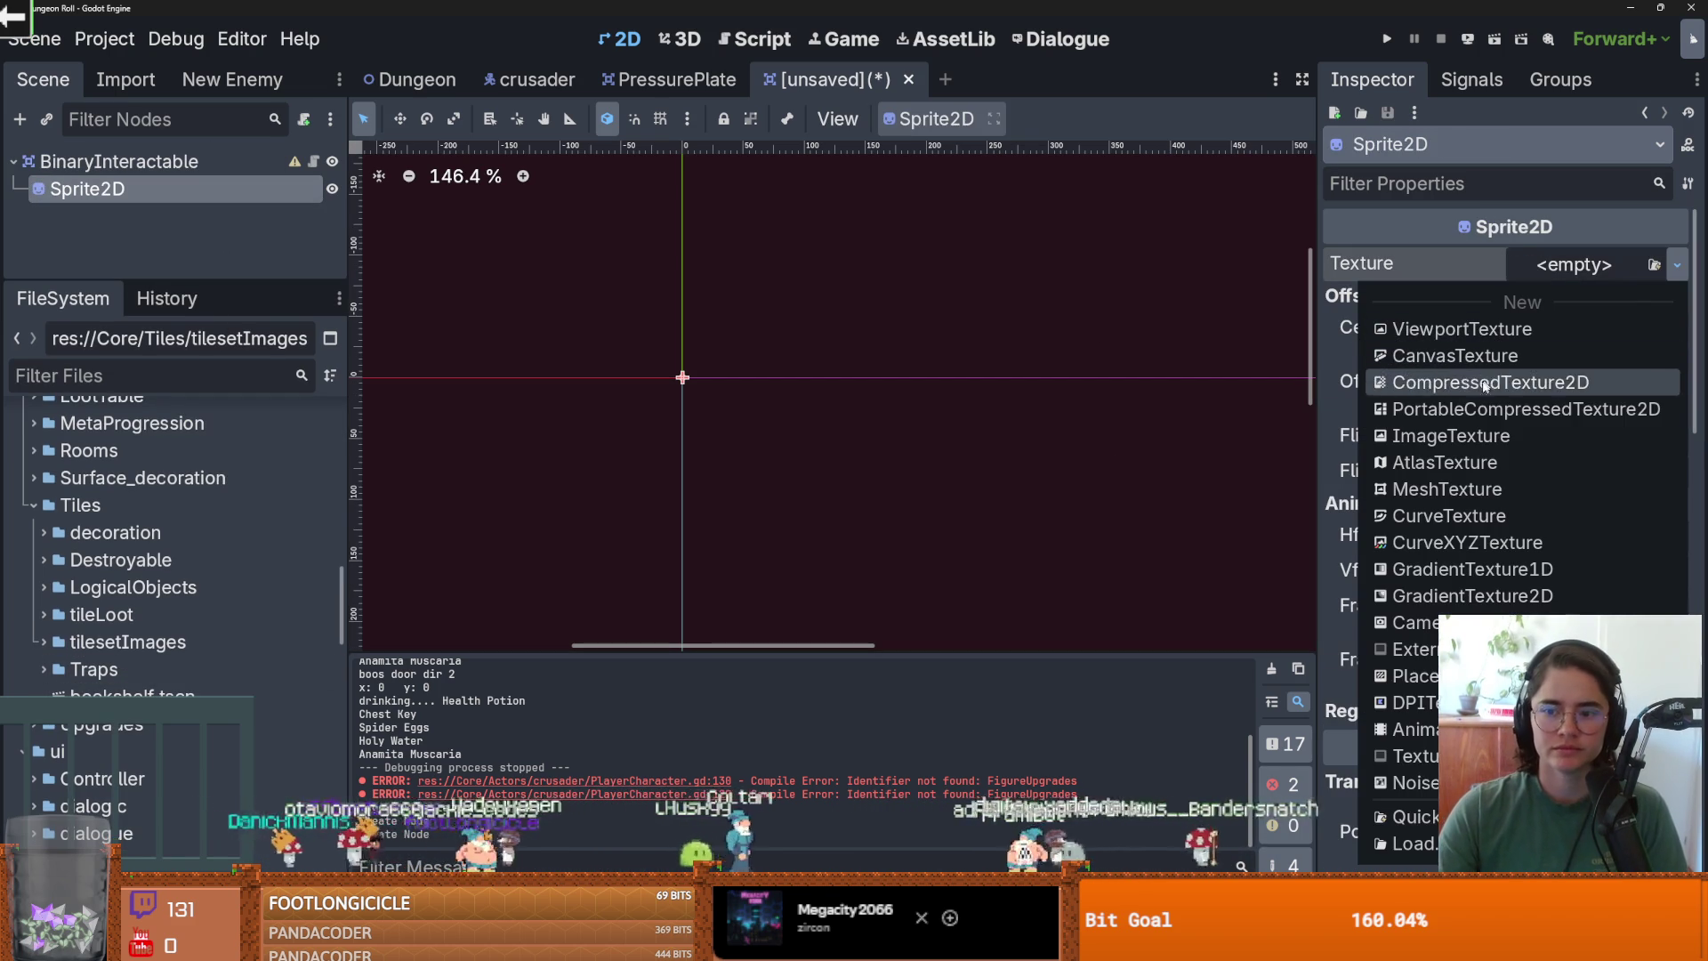
# Assign a new AtlasTexture to Sprite2D, undo a direct floor_decoration.png assignment, and expand the AtlasTexture.
pyautogui.click(1423, 463)
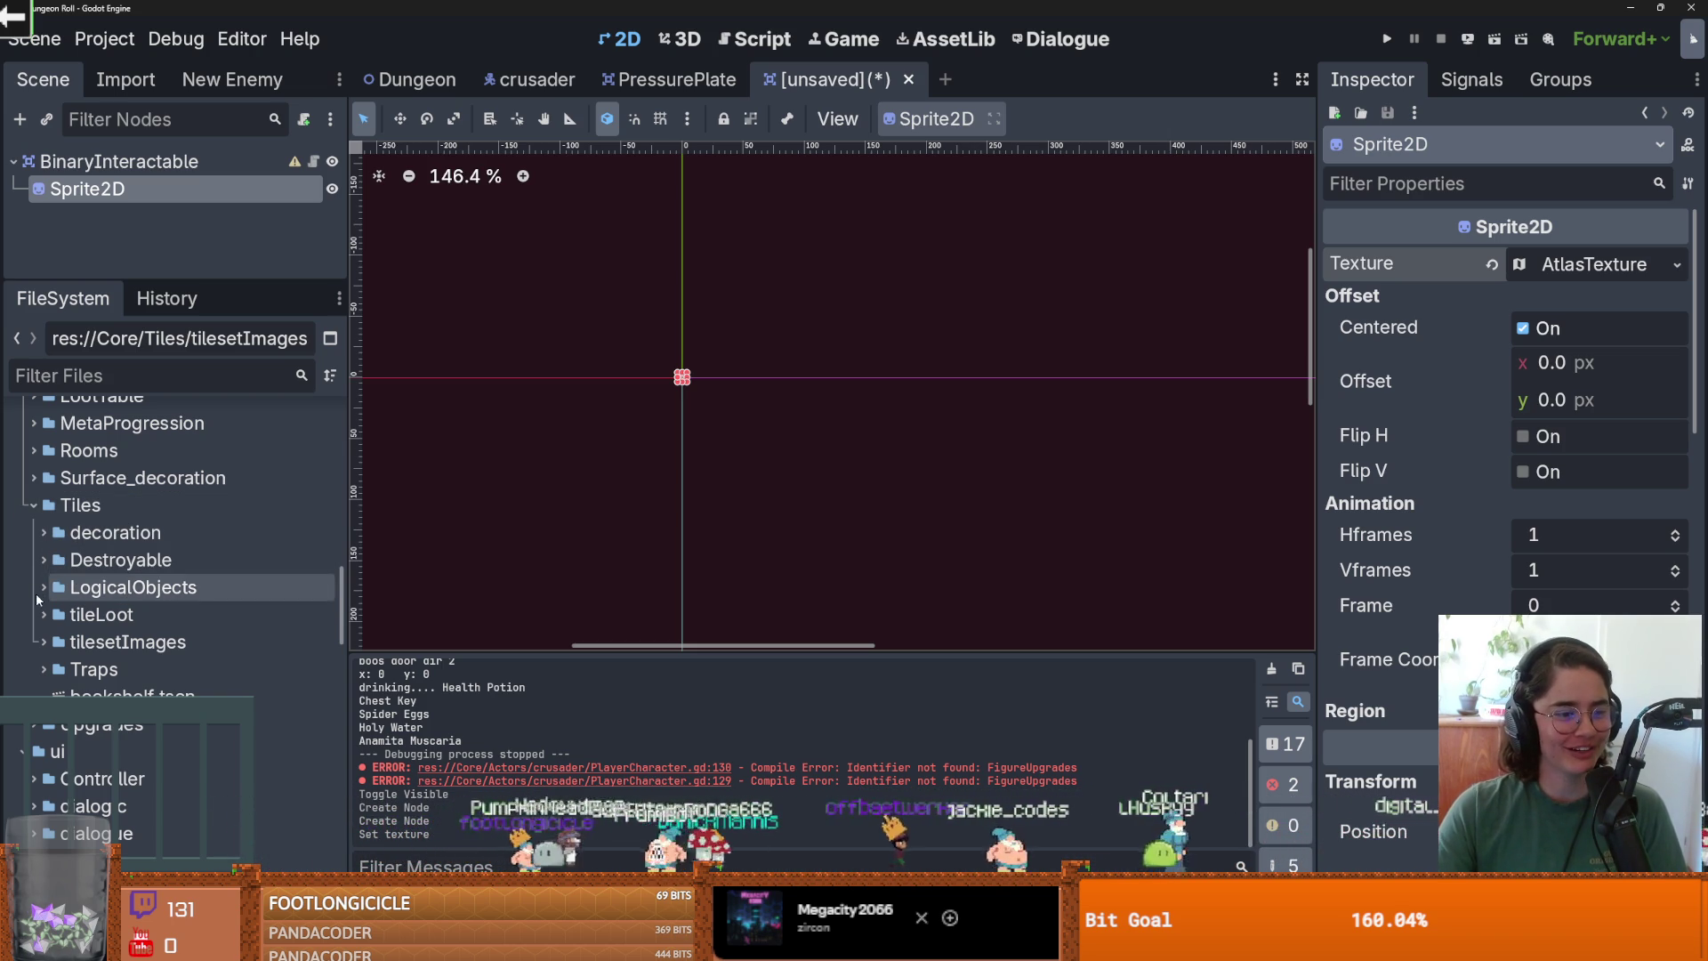
pyautogui.click(40, 644)
pyautogui.scroll(-3, 89, 640)
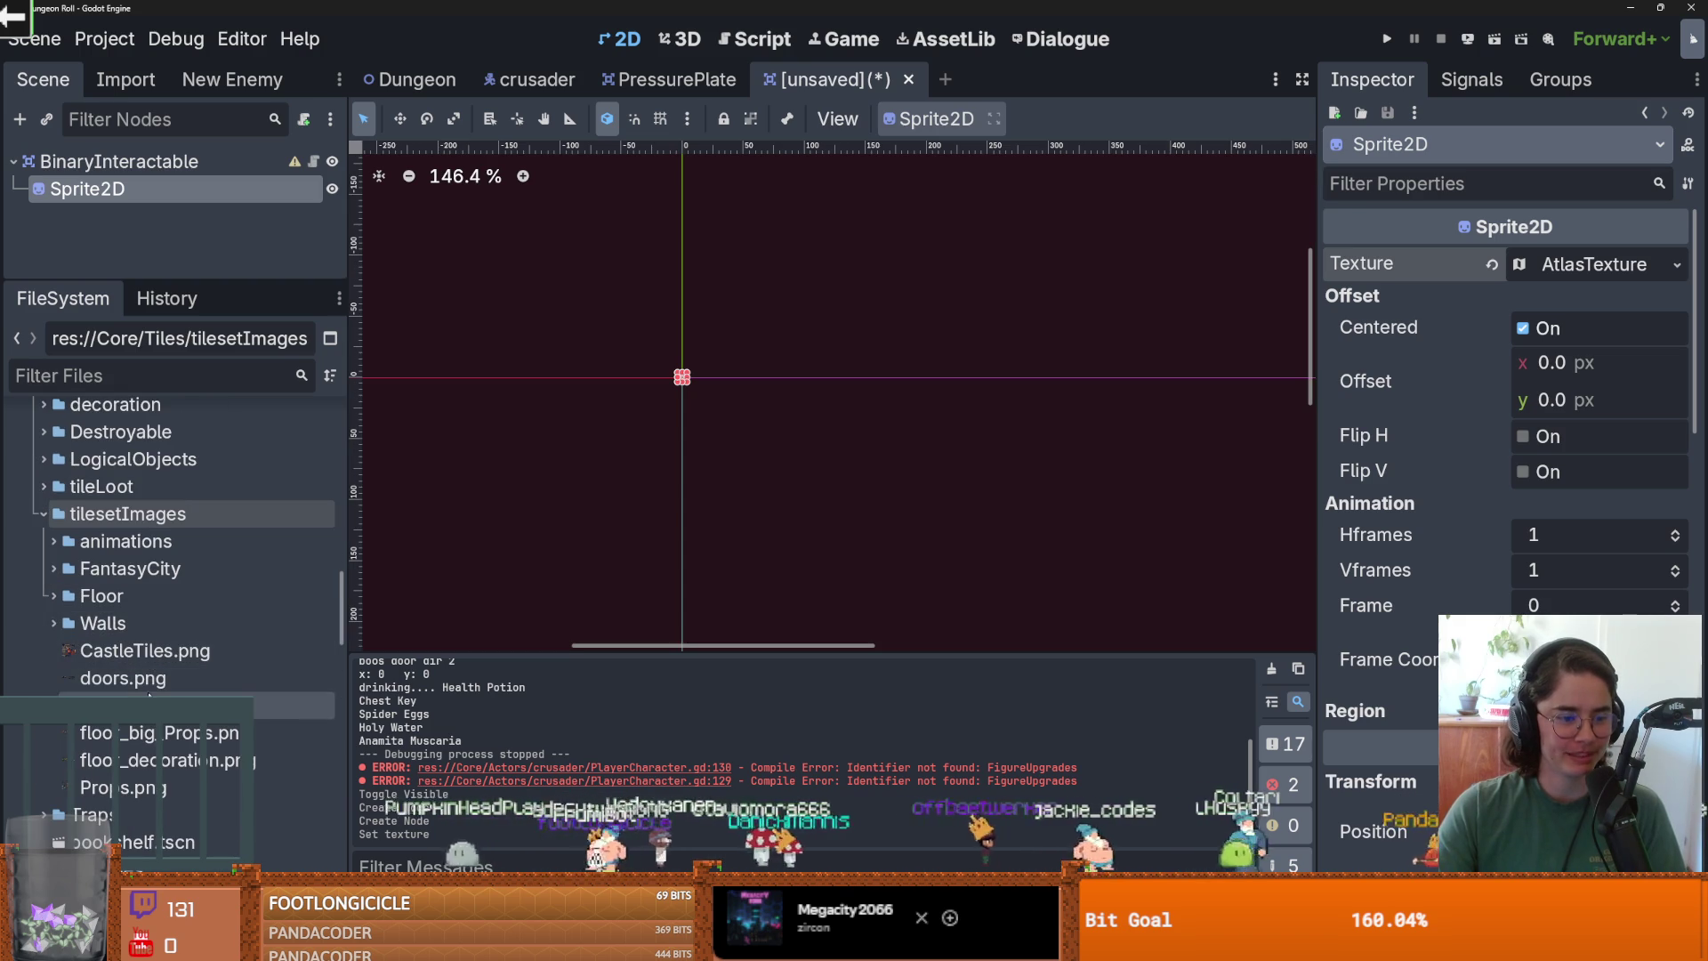
pyautogui.moveTo(178, 761)
pyautogui.mouseDown()
pyautogui.moveTo(1628, 445)
pyautogui.moveTo(1585, 274)
pyautogui.mouseUp()
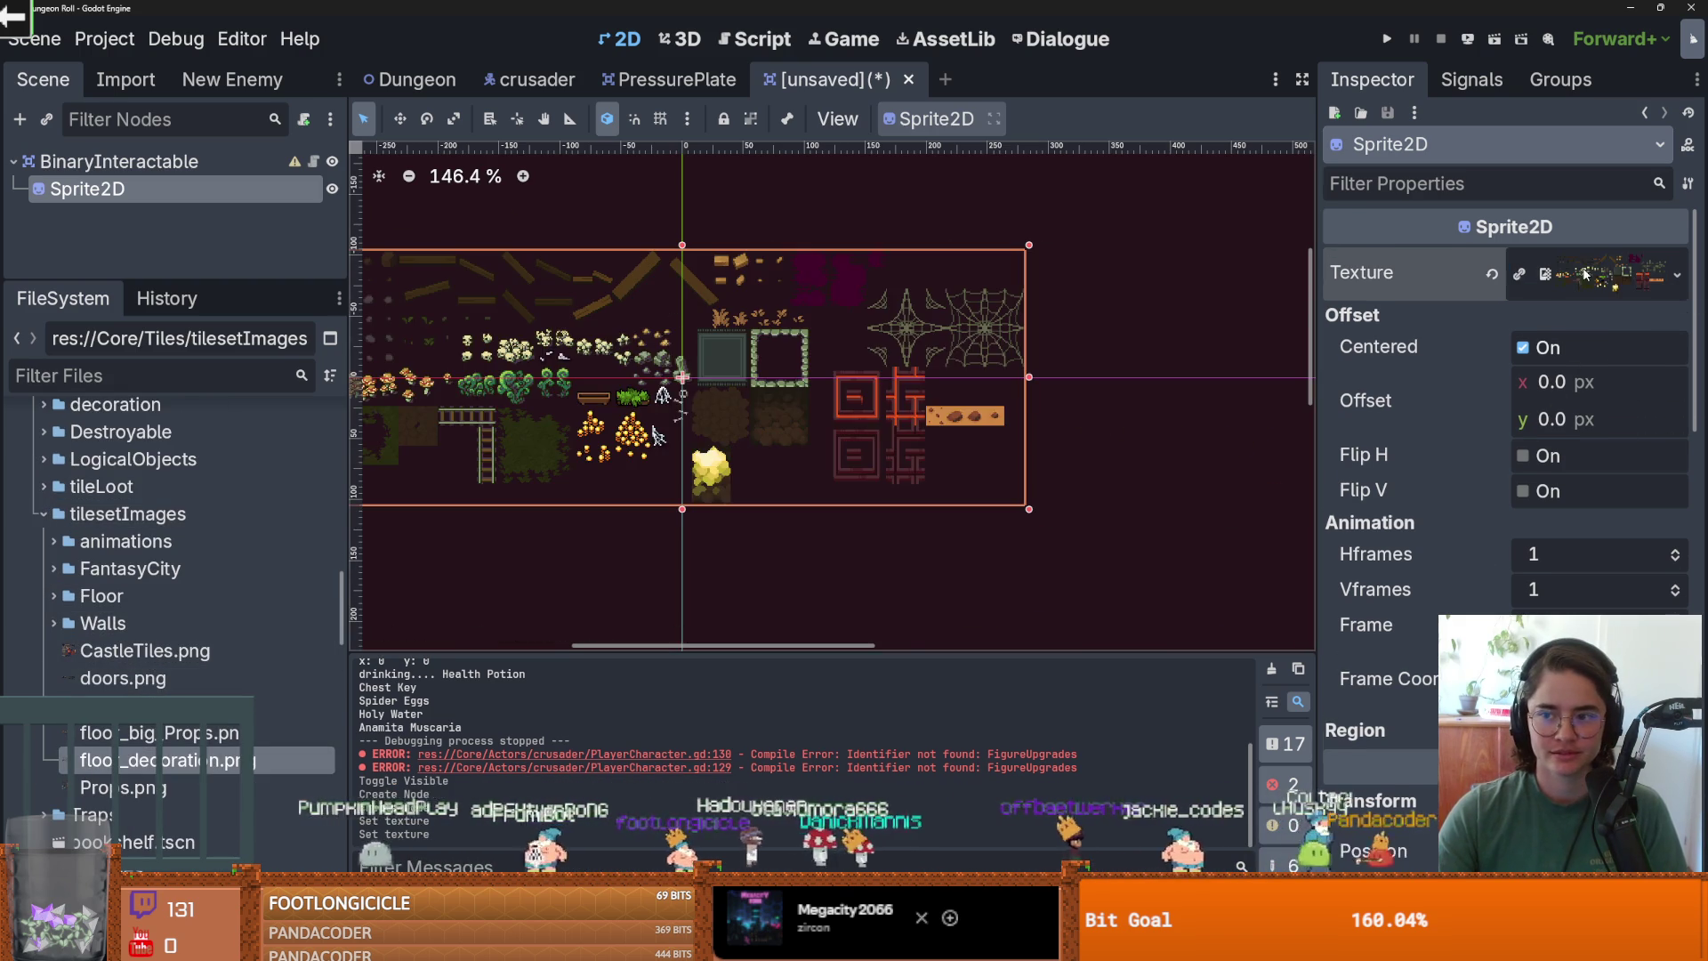
pyautogui.hotkey('ctrl', 'z')
pyautogui.click(1629, 276)
# Set floor_decoration.png as the AtlasTexture's atlas image and open the Region Editor.
pyautogui.moveTo(191, 760)
pyautogui.mouseDown()
pyautogui.moveTo(431, 743)
pyautogui.moveTo(1571, 518)
pyautogui.mouseUp()
pyautogui.click(1566, 562)
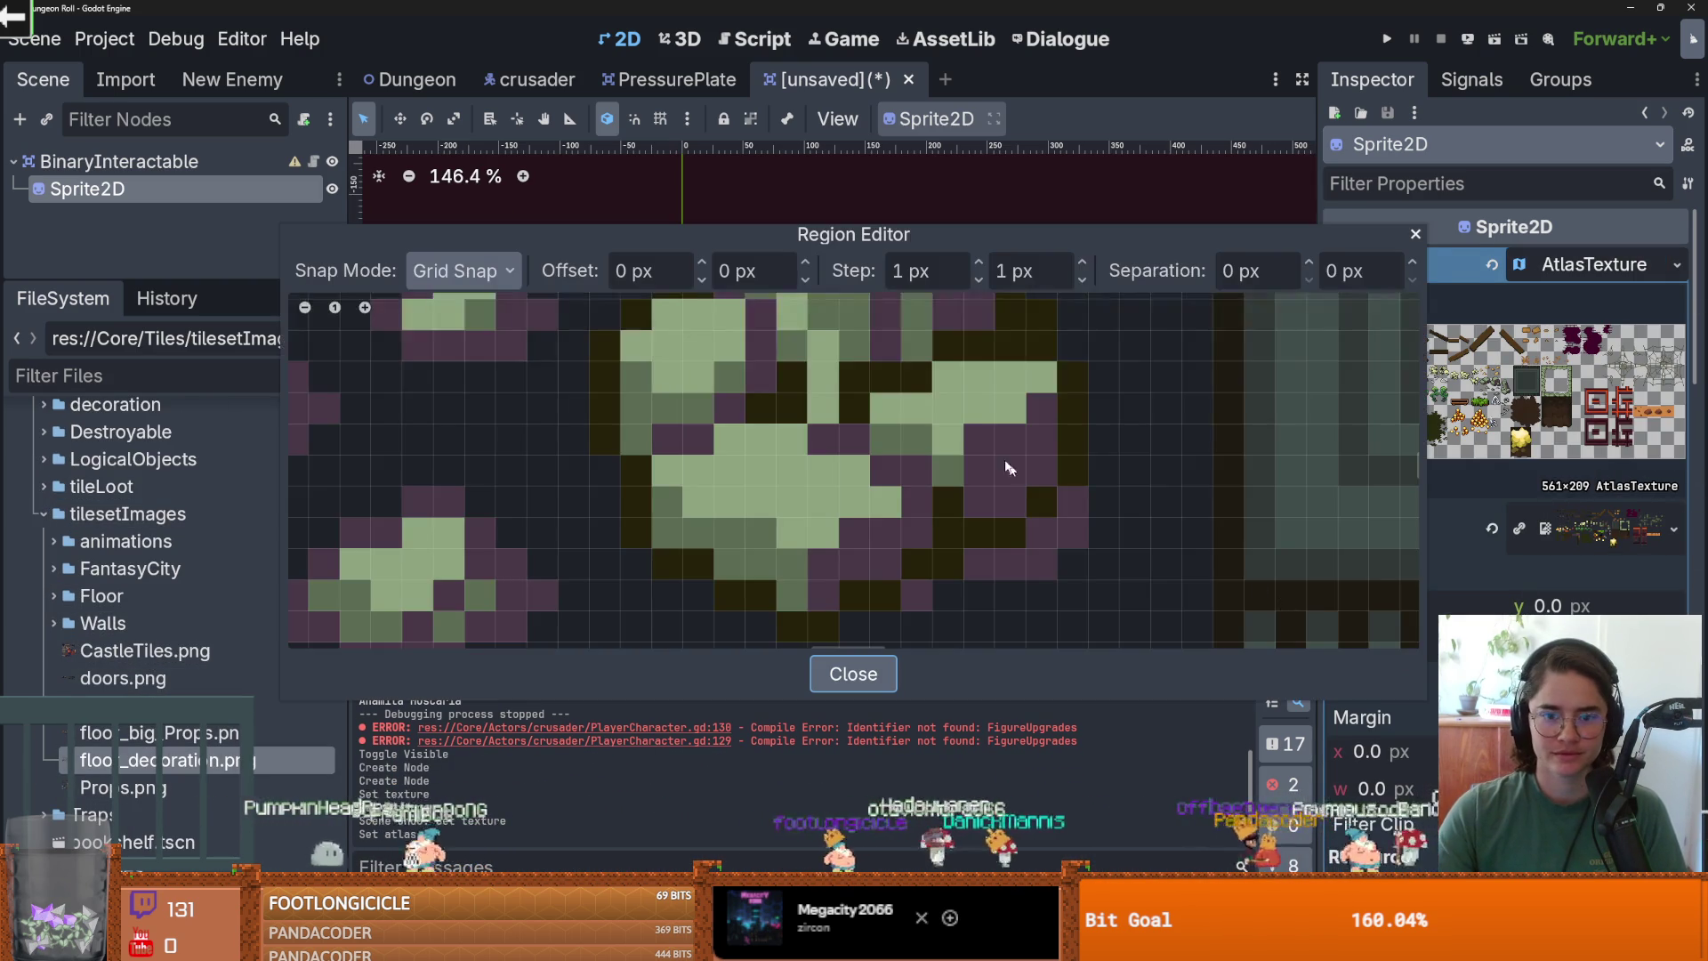
pyautogui.scroll(-3, 883, 472)
pyautogui.scroll(2, 911, 484)
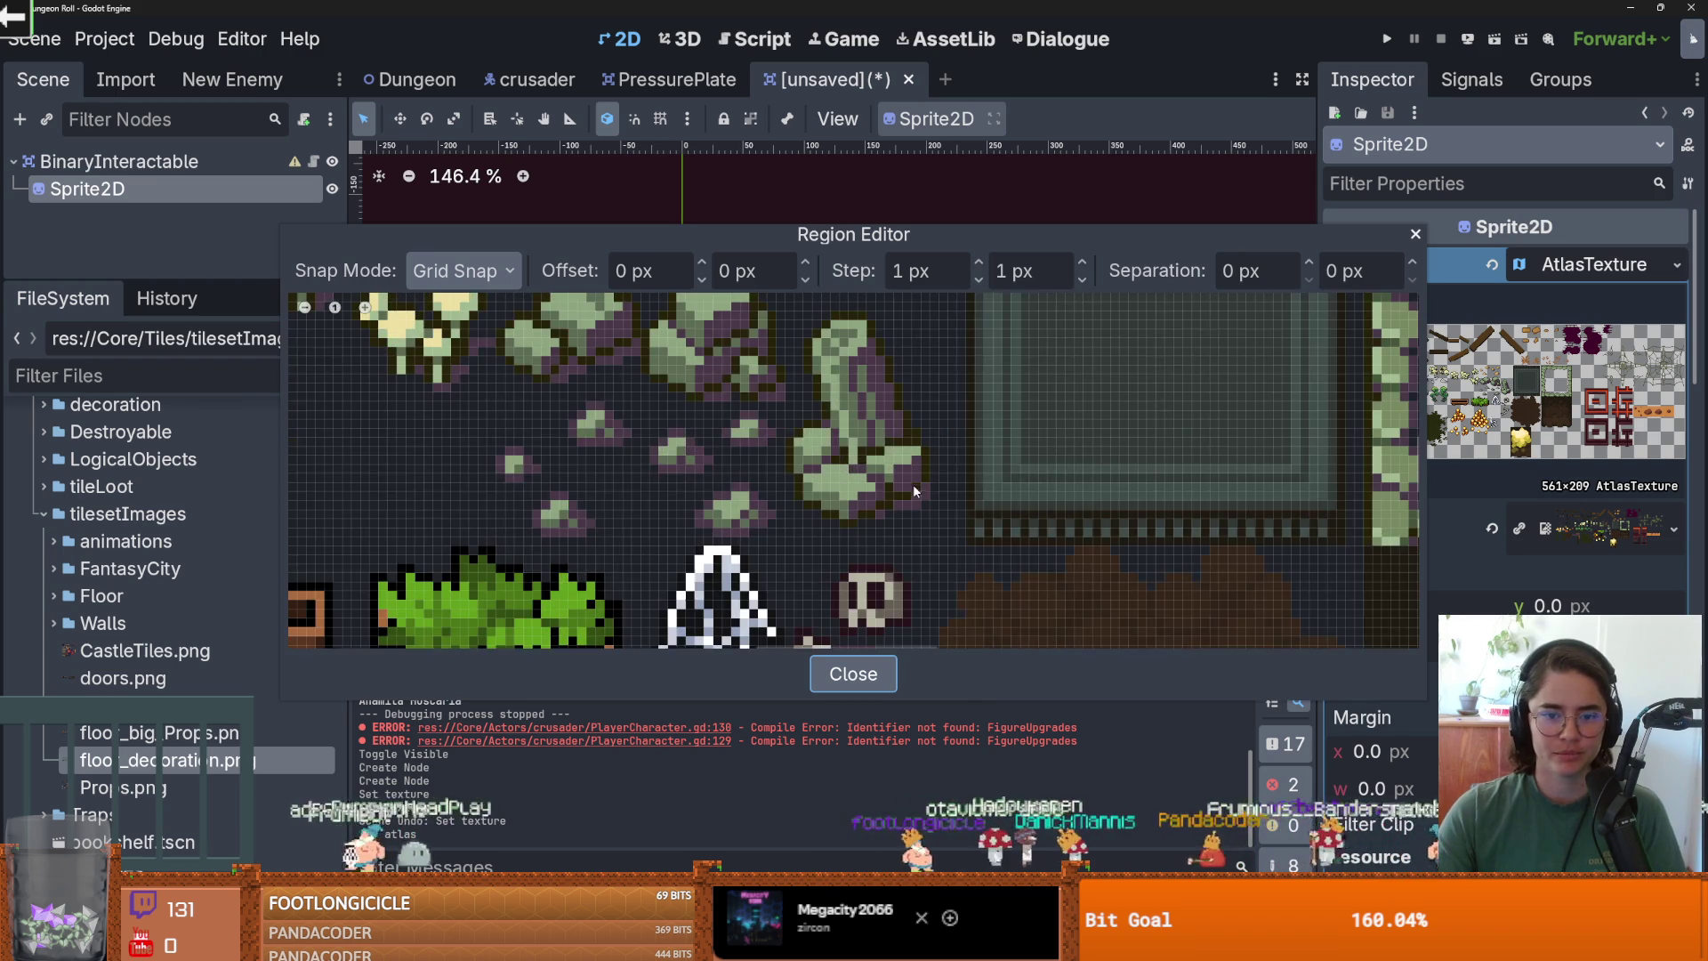
pyautogui.scroll(-1, 925, 489)
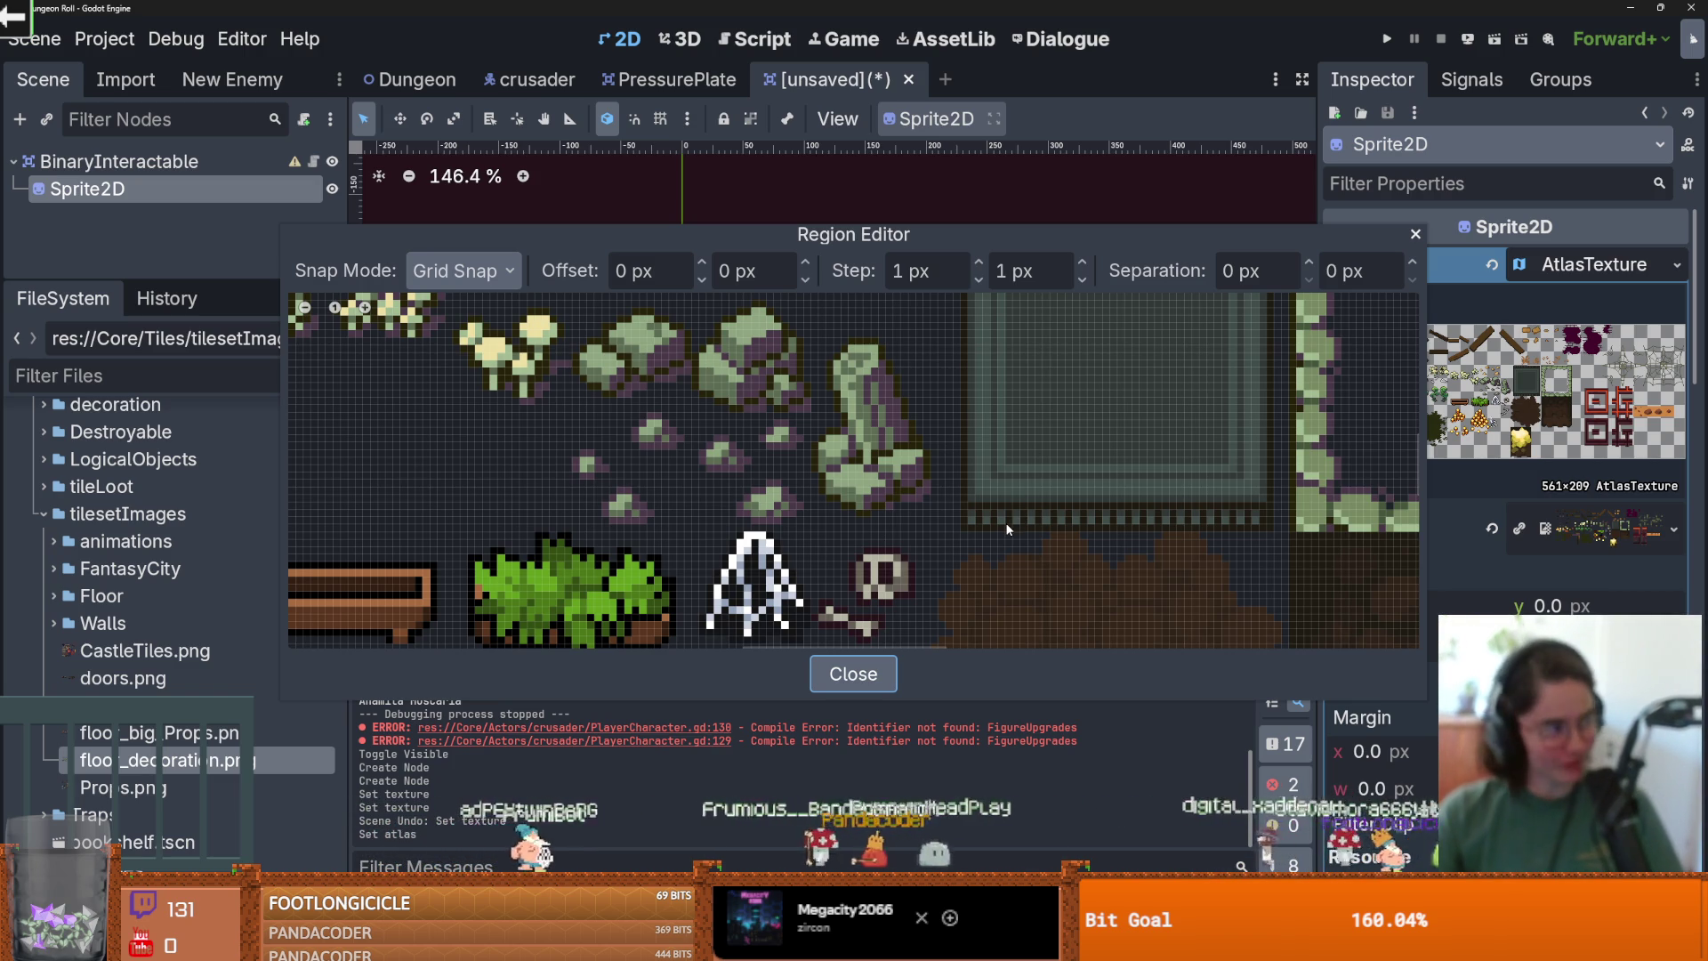
pyautogui.scroll(-3, 1021, 500)
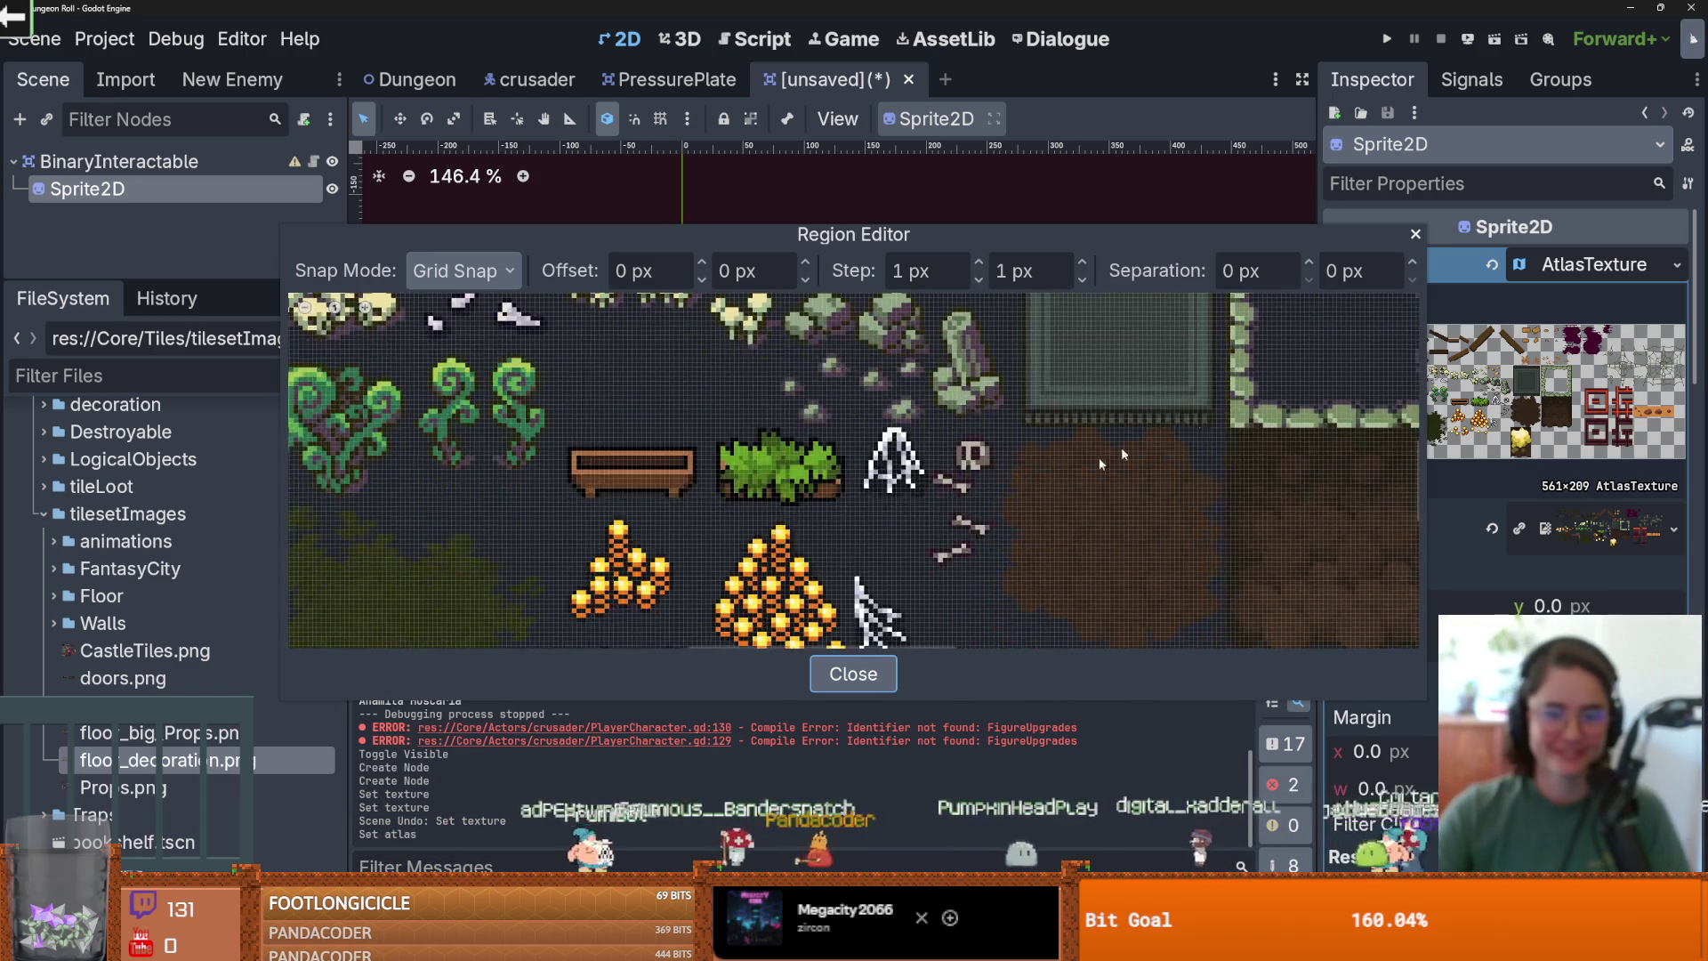
# Set the Region Editor grid step to 16 px × 16 px.
pyautogui.click(905, 269)
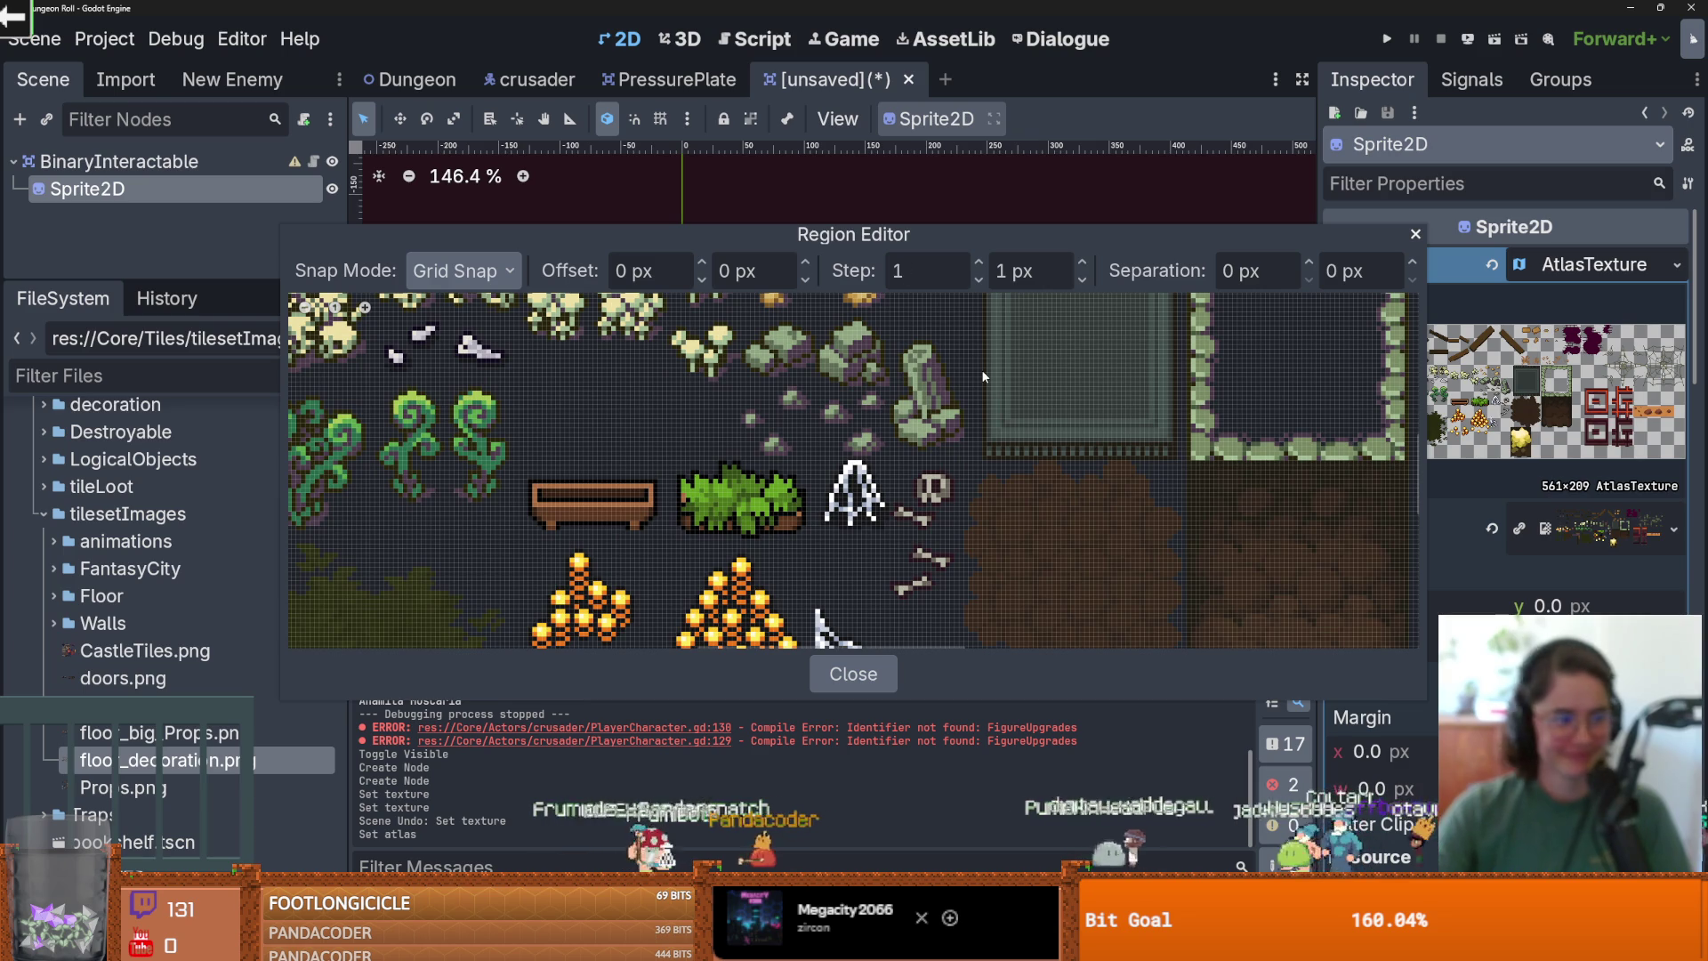
pyautogui.write('6')
pyautogui.click(1006, 272)
pyautogui.write('6')
pyautogui.press('Return')
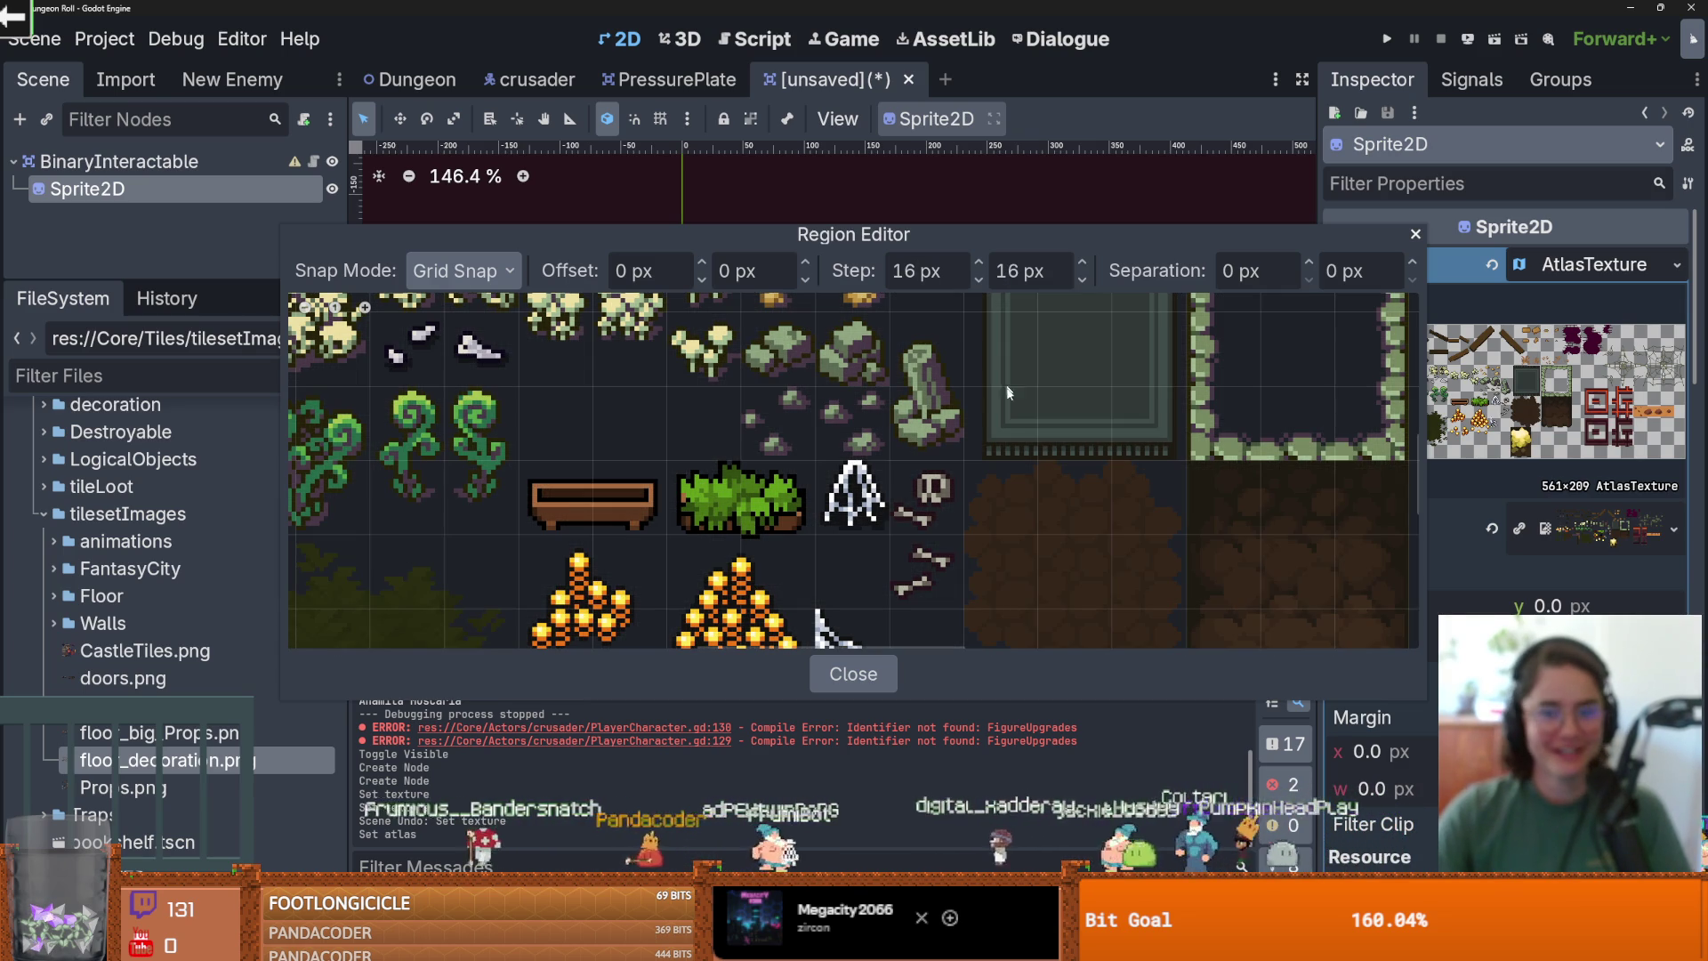
# Drag the region over one 16×16 pale skull tile.
pyautogui.scroll(-2, 978, 391)
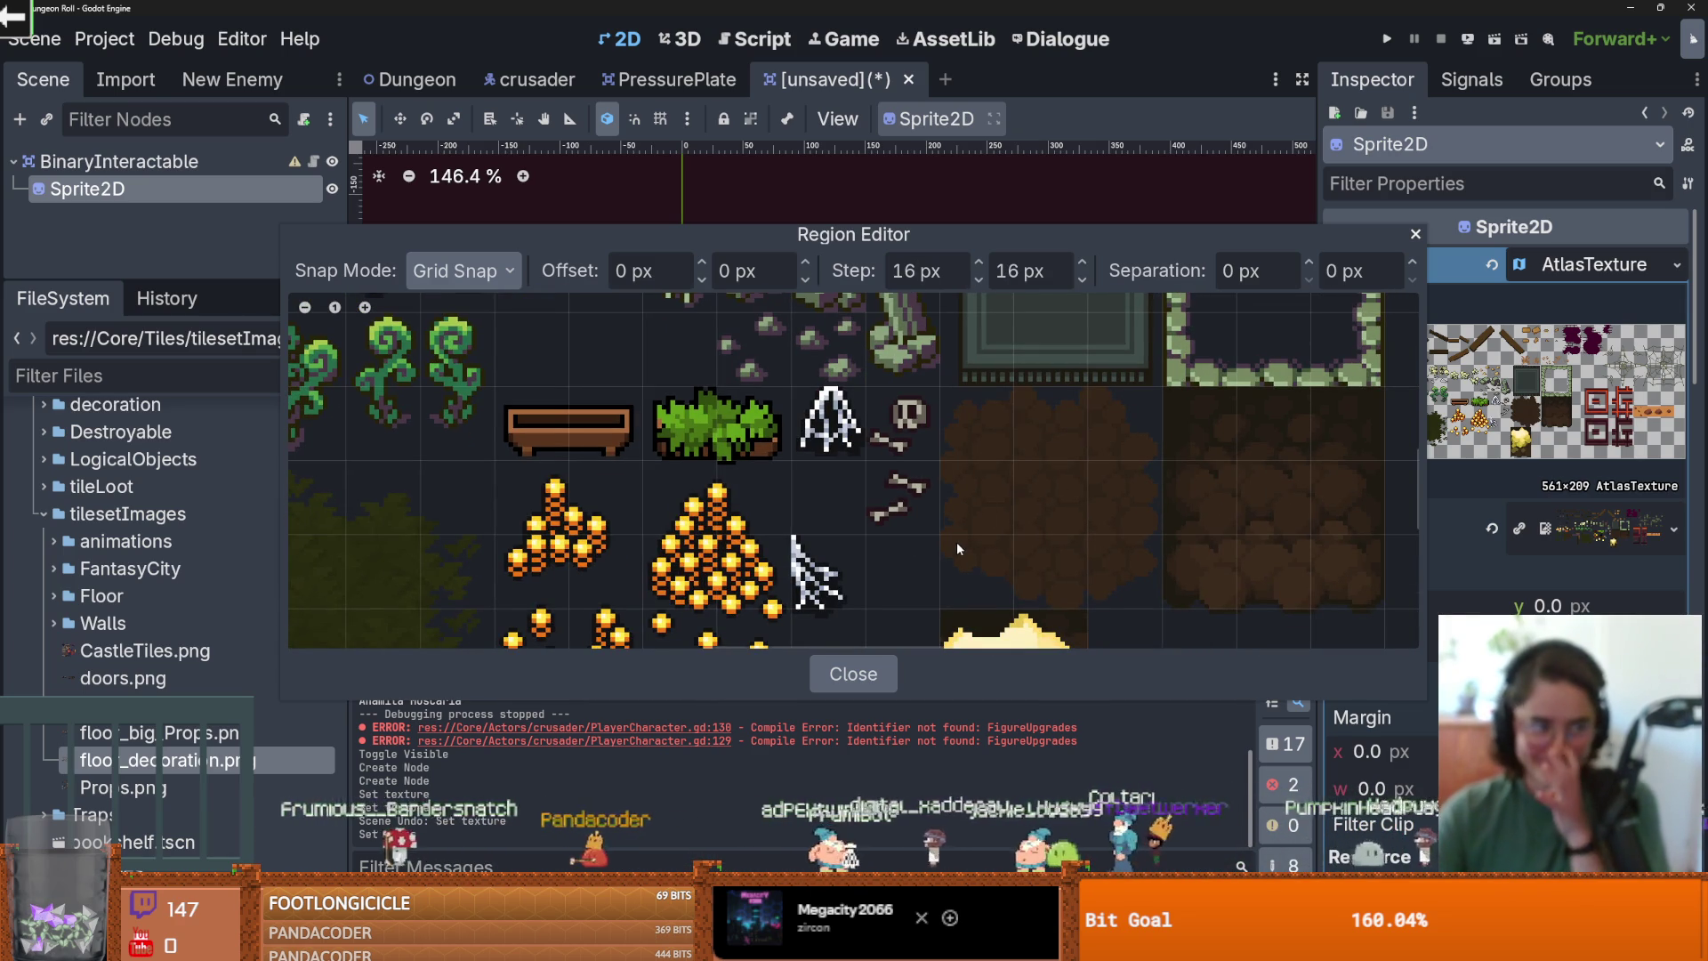
pyautogui.scroll(-2, 824, 532)
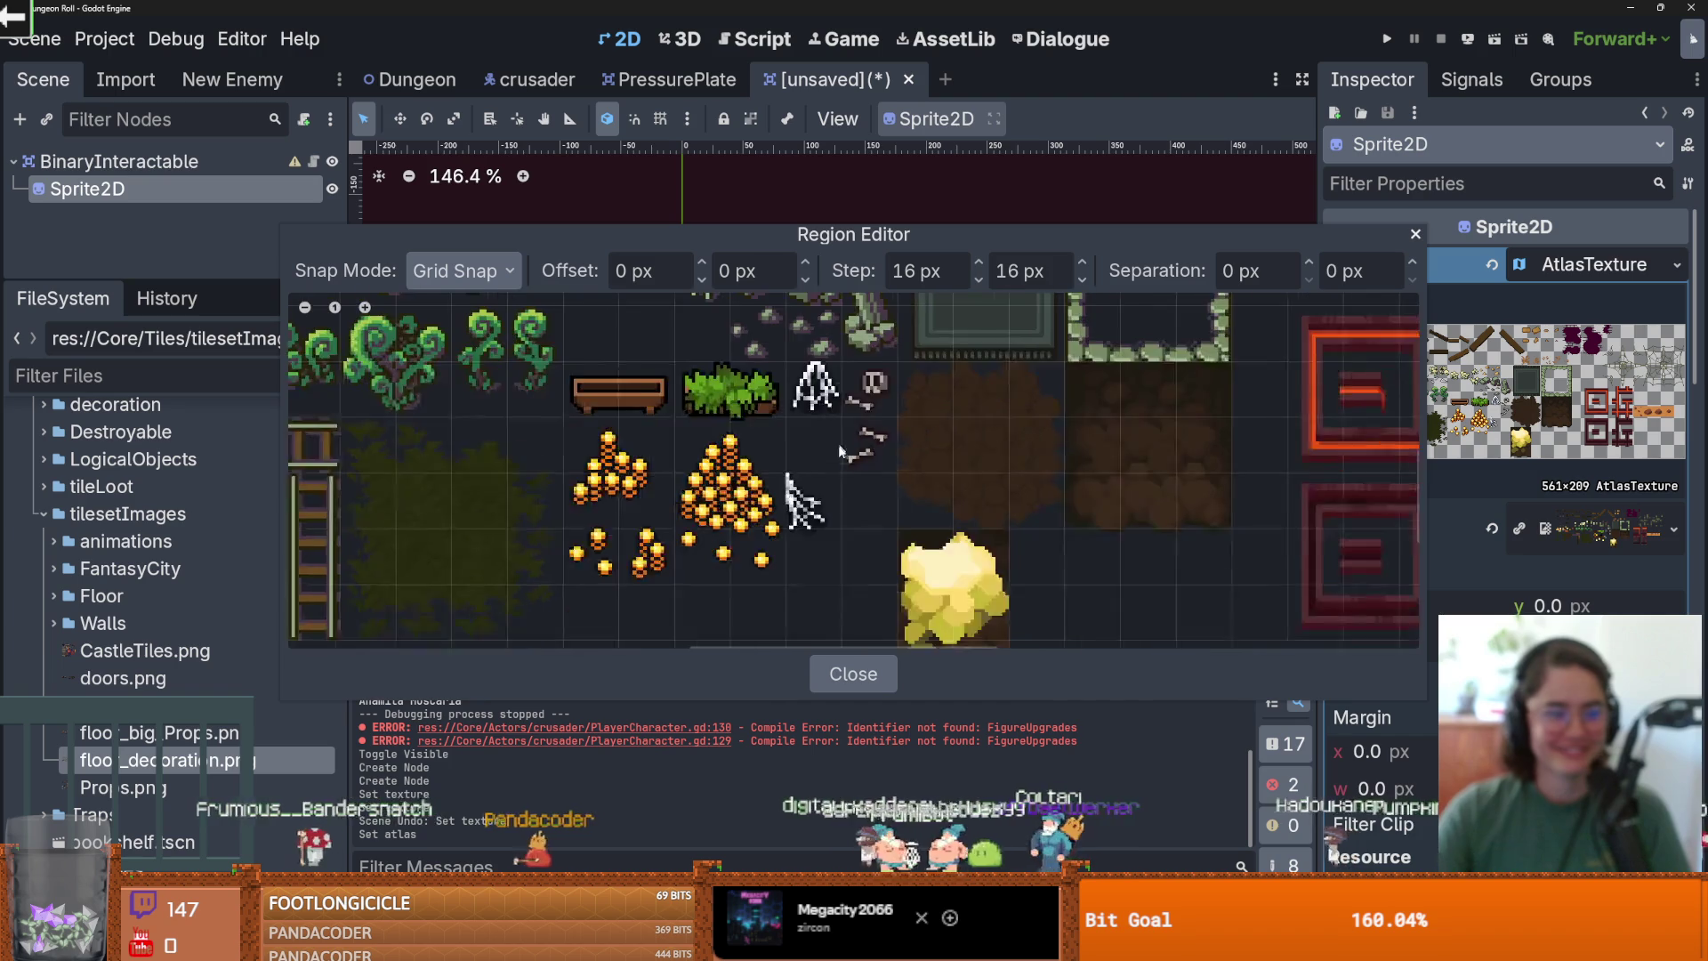
pyautogui.scroll(-4, 839, 440)
pyautogui.scroll(1, 660, 440)
pyautogui.scroll(2, 706, 399)
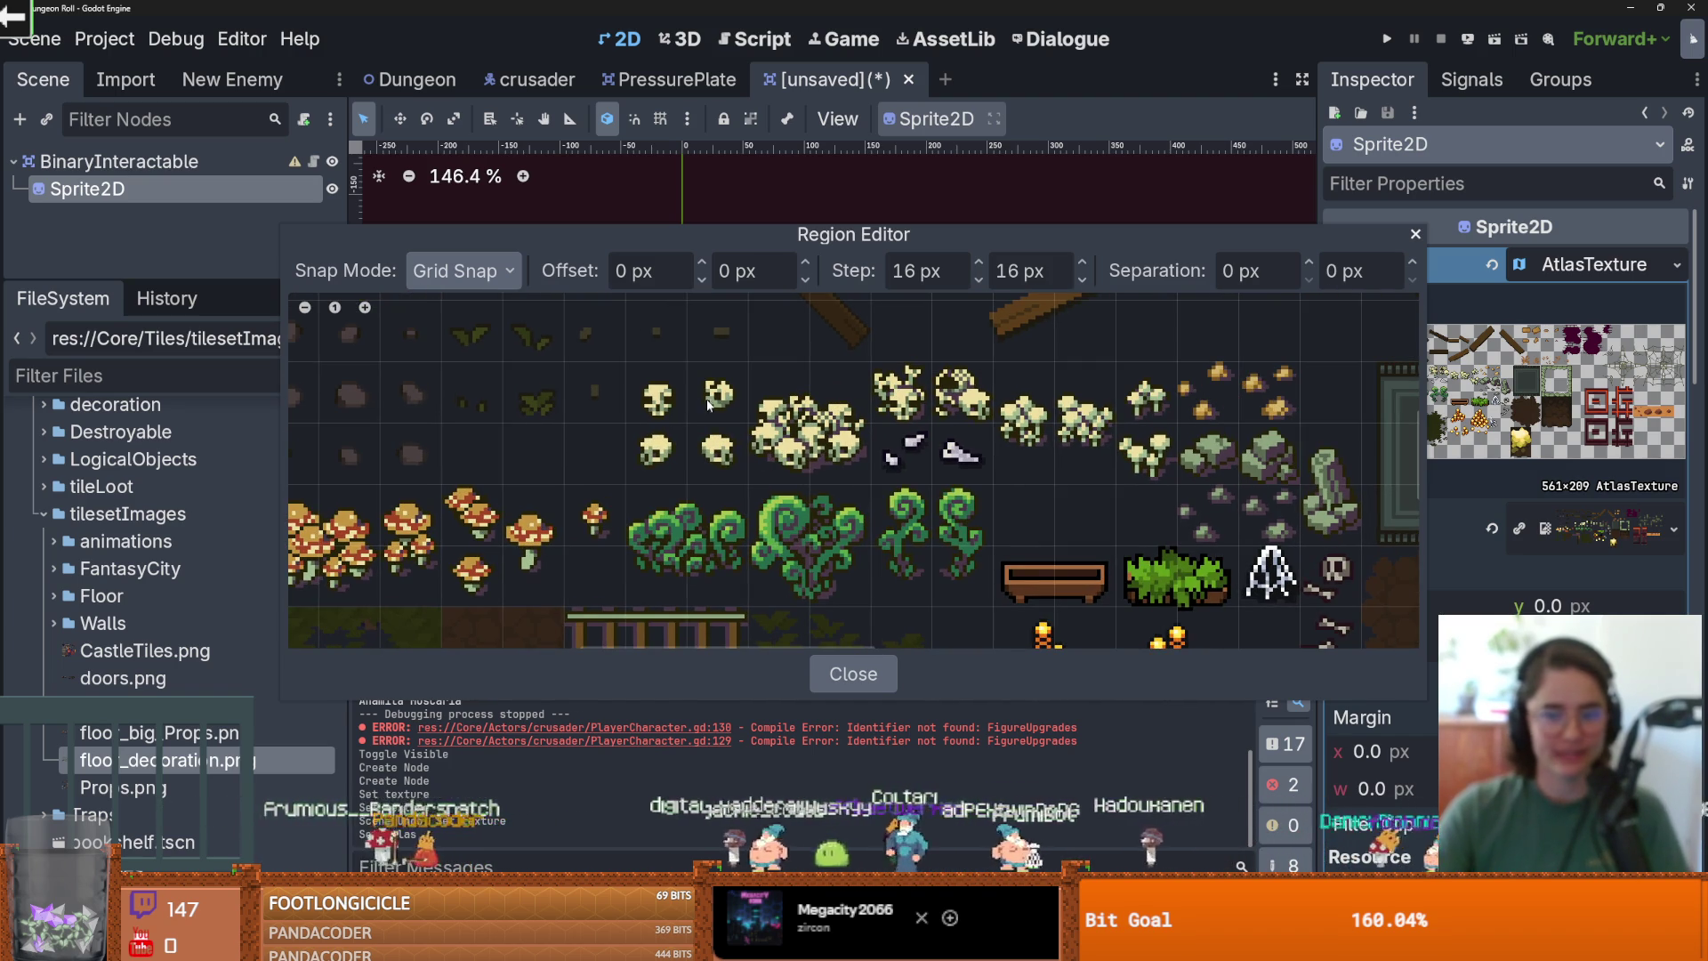
pyautogui.moveTo(693, 420); pyautogui.dragTo(628, 361)
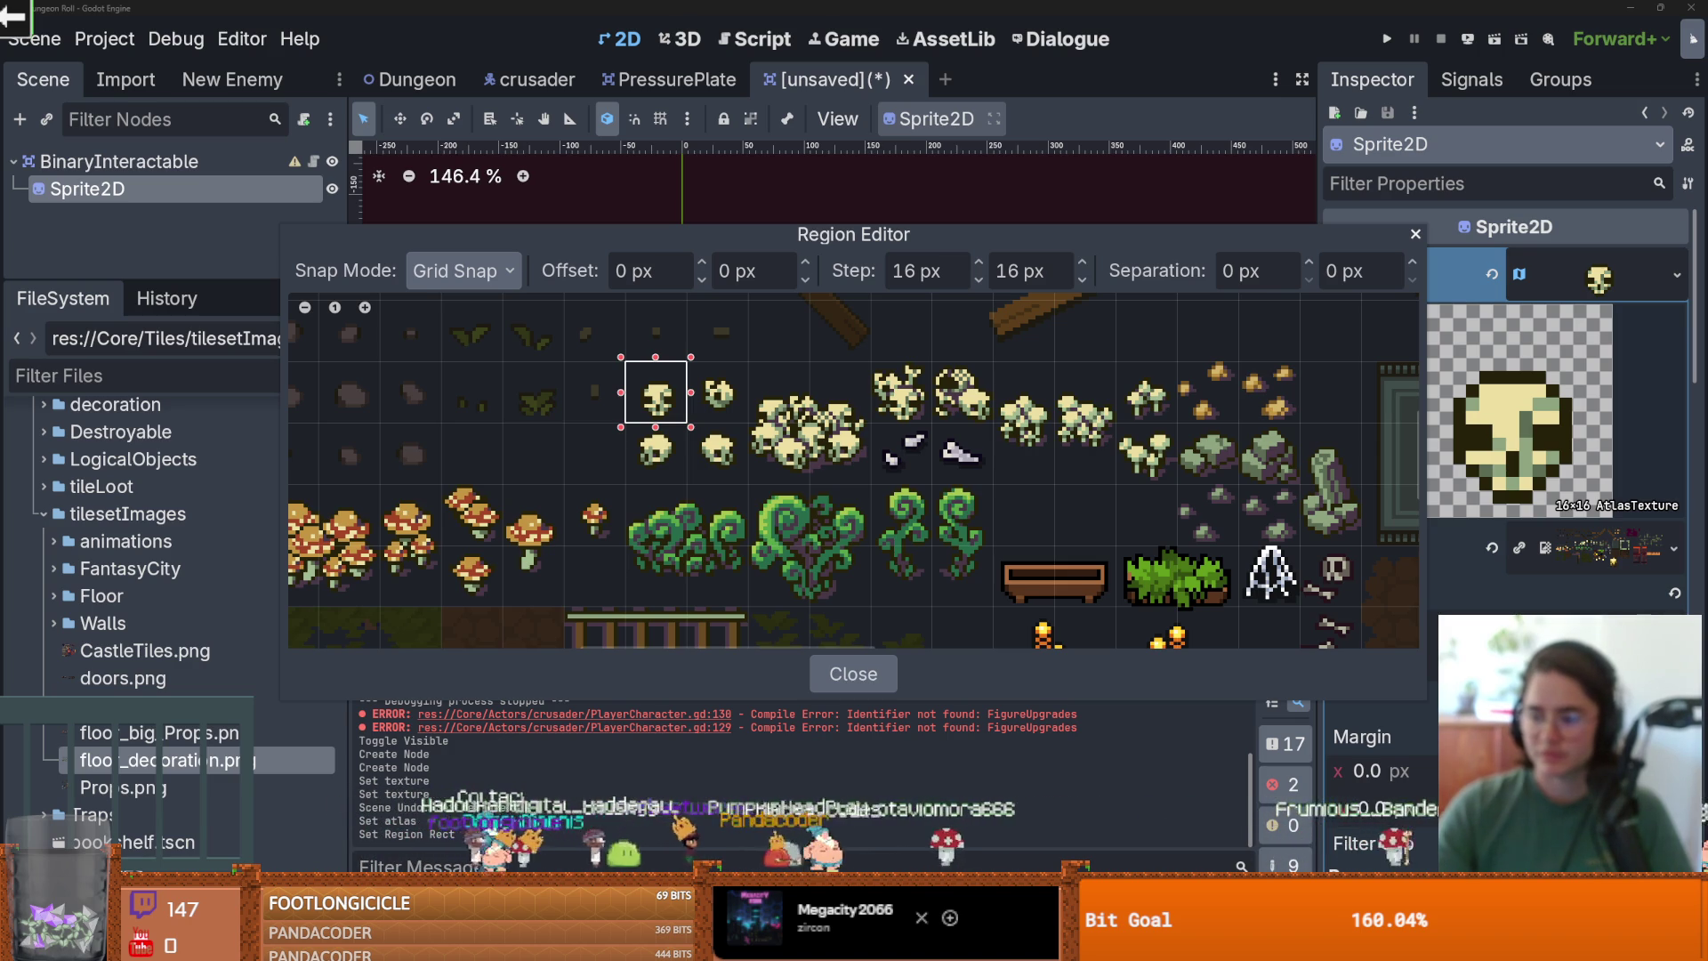
pyautogui.hotkey('alt', 'Tab')
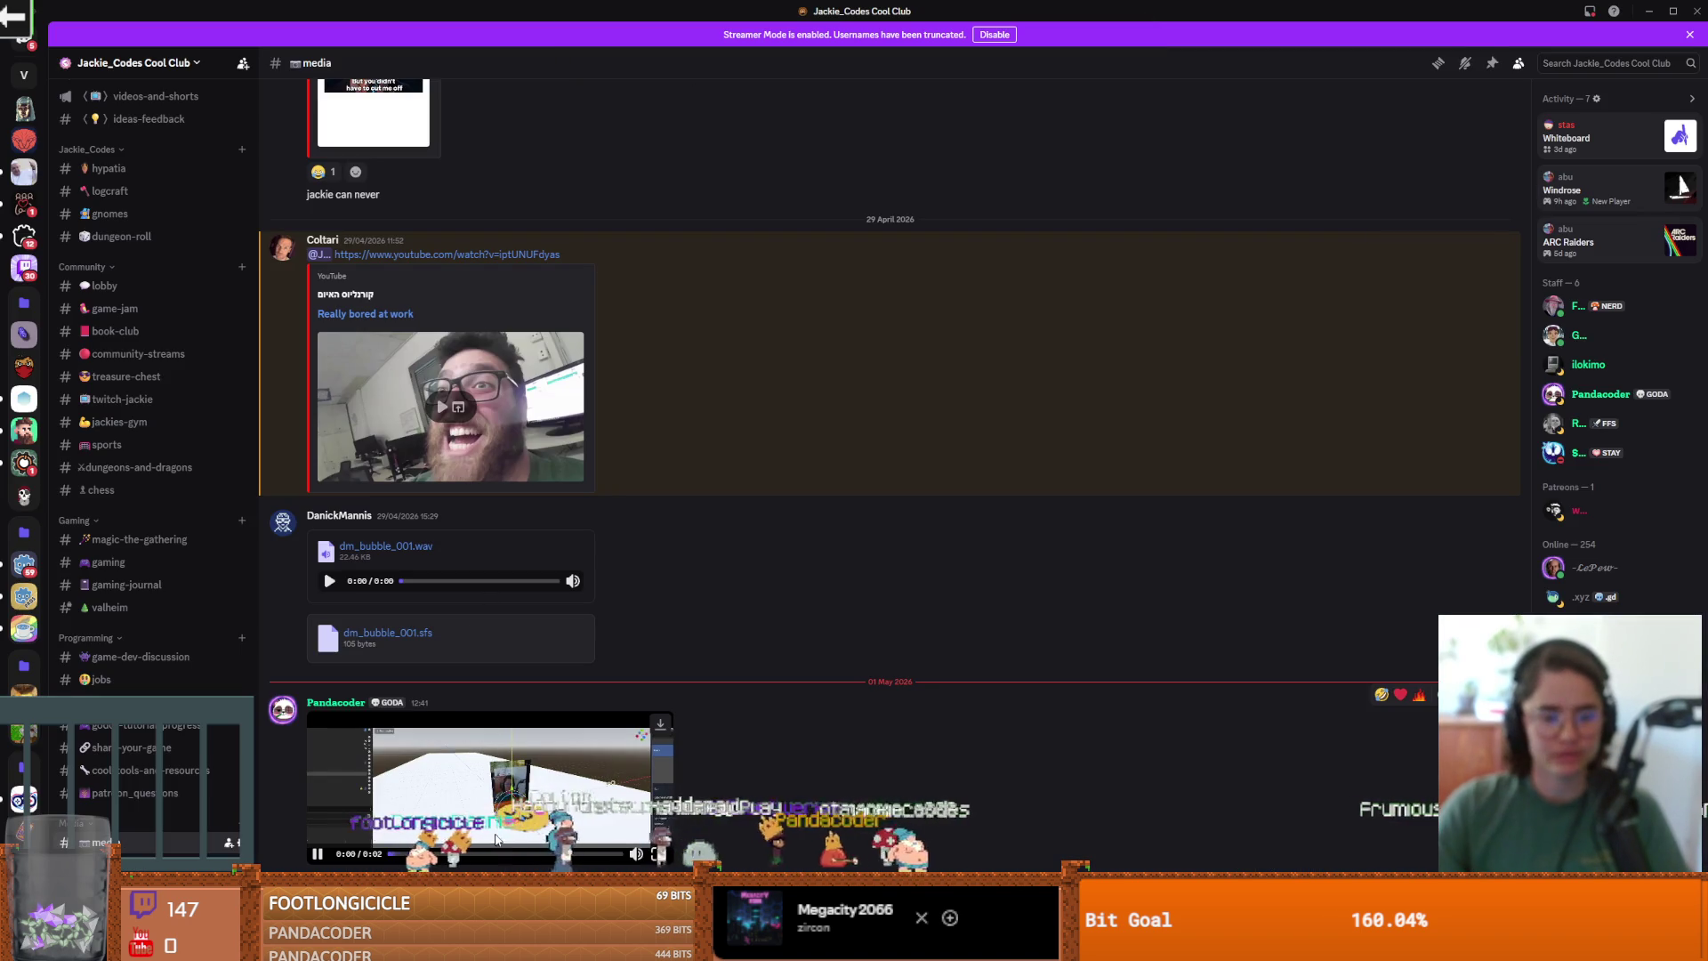
pyautogui.hotkey('alt', 'Tab')
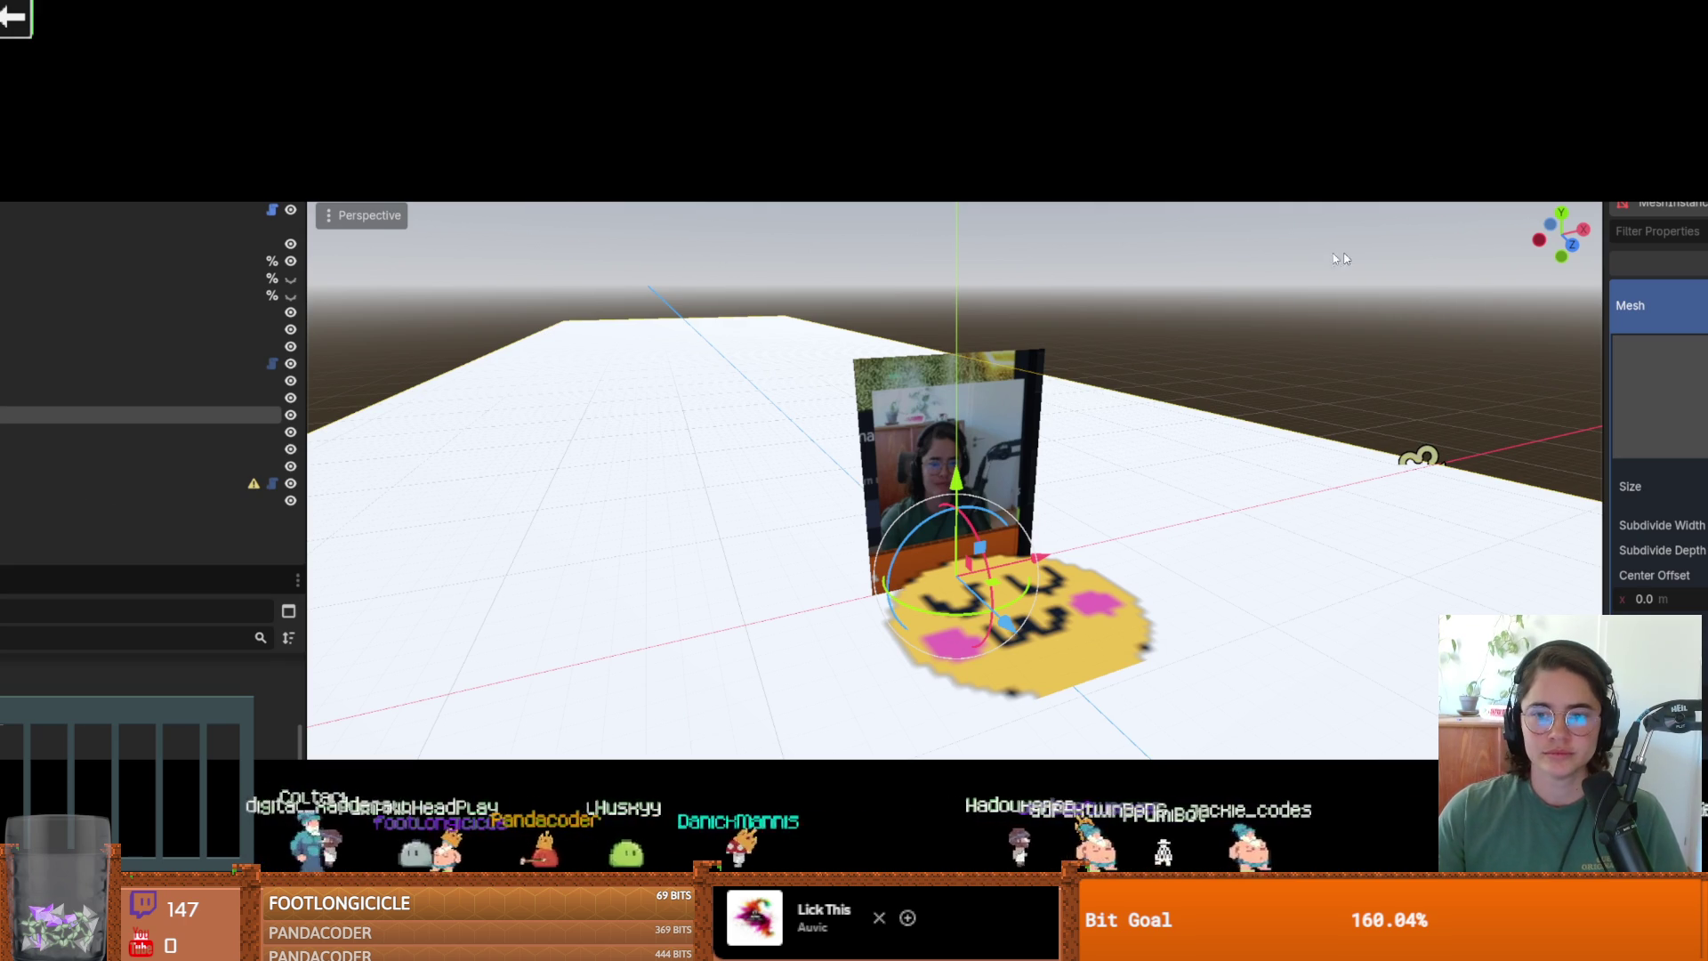
pyautogui.hotkey('alt', 'Tab')
pyautogui.hotkey('alt', 'Tab')
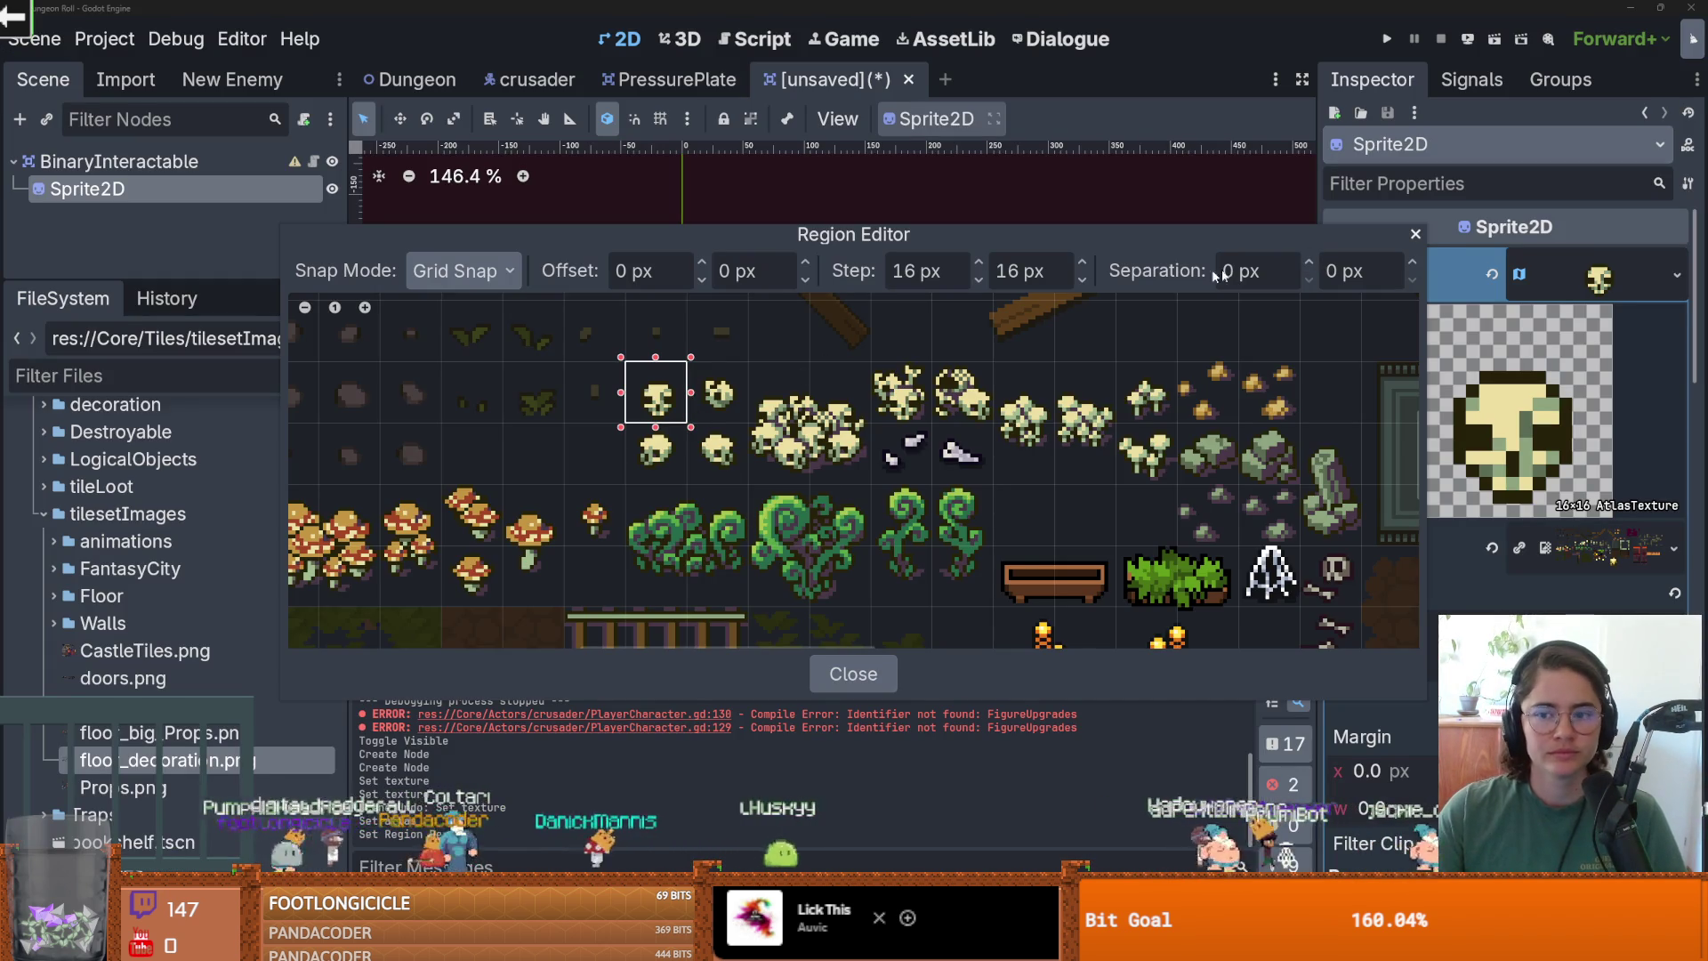
# Close the Region Editor, collapse the texture properties, and cancel the scene save dialog.
pyautogui.click(1415, 234)
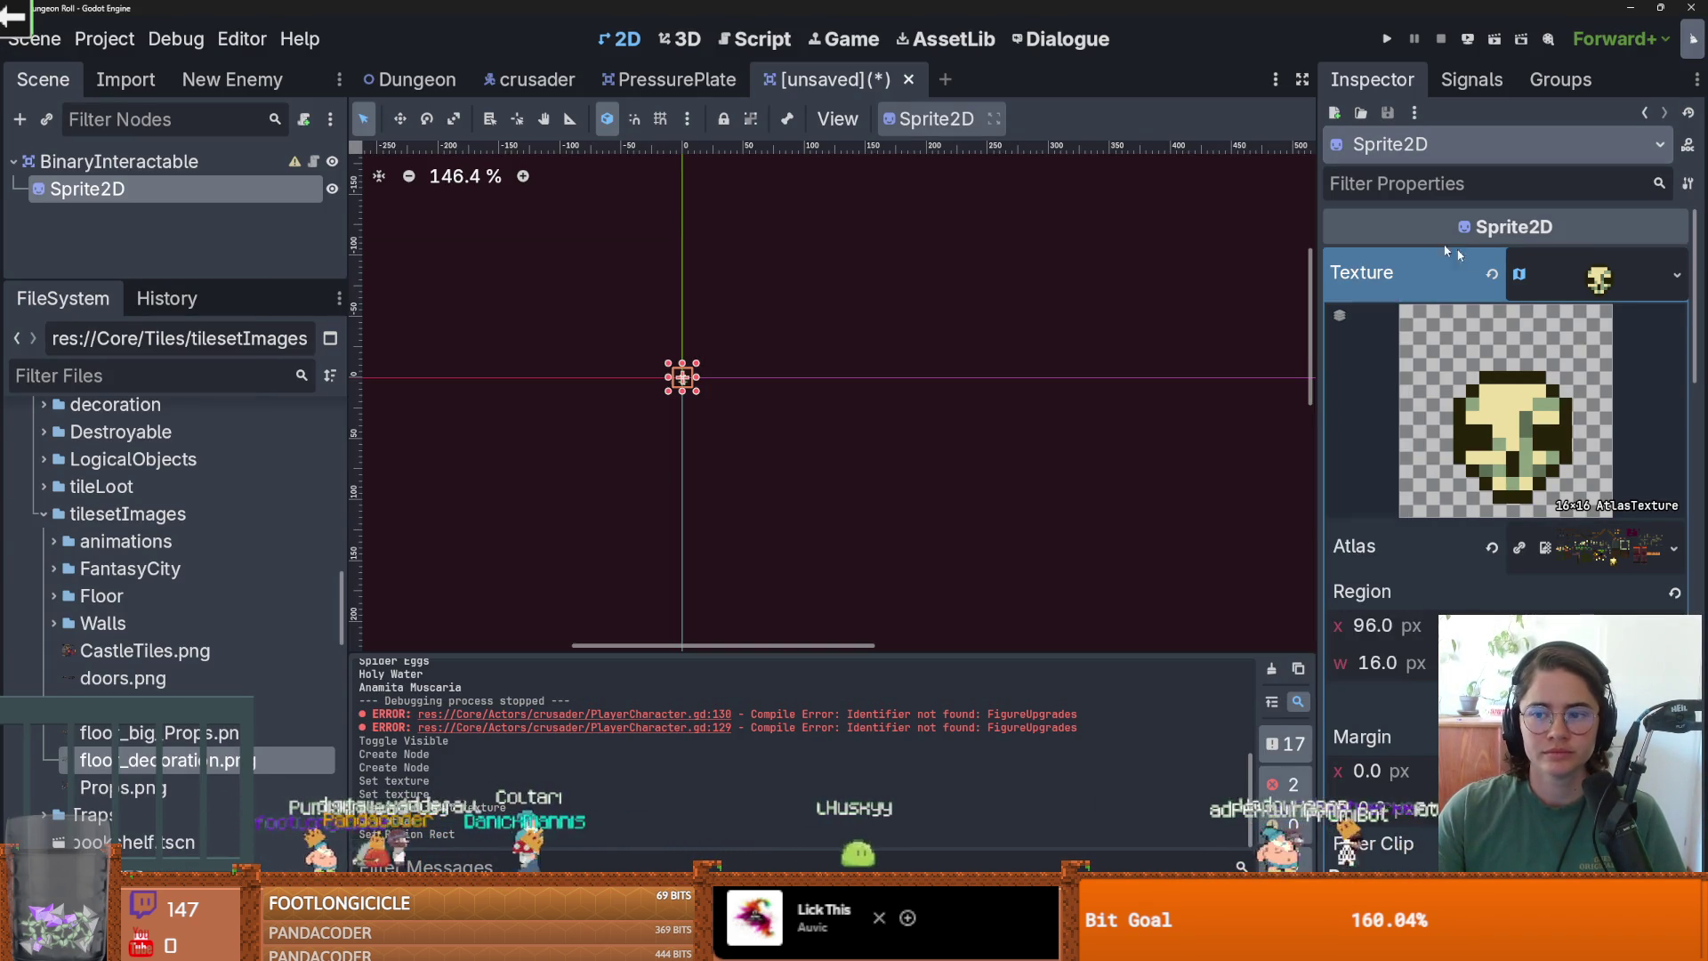
pyautogui.click(1427, 254)
pyautogui.hotkey('ctrl', 's')
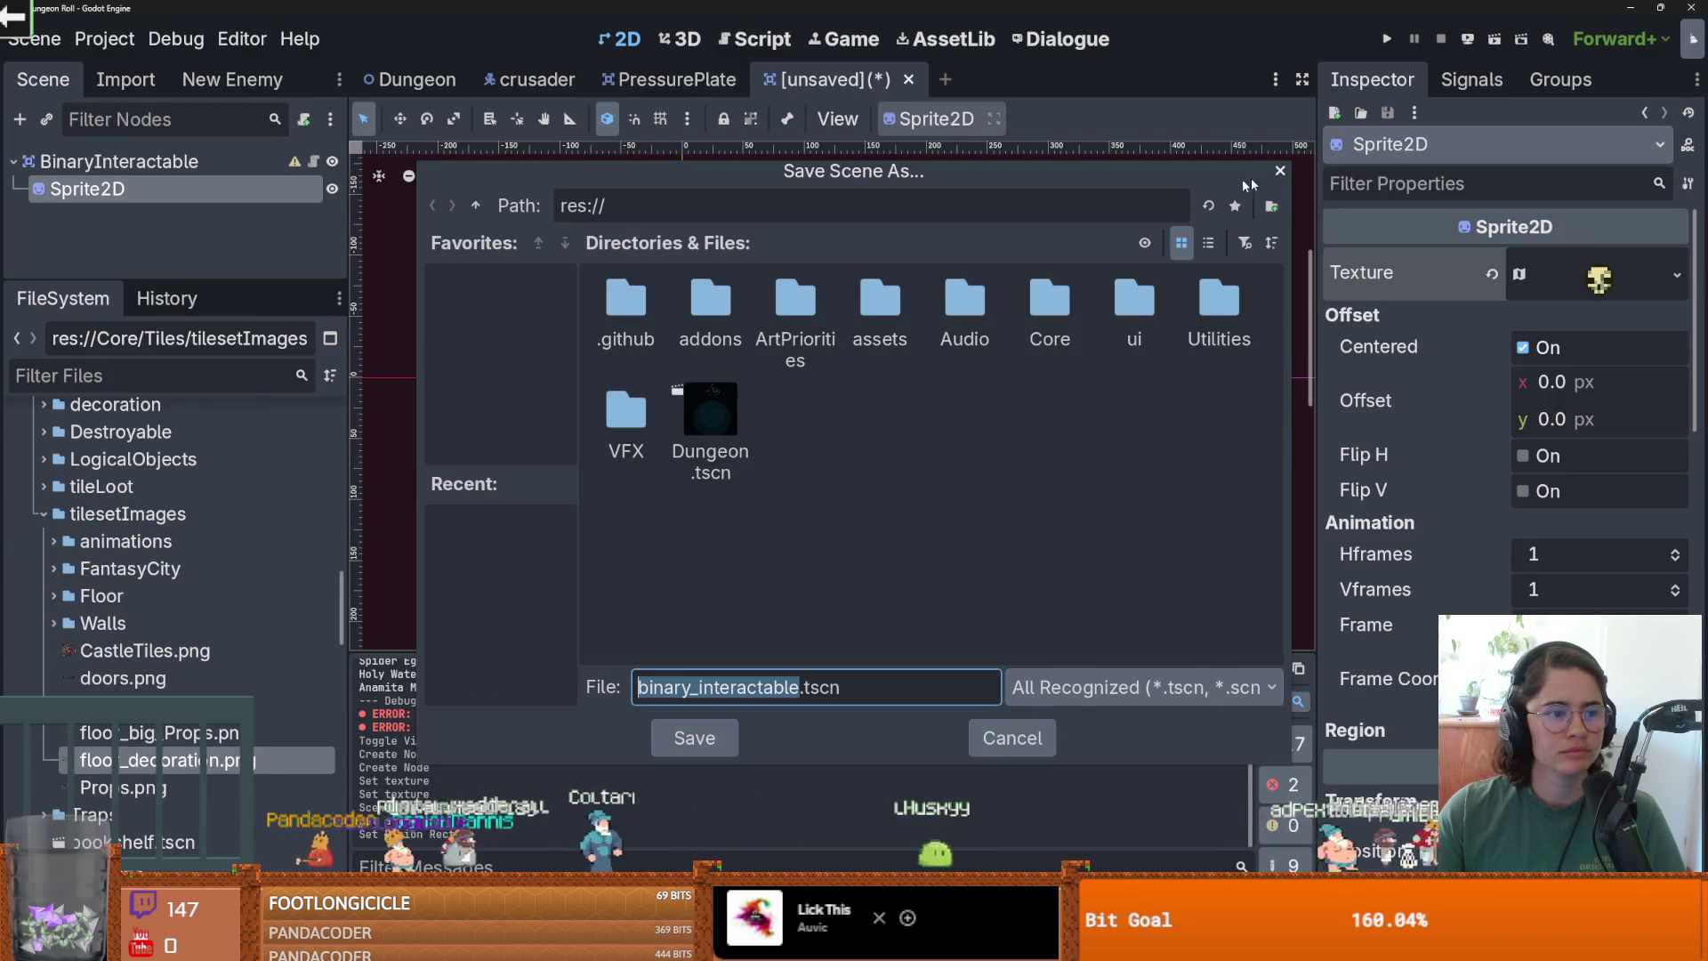
pyautogui.click(1280, 171)
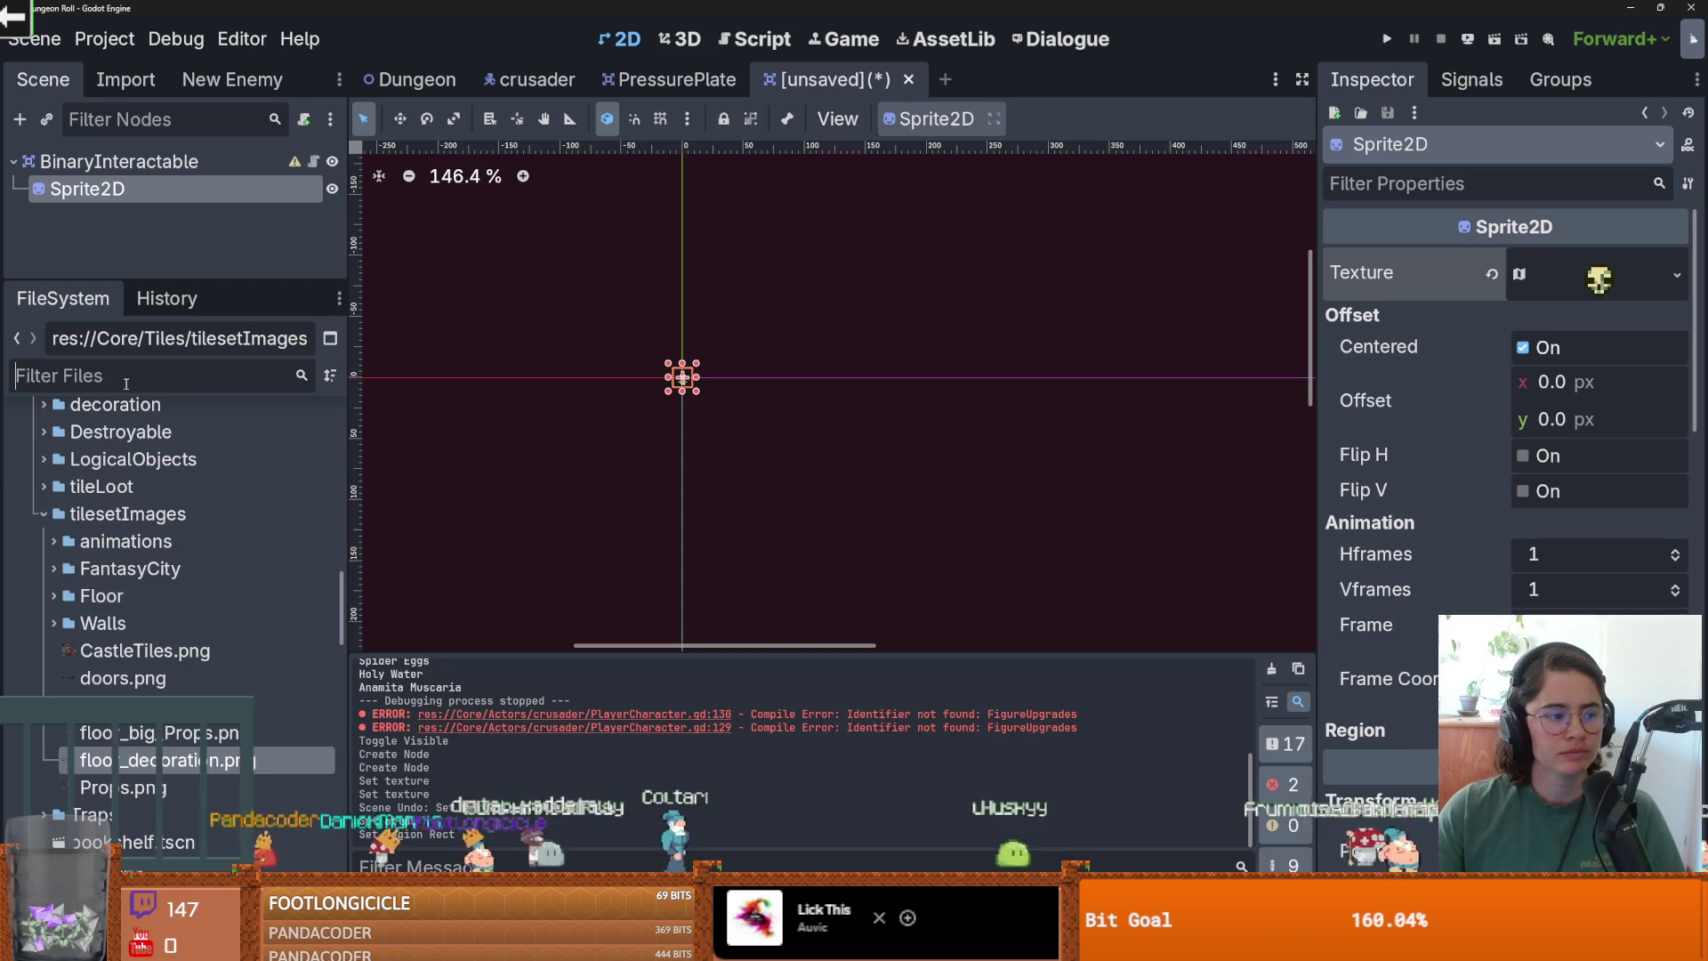
# Open crate.tscn and inspect the script attached to its Sprite2D.
pyautogui.write('crate')
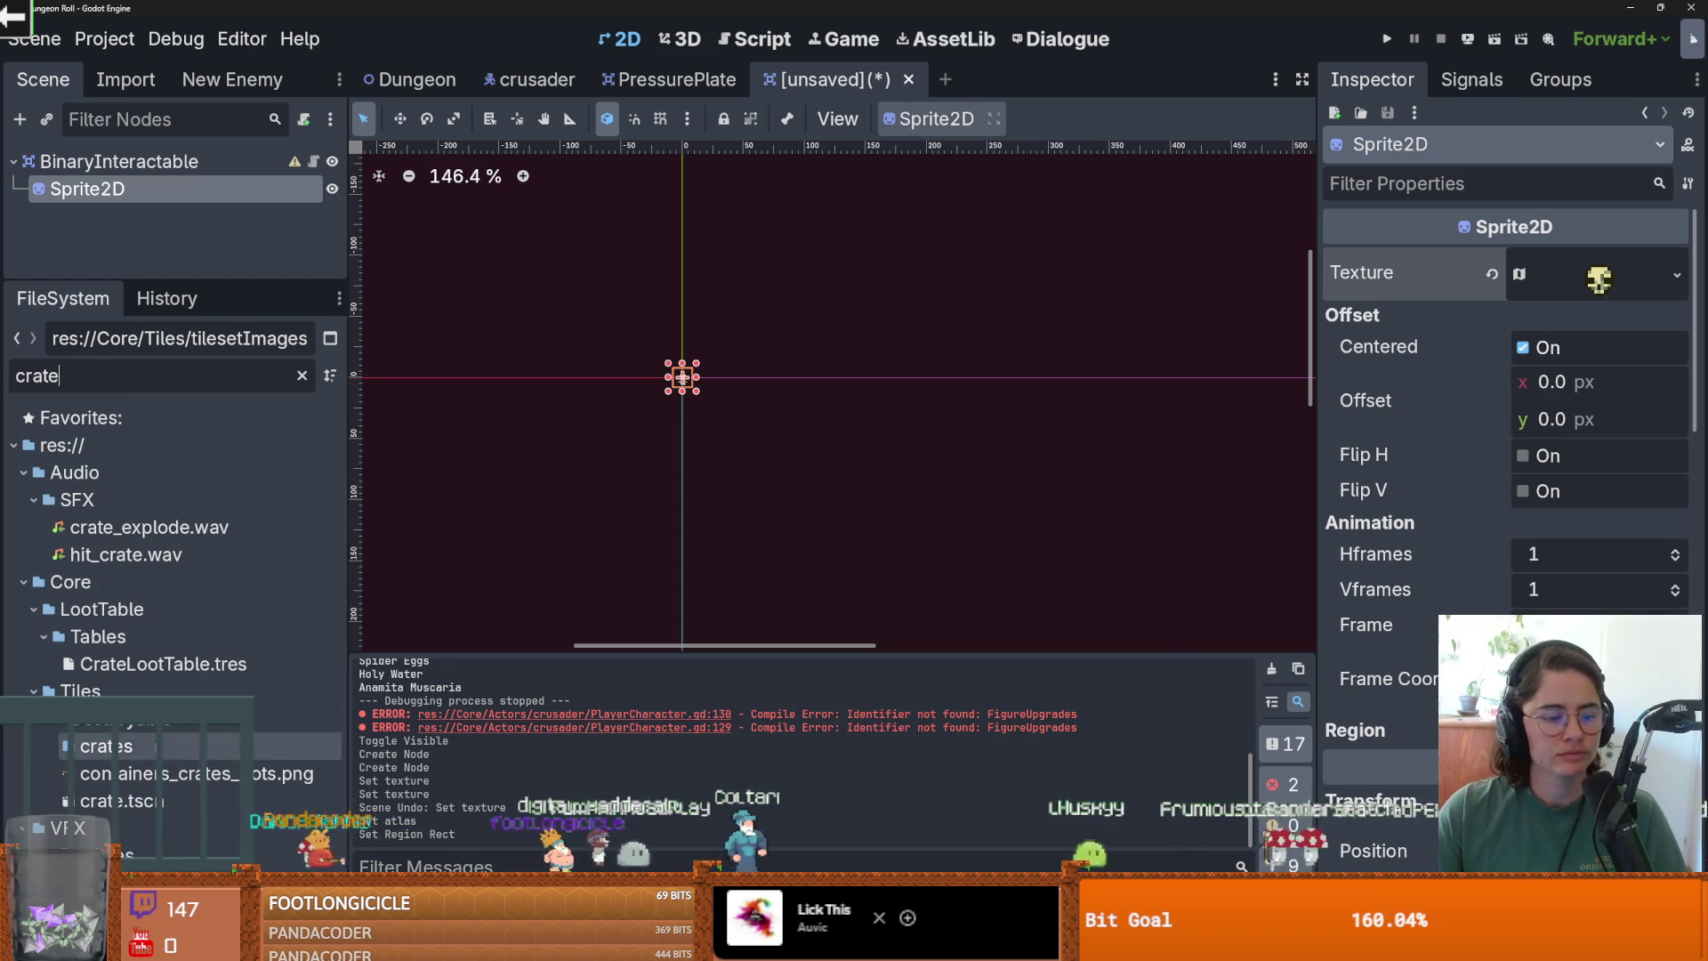
pyautogui.doubleClick(125, 801)
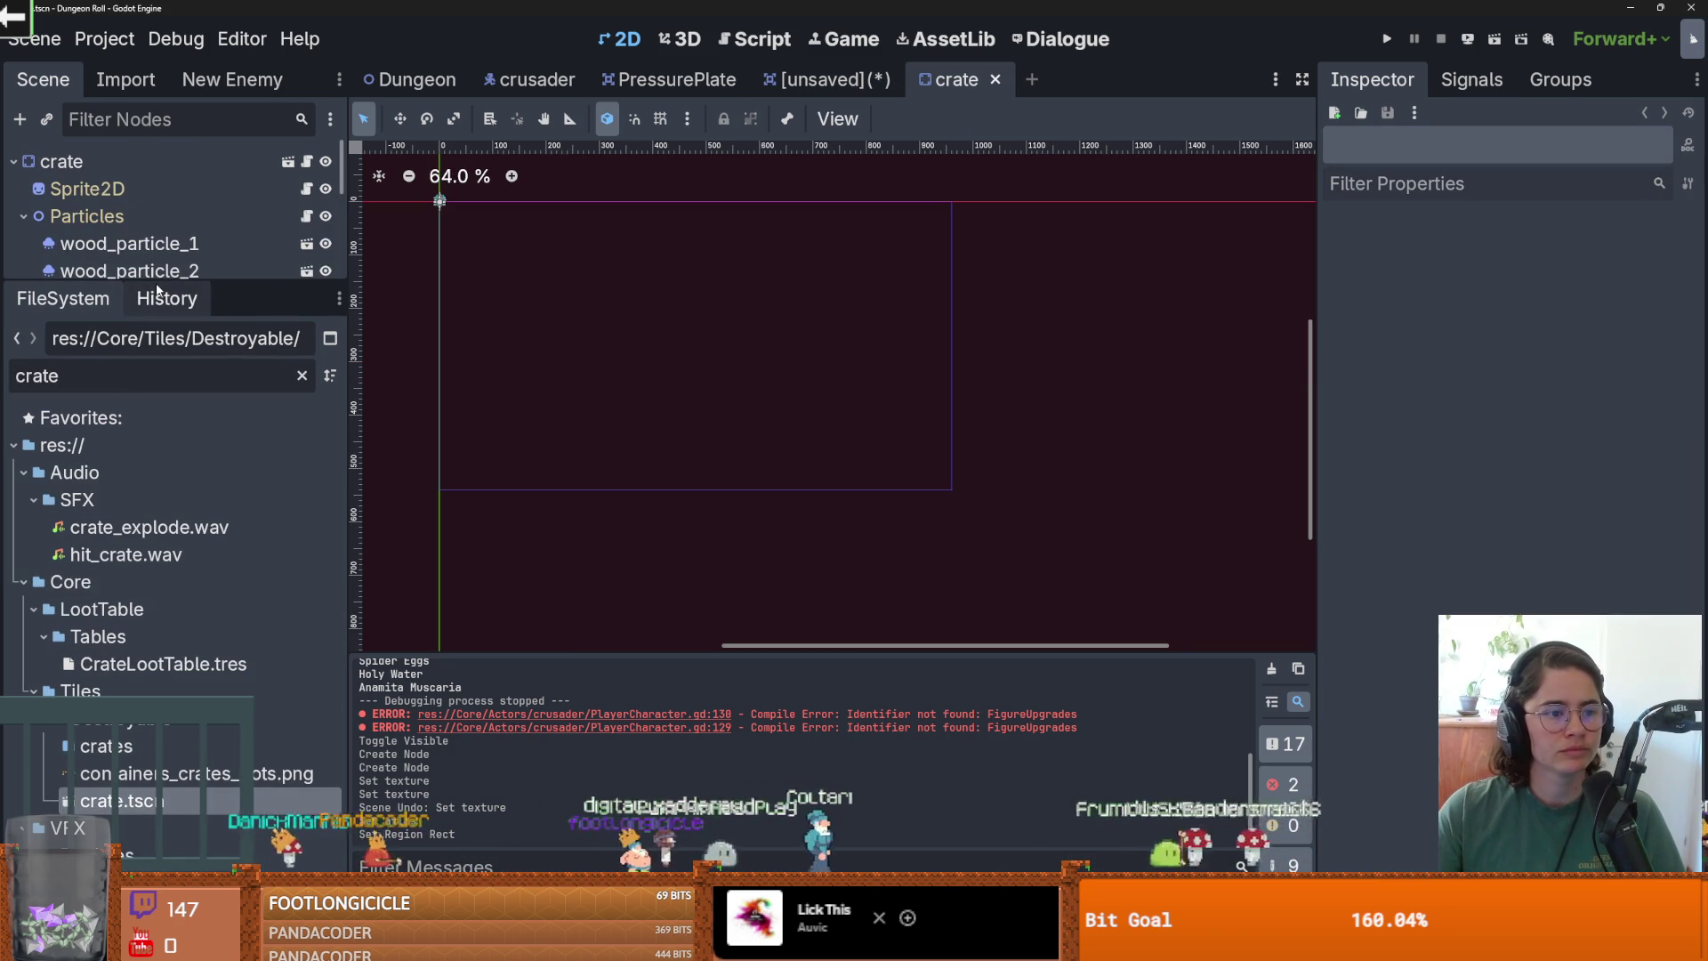
pyautogui.moveTo(156, 289); pyautogui.dragTo(157, 372)
pyautogui.click(88, 189)
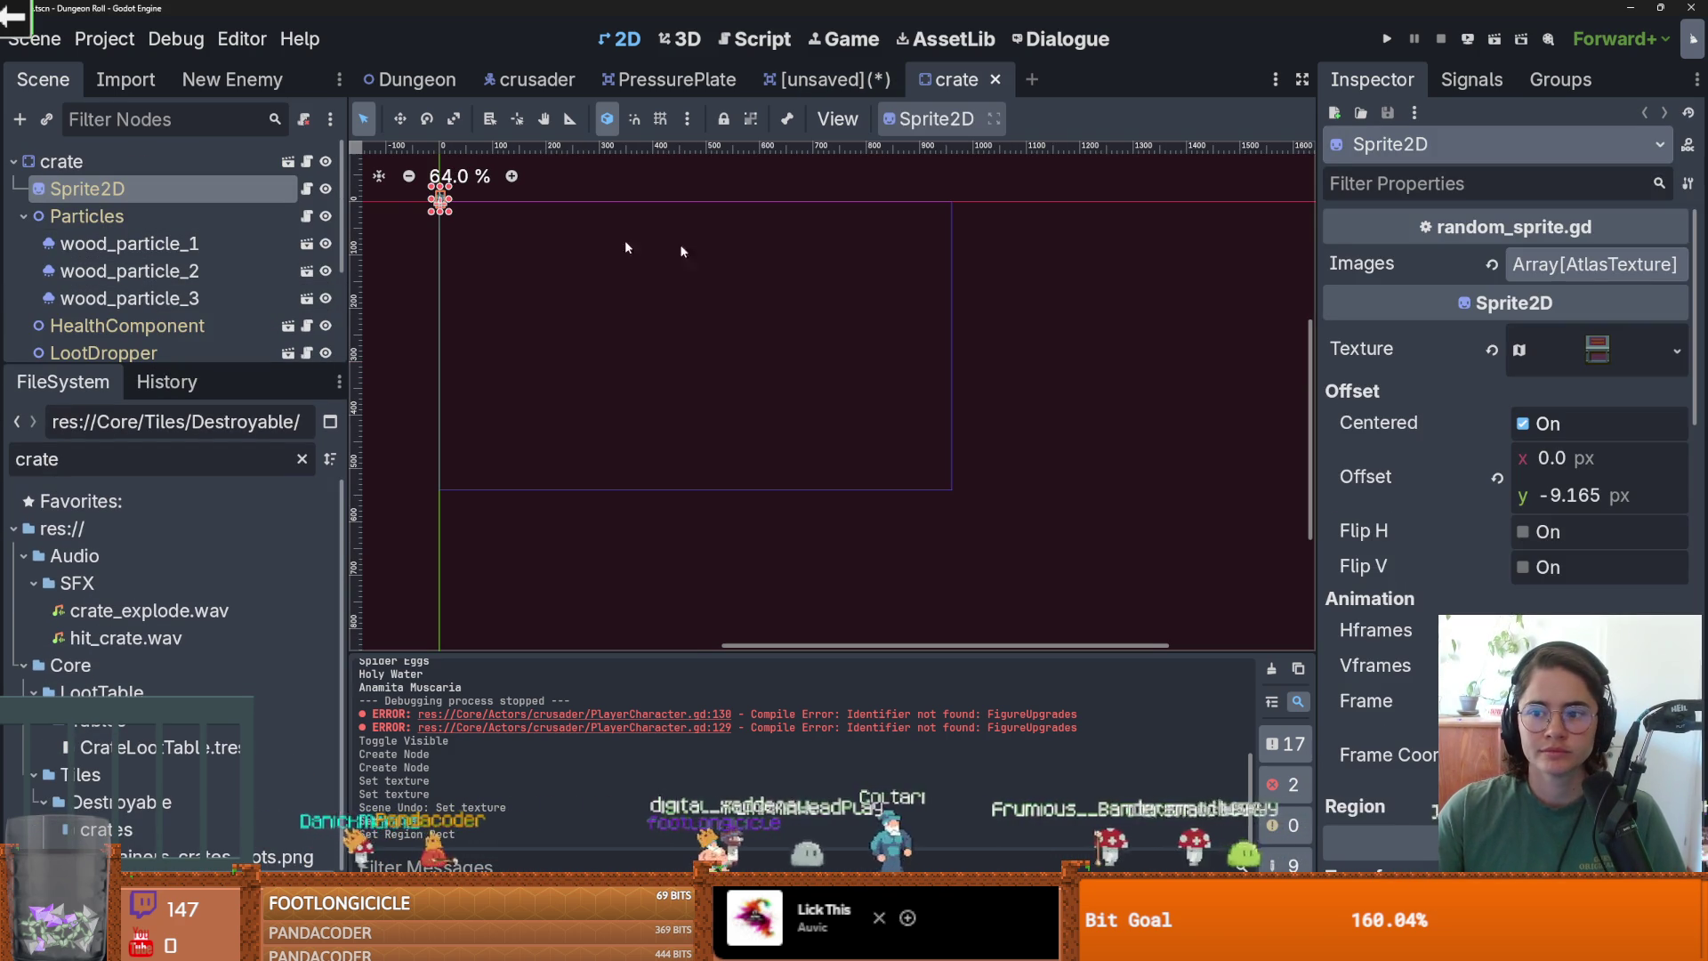
pyautogui.click(306, 190)
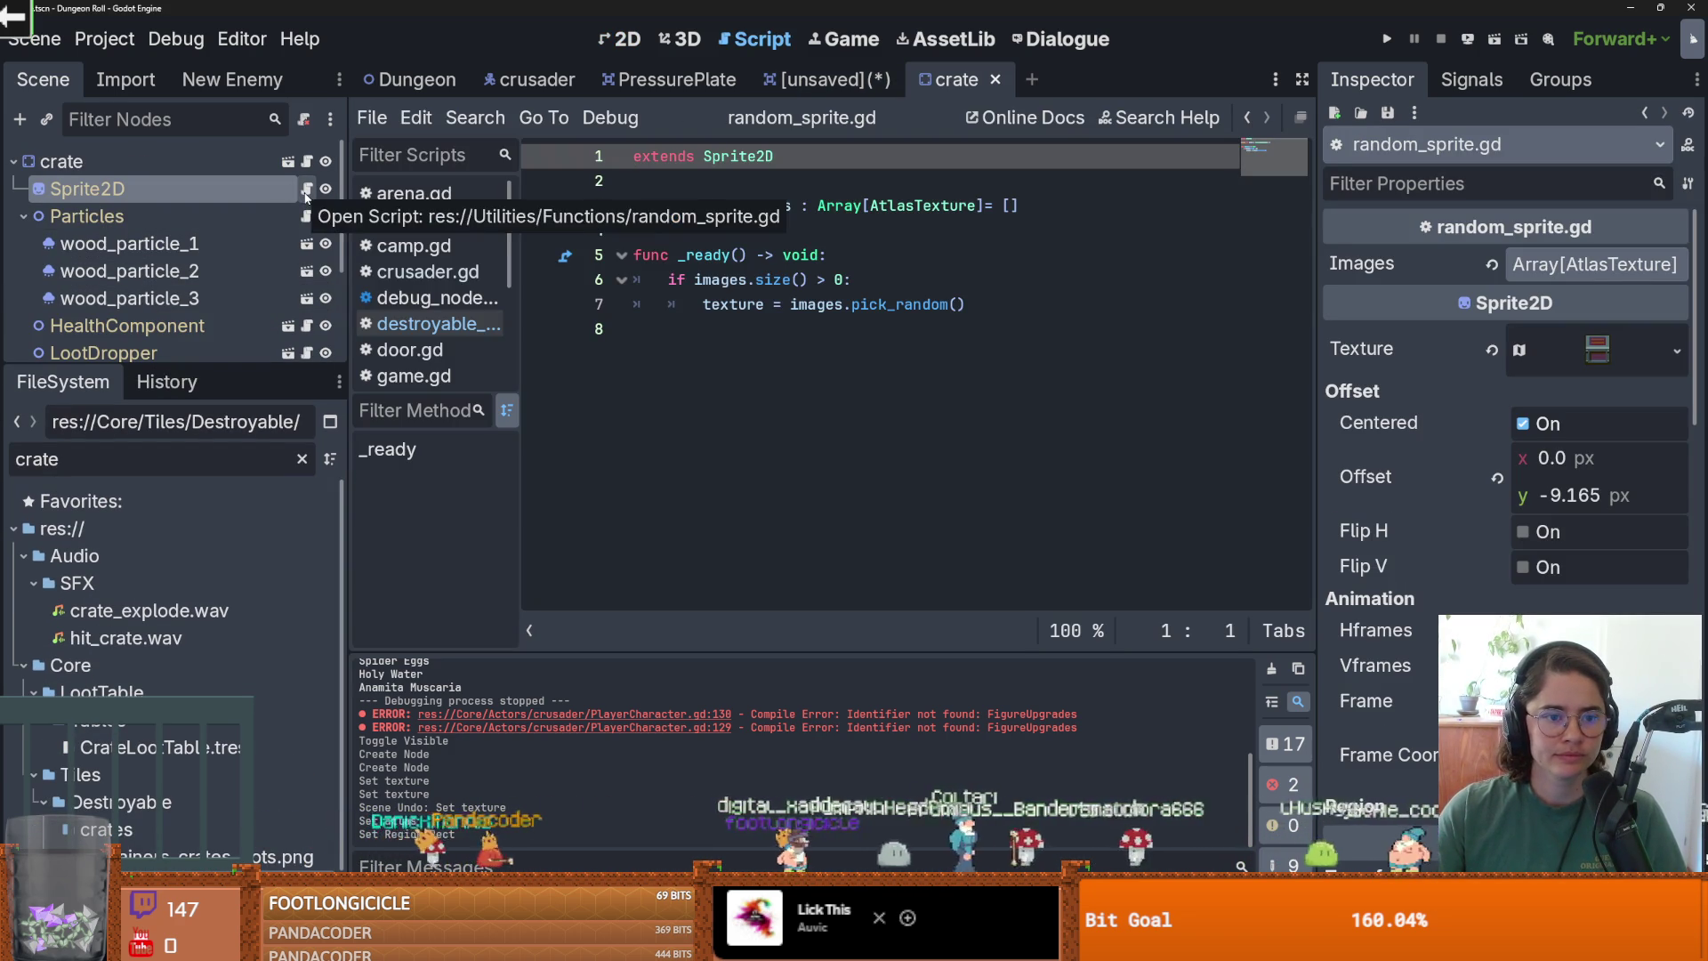
pyautogui.moveTo(519, 317); pyautogui.dragTo(685, 318)
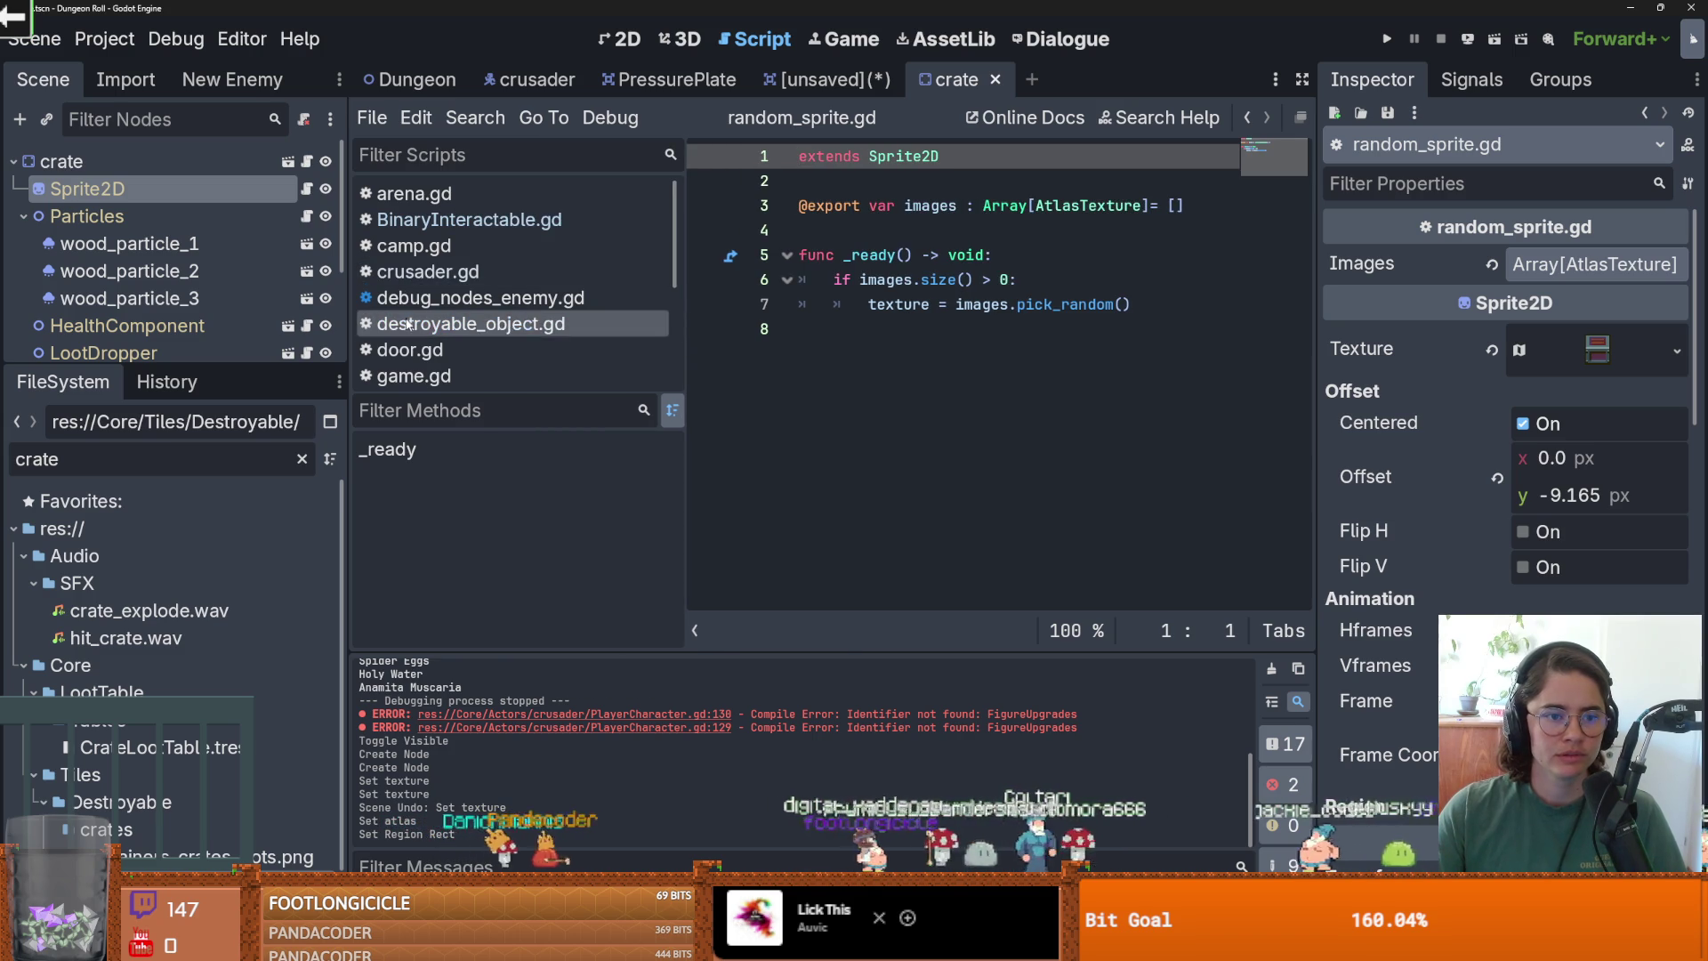
pyautogui.scroll(-3, 534, 327)
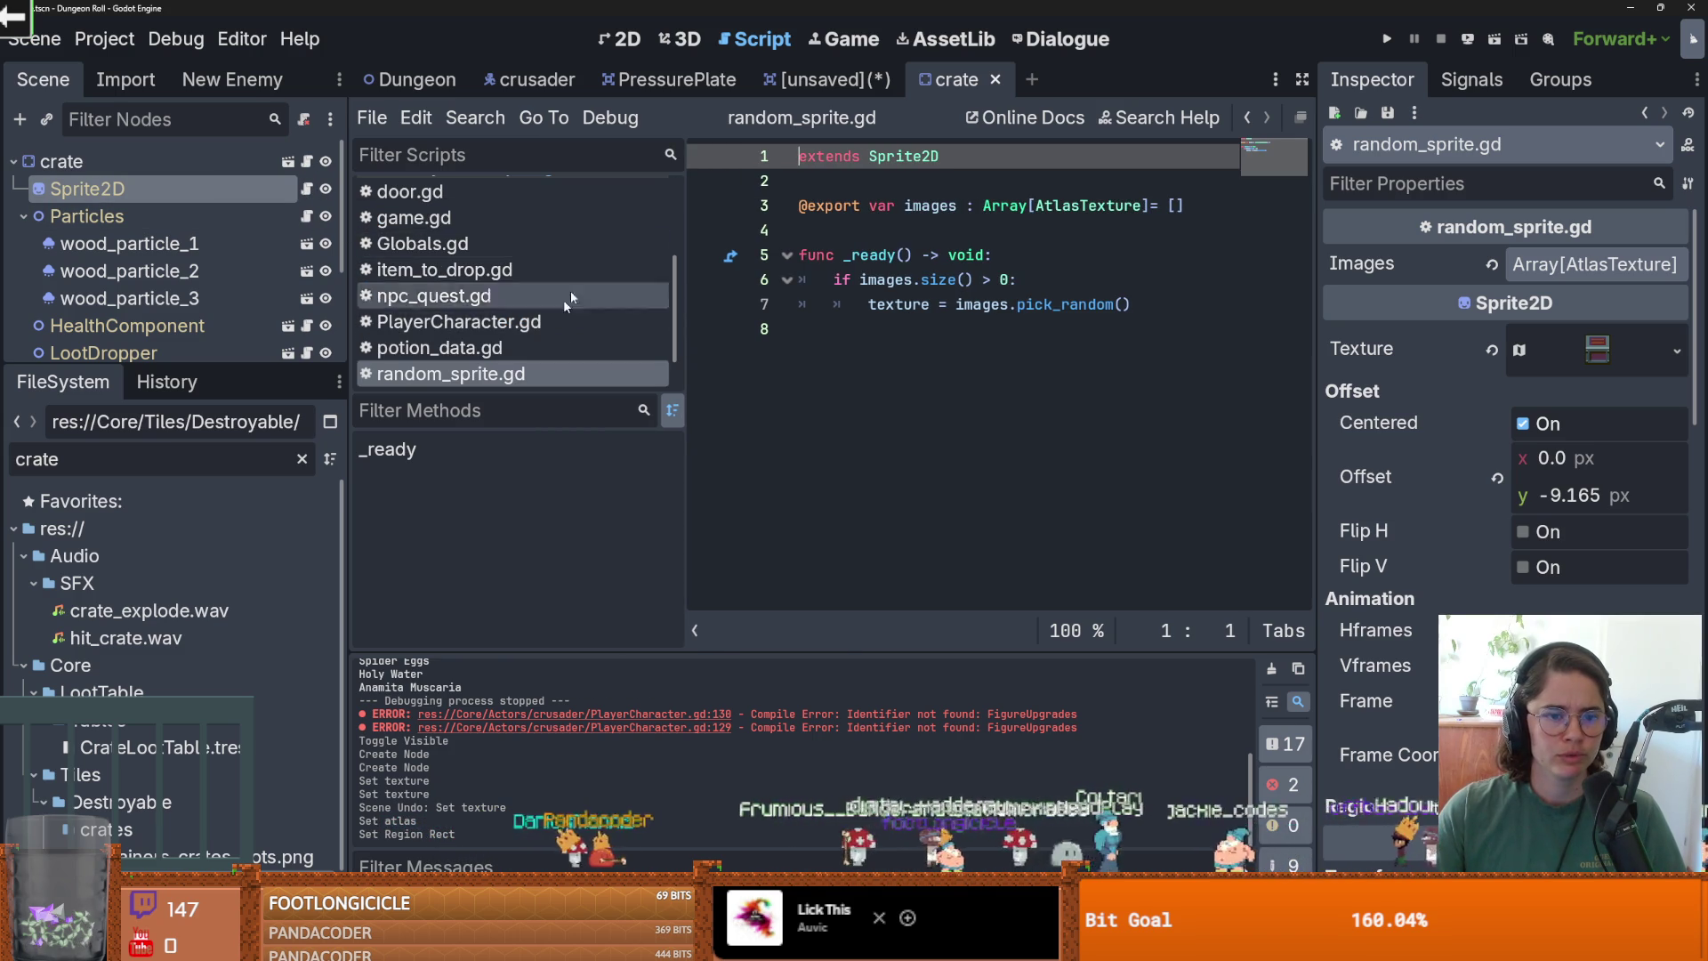
# Back in the unsaved scene, filter files by 'random' and attach random_sprite.gd to Sprite2D.
pyautogui.click(827, 79)
pyautogui.doubleClick(163, 466)
pyautogui.write('random')
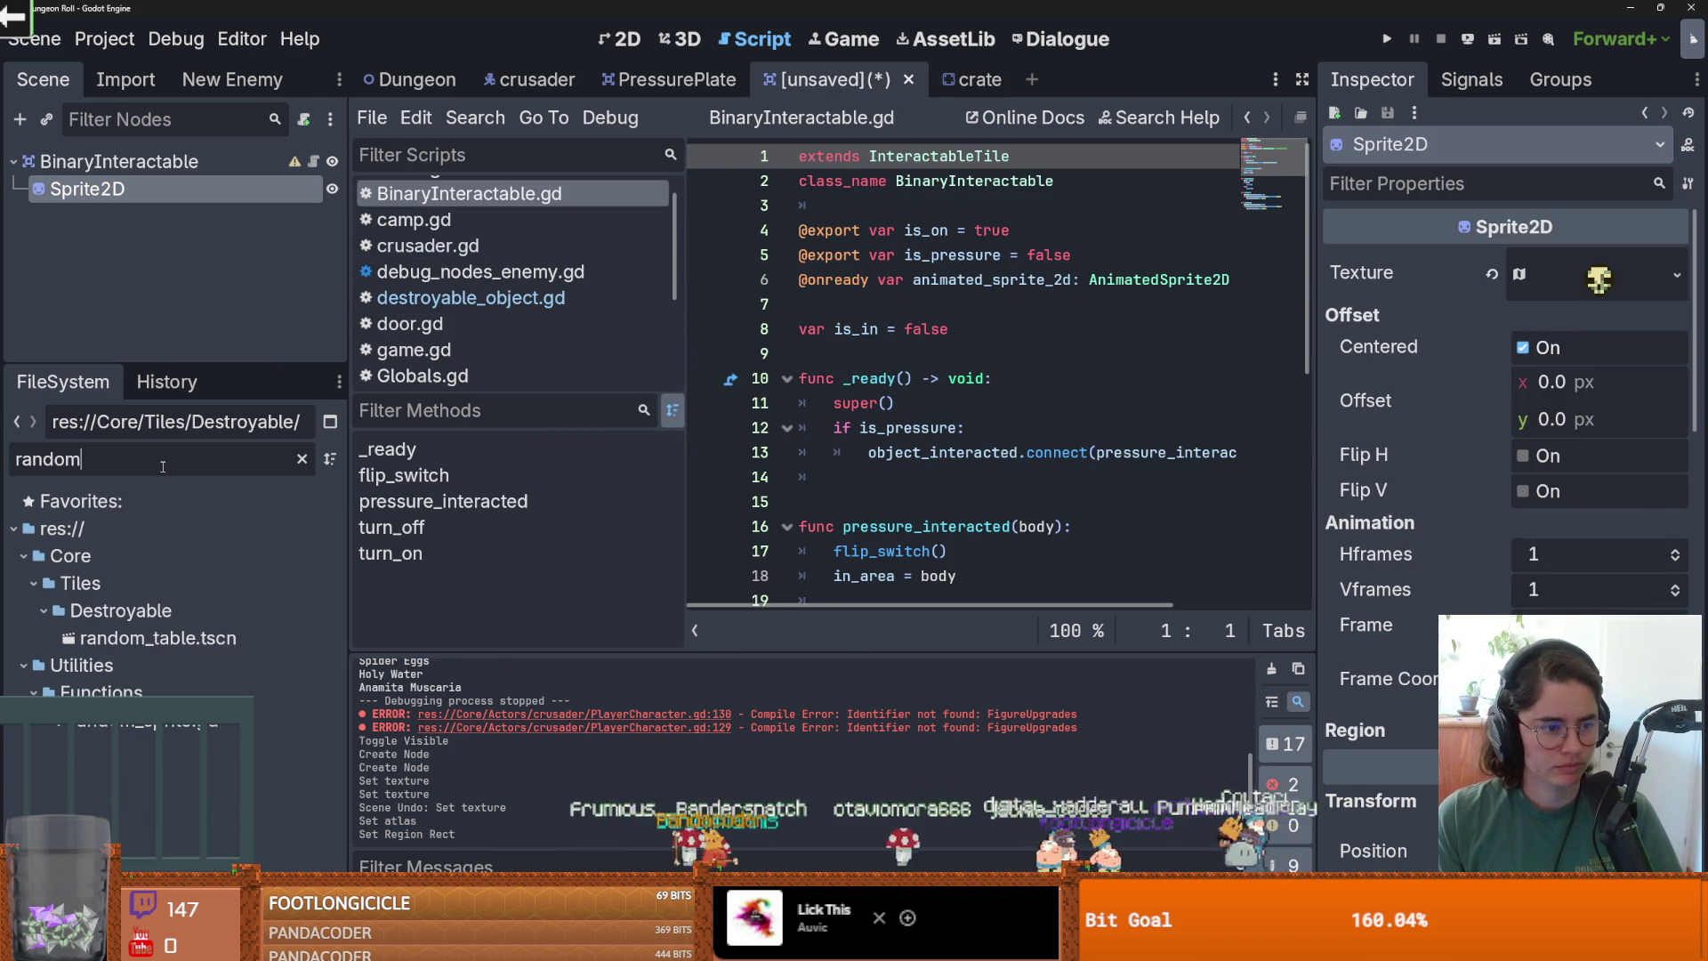
pyautogui.moveTo(131, 734); pyautogui.dragTo(178, 189)
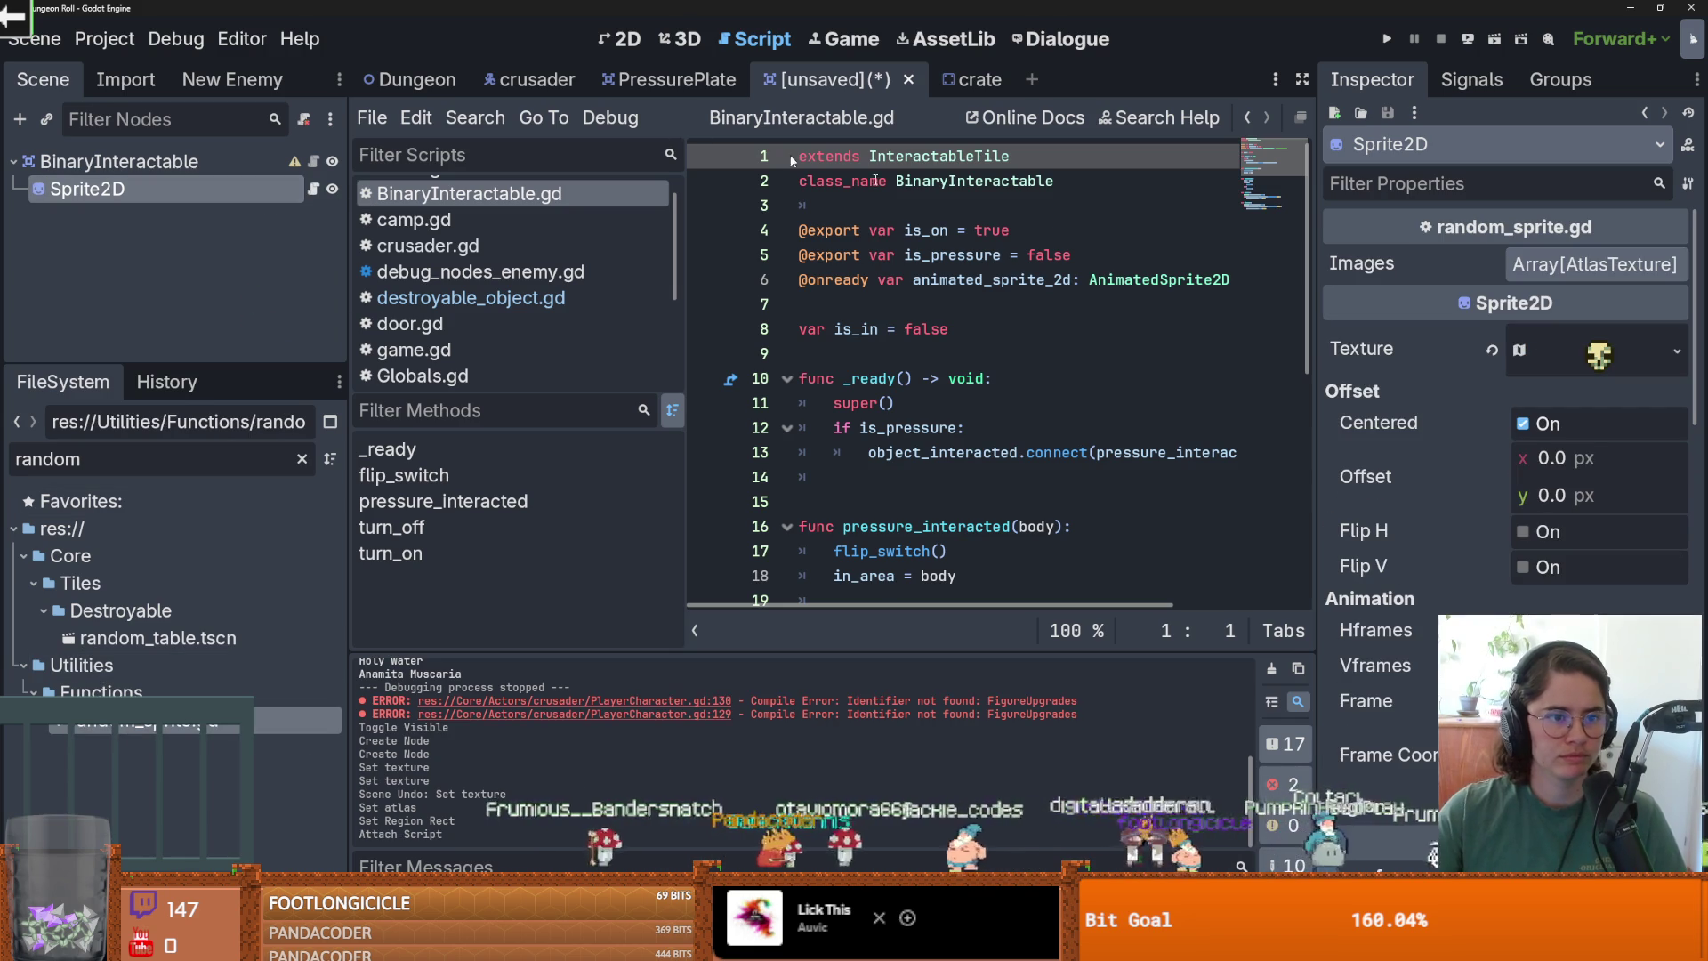
# In the save dialog, go to Core/Tiles/Destroyable/Folliage and create a Bones folder.
pyautogui.hotkey('ctrl', 's')
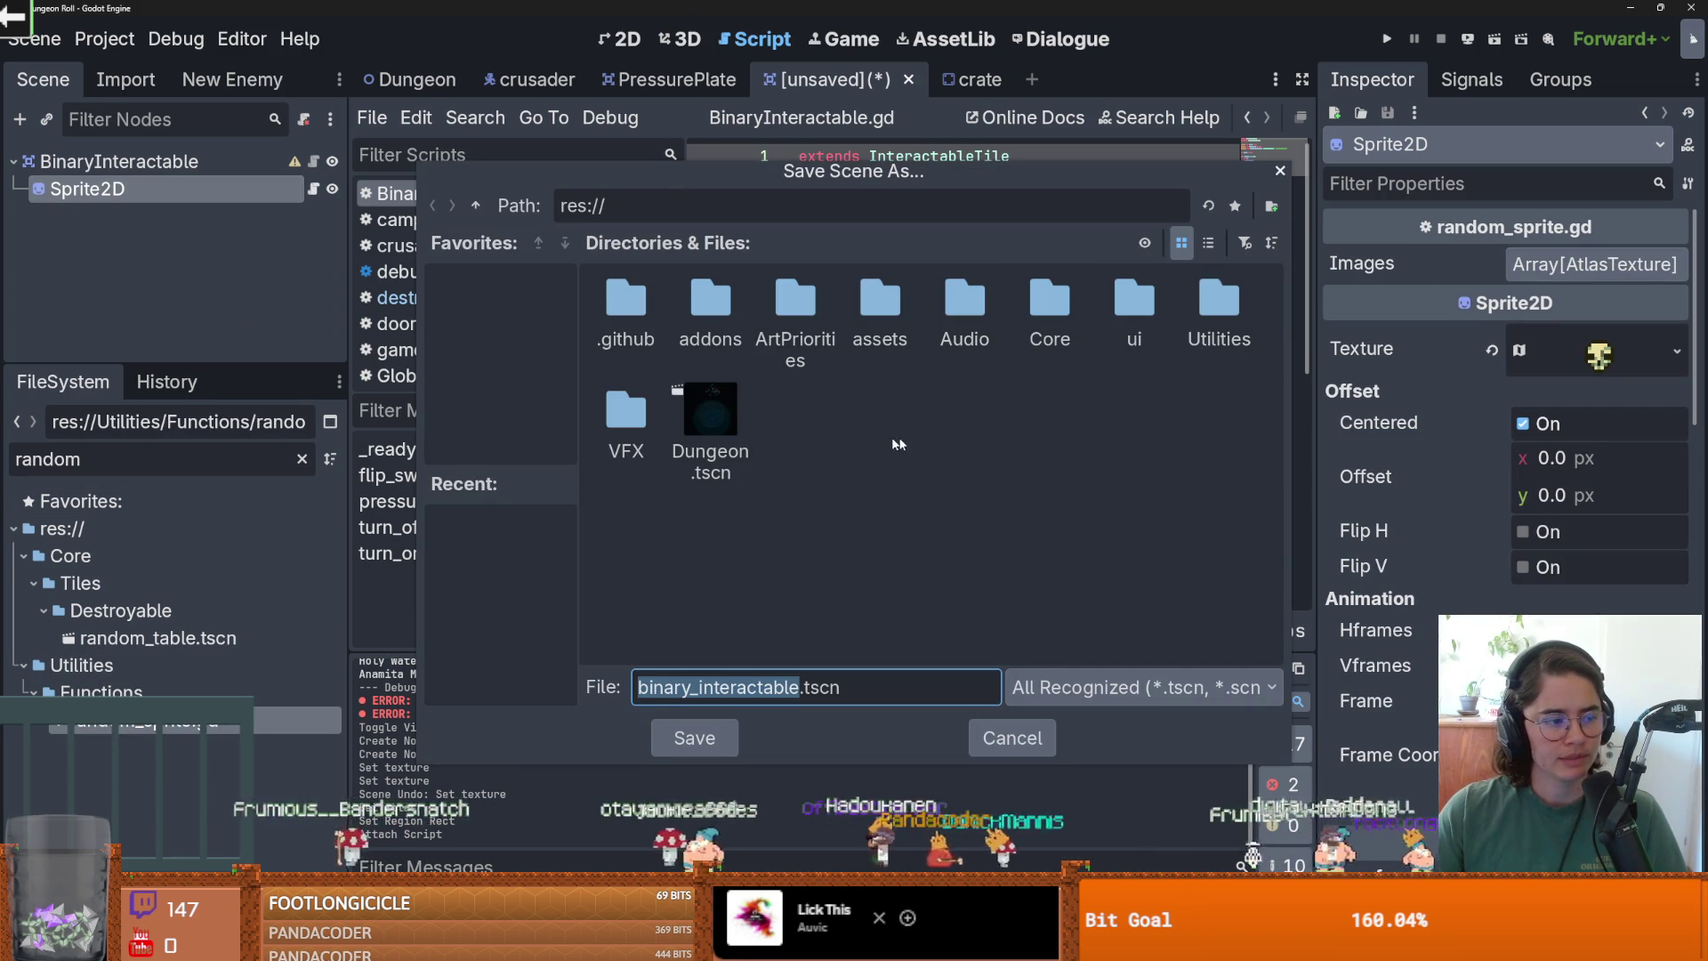
pyautogui.doubleClick(1048, 307)
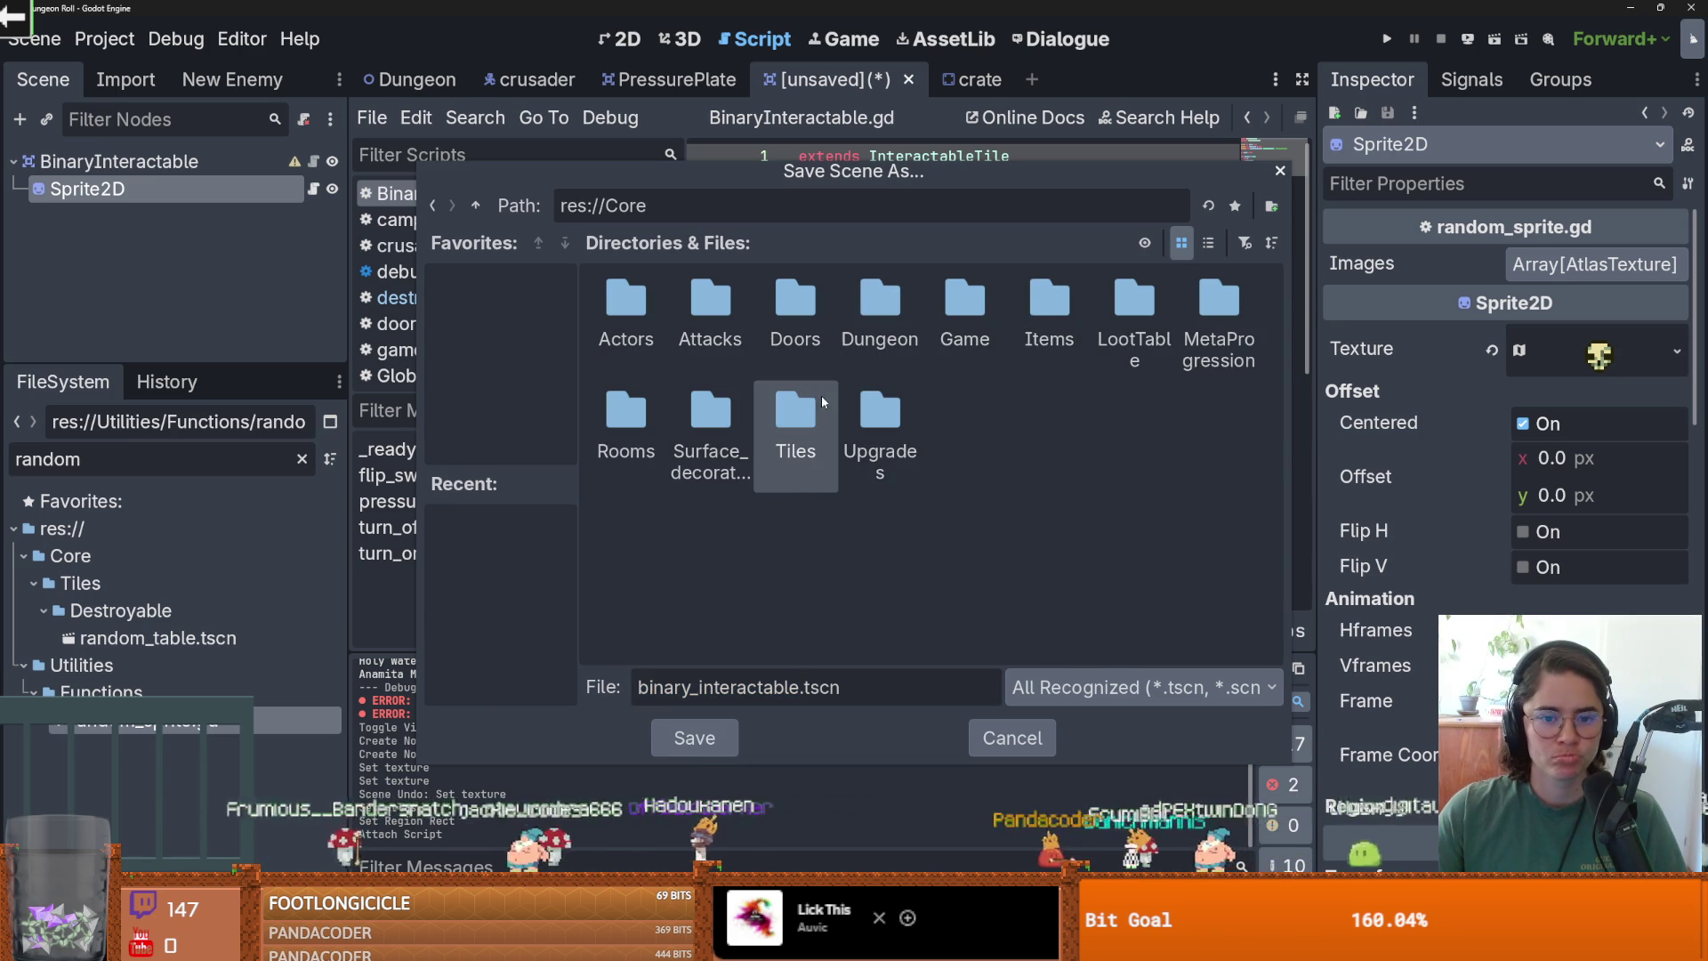
pyautogui.doubleClick(815, 396)
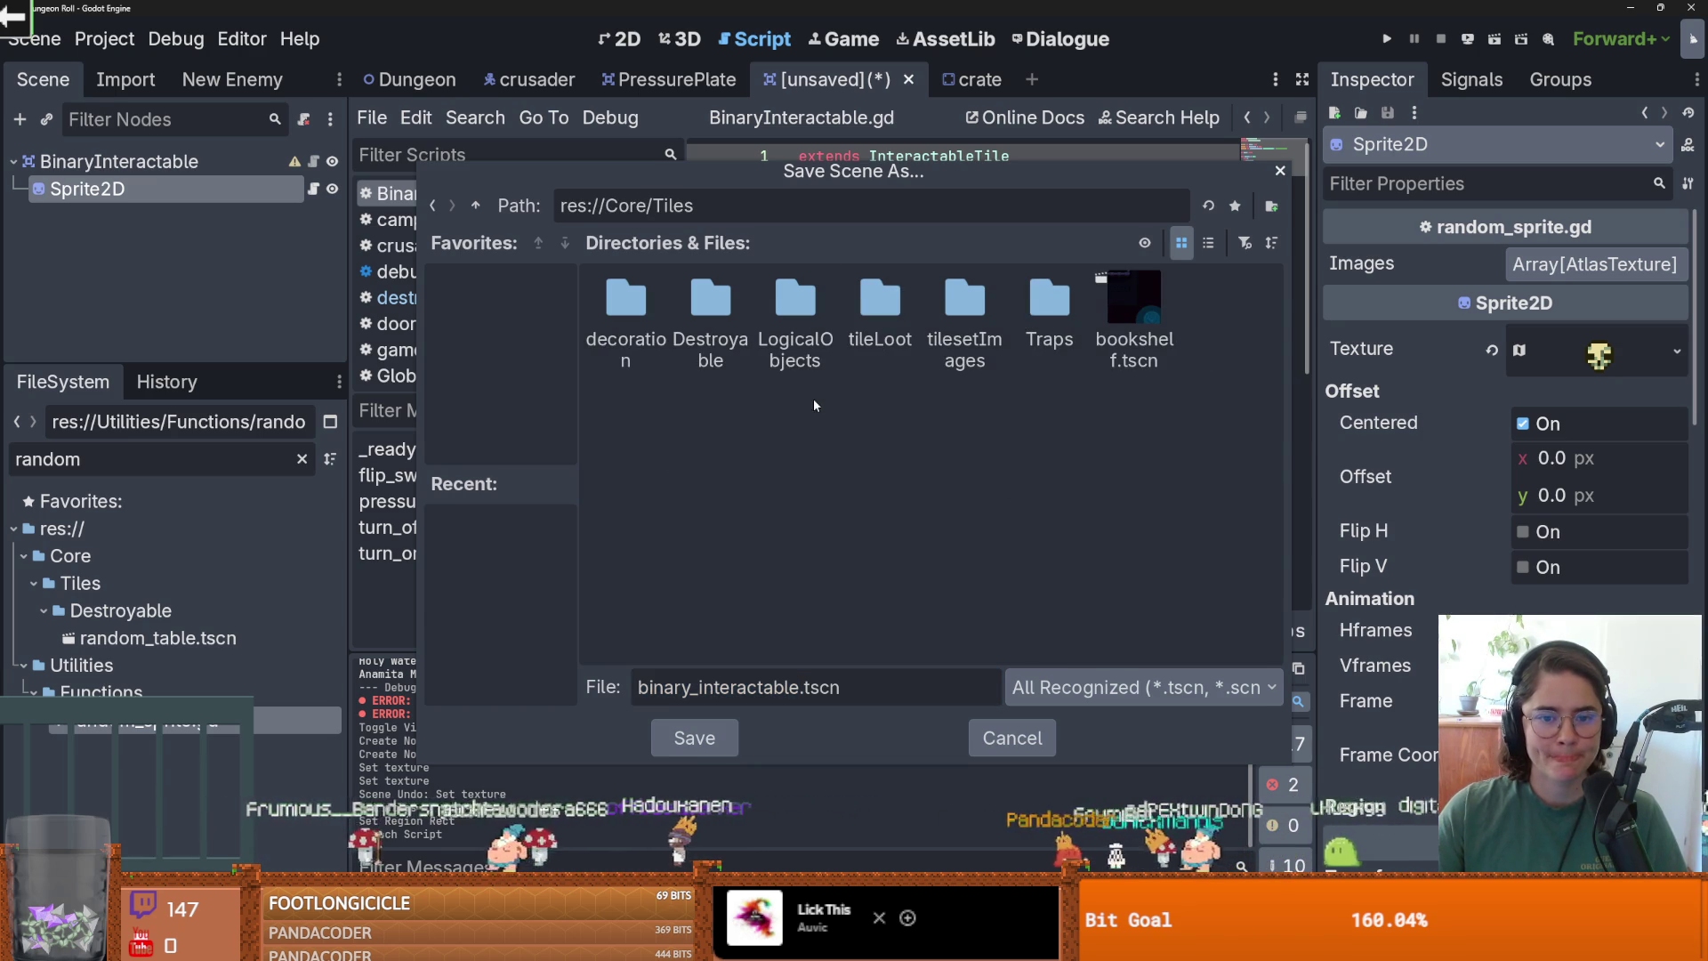
pyautogui.doubleClick(711, 307)
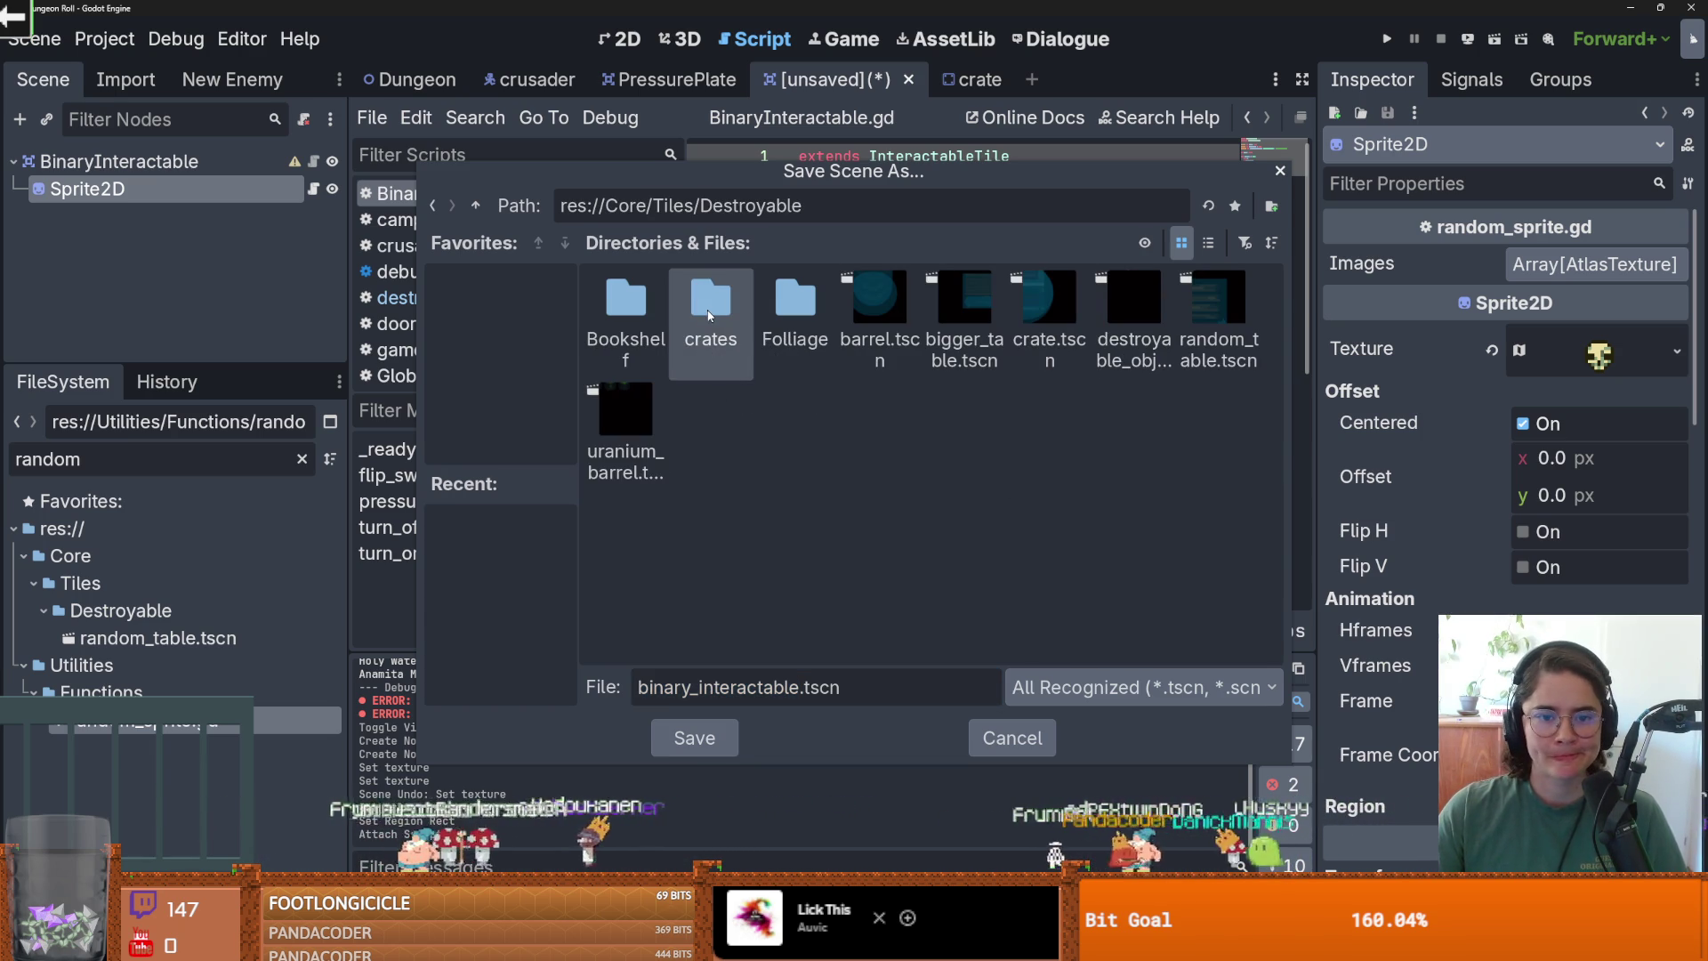
pyautogui.doubleClick(798, 306)
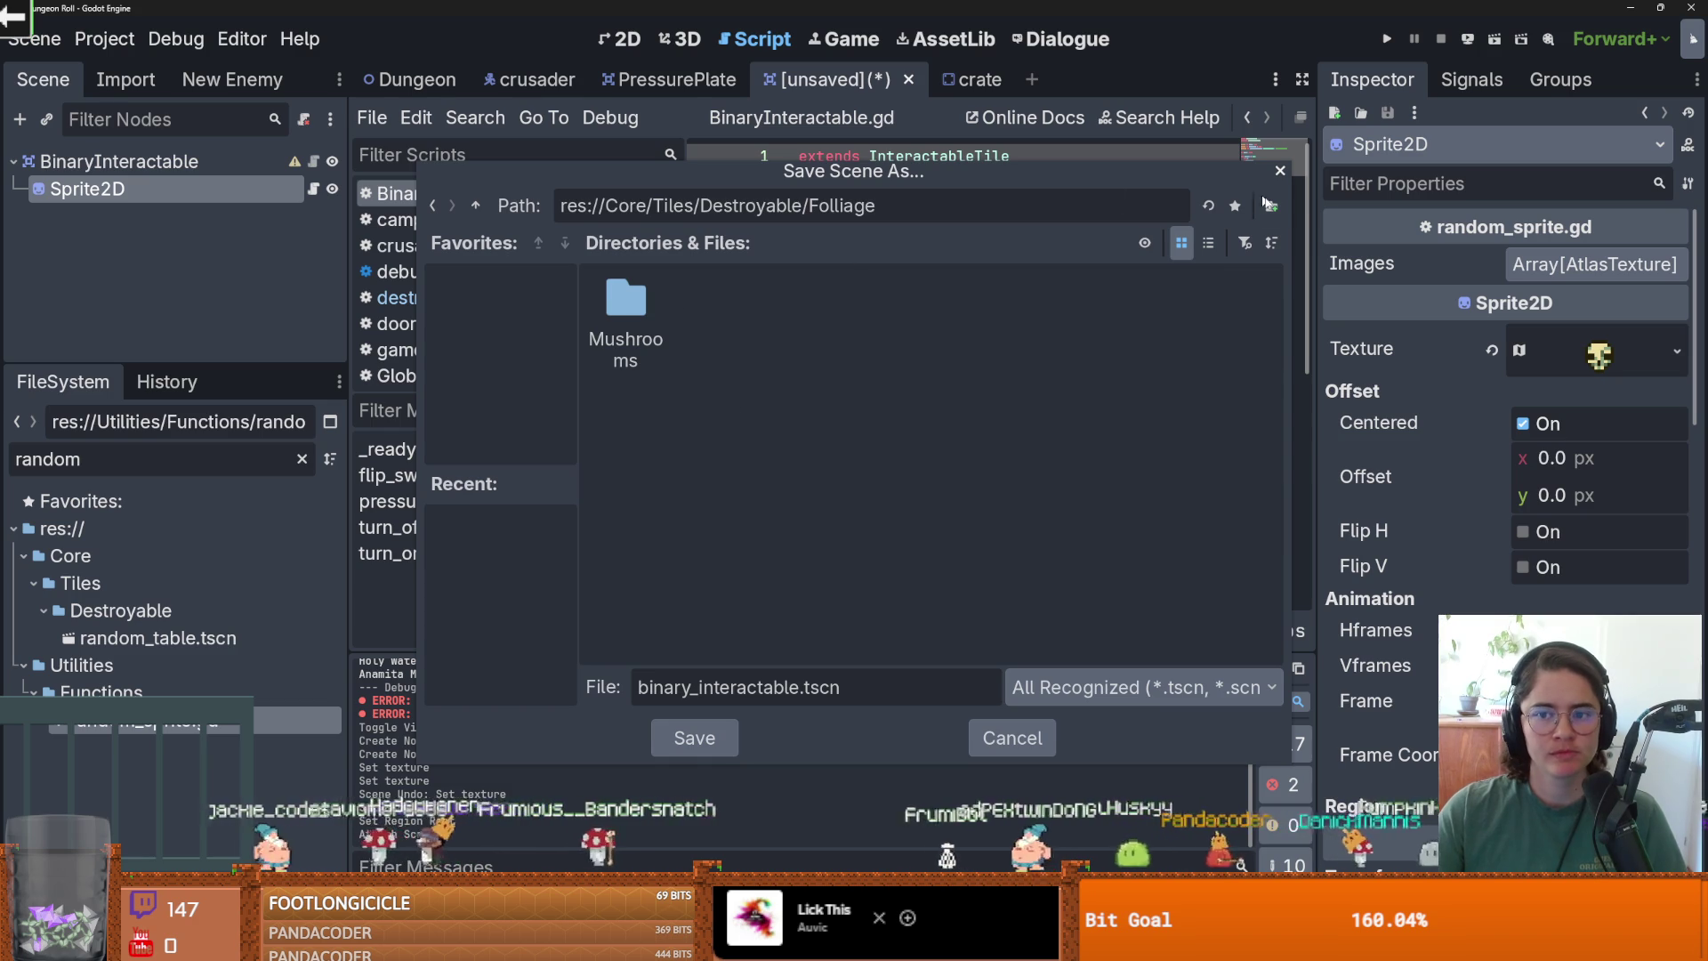
pyautogui.click(1270, 207)
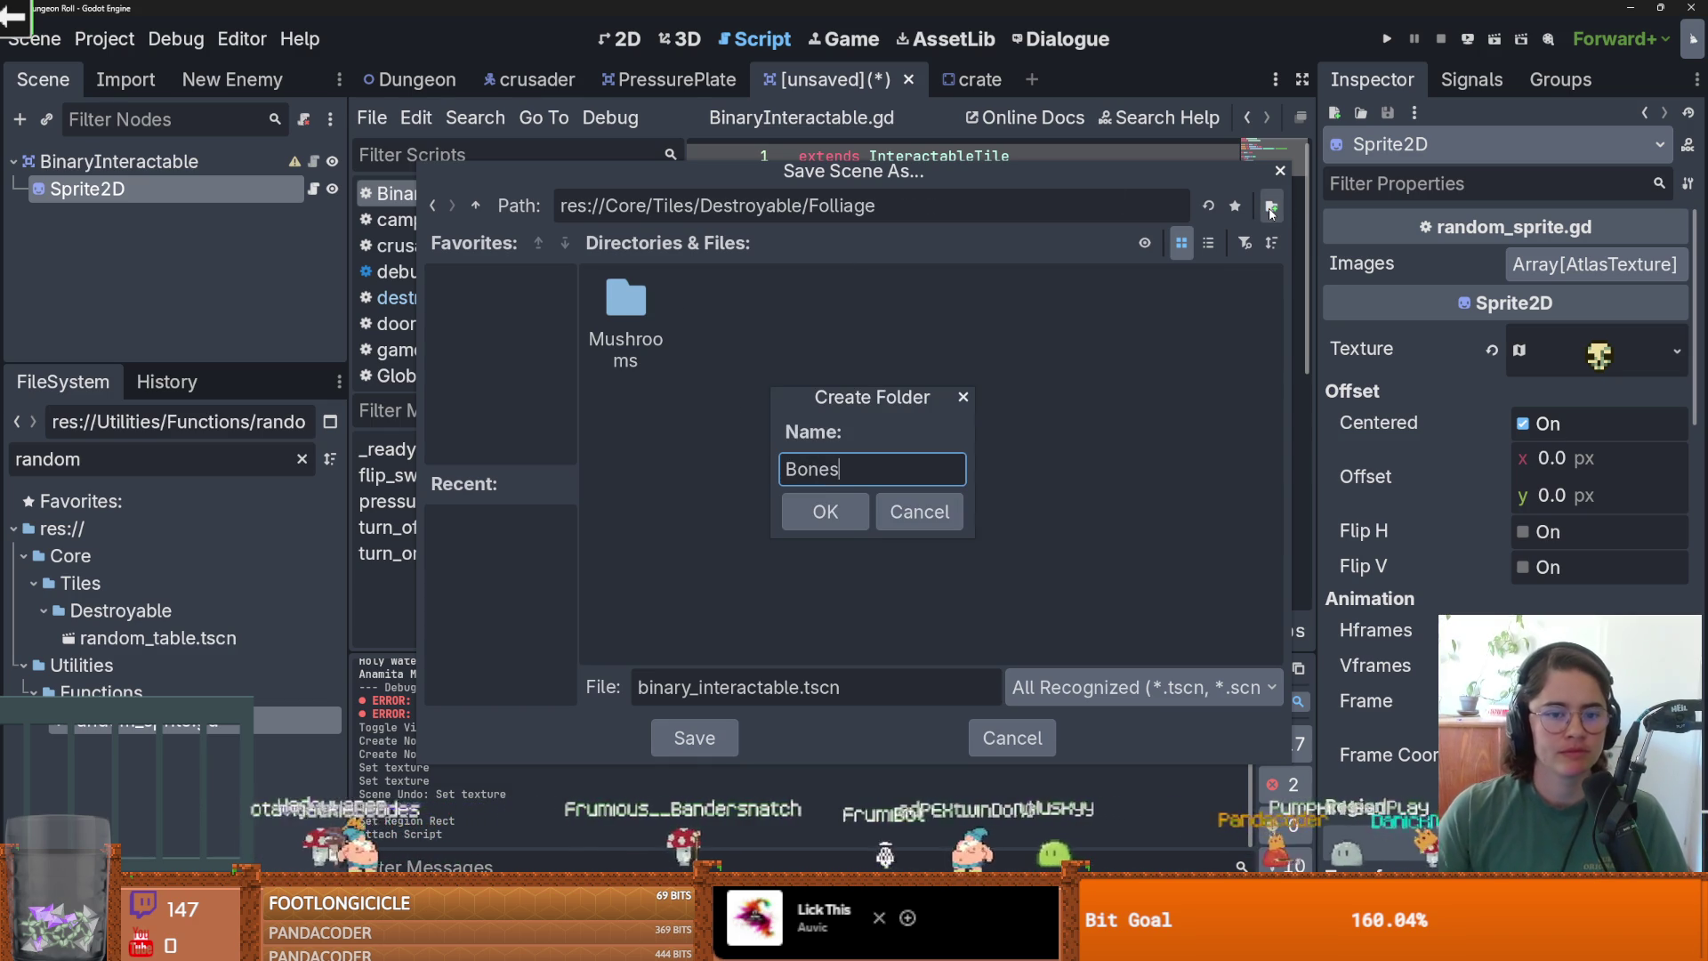
pyautogui.press('Return')
# Name the scene bones_step.tscn and save it there.
pyautogui.doubleClick(780, 688)
pyautogui.write('bones_step')
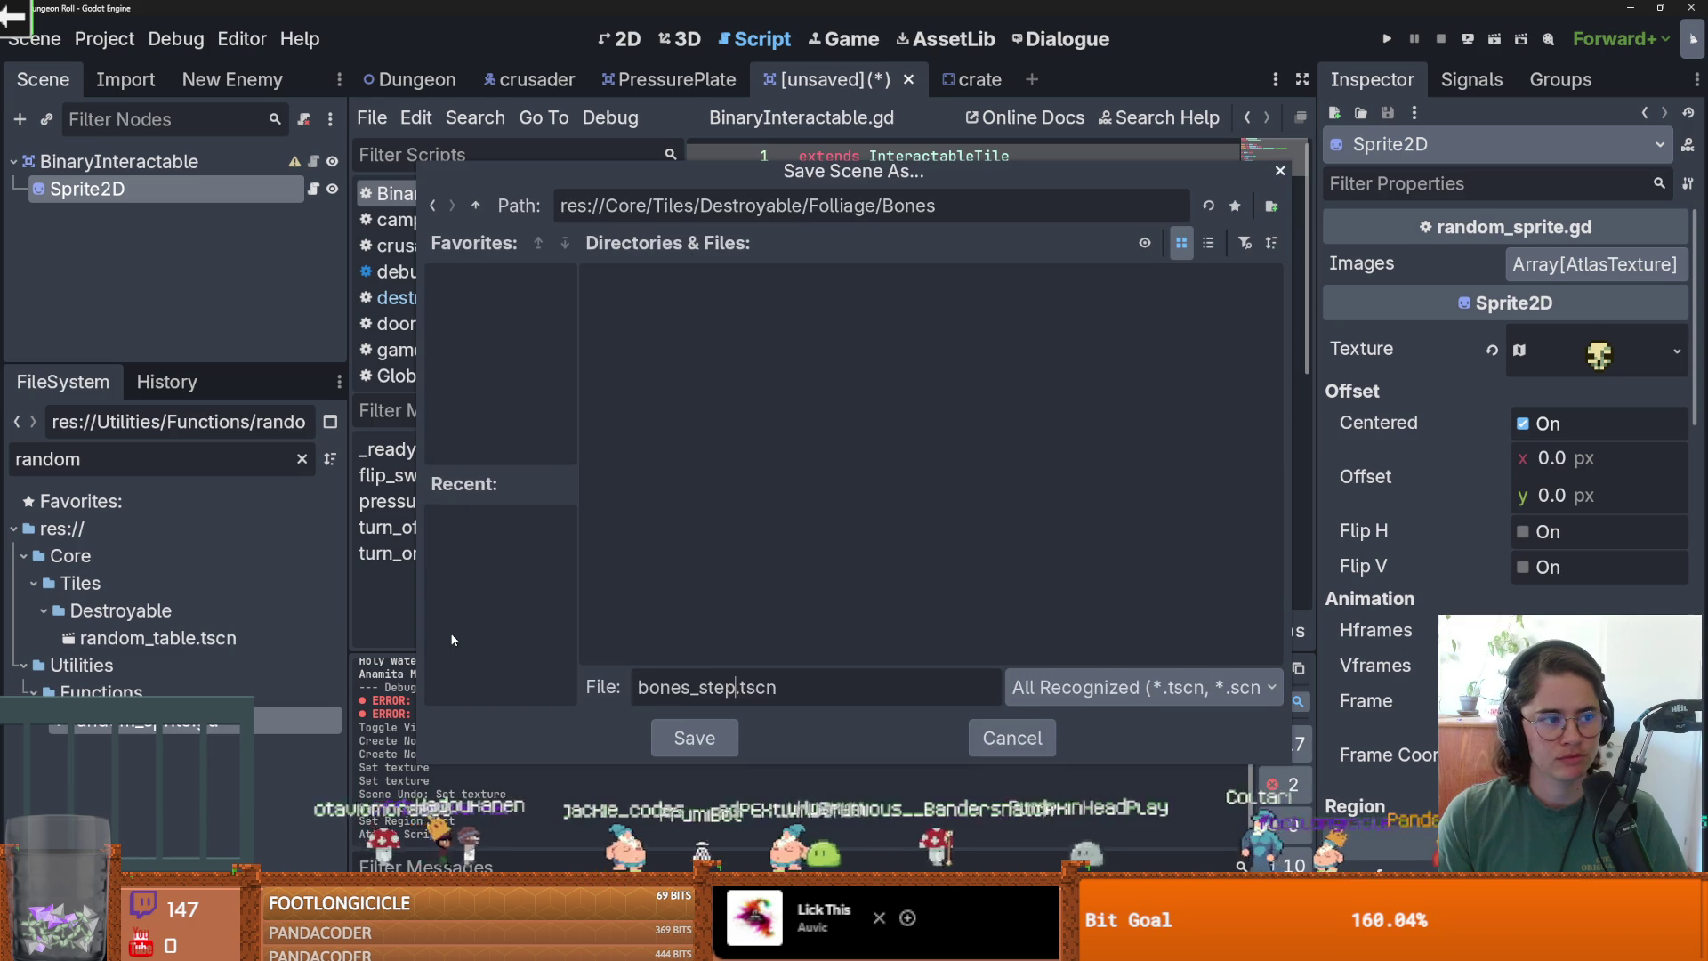
pyautogui.press('Return')
pyautogui.click(119, 161)
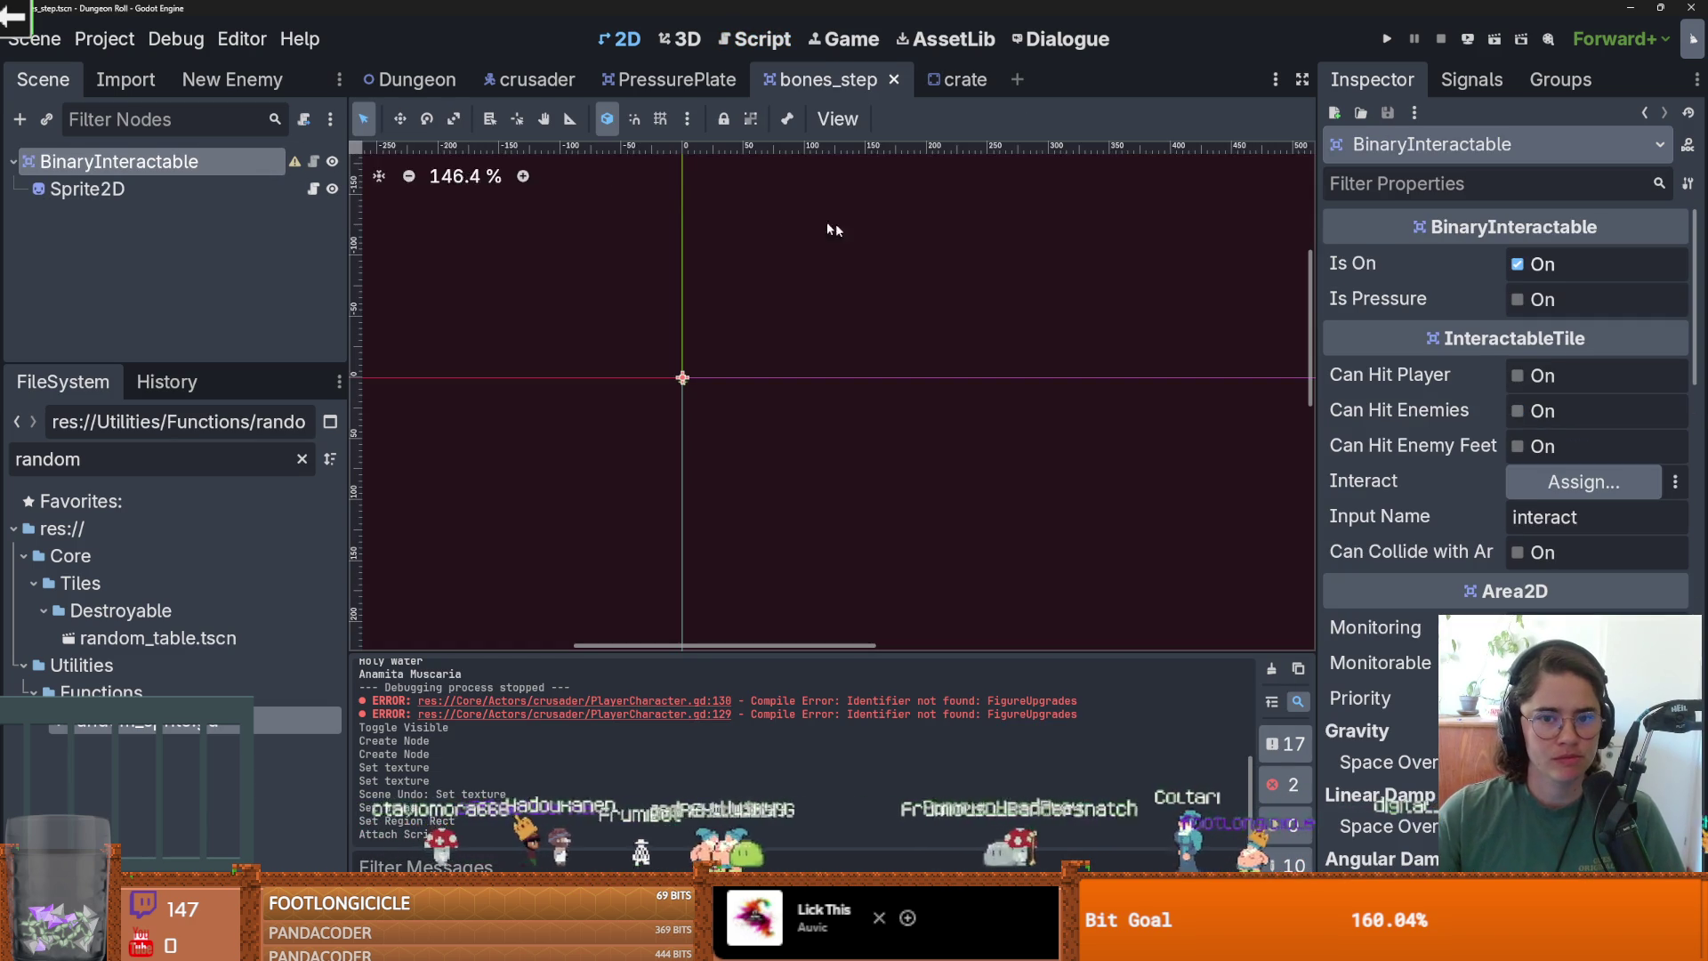
# After checking PressurePlate's script, enable Can Hit Player and Is Pressure, disable Is On, and save.
pyautogui.click(675, 79)
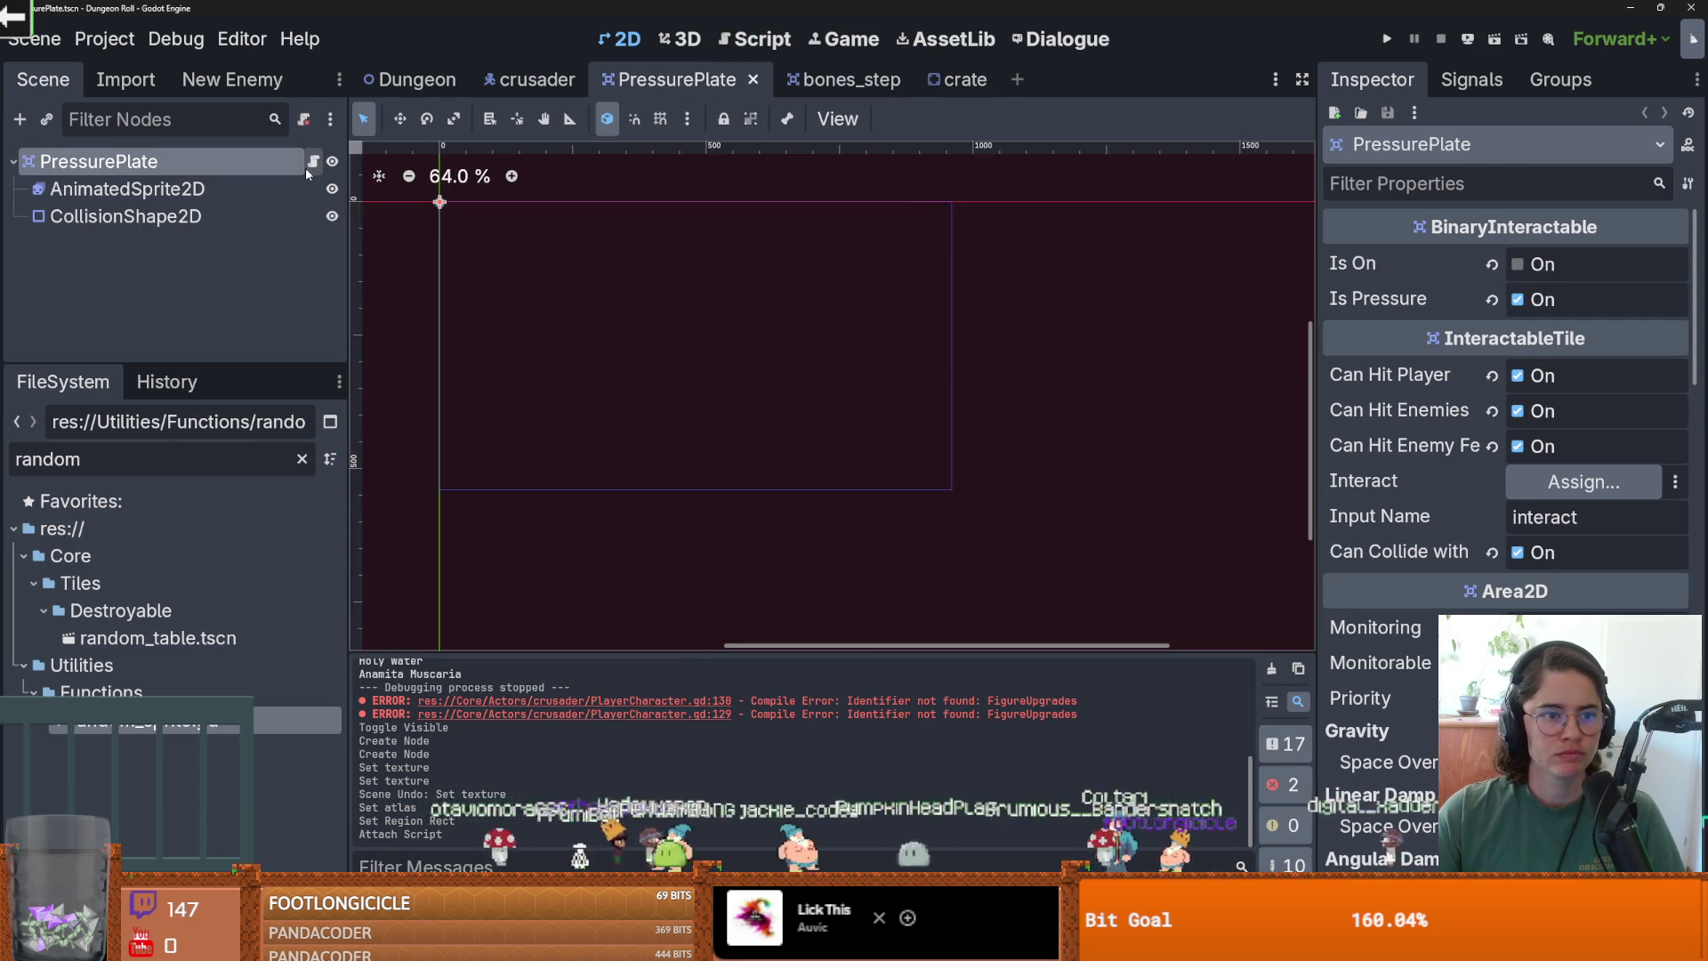
pyautogui.click(311, 162)
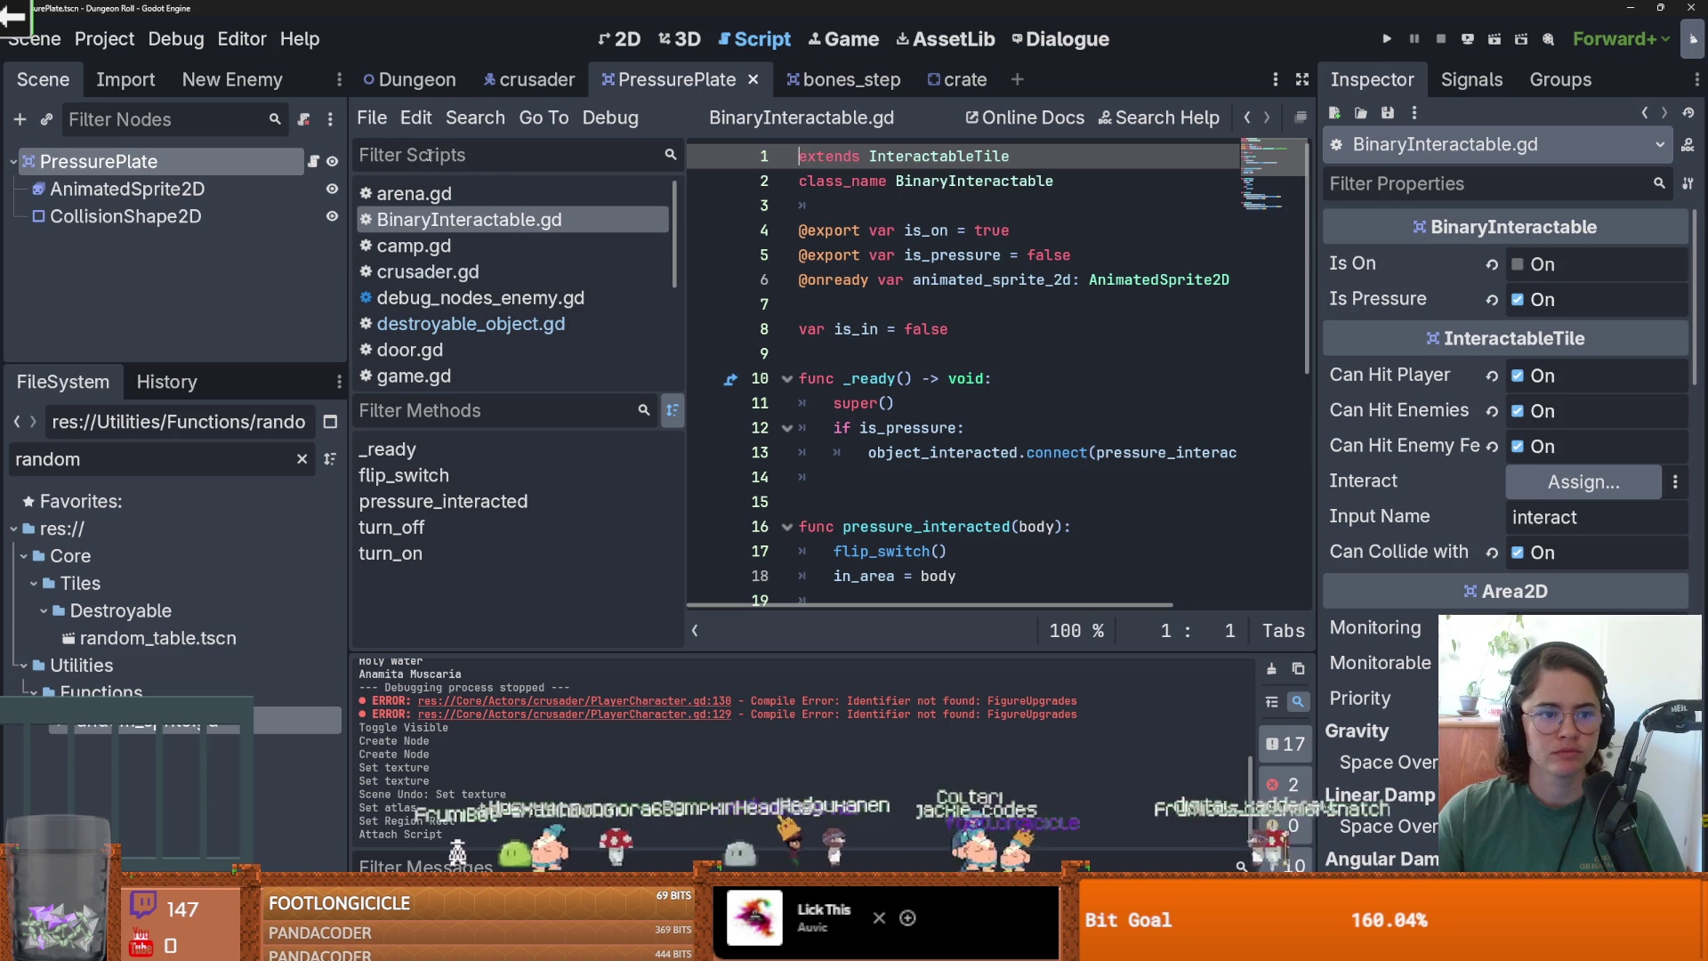
pyautogui.click(830, 85)
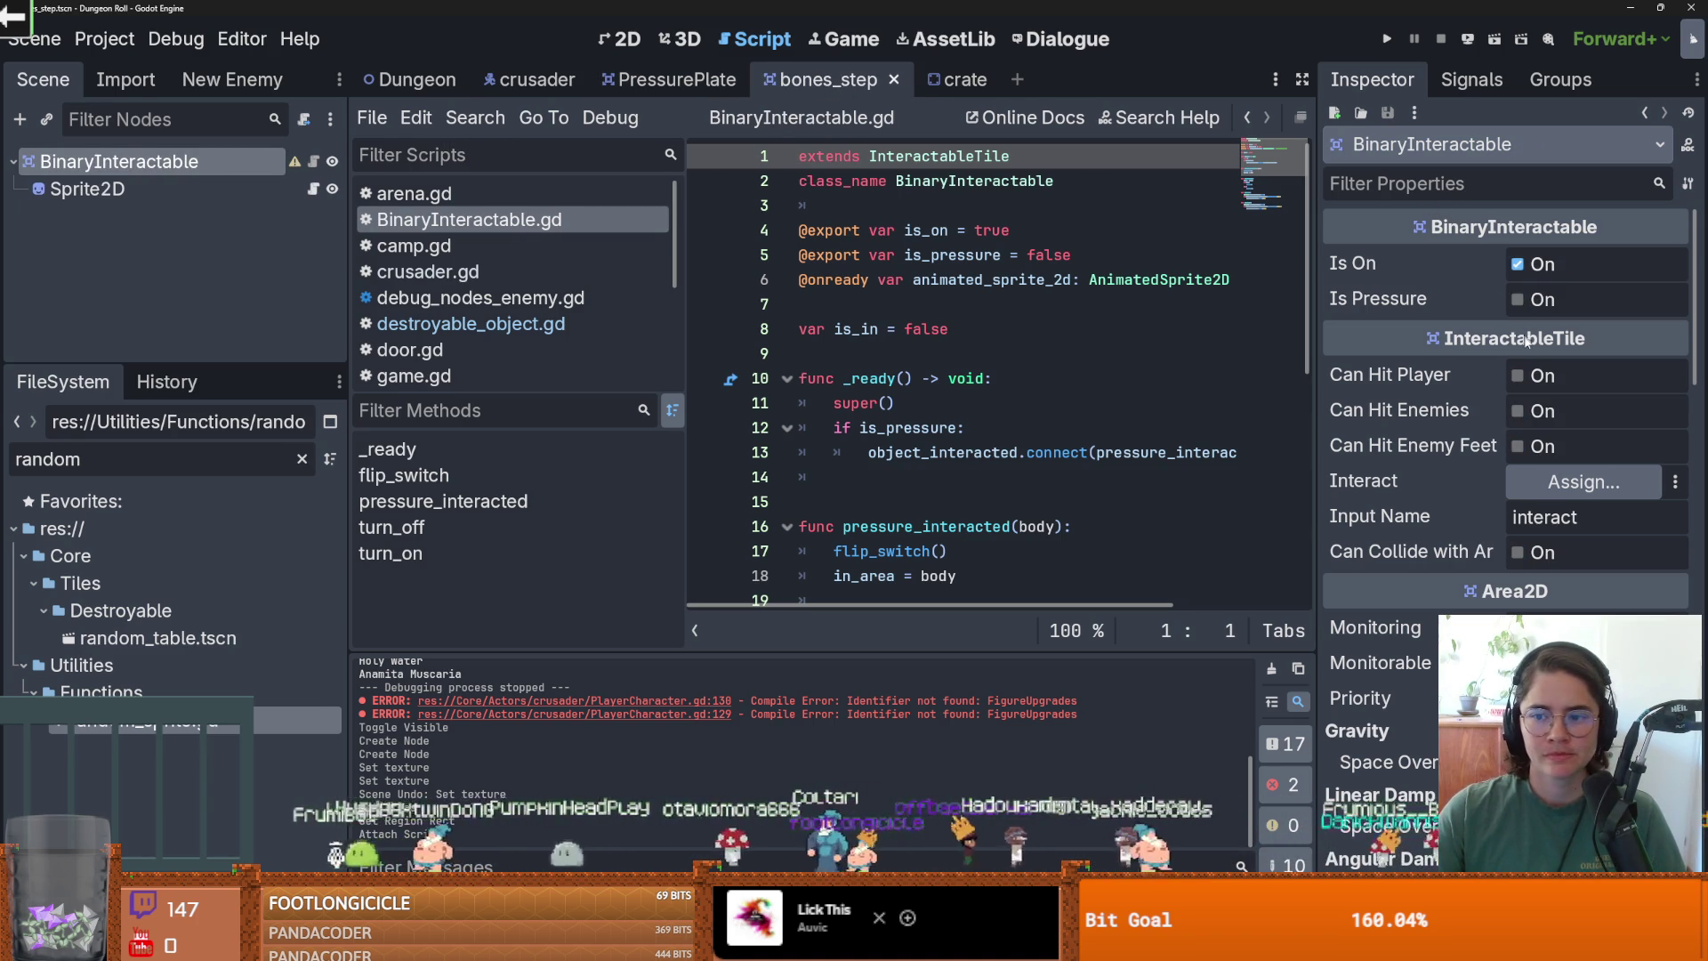
pyautogui.click(1518, 376)
pyautogui.click(1517, 298)
pyautogui.click(1516, 265)
pyautogui.hotkey('ctrl', 's')
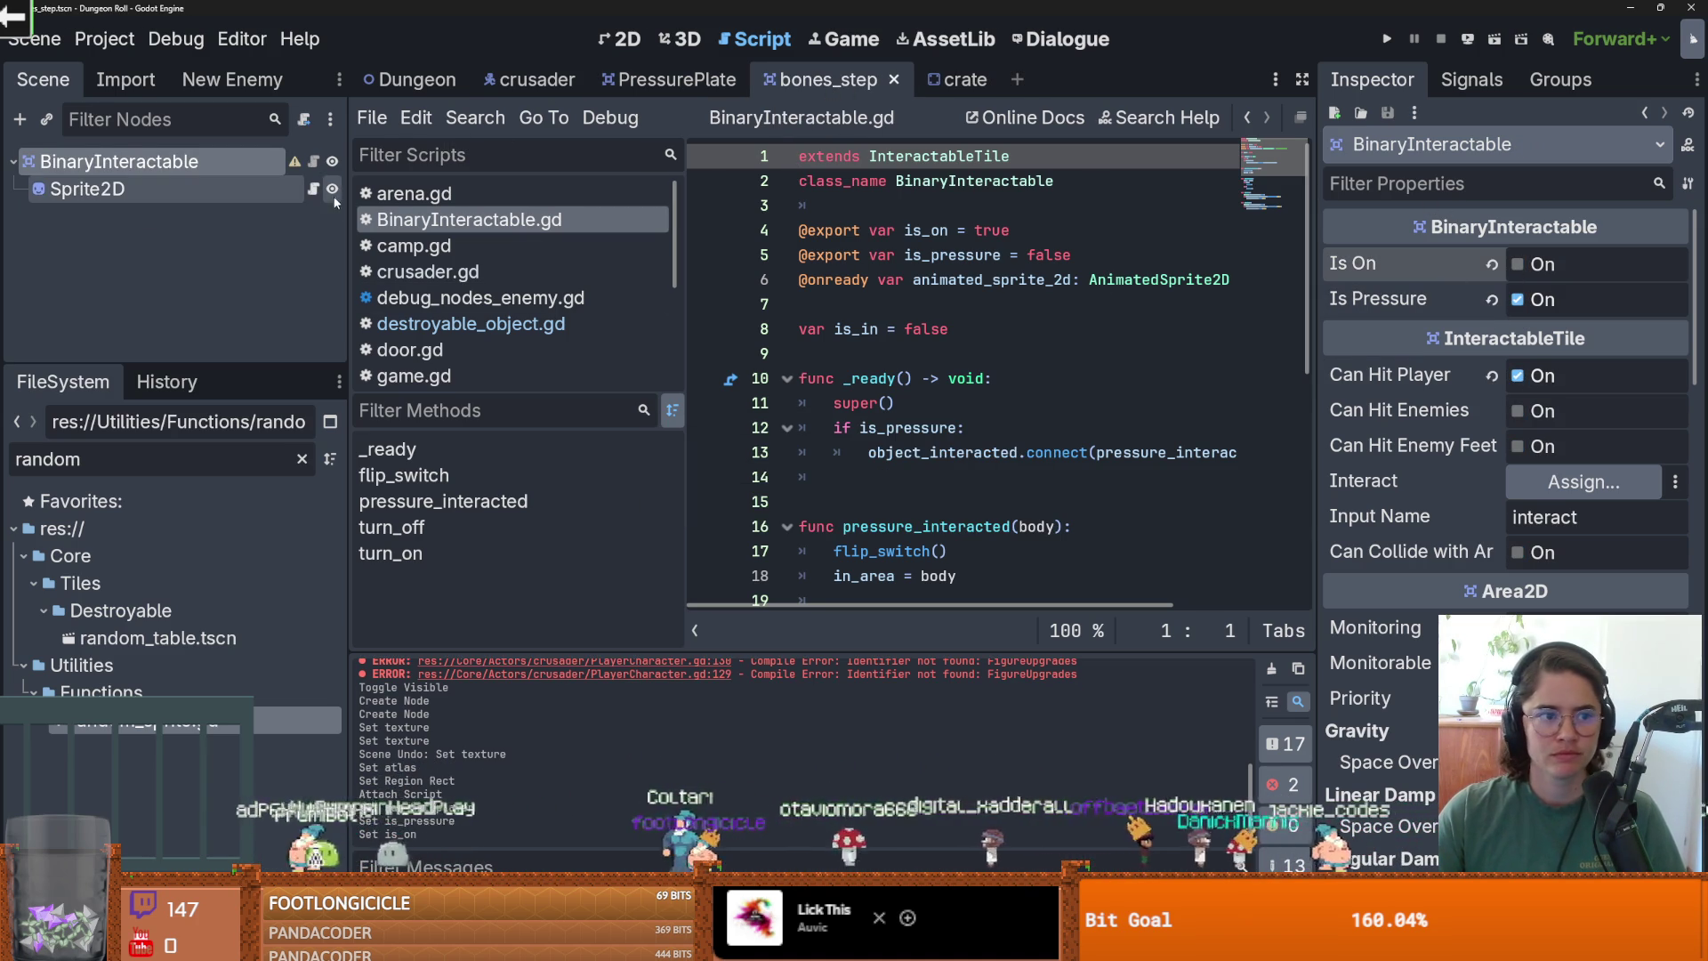
# Show bones_step in the 2D view and start adding a child node, then cancel.
pyautogui.click(622, 40)
pyautogui.scroll(5, 668, 425)
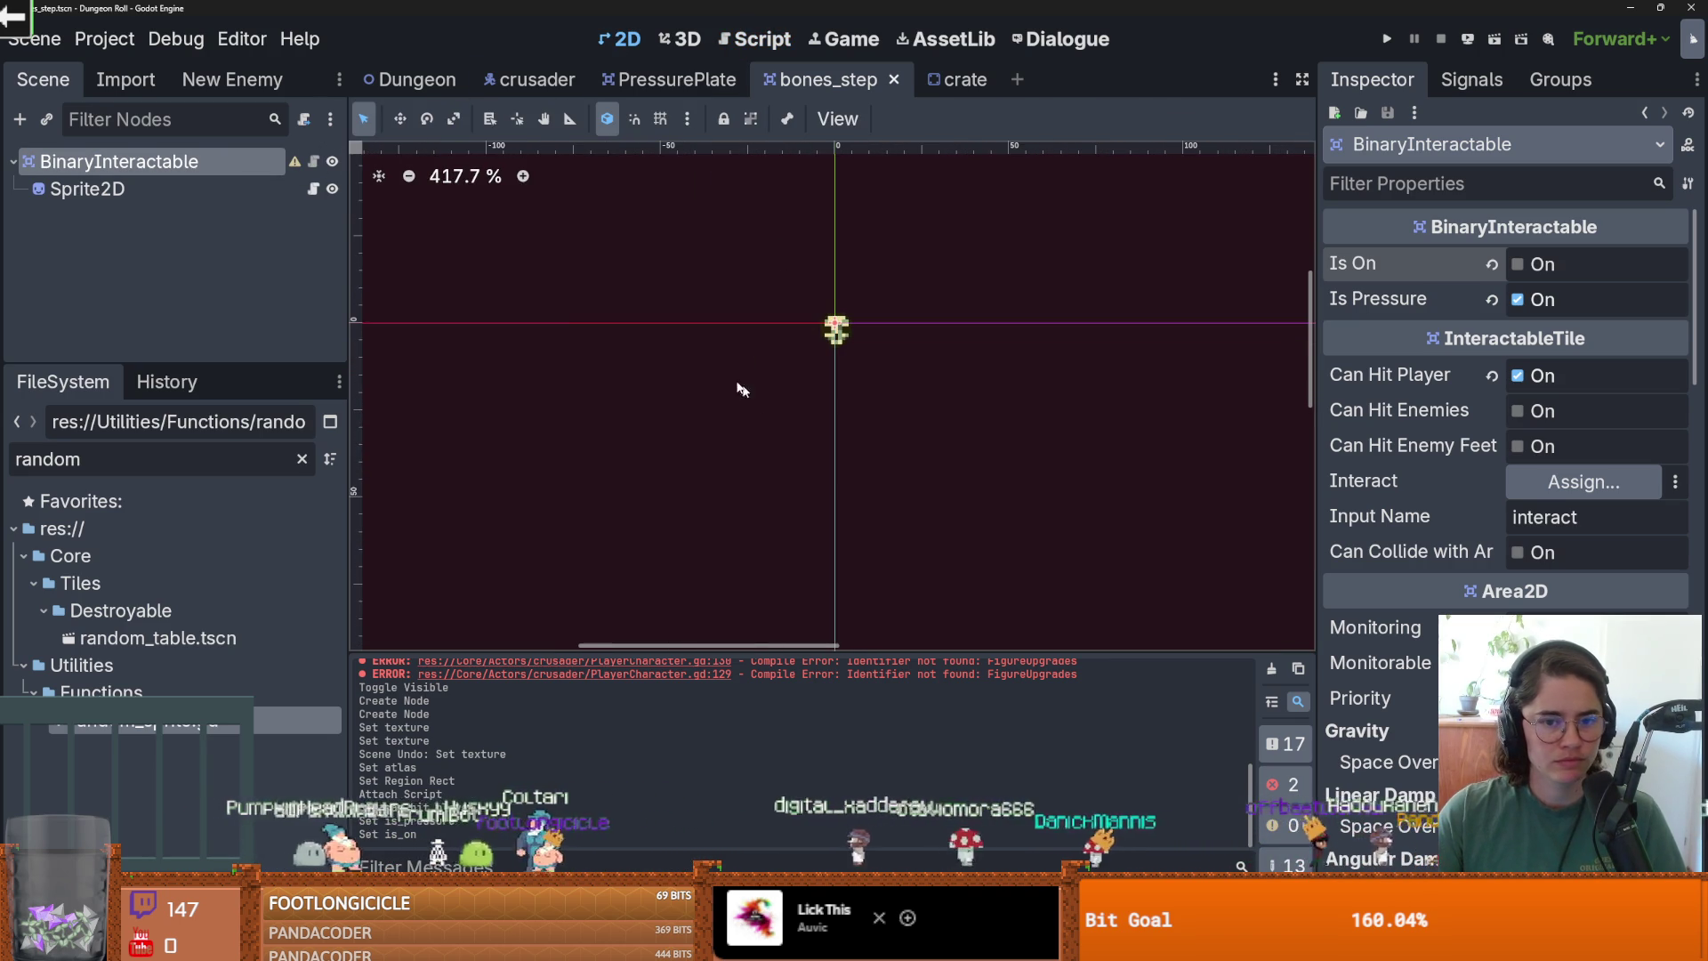
pyautogui.rightClick(183, 164)
pyautogui.click(285, 223)
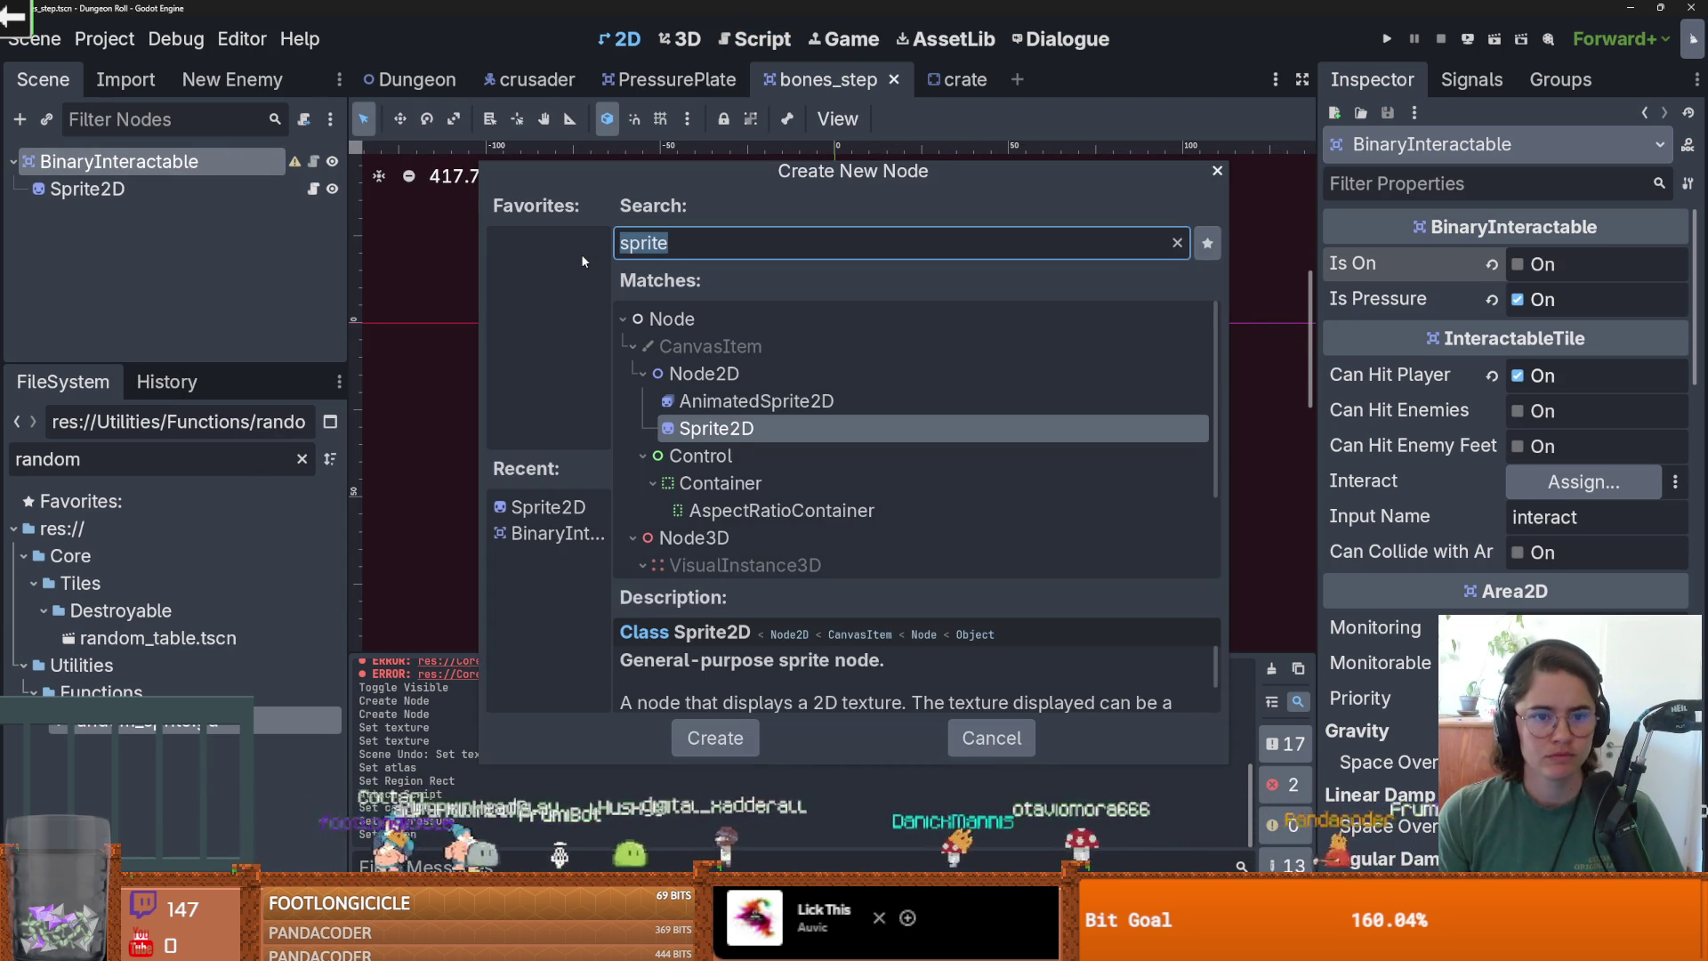
pyautogui.press('Escape')
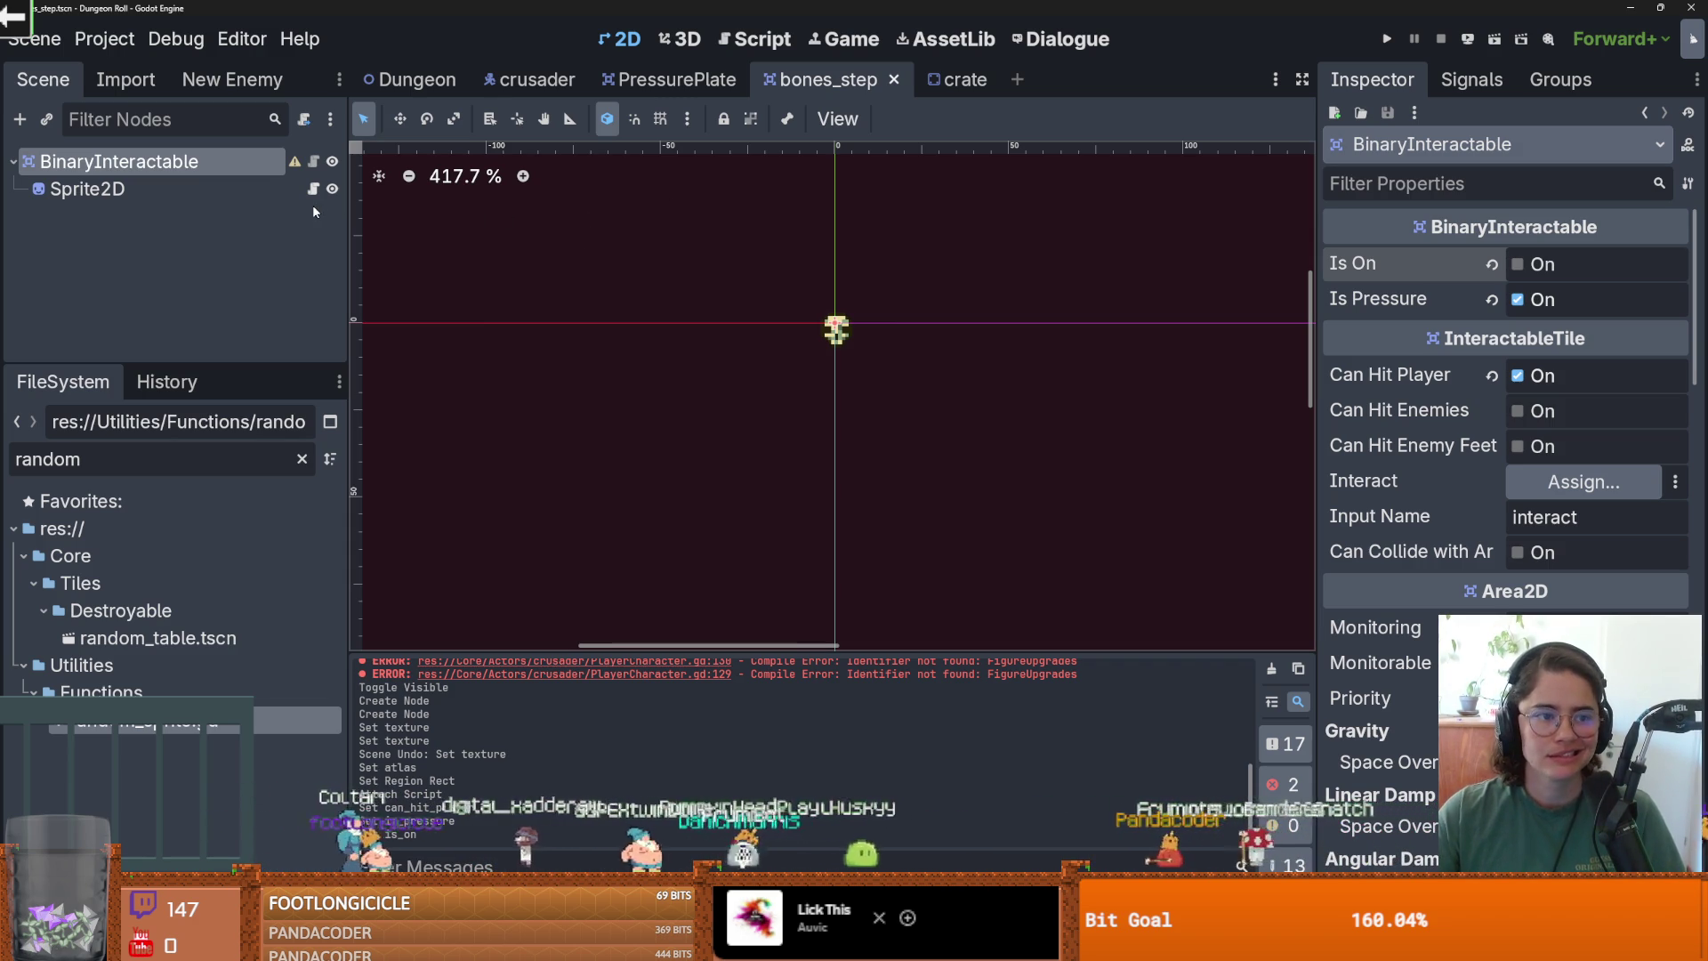
# Filter the FileSystem by 'crate', fixing a typo, and open crate.tscn.
pyautogui.doubleClick(141, 464)
pyautogui.write('brate')
pyautogui.doubleClick(140, 465)
pyautogui.write('crate')
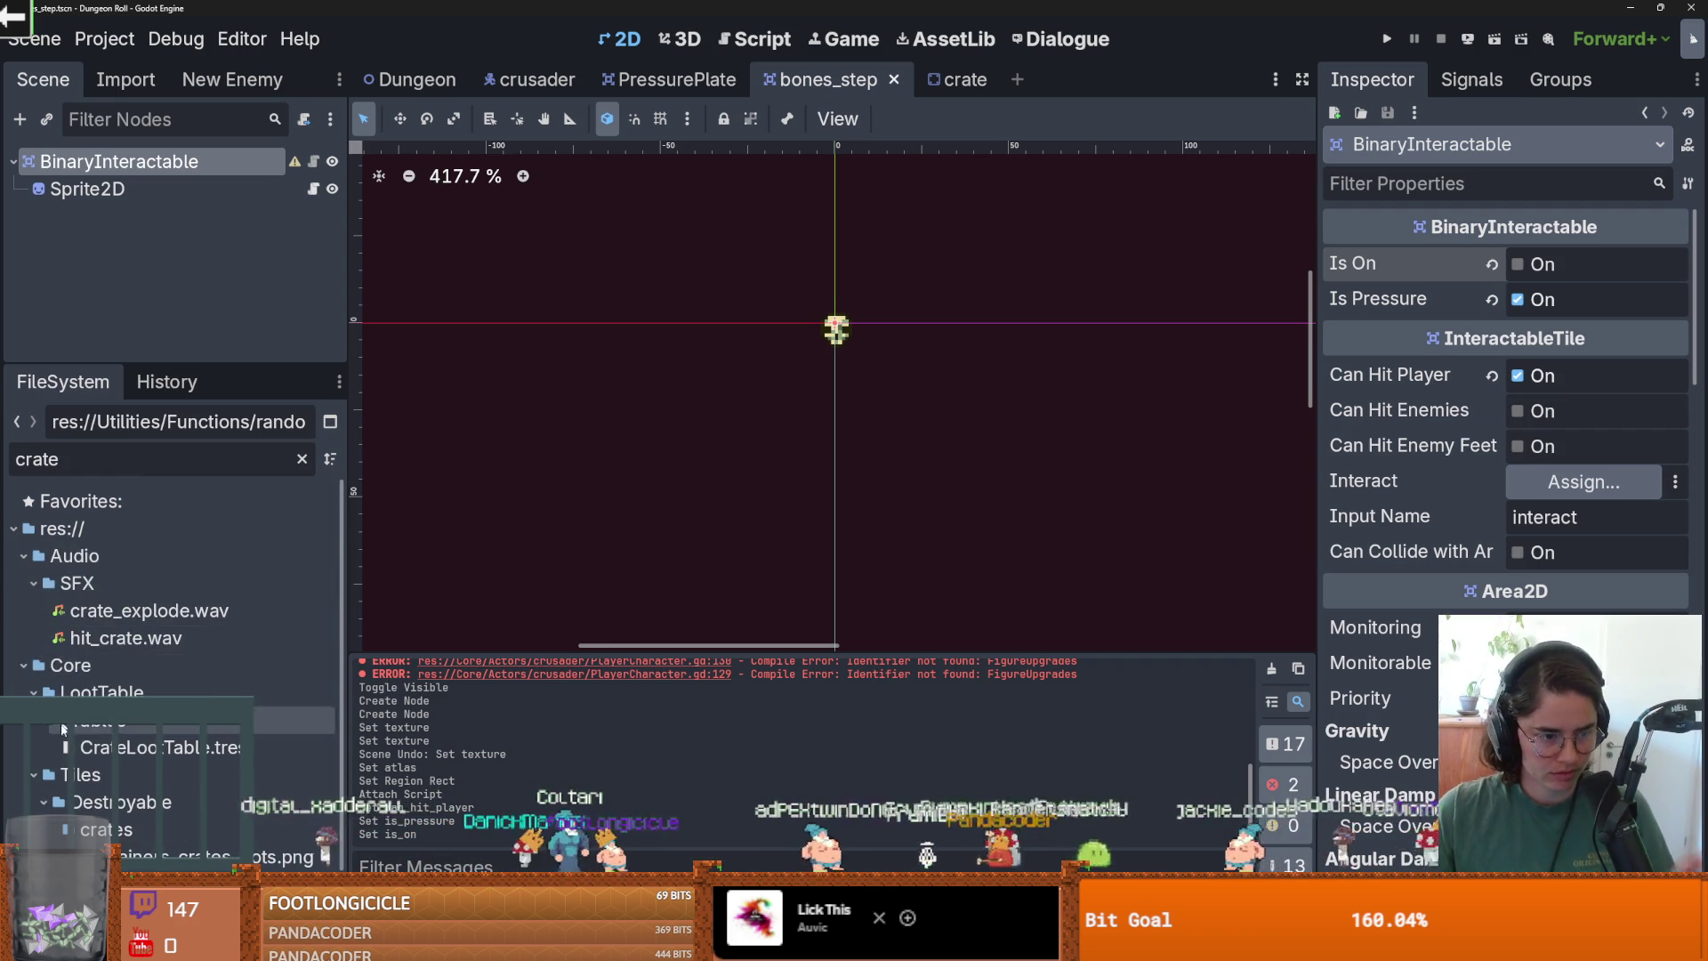
pyautogui.scroll(-2, 177, 756)
pyautogui.doubleClick(116, 821)
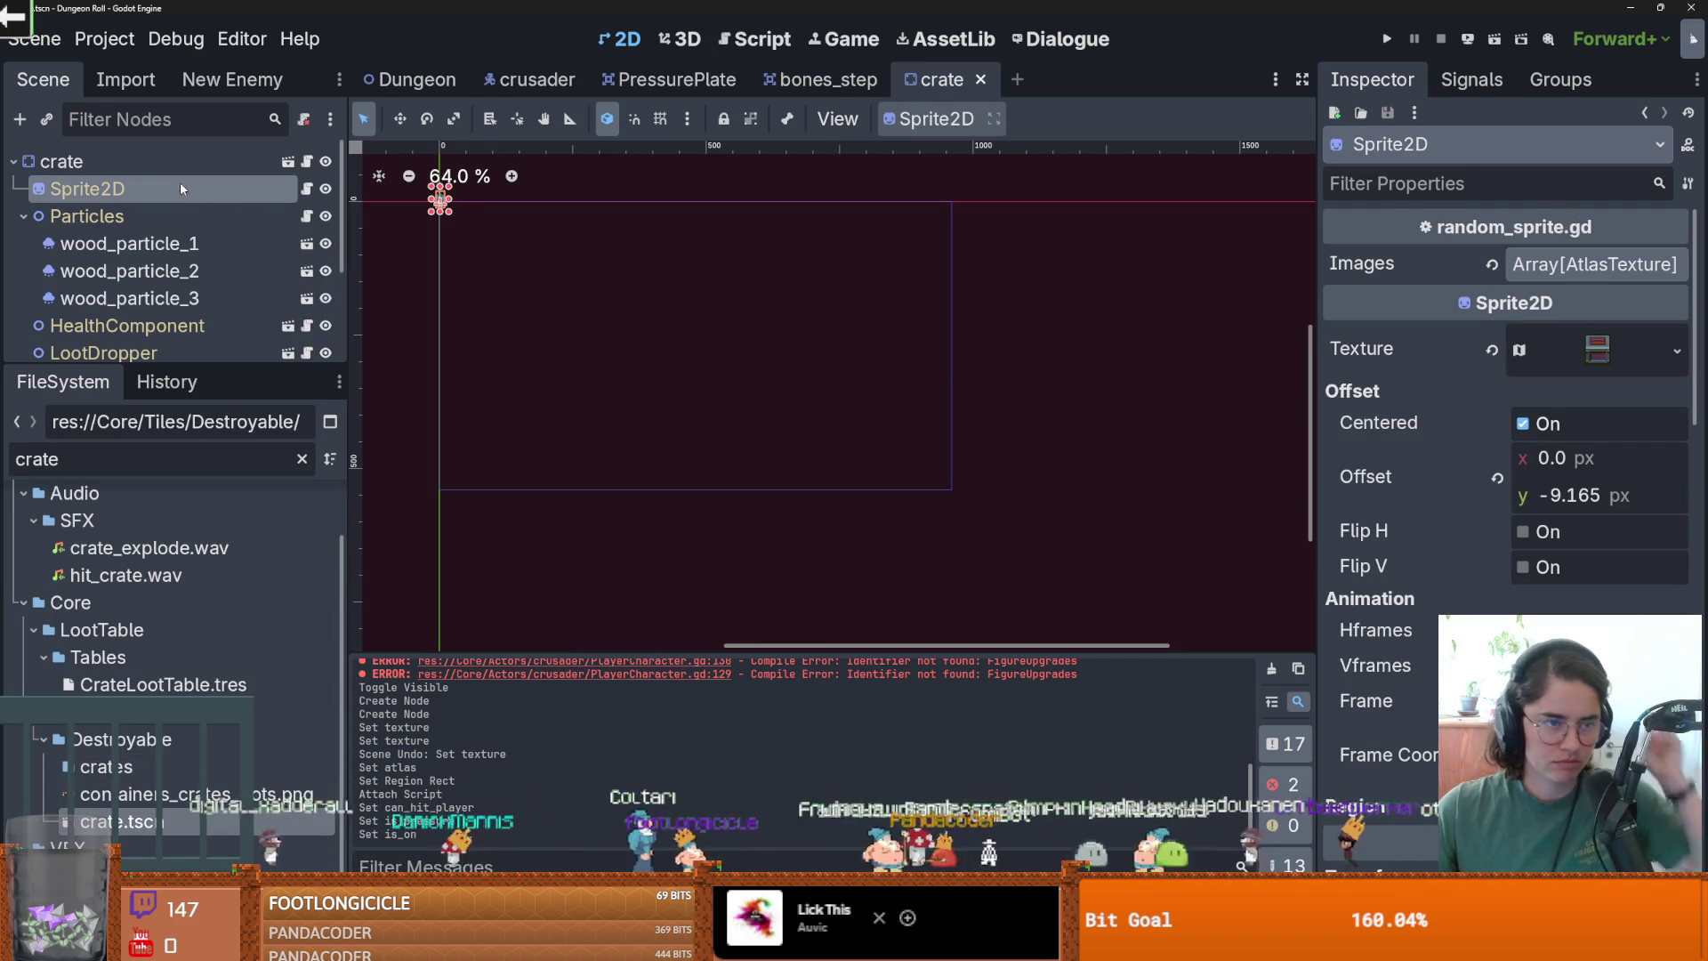
# Frame the crate, open destroyable_object.gd, and add a blank line after update_coll_arr.emit().
pyautogui.press('f')
pyautogui.scroll(8, 682, 304)
pyautogui.scroll(1, 771, 307)
pyautogui.click(24, 217)
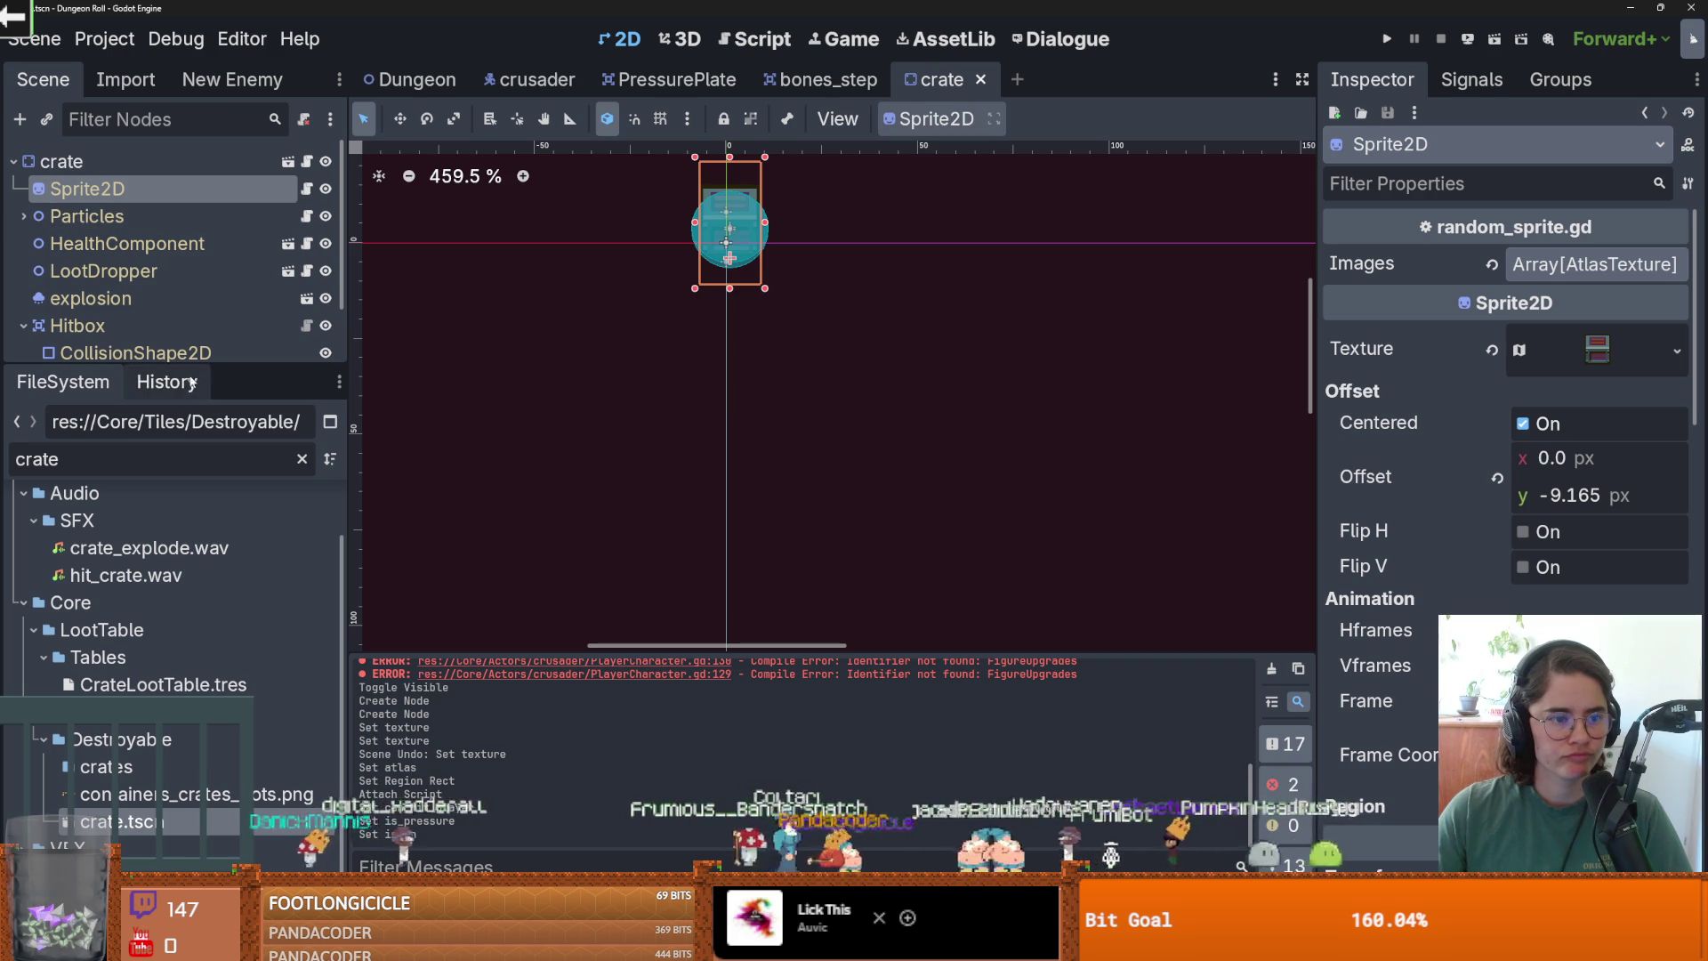
pyautogui.moveTo(190, 366); pyautogui.dragTo(267, 591)
pyautogui.click(313, 161)
pyautogui.scroll(-6, 902, 490)
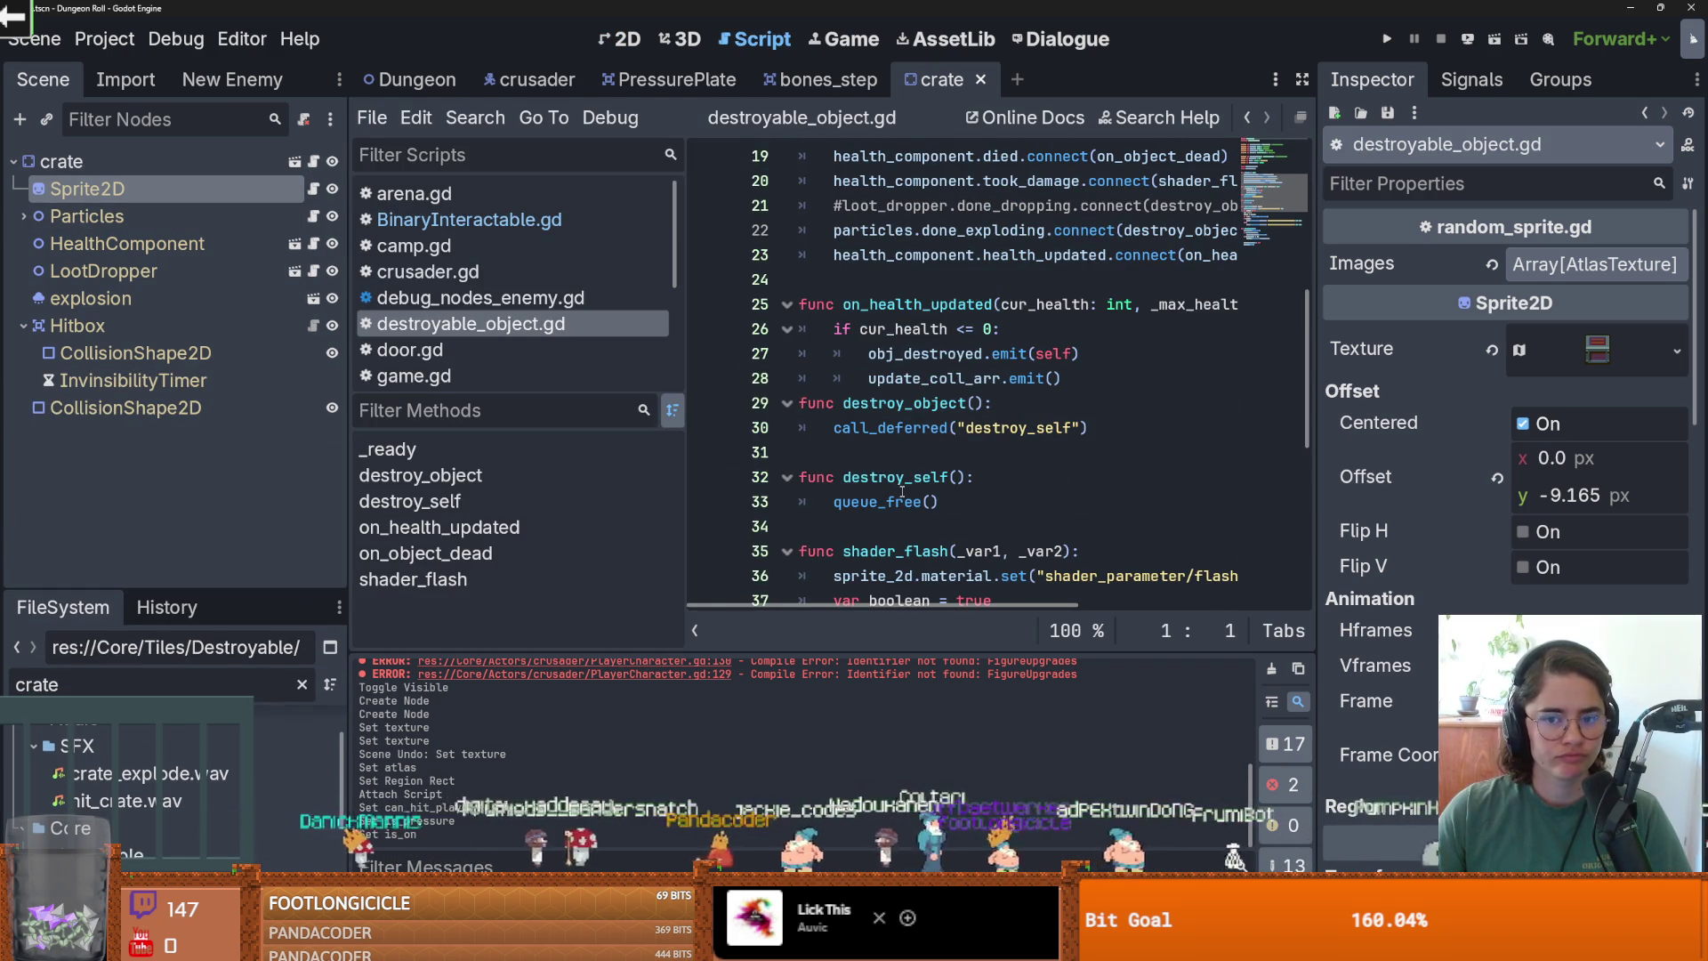
pyautogui.scroll(-2, 902, 490)
pyautogui.click(1089, 229)
pyautogui.press('Return')
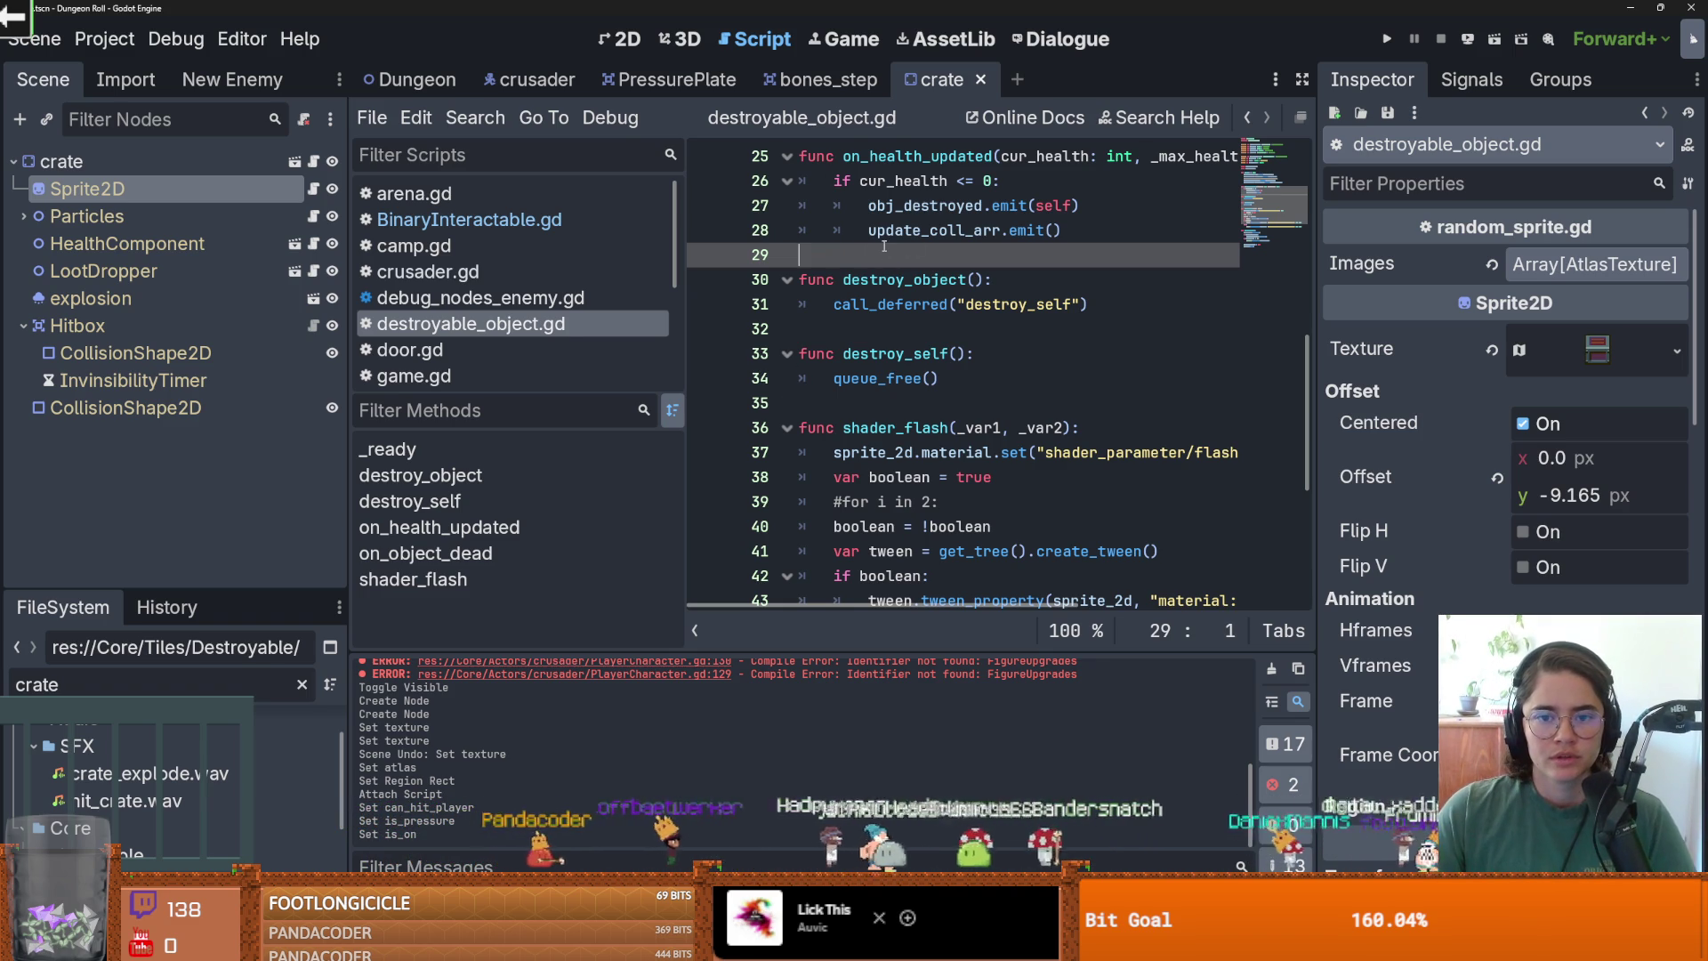
pyautogui.scroll(4, 884, 251)
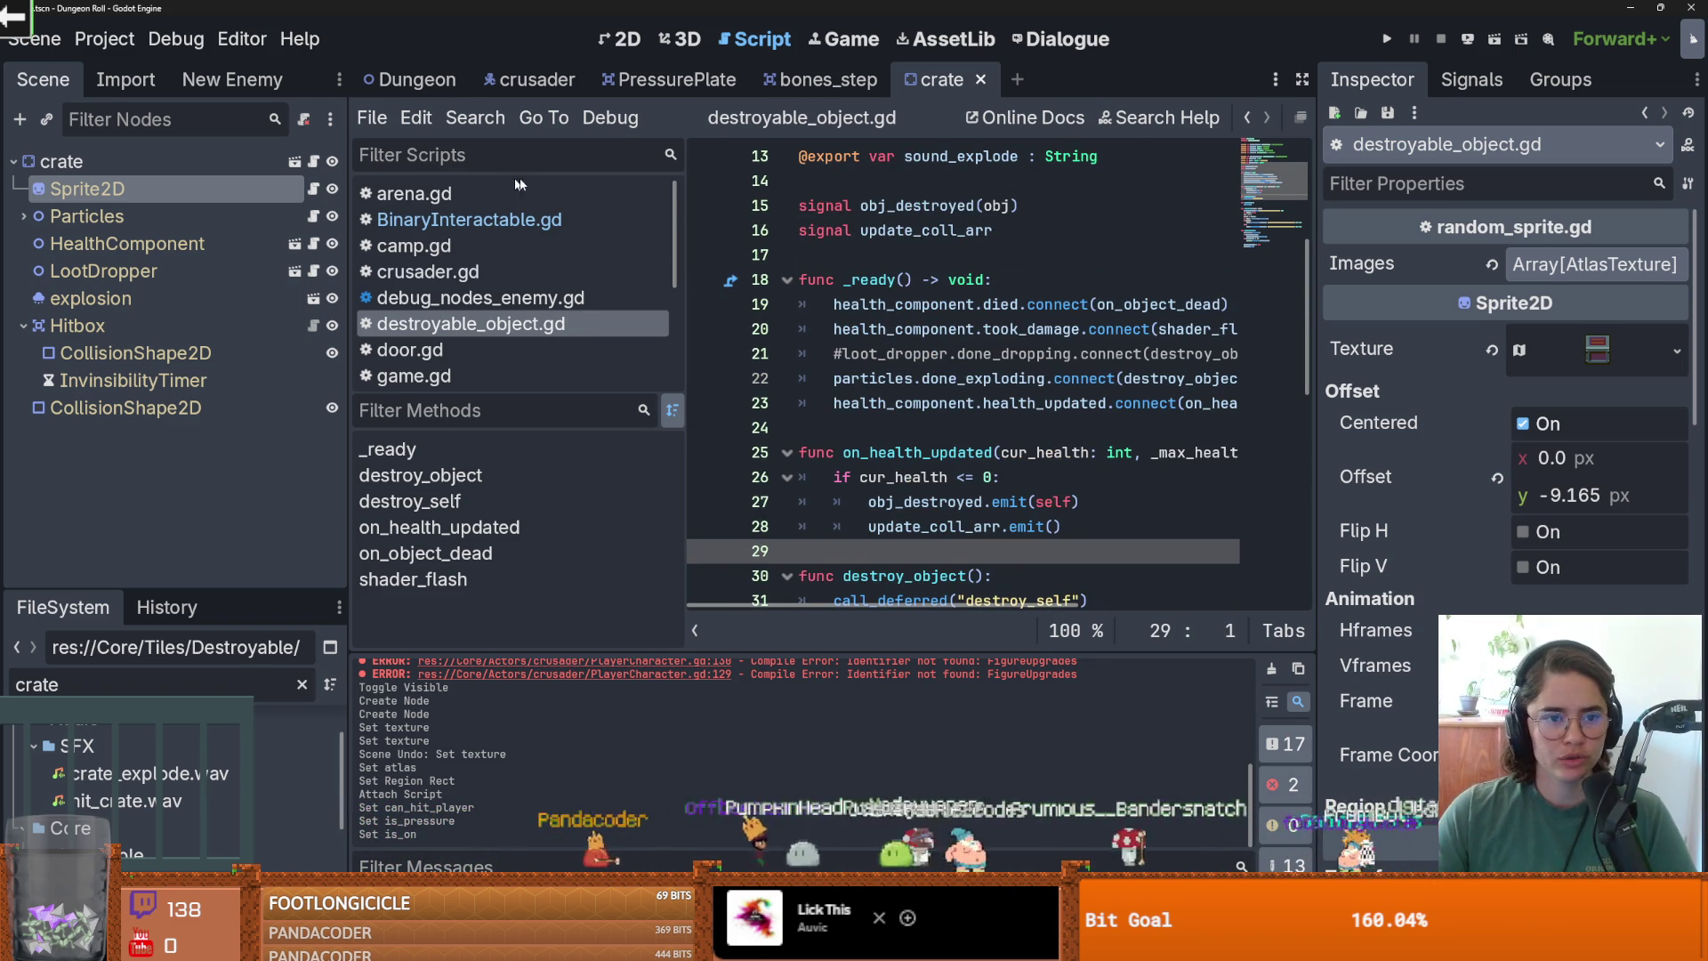
# Review the crate's Particles node and its script, collapse Hitbox, and save the crate scene.
pyautogui.click(795, 89)
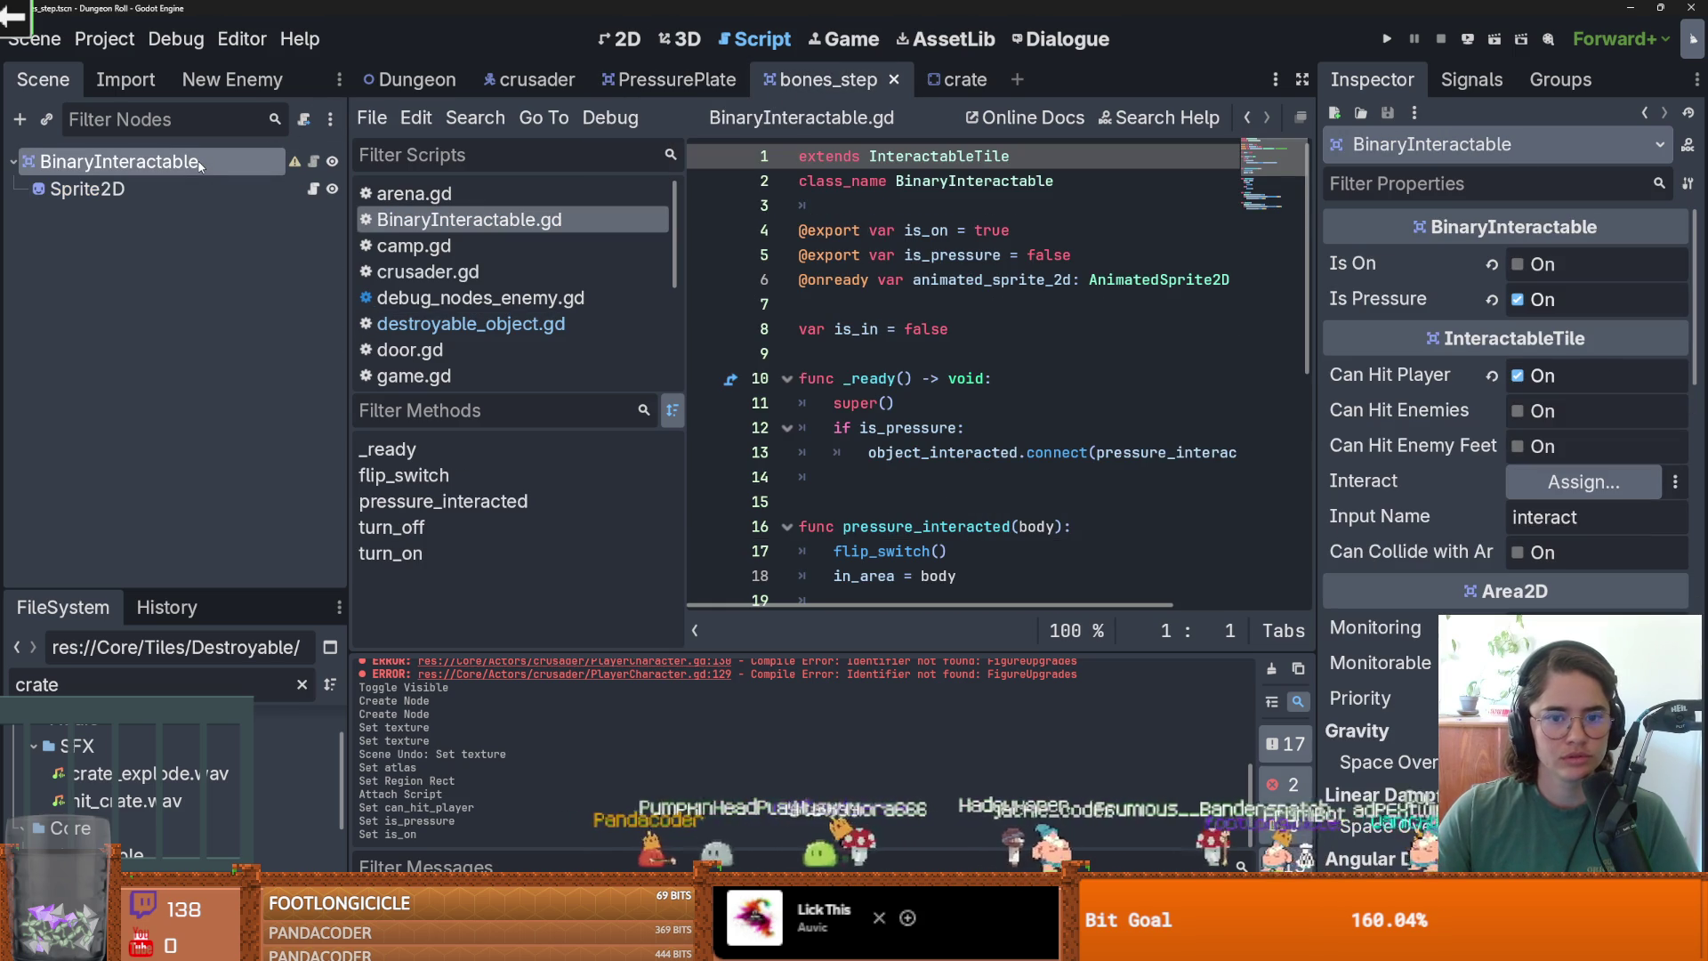
pyautogui.click(956, 80)
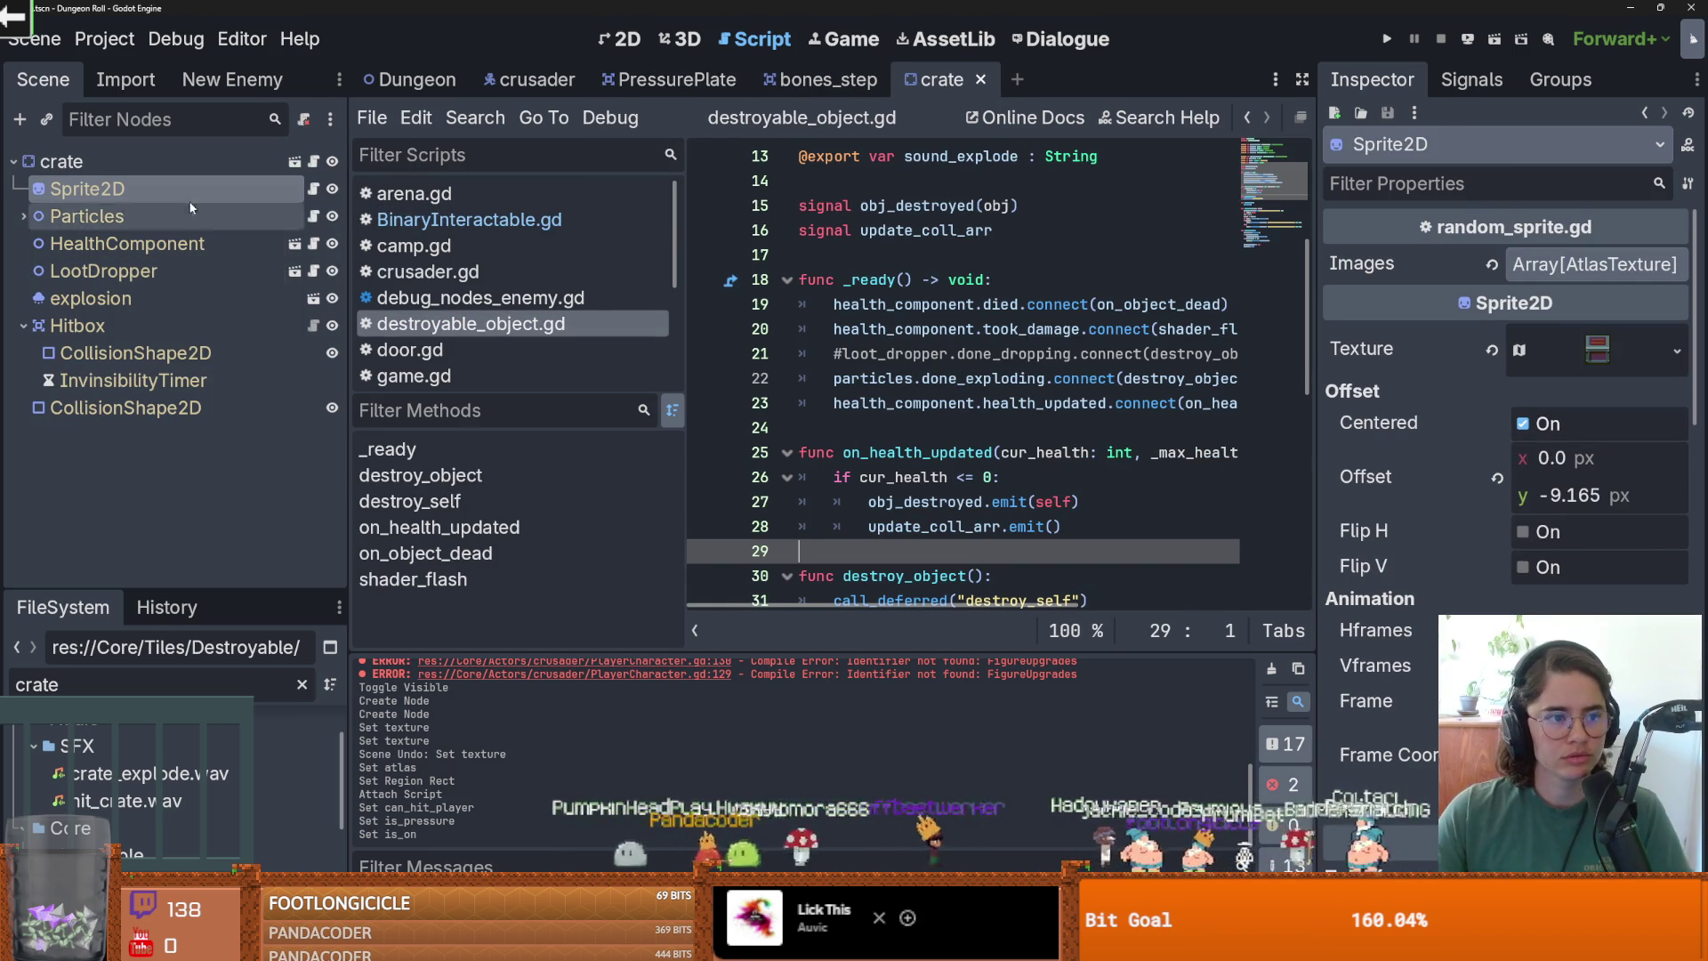
pyautogui.click(24, 216)
pyautogui.click(314, 216)
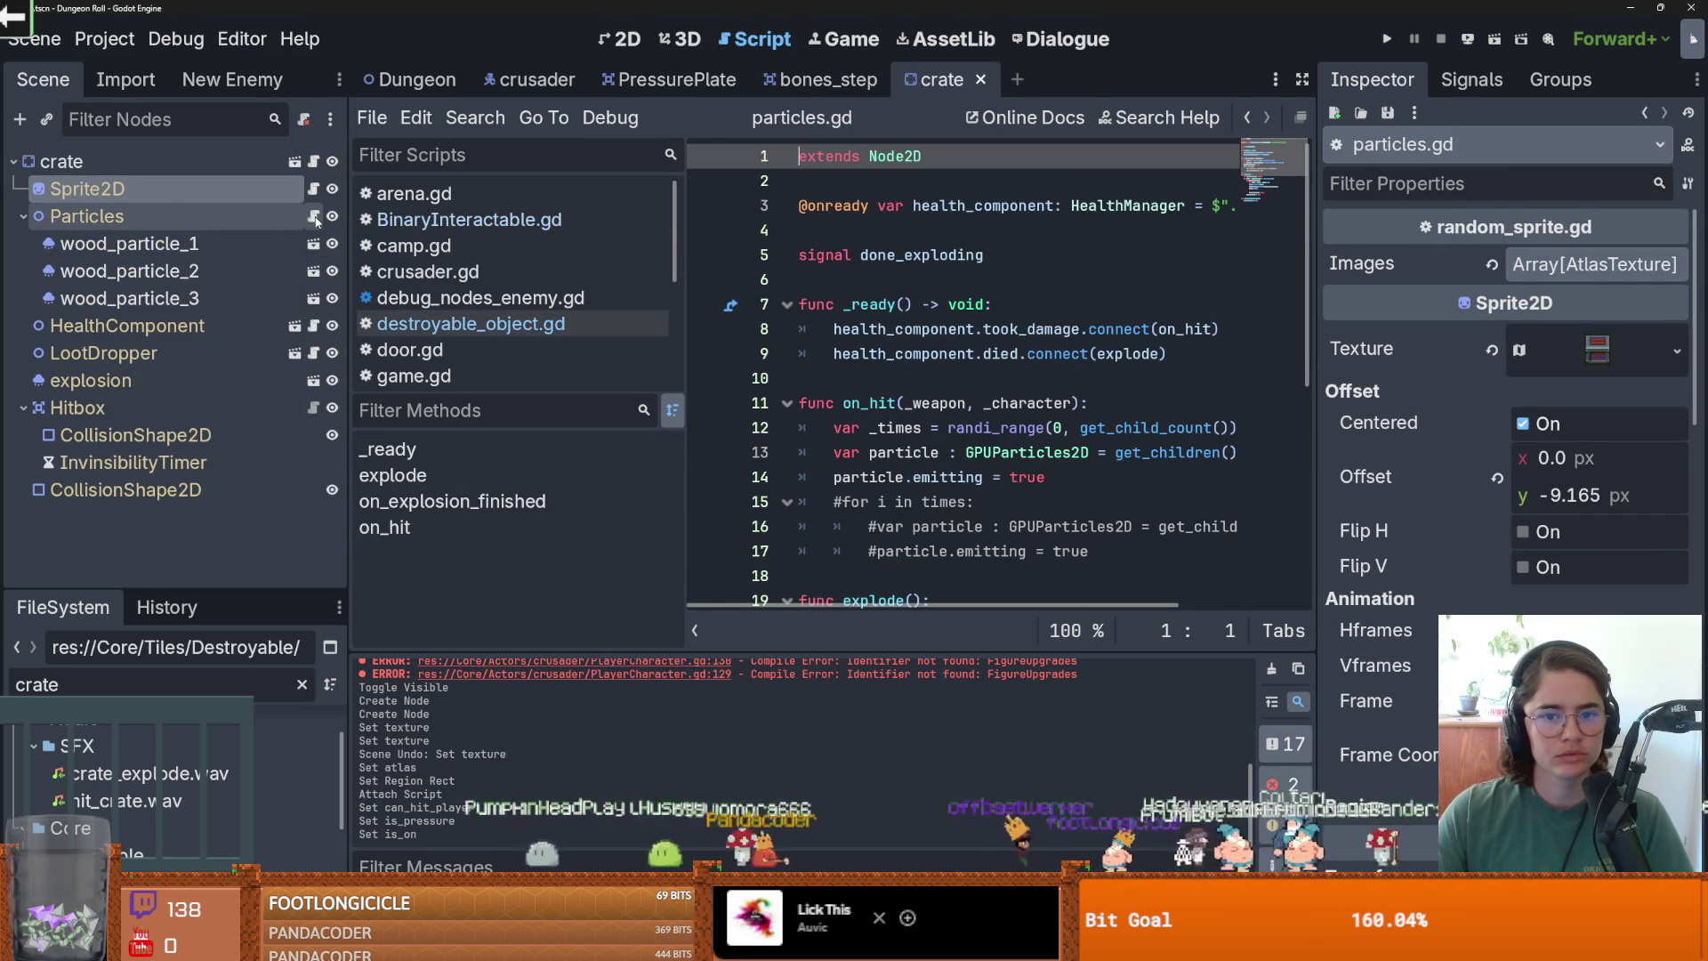
pyautogui.scroll(-1, 809, 330)
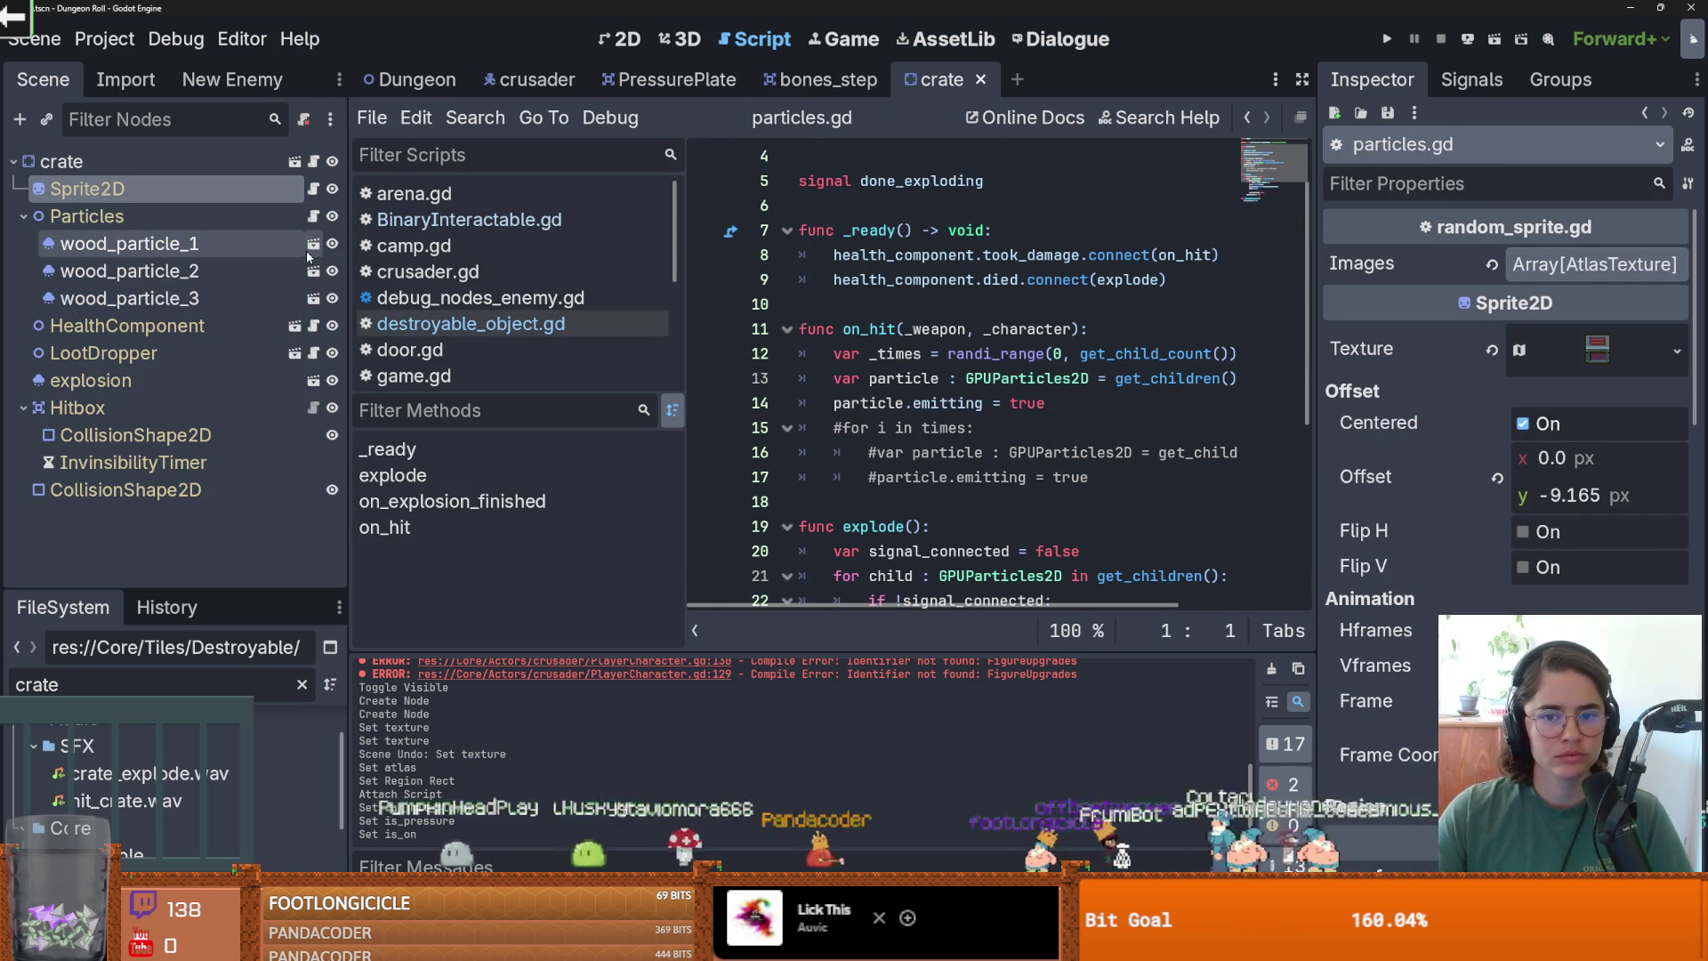
pyautogui.click(125, 217)
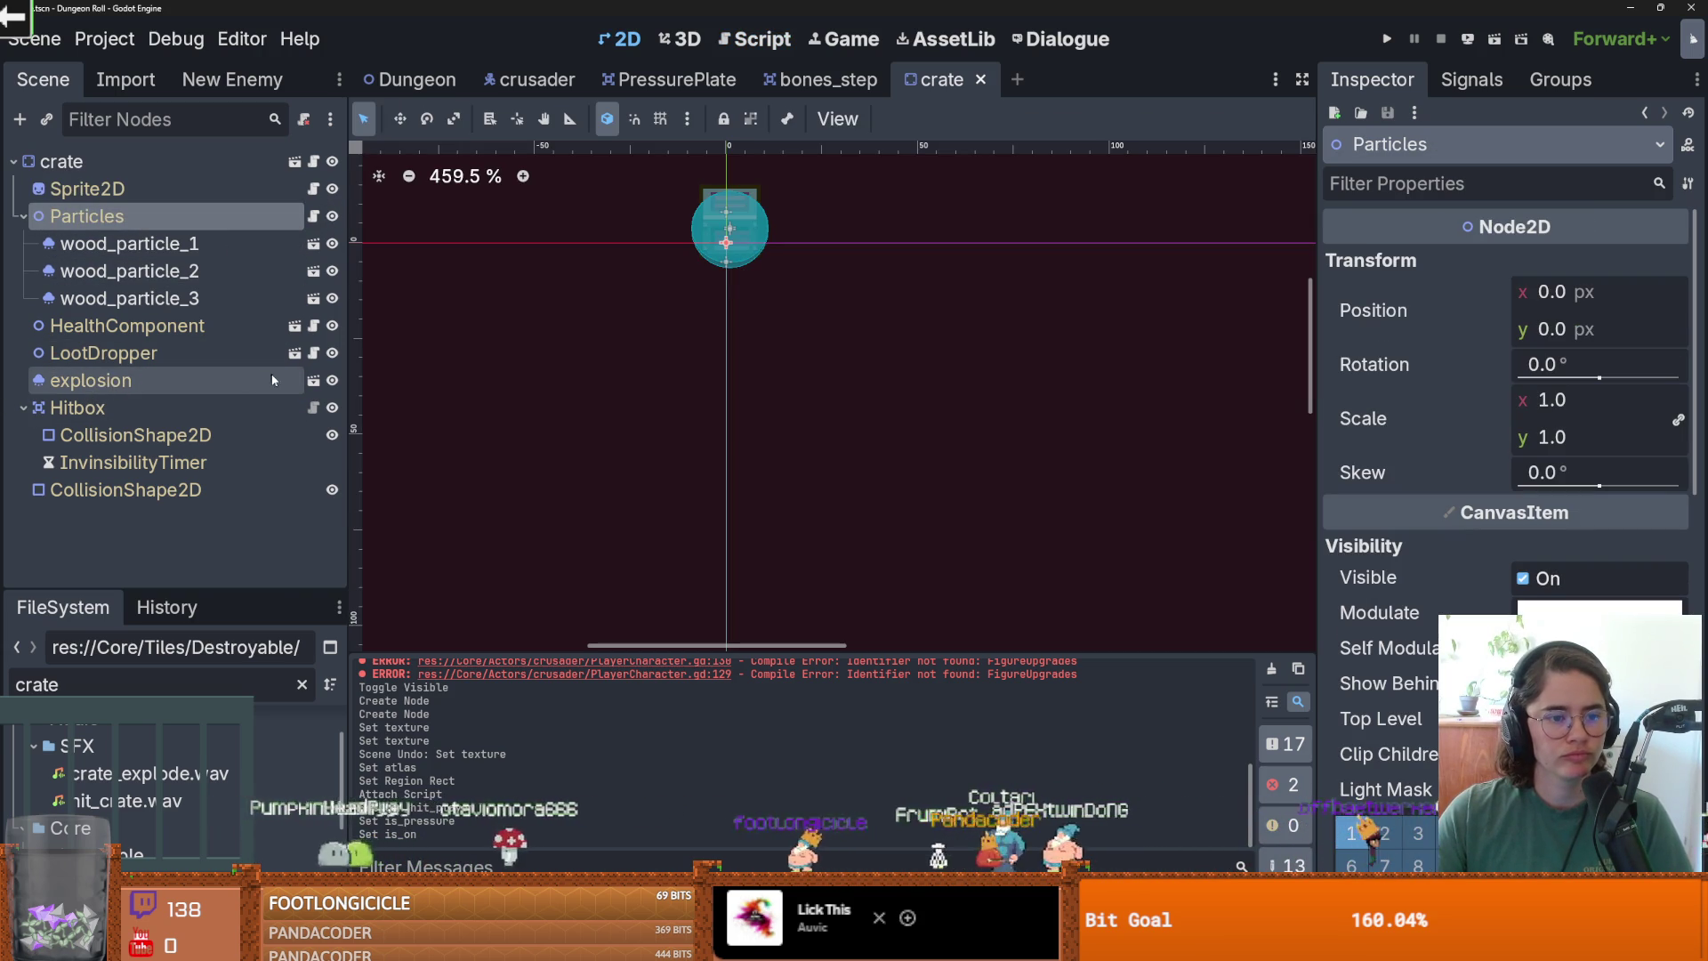
pyautogui.click(24, 408)
pyautogui.hotkey('ctrl', 's')
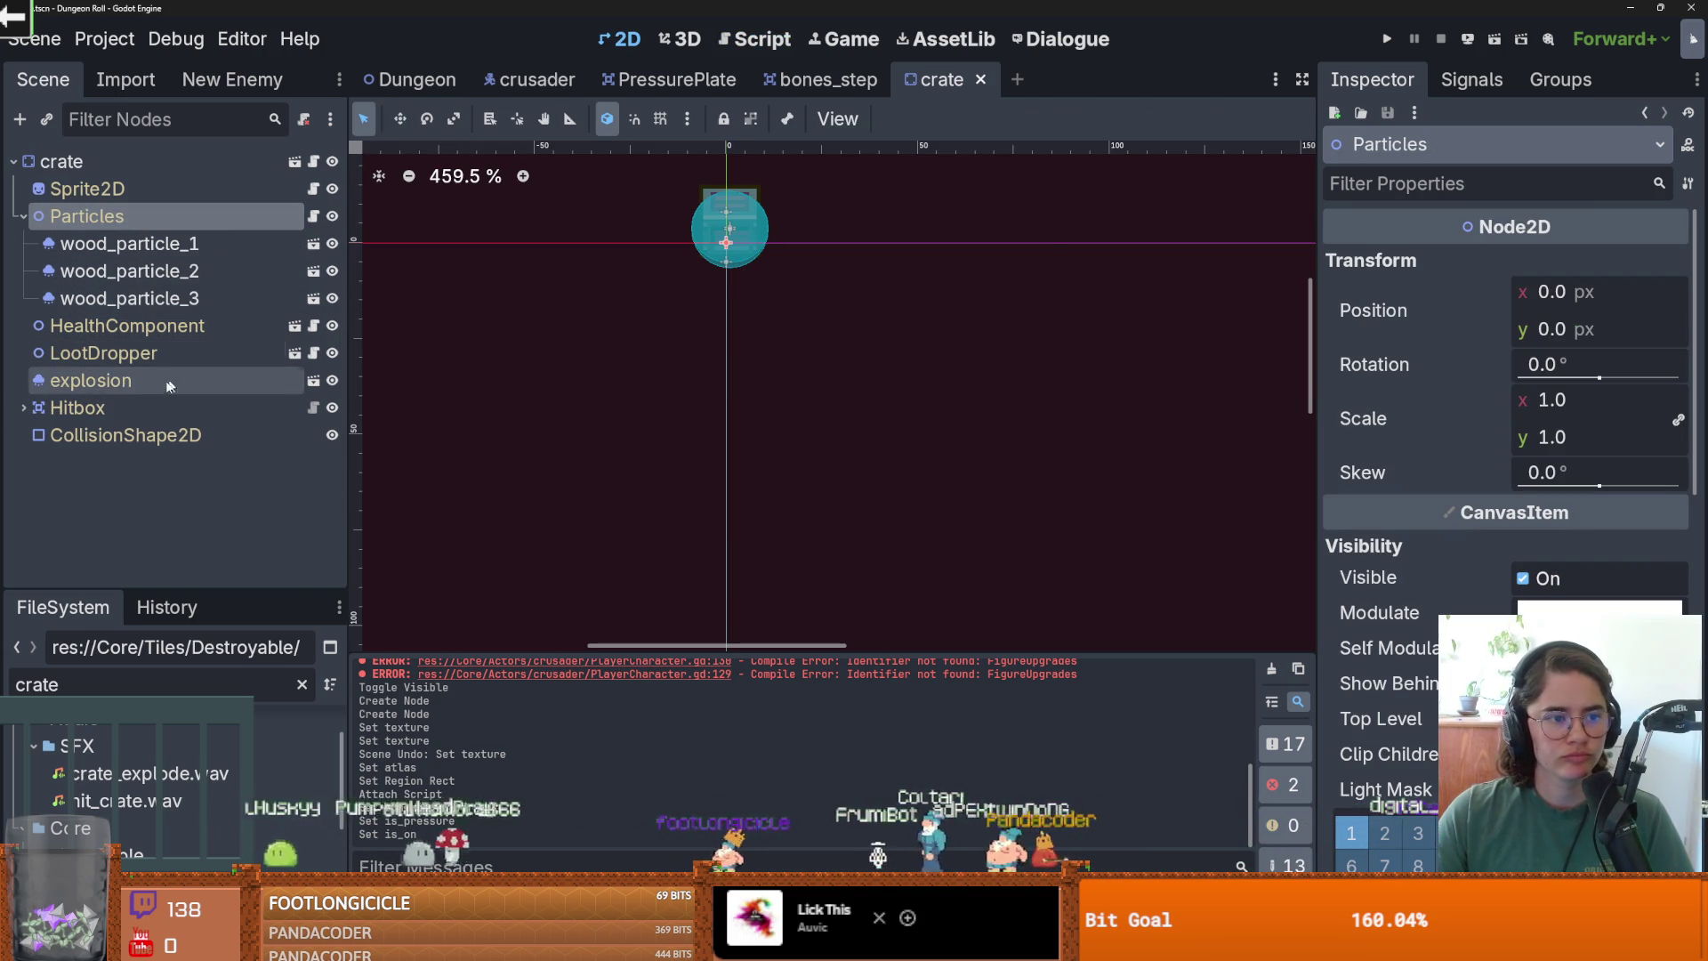
# Read the Hitbox's enemy_hitbox.gd in a widened code area, then return to bones_step.
pyautogui.click(24, 216)
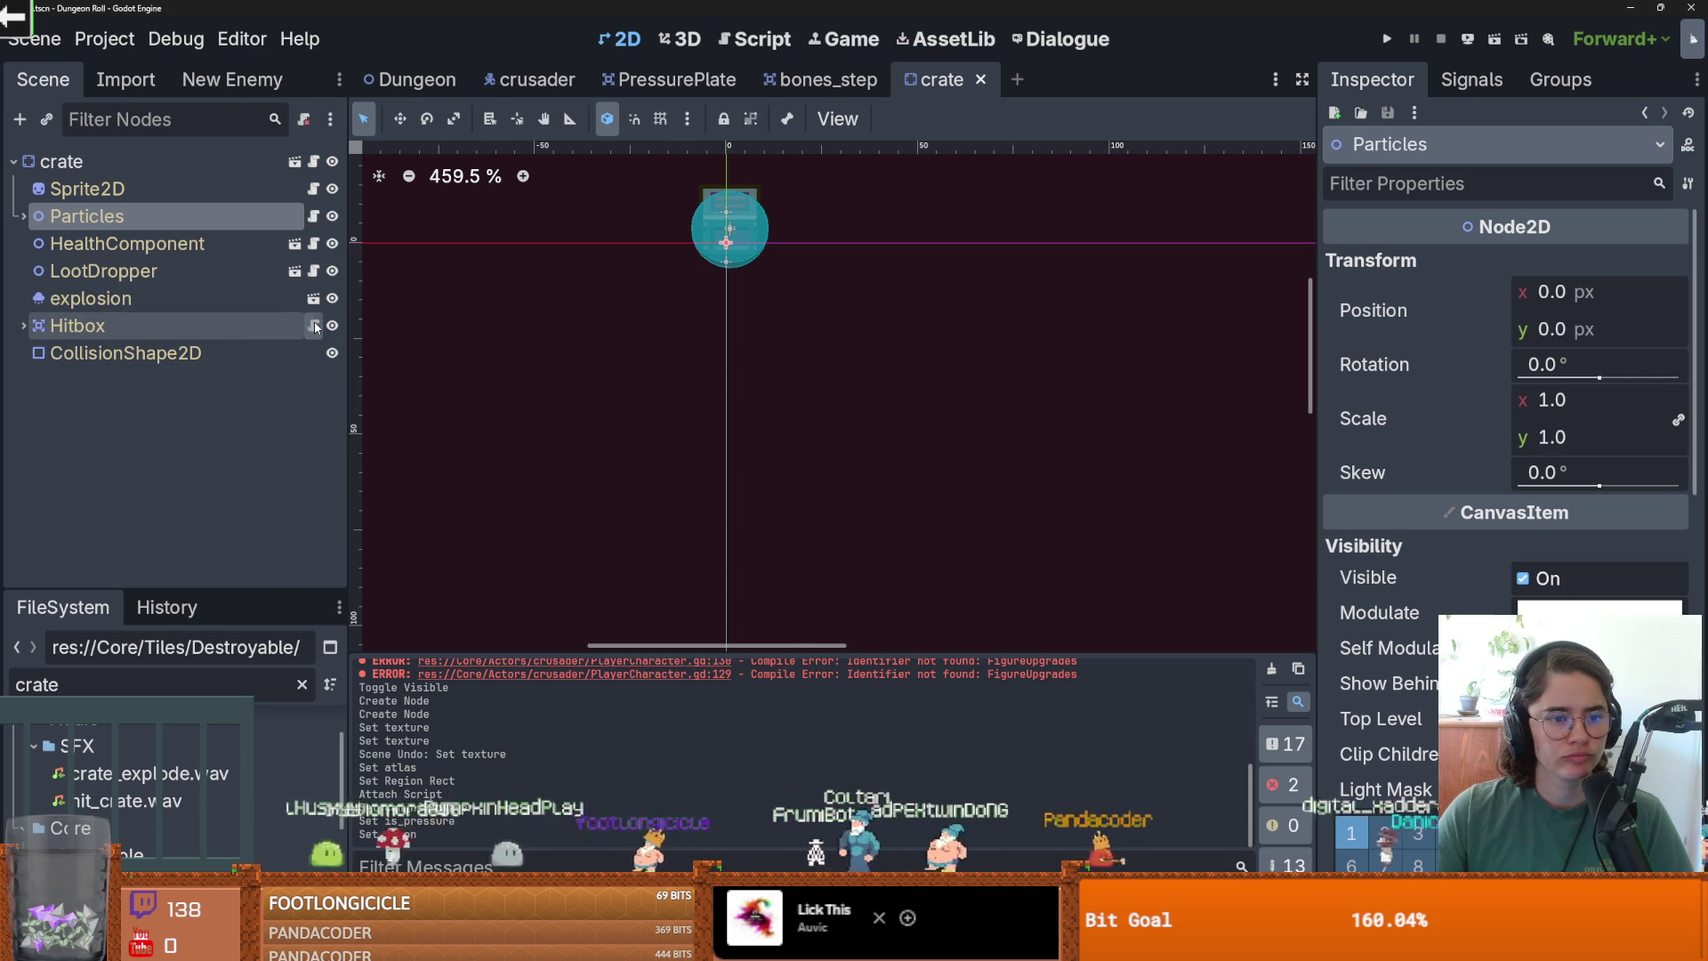
pyautogui.click(313, 326)
pyautogui.scroll(-3, 747, 386)
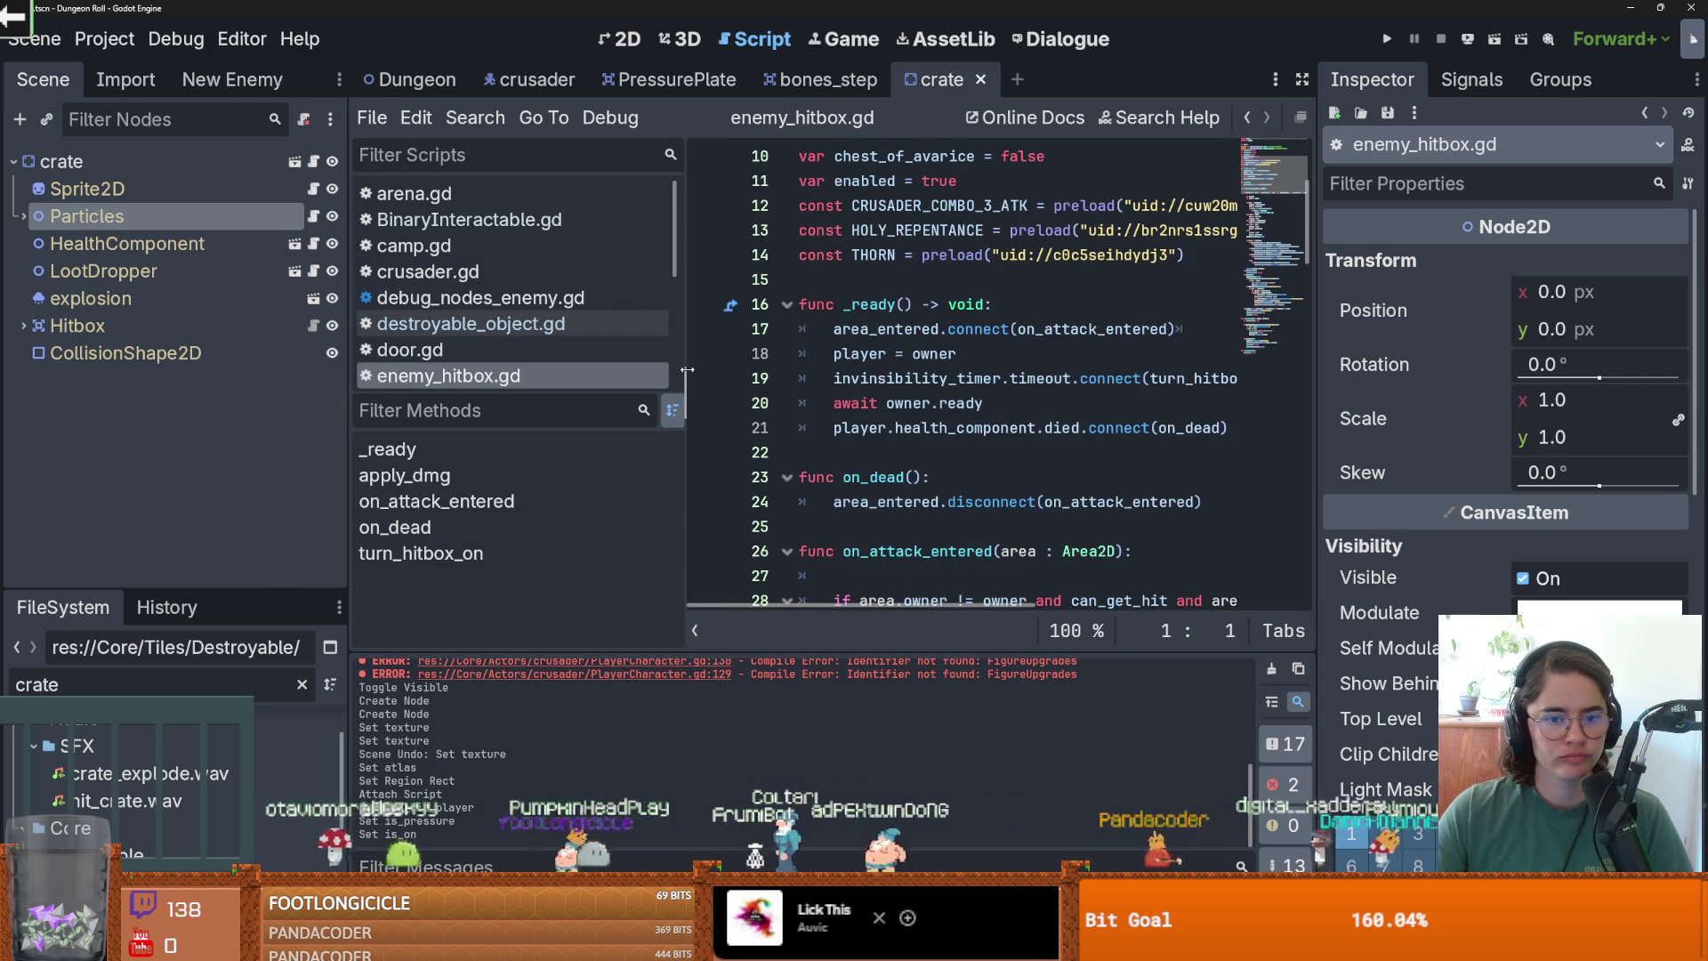
pyautogui.moveTo(687, 370); pyautogui.dragTo(495, 351)
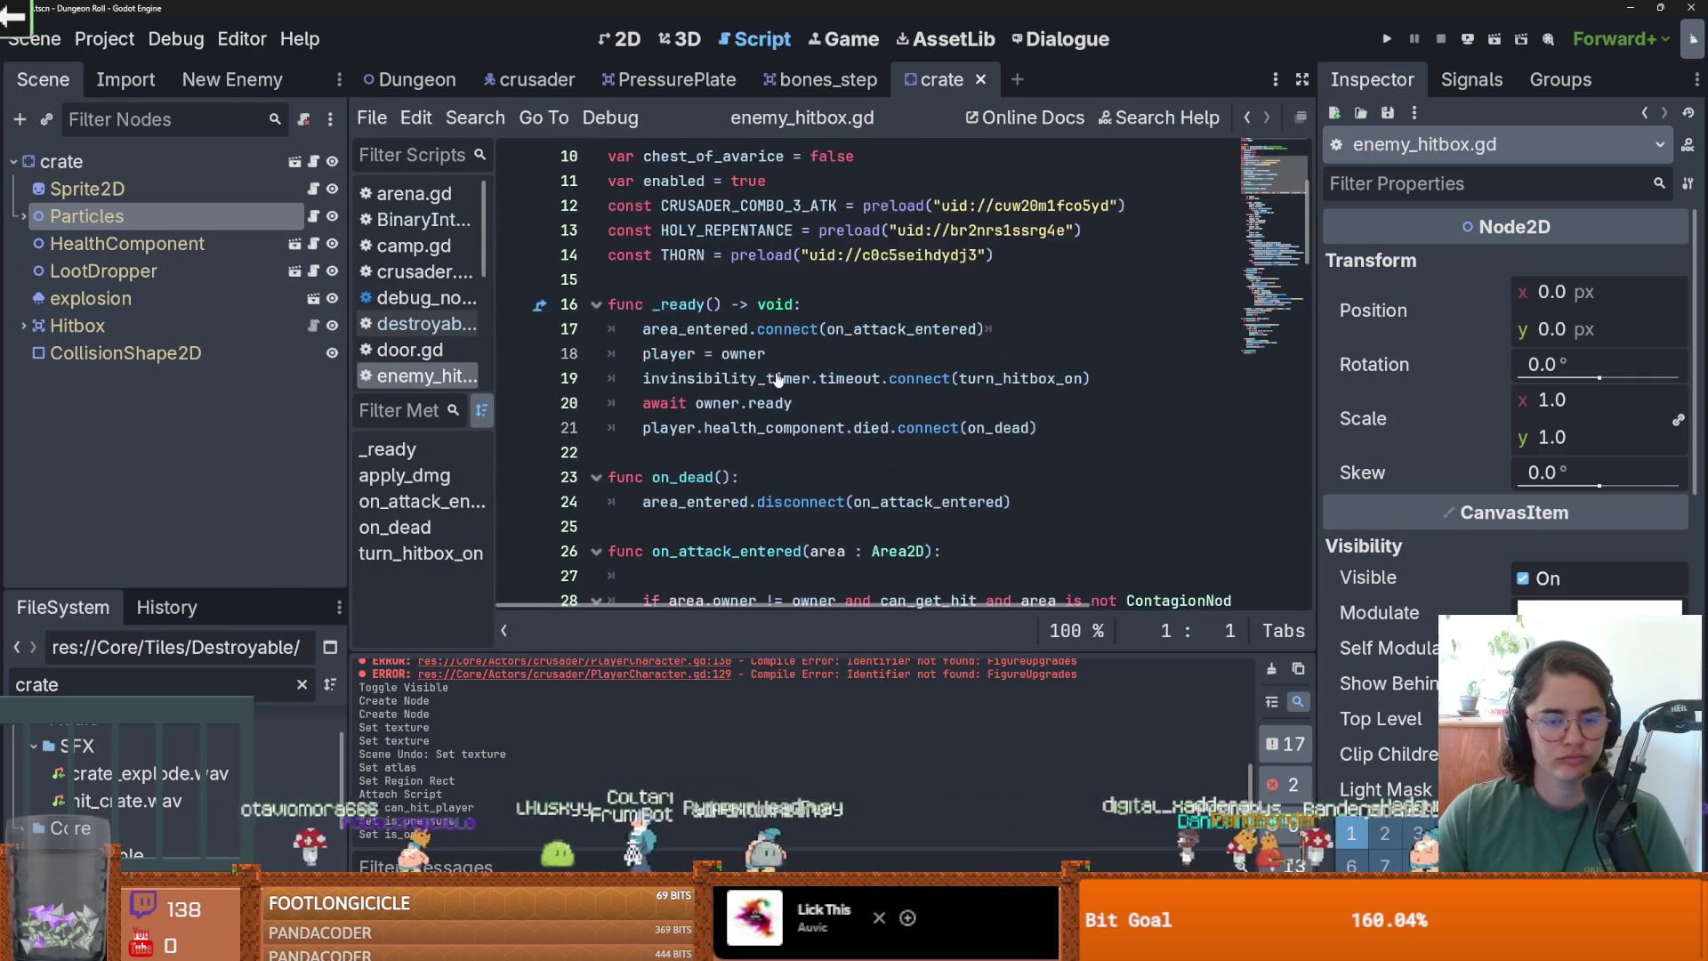
pyautogui.scroll(1, 587, 263)
pyautogui.hotkey('ctrl', 'shift', 'Tab')
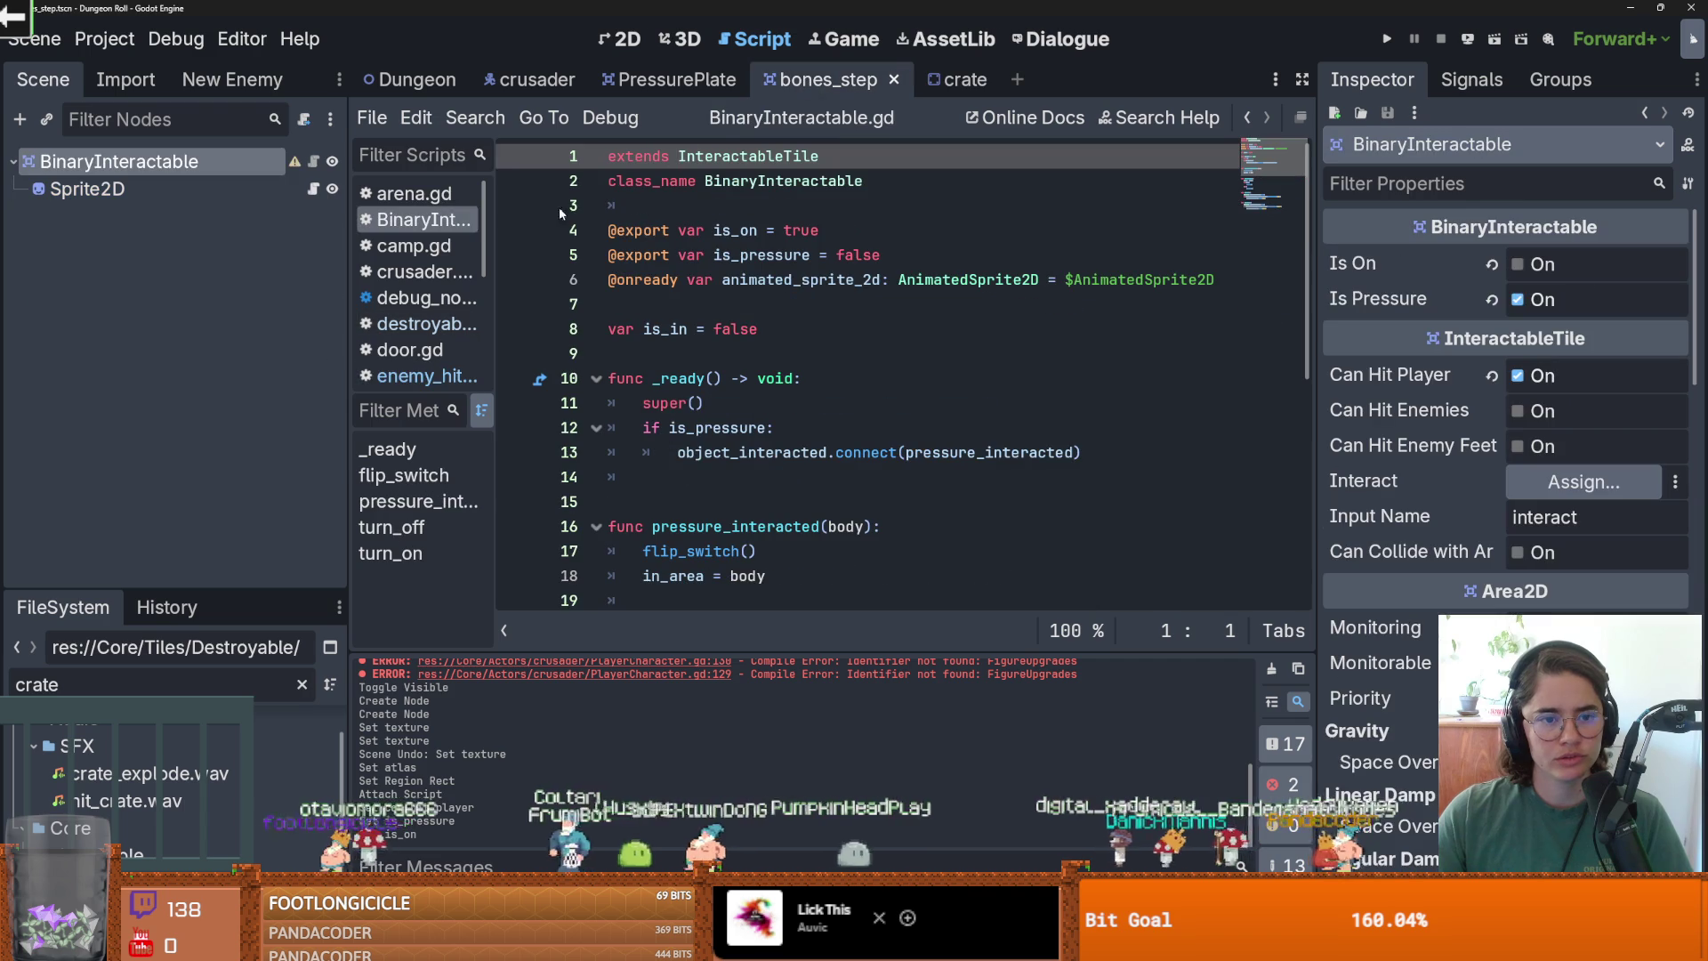
# Rename the scene's root node to BoneStep.
pyautogui.rightClick(194, 160)
pyautogui.press('F2')
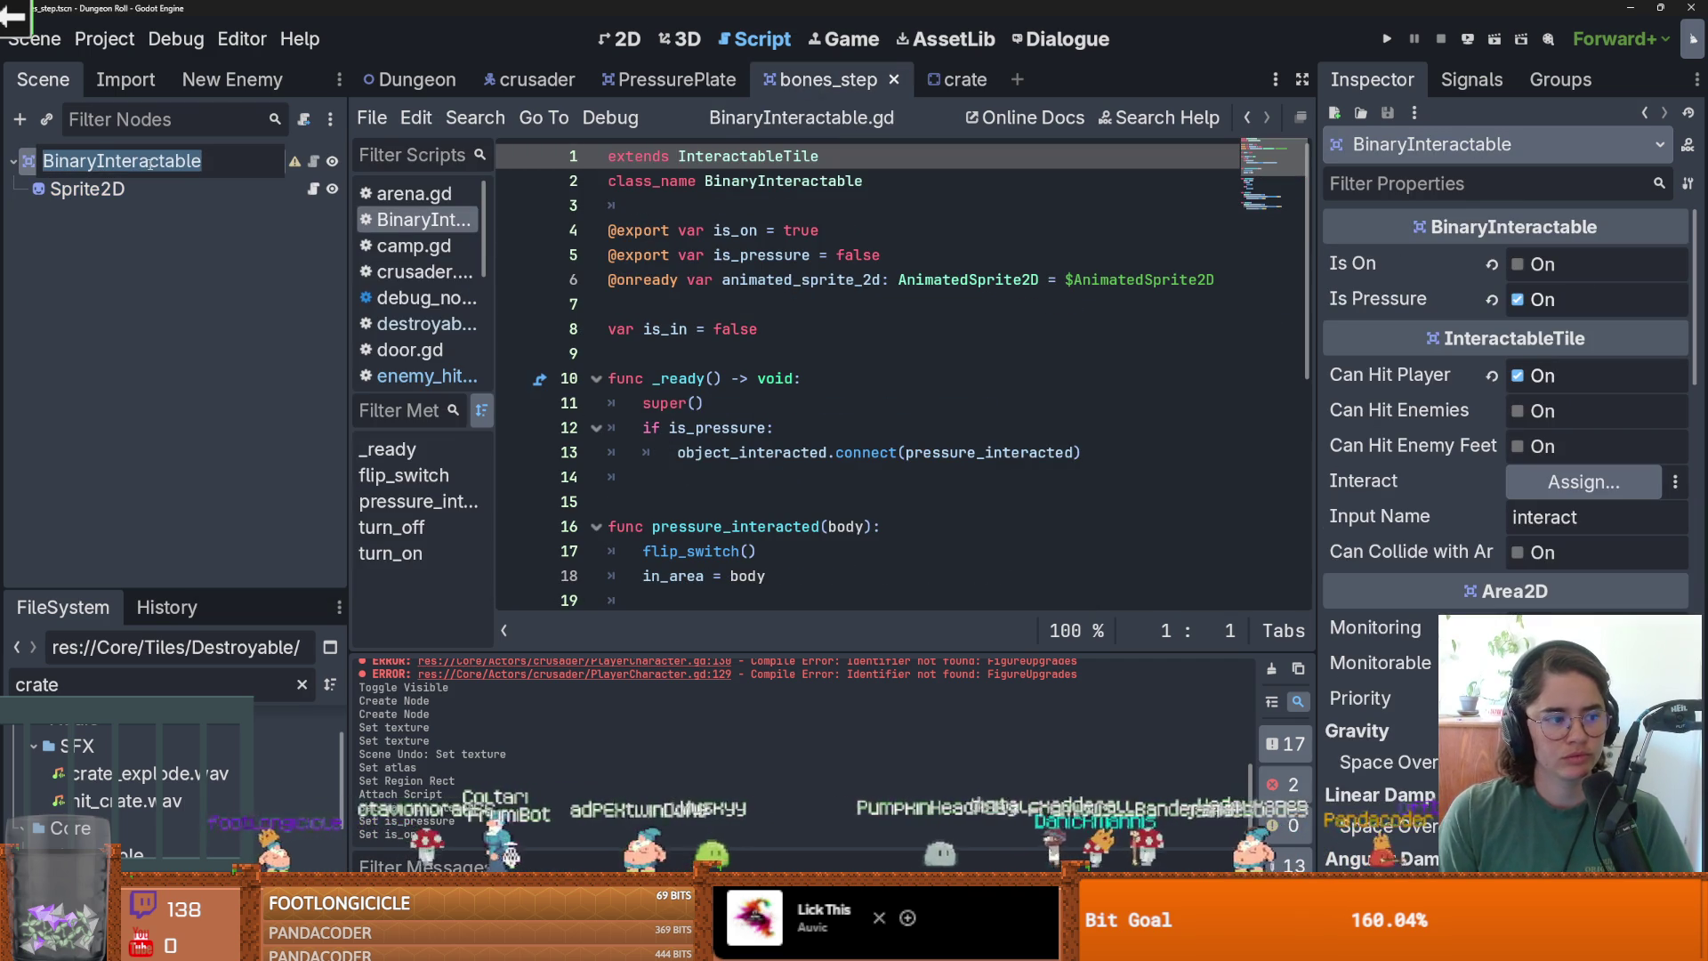
pyautogui.press('BackSpace')
pyautogui.write('BoneStep')
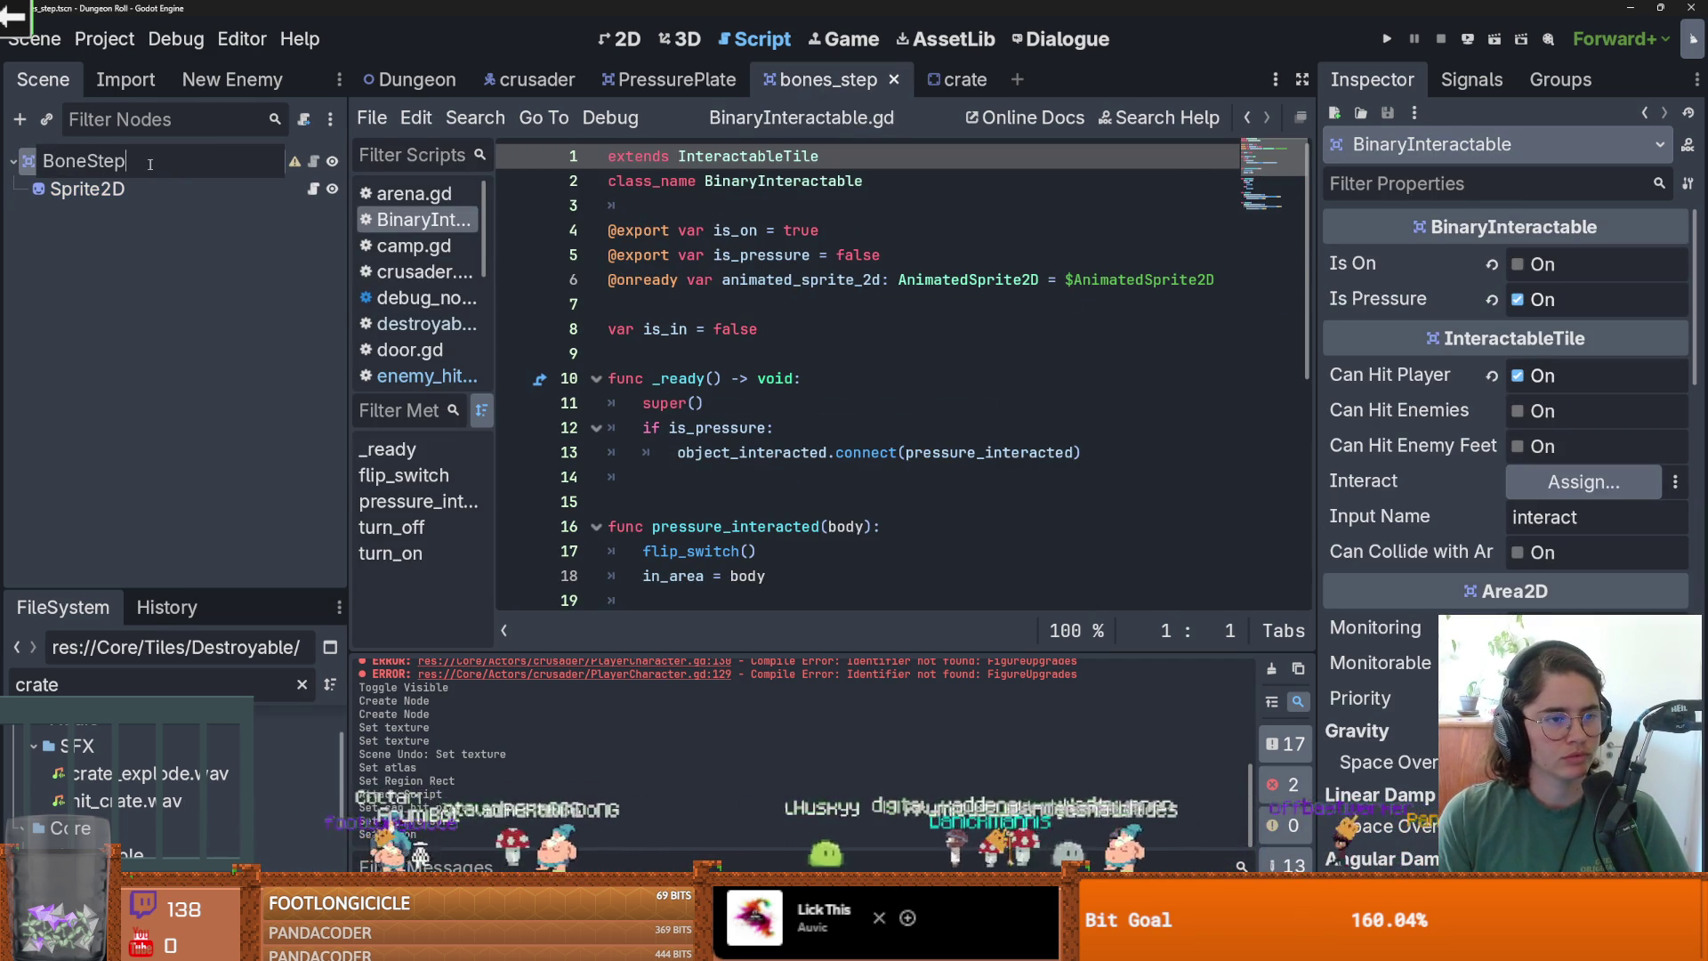
pyautogui.click(620, 38)
pyautogui.scroll(3, 823, 354)
# Add a CollisionShape2D child under BoneStep with a circle shape and save.
pyautogui.rightClick(194, 166)
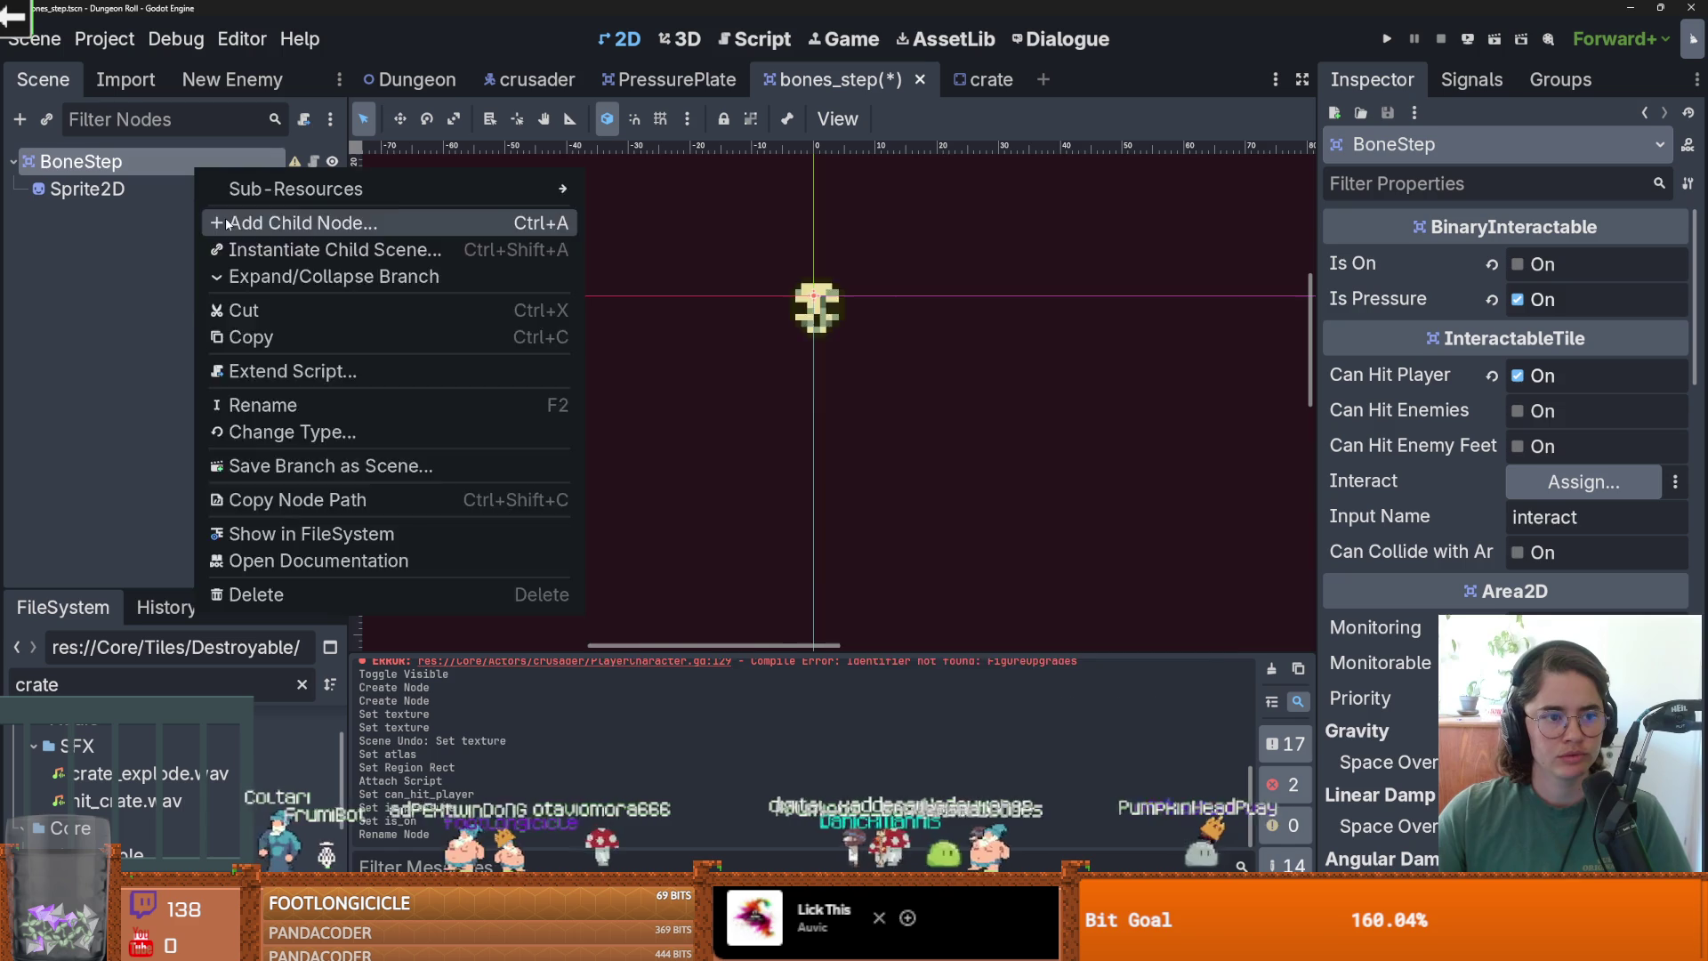
pyautogui.click(227, 223)
pyautogui.write('coll')
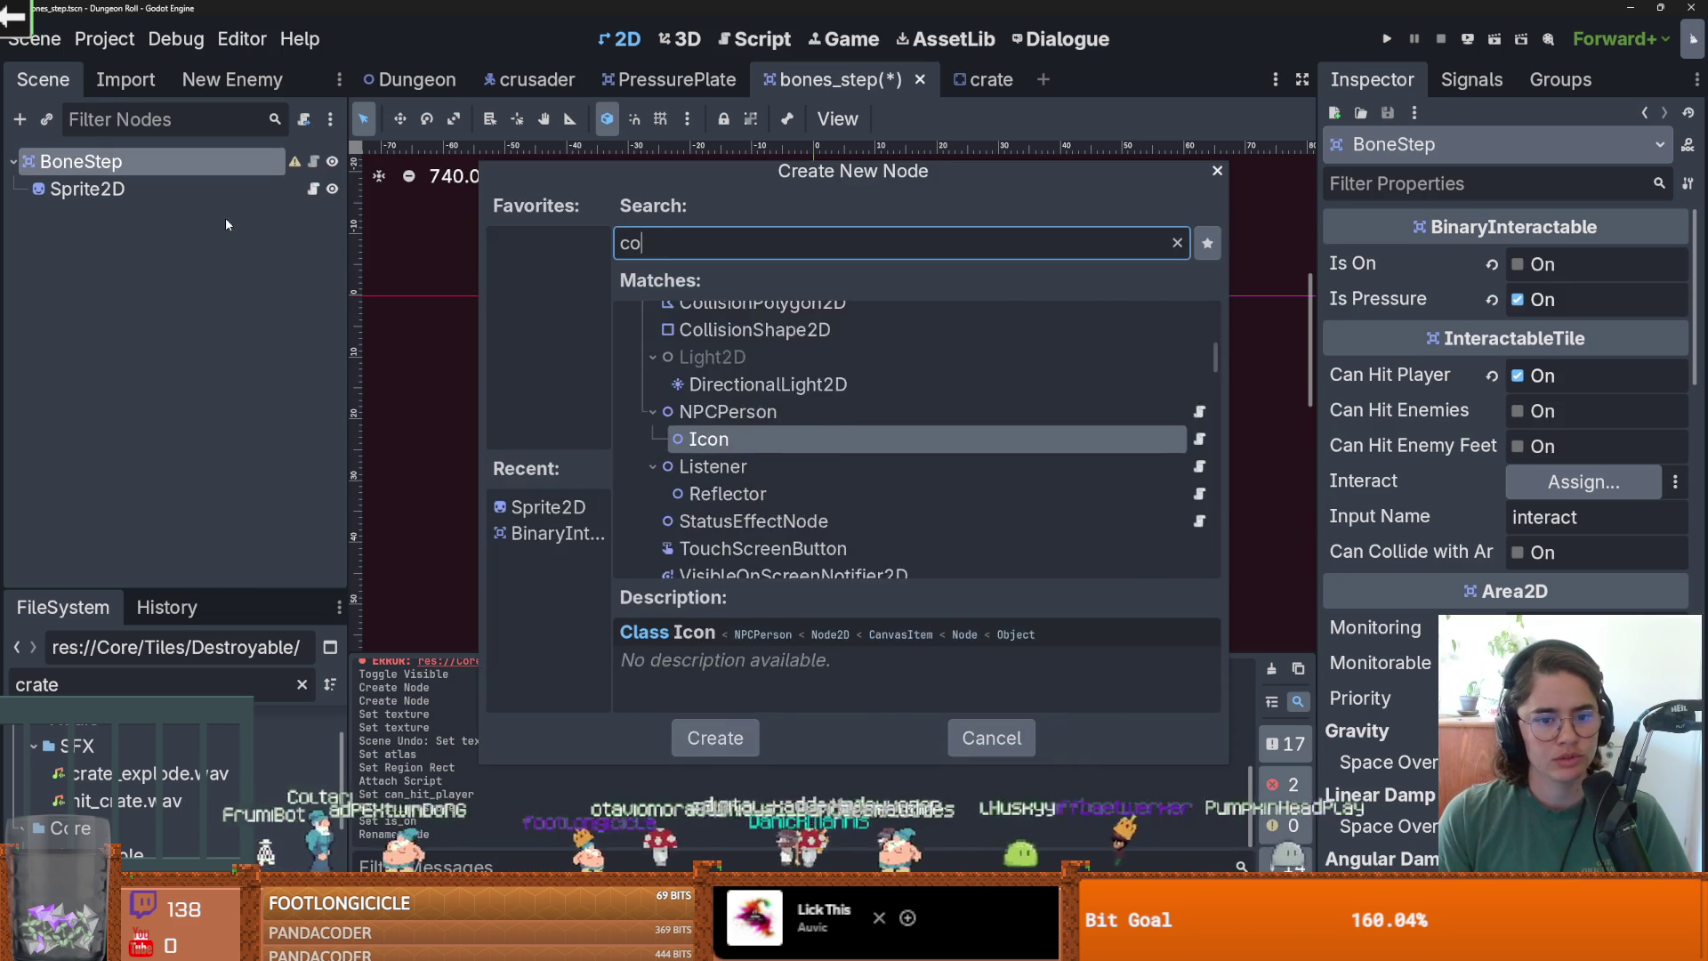
pyautogui.press('Return')
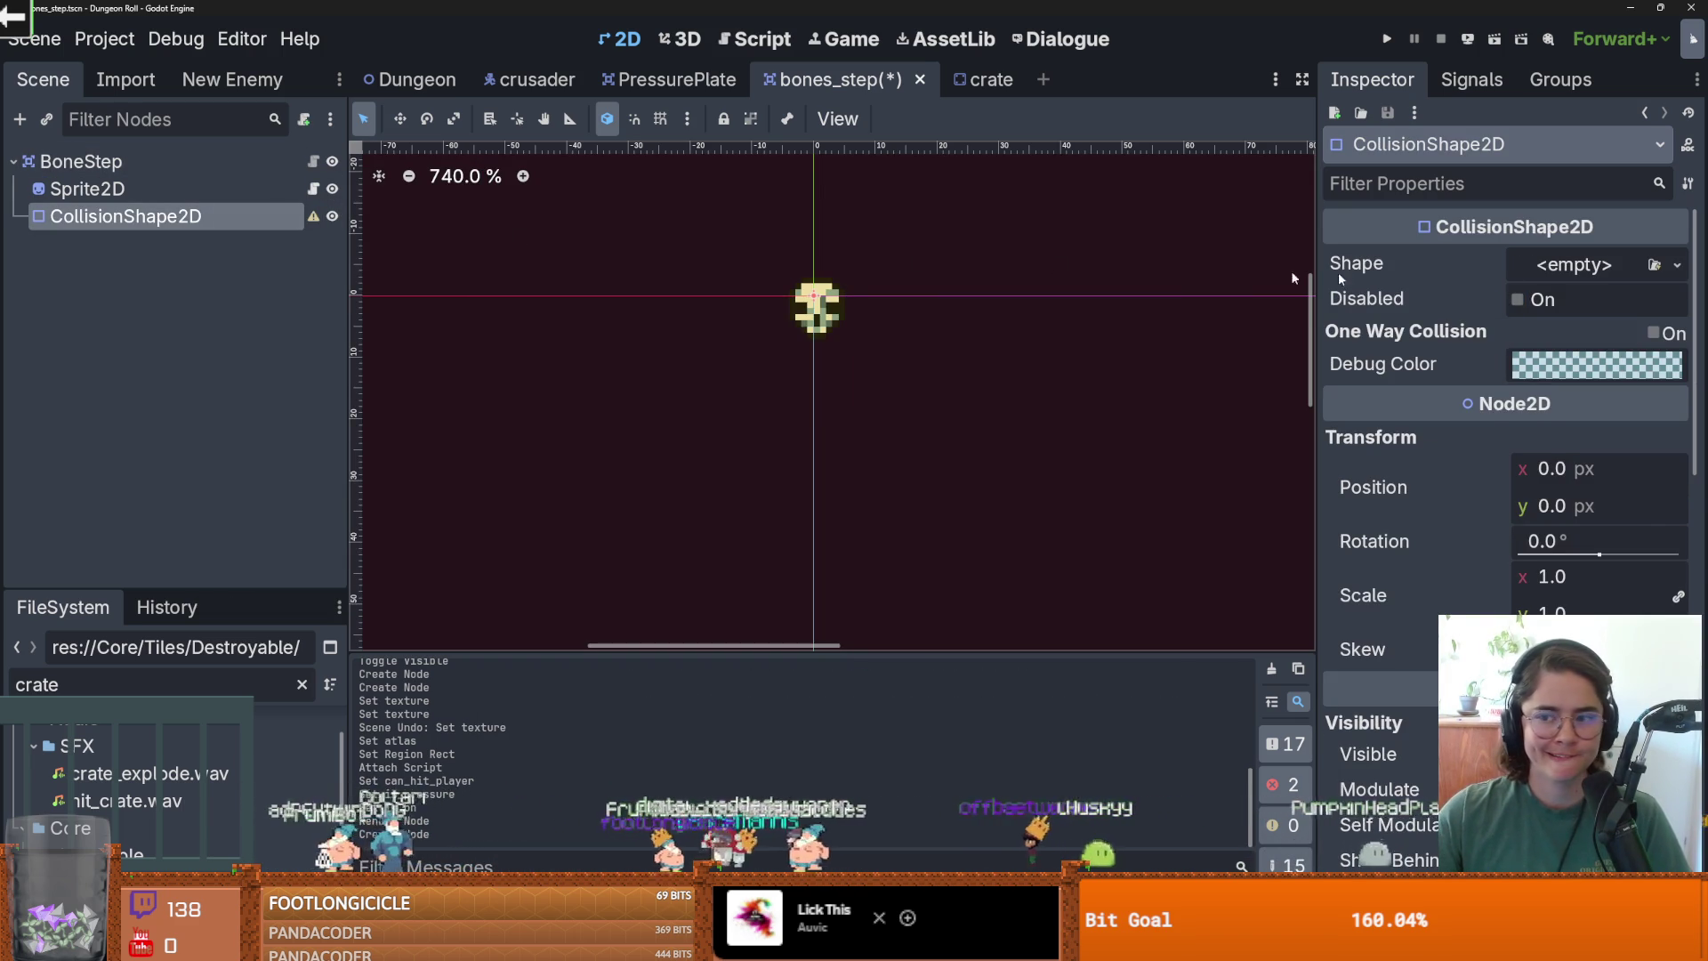
pyautogui.click(1574, 265)
pyautogui.click(1574, 405)
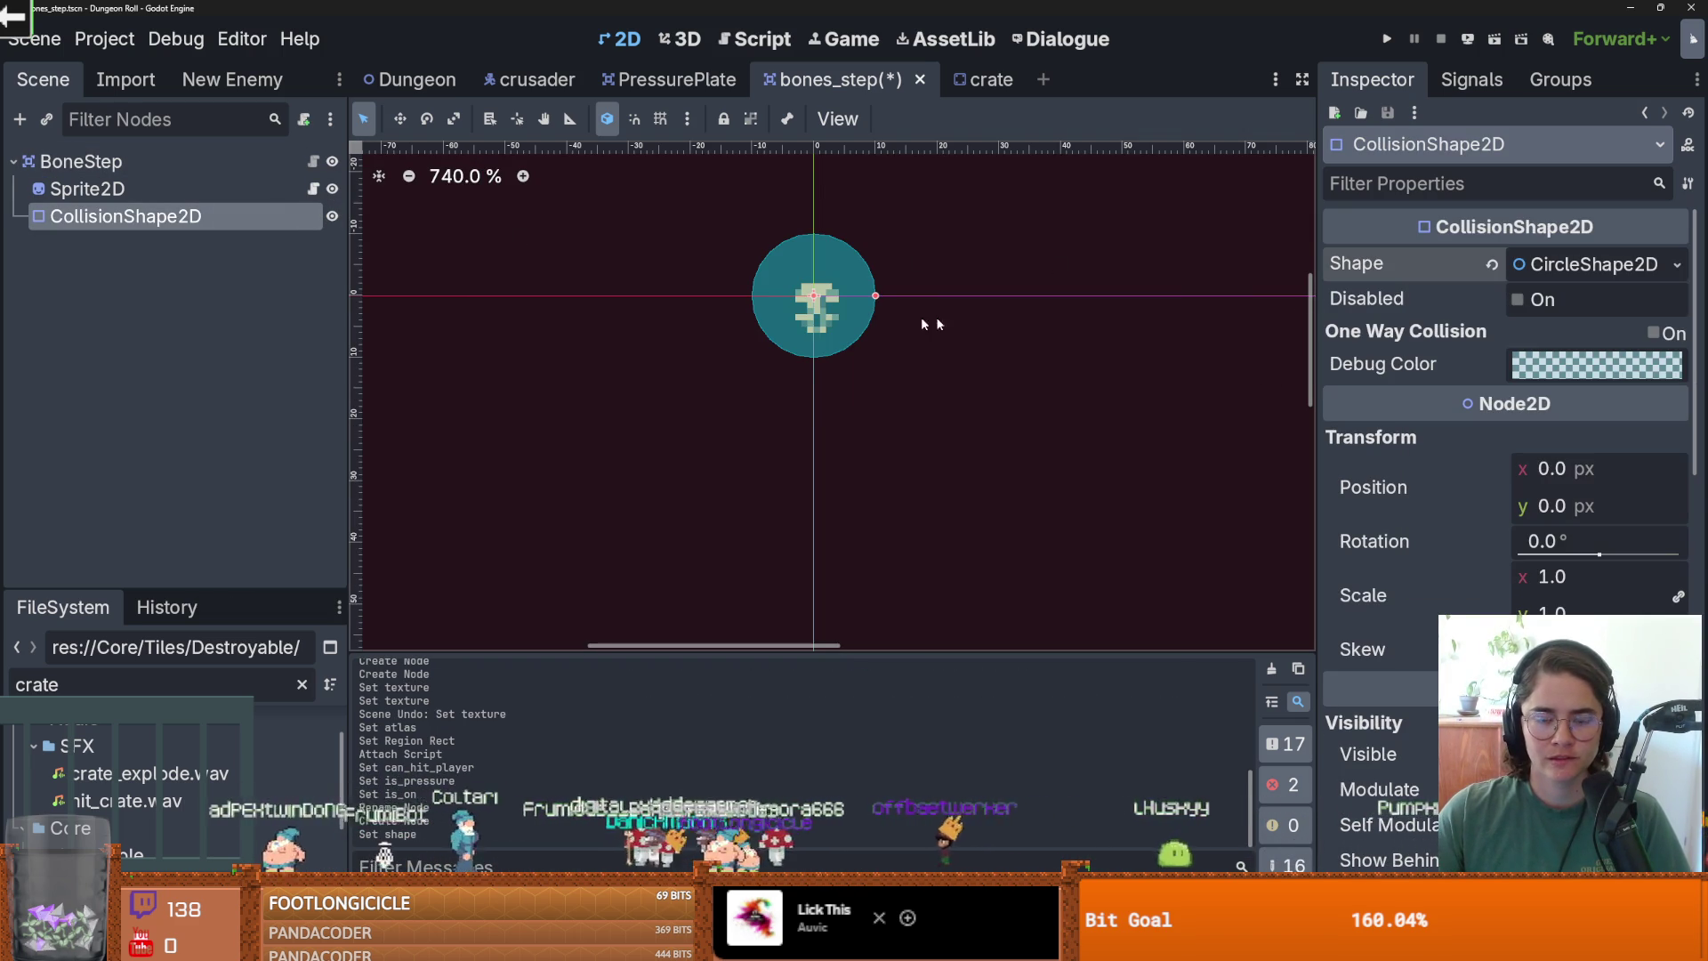
pyautogui.scroll(-1, 904, 308)
pyautogui.hotkey('ctrl', 's')
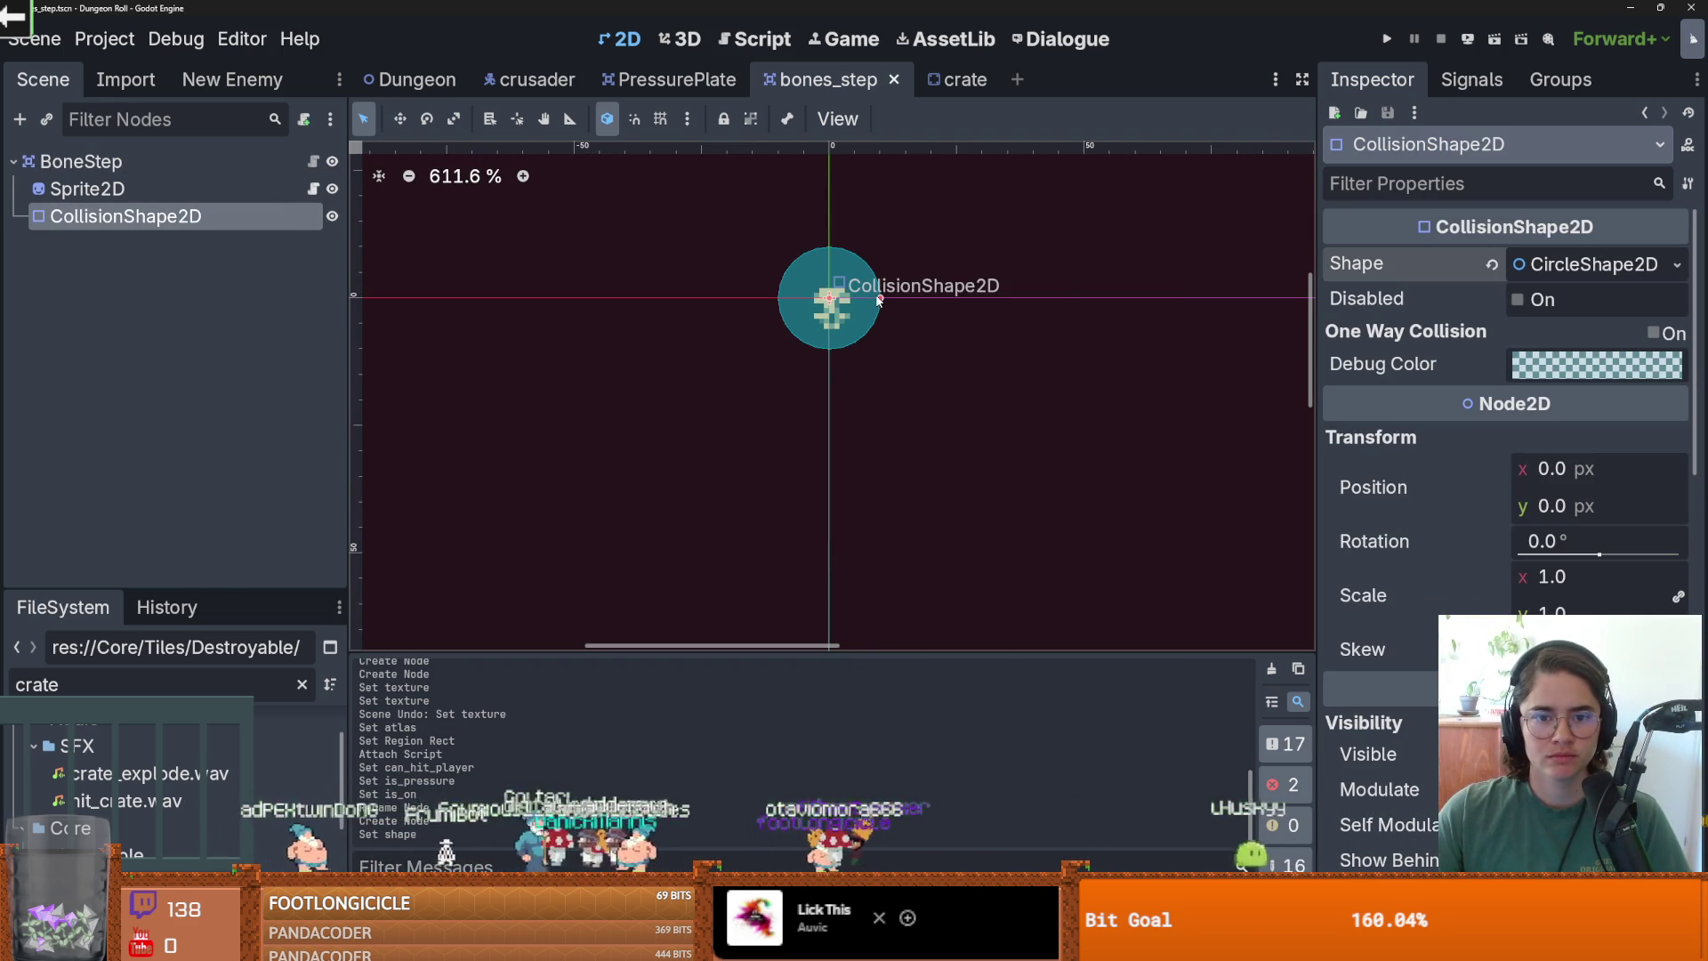
# Switch the collision shape to a 20×20 RectangleShape2D and save the scene.
pyautogui.click(1676, 264)
pyautogui.click(1493, 433)
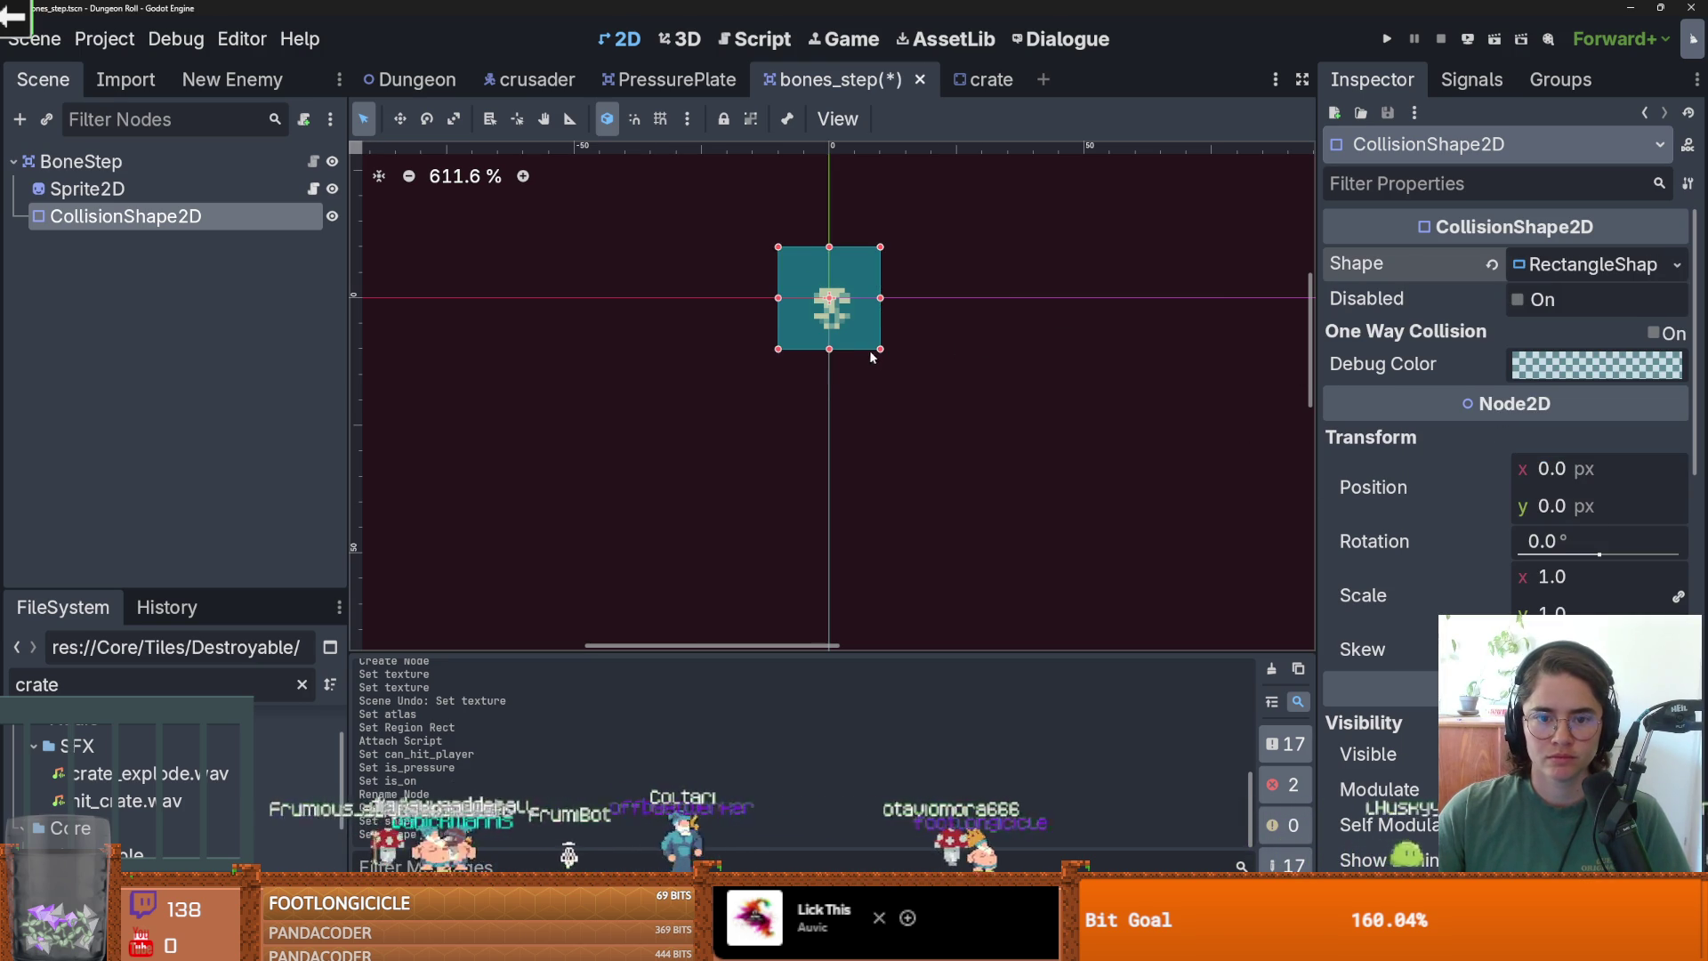
pyautogui.moveTo(879, 350); pyautogui.dragTo(885, 359)
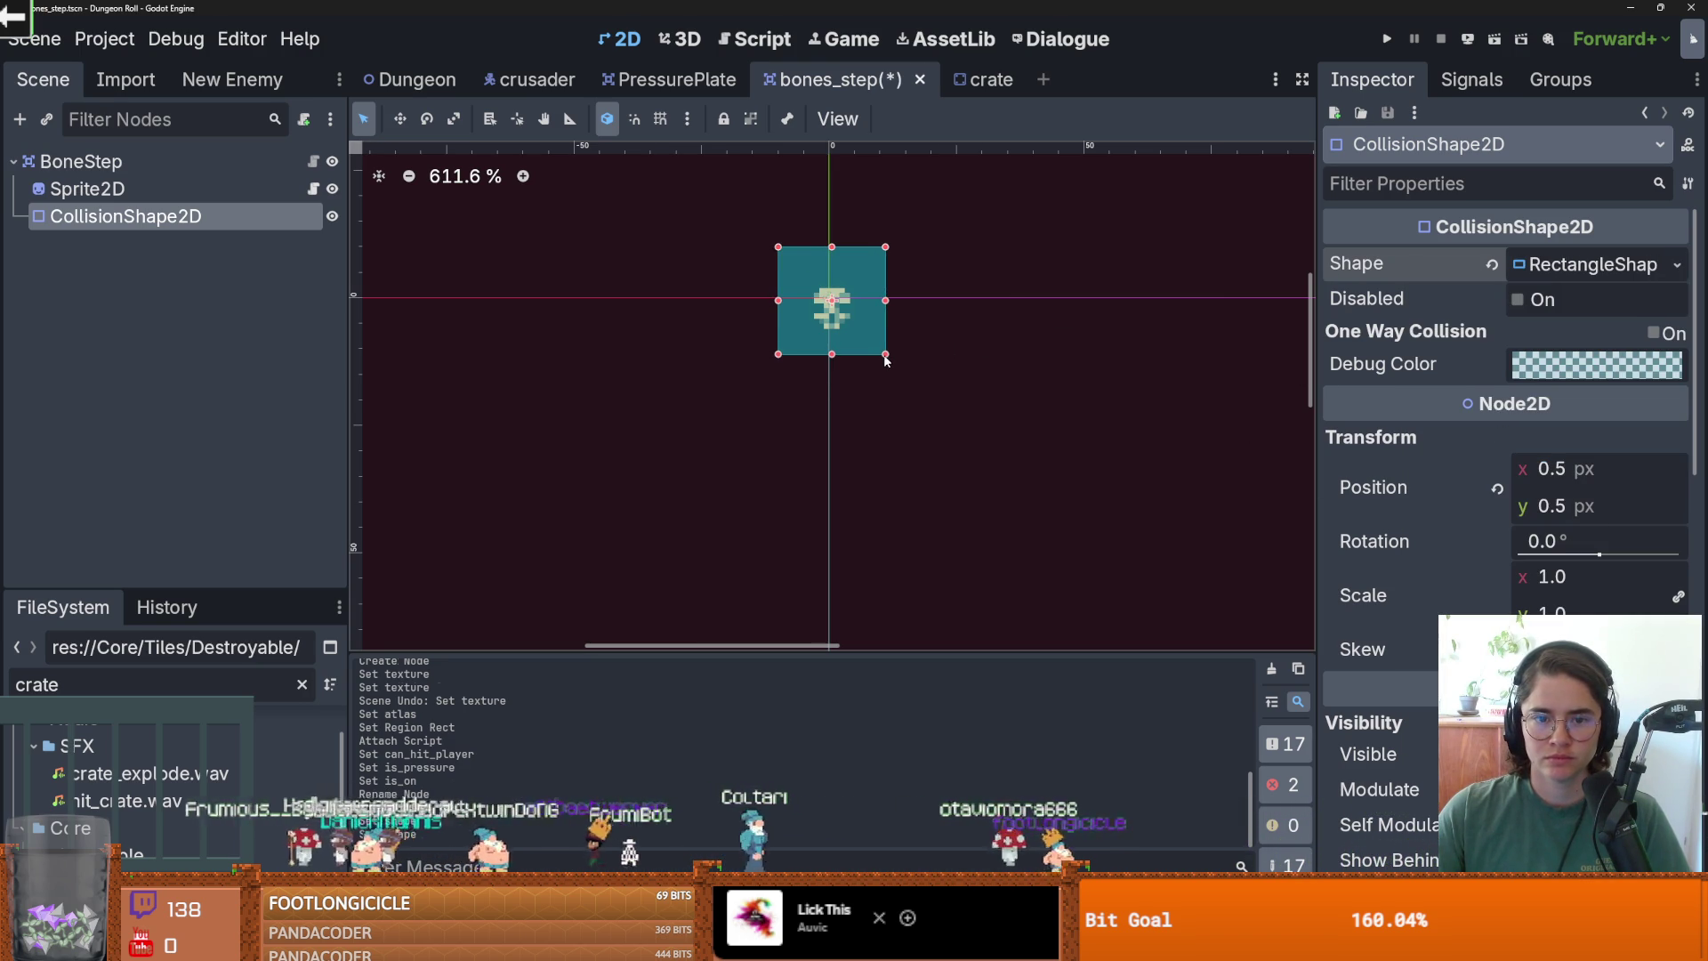
pyautogui.click(1565, 264)
pyautogui.hotkey('ctrl', 'z')
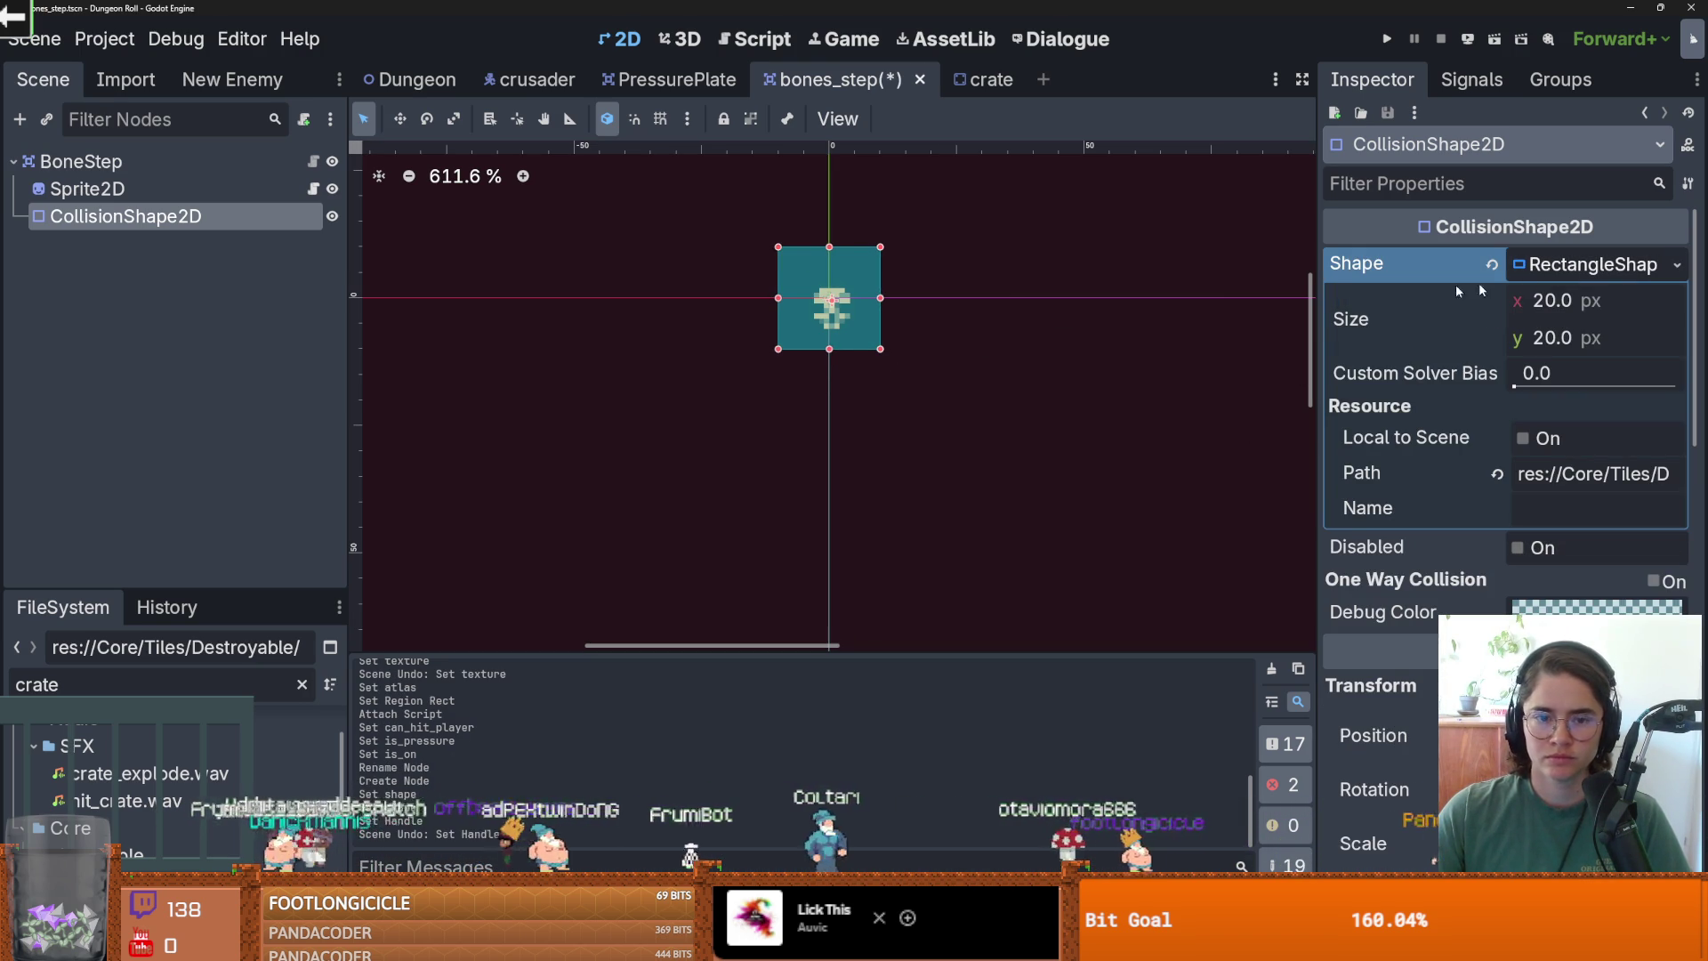
pyautogui.hotkey('ctrl', 's')
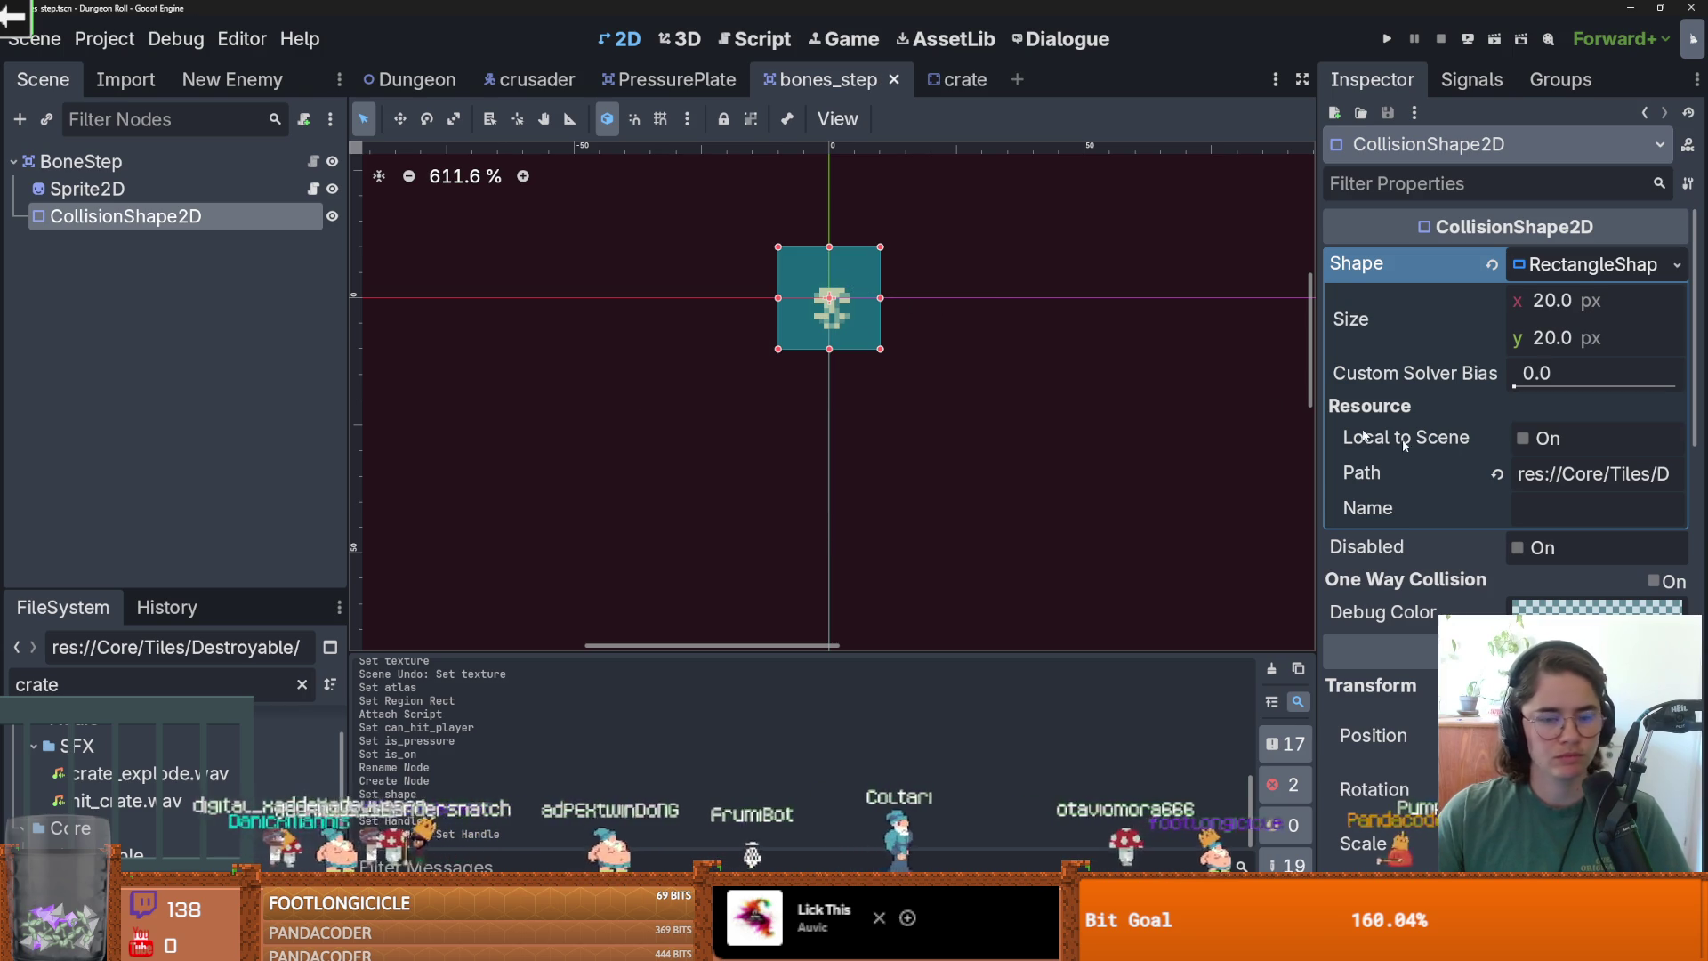
# Copy the explosion particles node from the crate scene.
pyautogui.rightClick(167, 162)
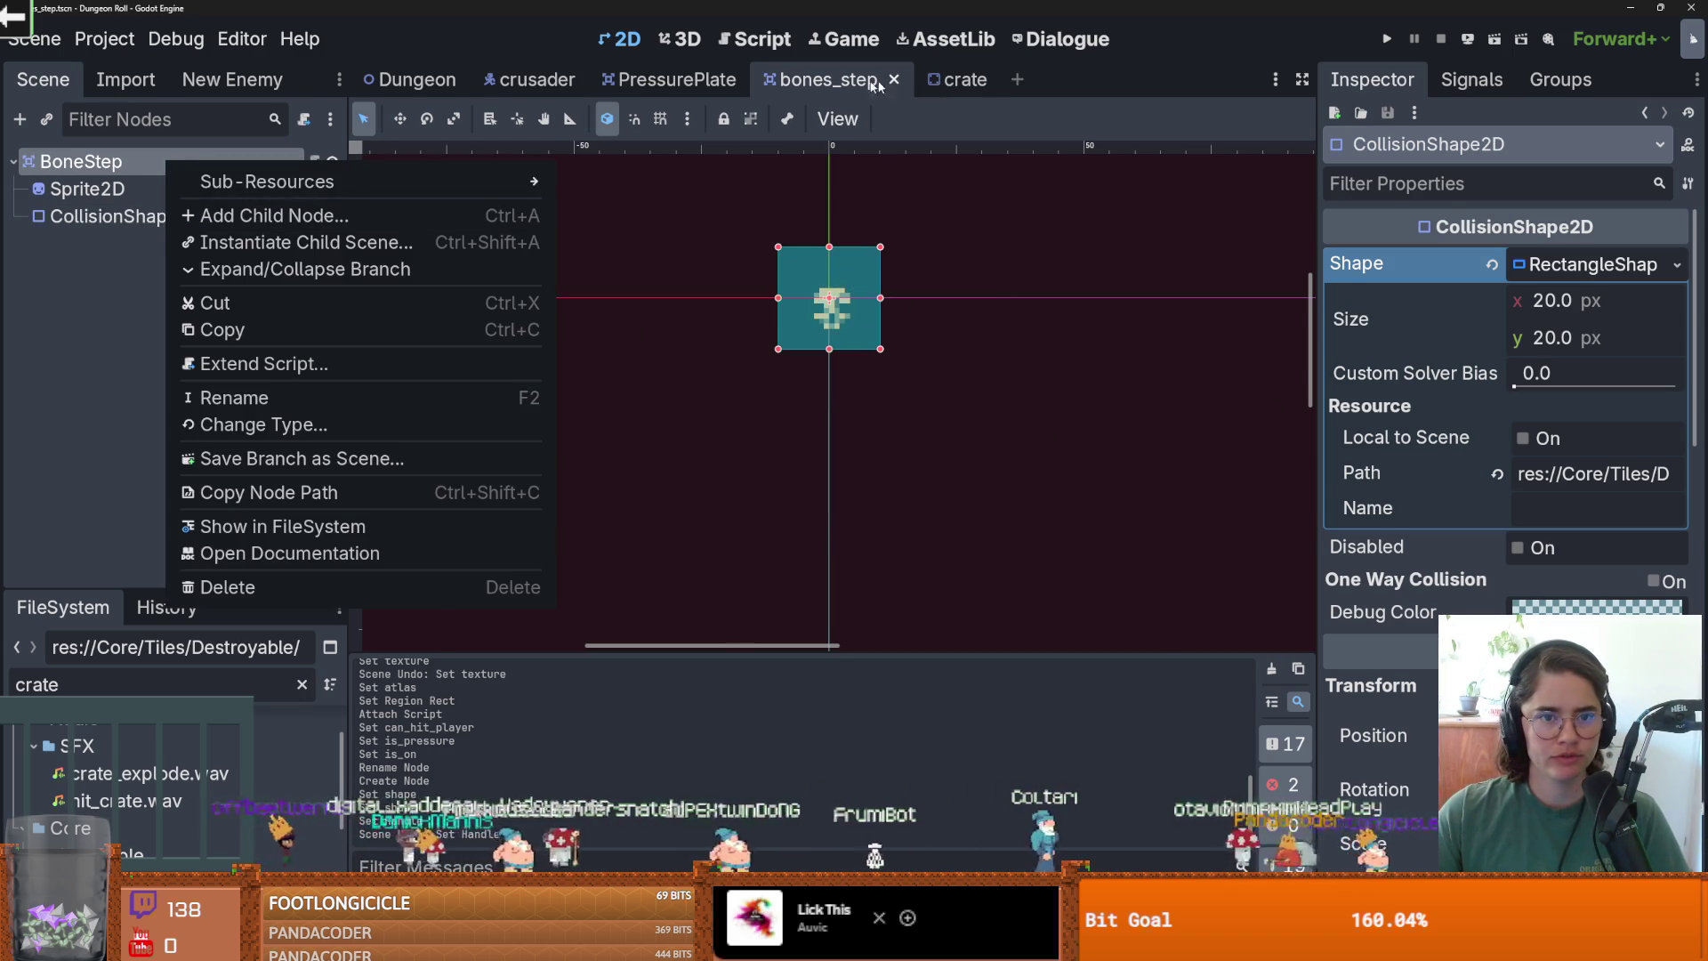
pyautogui.click(932, 84)
pyautogui.click(951, 80)
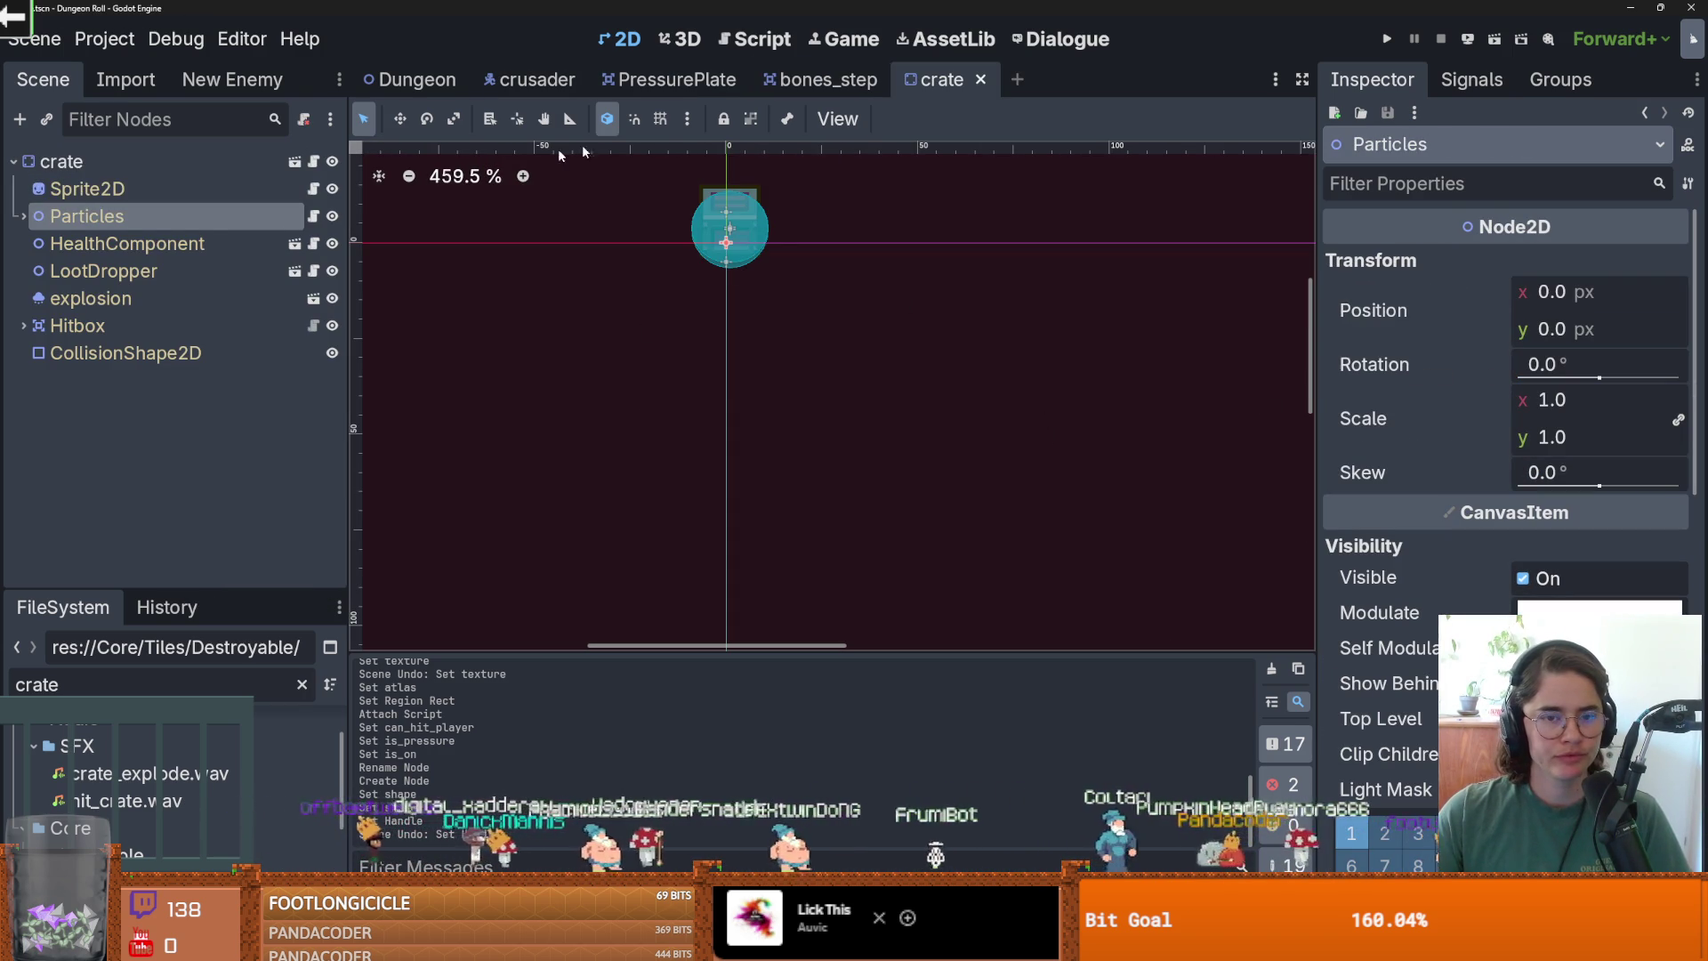
pyautogui.click(147, 298)
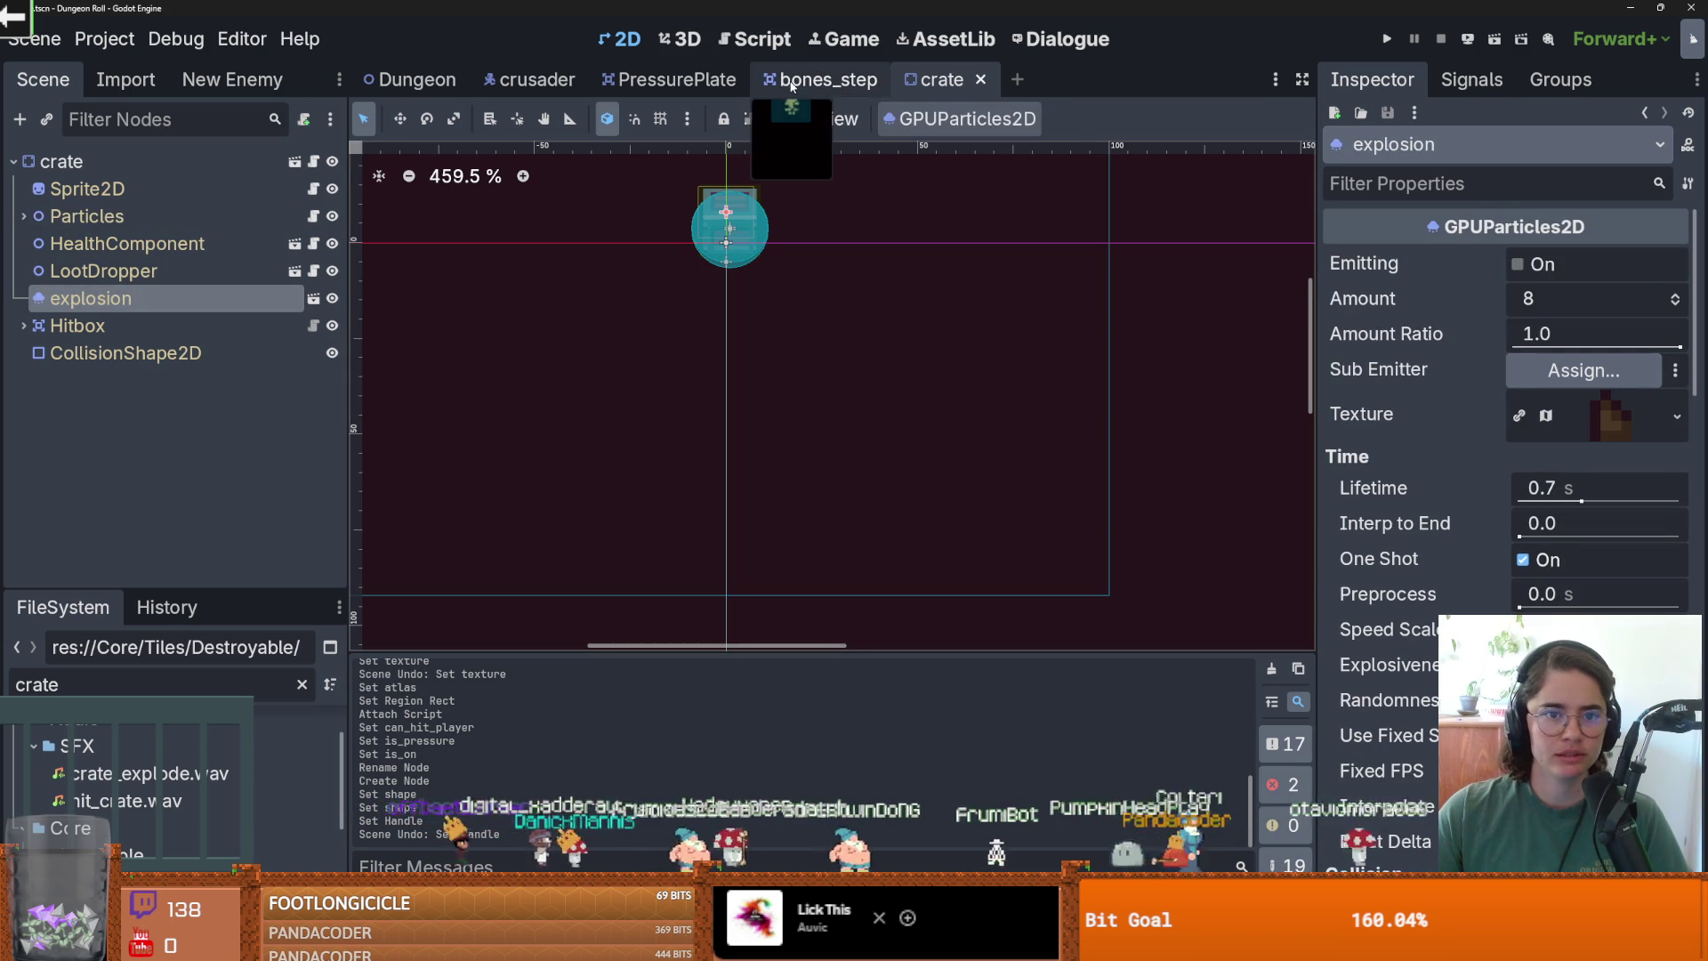
pyautogui.click(791, 85)
pyautogui.click(107, 161)
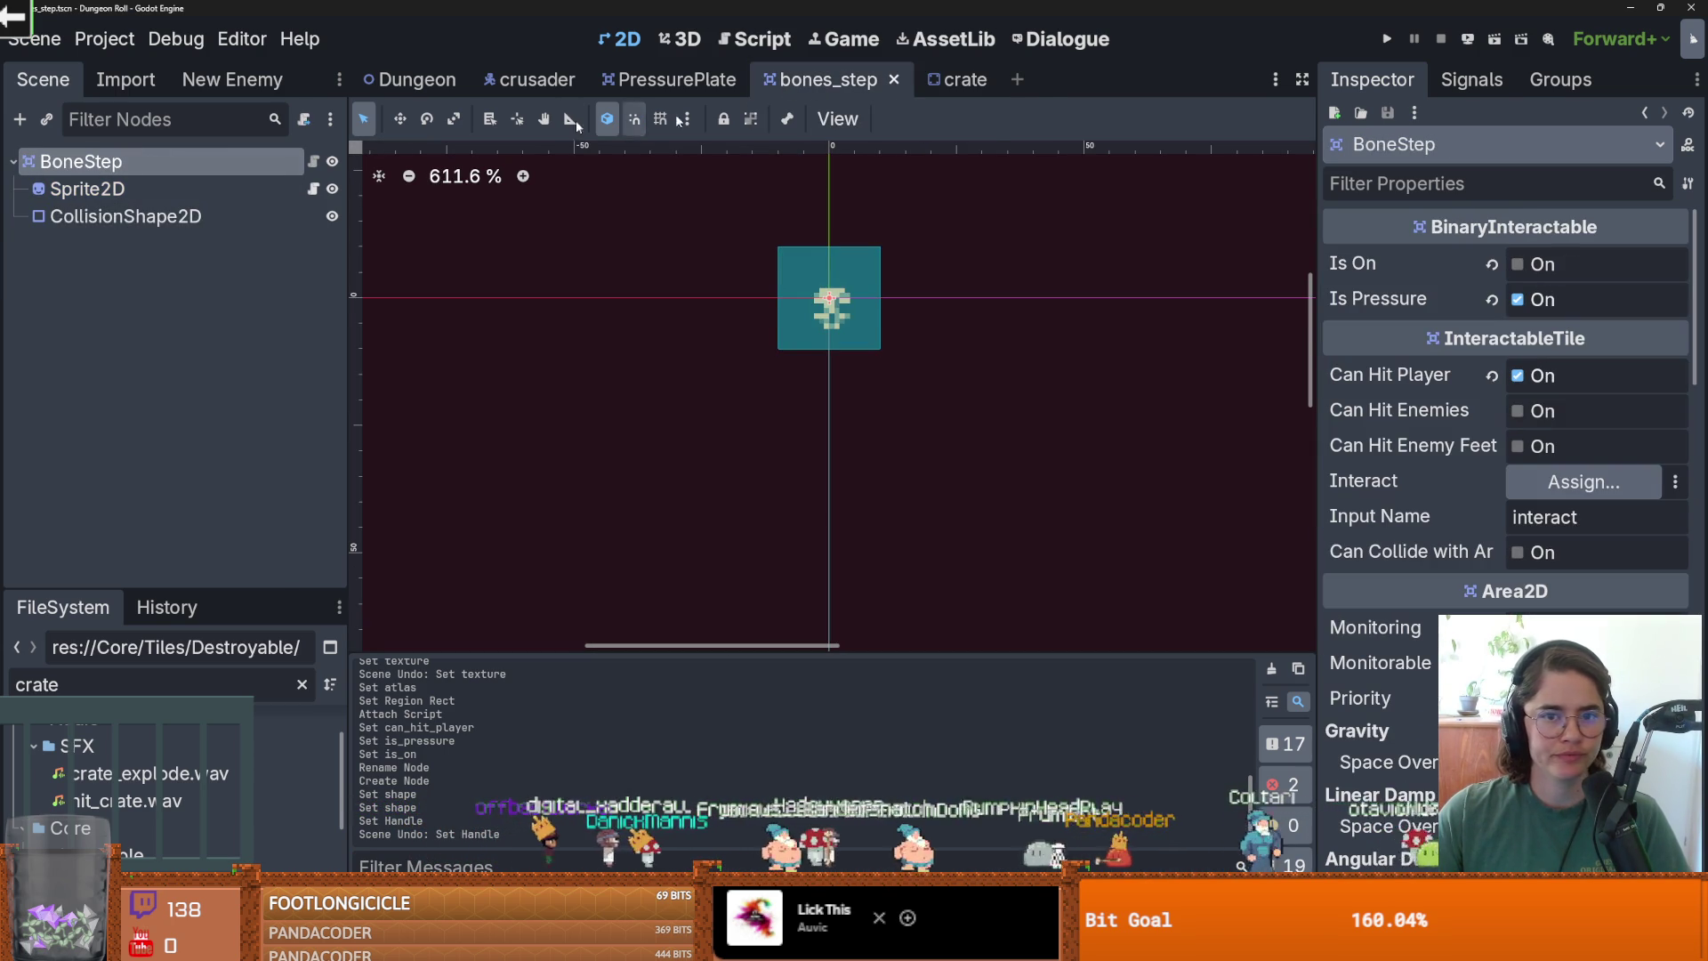
pyautogui.click(956, 79)
pyautogui.rightClick(114, 298)
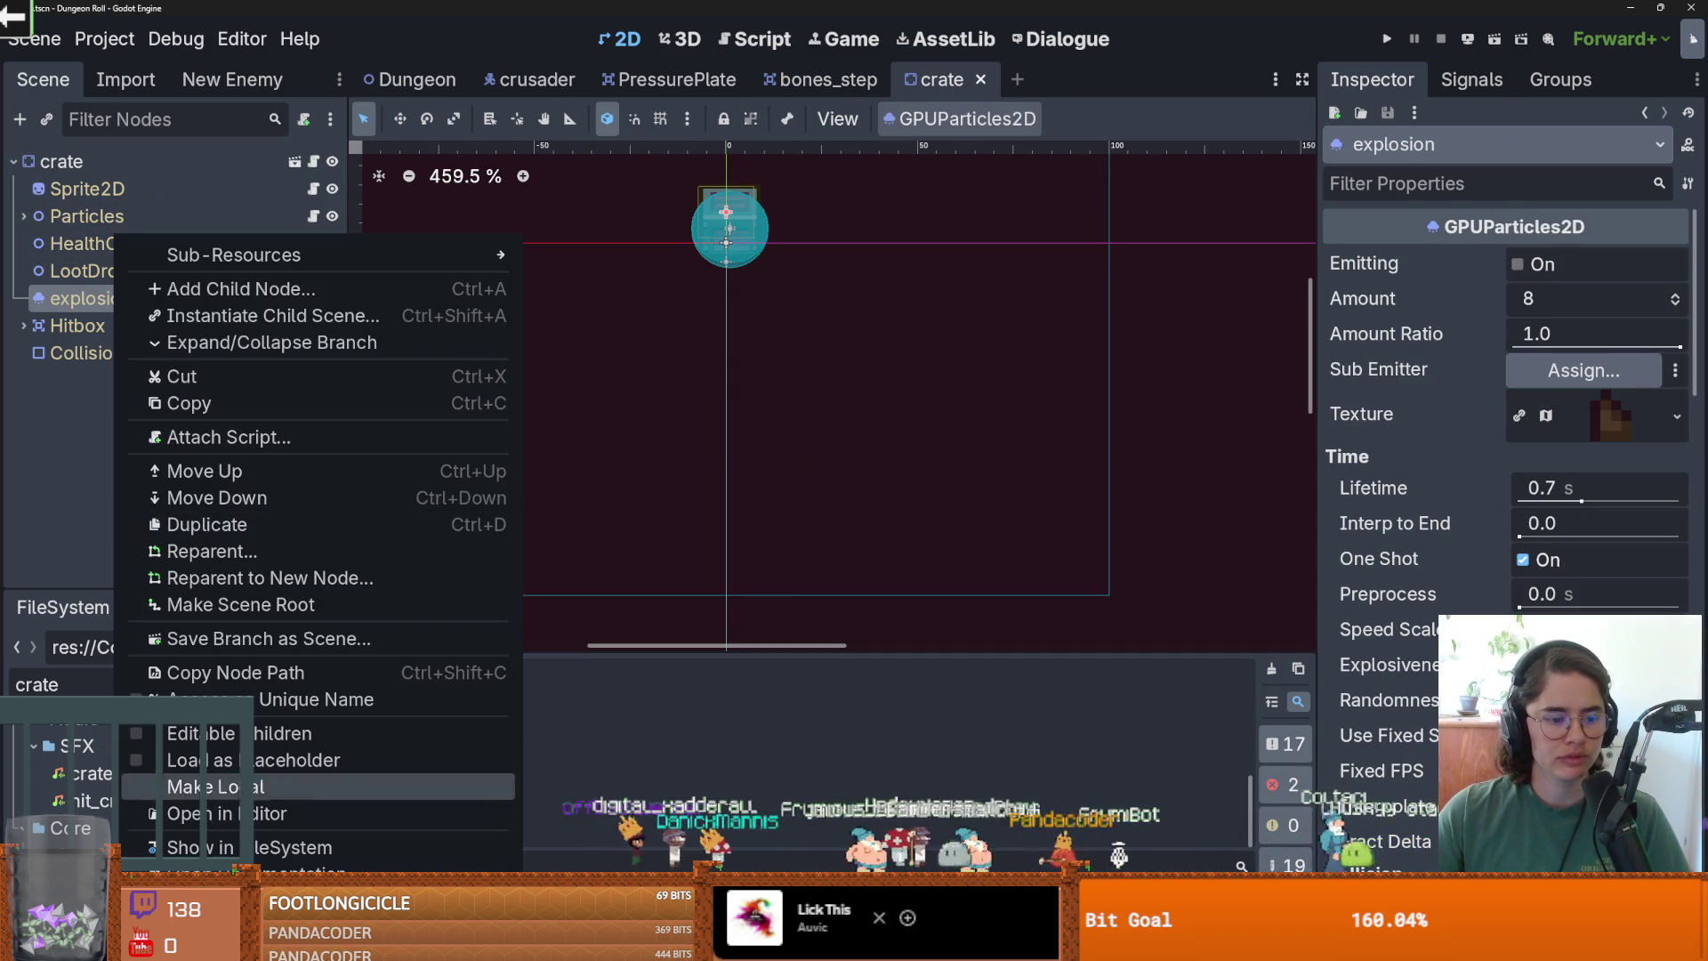
pyautogui.click(178, 403)
# Paste the explosion under BoneStep and preview it once with Emitting.
pyautogui.click(819, 79)
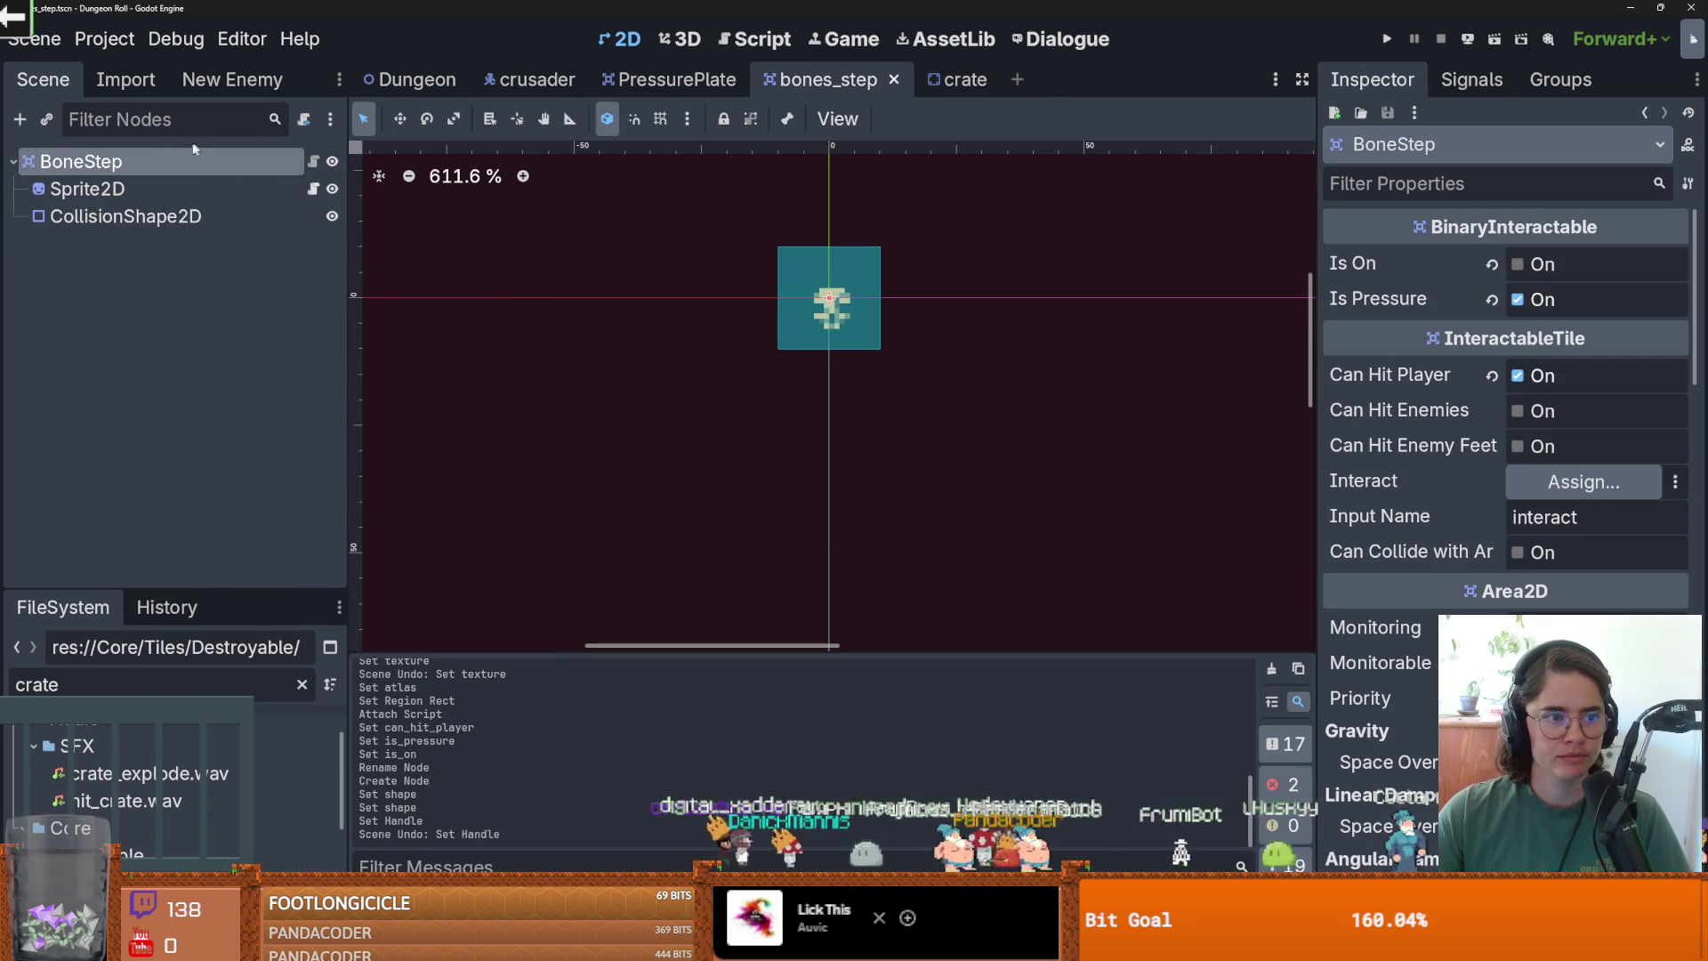
pyautogui.rightClick(171, 161)
pyautogui.click(292, 355)
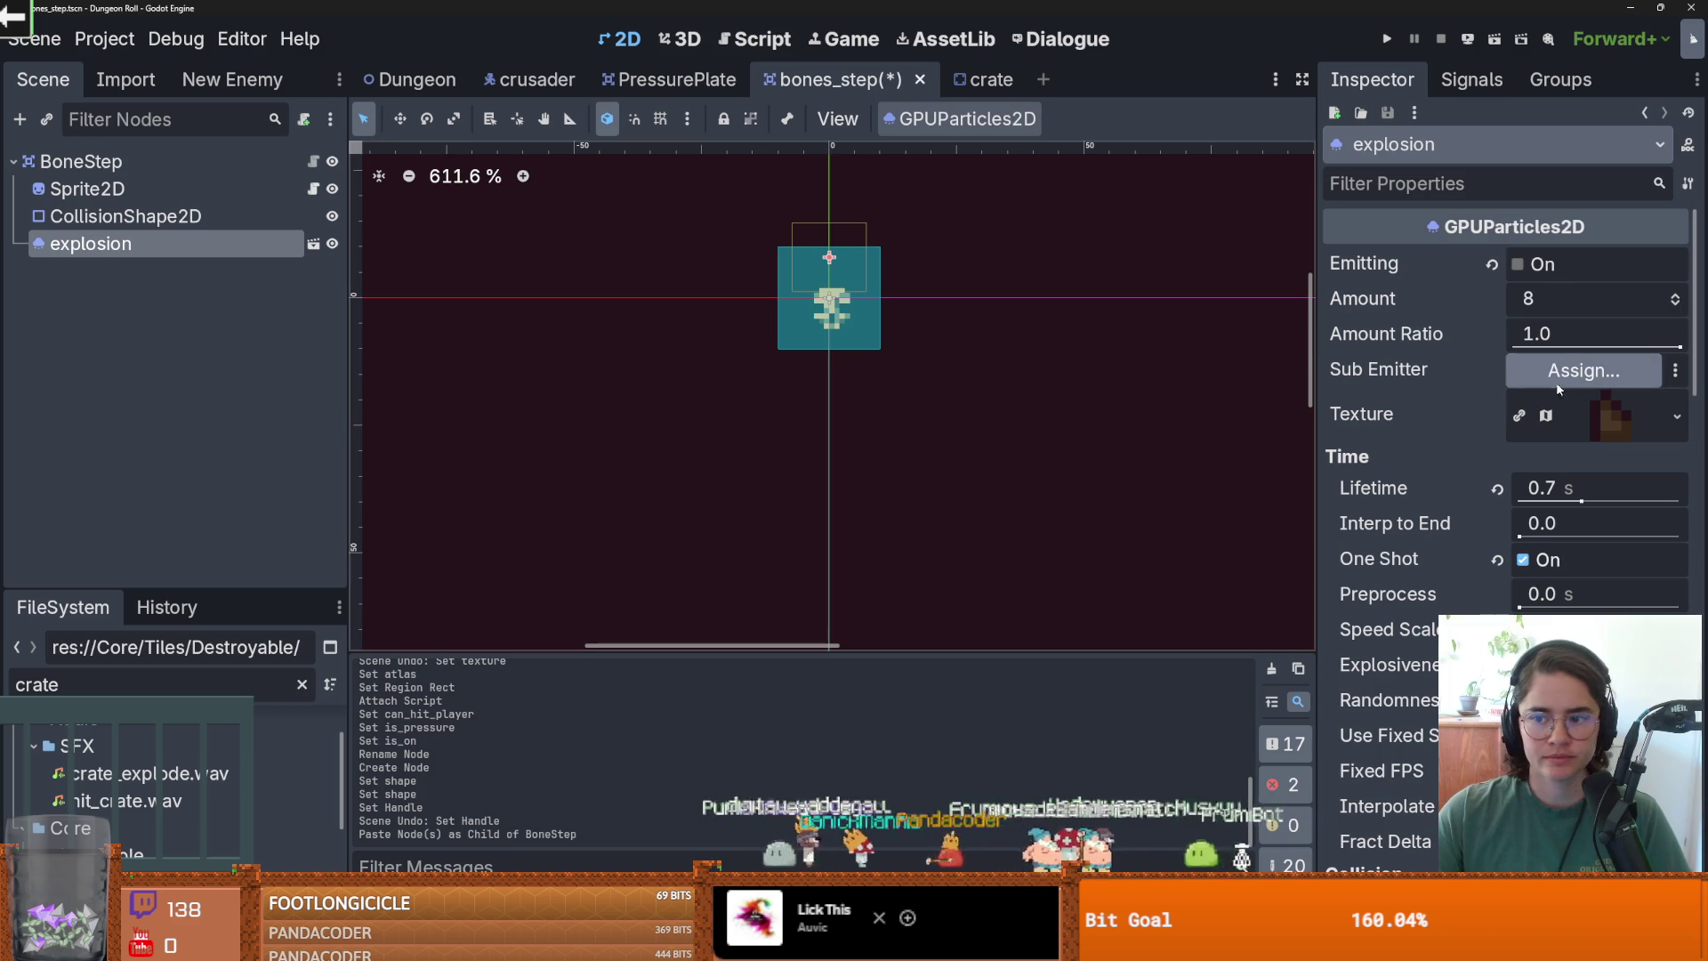
pyautogui.click(1517, 264)
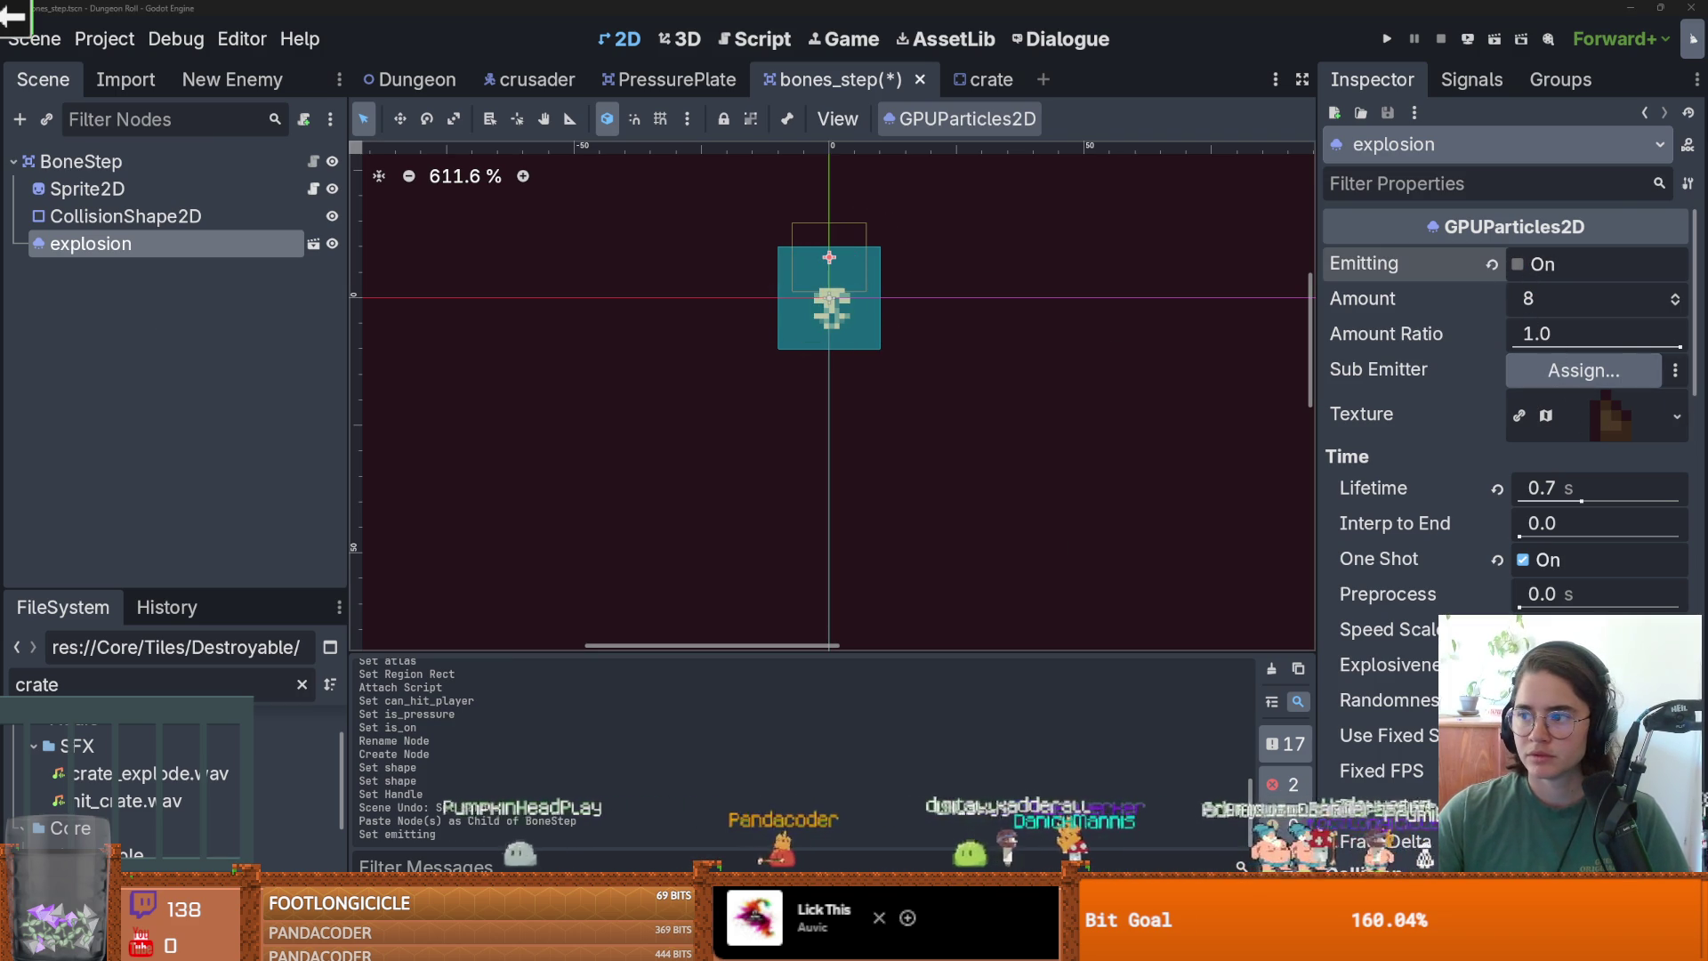
pyautogui.hotkey('alt', 'Tab')
pyautogui.scroll(3, 140, 473)
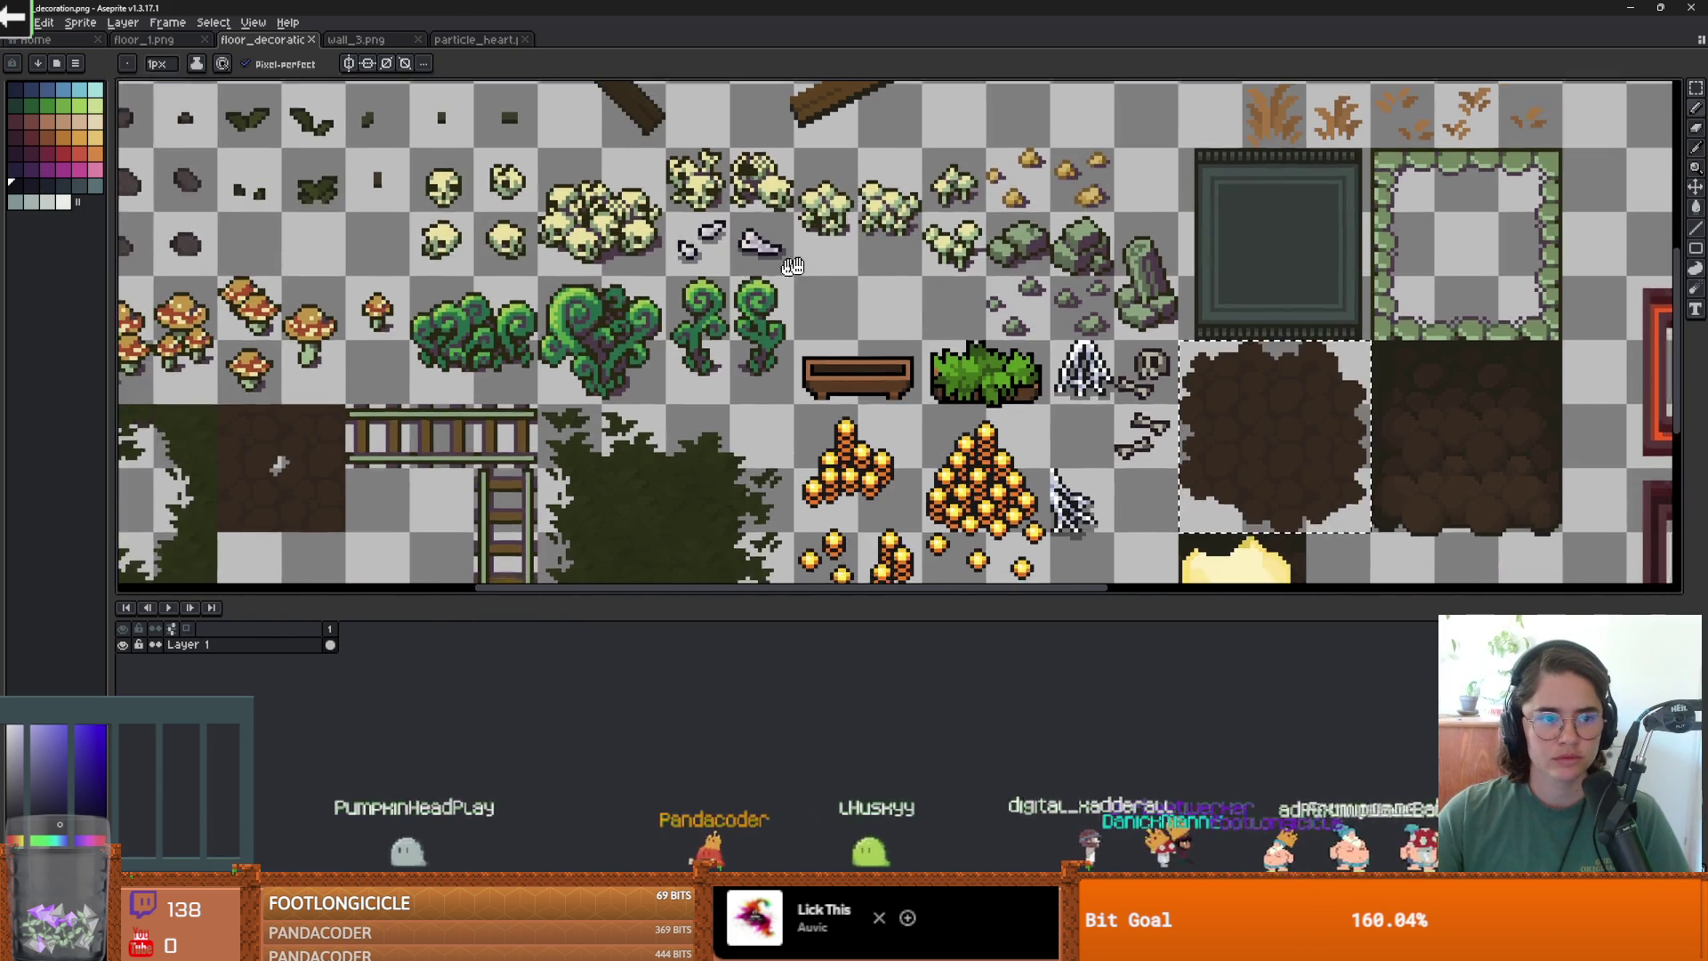
# Bring the skull and bone tiles into view and select the small dark debris row.
pyautogui.scroll(-1, 990, 214)
pyautogui.scroll(1, 632, 277)
pyautogui.moveTo(633, 277); pyautogui.dragTo(691, 274)
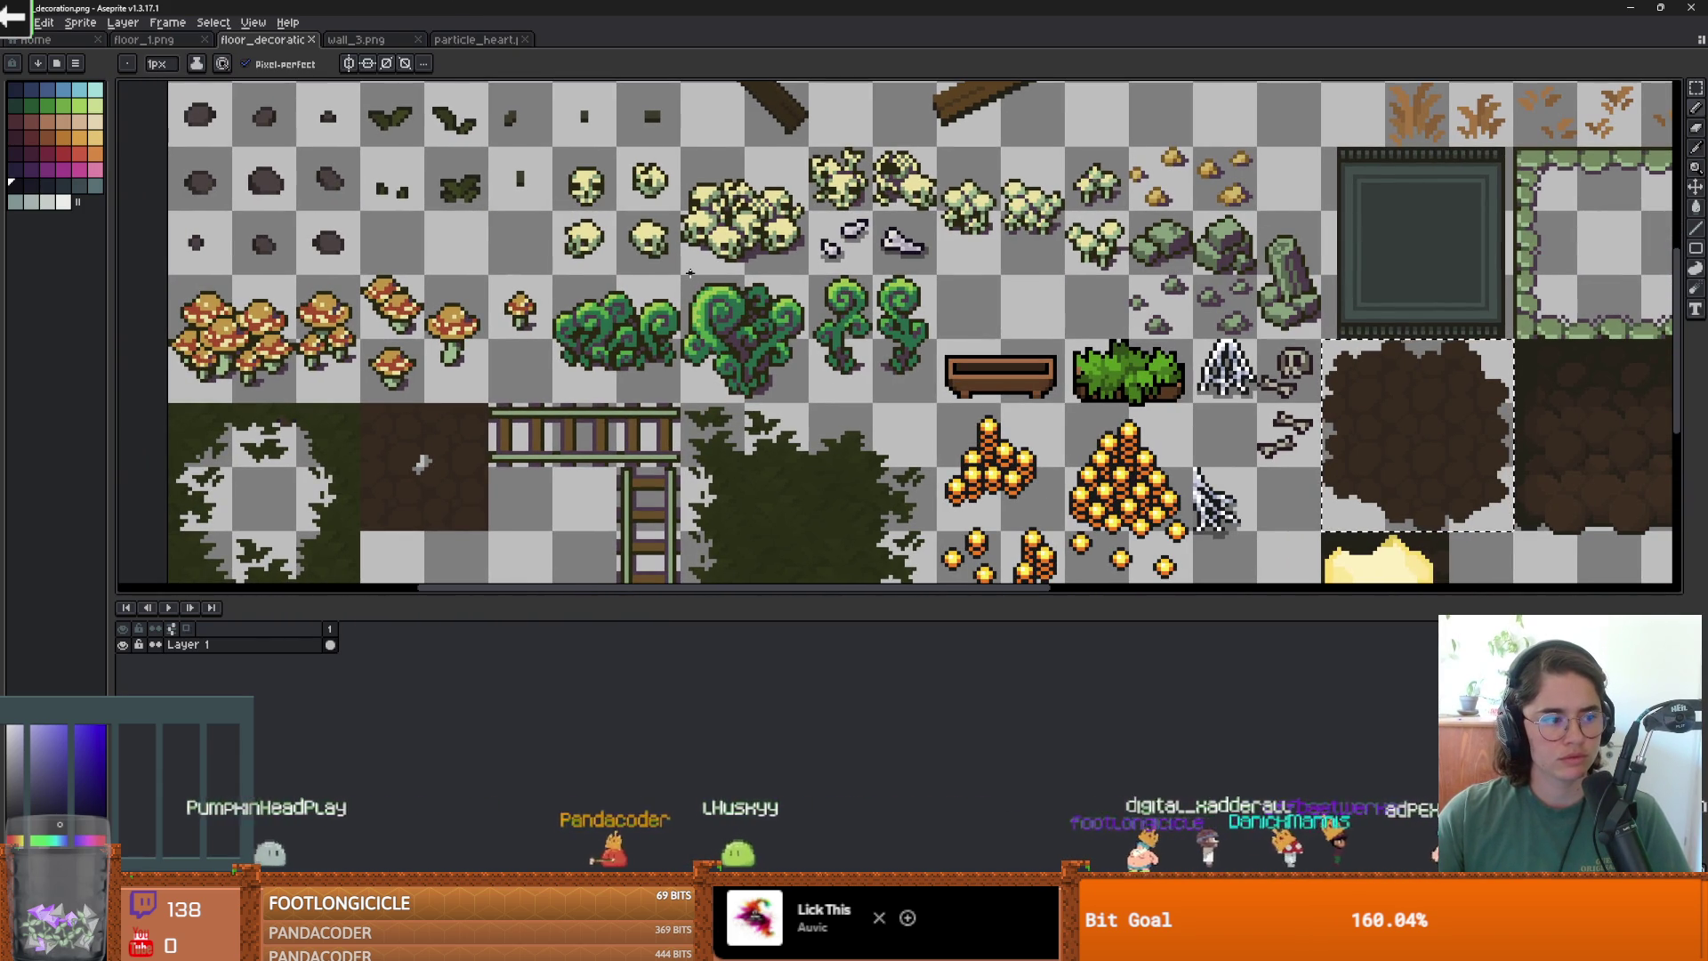
pyautogui.scroll(-2, 747, 272)
pyautogui.scroll(1, 806, 273)
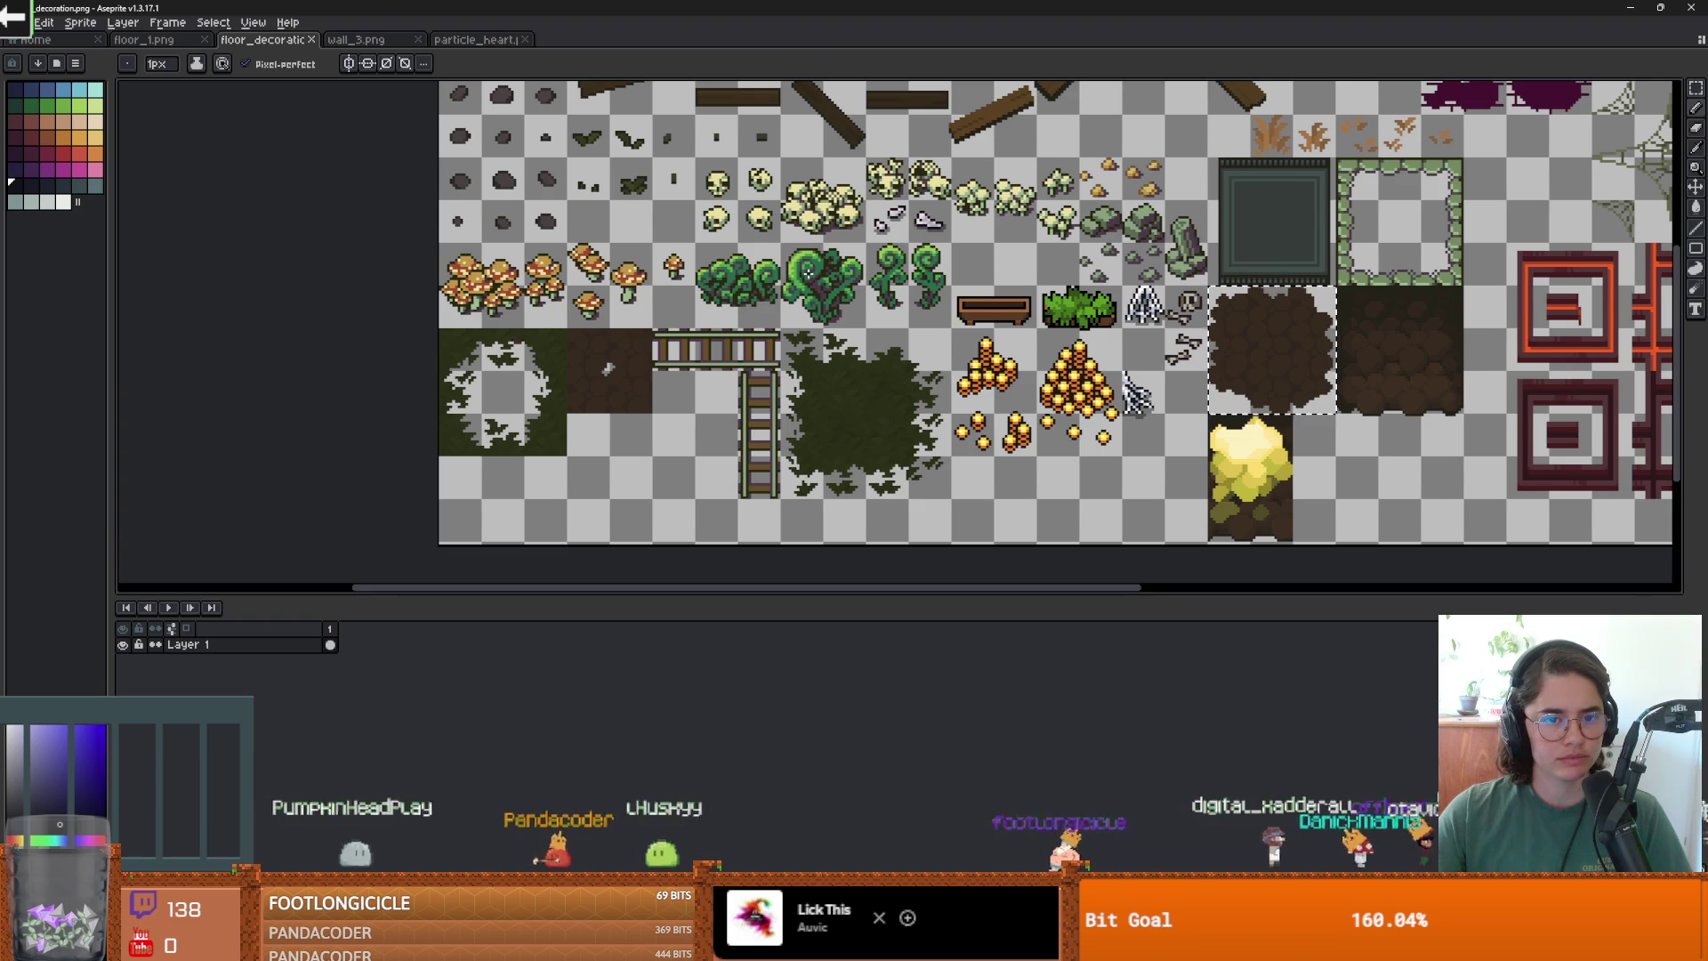
pyautogui.moveTo(806, 273); pyautogui.dragTo(749, 293)
pyautogui.scroll(3, 749, 254)
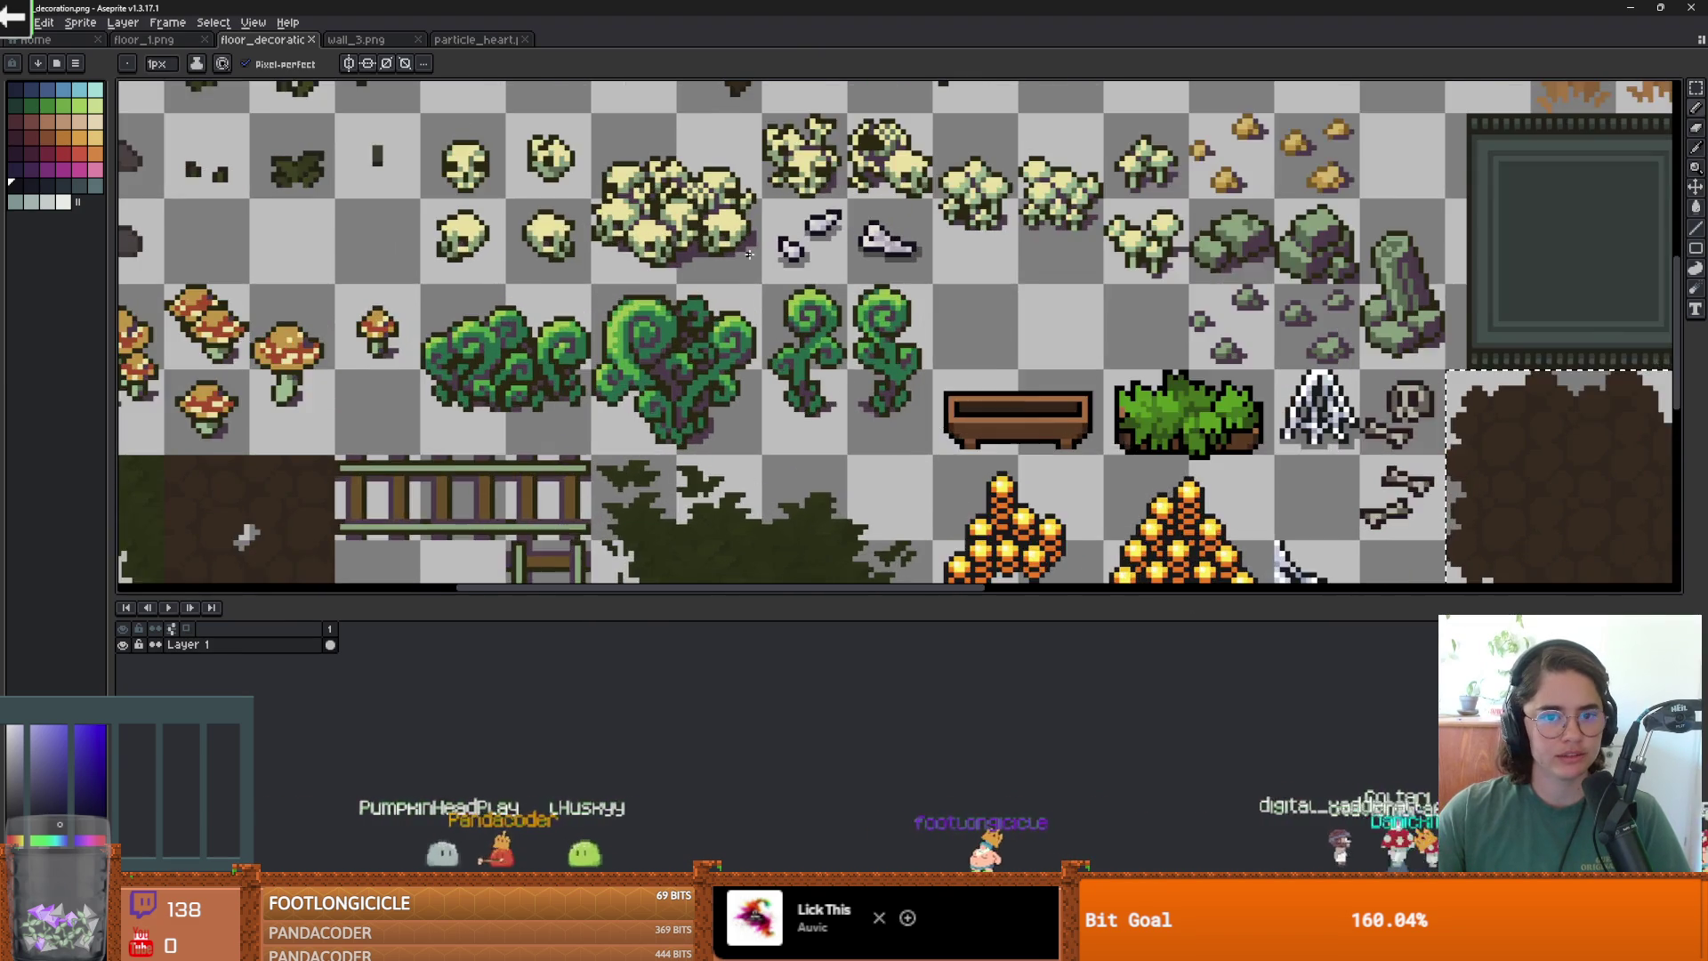
pyautogui.scroll(-4, 749, 255)
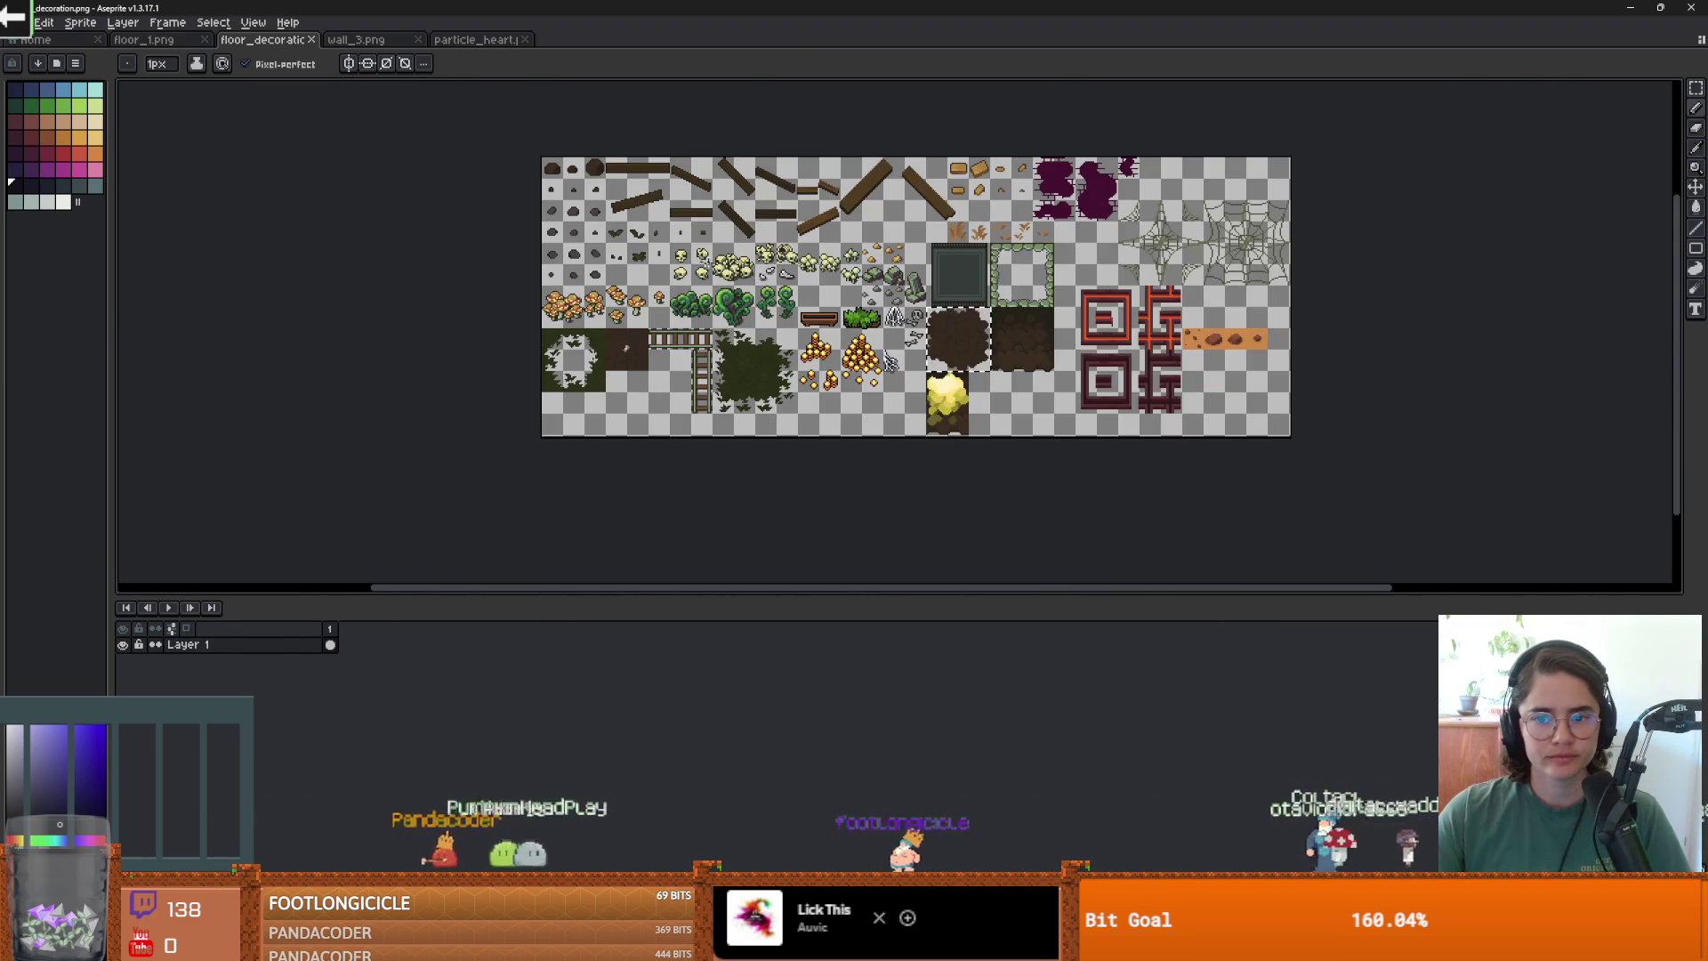
pyautogui.scroll(4, 679, 232)
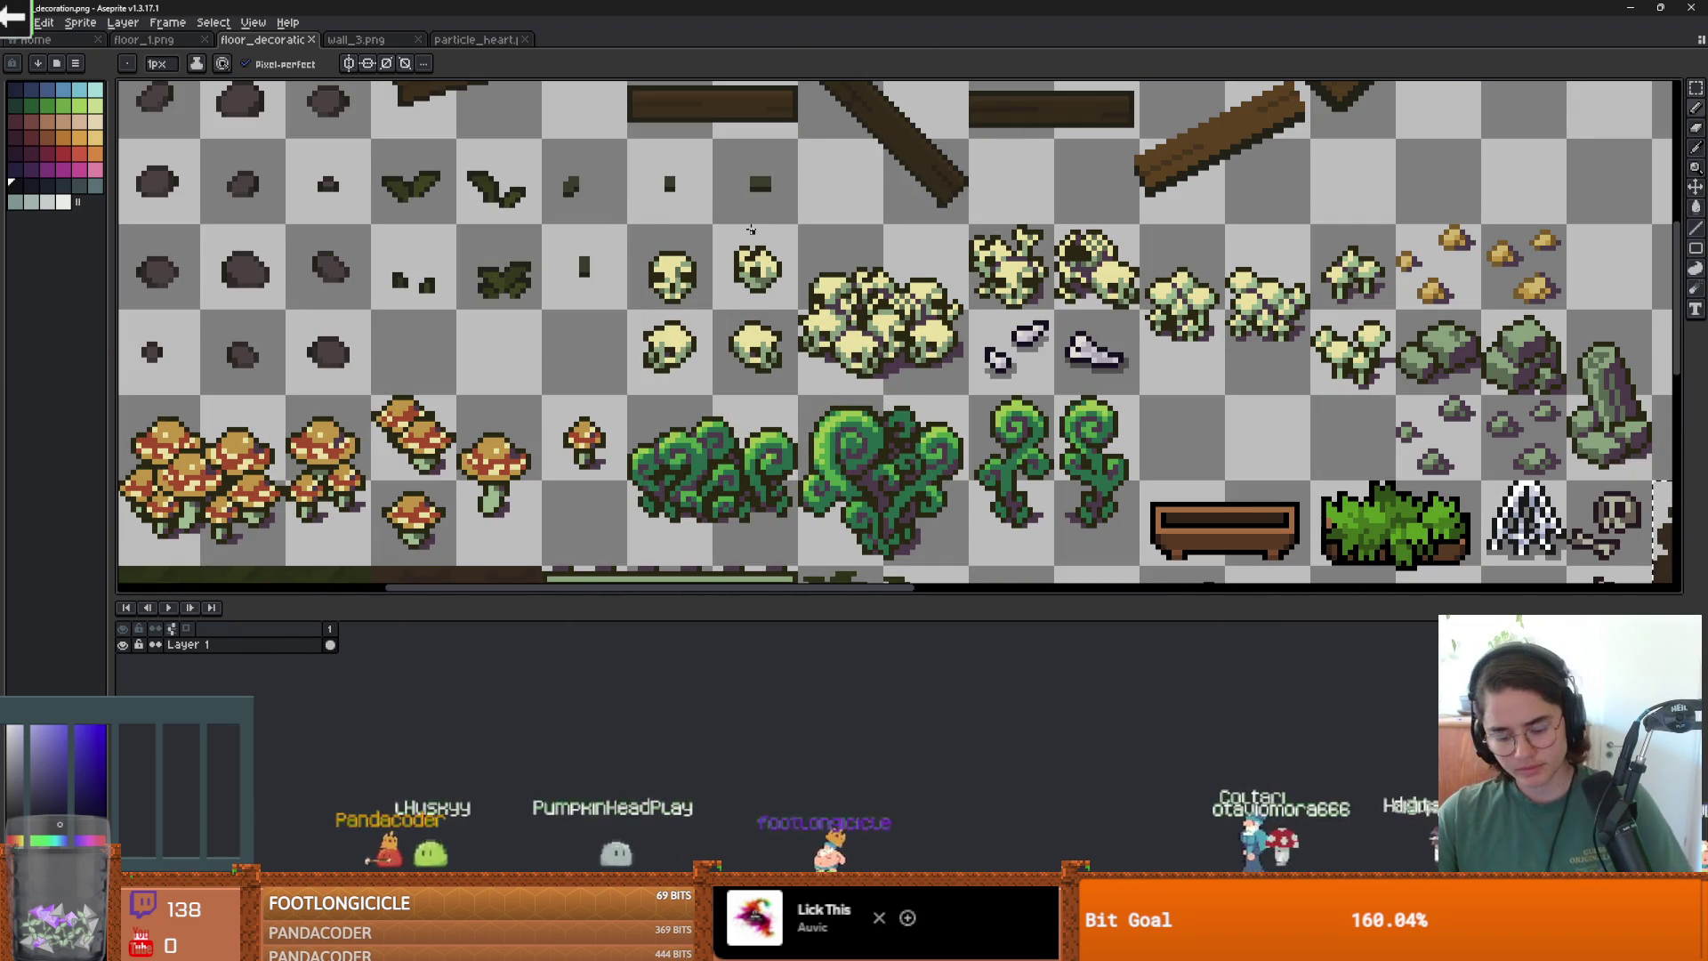
pyautogui.press('m')
pyautogui.moveTo(549, 162); pyautogui.dragTo(757, 206)
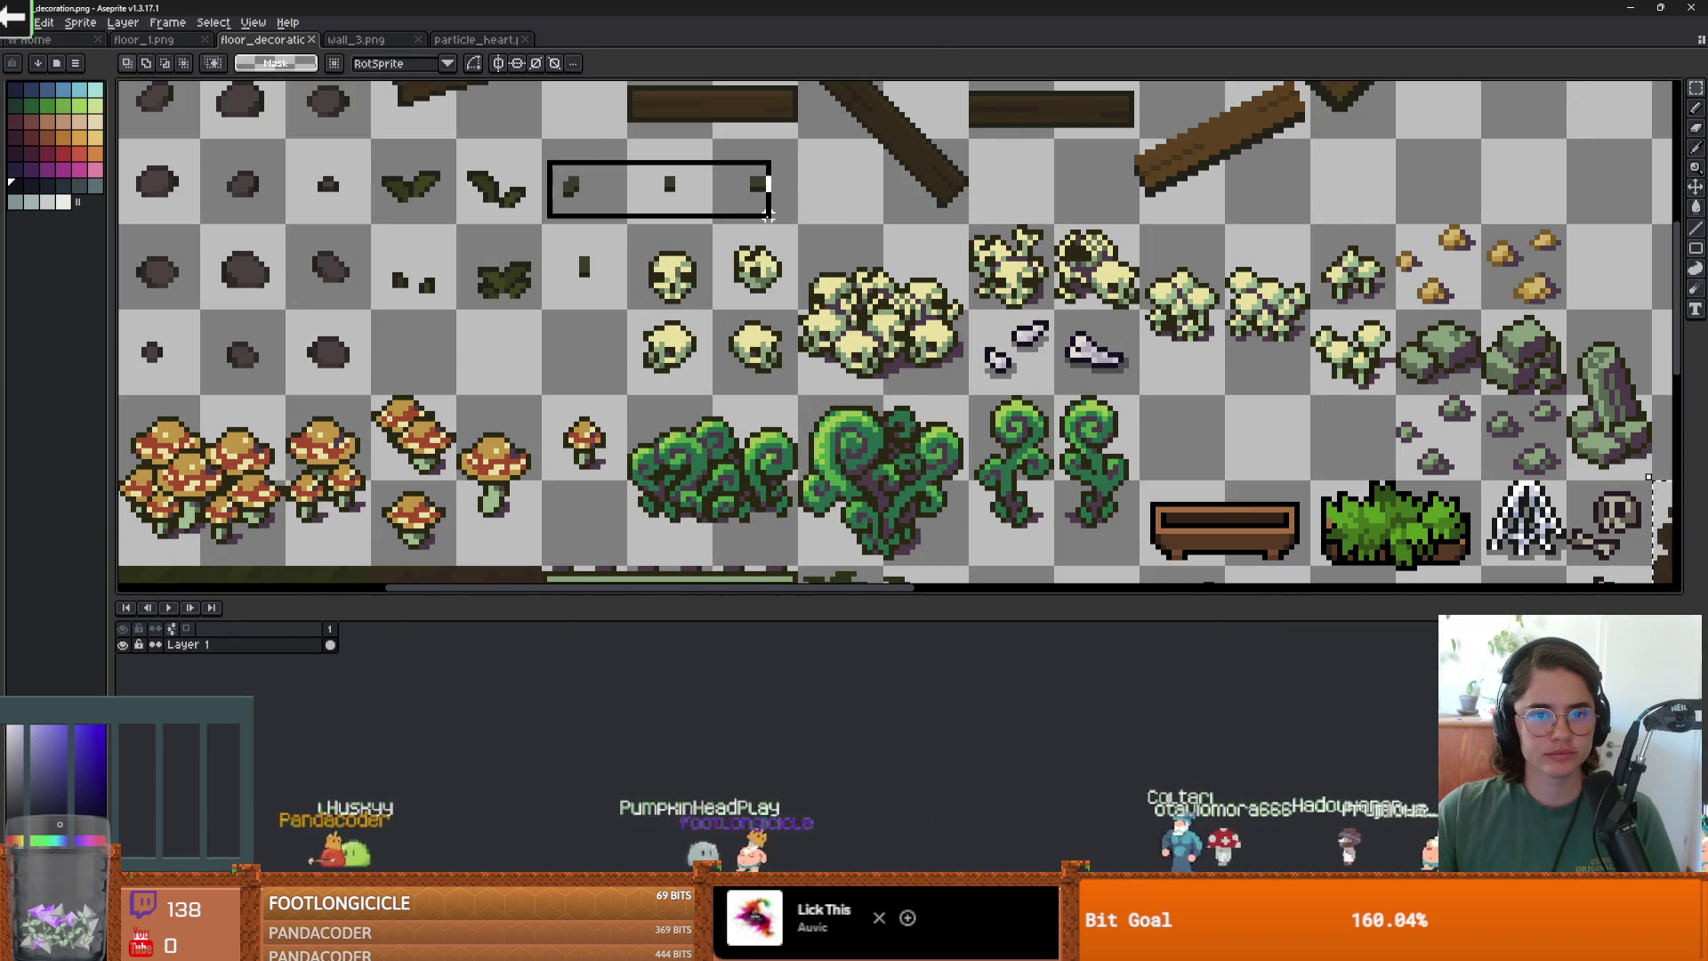
pyautogui.hotkey('ctrl', 'v')
pyautogui.press('Return')
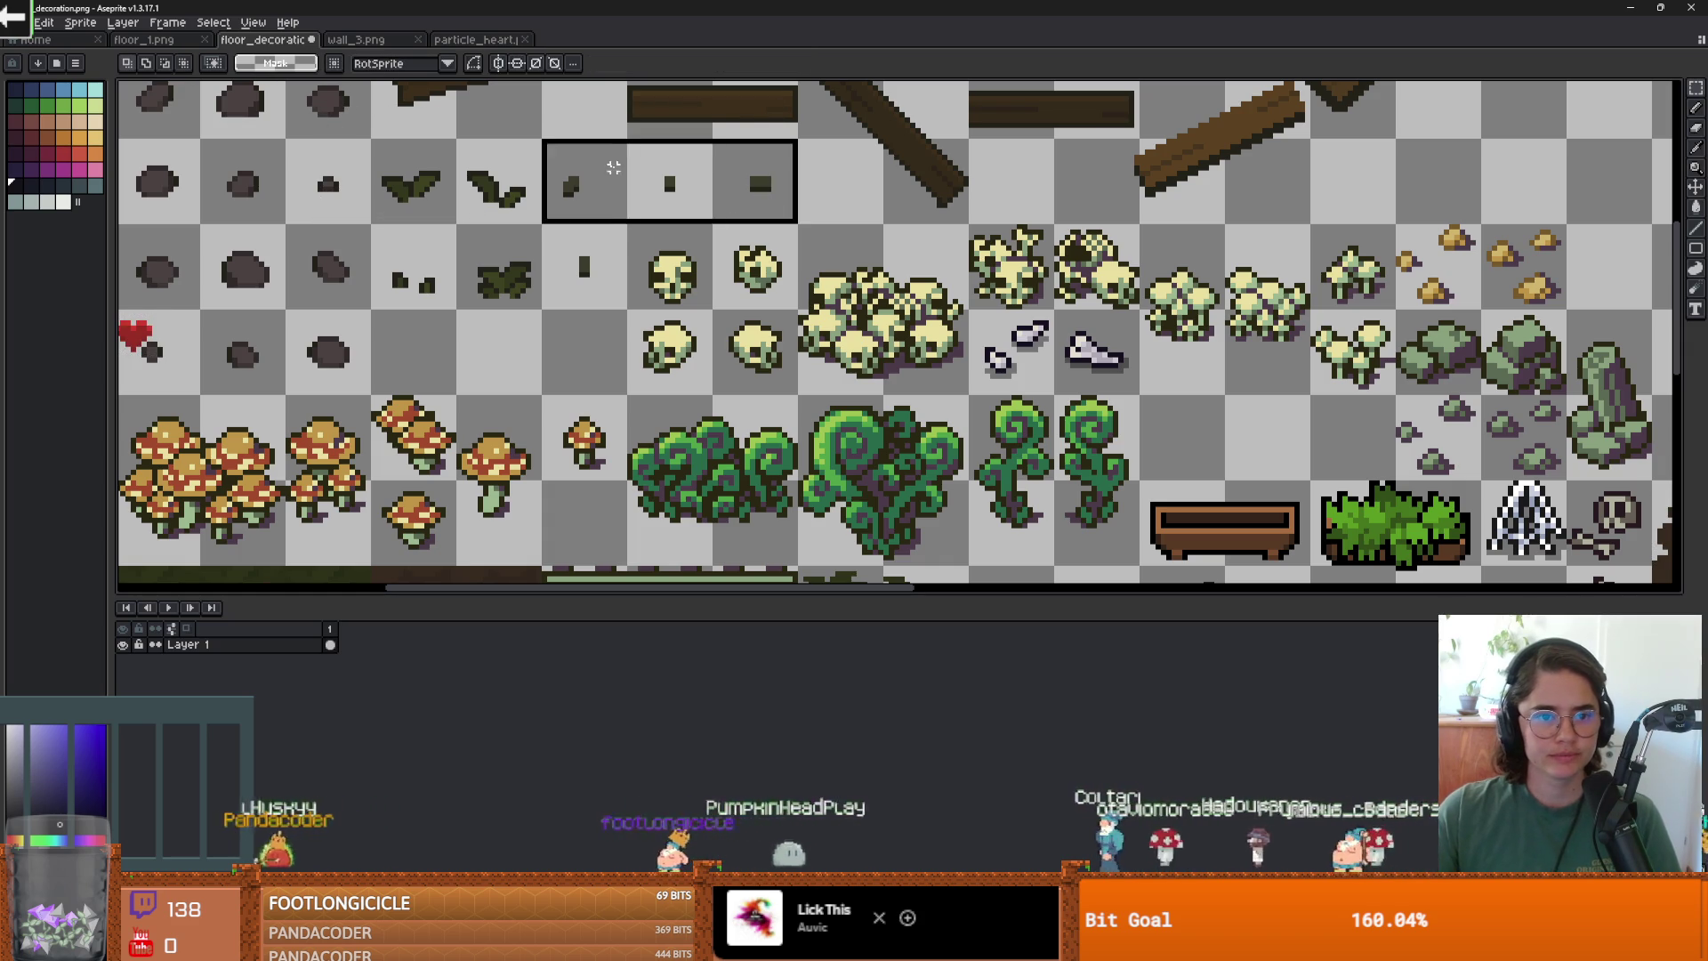
# Move the small dark debris bits into an empty tile and nudge them into place.
pyautogui.scroll(-1, 821, 211)
pyautogui.moveTo(796, 207)
pyautogui.mouseDown()
pyautogui.moveTo(549, 148)
pyautogui.moveTo(1226, 421)
pyautogui.moveTo(1133, 359)
pyautogui.moveTo(1194, 405)
pyautogui.mouseUp()
pyautogui.click(623, 173)
pyautogui.press('Return')
pyautogui.scroll(1, 1280, 418)
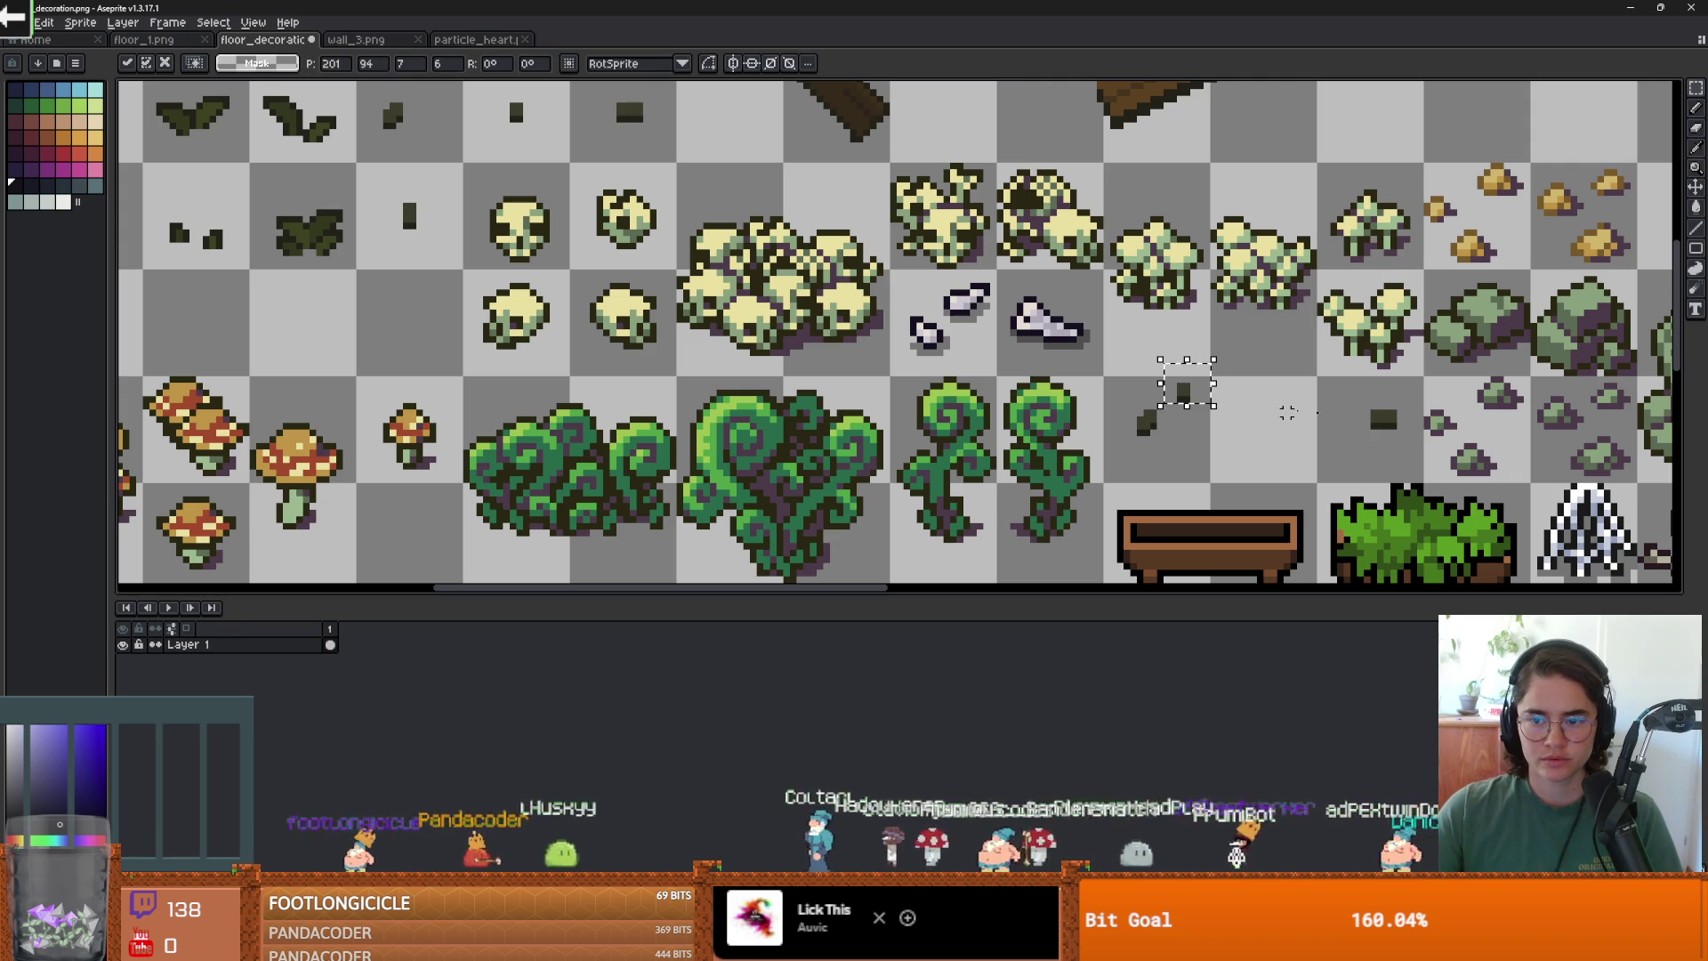
pyautogui.moveTo(1369, 404)
pyautogui.mouseDown()
pyautogui.moveTo(1398, 434)
pyautogui.moveTo(1187, 464)
pyautogui.mouseUp()
pyautogui.press('Left')
# Colour the debris bits pale yellow with pencil and bucket fill, then return to Godot.
pyautogui.scroll(1, 1201, 447)
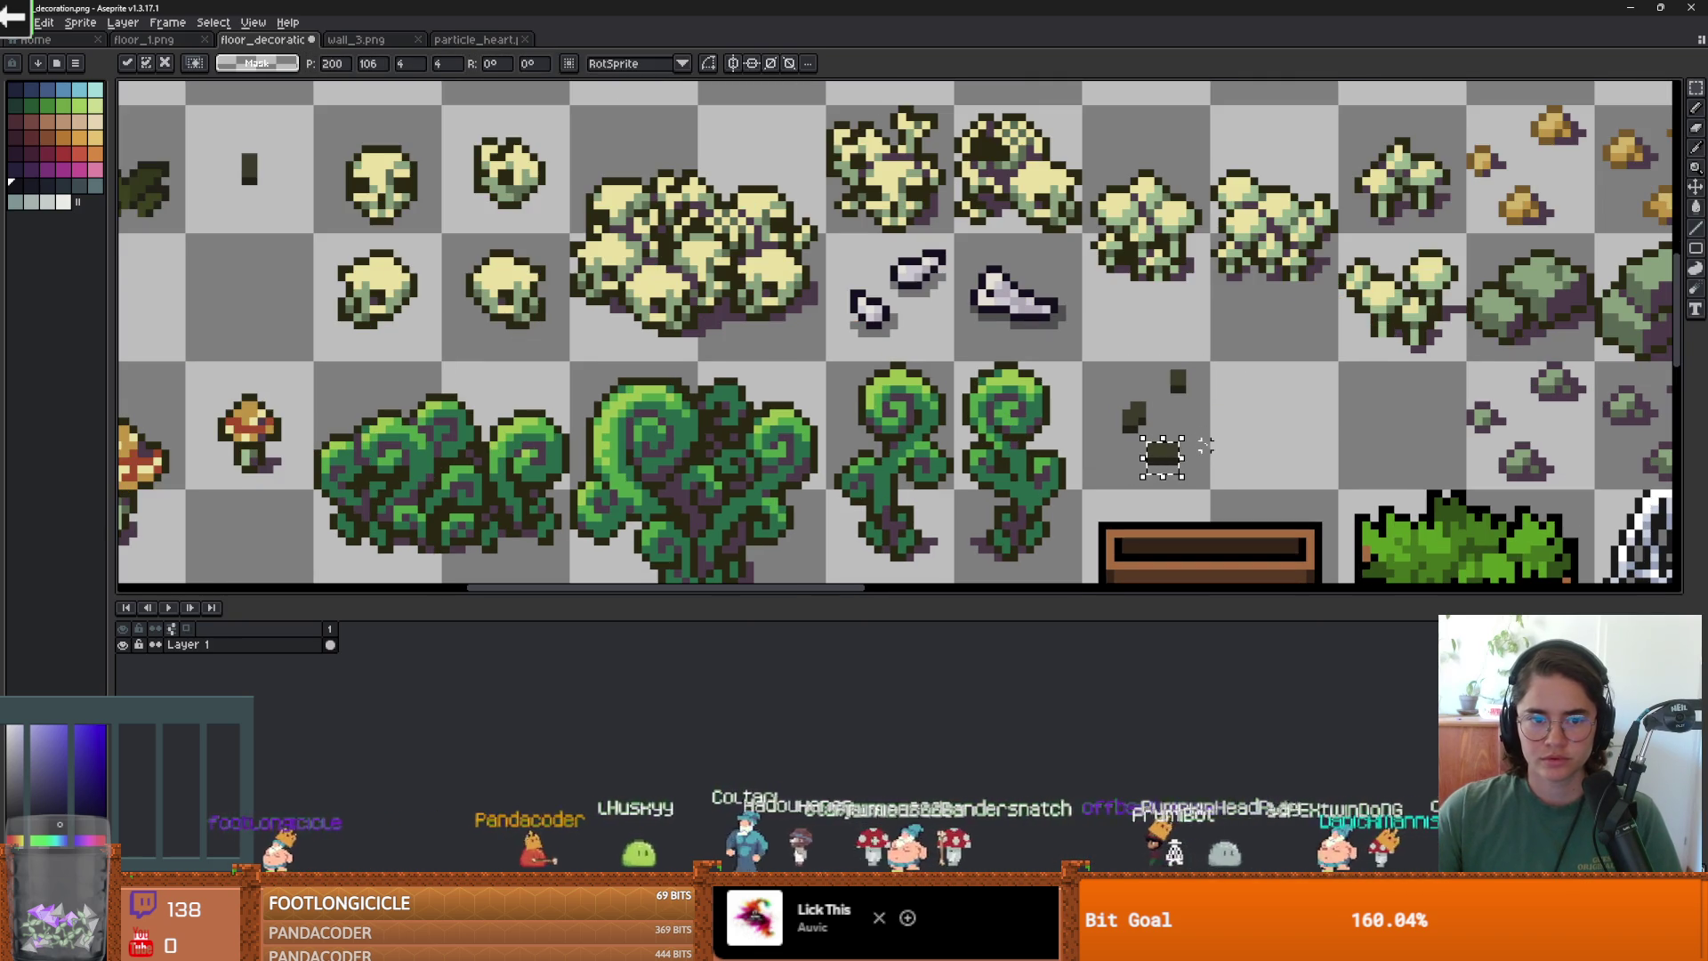
pyautogui.keyDown('alt'); pyautogui.click(503, 293); pyautogui.keyUp('alt')
pyautogui.scroll(1, 1160, 407)
pyautogui.press('b')
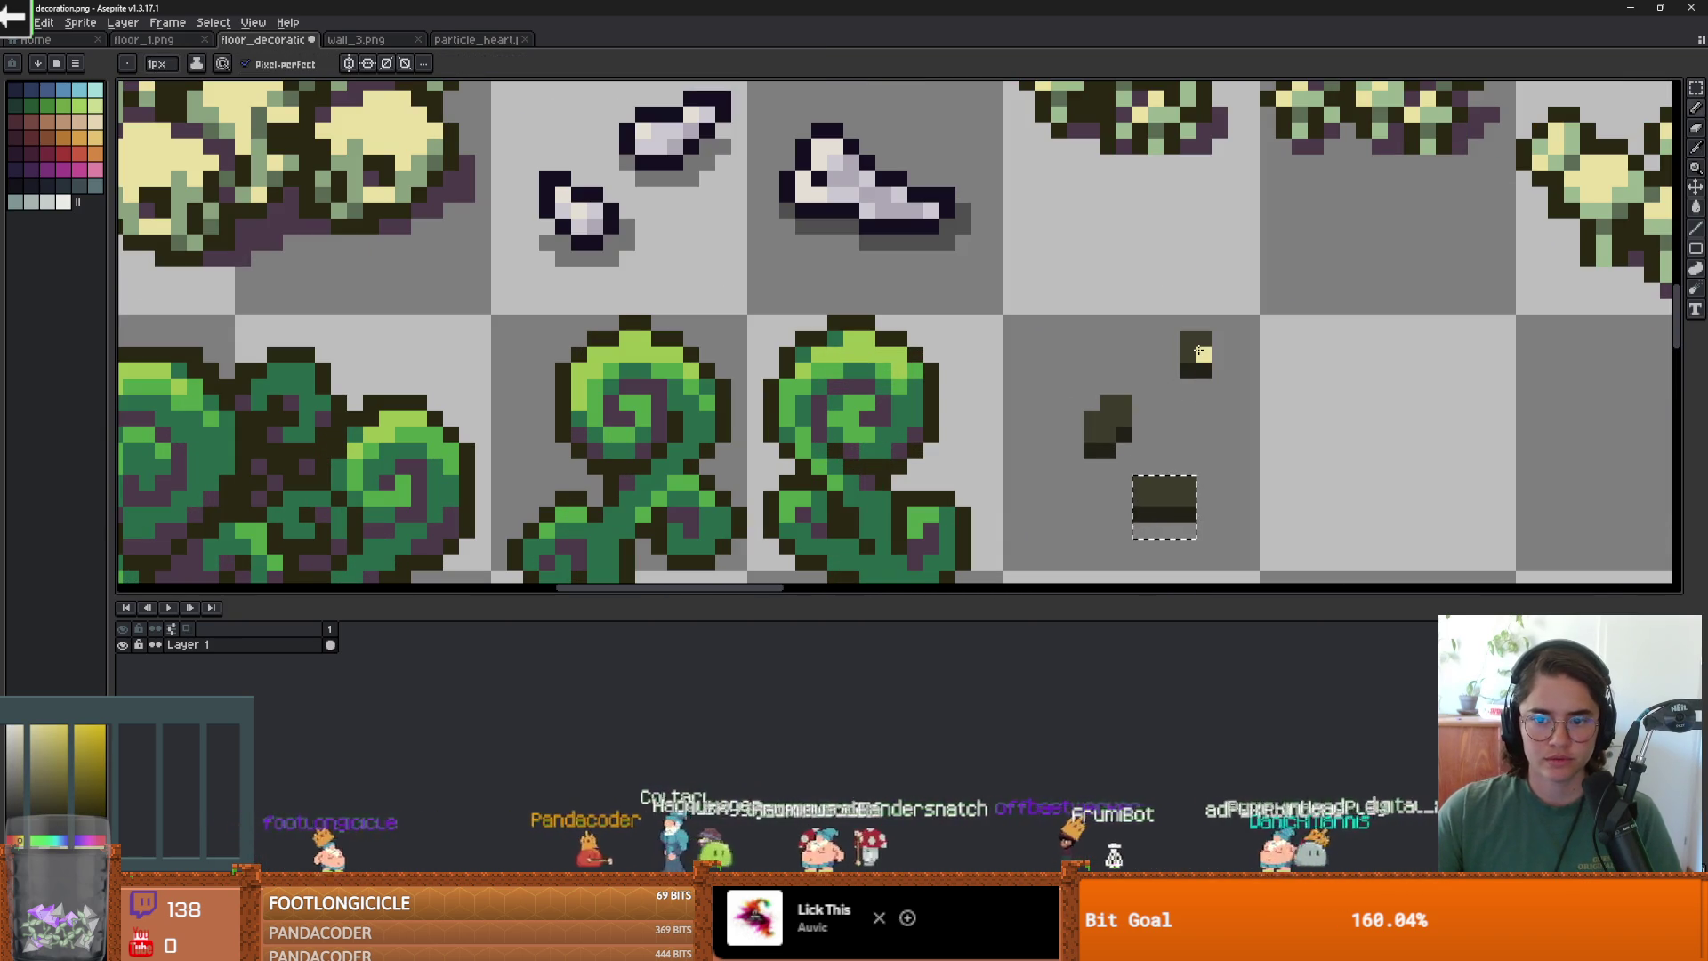
pyautogui.moveTo(1172, 485); pyautogui.dragTo(1139, 495)
pyautogui.press('m')
pyautogui.hotkey('ctrl', 'd')
pyautogui.moveTo(1036, 317); pyautogui.dragTo(1236, 467)
pyautogui.press('g')
pyautogui.click(1108, 416)
pyautogui.click(1192, 352)
pyautogui.scroll(-1, 1112, 397)
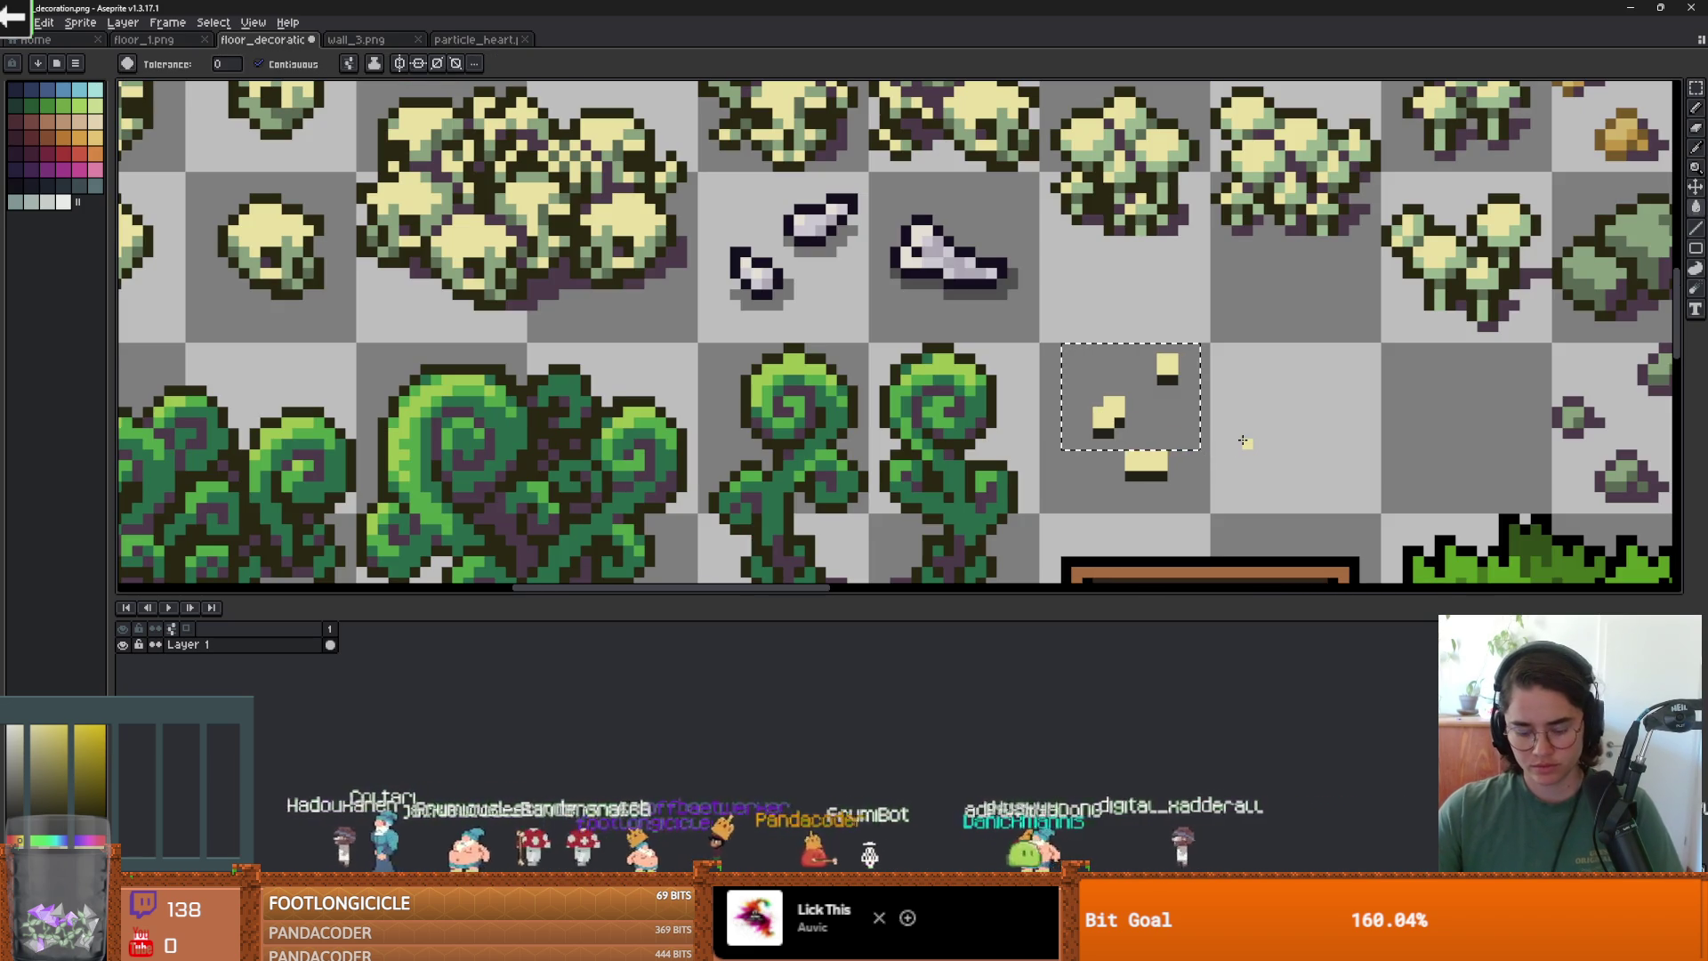
pyautogui.press('m')
pyautogui.hotkey('ctrl', 'd')
pyautogui.scroll(-1, 1237, 432)
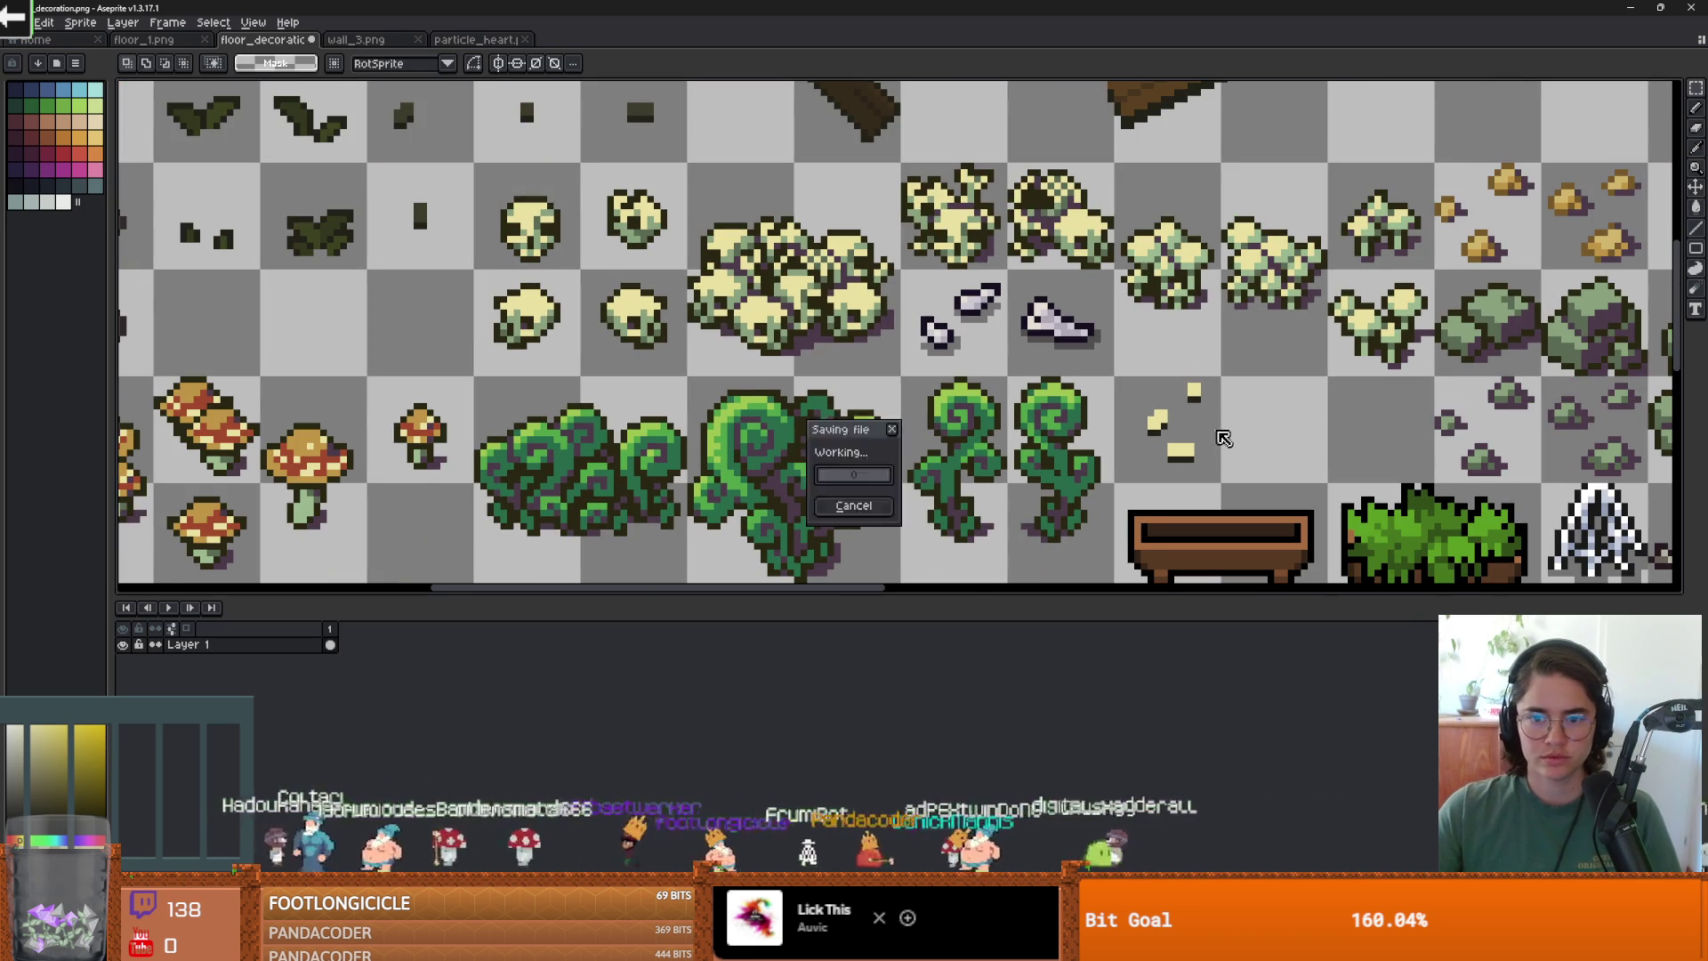
pyautogui.hotkey('alt', 'Tab')
pyautogui.press('Up')
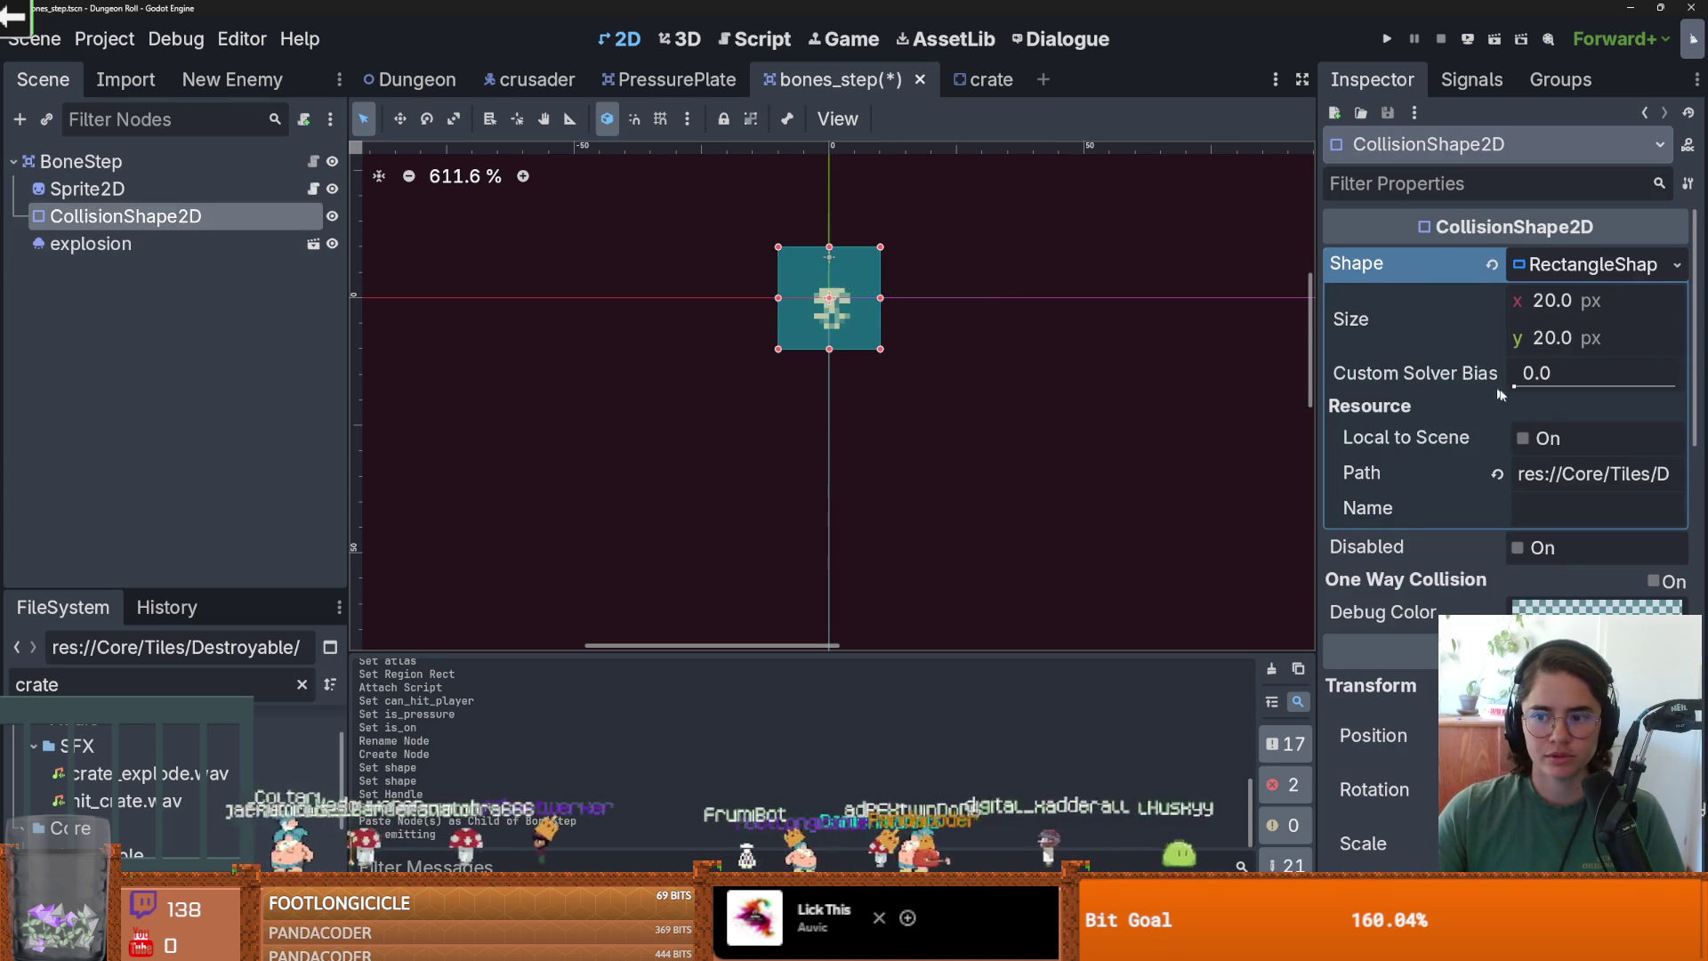
# Replace the explosion particles' texture with a new AtlasTexture.
pyautogui.click(1600, 421)
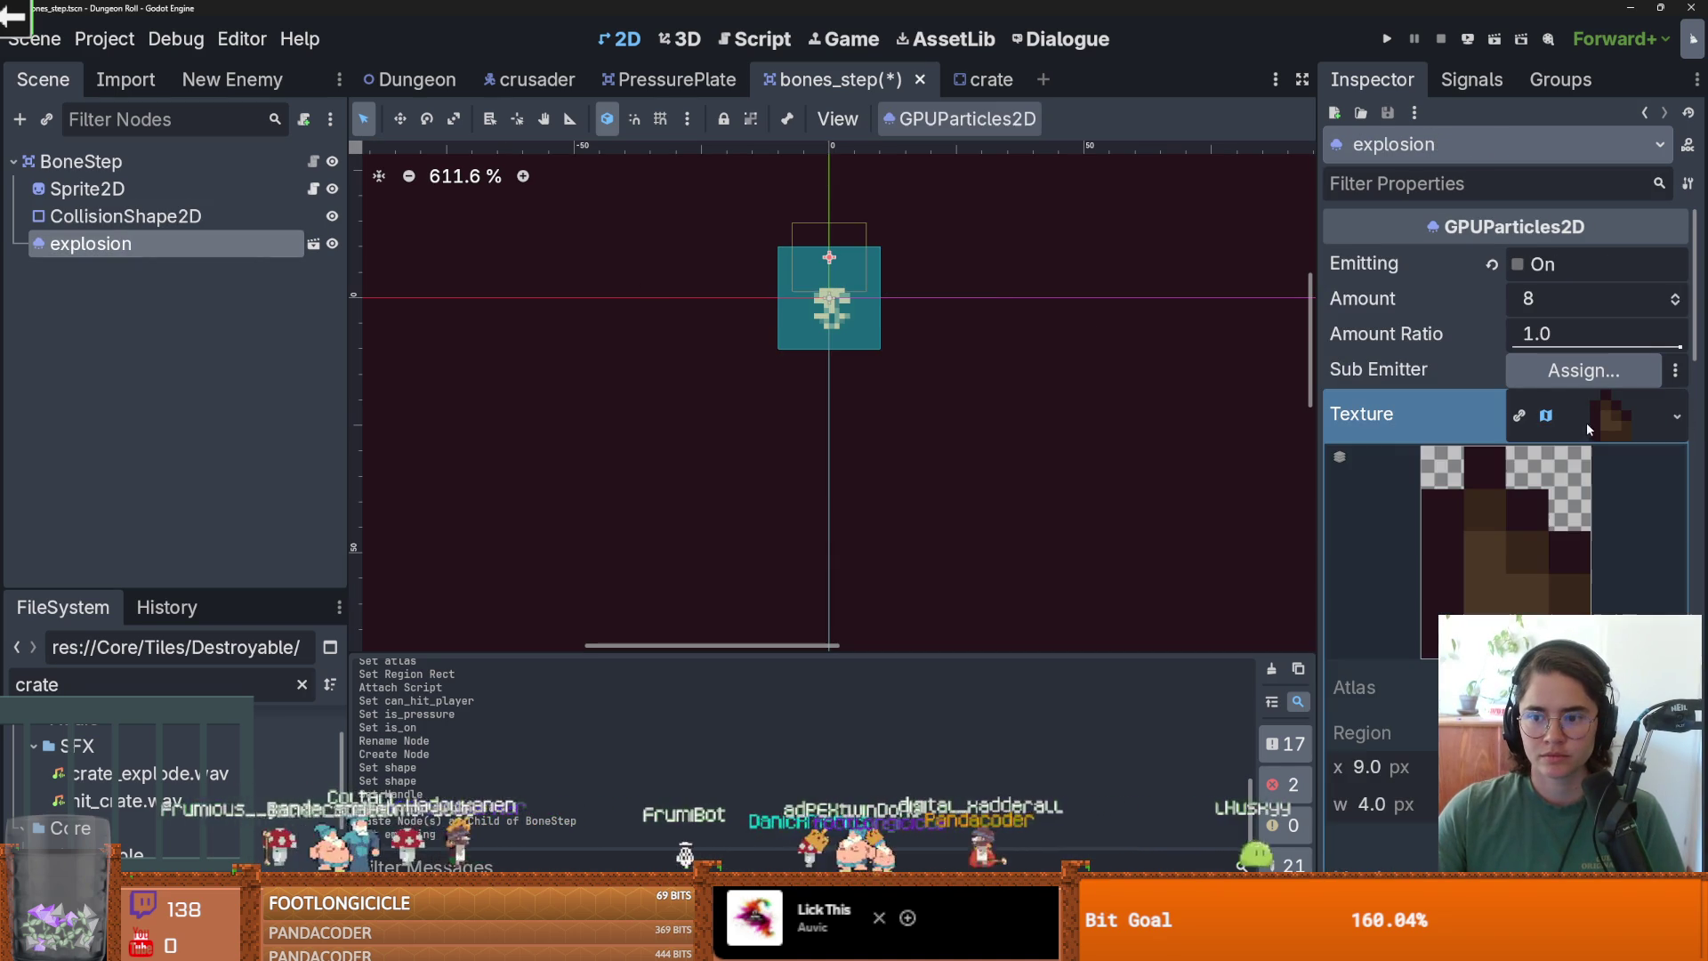
pyautogui.click(1599, 422)
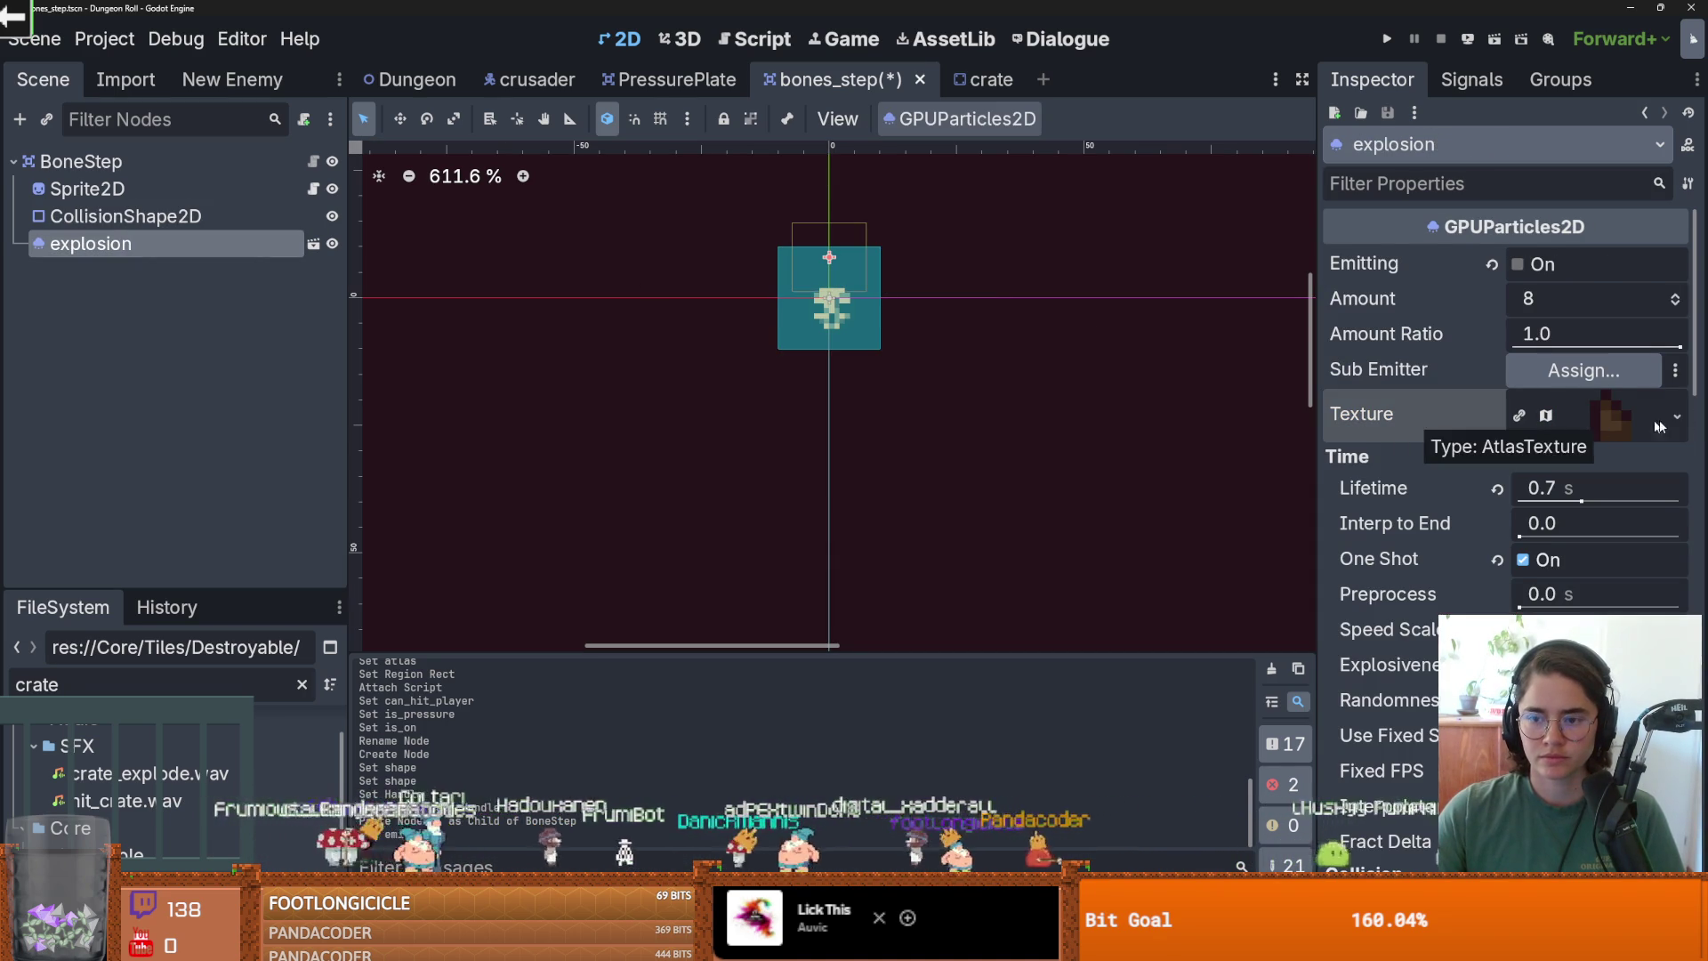
pyautogui.click(1677, 418)
pyautogui.click(1334, 426)
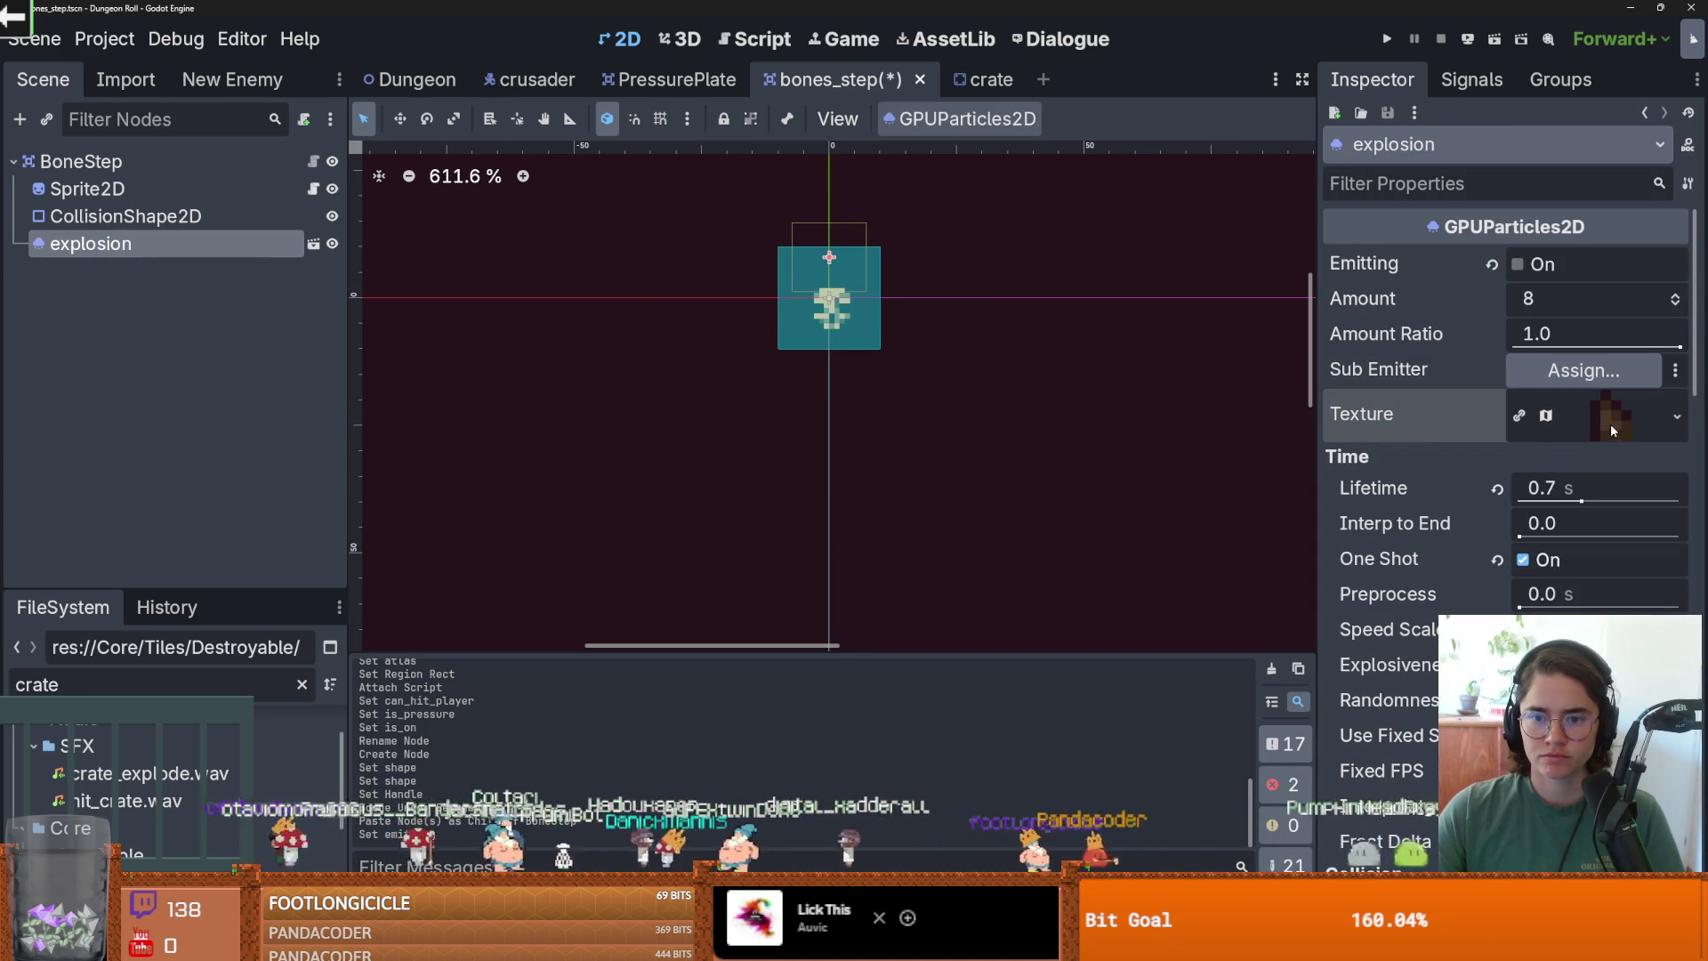
pyautogui.click(1670, 413)
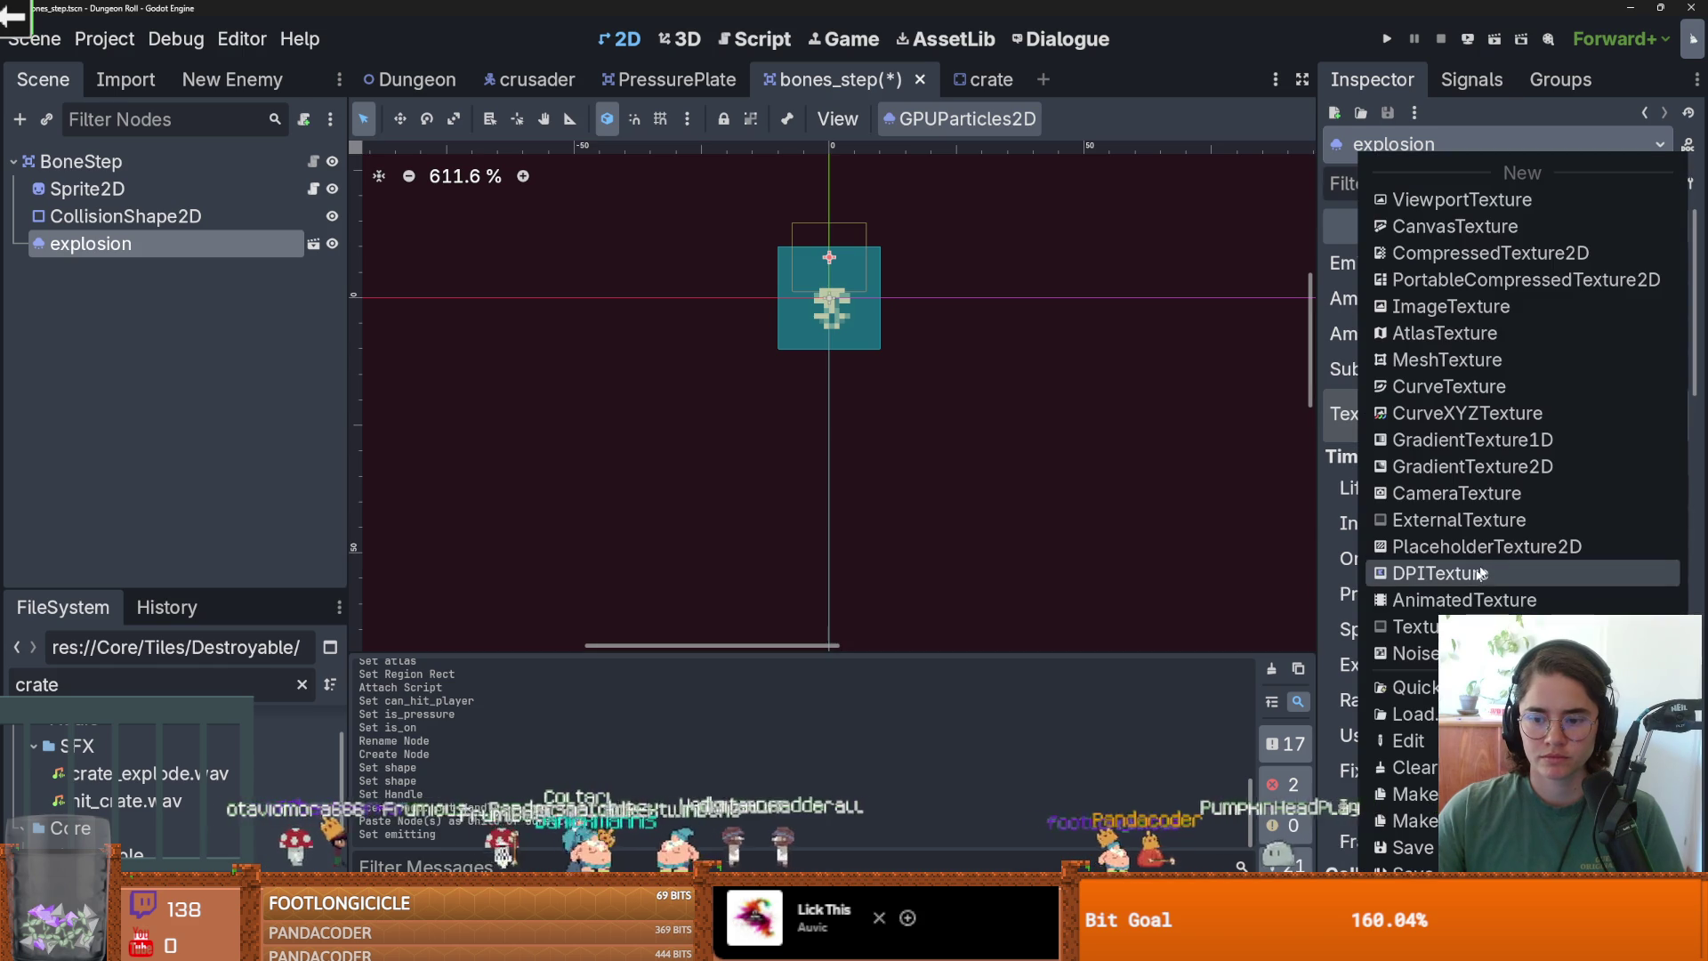
pyautogui.click(1327, 384)
pyautogui.click(1677, 416)
pyautogui.click(1606, 332)
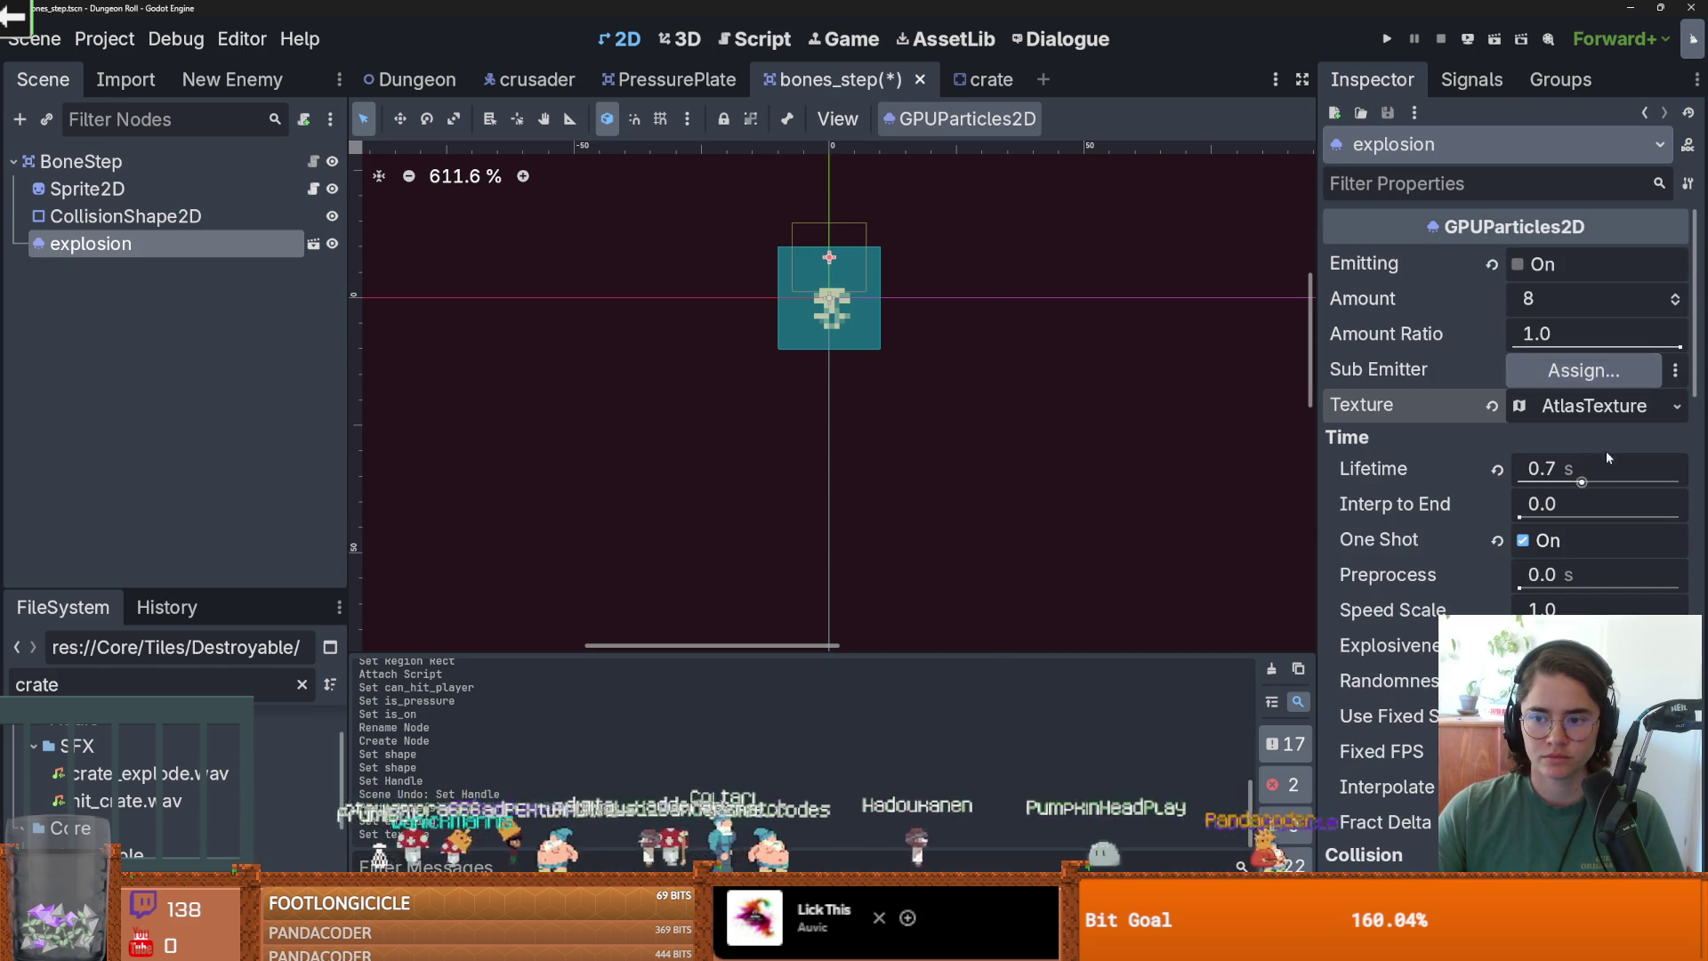
pyautogui.click(1582, 371)
pyautogui.click(990, 170)
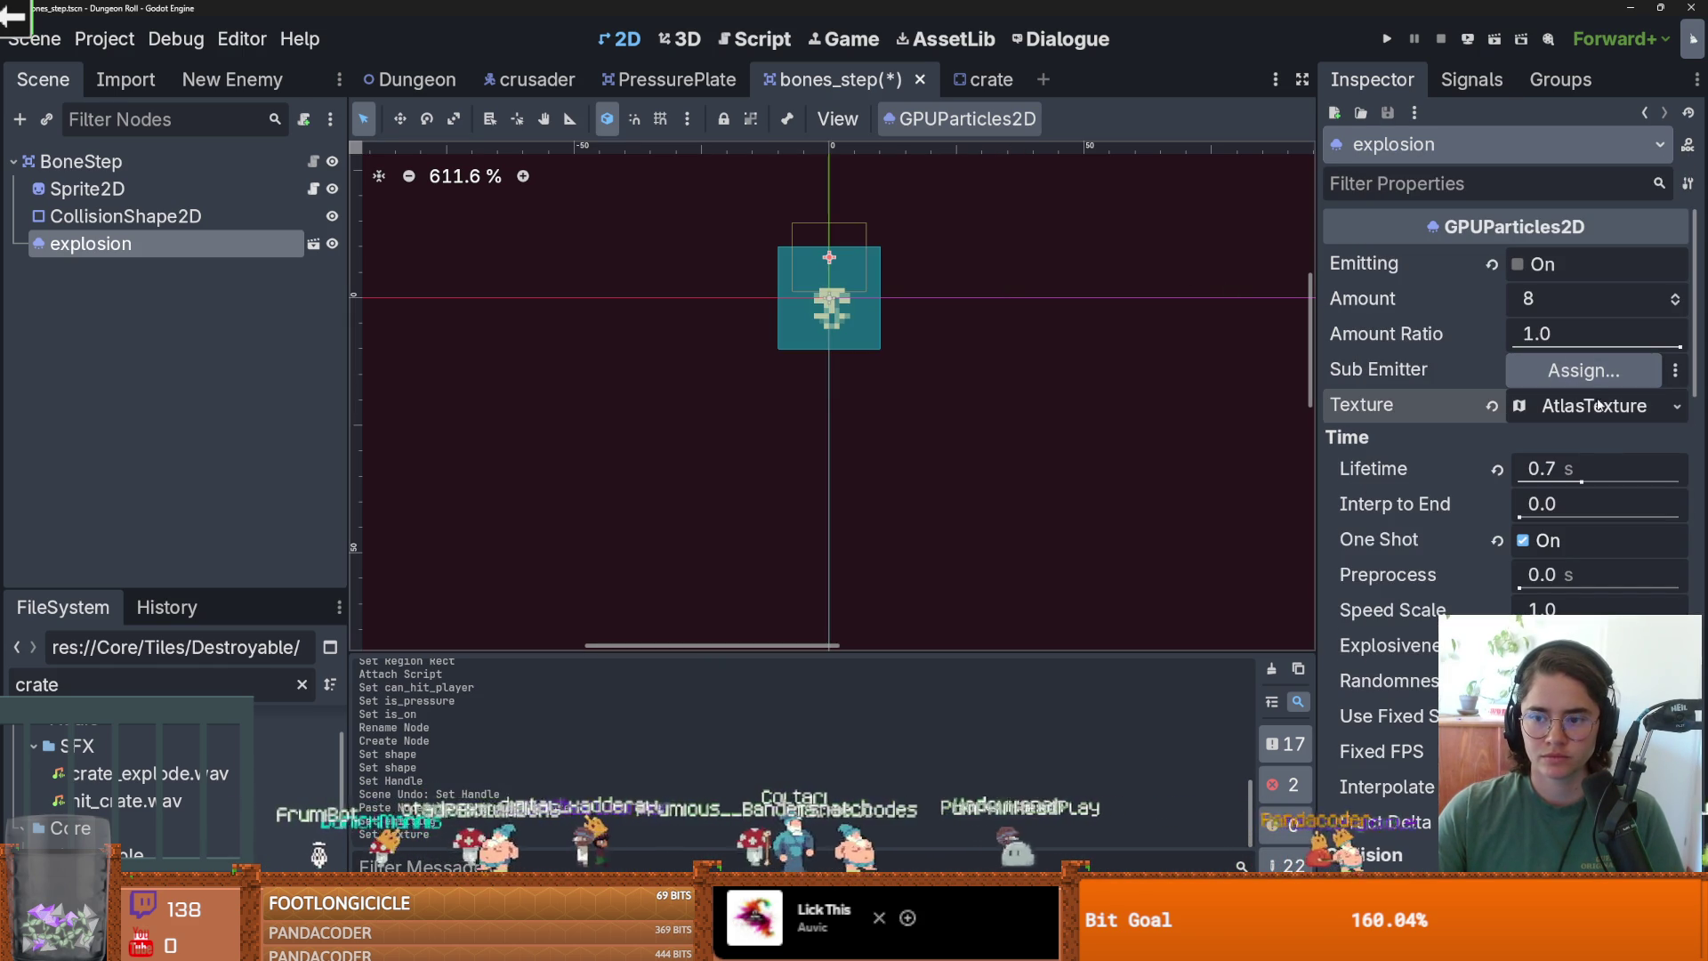
# Quick-load floor_decoration.png as the atlas image and open the Region Editor.
pyautogui.click(1594, 406)
pyautogui.click(1677, 406)
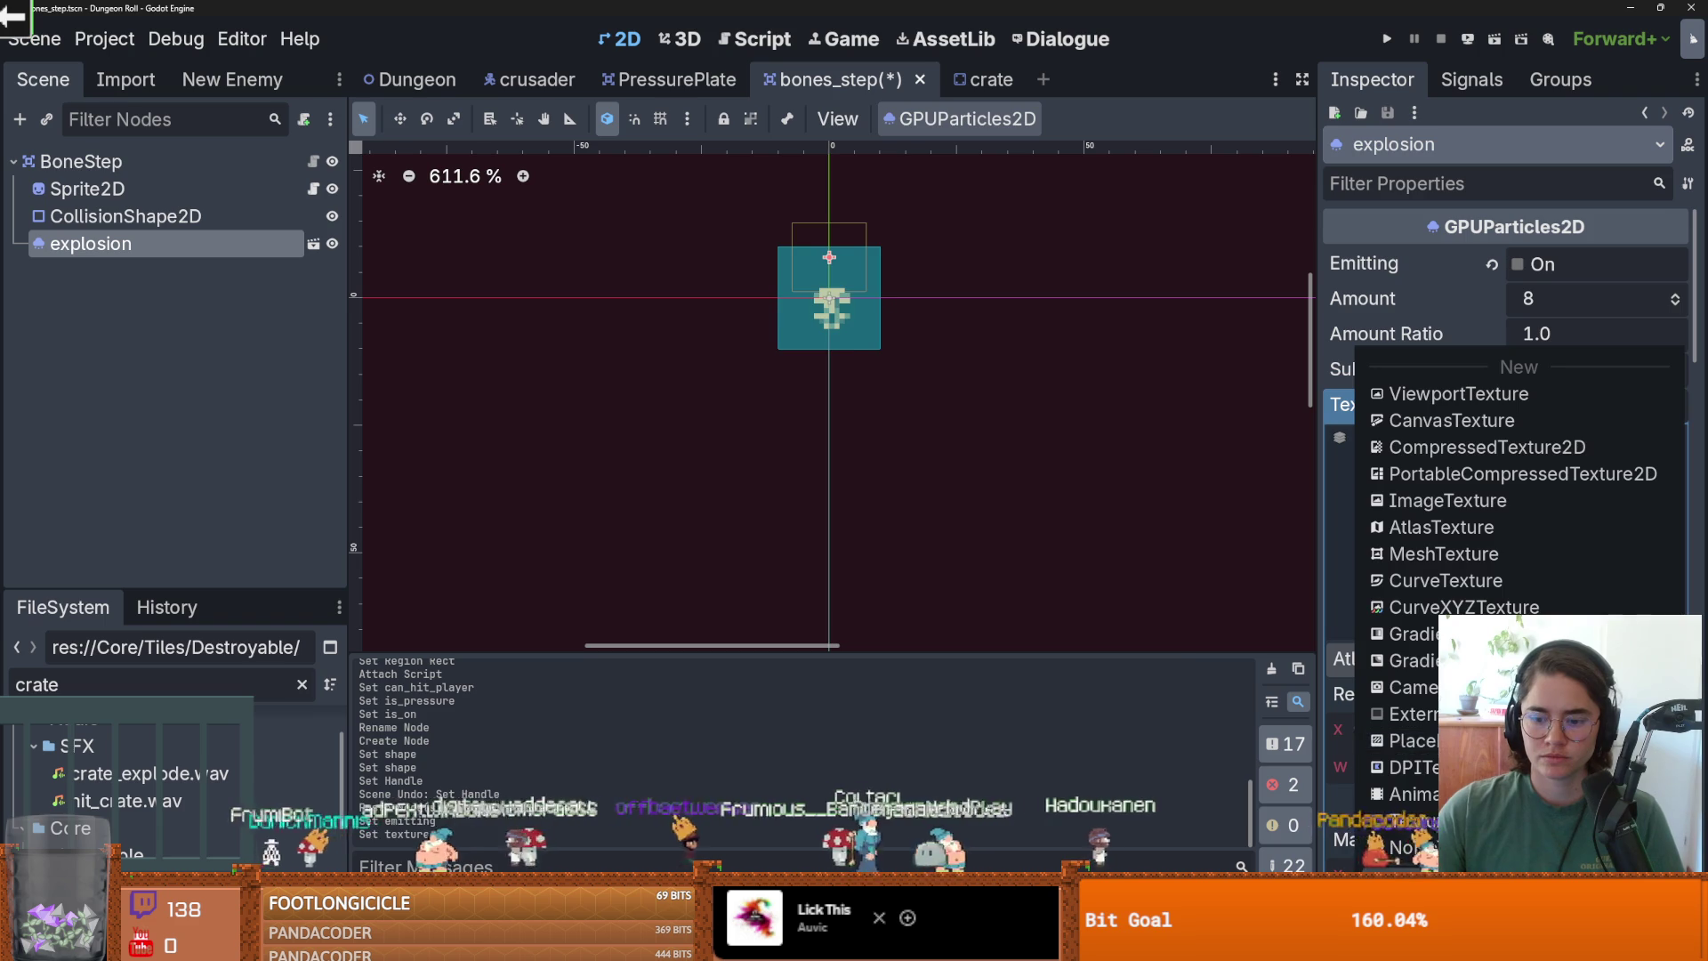
pyautogui.click(1441, 845)
pyautogui.write('floor_de')
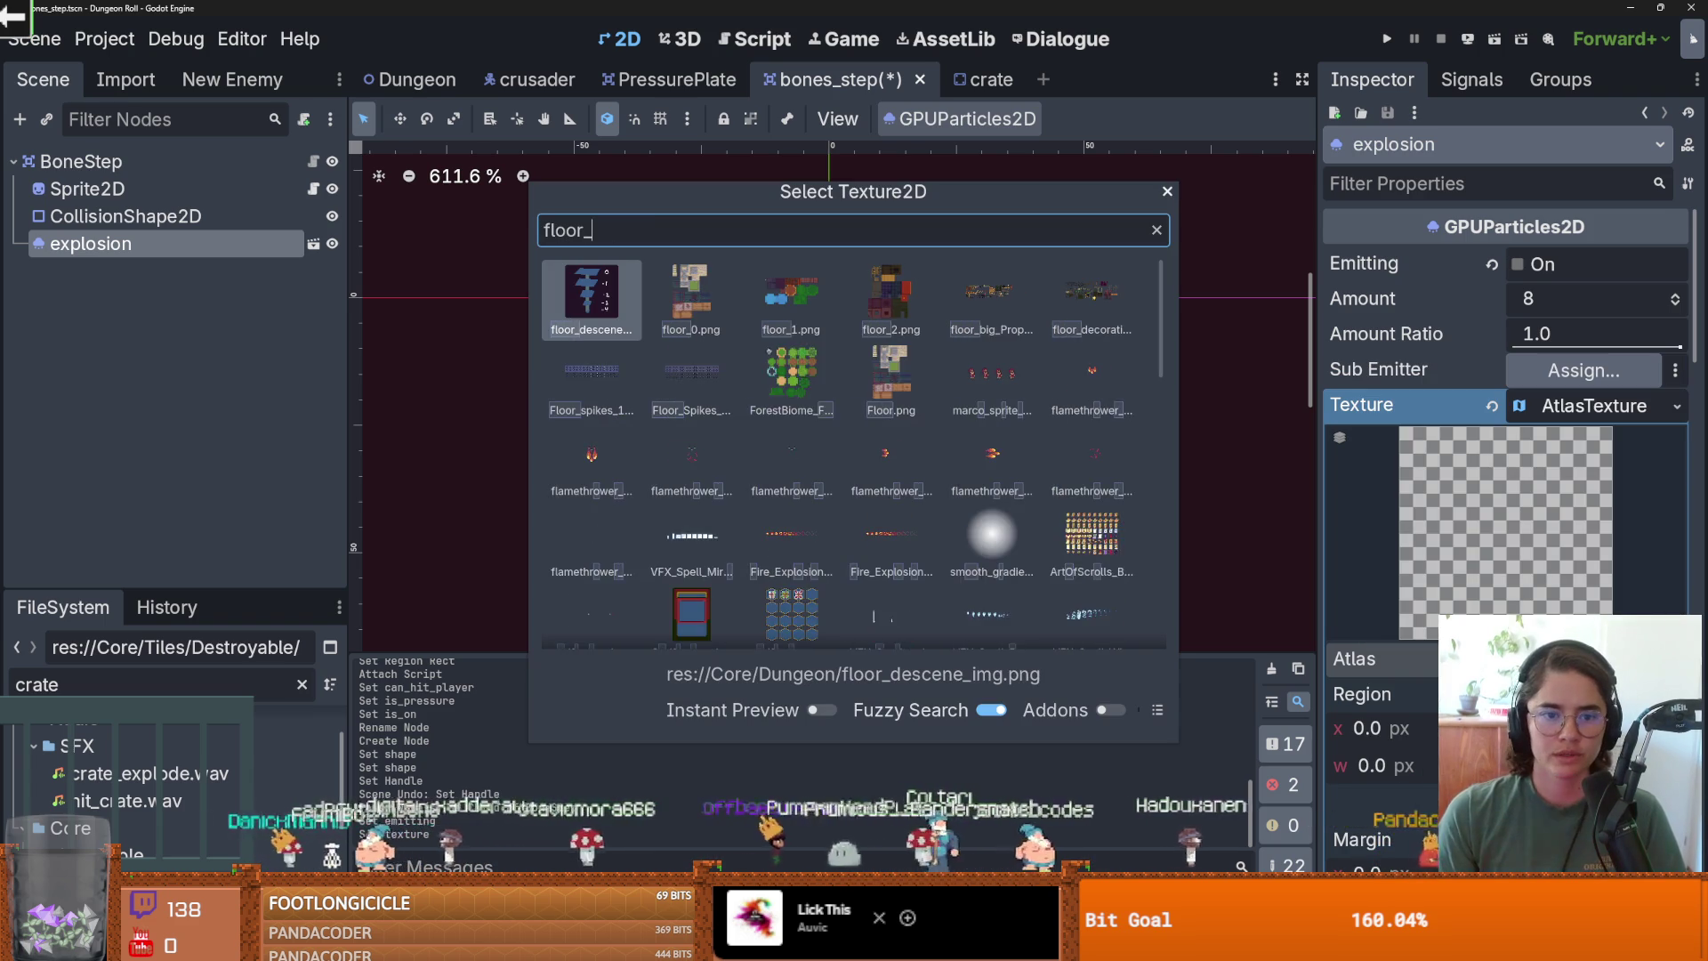
pyautogui.press('Right')
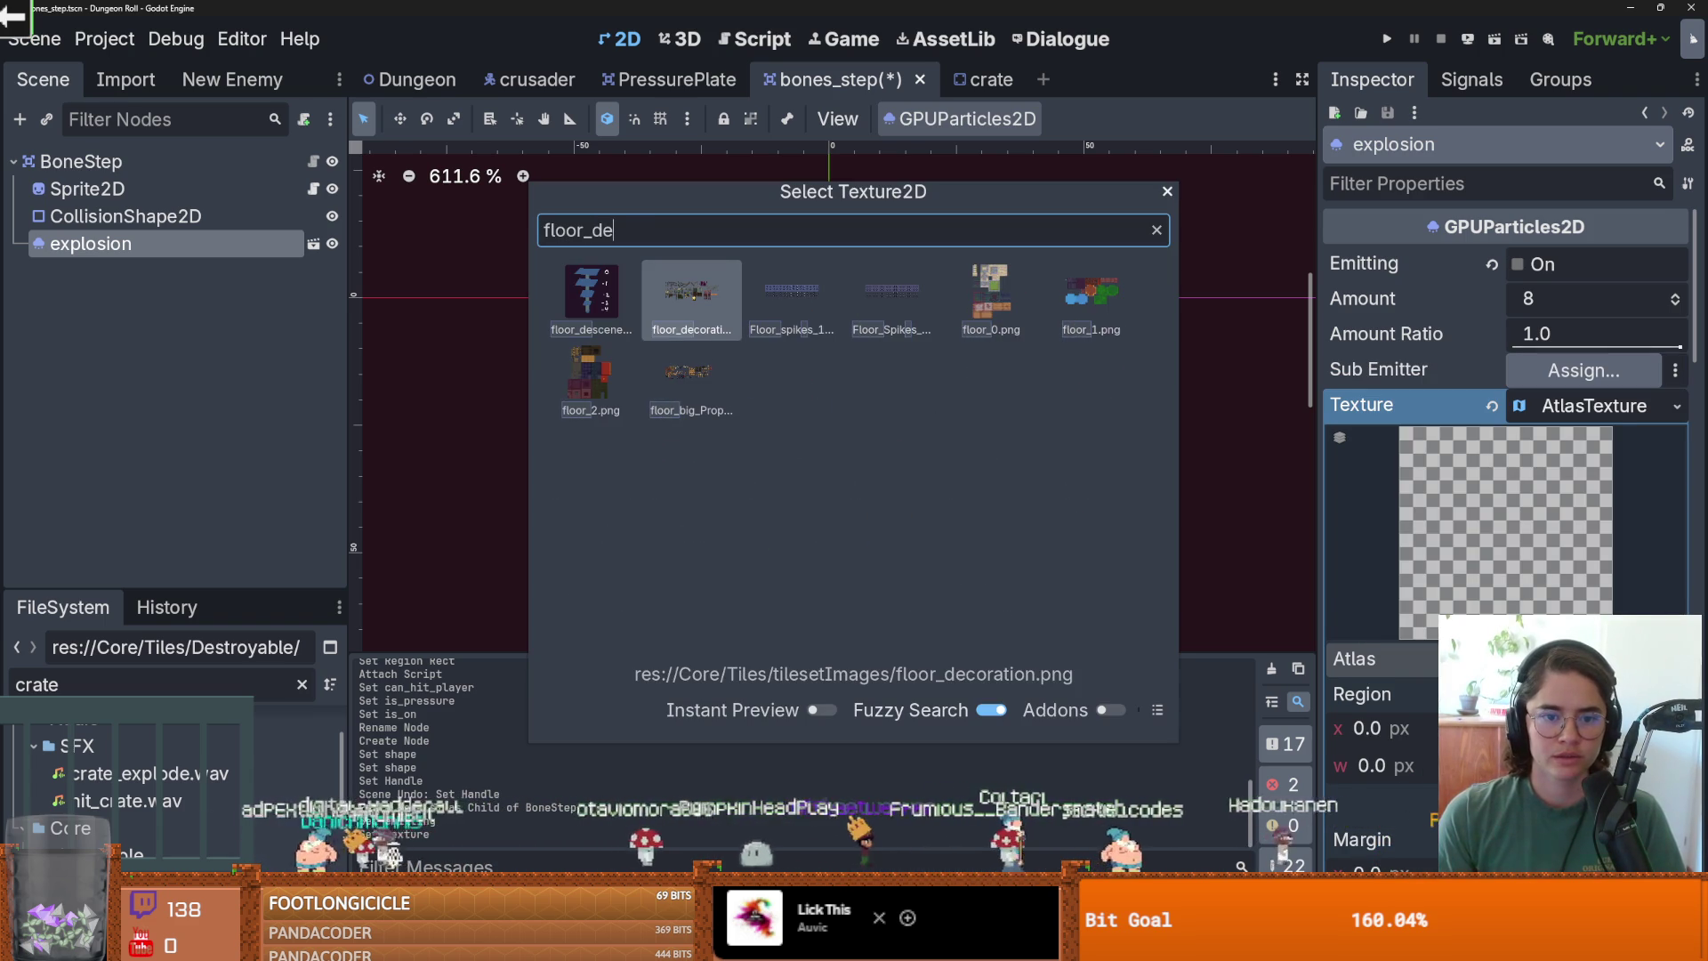
pyautogui.press('Return')
pyautogui.click(1565, 714)
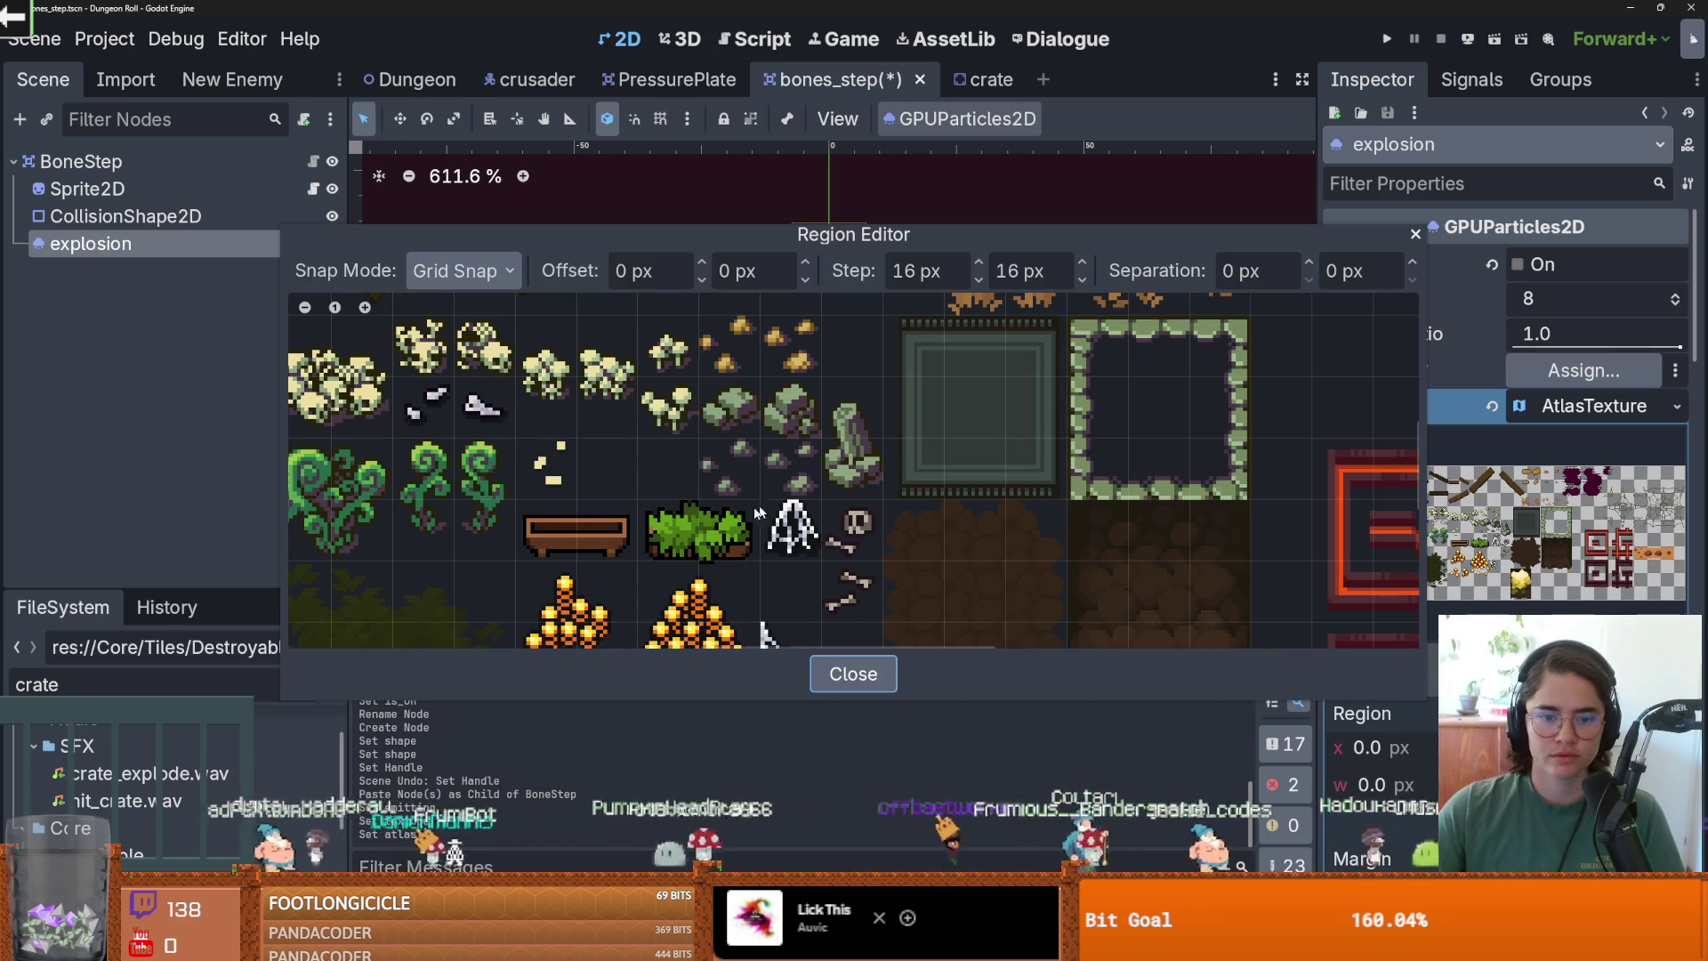
# Set the region snap step to 1 px and crop to the tiny 2 px pale block at x 203.
pyautogui.scroll(2, 824, 365)
pyautogui.moveTo(627, 404); pyautogui.dragTo(722, 404)
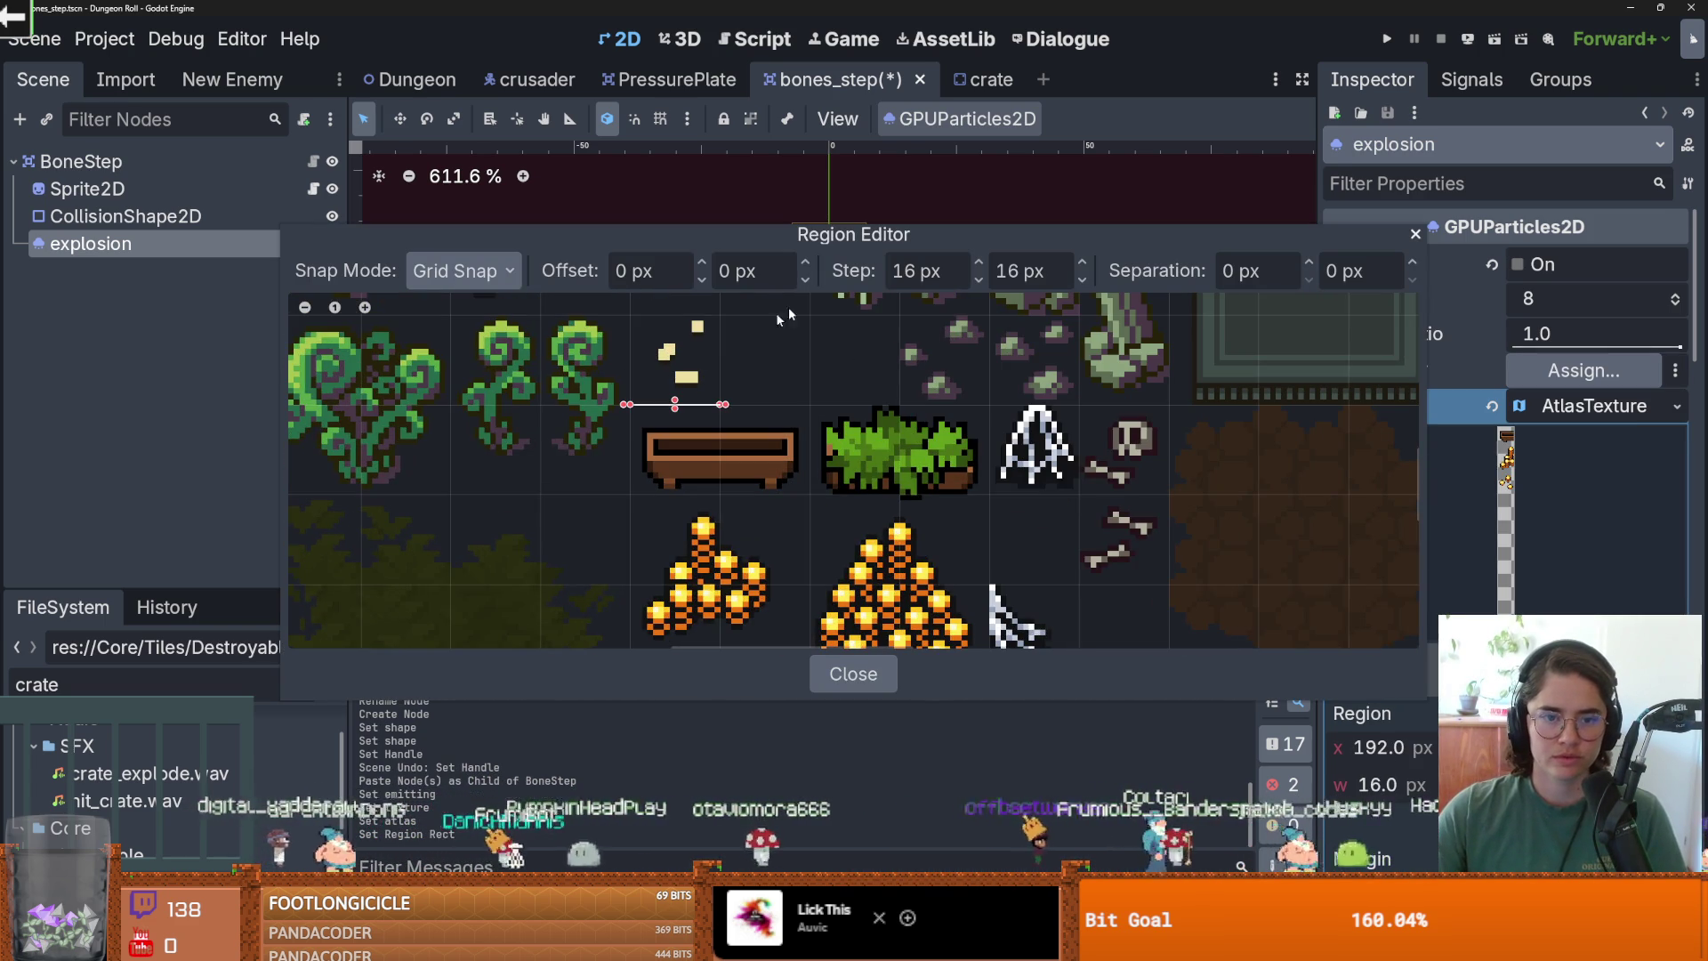
pyautogui.click(911, 270)
pyautogui.write('1')
pyautogui.click(1019, 269)
pyautogui.press('BackSpace')
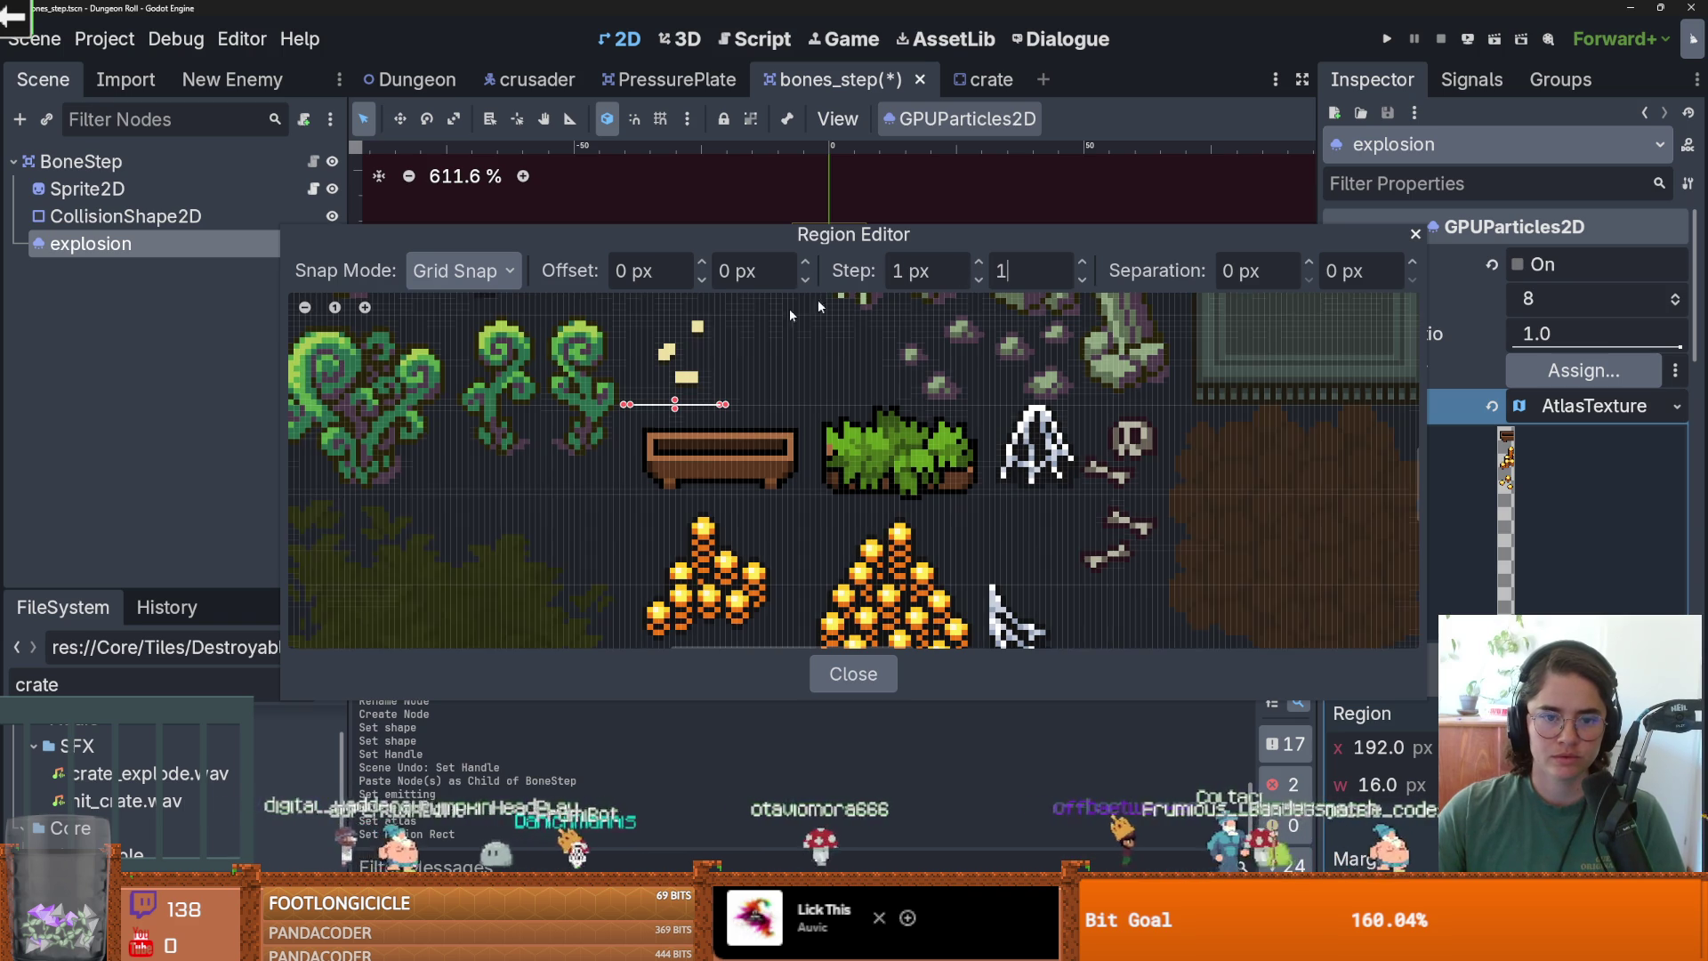
pyautogui.press('Return')
pyautogui.scroll(1, 653, 358)
pyautogui.moveTo(685, 362)
pyautogui.mouseDown()
pyautogui.moveTo(665, 334)
pyautogui.moveTo(710, 313)
pyautogui.moveTo(726, 348)
pyautogui.mouseUp()
pyautogui.scroll(1, 692, 338)
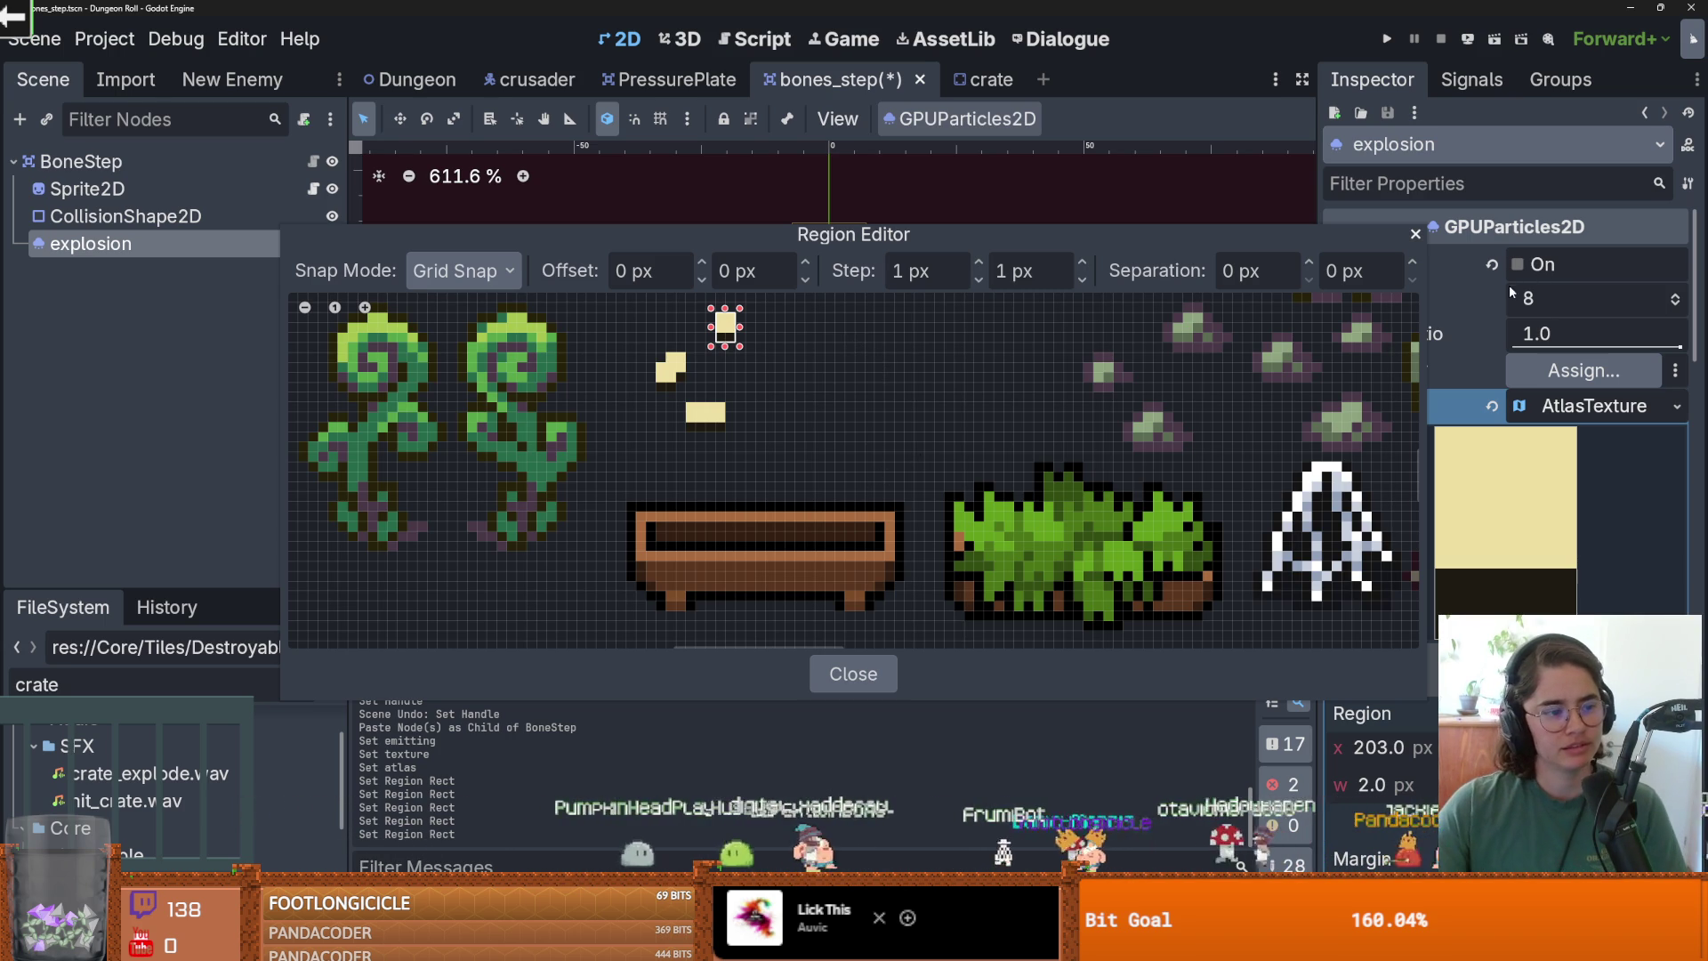
pyautogui.click(1416, 233)
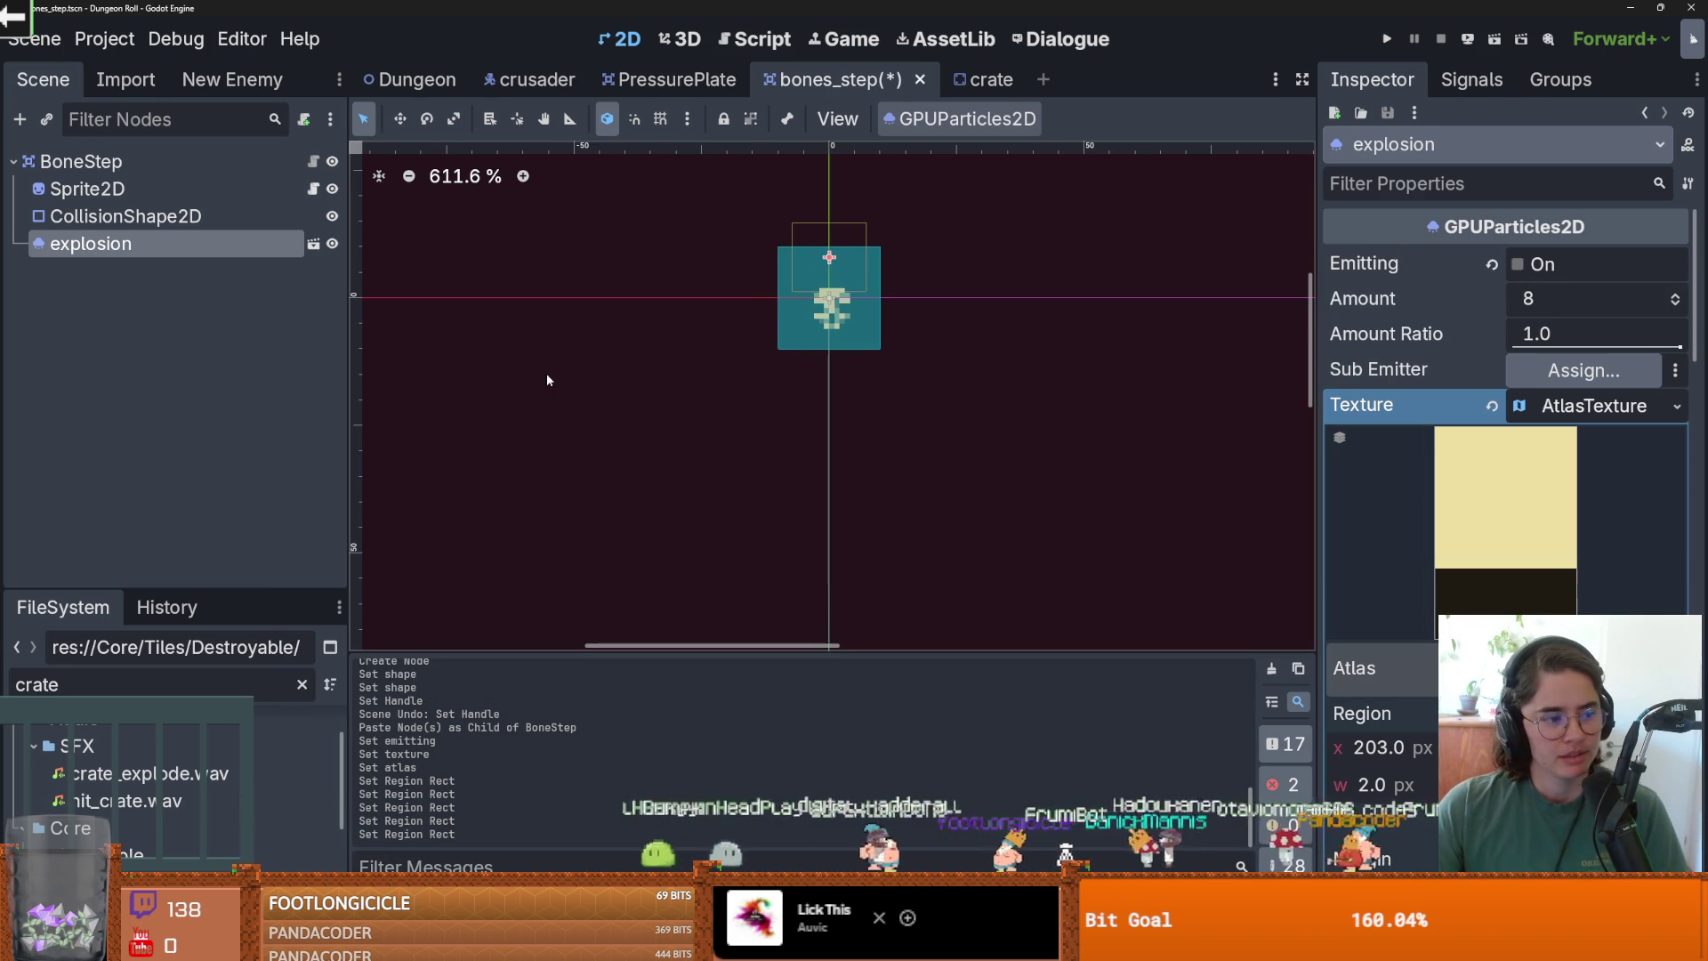
# Snap the explosion to the scene origin (0,0) and save the scene.
pyautogui.scroll(3, 727, 302)
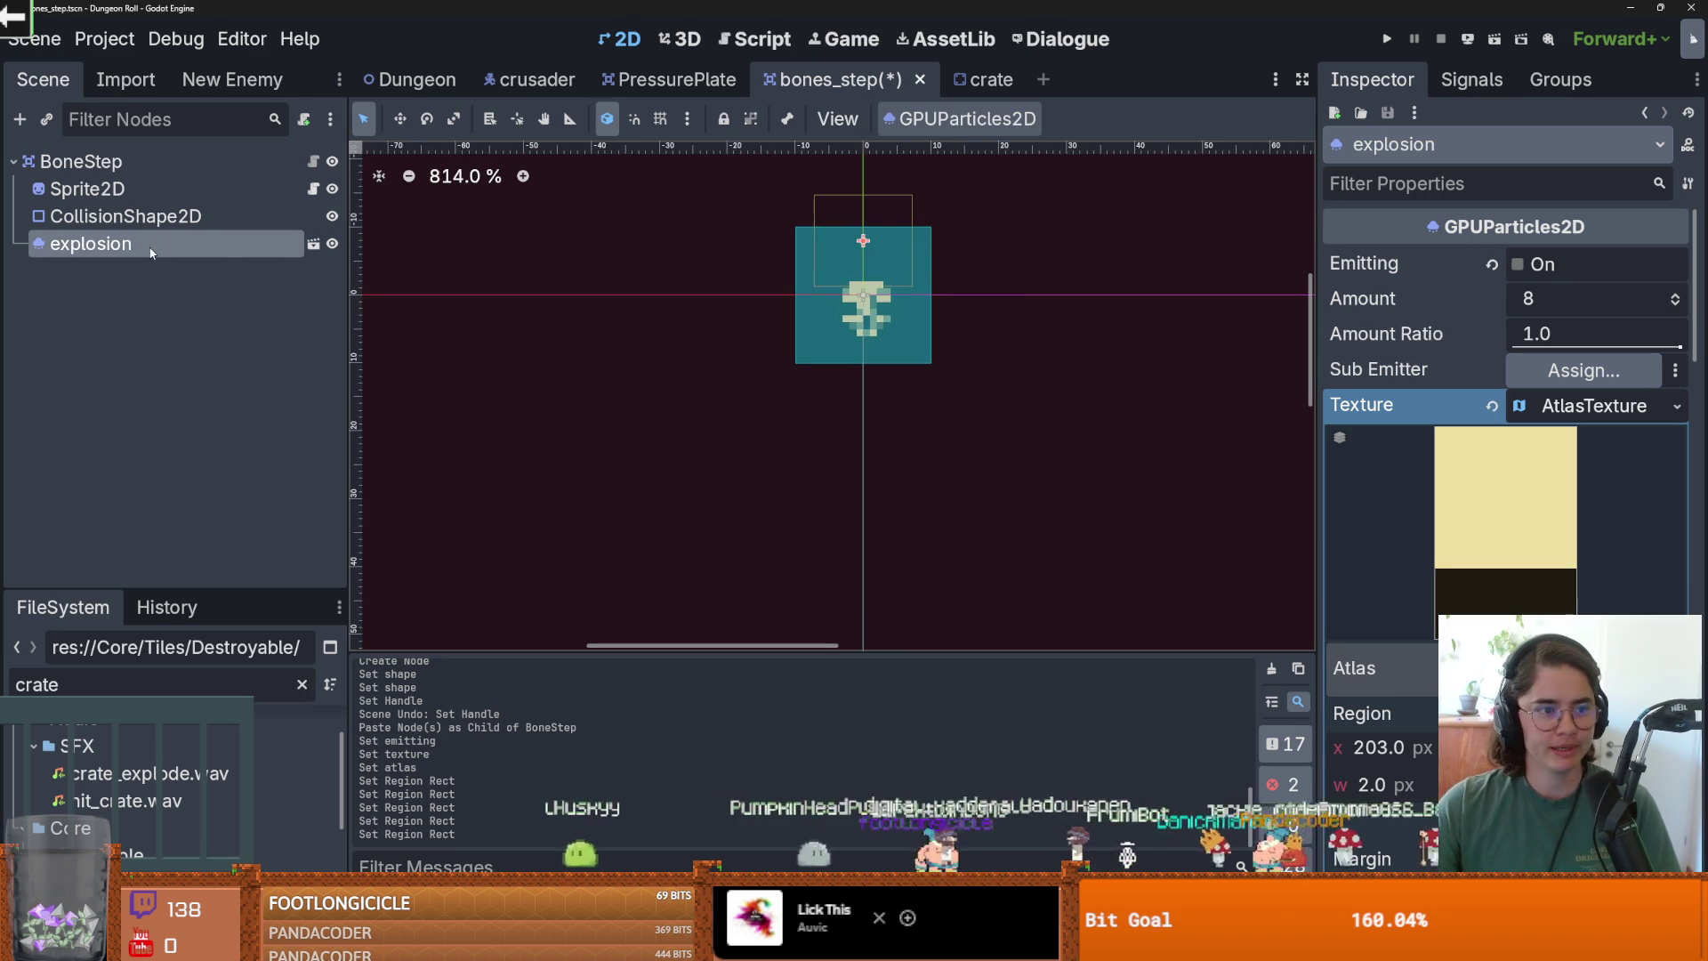
pyautogui.moveTo(870, 258); pyautogui.dragTo(870, 312)
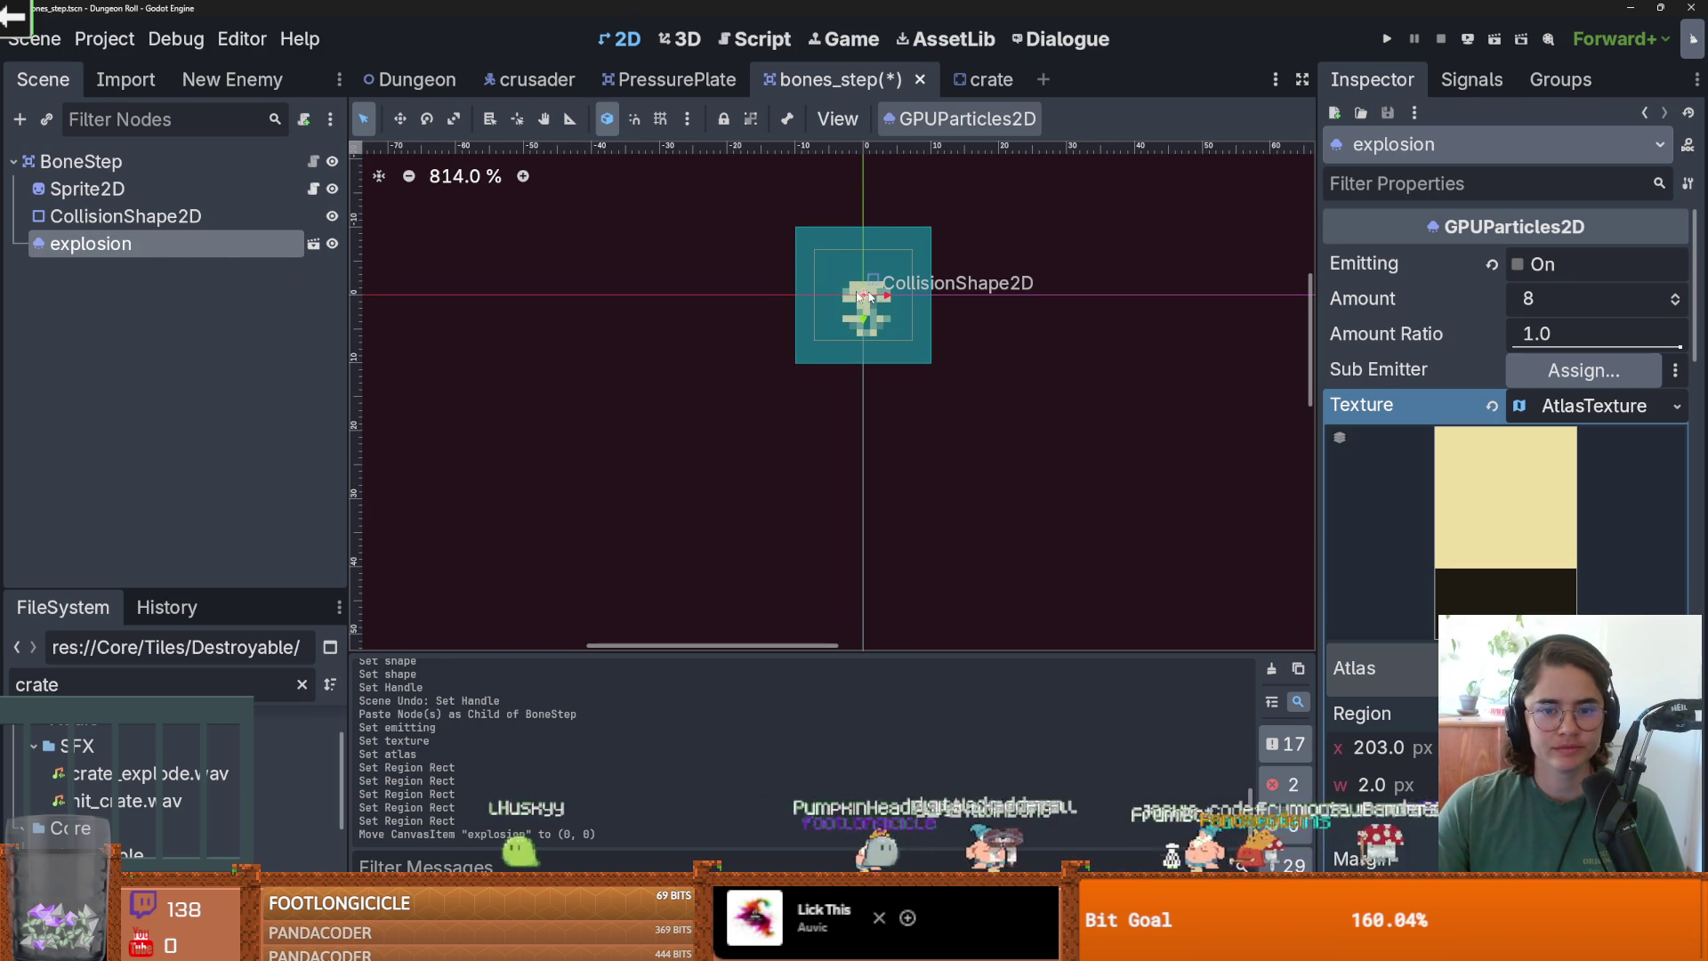
pyautogui.click(189, 204)
pyautogui.scroll(-2, 1584, 445)
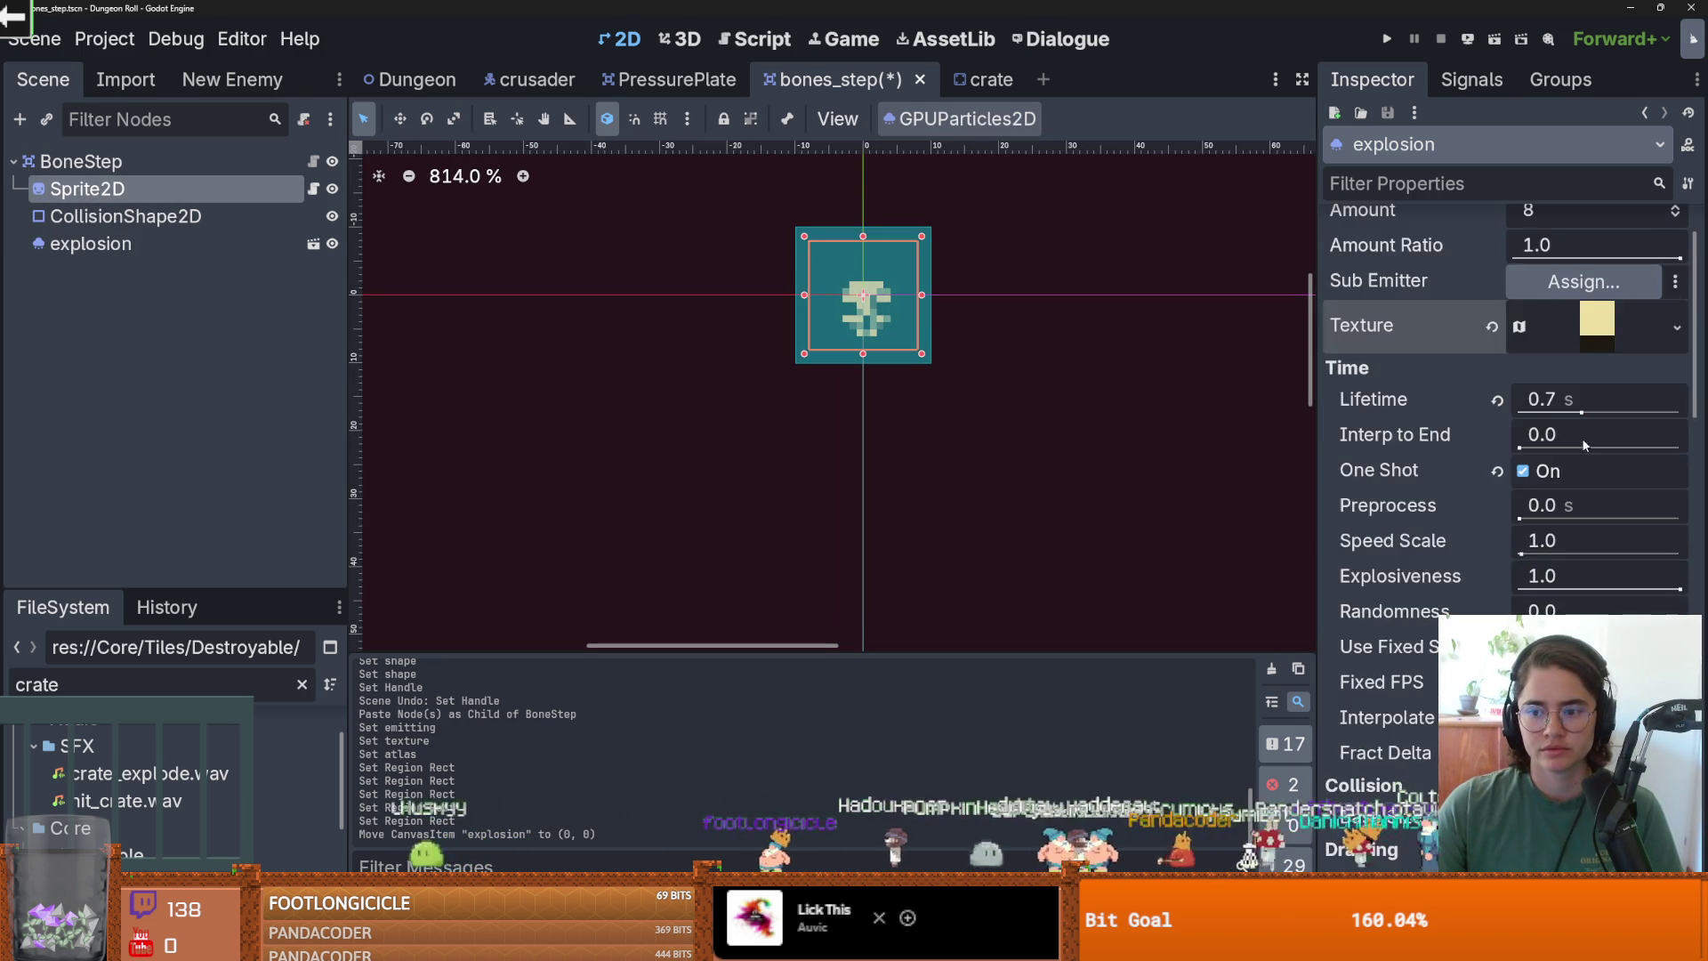
pyautogui.scroll(2, 1584, 445)
pyautogui.scroll(4, 808, 329)
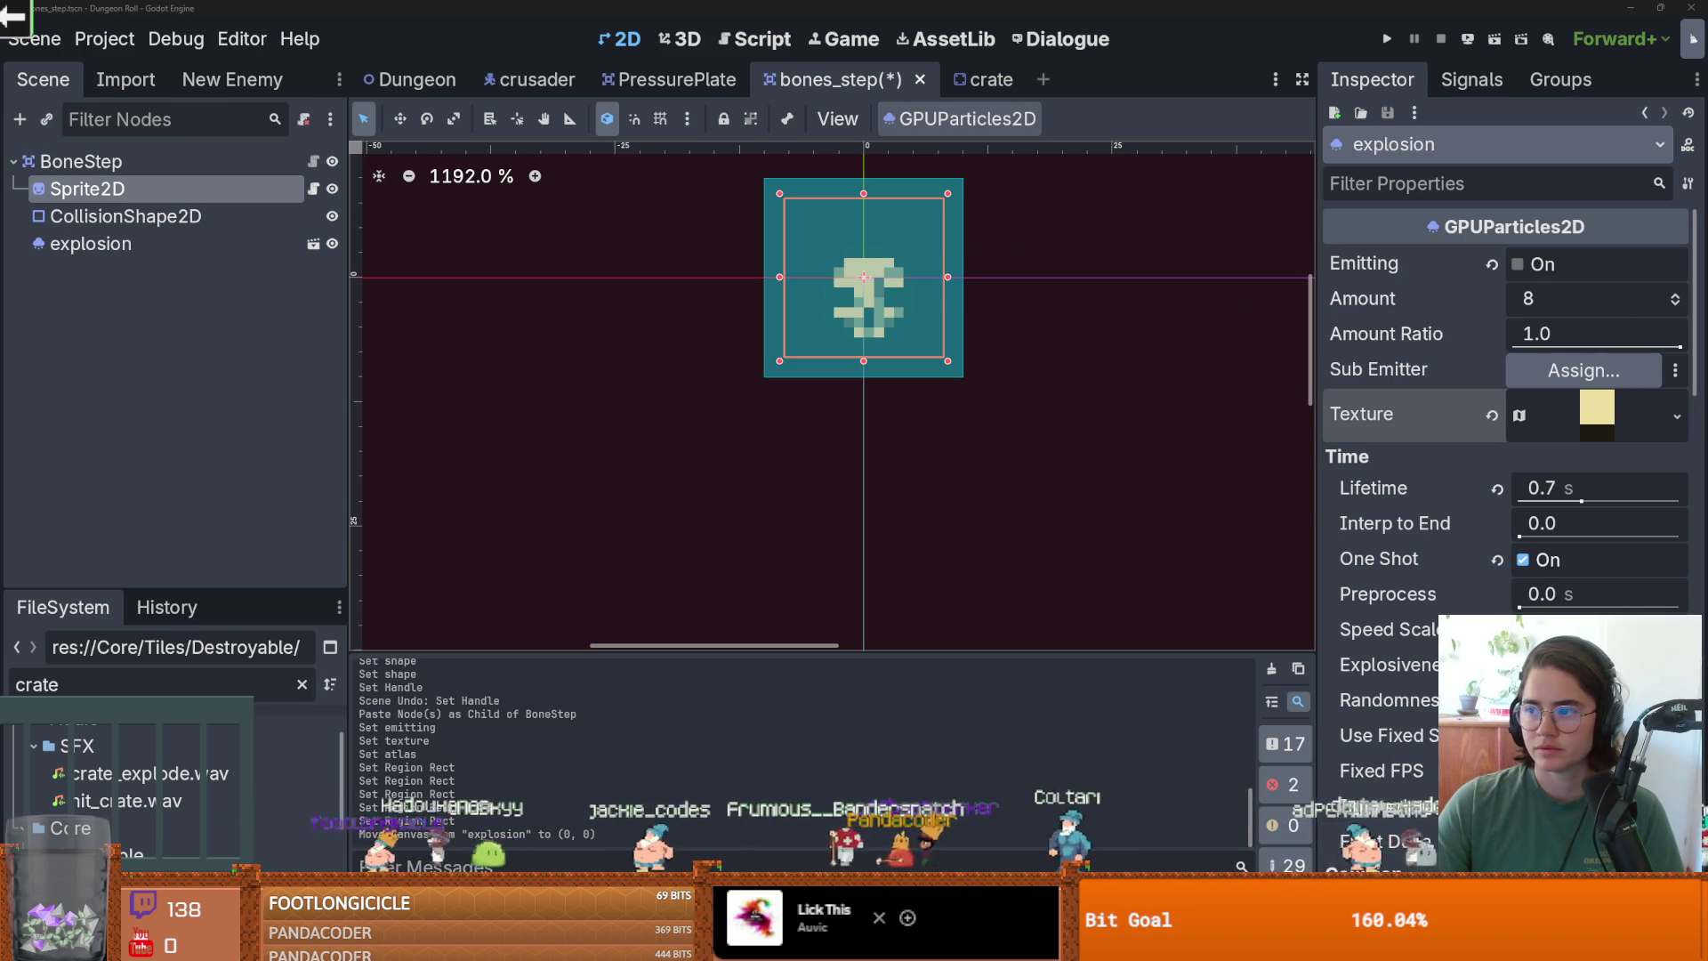
pyautogui.click(1069, 321)
pyautogui.hotkey('ctrl', 's')
# Lower the explosion's particle Amount to 5, previewing the burst, and save.
pyautogui.click(89, 244)
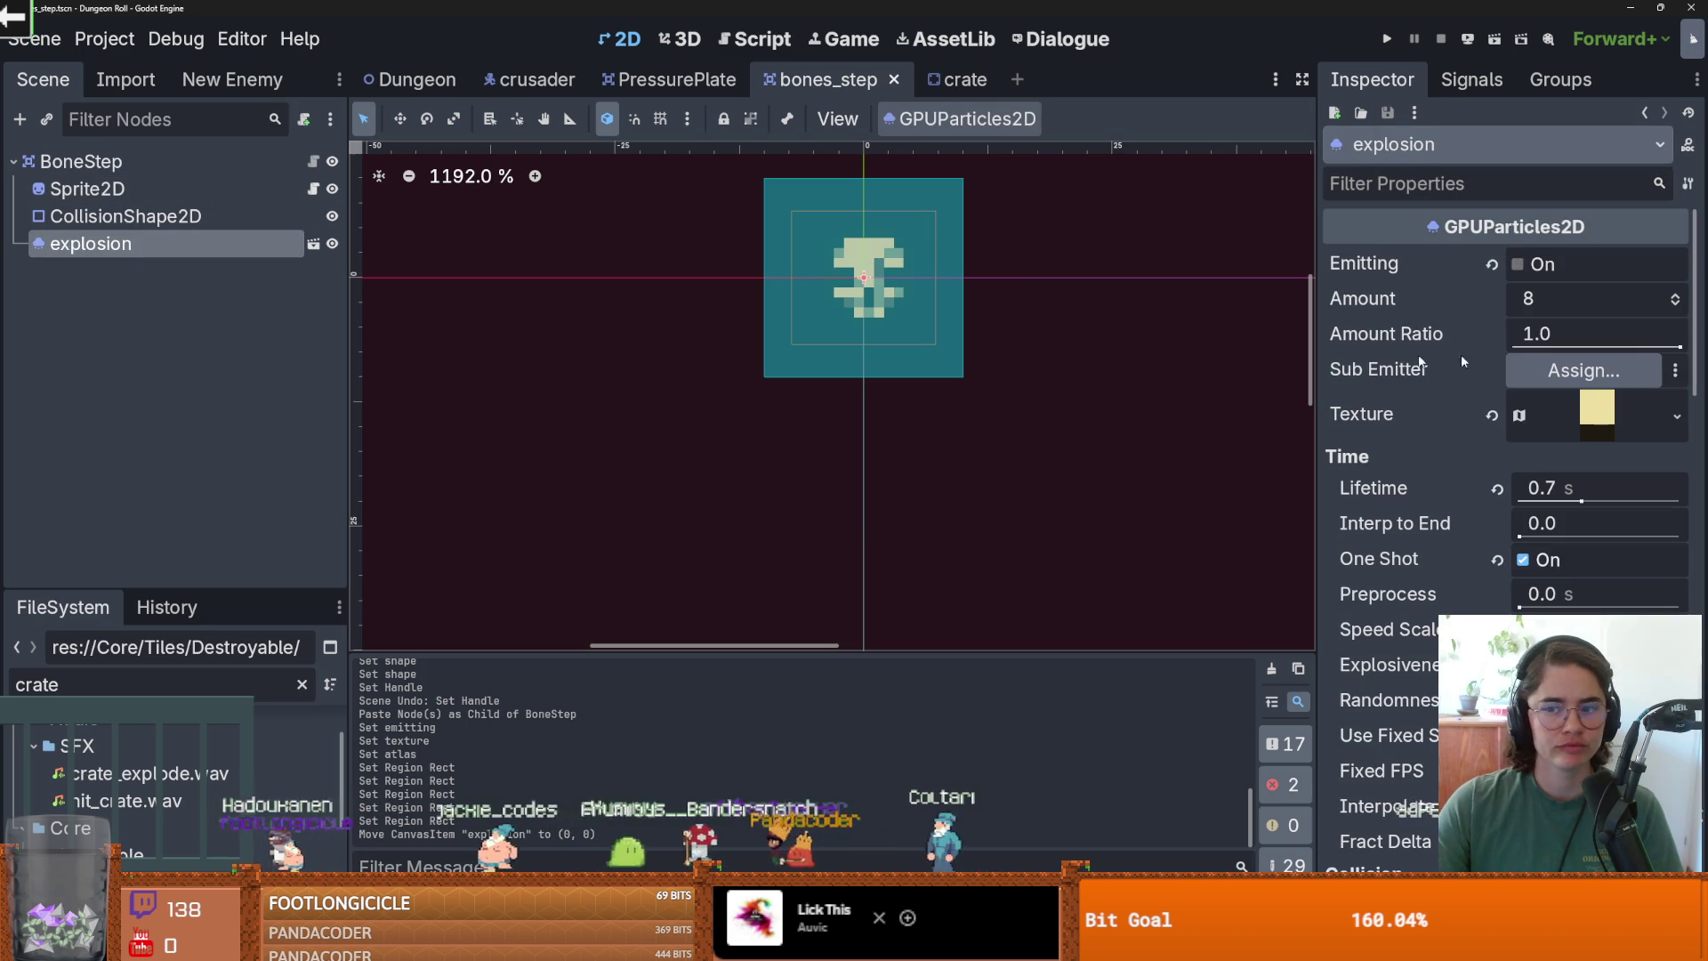
pyautogui.click(1517, 265)
pyautogui.scroll(-3, 1113, 336)
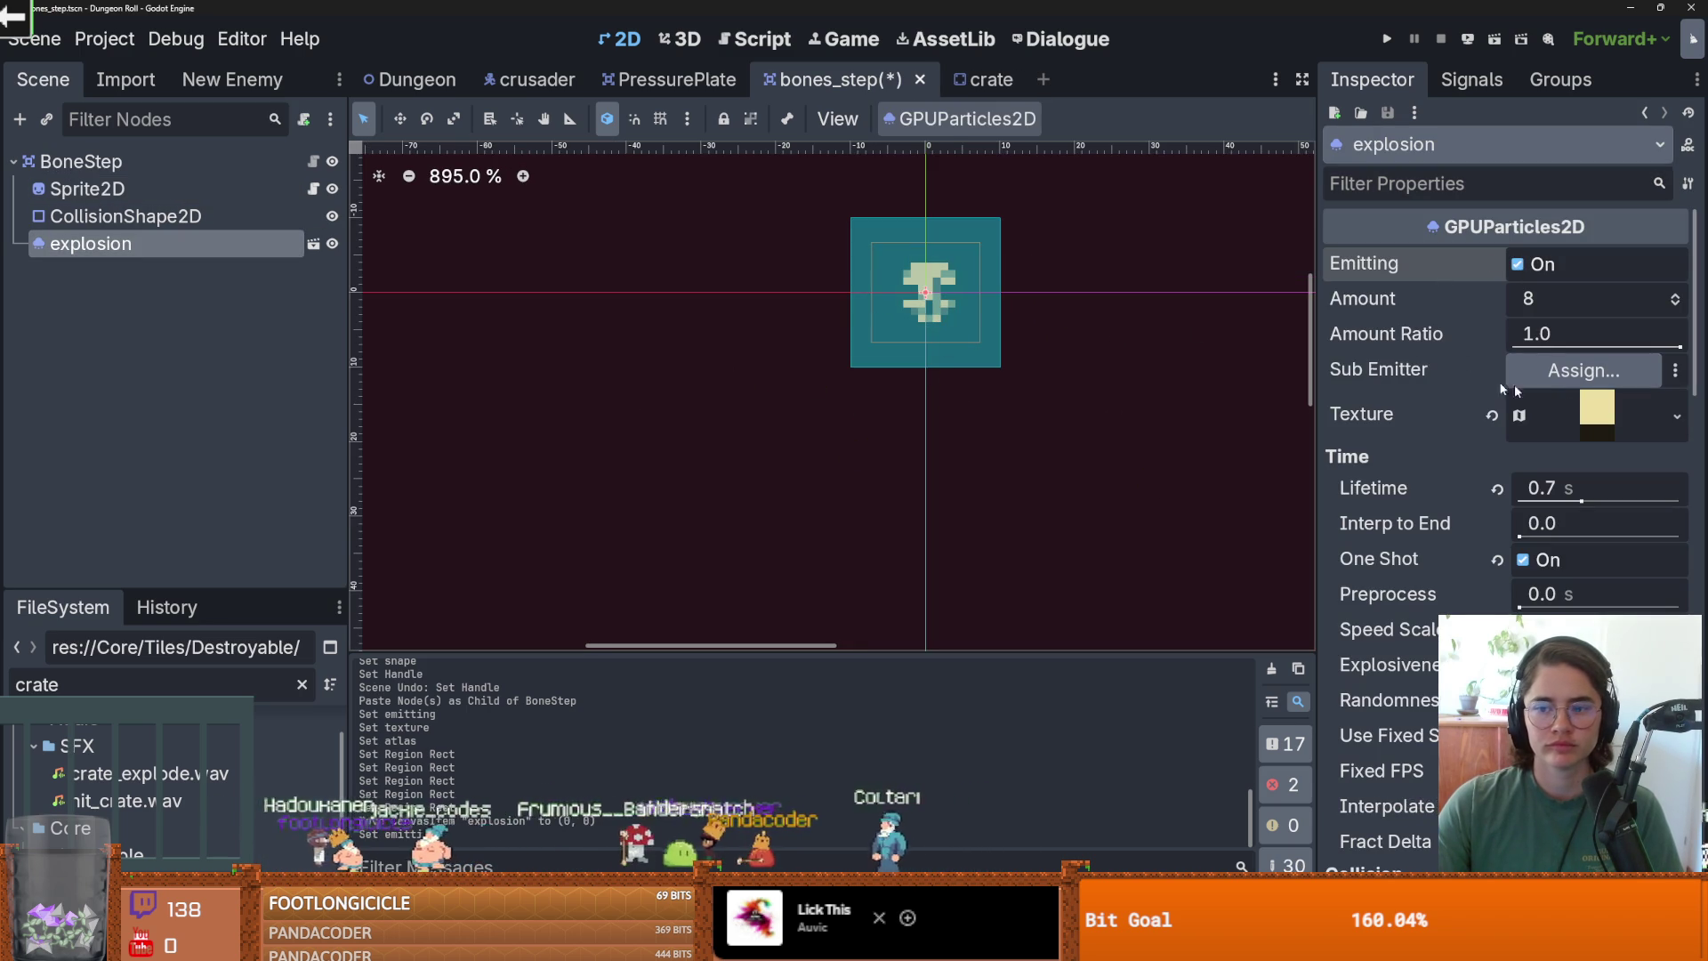
pyautogui.click(1675, 305)
pyautogui.click(1676, 305)
pyautogui.click(1675, 305)
pyautogui.click(1517, 266)
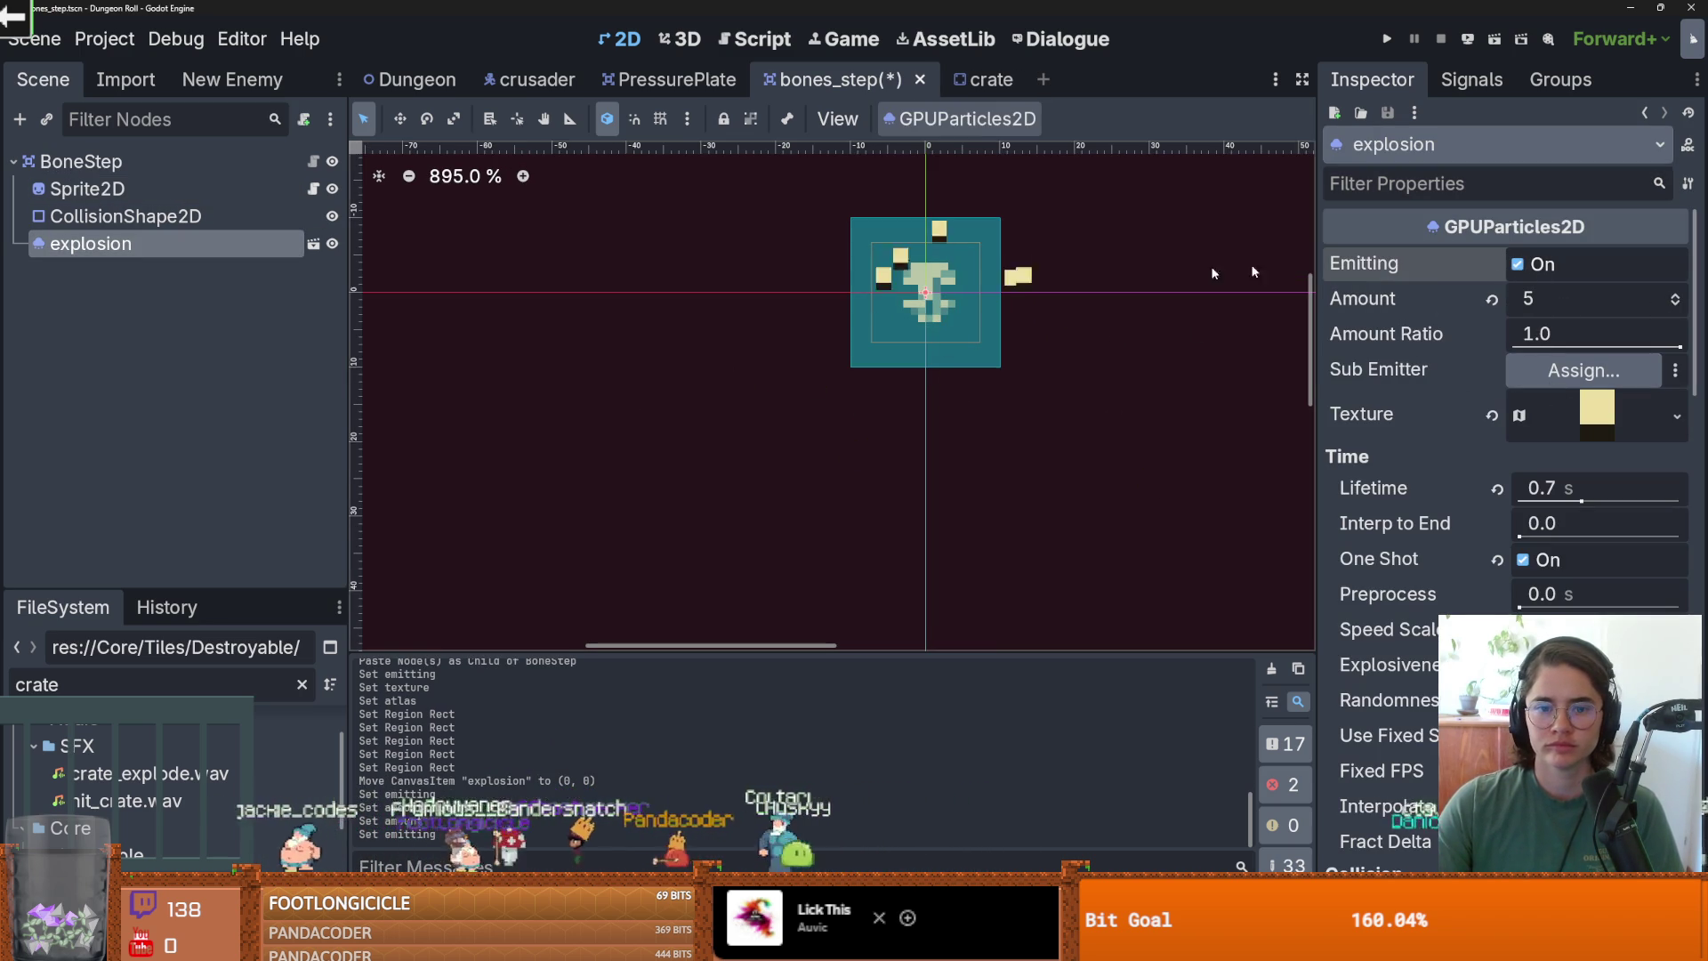
pyautogui.scroll(-2, 1001, 335)
pyautogui.hotkey('ctrl', 's')
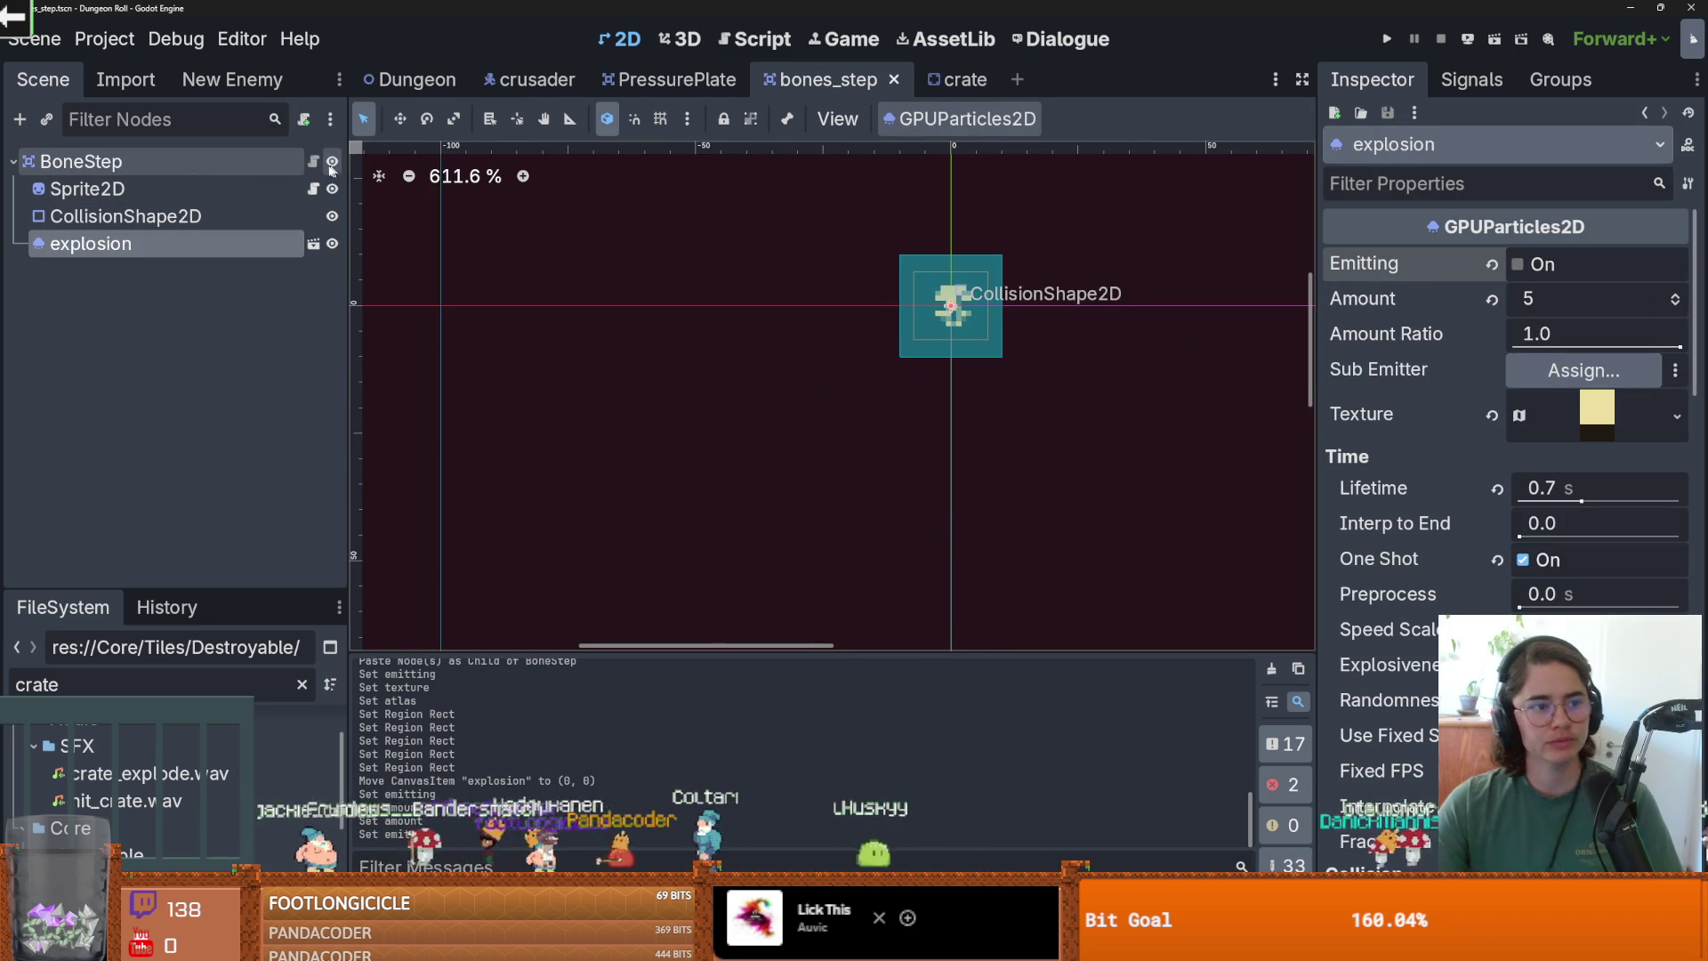
# Start adding a child node to BoneStep, searching for 'colli'.
pyautogui.click(226, 165)
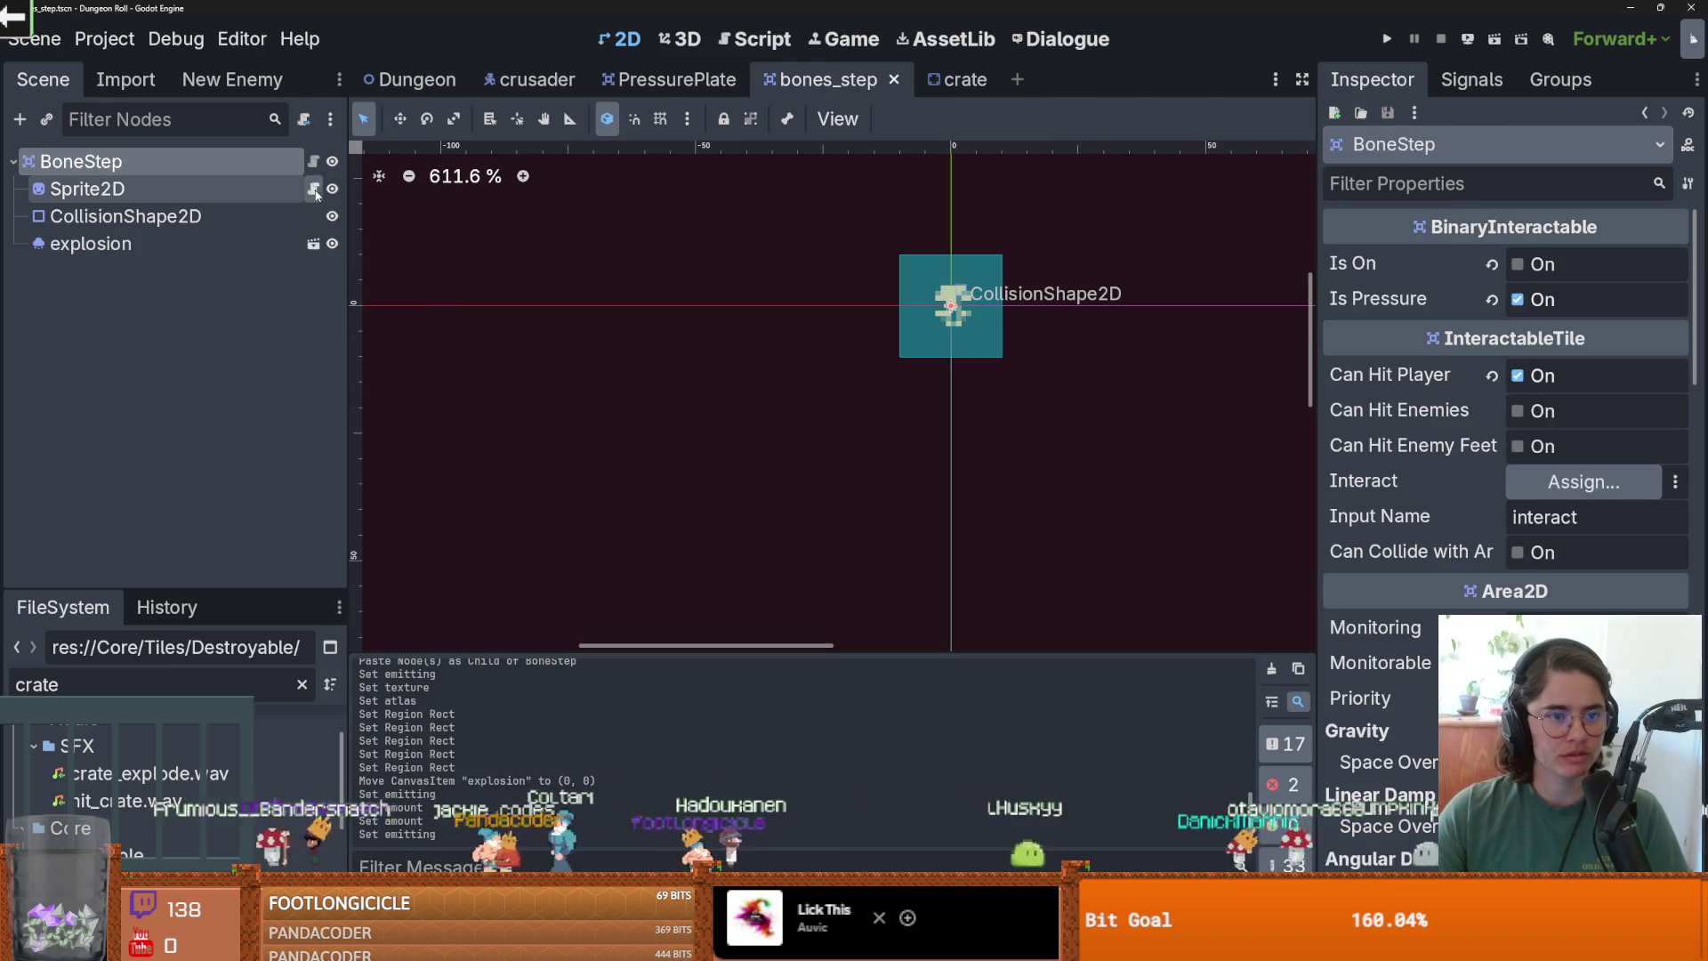
pyautogui.click(313, 188)
pyautogui.rightClick(223, 169)
pyautogui.click(269, 222)
pyautogui.write('colli')
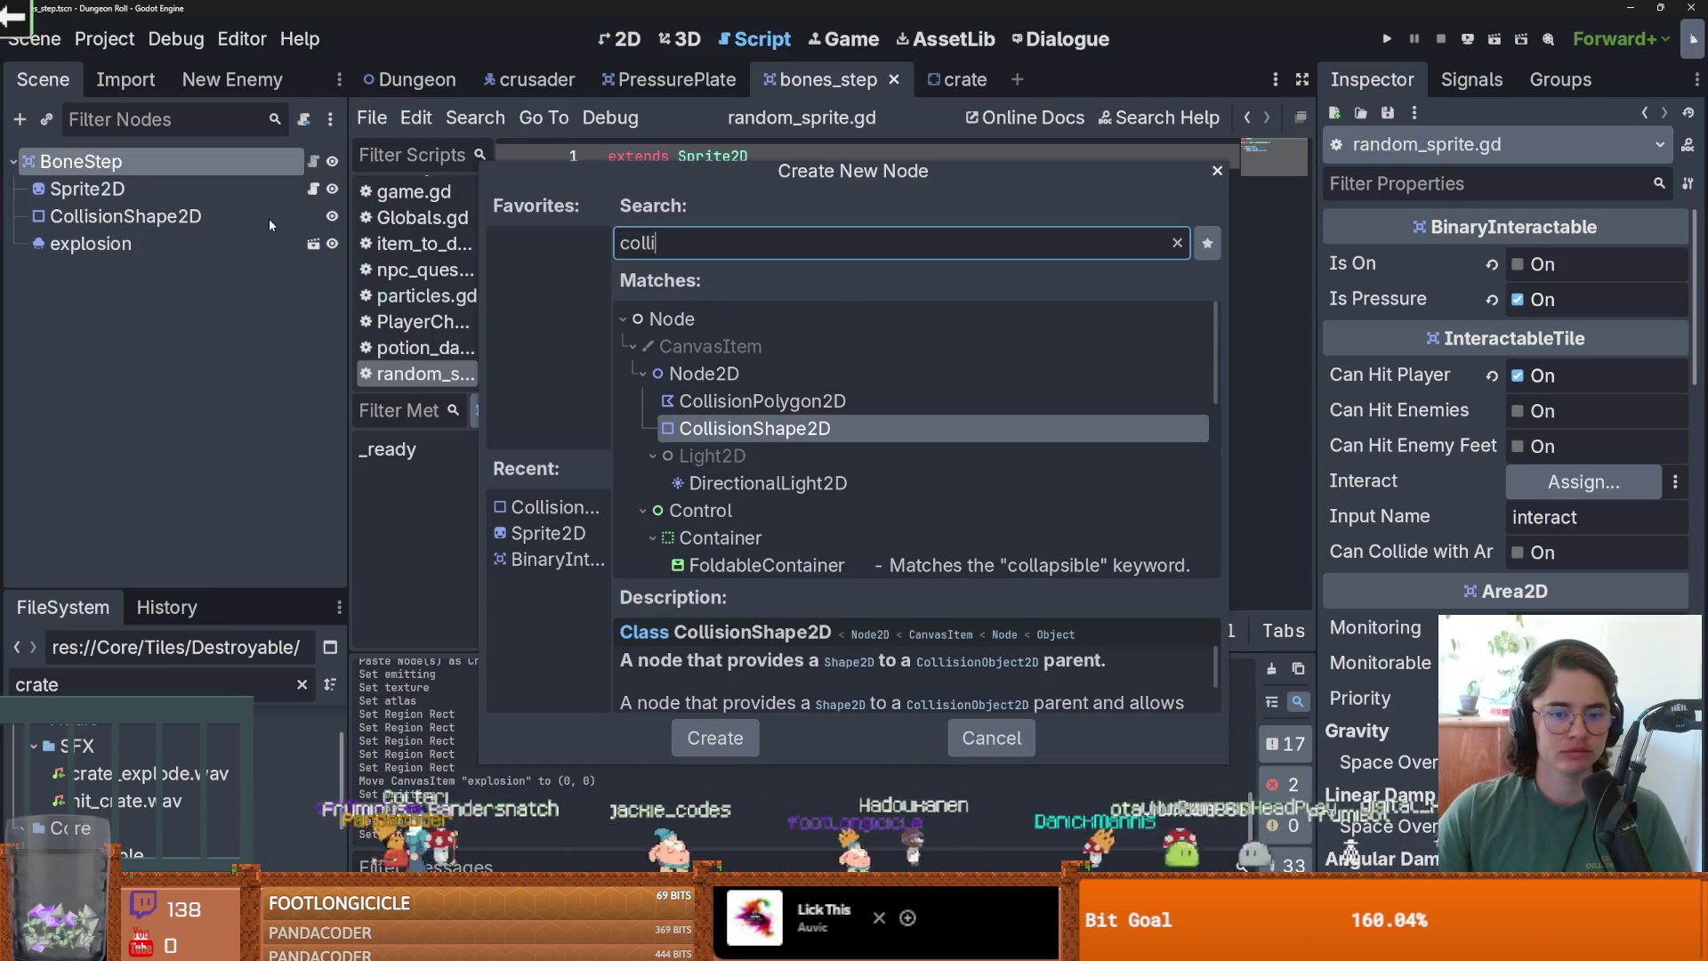